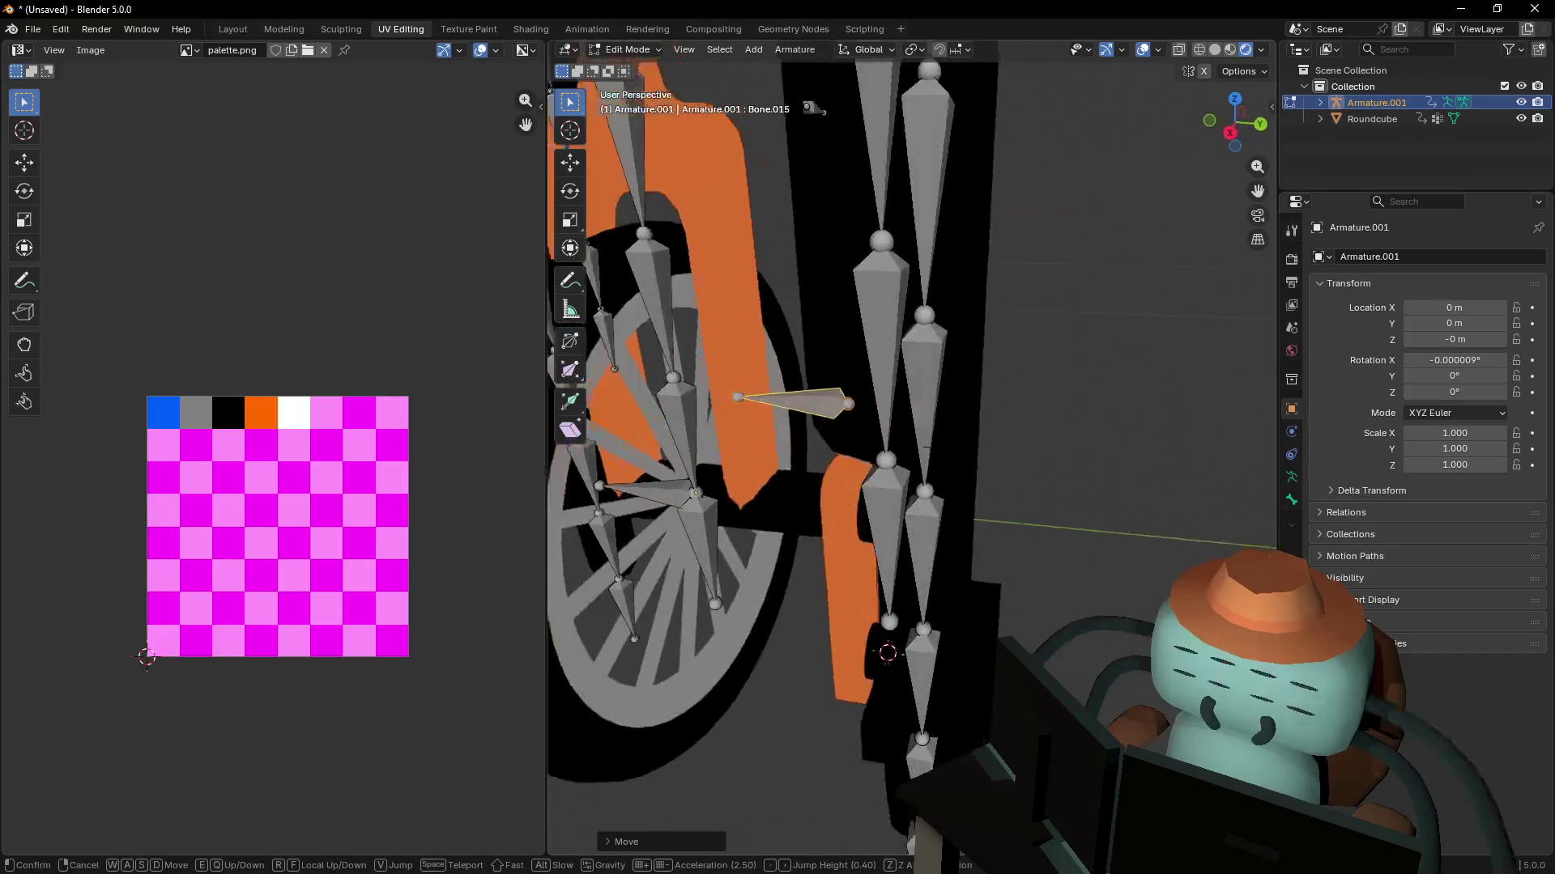
- Snap the side bone's tip to the 3D cursor and extrude a new bone along Y
left_click(814, 409)
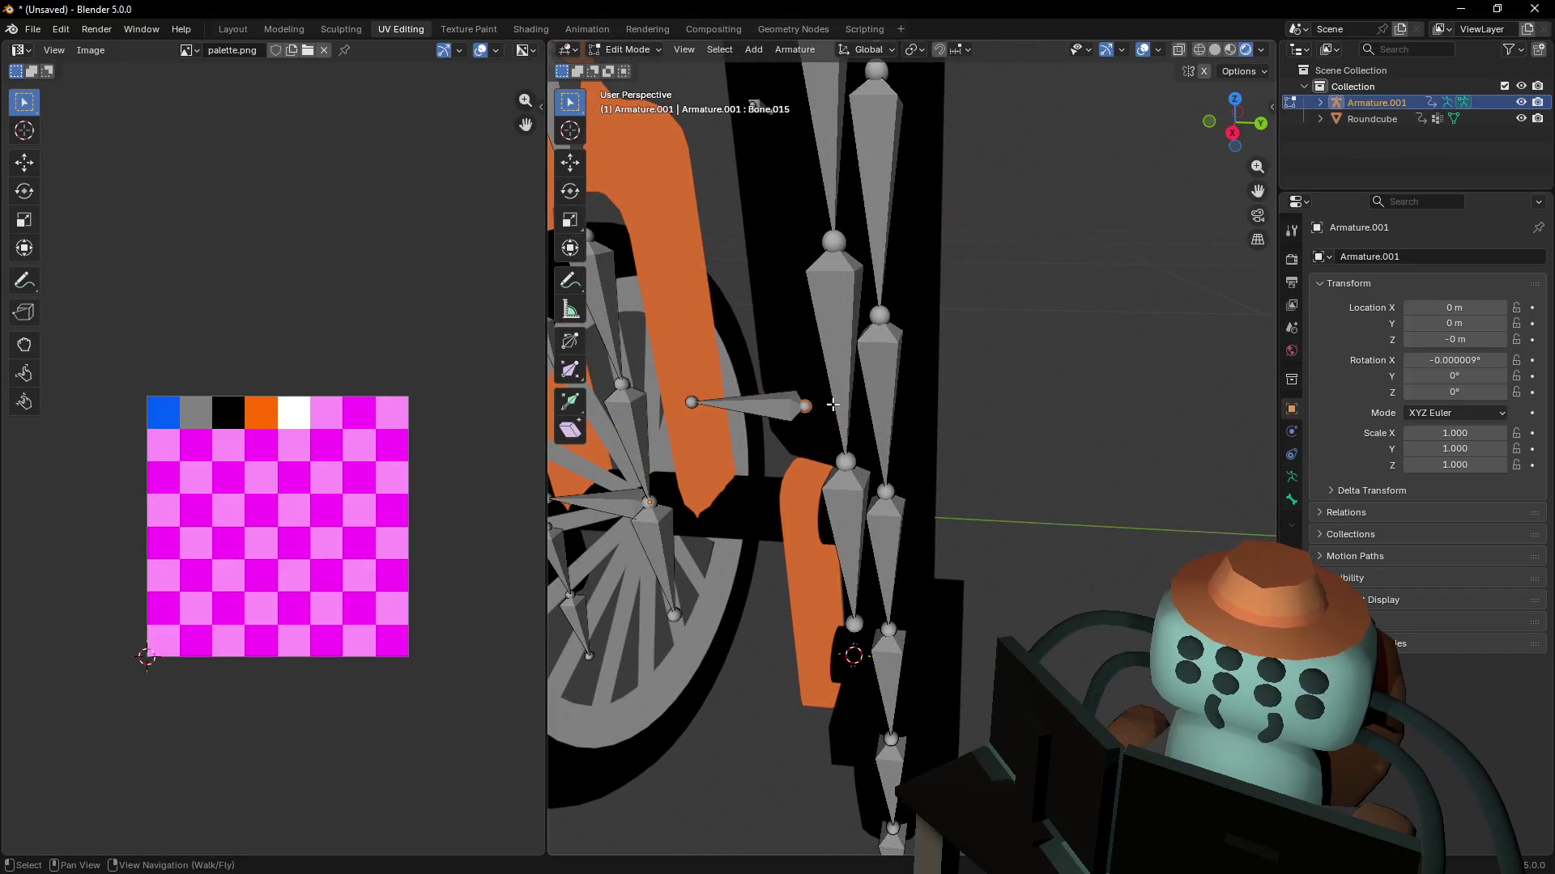
key("shift+s")
left_click(768, 393)
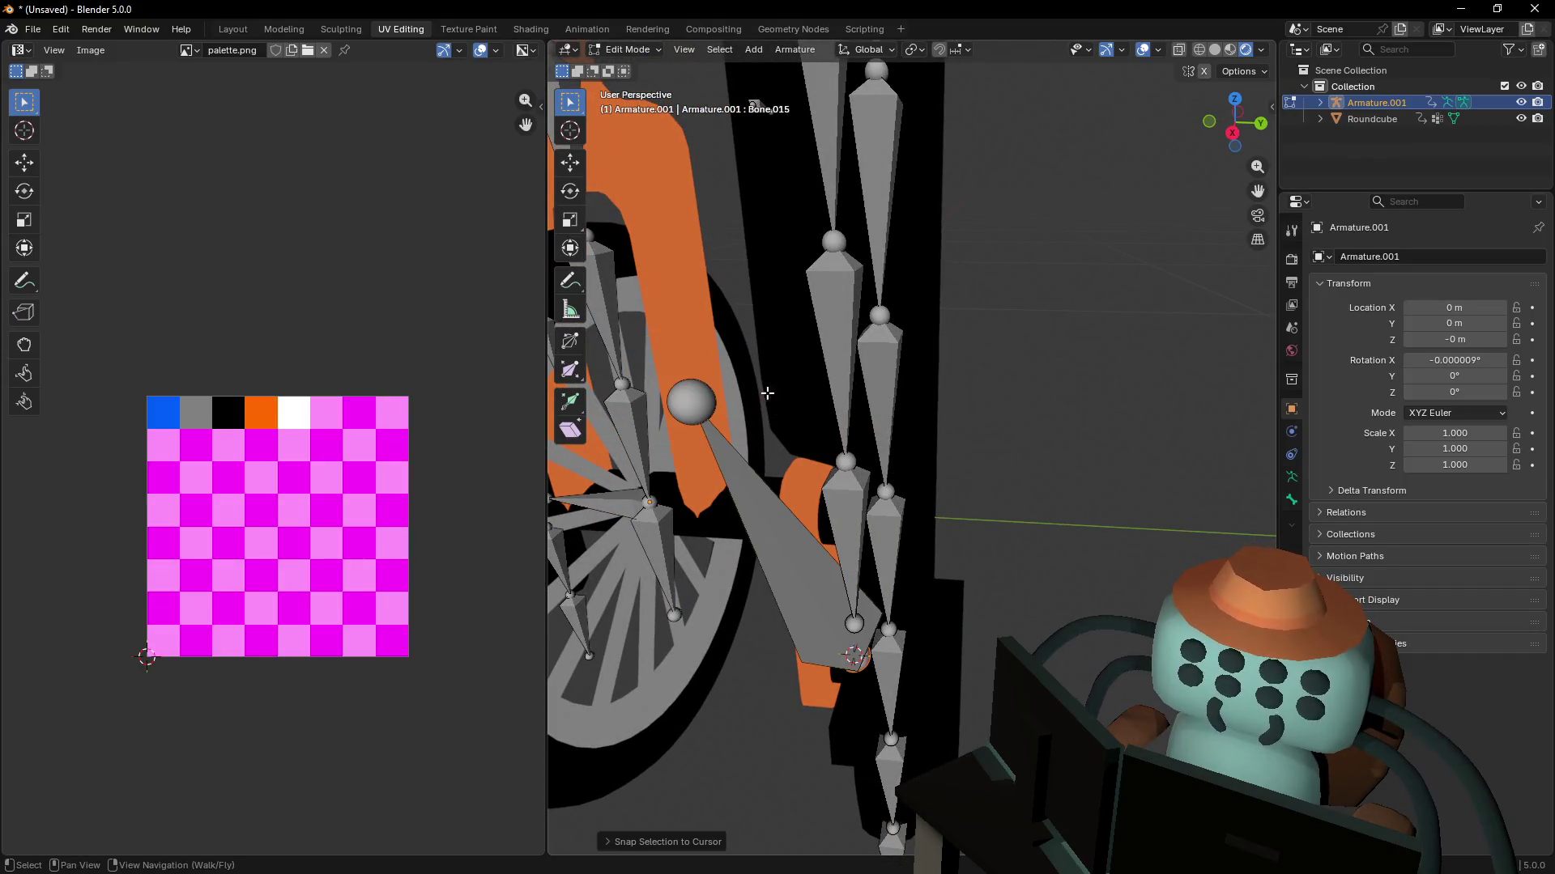
left_click(701, 422)
left_click(856, 657)
key("e")
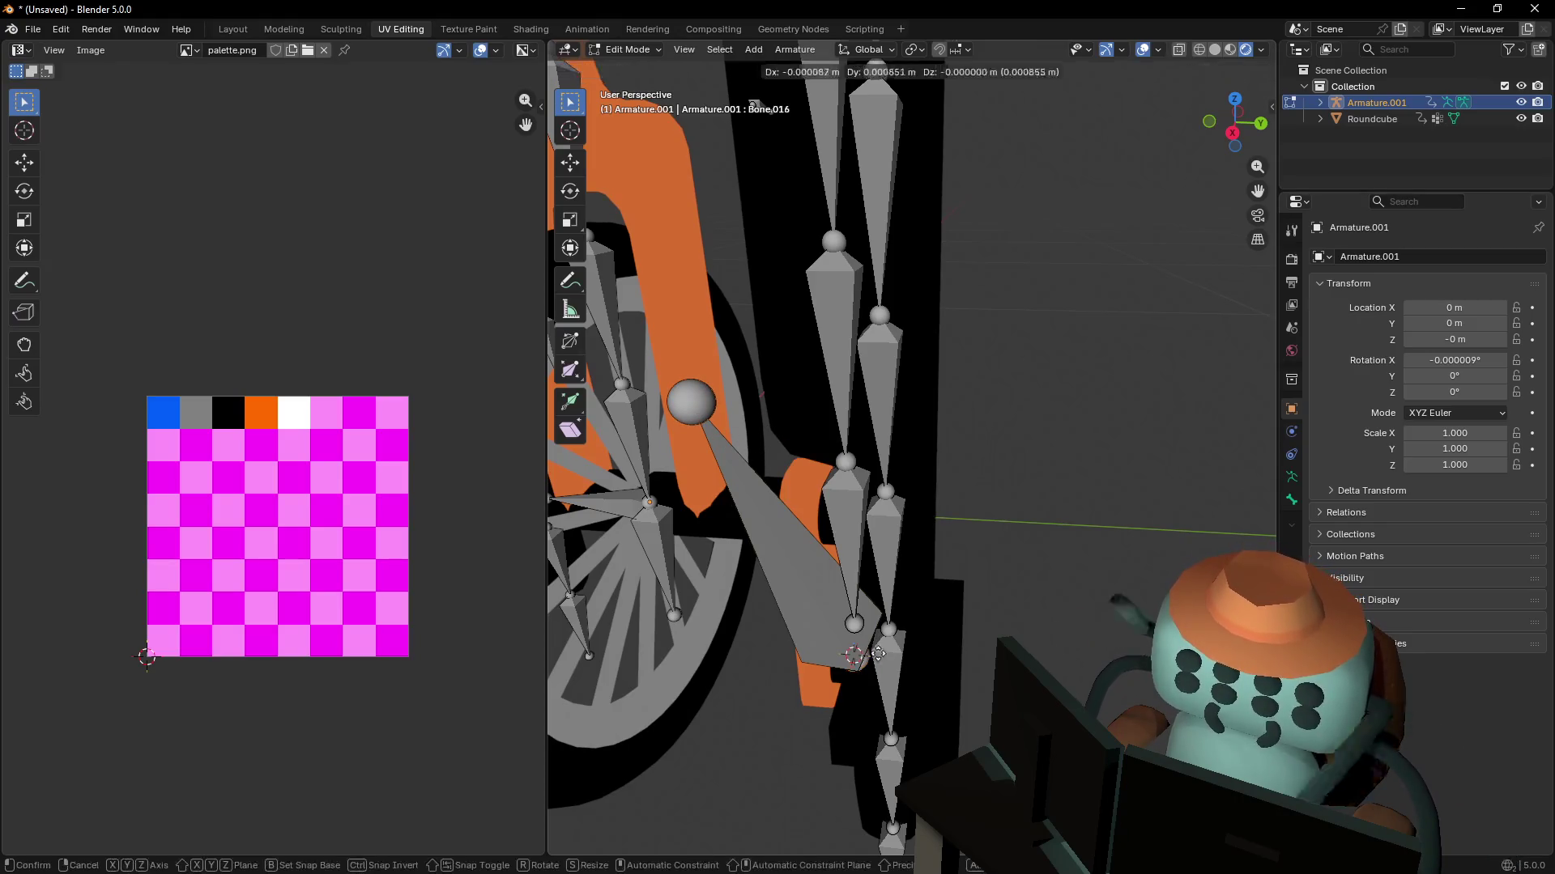
key("y")
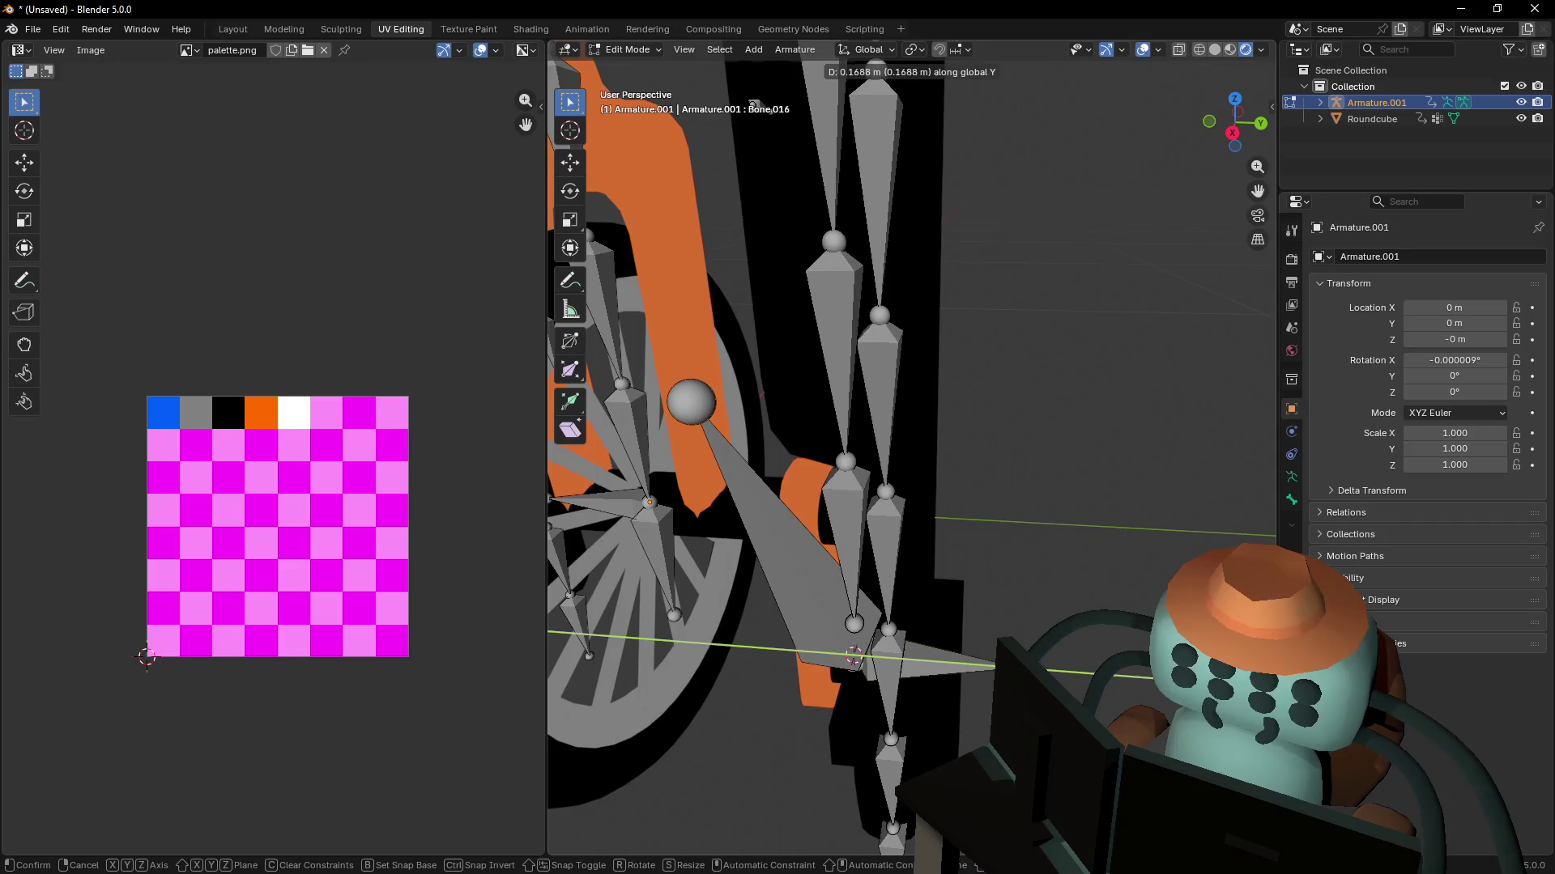
key("Return")
- Delete the old Bone.015
left_click(811, 575)
key("x")
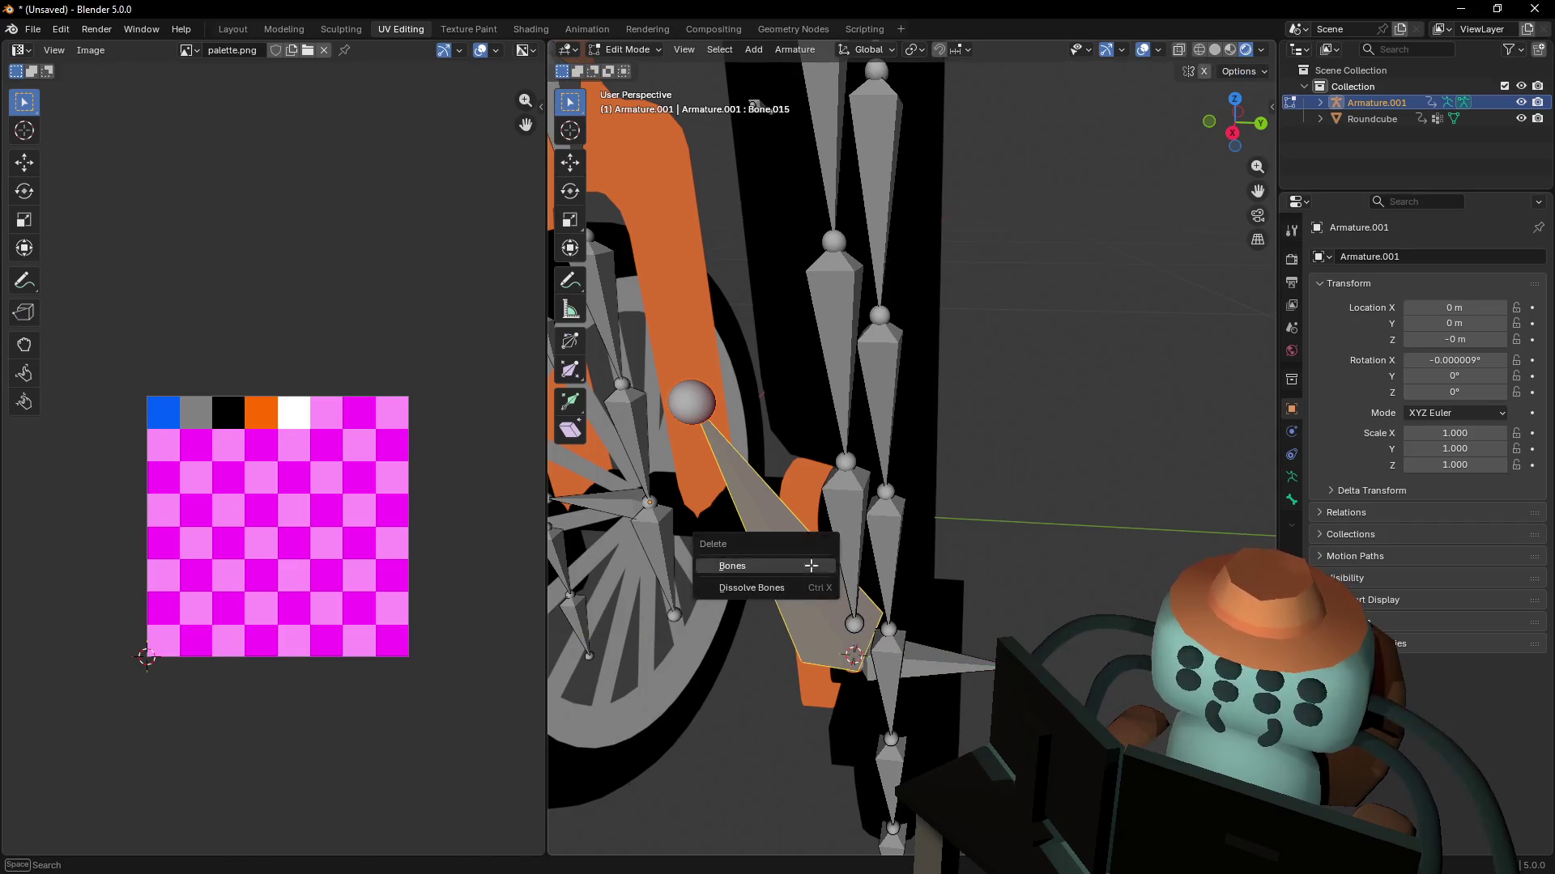
left_click(812, 565)
key("shift+grave")
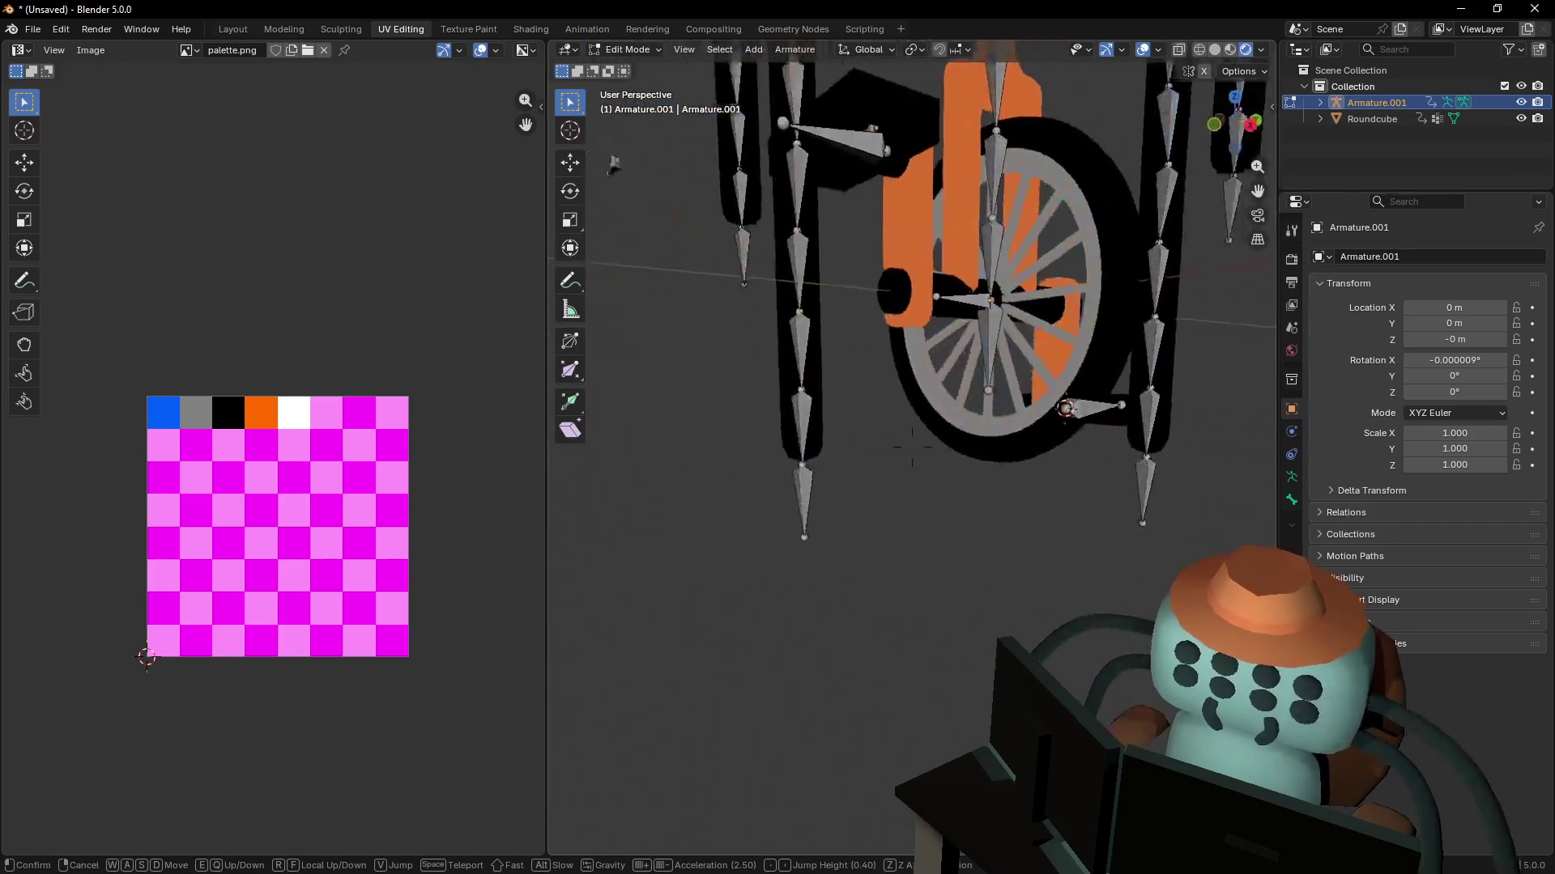
- Select Bone.016 and pedal bone Bone.014, then hub bone Bone.011 as the active bone
key("w")
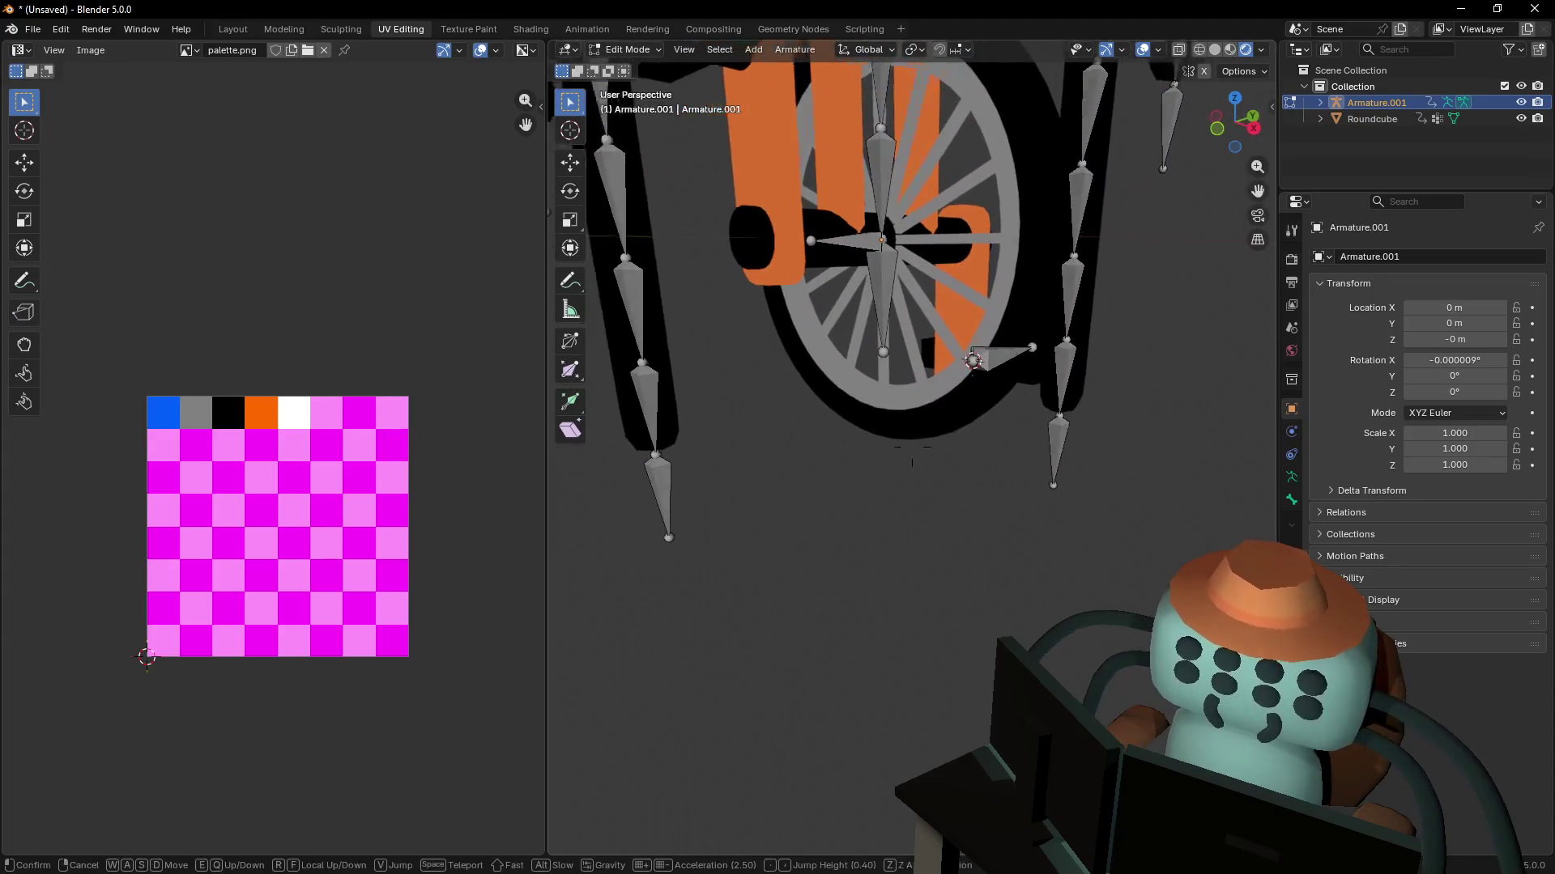
left_click(966, 382)
left_click(1000, 370)
key("shift+grave")
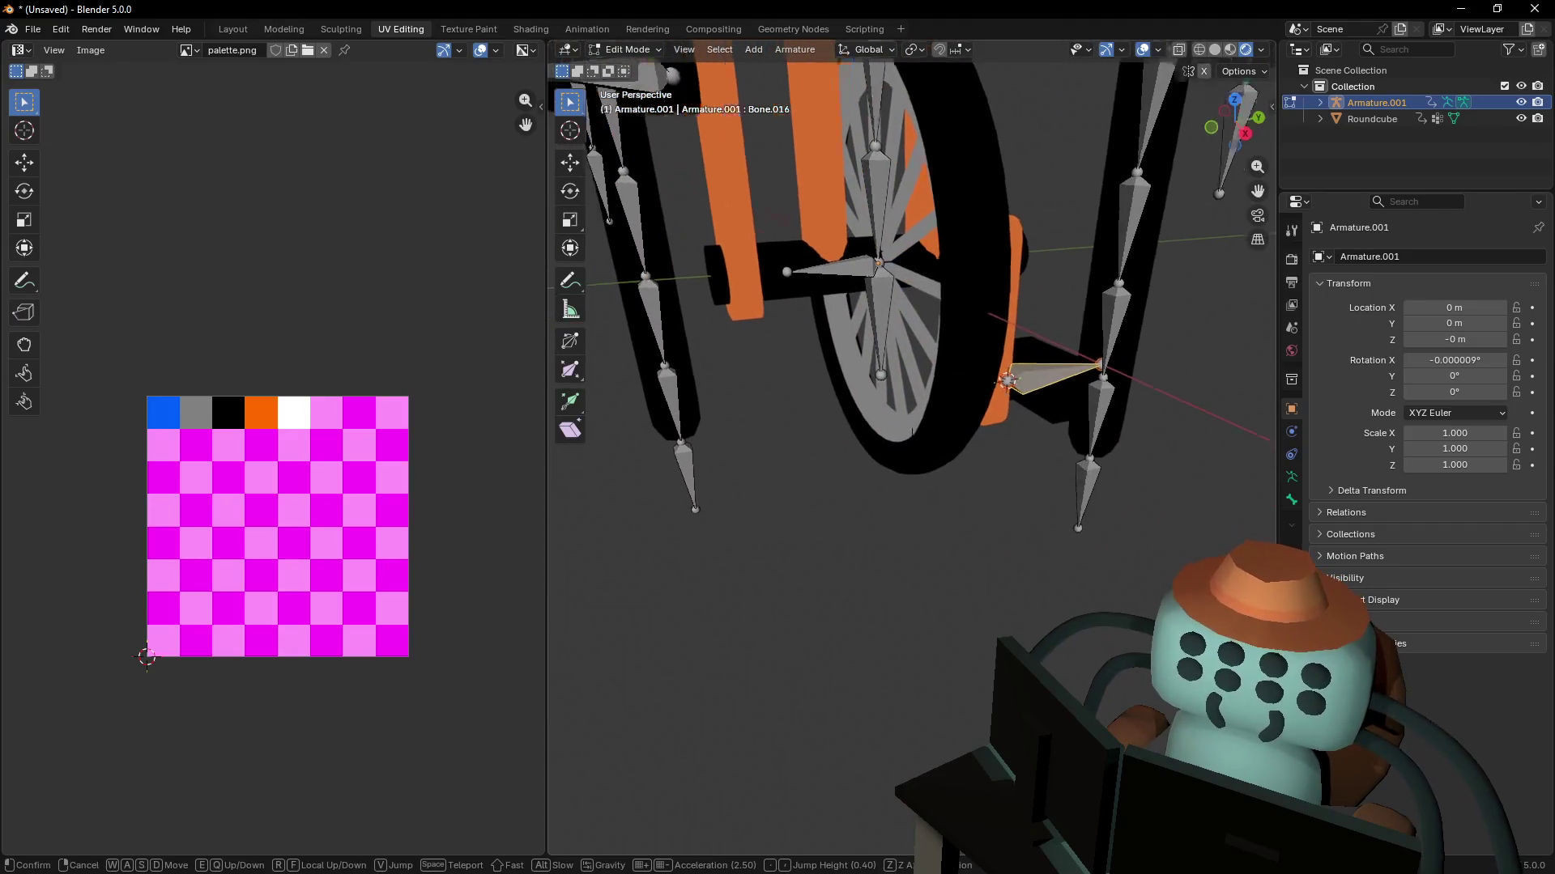
left_click(746, 242)
left_click(741, 244, "shift")
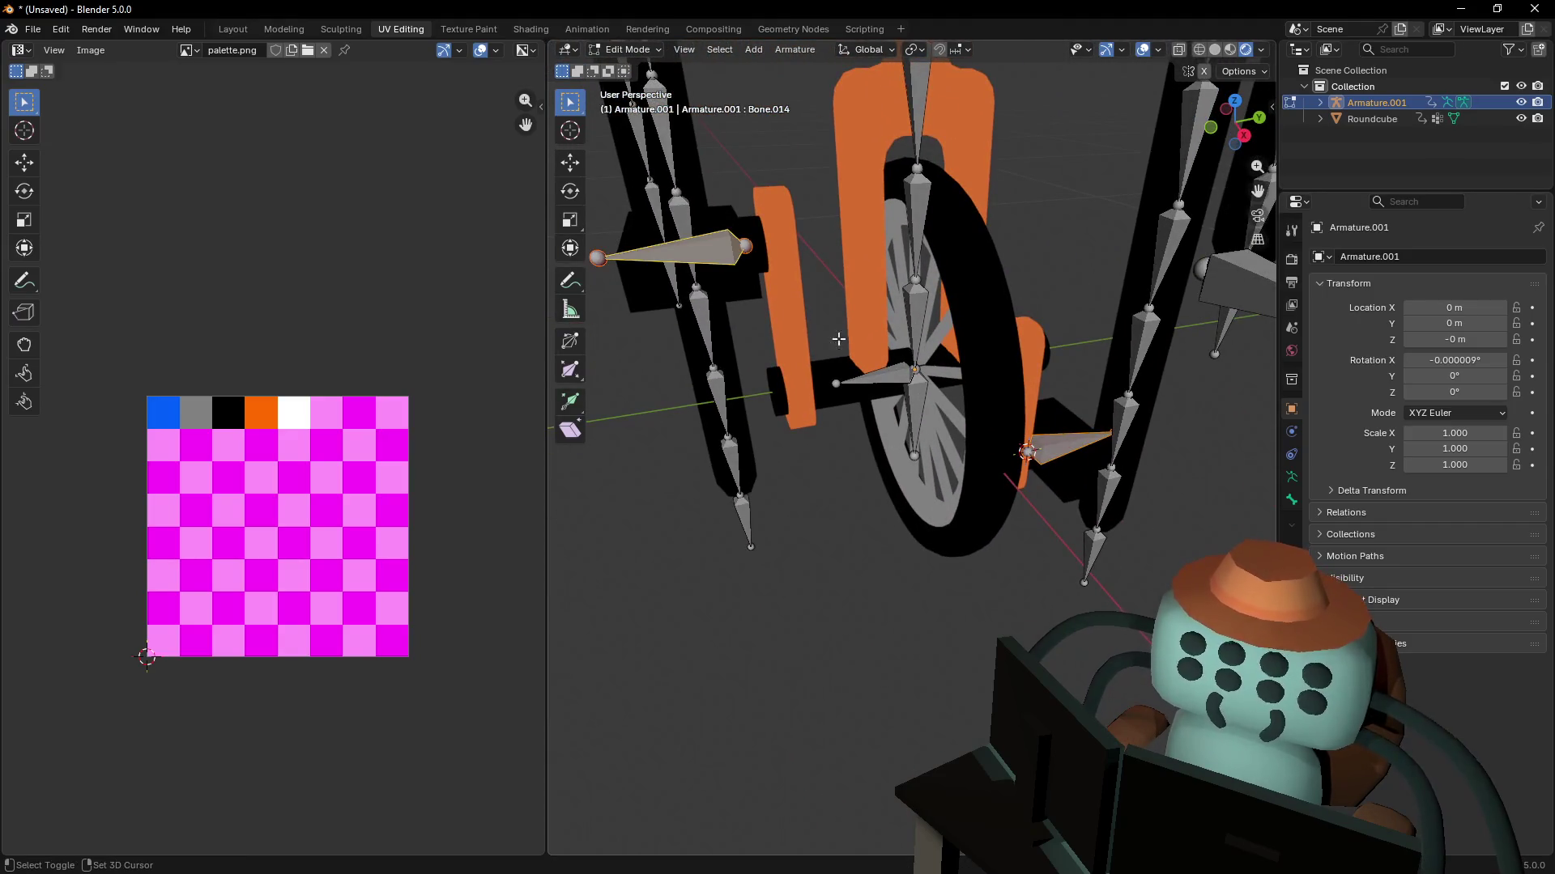
left_click(886, 388, "shift")
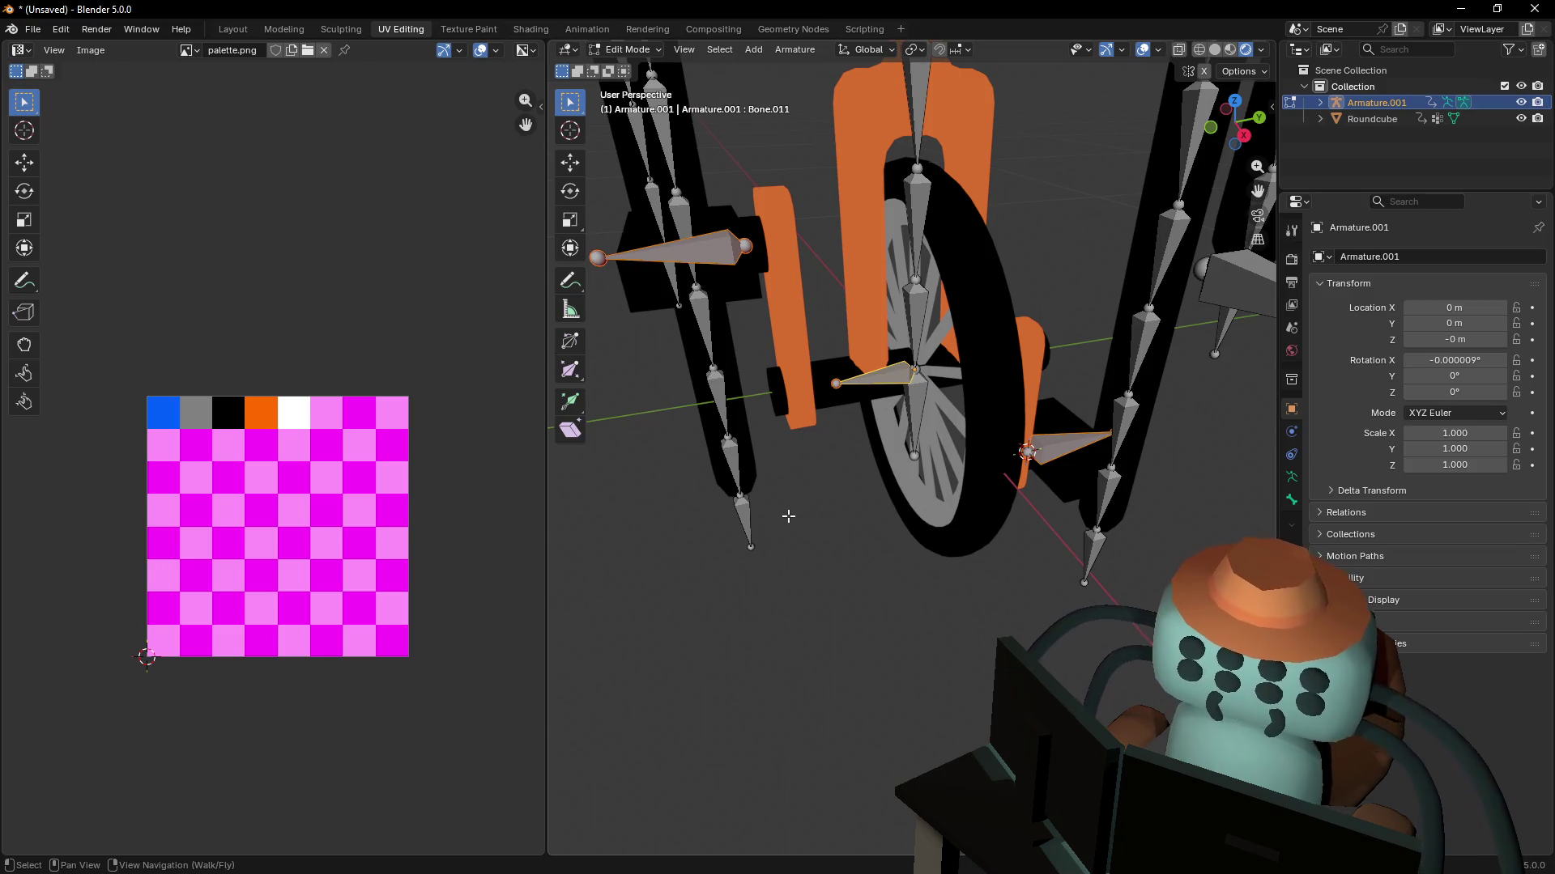
key("ctrl+p")
- Parent the pedal bones to hub bone Bone.011 with Keep Offset and test-rotate them
left_click(827, 502)
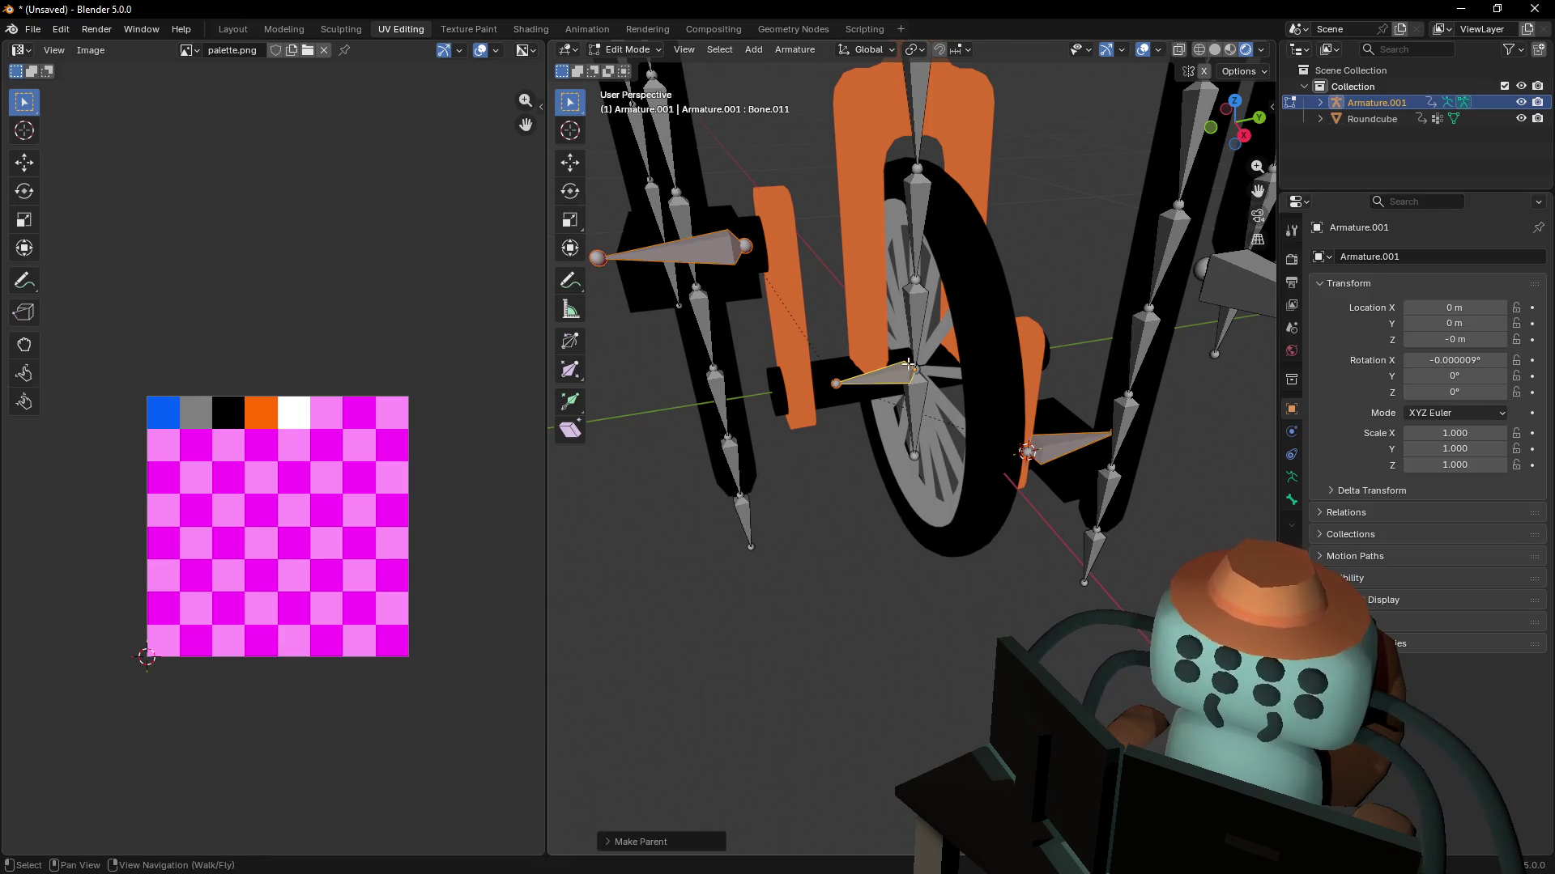
key("r")
key("x")
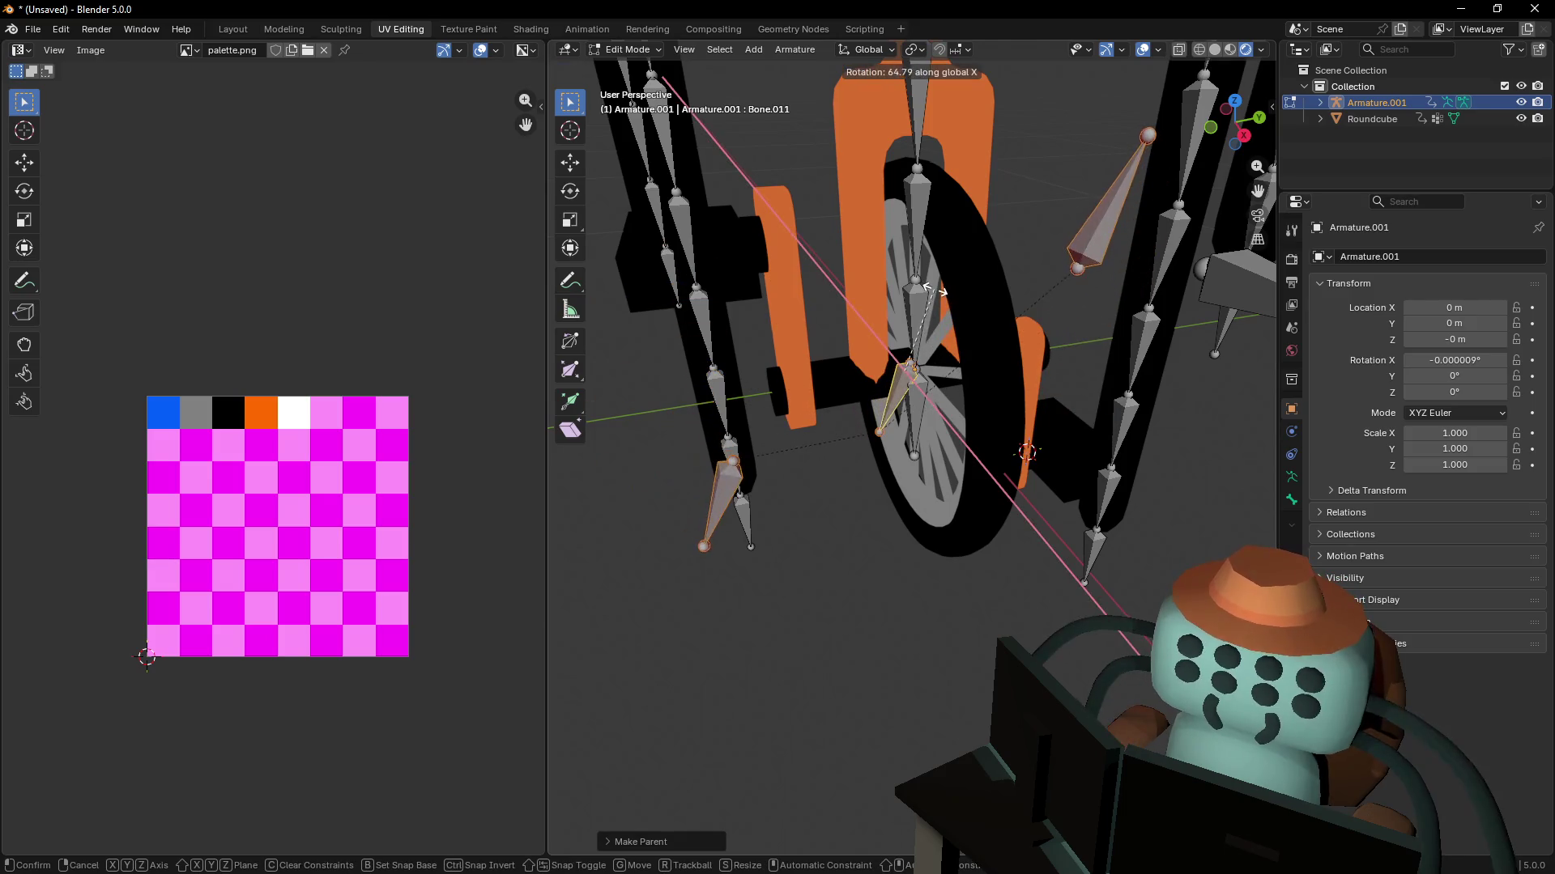
key("y")
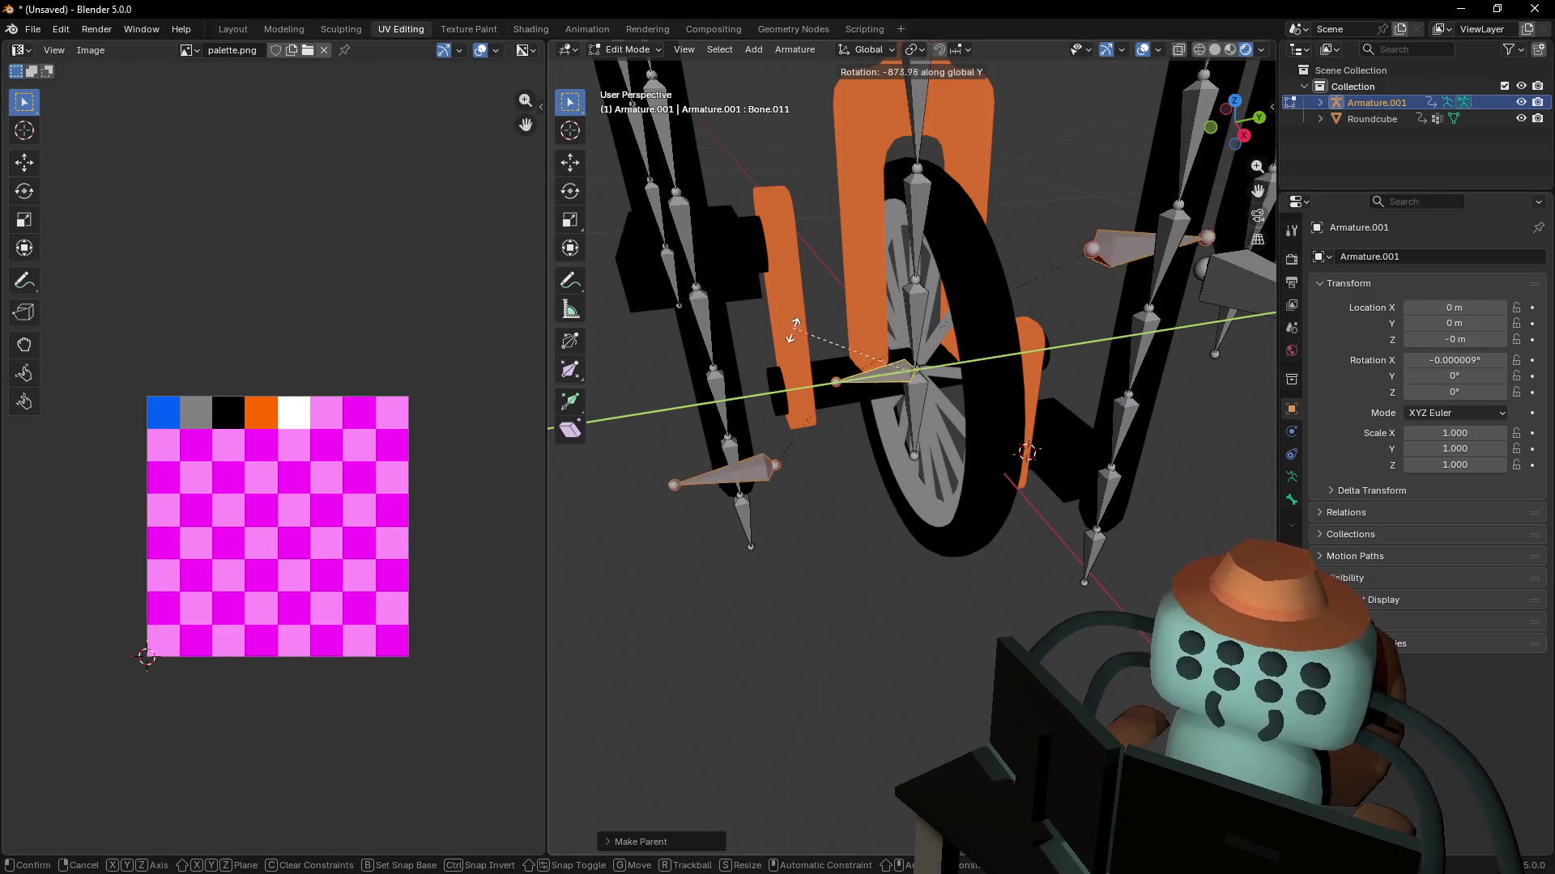
left_click(785, 260)
- Rotate hub bone Bone.011 around Y, then return the armature to Object Mode
middle_click_drag(804, 394, 804, 395)
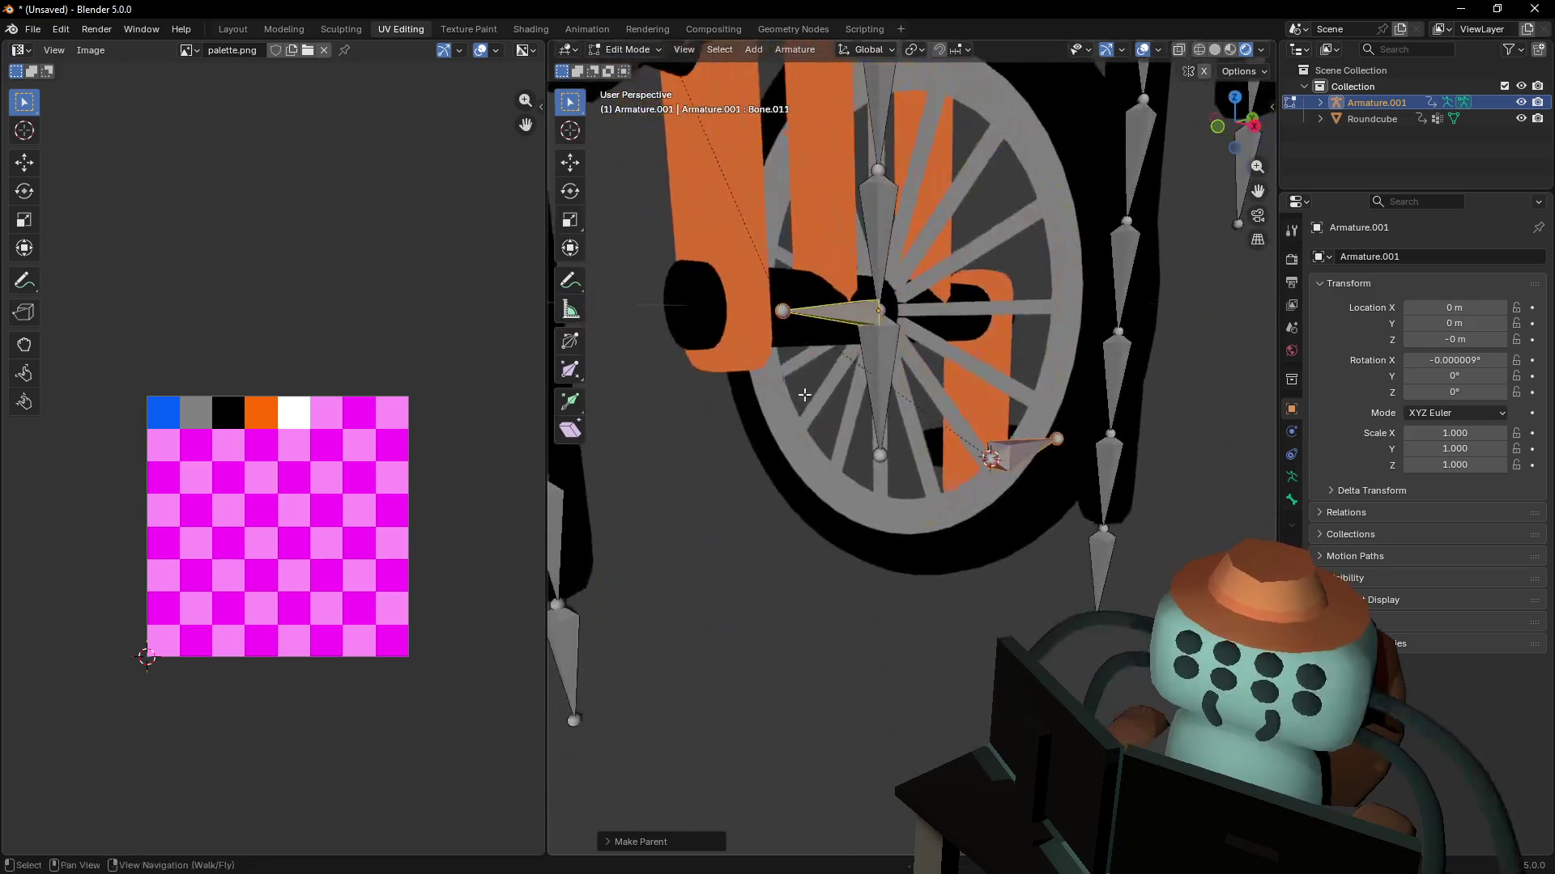
middle_click_drag(842, 316, 865, 325)
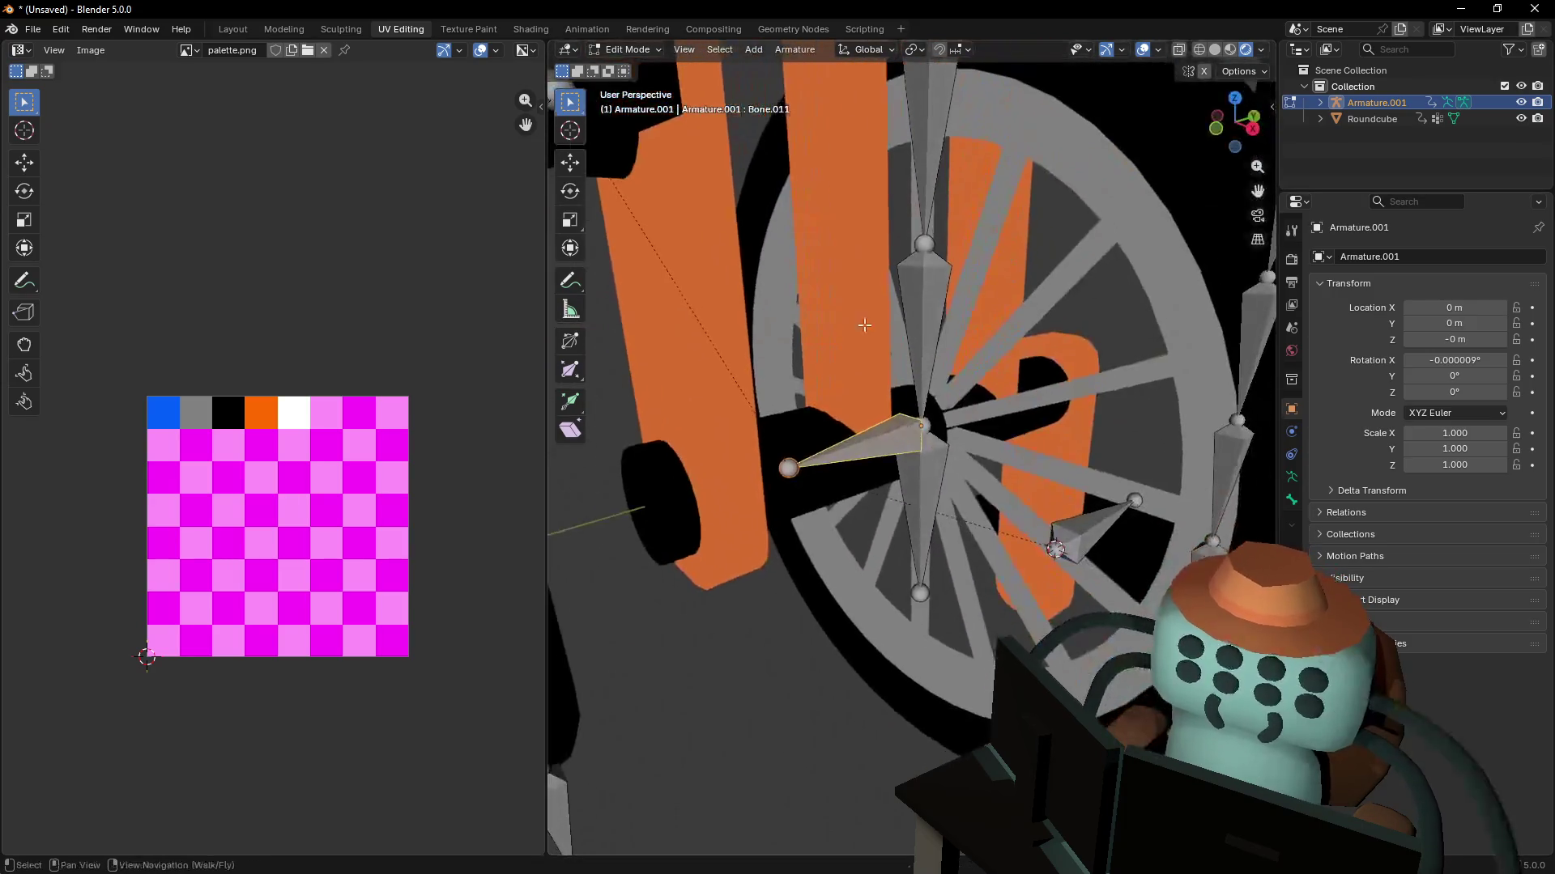
key("r")
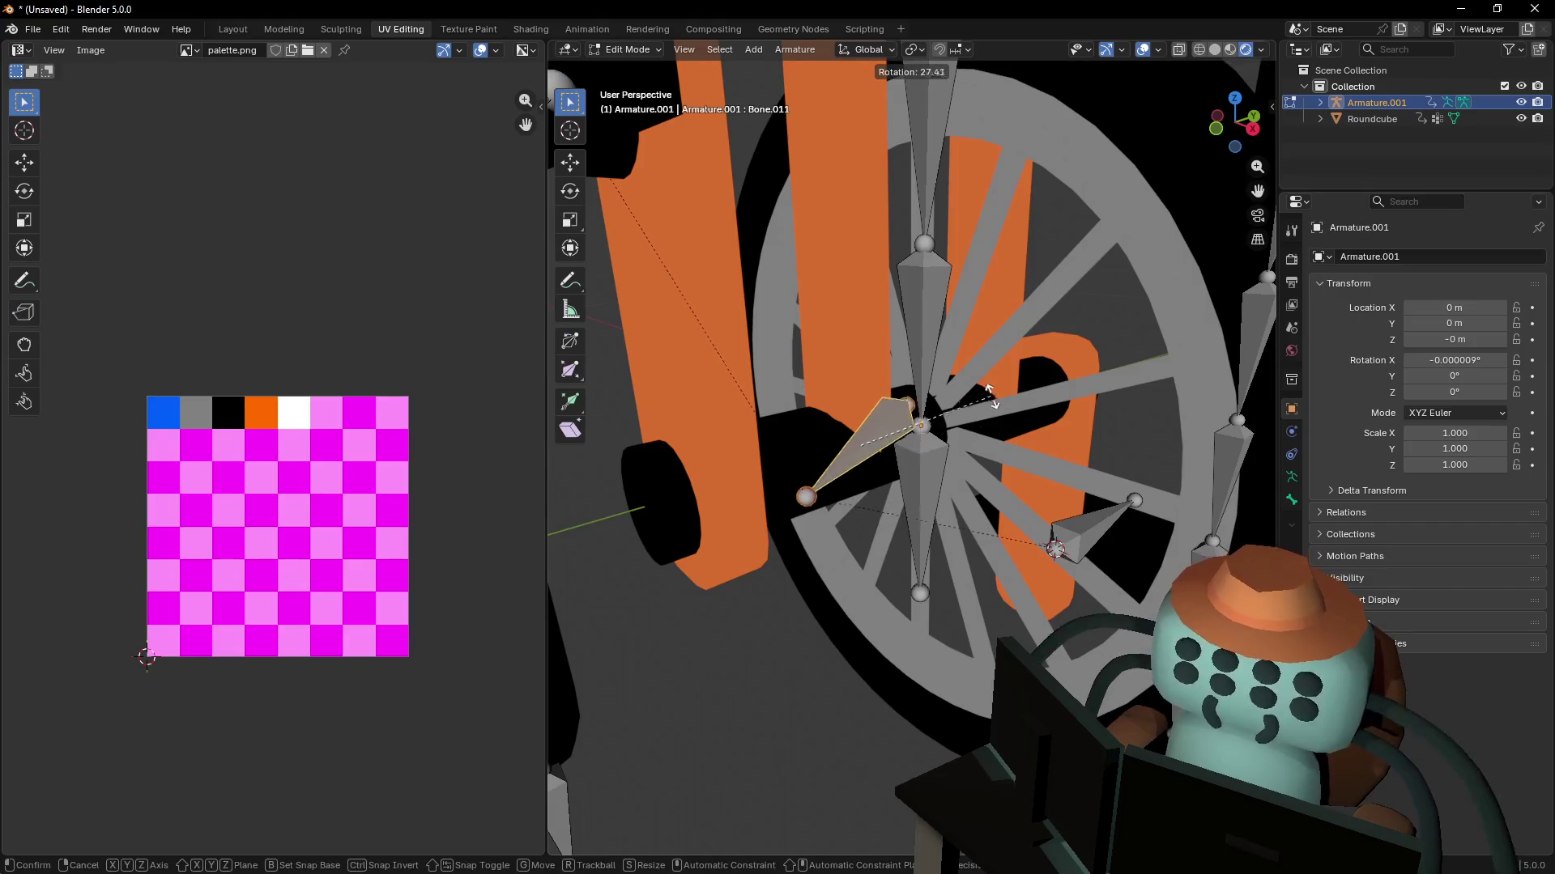
key("y")
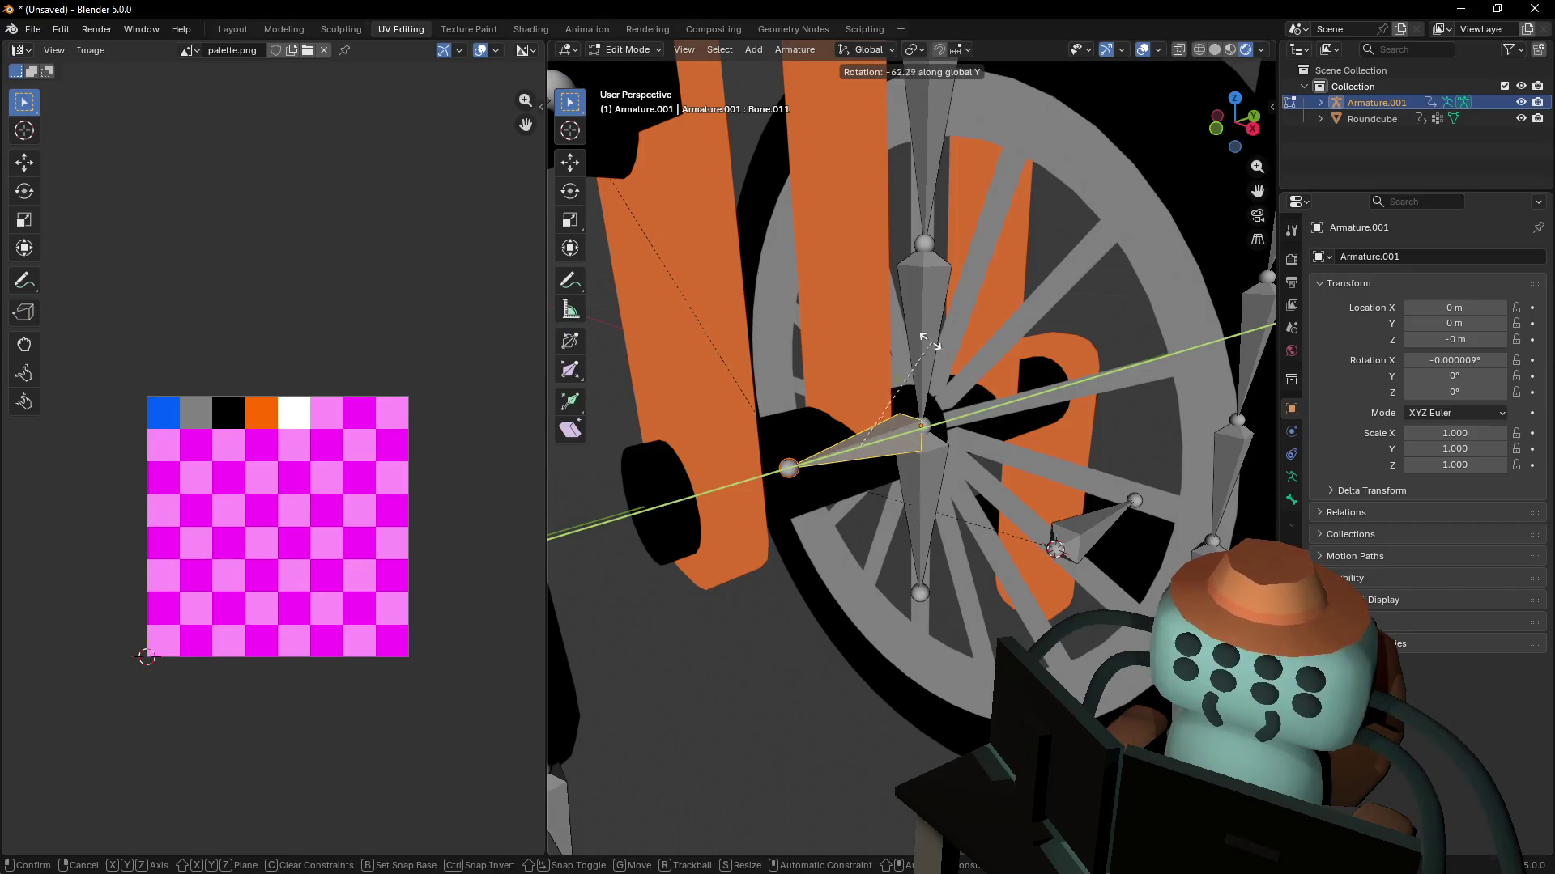
left_click(930, 342)
key("Tab")
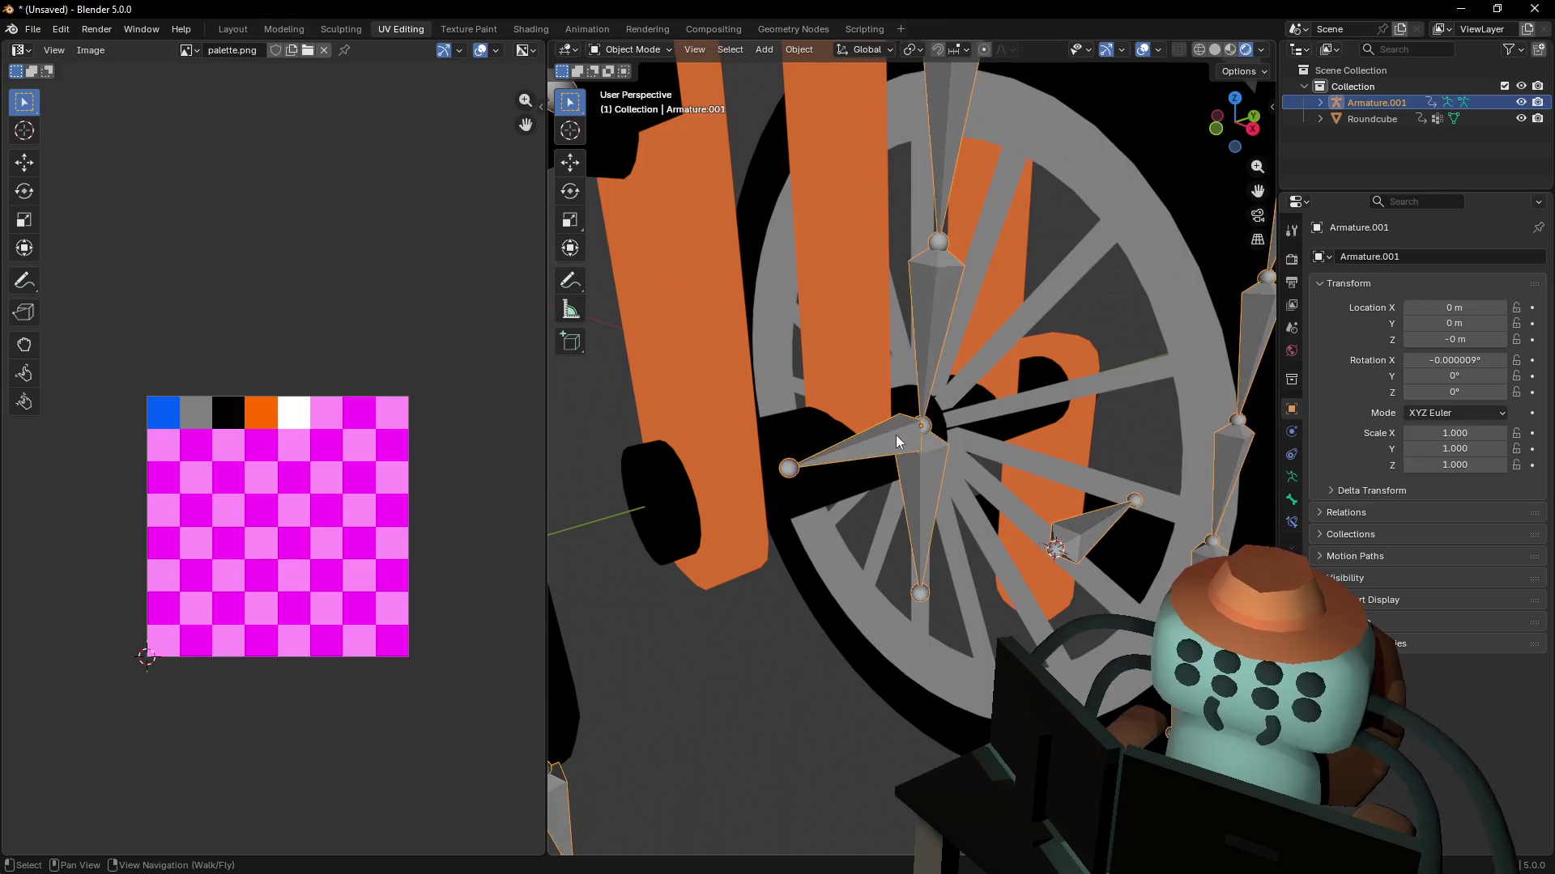
- Switch Armature.001 to Pose Mode and rotate hub bone Bone.011 around Y
left_click(613, 53)
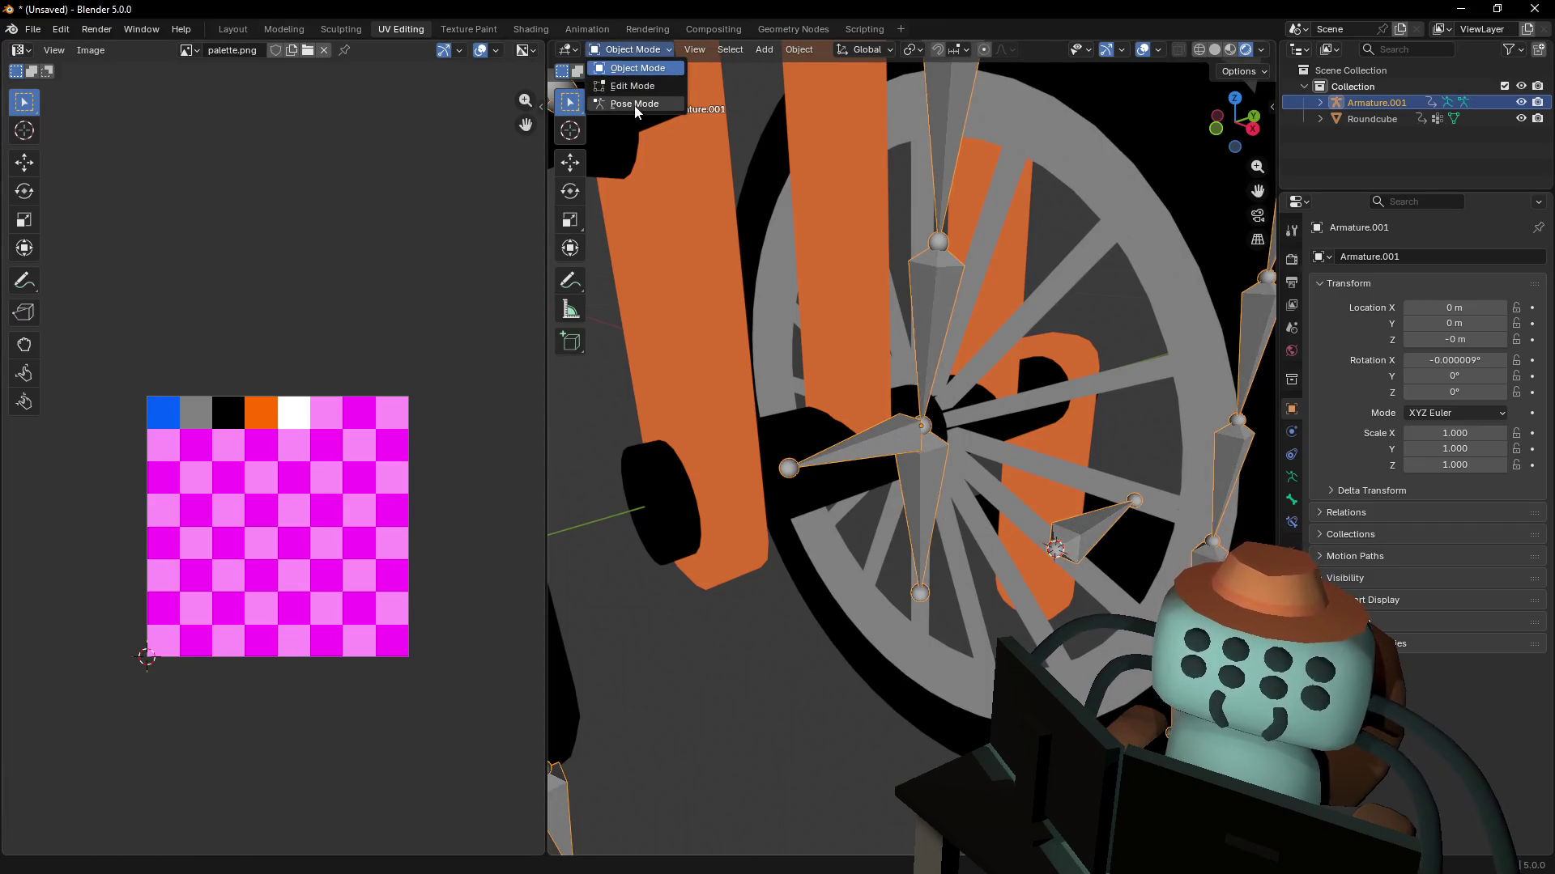
left_click(624, 101)
left_click(905, 452)
left_click(905, 452)
key("r")
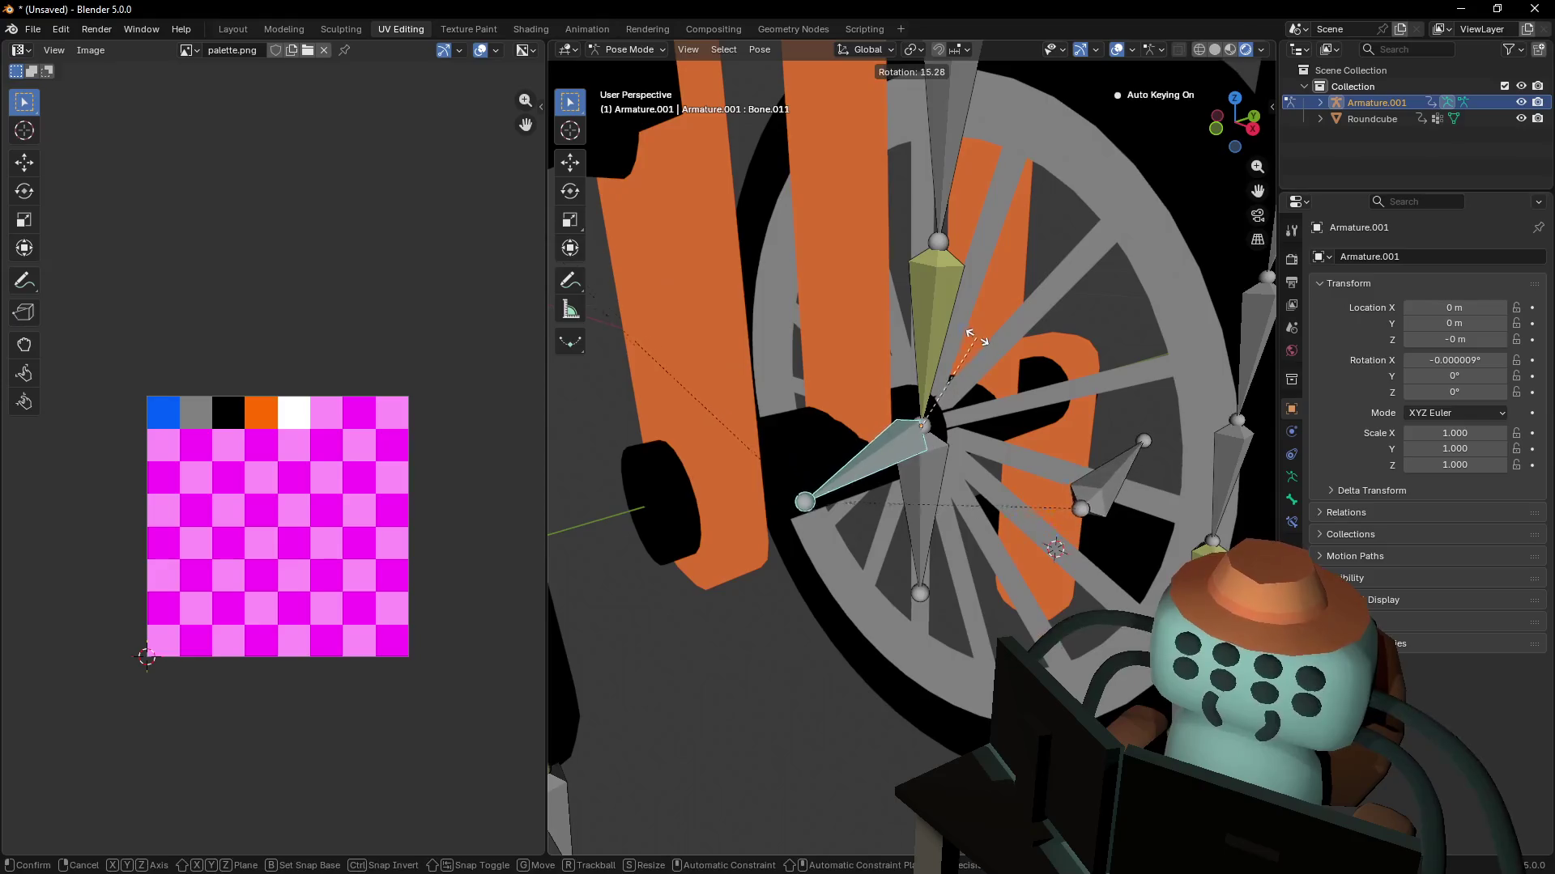
key("y")
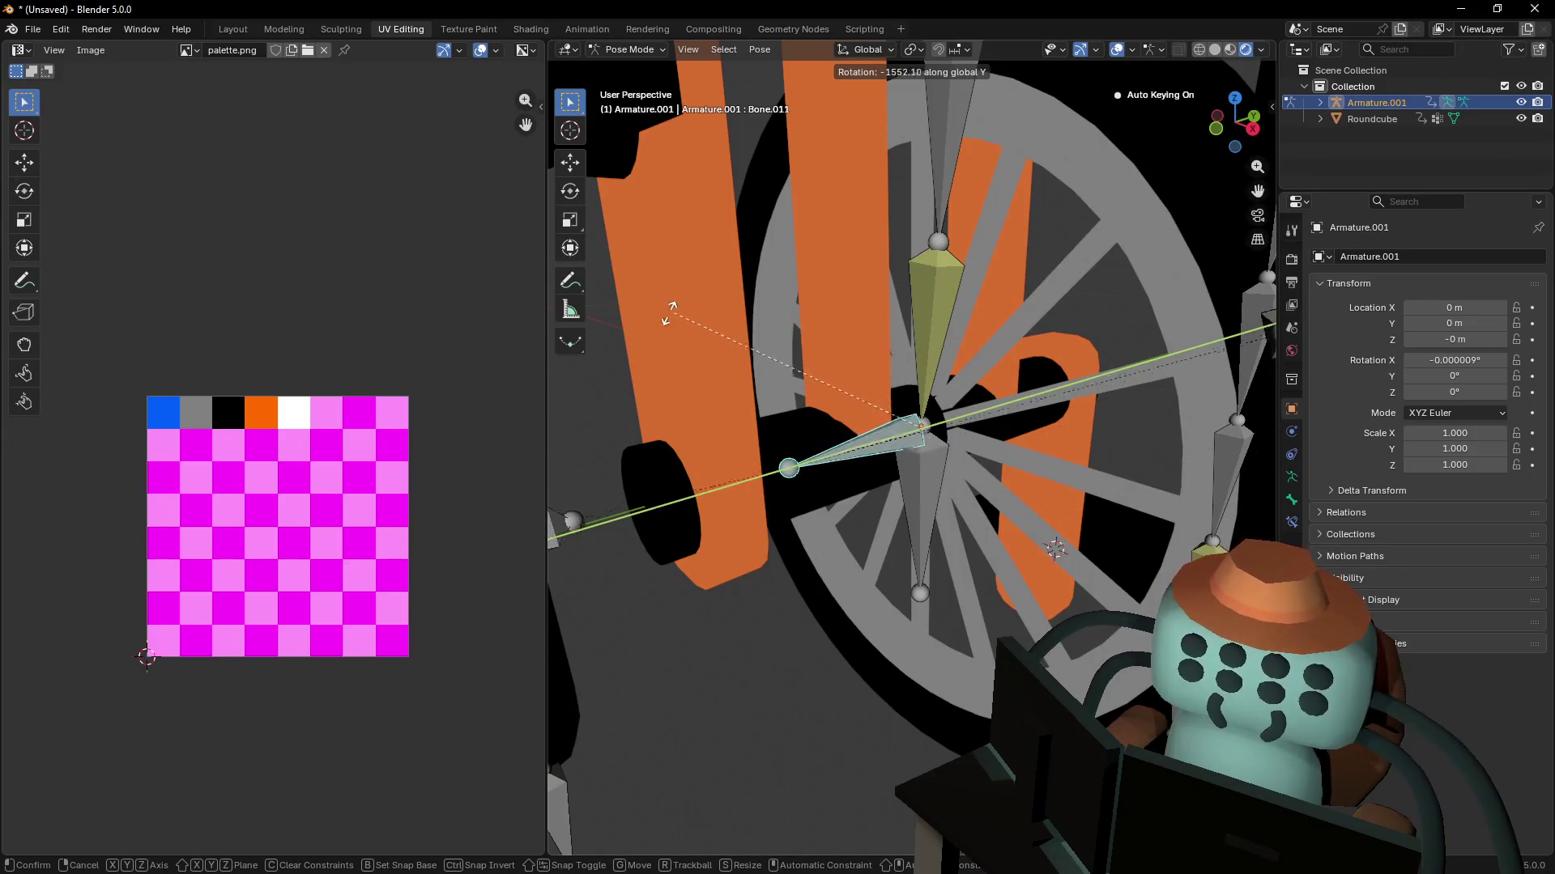
left_click(789, 324)
- Zoom out and spin Bone.011 around Y again to confirm the pedals follow
mouse_move(789, 323)
middle_mouse_down()
mouse_move(745, 405)
mouse_move(800, 333)
middle_mouse_up()
key("r")
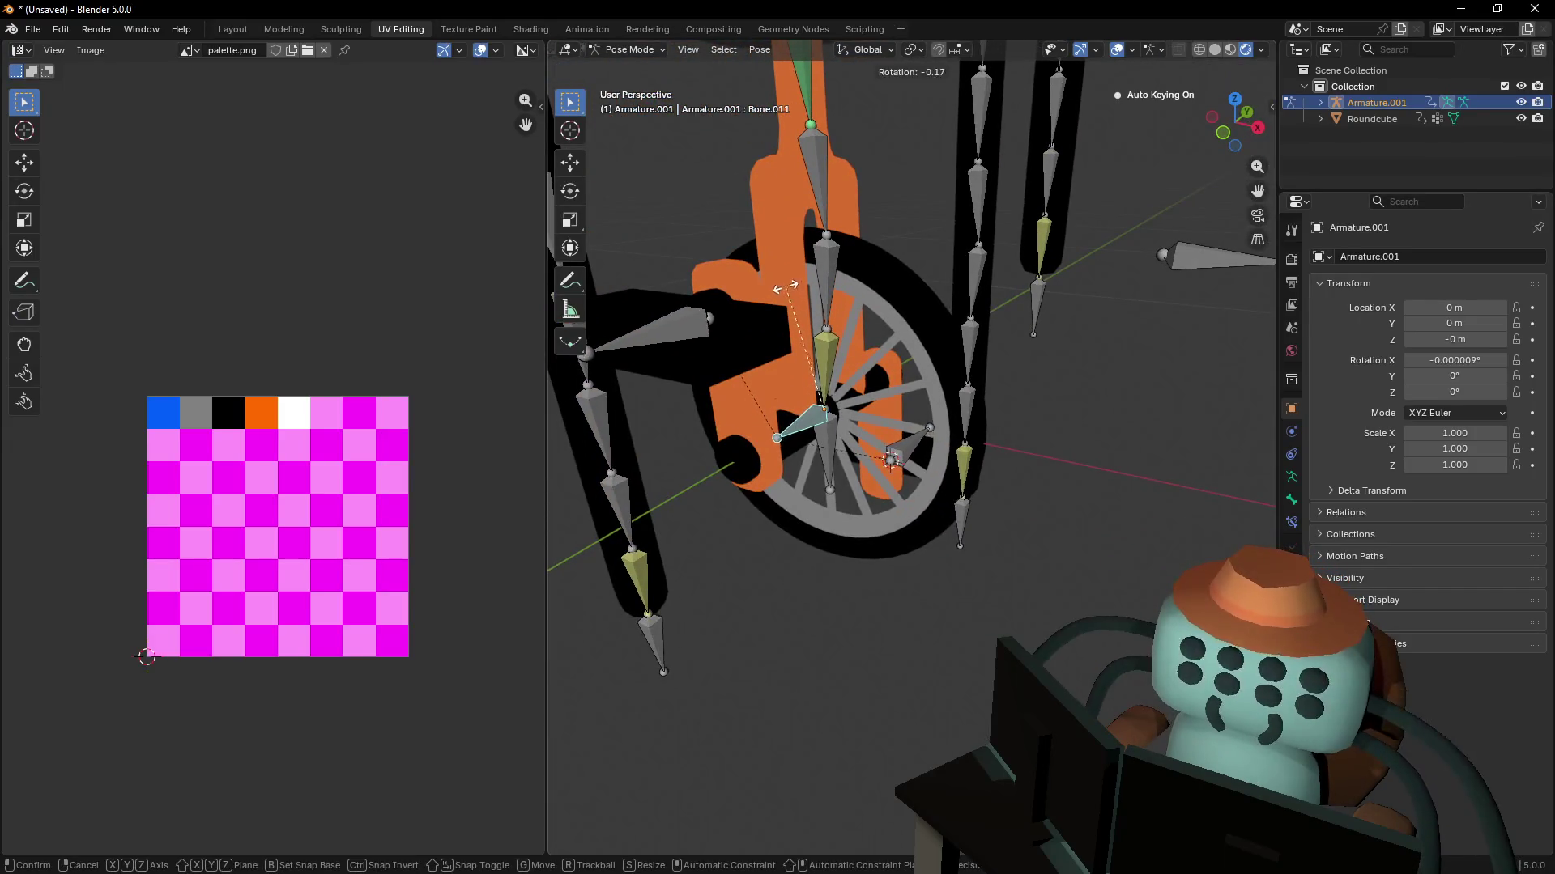
key("y")
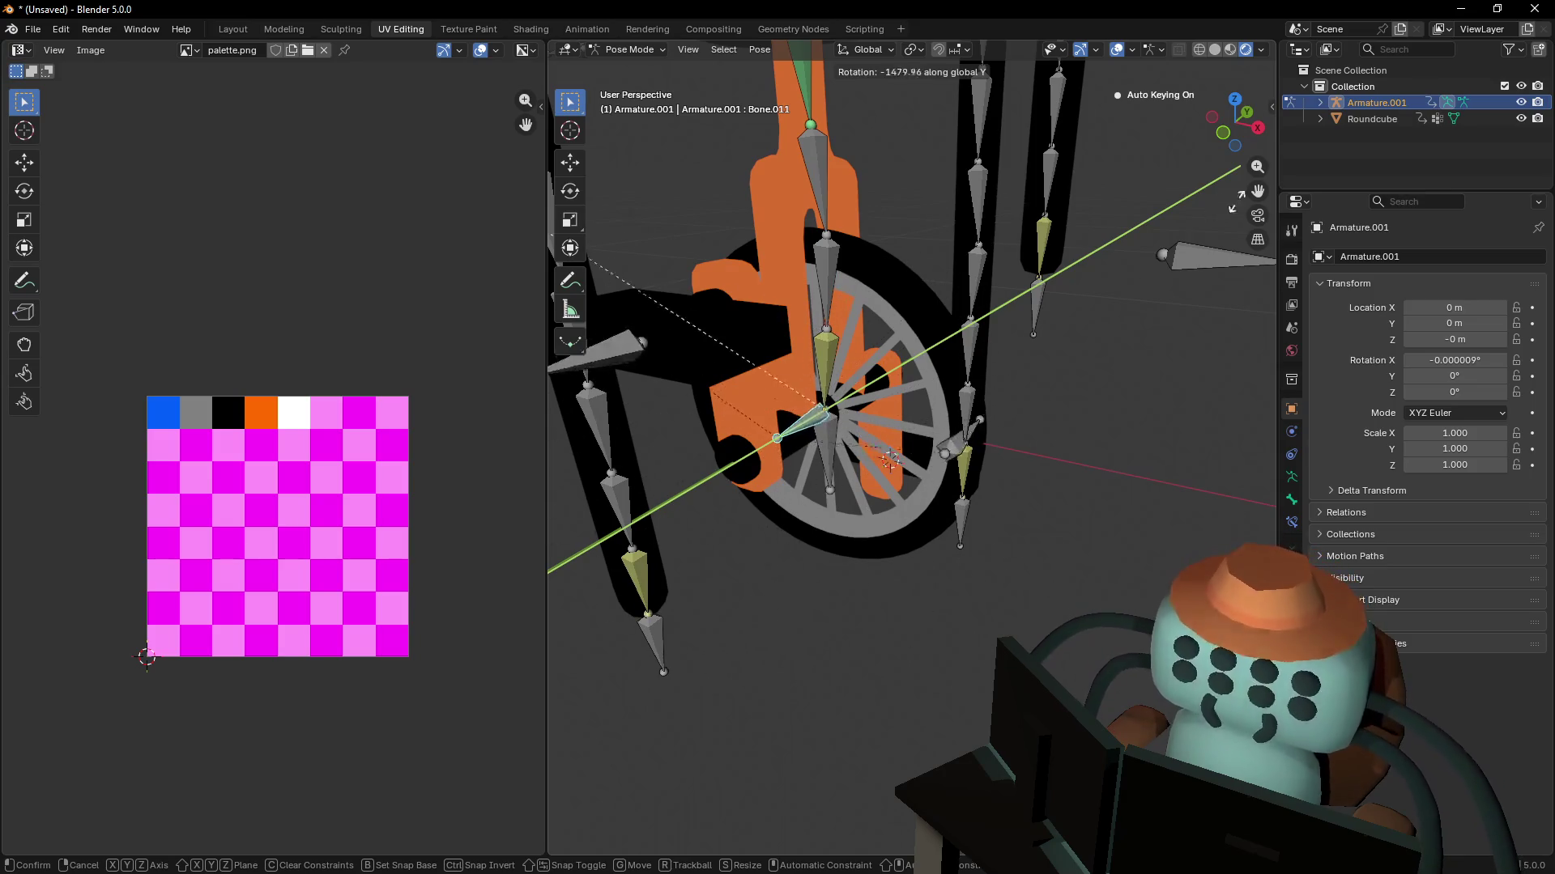
left_click(867, 590)
key("shift+grave")
- Walk and orbit around the character to inspect the bike, legs and face
key("s")
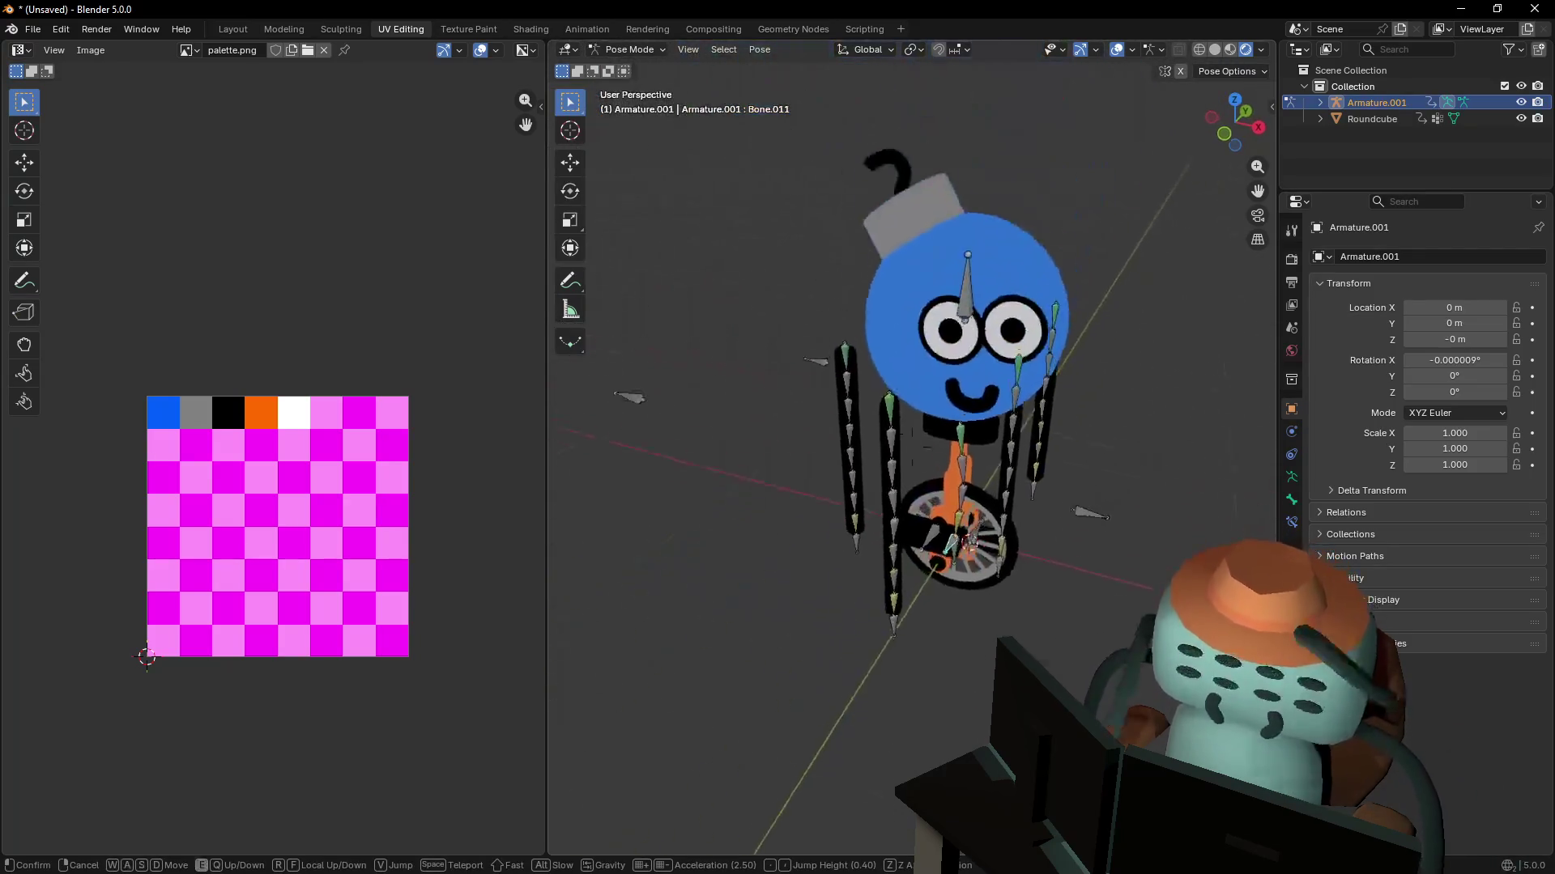
left_click(857, 569)
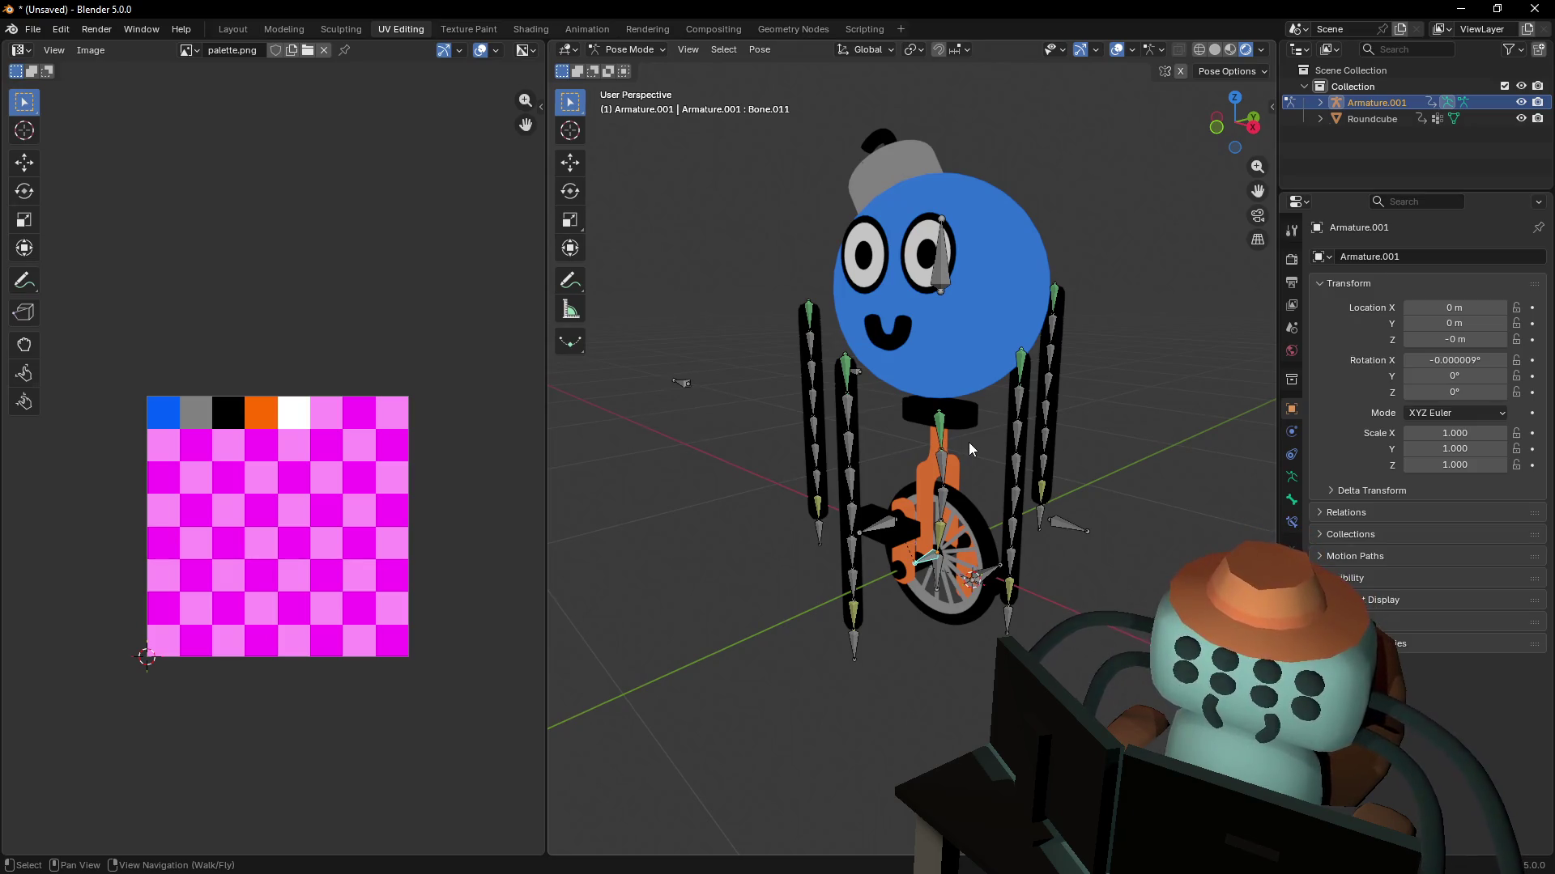
mouse_move(1172, 512)
right_mouse_down()
mouse_move(1142, 591)
mouse_move(1181, 537)
right_mouse_up()
key("w")
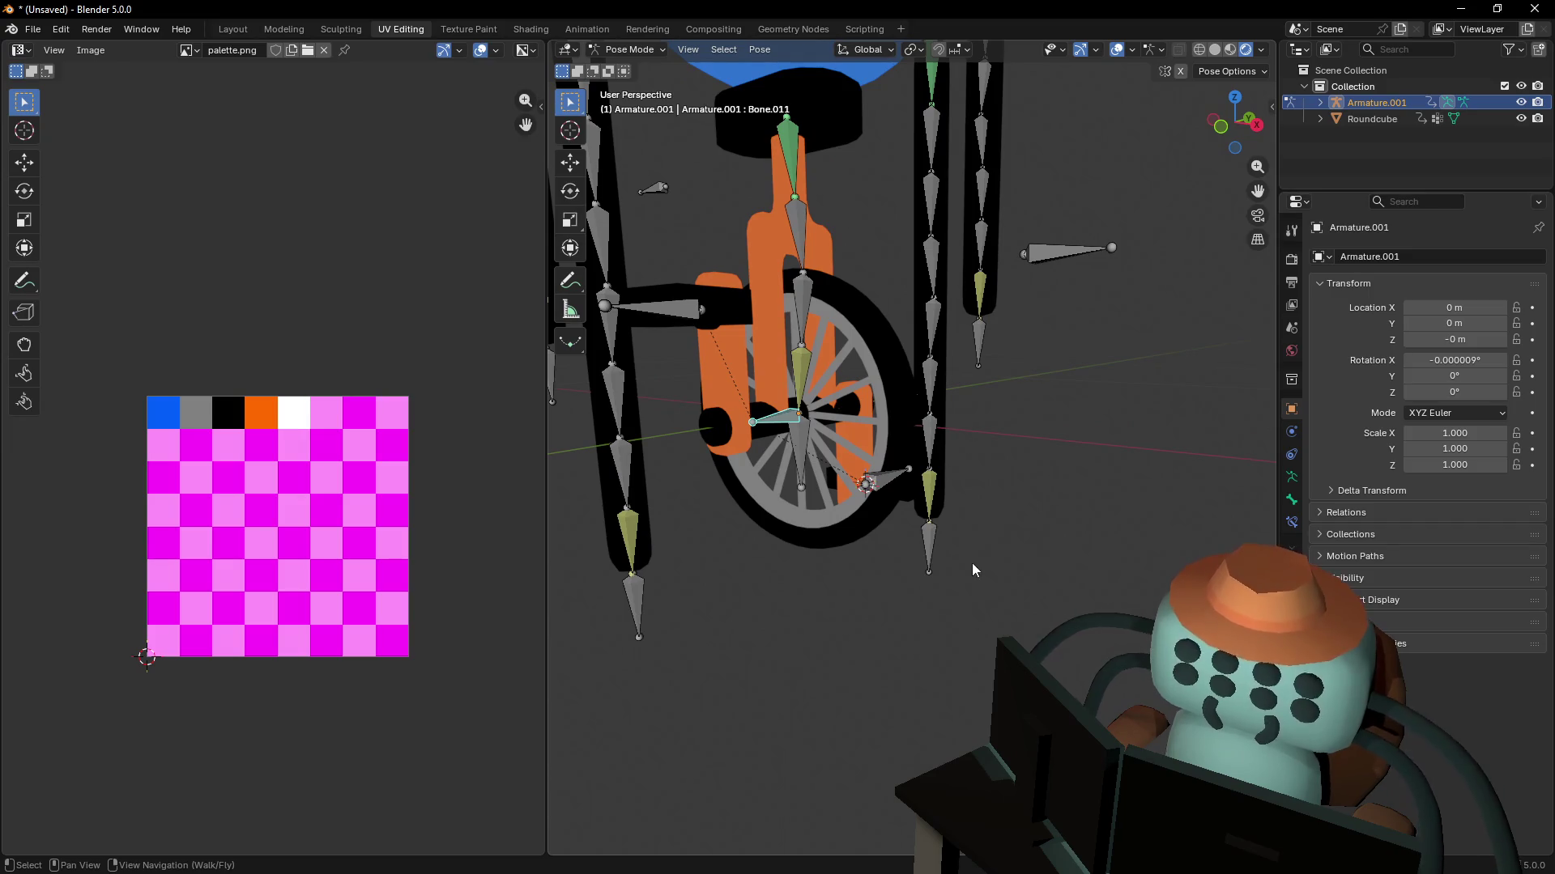
middle_click_drag(913, 458, 868, 339)
mouse_move(933, 387)
right_mouse_down()
mouse_move(928, 324)
mouse_move(931, 340)
right_mouse_up()
key("s")
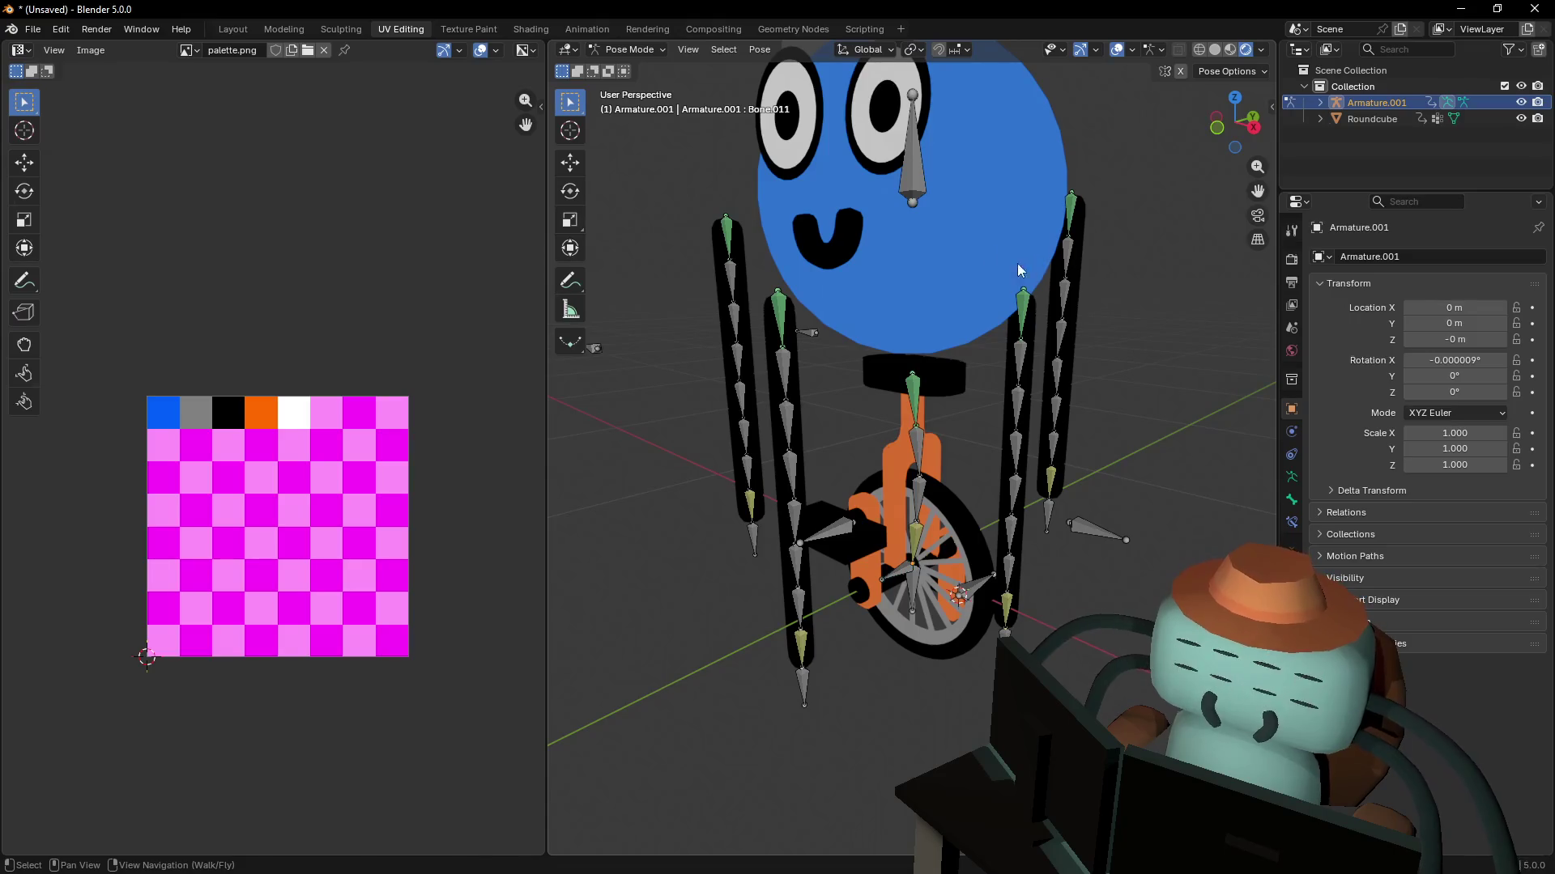
middle_click_drag(1035, 262, 986, 408)
- Test-move the lower bone of the right leg chain, then cancel the move
left_click(964, 494)
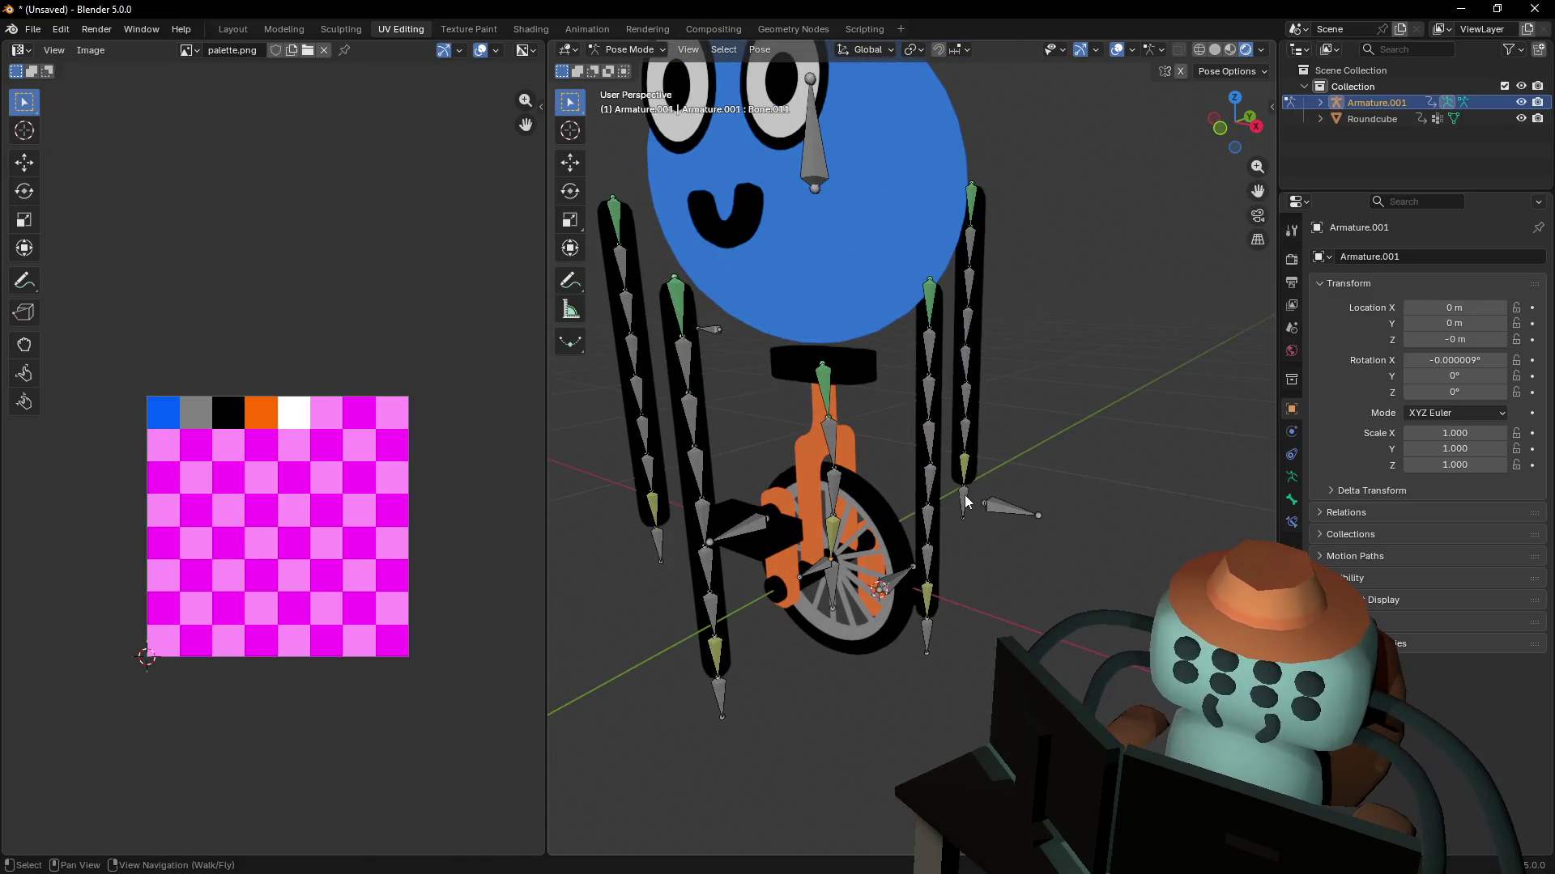
middle_click_drag(964, 494, 1011, 567)
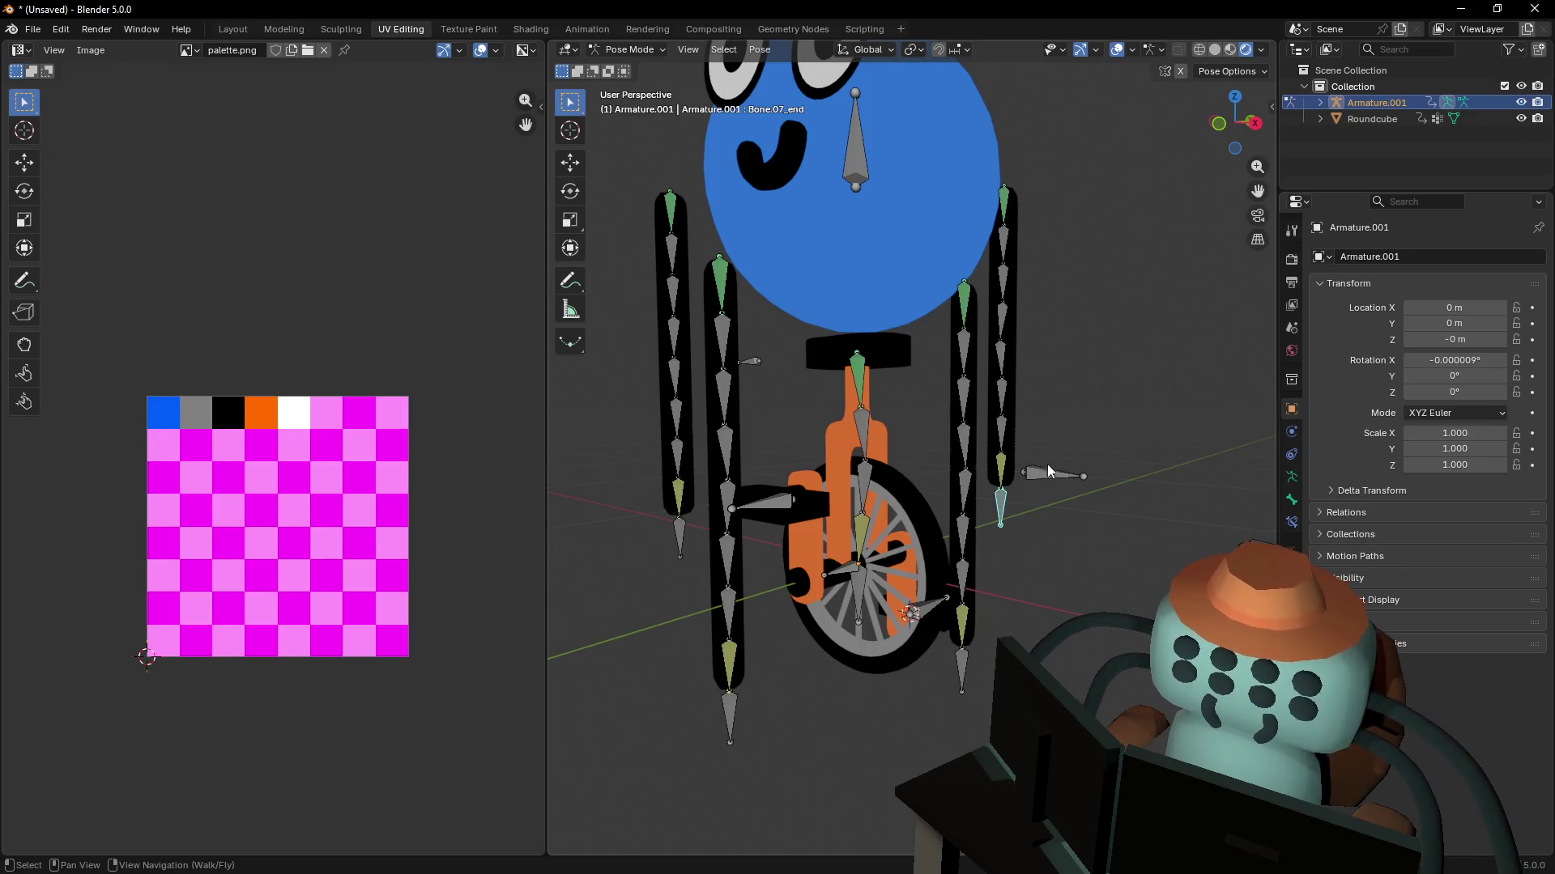
key("shift+grave")
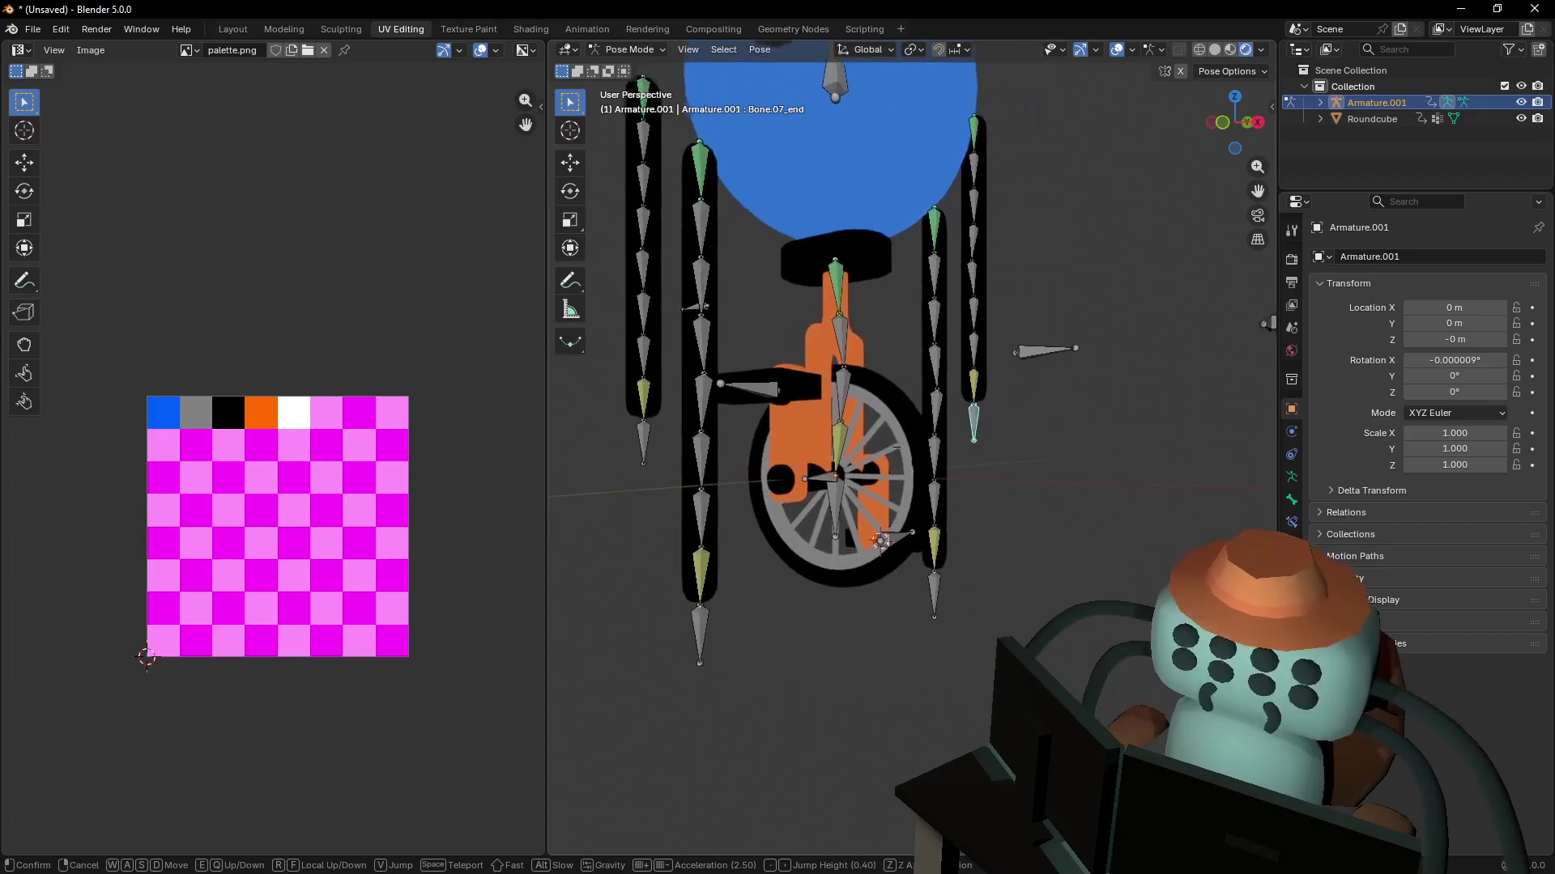
key("Return")
key("g")
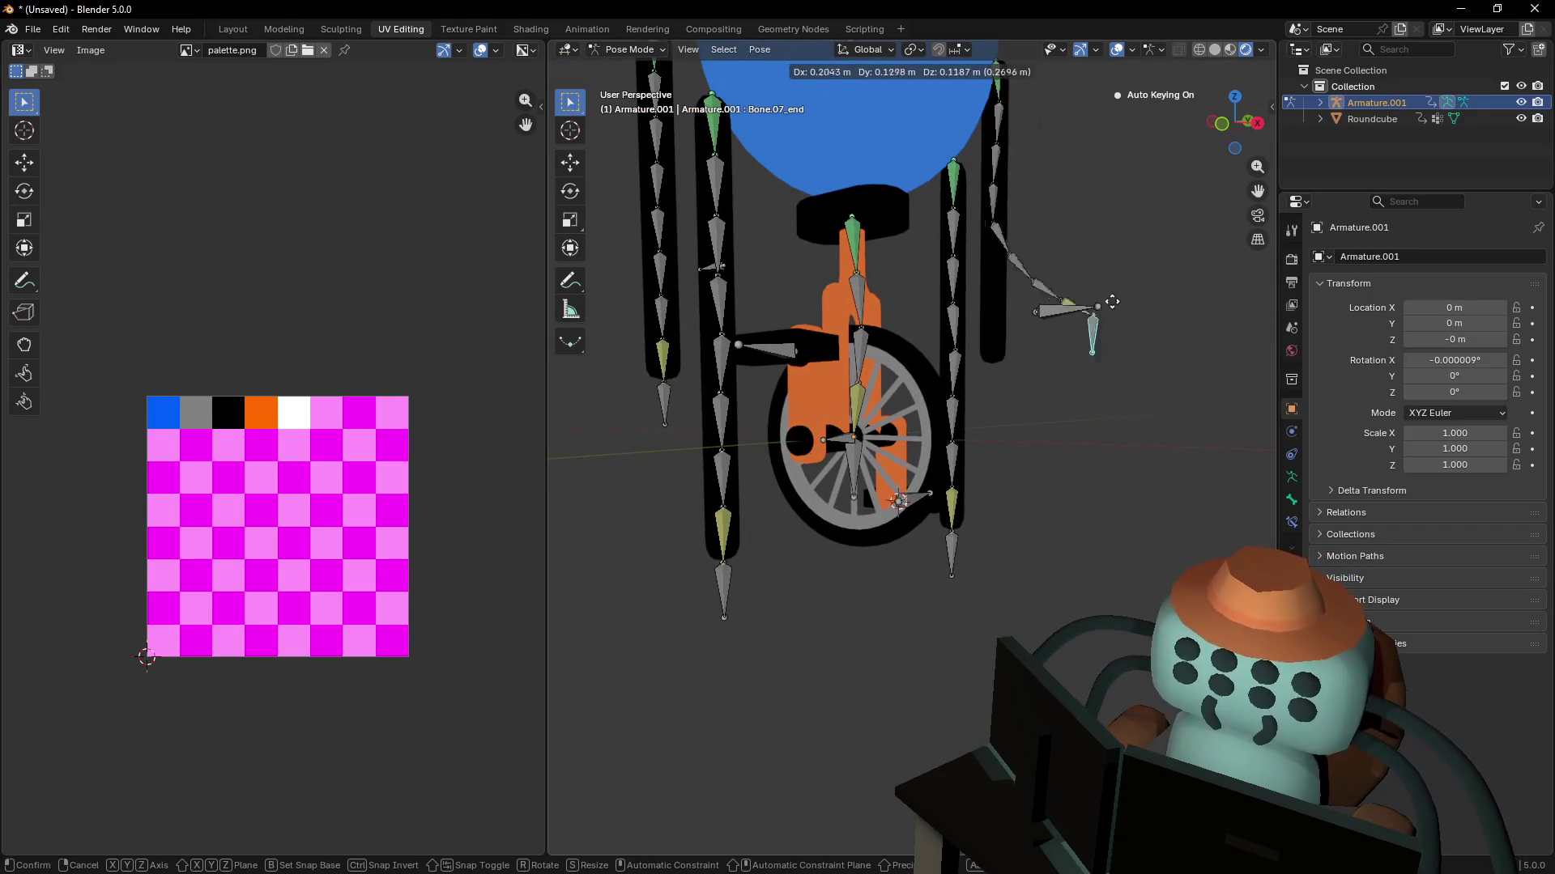
right_click(1049, 279)
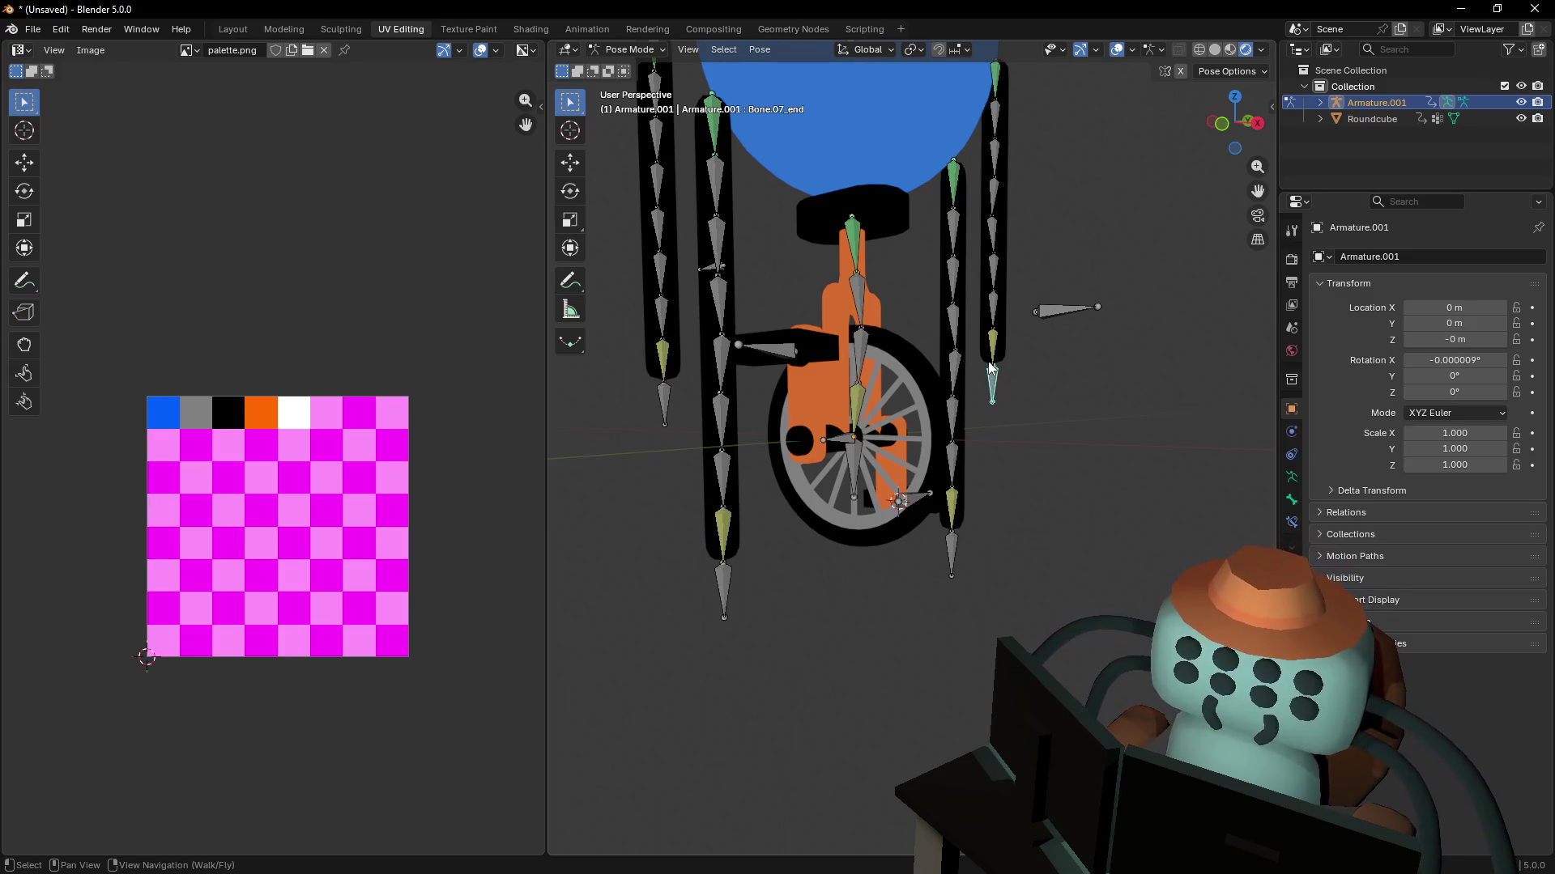
- Show the Bone properties and check the bottom bone of each leg
left_click(1292, 504)
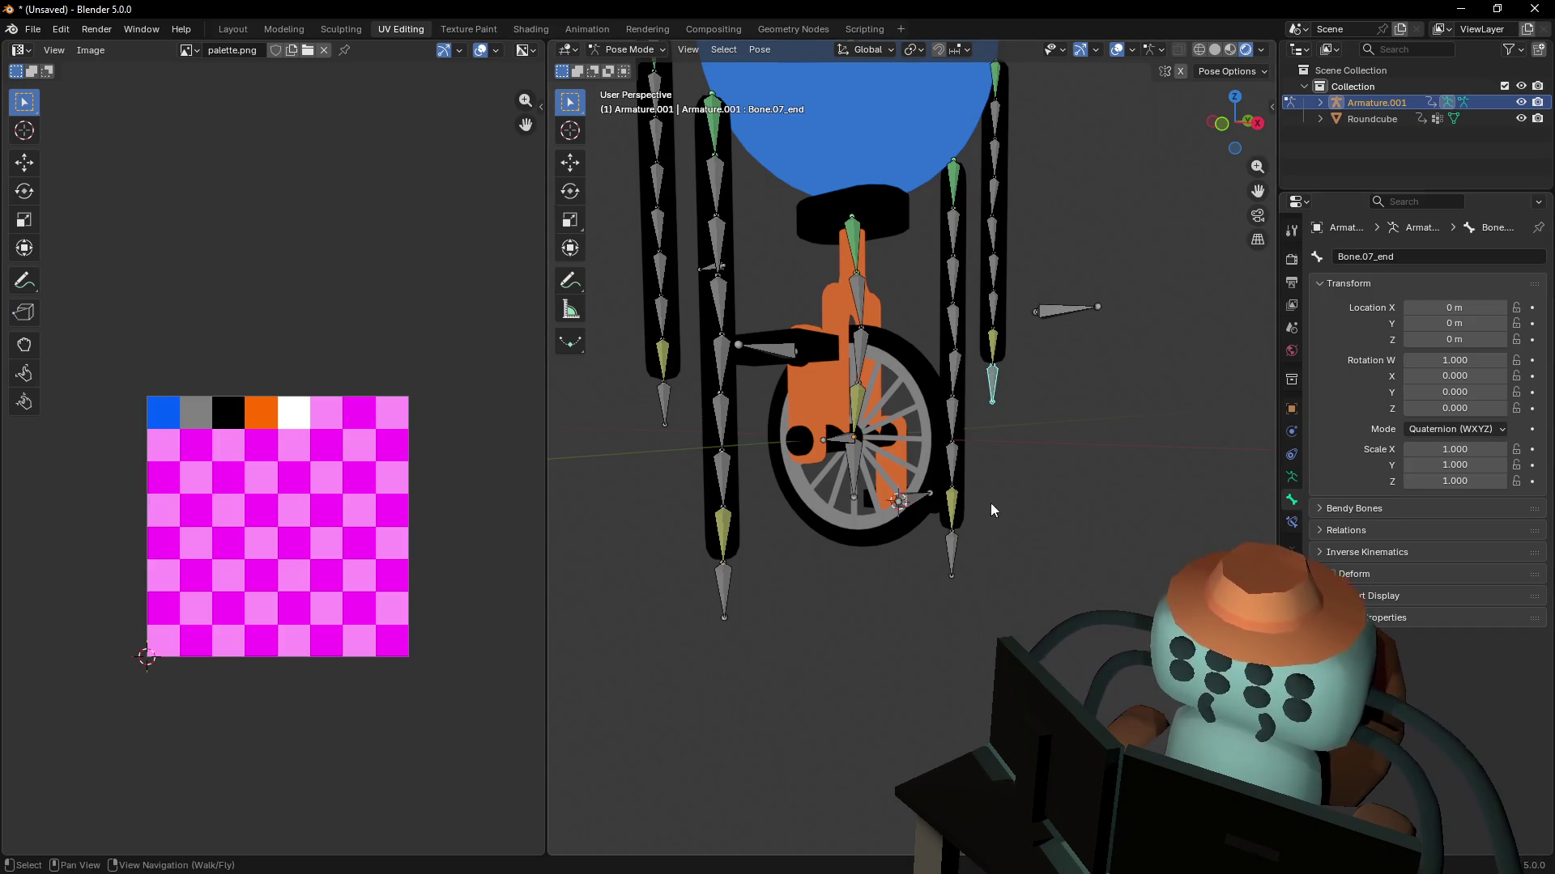
left_click(951, 551)
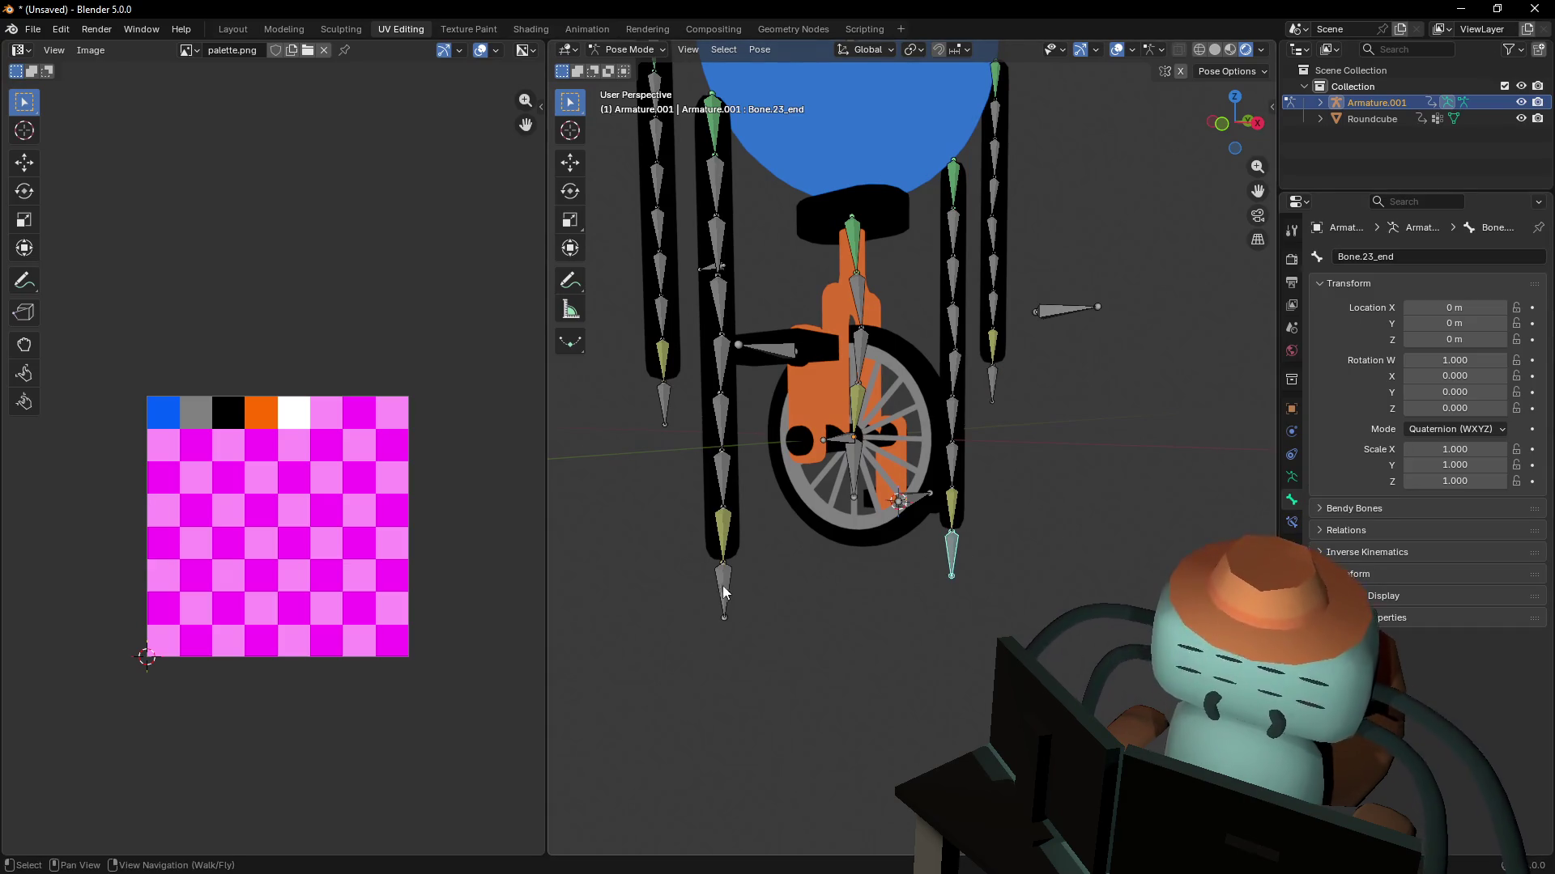
left_click(725, 589)
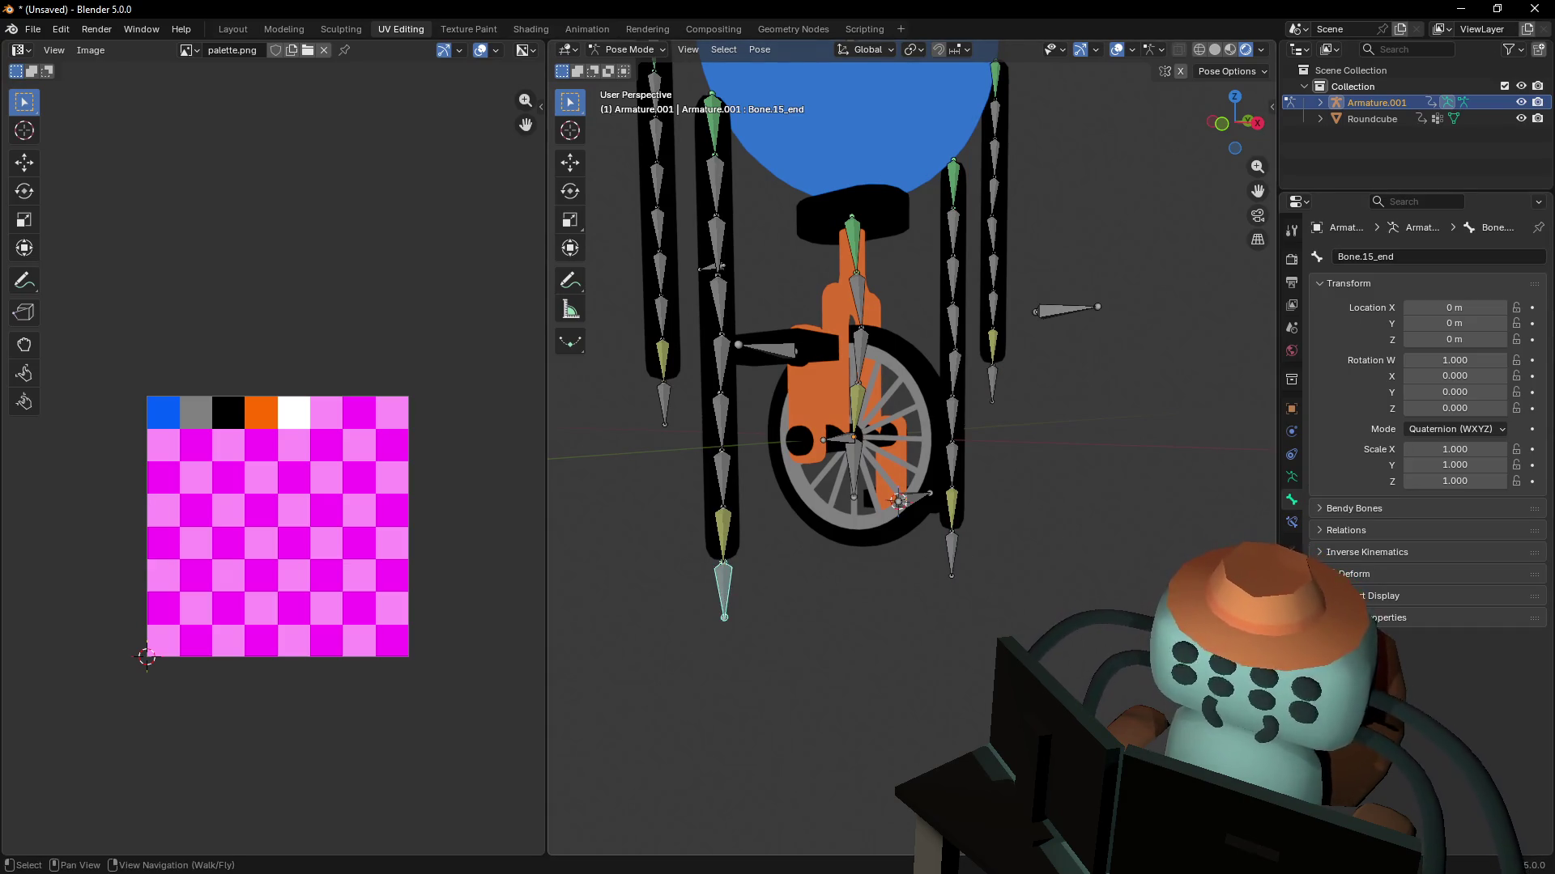
left_click(661, 405)
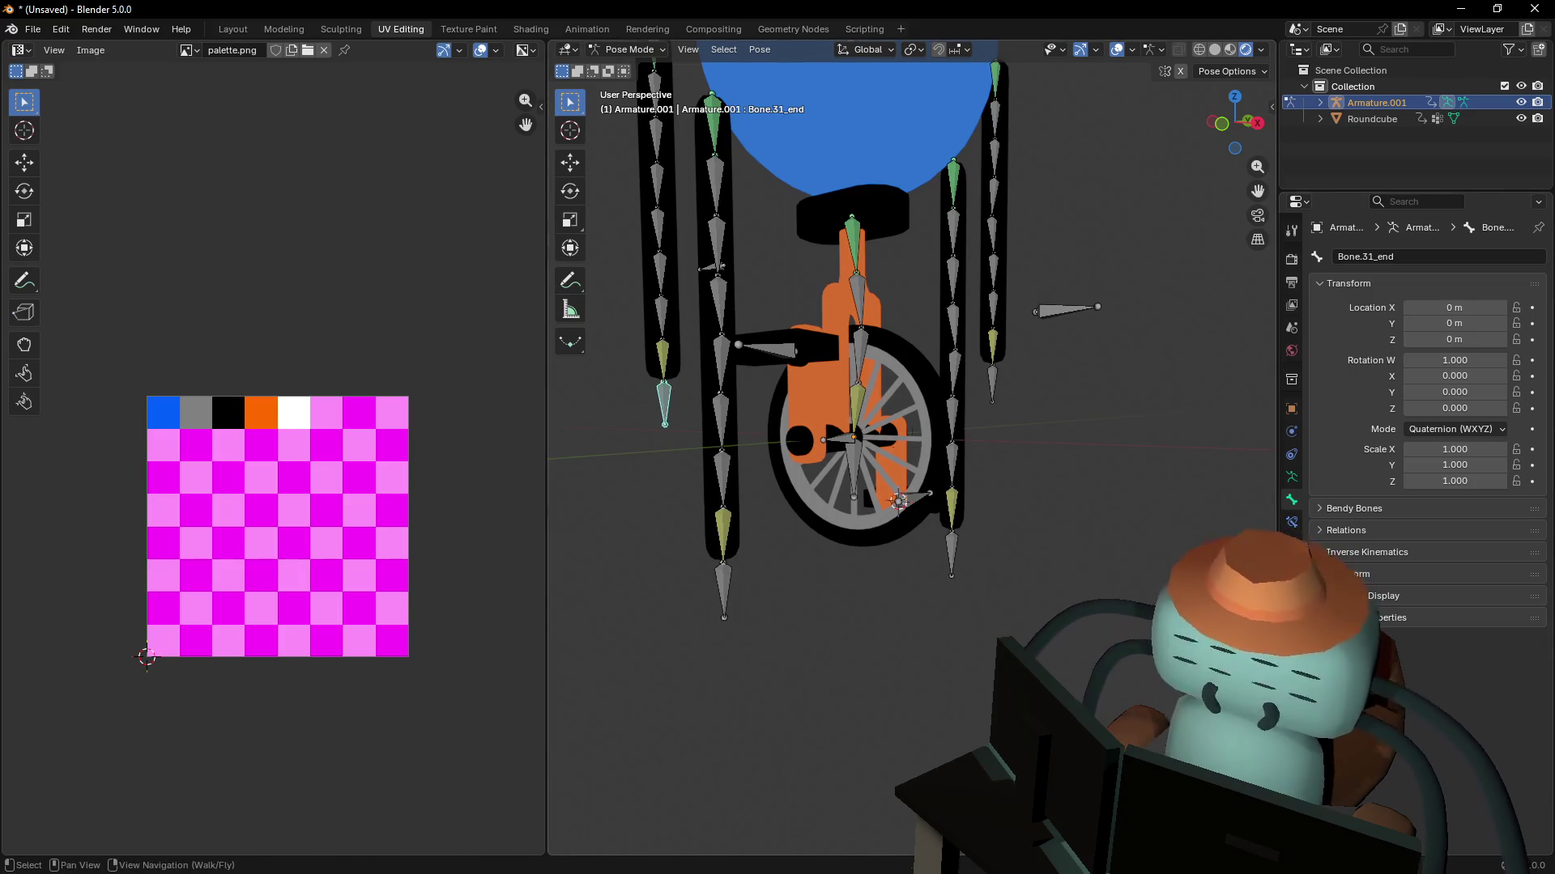
- Check the small bones Bone.010, Bone.012, their neighbours and Bone.028
middle_click_drag(810, 409, 879, 408)
left_click(889, 404)
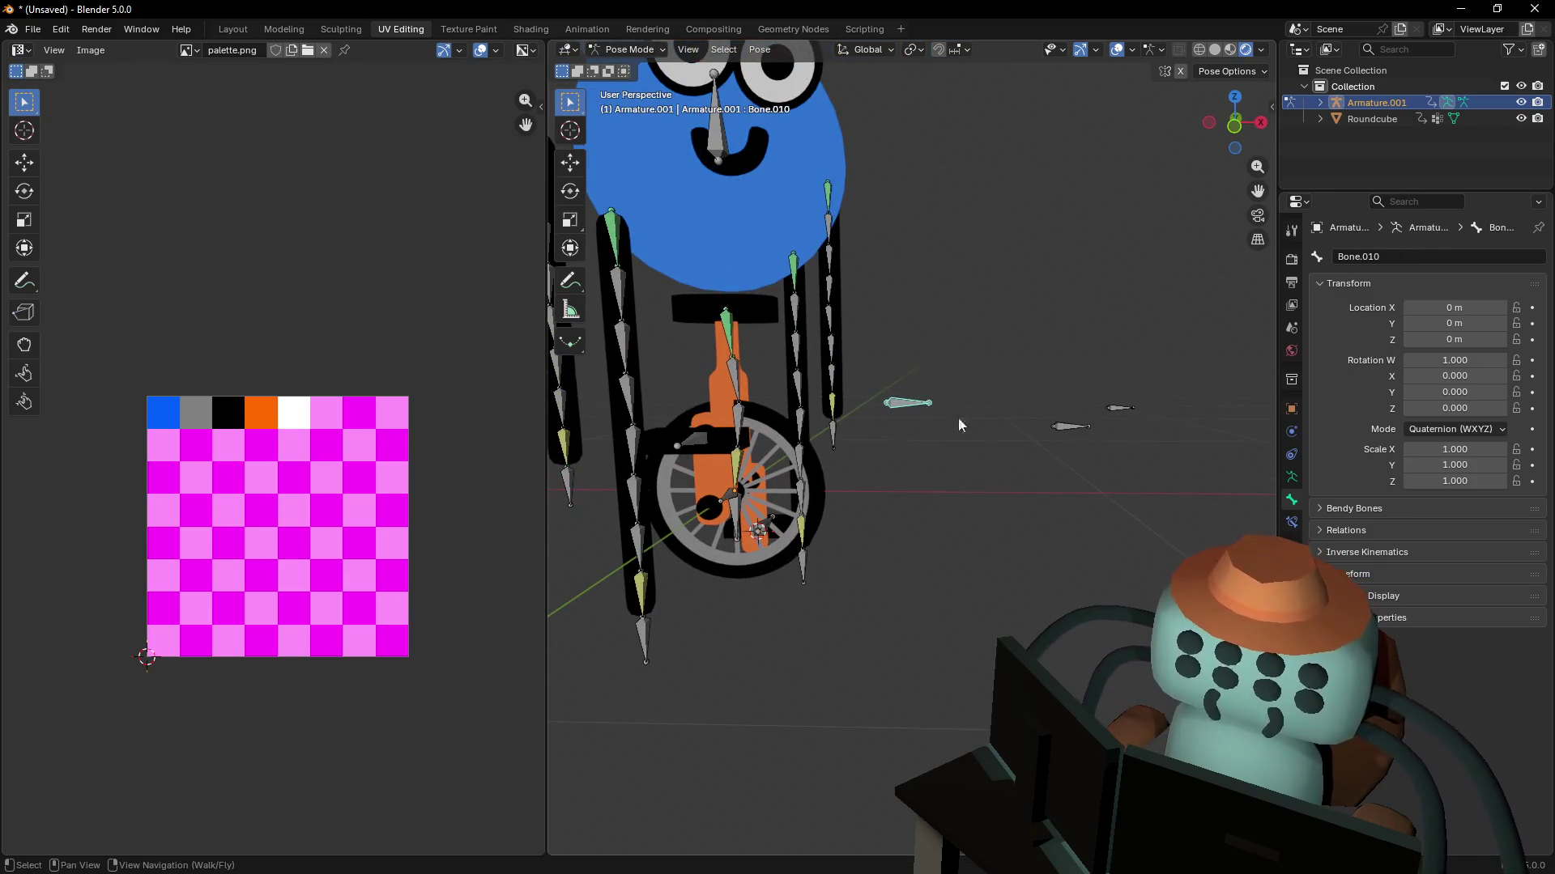
mouse_move(1143, 412)
left_mouse_down()
mouse_move(1087, 426)
mouse_move(1053, 458)
left_mouse_up()
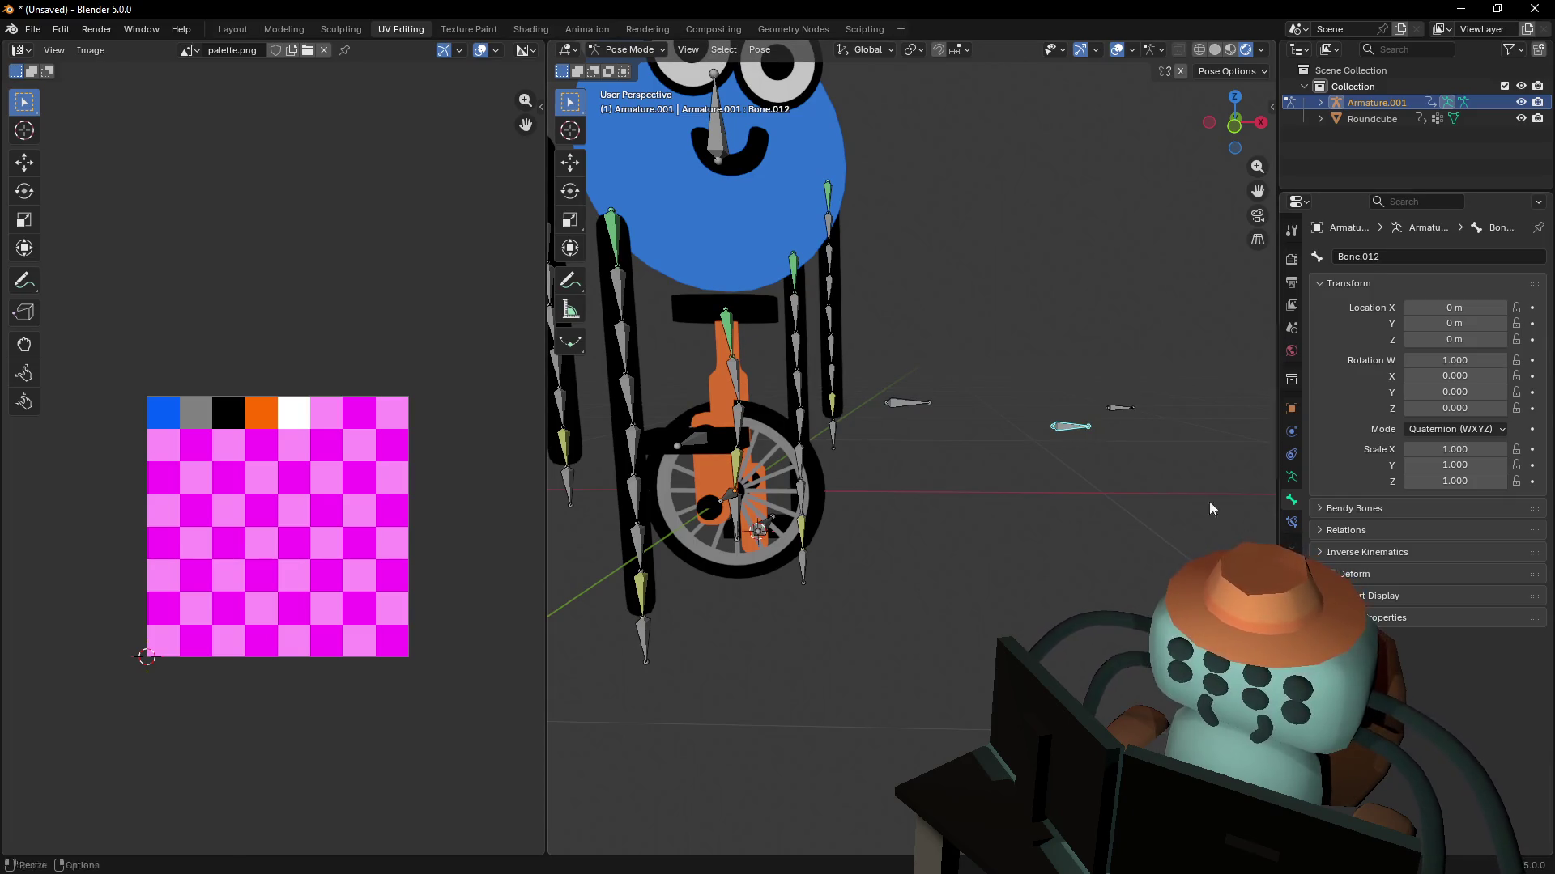
left_click(1120, 408)
middle_click_drag(907, 486, 810, 486)
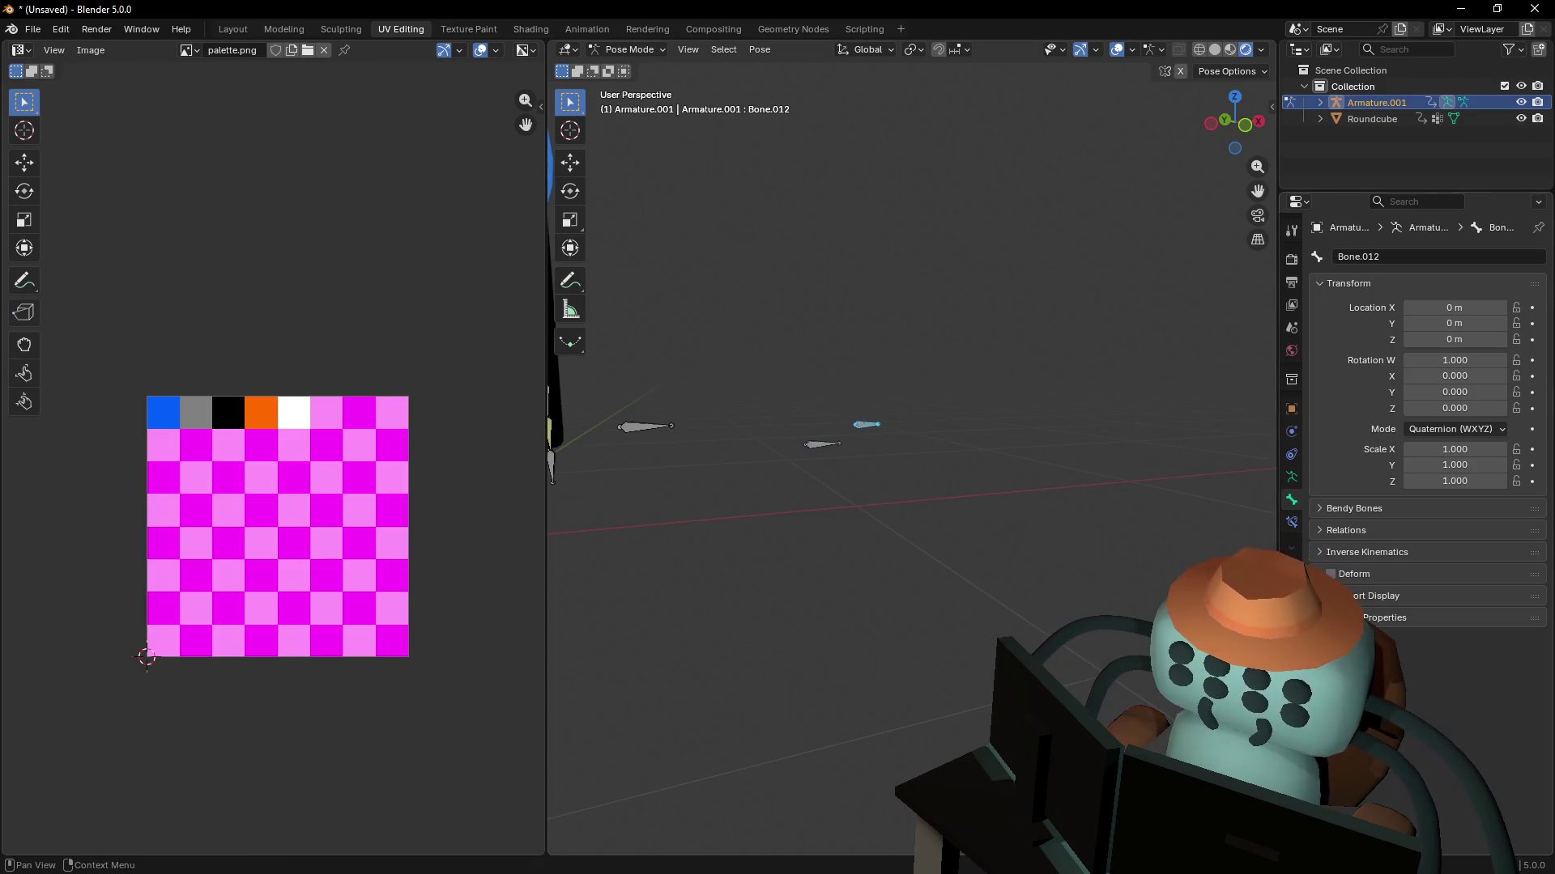
middle_click_drag(866, 476, 1068, 509)
left_click_drag(1067, 509, 710, 361)
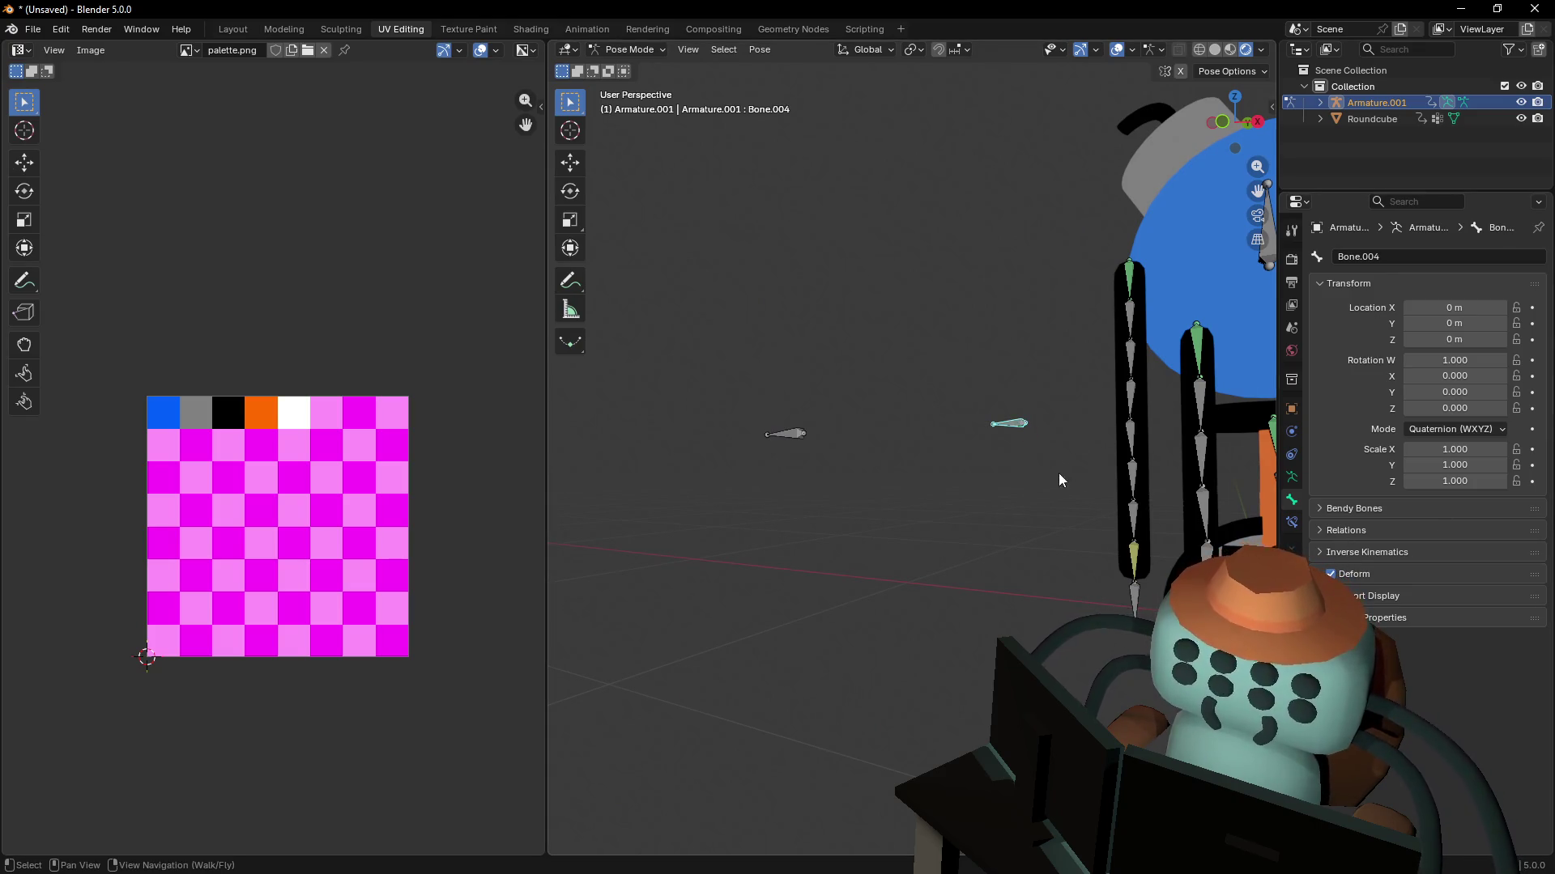
left_click(789, 435)
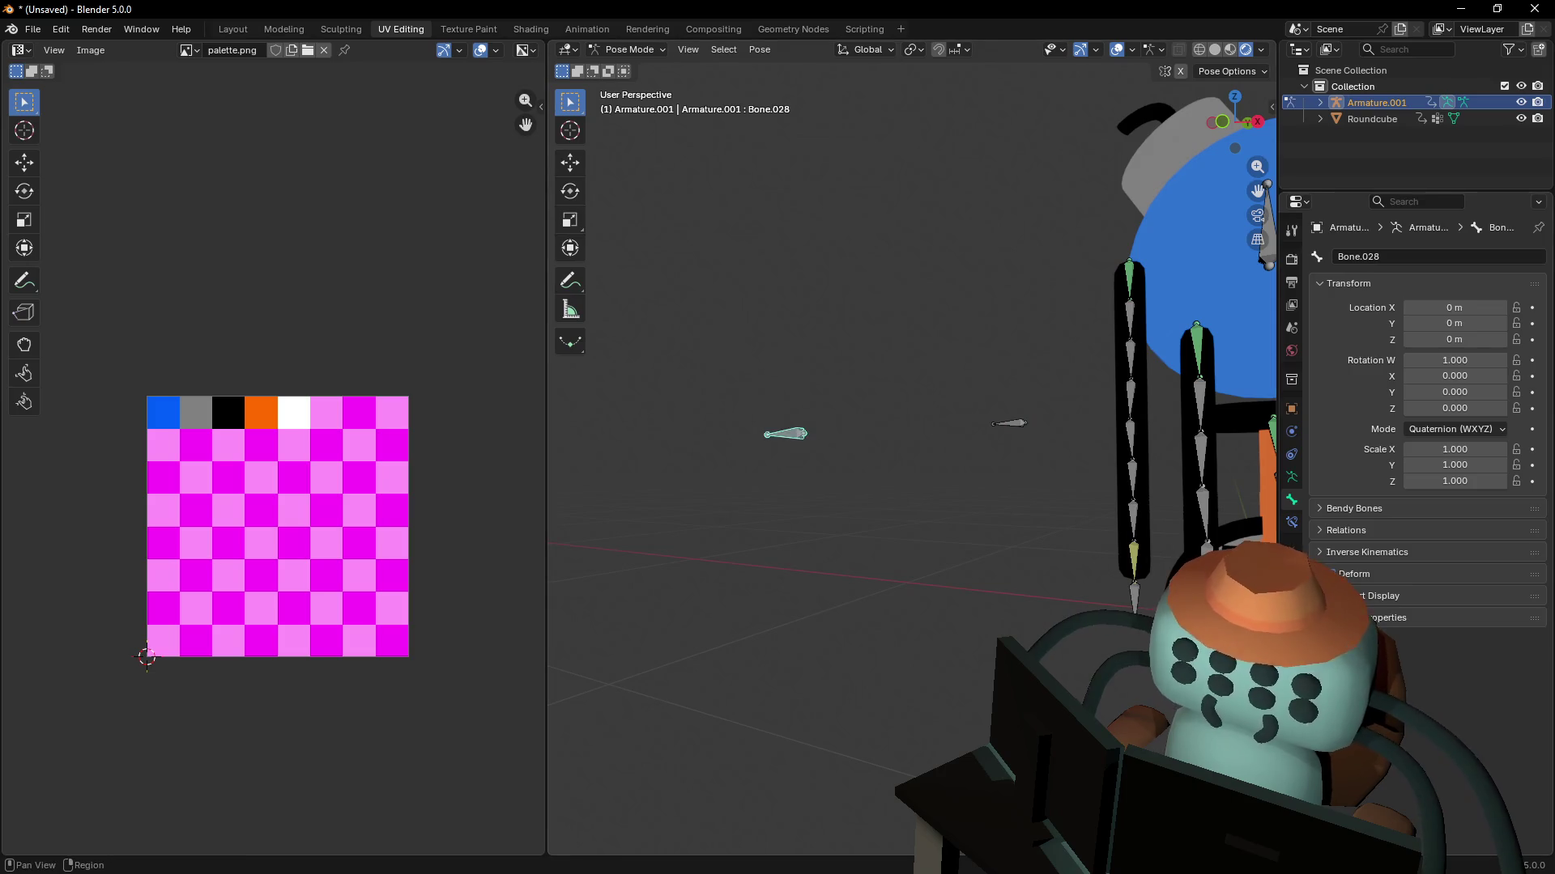
- Navigate to the wheel, select hub bone Bone.011, and orbit to a wider view
key("shift+grave")
key("s")
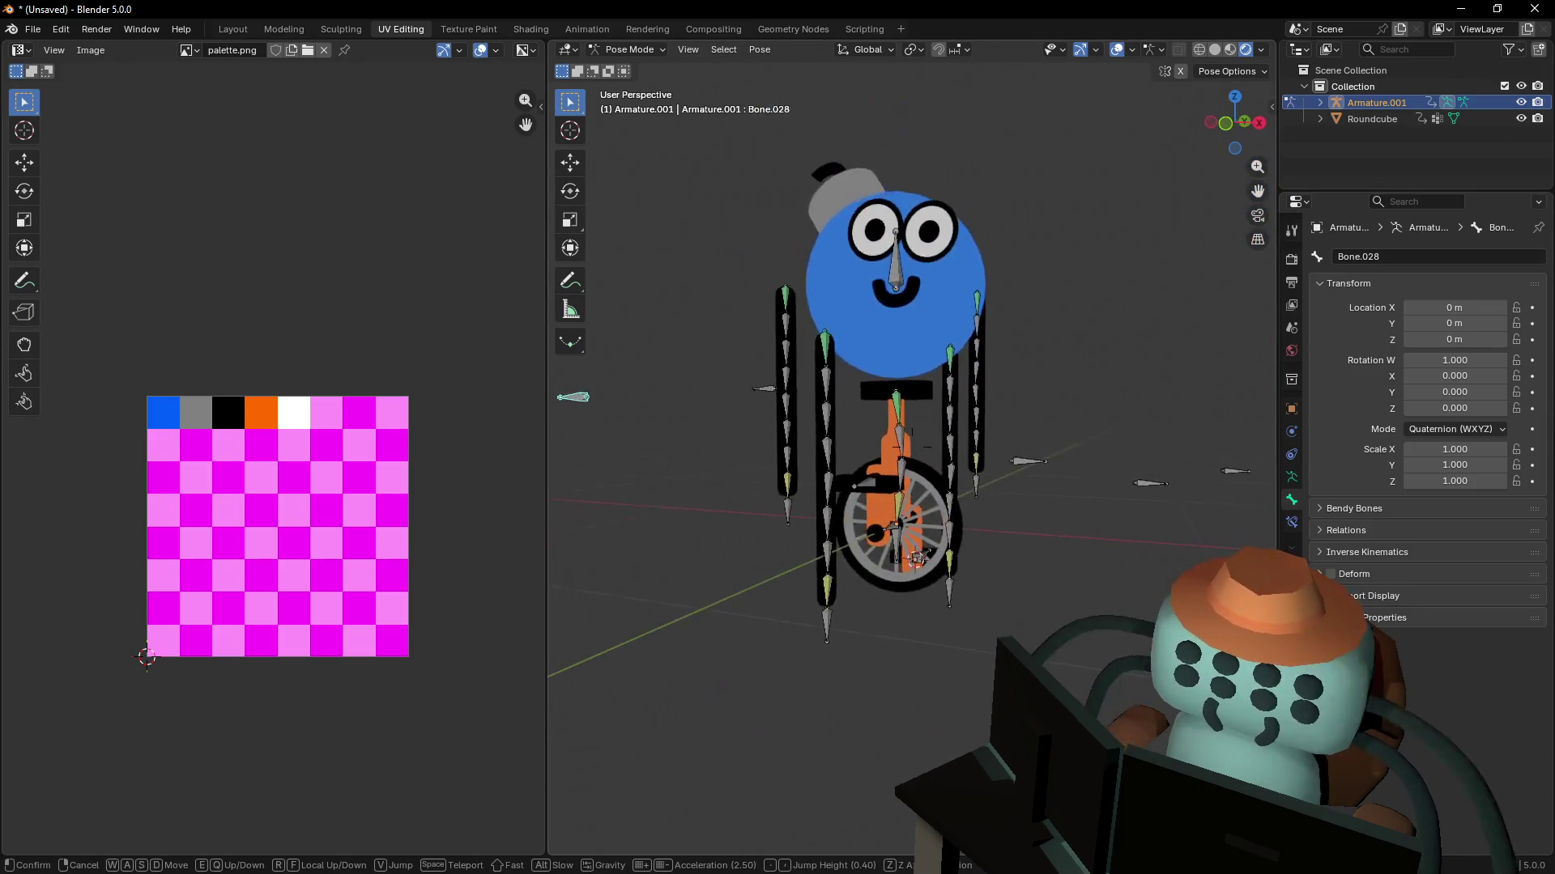
key("w")
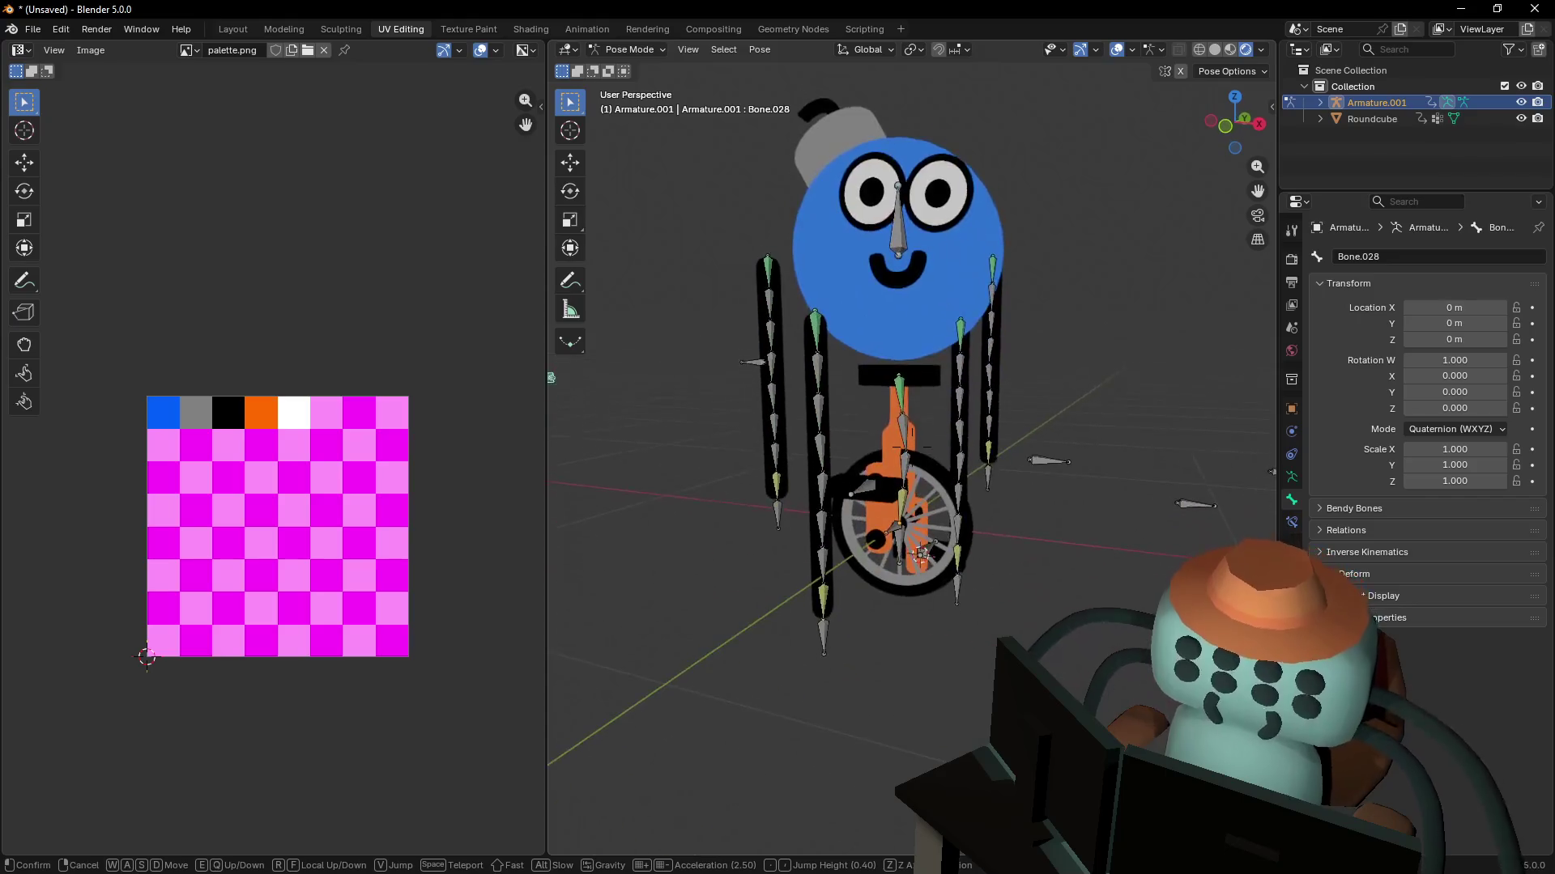
left_click(889, 580)
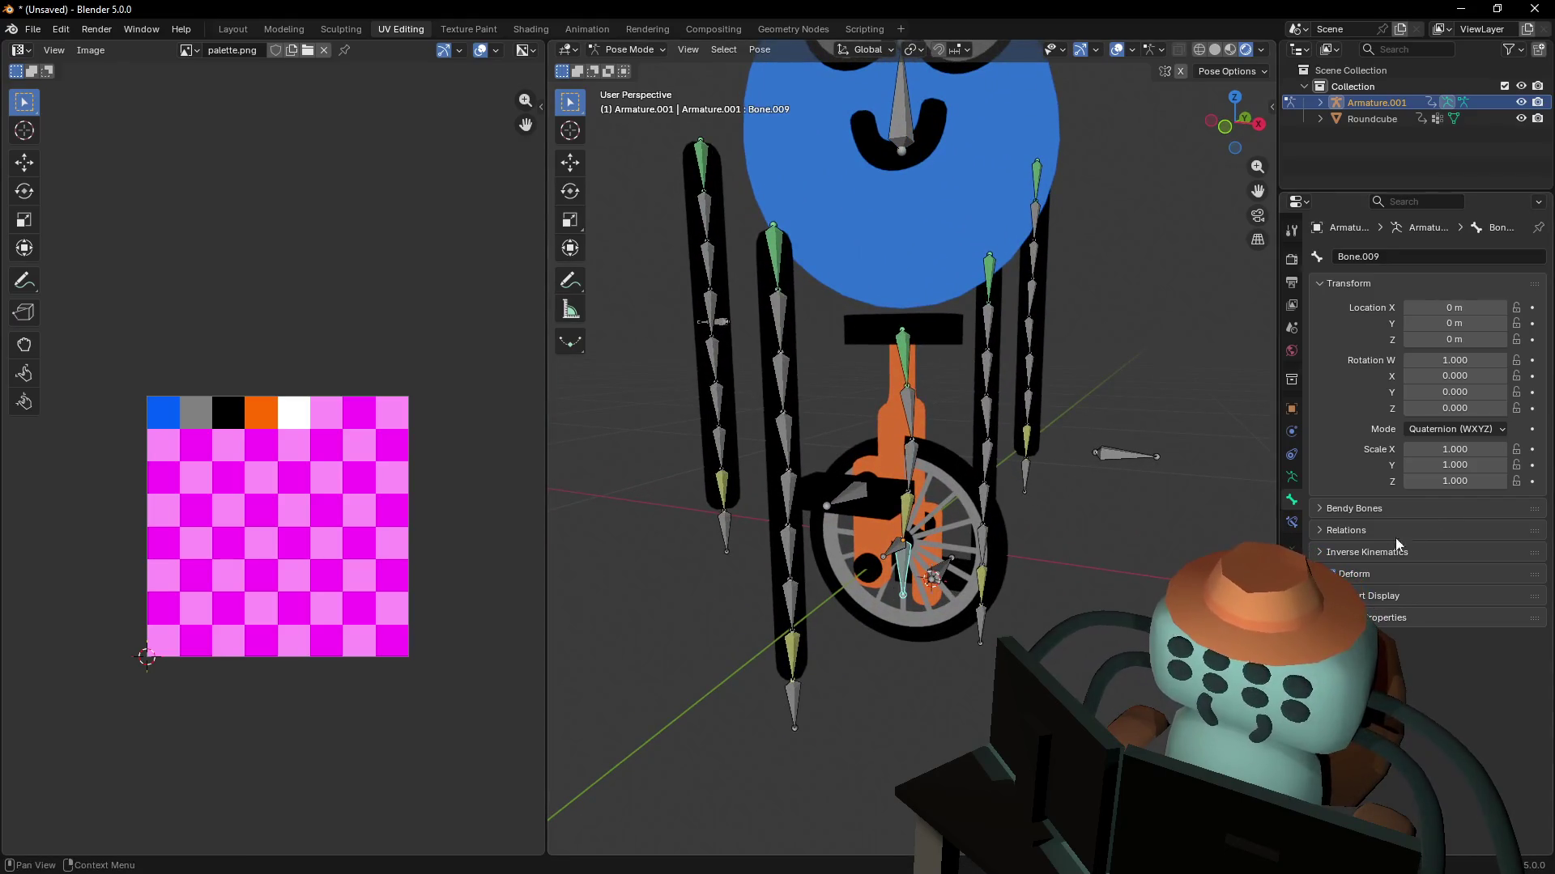
middle_click_drag(1102, 559, 1063, 555)
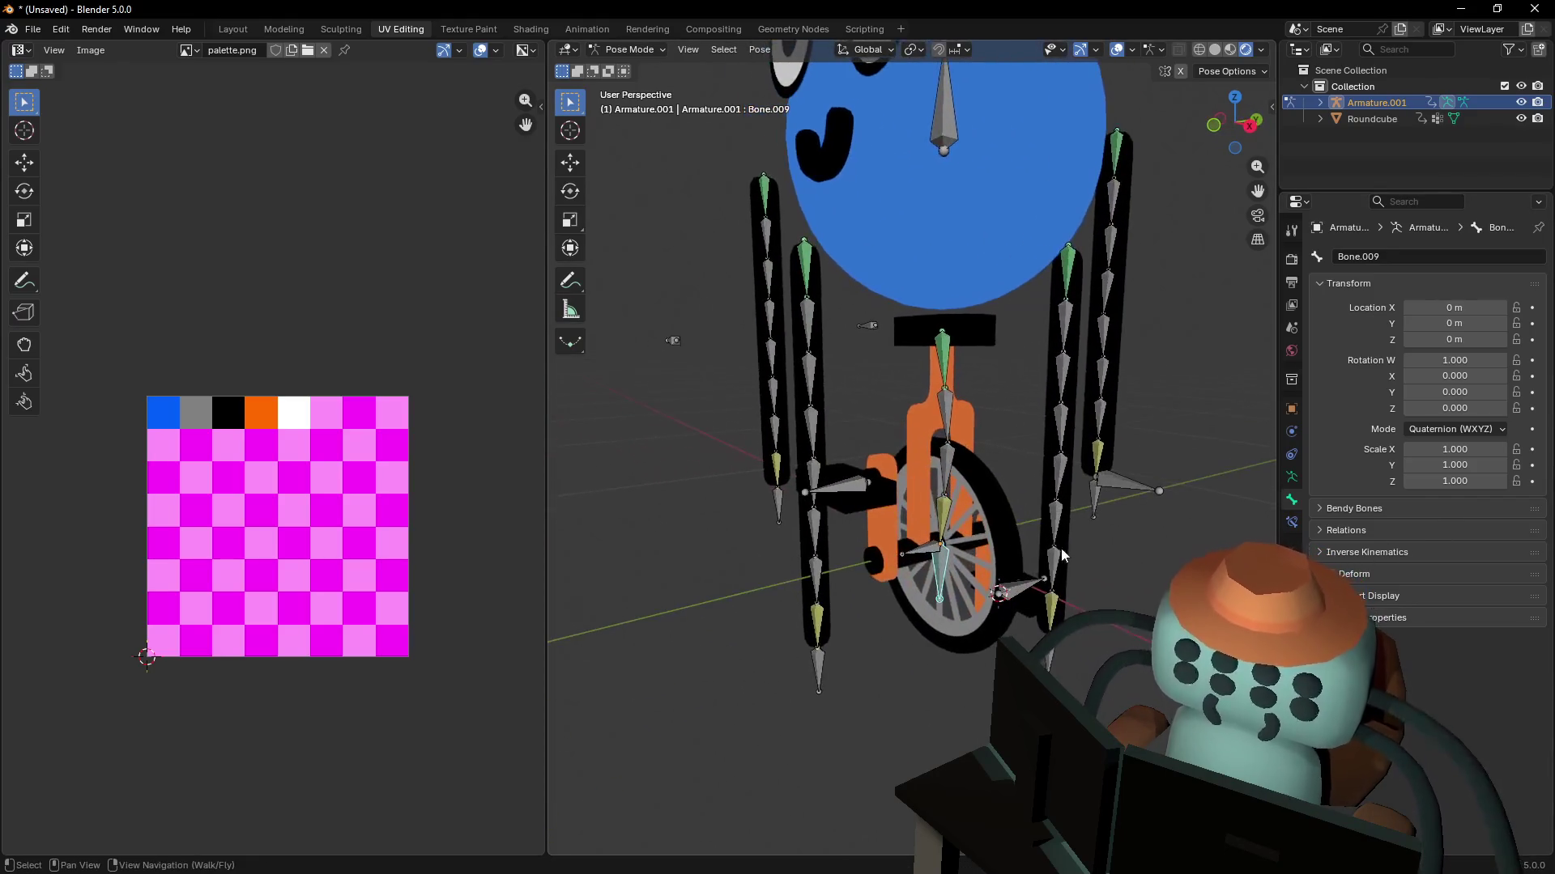
left_click(923, 555)
middle_click_drag(924, 554, 961, 464)
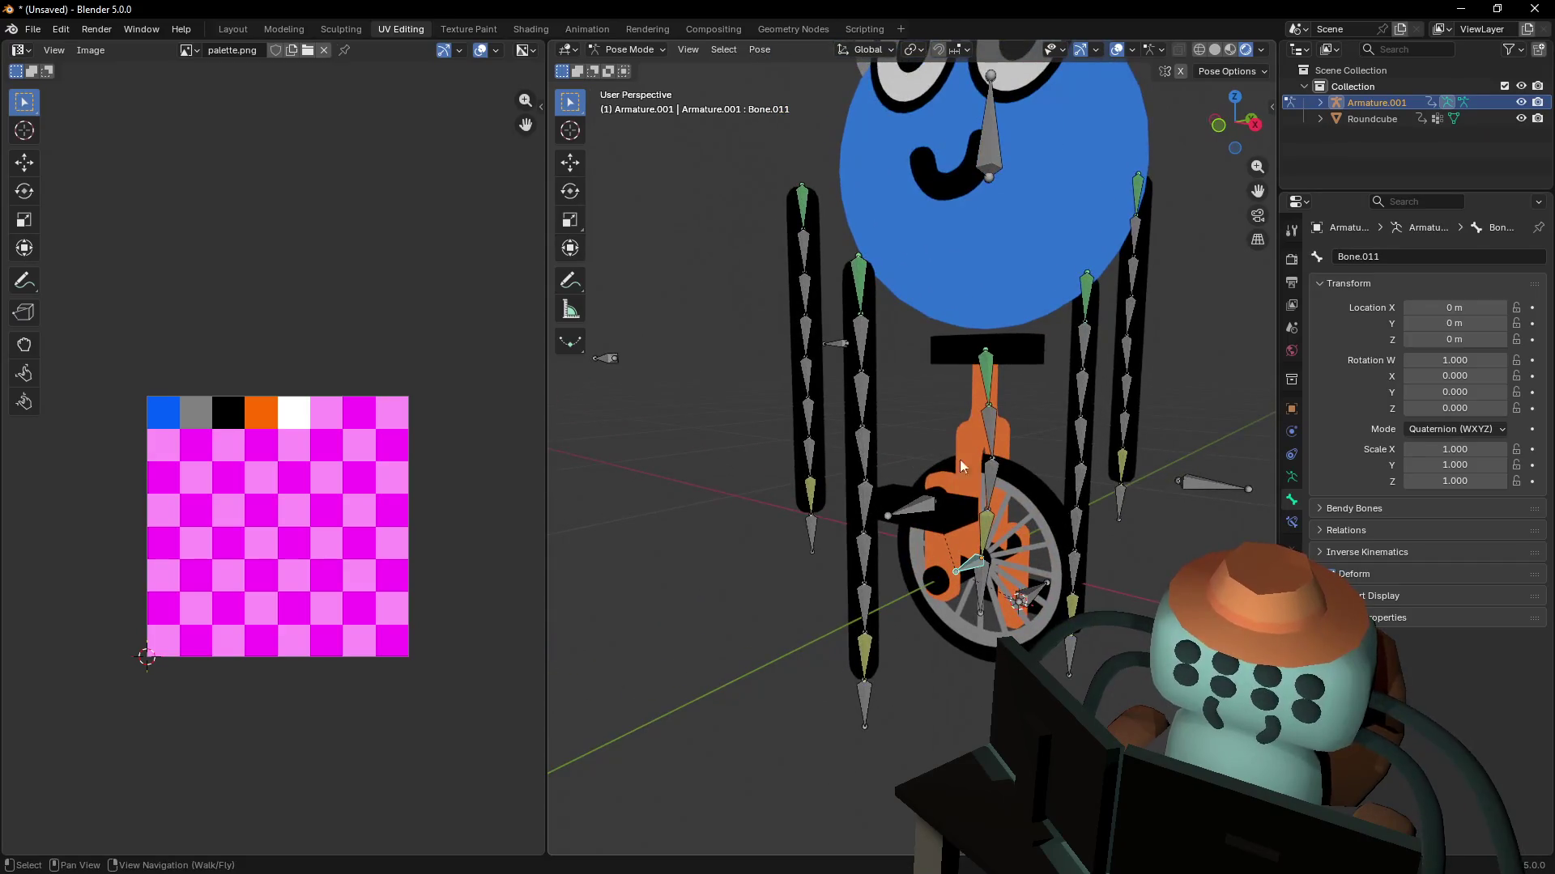
middle_click_drag(993, 178, 956, 209)
middle_click_drag(931, 261, 898, 267)
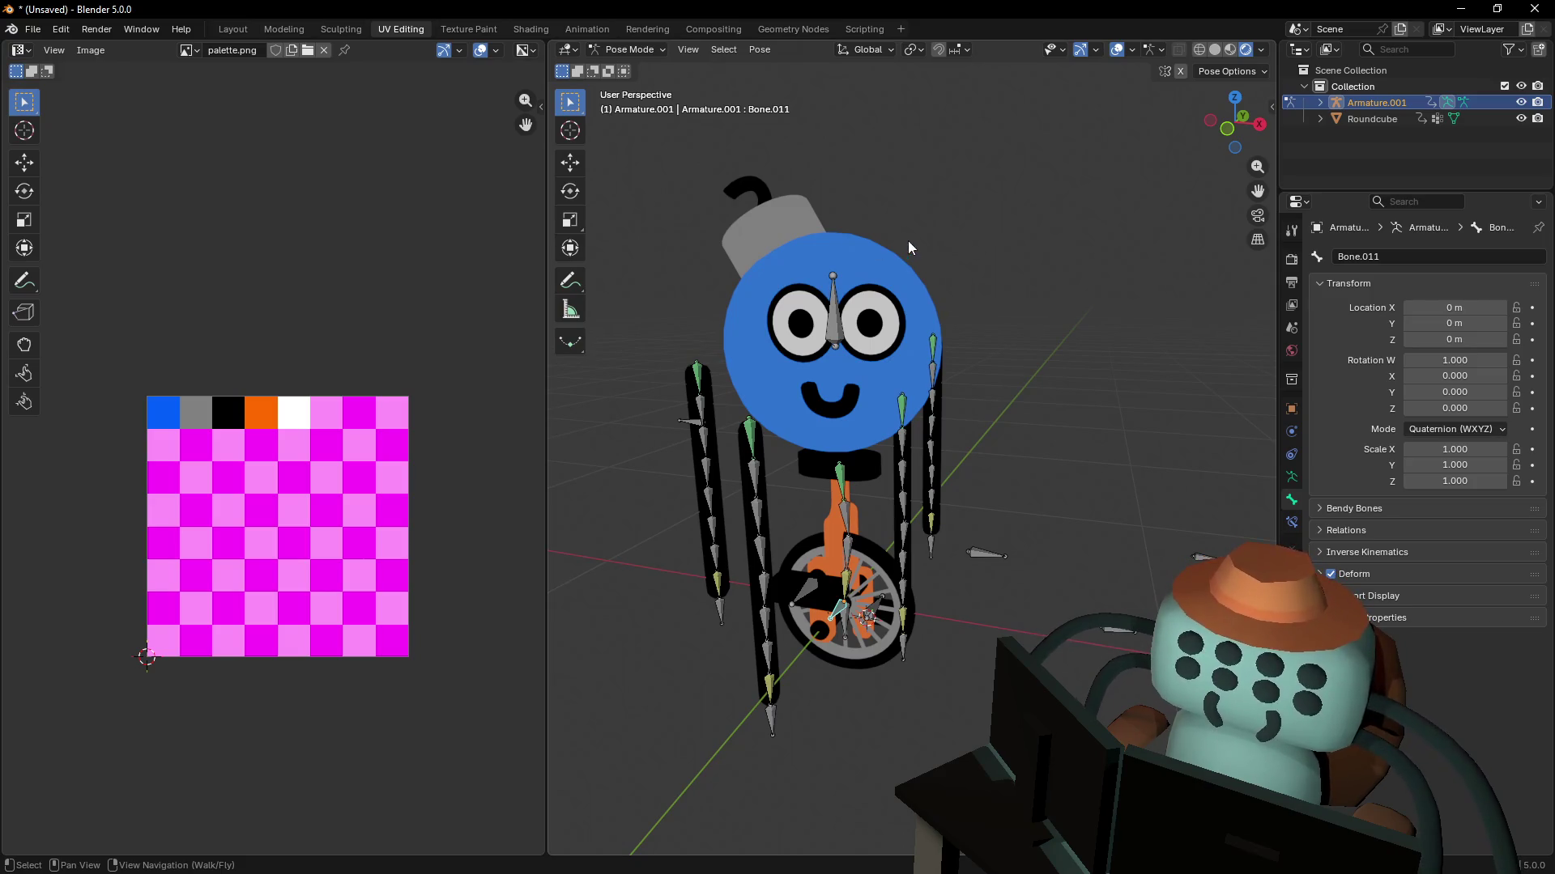
- Return Armature.001 to Object Mode, clear the selection, and save as bombBoy.blend
left_click(629, 50)
left_click(631, 66)
left_click(920, 298)
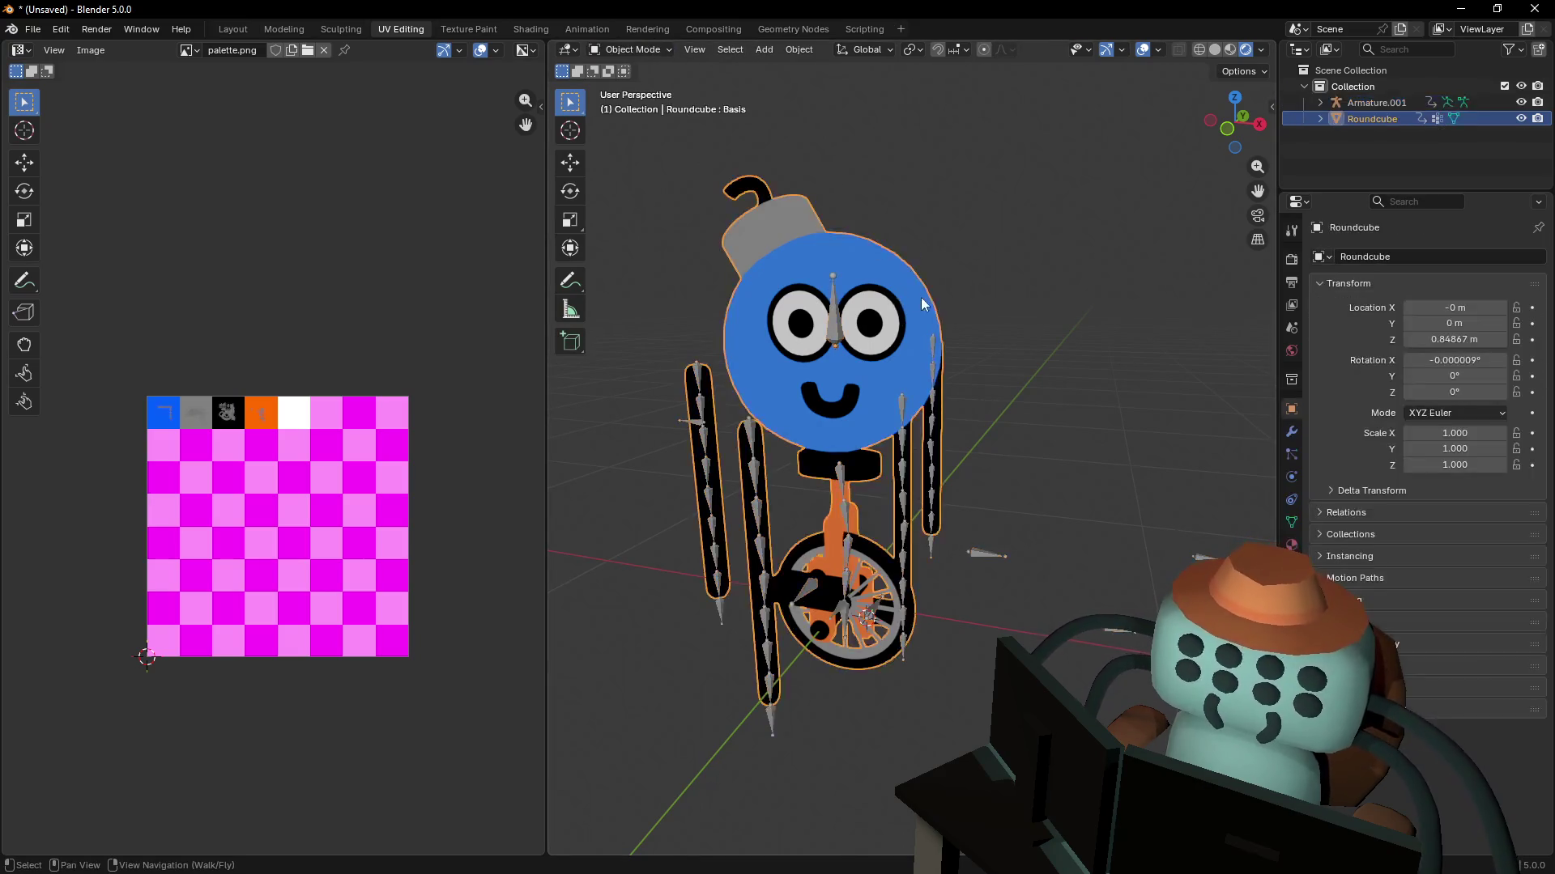
left_click(904, 412, "shift")
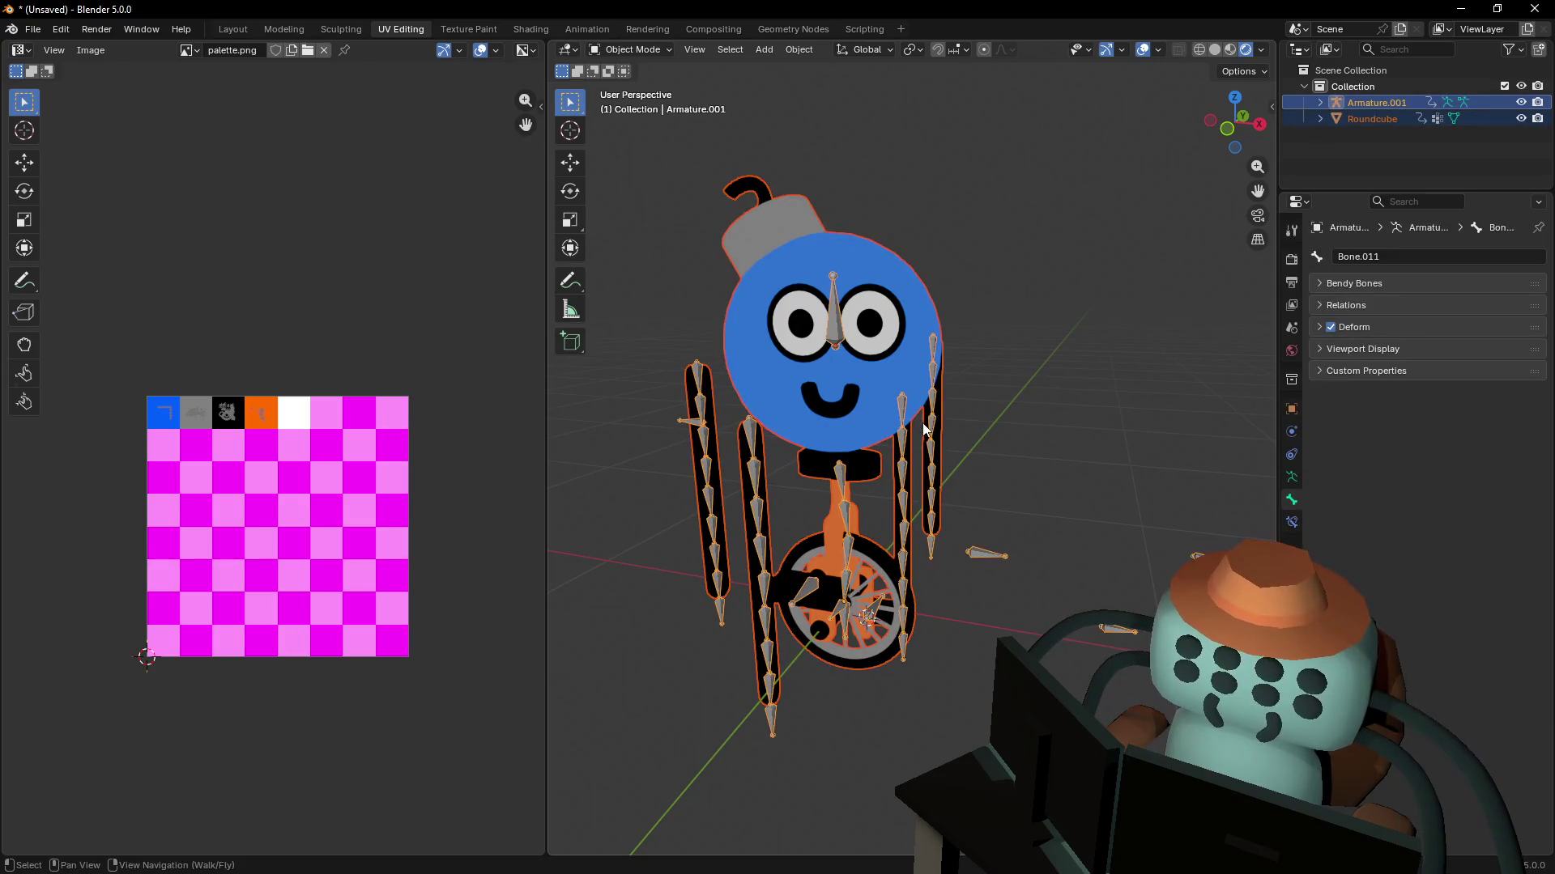
left_click(1008, 298)
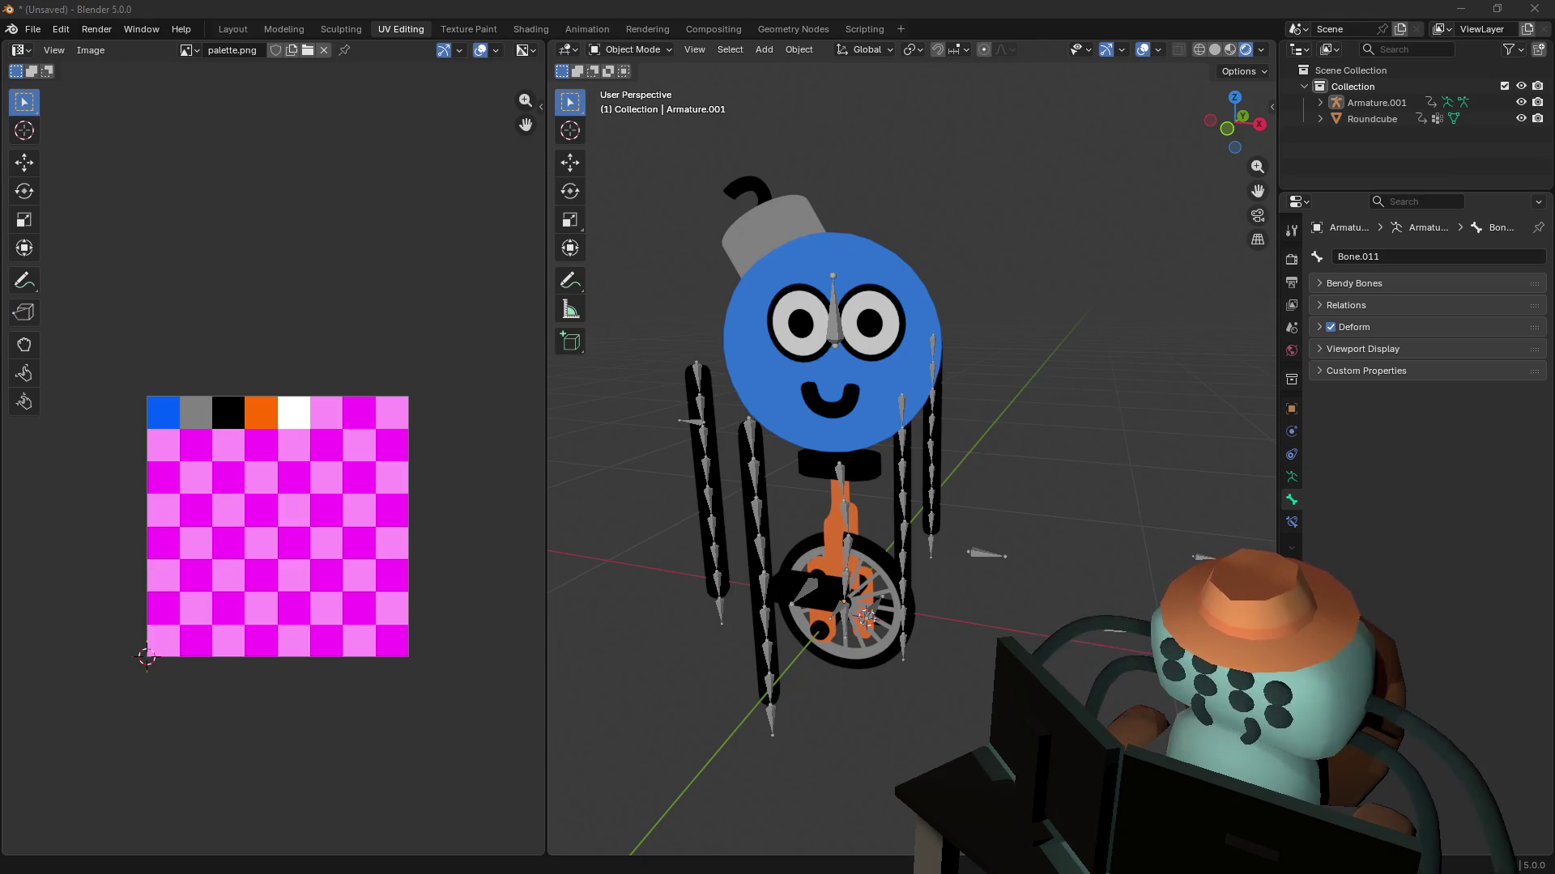
key("ctrl+s")
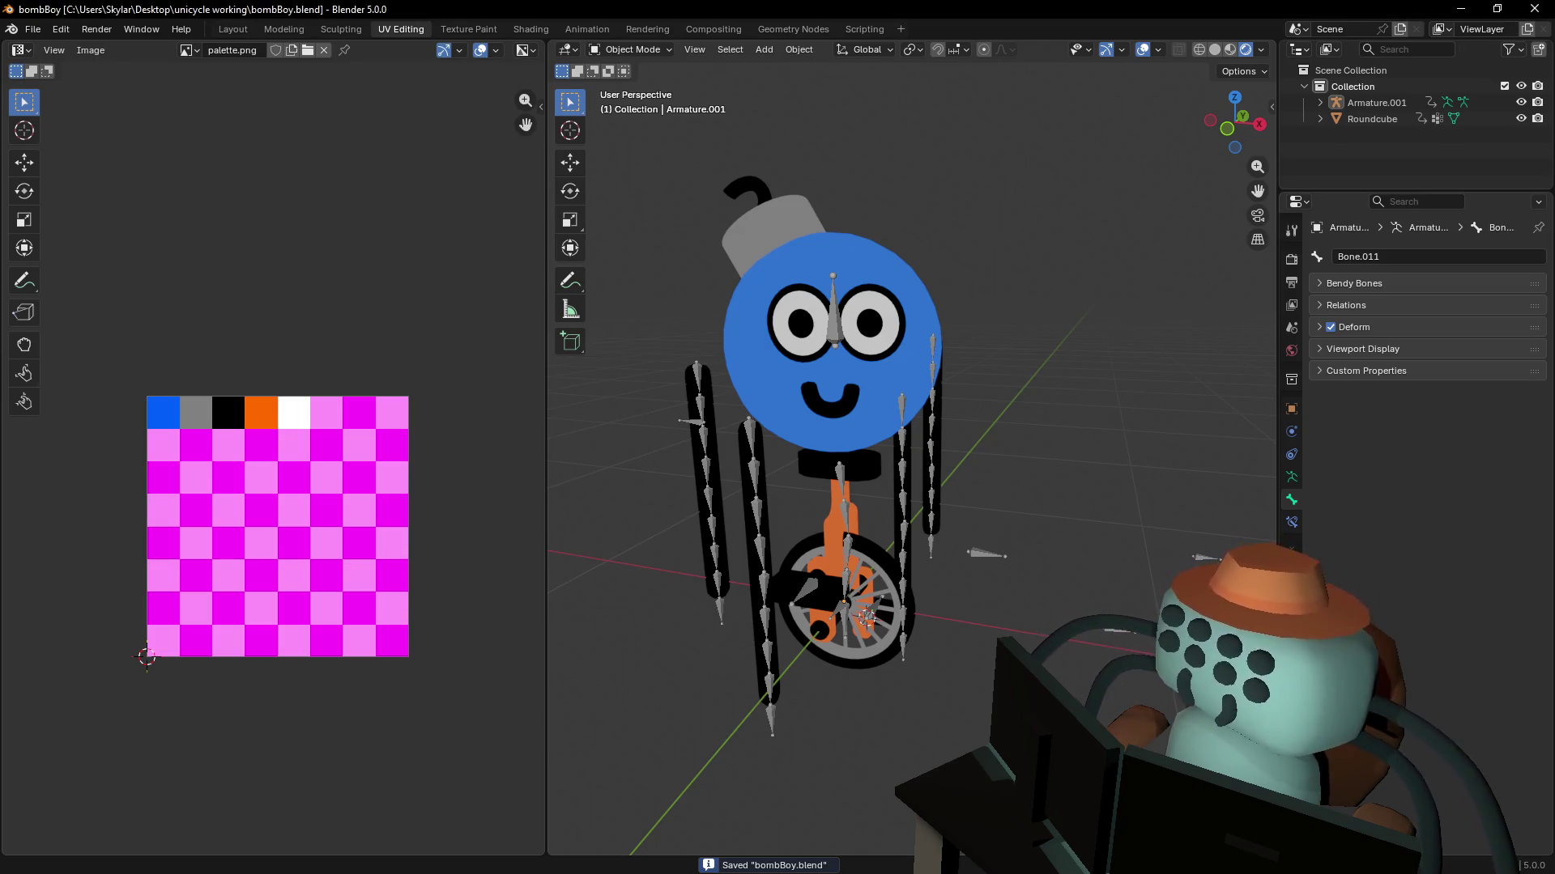
- Select Roundcube with Armature.001 active and call up Set Parent To with Ctrl+P
middle_click_drag(1065, 230, 1055, 230)
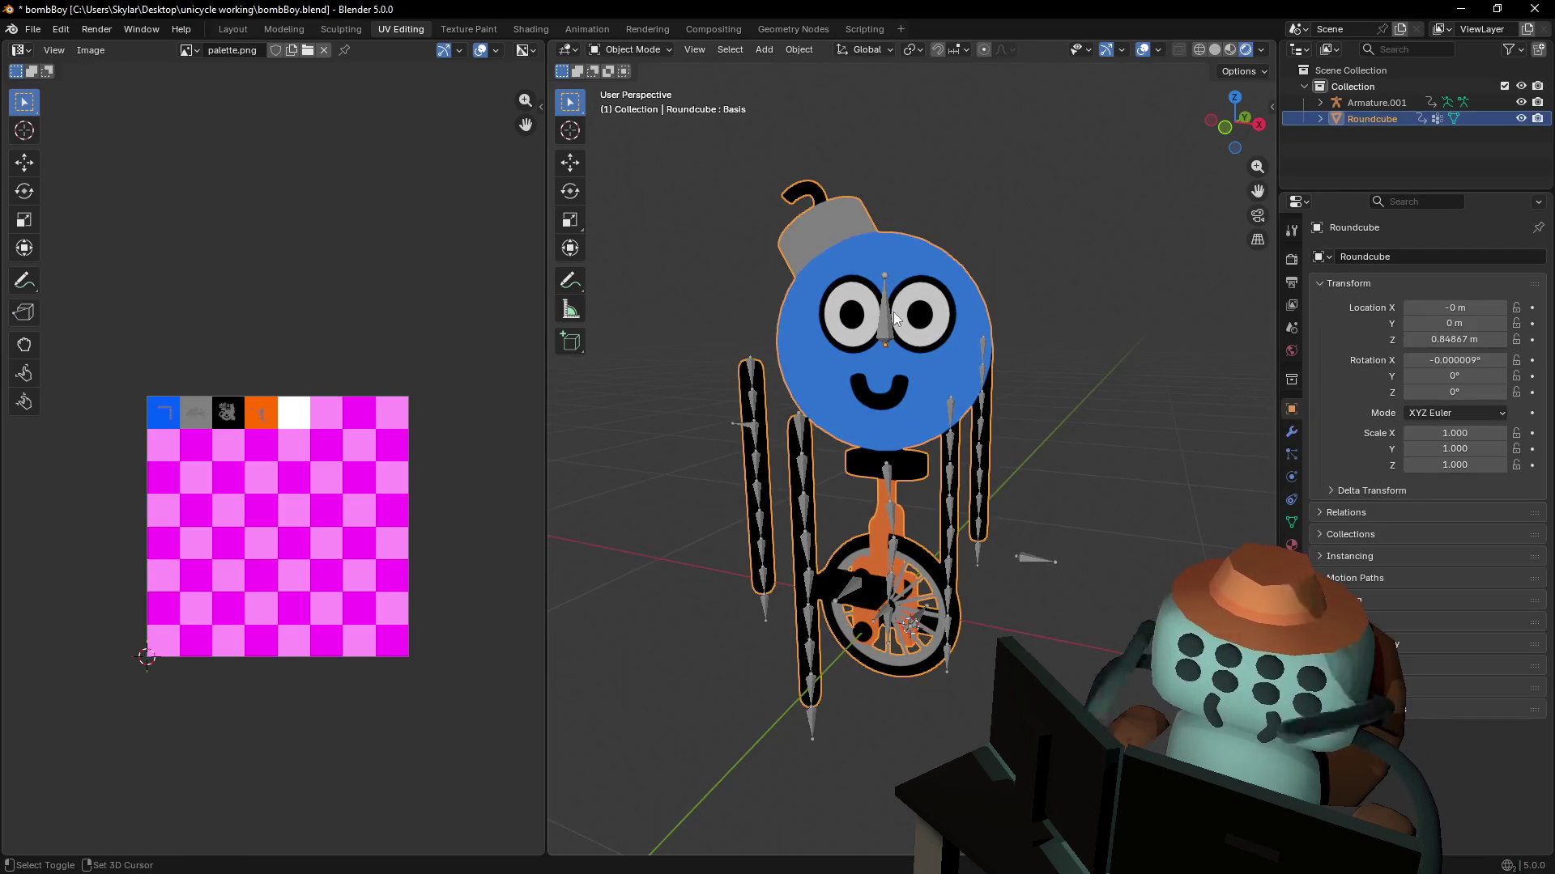
key("a")
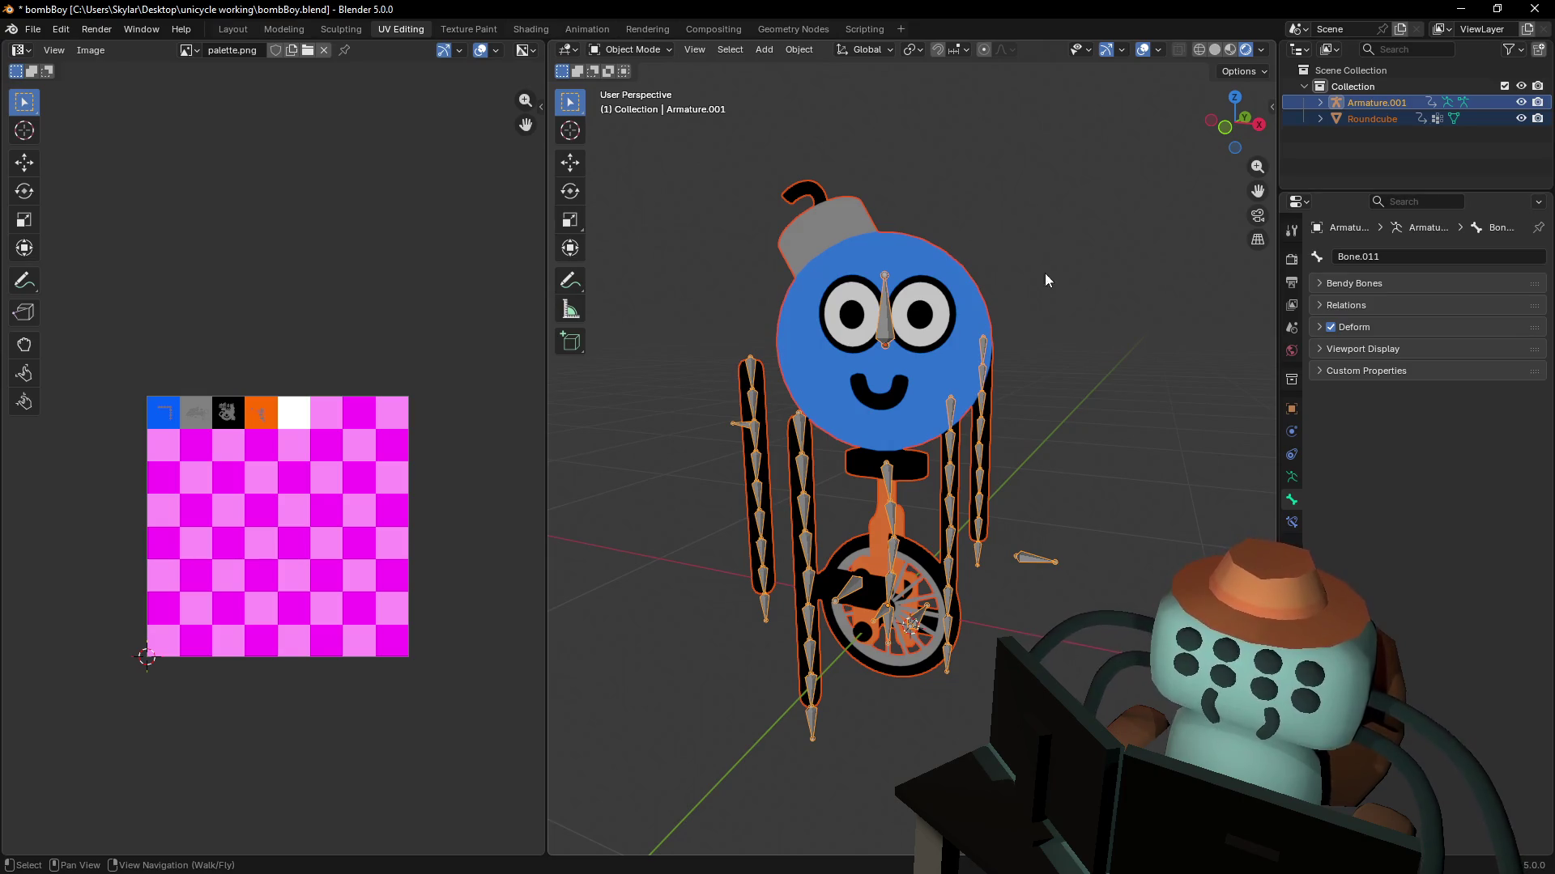
left_click(972, 280)
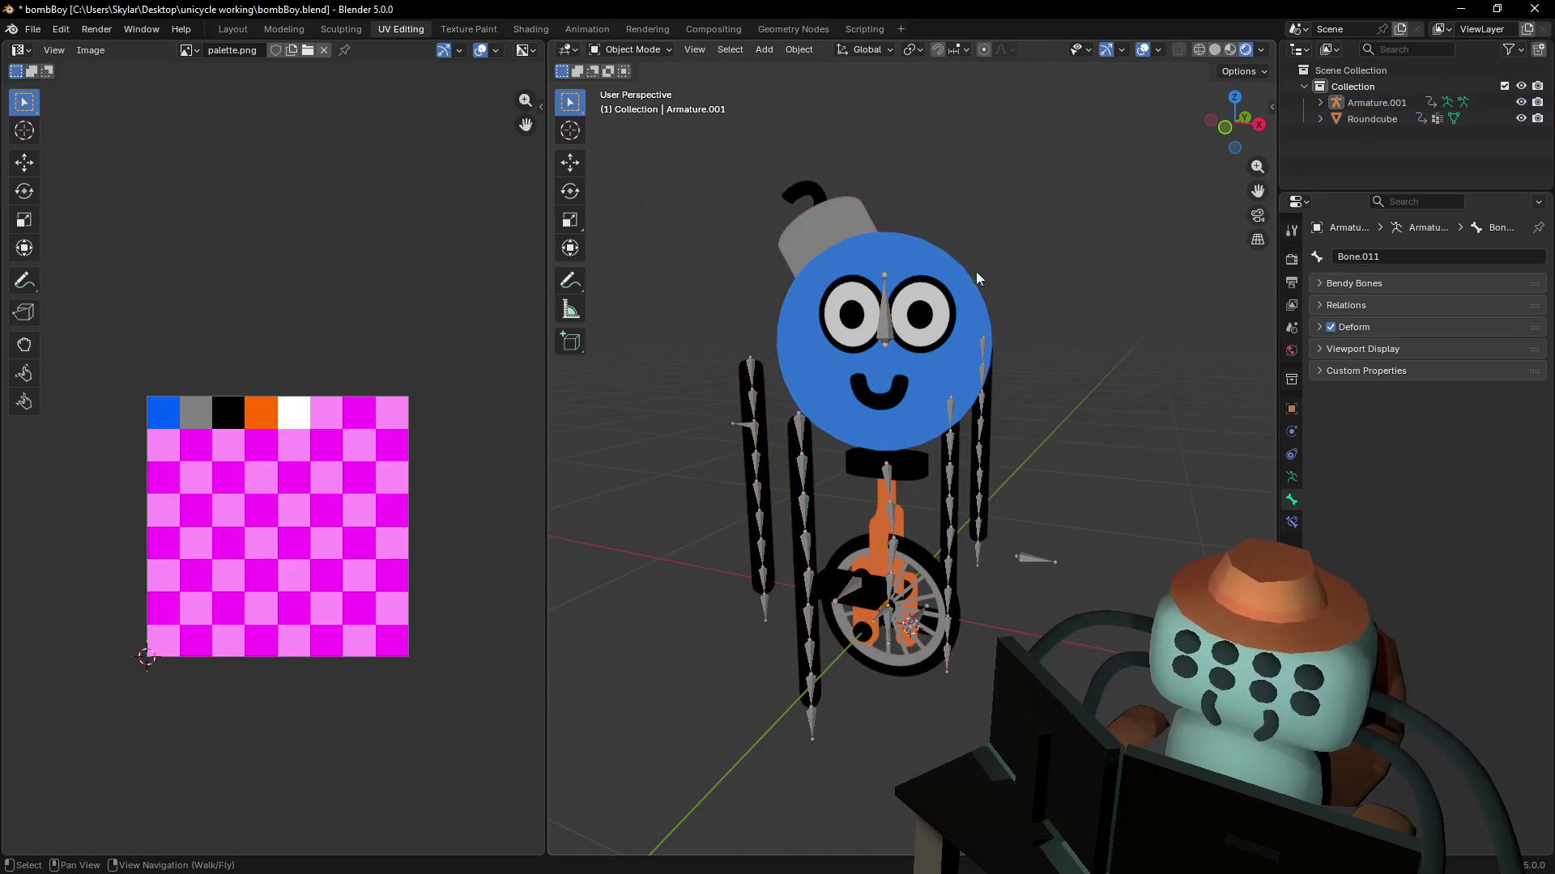
left_click(975, 283, "shift")
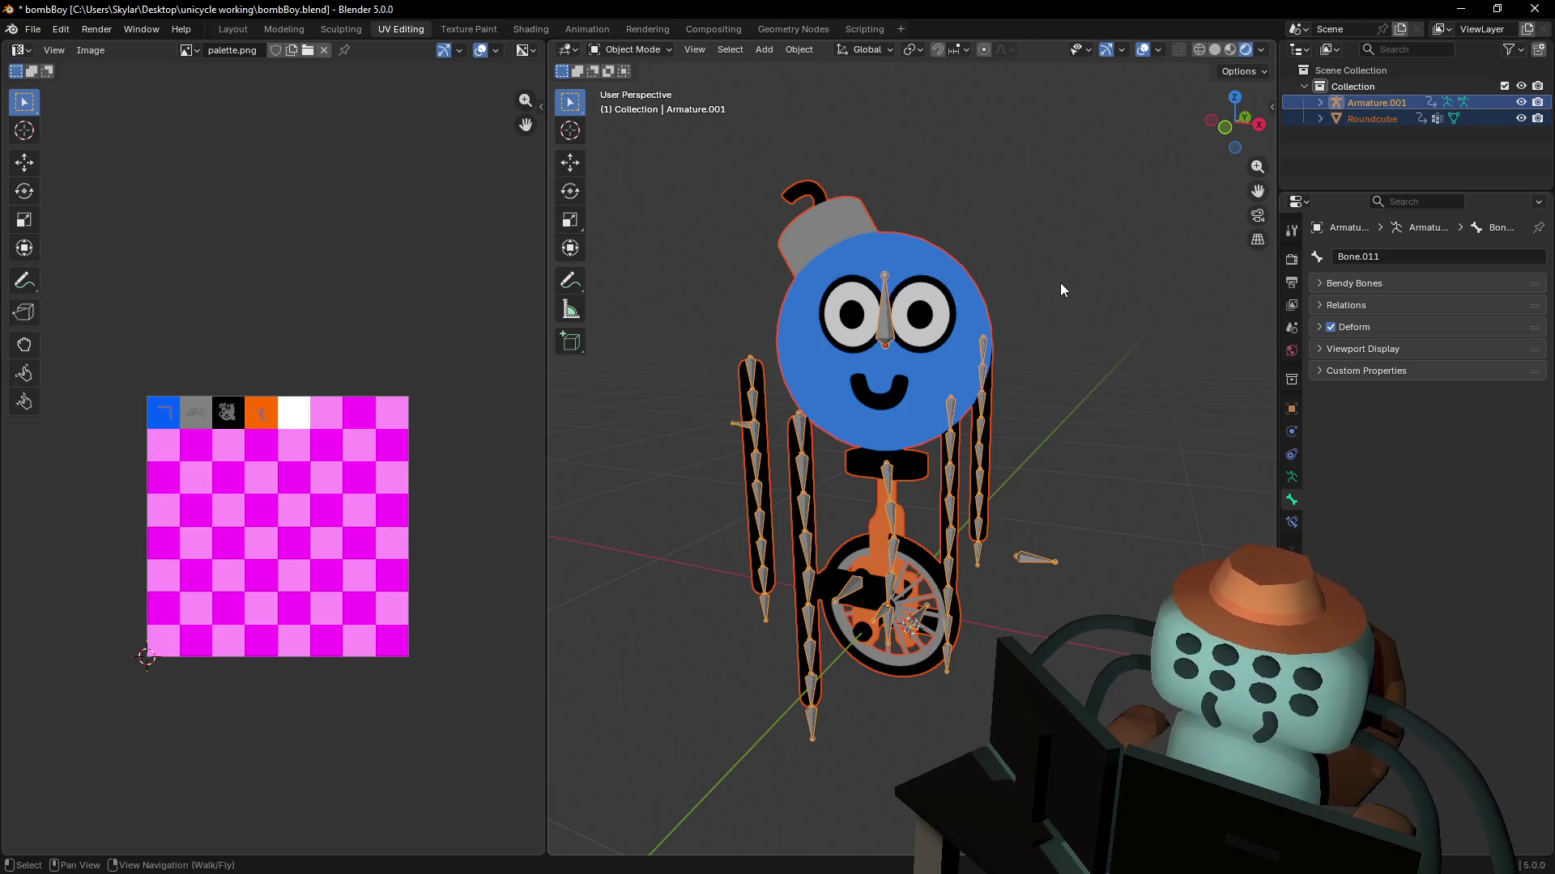
left_click(648, 49)
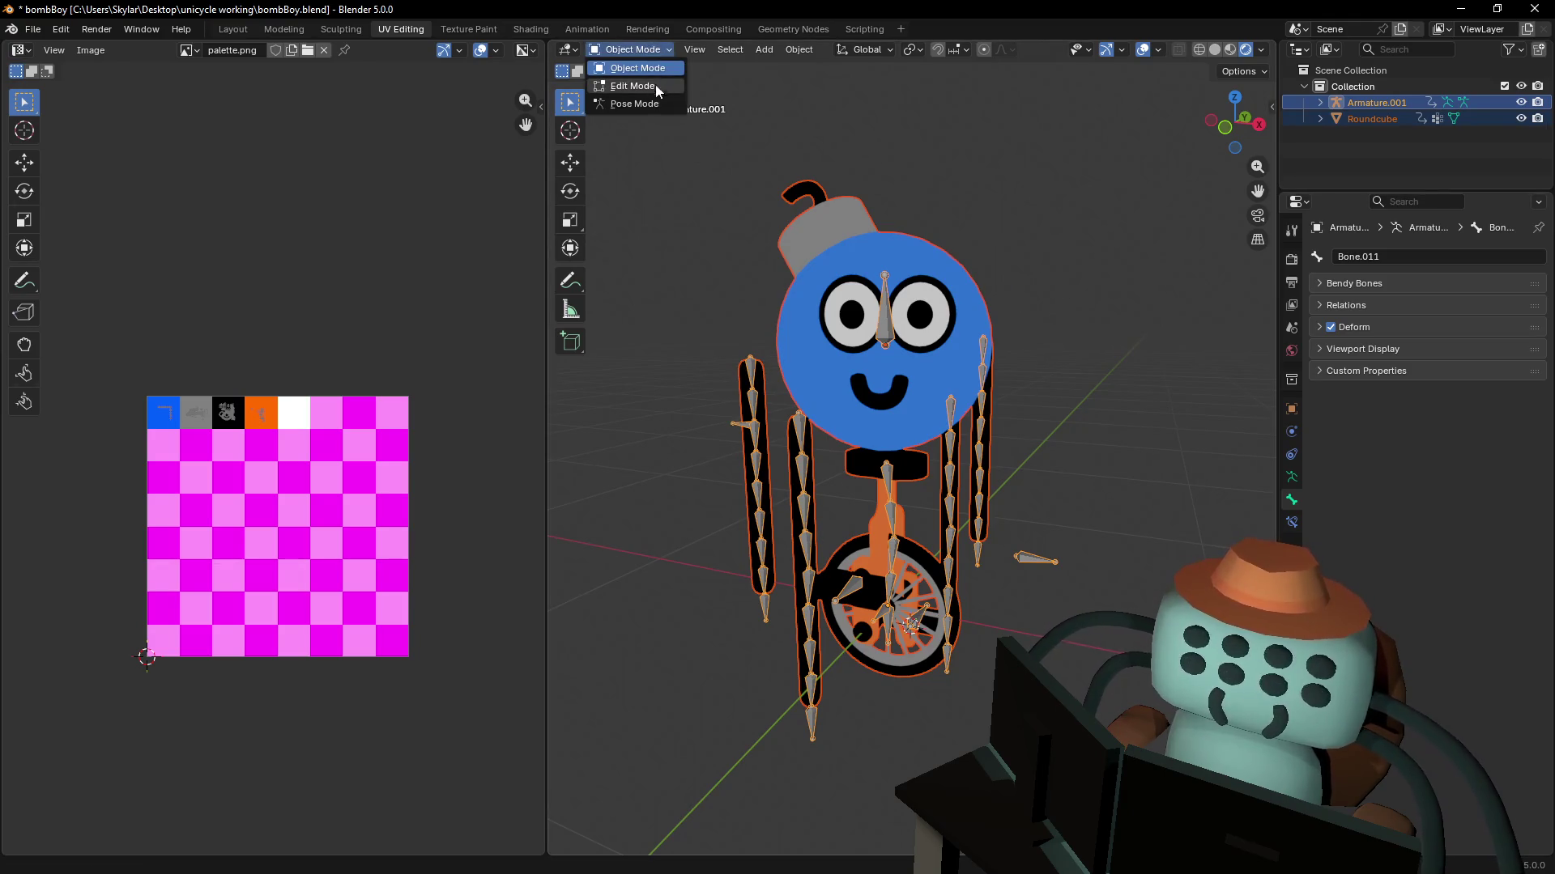
key("Tab")
key("Tab")
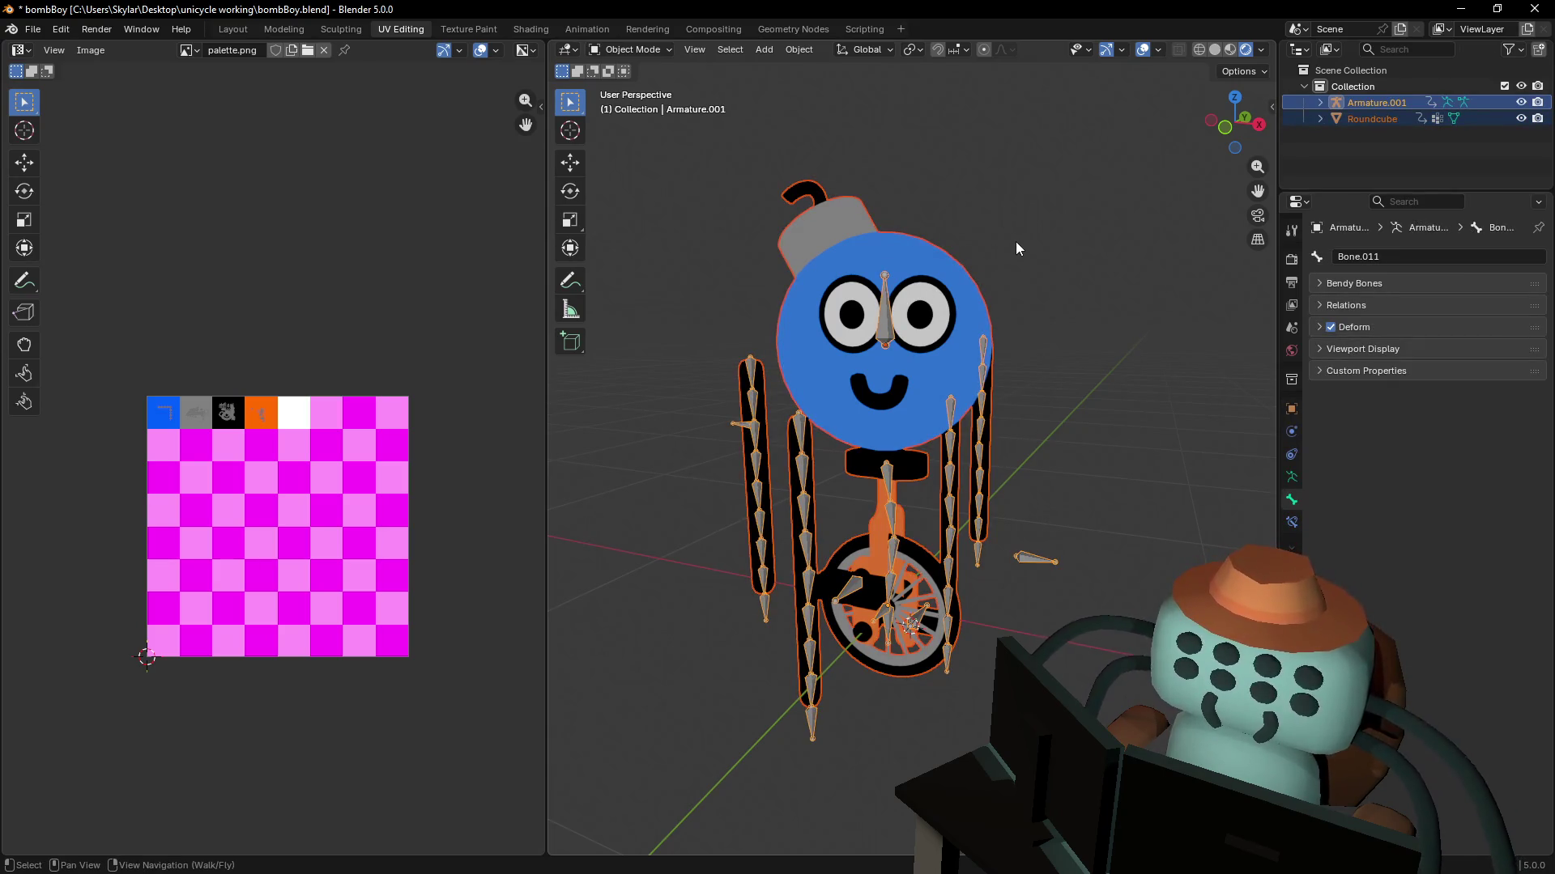
key("ctrl+p")
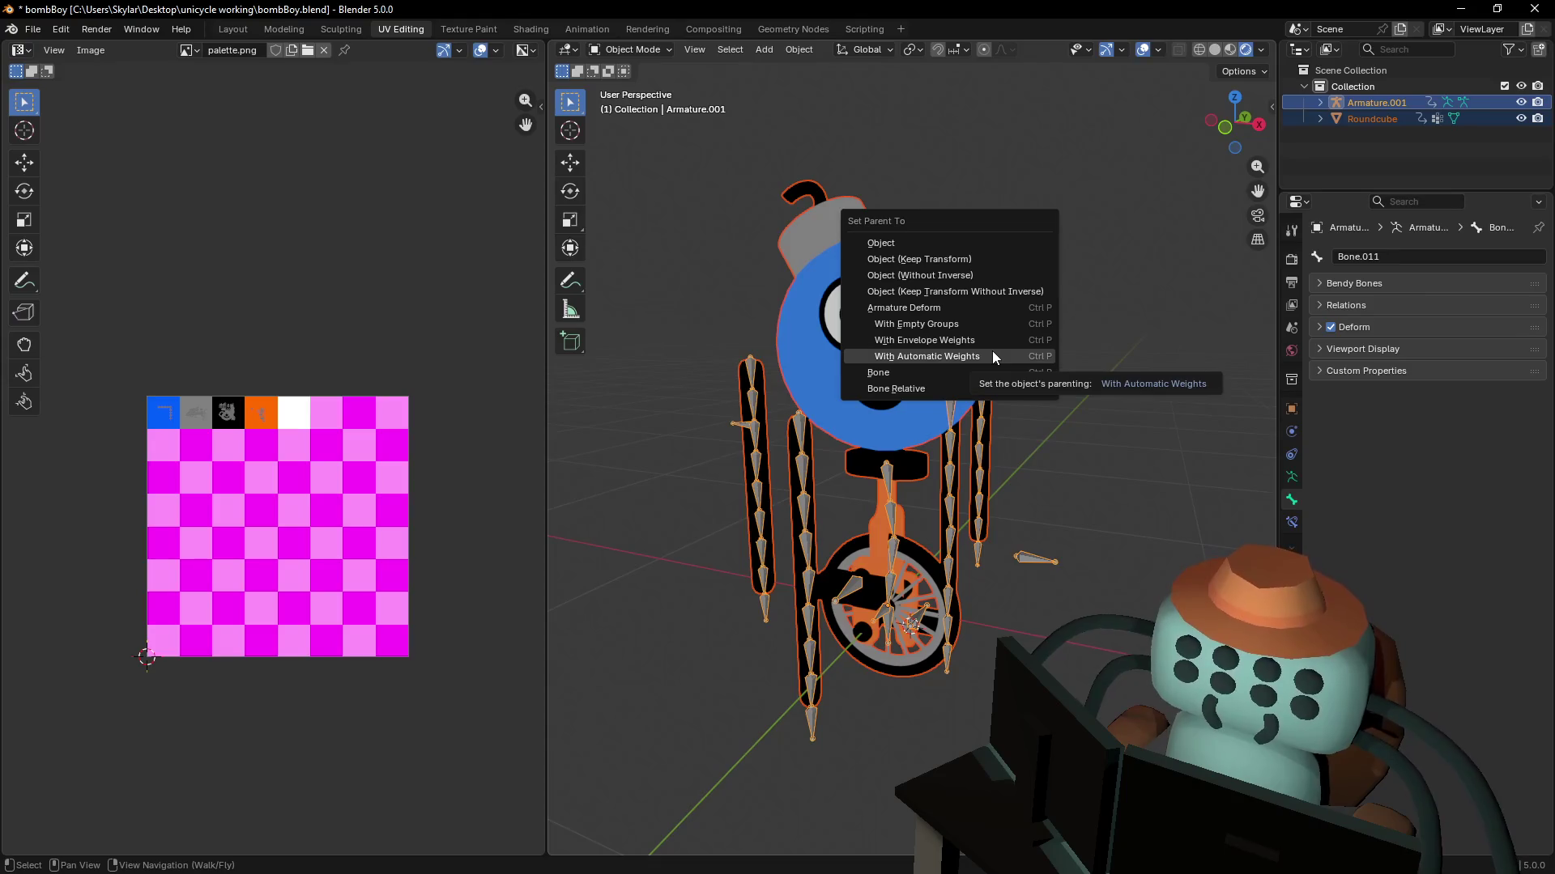
- Dismiss the Set Parent To menu and orbit around the character
left_click(993, 355)
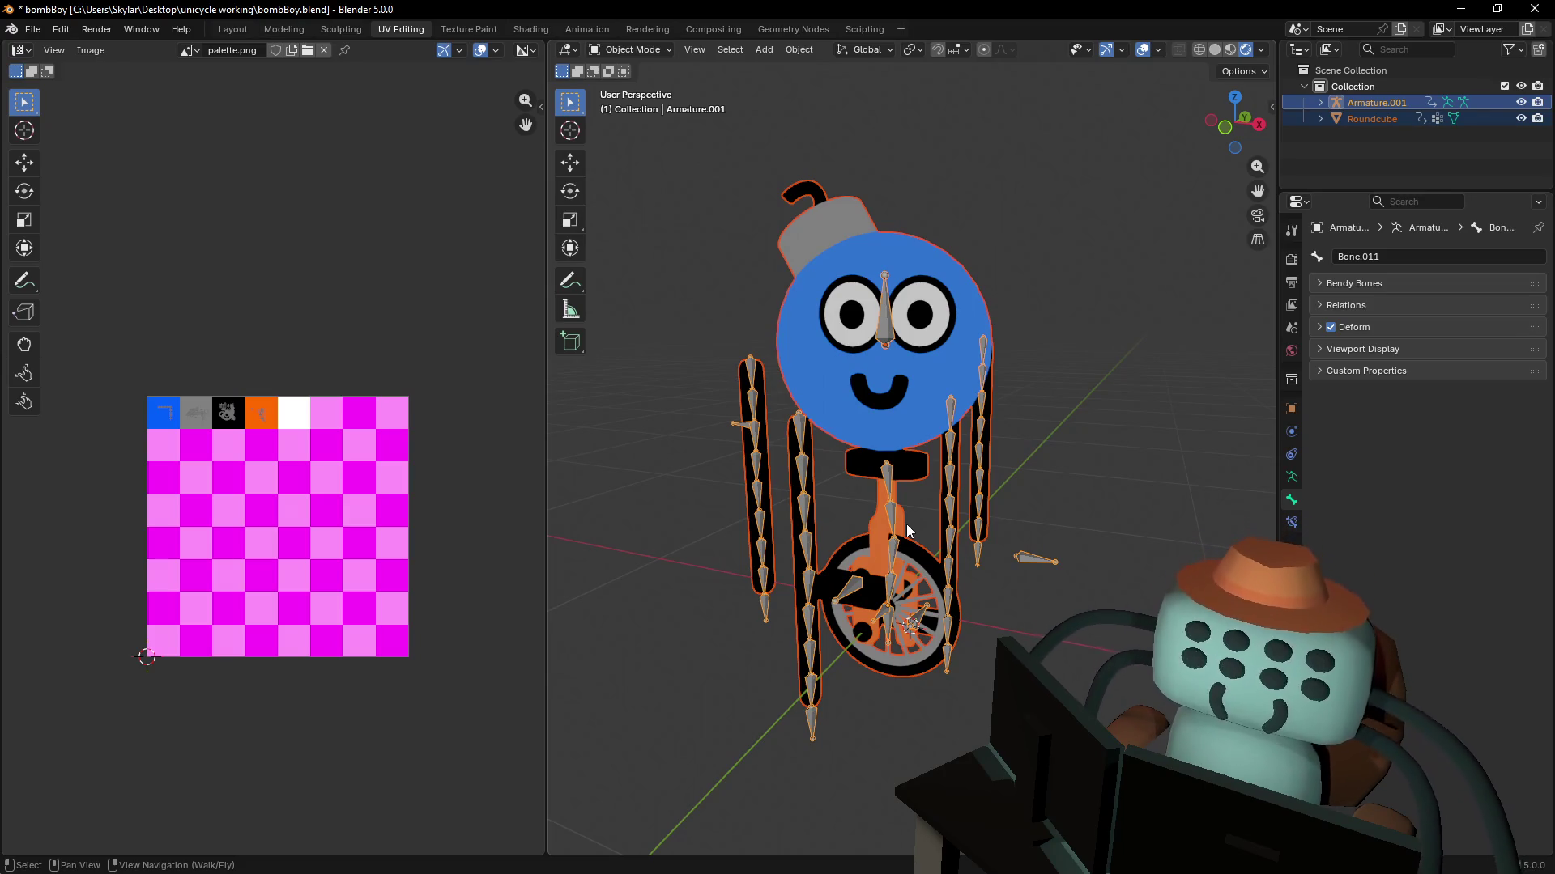
middle_click_drag(1046, 466, 1012, 316)
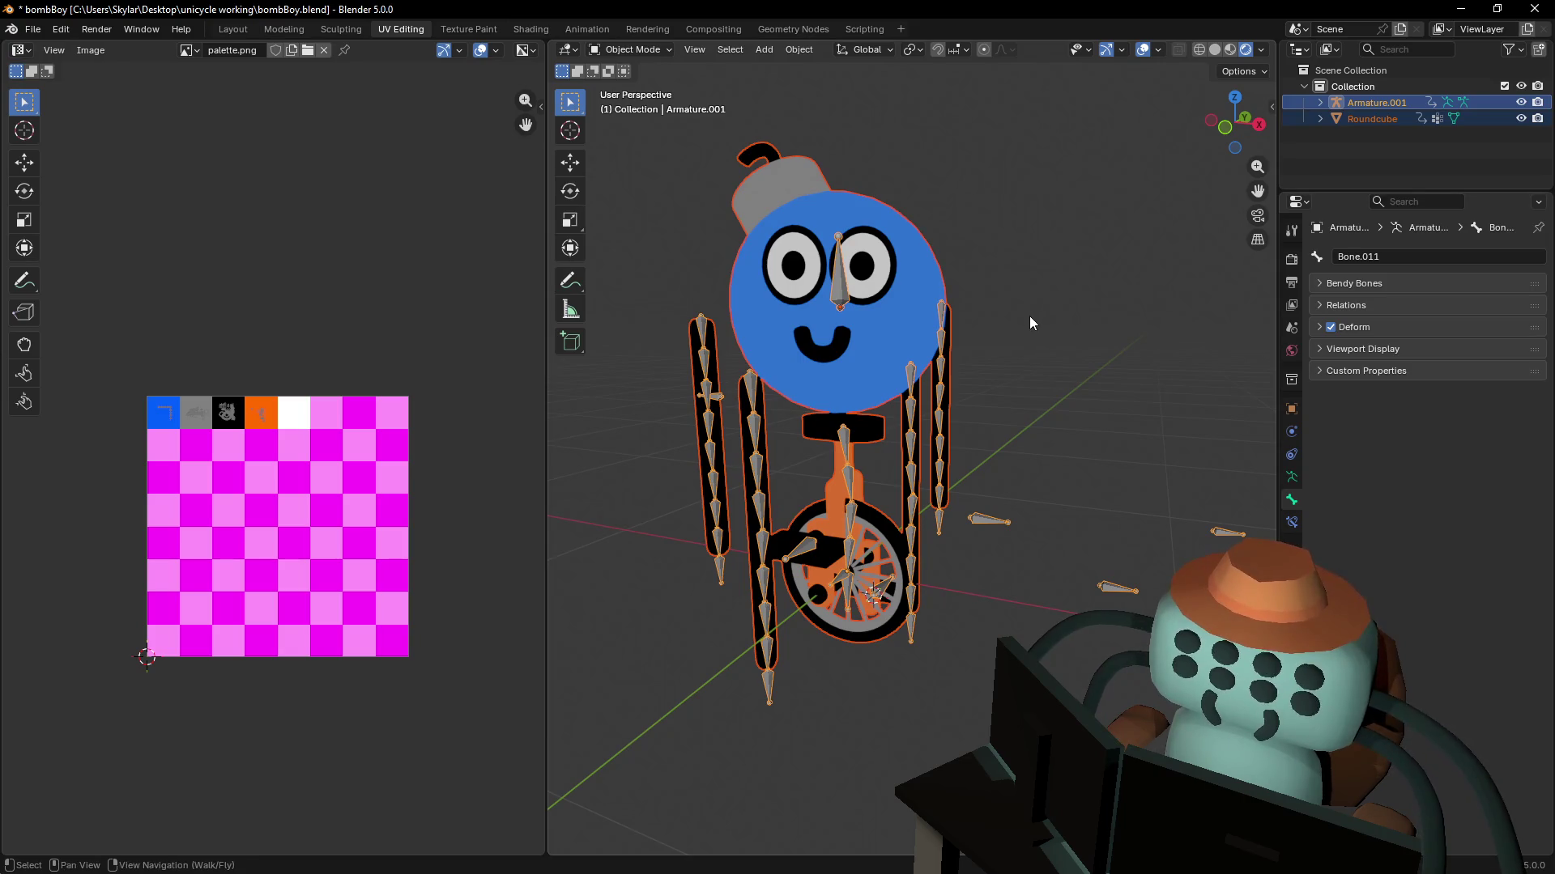
- Parent the Roundcube mesh to Armature.001 with automatic weights
key("ctrl+p")
left_click(1029, 316)
key("shift+grave")
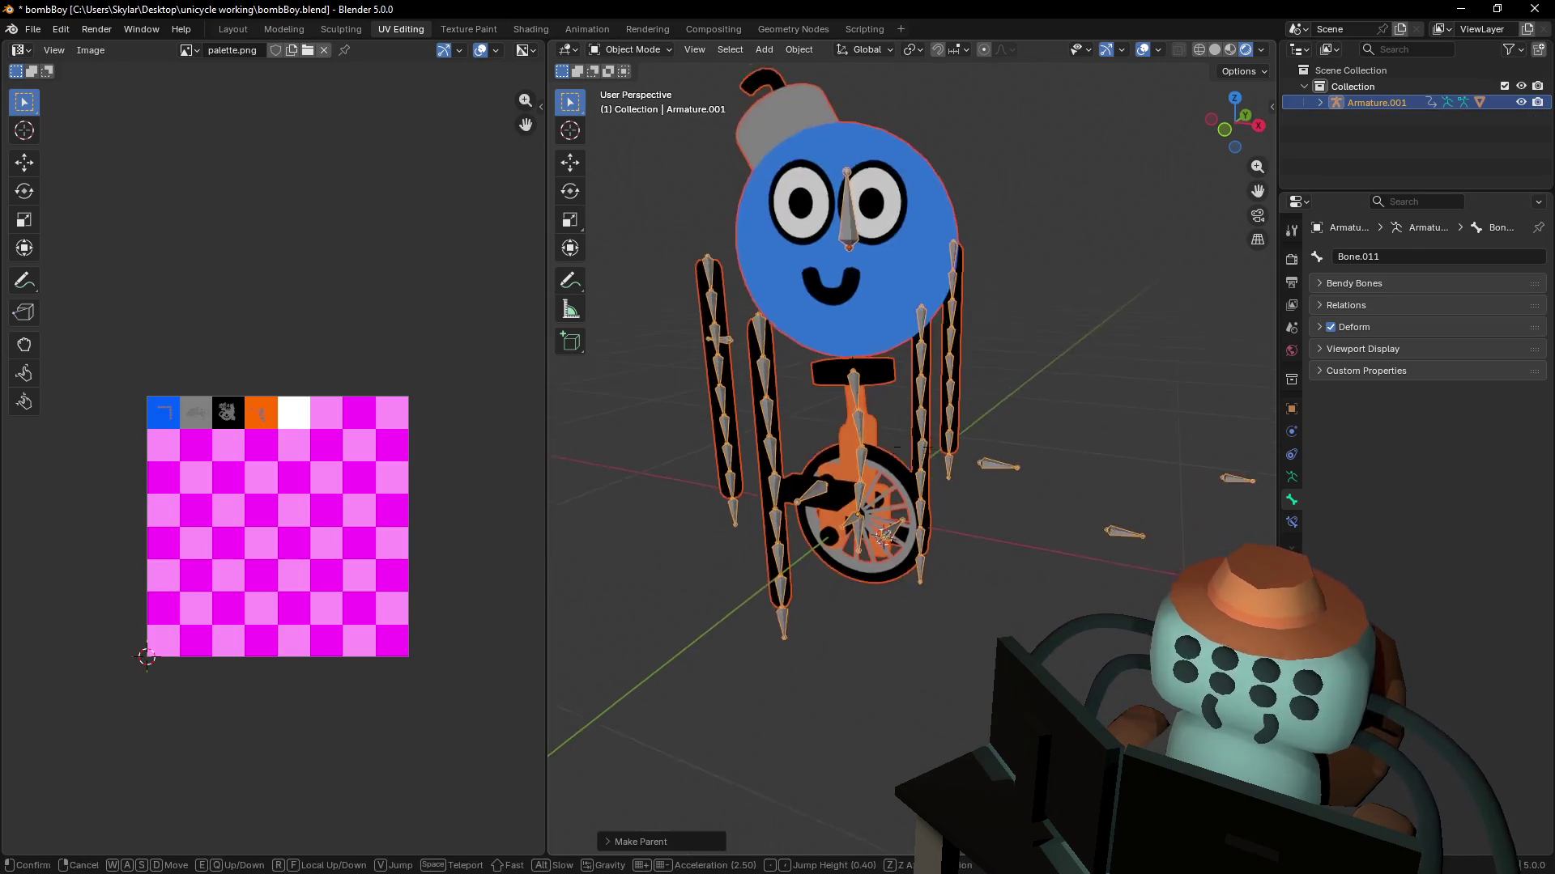
key("Escape")
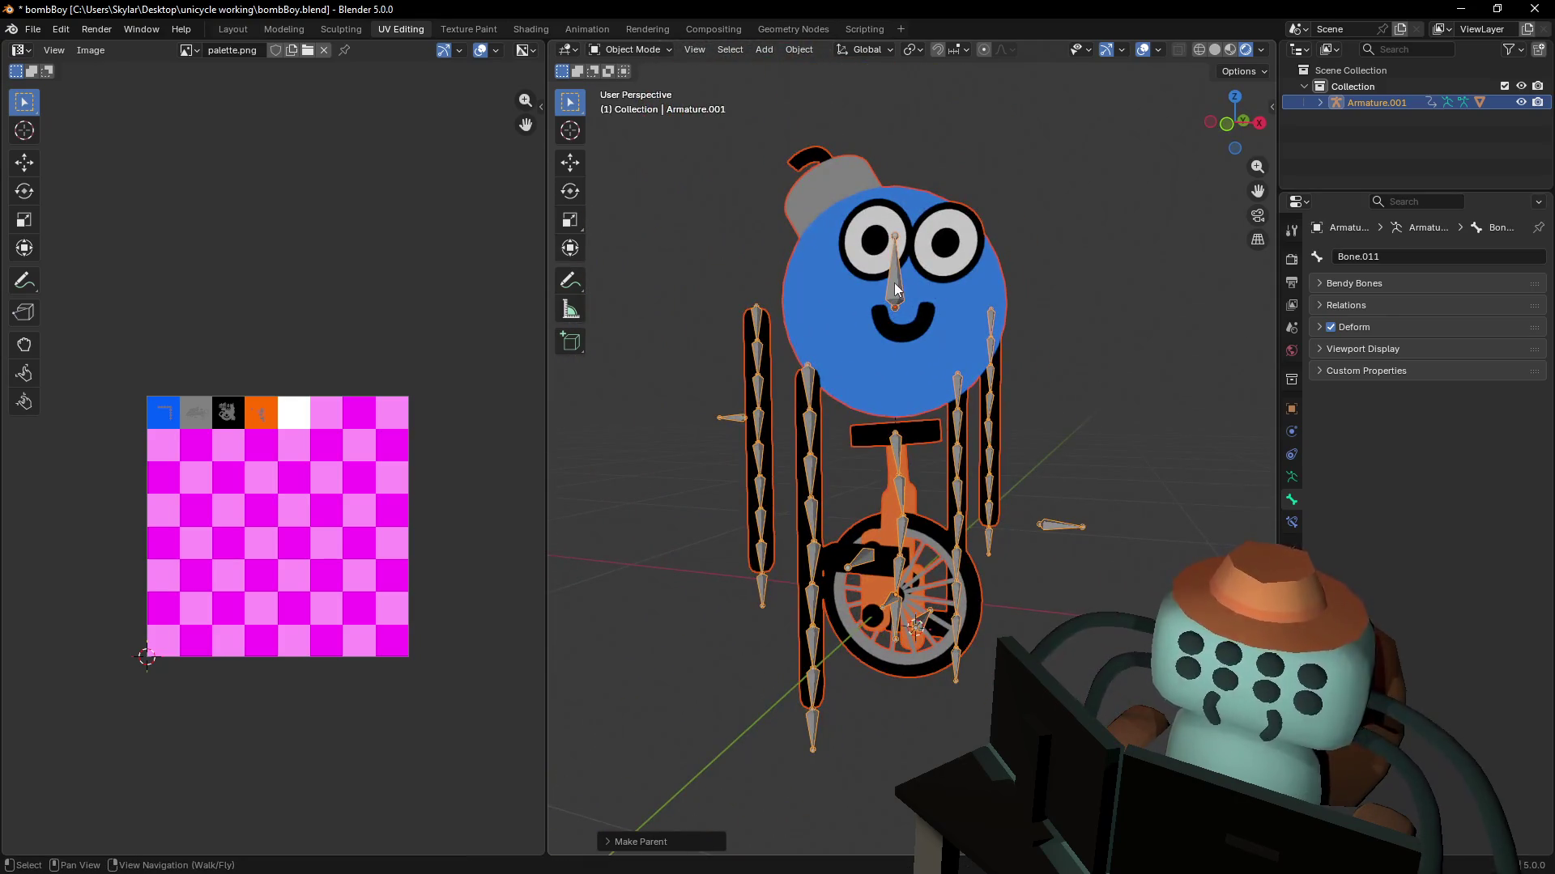
- In Pose Mode, test moving and rotating eye bone Bone.003, then cancel
left_click(630, 49)
left_click(635, 105)
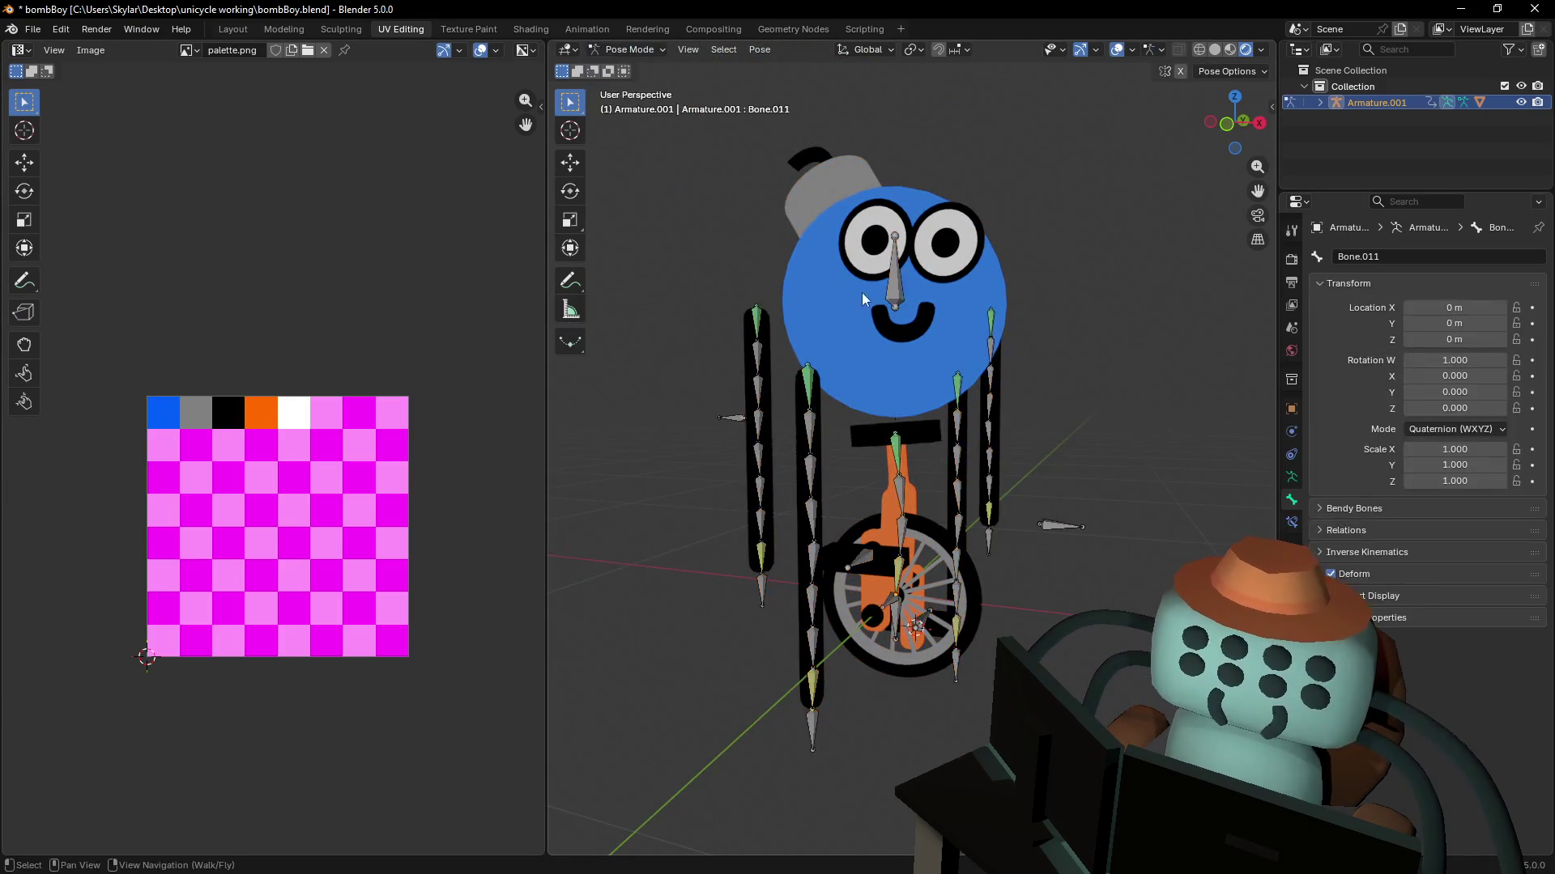
left_click(906, 280)
key("g")
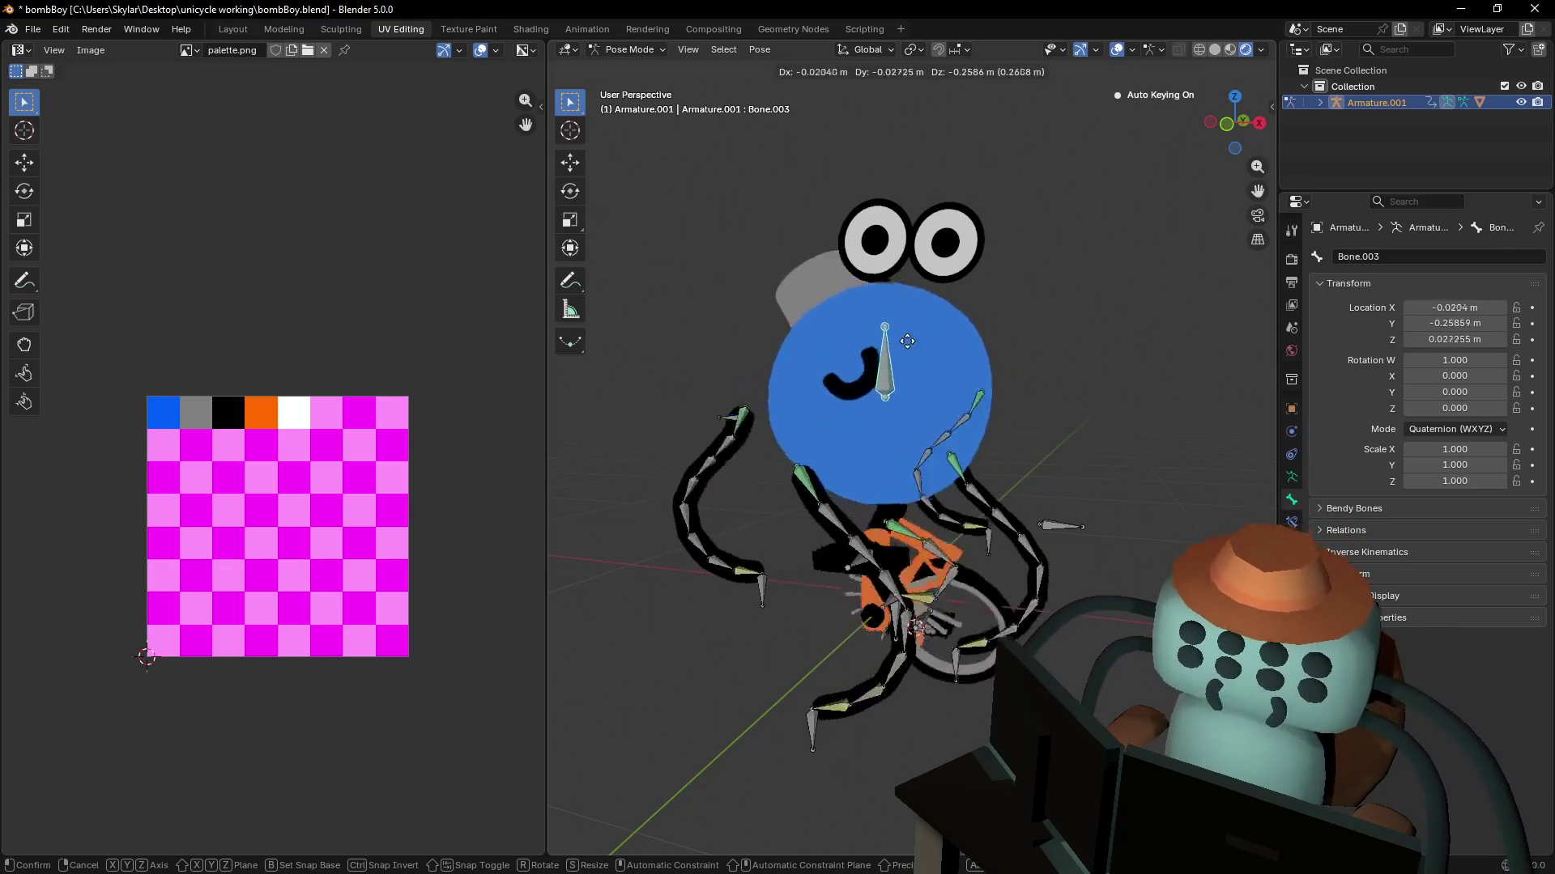
key("r")
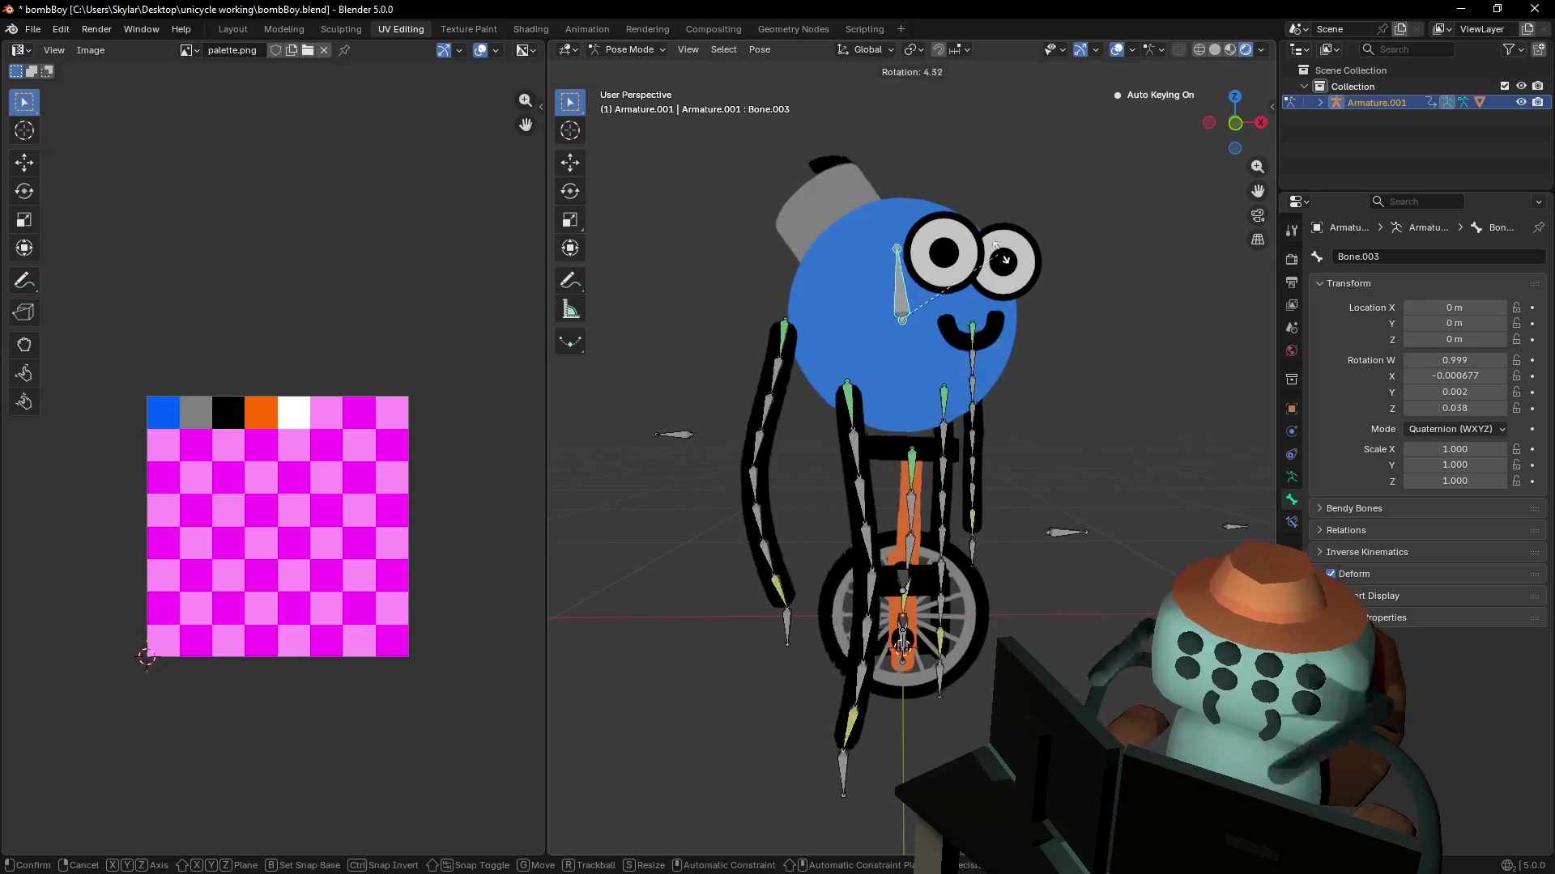
key("Escape")
- Move the view closer to the character and switch to the Texture Paint workspace
key("shift+grave")
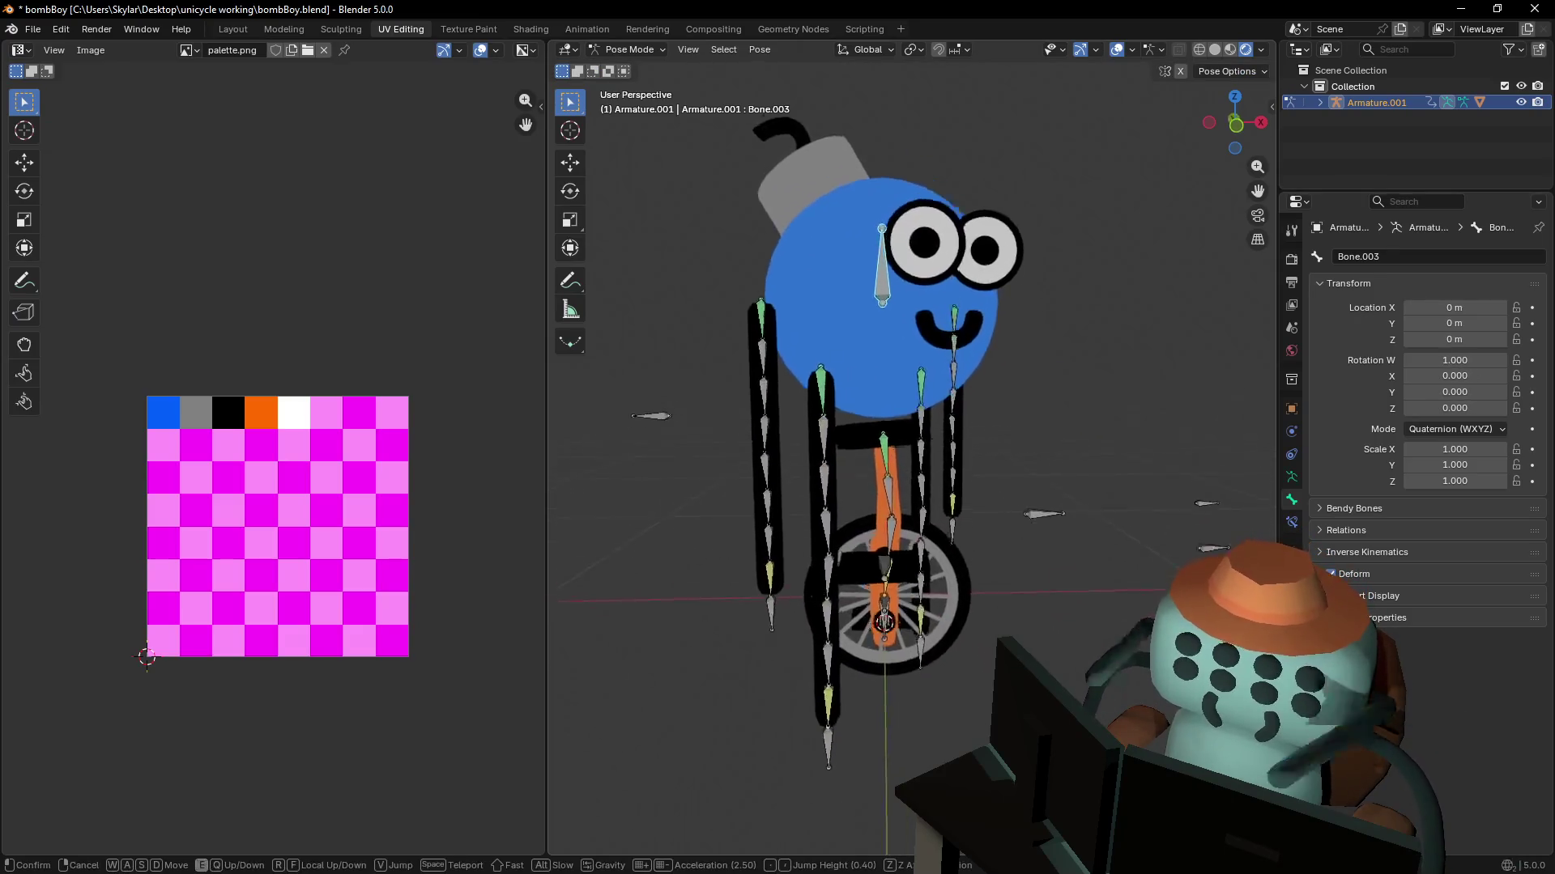
key("w")
left_click(750, 65)
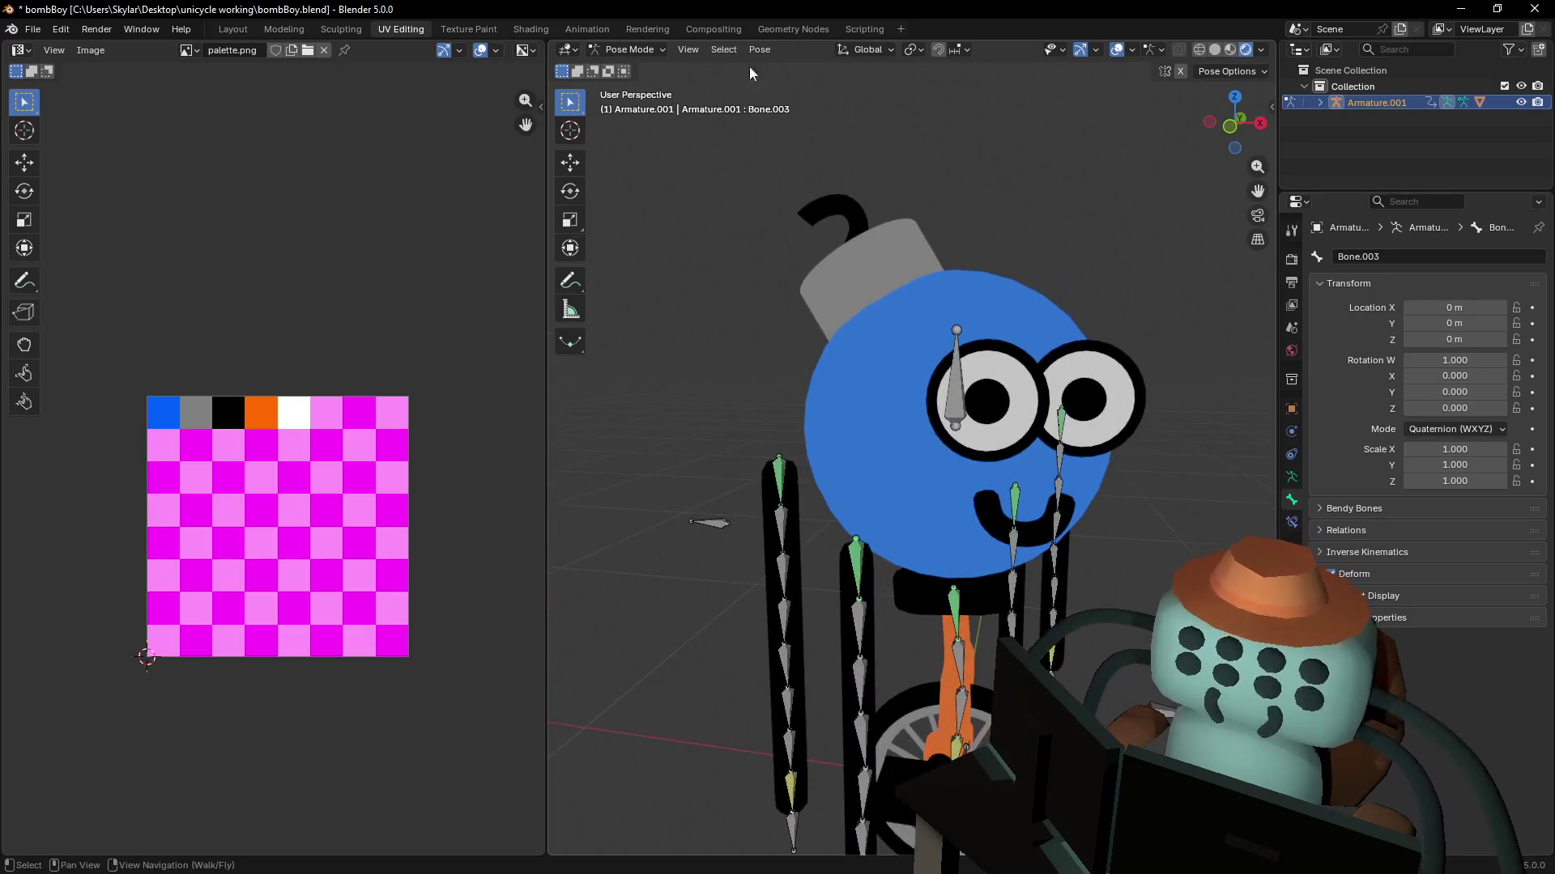
left_click(469, 29)
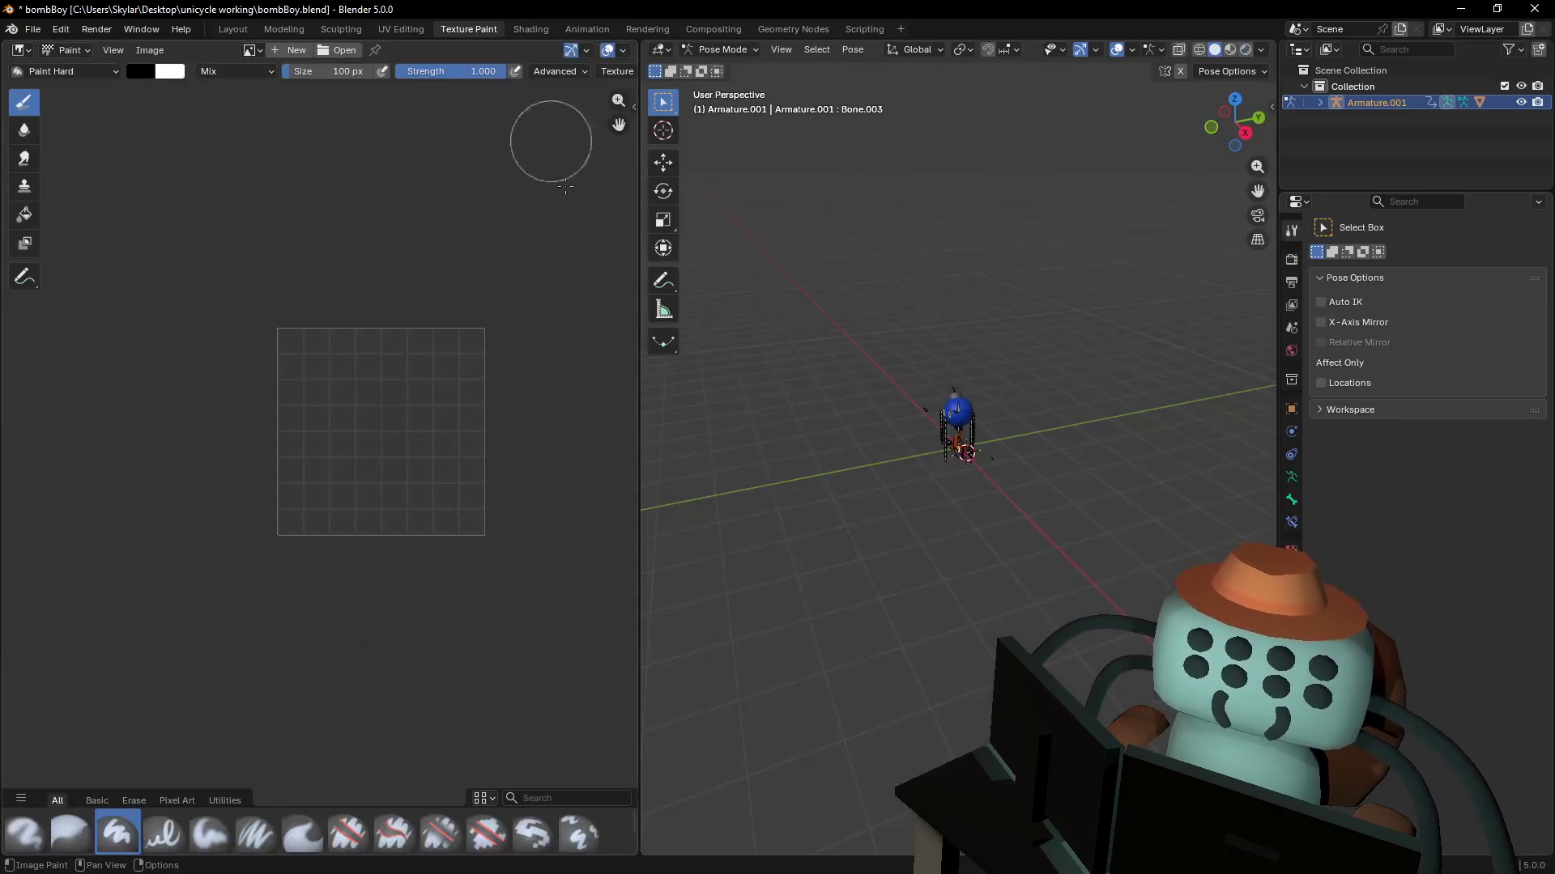
- Settle on the Modeling workspace and orbit the view so the bomb's hook shows
left_click(279, 28)
left_click(73, 51)
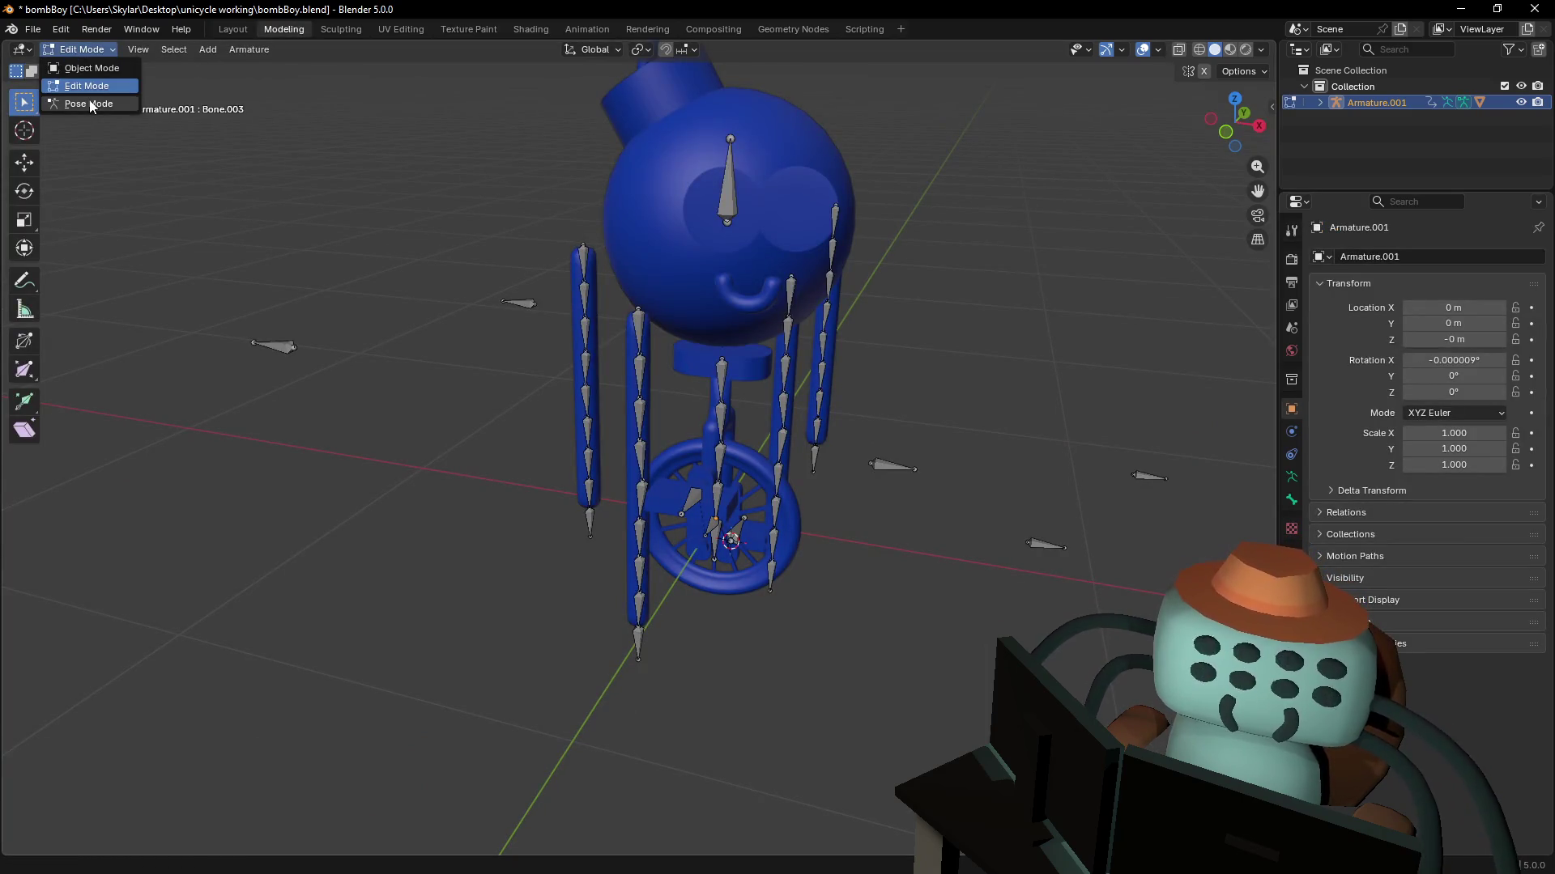
left_click(226, 27)
left_click(283, 29)
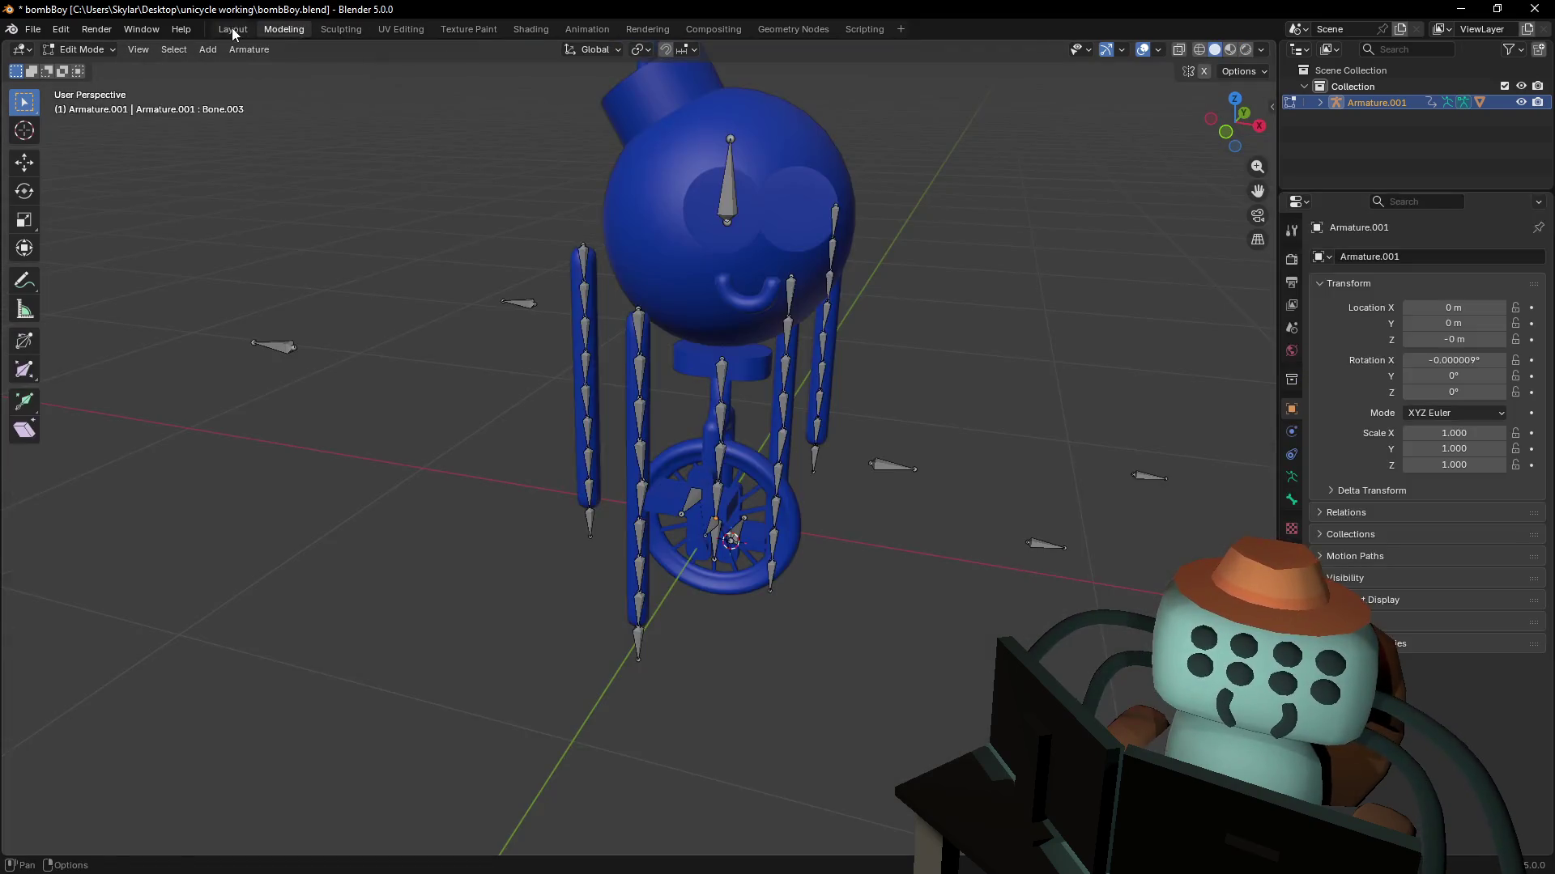
left_click(234, 30)
left_click(292, 31)
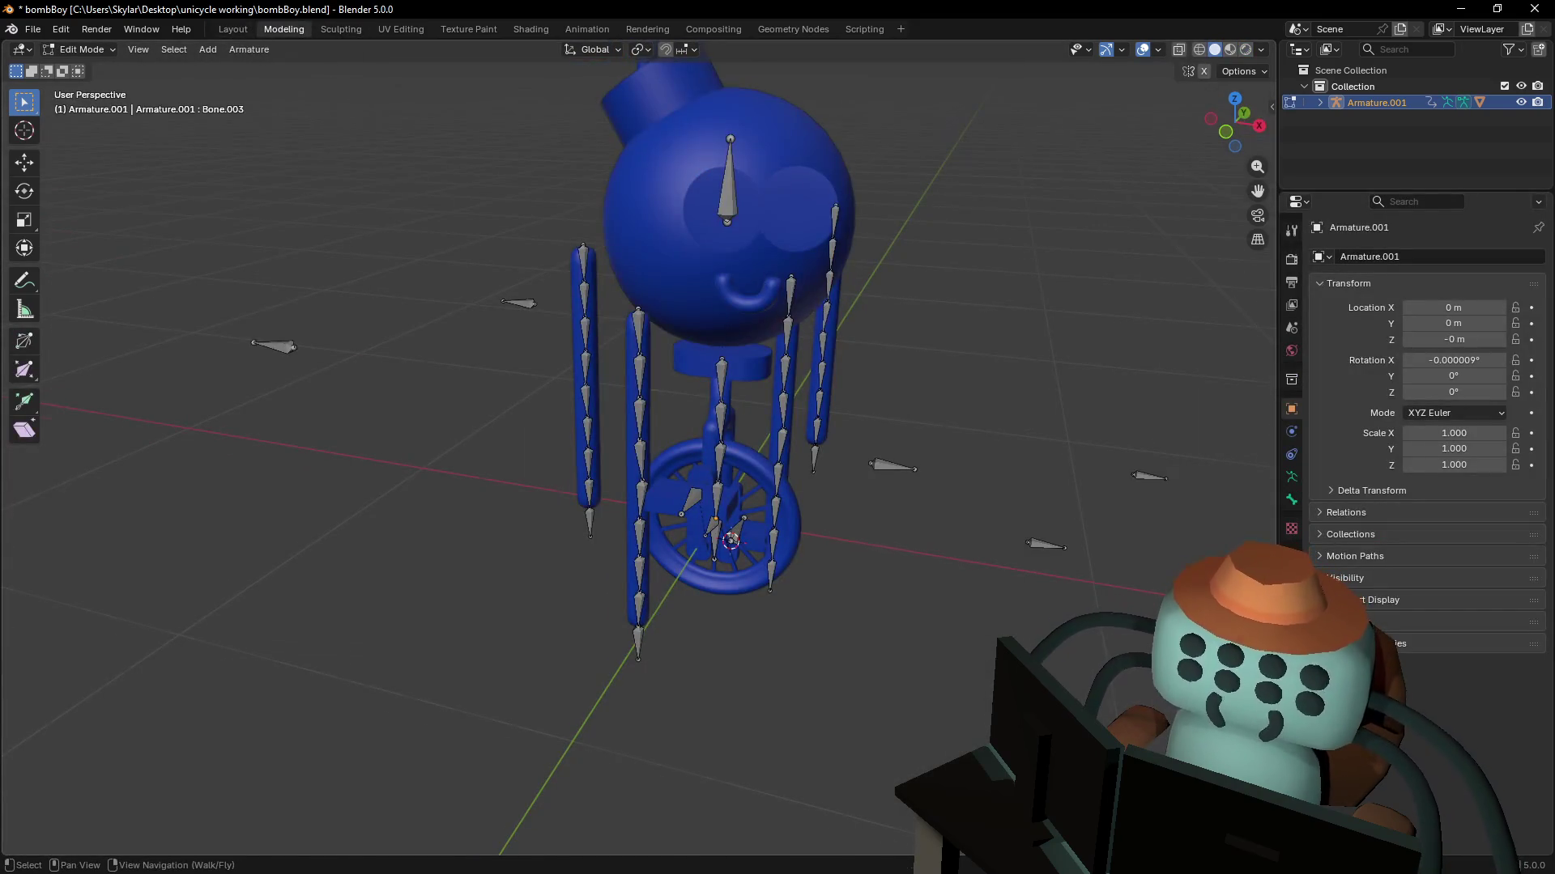
middle_click_drag(729, 405, 616, 453)
- Split the 3D view into two equal halves, the left one in Material Preview shading
mouse_move(1275, 42)
left_mouse_down()
mouse_move(1132, 73)
mouse_move(598, 65)
left_mouse_up()
left_click(732, 49)
left_click(1260, 49)
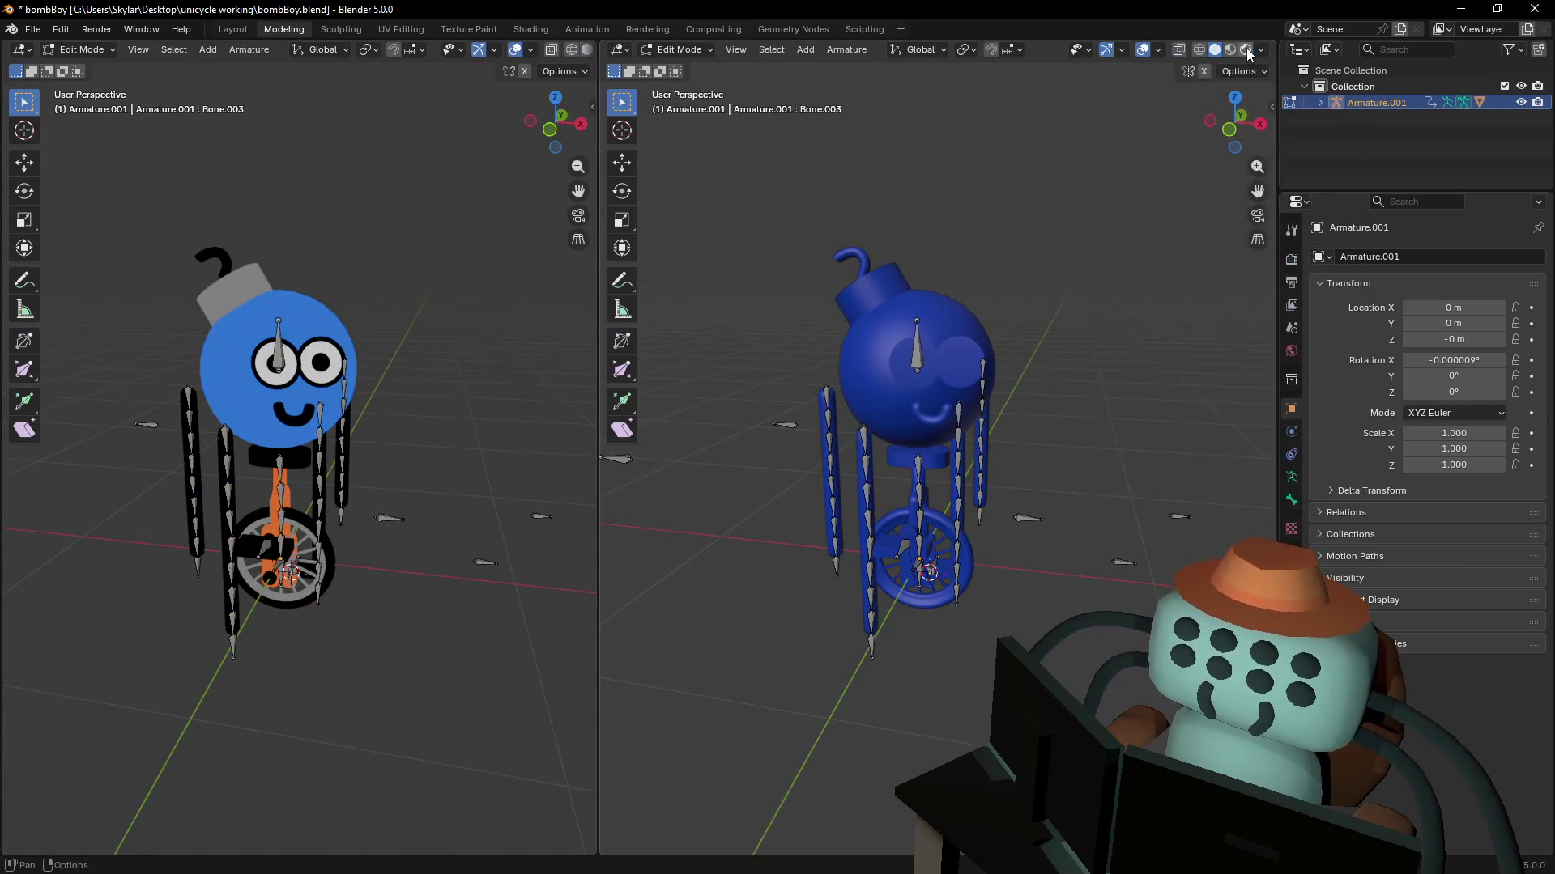
- Set the right view to Rendered shading, move it closer to the character and widen it
left_click(1246, 49)
key("shift+grave")
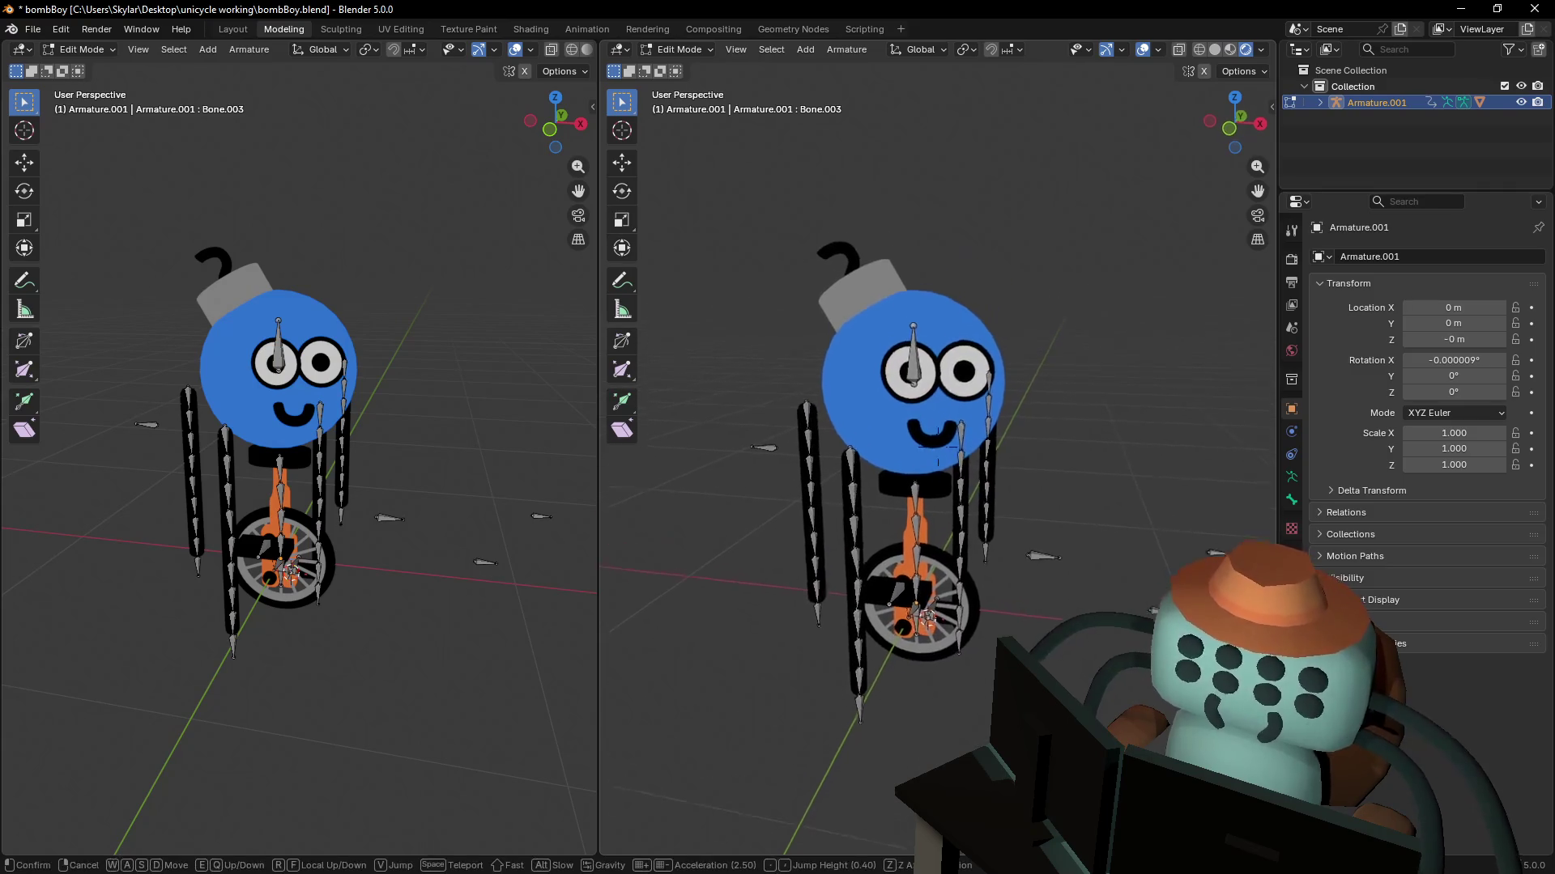
key("w")
left_click(938, 441)
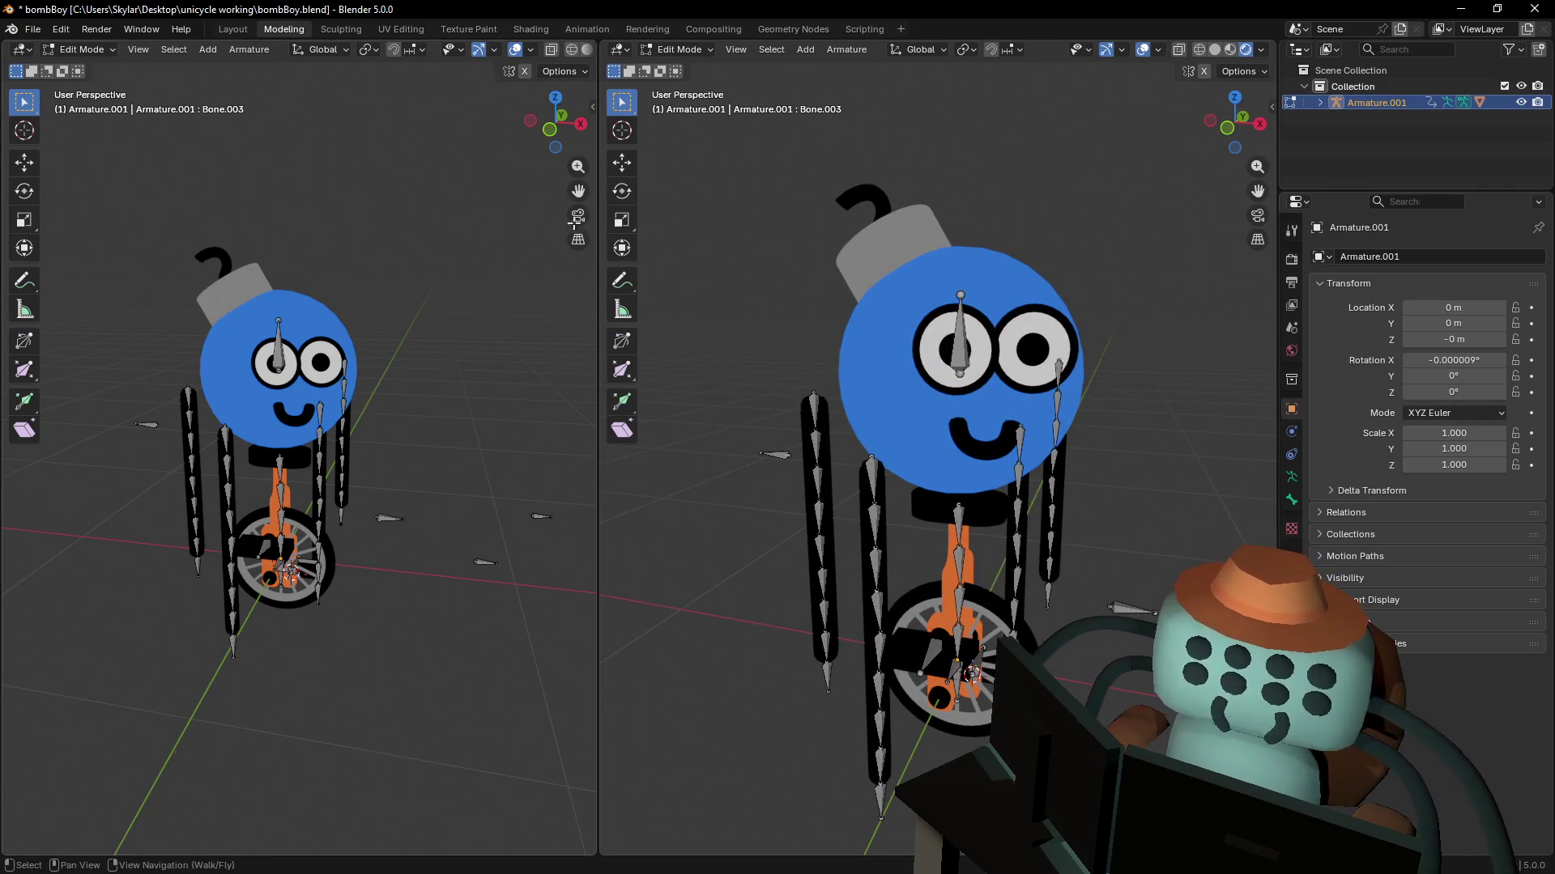
key("shift+grave")
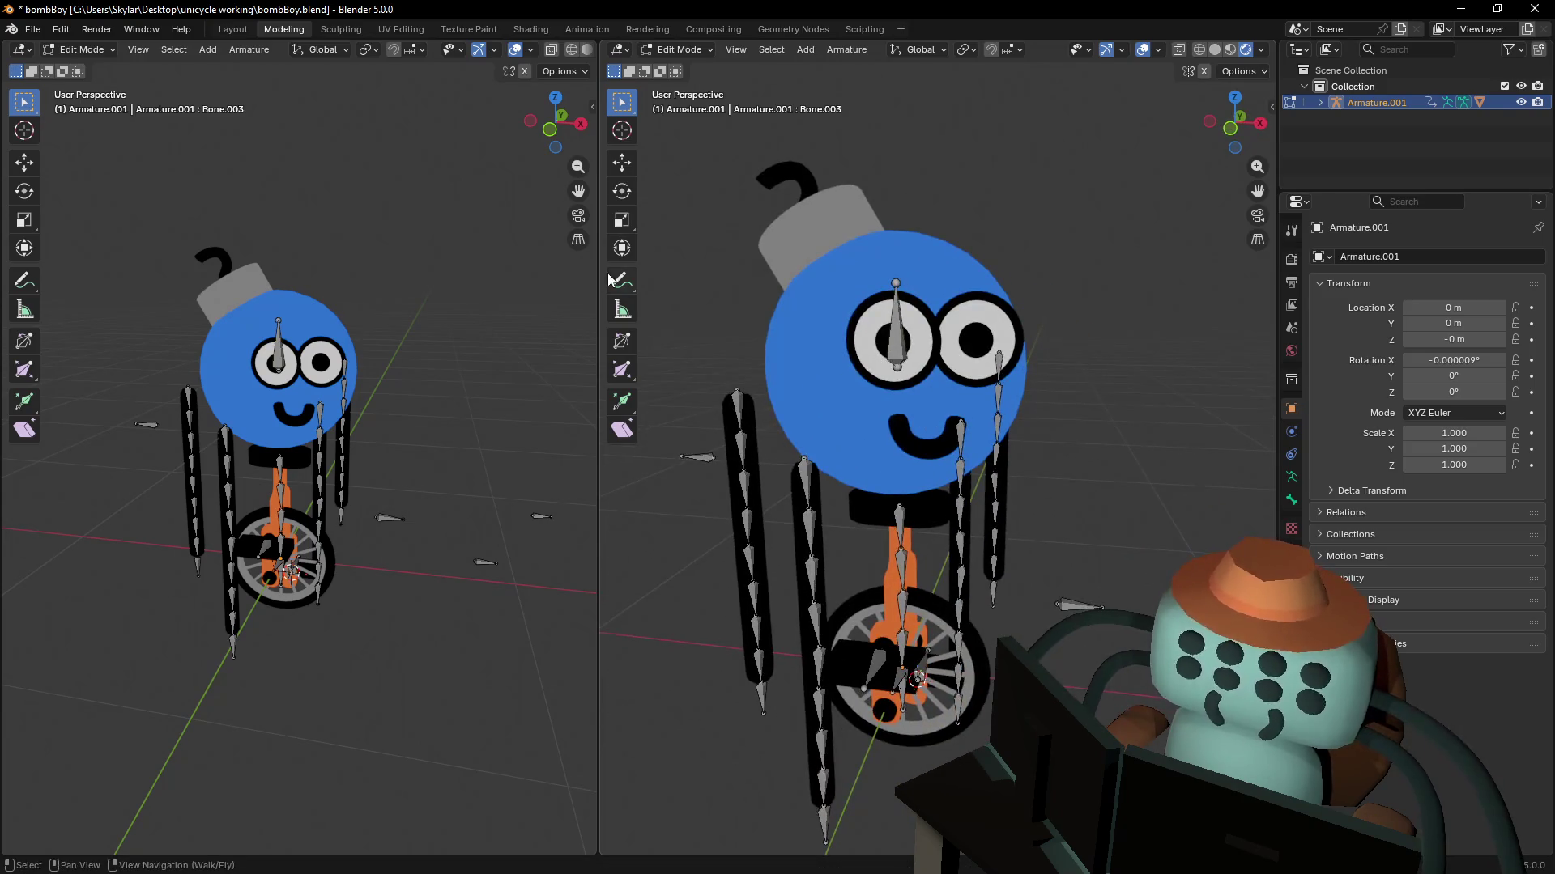
left_click(938, 441)
left_click_drag(598, 243, 463, 242)
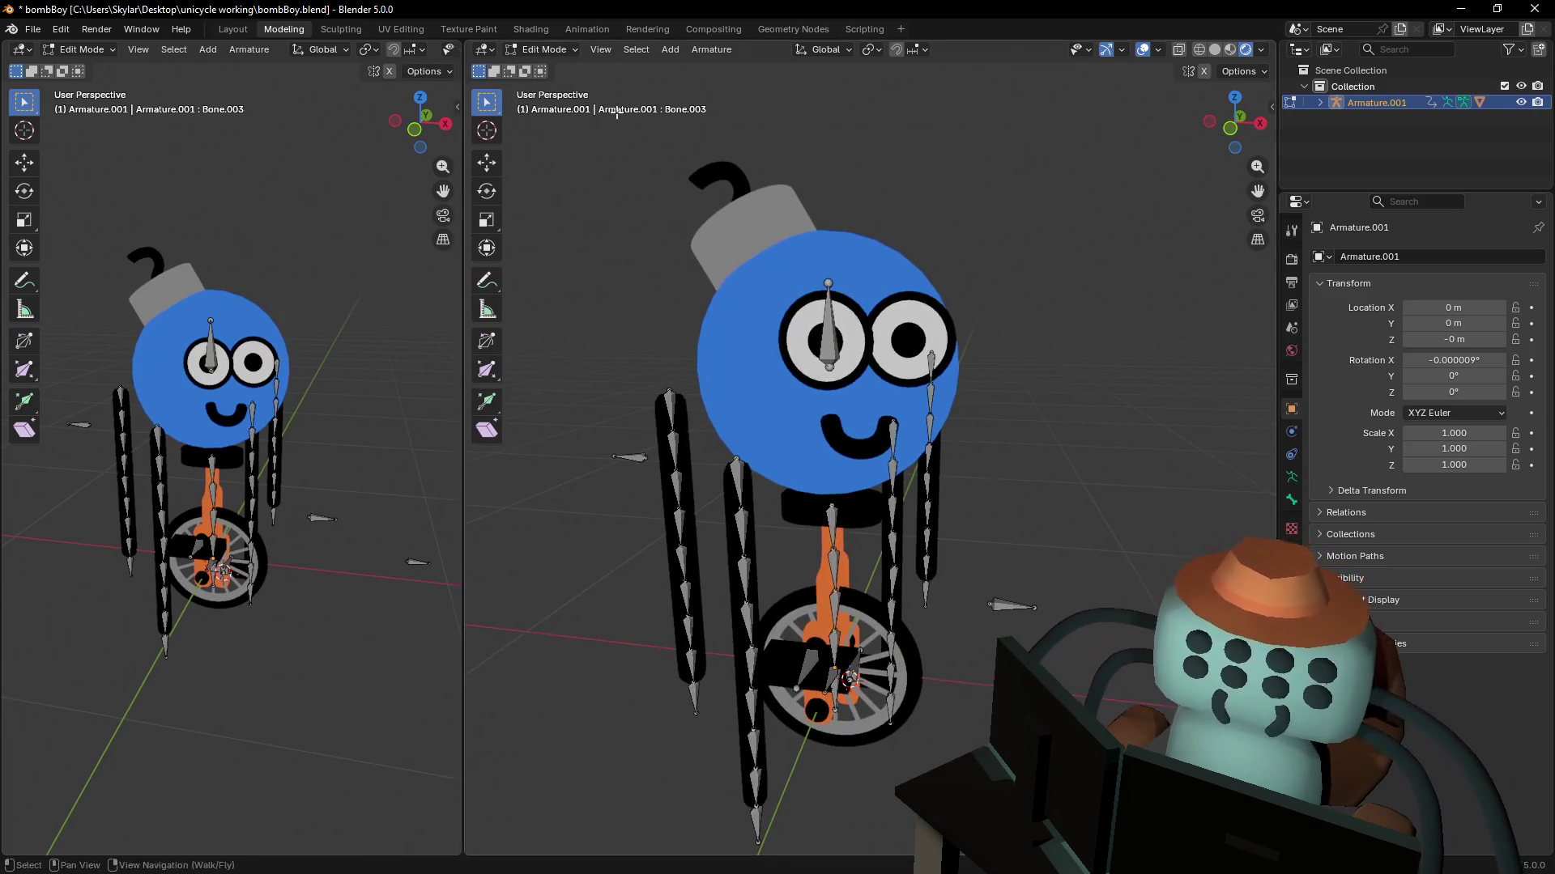
- Select the eye bone Bone.003 and put the armature in Pose Mode
left_click(543, 50)
left_click(820, 356)
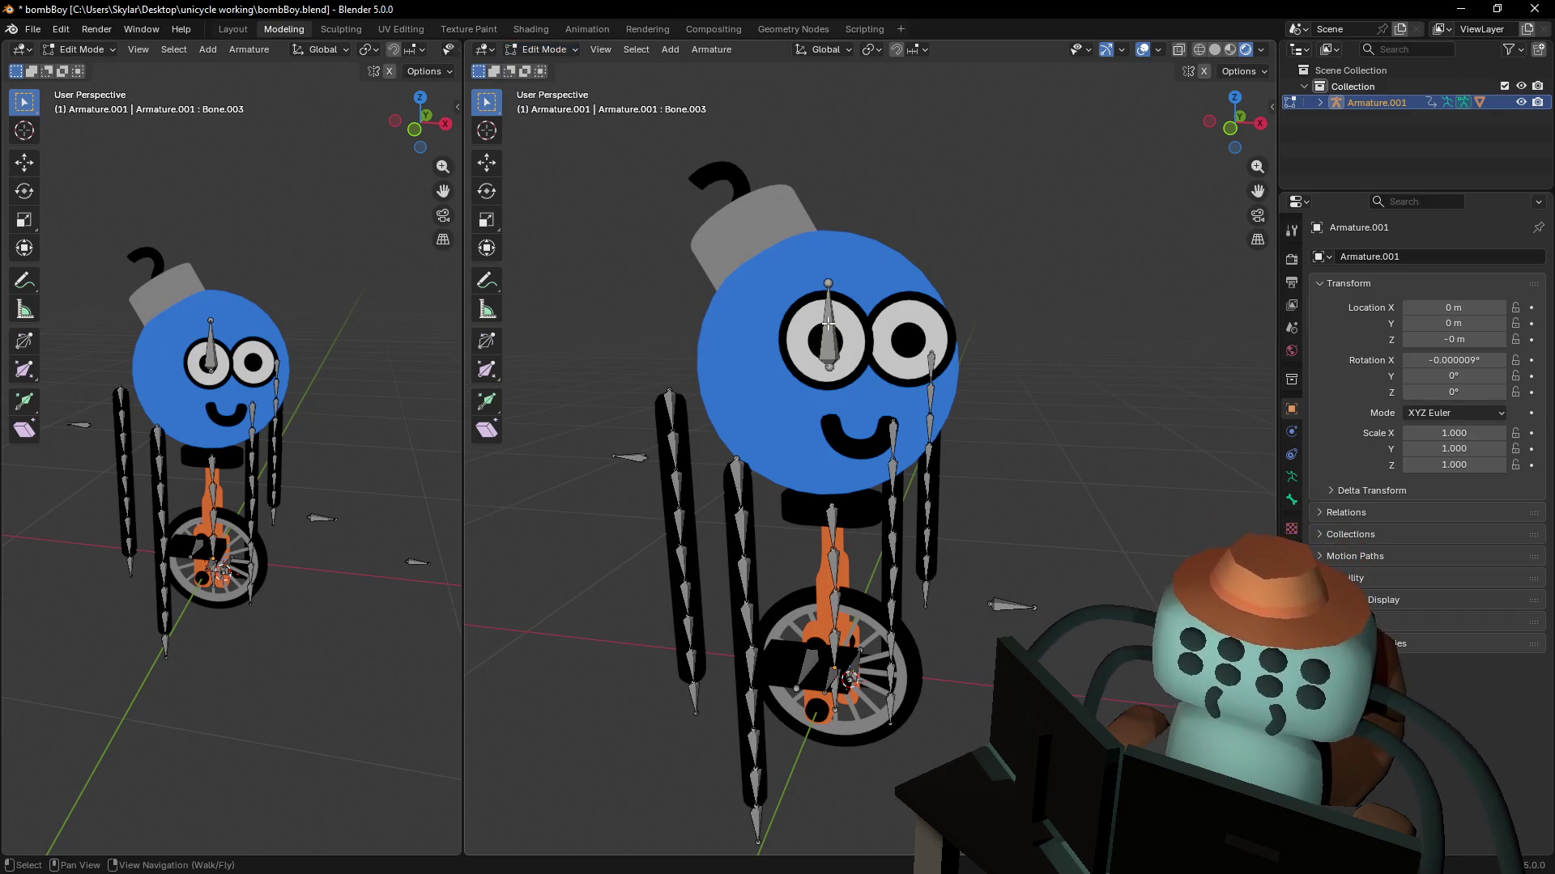
left_click(826, 332)
left_click(545, 50)
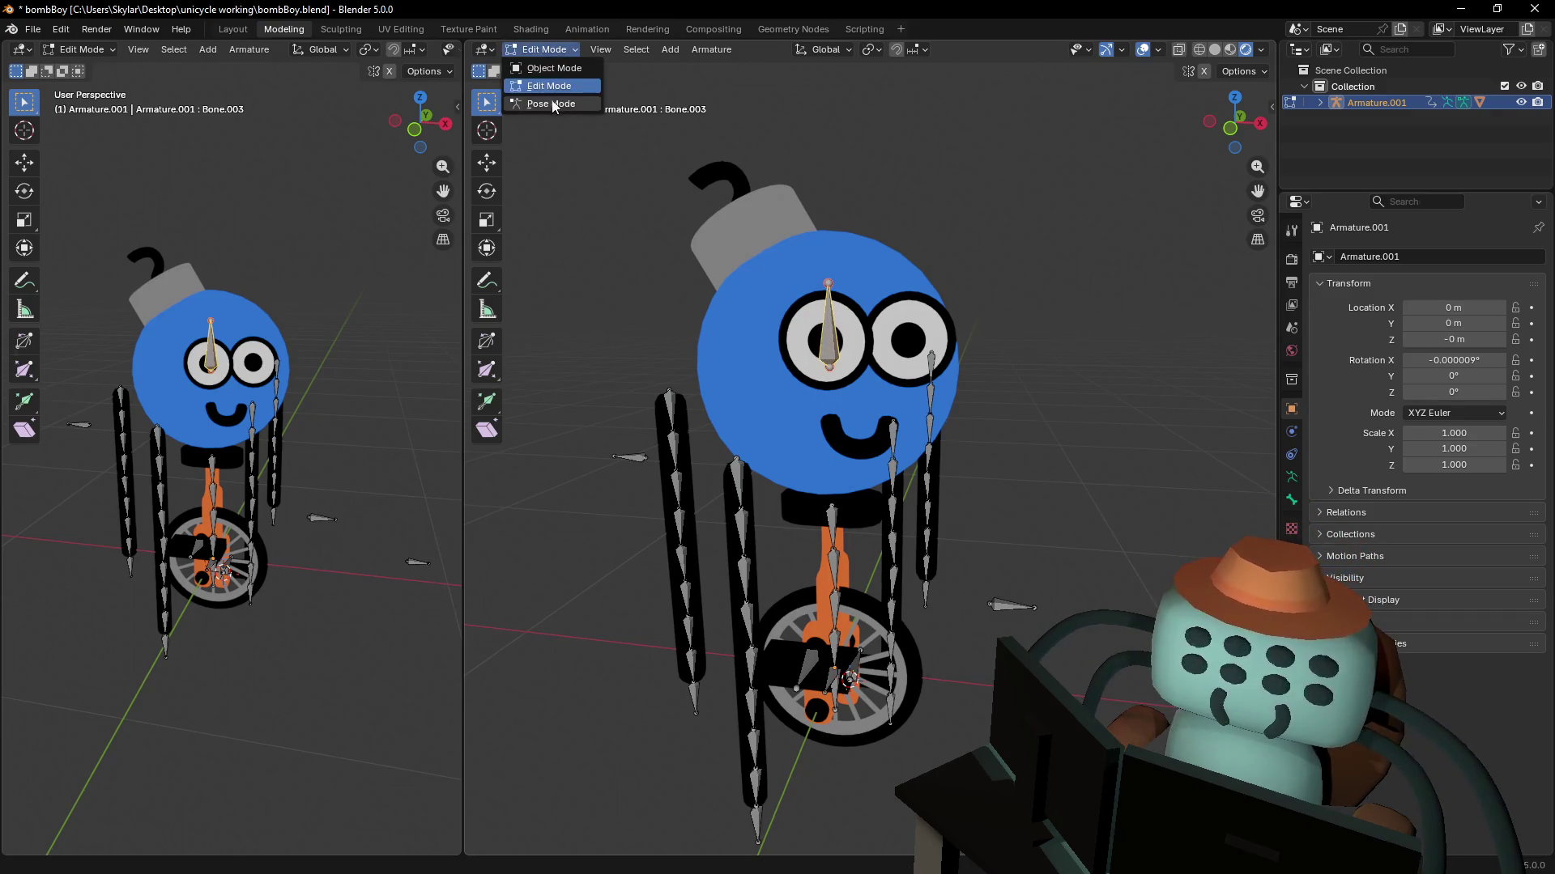
left_click(538, 103)
- Move Bone.003 down 0.1392 m along Z, then return the armature to Object Mode
key("g")
key("z")
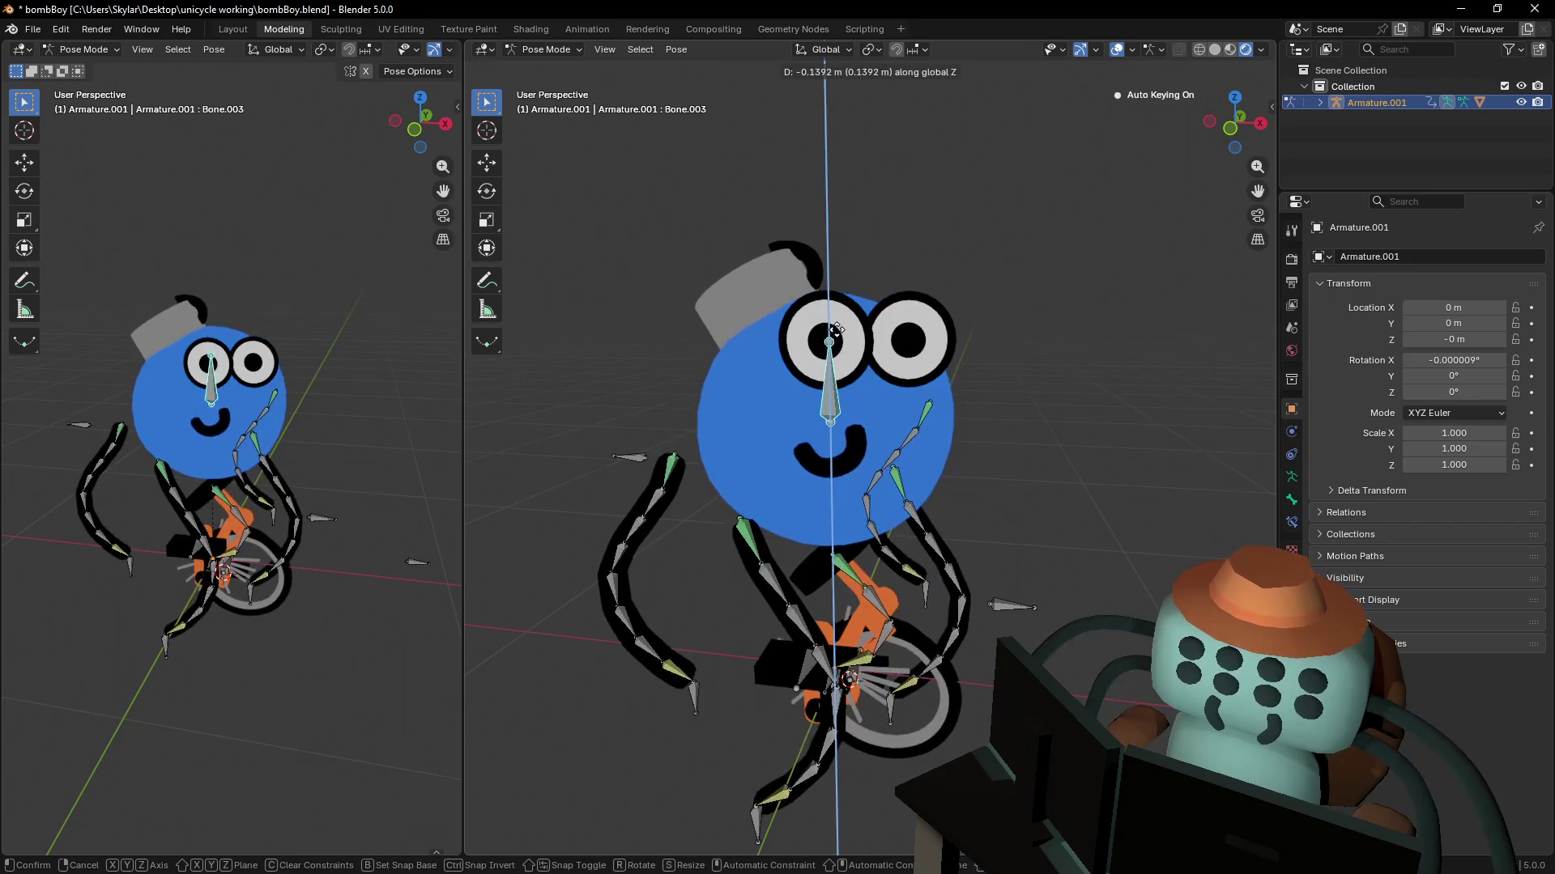
left_click(839, 328)
left_click(571, 50)
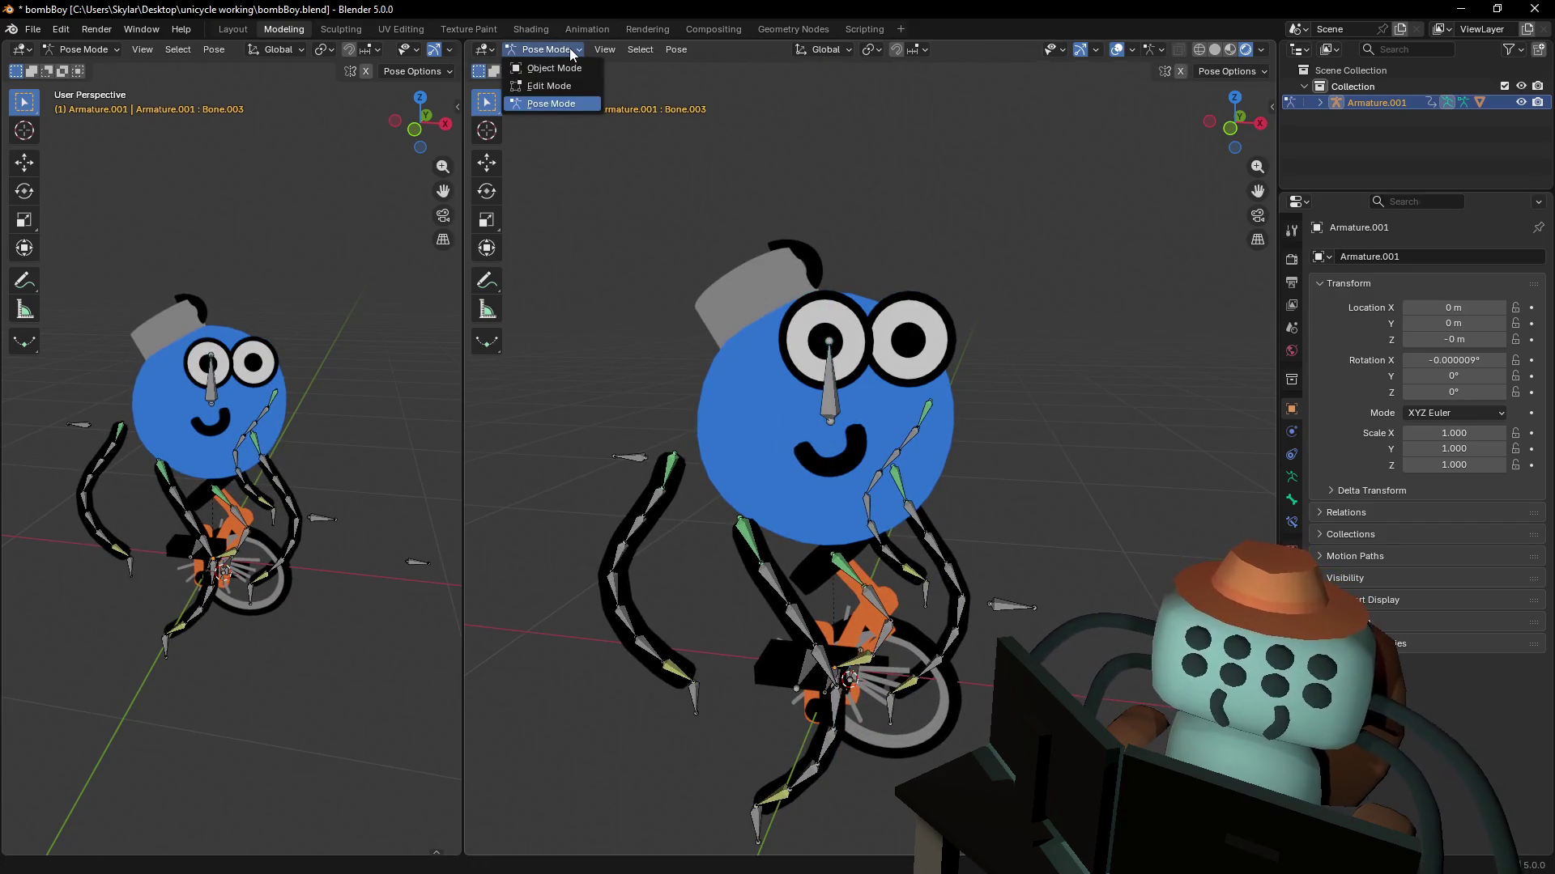
left_click(550, 71)
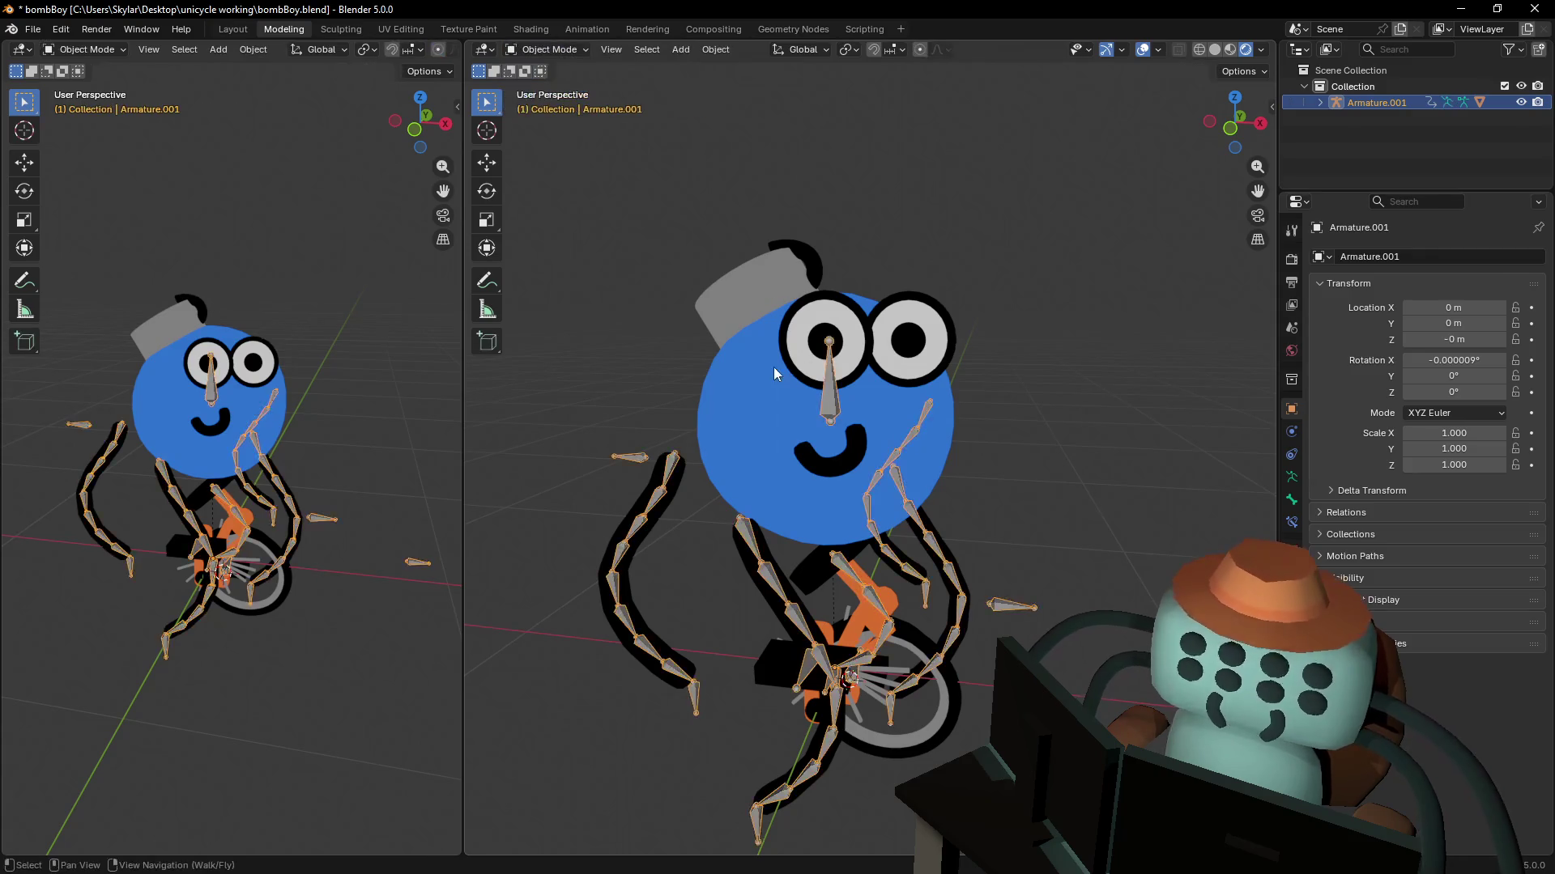
- Select Roundcube and view its weights in Weight Paint mode
left_click(891, 319)
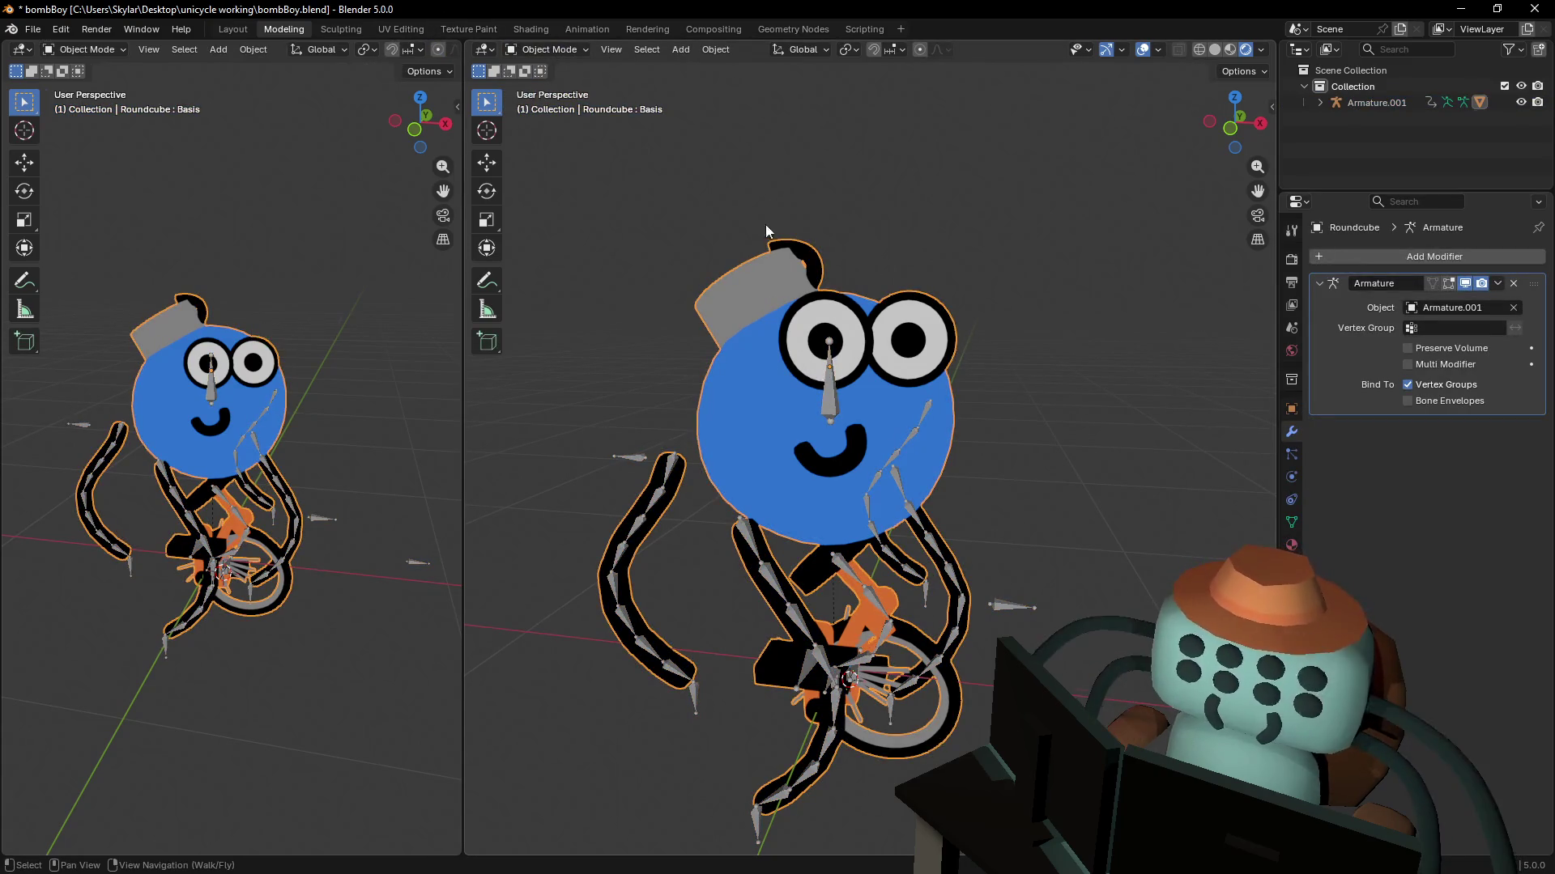
left_click(549, 50)
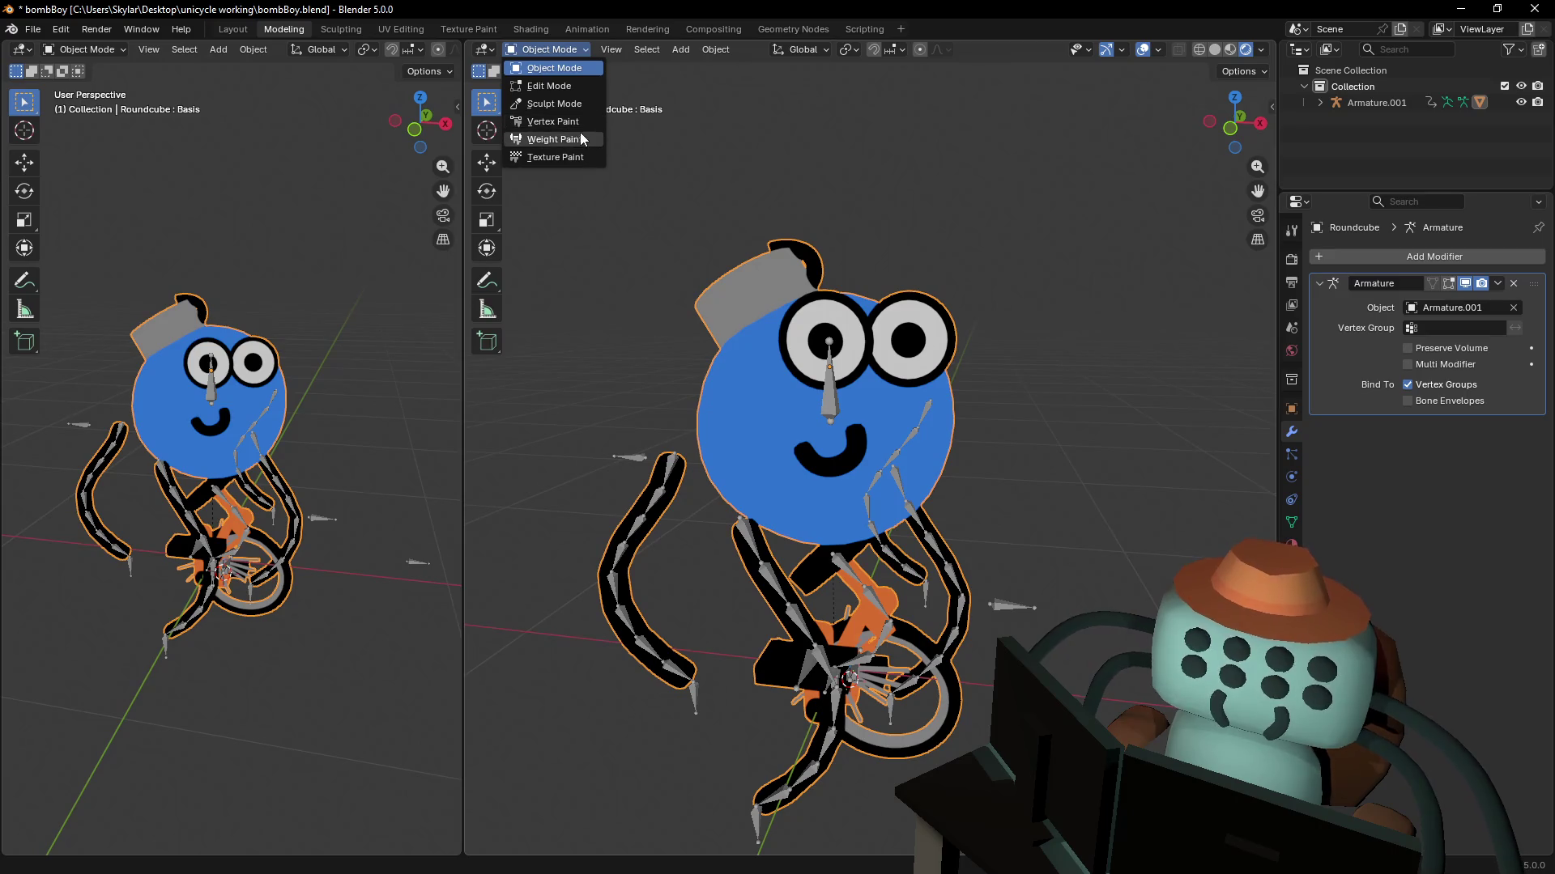
left_click(567, 139)
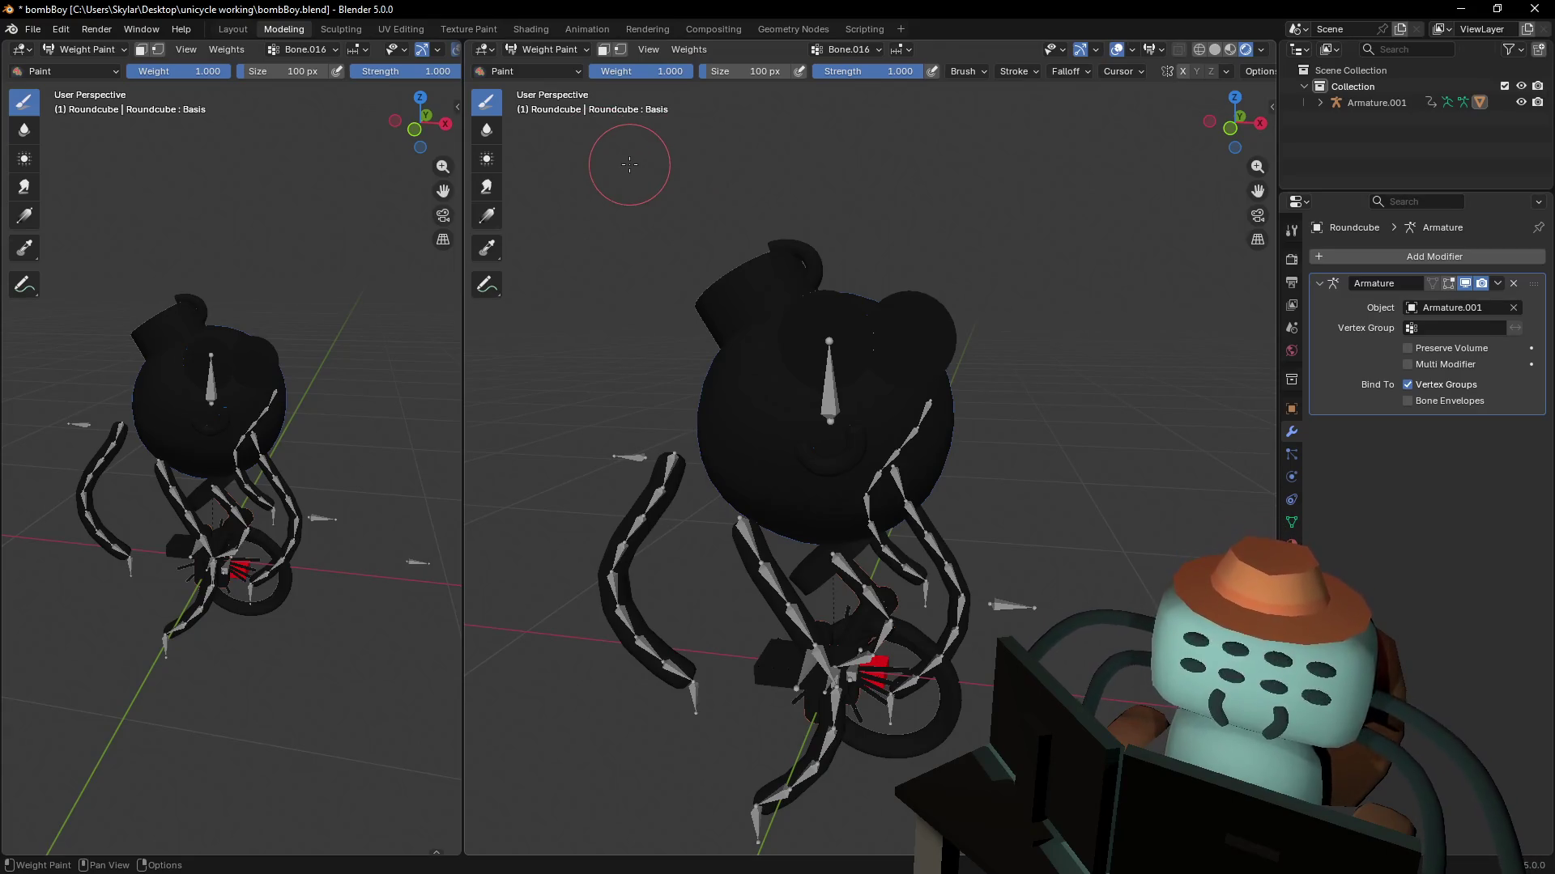
- Back in Object Mode, select Armature.001 and show Bone.003's bone properties
left_click(534, 50)
left_click(540, 66)
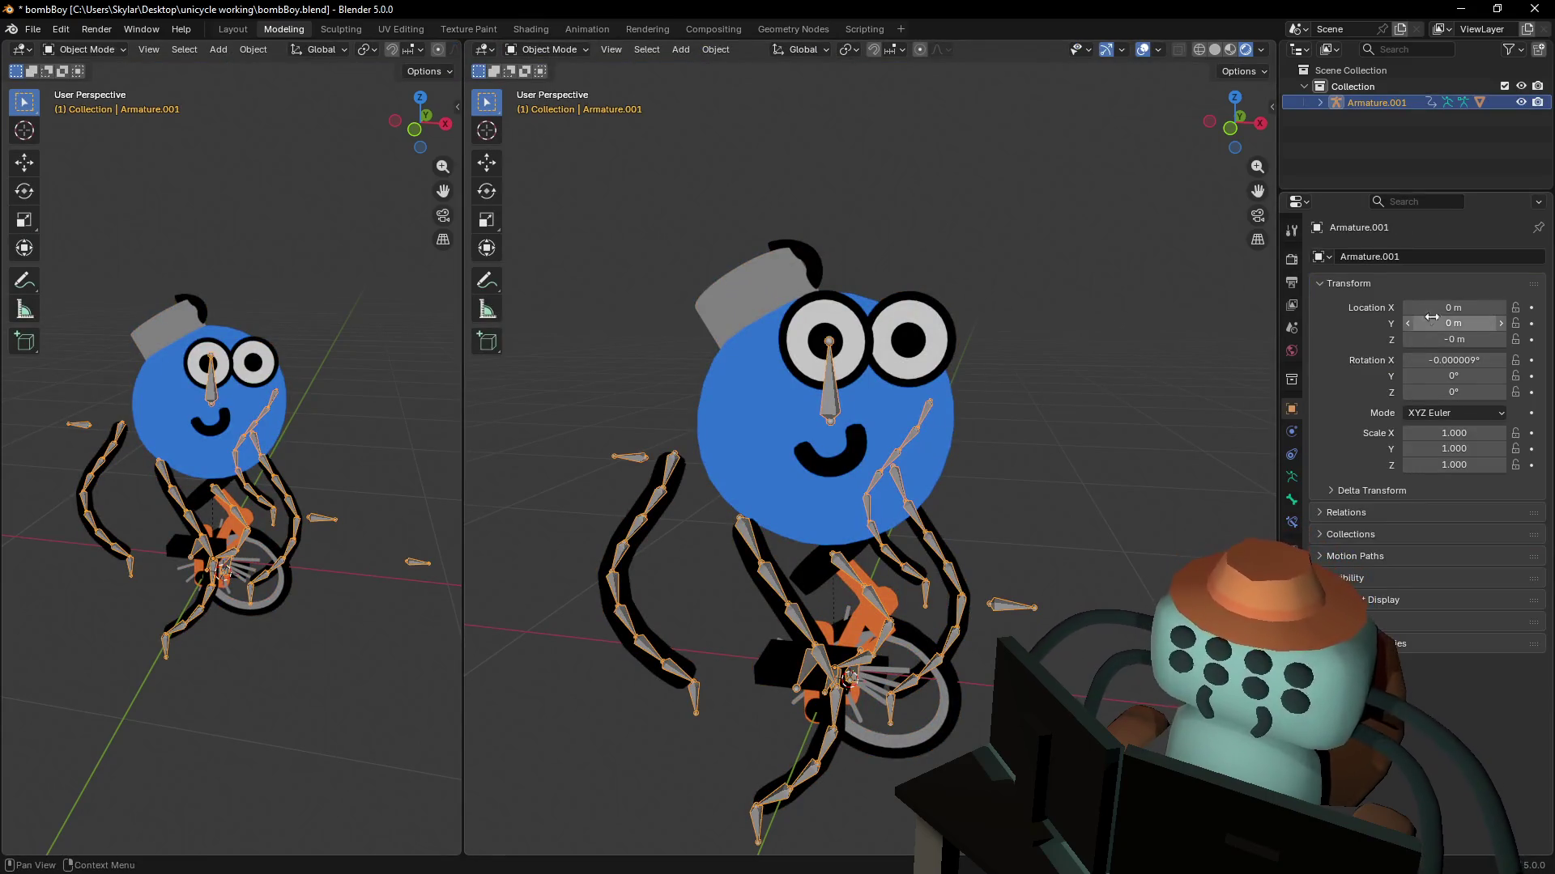
left_click(1293, 502)
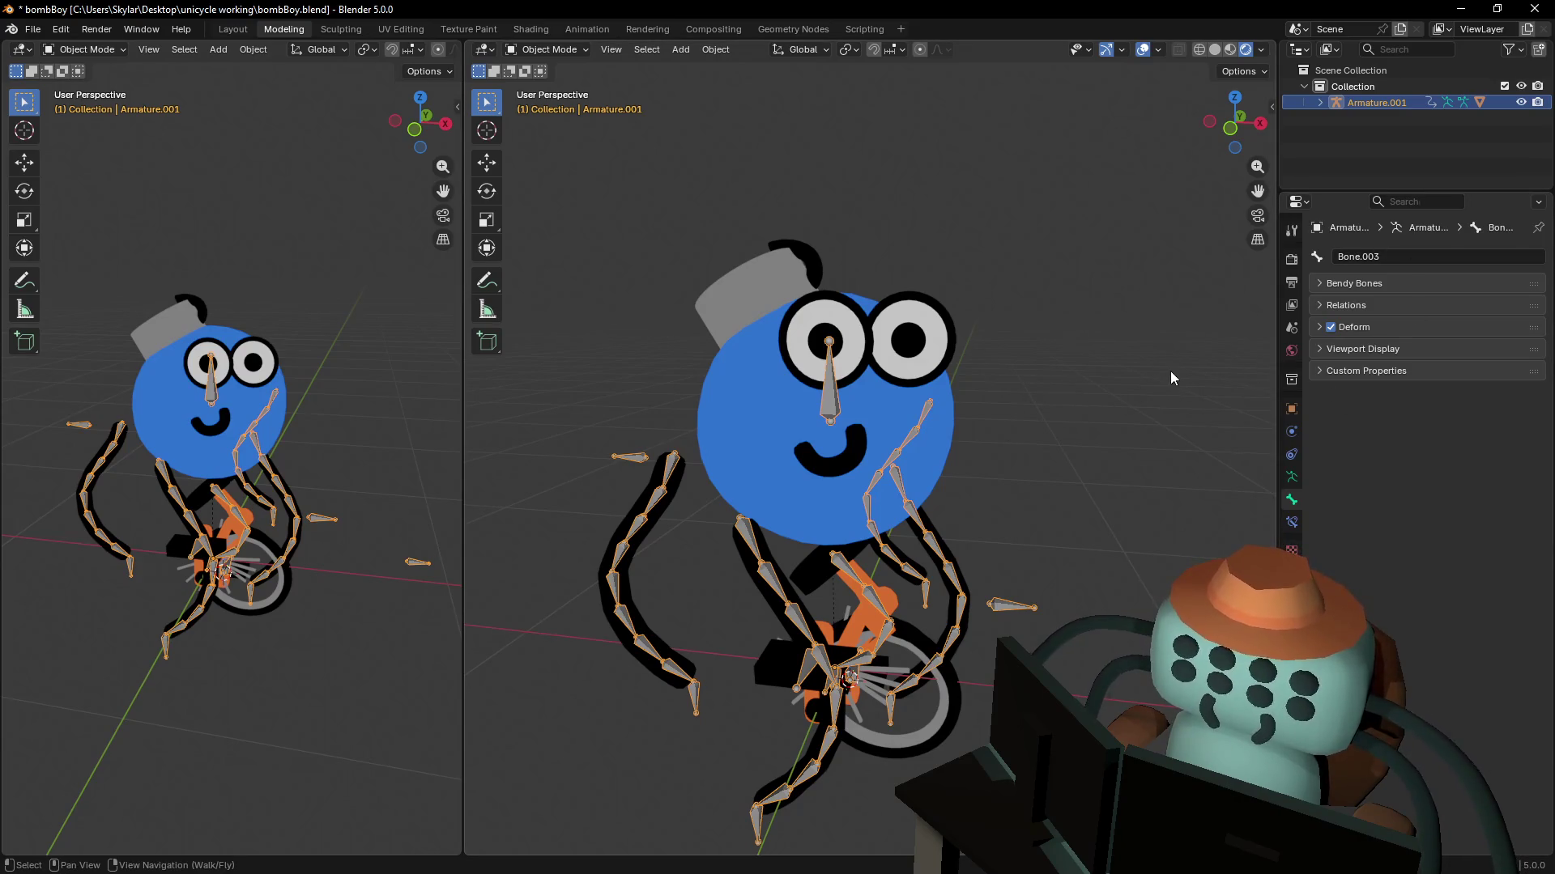
left_click(544, 49)
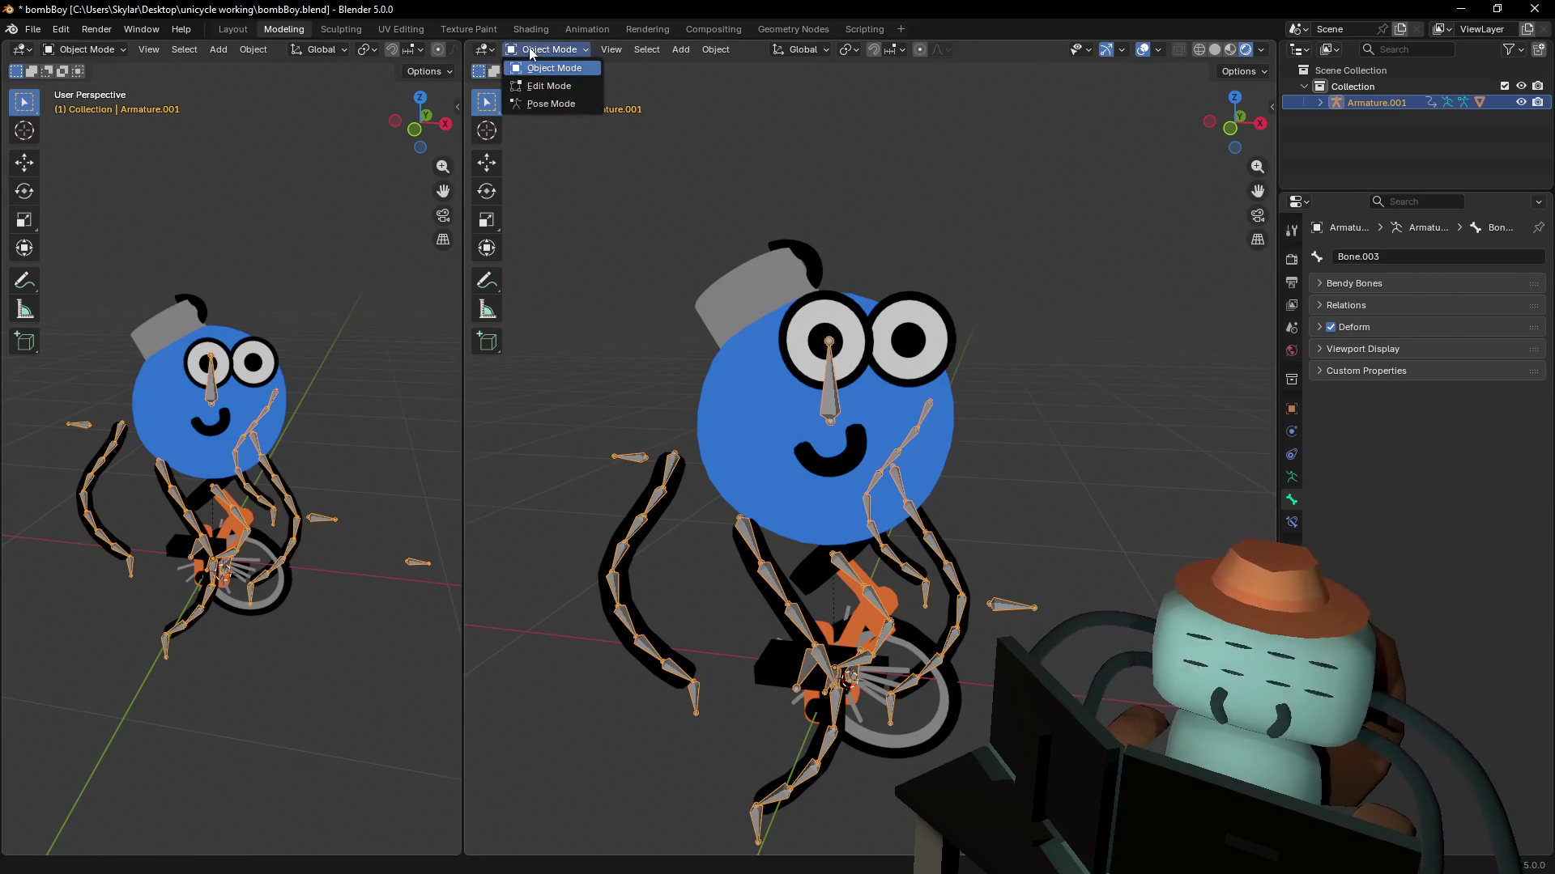
- In Edit Mode, rename the bone inside the left eye to 'body'
left_click(534, 83)
left_click(825, 354)
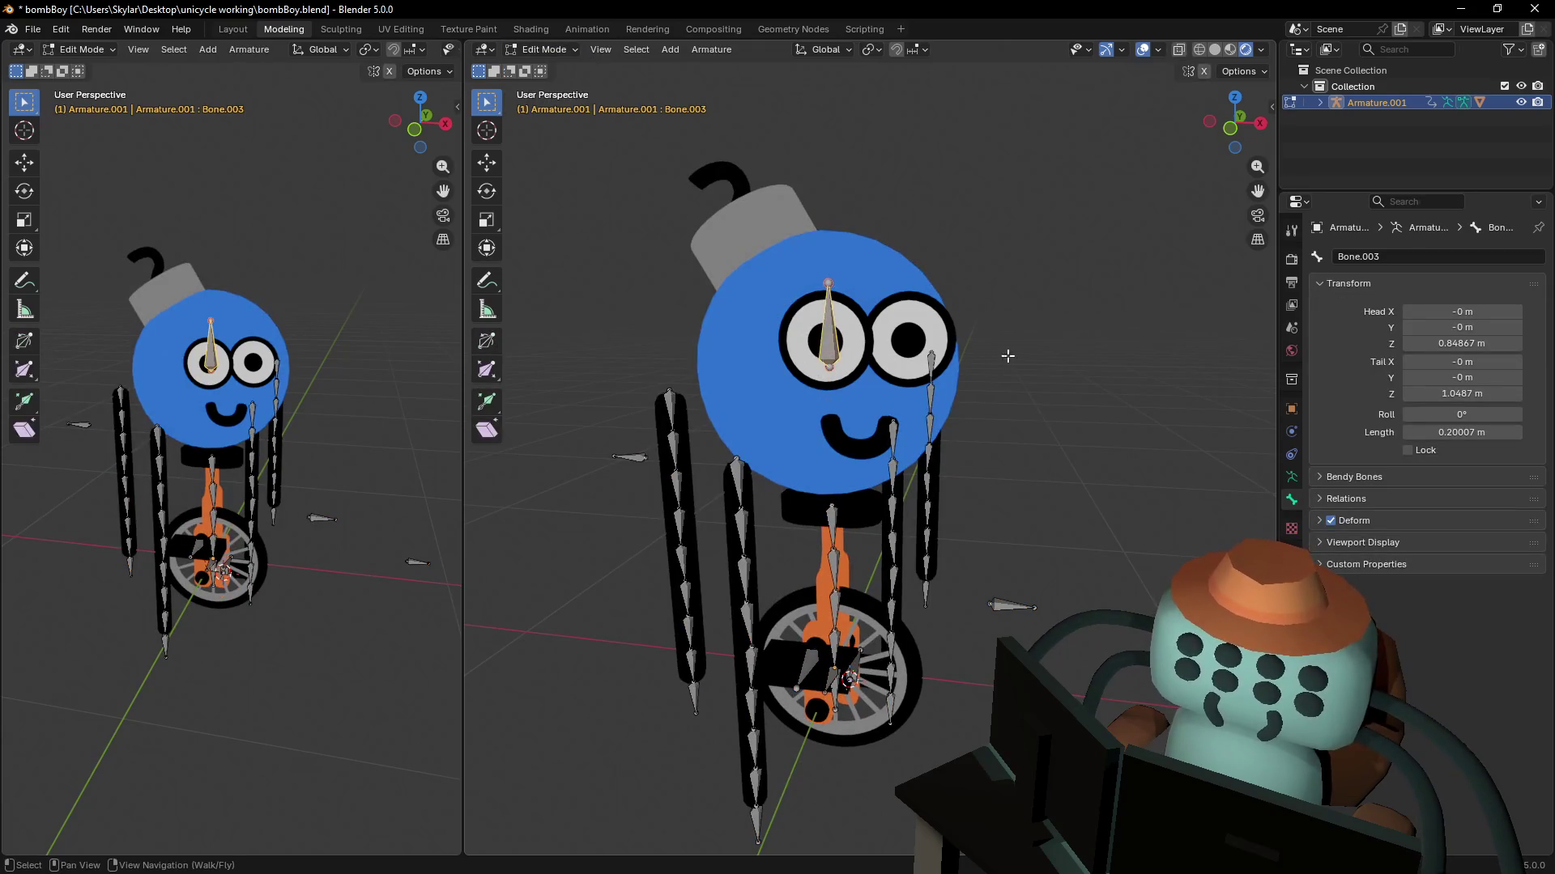
left_click(1417, 258)
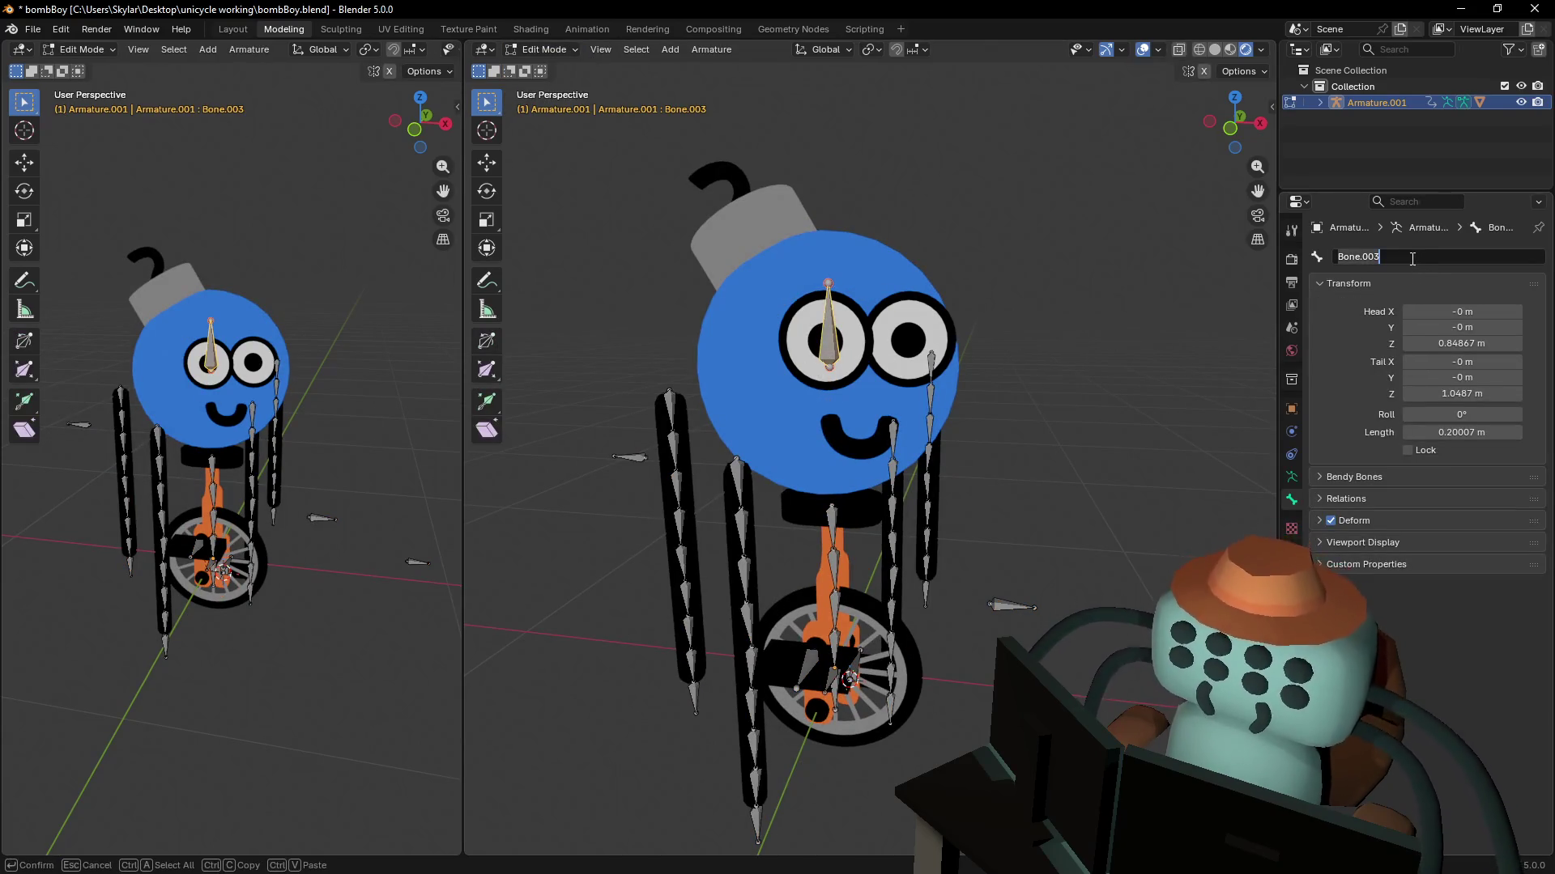
type("ori")
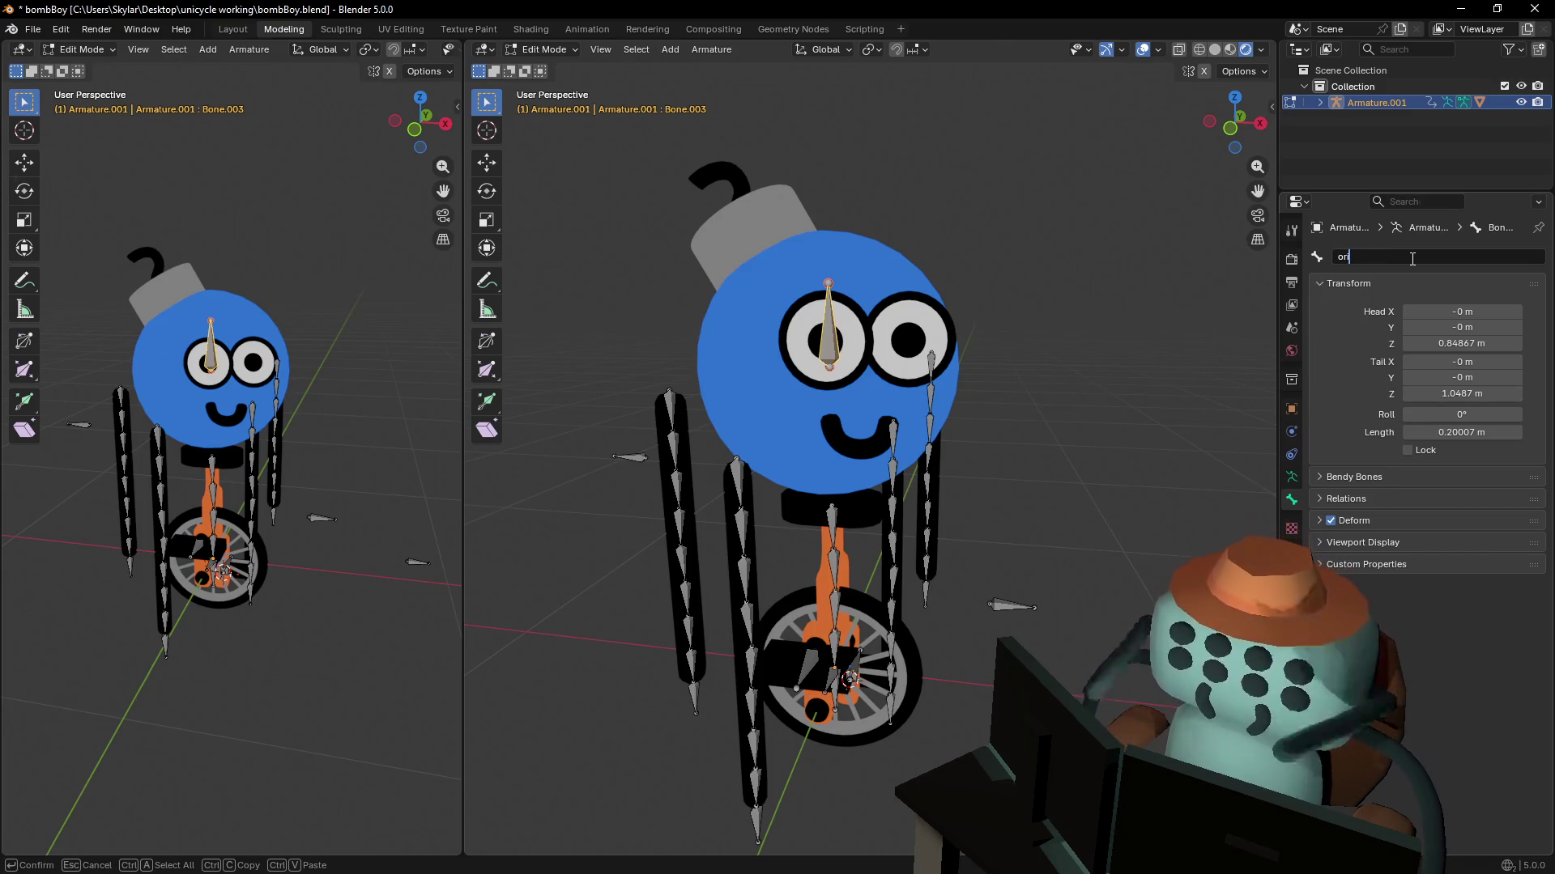
key("BackSpace")
key("BackSpace")
key("BackSpace")
type("bo")
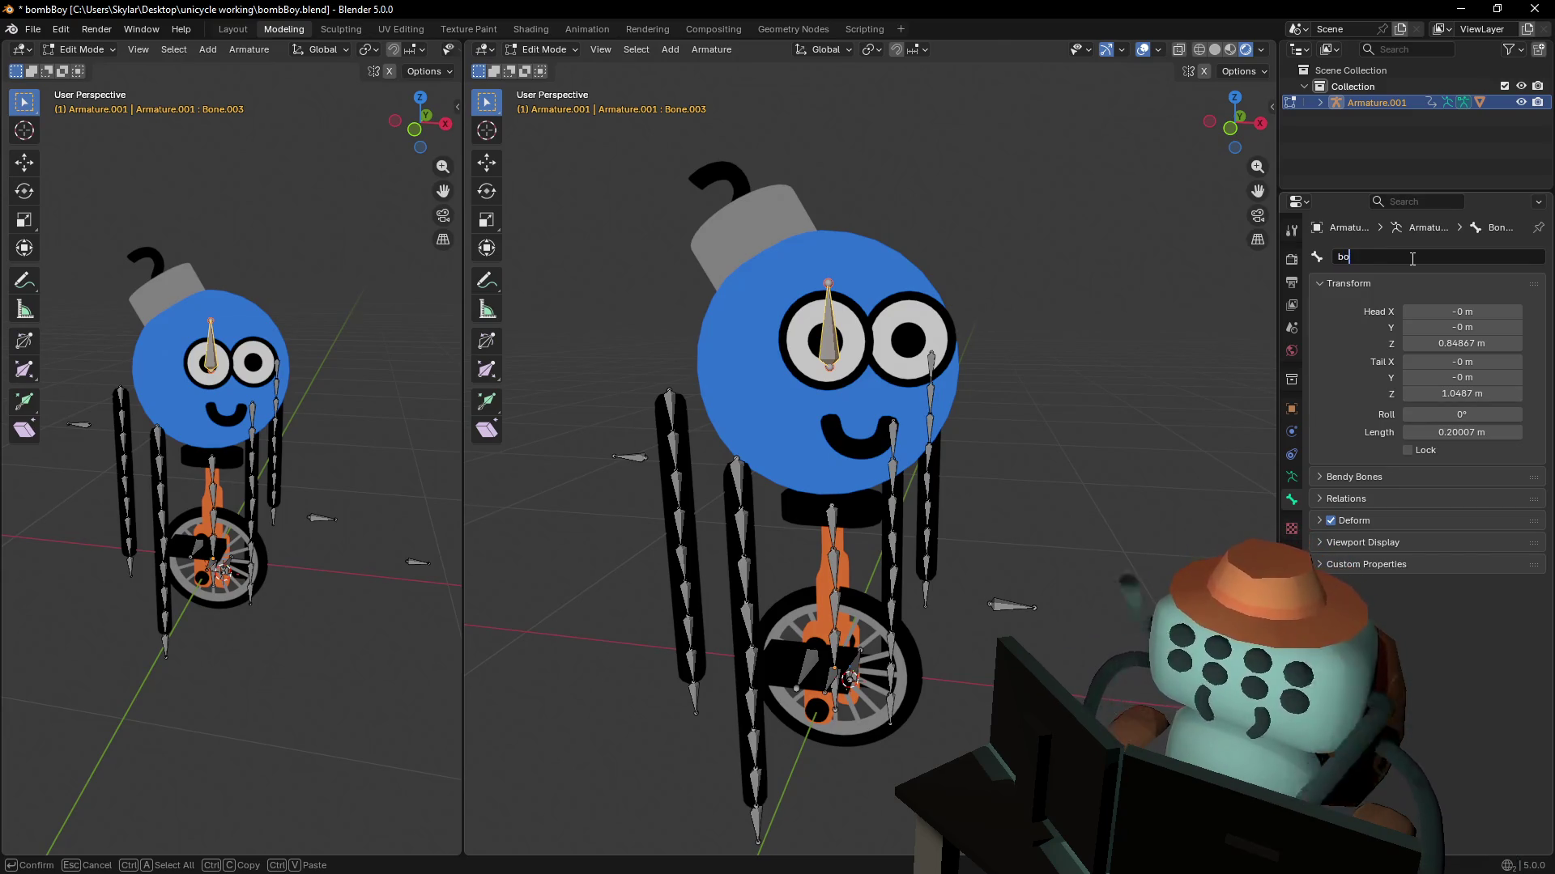
type("dy")
key("Return")
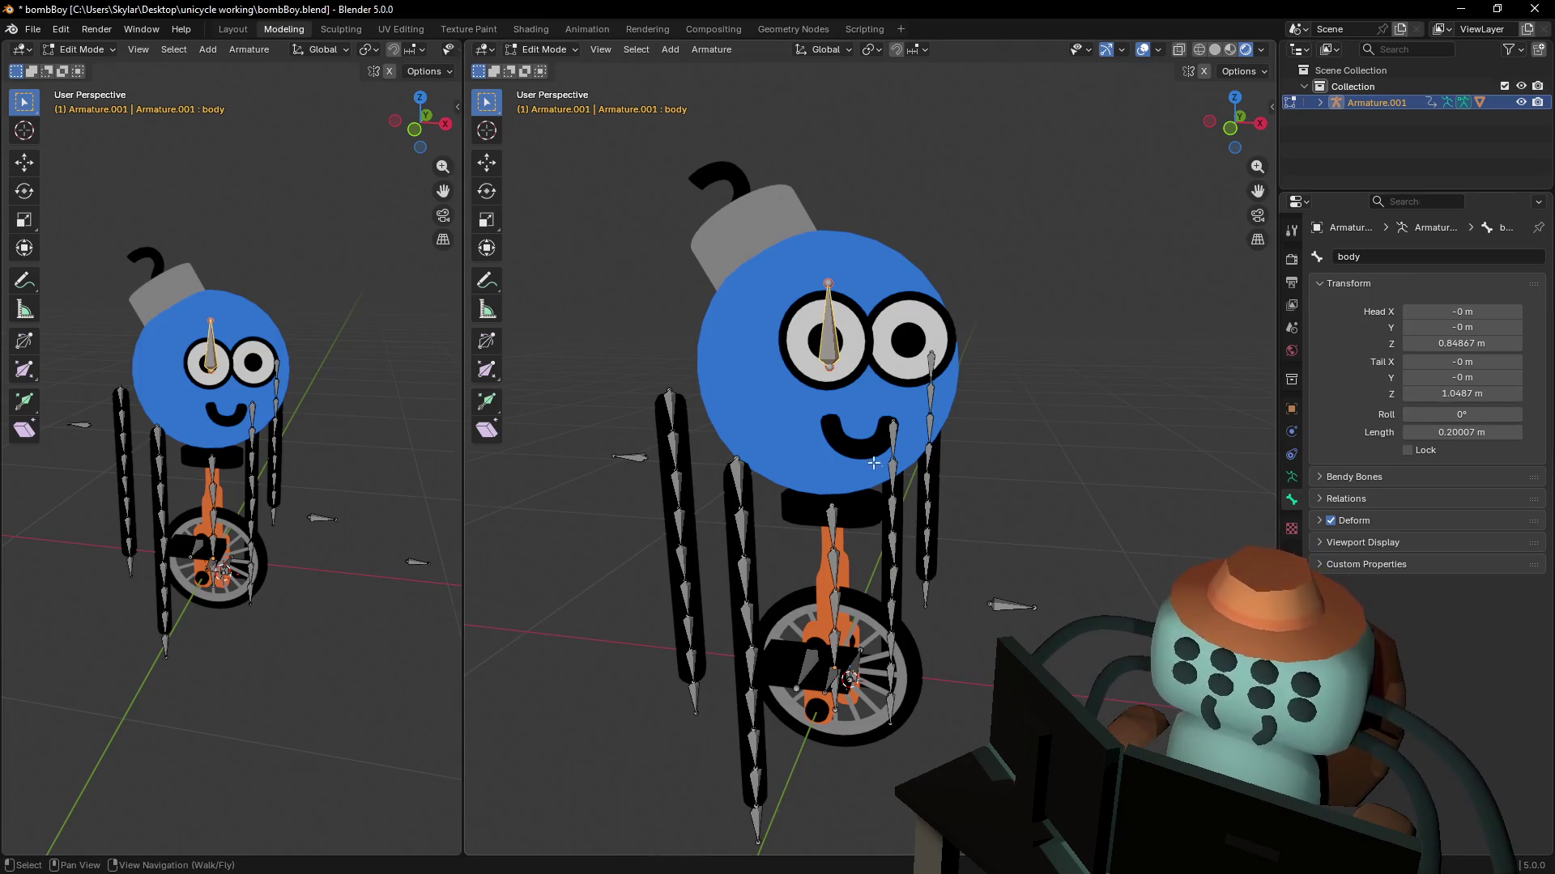
- Rename Bone.23_end, below the wheel, to leftFootIKTarget
left_click(891, 434)
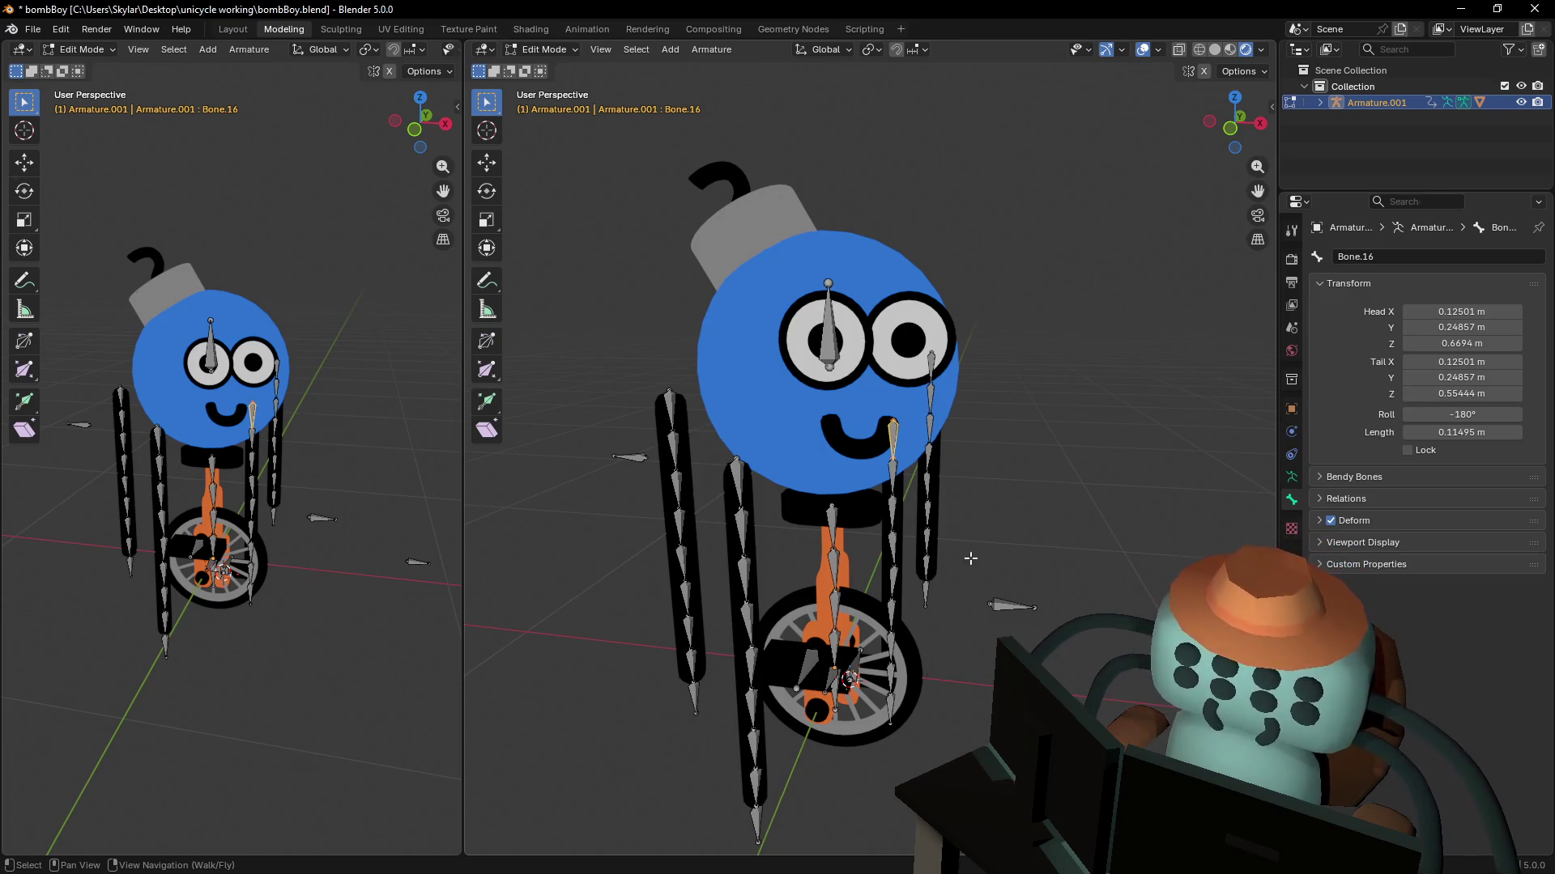
scroll(989, 476, "down", 6, "shift")
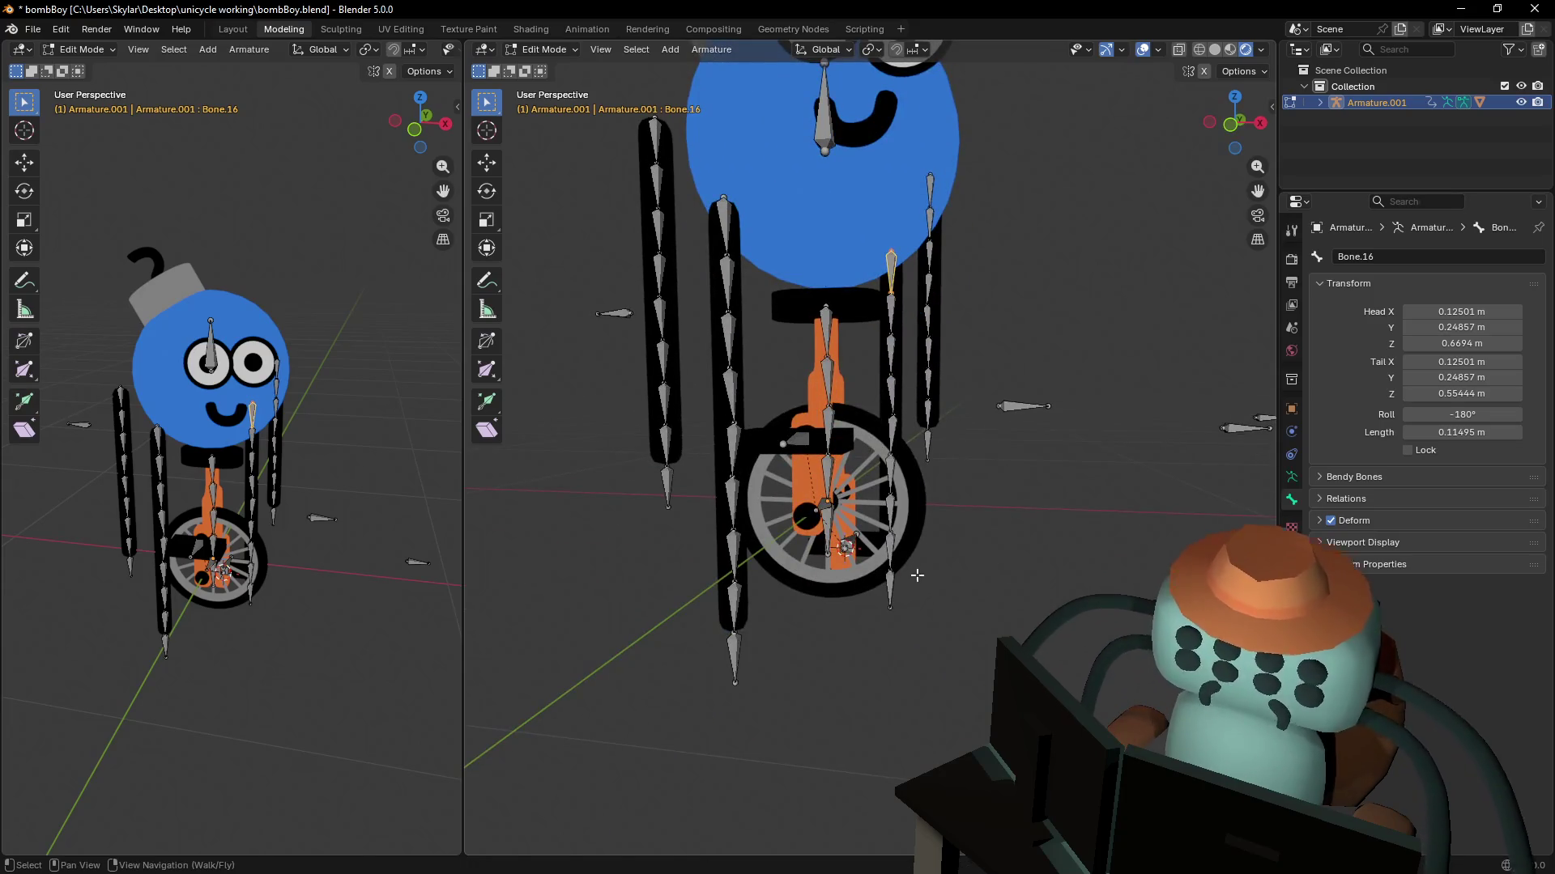
scroll(917, 575, "down", 2, "shift")
left_click(897, 559)
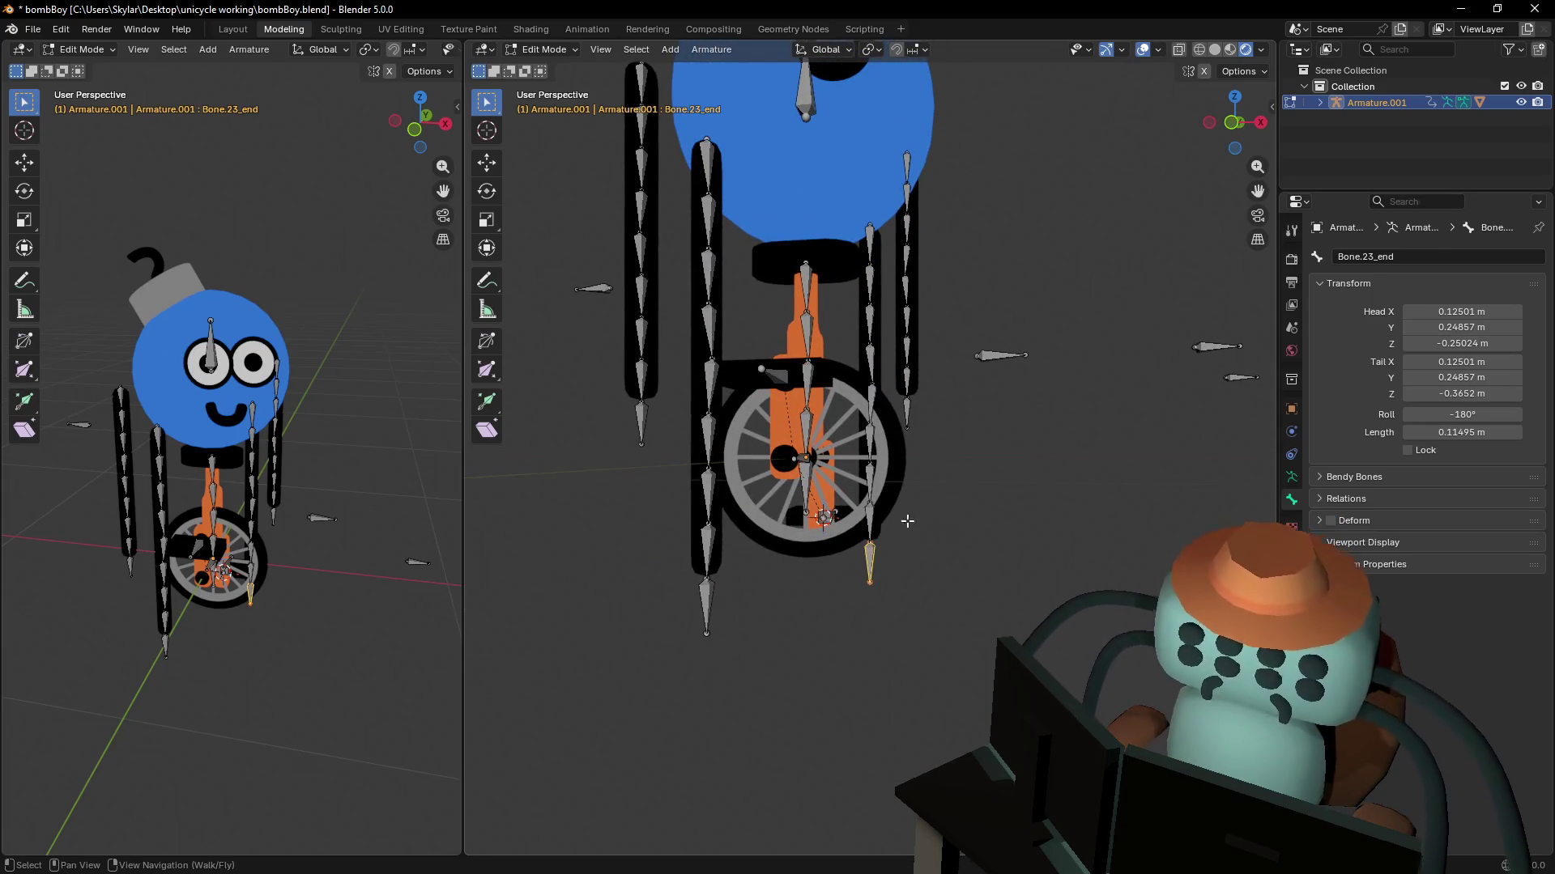
left_click(1430, 260)
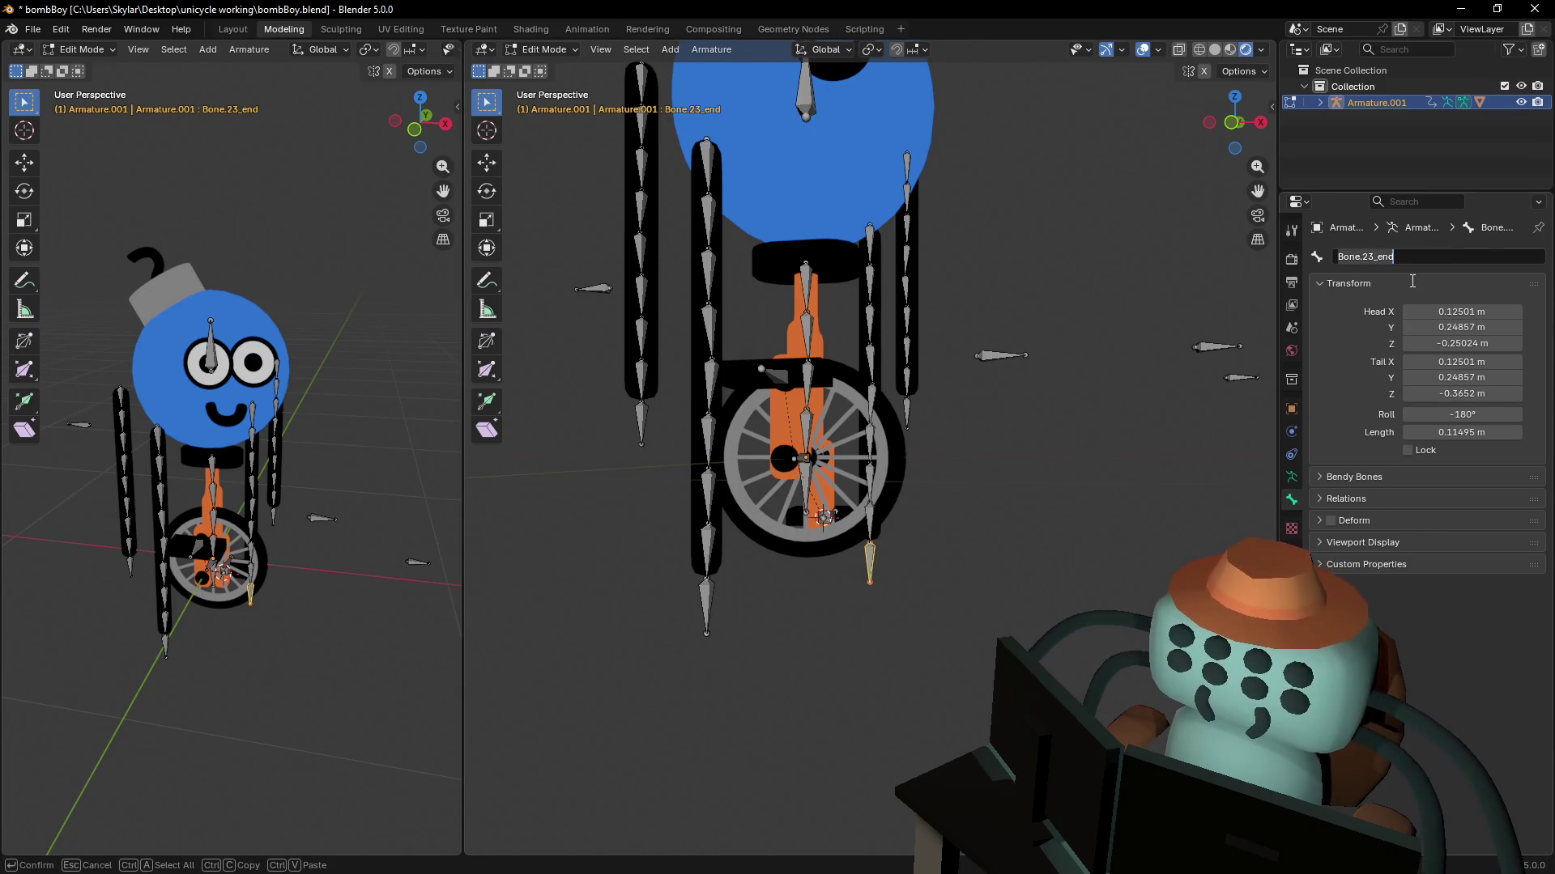
type("leftFootIKTarget")
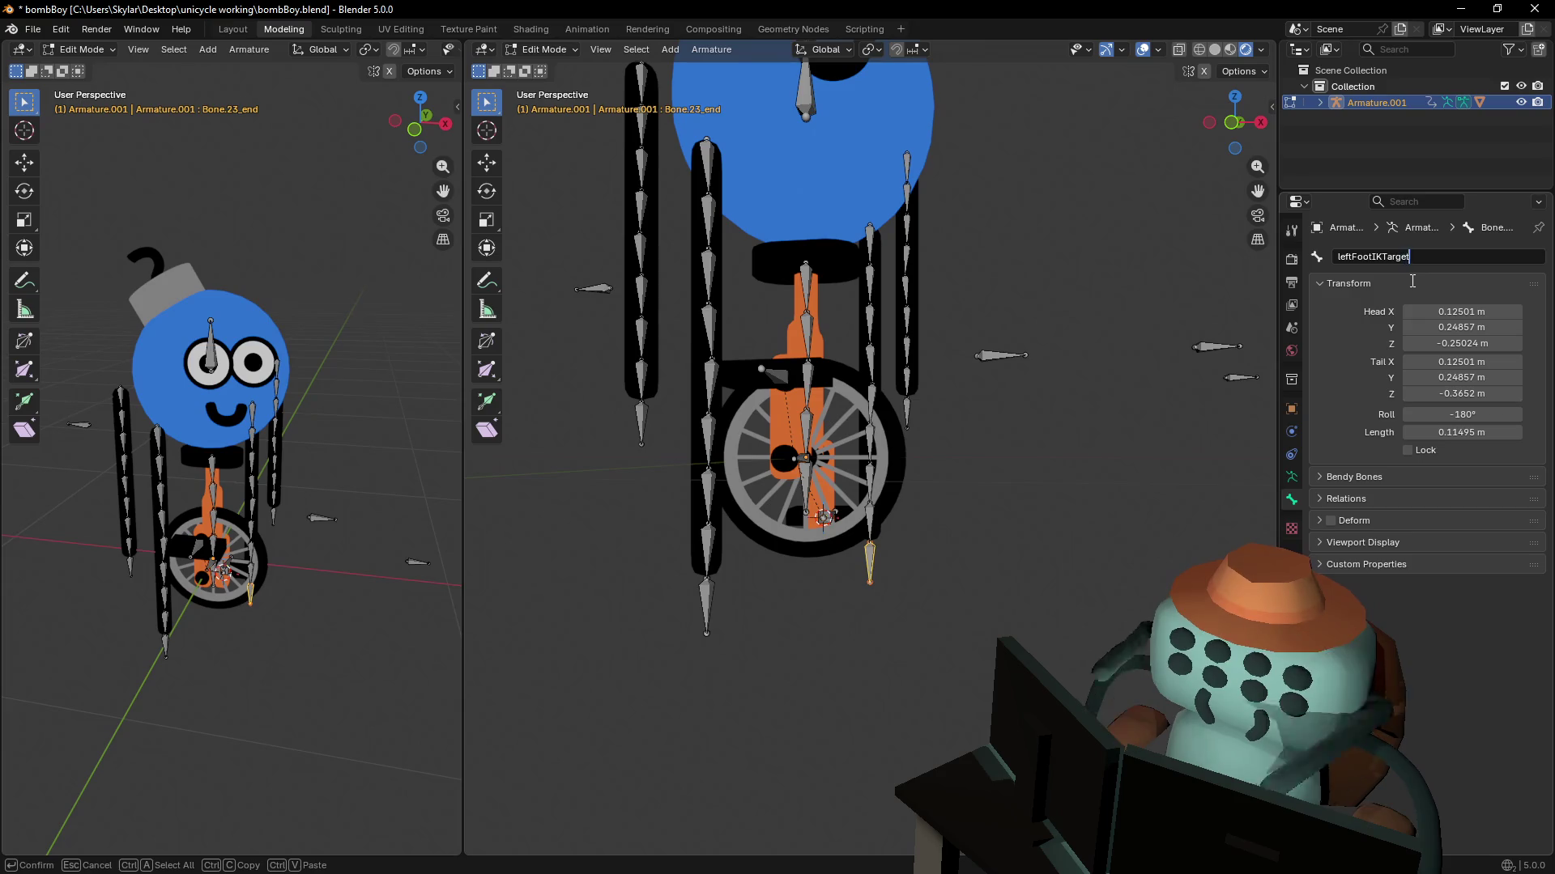
key("Return")
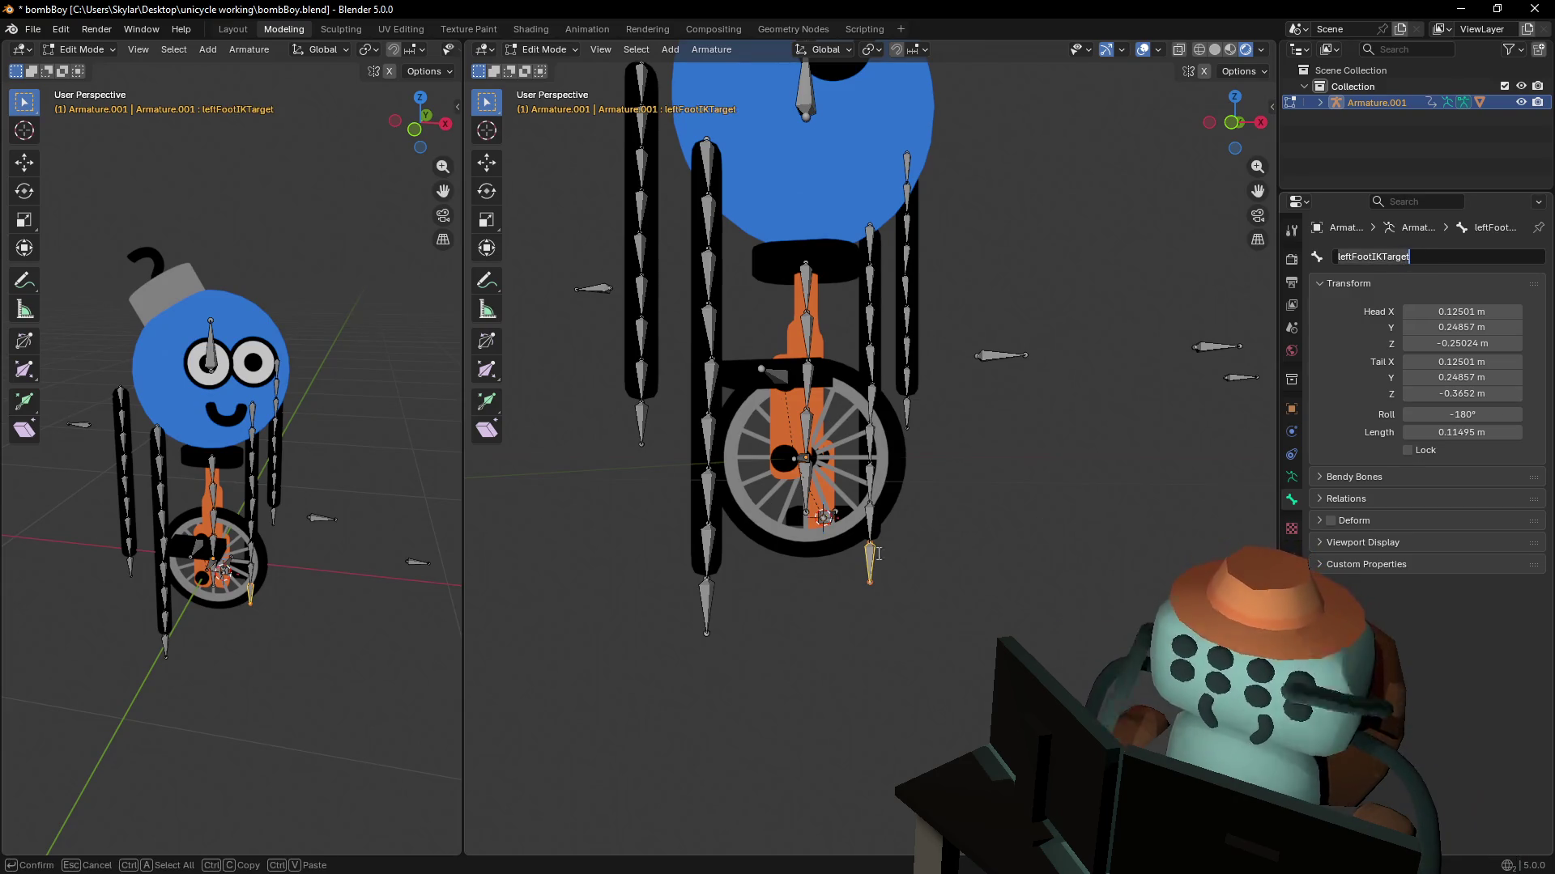
- Rename the bone at the bottom of the other leg to rightFootIKTarget
left_click(712, 603)
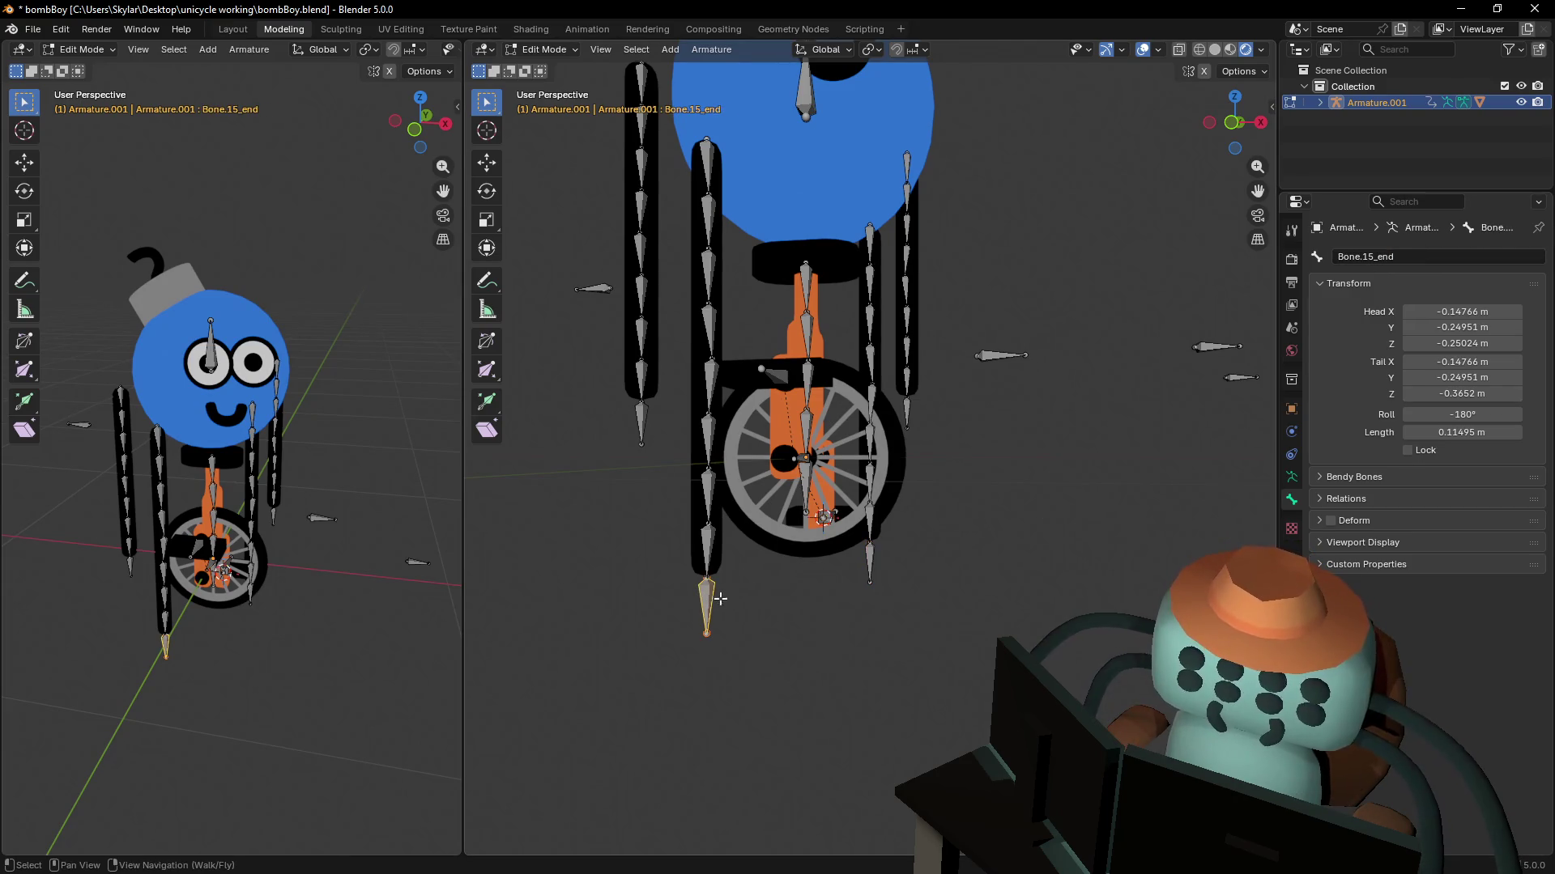
left_click(1409, 257)
type("leftFootIKTarget")
key("Left")
key("Left")
key("Left")
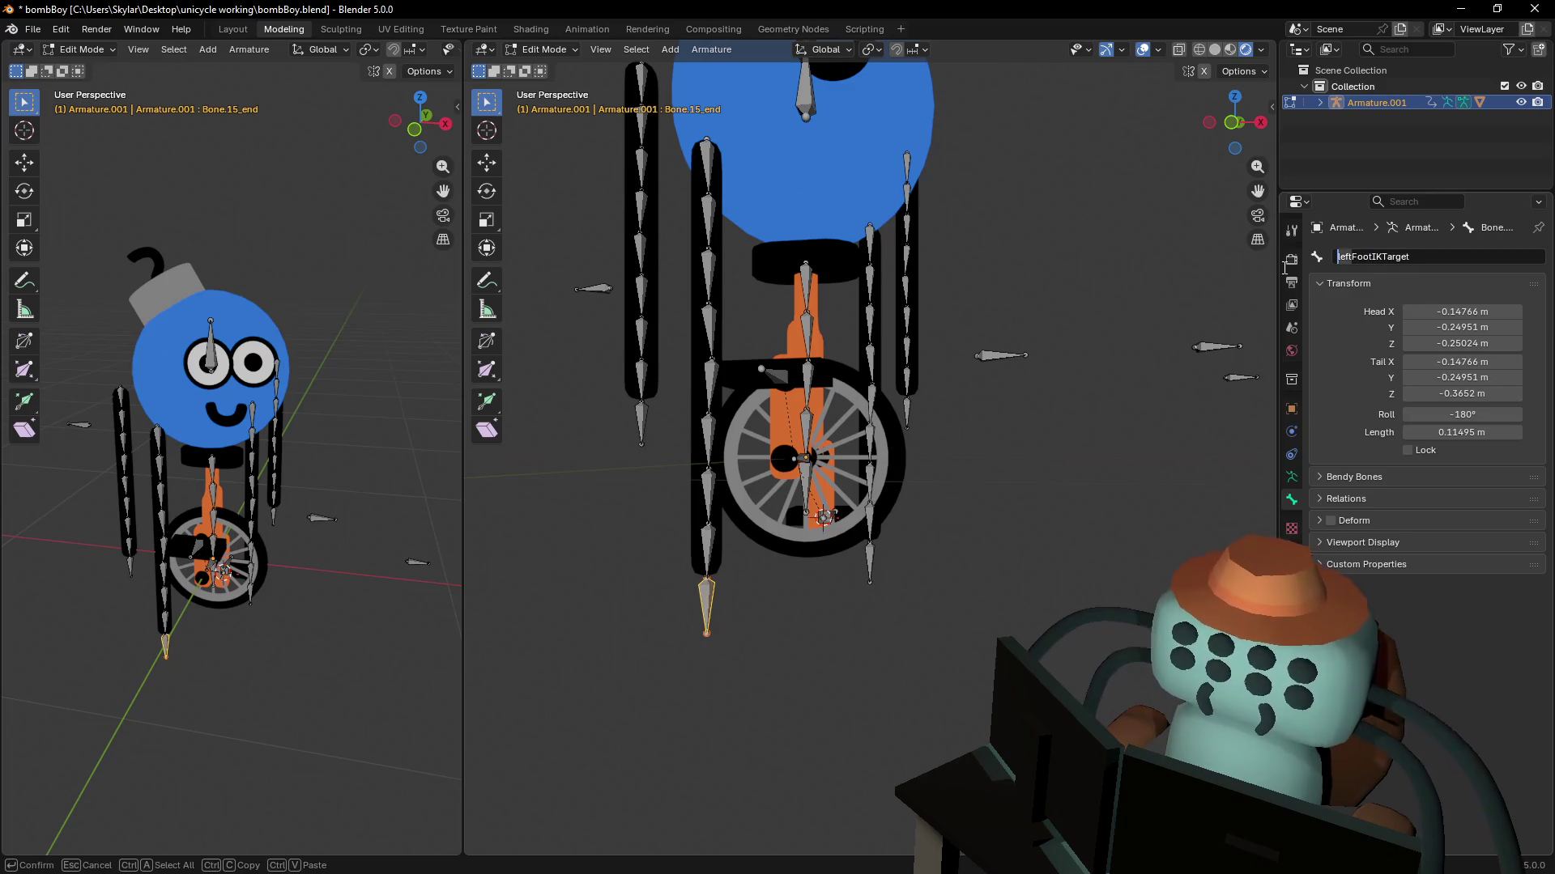
key("Delete")
key("Delete")
key("Delete")
type("right")
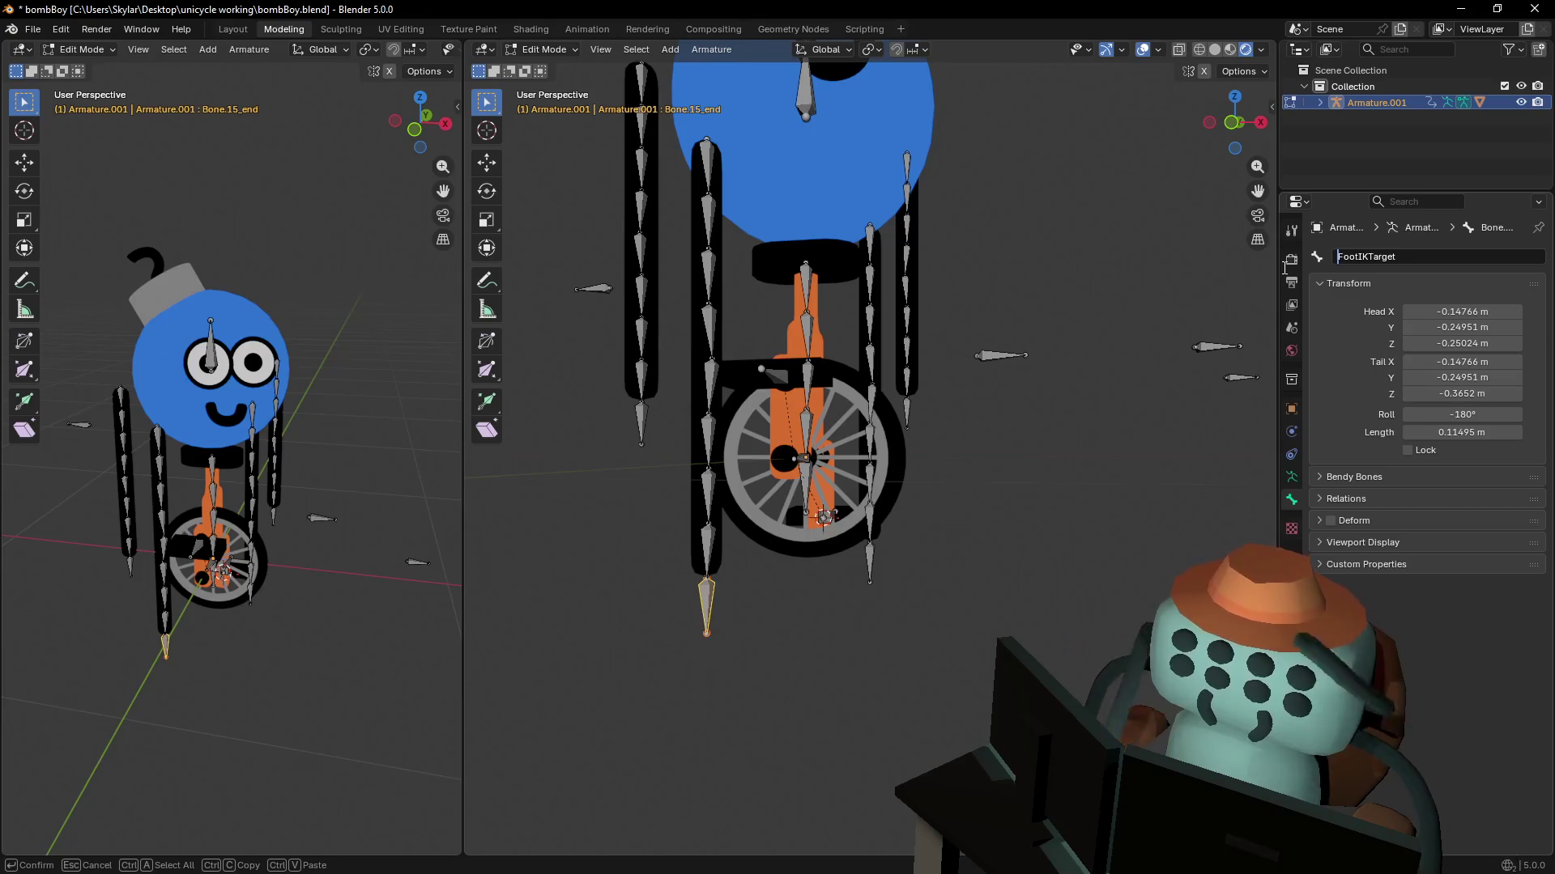
key("Return")
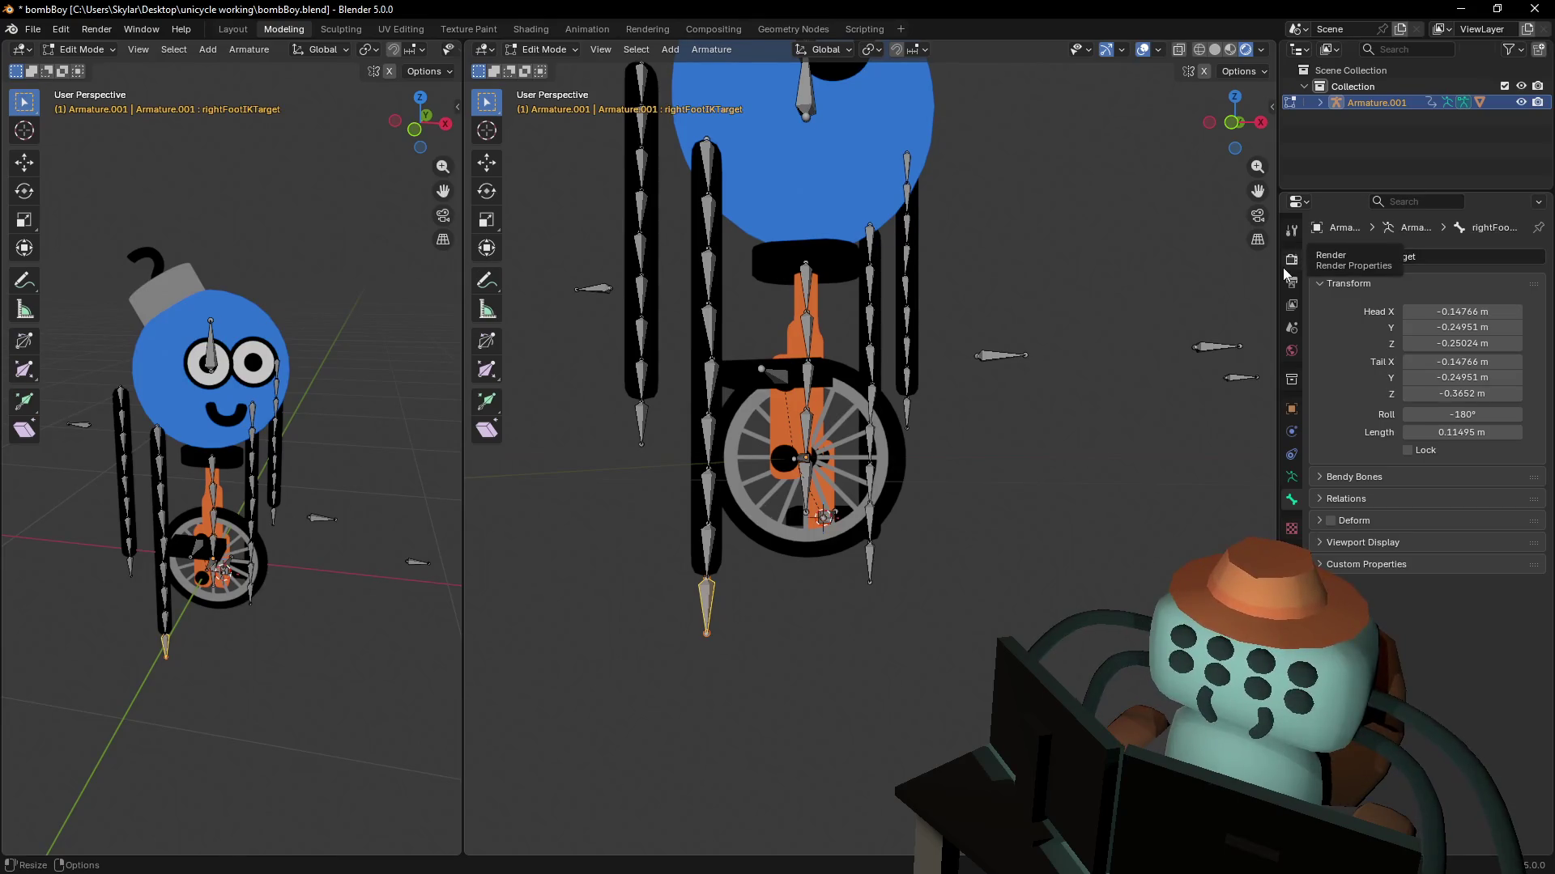
- Rename the arm-tip bone to leftHandIKTarget and copy that name
left_click(907, 415)
double_click(1436, 257)
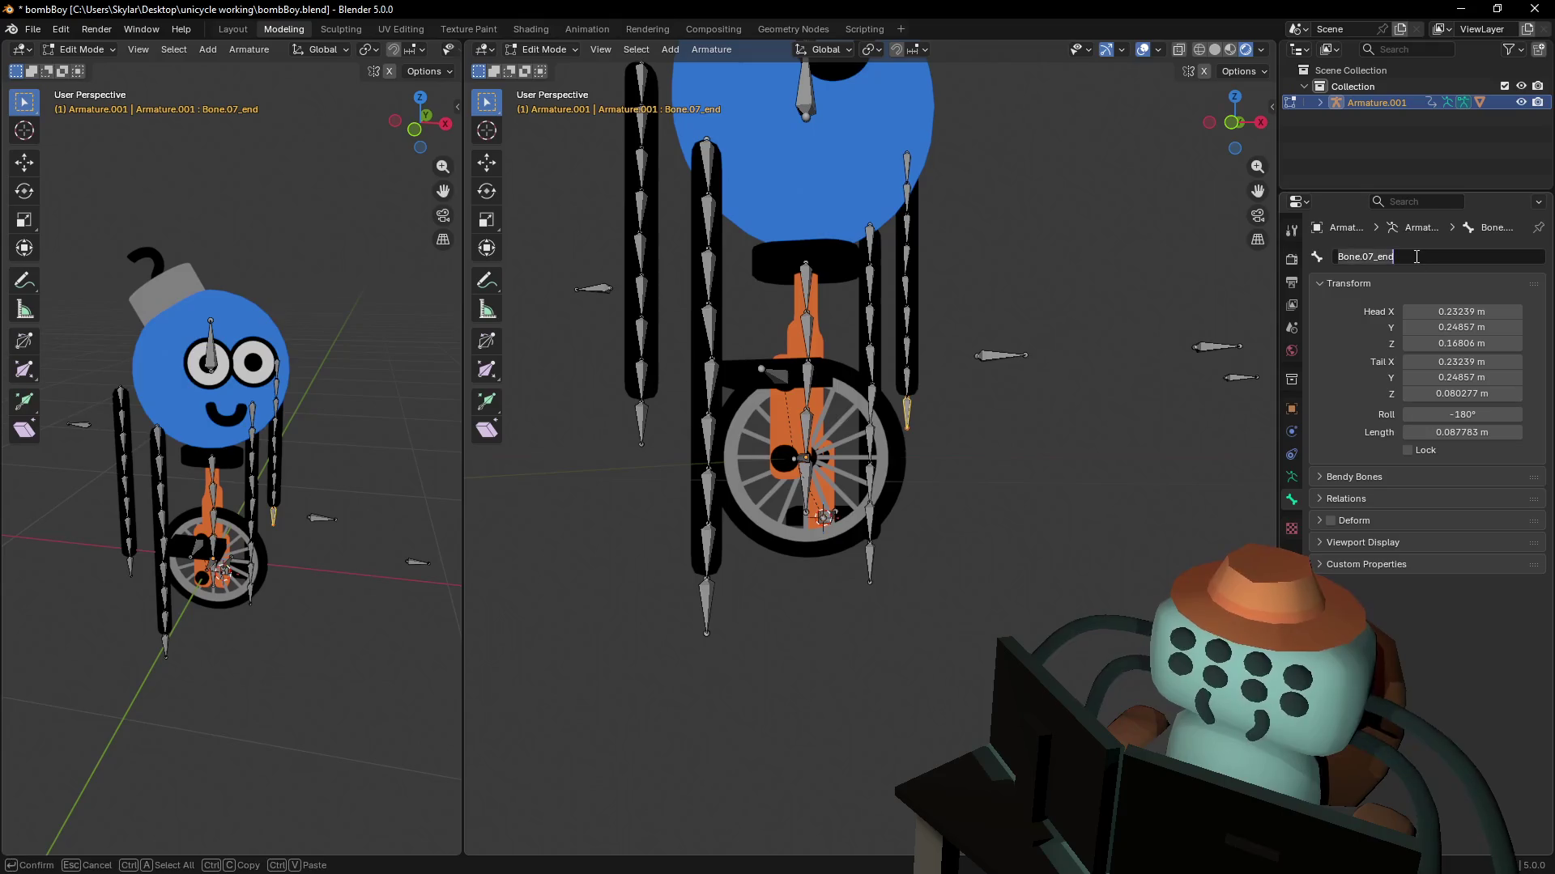
type("leftFootIKTarget")
left_click_drag(1356, 253, 1374, 253)
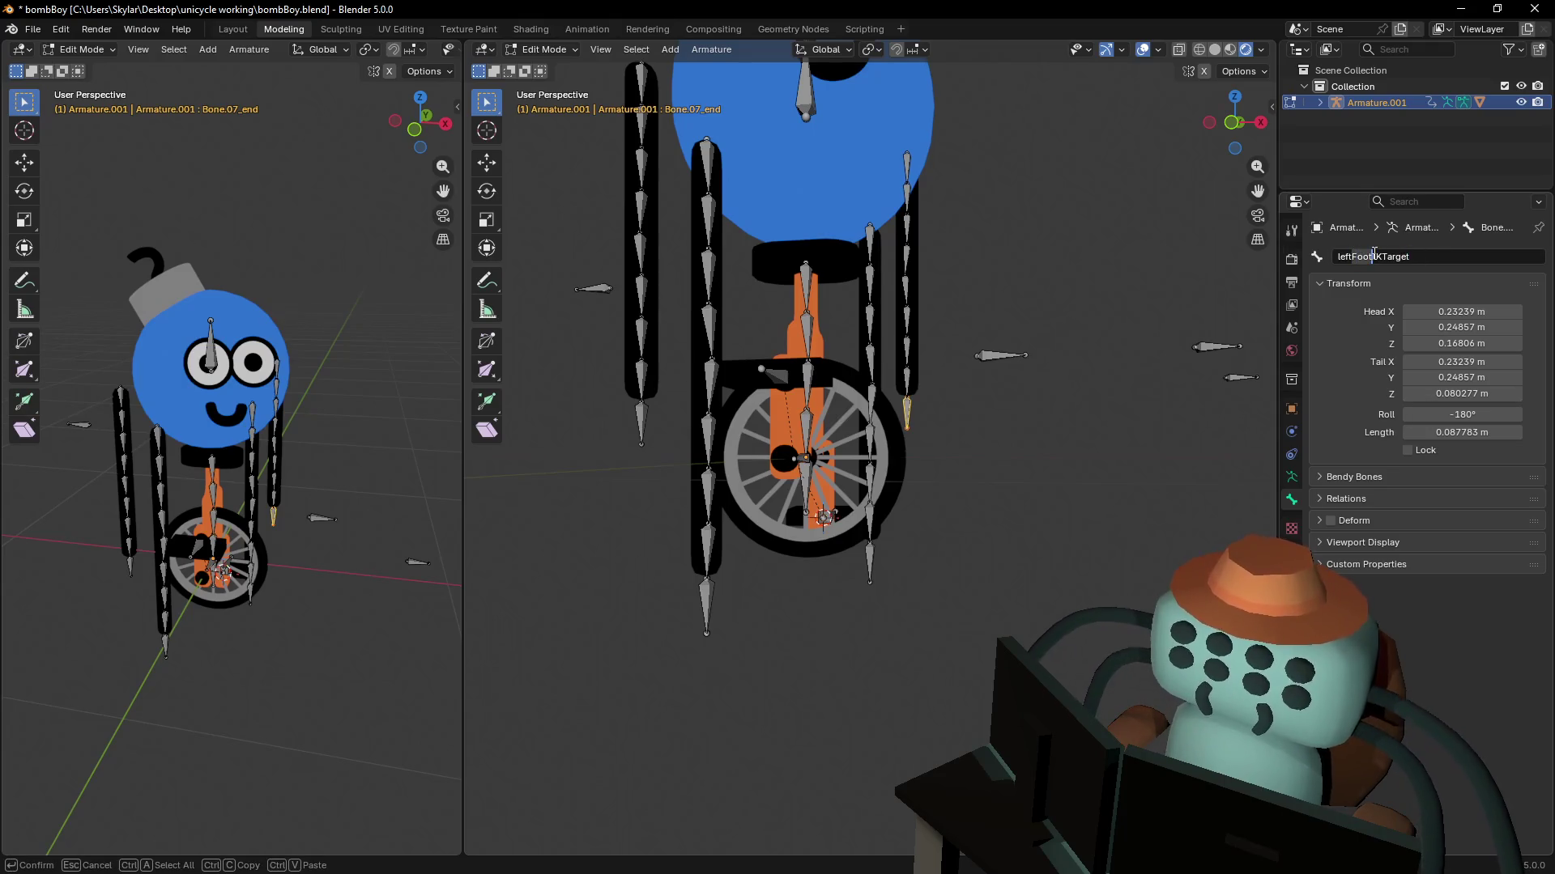
type("Hand")
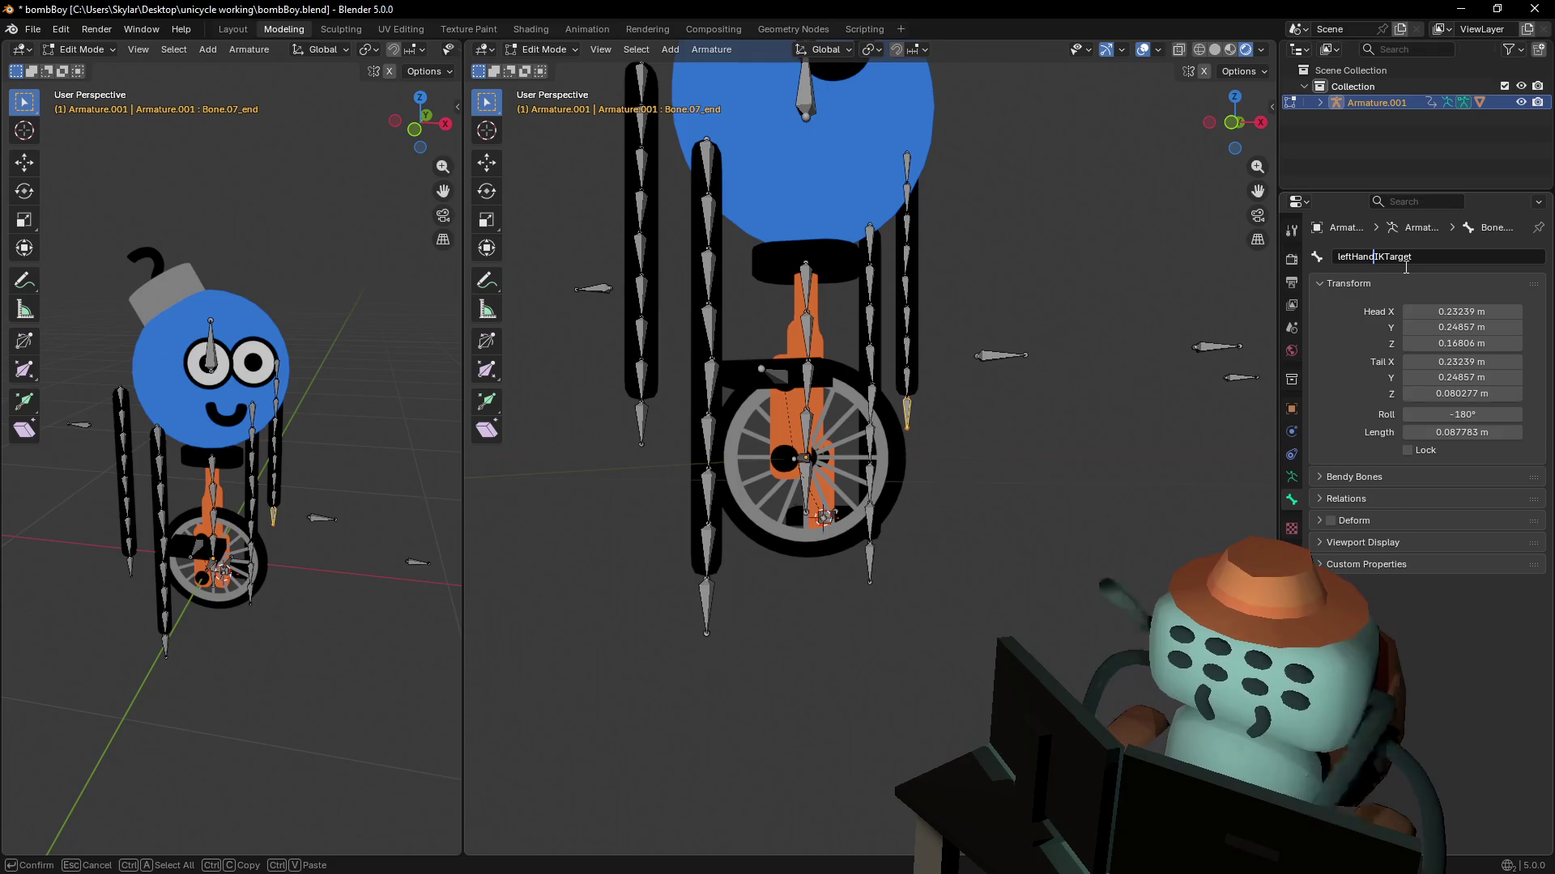
key("Return")
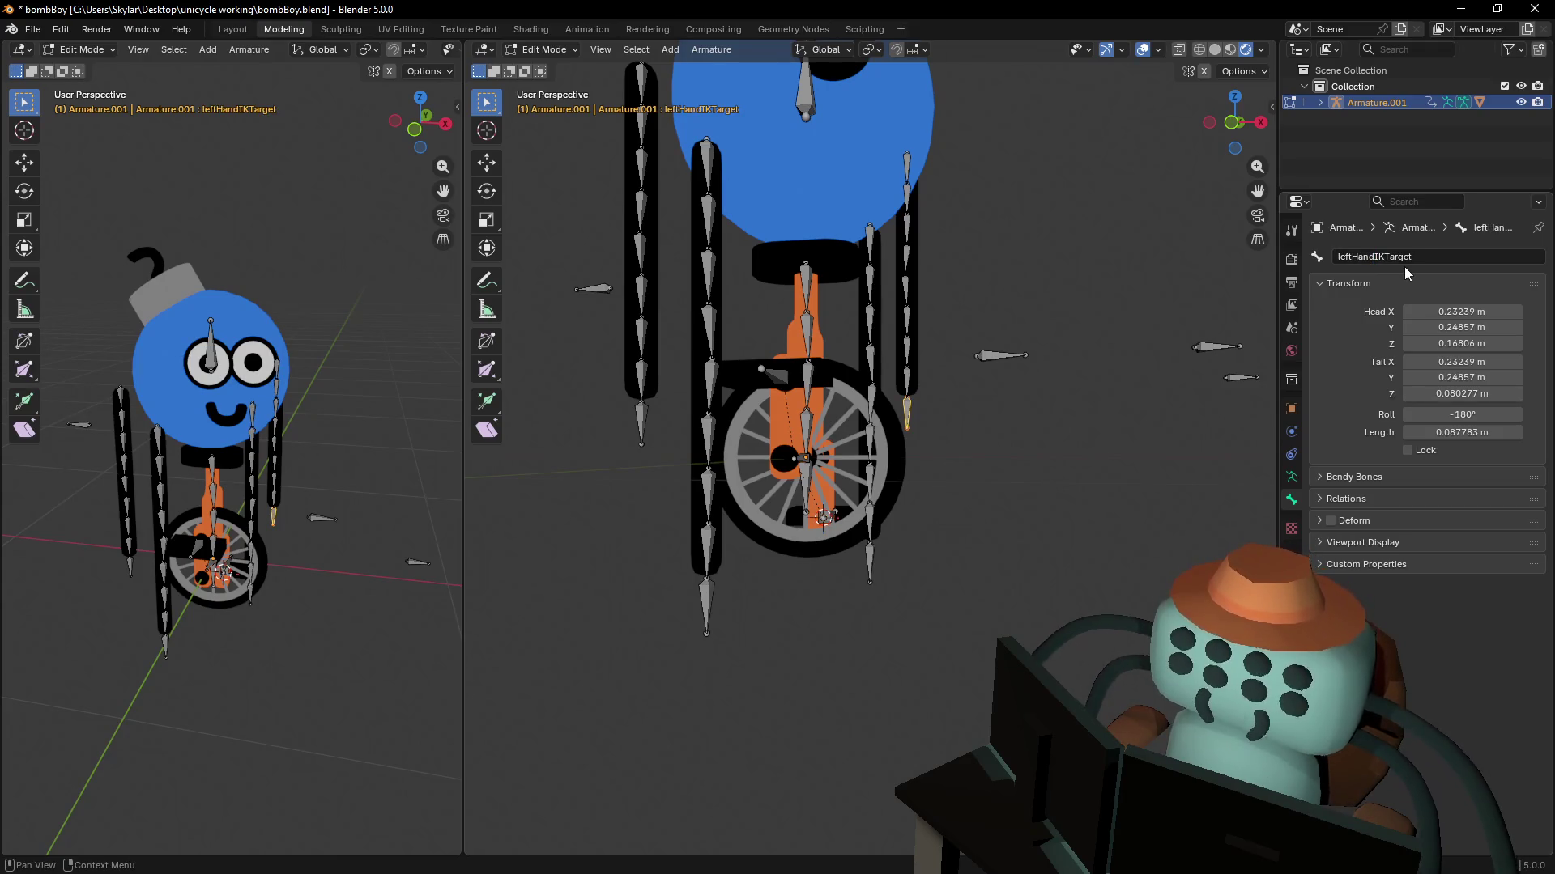
left_click(1459, 252)
left_click_drag(1434, 264, 1305, 256)
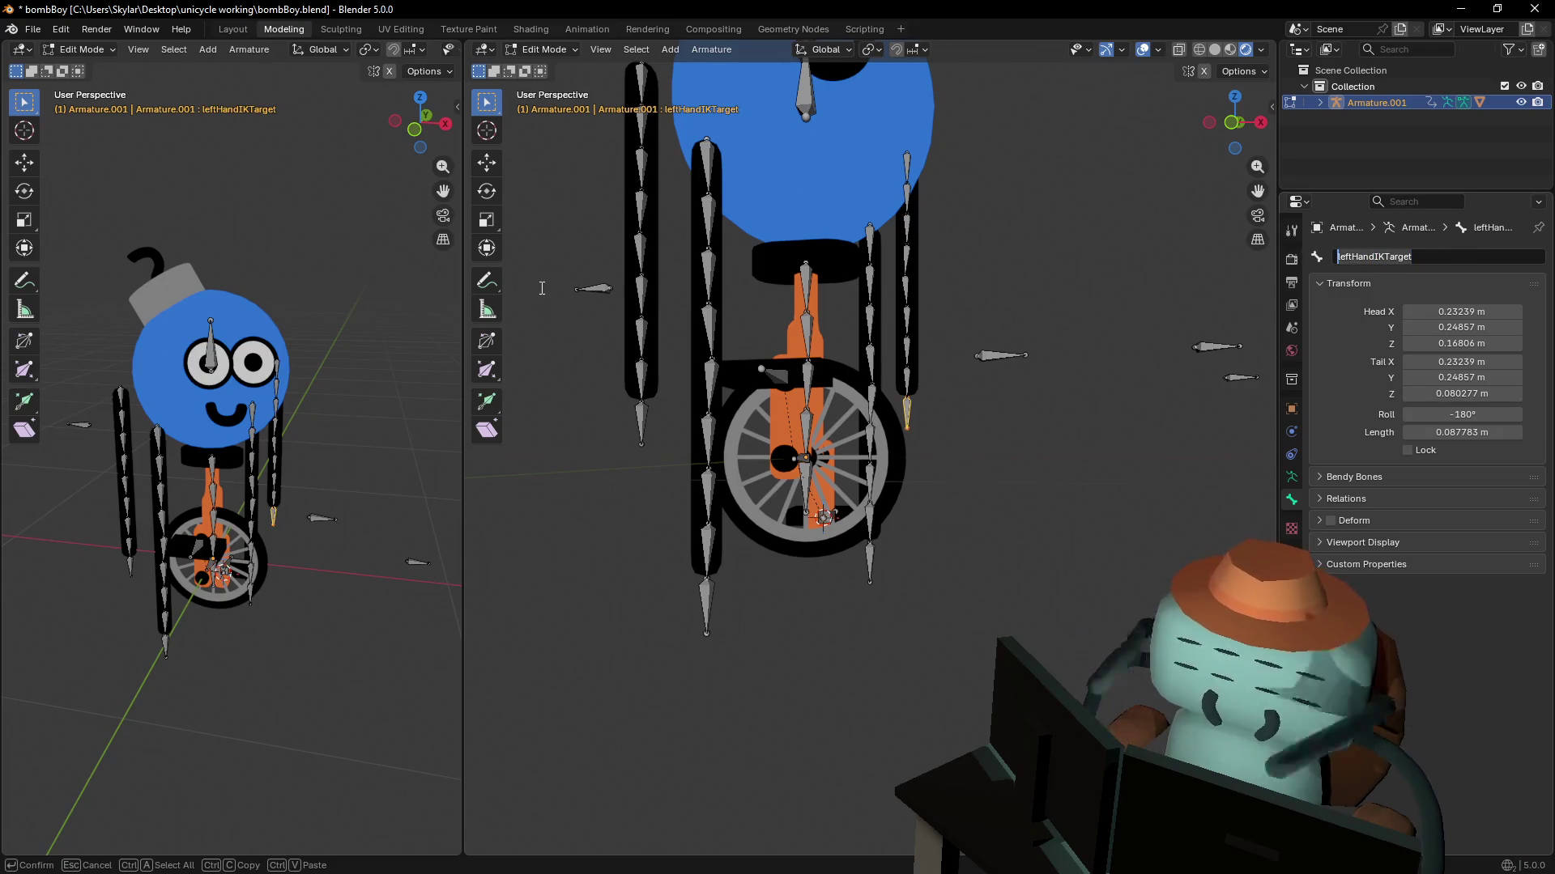
- Rename the other arm-tip bone to rightHandIKTarget
left_click(641, 421)
left_click(1445, 258)
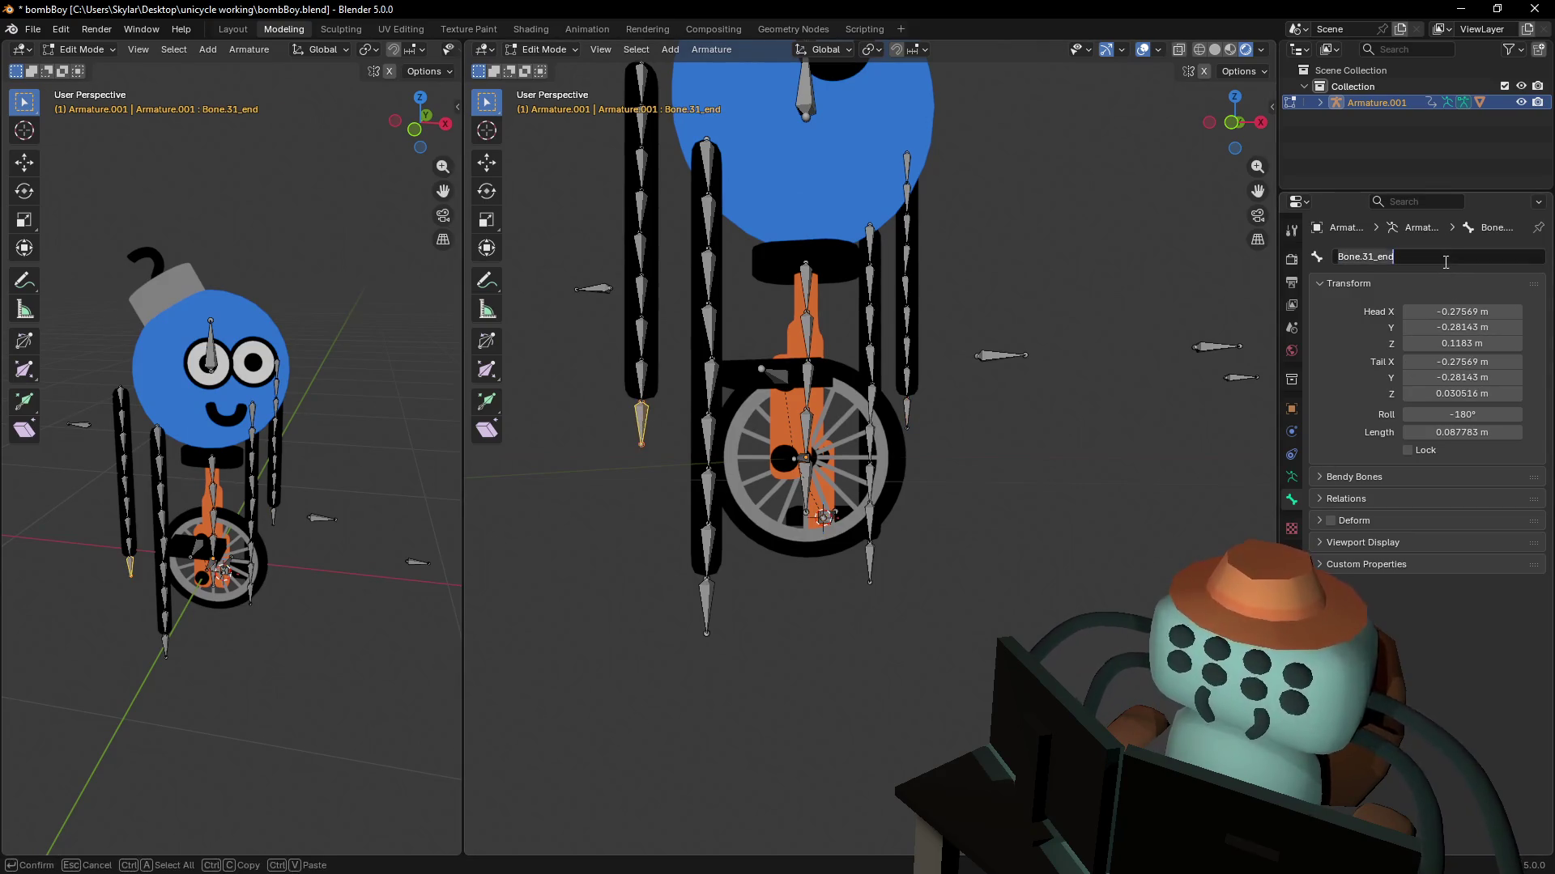
type("leftHandIKTarget")
key("Home")
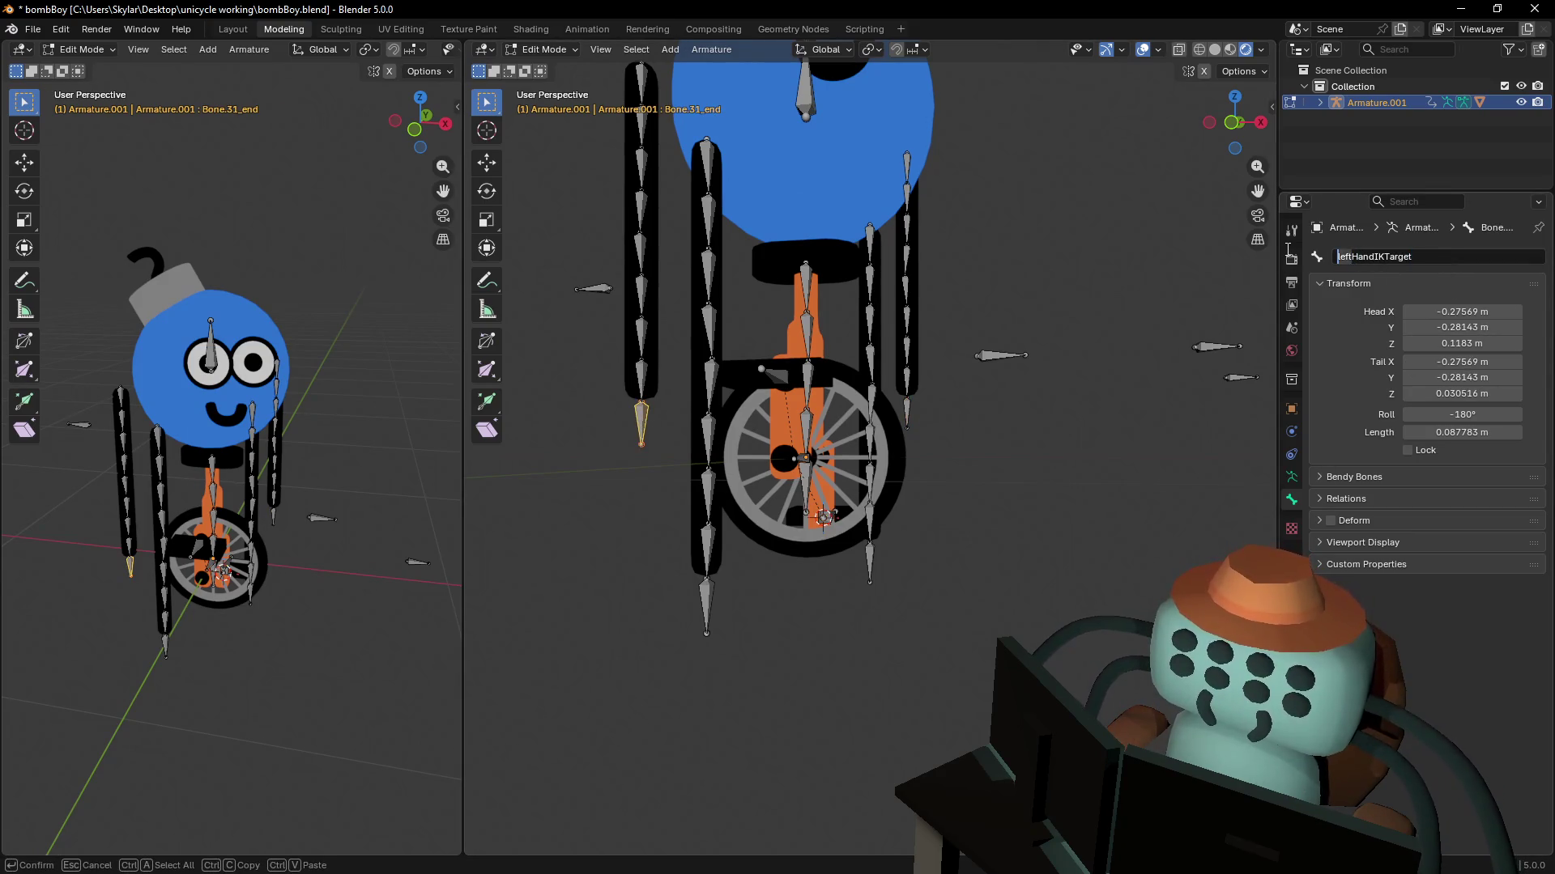
key("Delete")
key("Delete")
key("Delete")
type("right")
key("Return")
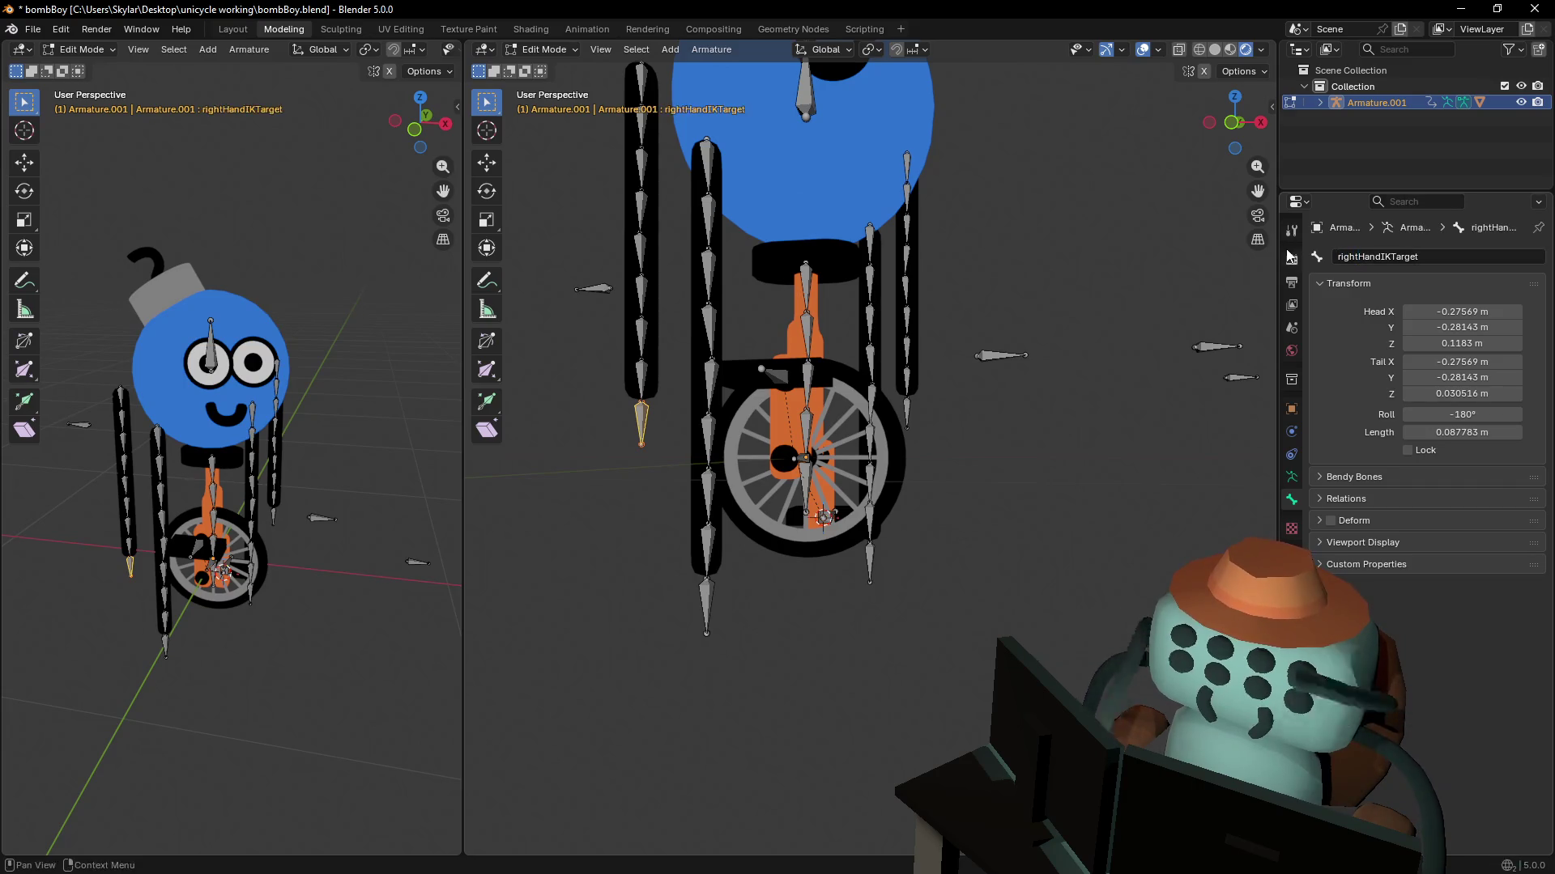
- Check the leftHandIKTarget and leftFootIKTarget bones and orbit toward the unicycle
left_click(907, 413)
left_click(863, 558)
middle_click_drag(863, 558, 850, 490)
scroll(860, 418, "up", 3)
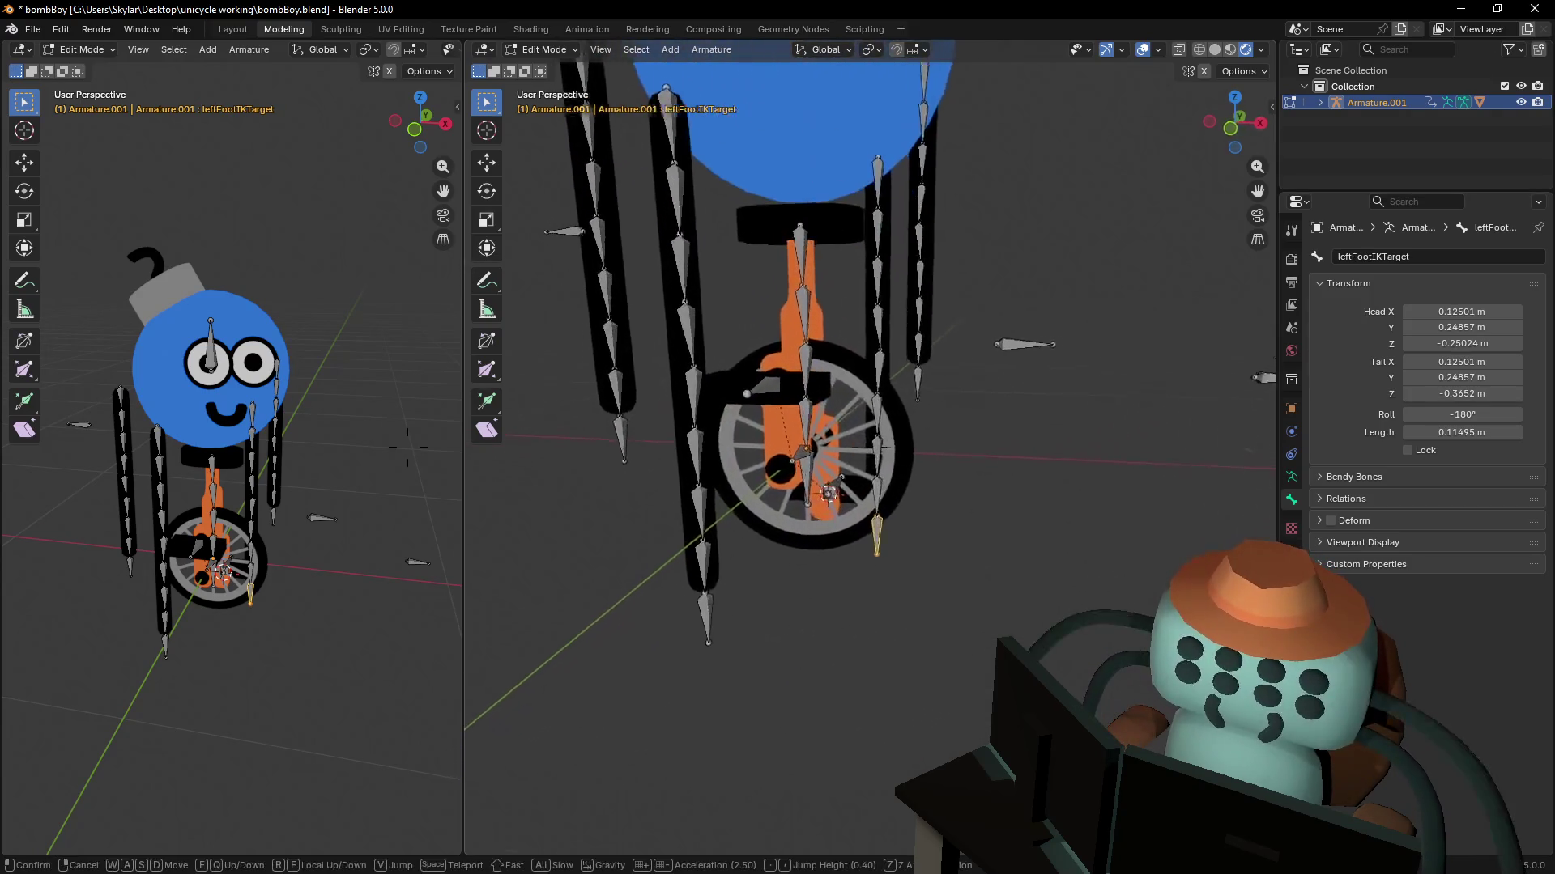
- Rename the unicycle's main bone to unicycleIKTarget
left_click(820, 465)
left_click(1400, 253)
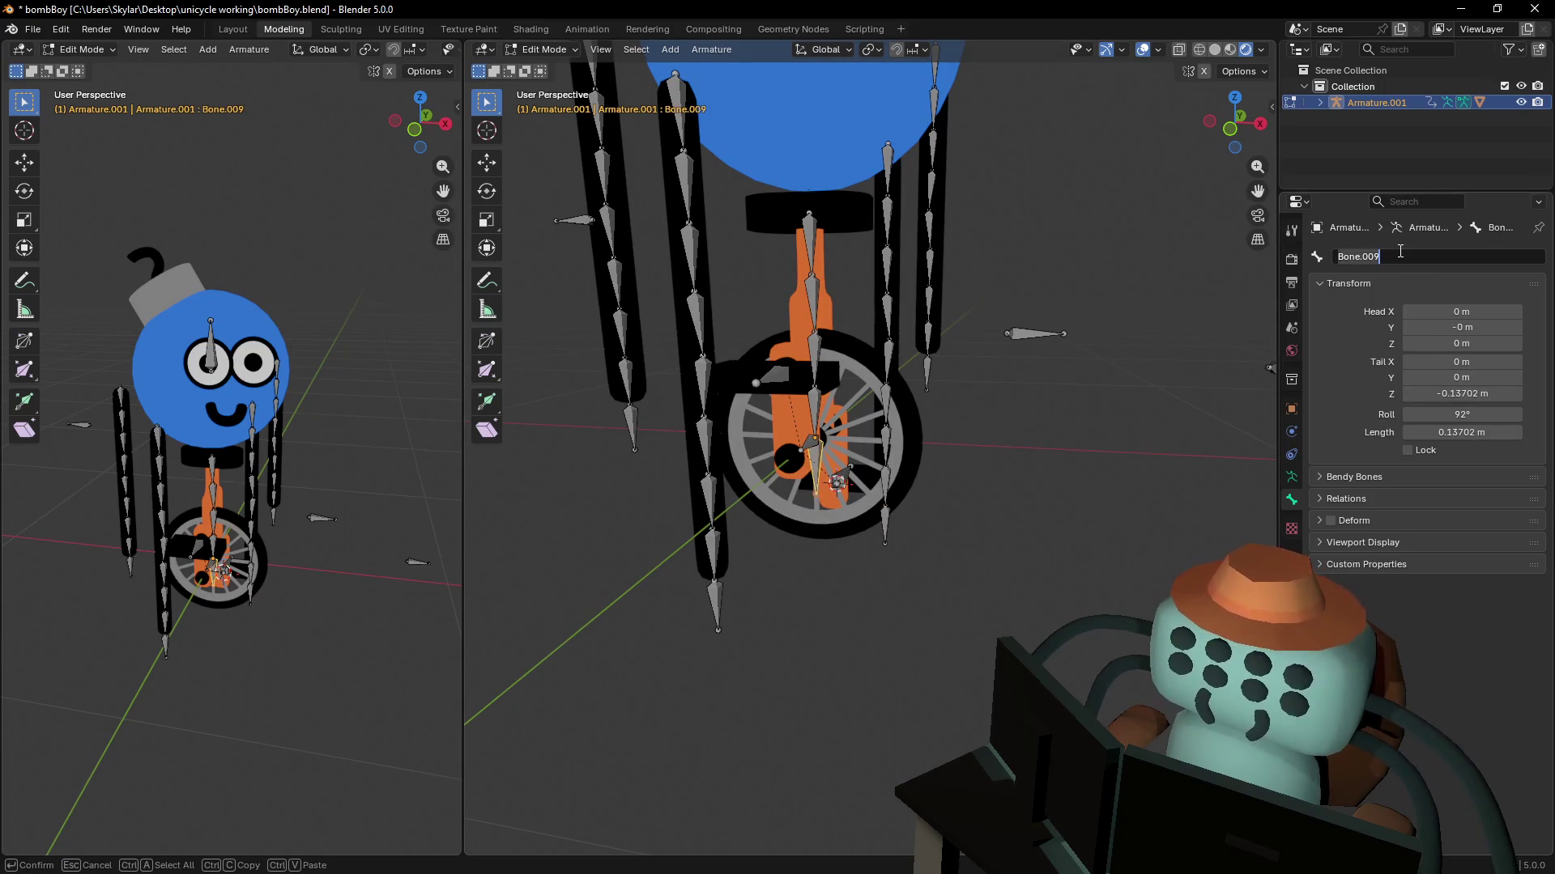
type("unicycleIK")
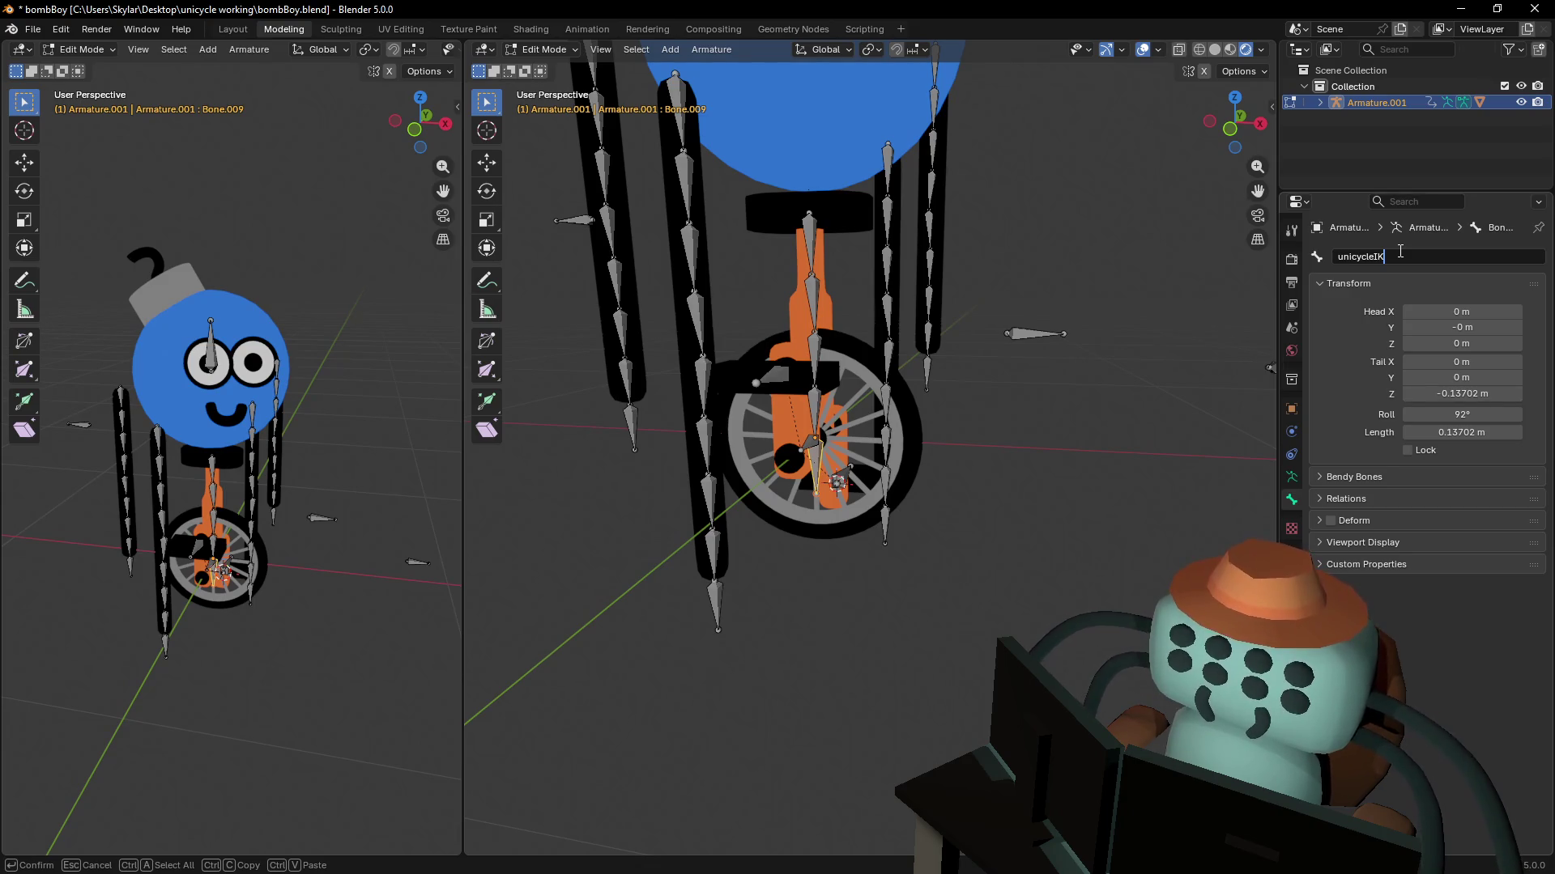
key("Return")
left_click(1425, 257)
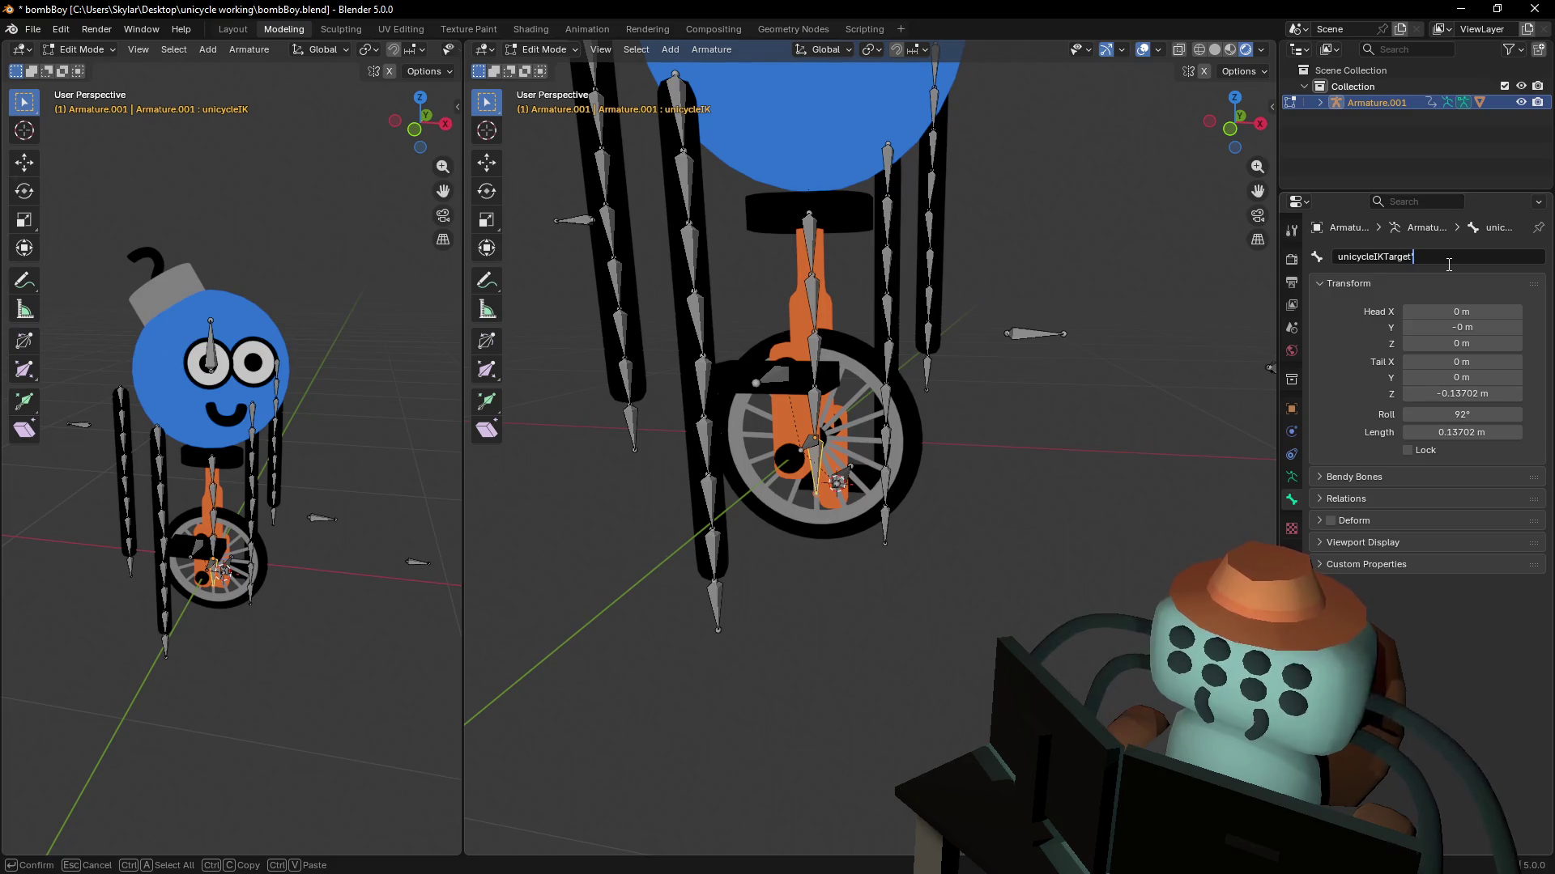
key("Return")
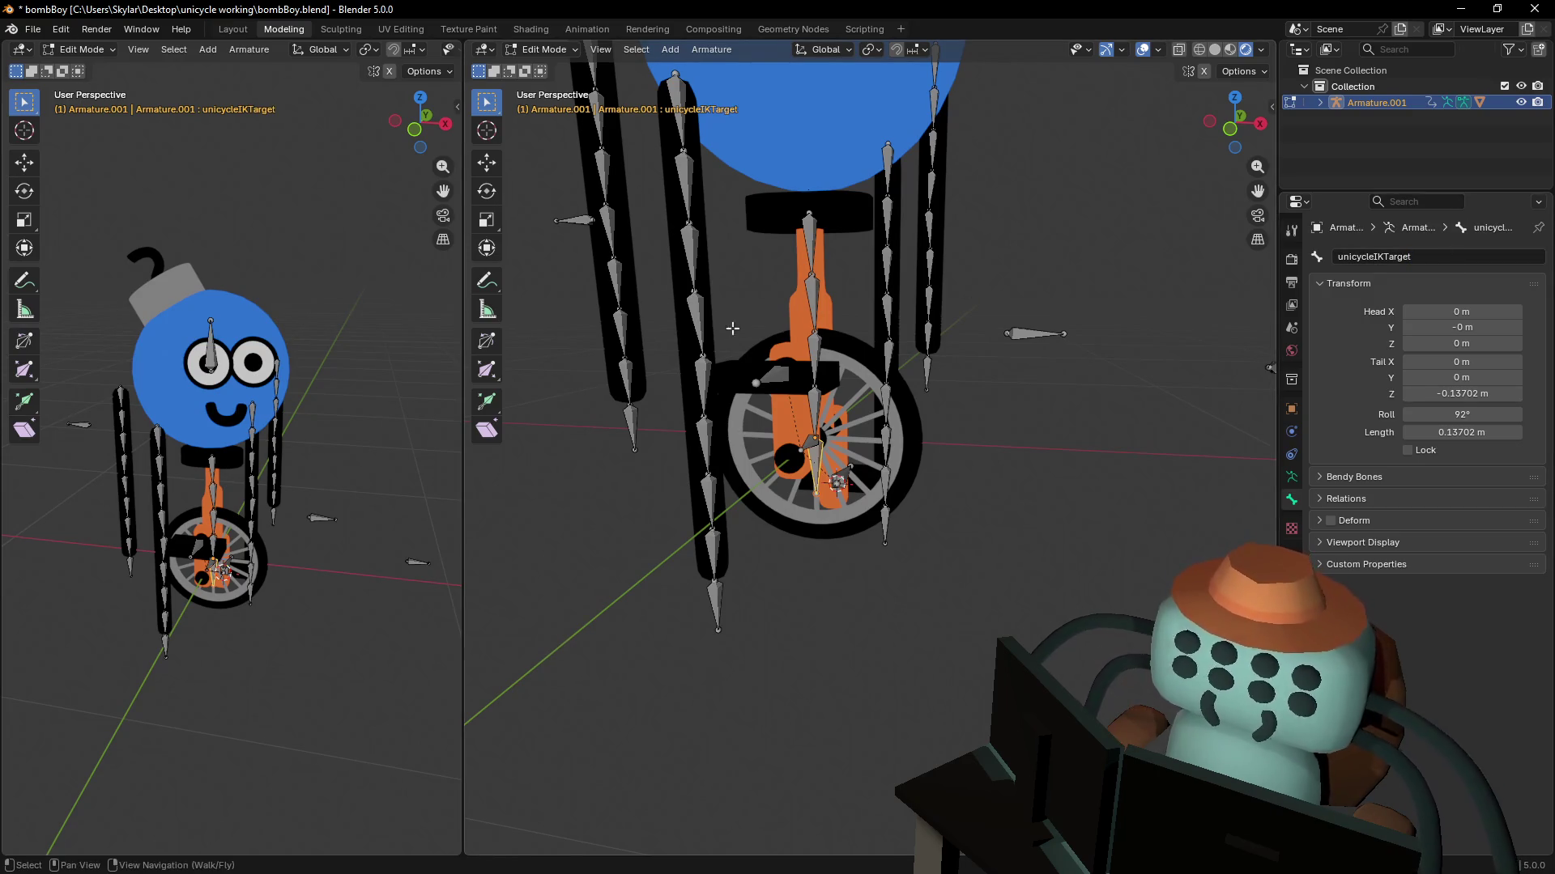
- Zoom in on the wheel and rename its hub bone to wheel
middle_click_drag(818, 453, 763, 460)
left_click(824, 443)
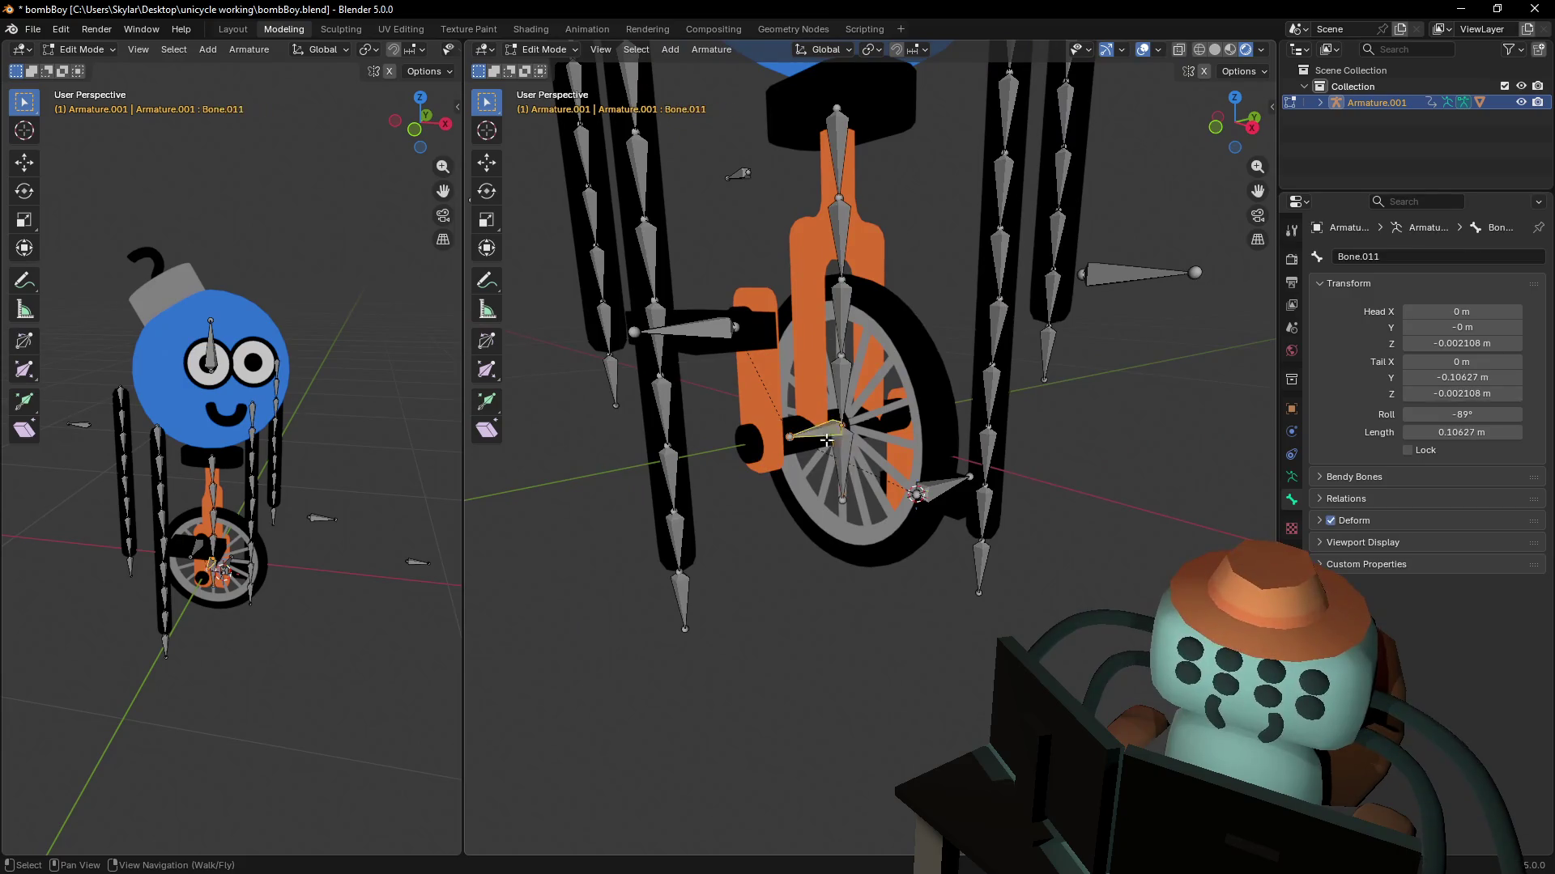
left_click(1429, 257)
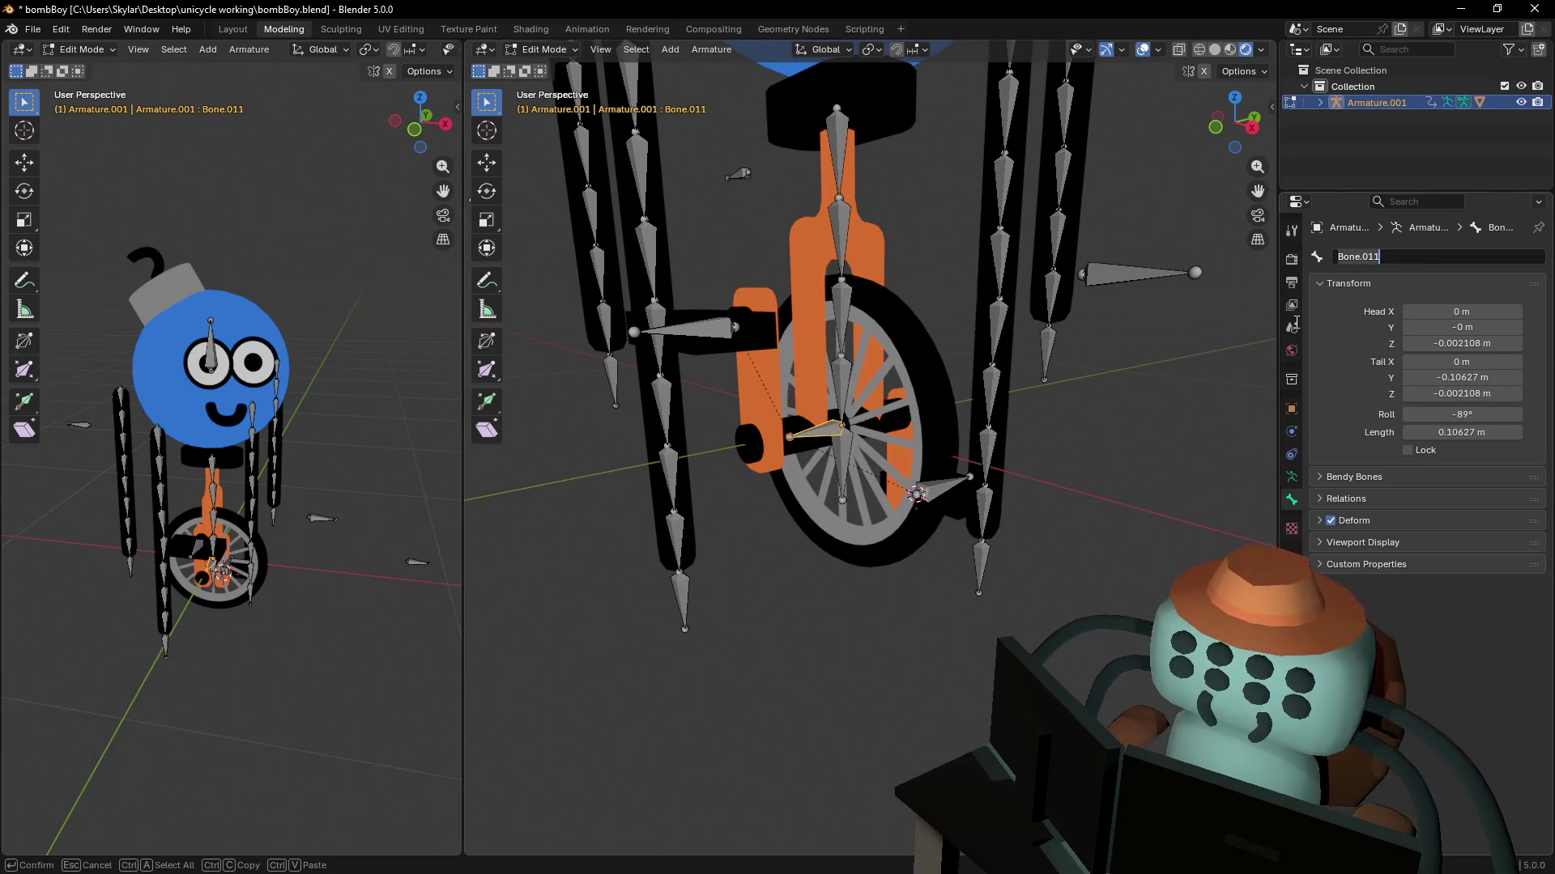
type("wheel")
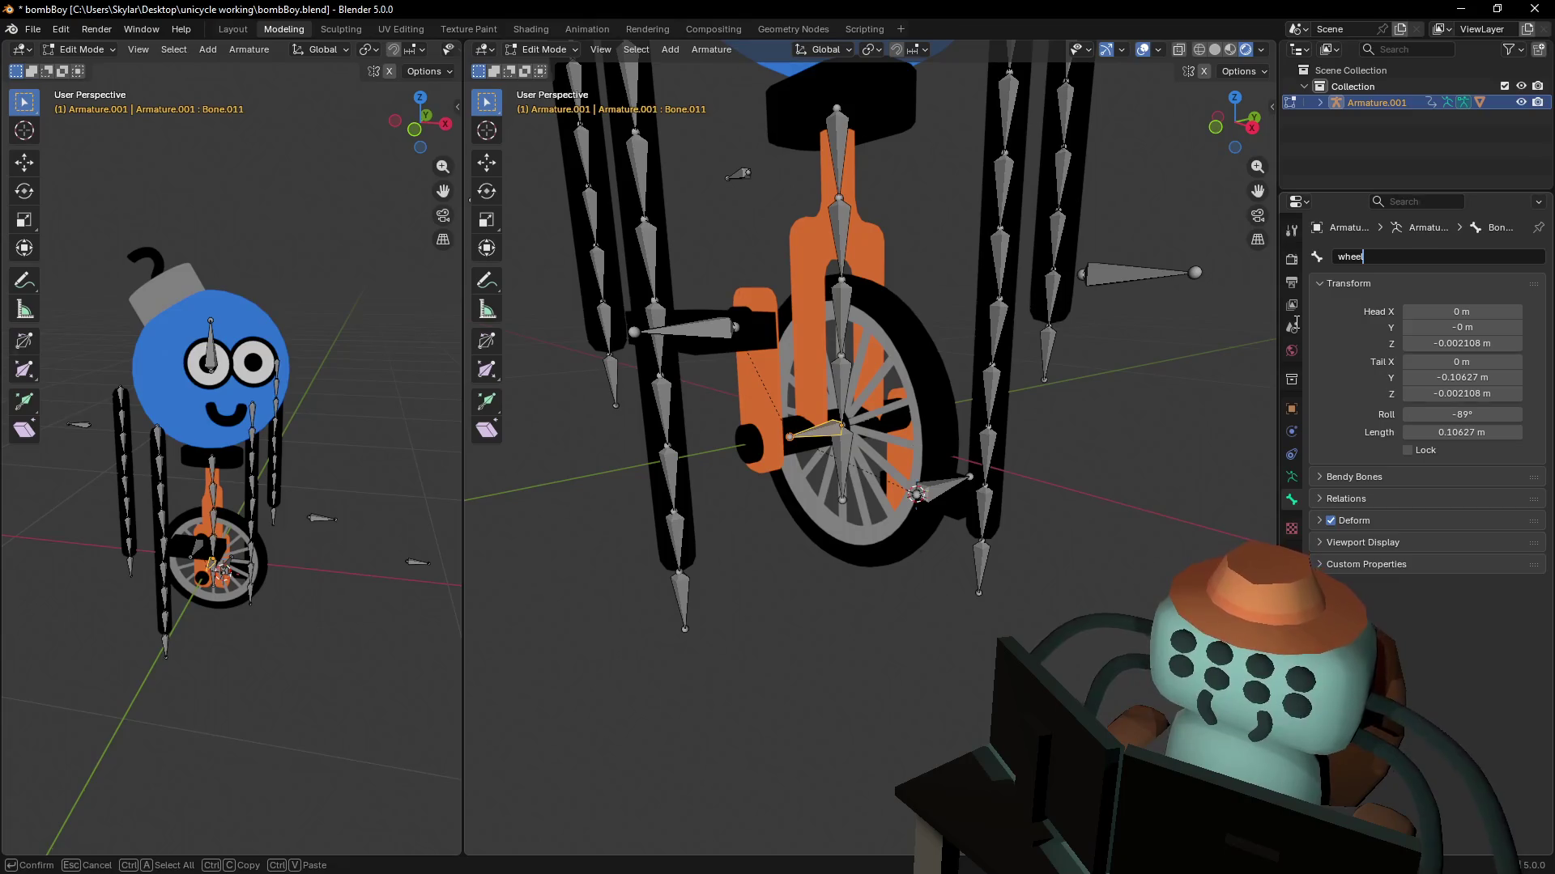
key("Return")
- Rename the two pedal crank bones to leftPedle and rightPedle
left_click(943, 485)
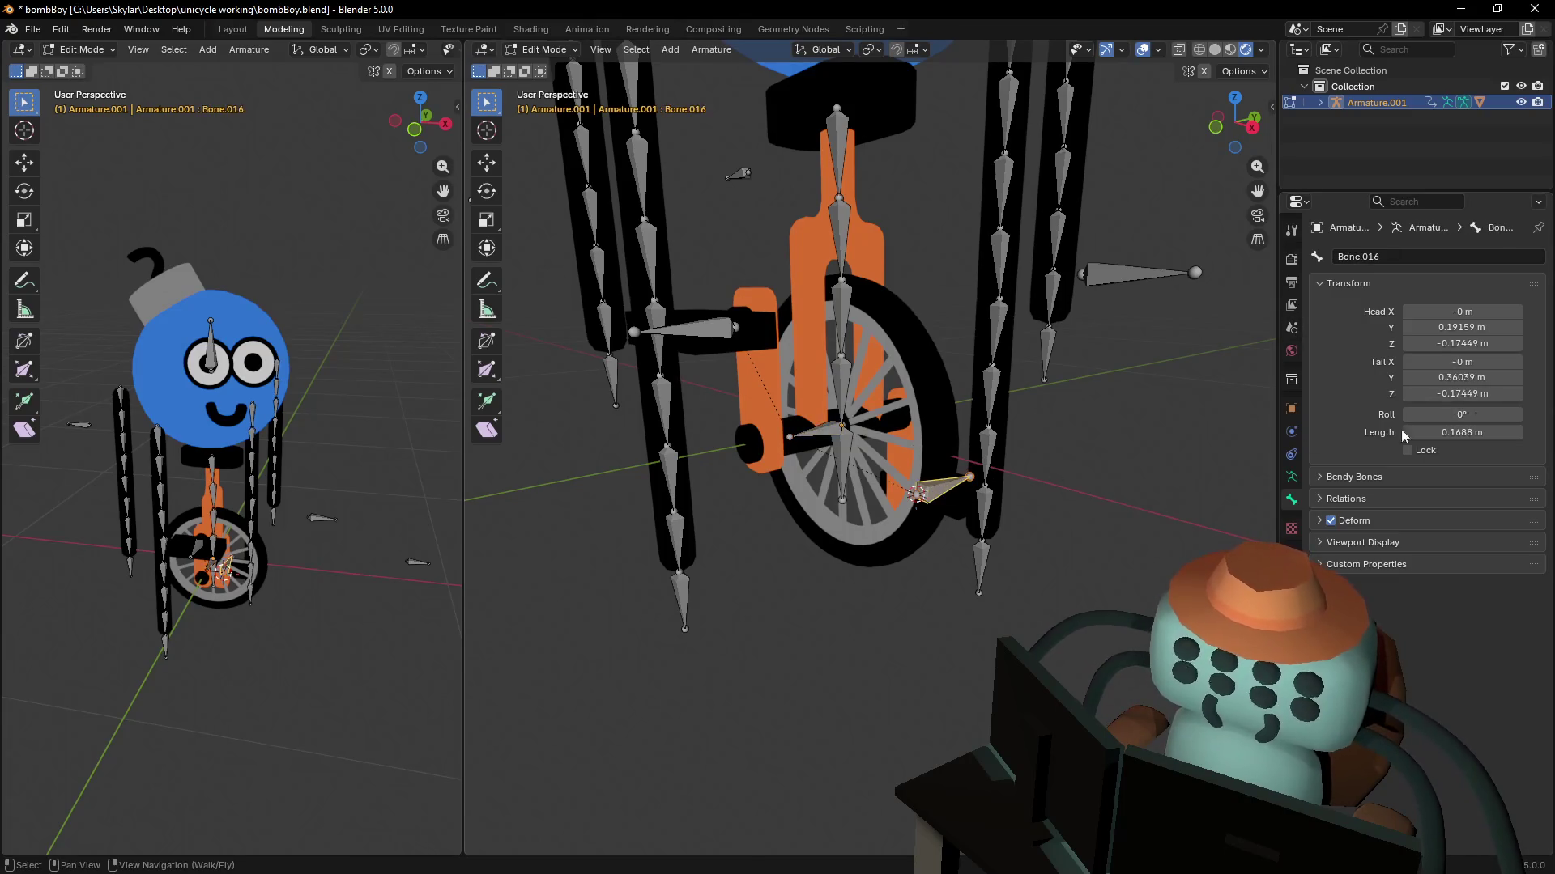
left_click(1425, 256)
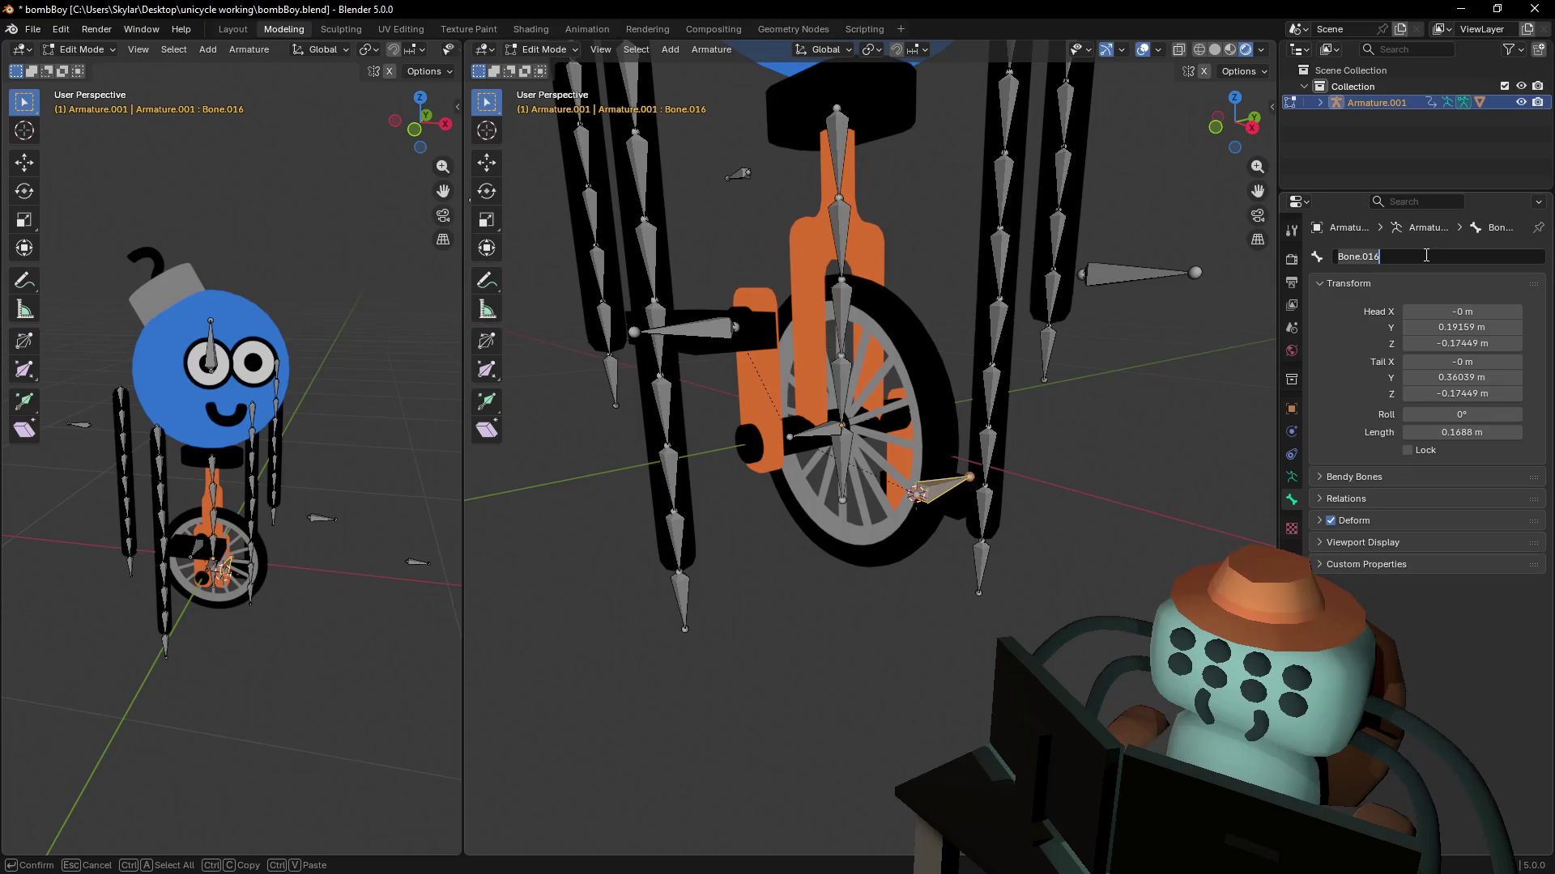
key("BackSpace")
type("leftPedle")
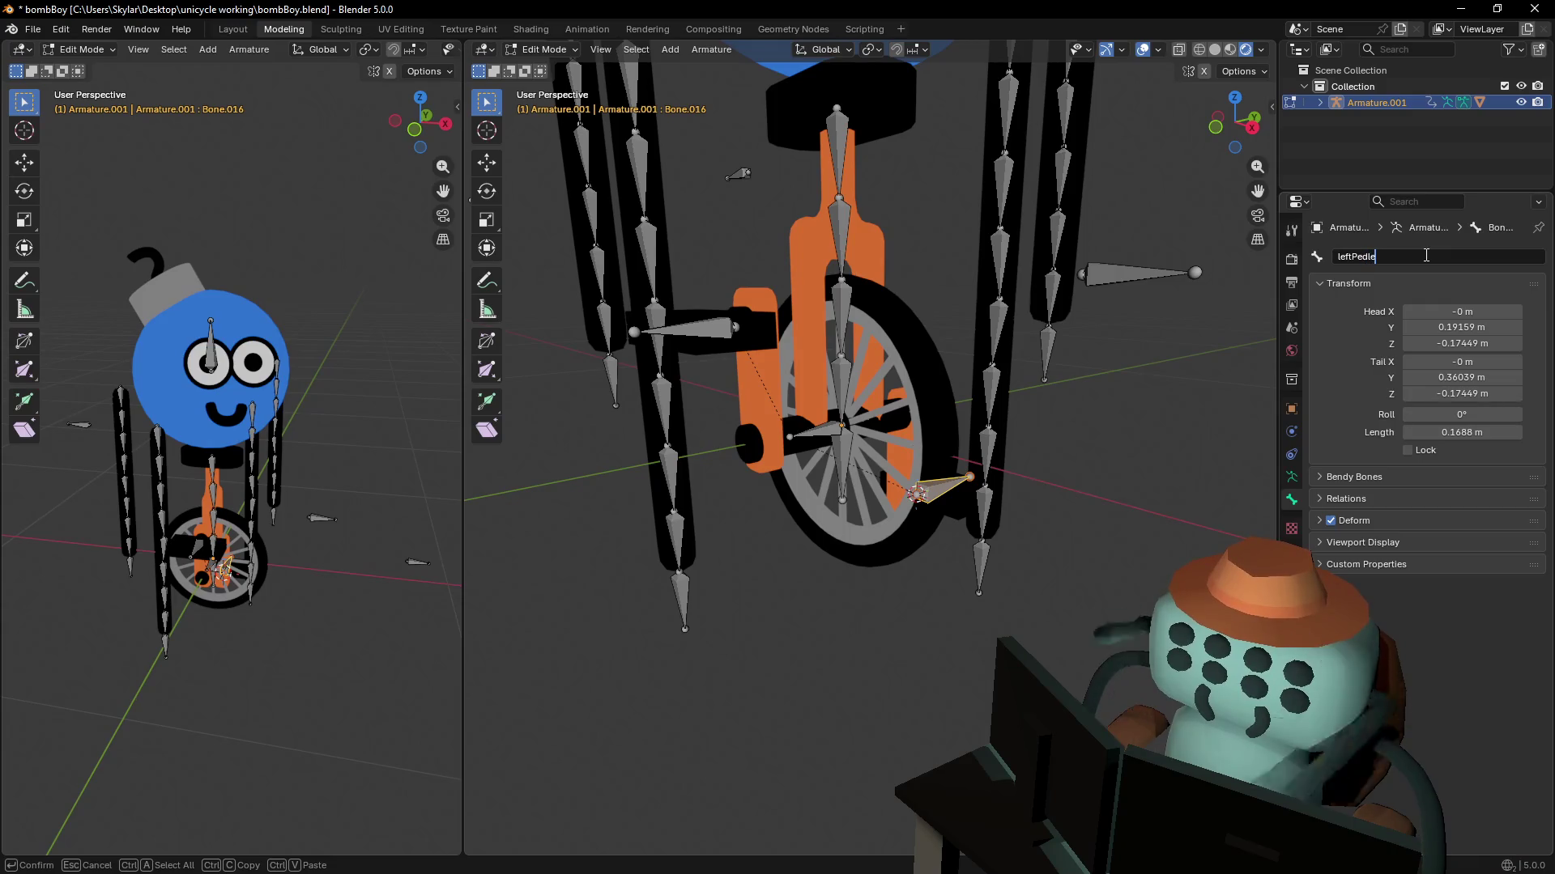
key("Return")
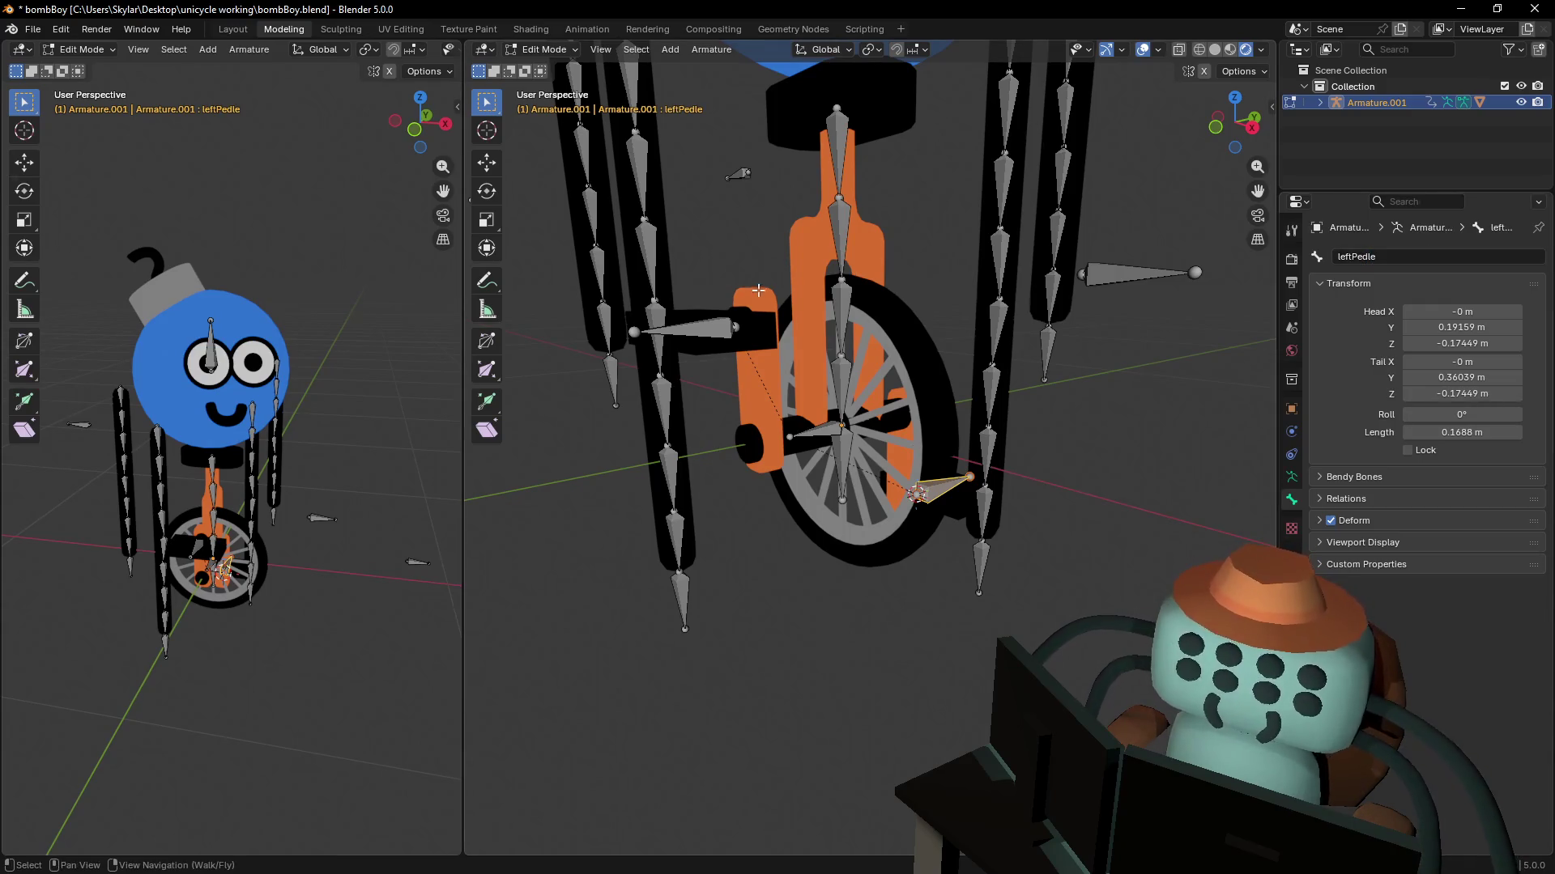
left_click(692, 328)
left_click(1388, 263)
type("righ")
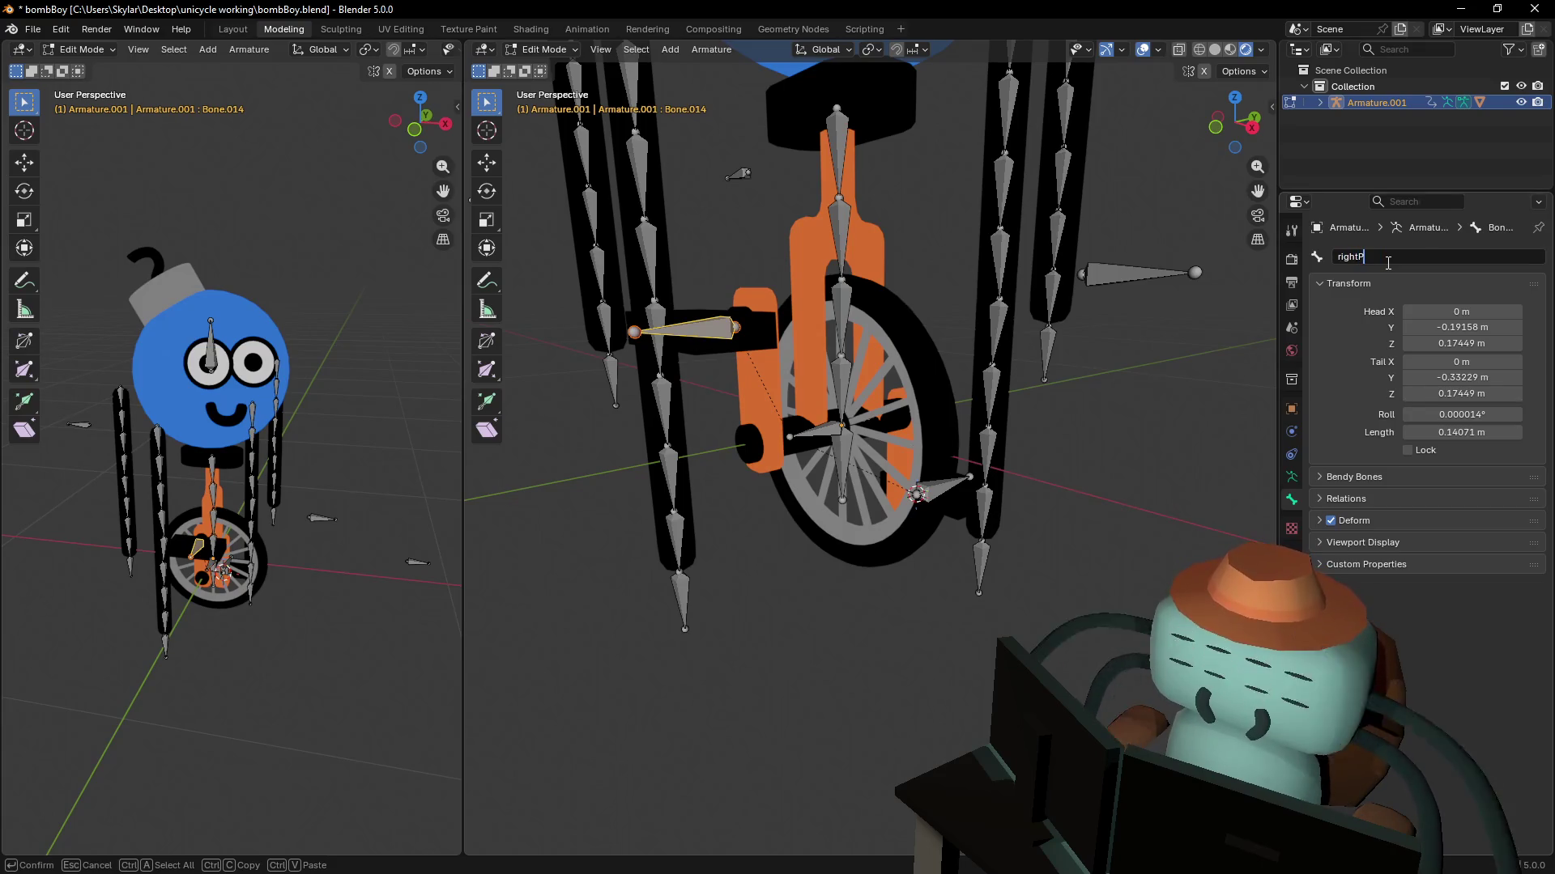
key("Return")
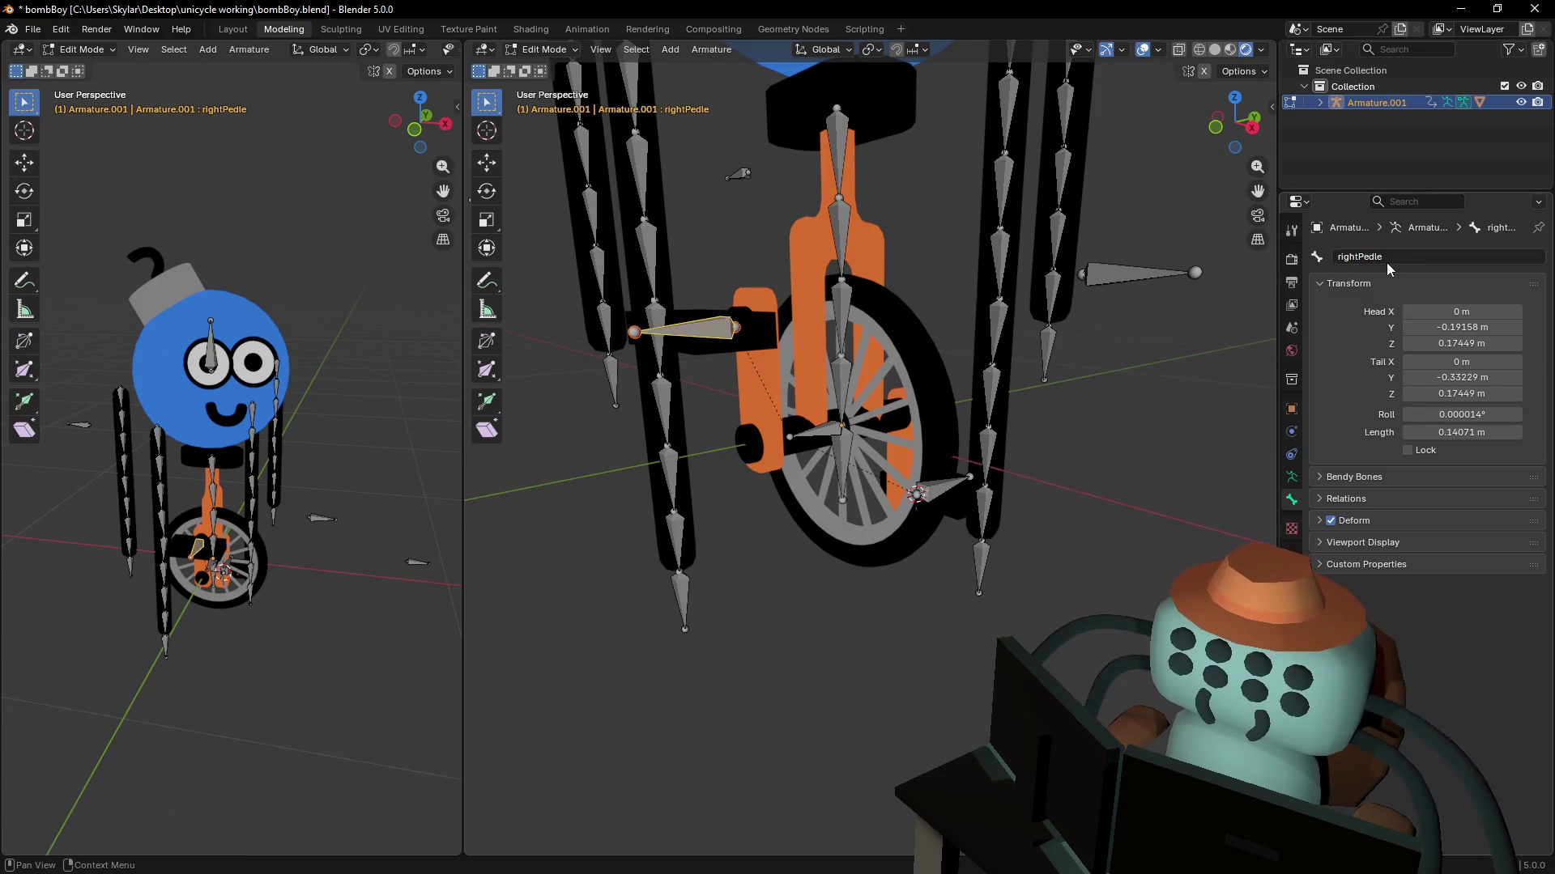
key("shift+grave")
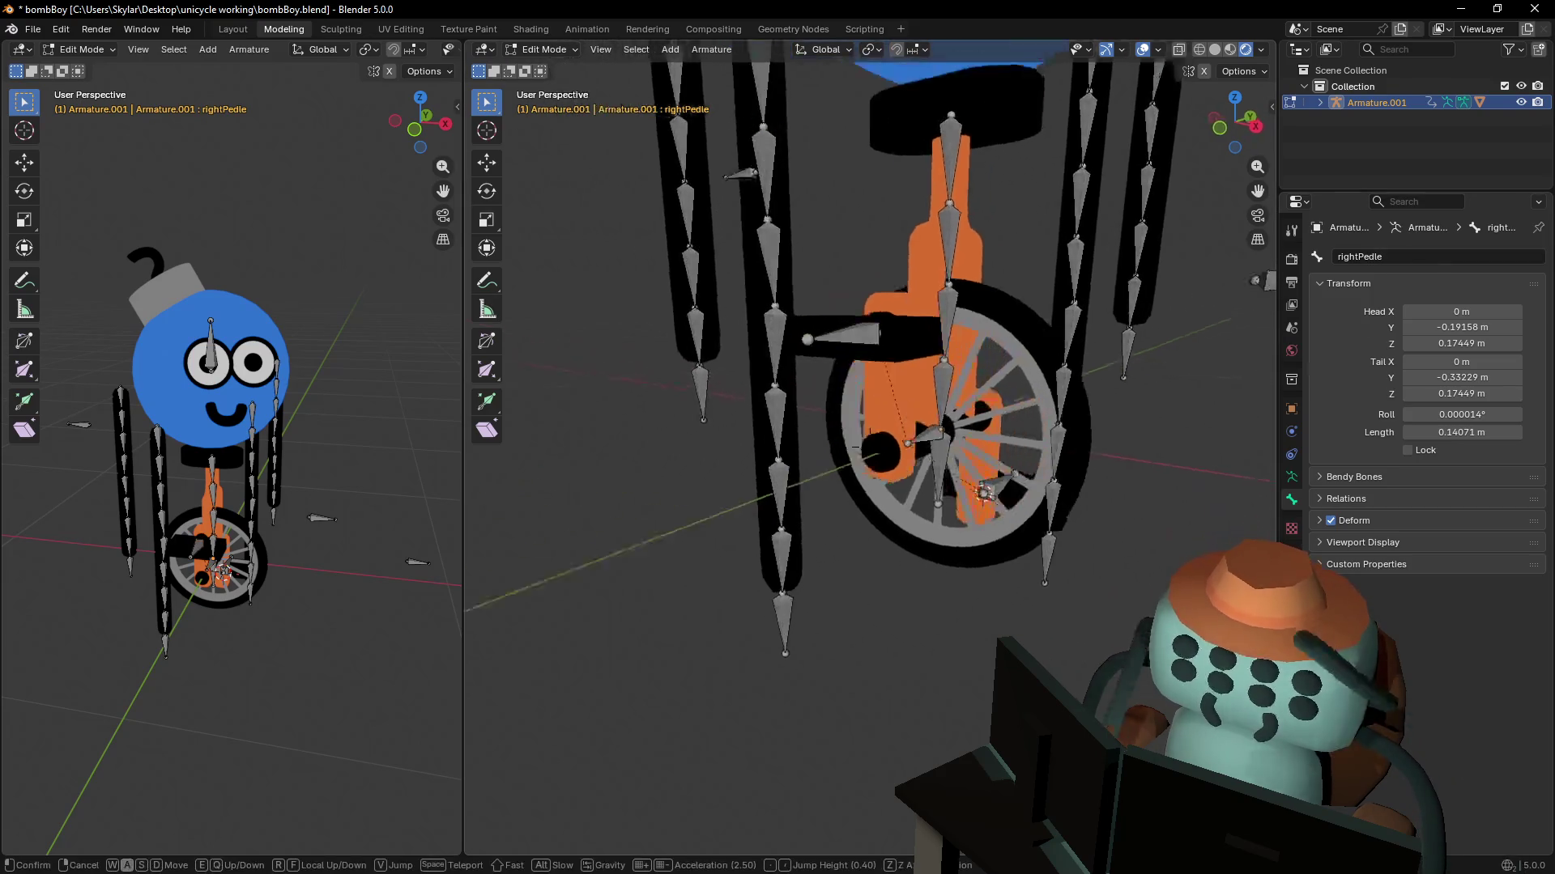
- Rename the loose pole bone beside the wheel to unicycleIKPole
key("s")
key("w")
left_click(972, 433)
left_click(913, 405)
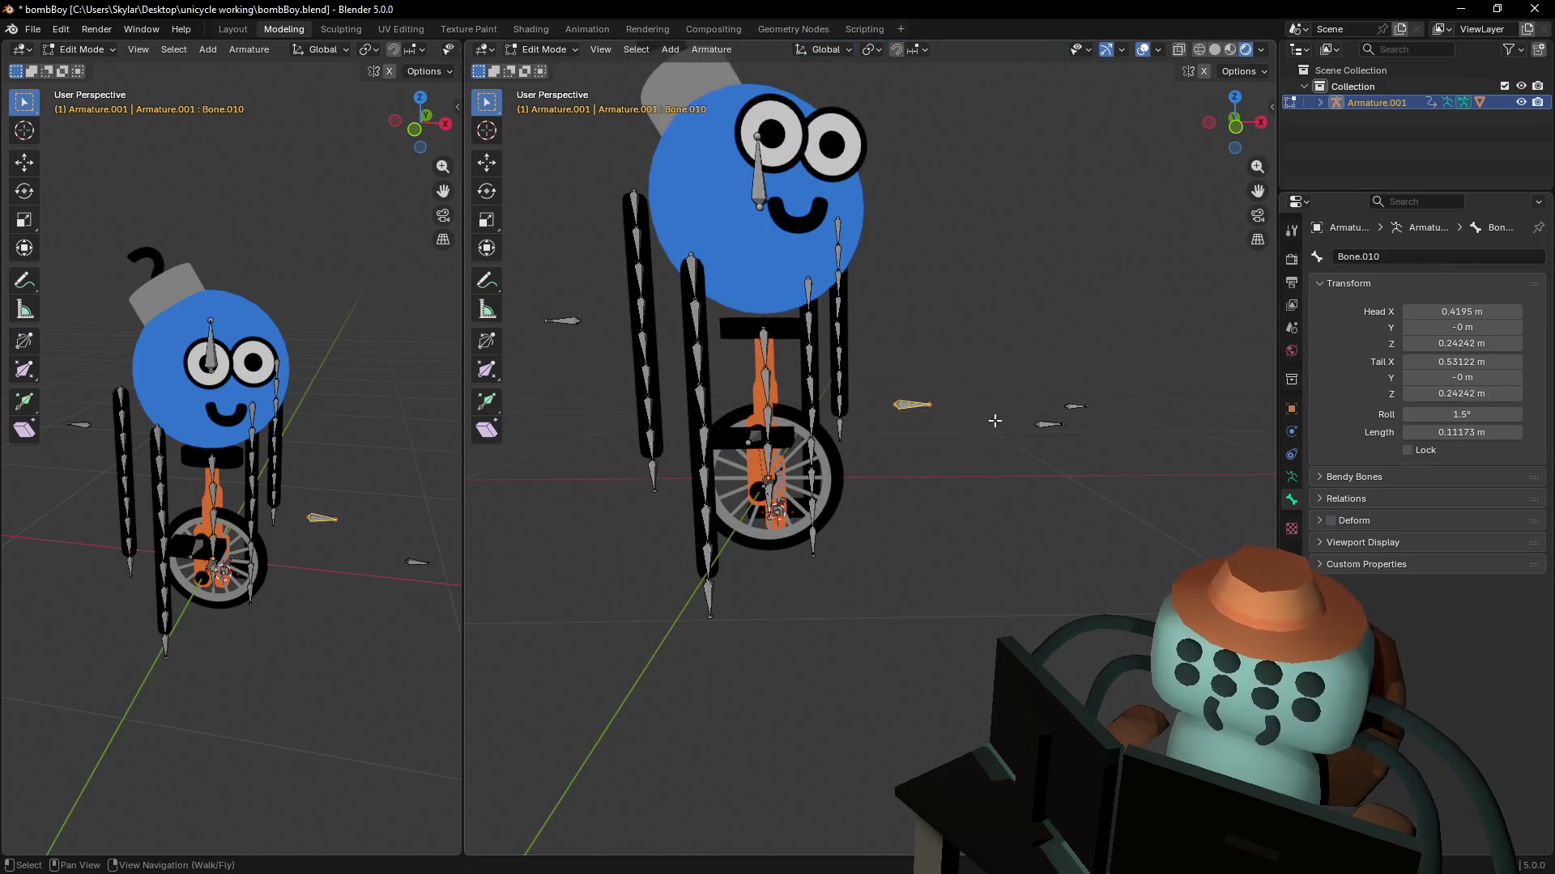
left_click(1394, 259)
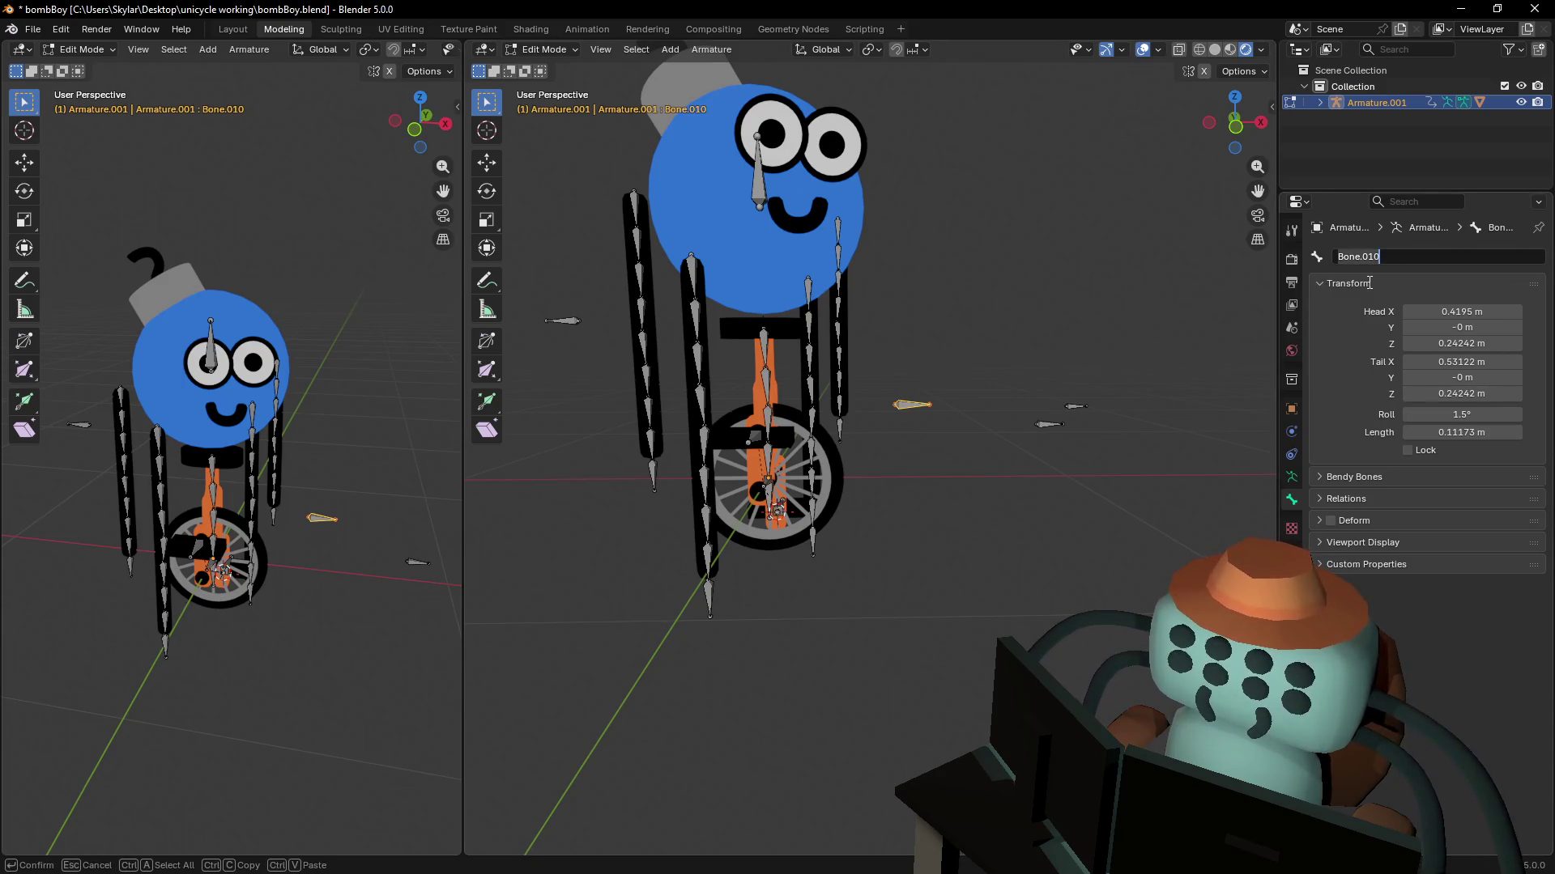
type("ur")
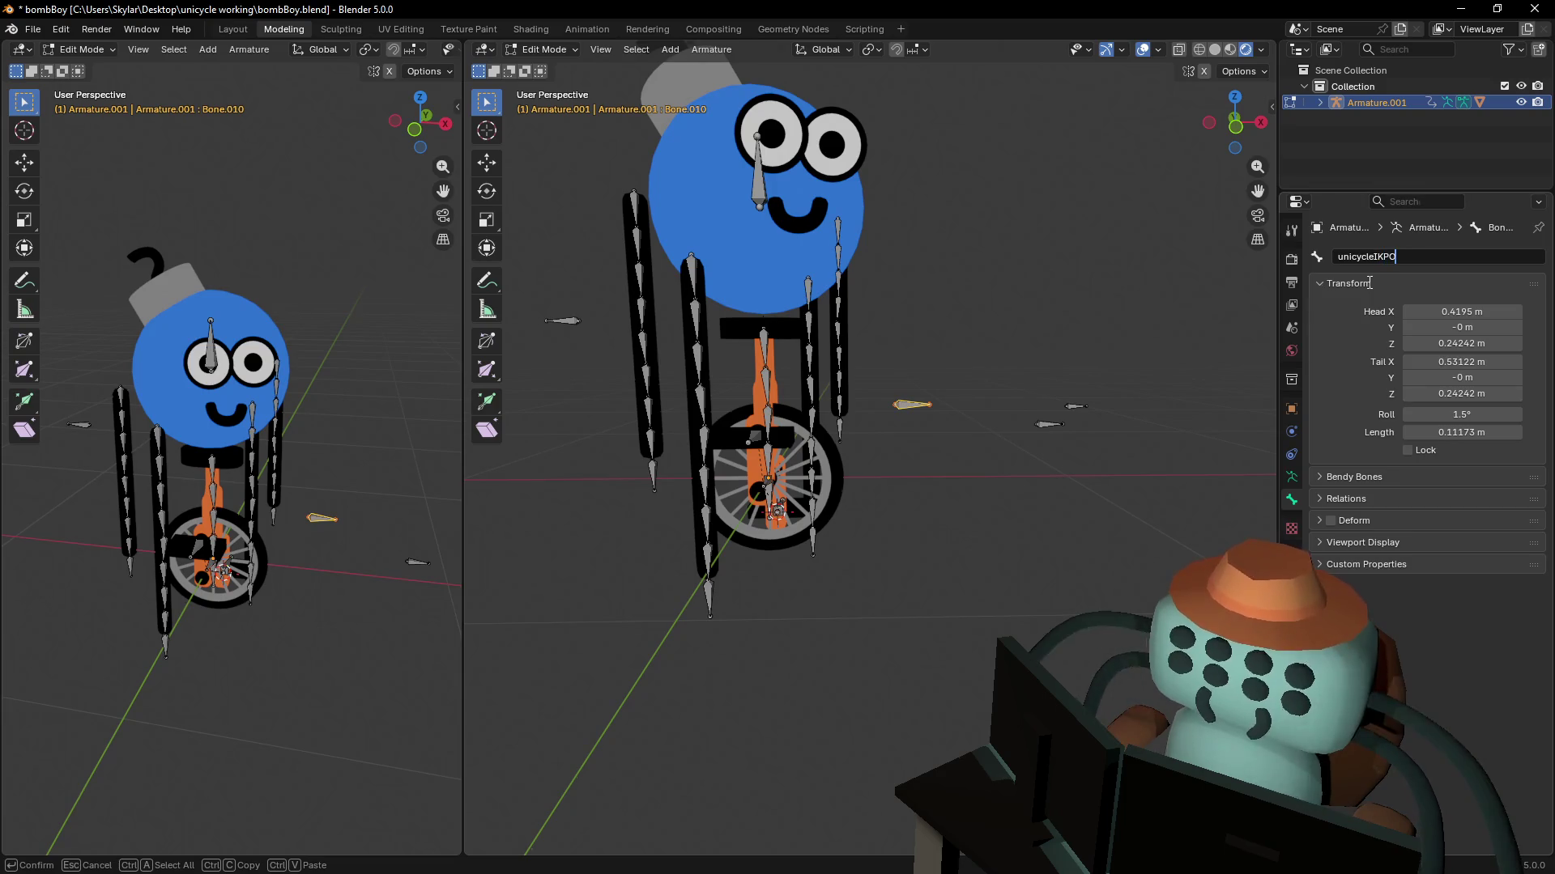
key("Return")
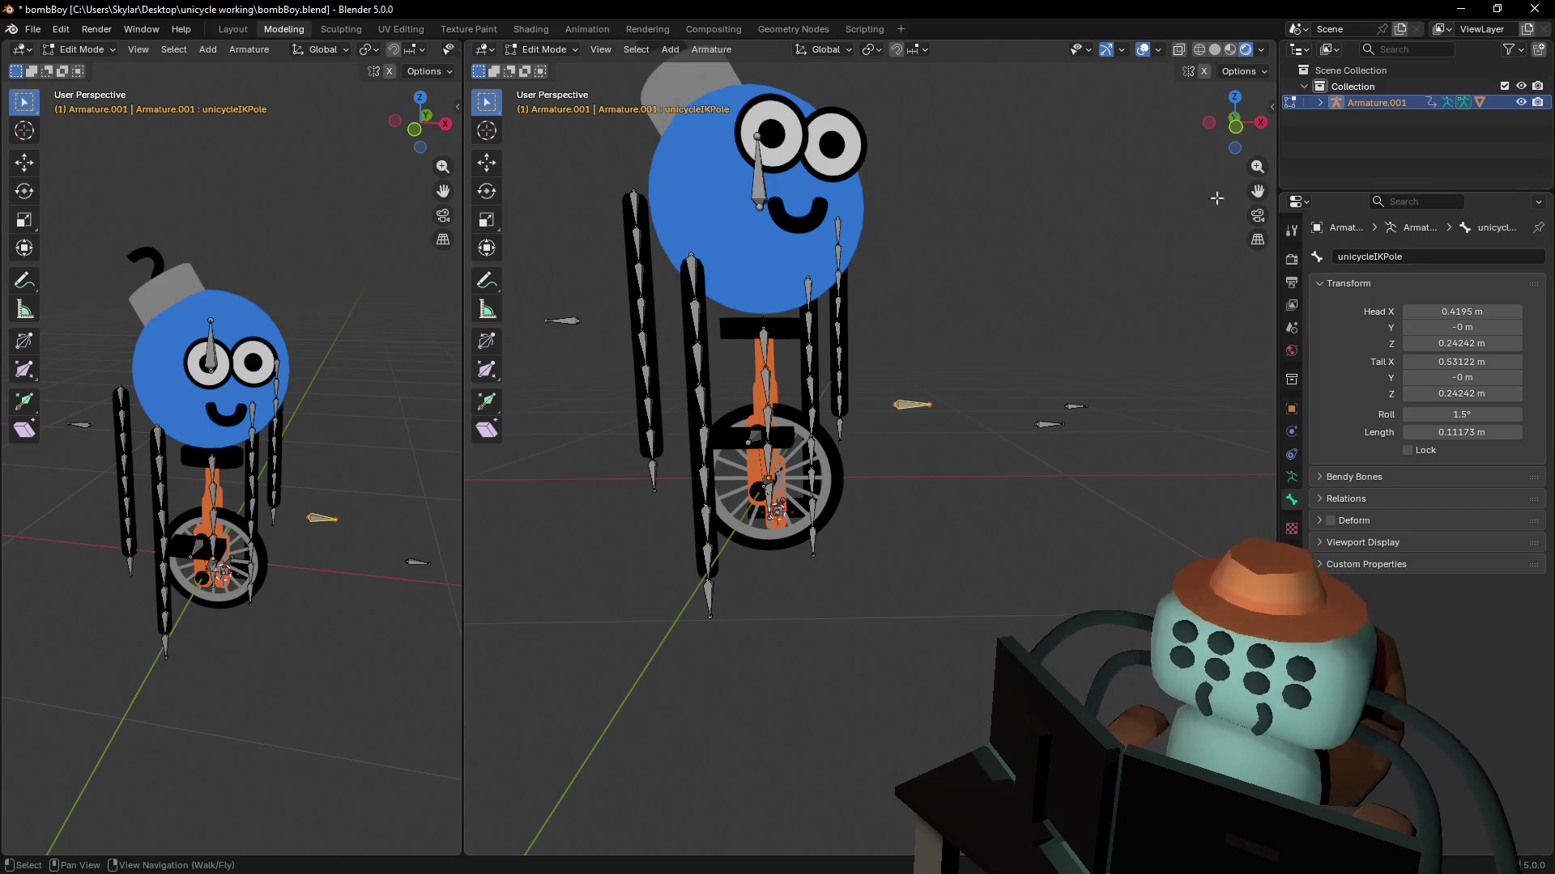
- Rename pole bone Bone.020 to leftLegIKPole
left_click(1073, 408)
left_click(1410, 258)
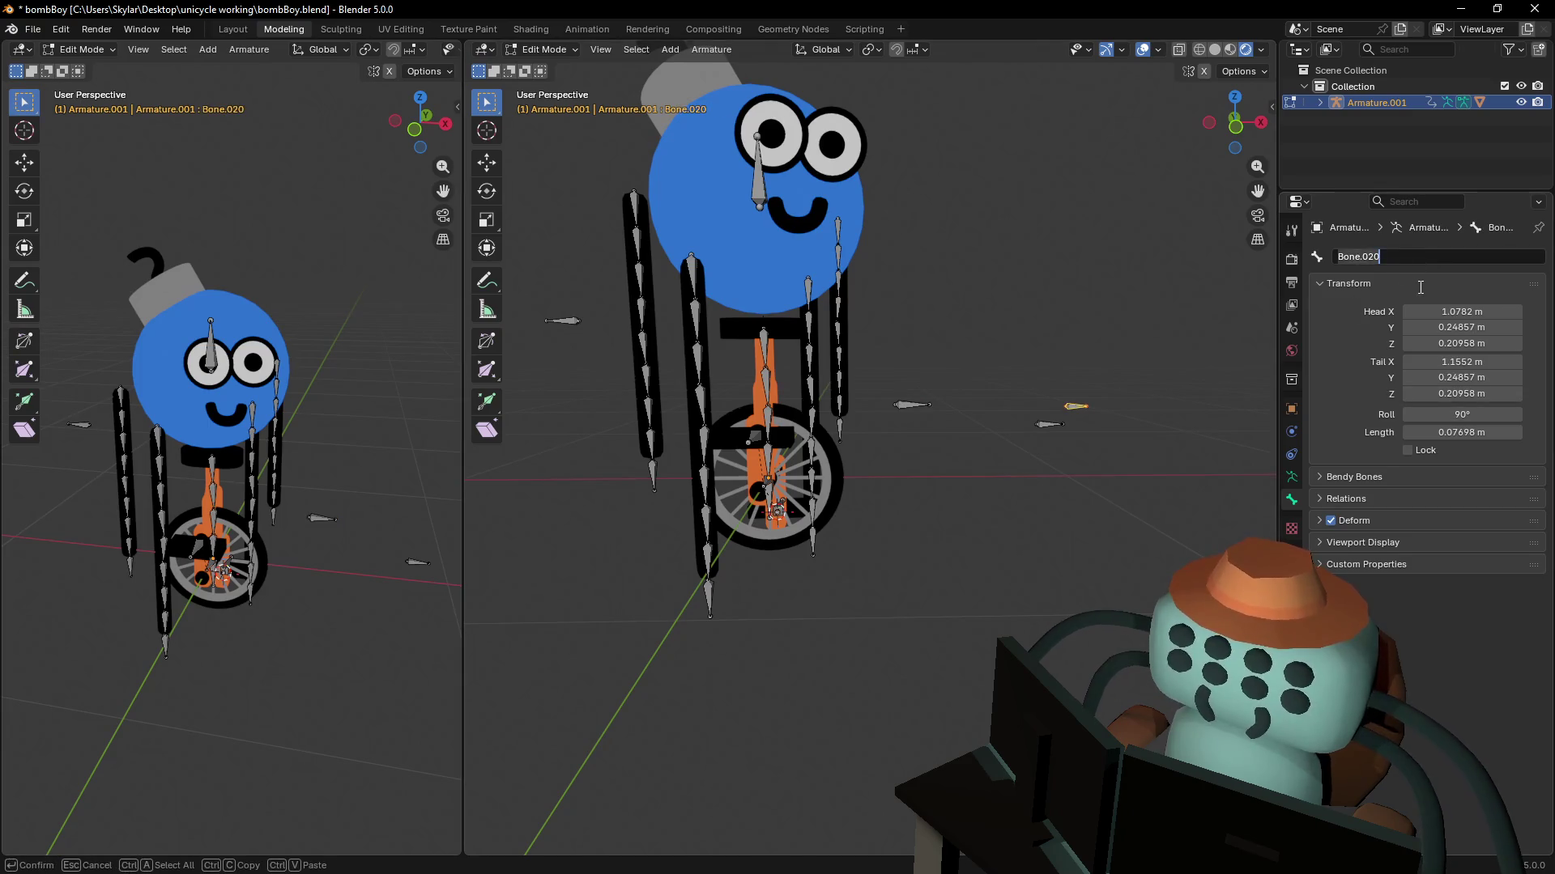
type("IKPole")
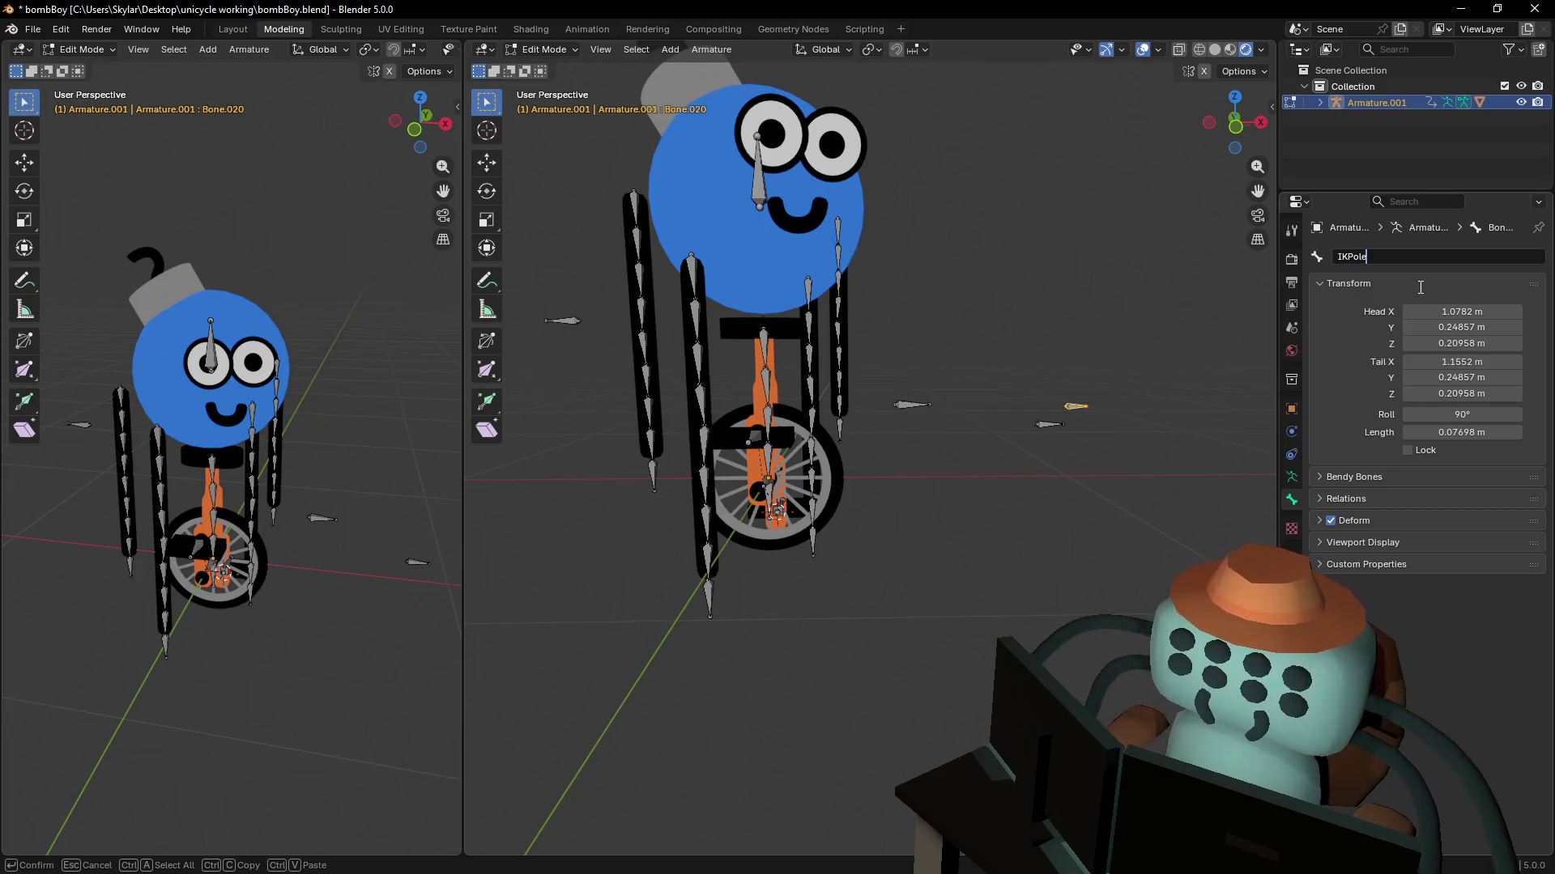
left_click_drag(1367, 256, 1283, 256)
key("Left")
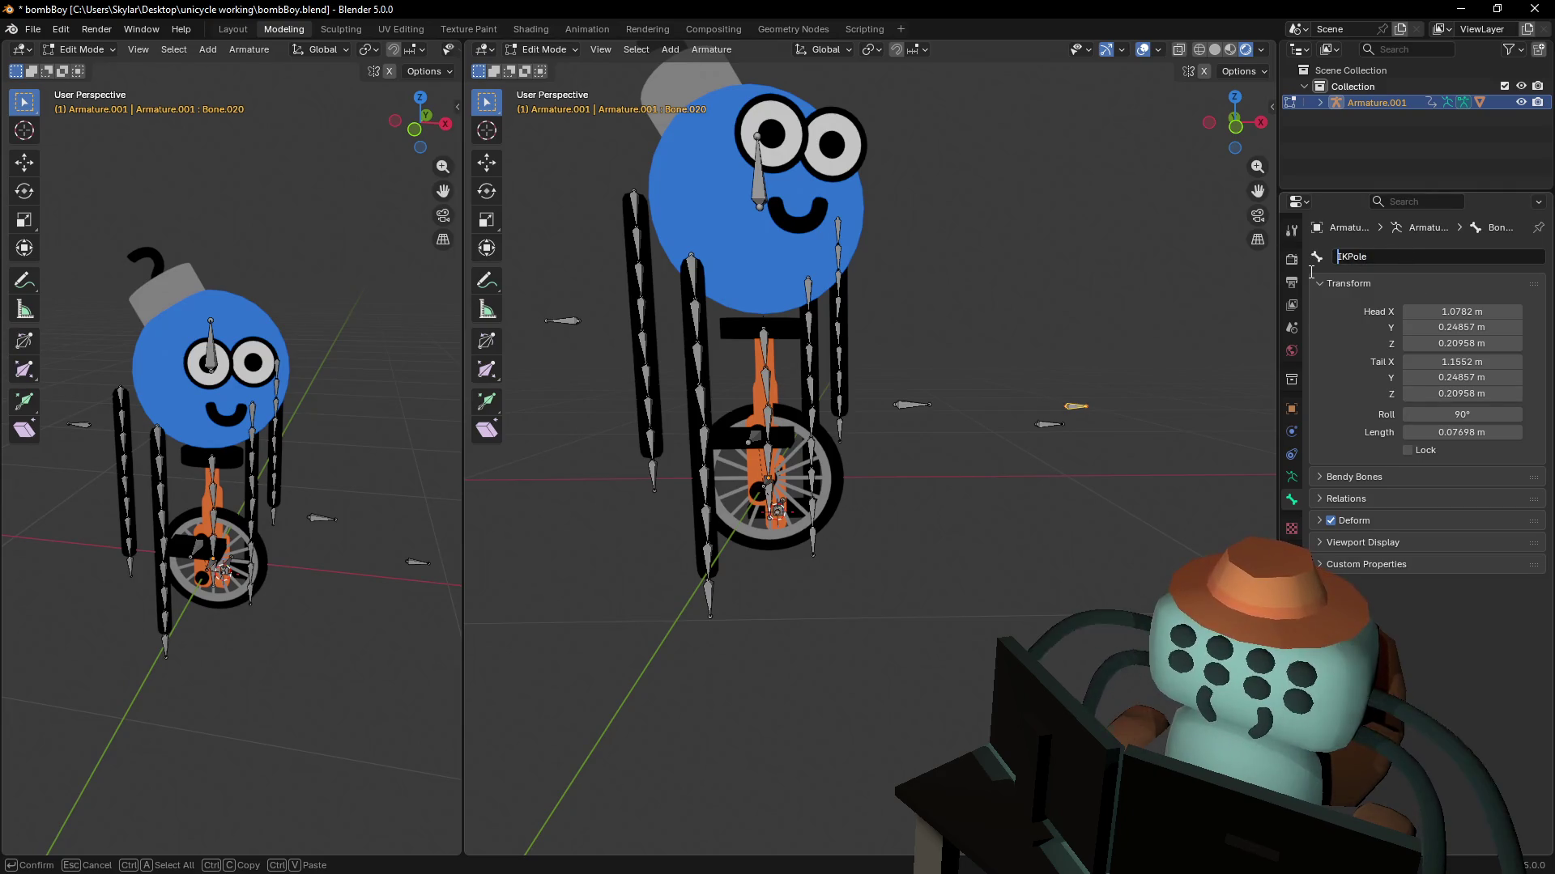
type("leftLeg")
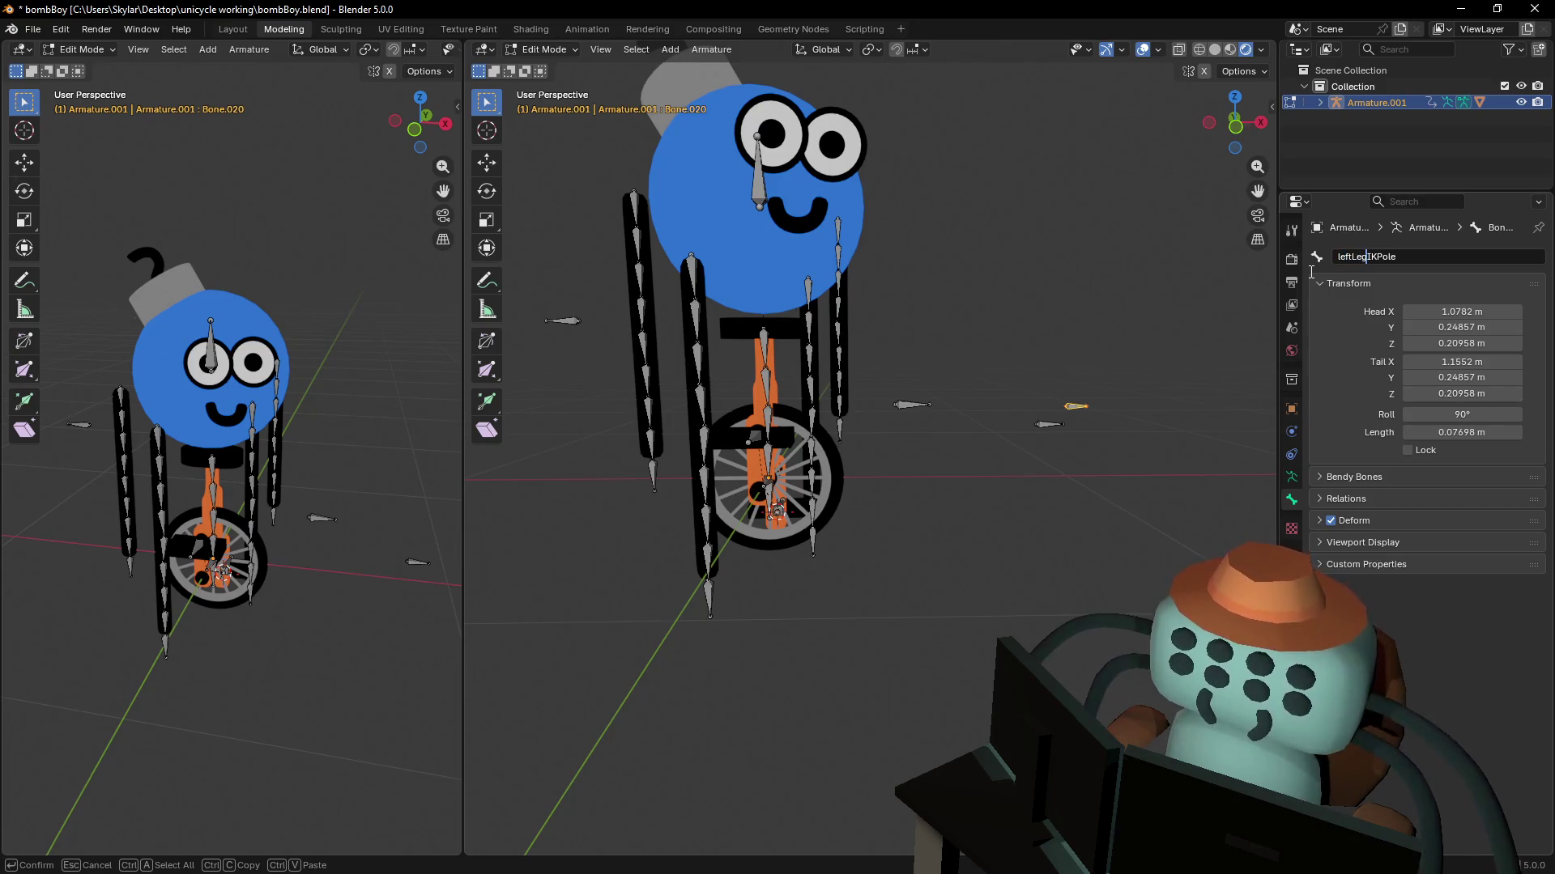
key("Return")
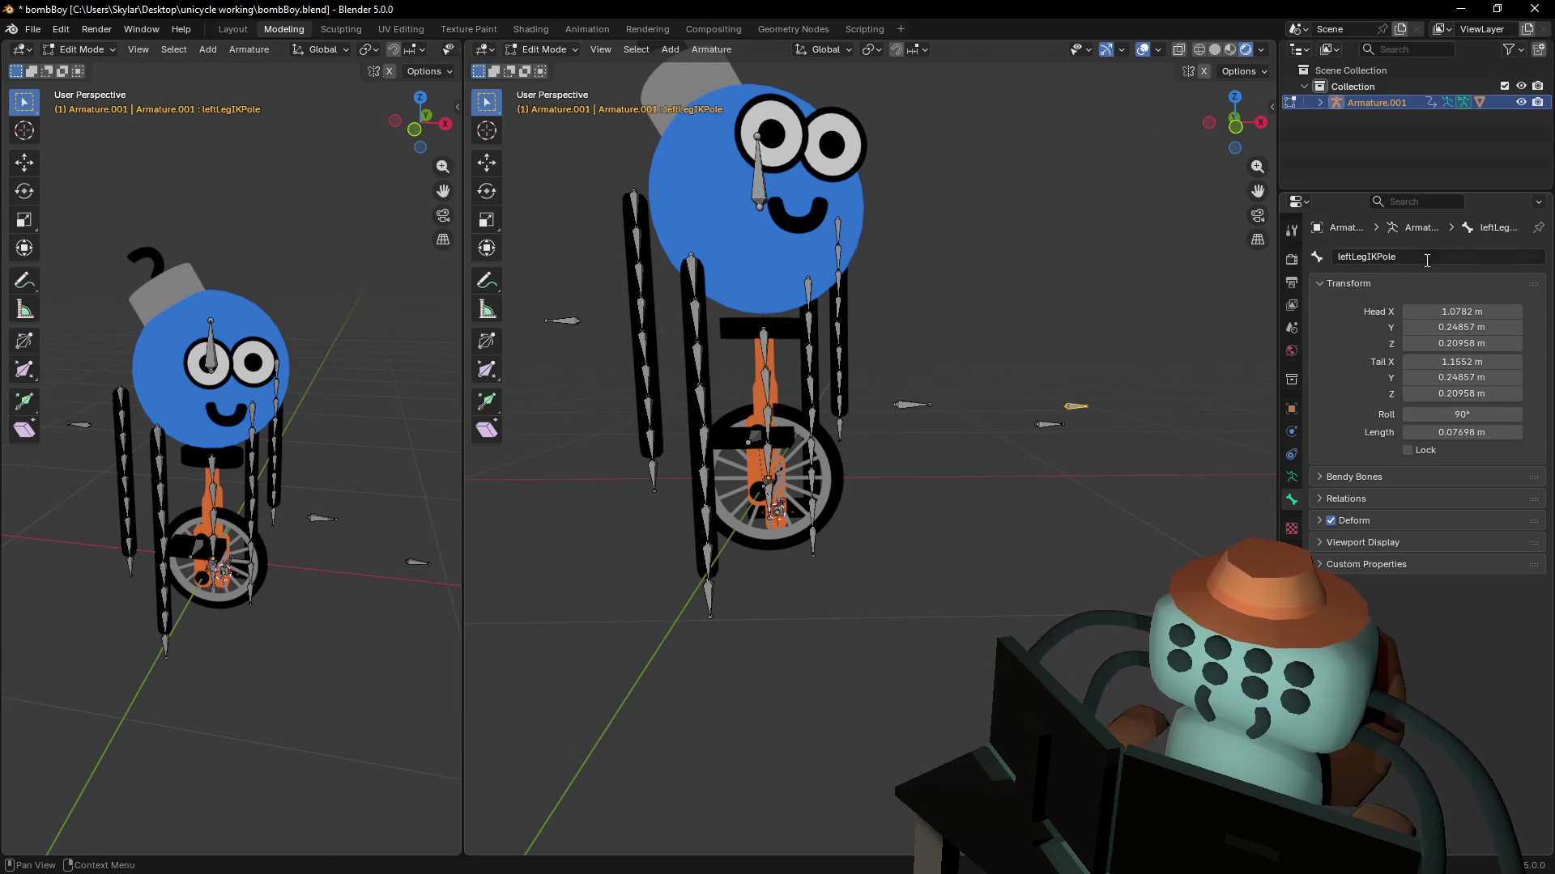
- Rename the other leg pole bone, Bone.012, to rightLegIKPole
left_click(1426, 260)
left_click(1046, 431)
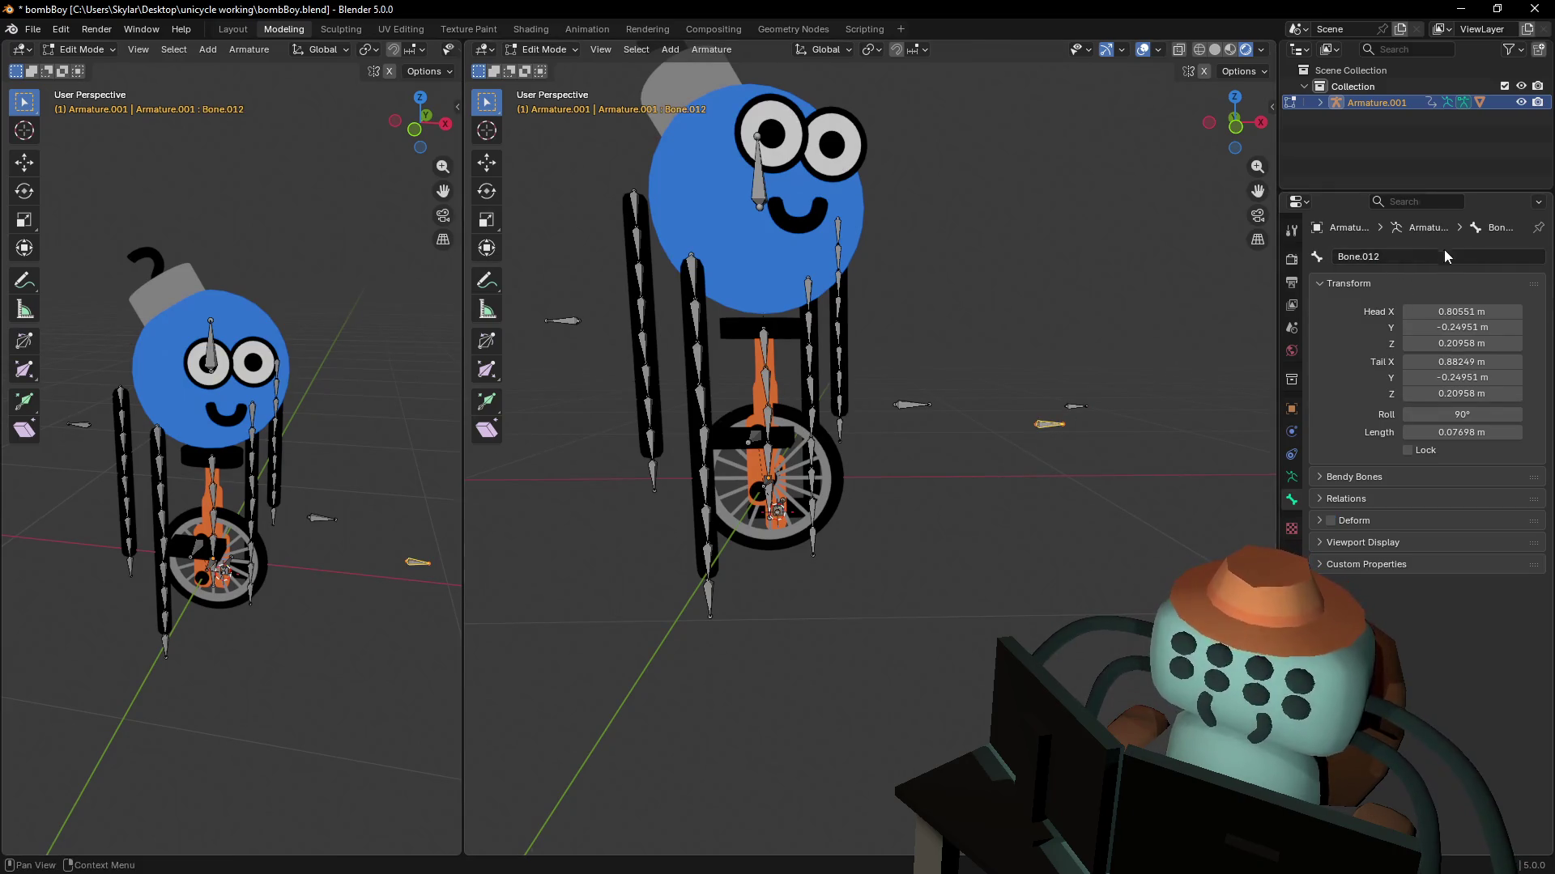
left_click(1367, 257)
type("leftLegIKPole")
key("Home")
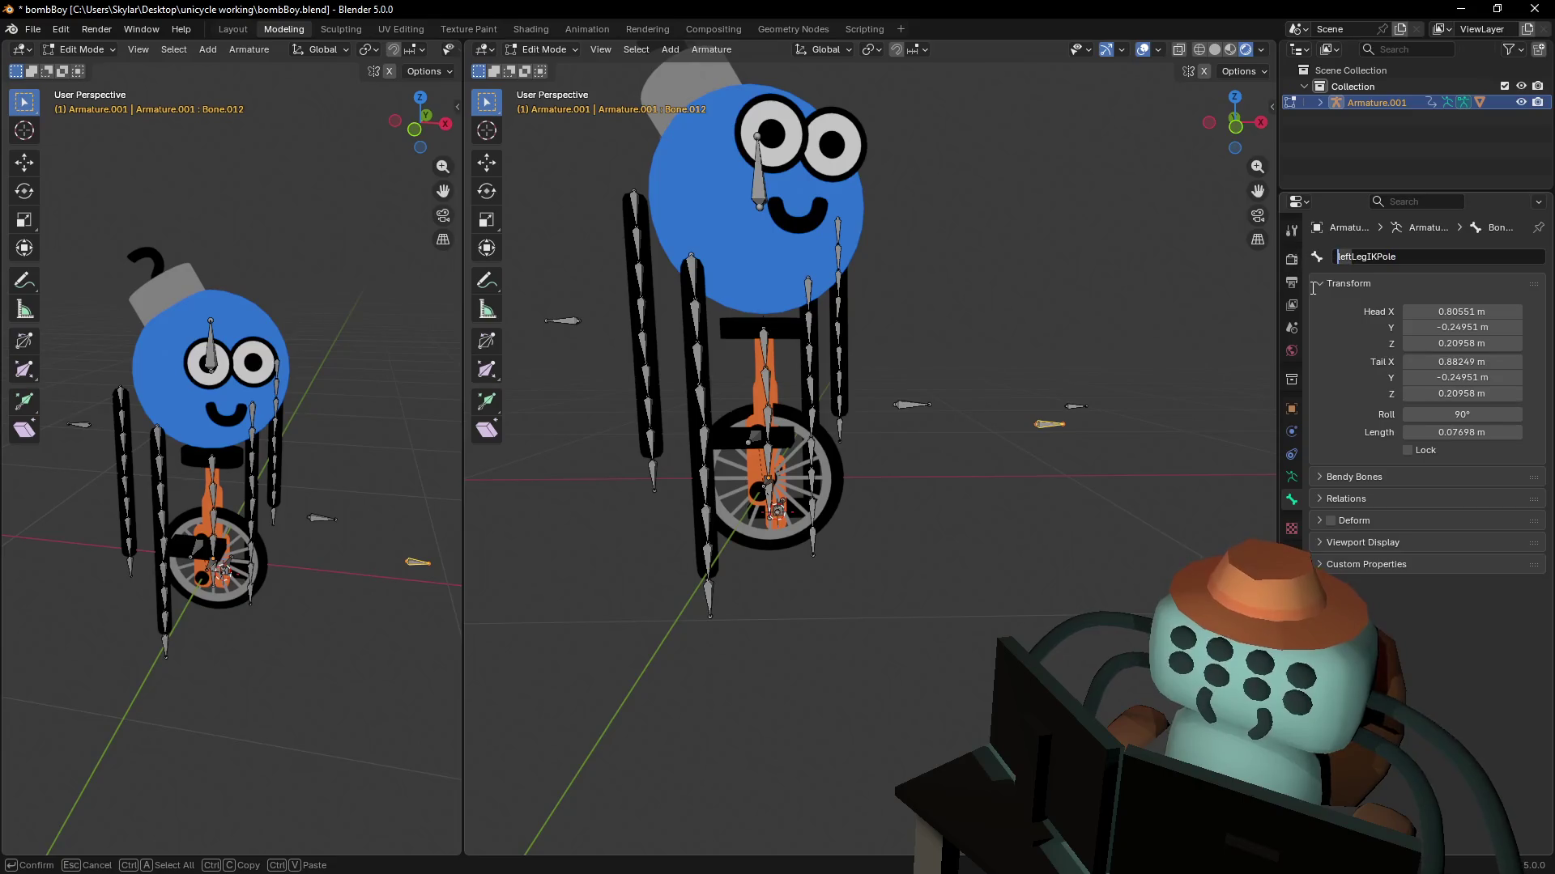
key("Delete")
key("Delete")
key("Delete")
type("right")
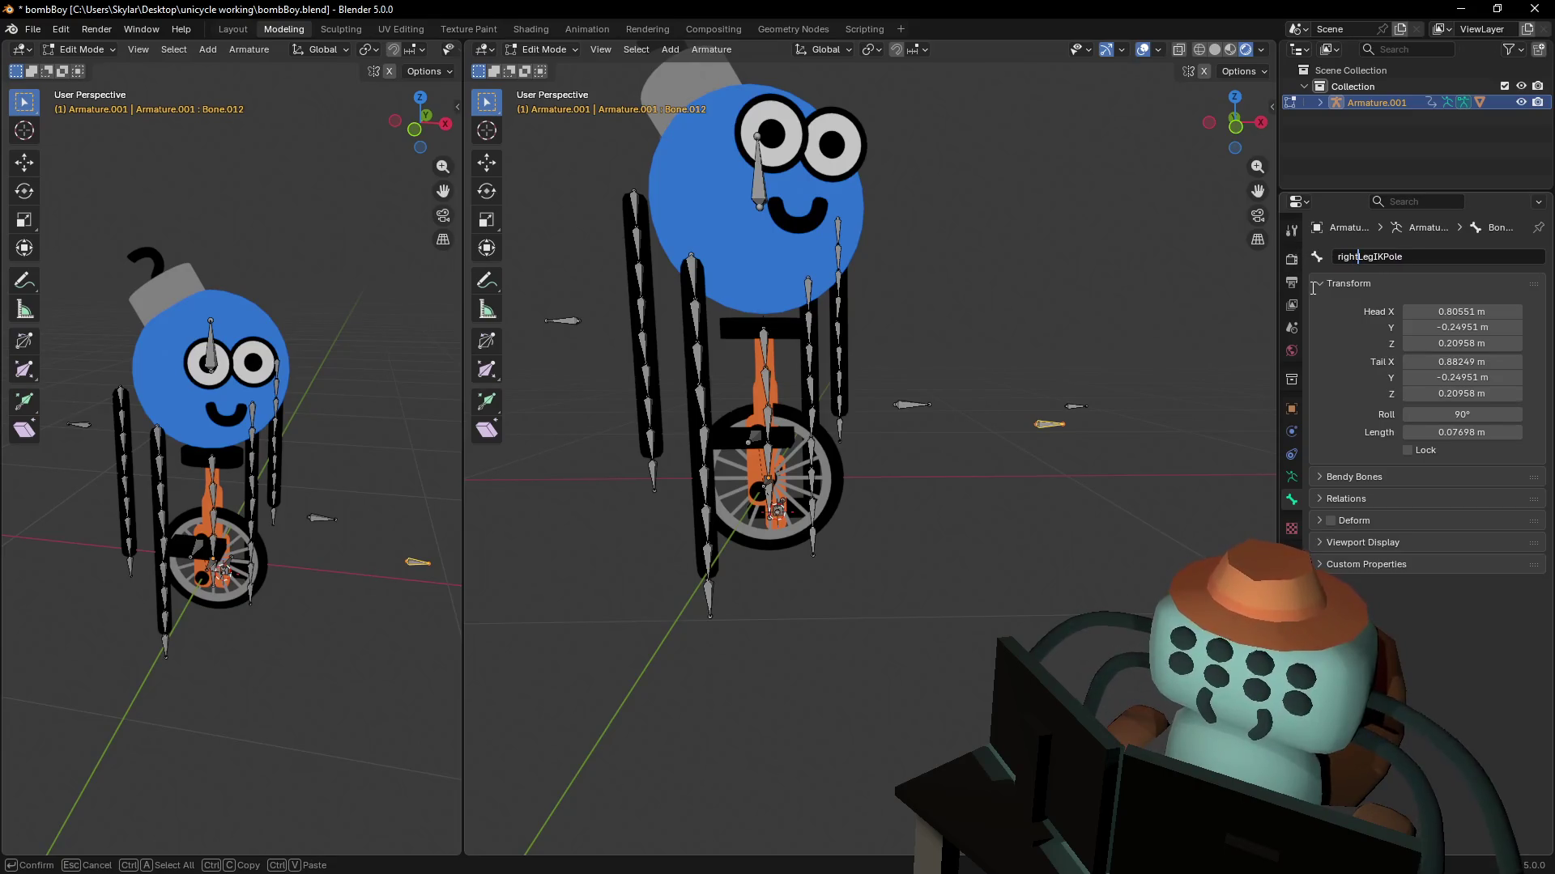
key("Return")
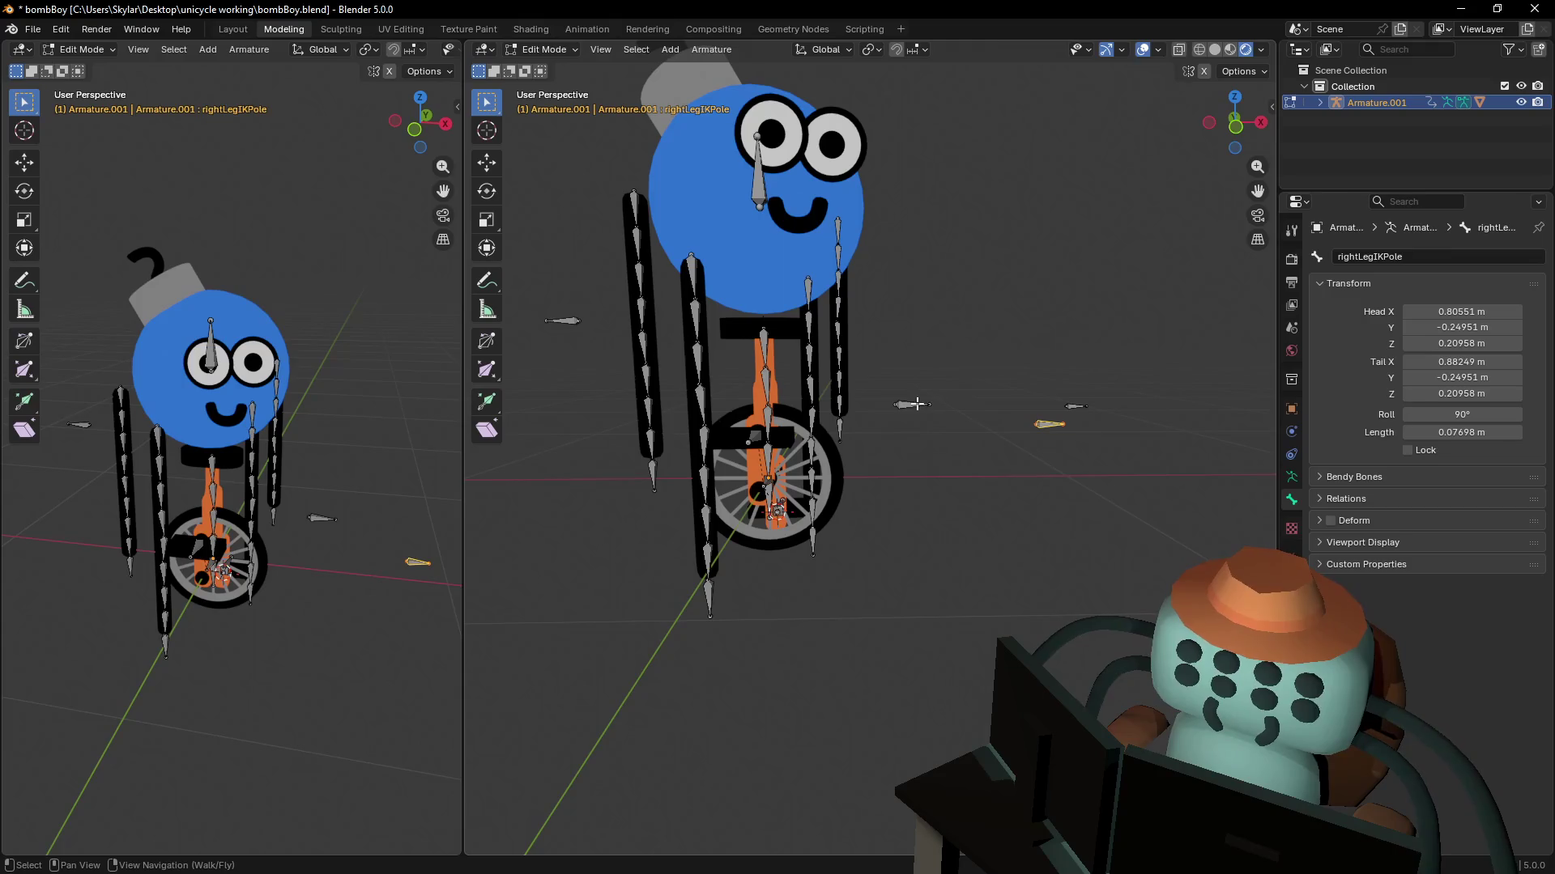
- Rename arm pole bone Bone.004 to leftArmIKPole
middle_click_drag(897, 400, 1231, 439)
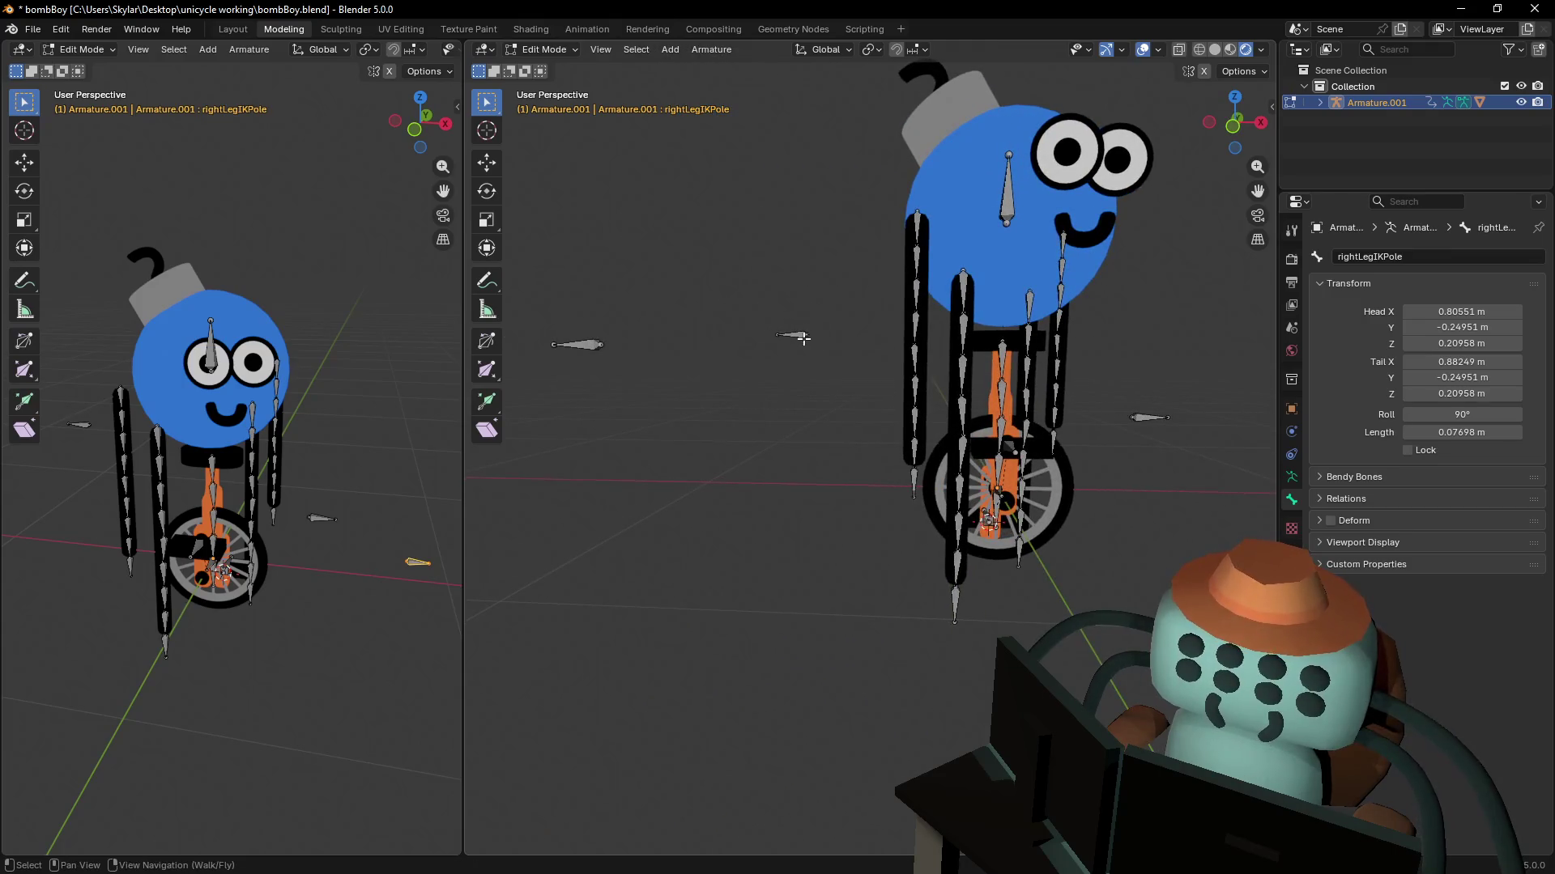
left_click(804, 334)
left_click(1408, 257)
type("leftLegIKPole")
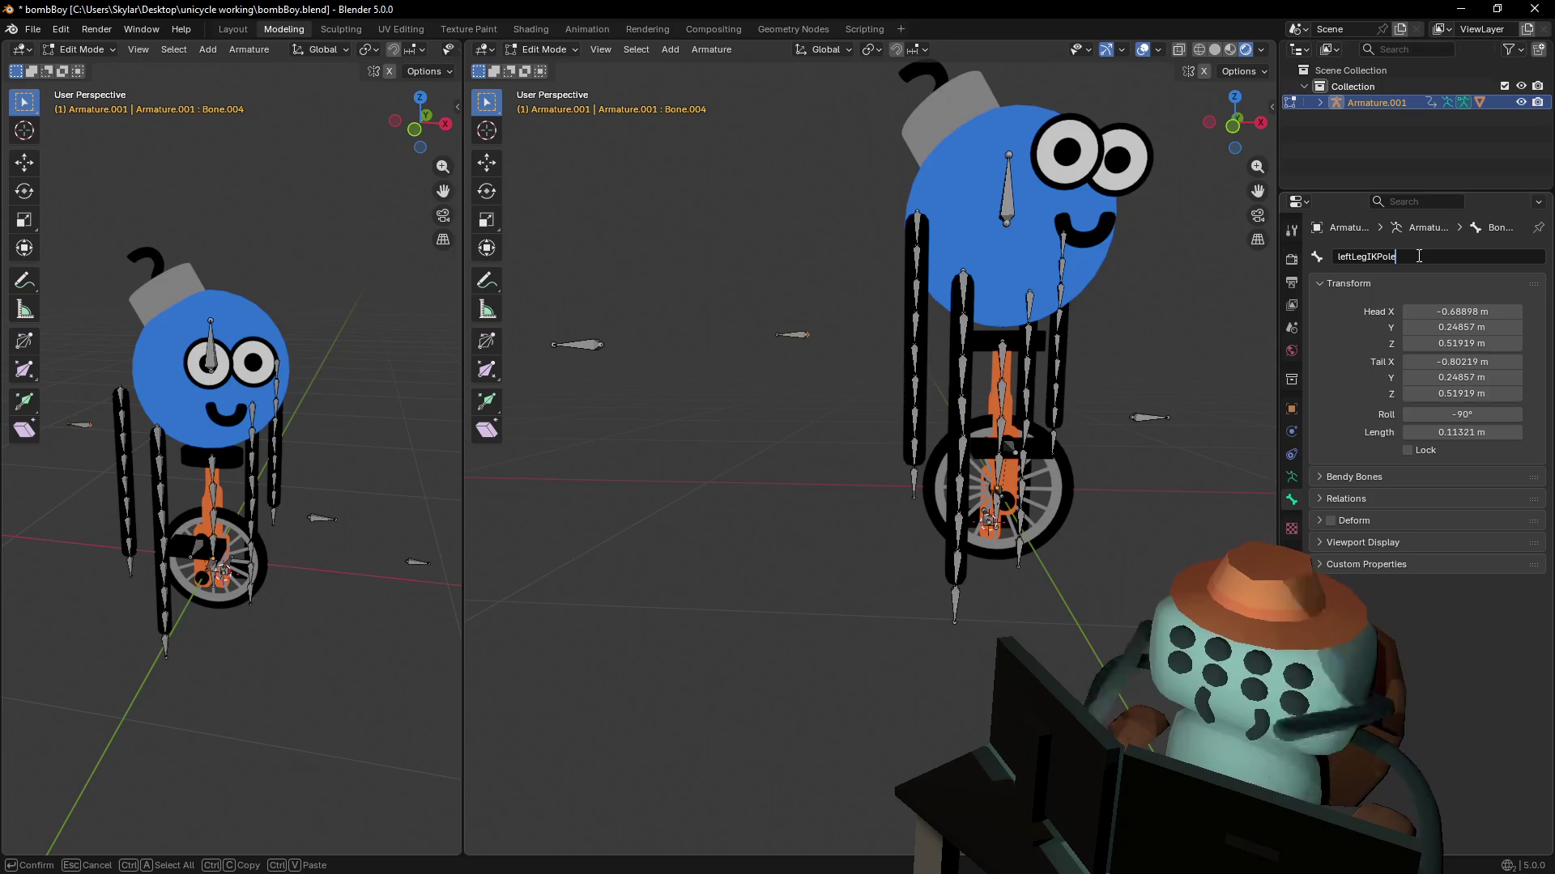
left_click(1351, 257)
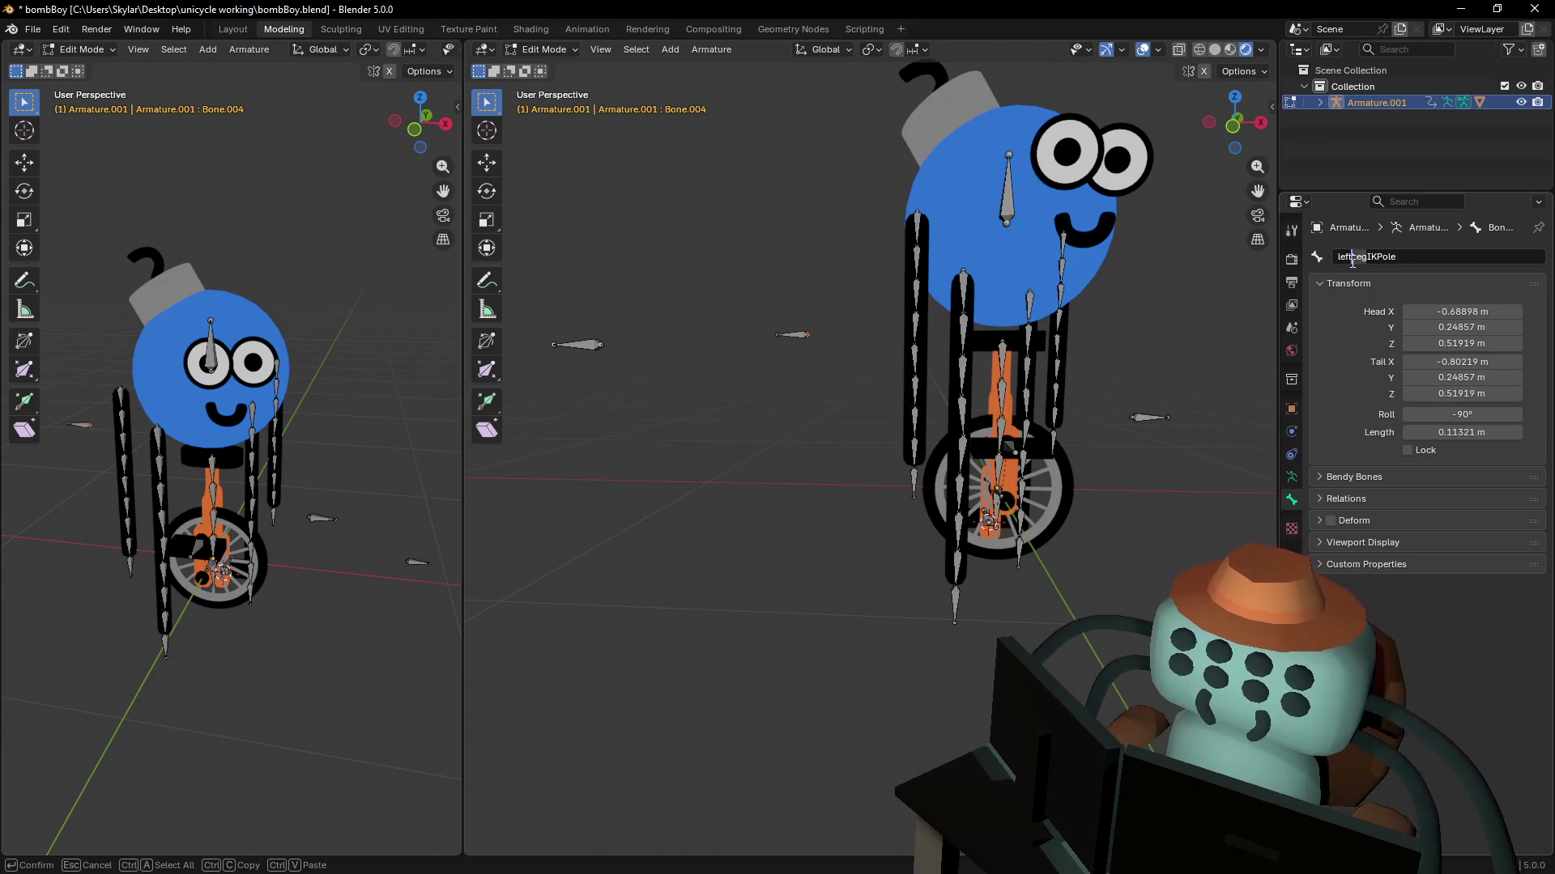
key("Delete")
key("Delete")
key("Delete")
type("Arm")
key("Return")
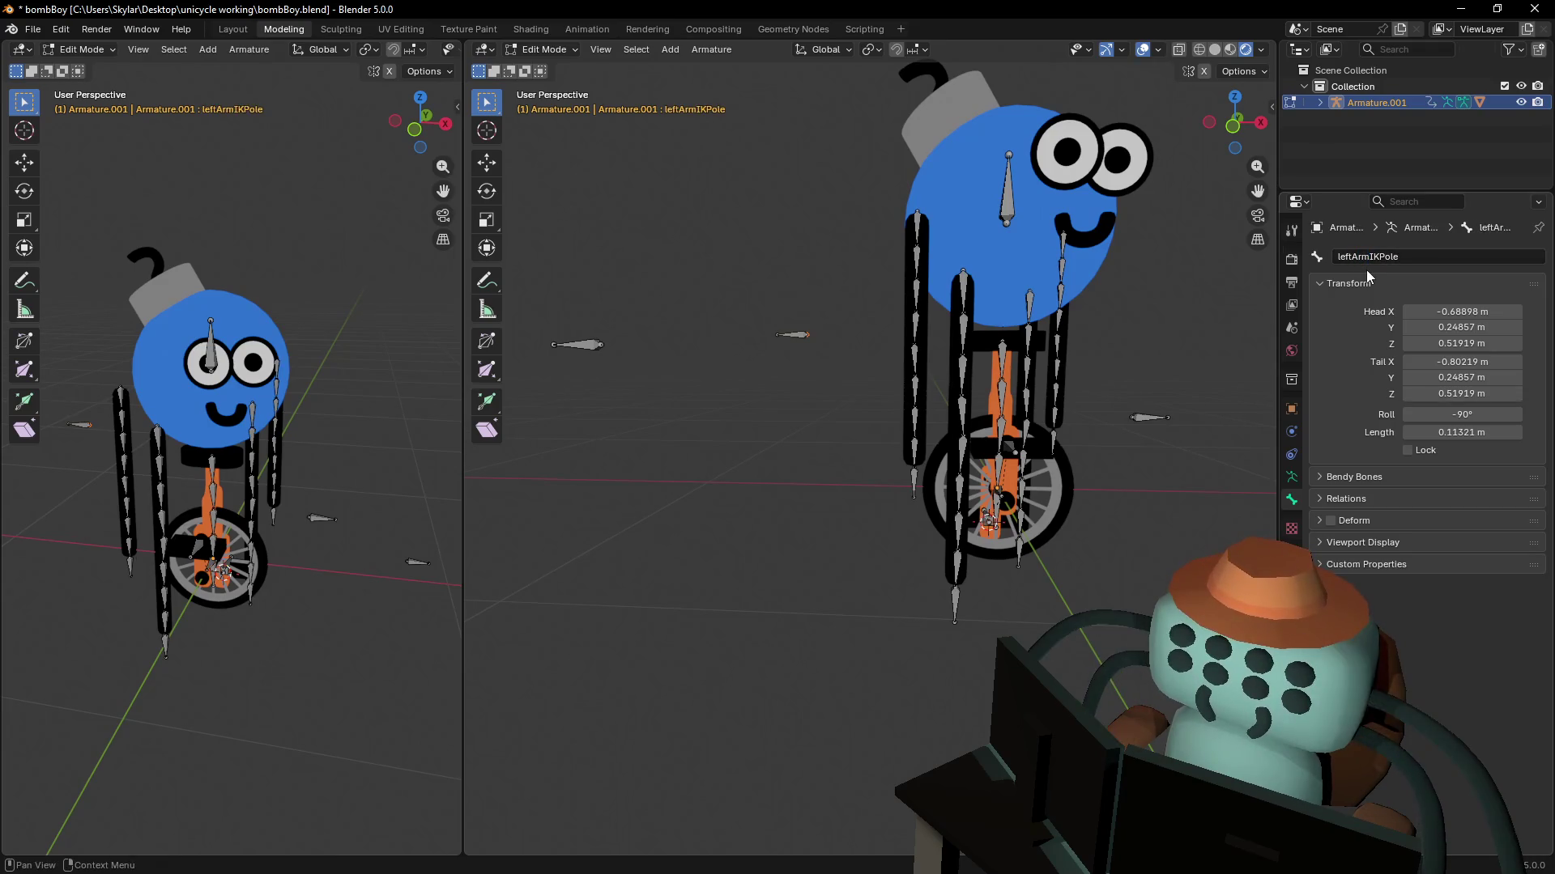
- Rename the other arm pole bone, Bone.028, to rightArmIKPole
left_click(598, 343)
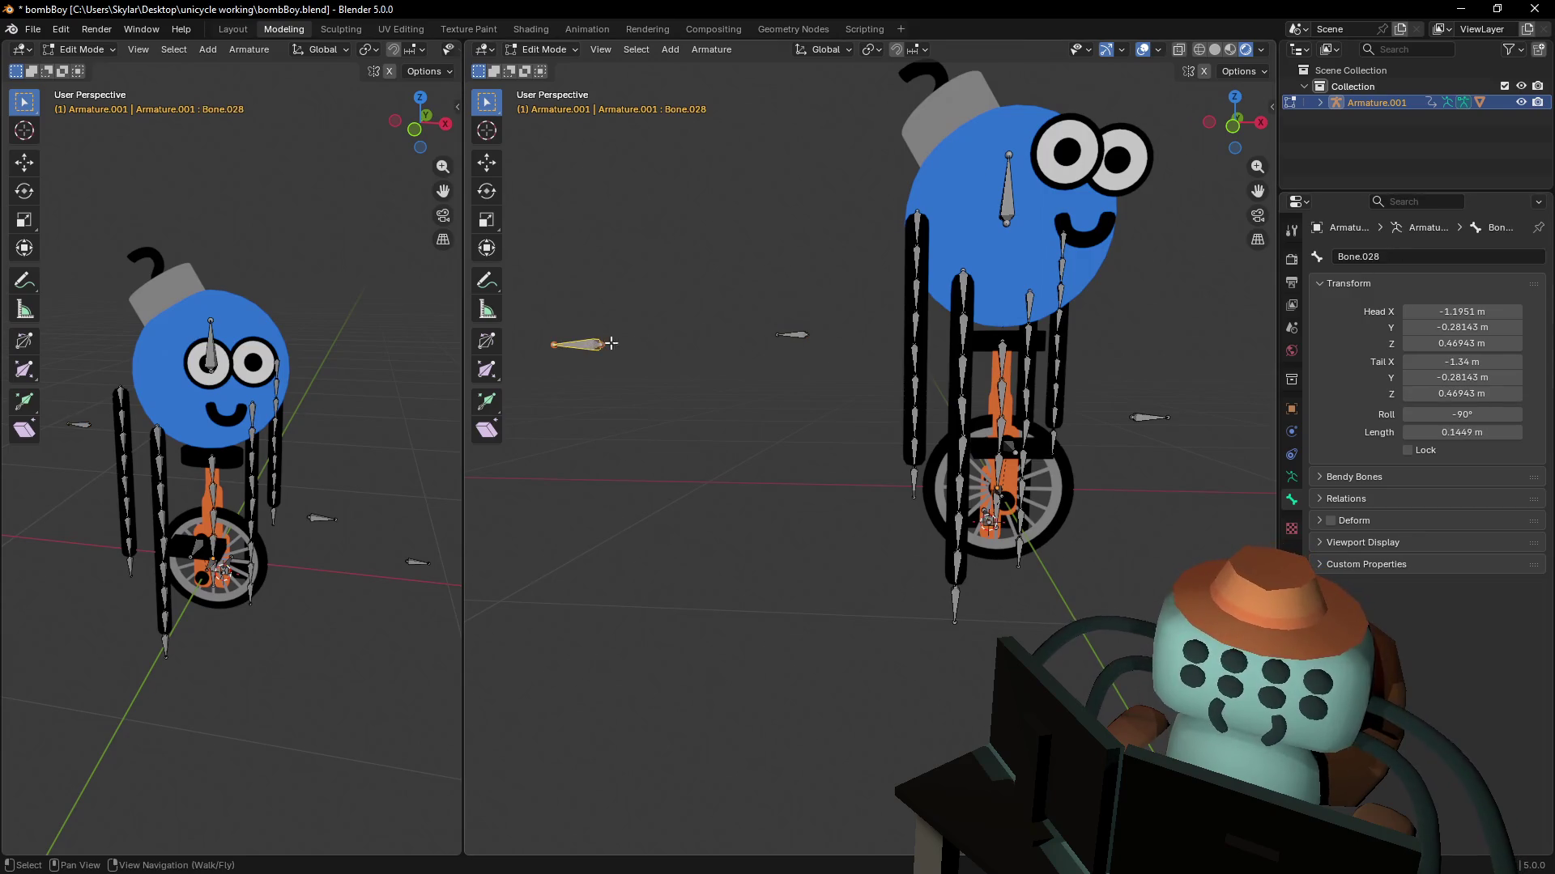
left_click(1428, 256)
type("leftLegIKPole")
left_click(1337, 257)
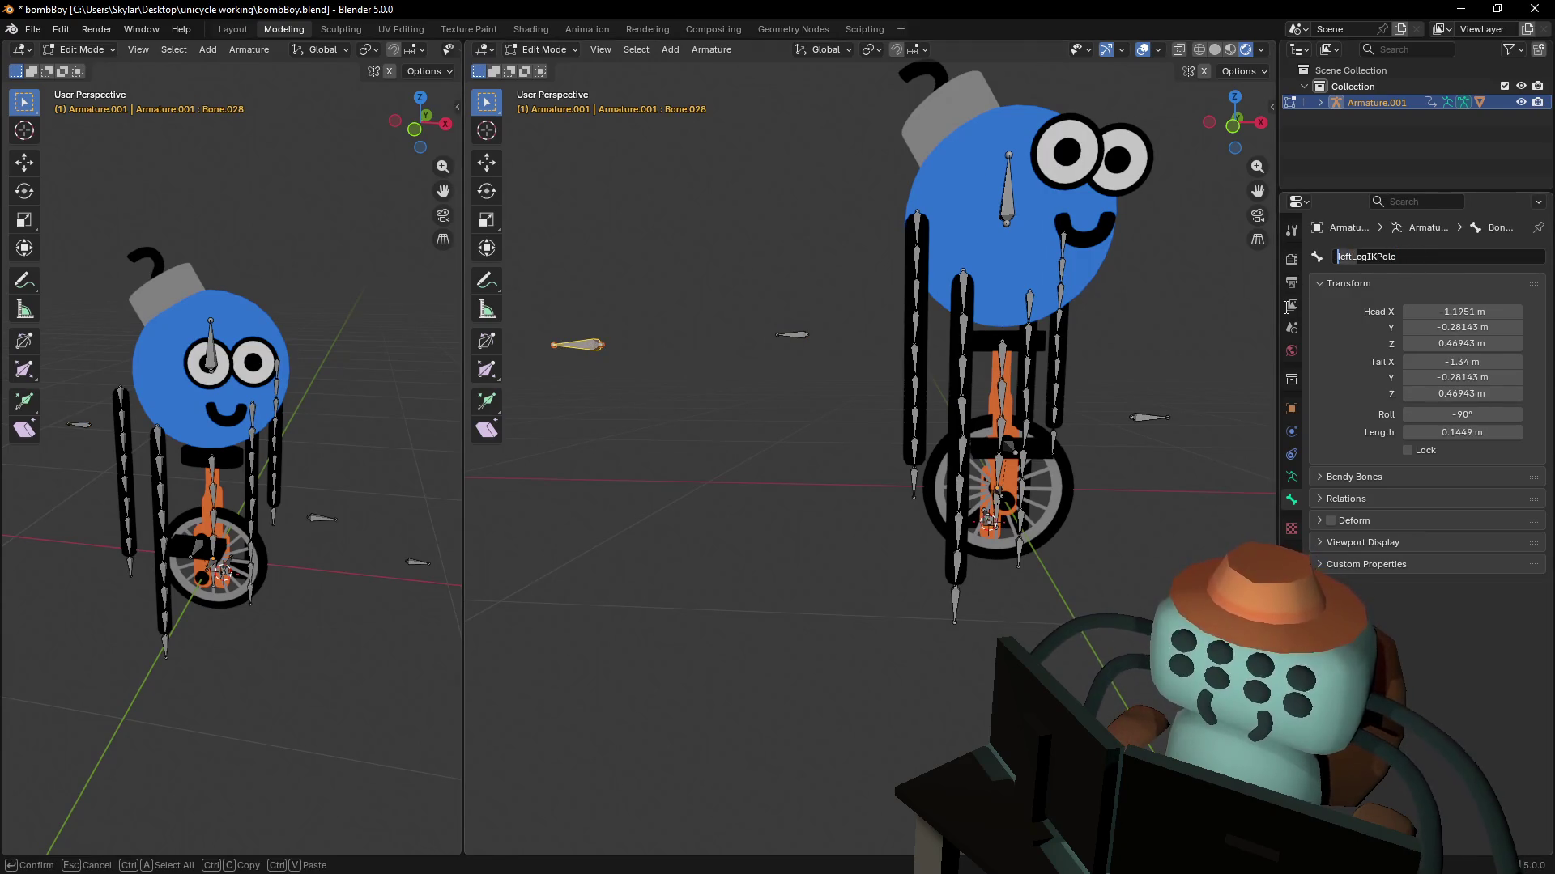
key("Delete")
key("Delete")
key("Delete")
type("right")
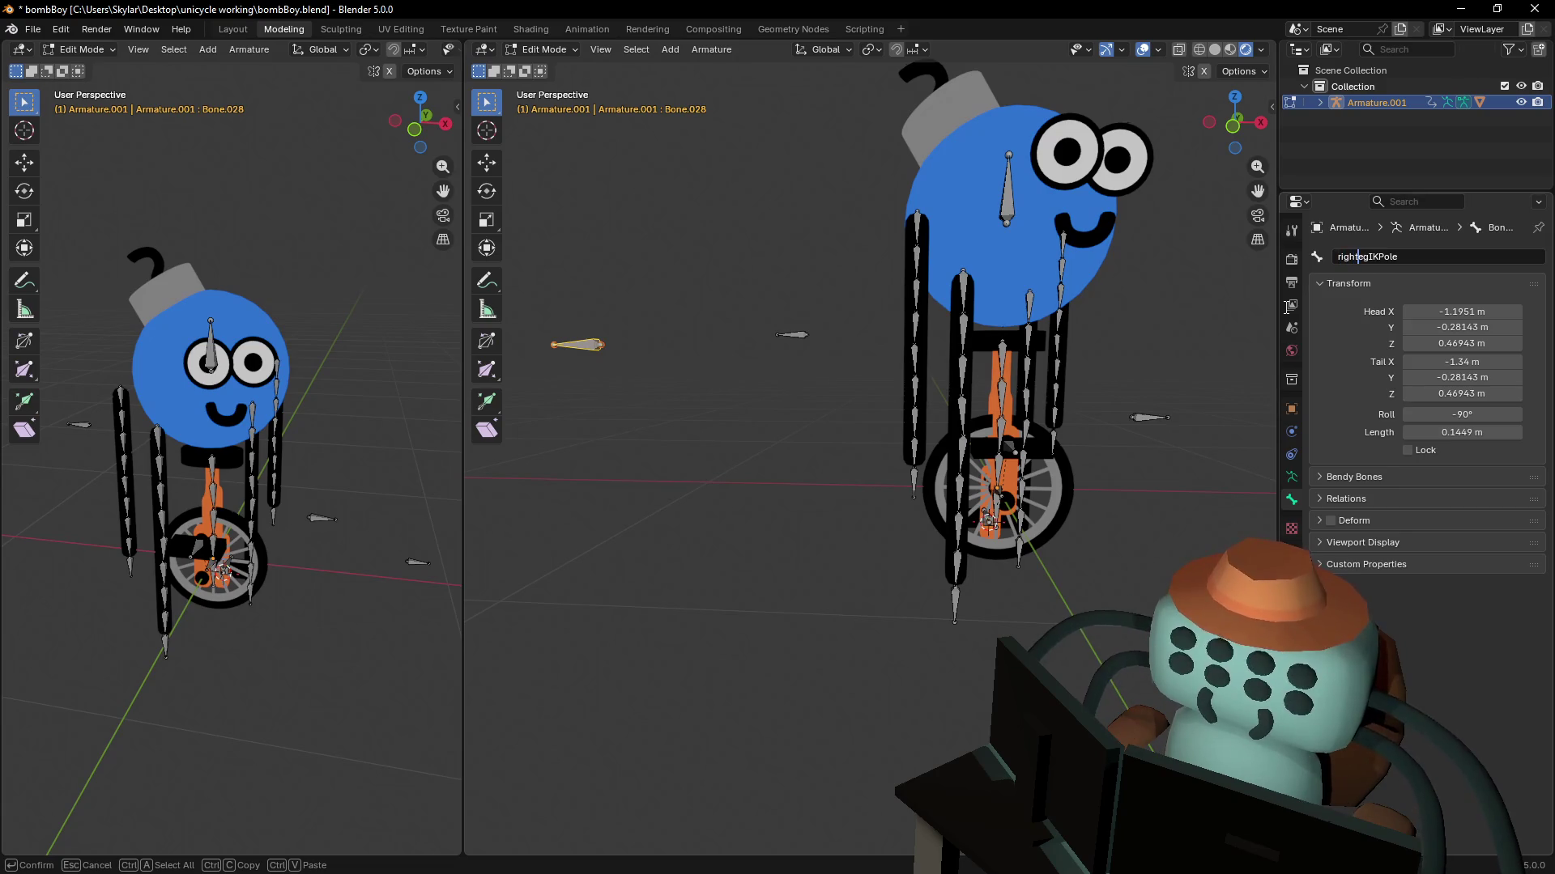
type("Ar")
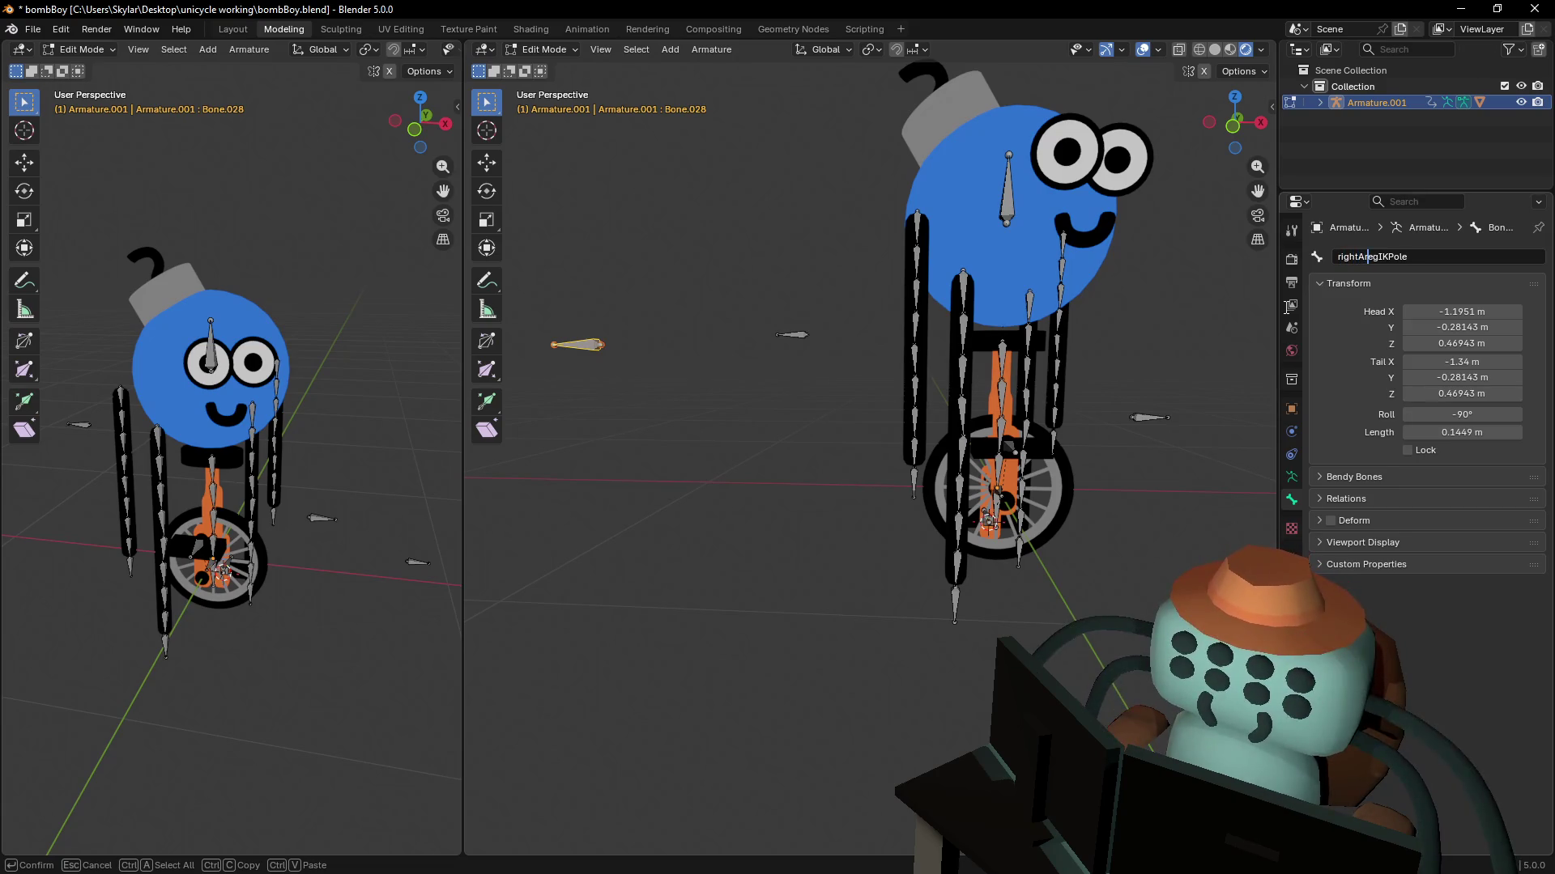
type("m")
key("Delete")
key("Delete")
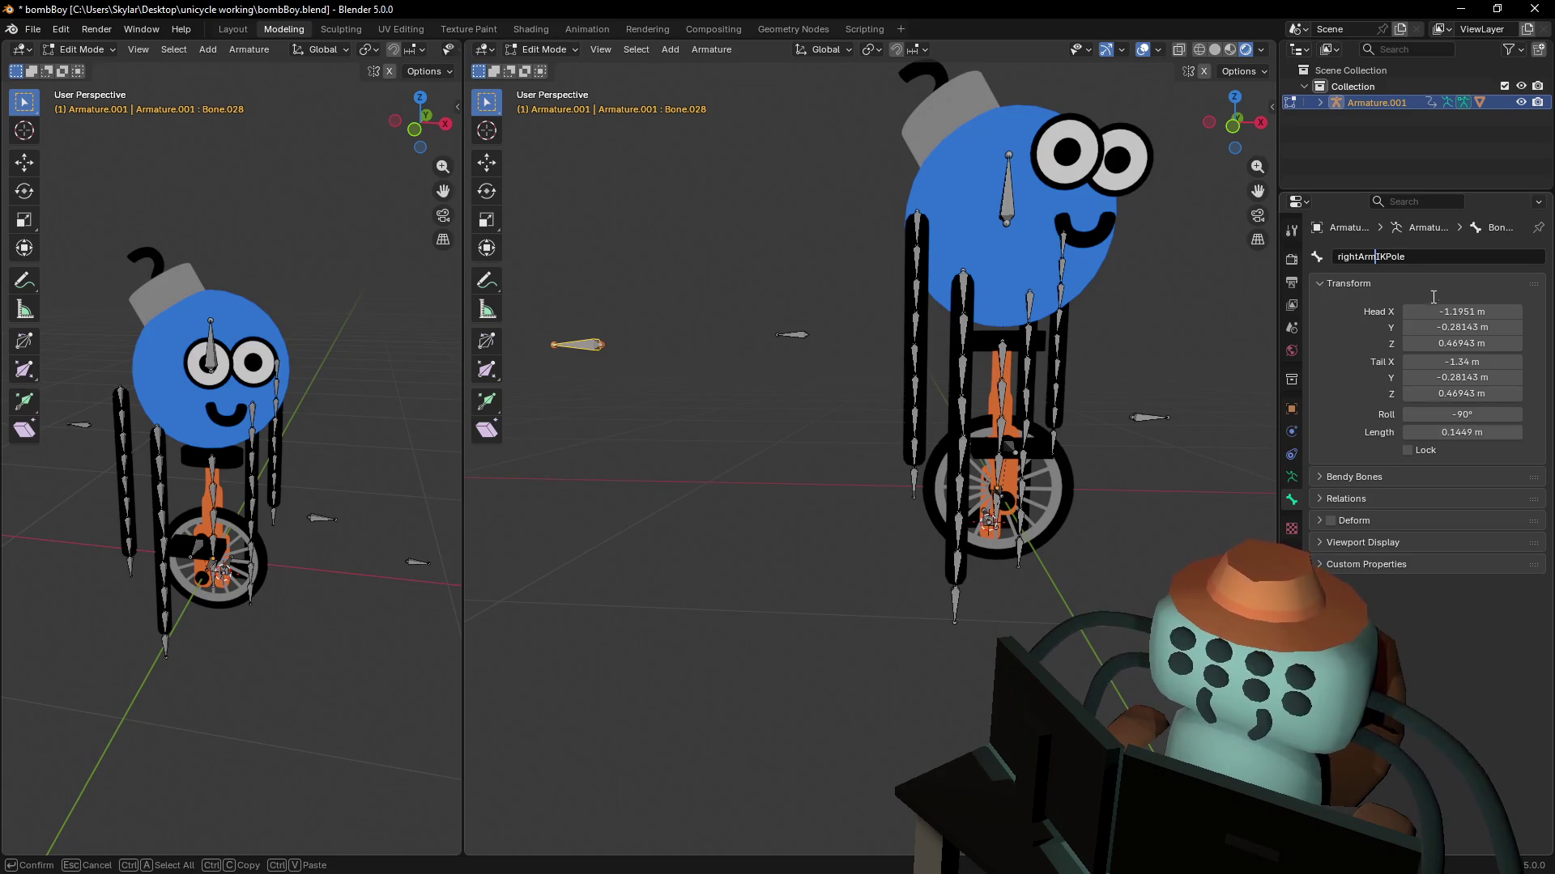
key("Return")
- Verify each pole bone's new name, then return the armature to Object Mode
left_click(783, 339)
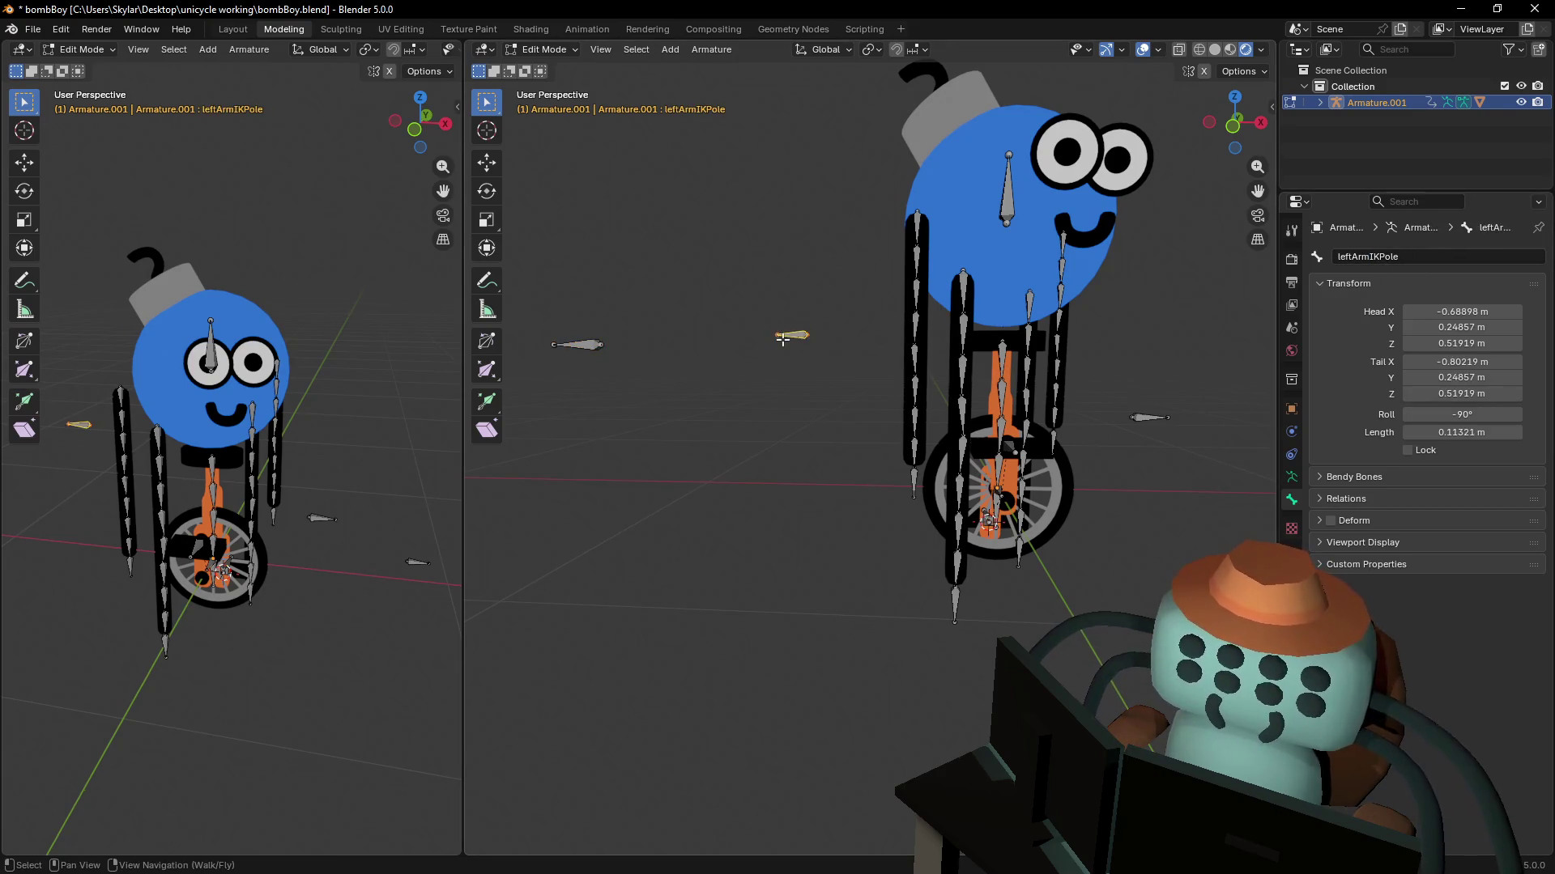
left_click(590, 346)
key("shift+grave")
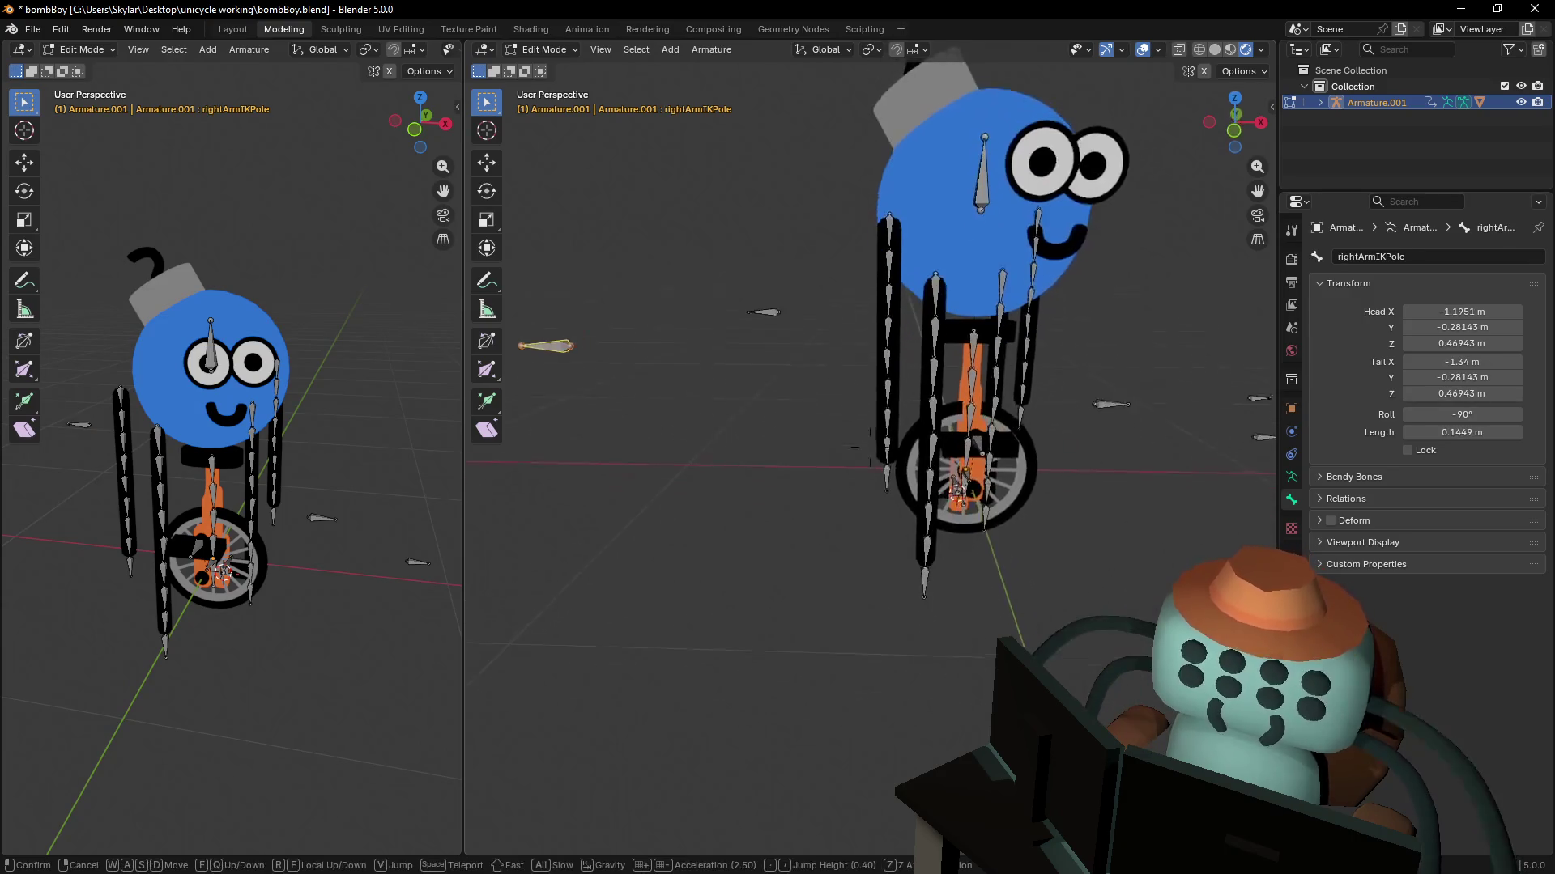
left_click(1024, 444)
left_click(970, 439)
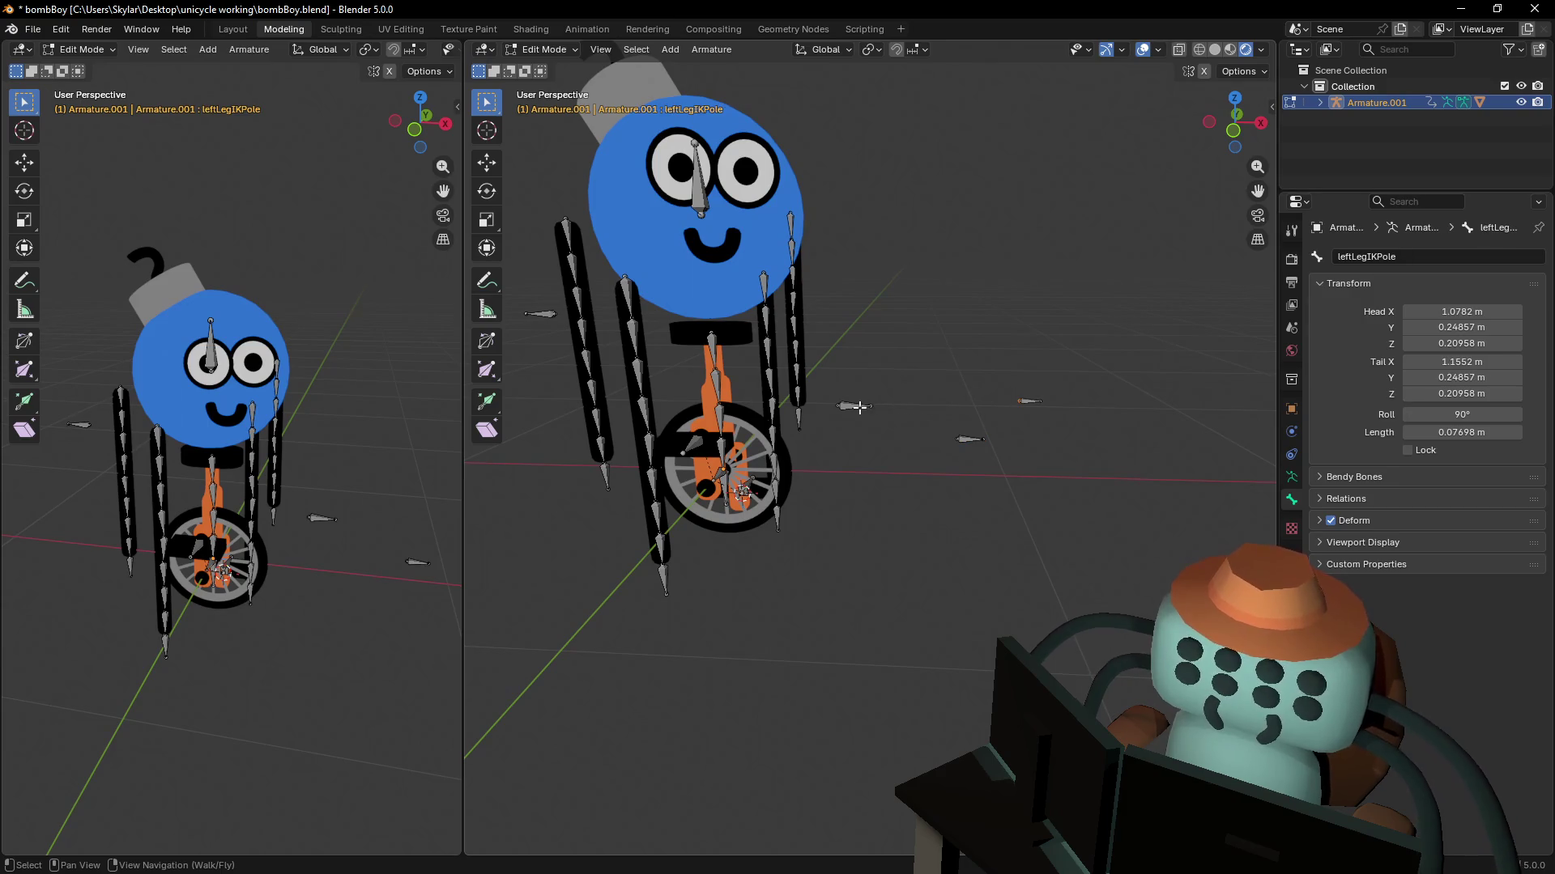
left_click(860, 407)
left_click(1022, 401)
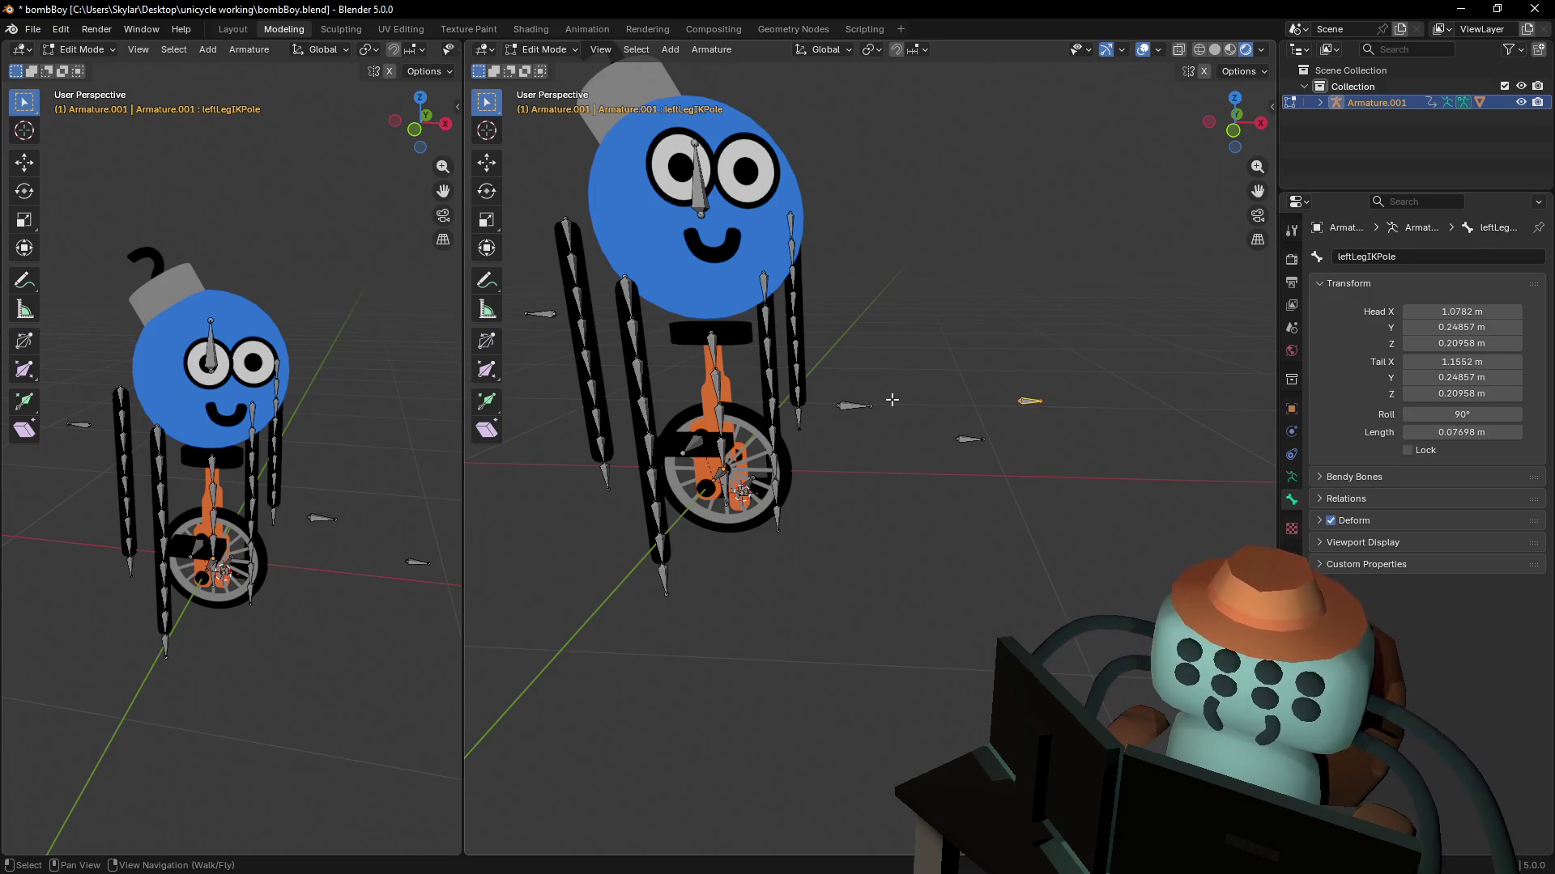
left_click(852, 408)
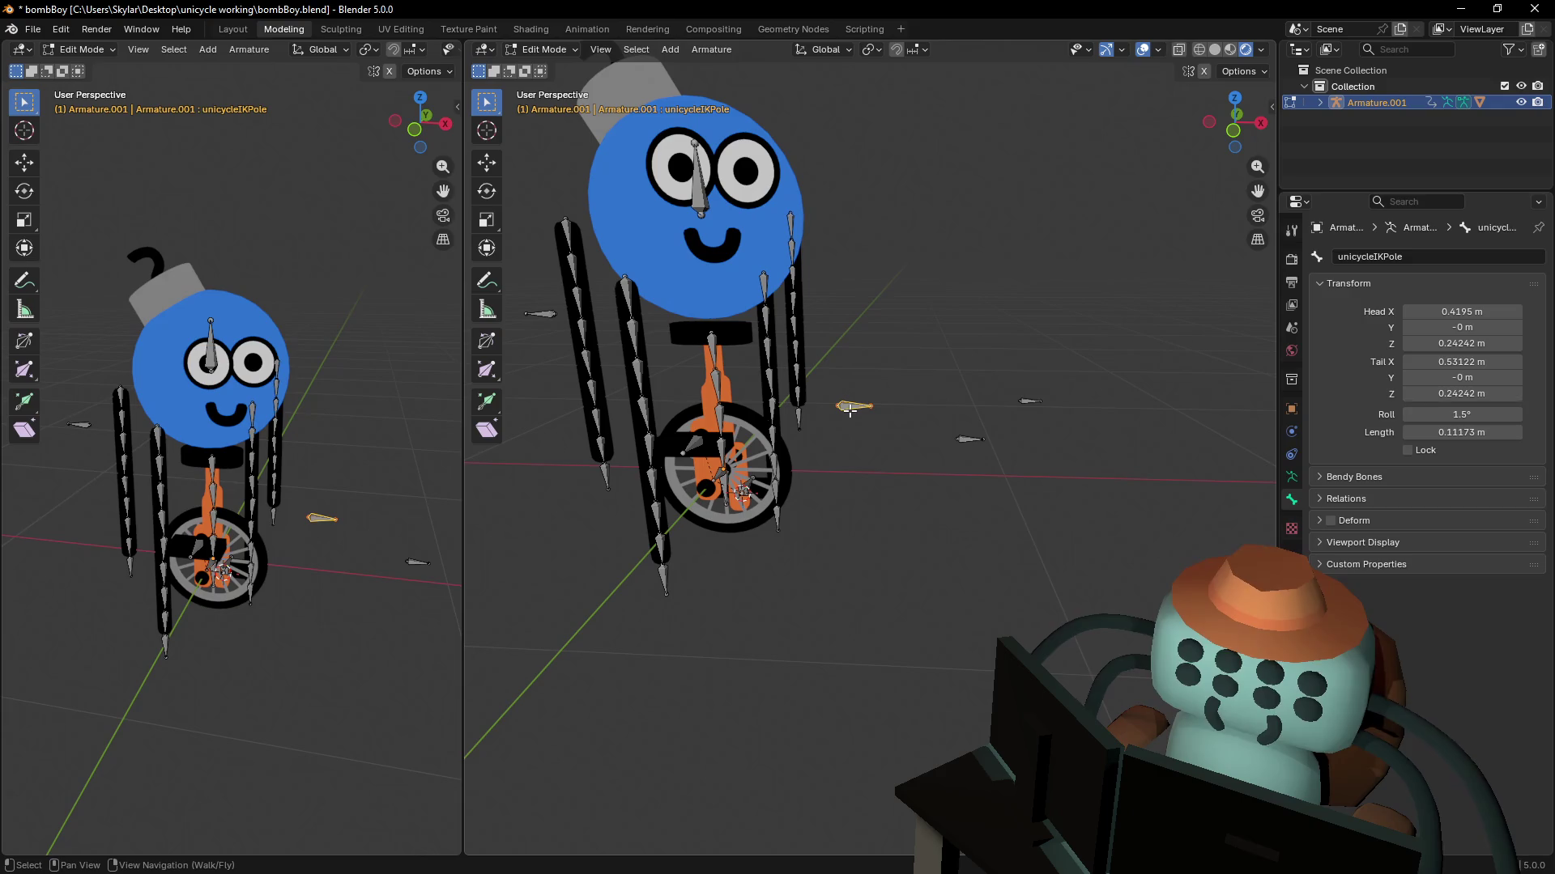
left_click(970, 438)
mouse_move(852, 481)
right_mouse_down()
mouse_move(871, 446)
mouse_move(496, 132)
right_mouse_up()
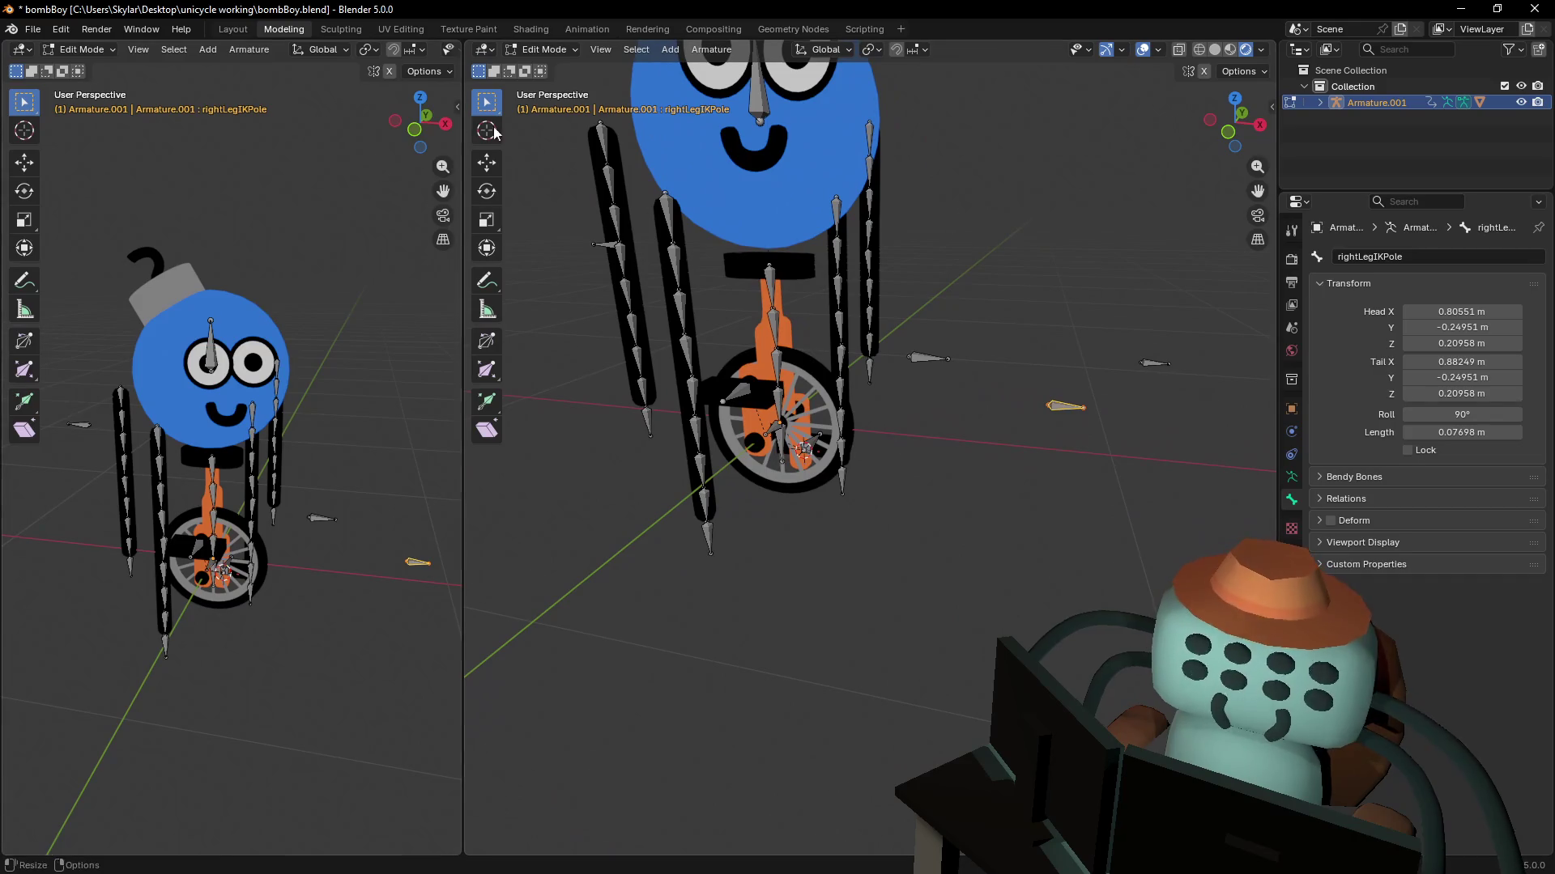
left_click(543, 50)
left_click(536, 70)
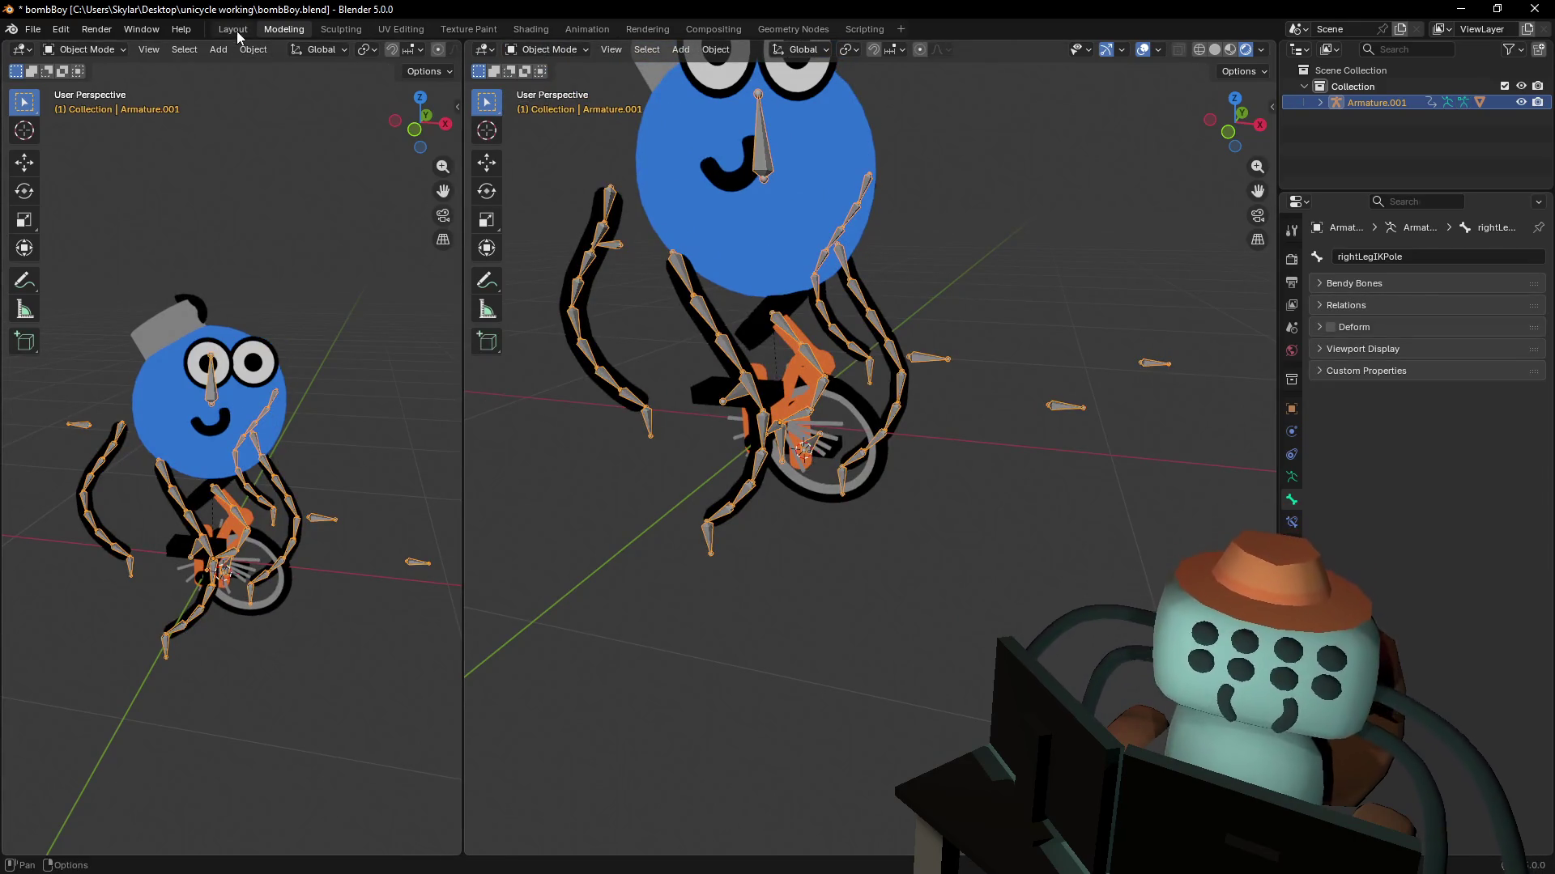
- Select the blue Roundcube body mesh and switch it to Weight Paint mode
left_click(548, 50)
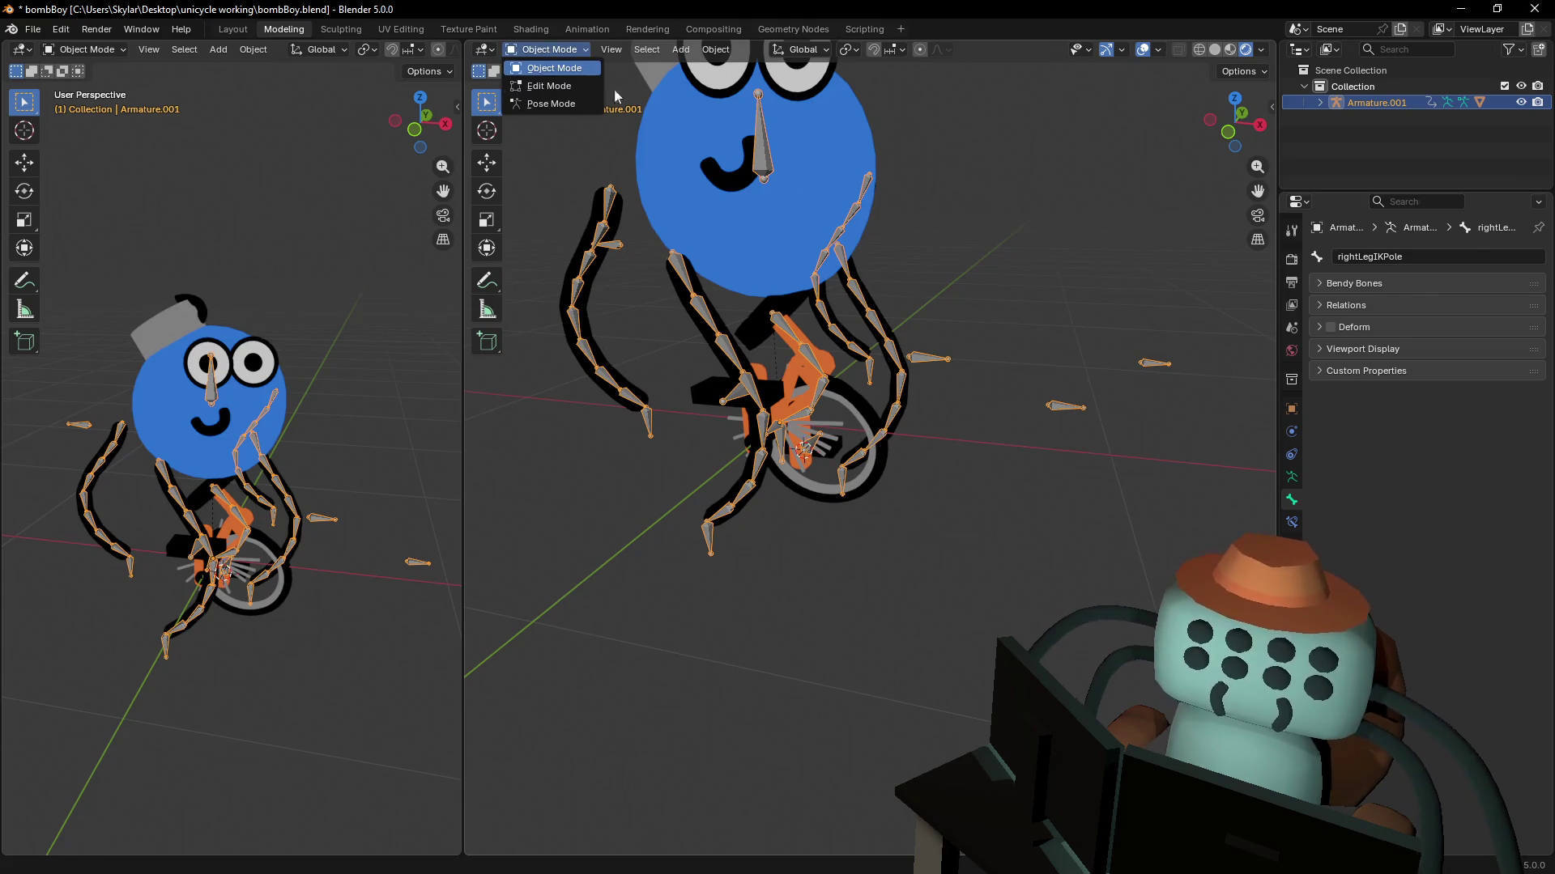
left_click(686, 136)
left_click(534, 52)
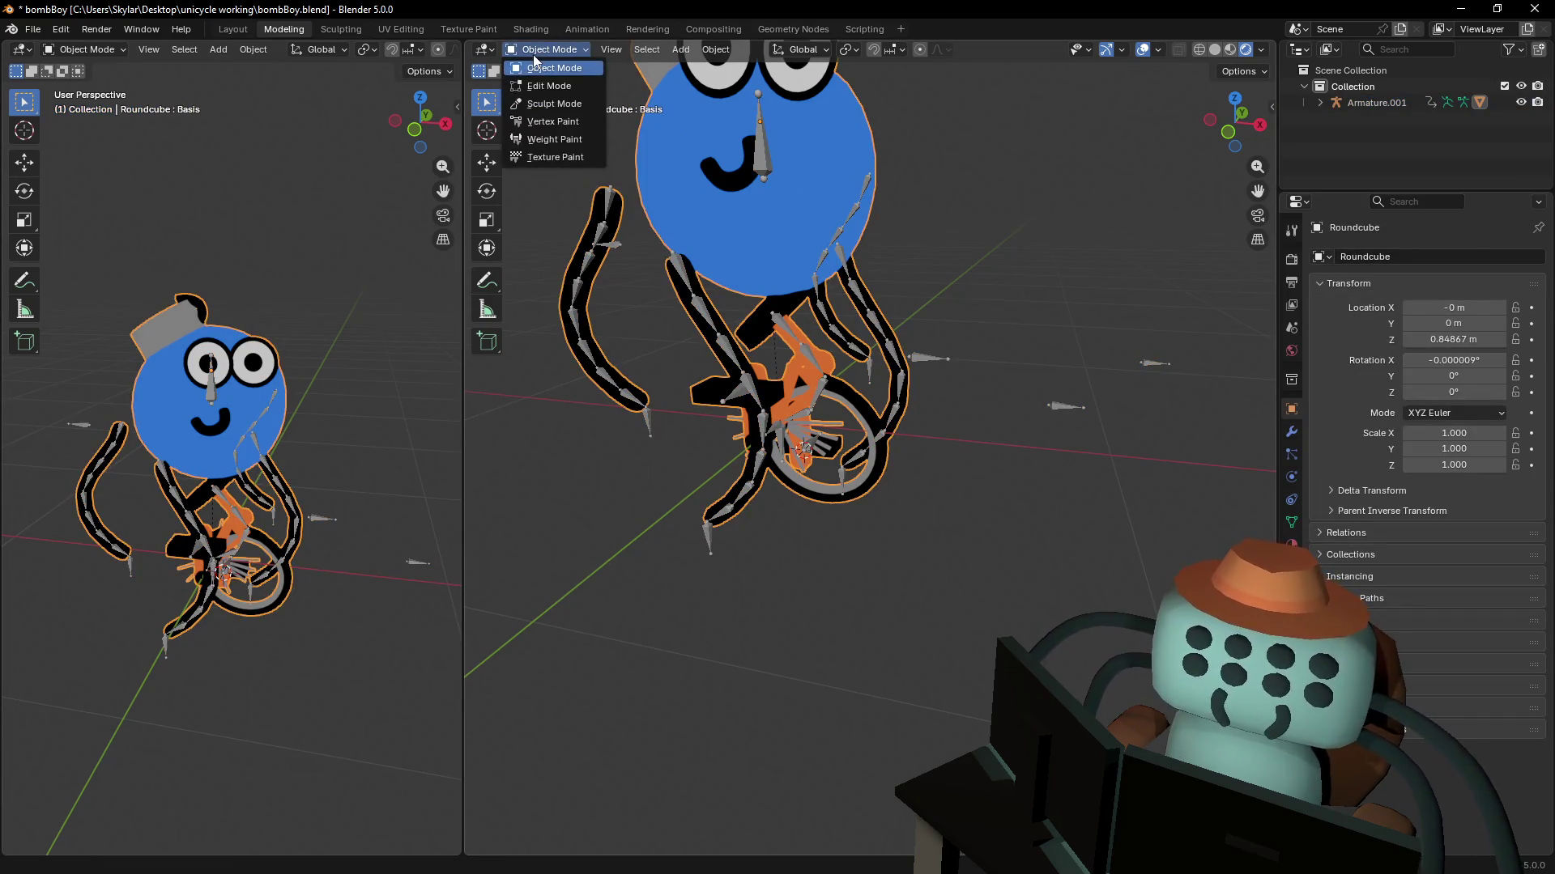
left_click(559, 140)
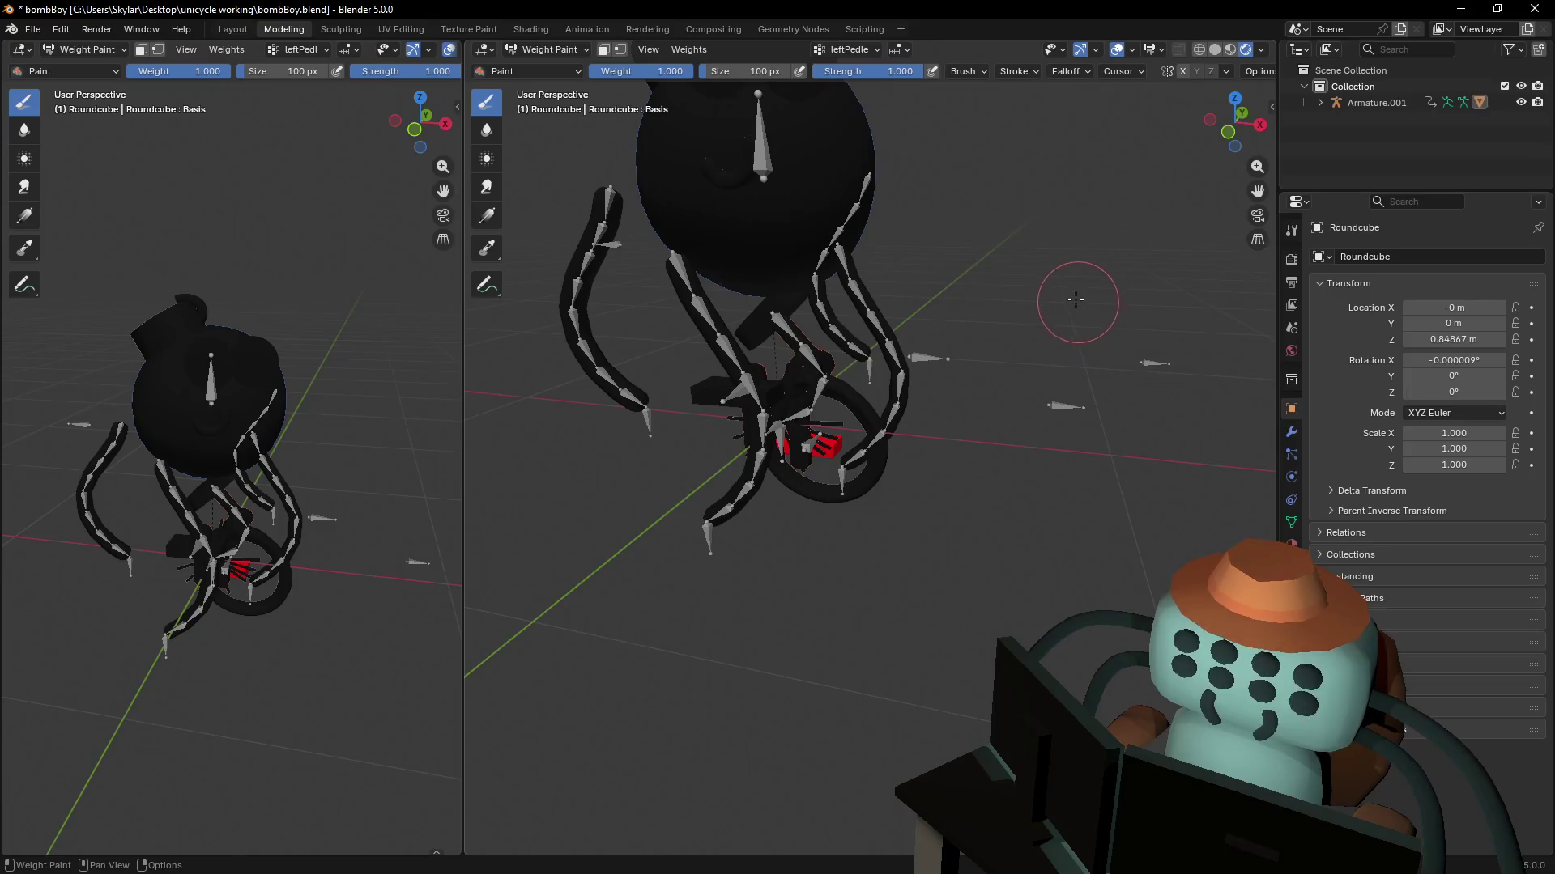
- In Edit Mode pick the pedal face, select all, and return to Weight Paint
key("Tab")
scroll(729, 308, "up", 5)
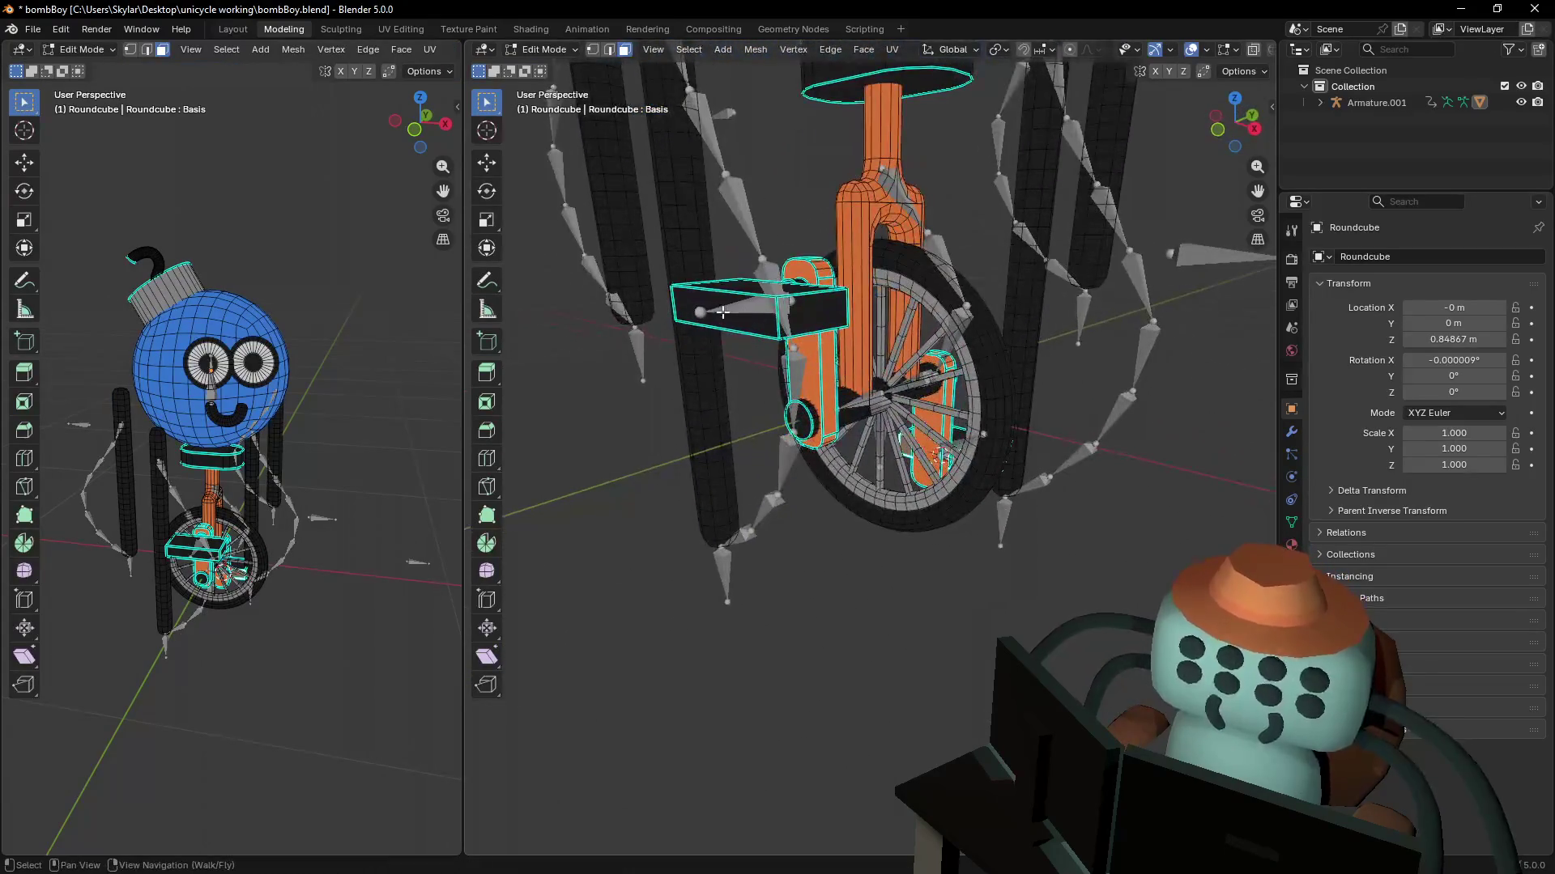
left_click(729, 309)
scroll(754, 260, "down", 5)
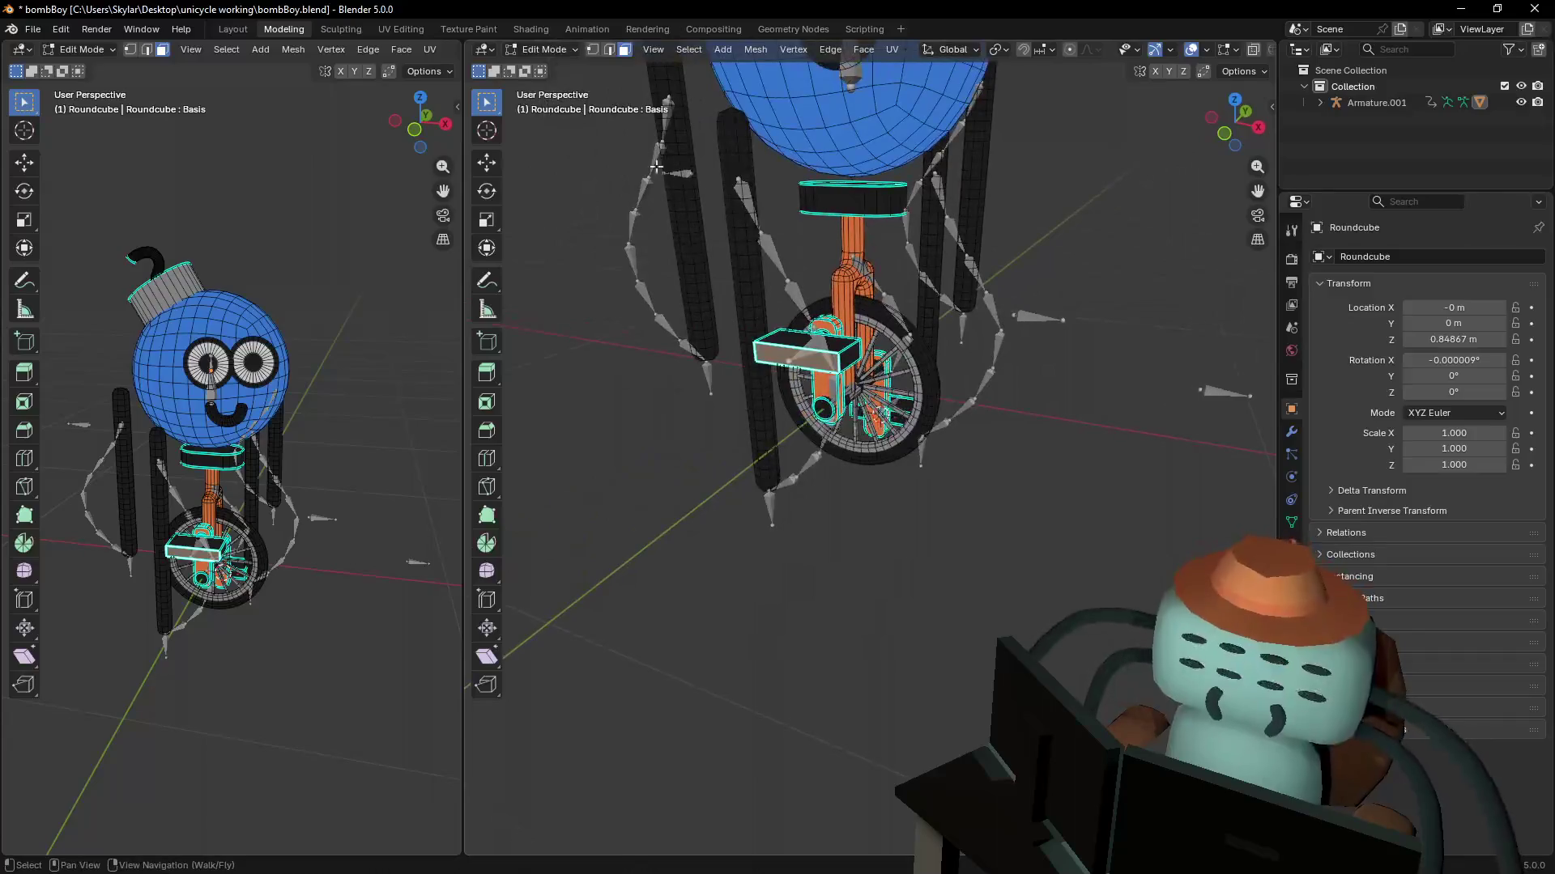
key("a")
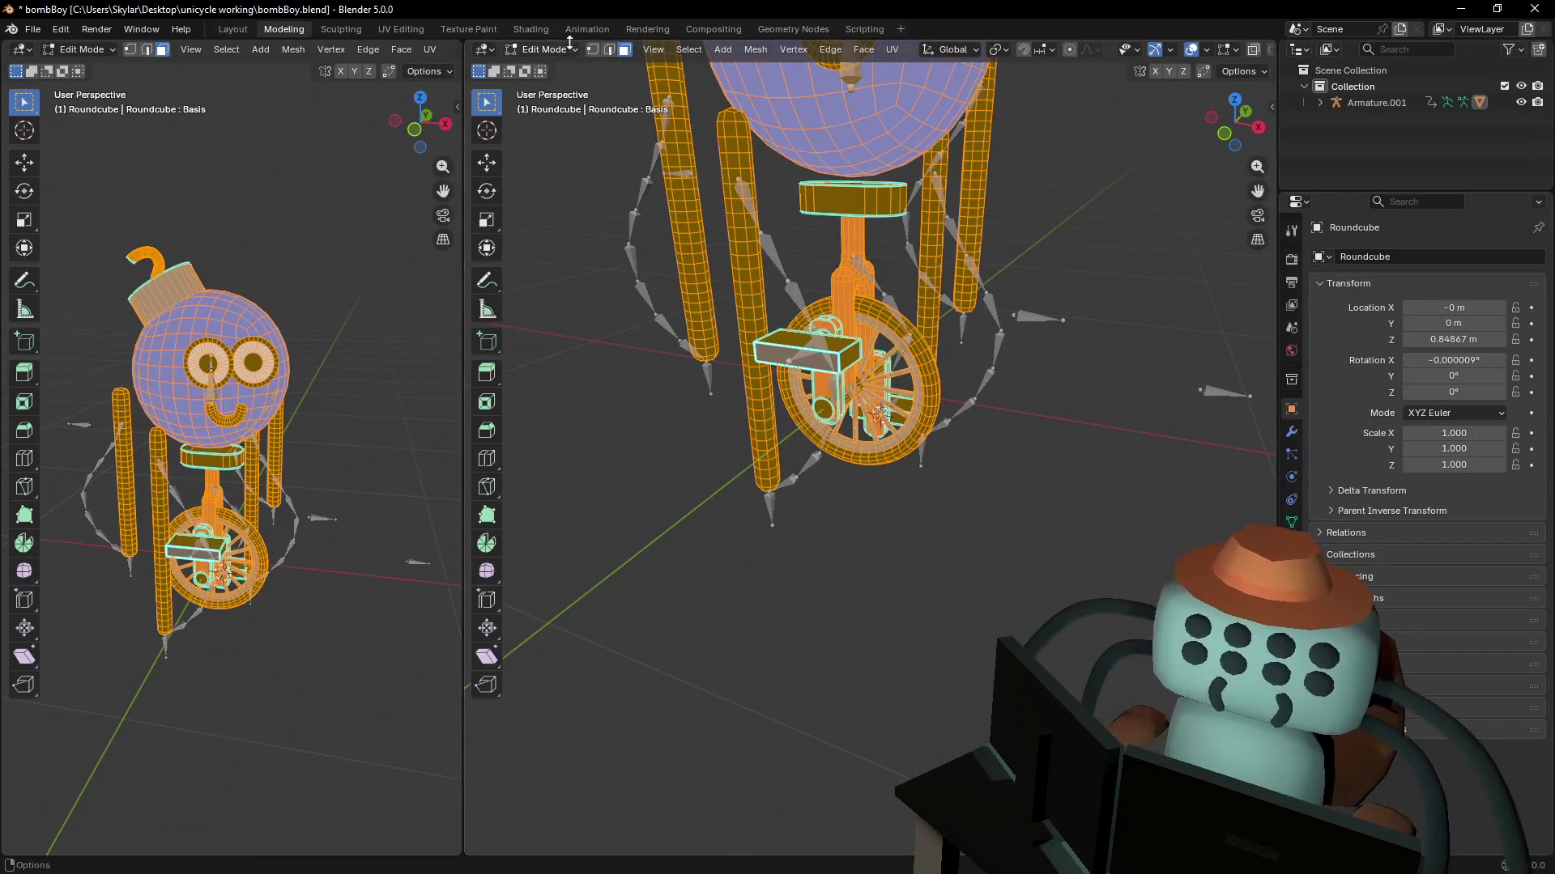
left_click(538, 49)
left_click(555, 139)
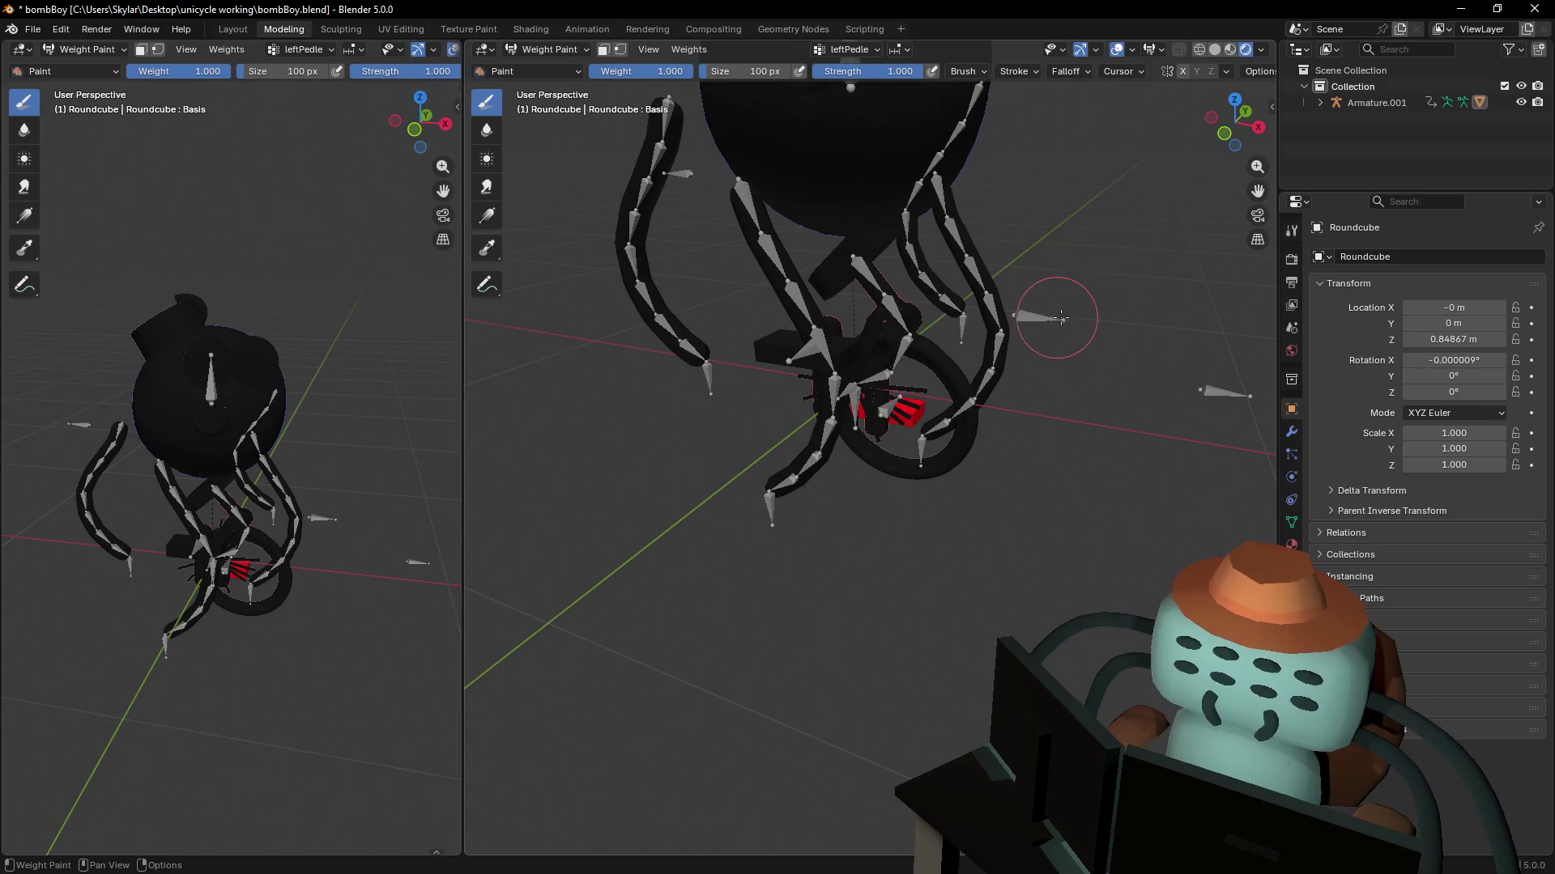
- Check the weight brush settings and set the brush falloff to Constant
right_click(1126, 291)
middle_click_drag(1145, 197, 1108, 241)
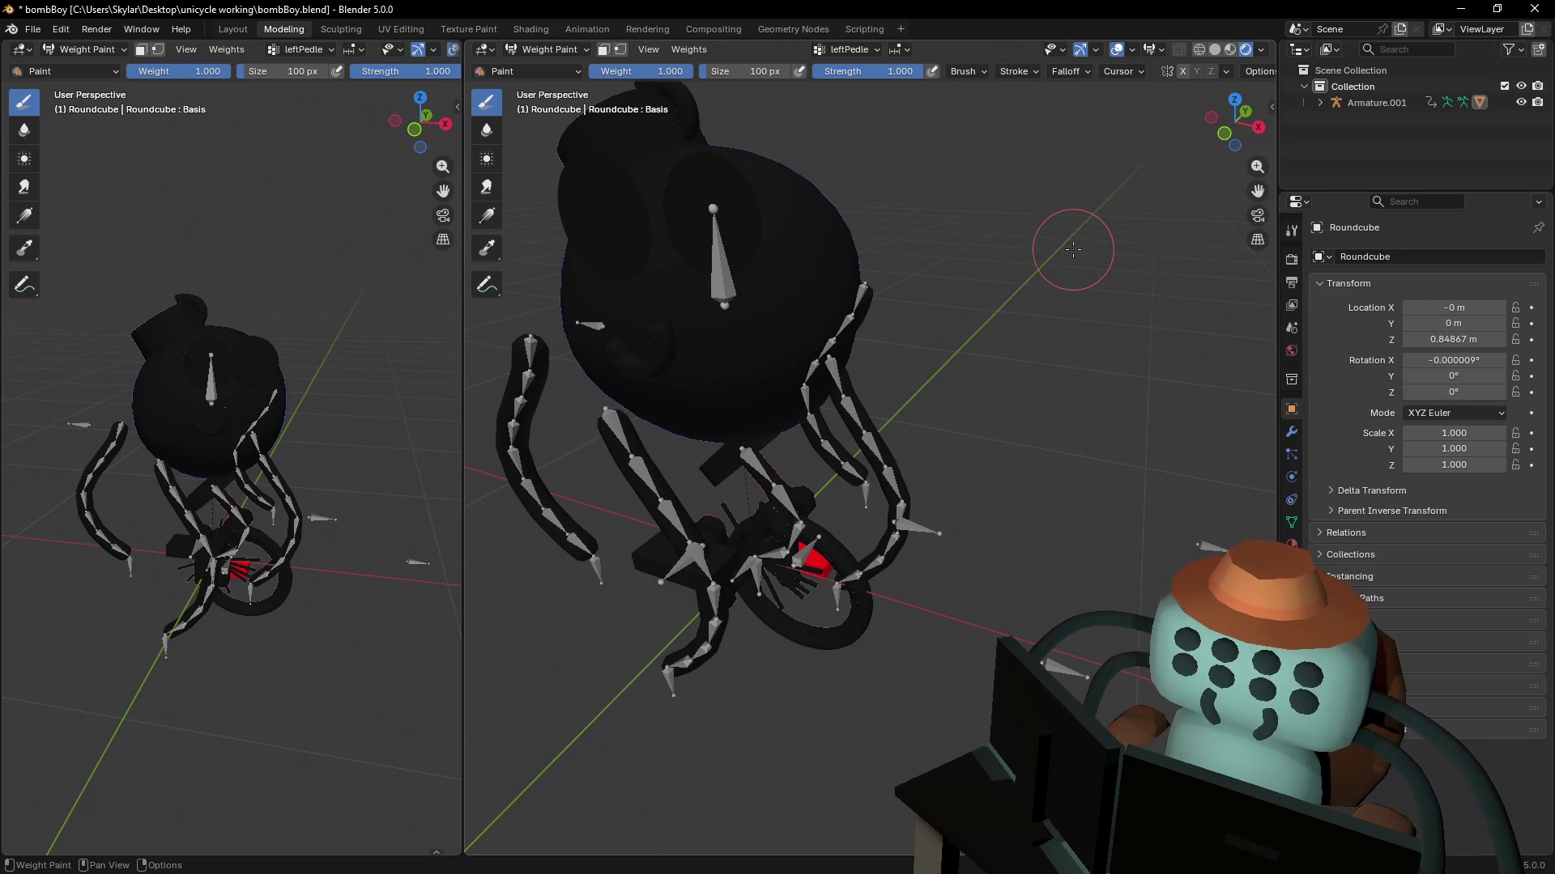
right_click(1056, 305)
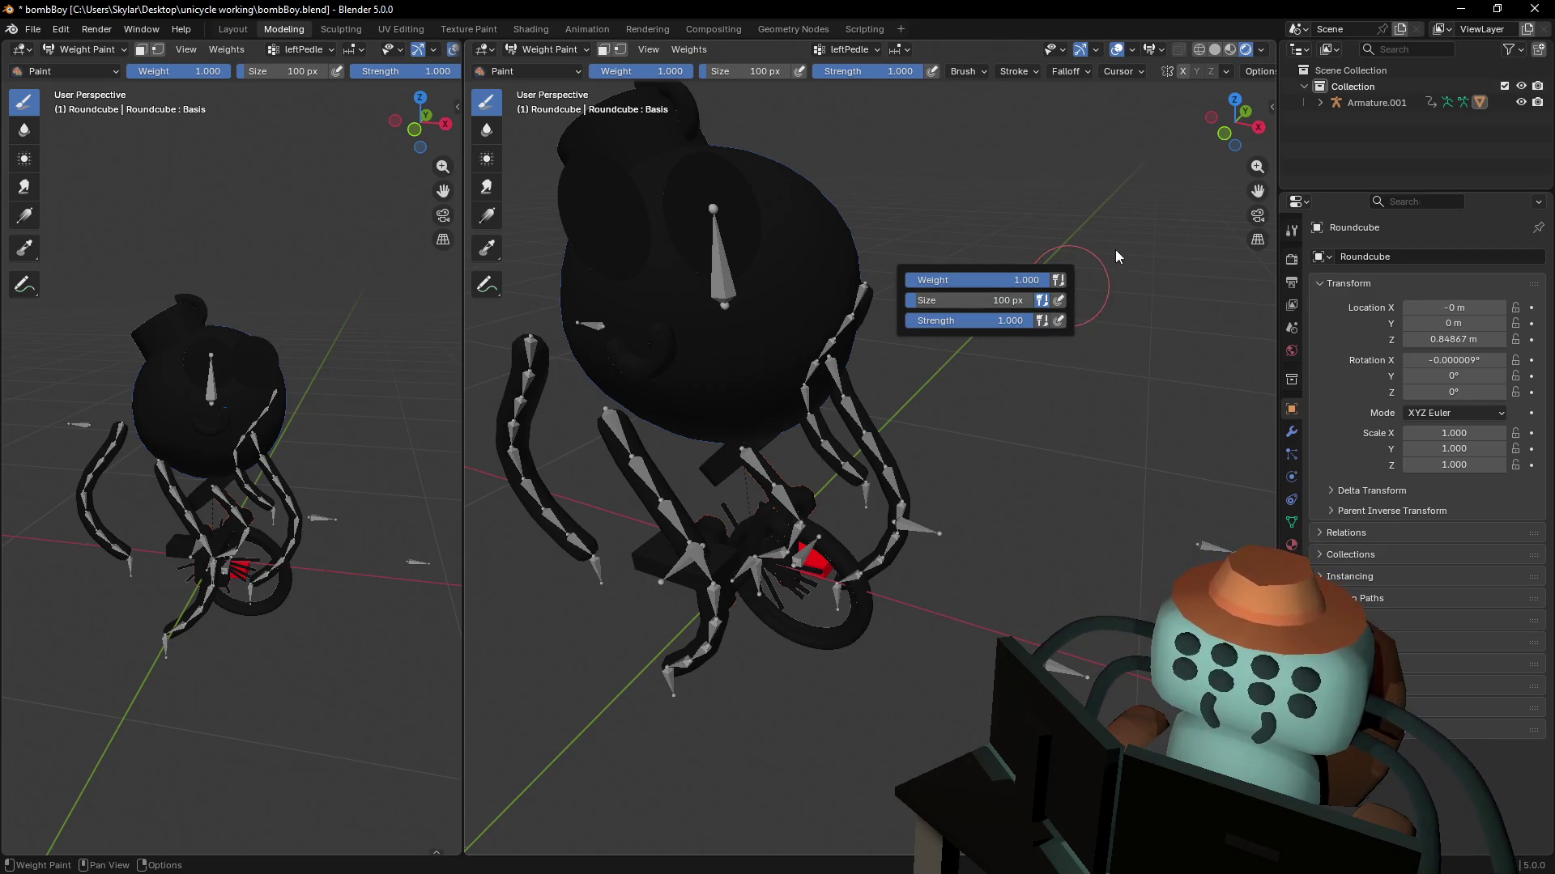
mouse_move(1058, 313)
middle_mouse_down()
mouse_move(1074, 328)
mouse_move(1065, 300)
middle_mouse_up()
right_click(1066, 300)
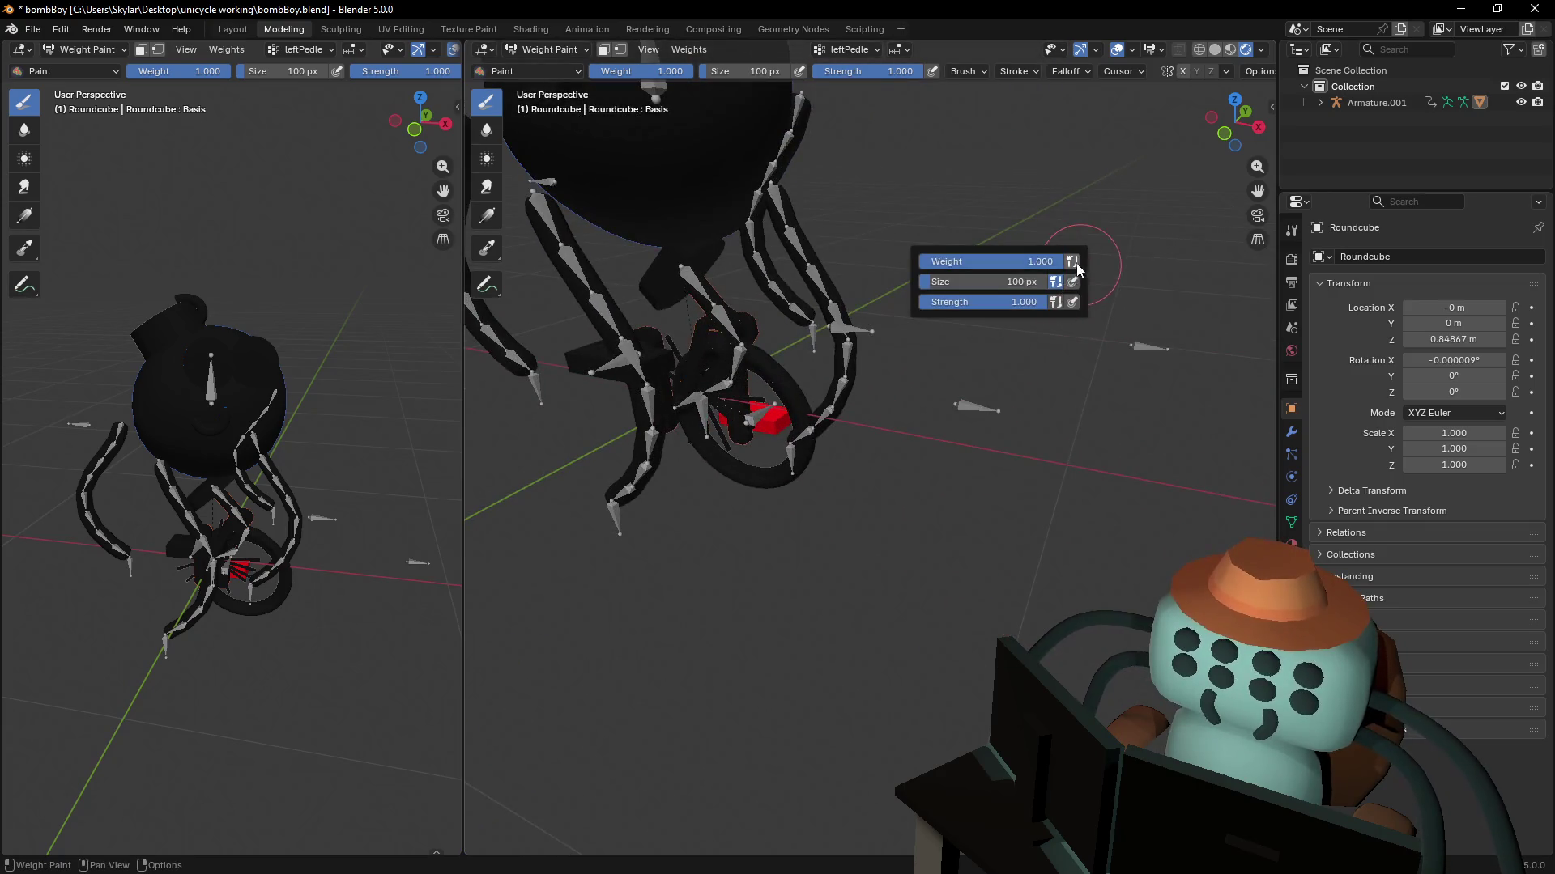
mouse_move(1053, 261)
left_mouse_down()
mouse_move(989, 261)
mouse_move(1081, 261)
left_mouse_up()
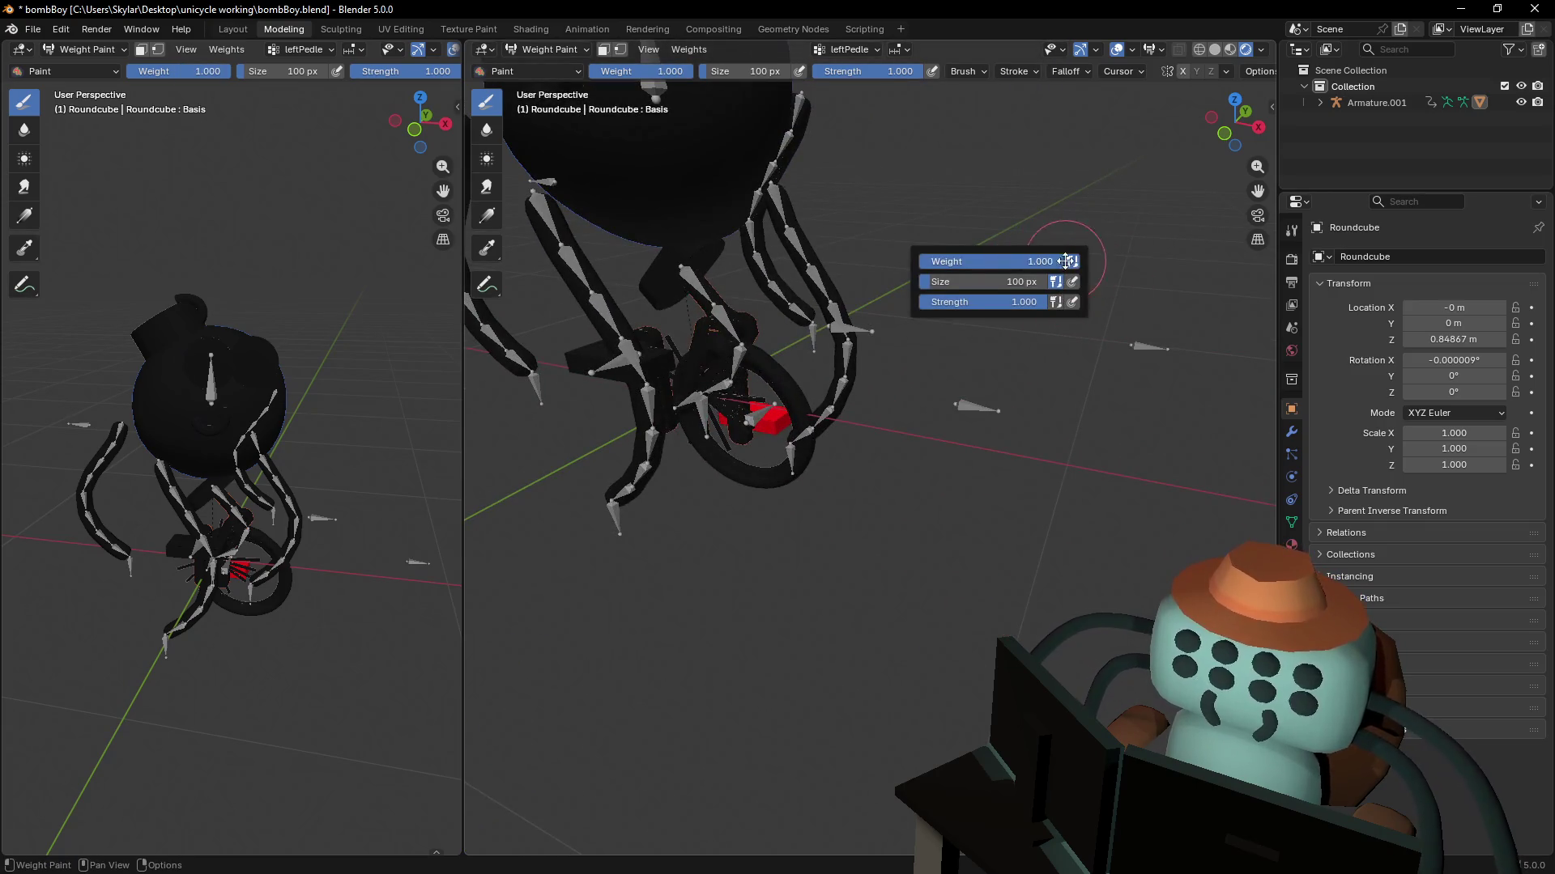
middle_click_drag(1034, 234, 1044, 268)
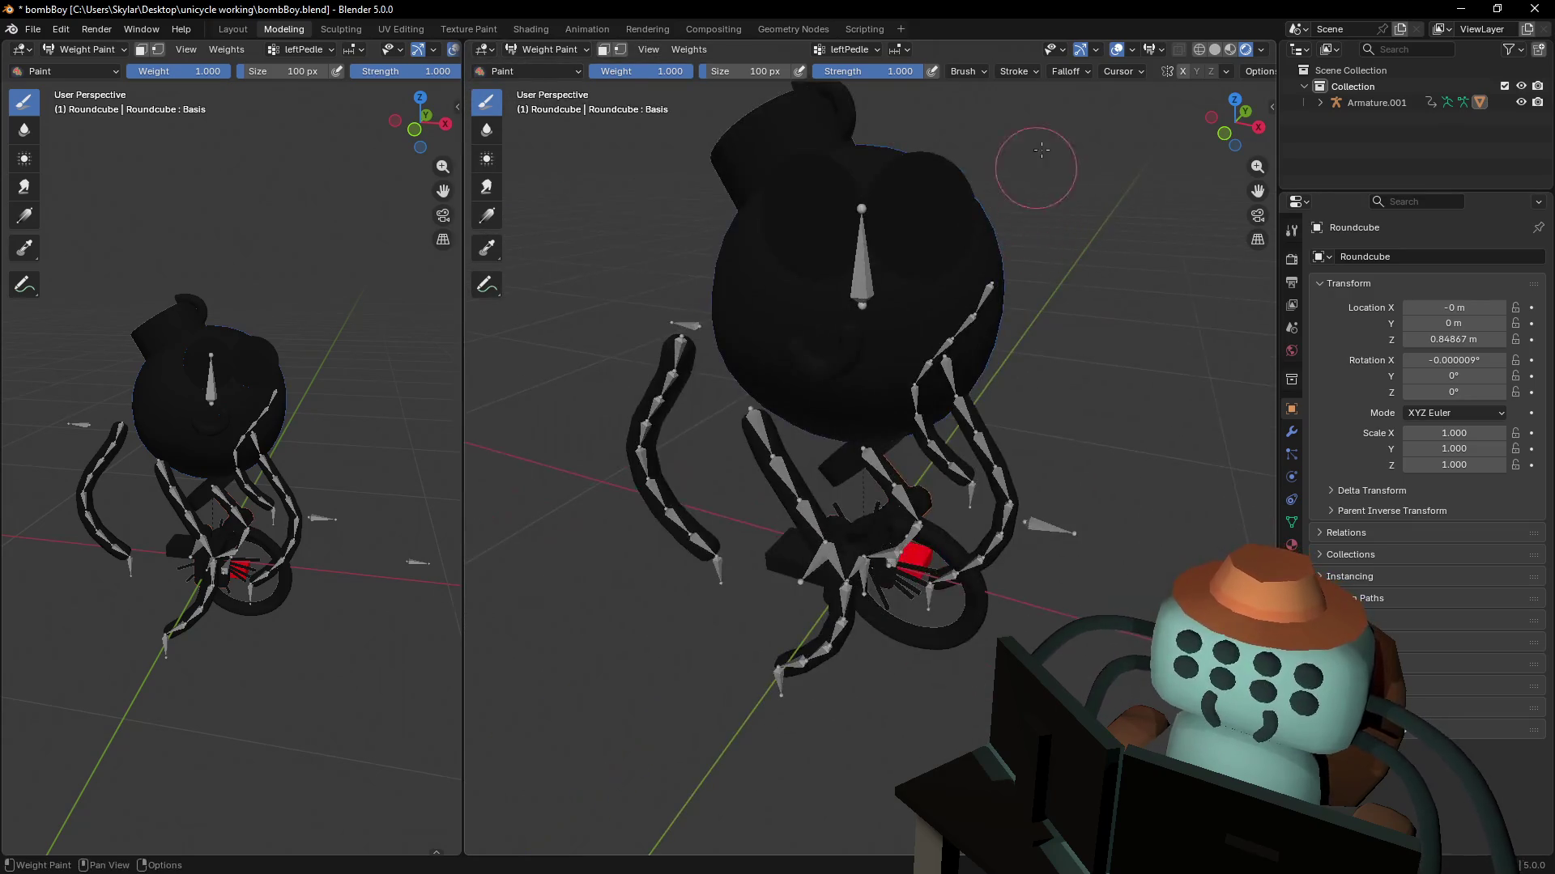
left_click(1014, 71)
mouse_move(1065, 71)
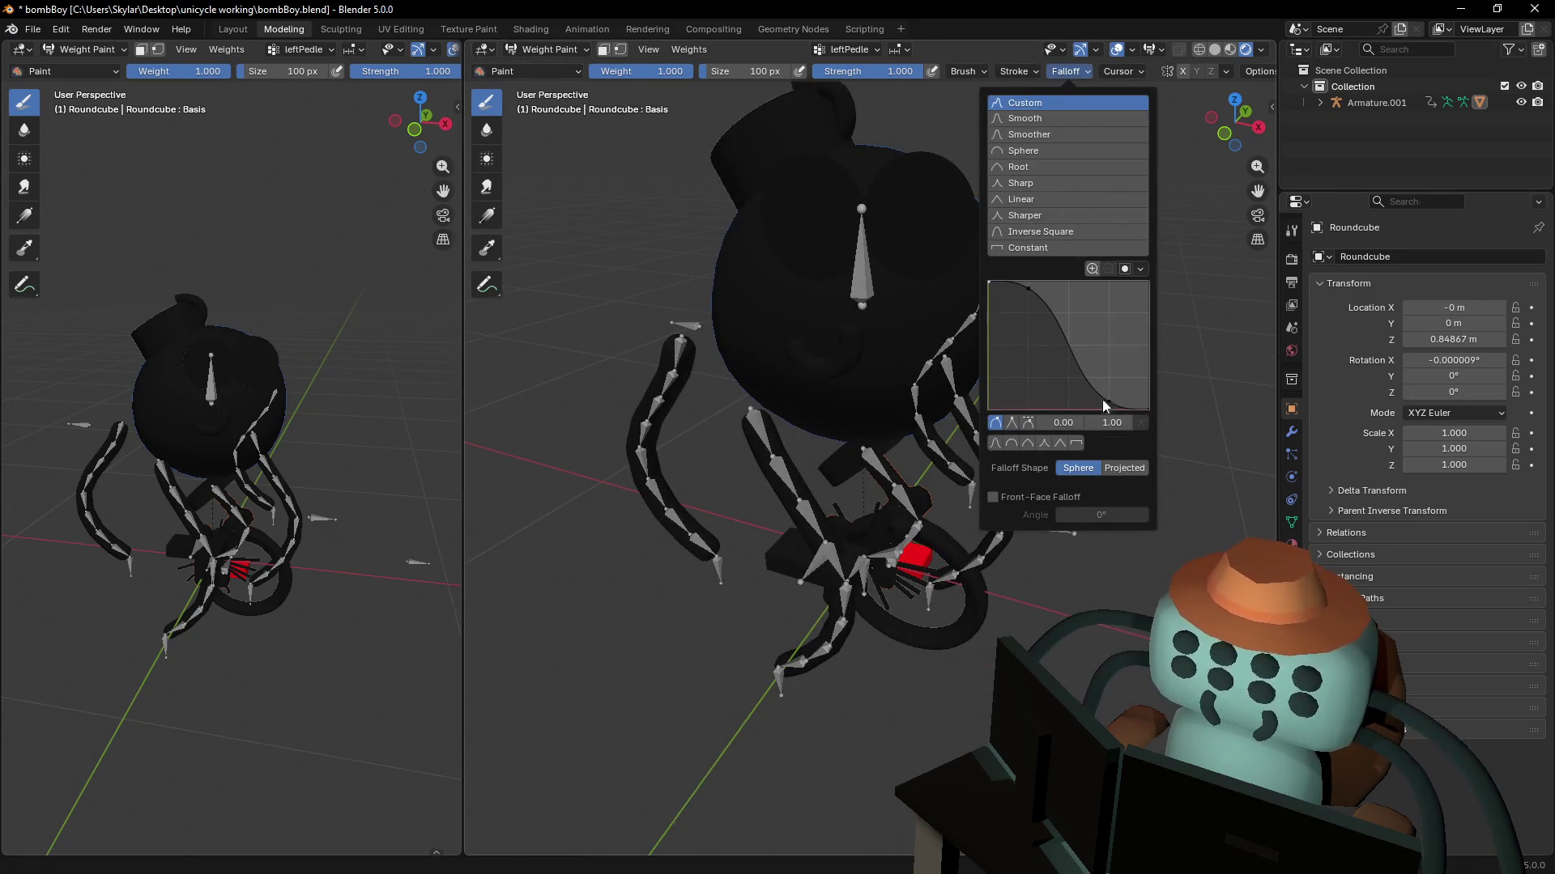
left_click(1075, 444)
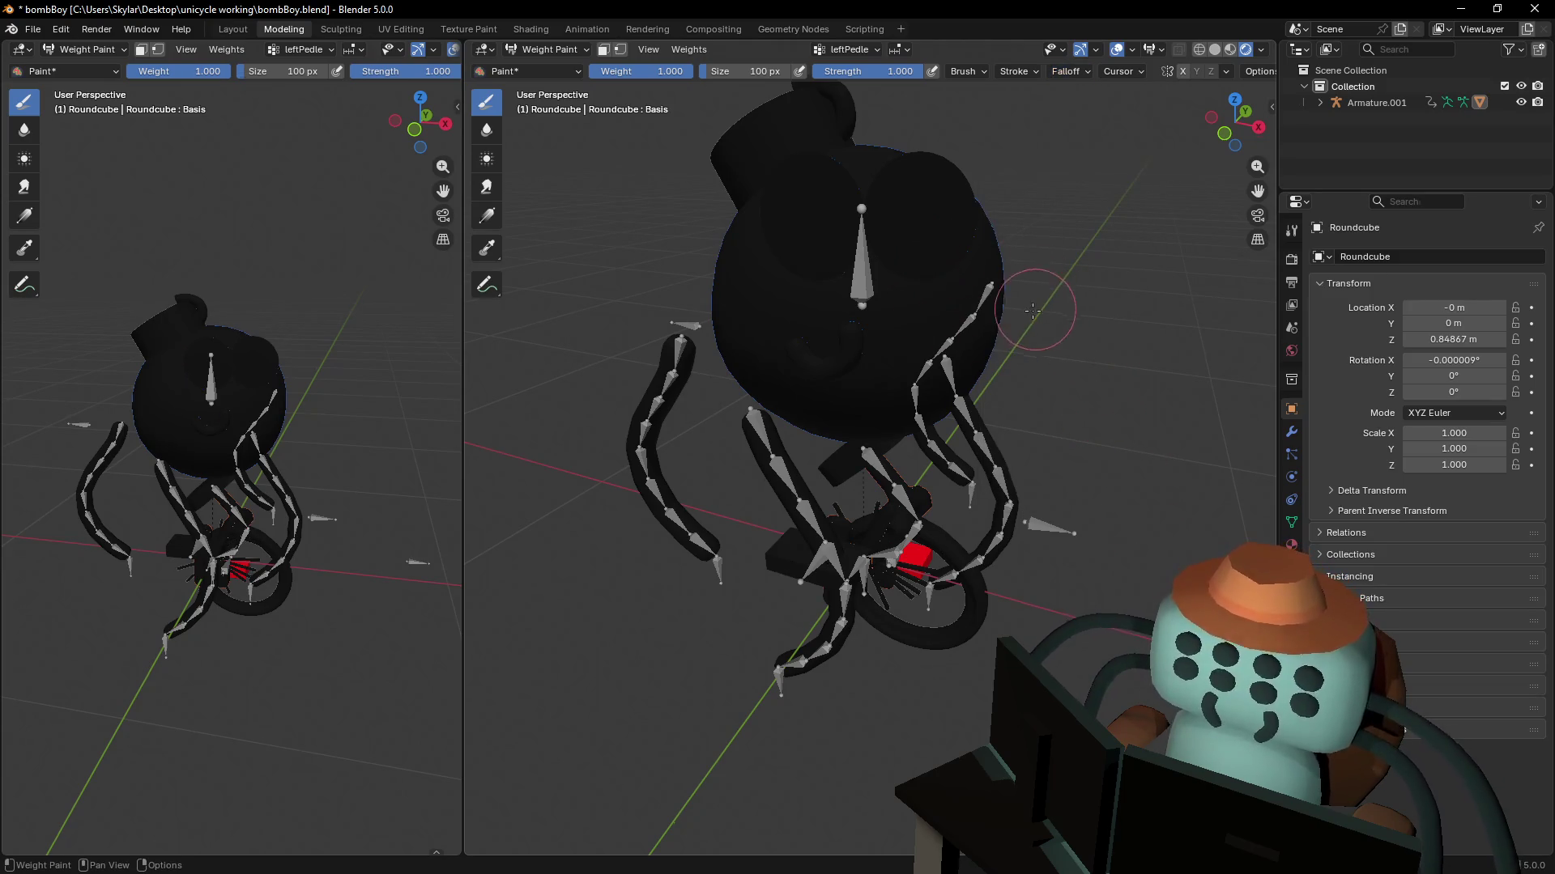
- Show Roundcube's vertex groups in Object Data properties and return to Edit Mode
left_click(1292, 522)
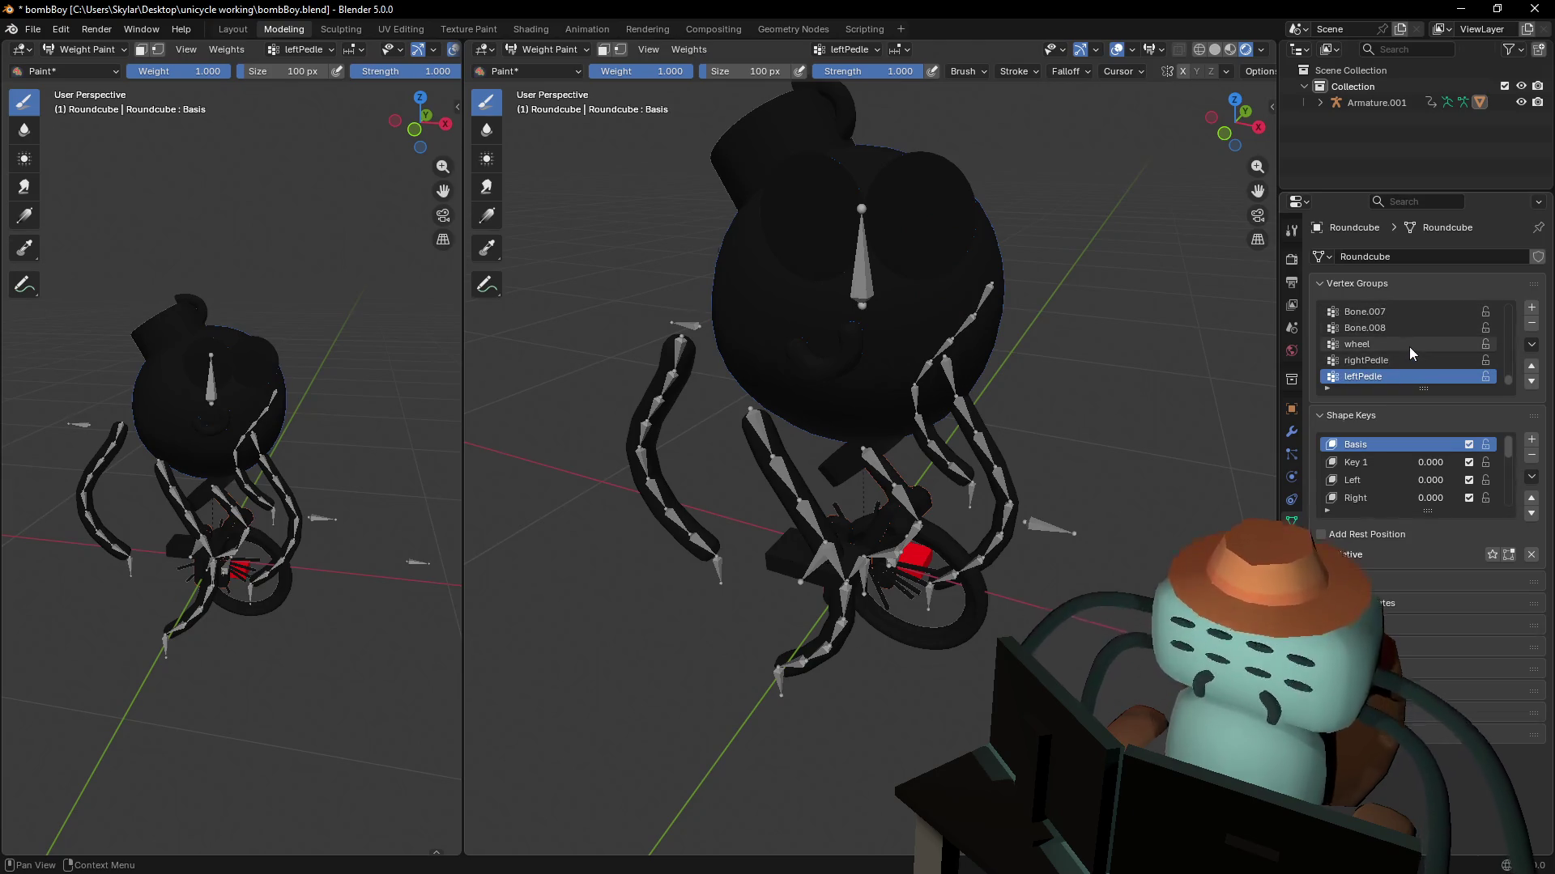
scroll(1510, 374, "up", 5)
scroll(1510, 374, "up", 5)
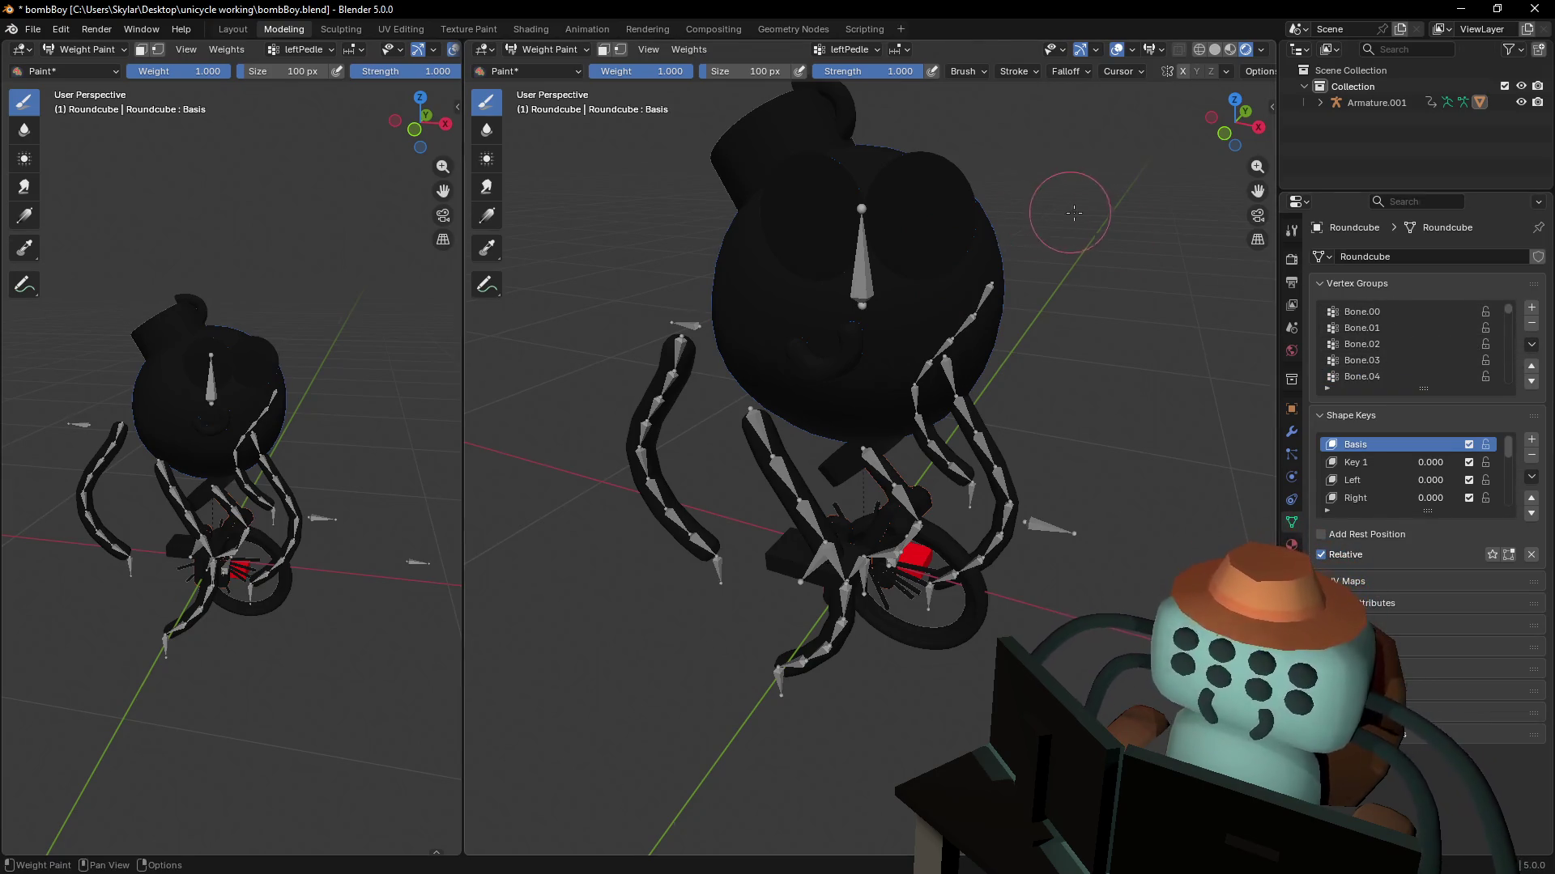
mouse_move(1055, 212)
middle_mouse_down("shift")
mouse_move(1022, 236)
mouse_move(1034, 180)
mouse_move(863, 358)
middle_mouse_up("shift")
key("Tab")
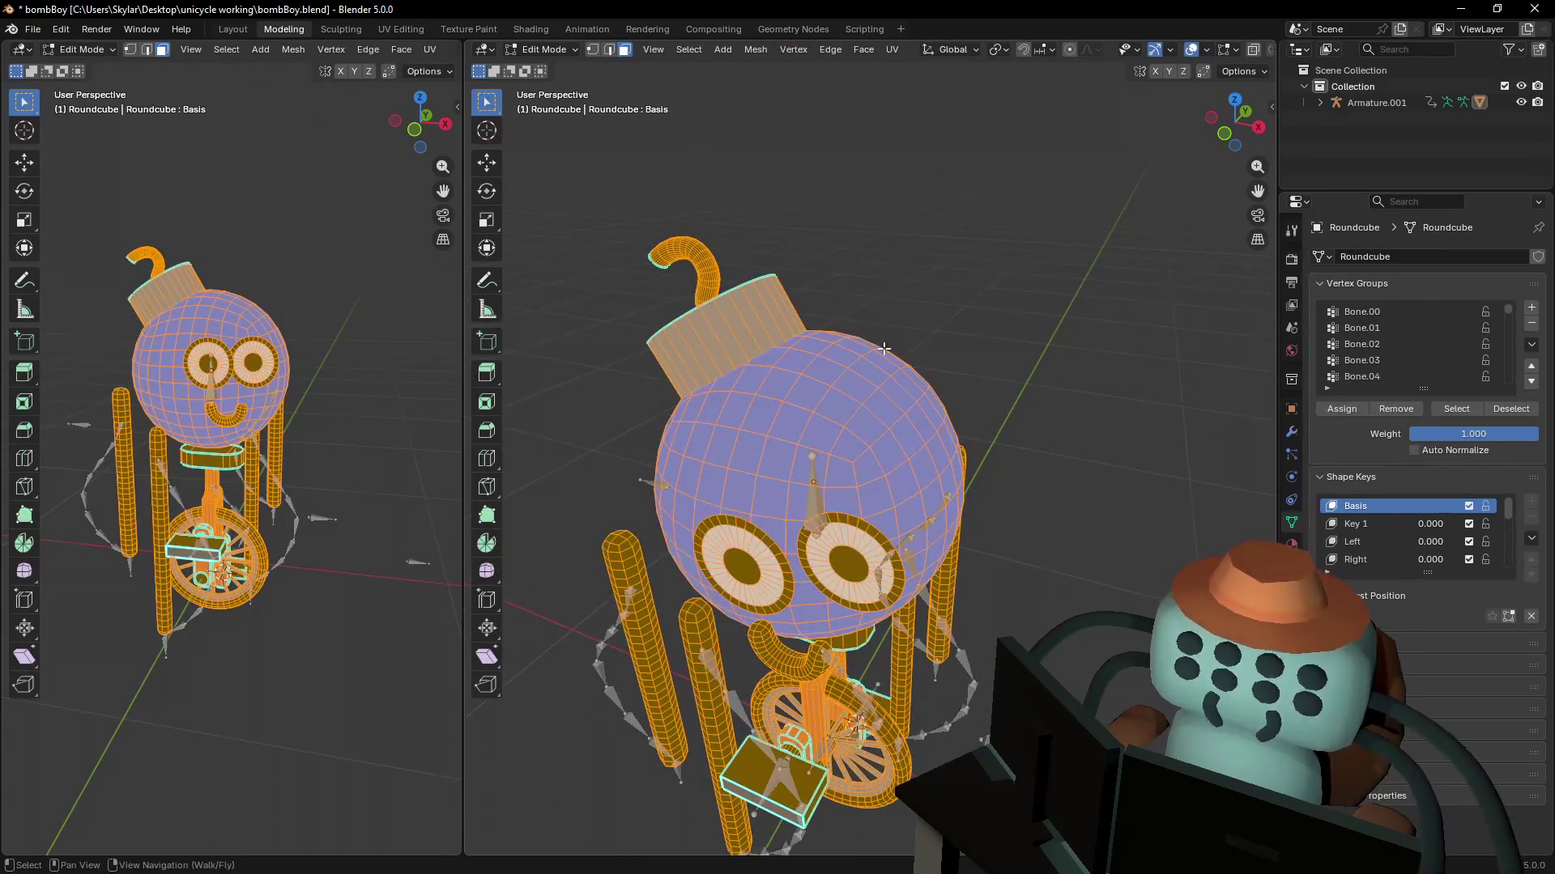
- Select a head face plus the linked cap, fuse, eyes and mouth
left_click(863, 359)
key("l")
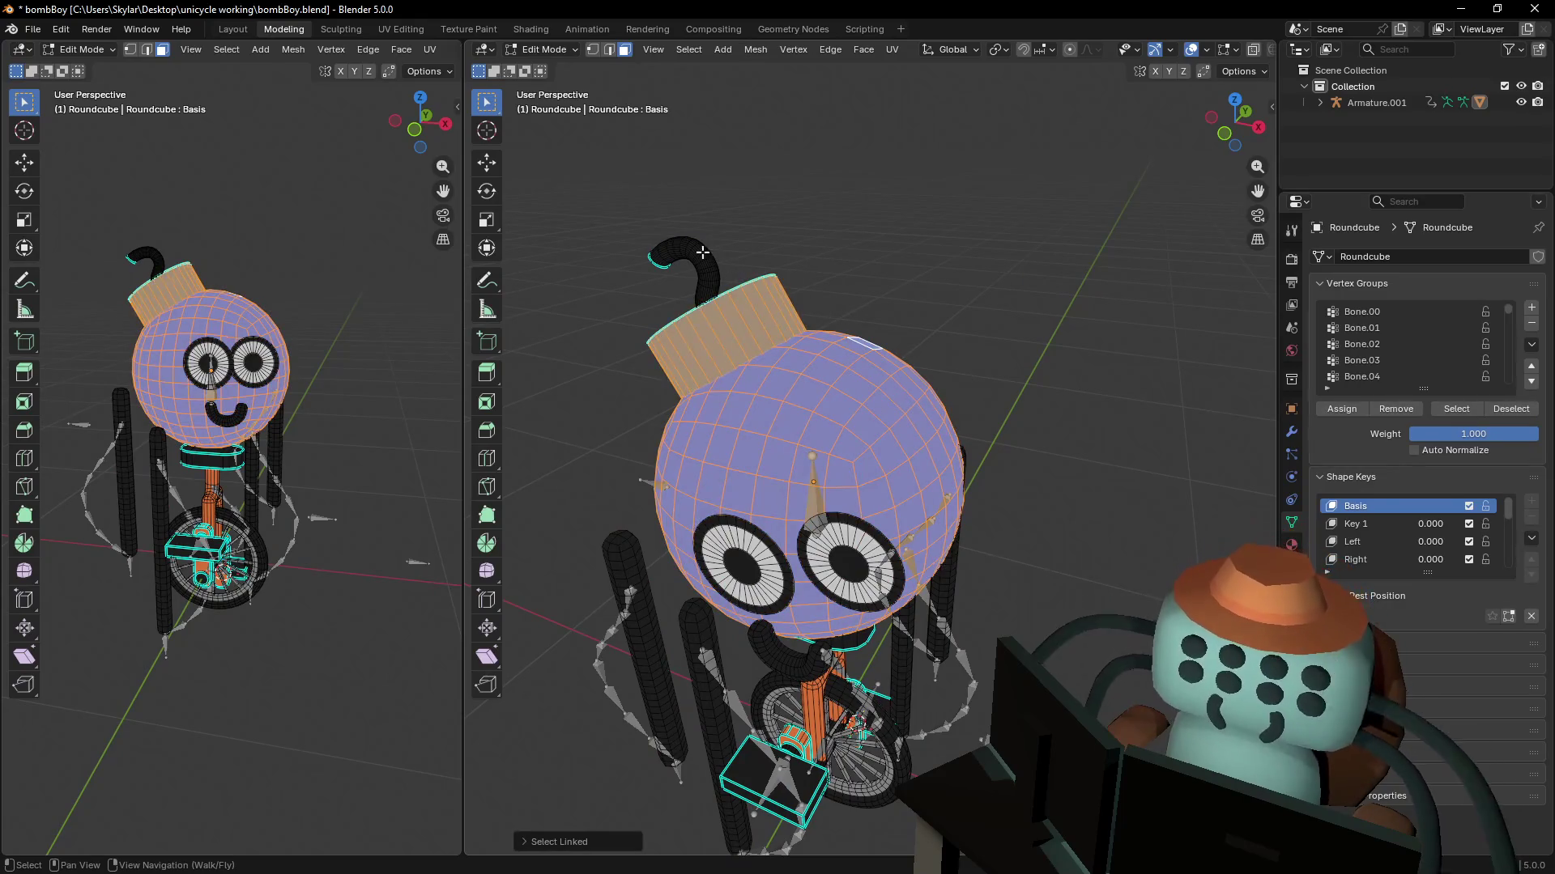
key("l")
key("l")
key("l")
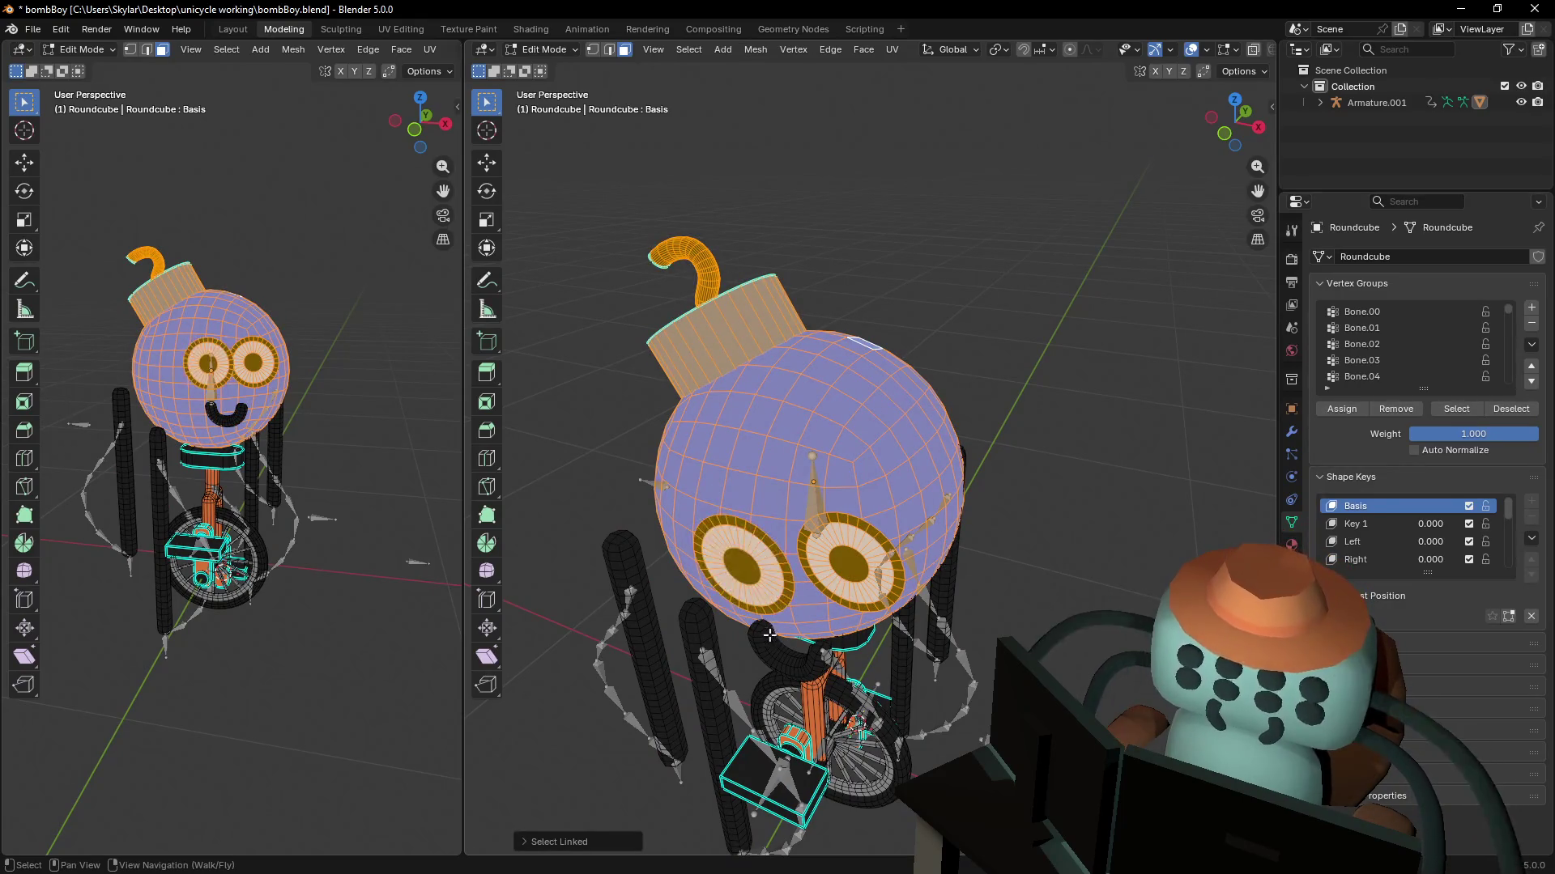
key("l")
middle_click_drag(908, 437, 893, 413)
key("shift+grave")
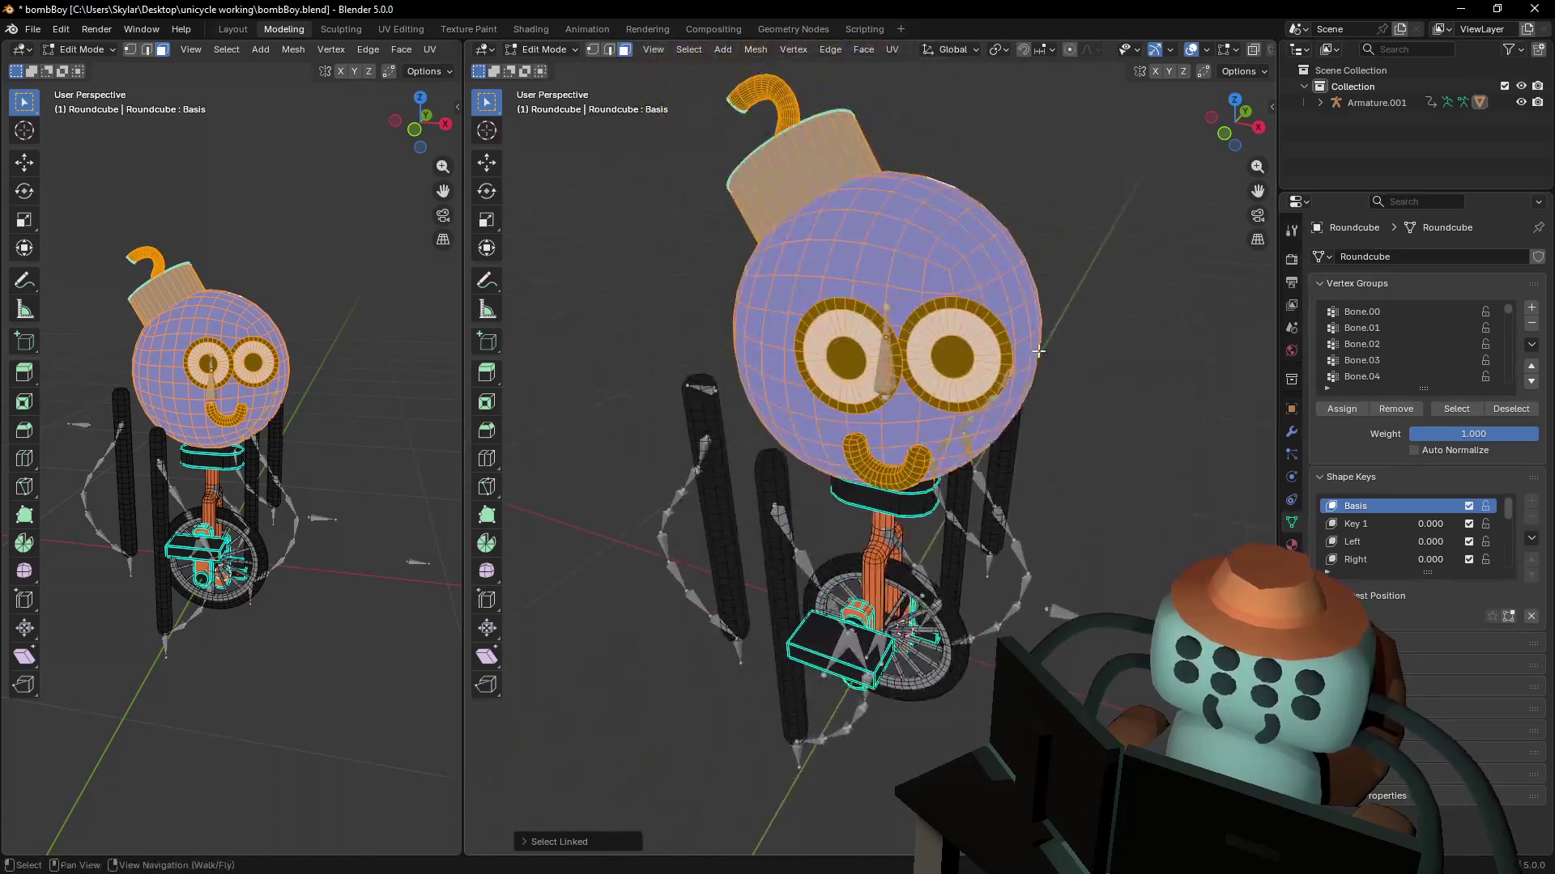
key("d")
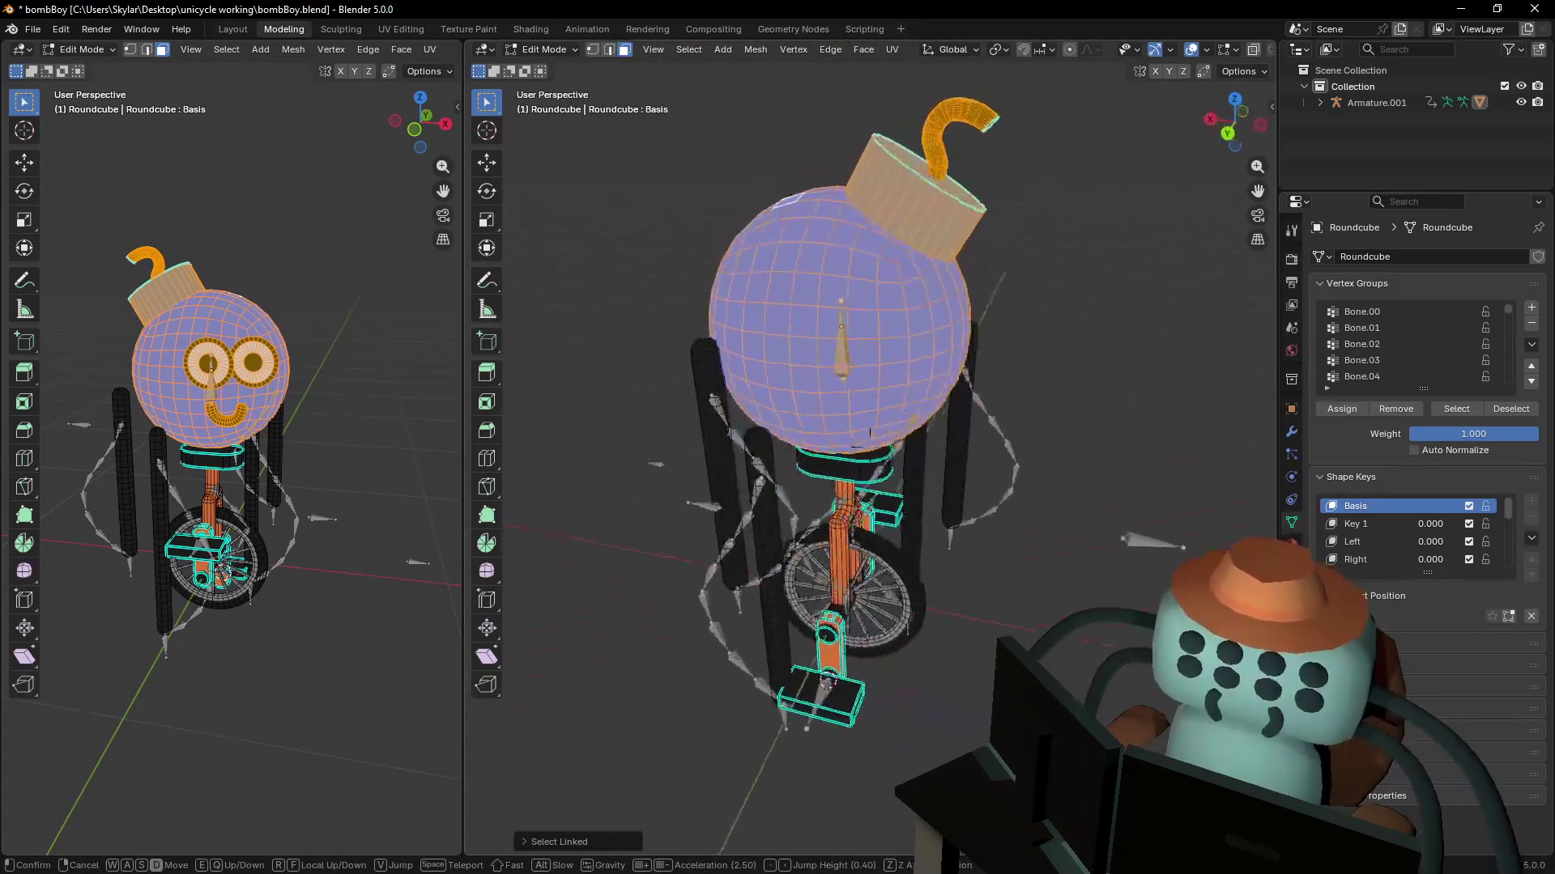
key("a")
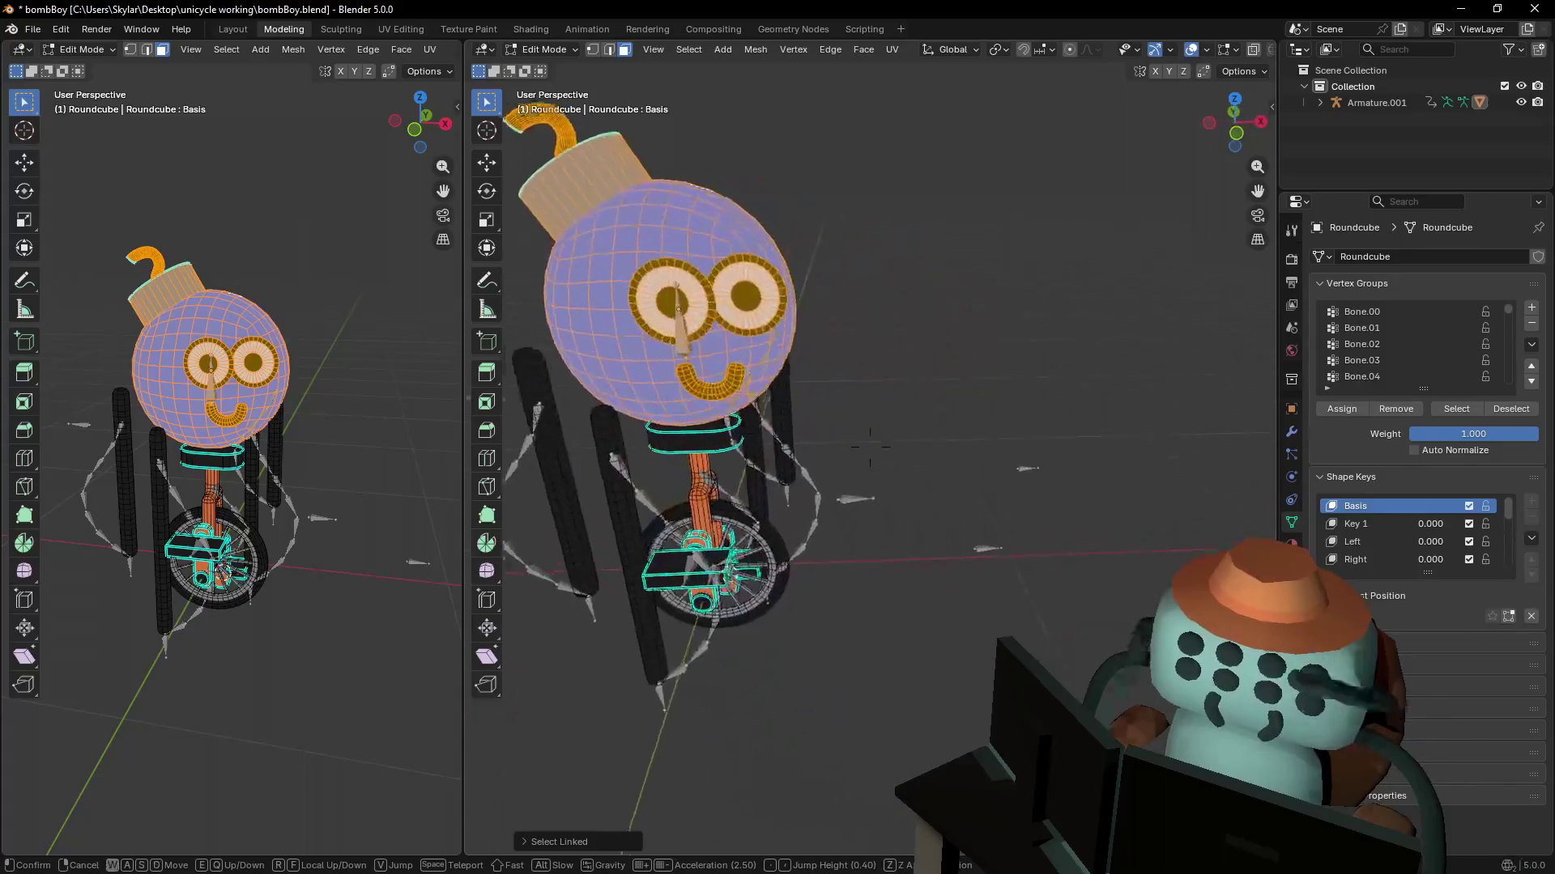
left_click(1040, 349)
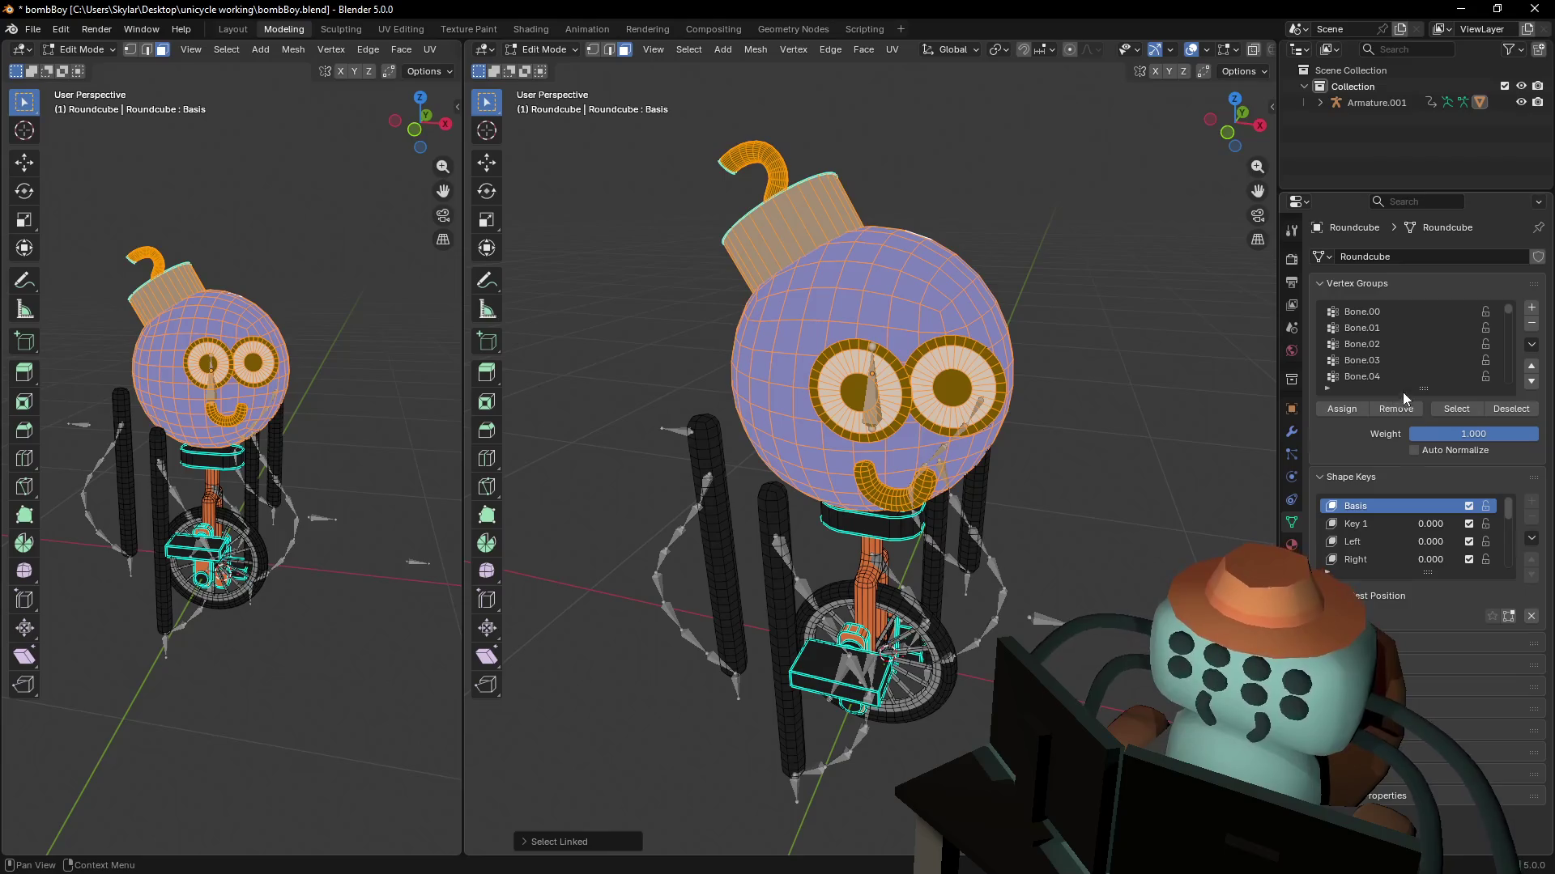
- Make the body vertex group active and view its weights in Weight Paint
left_click_drag(1402, 391, 1405, 473)
scroll(1421, 386, "down", 3)
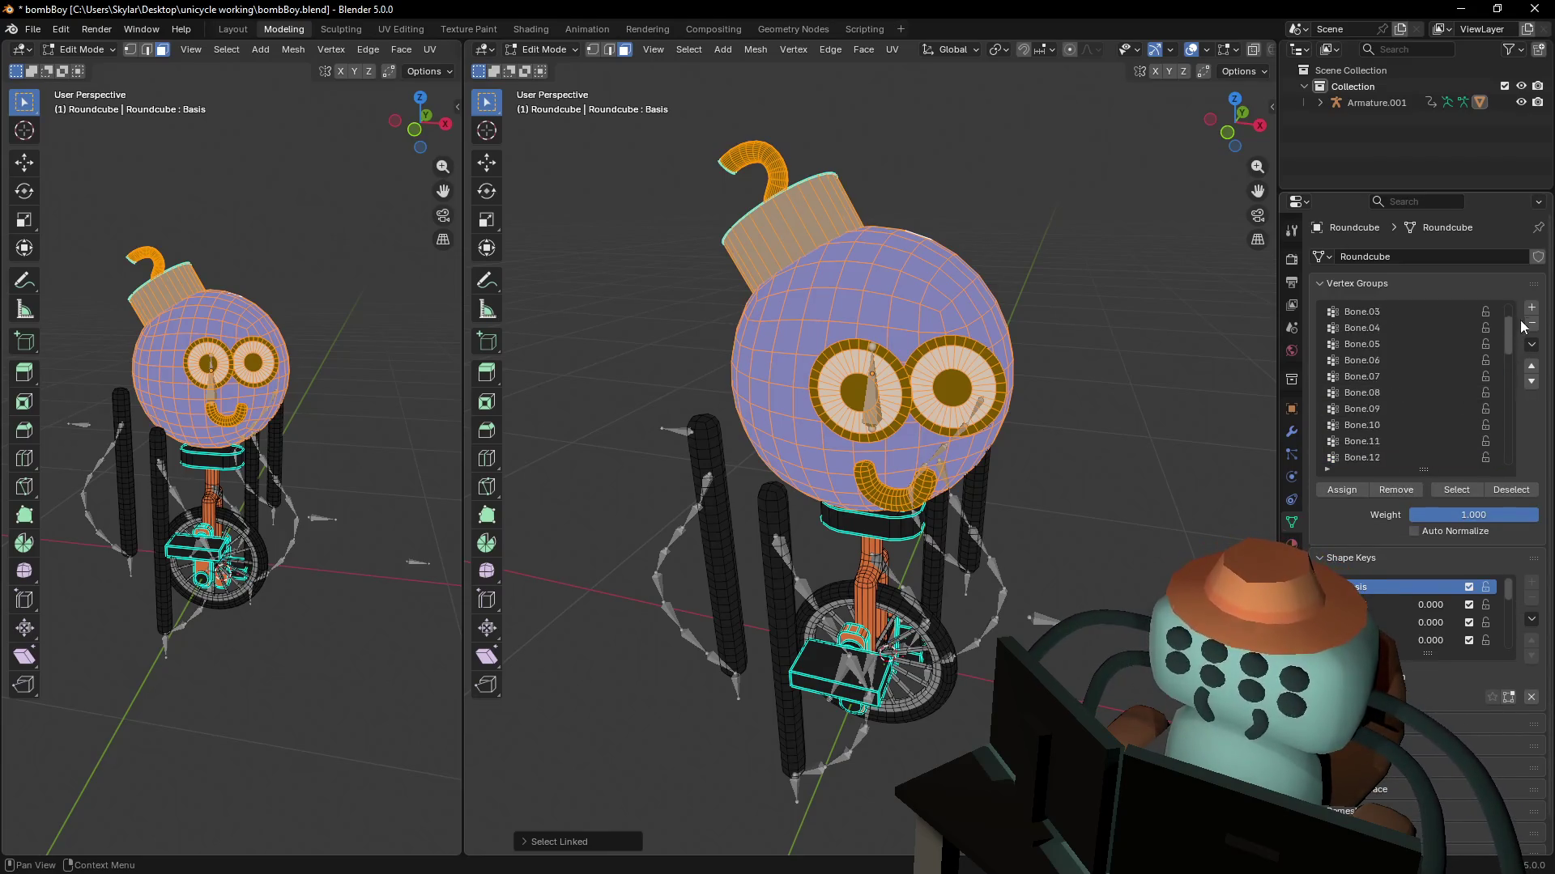
scroll(1518, 314, "up", 3)
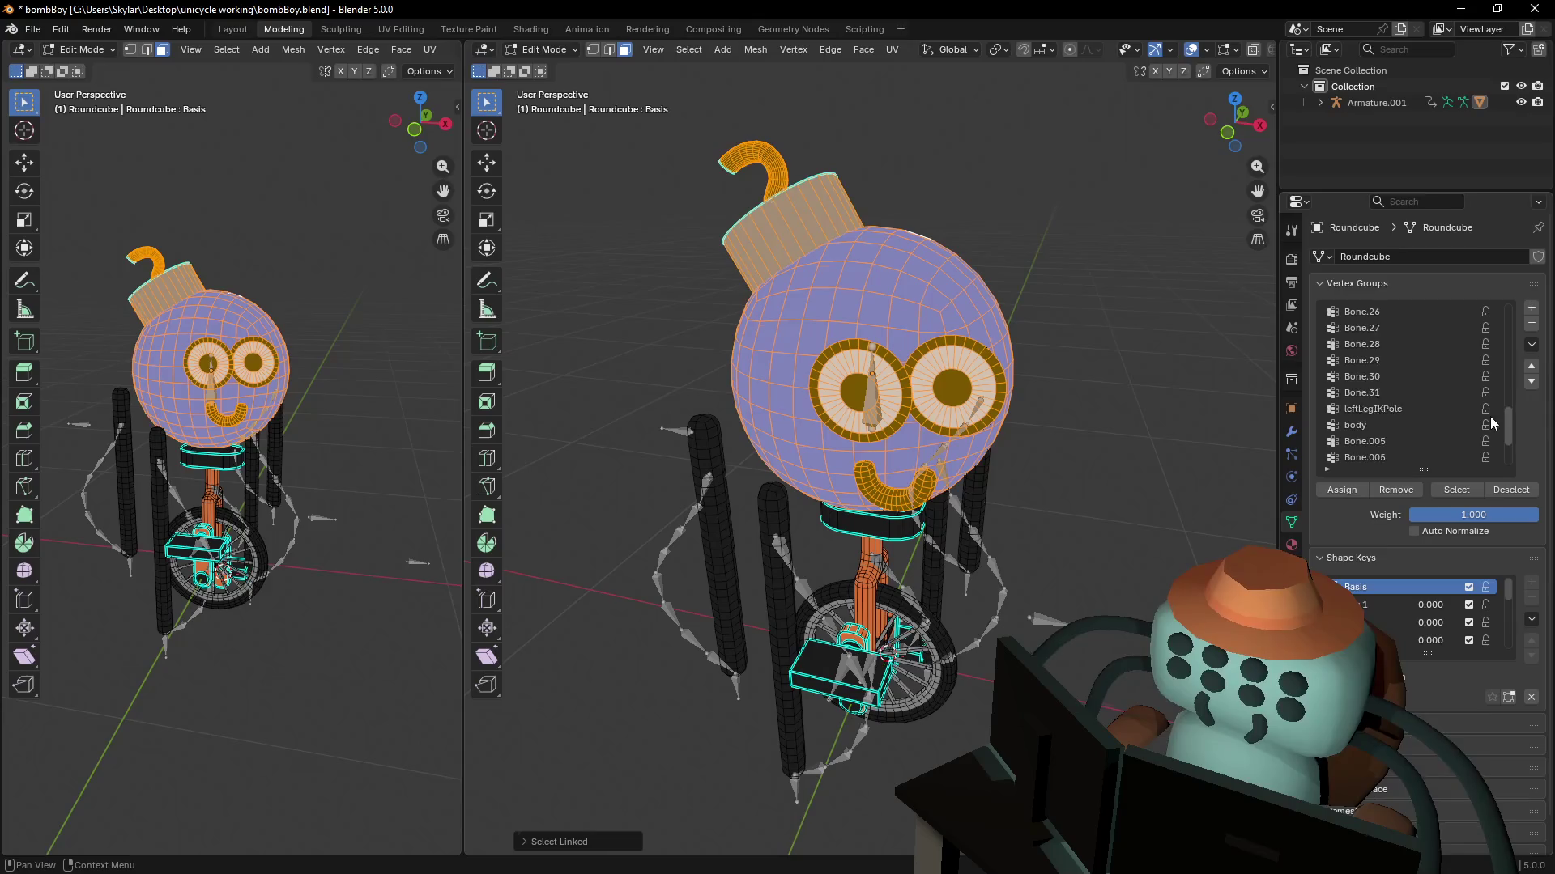
scroll(1489, 421, "down", 2)
left_click(1407, 392)
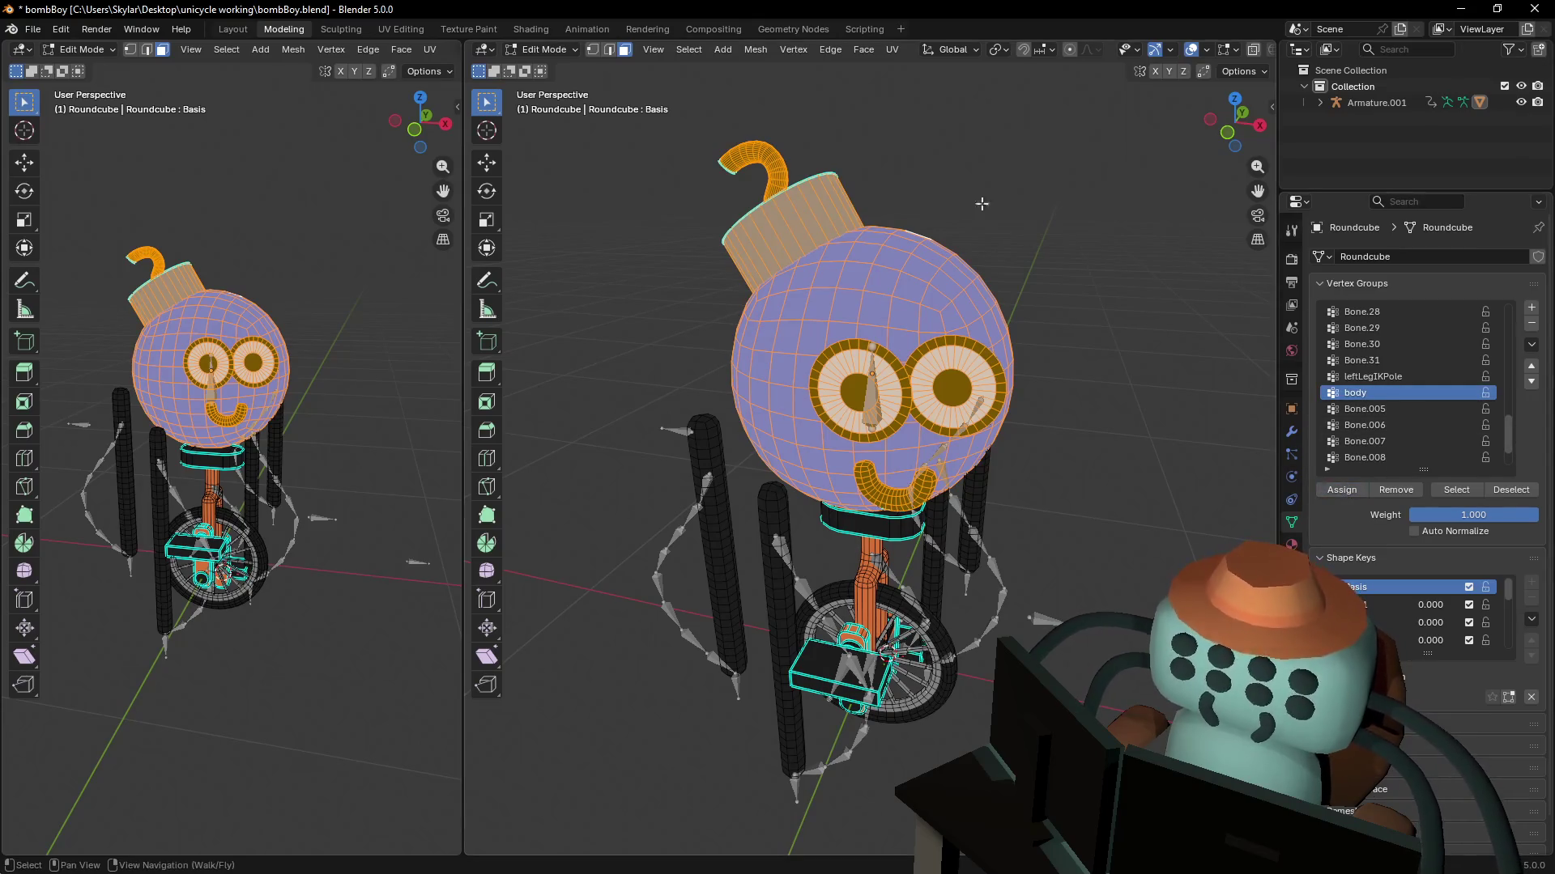
key("ctrl+Tab")
key("ctrl+Tab")
key("ctrl+Tab")
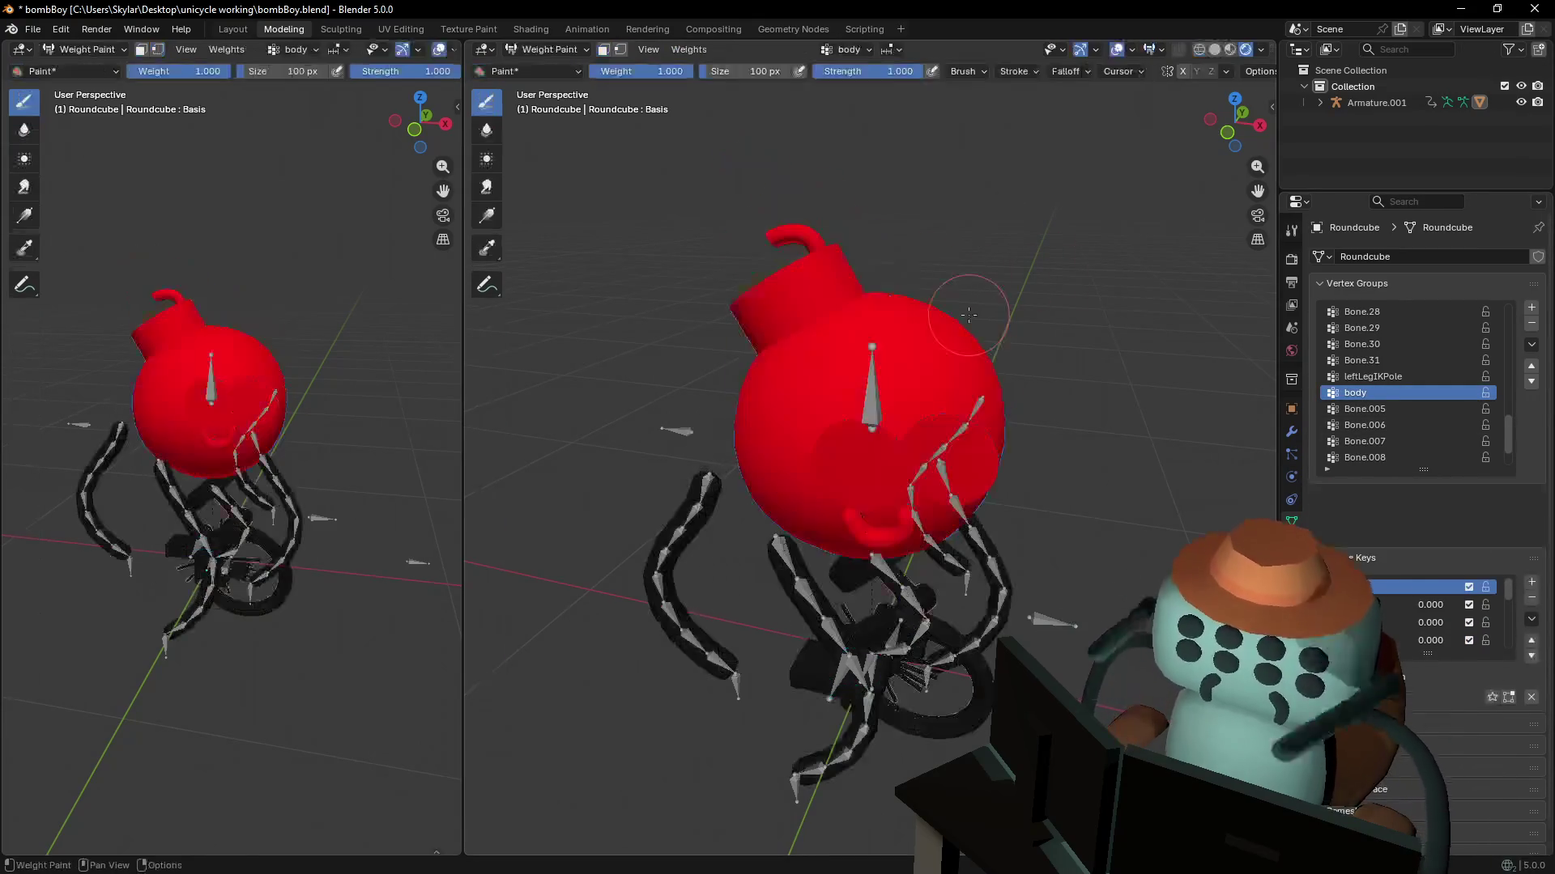
key("ctrl+Tab")
key("ctrl+Tab")
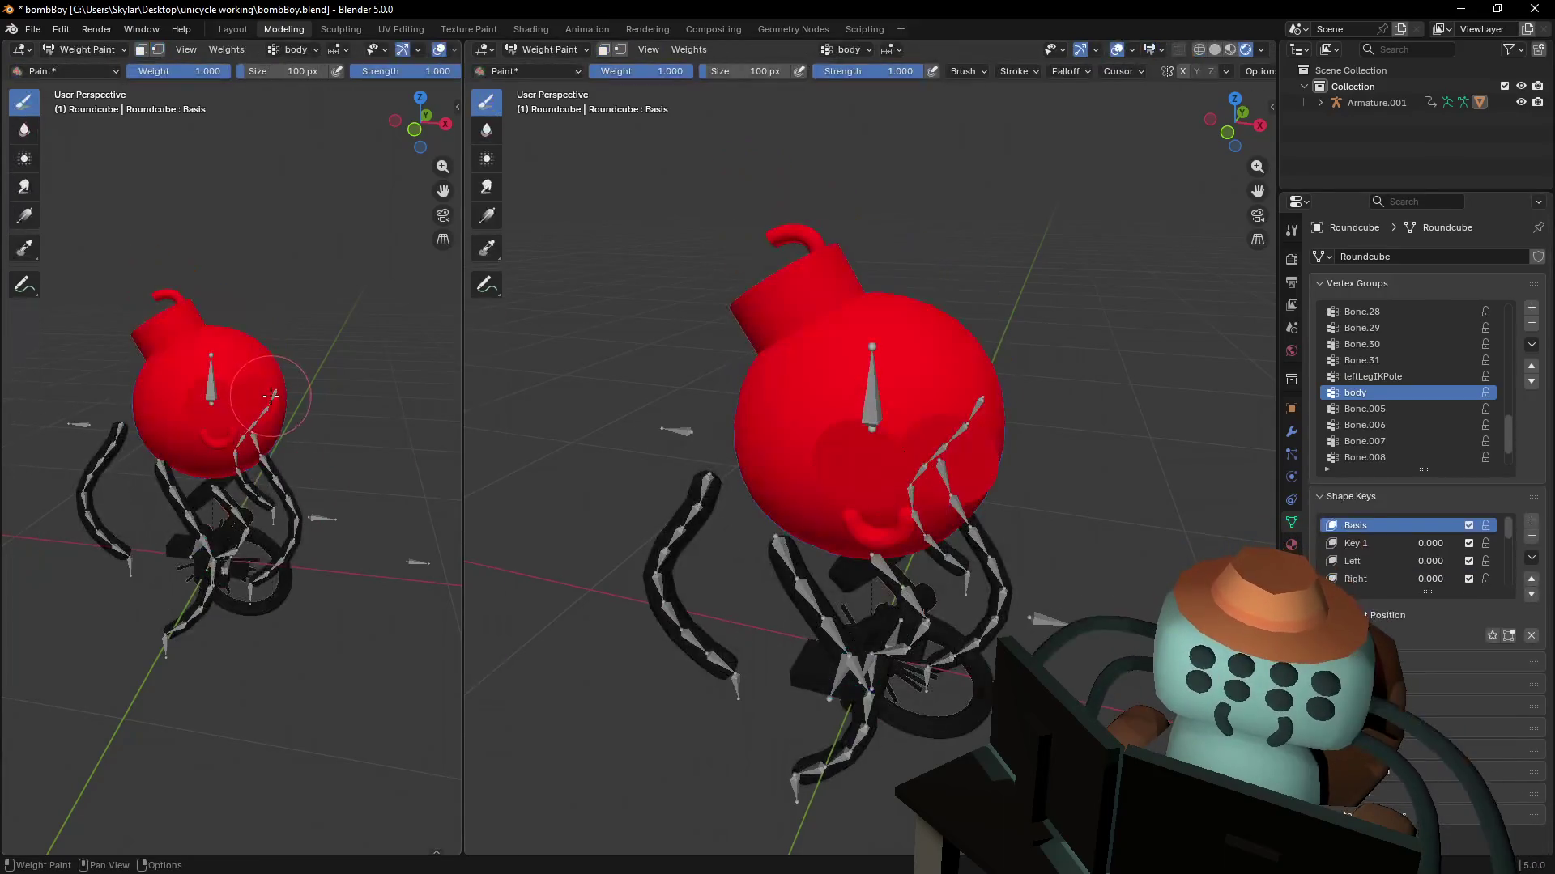
- Return Roundcube to Edit Mode and bring the seat, fork and wheel into view
key("Tab")
key("Tab")
key("Tab")
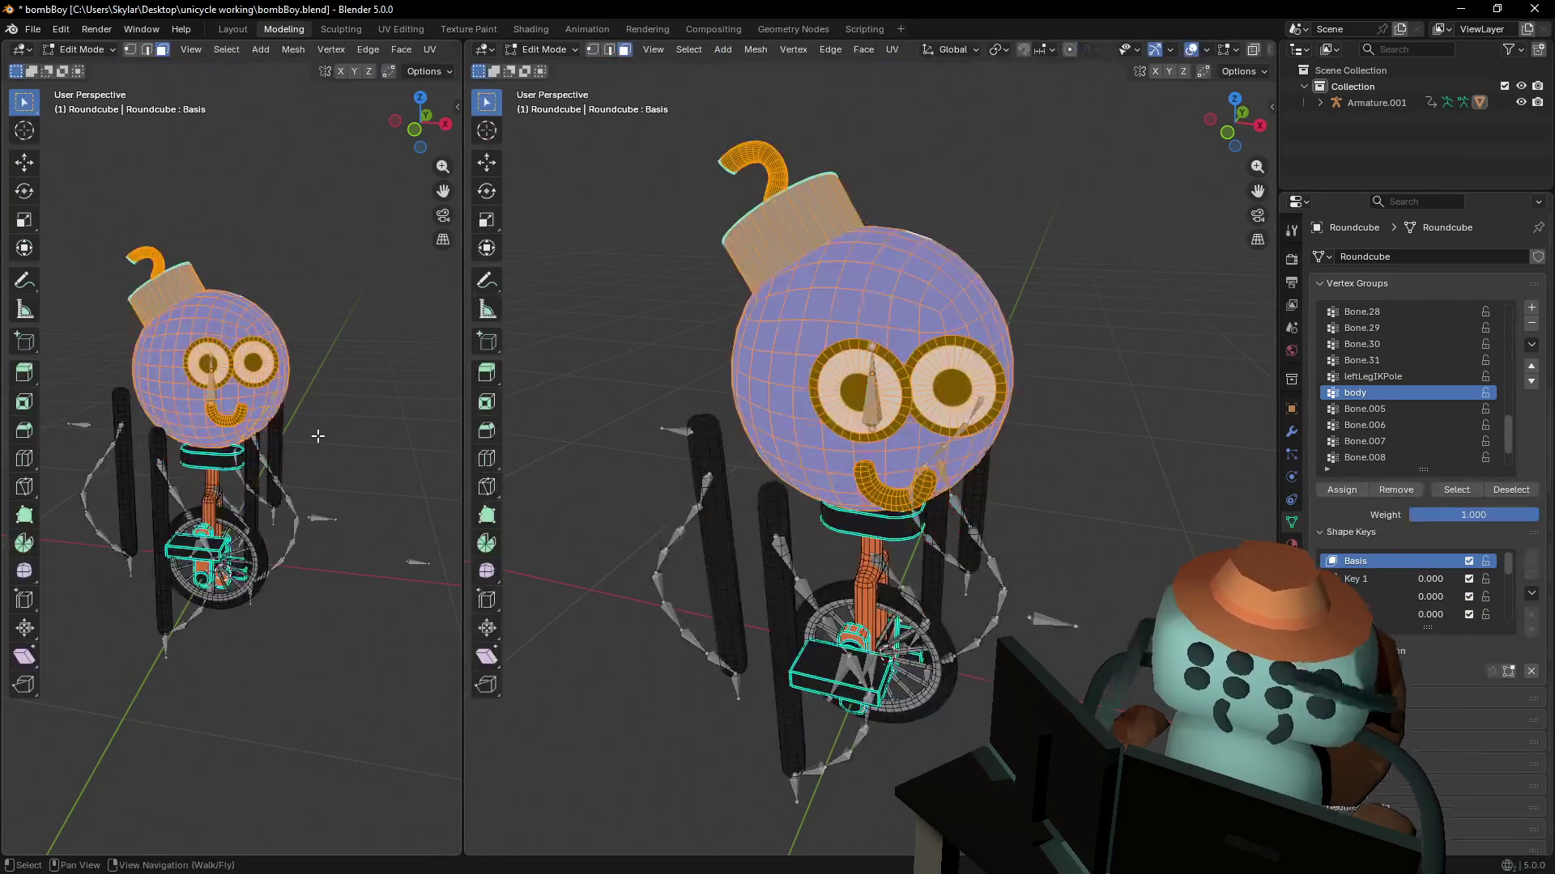
key("shift+grave")
key("w")
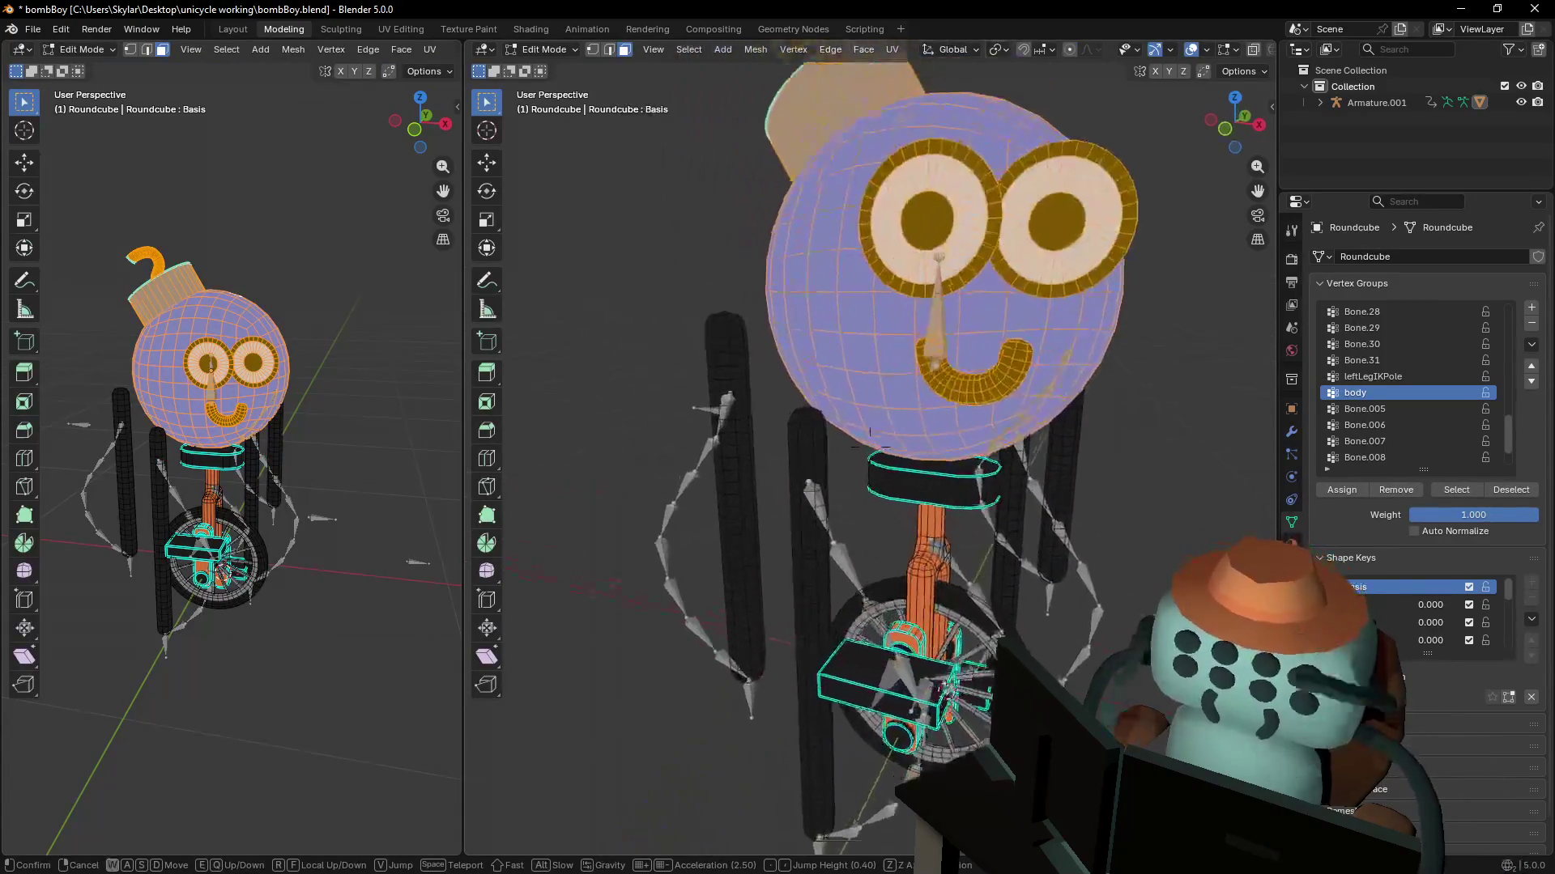
key("q")
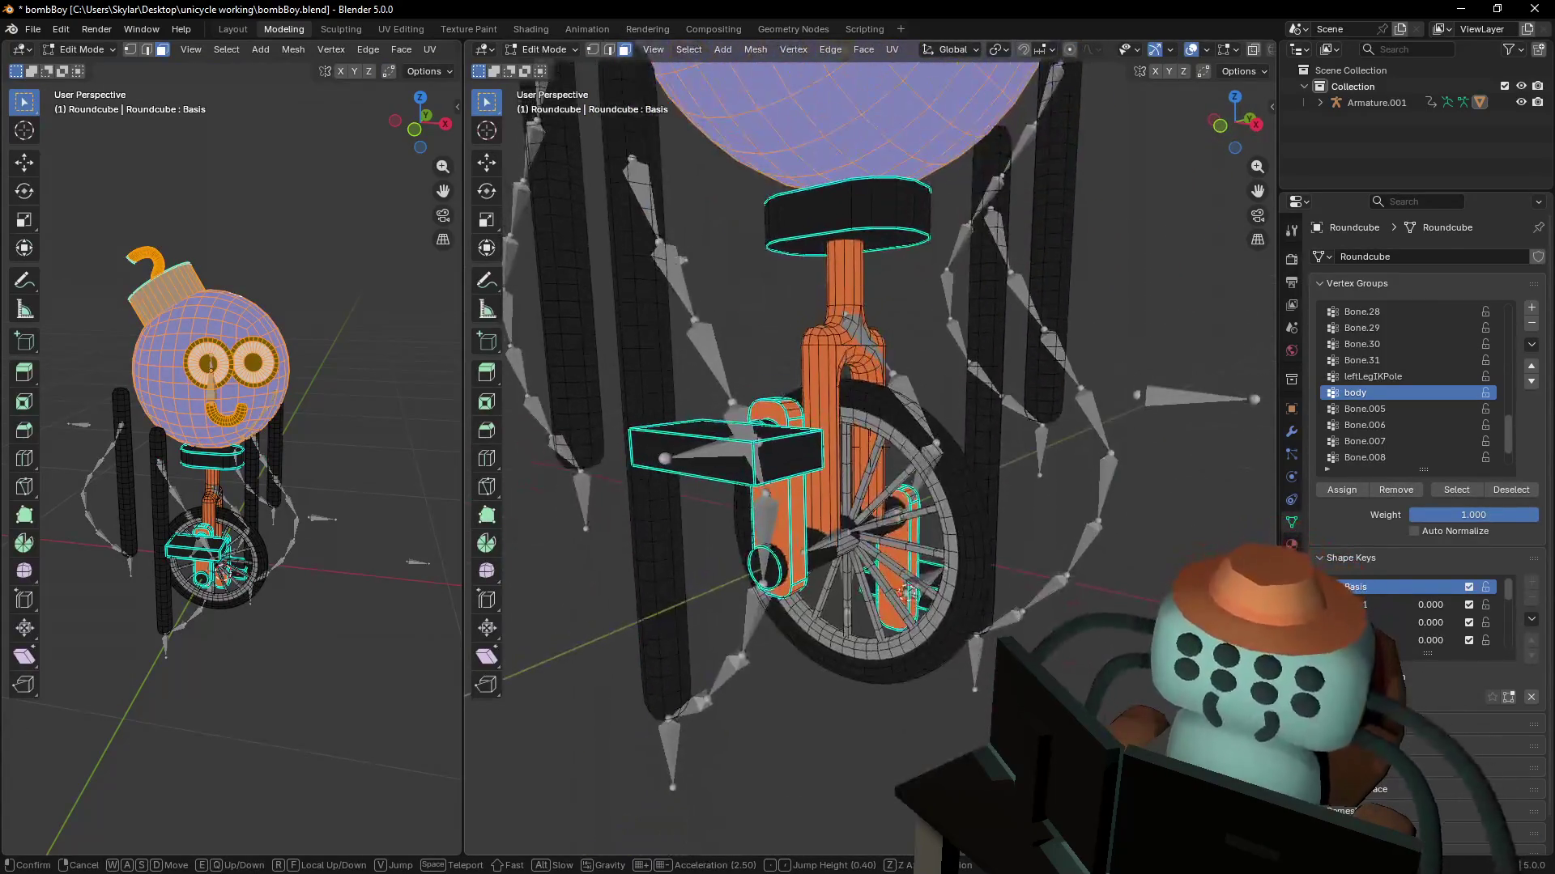
left_click(1073, 399)
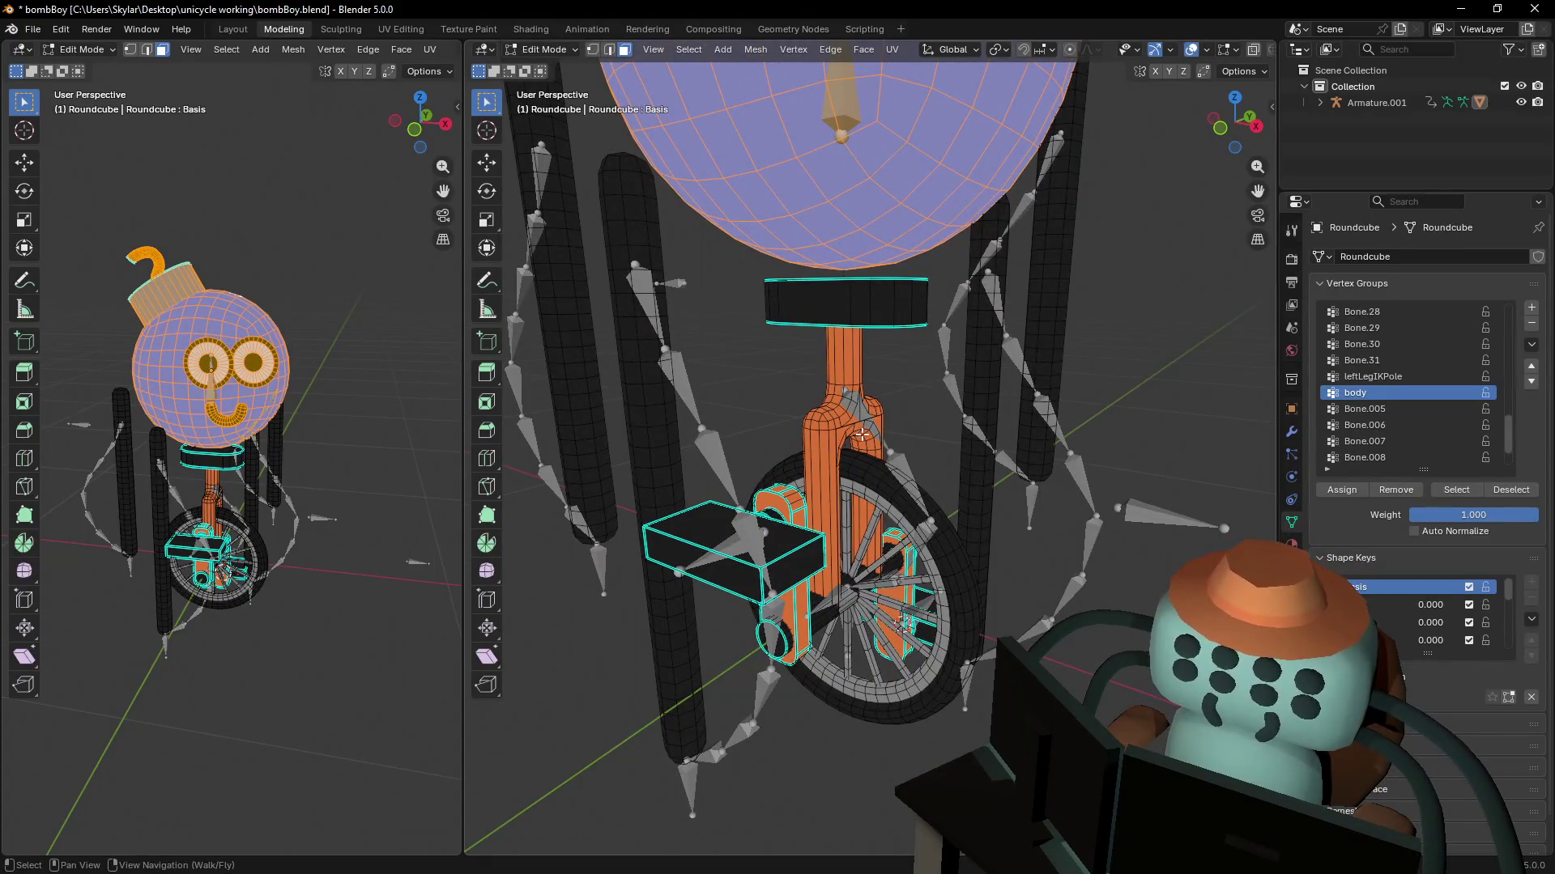
key("shift+grave")
key("w")
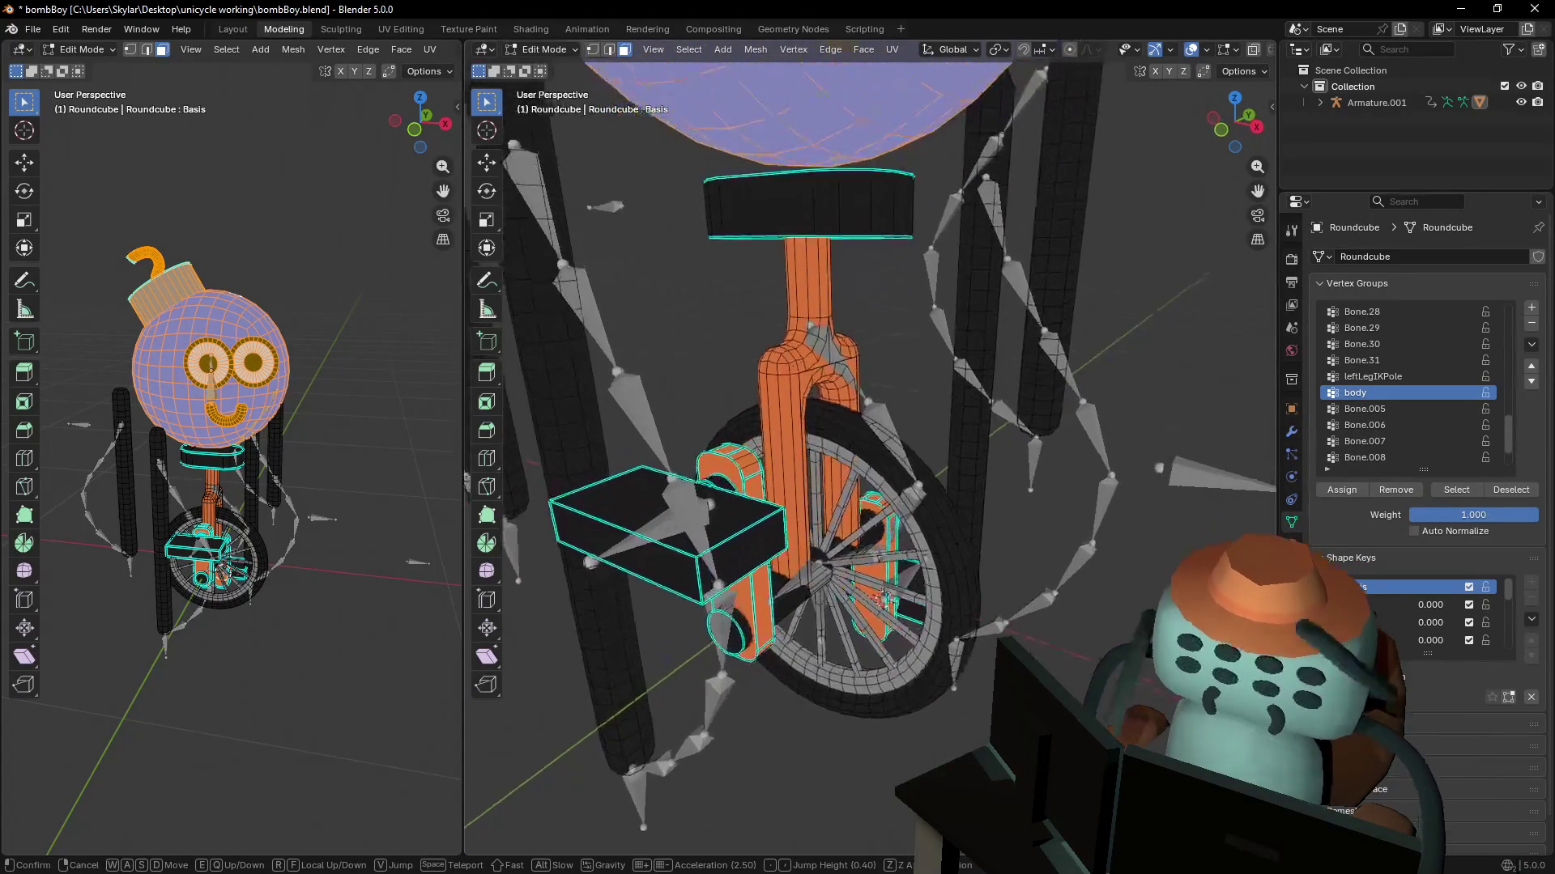
key("s")
left_click(934, 595)
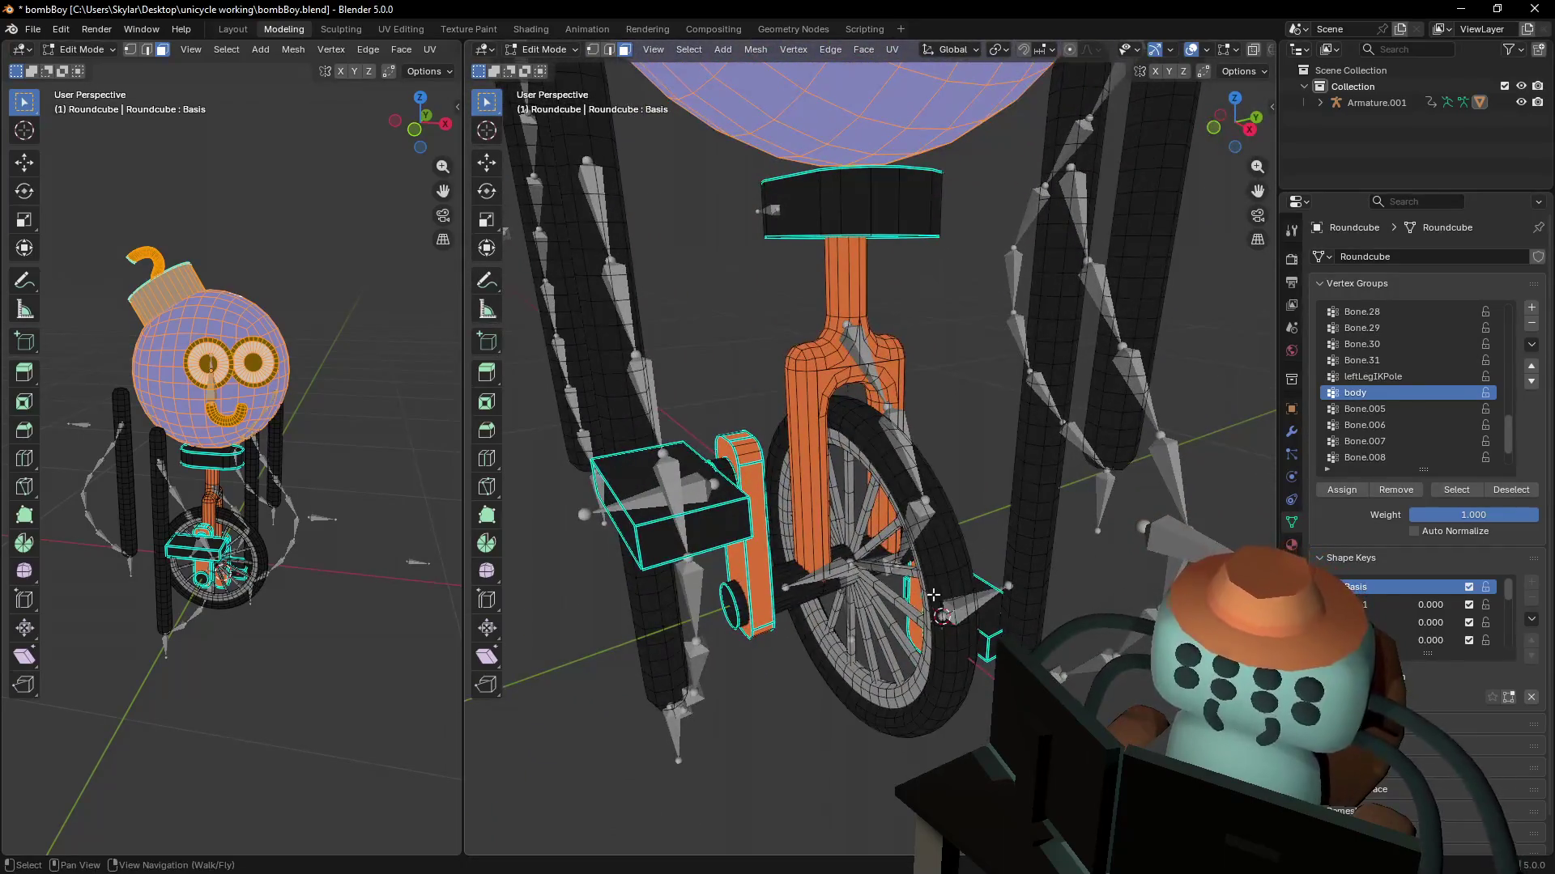
- Deselect the head parts and select the linked unicycle tyre and two spokes
left_click(927, 534)
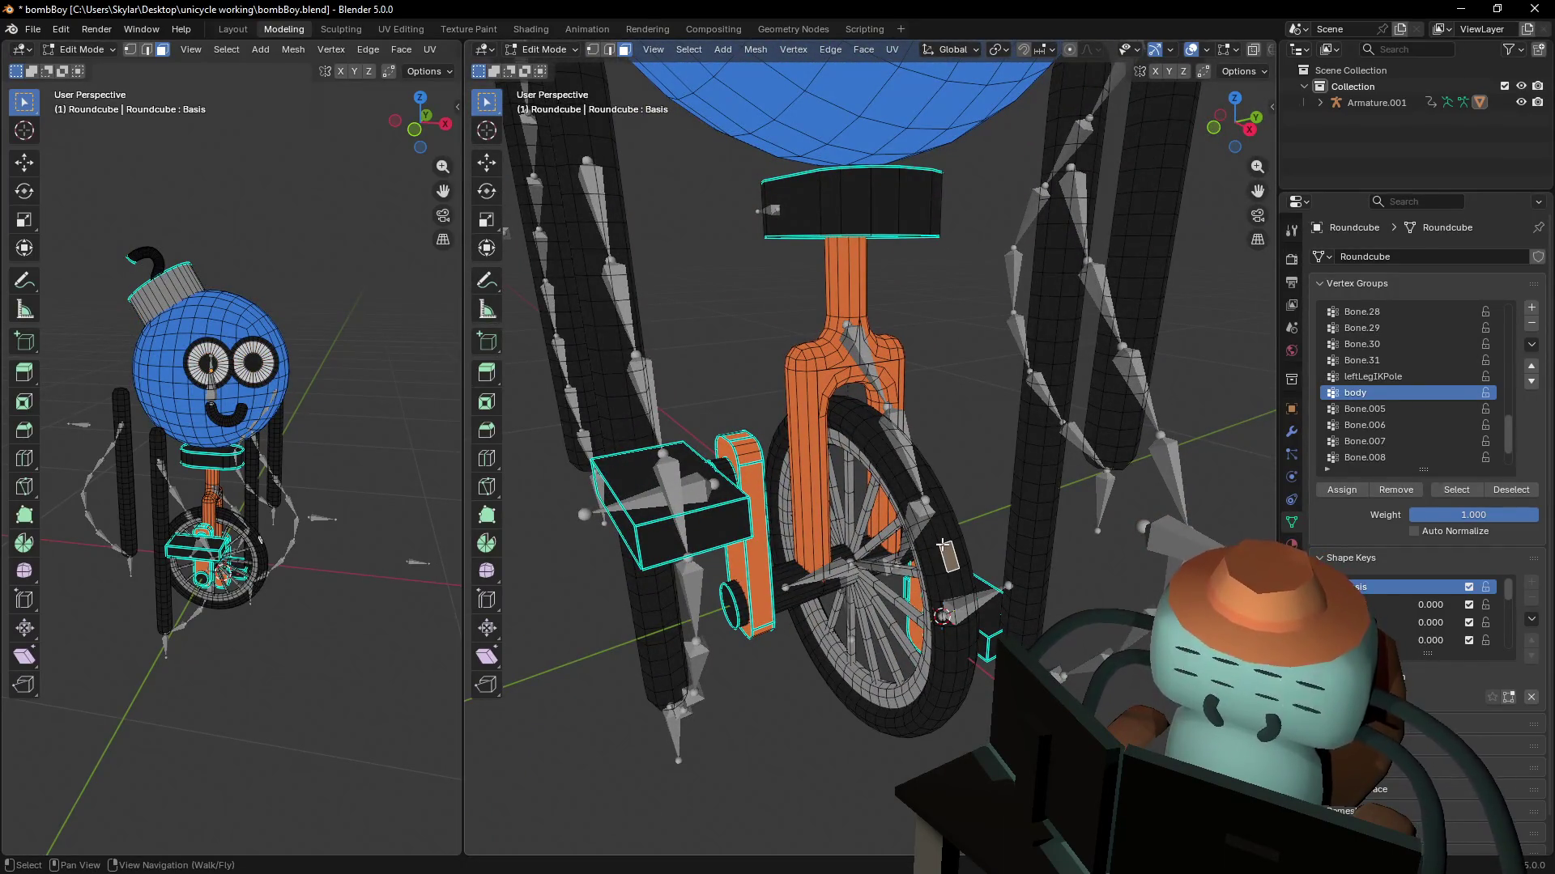
key("l")
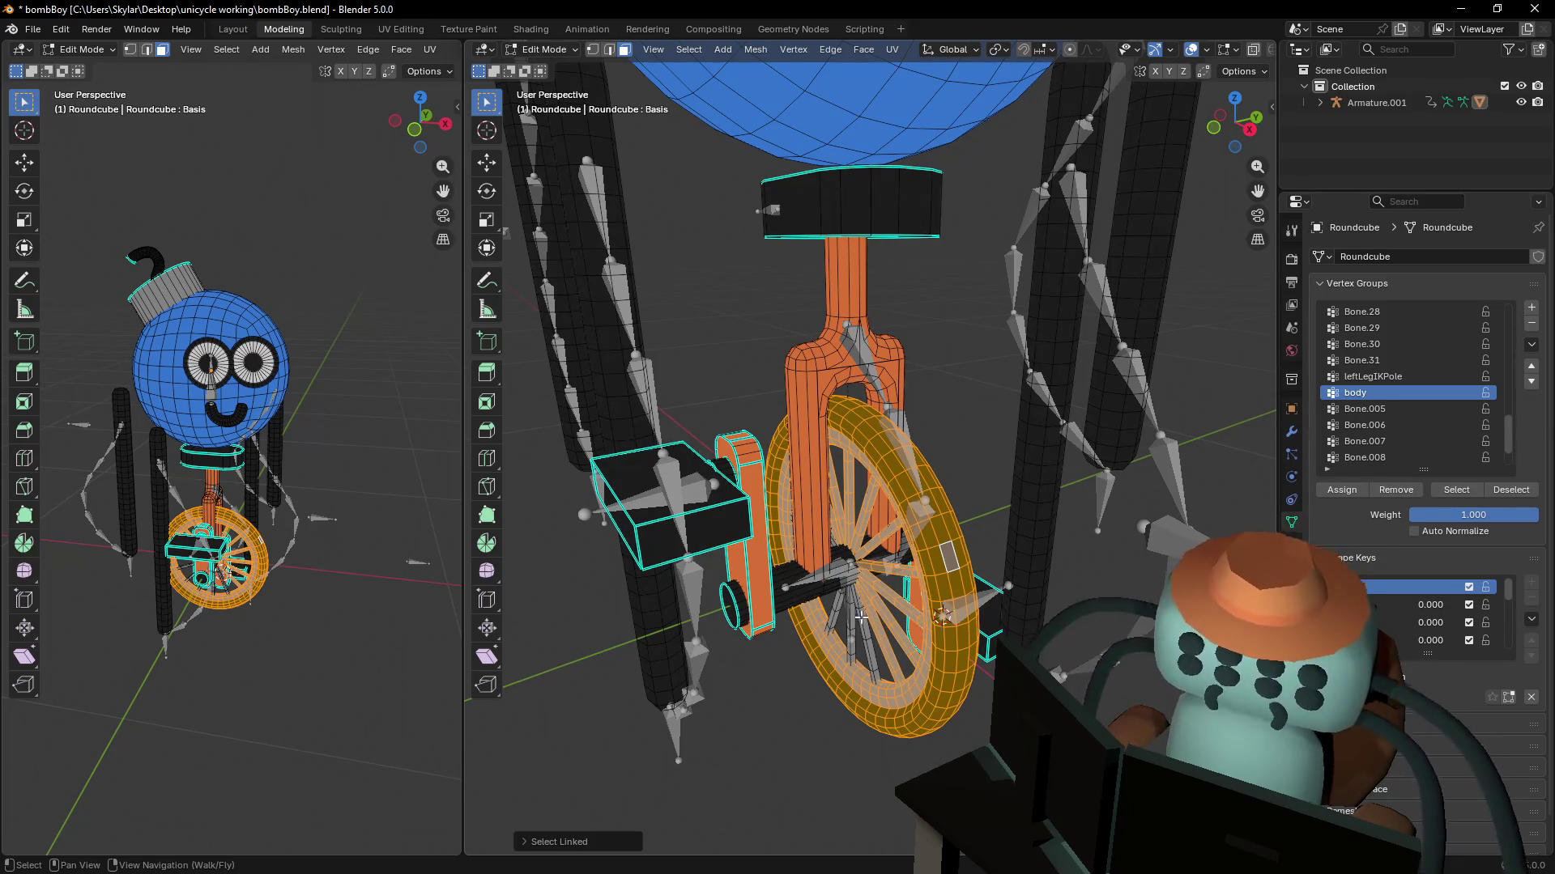
mouse_move(861, 617)
right_mouse_down()
mouse_move(855, 446)
mouse_move(759, 533)
right_mouse_up()
key("w")
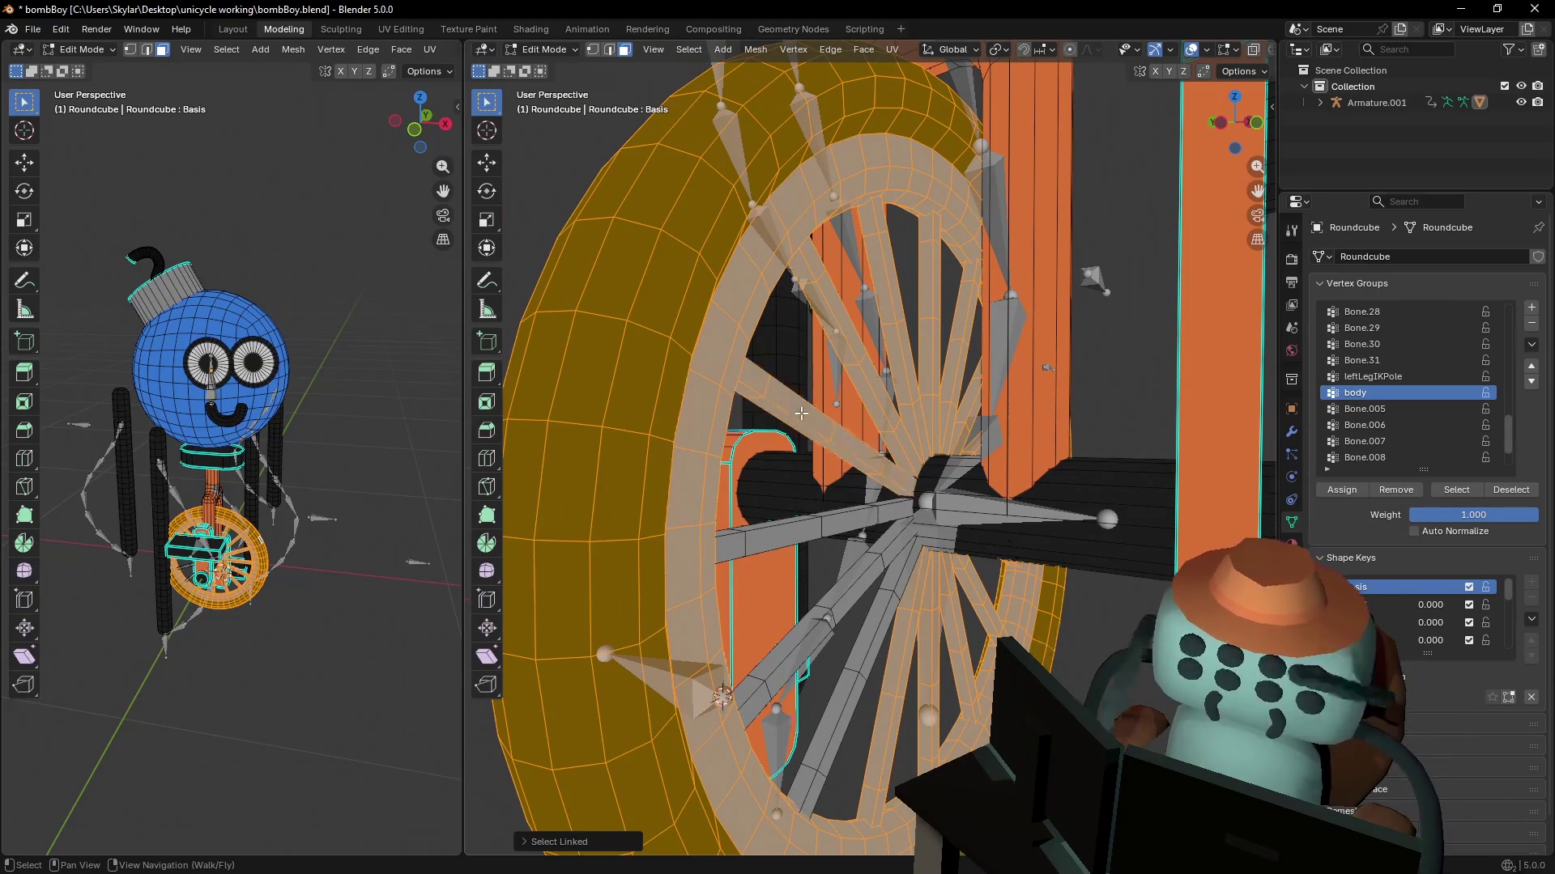
key("l")
key("l")
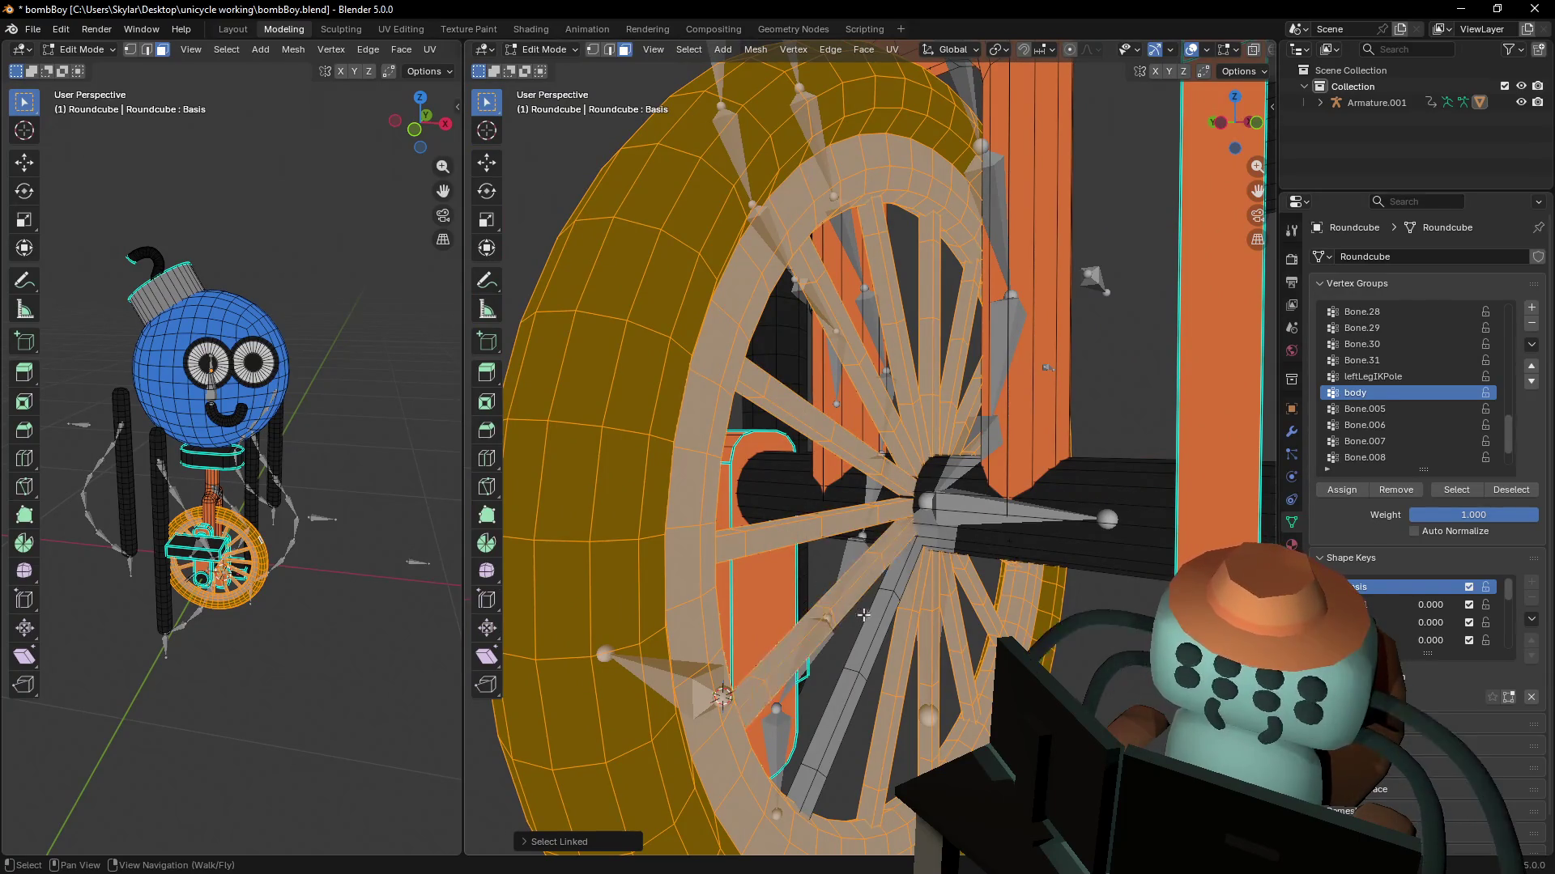
- Add the axle, its end cap and the right pedal arm to the selection
key("shift+grave")
key("s")
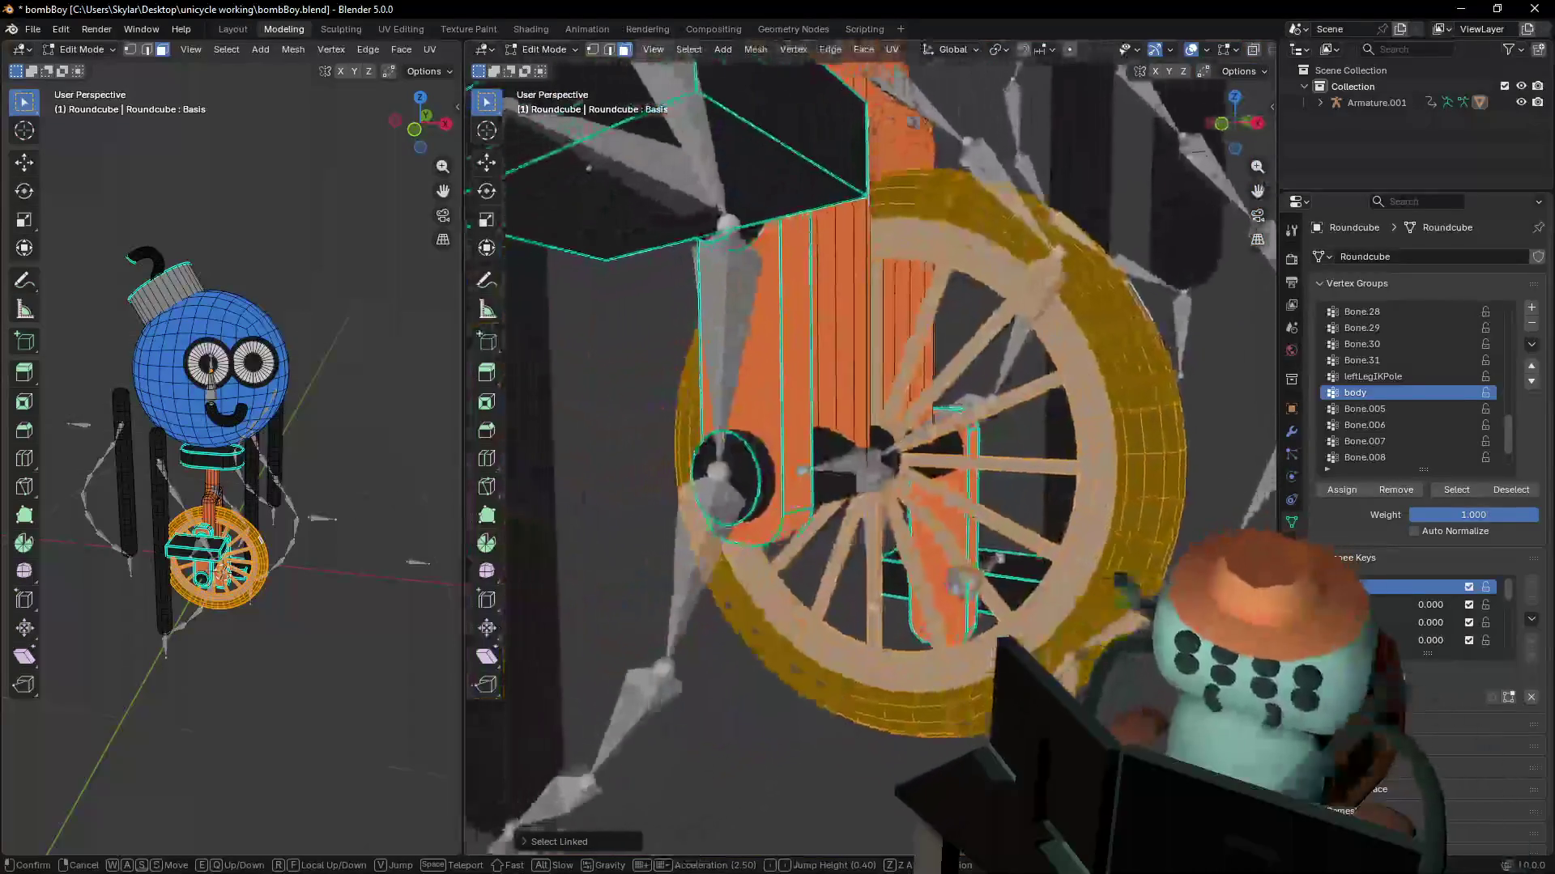
key("w")
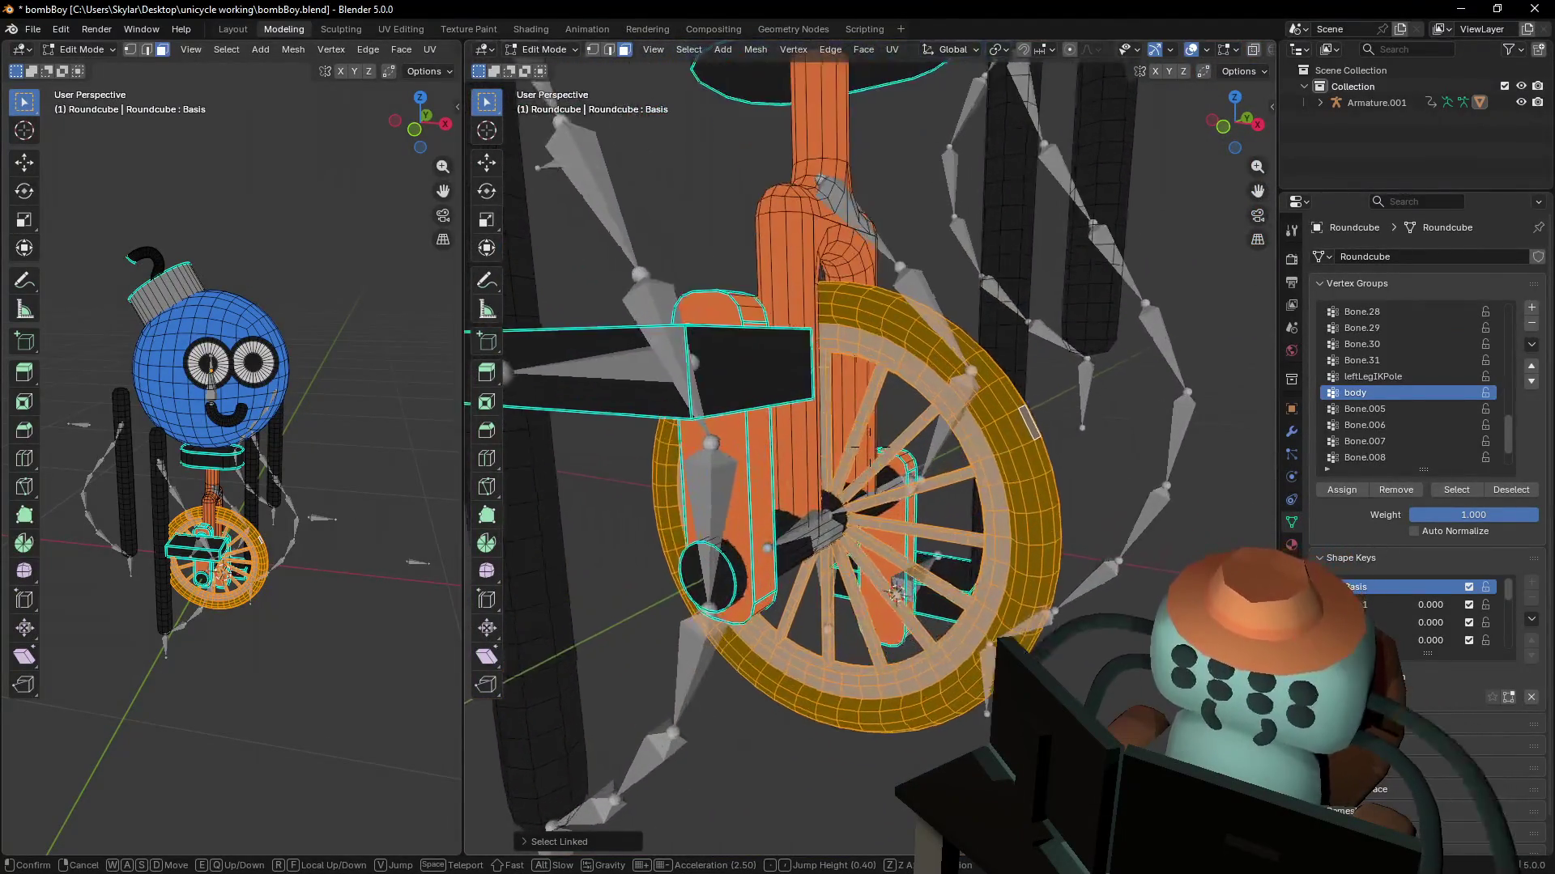
left_click(931, 622)
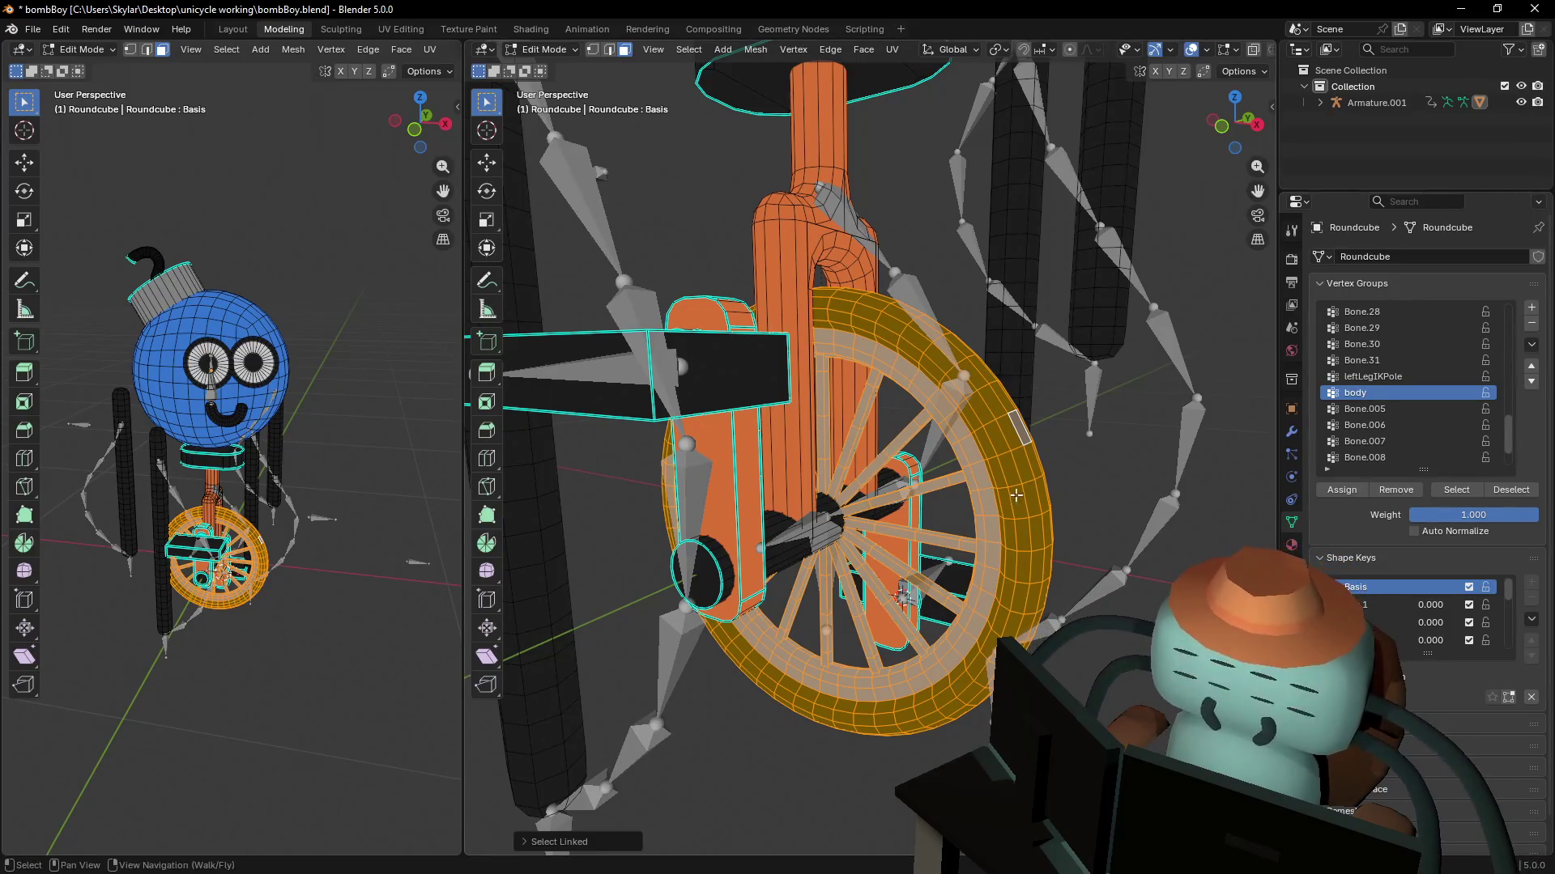
middle_click_drag(1016, 494, 1085, 471)
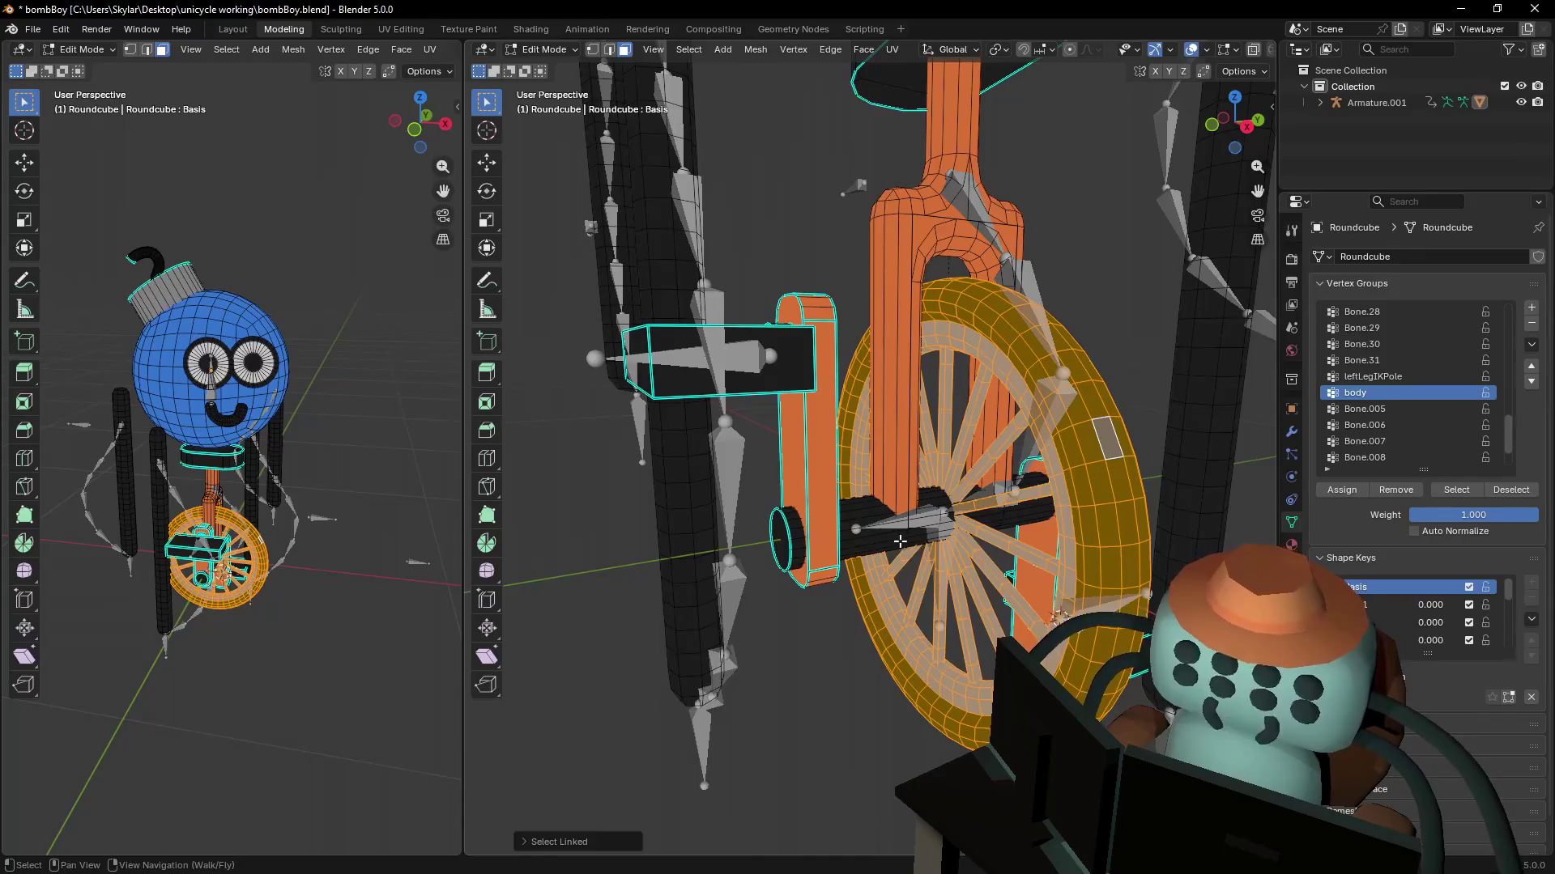
key("l")
key("l")
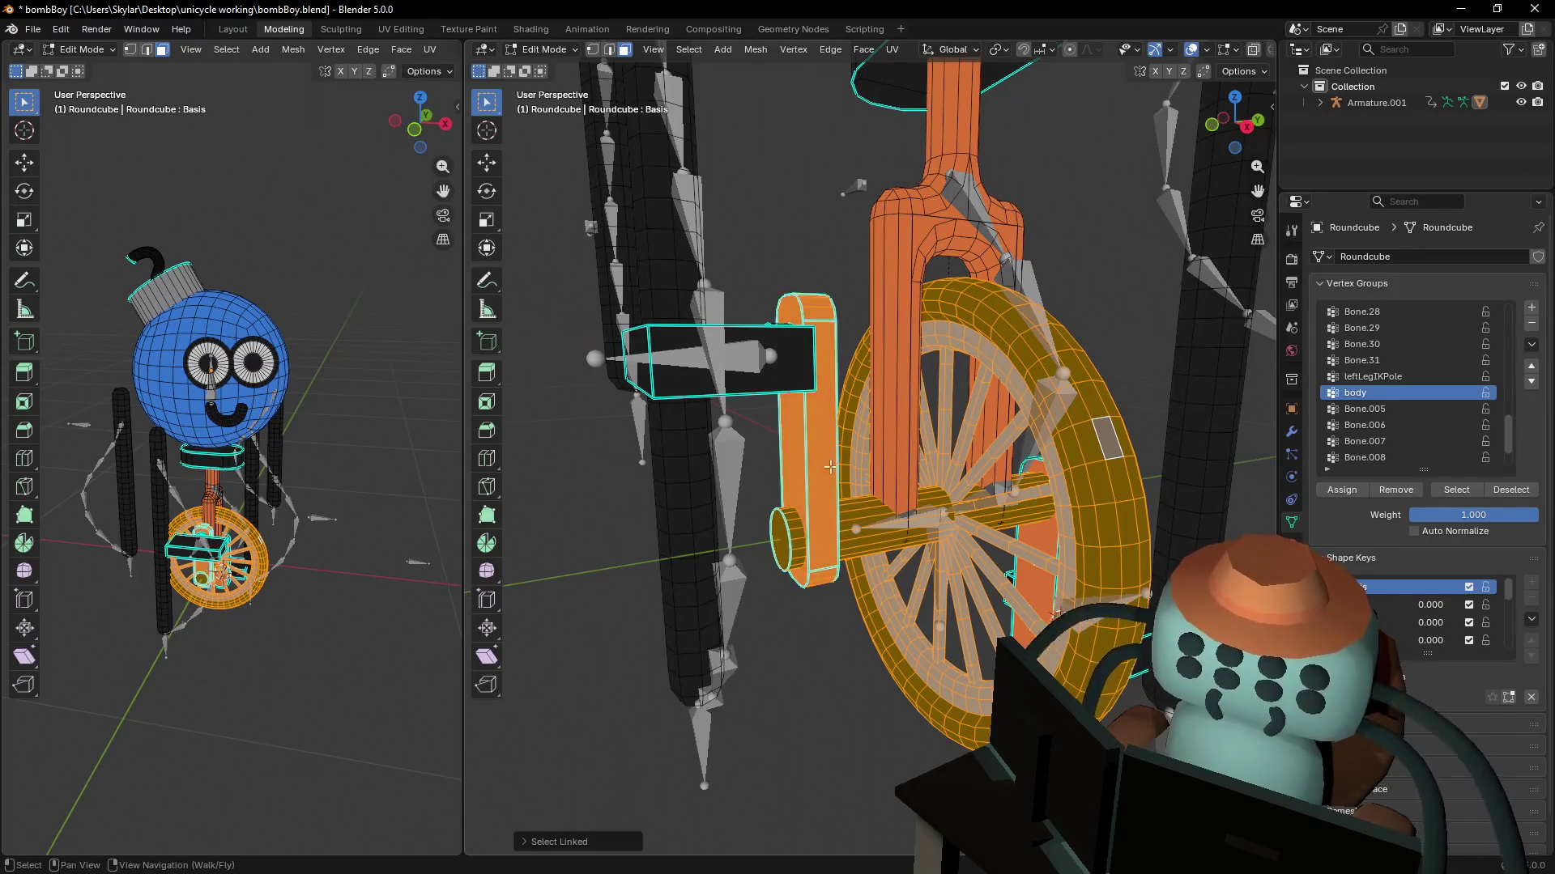
middle_click_drag(1015, 479, 1060, 554)
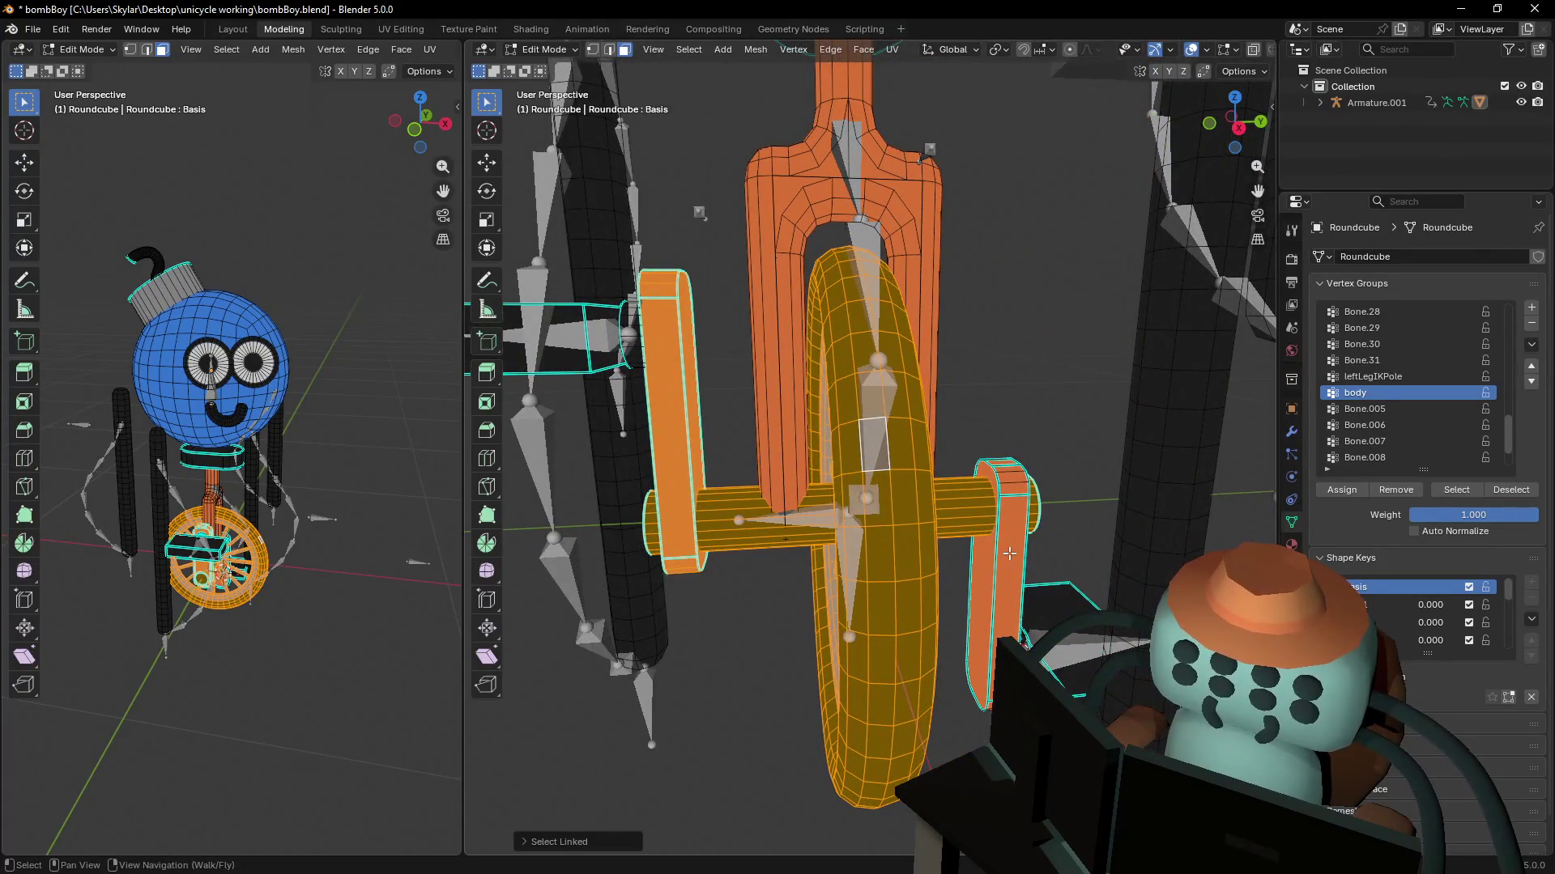
key("l")
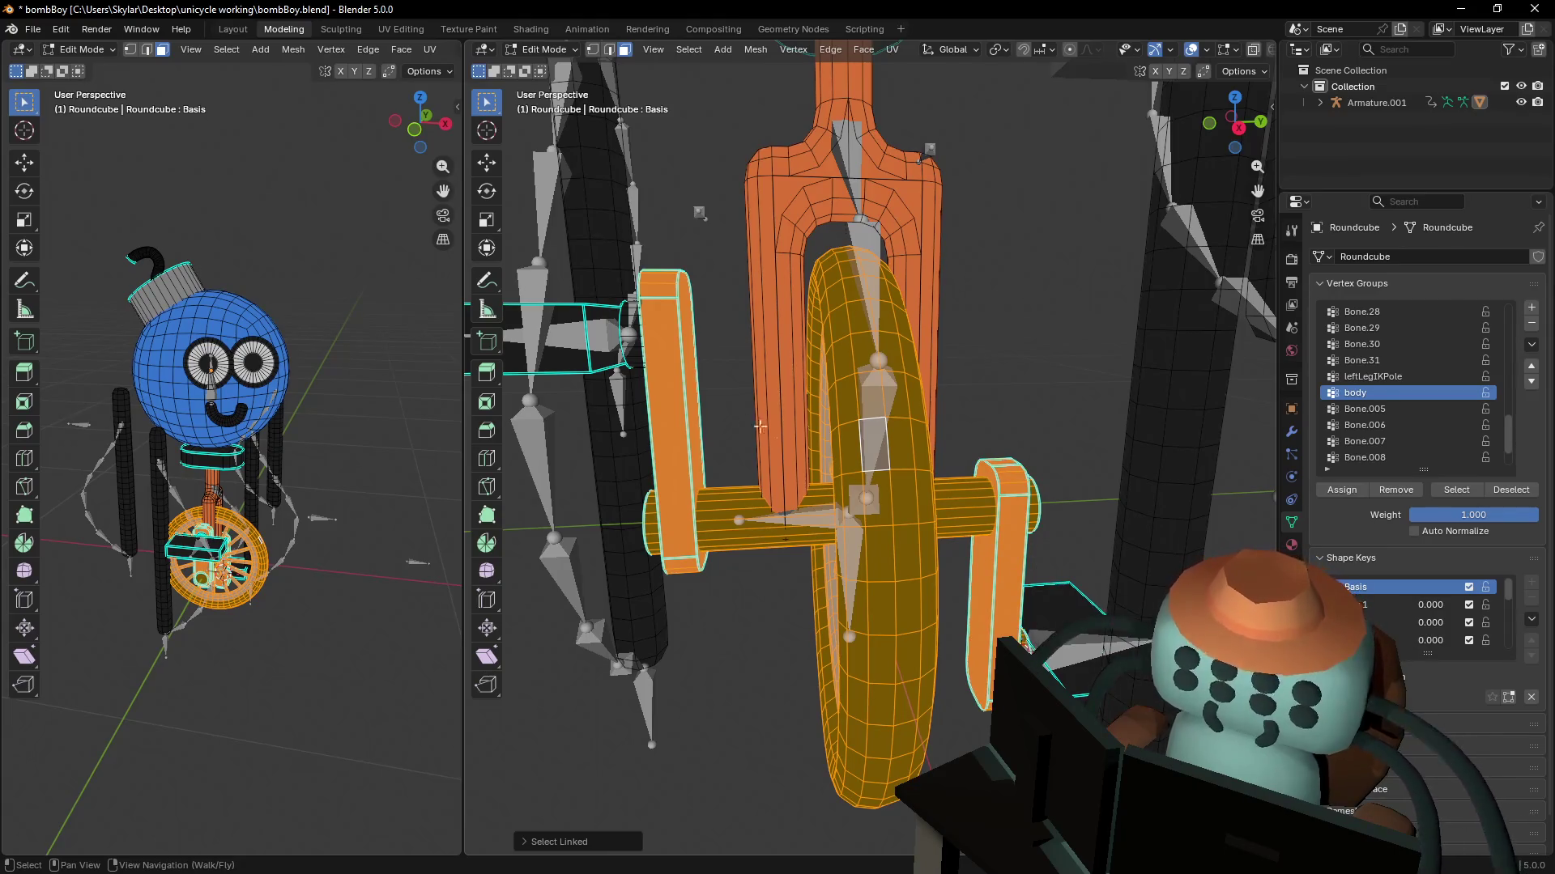
key("shift+grave")
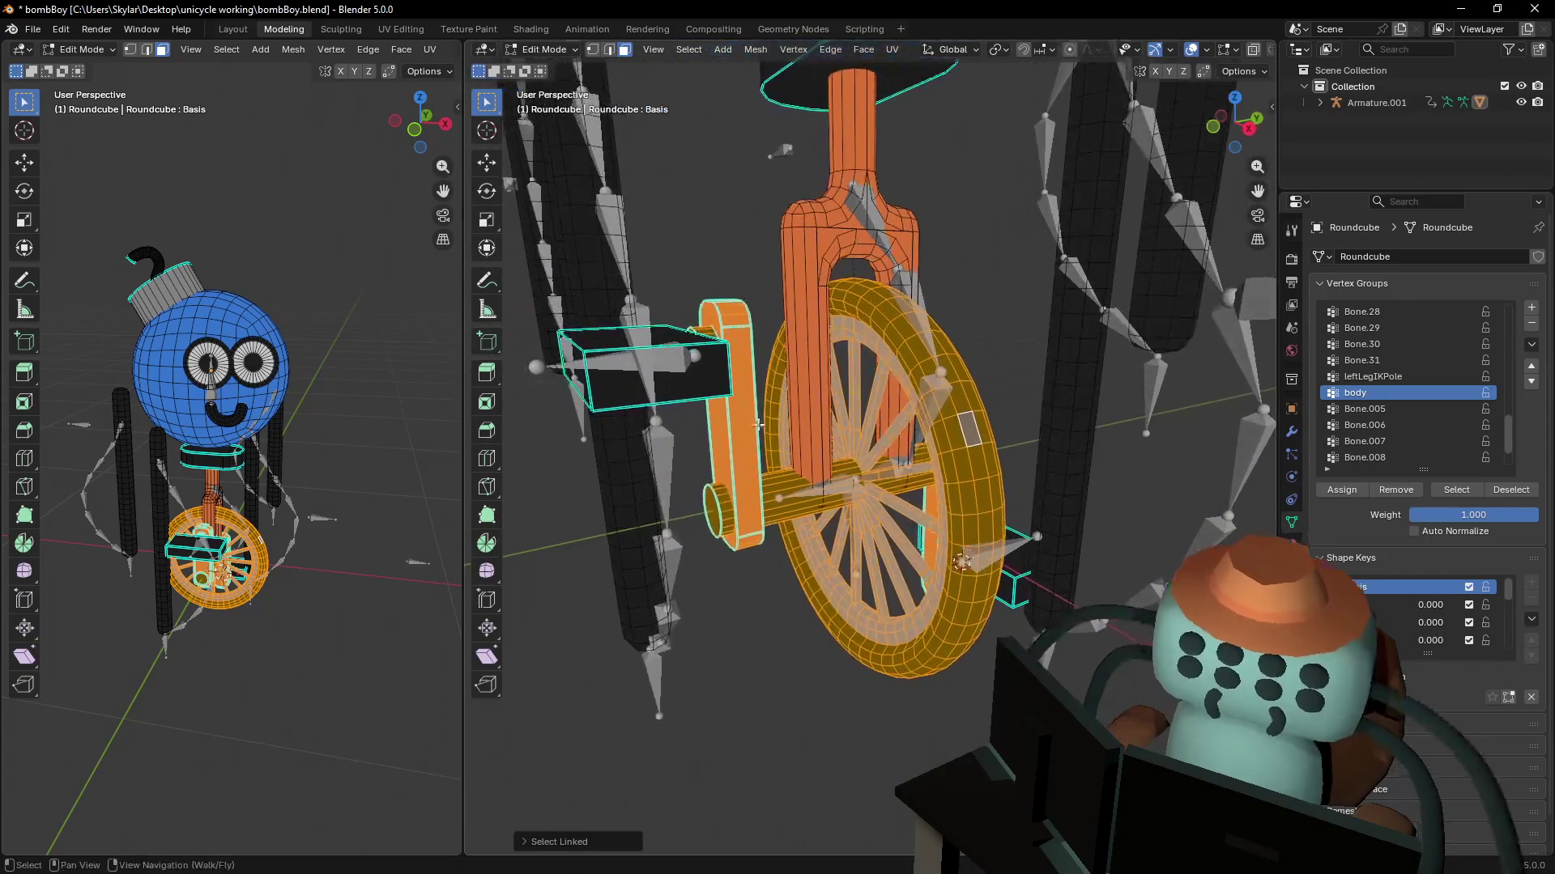
- Assign the selected wheel parts to the wheel vertex group
left_click(1417, 394)
scroll(1449, 380, "down", 3)
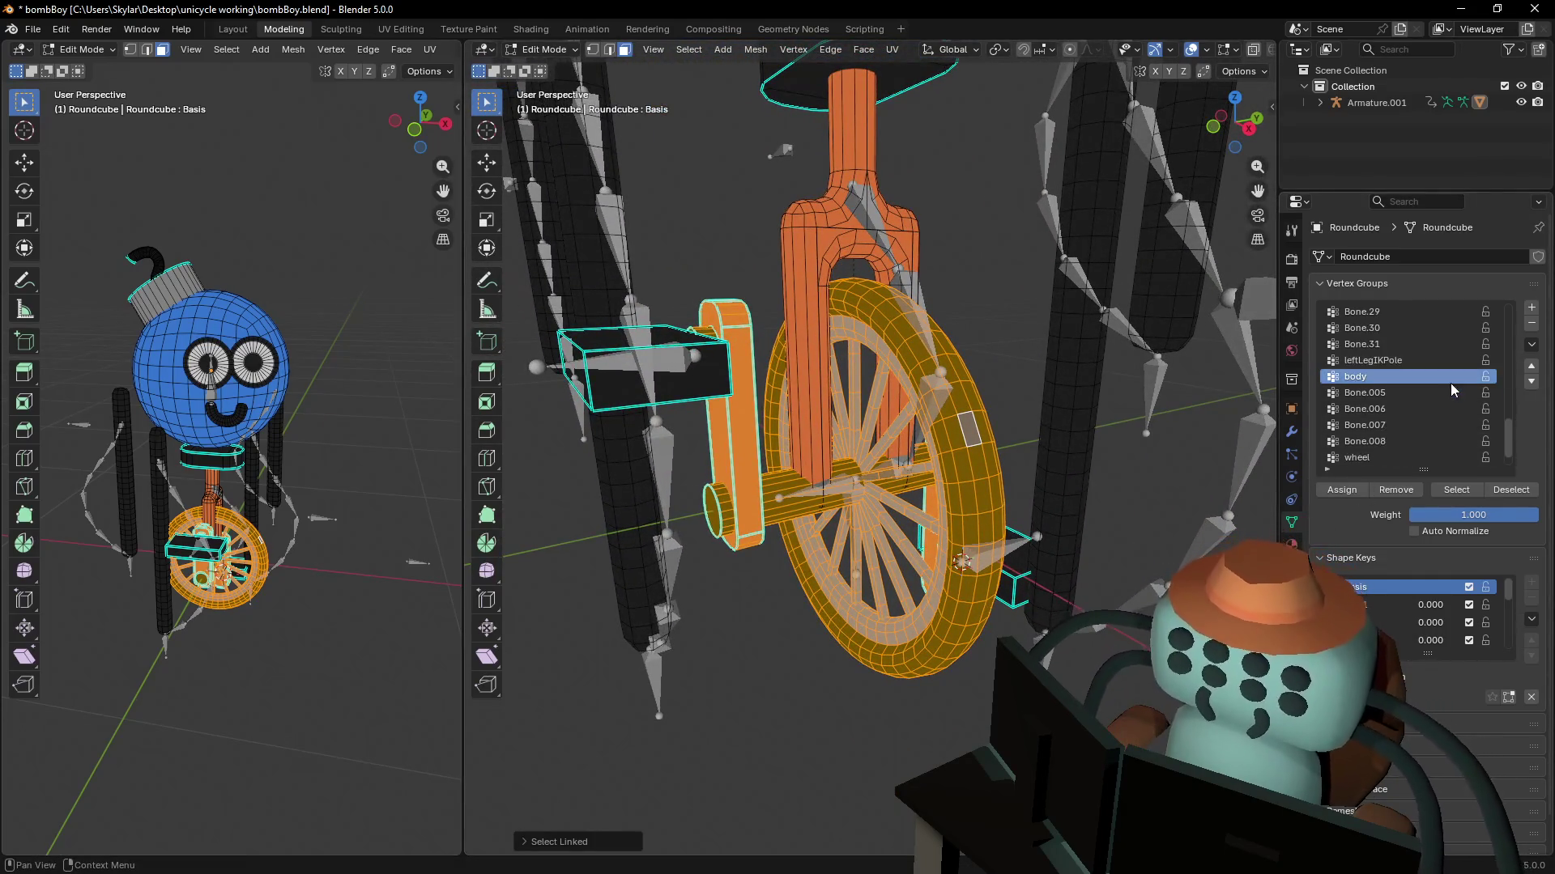
left_click(1386, 426)
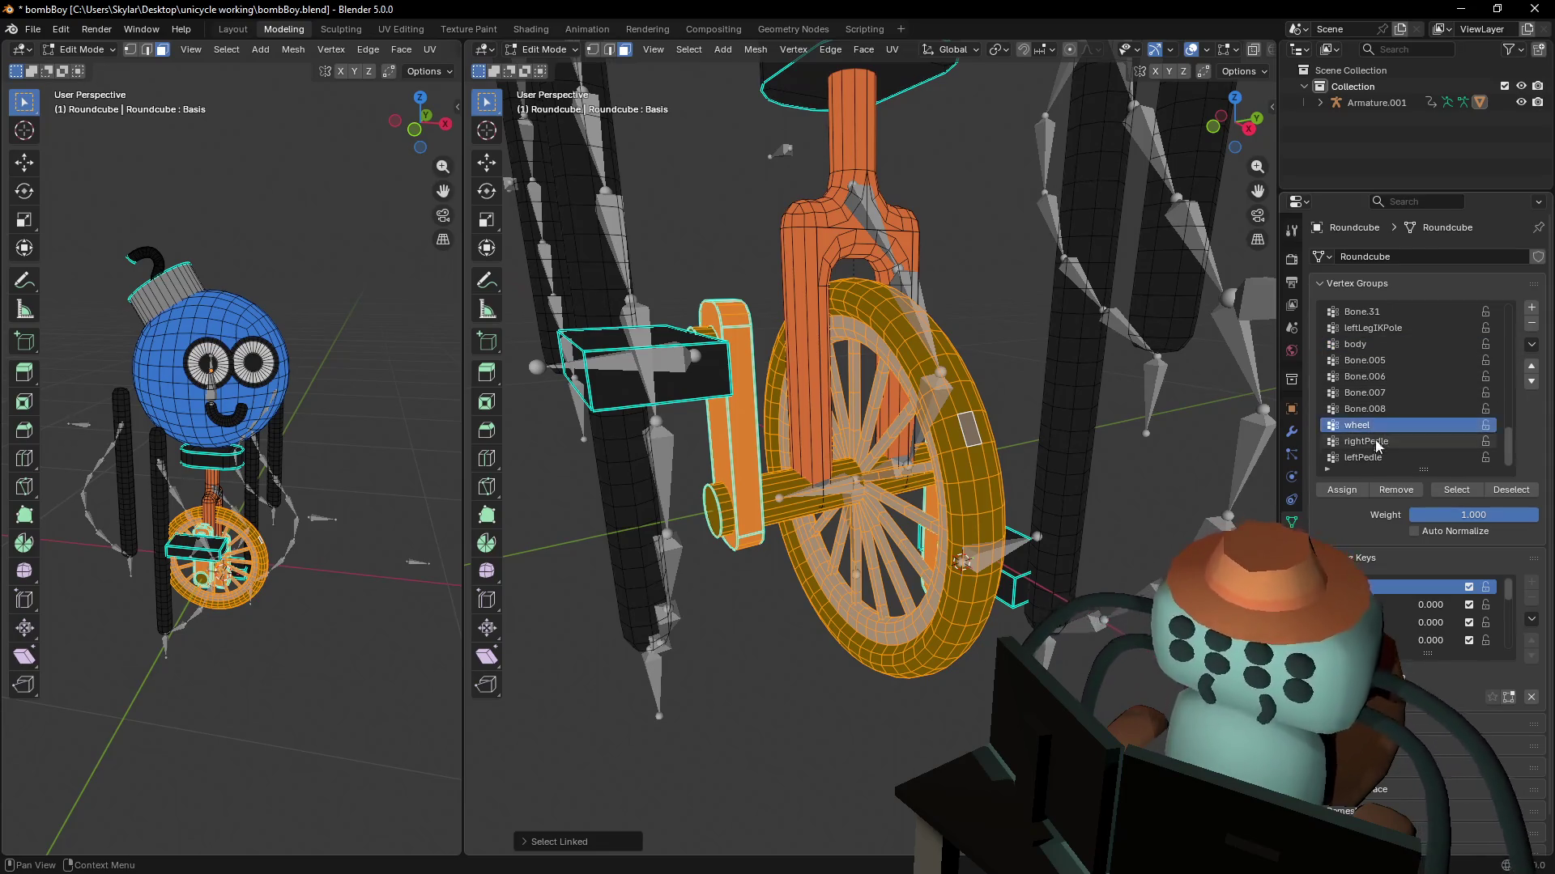
left_click(1349, 494)
- Bring the fork into view and select a face on the front pedal block
key("shift+grave")
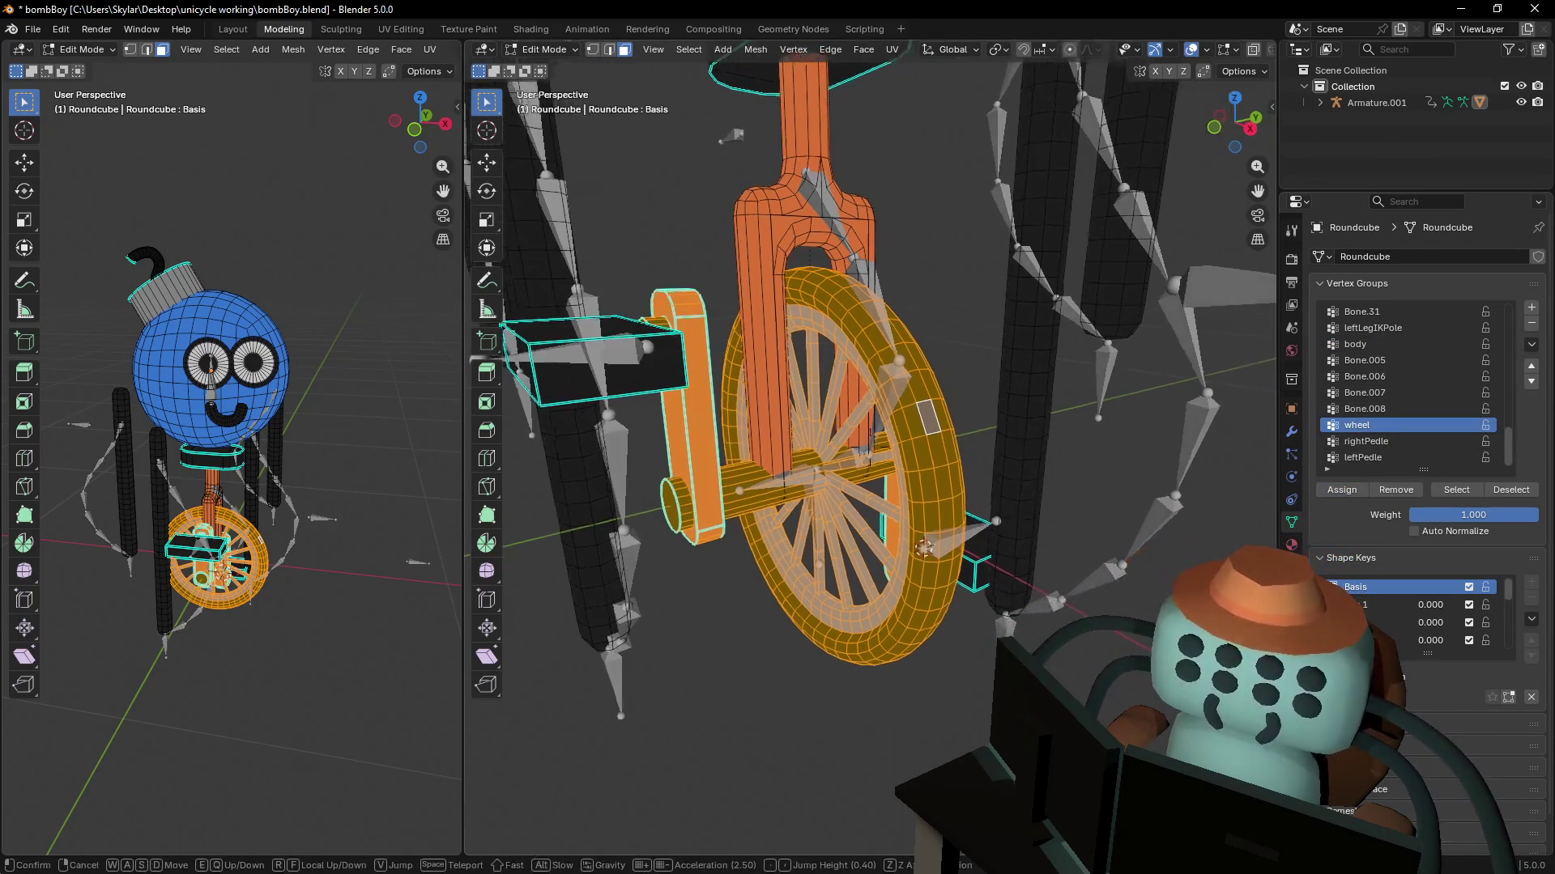
key("a")
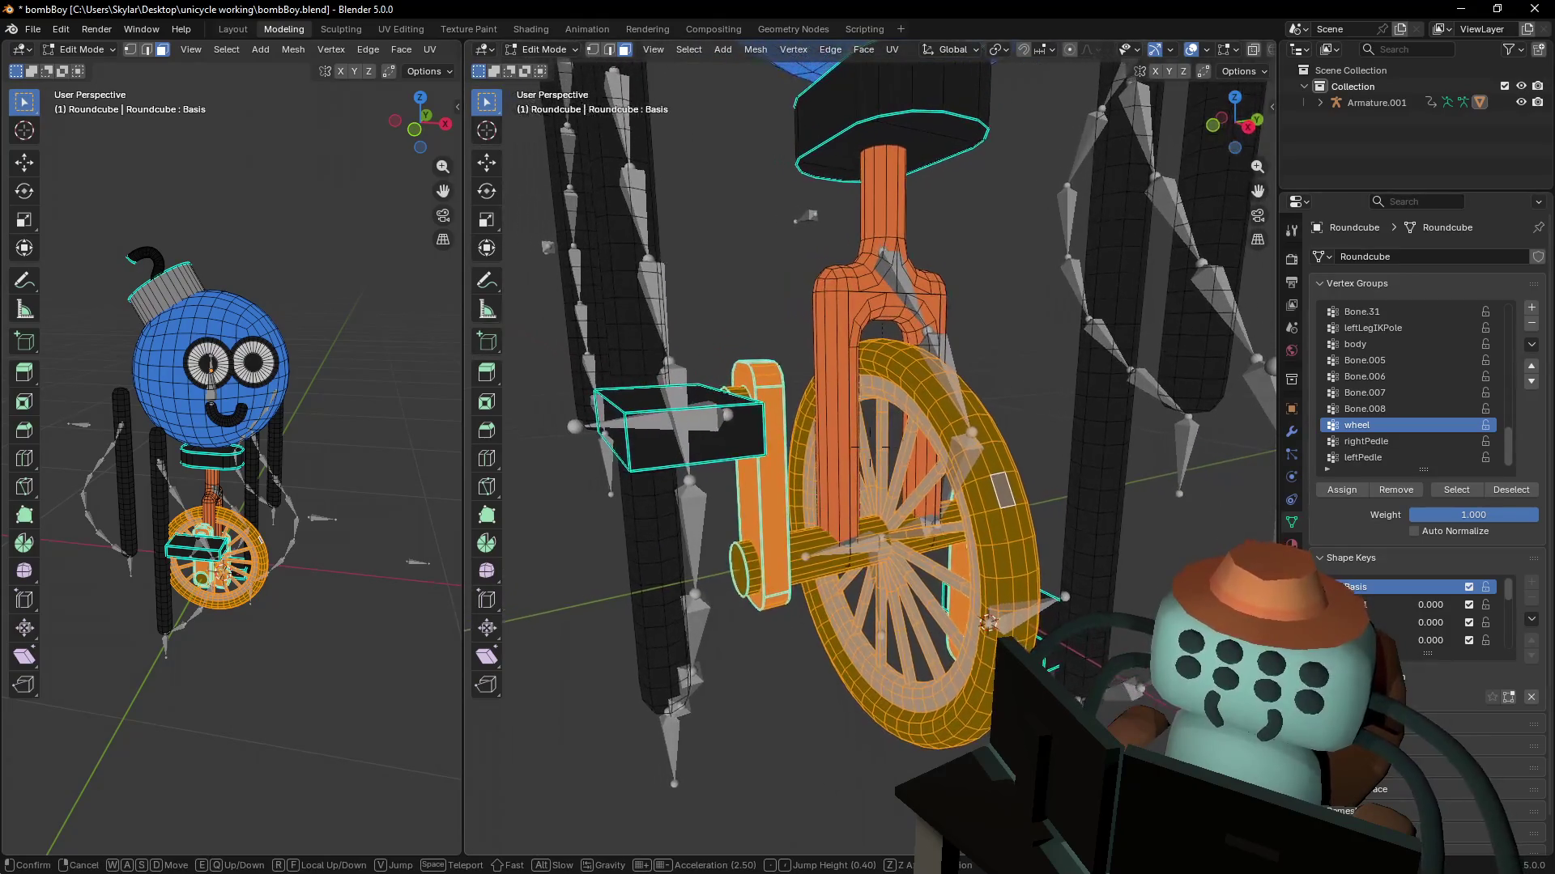
key("a")
left_click(856, 293)
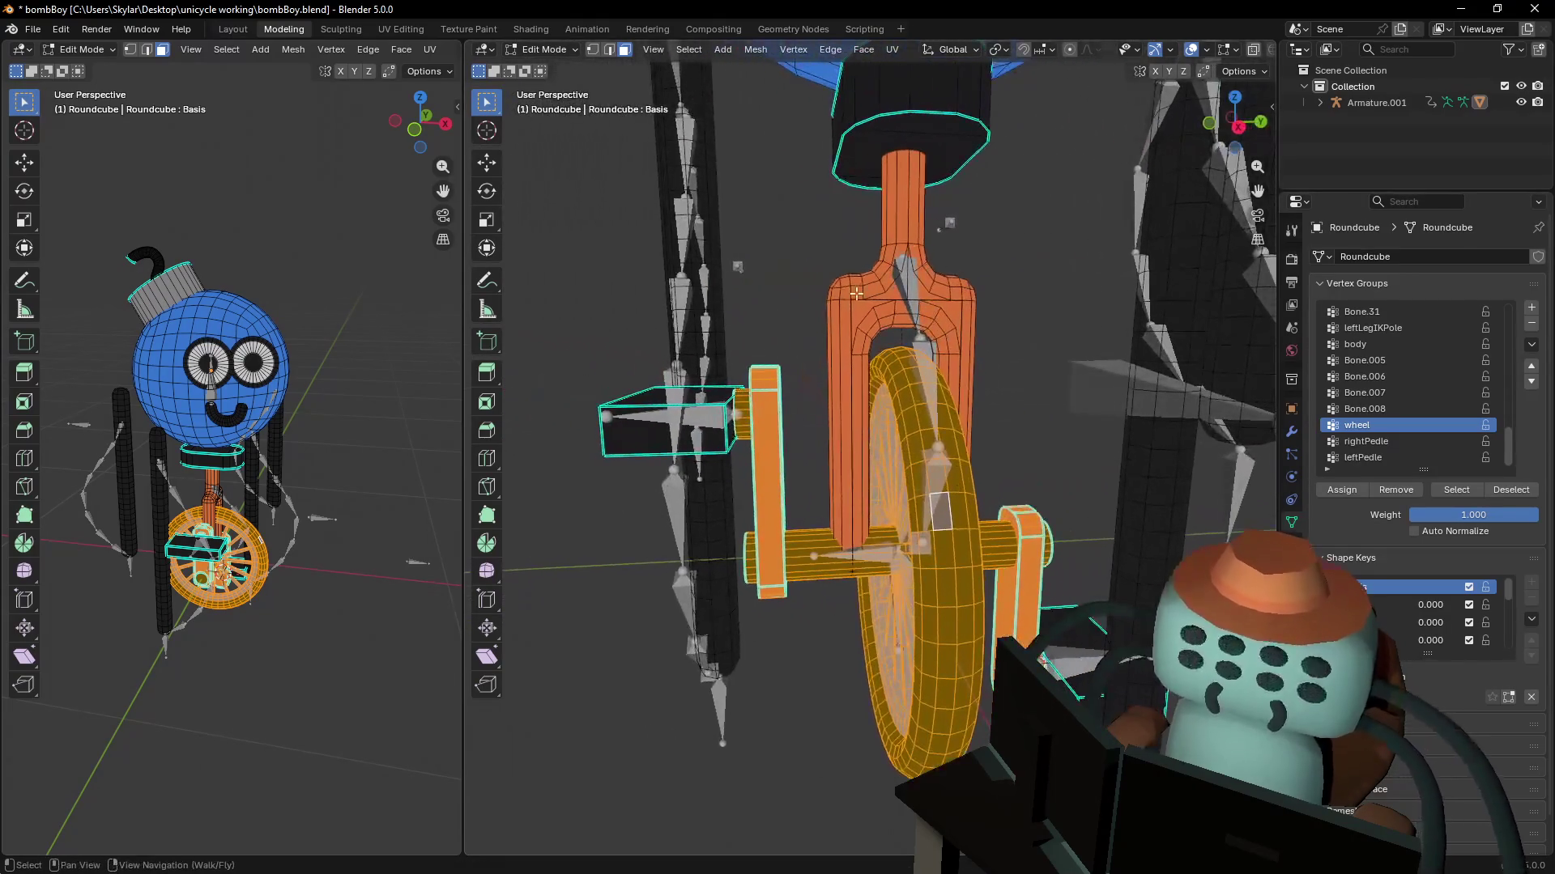
left_click(712, 438)
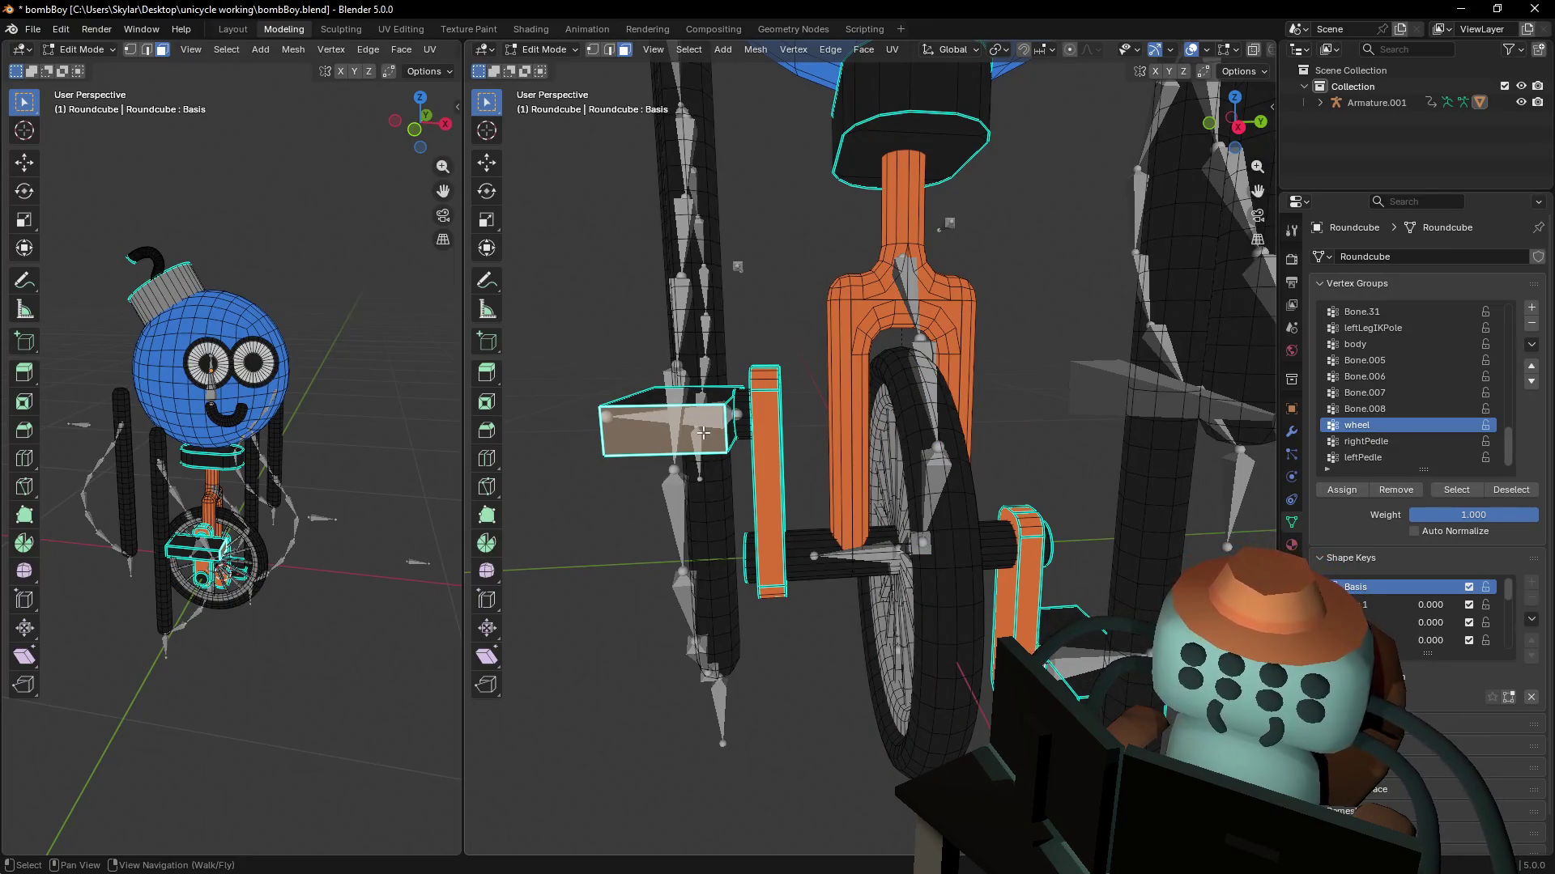
- Select the whole front pedal block and assign it to the rightPedle vertex group
key("l")
middle_click_drag(703, 433, 931, 441)
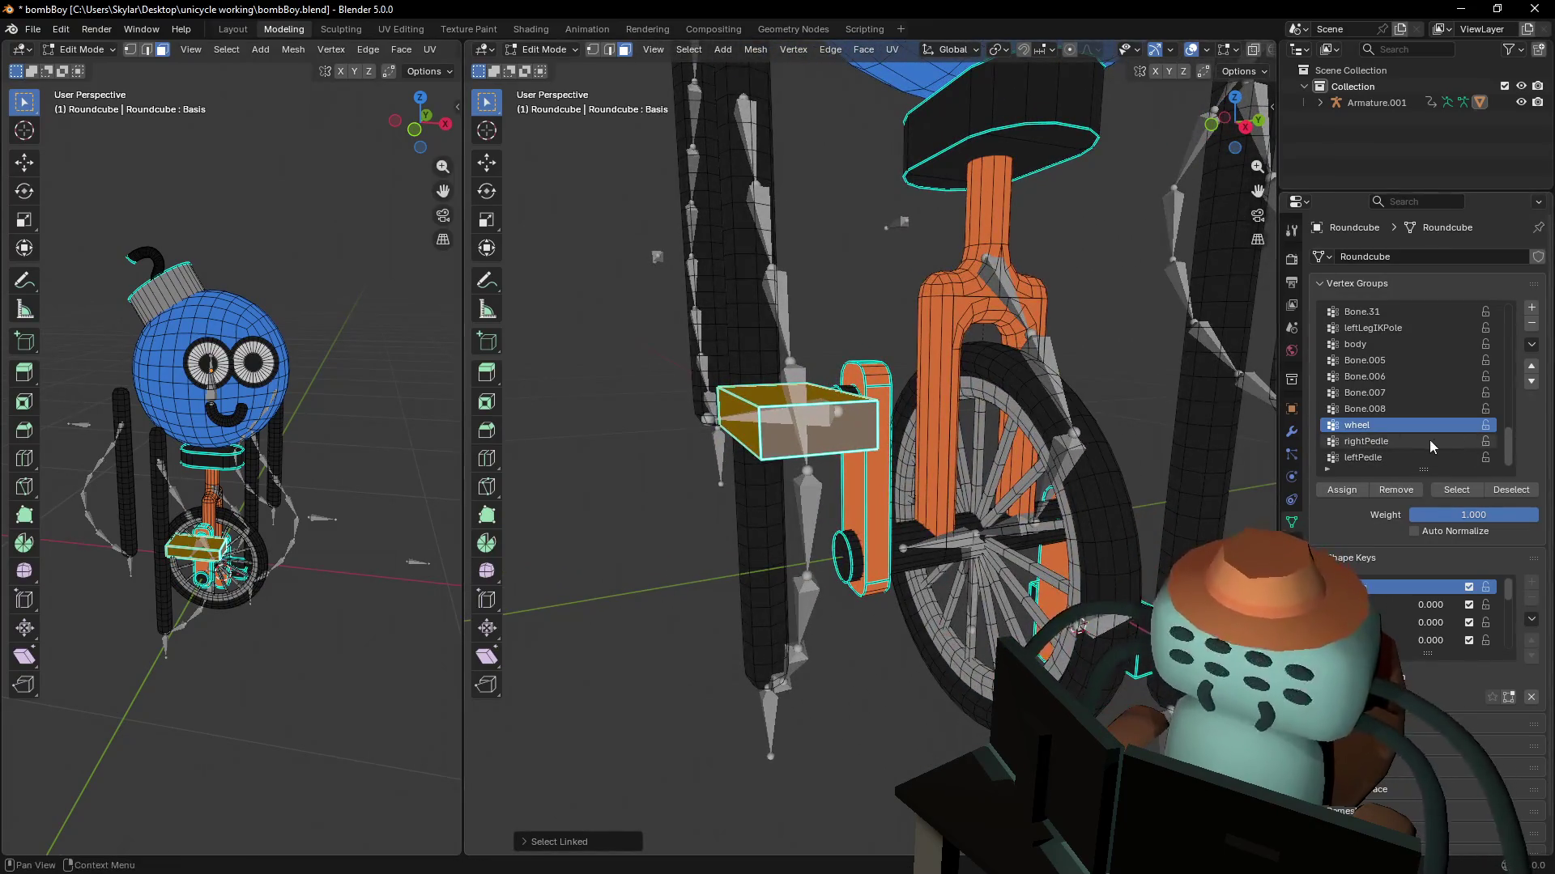
middle_click_drag(1052, 446, 875, 445)
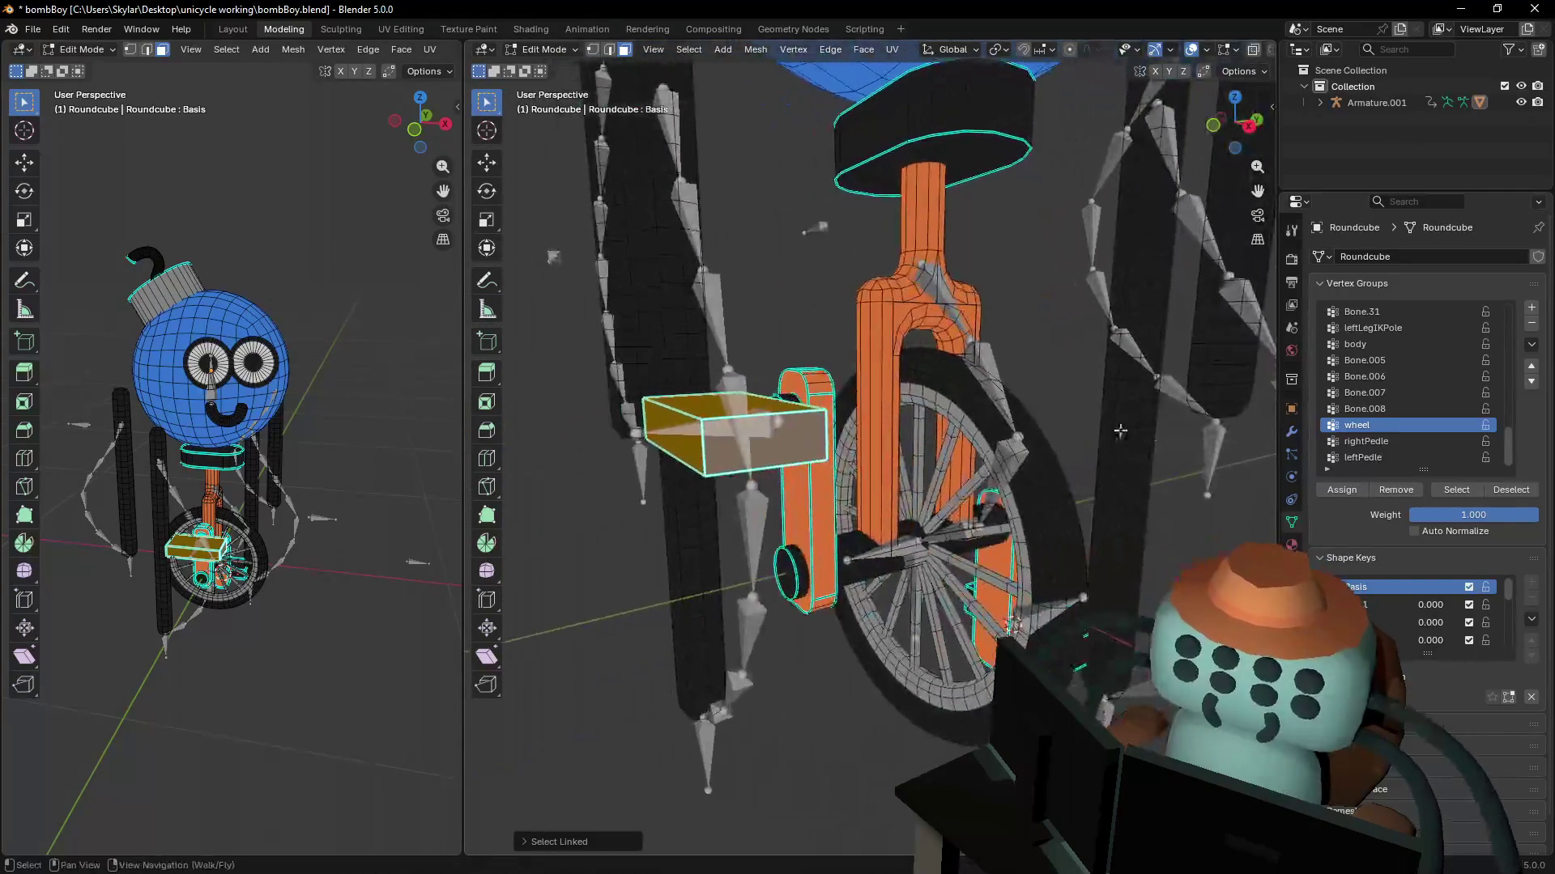
left_click(1422, 443)
left_click(1341, 490)
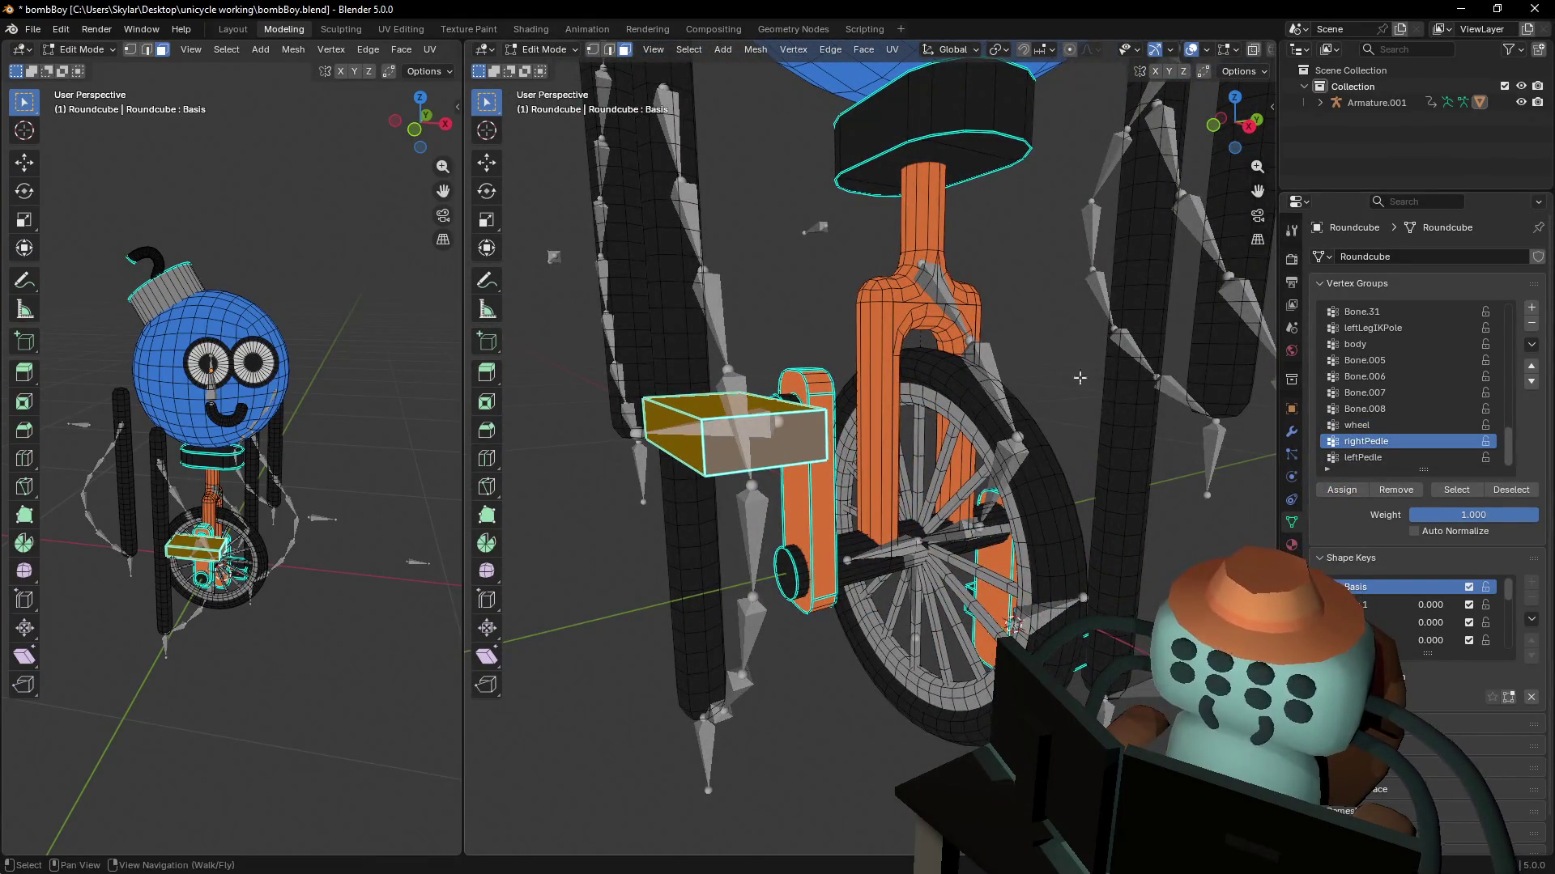
- Assign the other pedal block to leftPedle and check its weights in Weight Paint
key("shift+grave")
left_click(940, 597)
left_click(973, 547)
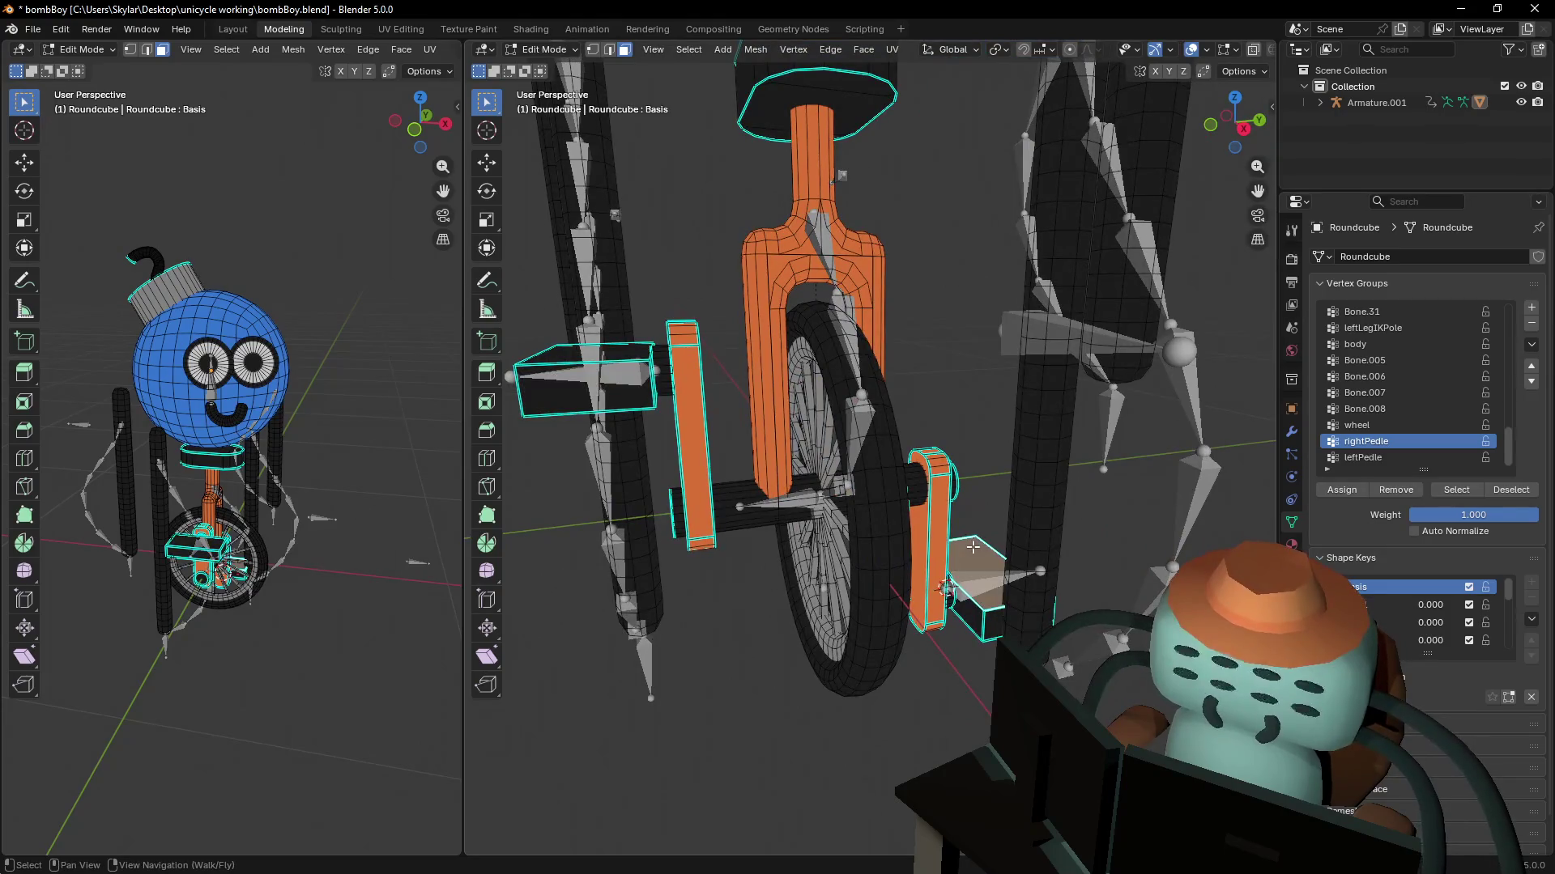
left_click(1363, 457)
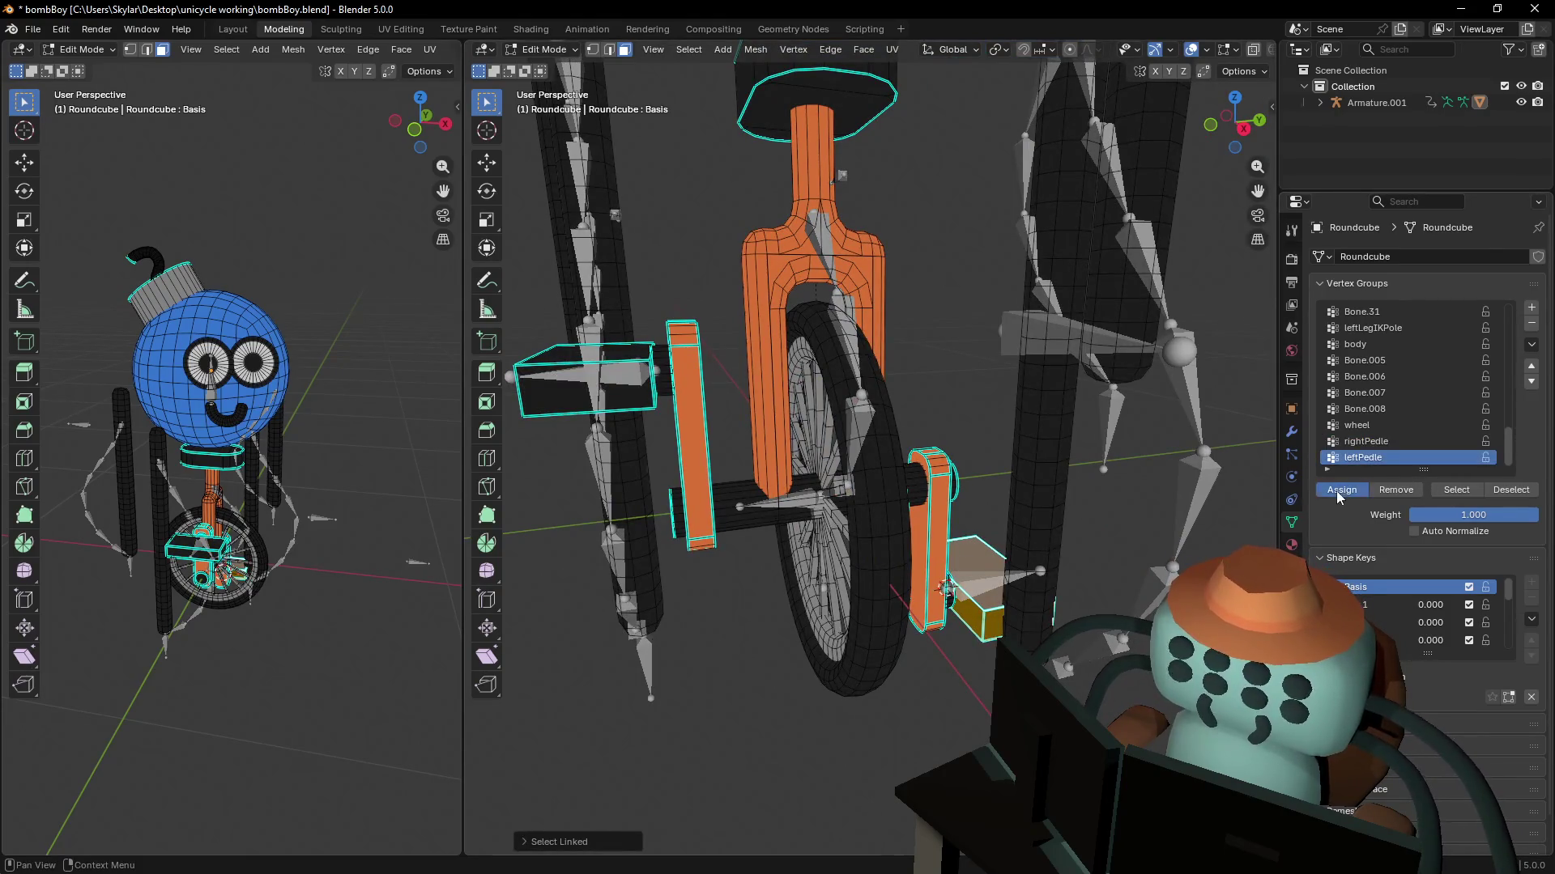
left_click(1342, 490)
key("ctrl+Tab")
right_click(843, 509)
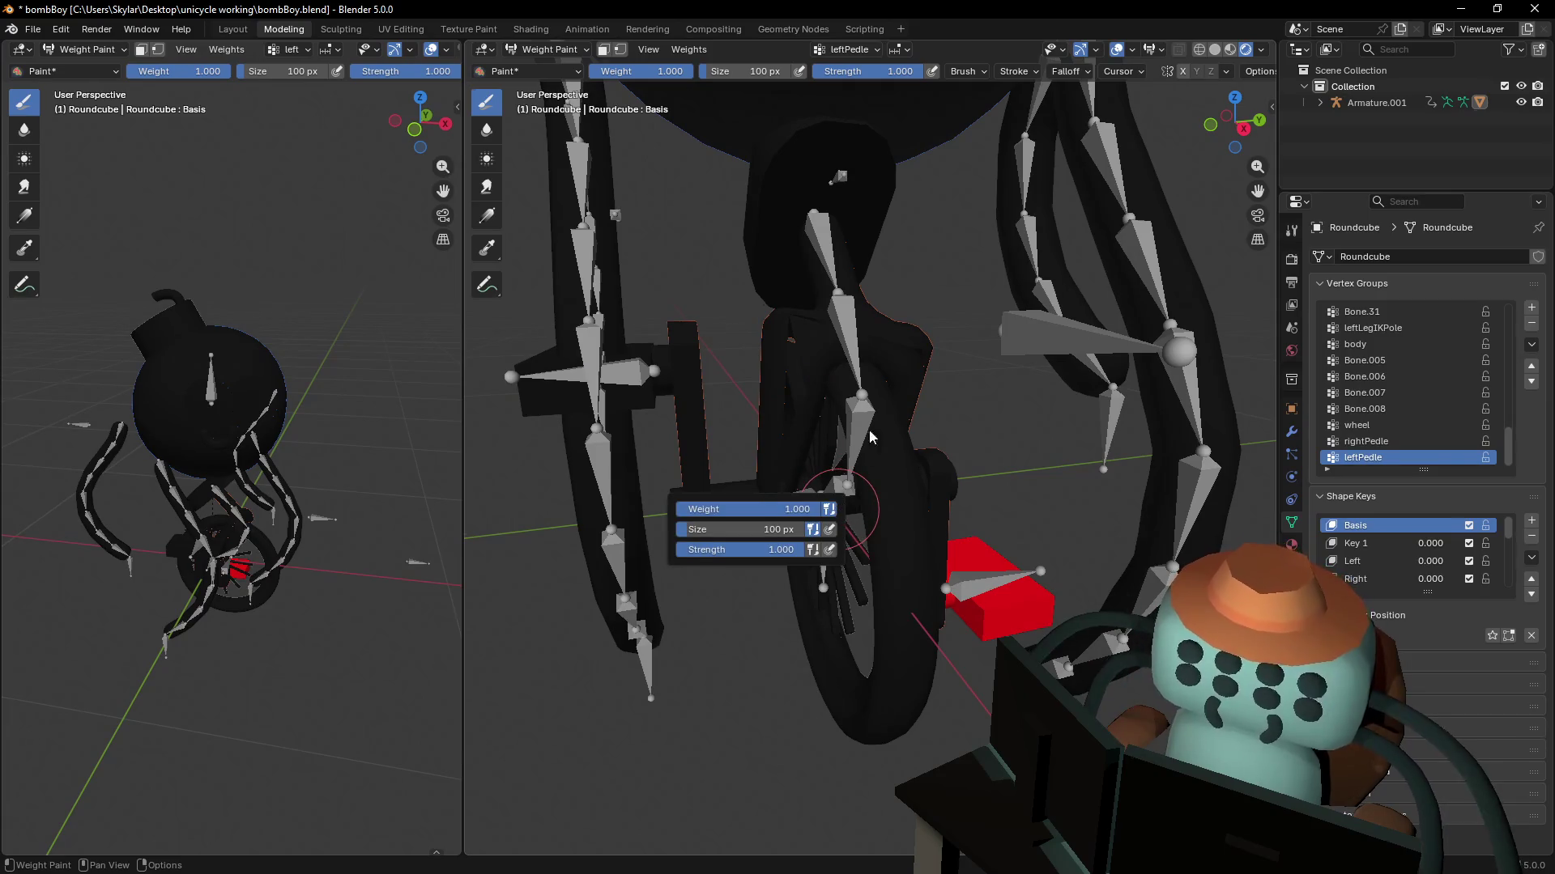
- Go to the Layout workspace in Object Mode and pull back to show the whole unicycle character
mouse_move(346, 267)
middle_mouse_down()
mouse_move(348, 446)
mouse_move(334, 338)
middle_mouse_up()
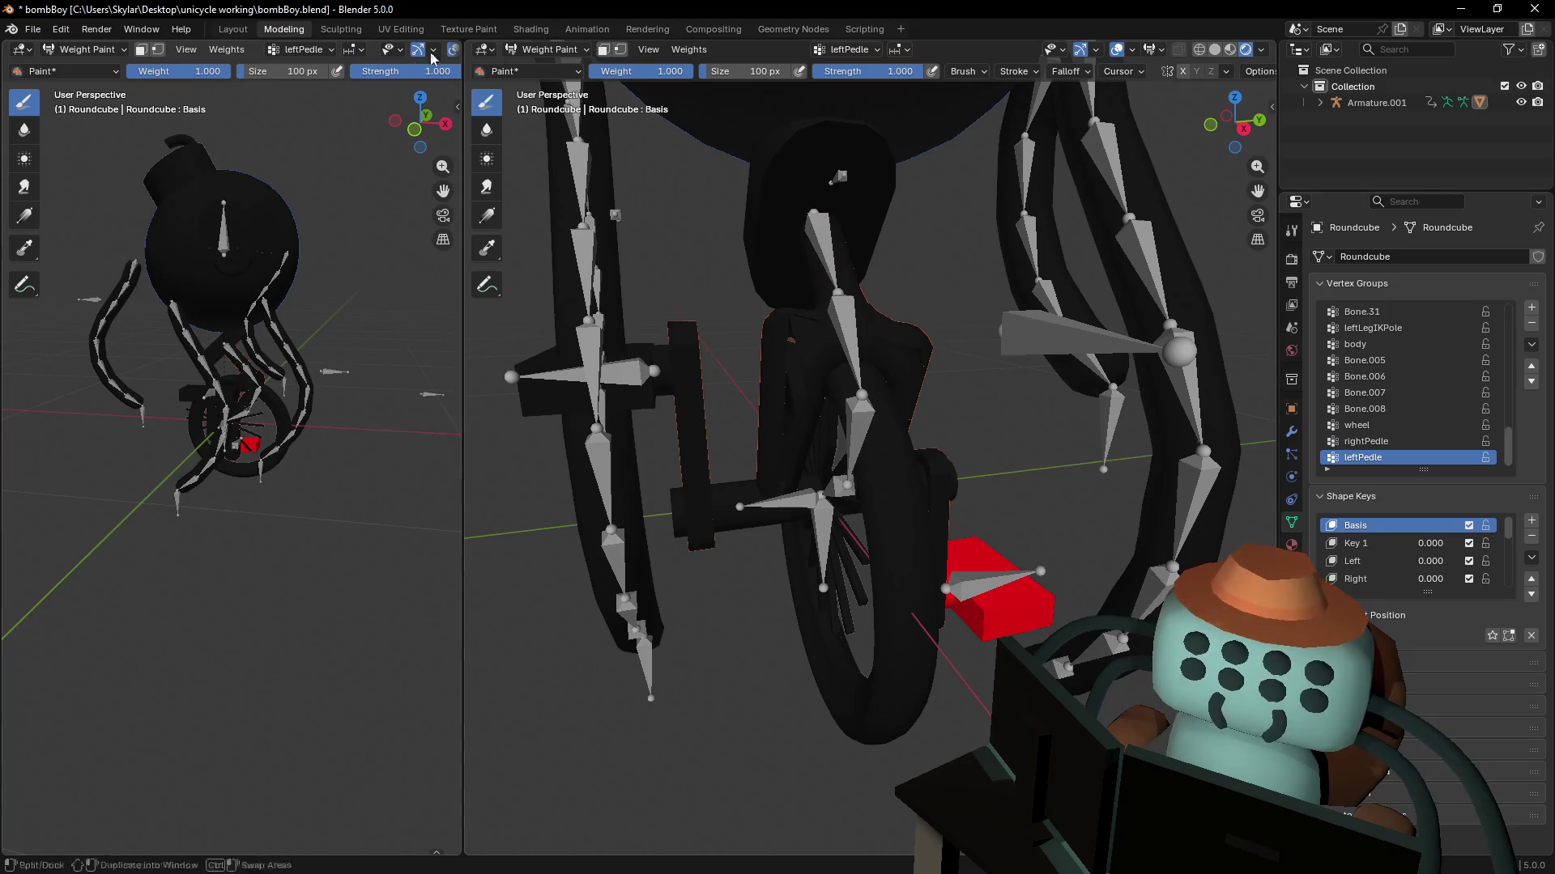
left_click(233, 30)
key("shift+grave")
key("s")
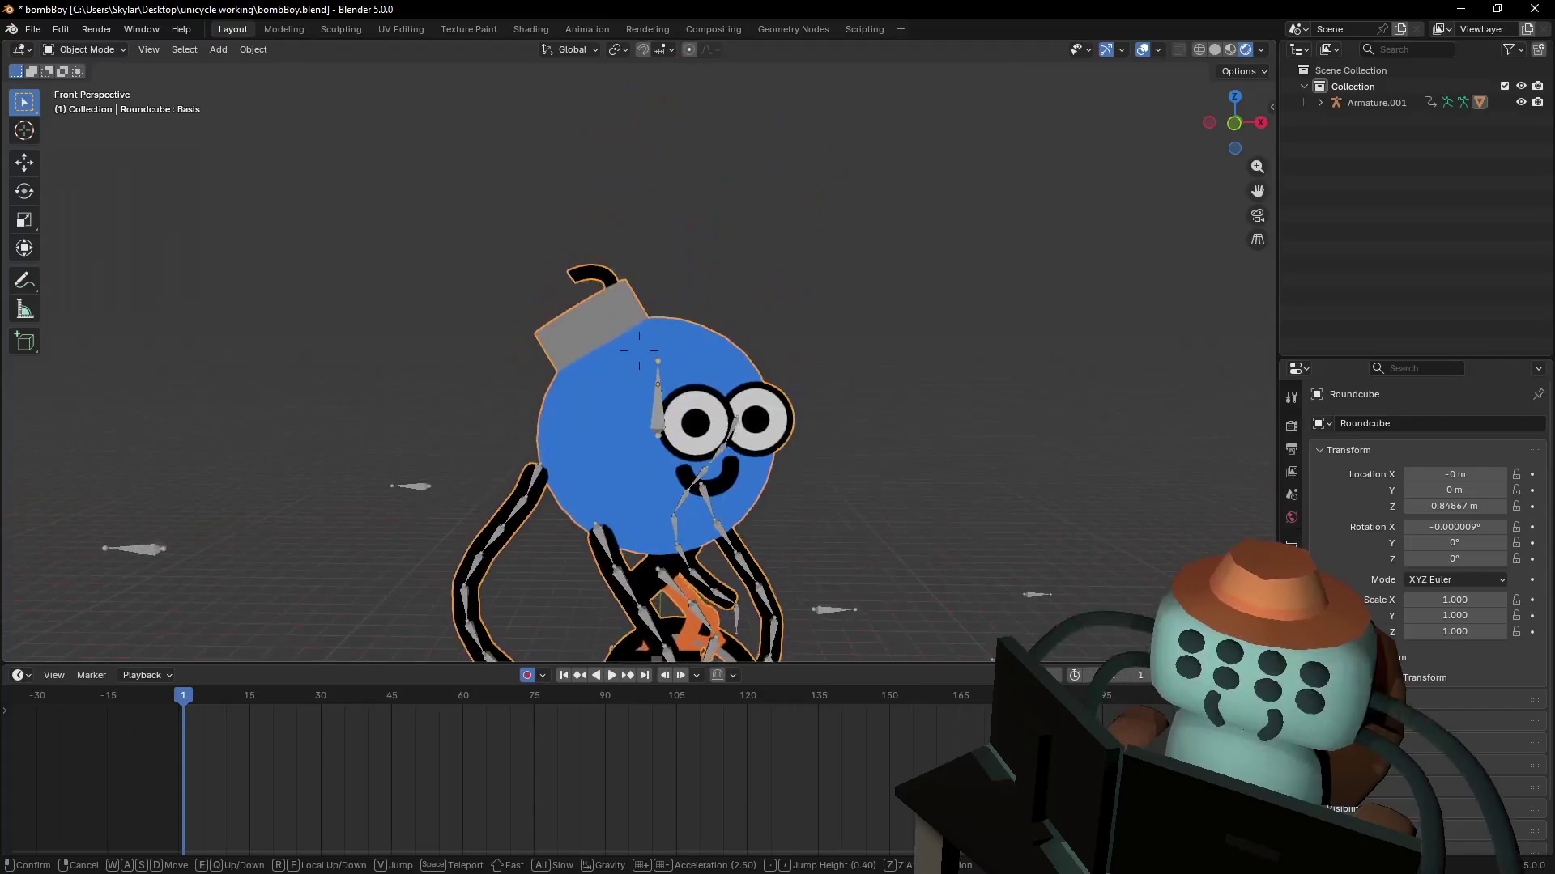
- Put Armature.001 in Pose Mode from the front view and test-move the body bone, cancelling it
key("Return")
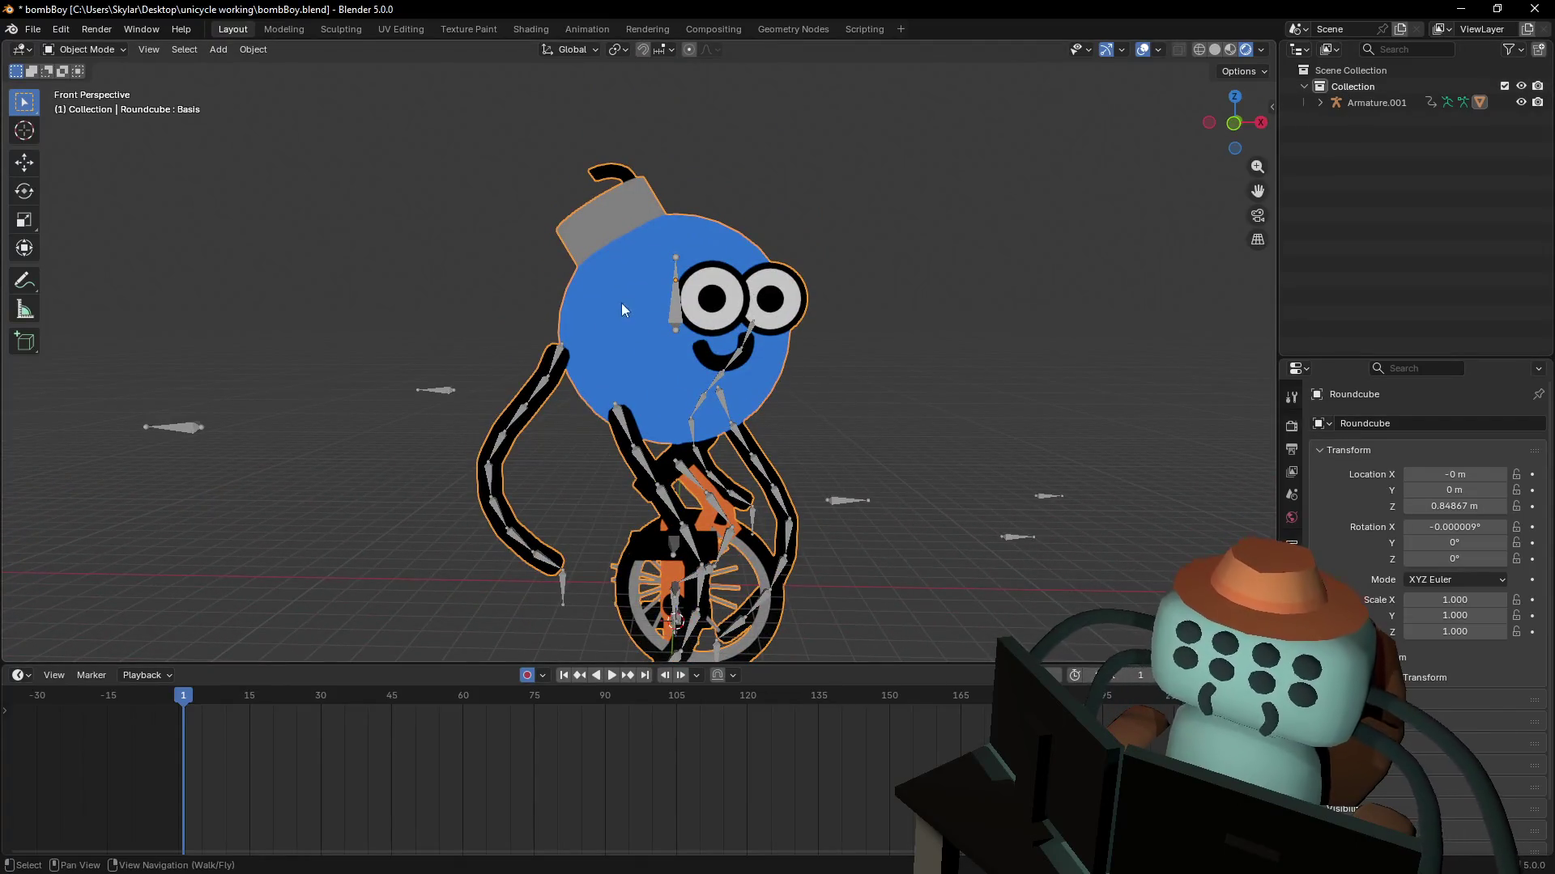
key("KP_1")
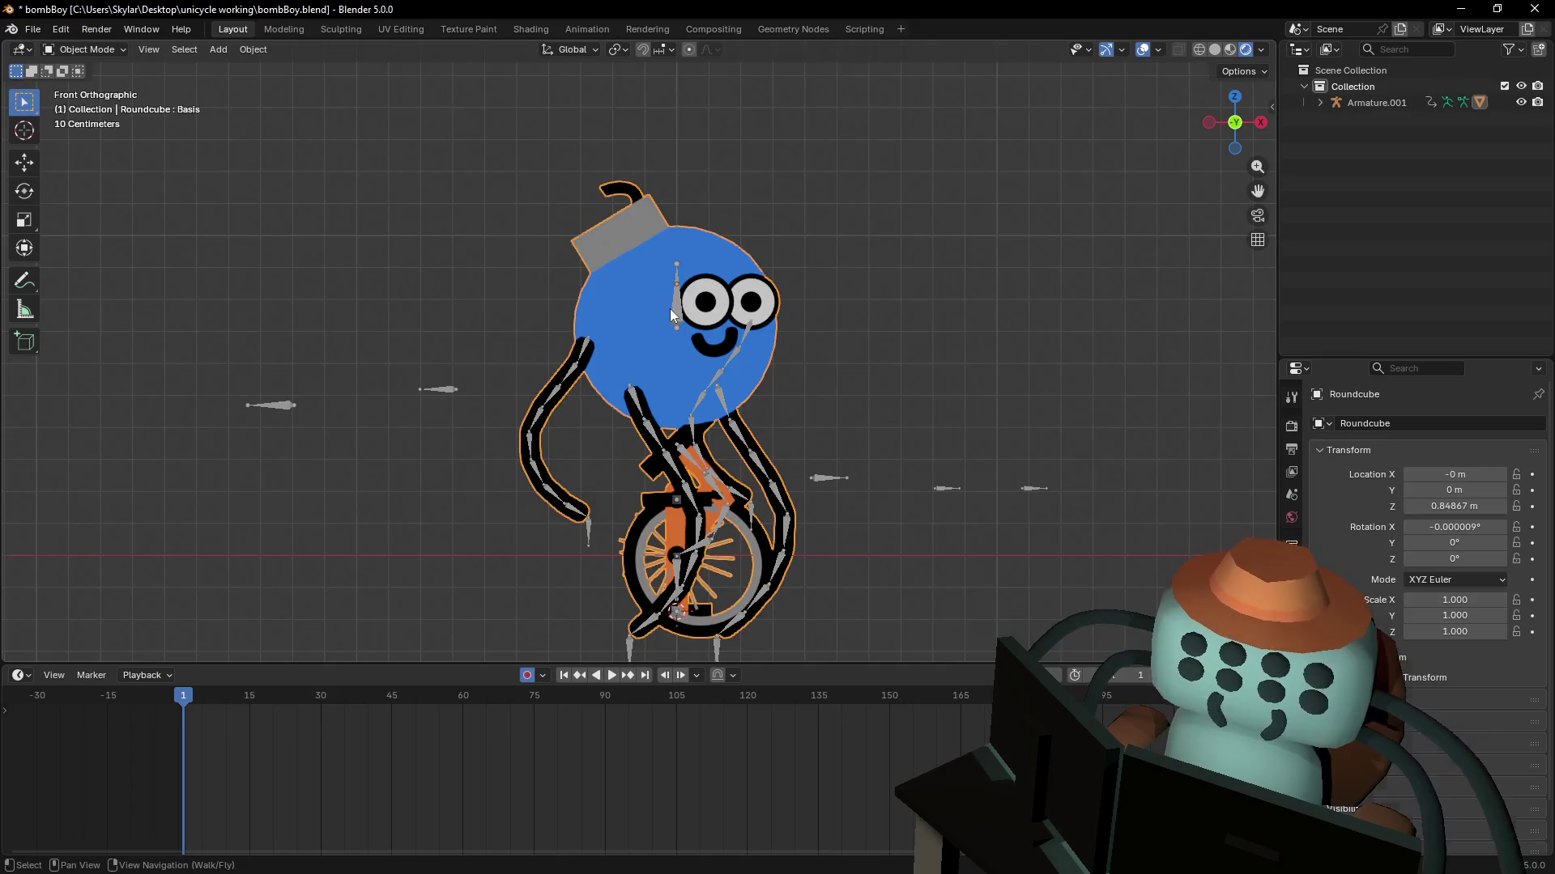
left_click(671, 310)
left_click(85, 50)
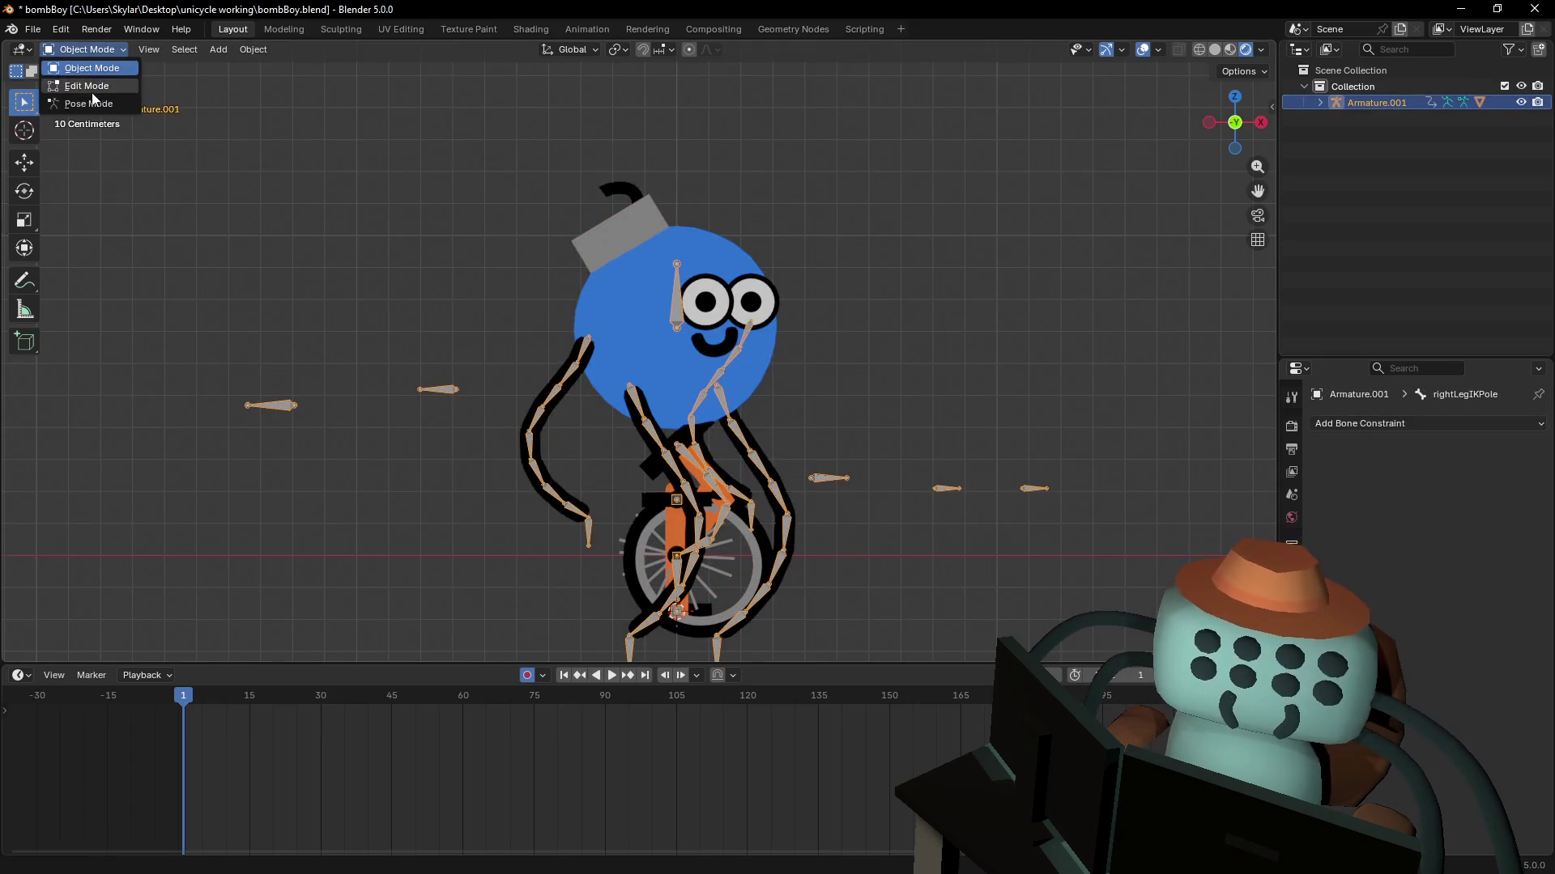
left_click(85, 104)
key("g")
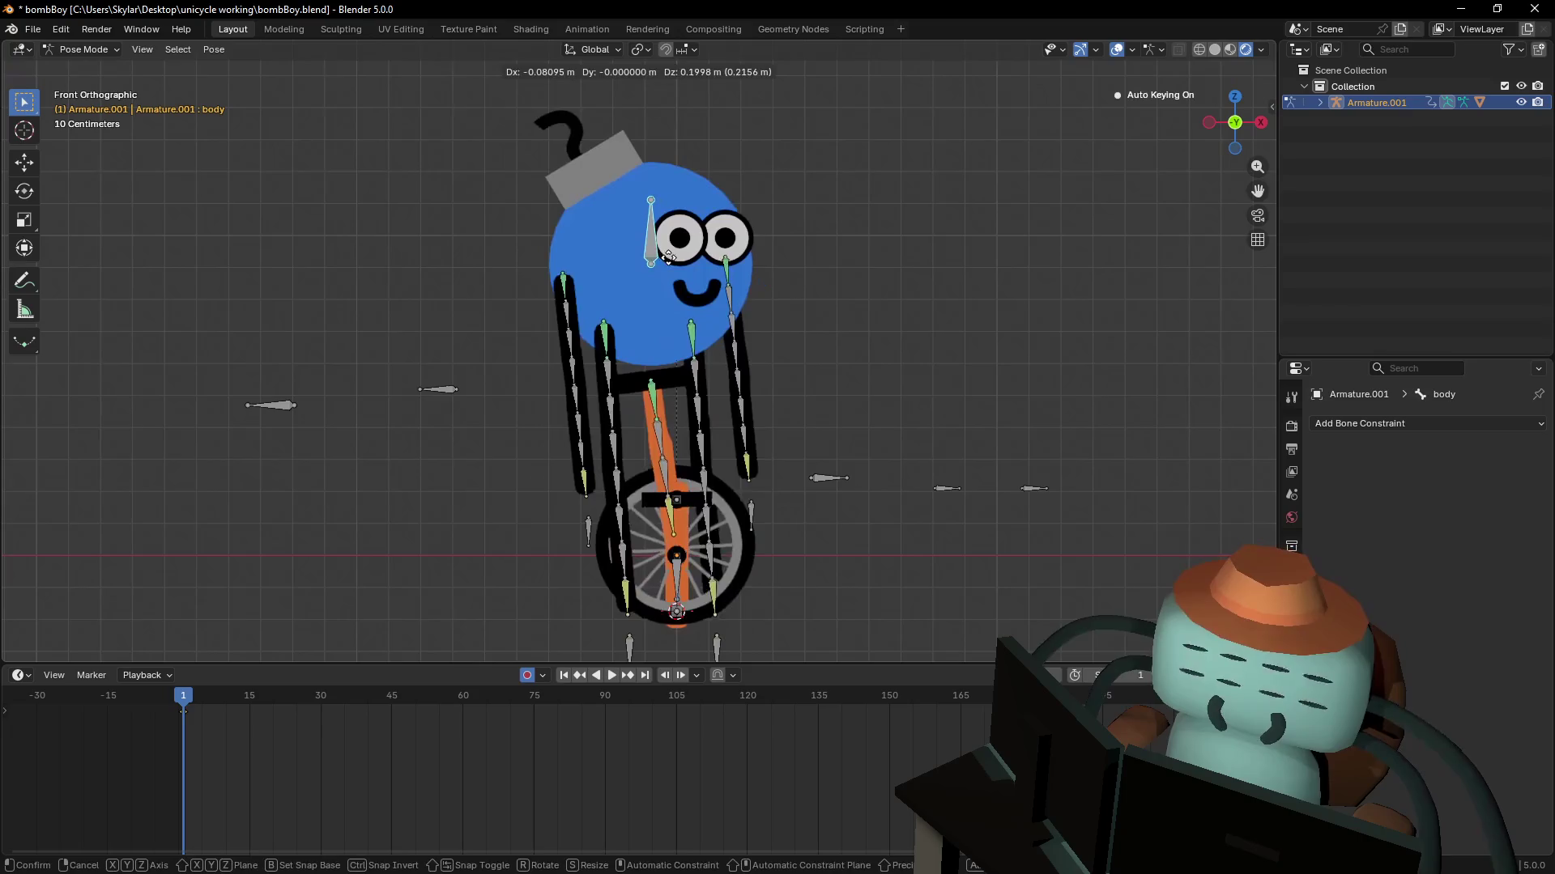
right_click(665, 256)
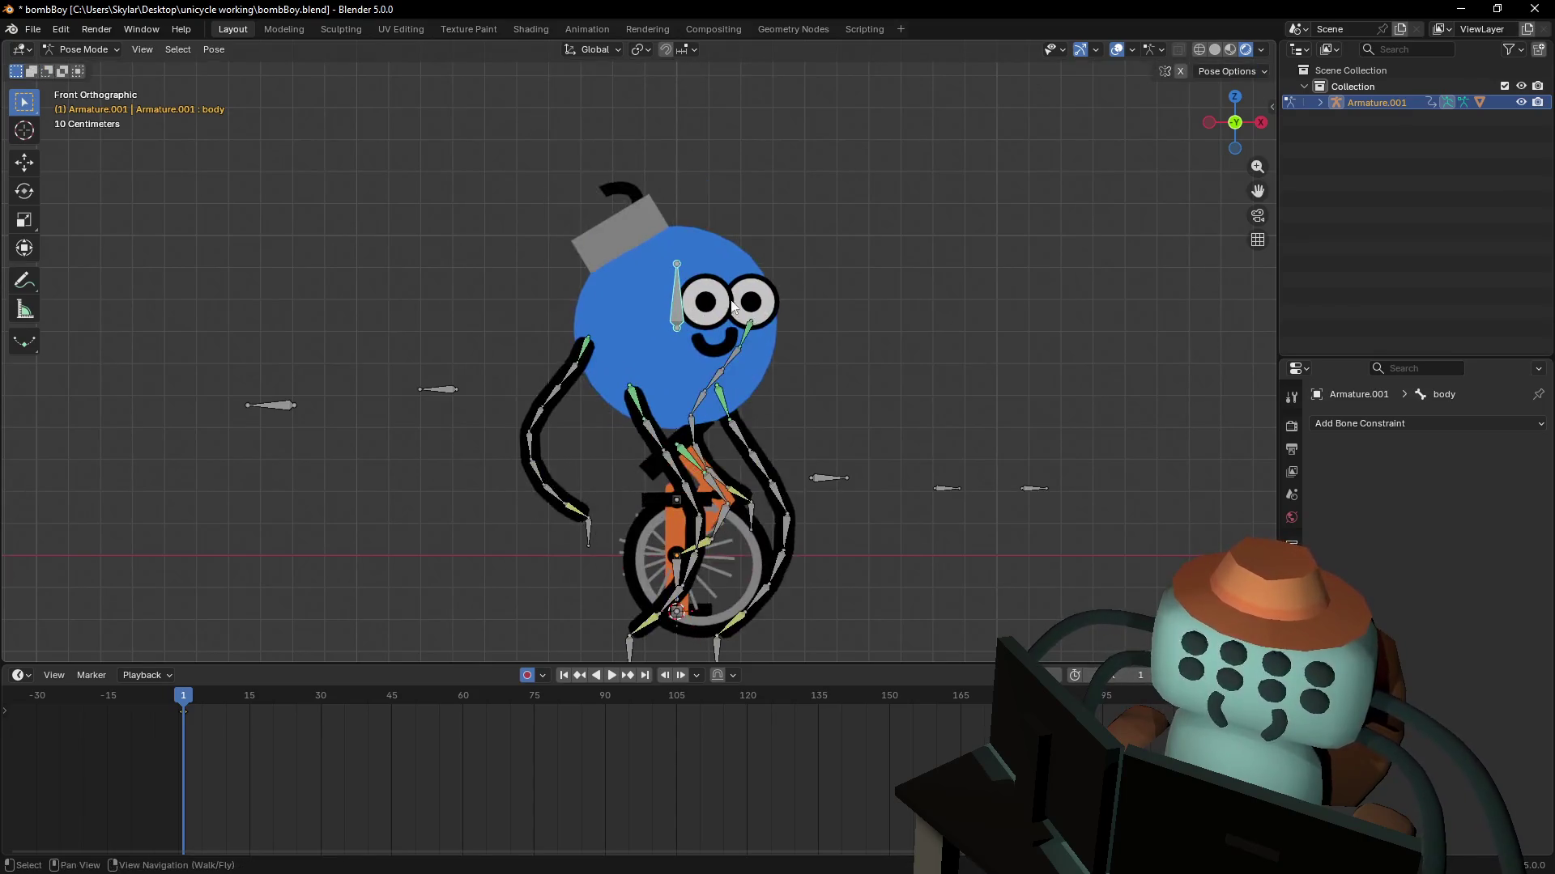
- Move the view in front of the character and return Armature.001 to Object Mode
key("shift+grave")
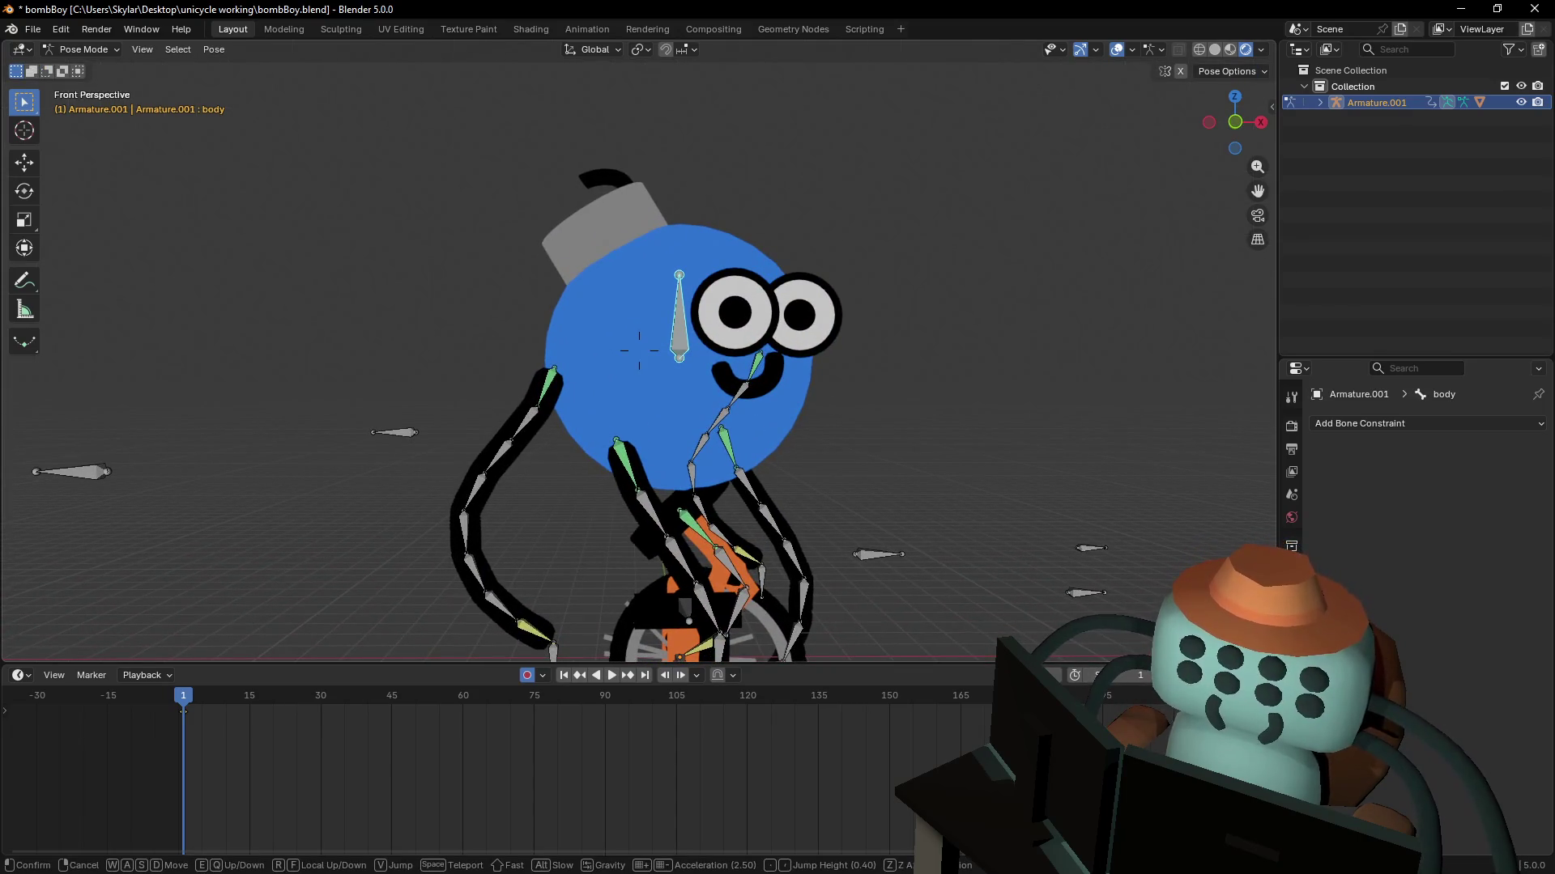
left_click(619, 187)
key("Tab")
key("Tab")
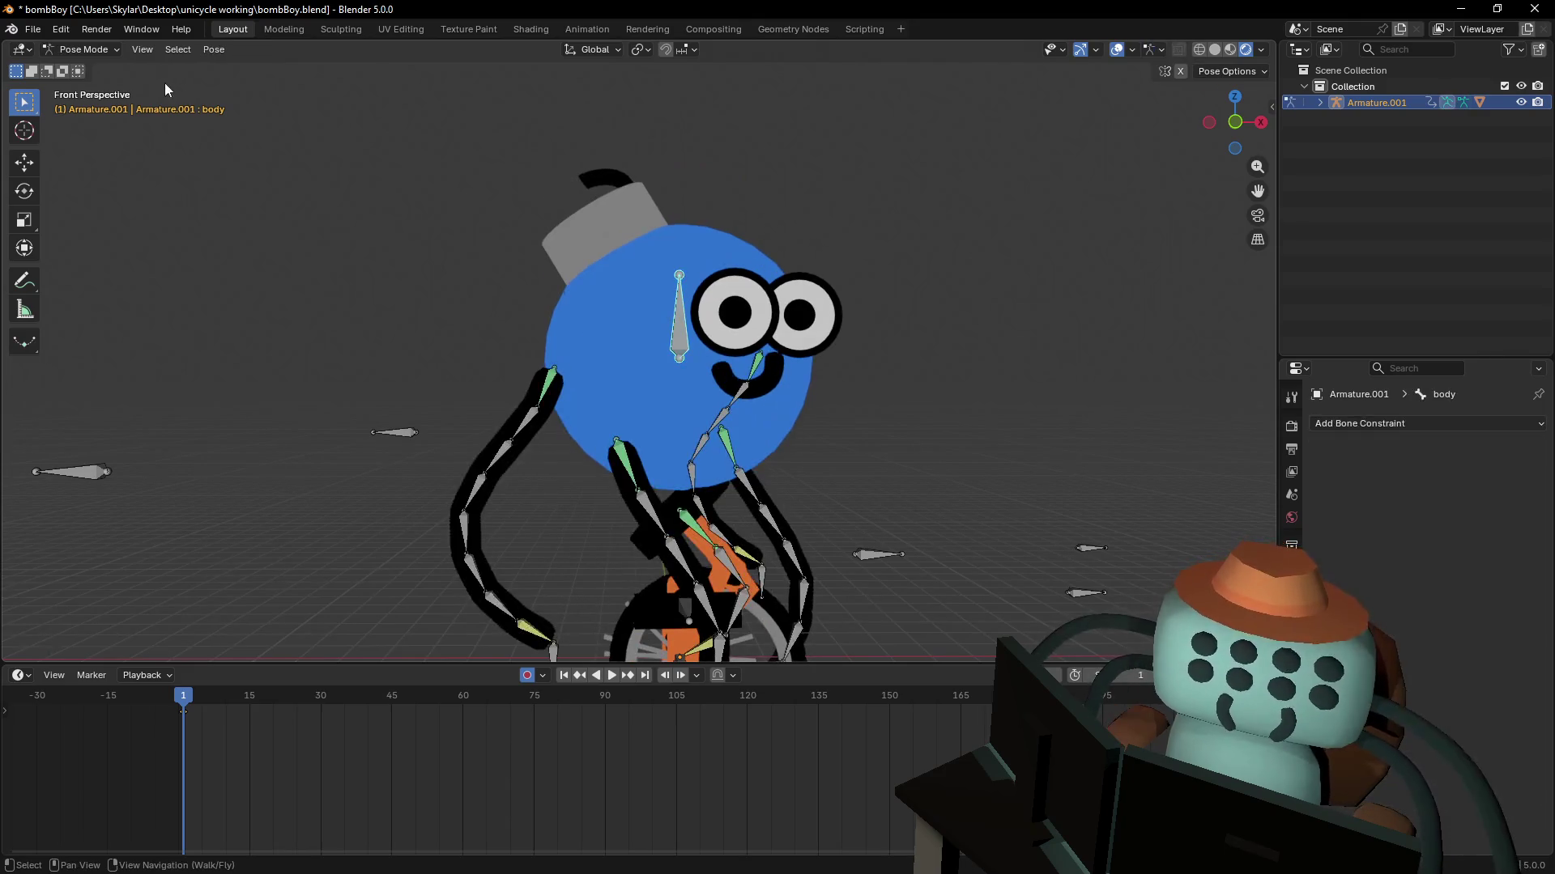
left_click(114, 49)
left_click(77, 63)
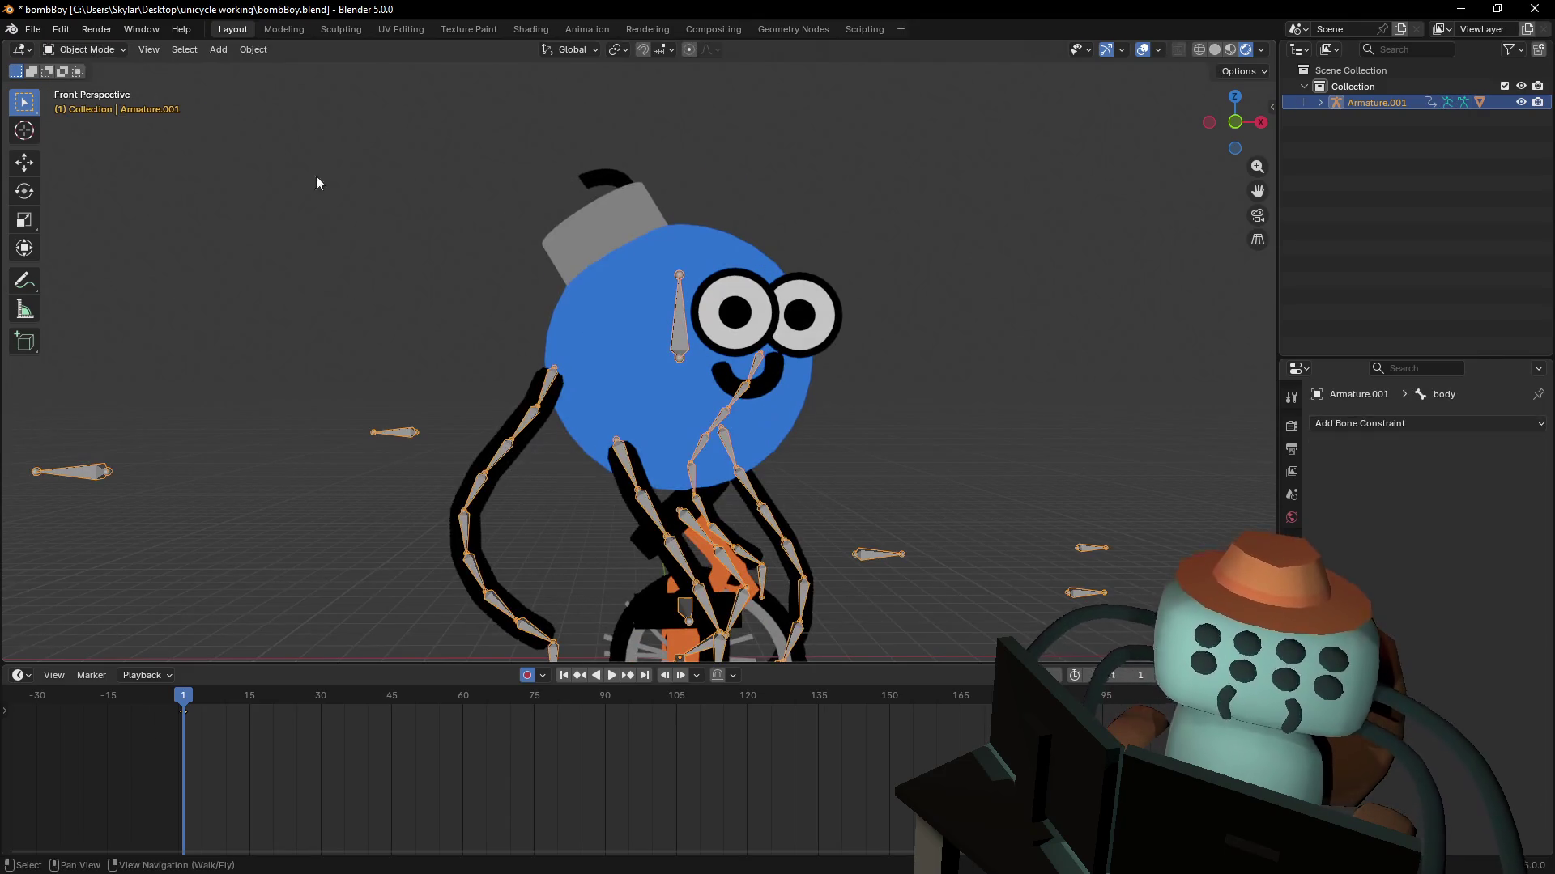
- Put Roundcube in Edit Mode, select the linked mouth mesh, and switch to the Modeling workspace
left_click(604, 176)
key("Tab")
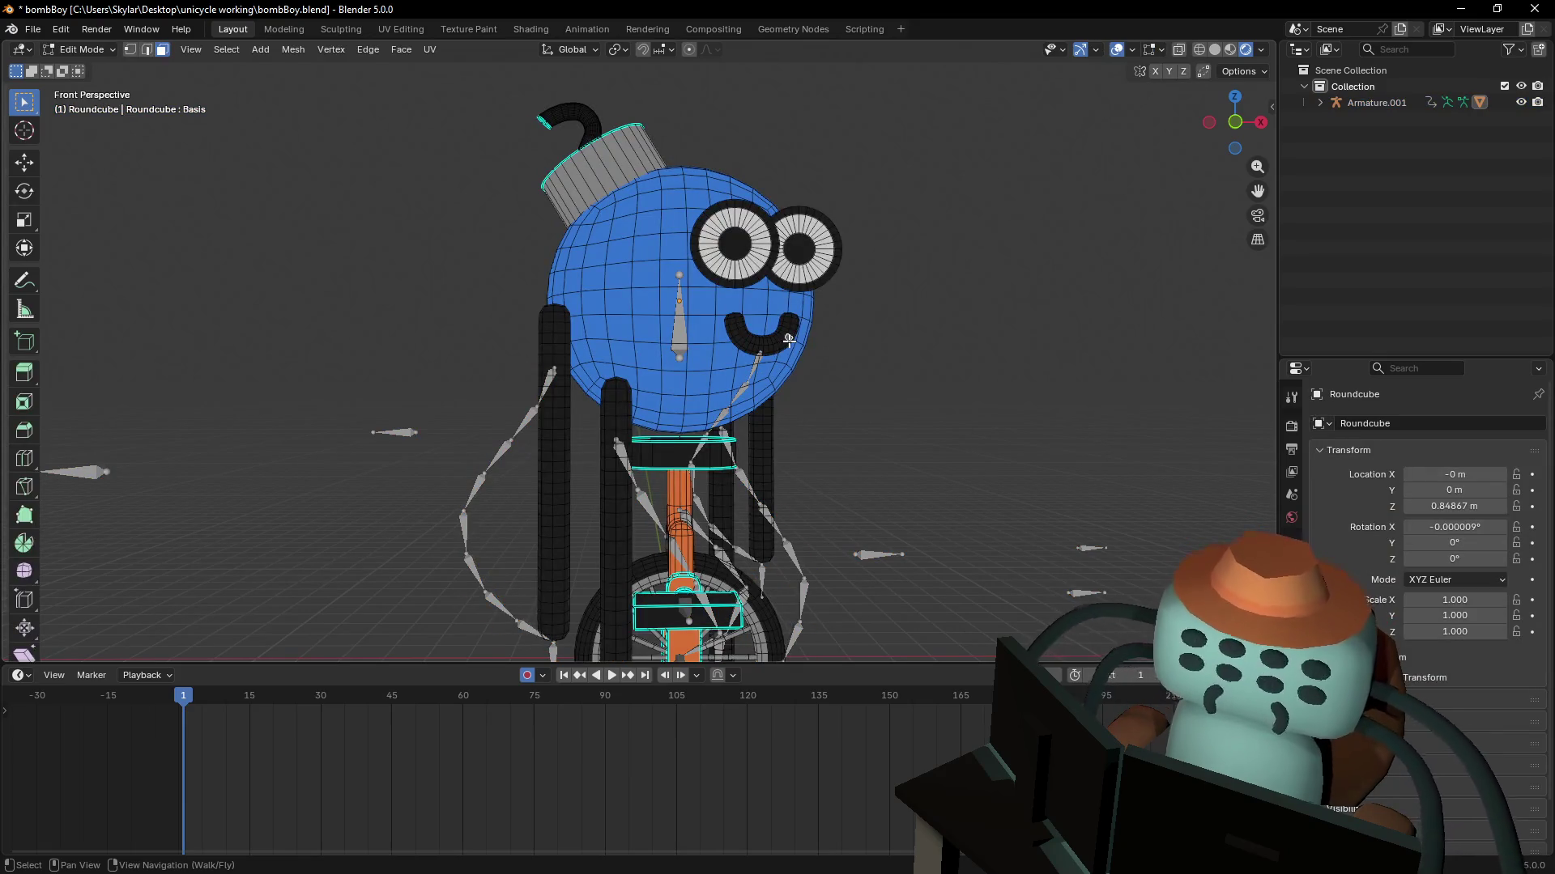
key("l")
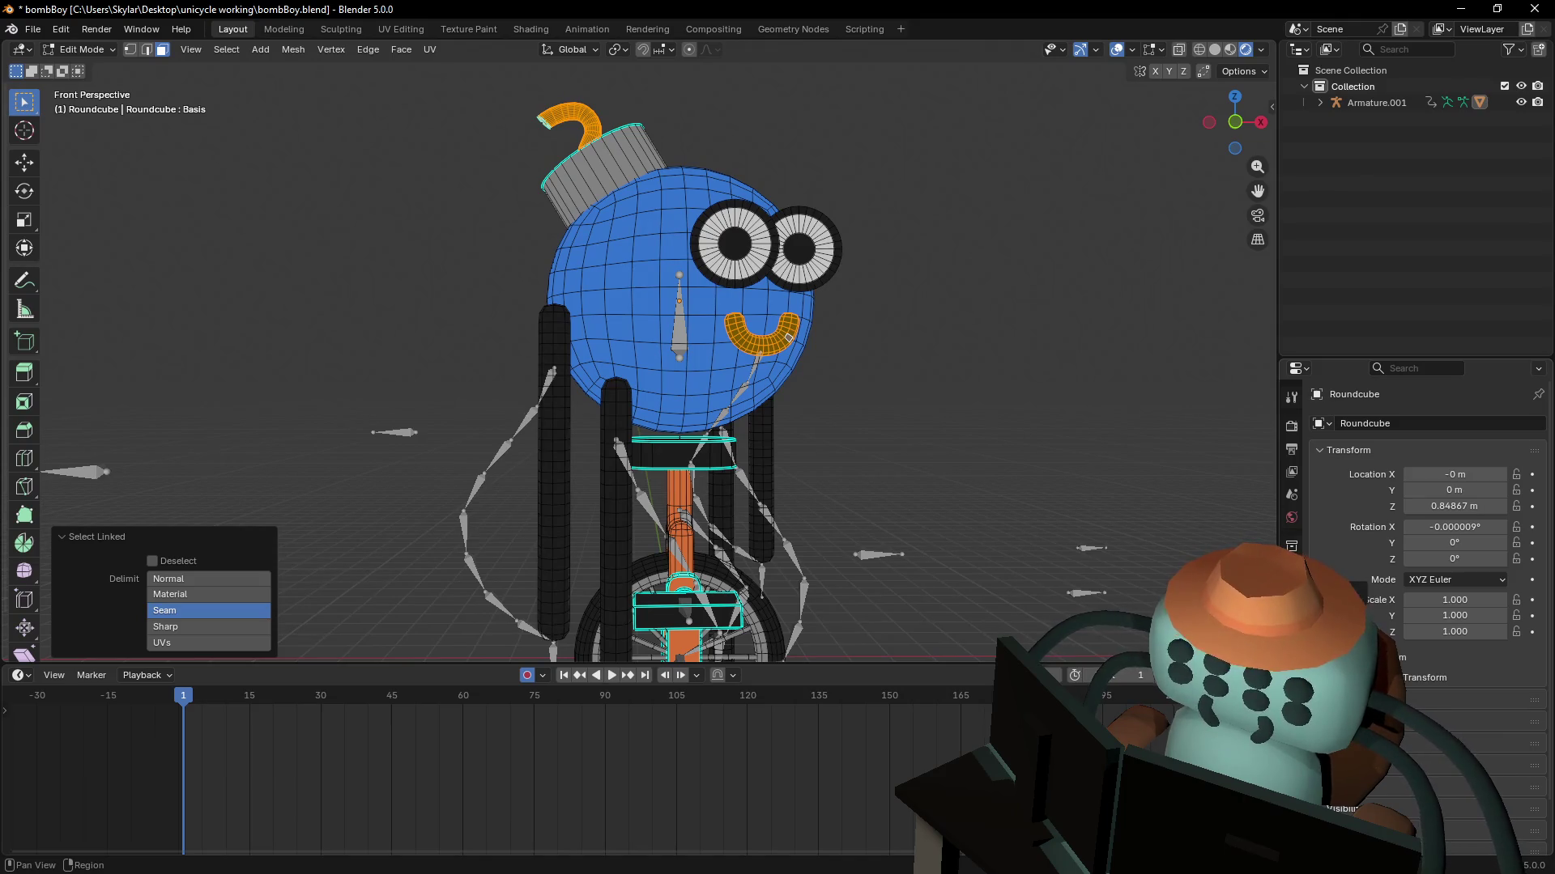
left_click(275, 30)
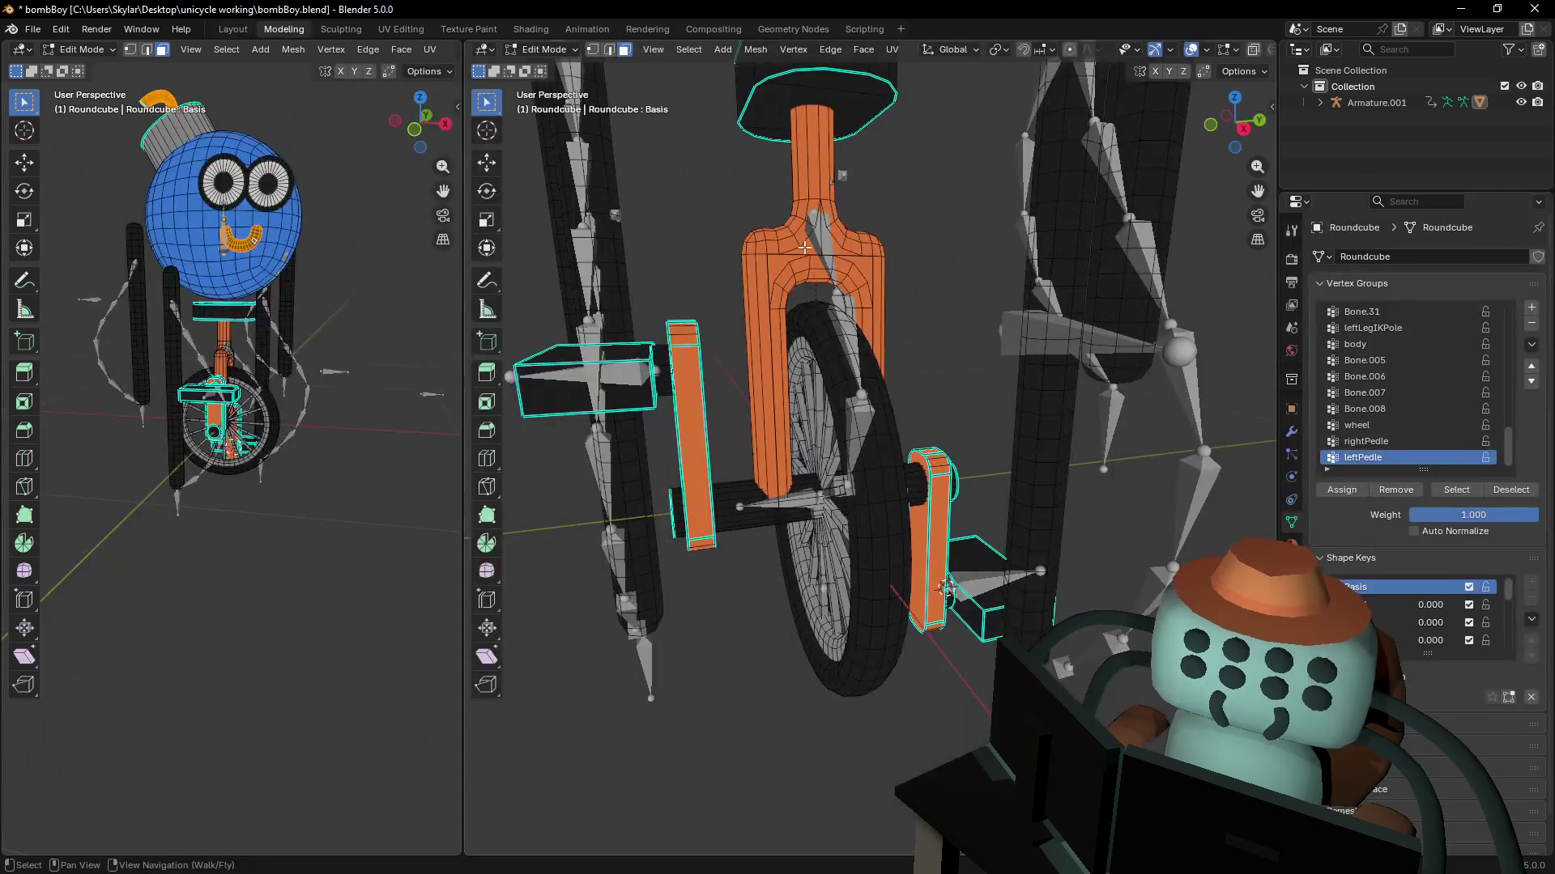
- Switch Roundcube to Weight Paint, enlarge the vertex group list, and display the body group's weights
left_click(564, 53)
left_click(571, 148)
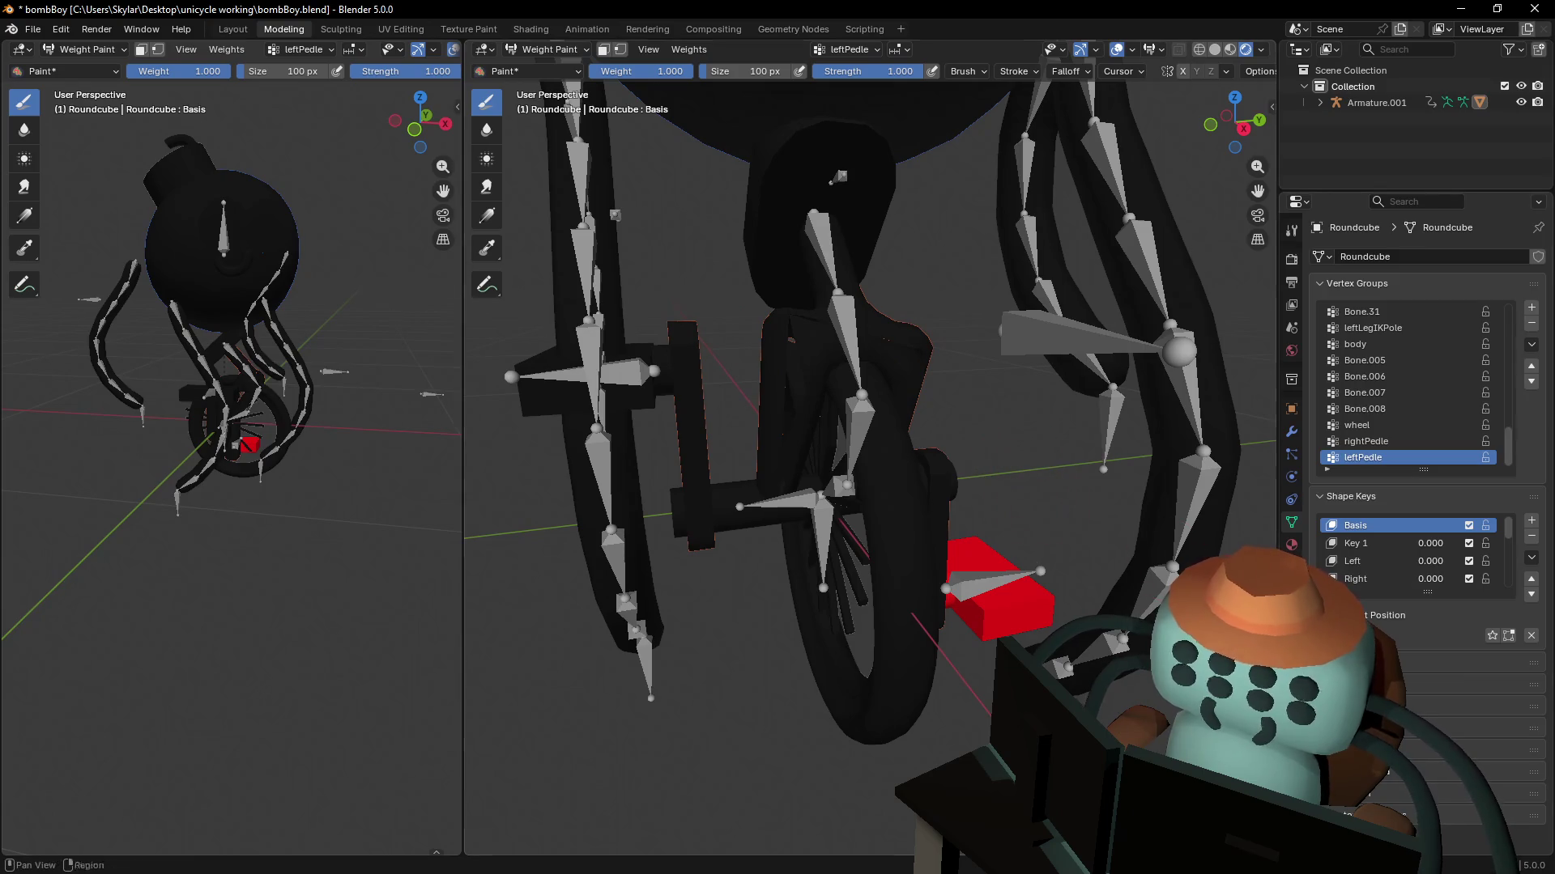
mouse_move(1370, 469)
left_mouse_down()
mouse_move(1370, 662)
mouse_move(1423, 632)
left_mouse_up()
left_click(1377, 506)
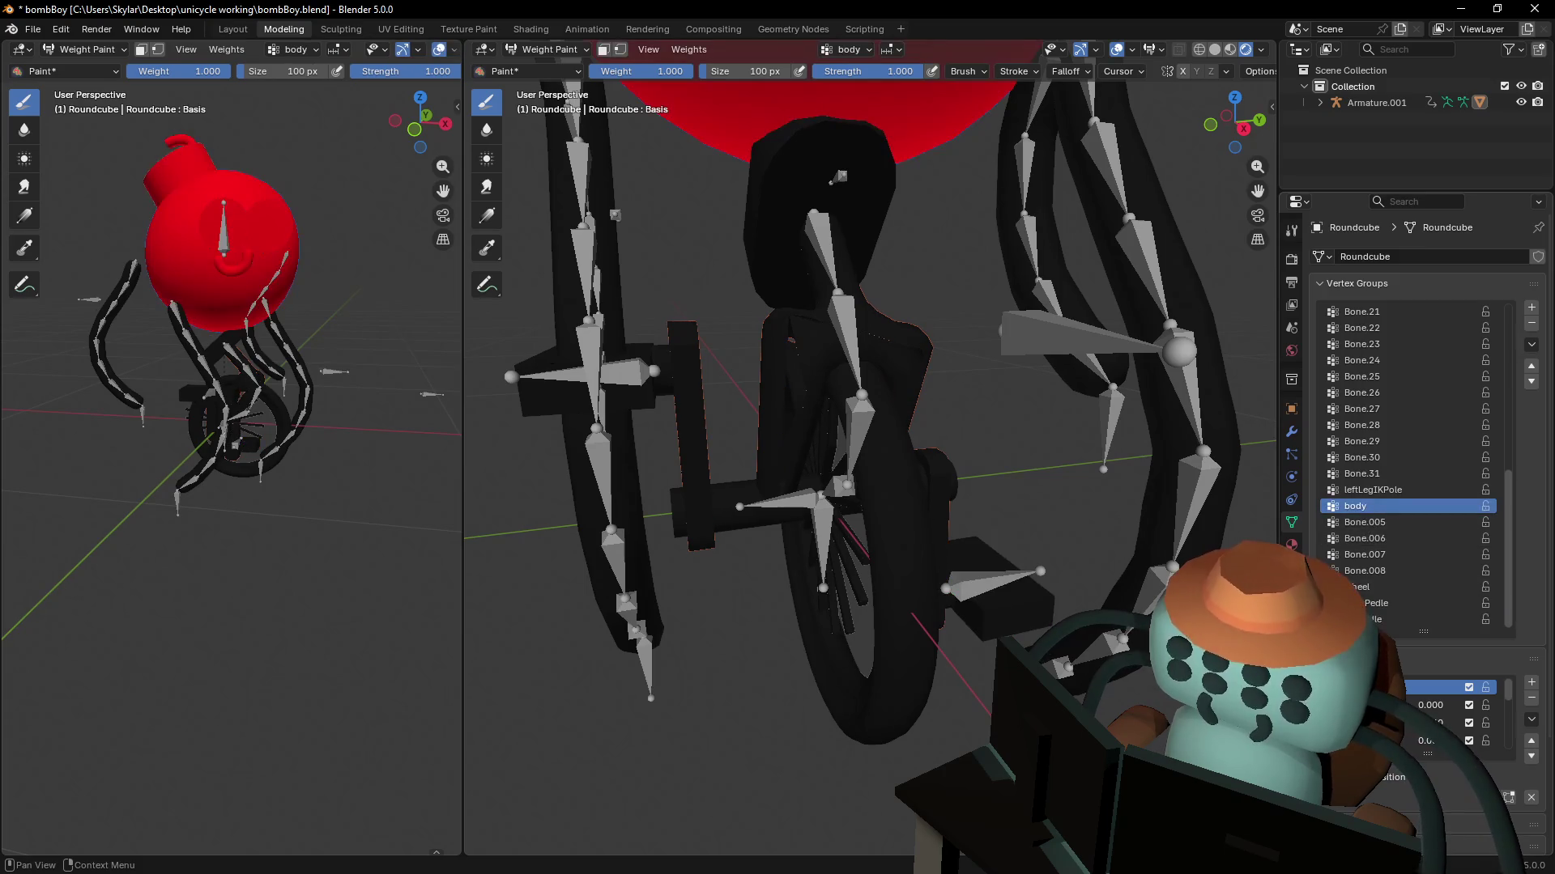
- Toggle between Edit Mode and the body weights while orbiting in close on the bomb head
key("Tab")
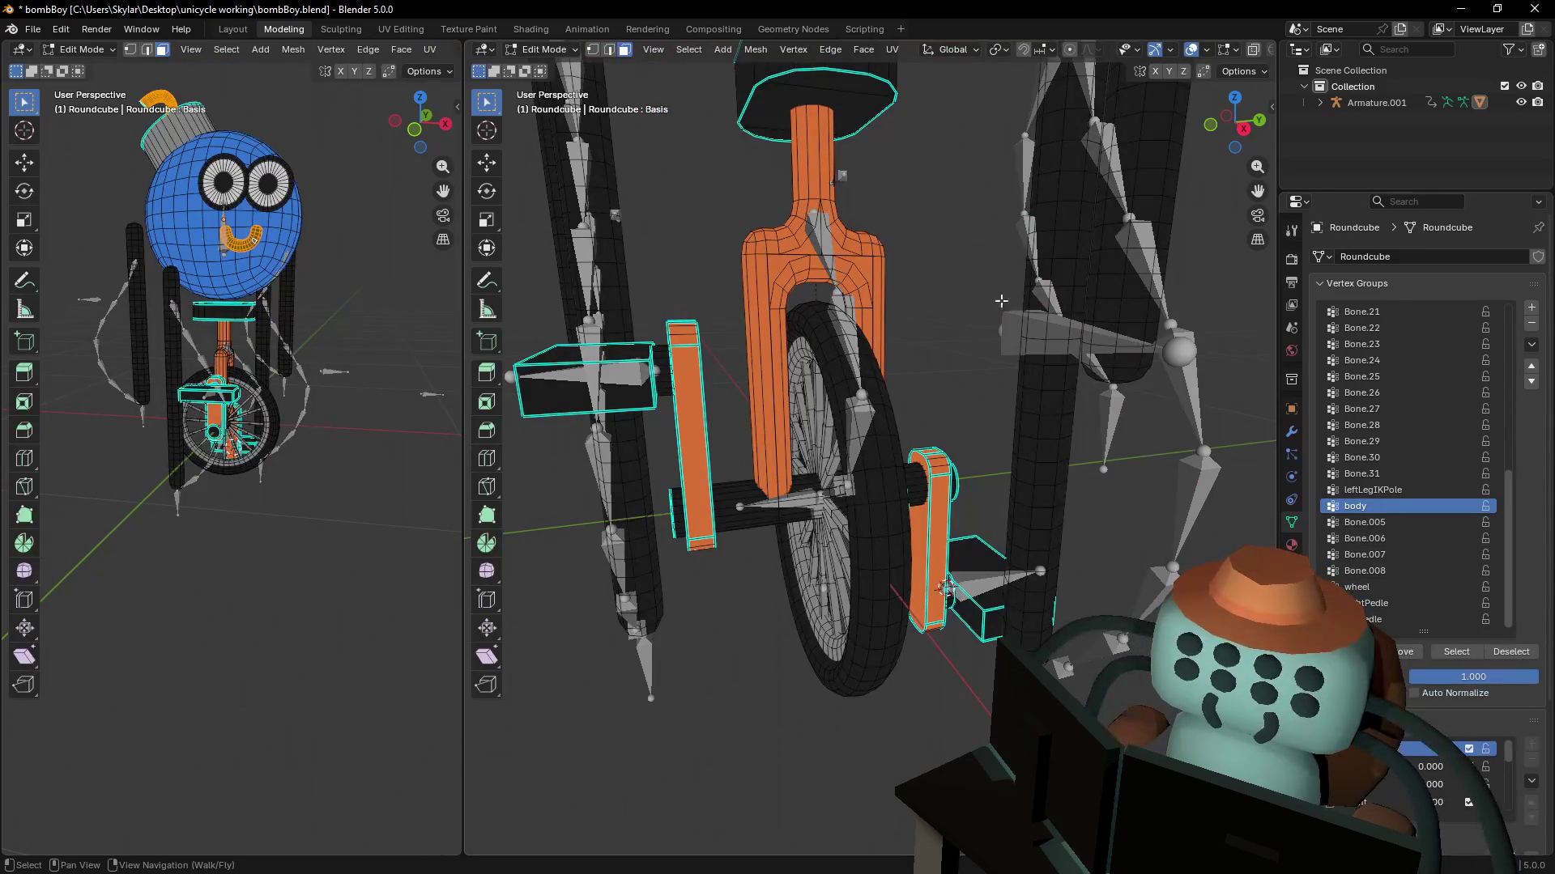
middle_click_drag(928, 280, 1332, 504)
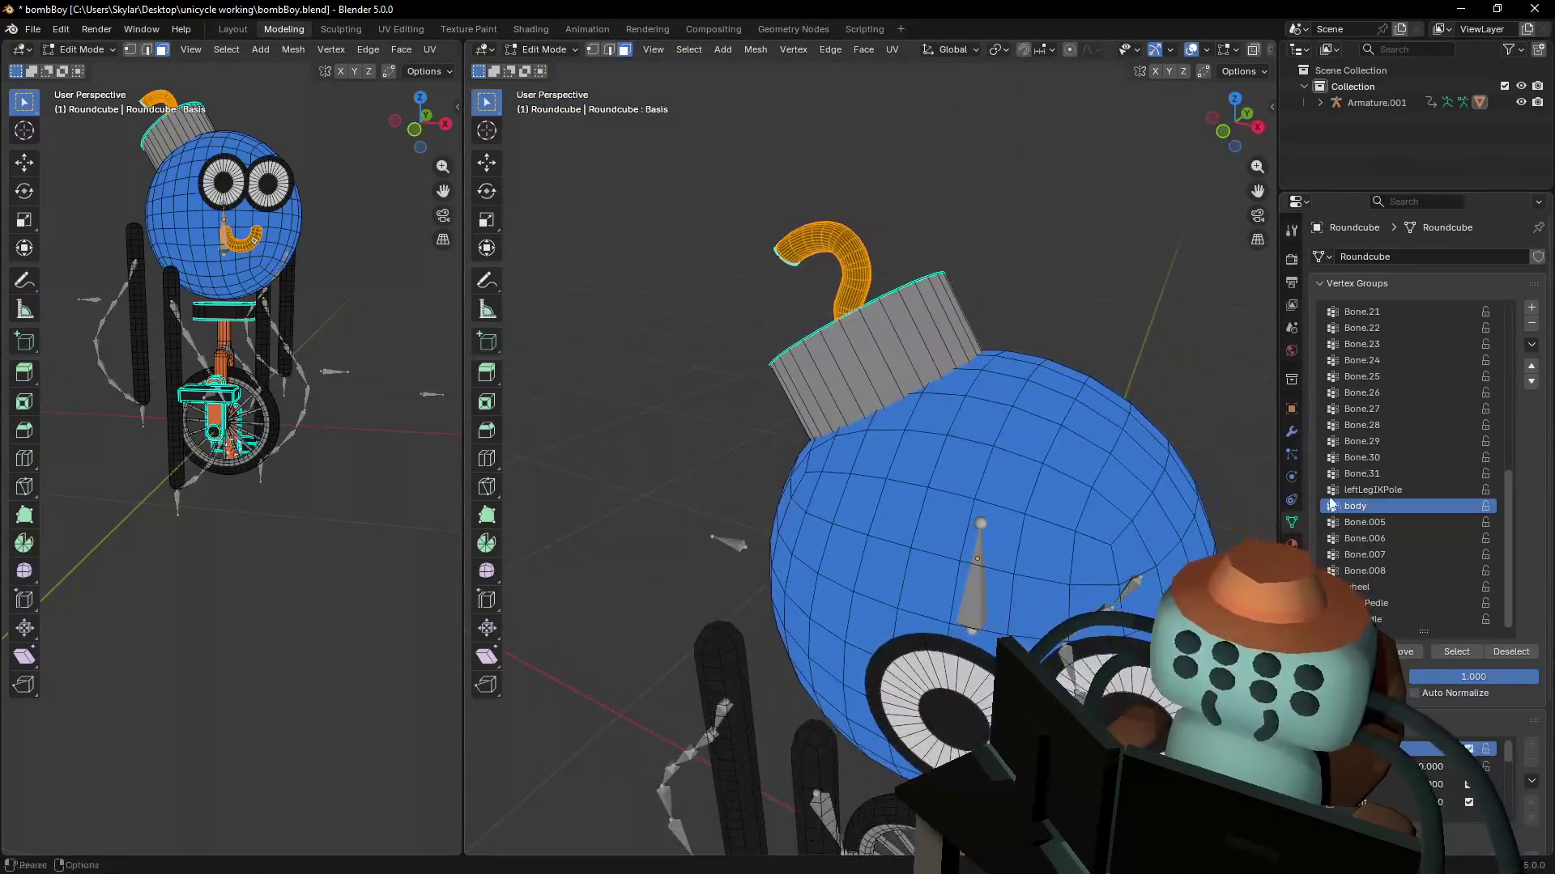
key("Tab")
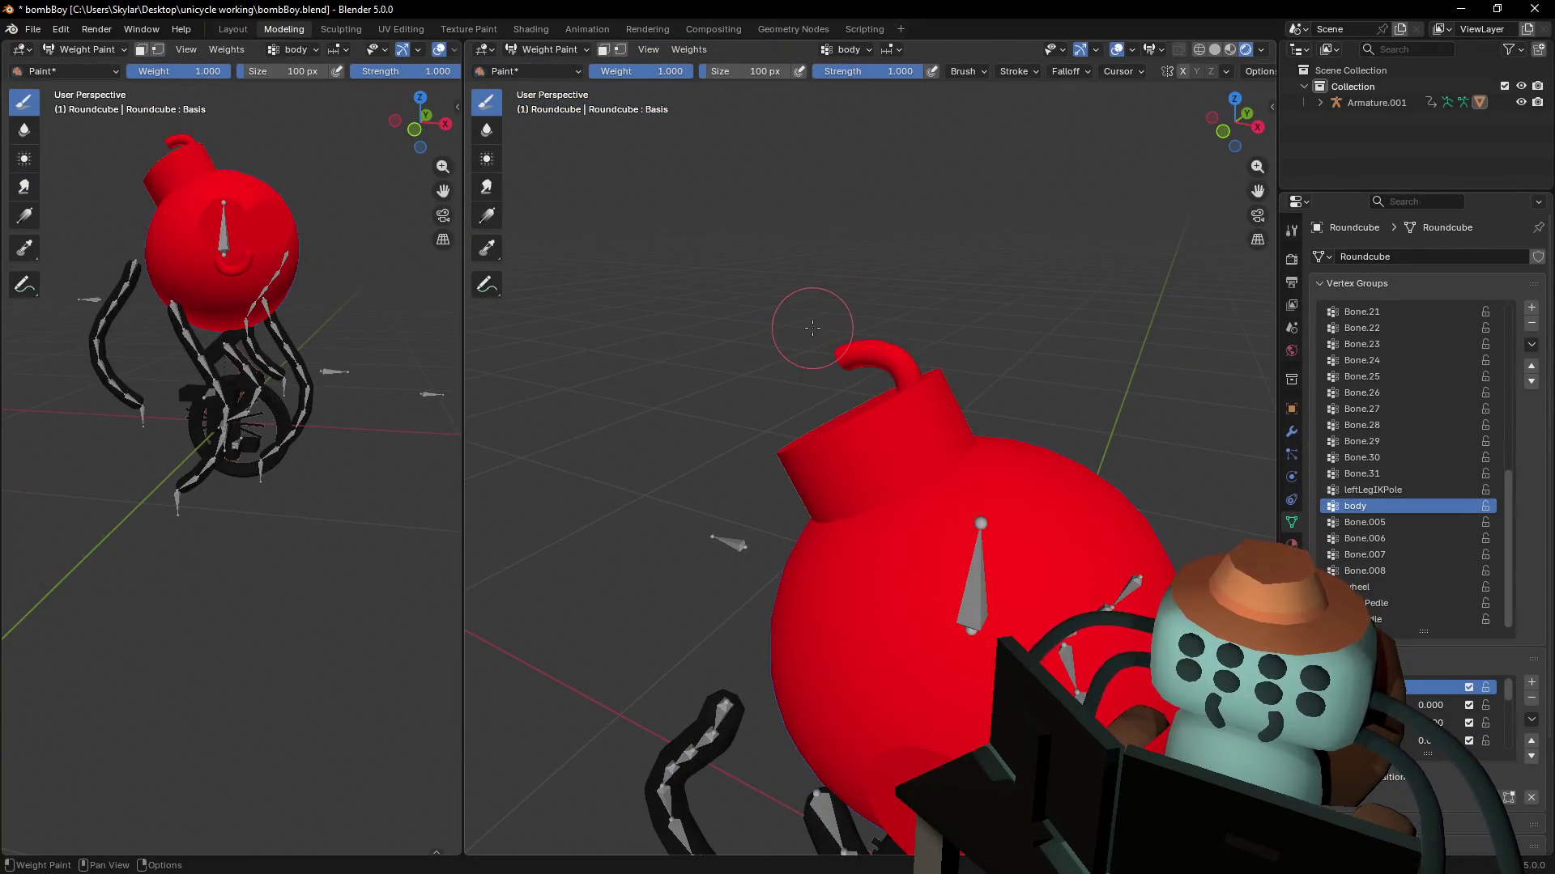
key("Tab")
key("shift+grave")
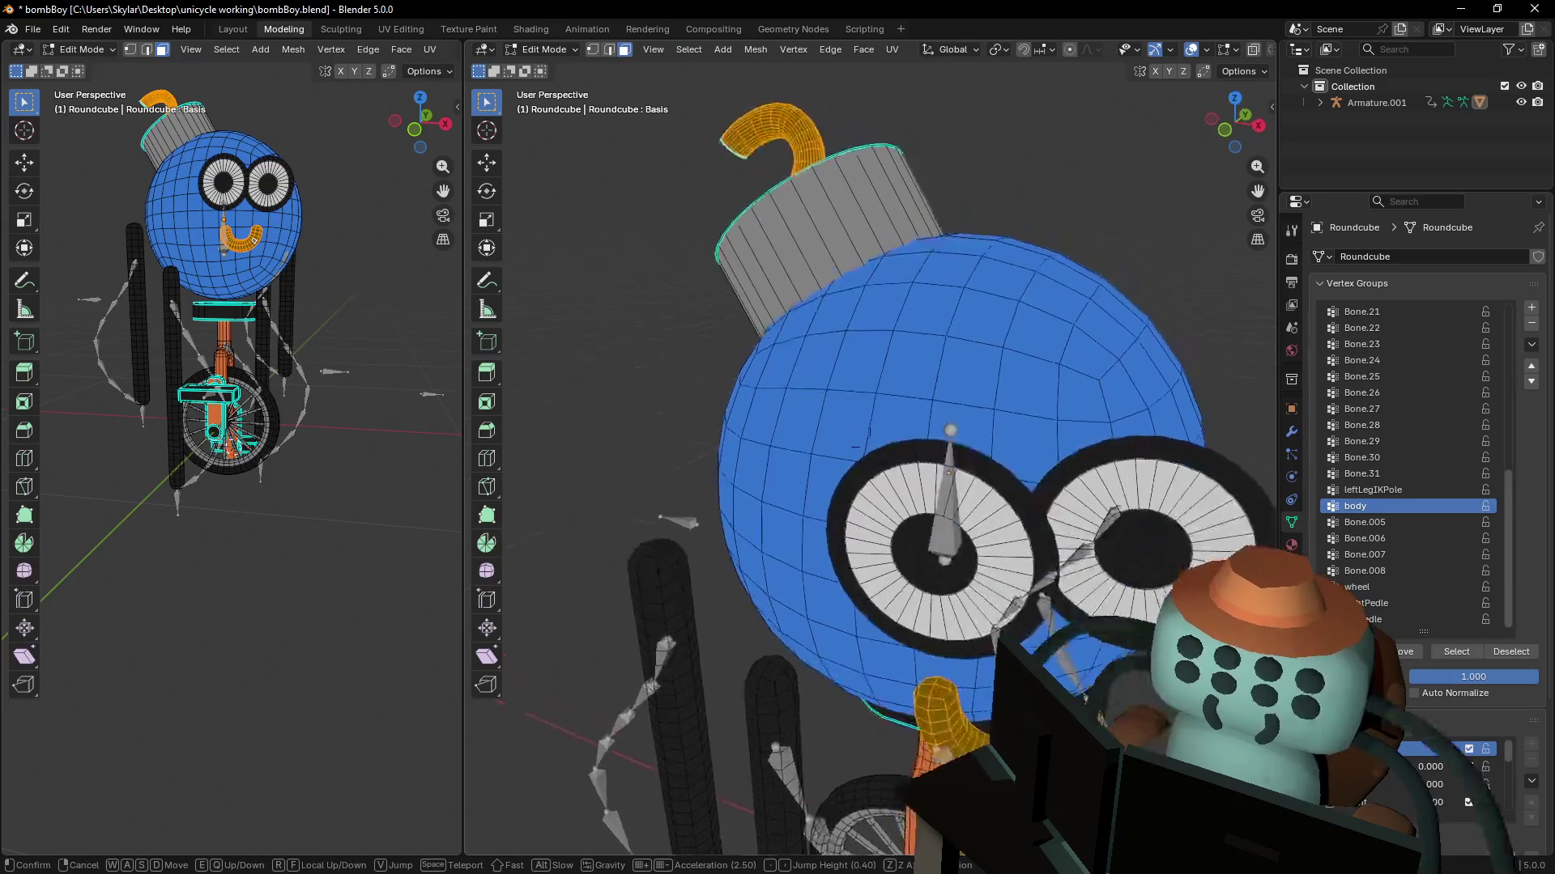
left_click(1115, 550)
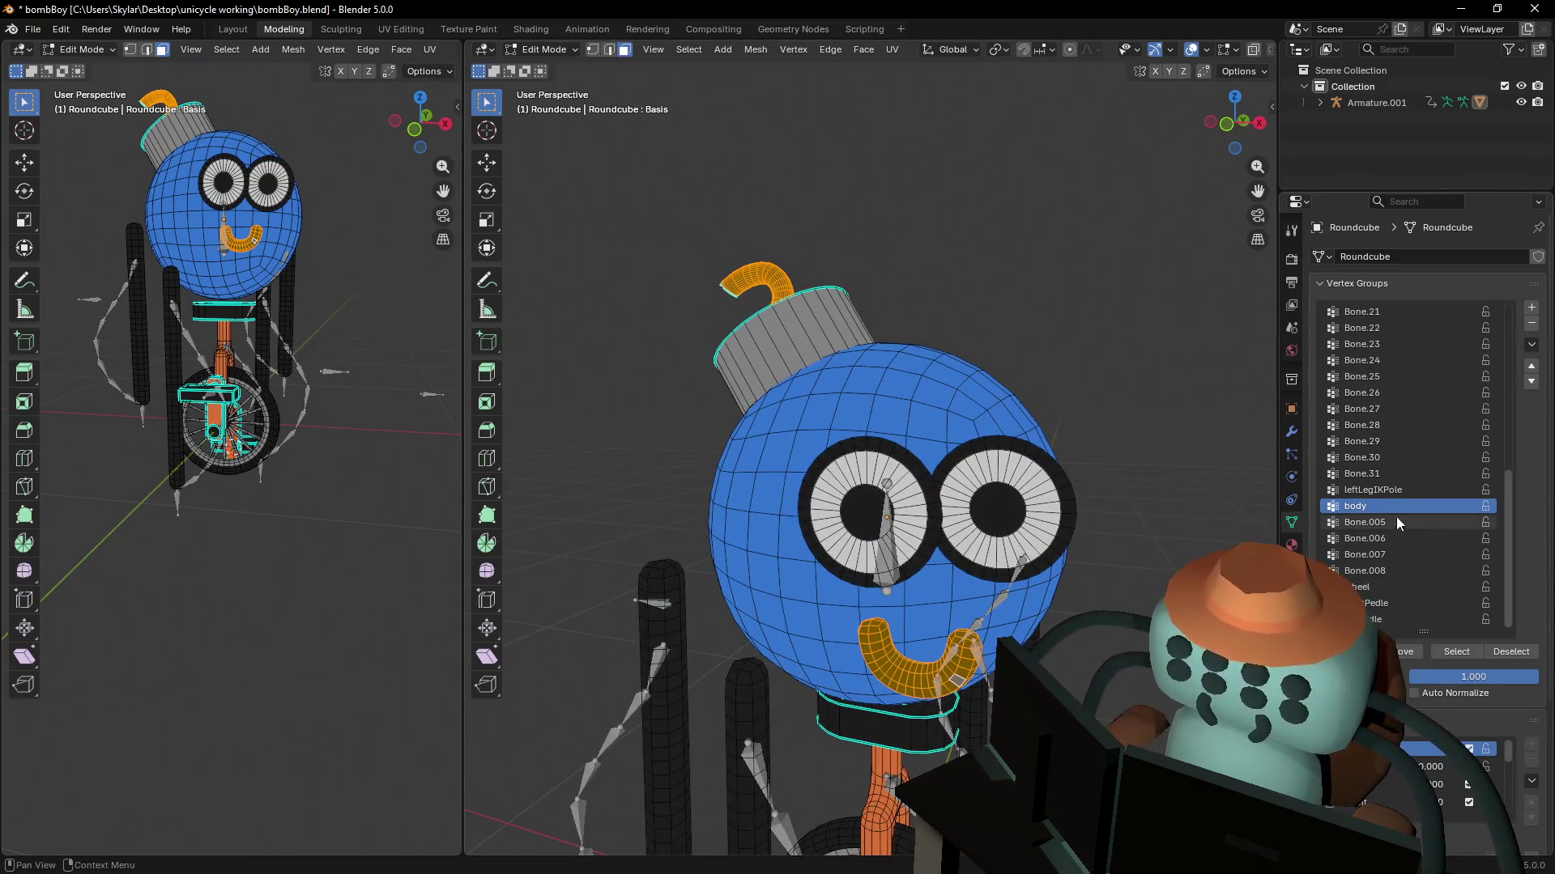
scroll(949, 484, "down", 2)
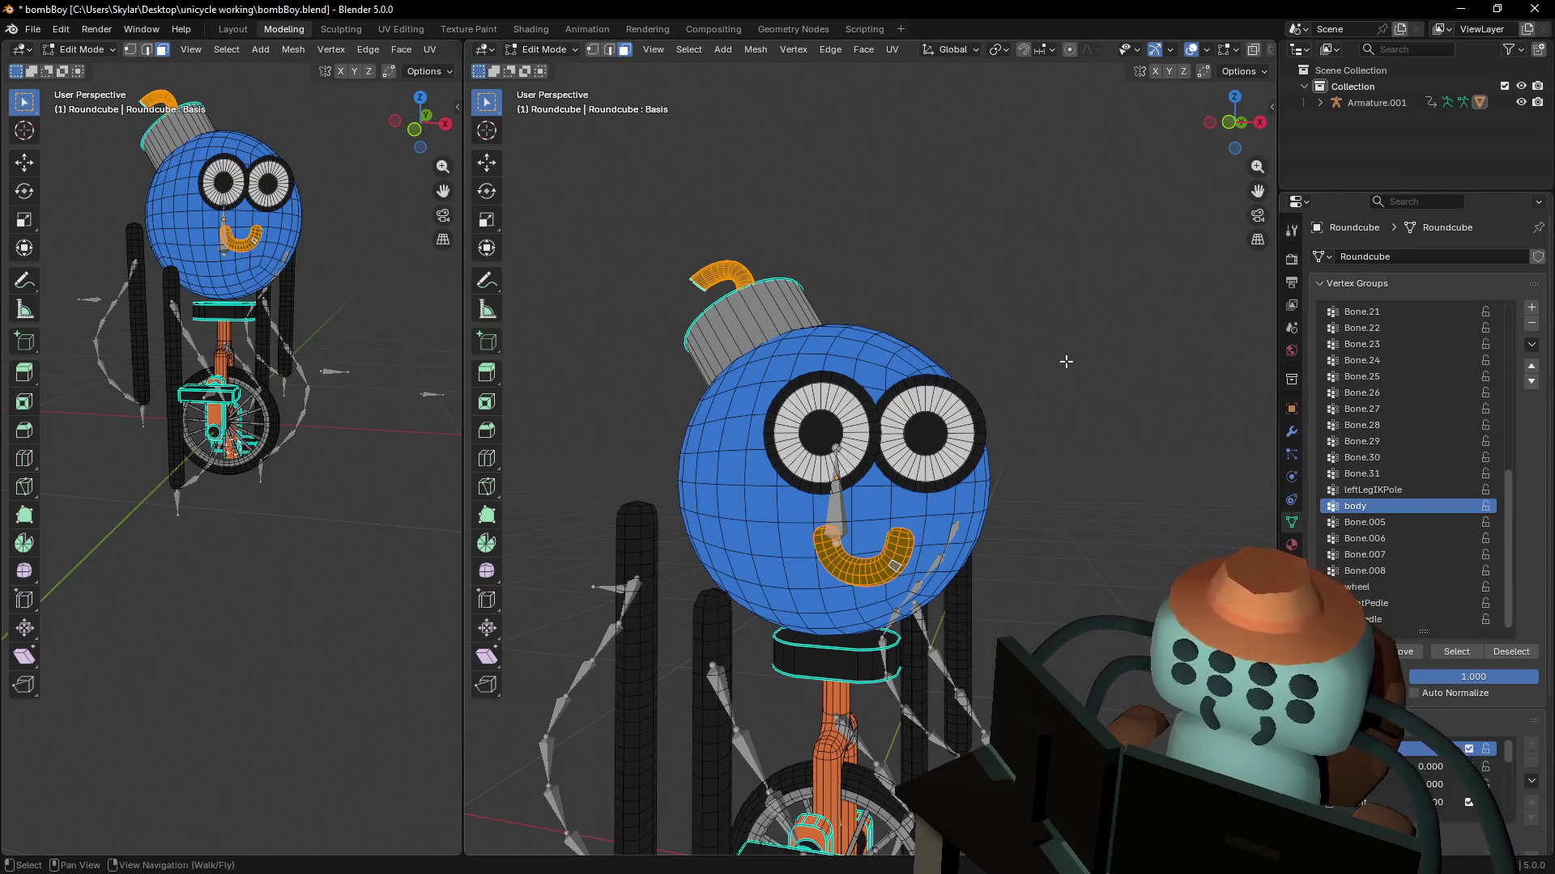
- Confirm the body group covers the whole bomb by repeatedly toggling weights and mesh, then return to Layout
key("ctrl+Tab")
left_click(997, 260)
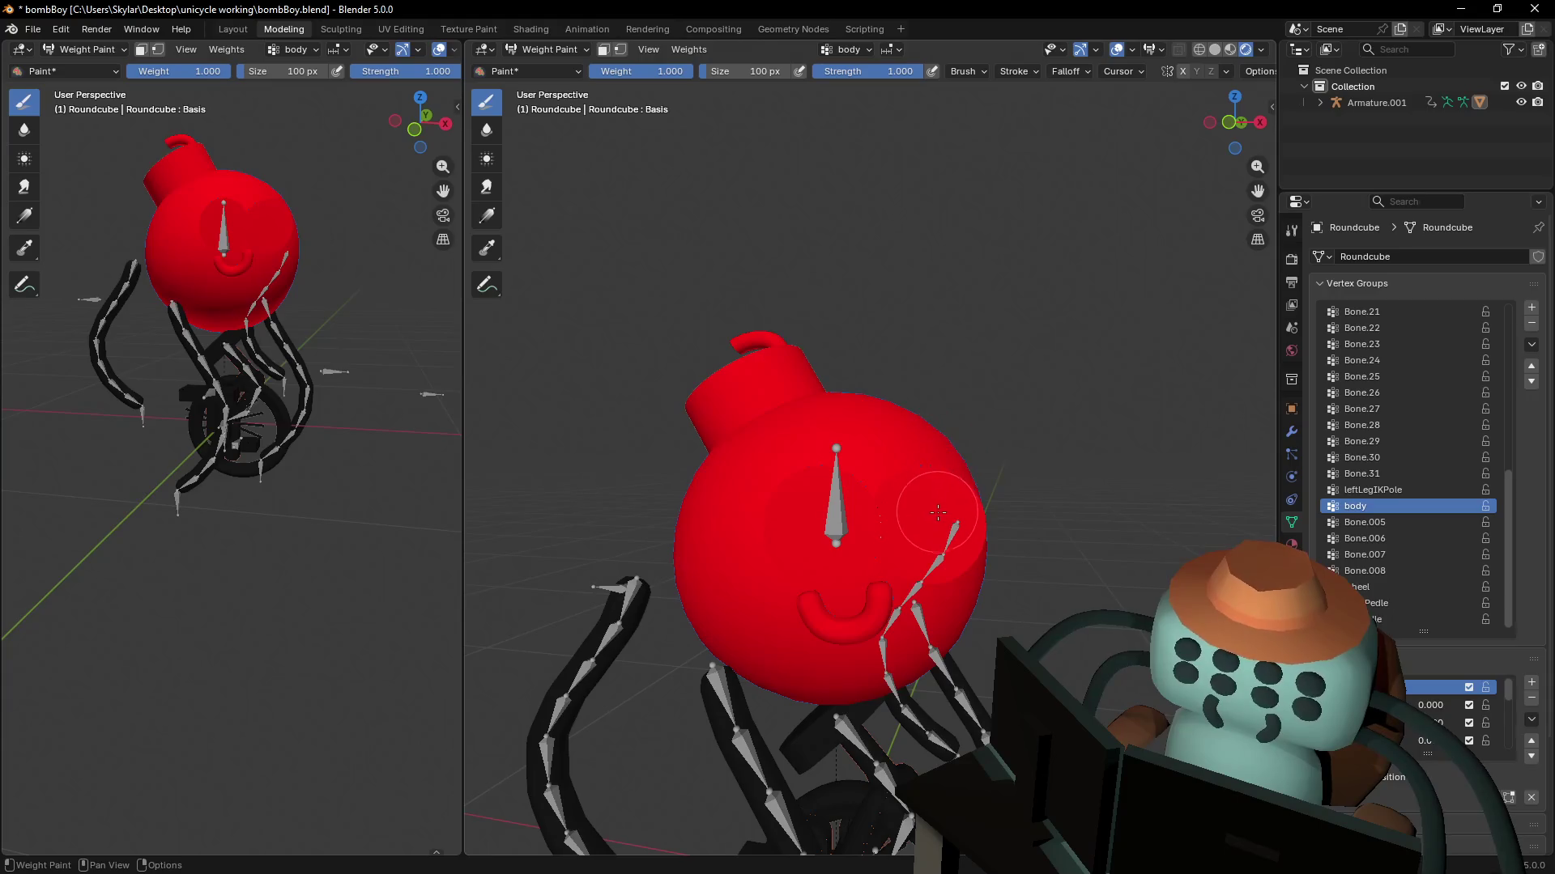
key("Tab")
key("Tab")
key("Tab")
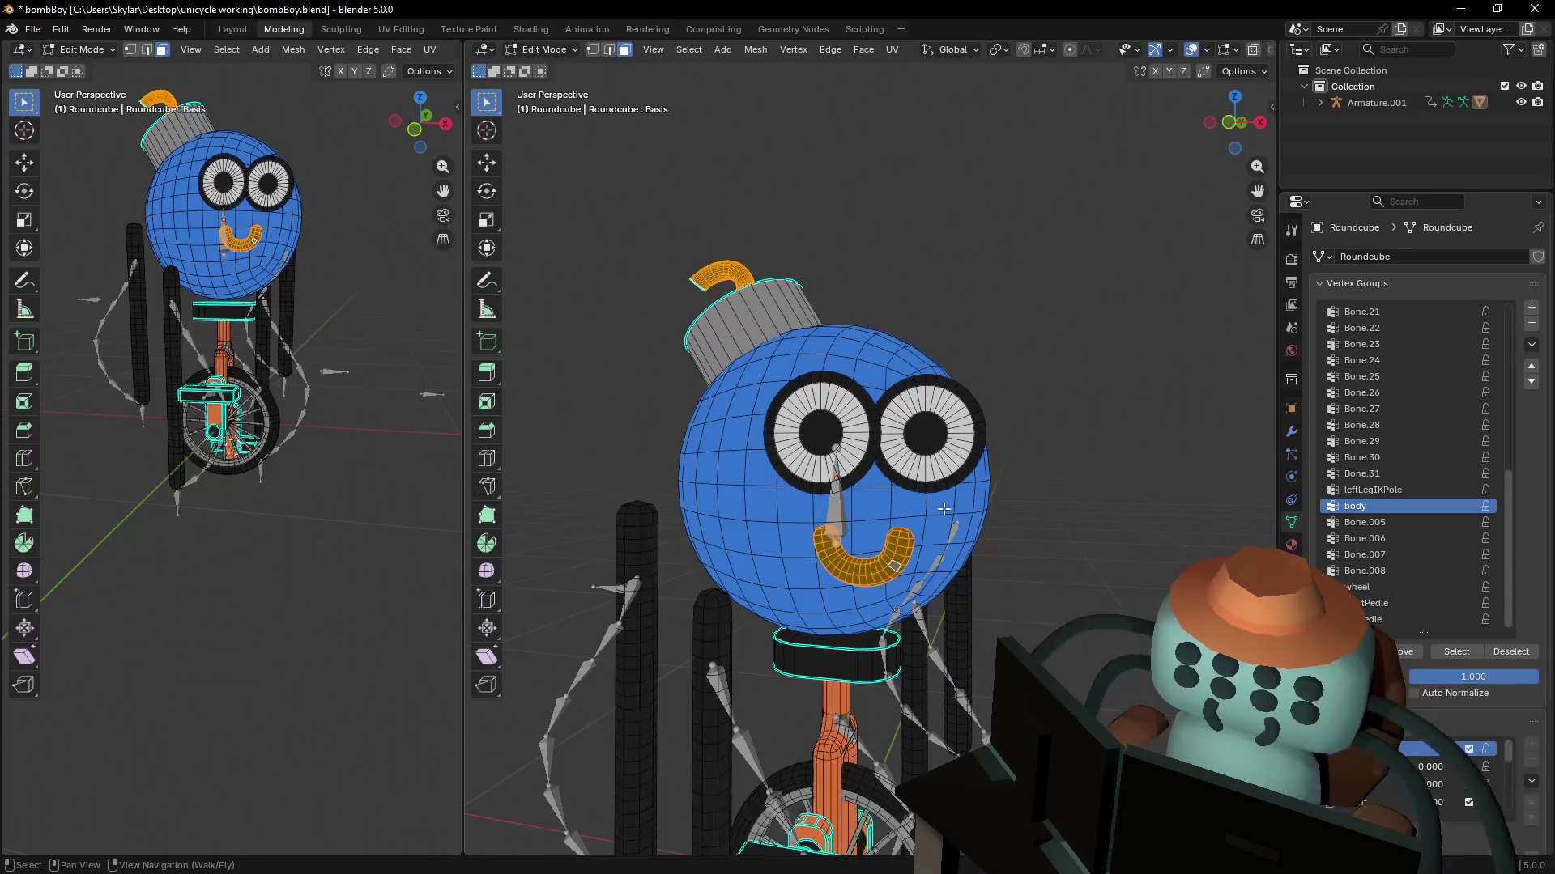
key("Tab")
key("Tab")
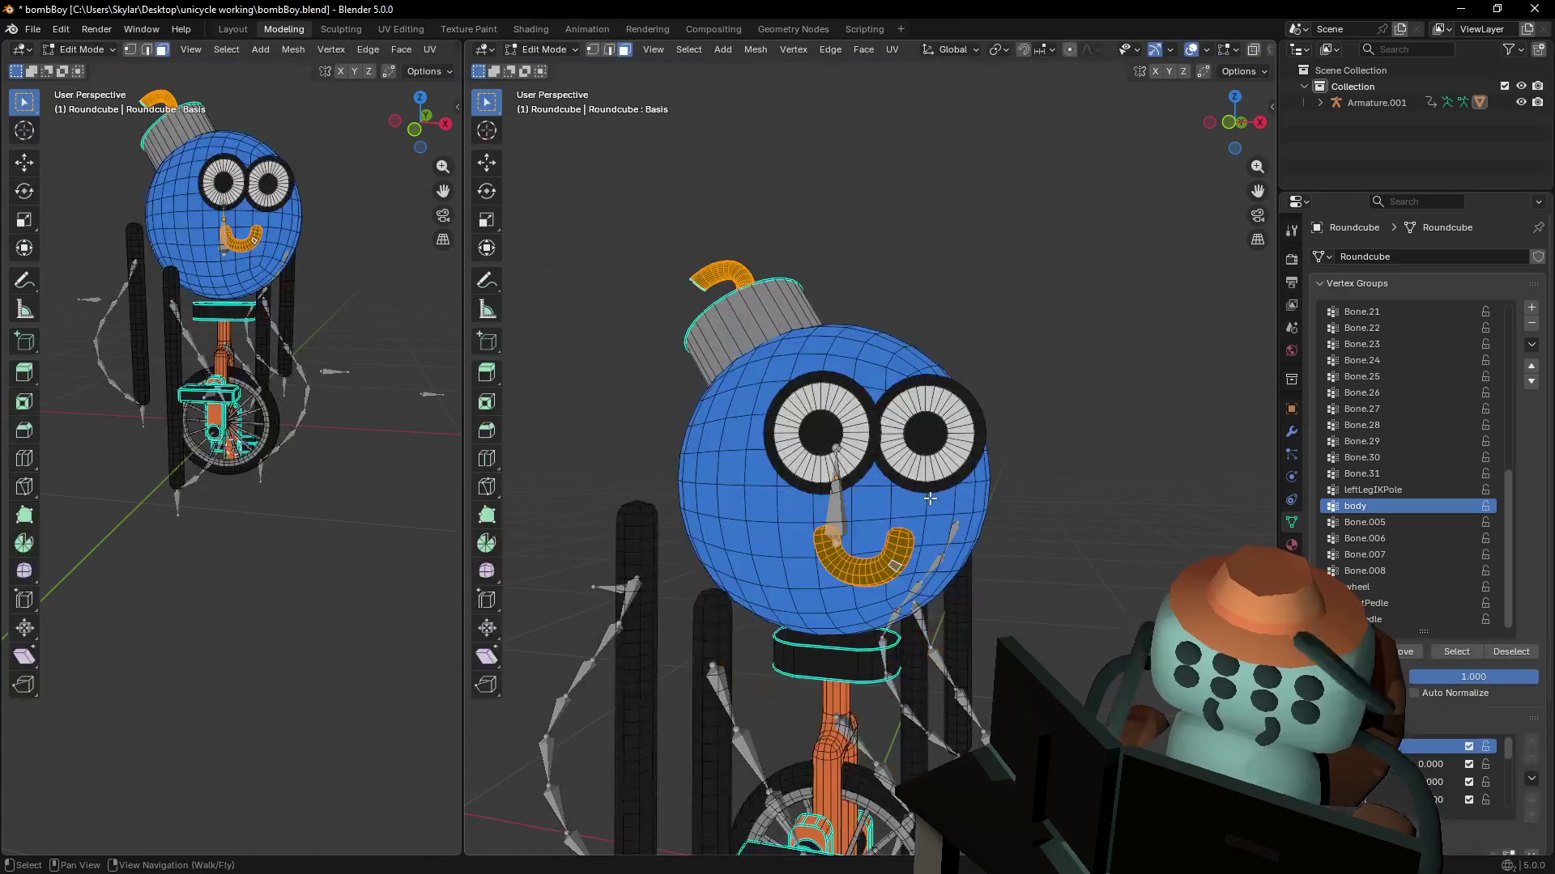
key("Tab")
key("Tab")
mouse_move(931, 488)
middle_mouse_down()
mouse_move(1037, 437)
mouse_move(984, 442)
mouse_move(1031, 435)
middle_mouse_up()
key("Tab")
key("Tab")
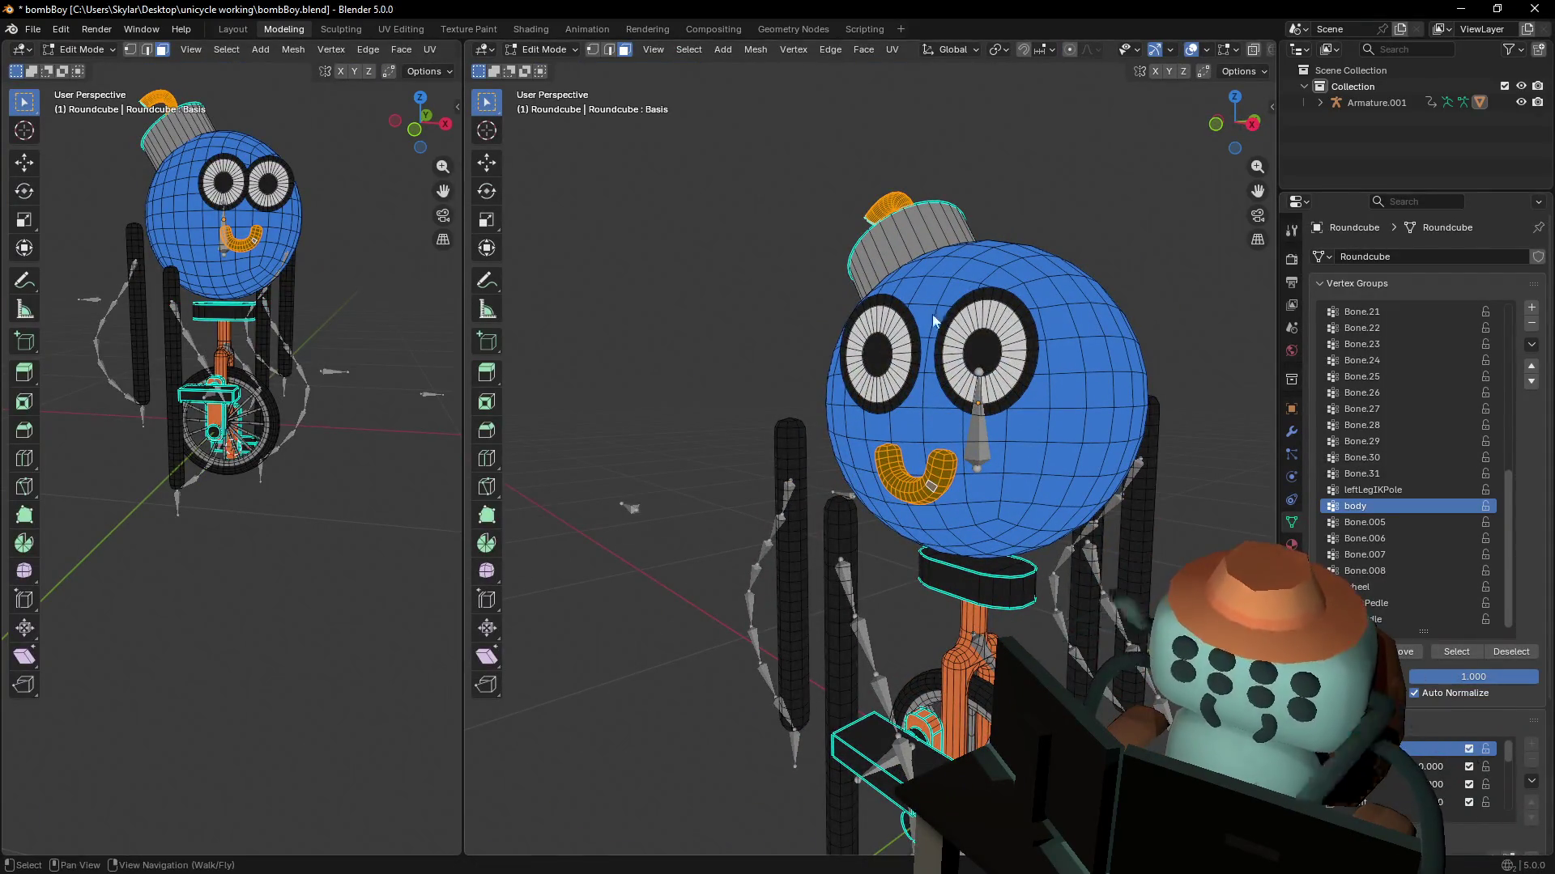
key("Tab")
key("Tab")
key("Tab")
key("Tab")
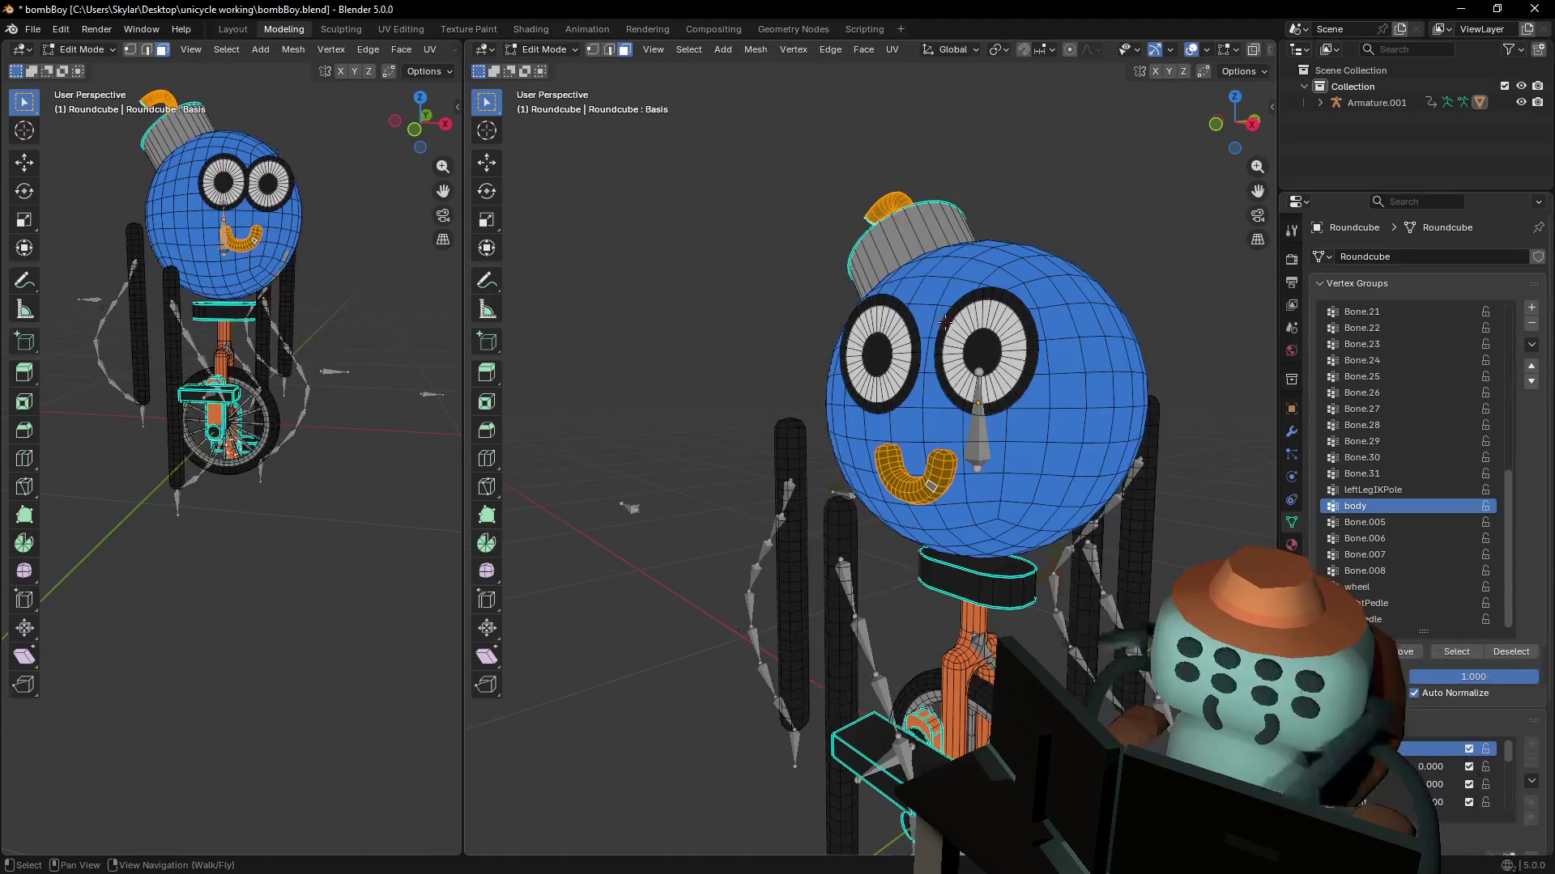
key("Tab")
key("Tab")
key("Tab")
key("Tab")
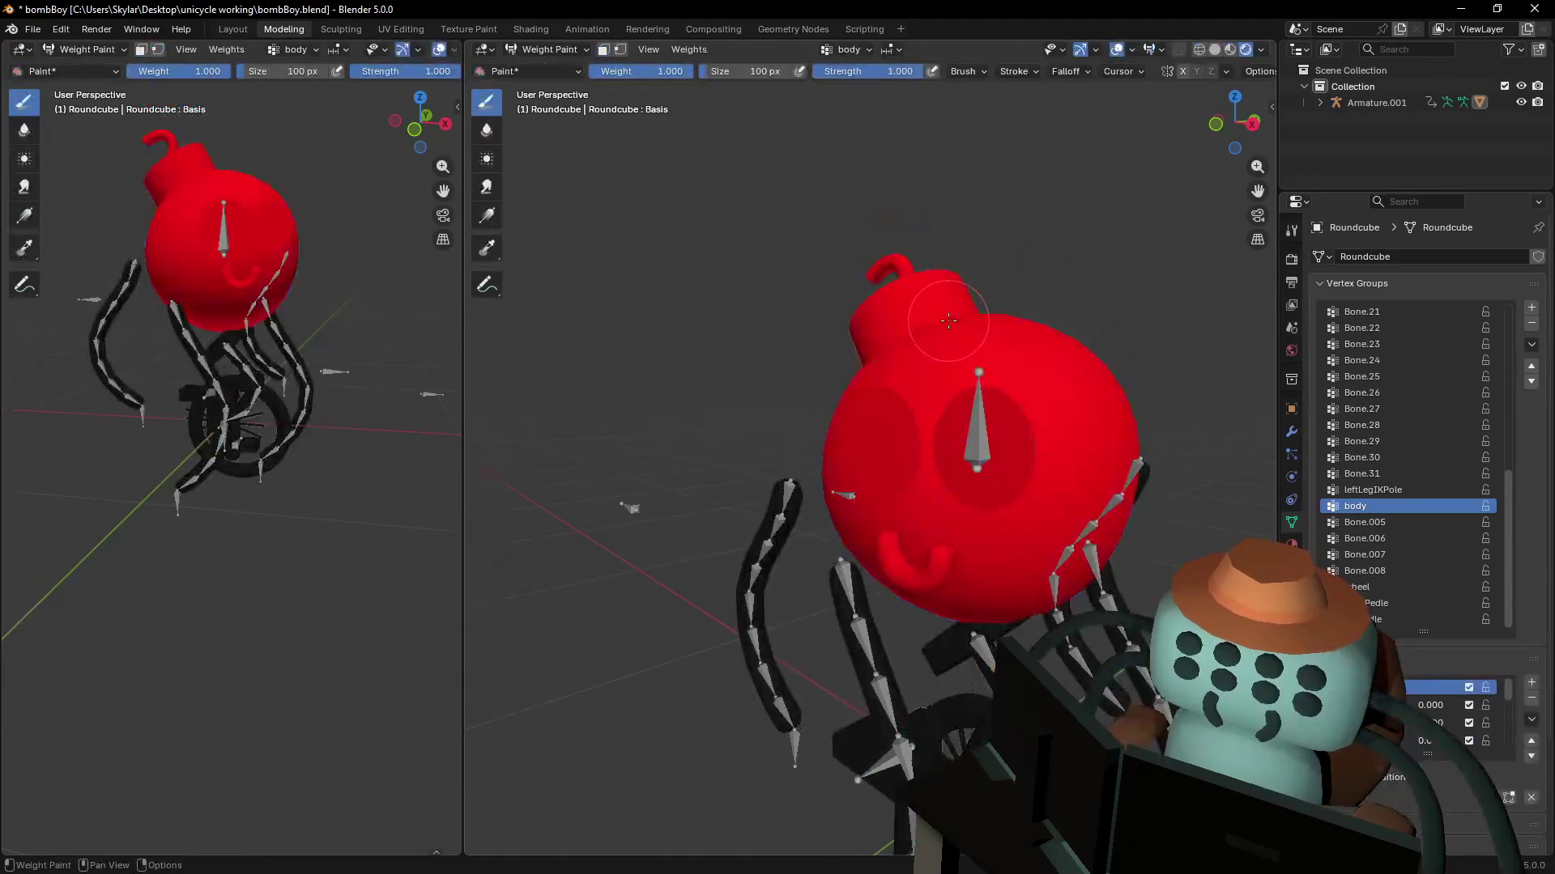
key("Tab")
key("Tab")
key("Tab")
key("Tab")
key("Tab")
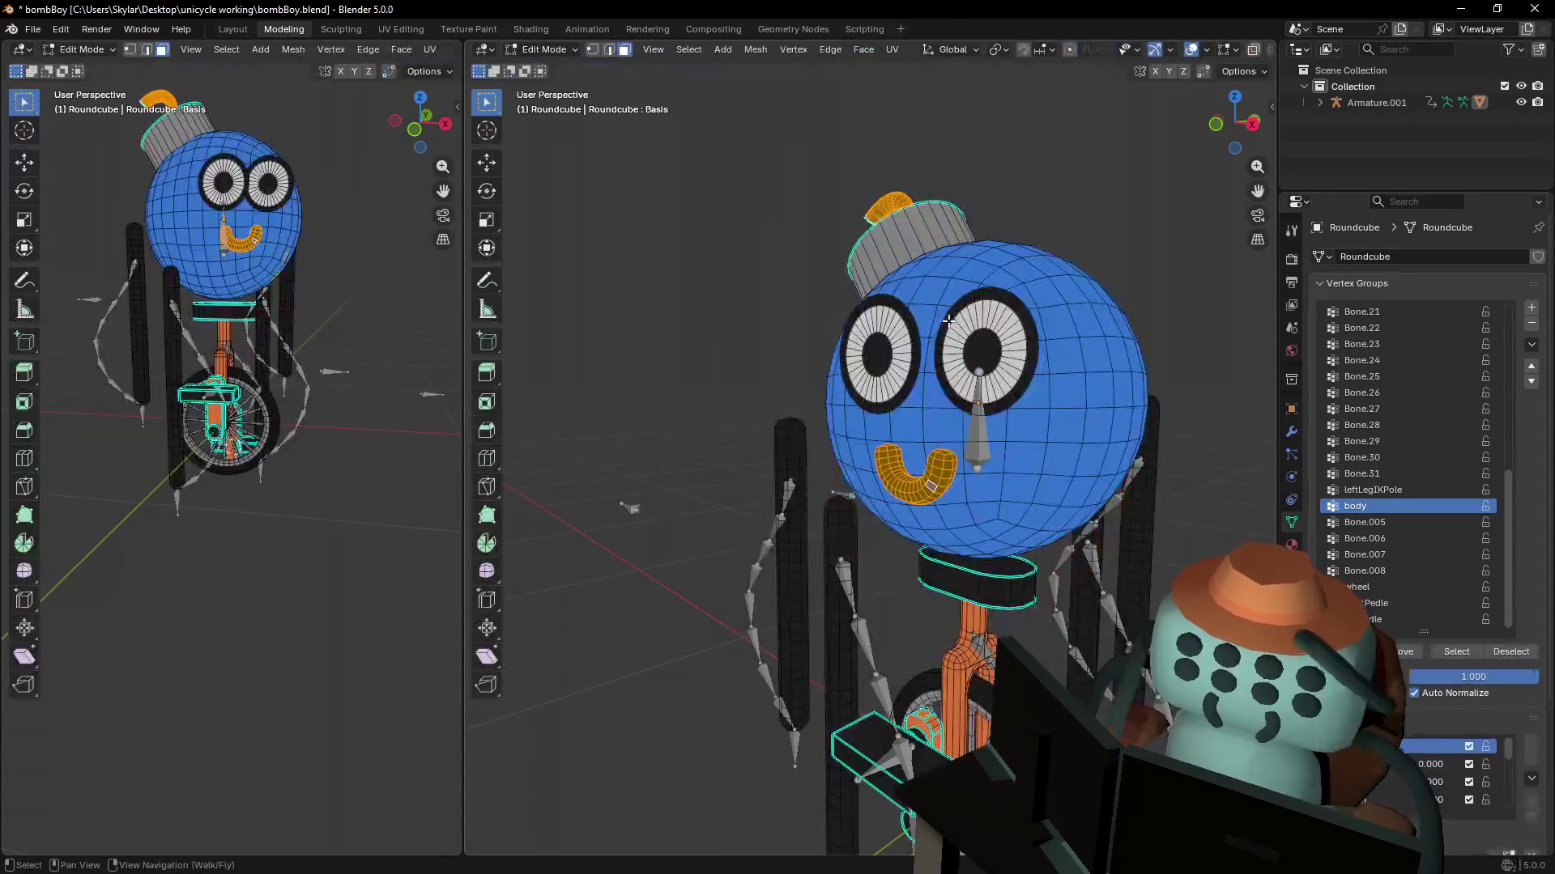
scroll(948, 321, "down", 2)
left_click(235, 30)
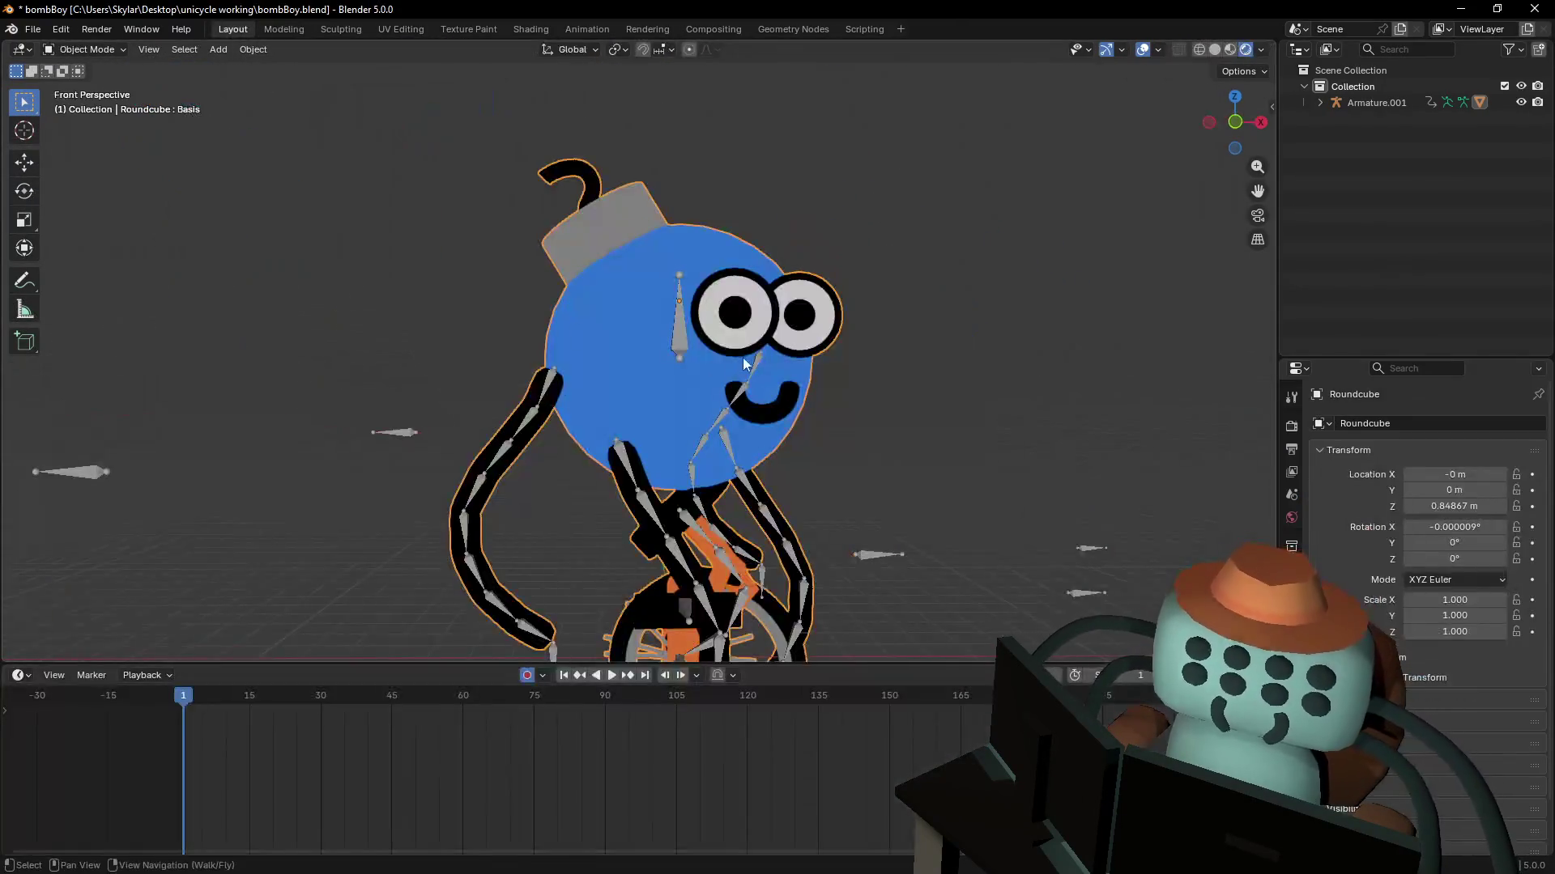
- Put Armature.001 in Pose Mode and test-move the body bone, cancelling the move
scroll(741, 357, "down", 3)
left_click(682, 259)
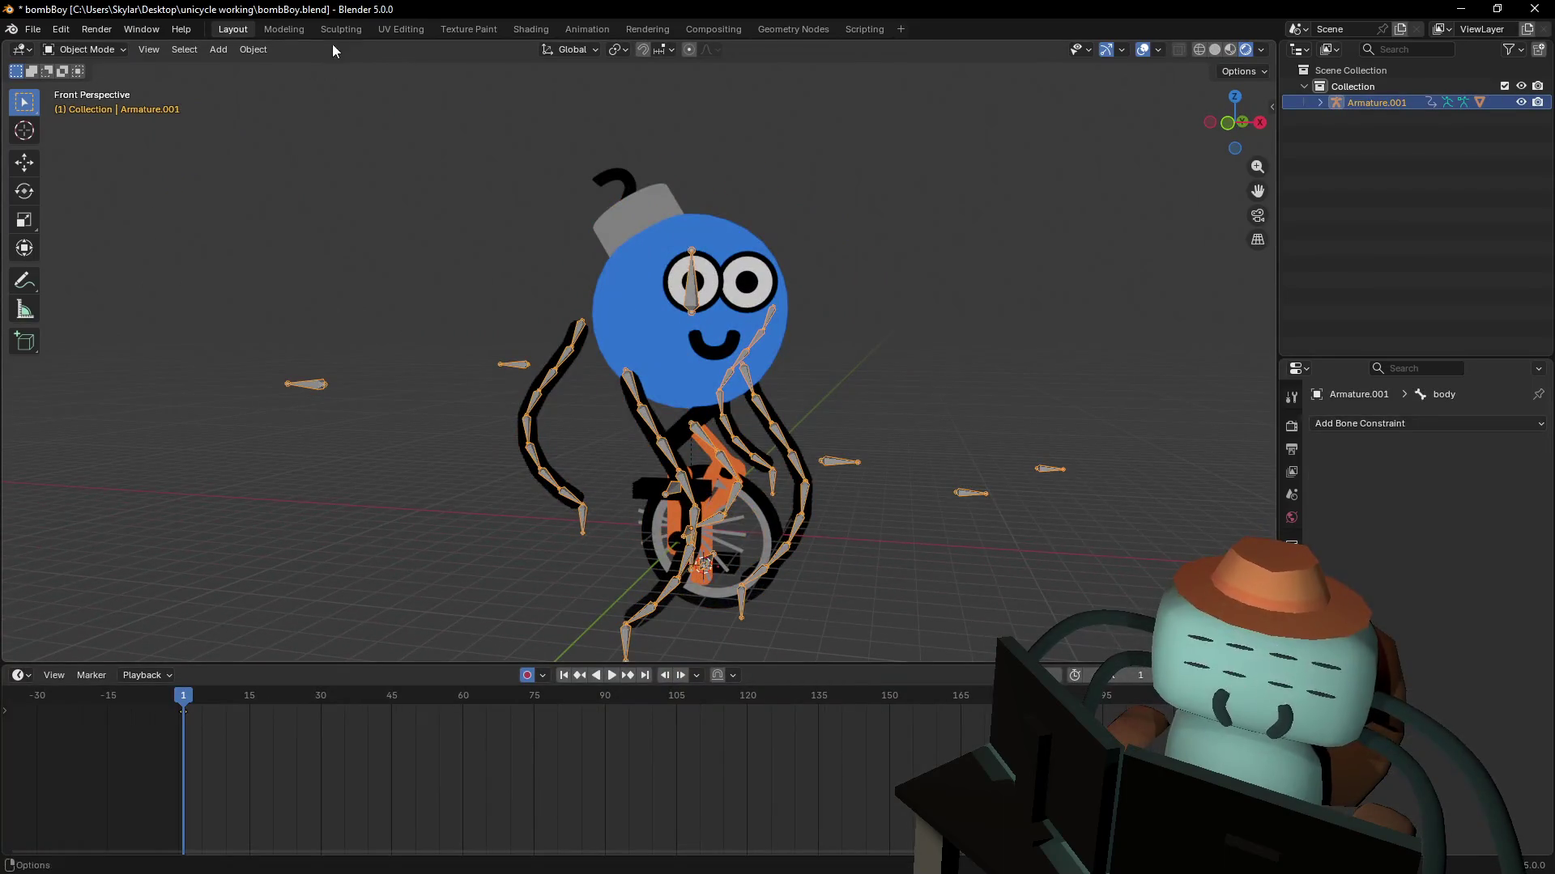
left_click(85, 49)
left_click(81, 101)
key("g")
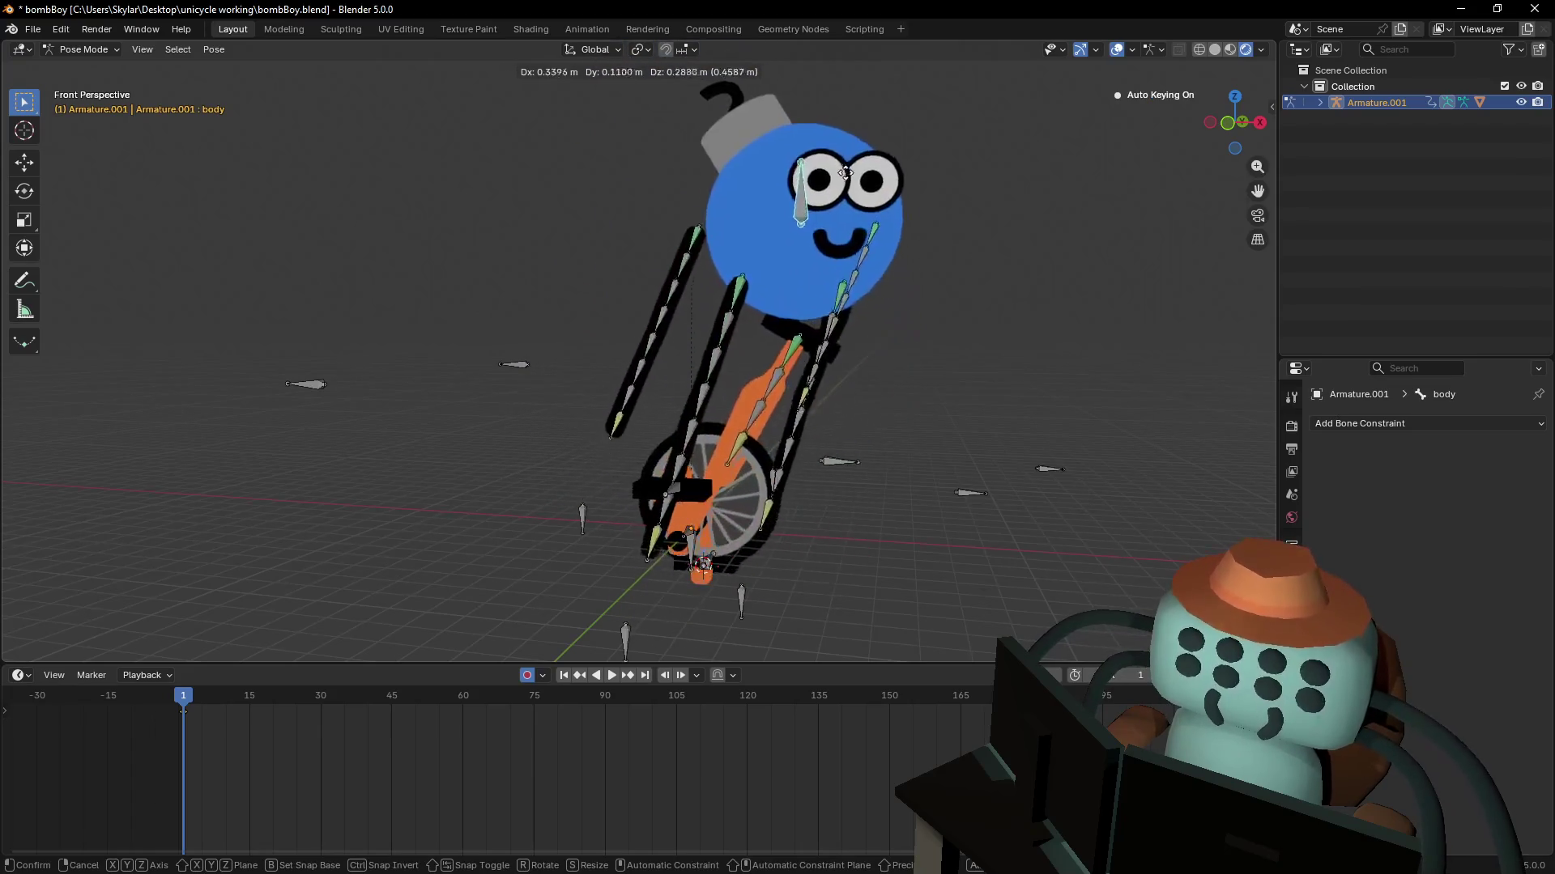
key("Escape")
key("shift+grave")
key("w")
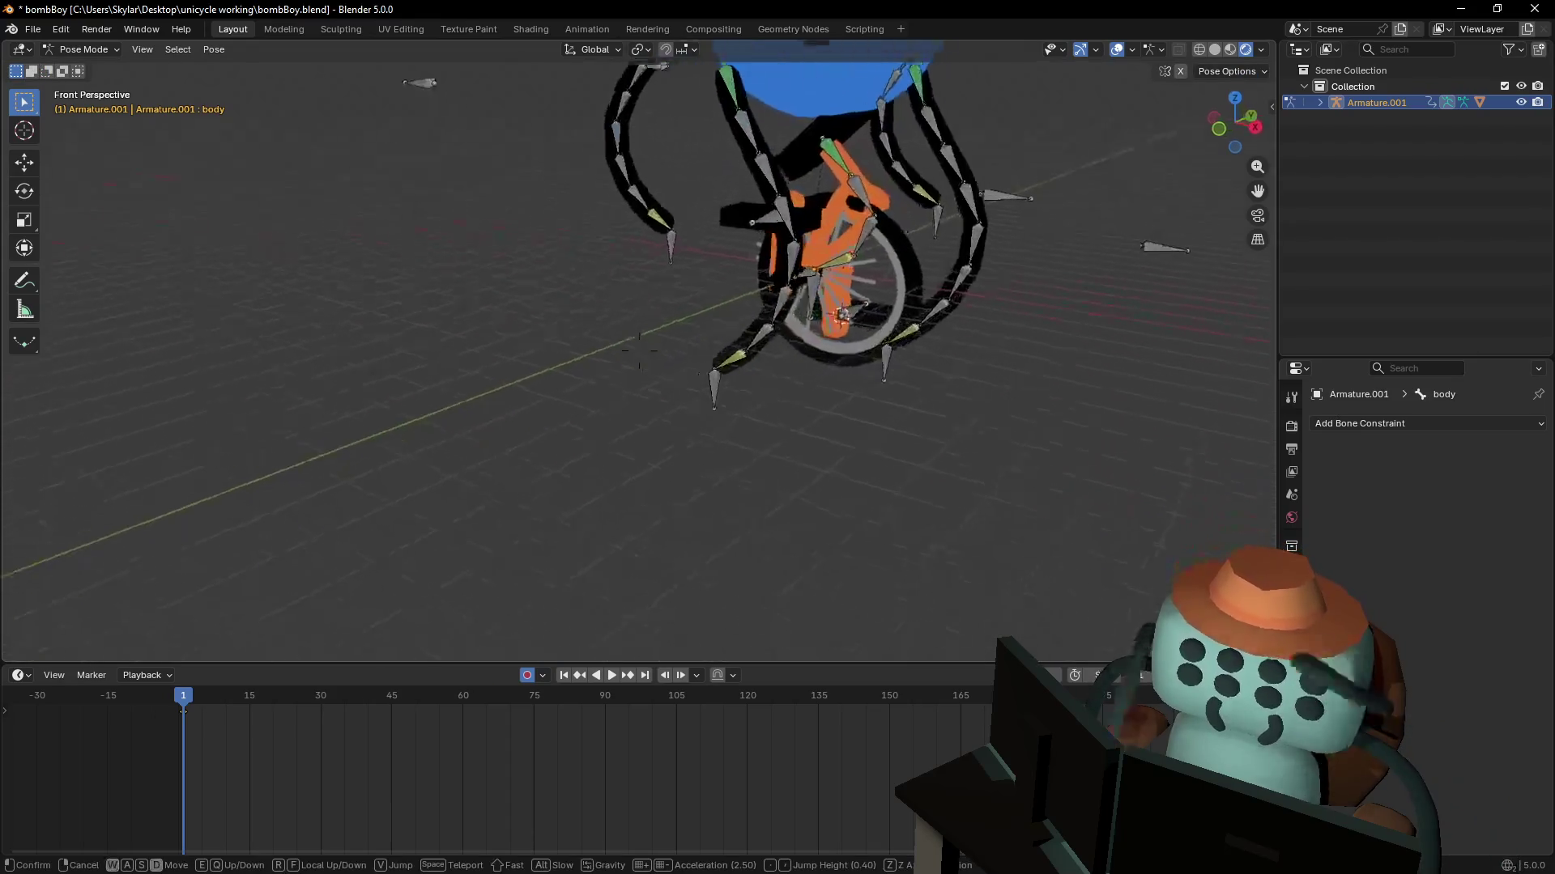
key("Escape")
- Rotate the wheel bone to check that the wheel and fork turn with it
left_click(617, 402)
key("r")
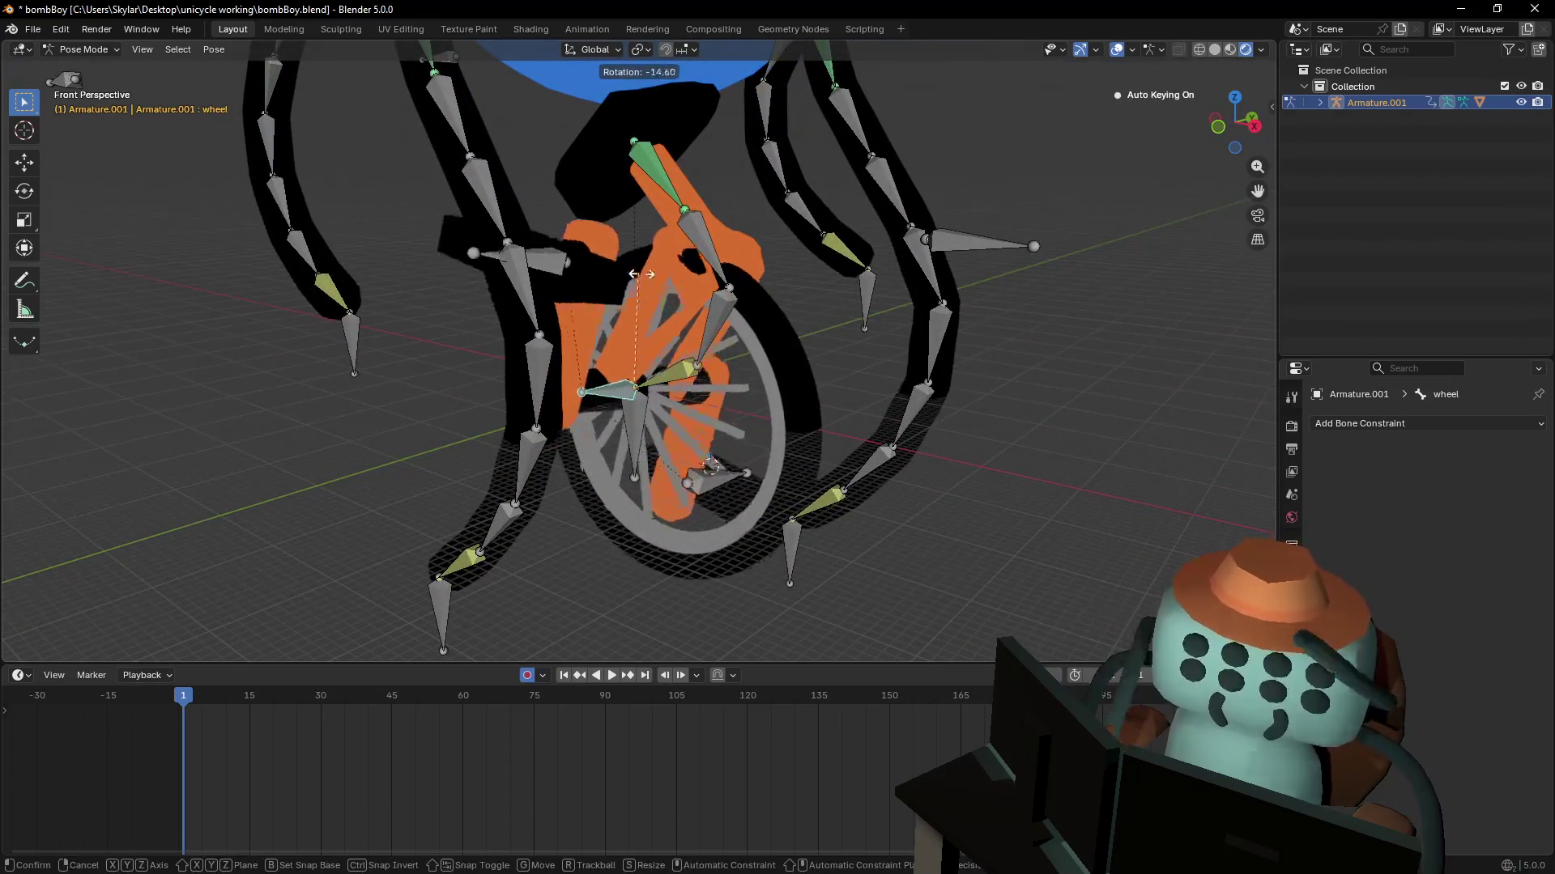
key("x")
key("Escape")
key("r")
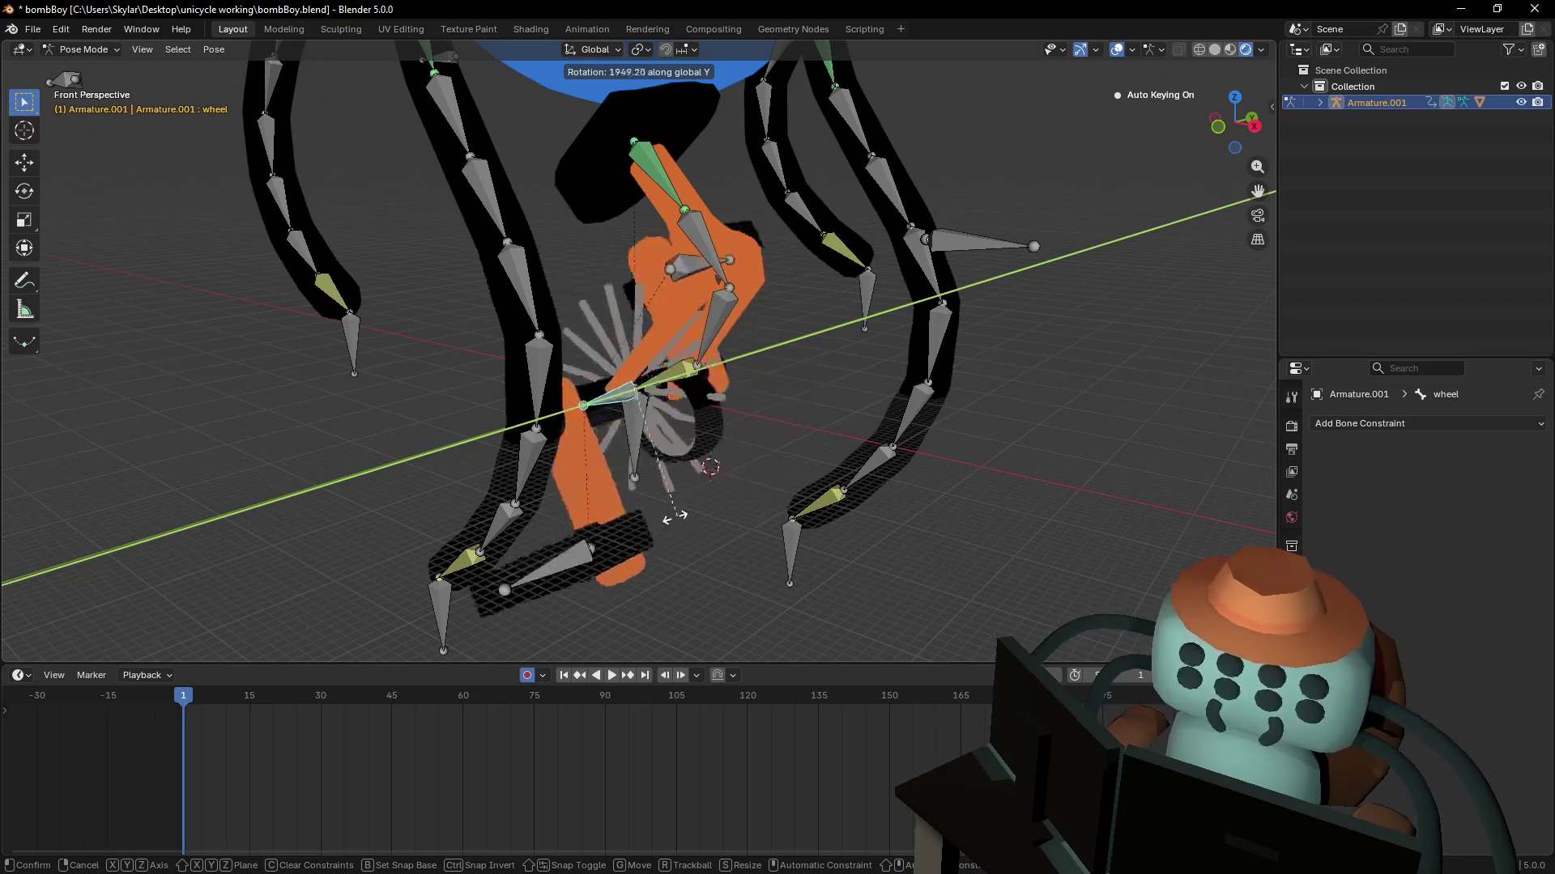
left_click(571, 405)
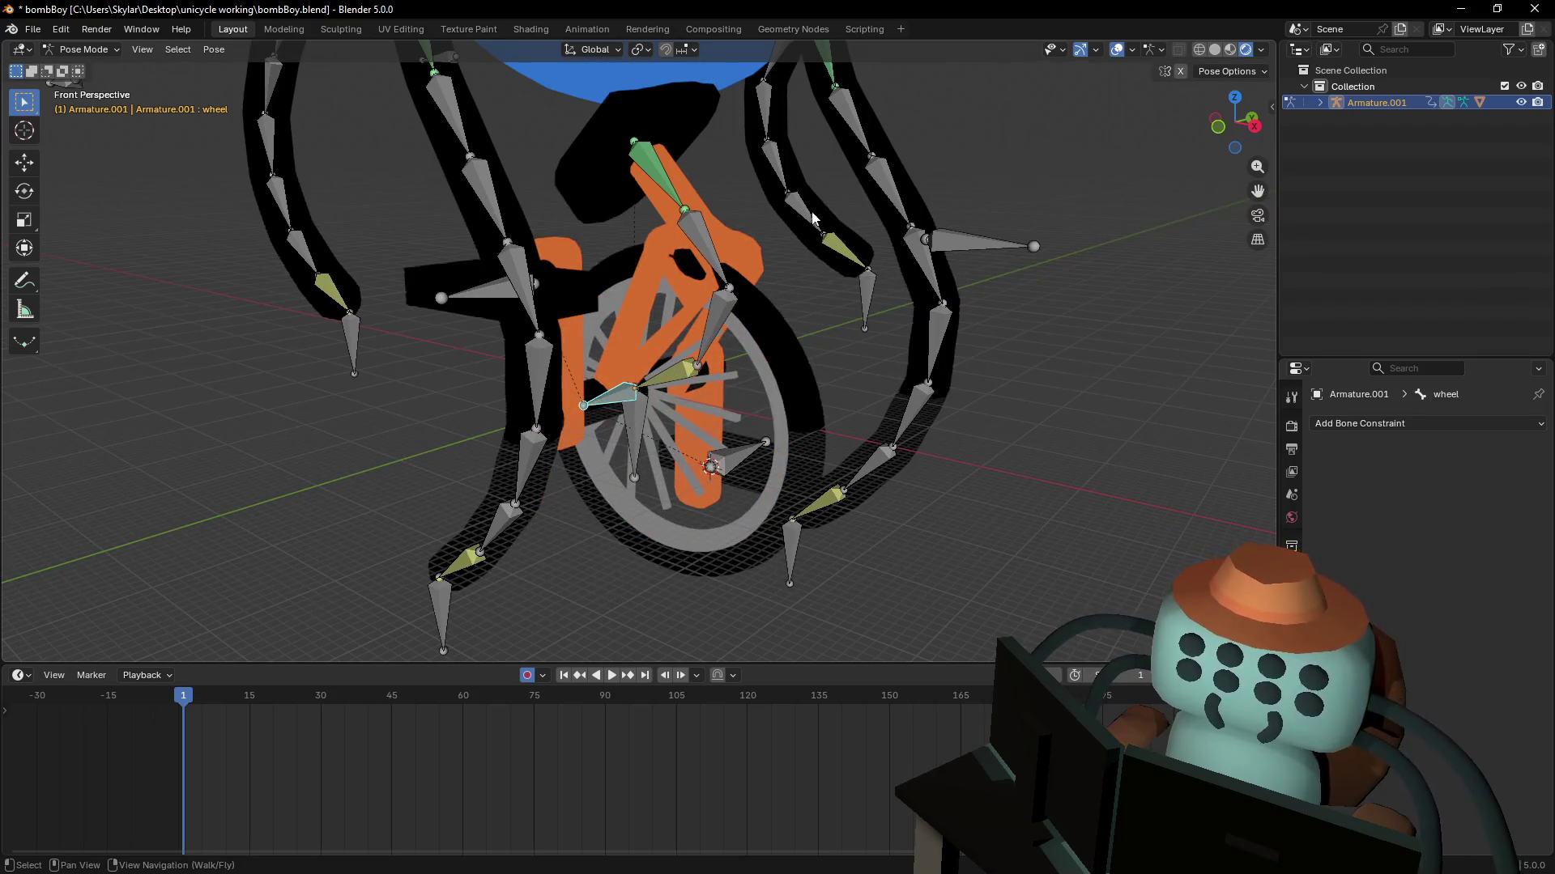
scroll(813, 217, "down", 3)
scroll(784, 406, "up", 5)
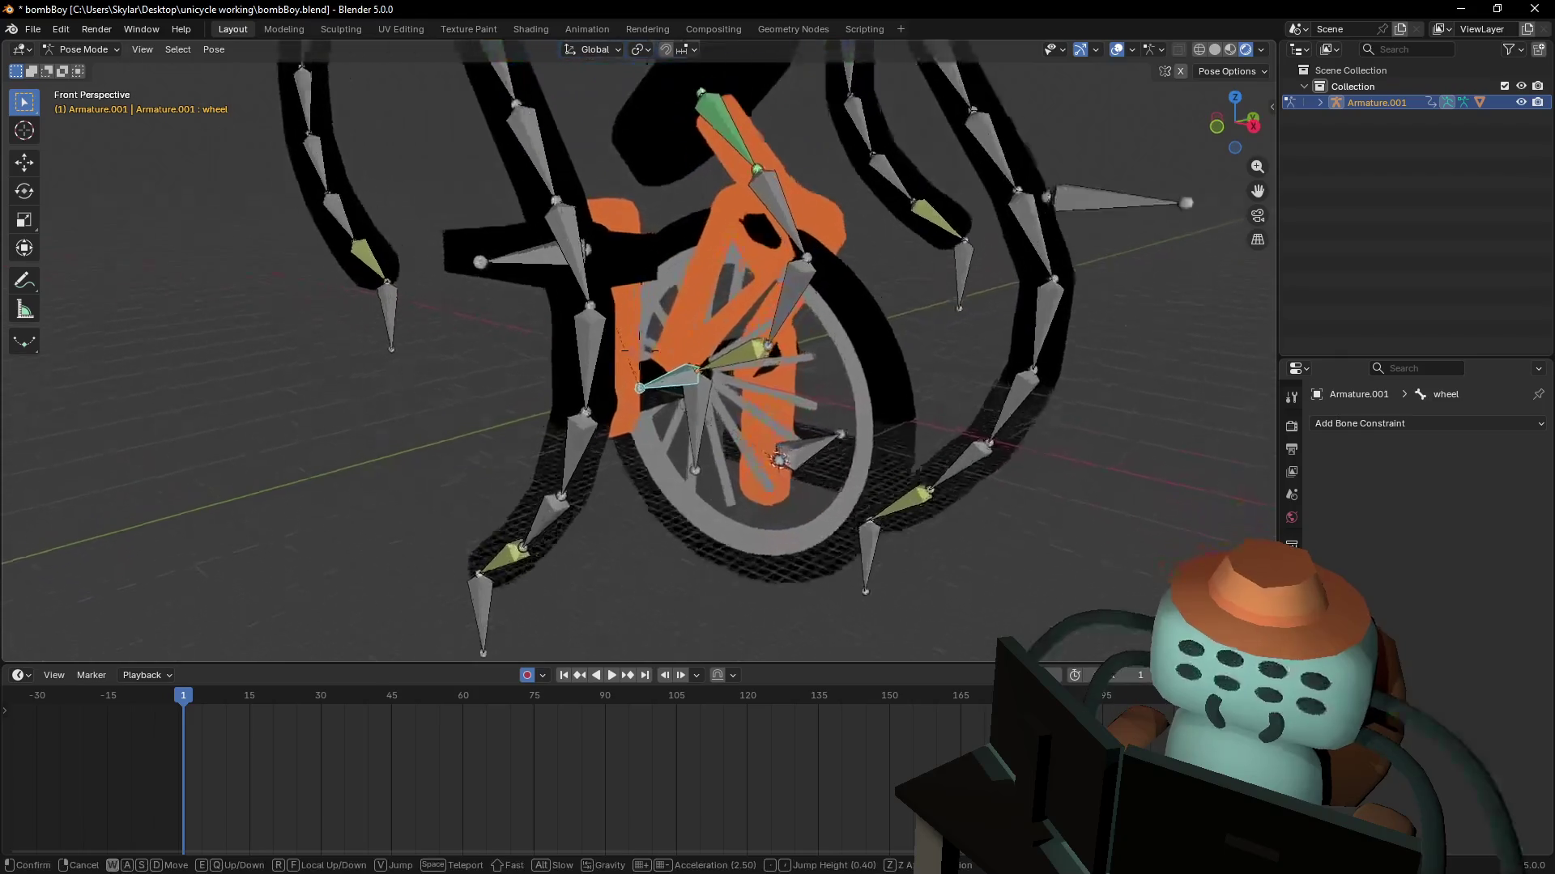
- Return the armature to Object Mode and put Roundcube into Edit Mode
left_click(83, 49)
left_click(81, 68)
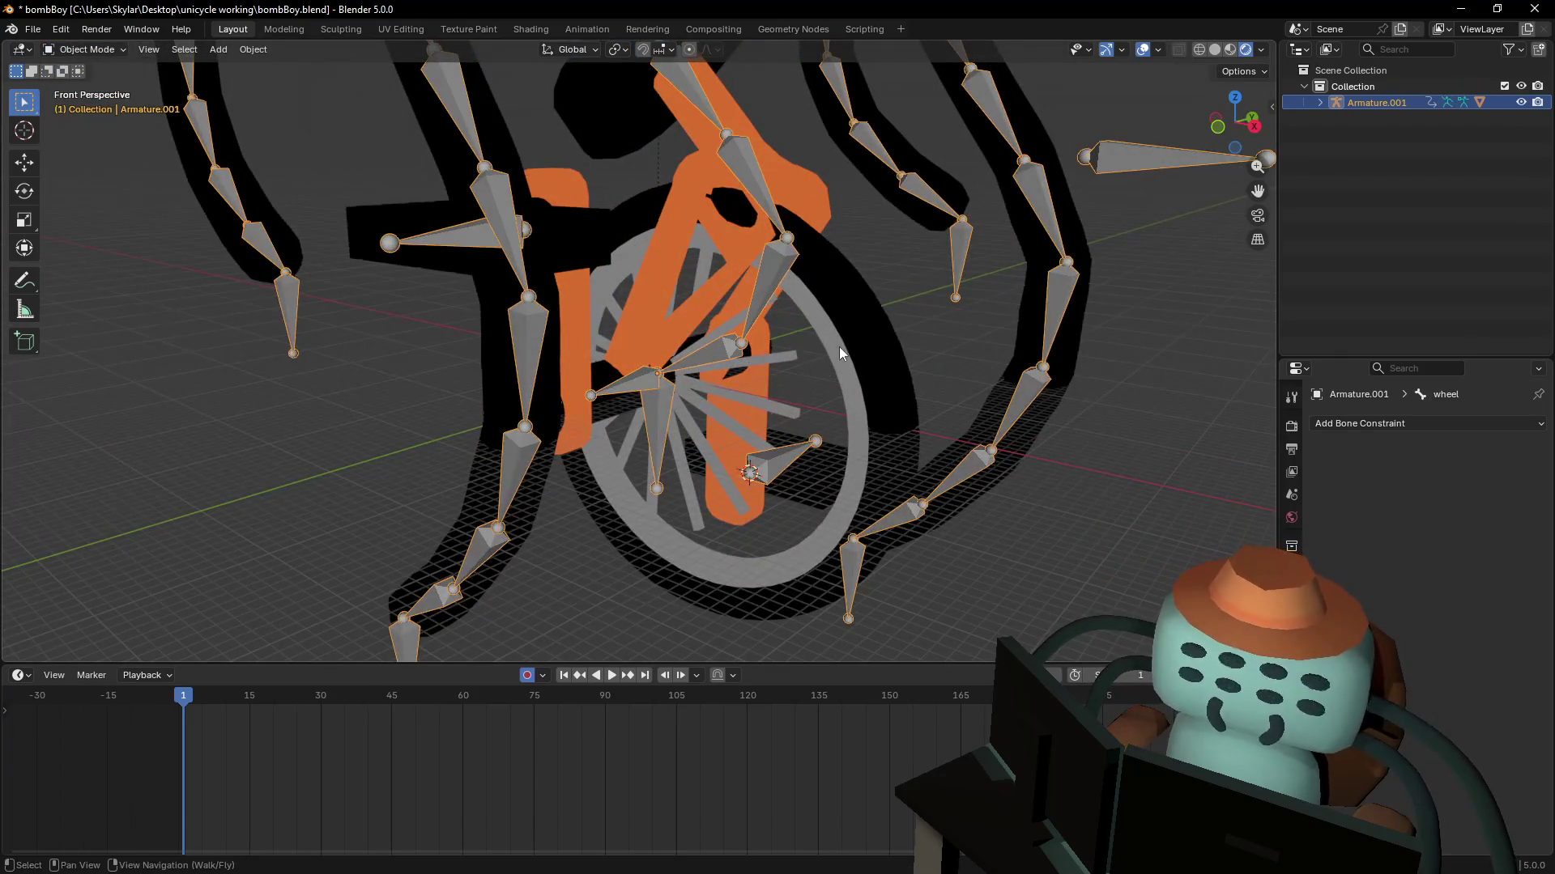
left_click(838, 347)
key("Tab")
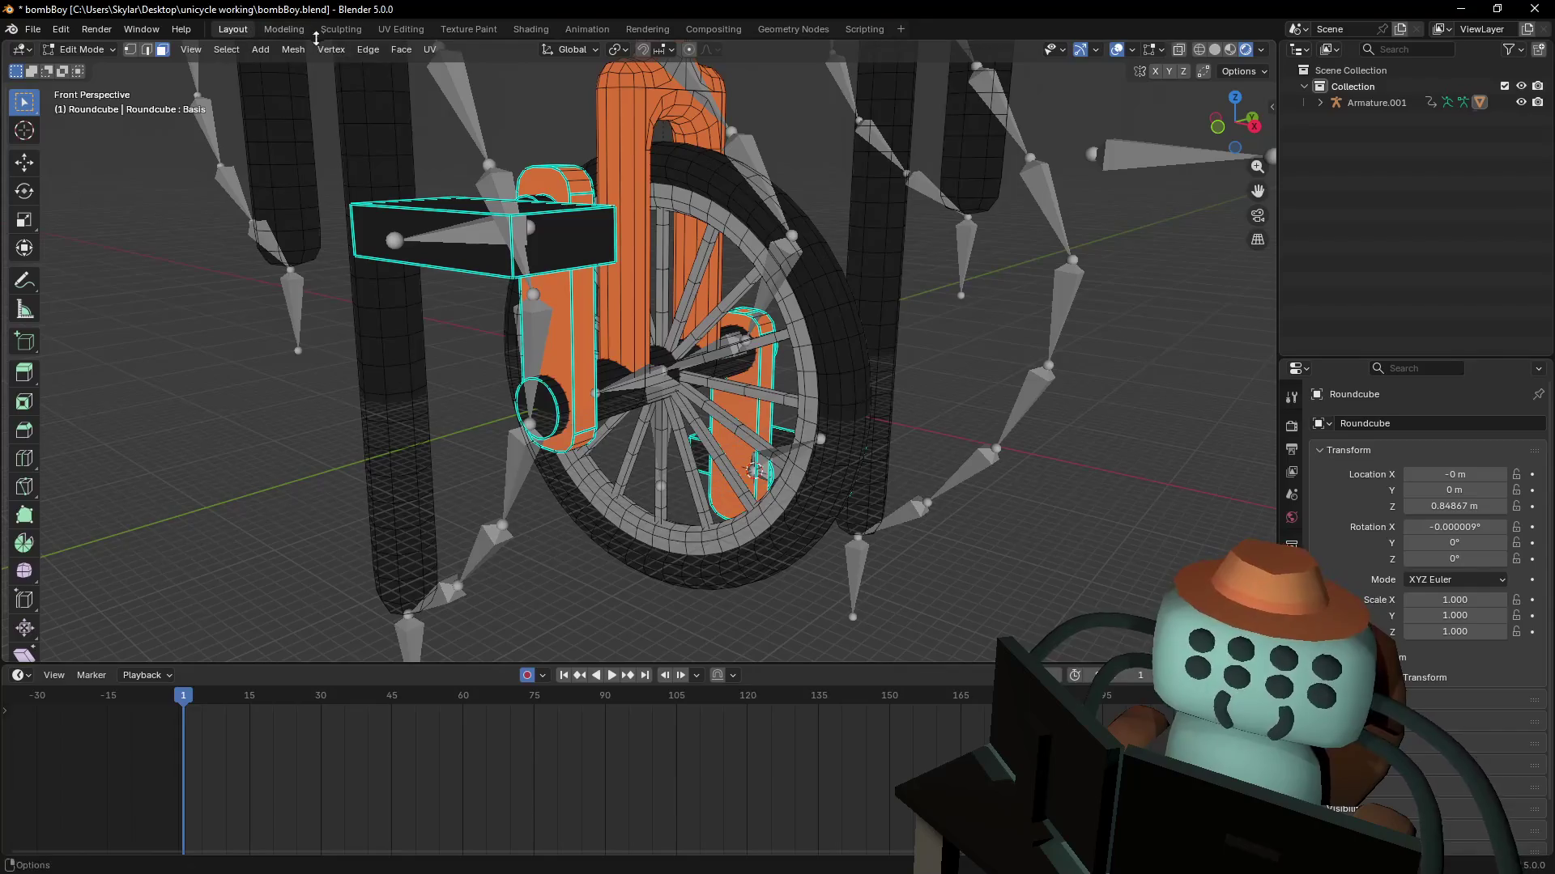
- In the Modeling workspace, select the connected tire and its spokes
left_click(290, 30)
scroll(891, 544, "up", 10)
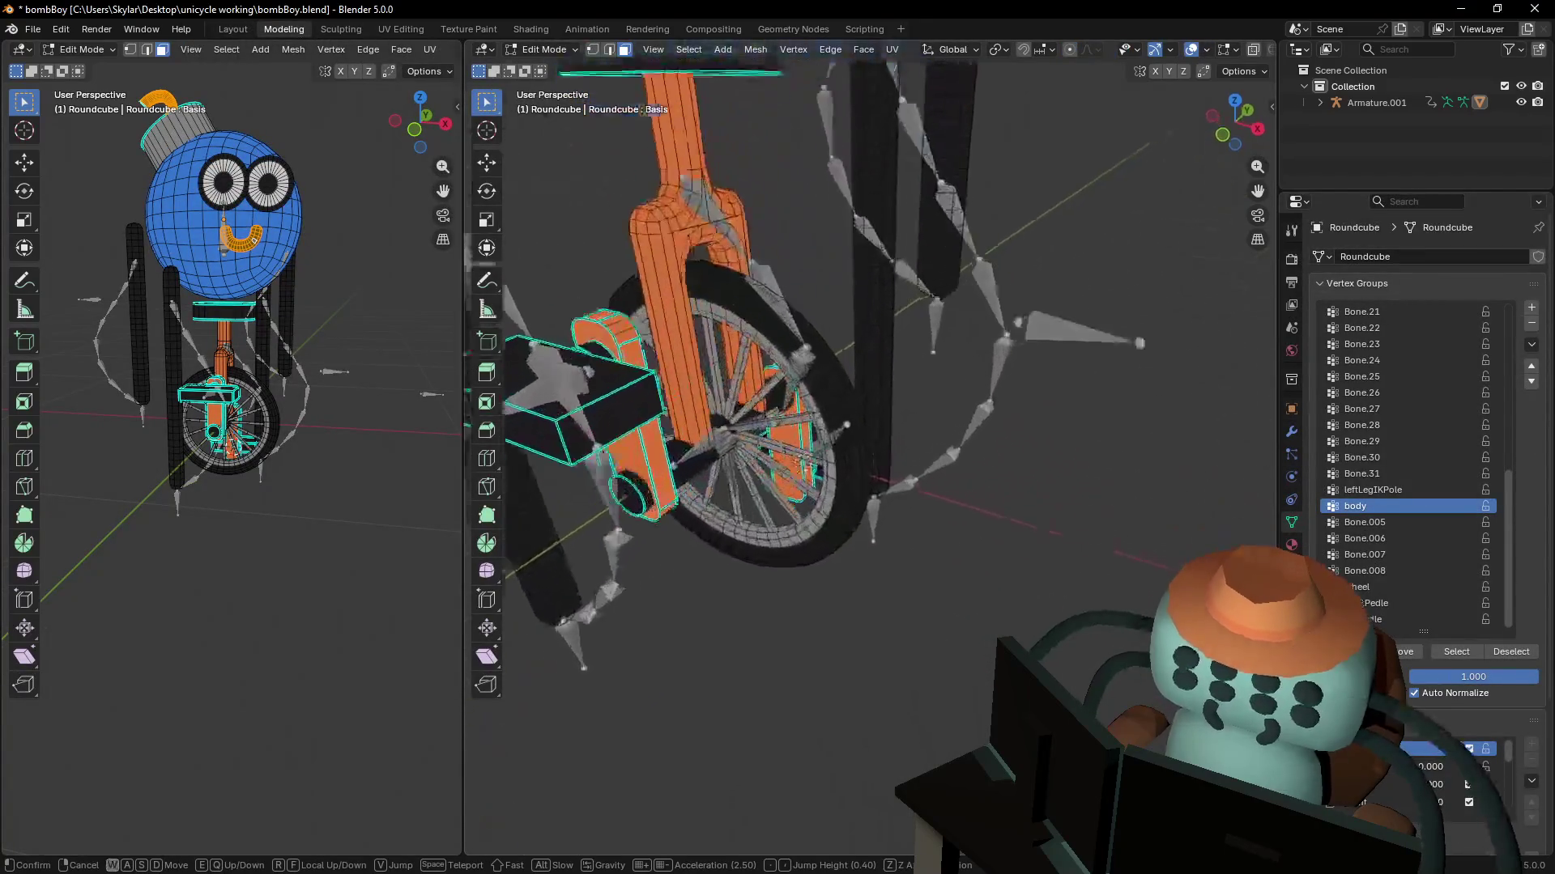
left_click(911, 374)
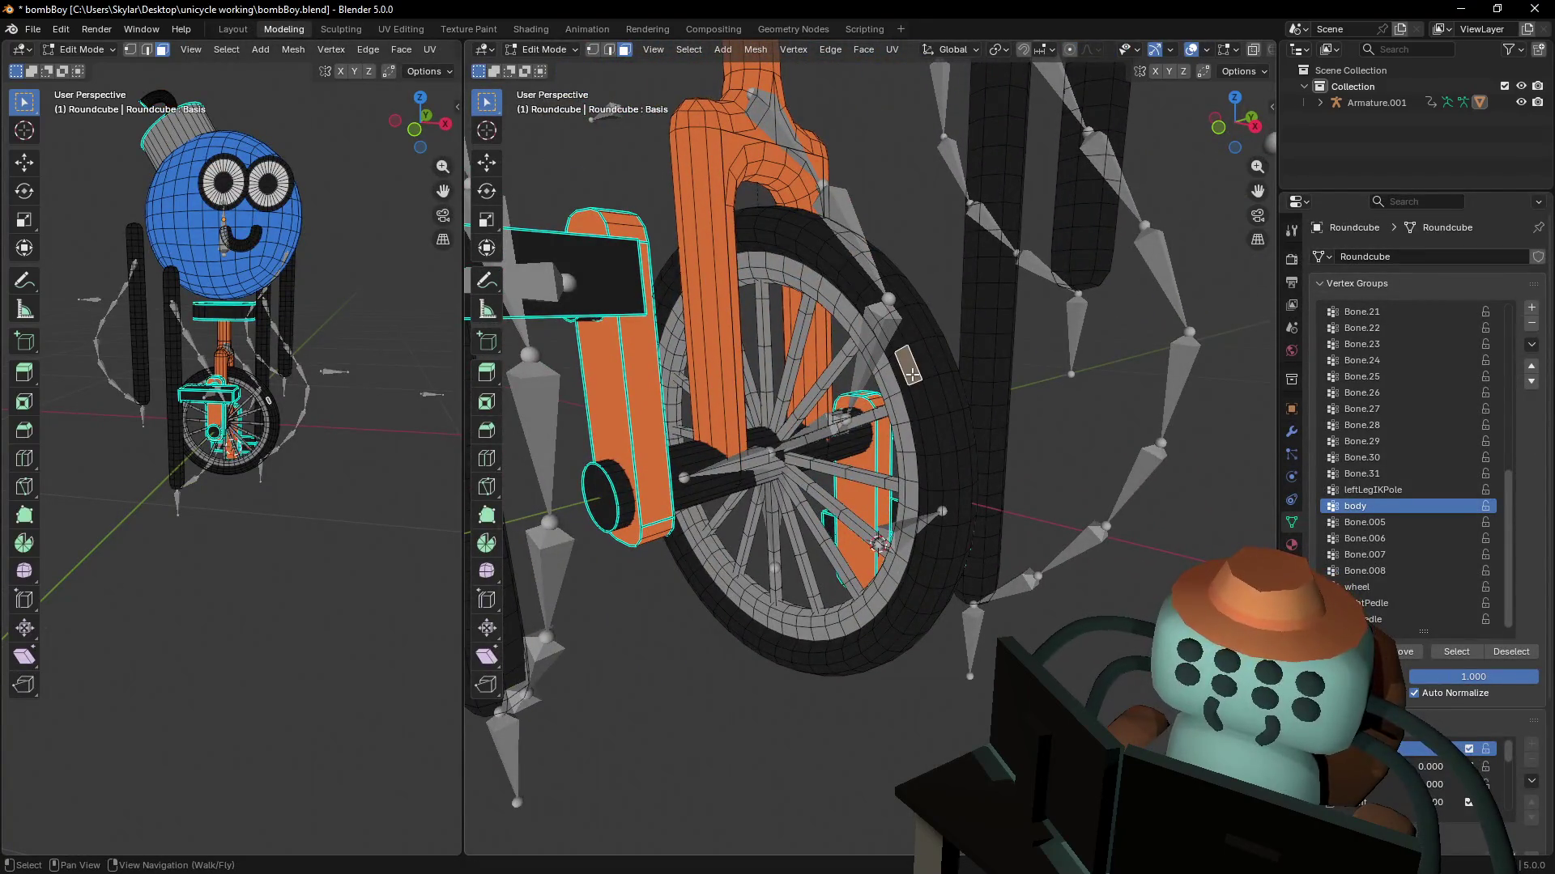
key("ctrl+l")
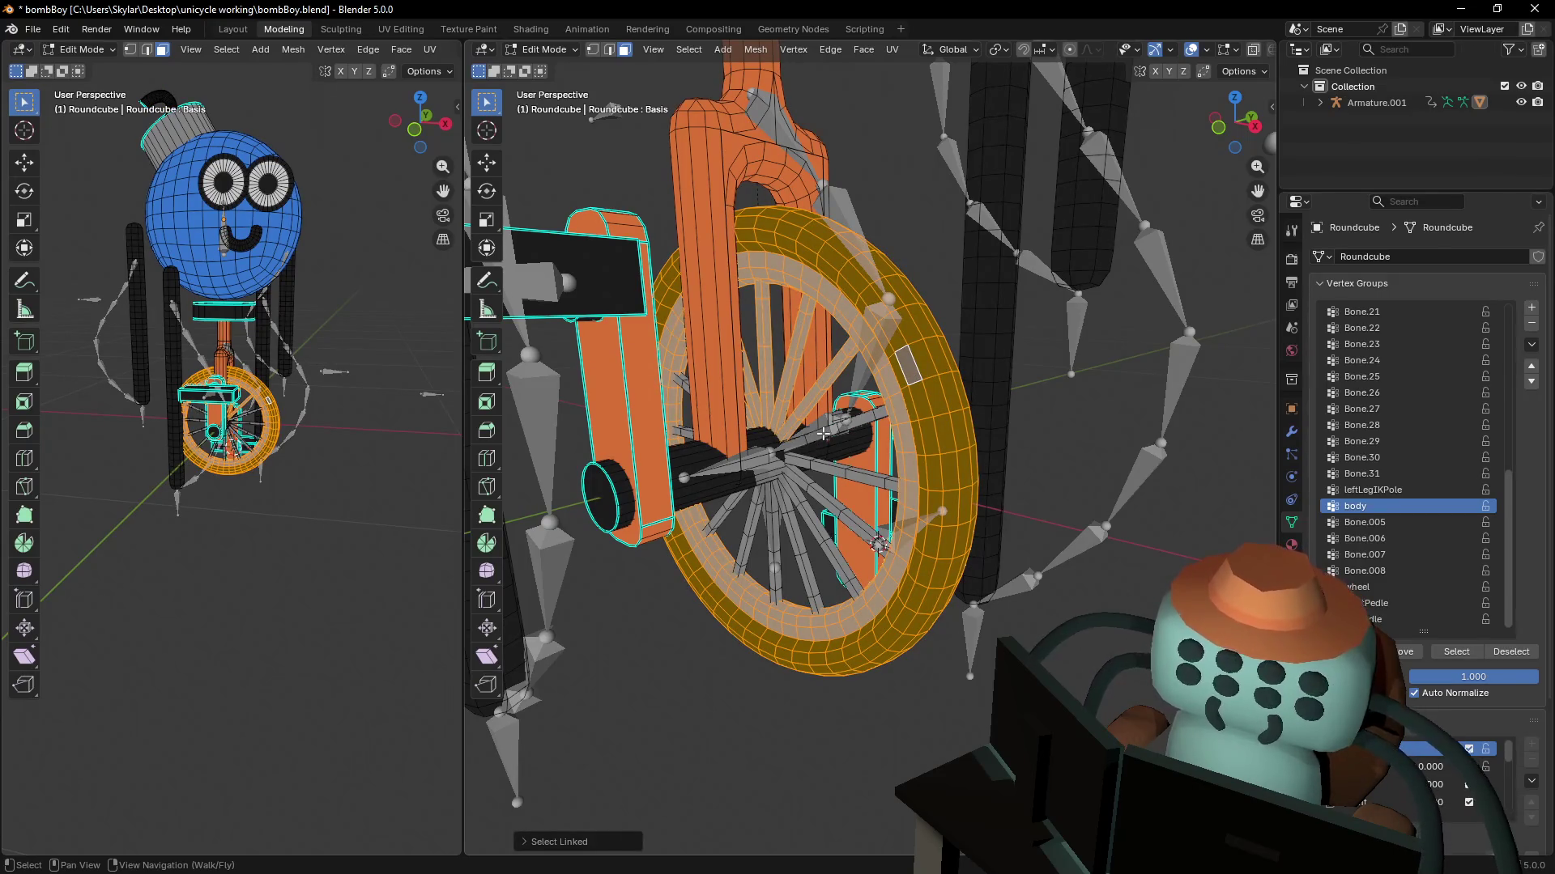
key("l")
key("l")
key("l")
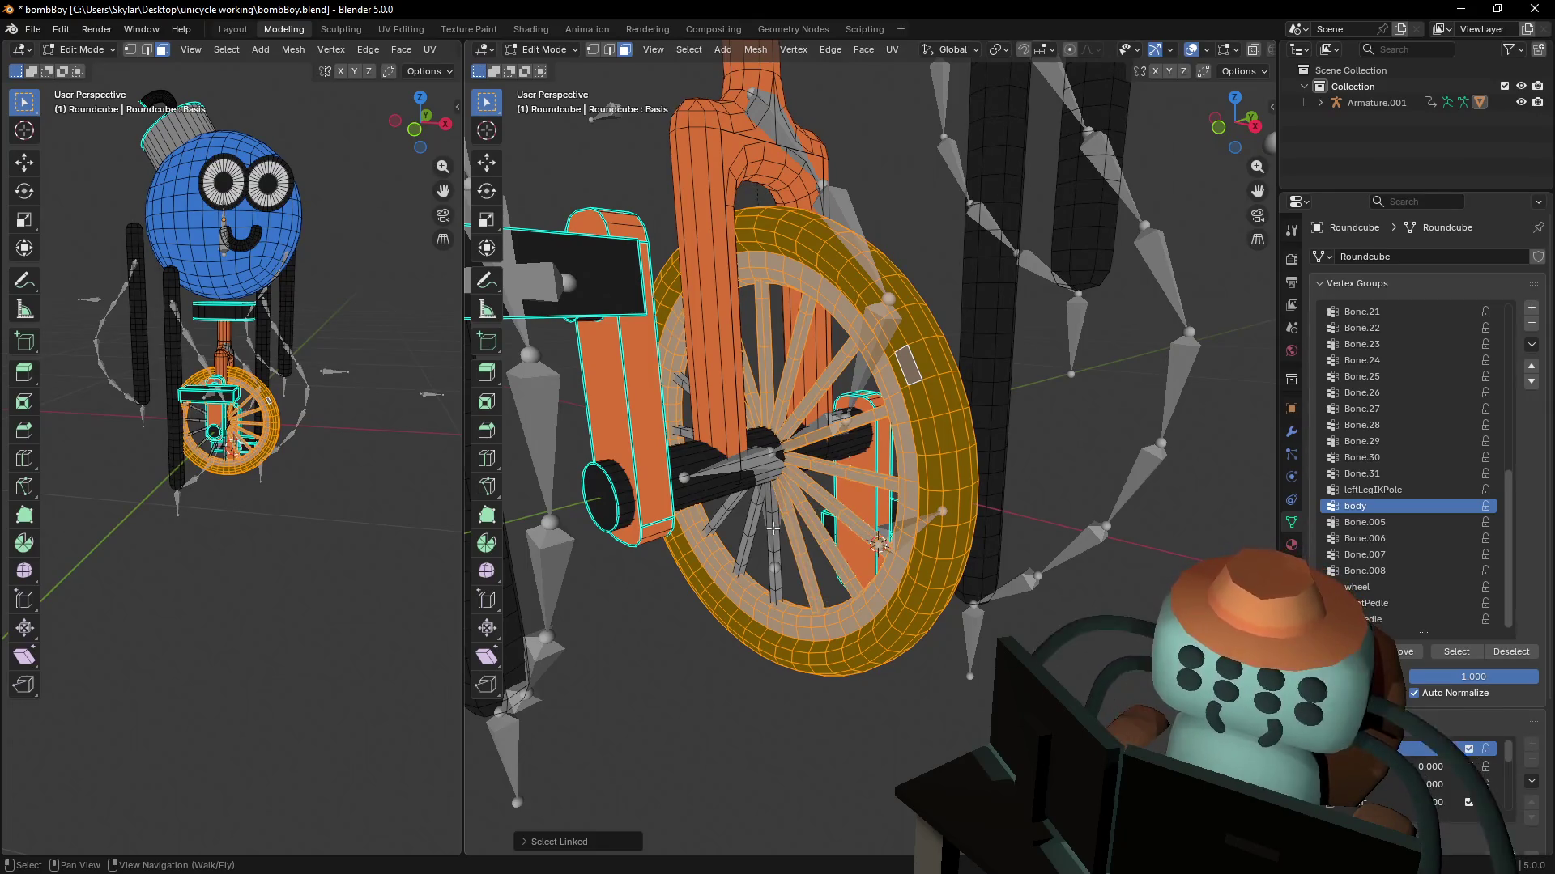
key("l")
key("l")
key("l")
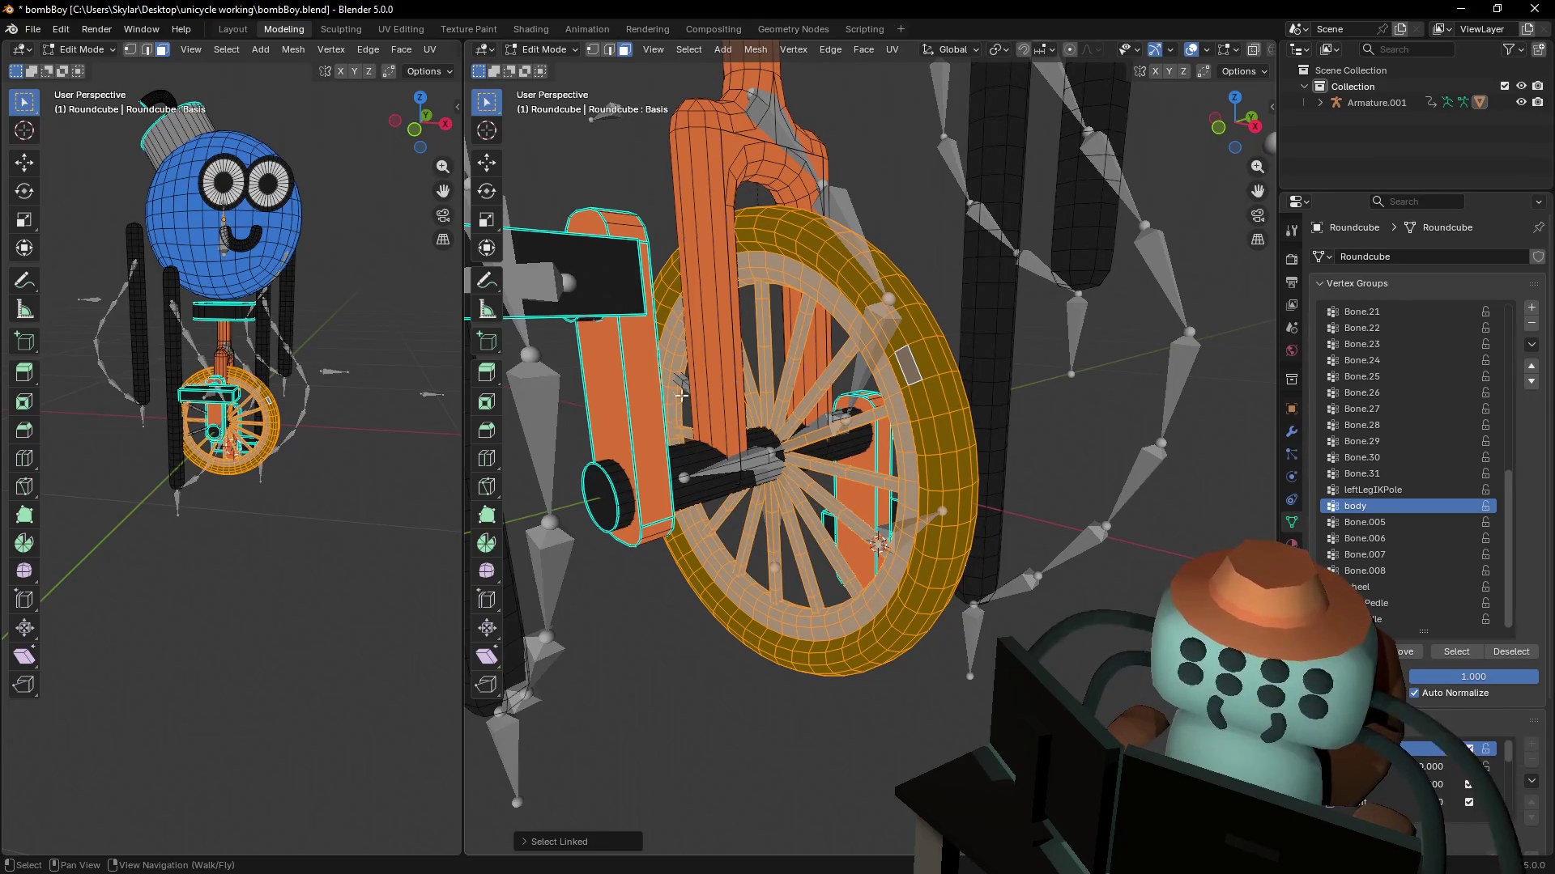
- Move the selected wheel back up inside the unicycle fork
middle_click_drag(684, 378, 769, 320)
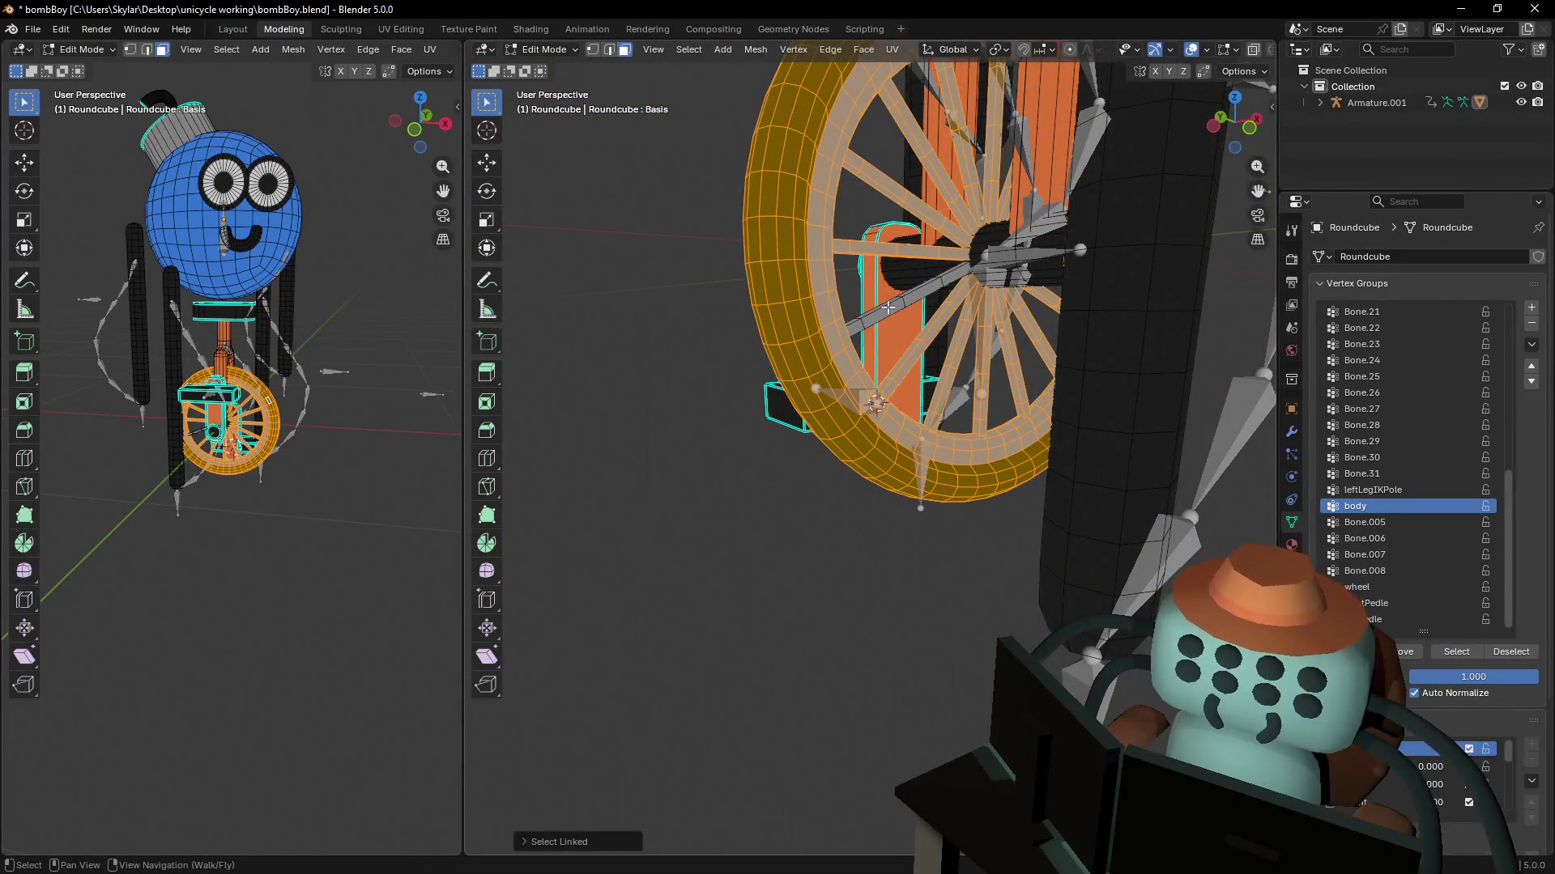
key("shift+grave")
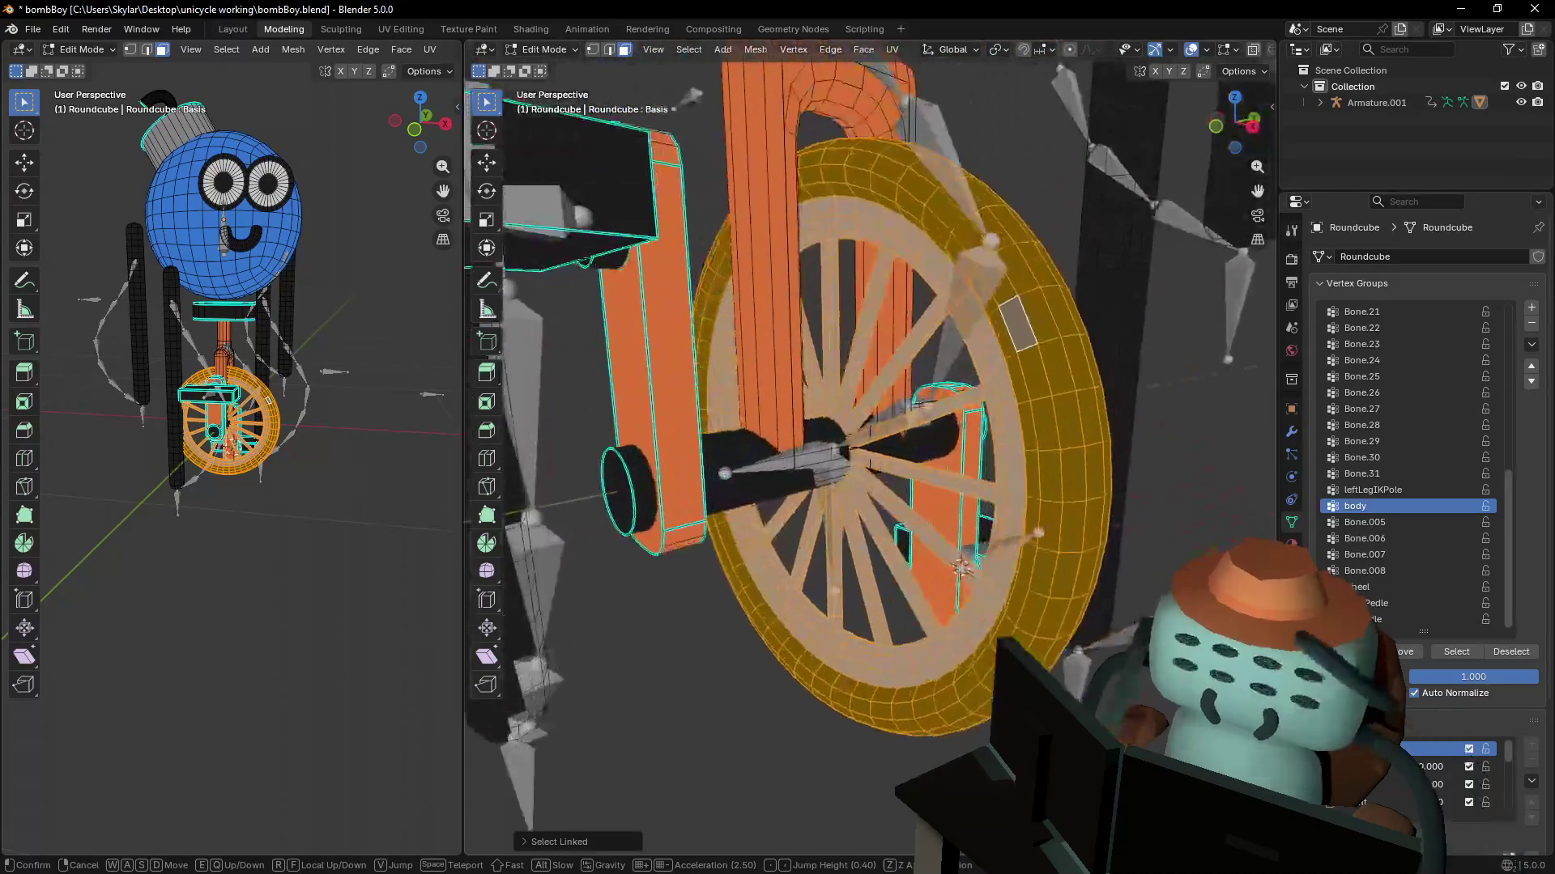
key("s")
key("Return")
key("g")
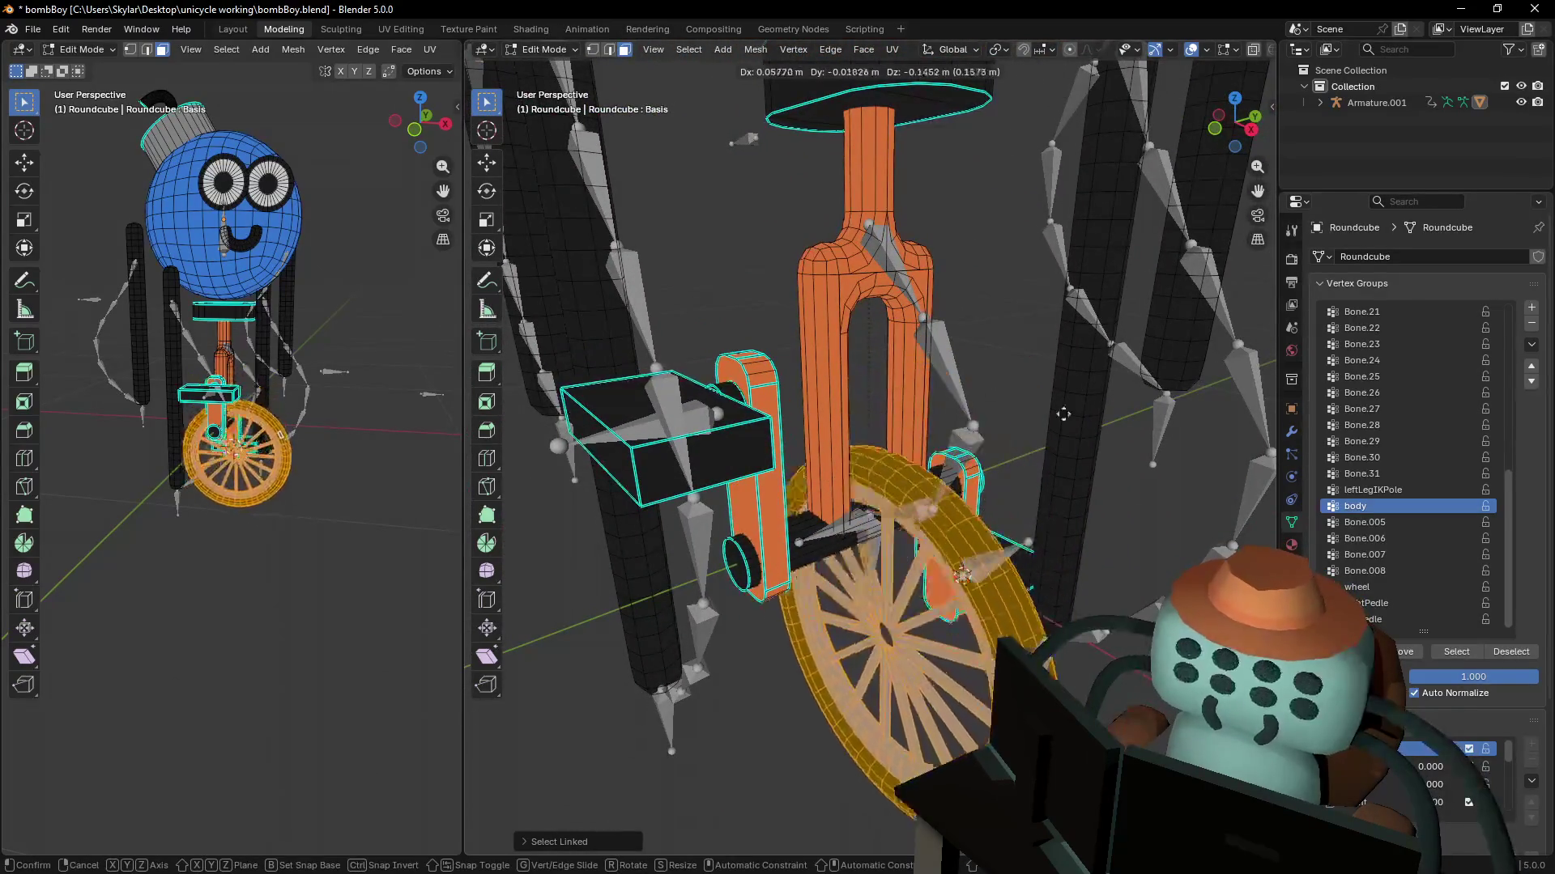
left_click(1079, 287)
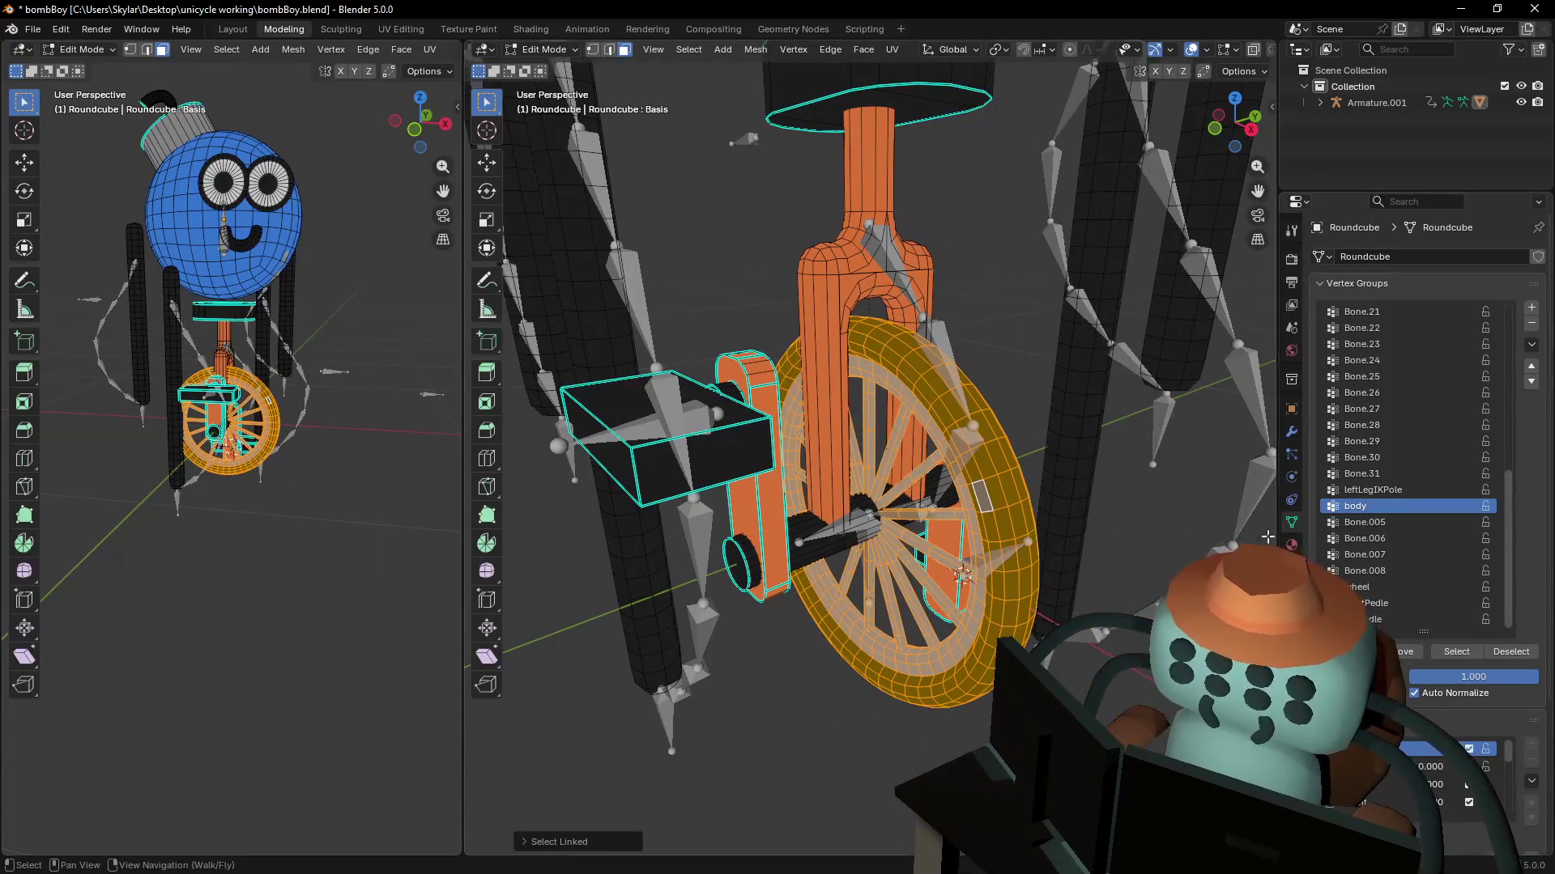
- Make 'wheel' the active vertex group, select the linked axle and both crank arms, and exit Edit Mode
left_click(1383, 589)
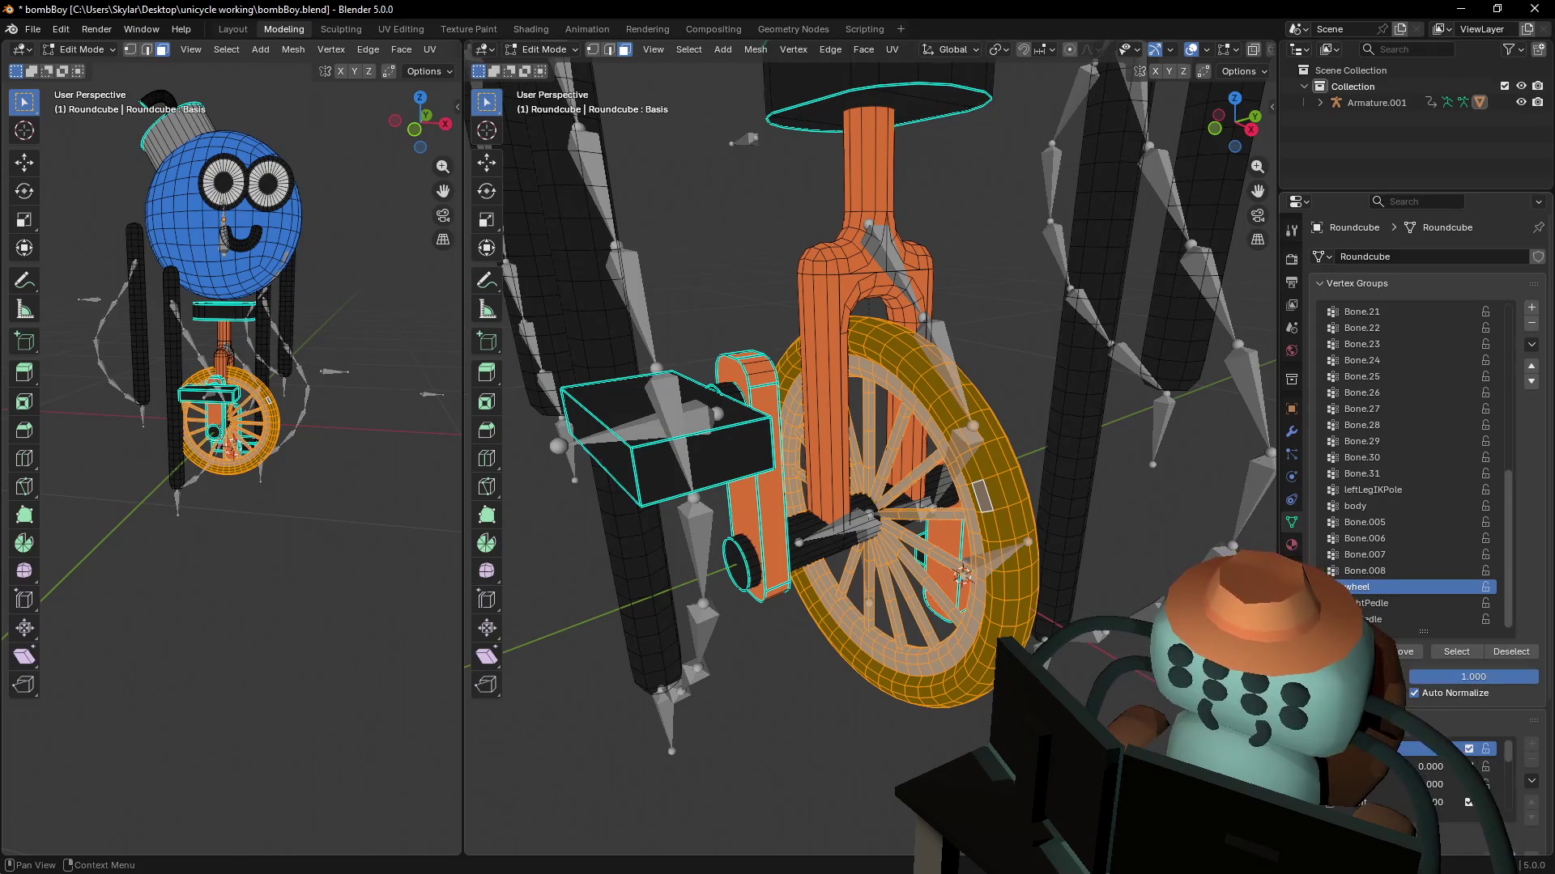
left_click(805, 559)
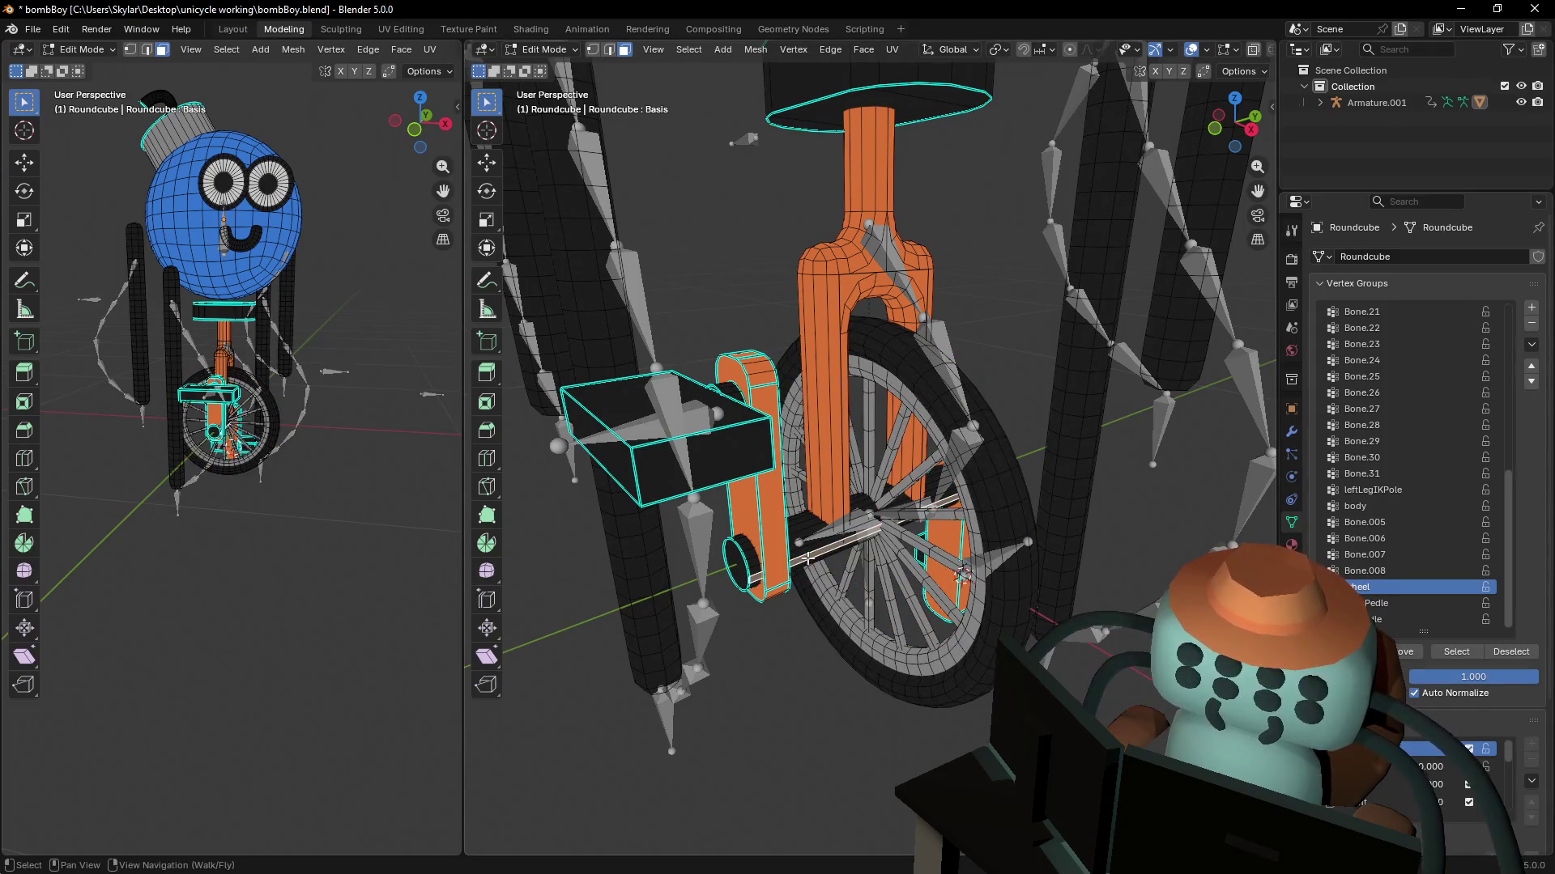
key("ctrl+l")
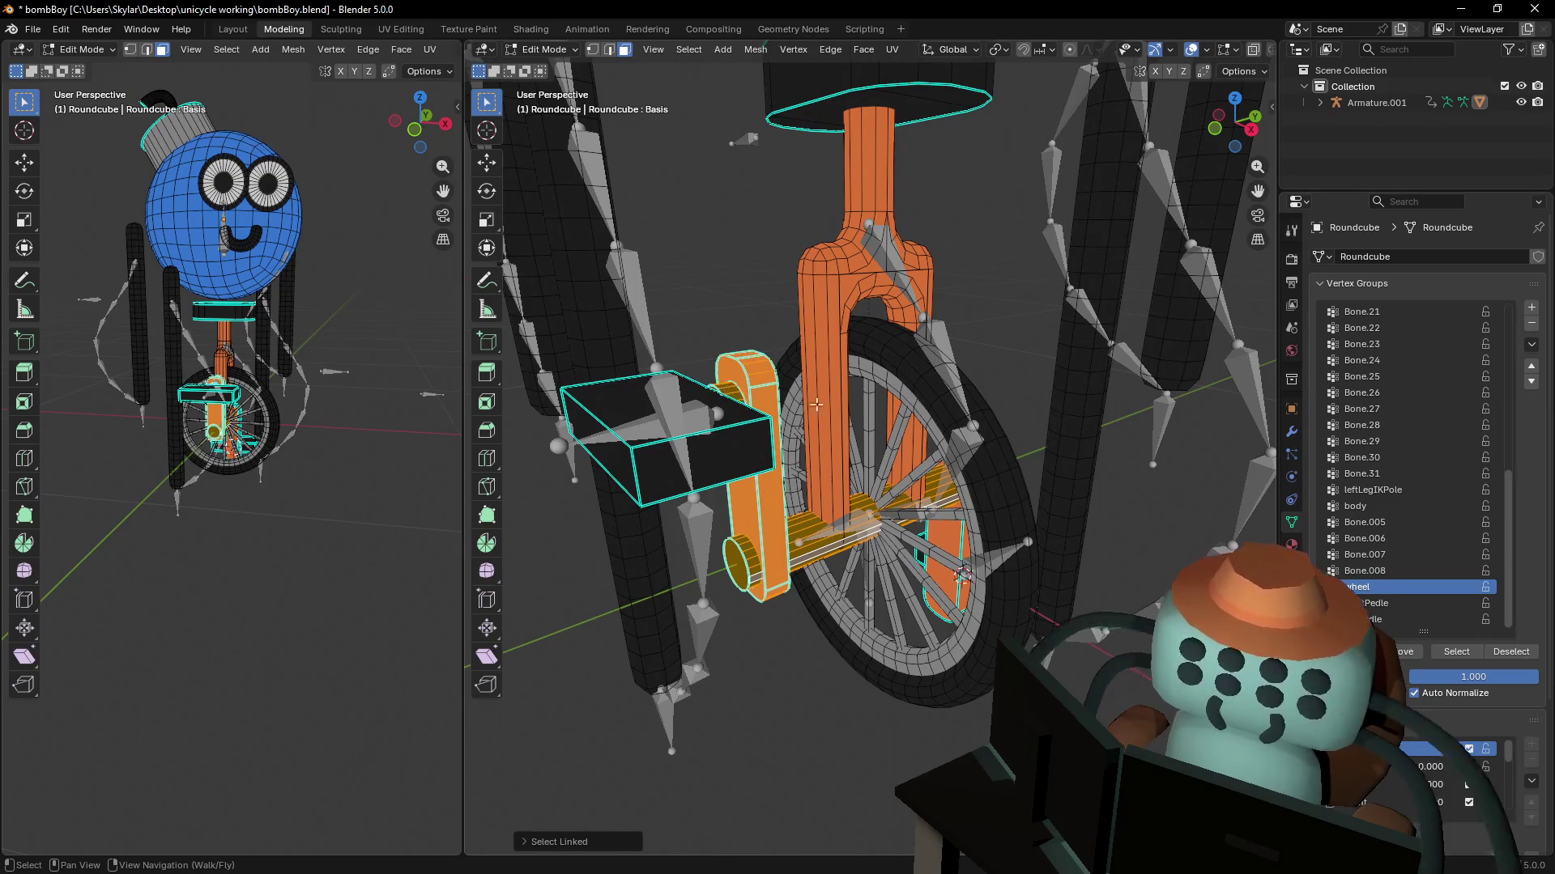
middle_click_drag(726, 388, 872, 84)
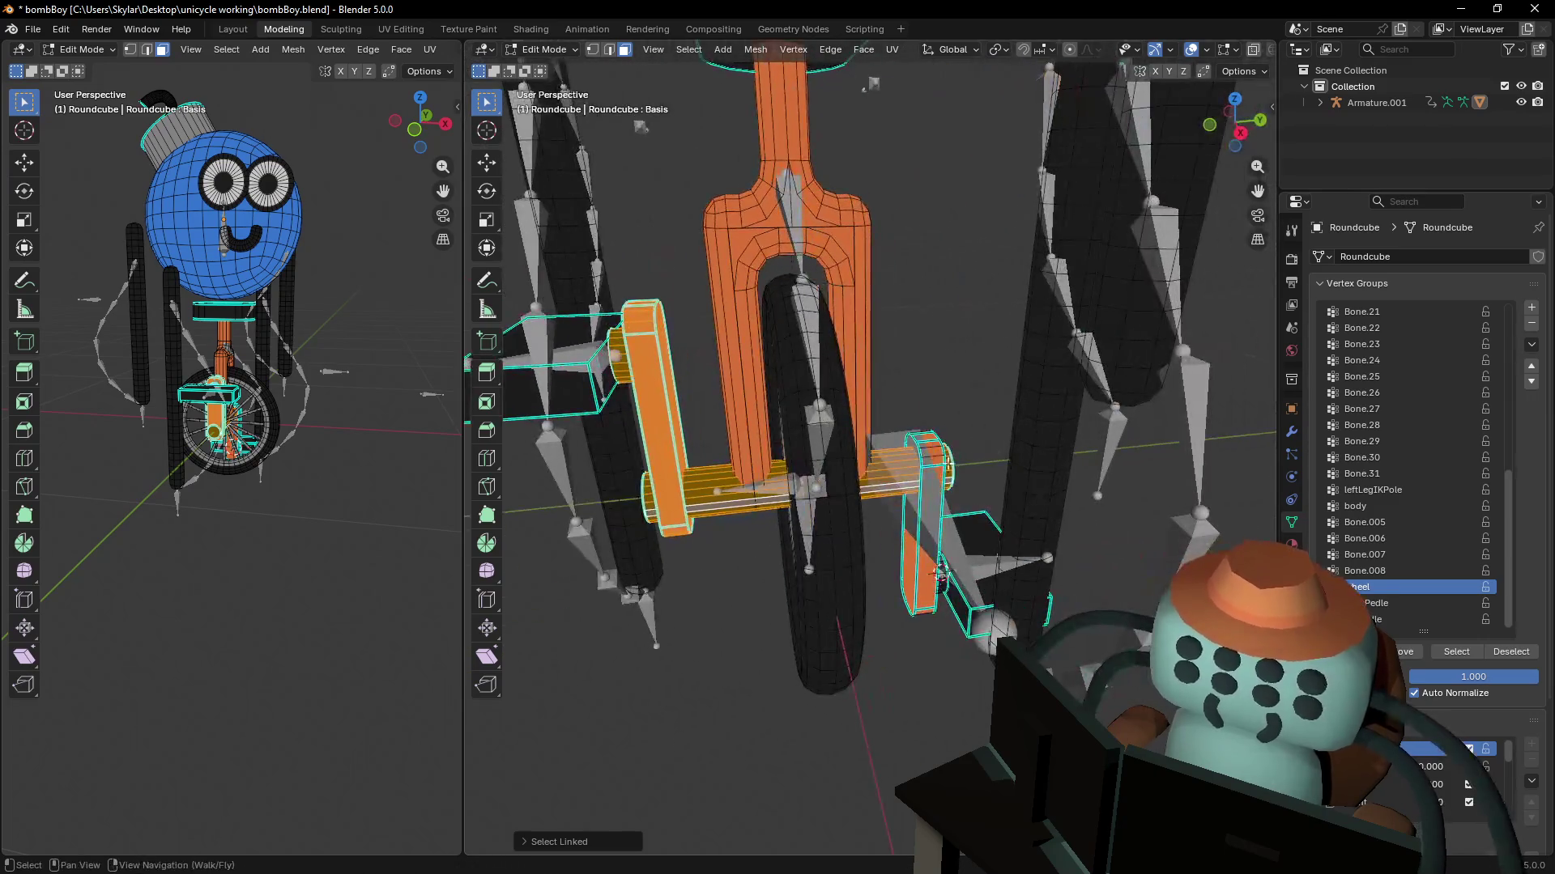
left_click(917, 579, "shift")
scroll(882, 537, "down", 3)
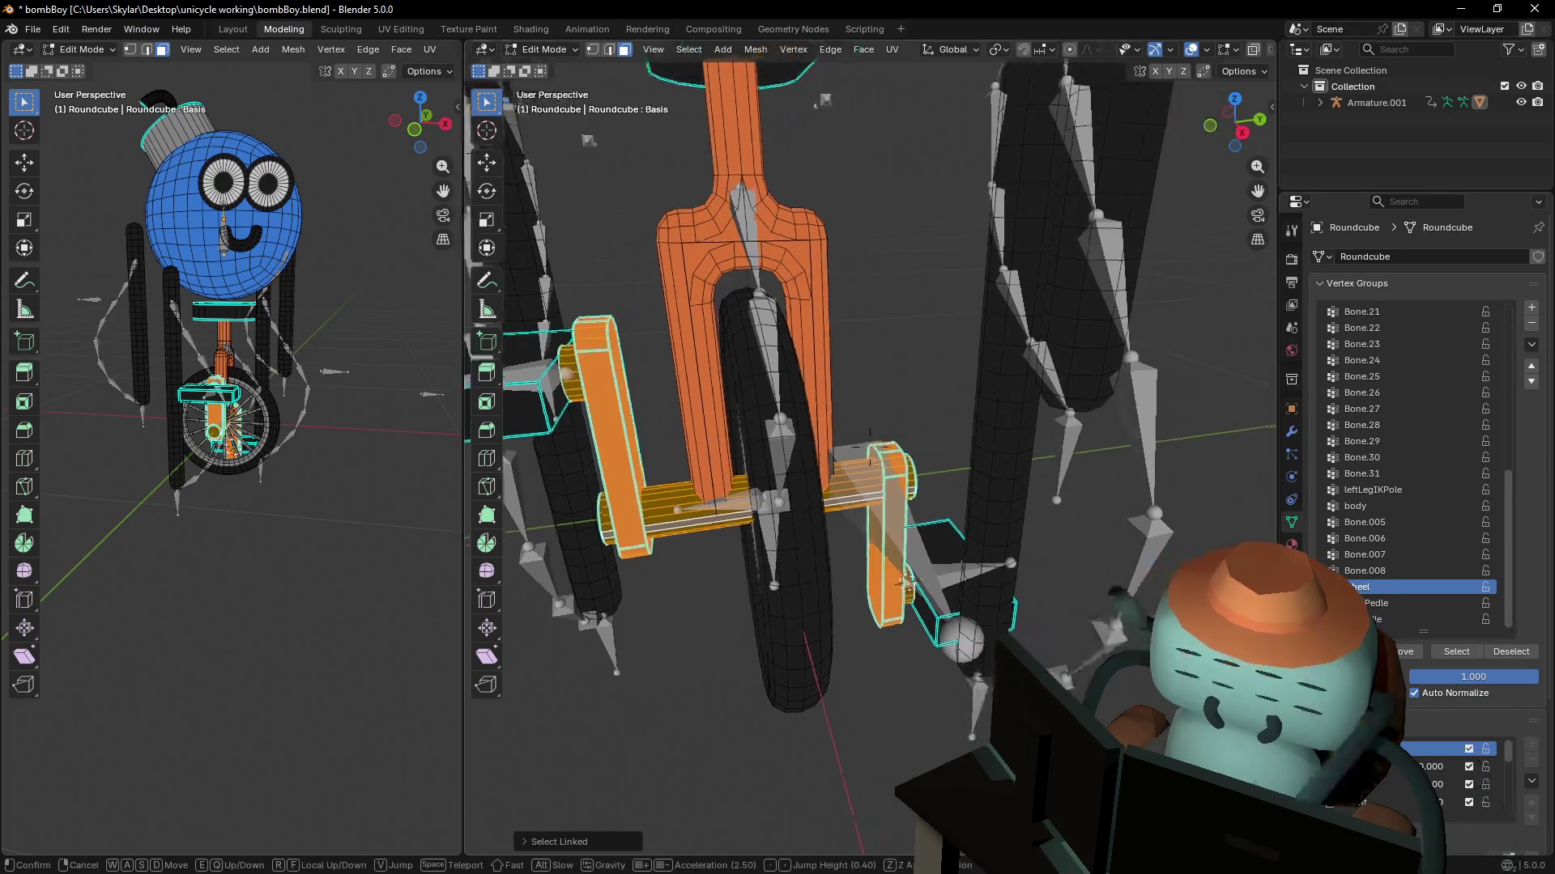
middle_click_drag(882, 537, 778, 506)
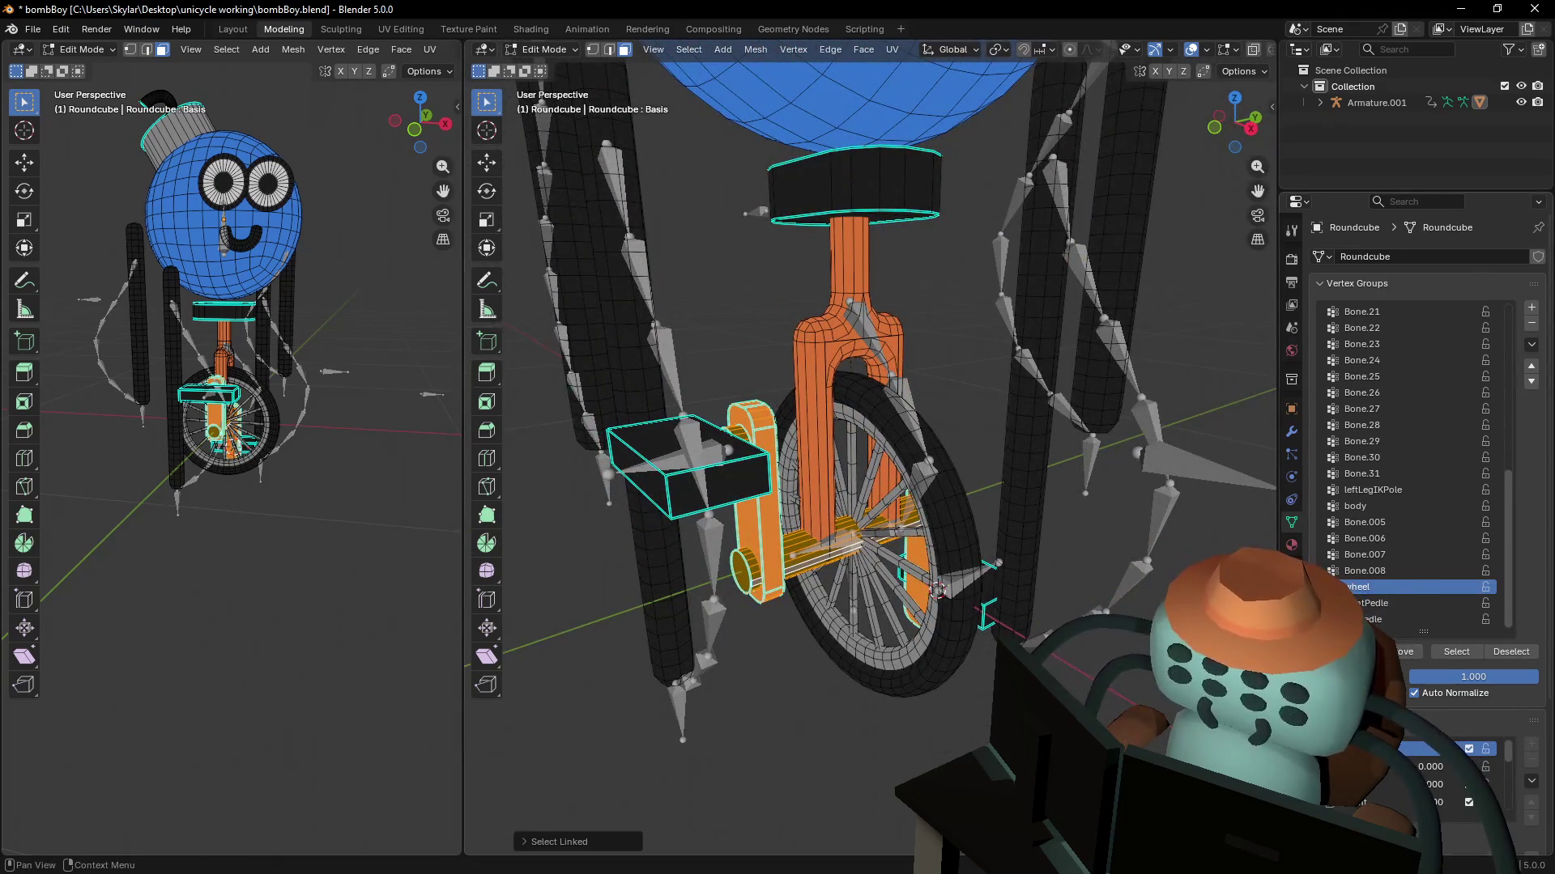
key("Tab")
key("shift+grave")
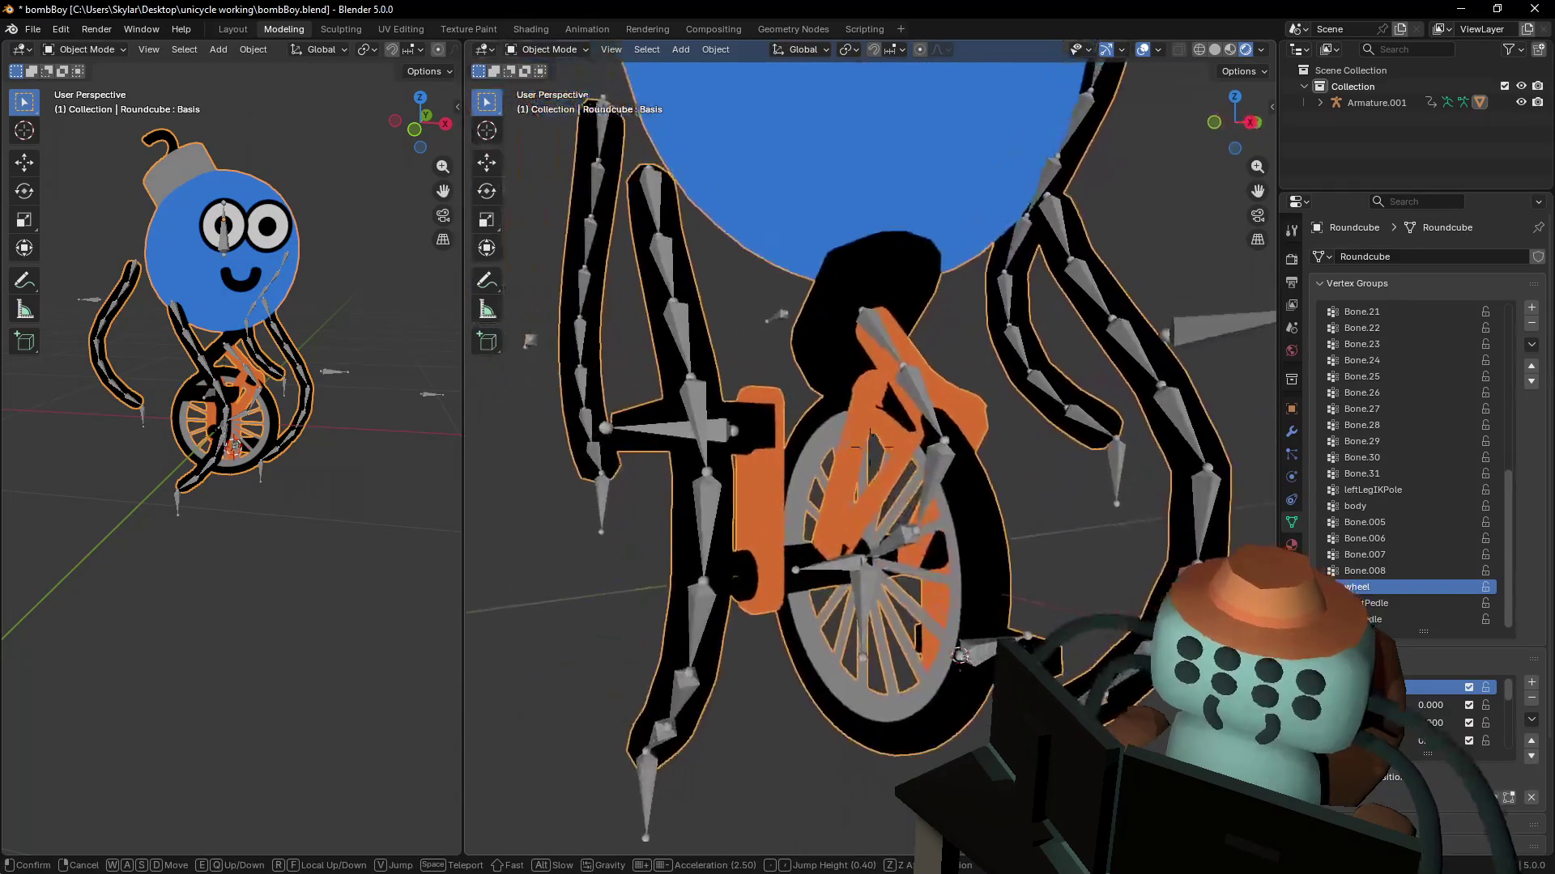
- Select Armature.001 and put it in Pose Mode in the Layout workspace
left_click(884, 525)
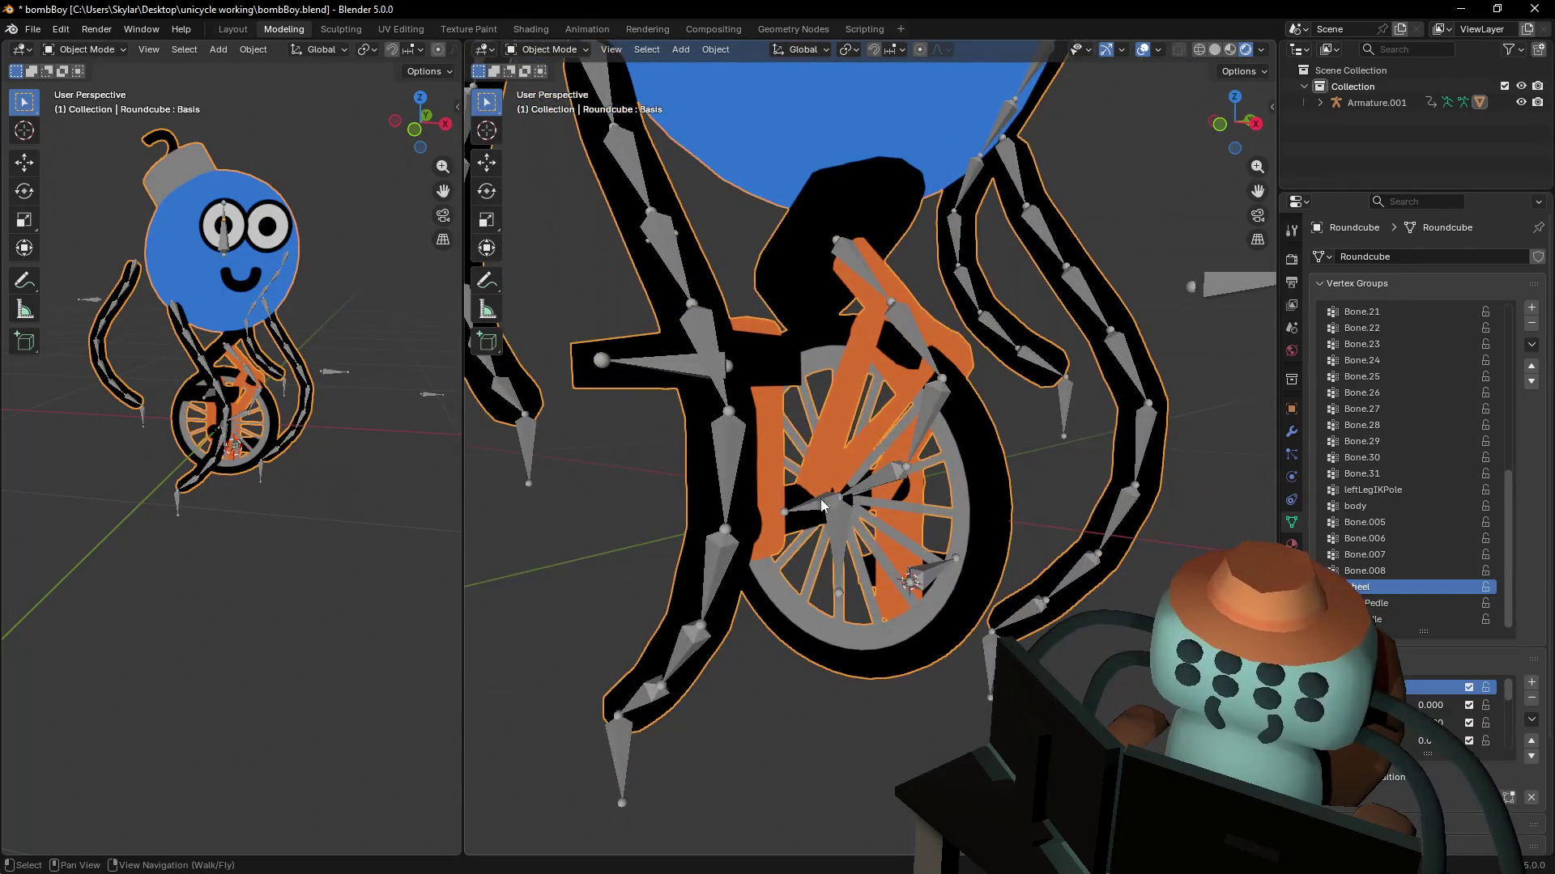
left_click(822, 506)
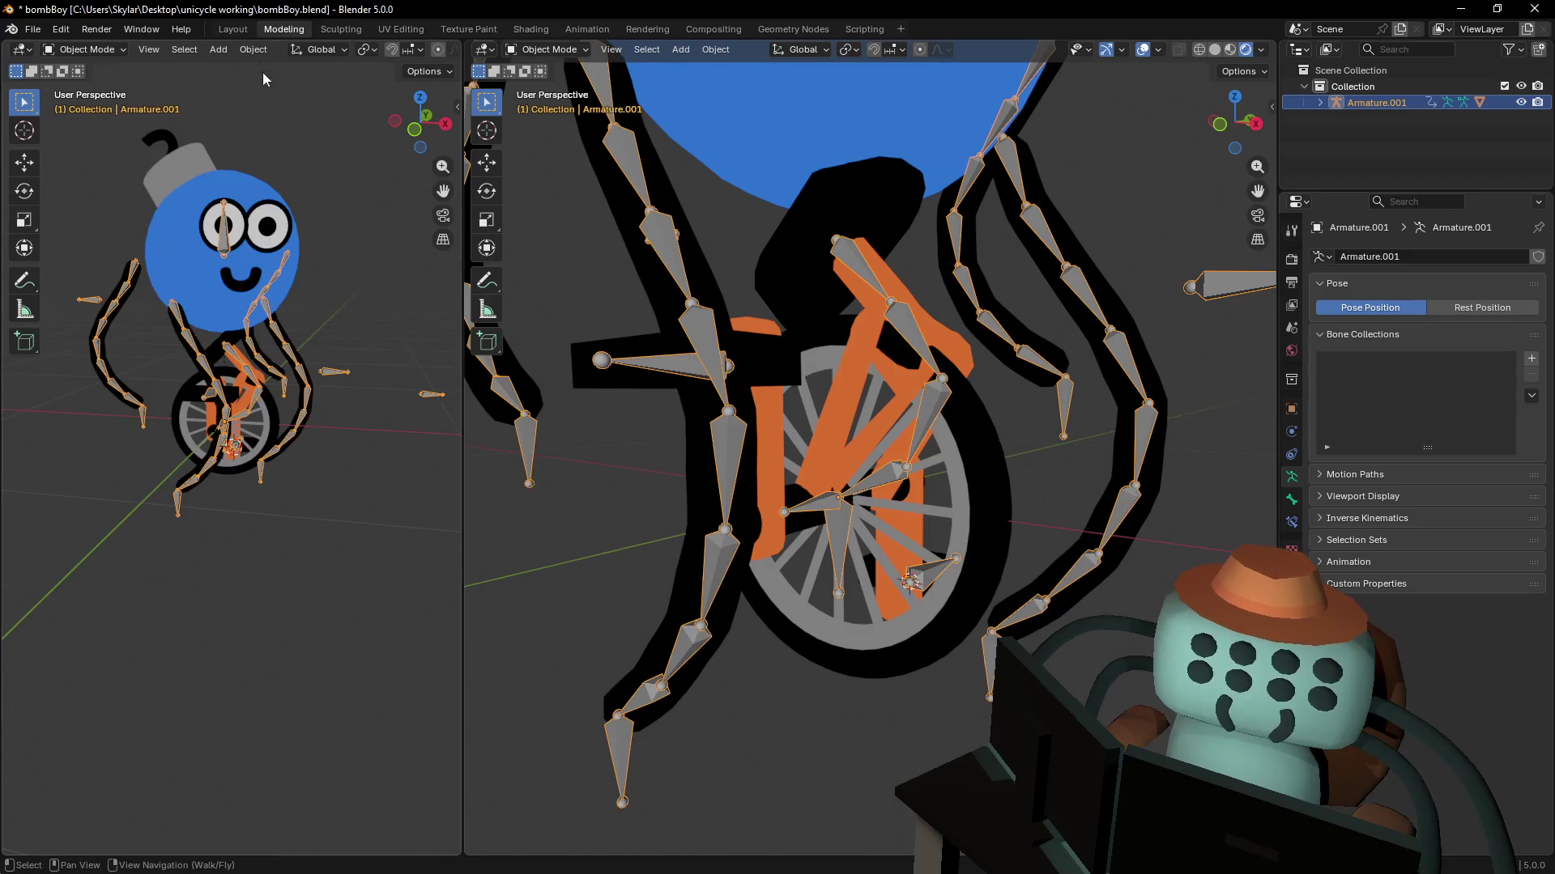
left_click(238, 32)
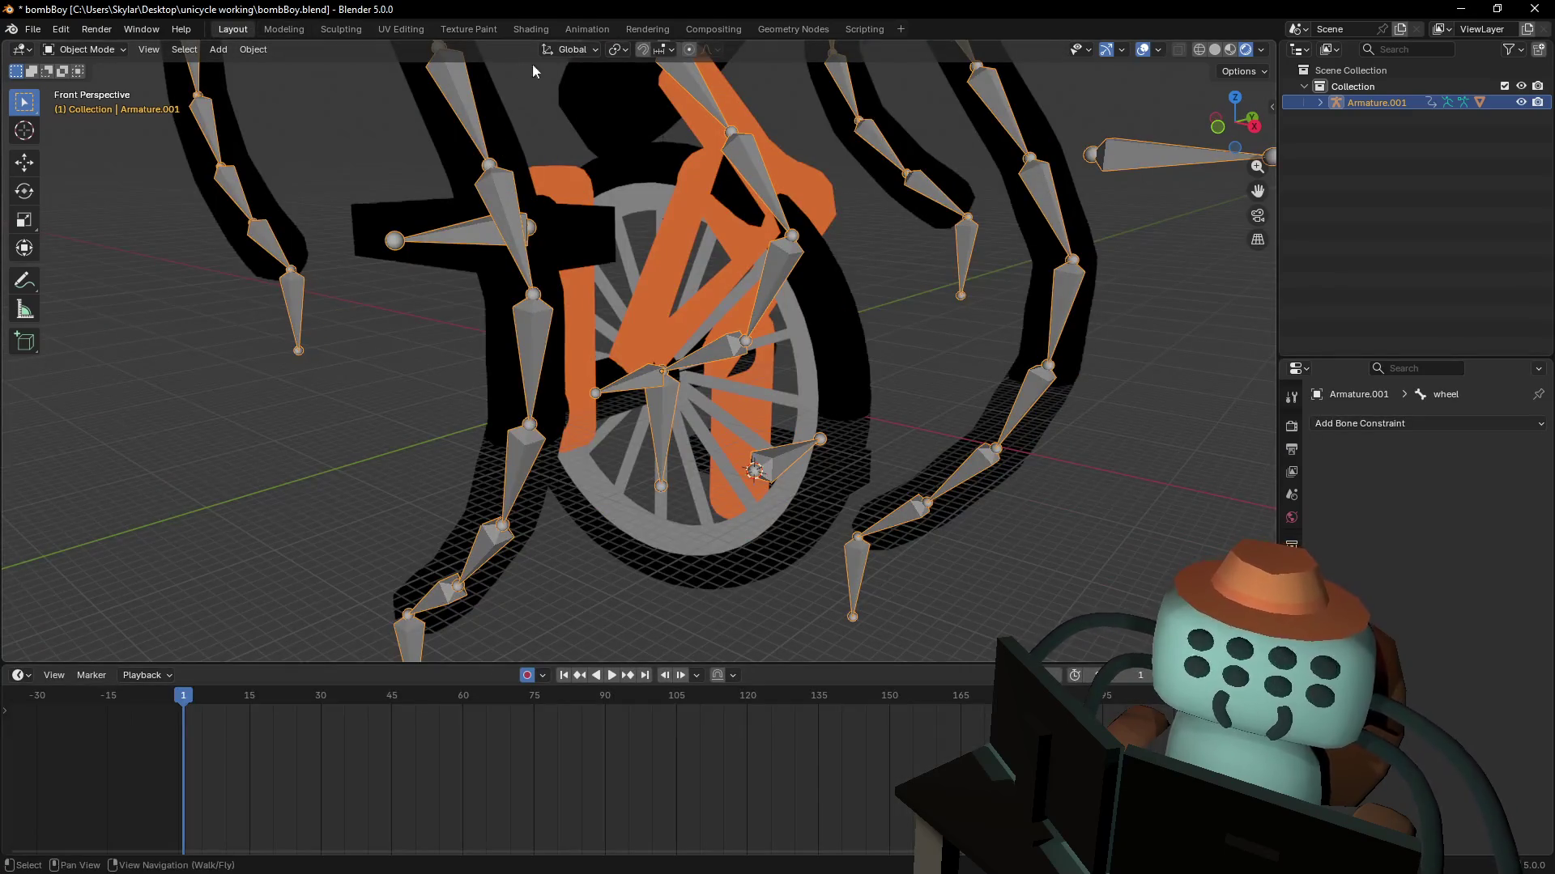
left_click(85, 50)
left_click(80, 104)
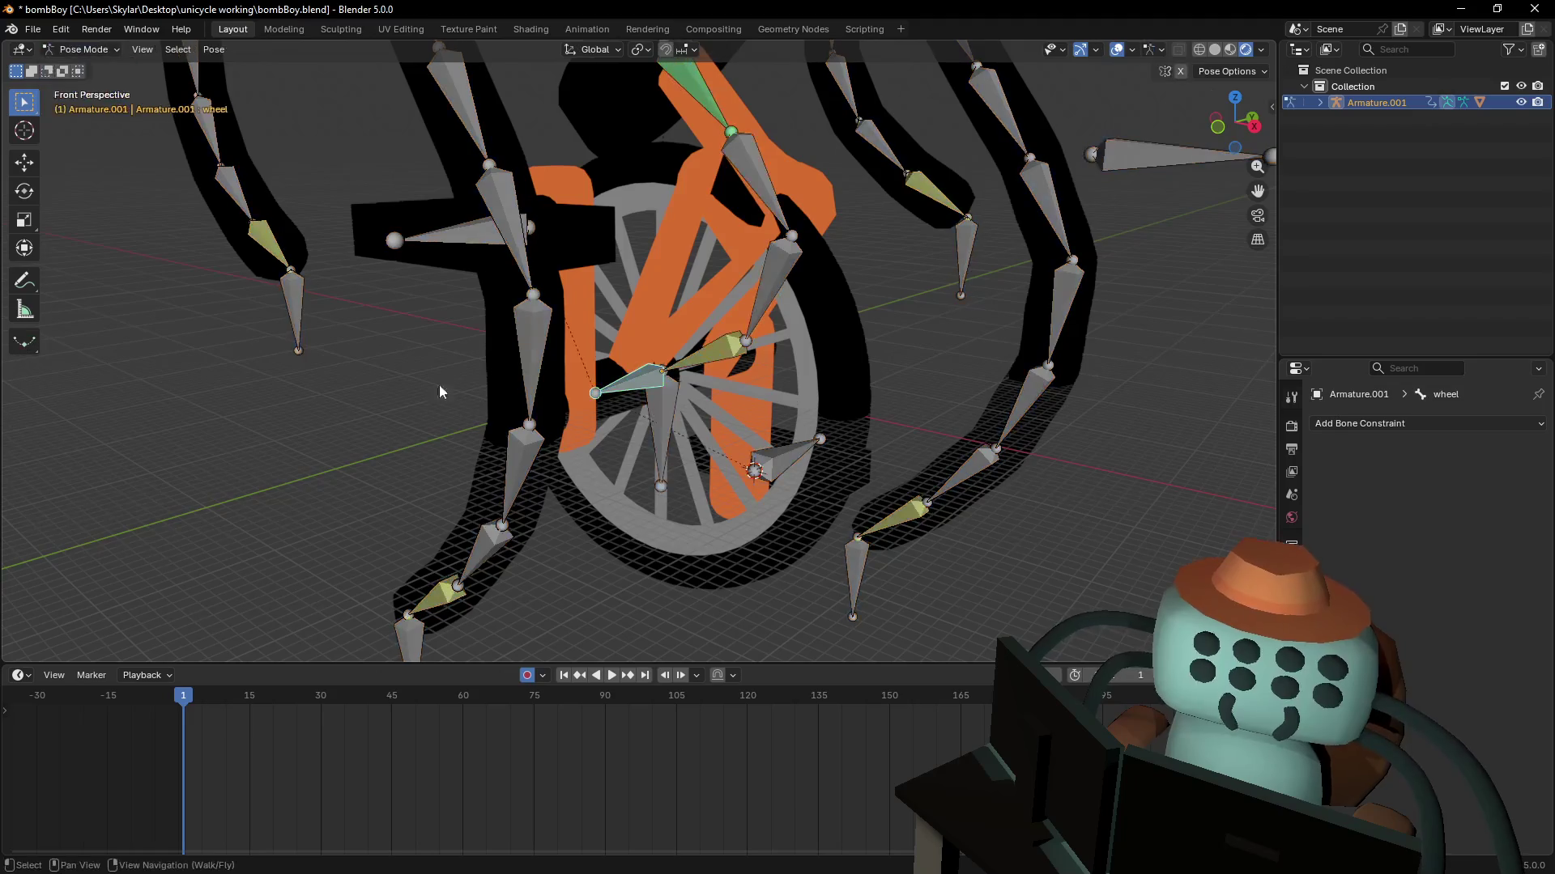
- Spin the wheel bone around the global Y axis so the wheel turns
key("r")
key("Escape")
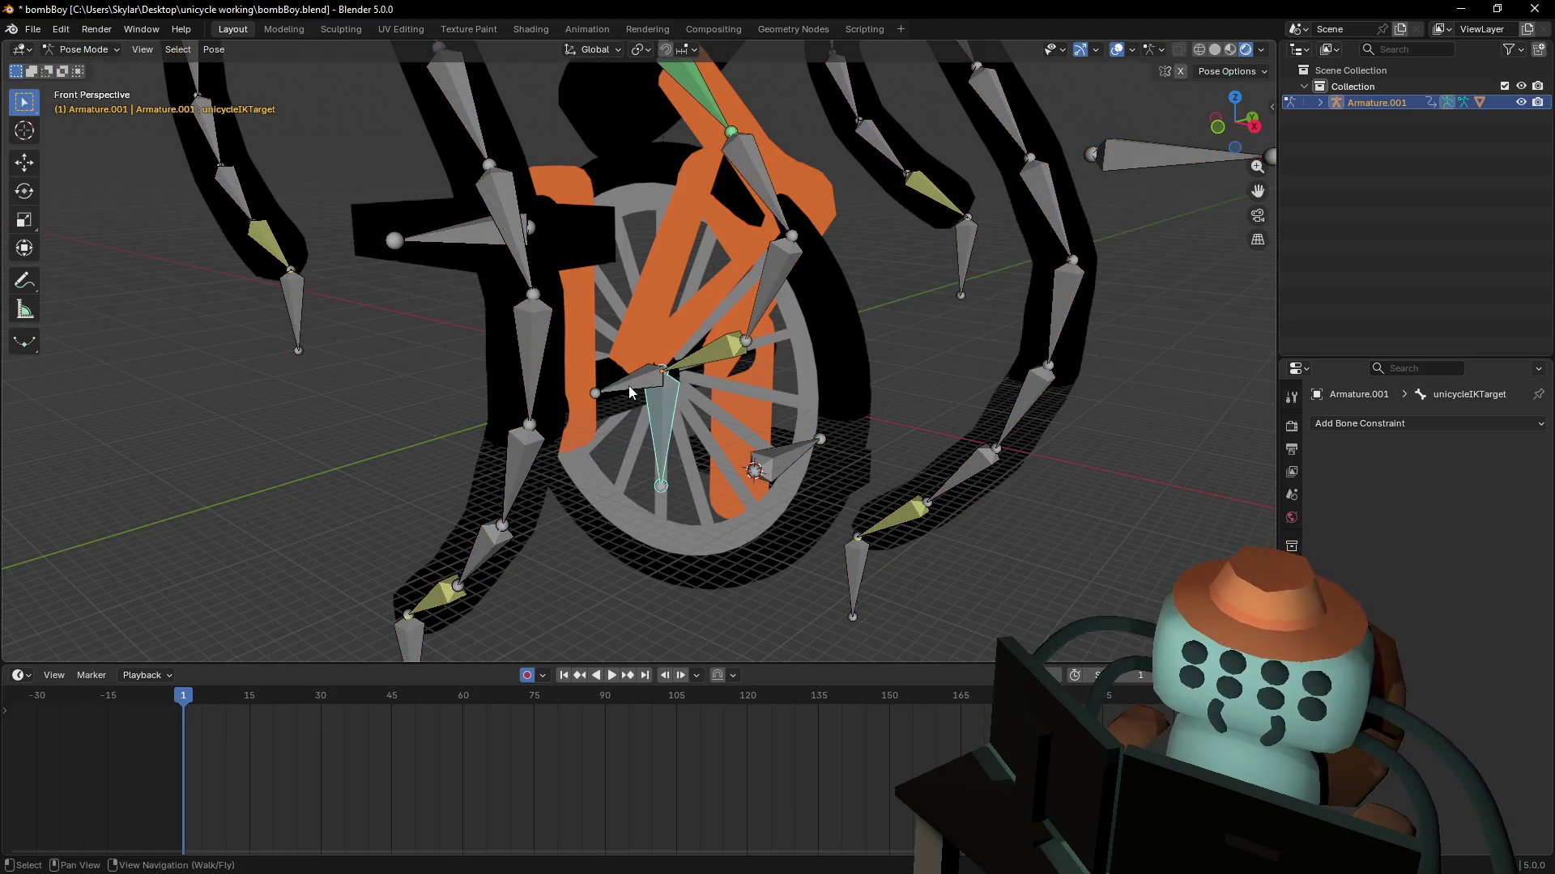
key("r")
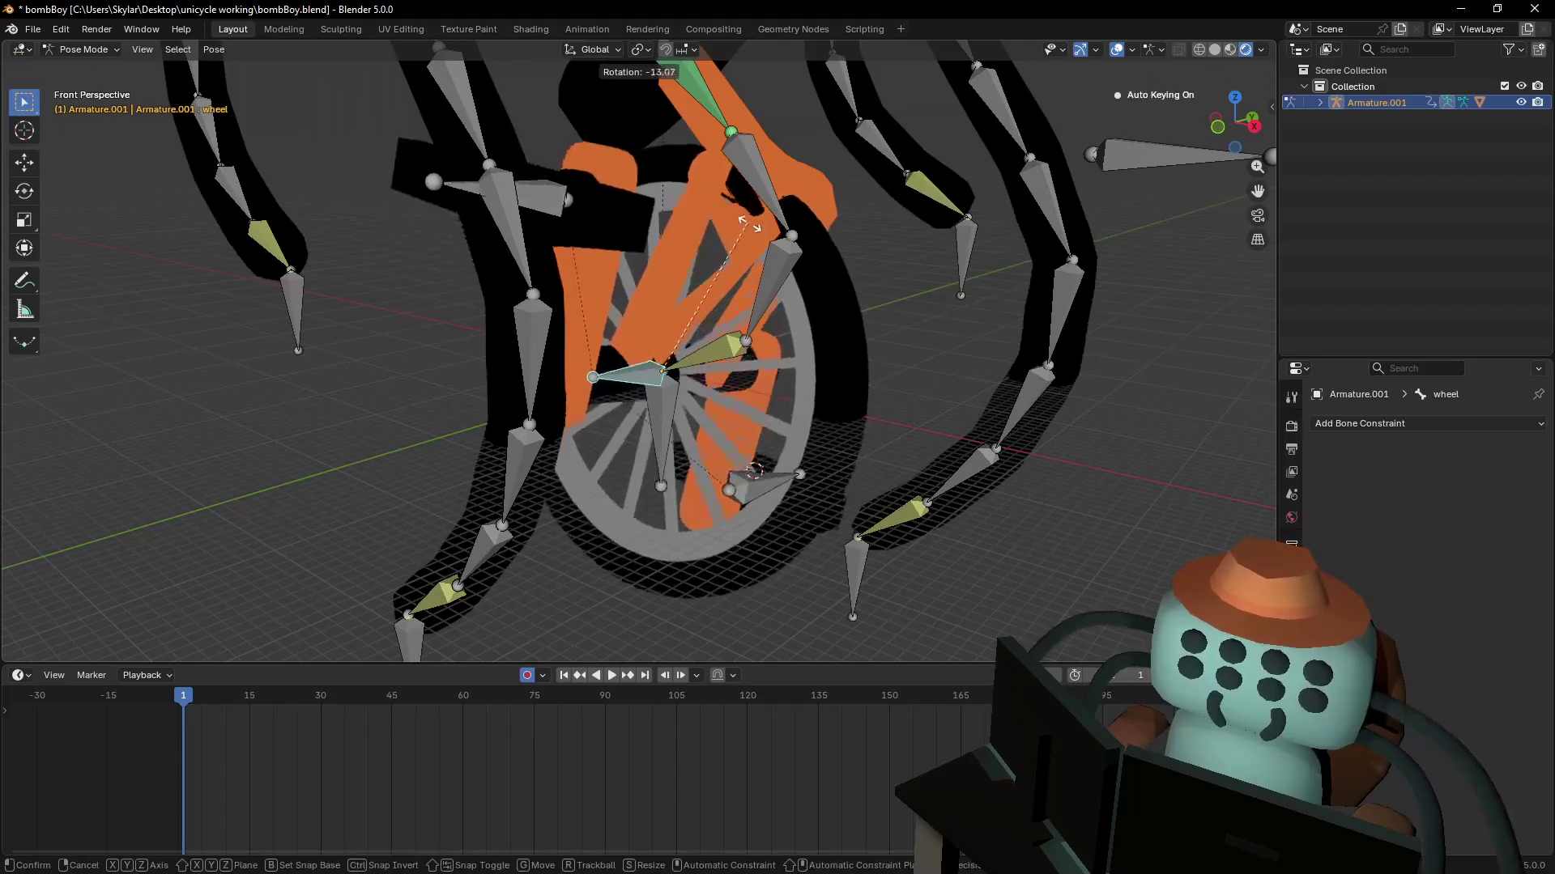
key("y")
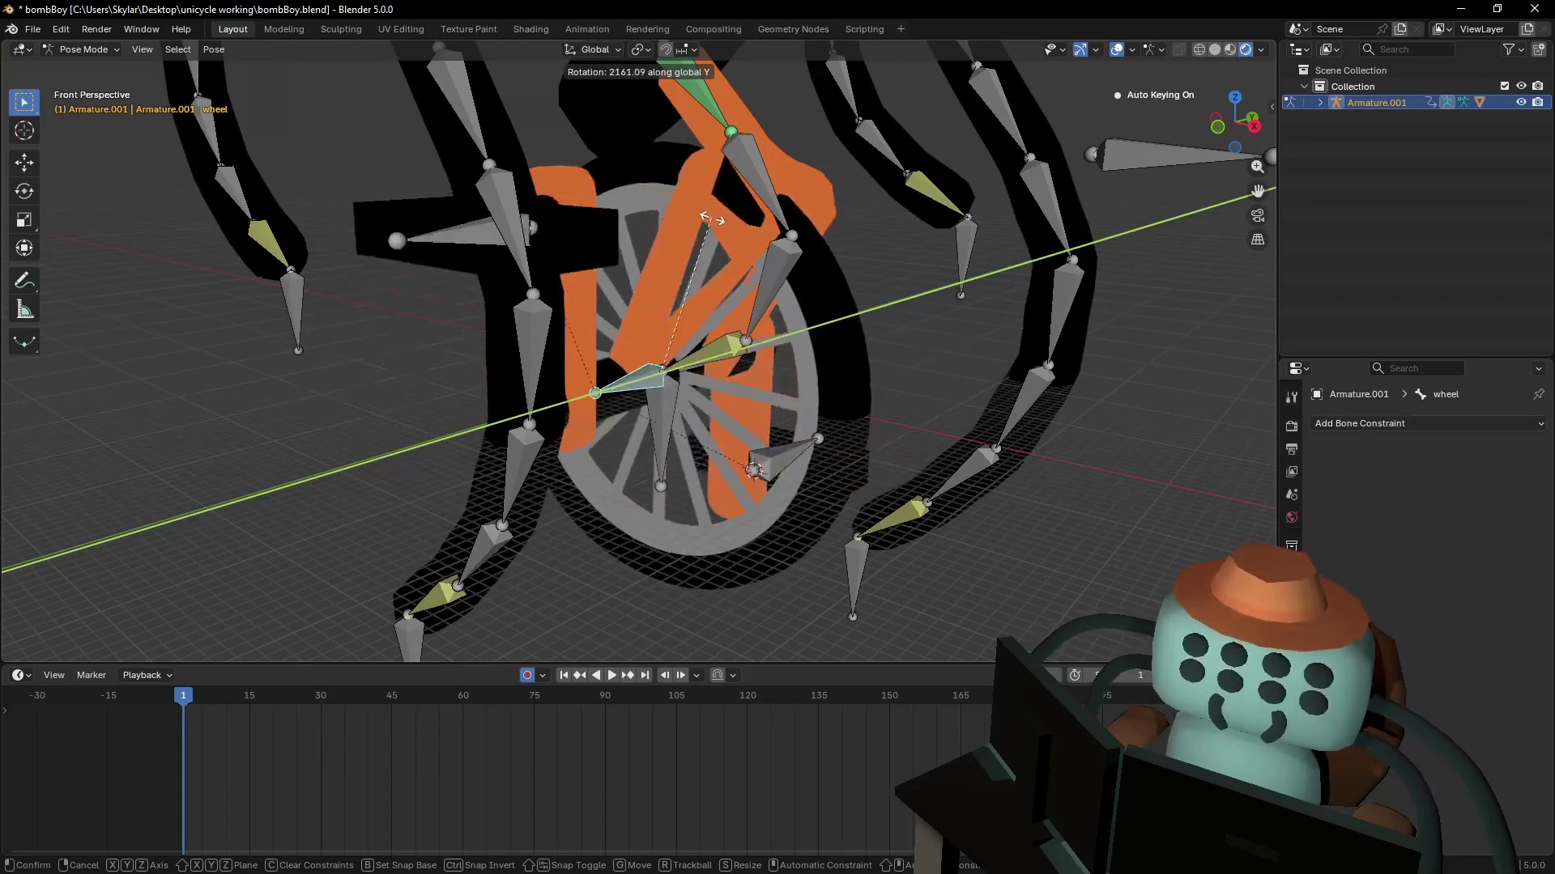
left_click(518, 276)
- Rotate the leftPedle bone about the global Y axis and view the posed rig
left_click(491, 233)
key("r")
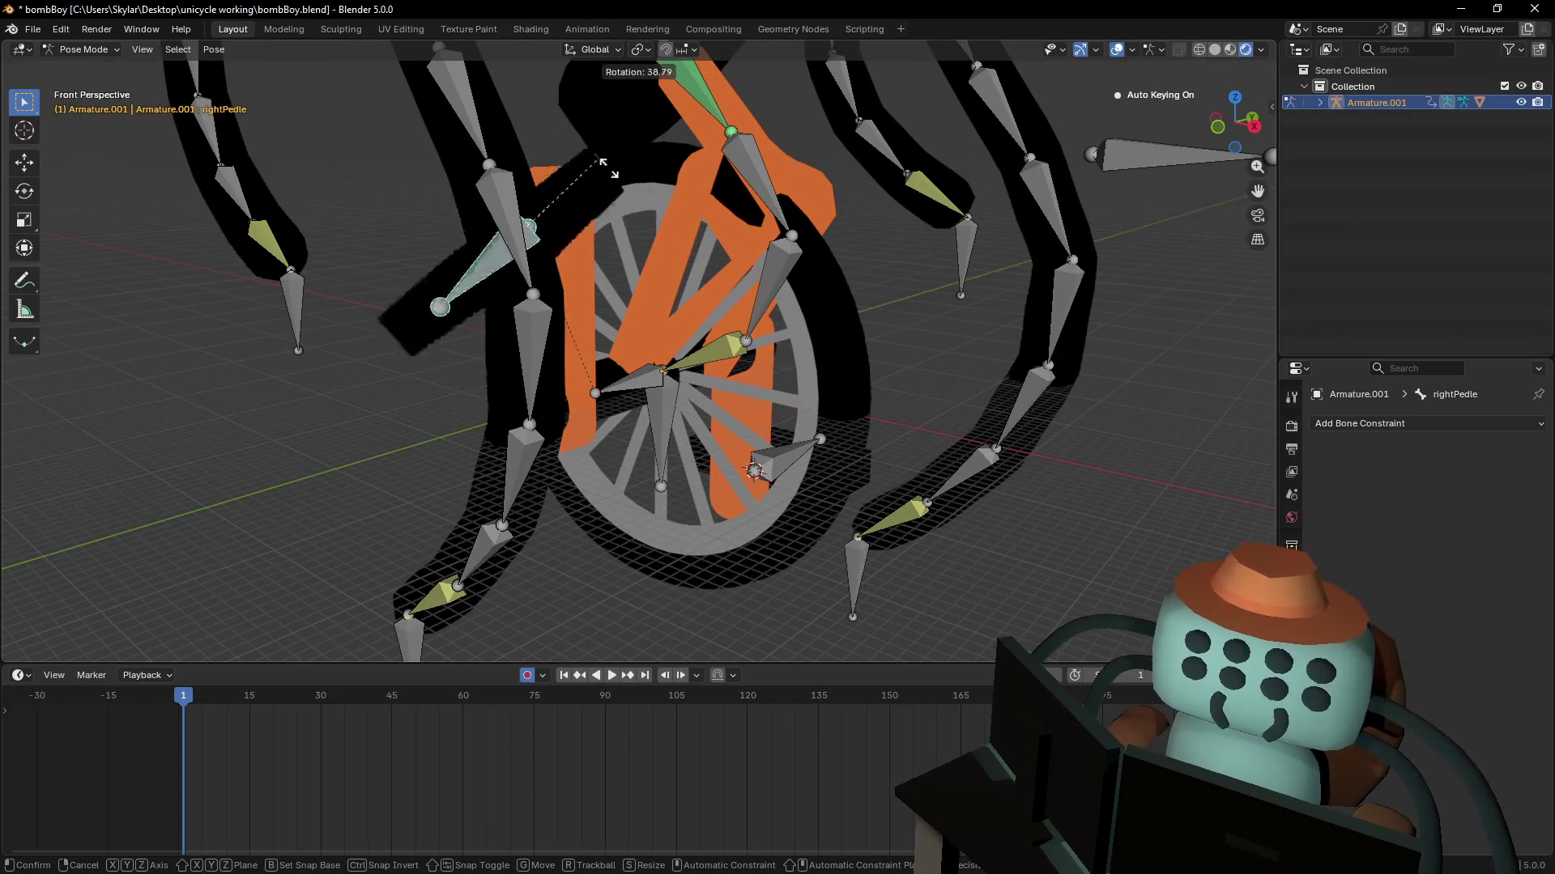
key("Escape")
middle_click_drag(729, 364, 931, 389)
left_click(931, 396)
key("r")
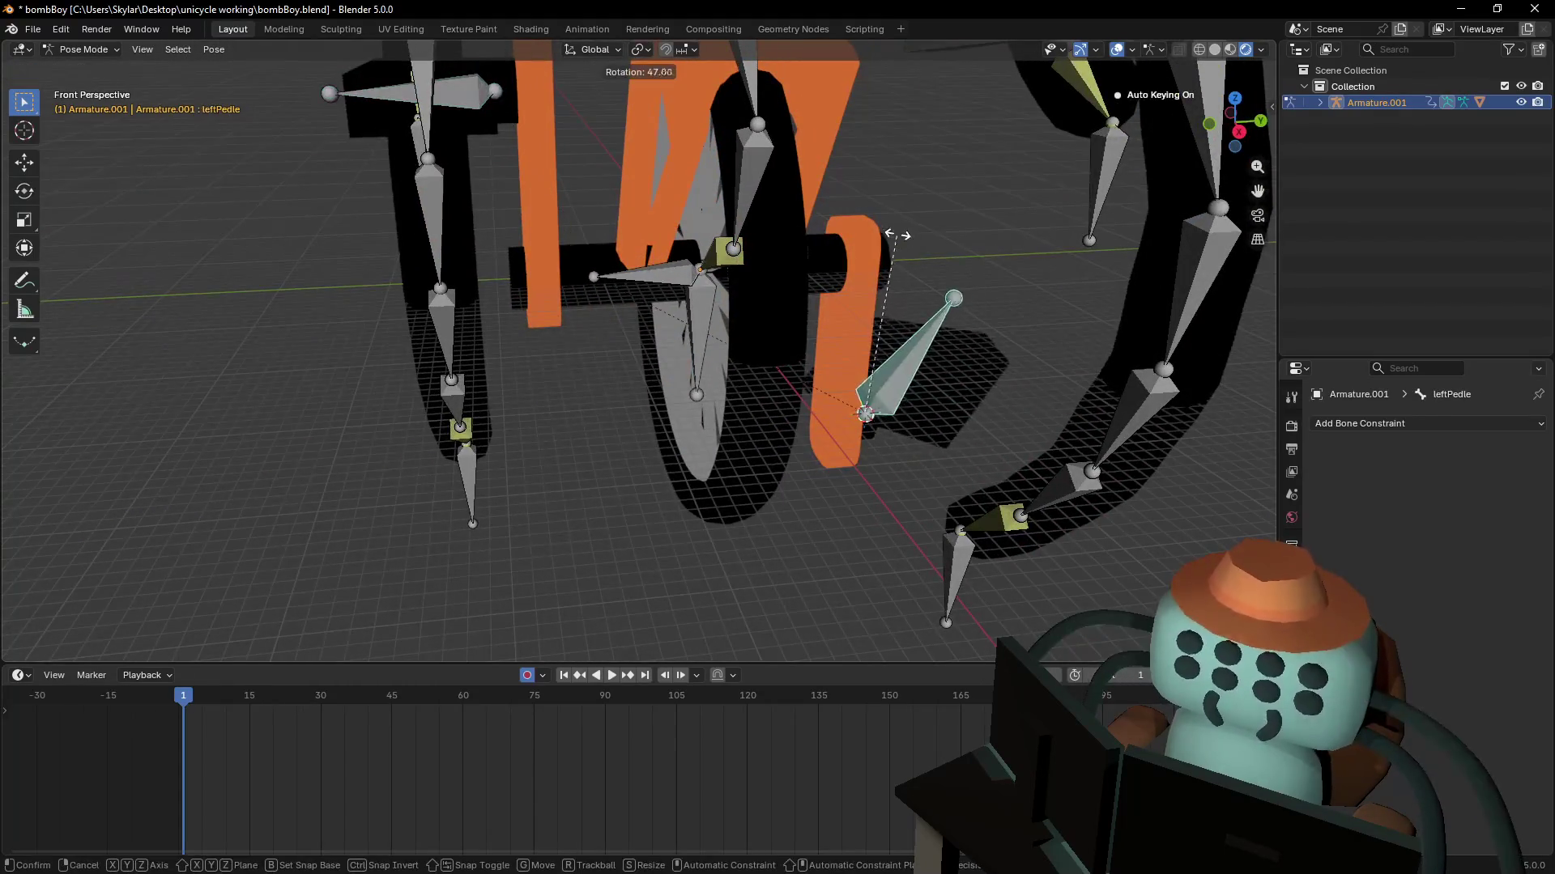
key("y")
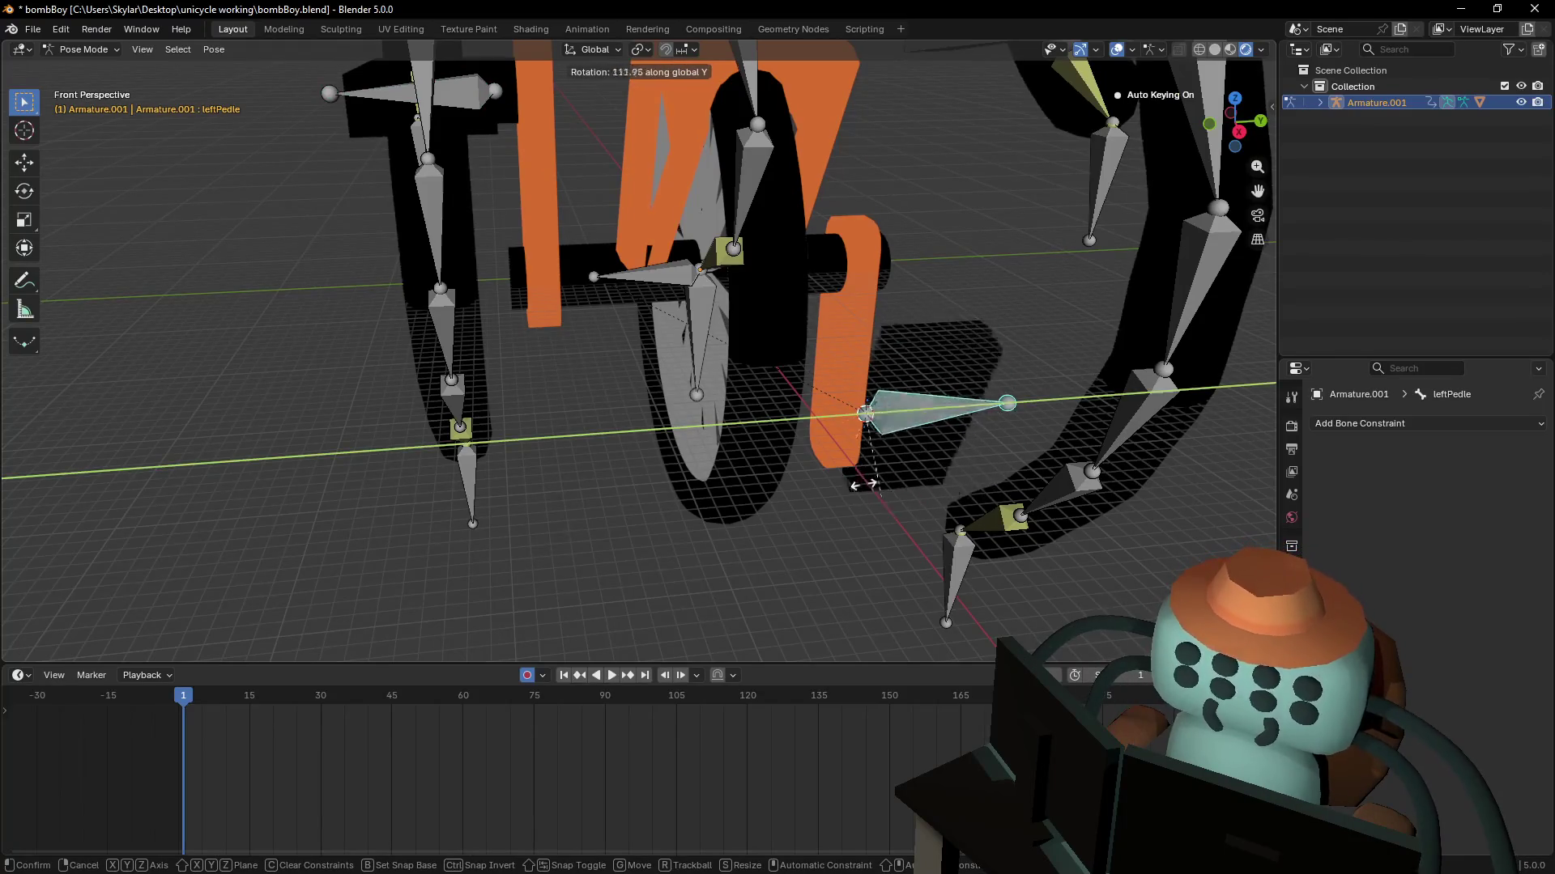
left_click(992, 538)
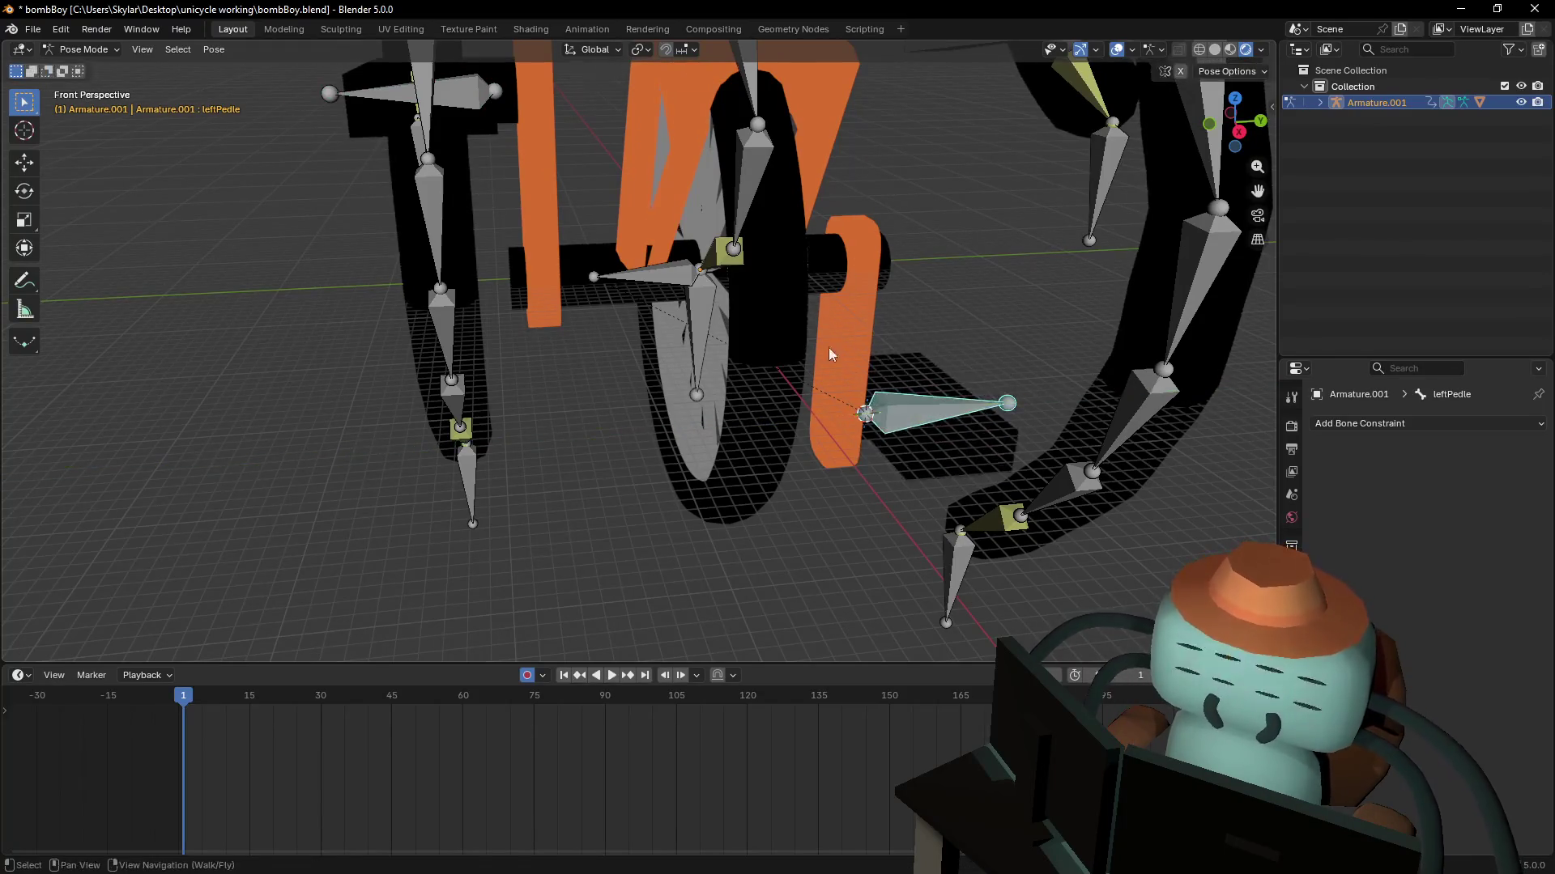
key("shift+grave")
key("s")
key("w")
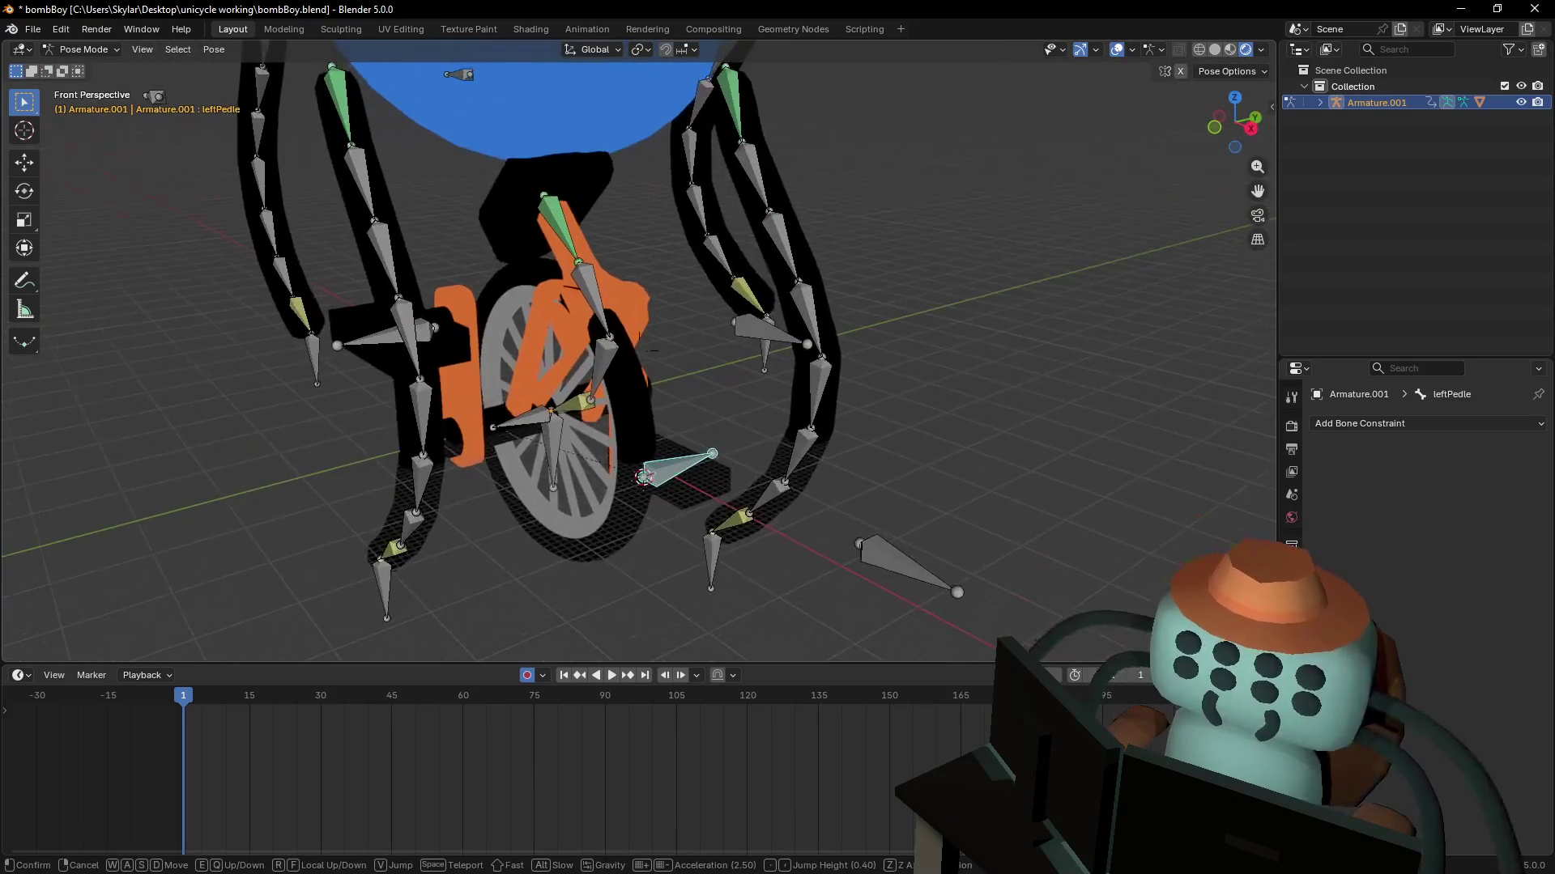
left_click(817, 352)
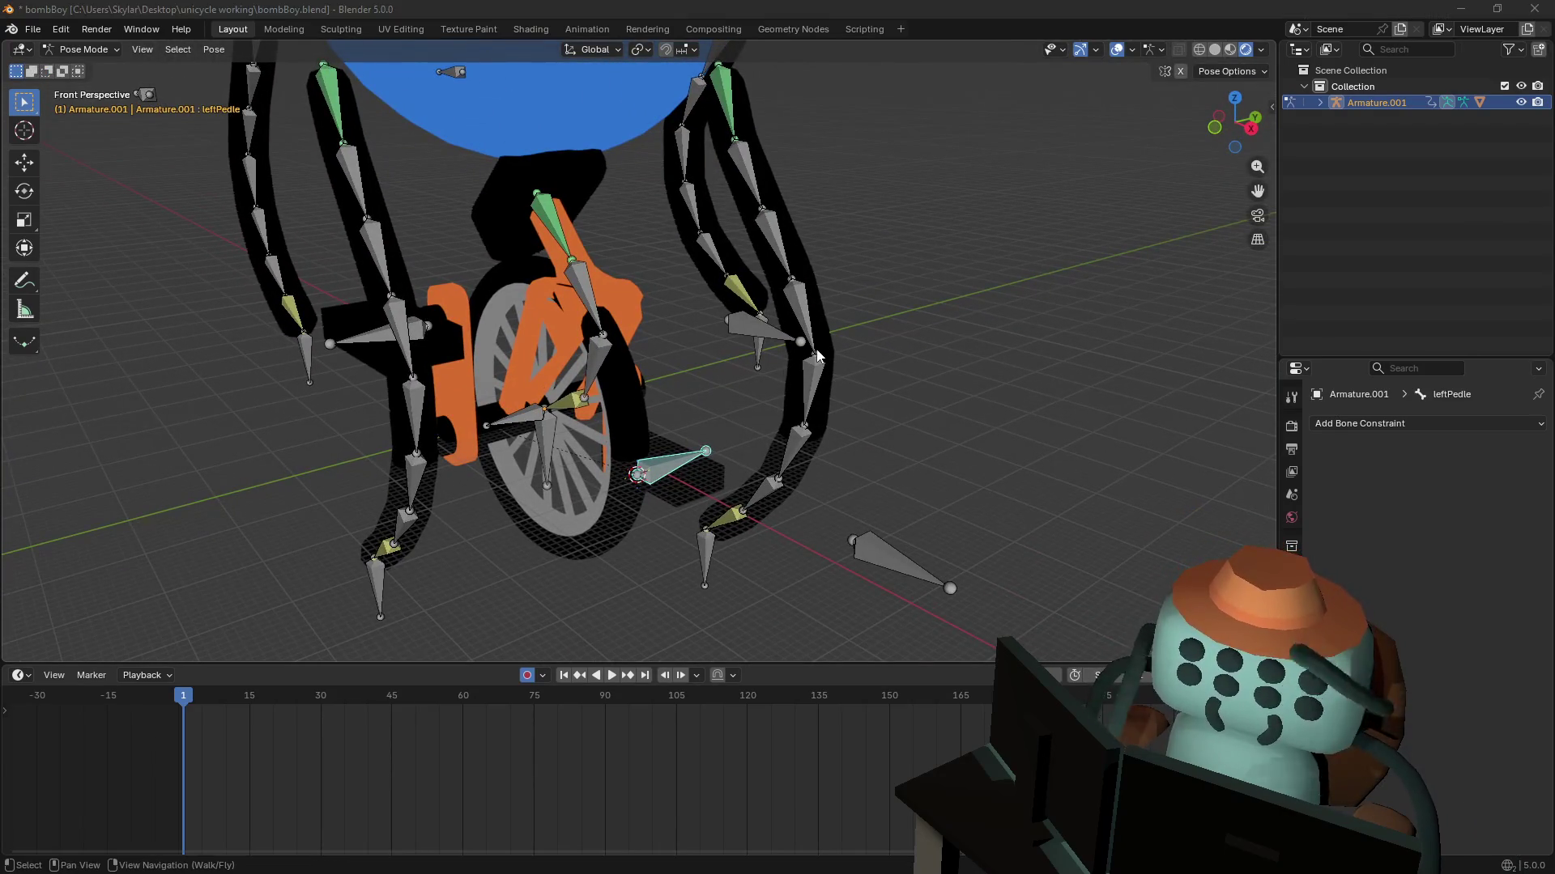
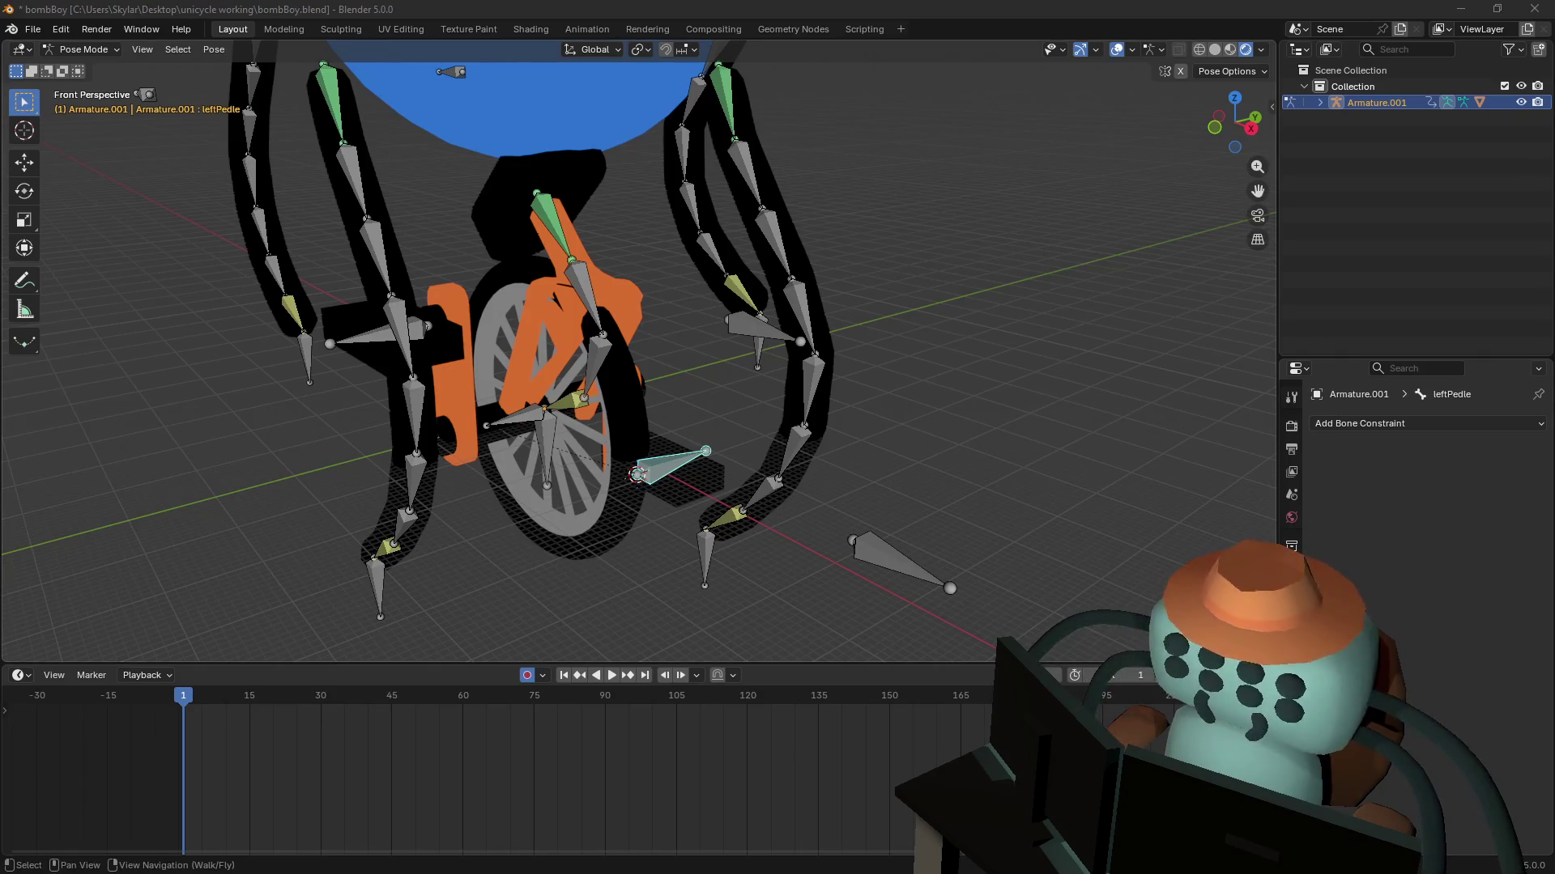
- Switch from Pose Mode to Object Mode and put the orange Roundcube unicycle frame into Edit Mode
middle_click_drag(974, 281, 943, 380, "shift")
scroll(943, 381, "up", 3)
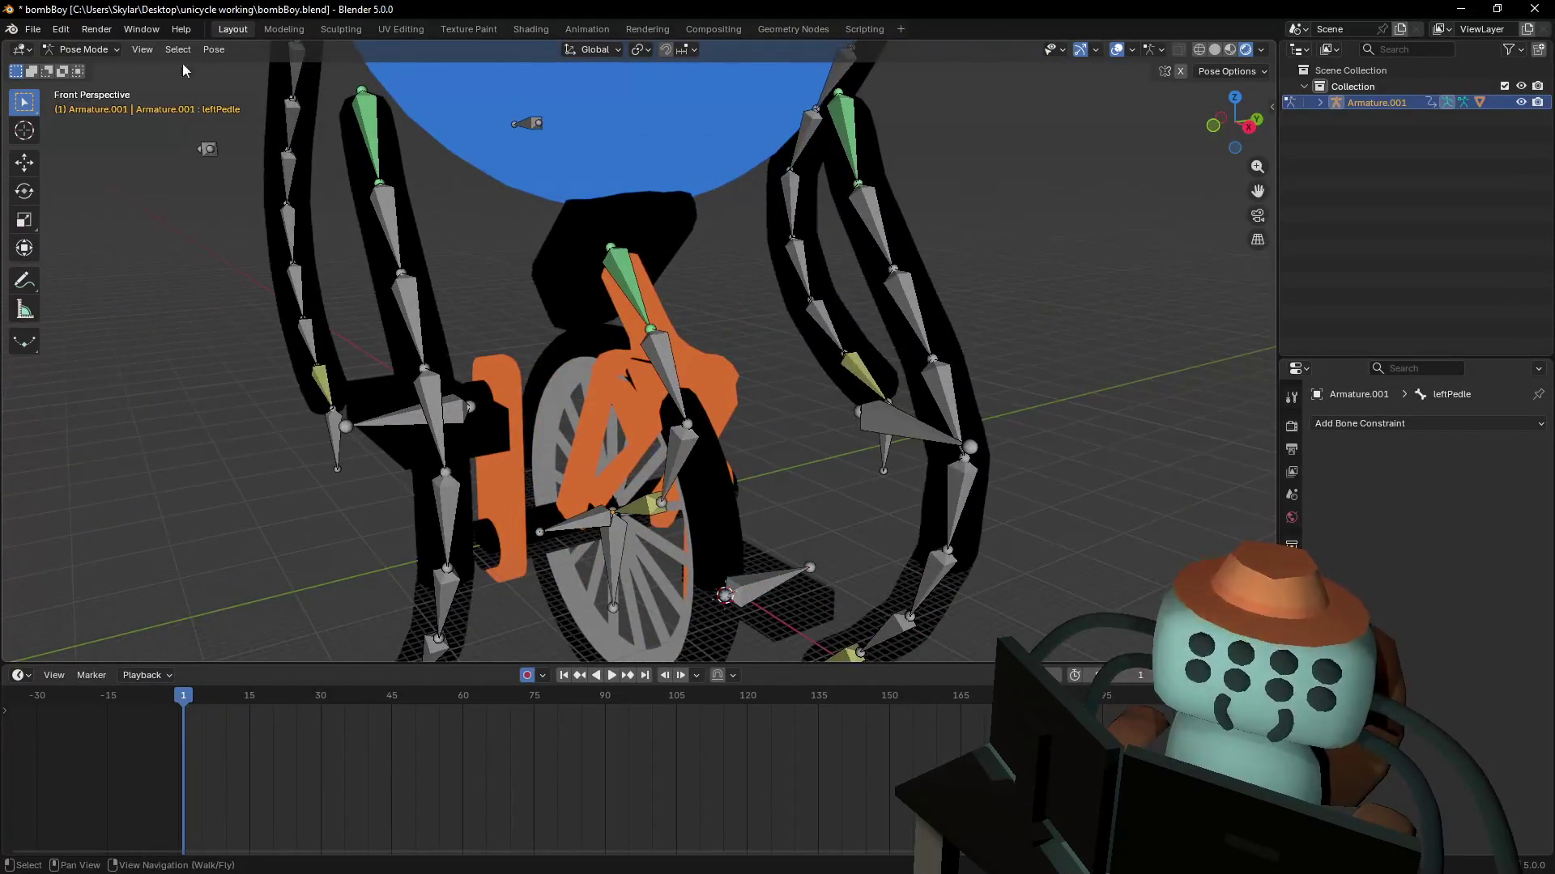
left_click(81, 49)
left_click(85, 64)
left_click(702, 366)
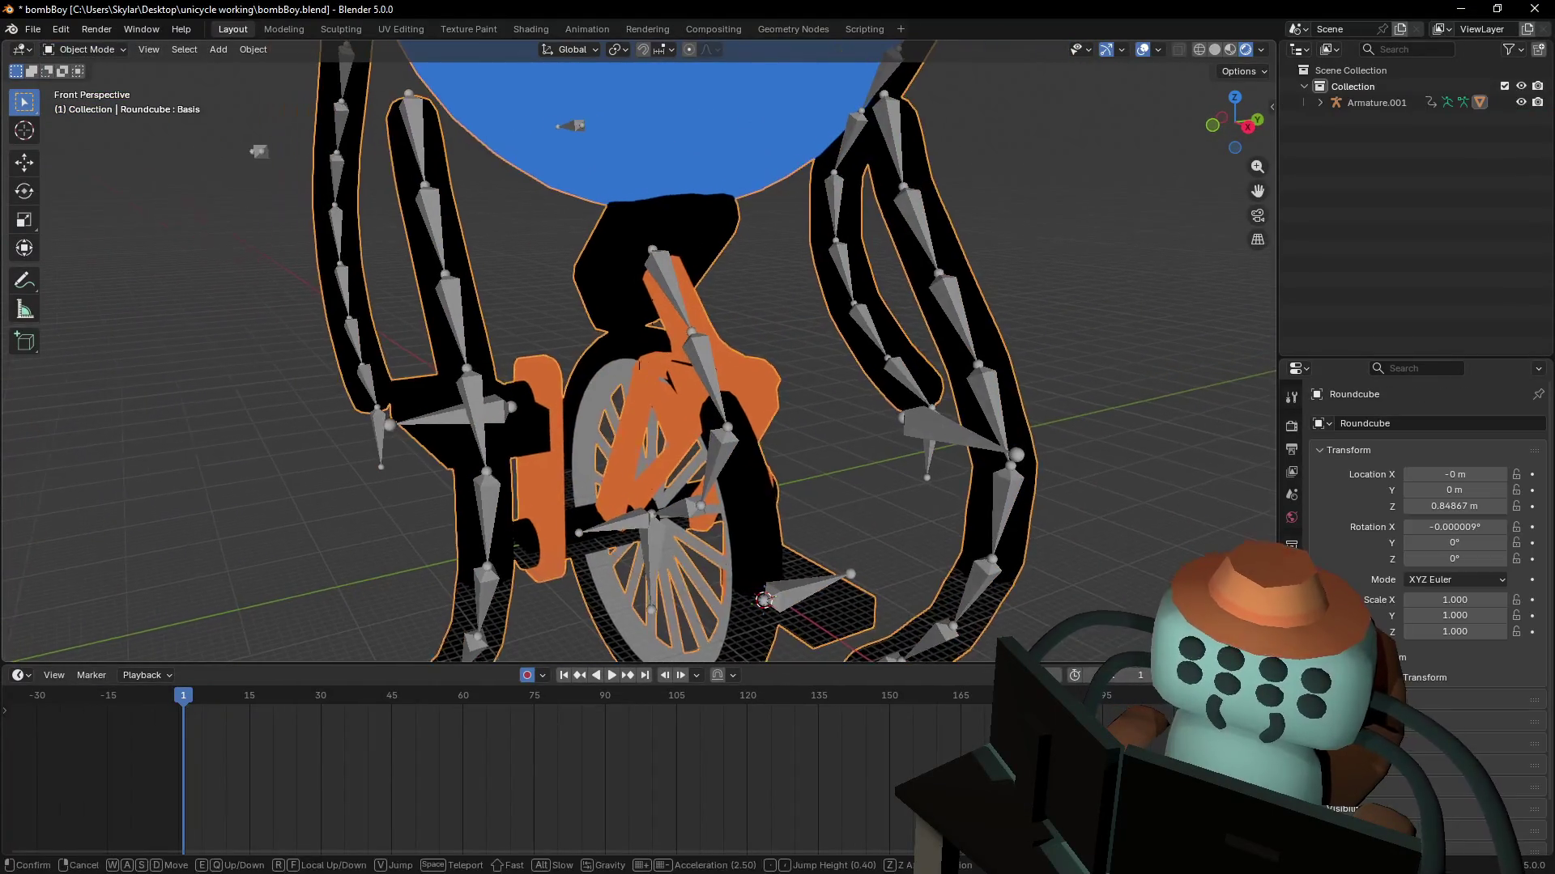
scroll(837, 393, "up", 4)
key("Tab")
- Walk the view up close to the fork and select a face on the fork arch
left_click(674, 276)
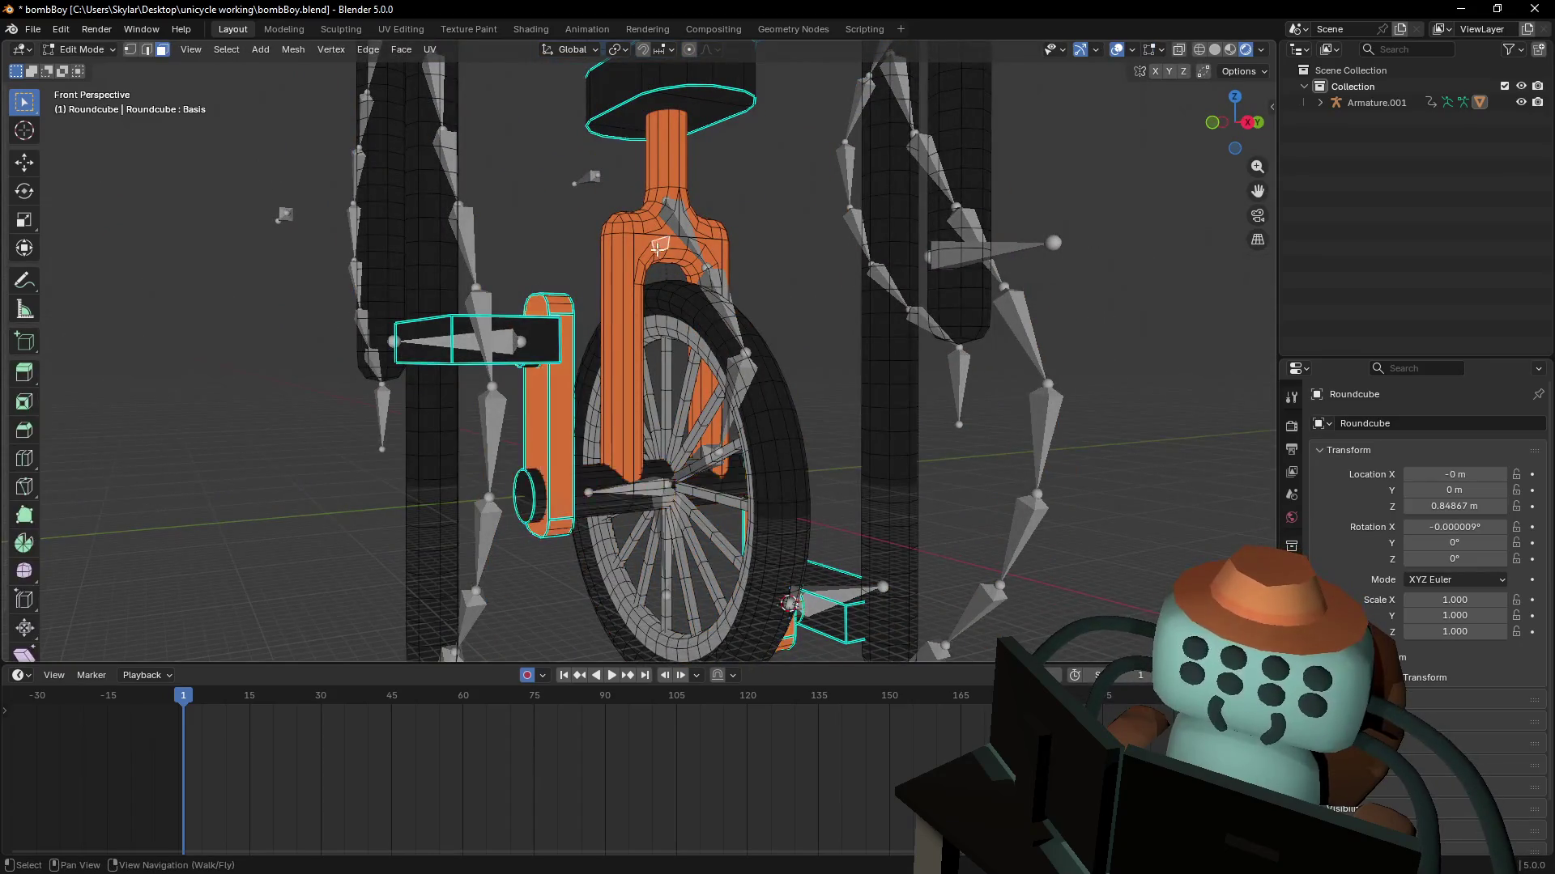
key("shift+grave")
key("w")
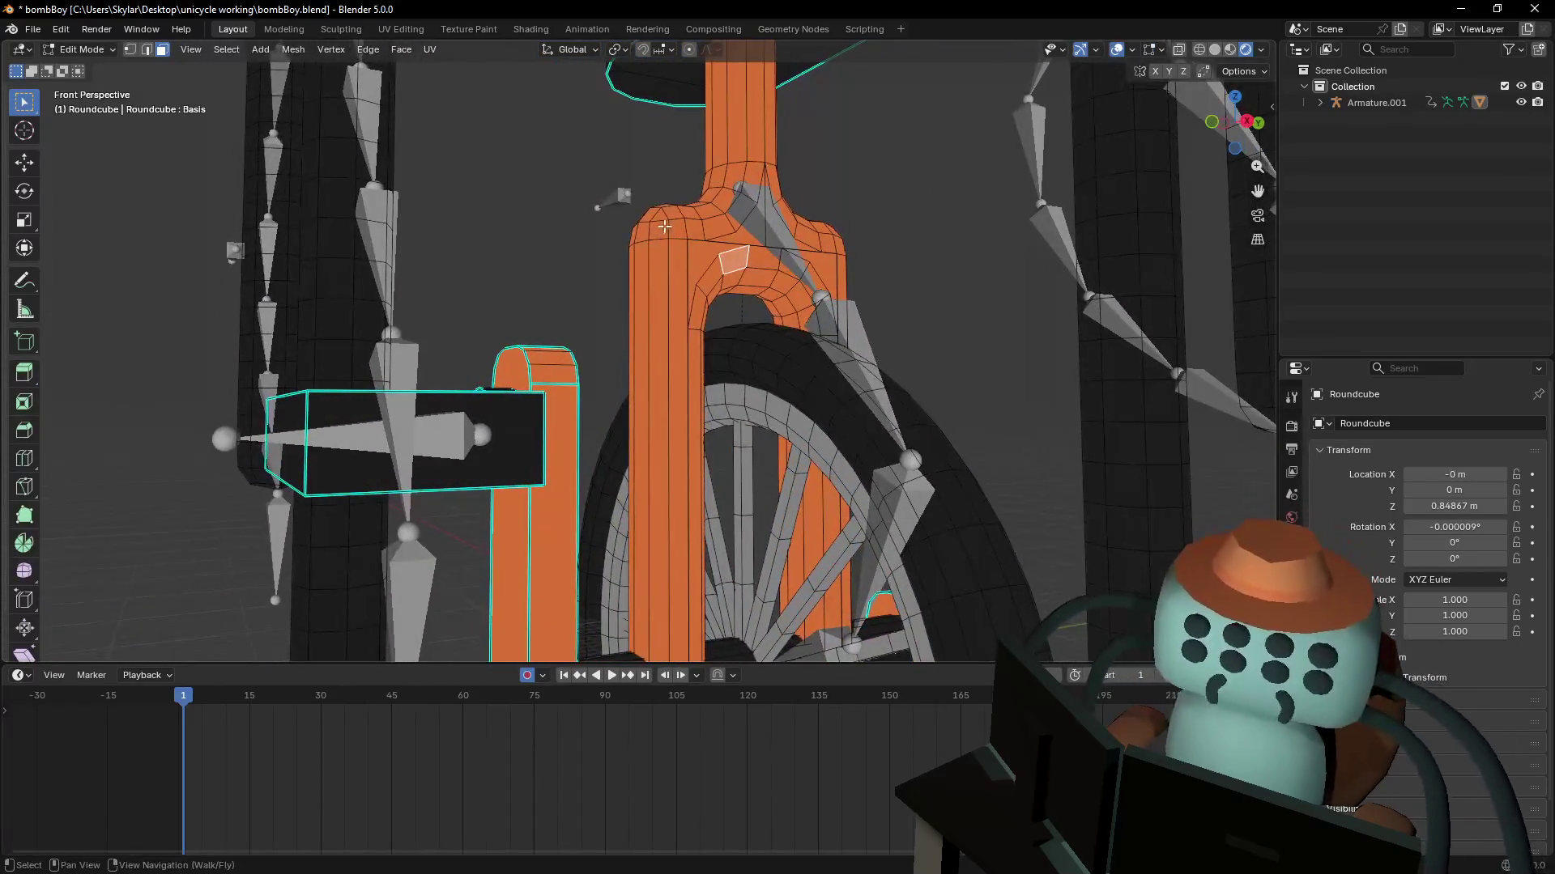
key("d")
key("s")
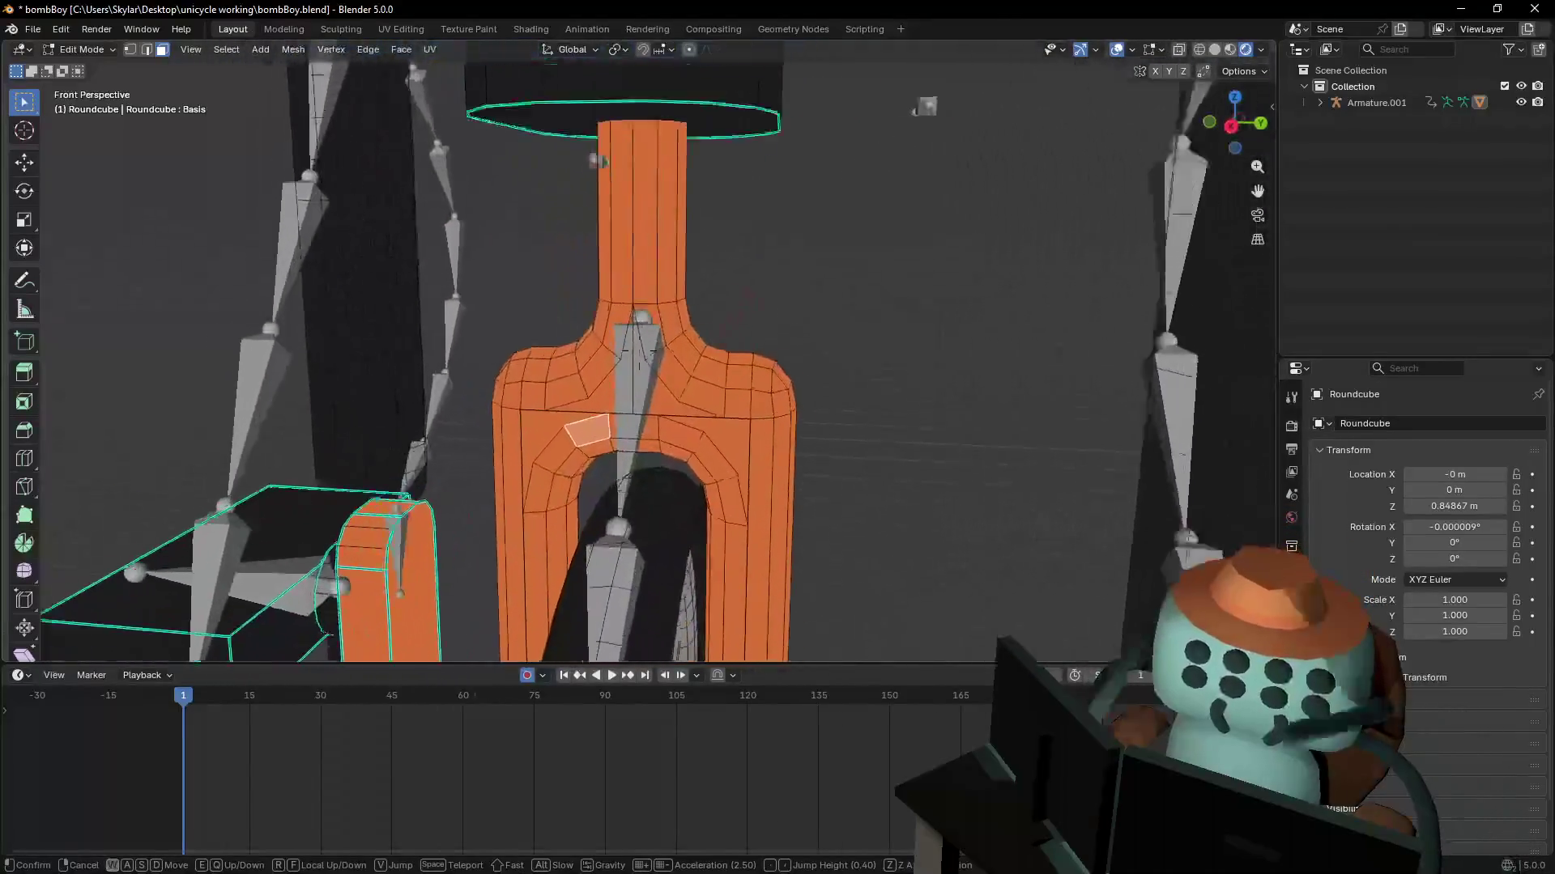
left_click(655, 279)
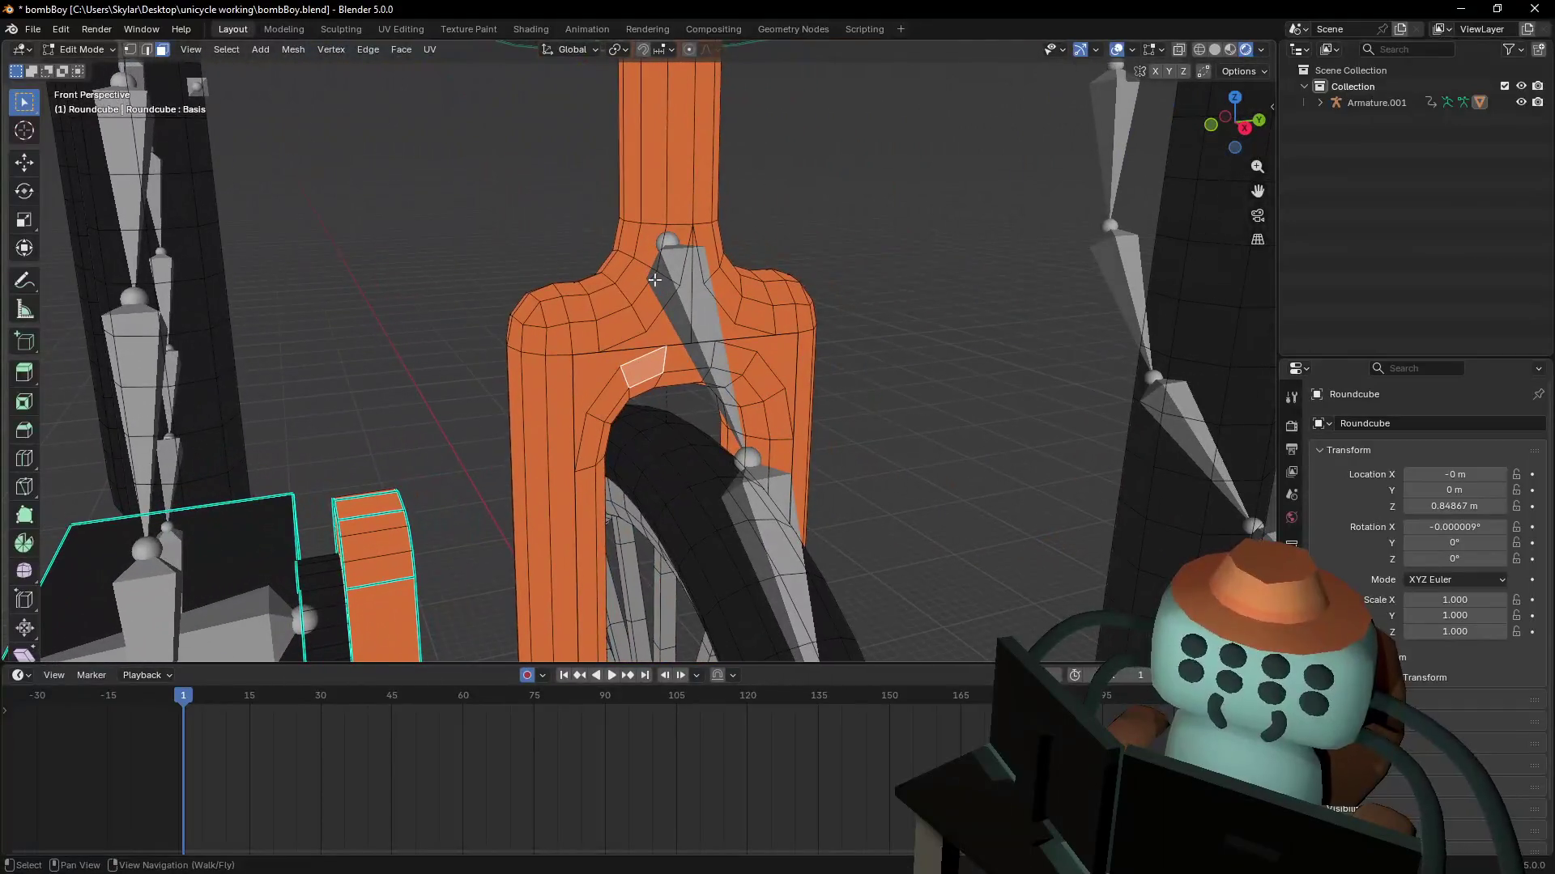
left_click(648, 368)
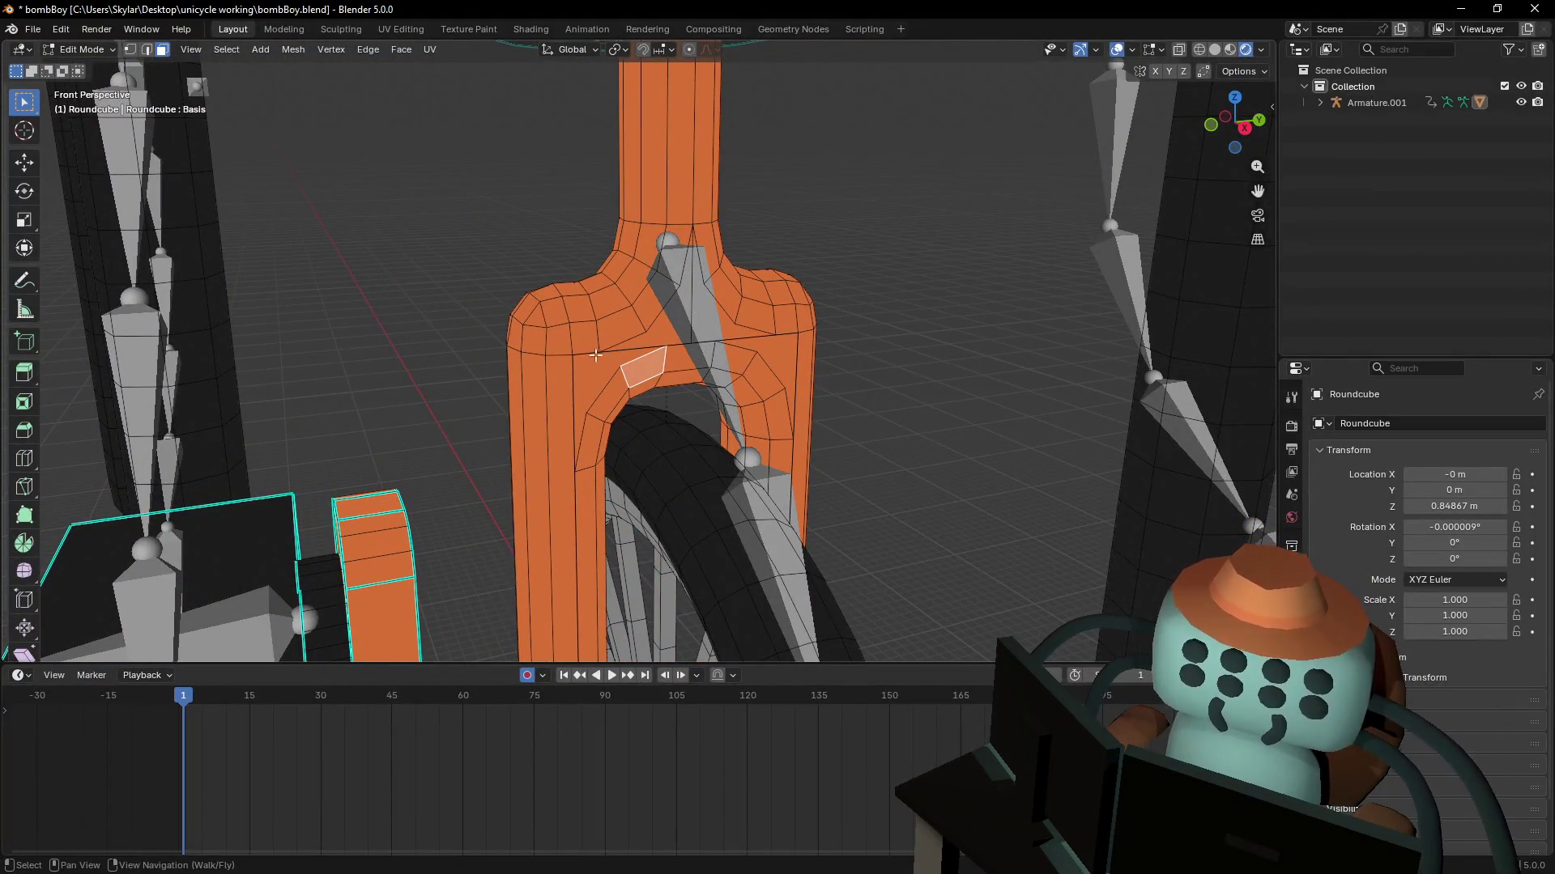
- Loop-cut a new edge loop across the fork leg, sliding it to -0.6015
key("shift+grave")
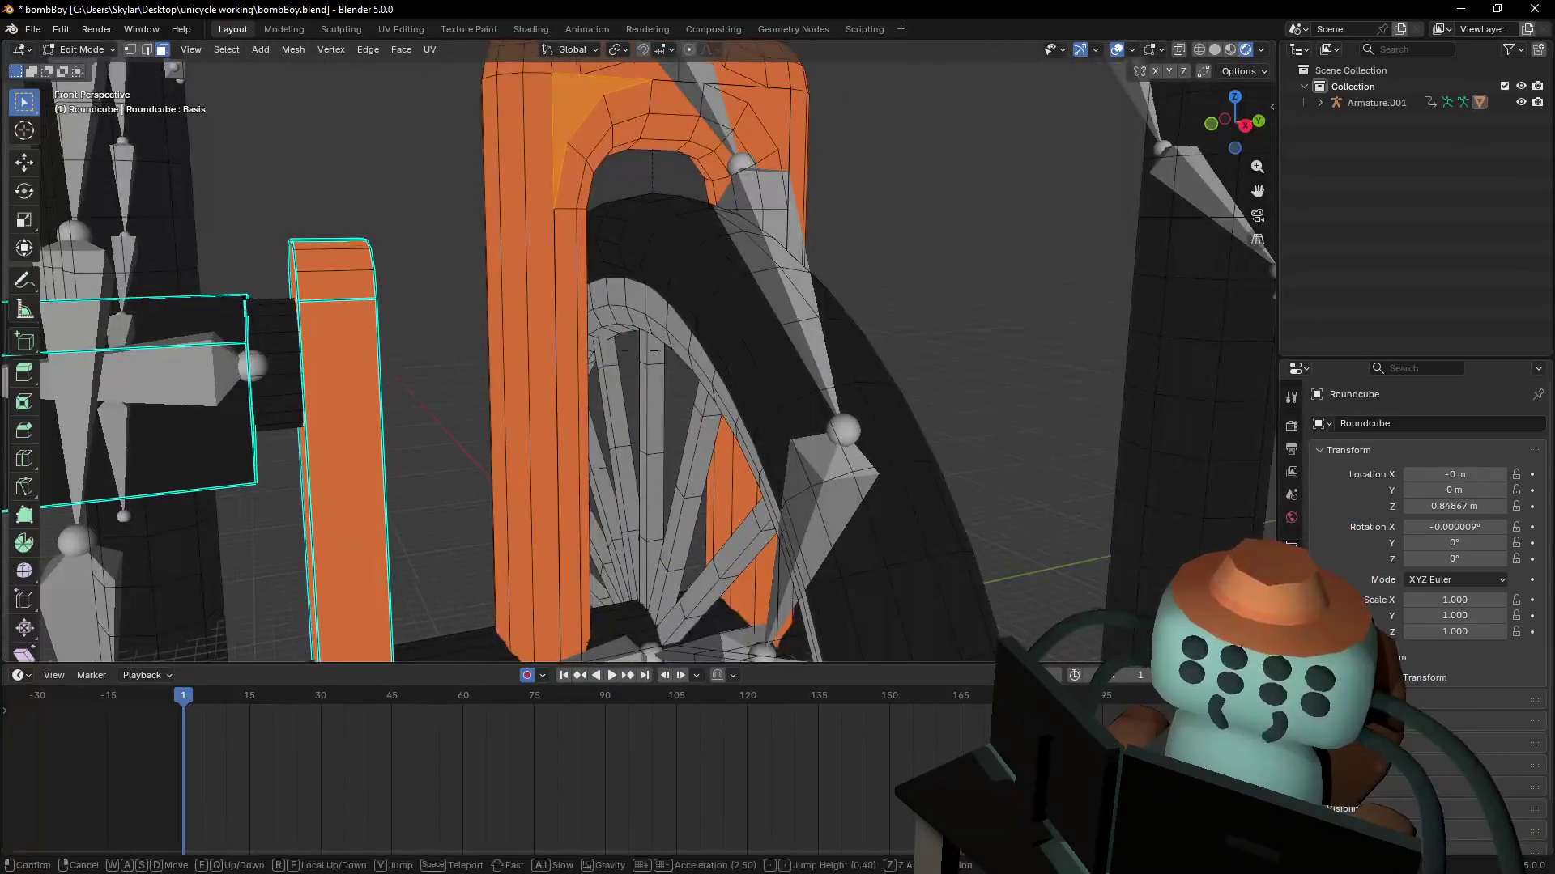
key("s")
left_click(629, 333)
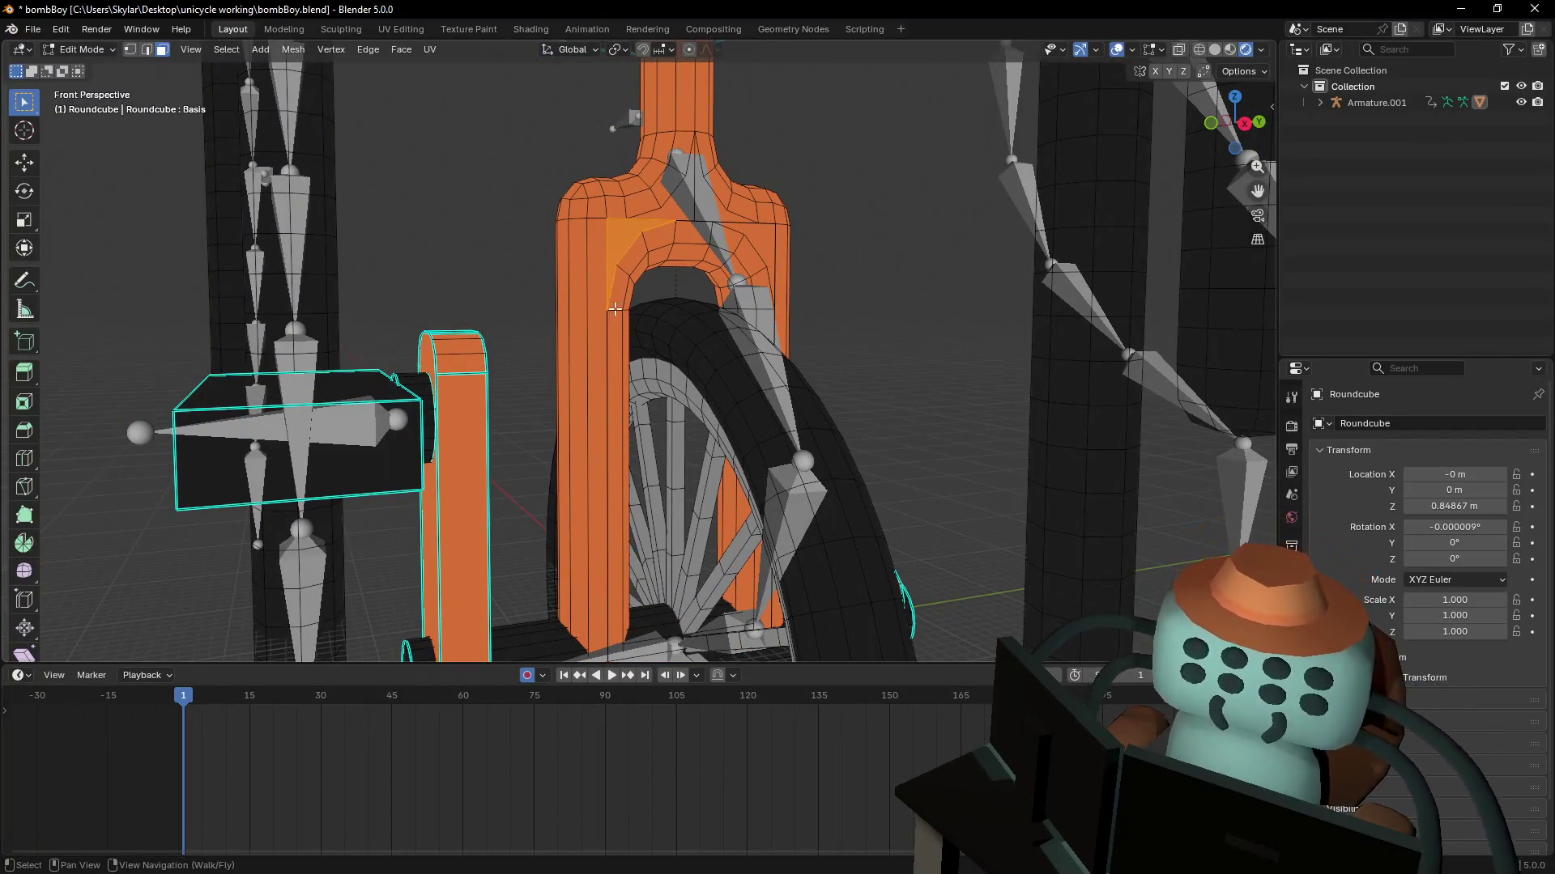
key("ctrl+r")
left_click(611, 303)
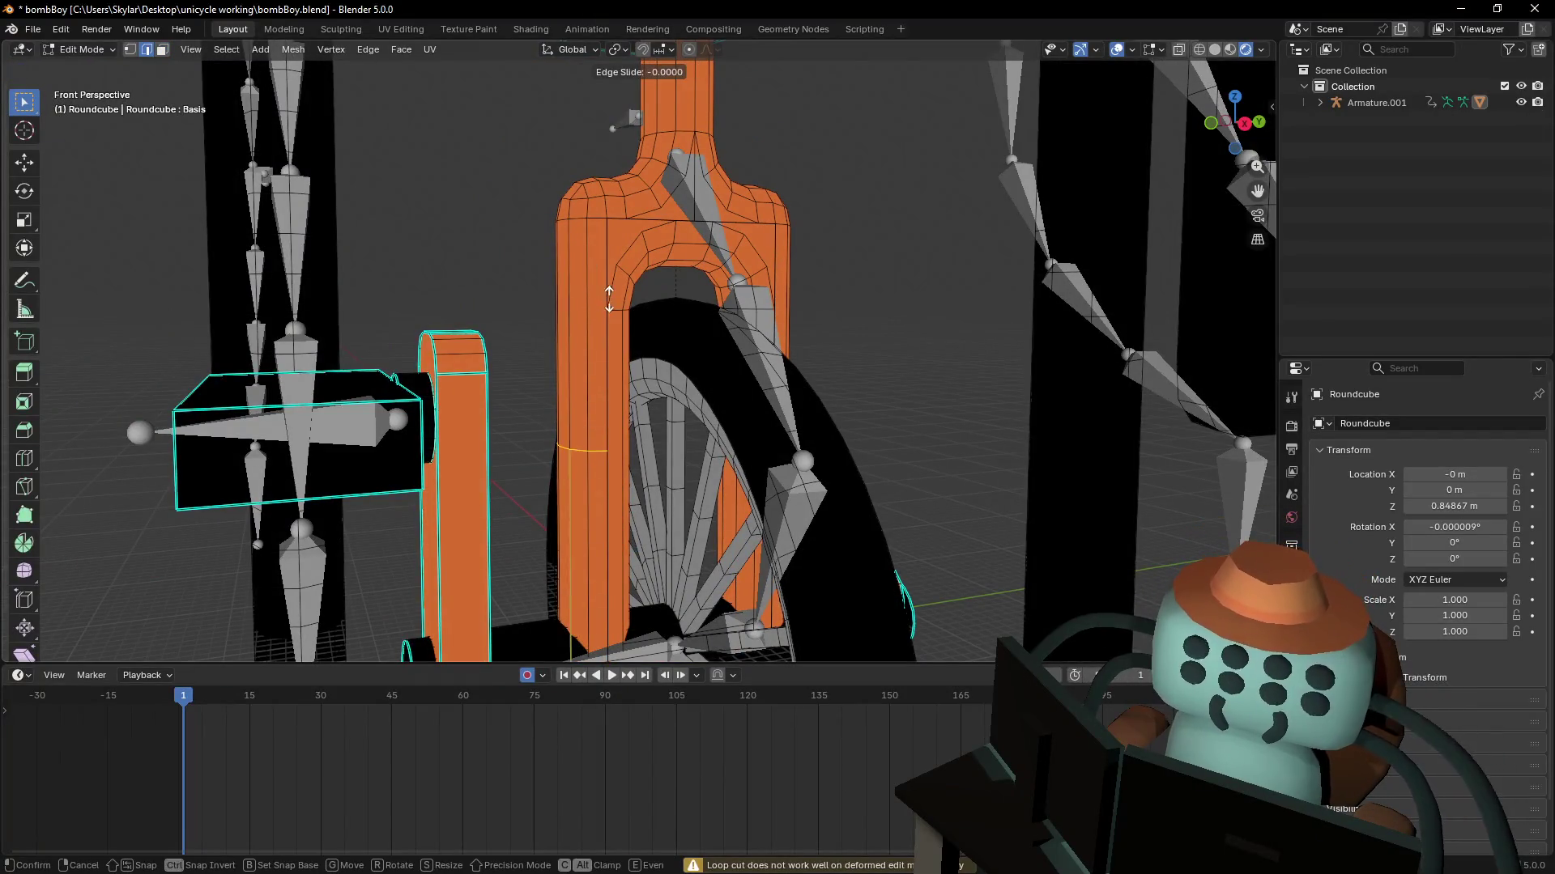
- Confirm the new loop and raise it about 0.0965 m along Z
left_click(591, 172)
key("g")
key("z")
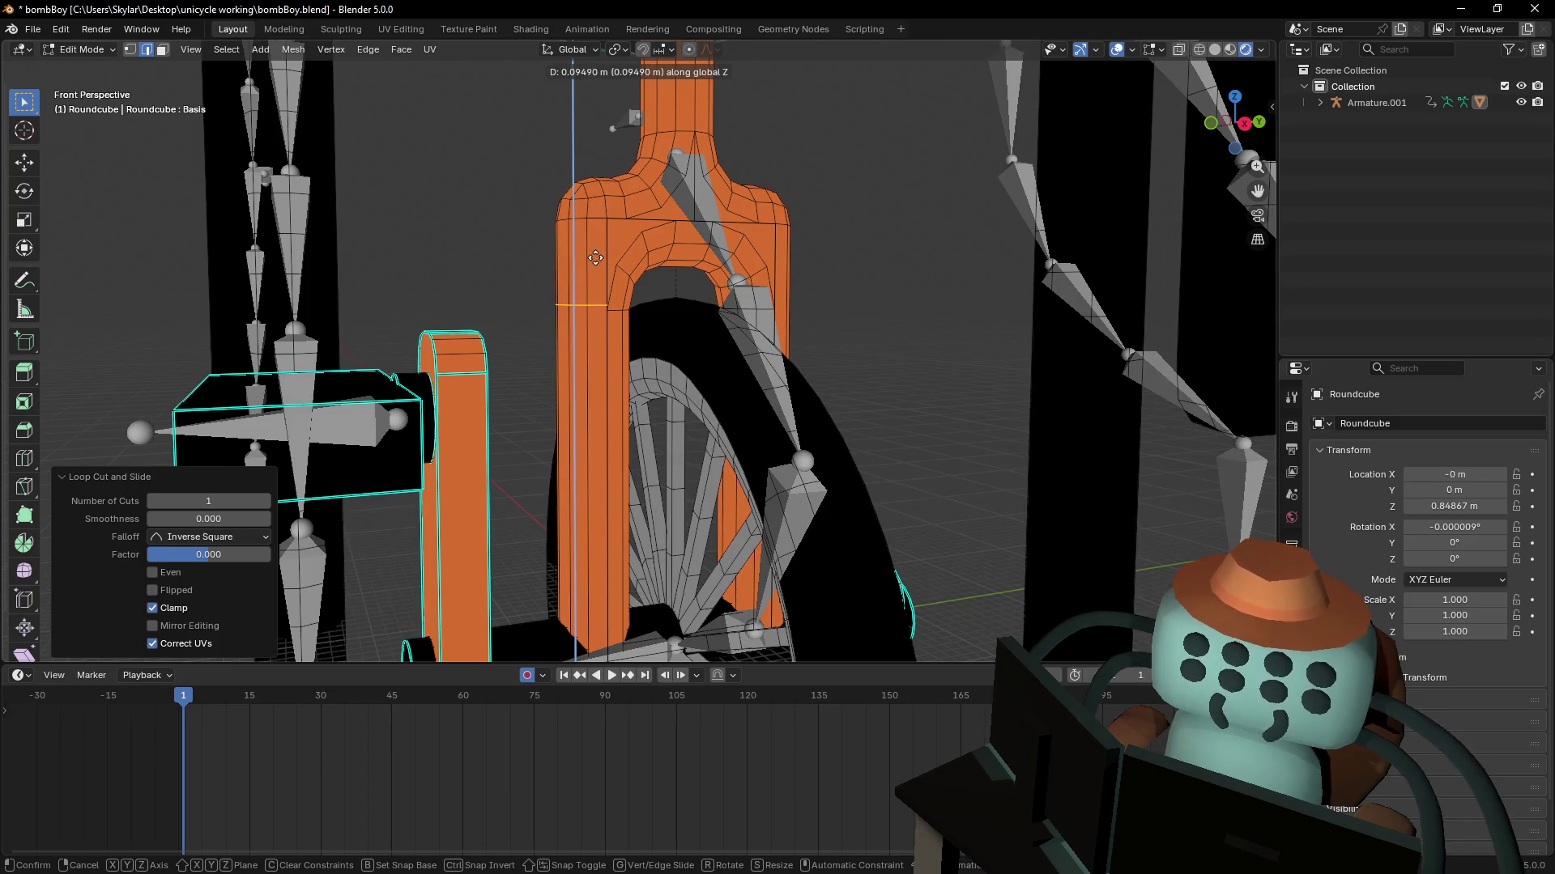
left_click(593, 261)
scroll(594, 265, "up", 8)
scroll(594, 265, "down", 6)
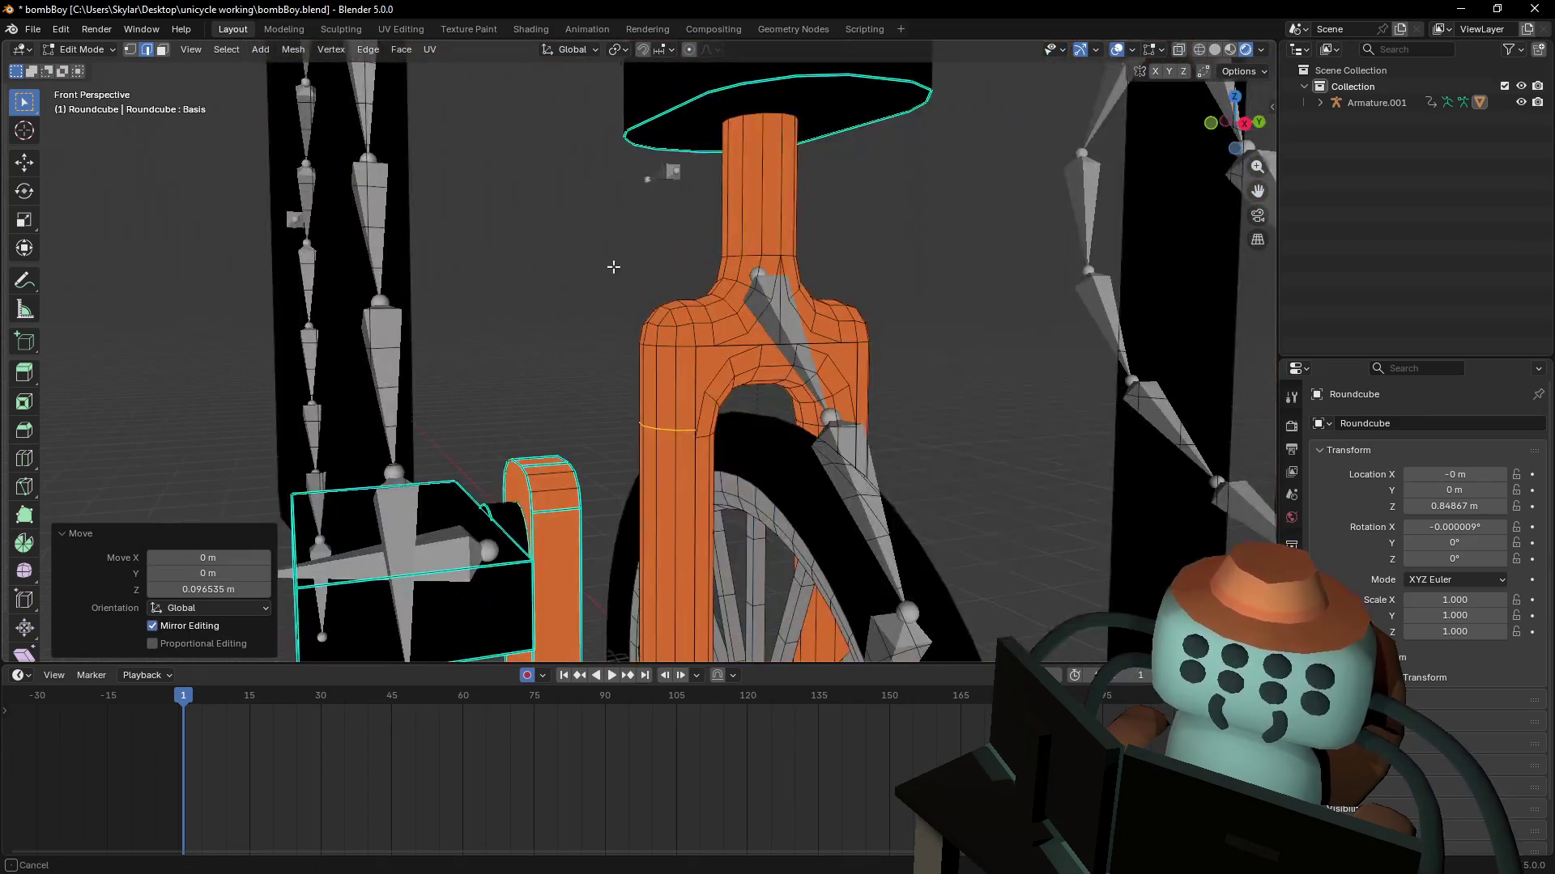
- Set snapping to Vertex and move the loop slightly lower along Z
left_click(671, 49)
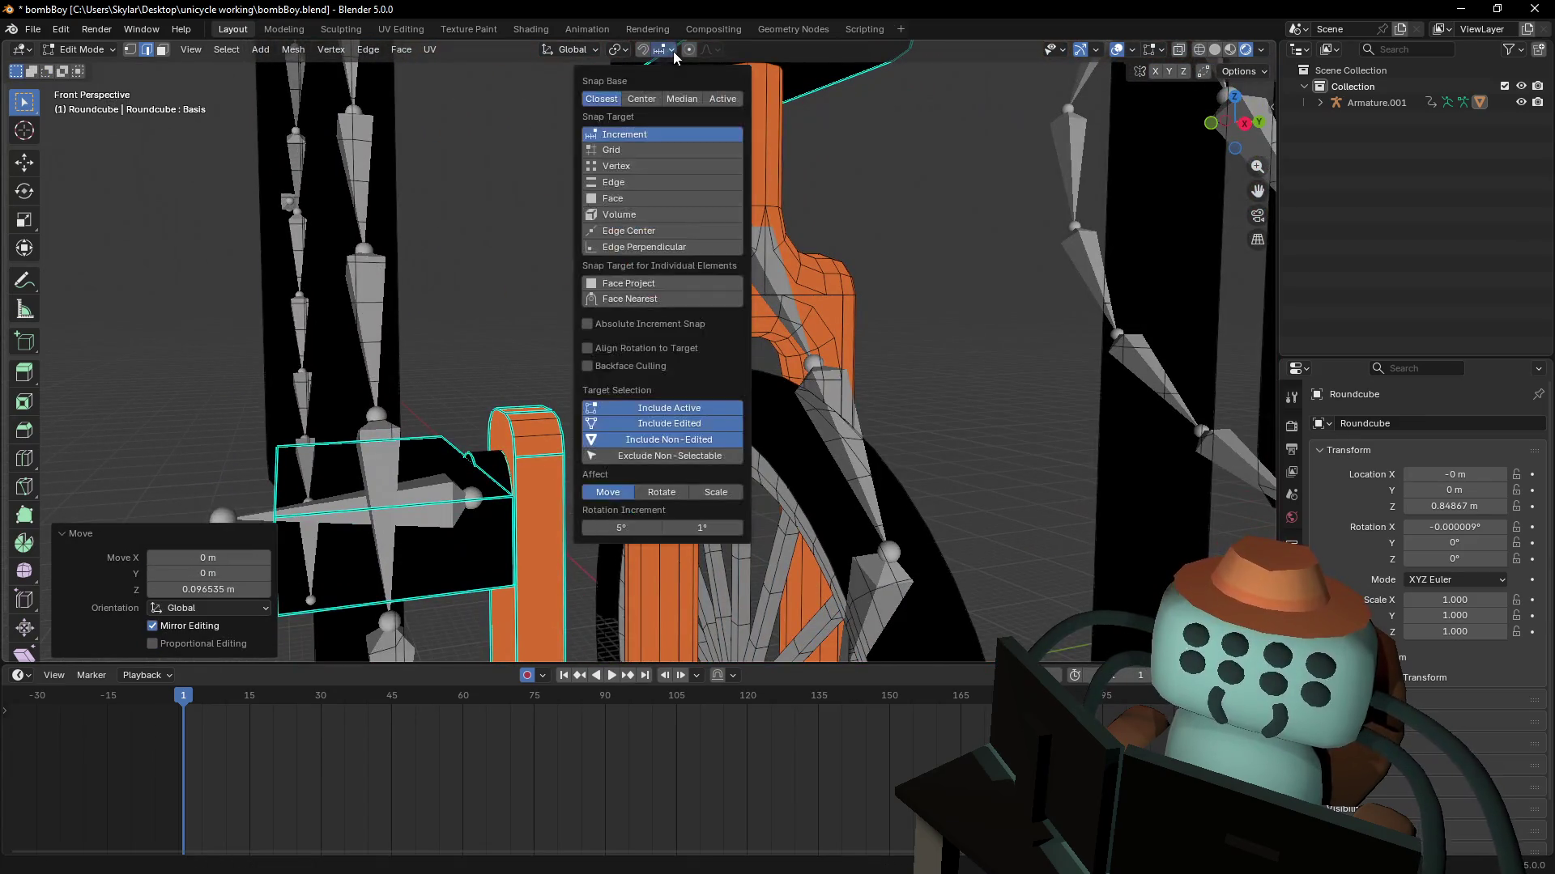
left_click(649, 168)
key("g")
key("z")
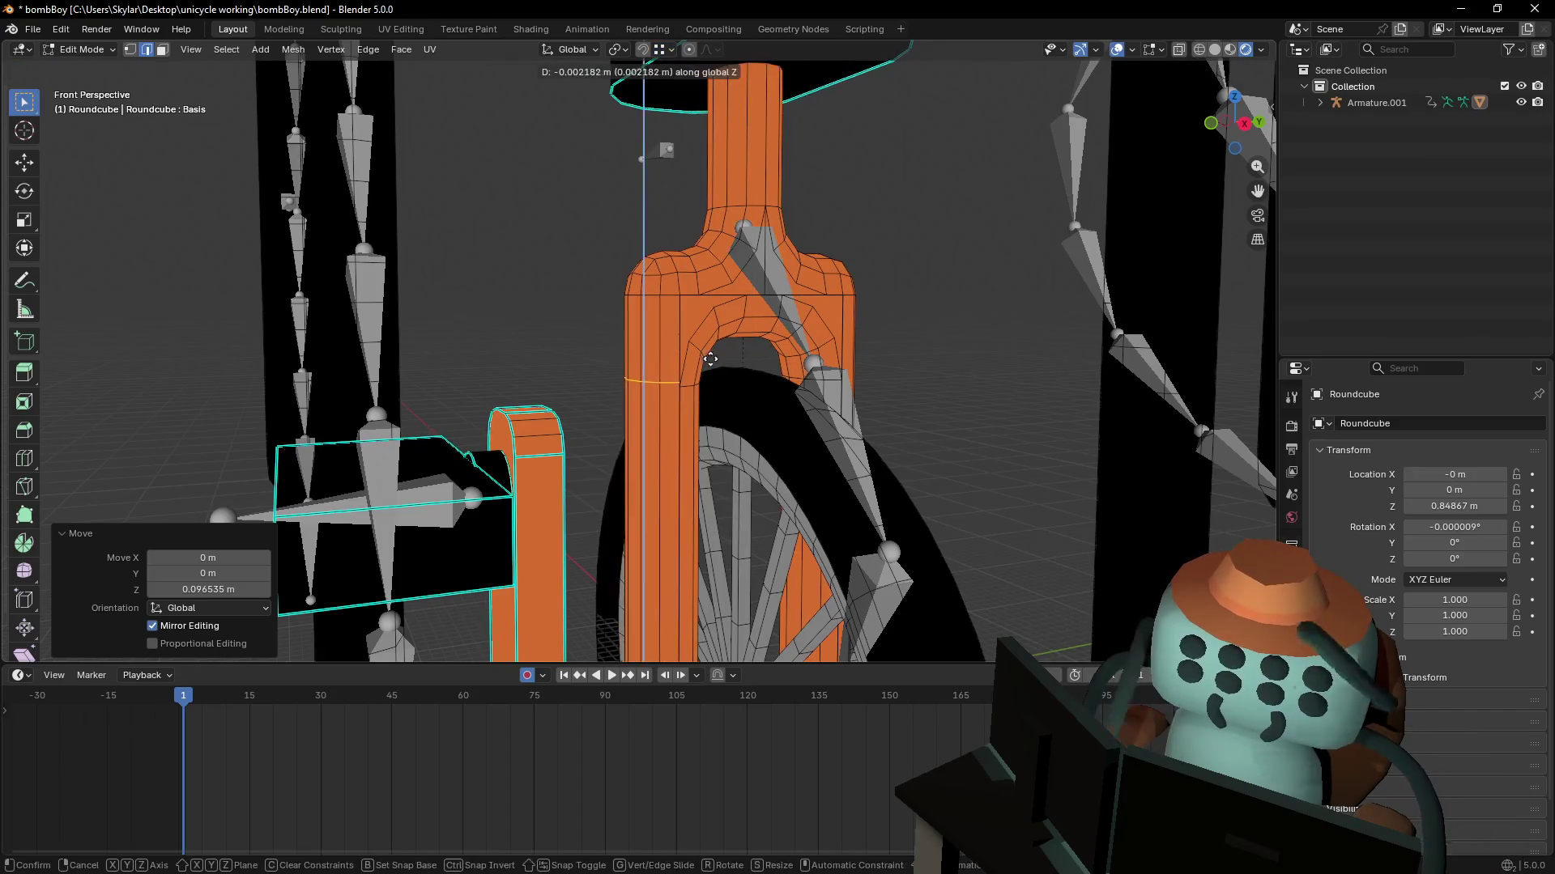
left_click(681, 384, "ctrl")
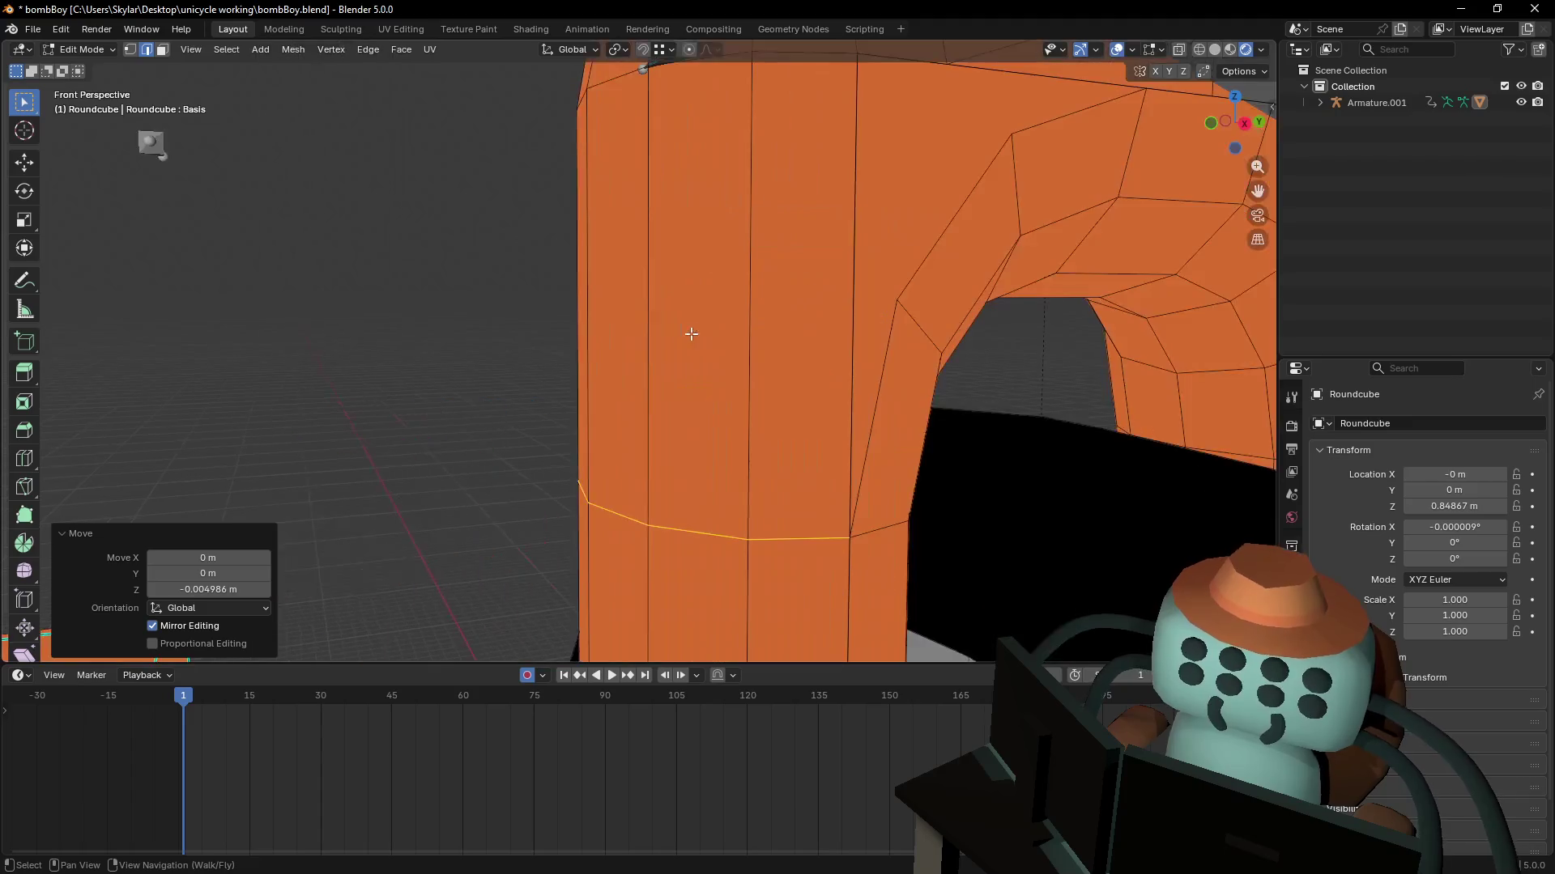
scroll(690, 333, "up", 5)
scroll(677, 318, "down", 5)
key("g")
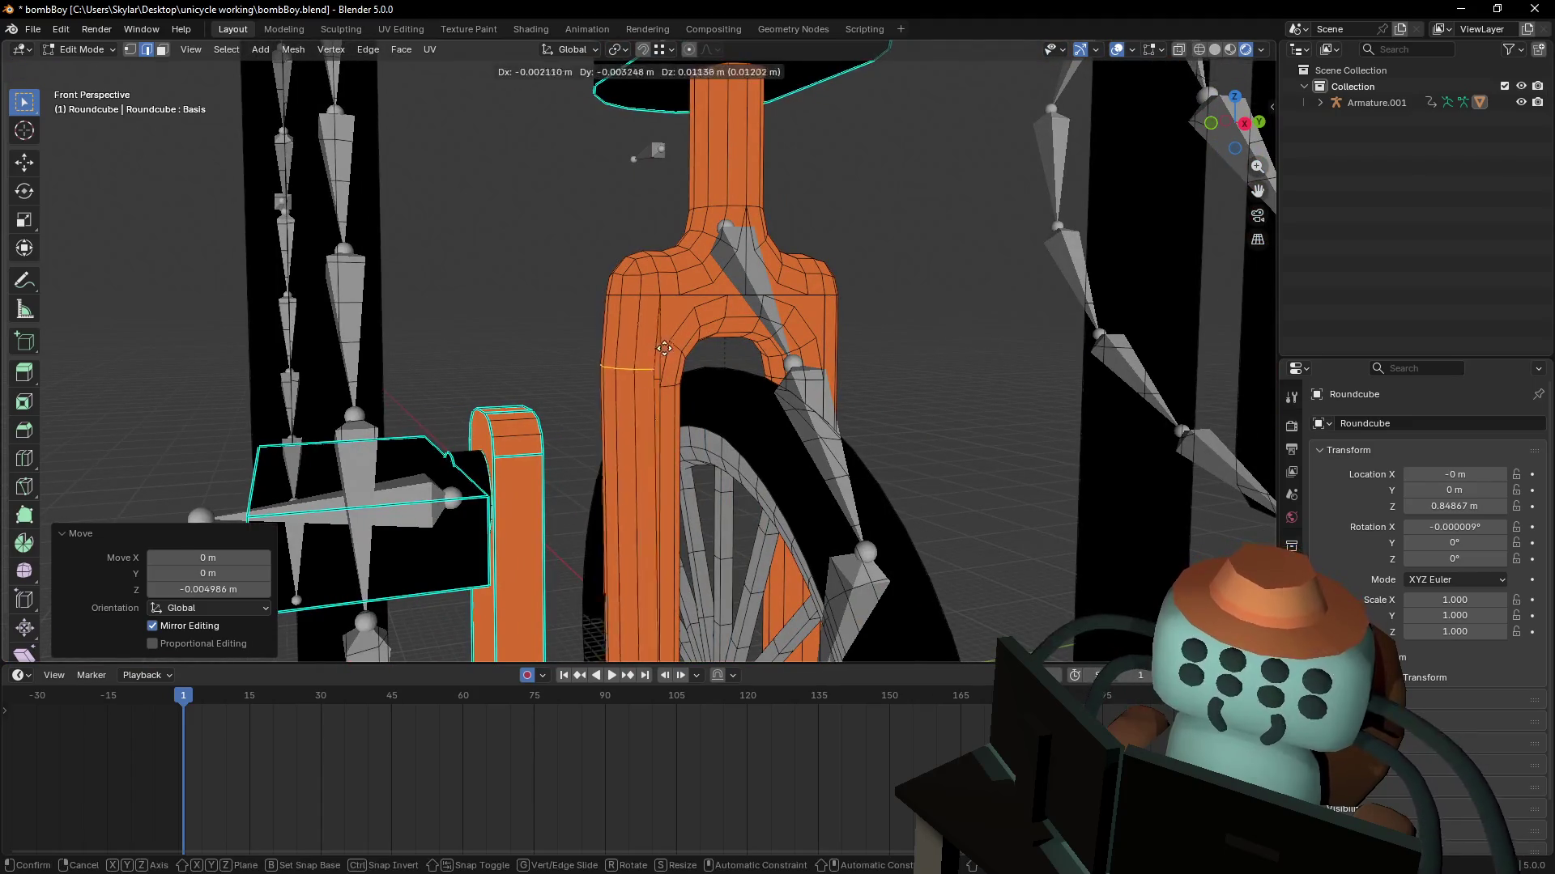
key("Escape")
- Add a second edge loop across the fork's right leg at a -0.608 slide factor
middle_click_drag(634, 346, 732, 399)
key("ctrl+r")
left_click(719, 426)
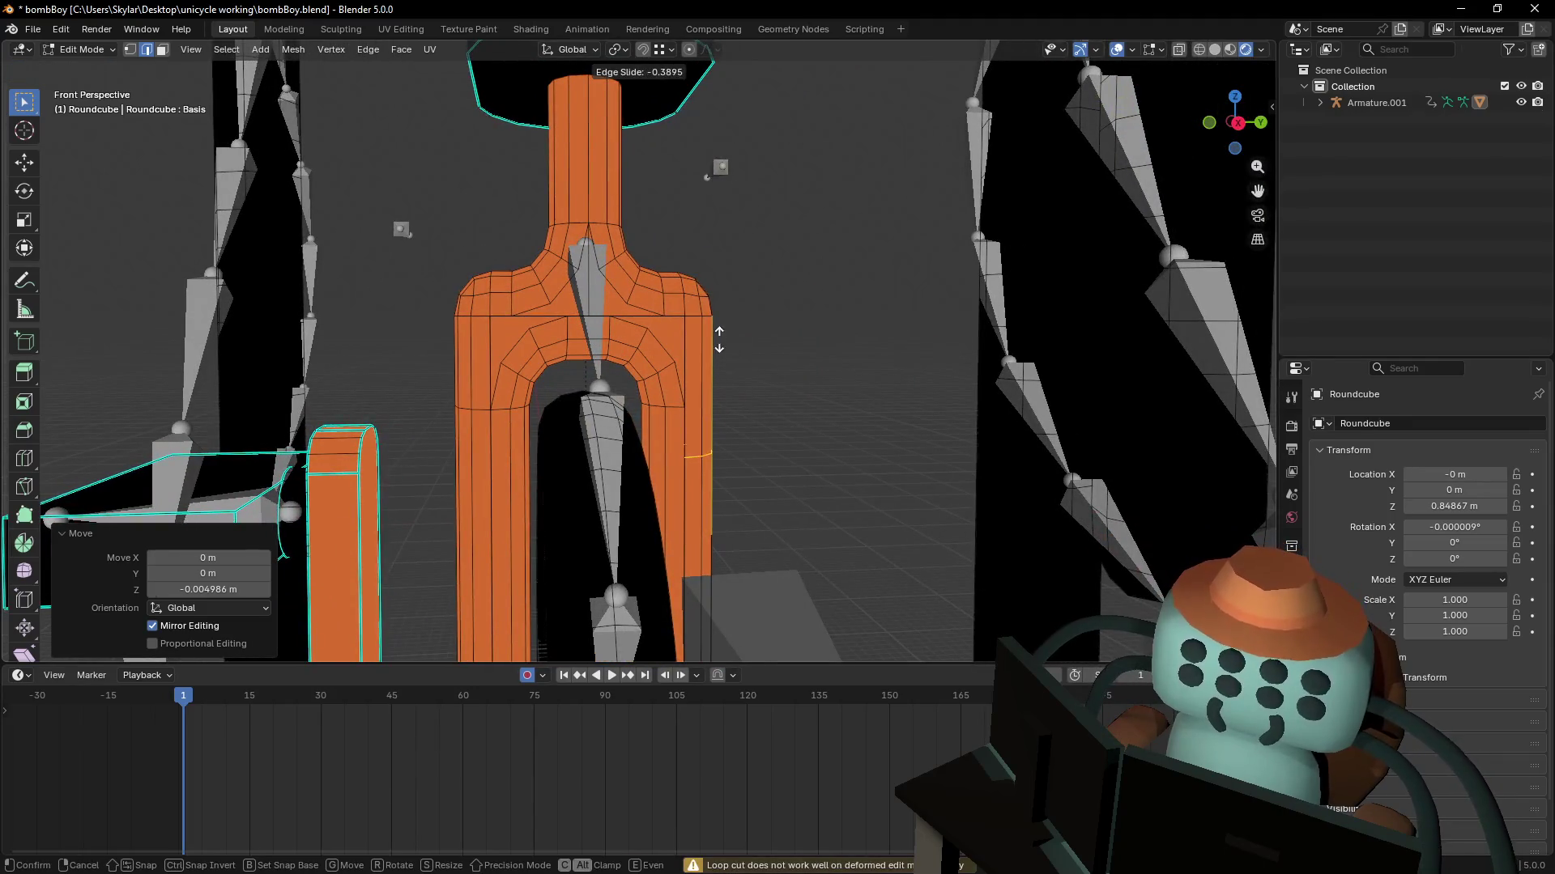
left_click(738, 370)
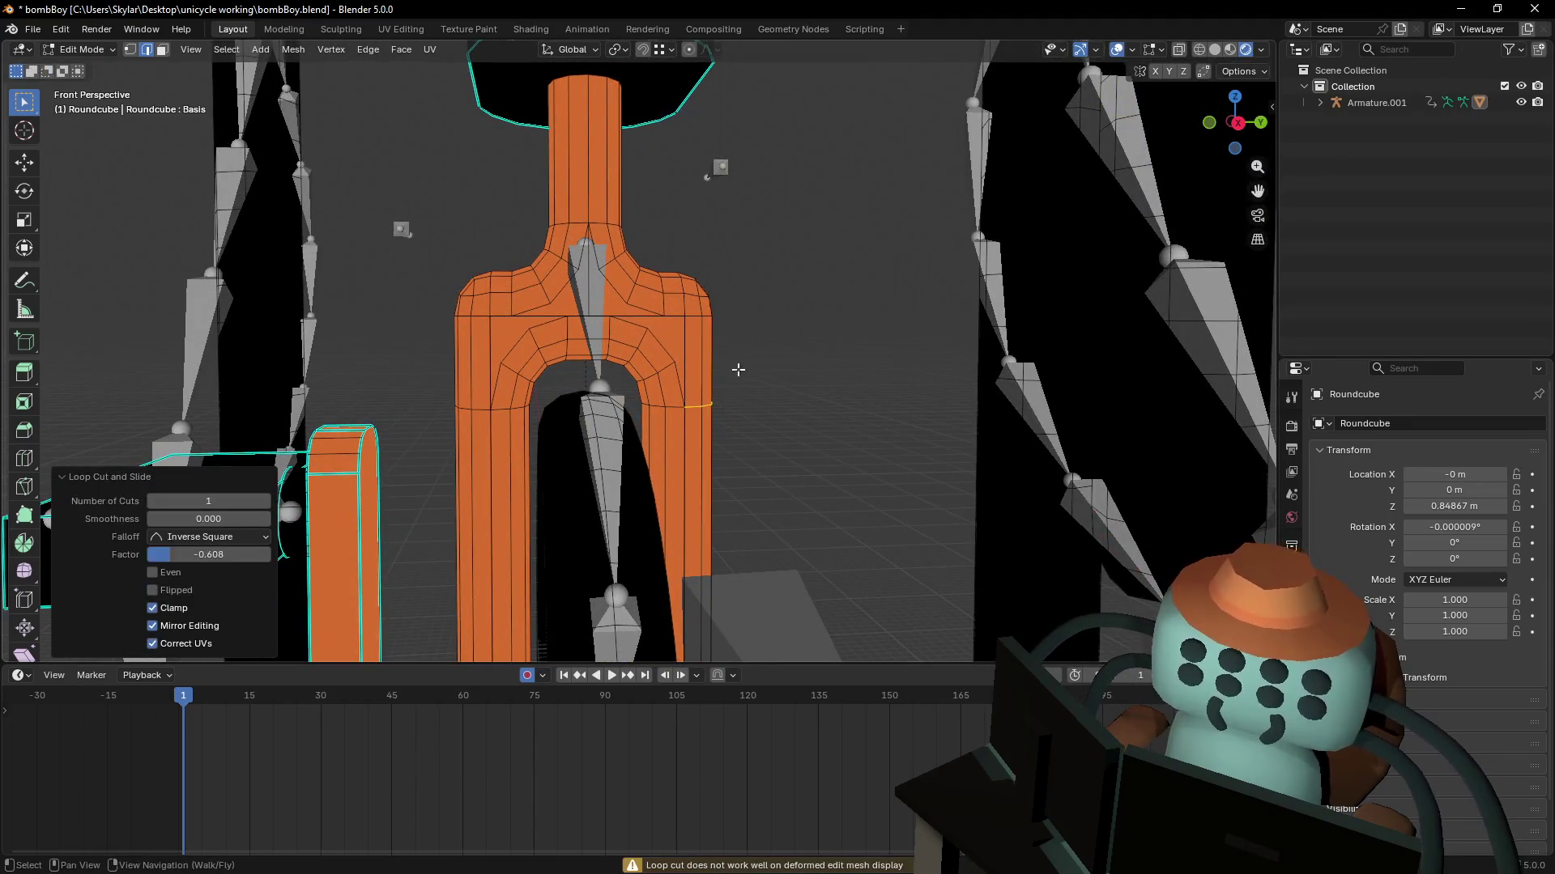
- In vertex select mode, merge the whole fork by distance, removing 4 duplicate vertices
key("1")
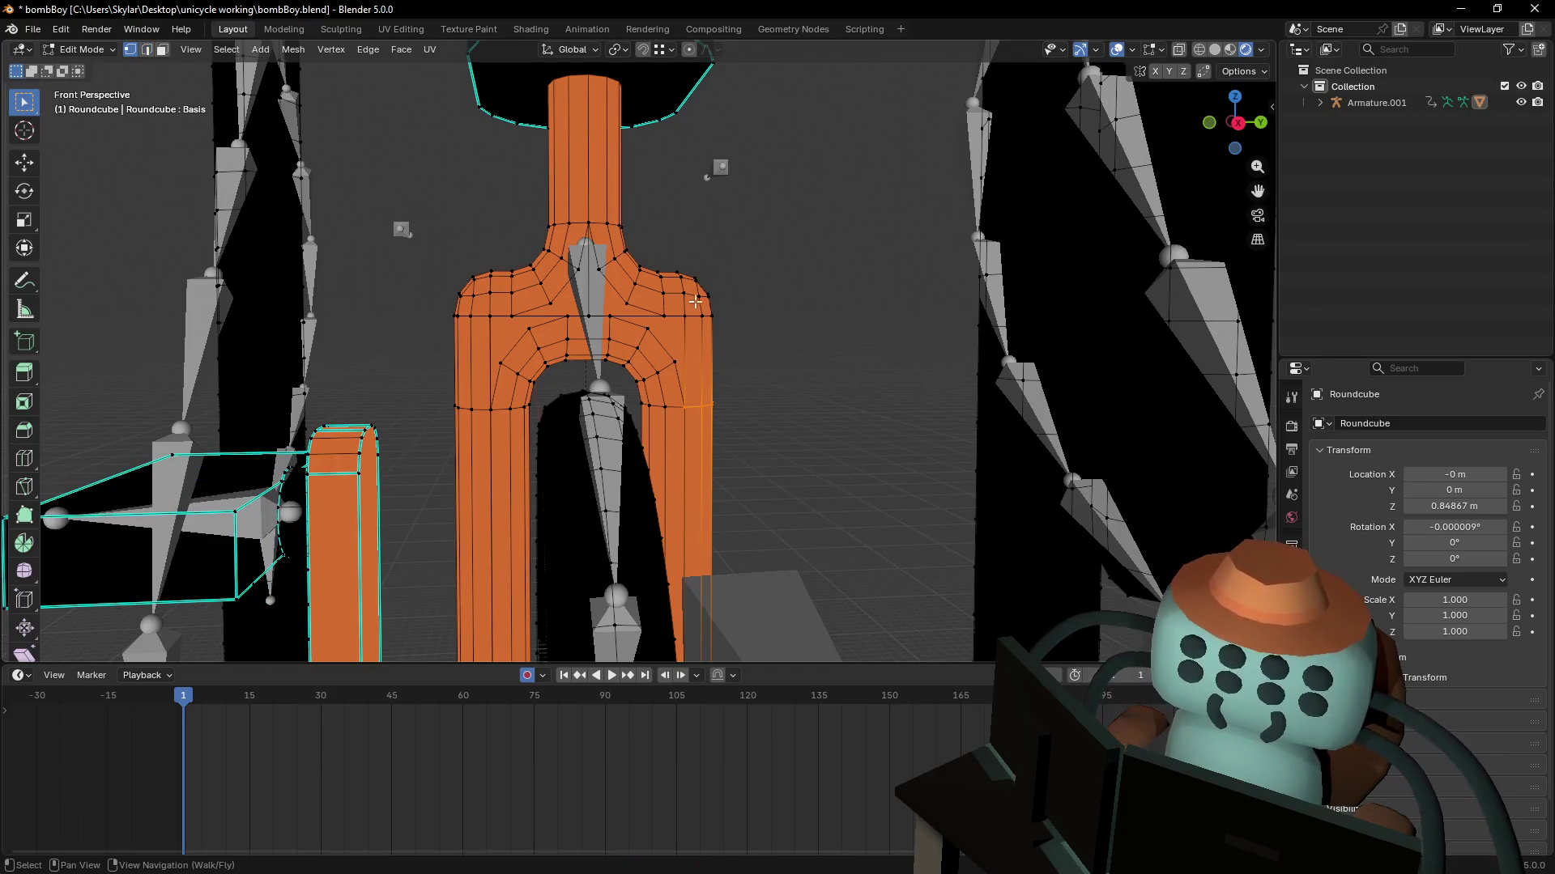
key("l")
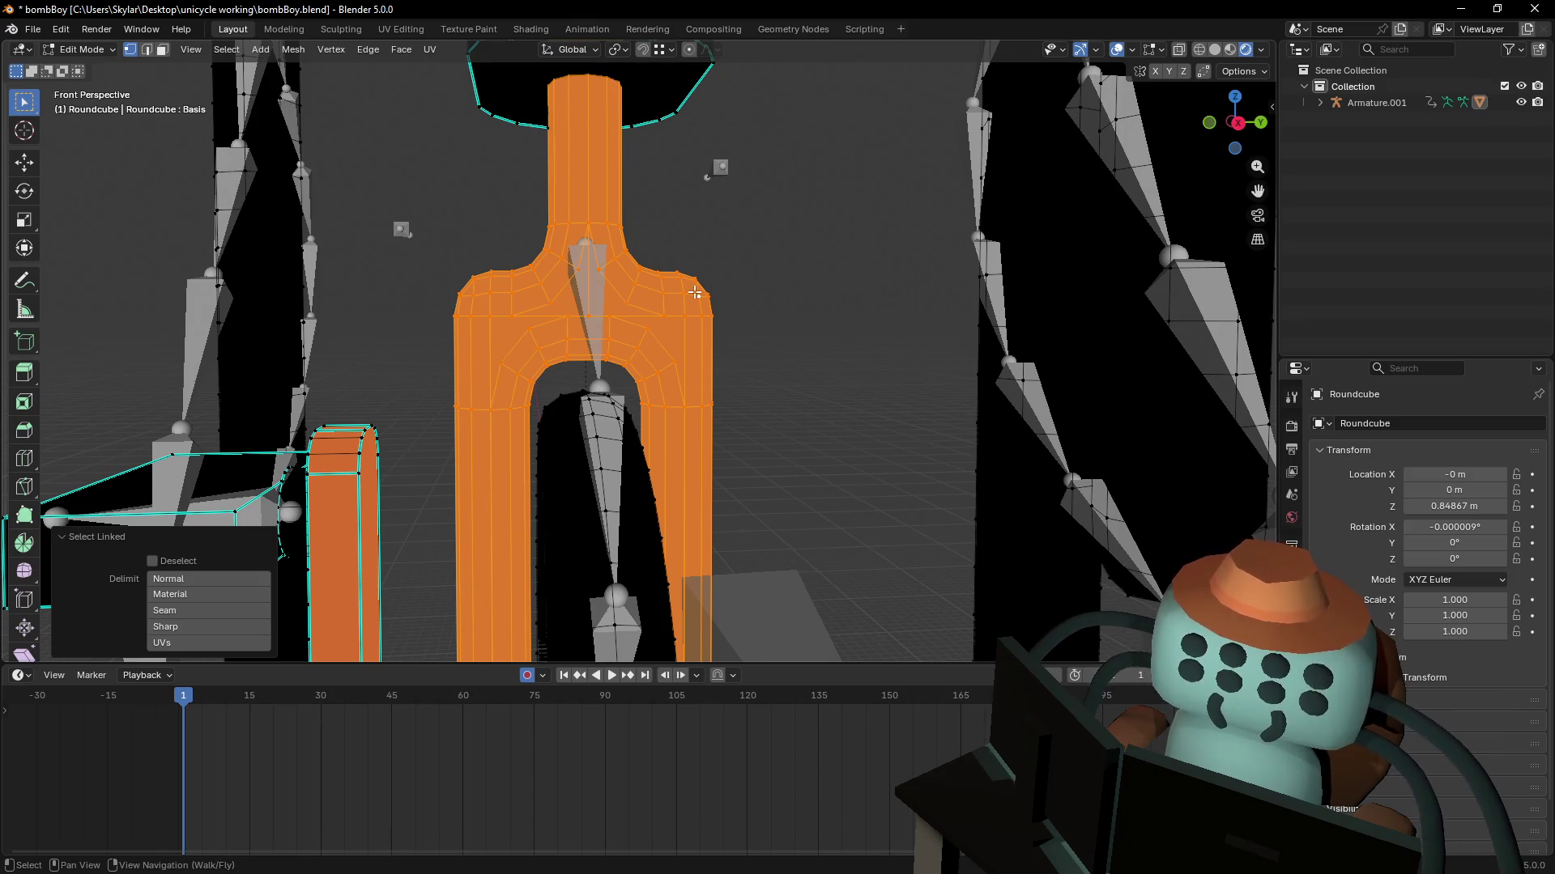
key("m")
left_click(694, 292)
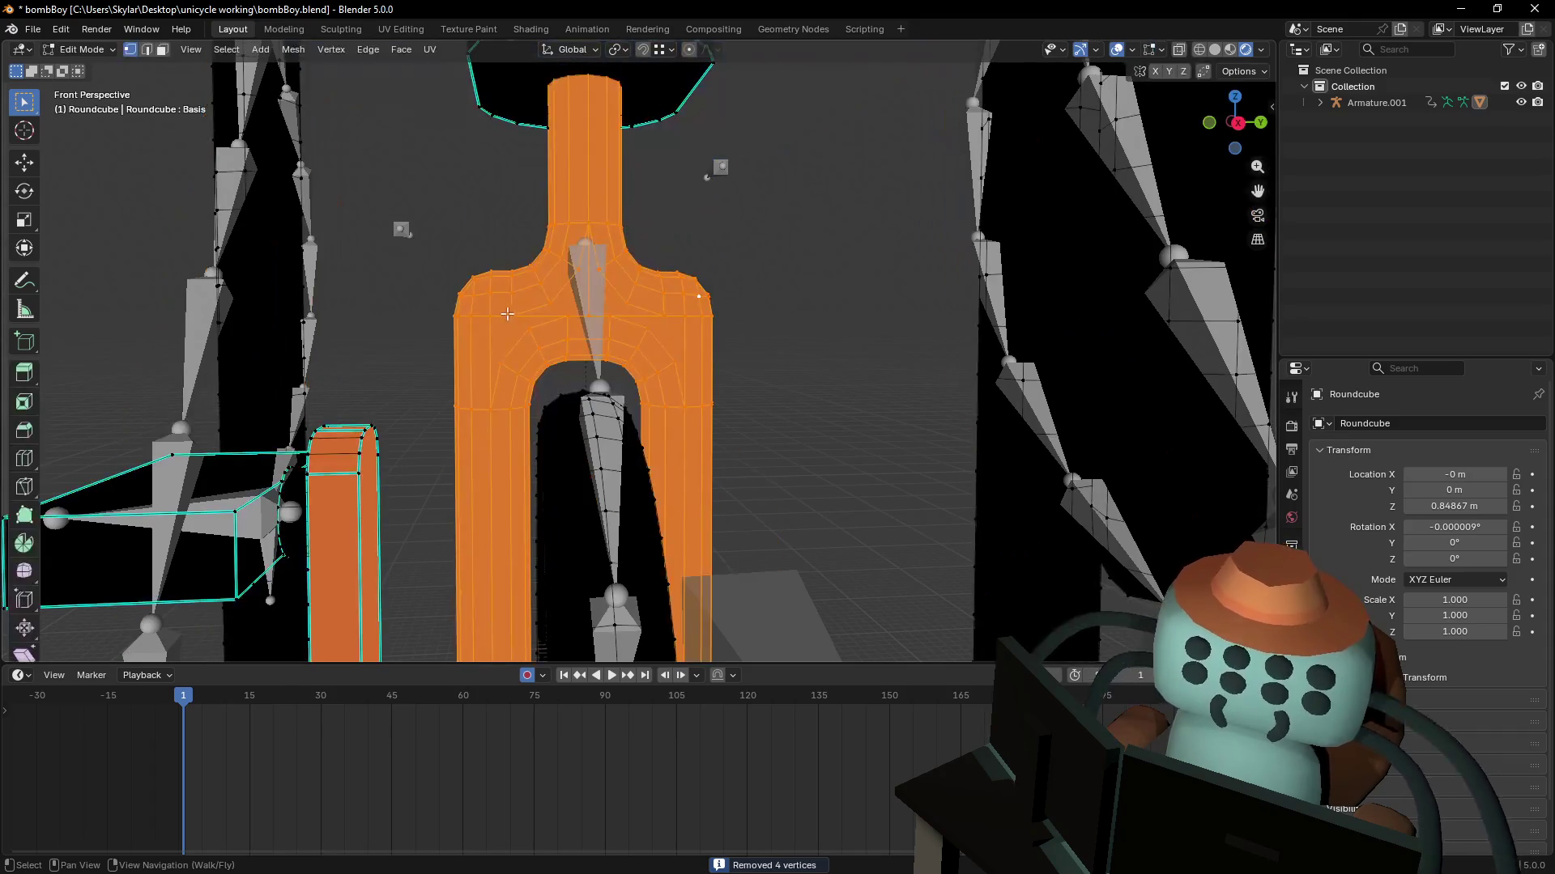
- Reposition a stray vertex near the fork's crotch
key("alt+a")
left_click(519, 371)
key("g")
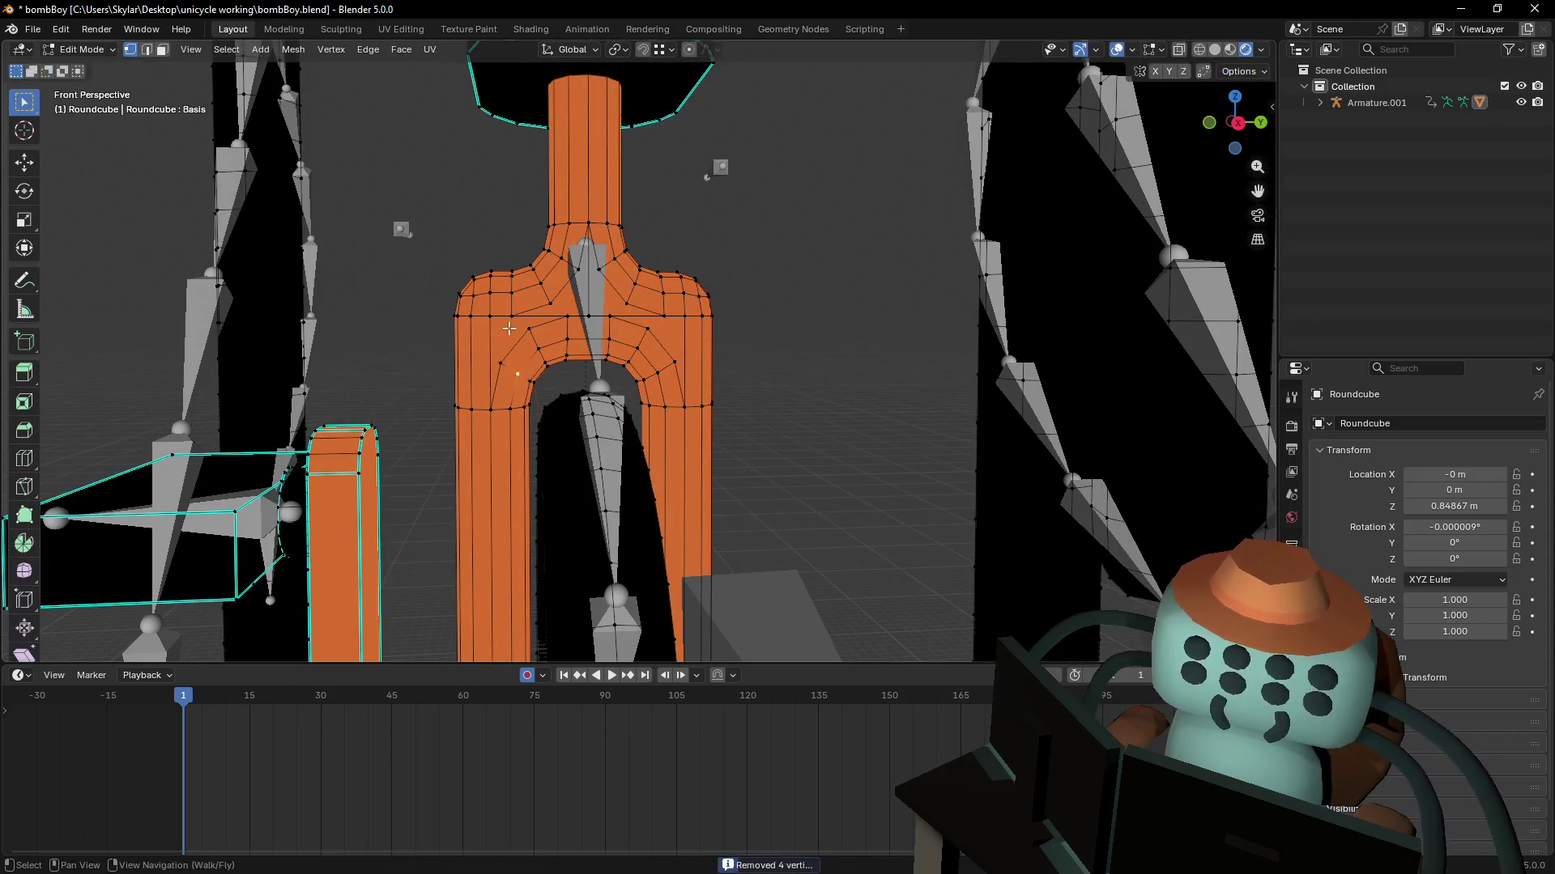
key("Escape")
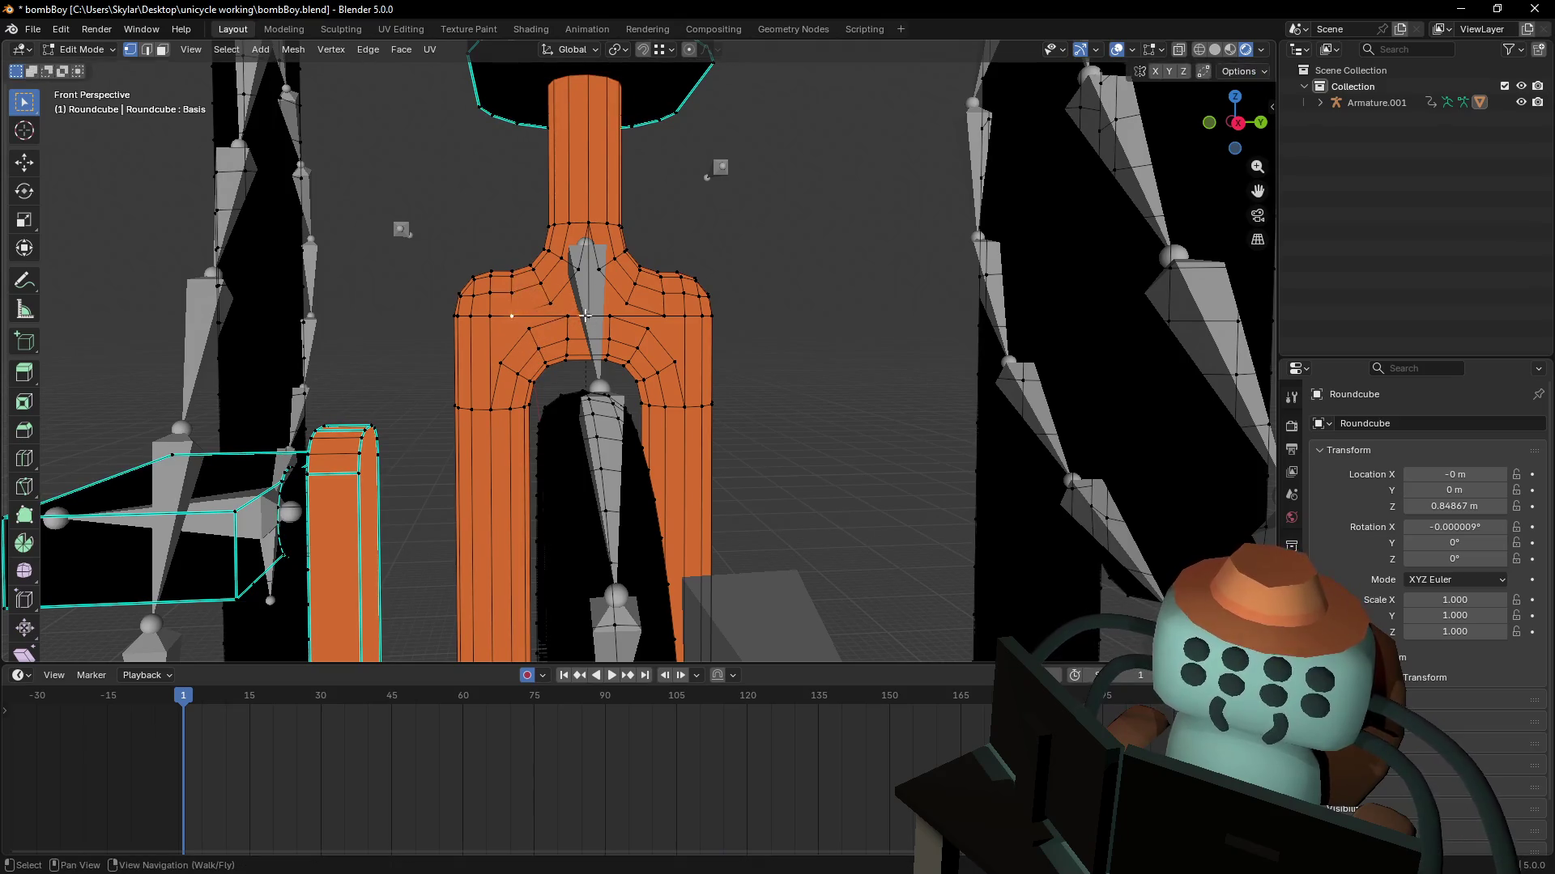
left_click(588, 312)
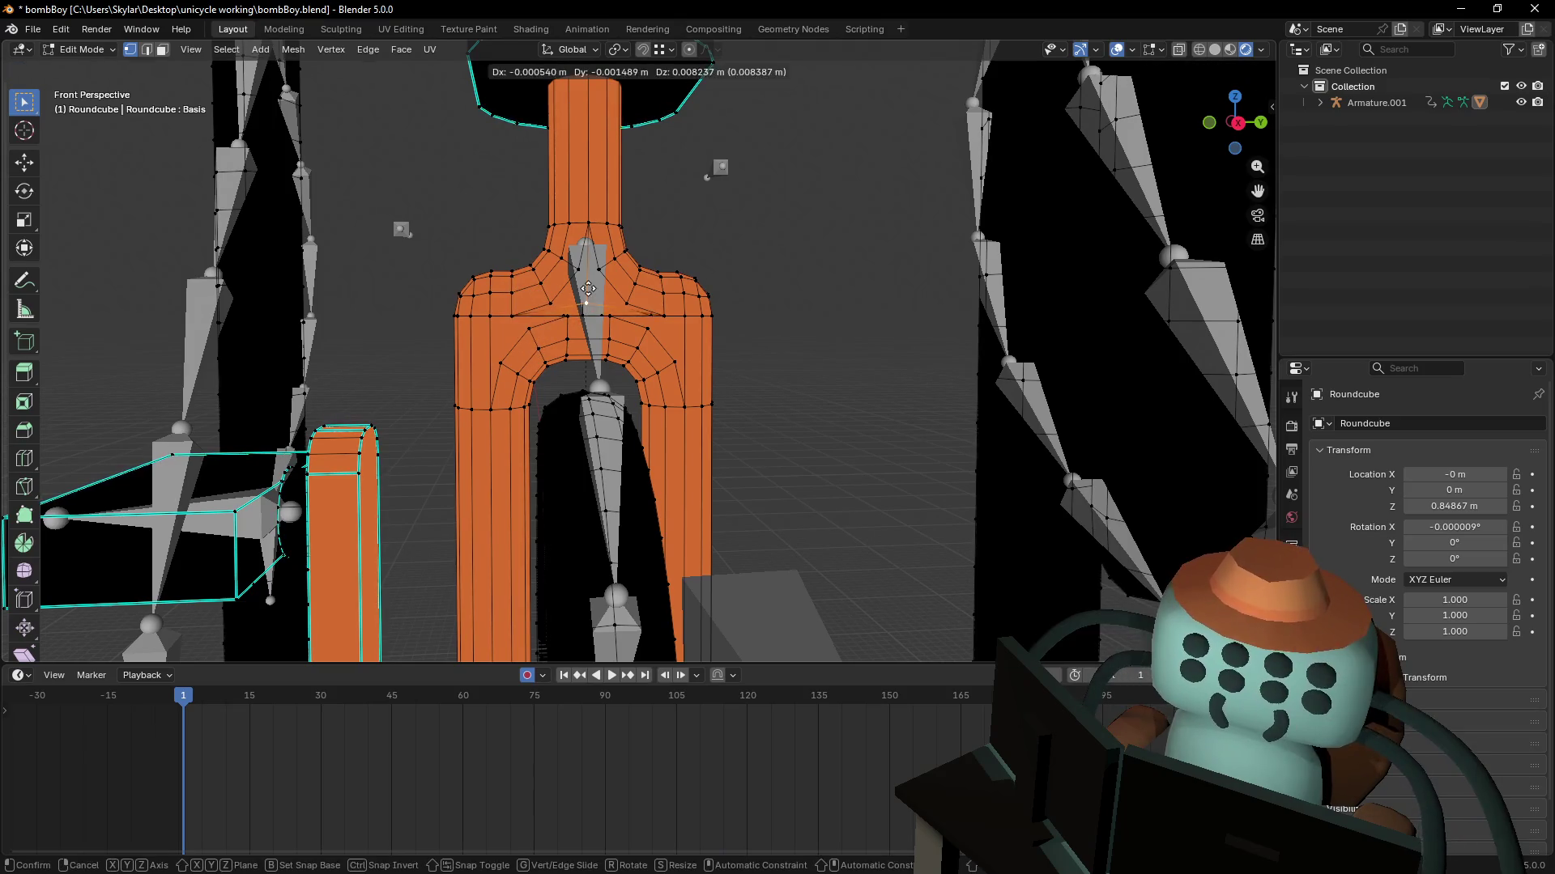
key("g")
left_click(527, 333)
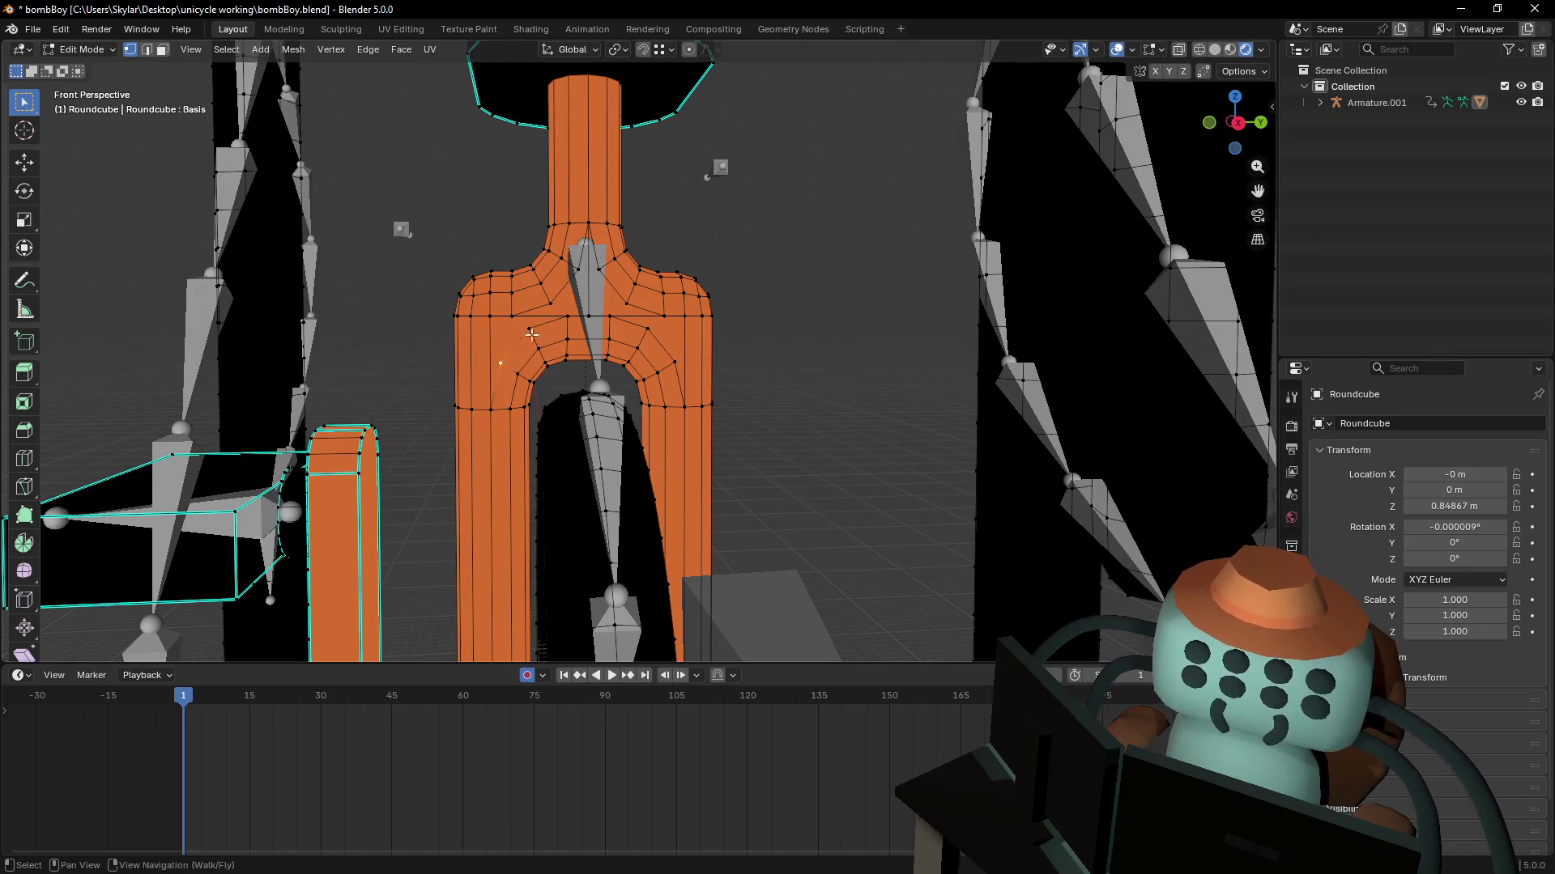
- Move close to the fork and select vertices at its top and right shoulder
key("shift+grave")
key("w")
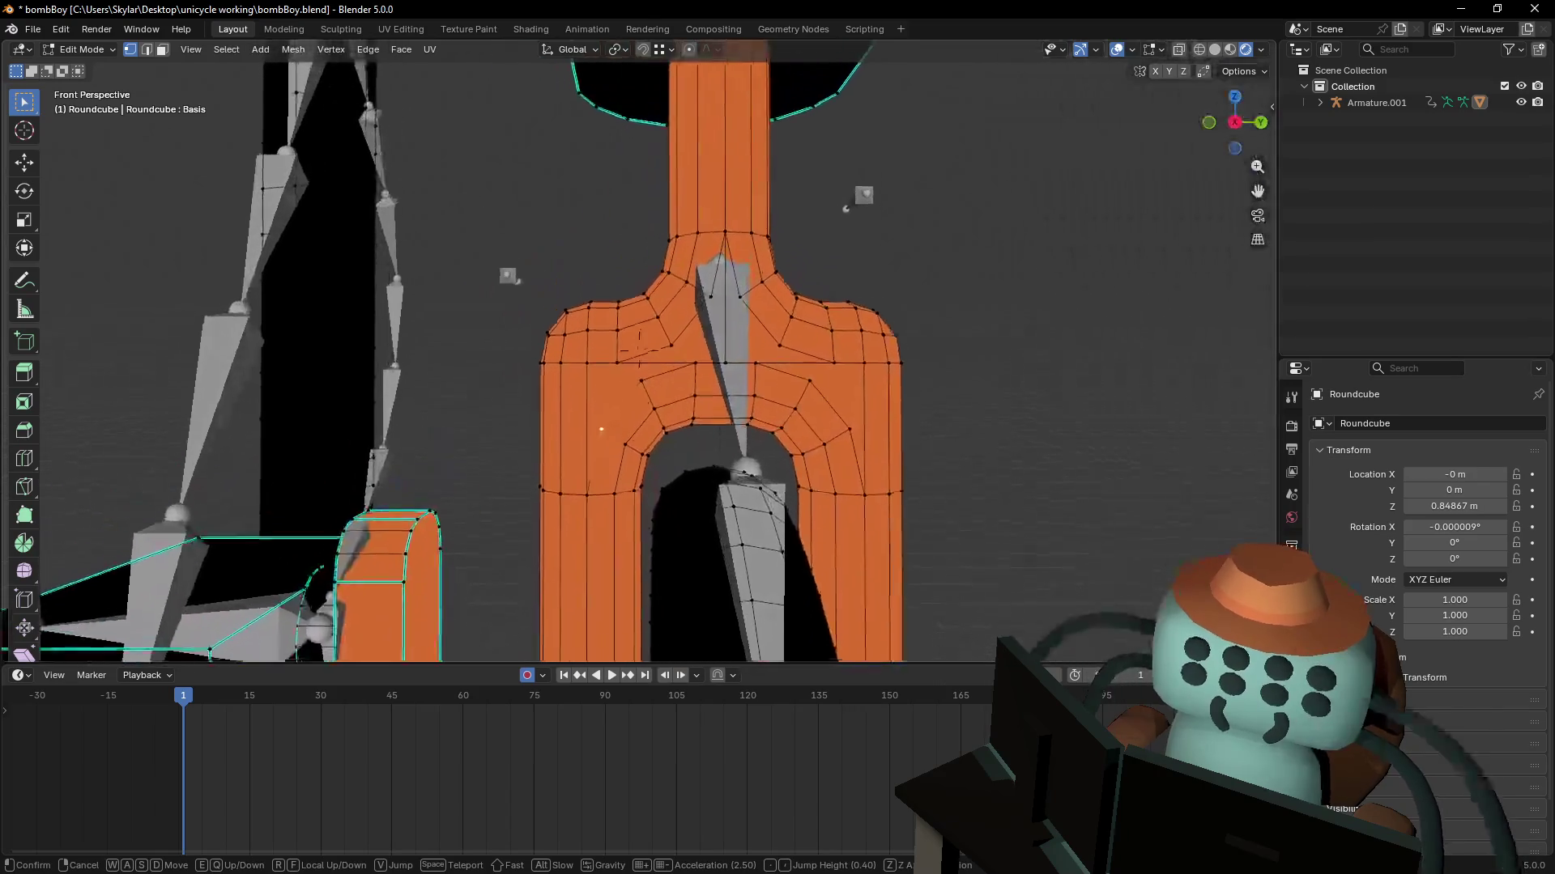
left_click(628, 342)
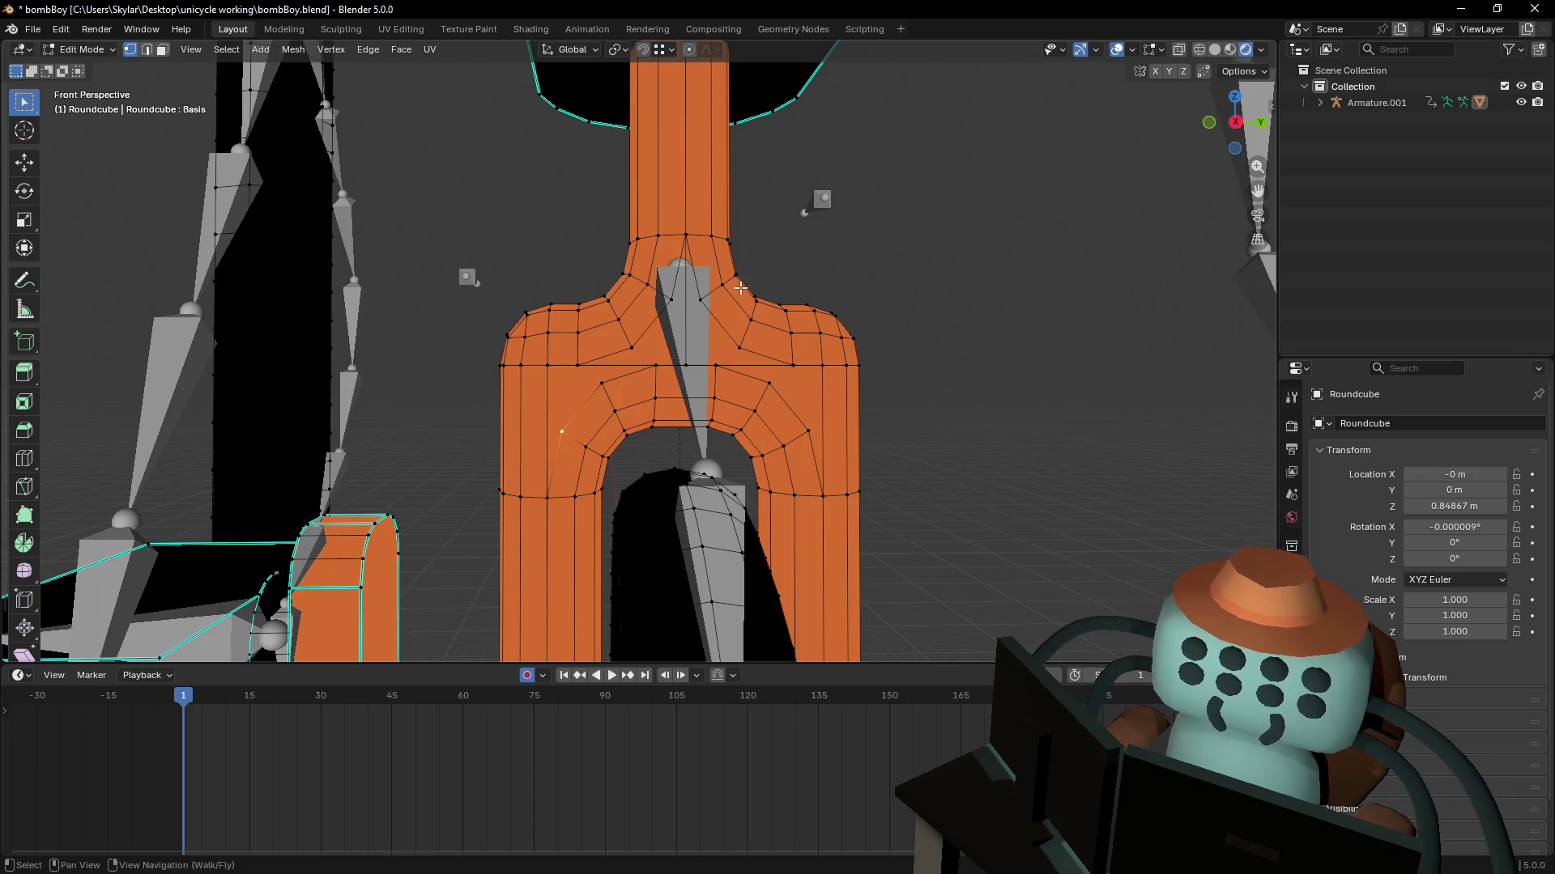
left_click(686, 239)
left_click(711, 236)
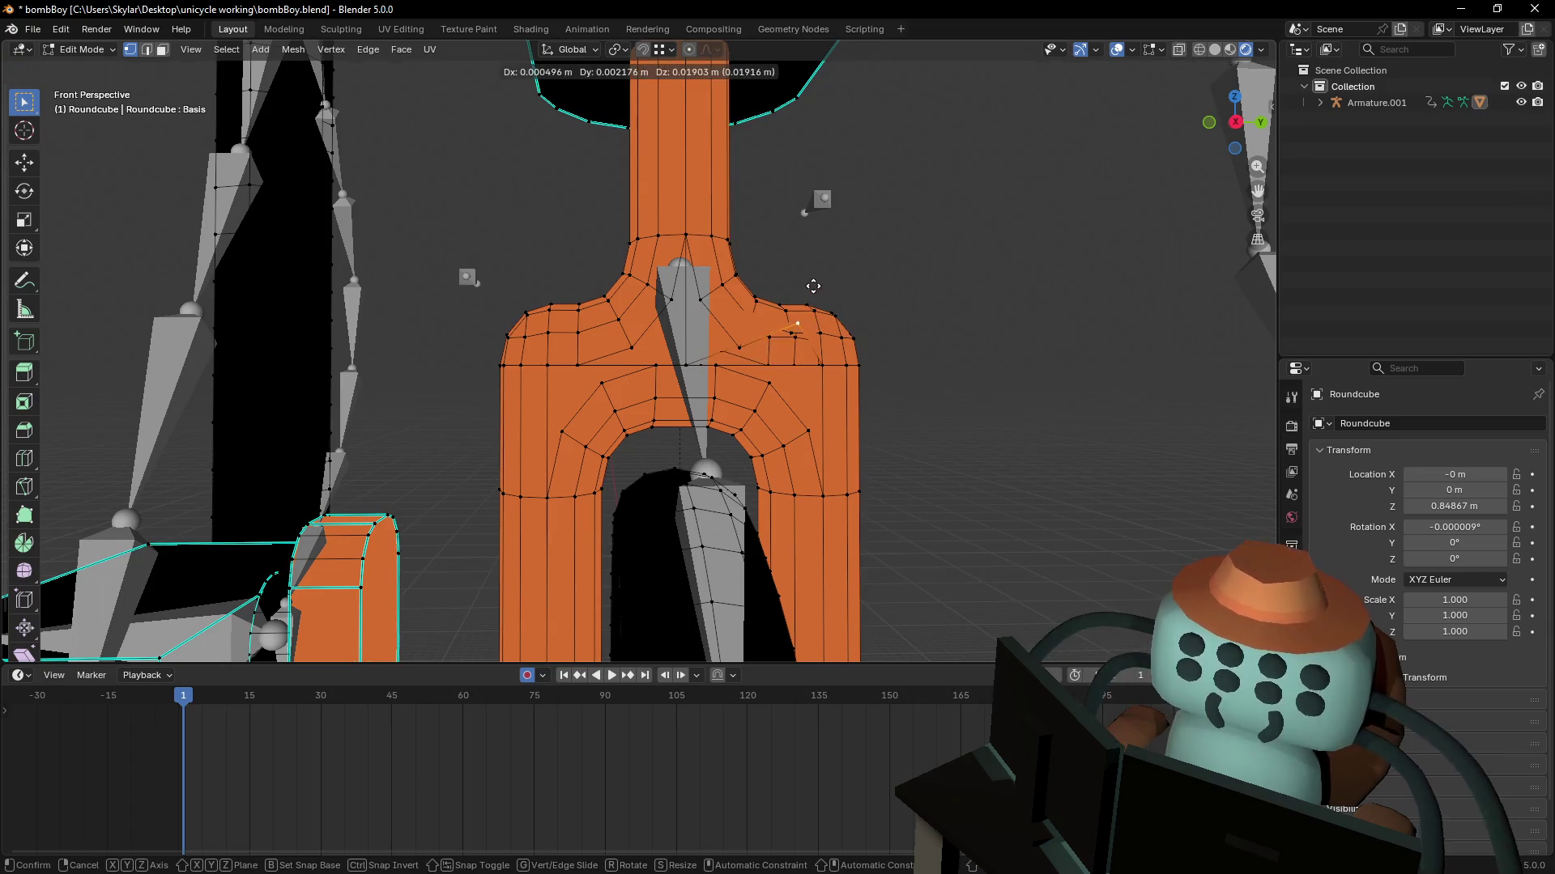
key("Escape")
key("shift+grave")
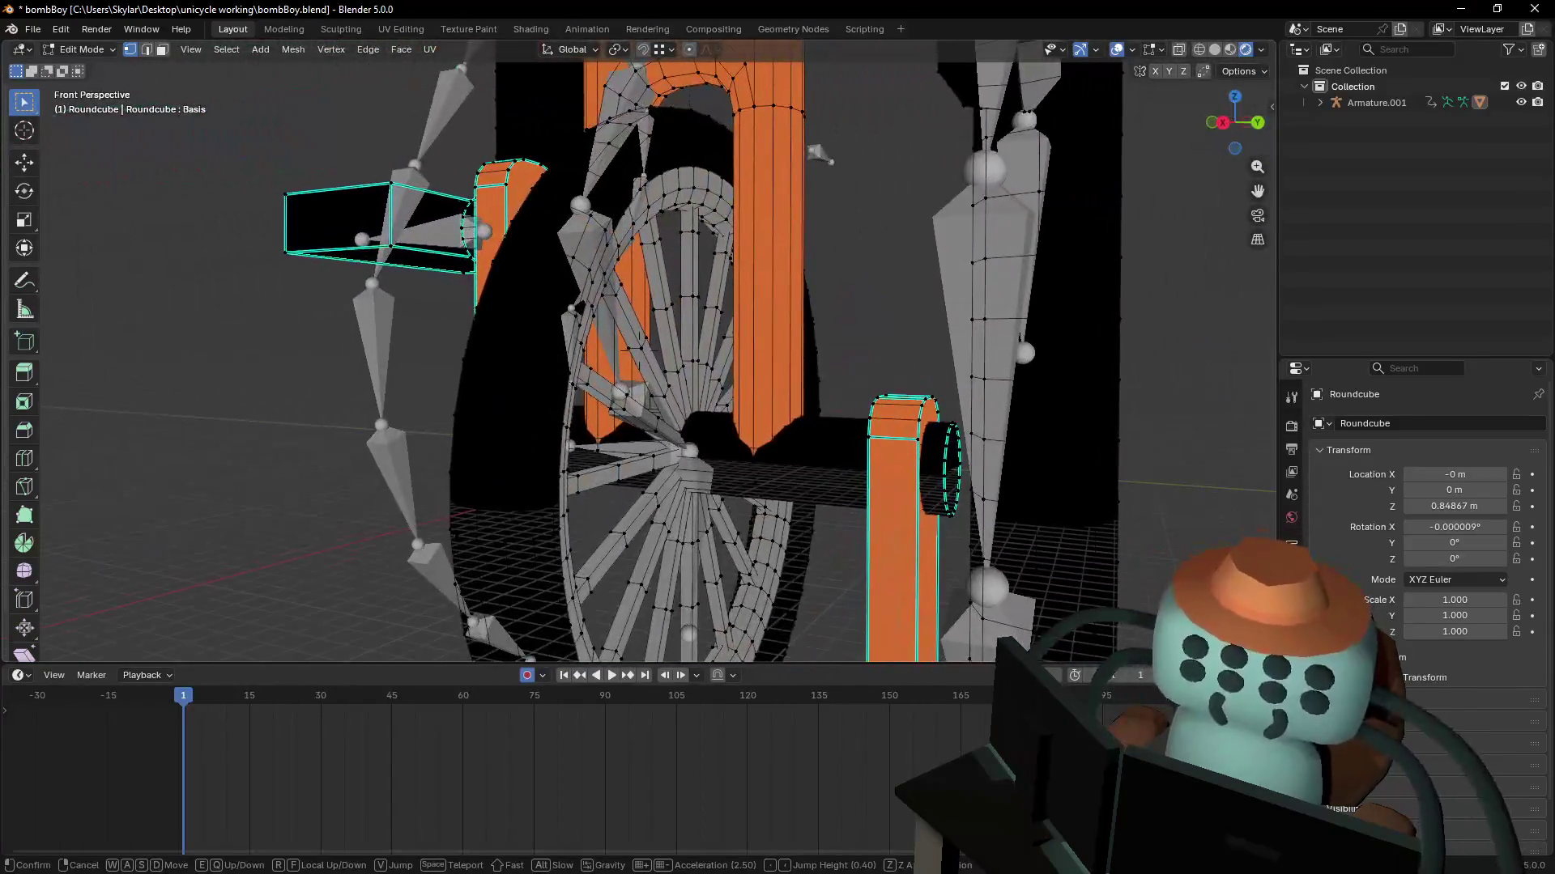
- Select the connected fork legs with L and hide all other geometry
left_click(780, 348)
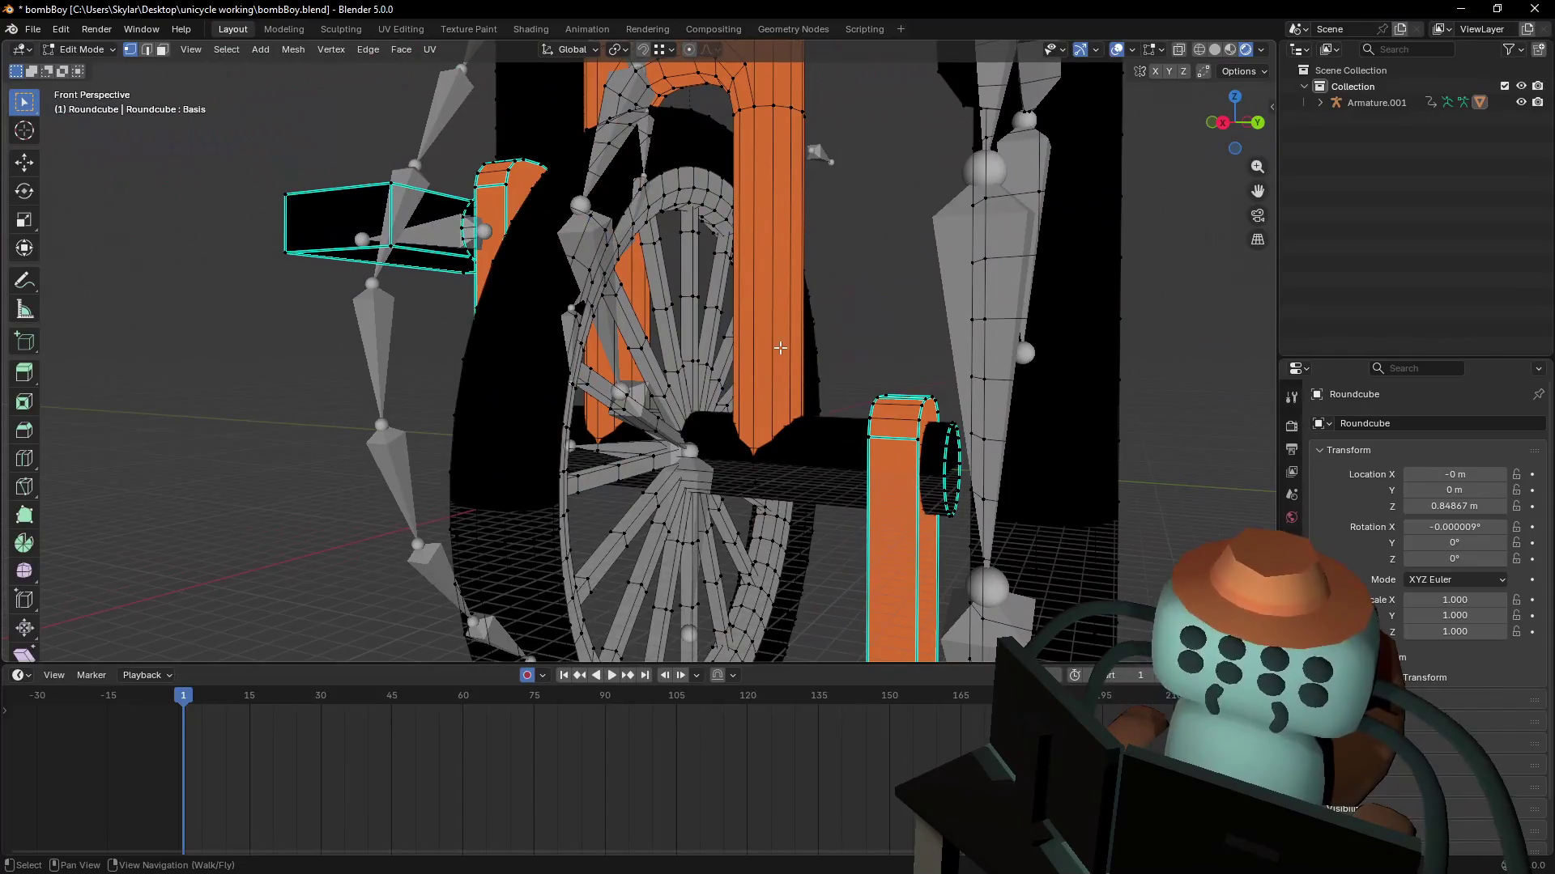
left_click(782, 107, "alt")
left_click(790, 107, "ctrl+alt")
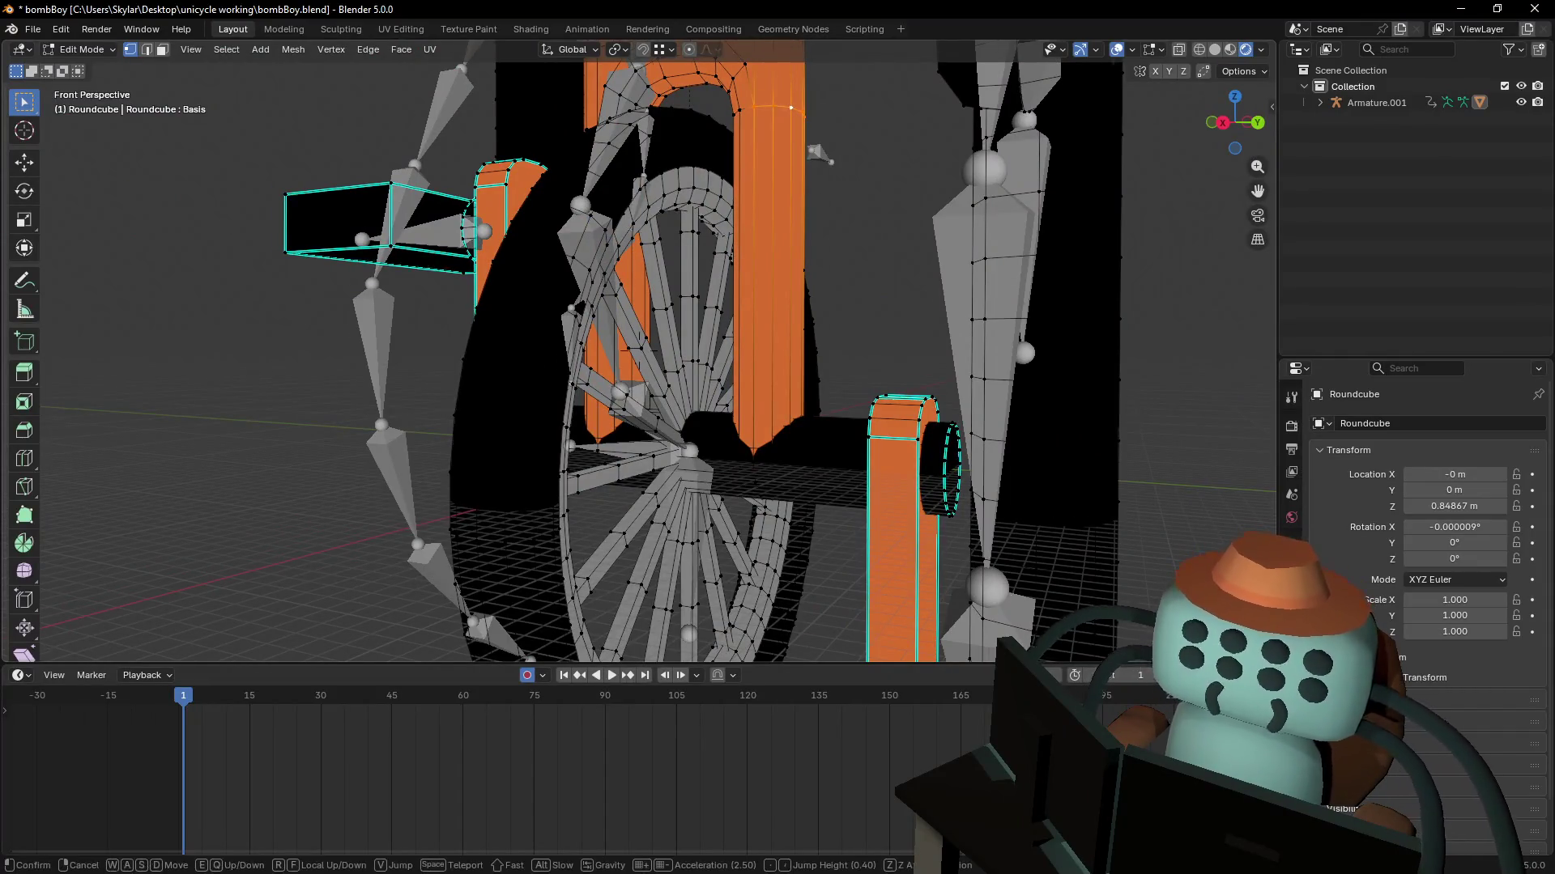
key("shift+grave")
left_click(733, 240)
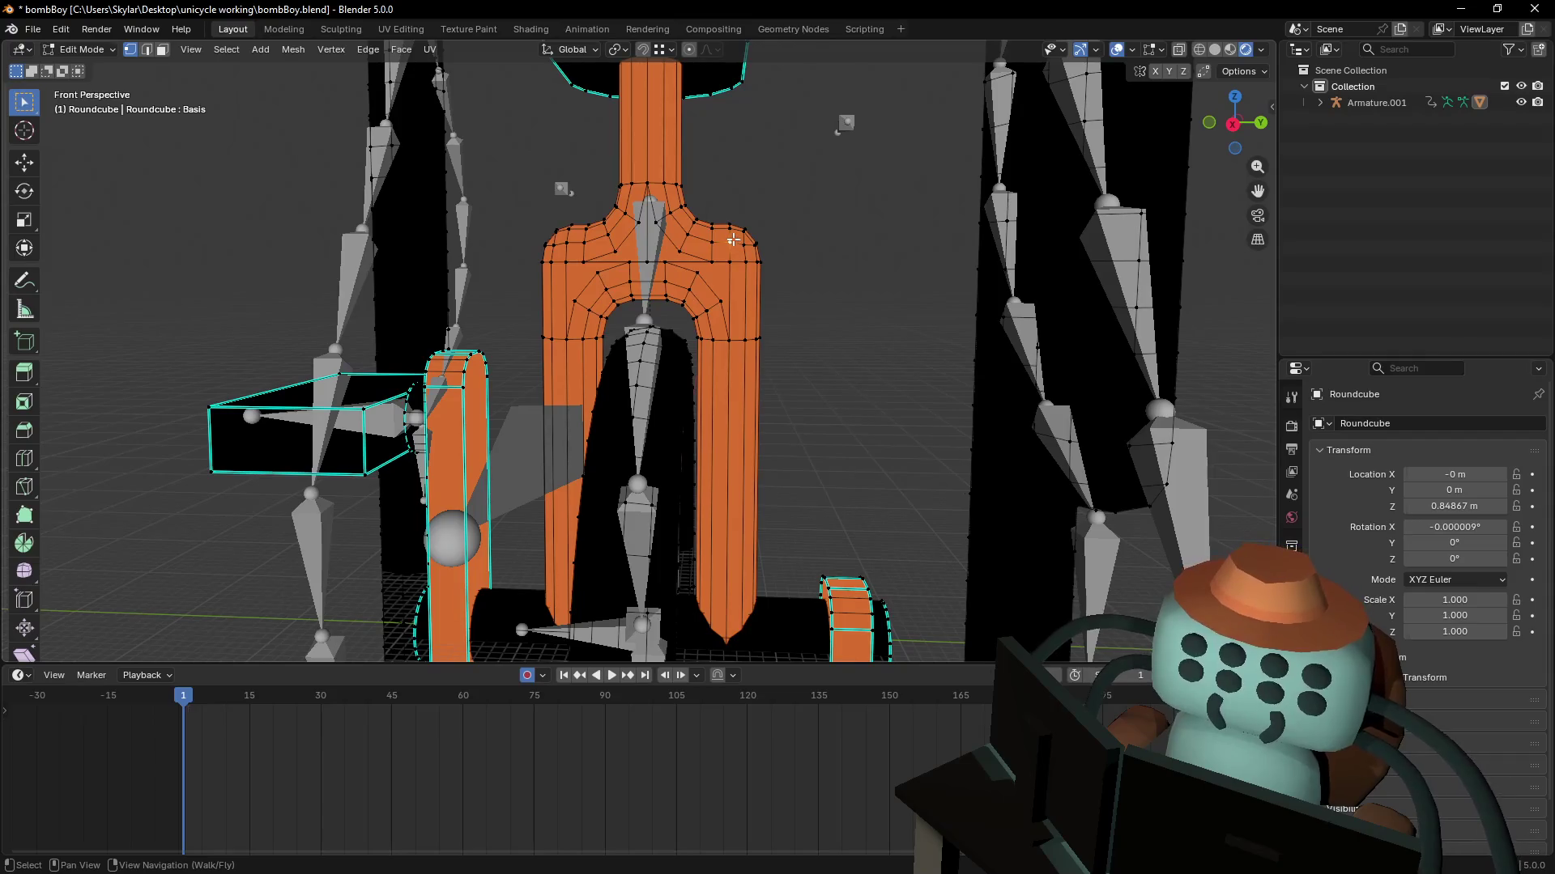
key("l")
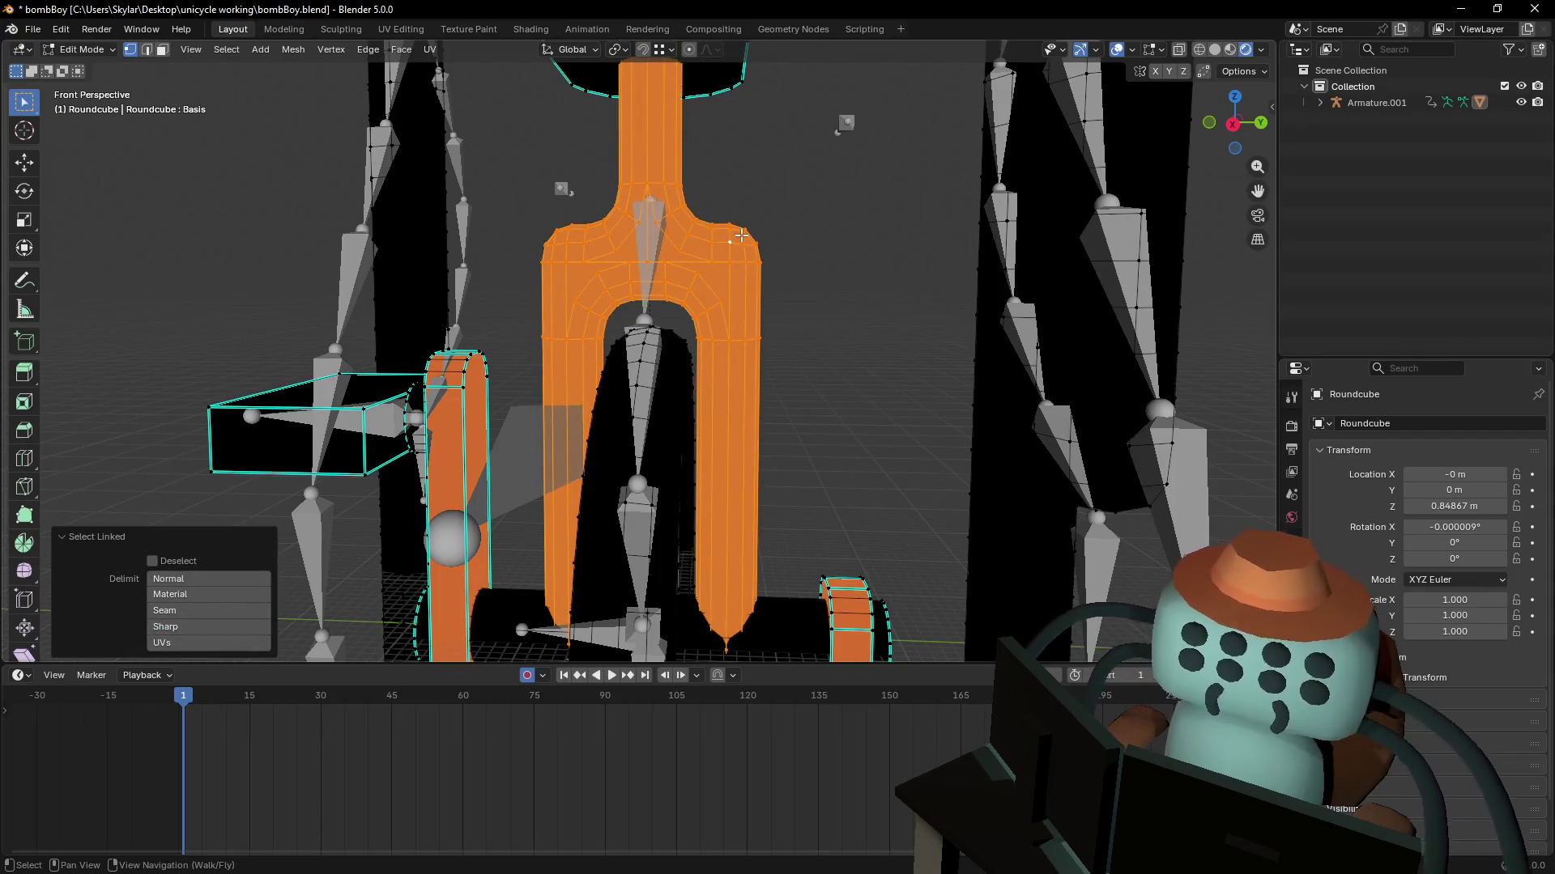
key("h")
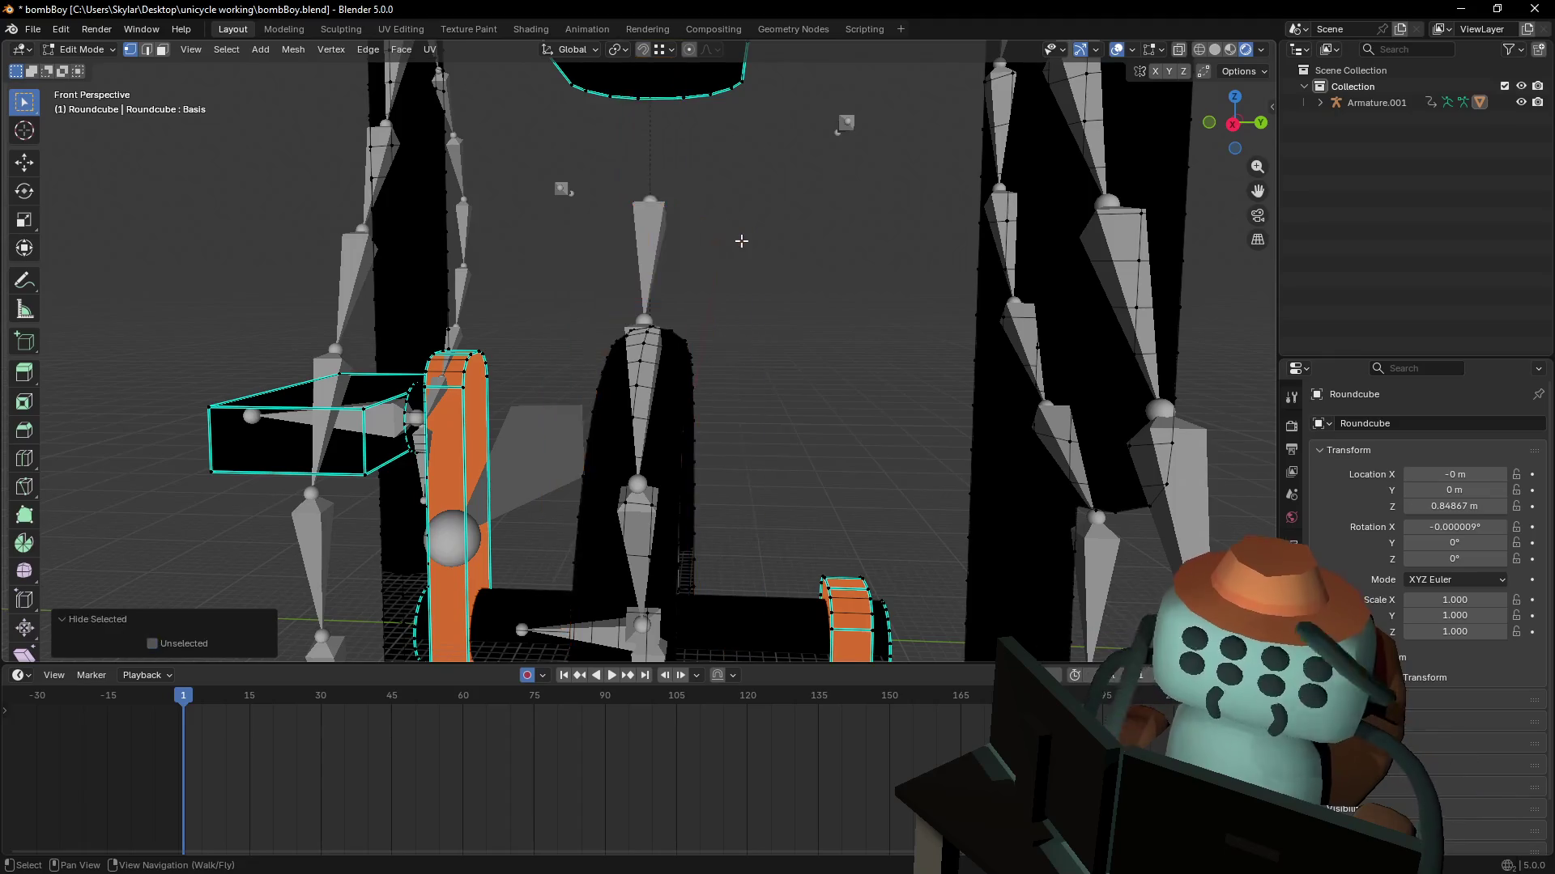
key("alt+h")
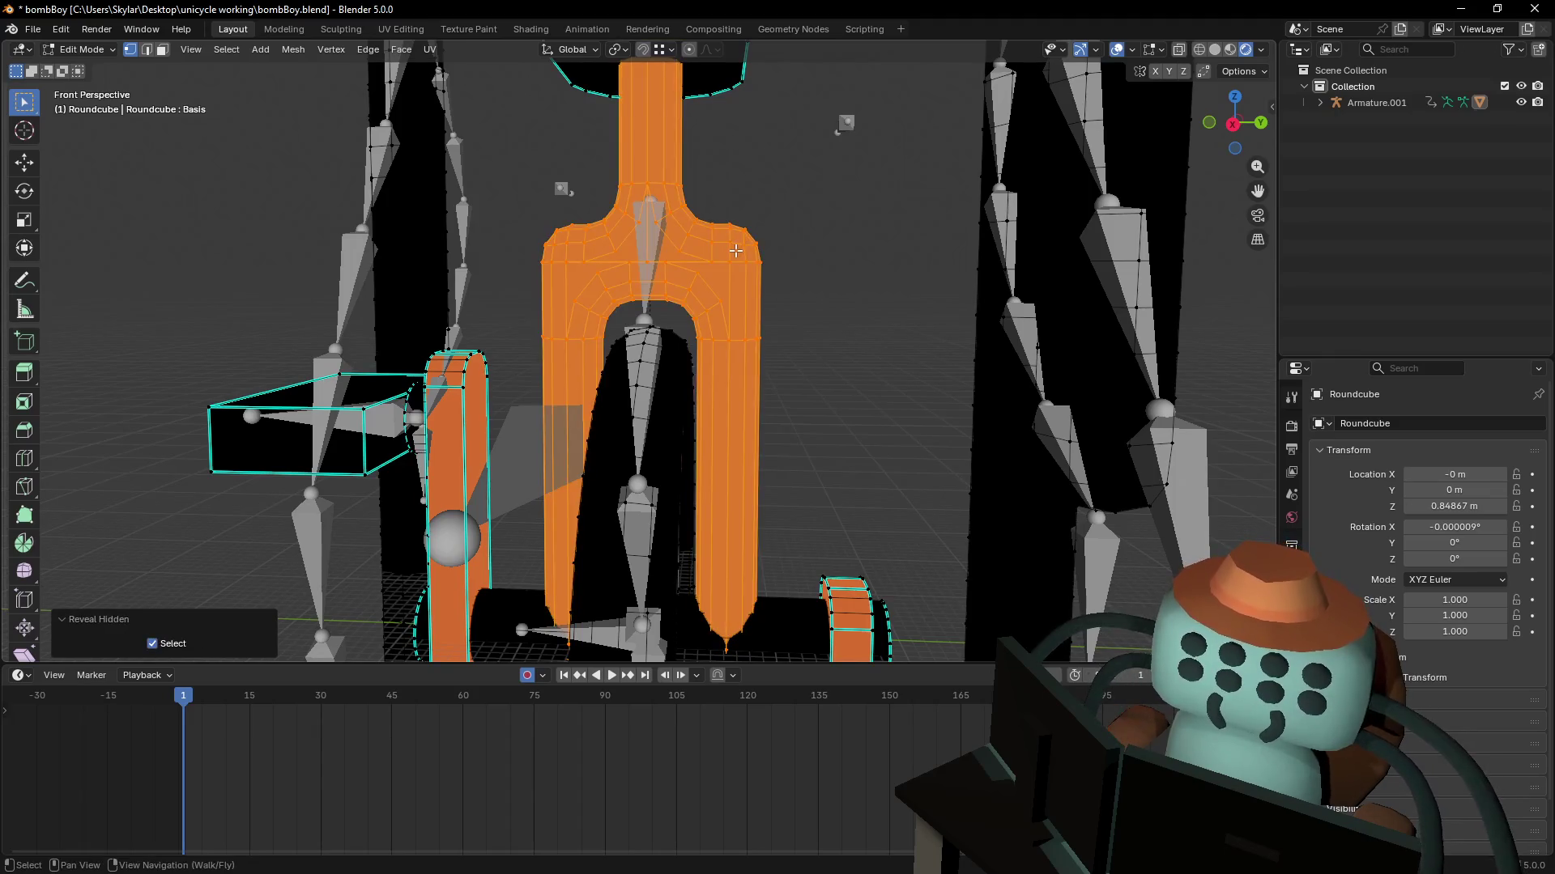
key("shift+h")
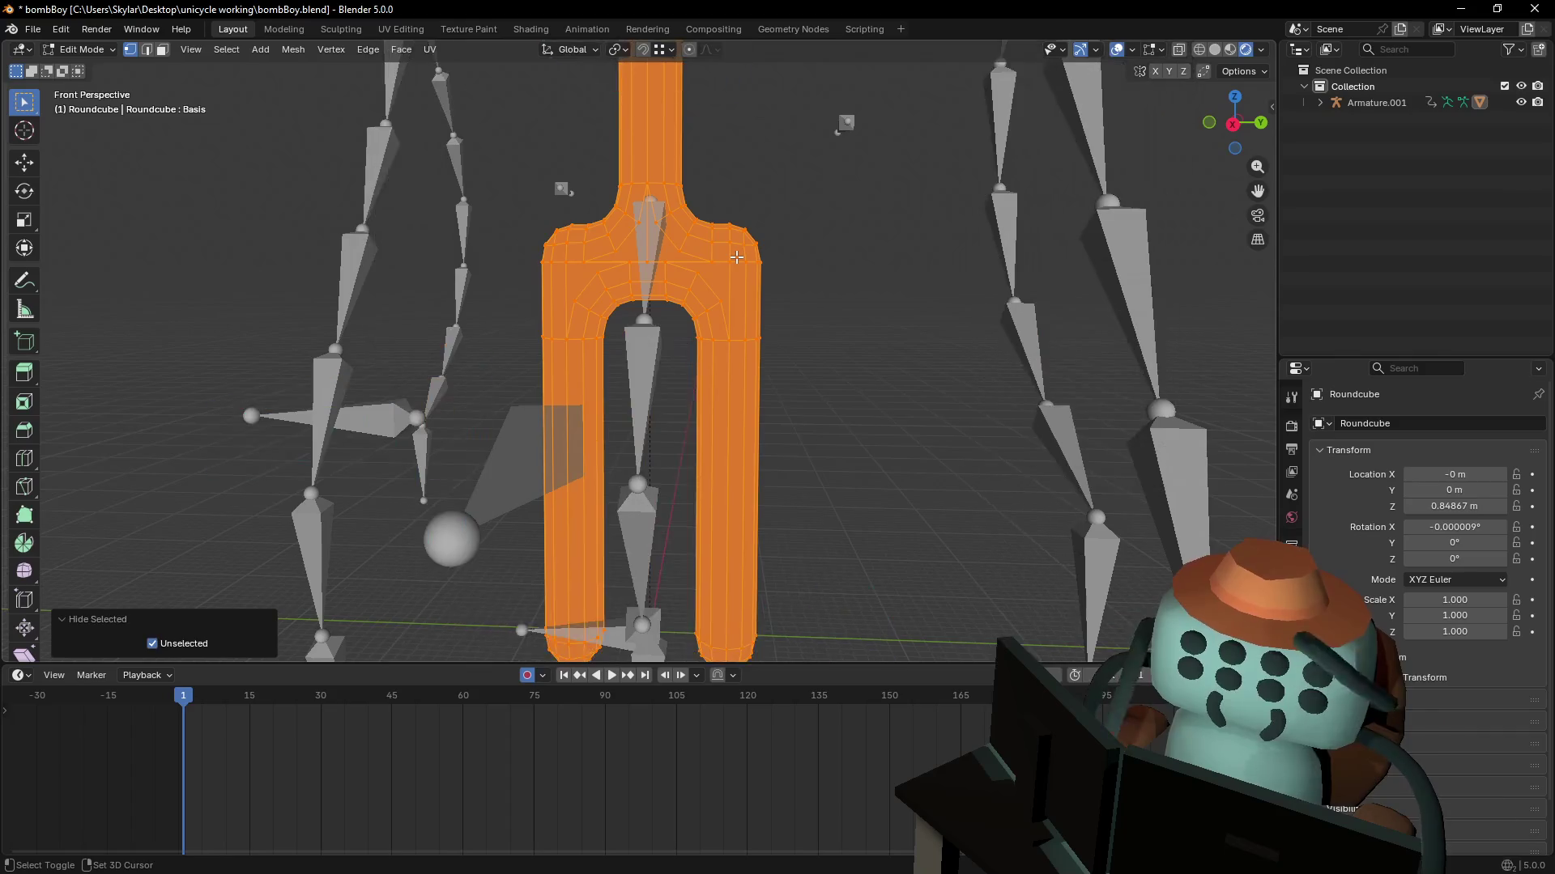
- Inspect the isolated legs and frame them in a Right orthographic side view
key("shift+grave")
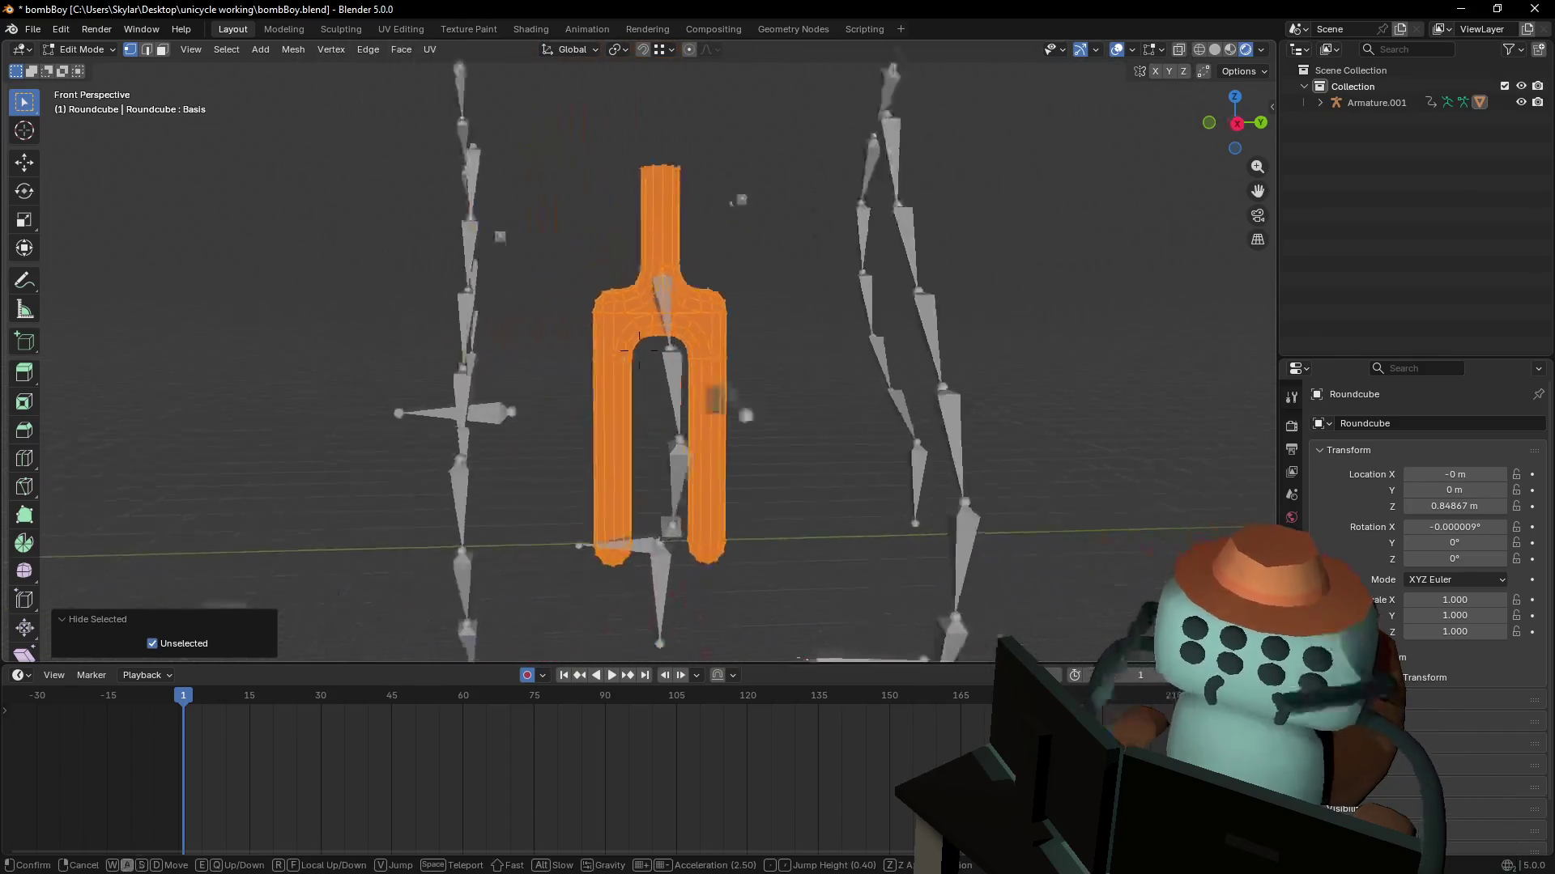
key("w")
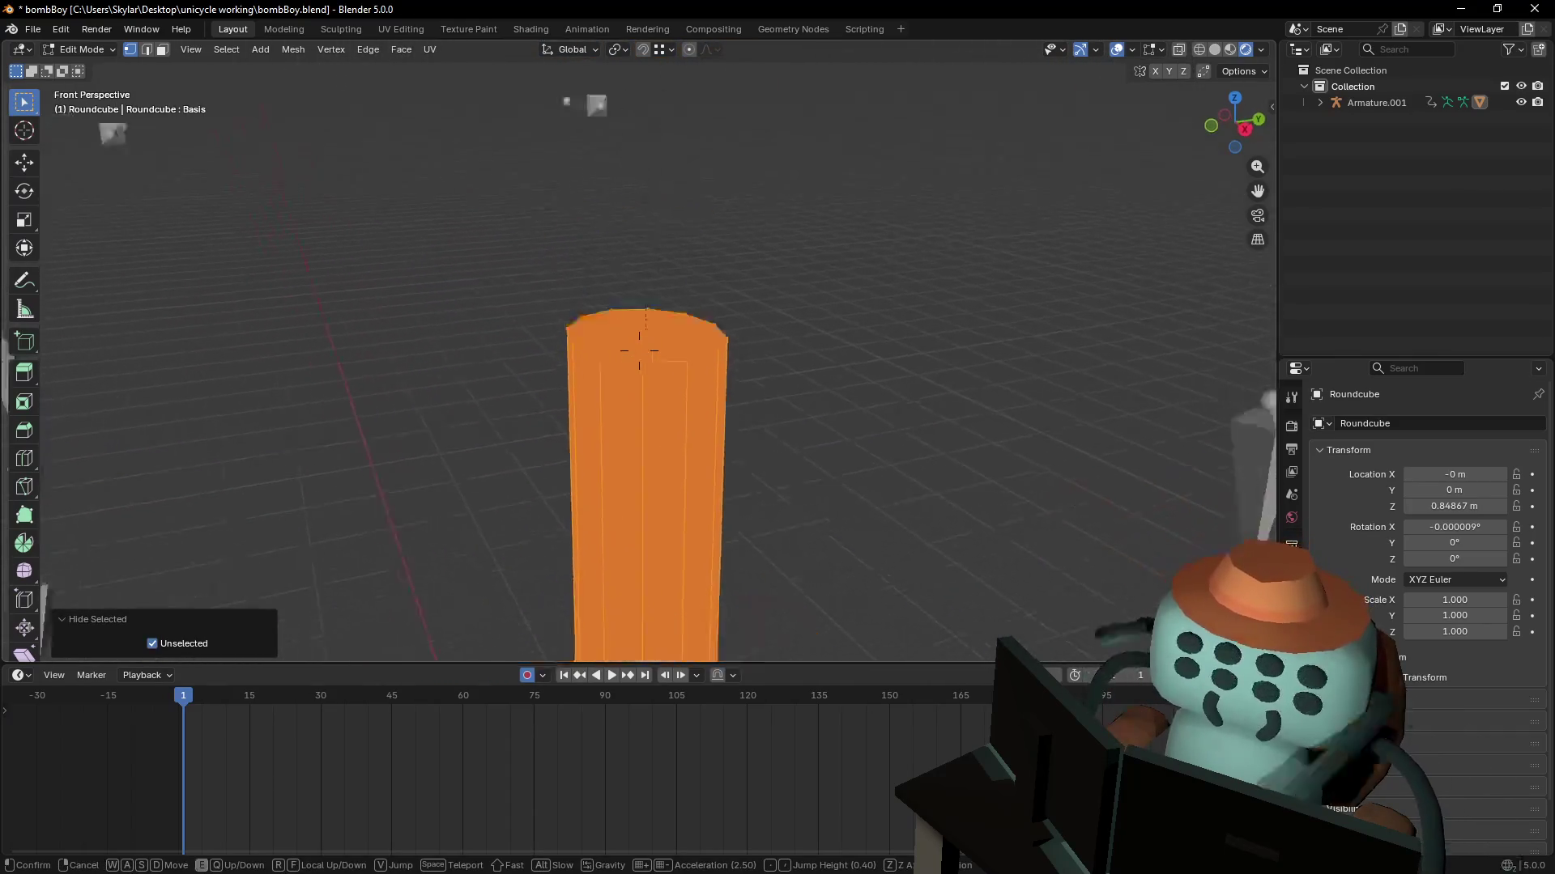
key("s")
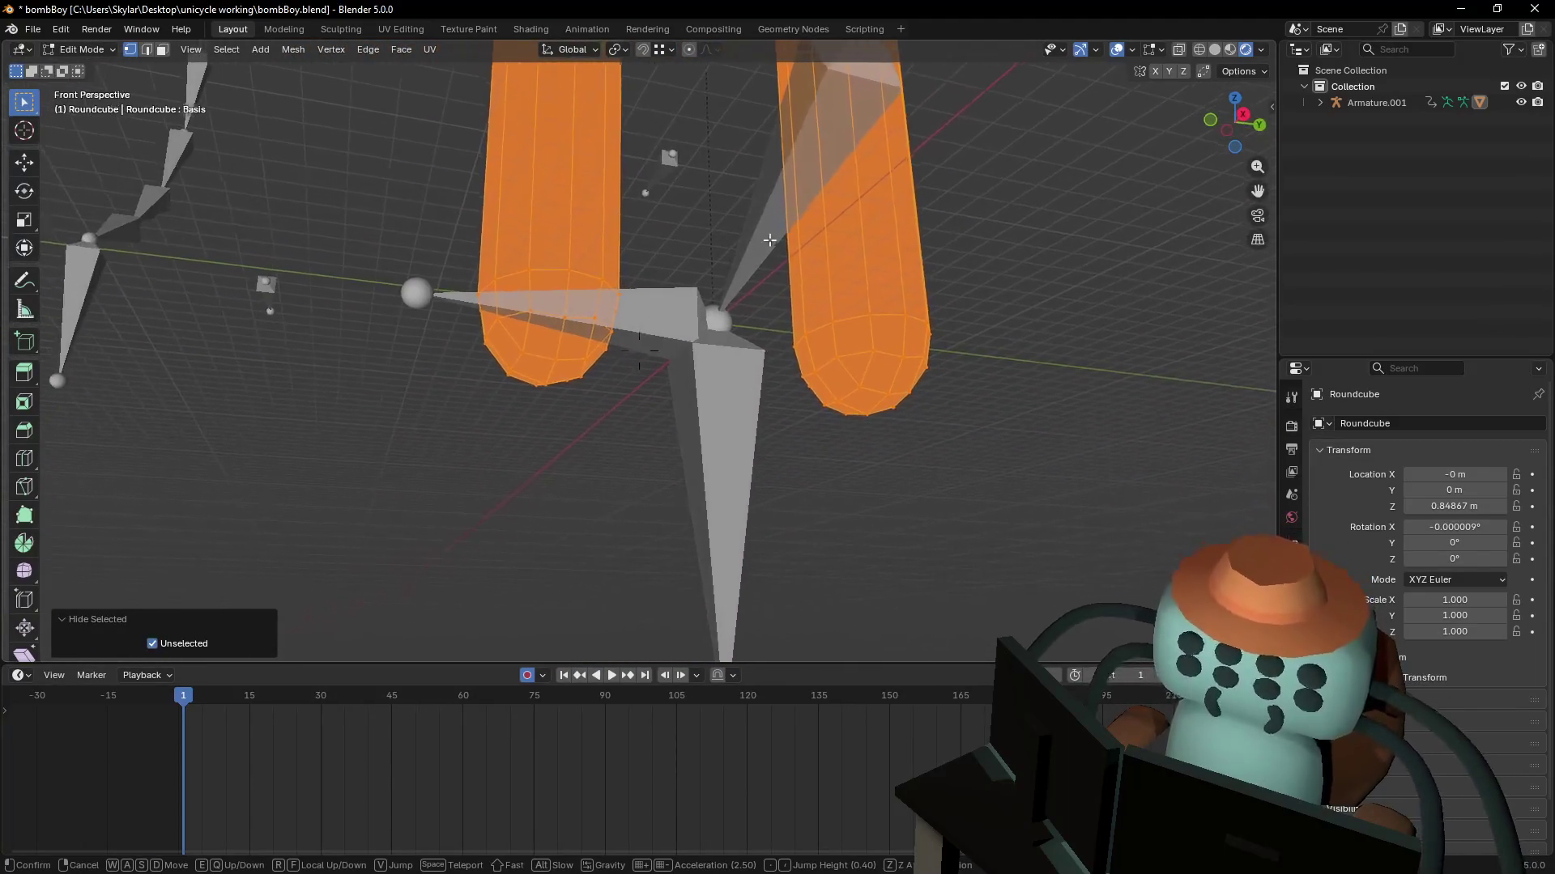
left_click(811, 315)
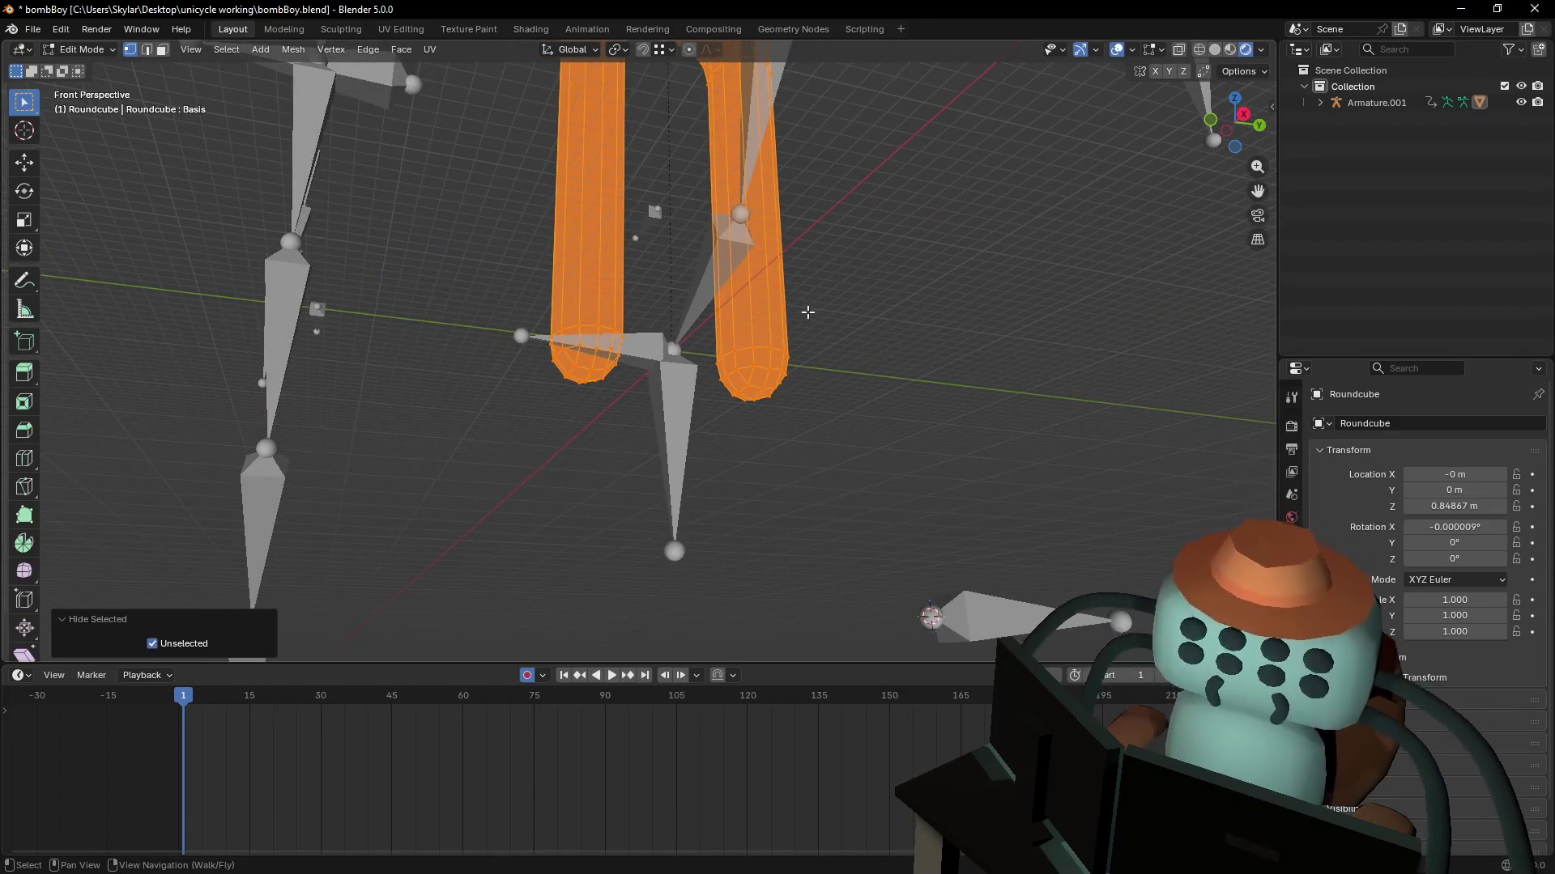
key("alt+h")
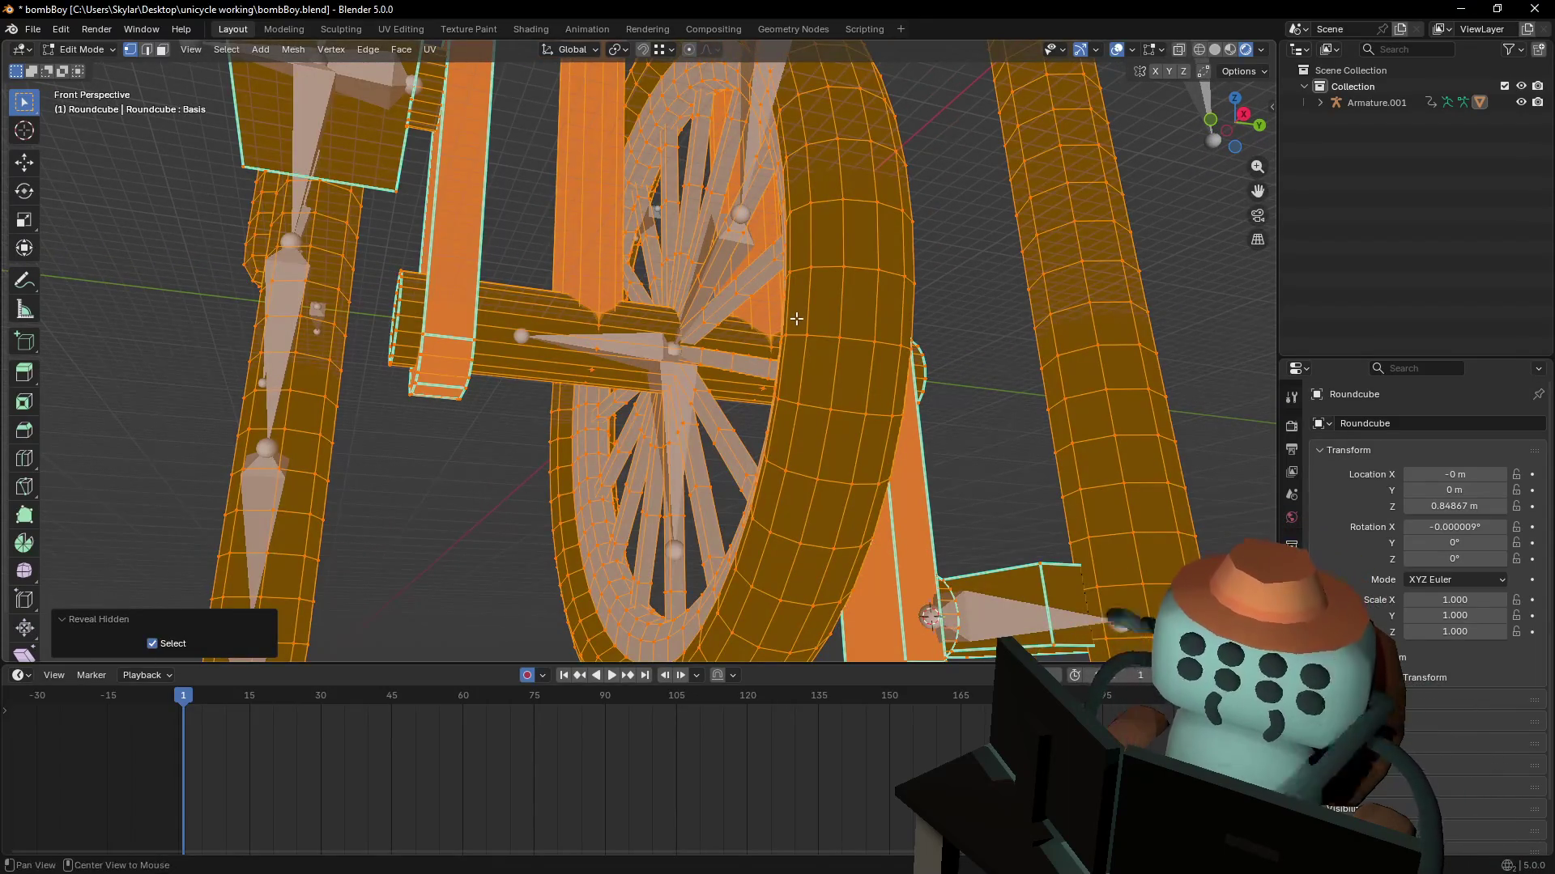
key("shift+grave")
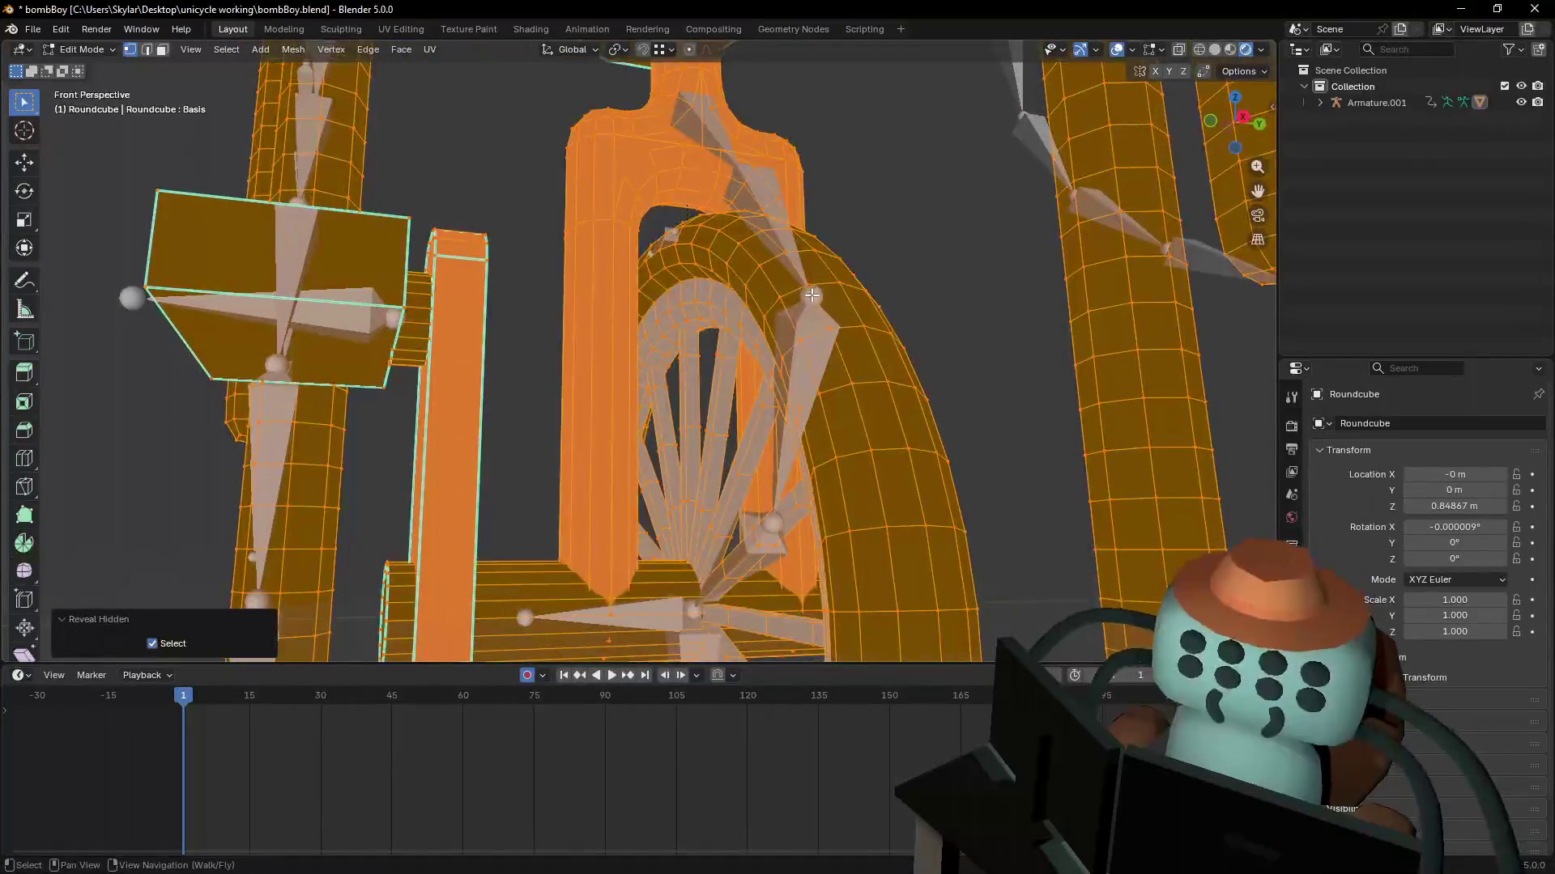
key("Escape")
key("shift+h")
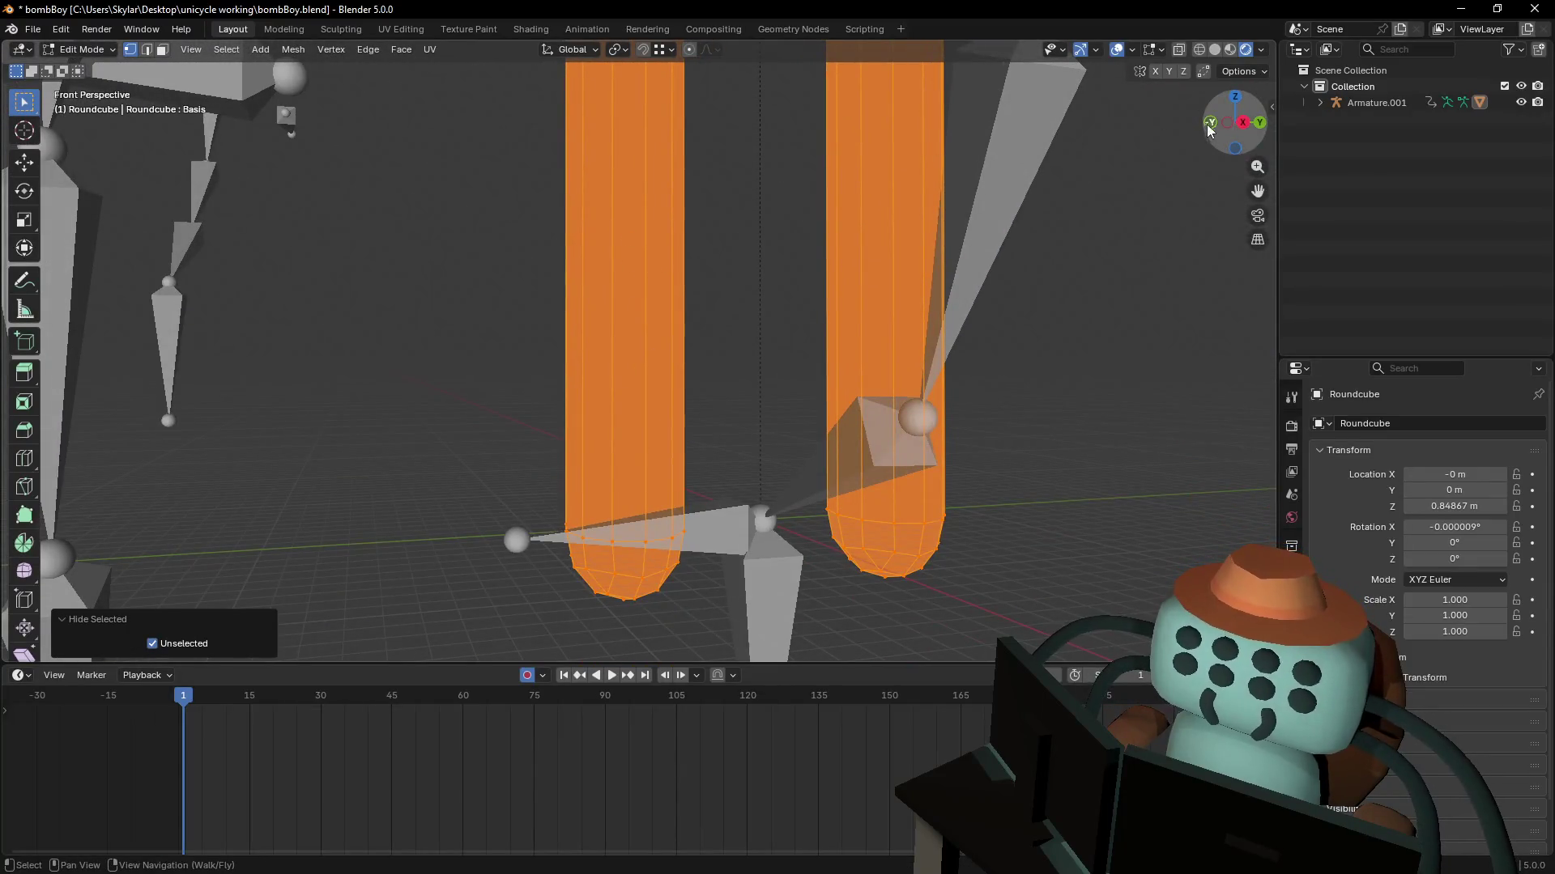
left_click(1242, 122)
mouse_move(617, 330)
middle_mouse_down("shift")
mouse_move(642, 260)
mouse_move(656, 371)
middle_mouse_up("shift")
- Zoom into the side view and box-select the foot-tip vertices with X-ray toggled
scroll(573, 271, "up", 5)
scroll(656, 372, "up", 2)
scroll(675, 344, "down", 1)
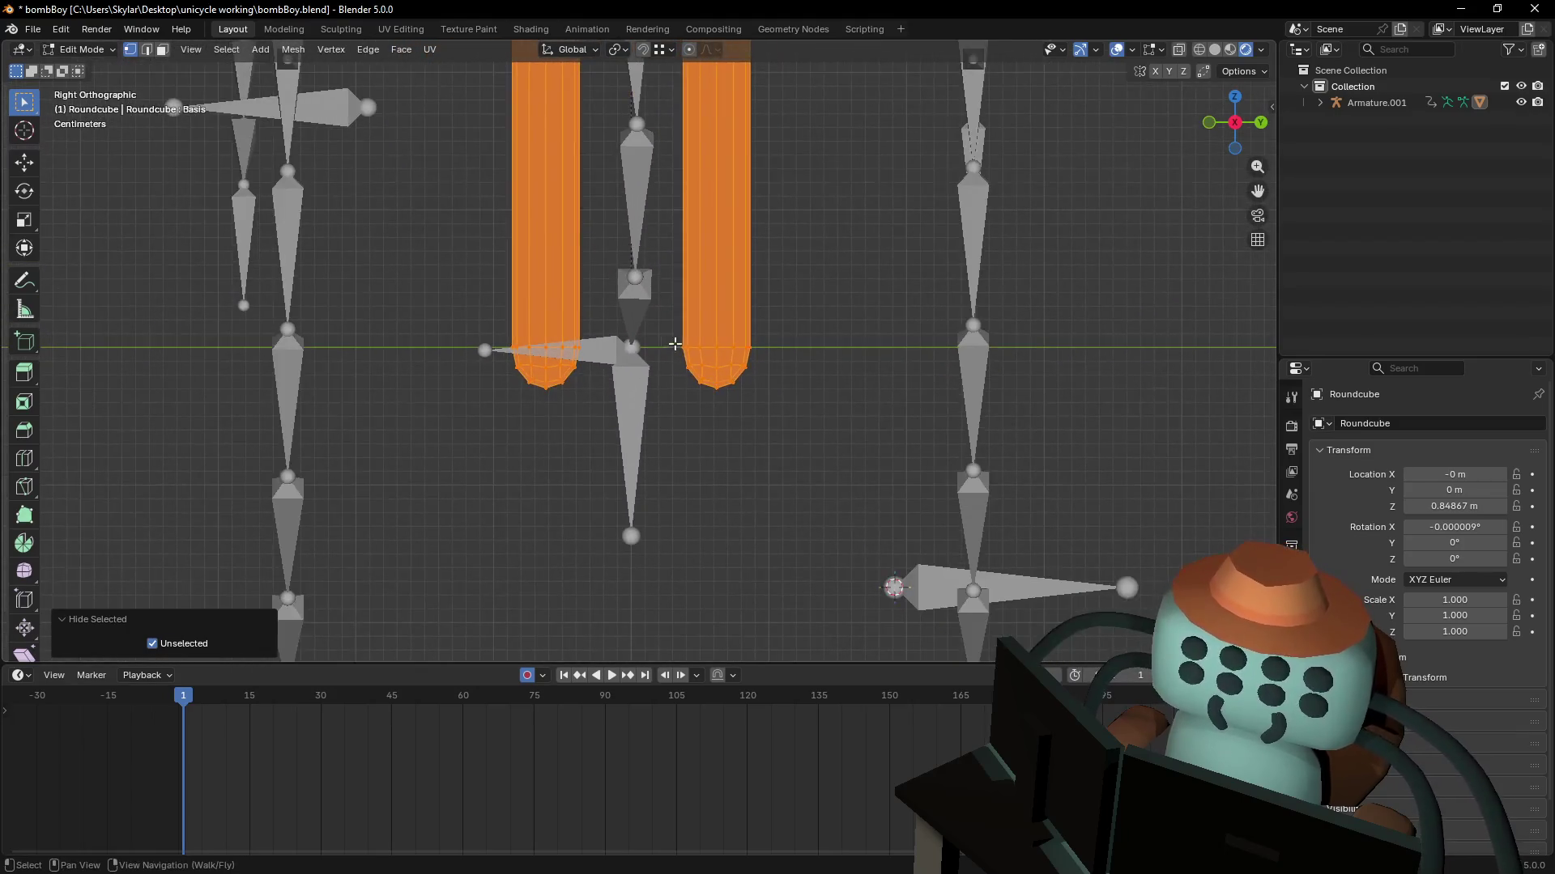
scroll(676, 339, "up", 4)
key("alt+z")
left_click_drag(1004, 504, 286, 355)
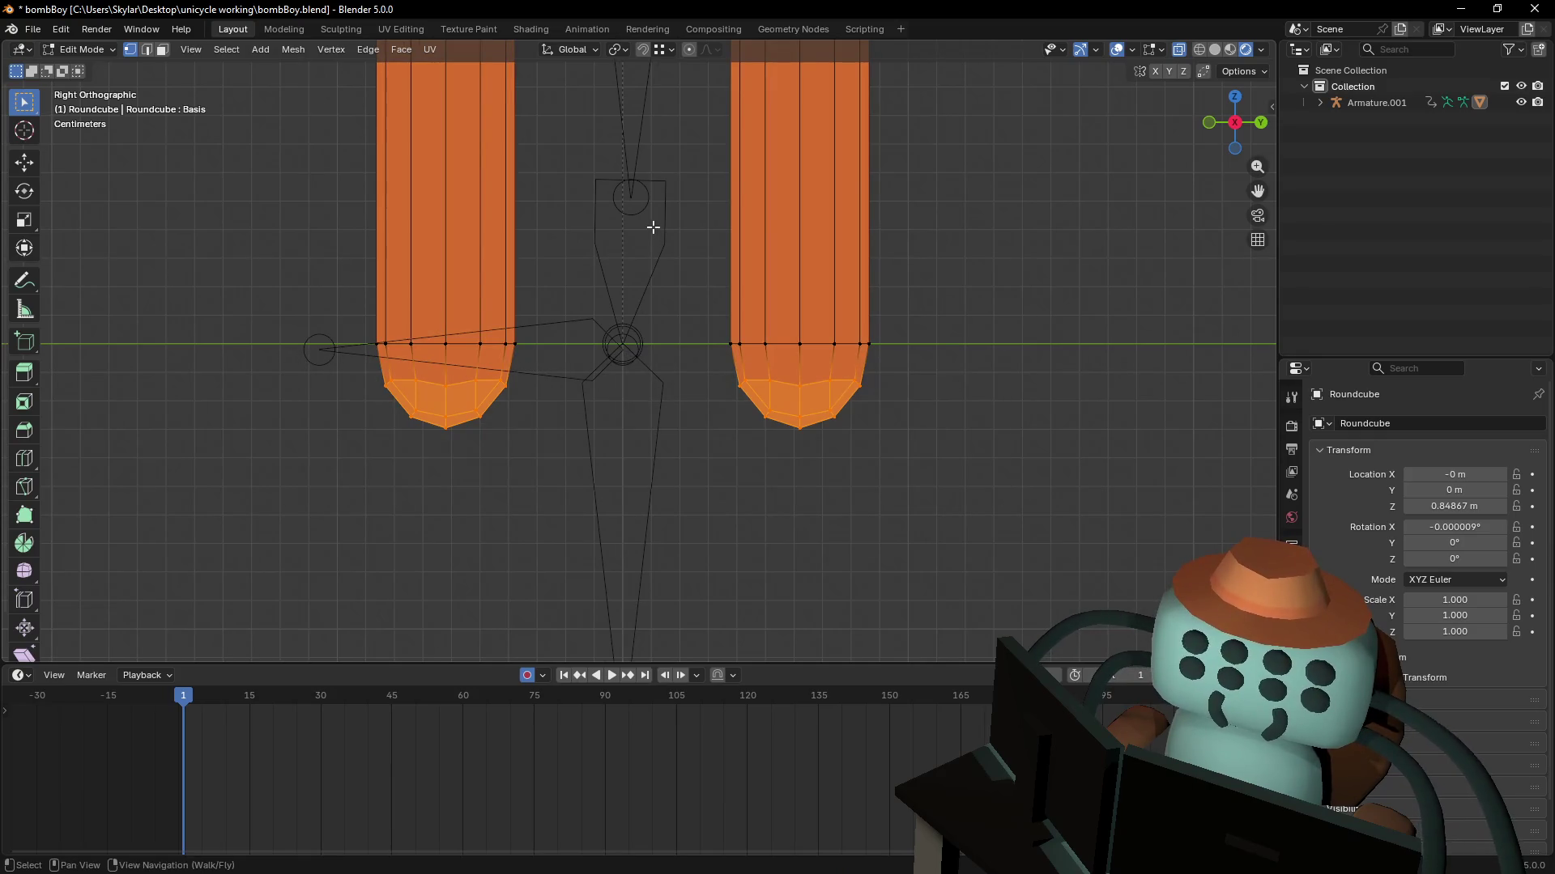
key("alt+z")
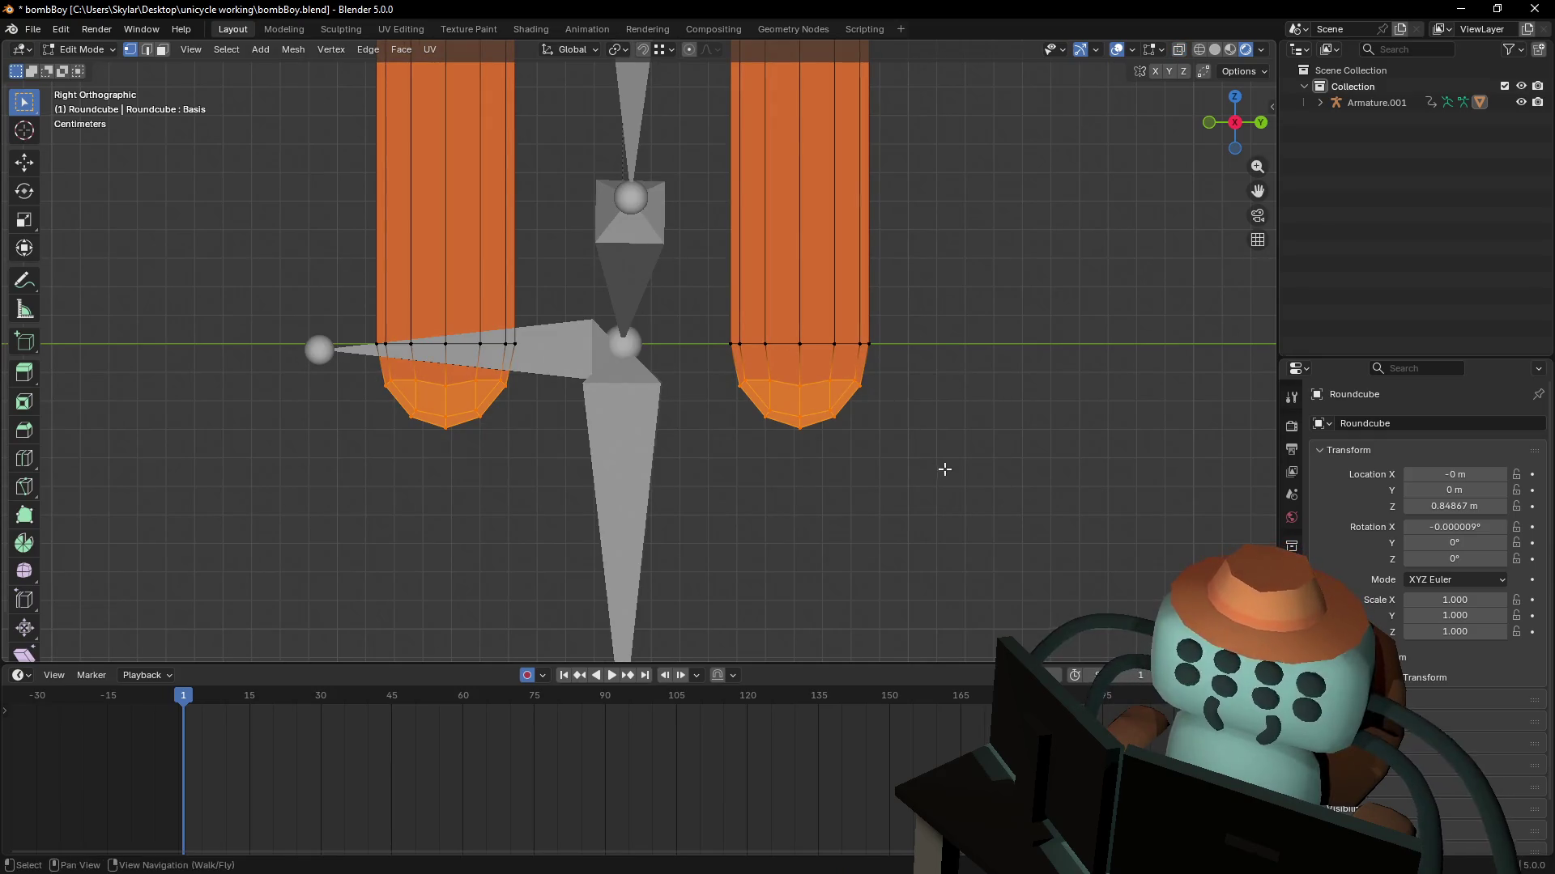
left_click_drag(944, 465, 365, 372)
key("g")
key("Escape")
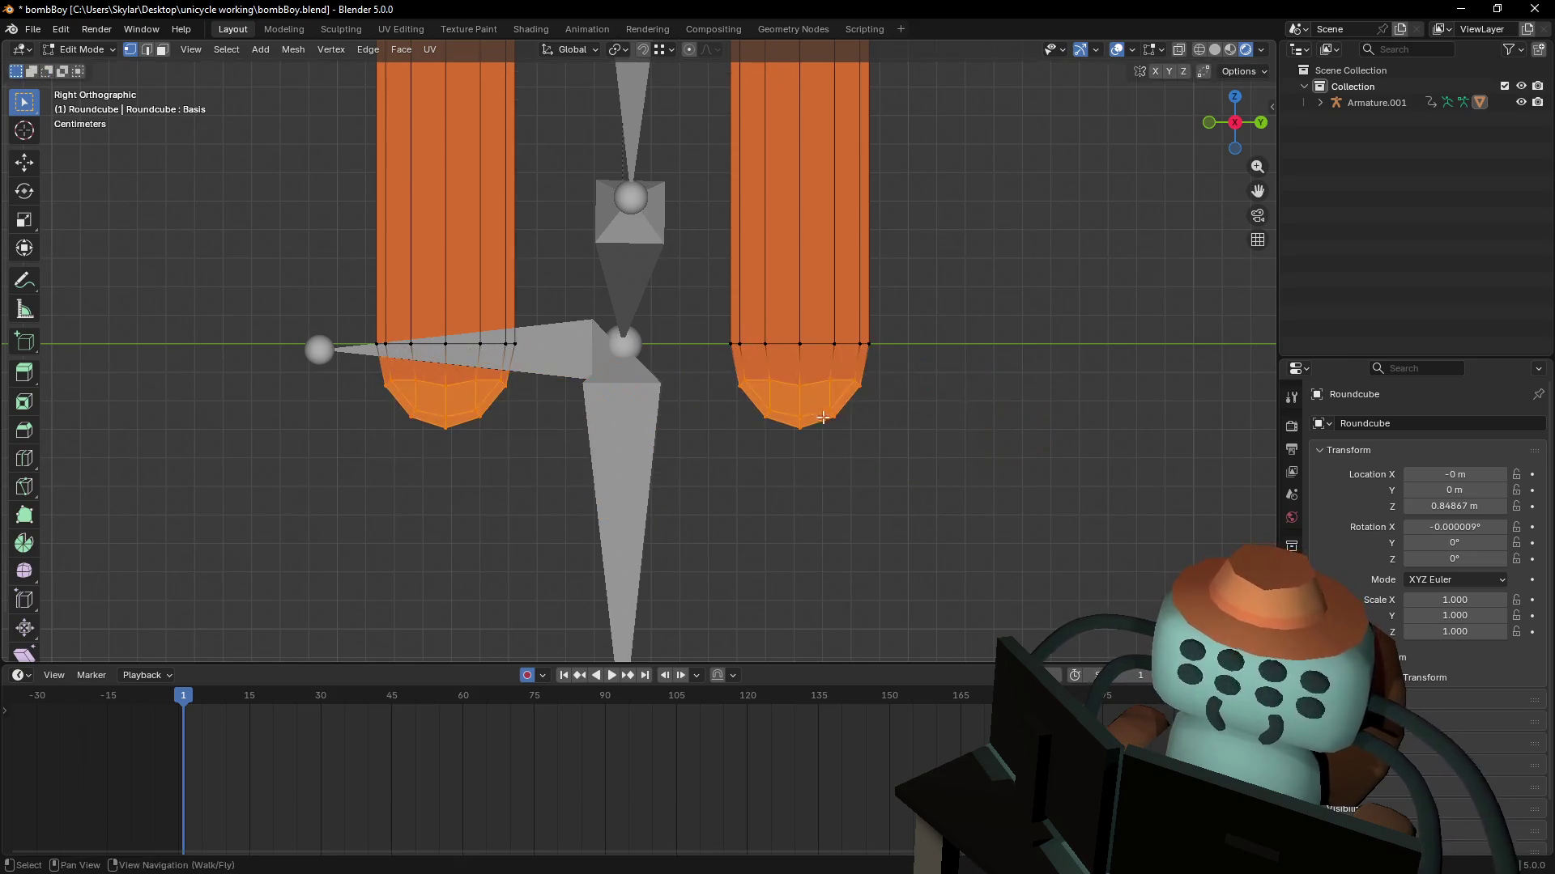
- Dissolve the vertices at the left foot's tip and return to Object Mode
key("alt+z")
left_click_drag(1018, 475, 323, 363)
key("g")
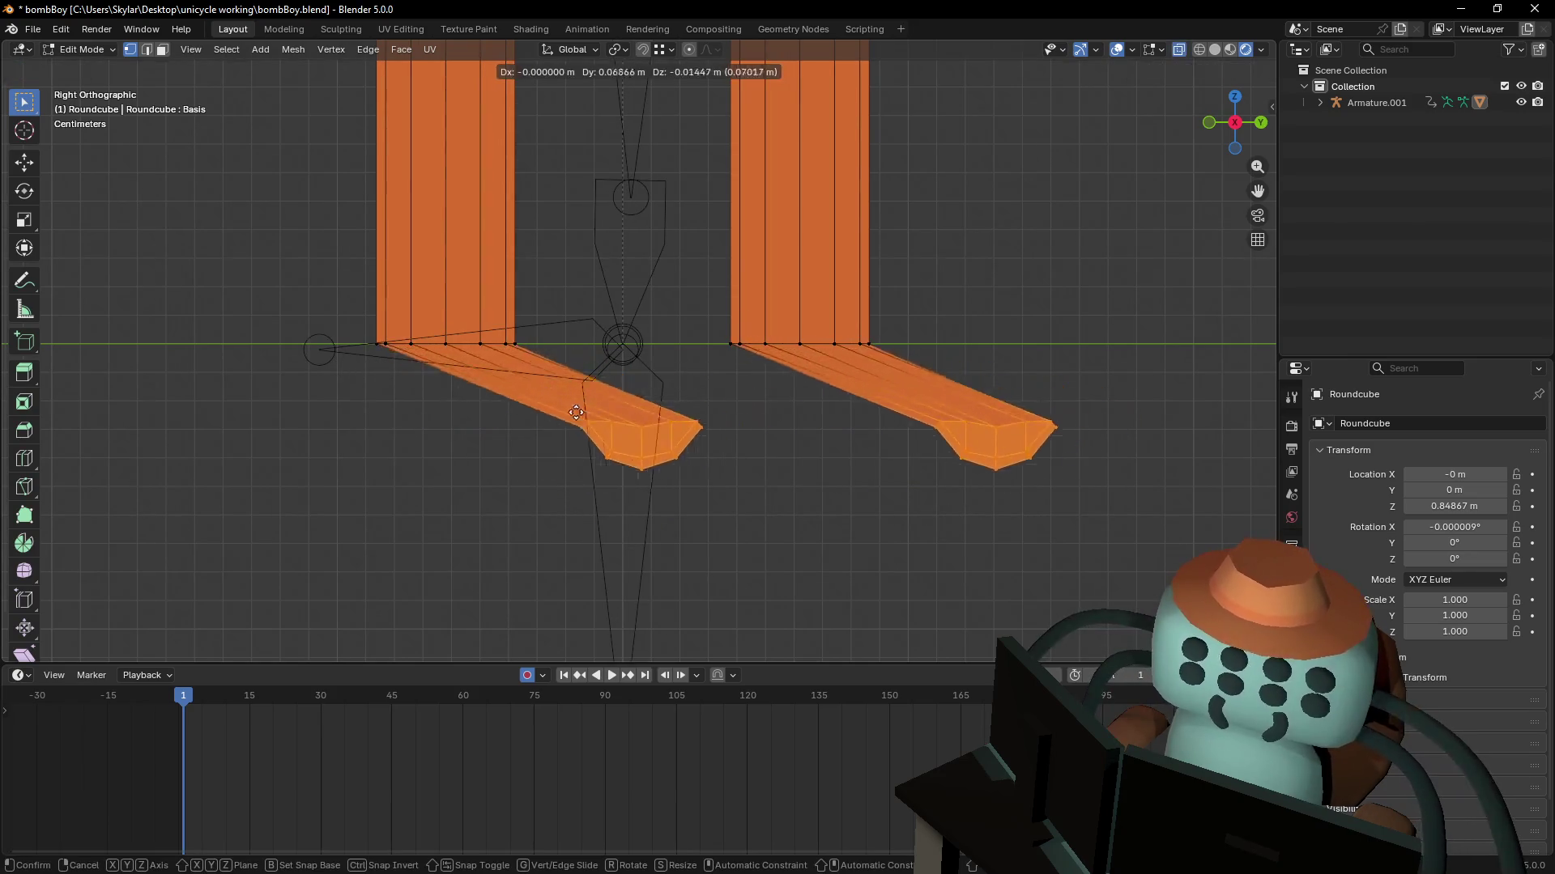
key("Escape")
key("x")
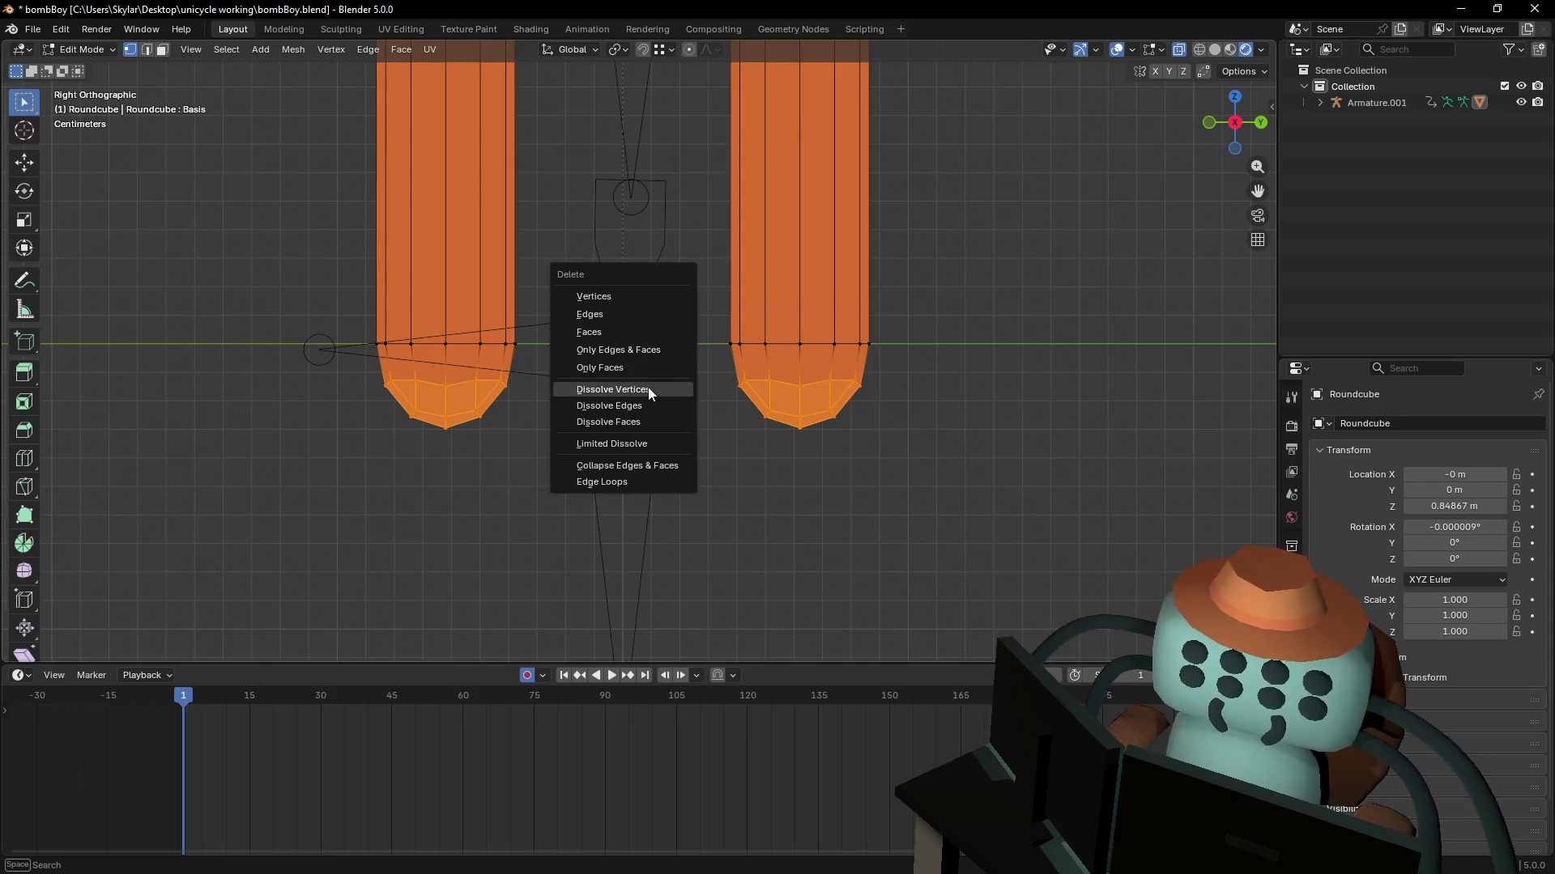
left_click(652, 390)
key("Tab")
key("shift+grave")
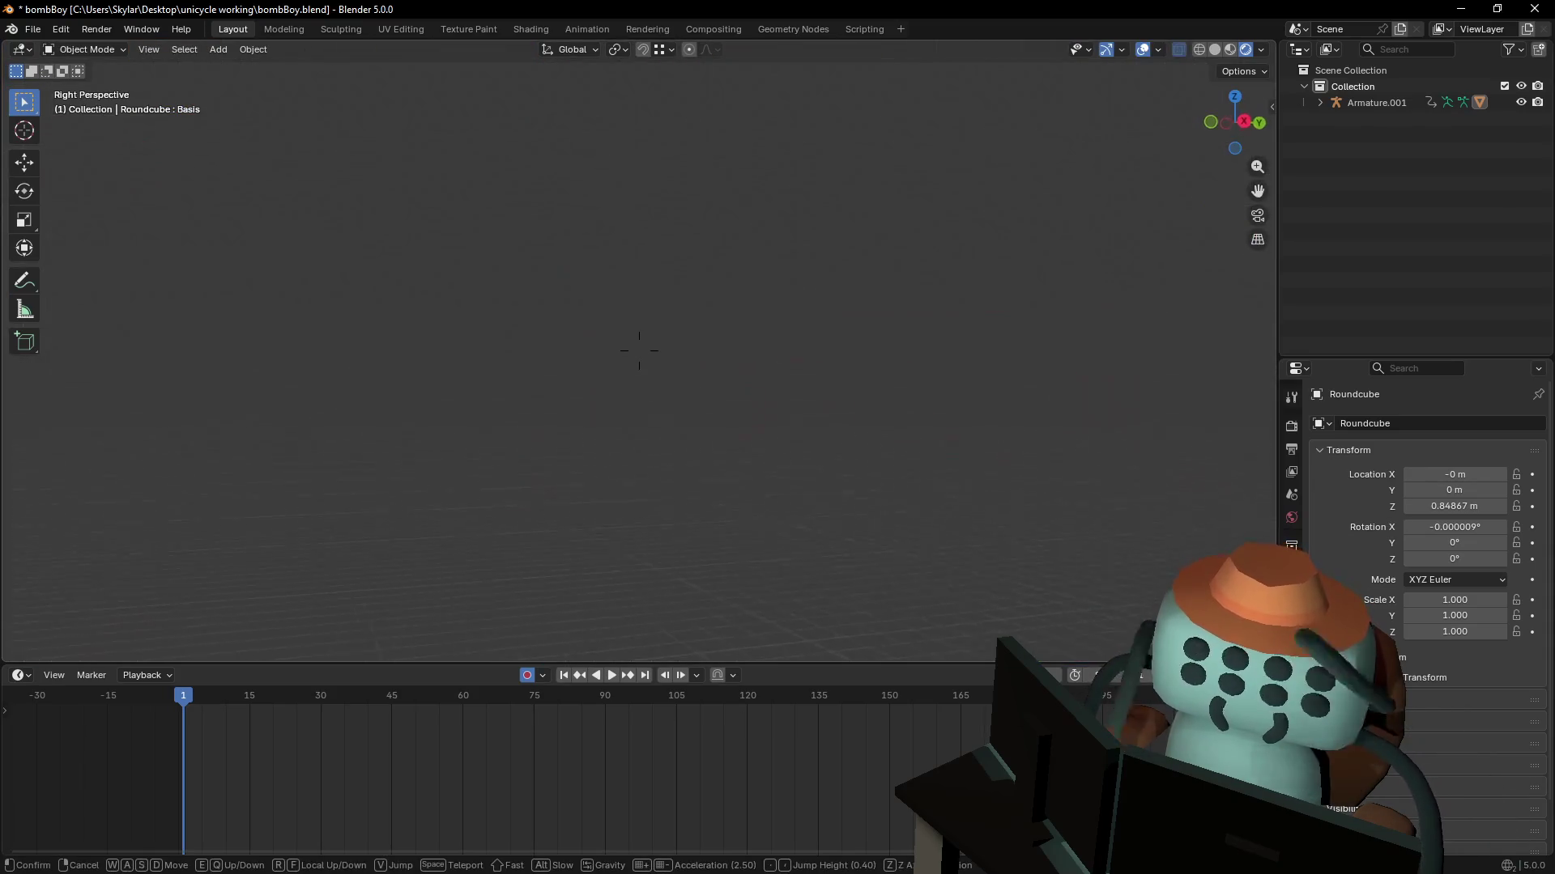
- Fly the view around to see the whole unicycle and face the figure head-on
key("Escape")
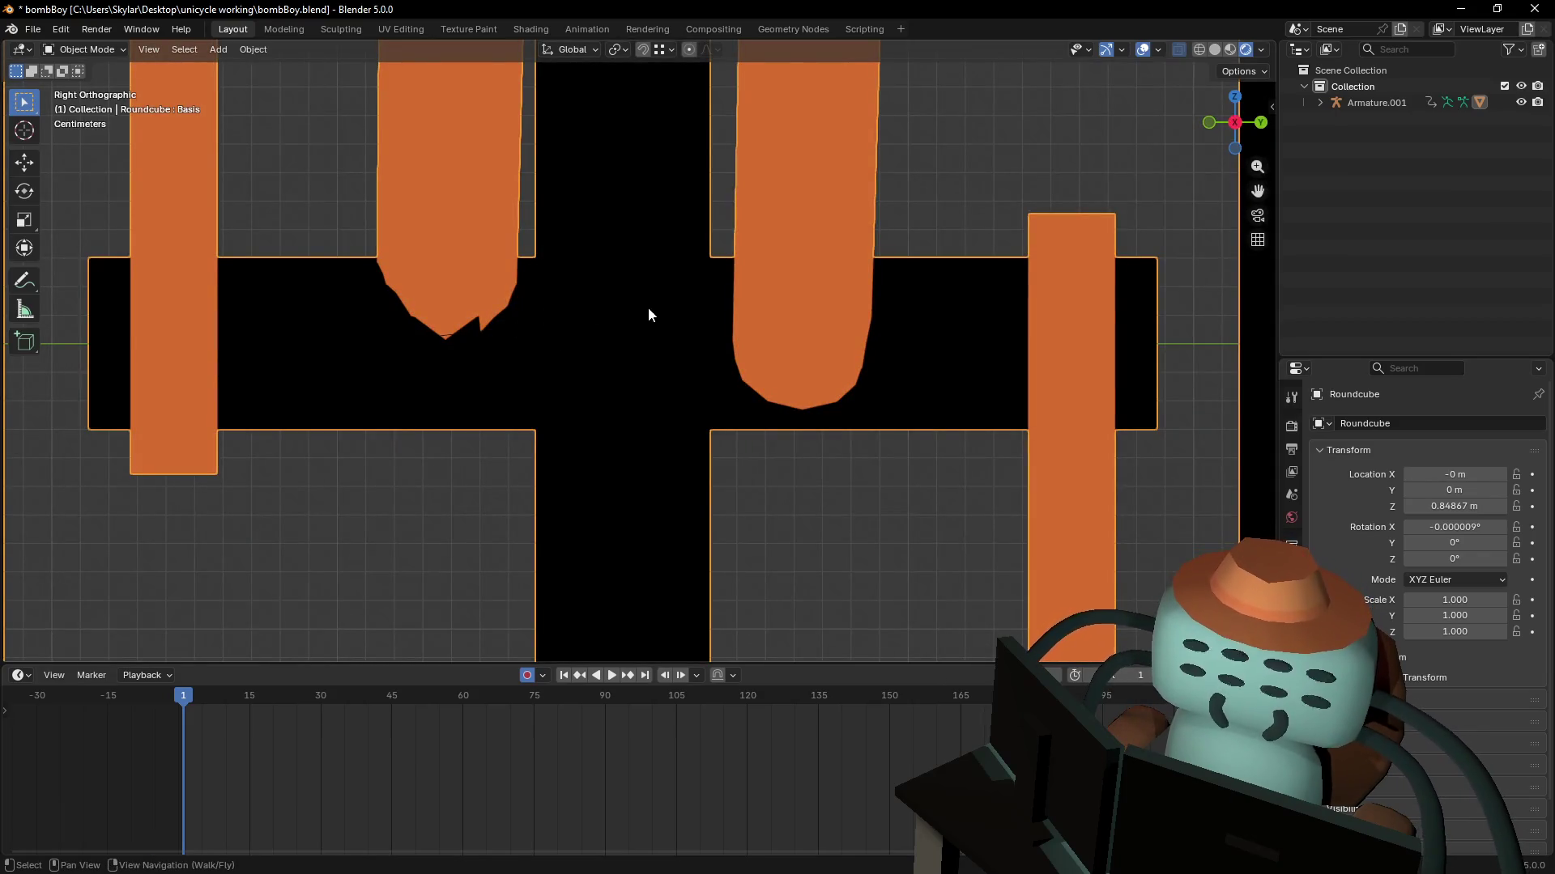
key("shift+grave")
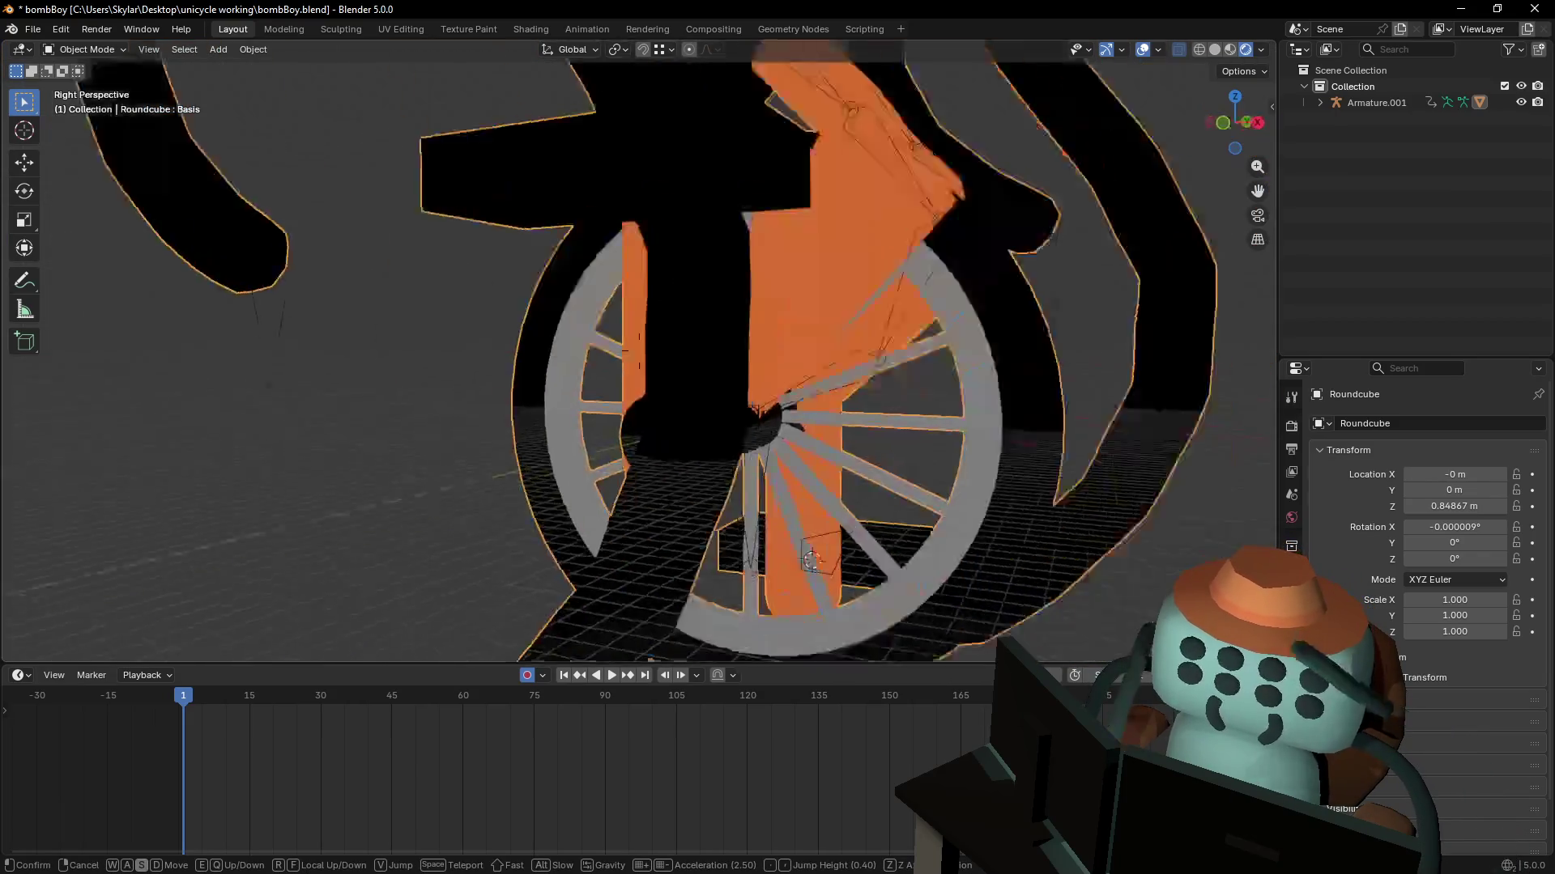
key("w")
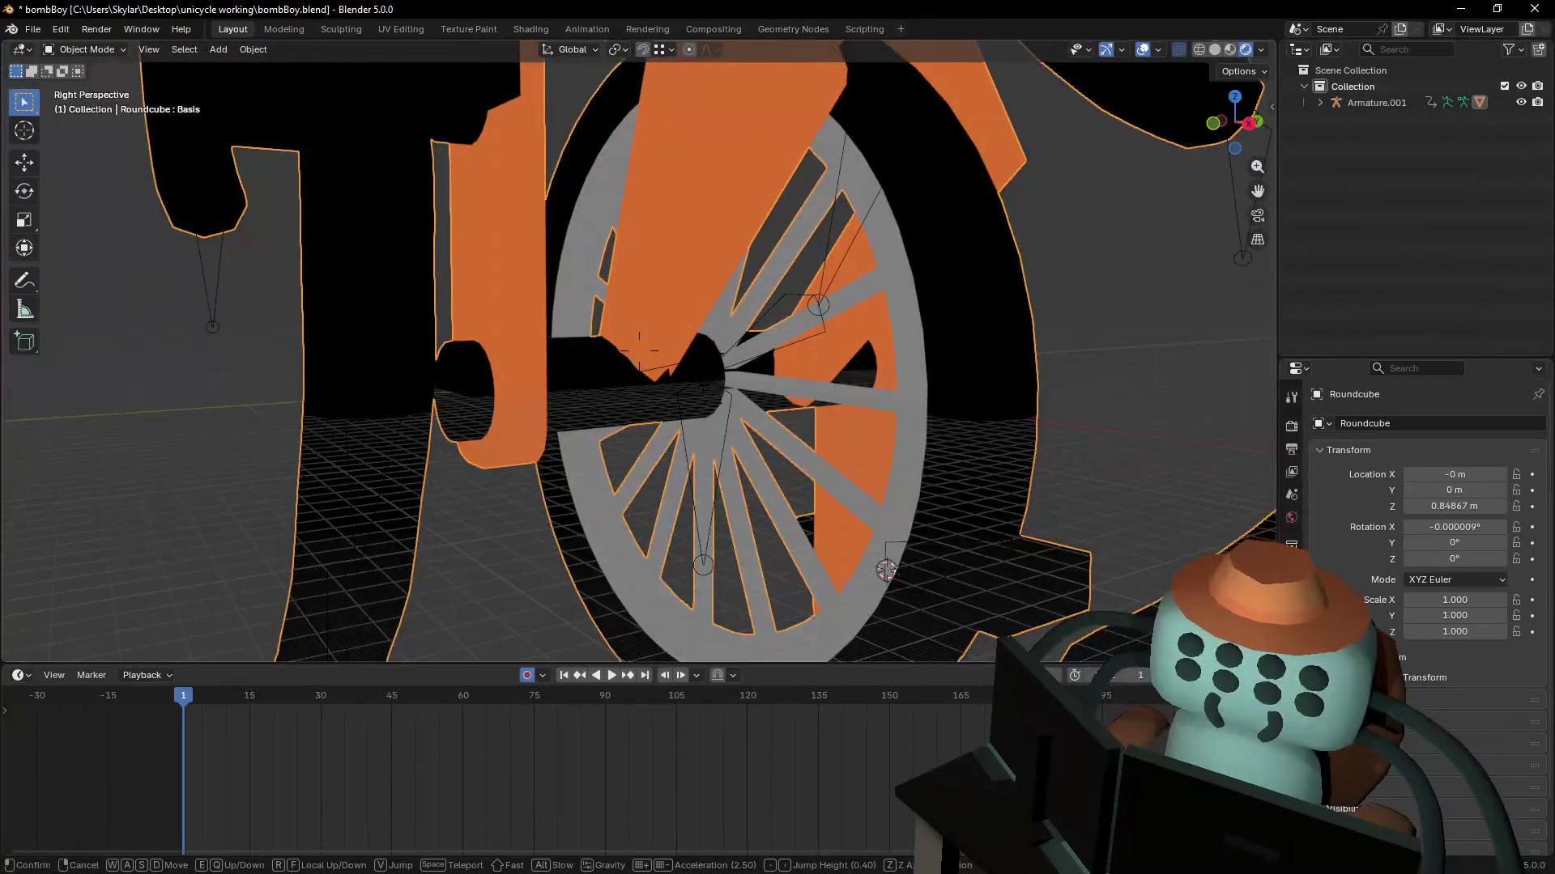
key("s")
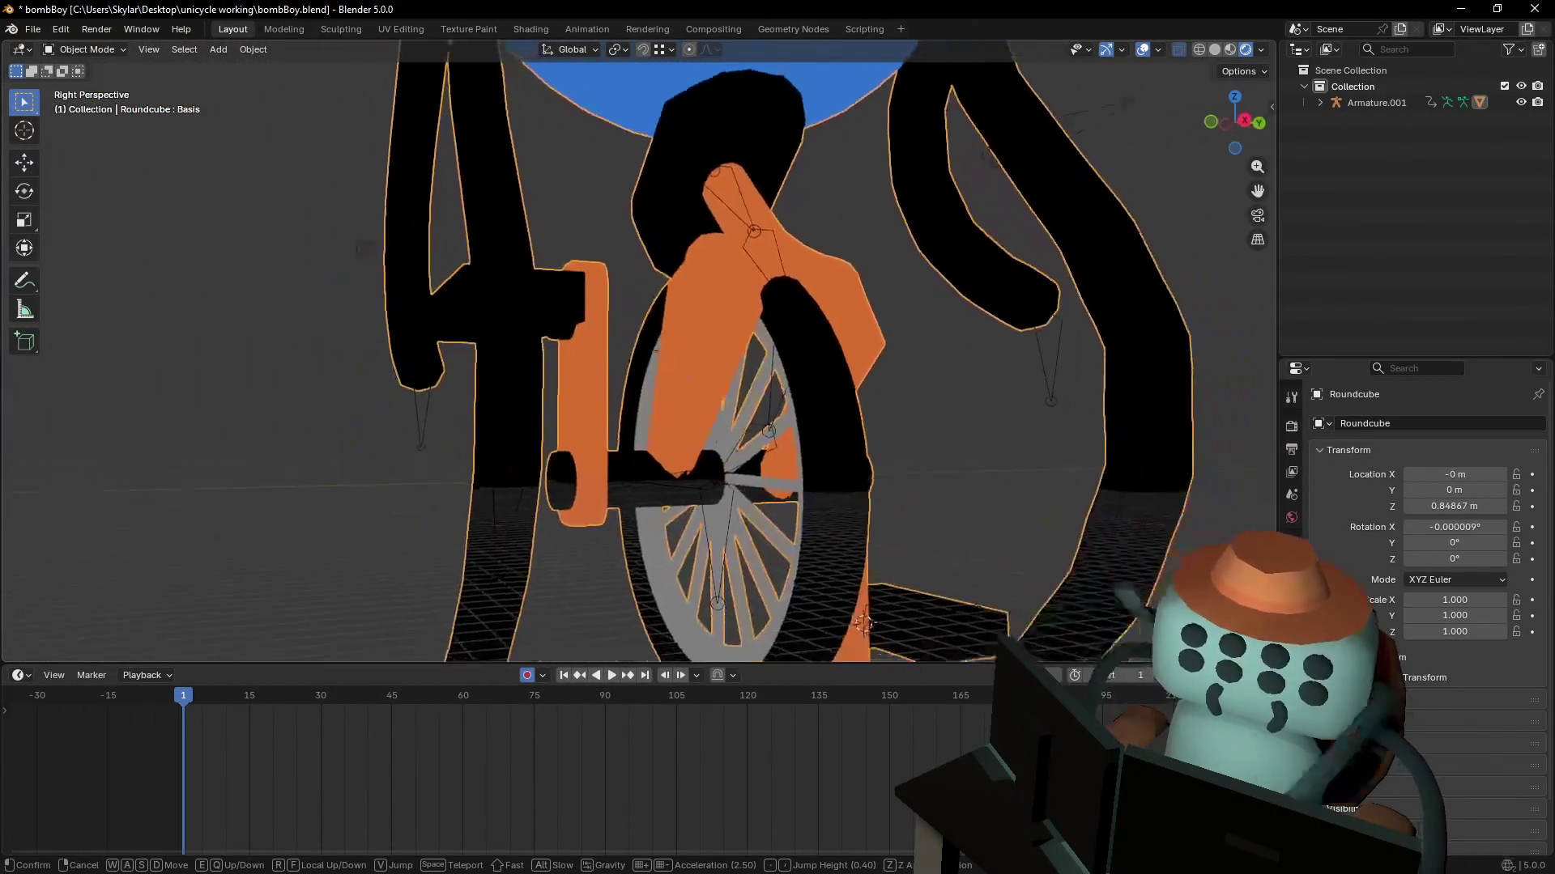
key("w")
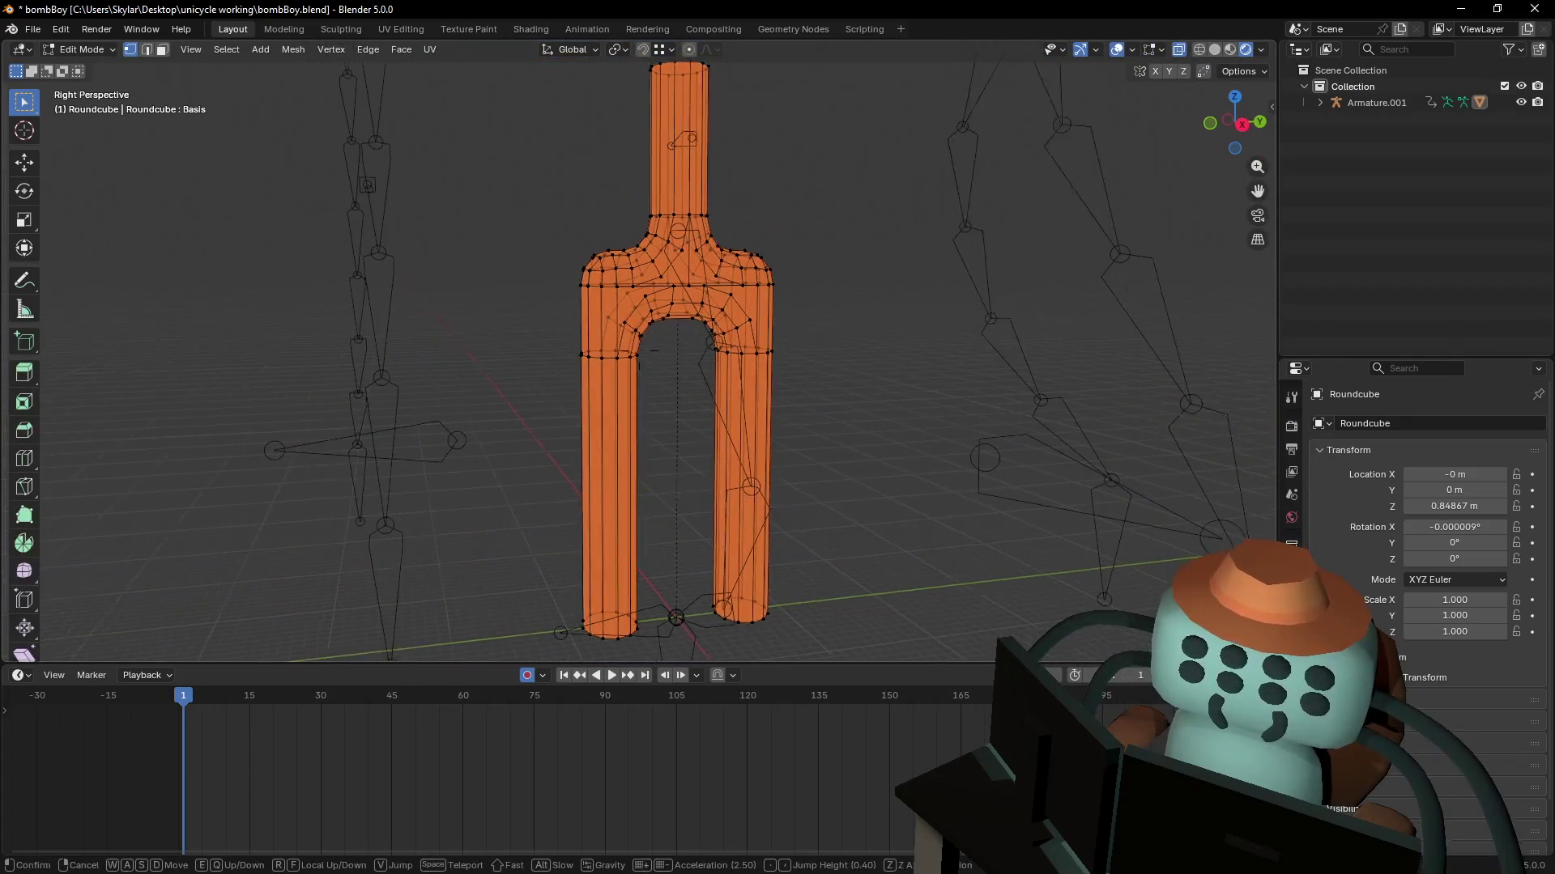
- Close in on the fork crown and knife two diagonal cuts across the left crotch faces
key("w")
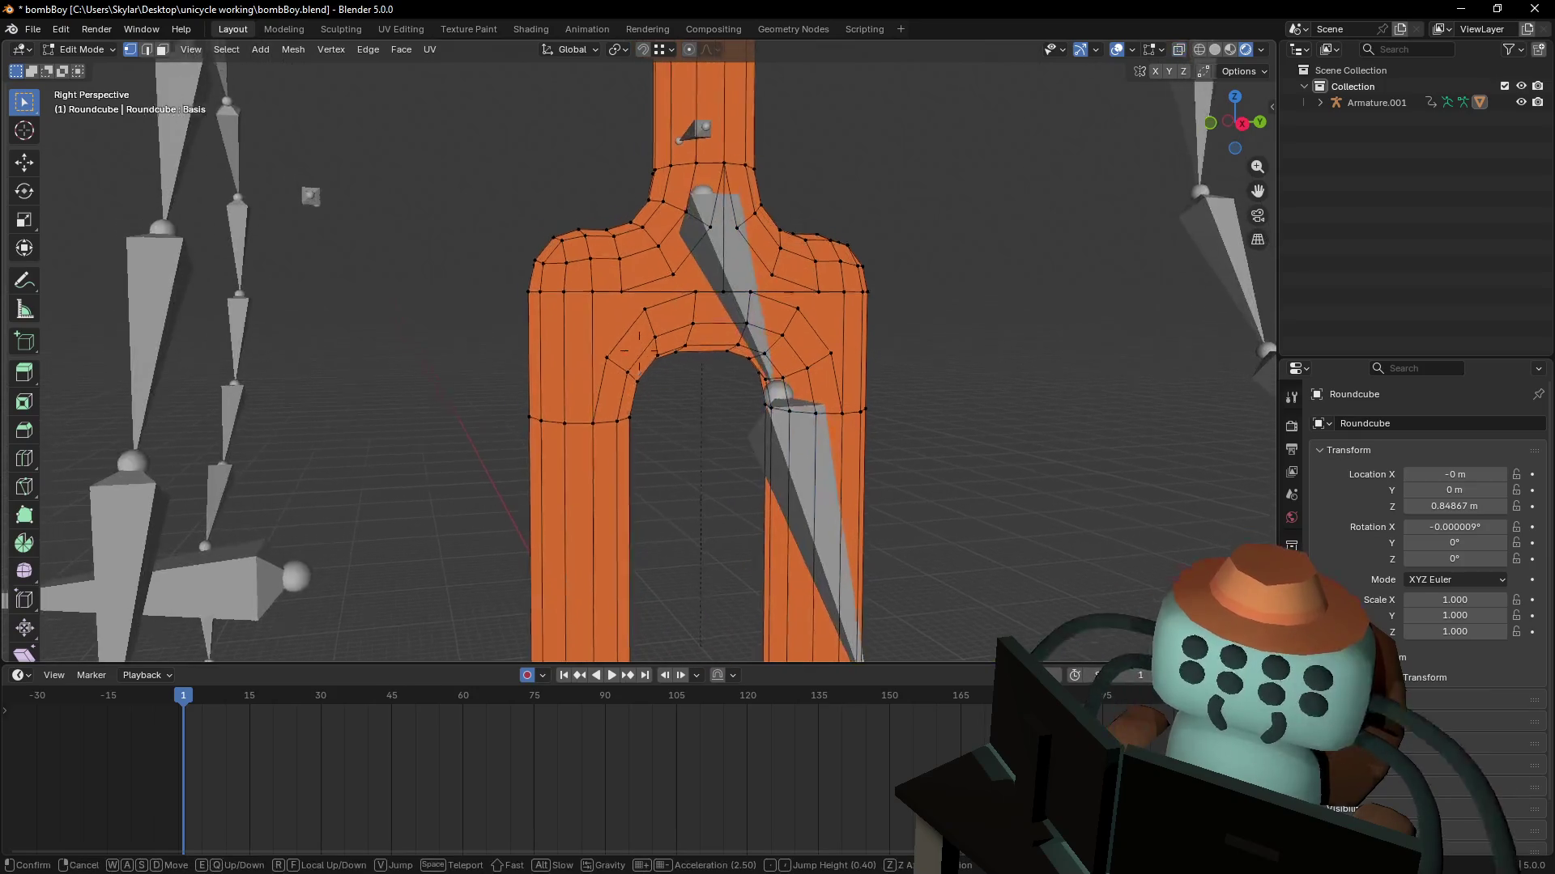
key("w")
left_click(703, 287)
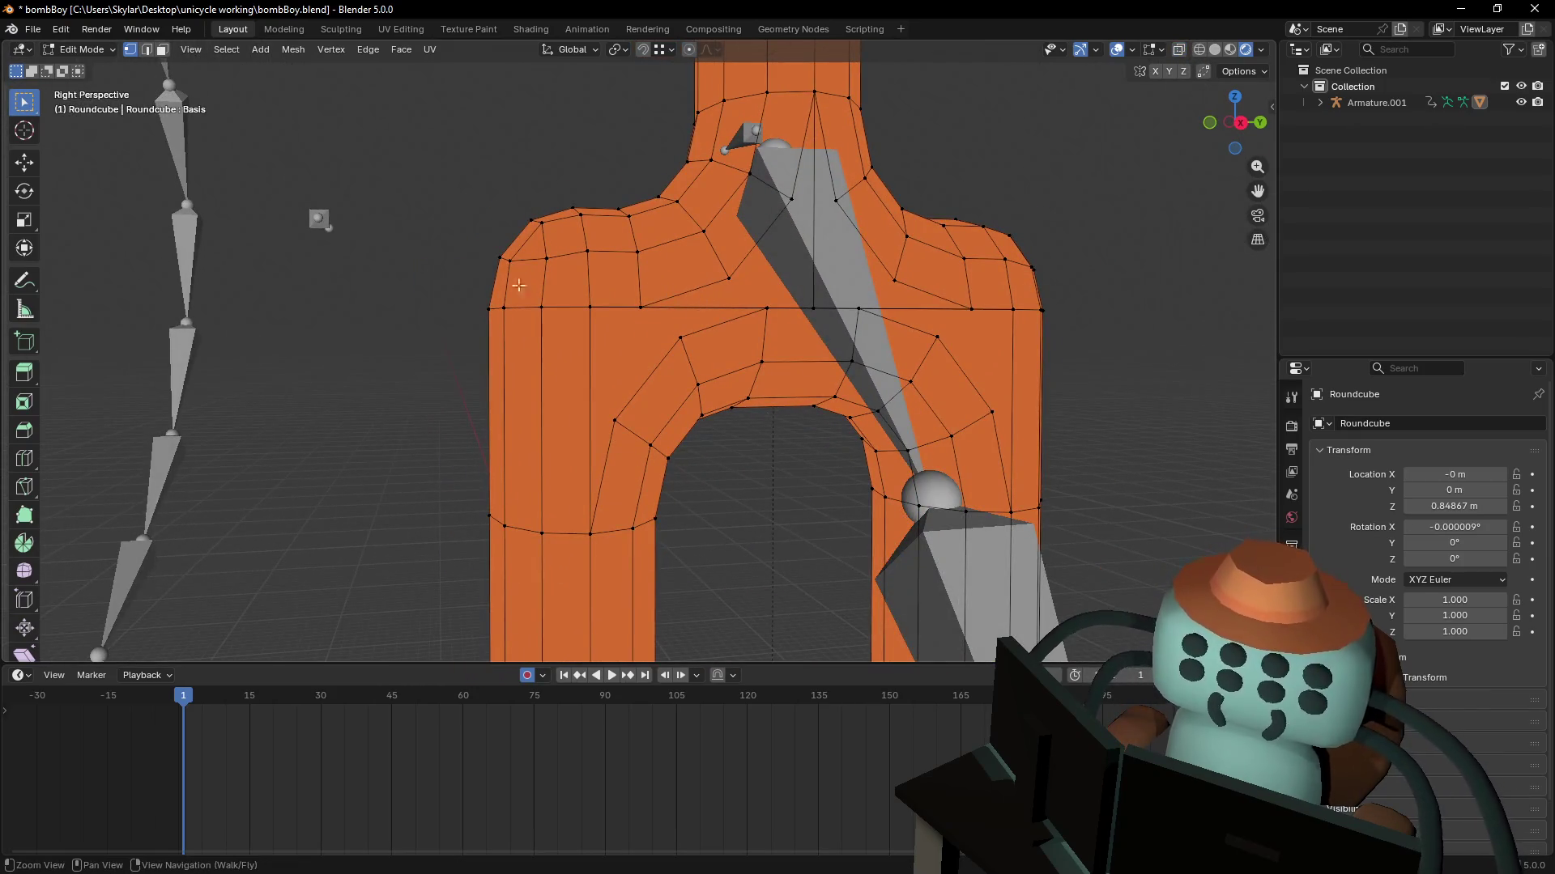
left_click(31, 485)
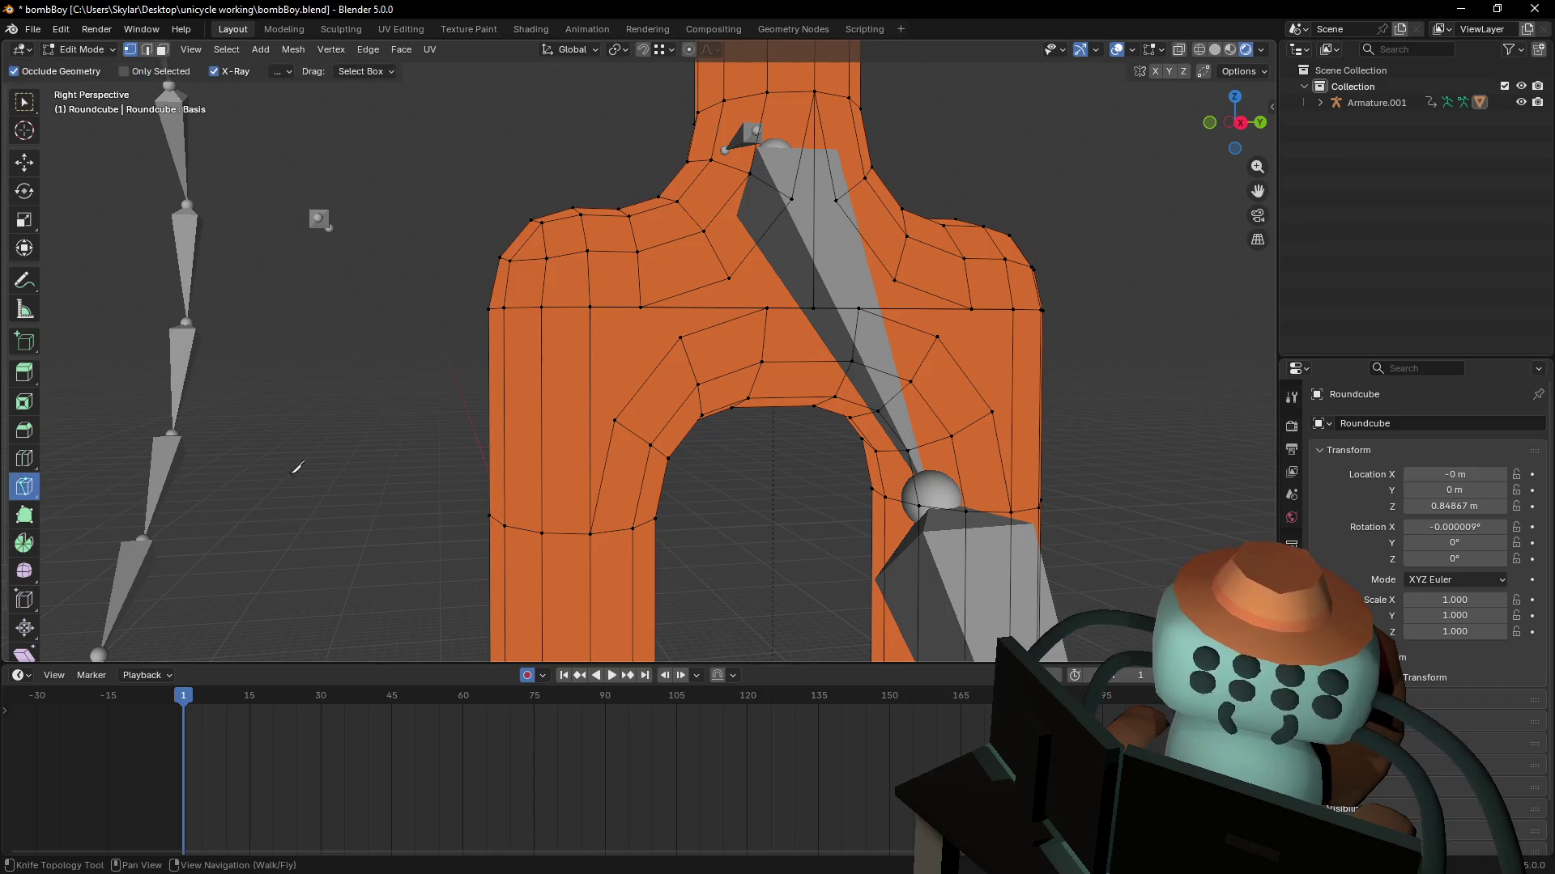
left_click(615, 420)
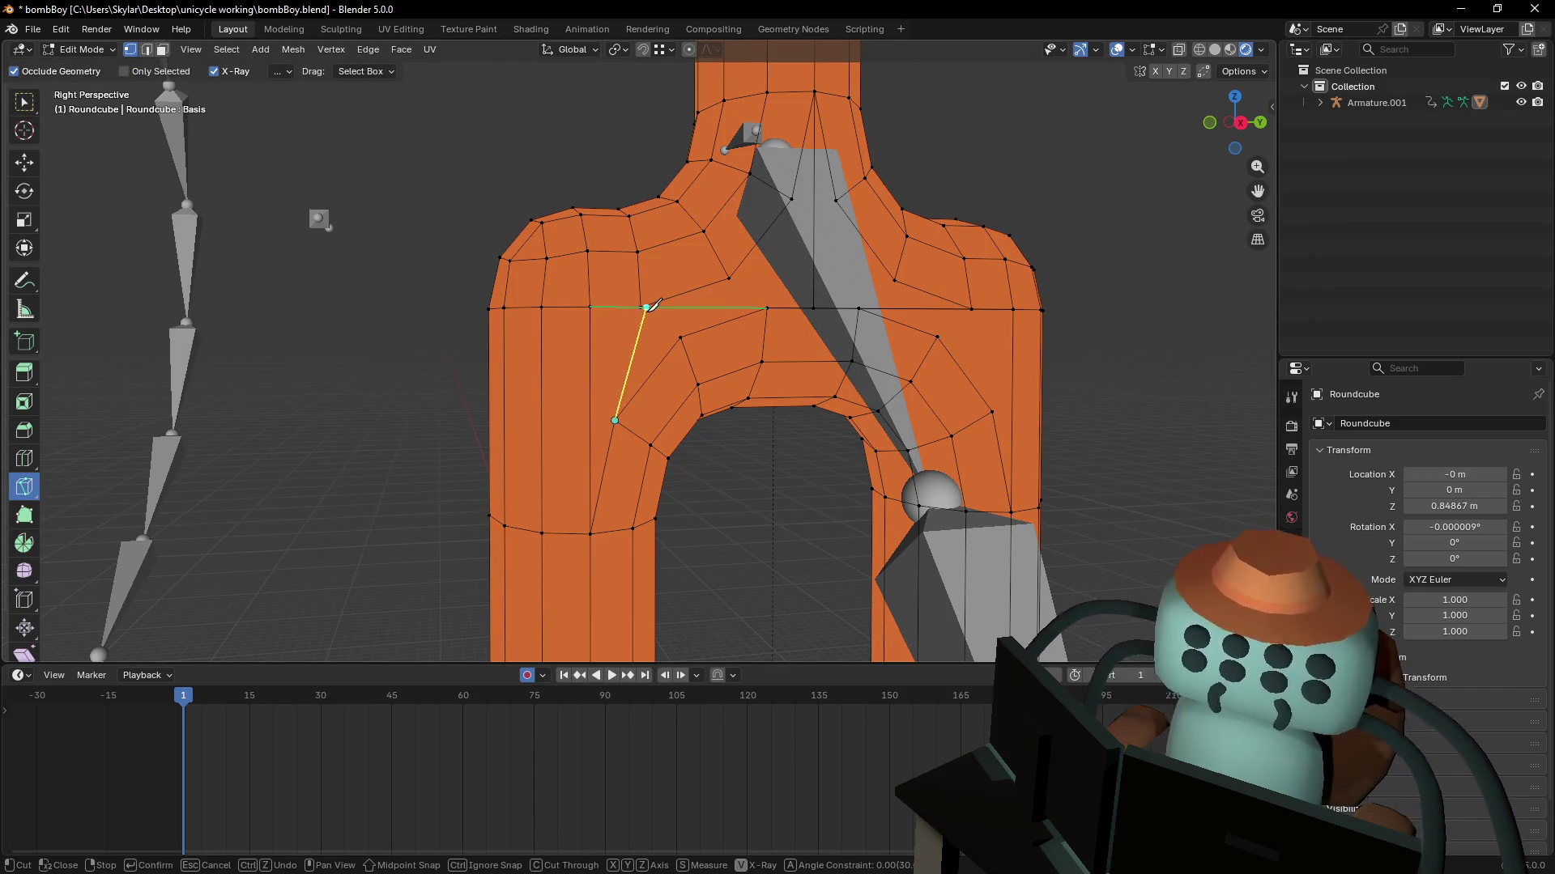
left_click(639, 307)
key("Return")
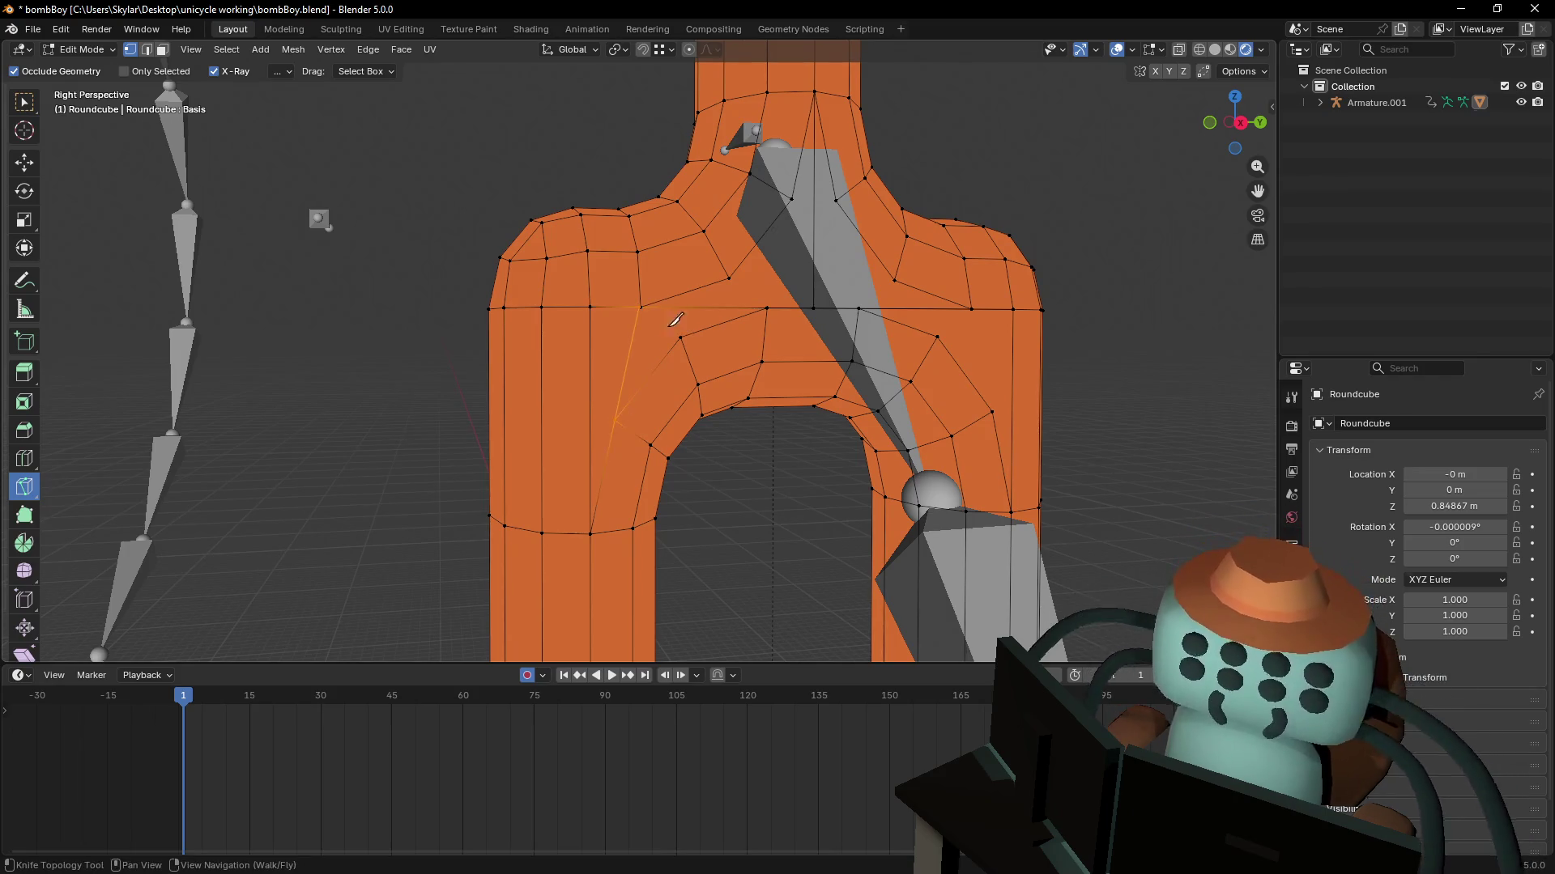
left_click(681, 337)
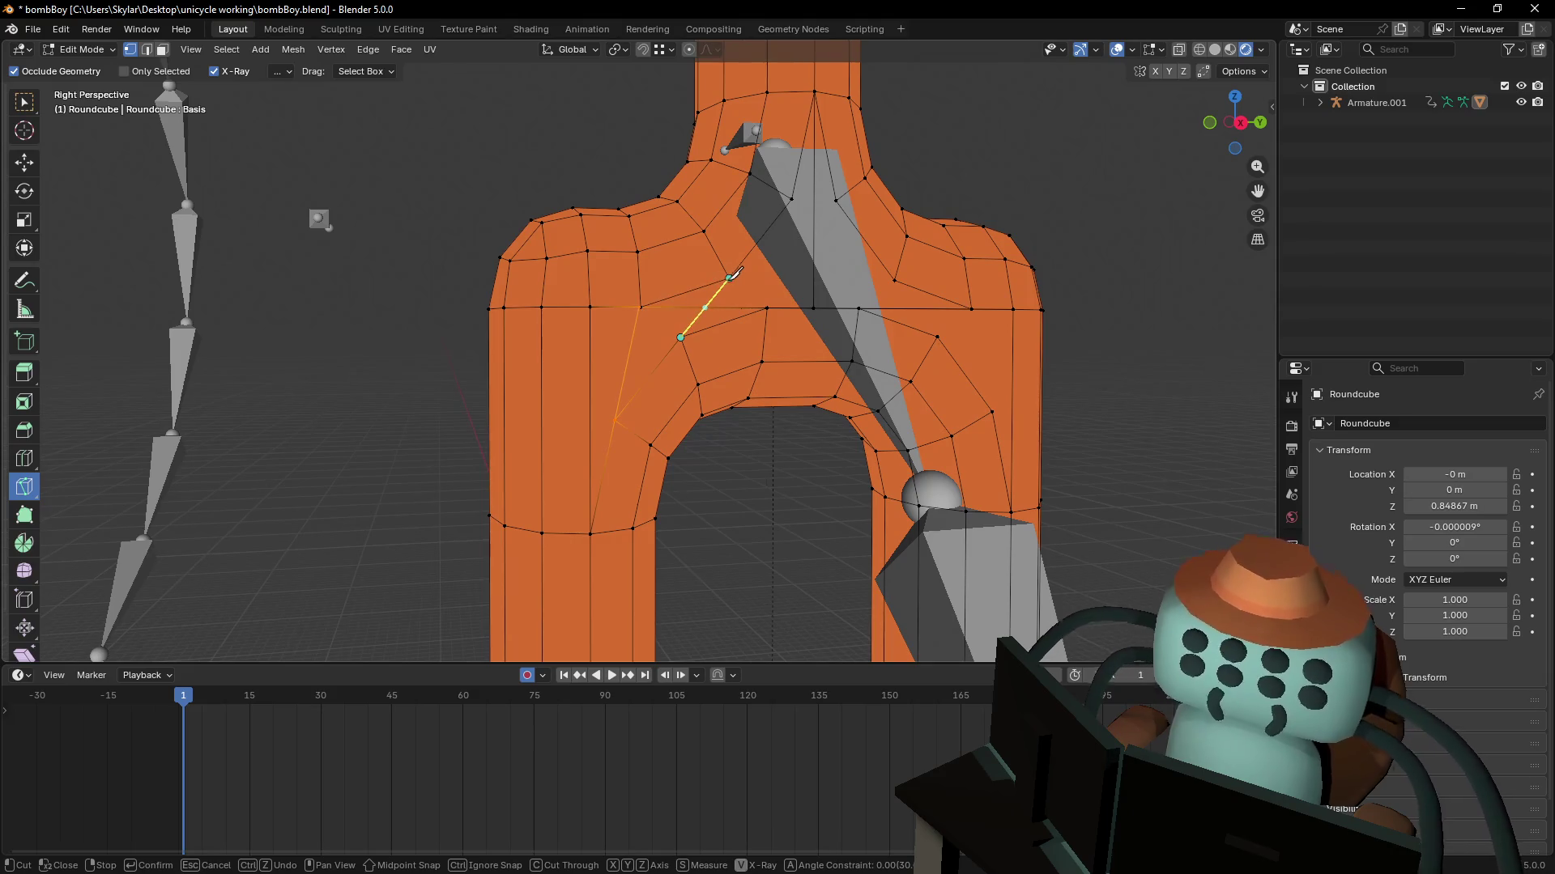
left_click(729, 278)
key("Return")
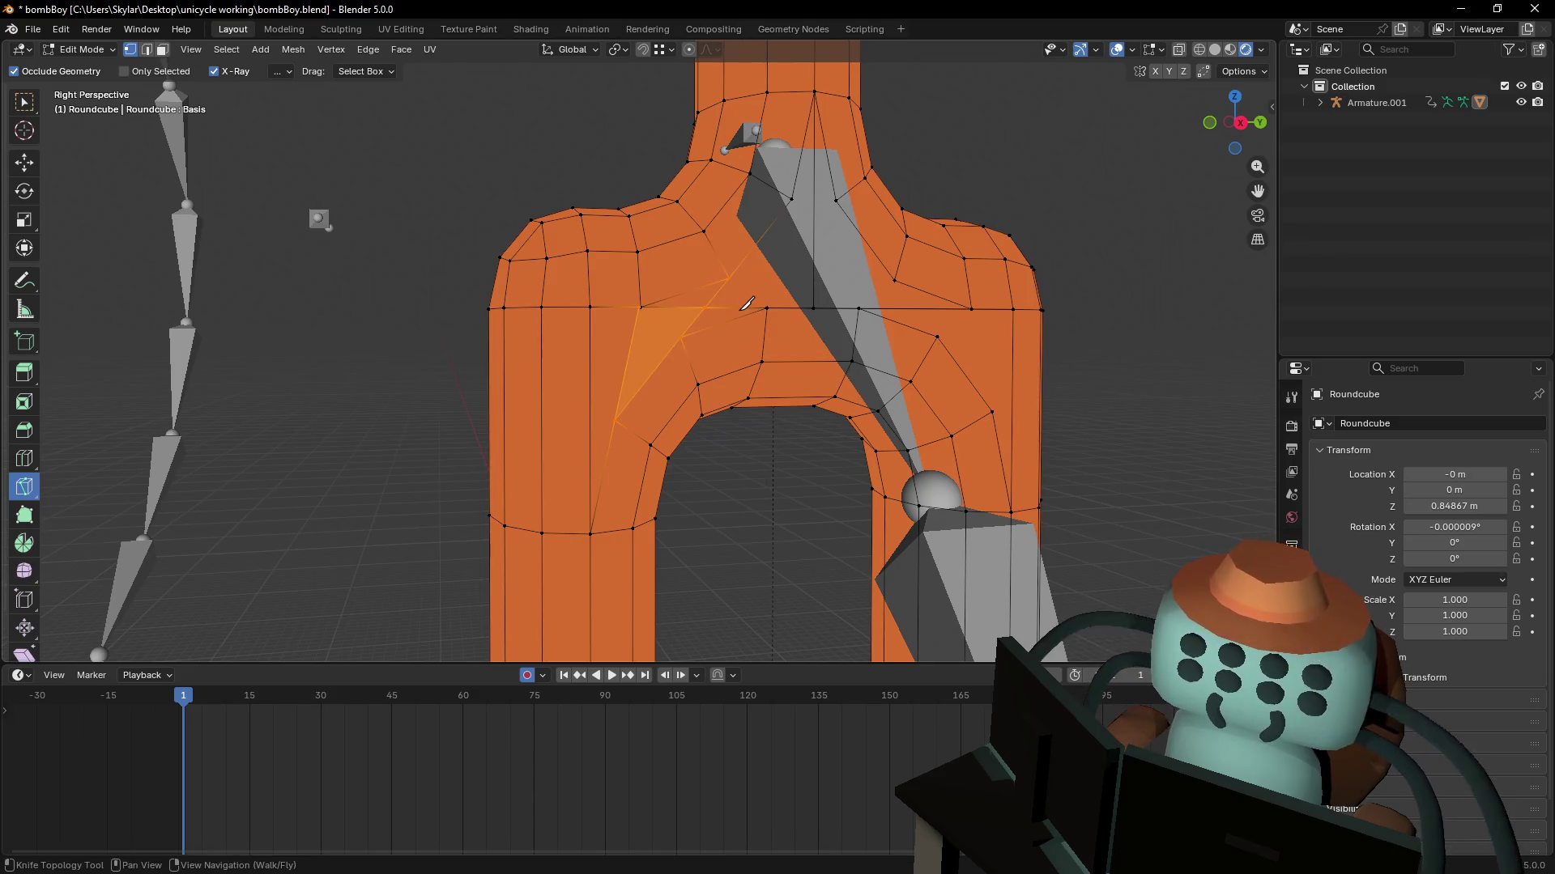
- Knife diagonal cuts on the left and right crotch sides, then select the entire mesh
mouse_move(733, 284)
middle_mouse_down()
mouse_move(675, 316)
mouse_move(664, 393)
mouse_move(646, 406)
middle_mouse_up()
left_click(630, 414)
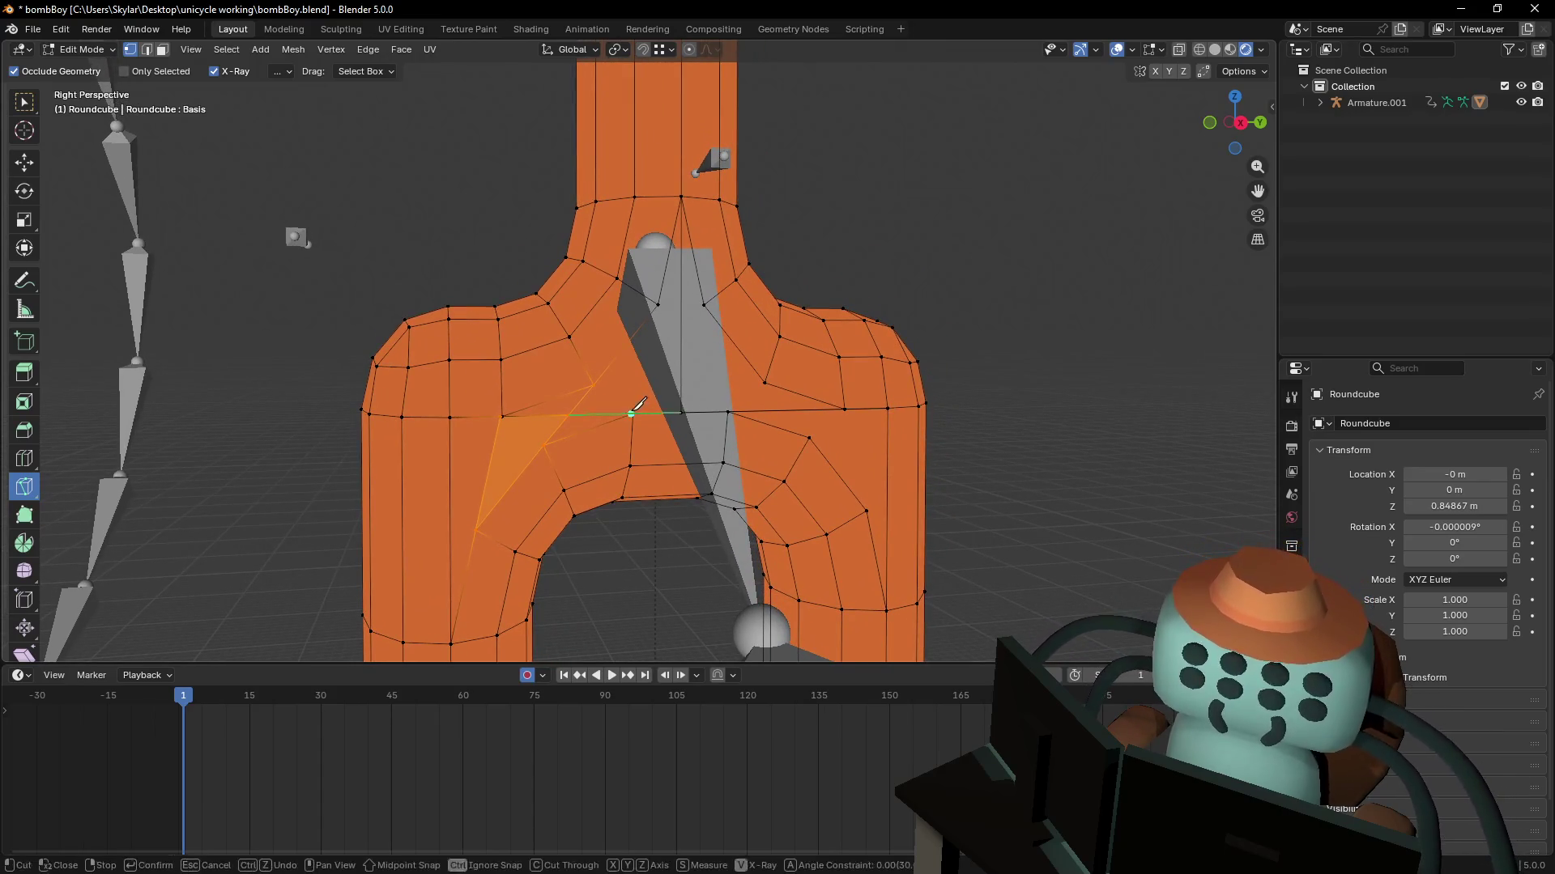
left_click(658, 304)
key("Return")
left_click(704, 305)
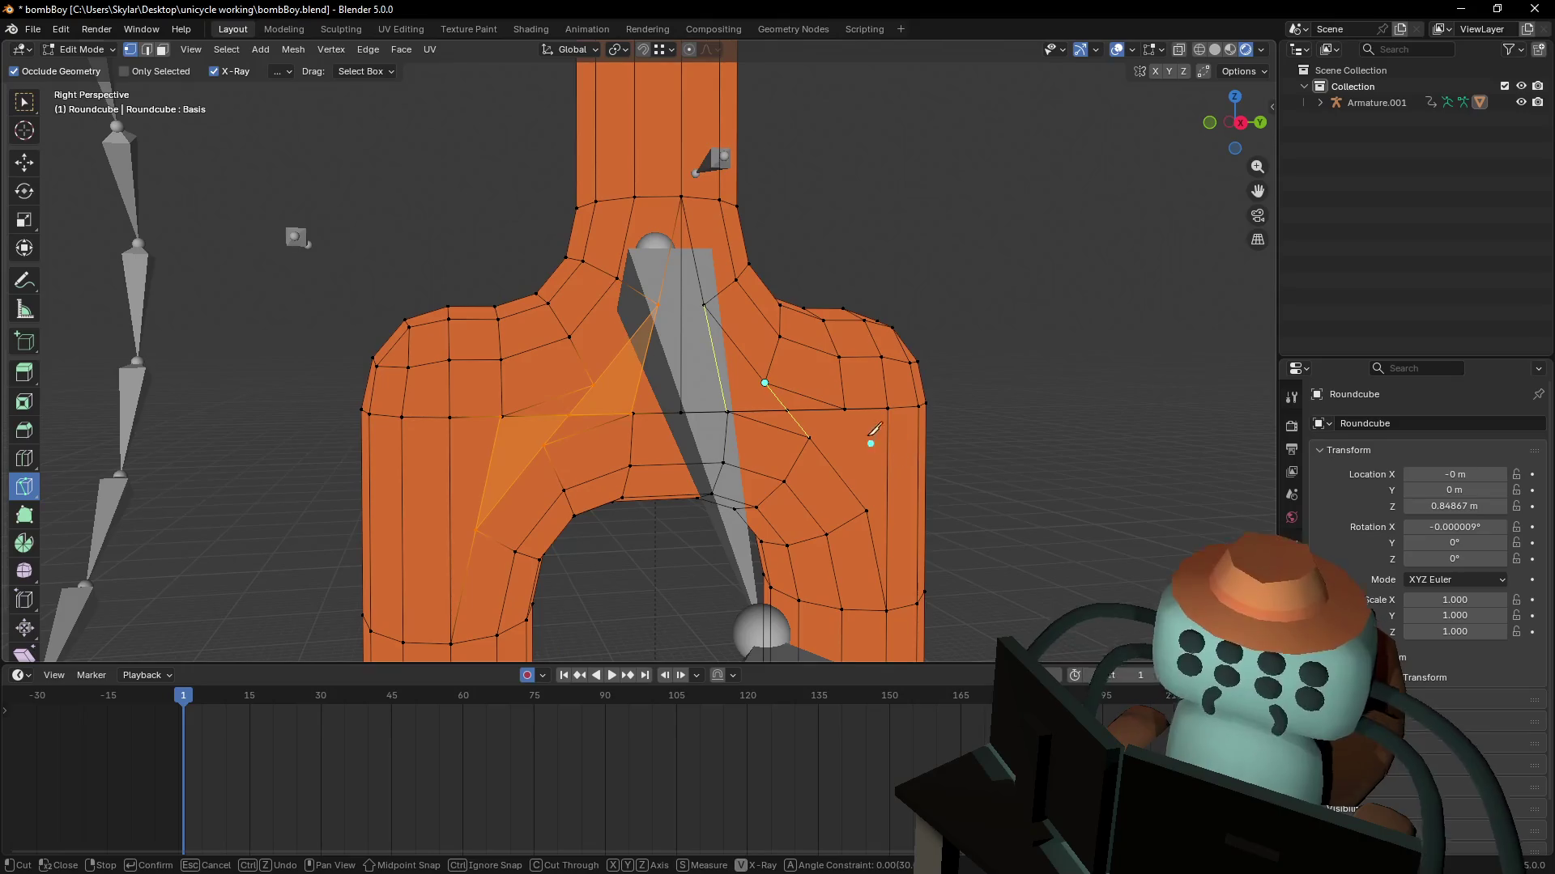
left_click(866, 508)
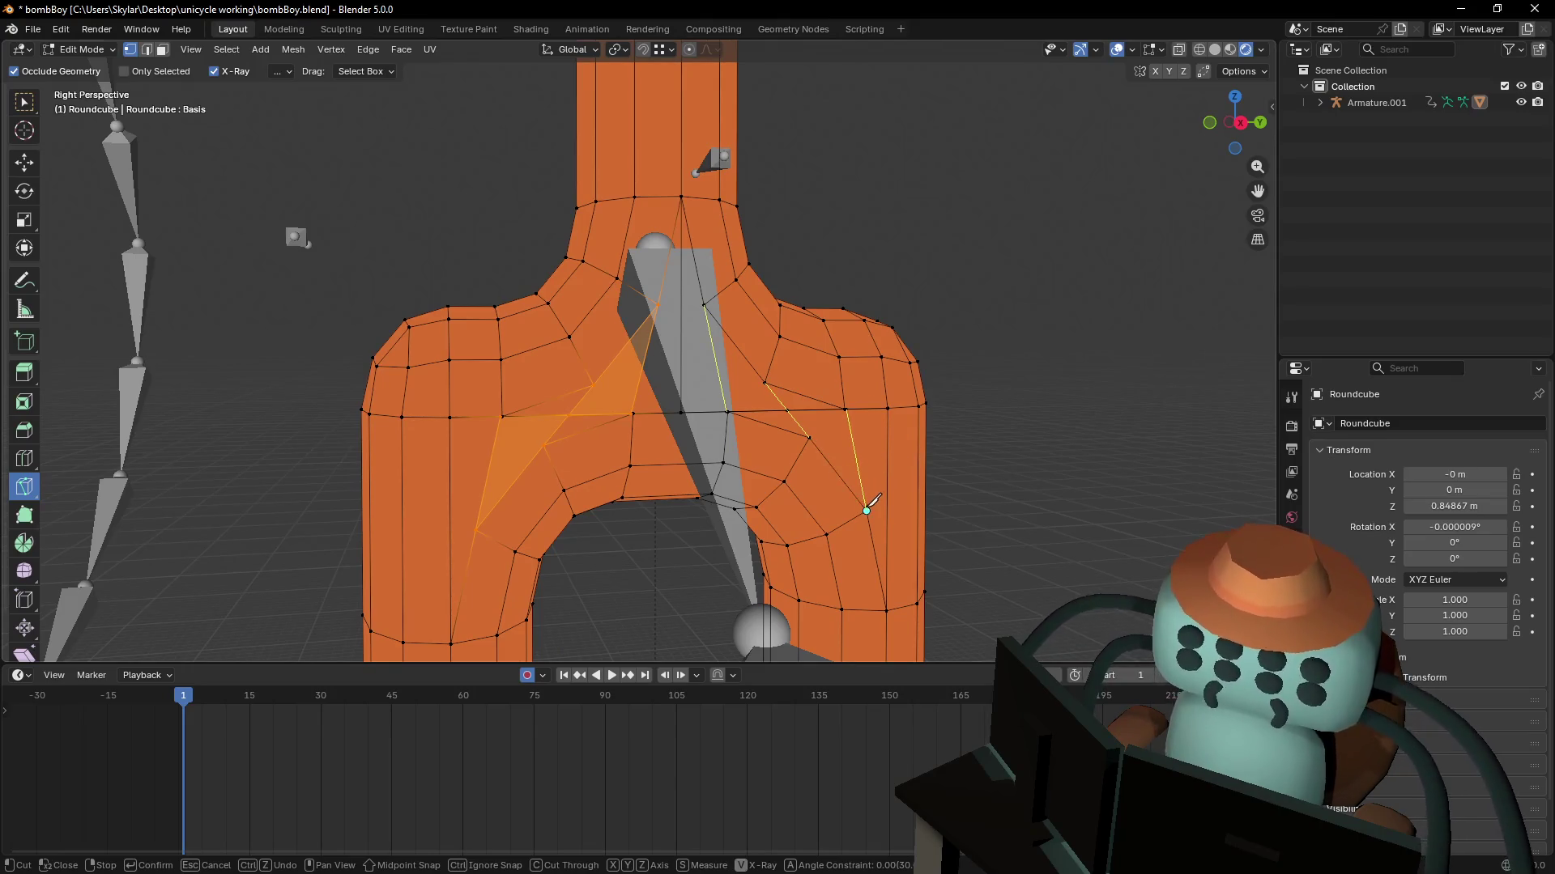
key("Return")
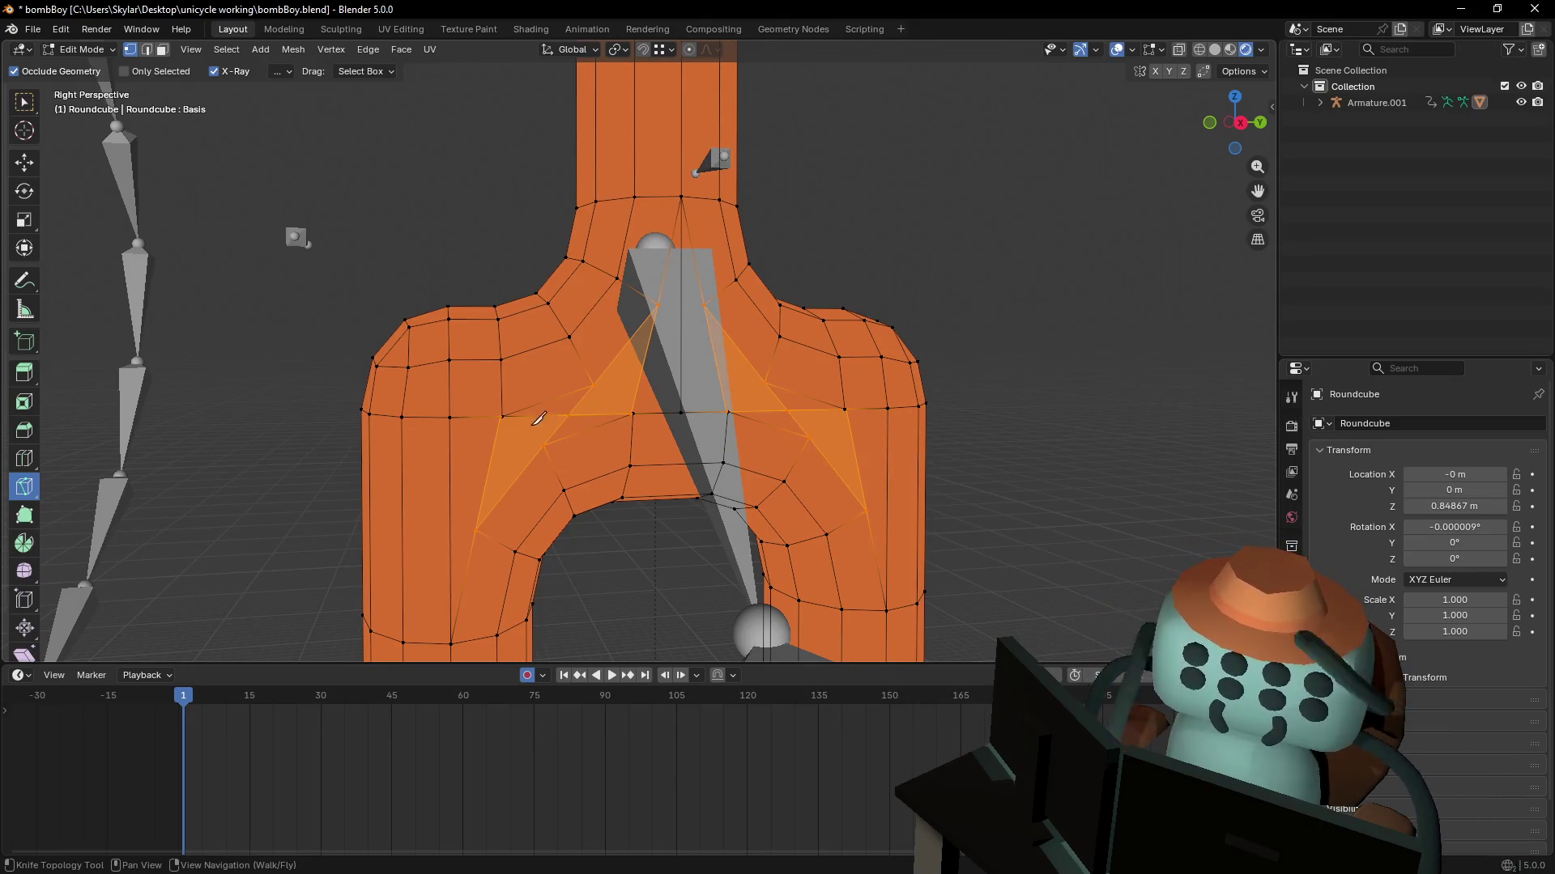
key("q")
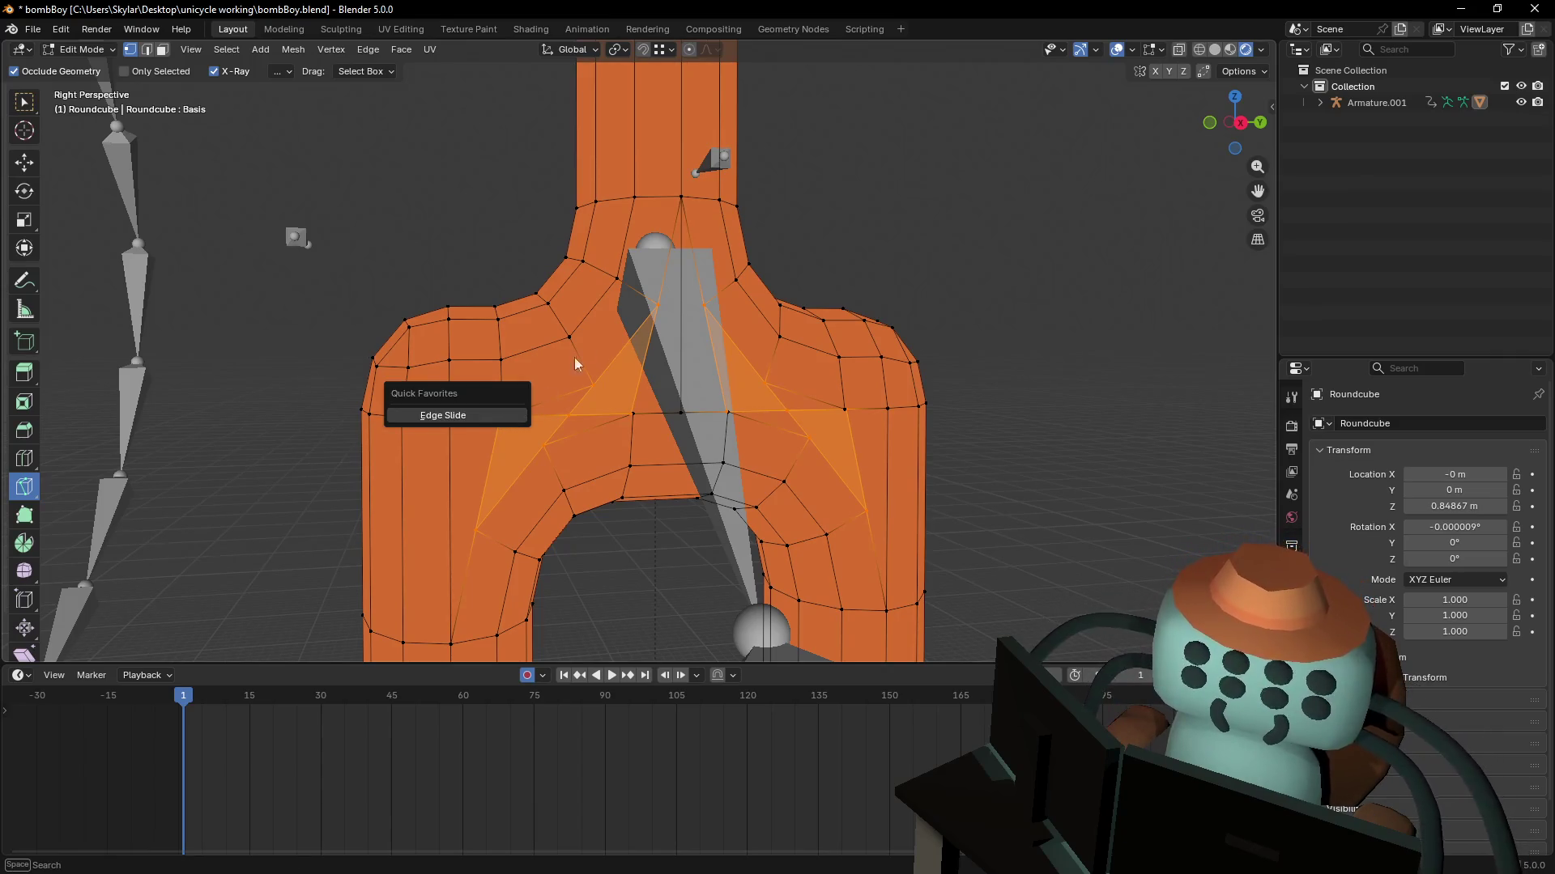
key("a")
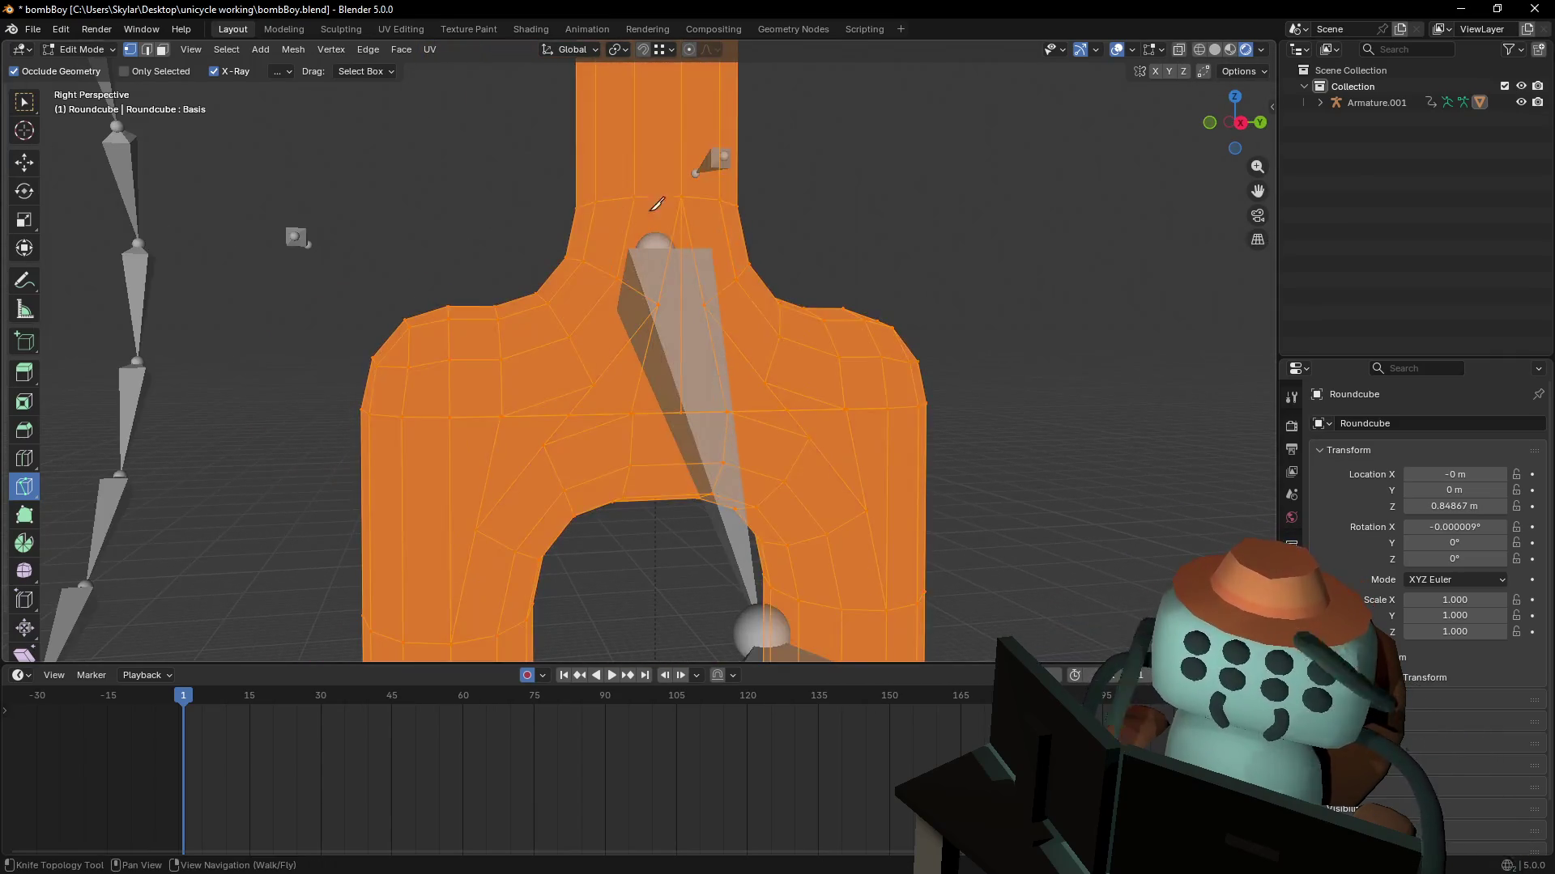
- Merge vertices by distance at 0.01 m, removing 6 duplicates, and return to Object Mode
key("m")
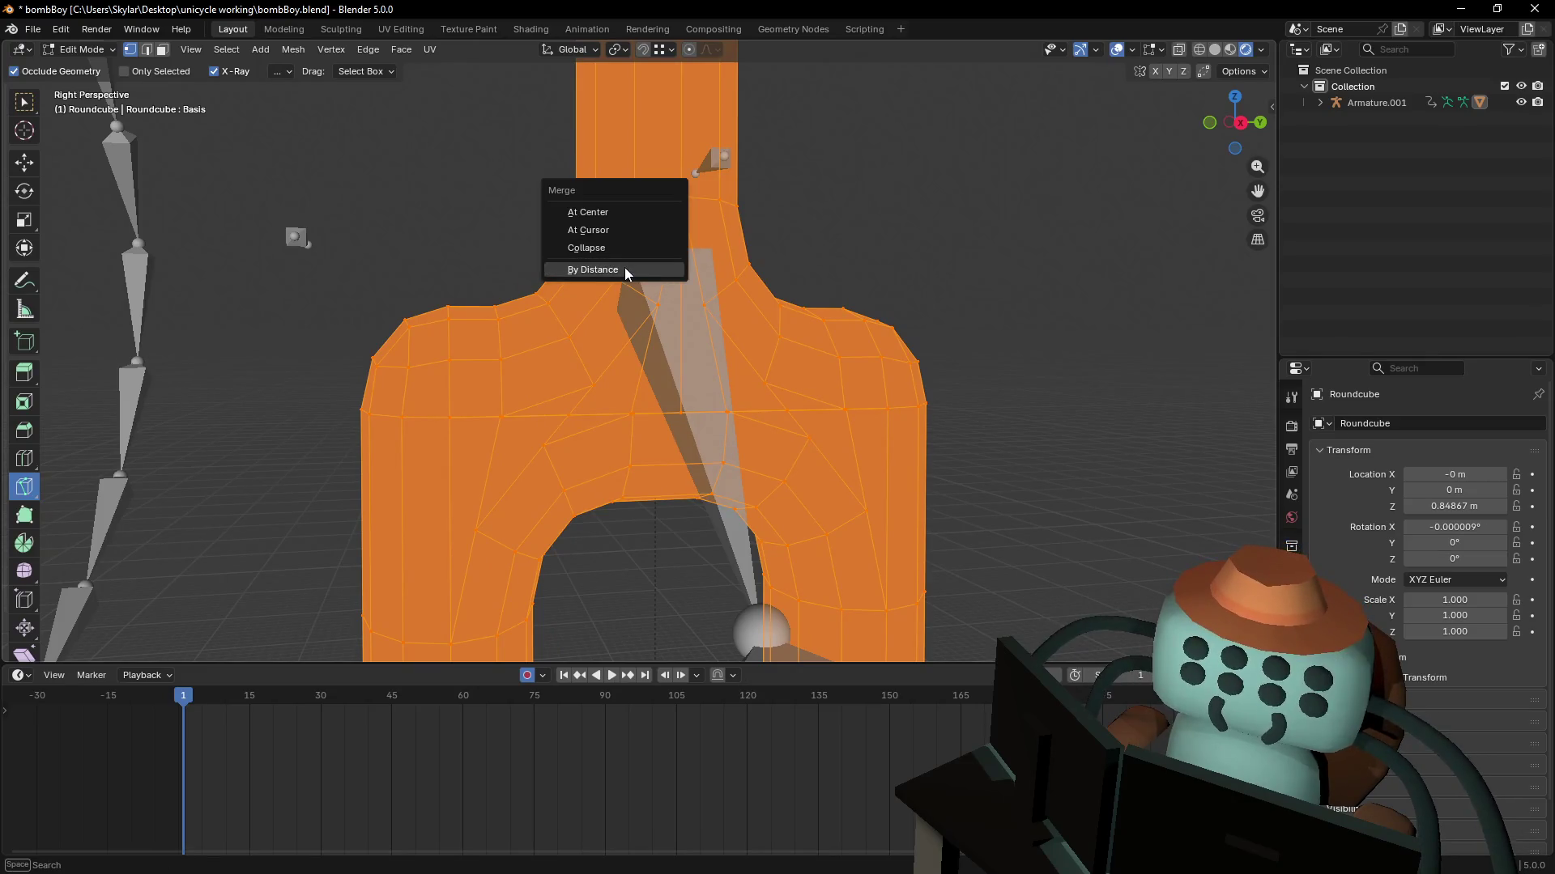
left_click(626, 272)
left_click(250, 588)
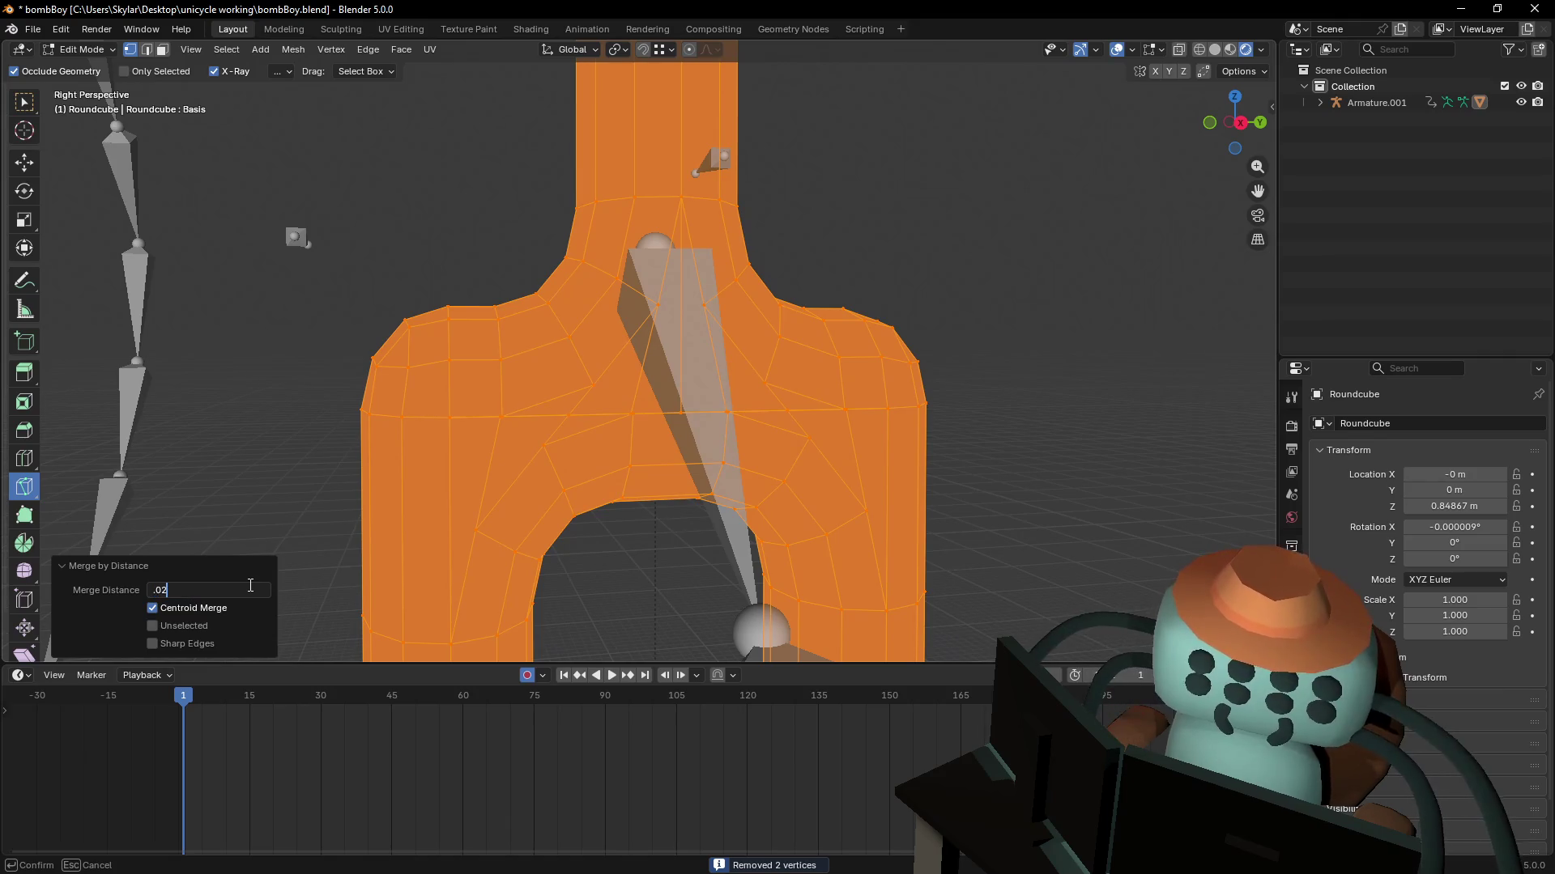
key("Return")
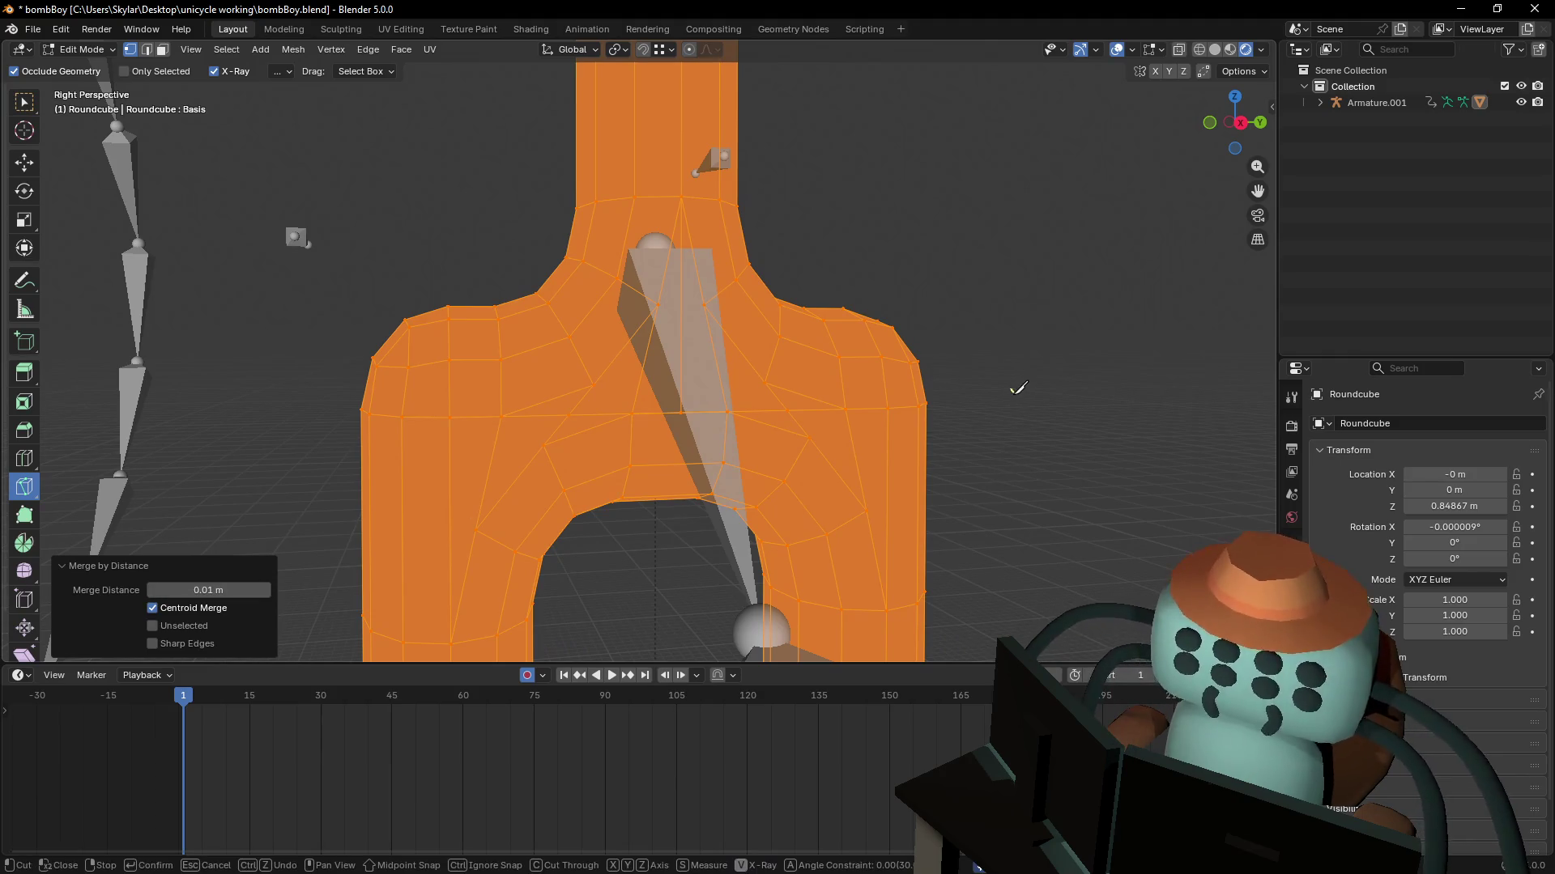
left_click(933, 387)
key("Tab")
key("shift+grave")
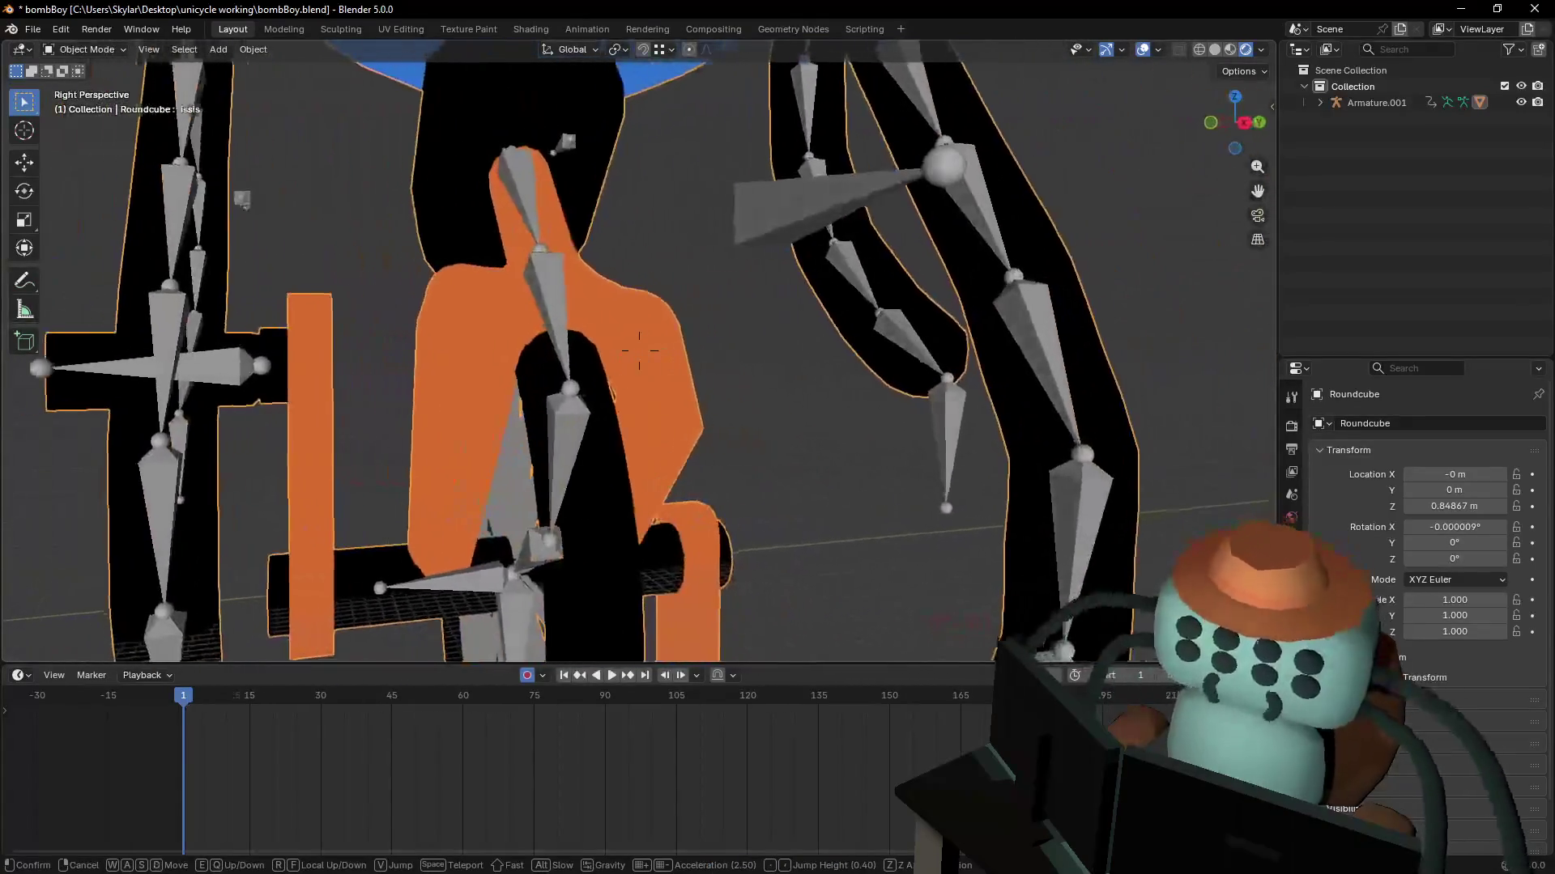
left_click(1047, 371)
- Add five centred edge loops down each leg of the Roundcube mesh
key("Tab")
scroll(673, 354, "up", 5)
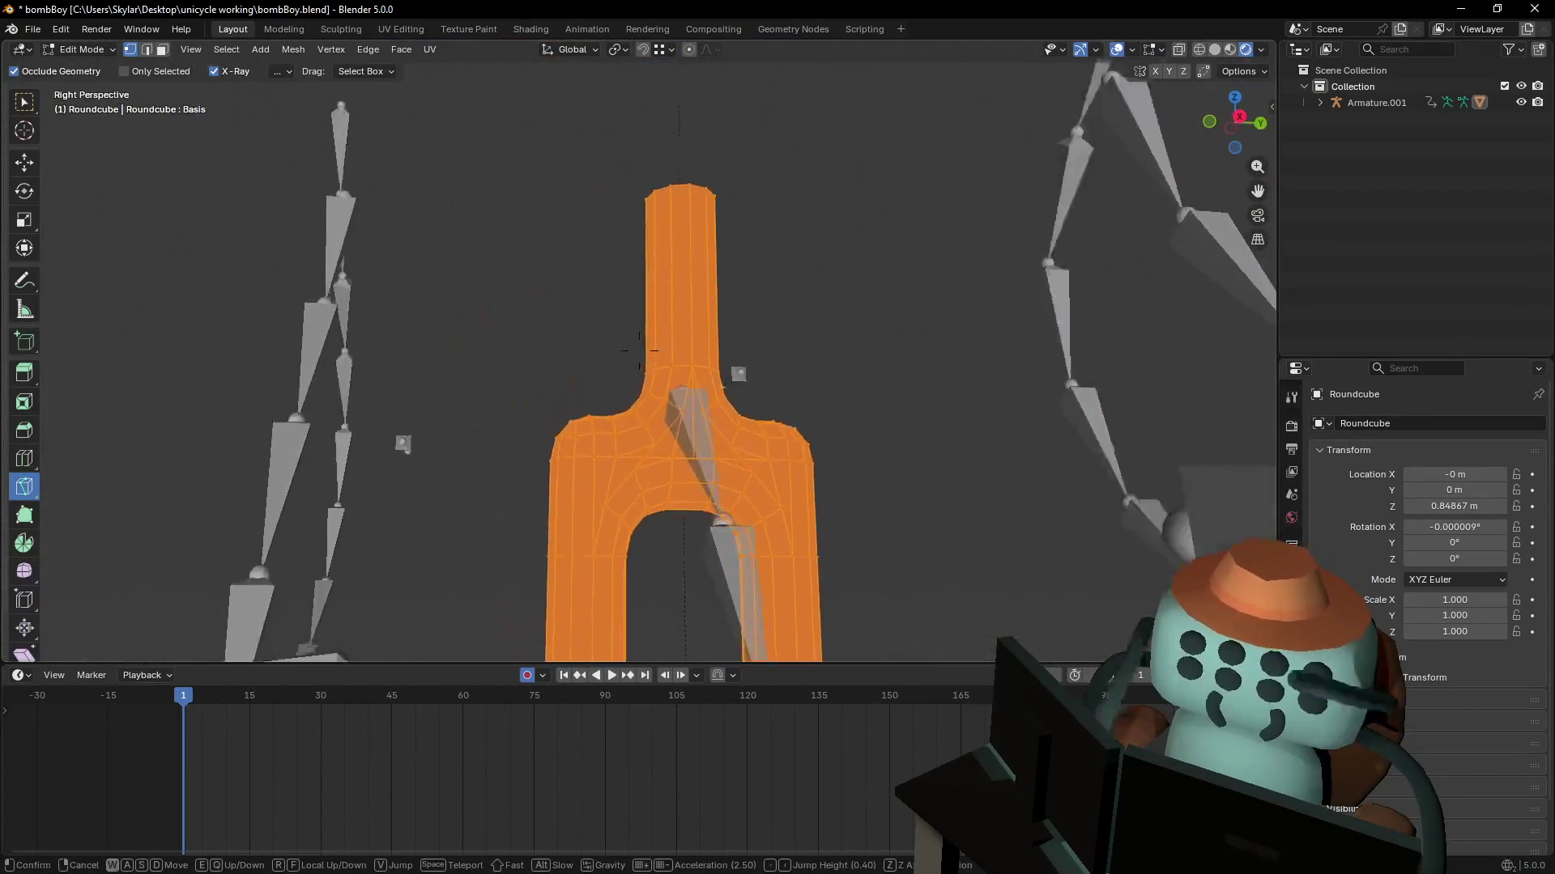
key("ctrl+r")
scroll(634, 364, "up", 4)
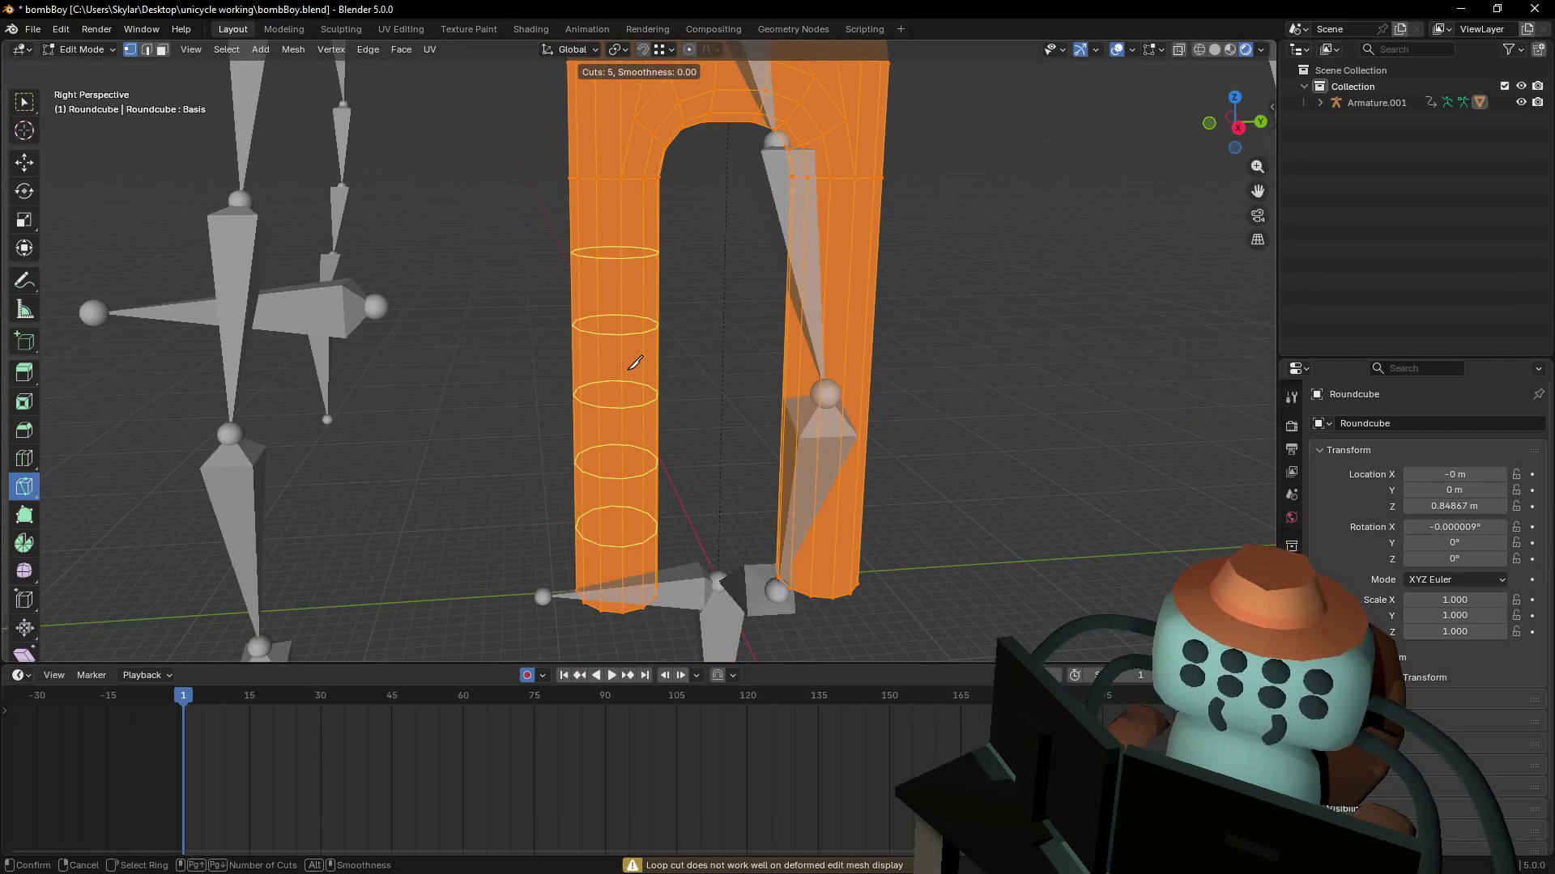
left_click(634, 359)
left_click(635, 359)
key("ctrl+r")
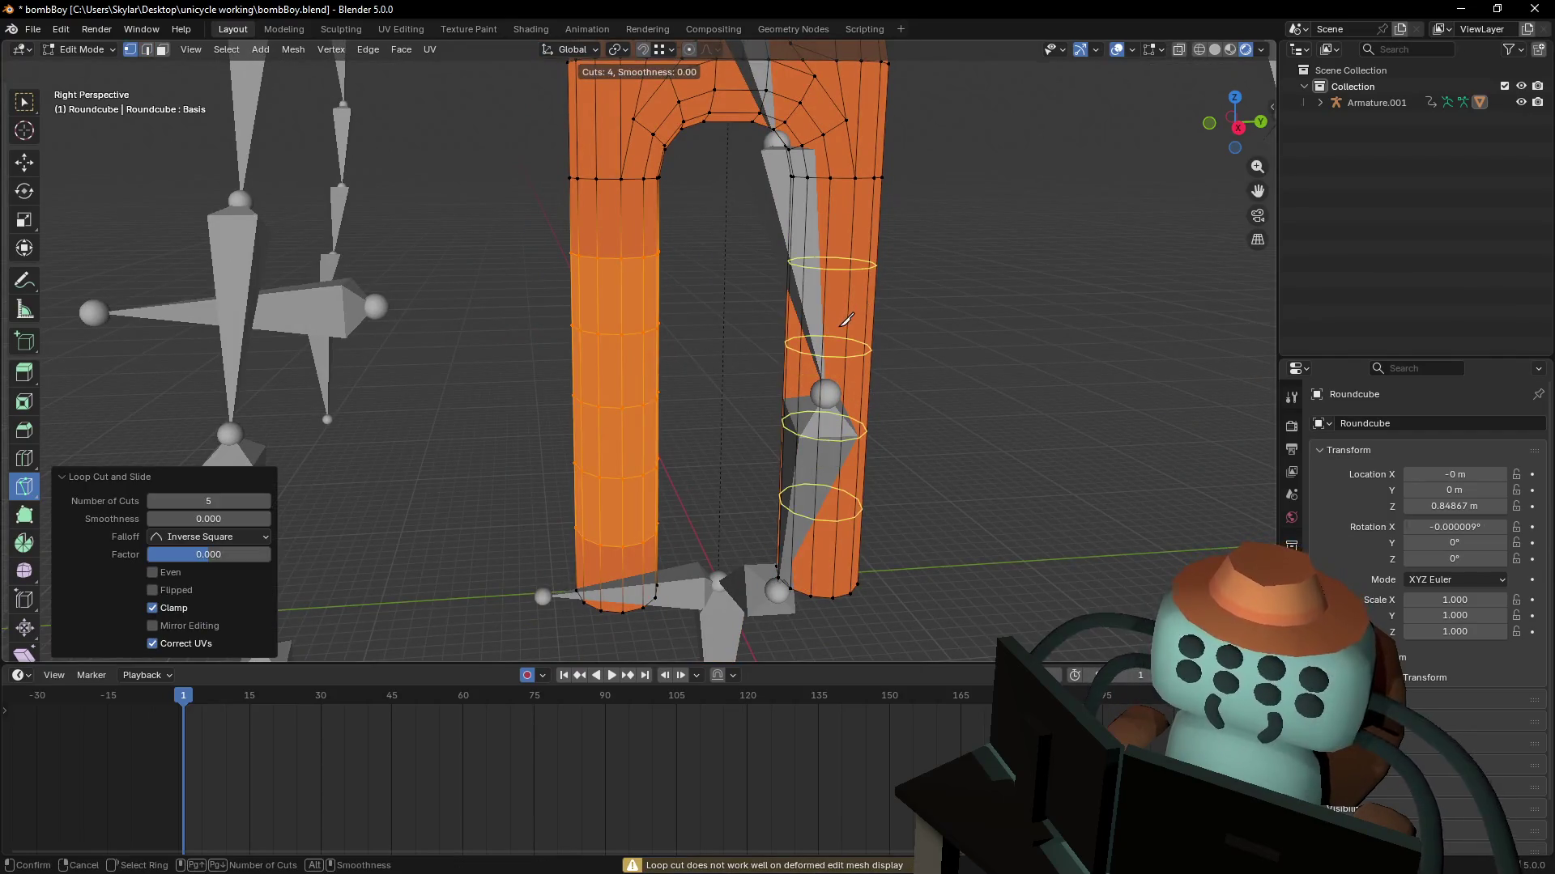
key("Escape")
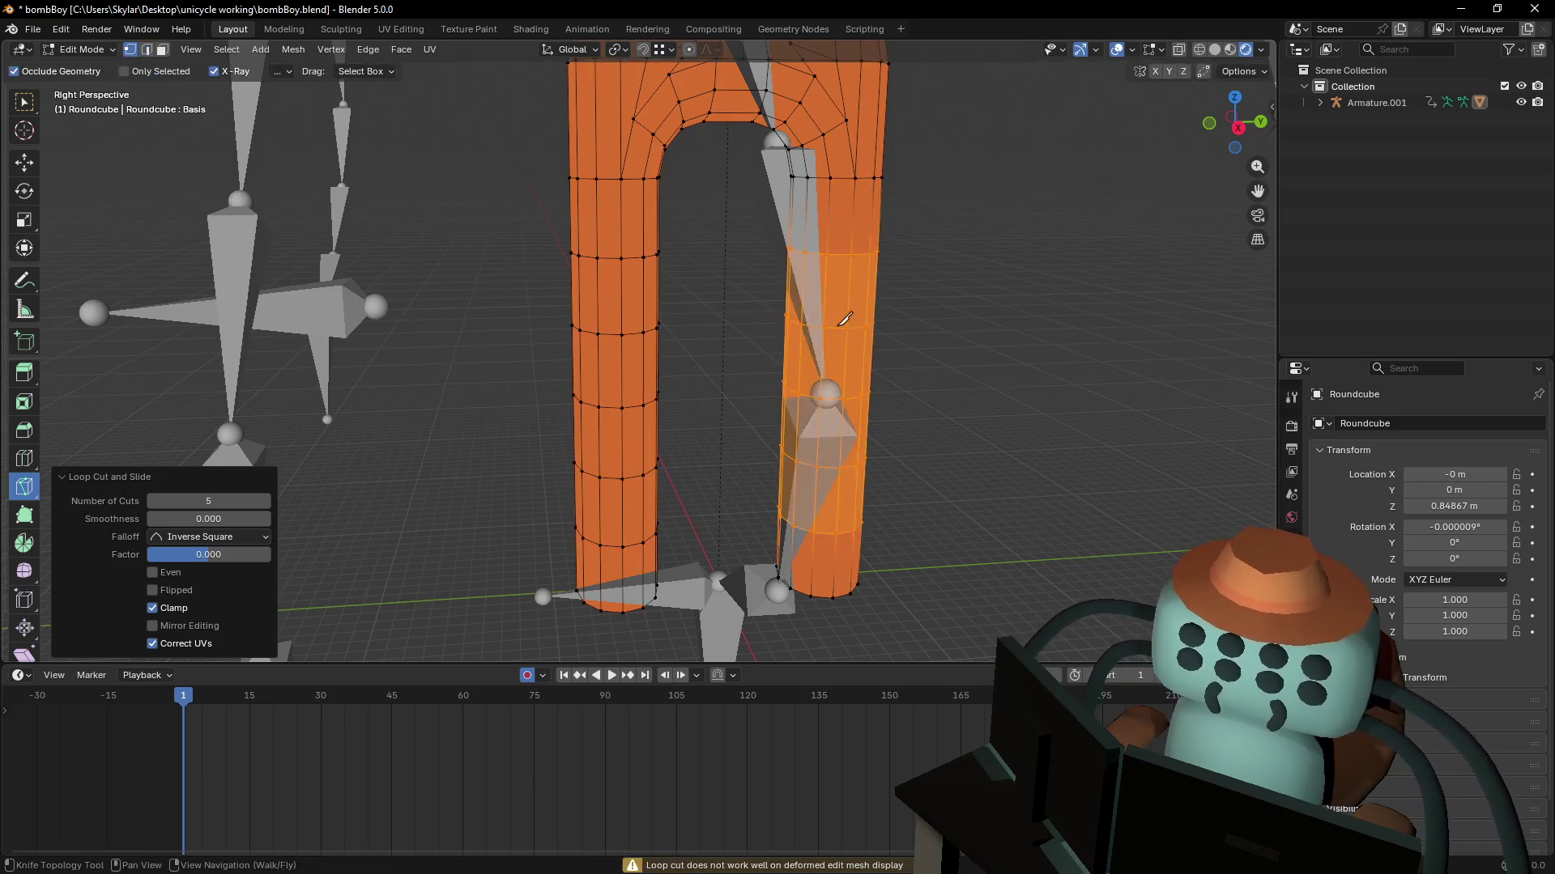
- Add two centred edge loops around the neck of the Roundcube mesh
key("Tab")
key("shift+grave")
key("Tab")
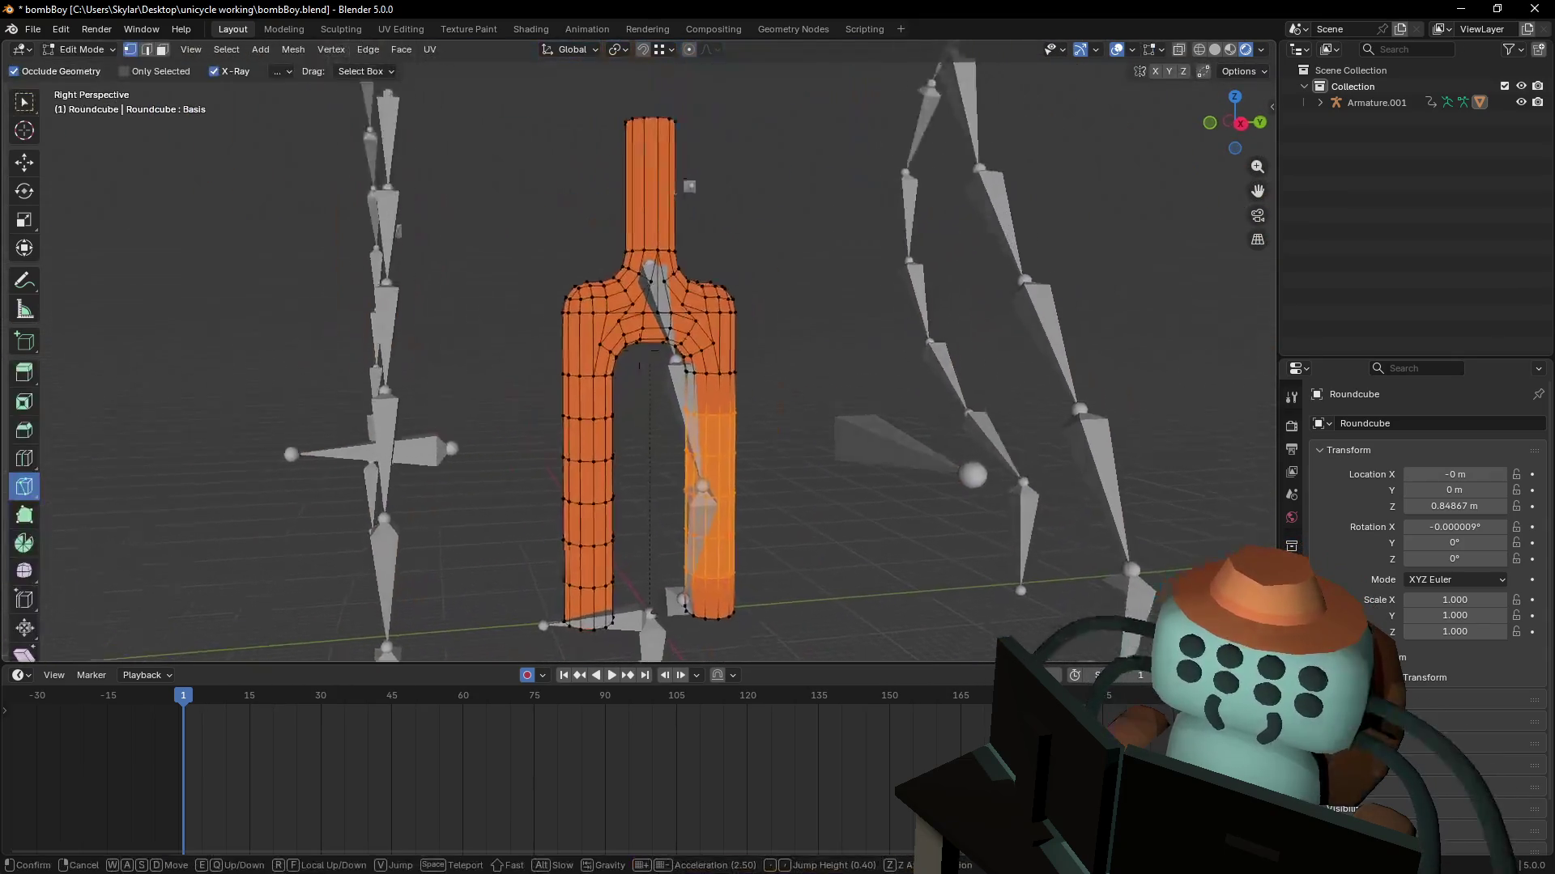
key("s")
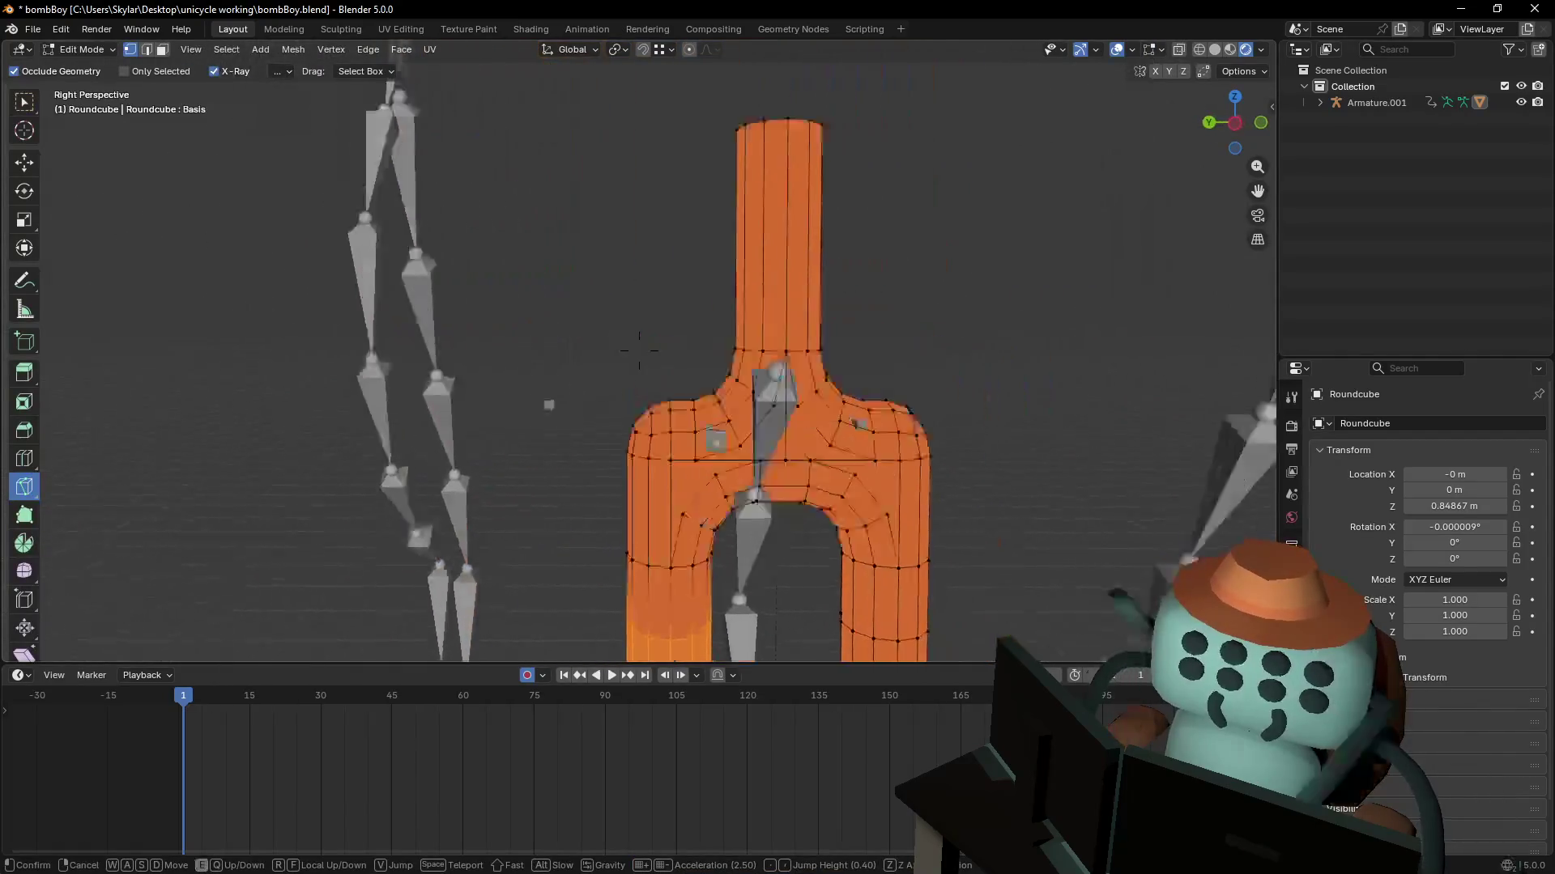
key("w")
left_click(736, 299)
key("ctrl+r")
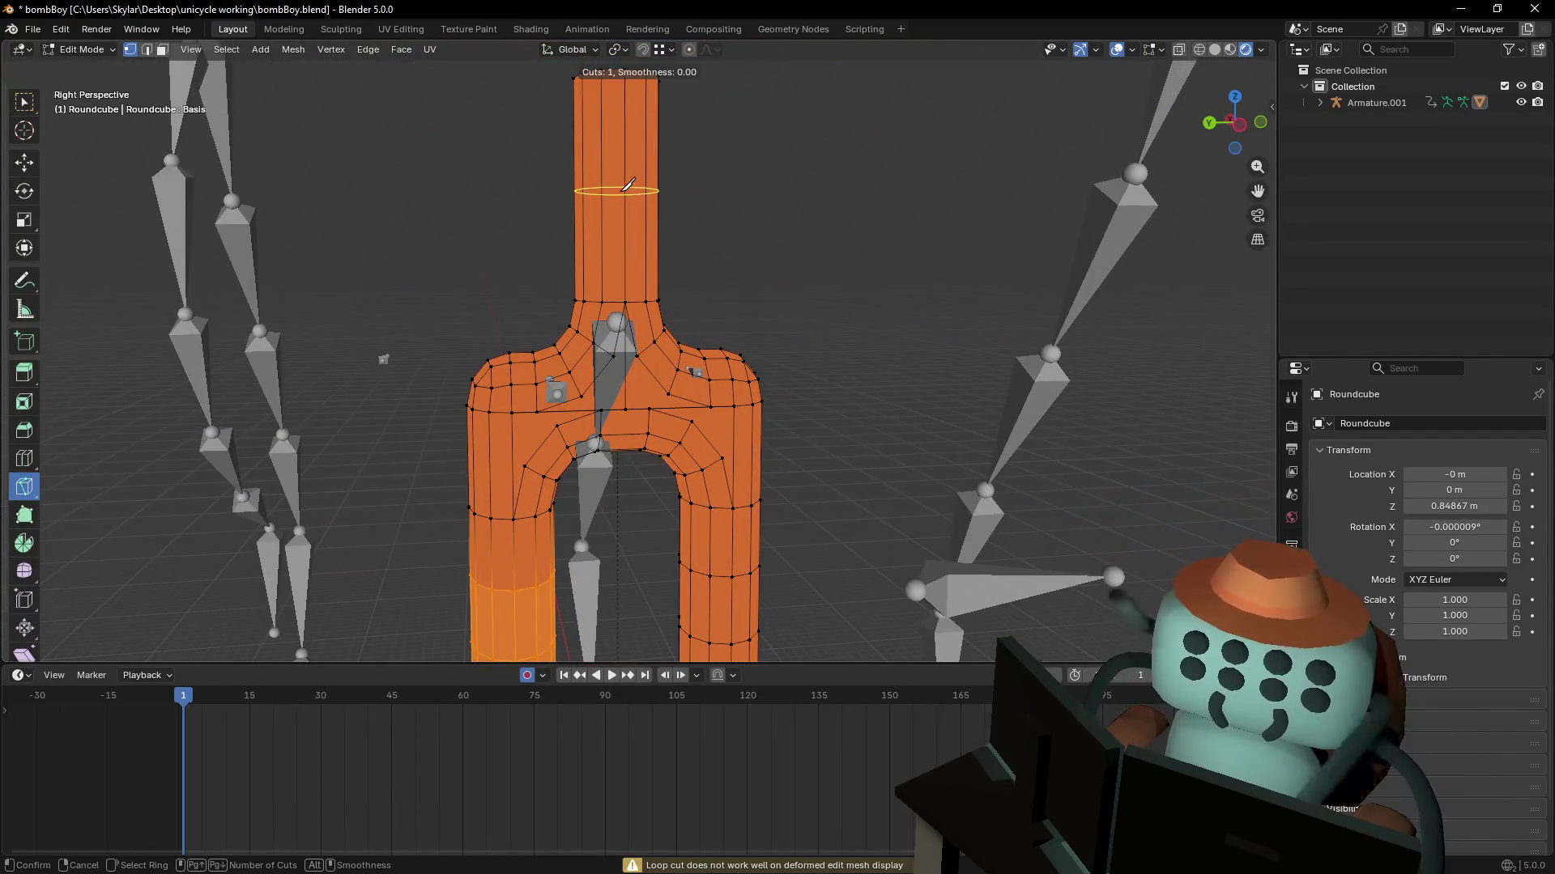
left_click(629, 185)
right_click(628, 185)
key("shift+grave")
key("w")
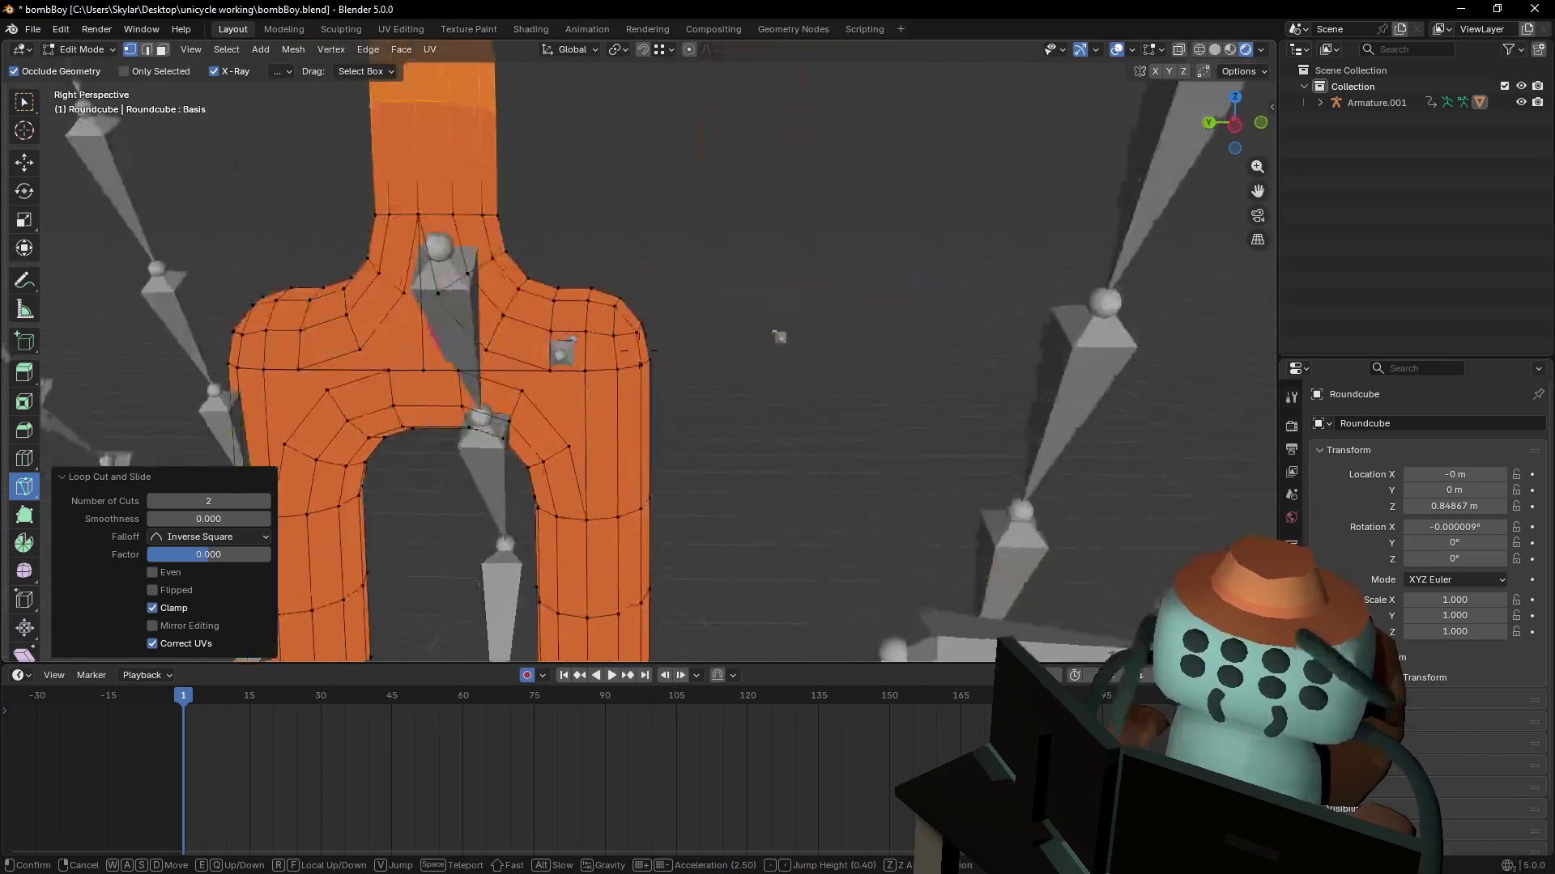
key("s")
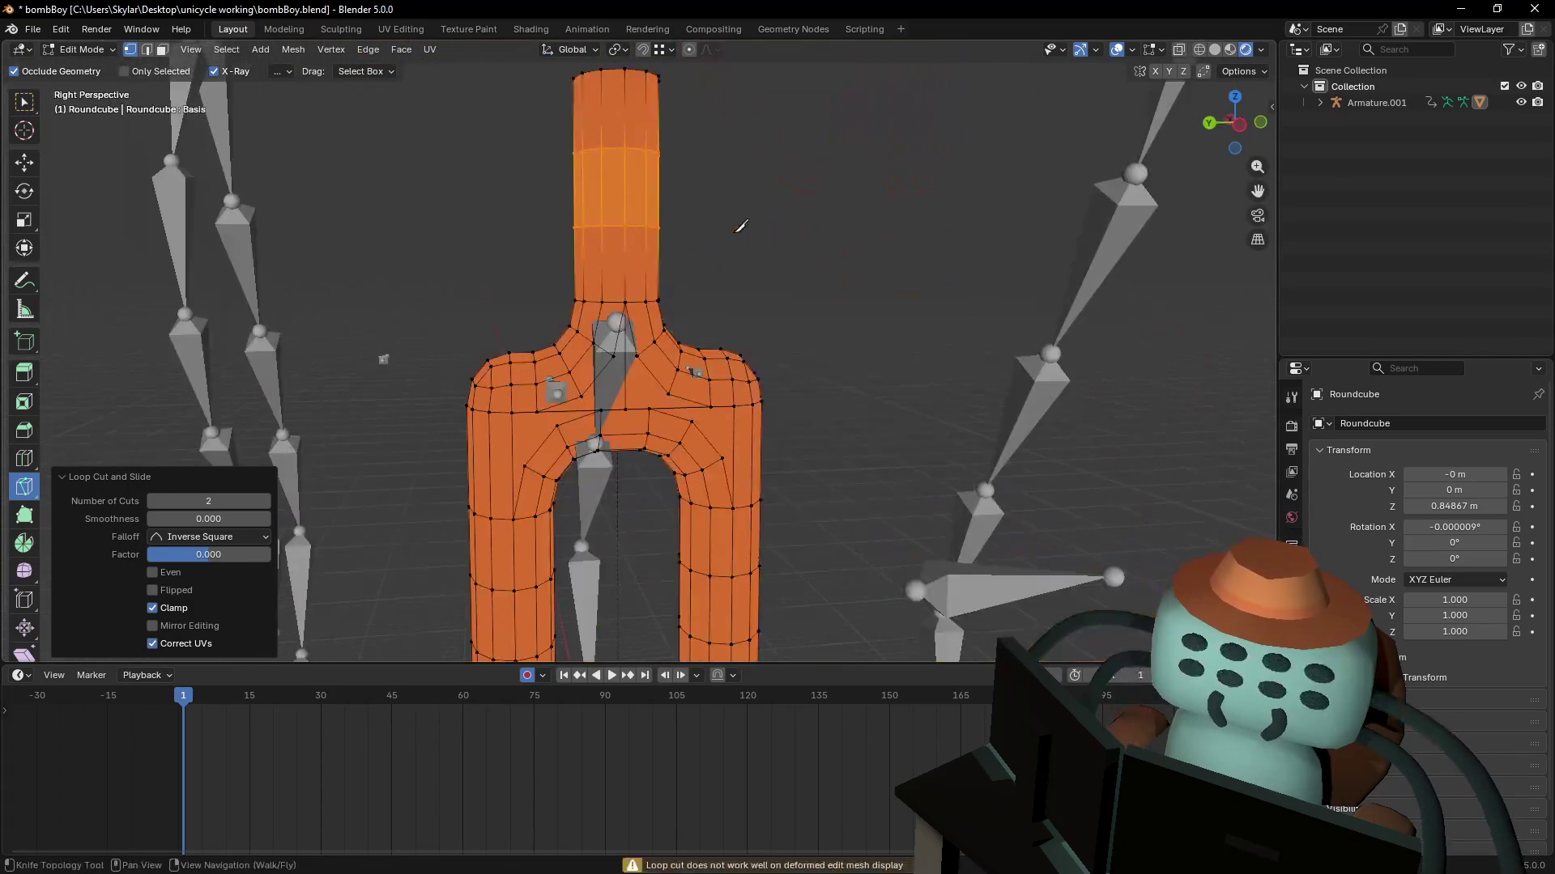
key("w")
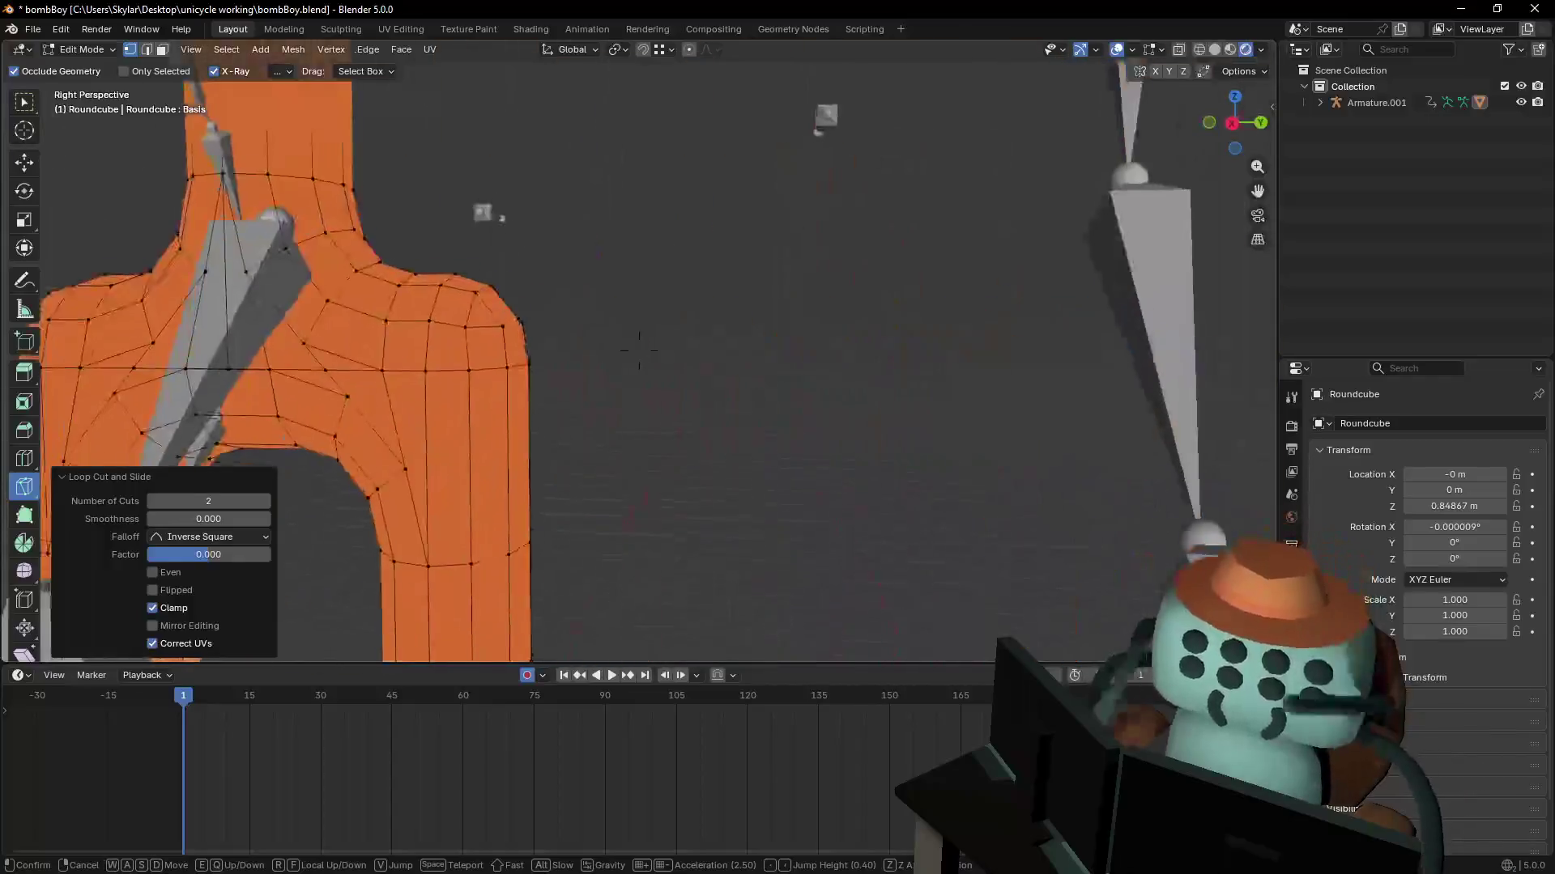
- Add a single centred loop cut across the crotch of the mesh
key("Return")
key("ctrl+r")
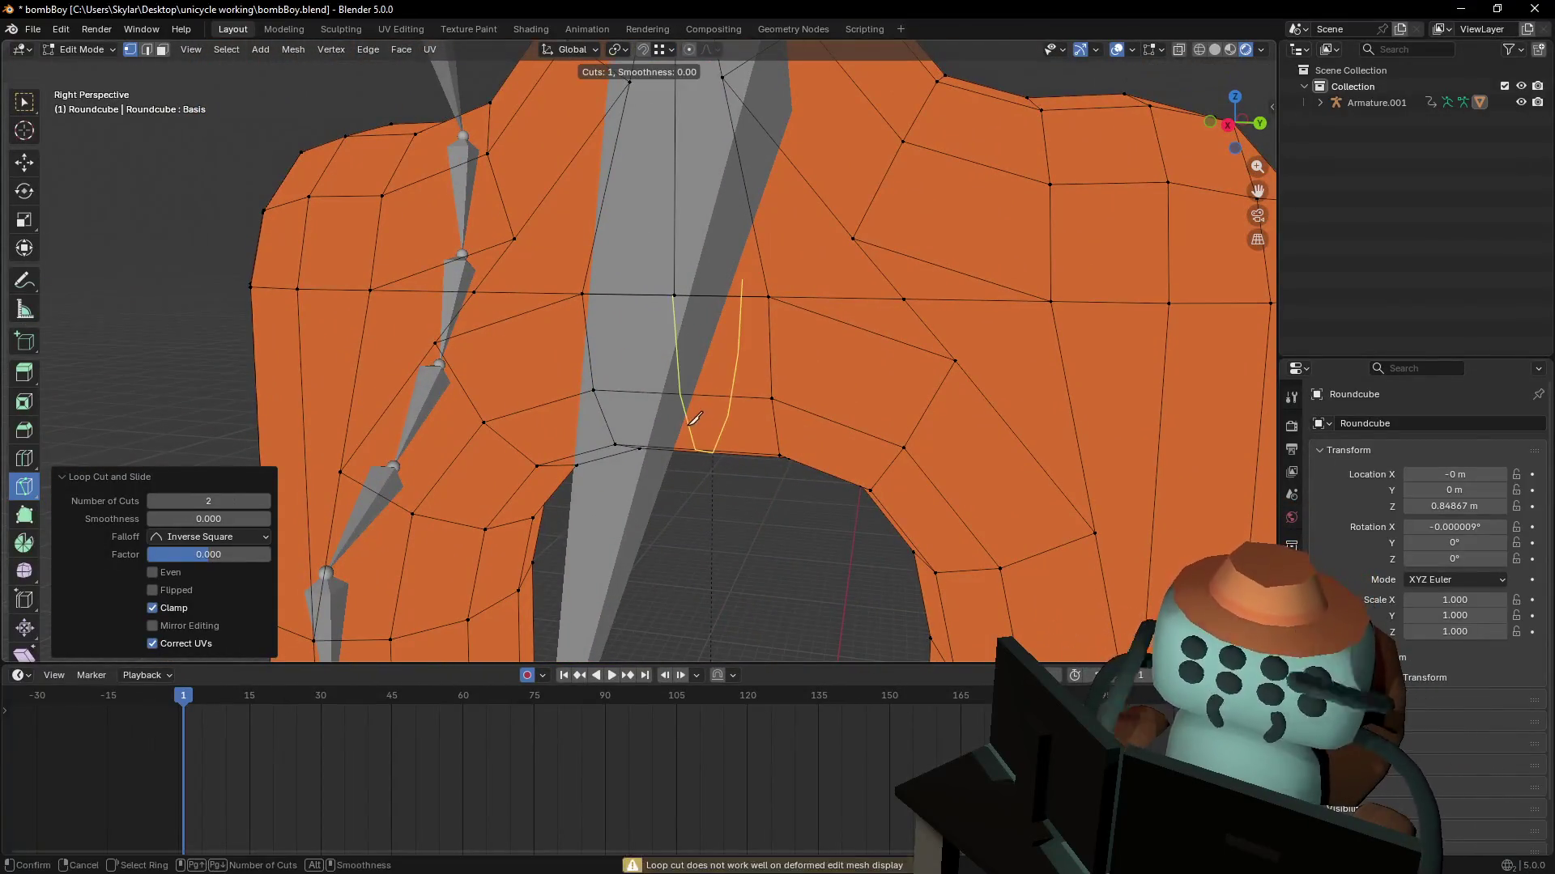
left_click(699, 398)
right_click(695, 399)
- Knife-cut a diagonal edge from a pelvis vertex across the right hip
key("shift+grave")
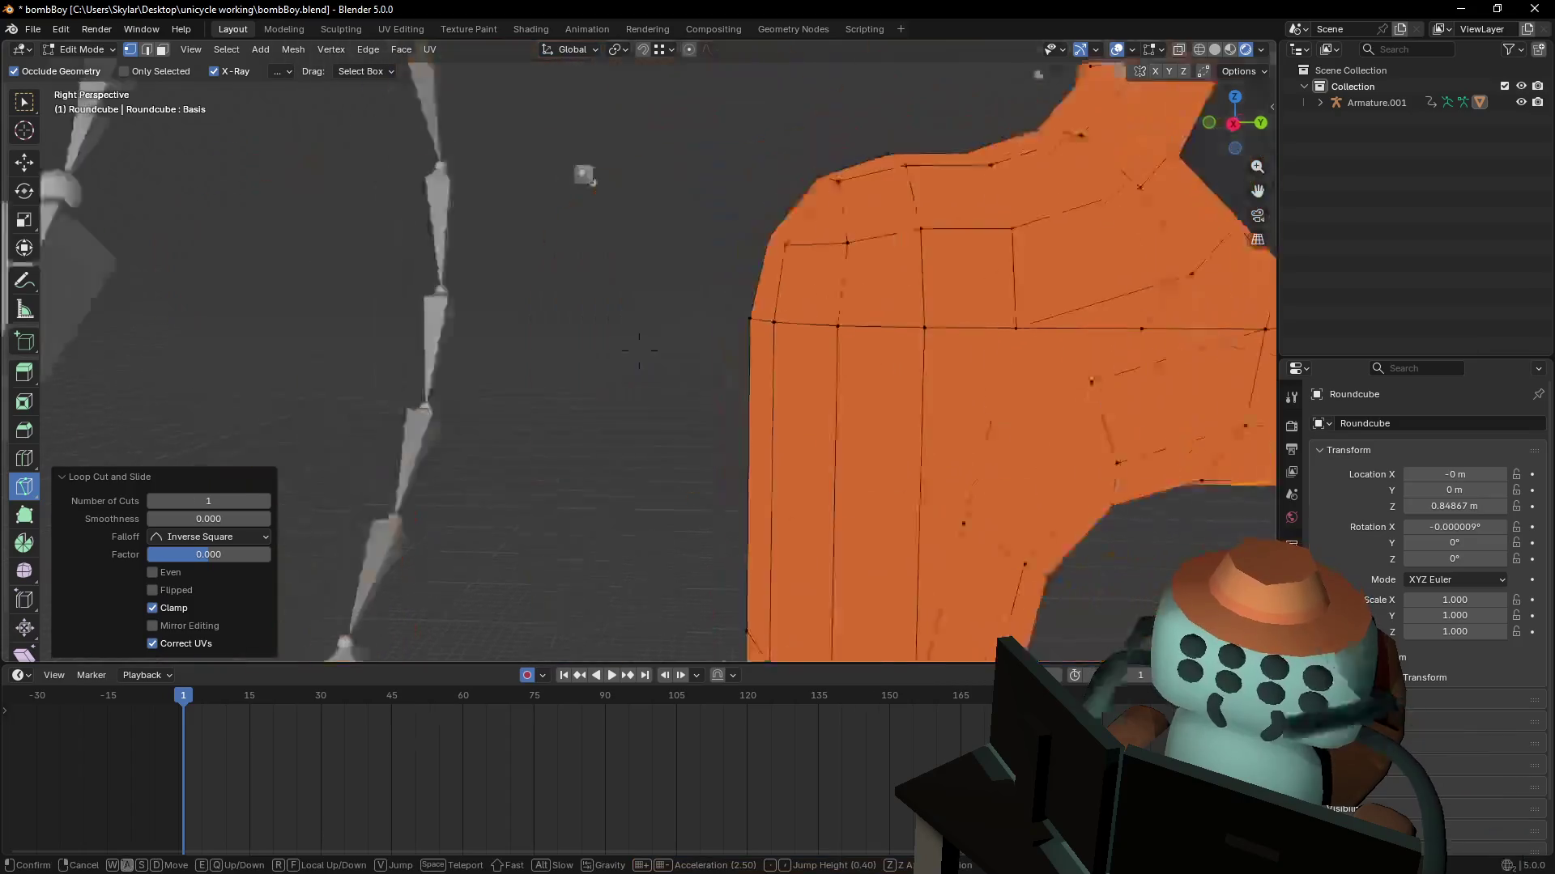
key("s")
key("w")
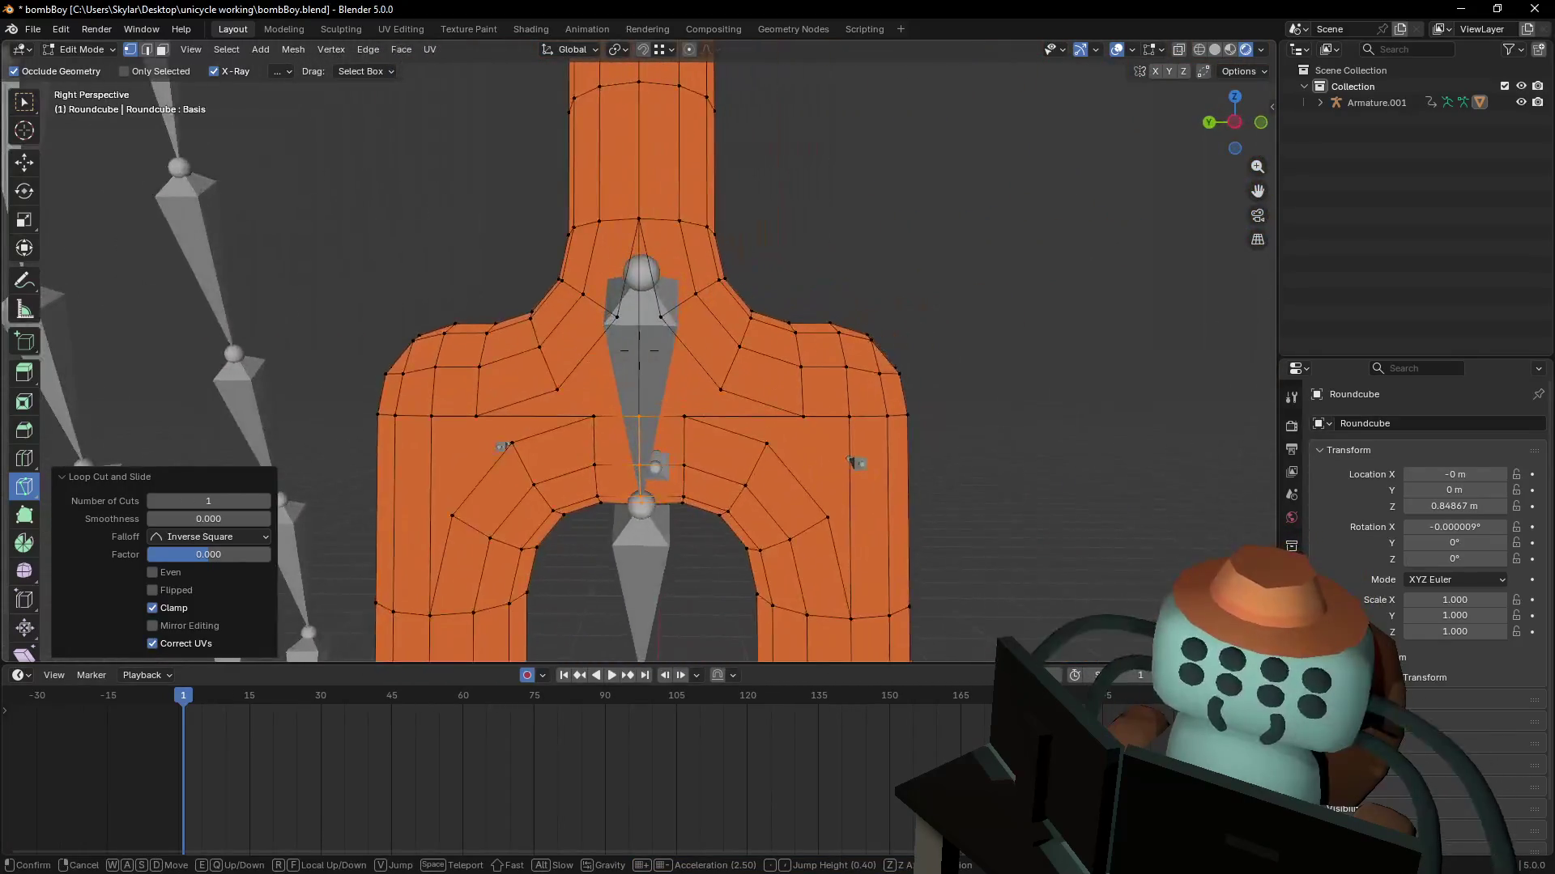
key("Return")
key("k")
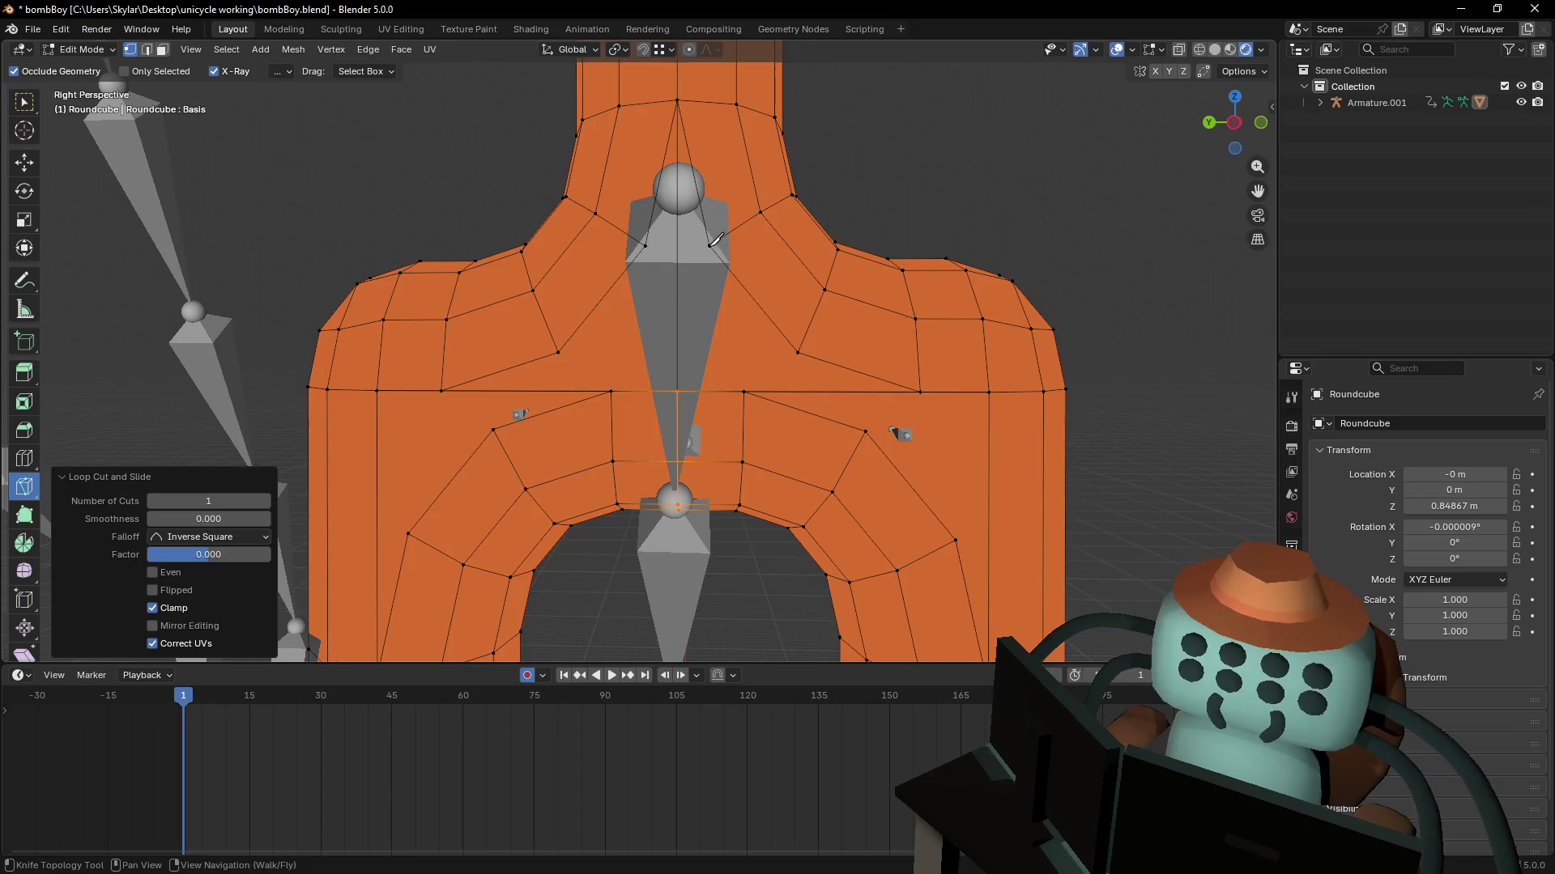
left_click(709, 245)
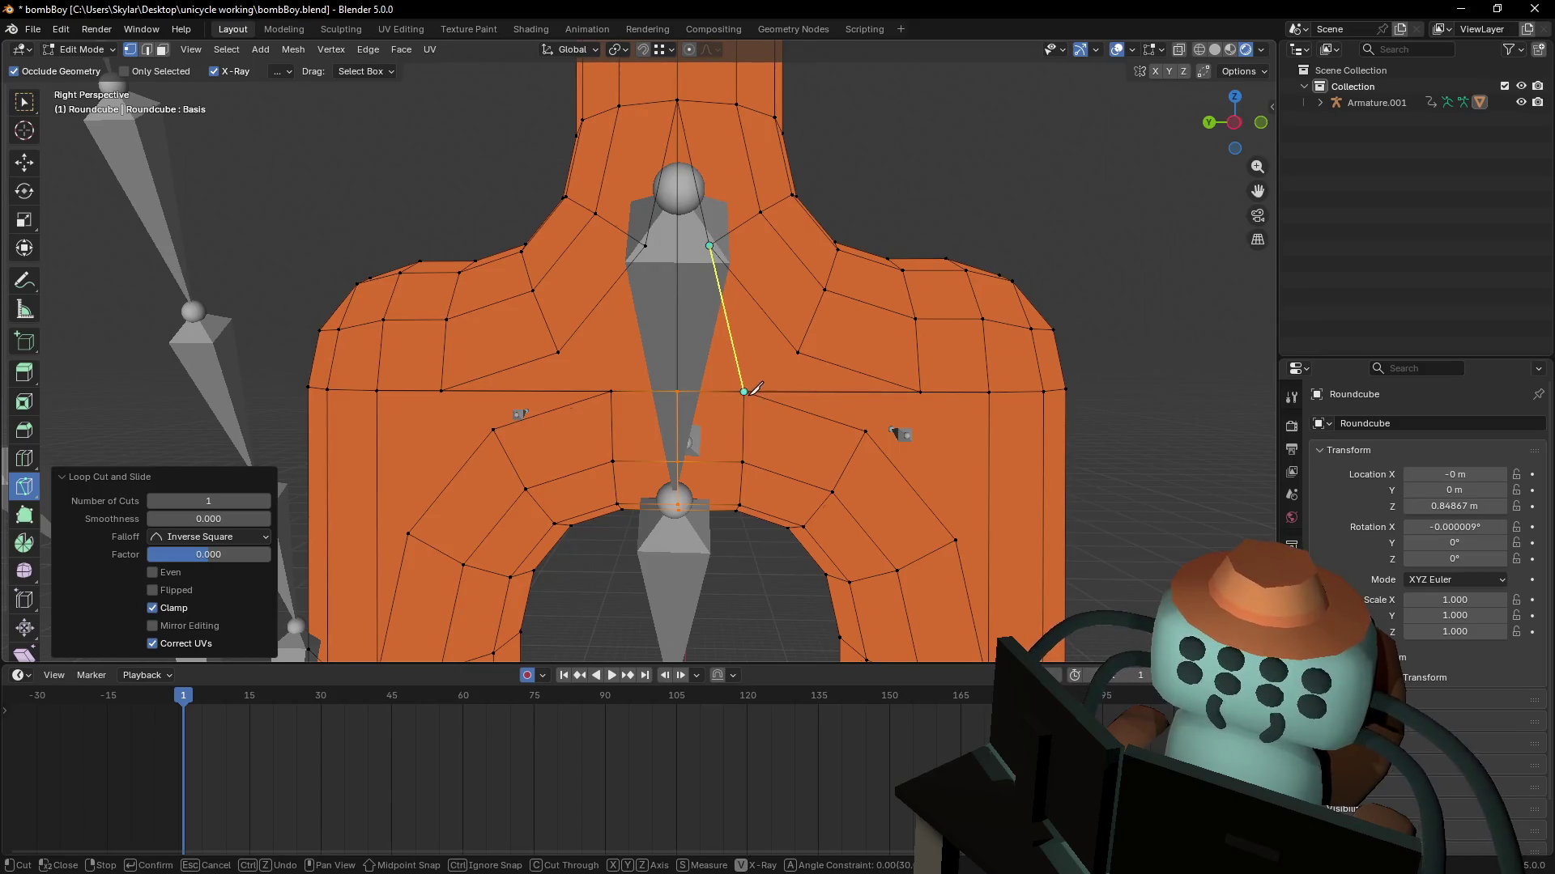
left_click(798, 352)
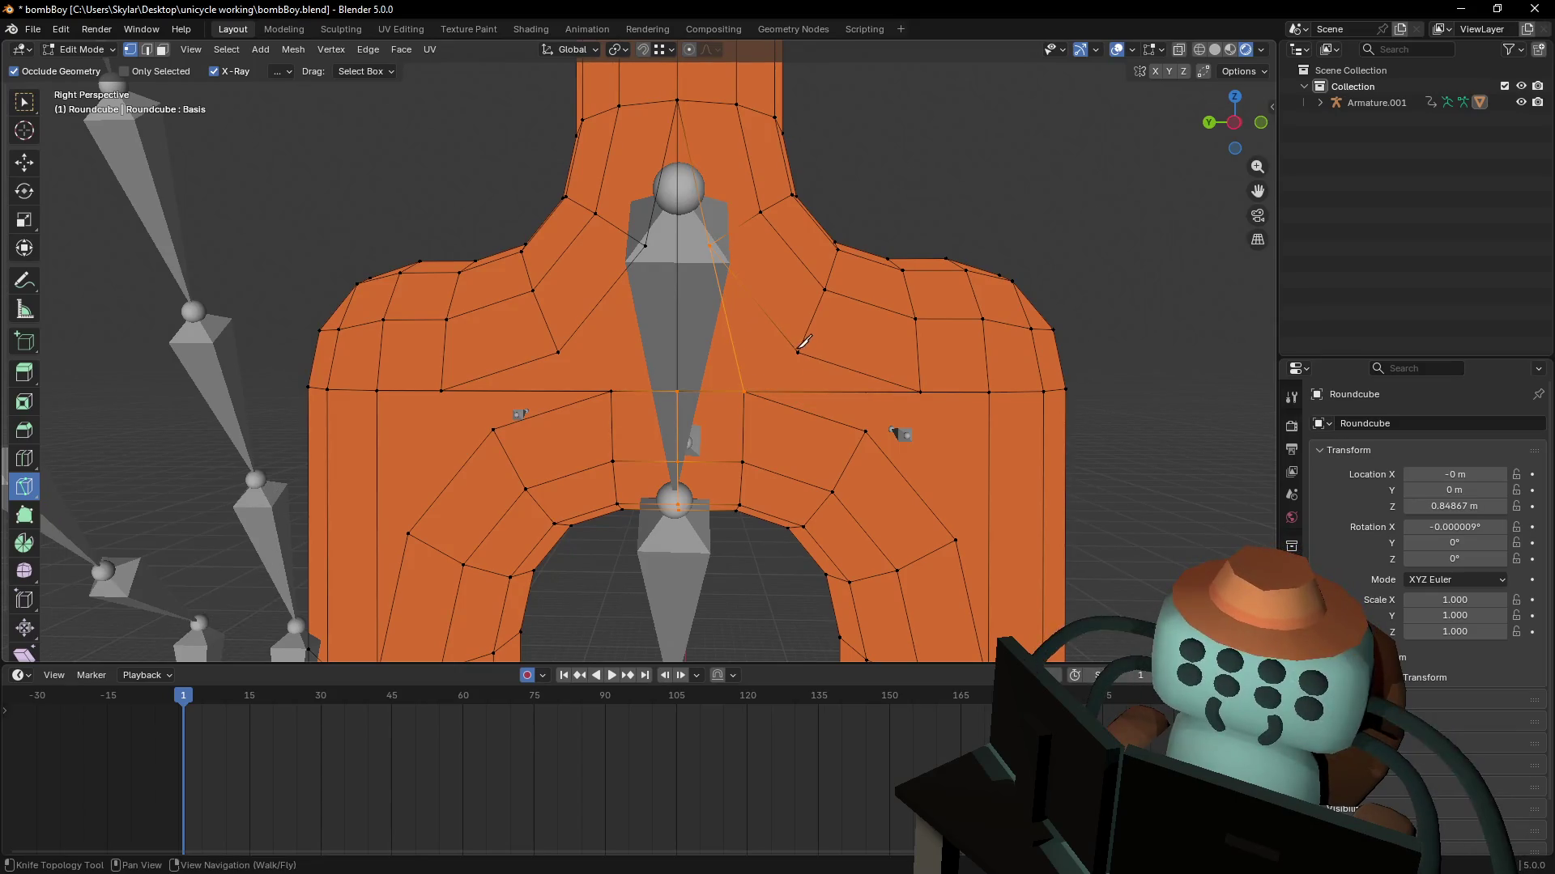
left_click(865, 431)
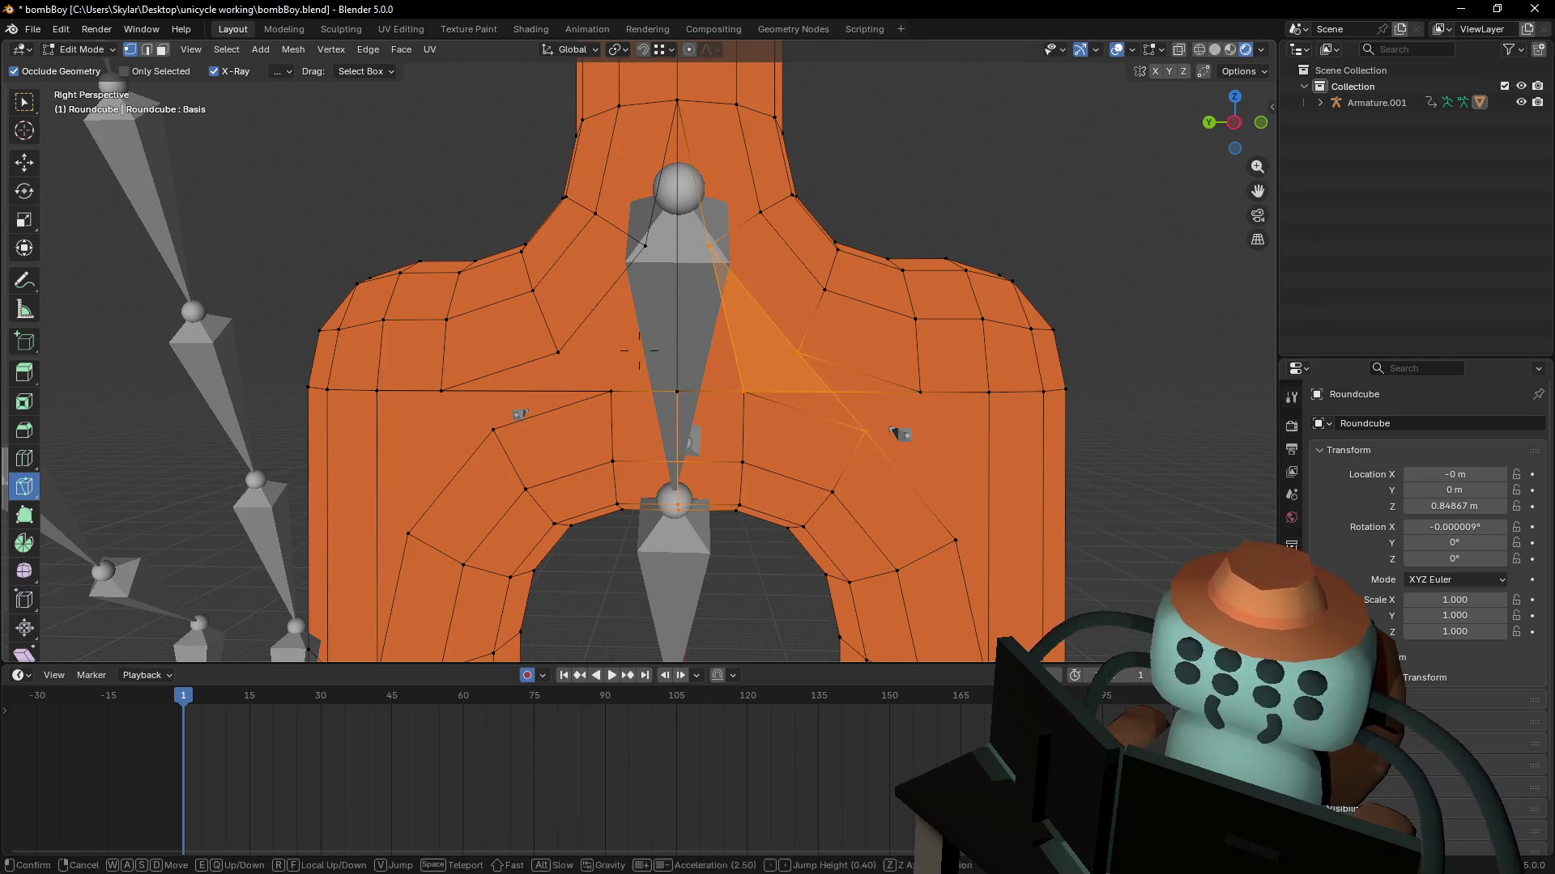
left_click(956, 540)
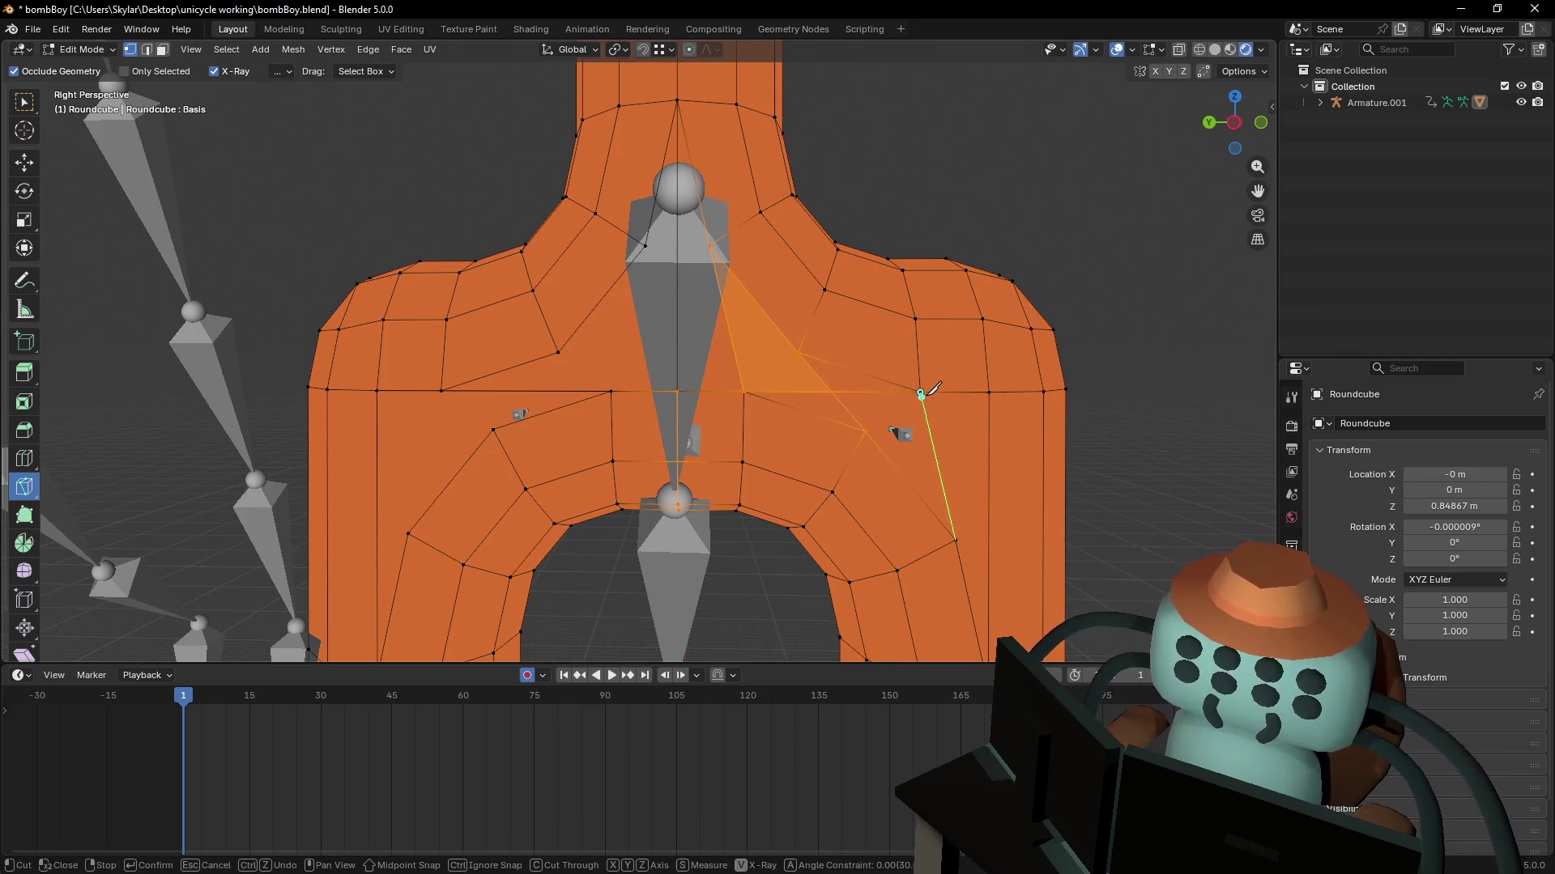
left_click(920, 394)
key("Return")
- Knife-cut three diagonal edges from the left hip toward the central vertices
left_click(410, 527)
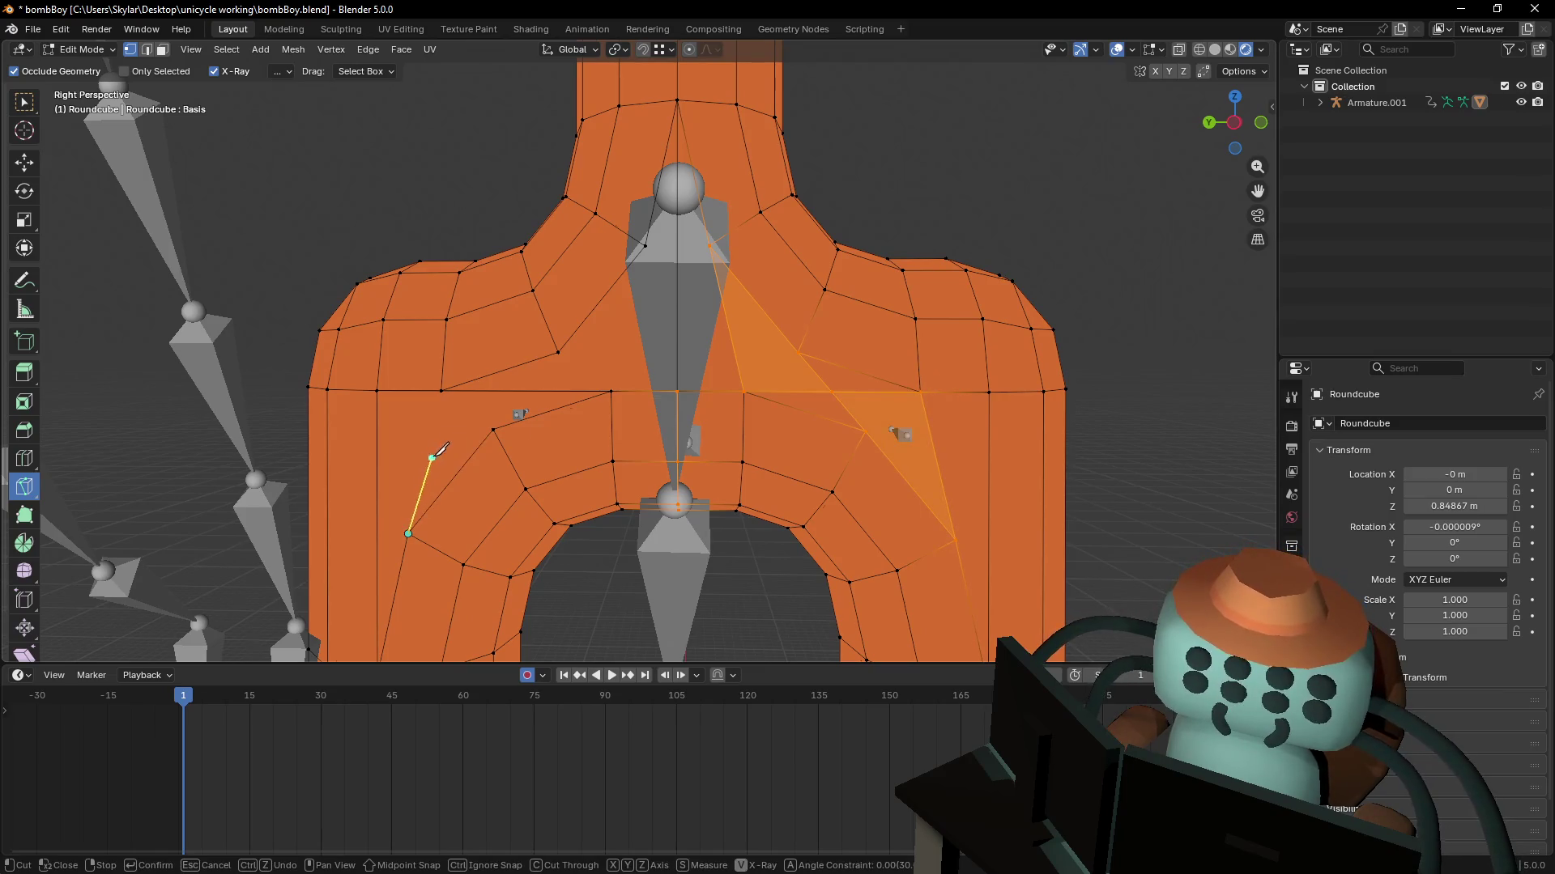
left_click(442, 390)
key("Return")
left_click(494, 429)
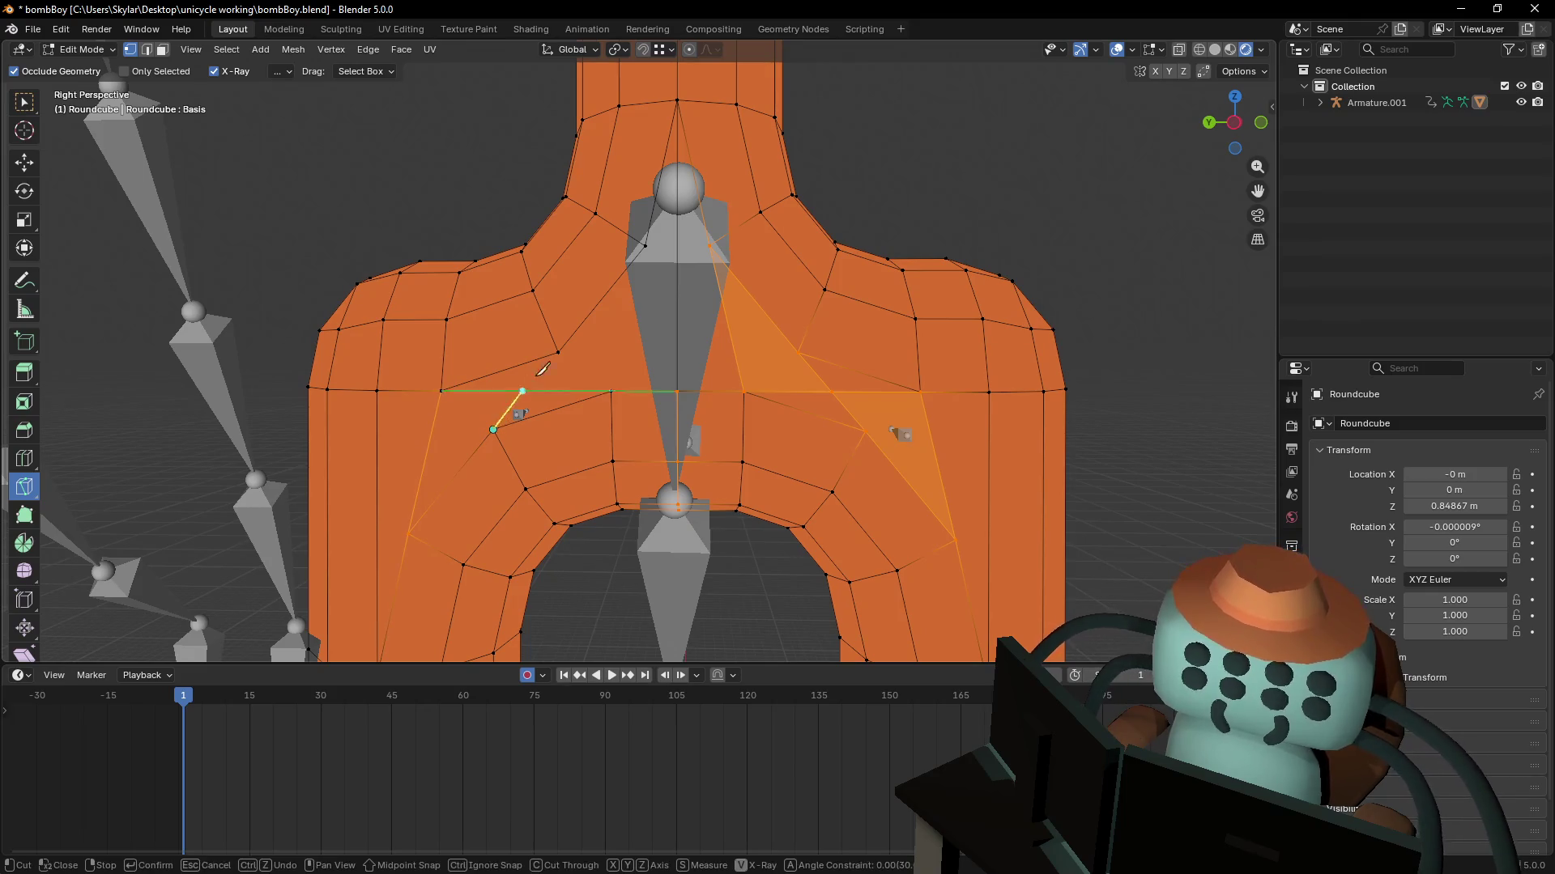
left_click(559, 350)
key("Return")
left_click(609, 391)
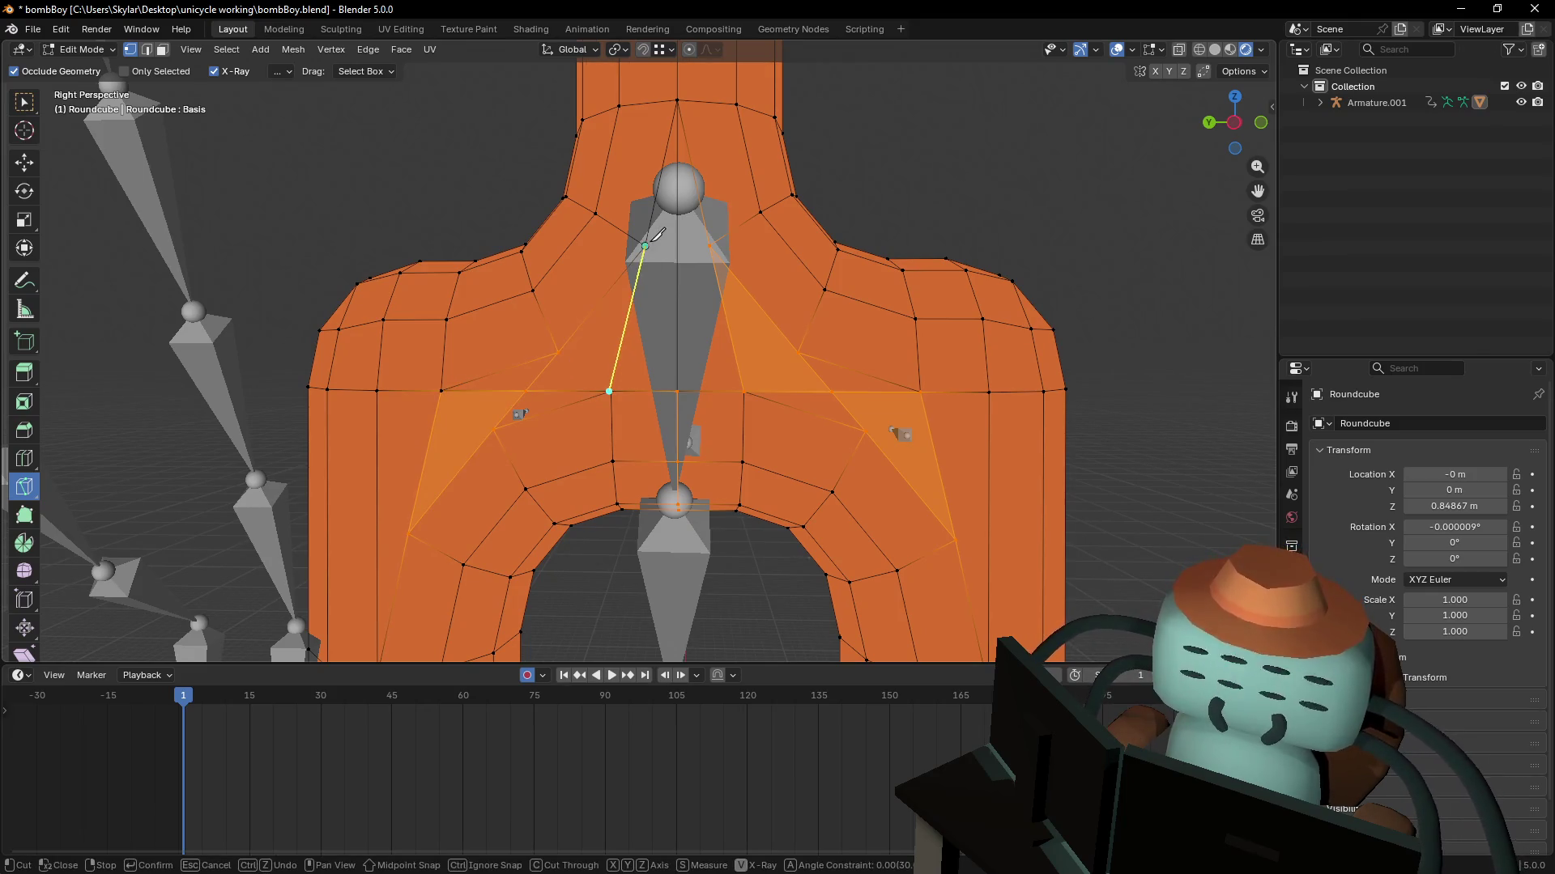
left_click(652, 242)
key("Return")
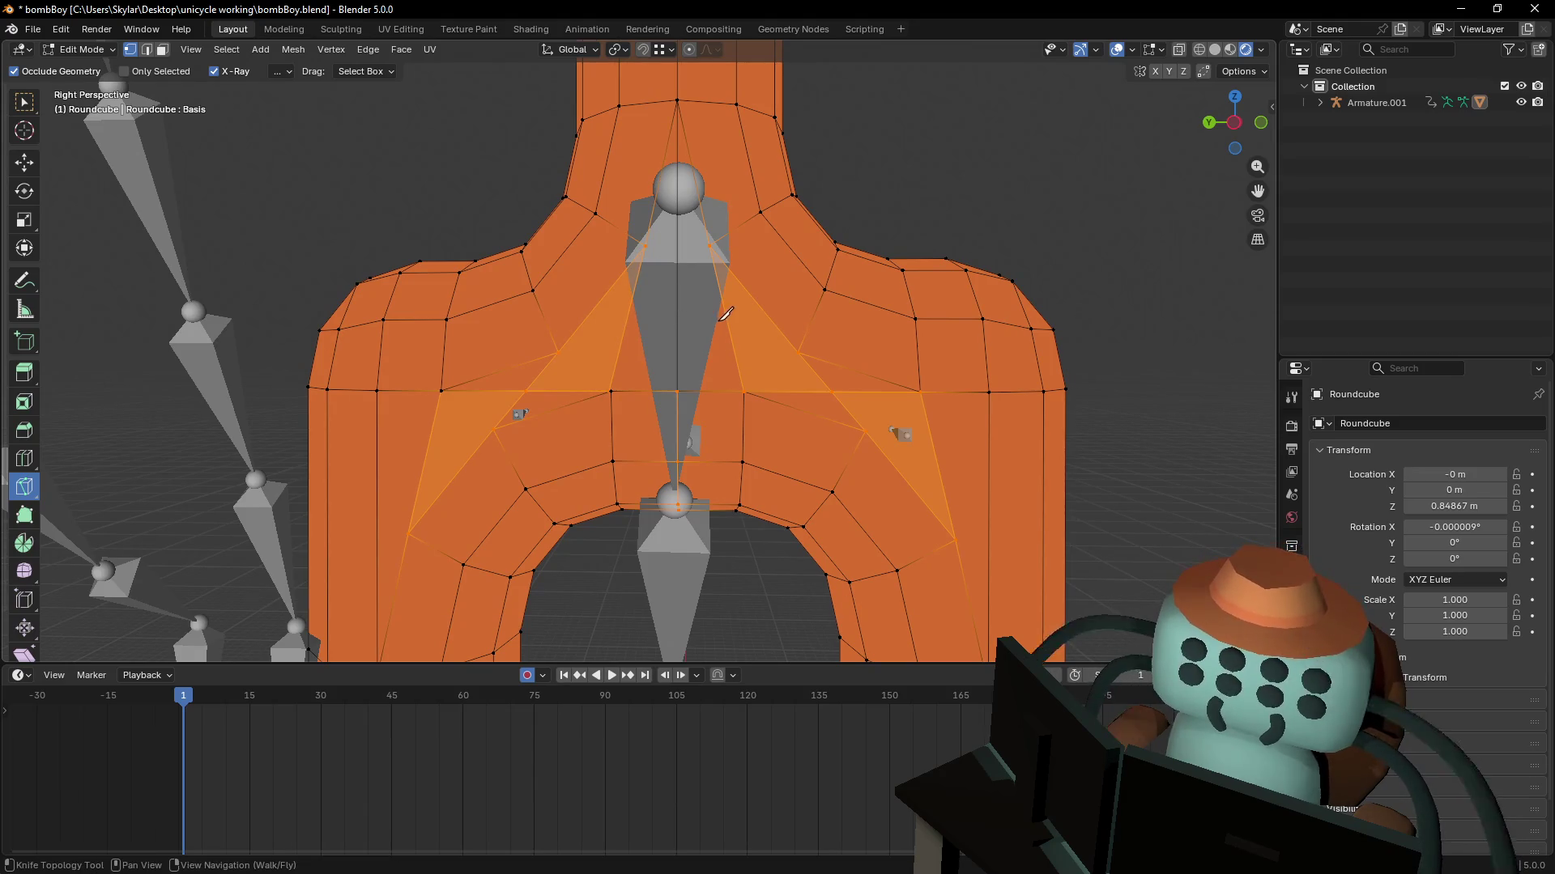
- Select a single pelvis vertex and recentre the view on the mesh
key("w")
scroll(745, 308, "down", 5)
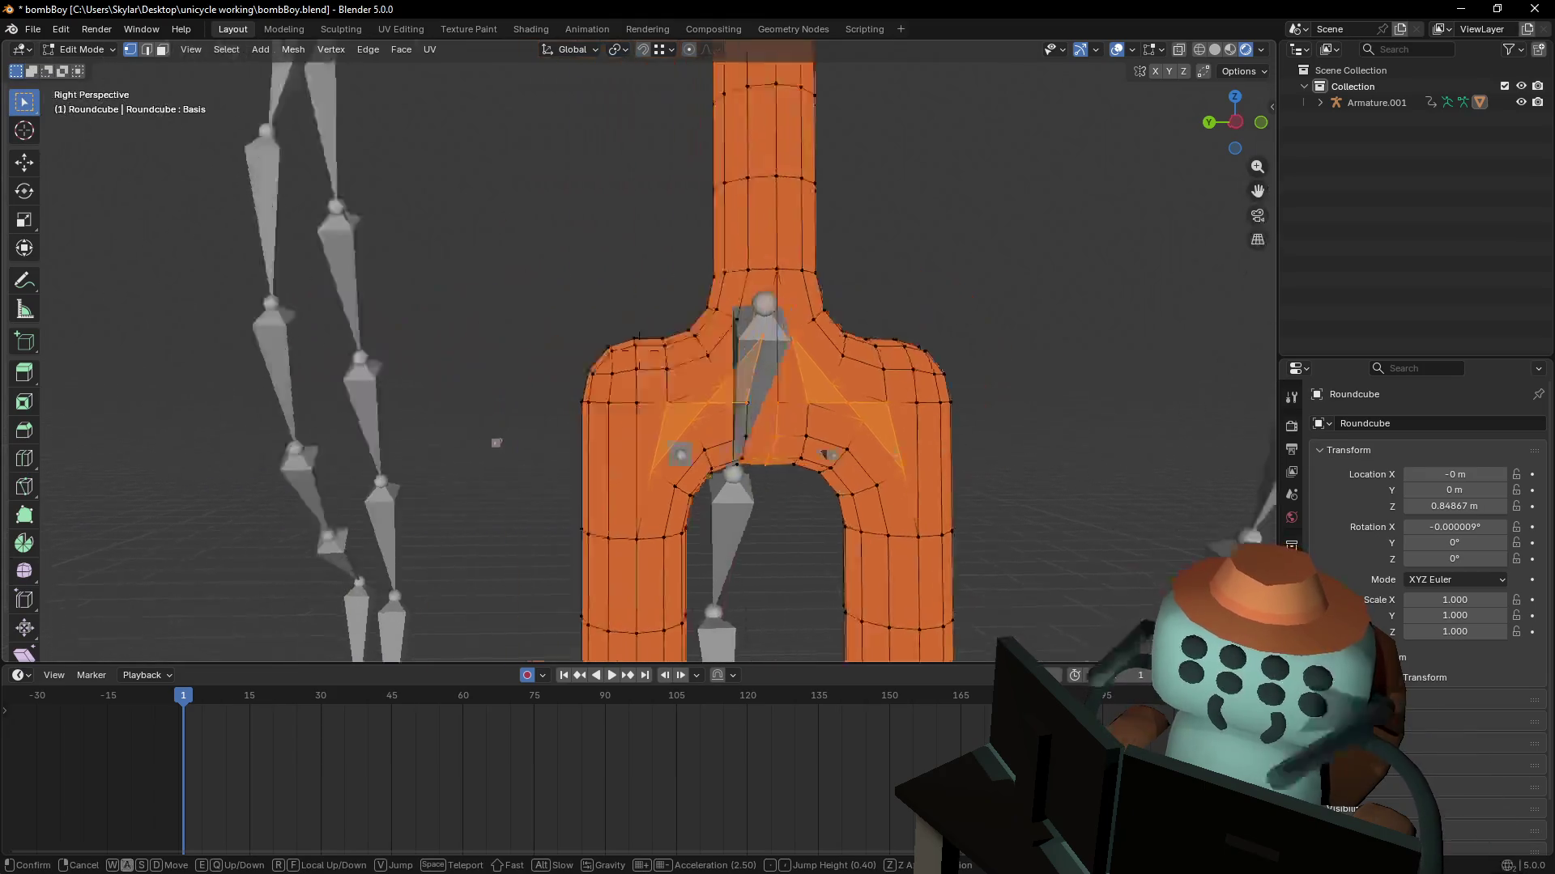
left_click(773, 320)
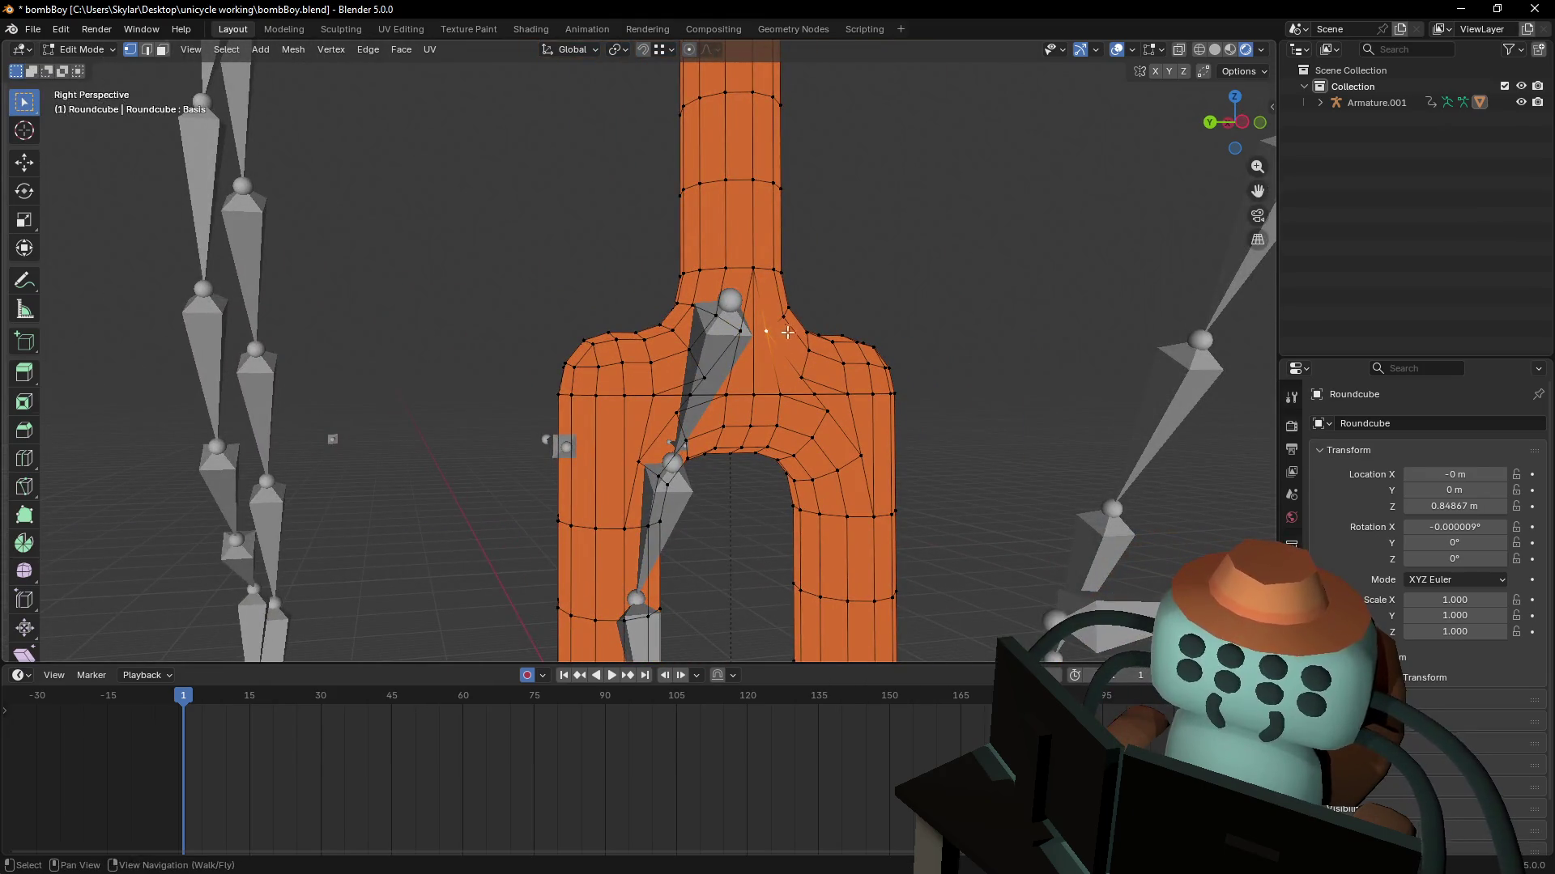
scroll(786, 297, "down", 3)
middle_click_drag(787, 296, 804, 304, "shift")
scroll(804, 303, "up", 3)
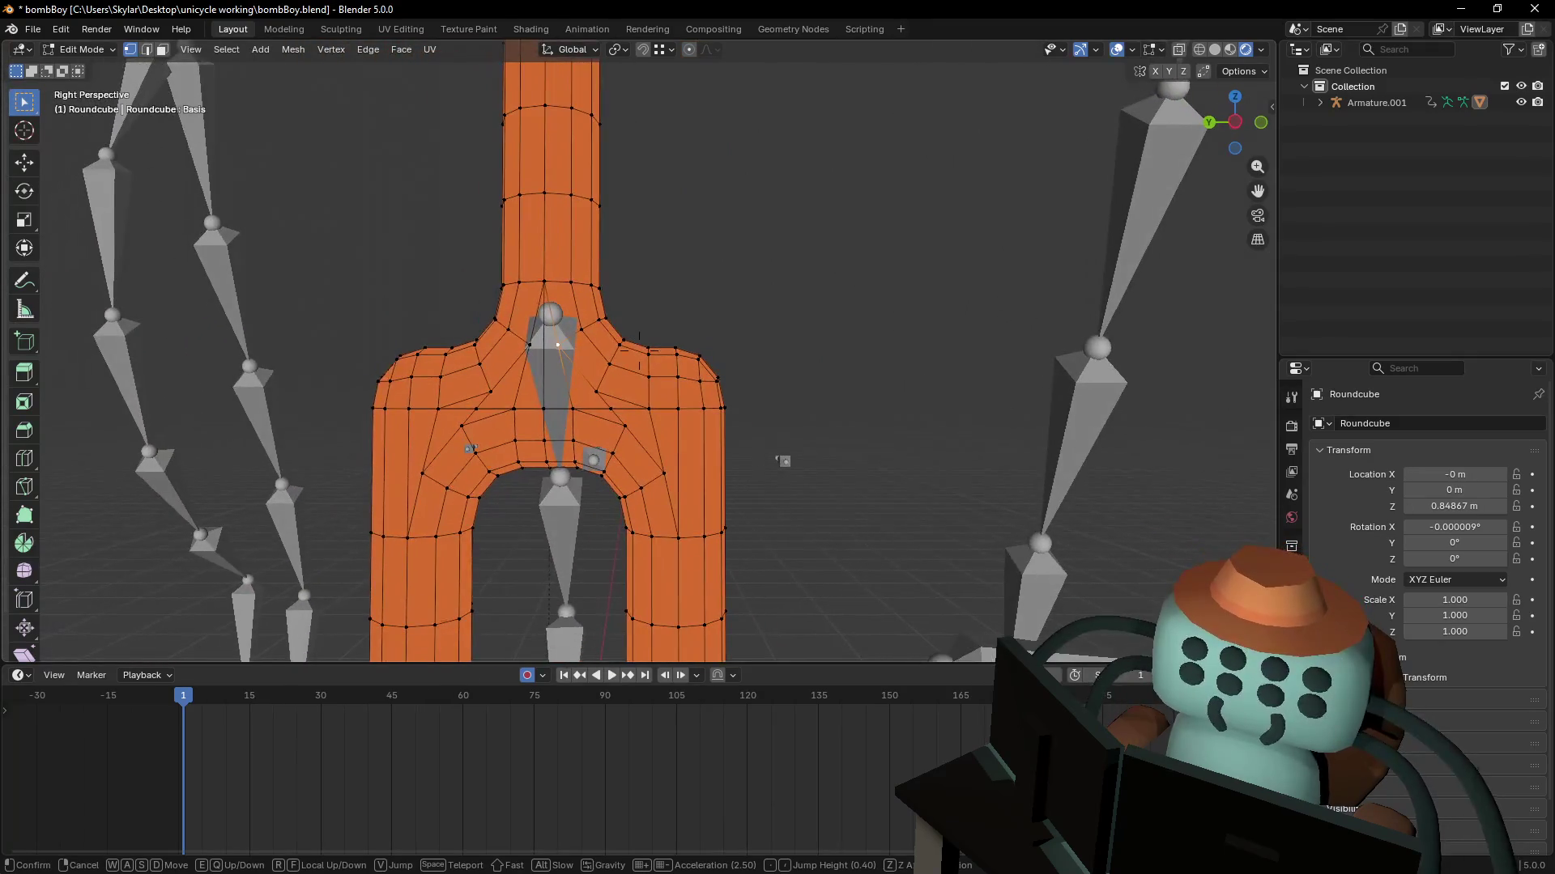
- Select the whole mesh and merge vertices By Distance to remove the duplicates
key("a")
key("m")
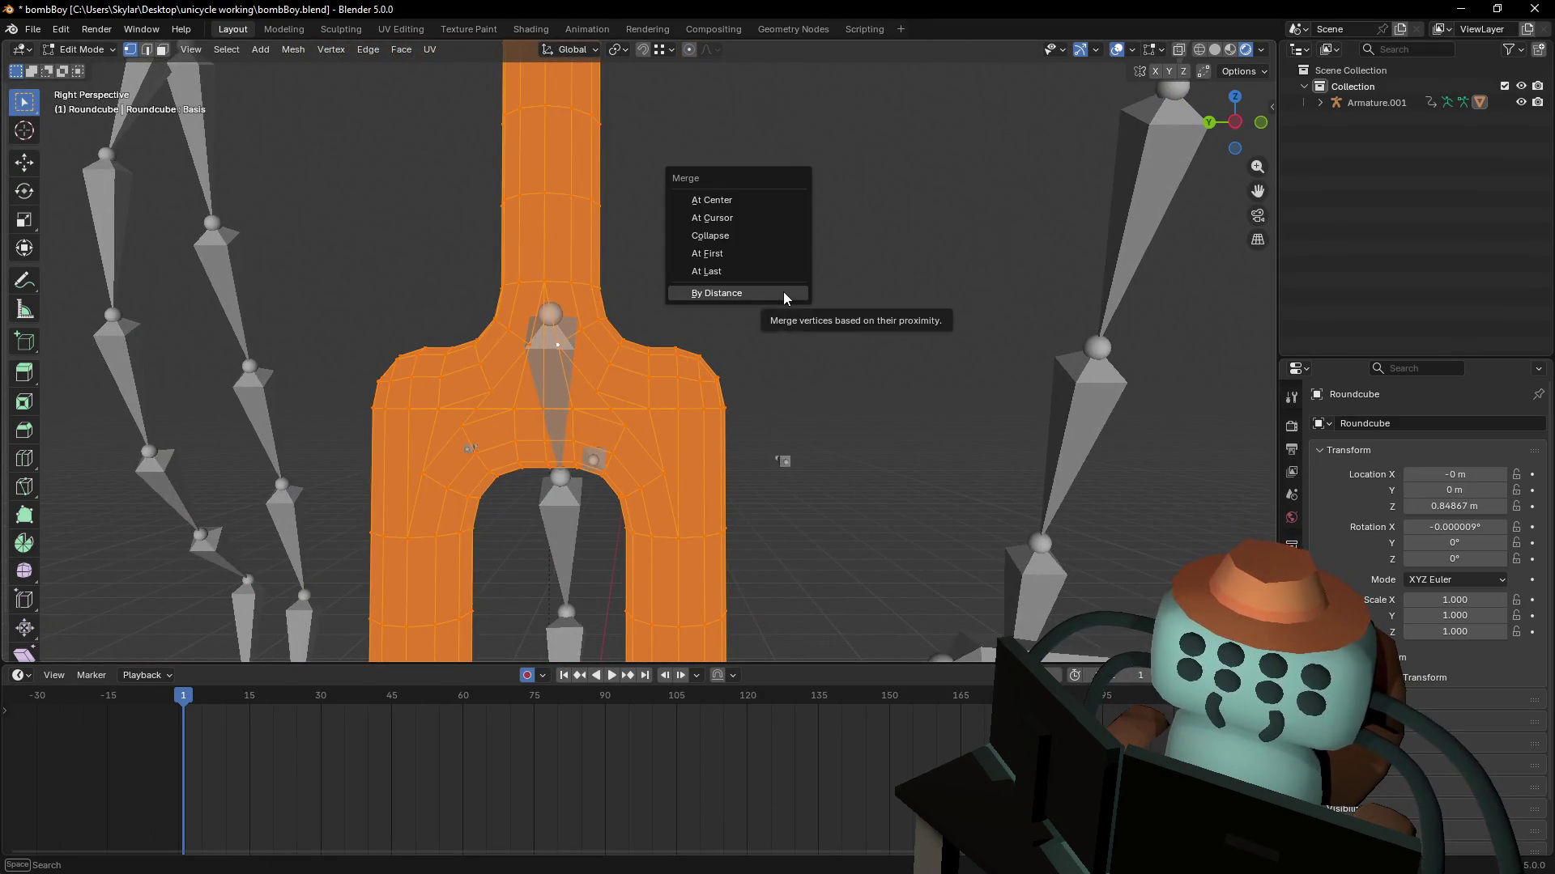
left_click(784, 292)
left_click(846, 406)
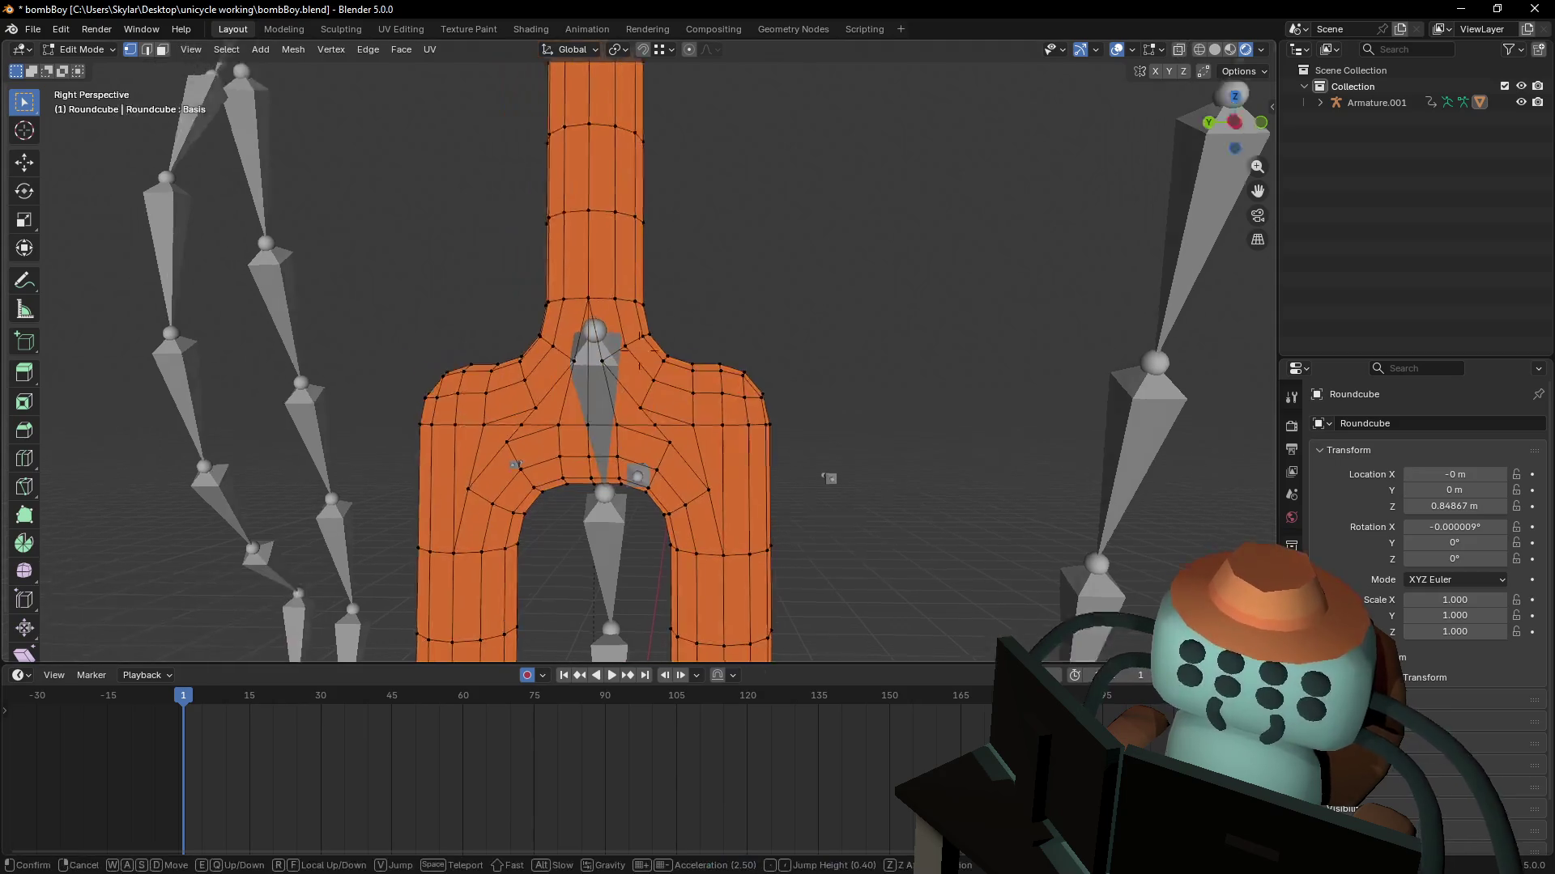
- Pick a vertex on the left hip and switch to a flat side-on view
scroll(699, 446, "up", 5)
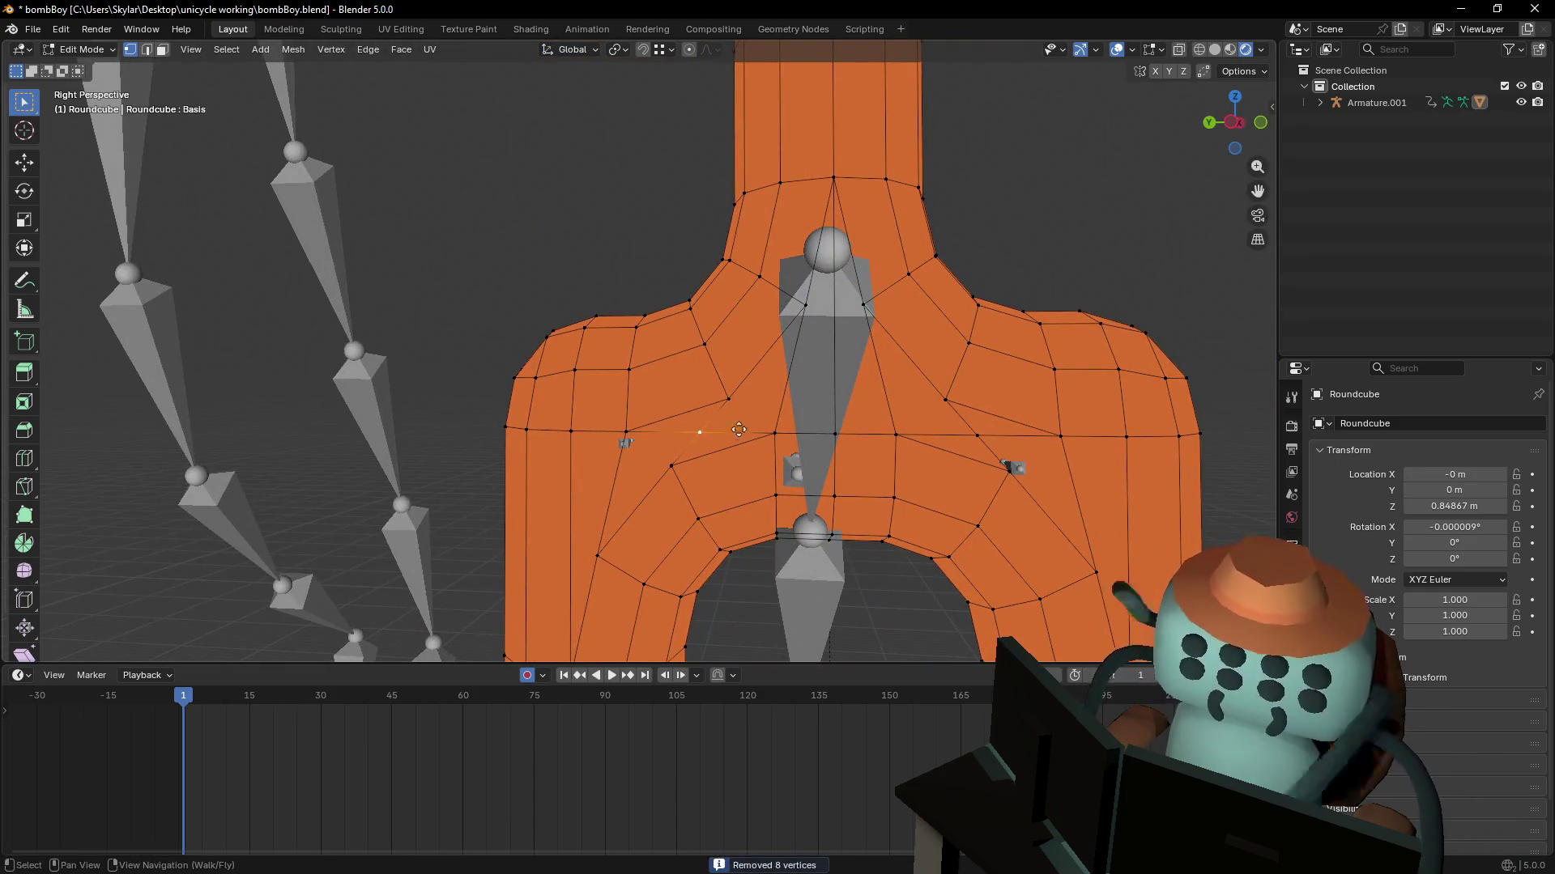
left_click(774, 433)
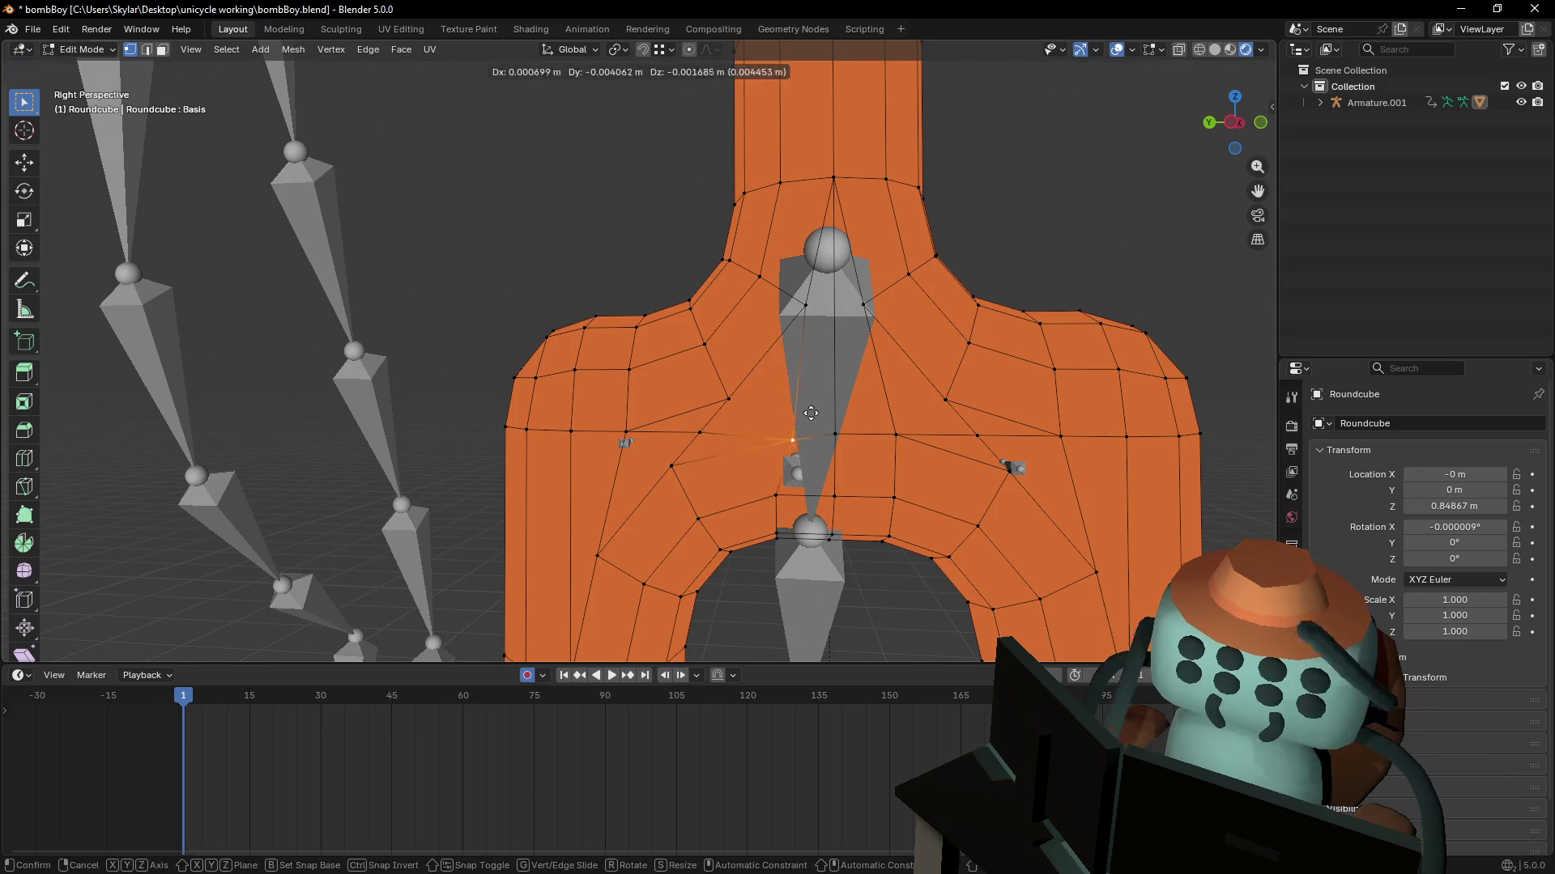
left_click(728, 396)
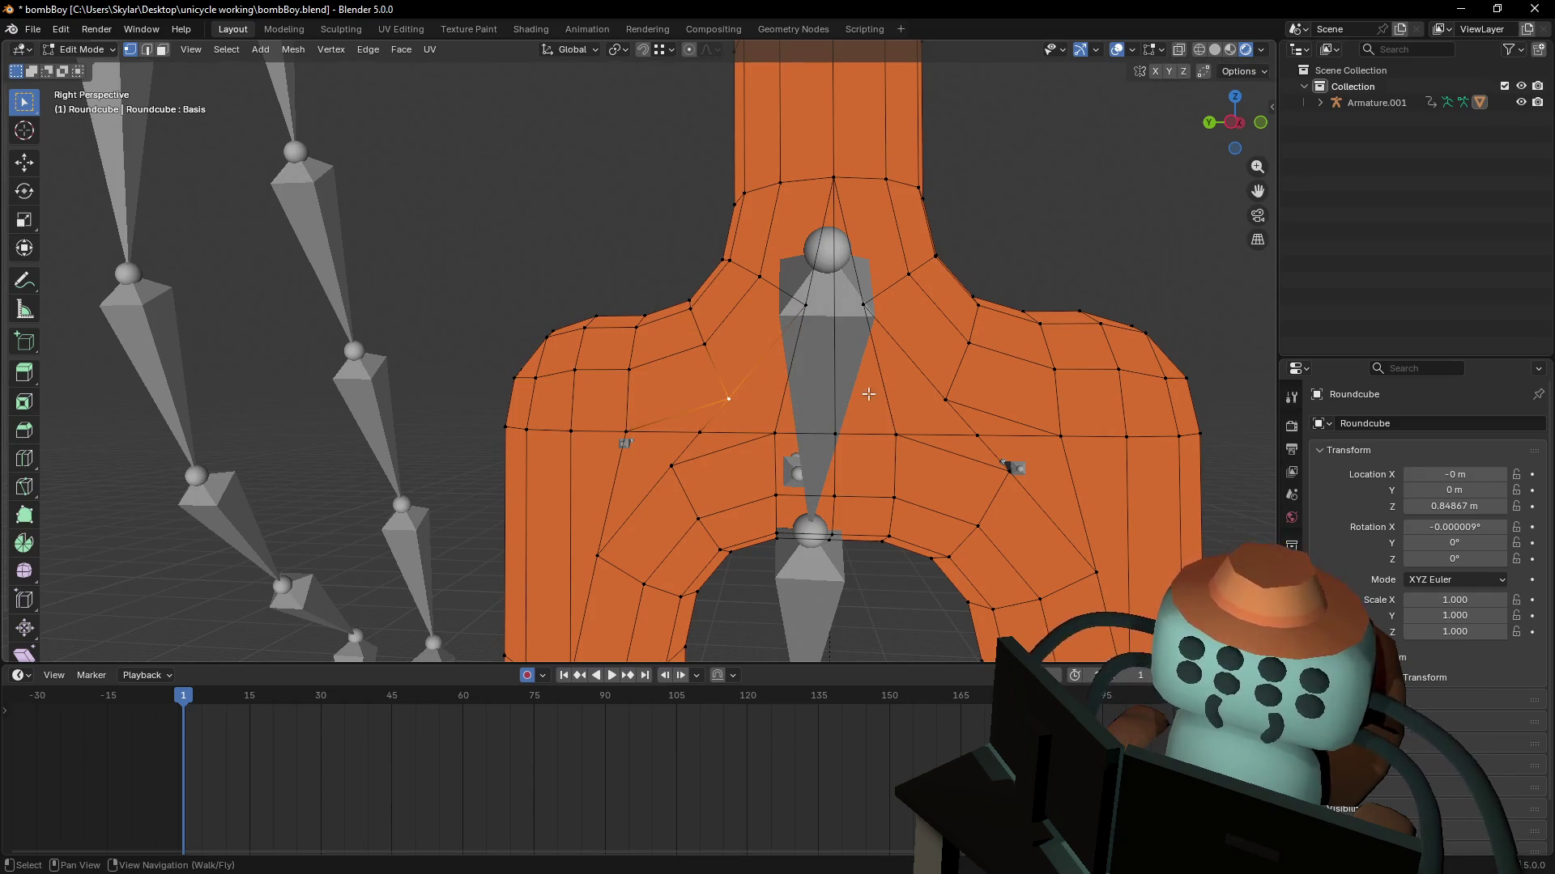
key("shift+grave")
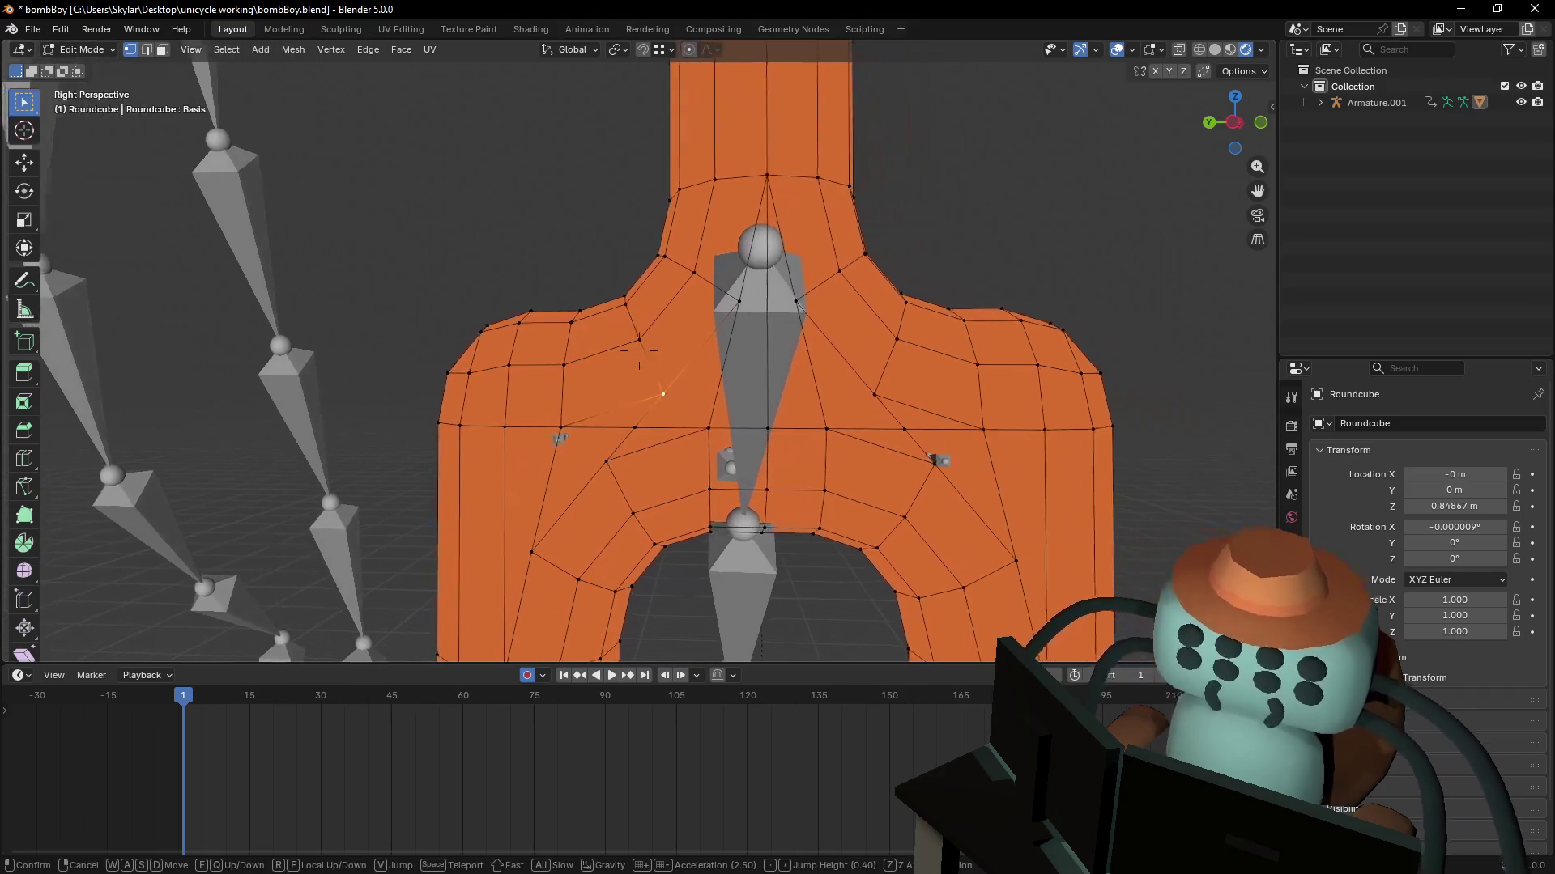
key("w")
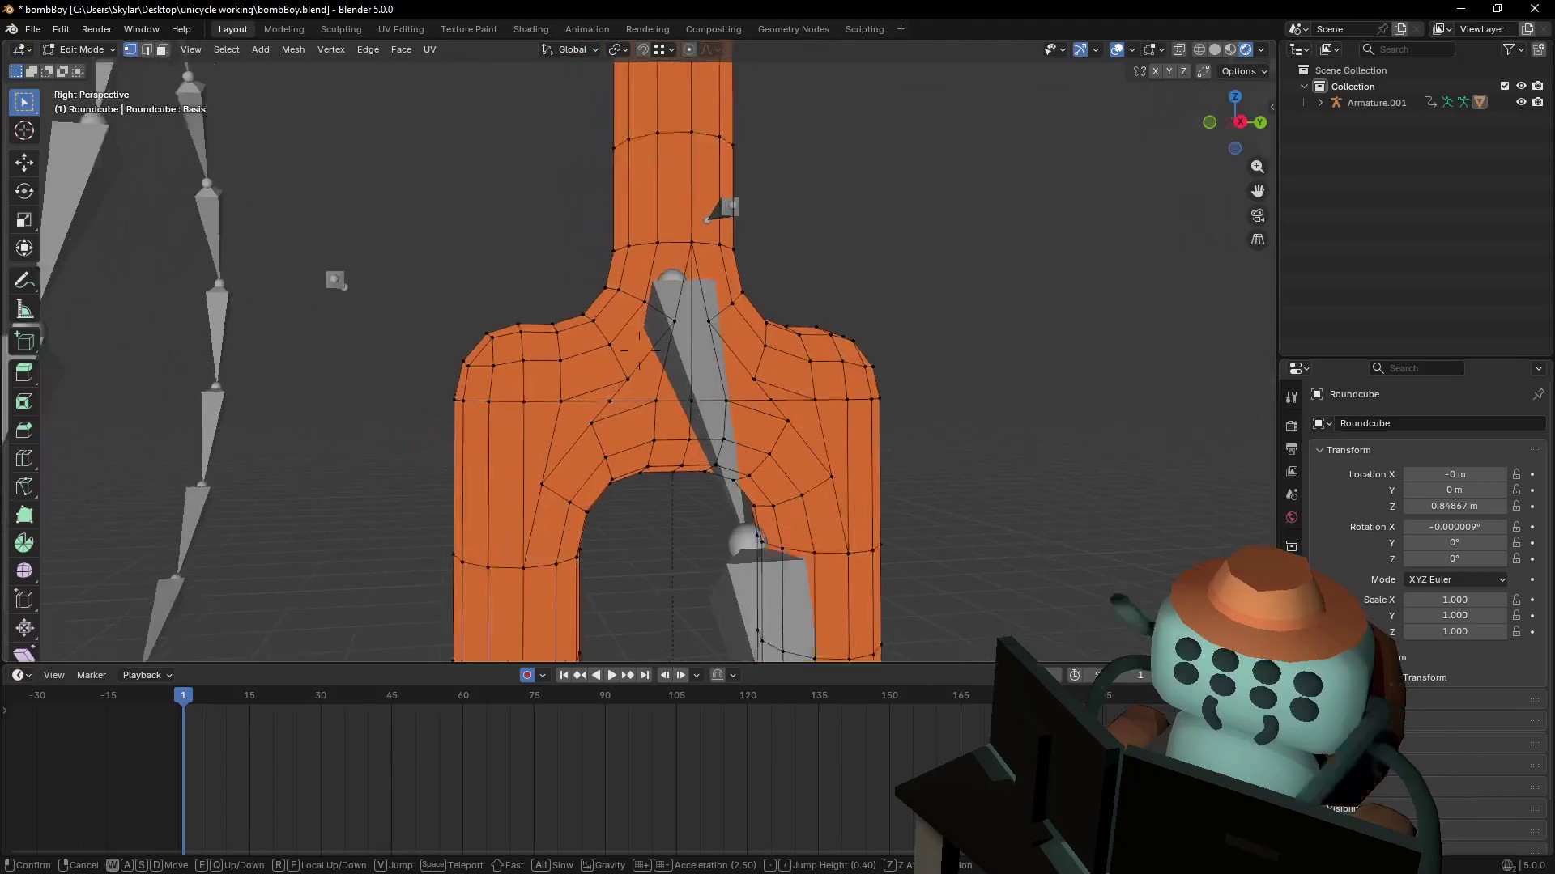
left_click(921, 400)
left_click(655, 335)
key("g")
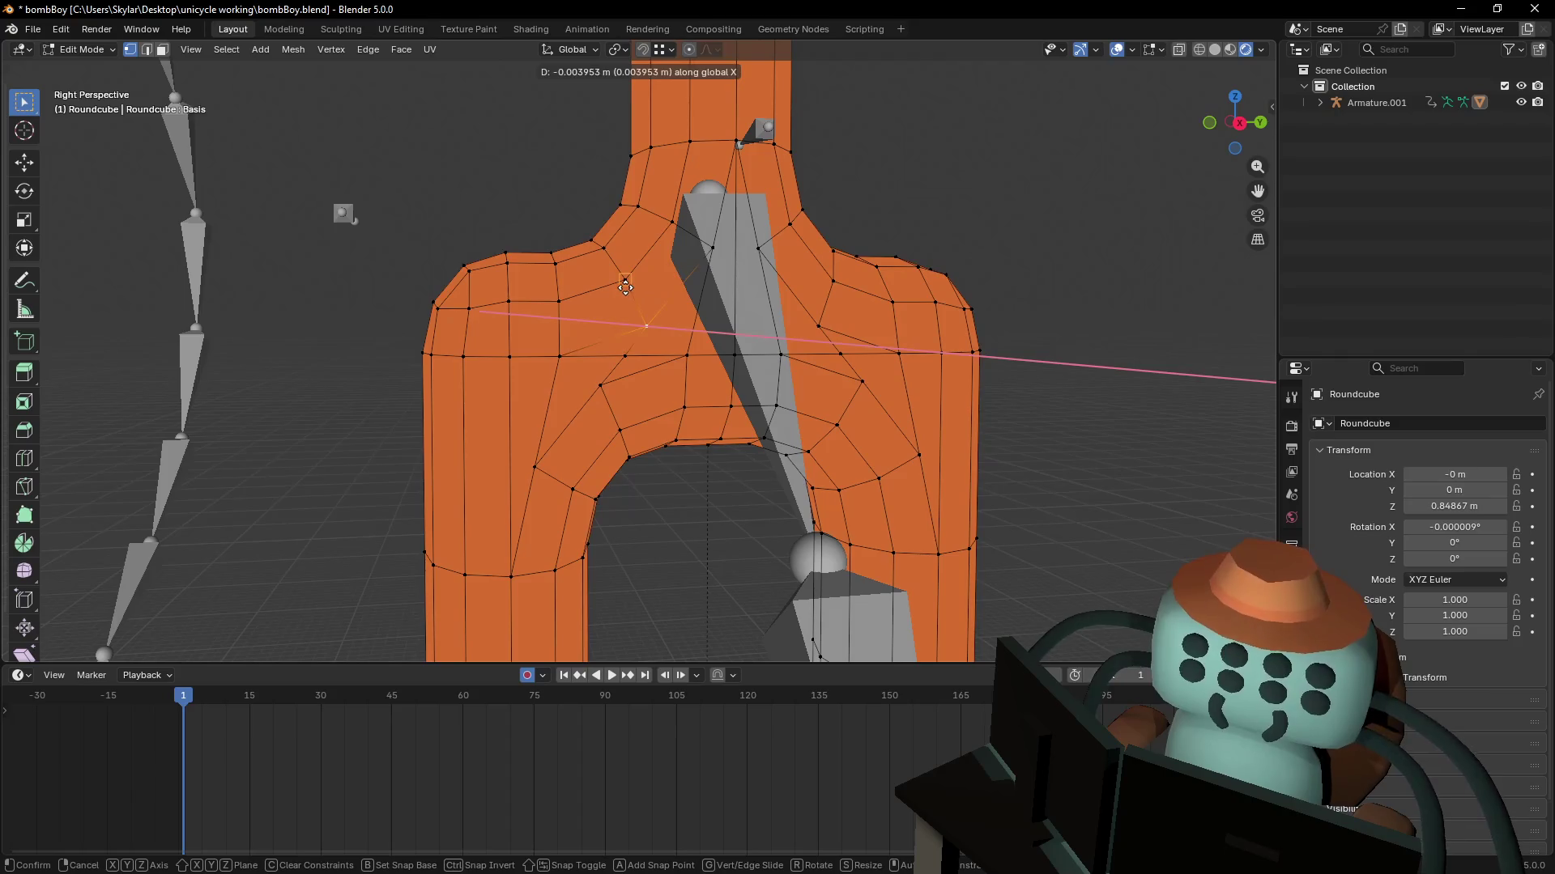
key("Escape")
right_click_drag(661, 330, 690, 312)
left_click(1234, 123)
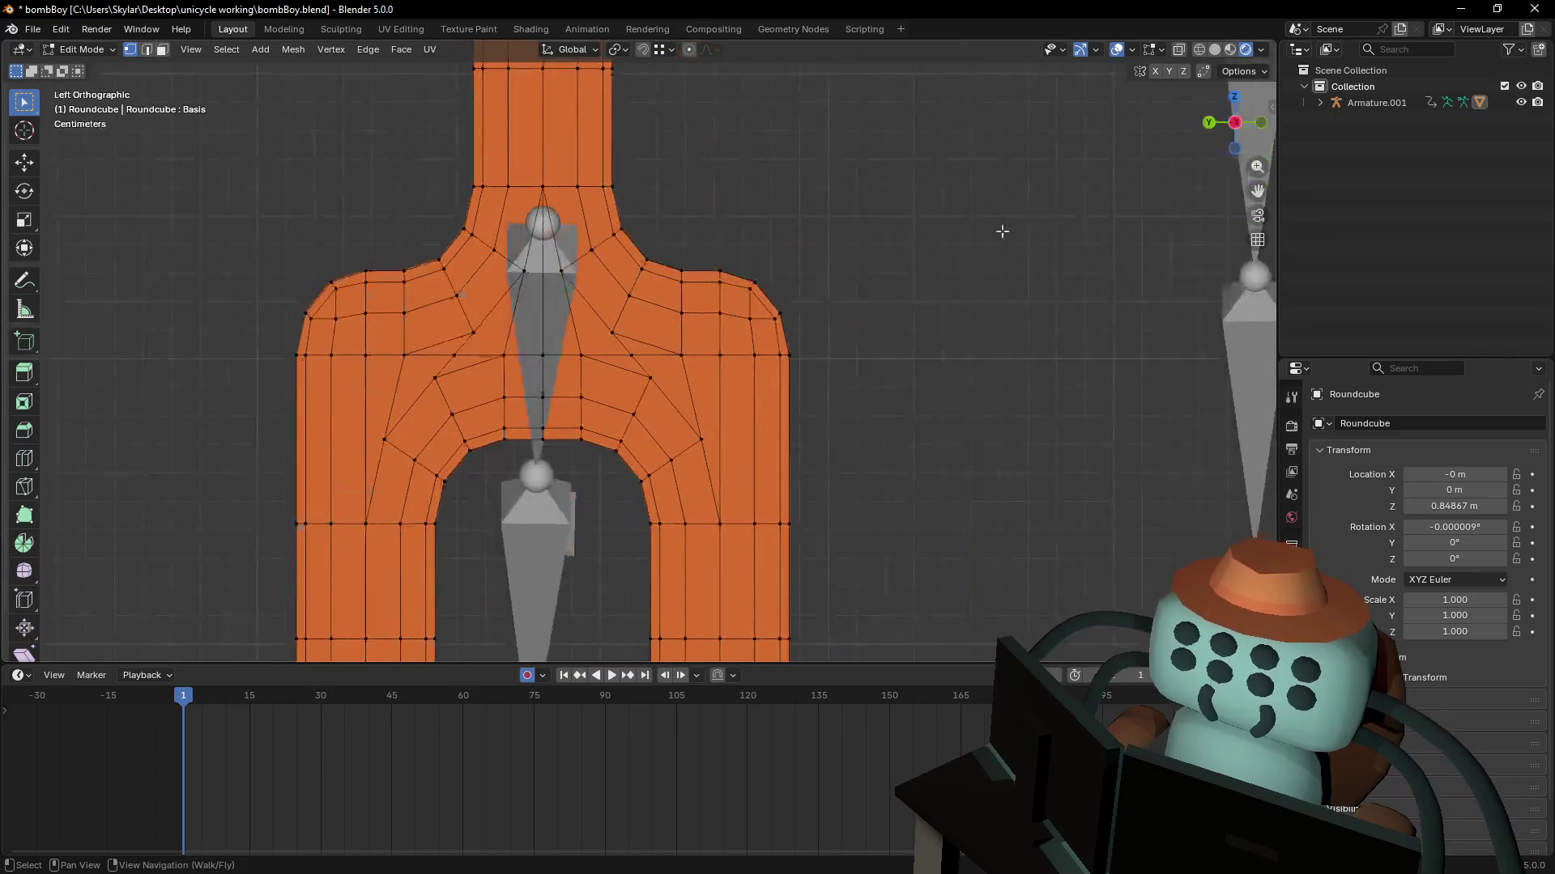
- Move the selected hip vertex slightly along the X axis and confirm its position
middle_click_drag(560, 323, 626, 308, "shift")
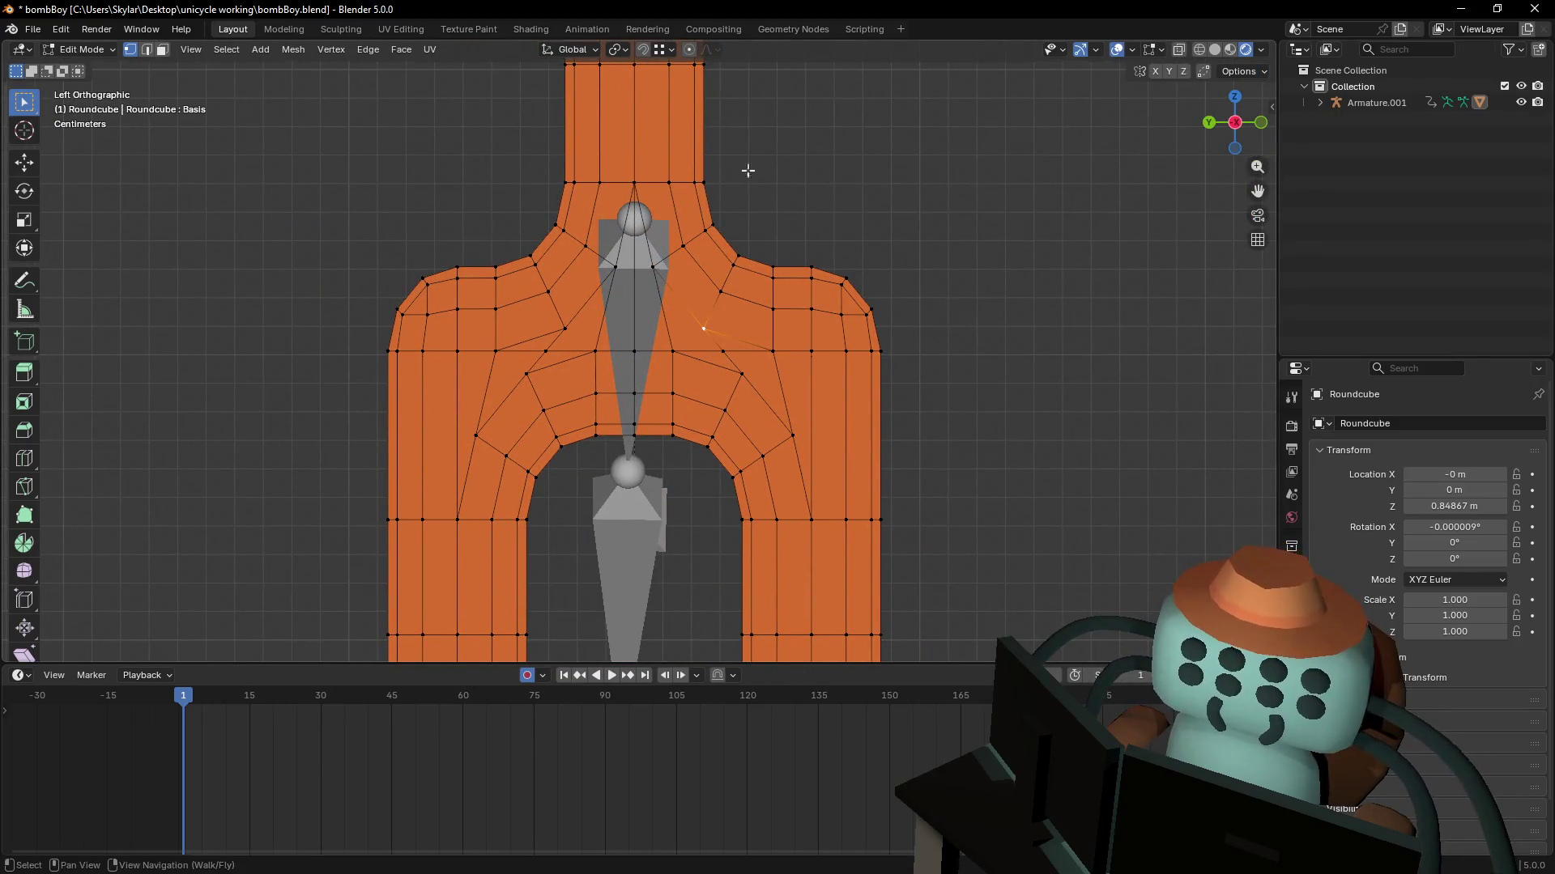
left_click(663, 50)
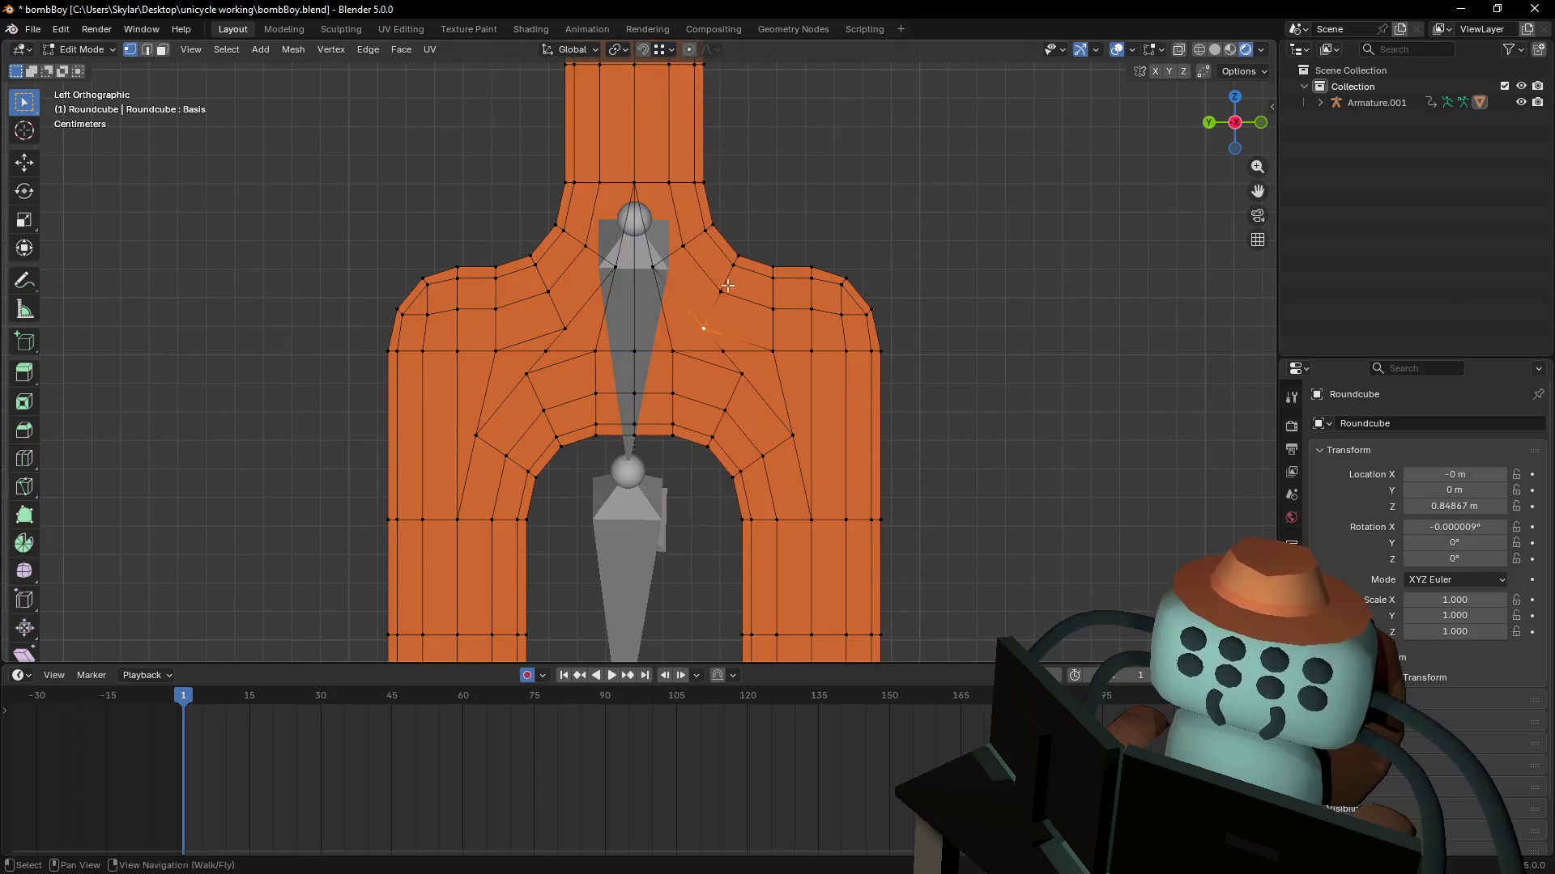
key("g")
key("x")
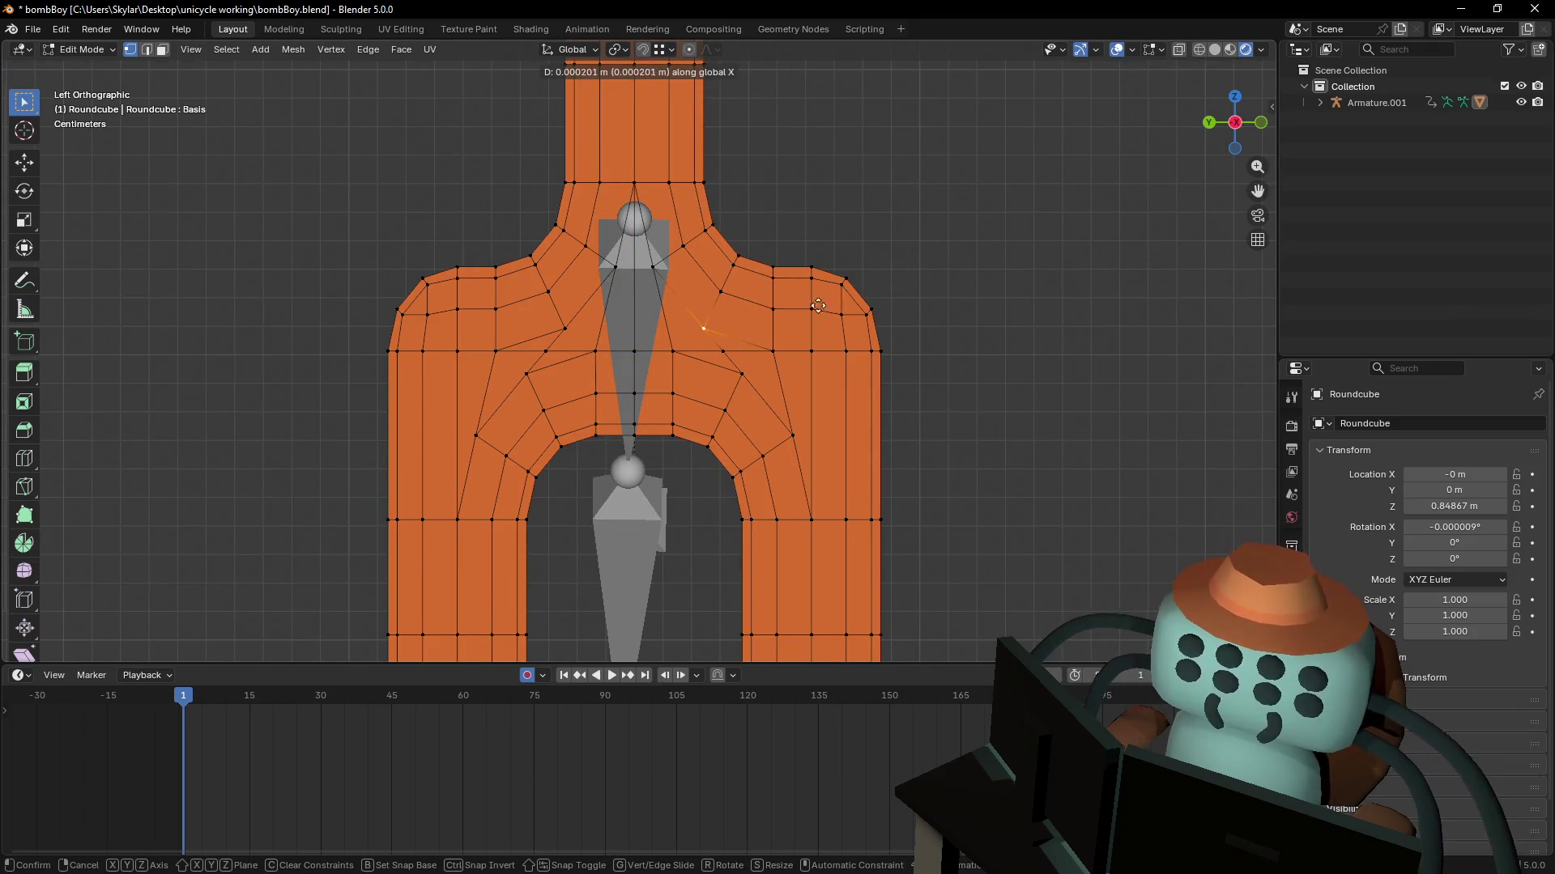
key("g")
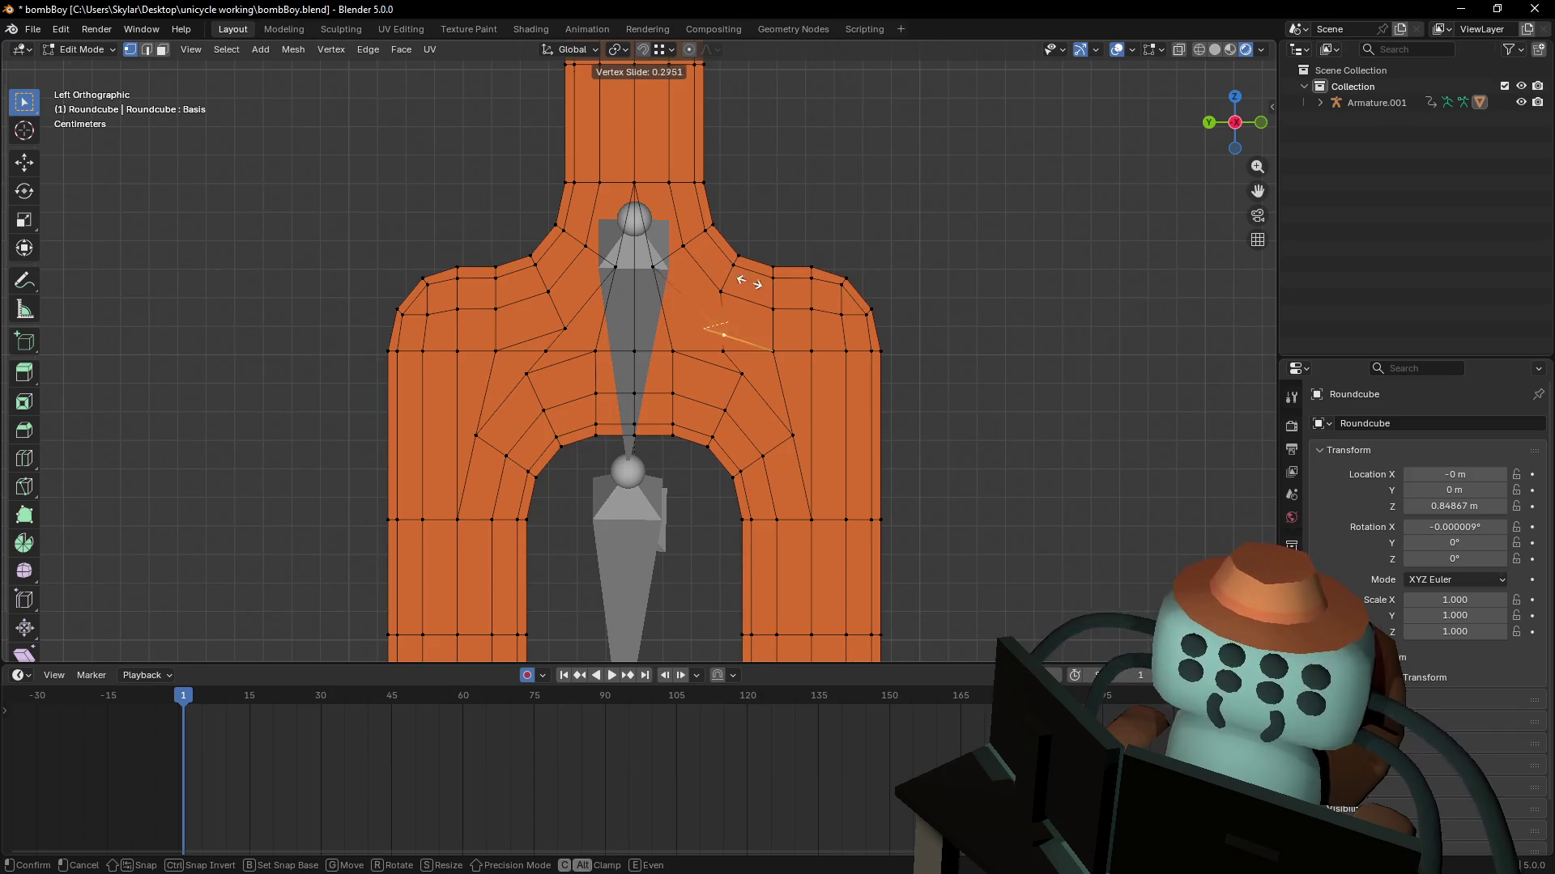
key("g")
key("x")
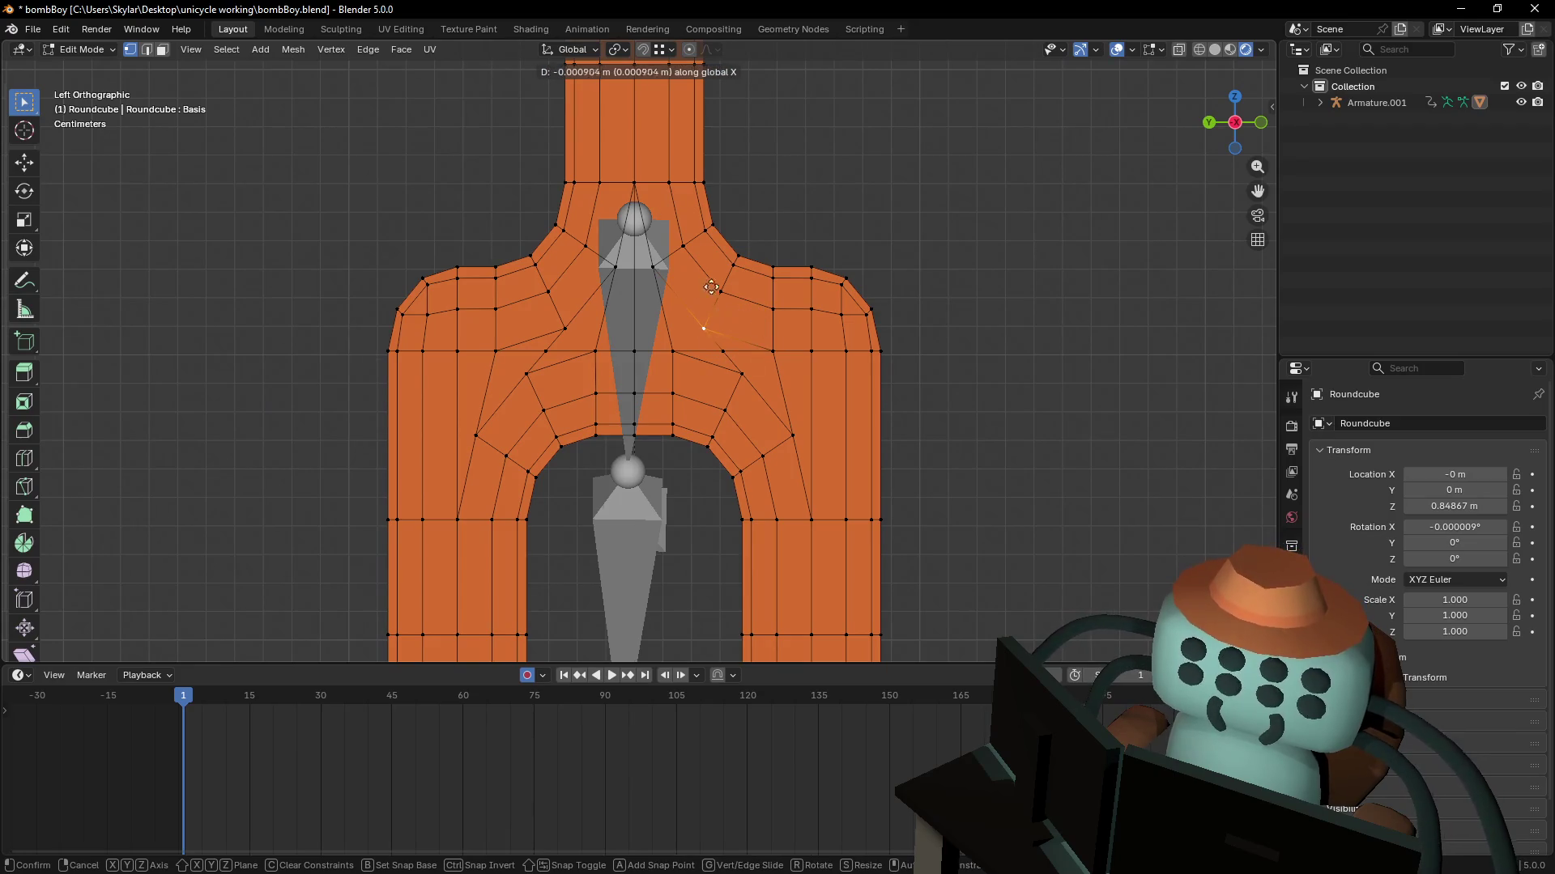
left_click(847, 386)
key("KP_5")
scroll(897, 194, "up", 5)
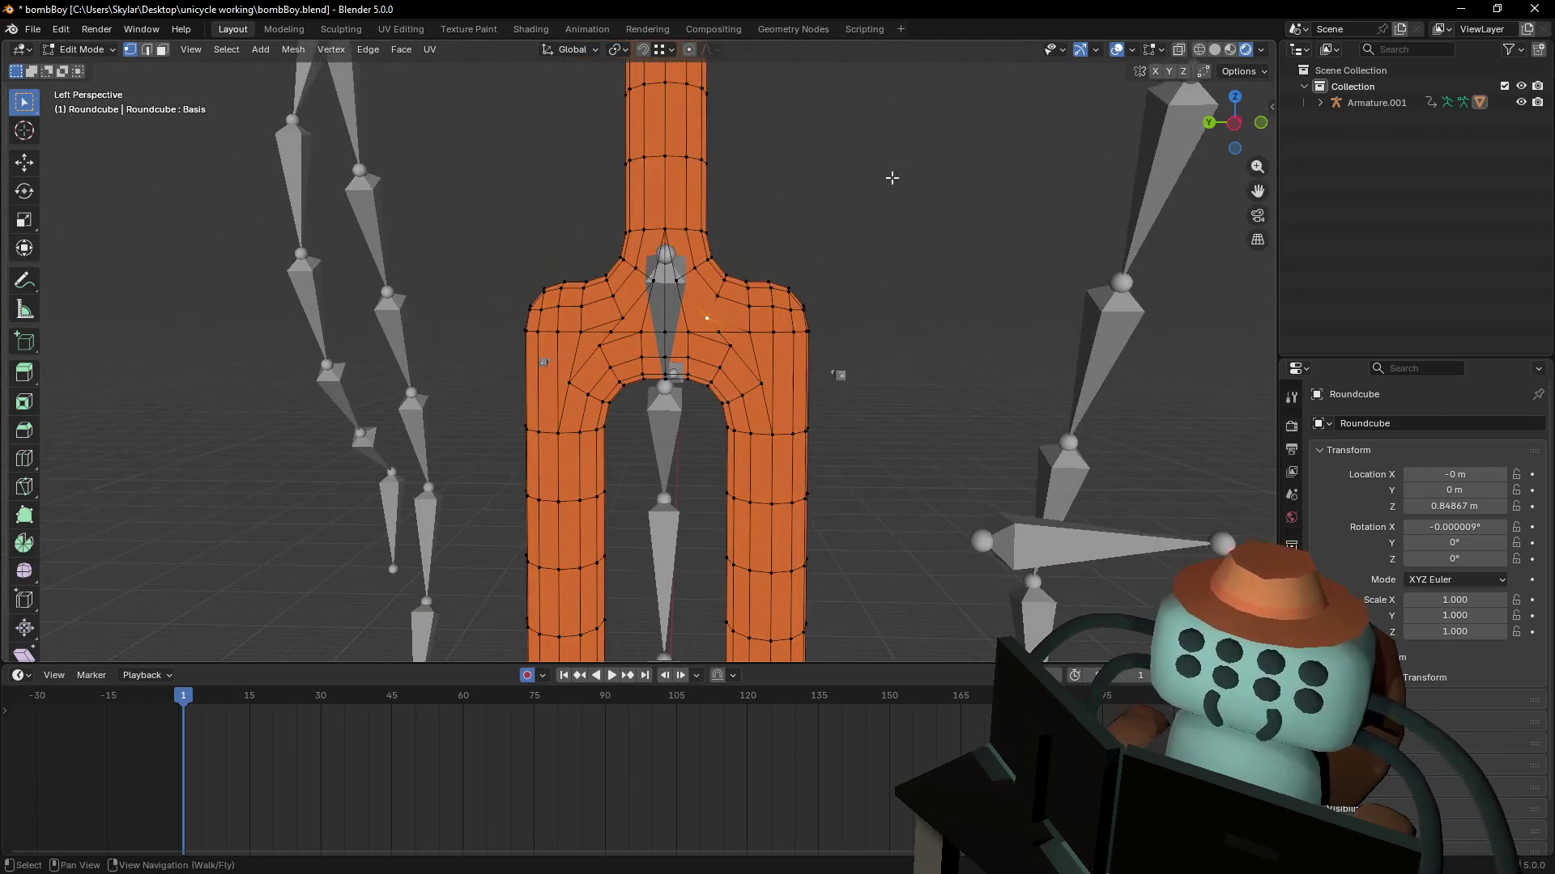
key("Tab")
key("Tab")
scroll(882, 215, "down", 5)
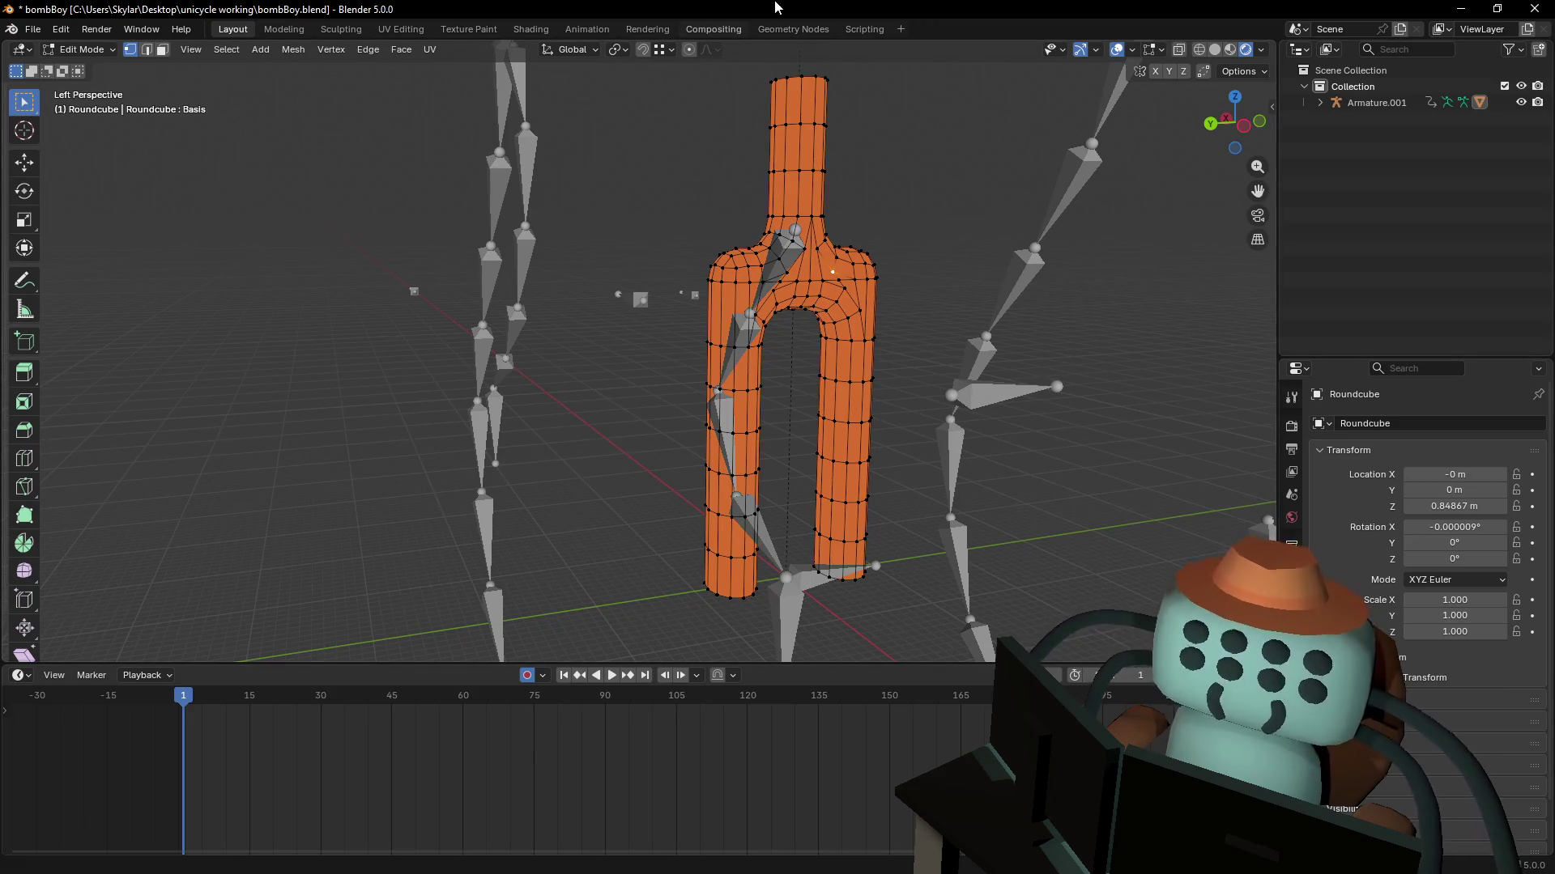
- Frame the unicycle rig and slightly reposition the selected fork vertices in Edit Mode
key("shift+grave")
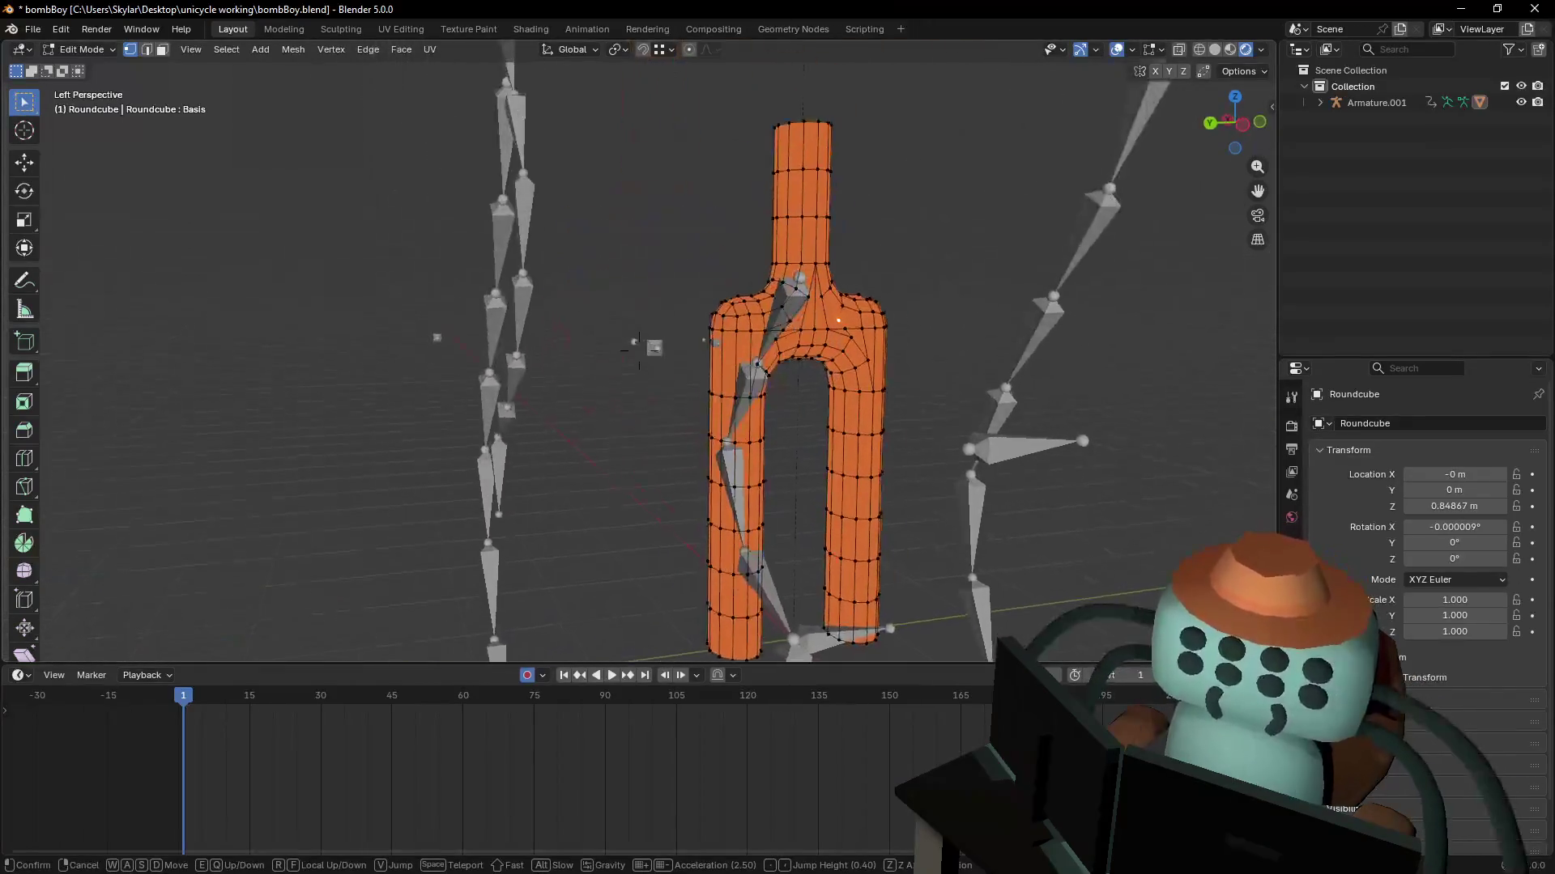
key("s")
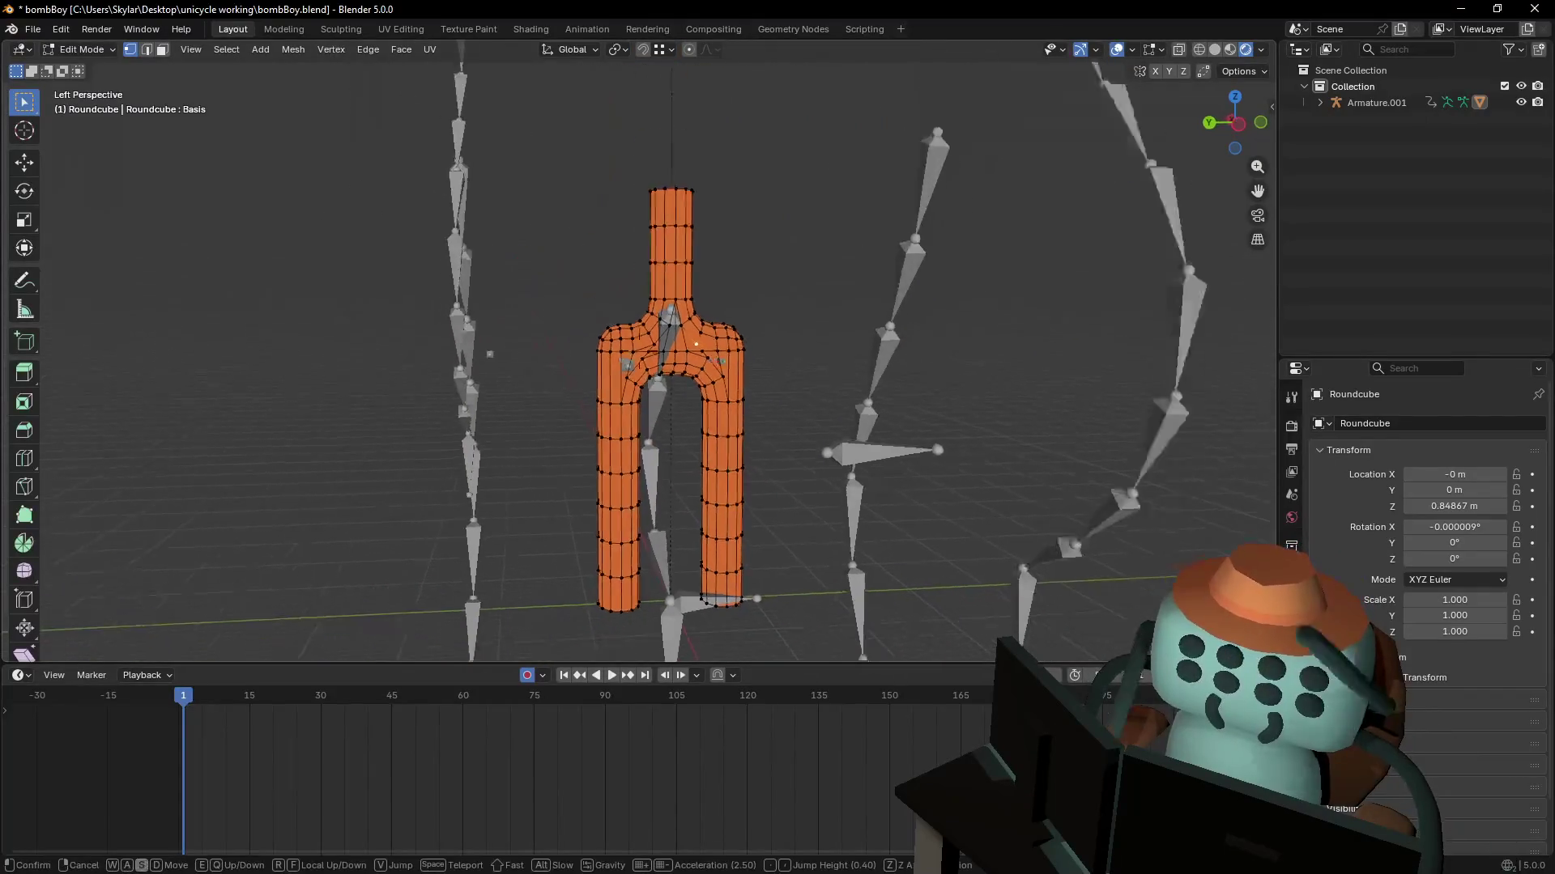
key("w")
key("a")
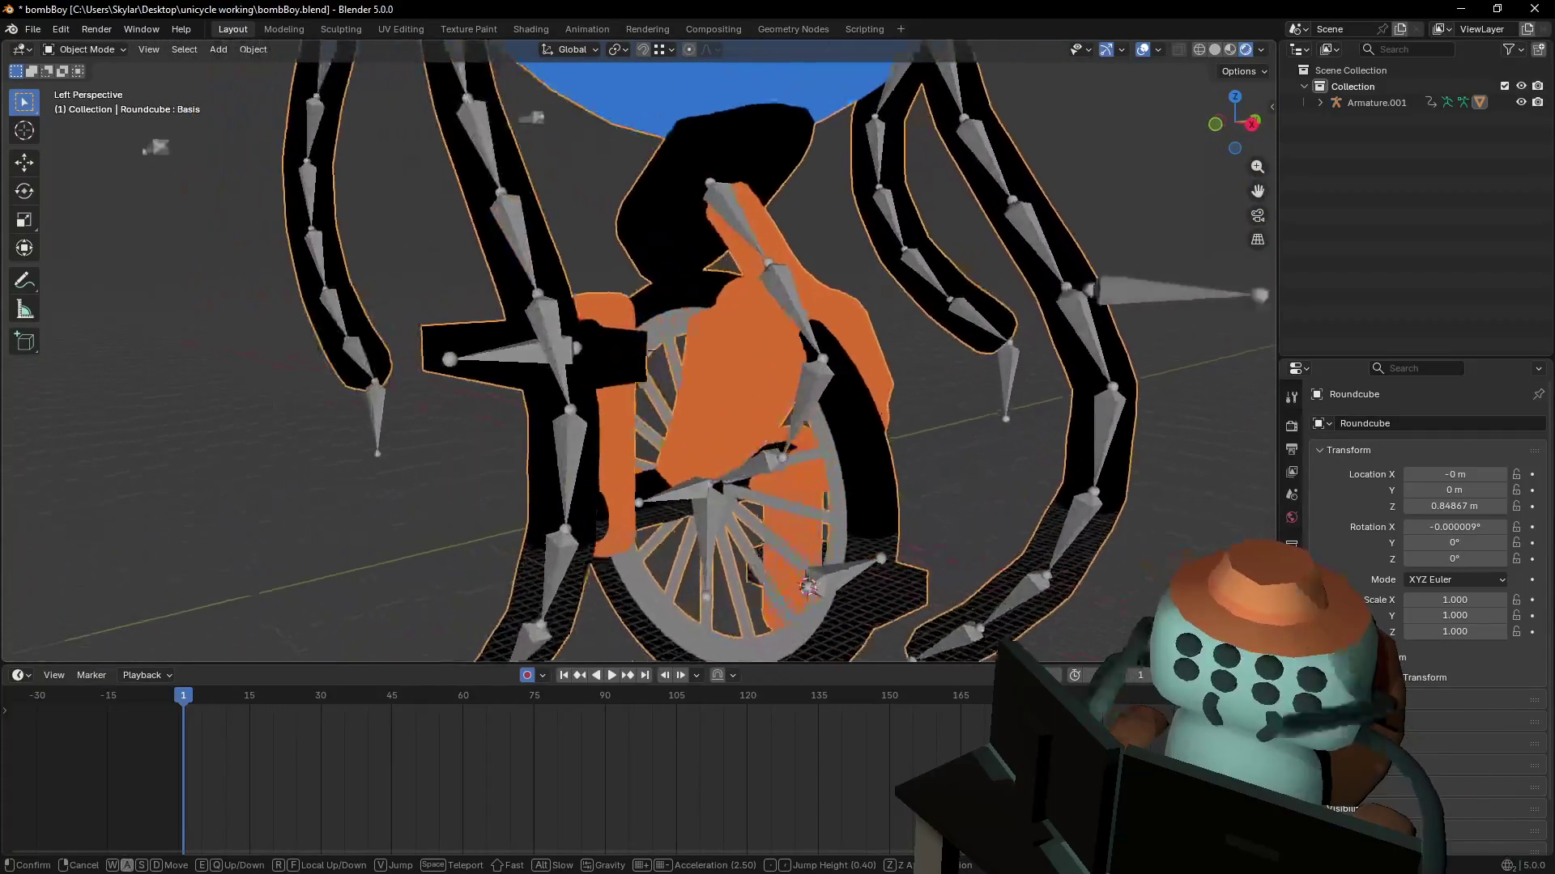
left_click(801, 336)
key("Tab")
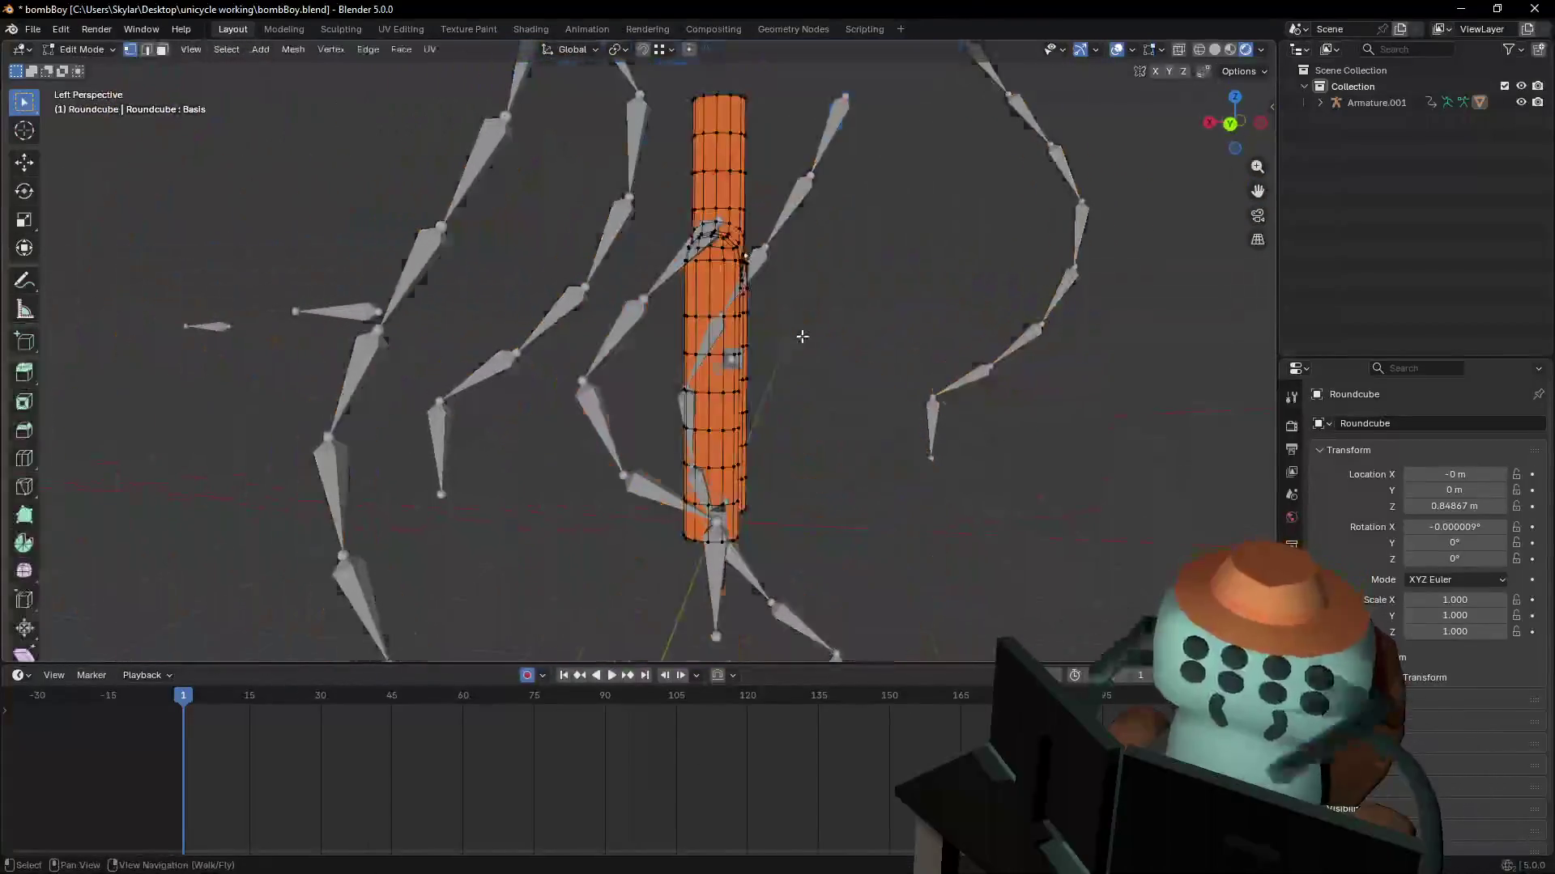
mouse_move(801, 336)
middle_mouse_down()
mouse_move(822, 316)
mouse_move(810, 300)
middle_mouse_up()
key("g")
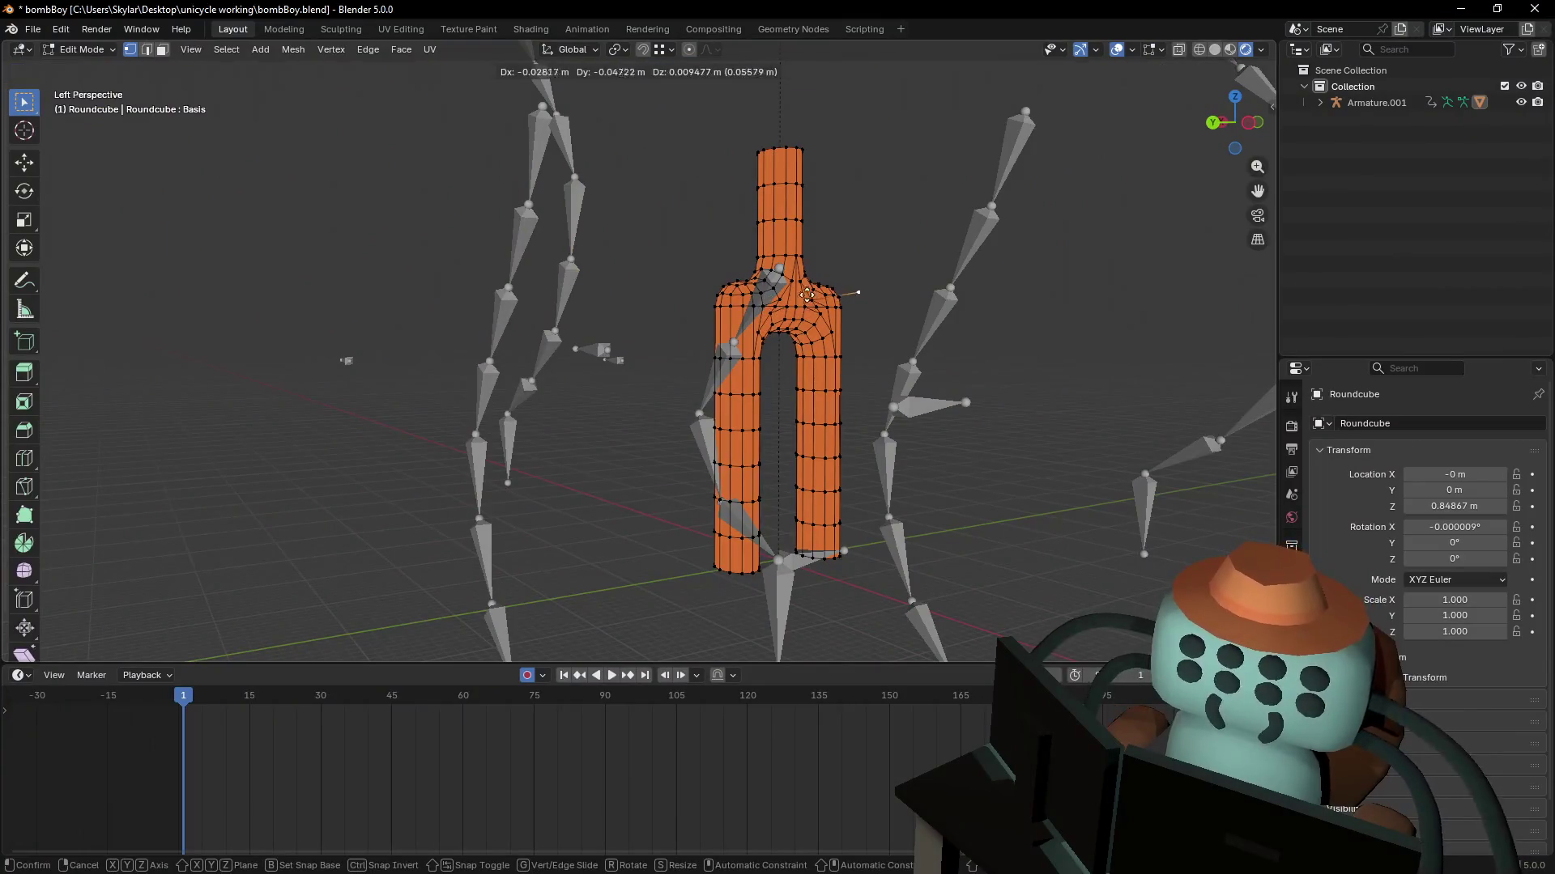
left_click(808, 294)
left_click(938, 176)
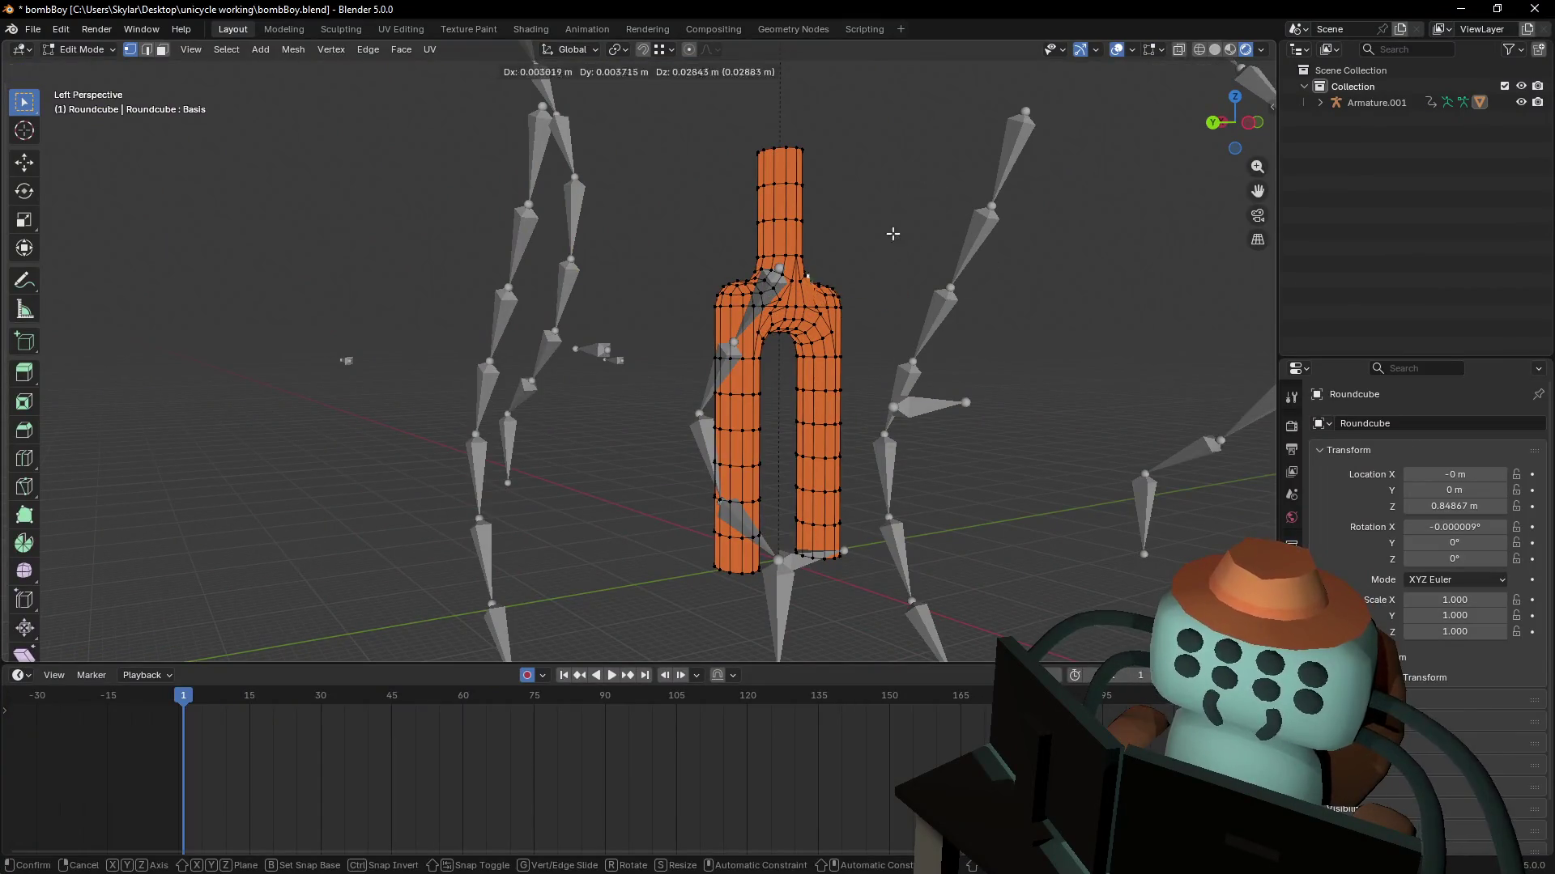
- Back the view away and return to Object Mode to see the whole character
key("shift+grave")
key("s")
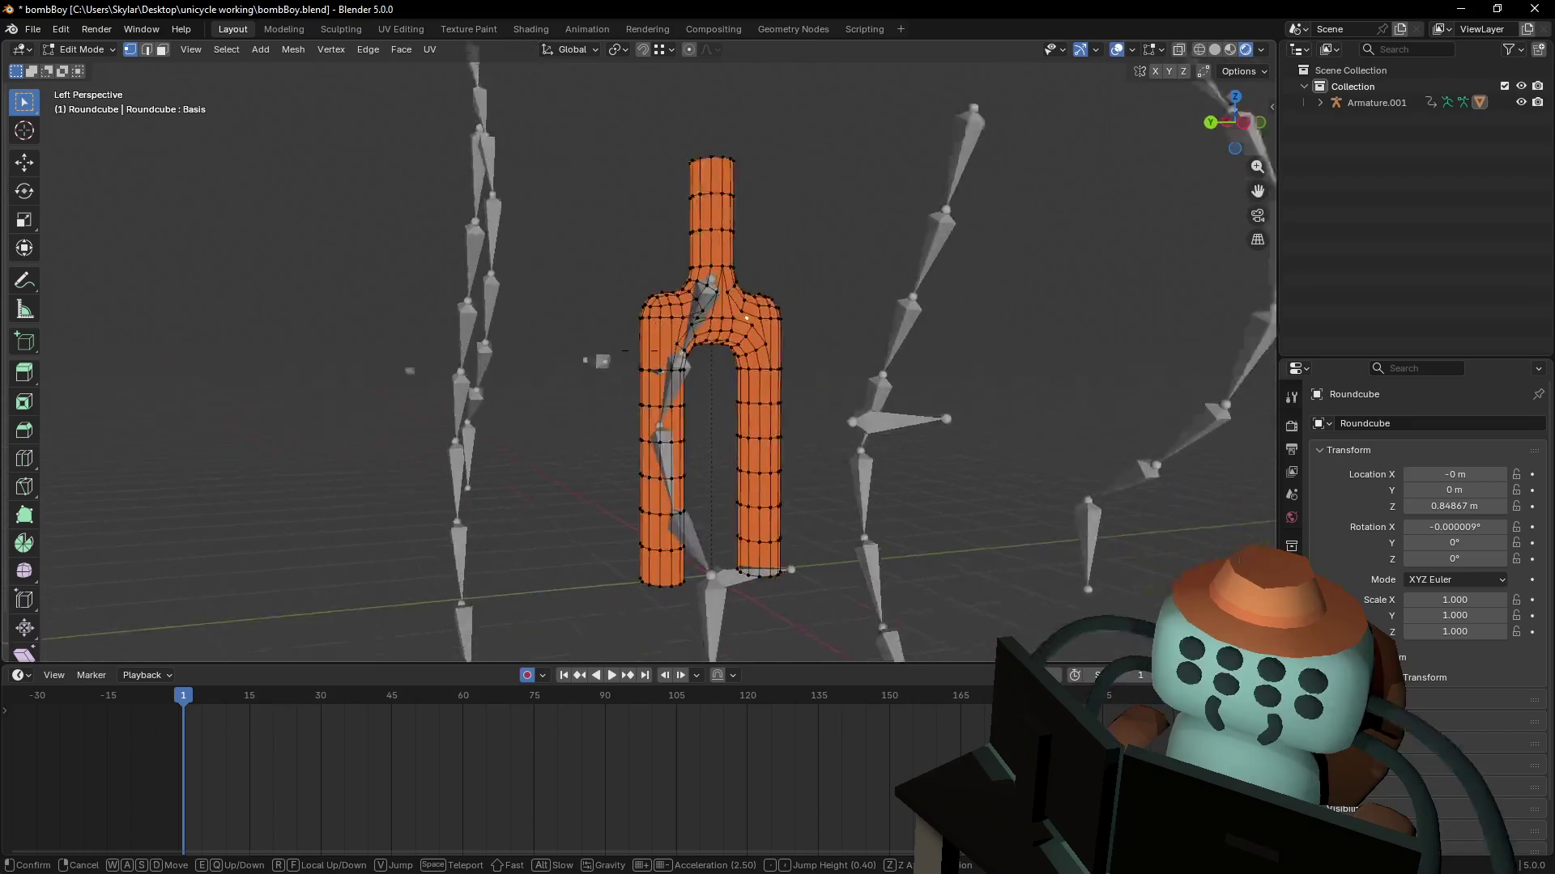
key("w")
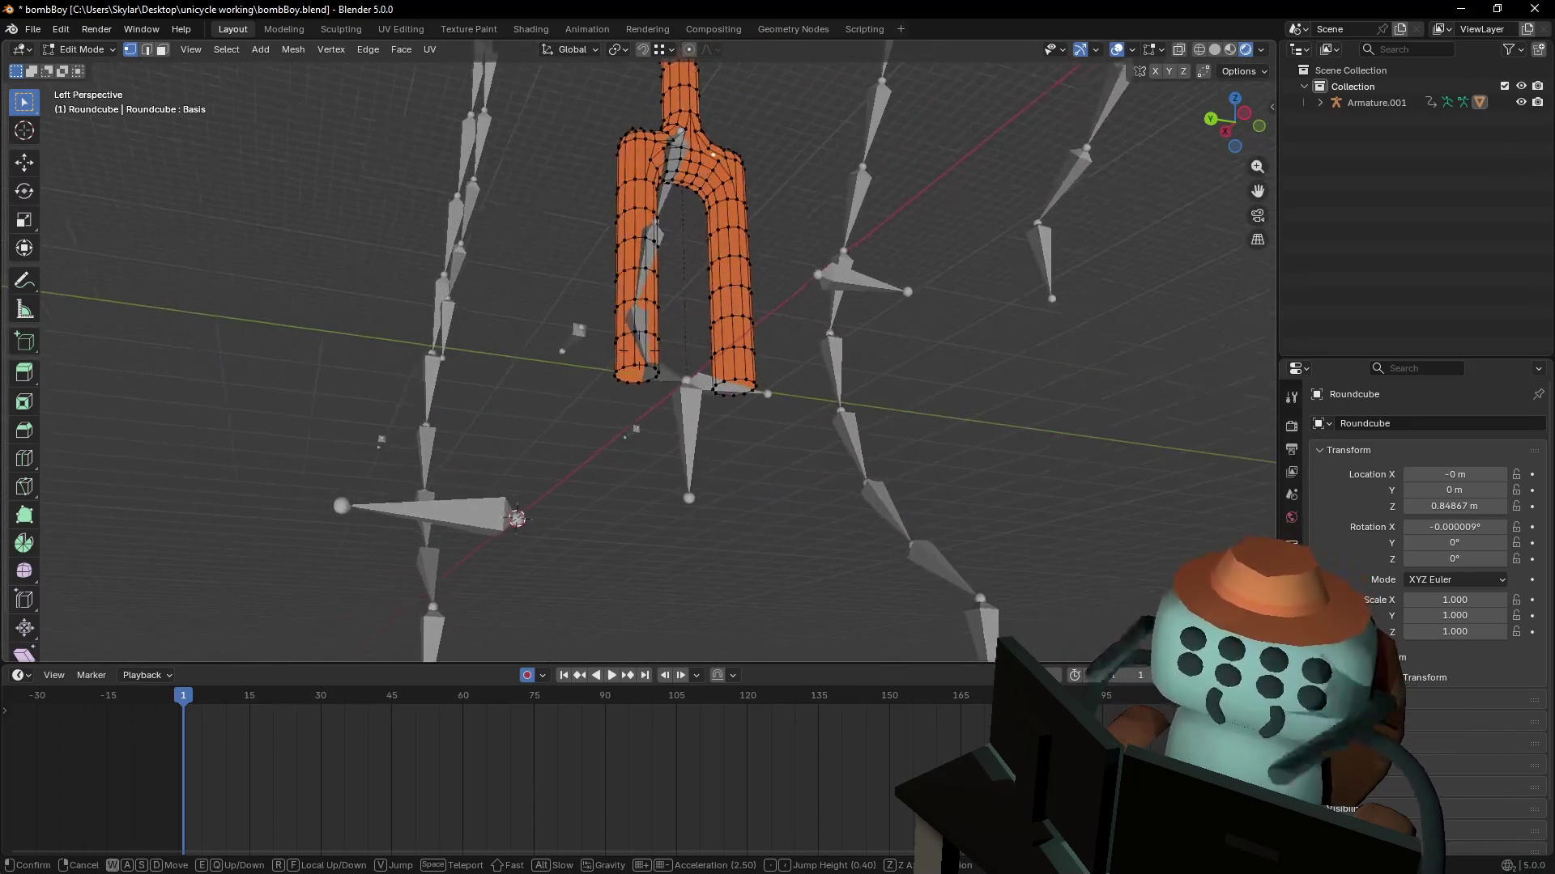
key("s")
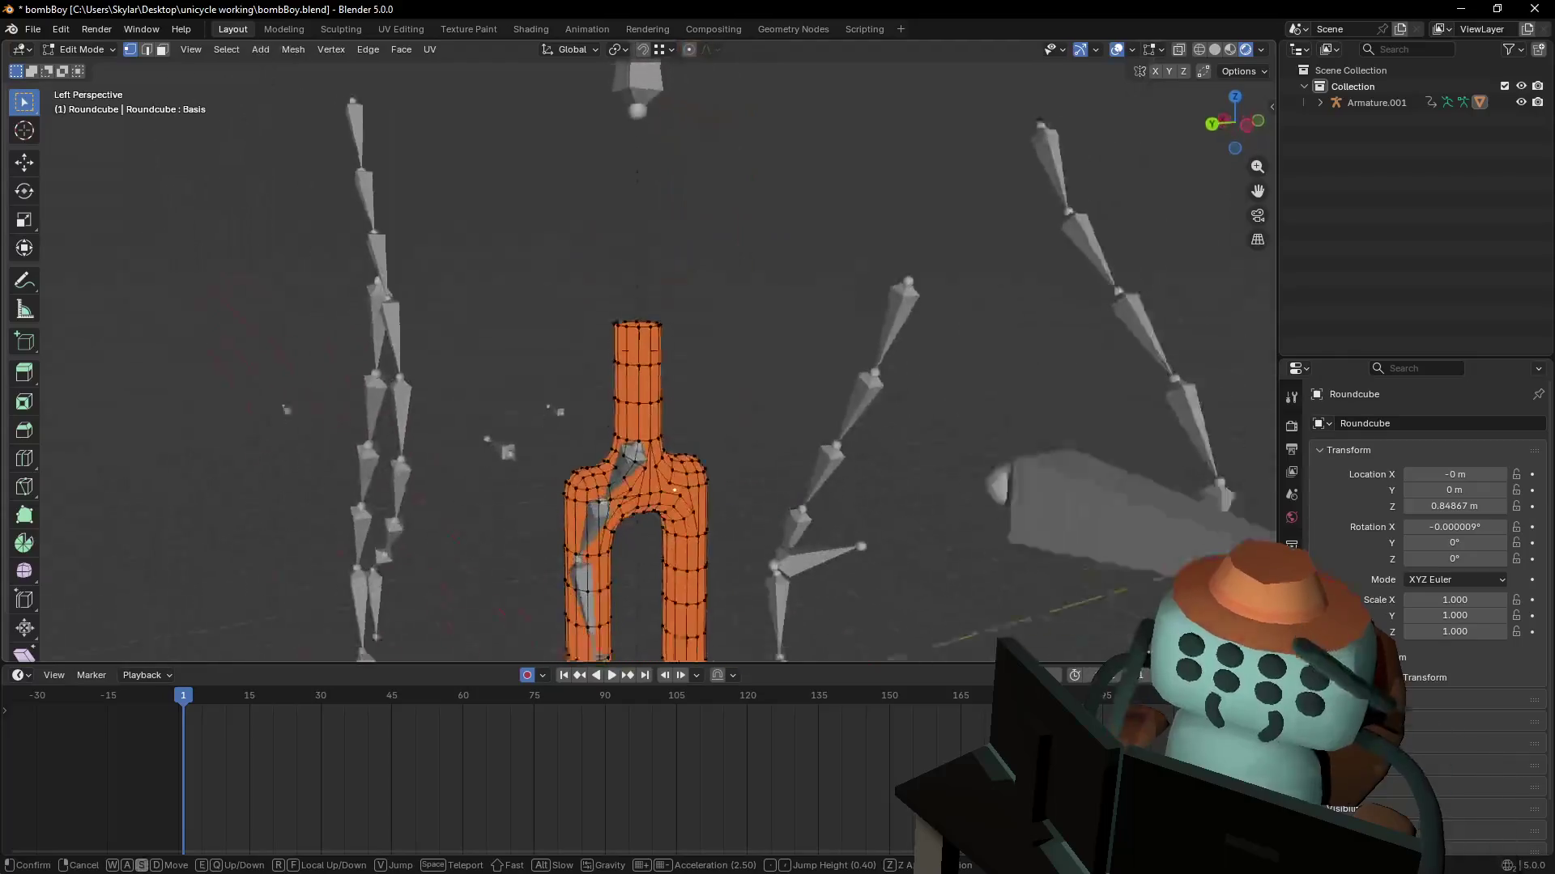
key("Tab")
key("s")
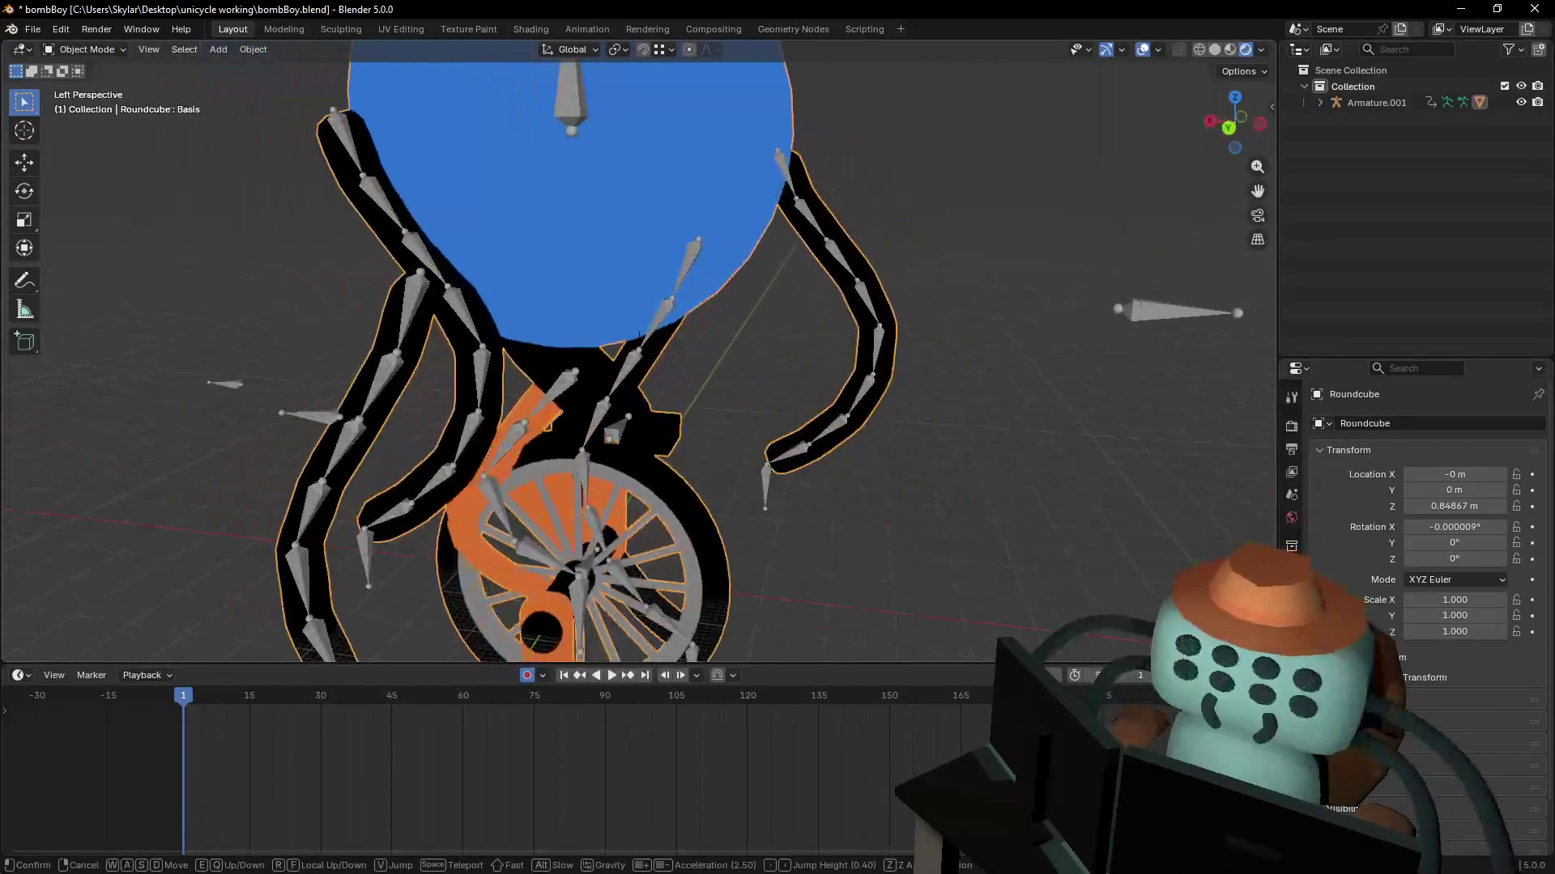
left_click(838, 317)
key("Tab")
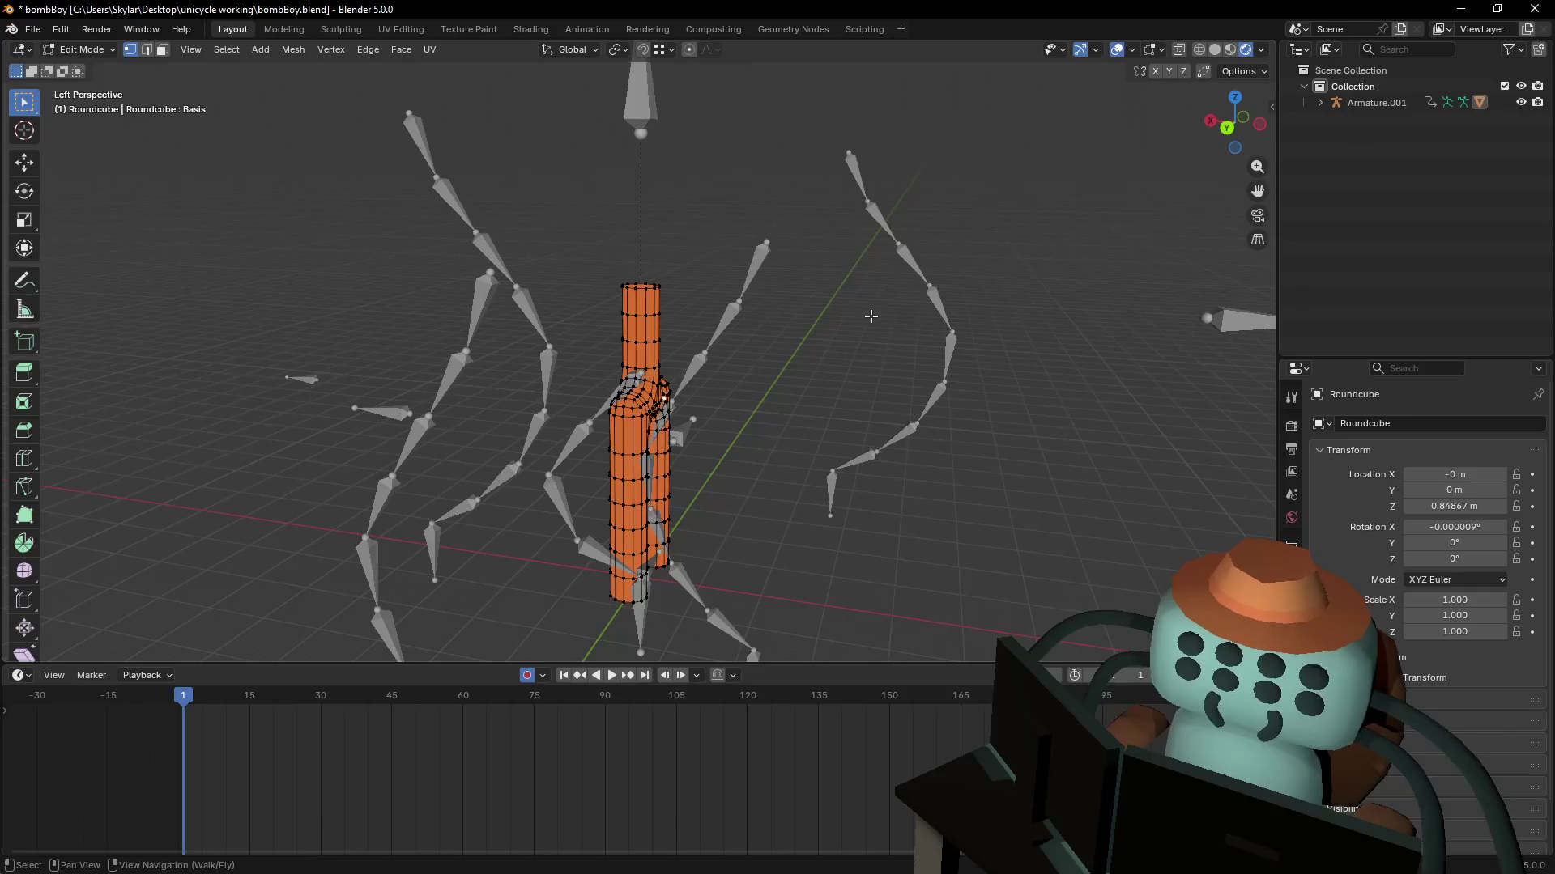
key("a")
key("Tab")
key("shift+grave")
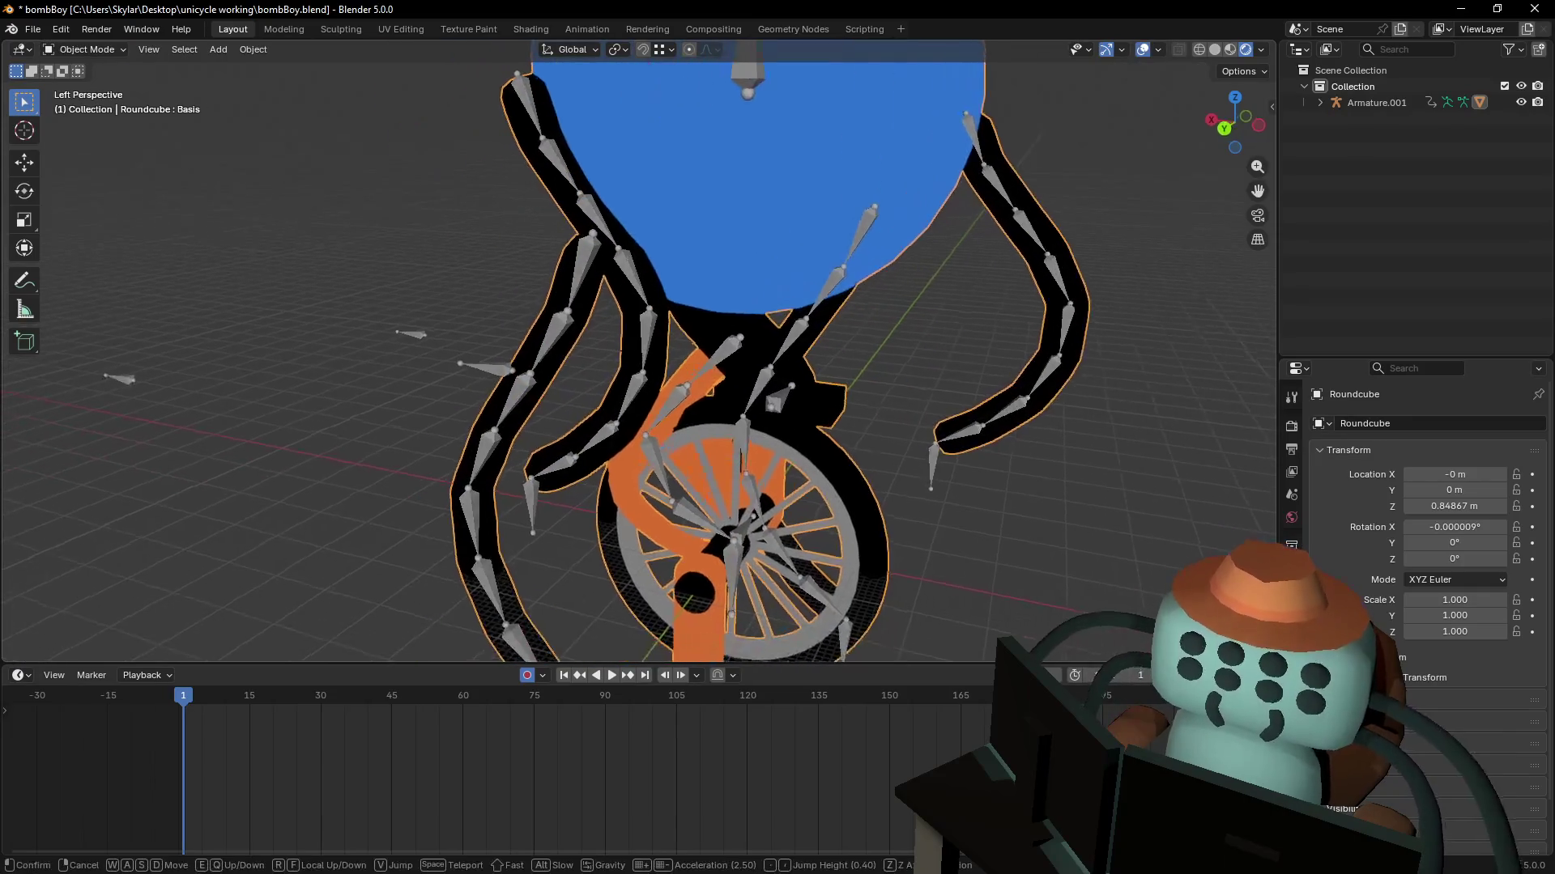
key("w")
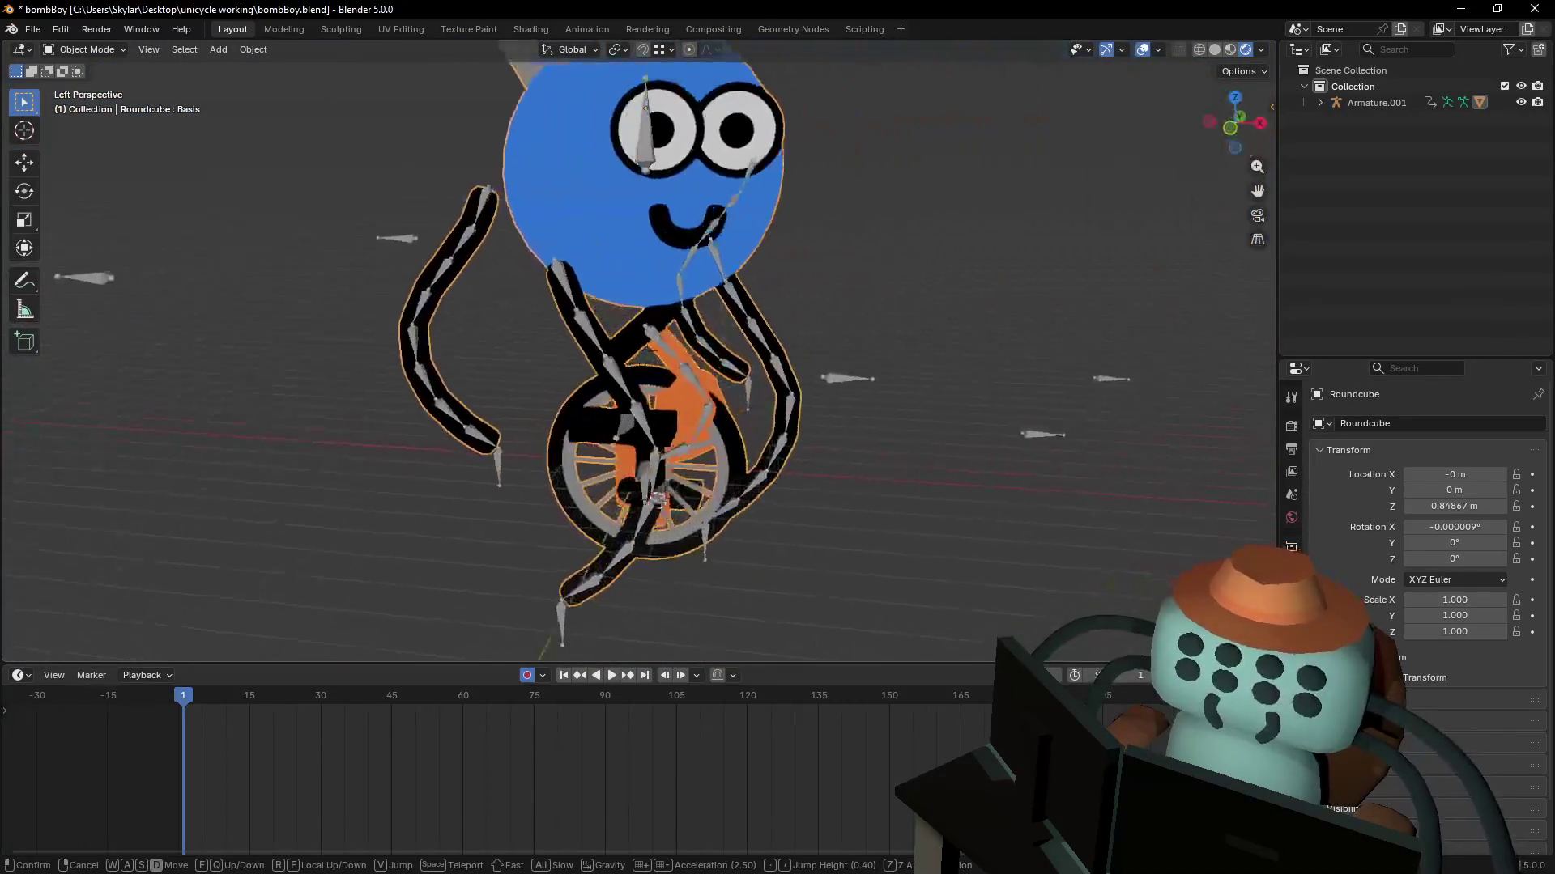
left_click(781, 216)
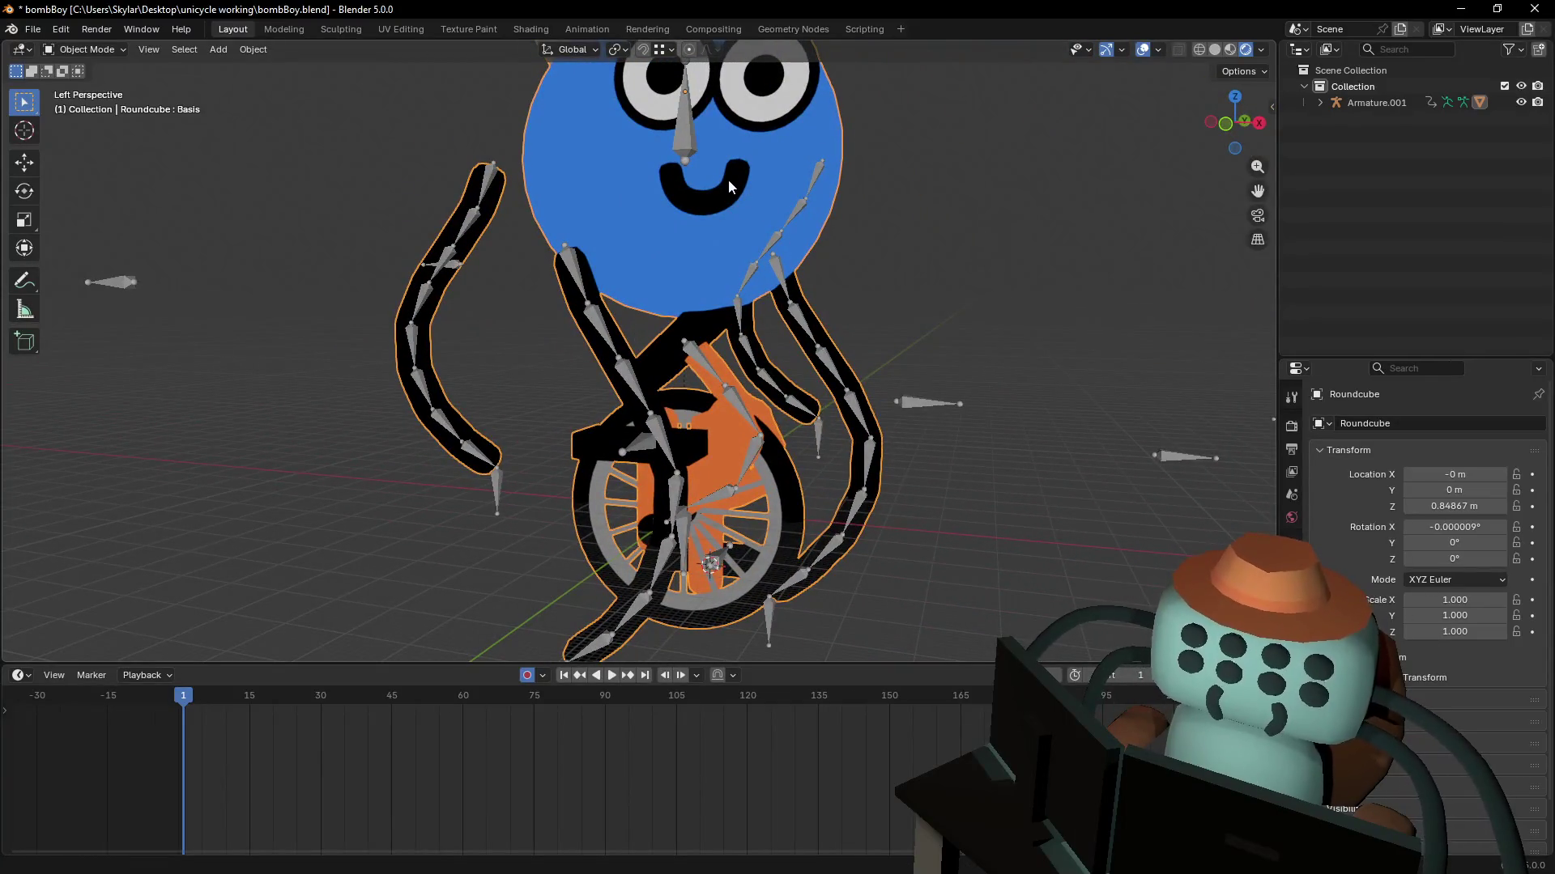
key("Tab")
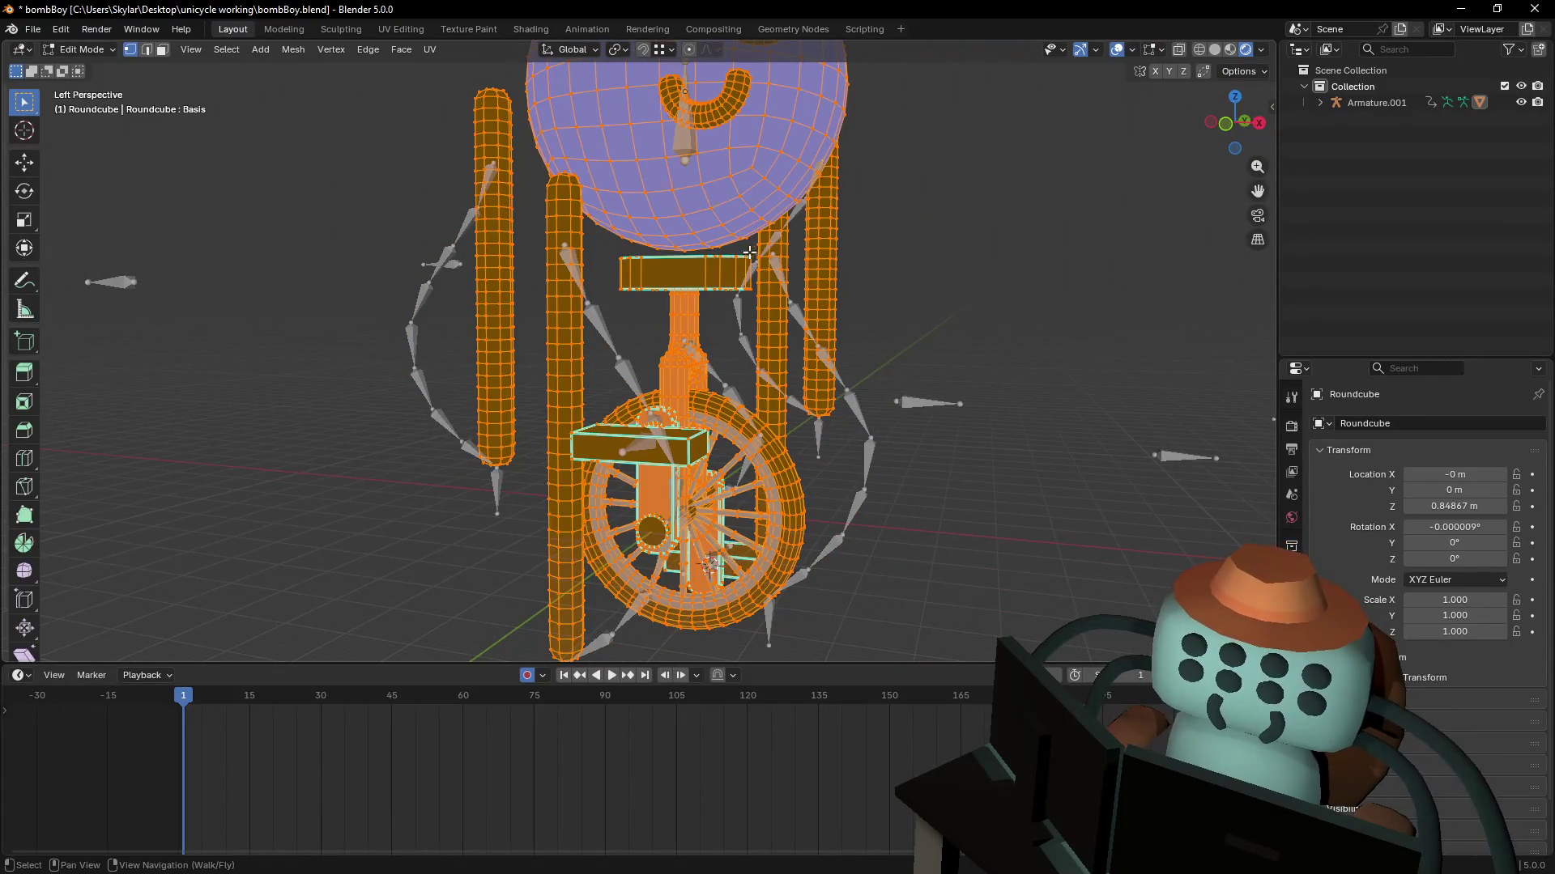
key("Tab")
key("Tab")
key("Tab")
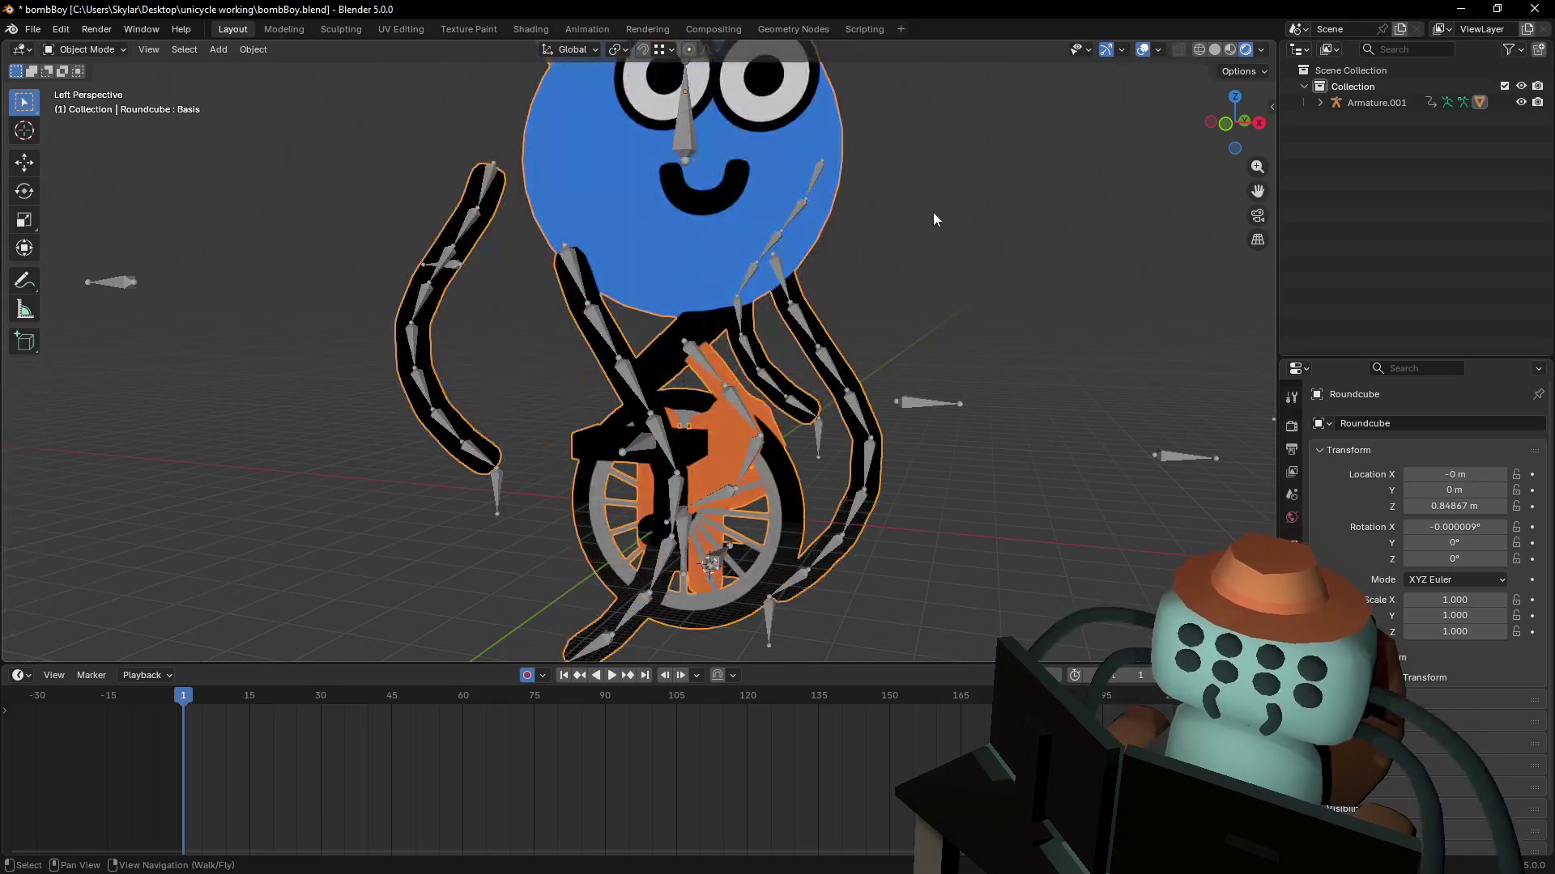
key("Tab")
key("Tab")
key("Tab")
key("Tab")
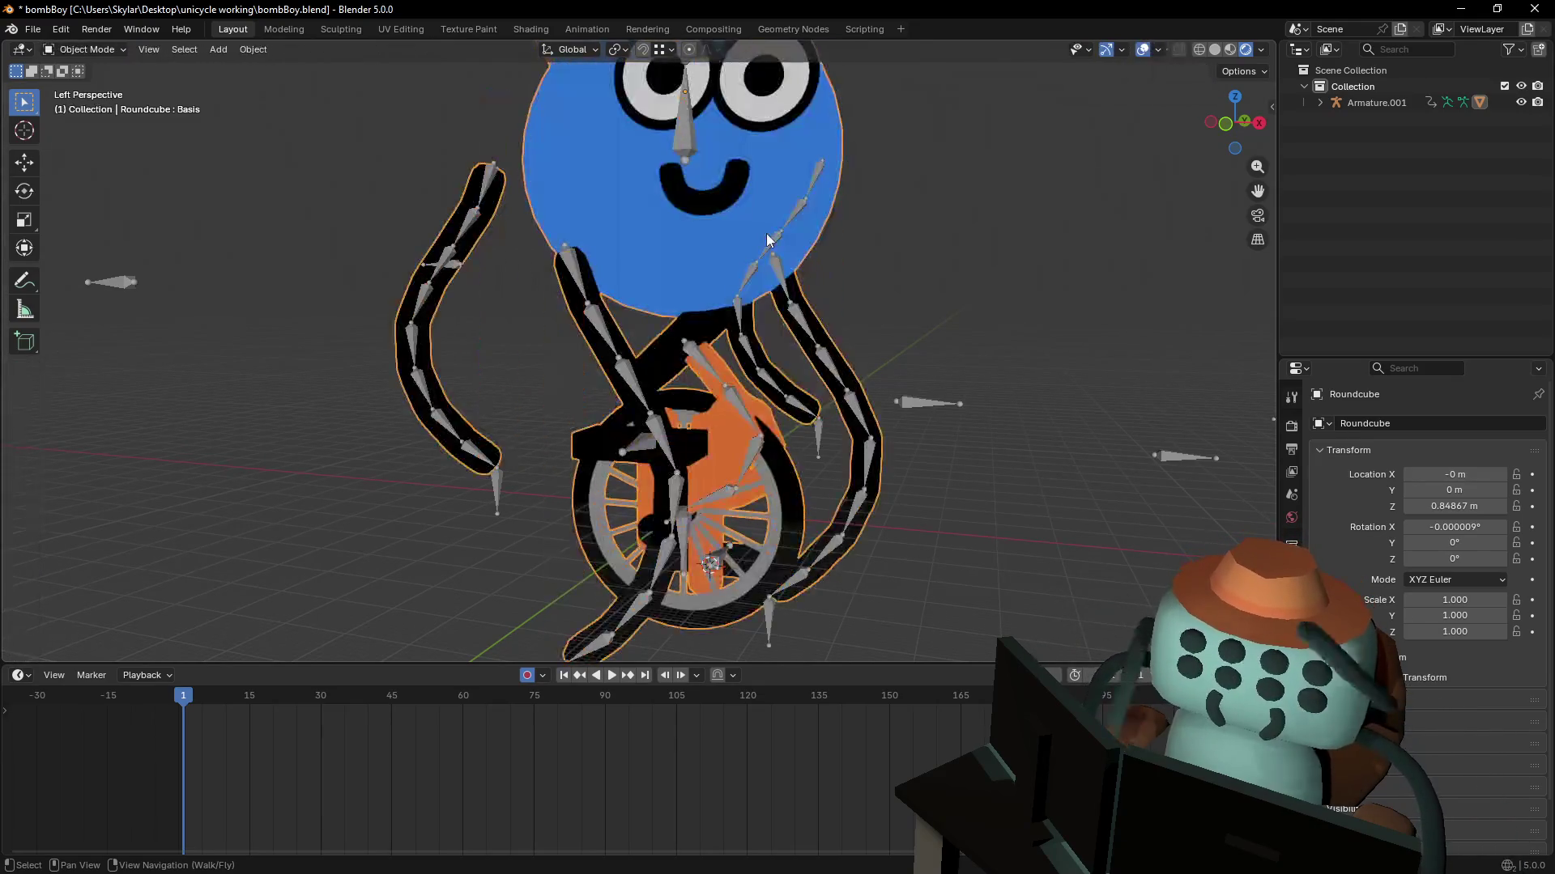
key("Tab")
key("Tab")
left_click(84, 50)
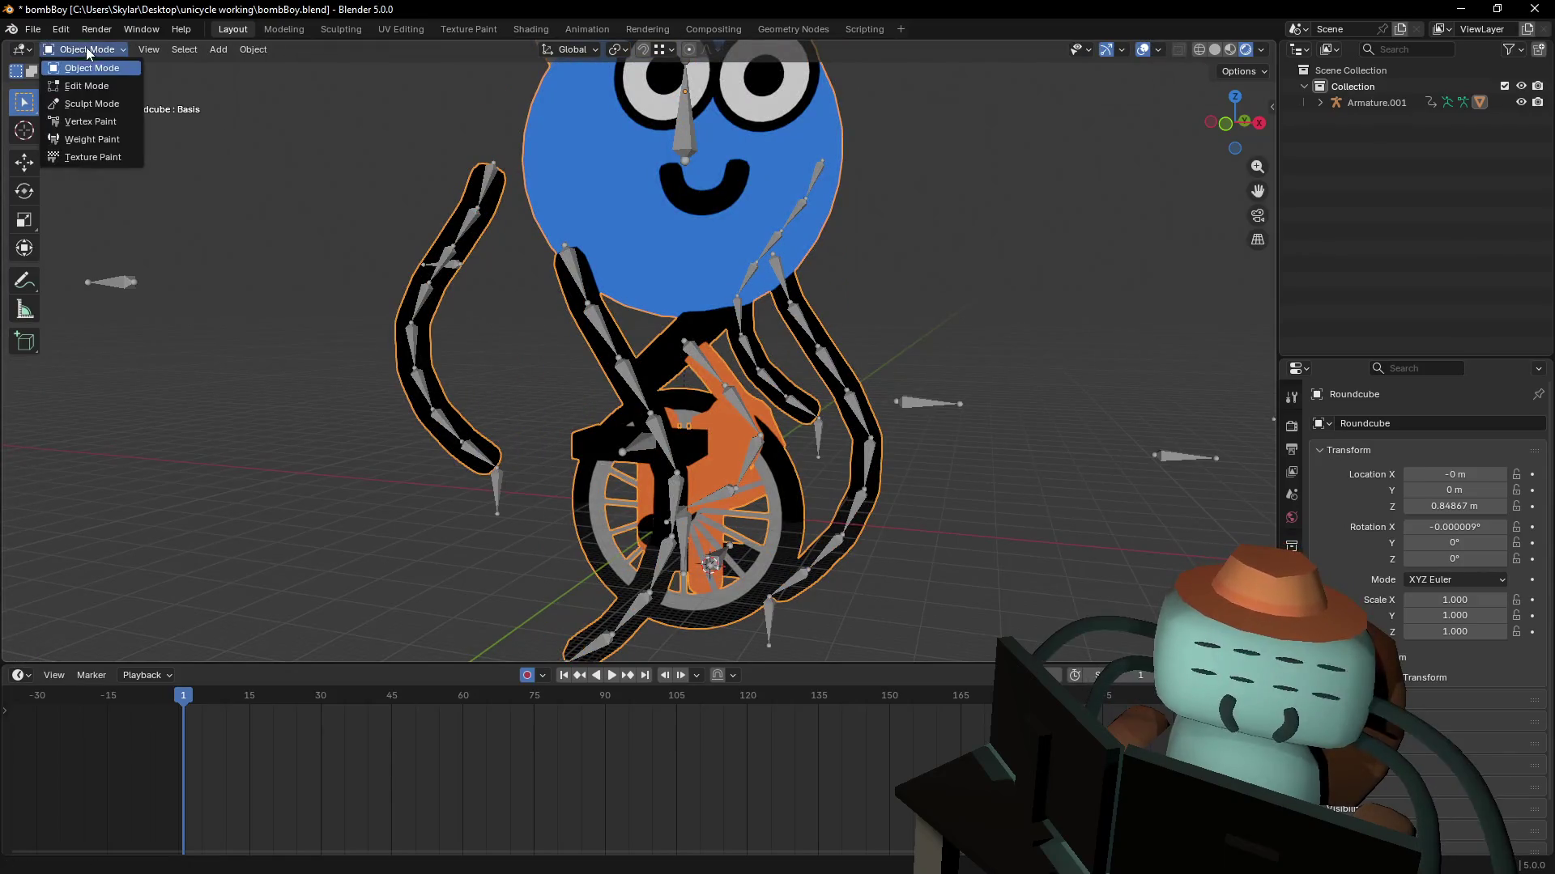
left_click(97, 75)
key("Tab")
key("Tab")
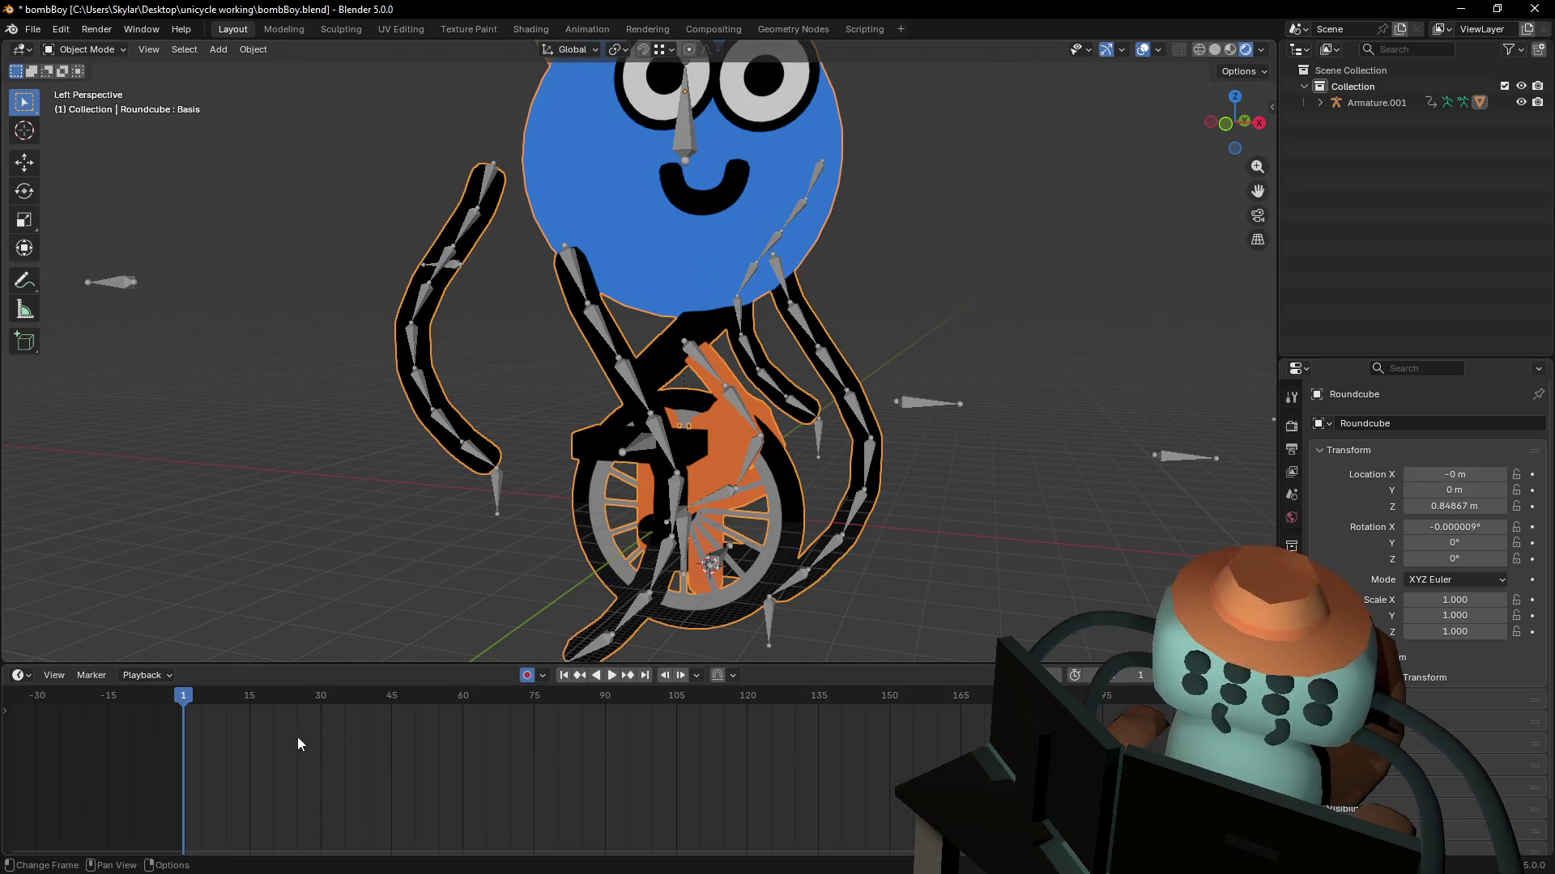
- Select Armature.001 and set it to Rest Position in its data properties
left_click(632, 381)
left_click(84, 50)
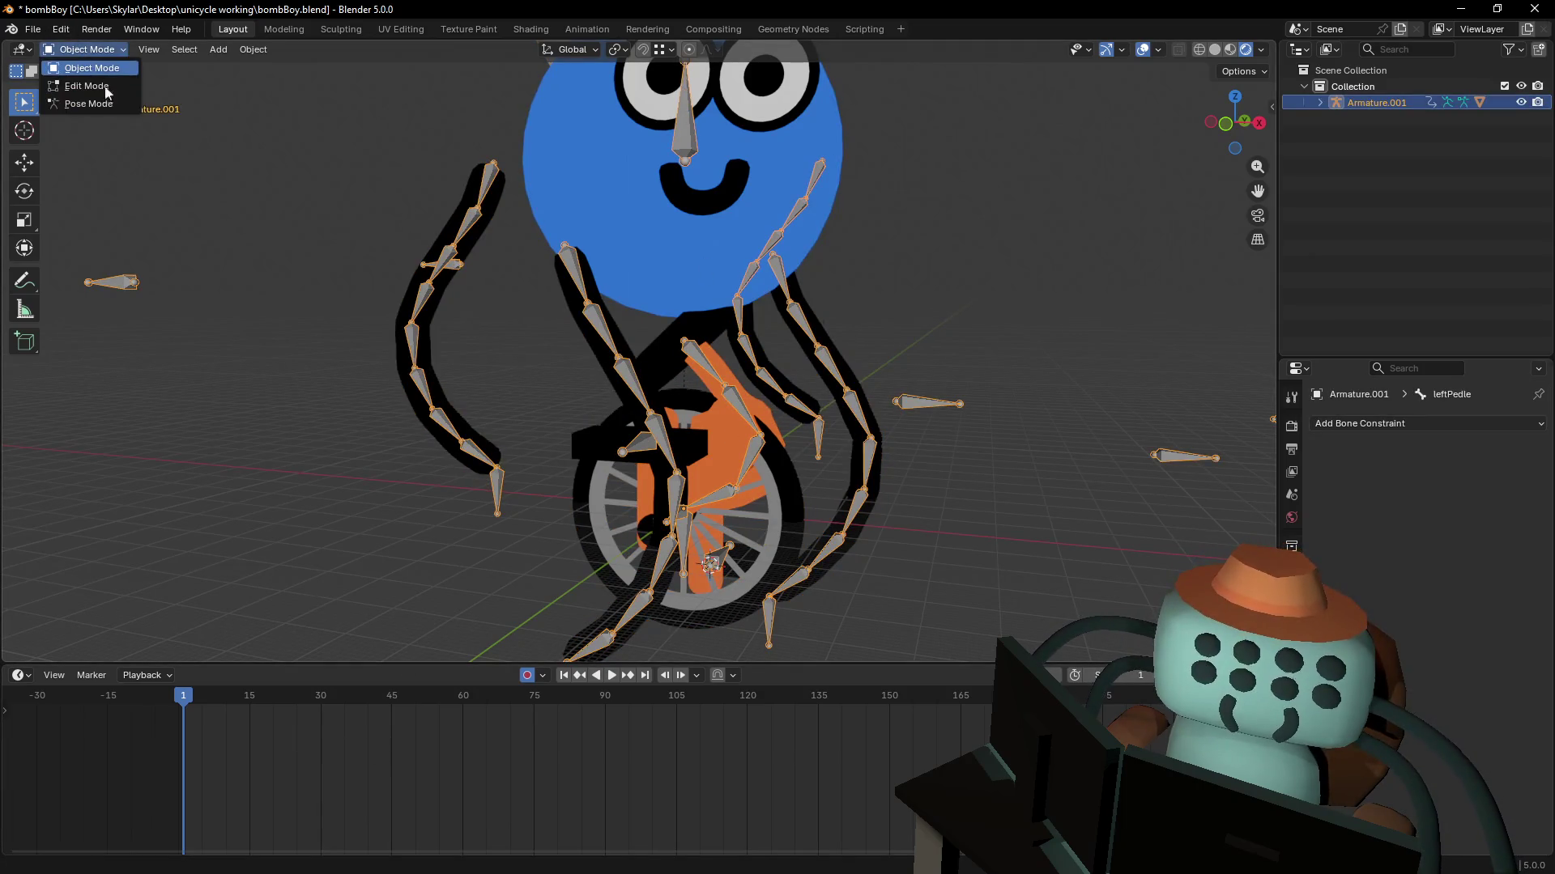
left_click(92, 68)
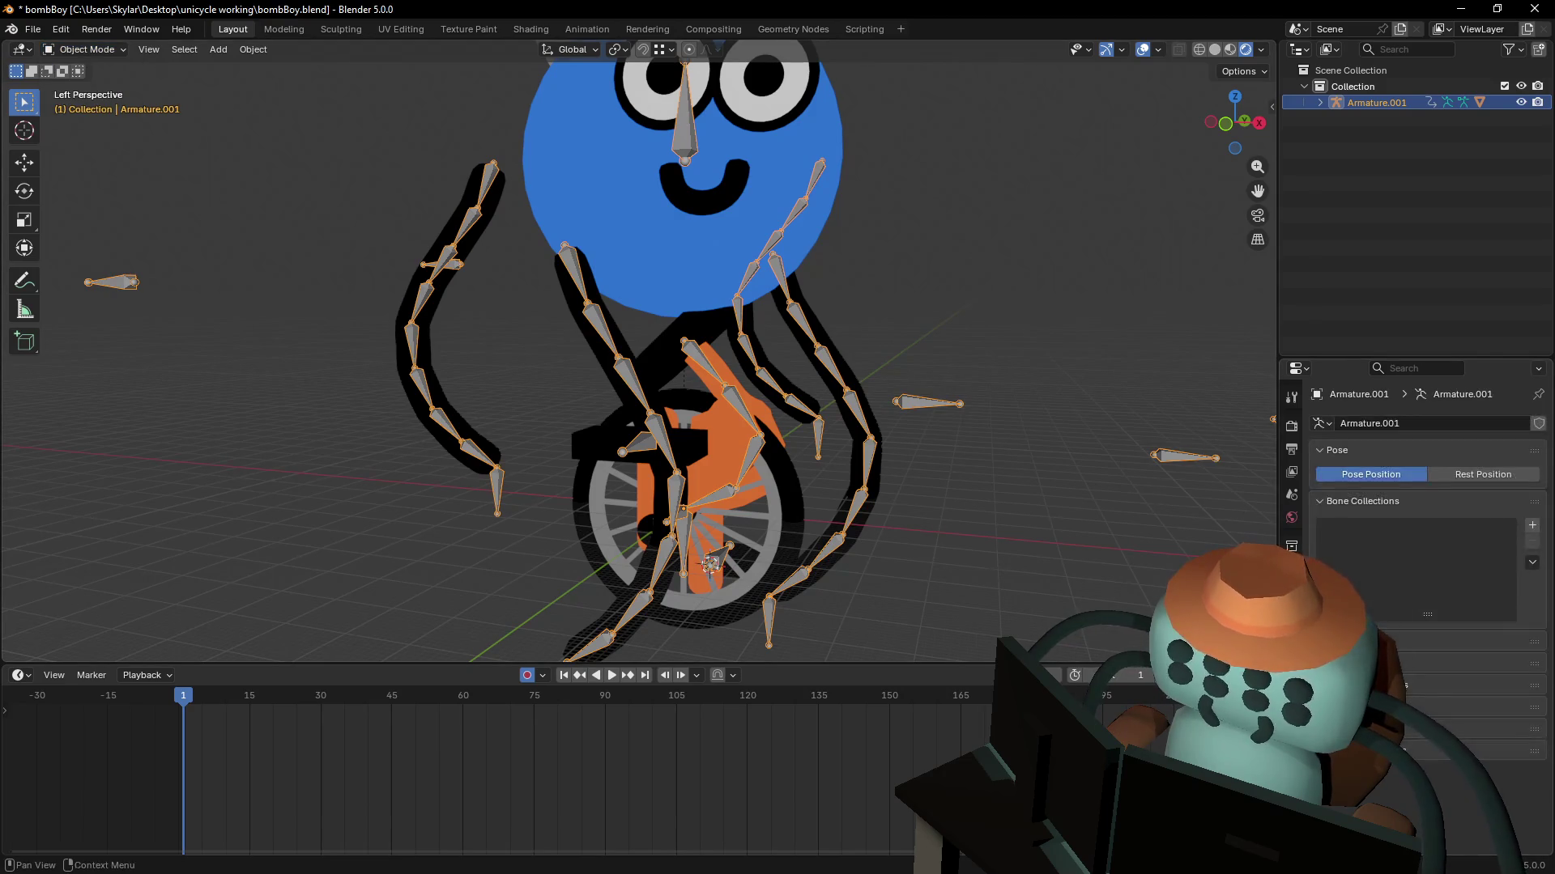
left_click(1485, 482)
- Toggle into the armature's Edit Mode and back to Object Mode
key("Tab")
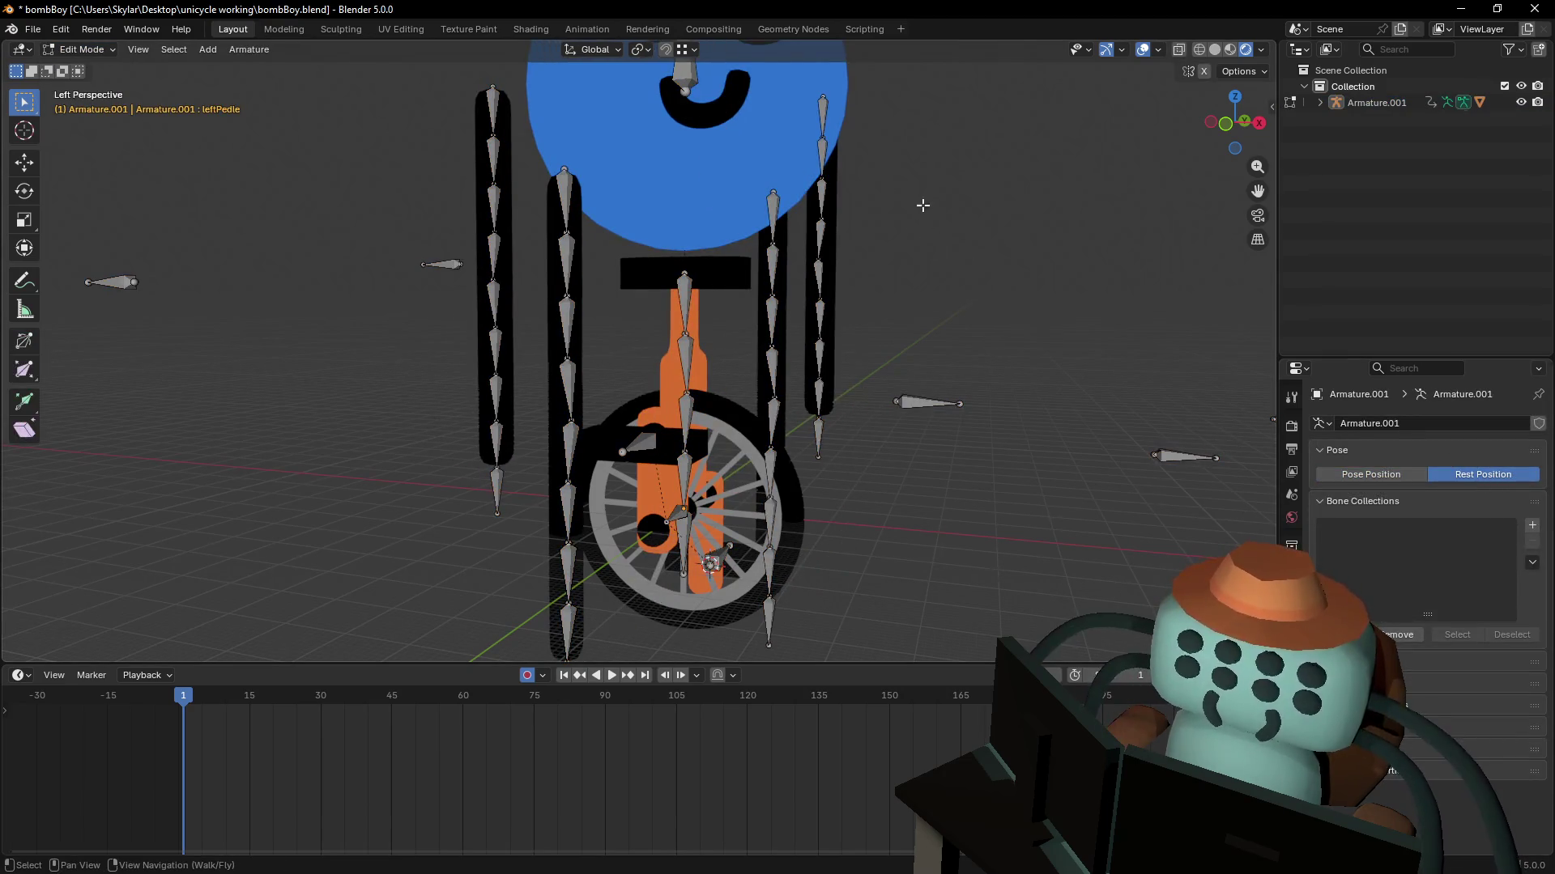
key("shift+grave")
key("Escape")
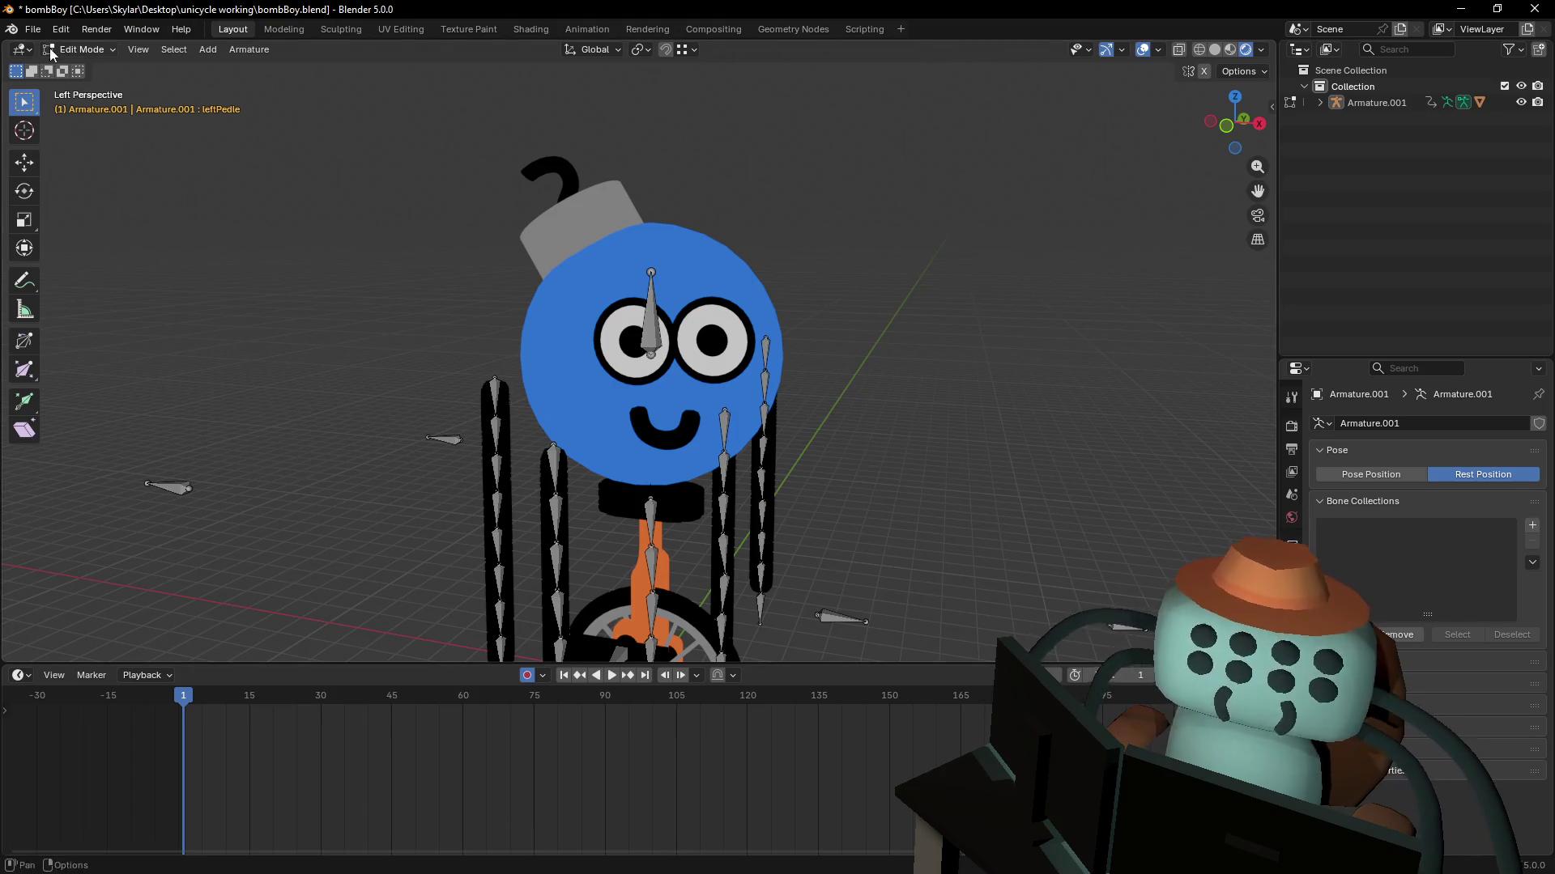
left_click(81, 50)
left_click(77, 63)
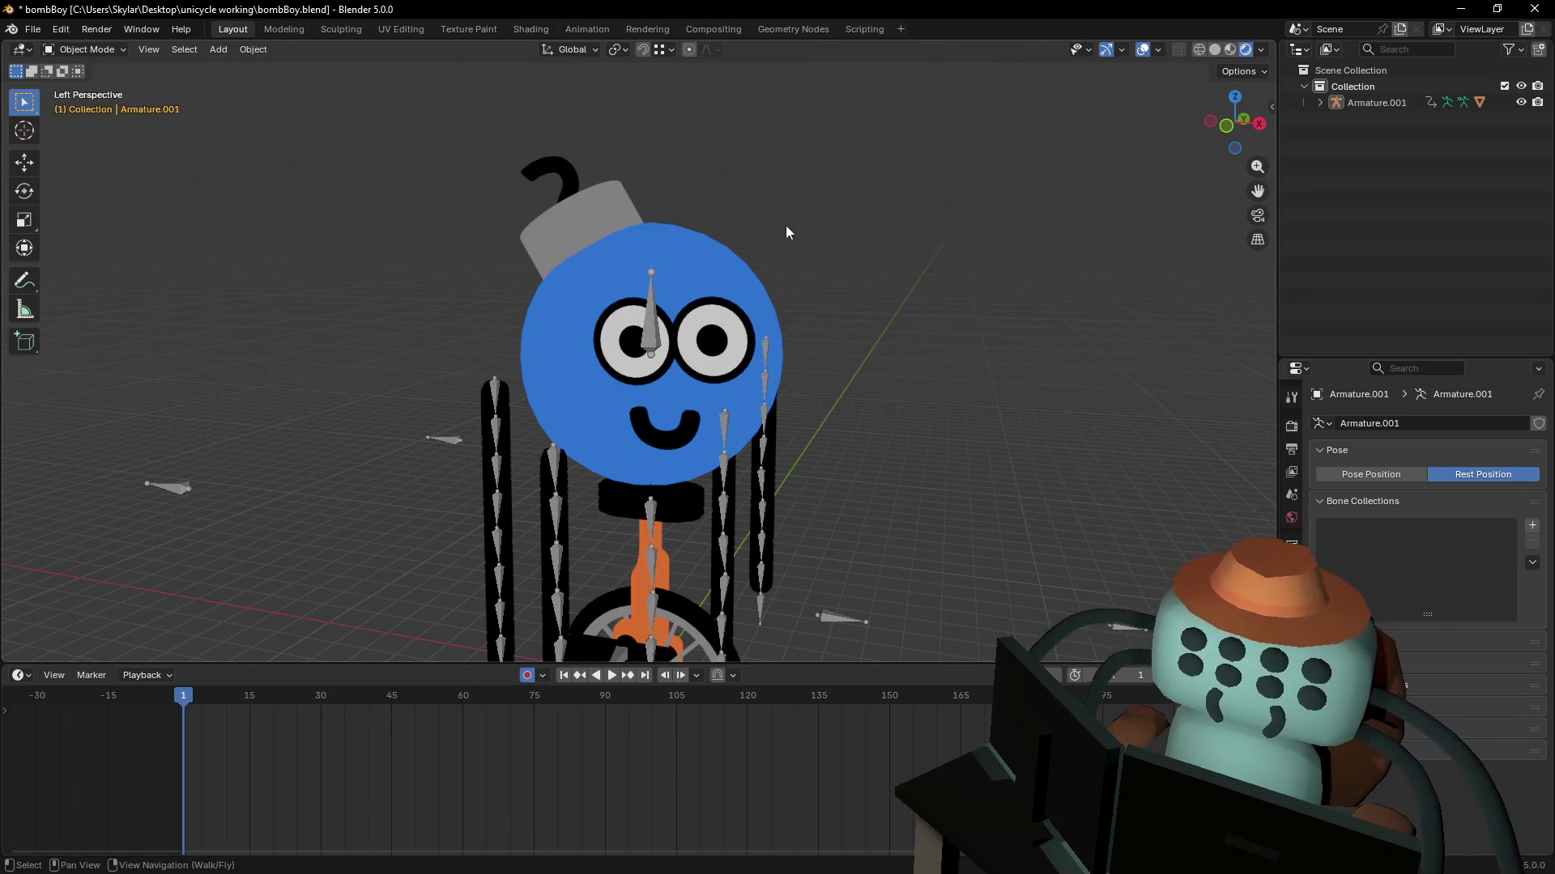
- Test-rotate all objects and then the armature alone, cancelling both rotations
middle_click_drag(785, 232, 779, 239)
key("a")
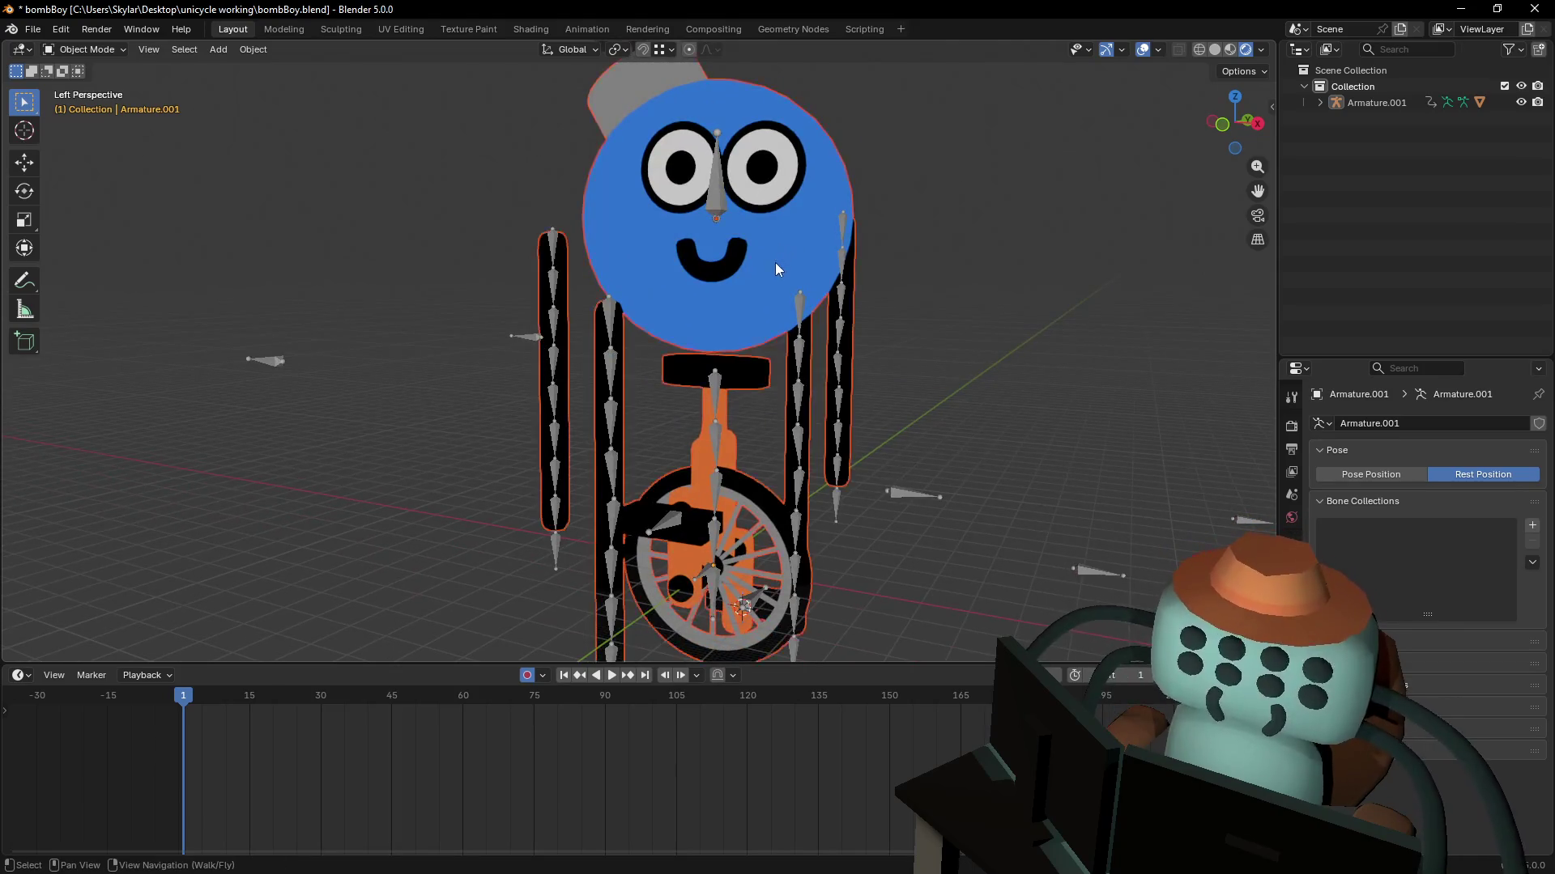
key("r")
key("Escape")
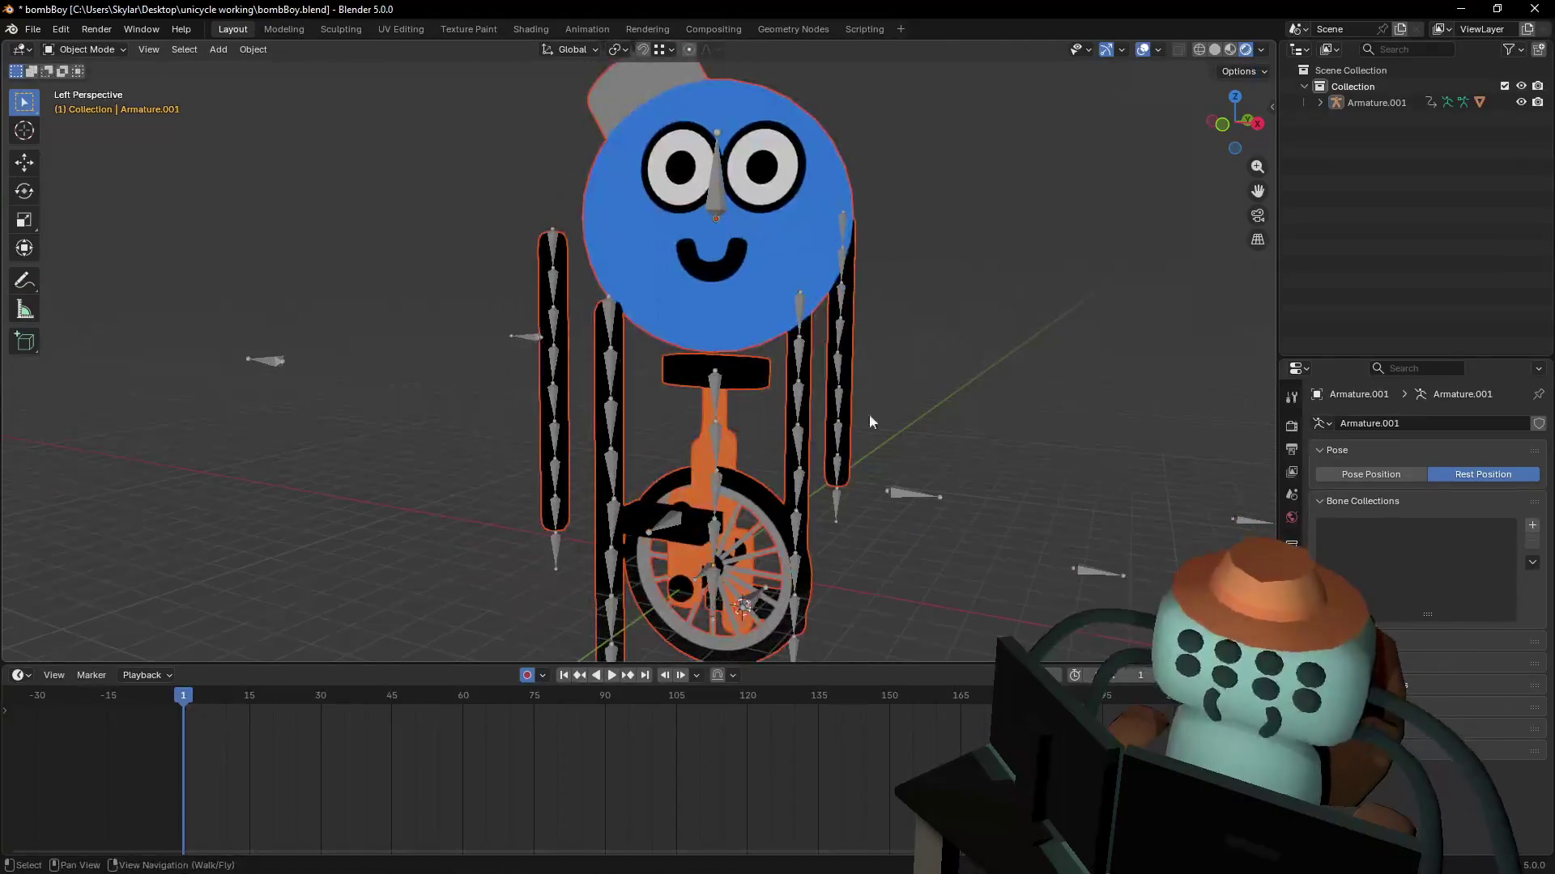
left_click(803, 396)
middle_click_drag(803, 395, 794, 406, "shift")
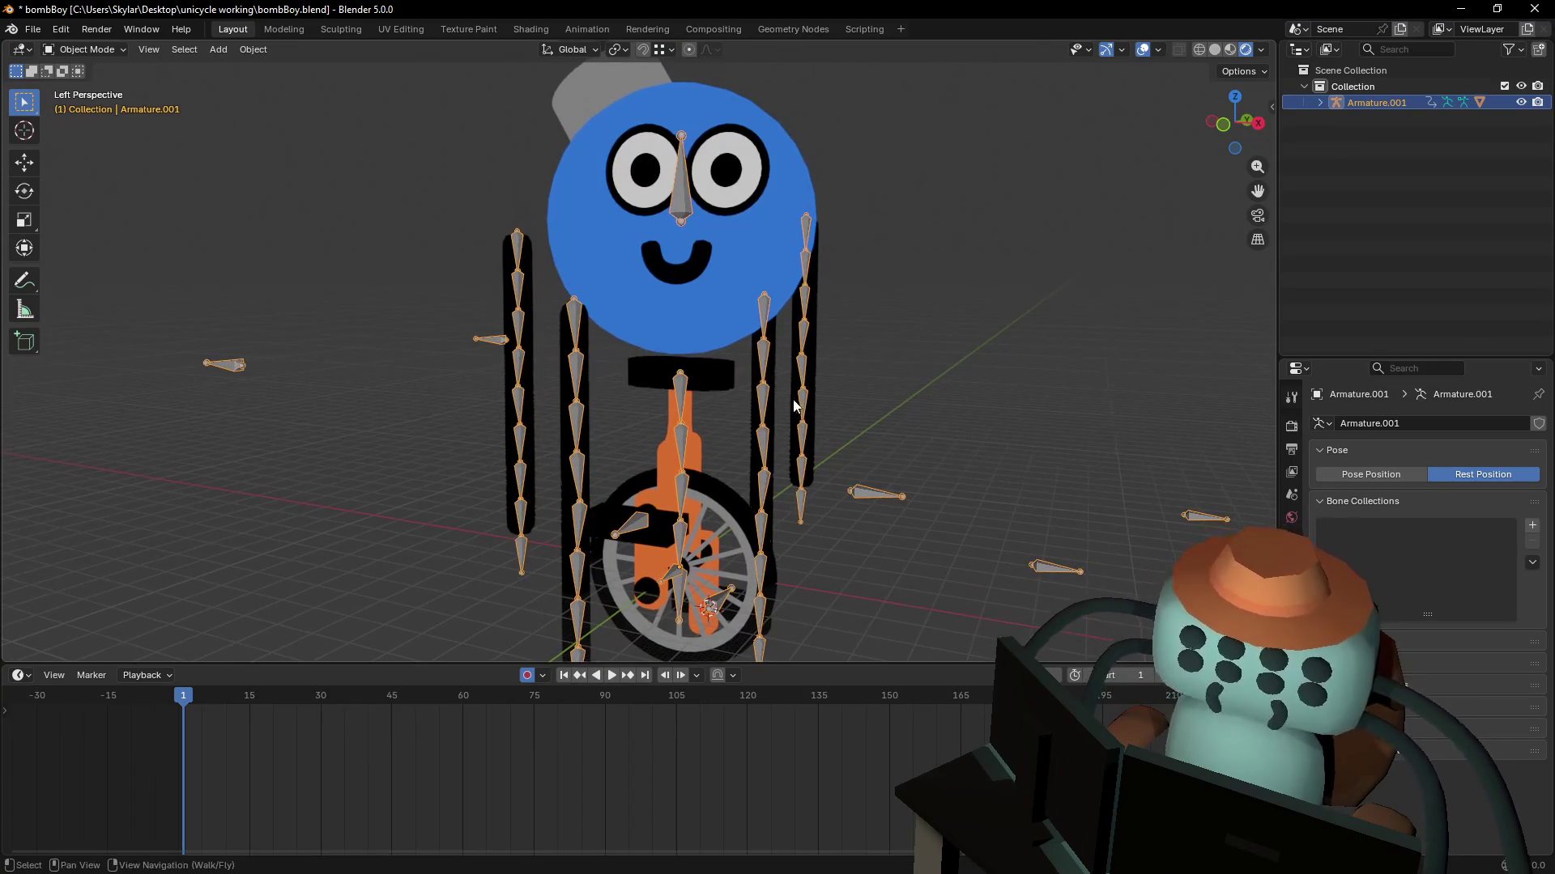
key("r")
key("Escape")
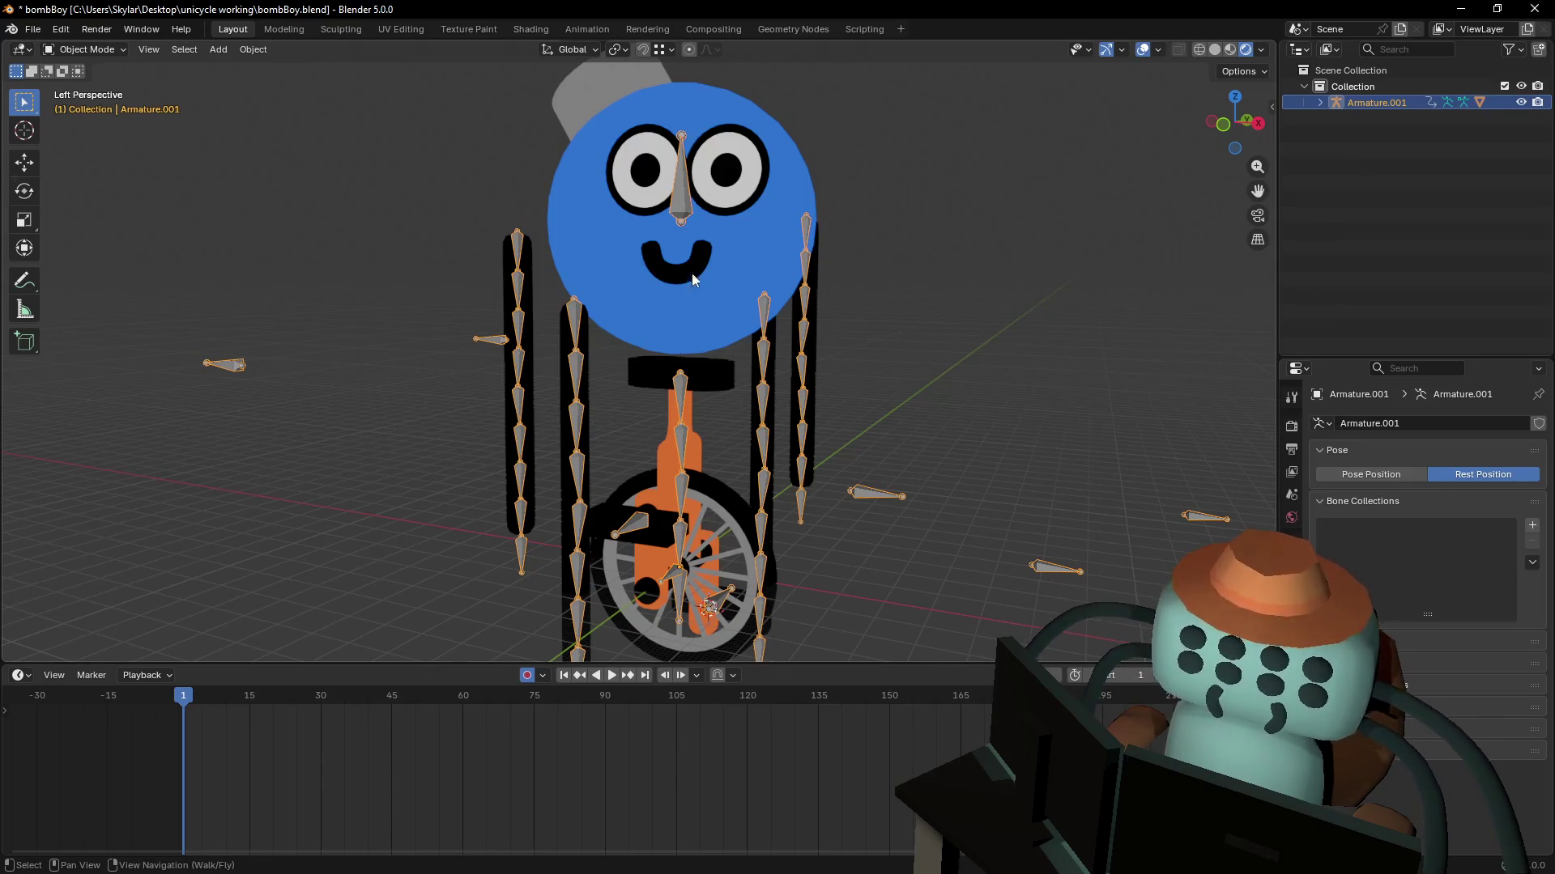
- Select the Roundcube mesh, then the armature as active, and bring up parenting
left_click(724, 272)
left_click(802, 242, "shift")
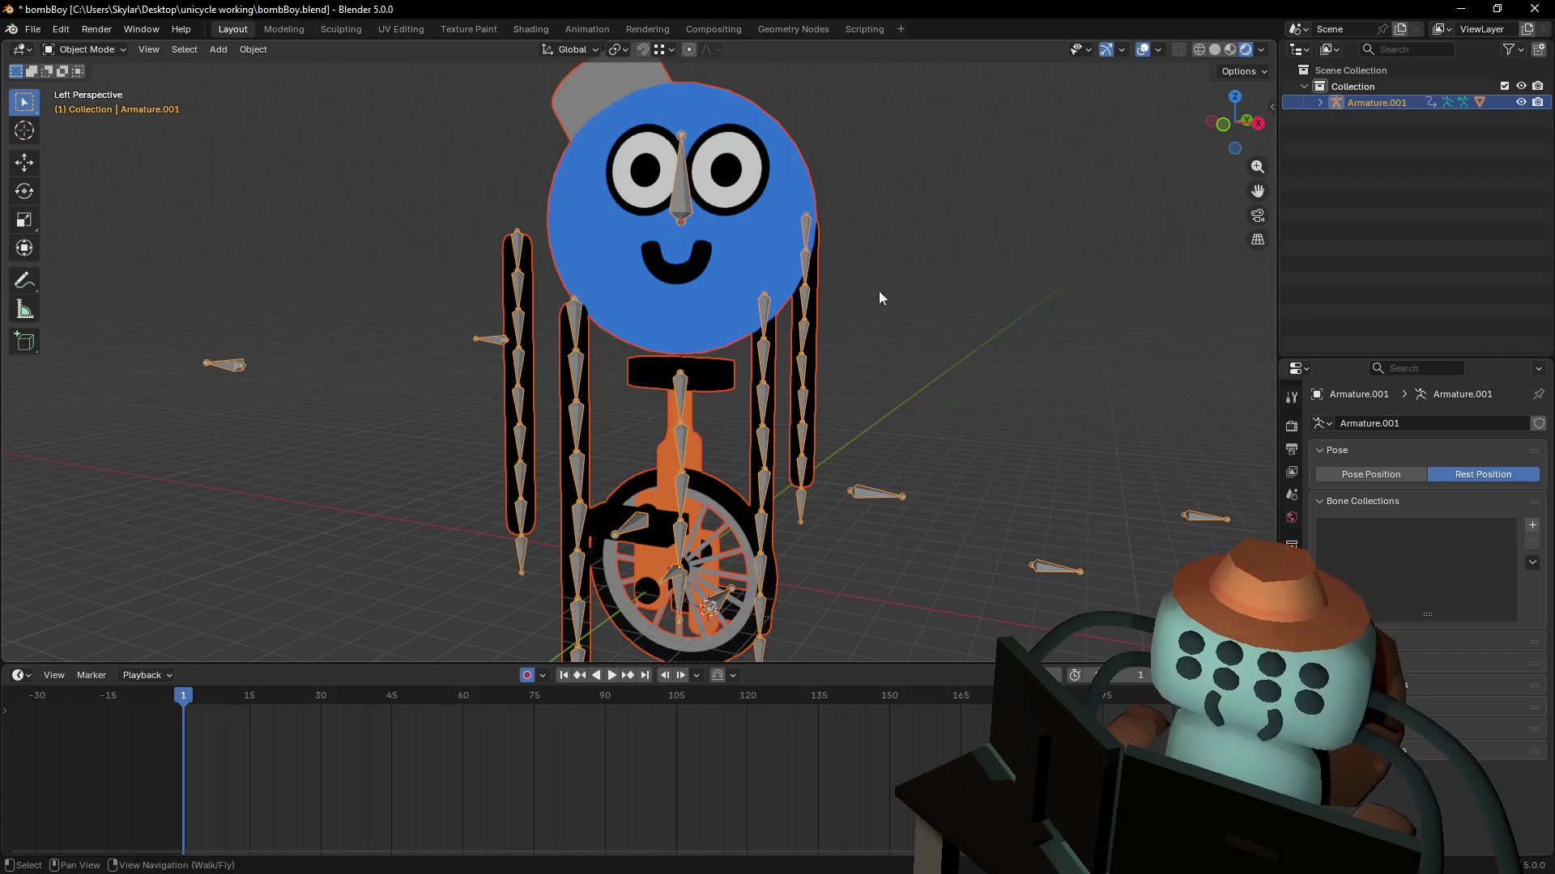
key("ctrl+p")
- Parent the mesh to the armature with automatic weights, leaving the armature selected
left_click(828, 315)
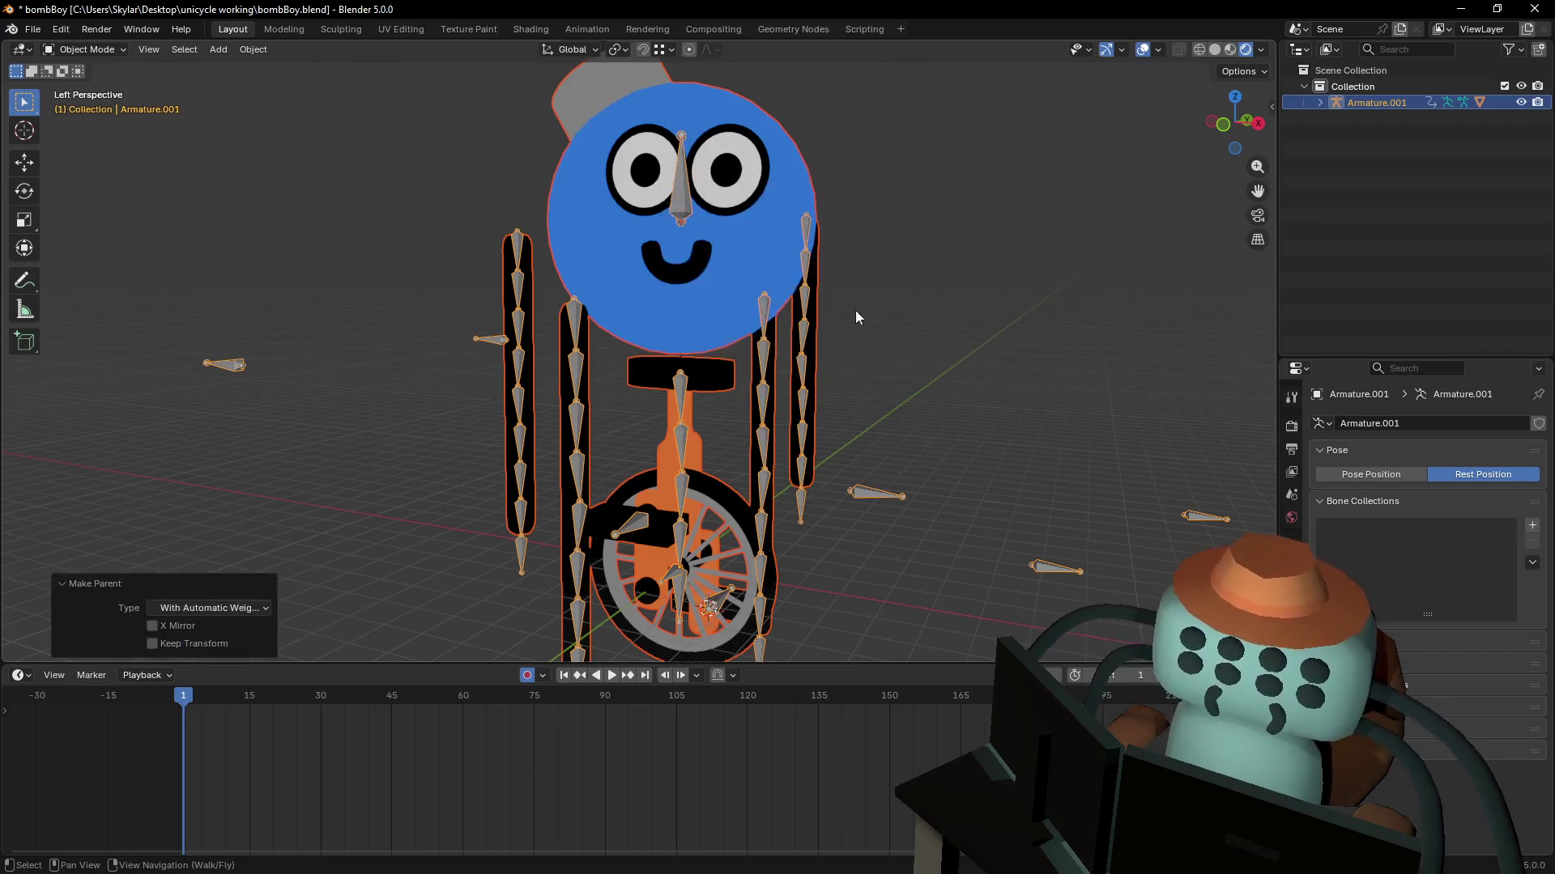
key("shift+grave")
left_click(733, 411)
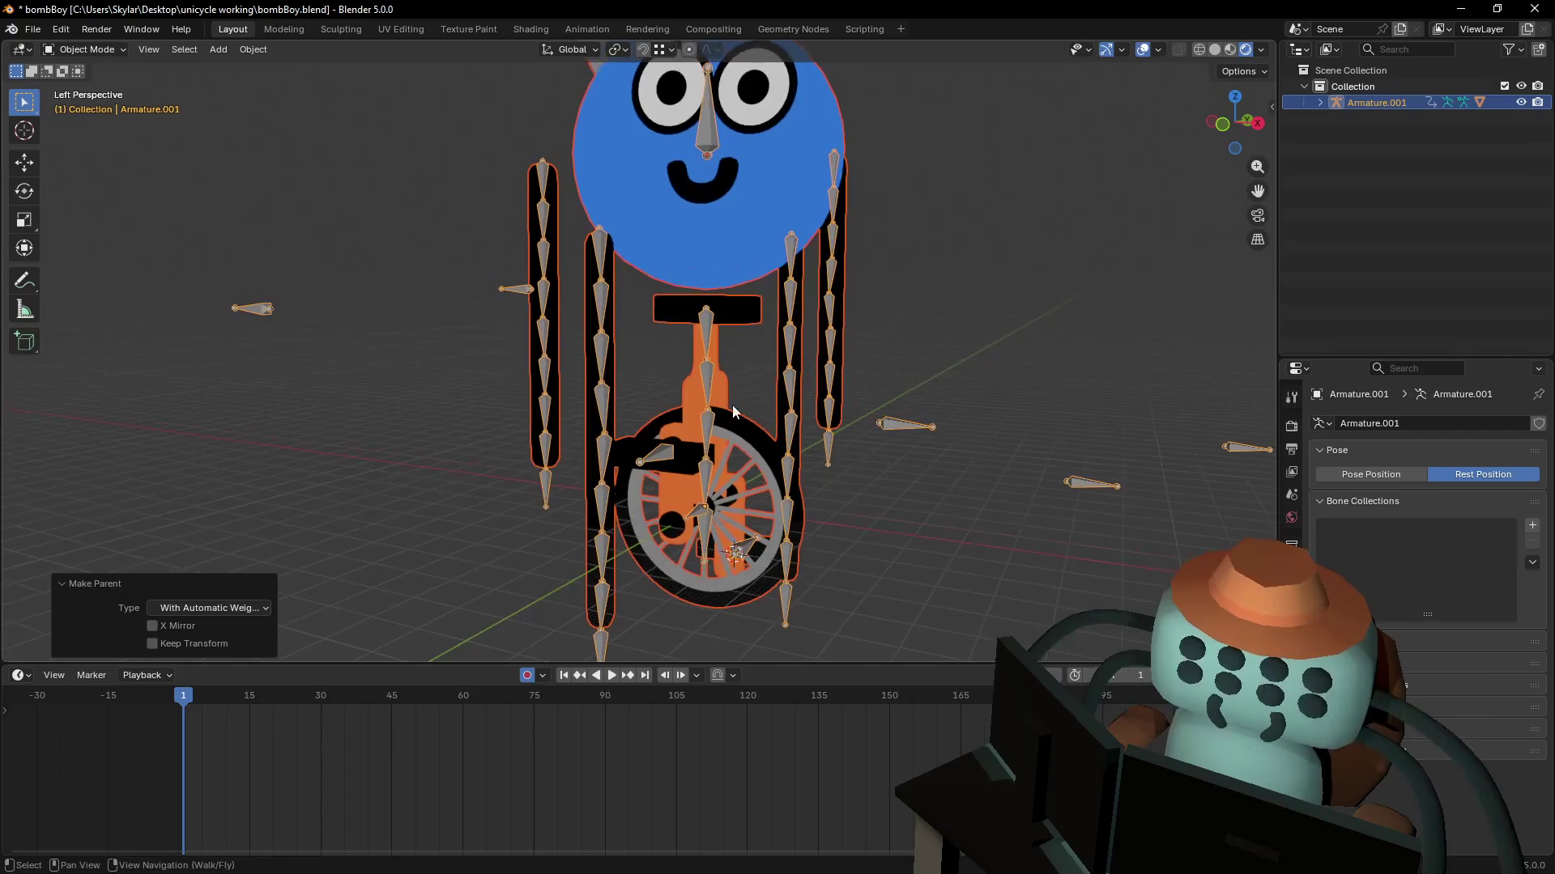
left_click(708, 332)
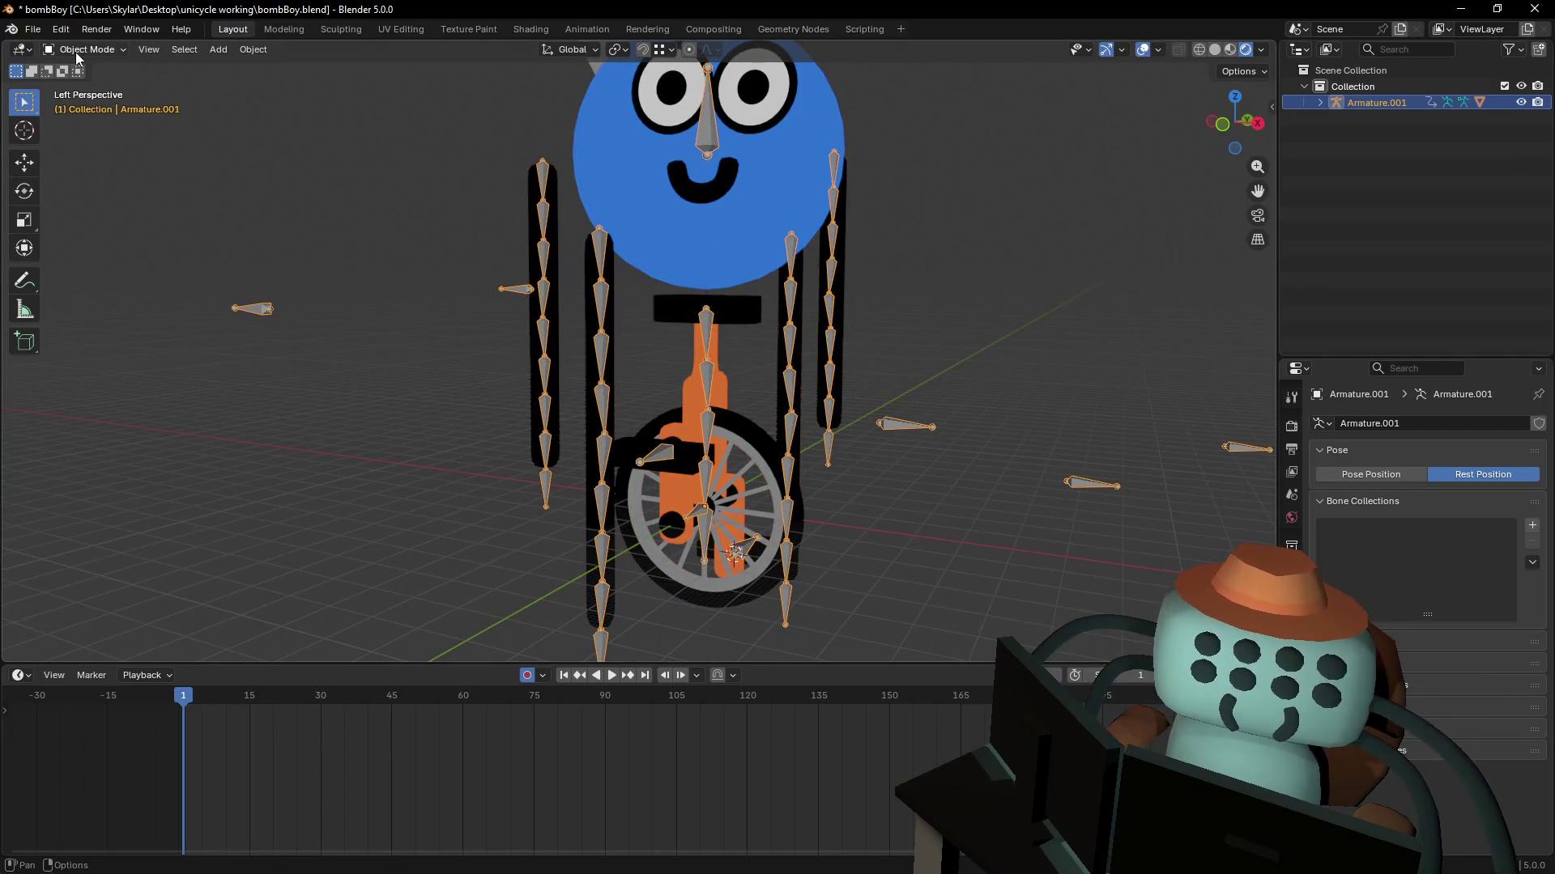
- Switch the armature to Pose Position and fly around to inspect the unicycle rig
left_click(1292, 659)
left_click(1291, 638)
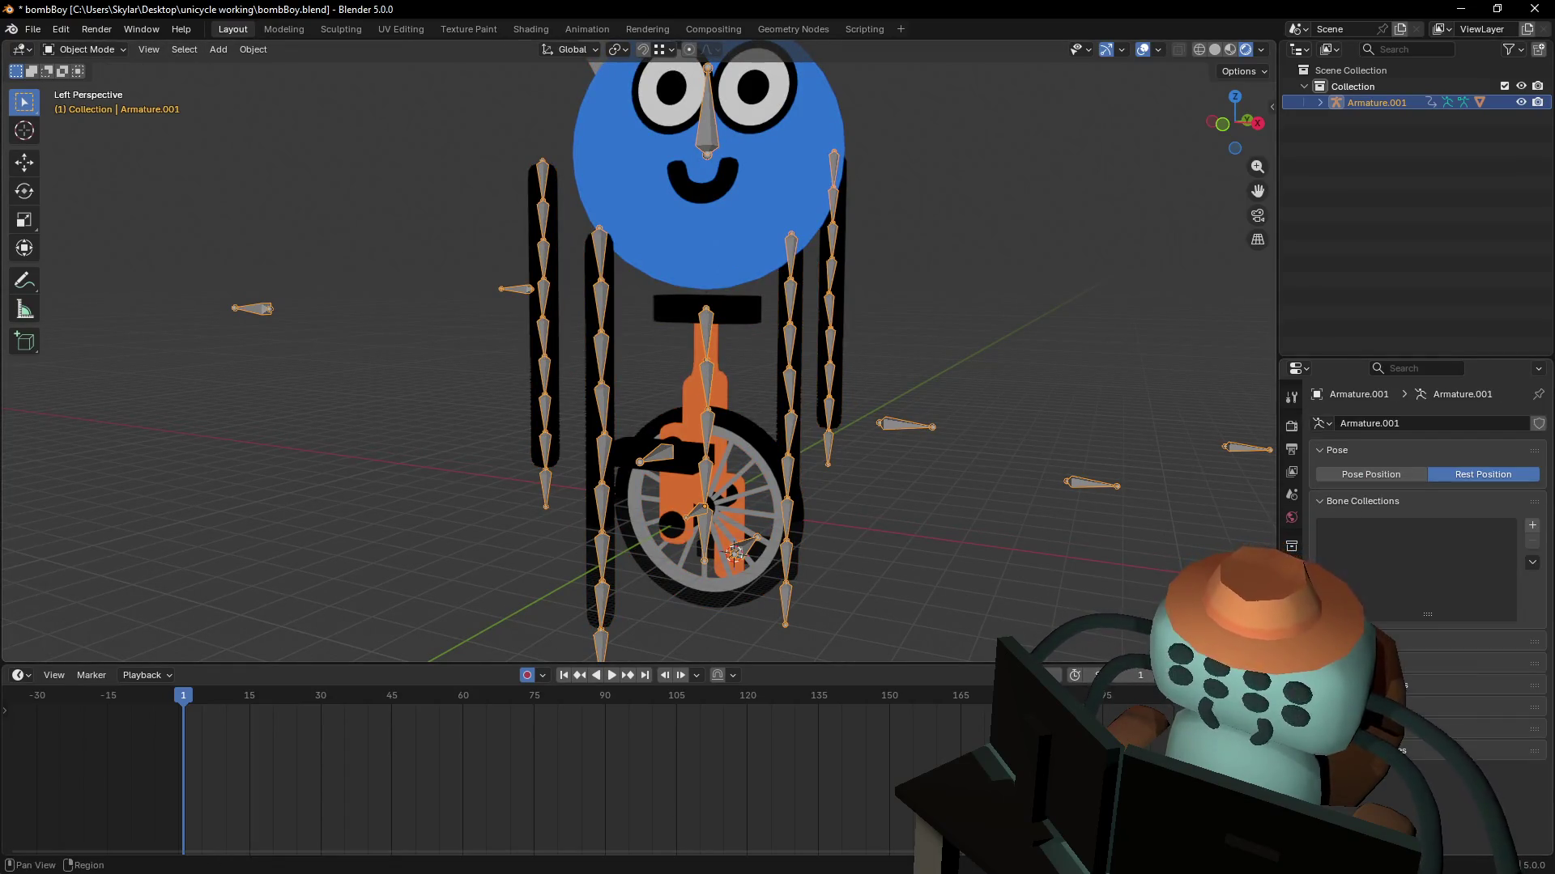
left_click(1371, 474)
key("shift+grave")
key("w")
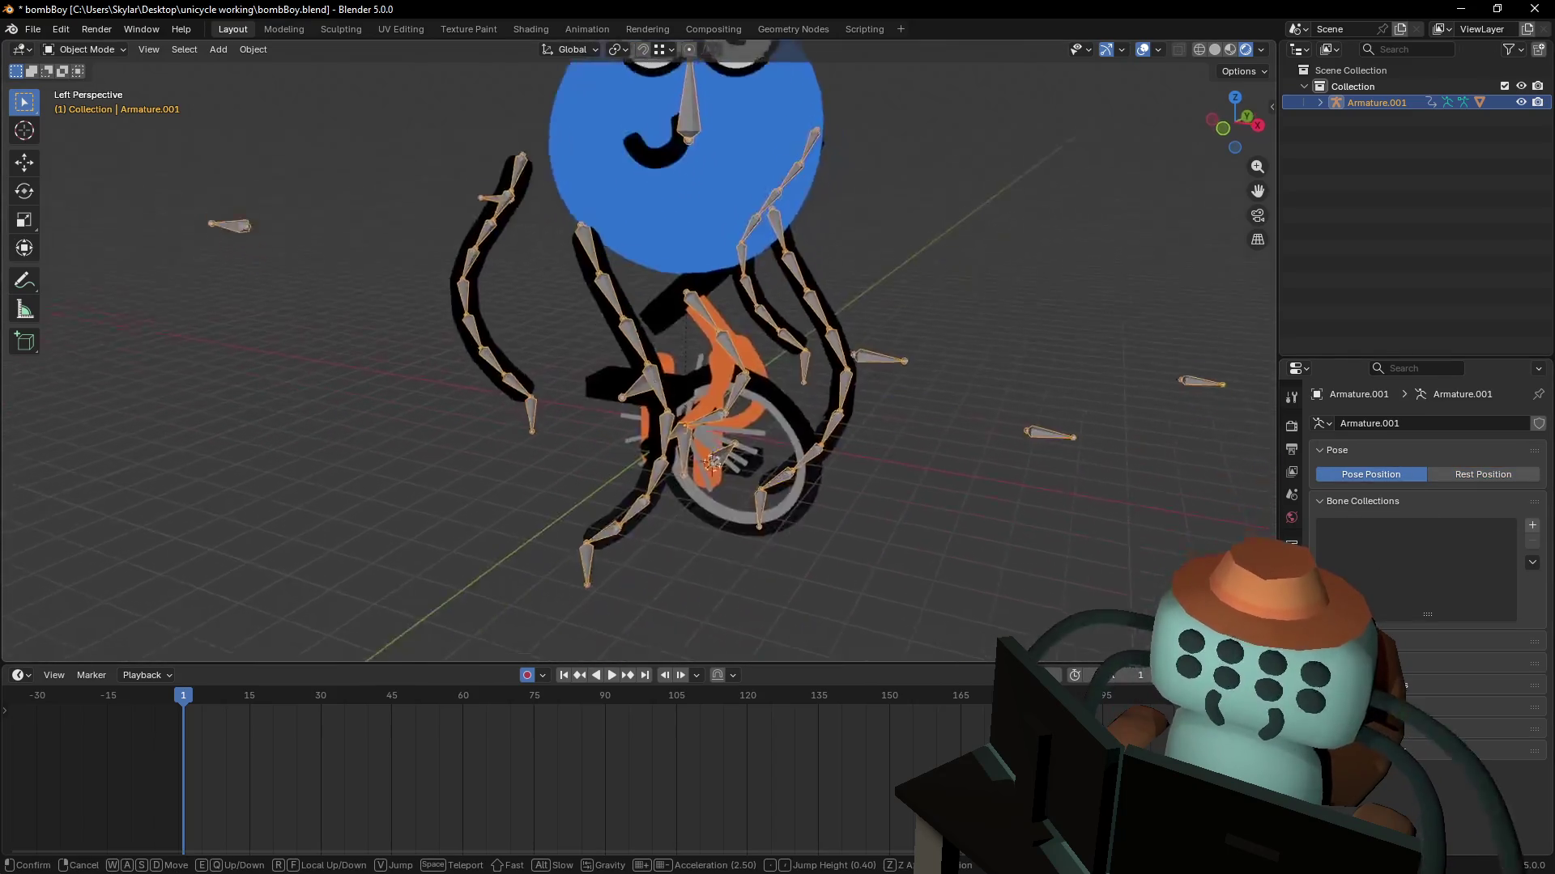
key("d")
key("q")
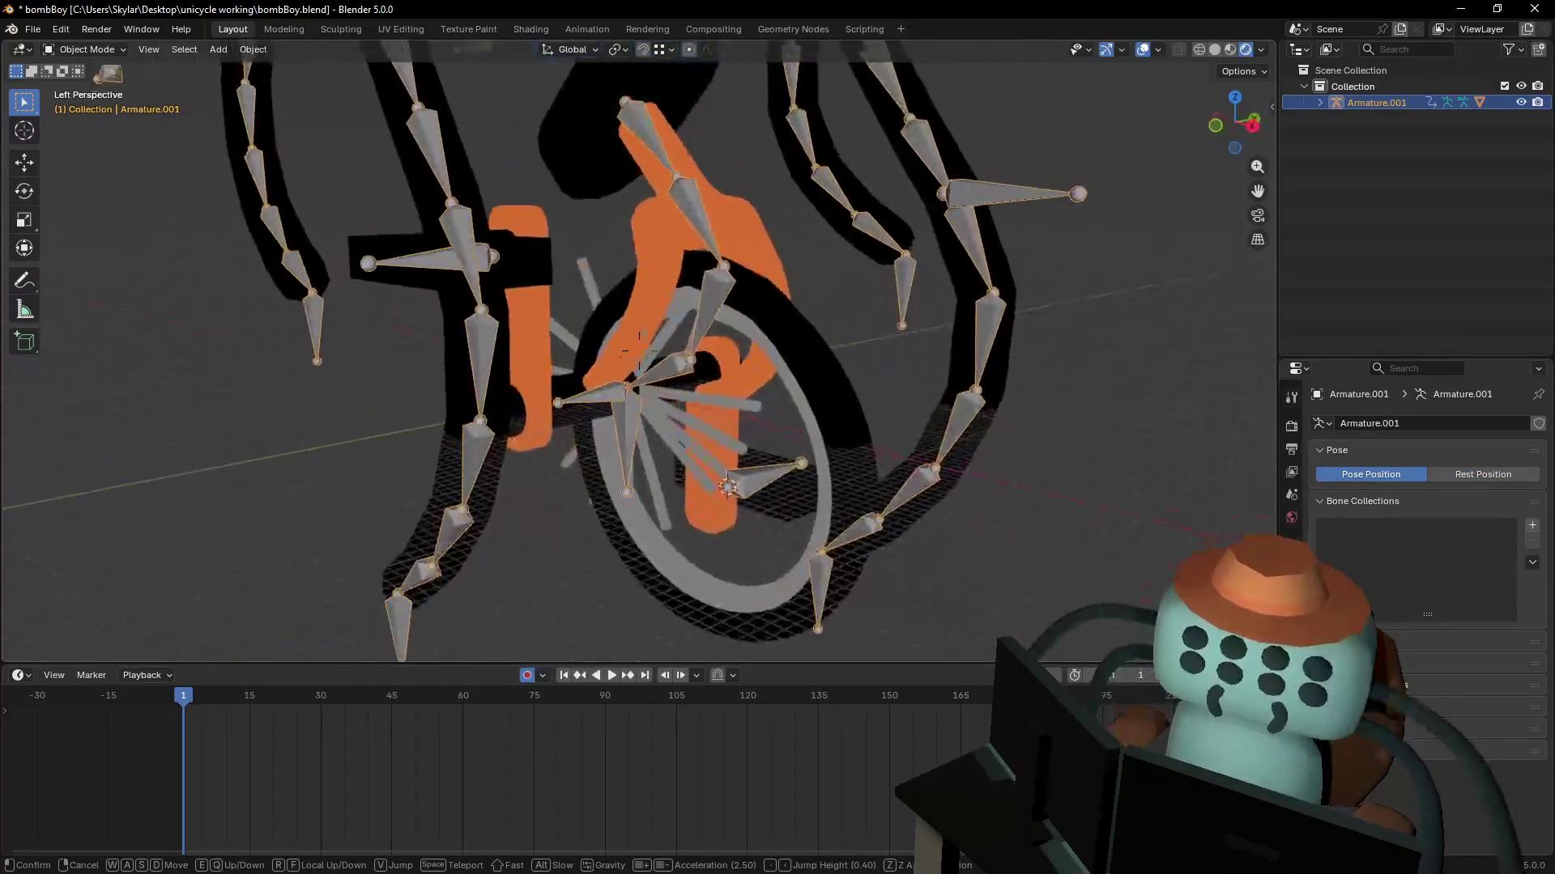
key("w")
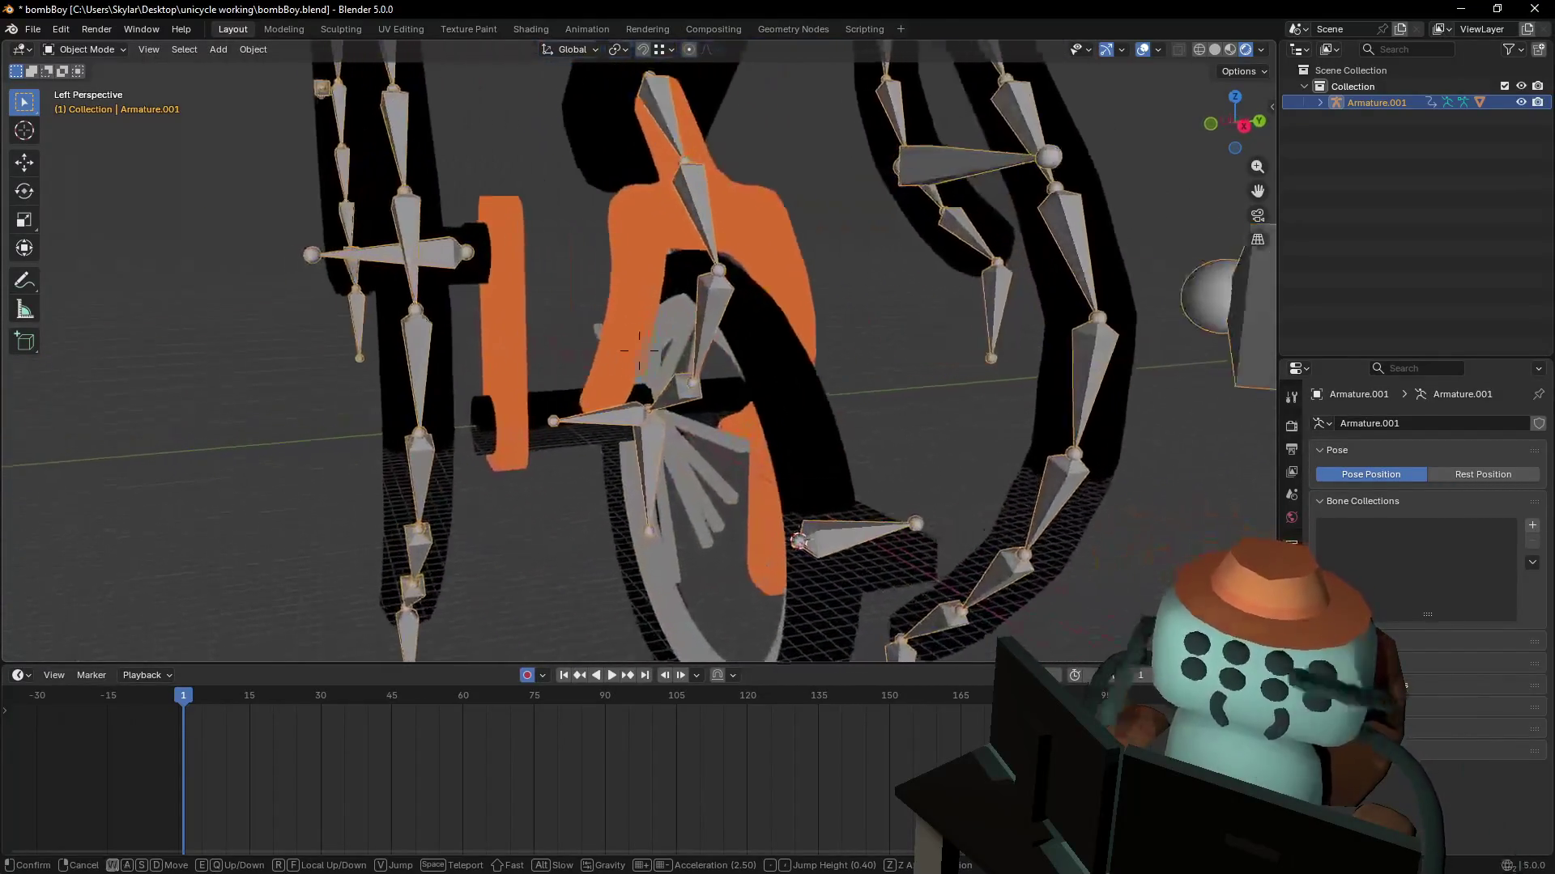
key("s")
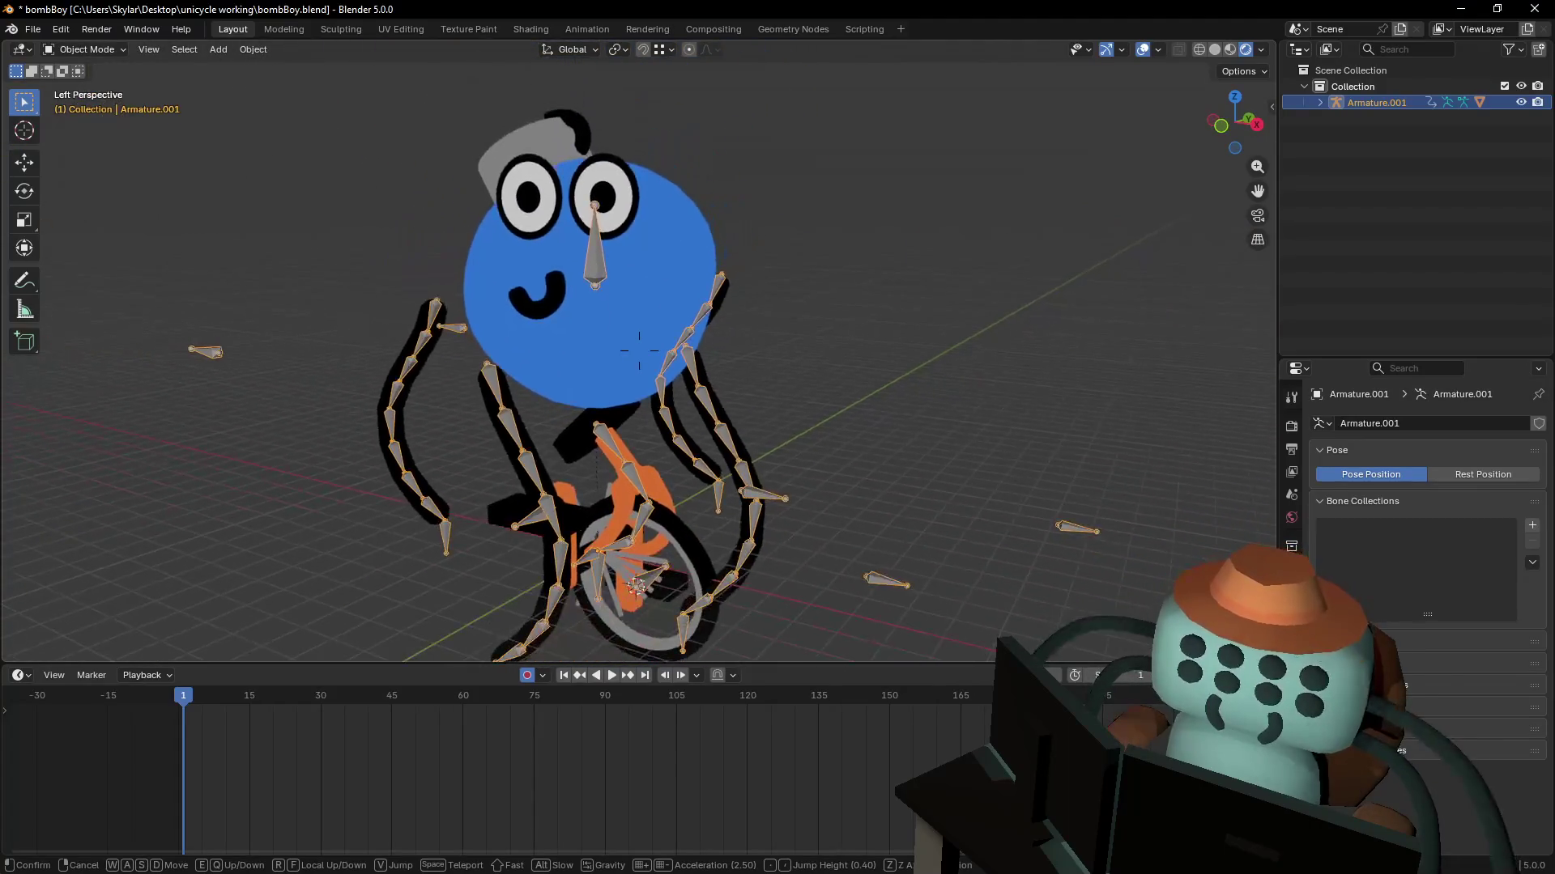
left_click(826, 240)
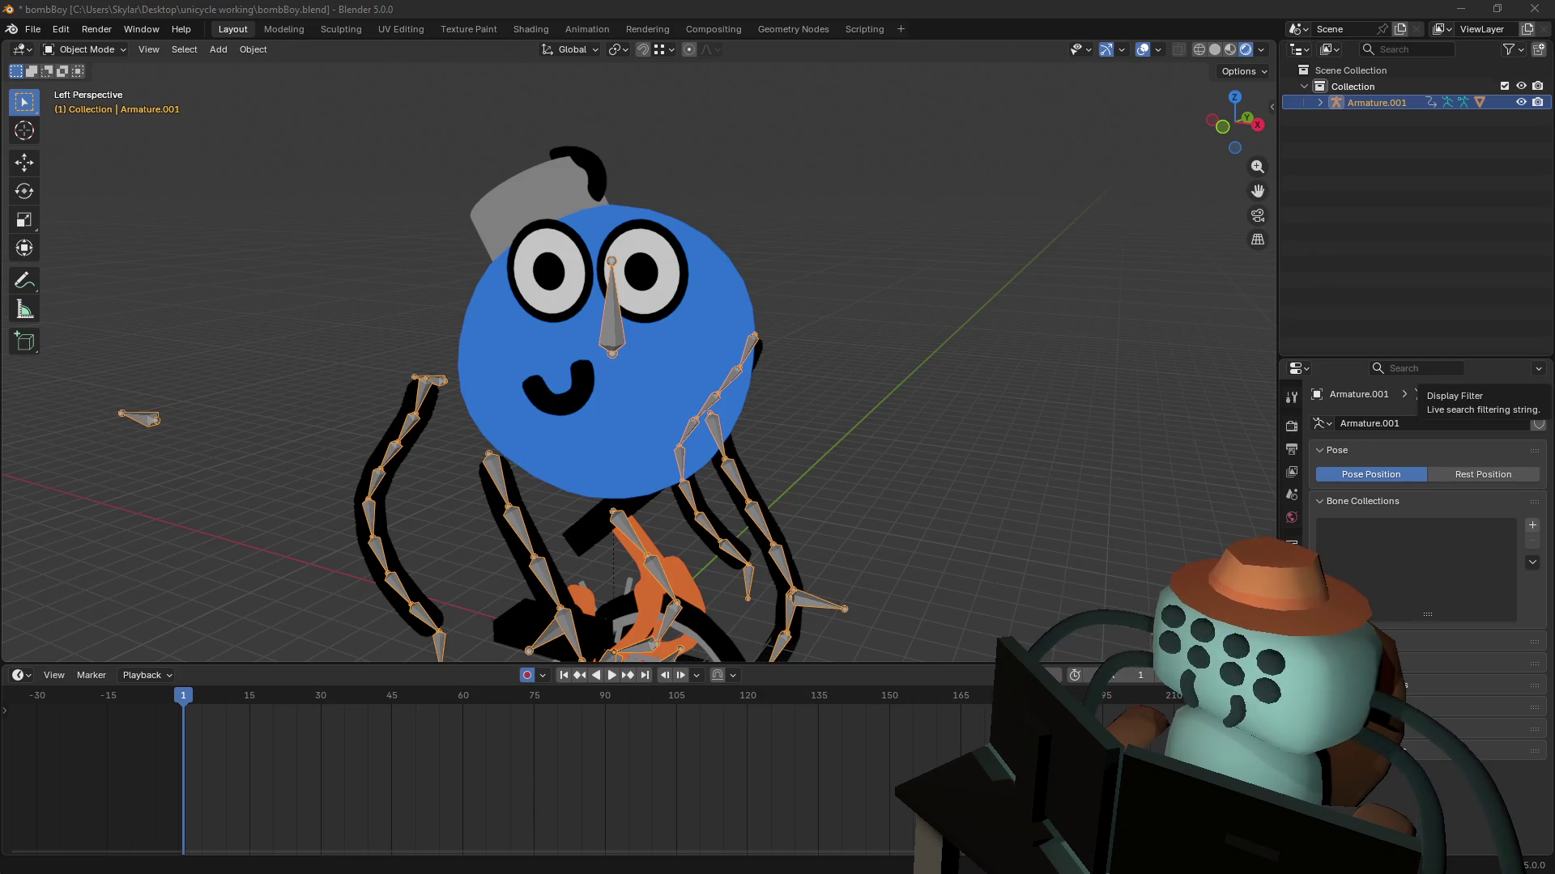
- Select the bomb character mesh and enter its Edit Mode
key("shift+grave")
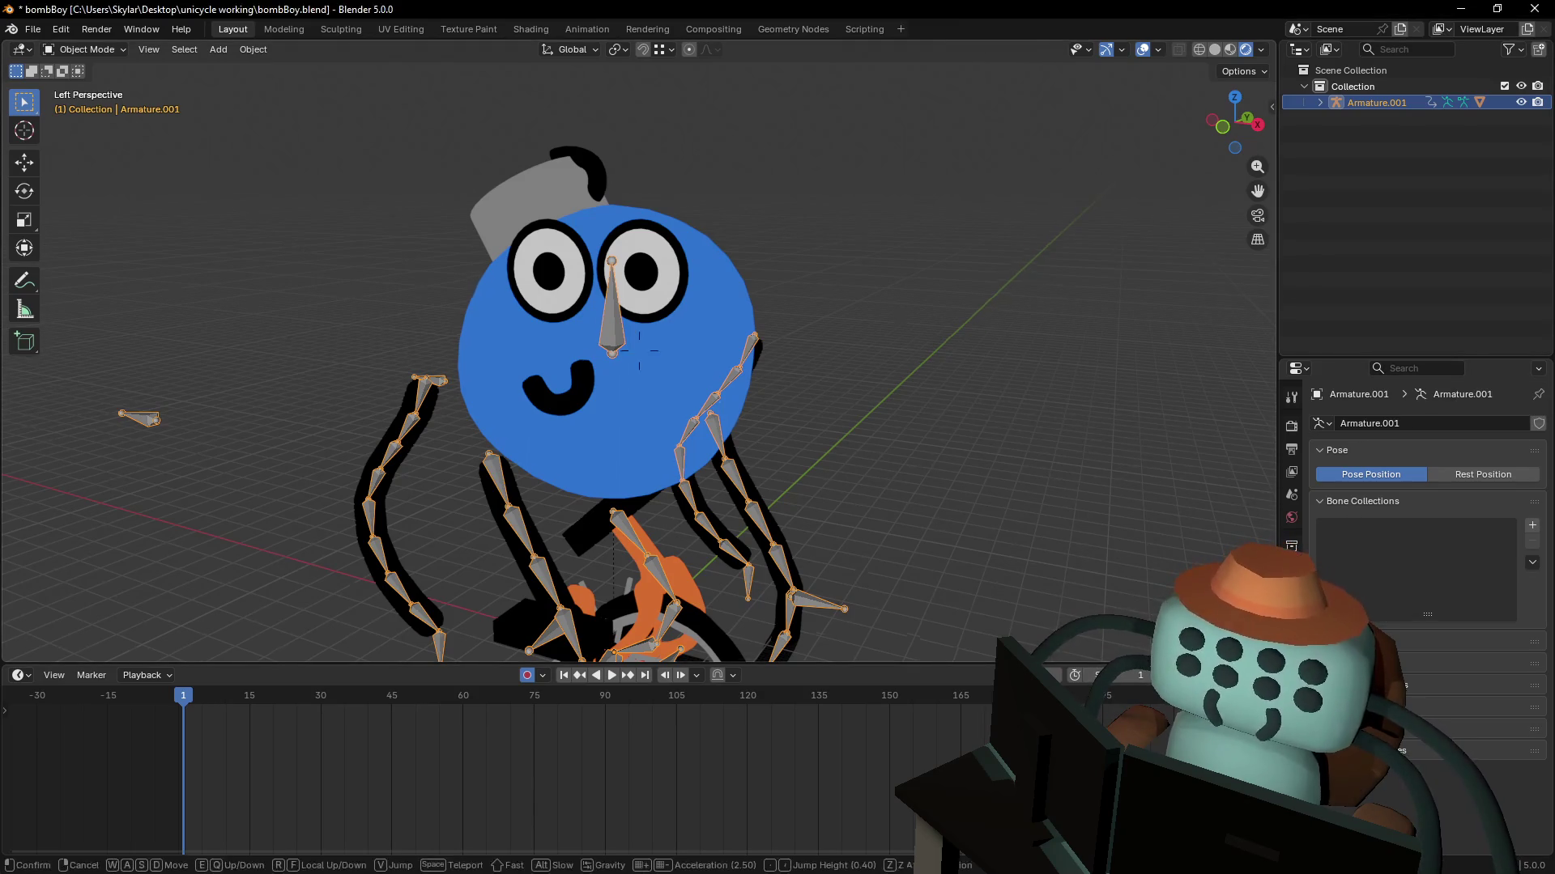
key("w")
left_click(793, 313)
left_click(793, 312)
key("Tab")
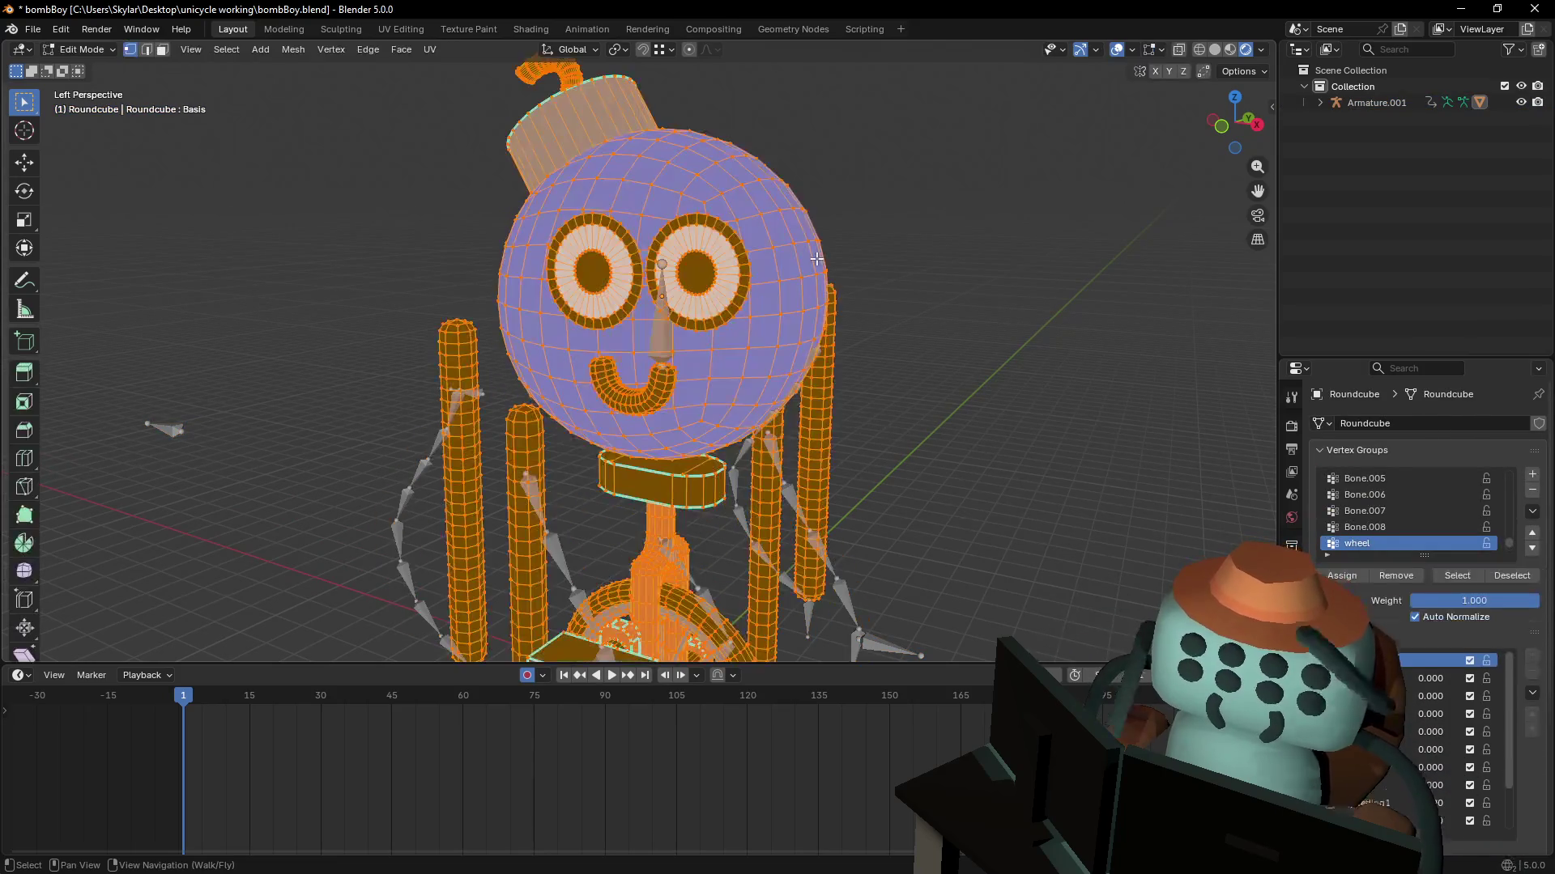
- Select the head, hat, fuse, eyes and mouth as linked geometry, viewed from the front
left_click(757, 246)
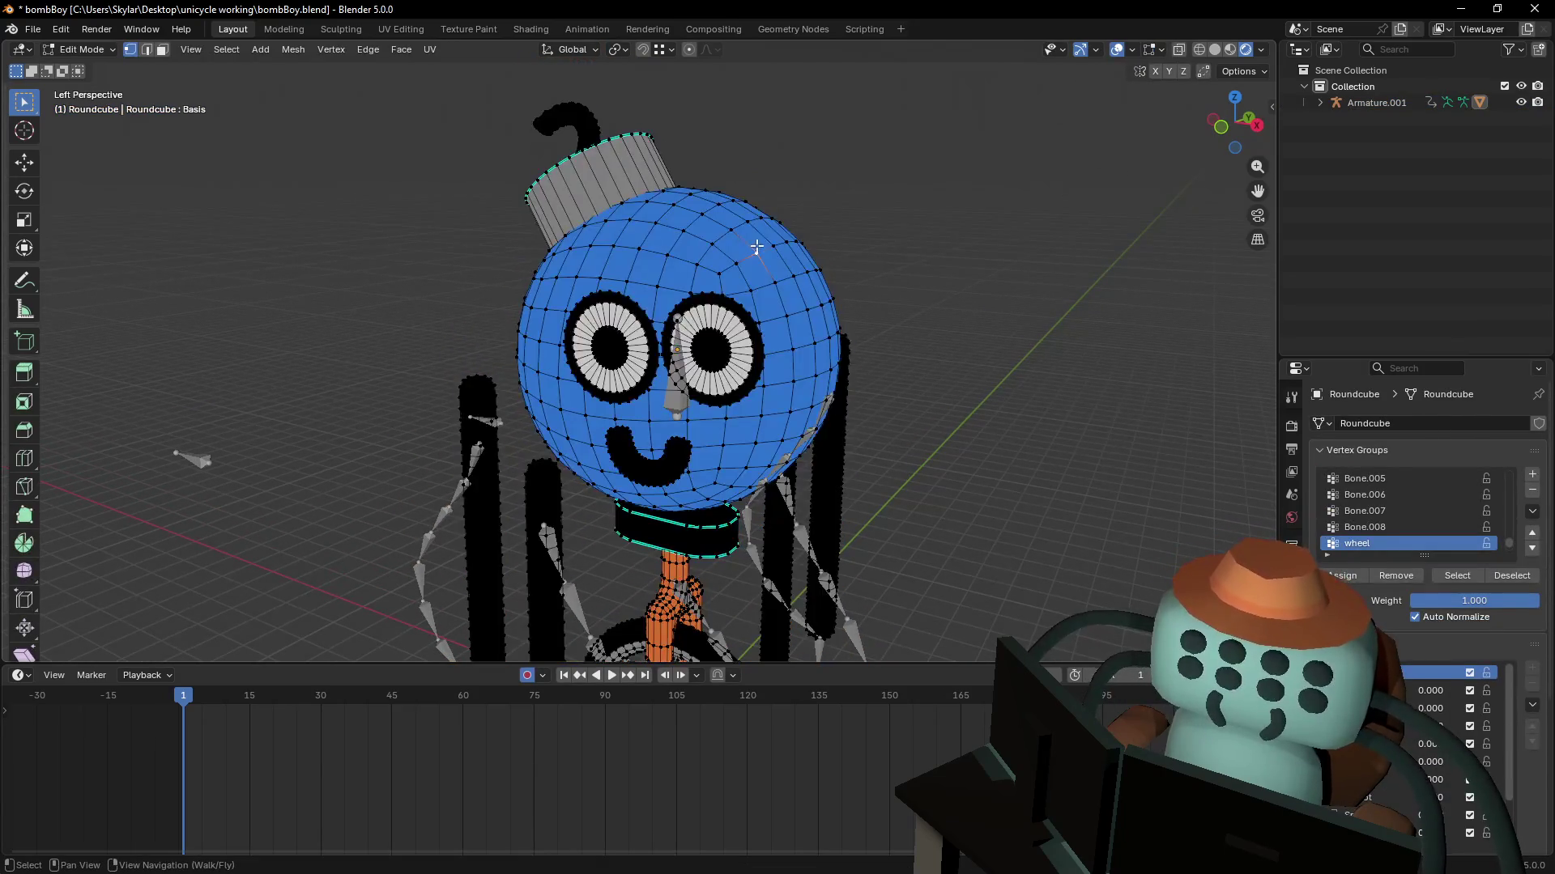
key("l")
key("l")
key("l")
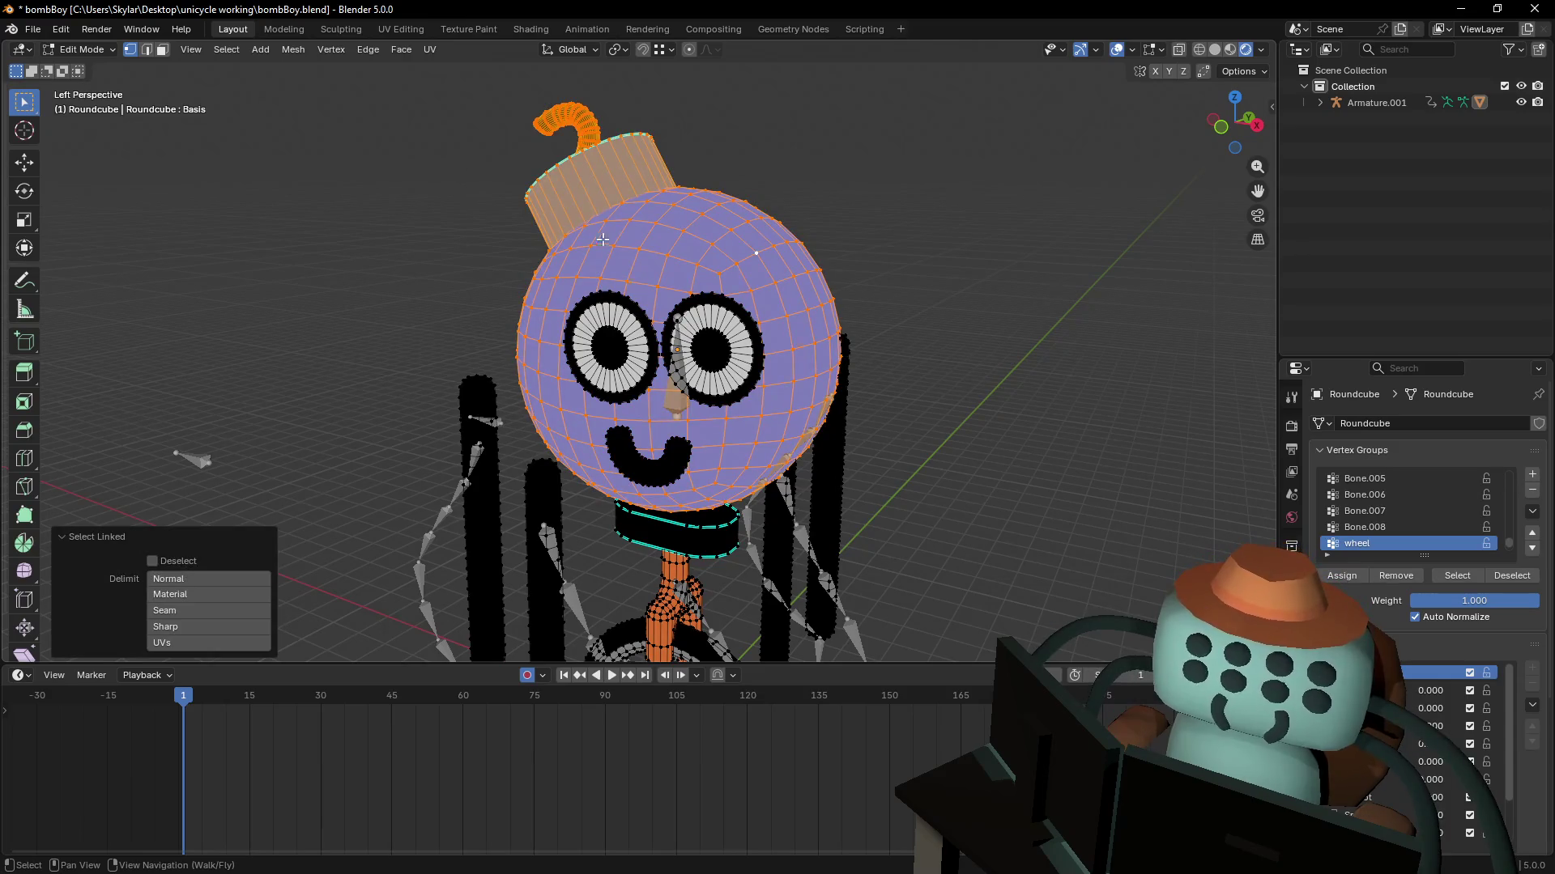
key("l")
key("l")
key("l")
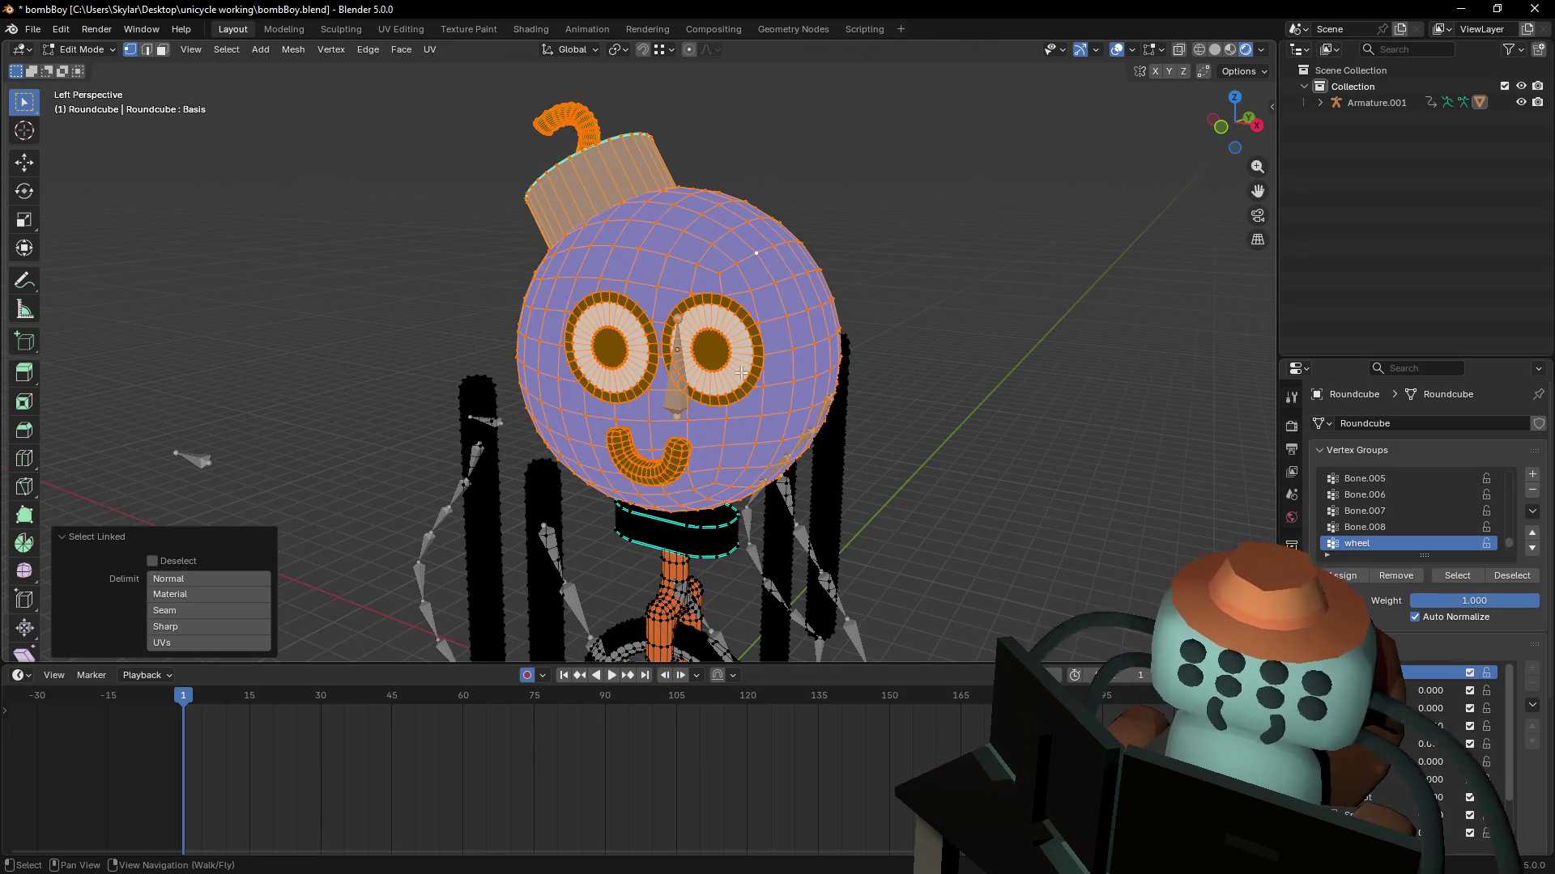
key("shift+grave")
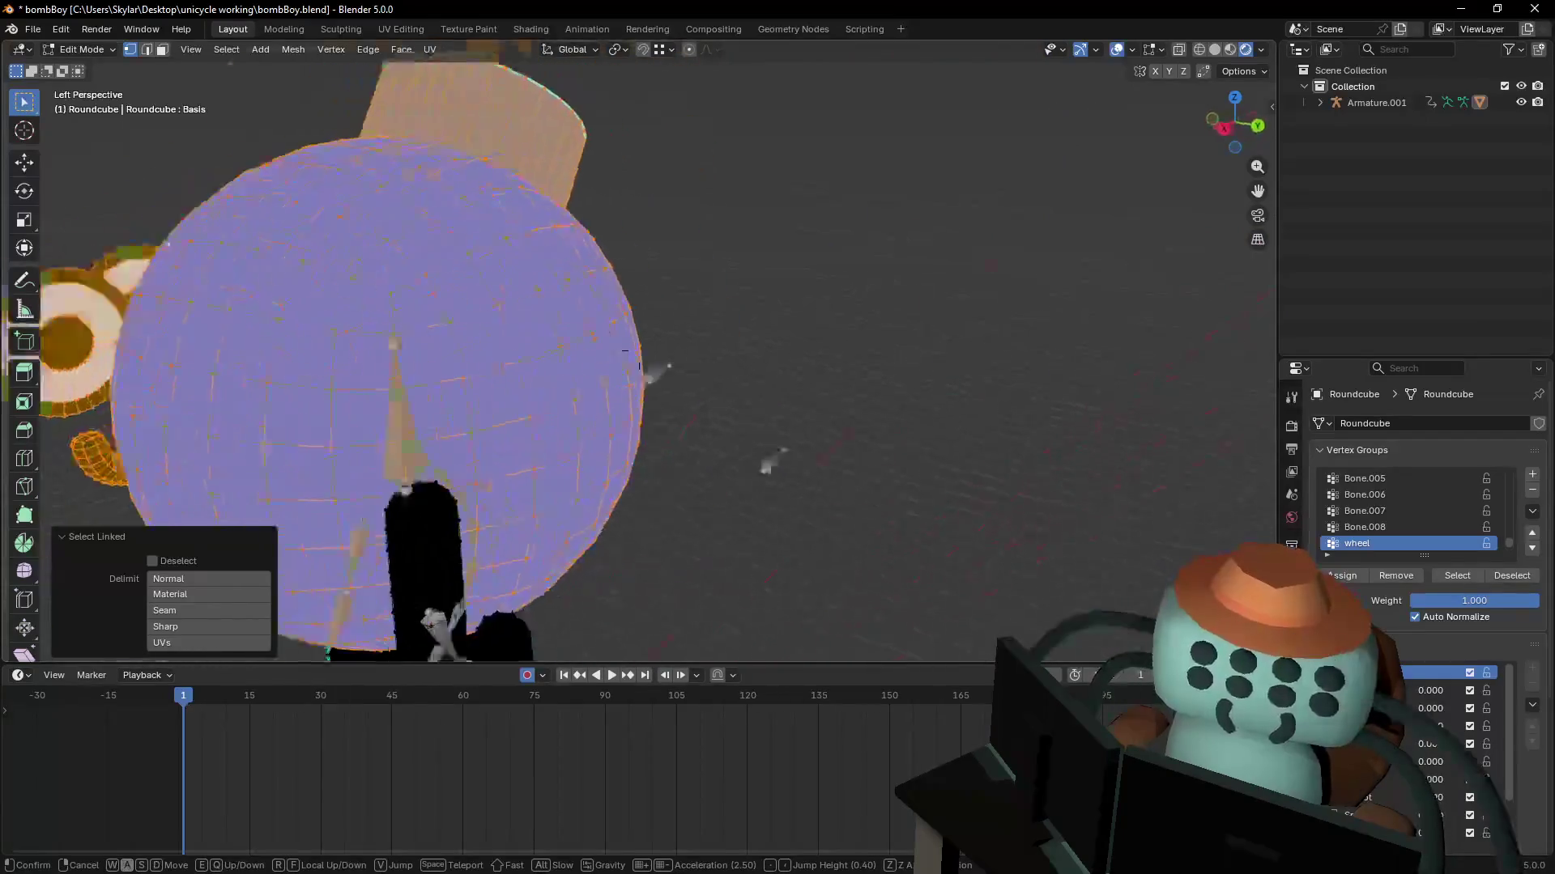
key("a")
key("s")
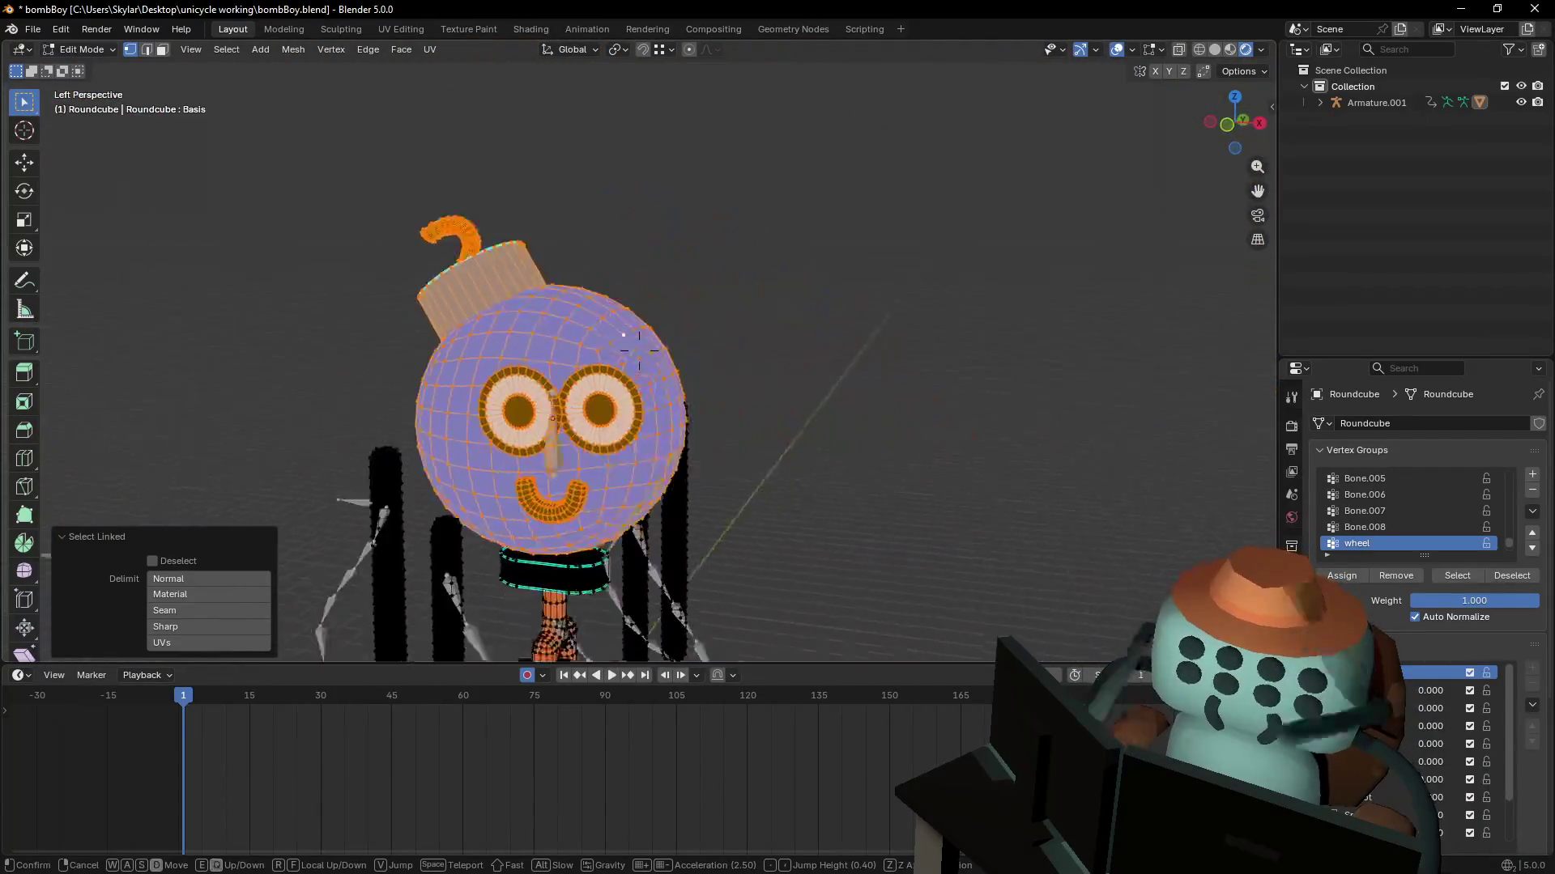
left_click(725, 345)
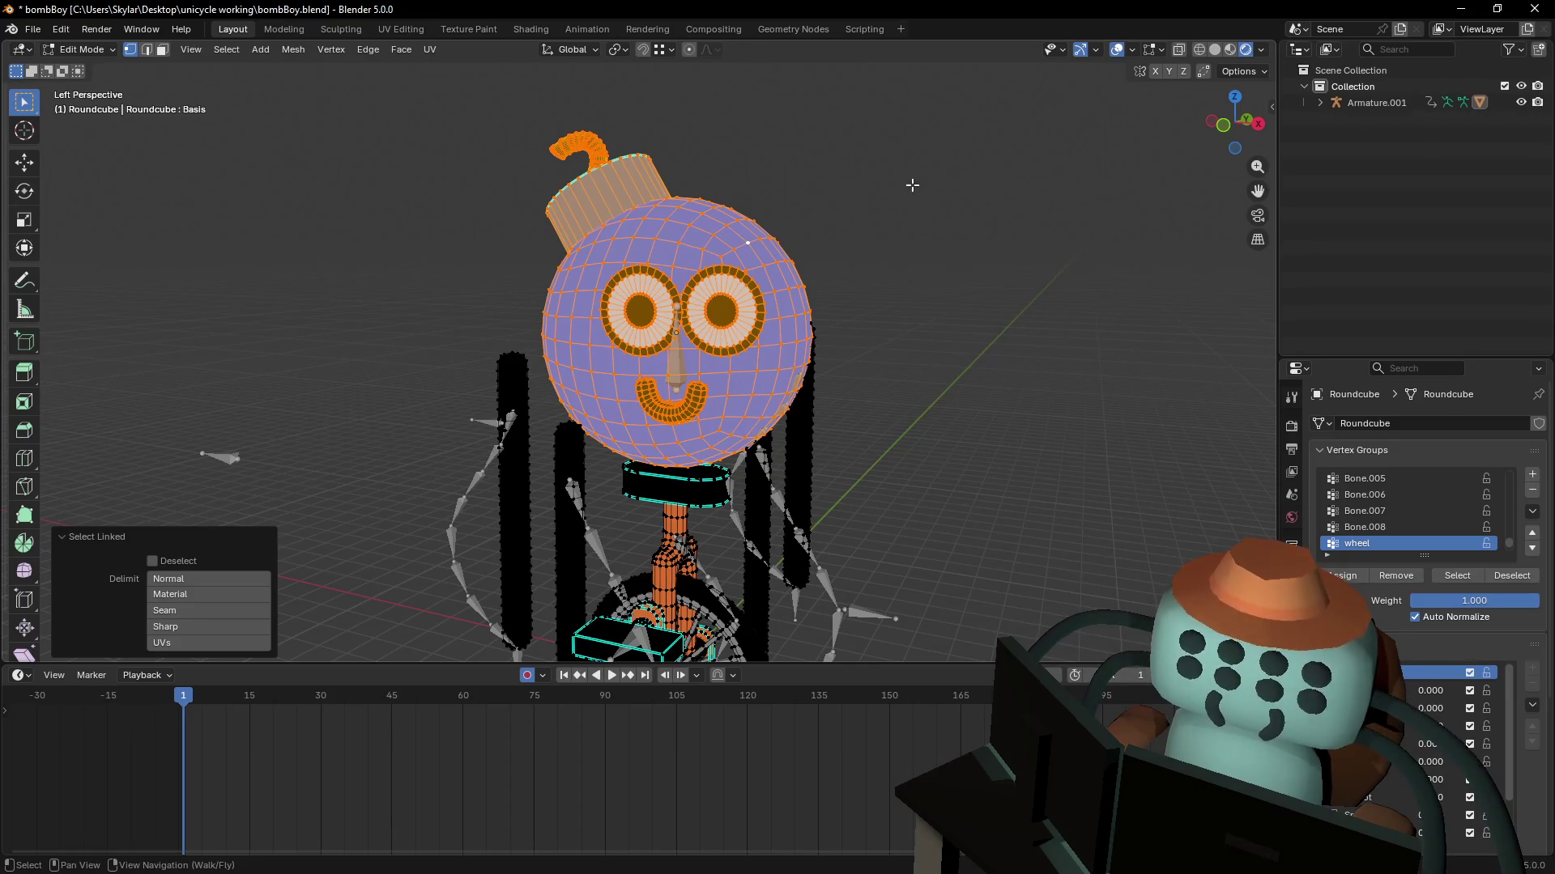
- Attempt parenting to the selected vertices, then make body the active vertex group
key("ctrl+p")
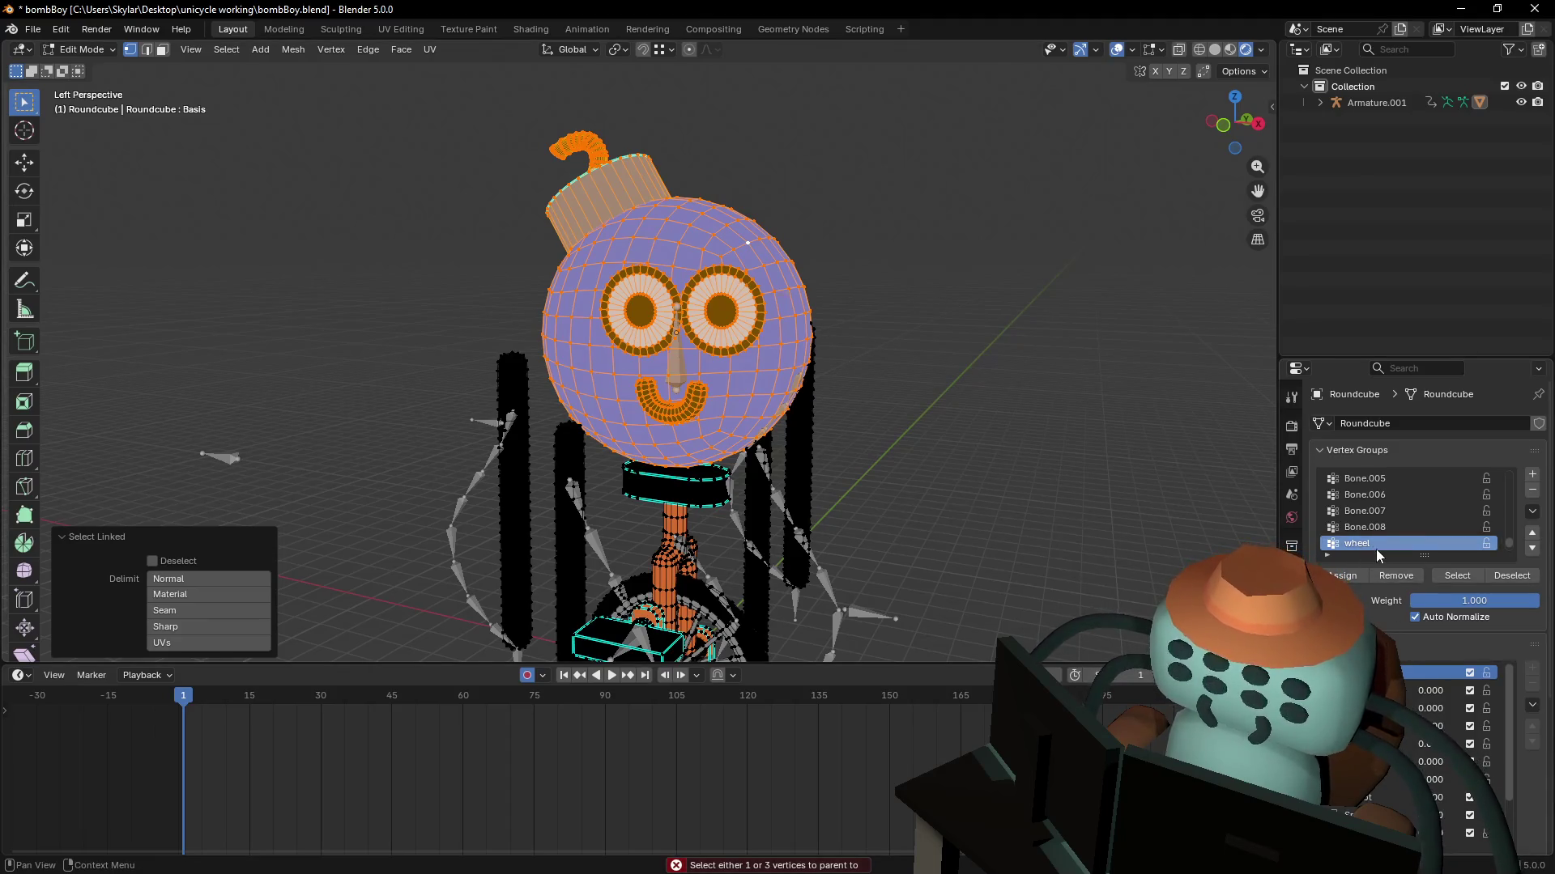
left_click_drag(1410, 552, 1410, 716)
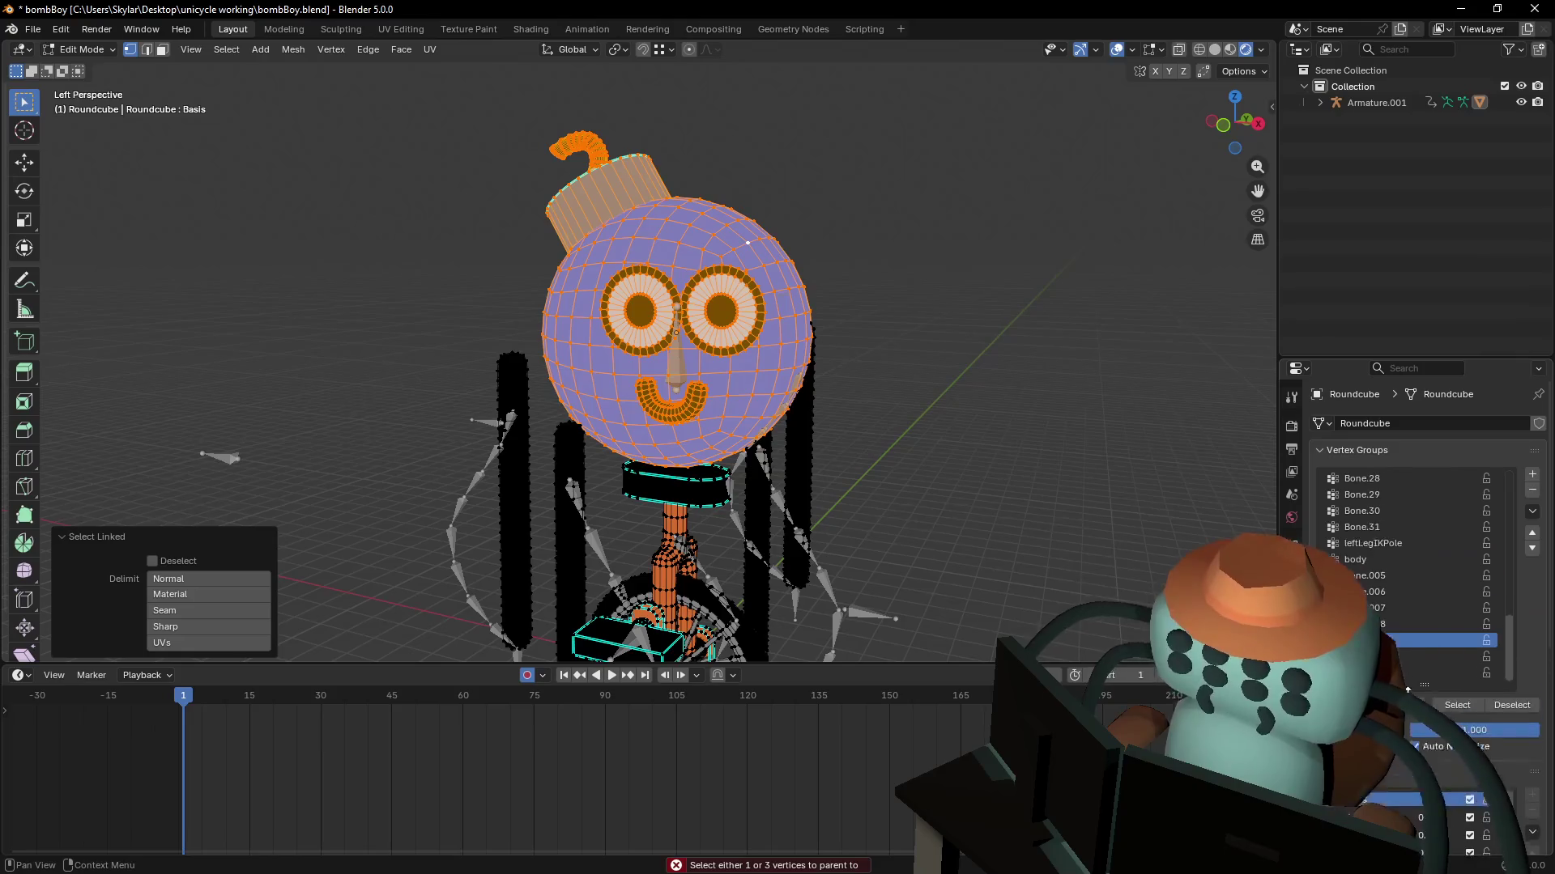
left_click(1380, 592)
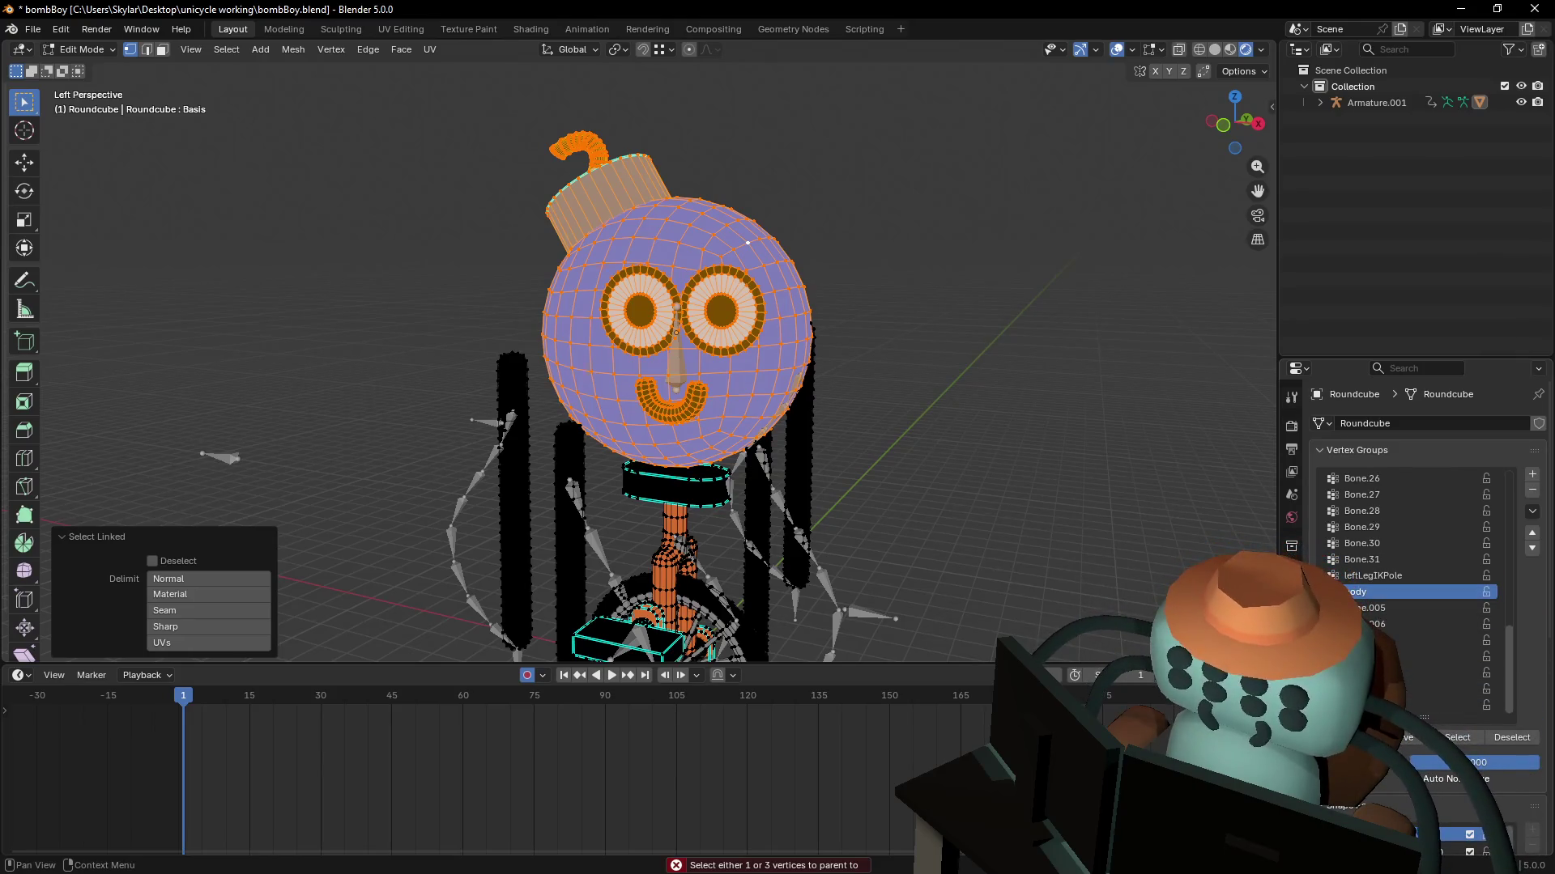
key("shift+grave")
left_click(905, 247)
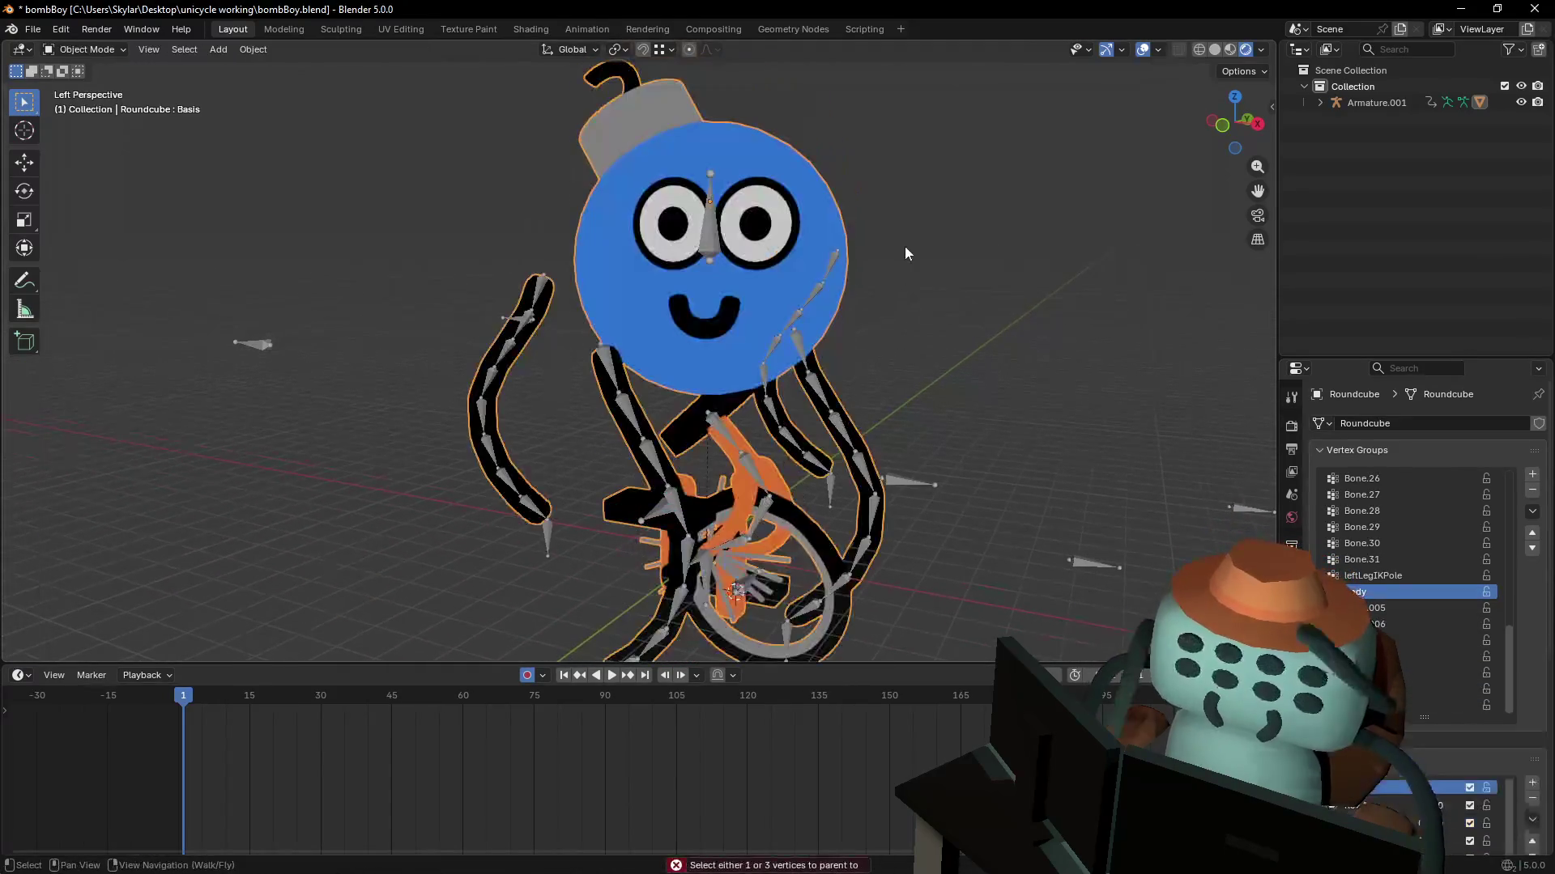
- Return to Object Mode and view the deformed character from a new angle
key("Tab")
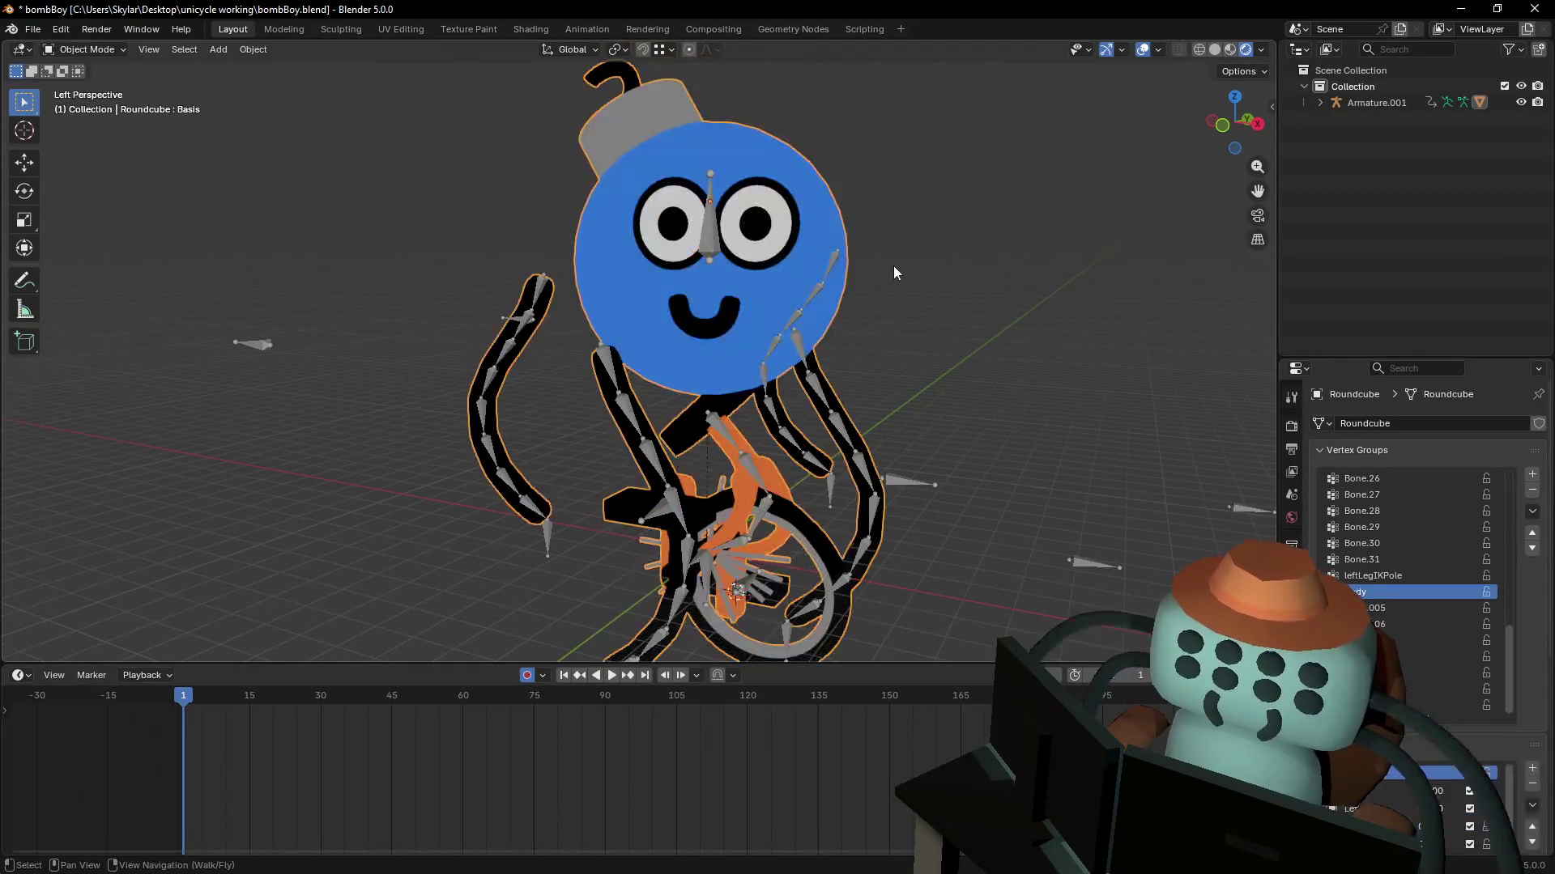
key("shift+grave")
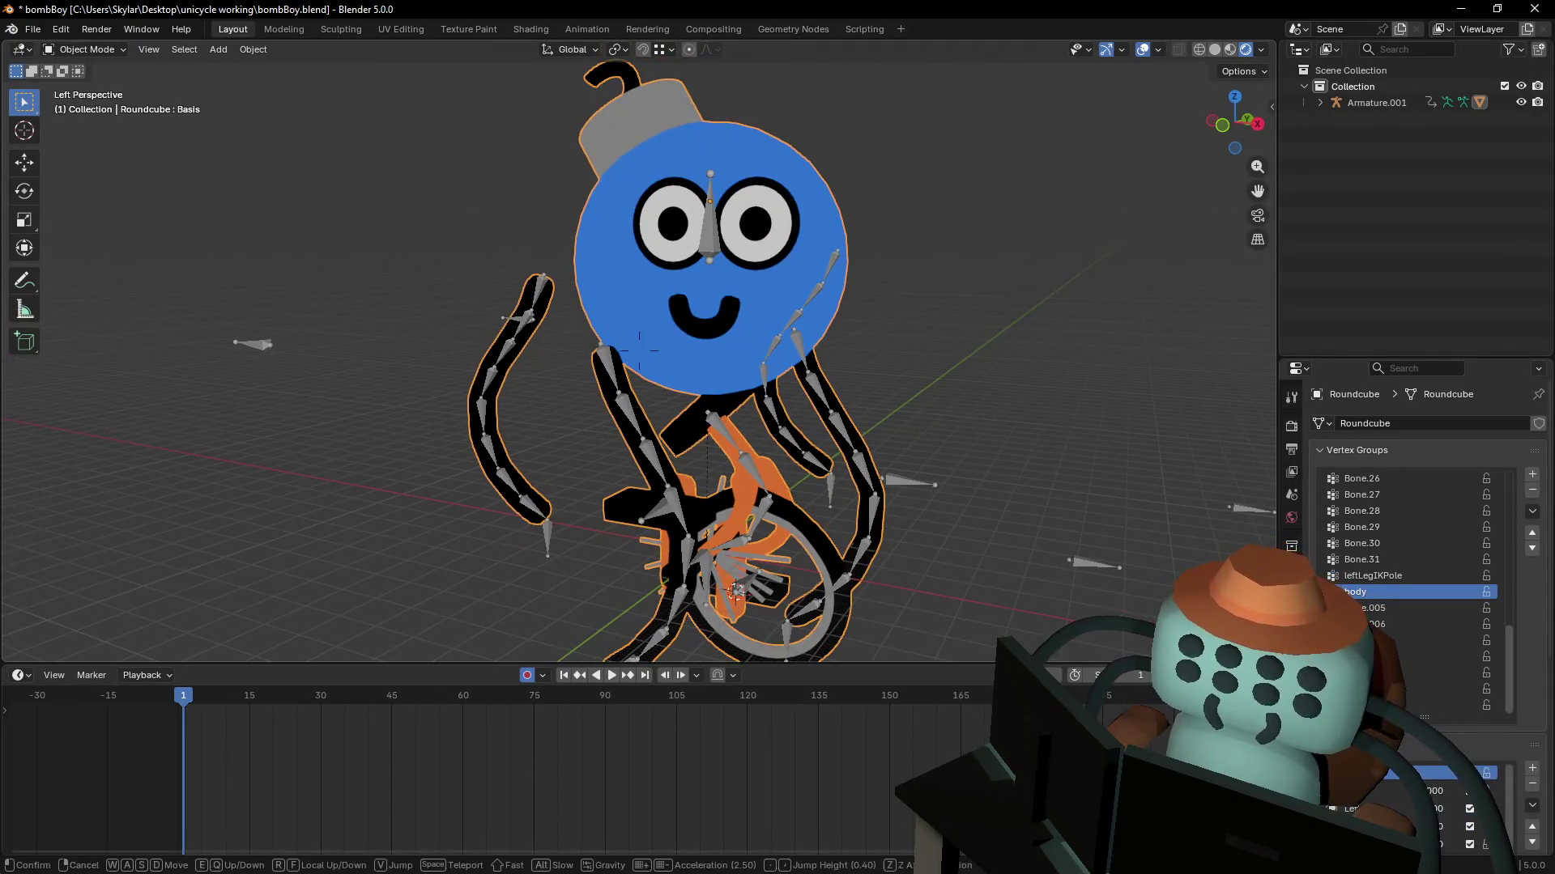
left_click(902, 267)
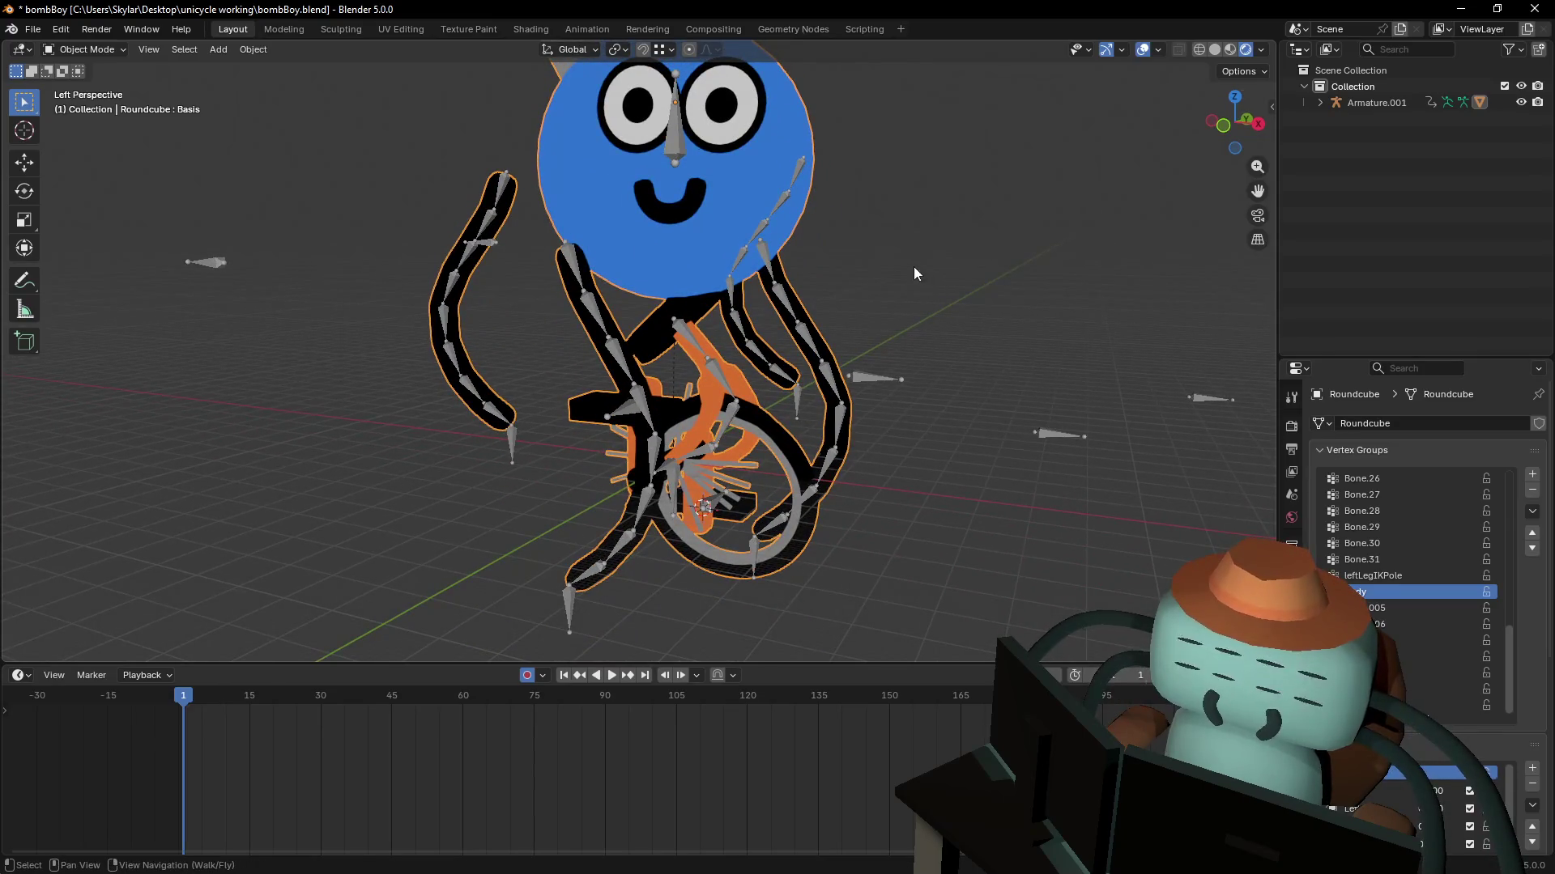
key("shift+grave")
key("w")
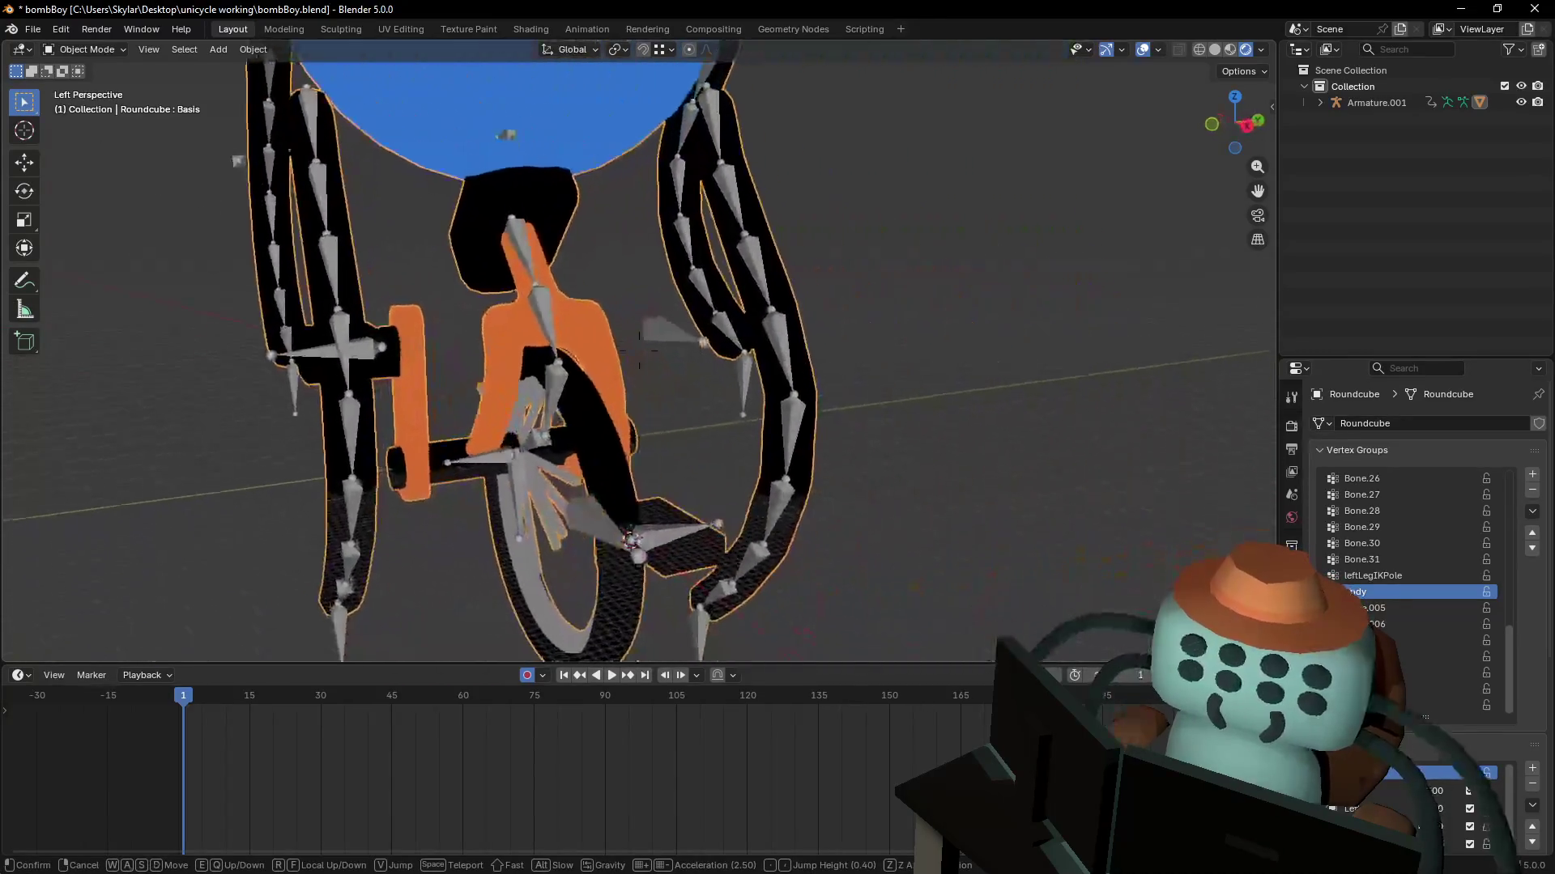
left_click(640, 356)
- Re-enter Edit Mode on the mesh and move in close to the unicycle wheel
key("Tab")
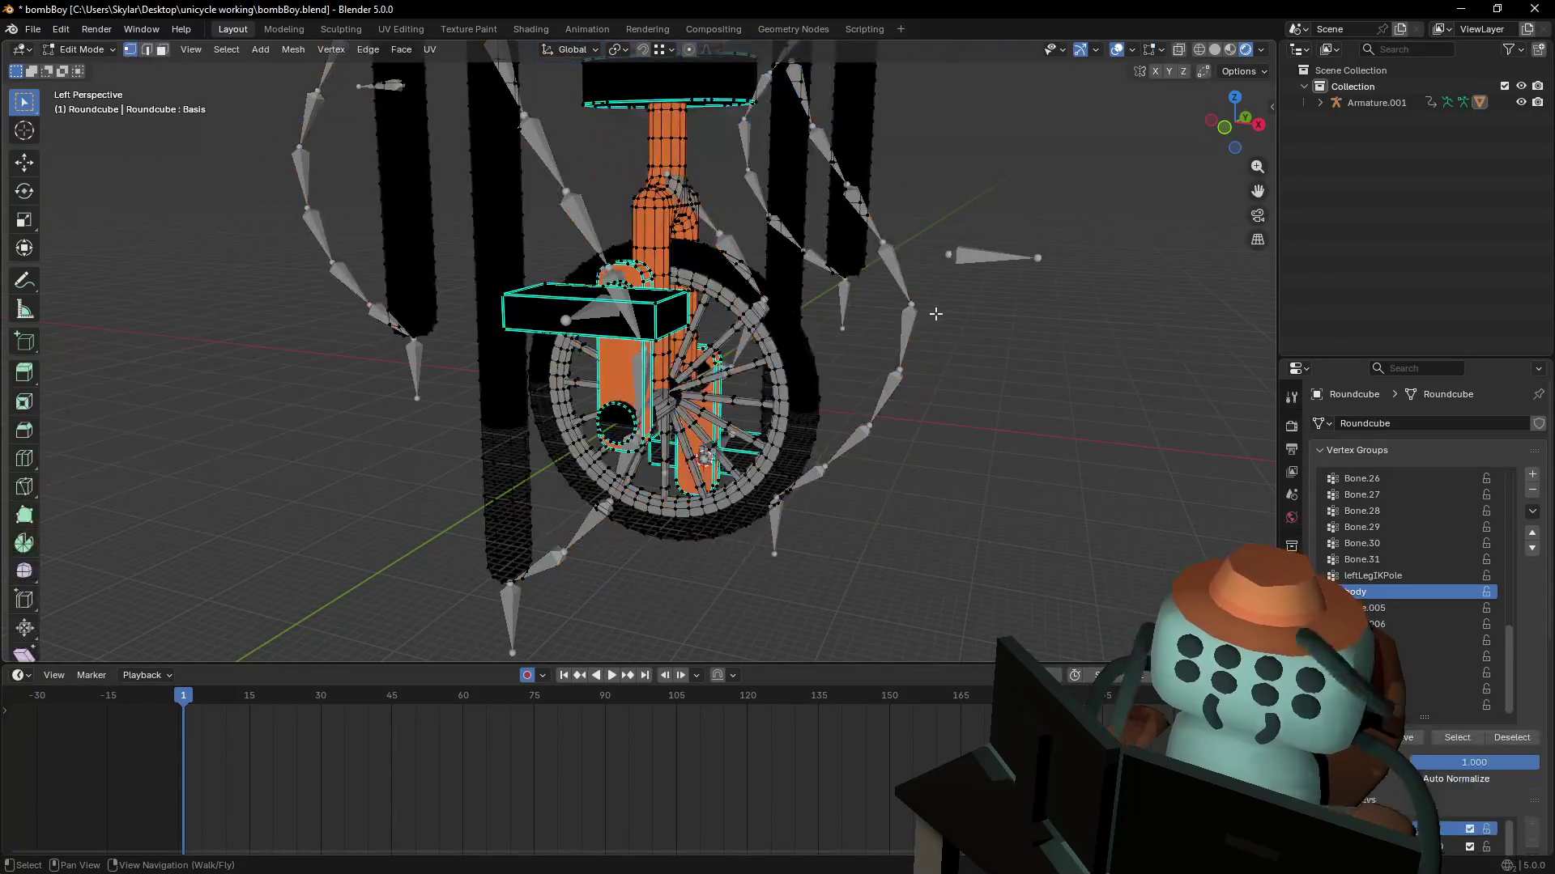
key("shift+grave")
key("w")
left_click(800, 374)
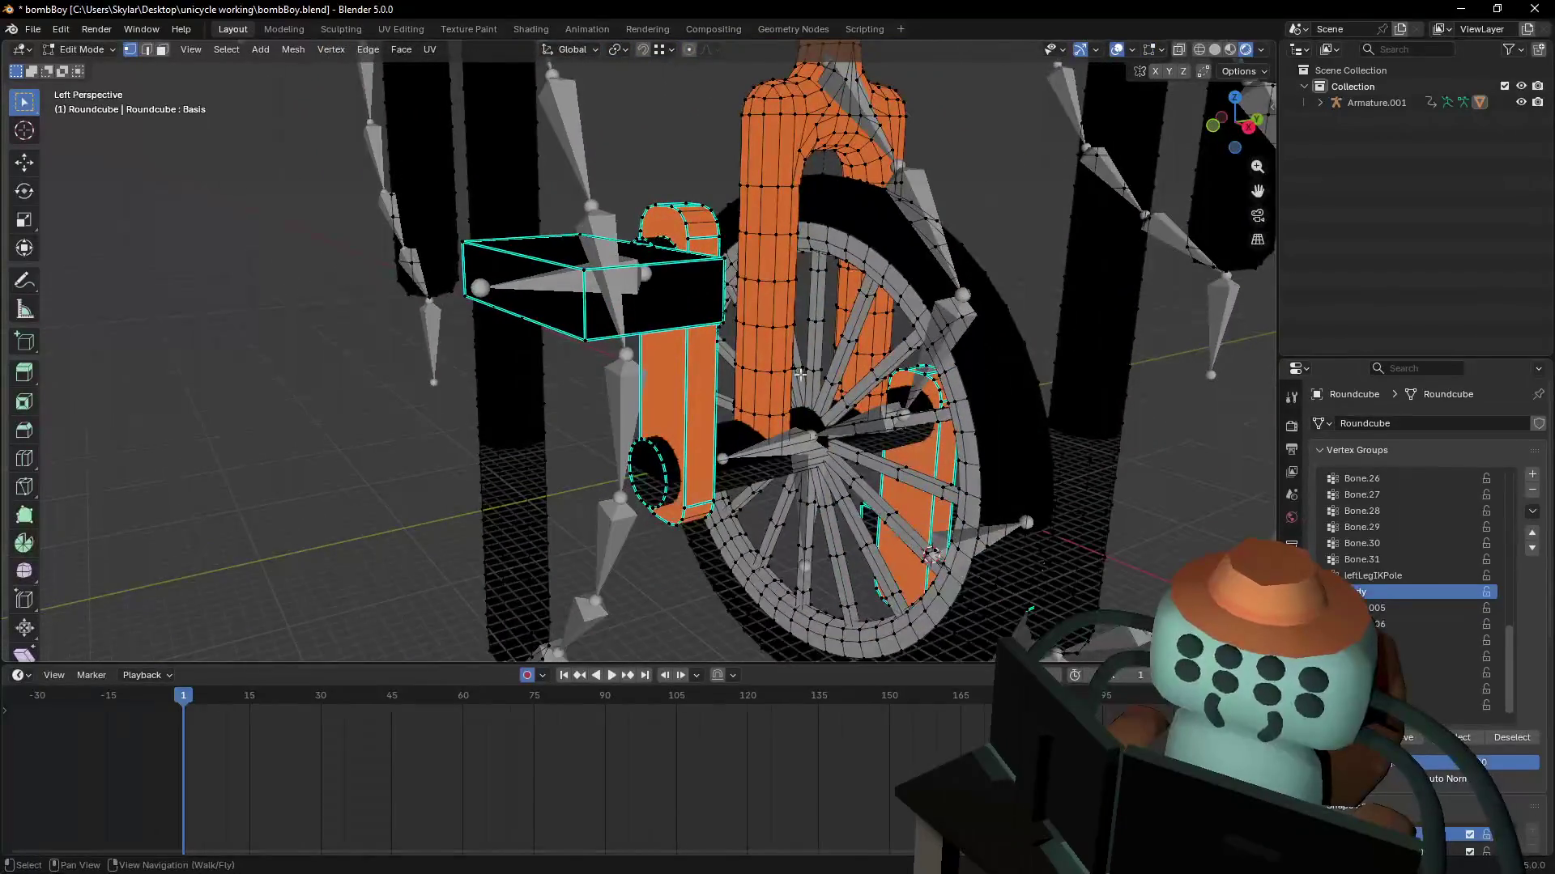
middle_click_drag(800, 374, 611, 253)
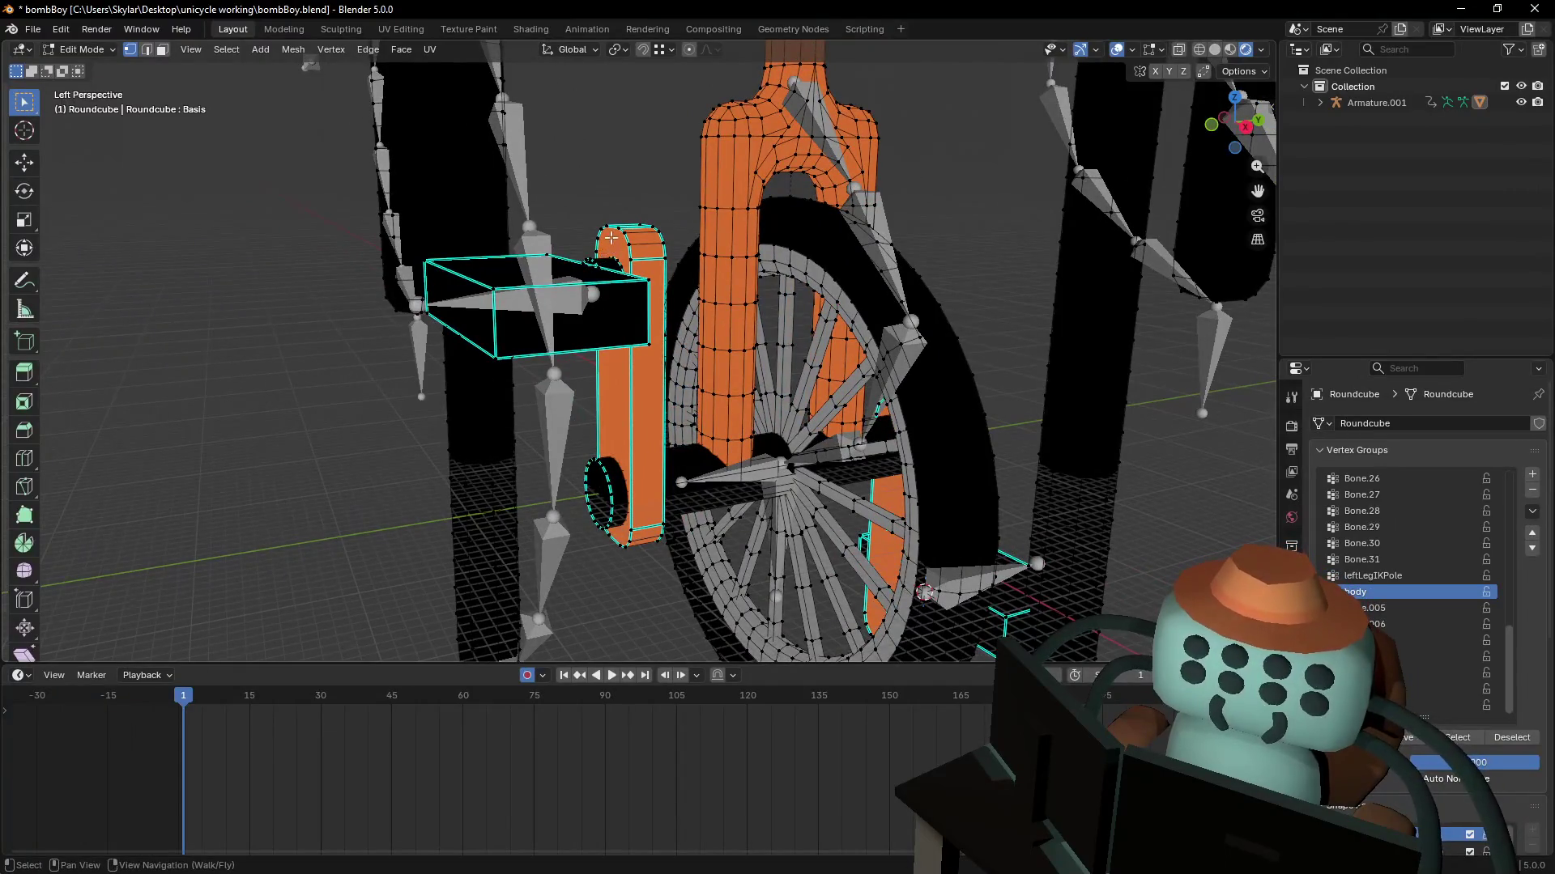
- In face select mode, link-select the crank arms, axle, pedal, tire, rim and spokes
key("3")
key("l")
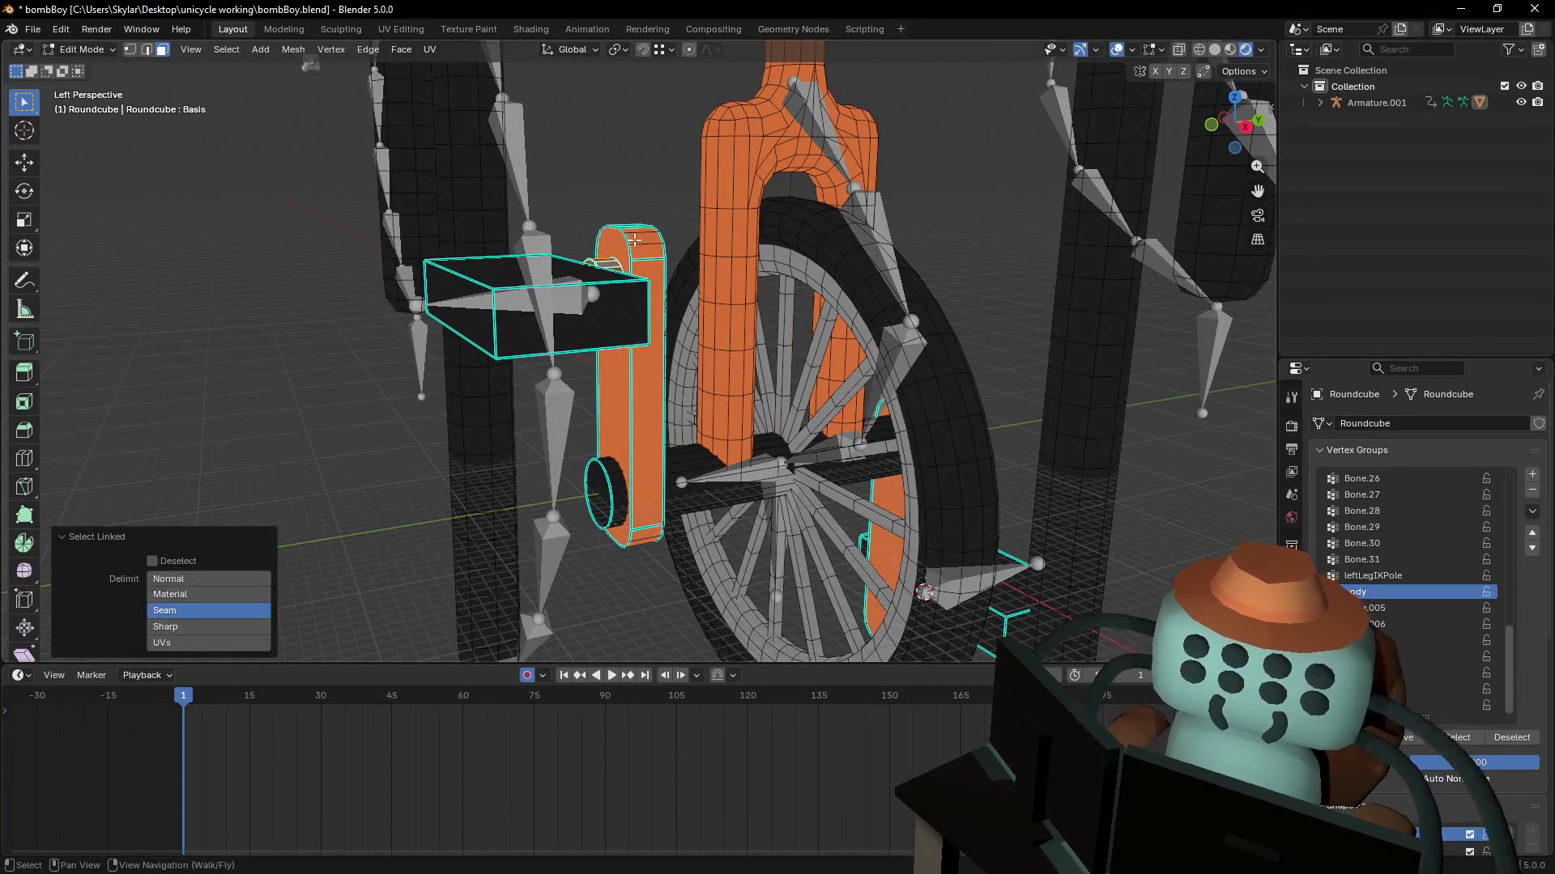
key("l")
key("l")
key("l")
key("l")
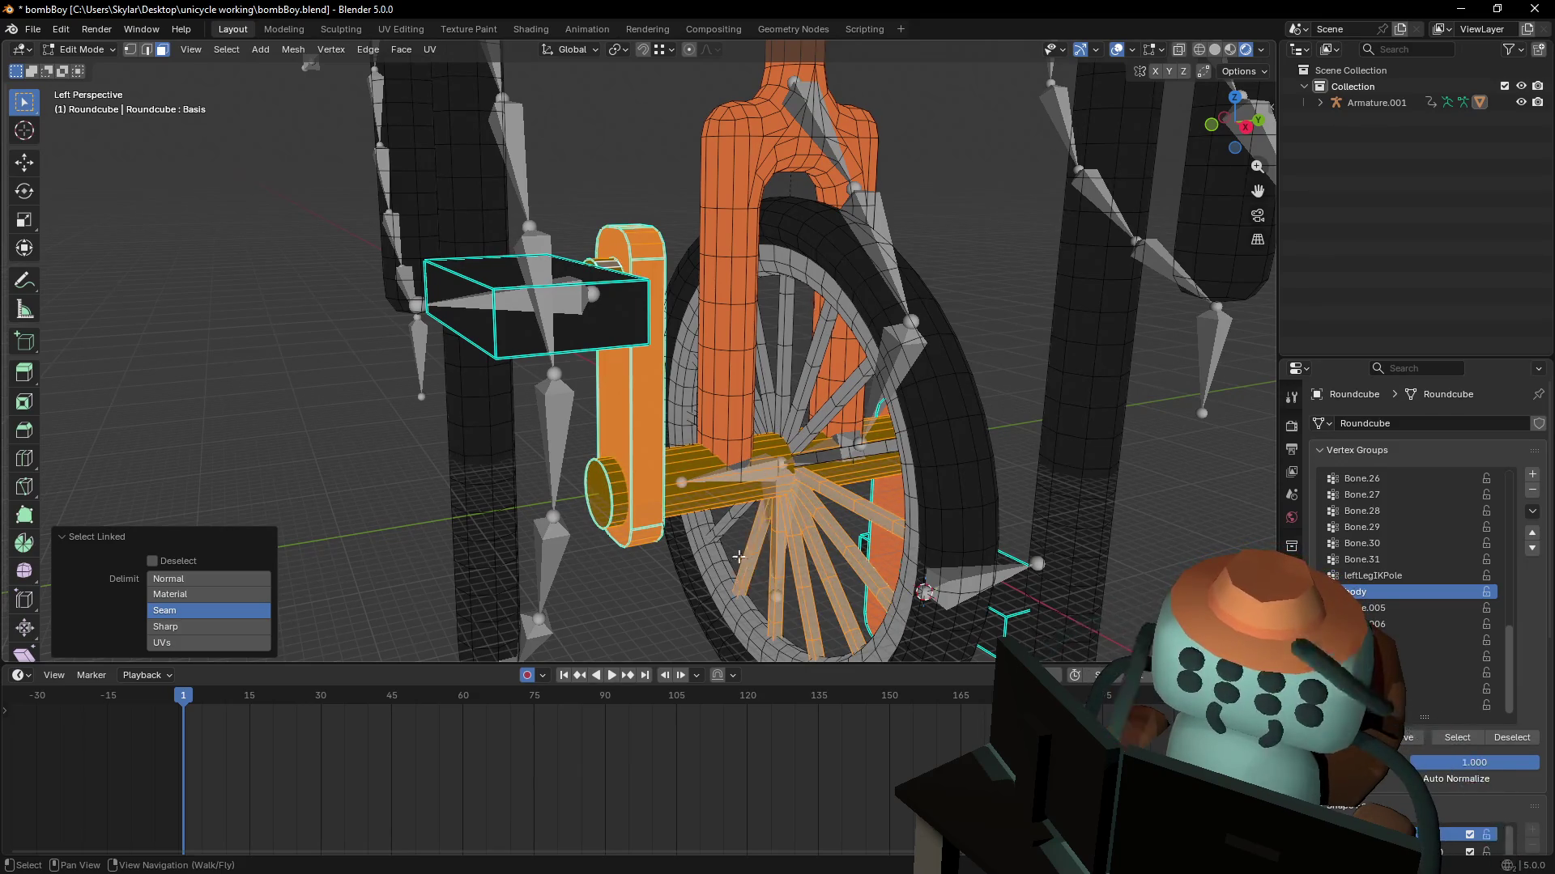
key("l")
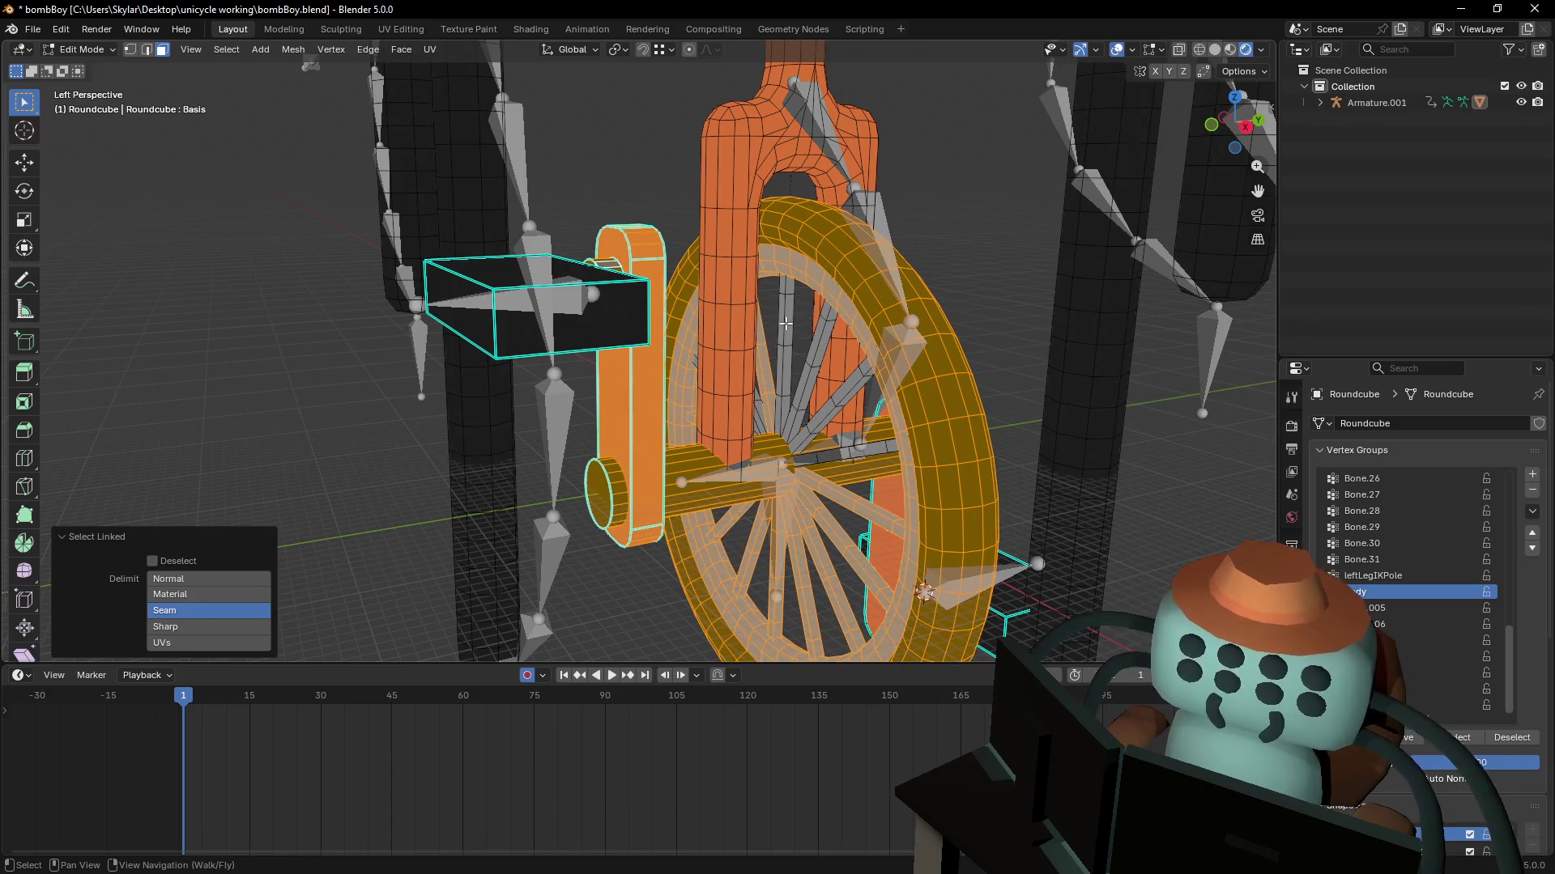
key("l")
key("l")
key("l")
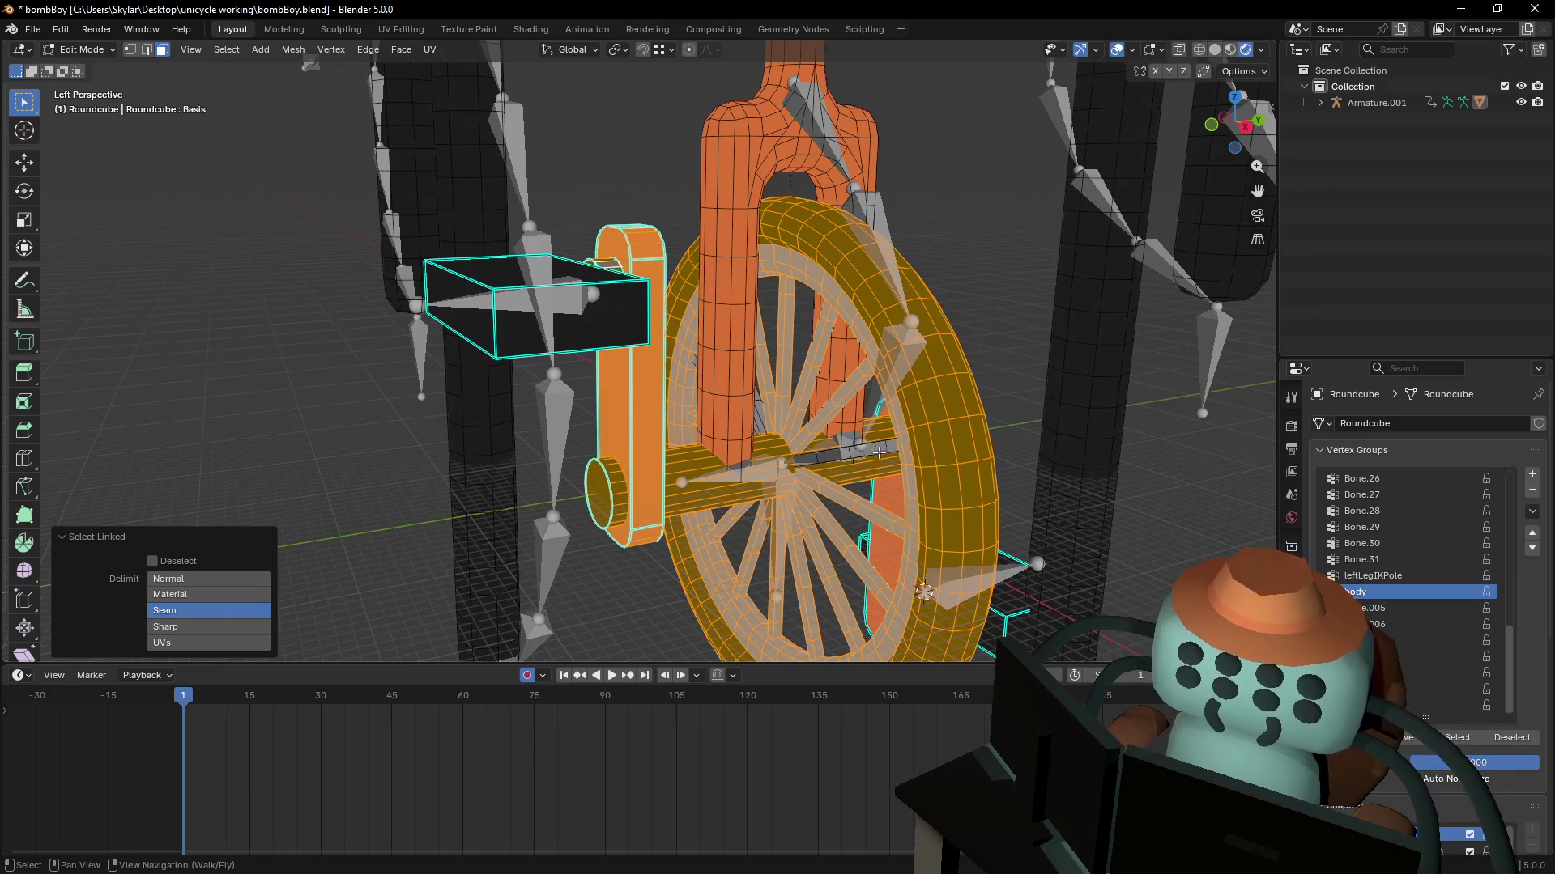
mouse_move(833, 452)
middle_mouse_down()
mouse_move(891, 462)
mouse_move(847, 442)
middle_mouse_up()
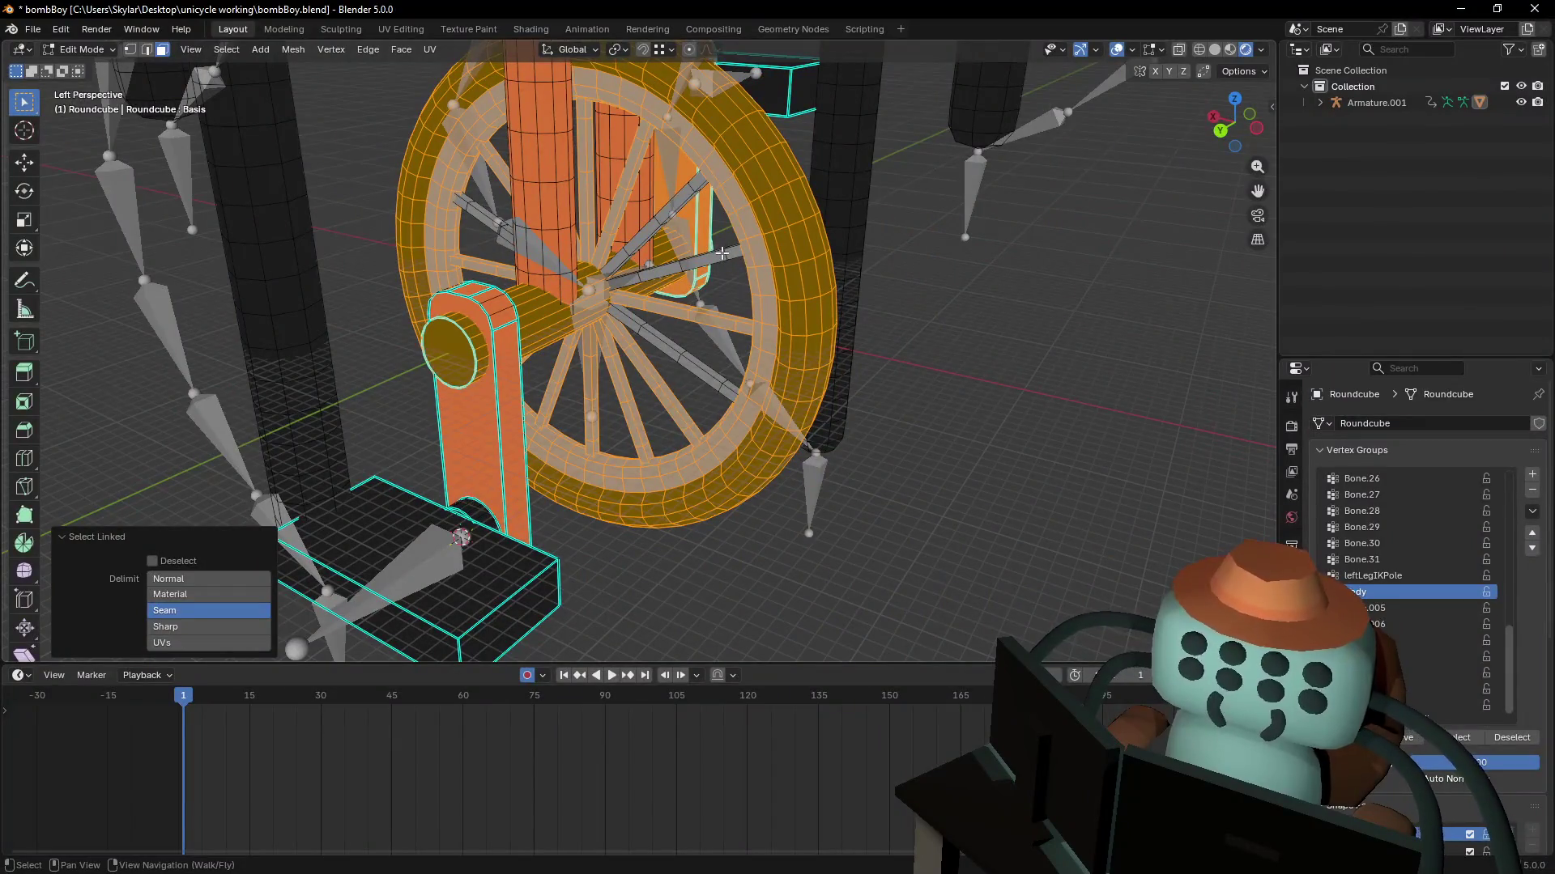
key("l")
key("l")
key("l")
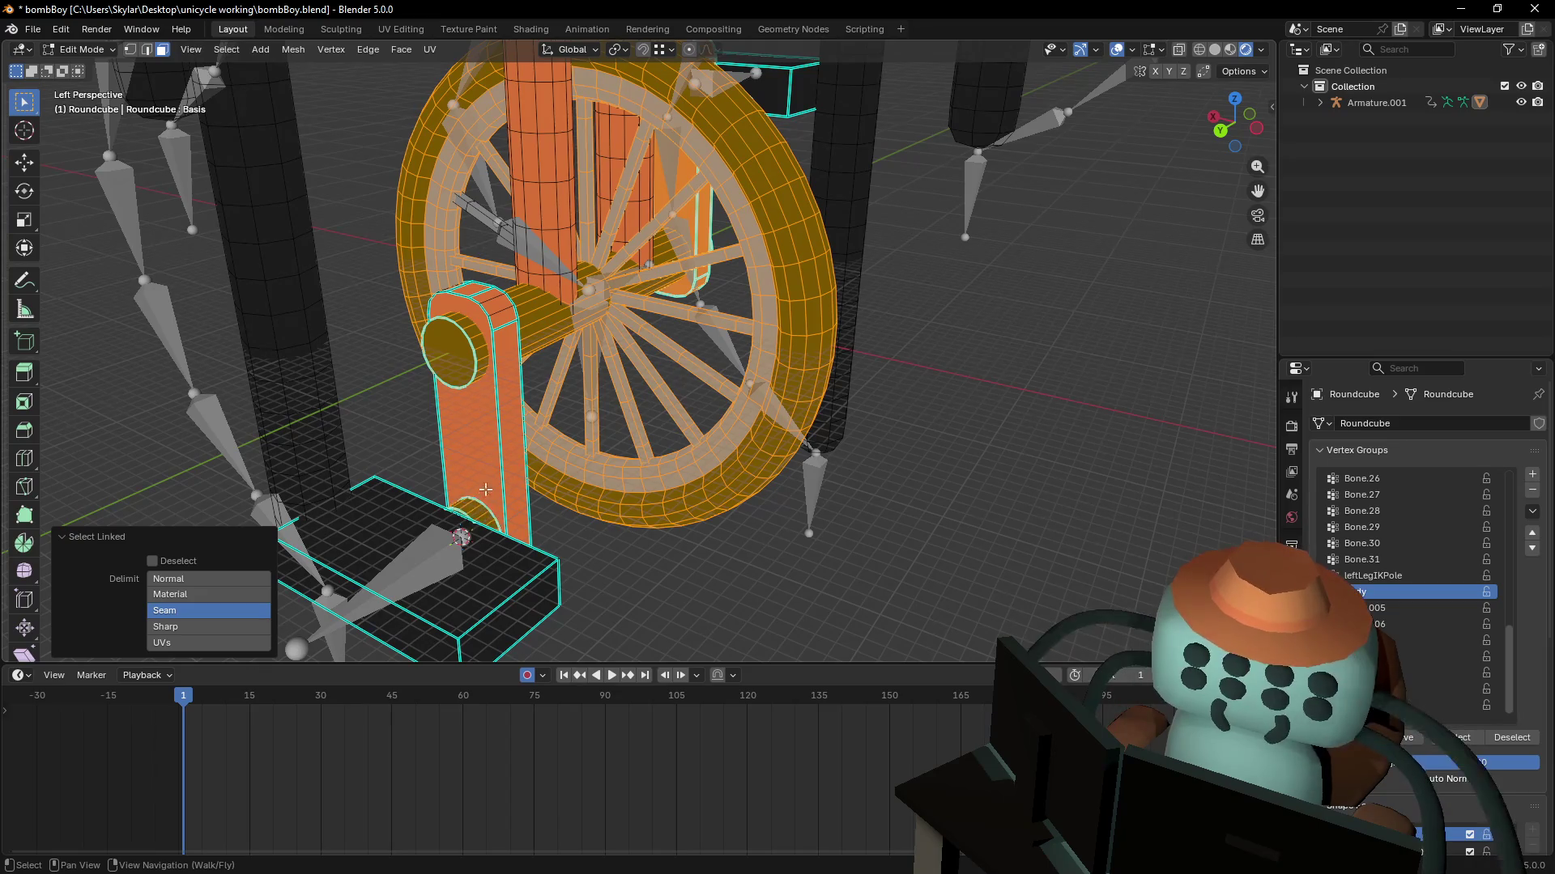
key("l")
scroll(602, 371, "down", 3)
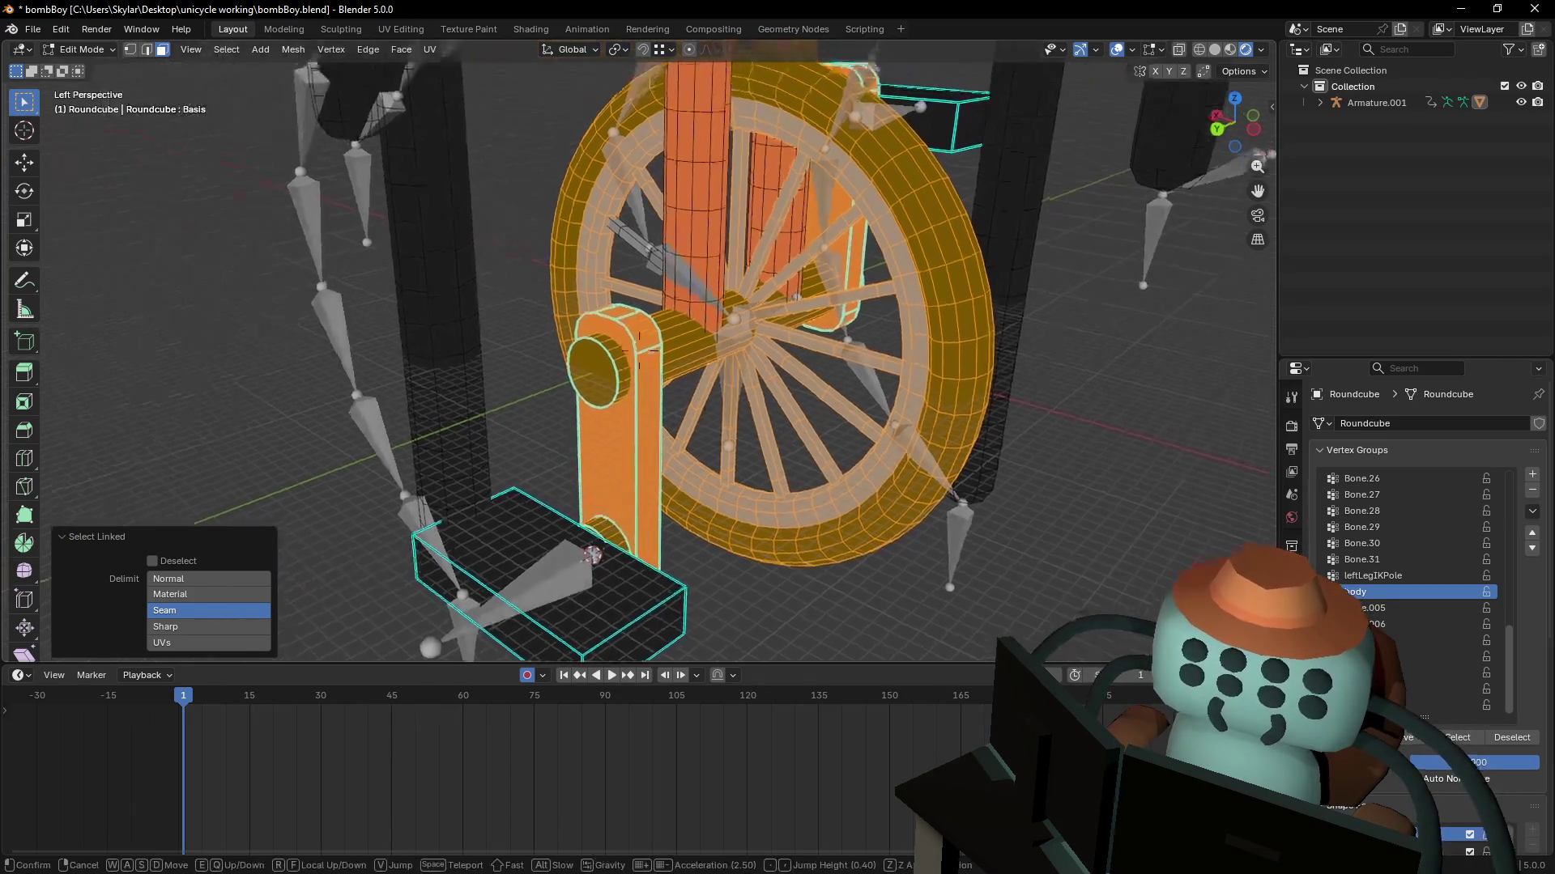
- Test moving and rotating the selected wheel and crank, cancelling both
key("g")
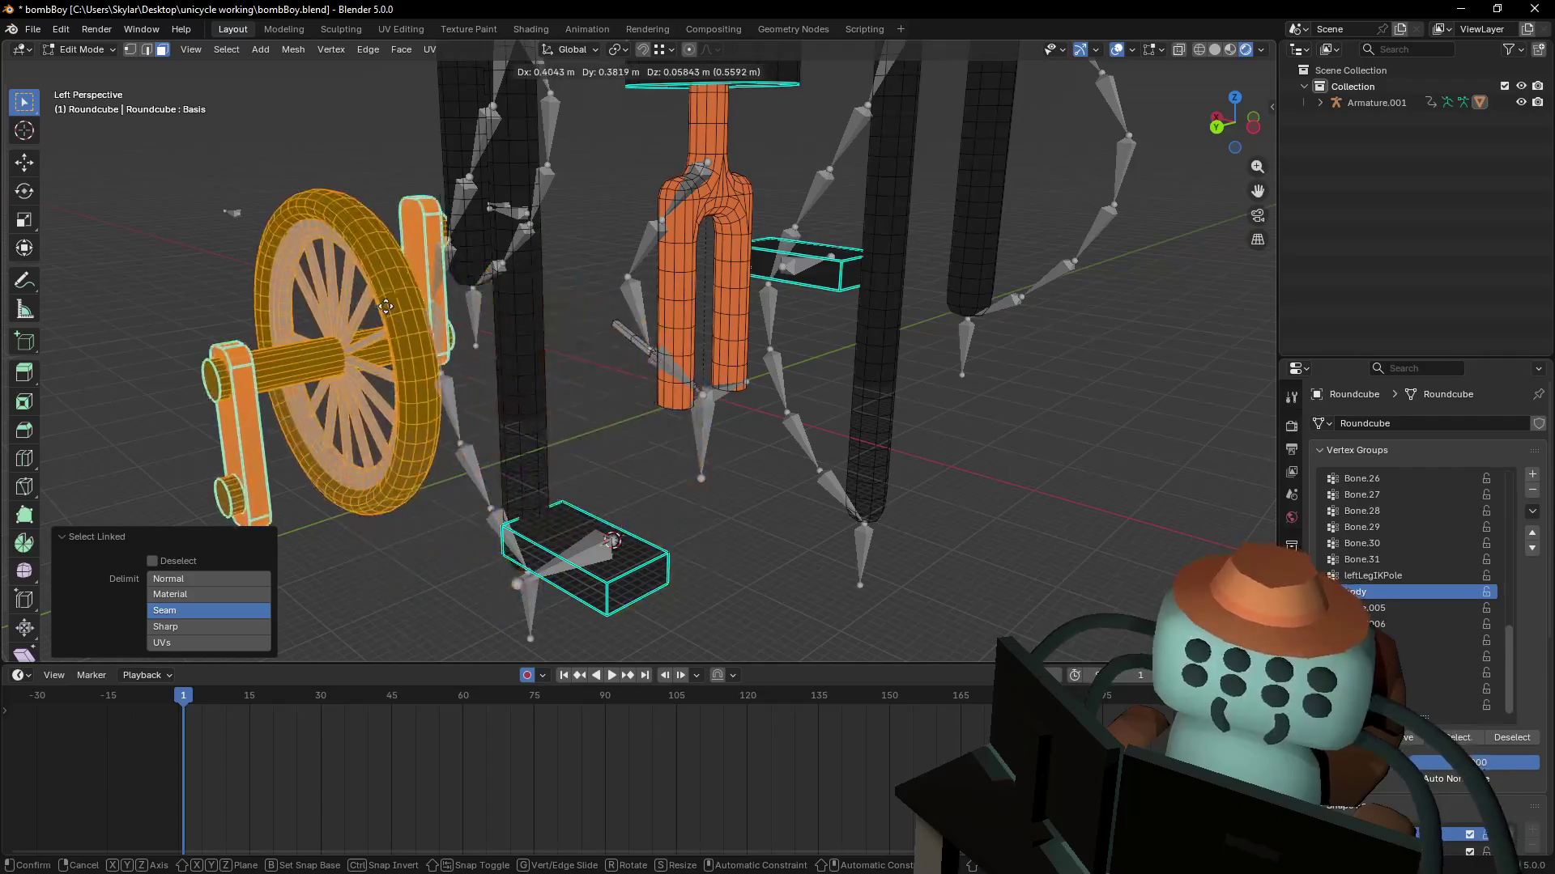
key("Escape")
key("shift+grave")
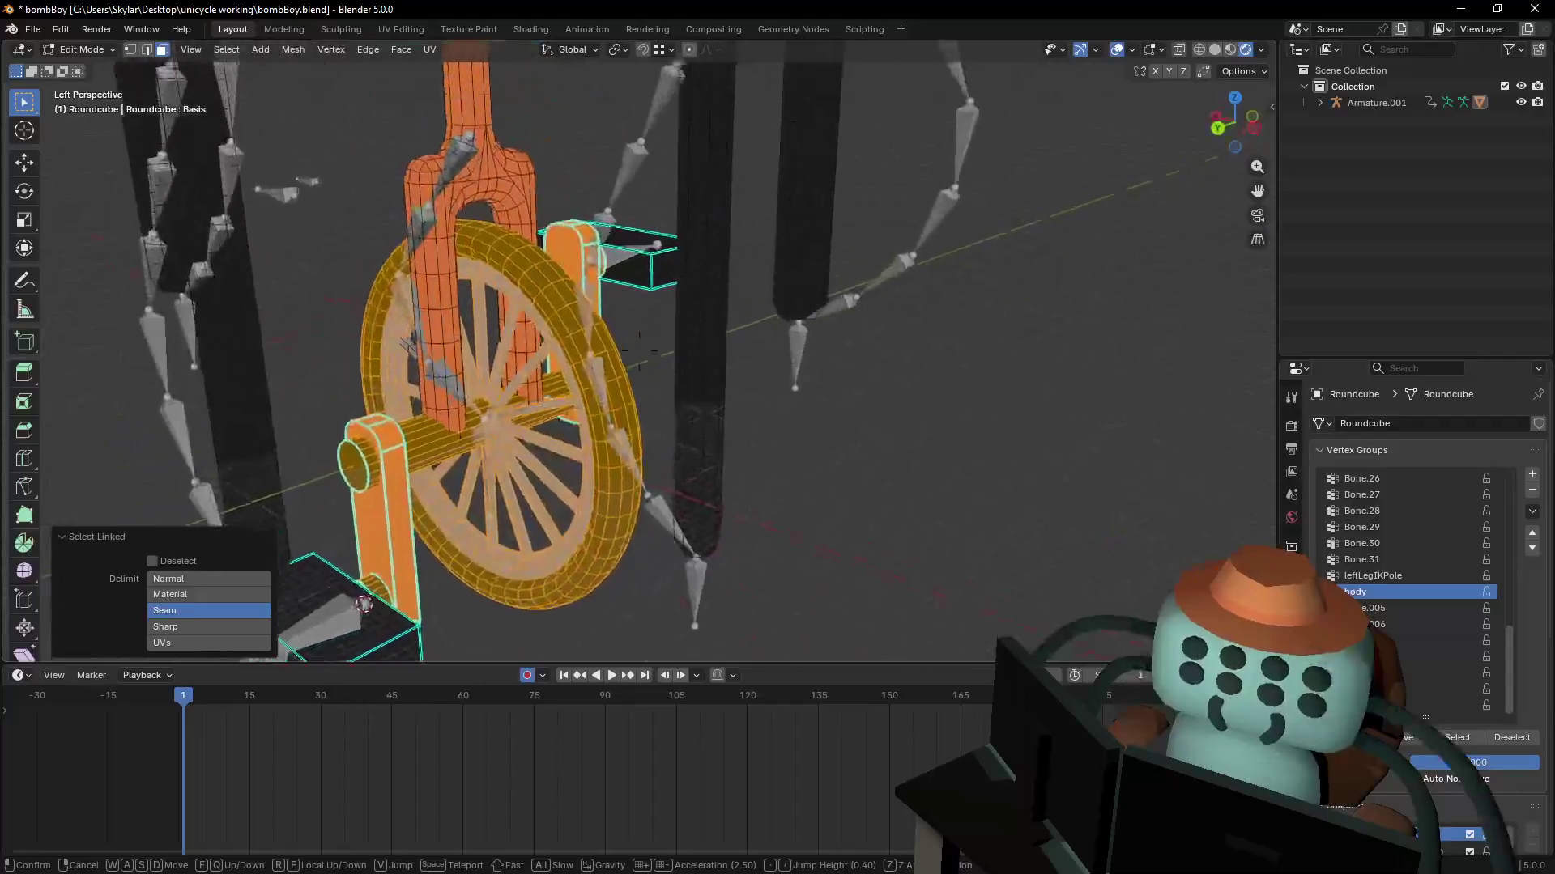
left_click(826, 288)
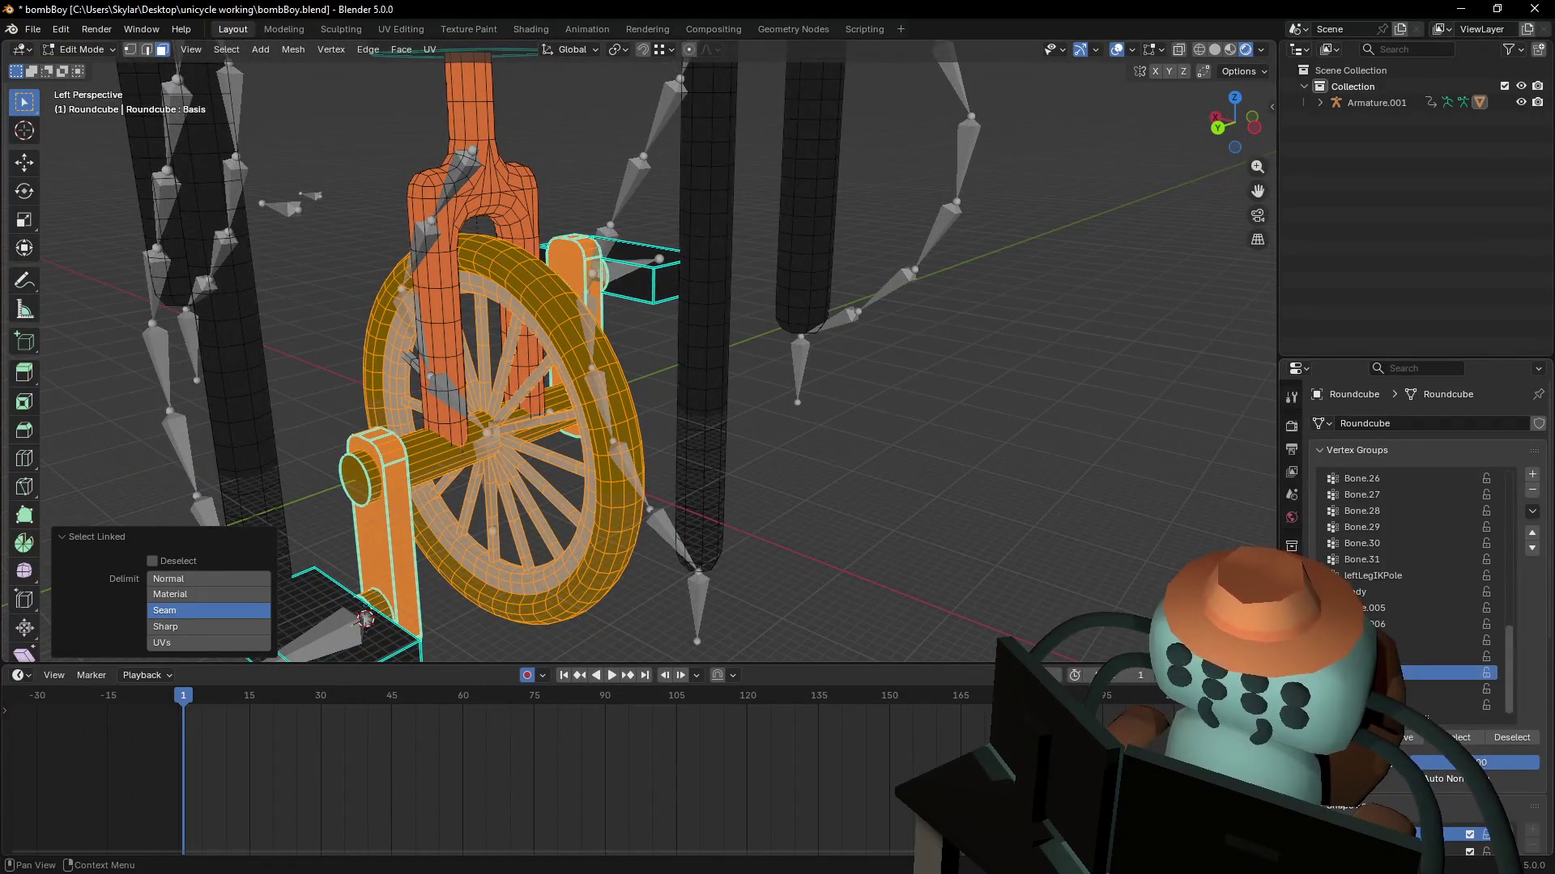
middle_click_drag(365, 617, 648, 567)
key("r")
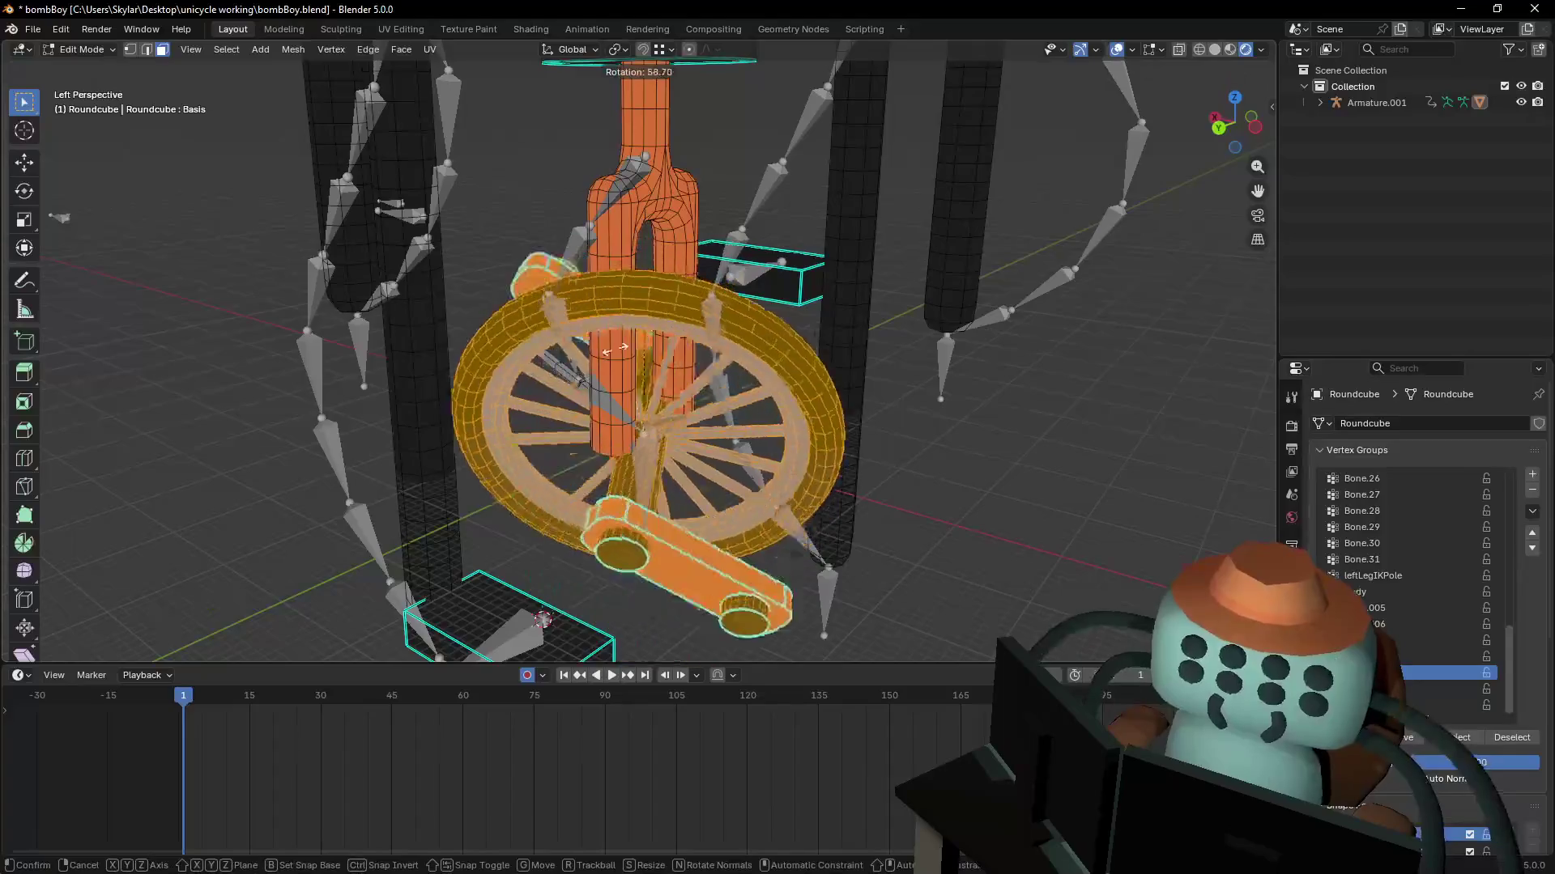
key("Escape")
mouse_move(787, 360)
middle_mouse_down()
mouse_move(777, 380)
mouse_move(796, 347)
middle_mouse_up()
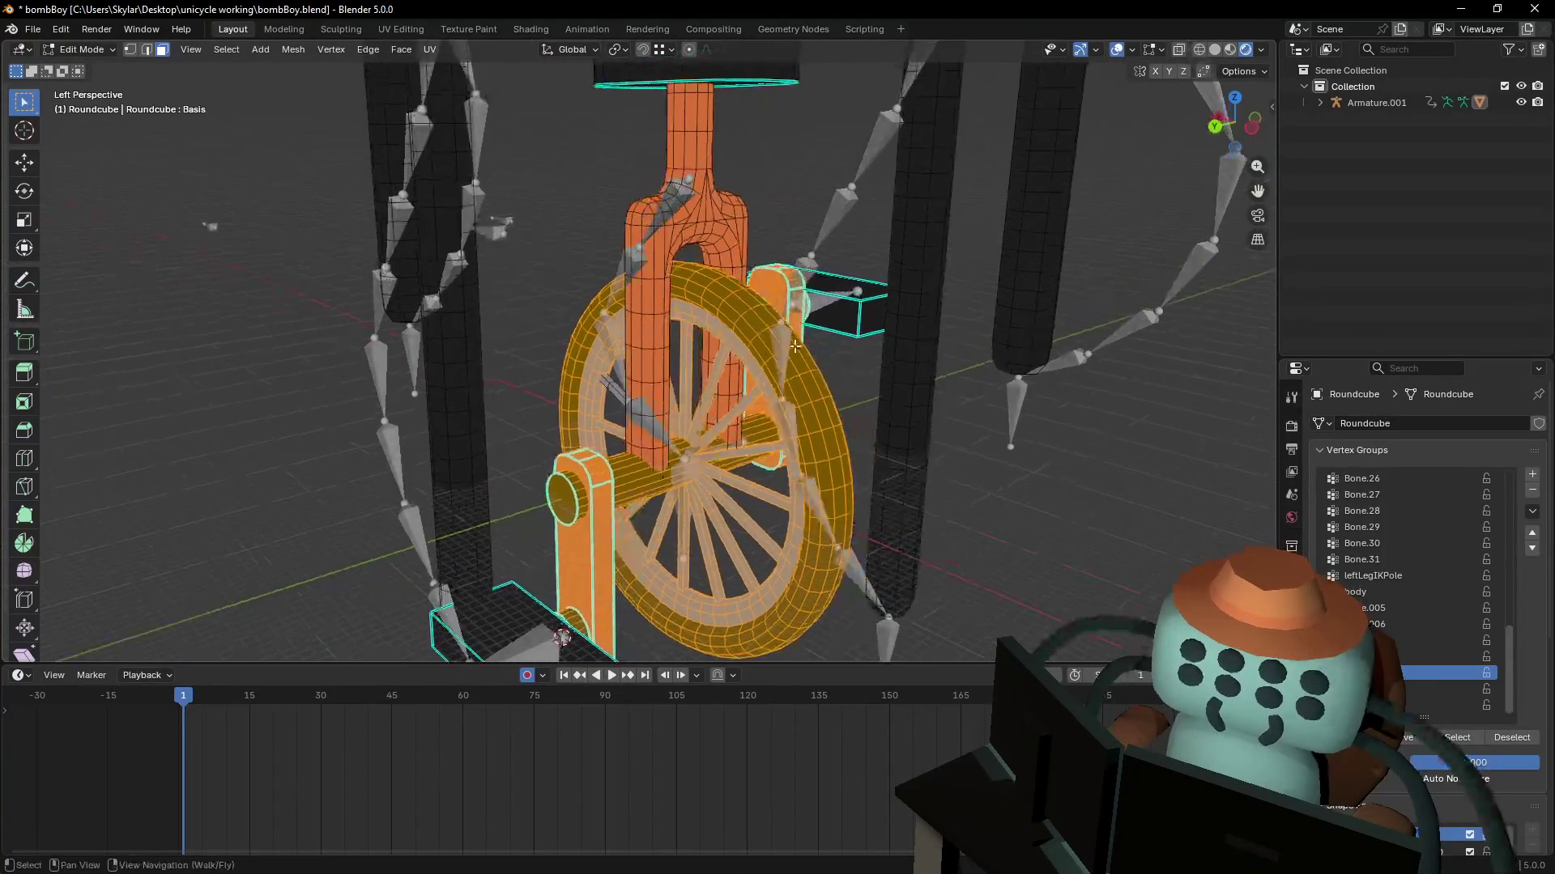
- Select the whole connected pedal box with linked selection
left_click(849, 306)
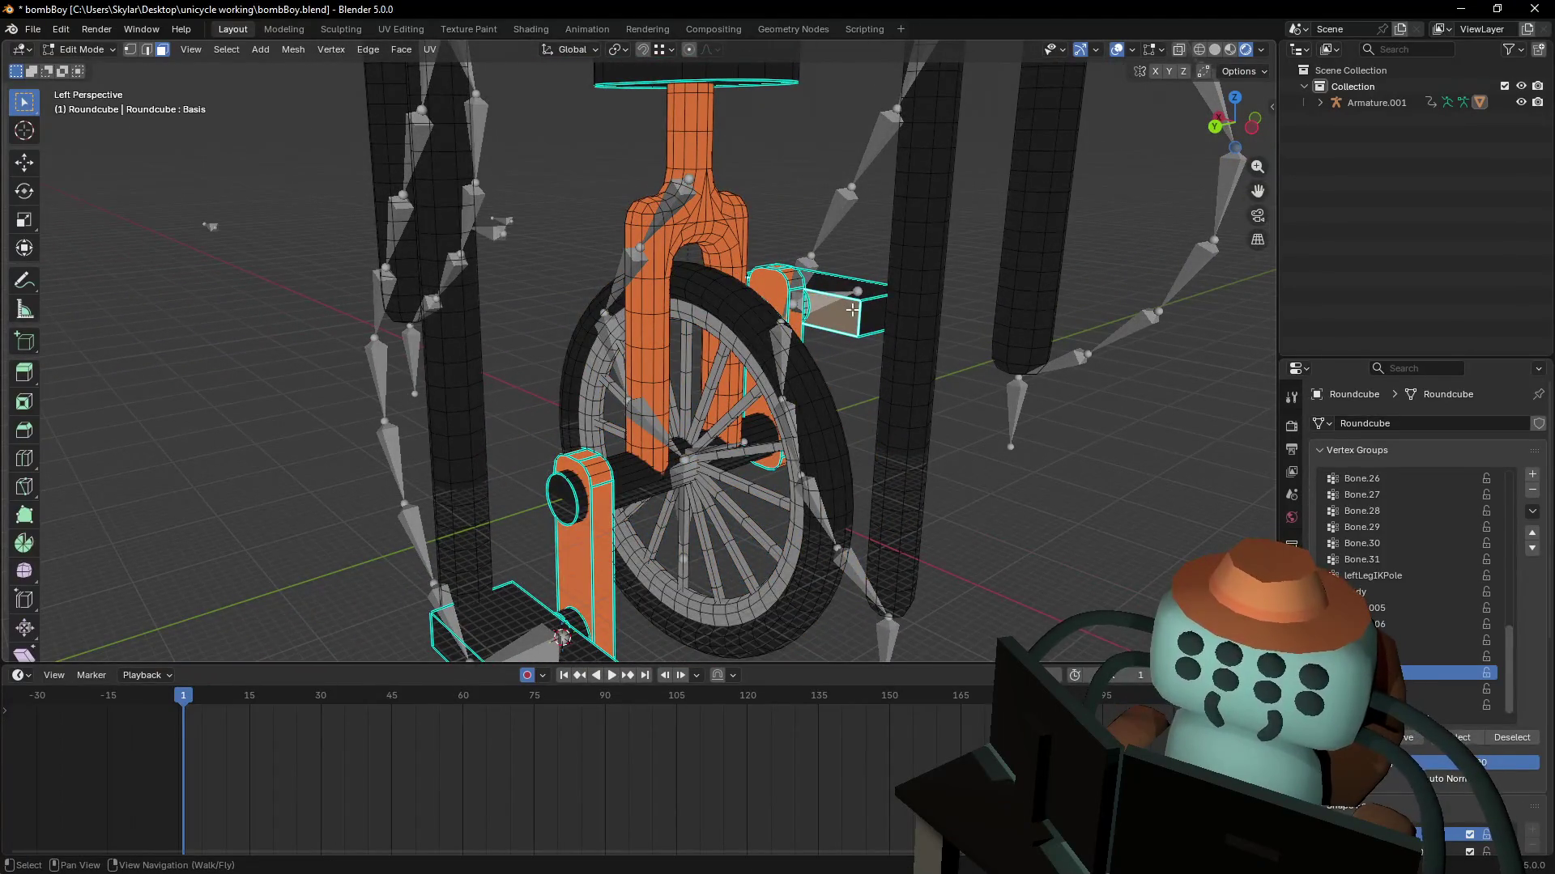
key("shift+grave")
key("s")
key("w")
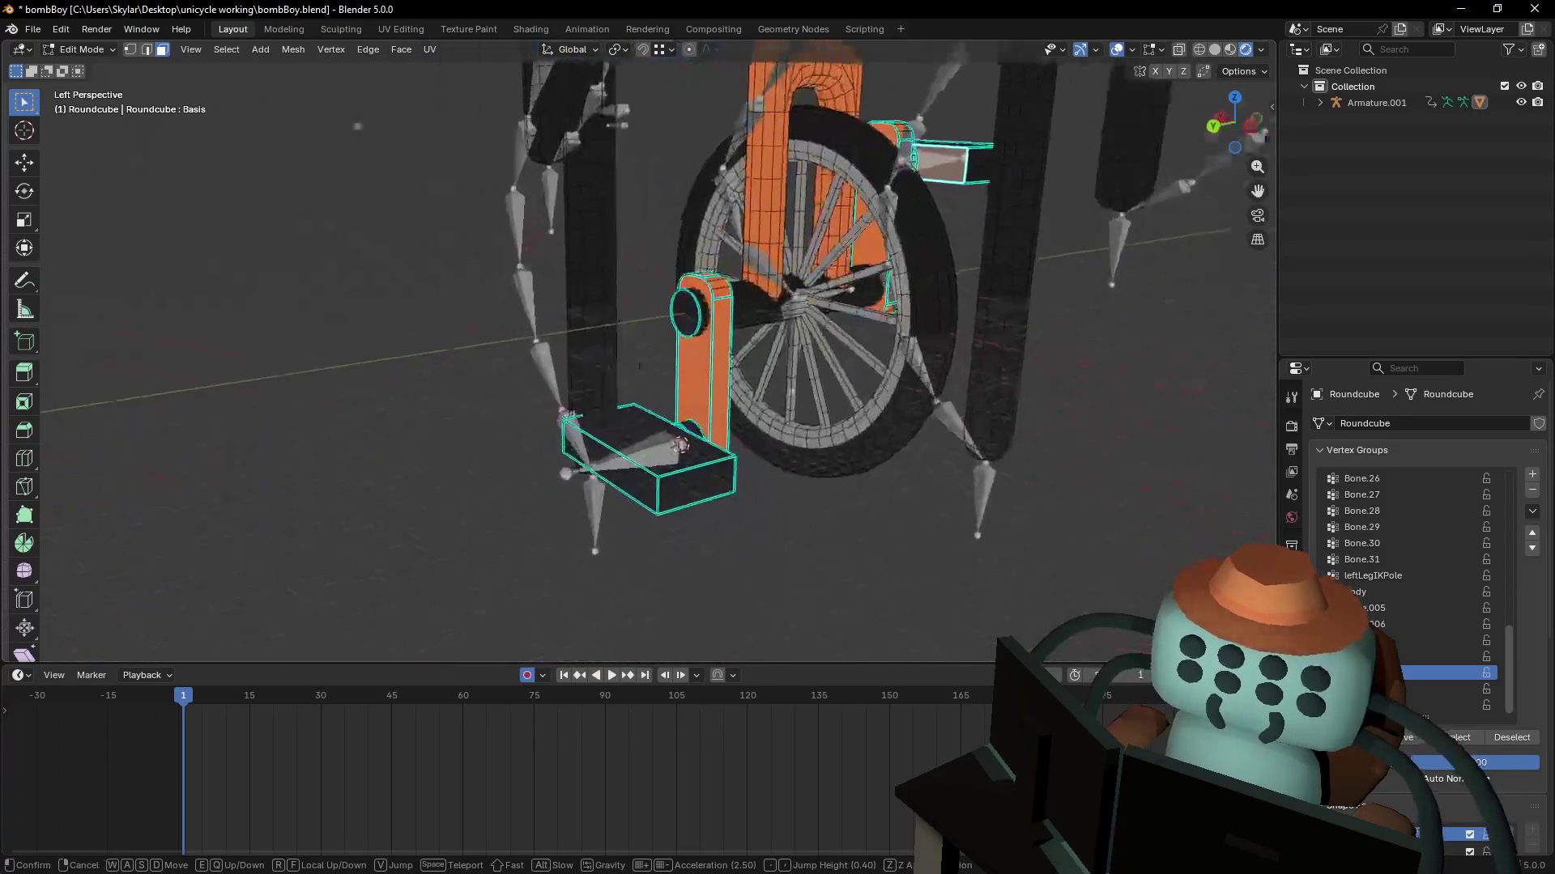
left_click(780, 335)
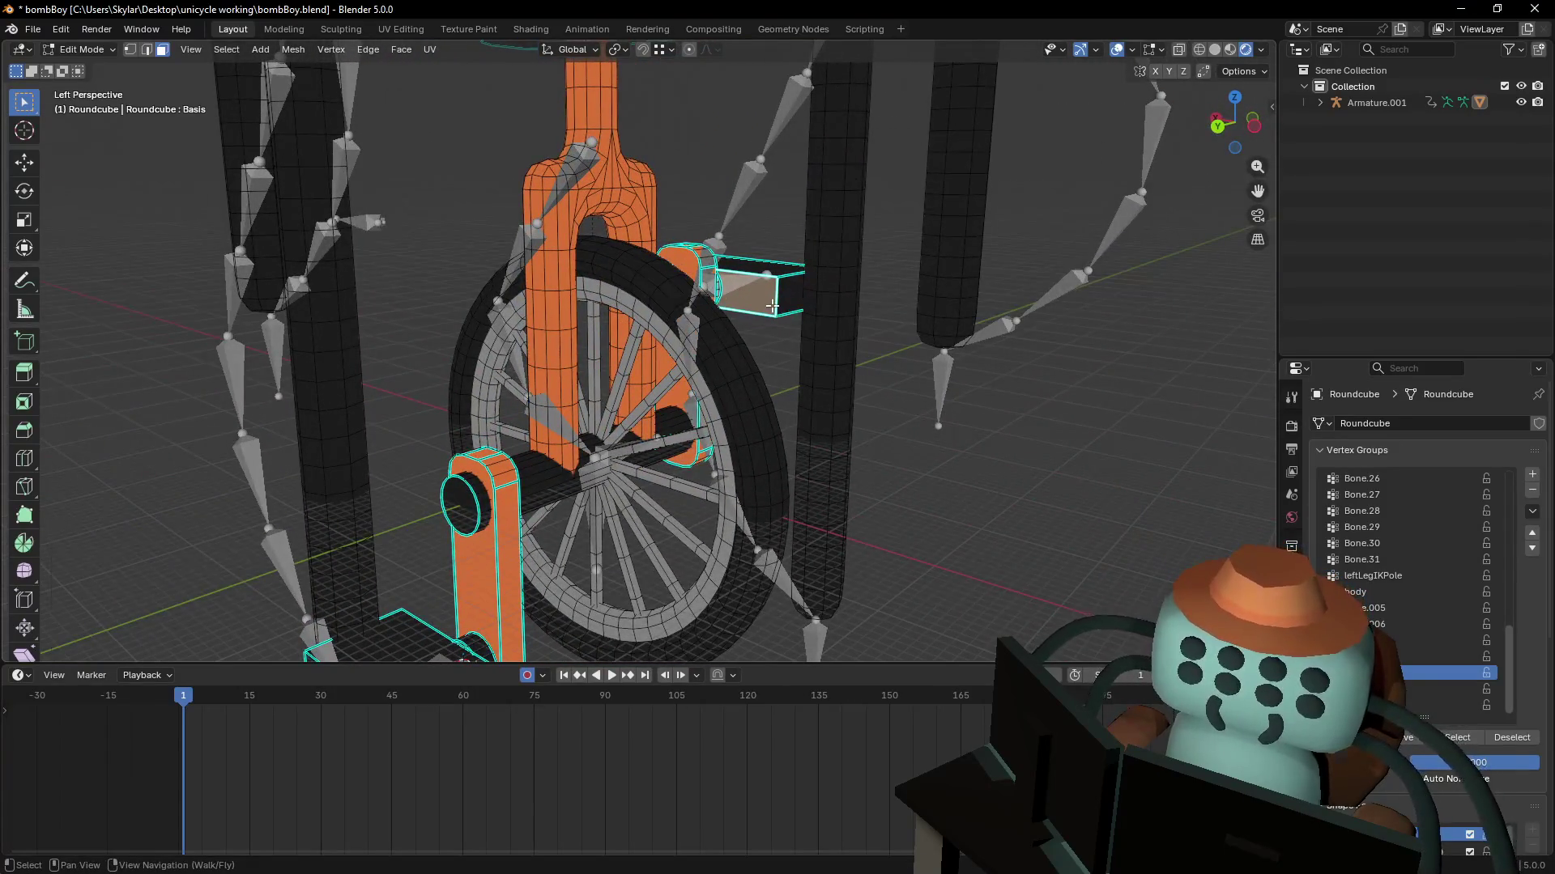
key("l")
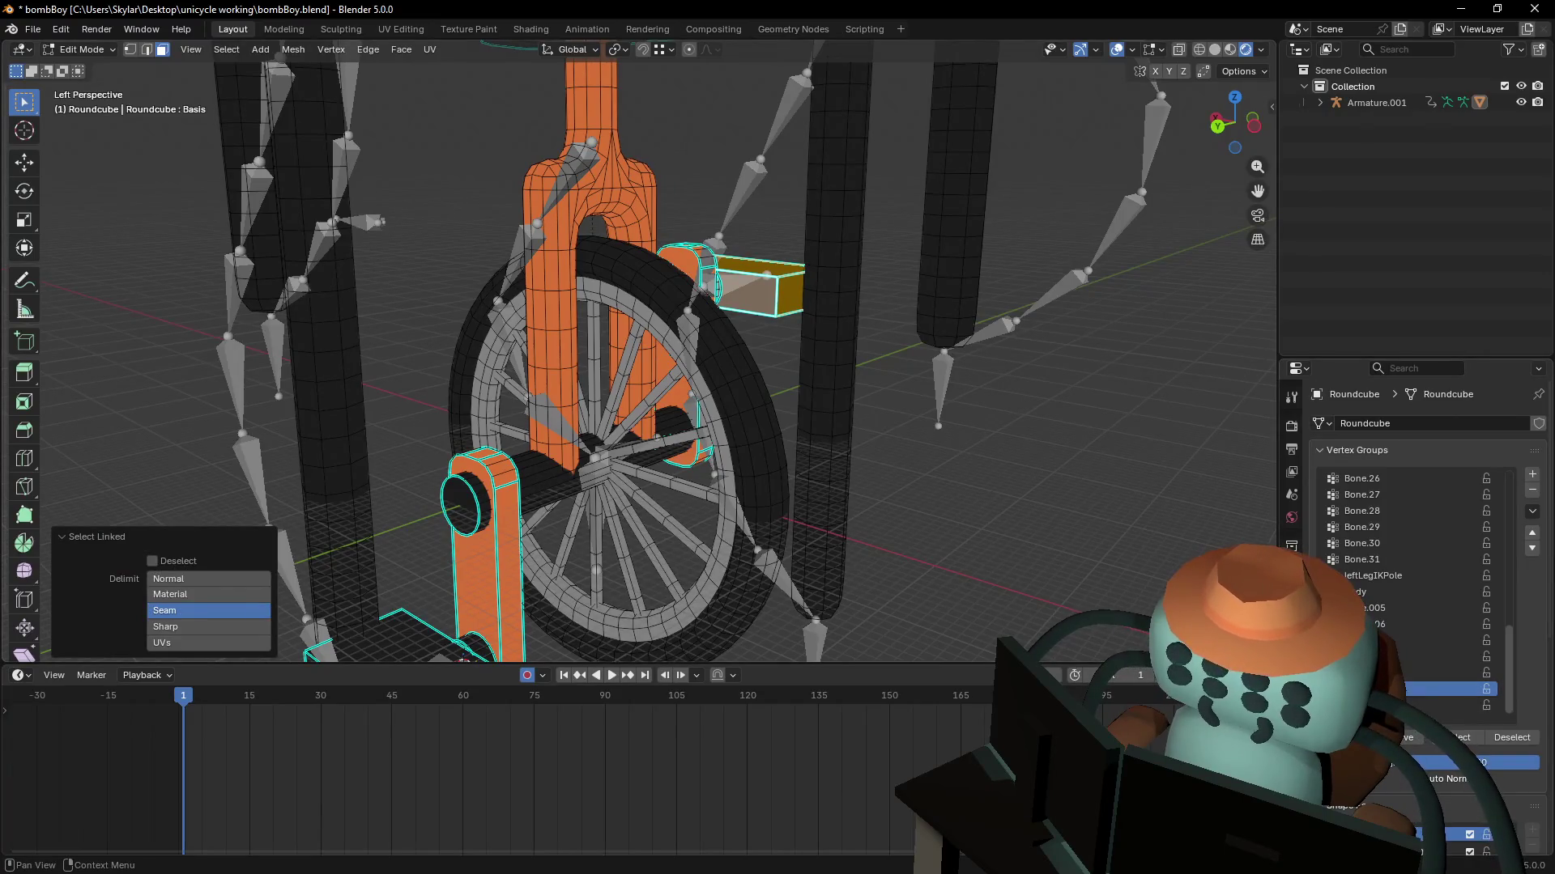
middle_click_drag(485, 647, 603, 469, "shift")
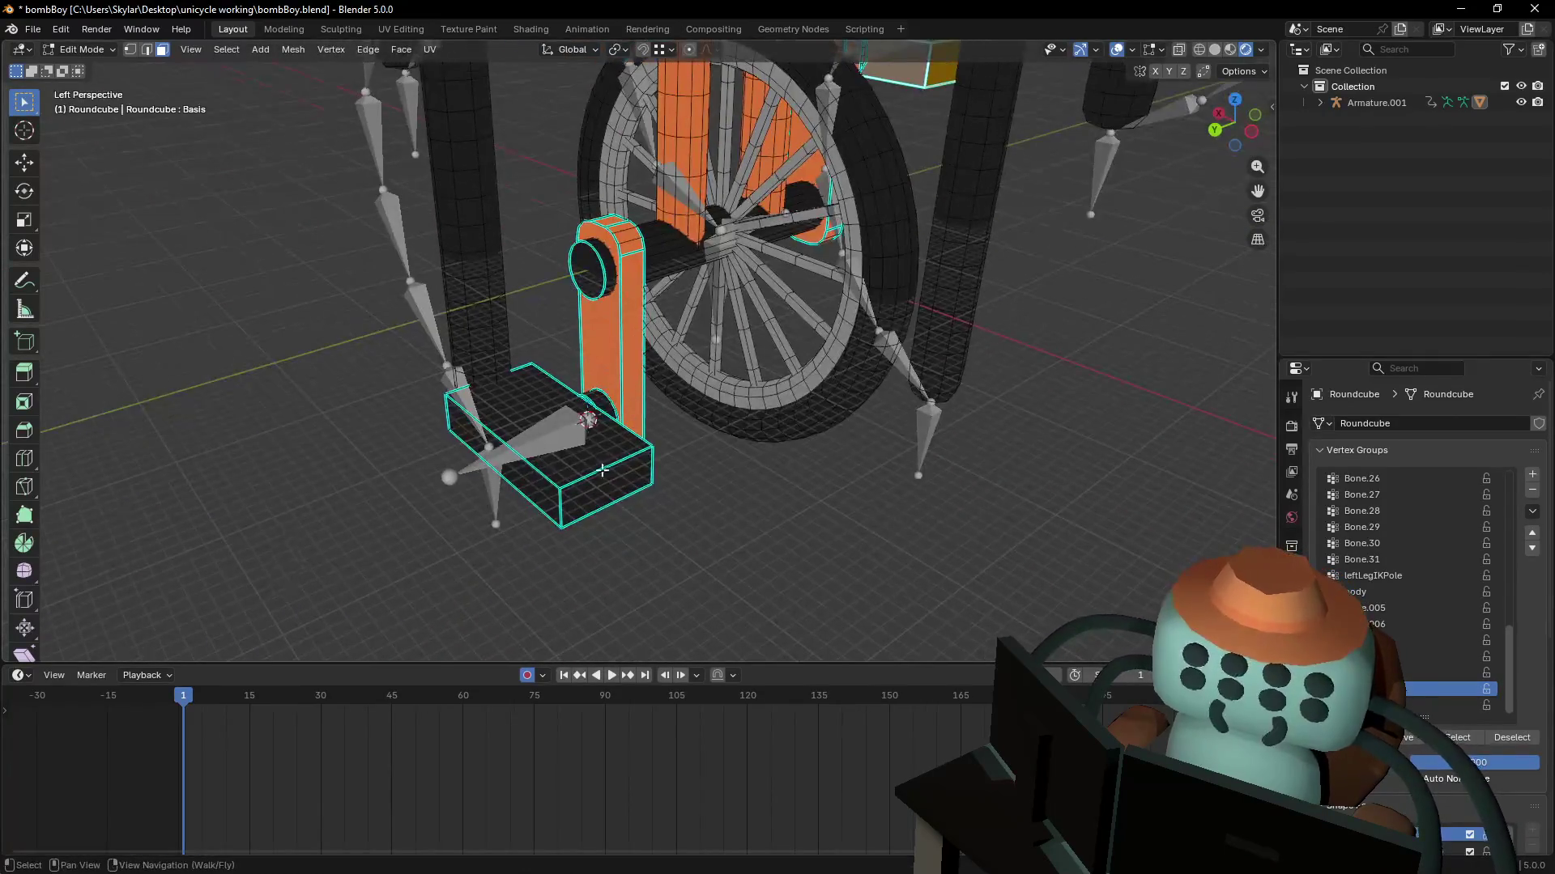
key("ctrl+l")
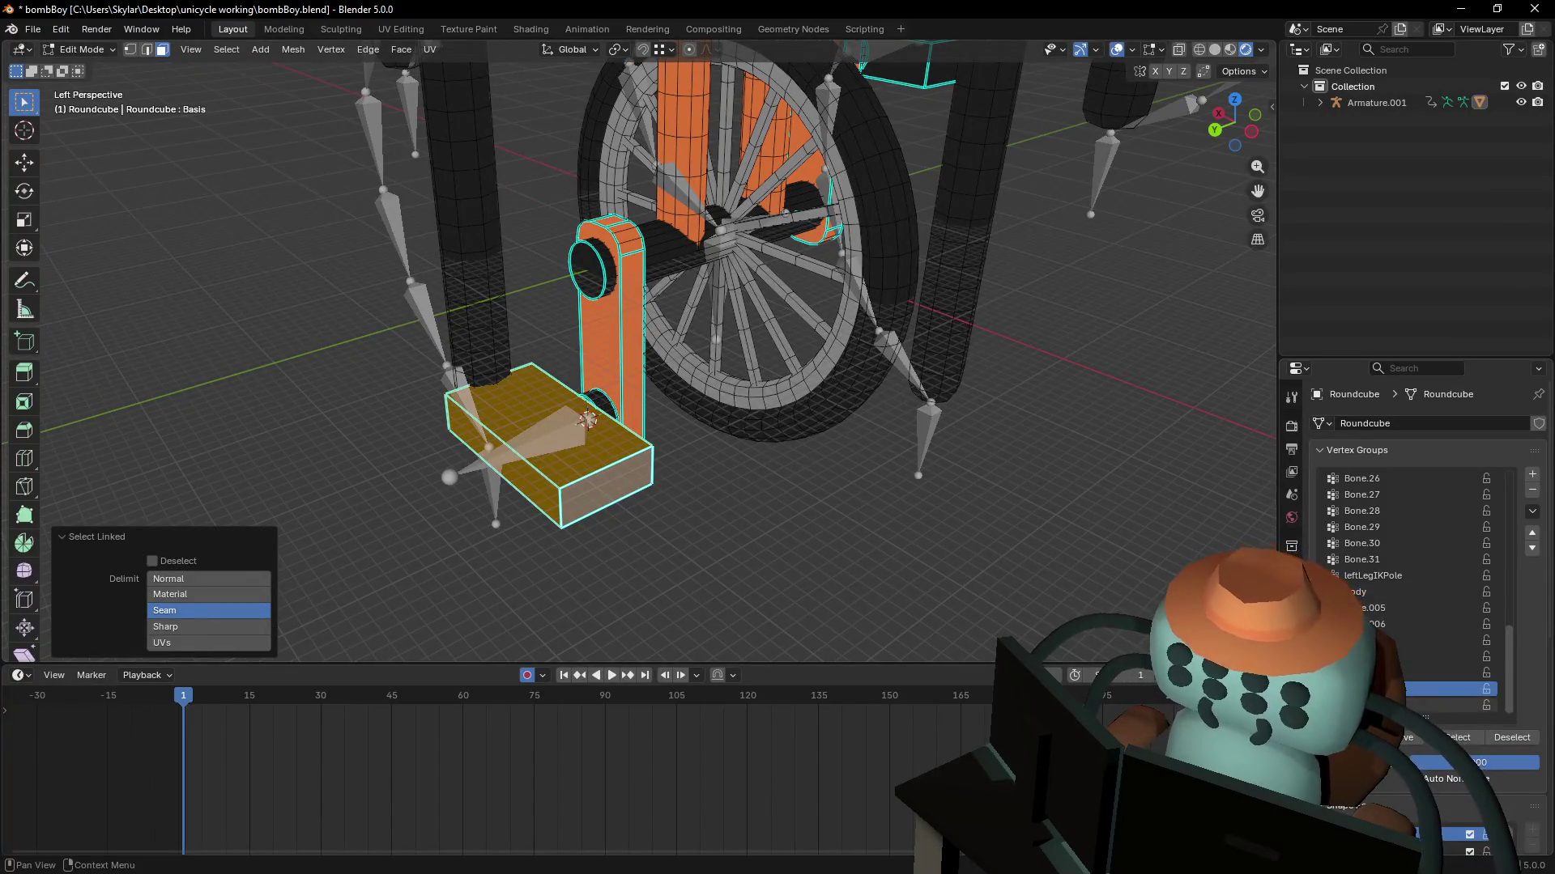
- Toggle between Object and Edit Mode while moving the view closer to the unicycle
key("Tab")
key("shift+grave")
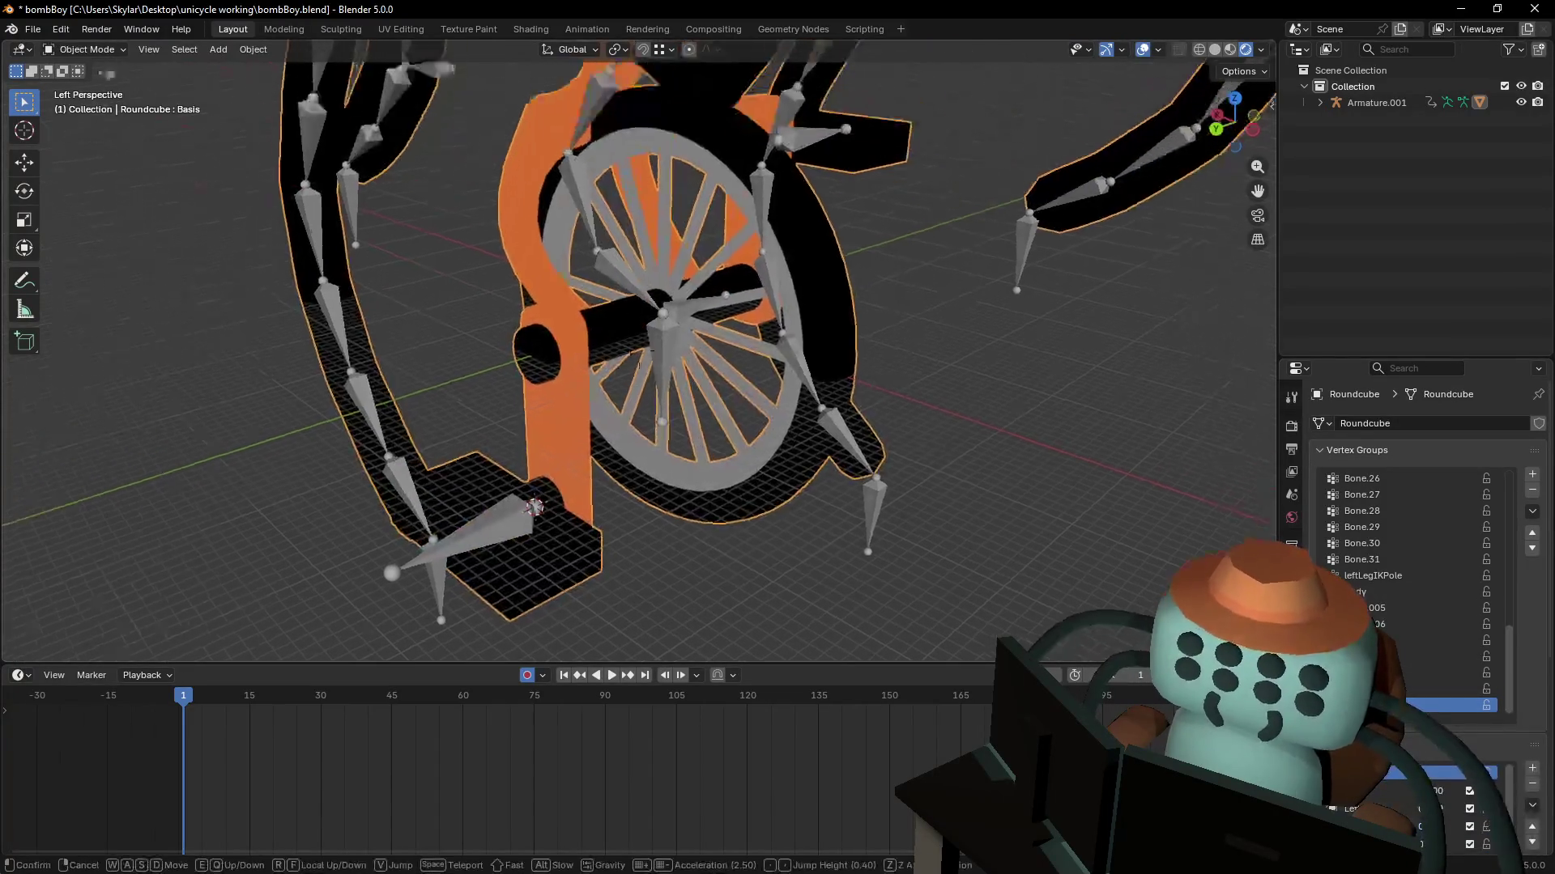
left_click(771, 342)
key("Tab")
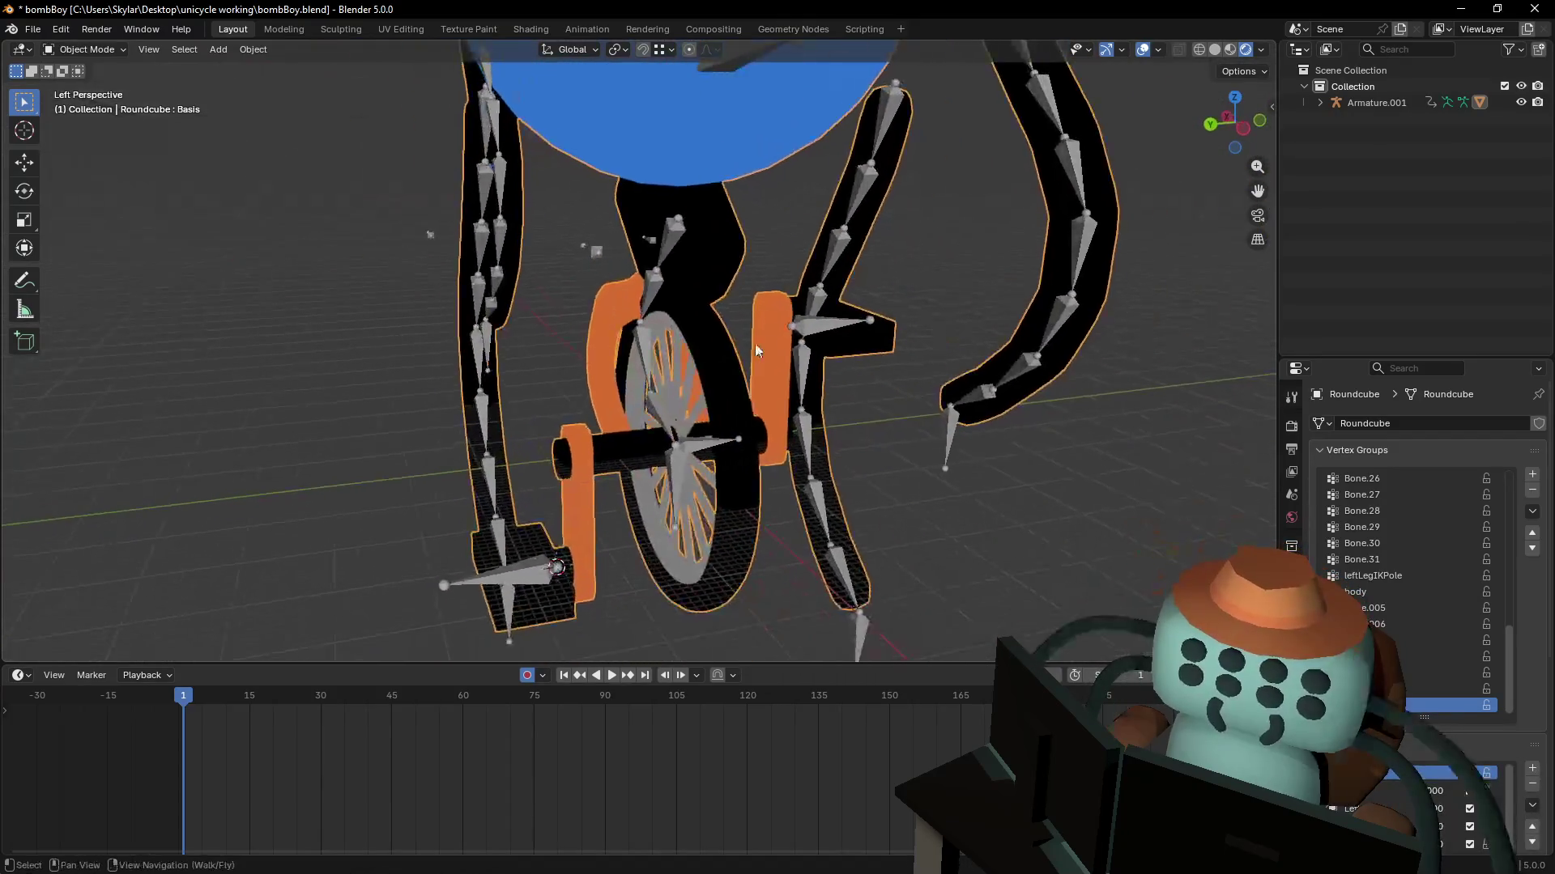
key("Tab")
key("shift+grave")
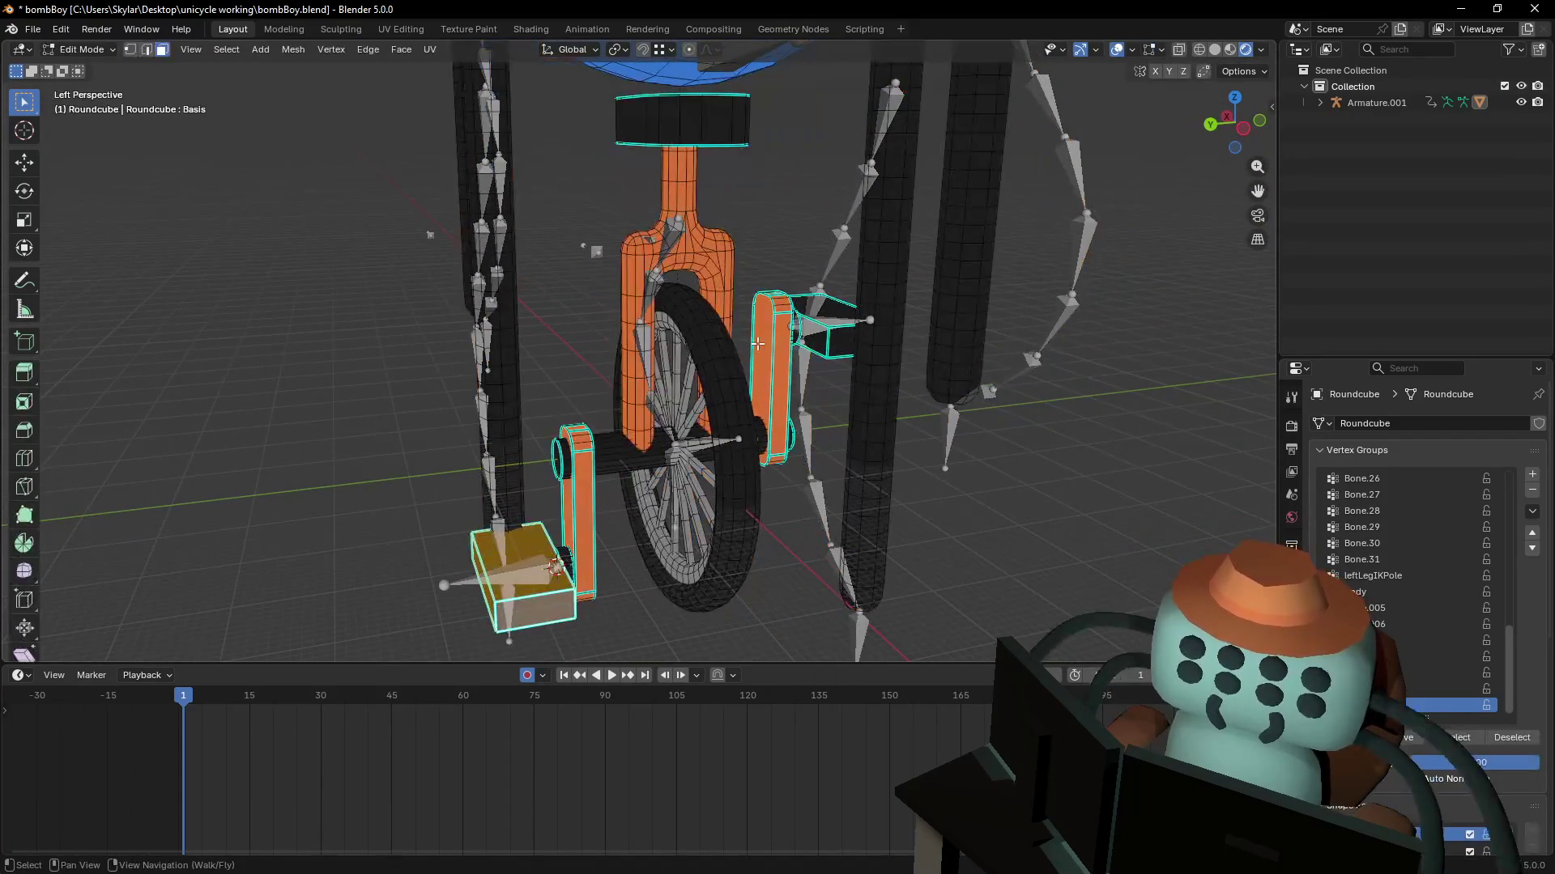
key("w")
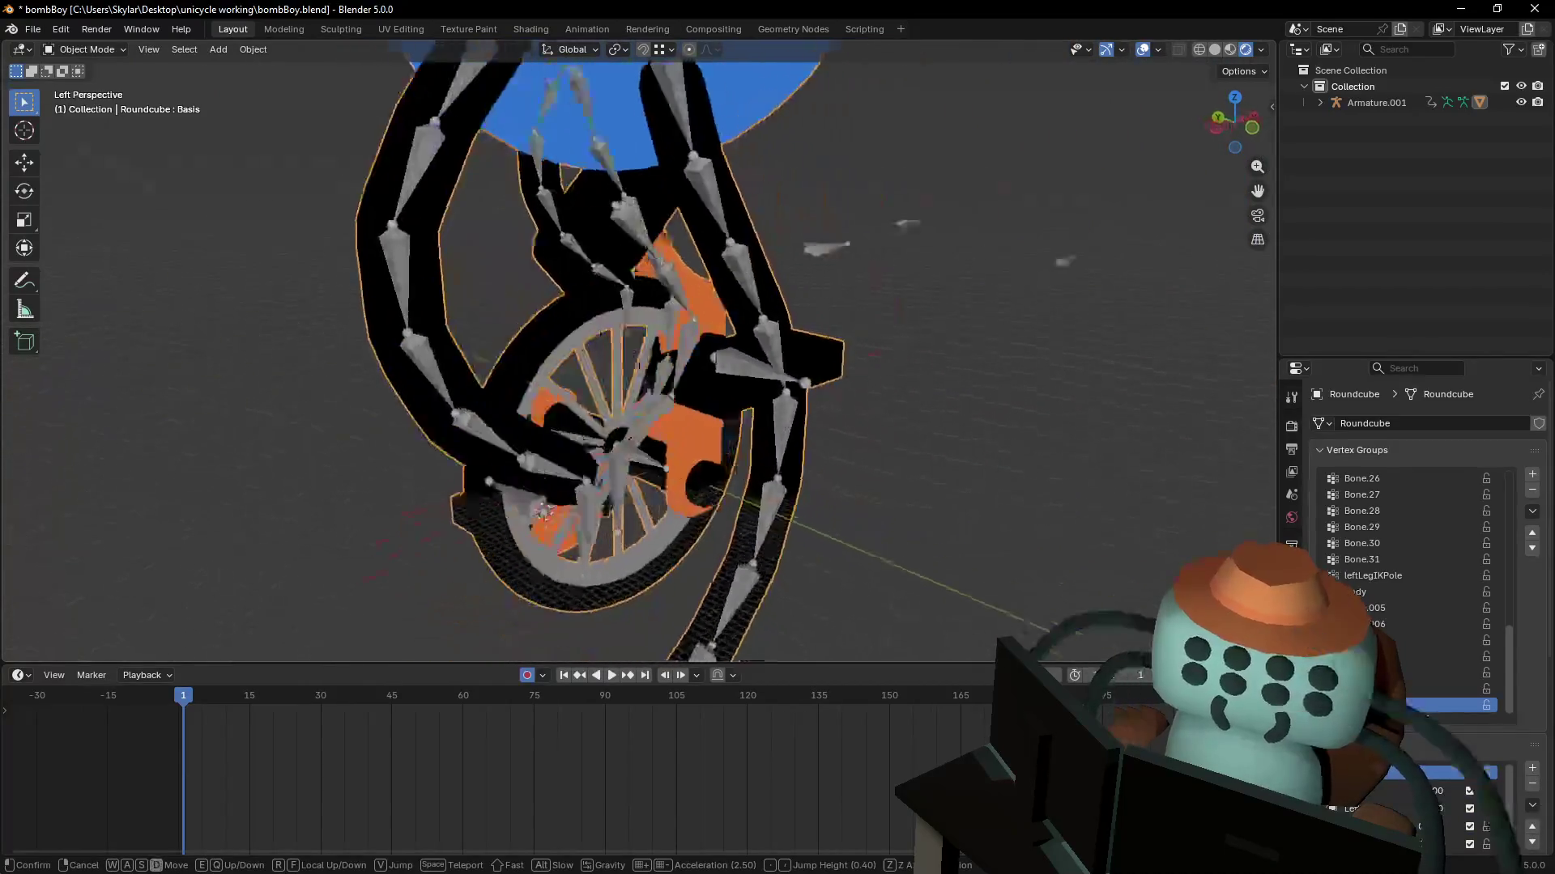
left_click(805, 346)
key("Tab")
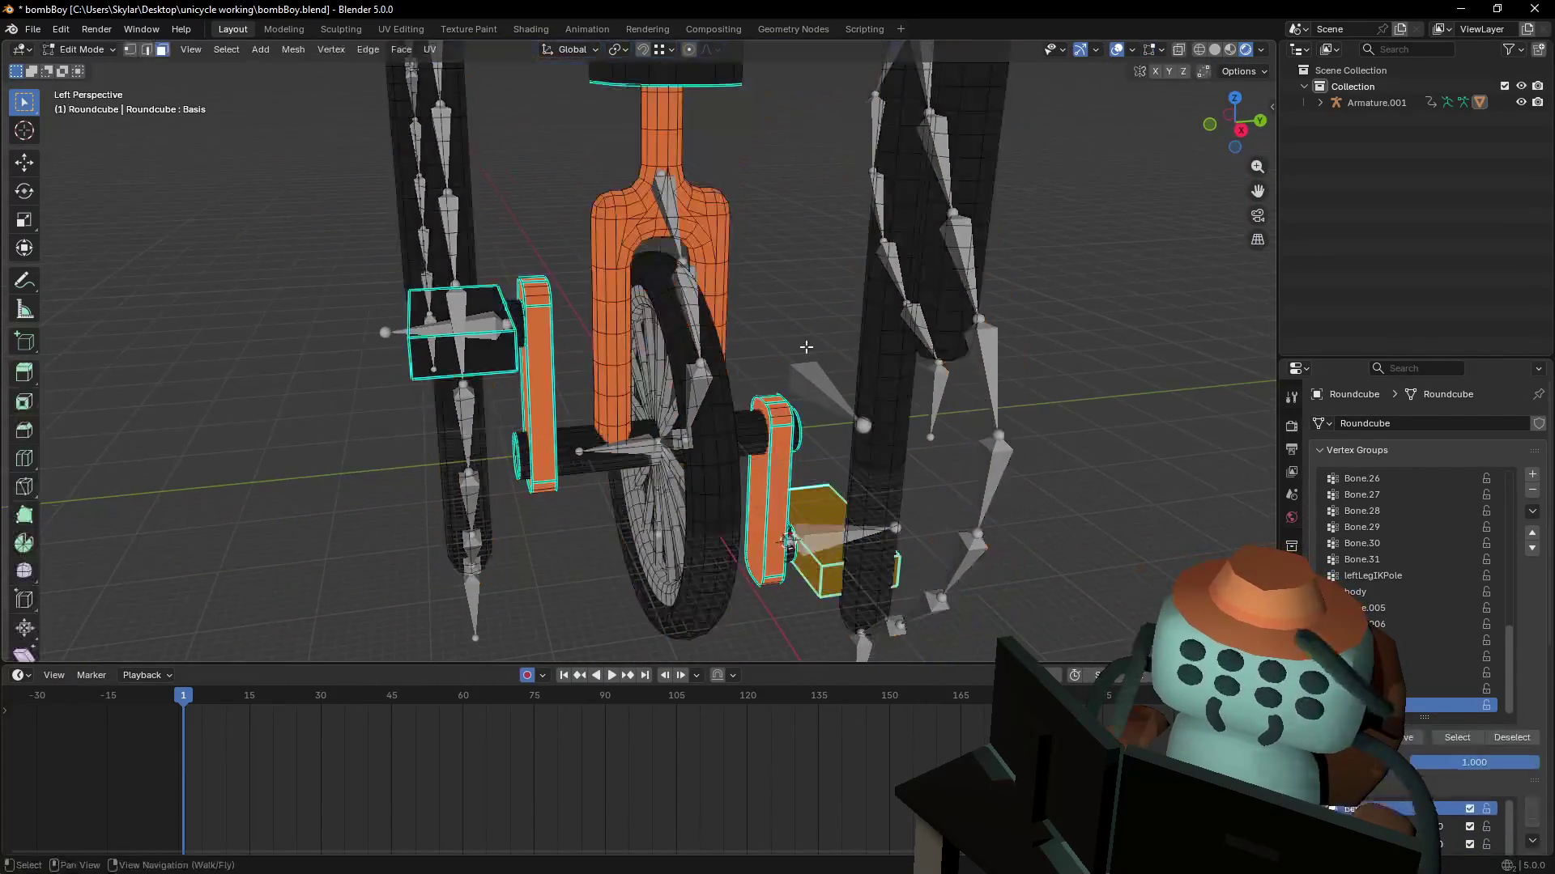
- Select the whole linked fork mesh and orbit around the fork and legs
key("l")
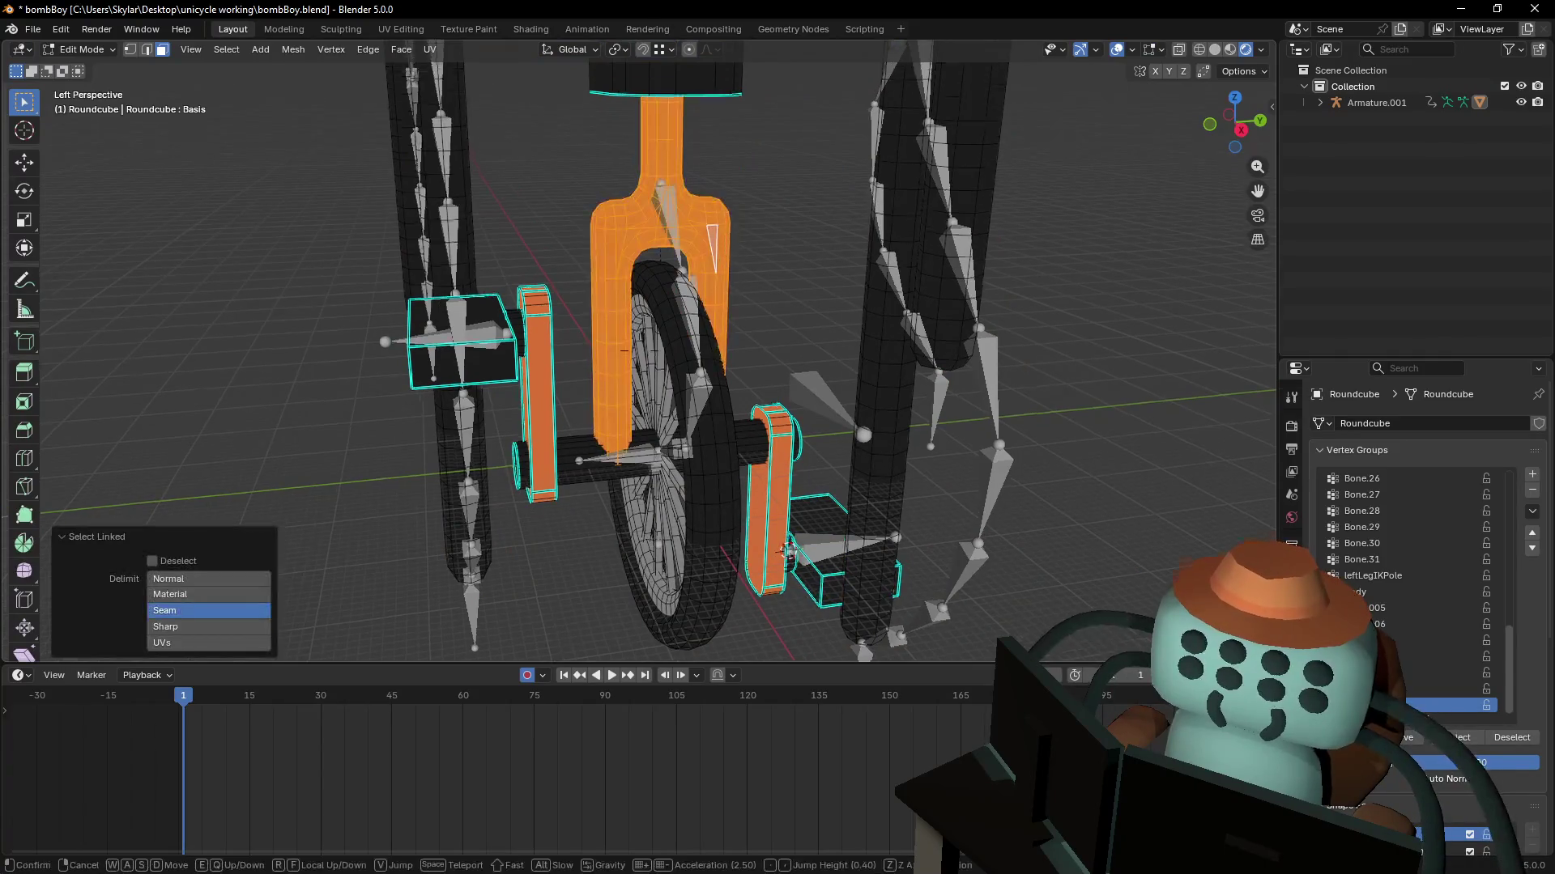
key("shift+grave")
left_click(1549, 761)
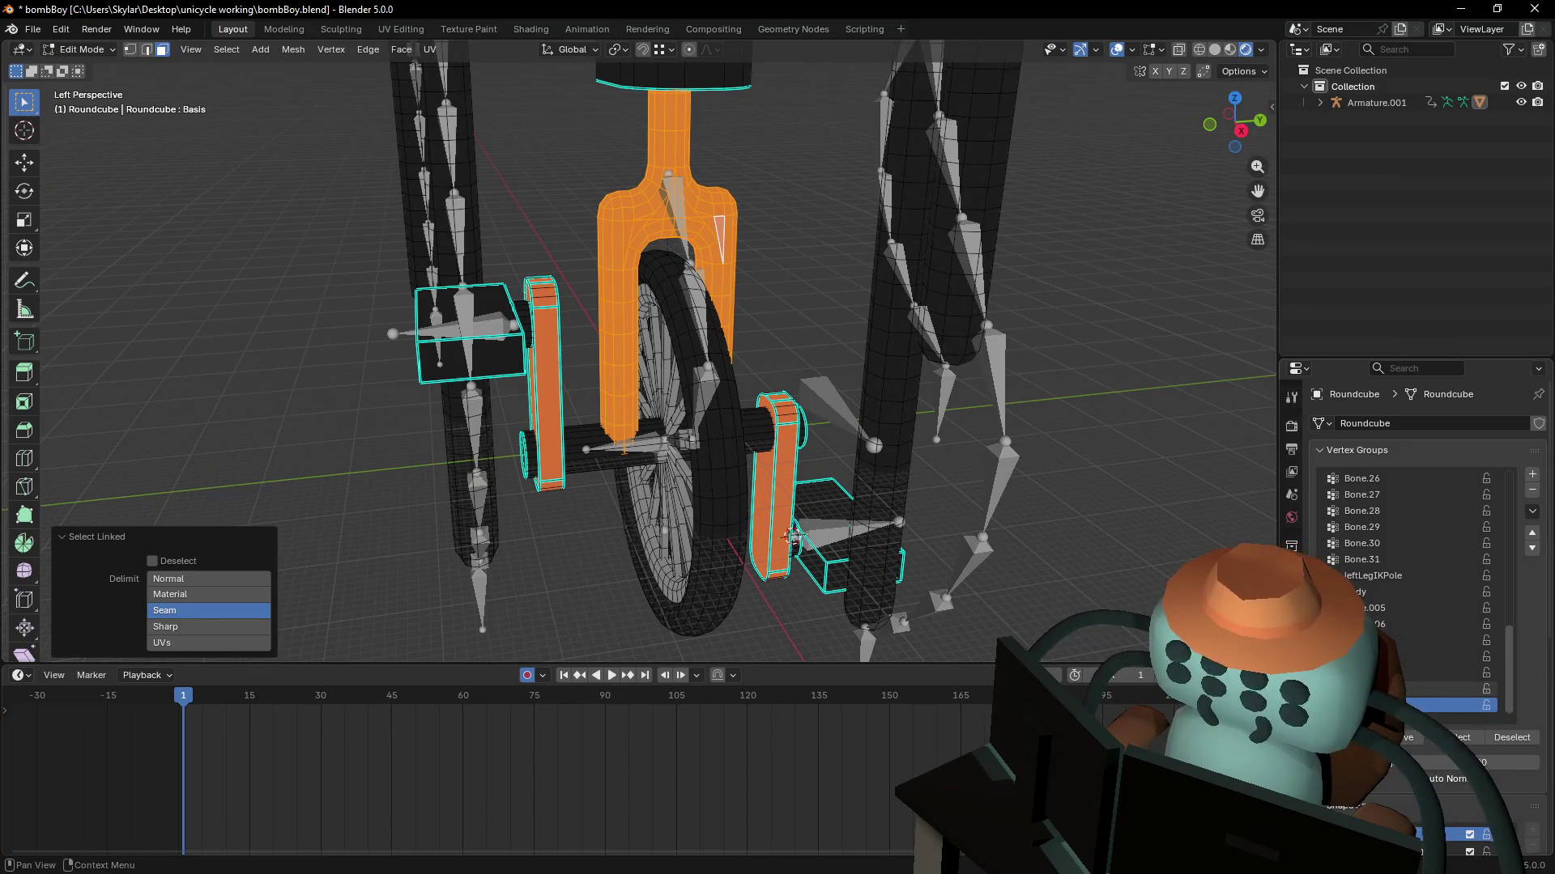
mouse_move(789, 536)
middle_mouse_down()
mouse_move(979, 447)
mouse_move(699, 500)
middle_mouse_up()
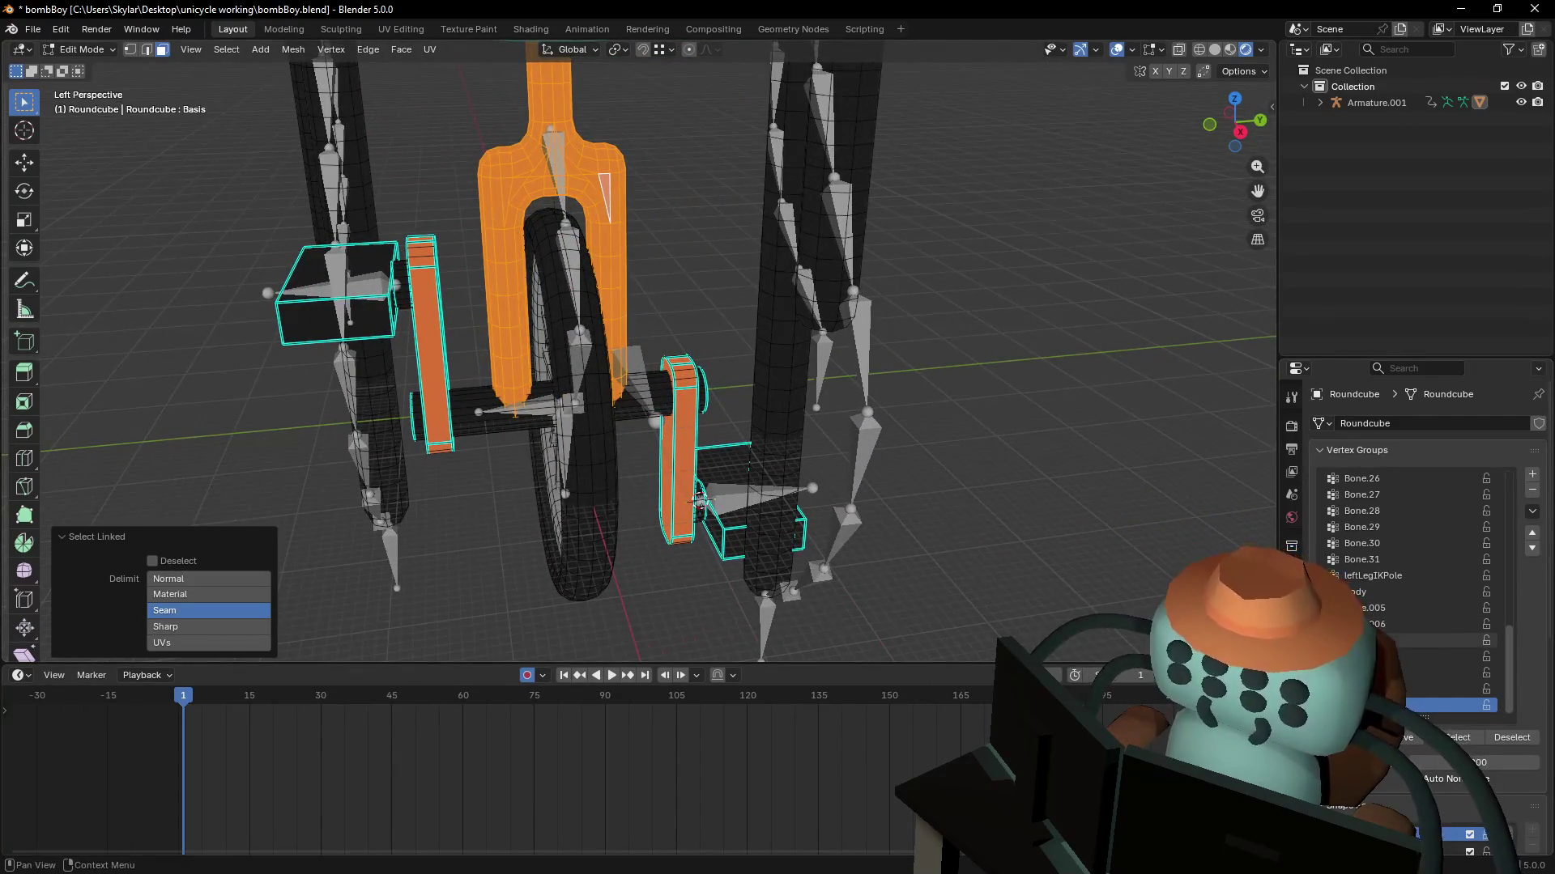
key("shift+grave")
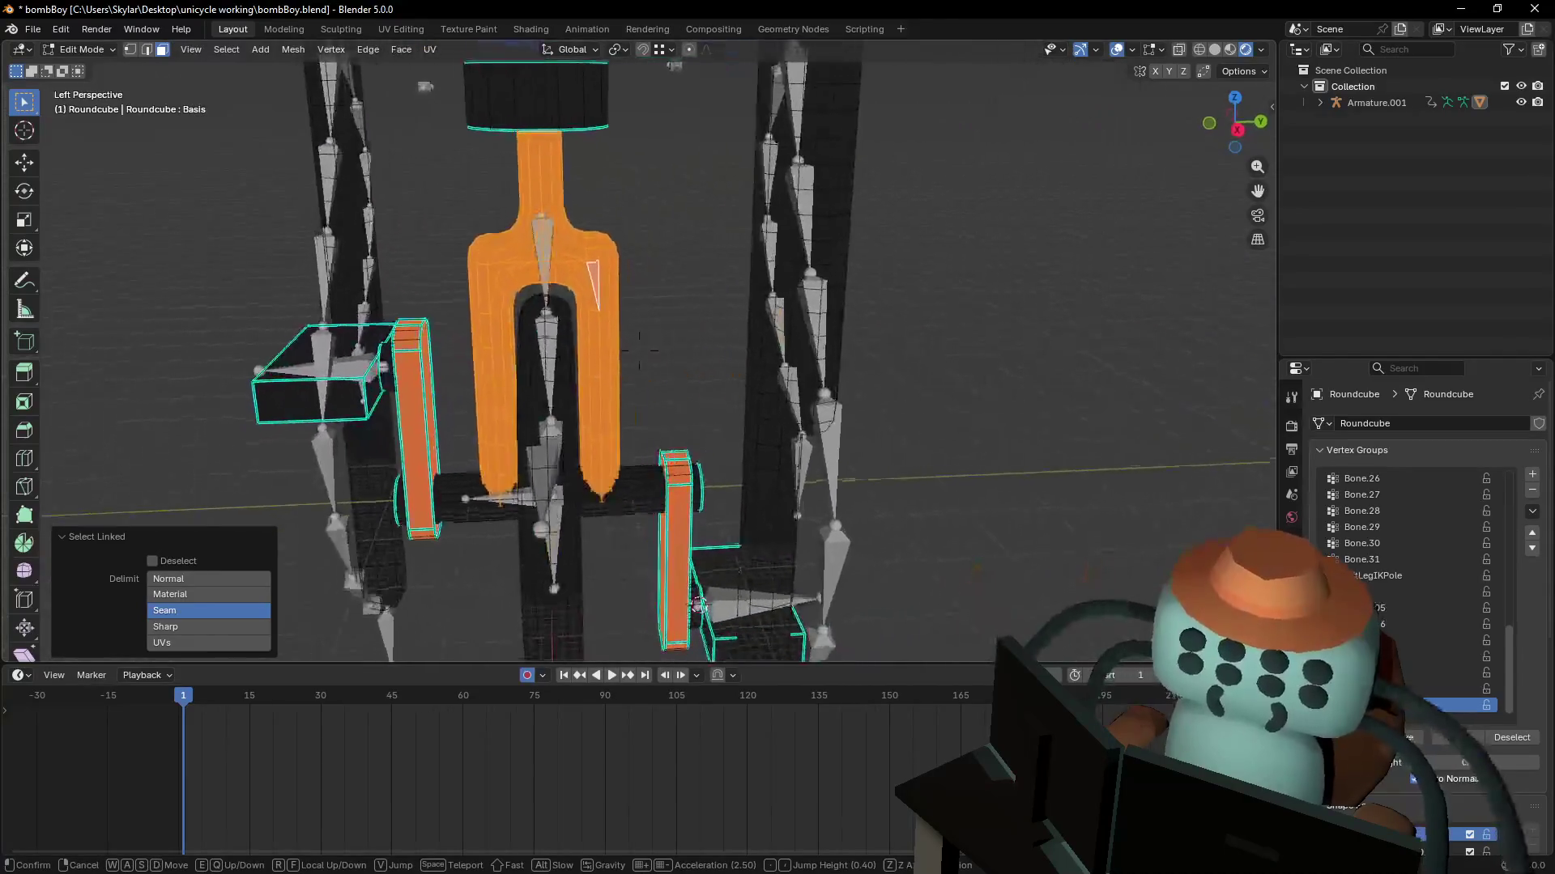
key("Return")
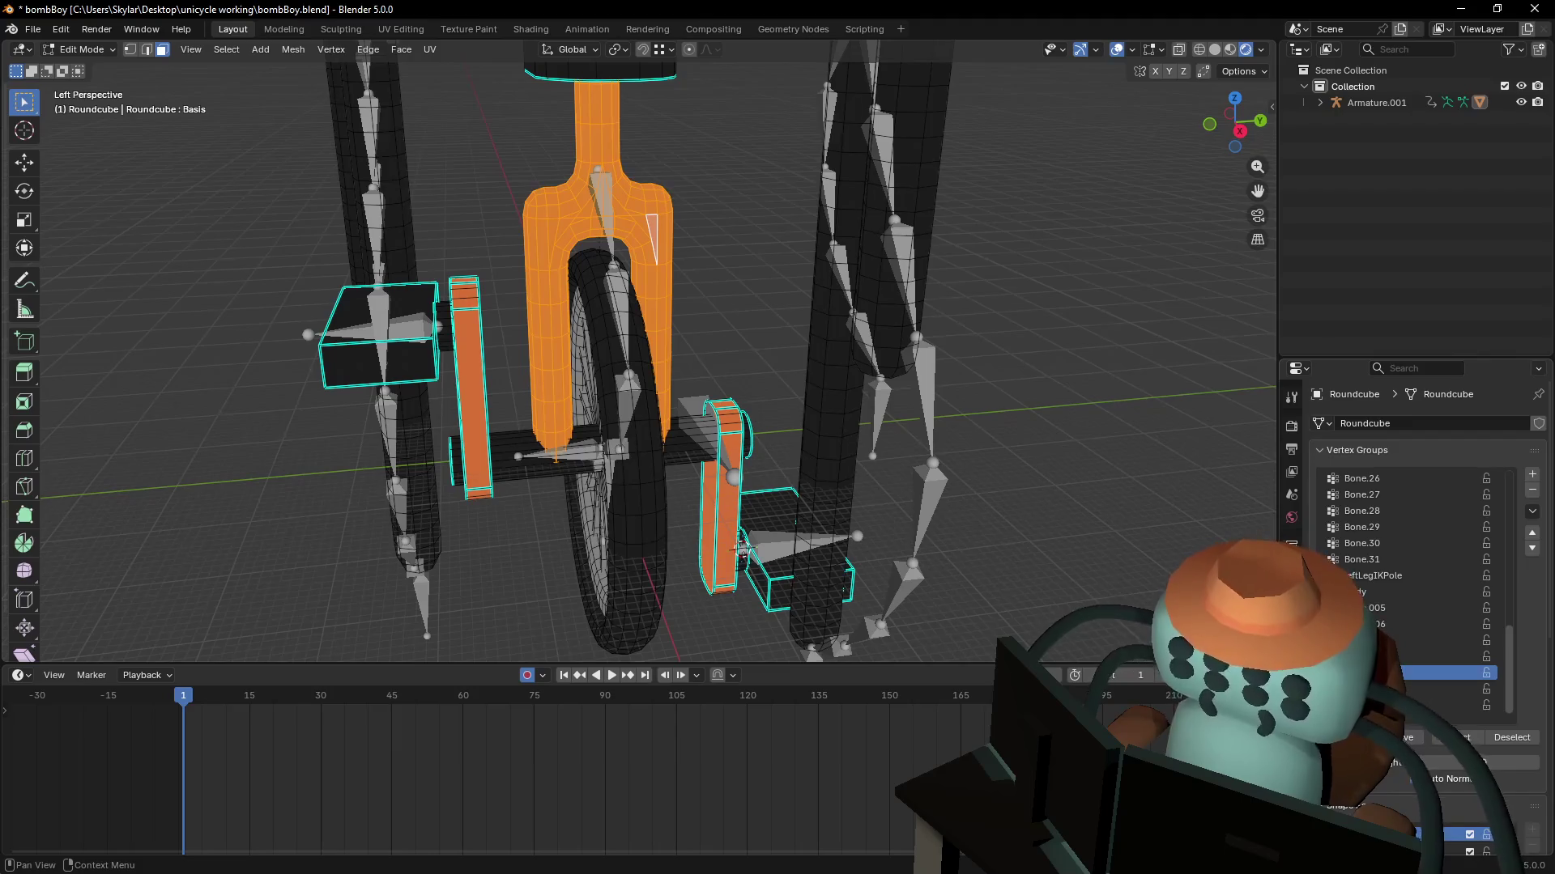
- In Object Mode, circle the unicycle to inspect the wheel face-on and edge-on
key("Tab")
key("shift+grave")
key("w")
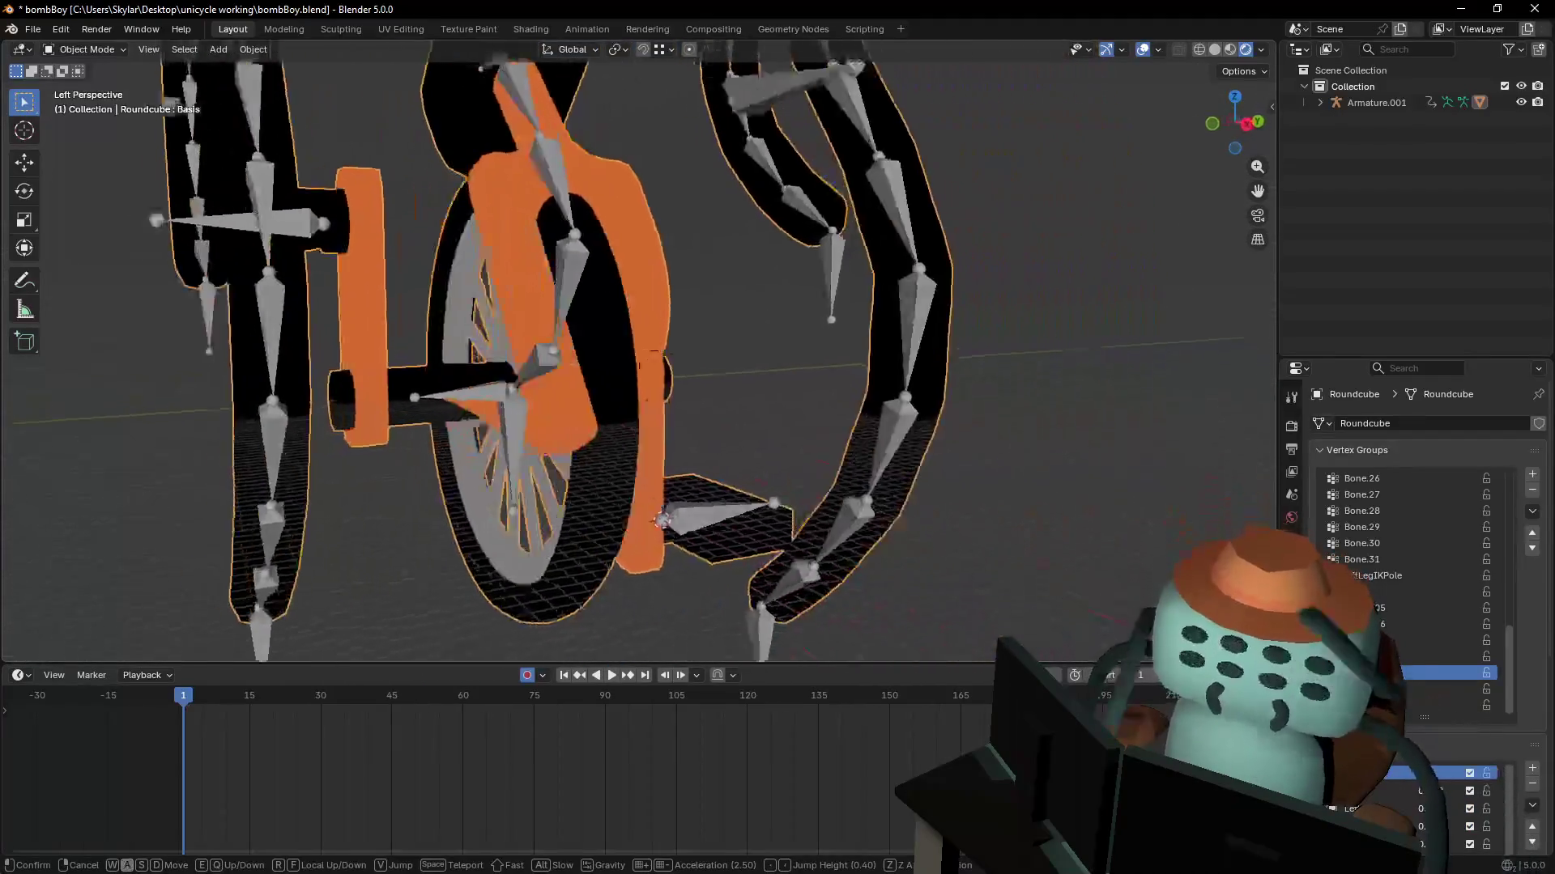
key("a")
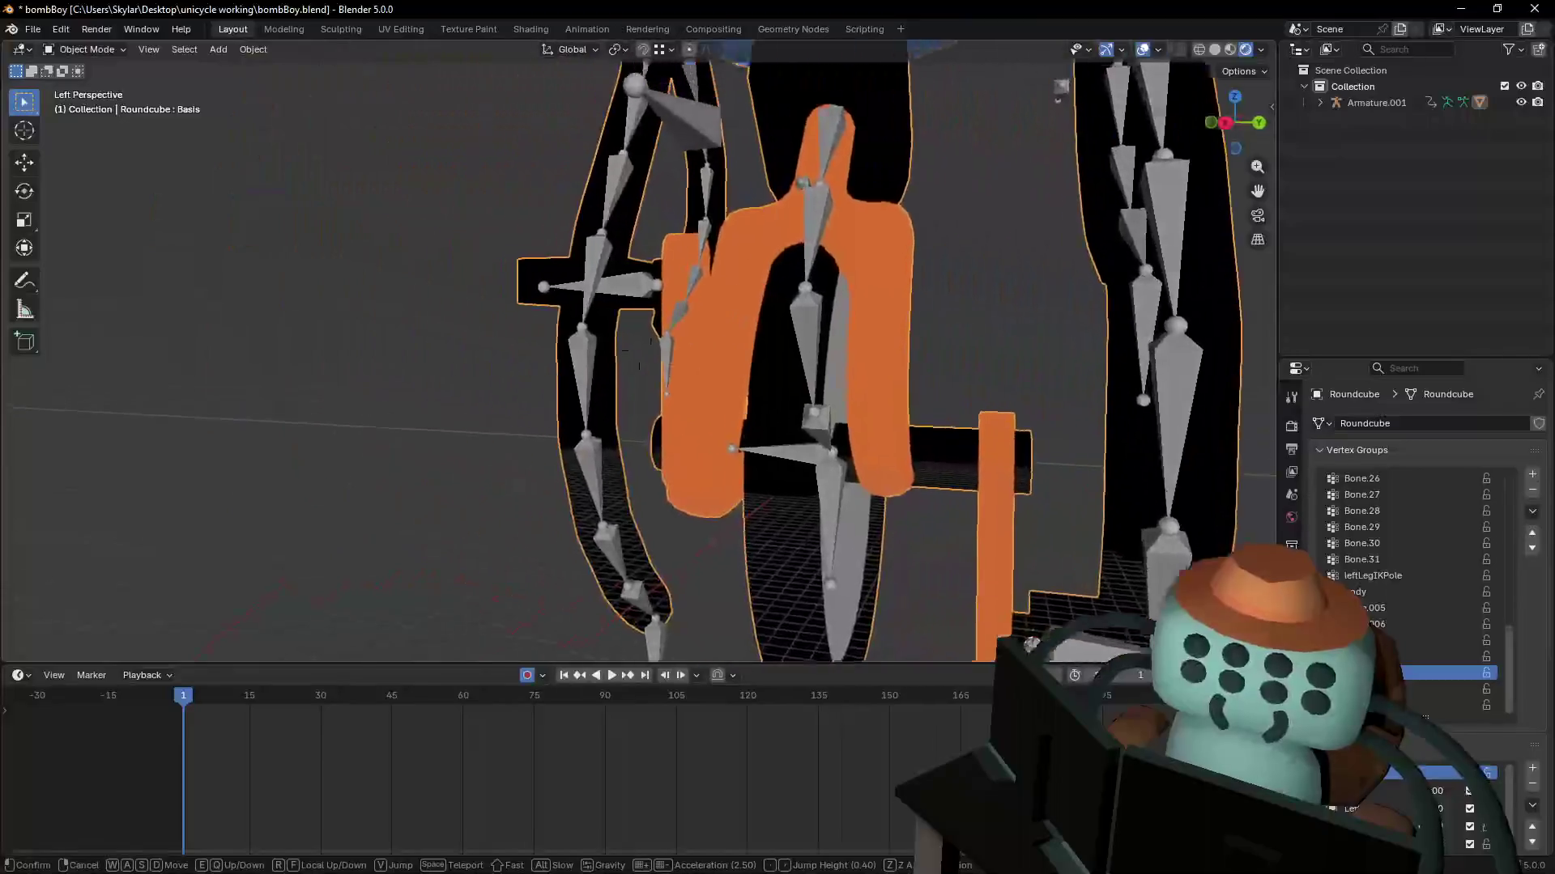
key("a")
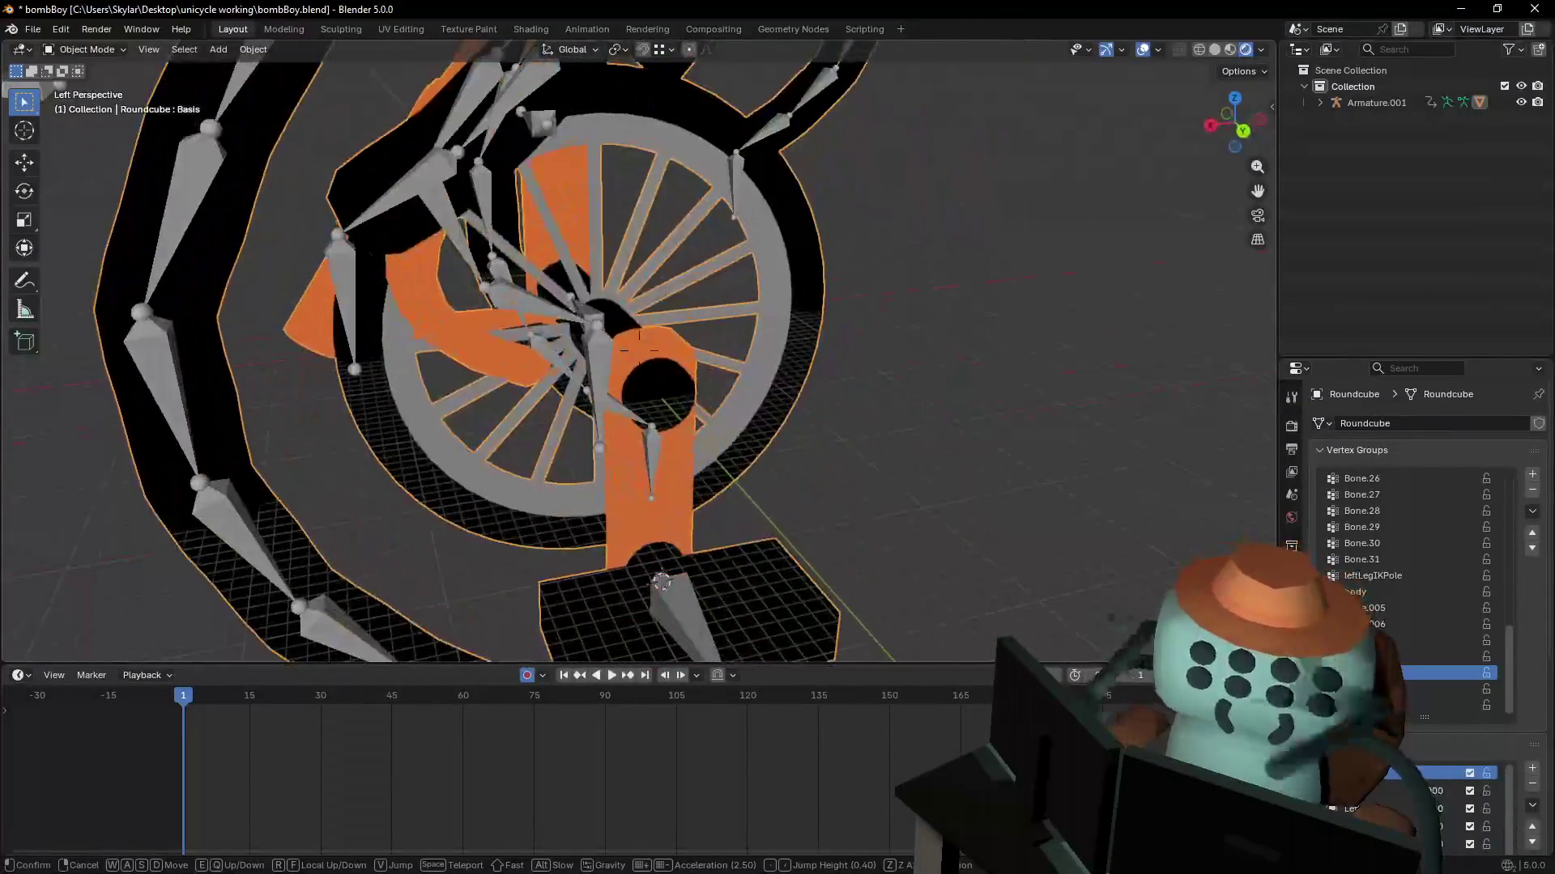
key("a")
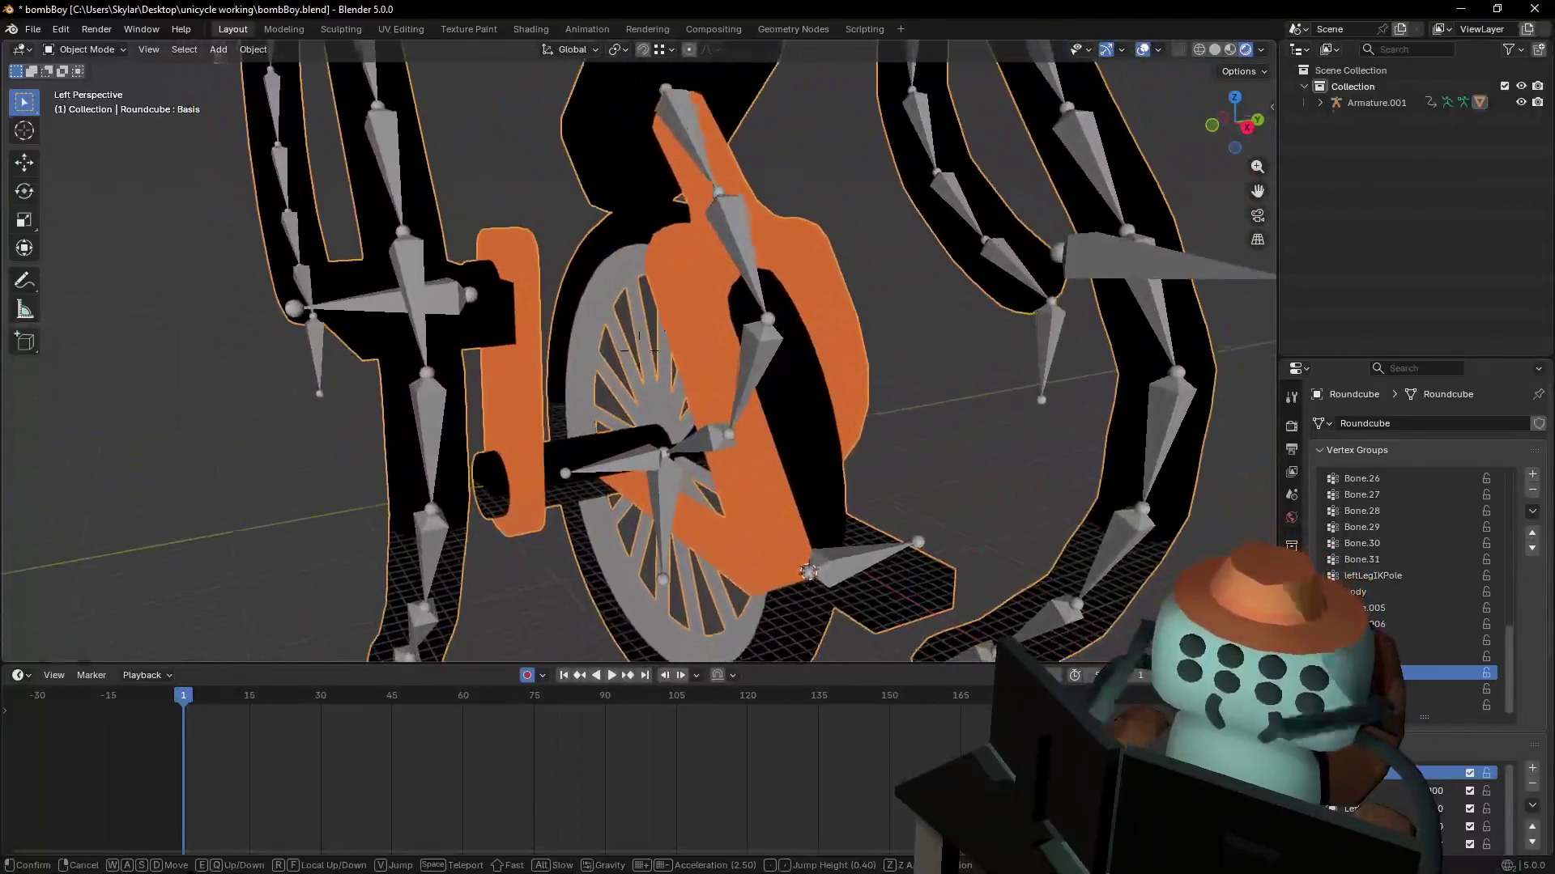
left_click(645, 448)
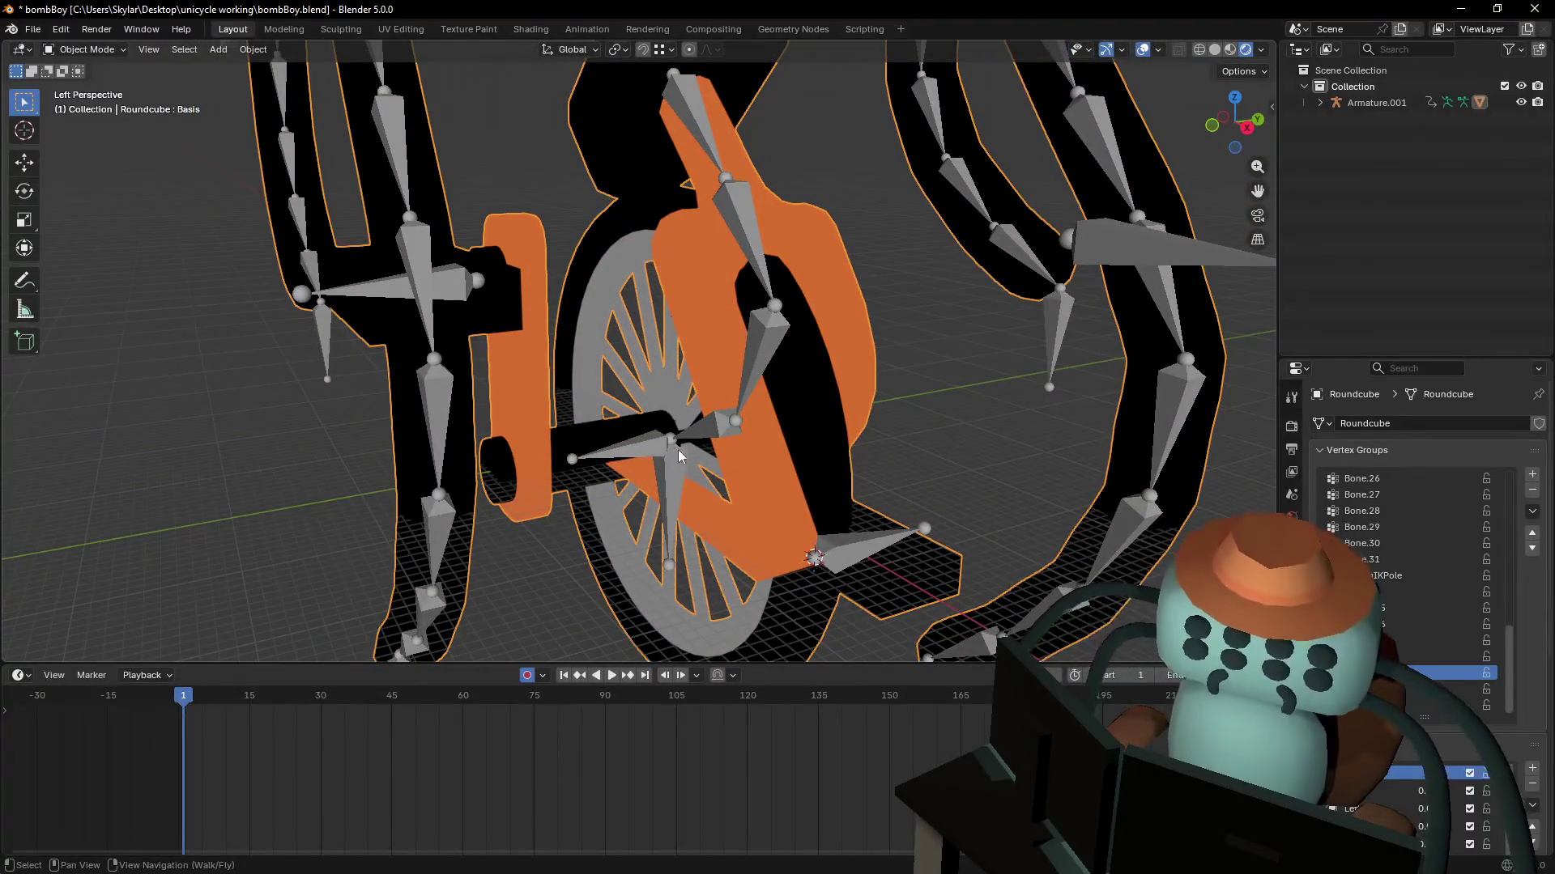
scroll(678, 456, "down", 5)
scroll(738, 480, "up", 6)
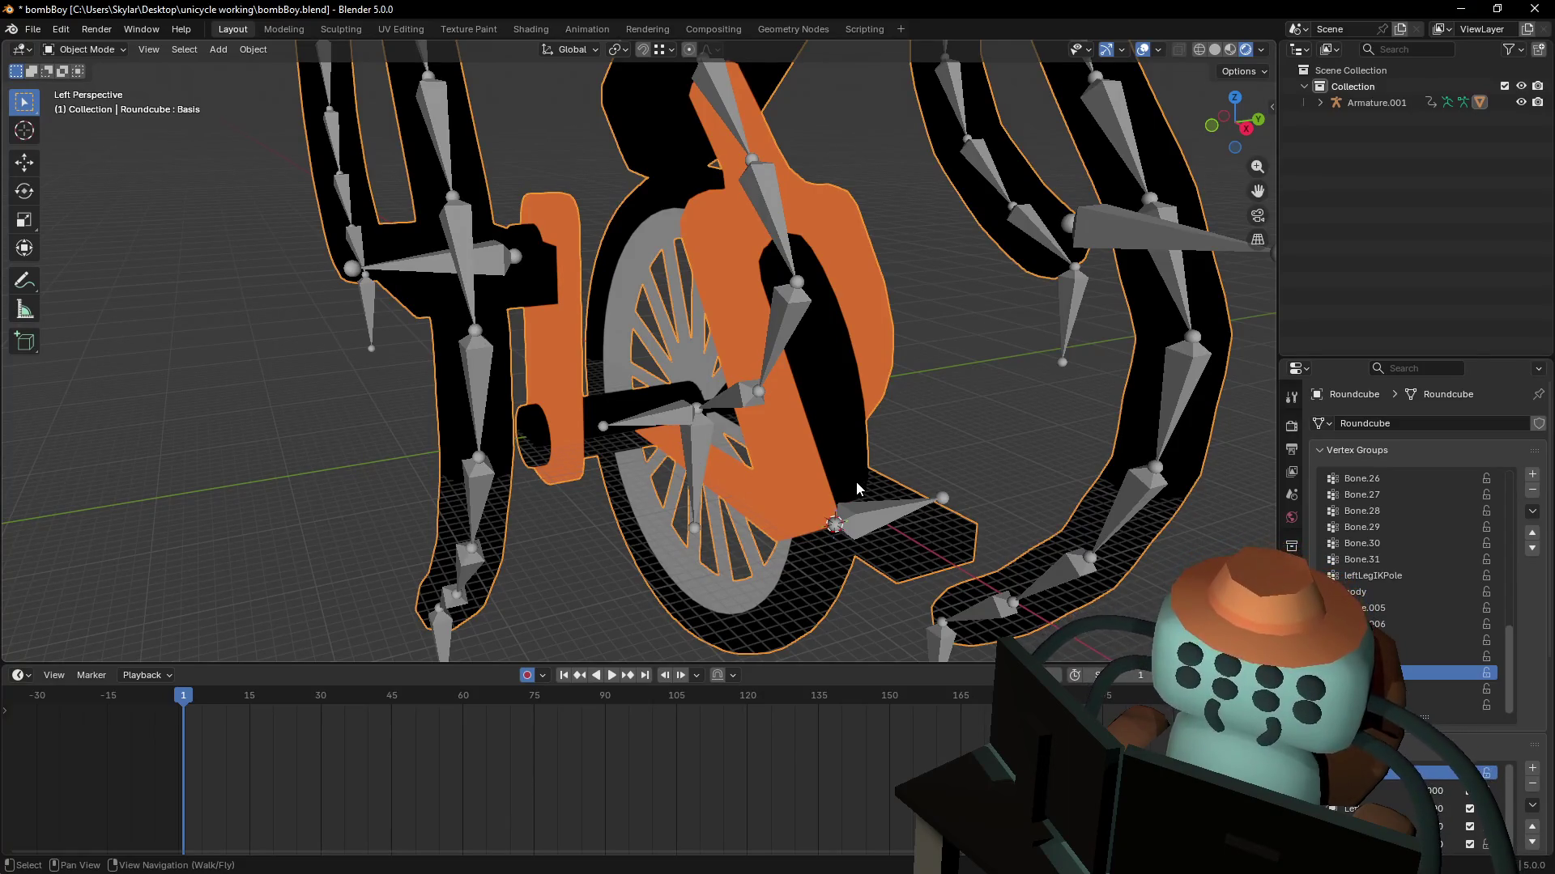
- Select the armature instead of the Roundcube mesh and show its interaction modes
key("Tab")
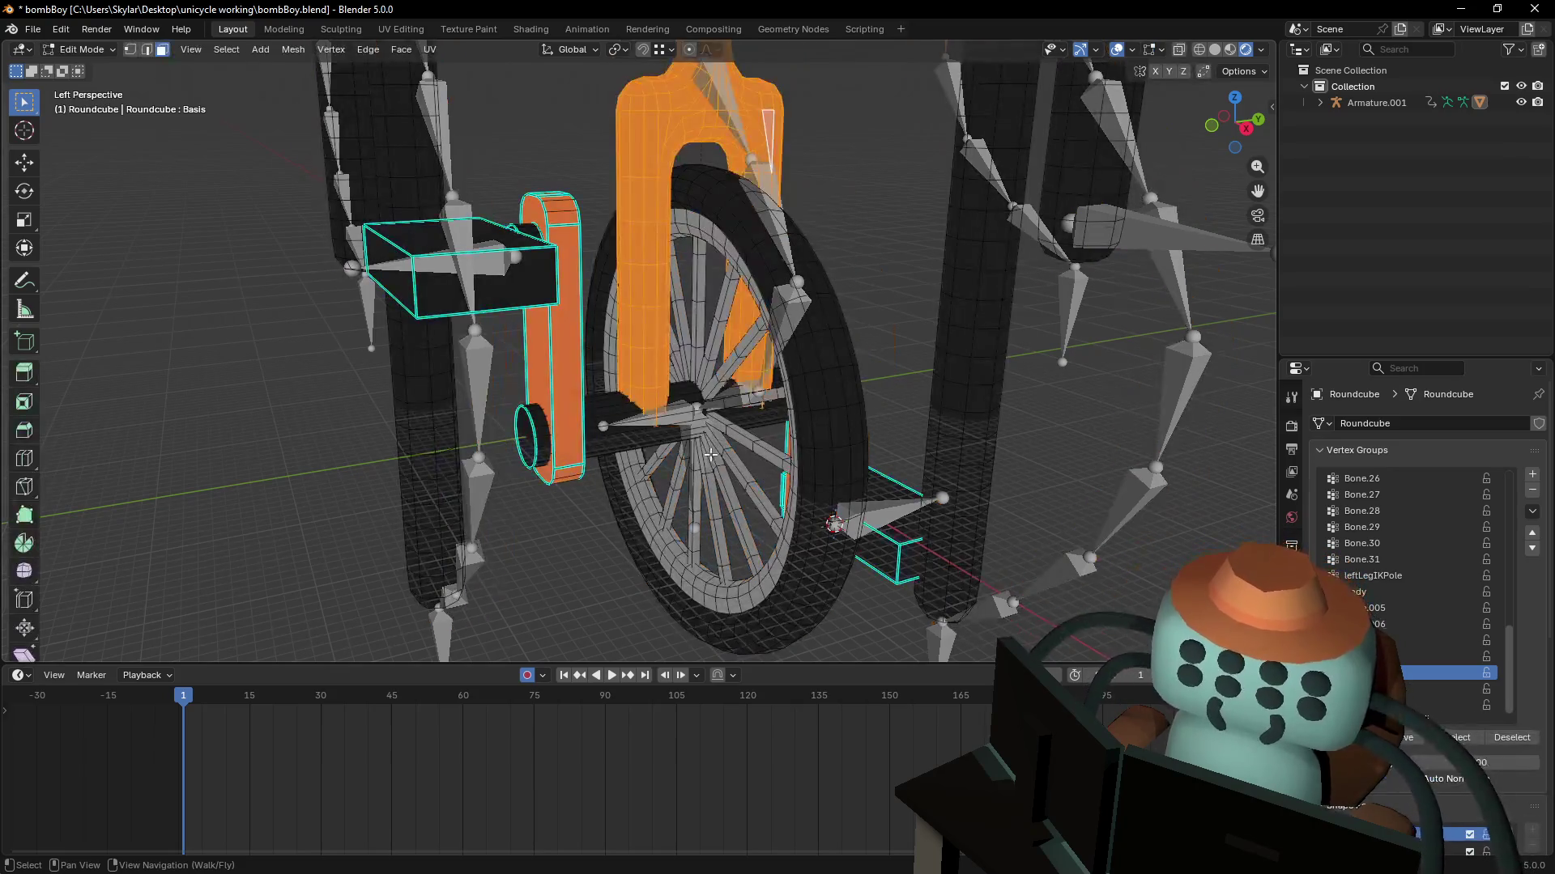
key("Tab")
left_click(85, 49)
left_click(93, 72)
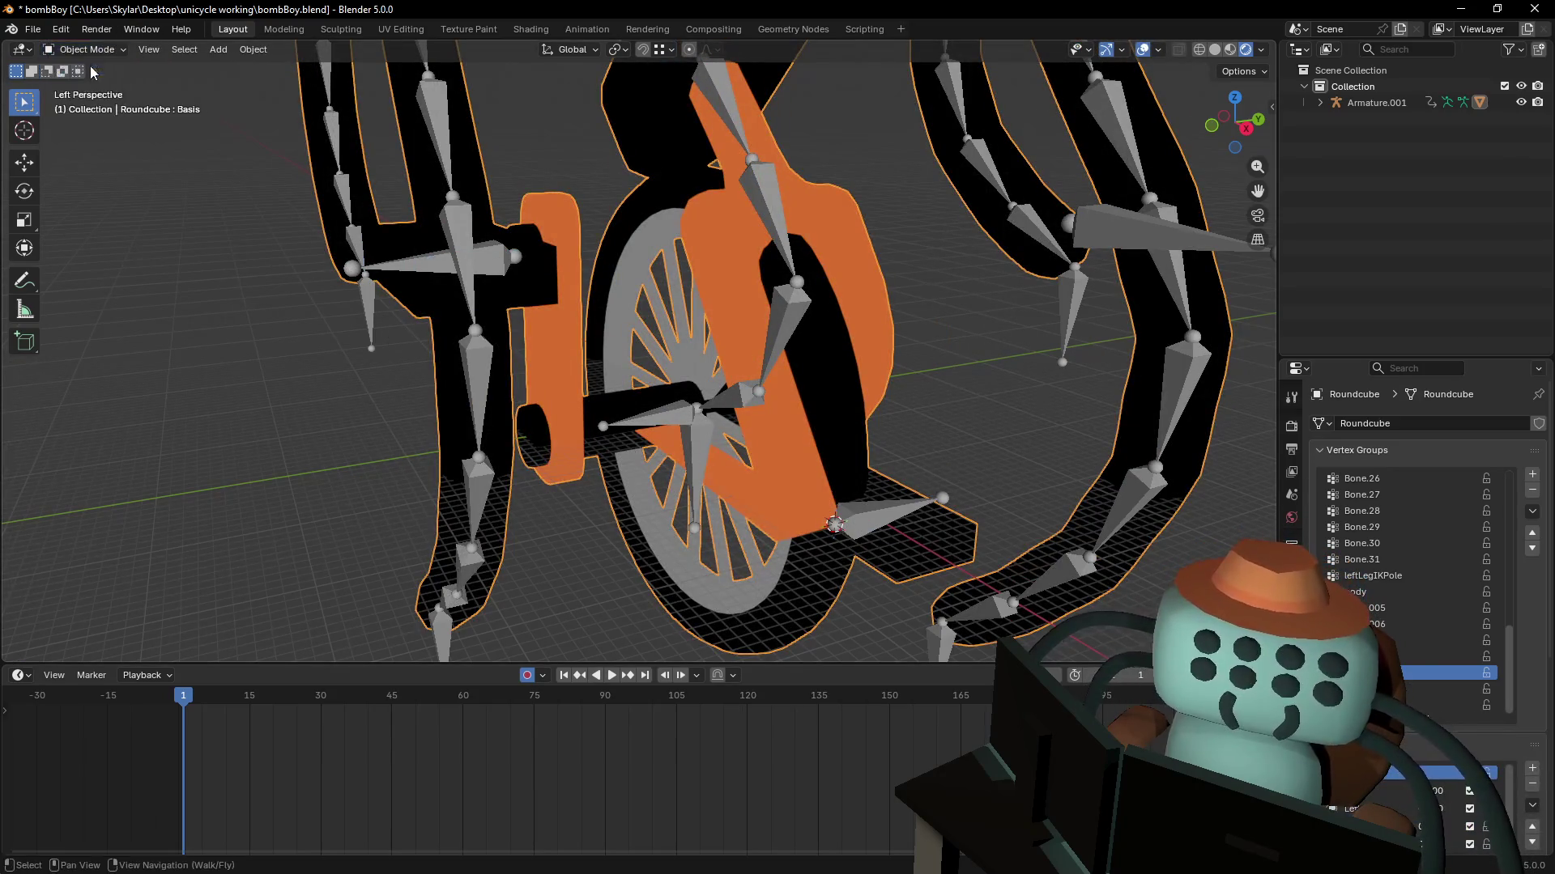
left_click(737, 493)
left_click(85, 49)
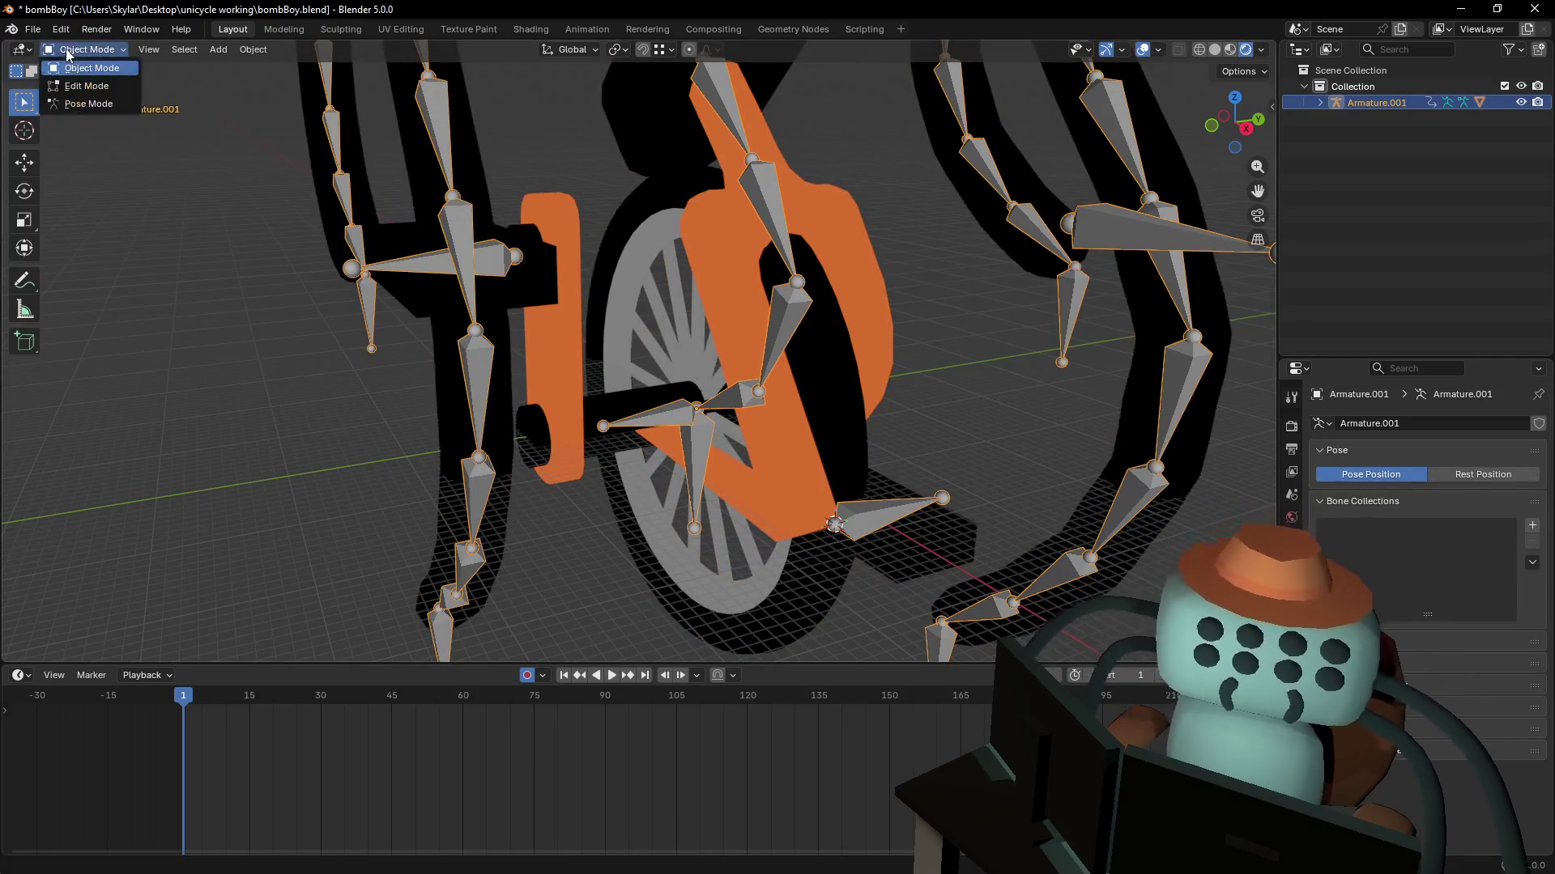
left_click(89, 103)
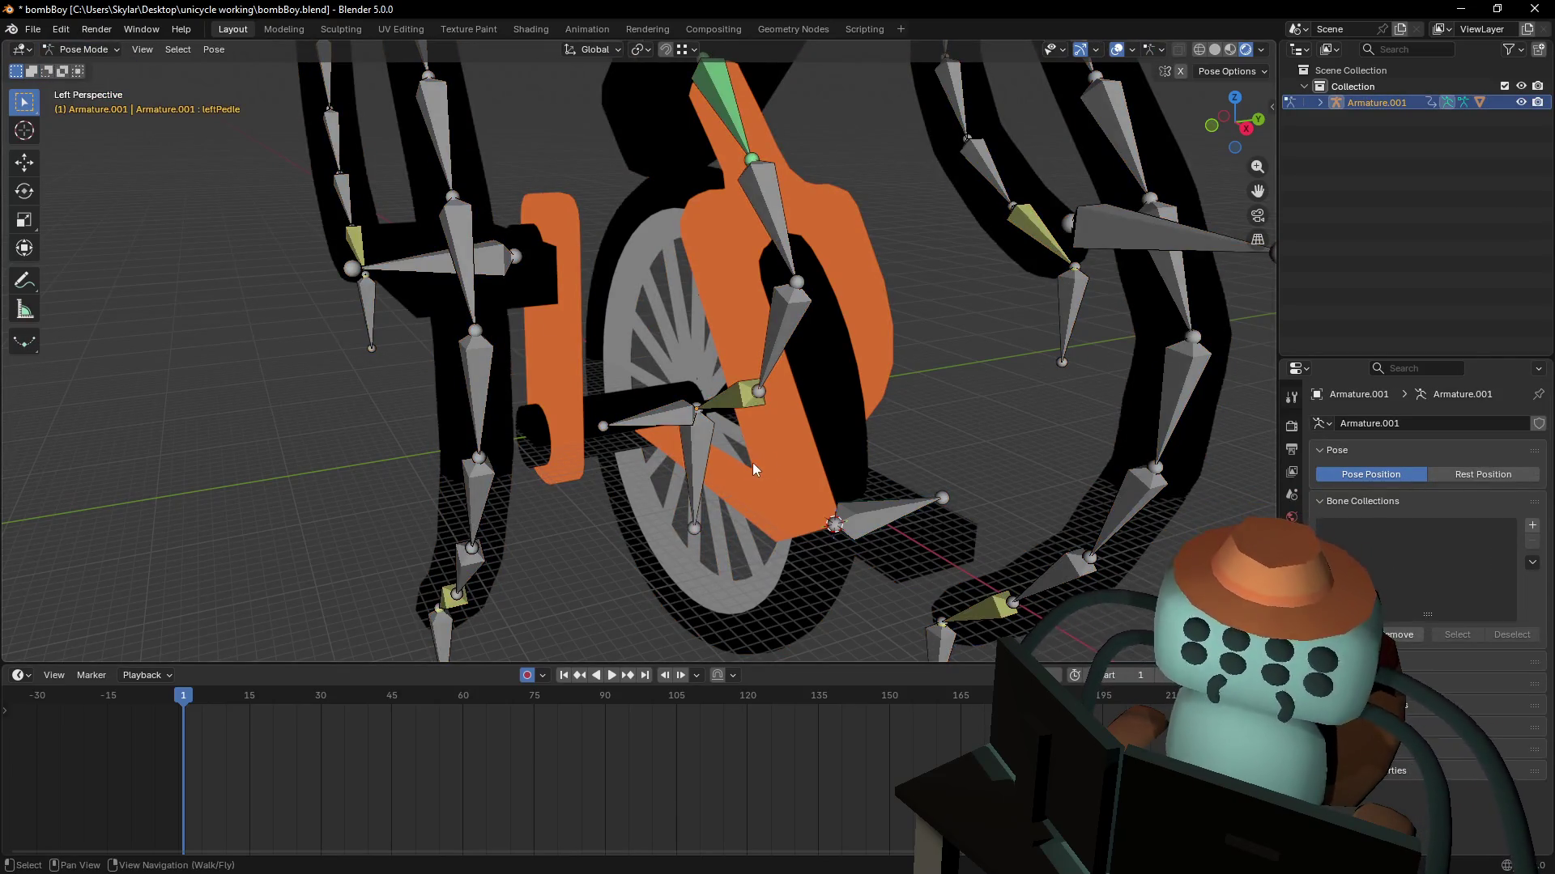
left_click(710, 449)
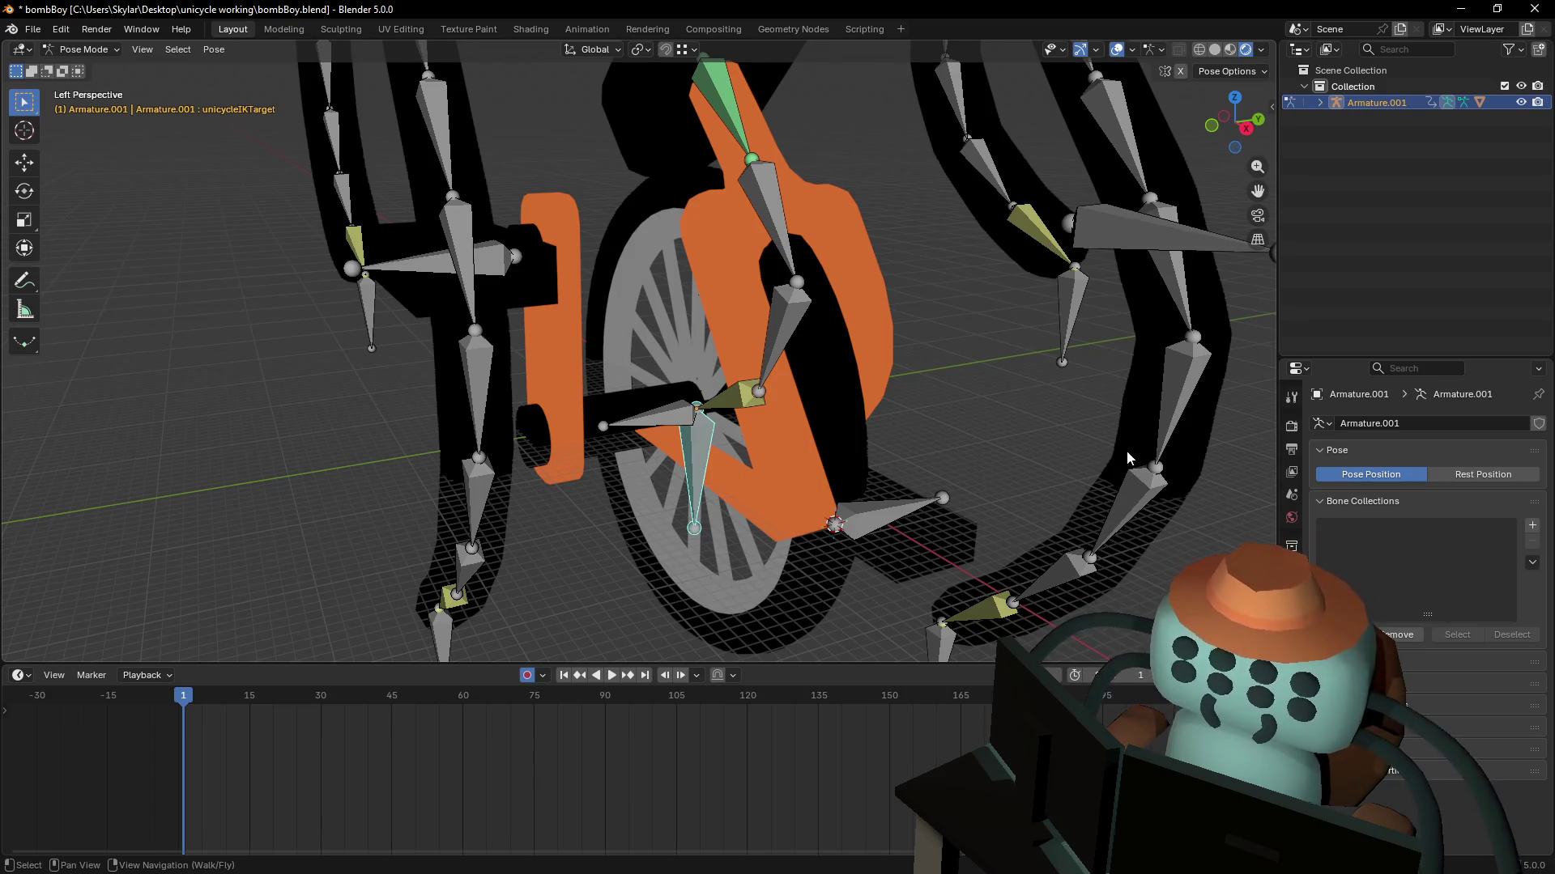
left_click(1292, 659)
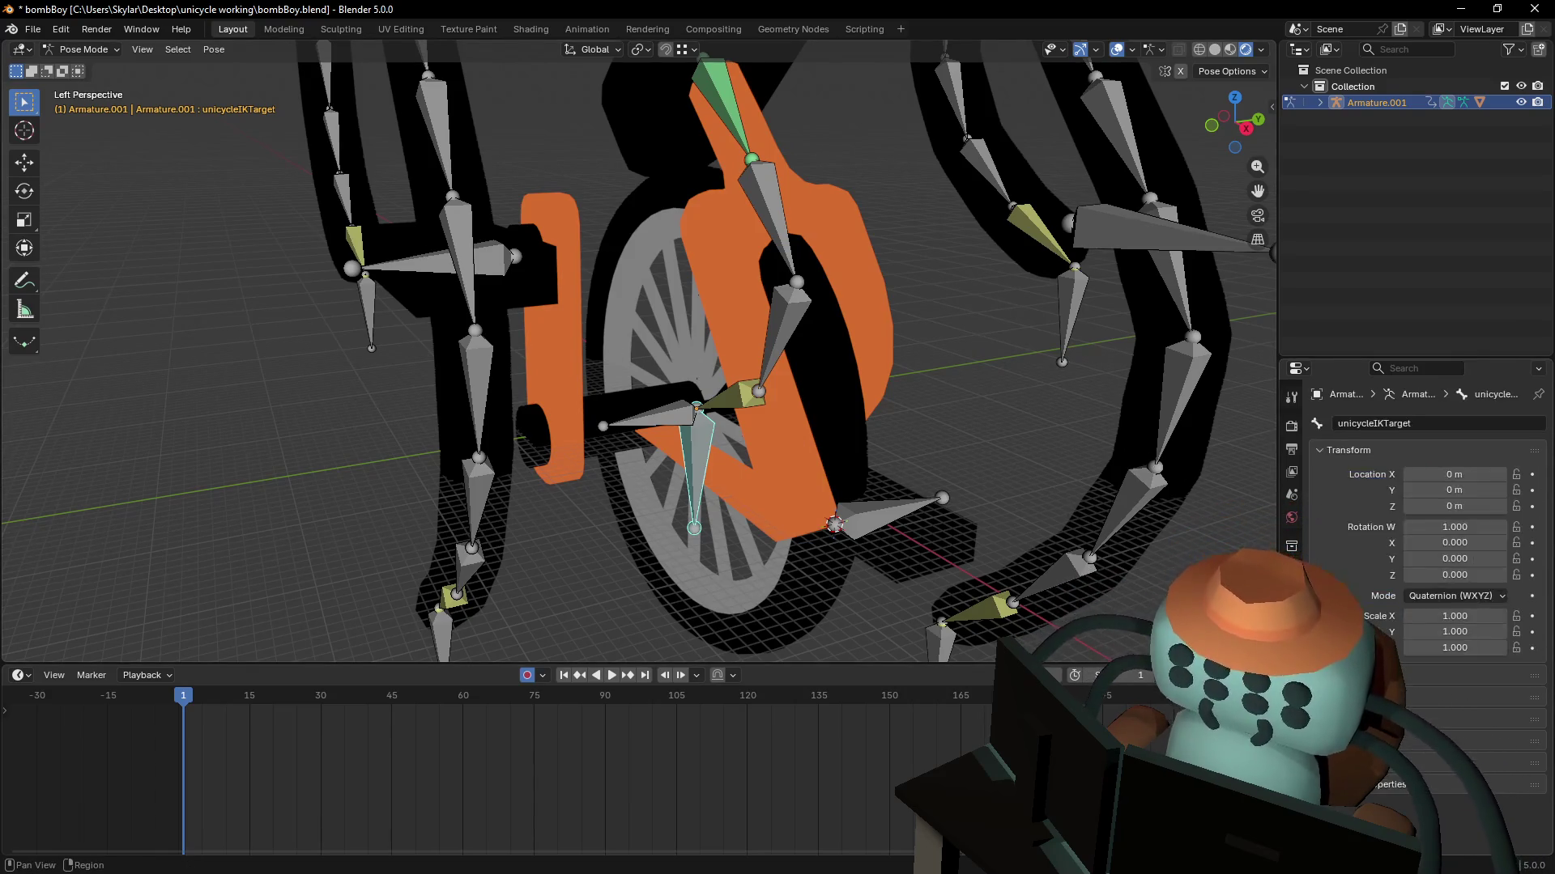
left_click(673, 428)
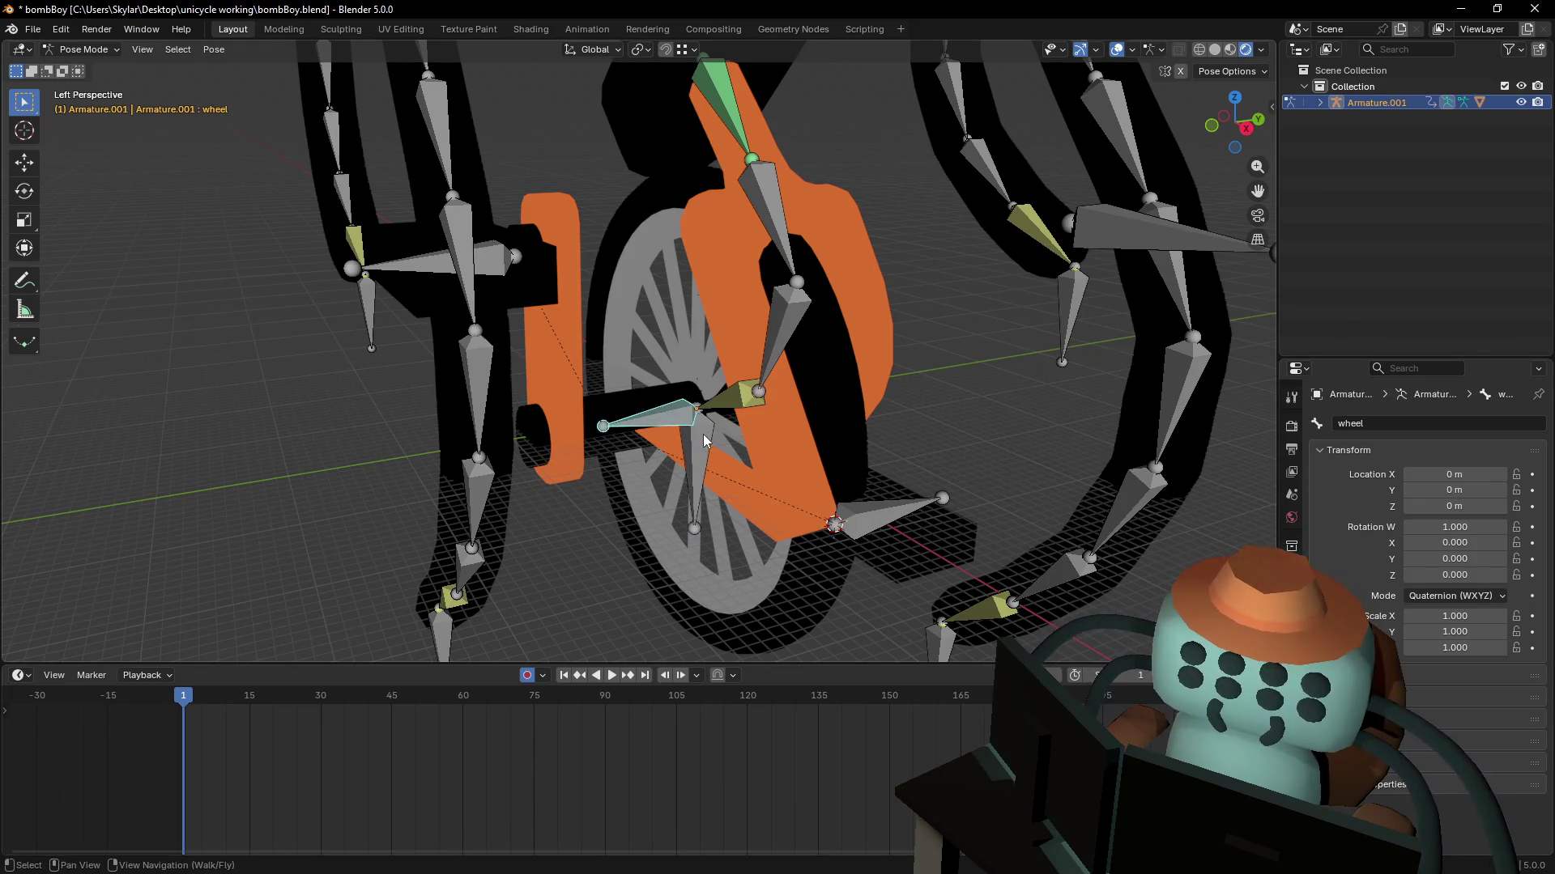
key("g")
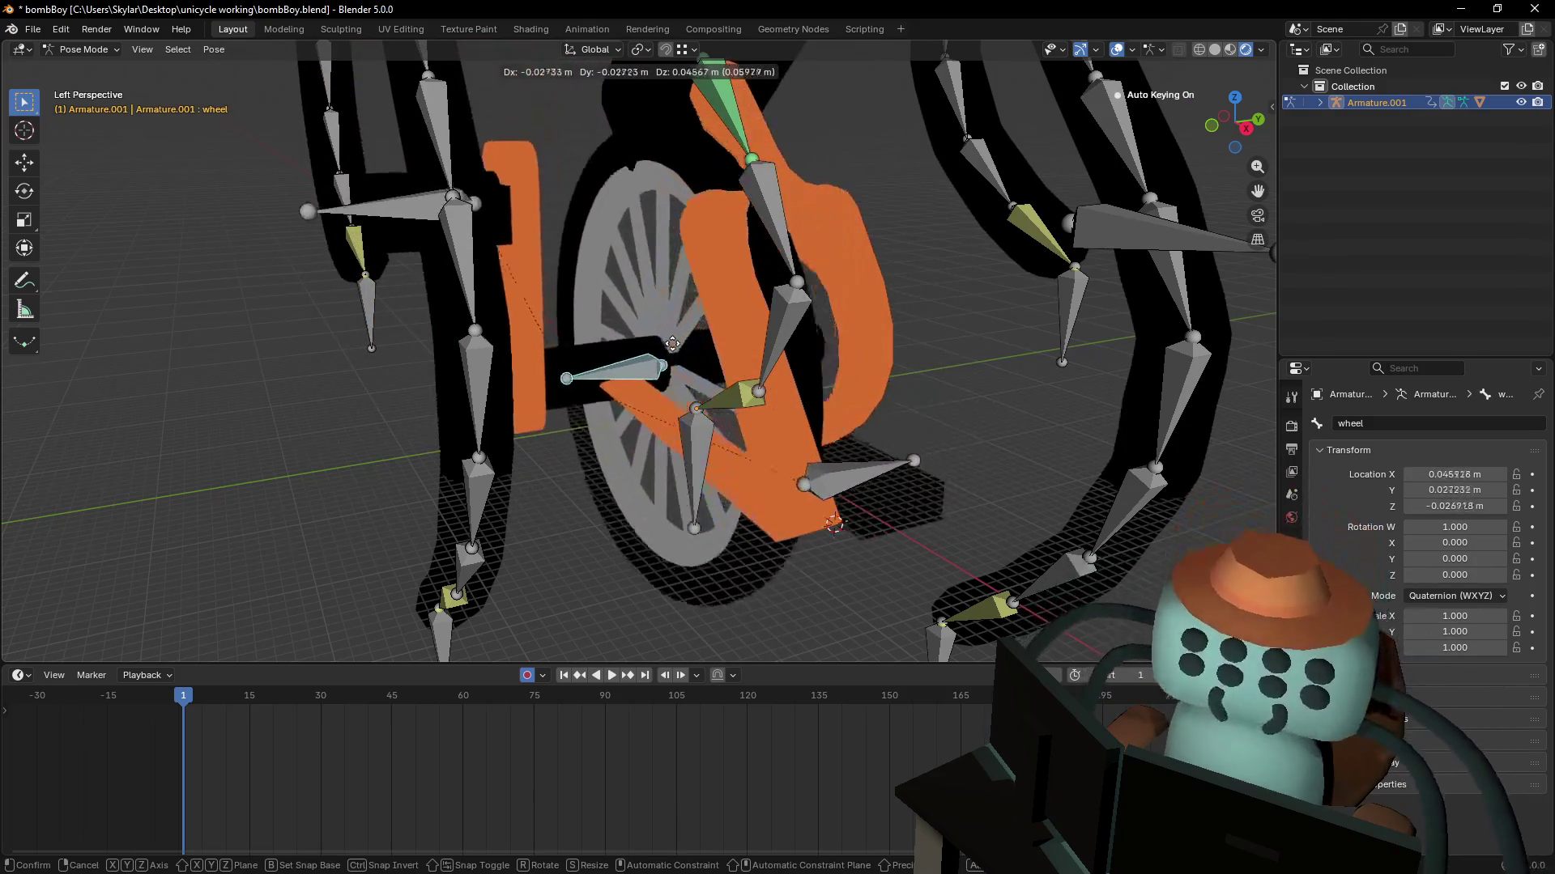
key("Escape")
key("shift+grave")
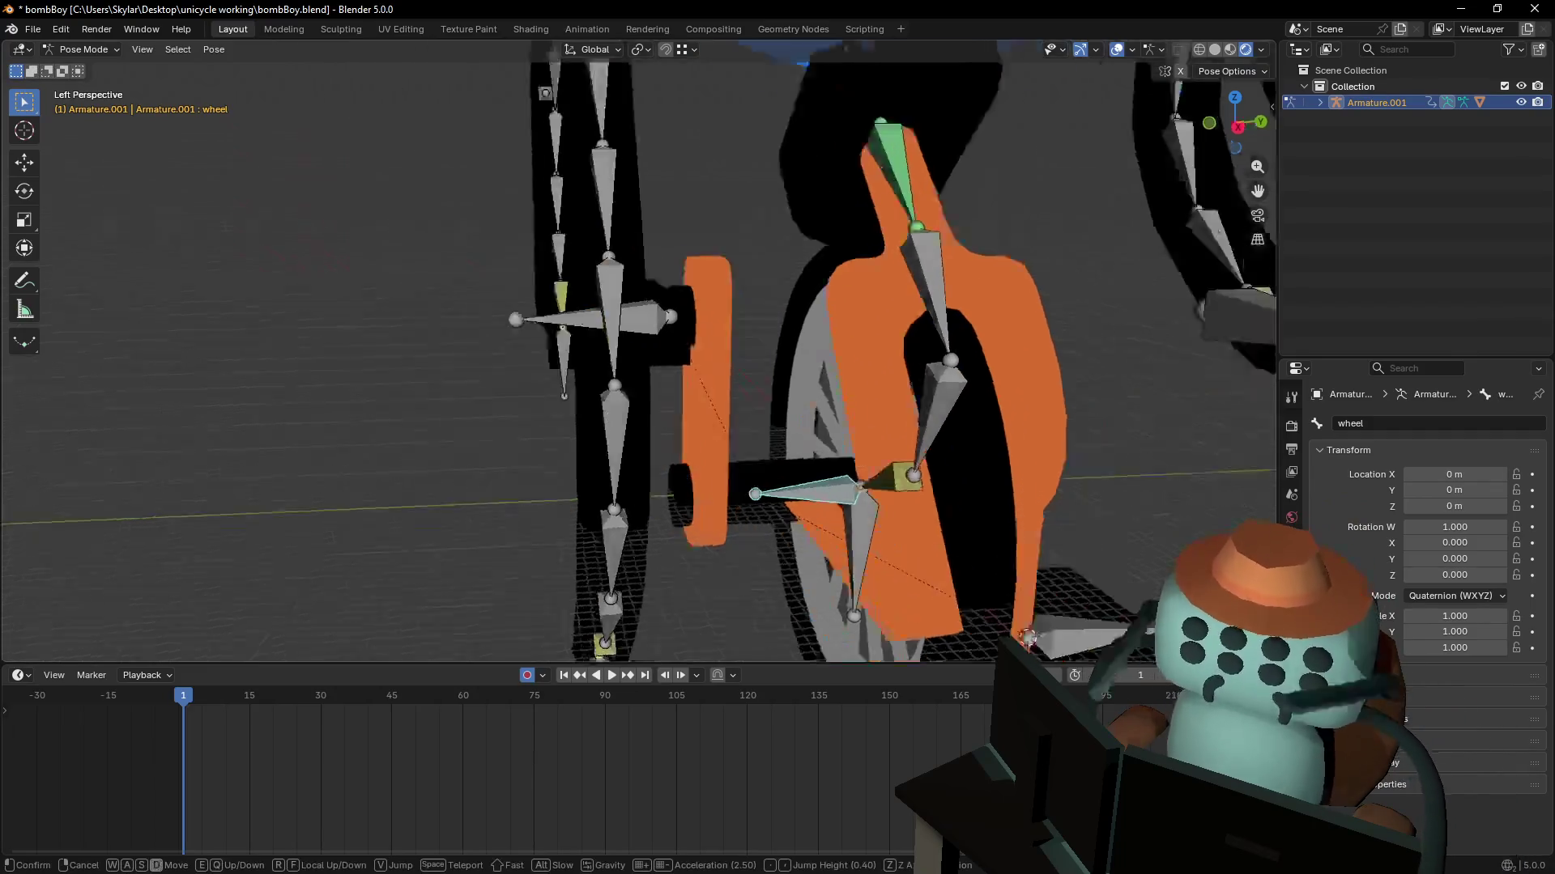
key("s")
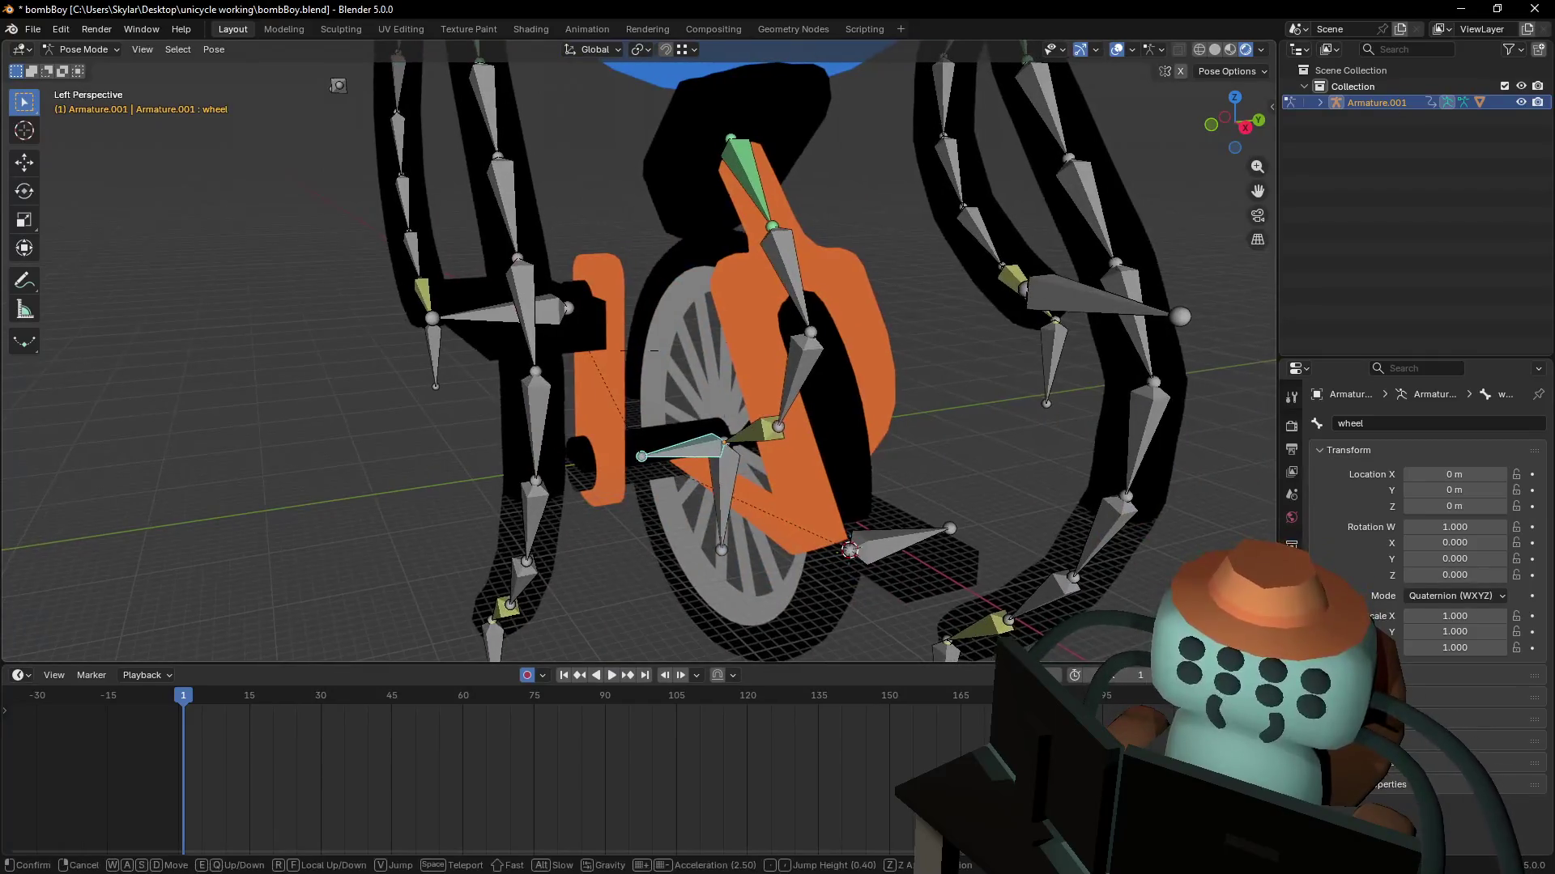
left_click(771, 406)
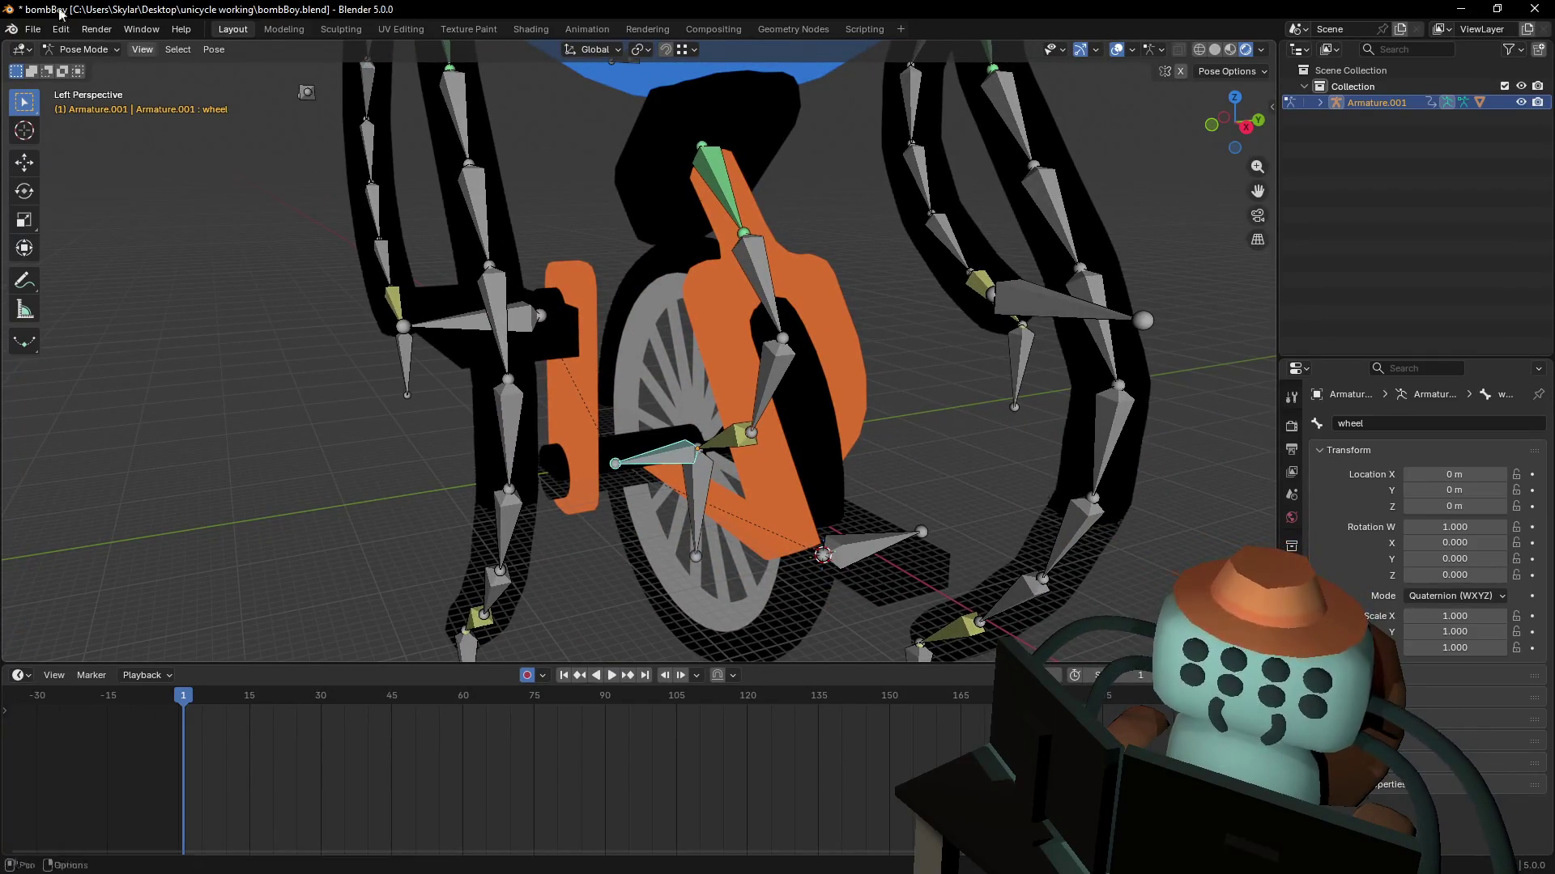
left_click(83, 49)
left_click(81, 66)
left_click(678, 308)
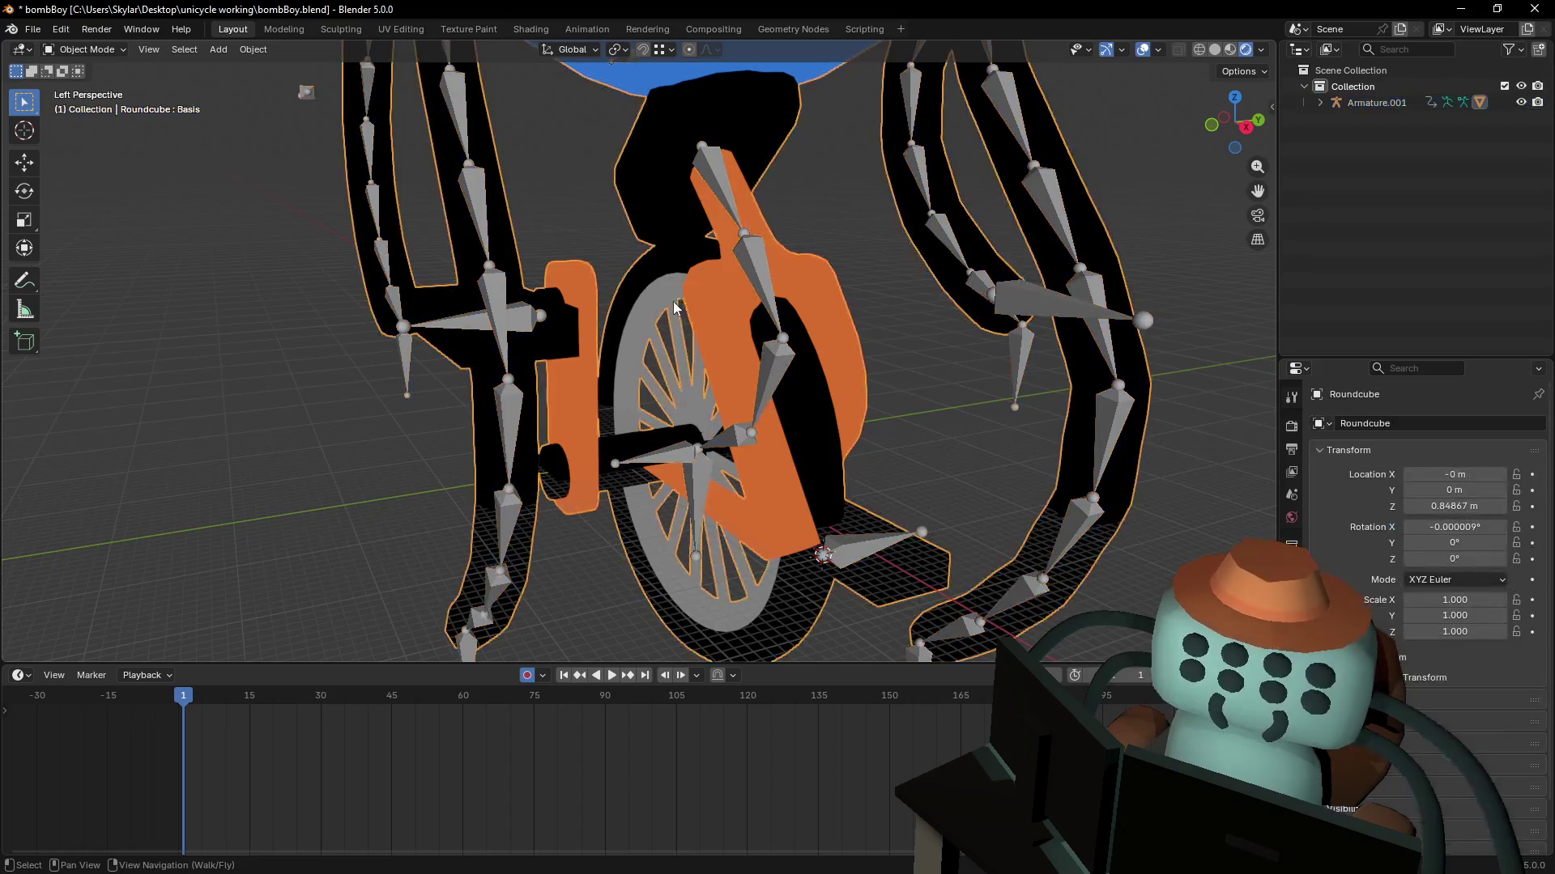
- Select the fork piece in Edit Mode and check the mesh's vertex groups
key("Tab")
middle_click_drag(746, 332, 760, 276)
key("l")
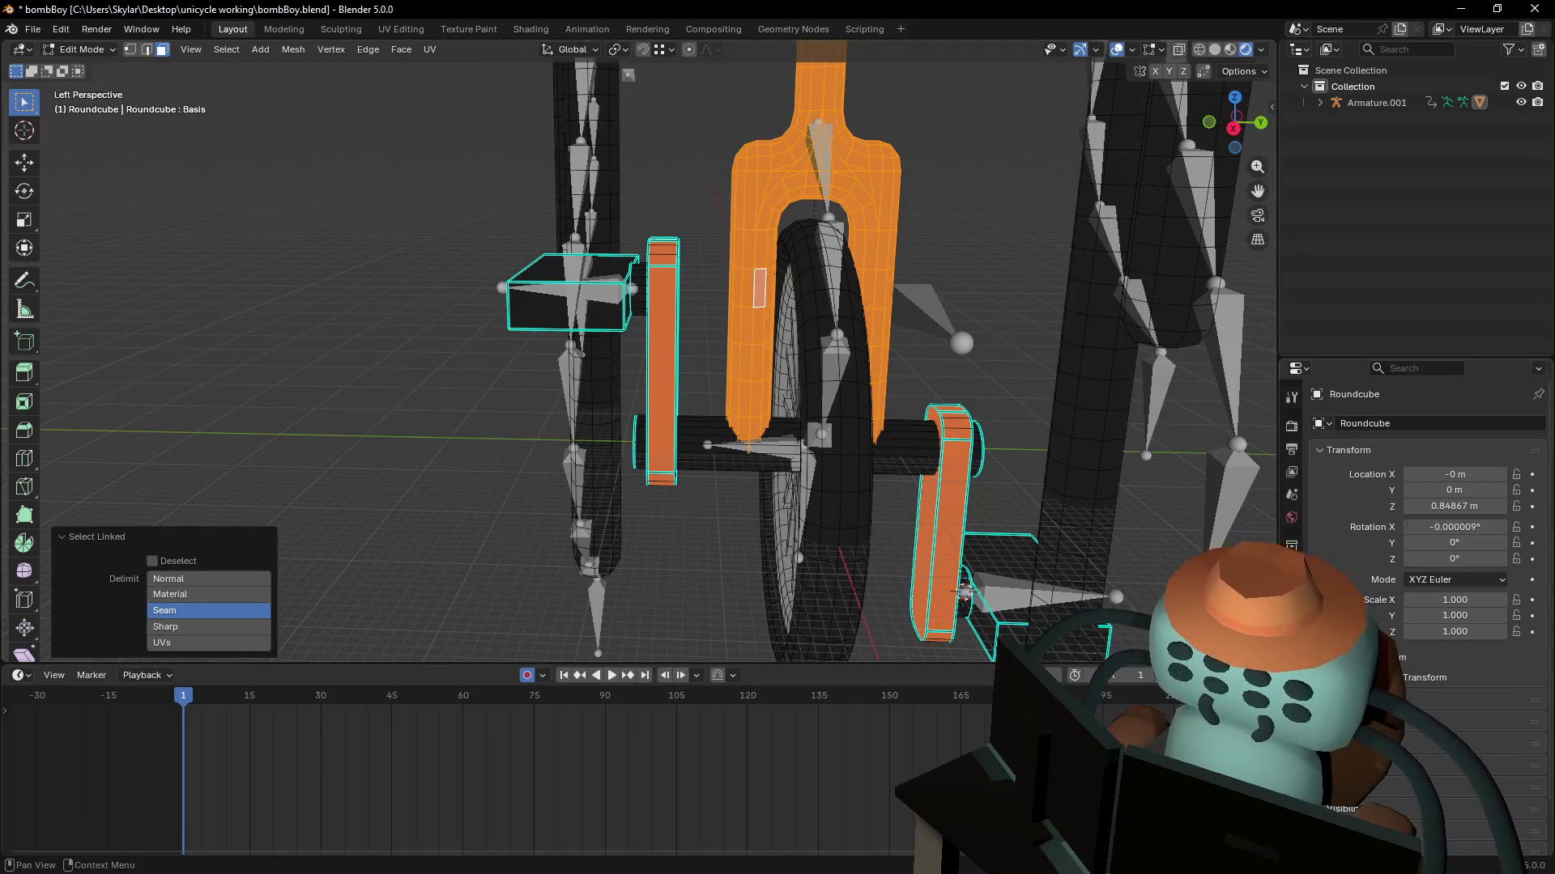
left_click(1292, 682)
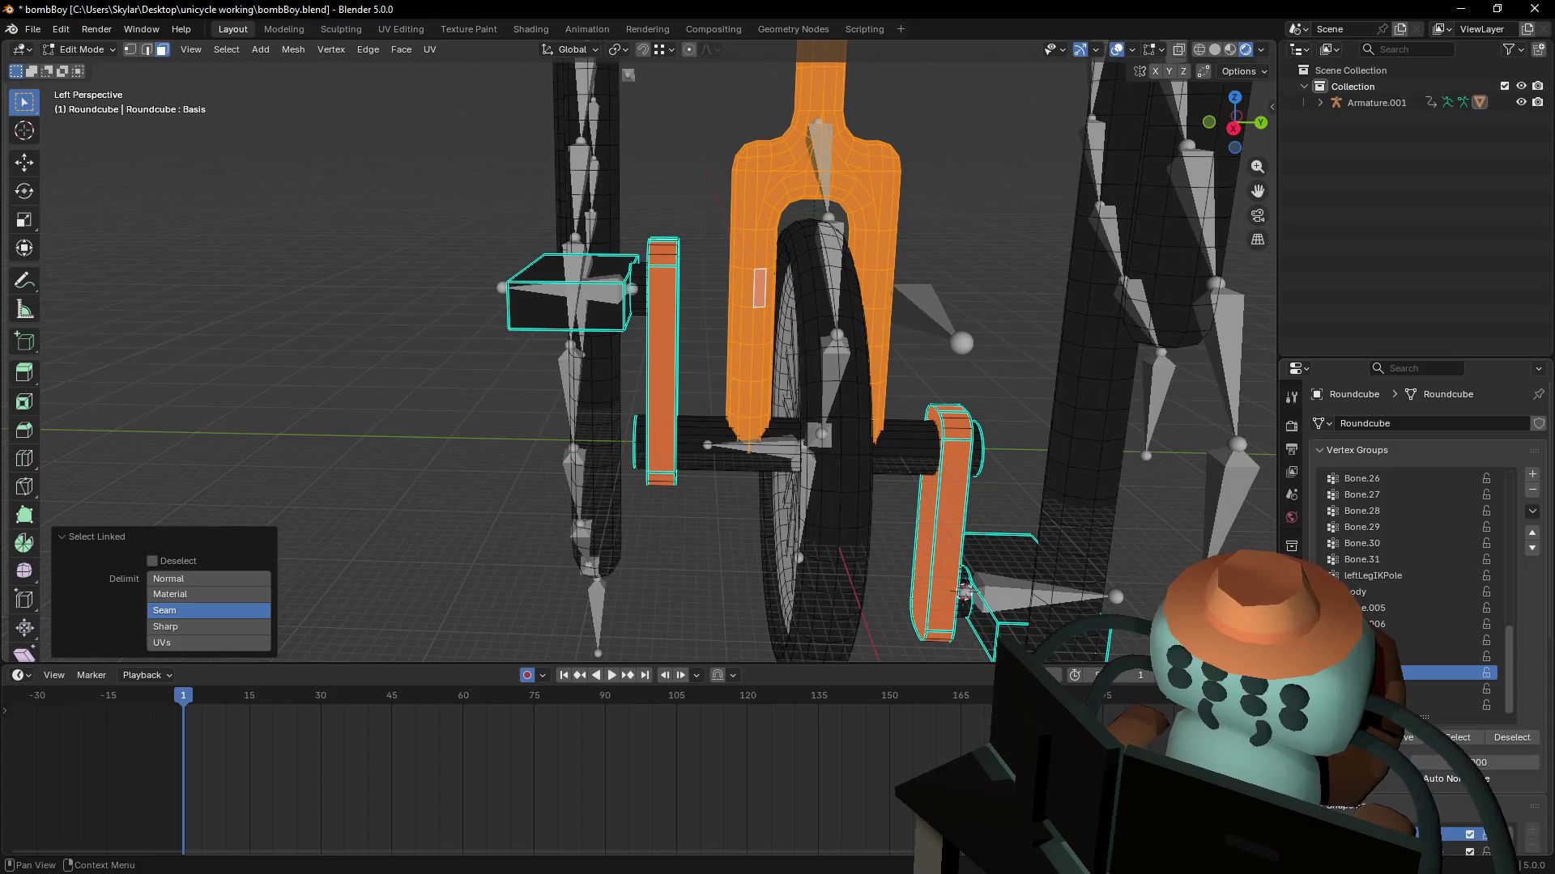
key("Tab")
- Select the unicycle armature and switch it into Pose Mode
middle_click_drag(818, 324, 693, 372)
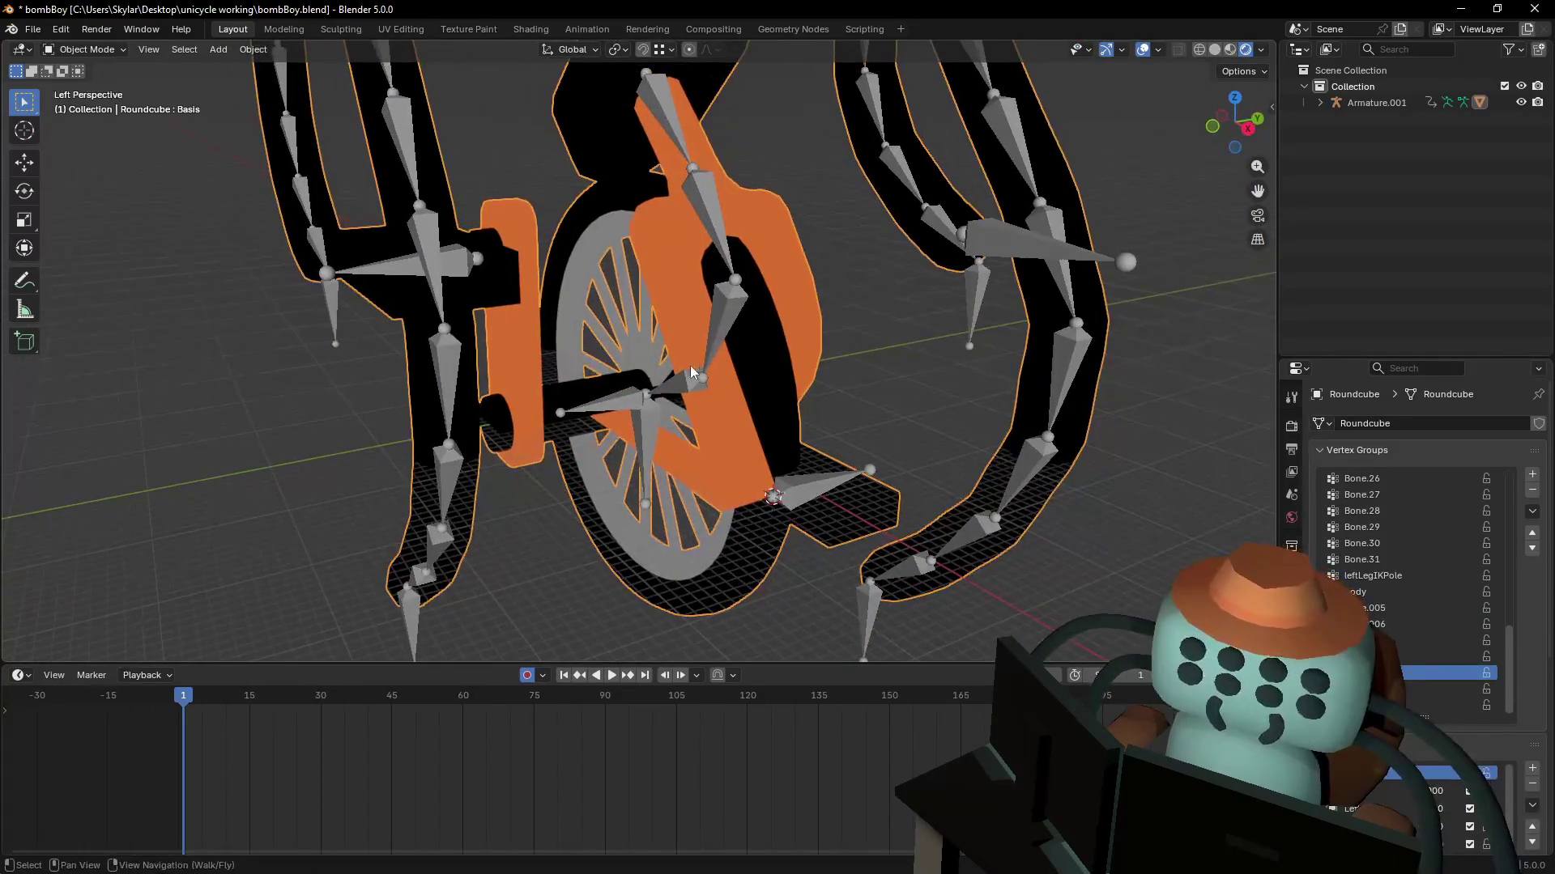
left_click(620, 397)
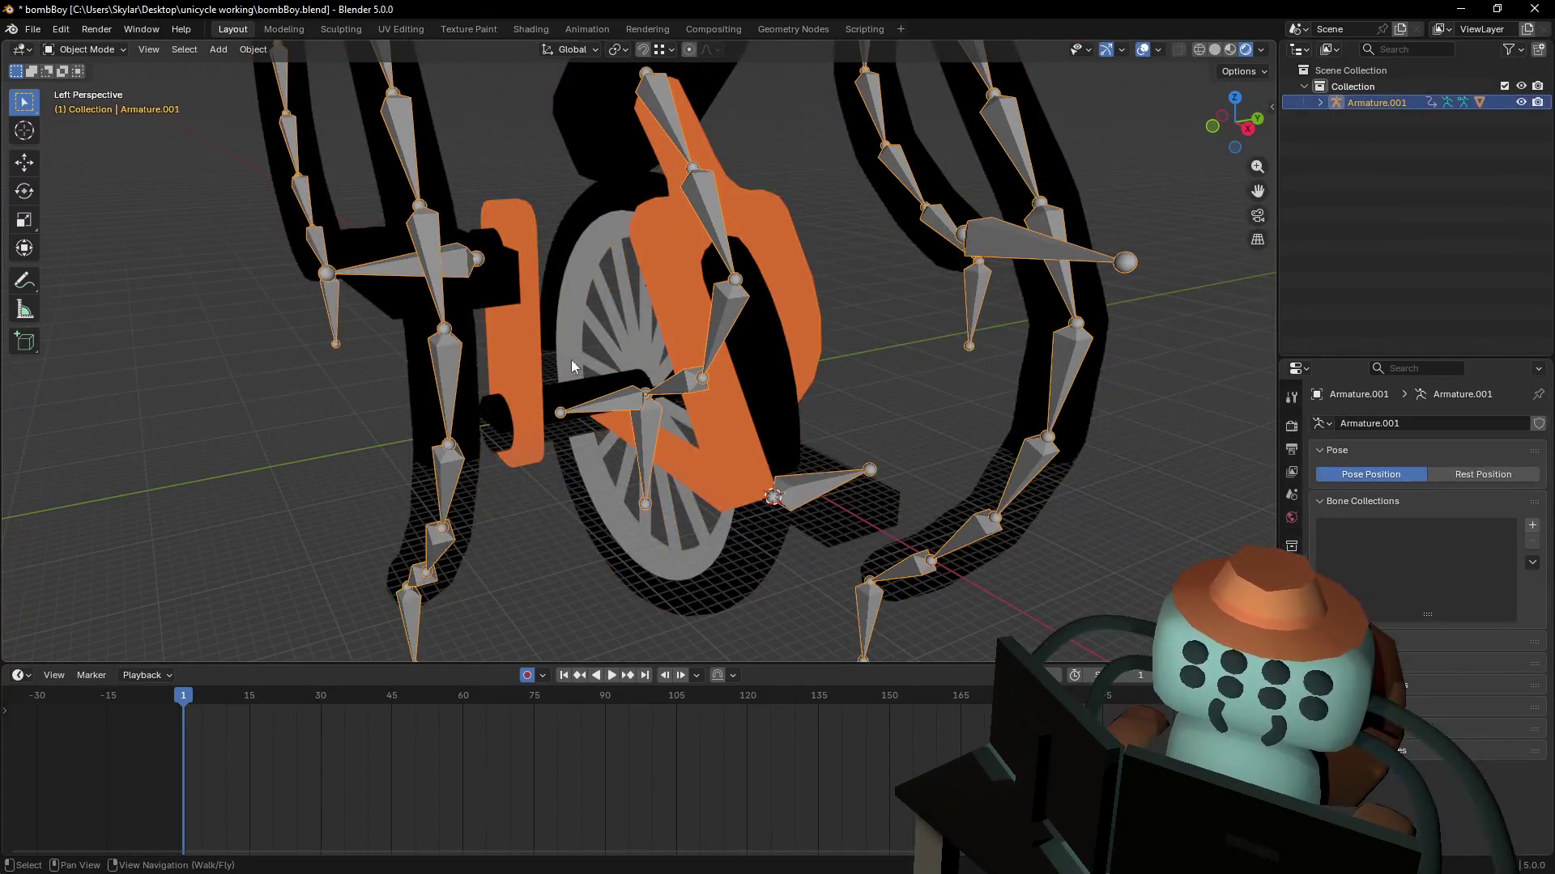
left_click(85, 49)
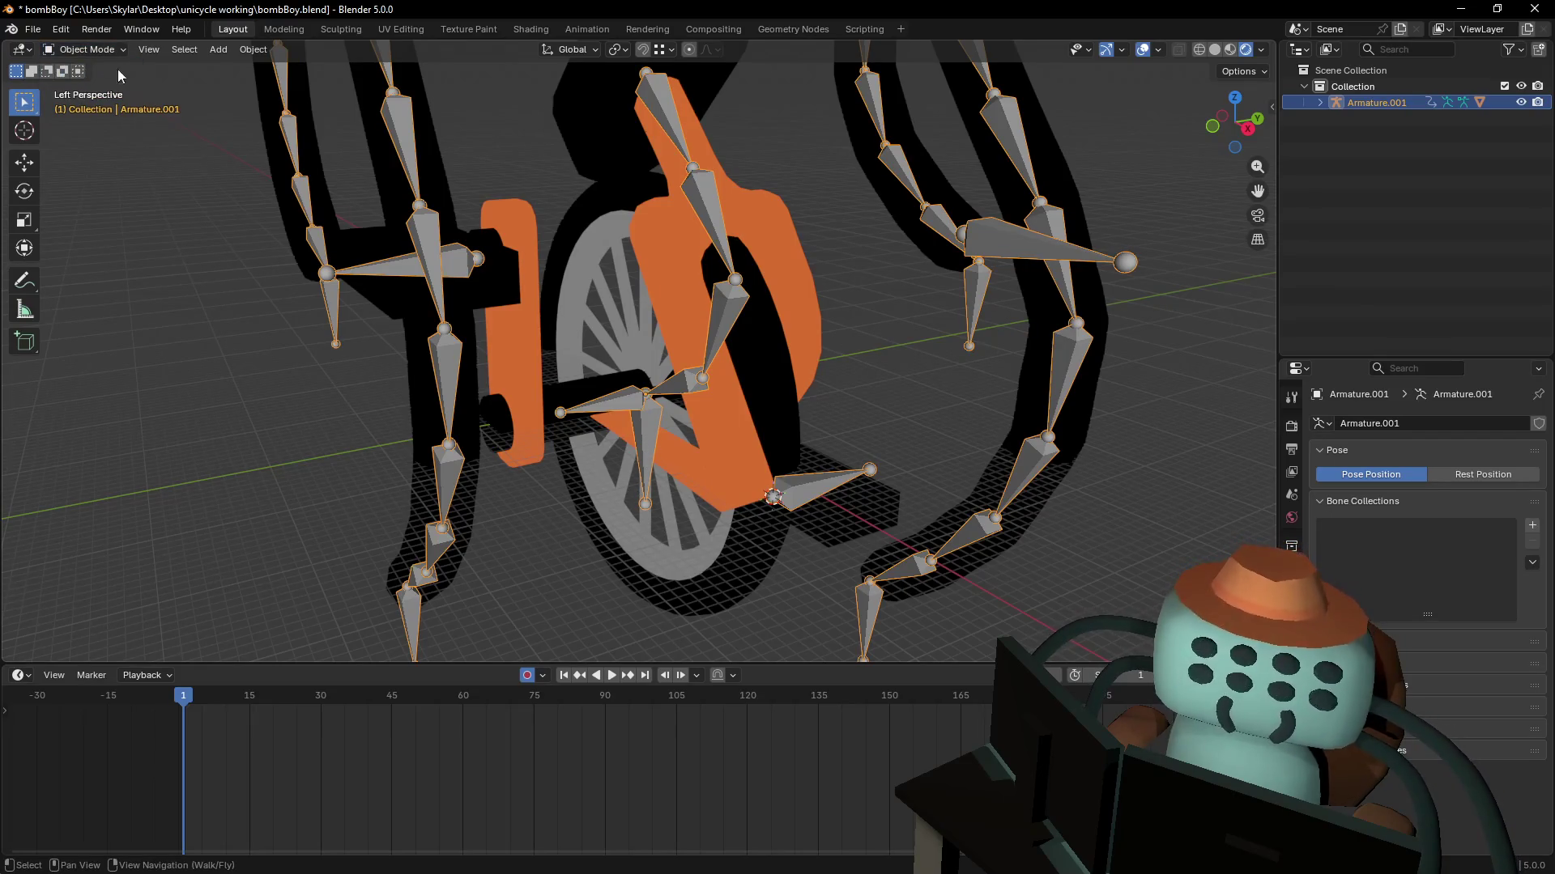
left_click(95, 49)
left_click(85, 104)
- Move the wheel bone, leaving the unicycleIKTarget bone unchanged, then view the wheel closer
left_click(646, 453)
key("g")
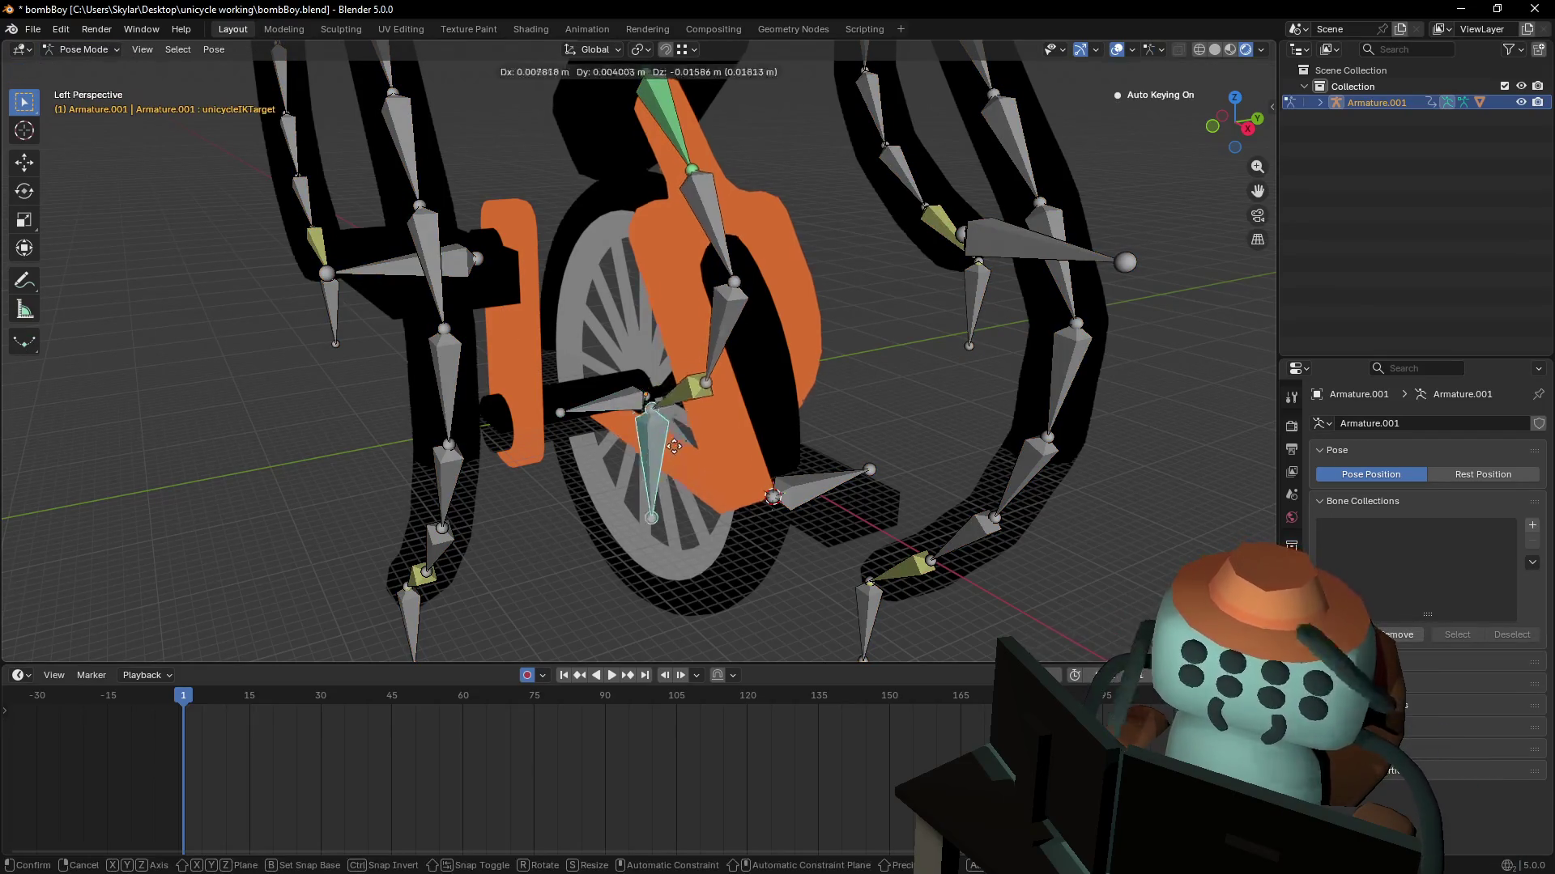
key("Escape")
left_click(603, 402)
key("g")
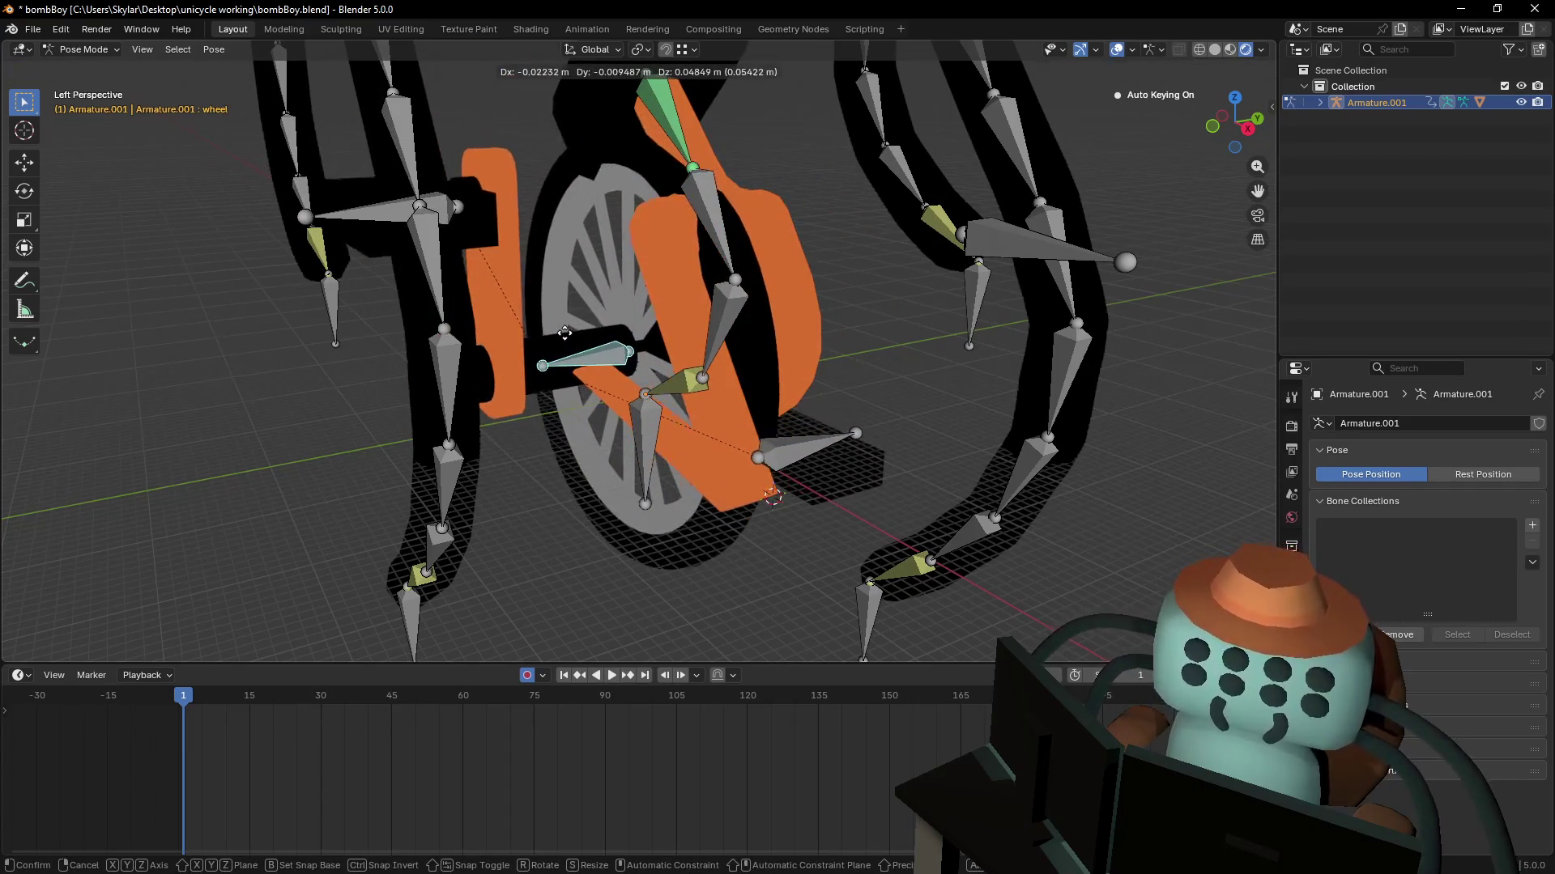
left_click(564, 333)
key("shift+grave")
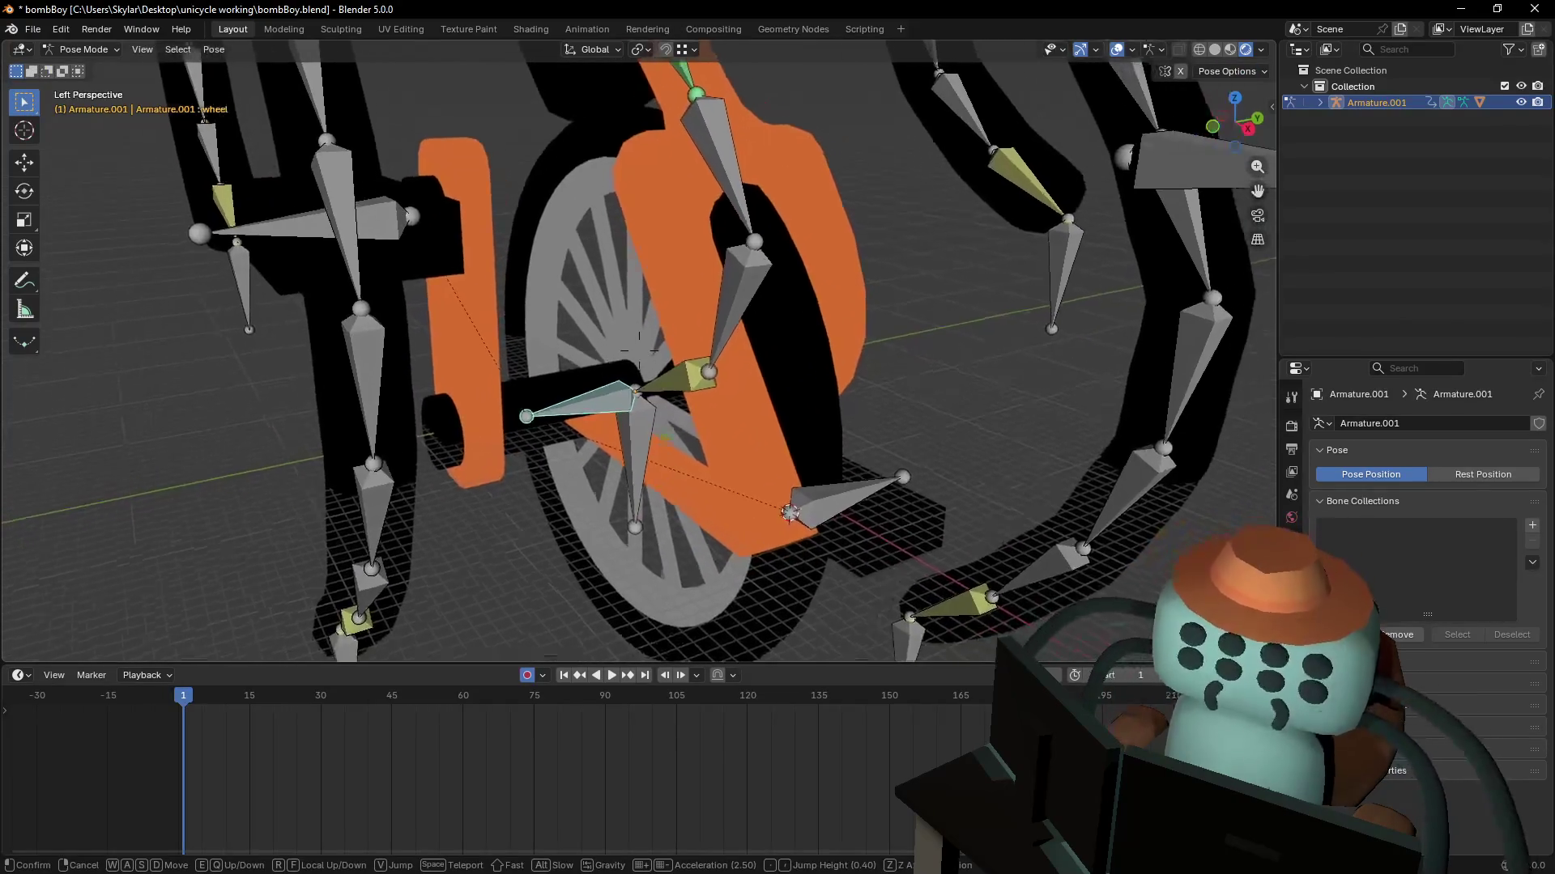
key("a")
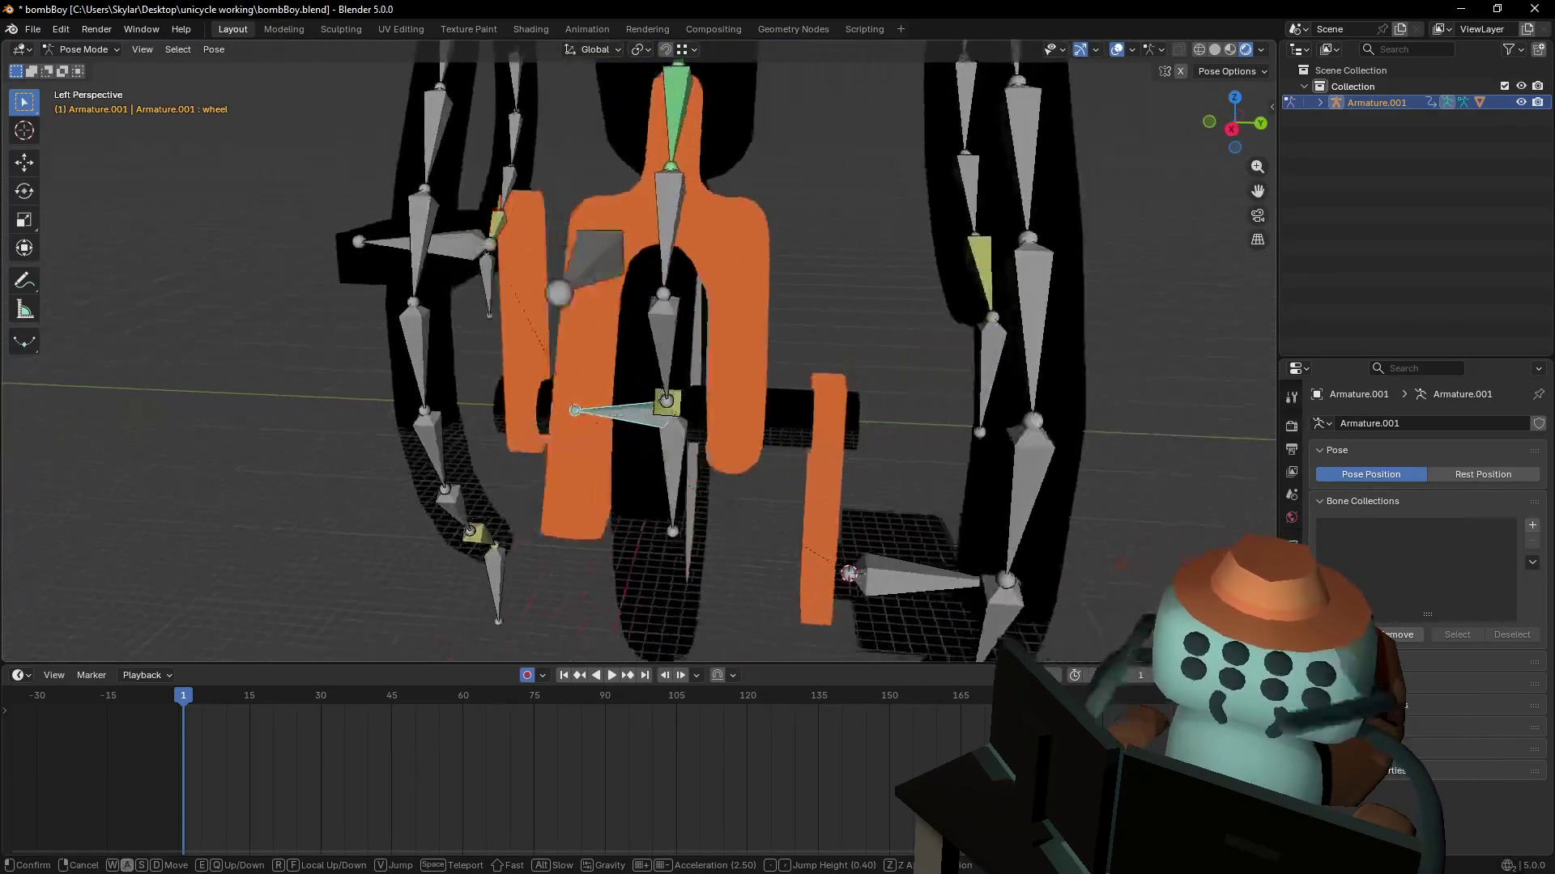
key("w")
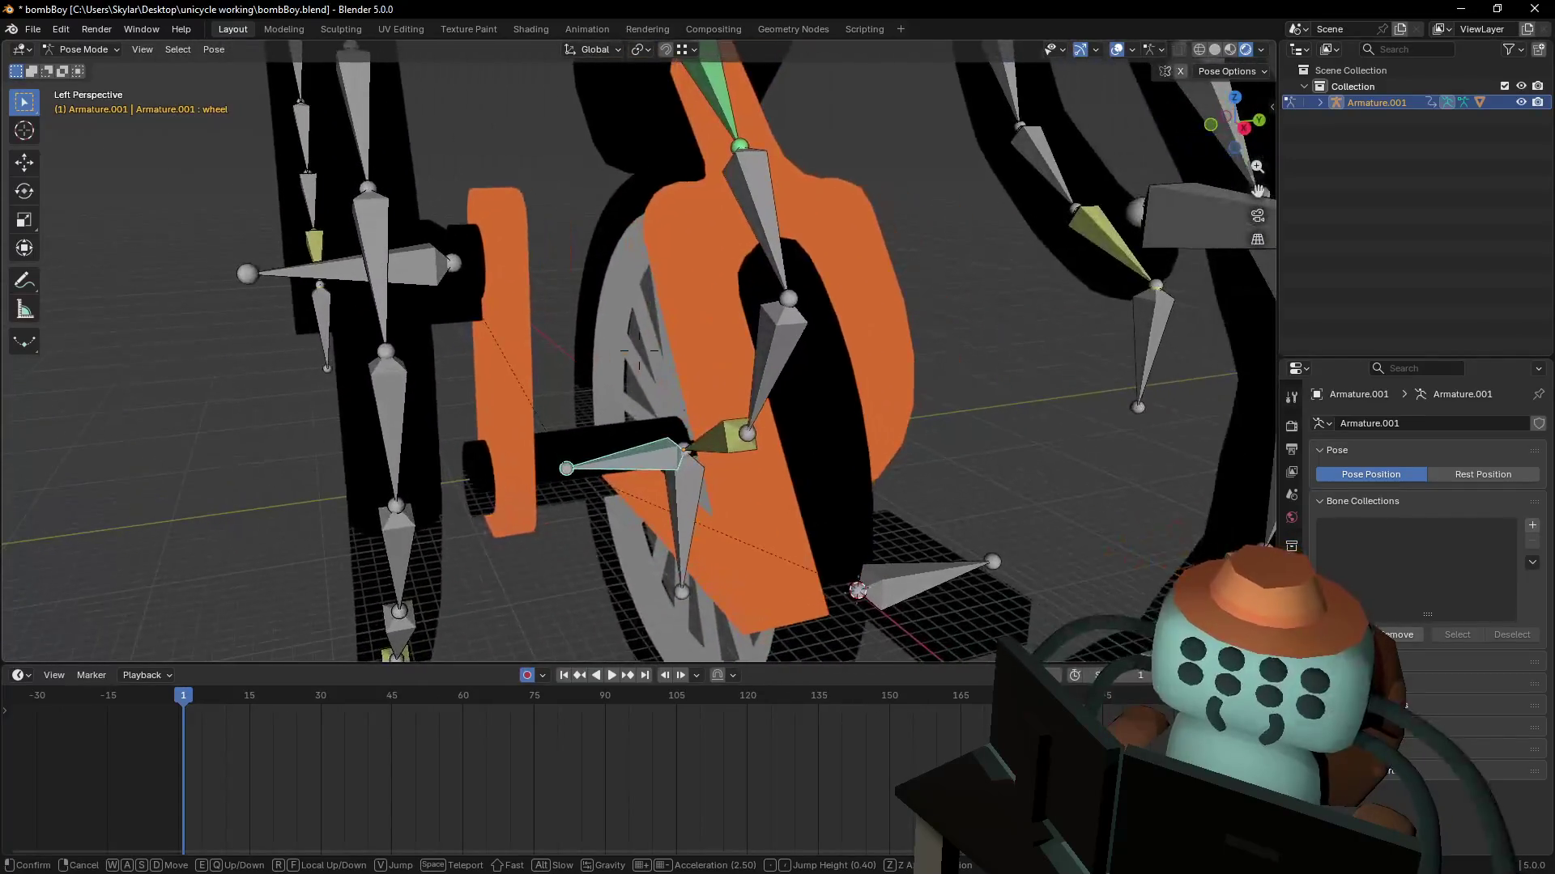
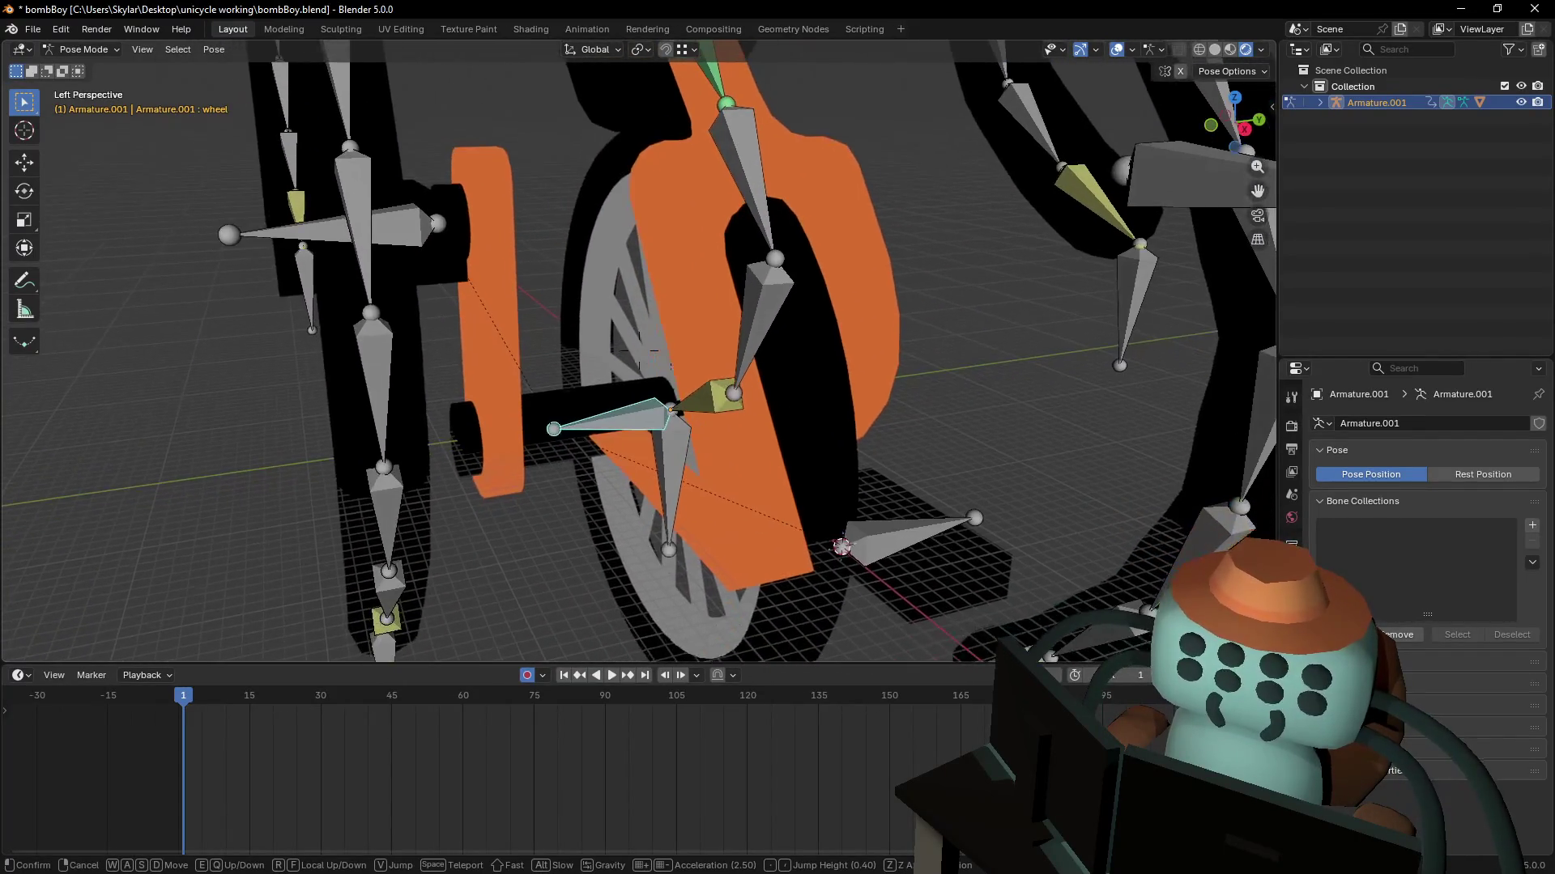
- Fly the view in close to the wheel hub, then switch Armature.001 to Object Mode
left_click(811, 333)
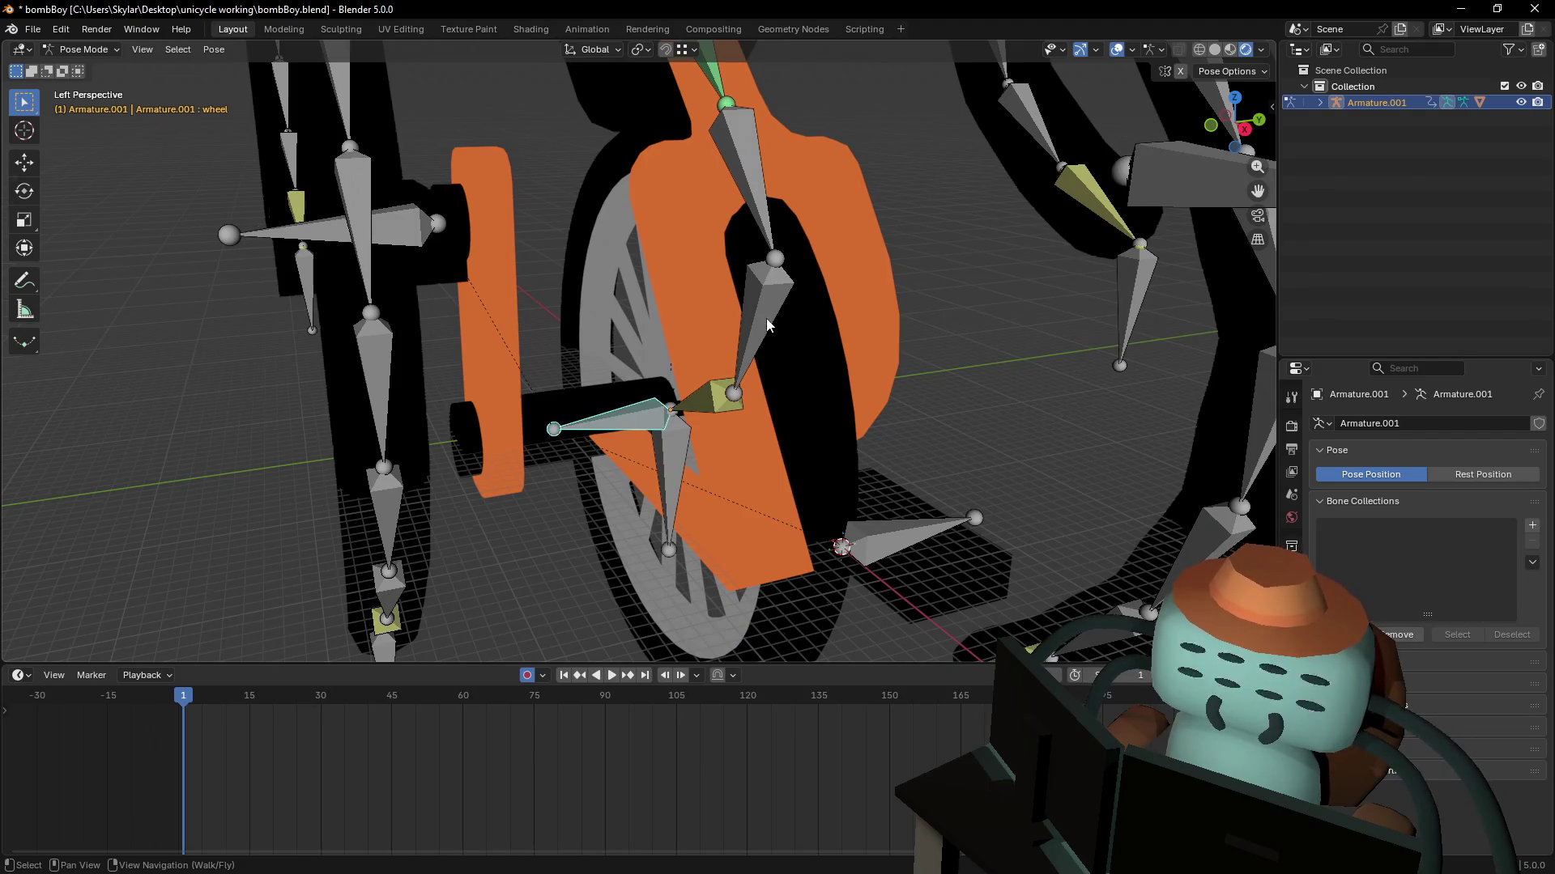
key("shift+grave")
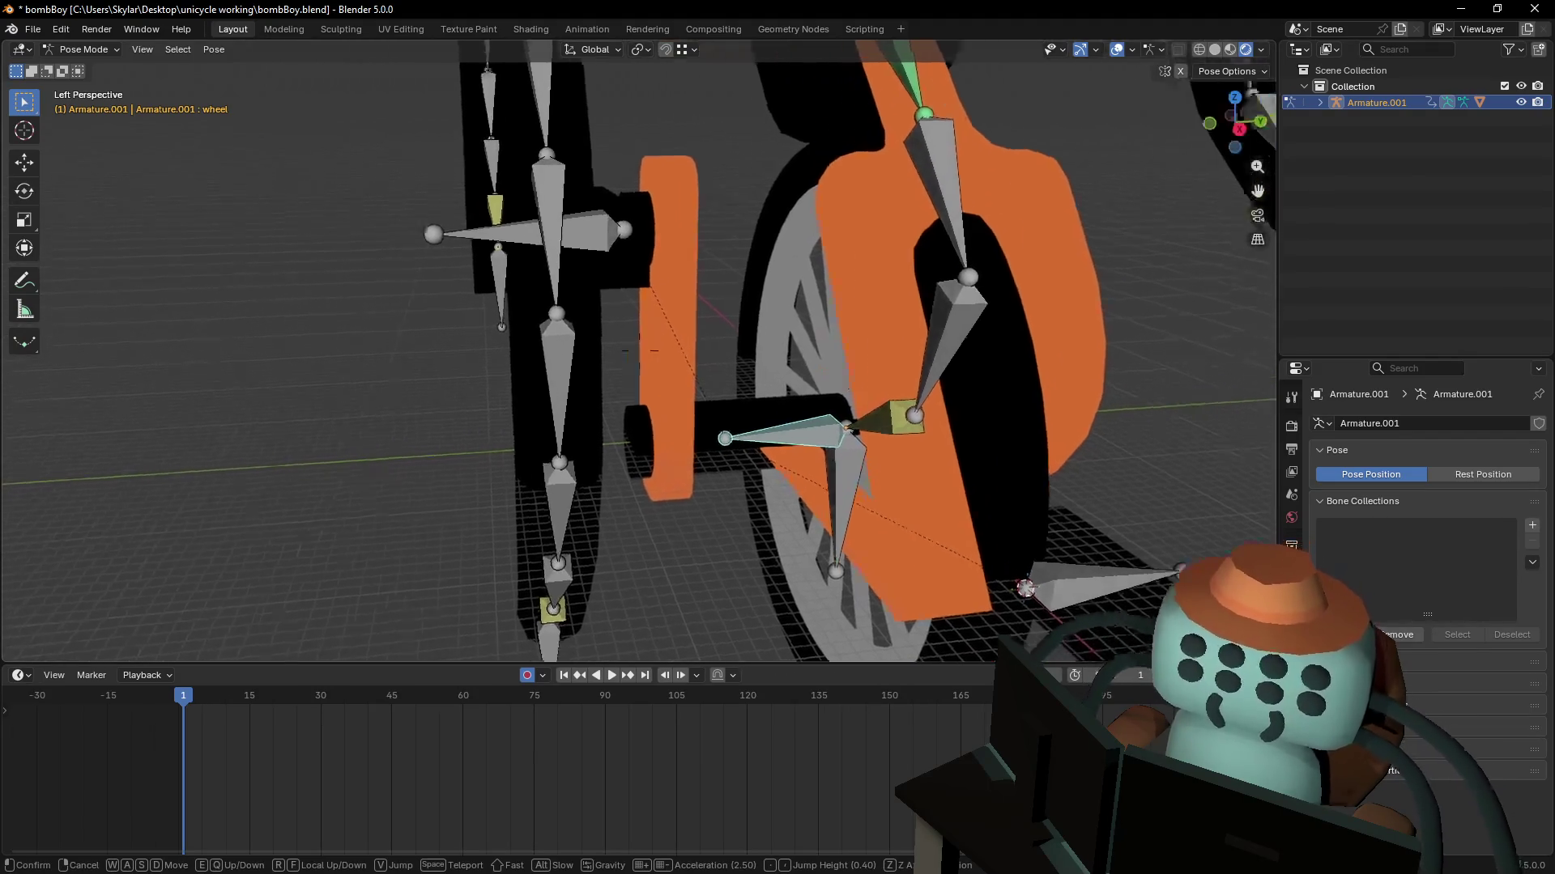
key("d")
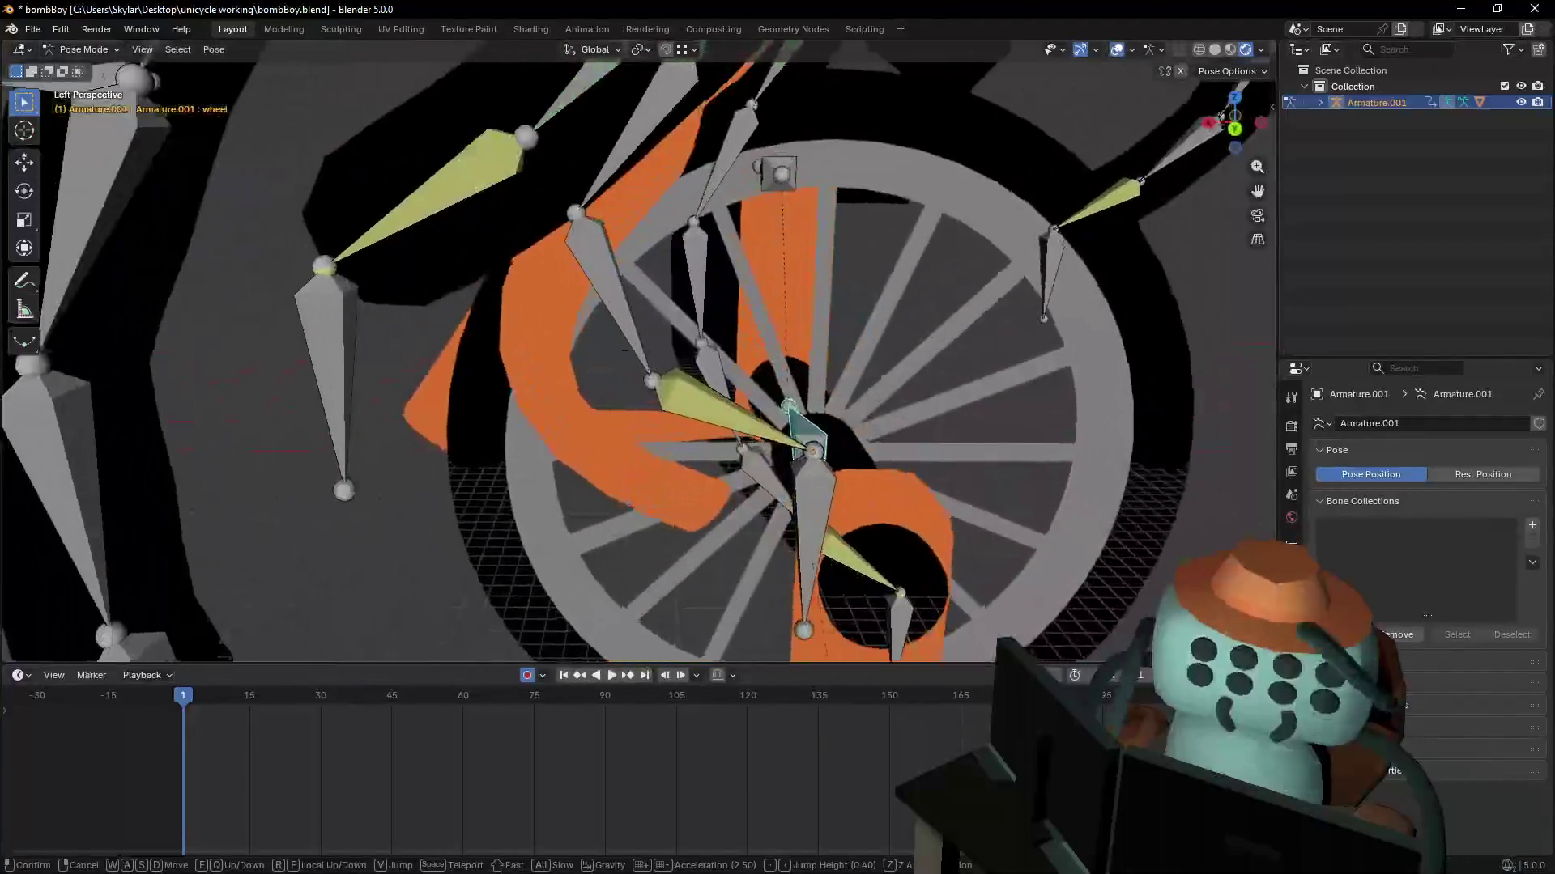
key("w")
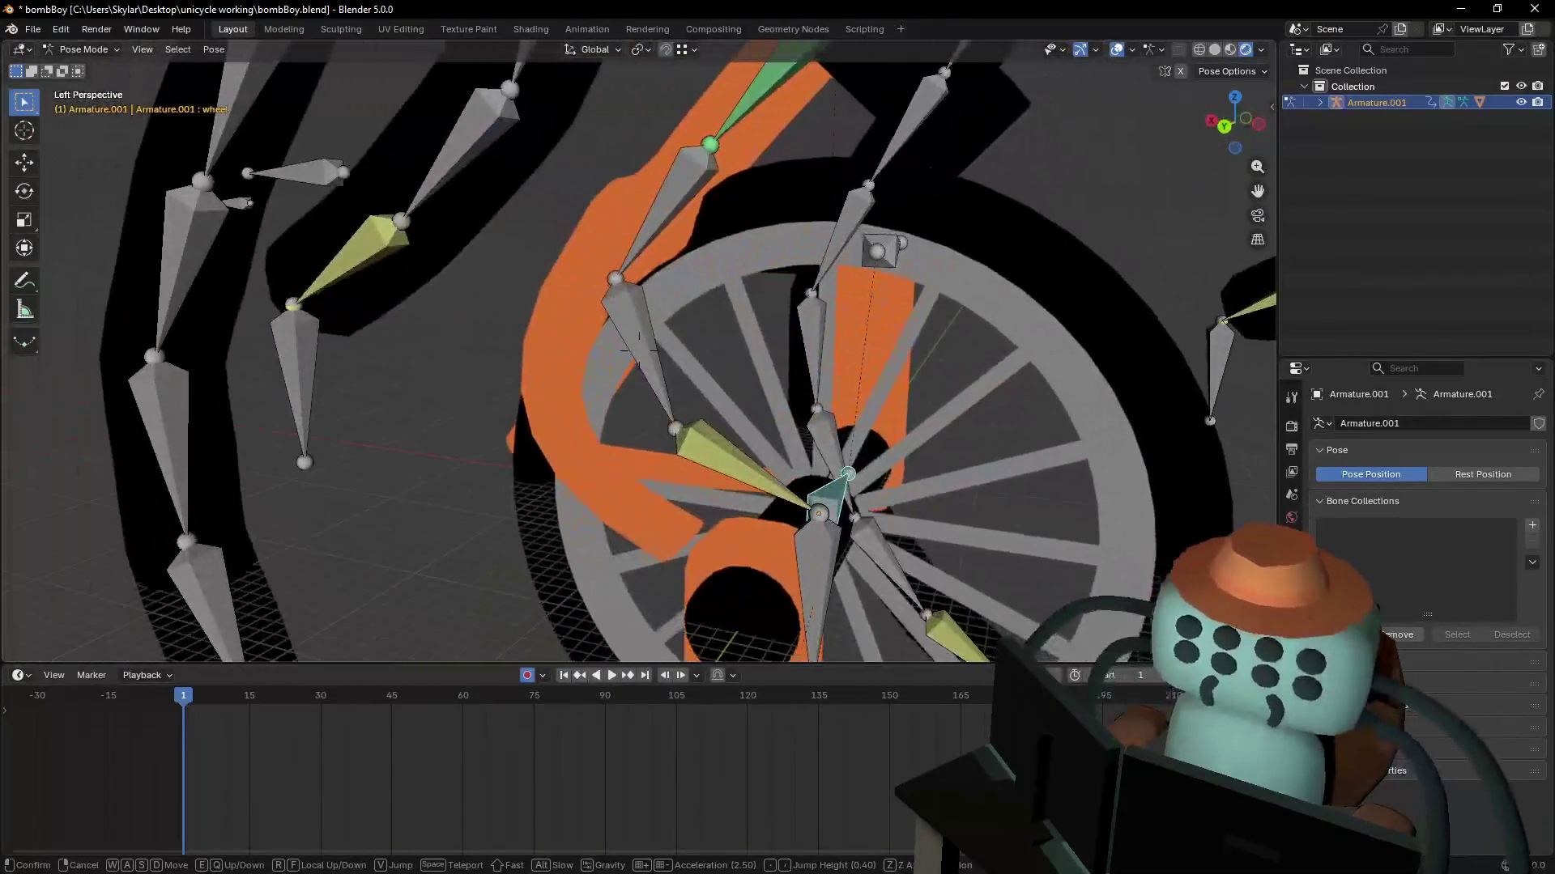
left_click(663, 298)
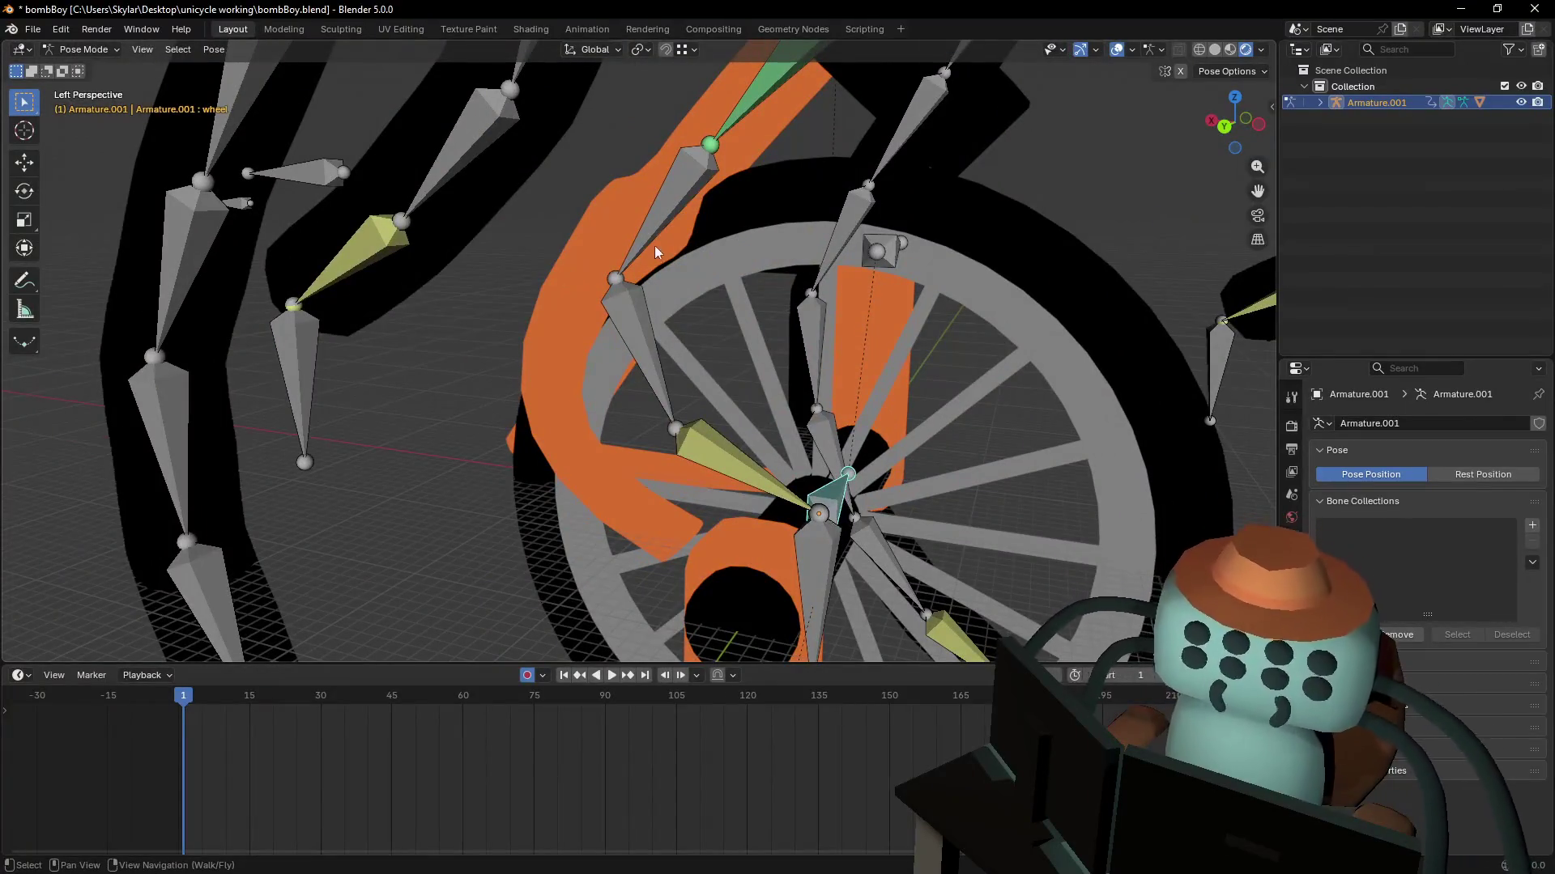
left_click(83, 50)
left_click(92, 70)
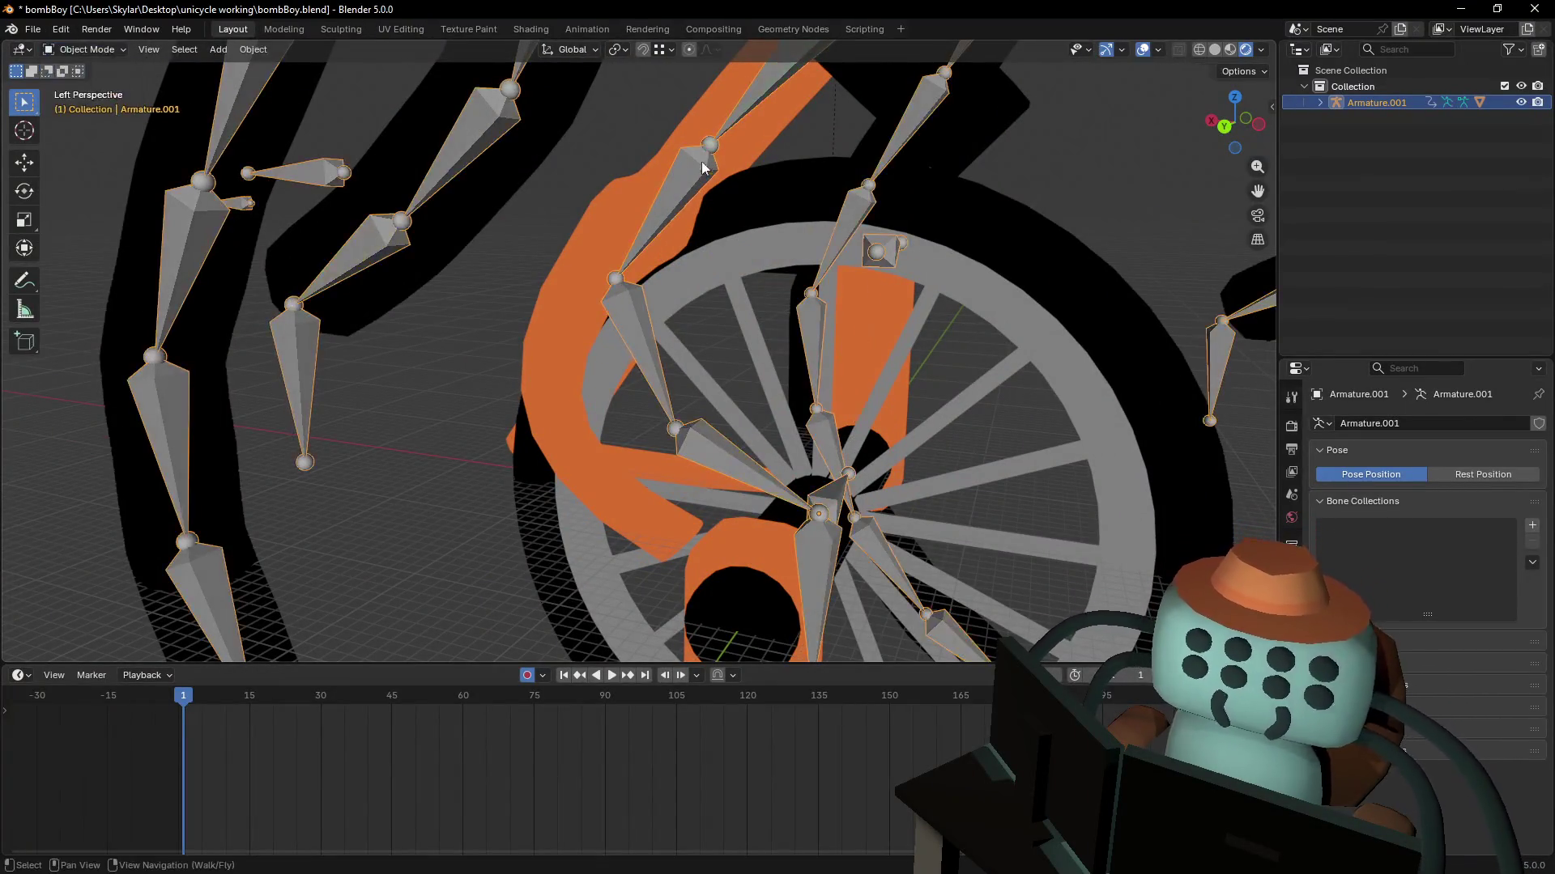
- Select the connected fork column of Roundcube in Edit Mode and hide all other geometry
left_click(638, 173)
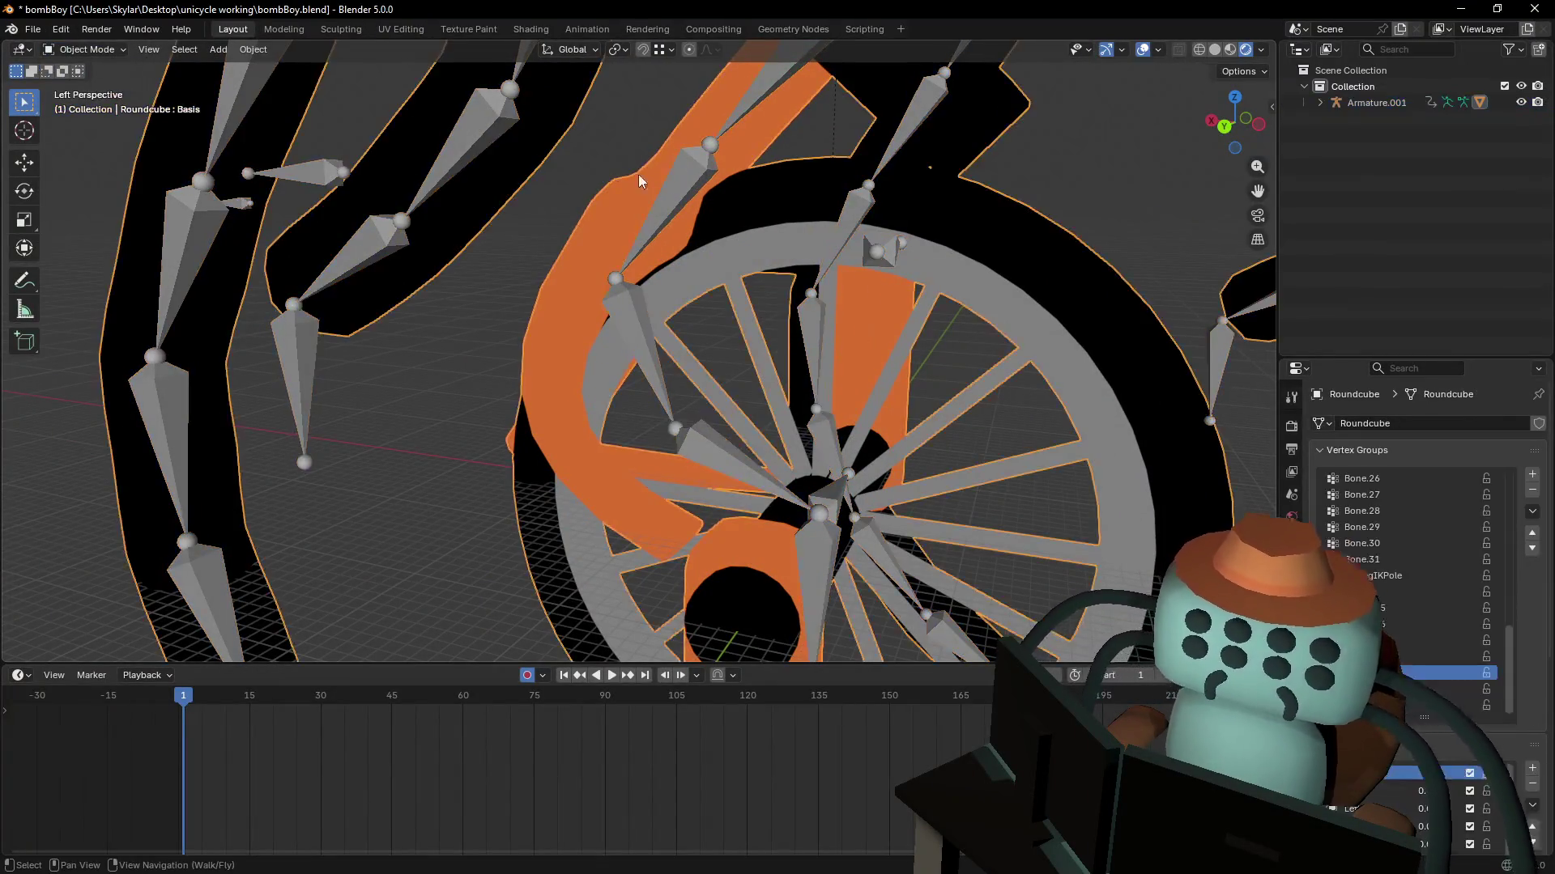
left_click(123, 54)
left_click(102, 86)
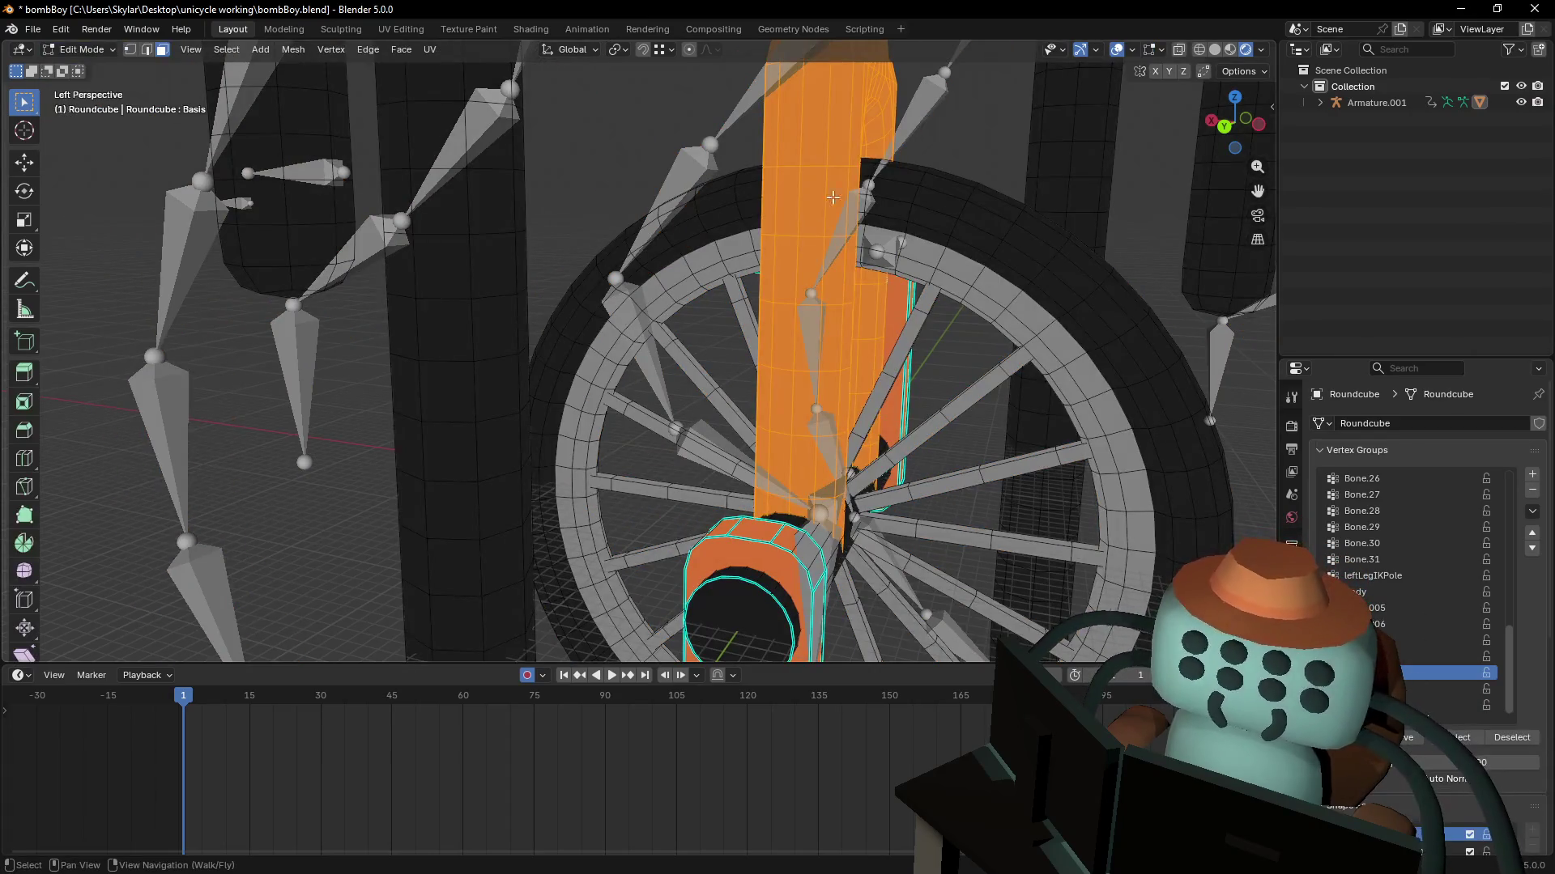
left_click(810, 144)
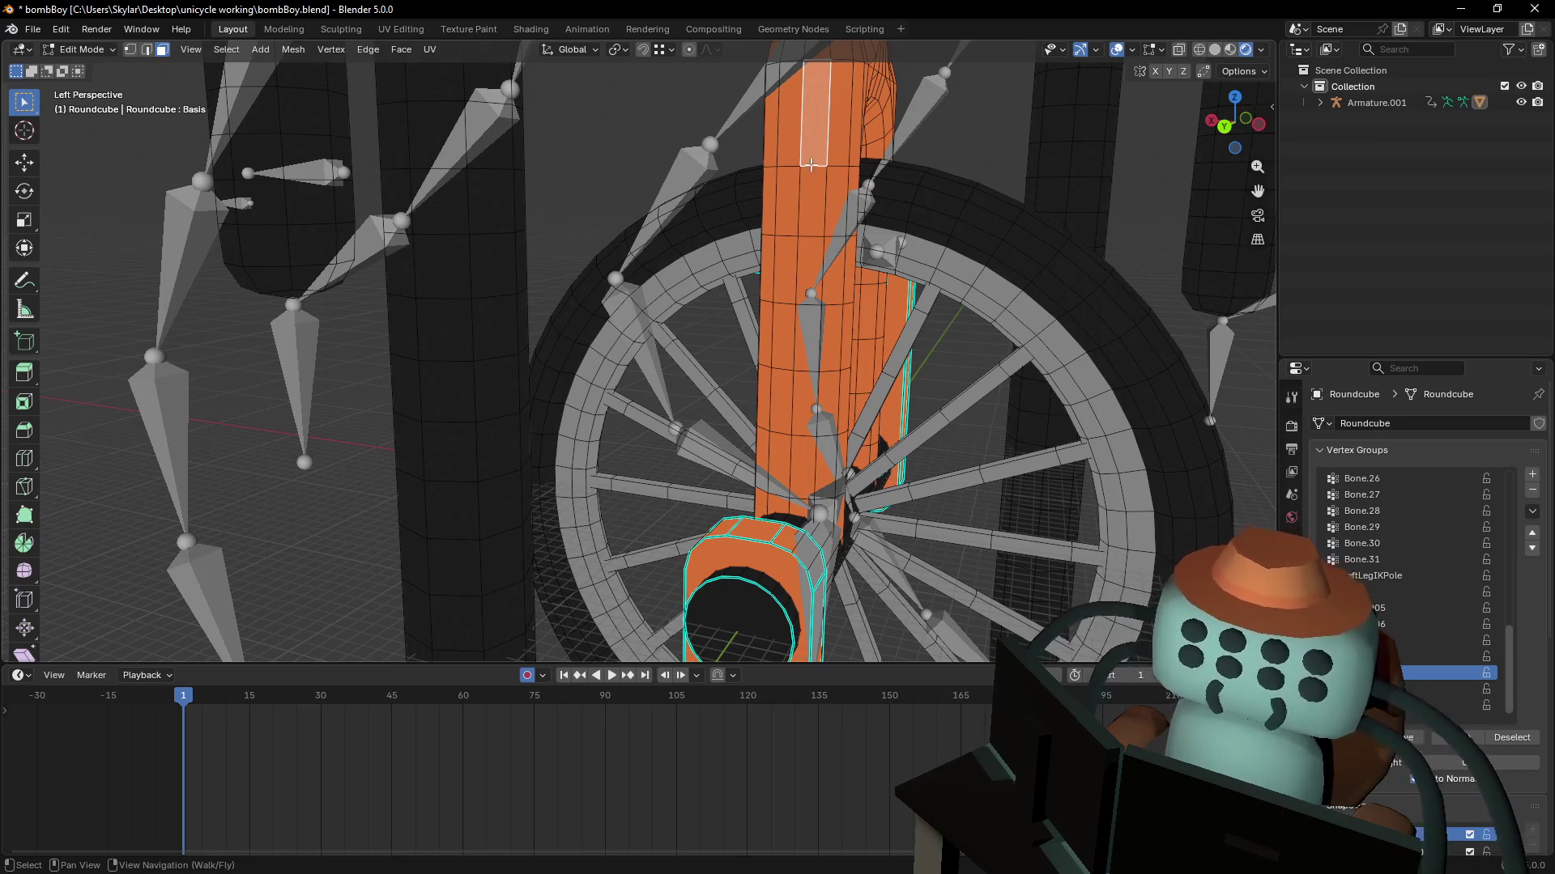
key("ctrl+l")
key("KP_Decimal")
key("h")
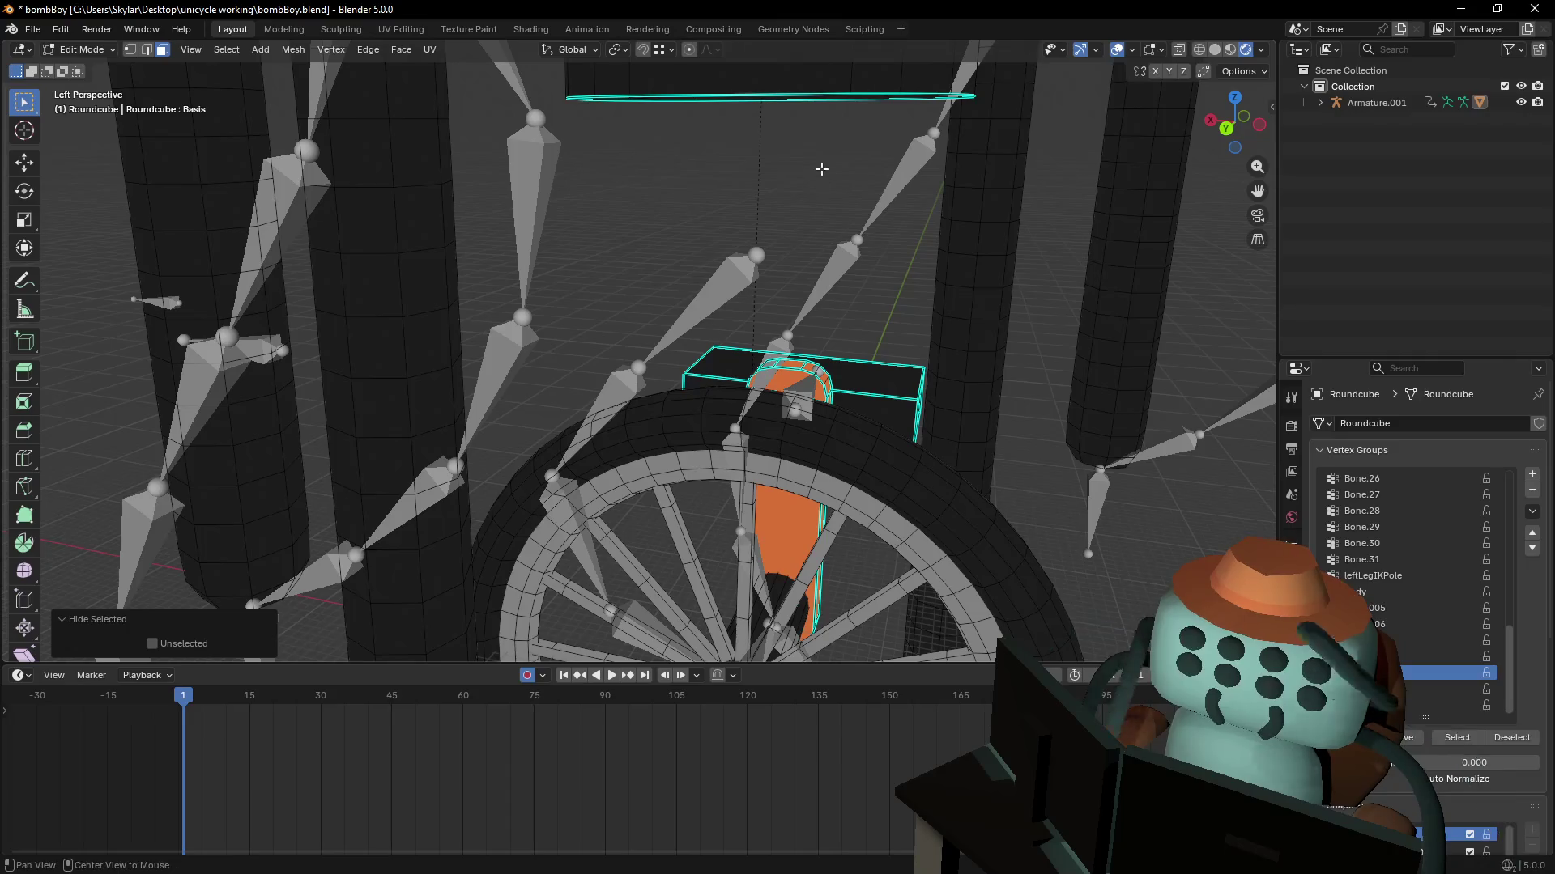
key("alt+h")
key("shift+h")
- Fly the view to face the fork and switch Roundcube to Weight Paint mode
key("shift+grave")
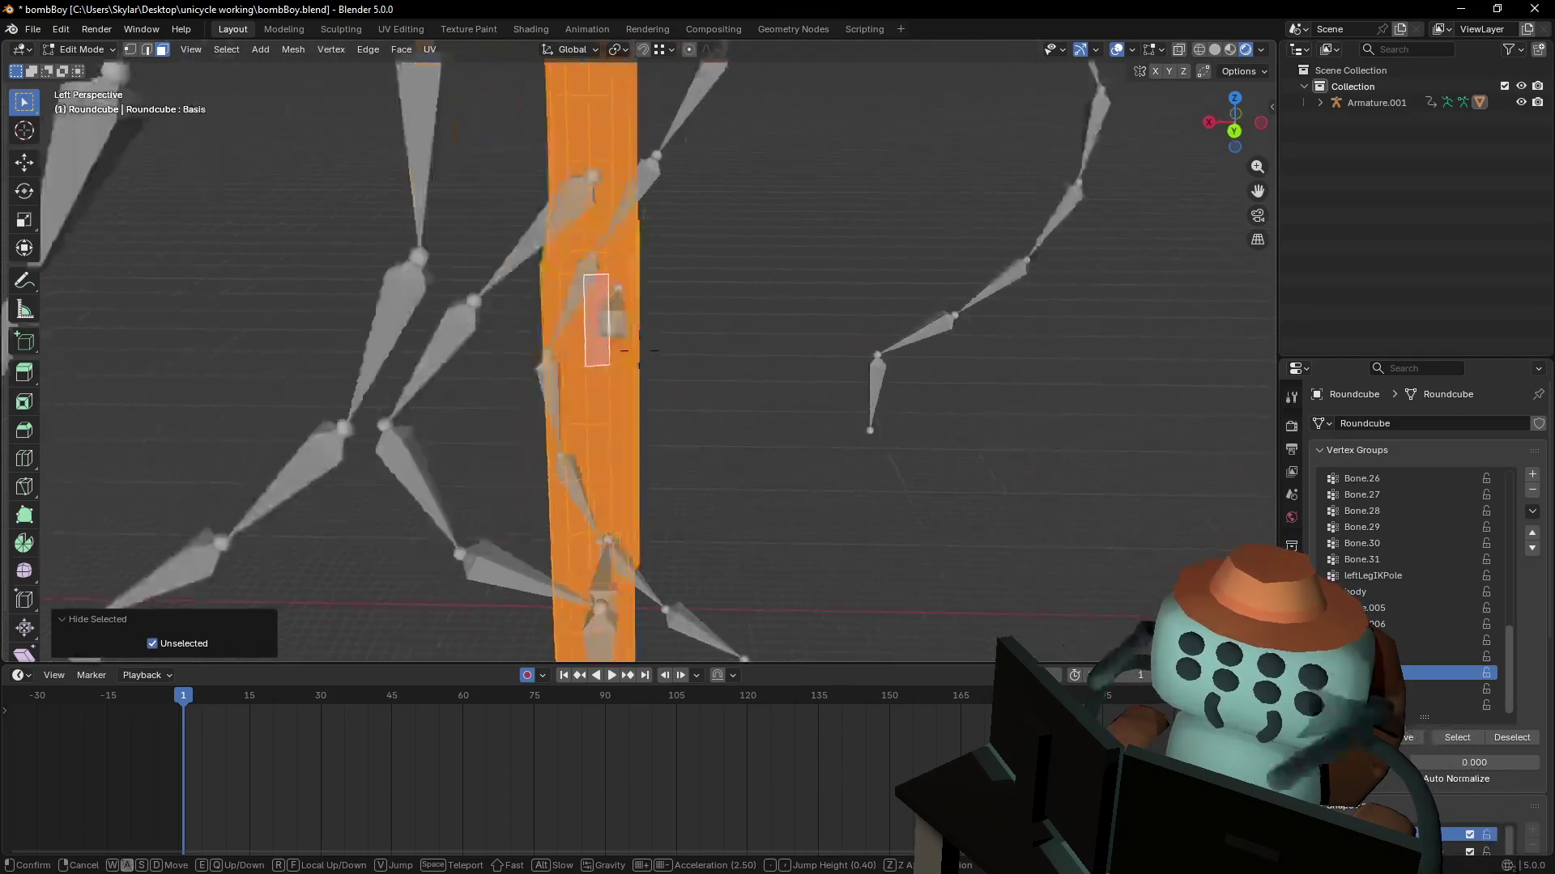
key("s")
key("w")
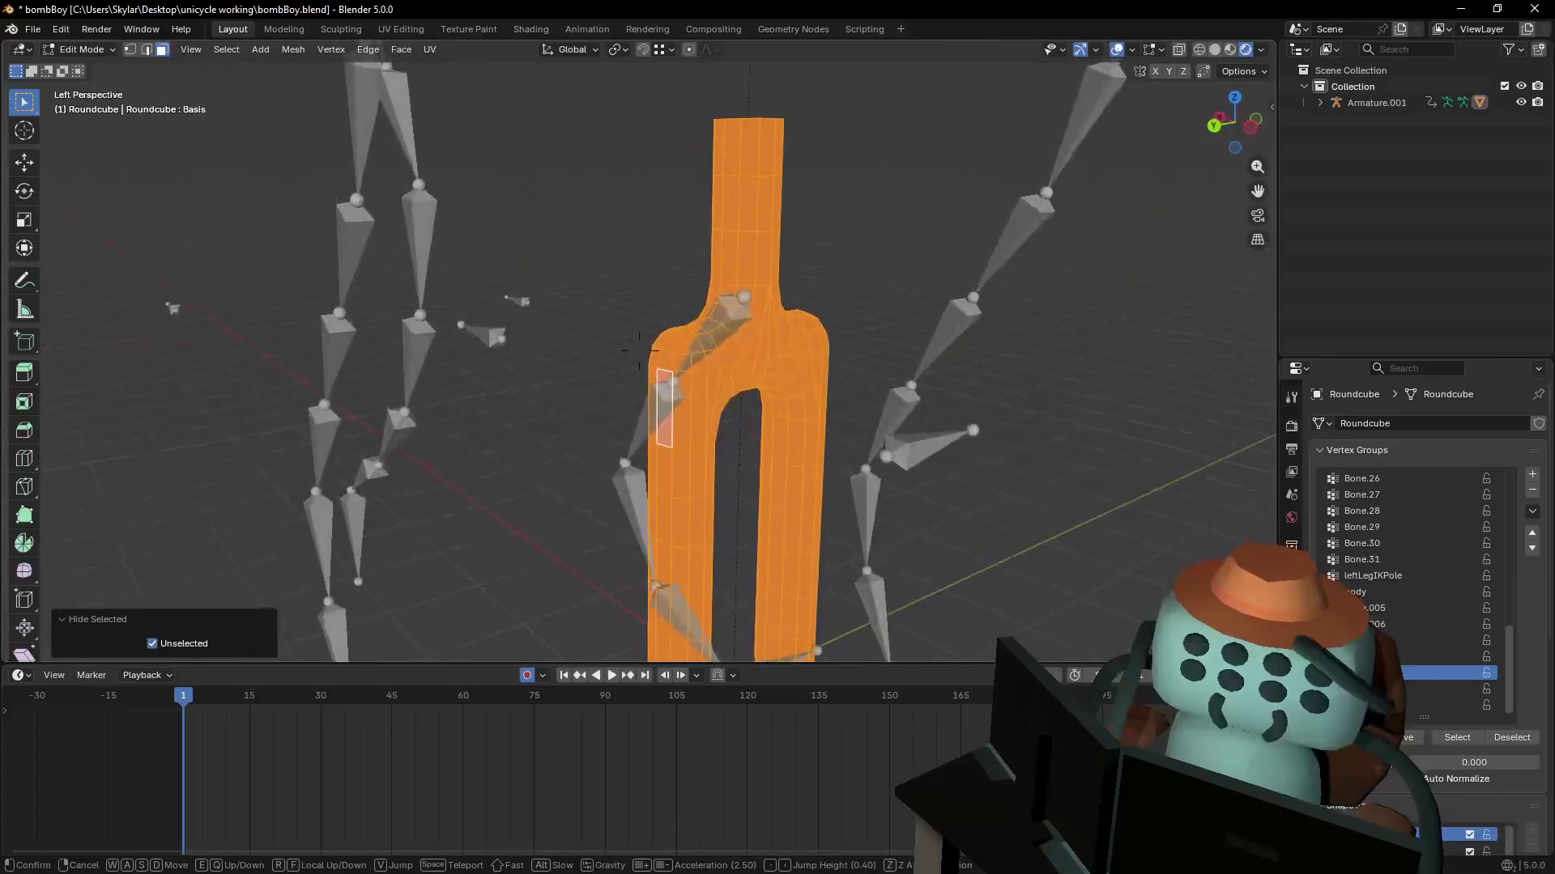
key("Return")
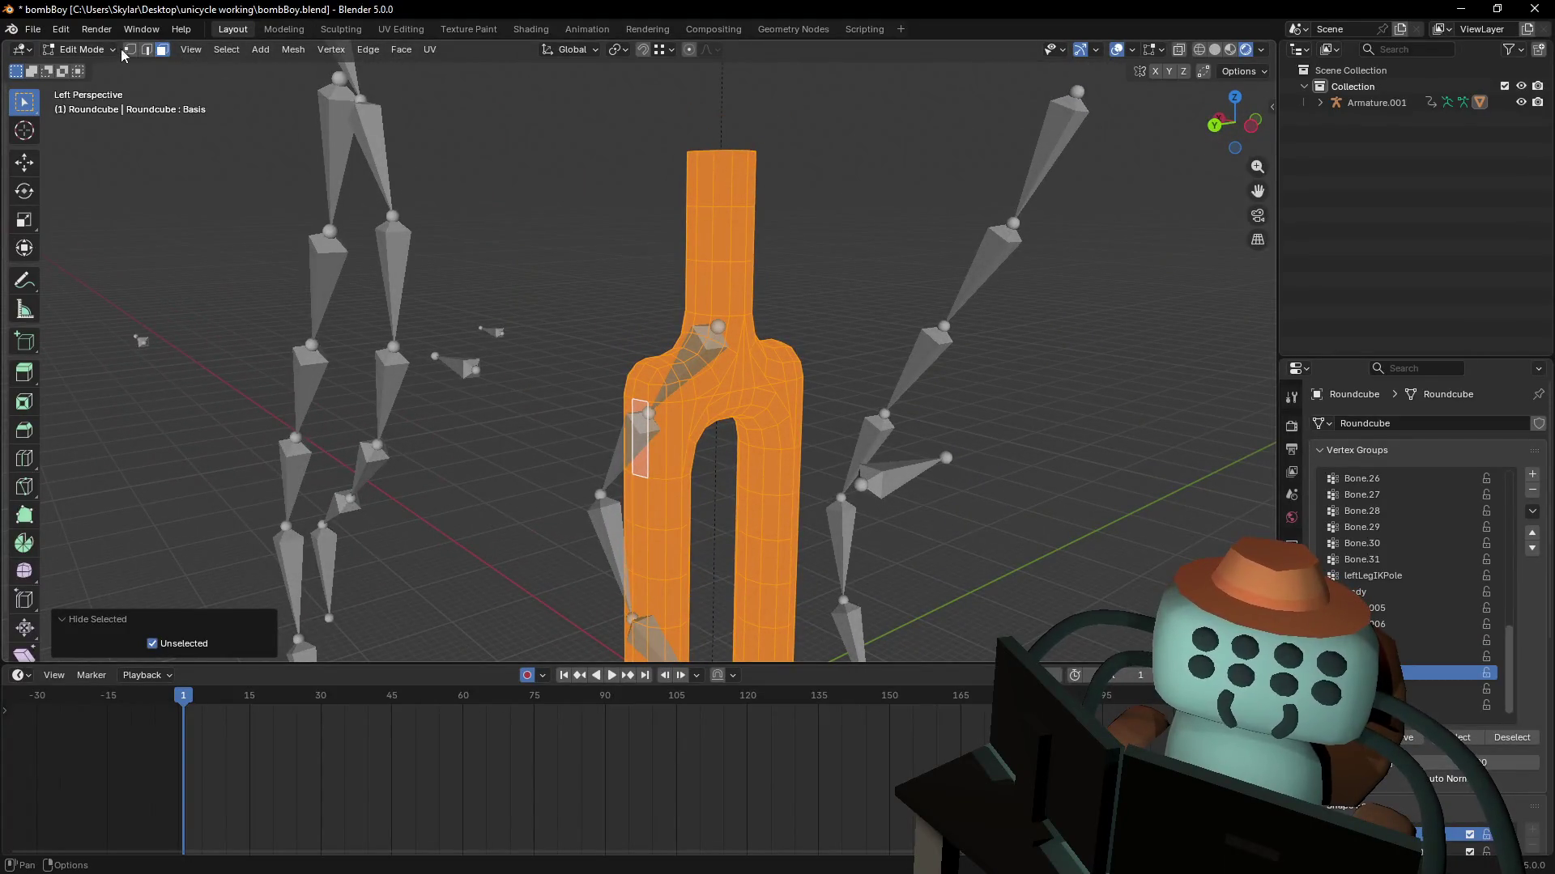
left_click(74, 42)
left_click(91, 144)
right_click(698, 334)
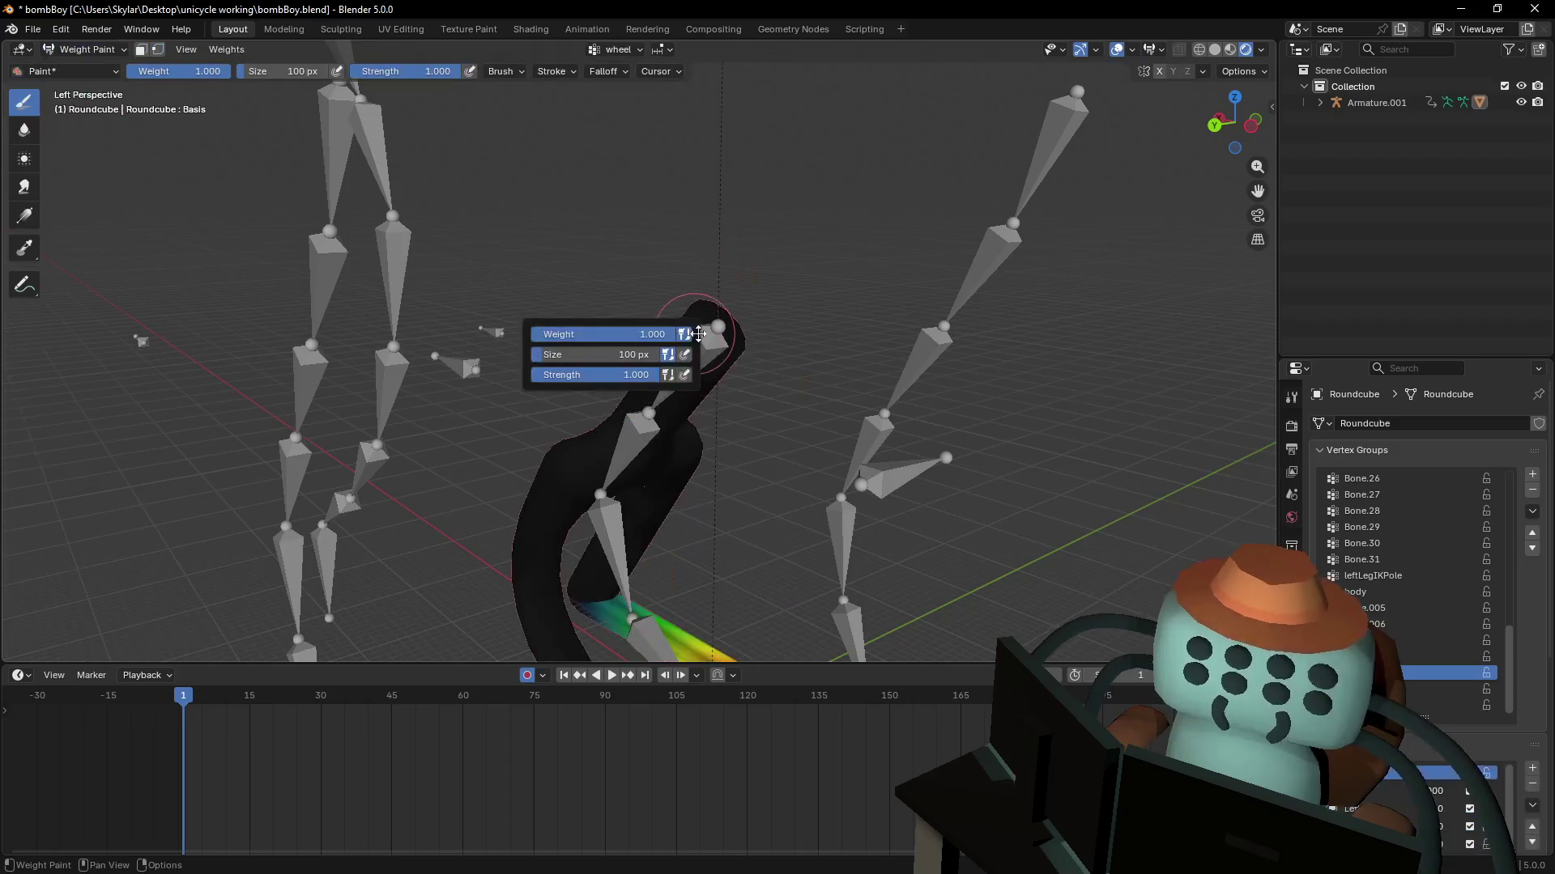
- Dismiss the brush settings popup and reposition the view around the fork mesh
right_click(840, 299)
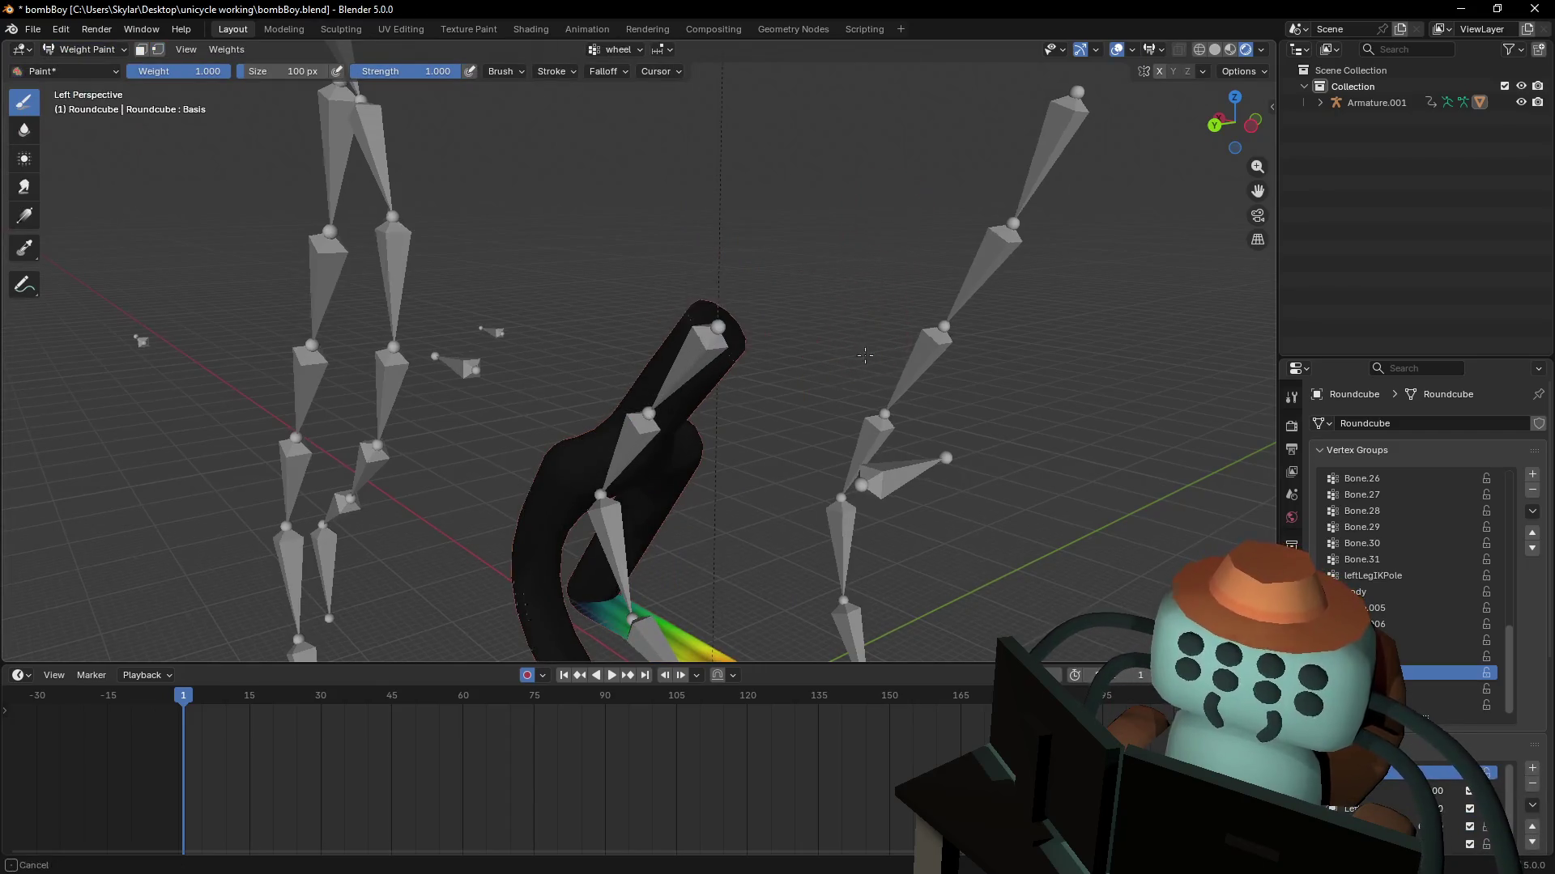
key("shift+grave")
key("Return")
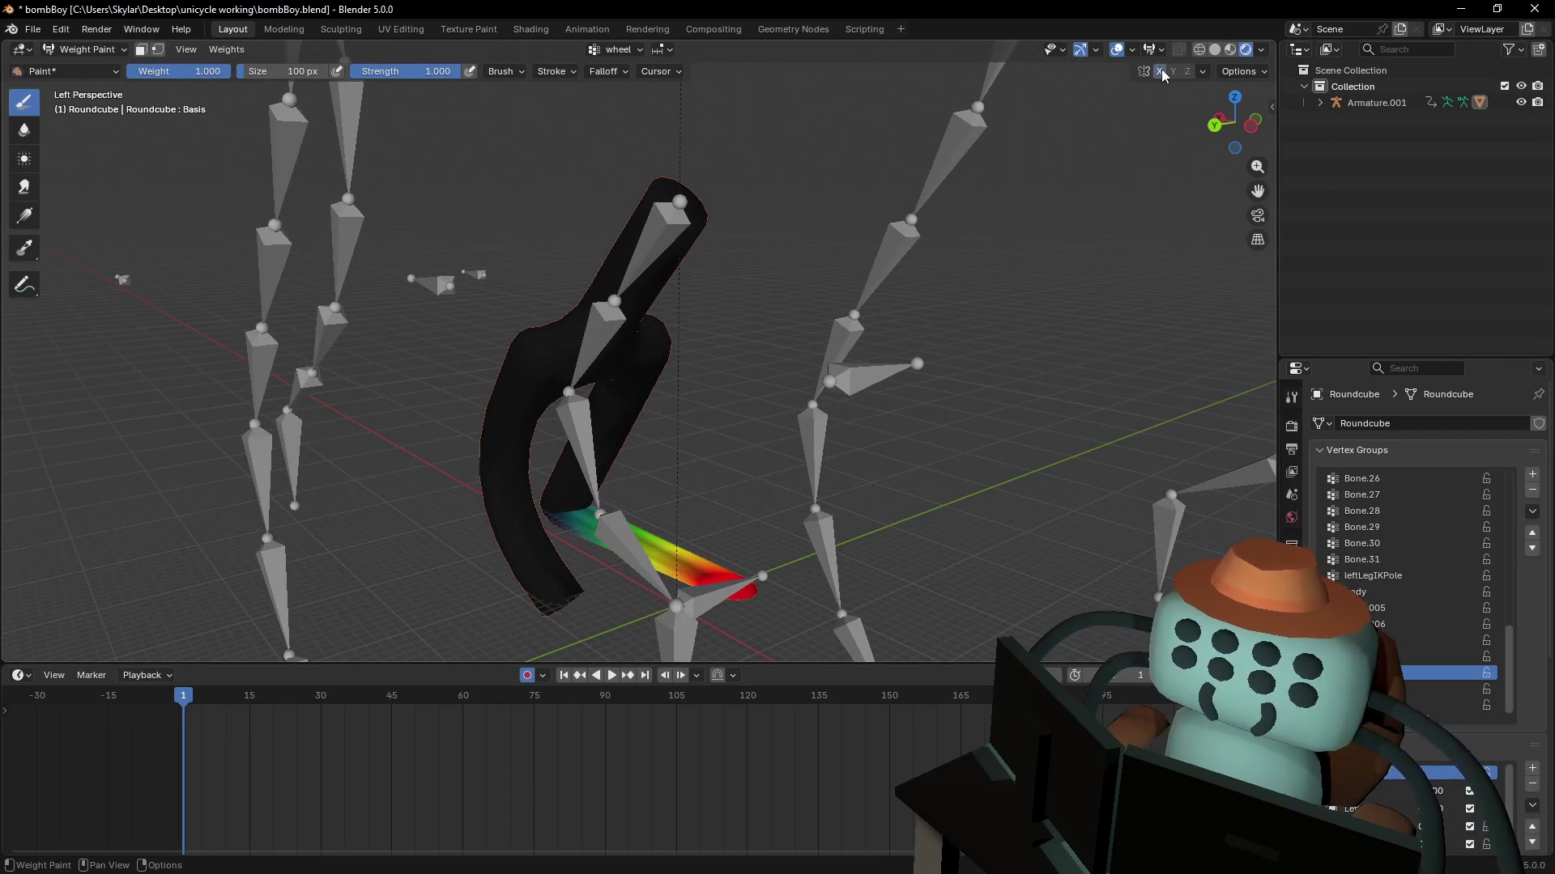
middle_click_drag(869, 427, 866, 324, "shift")
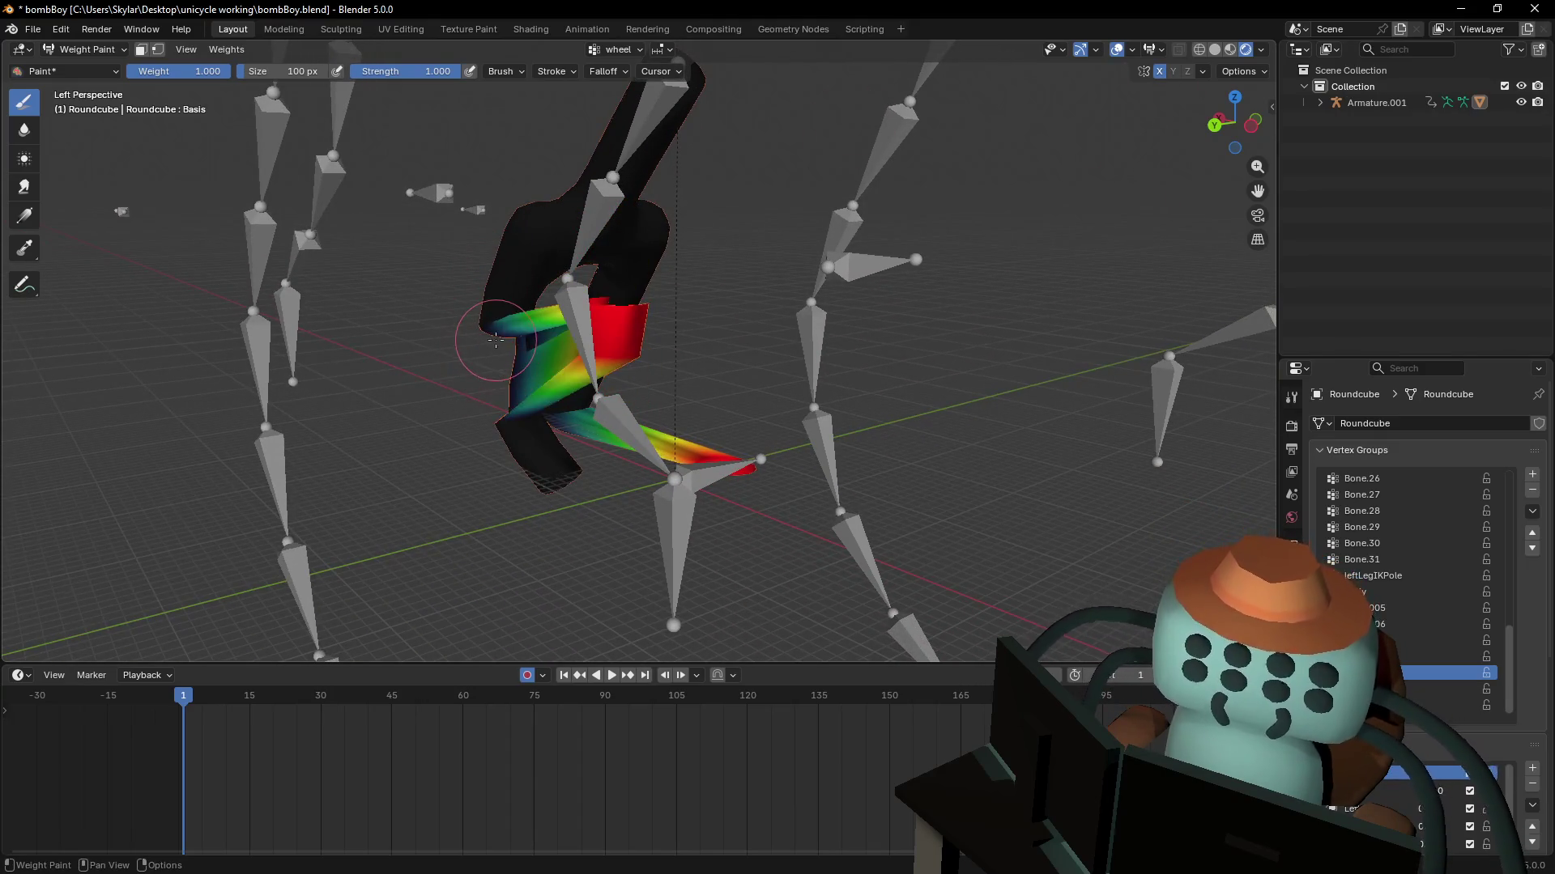
middle_click_drag(863, 302, 995, 295)
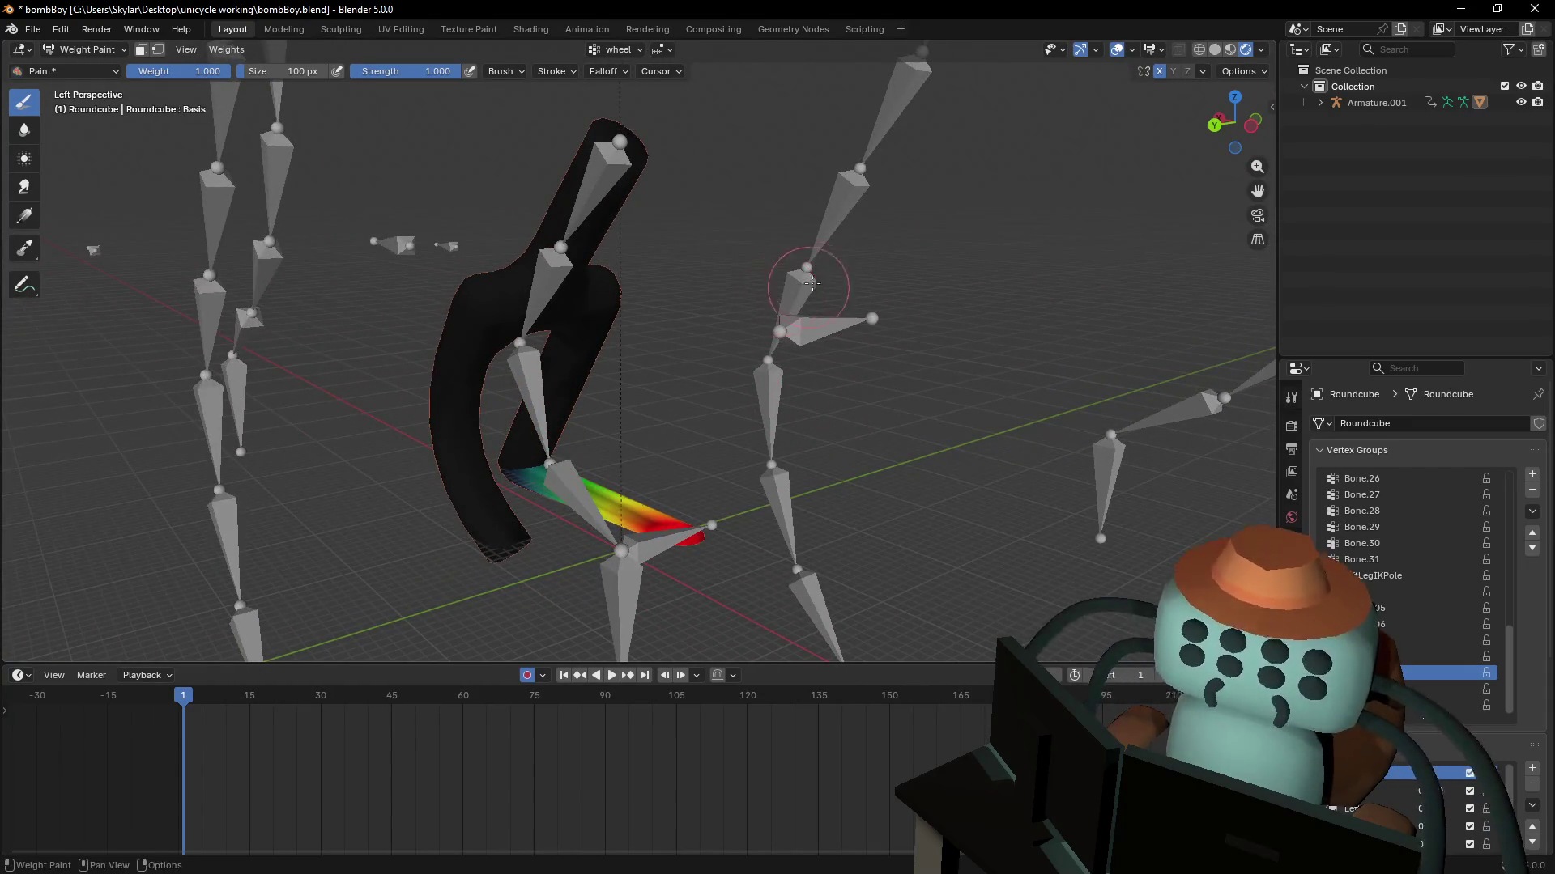
- Turn off vertex group mirroring and paint the stray weight patch back to zero
left_click(1203, 72)
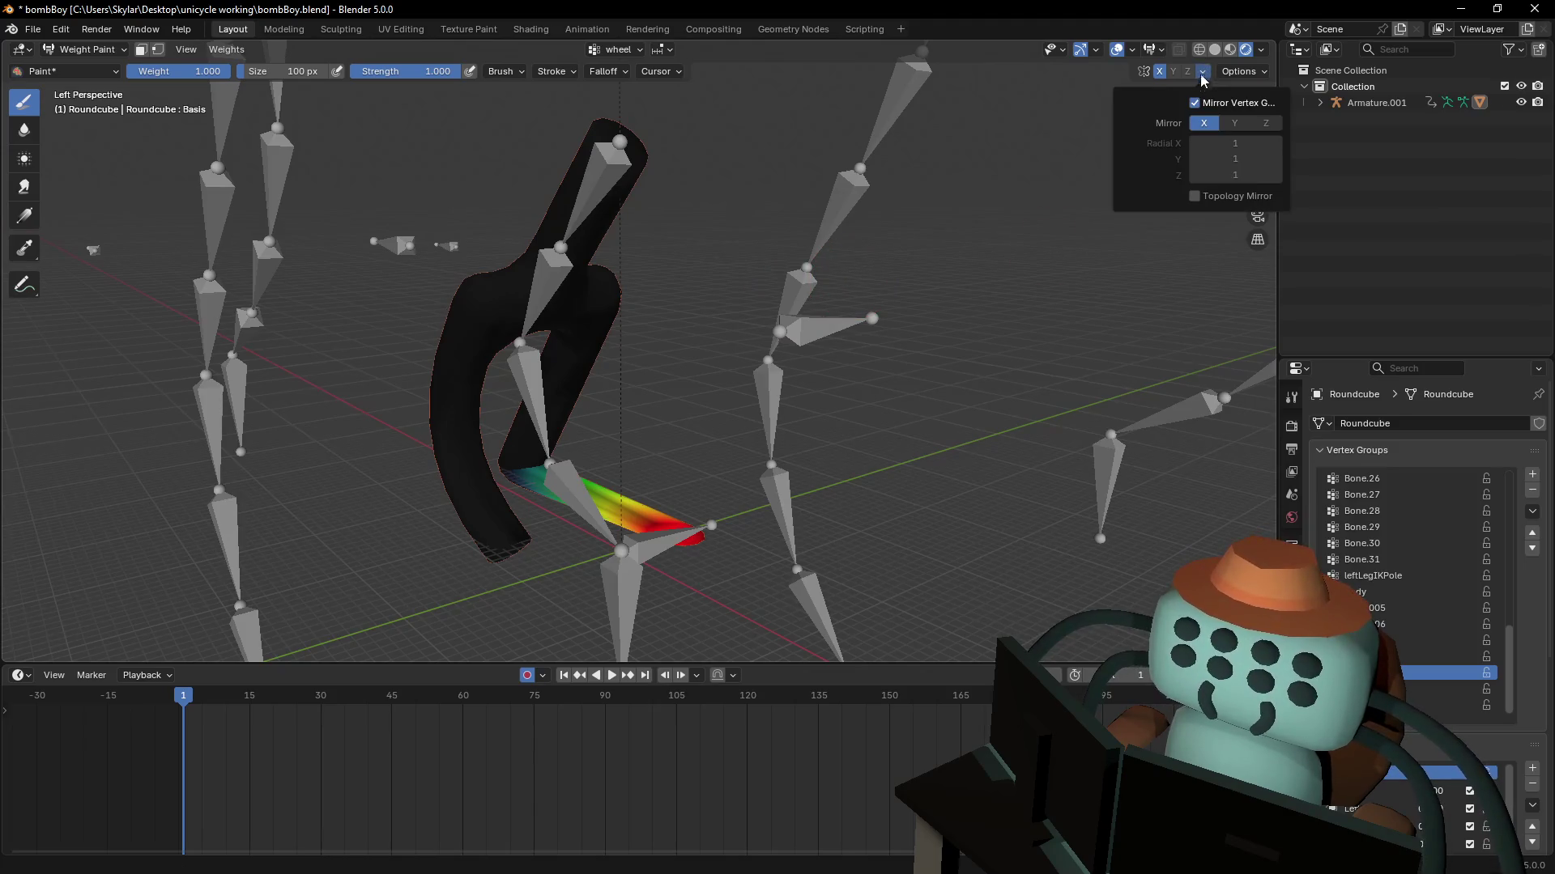
left_click(1195, 105)
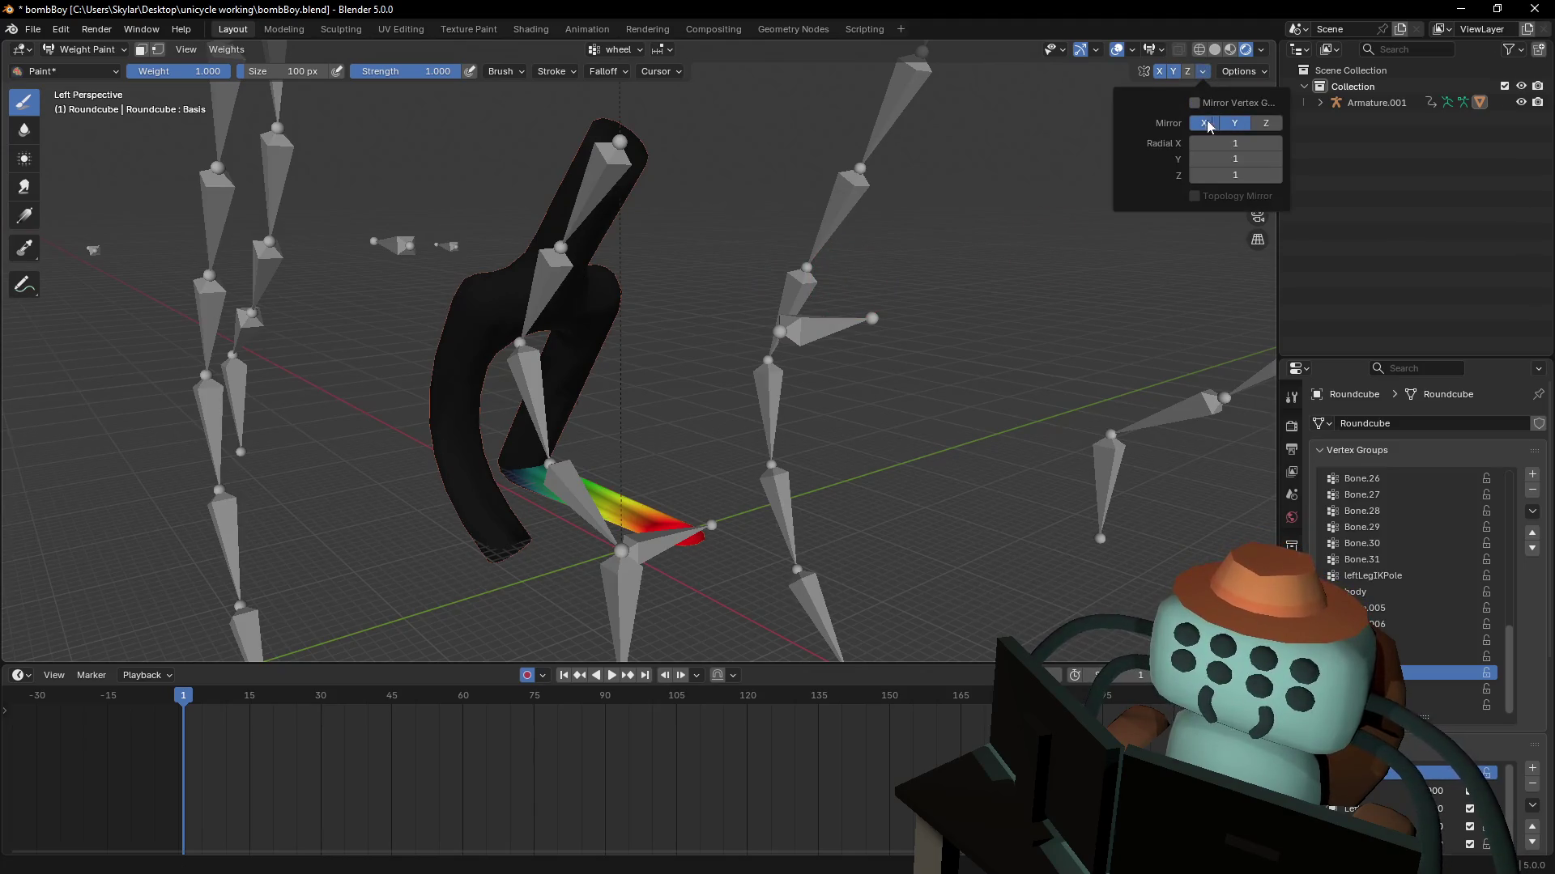
left_click_drag(466, 356, 445, 358)
key("ctrl+z")
middle_click_drag(745, 205, 802, 186, "shift")
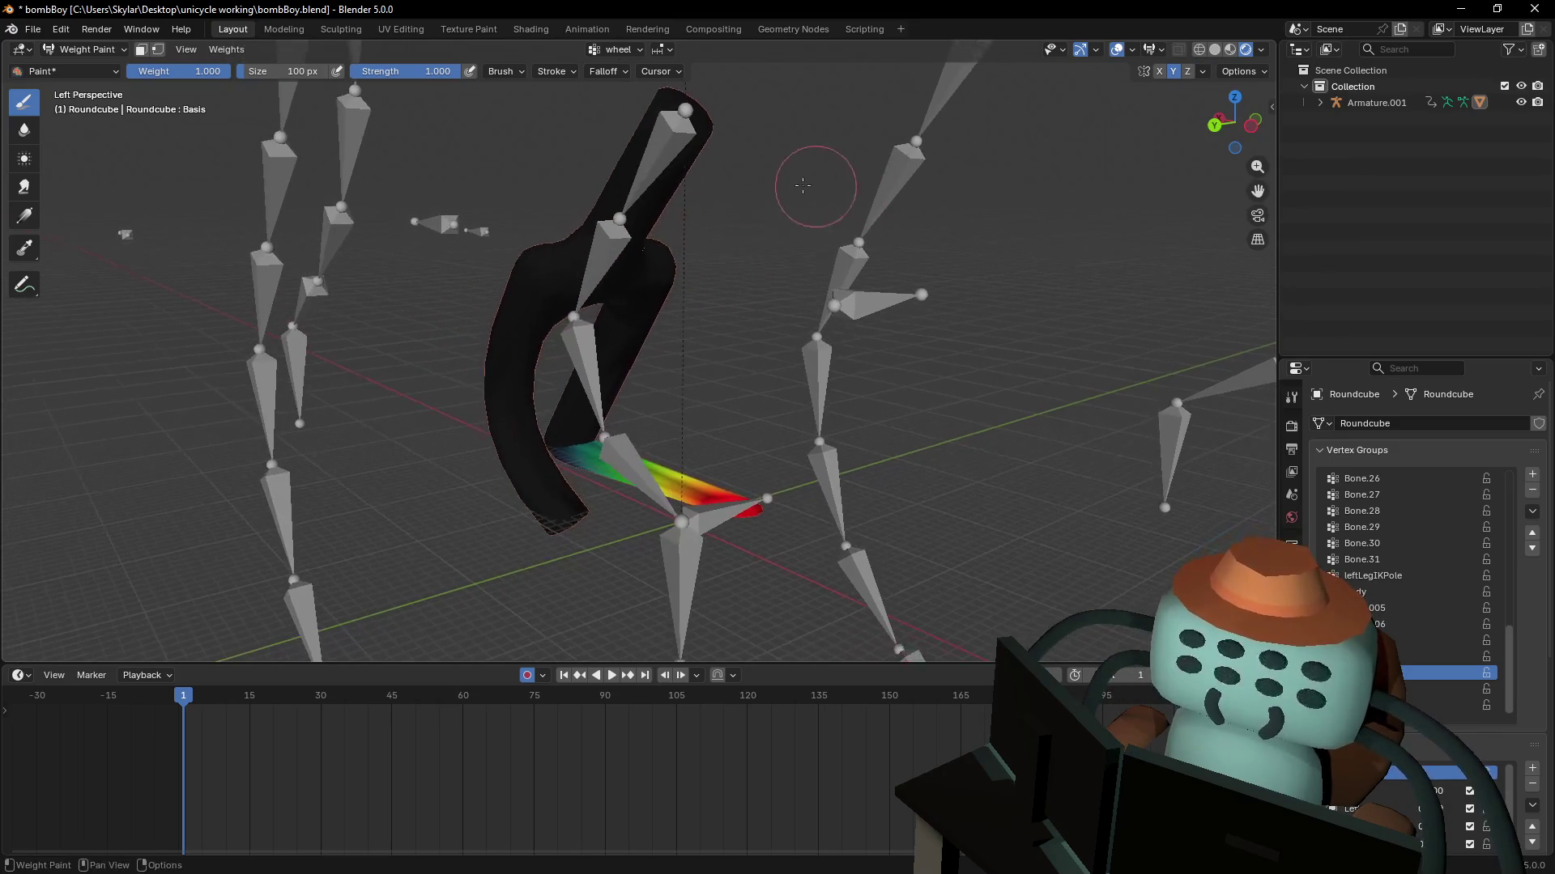
middle_click_drag(736, 240, 780, 239, "shift")
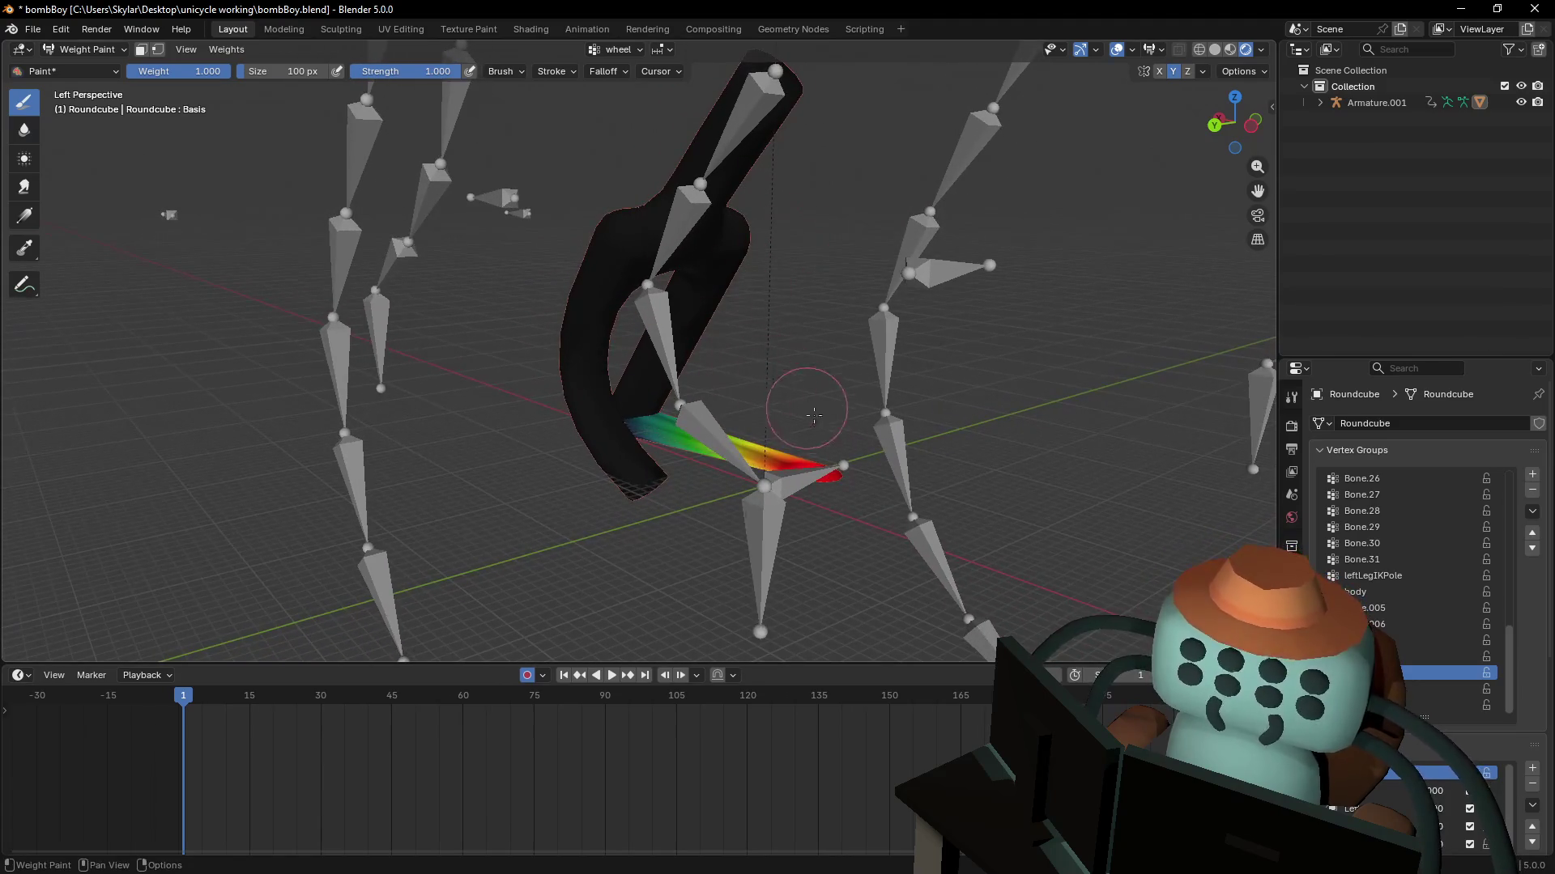
mouse_move(814, 415)
left_mouse_down("ctrl")
mouse_move(802, 469)
mouse_move(830, 477)
left_mouse_up("ctrl")
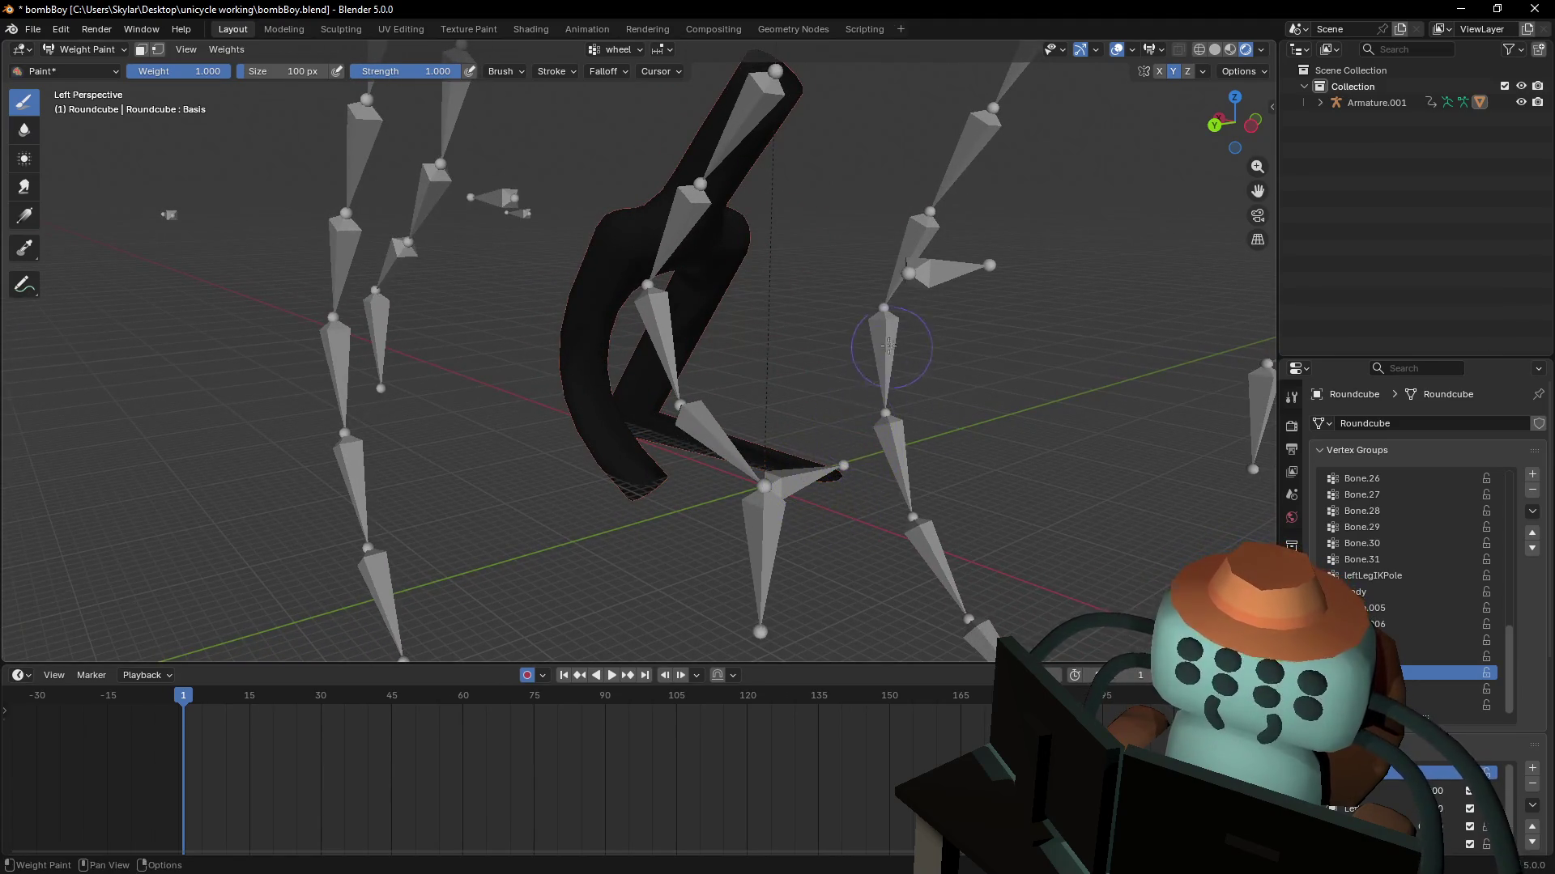
middle_click_drag(888, 347, 577, 486, "shift")
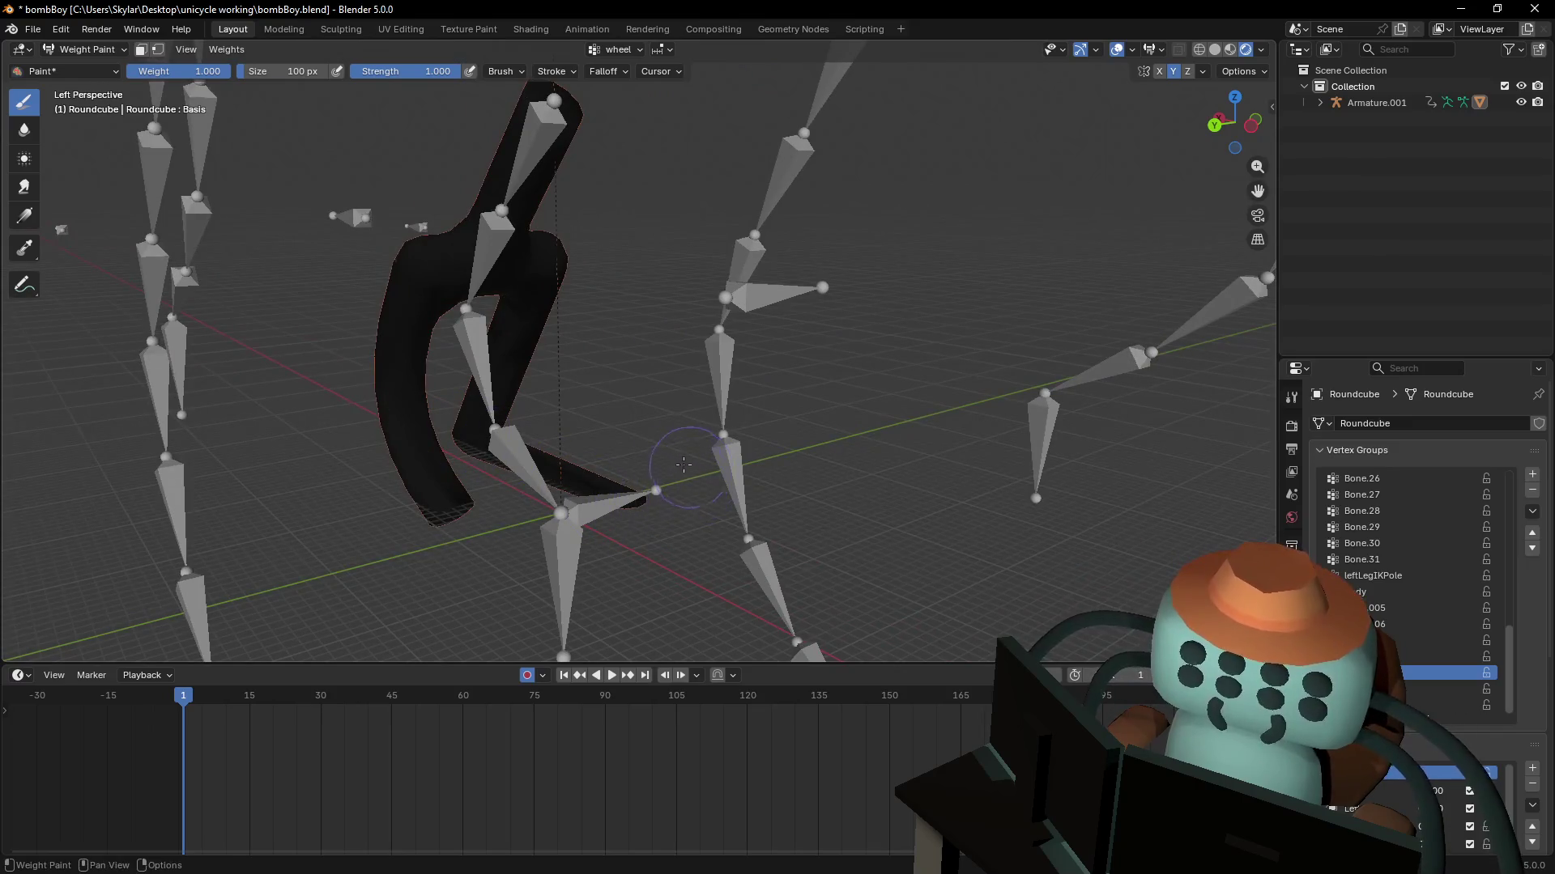
- Toggle between Edit Mode and Weight Paint while flying the view, then select the 'right' vertex group
key("Tab")
key("shift+grave")
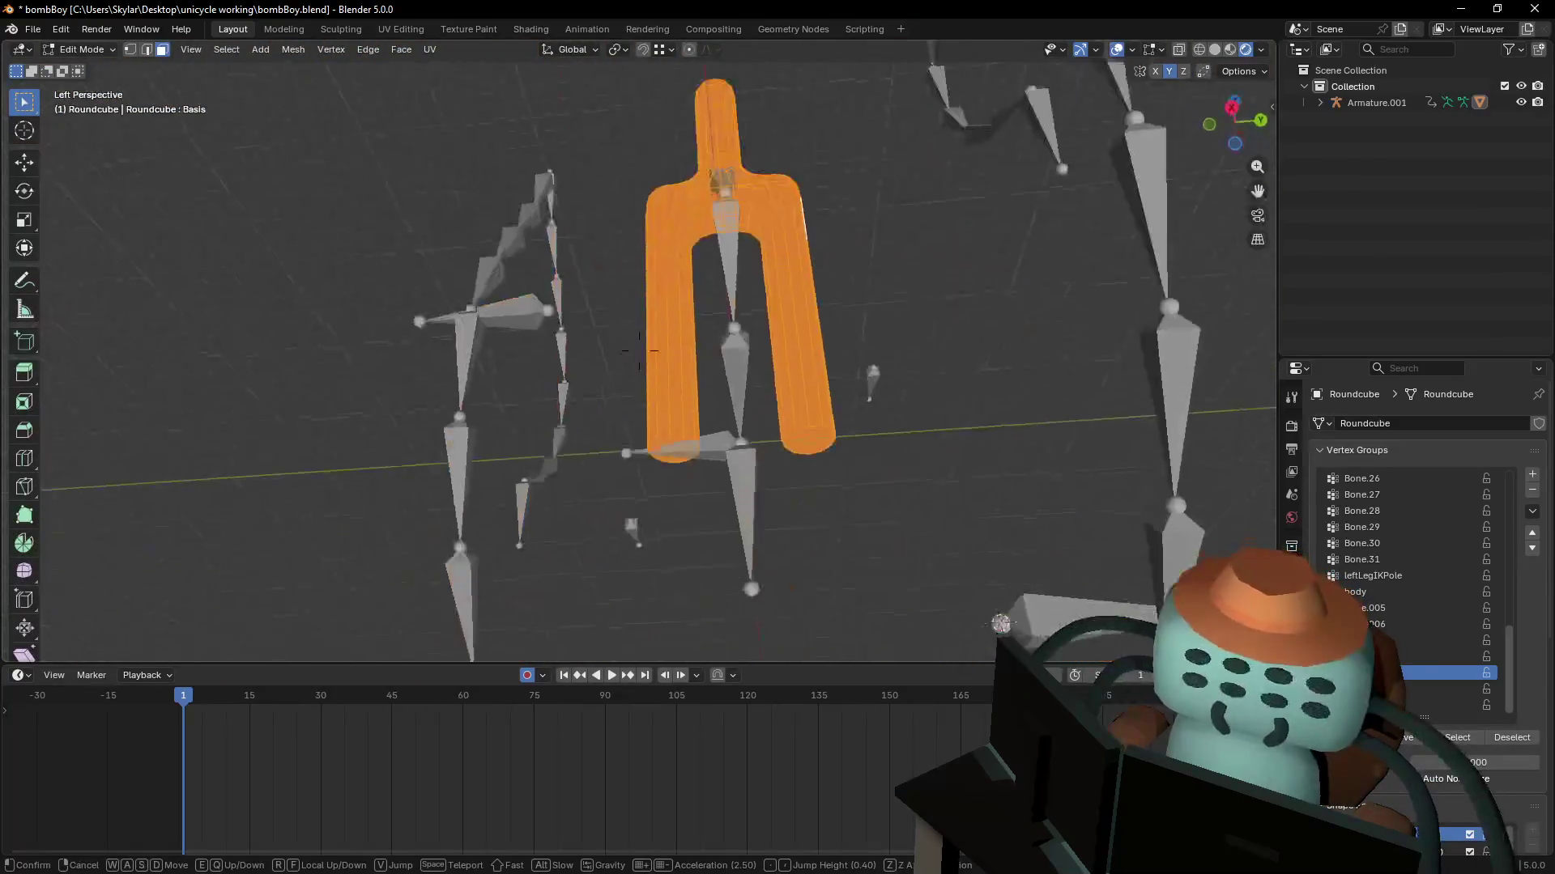
left_click(639, 351)
key("Tab")
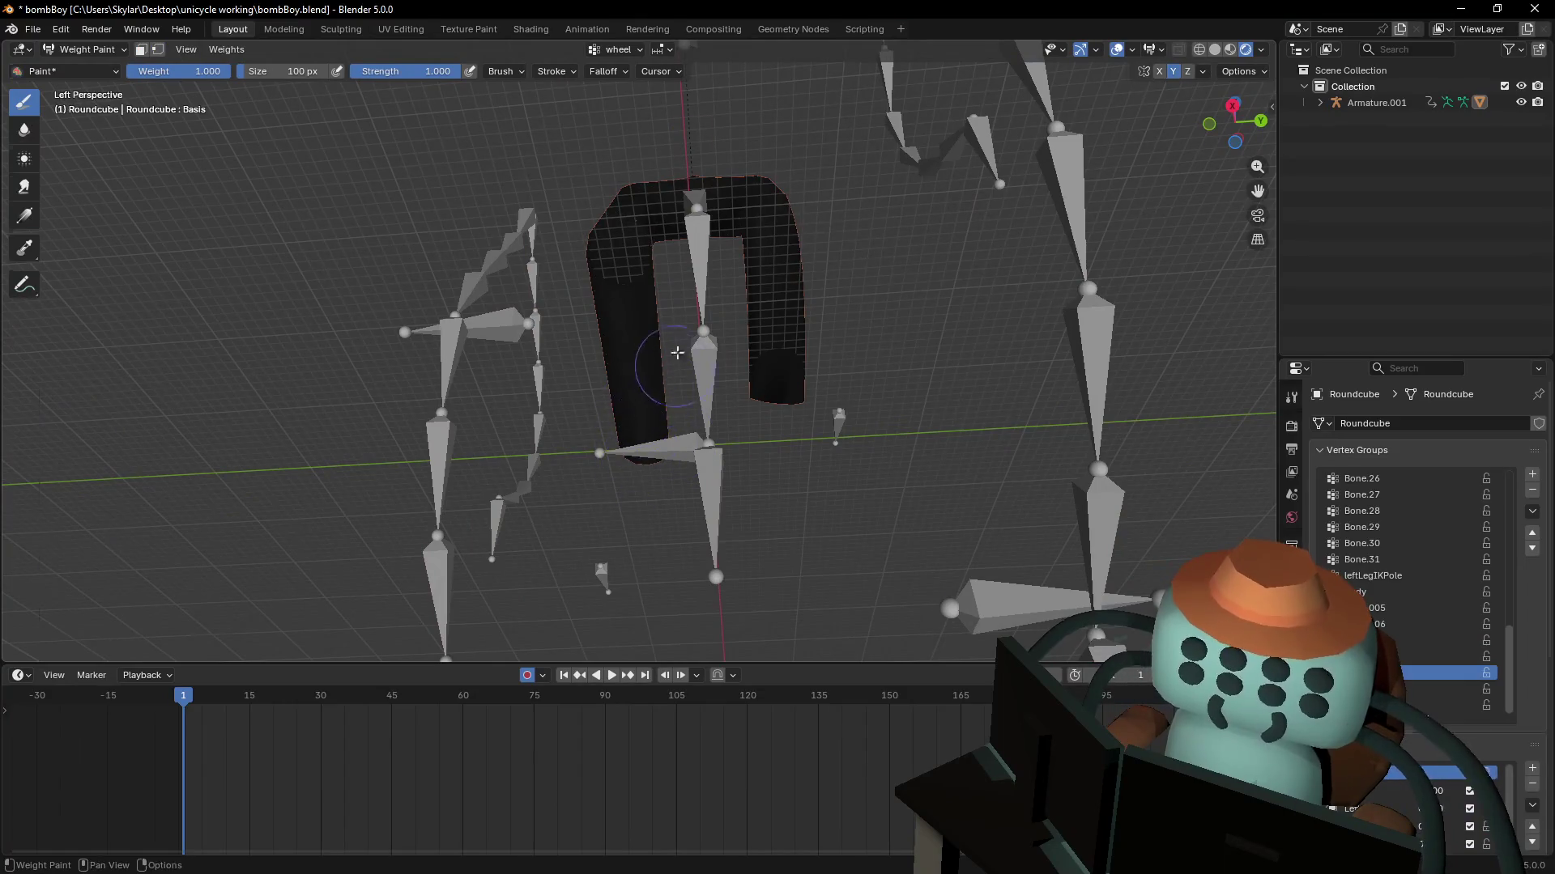
key("Tab")
key("shift+grave")
left_click(712, 341)
key("Tab")
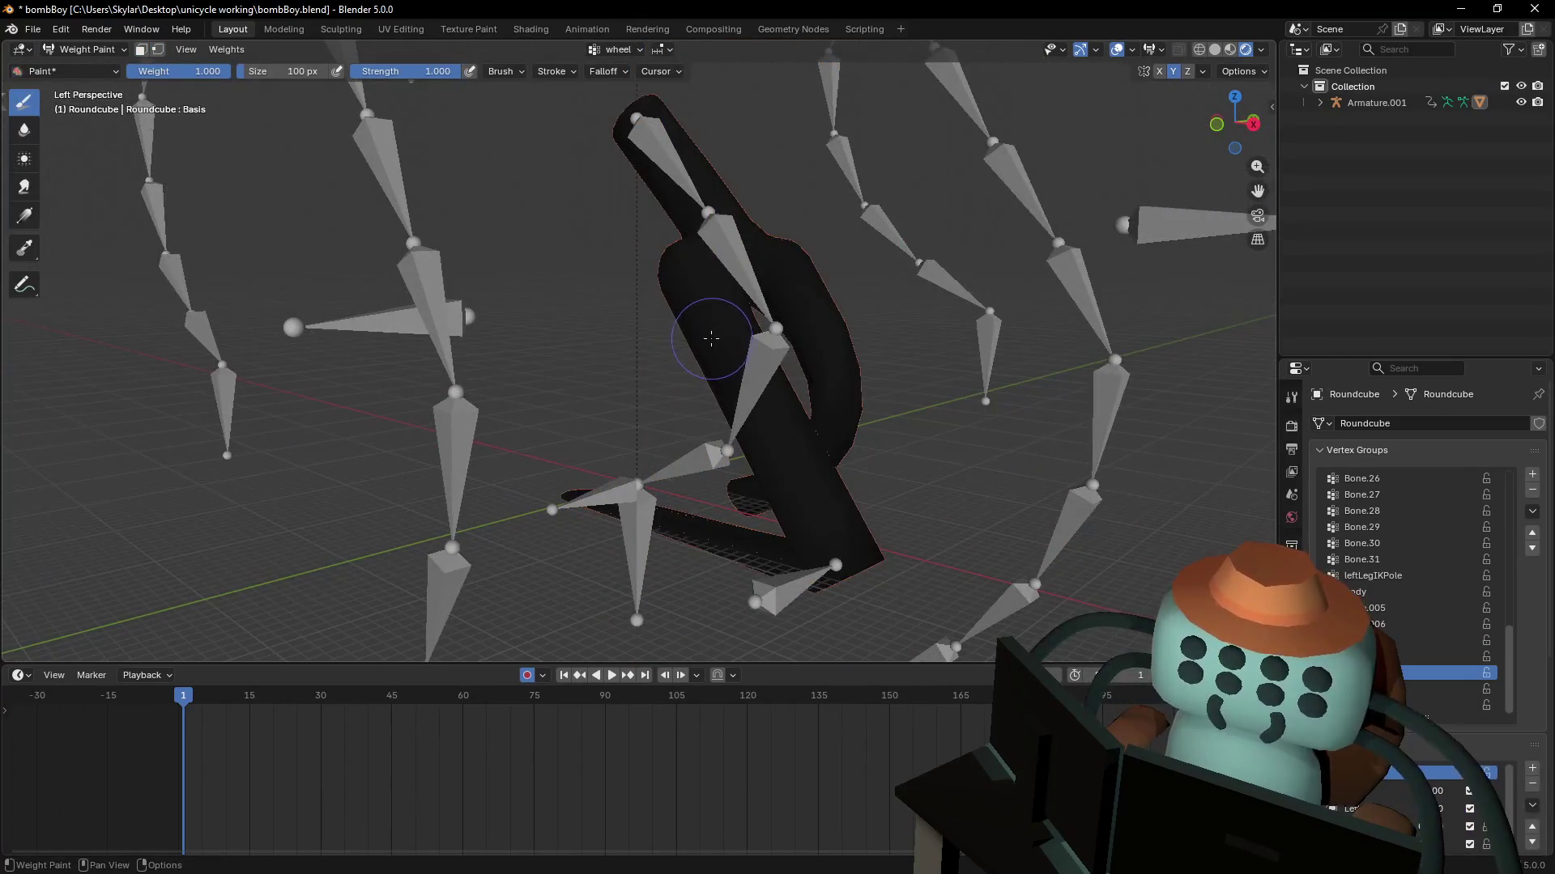
key("Tab")
key("shift+grave")
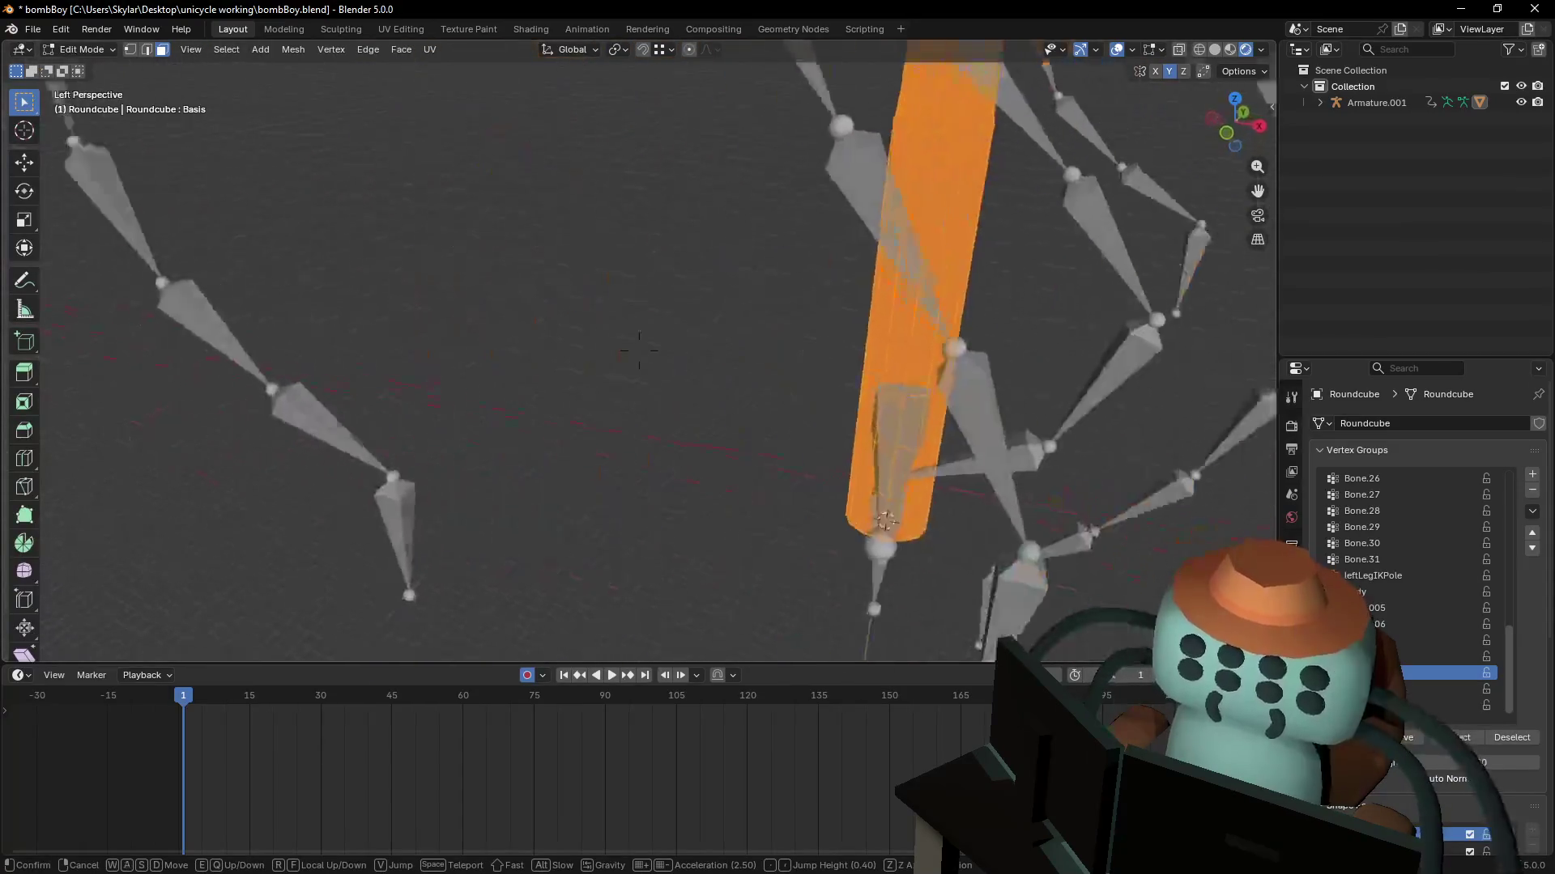
left_click(640, 351)
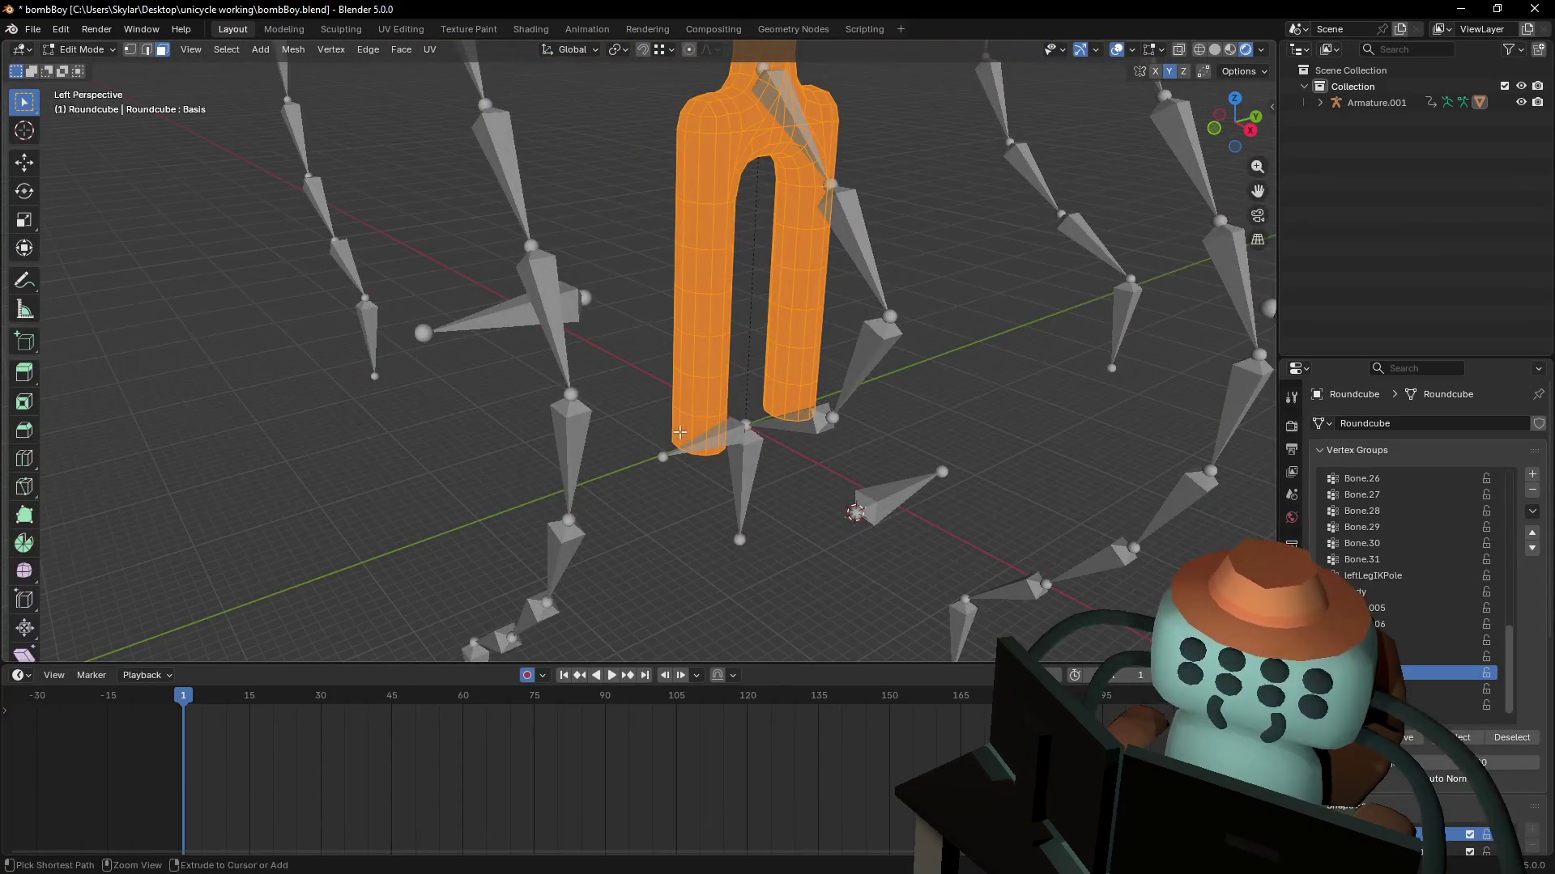
key("Tab")
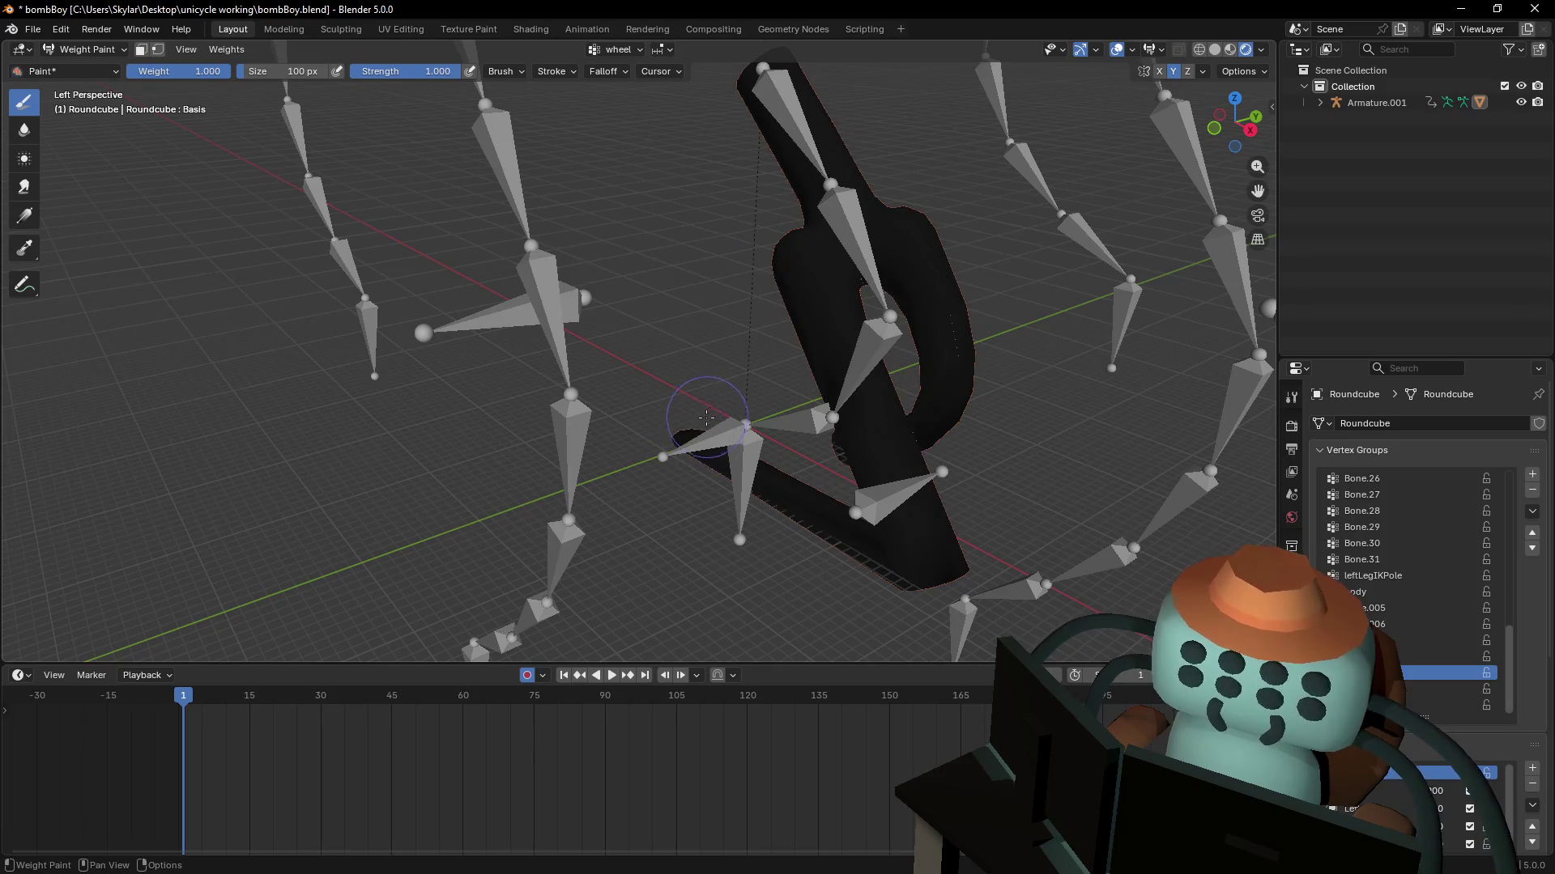
key("Tab")
key("shift+grave")
left_click(731, 383)
key("Tab")
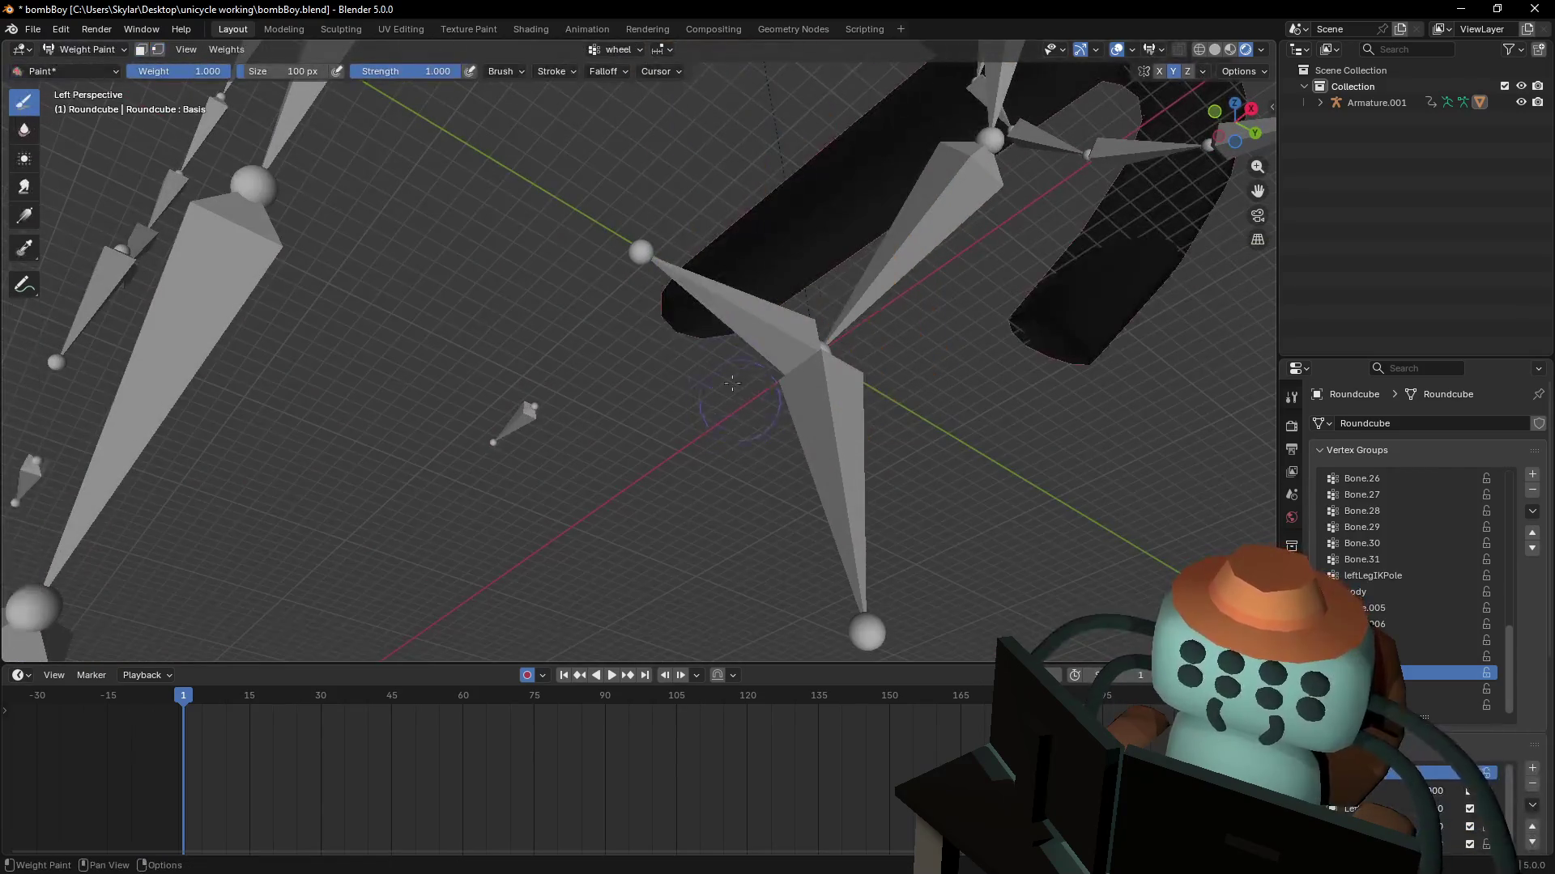
left_click(1450, 690)
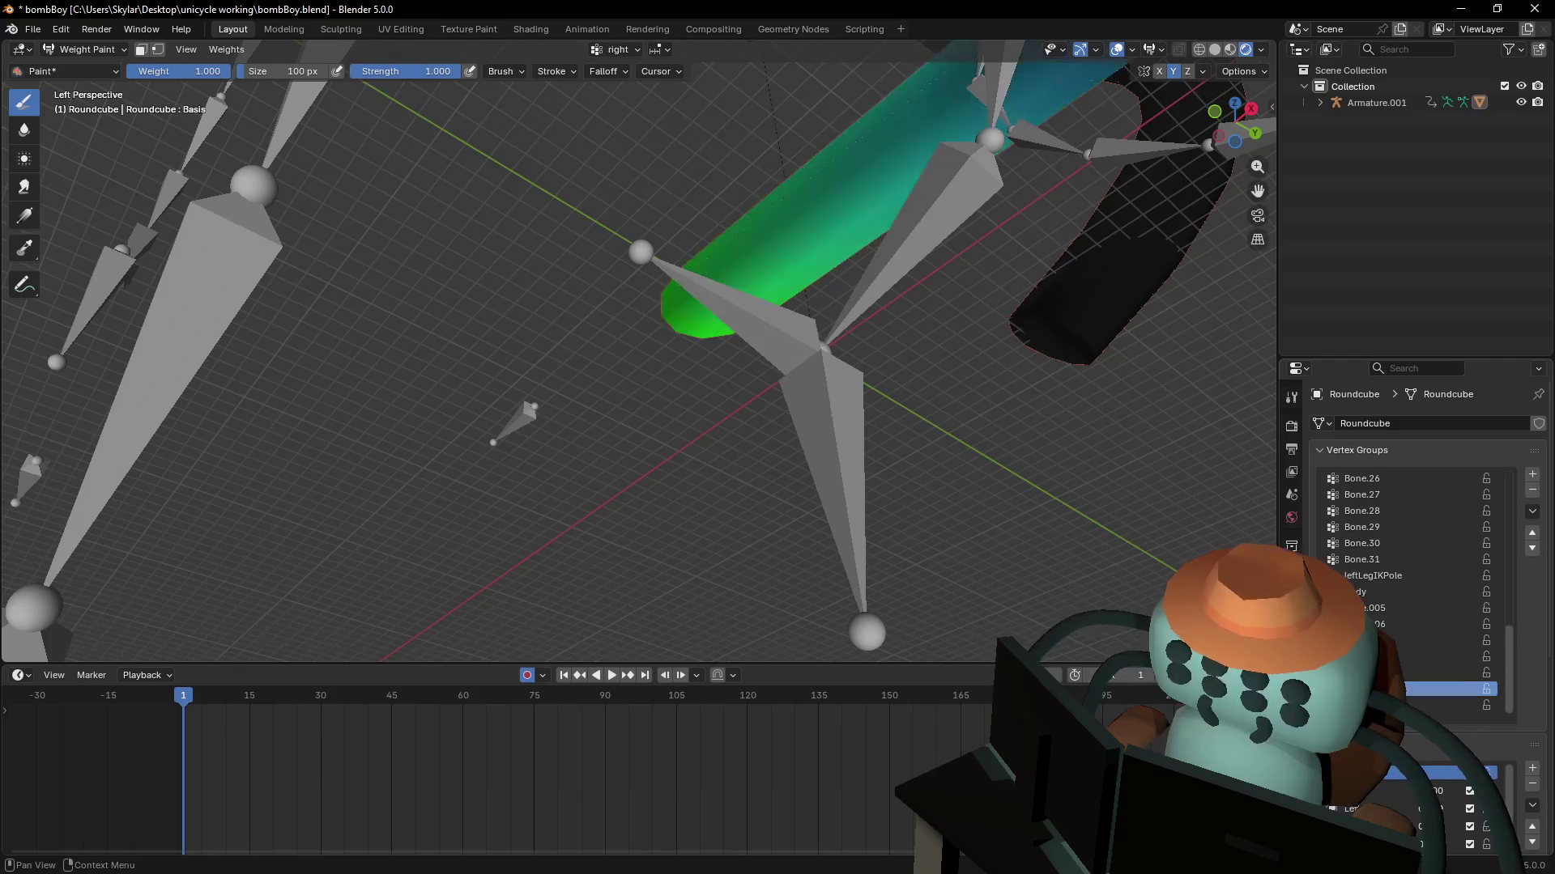
- Make rightPedle the active vertex group and fly the view around the fork
key("Return")
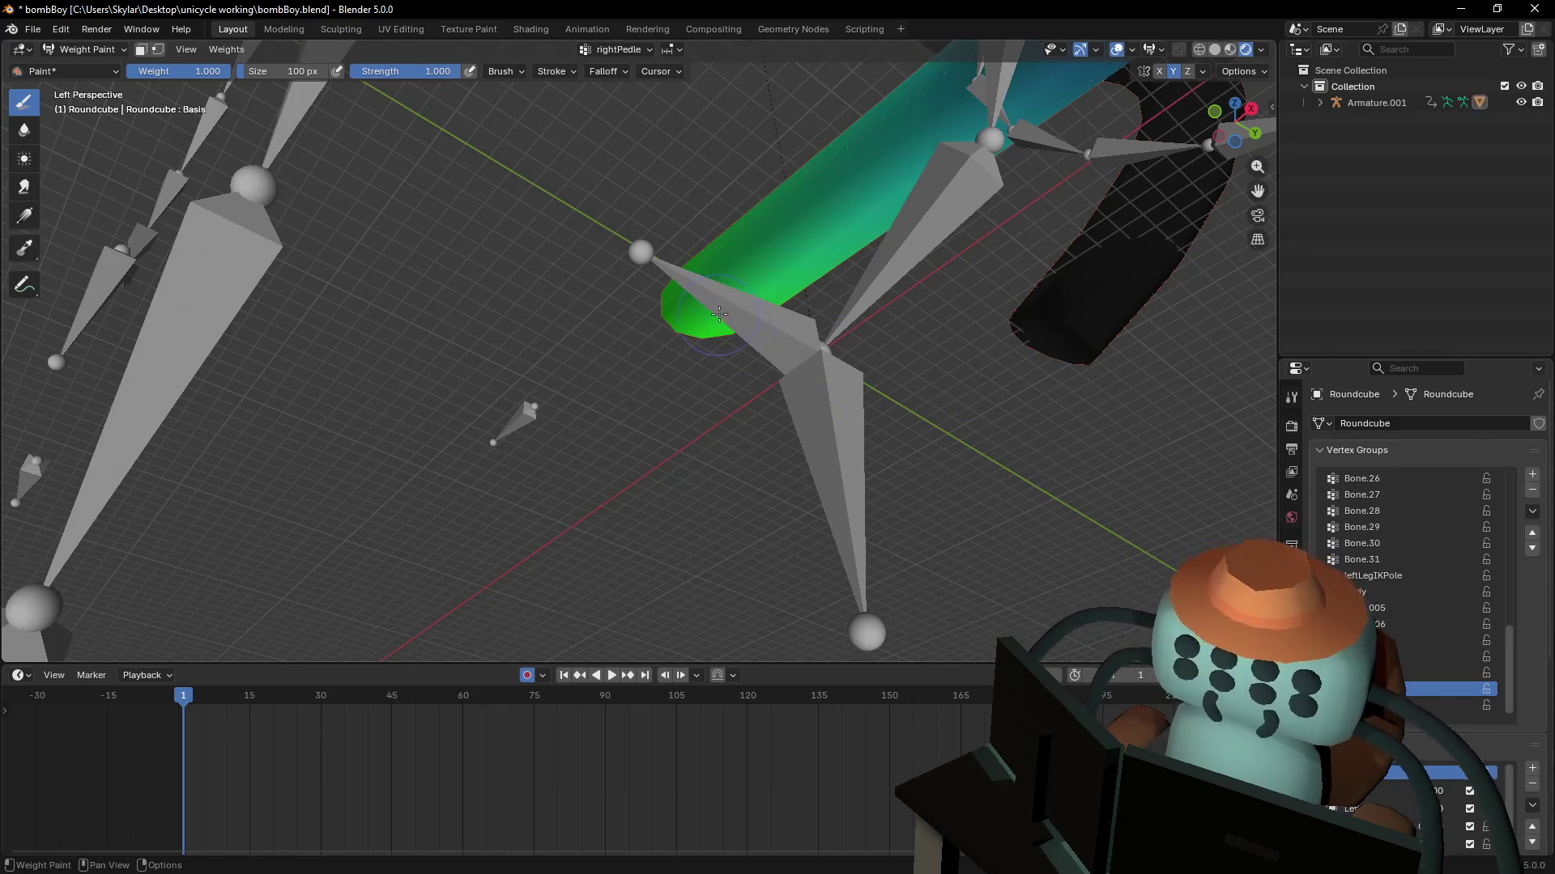
key("ctrl+z")
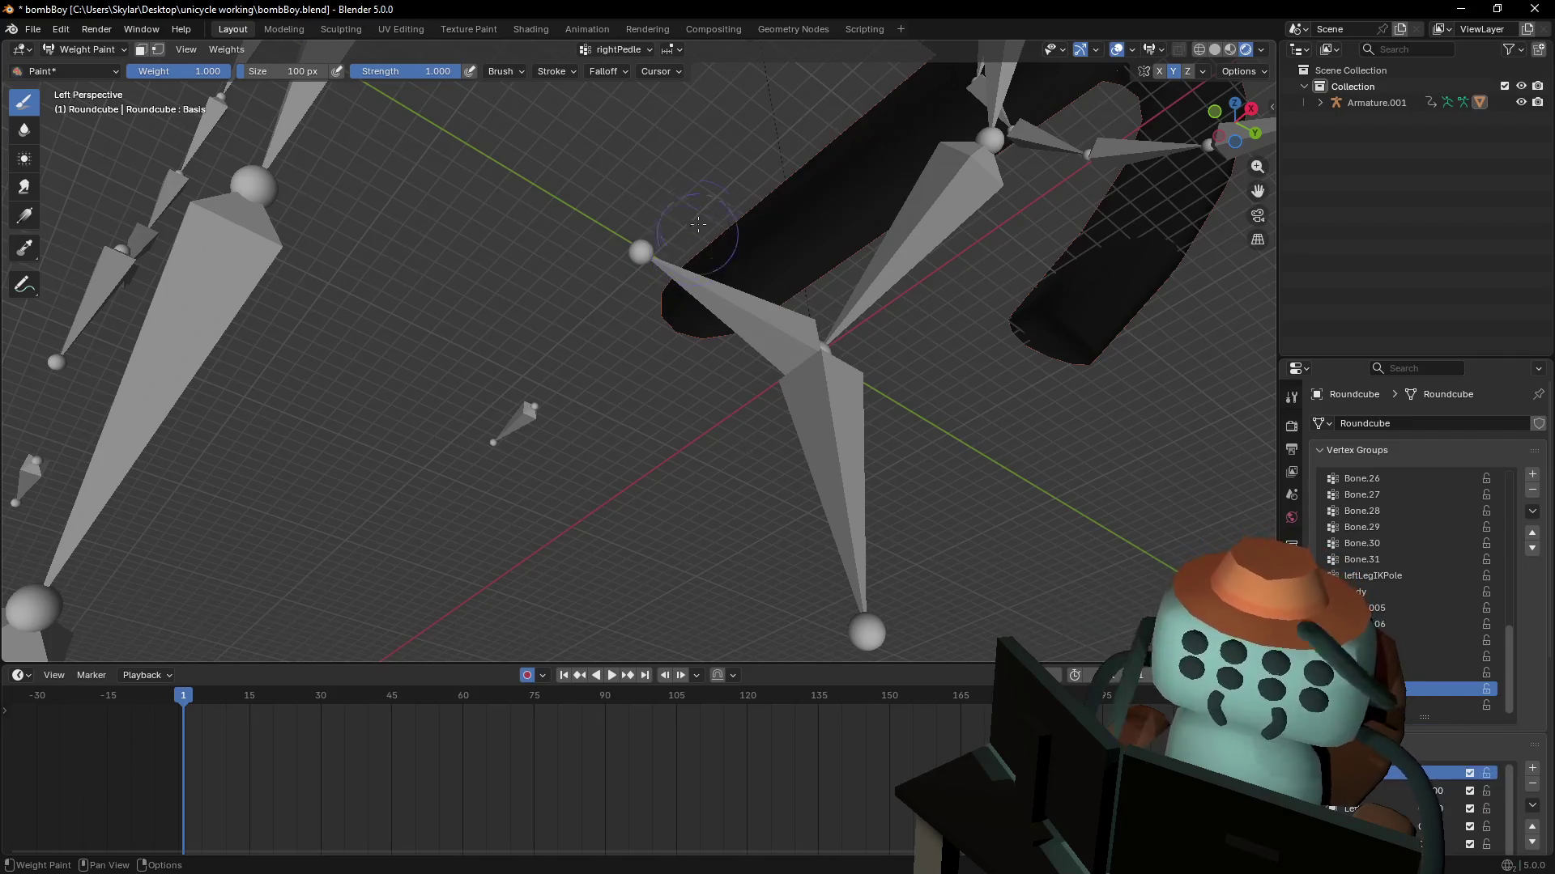
right_click(698, 223)
key("Tab")
key("shift+grave")
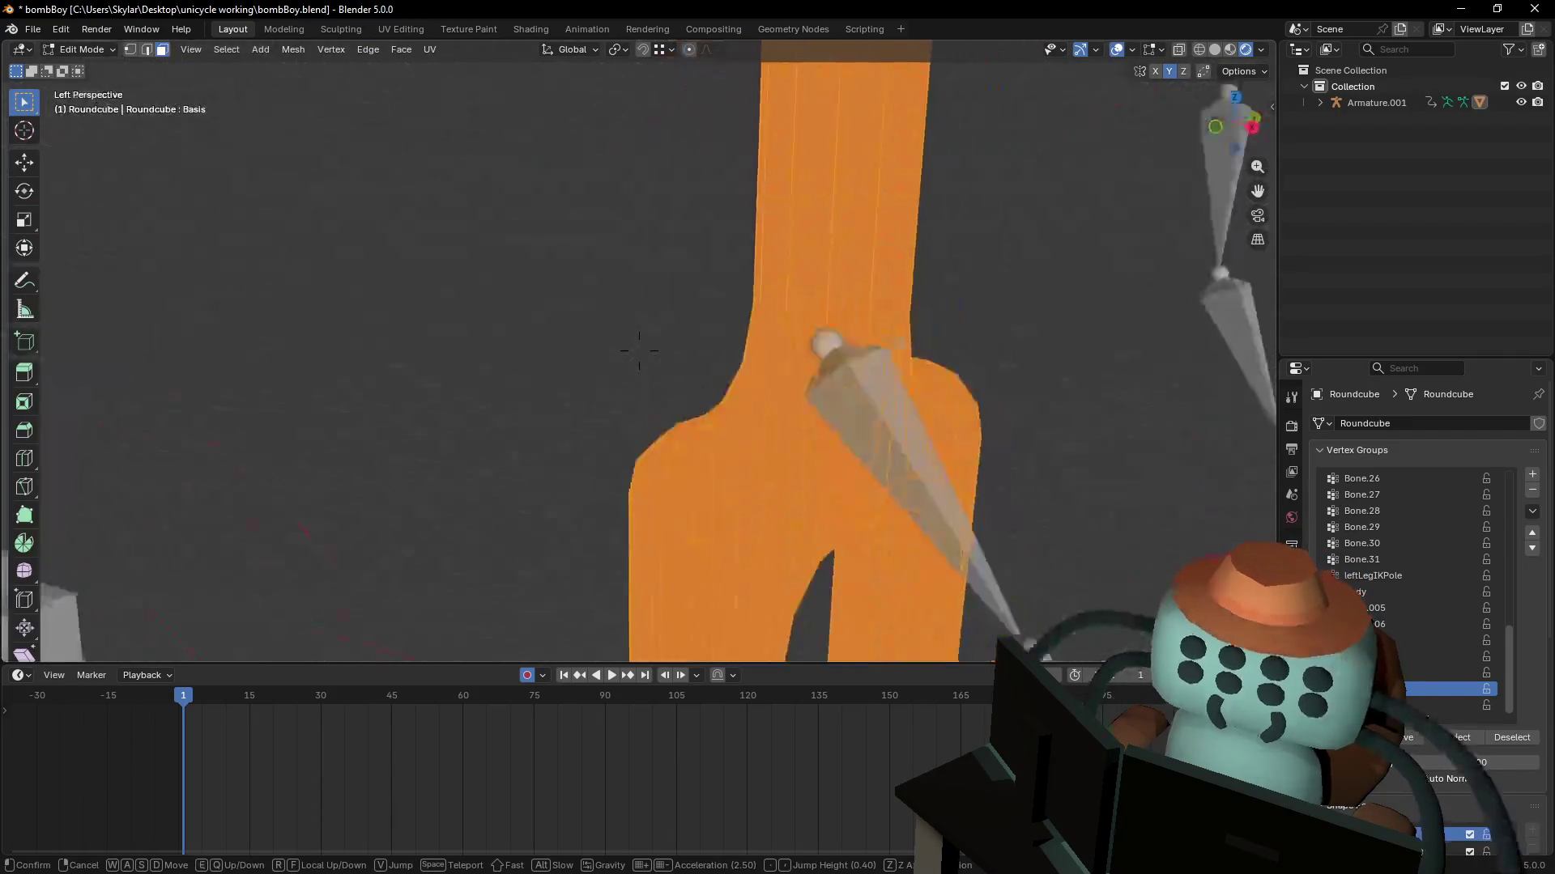
key("s")
left_click(666, 287)
key("Tab")
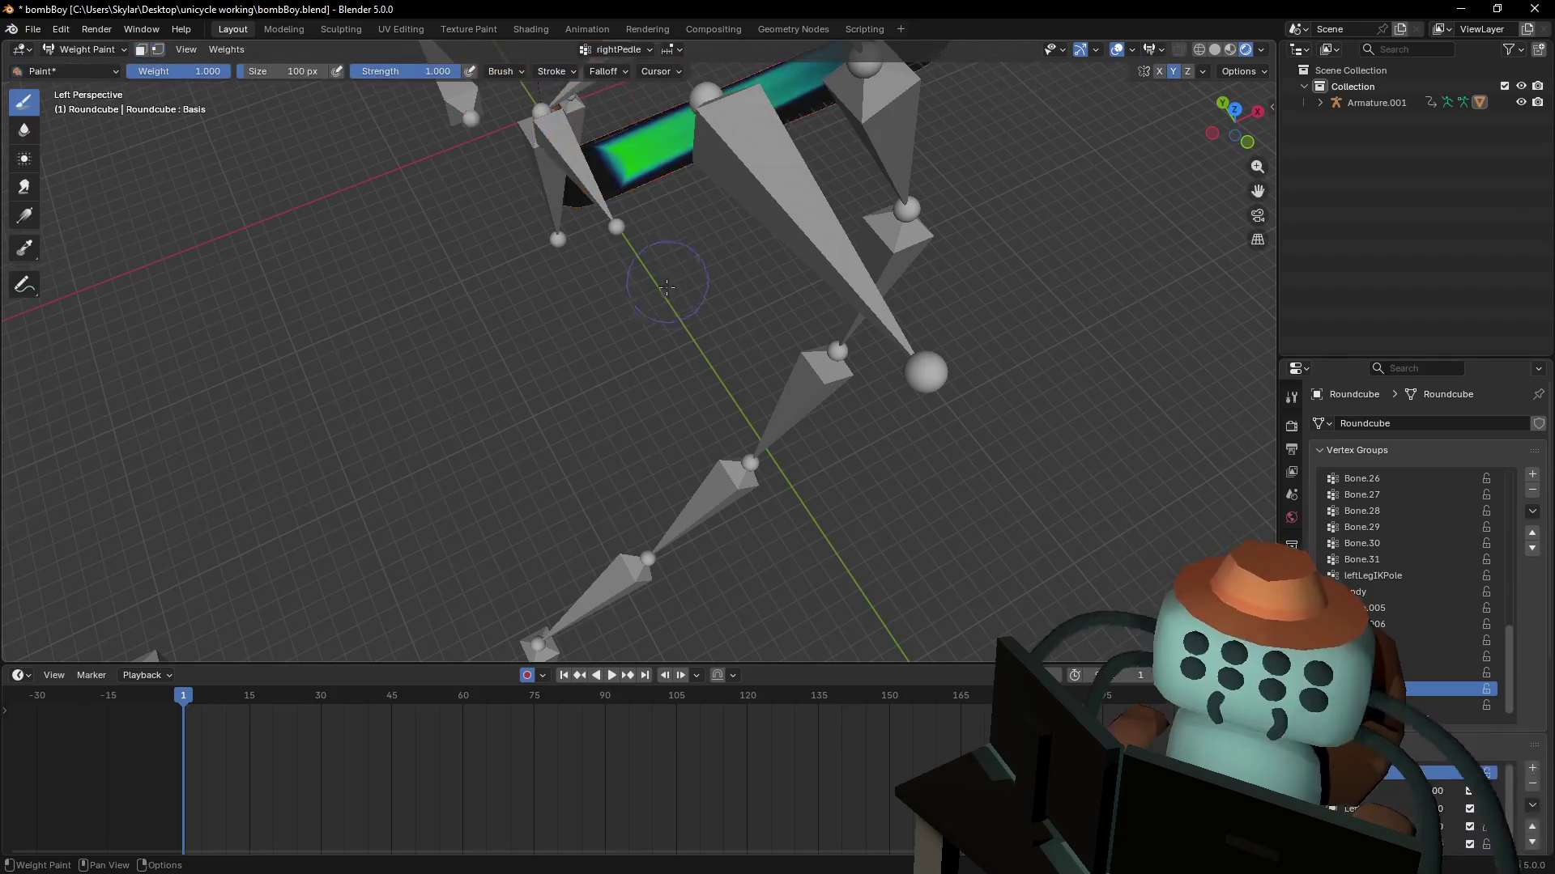
key("ctrl+z")
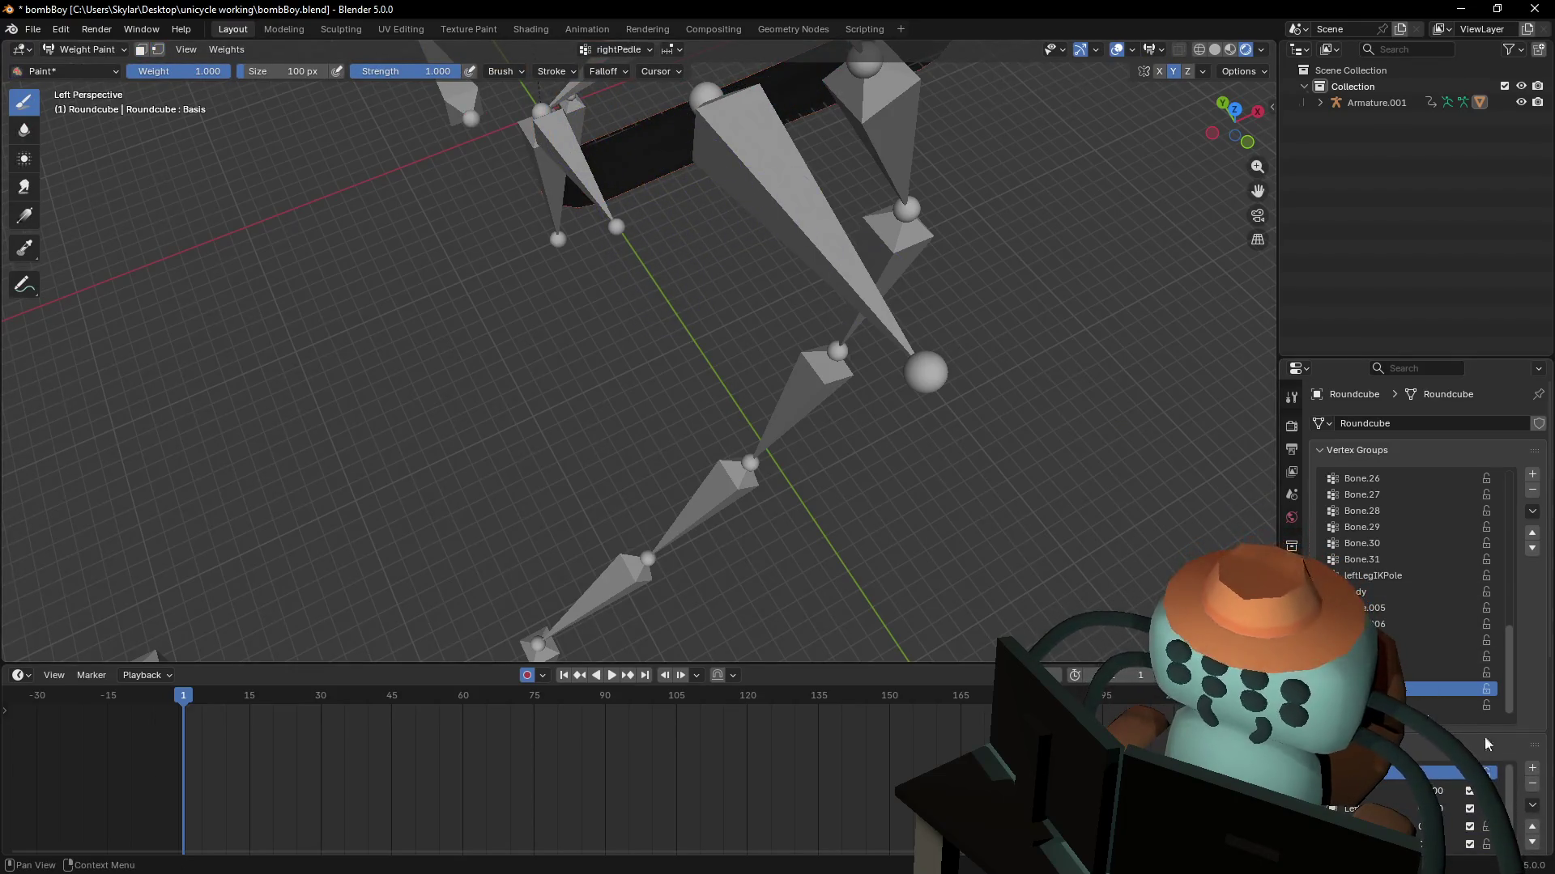
- Display the leftPedle weights, checking brush settings and orbiting to a new angle
left_click(1444, 706)
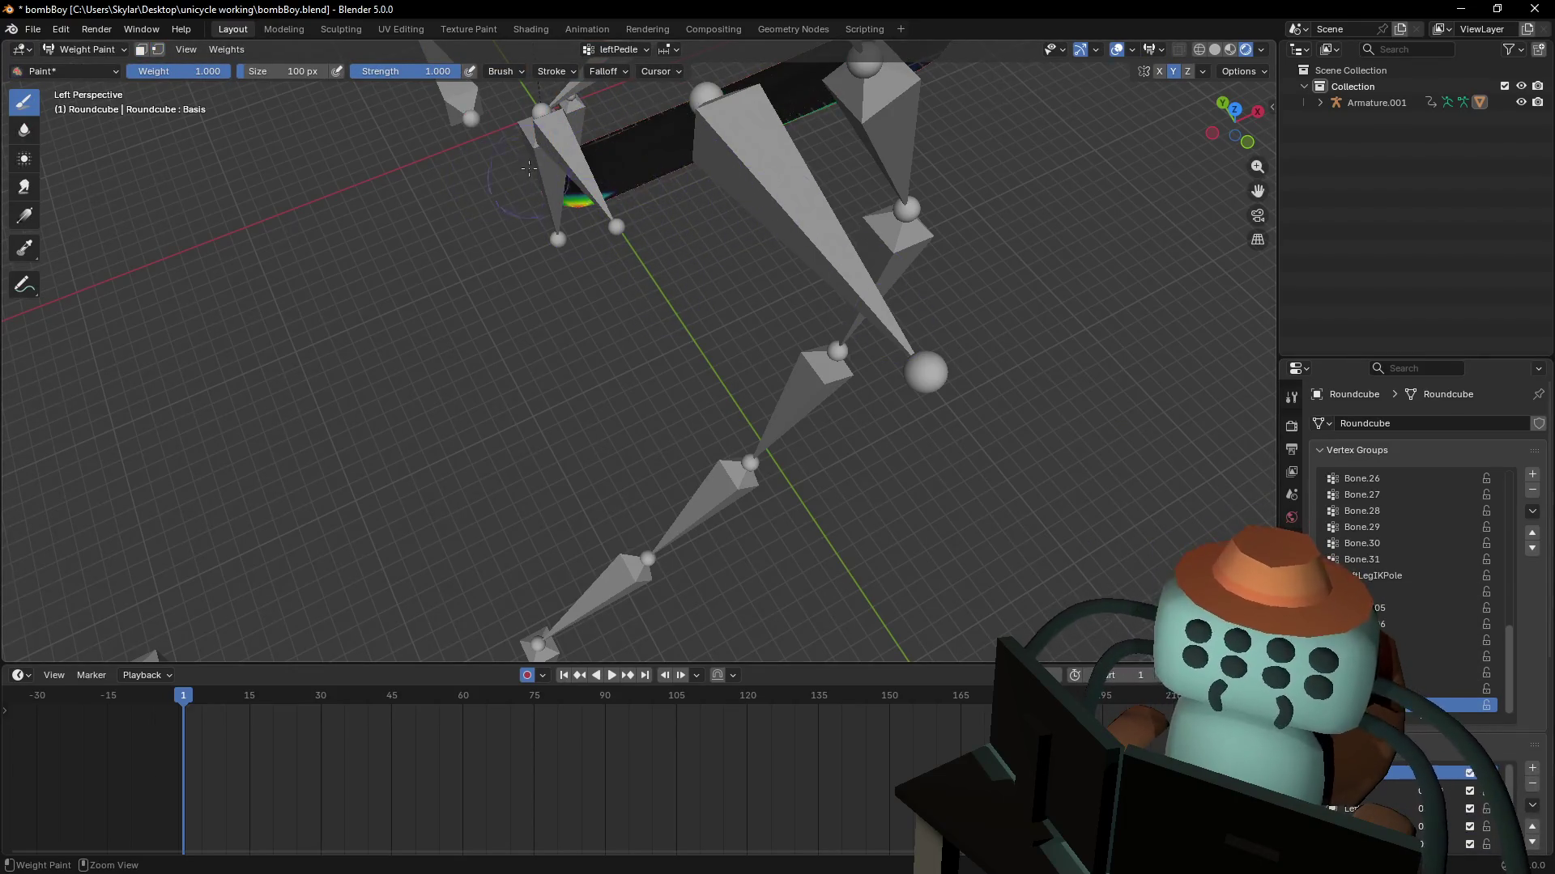
key("Tab")
key("shift+grave")
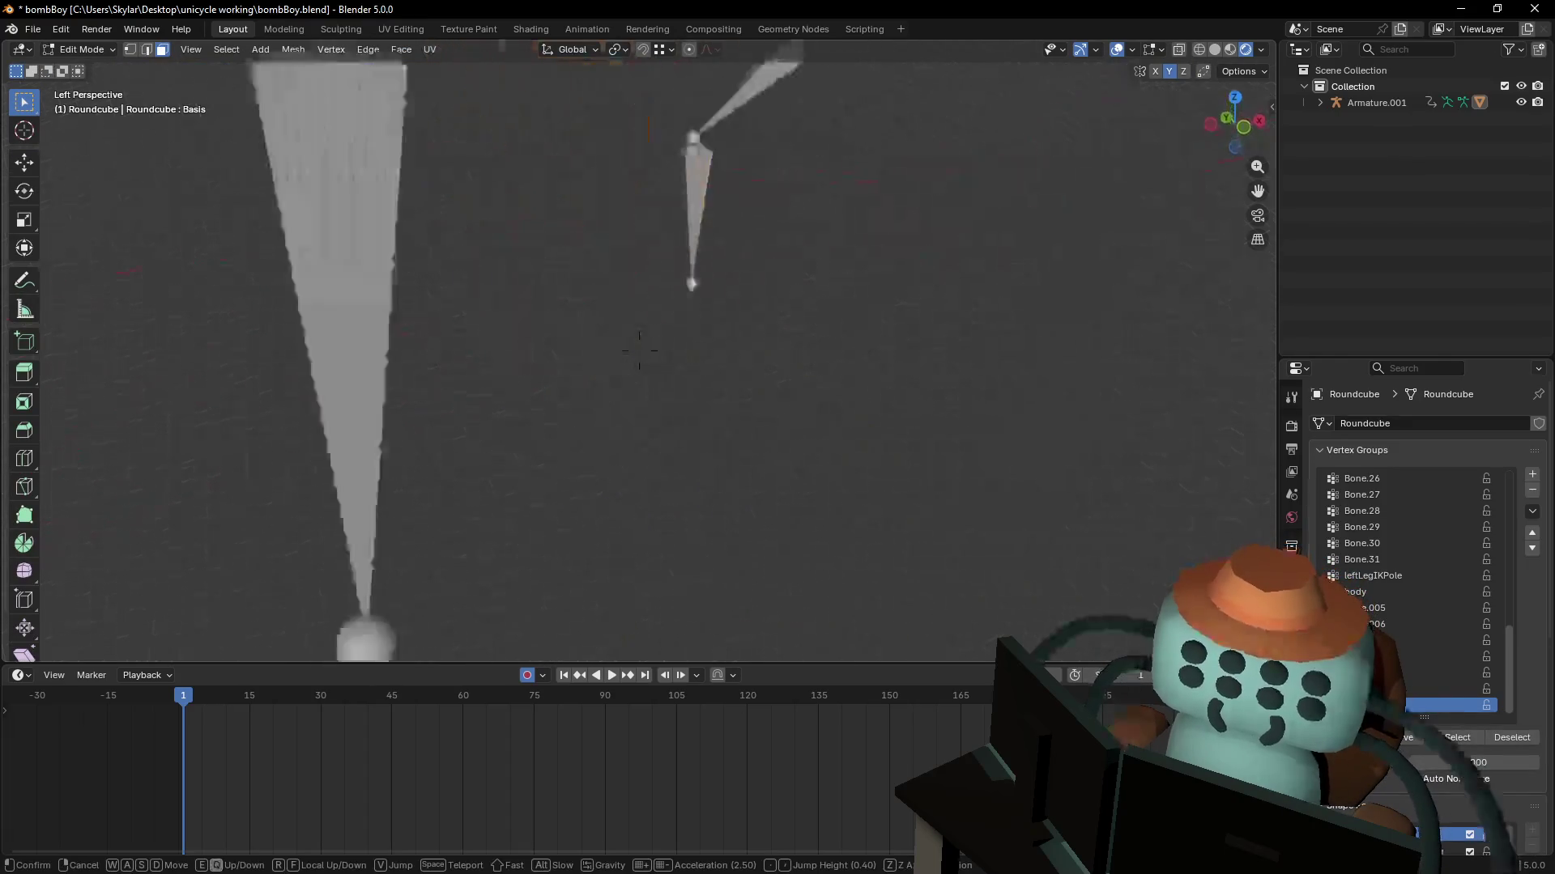
left_click(639, 366)
key("Tab")
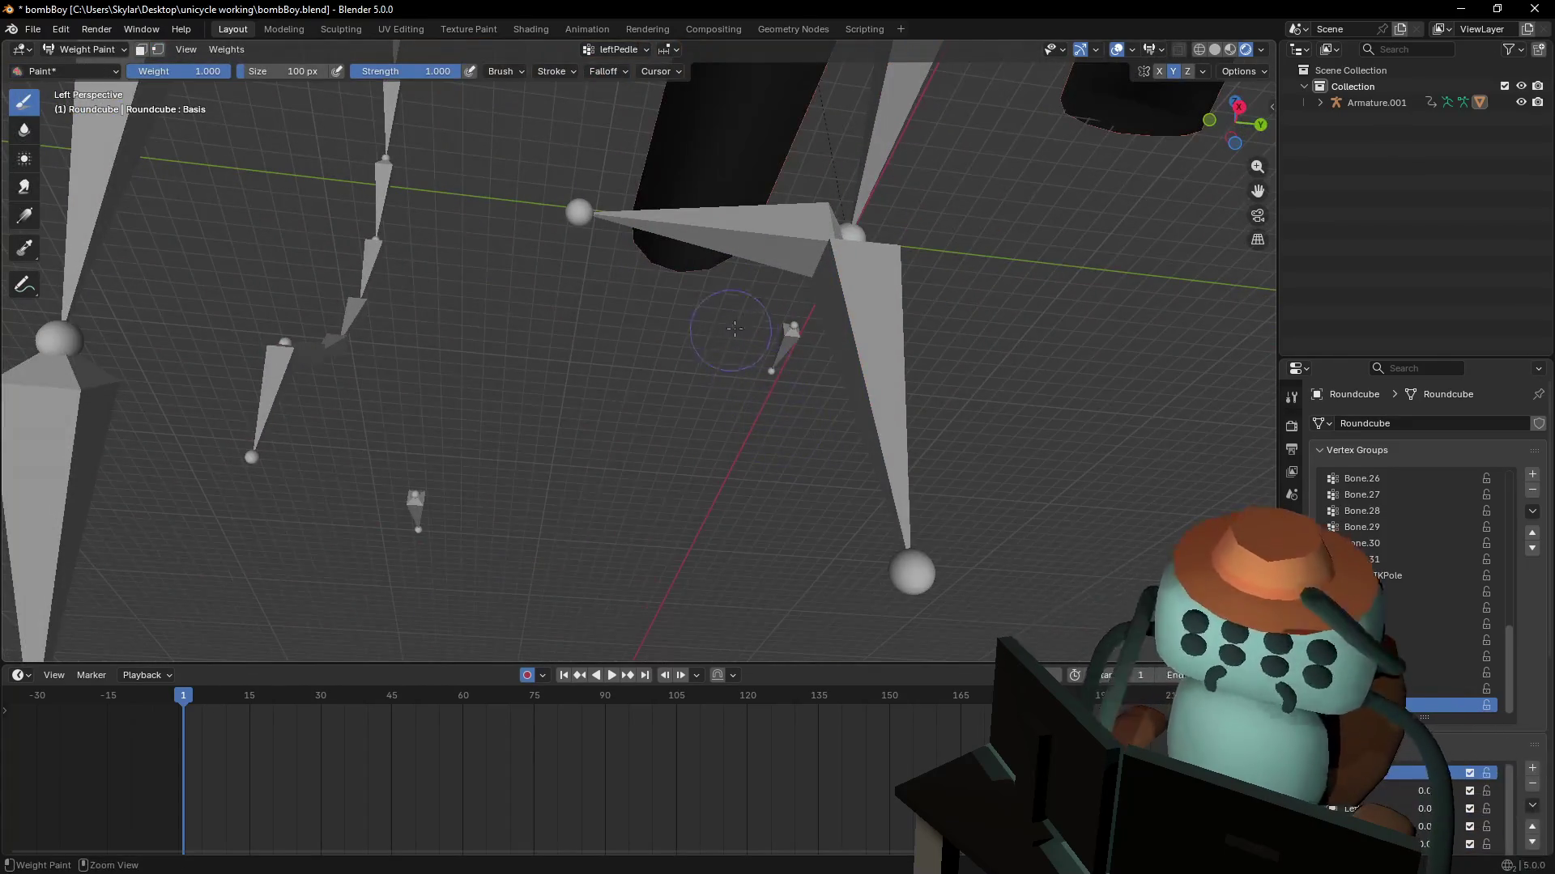
right_click(734, 328)
right_click(818, 260)
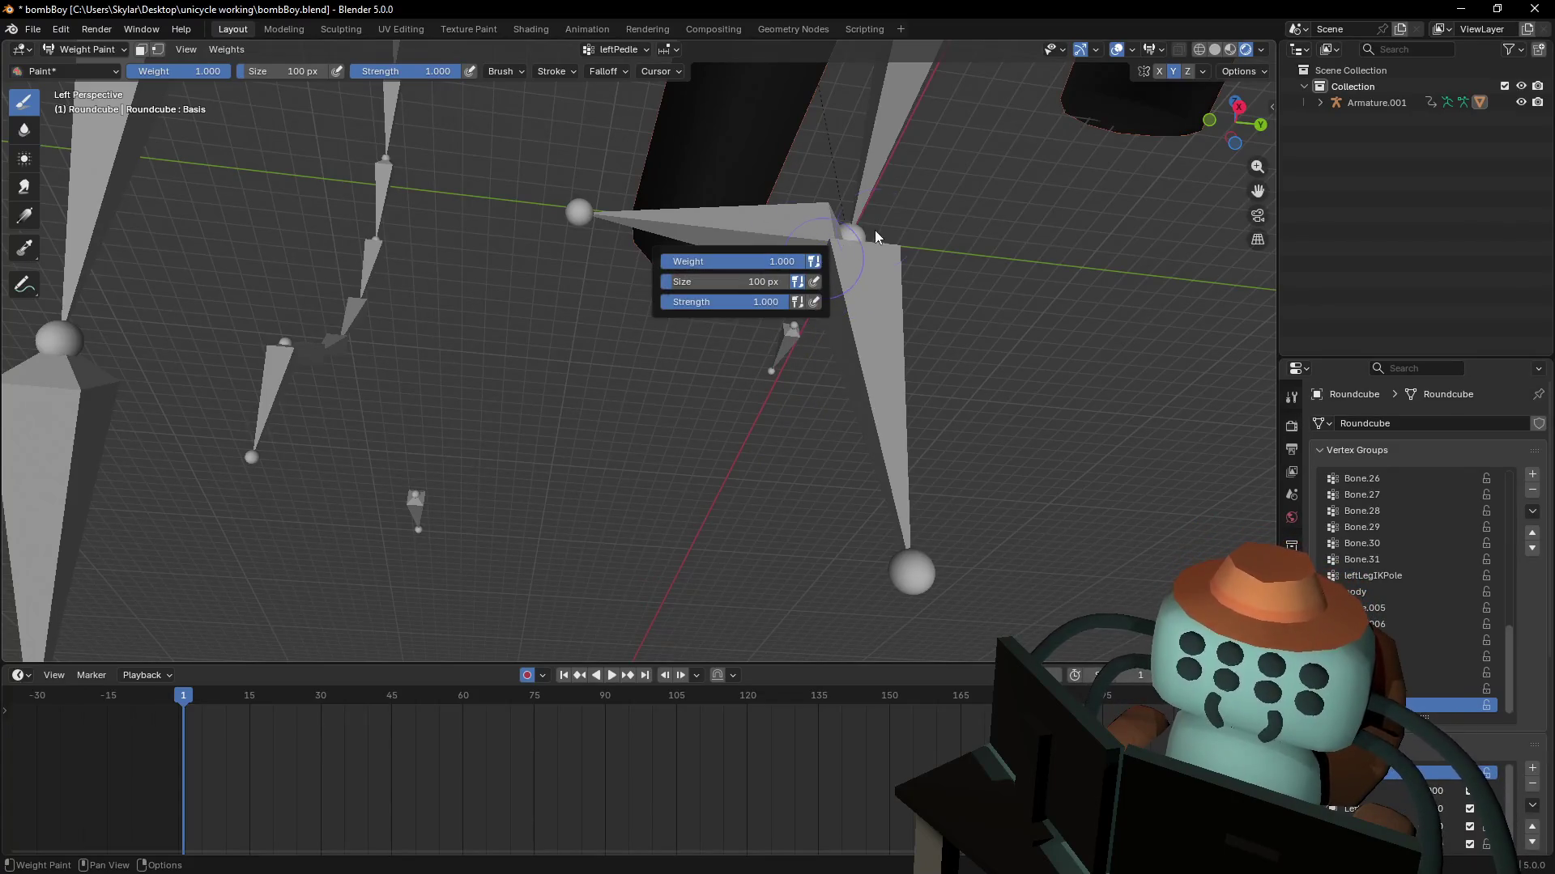
mouse_move(817, 260)
middle_mouse_down()
mouse_move(743, 368)
mouse_move(749, 516)
mouse_move(664, 405)
mouse_move(728, 466)
mouse_move(662, 395)
middle_mouse_up()
key("Tab")
key("Tab")
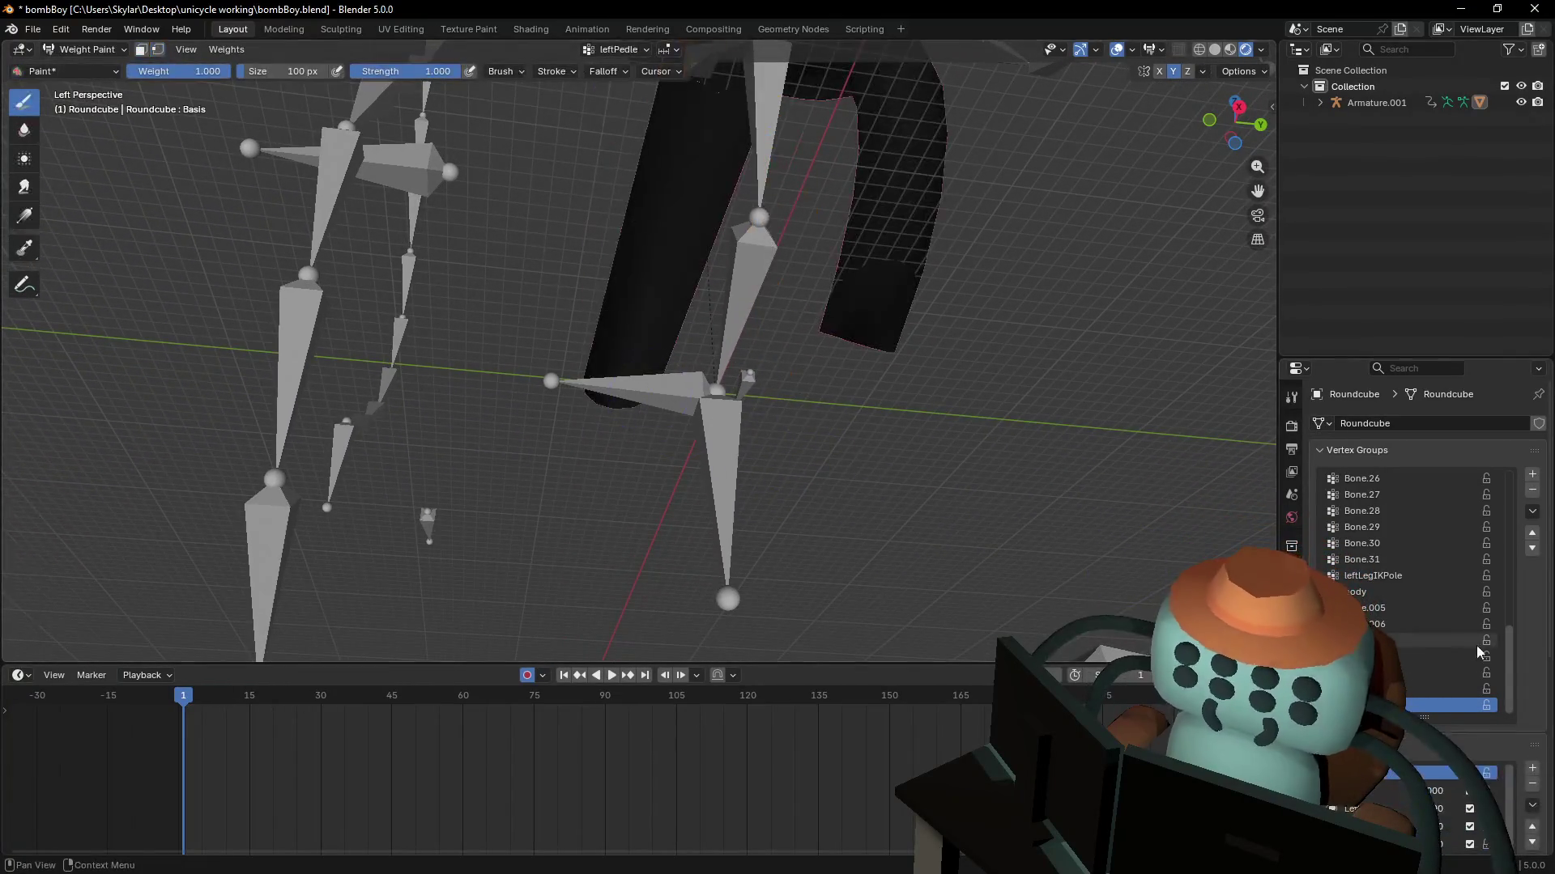
- Step through leftLegIKPole, Bone.006 and Bone.007, settle on Bone.008, and recentre the fork
left_click(1415, 576)
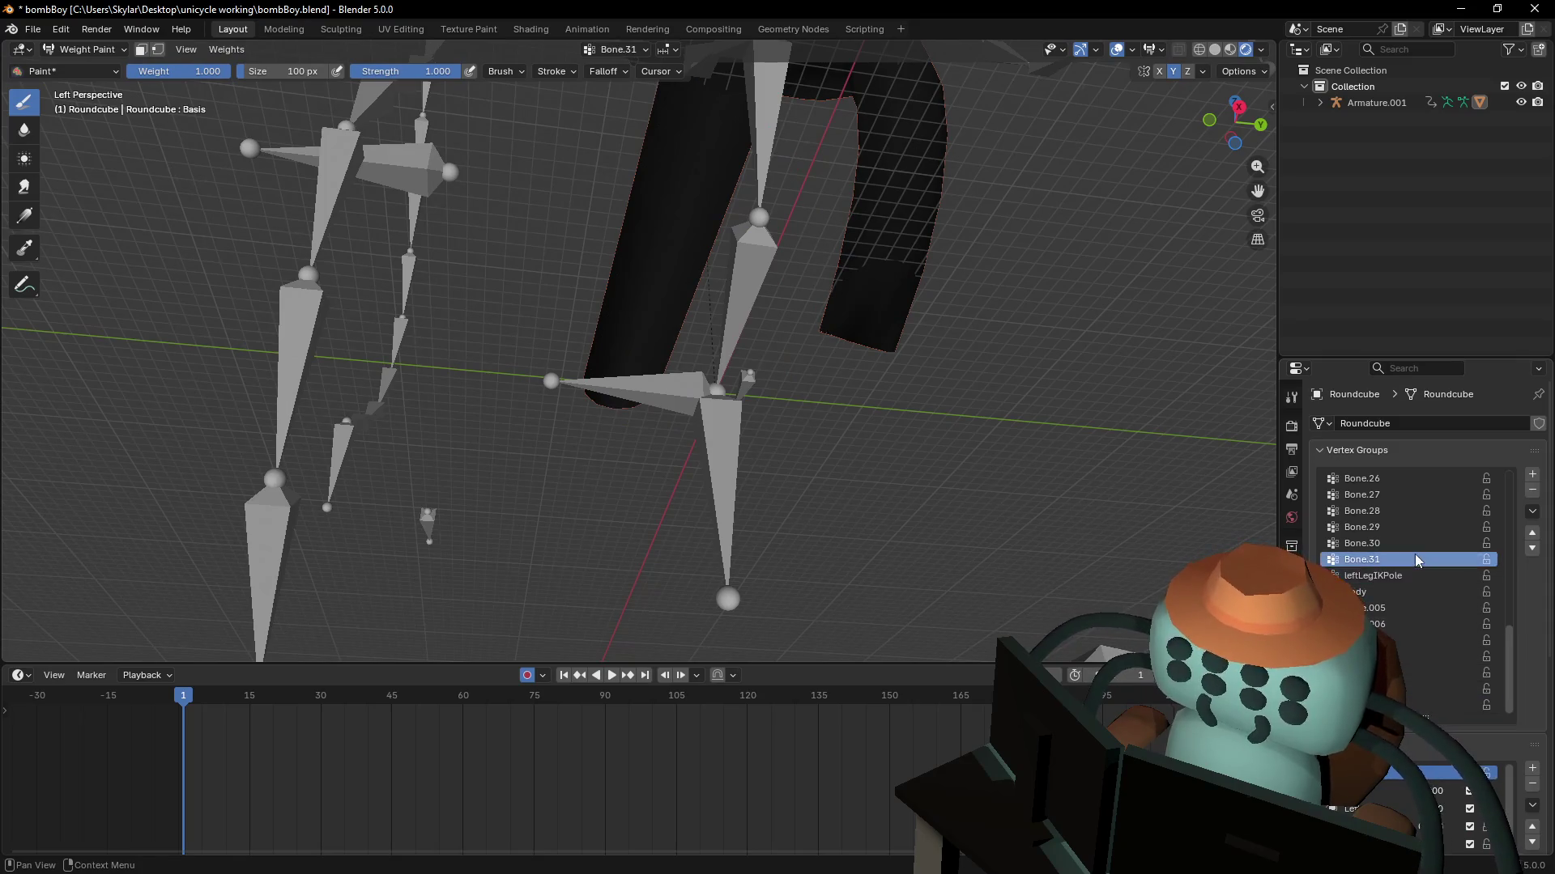
left_click(1392, 624)
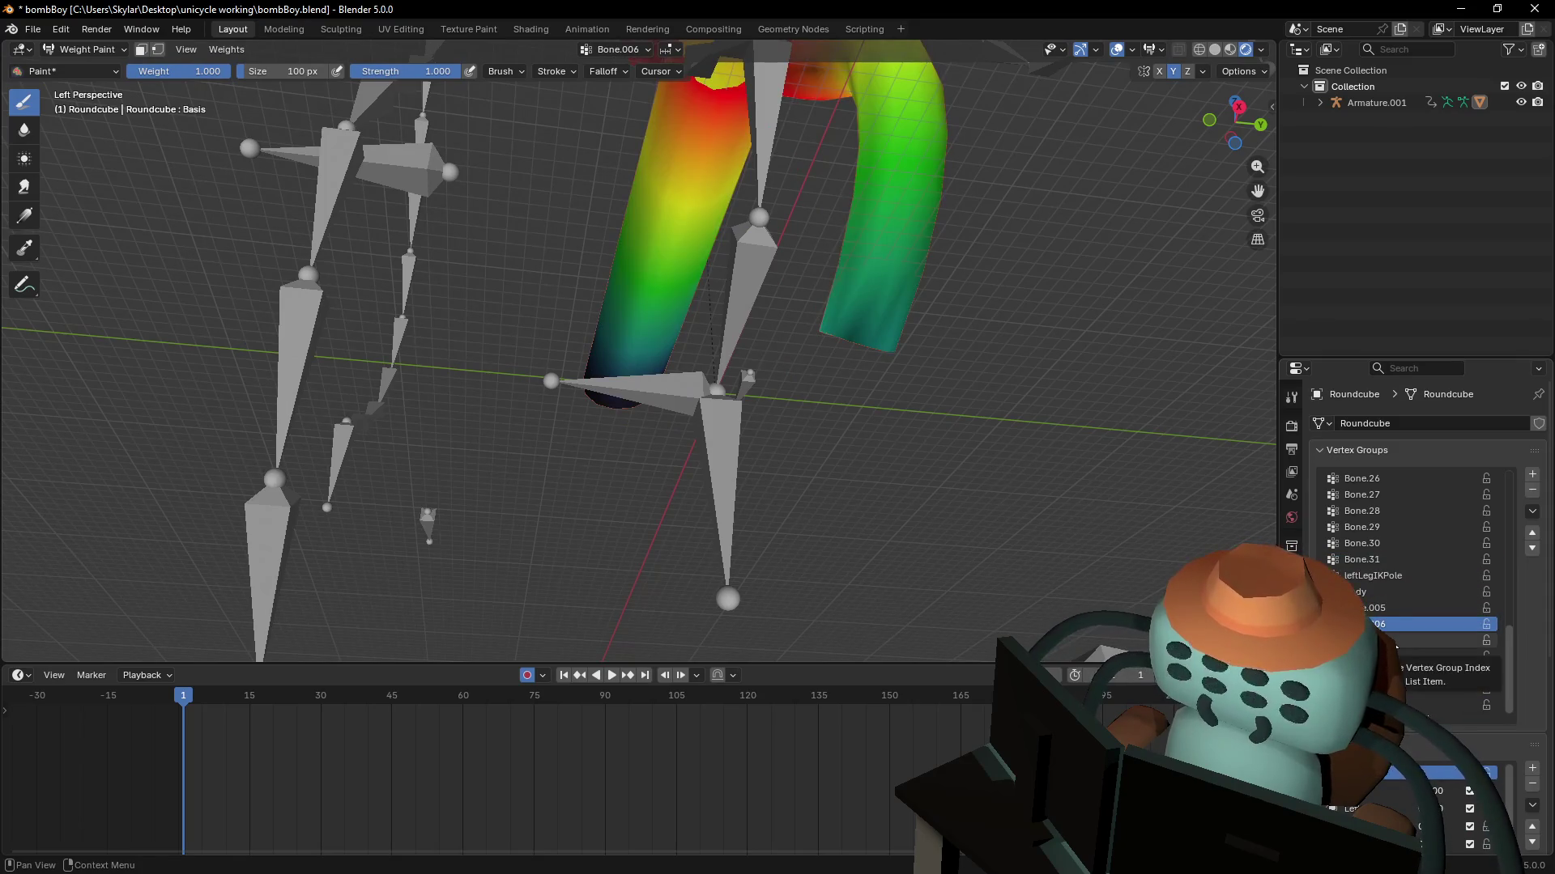
mouse_move(776, 454)
middle_mouse_down("ctrl")
mouse_move(776, 299)
mouse_move(830, 575)
middle_mouse_up("ctrl")
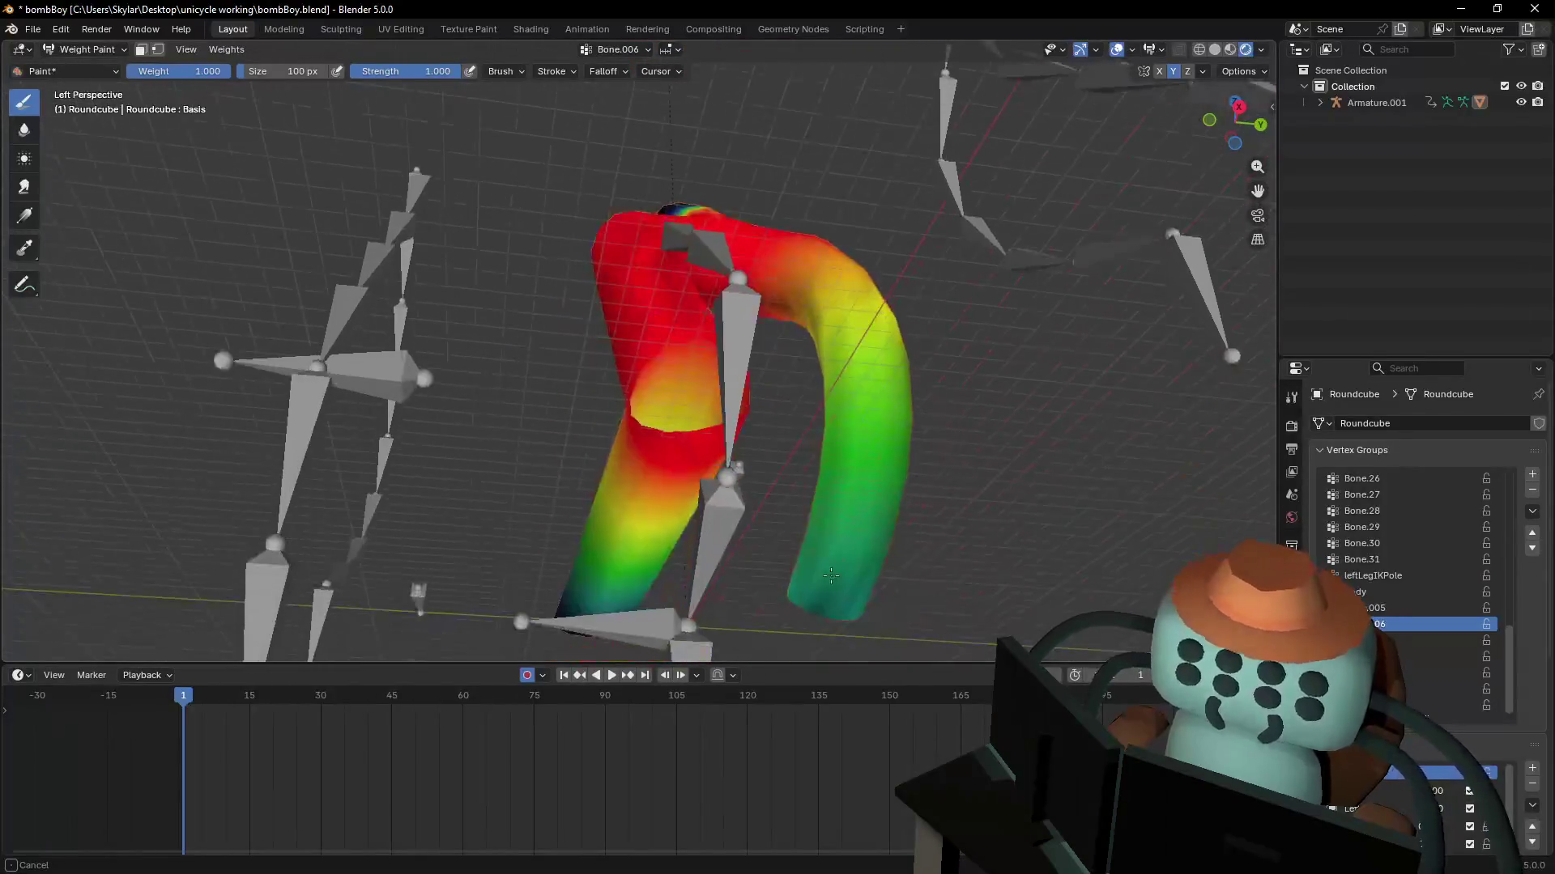
left_click(1409, 641)
left_click(1409, 656)
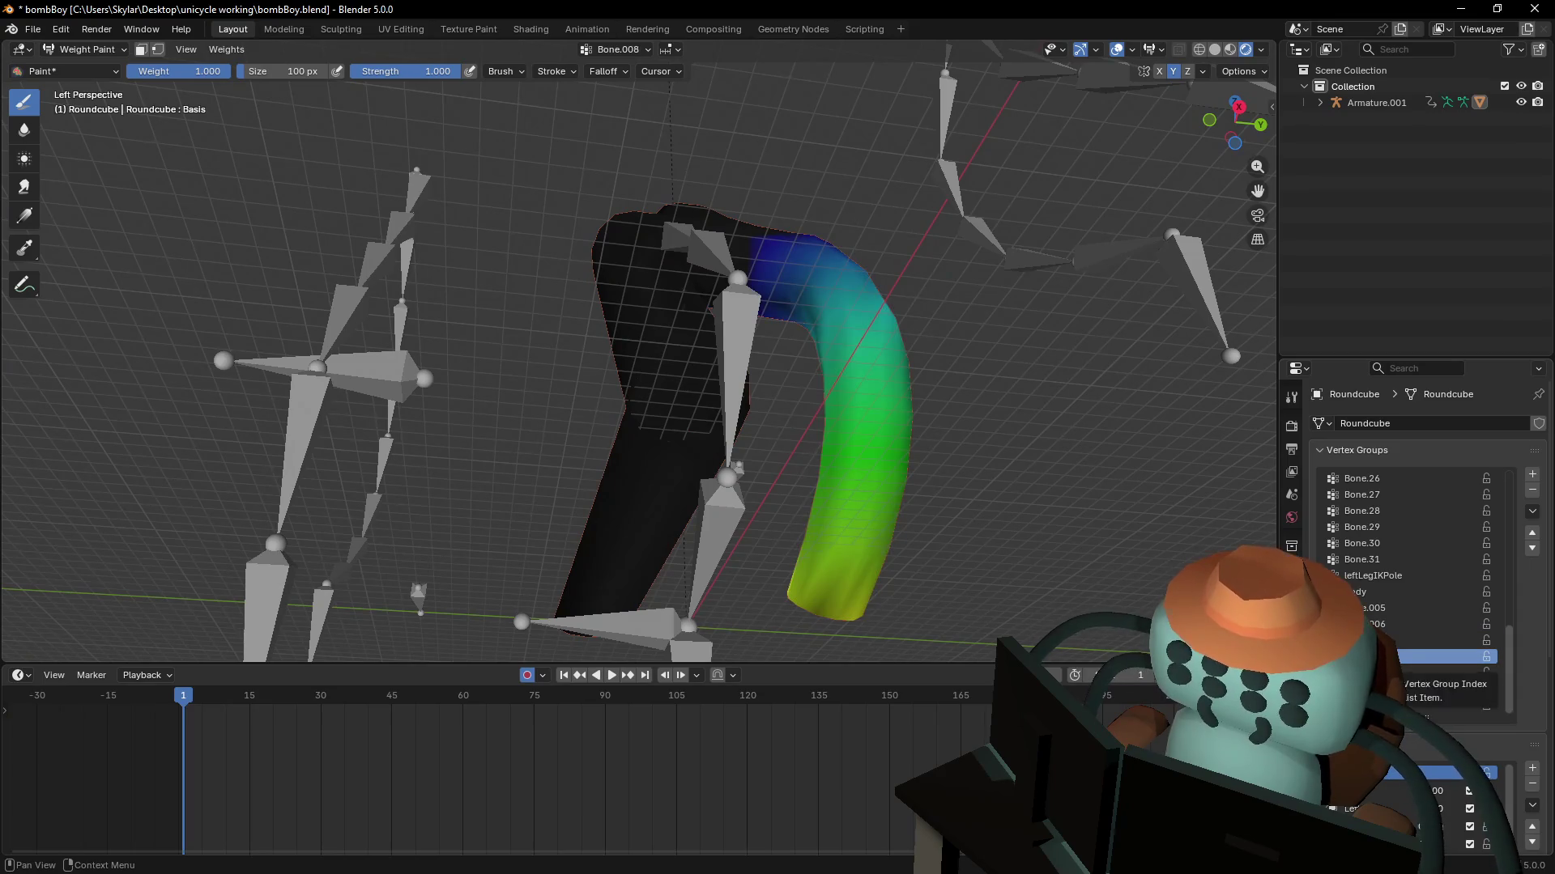
left_click(1397, 641)
left_click(1396, 656)
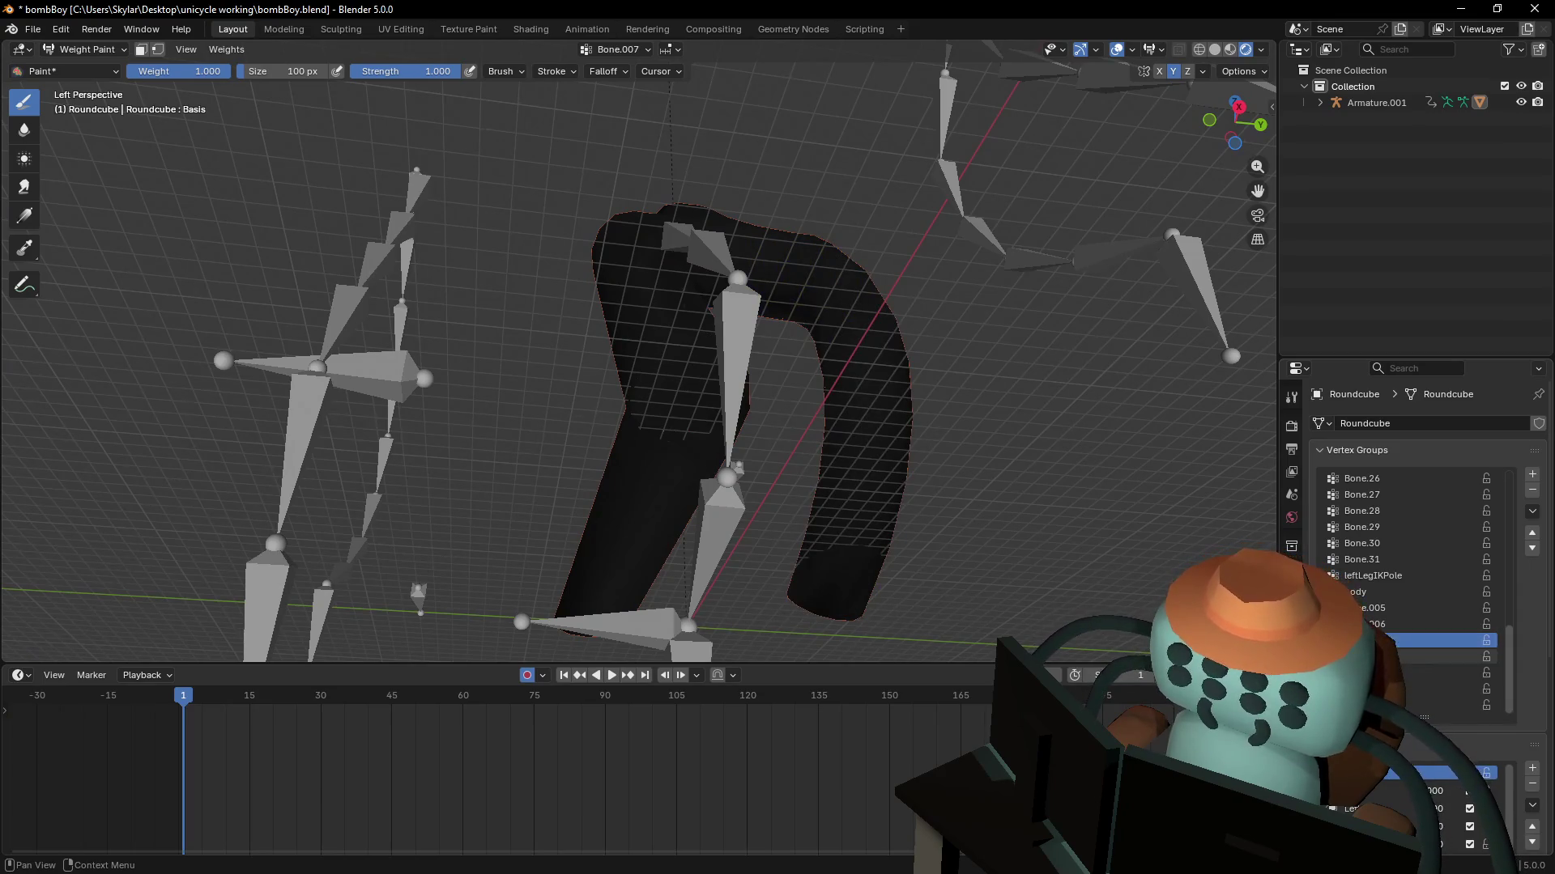
mouse_move(922, 583)
middle_mouse_down("ctrl")
mouse_move(922, 510)
mouse_move(972, 356)
mouse_move(1002, 323)
mouse_move(870, 283)
mouse_move(956, 335)
mouse_move(915, 445)
mouse_move(858, 255)
mouse_move(862, 161)
middle_mouse_up("ctrl")
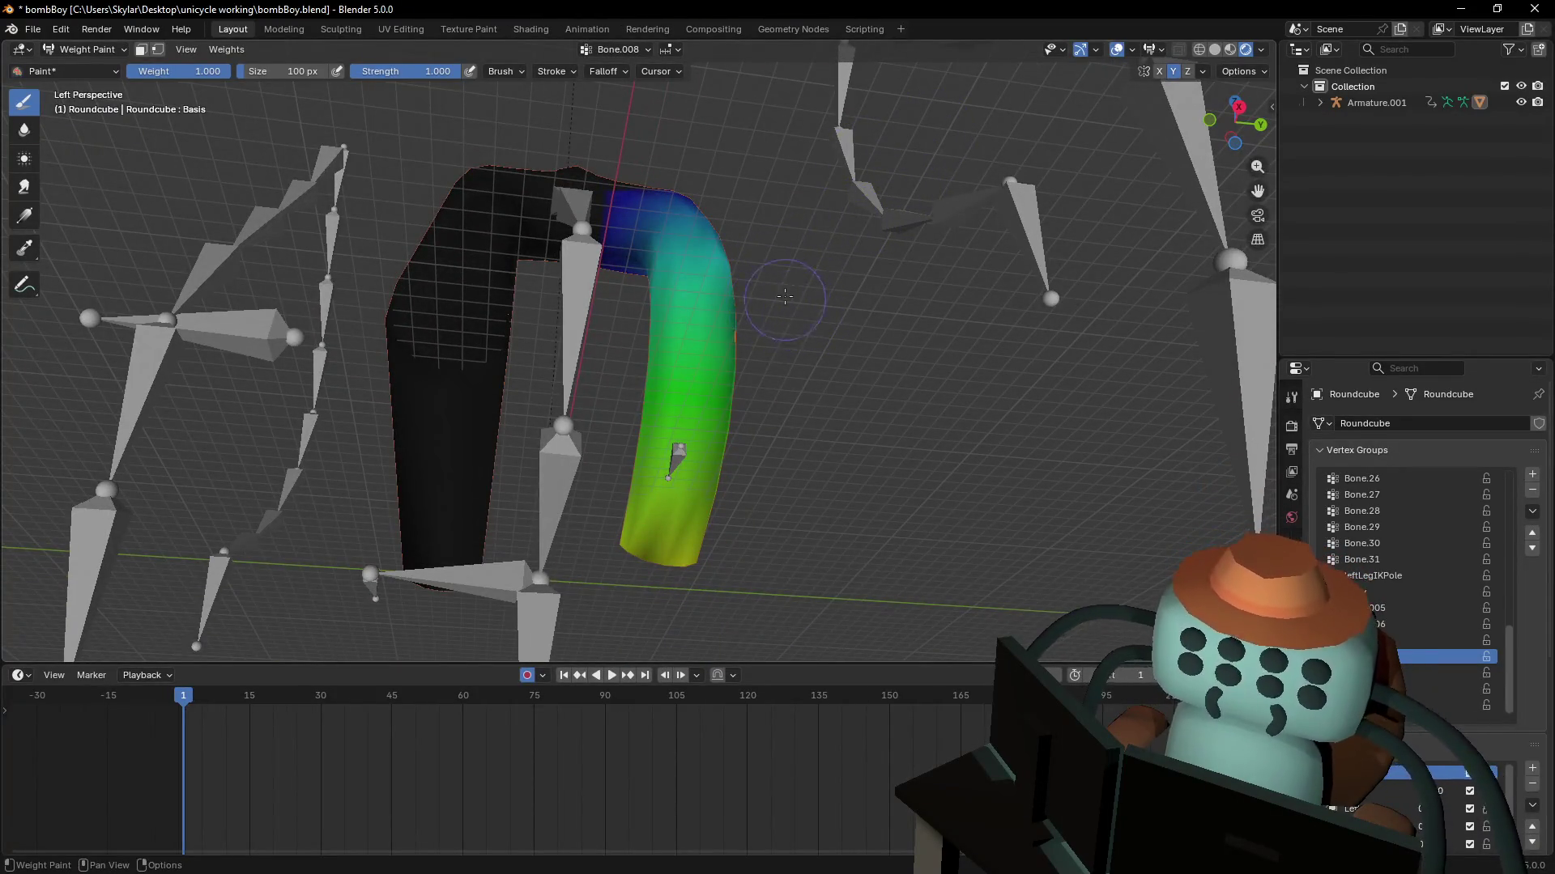
middle_click_drag(825, 213, 829, 304, "shift")
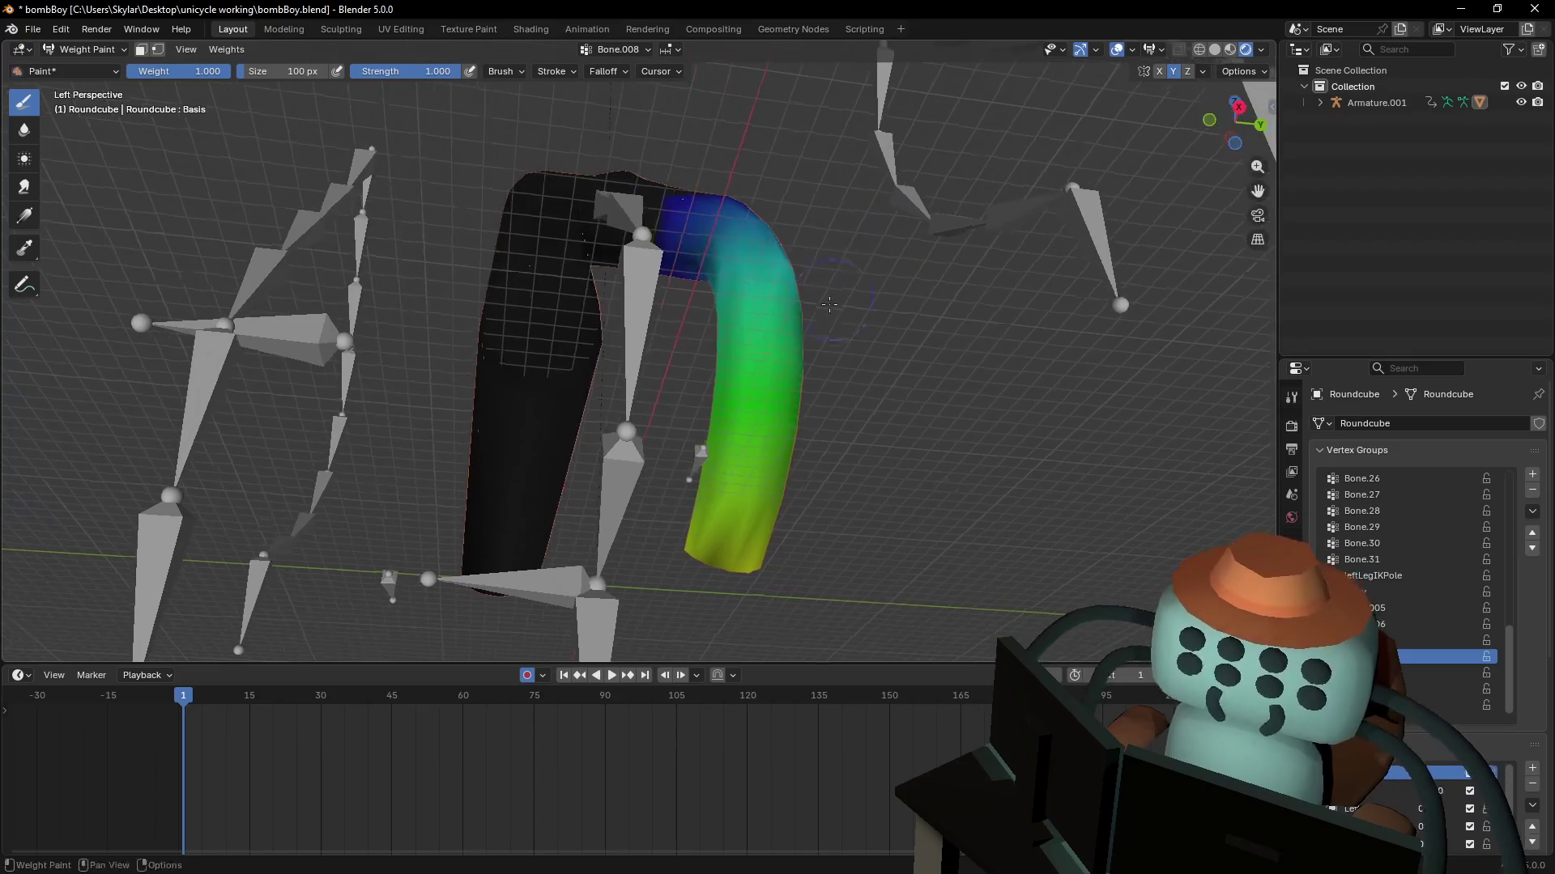
- Set the brush falloff to Smooth and try, then undo, a stroke on the tube's end
left_click(669, 70)
mouse_move(609, 73)
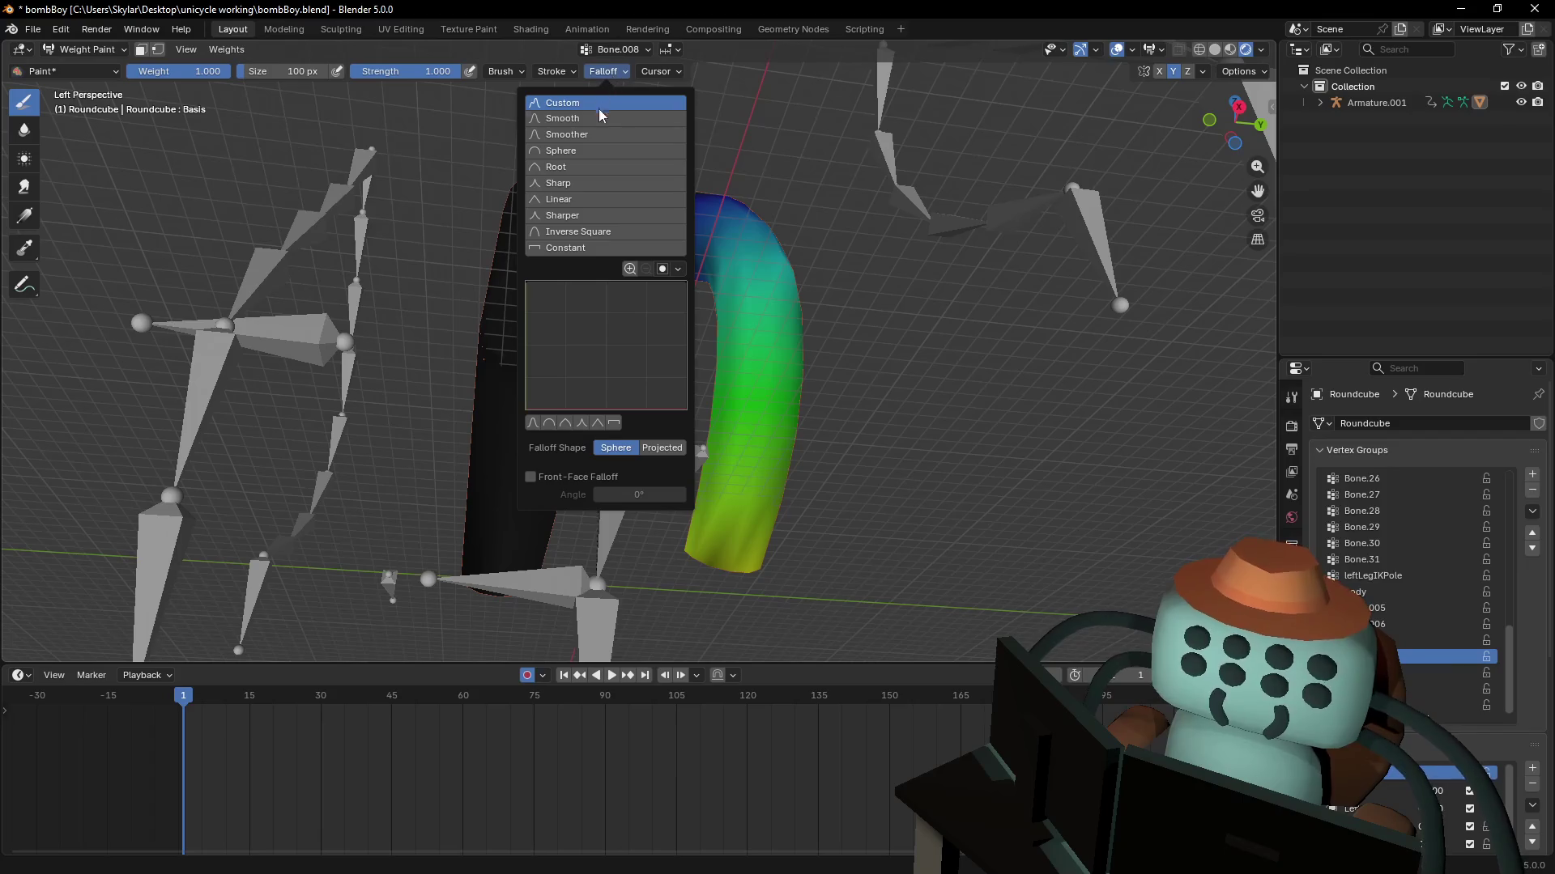
left_click(576, 118)
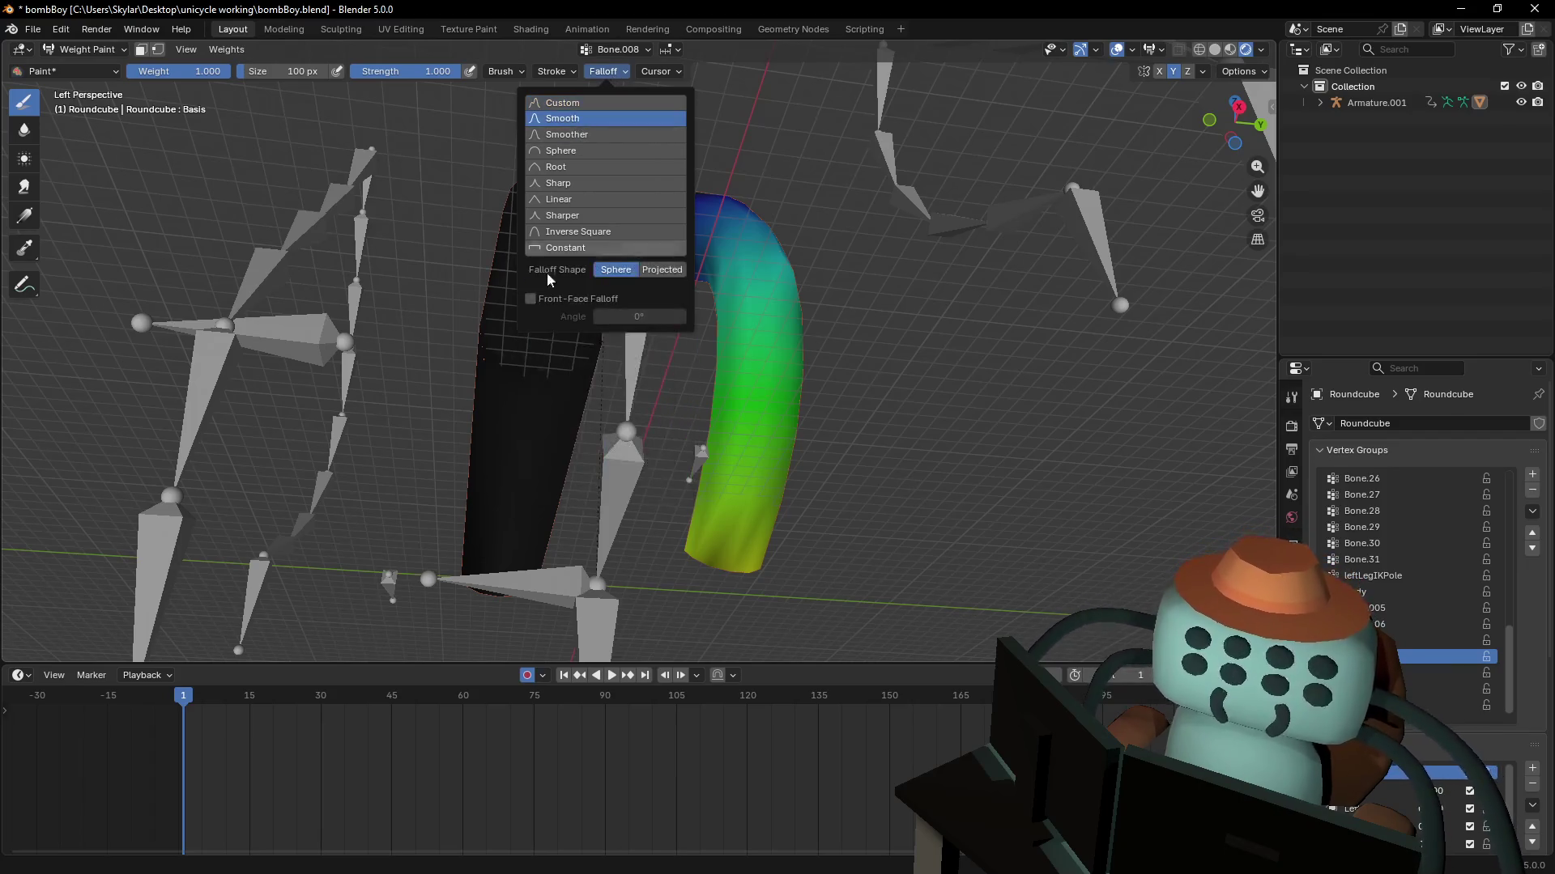
mouse_move(522, 351)
left_mouse_down()
mouse_move(522, 316)
mouse_move(565, 422)
left_mouse_up()
key("ctrl+z")
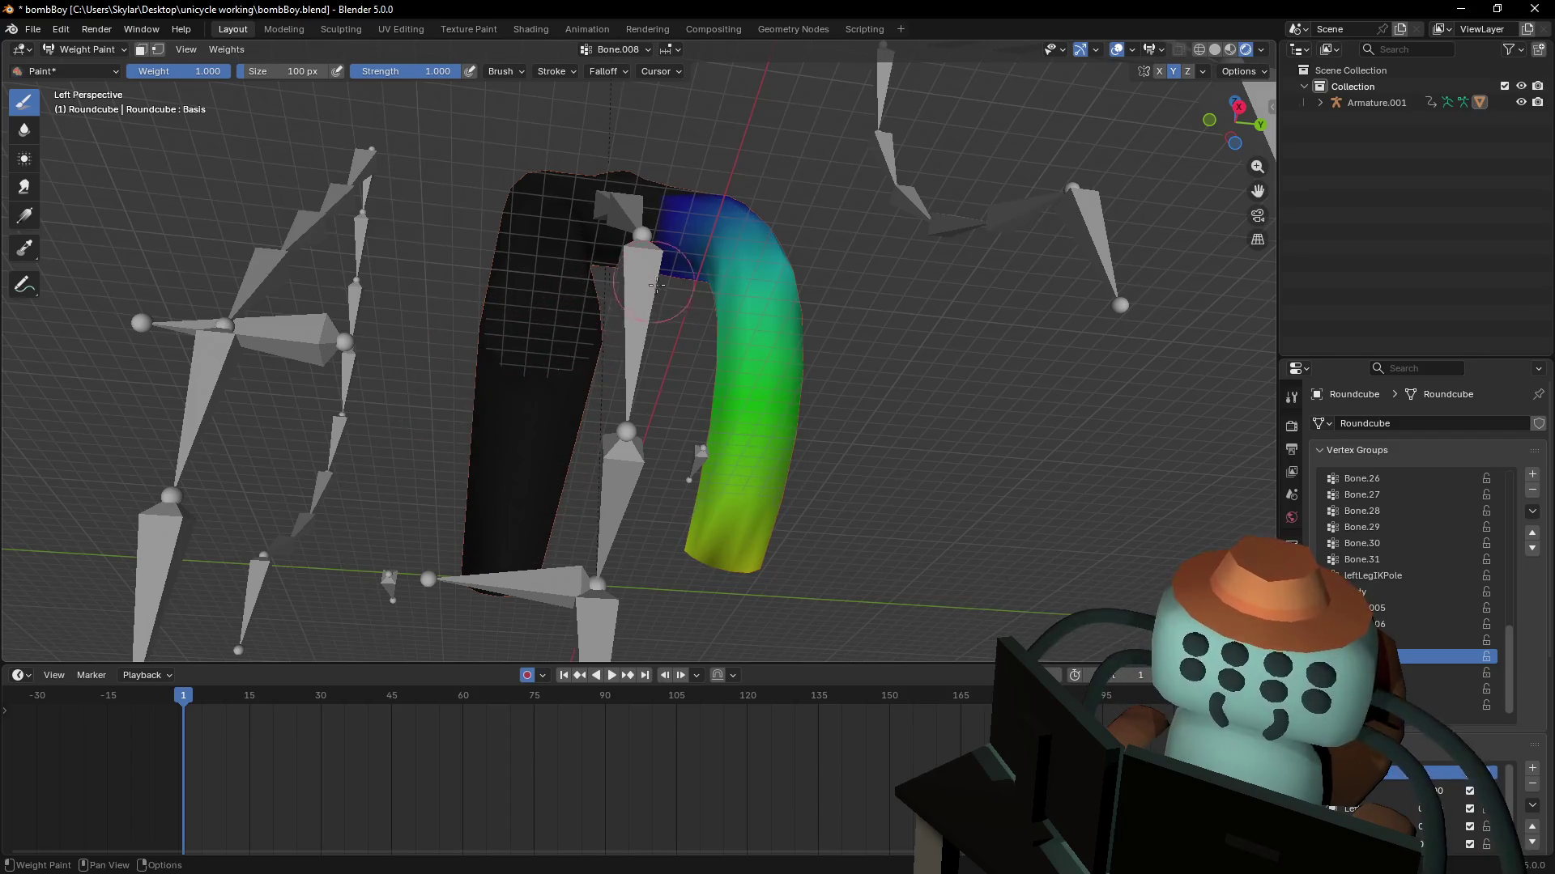
- Paint Bone.008 weight along the fork's left arch, undoing unwanted strokes, then enter Edit Mode
middle_click_drag(656, 285, 677, 424, "shift")
middle_click_drag(561, 471, 592, 398, "shift")
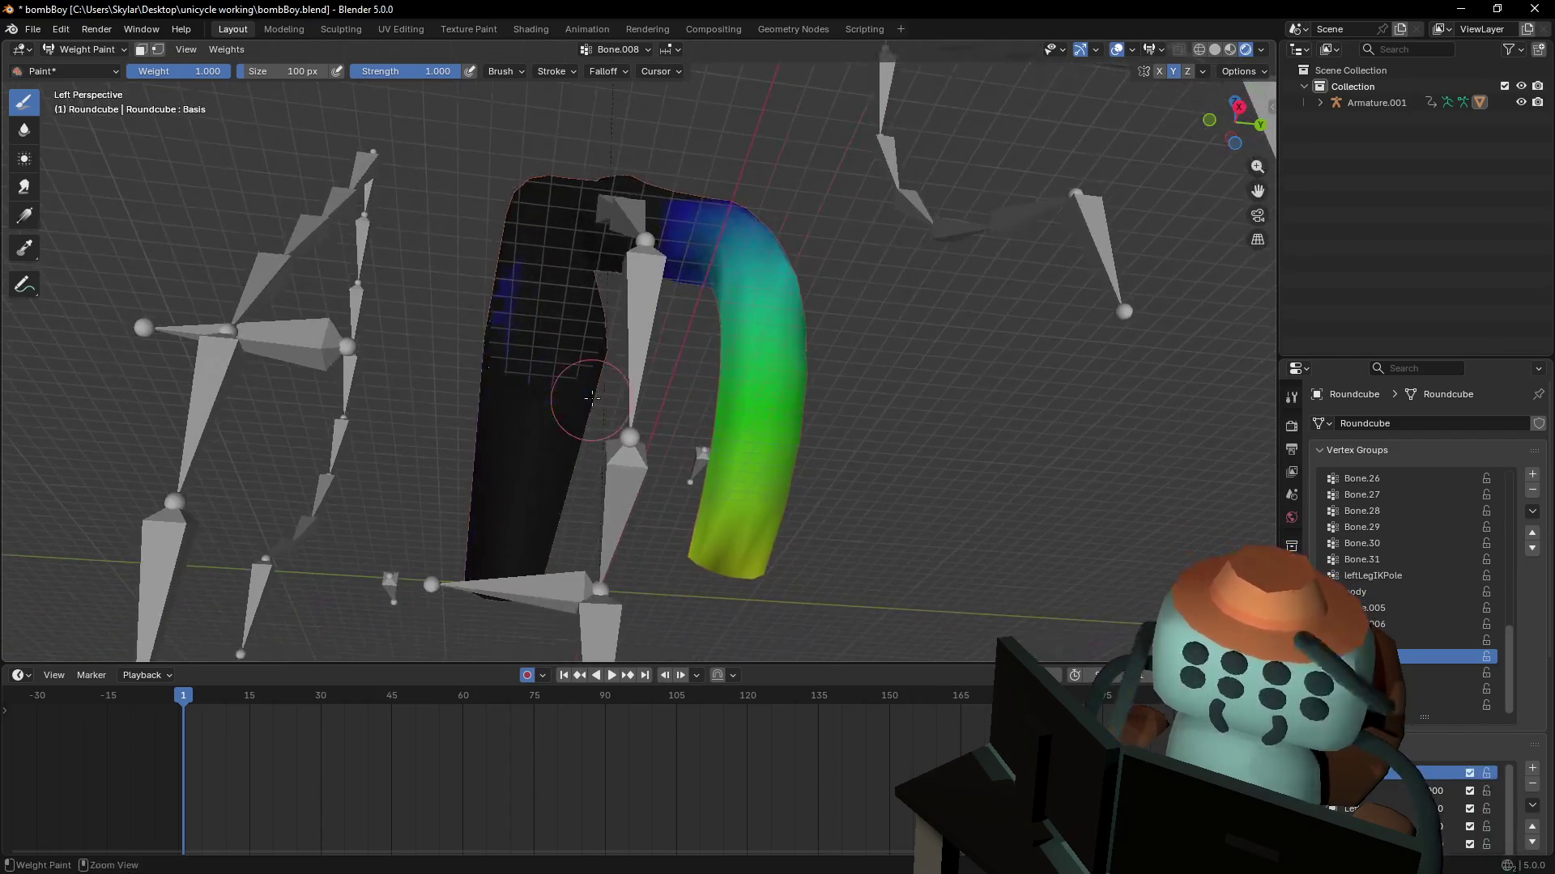
middle_click_drag(697, 306, 641, 427, "shift")
left_click_drag(486, 381, 502, 434)
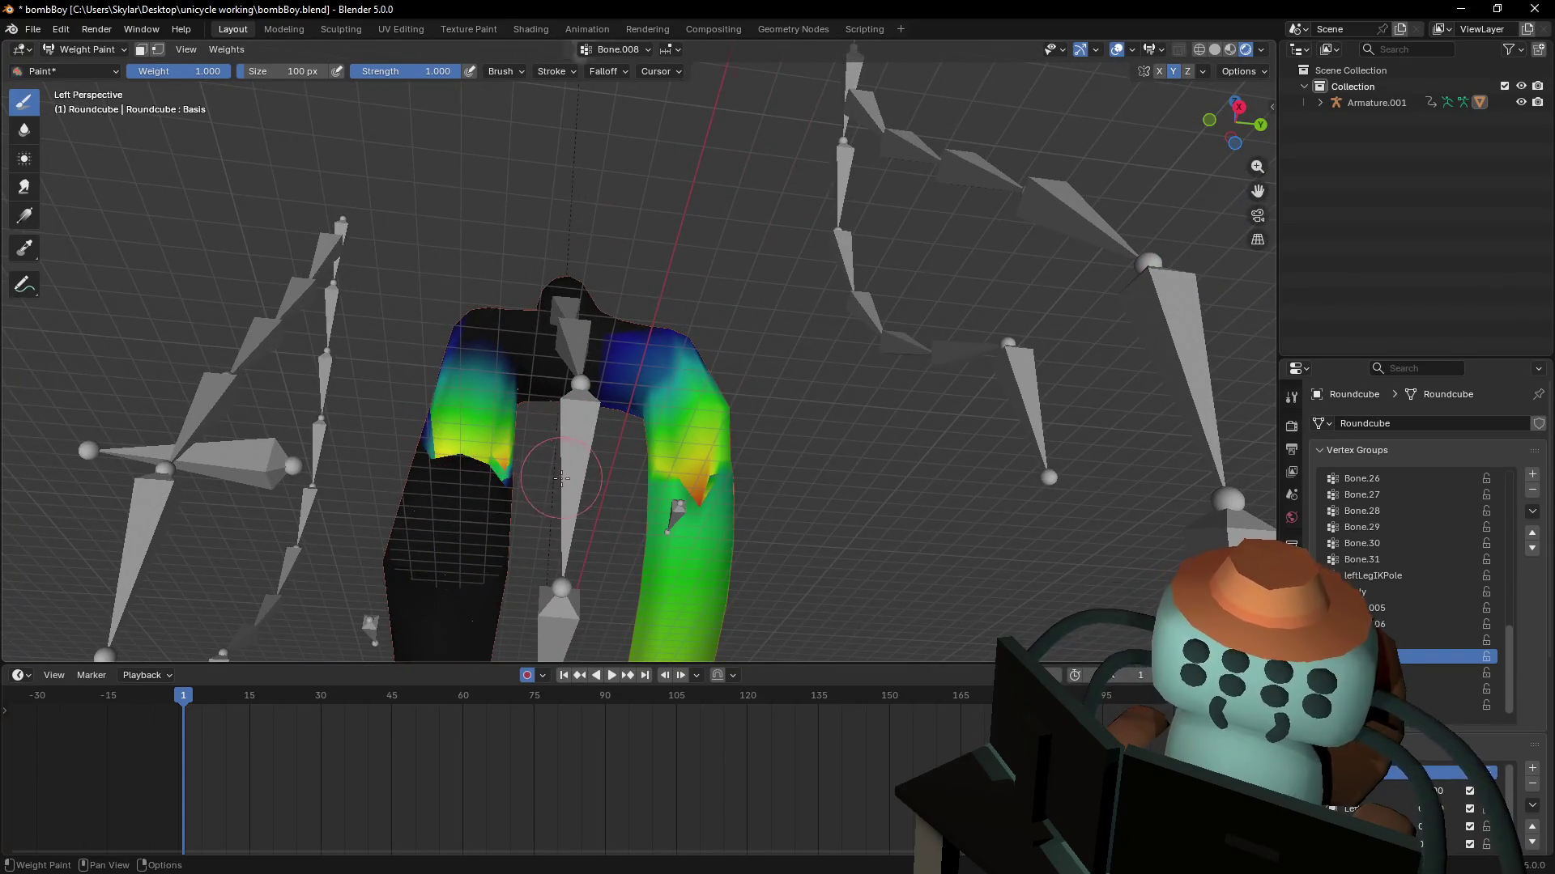
key("ctrl+z")
middle_click_drag(561, 478, 589, 242, "shift")
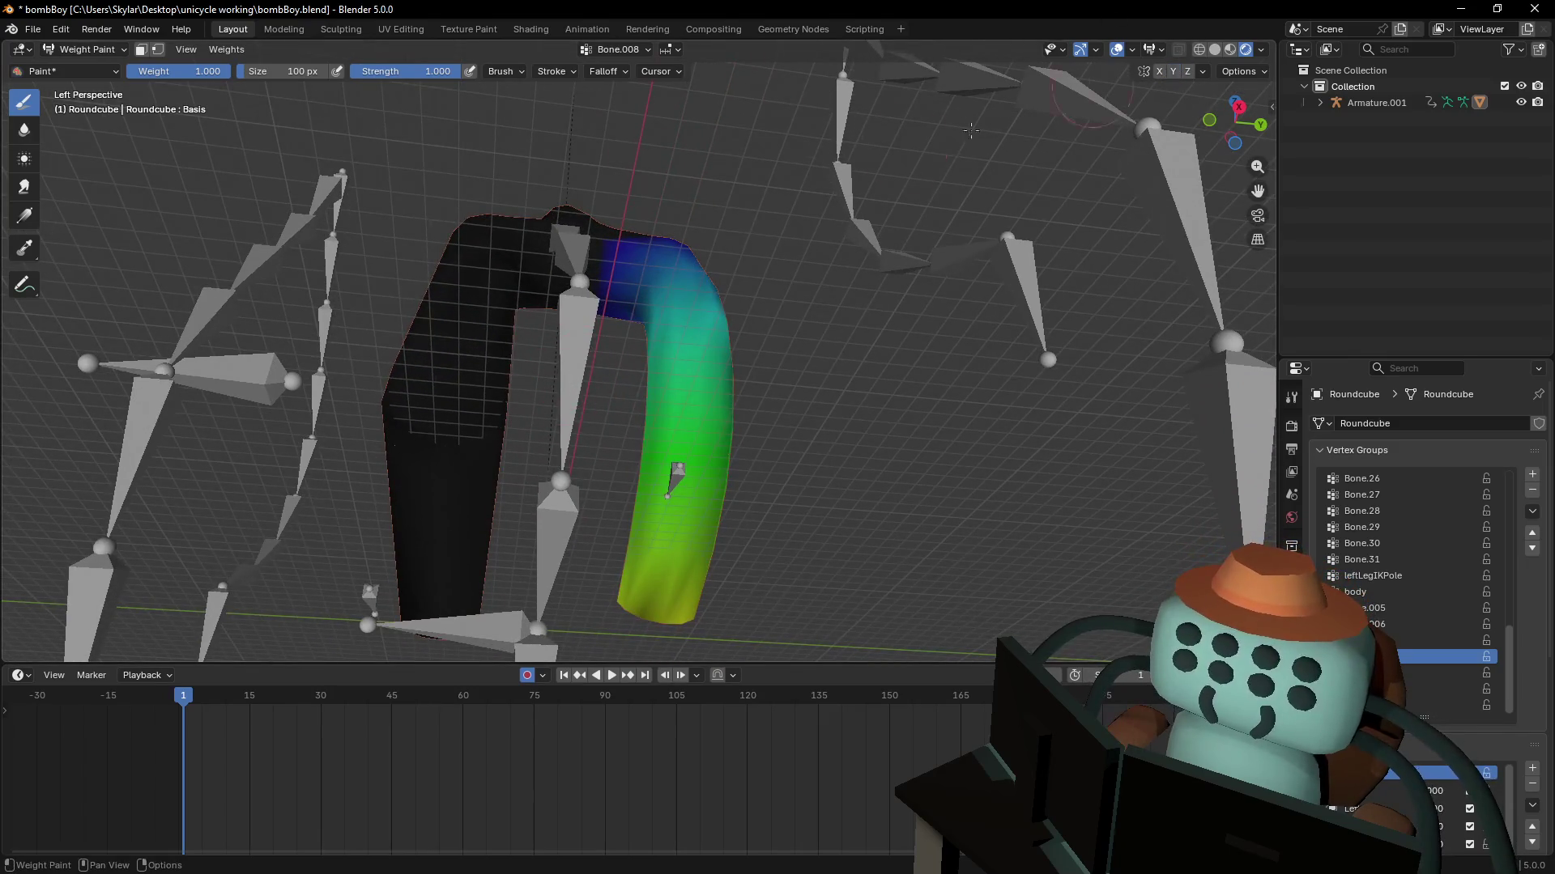
mouse_move(469, 308)
left_mouse_down()
mouse_move(405, 526)
mouse_move(494, 486)
mouse_move(429, 429)
left_mouse_up()
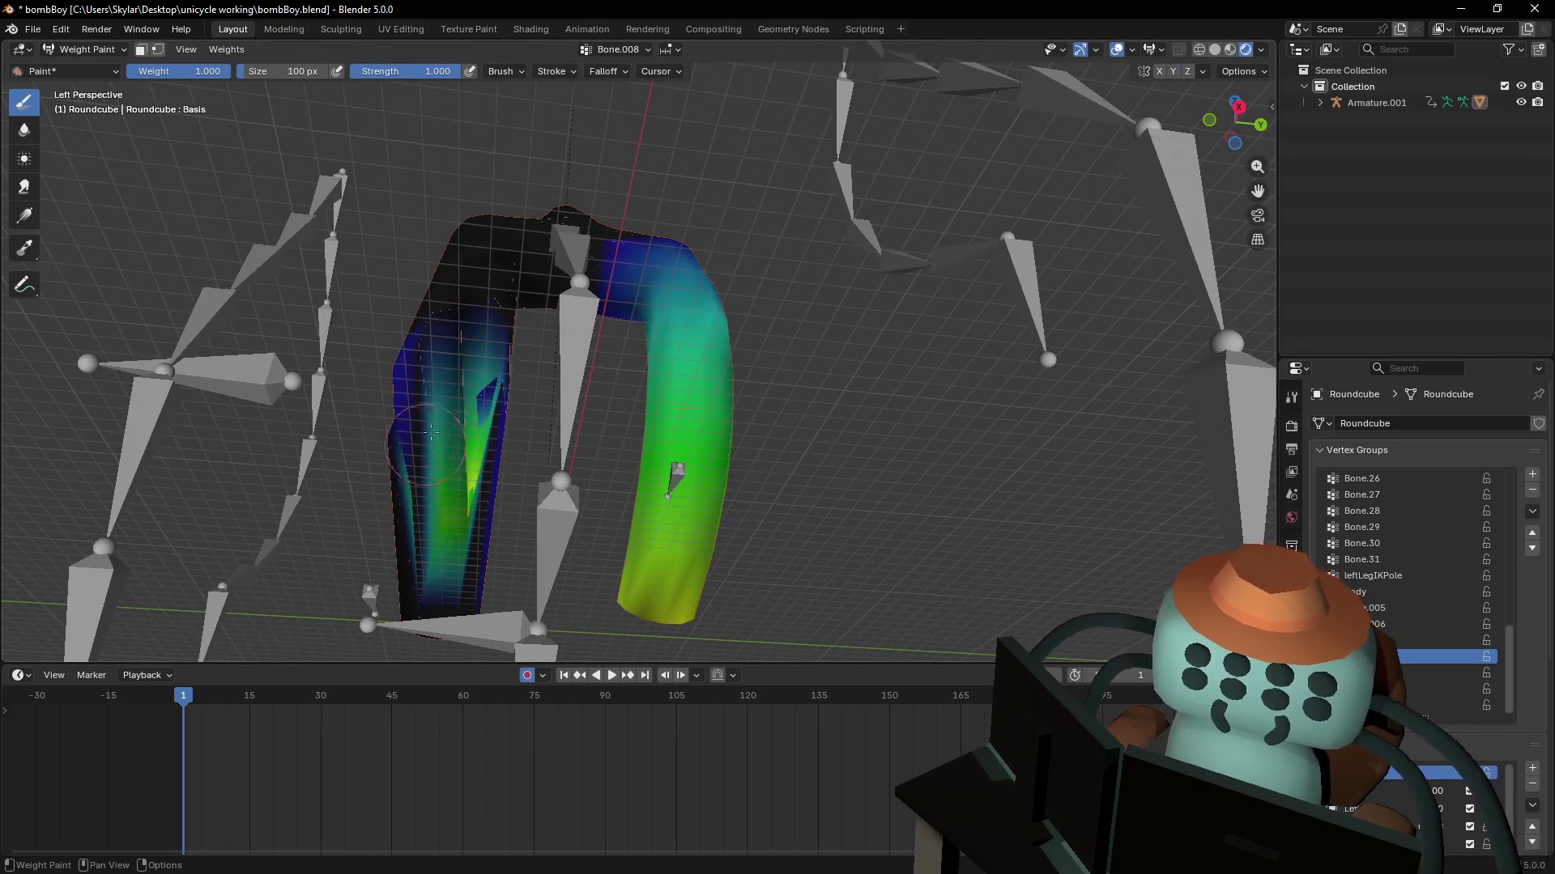
mouse_move(452, 580)
left_mouse_down()
mouse_move(441, 470)
mouse_move(397, 609)
left_mouse_up()
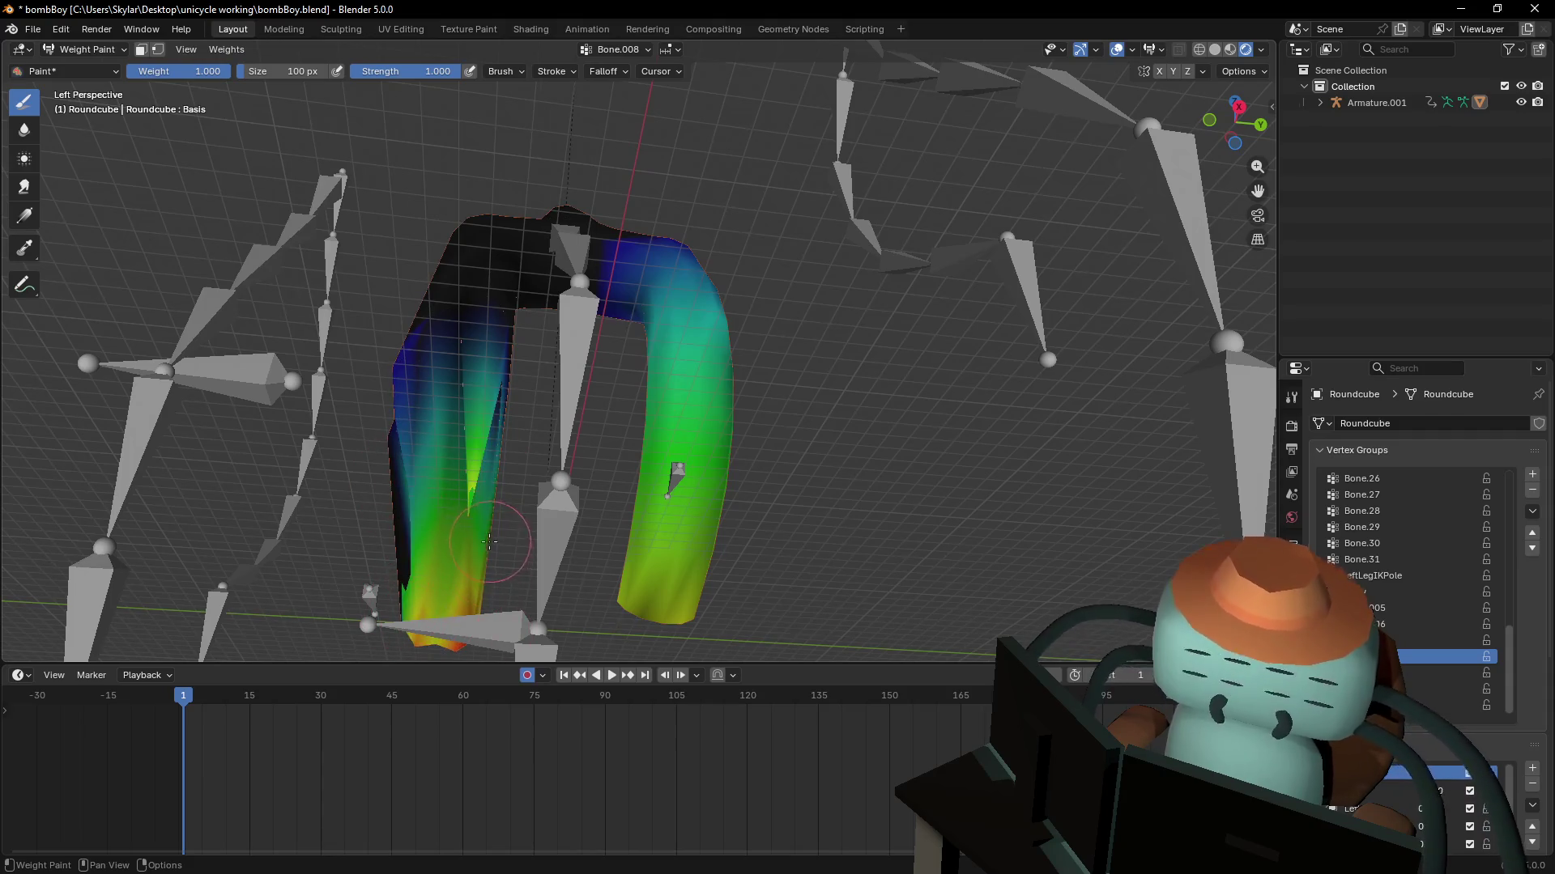
middle_click_drag(489, 540, 554, 372, "ctrl")
key("ctrl+z")
key("Tab")
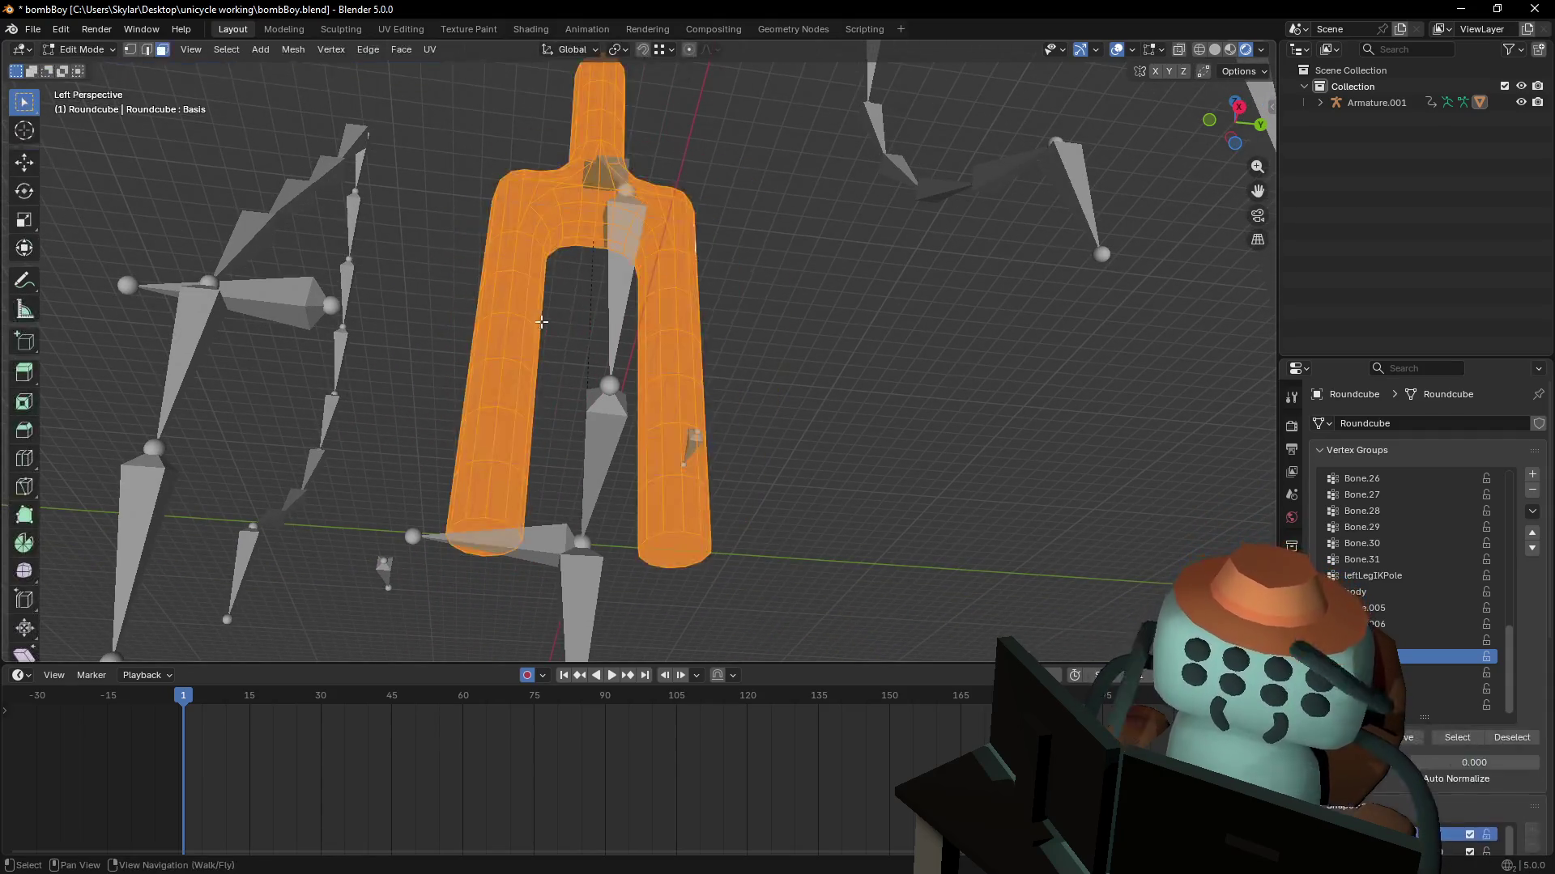
- Reposition the view, switch the fork to Weight Paint and change the displayed bone vertex group
key("shift+grave")
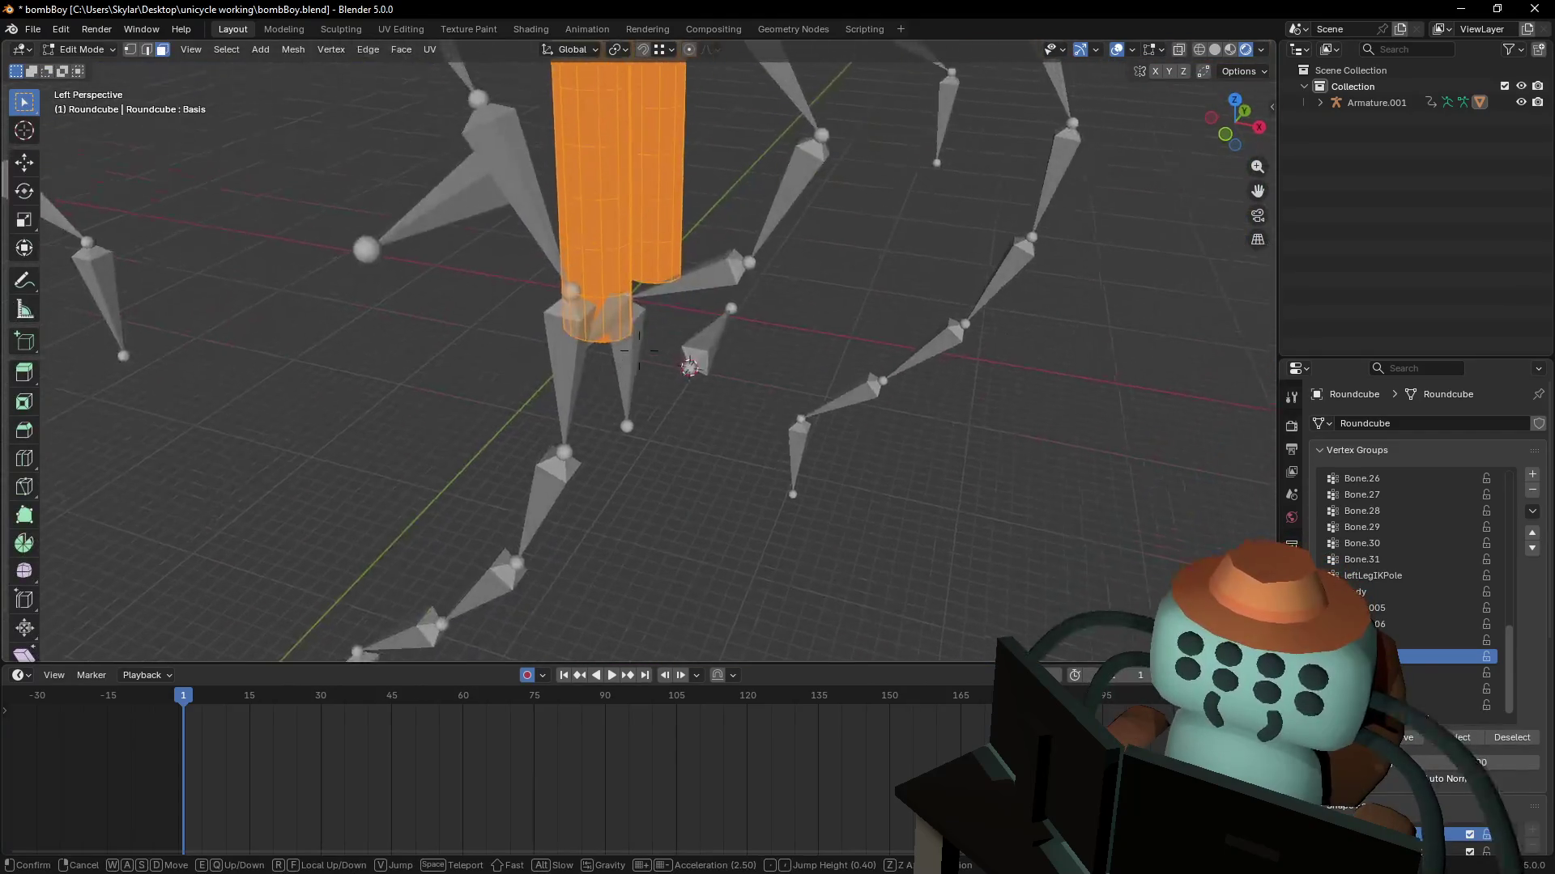
left_click(569, 312)
key("ctrl+z")
key("ctrl+shift+z")
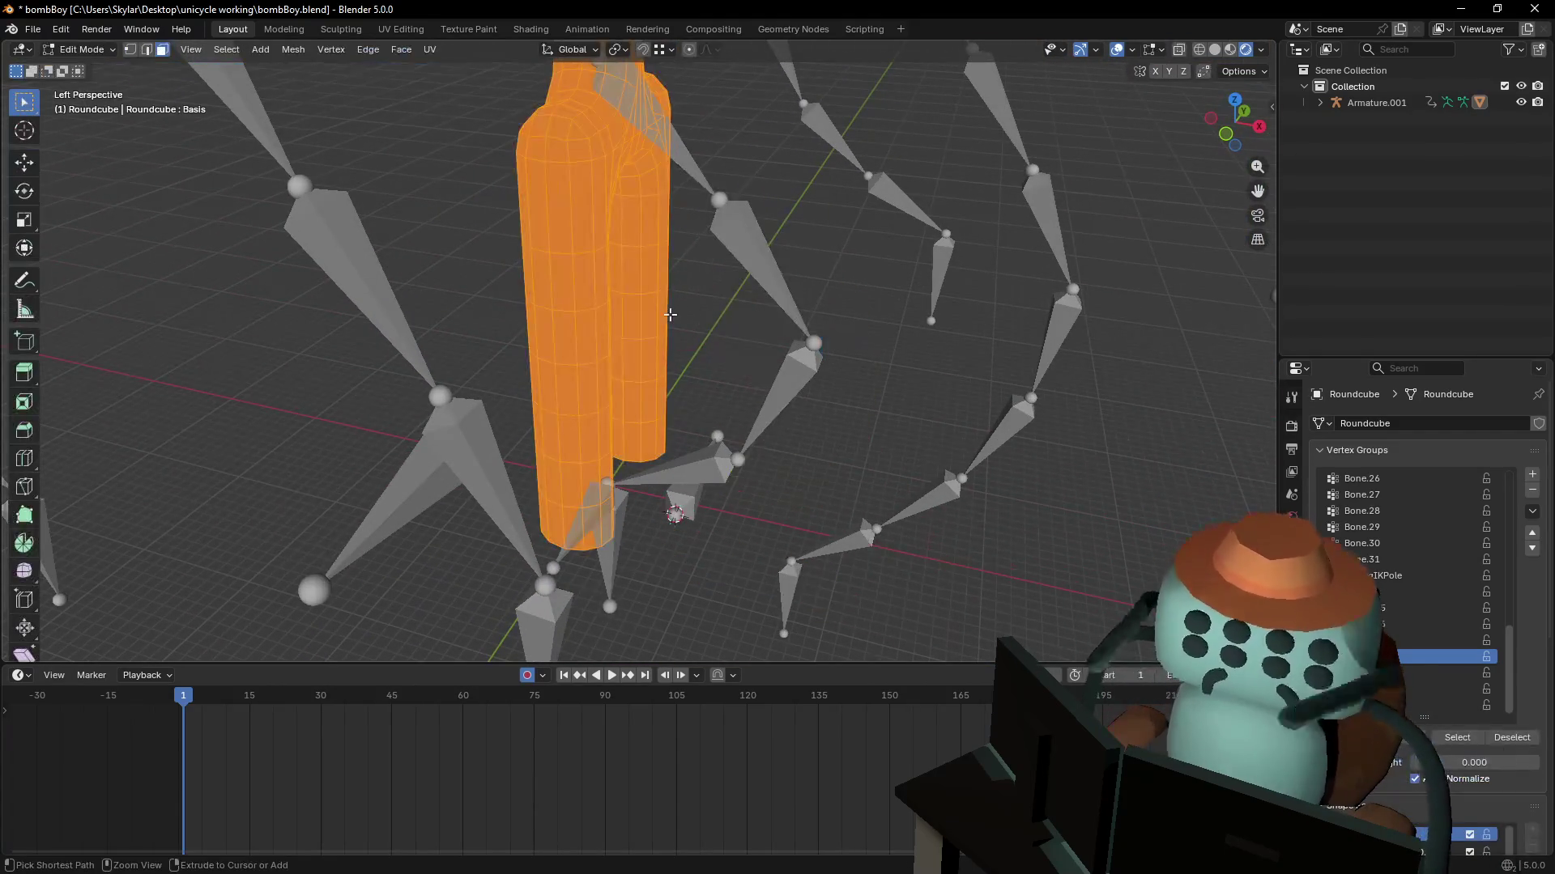
key("ctrl+shift+z")
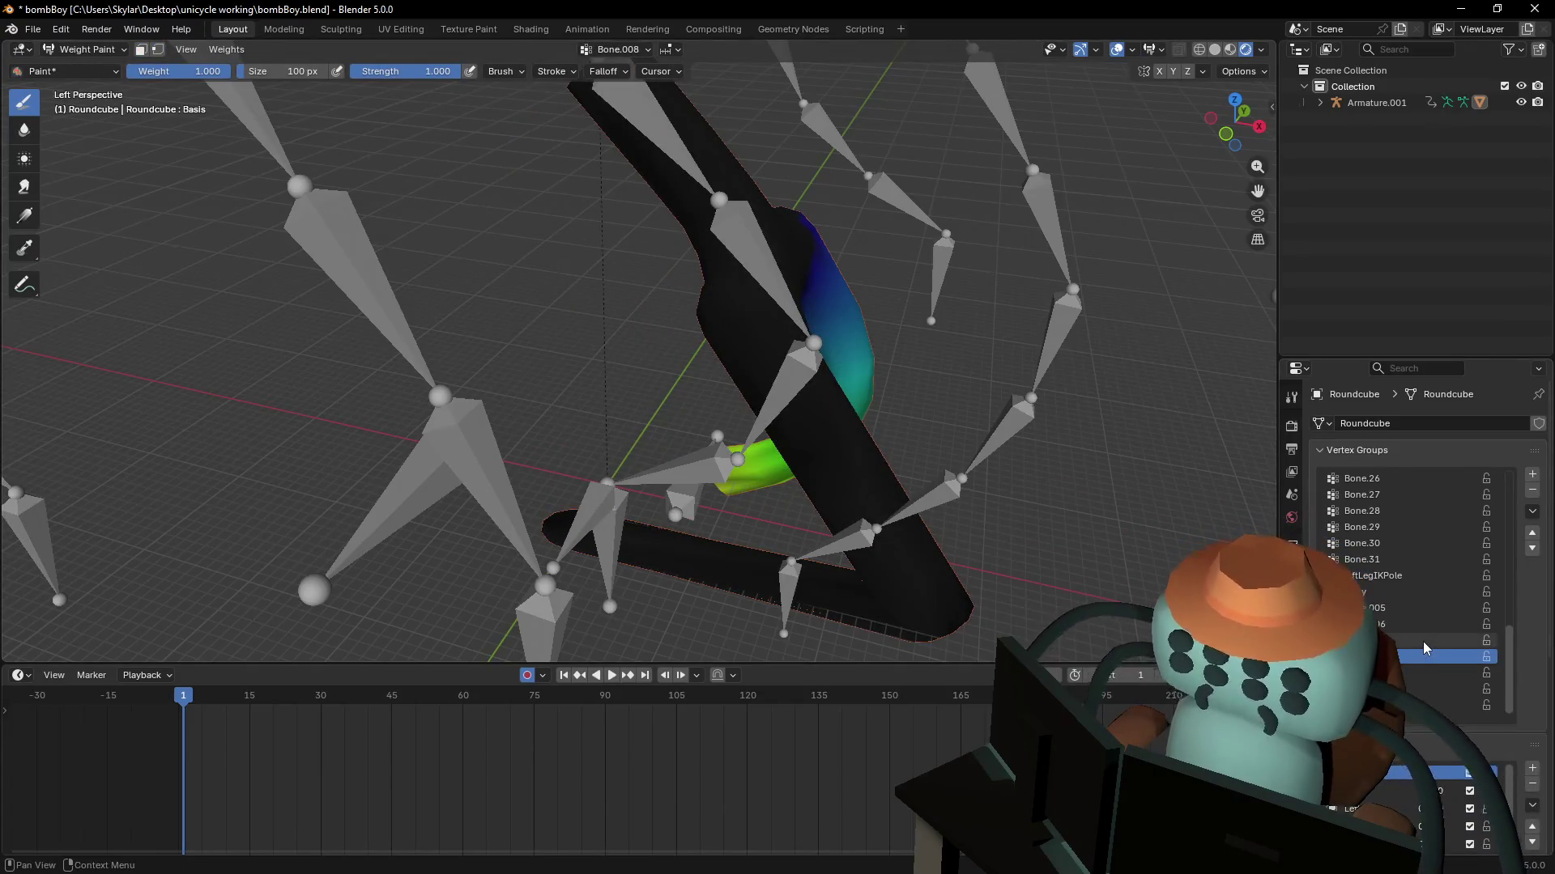
left_click(1424, 640)
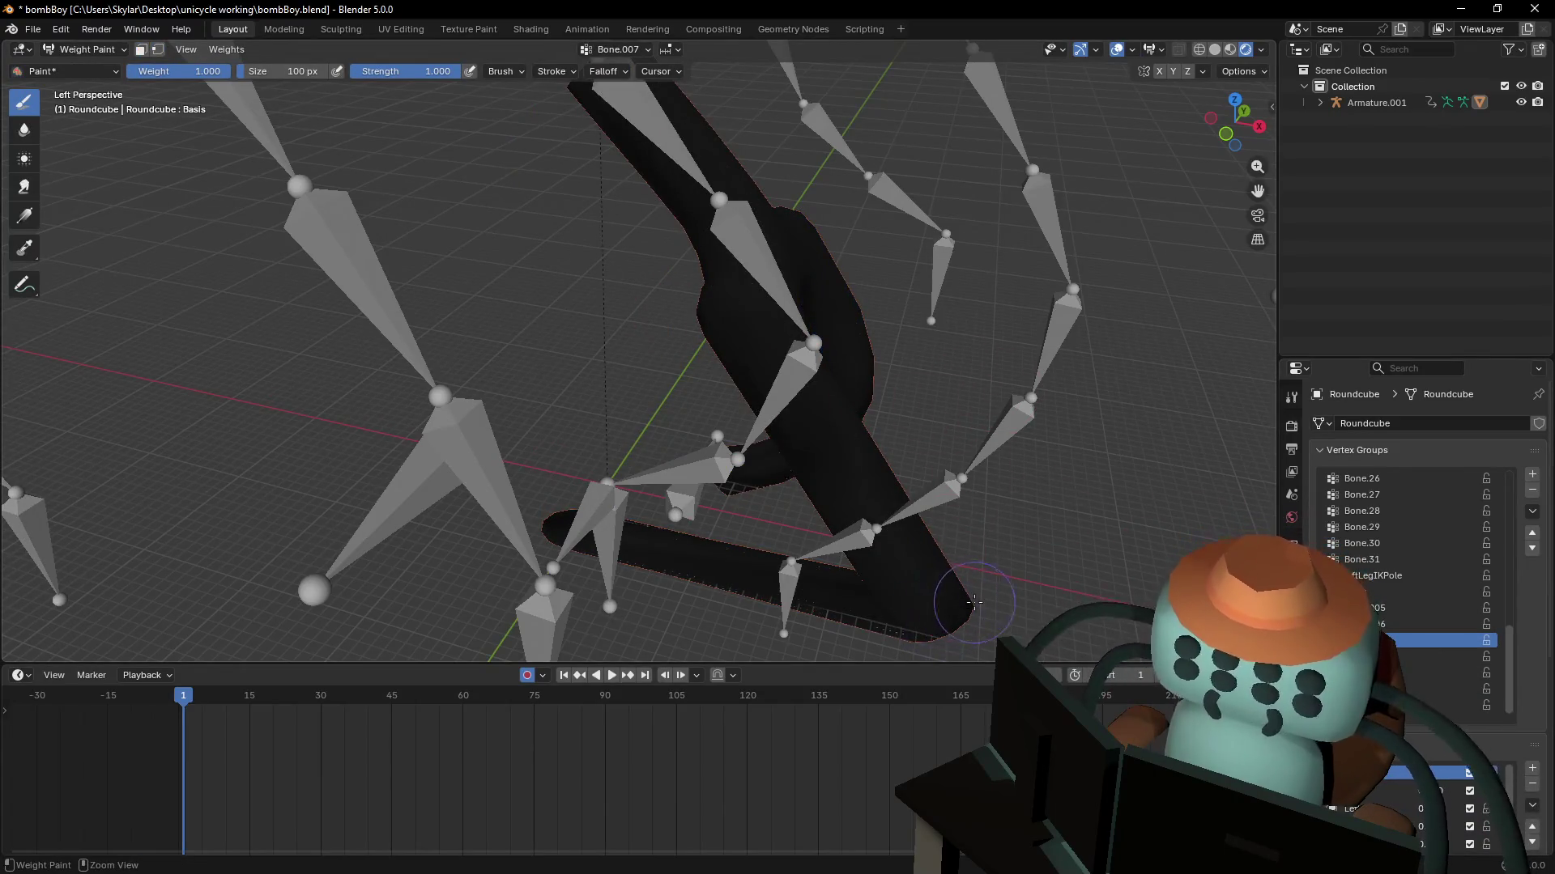
middle_click_drag(990, 512, 794, 531, "shift")
- Return to Edit Mode, fly the view to face the fork, then resume Weight Paint
key("ctrl+z")
key("shift+grave")
key("s")
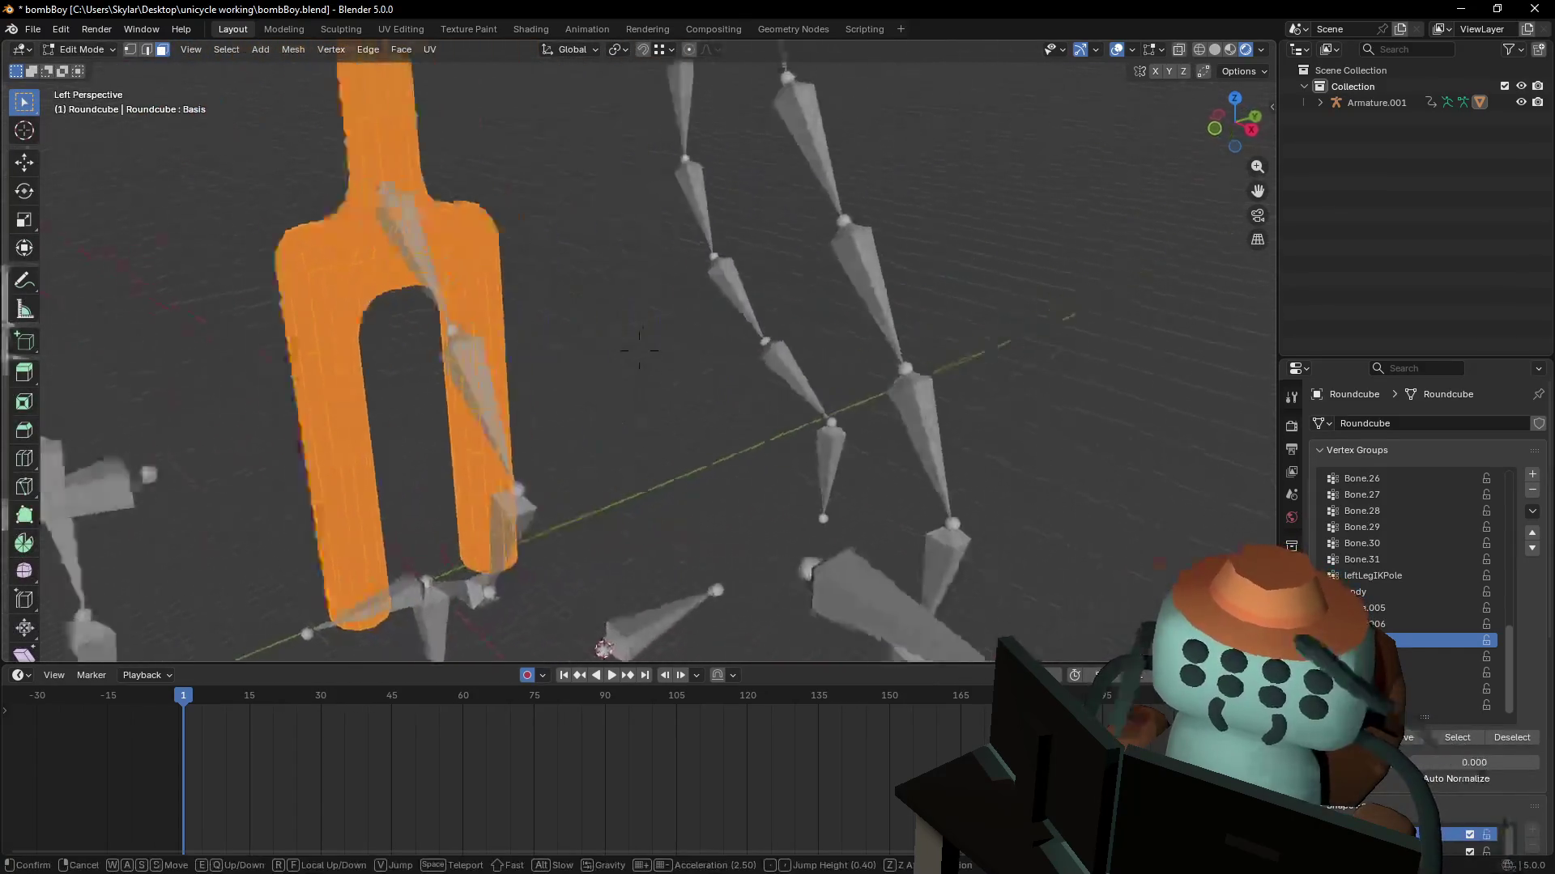
left_click(722, 393)
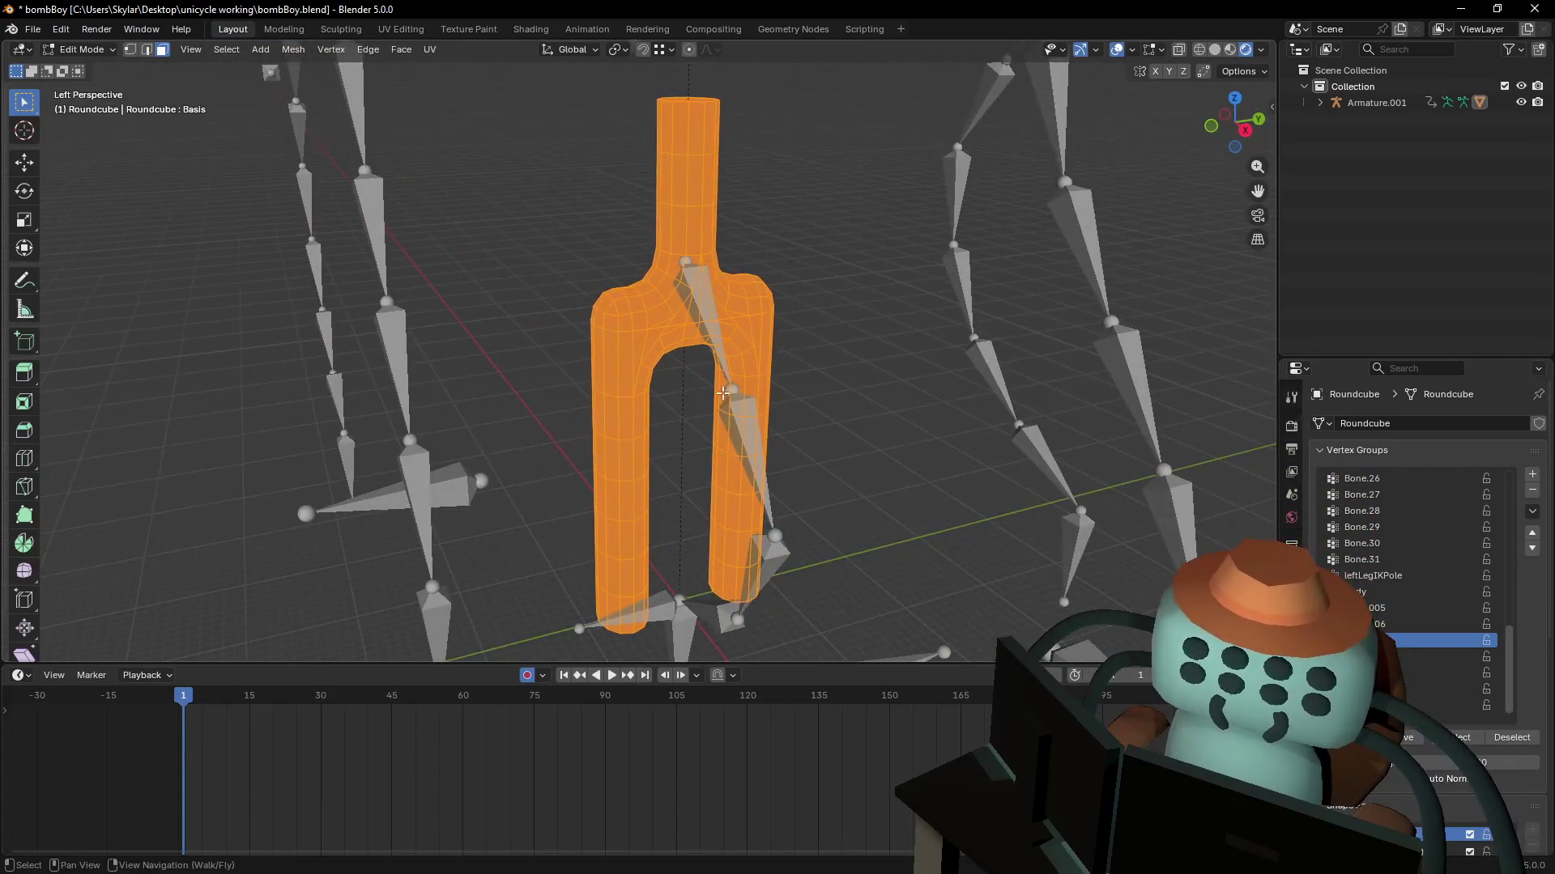
middle_click_drag(722, 393, 733, 373)
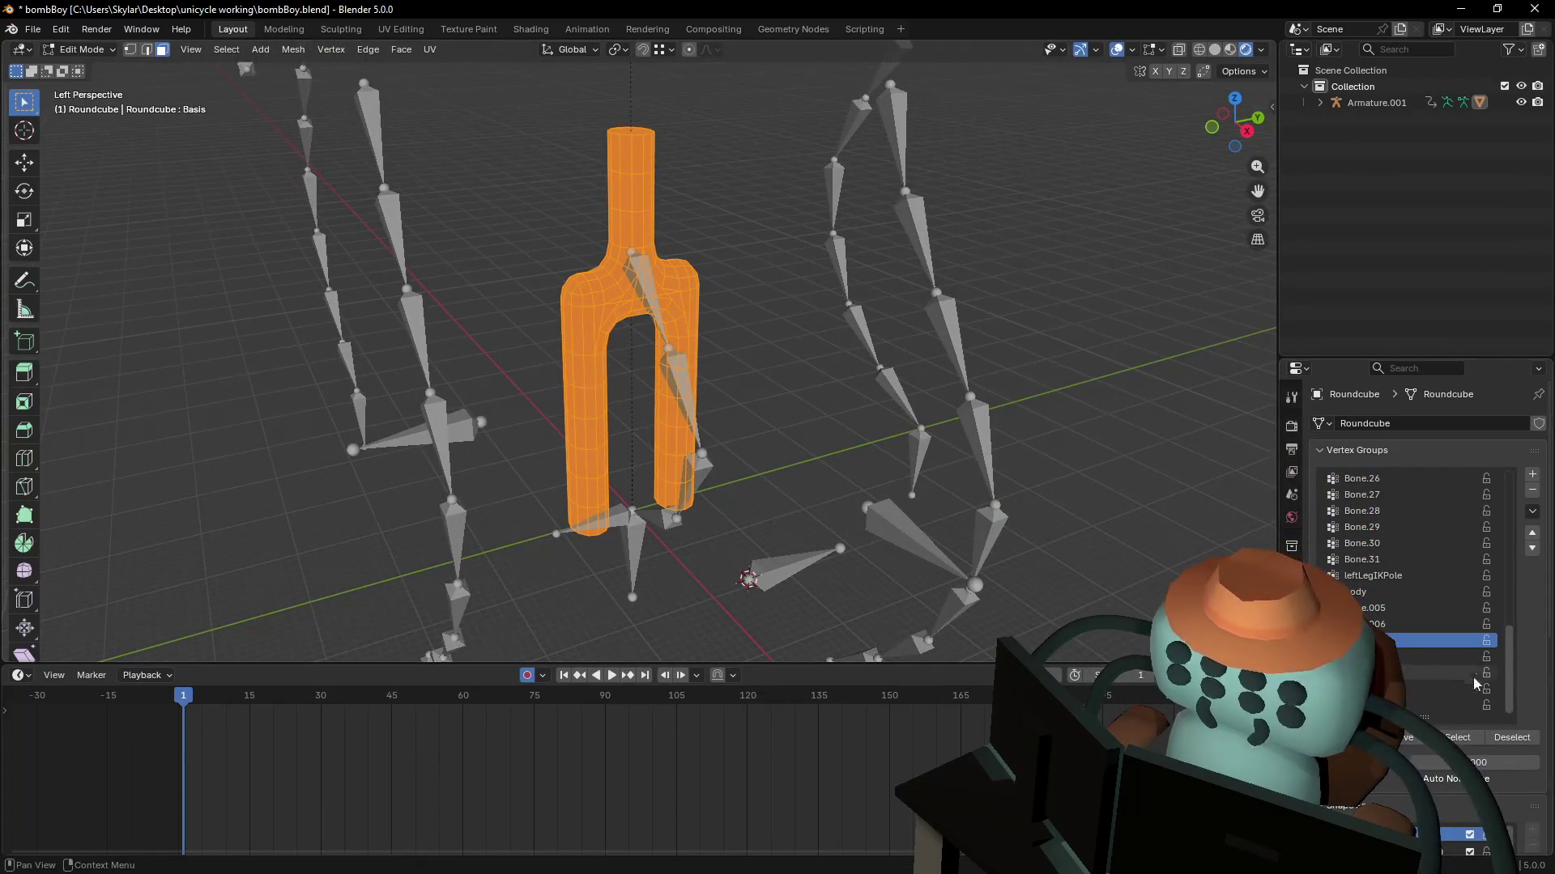
key("ctrl+shift+z")
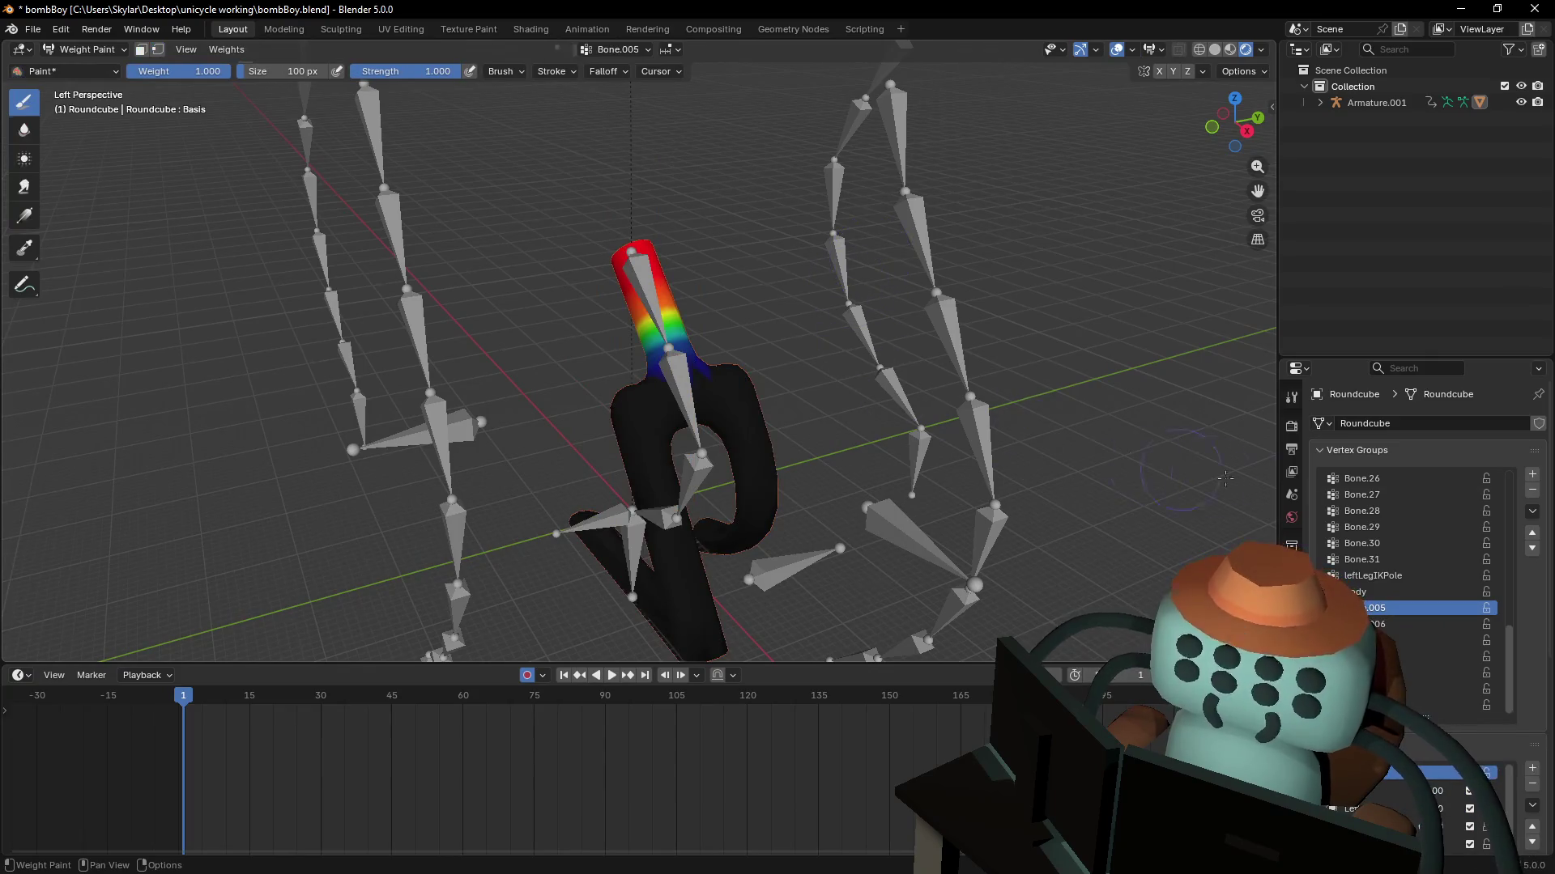
- Show the Bone.006 weights and lower them on the lower-left fork leg
left_click(1406, 624)
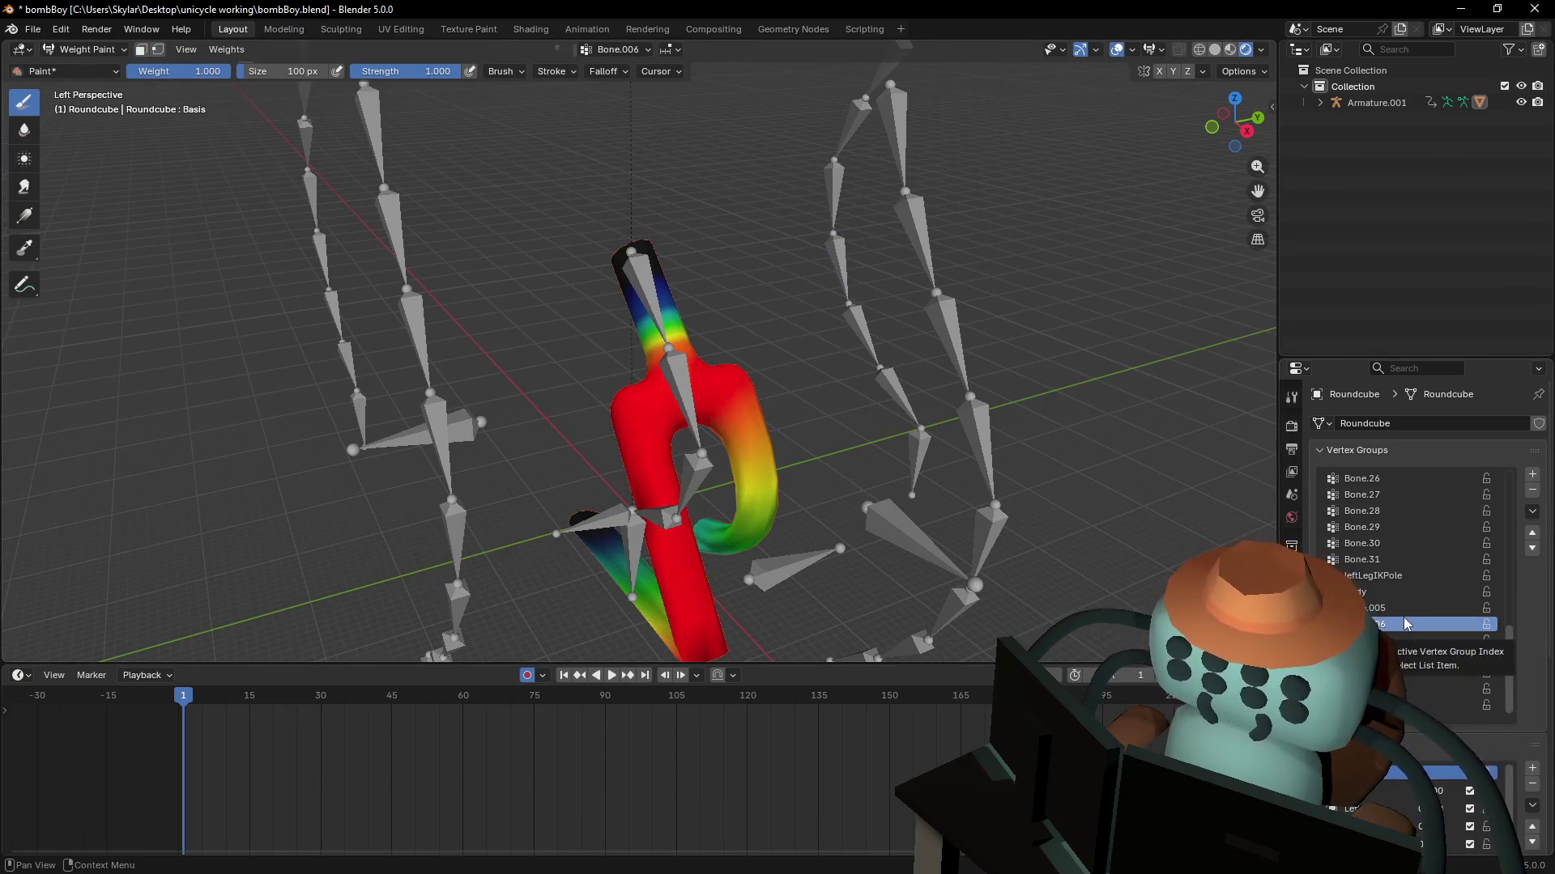
middle_click_drag(777, 574, 567, 490)
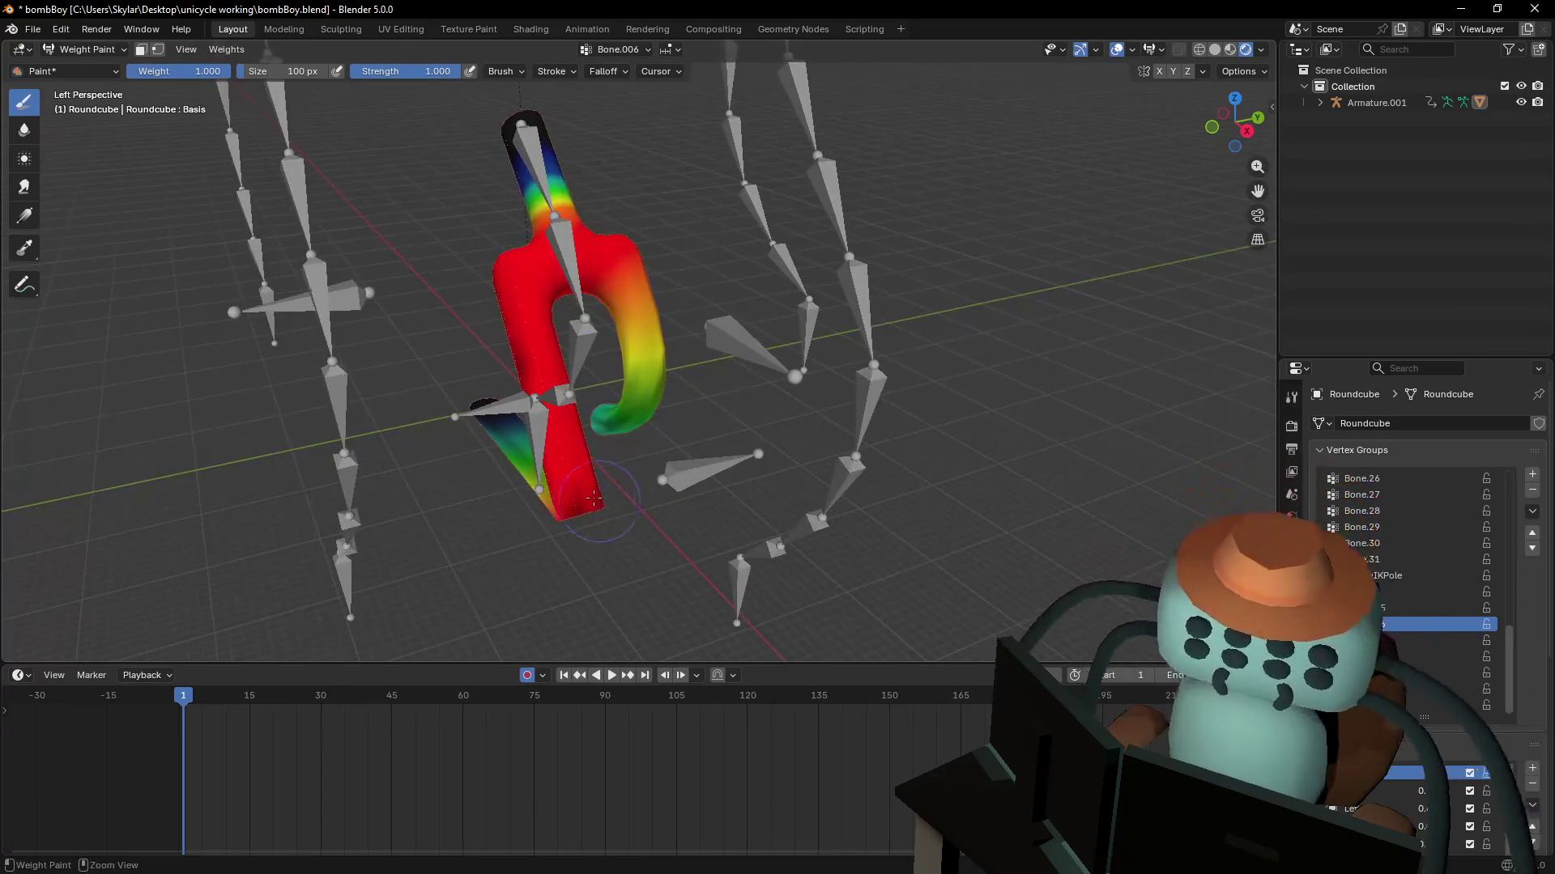
middle_click_drag(601, 438, 322, 516, "shift")
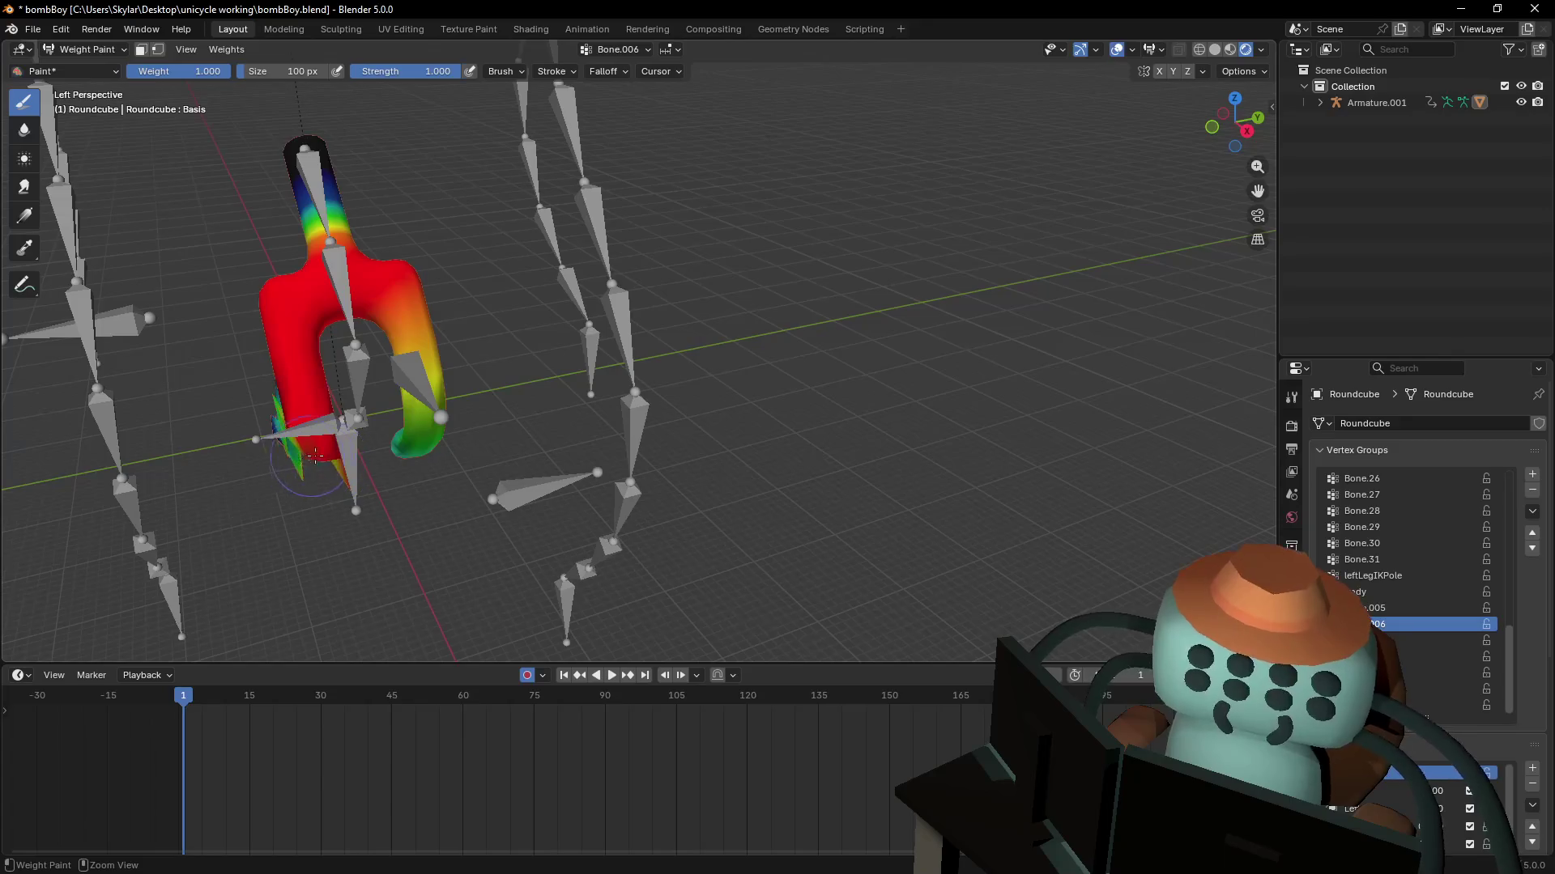
left_click_drag(303, 413, 295, 425)
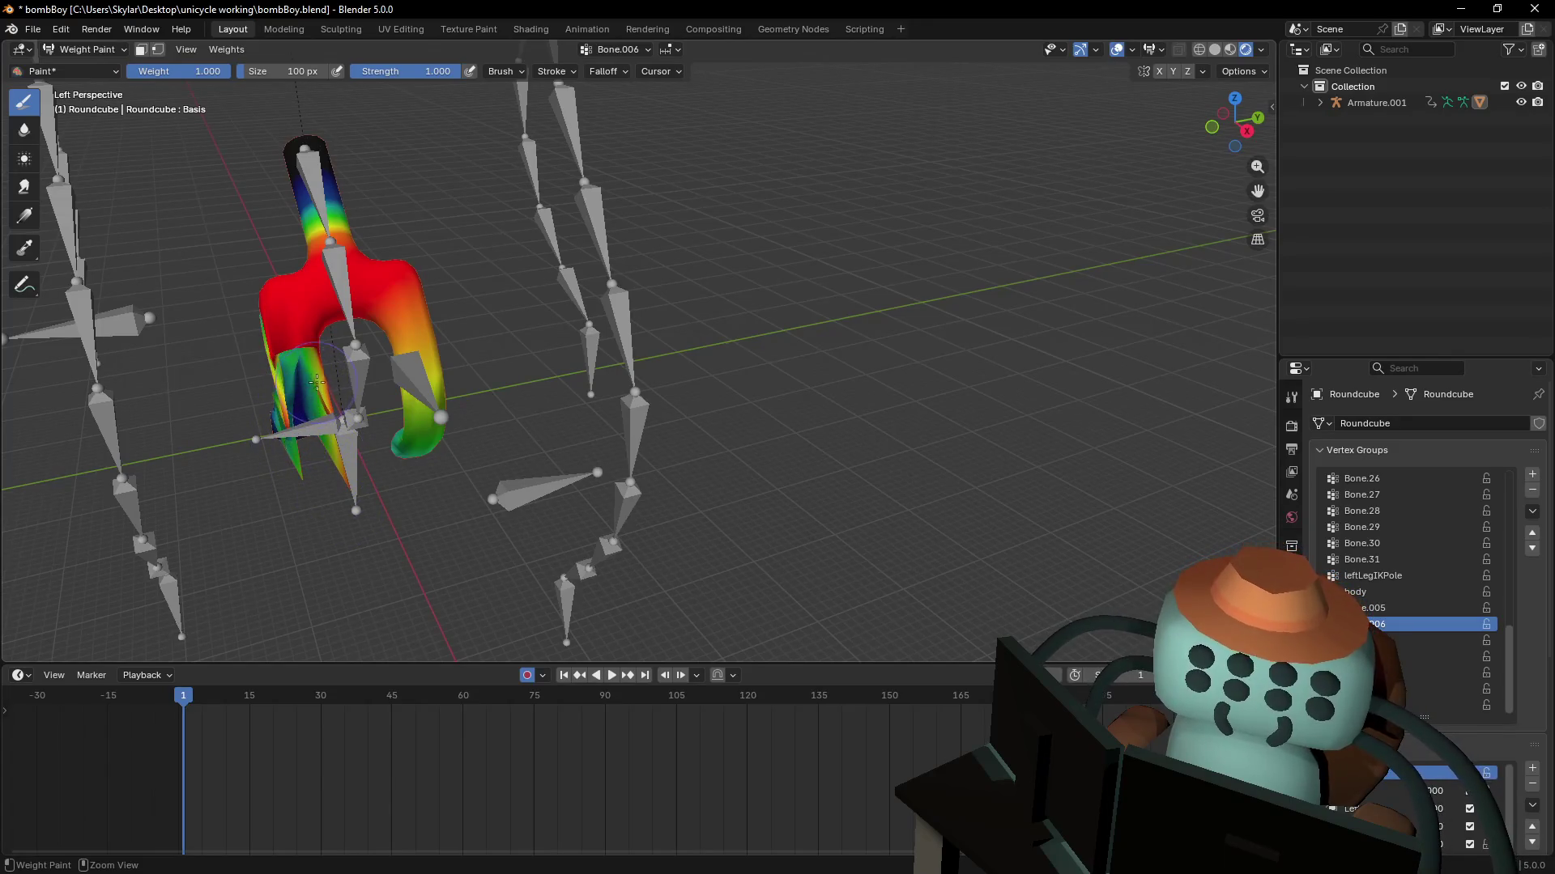
- Widen the view around the fork and paint down the Bone.006 weights on the inner flaps
key("Tab")
key("shift+grave")
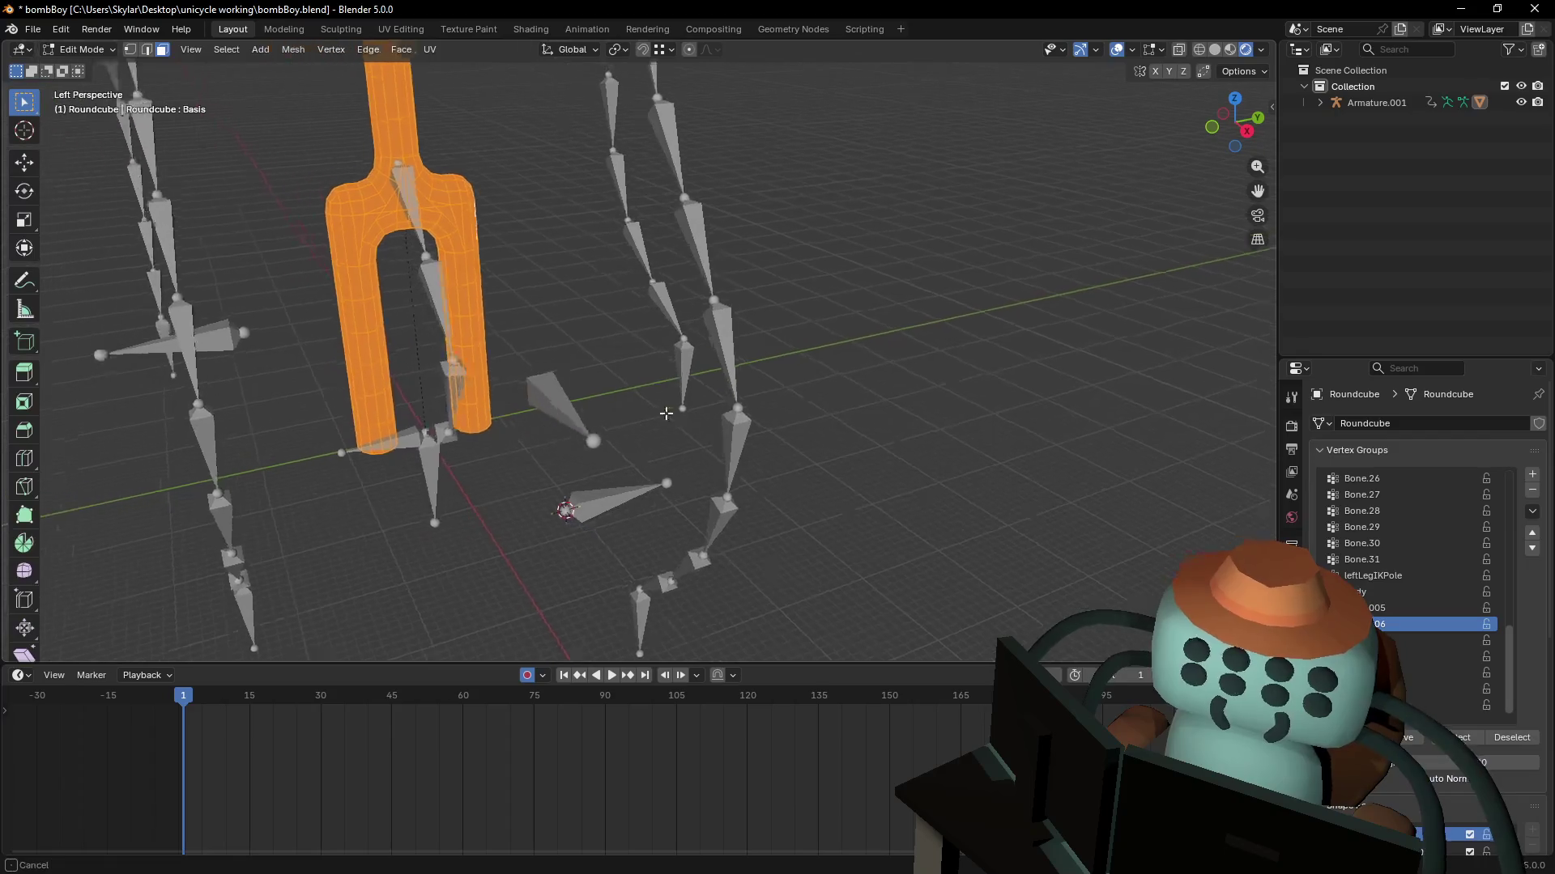
key("Escape")
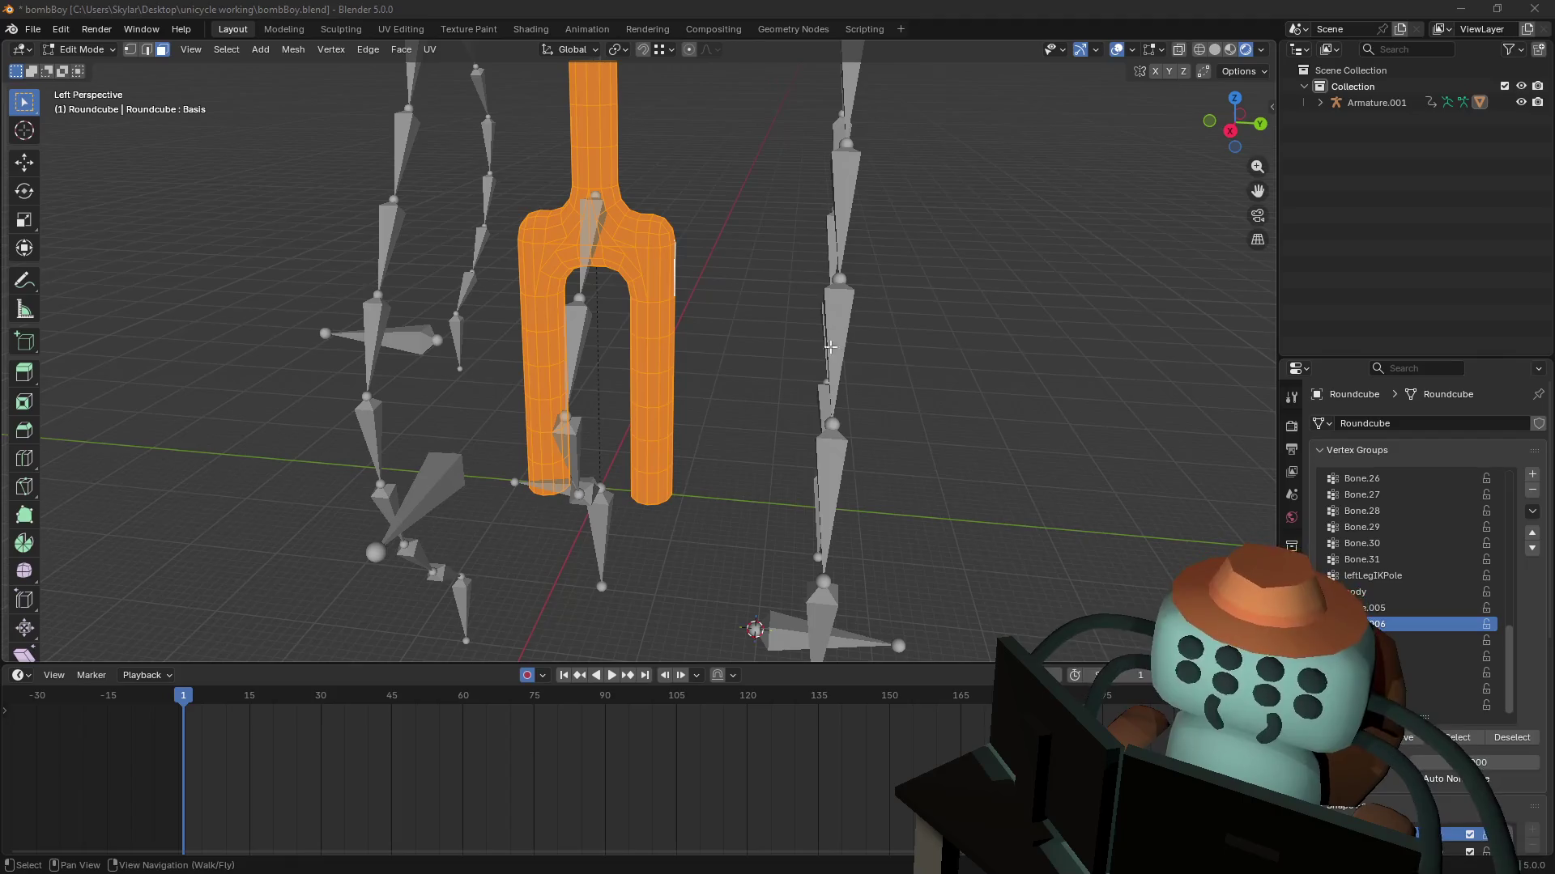
key("Tab")
middle_click_drag(740, 266, 861, 322)
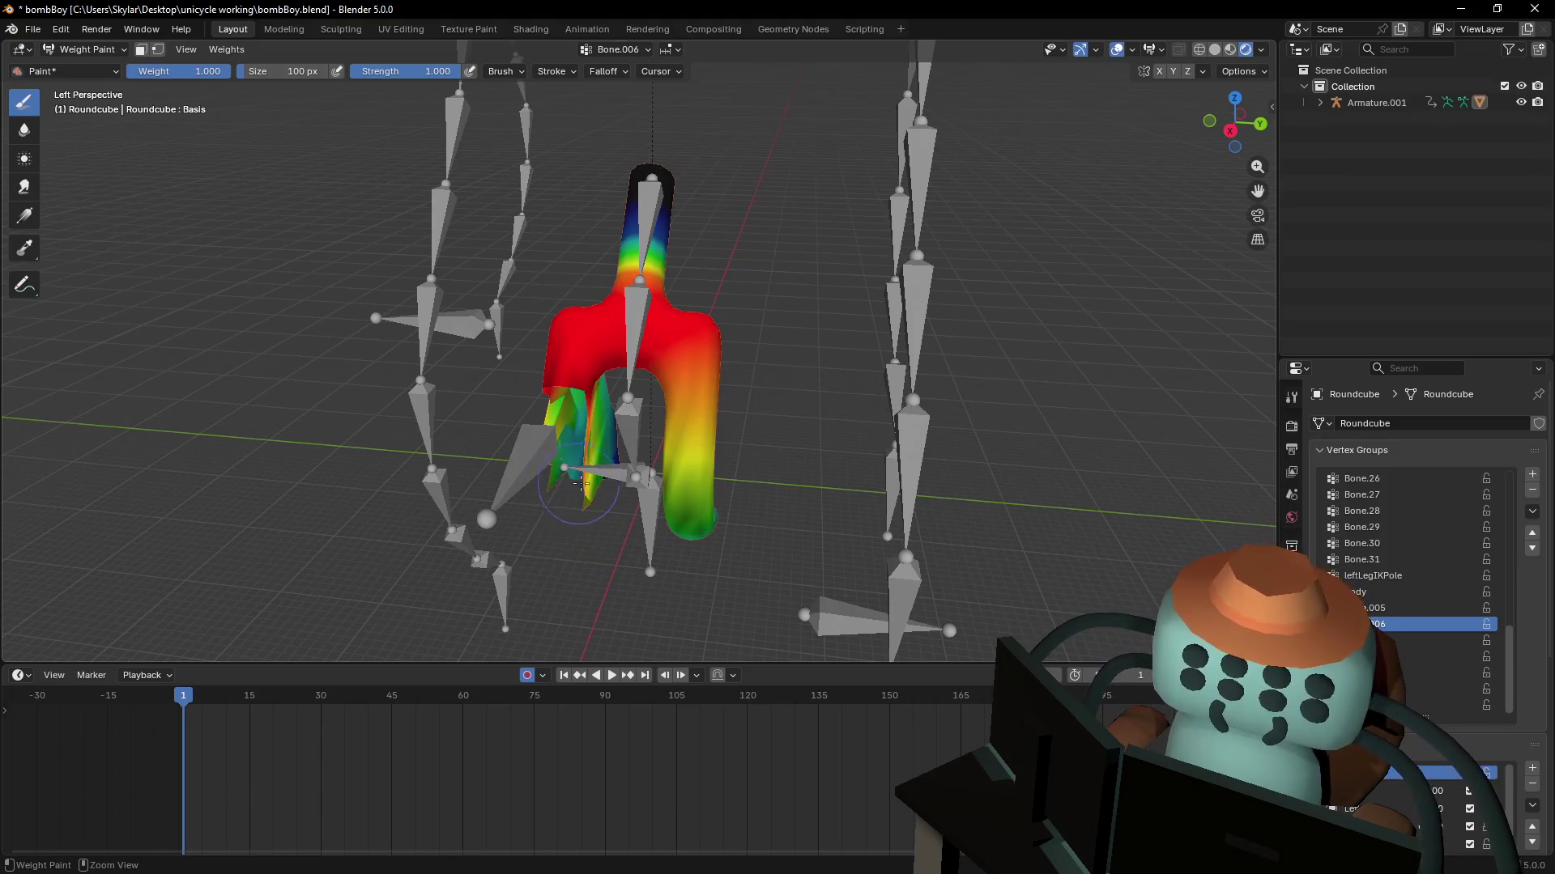
middle_click_drag(591, 462, 648, 486, "shift")
scroll(638, 512, "up", 3)
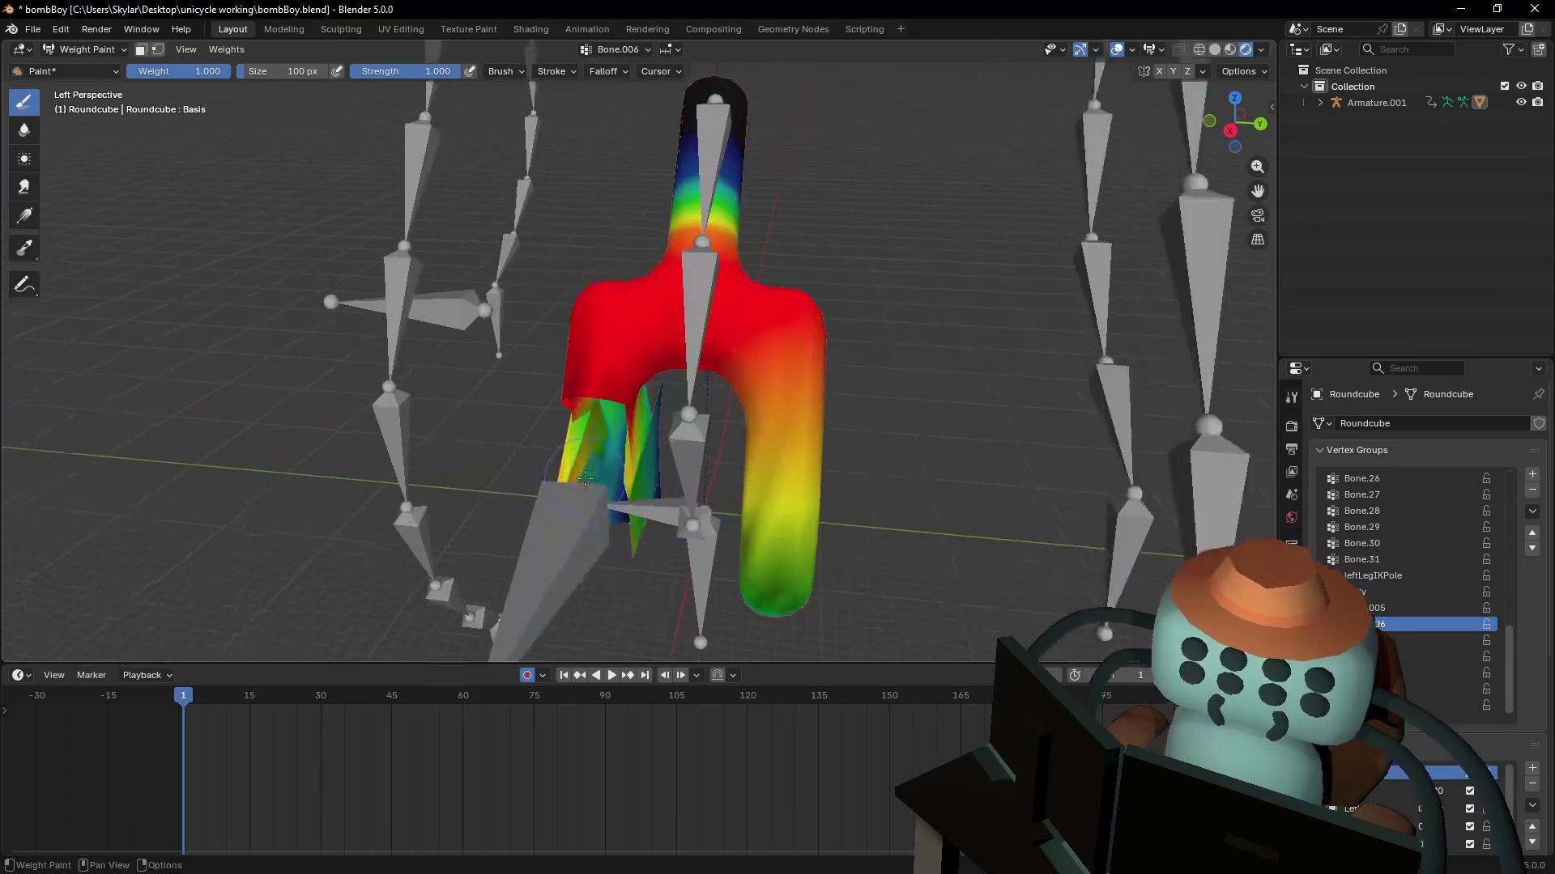
left_click_drag(638, 512, 654, 584, "ctrl")
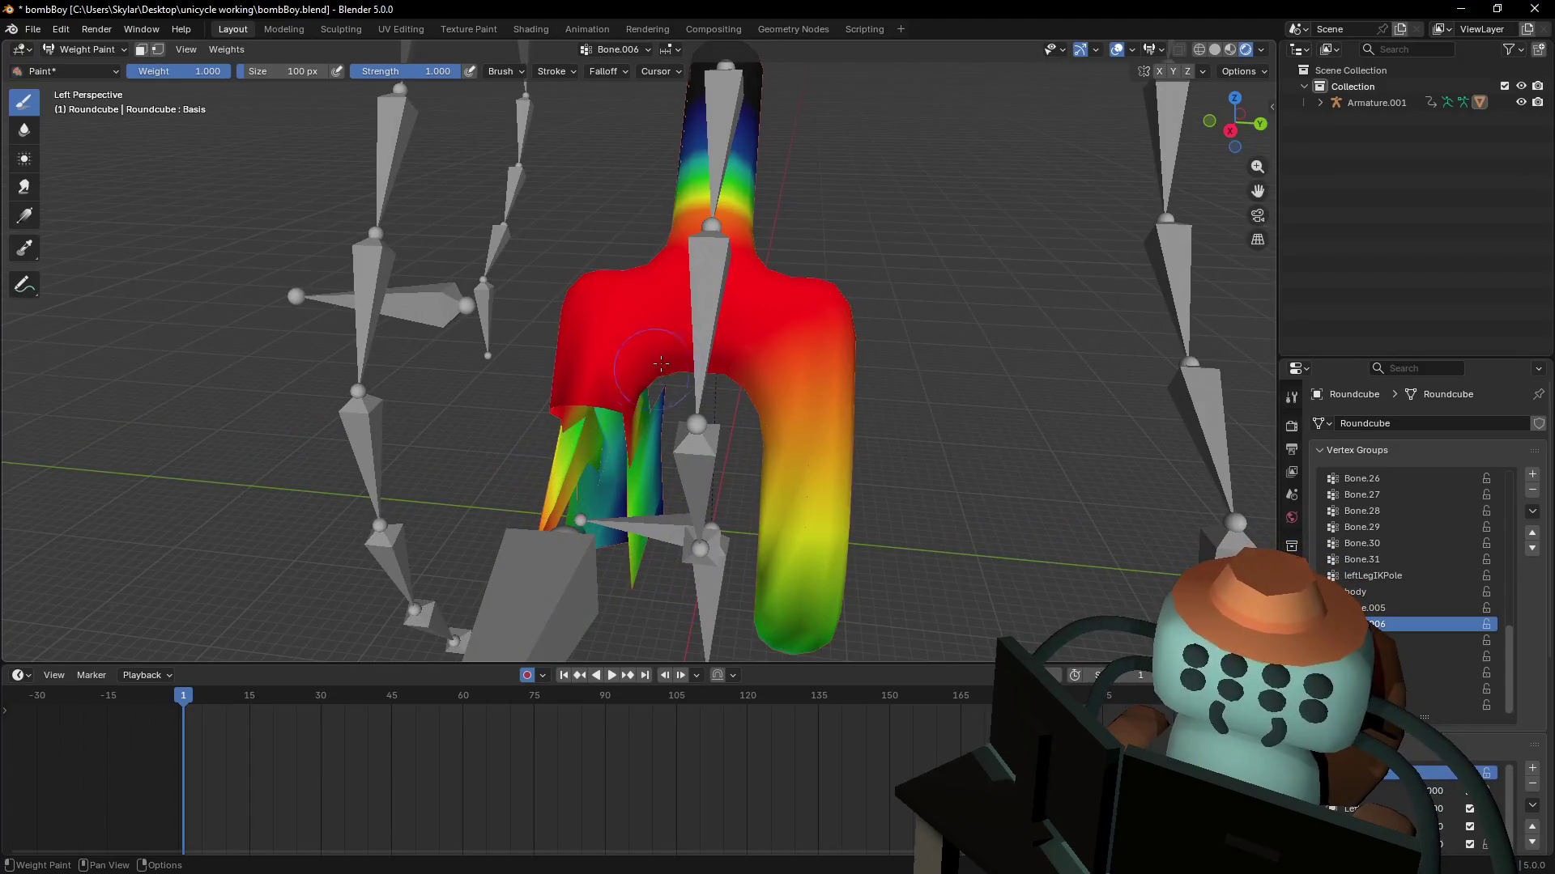
- Reframe the fork and check the brush weight and strength settings
middle_click_drag(660, 364, 636, 372)
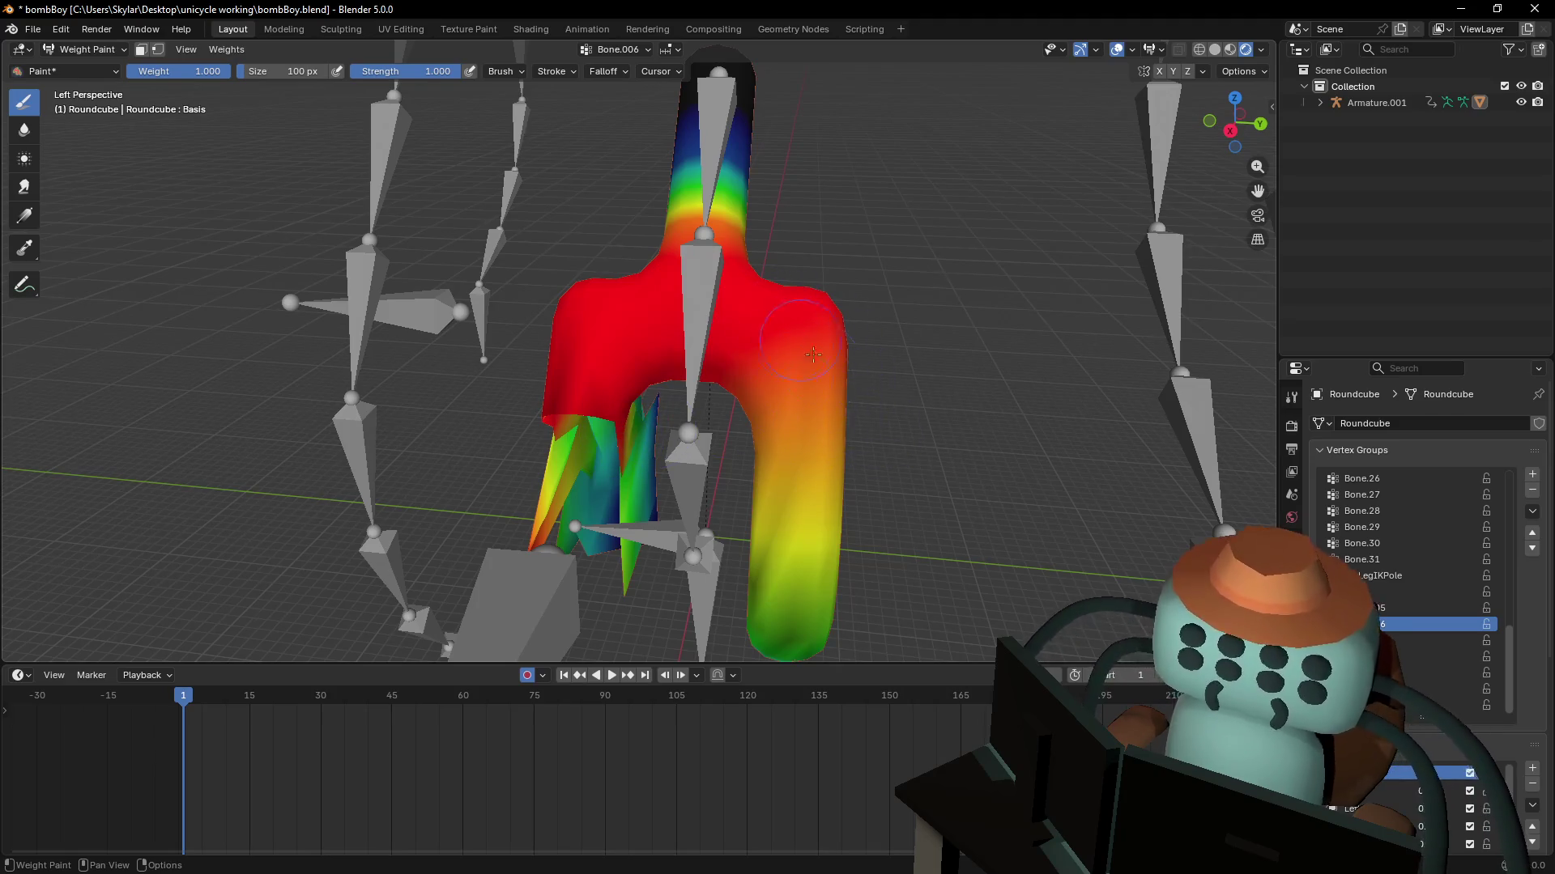
mouse_move(606, 402)
middle_mouse_down("shift")
mouse_move(421, 127)
mouse_move(830, 259)
mouse_move(805, 255)
middle_mouse_up("shift")
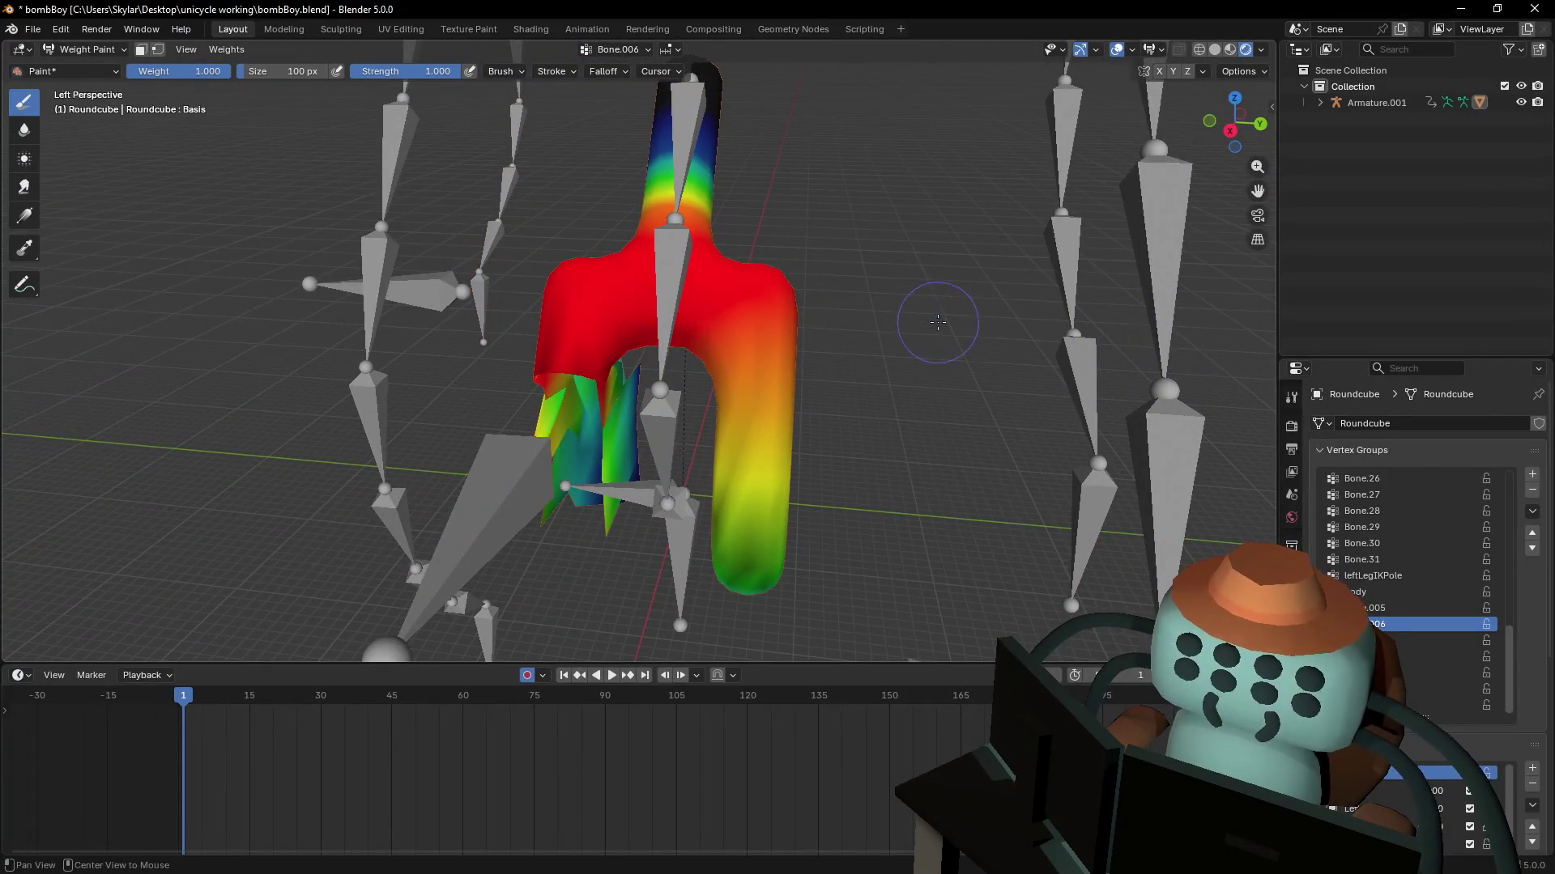
key("Tab")
key("Tab")
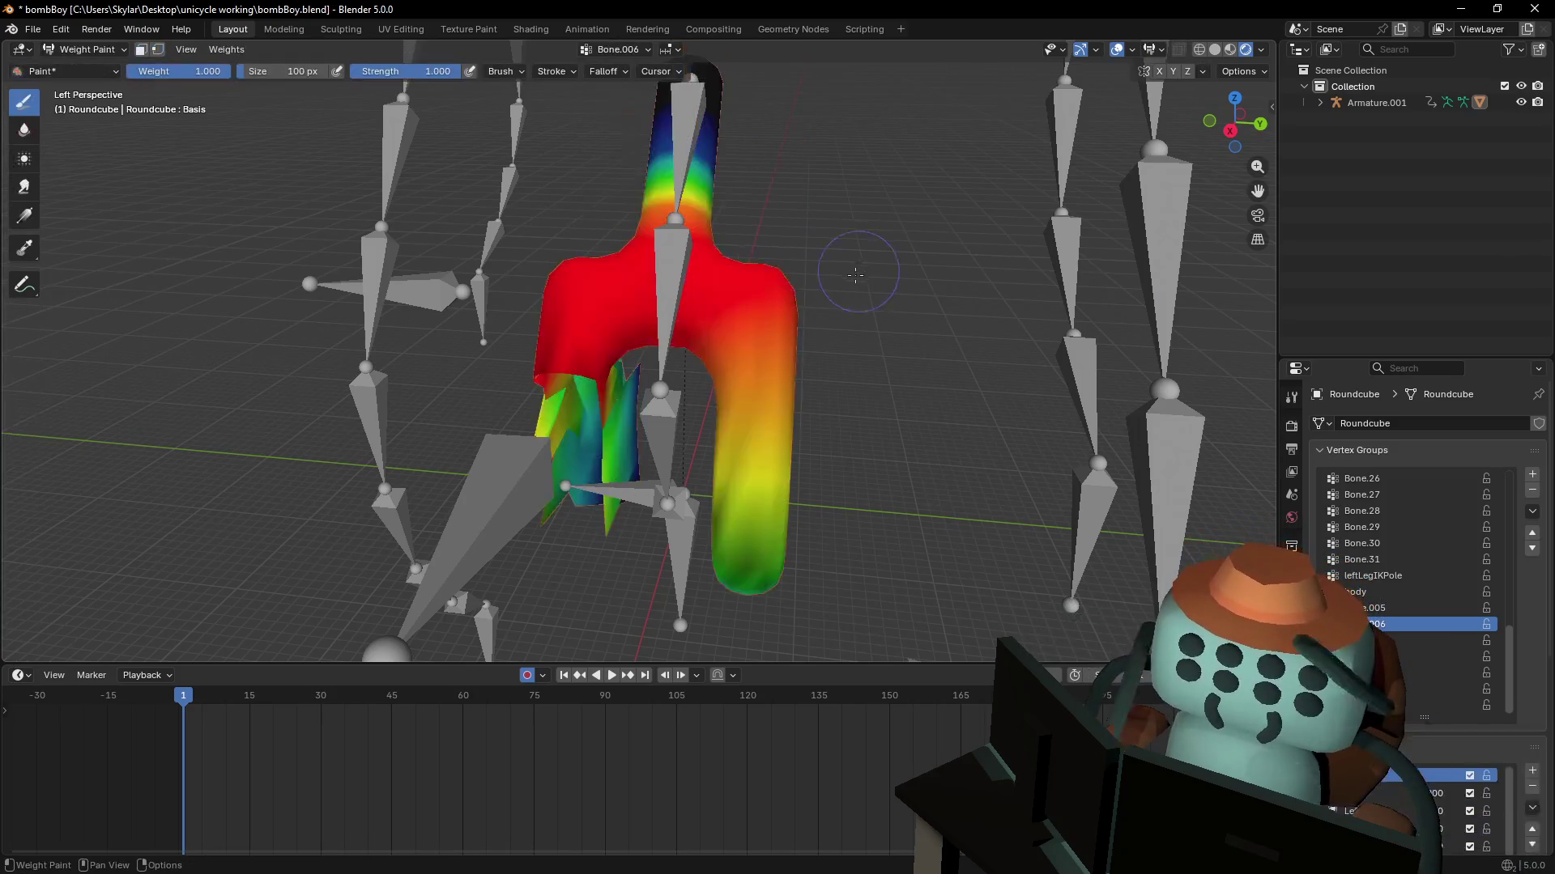
right_click(875, 312)
key("Tab")
key("Tab")
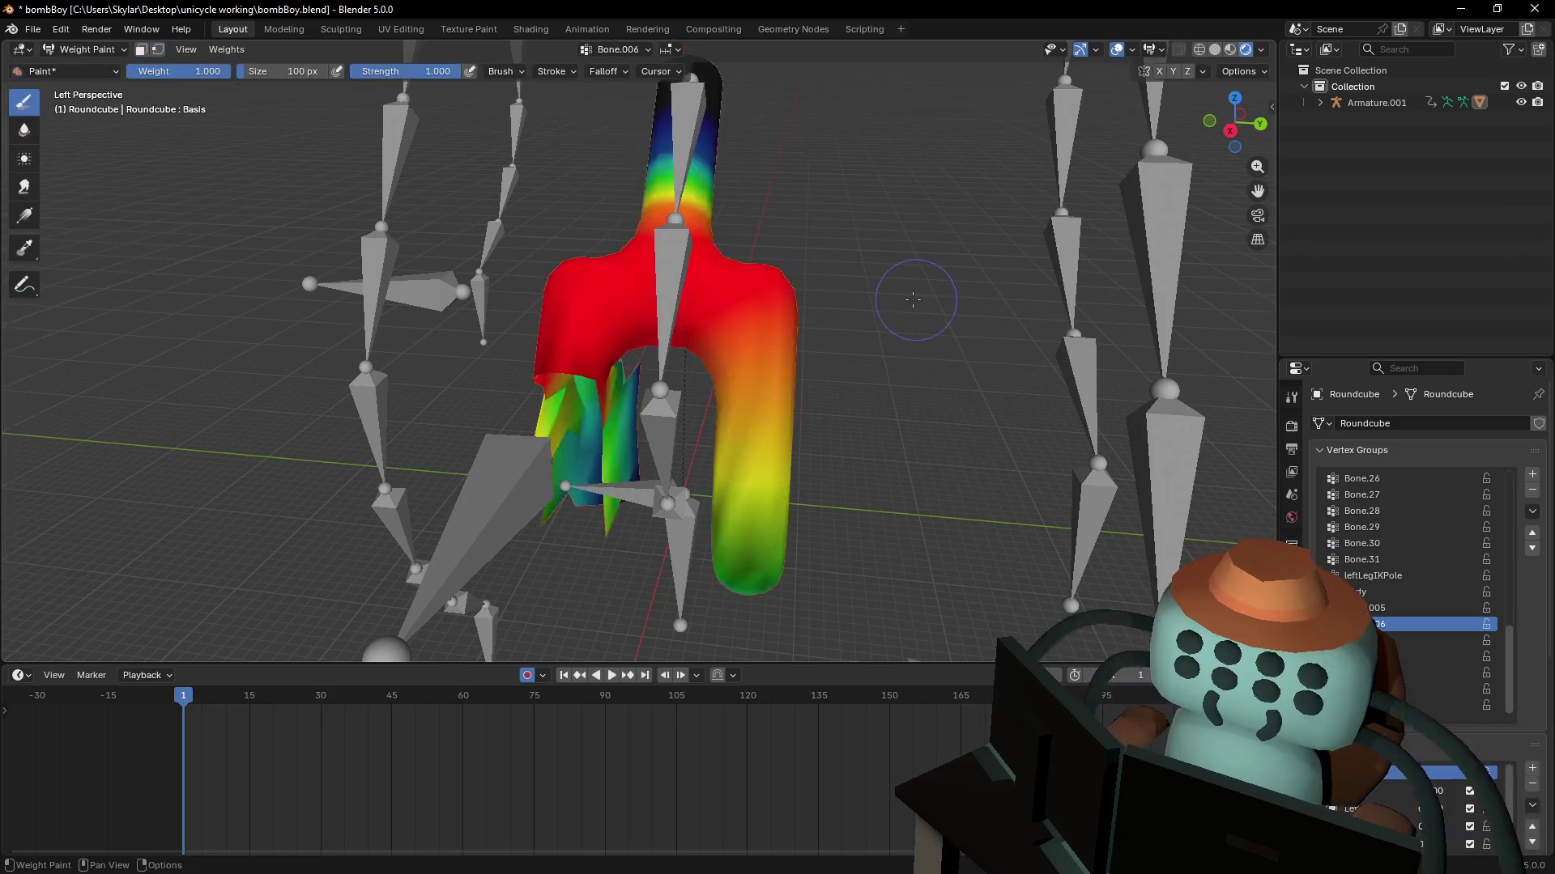
scroll(901, 304, "down", 4)
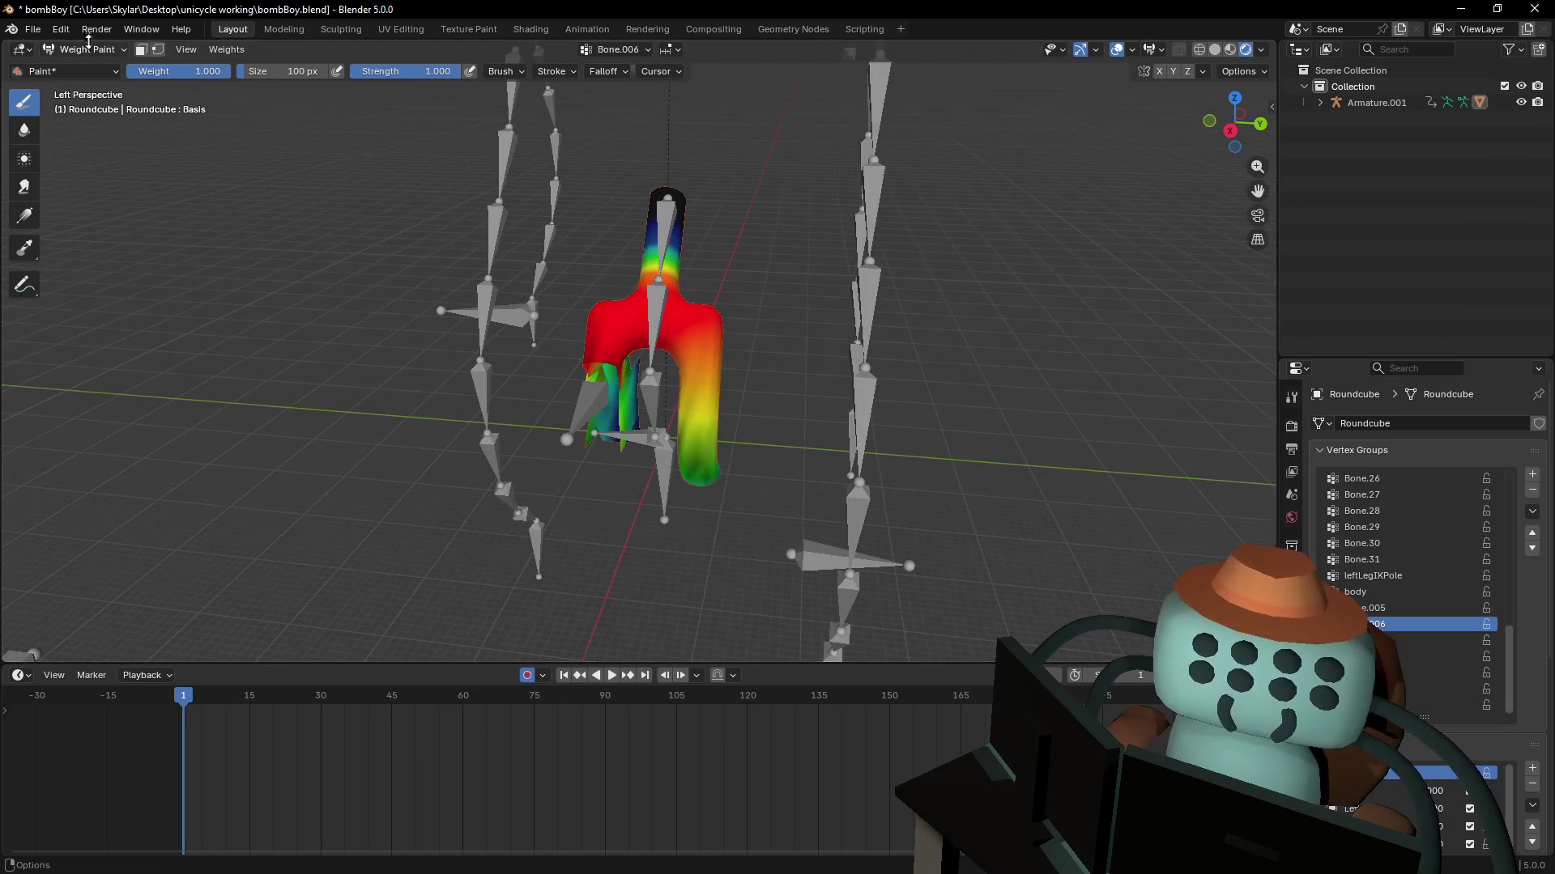
- Return the fork to Object Mode, unhide the body, wheel and legs, and select Roundcube.001
left_click(89, 48)
left_click(85, 75)
middle_click_drag(721, 353, 712, 342)
key("Tab")
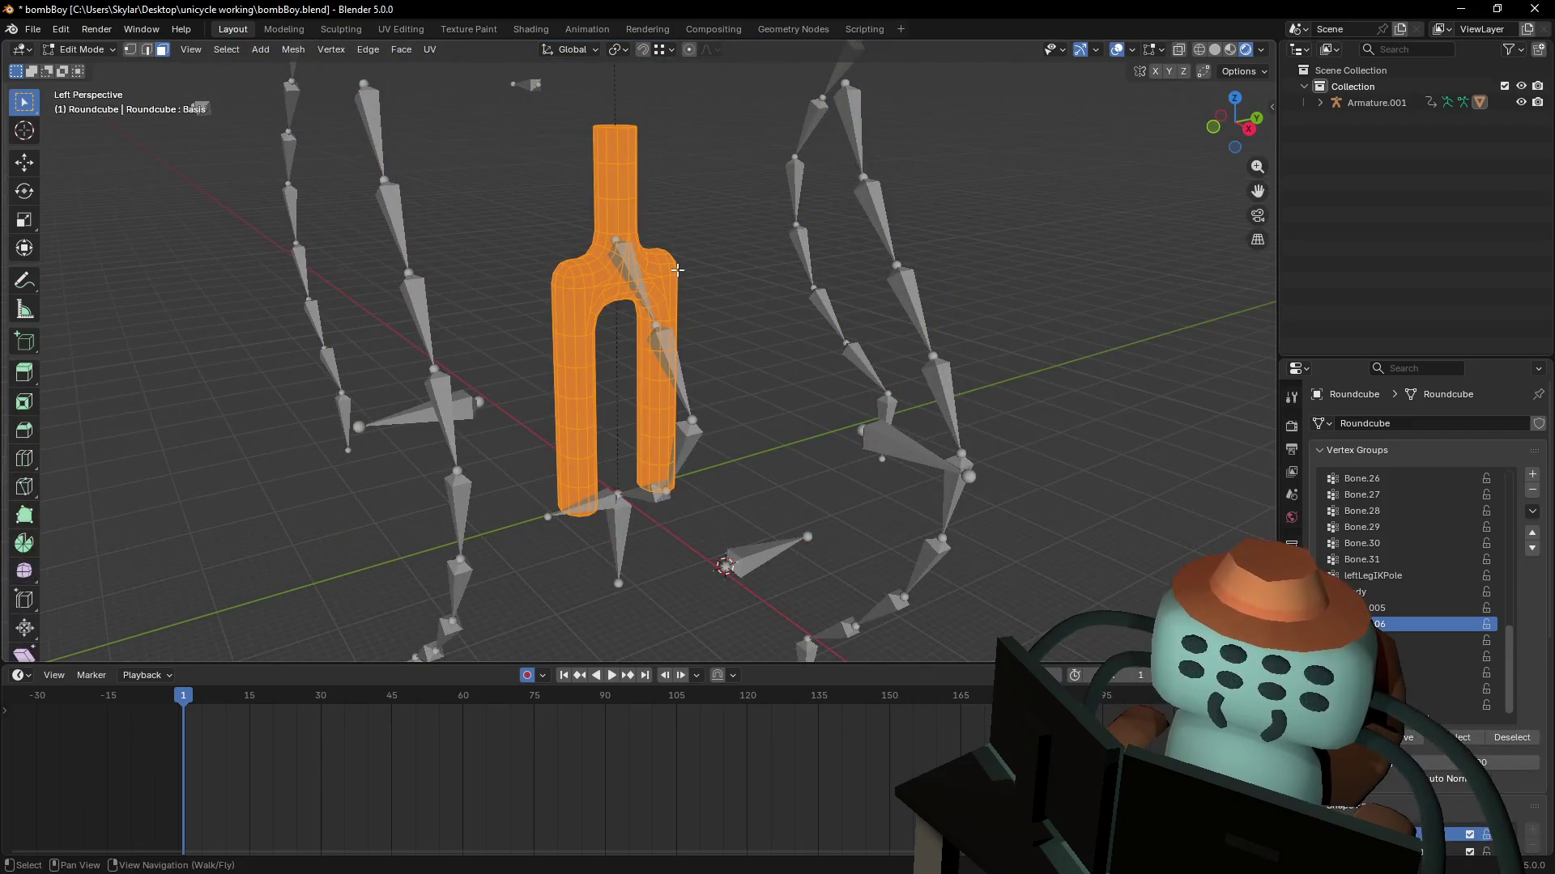
key("Tab")
key("alt+h")
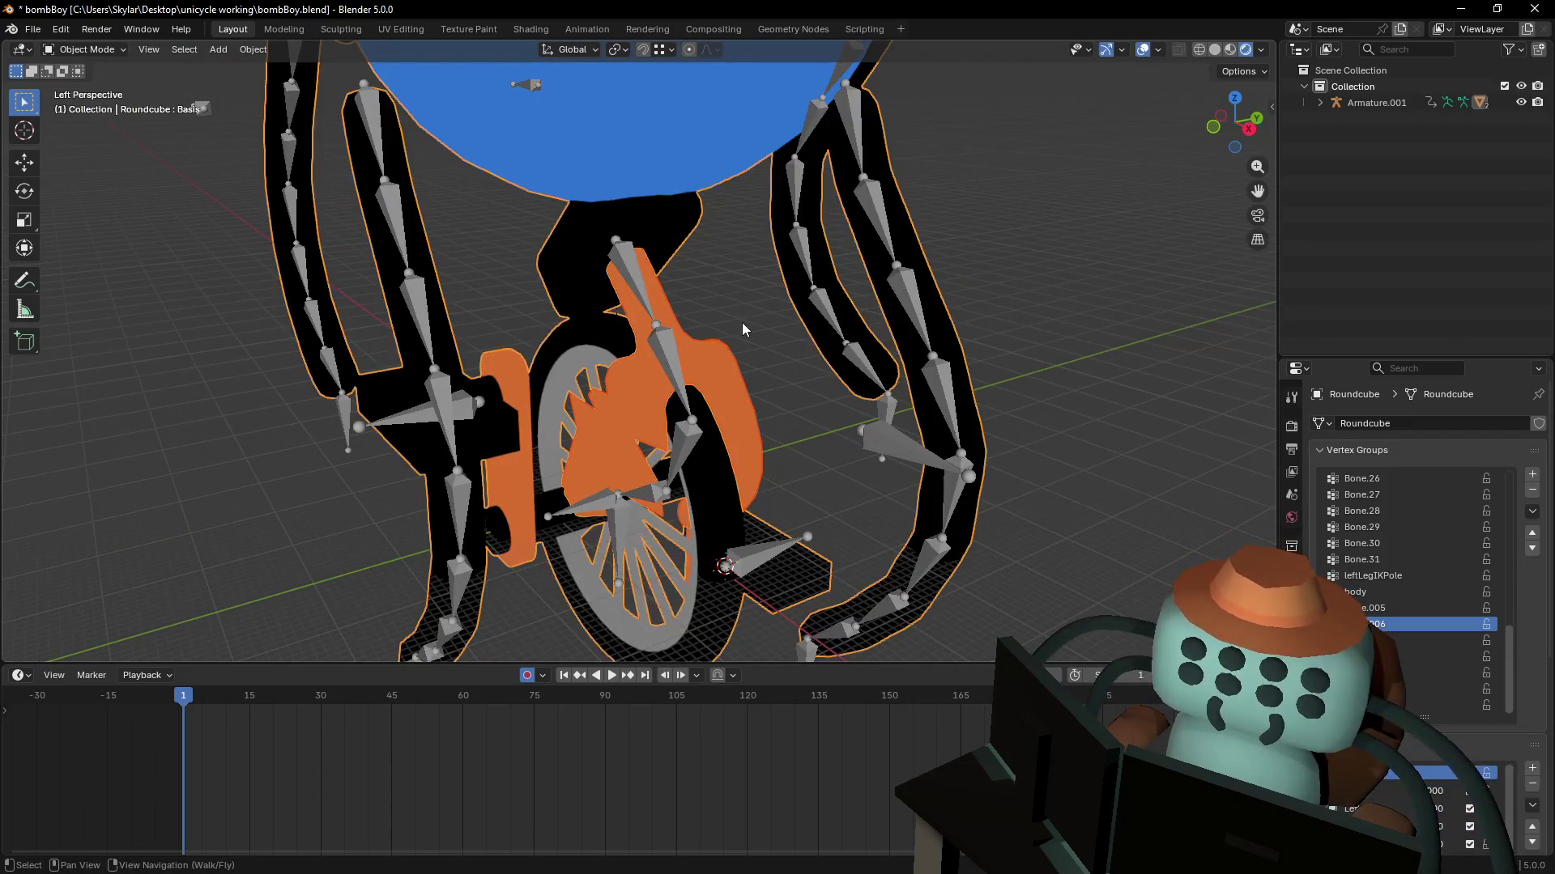
left_click(697, 375)
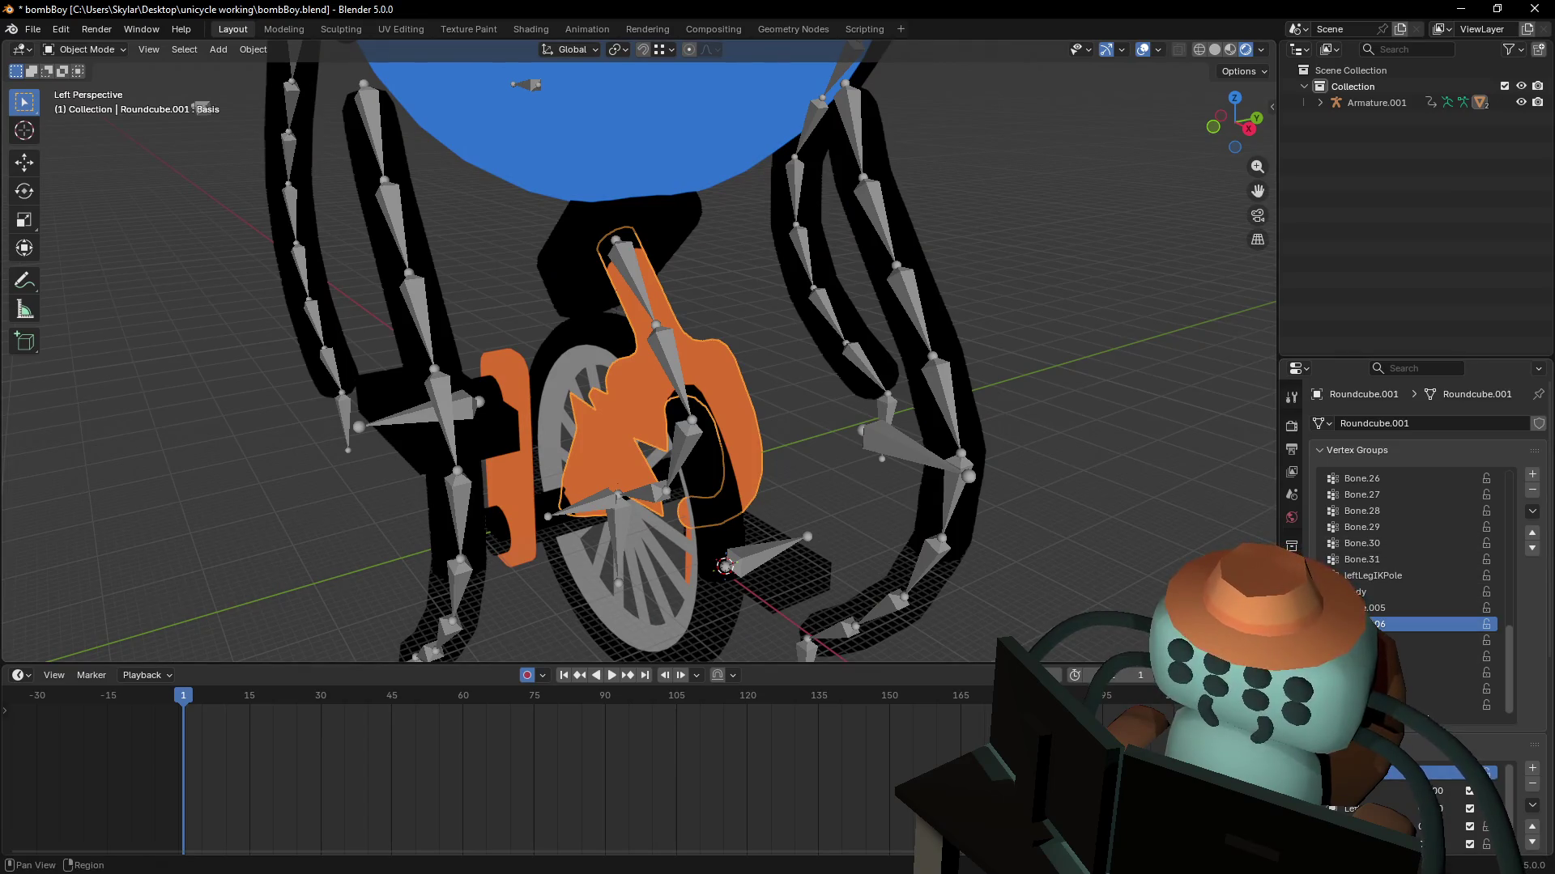
- Add a Mirror modifier above Armature on the fork, mirroring and bisecting along Y
left_click(1292, 591)
left_click(1368, 424)
type("mir")
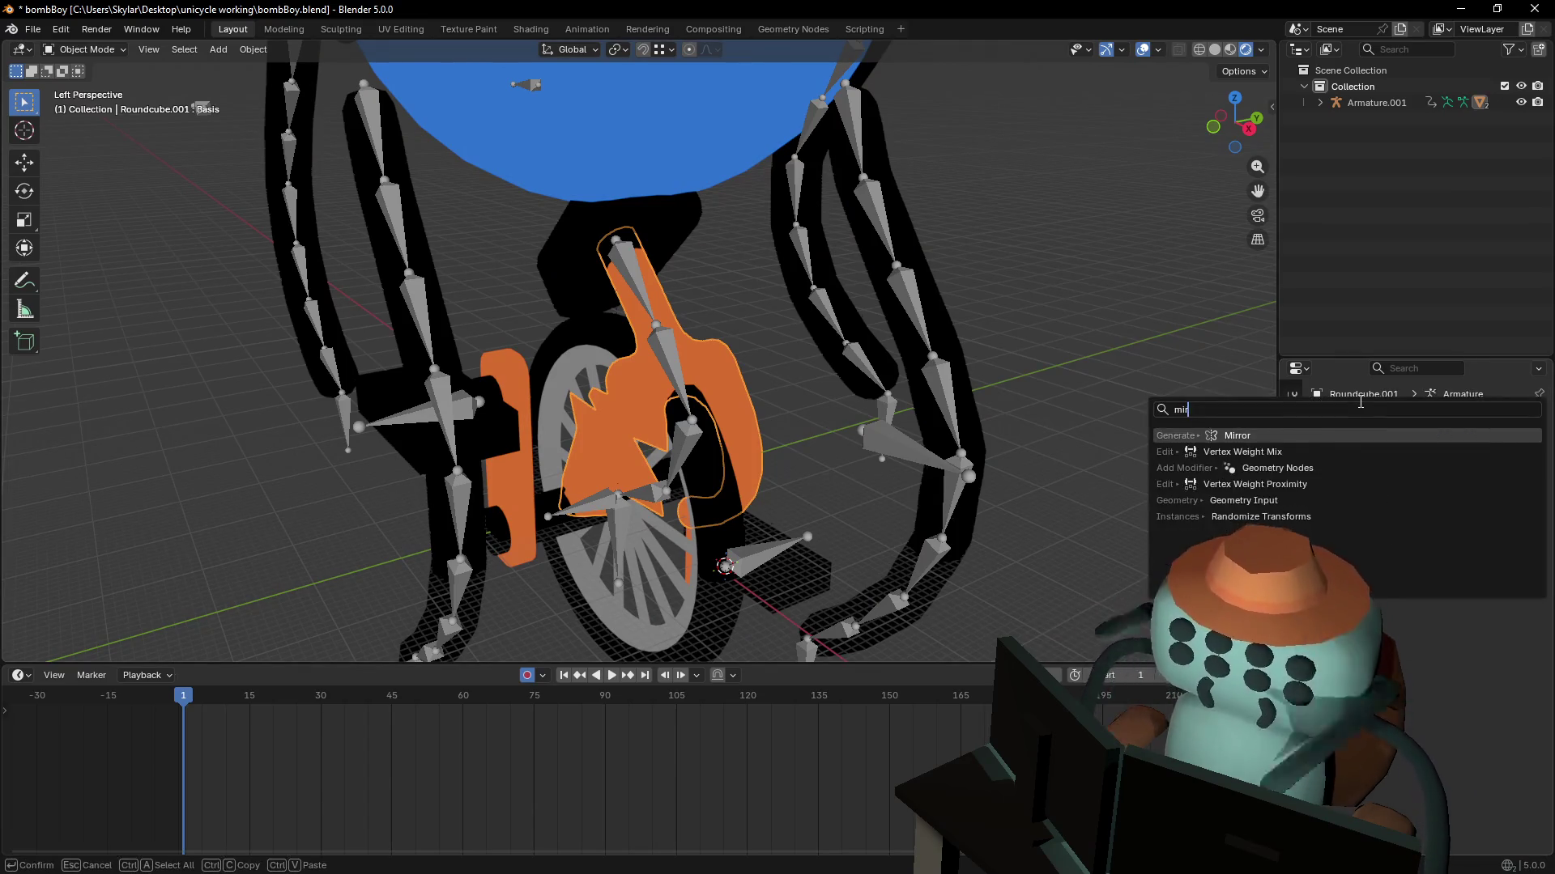
key("Return")
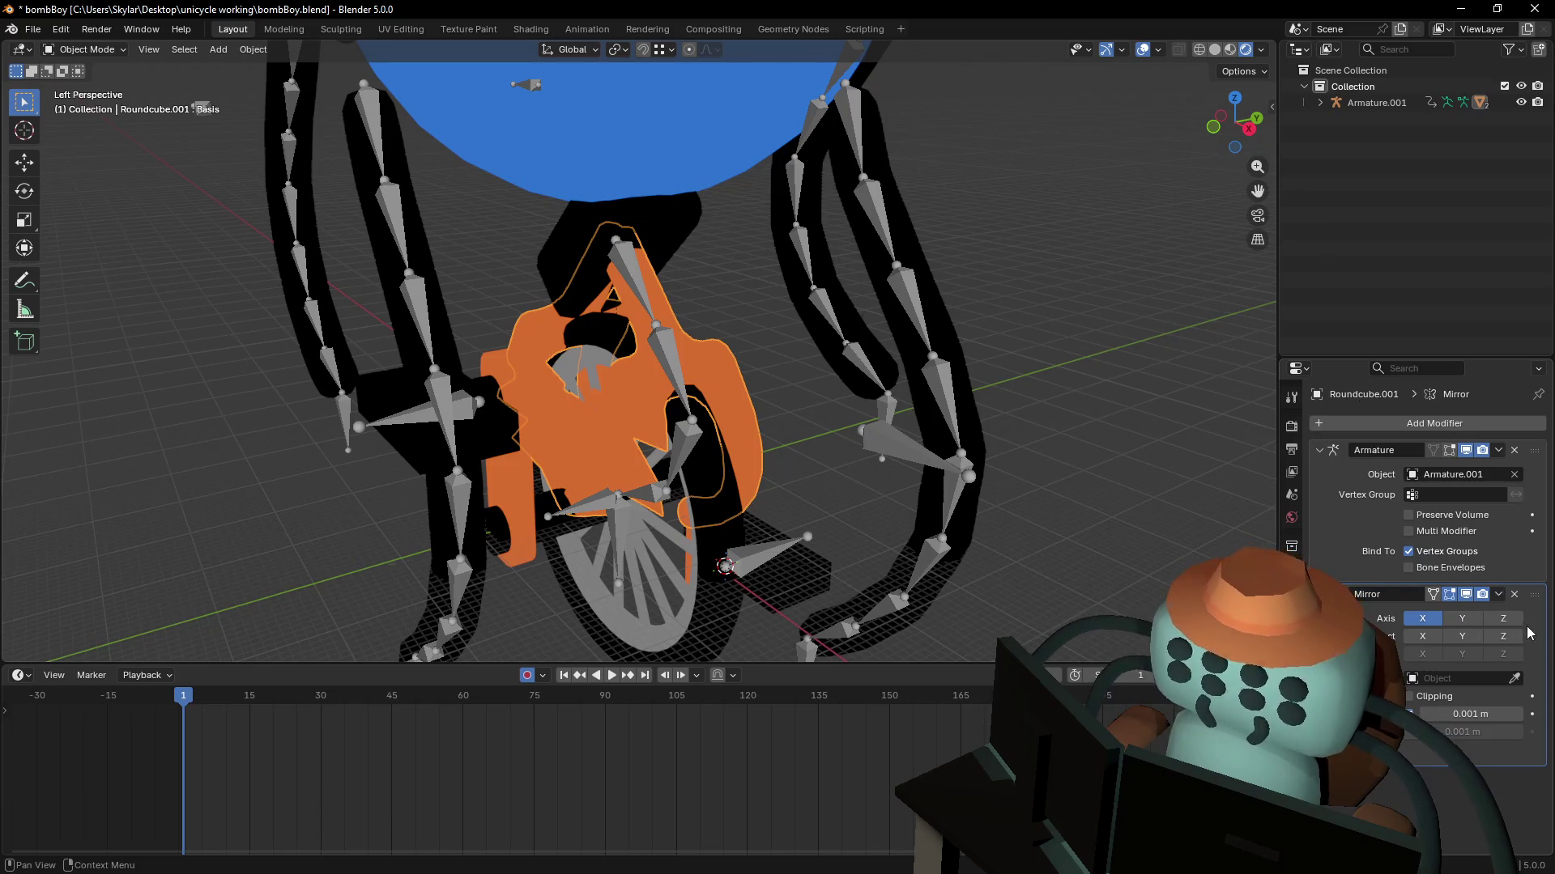
mouse_move(1534, 594)
left_mouse_down()
mouse_move(1522, 486)
mouse_move(1454, 475)
left_mouse_up()
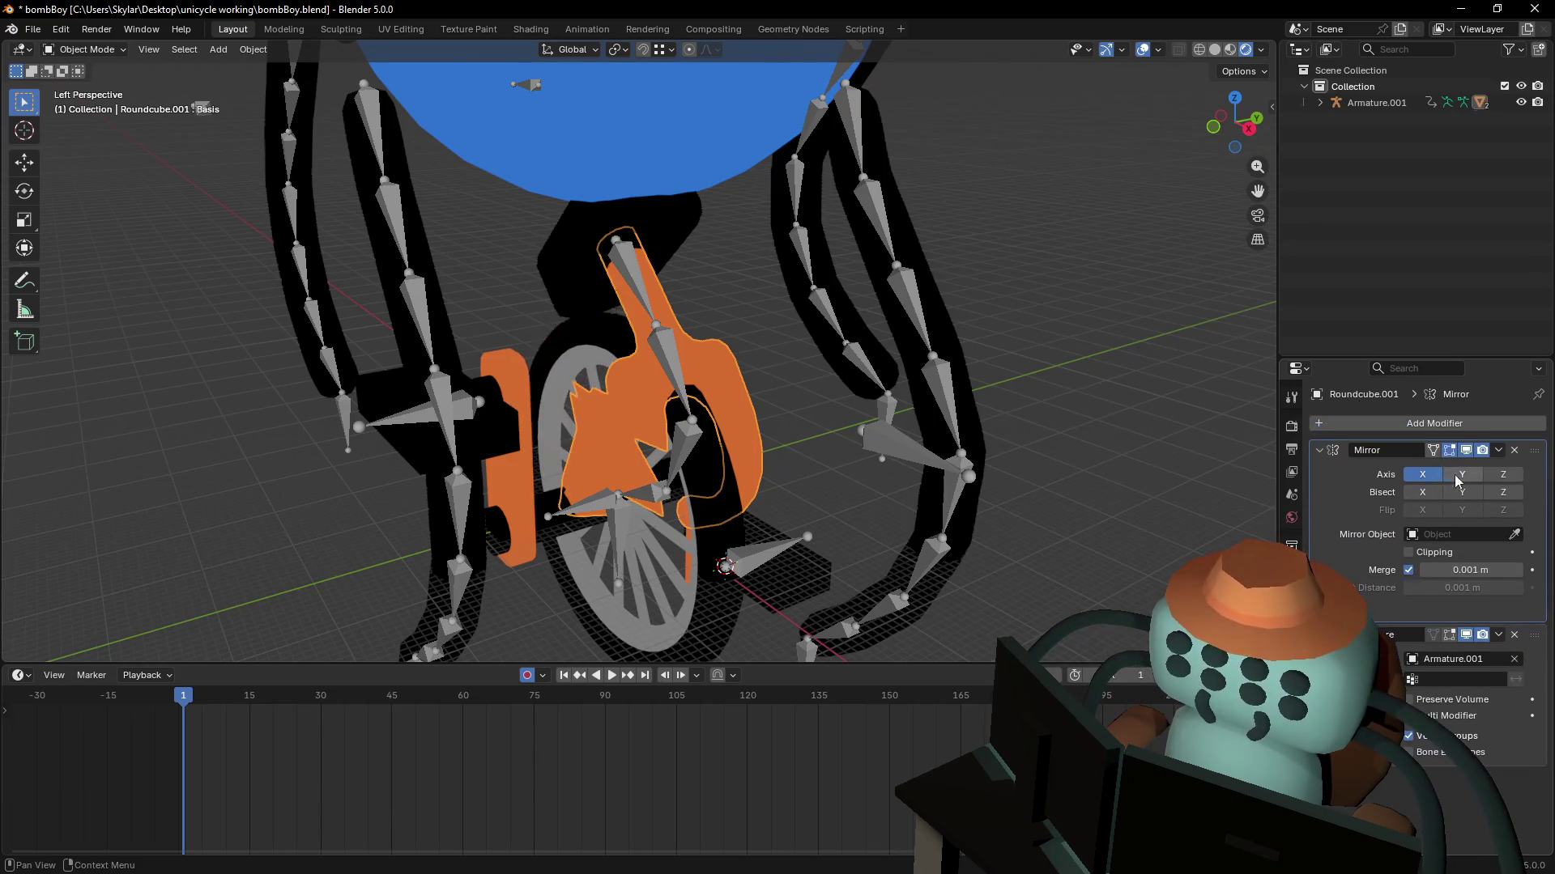
left_click(1454, 474)
left_click(1463, 493)
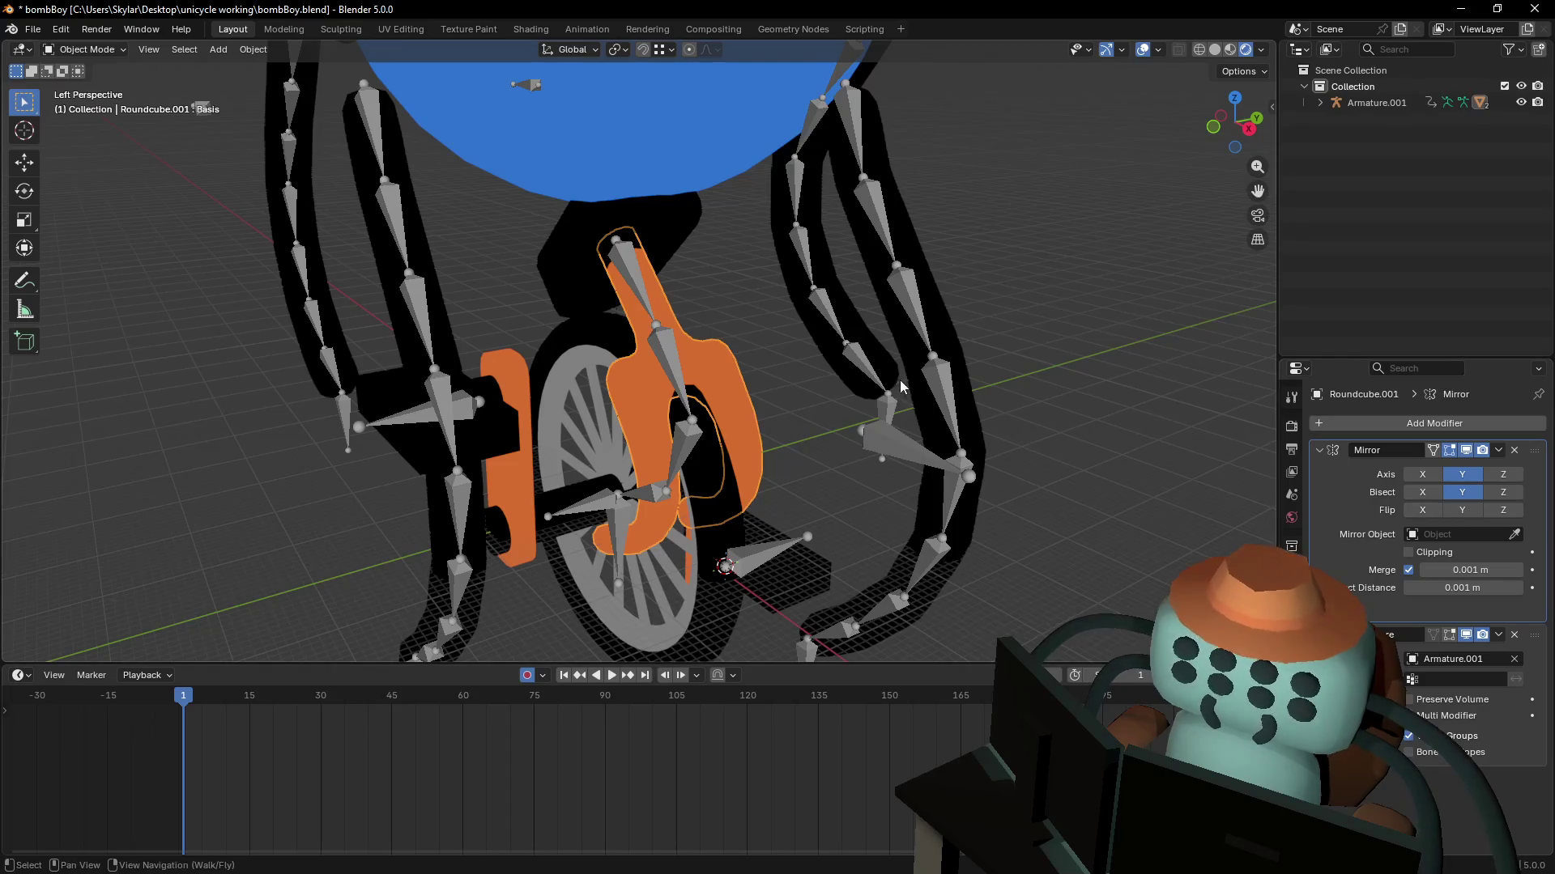
key("shift+grave")
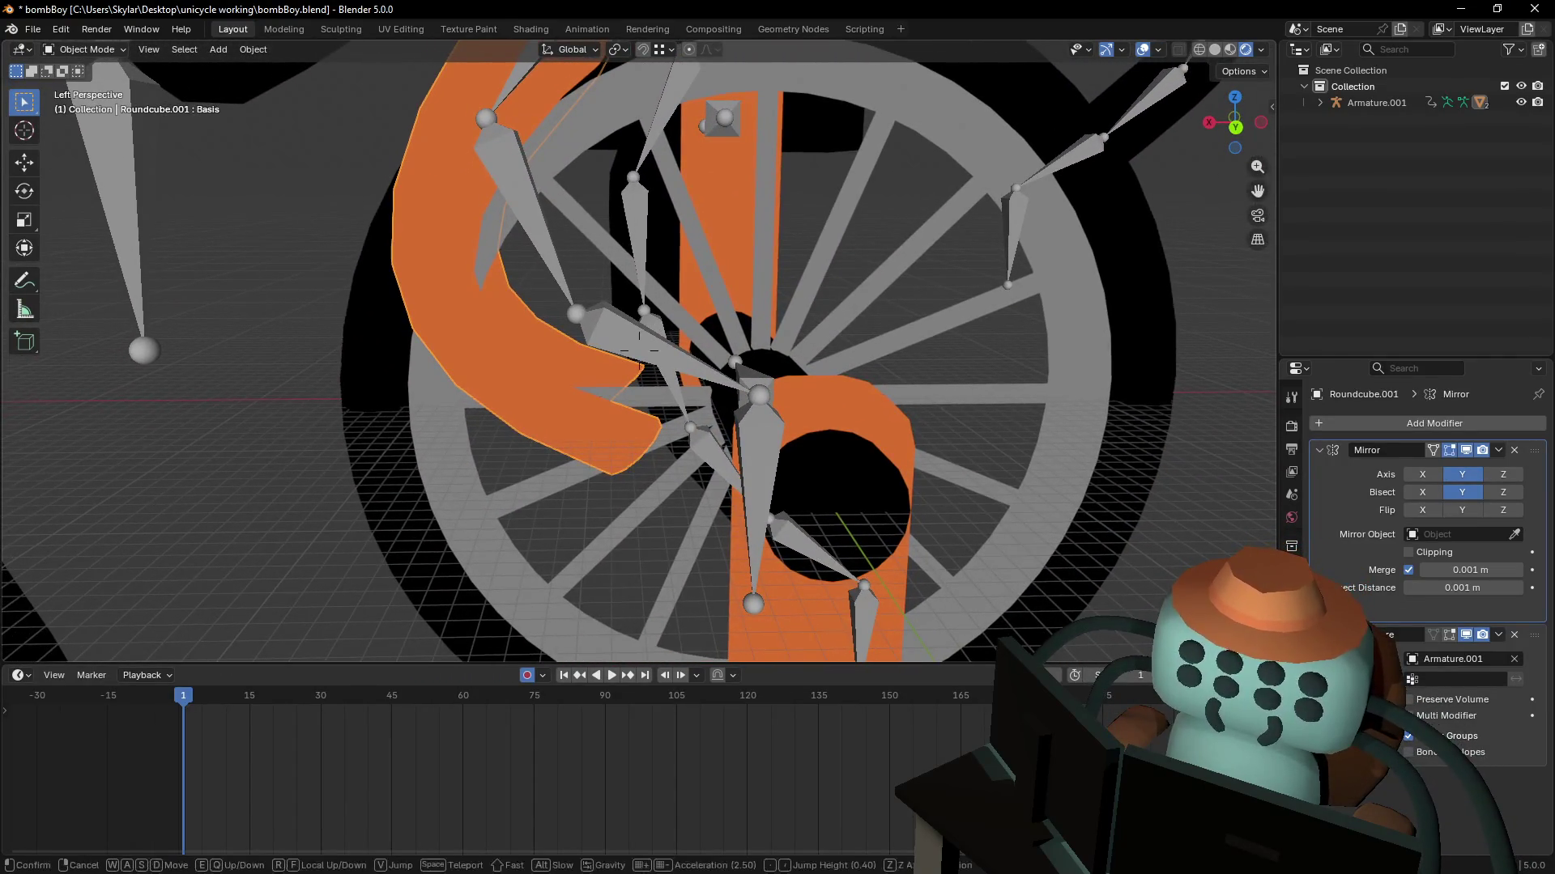
- Walk-navigate around the wheel hub and spokes, then put Roundcube.001 into Edit Mode
key("d")
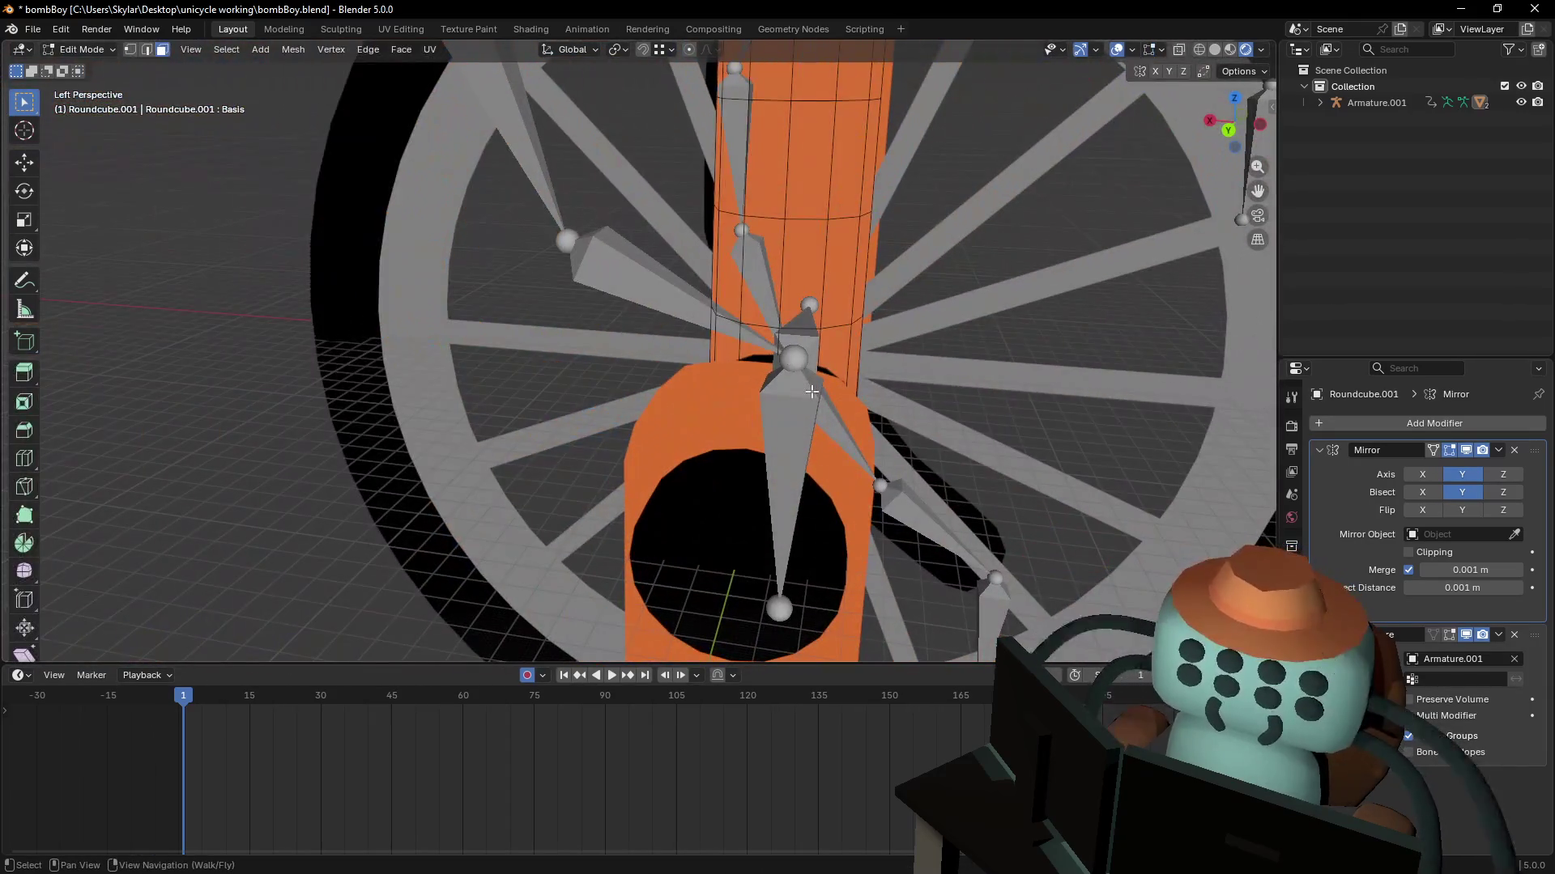
left_click(774, 375)
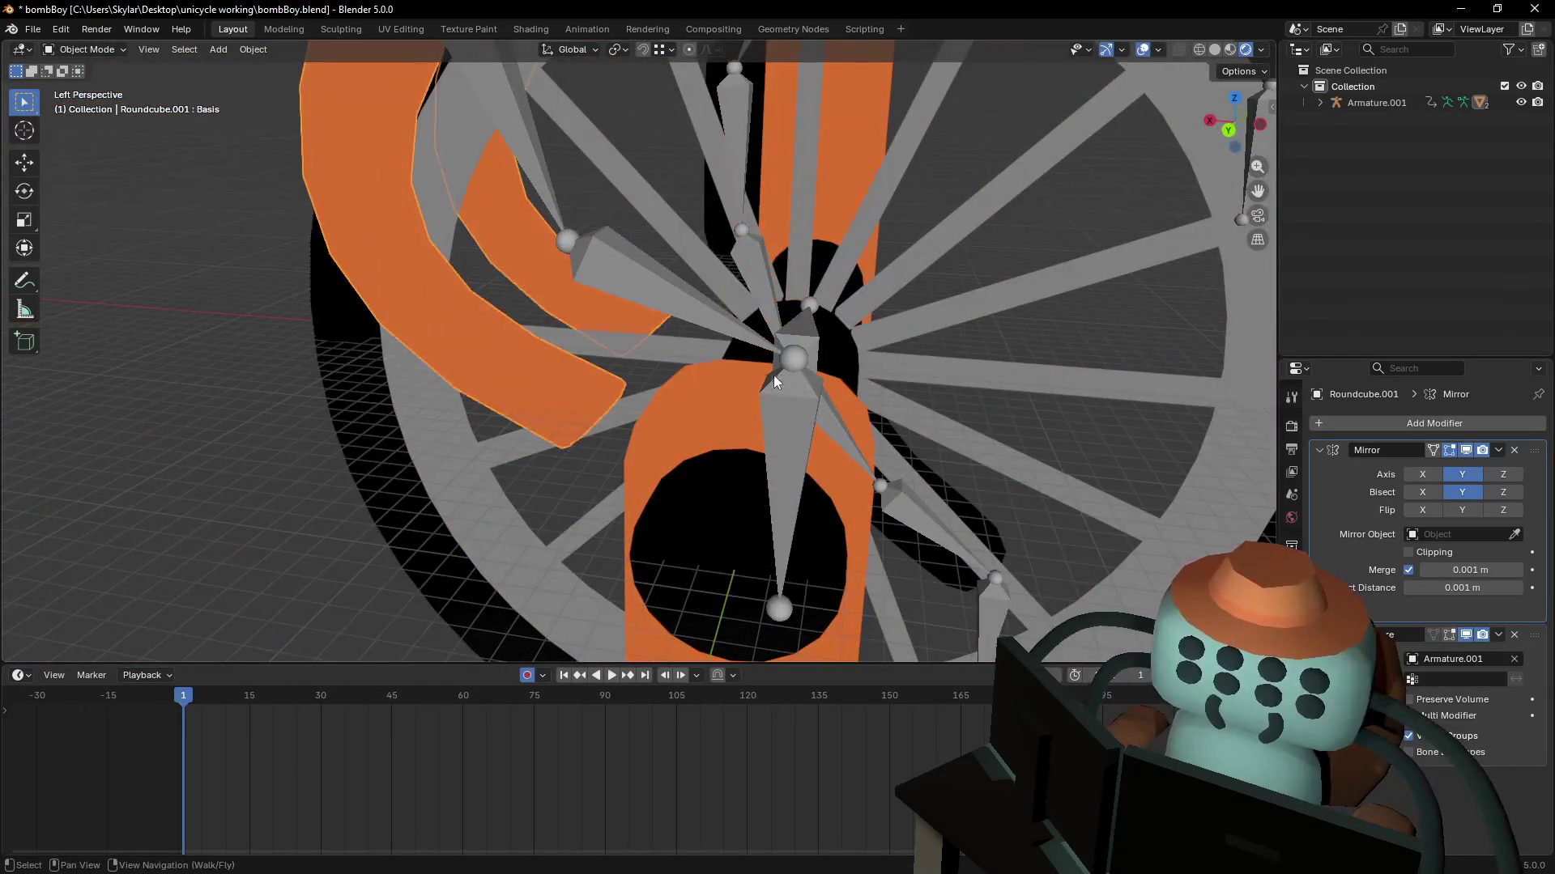
mouse_move(677, 366)
middle_mouse_down()
mouse_move(616, 324)
mouse_move(716, 421)
middle_mouse_up()
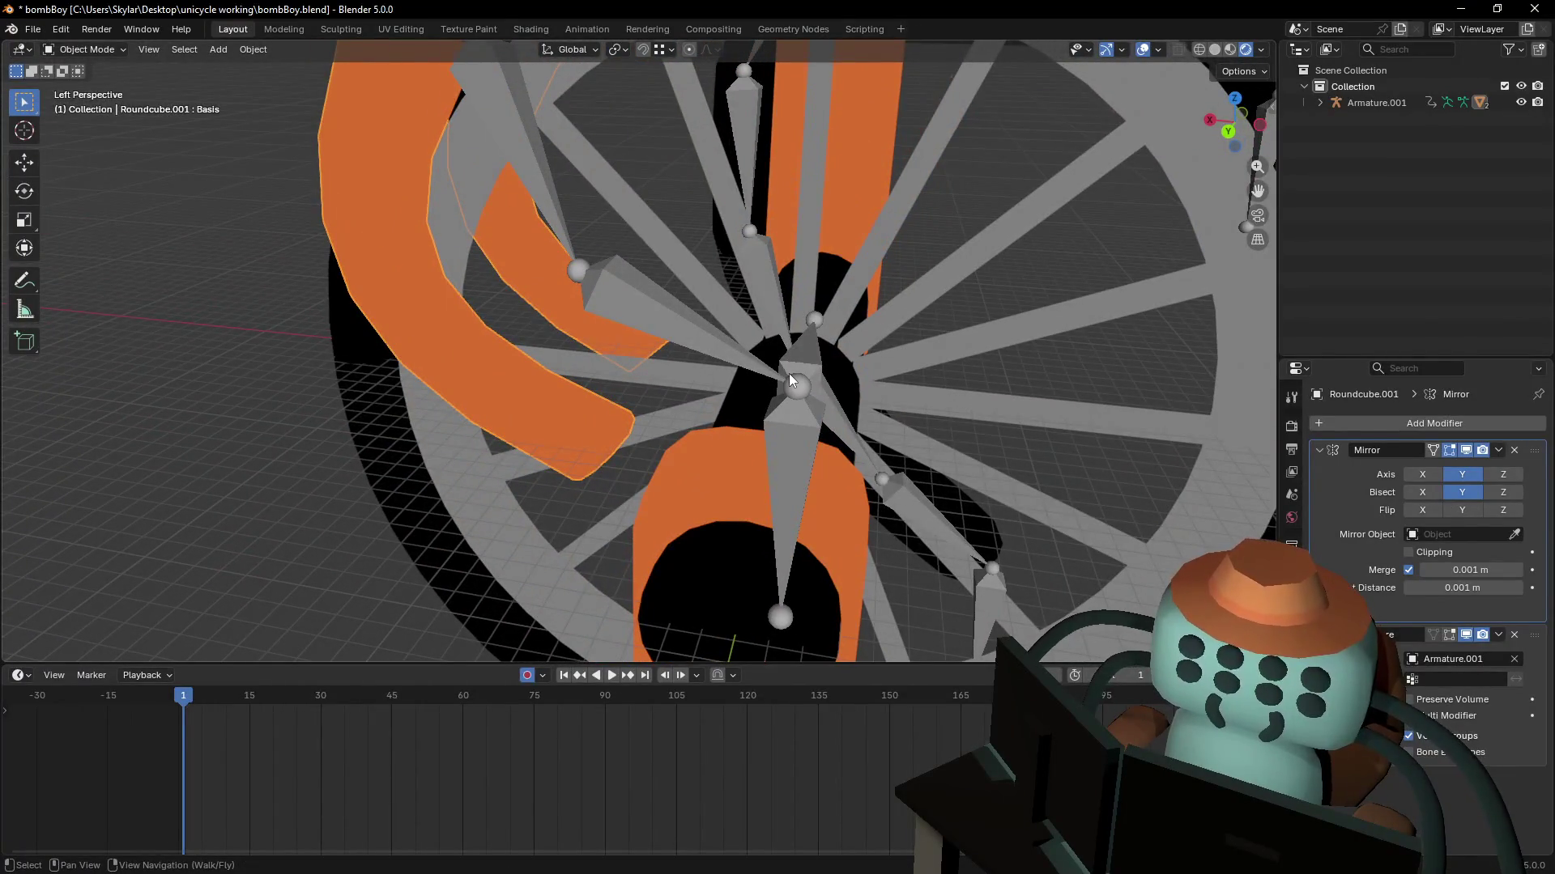
key("shift+grave")
key("s")
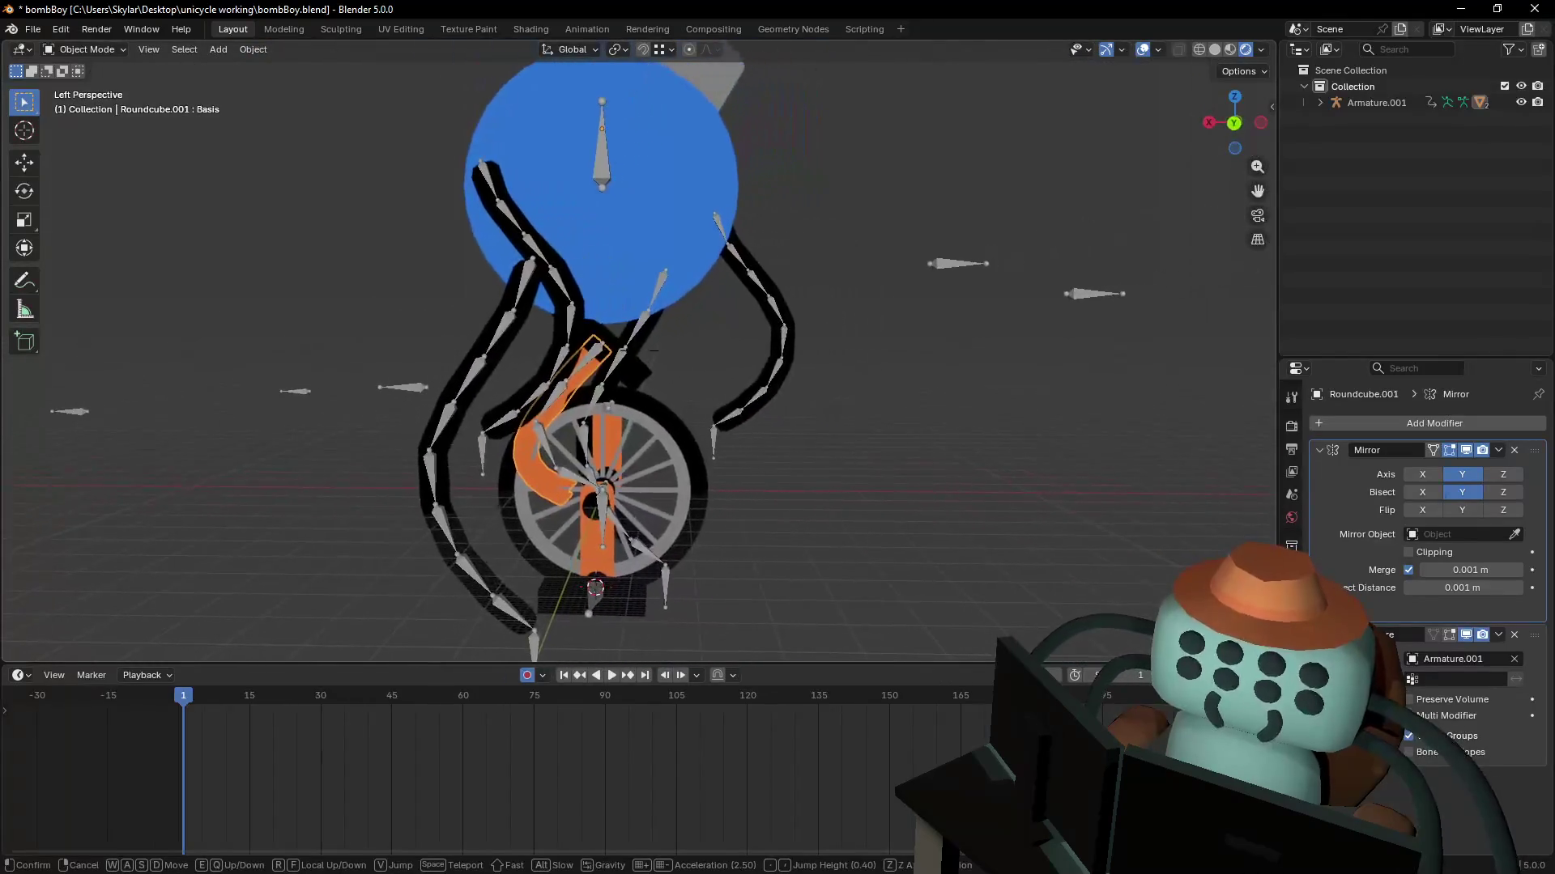
key("w")
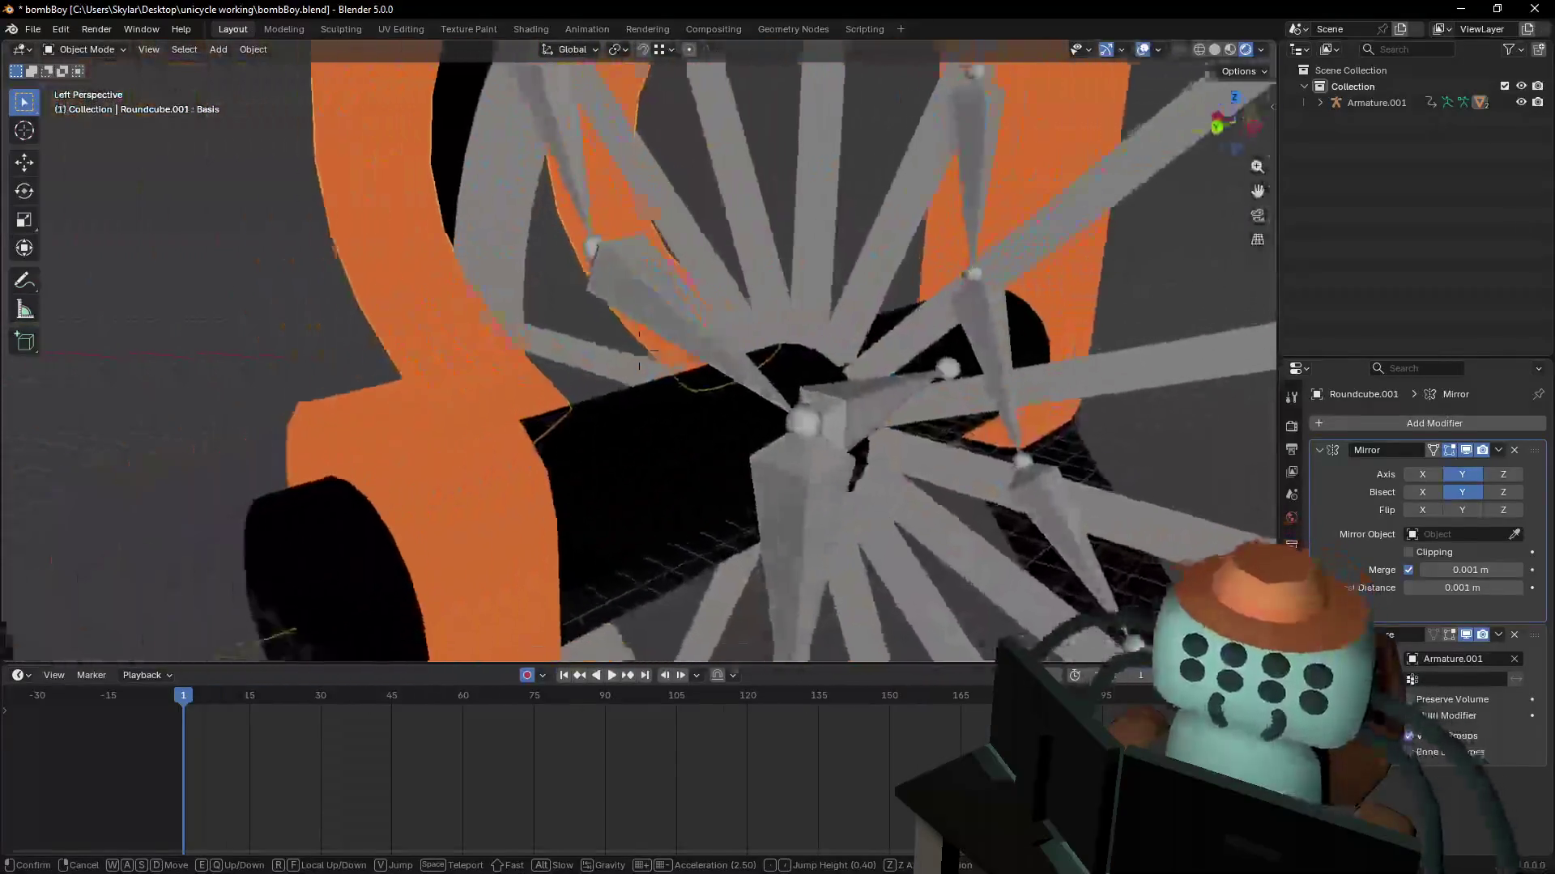
key("s")
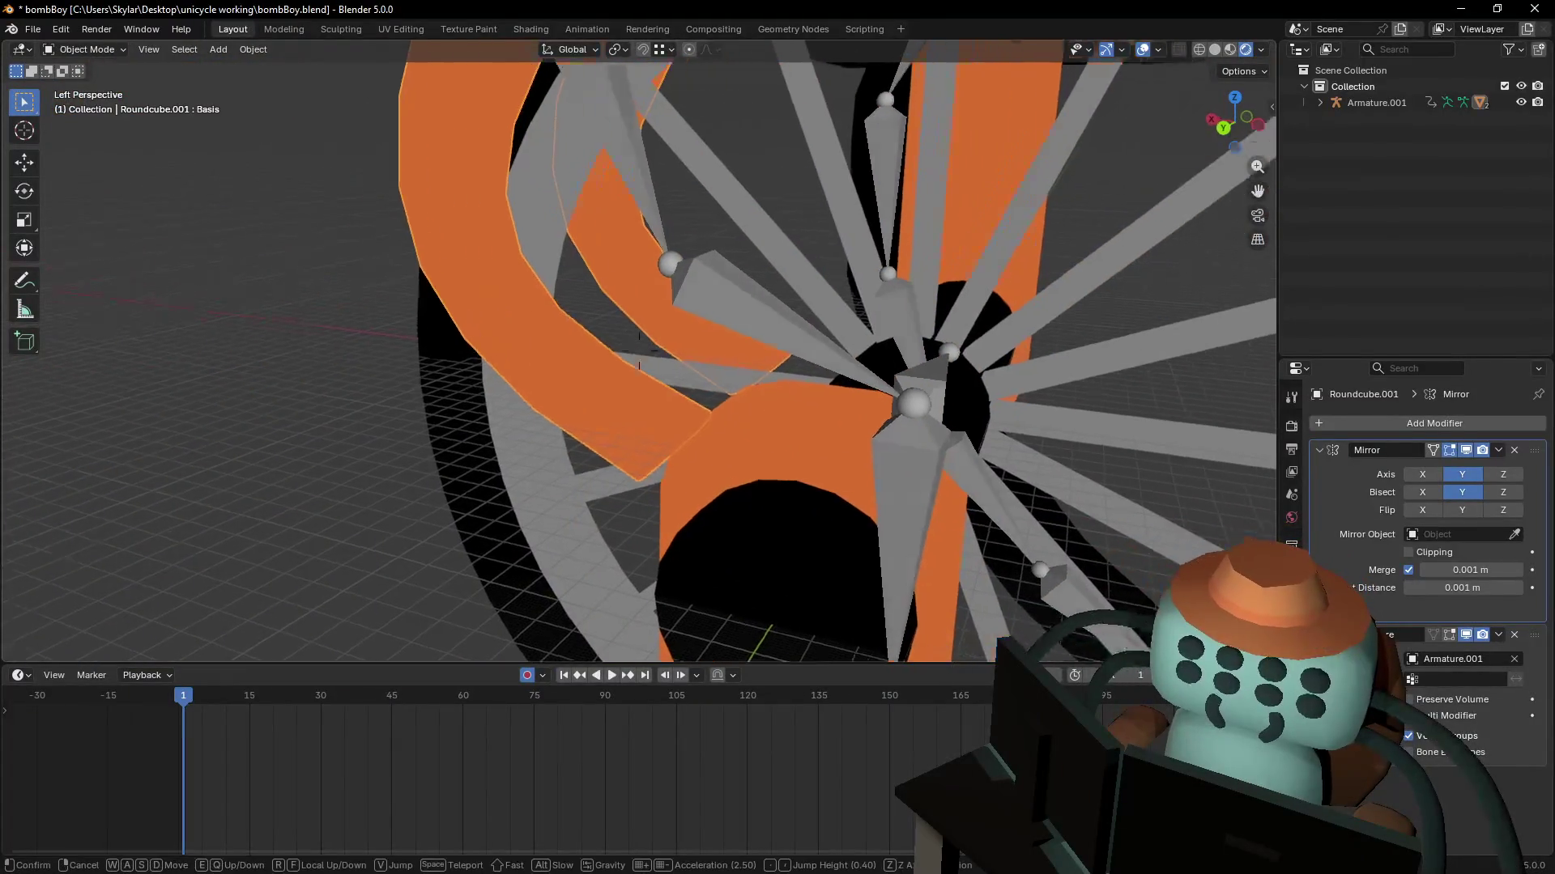
key("w")
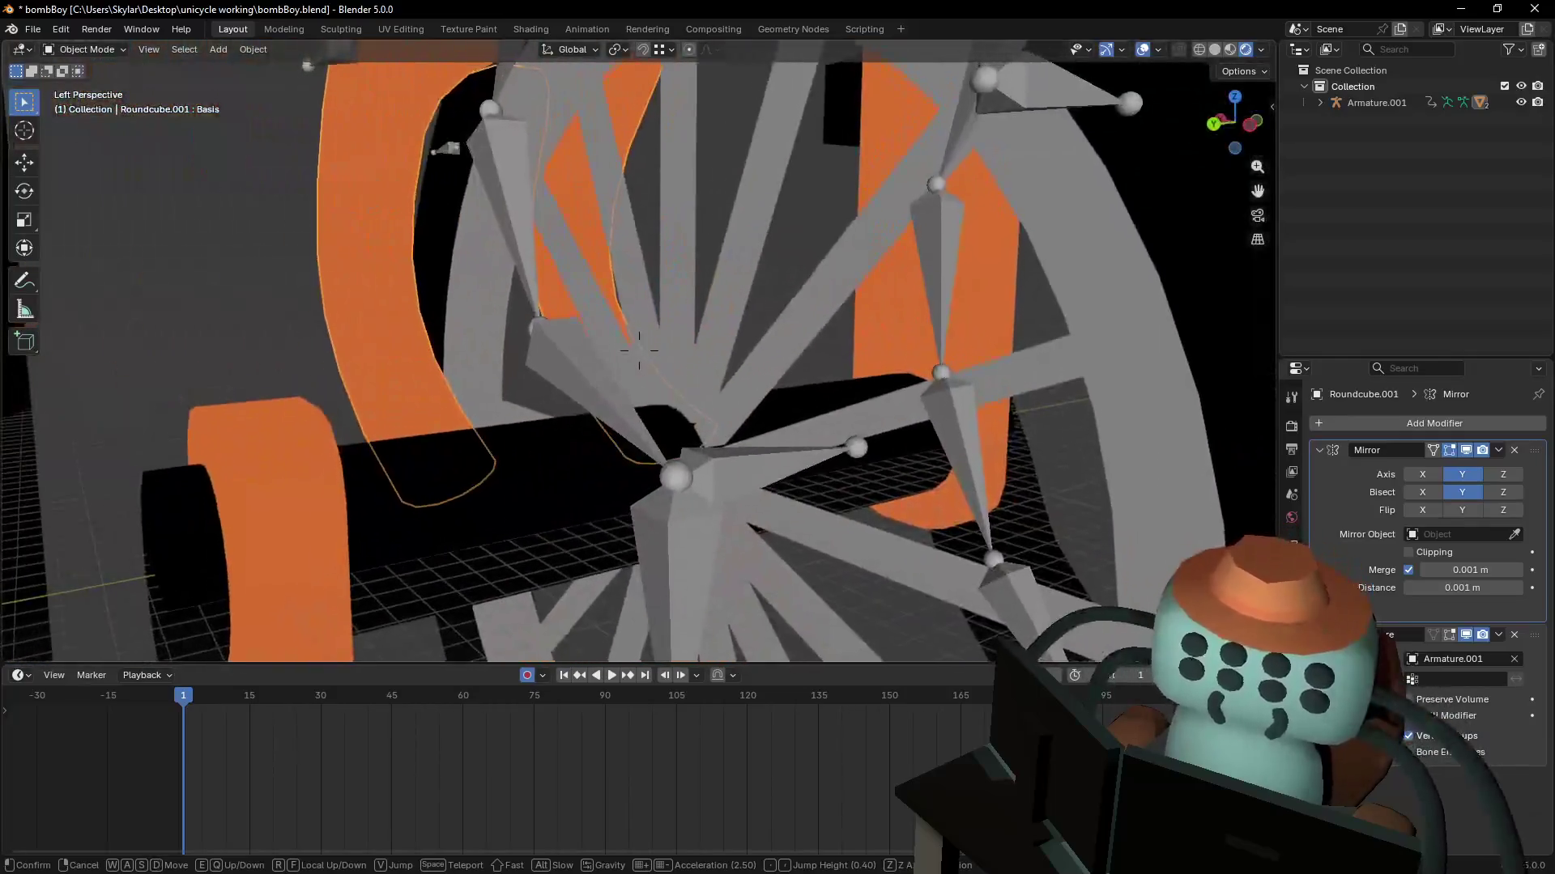
left_click(639, 351)
key("Tab")
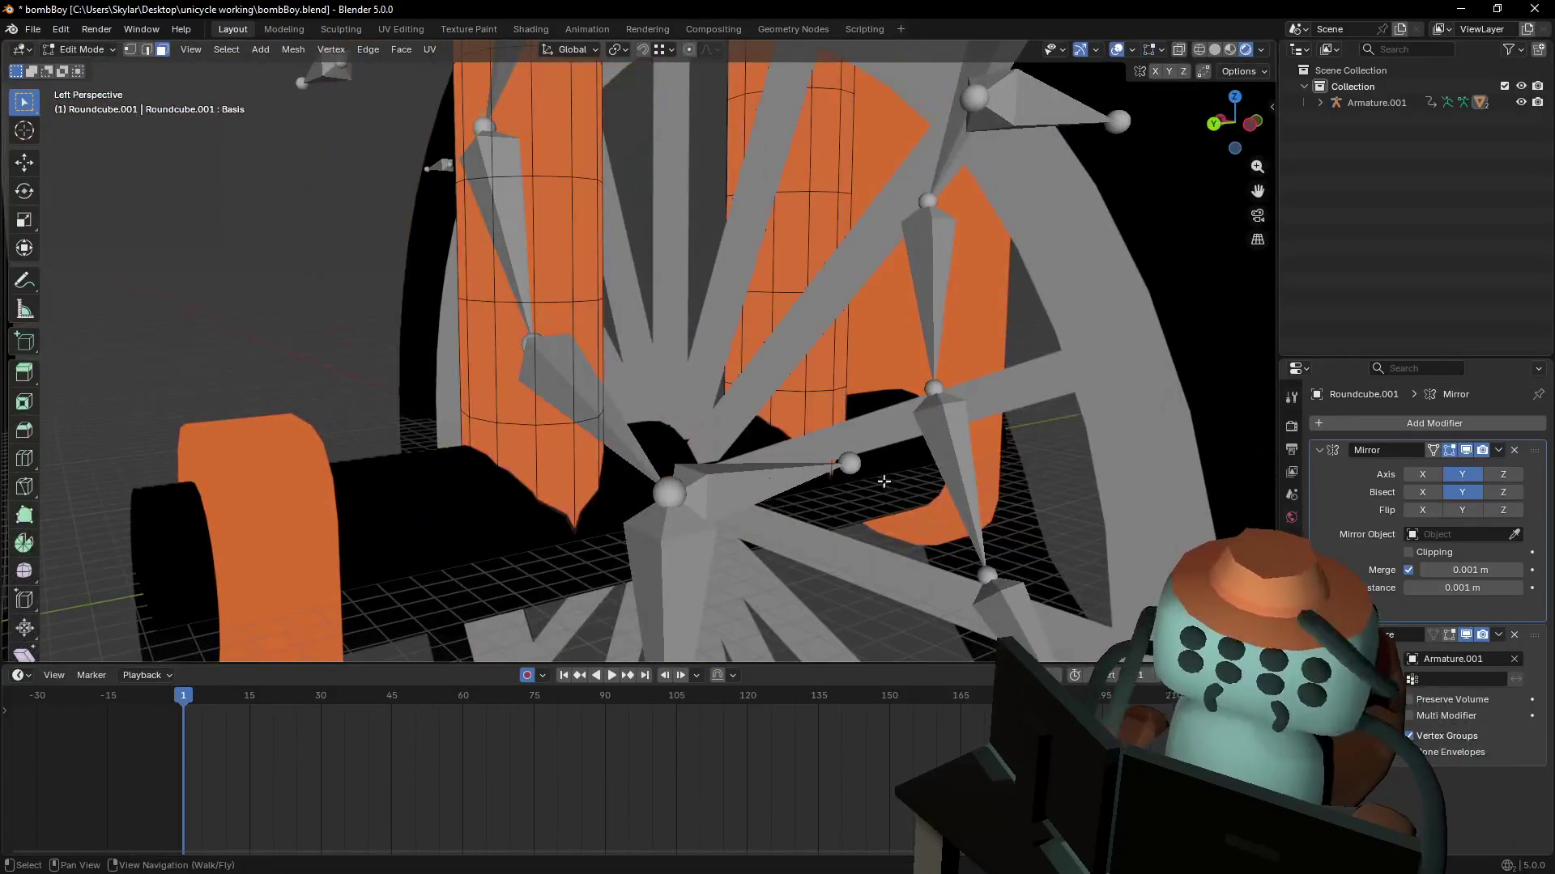
- Isolate the fork in local view and extrude the left leg's bottom face slightly downward
scroll(883, 481, "down", 5)
key("KP_Divide")
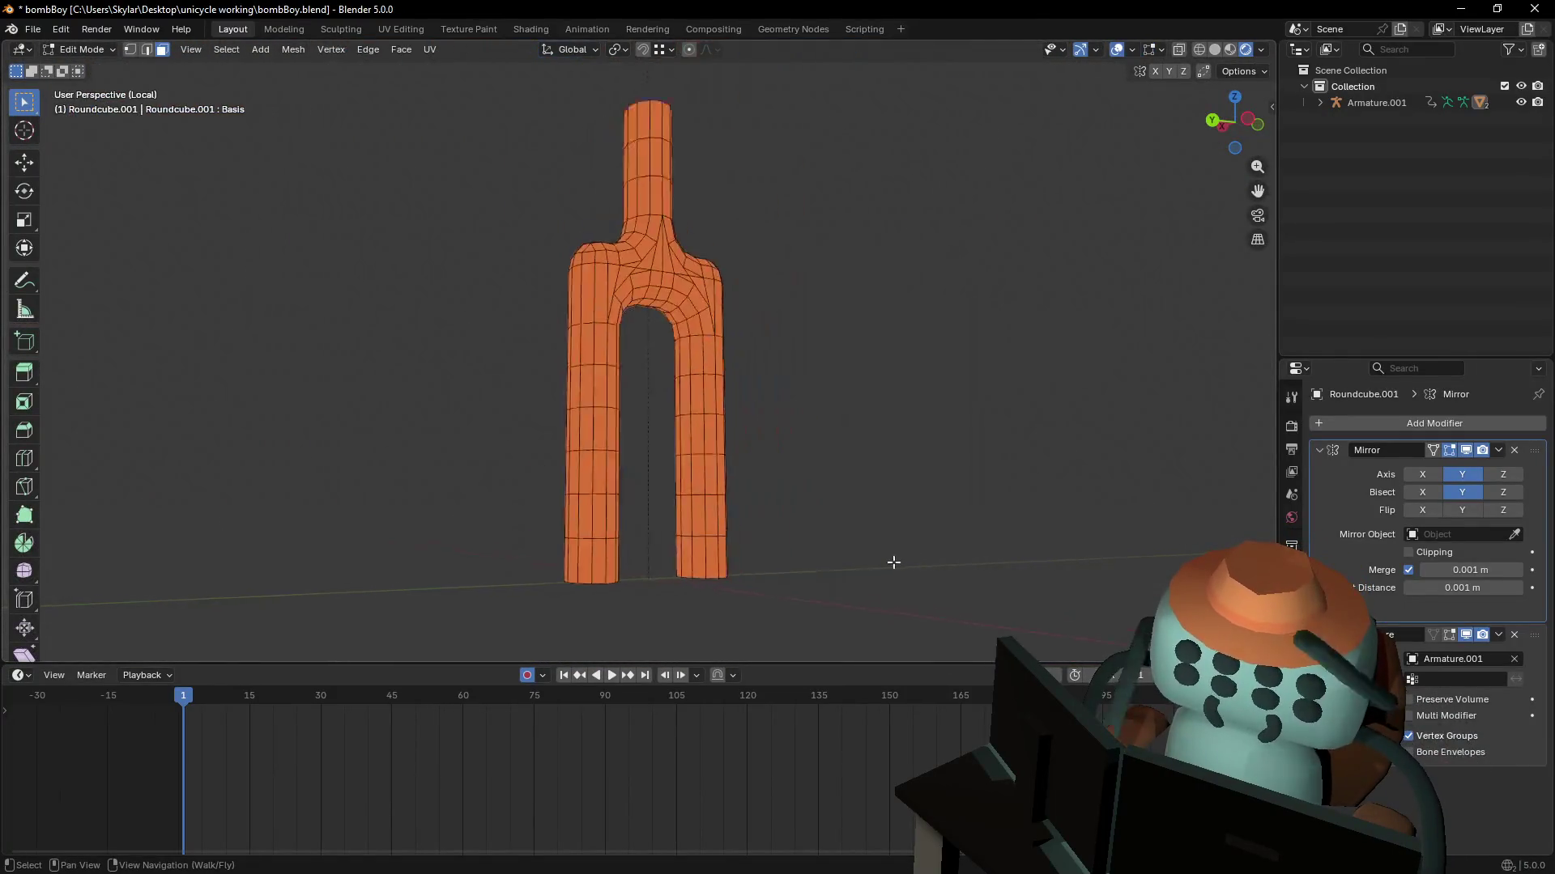
mouse_move(893, 562)
middle_mouse_down()
mouse_move(635, 351)
mouse_move(706, 374)
middle_mouse_up()
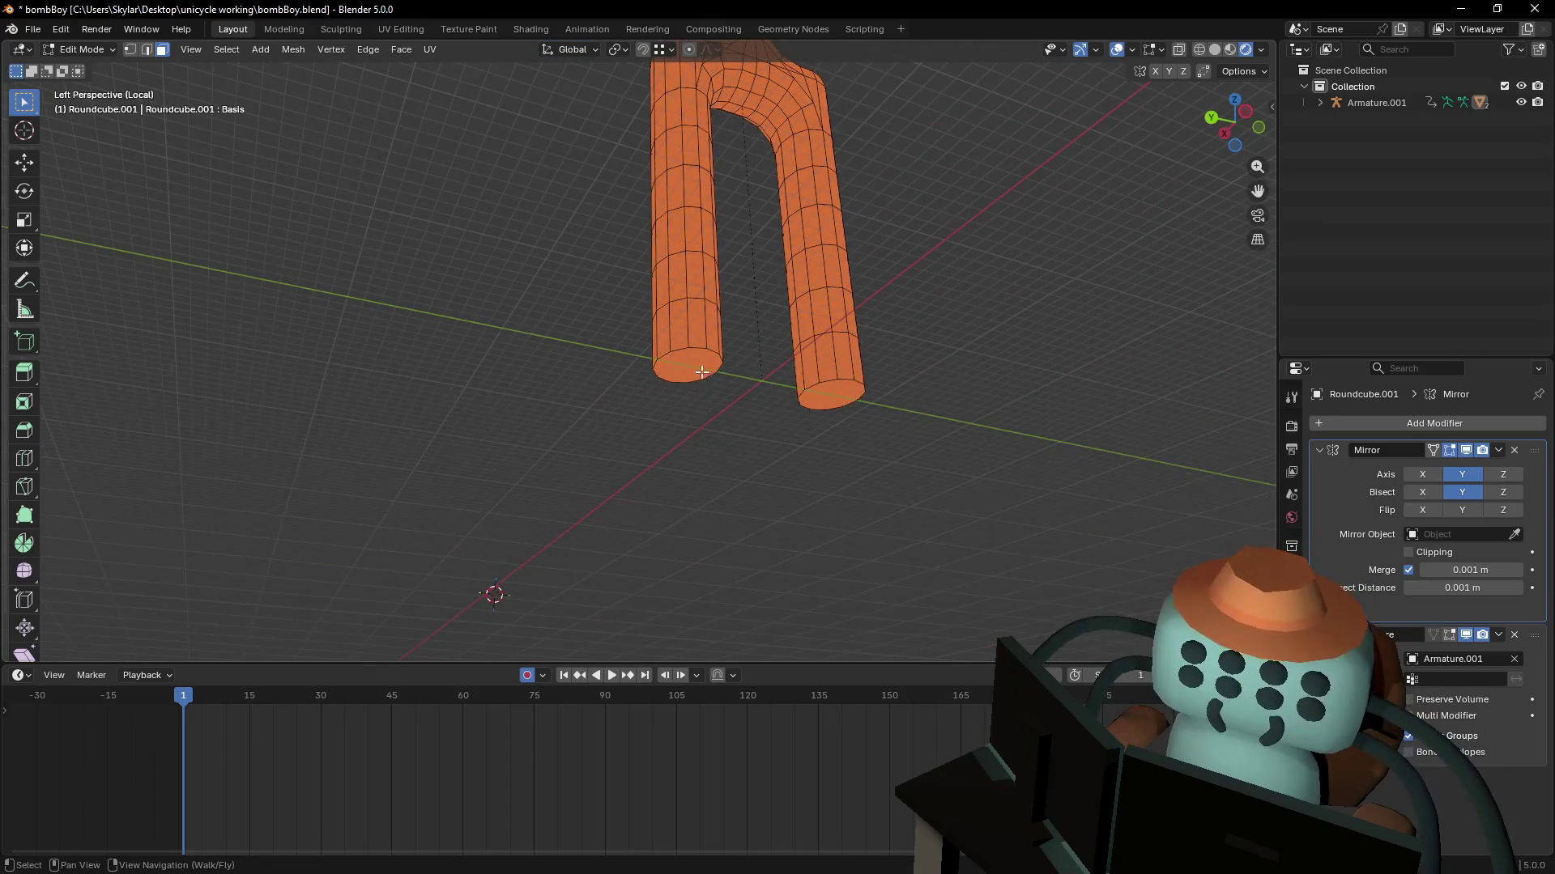
key("e")
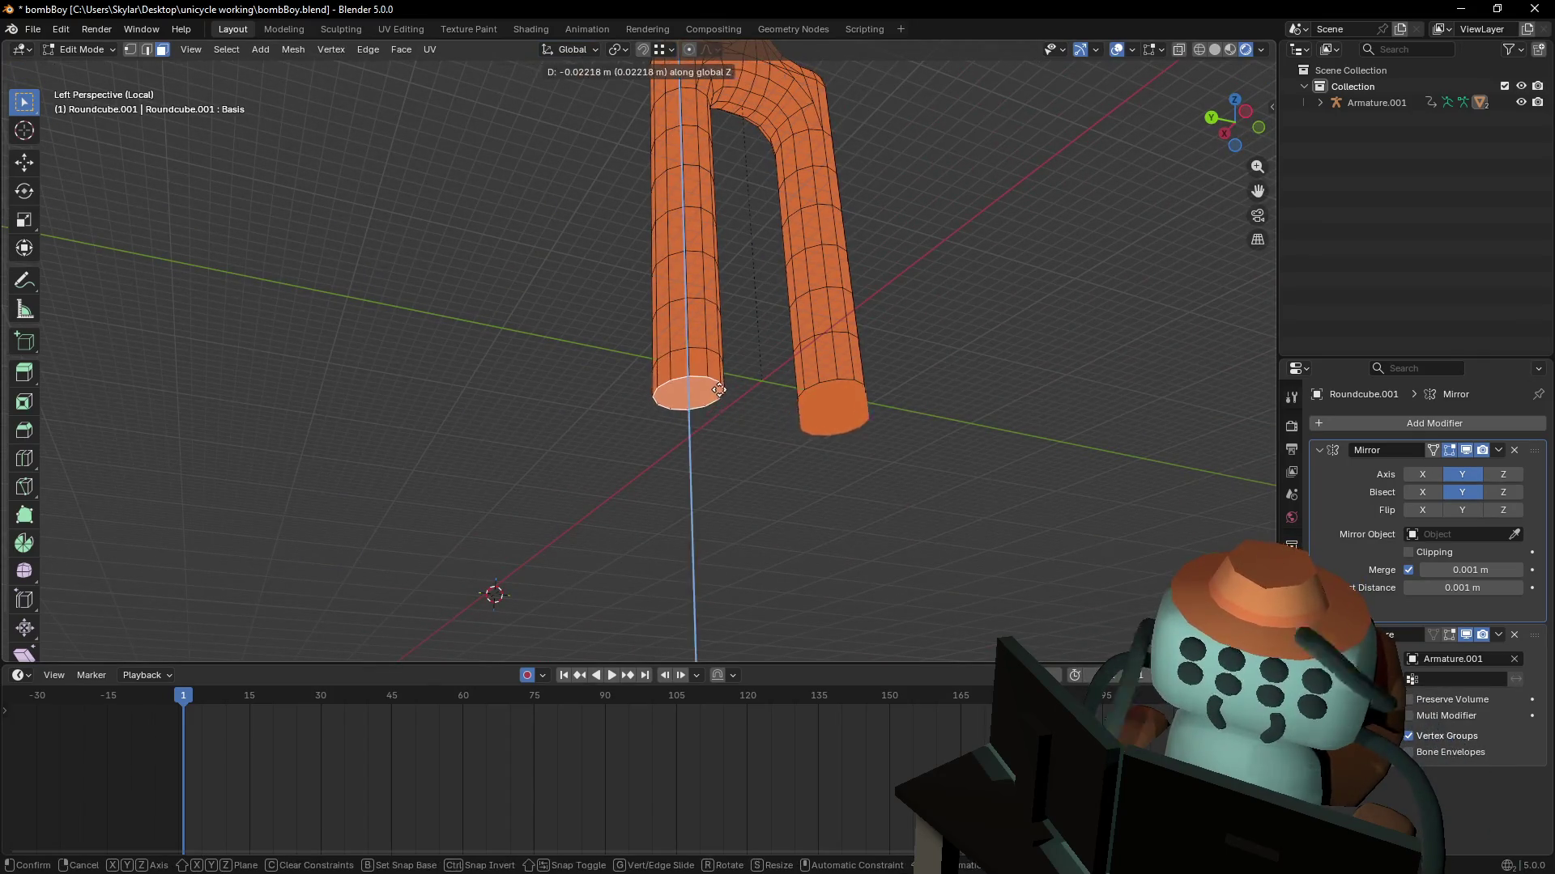
left_click(728, 396)
key("Tab")
- Orbit around the fork and briefly view it alongside the wheel and armature again
key("shift+grave")
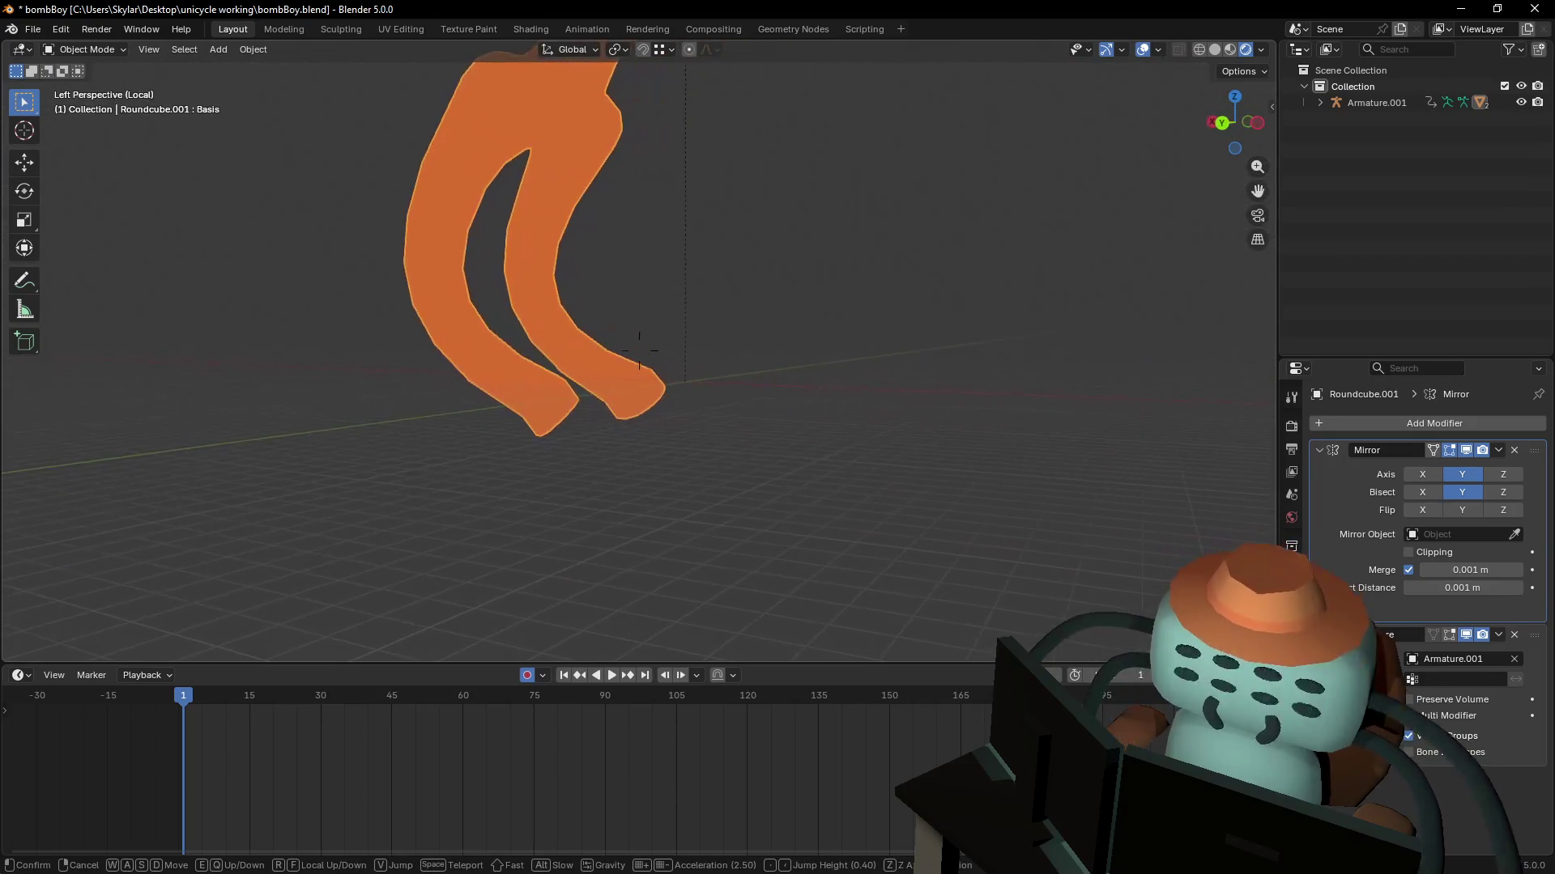
left_click(761, 324)
mouse_move(789, 354)
middle_mouse_down()
mouse_move(858, 348)
mouse_move(797, 342)
mouse_move(817, 341)
mouse_move(798, 346)
mouse_move(935, 369)
middle_mouse_up()
key("Tab")
key("Tab")
key("Tab")
key("KP_Divide")
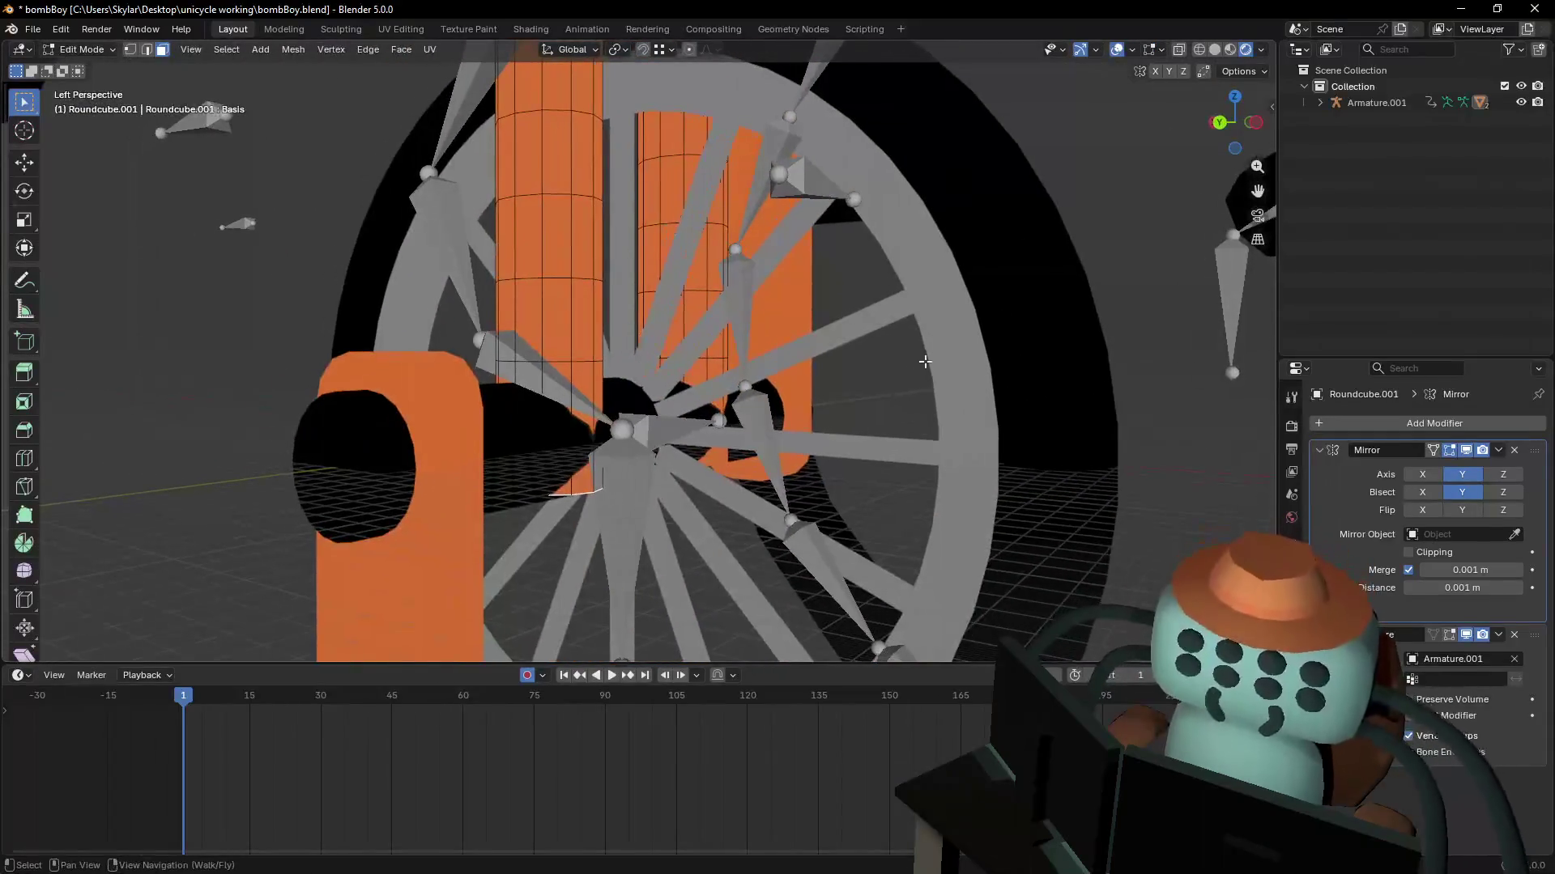
key("Tab")
key("Tab")
- Re-isolate the fork and nudge the extruded bottom face into its final position
key("KP_Divide")
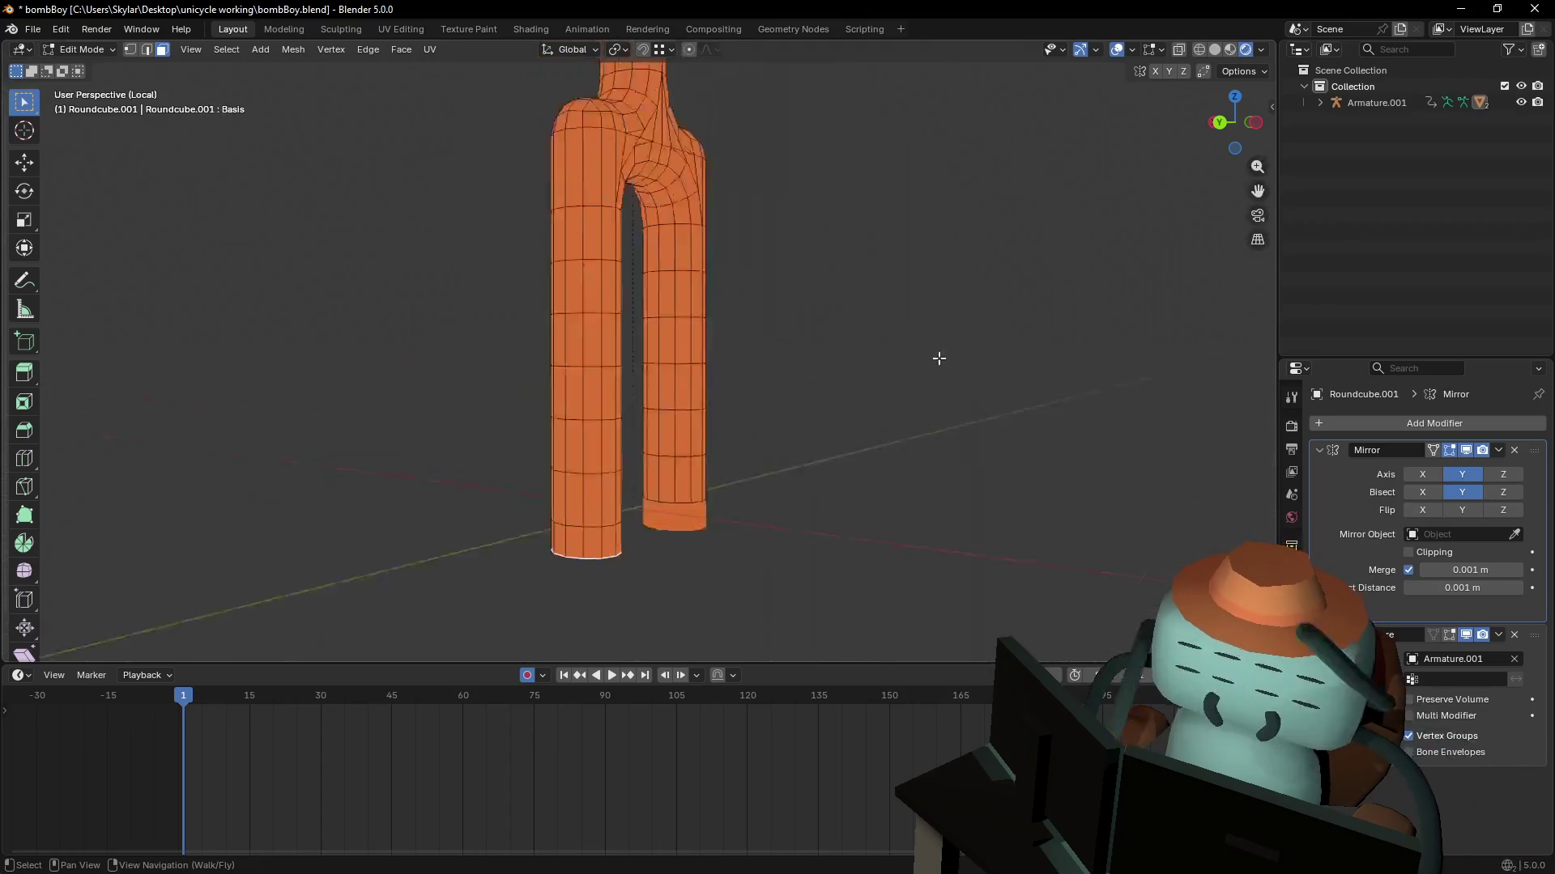
key("shift+grave")
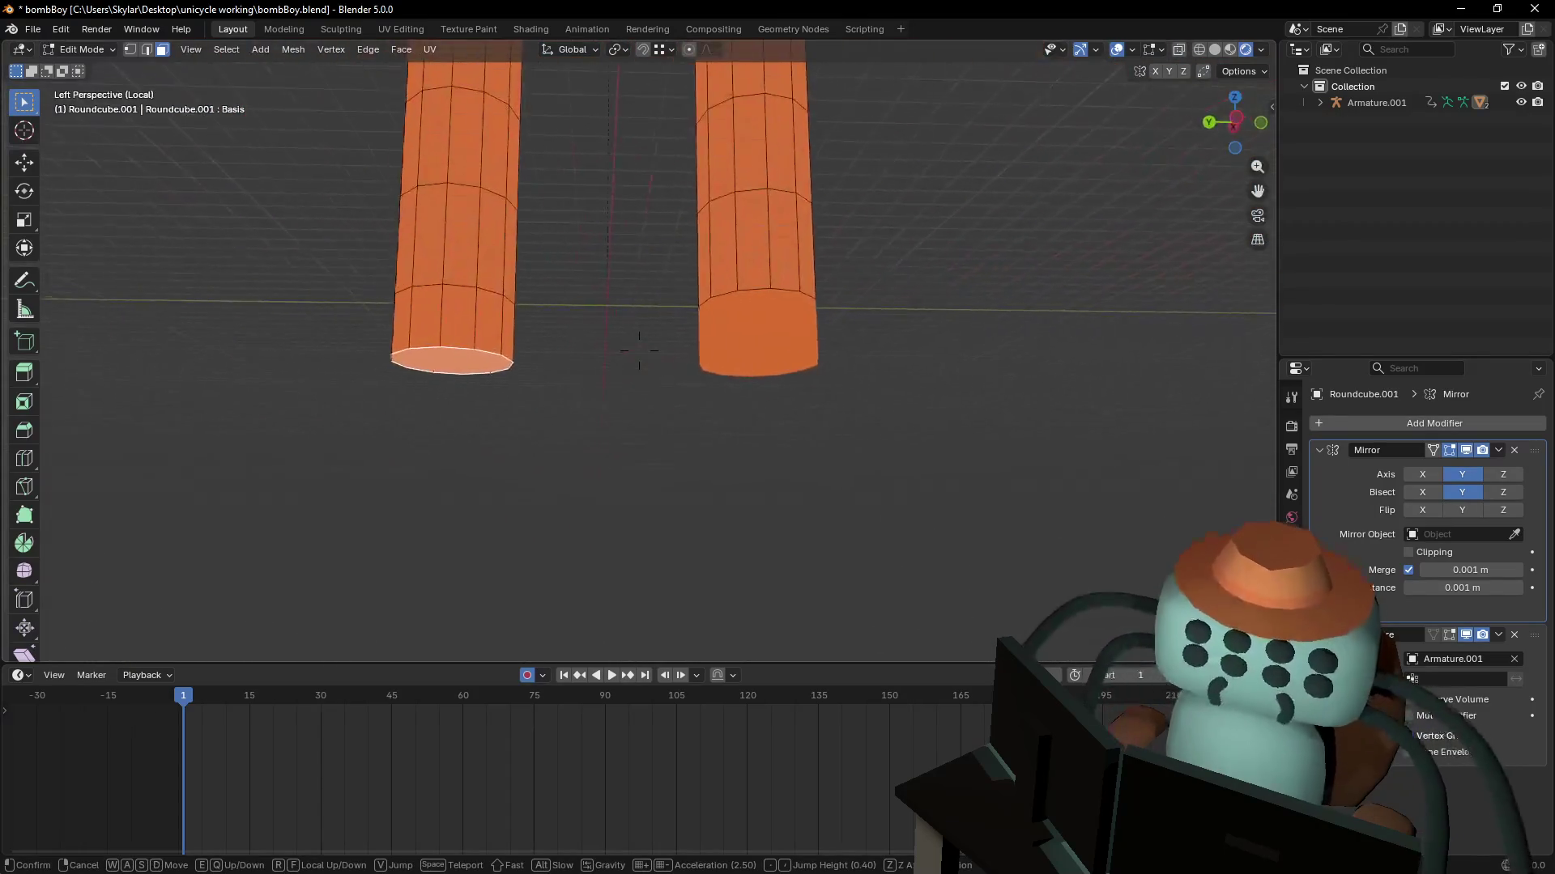
left_click(889, 389)
middle_click_drag(889, 388, 834, 449)
key("g")
left_click(912, 363)
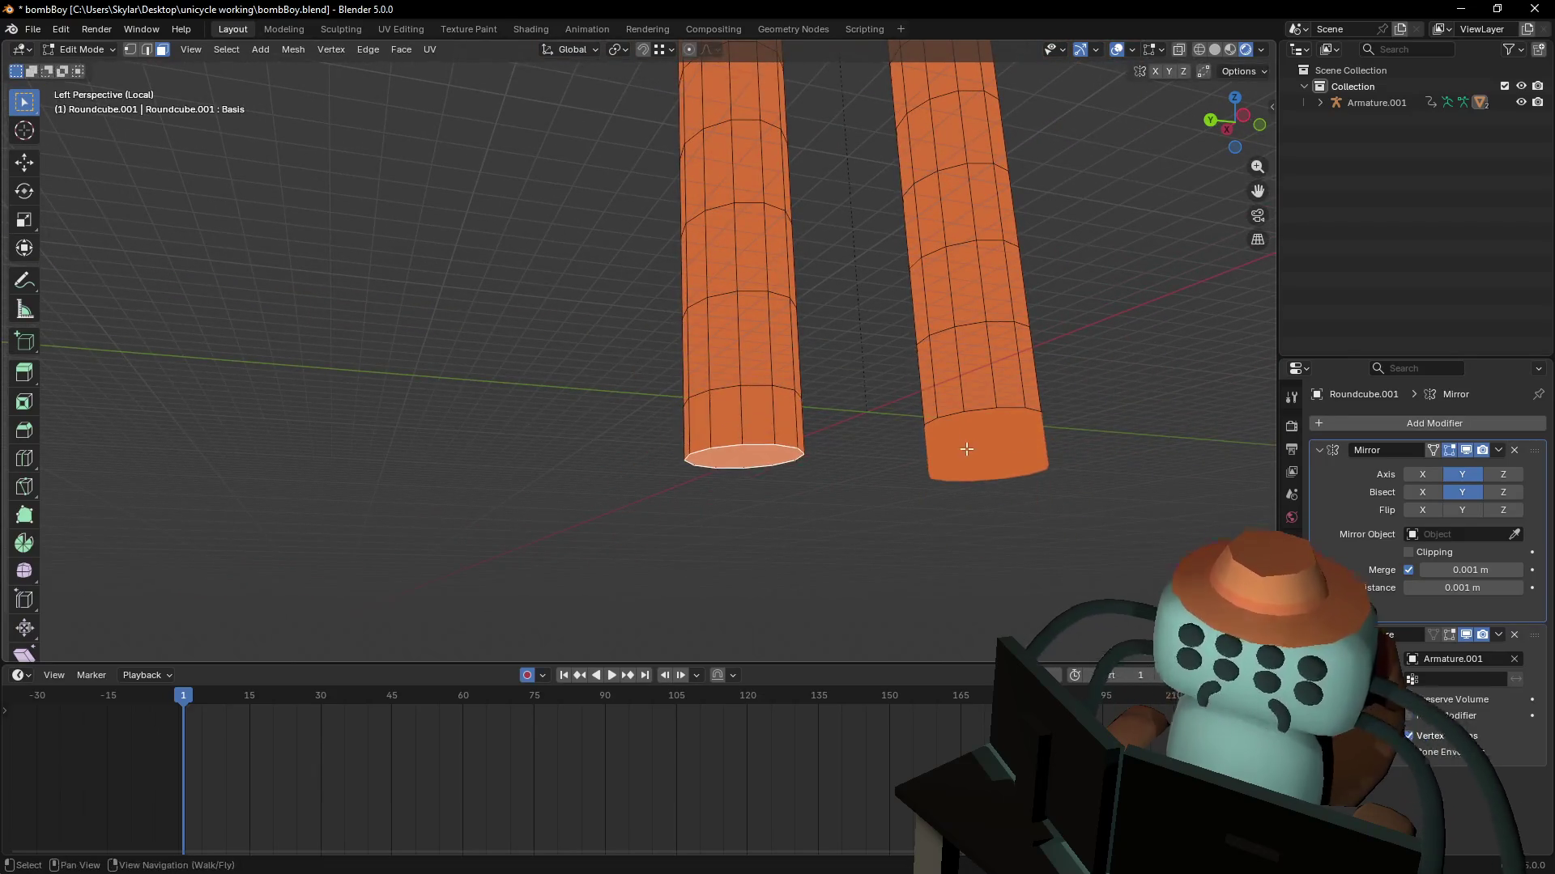
middle_click_drag(913, 363, 863, 478)
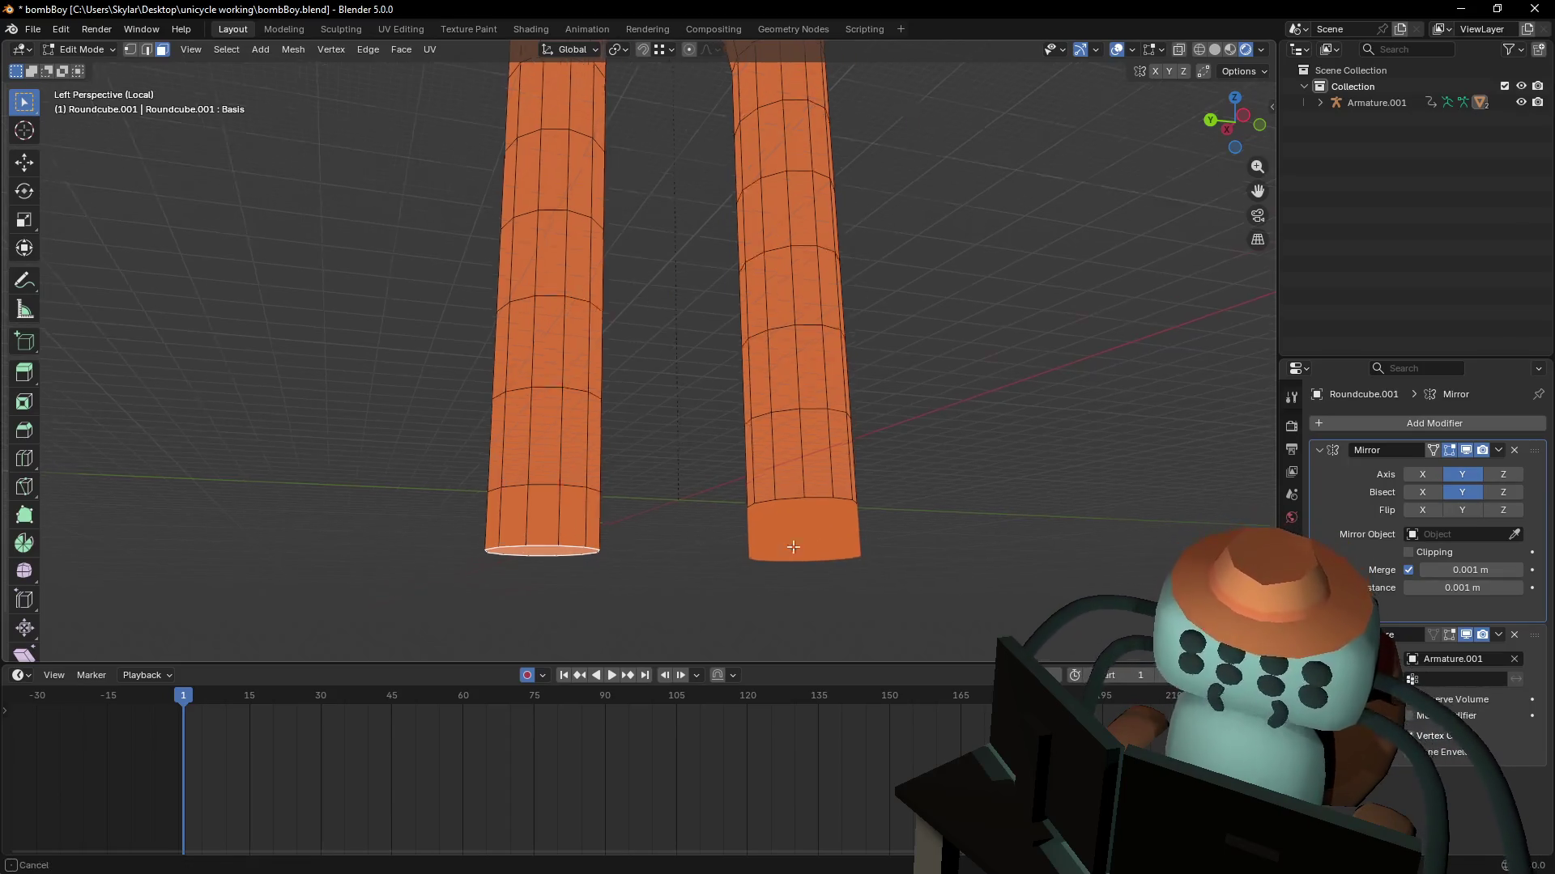
mouse_move(808, 548)
middle_mouse_down("shift")
mouse_move(927, 461)
mouse_move(958, 372)
mouse_move(957, 444)
middle_mouse_up("shift")
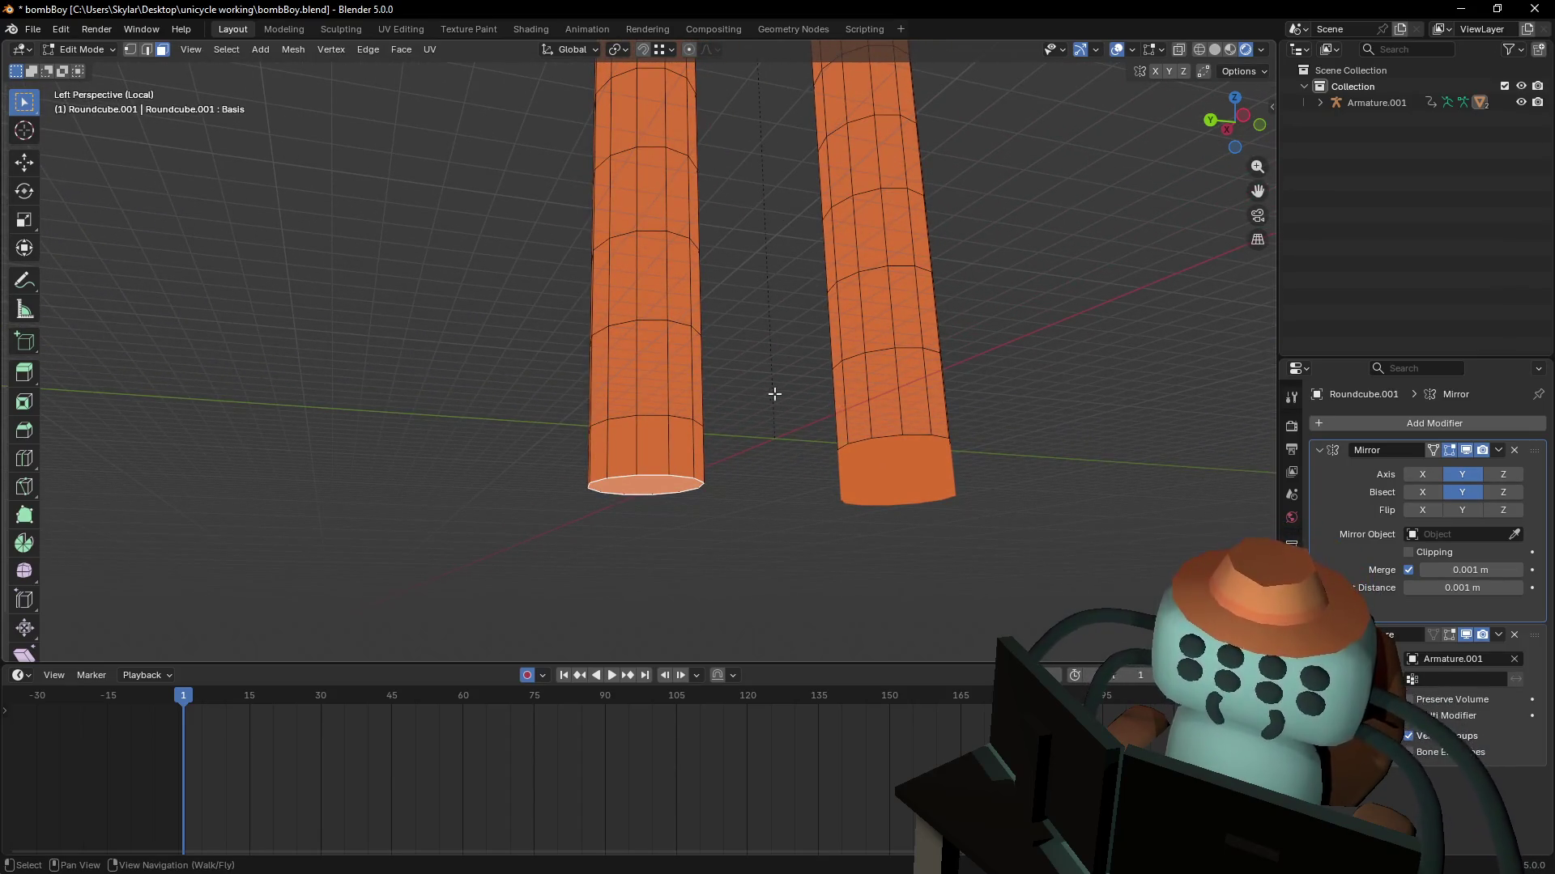
key("shift+grave")
key("s")
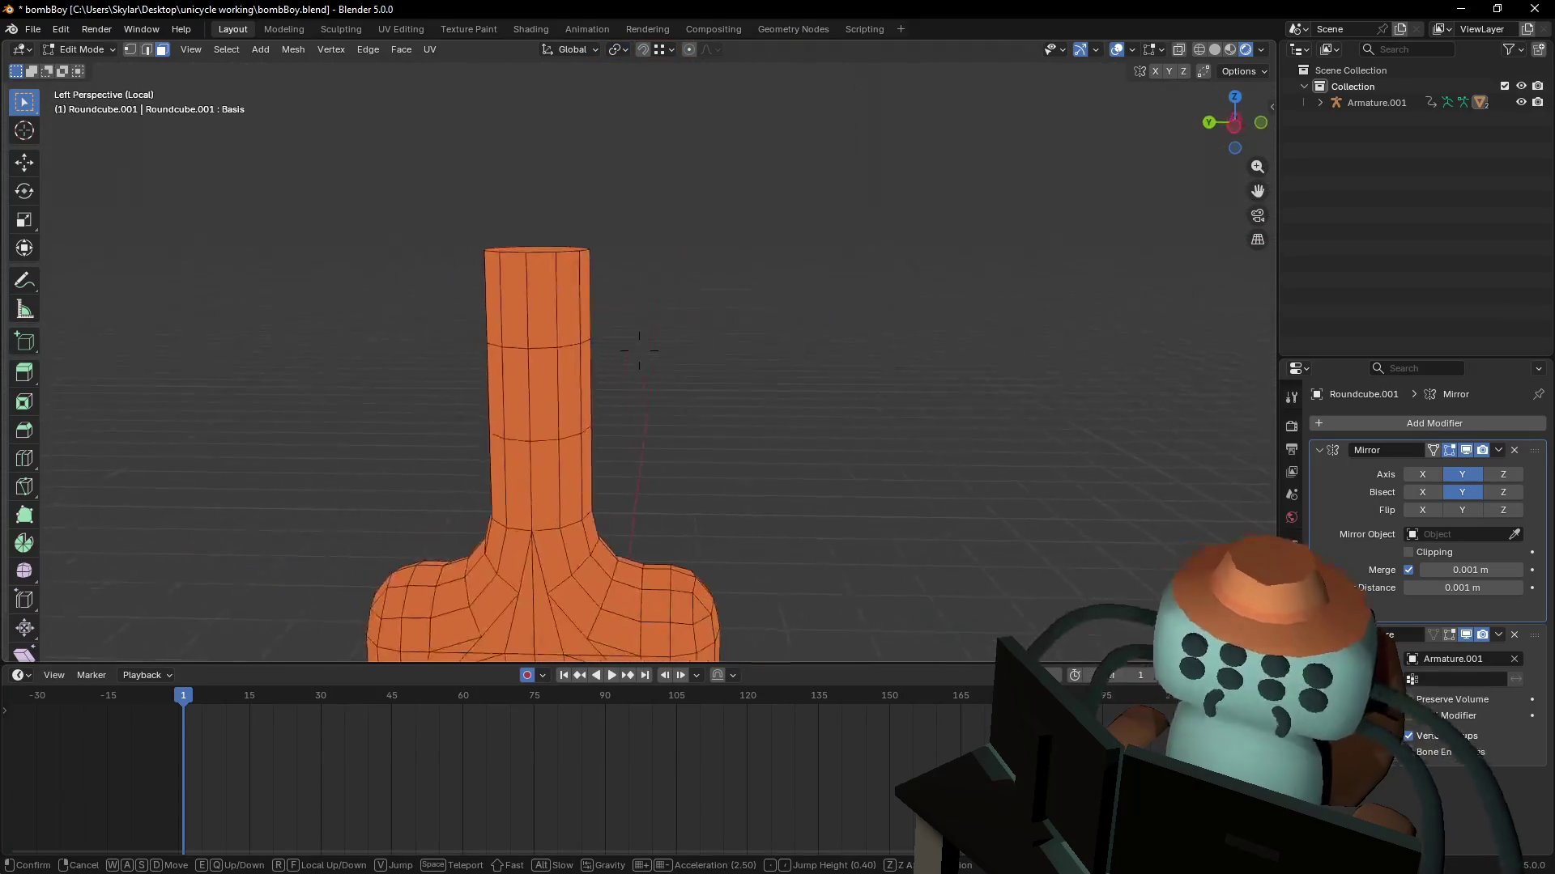
key("w")
key("w")
key("d")
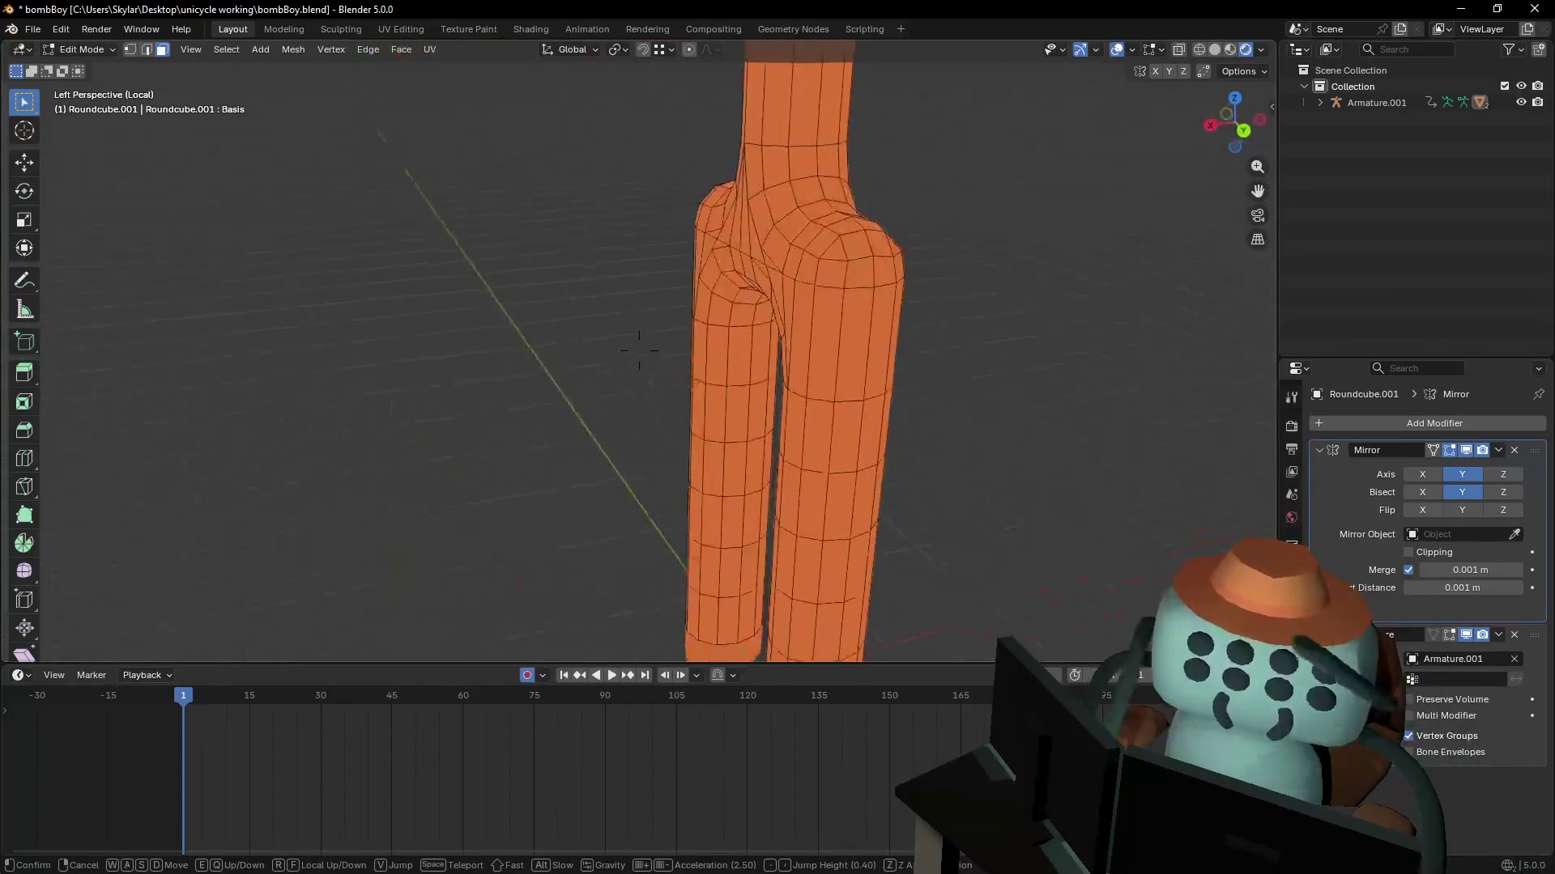
key("d")
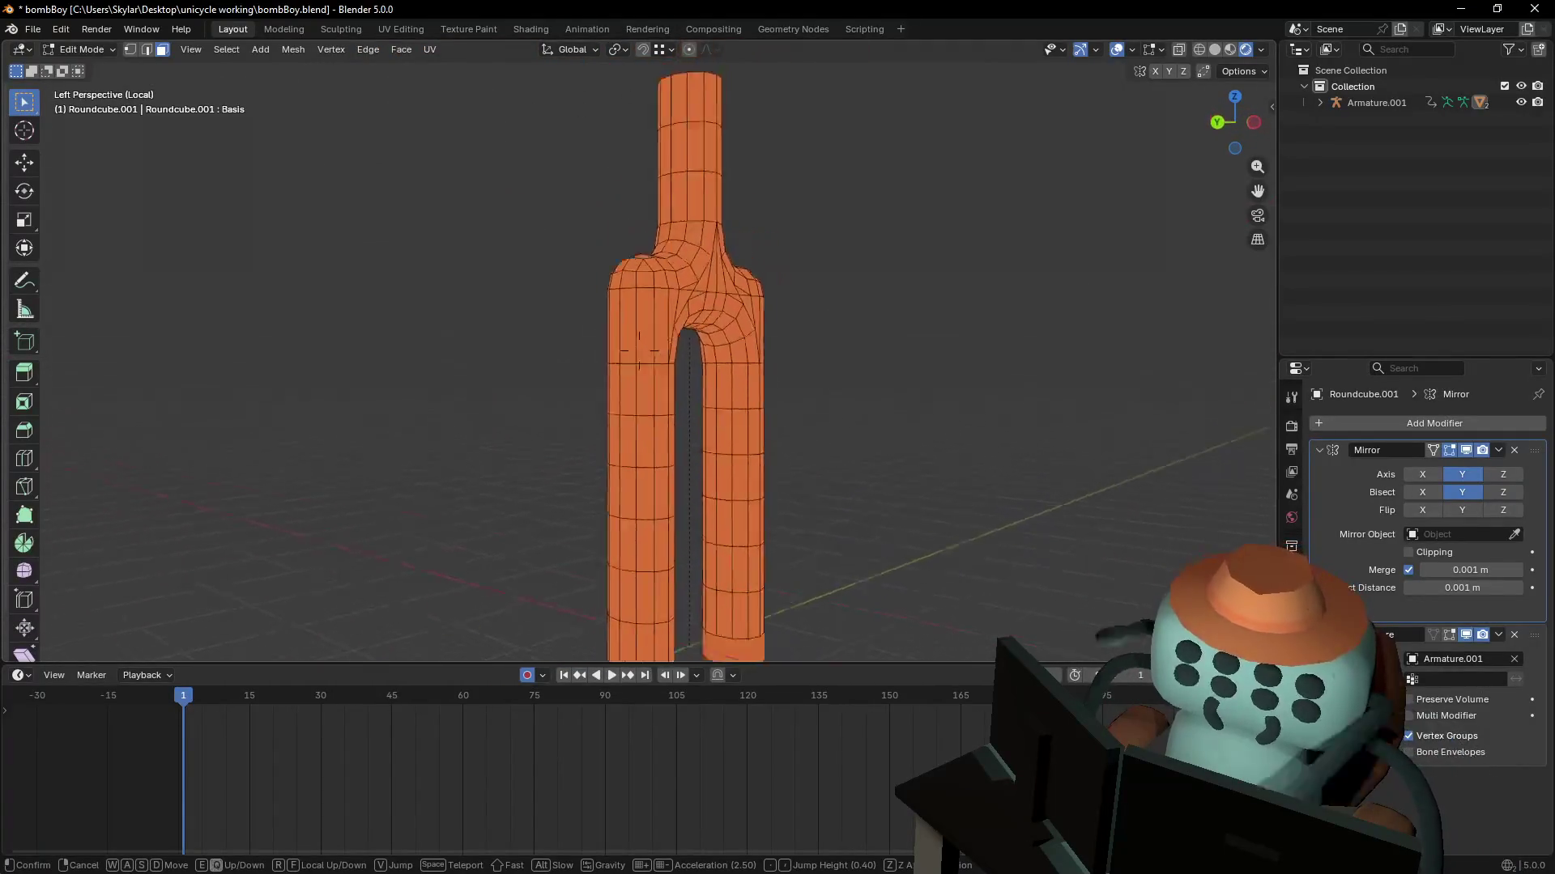
left_click(795, 448)
key("shift+grave")
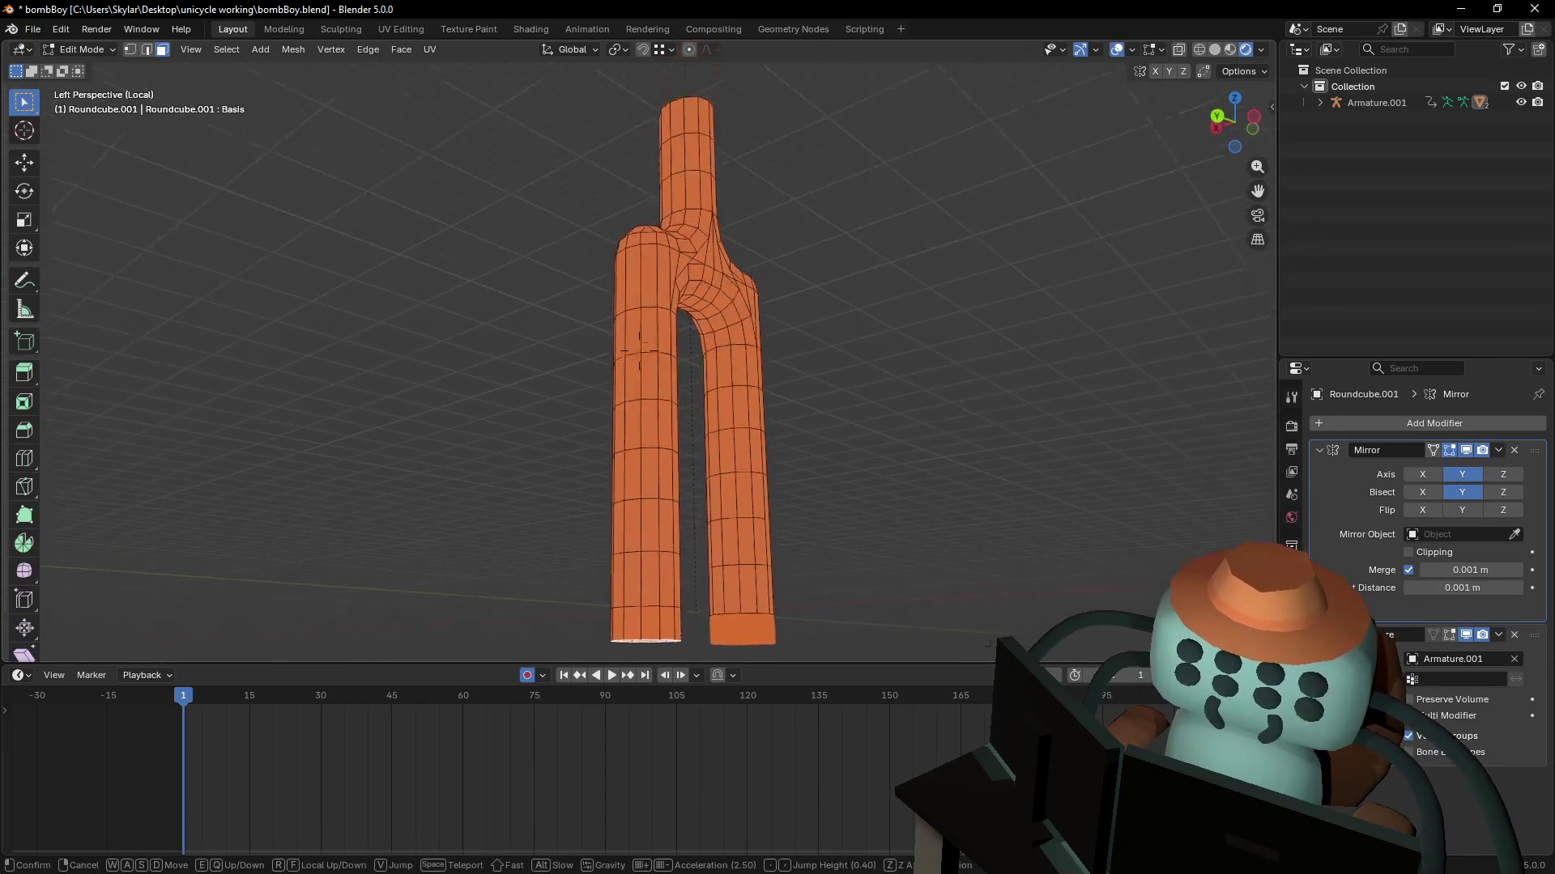
left_click(847, 513)
key("shift+grave")
key("s")
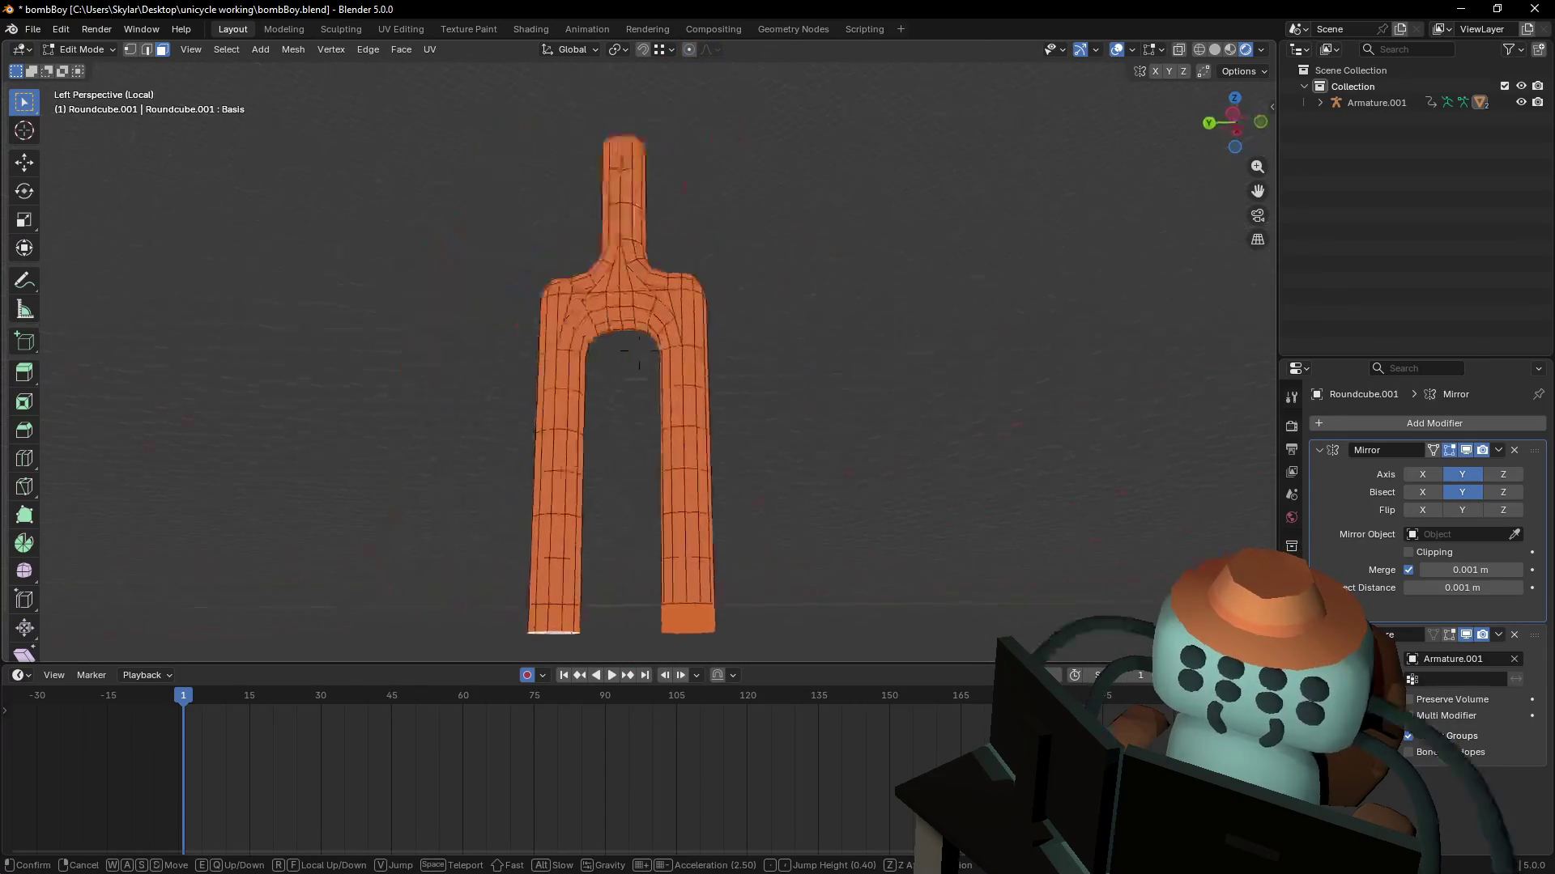
left_click(853, 501)
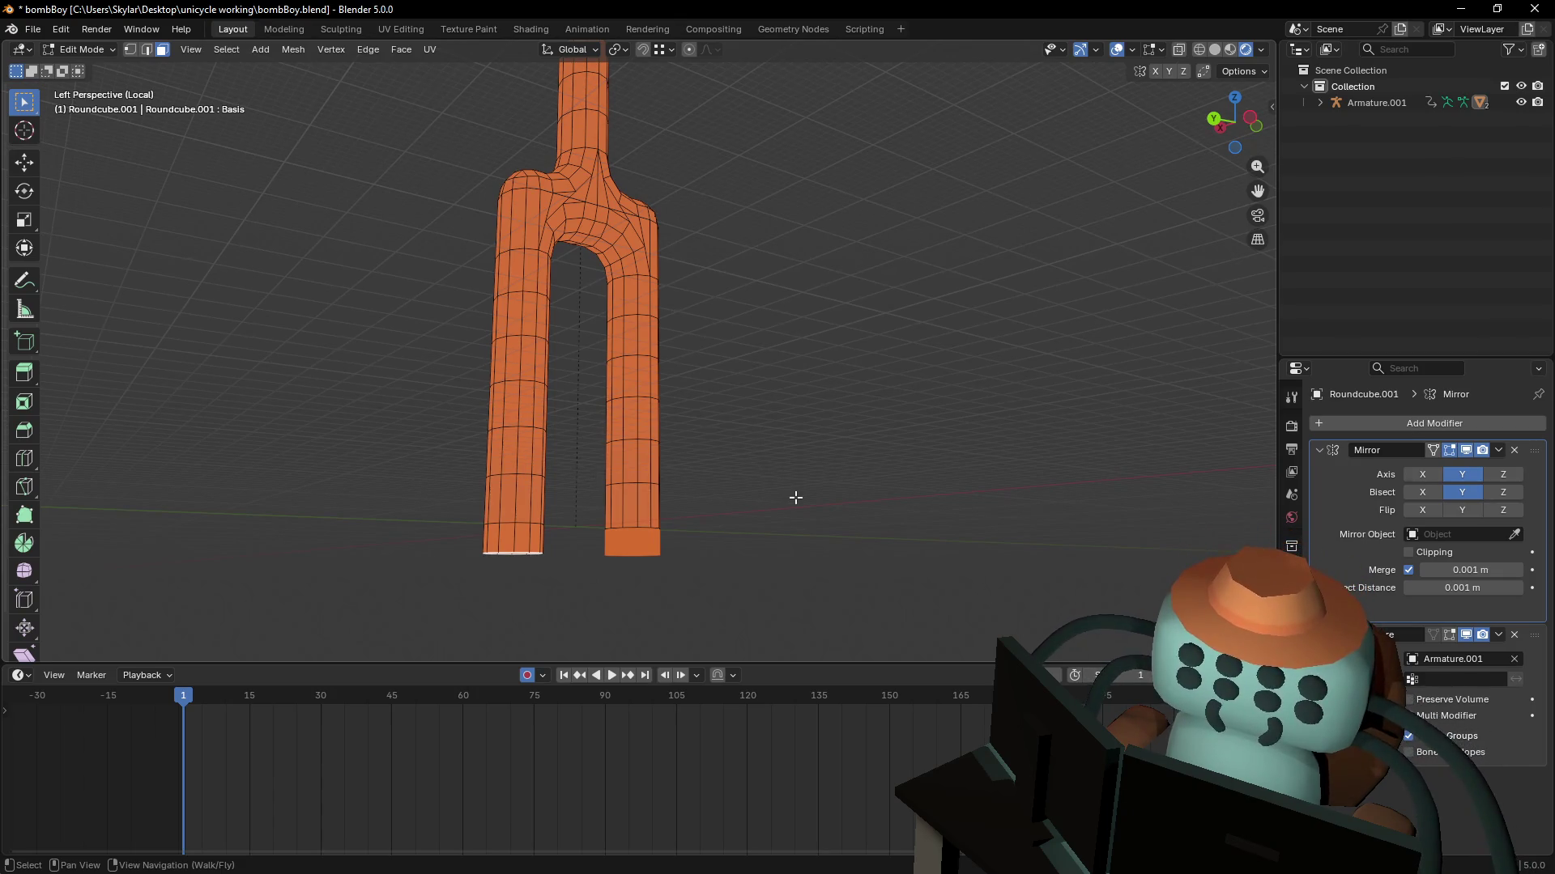
key("shift+grave")
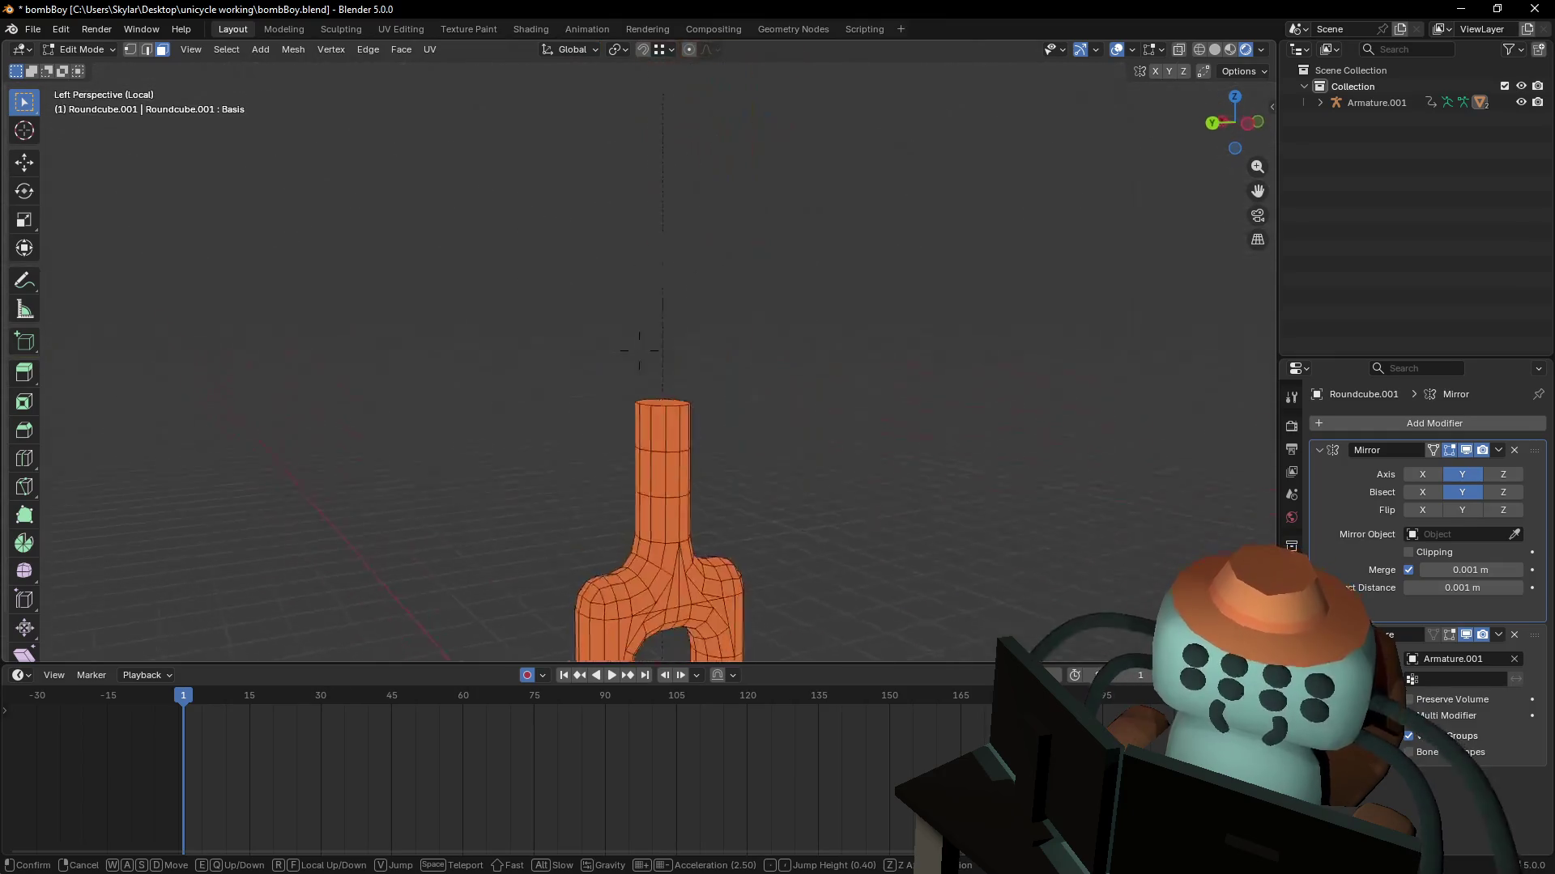
left_click(667, 481)
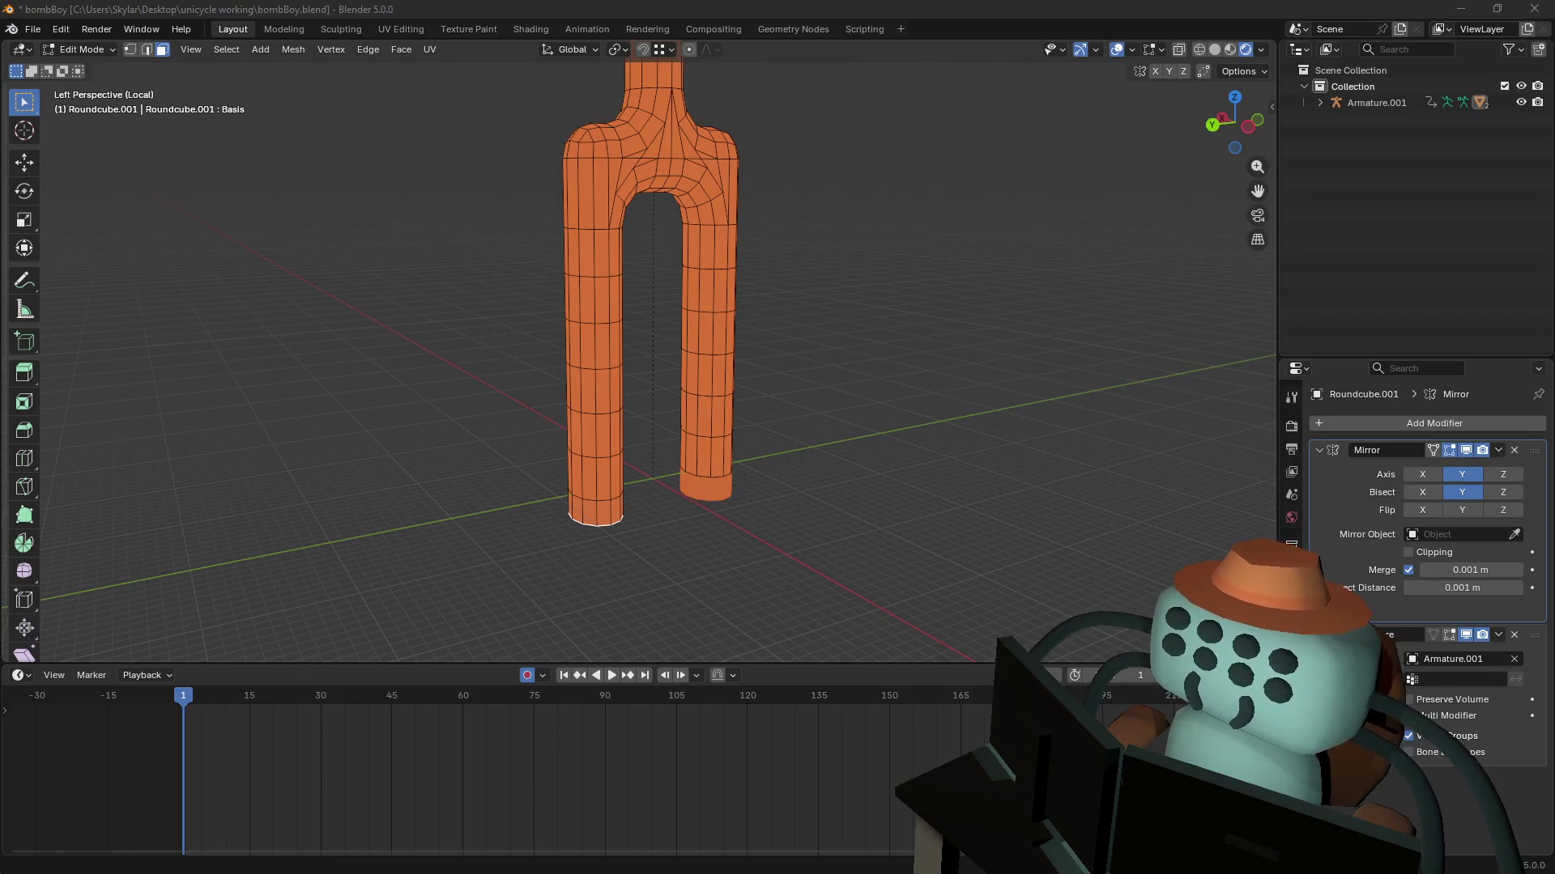
scroll(850, 444, "up", 3, "shift")
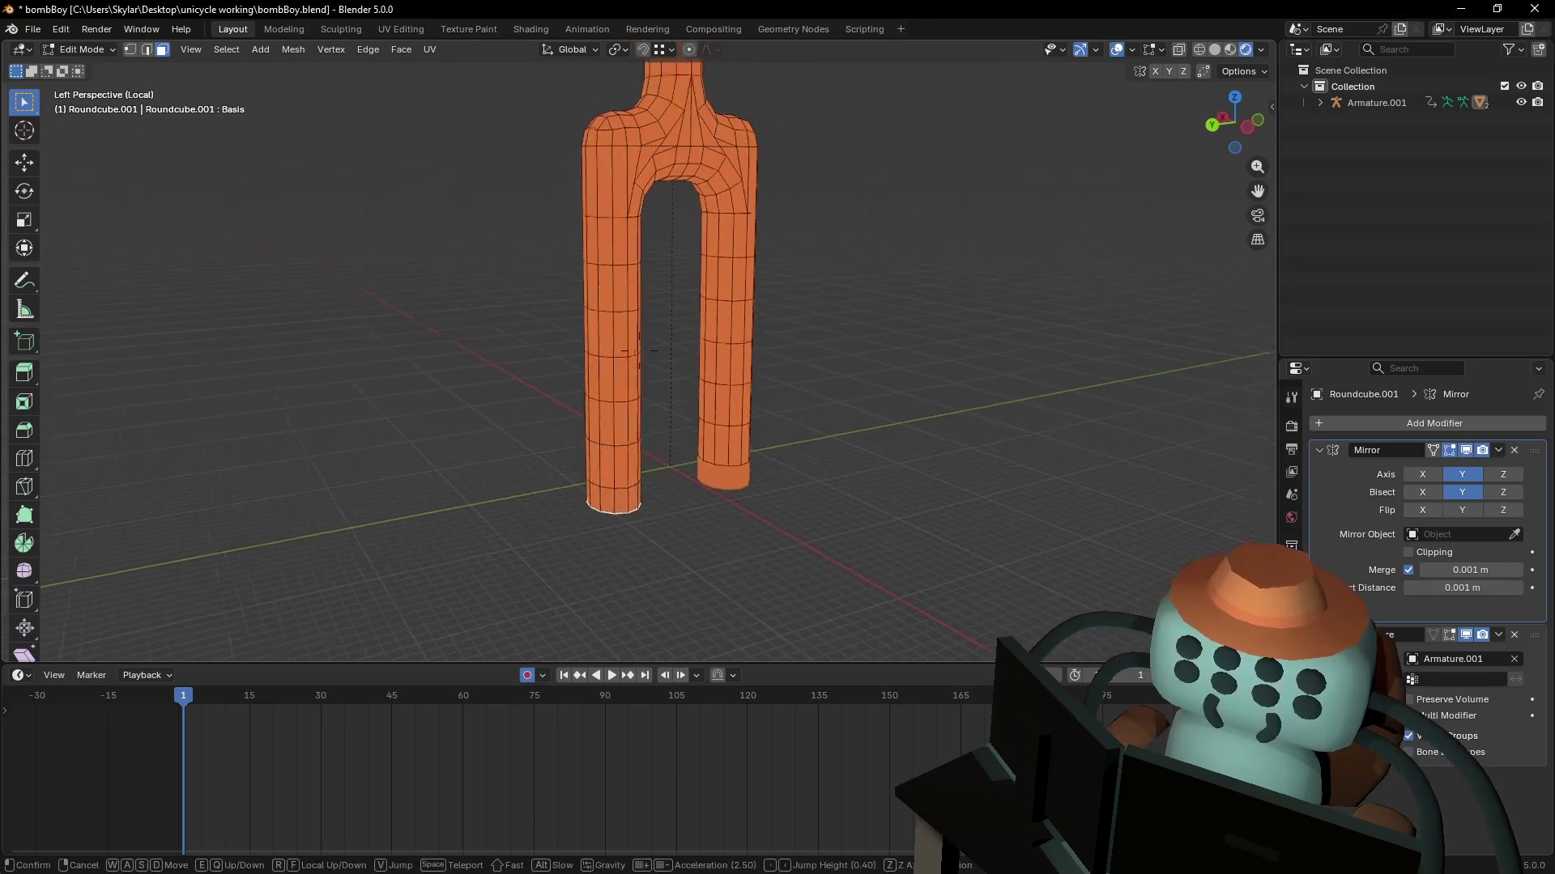
key("KP_Divide")
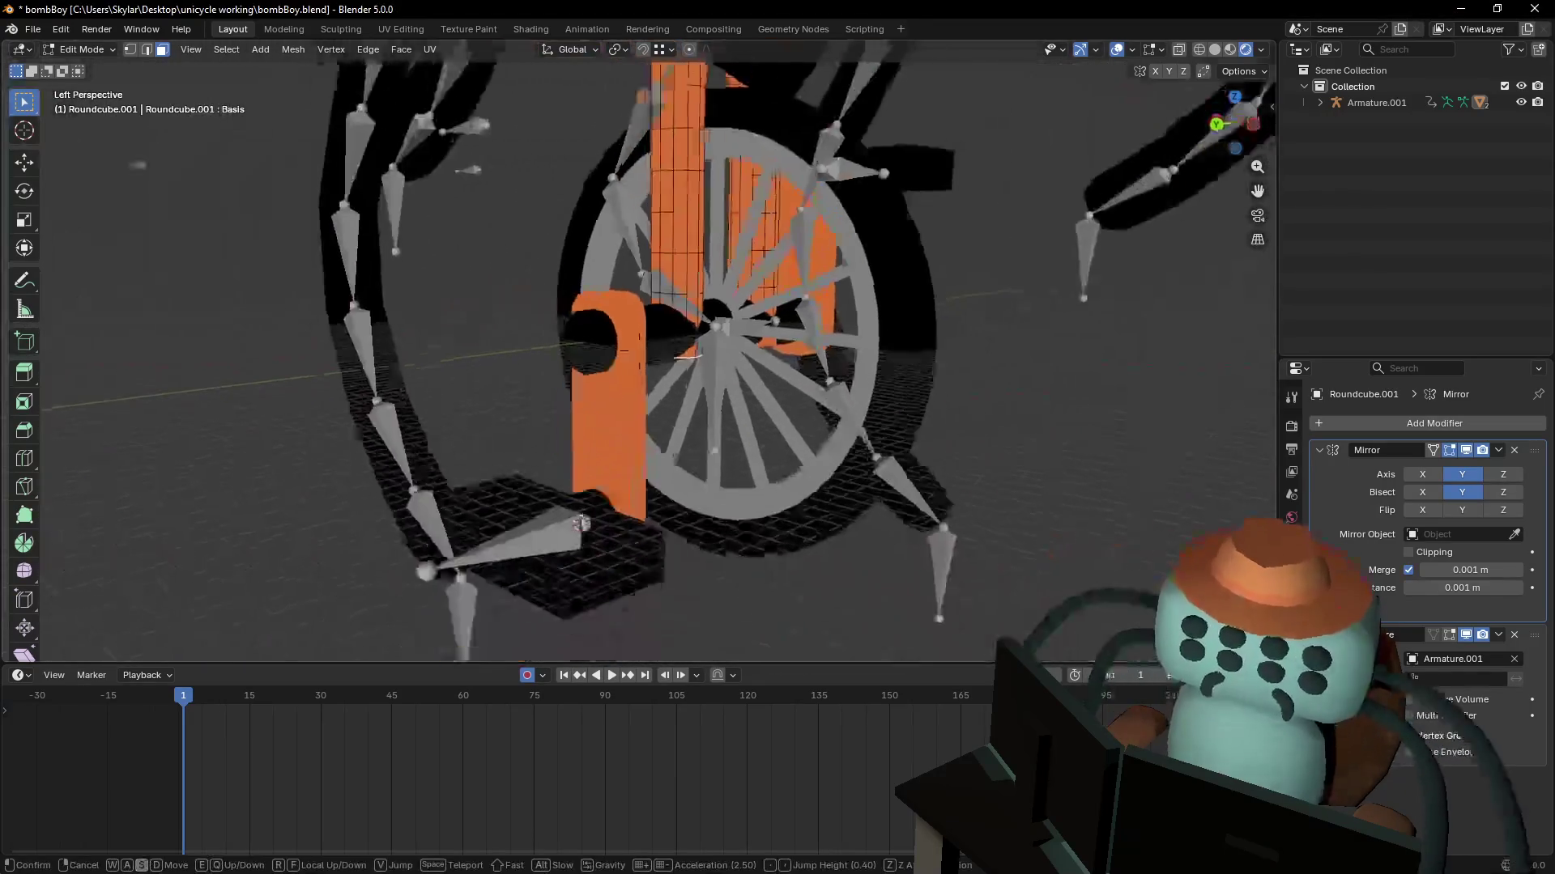
- Walk the view to the wheel, isolate Roundcube.001 in local view, and enter Edit Mode
key("Tab")
key("shift+grave")
key("w")
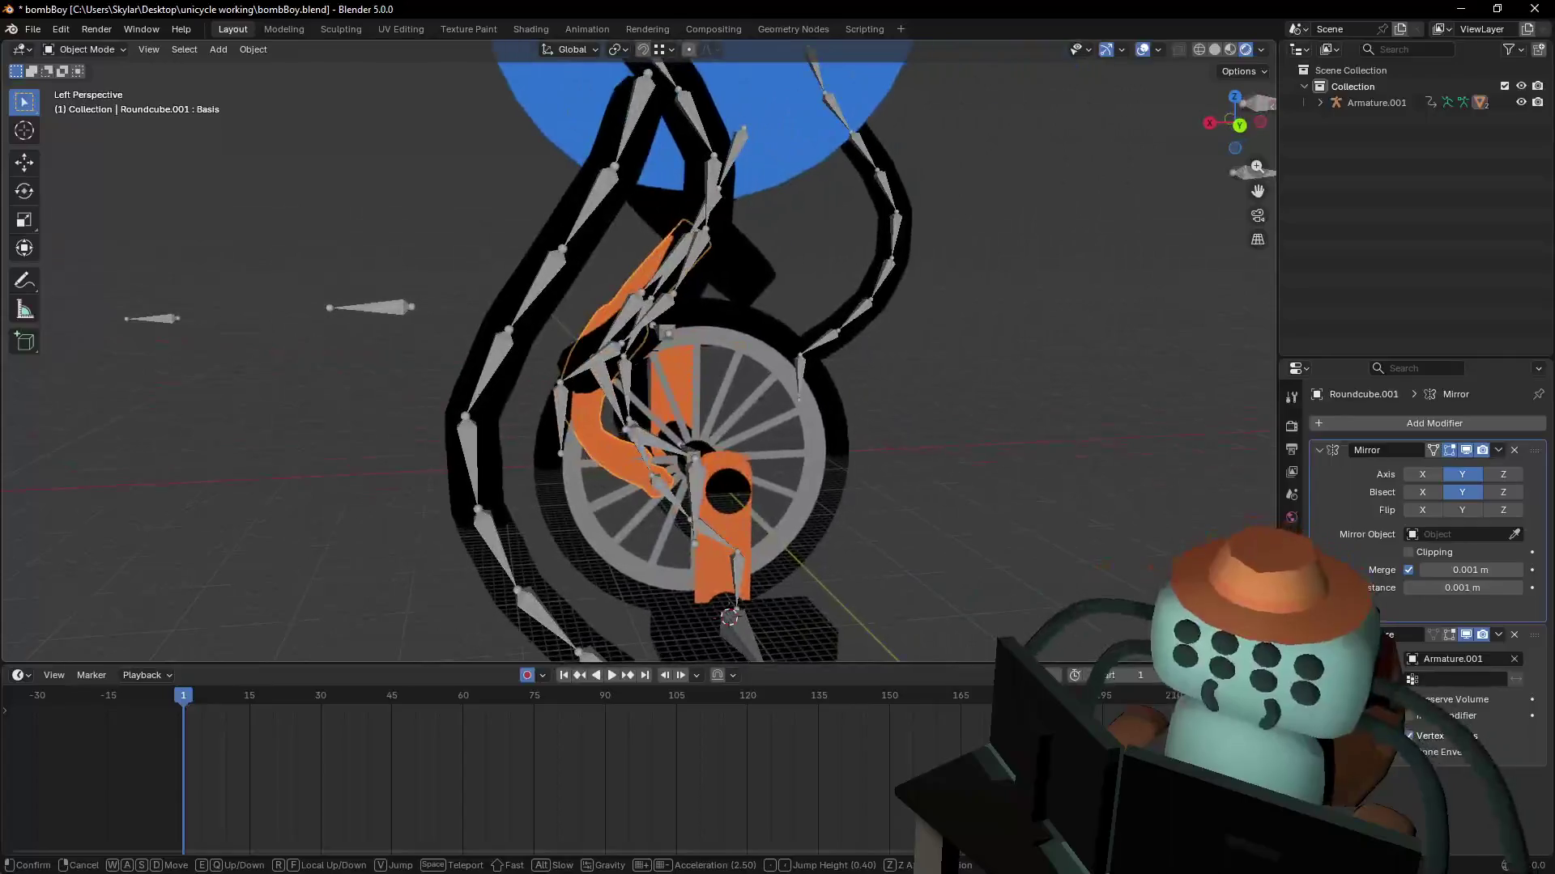
key("w")
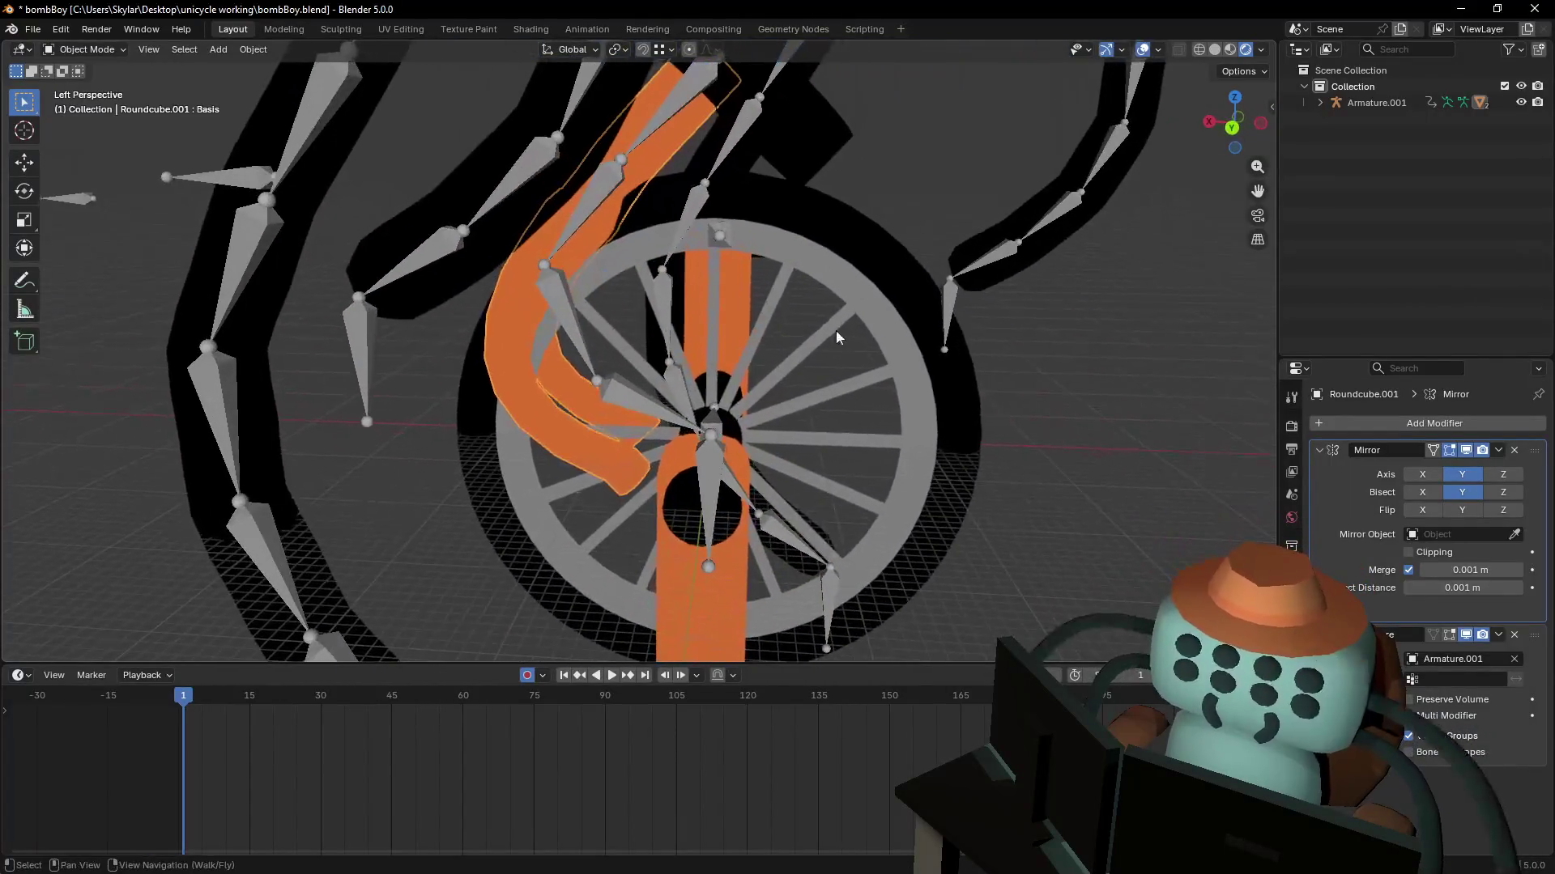
key("Tab")
key("Tab")
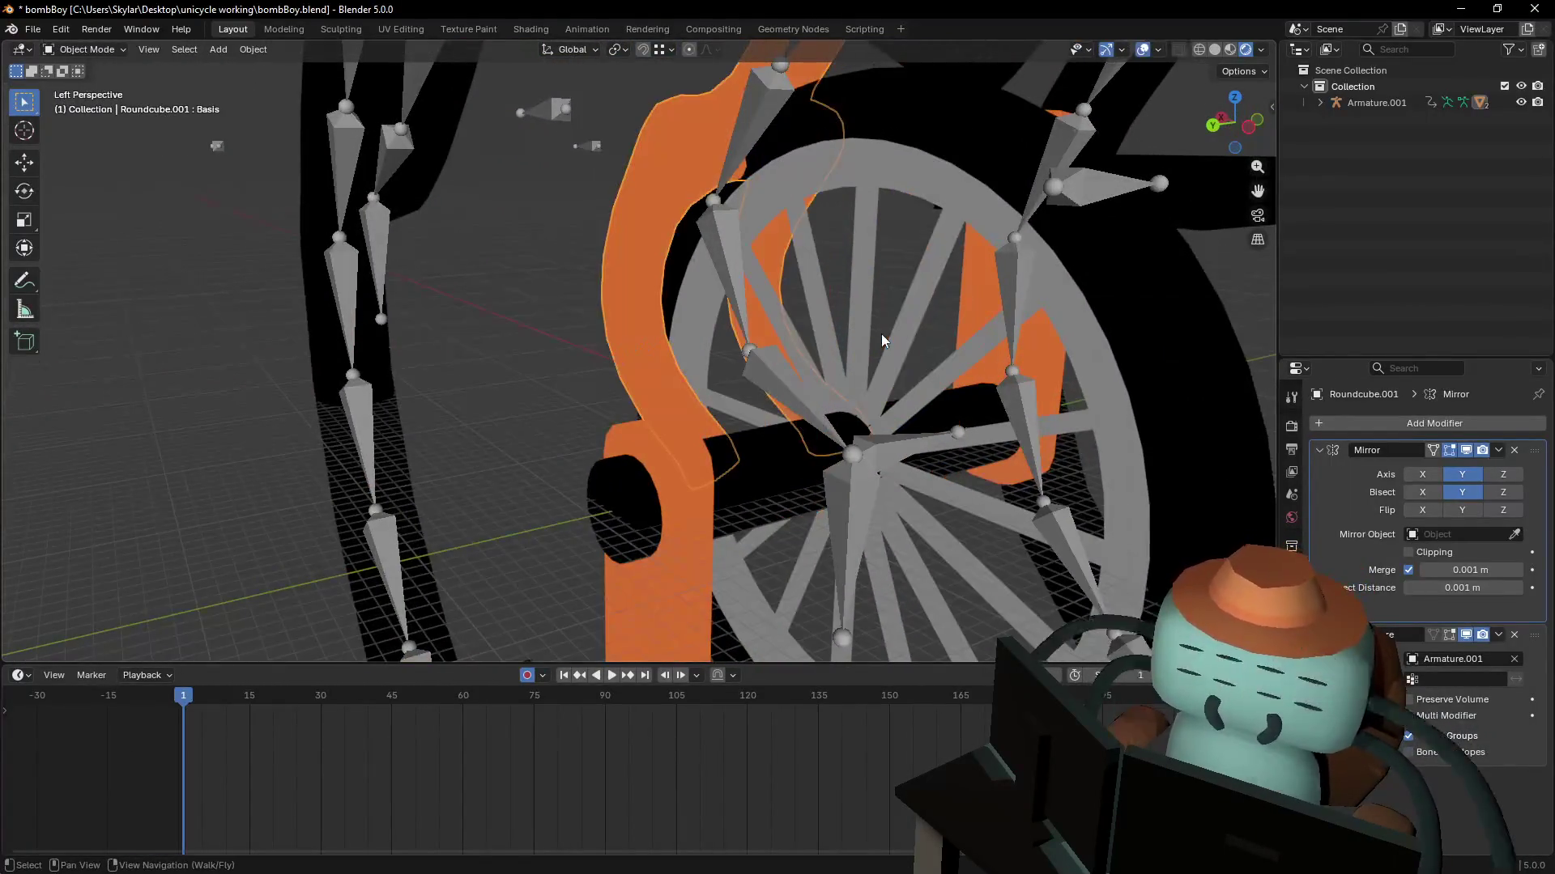
left_click(843, 323)
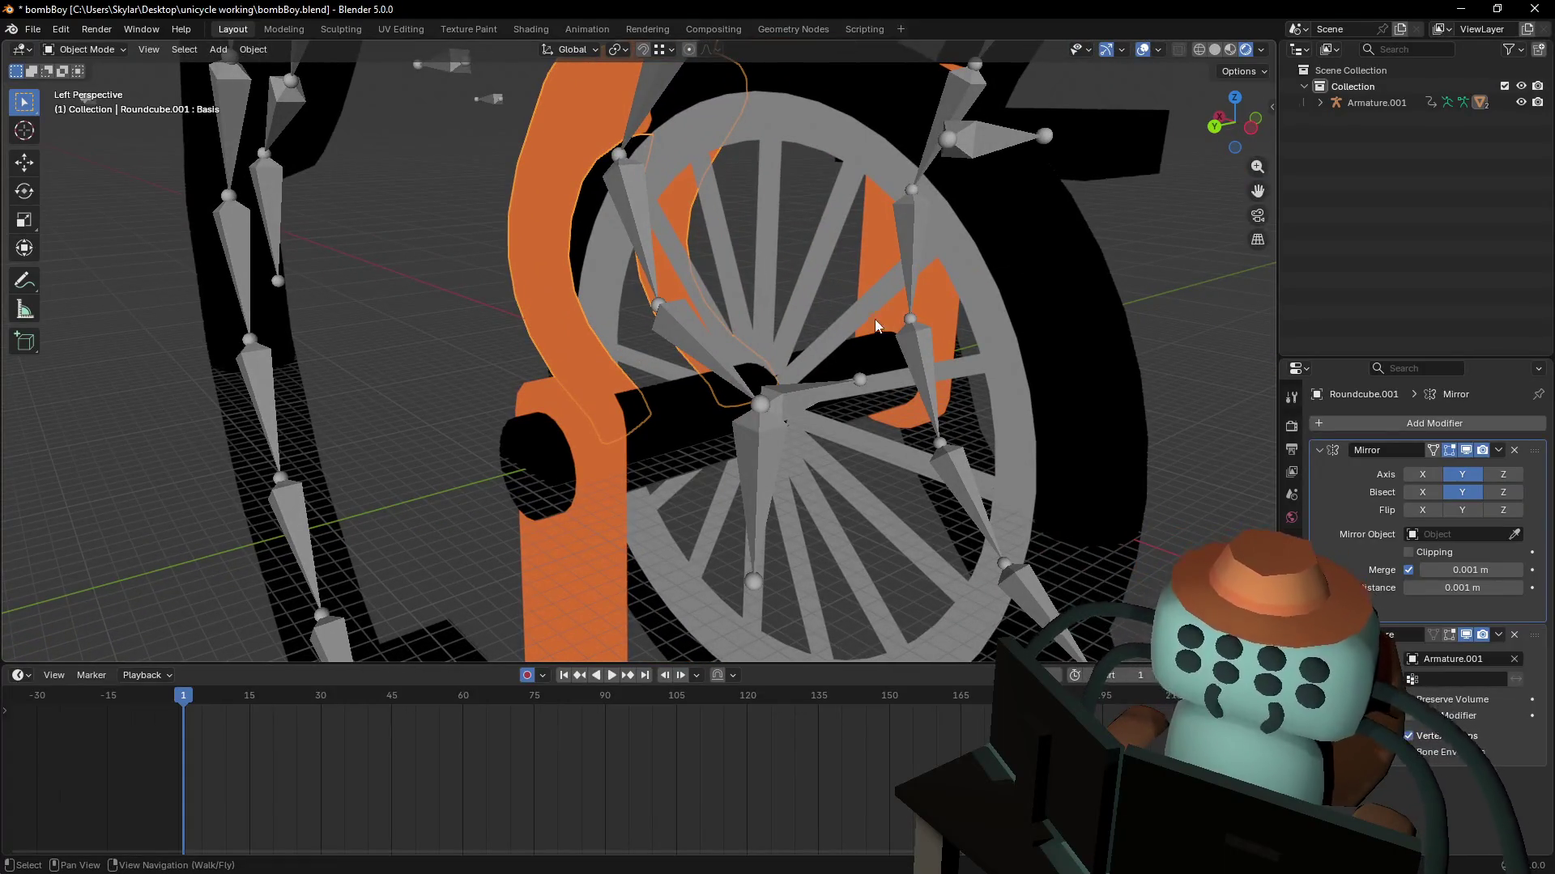
key("KP_Divide")
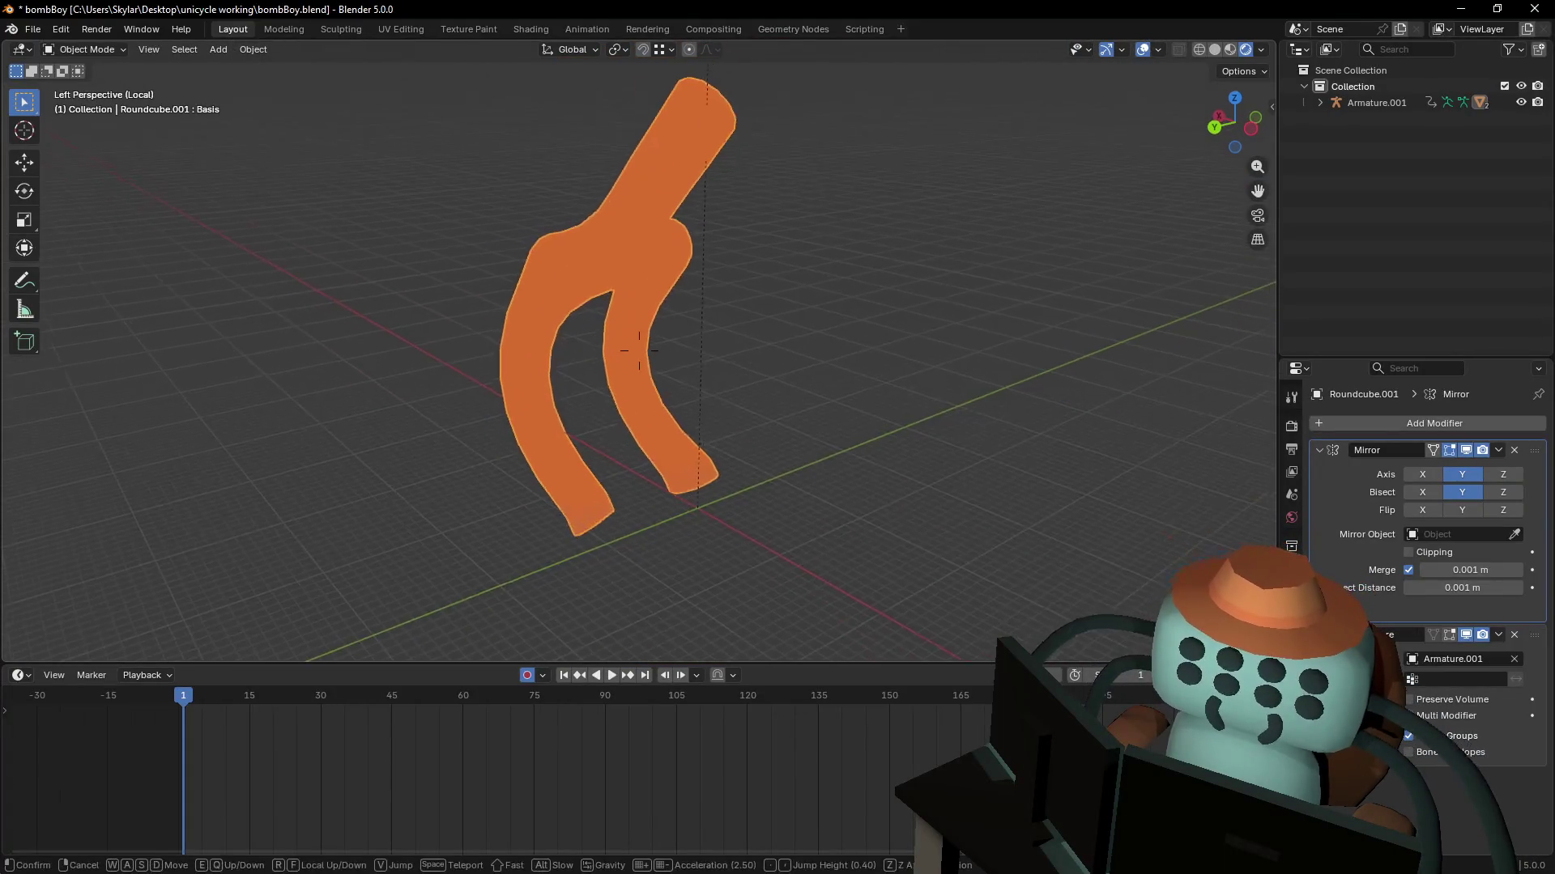
key("shift+grave")
key("w")
left_click(803, 340)
key("Tab")
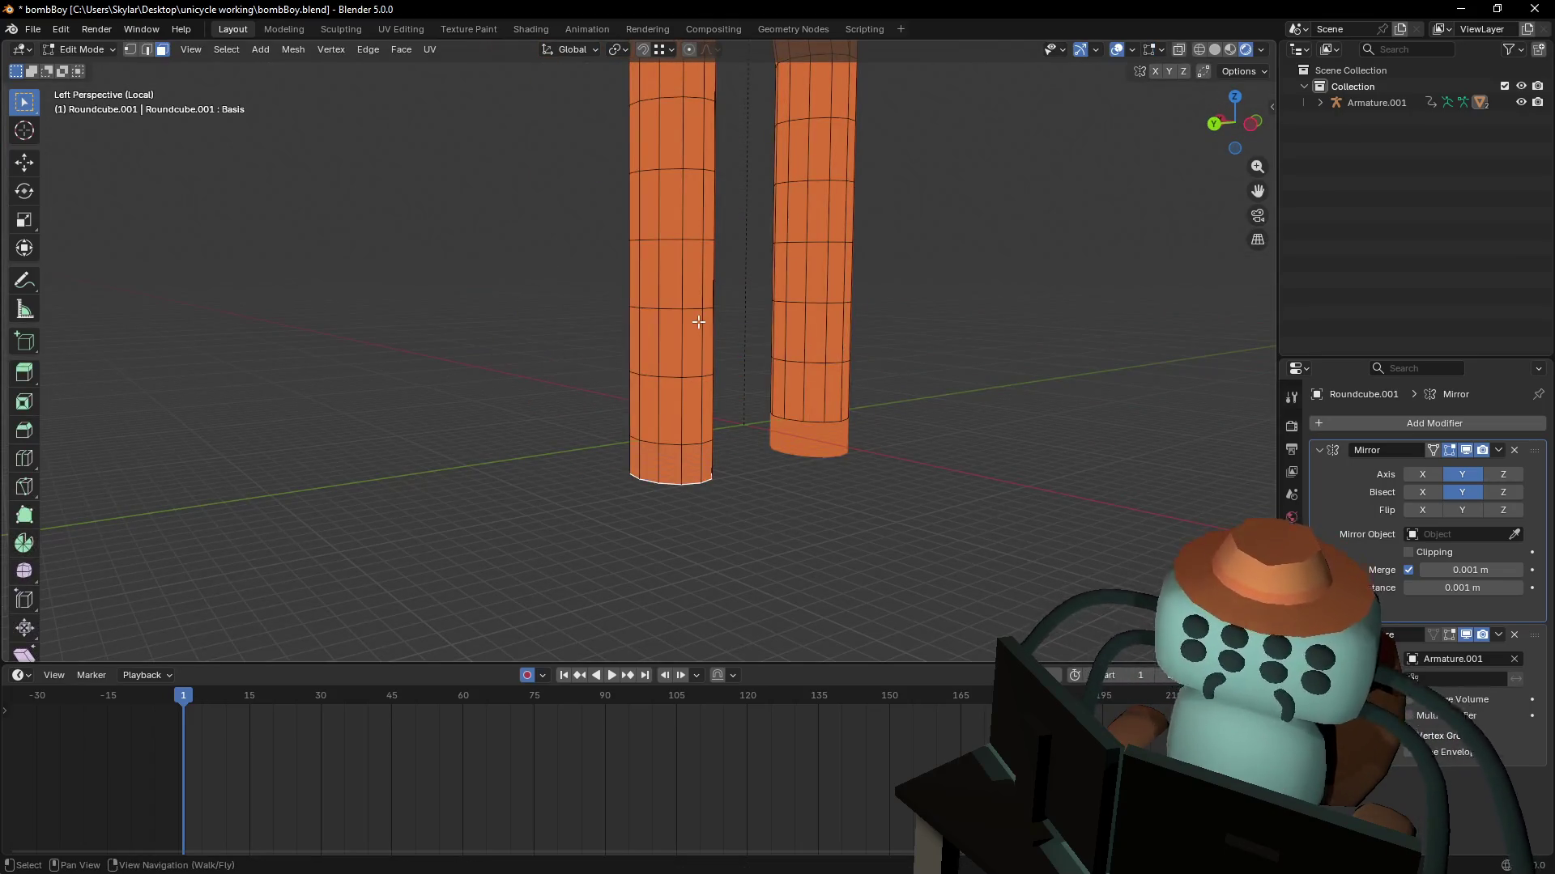
- With the rig visible again, select the linked front fork leg and check it by hiding and revealing
key("KP_Divide")
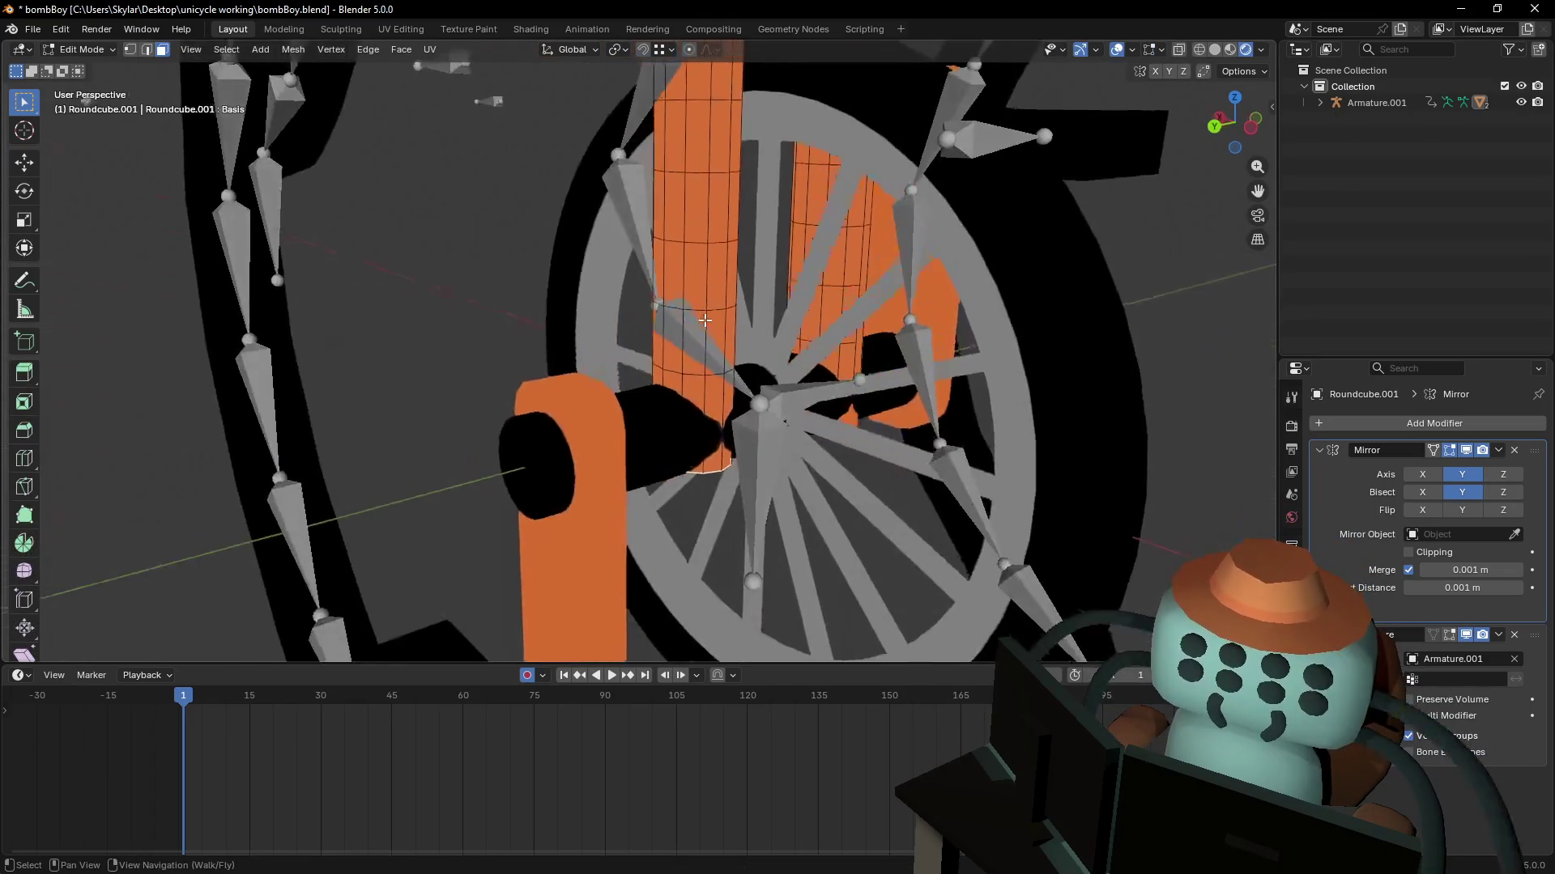
left_click(710, 260)
key("l")
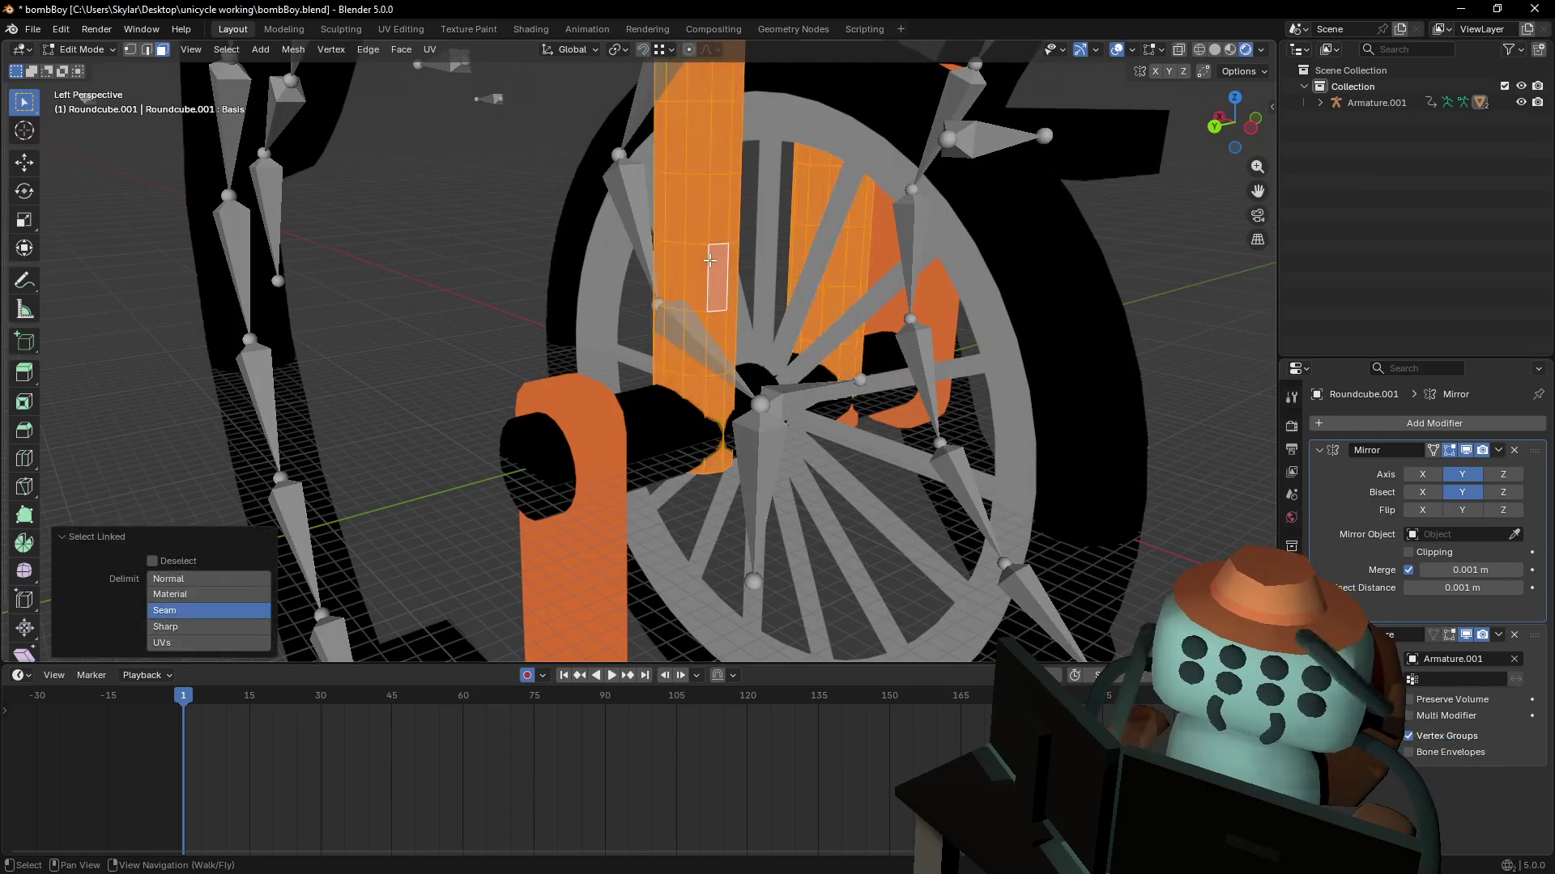
middle_click_drag(723, 228, 724, 236)
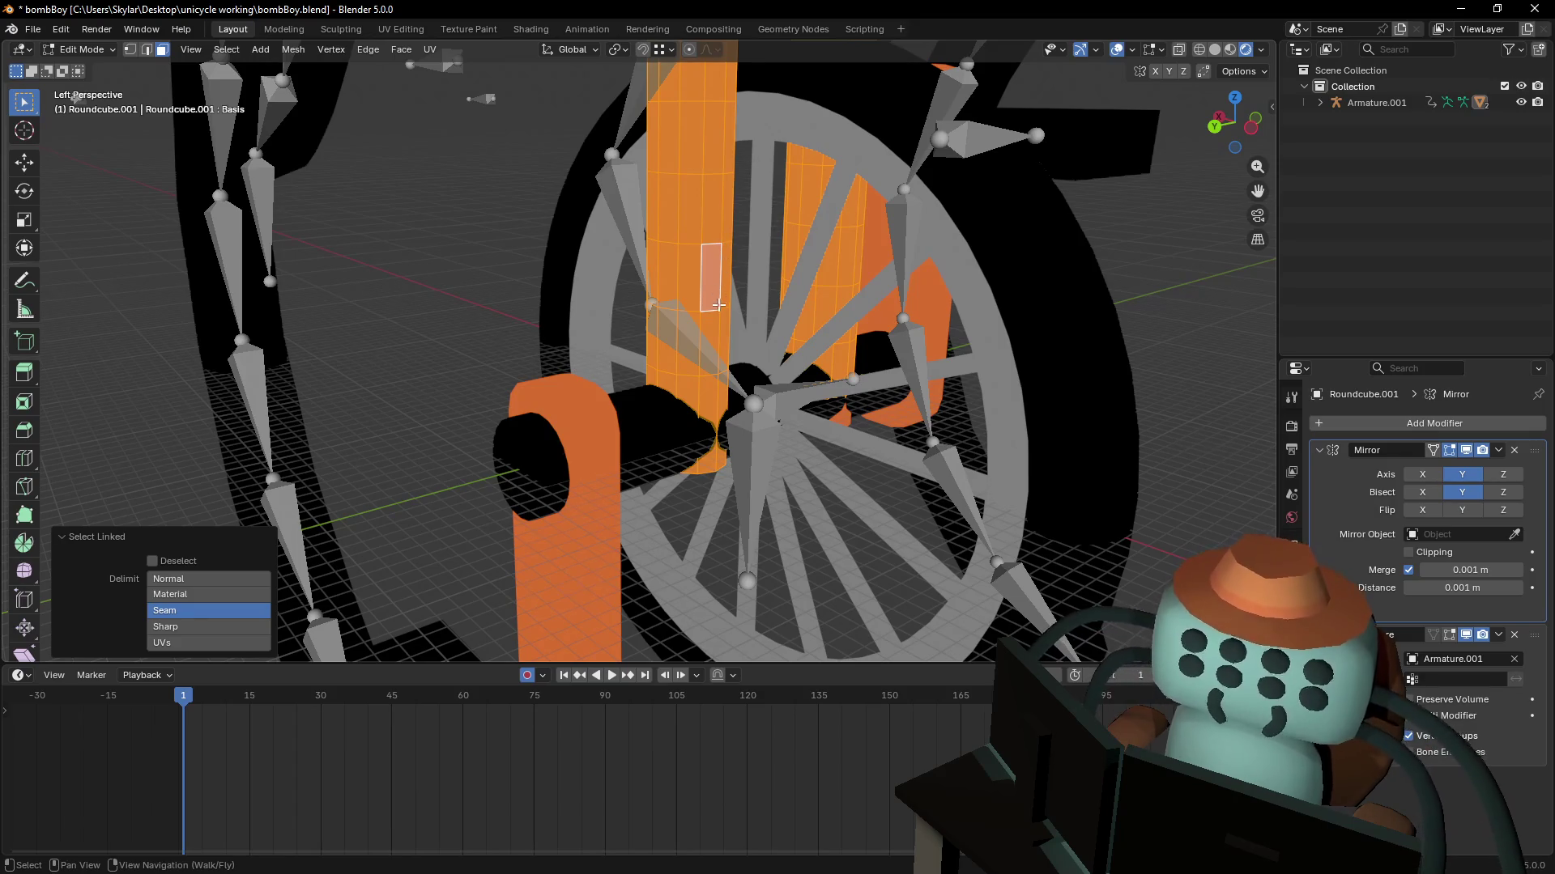
middle_click_drag(718, 305, 721, 247)
key("h")
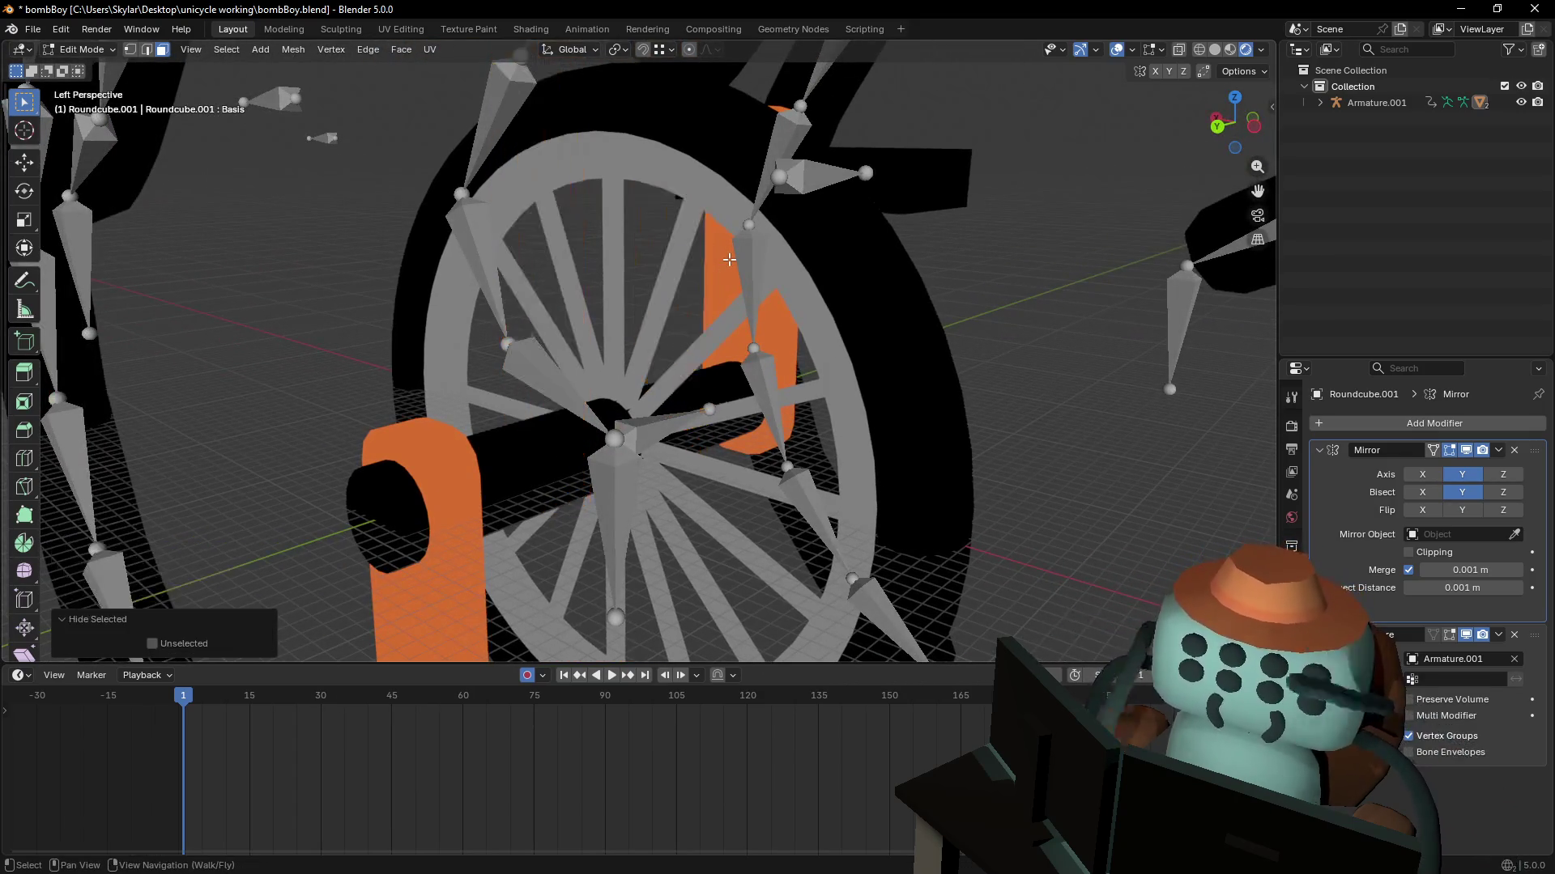
key("alt+h")
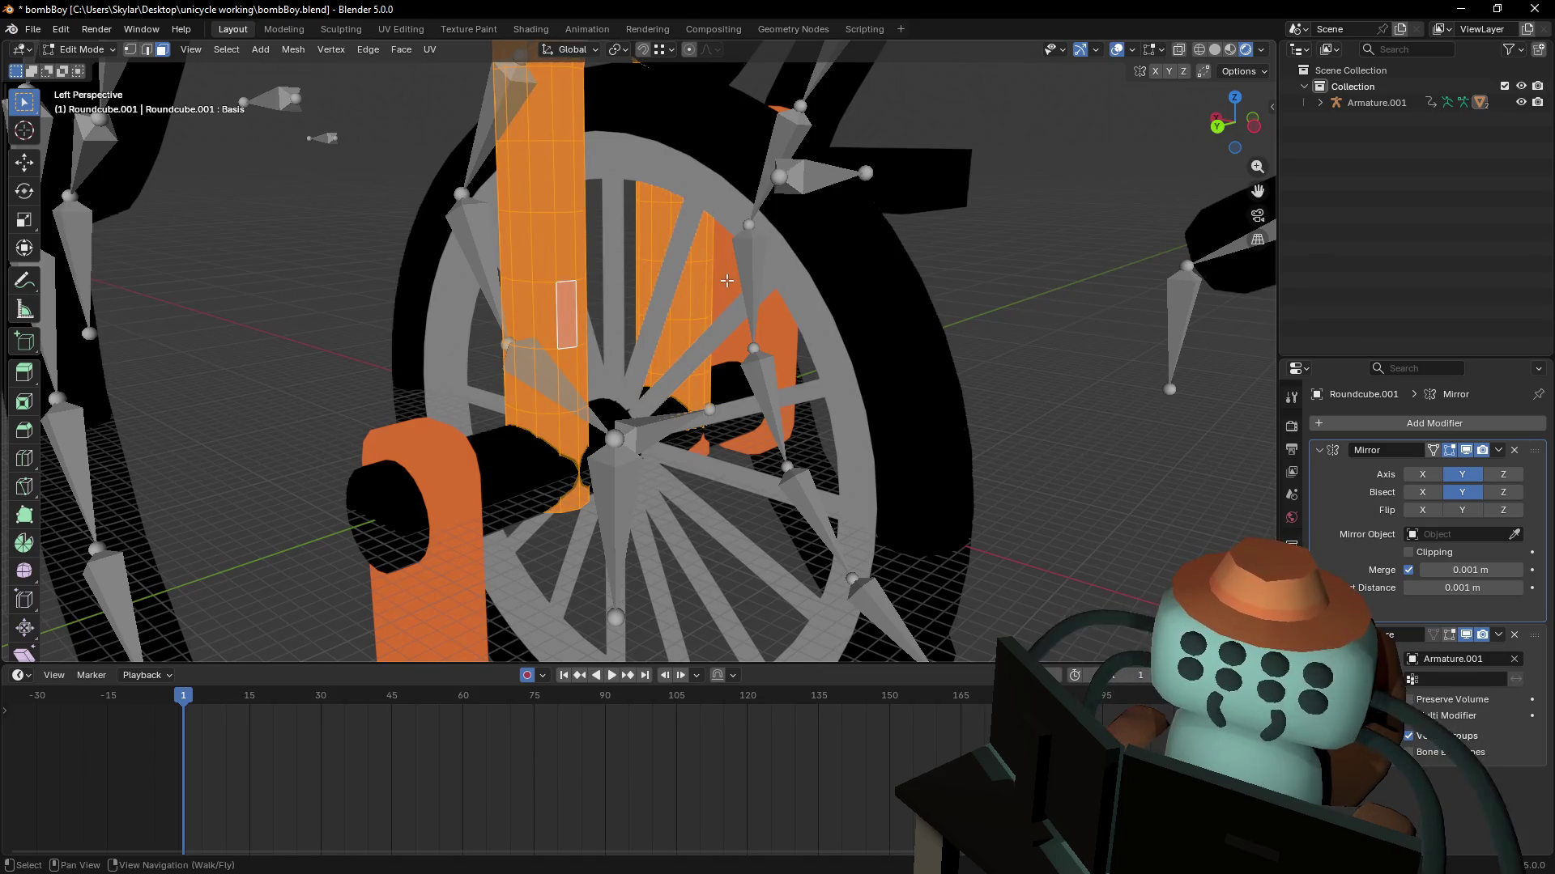
key("shift+grave")
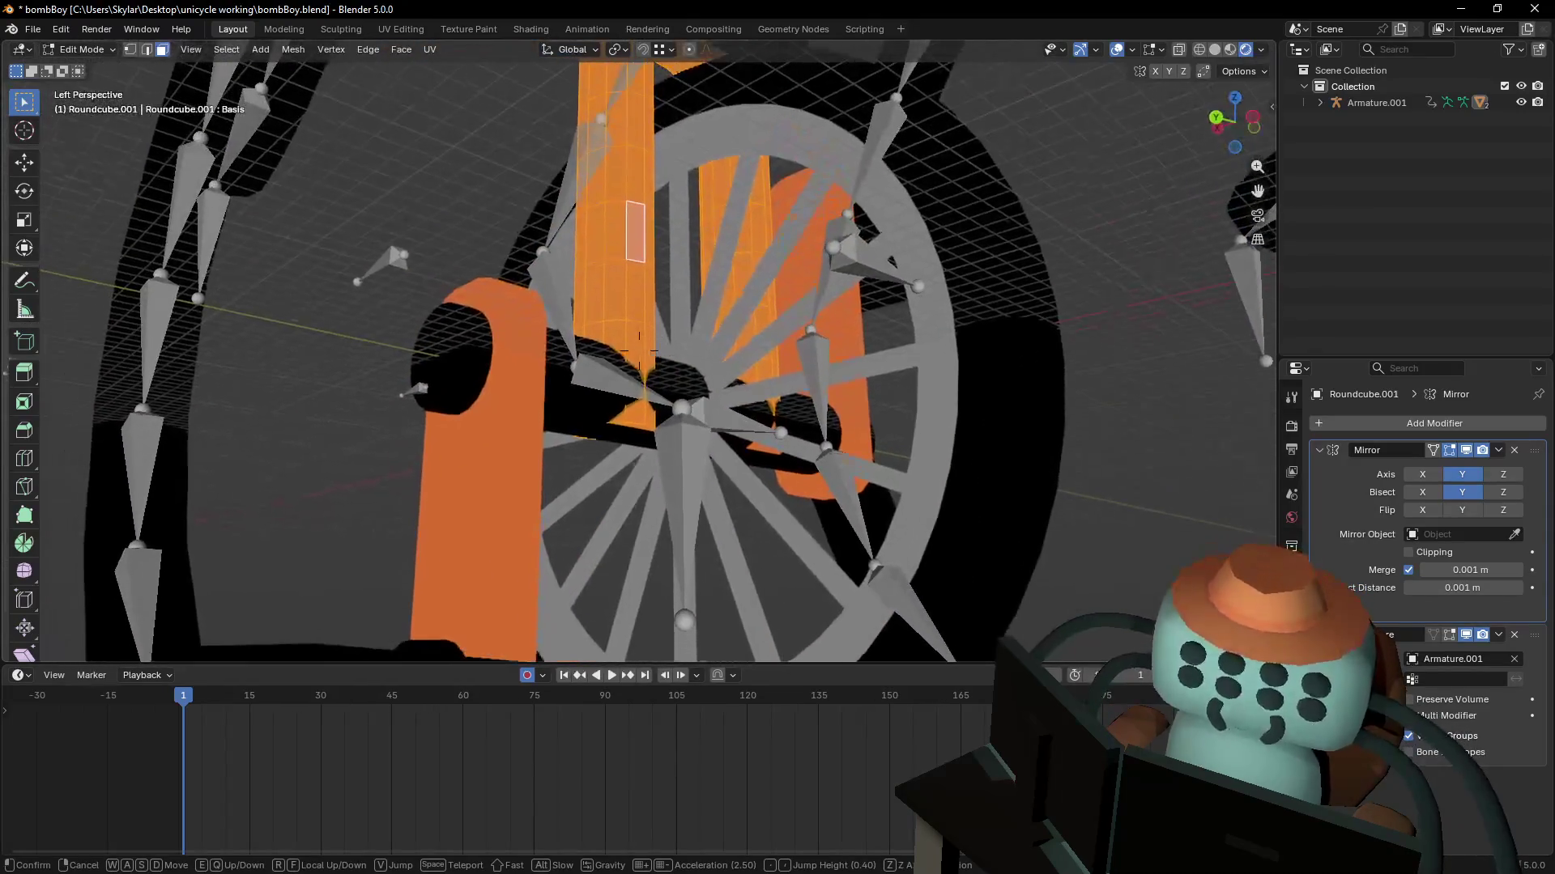
left_click(640, 353)
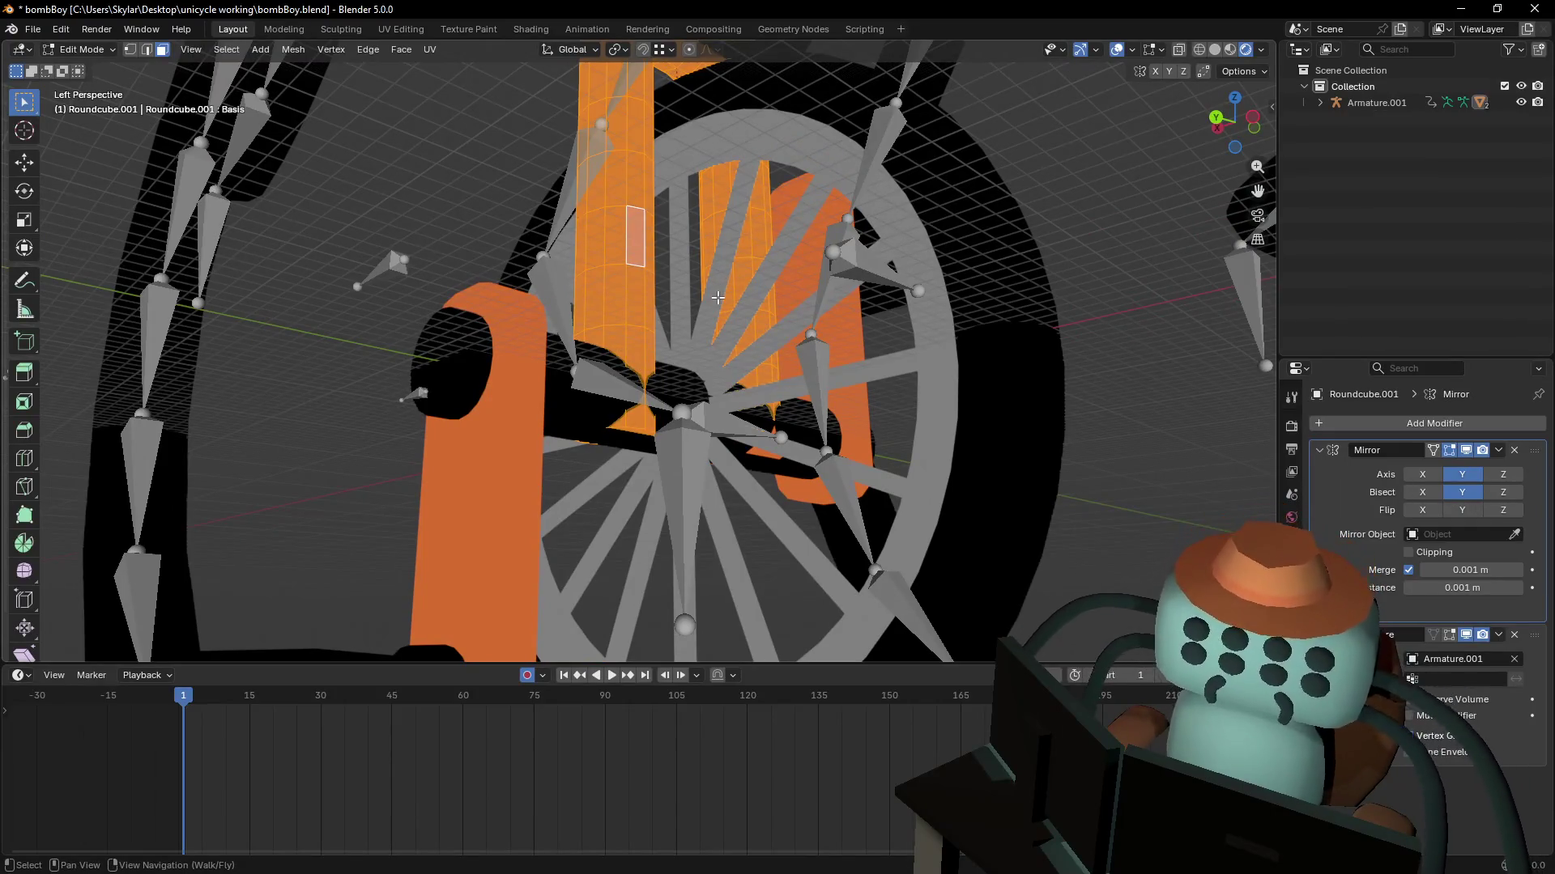
- Clear the stray selection and scale the chosen fork part down to 0.942
left_click(715, 303)
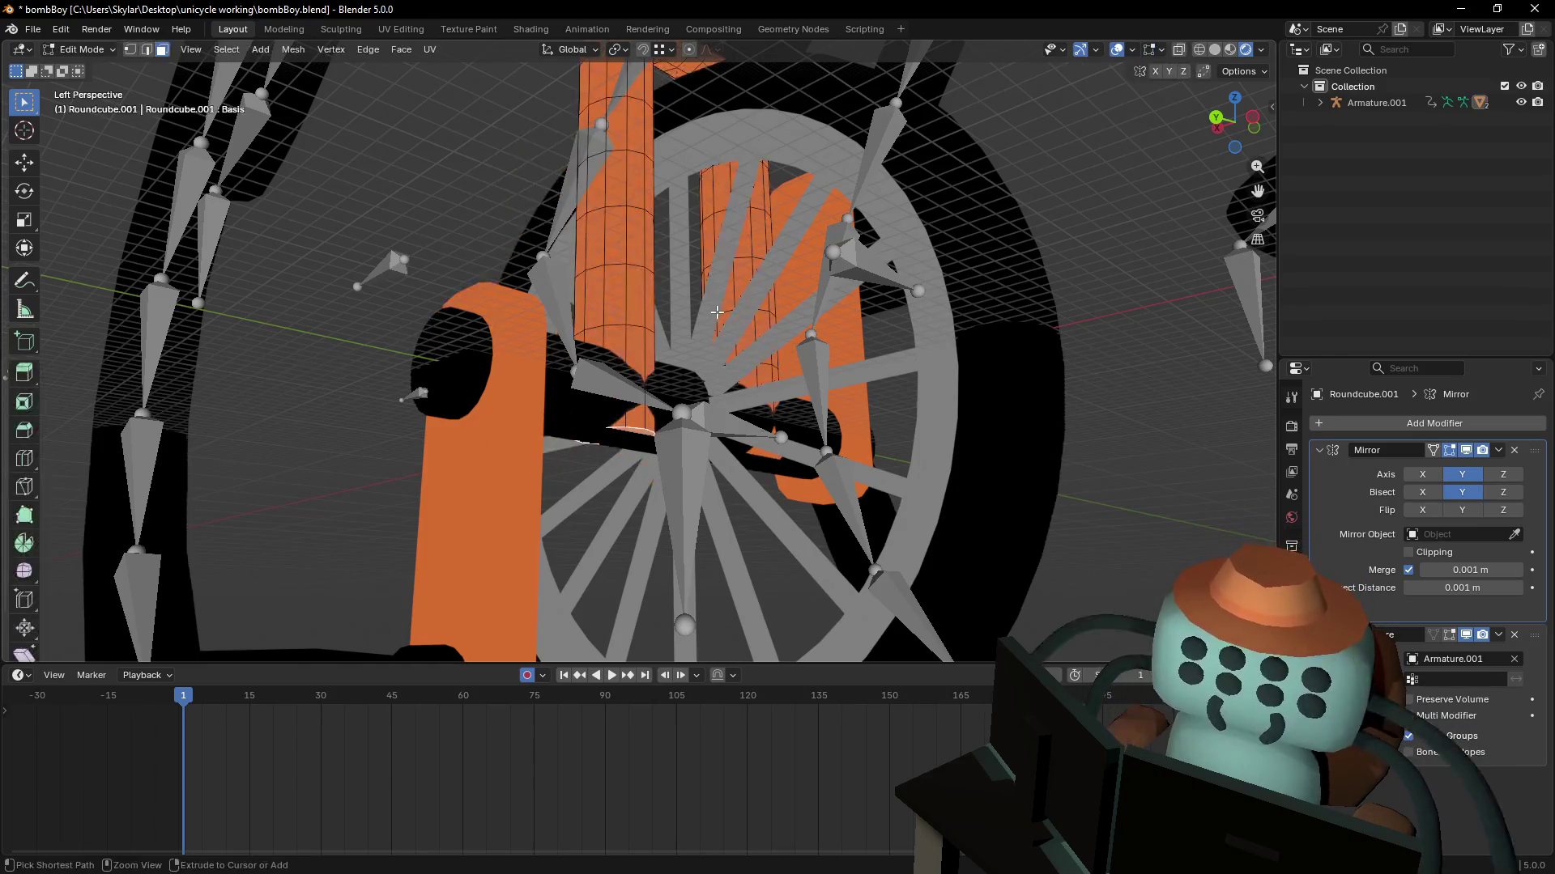
left_click(716, 312, "ctrl")
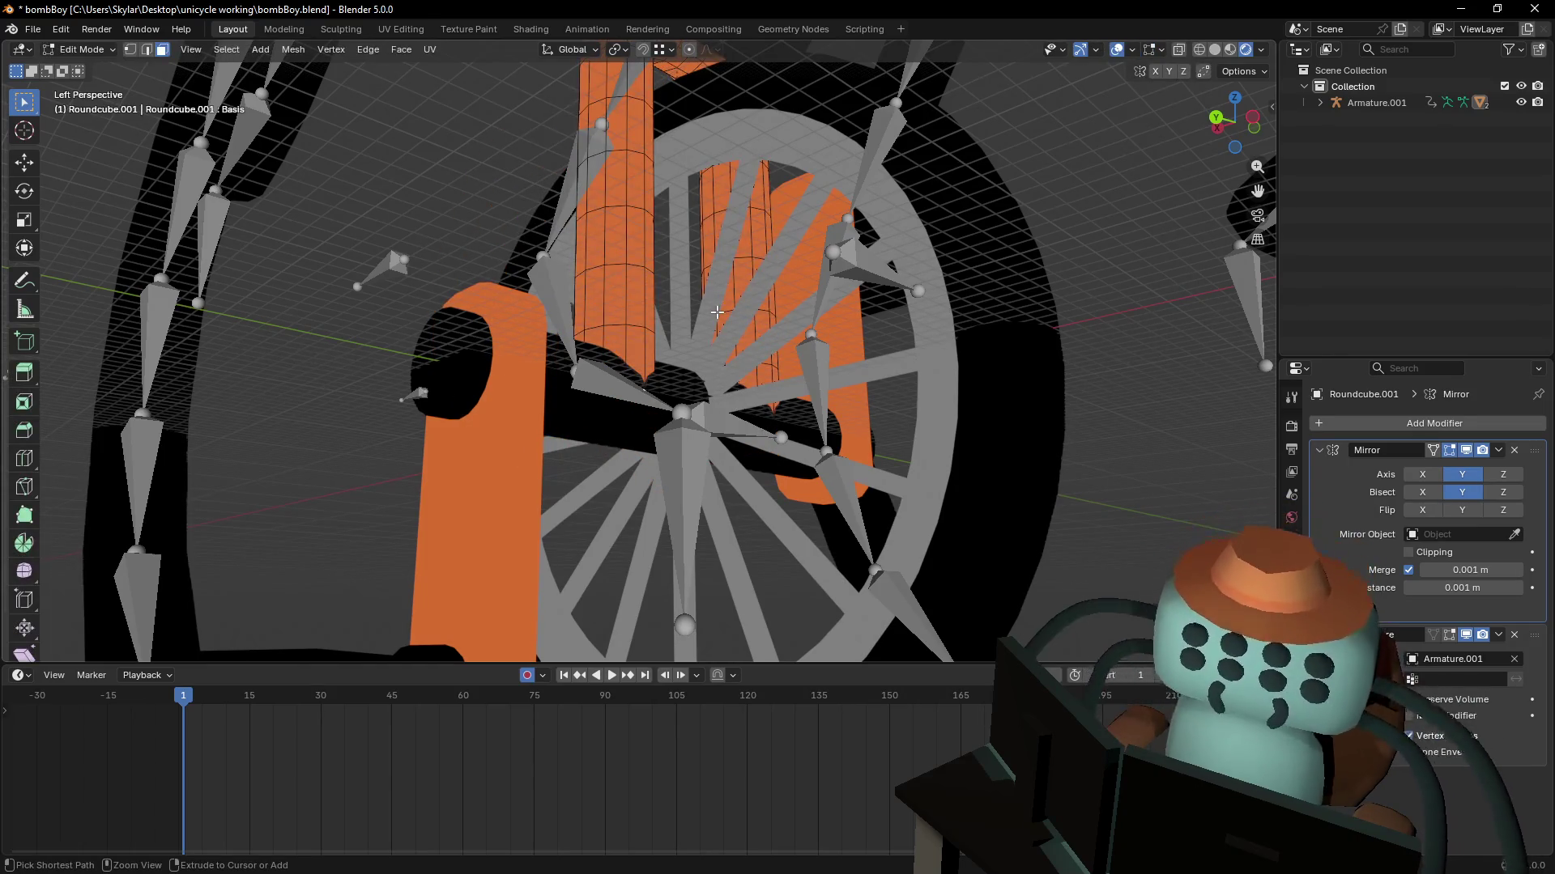
key("shift+grave")
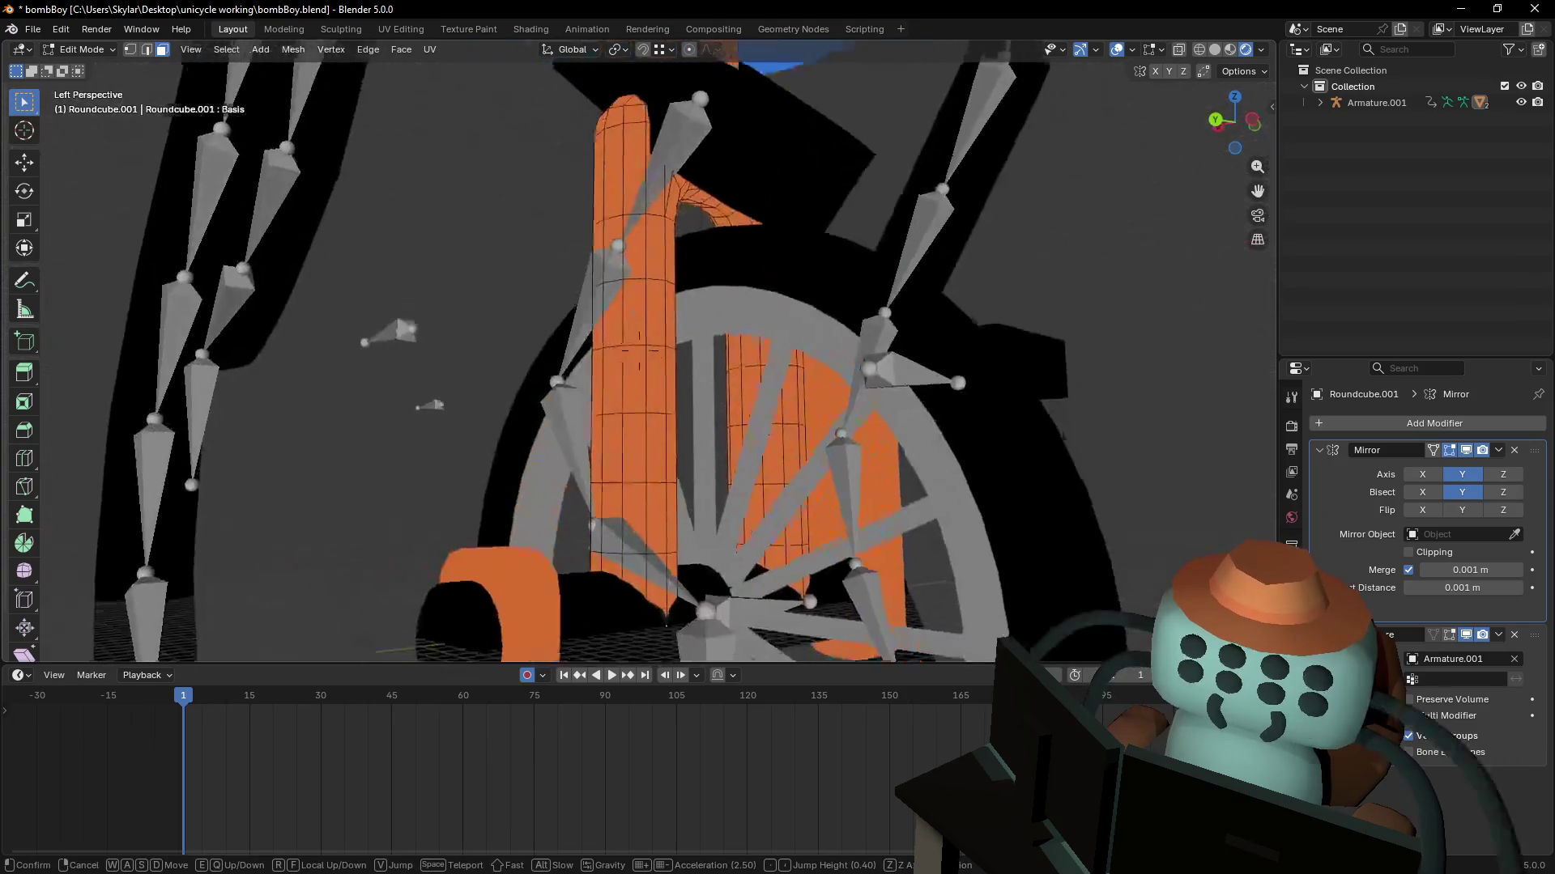
key("w")
left_click(764, 378)
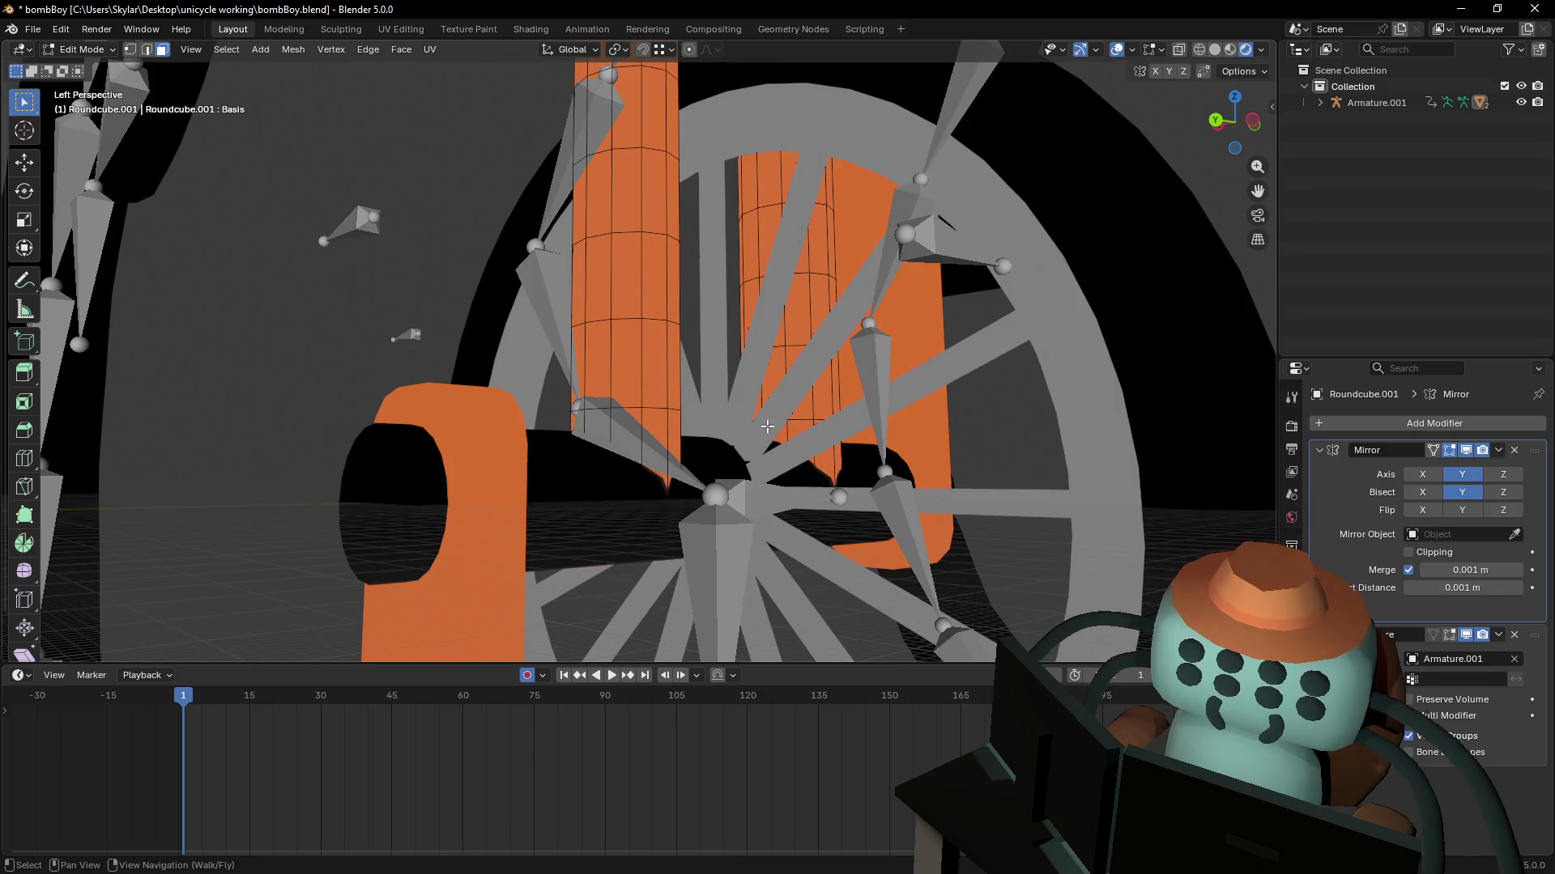
key("s")
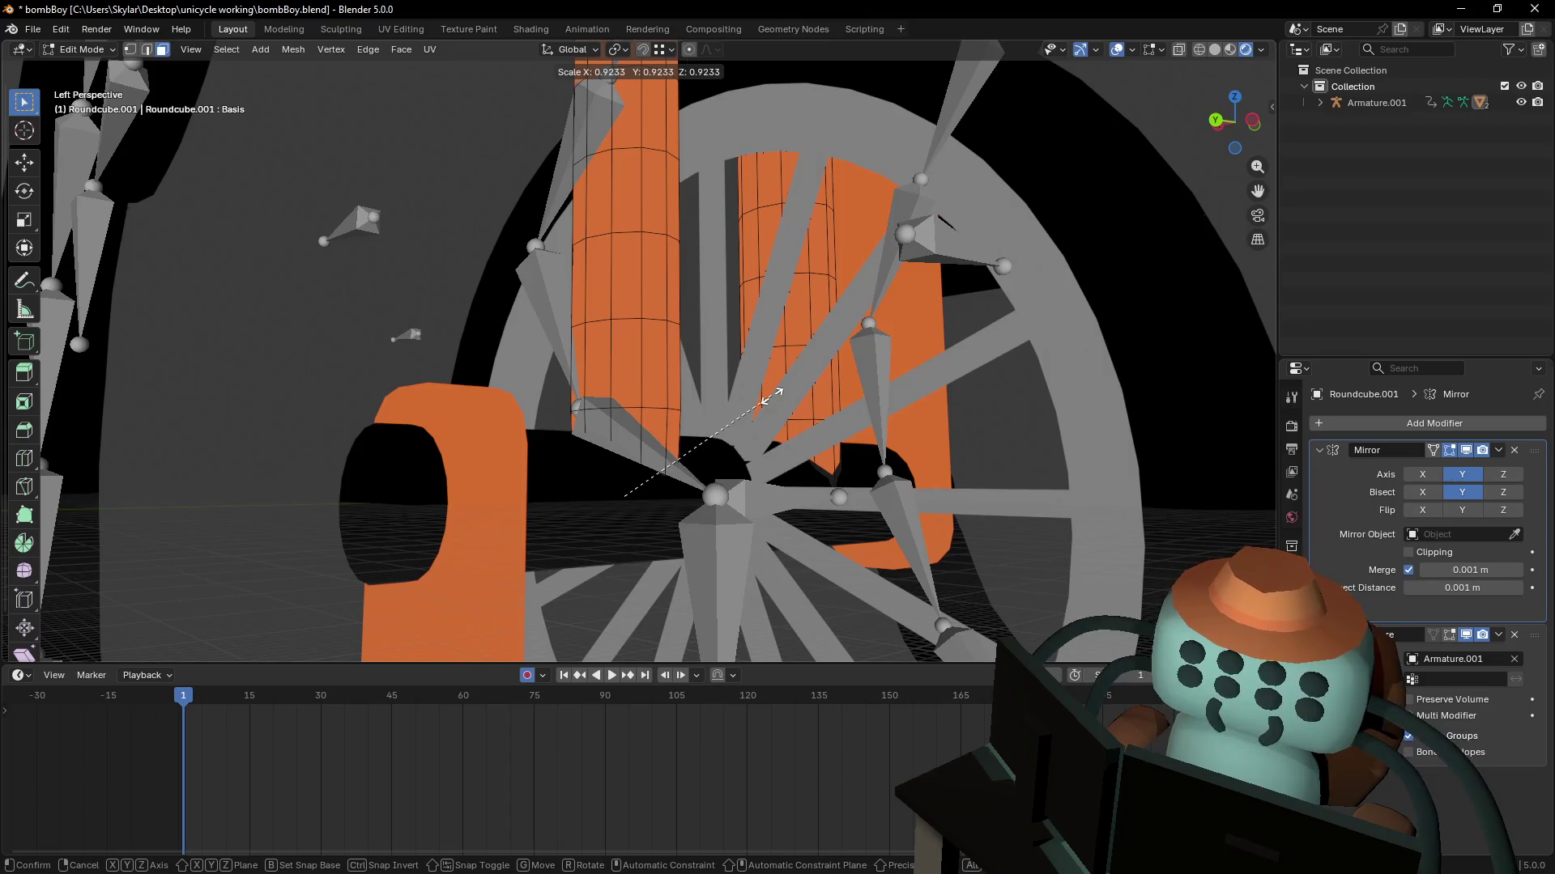
left_click(774, 394)
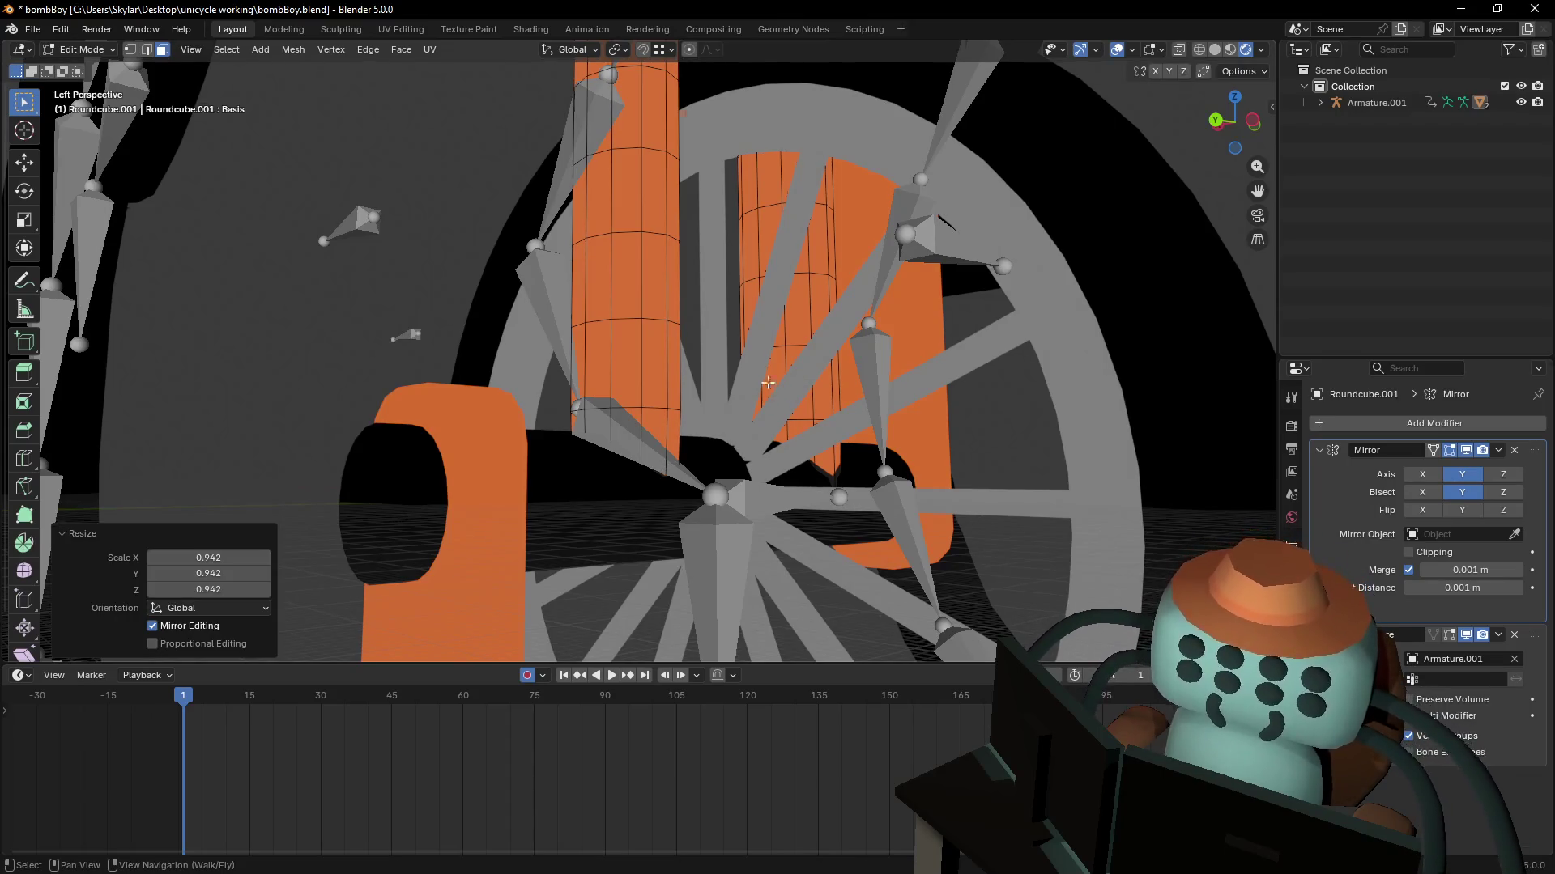
- Check the deformed fork from several angles, ending in Object Mode with the mode list open
middle_click_drag(377, 335, 404, 328)
key("Tab")
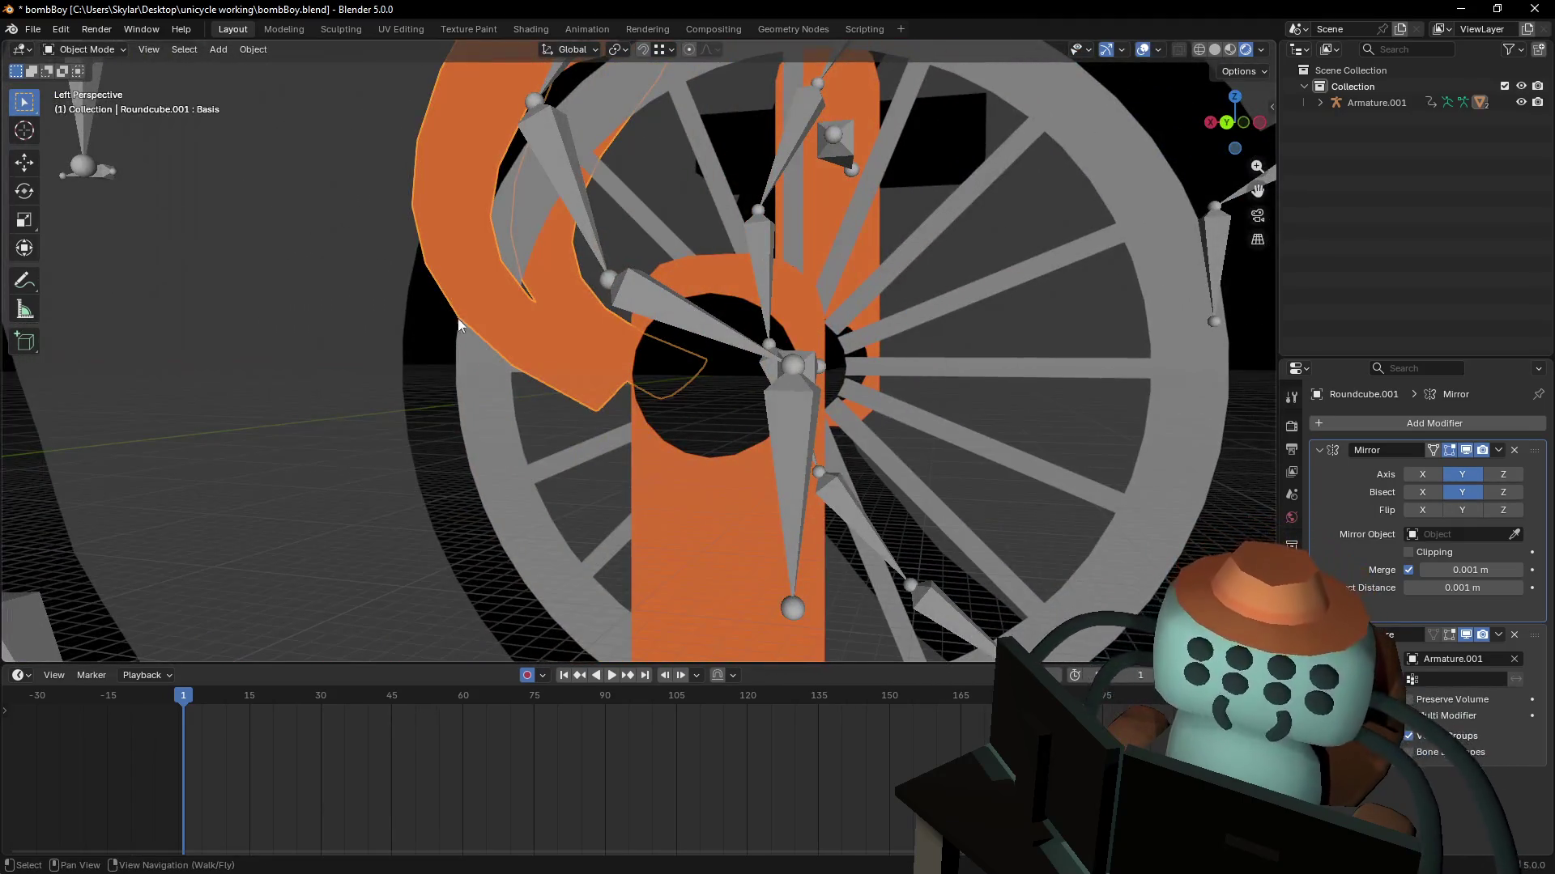
scroll(458, 319, "up", 3)
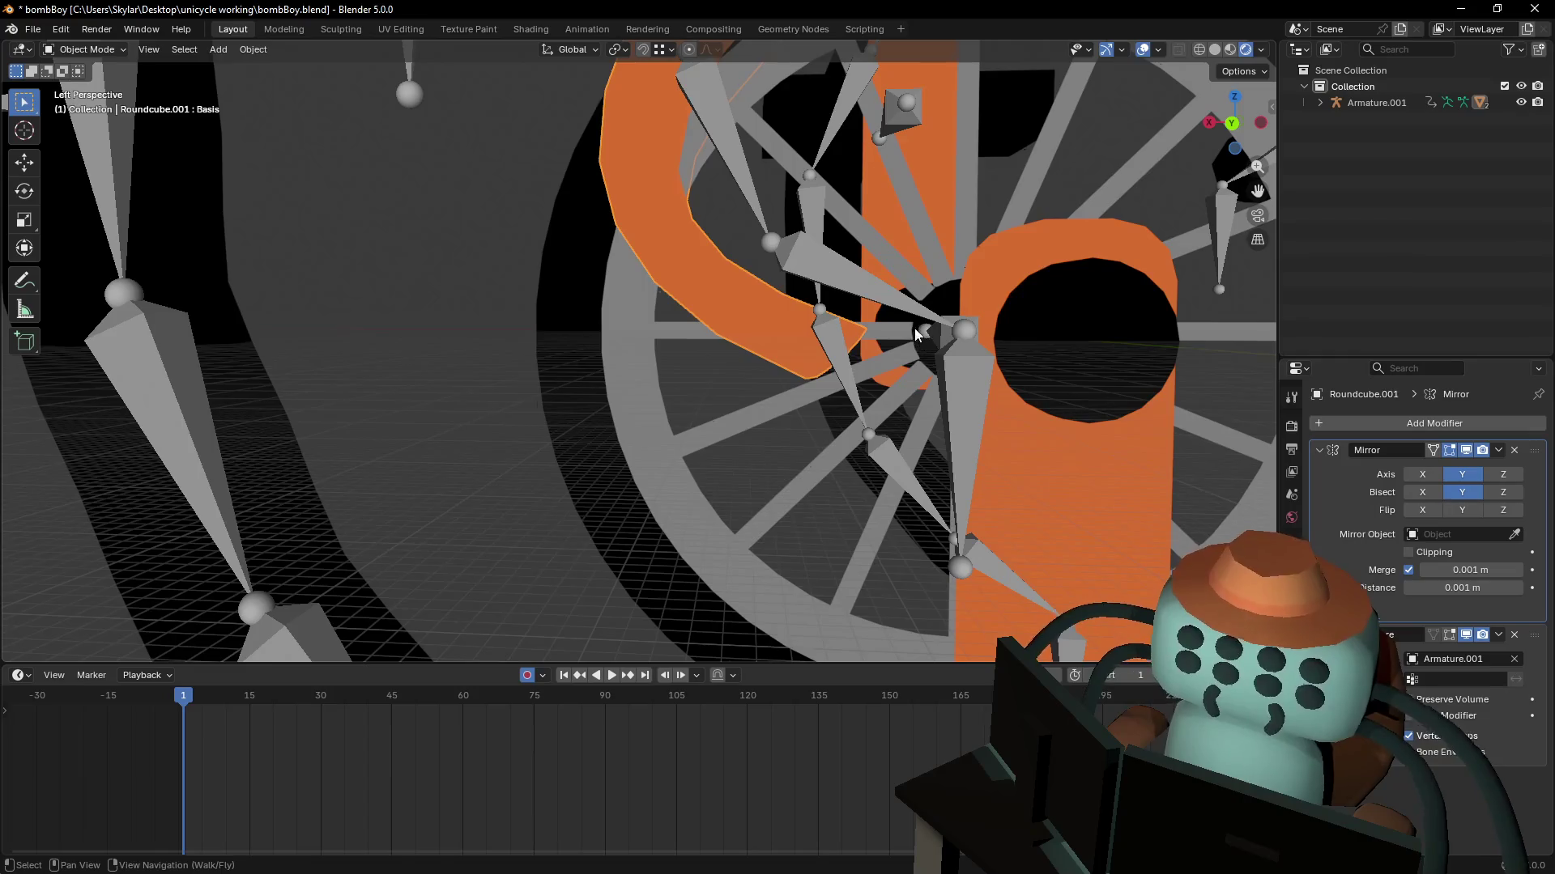
key("shift+grave")
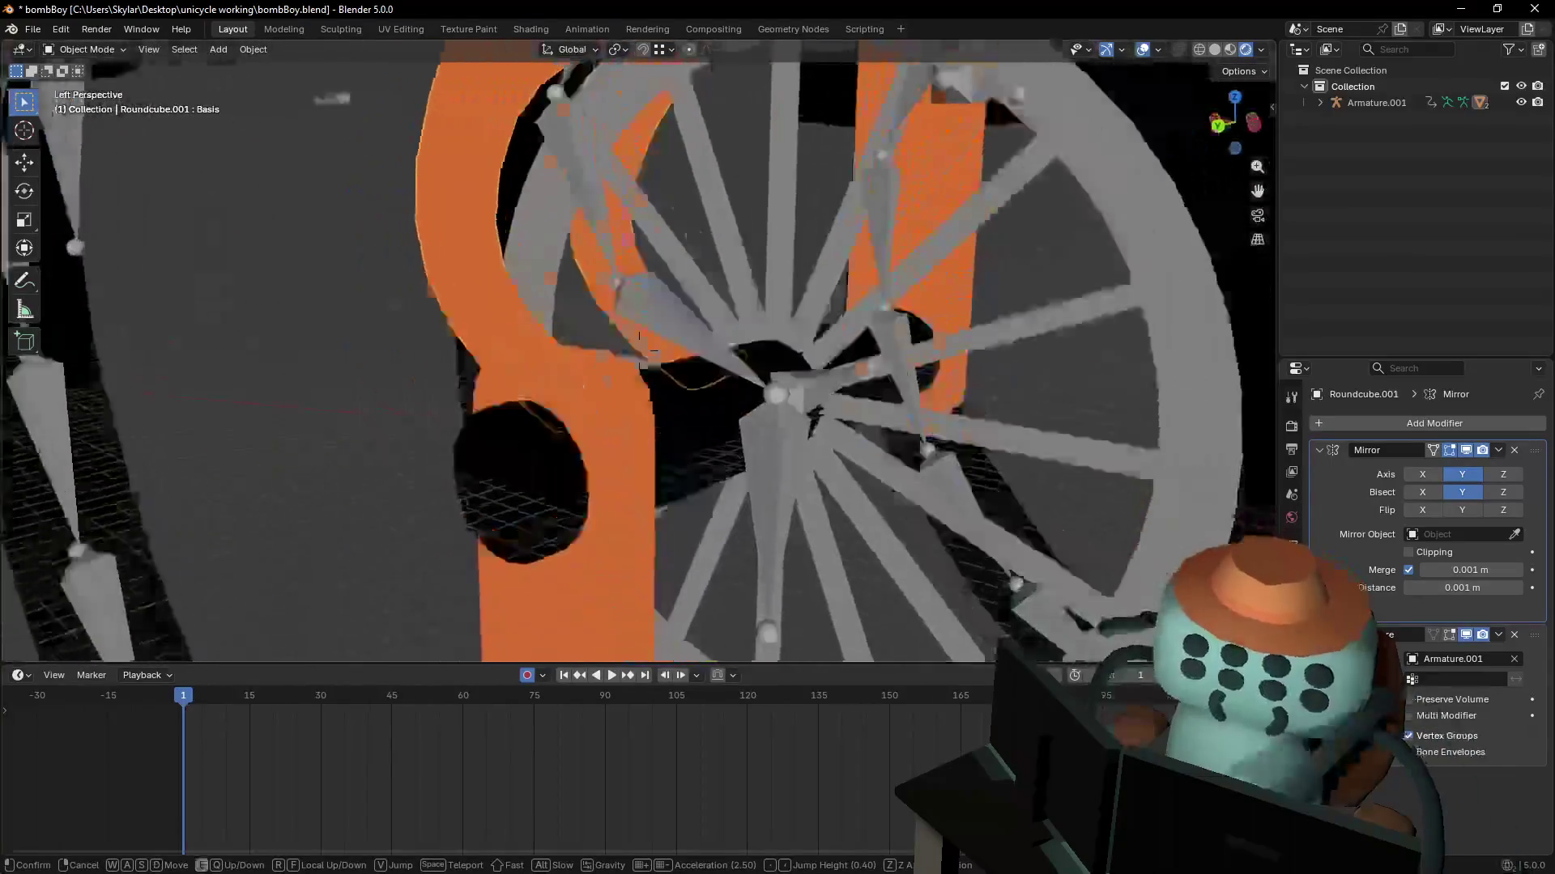
left_click(648, 358)
key("Tab")
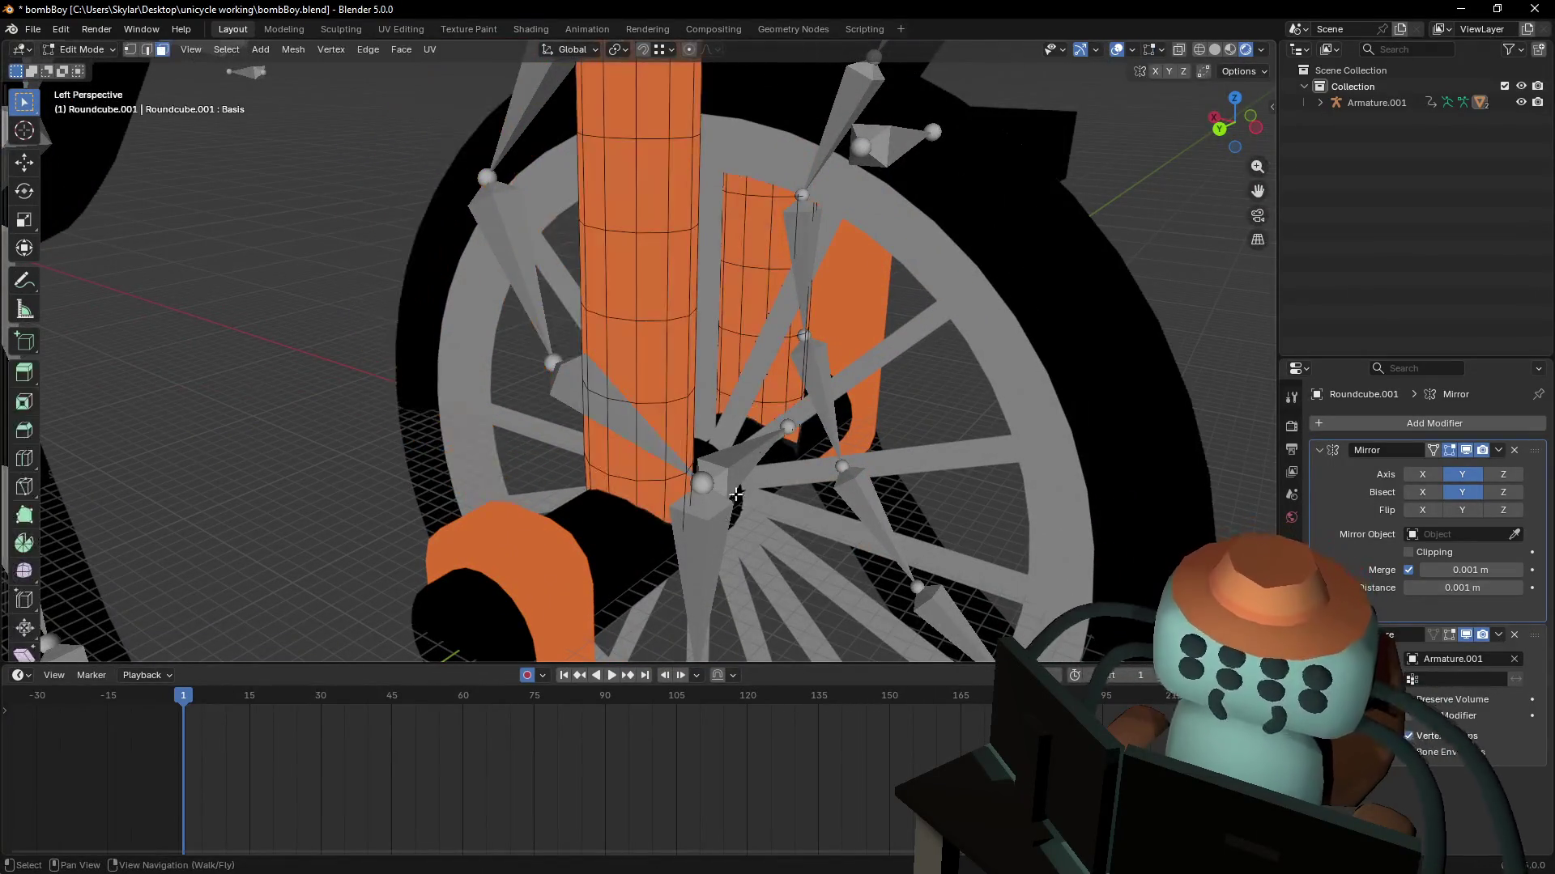
key("shift+grave")
left_click(740, 461)
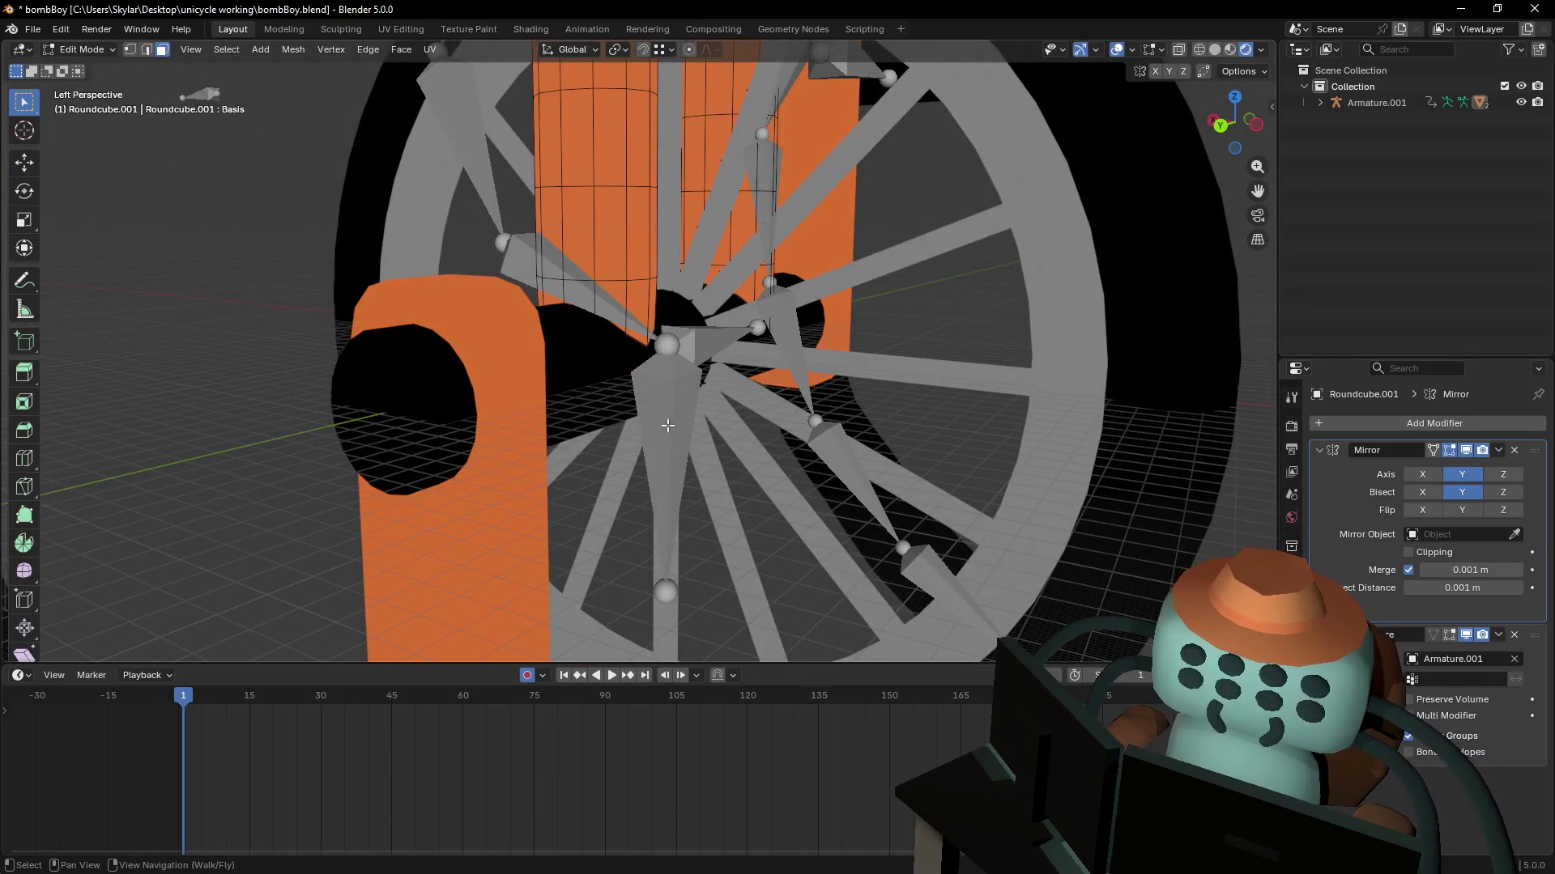
key("Tab")
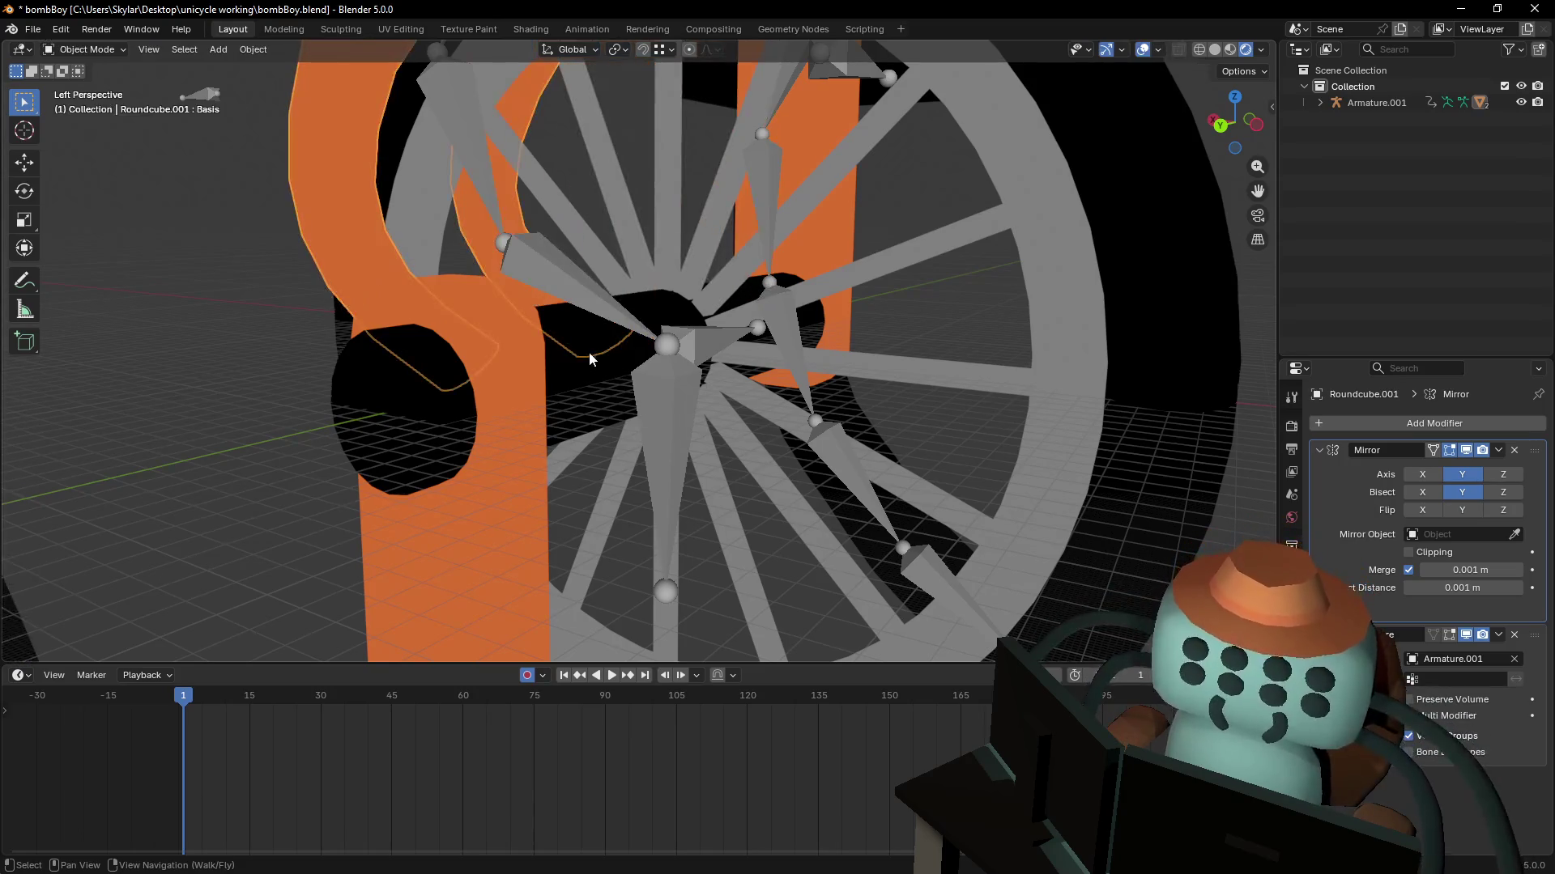
left_click(73, 50)
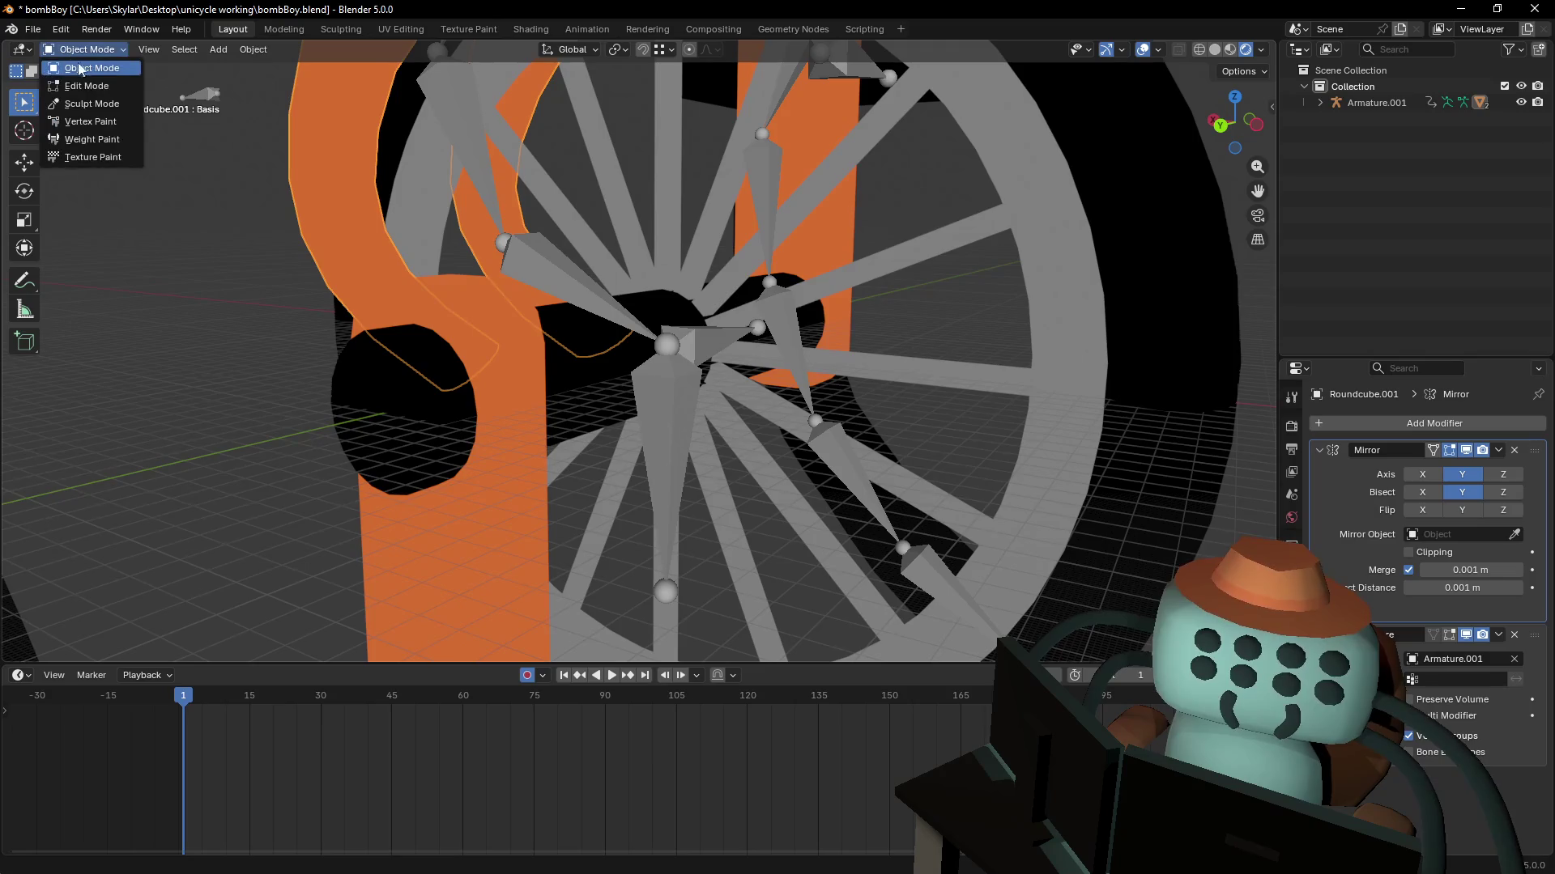
- Enter Weight Paint mode on the fork and undo the blue-tipped weight stroke
left_click(89, 139)
right_click(430, 231)
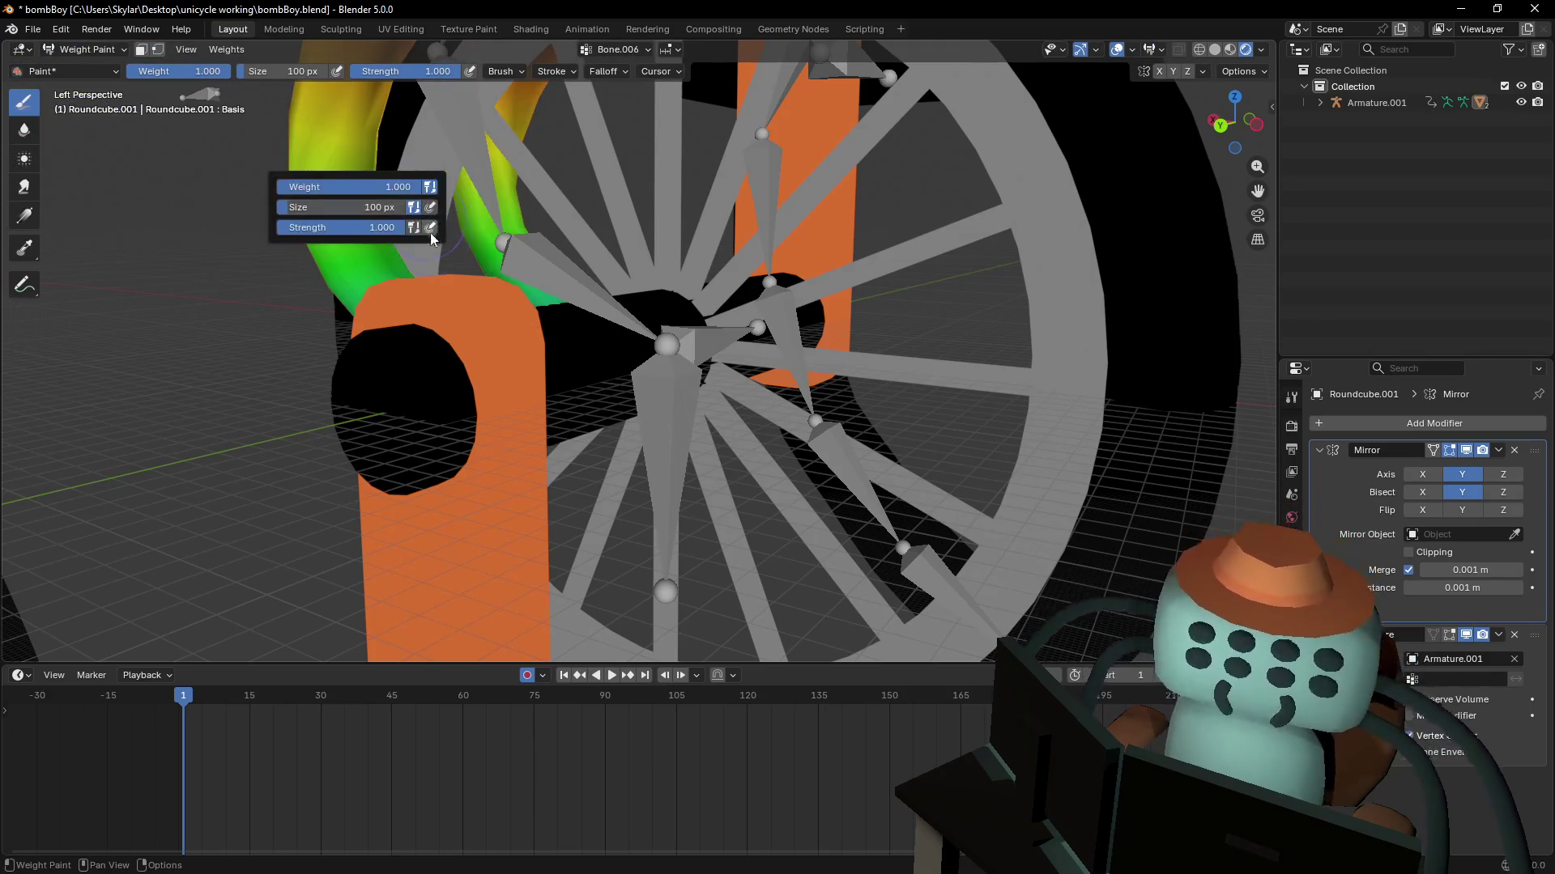
mouse_move(591, 196)
middle_mouse_down()
mouse_move(818, 442)
mouse_move(753, 405)
mouse_move(712, 453)
mouse_move(688, 530)
middle_mouse_up()
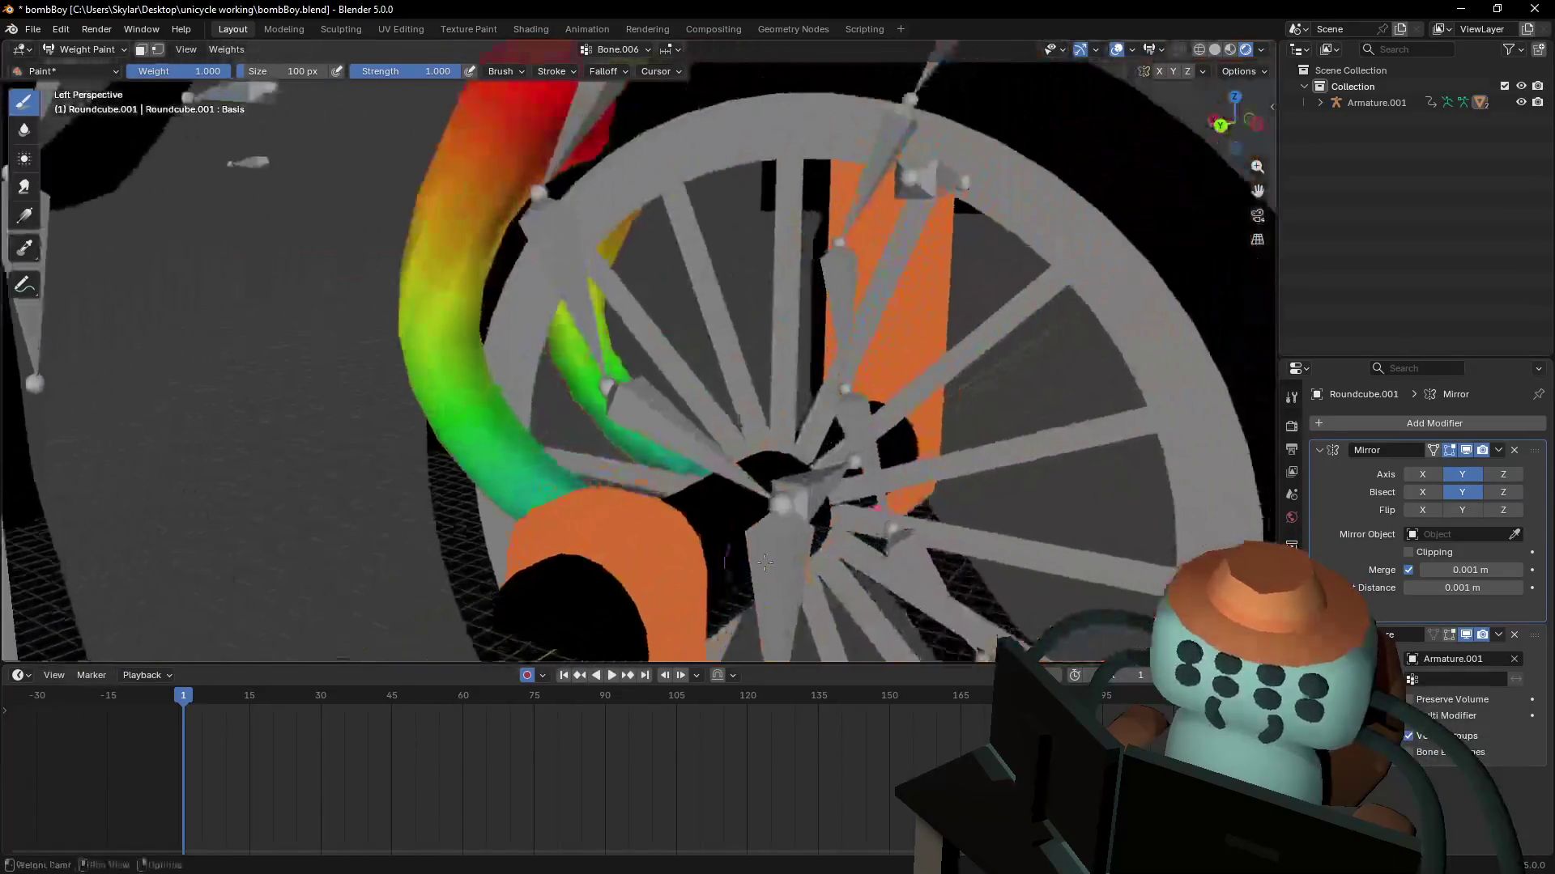
key("Tab")
key("Tab")
key("Tab")
key("shift+grave")
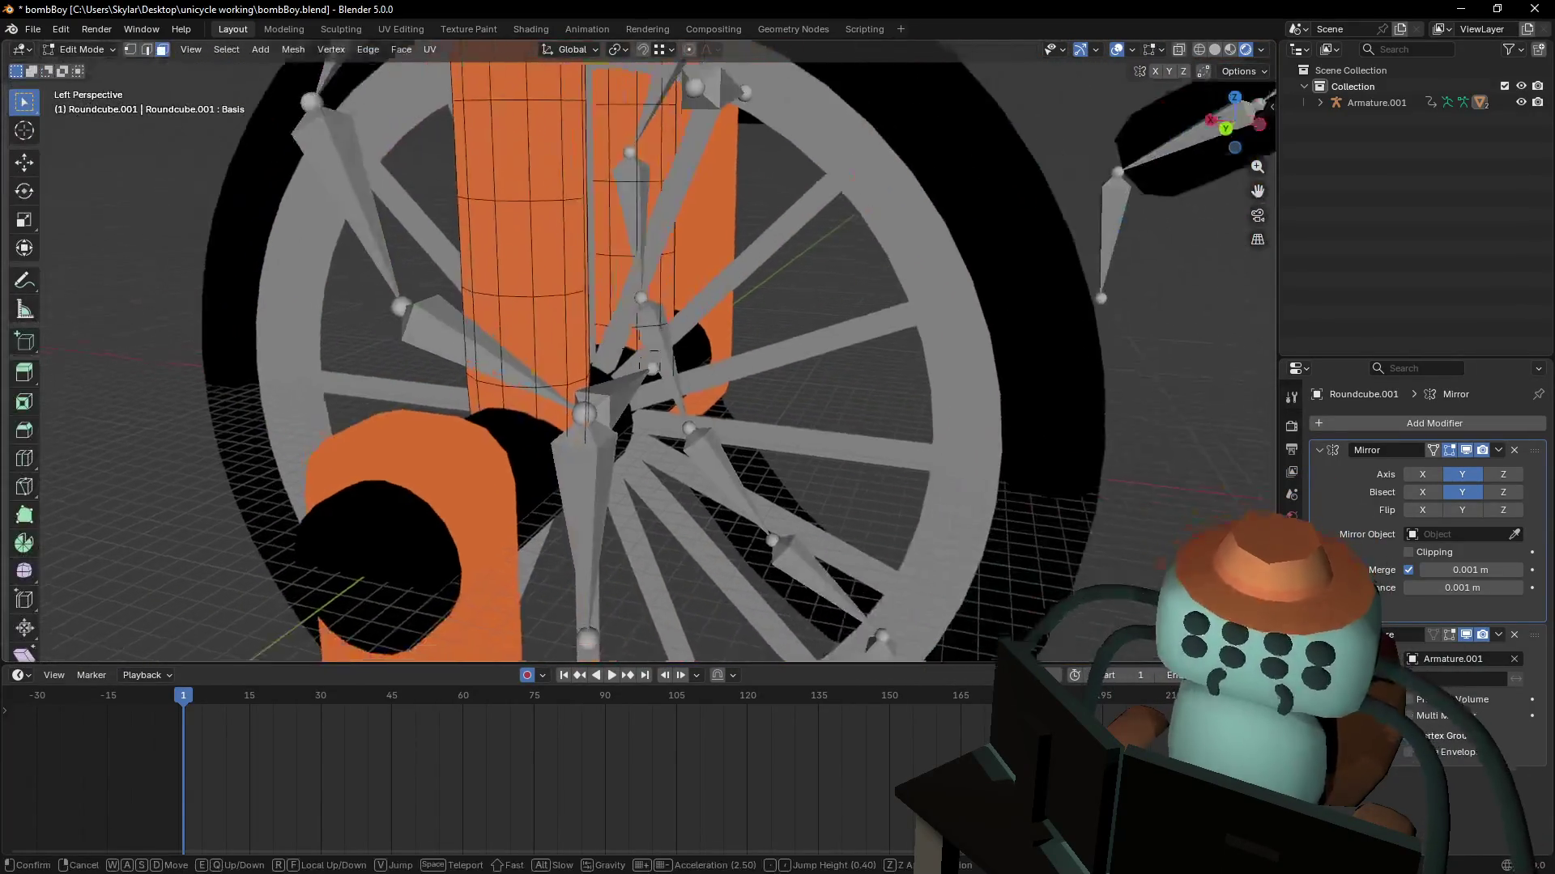
key("w")
left_click(791, 565)
key("Tab")
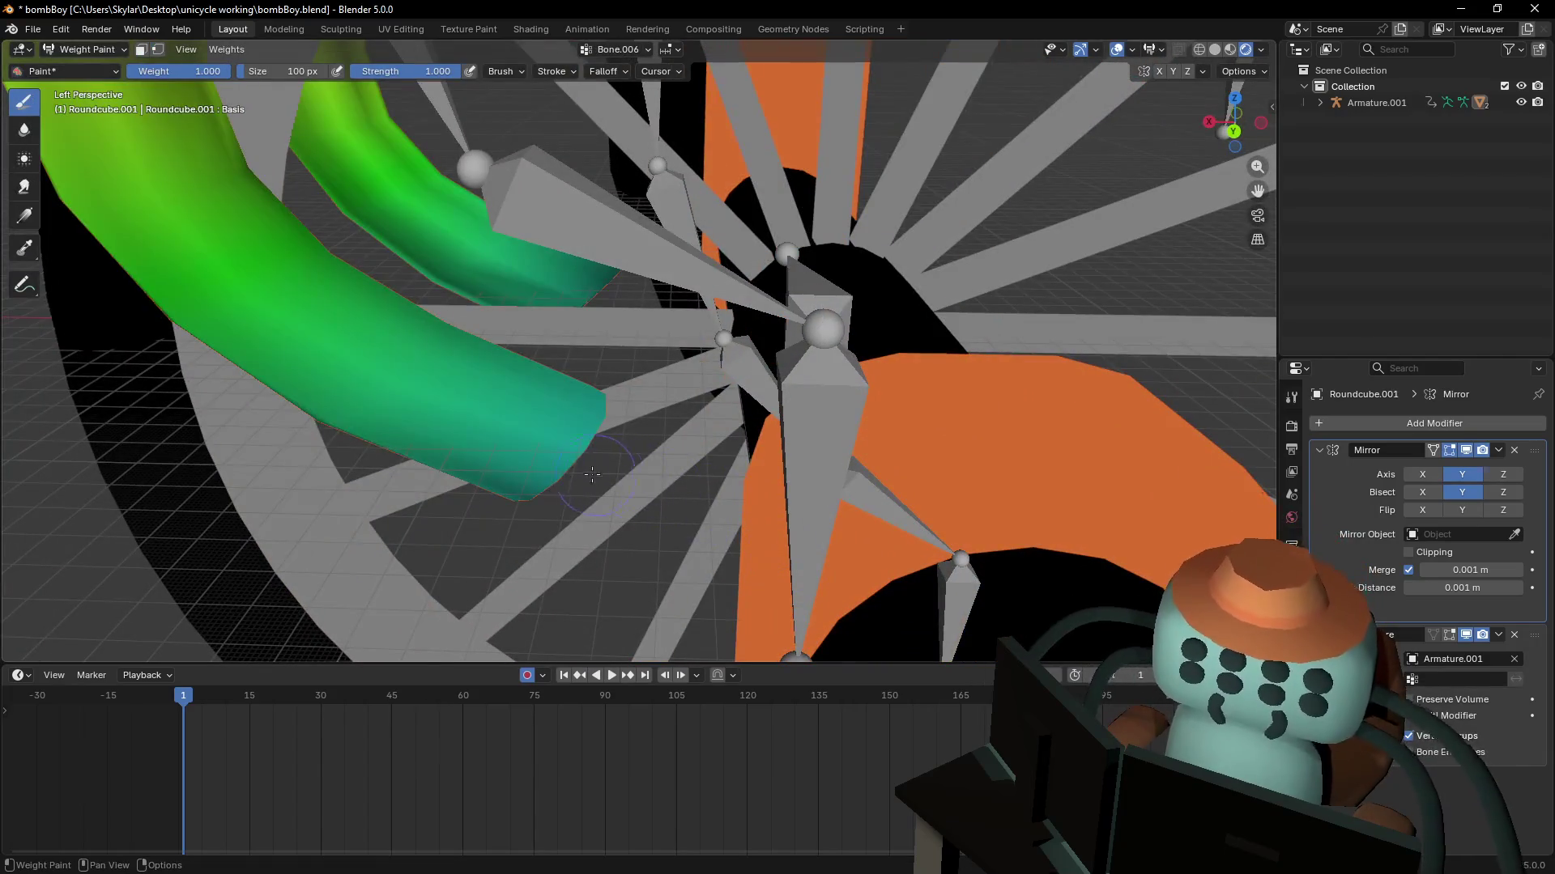
key("ctrl+z")
key("ctrl+shift+z")
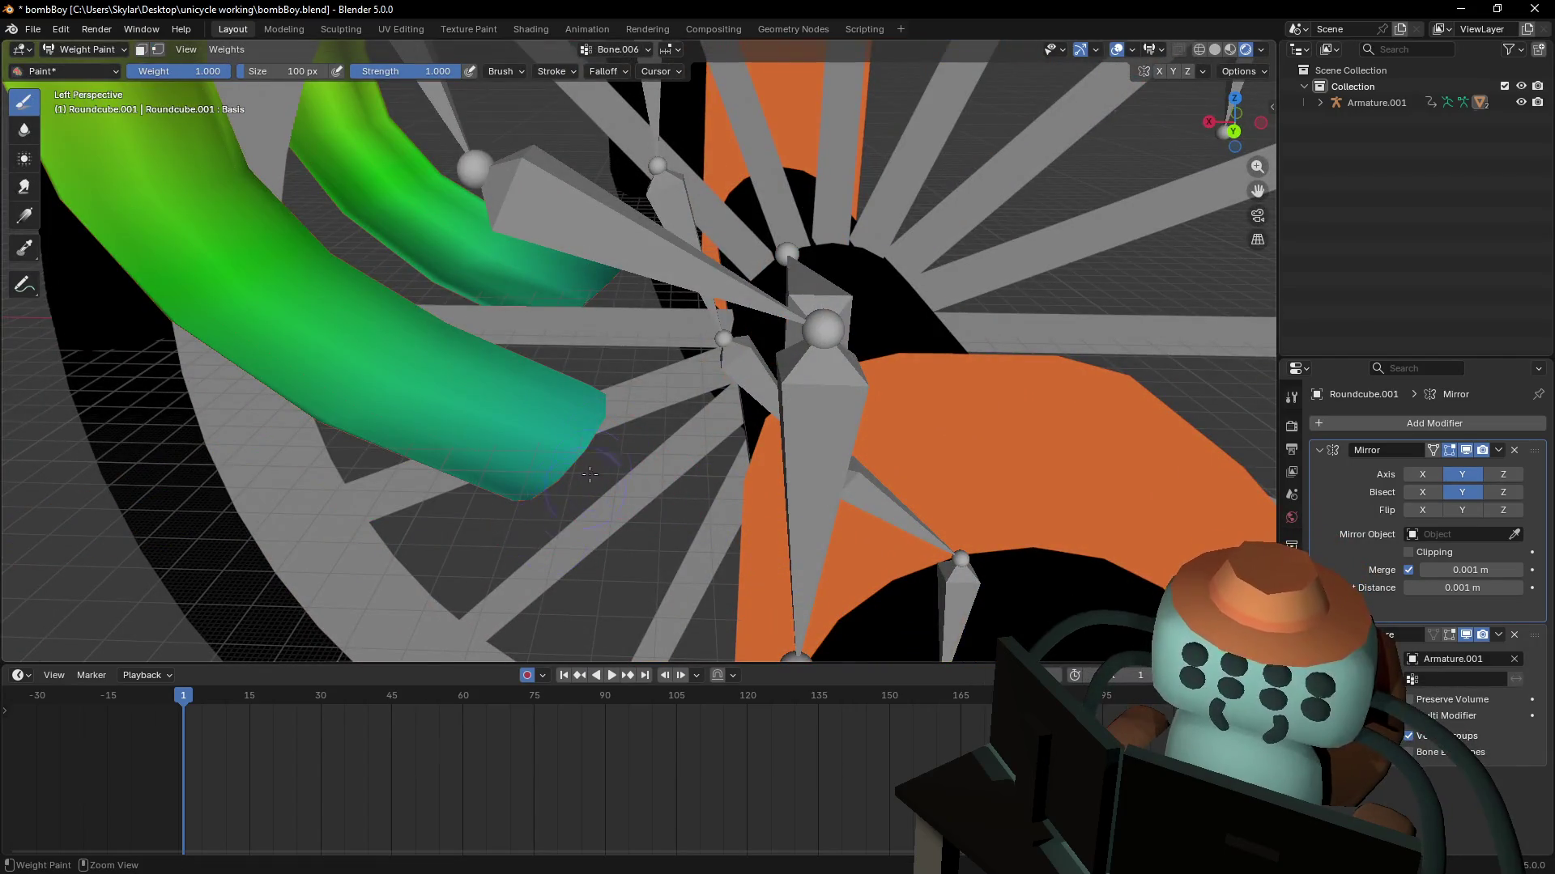
key("ctrl+z")
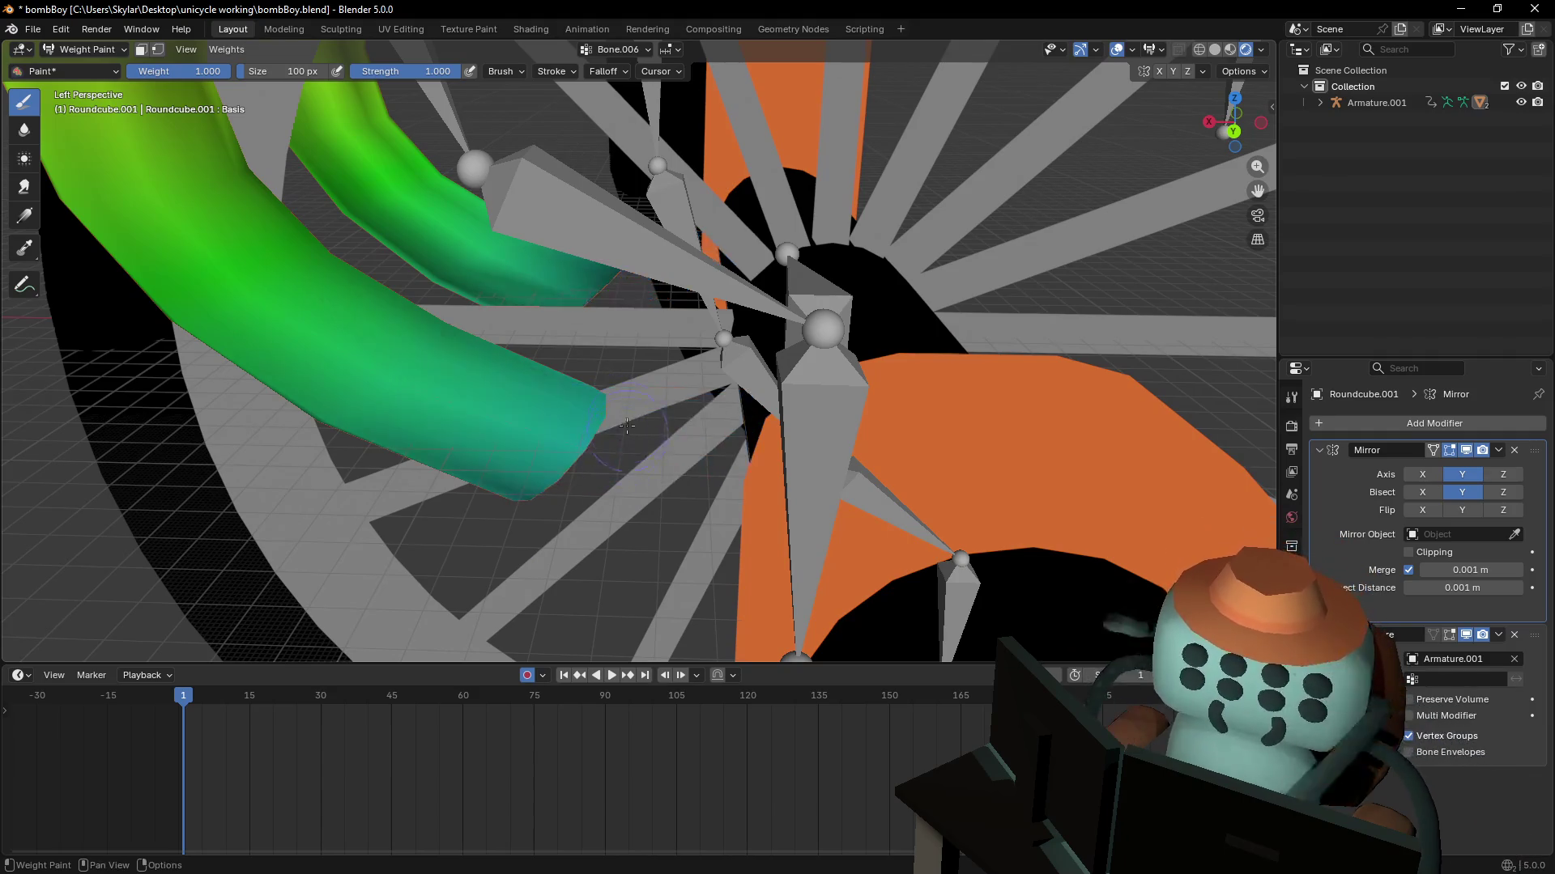
key("ctrl+z")
- Lower brush strength to 0.532 and paint lighter Bone.006 weight on the fork tube tips
left_click(622, 74)
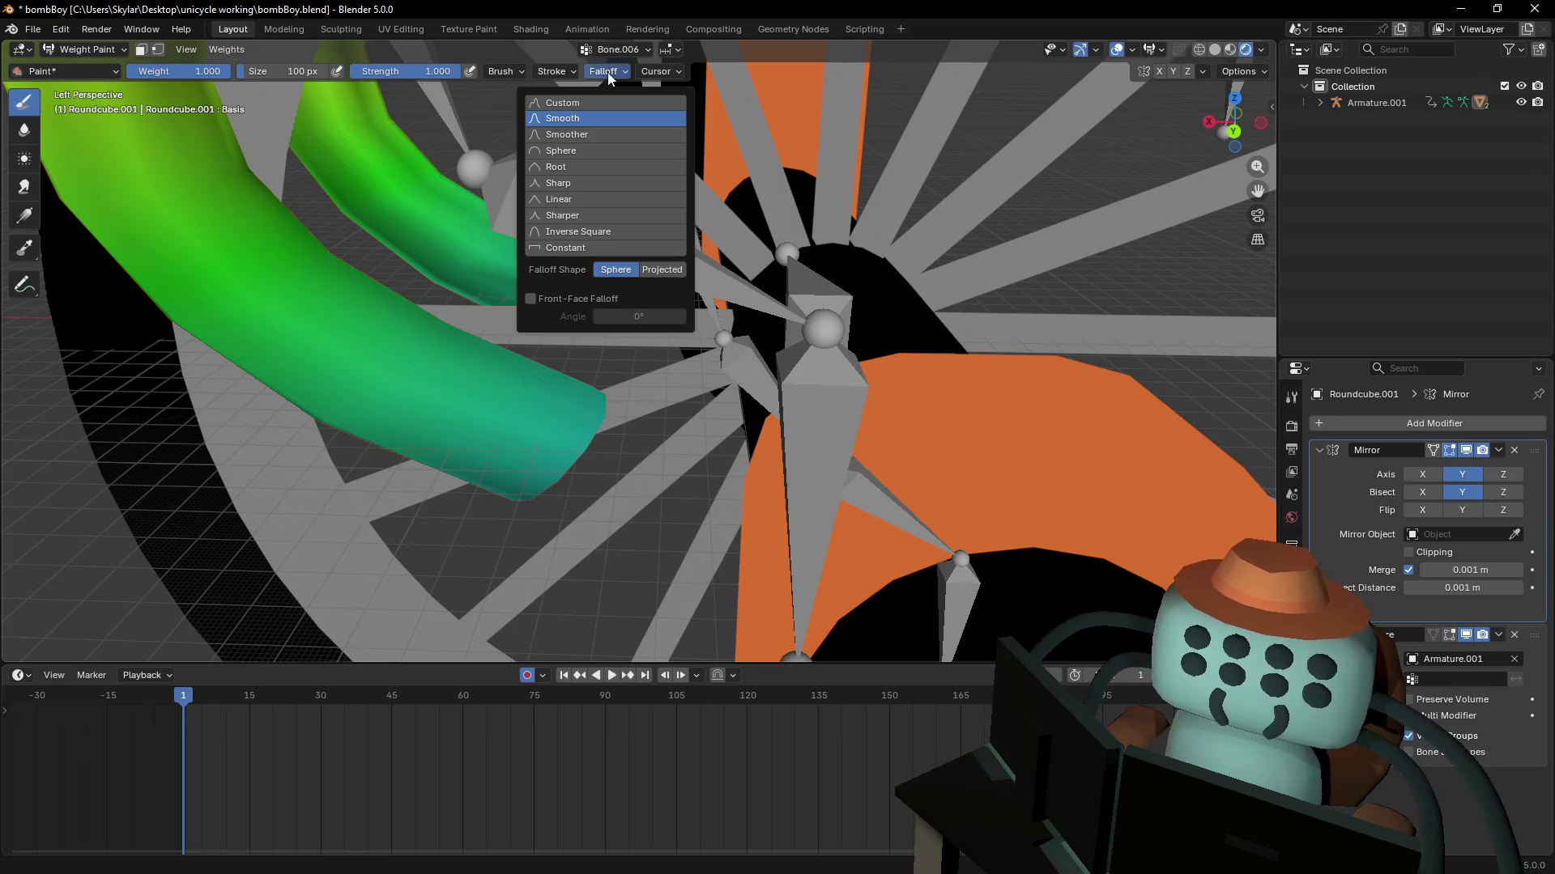
left_click_drag(441, 71, 419, 71)
left_click_drag(590, 377, 526, 512)
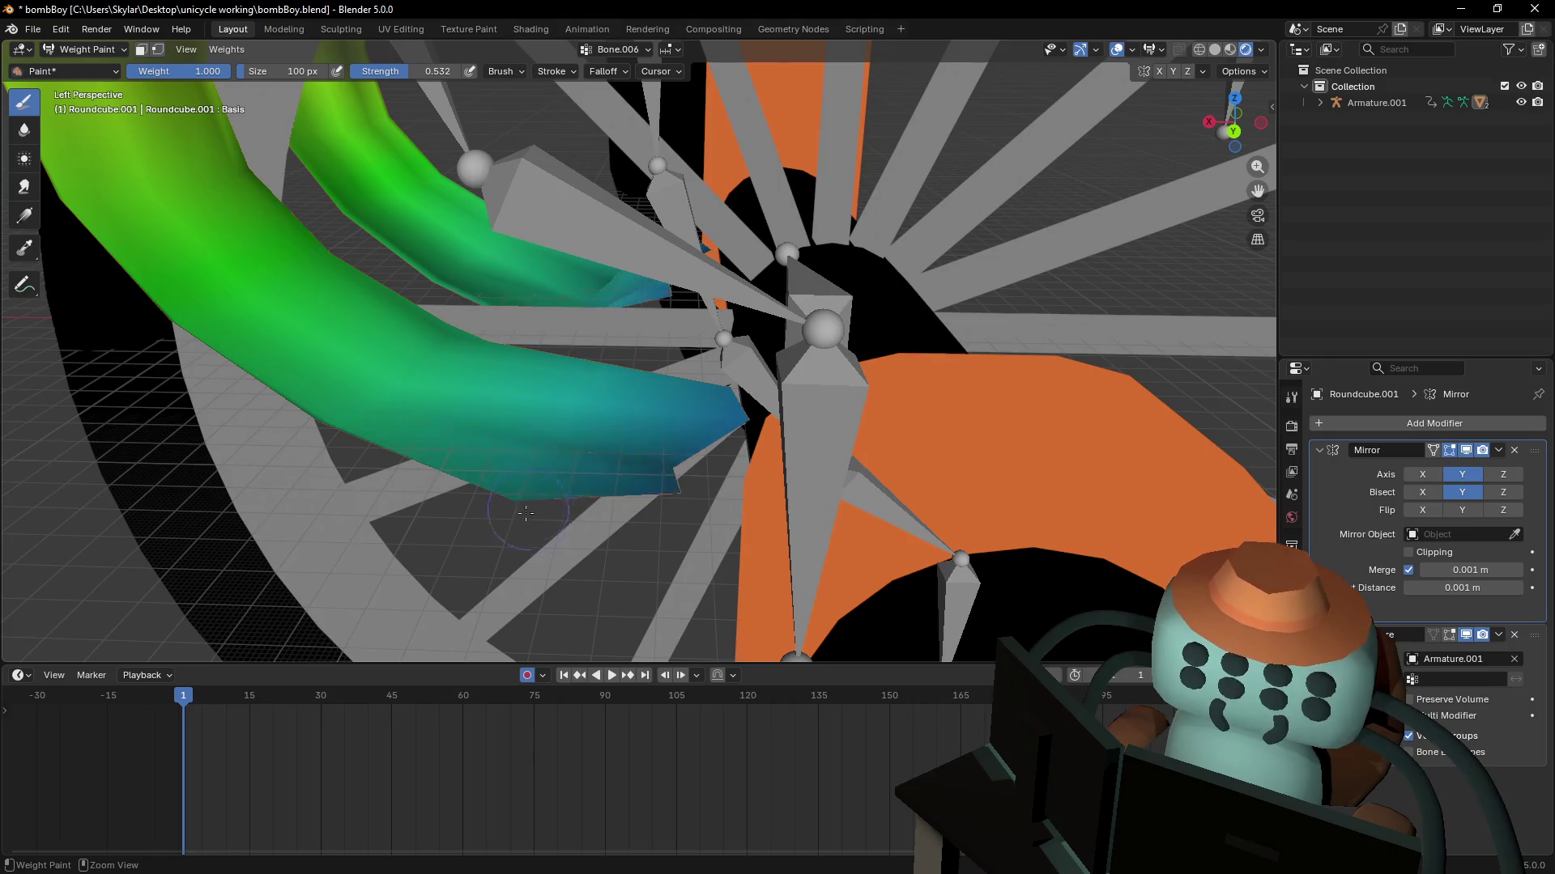
left_click_drag(636, 364, 537, 507)
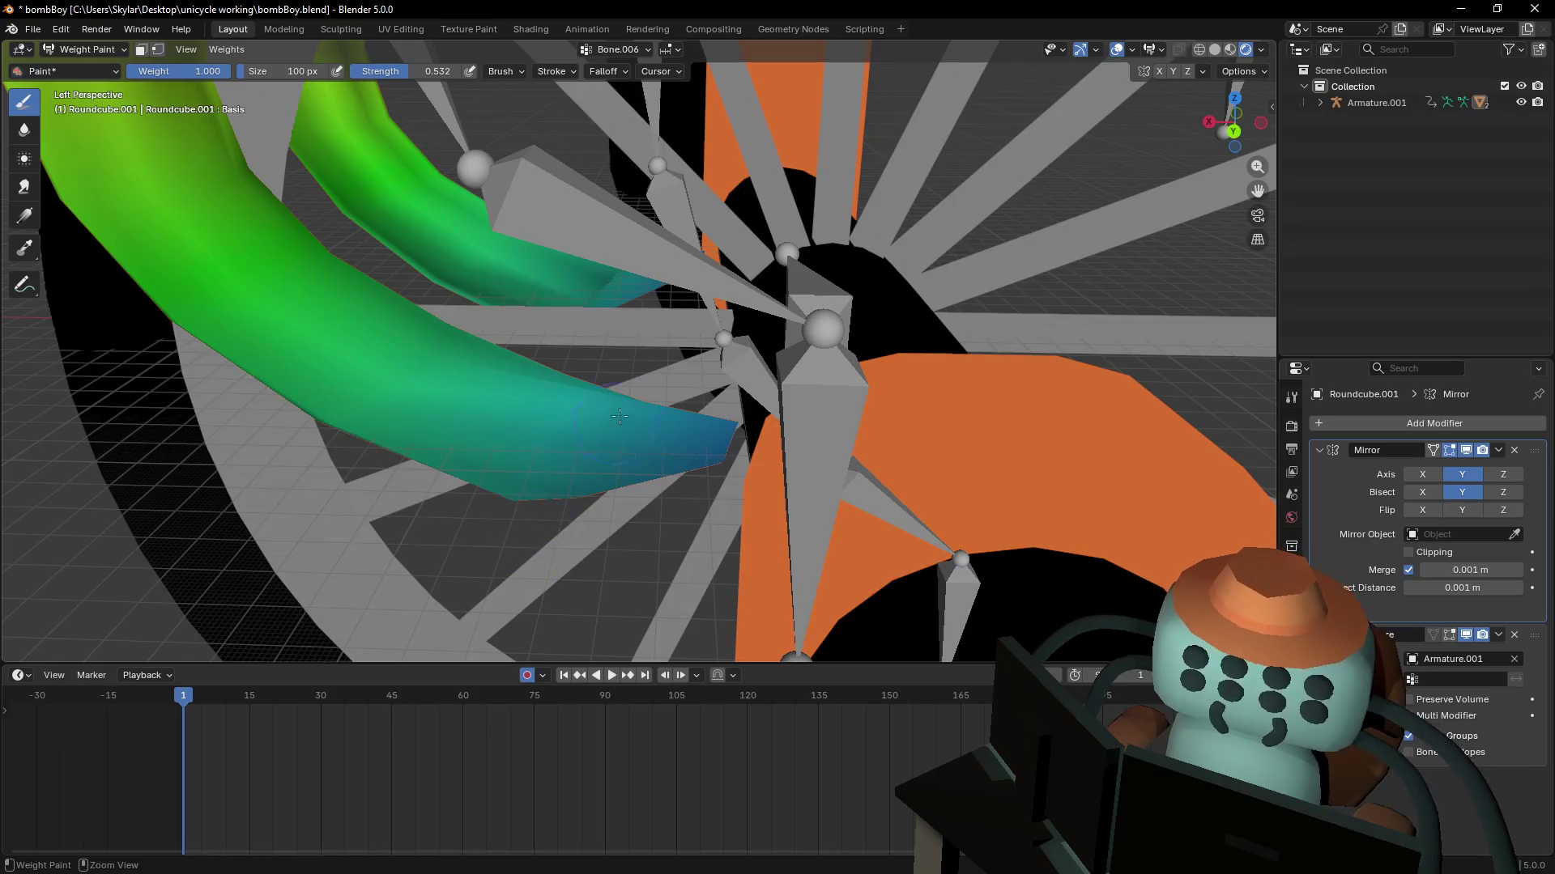
mouse_move(619, 416)
left_mouse_down()
mouse_move(603, 279)
mouse_move(617, 291)
left_mouse_up()
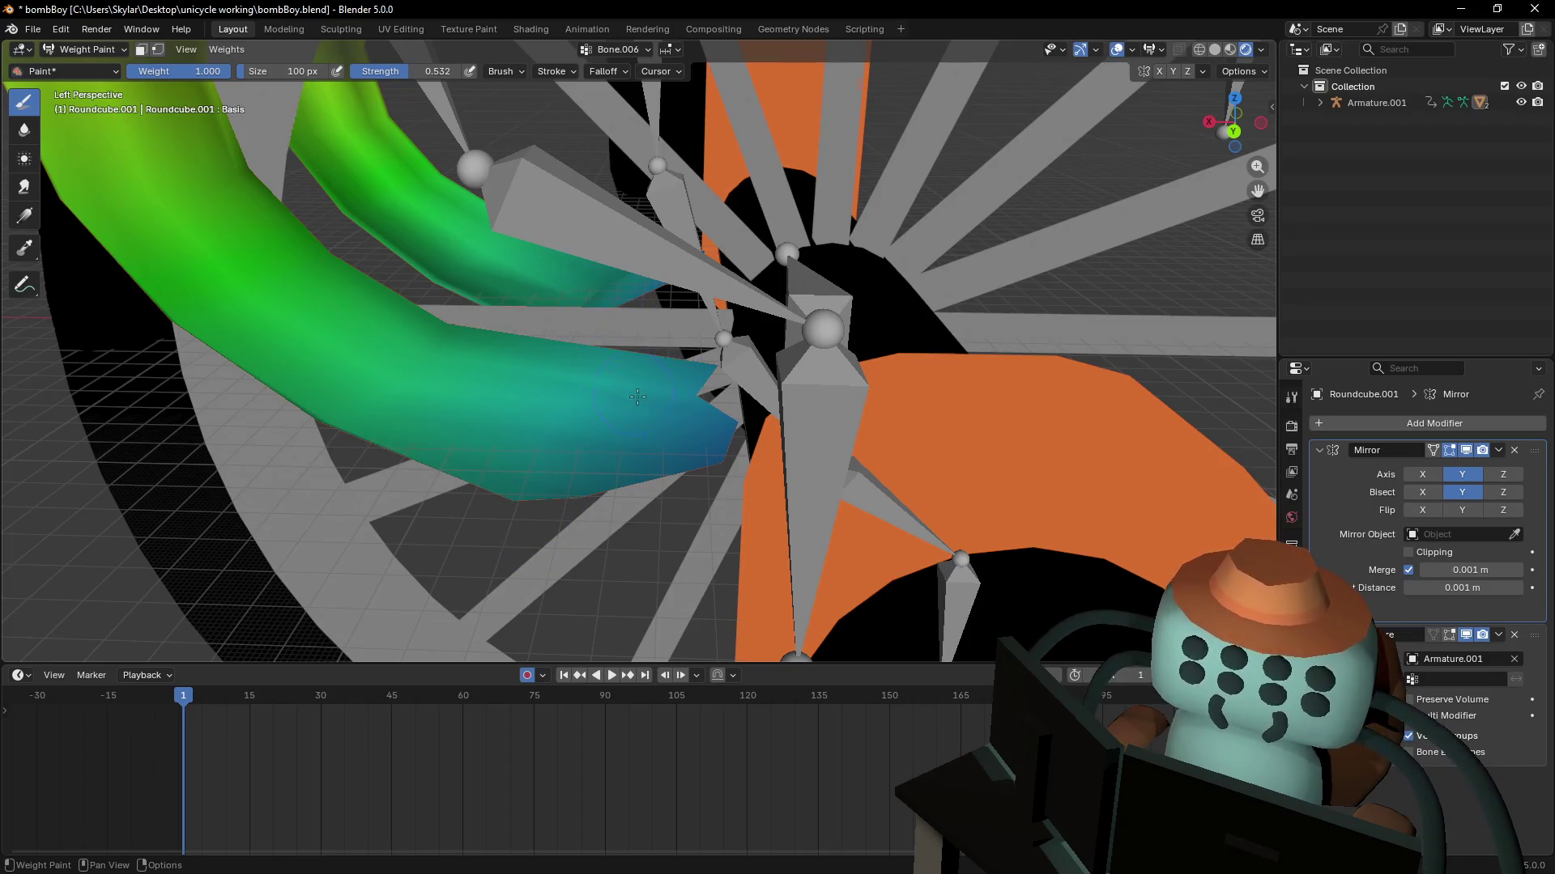
- Paint Bone.006 weight on the teal band near the hub, then isolate the fork
key("Tab")
key("shift+grave")
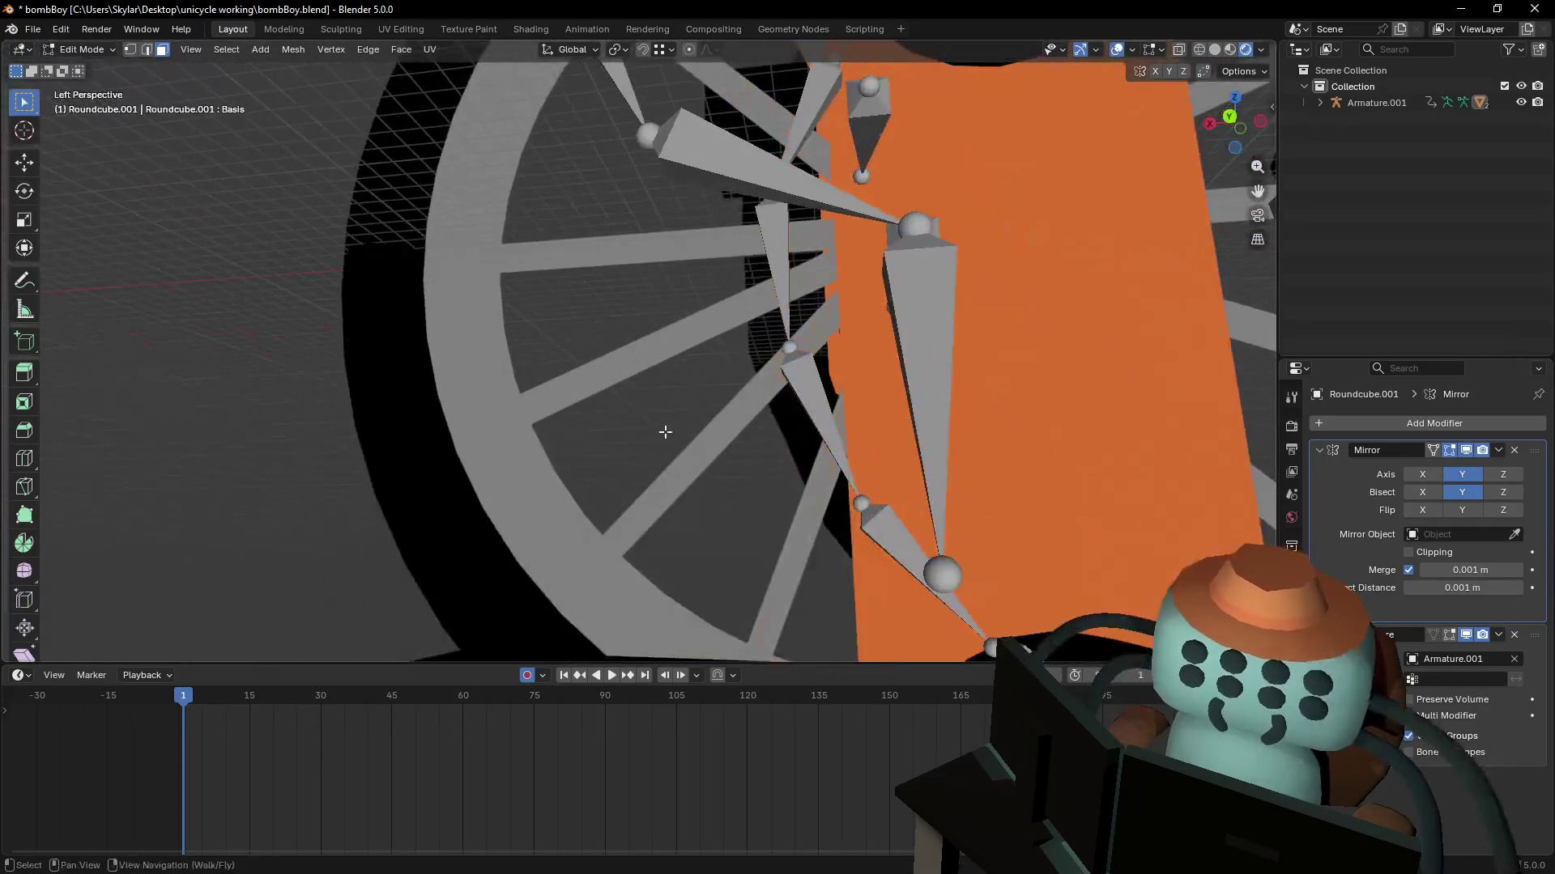
left_click(723, 392)
key("Tab")
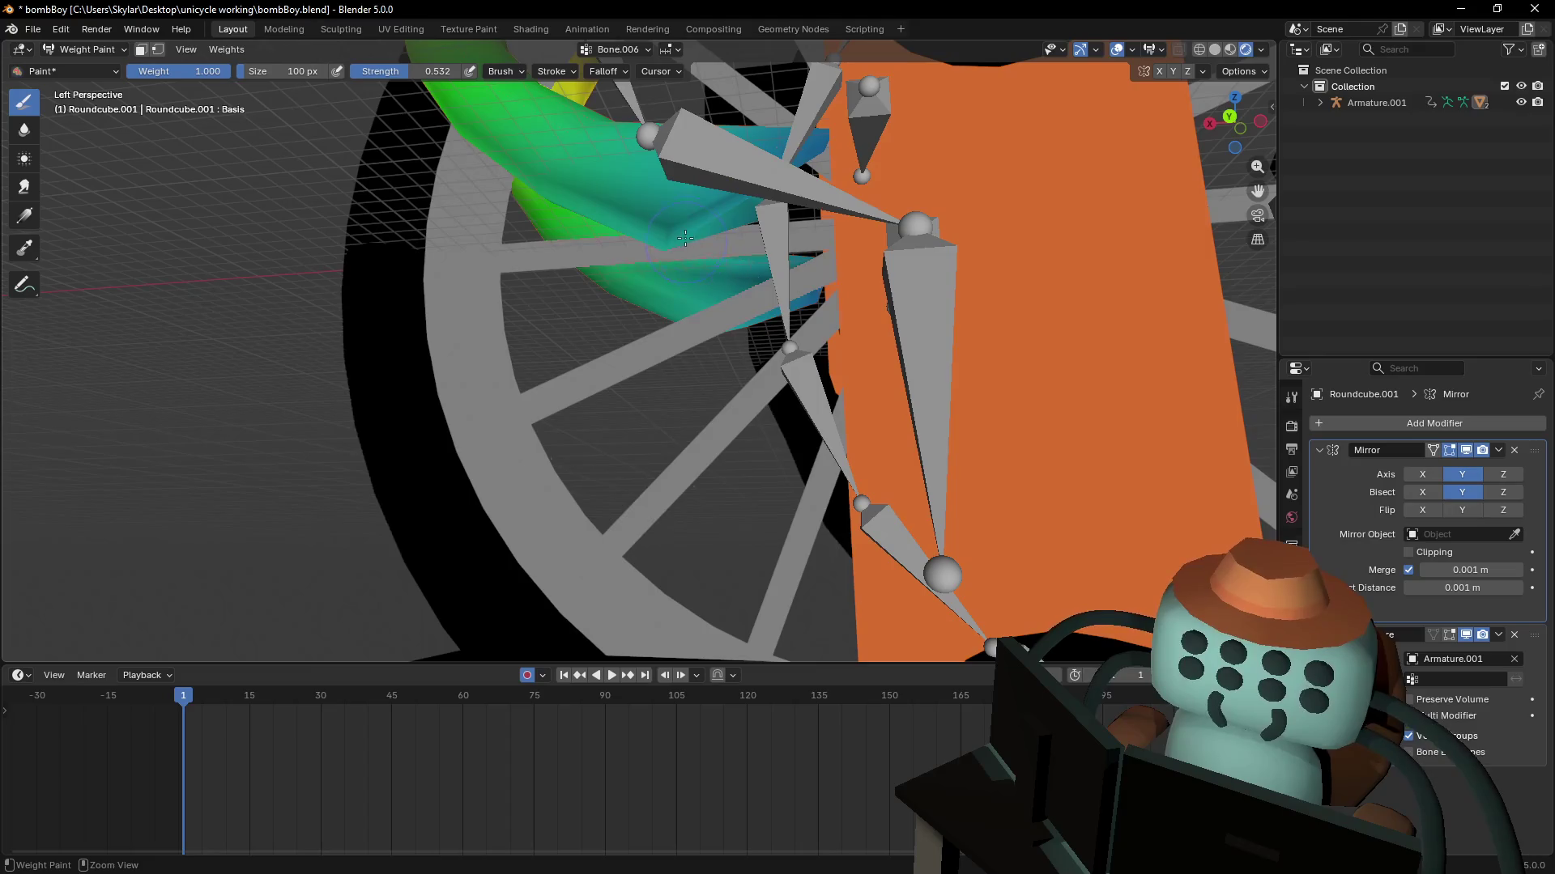
left_click_drag(684, 237, 703, 219, "ctrl")
key("Tab")
key("shift+grave")
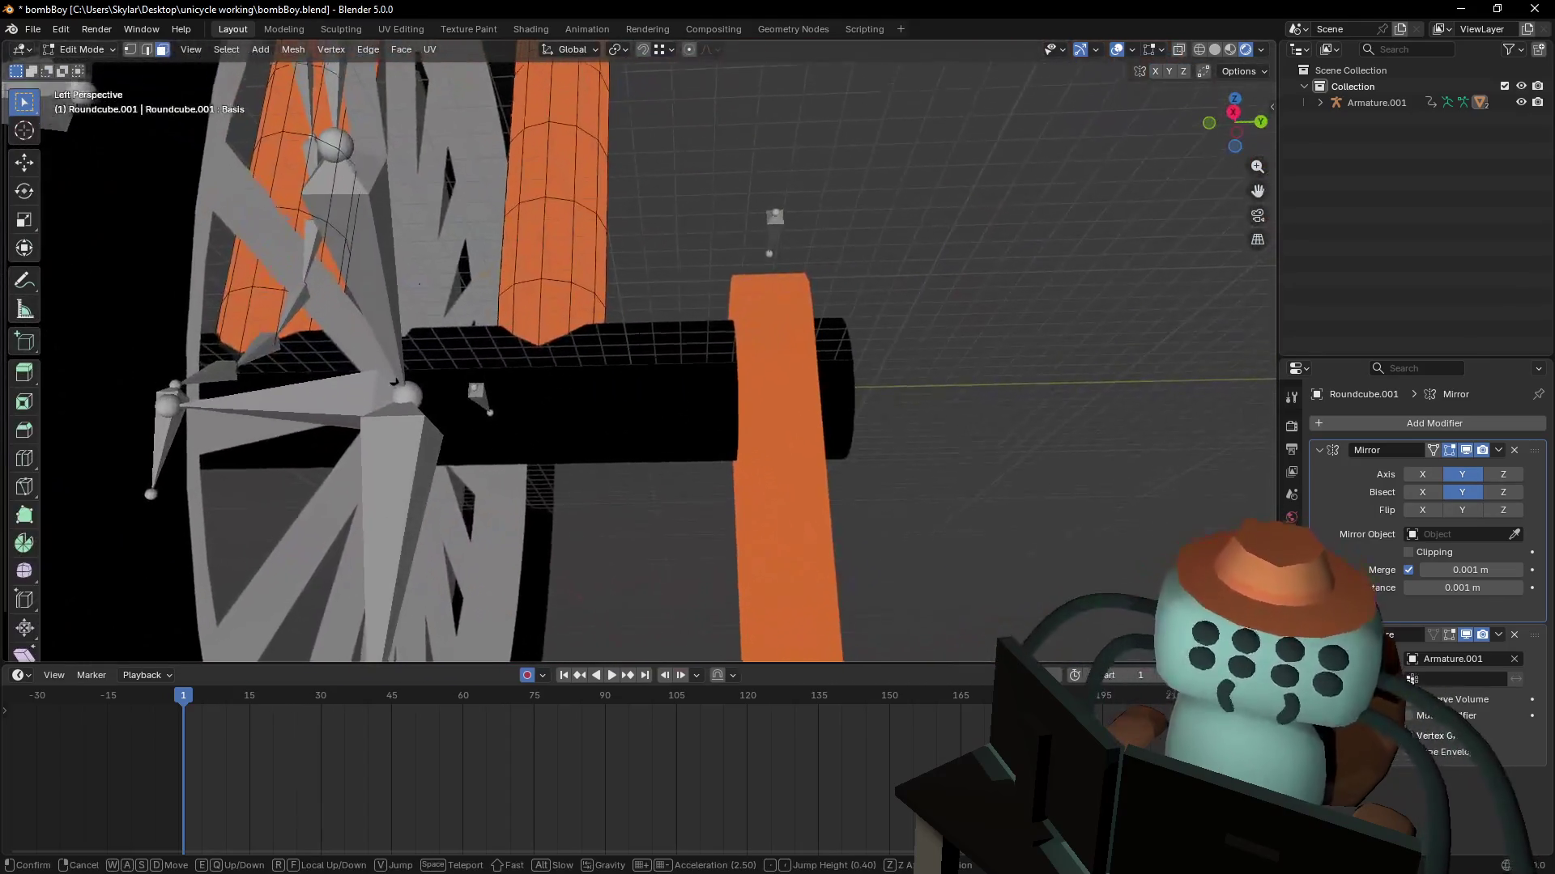
left_click(639, 310)
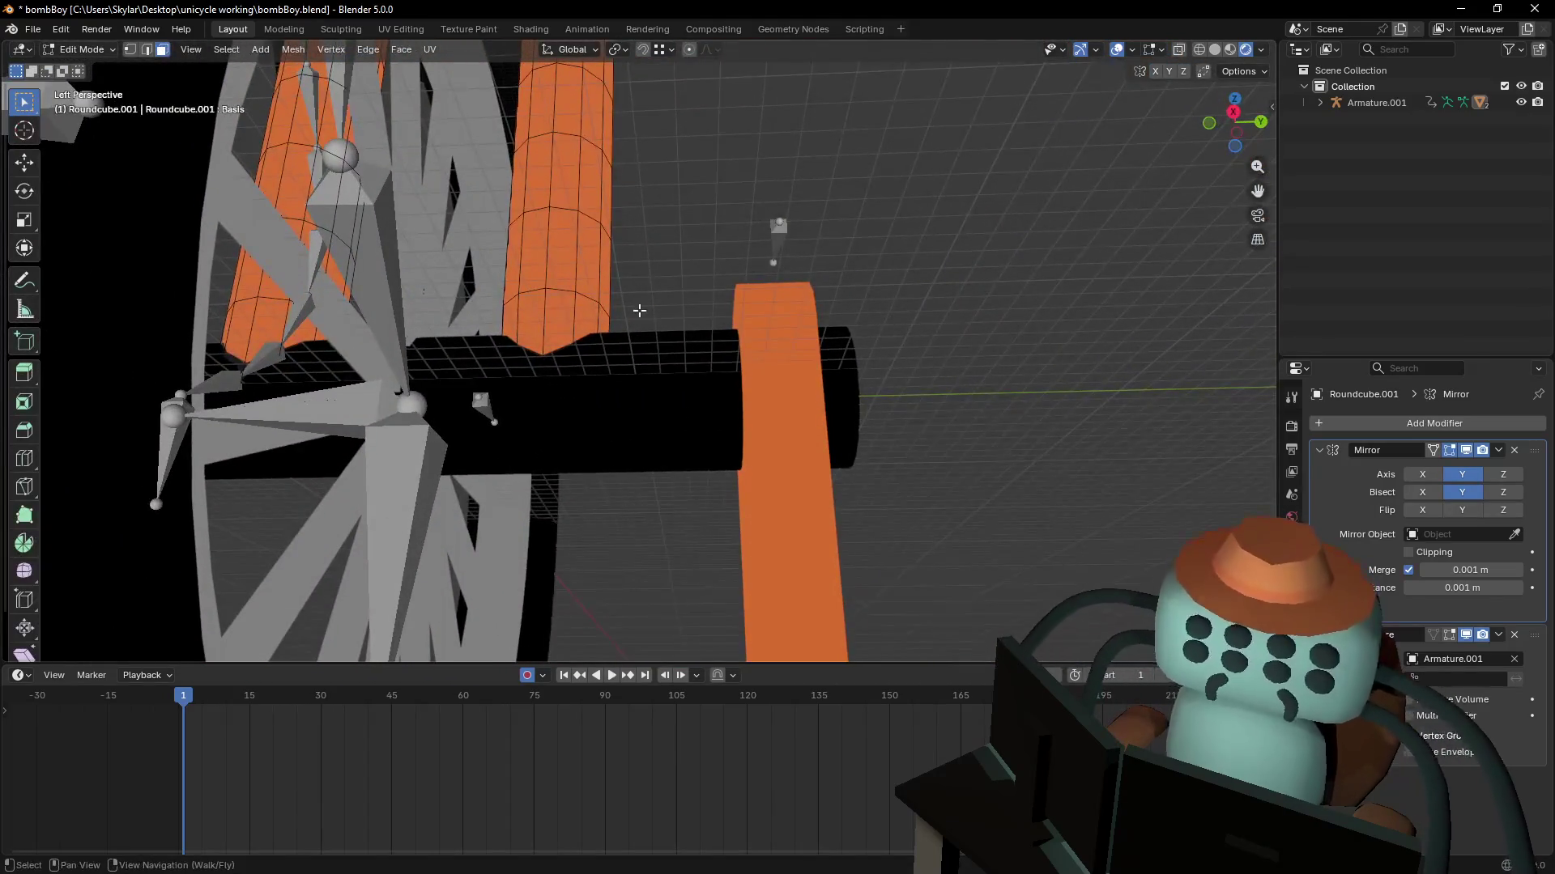
key("slash")
key("Tab")
right_click(679, 459)
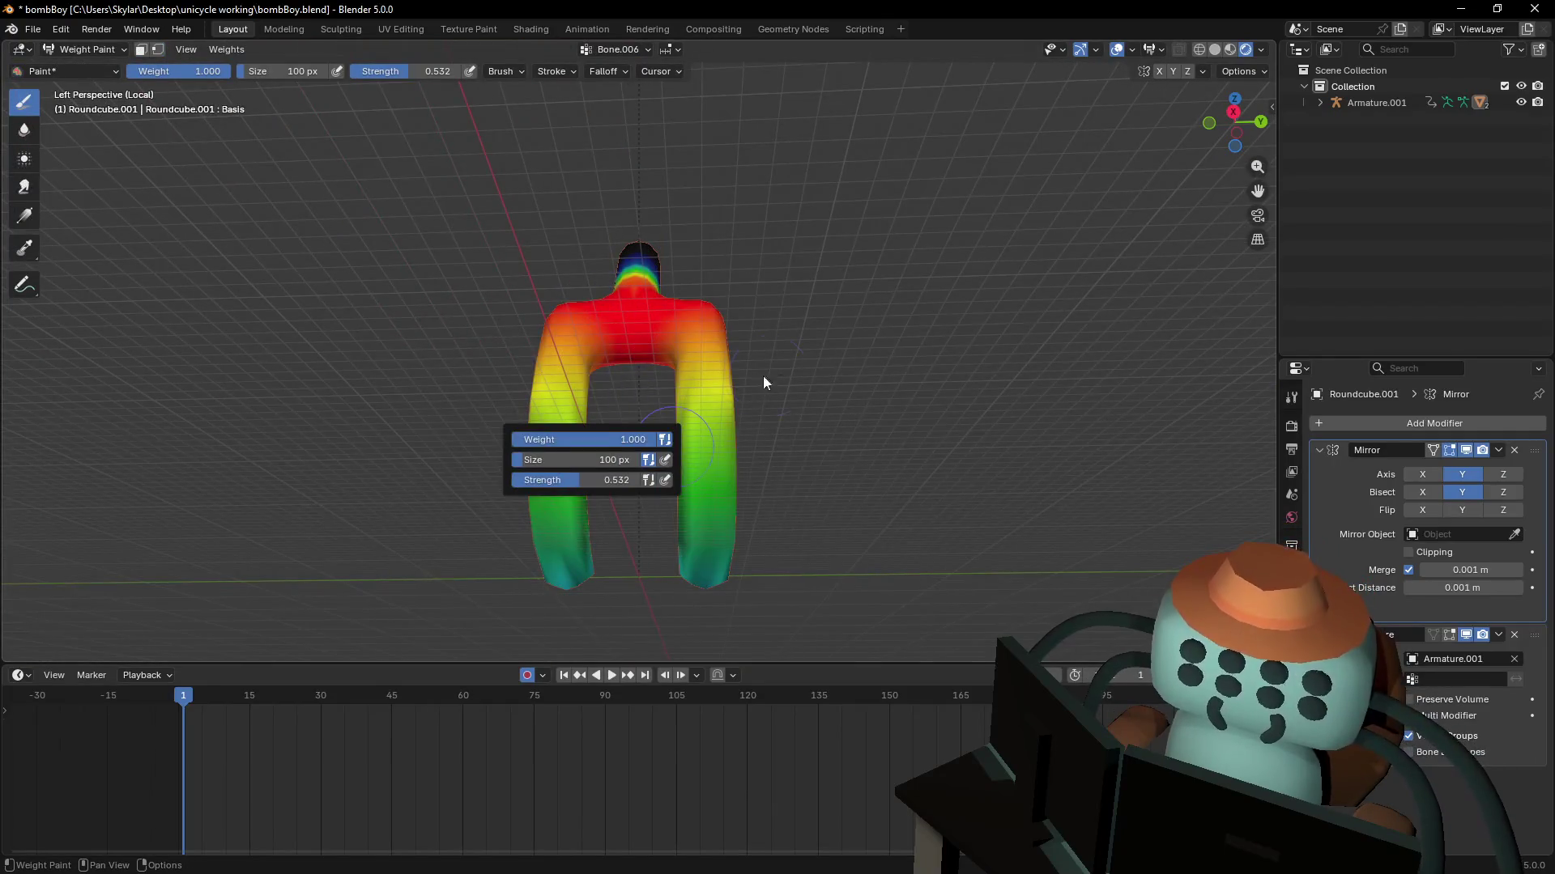
- Paint lower Bone.006 weight onto the fork feet, comparing with the unposed legs in Edit Mode
mouse_move(764, 378)
middle_mouse_down()
mouse_move(574, 259)
mouse_move(475, 423)
mouse_move(513, 559)
middle_mouse_up()
key("Tab")
scroll(567, 364, "up", 3)
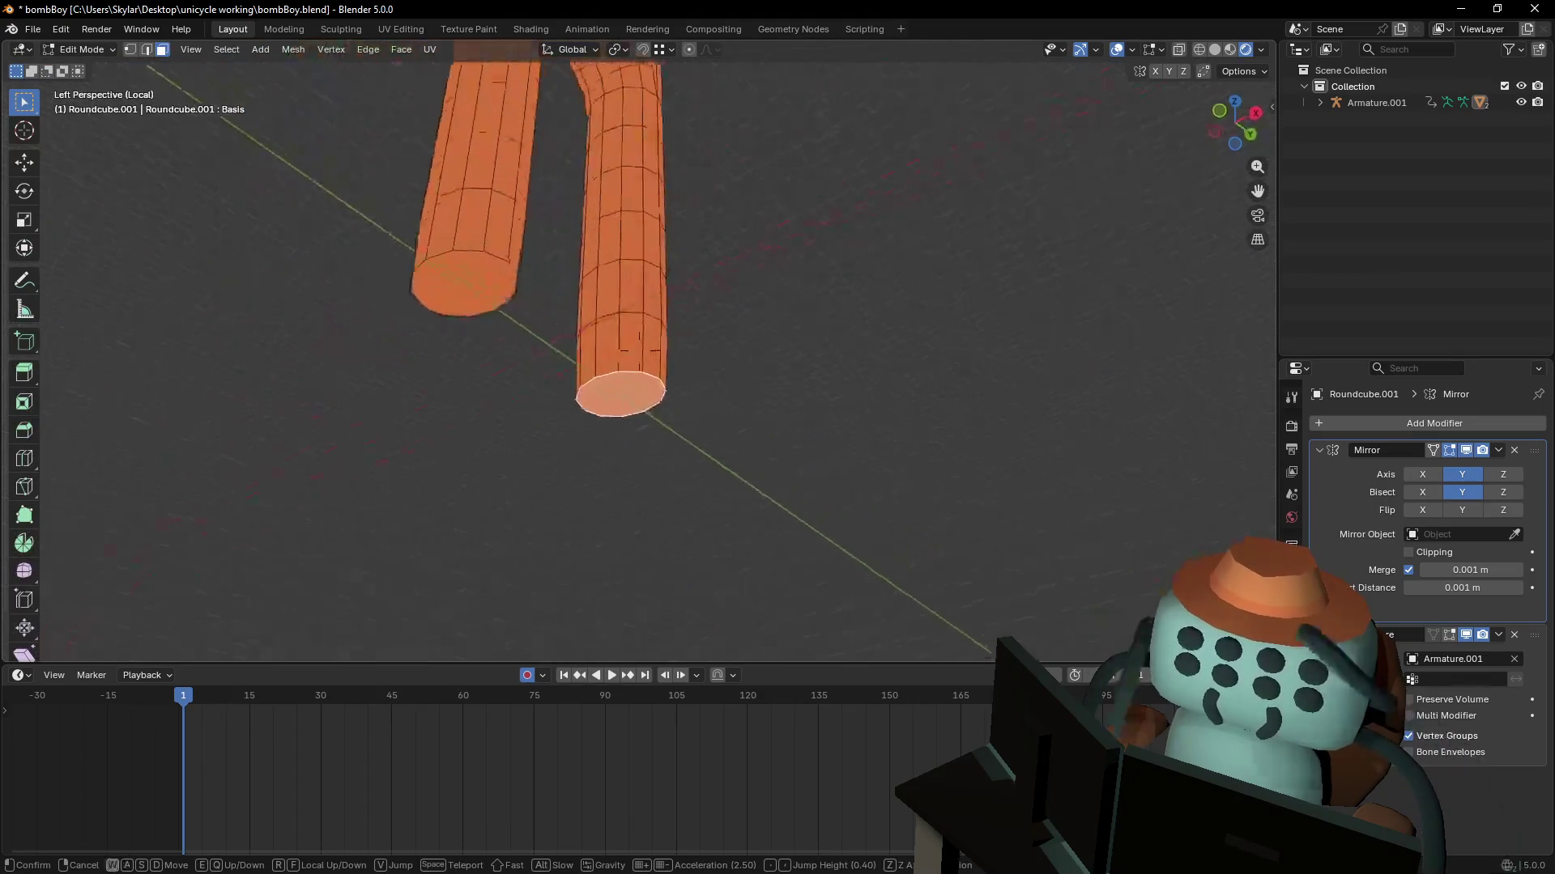
middle_click_drag(583, 324, 642, 284)
key("Tab")
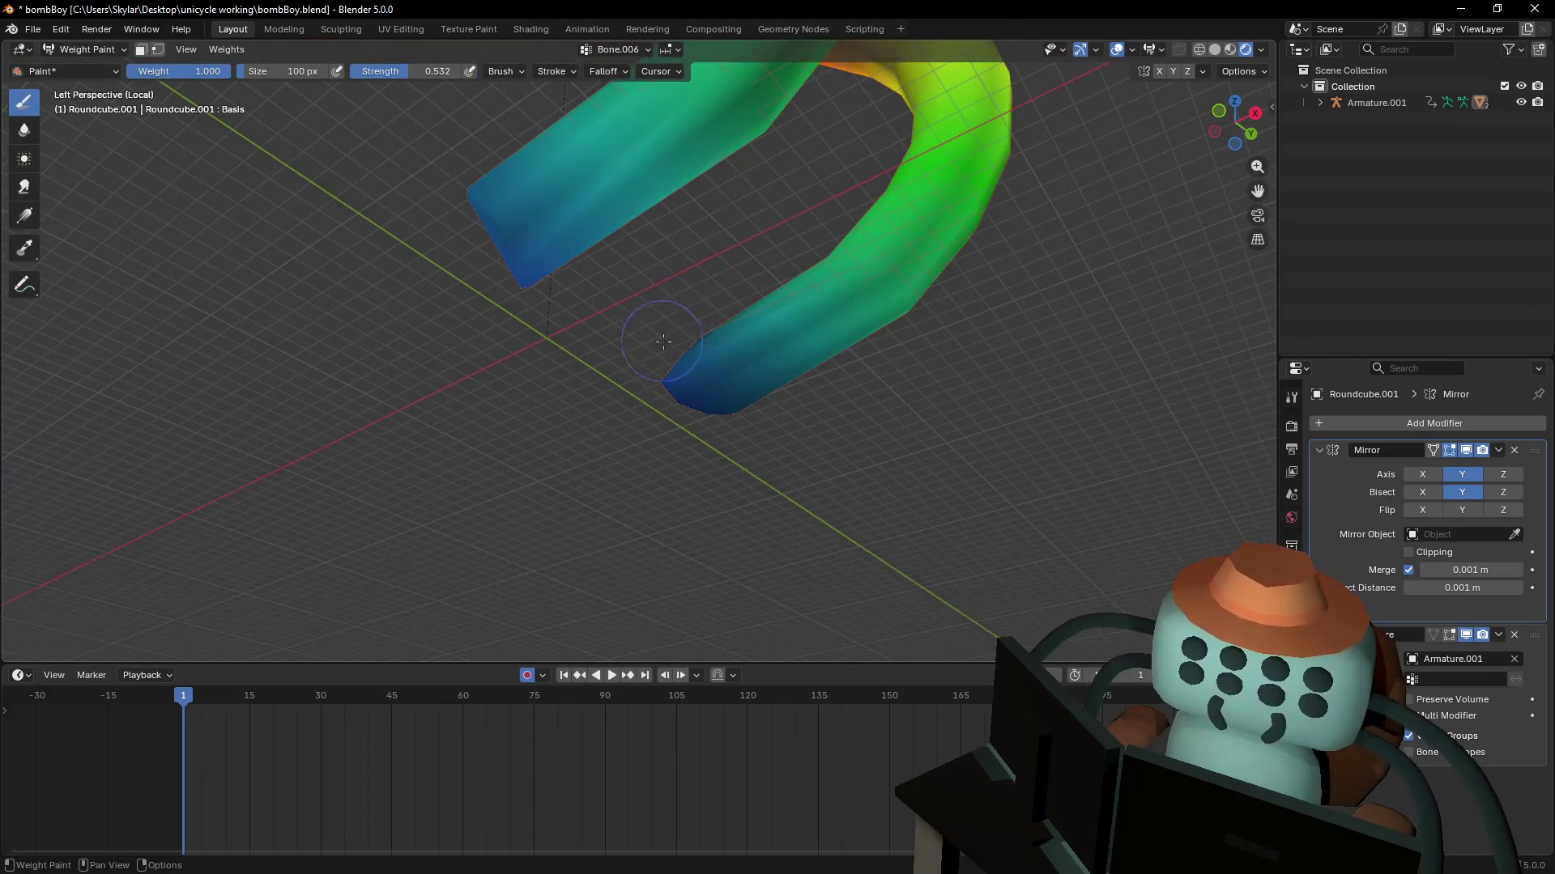
key("Tab")
middle_click_drag(662, 341, 642, 389)
key("Tab")
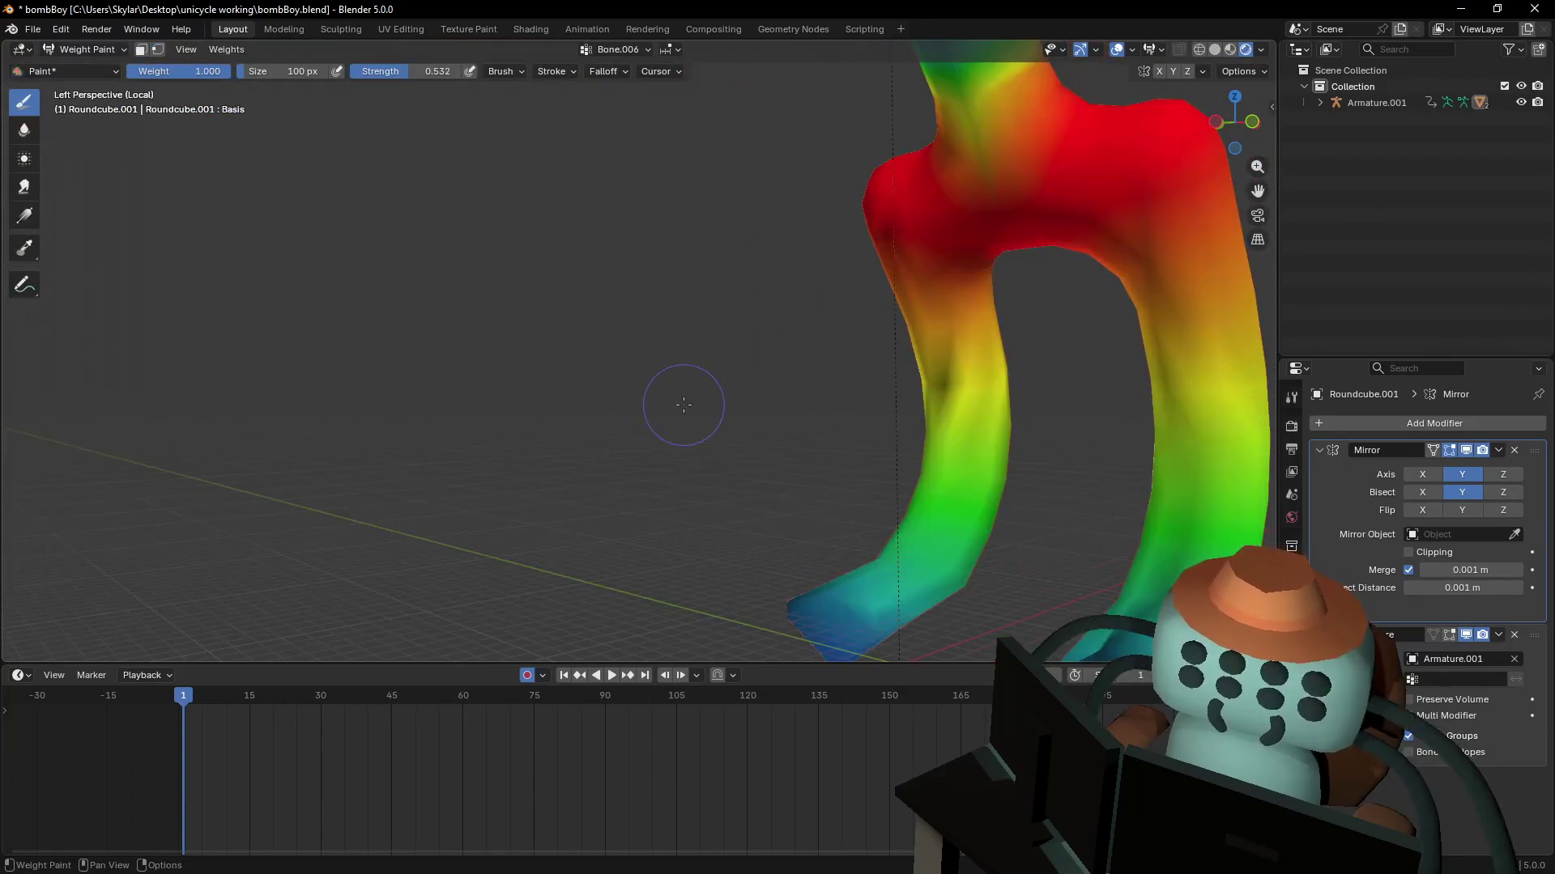
mouse_move(931, 388)
middle_mouse_down("shift")
mouse_move(770, 548)
mouse_move(626, 444)
middle_mouse_up("shift")
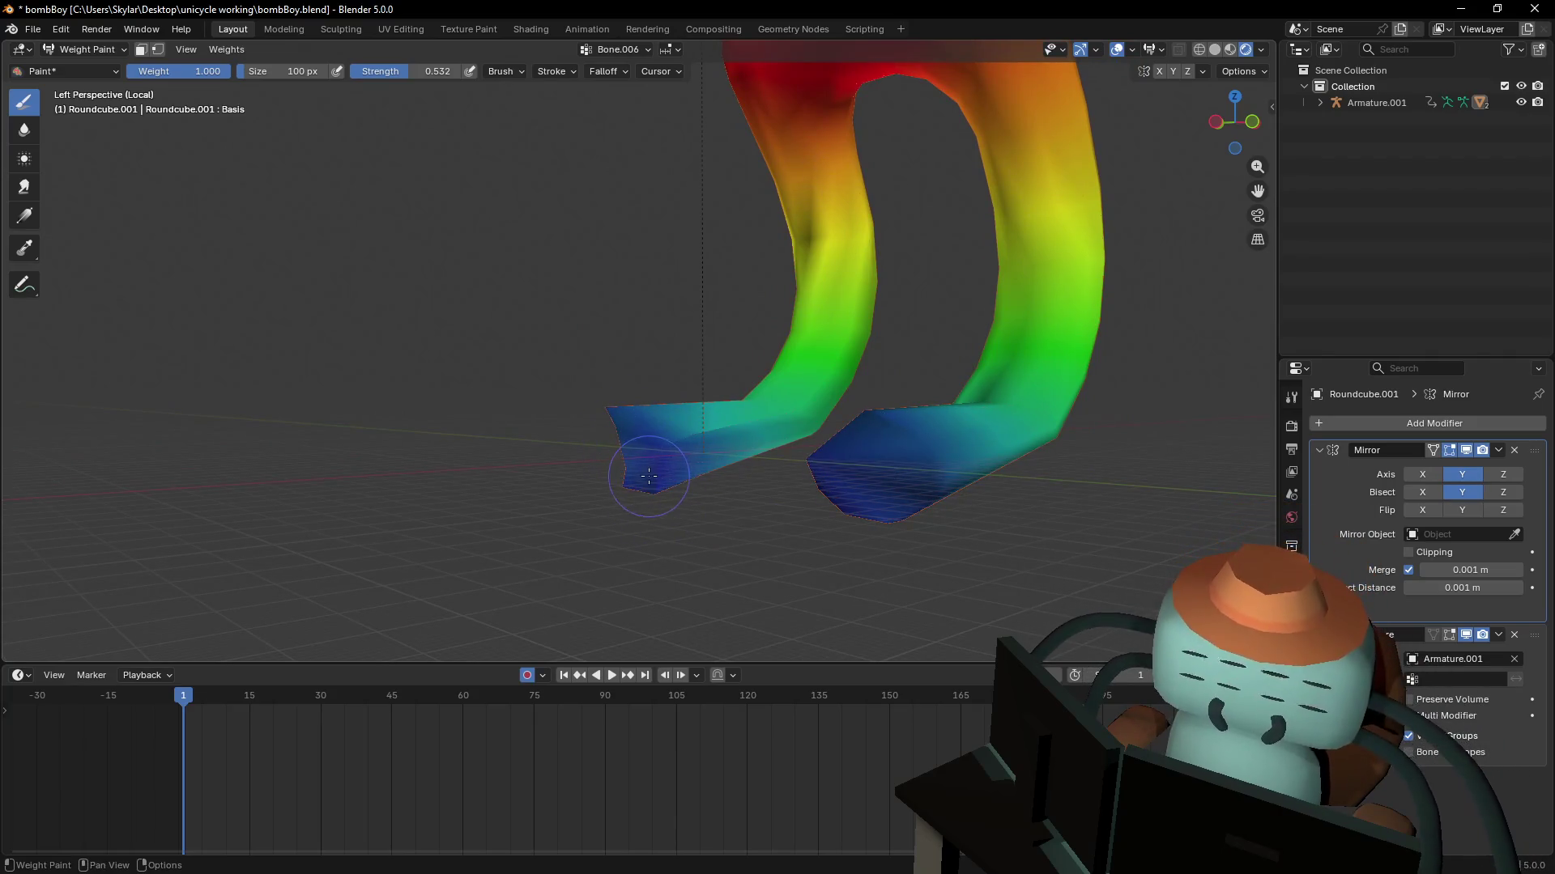
left_click_drag(649, 475, 646, 433, "ctrl")
- Adjust the brush weight and strength, then paint lower weight on the fork's lower bend
key("Tab")
key("shift+grave")
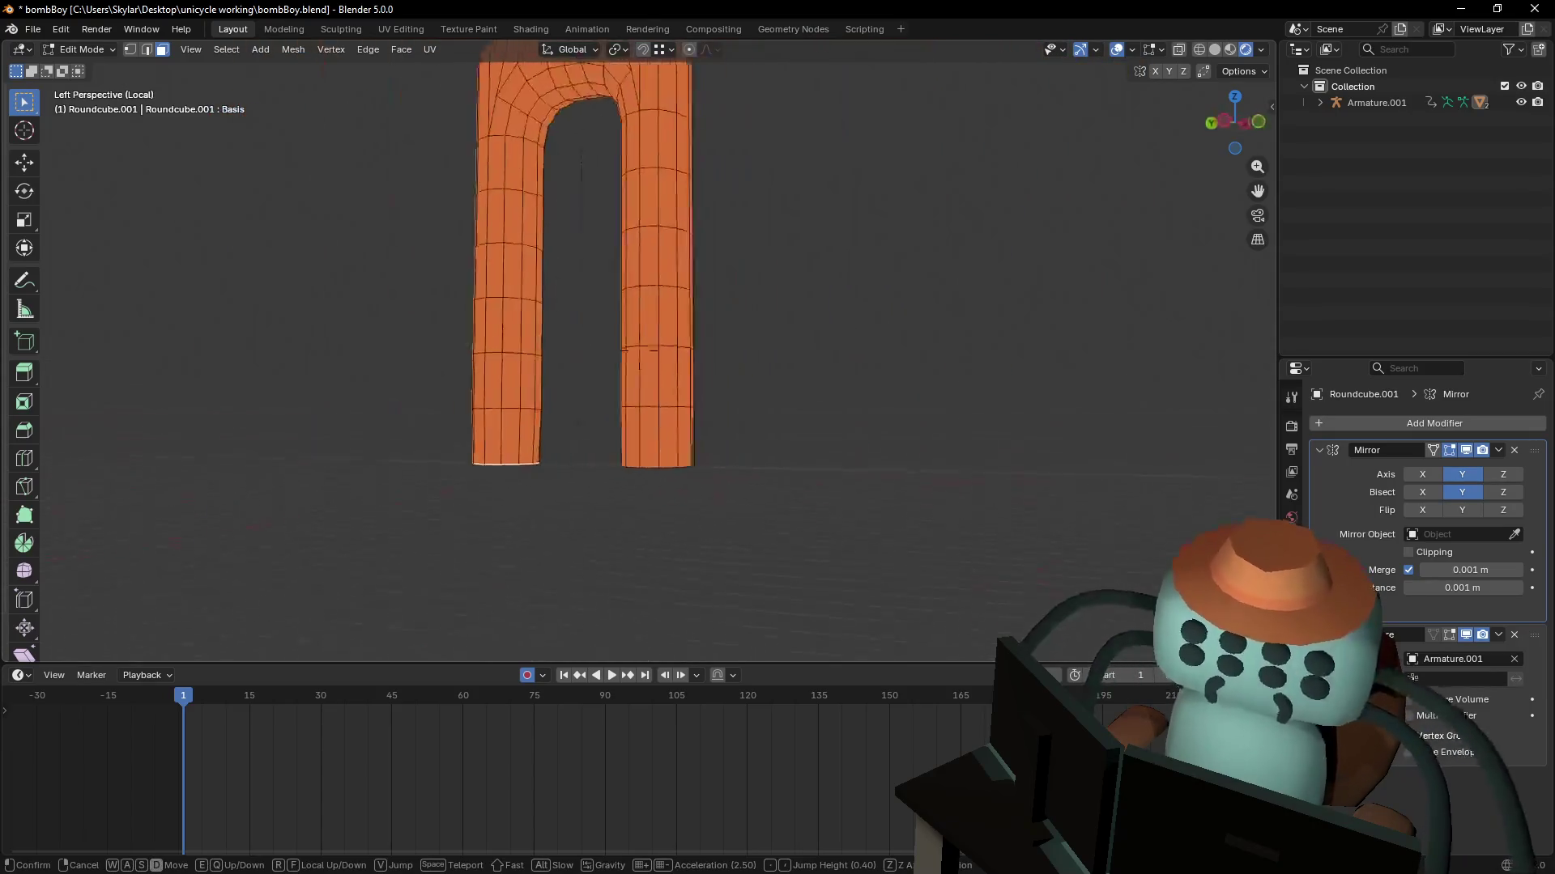
left_click(640, 351)
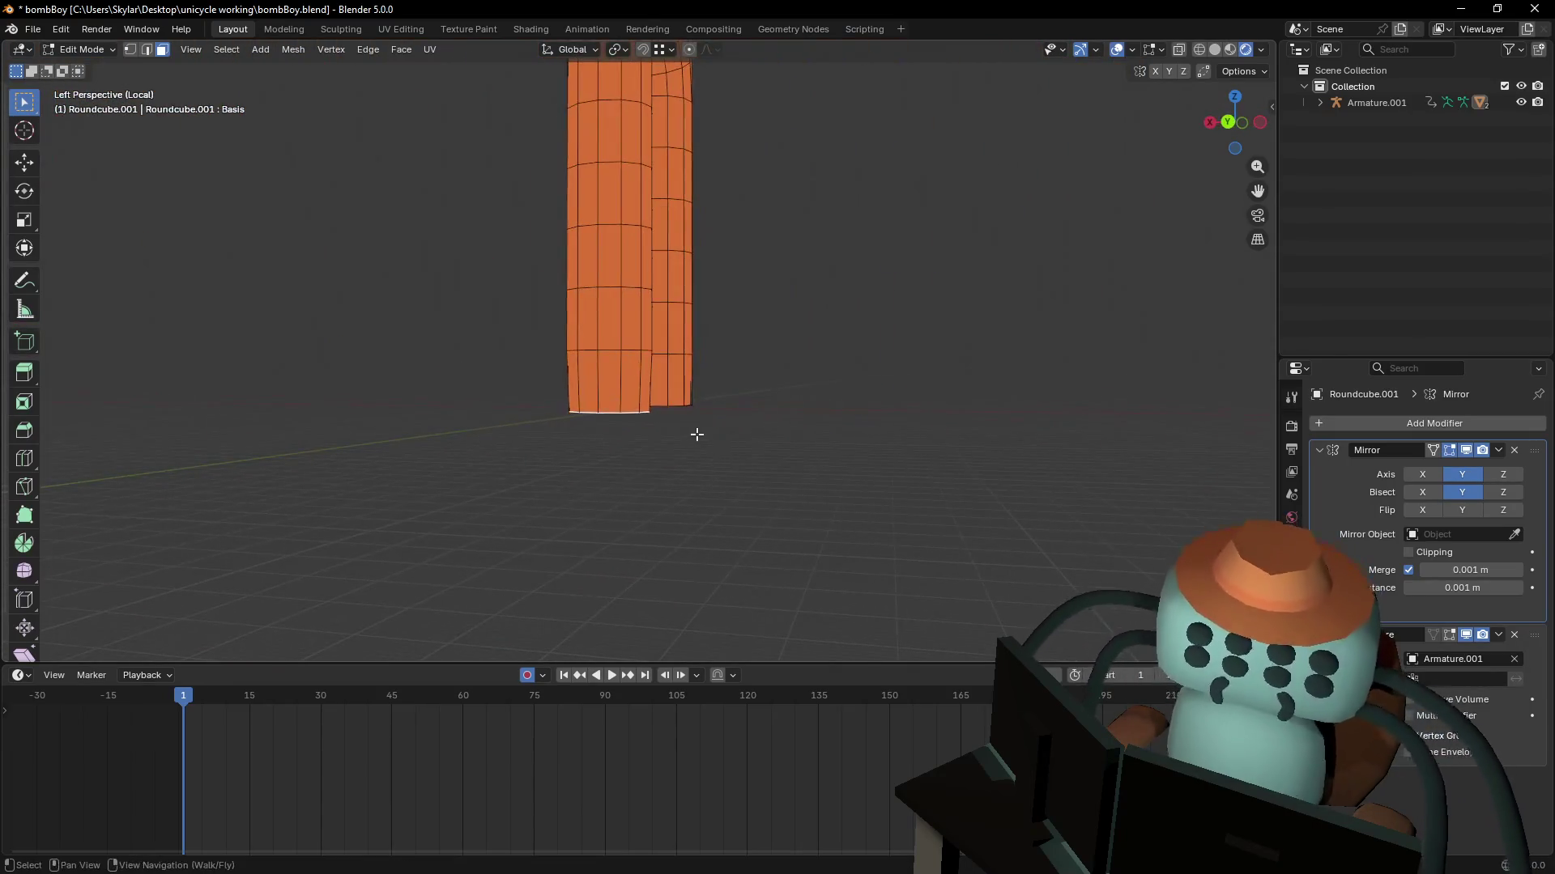
key("Tab")
right_click(793, 462)
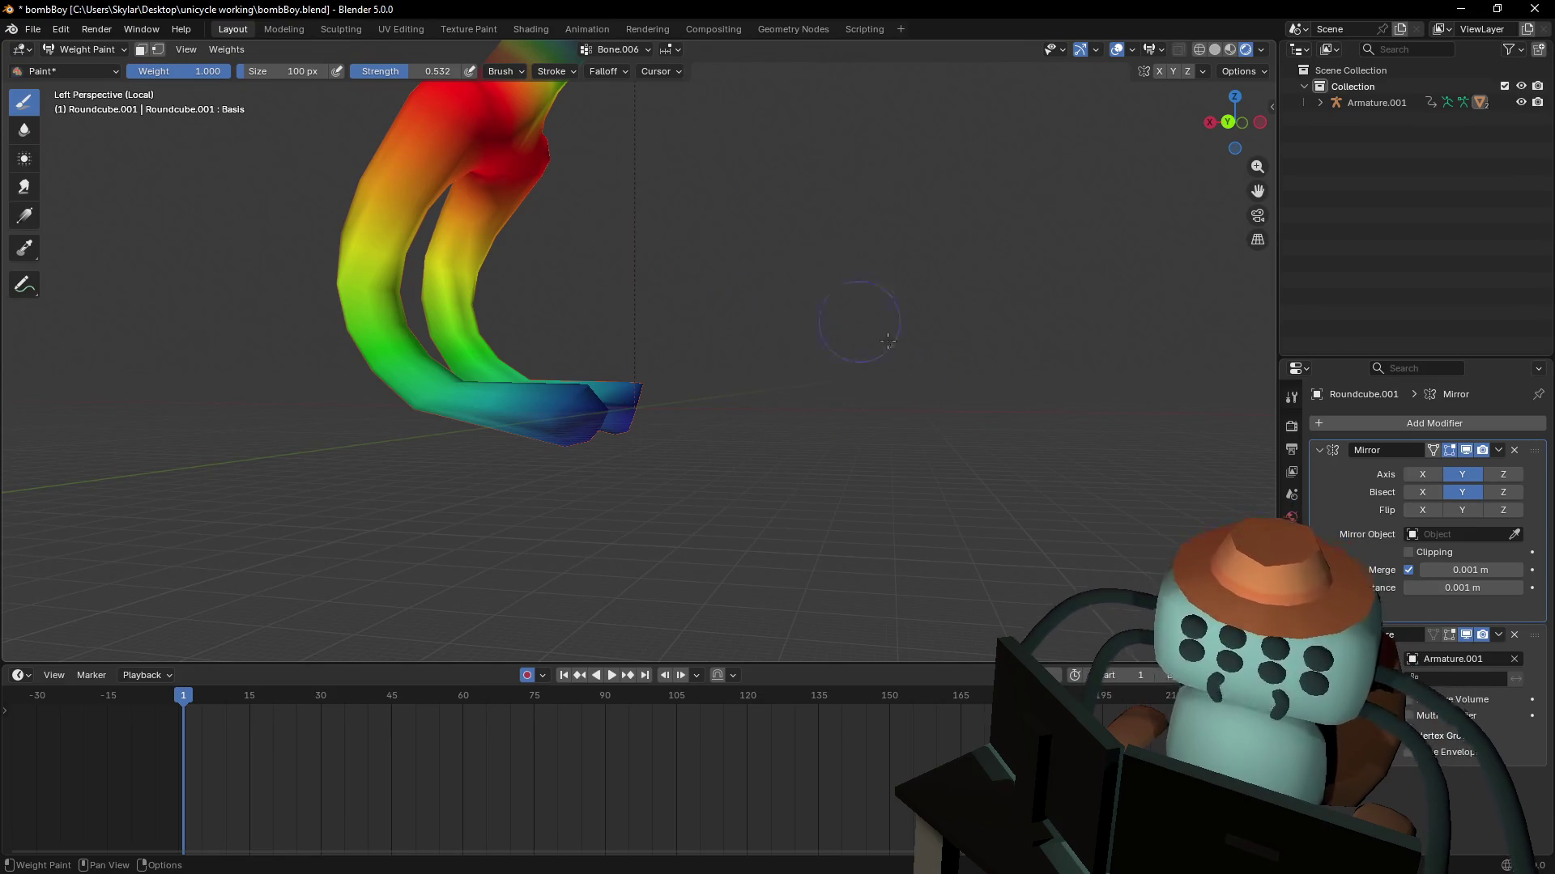
middle_click_drag(885, 329, 843, 417)
right_click(769, 401)
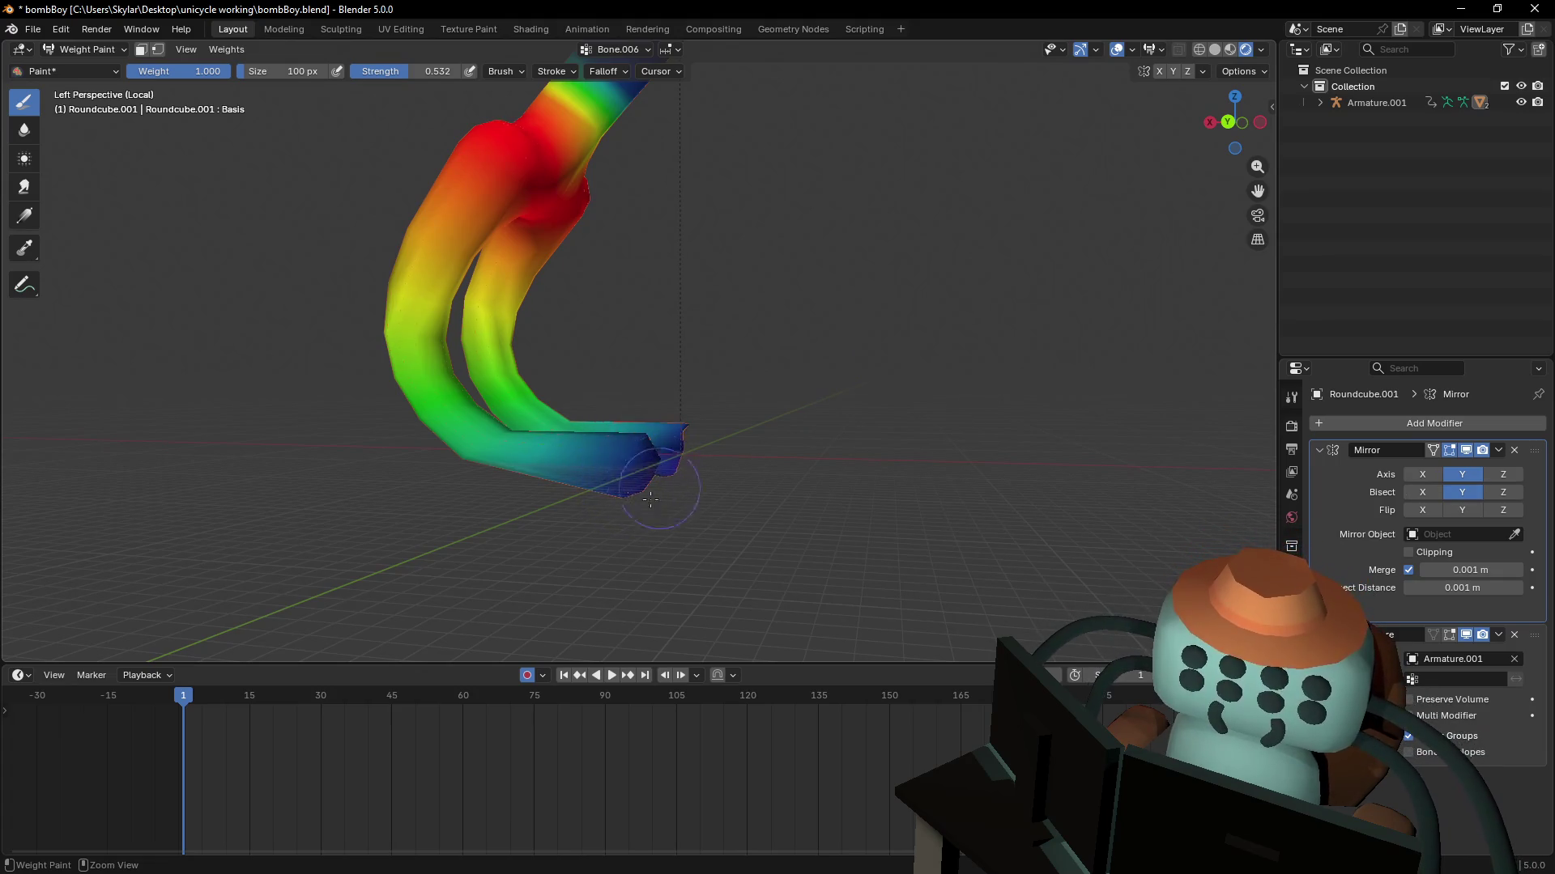
middle_click_drag(642, 471, 608, 405)
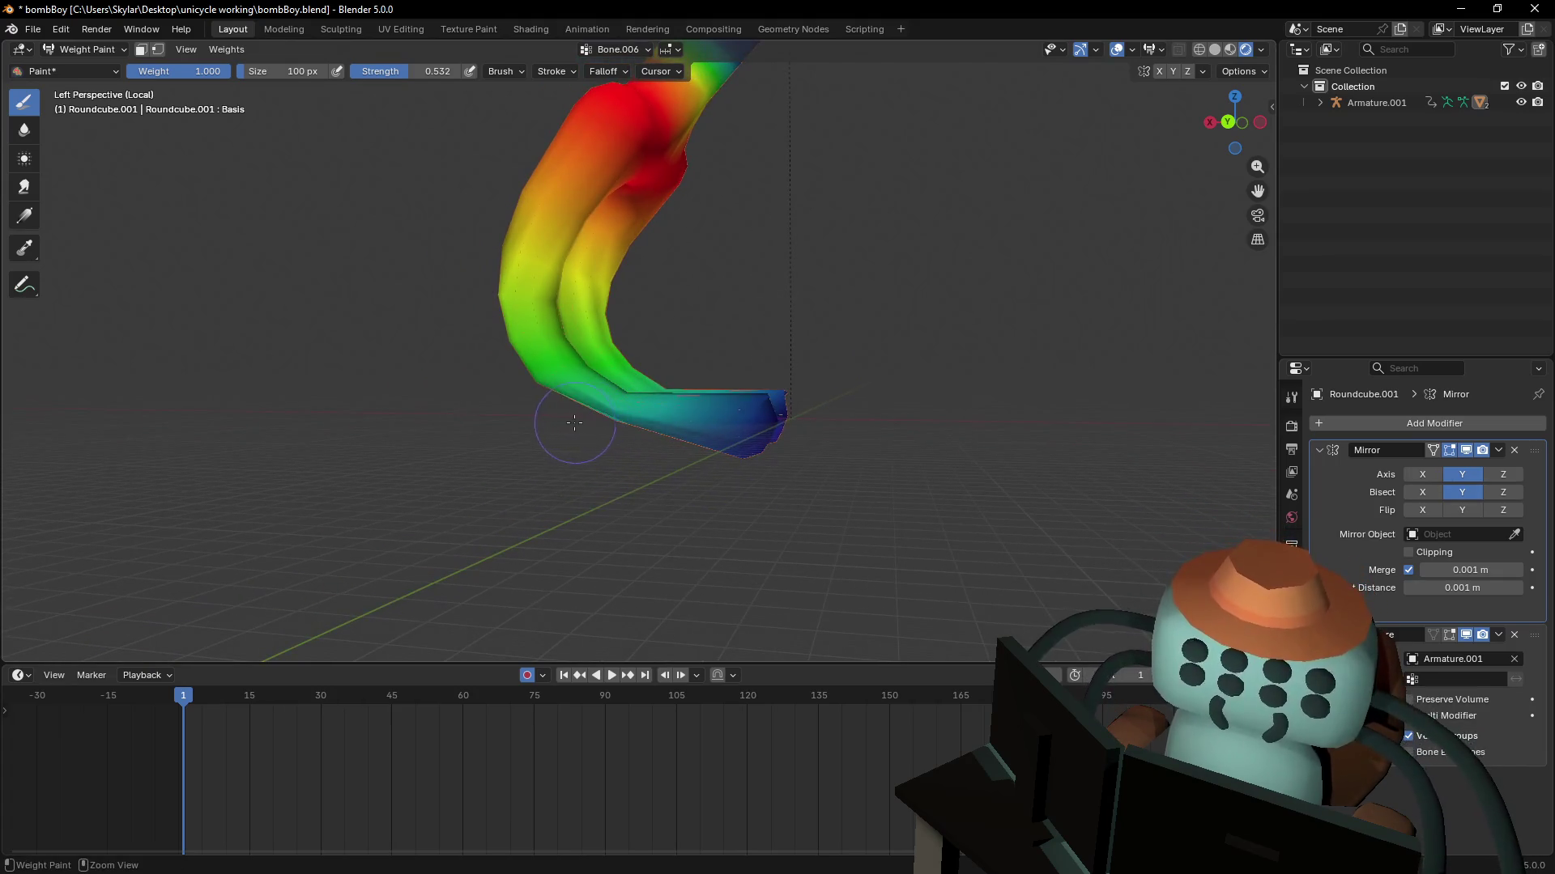
scroll(635, 396, "up", 4)
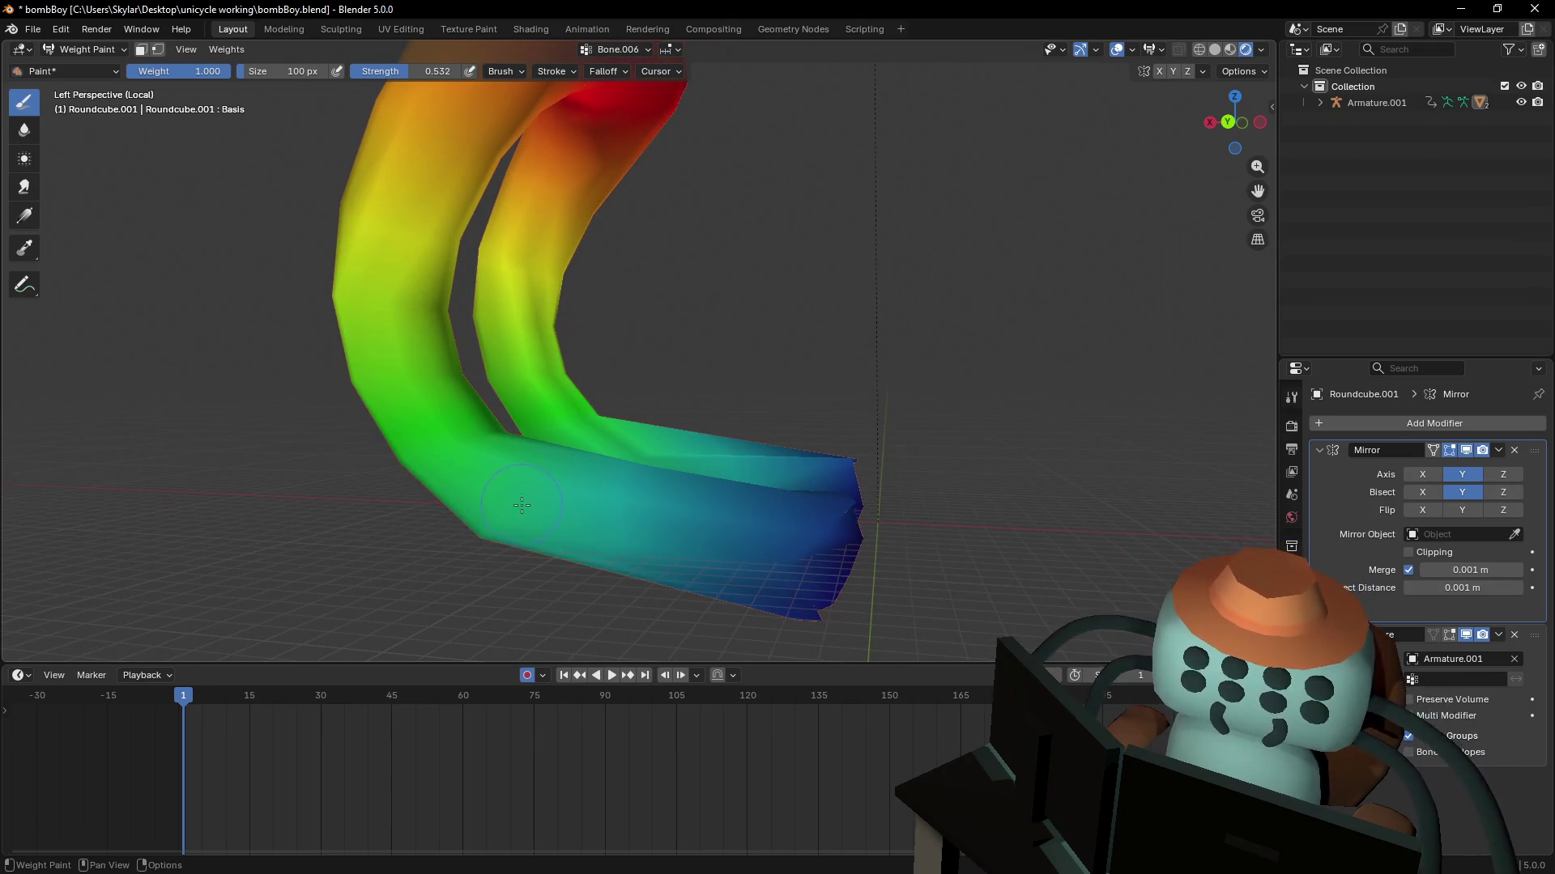
left_click_drag(497, 537, 491, 555, "ctrl")
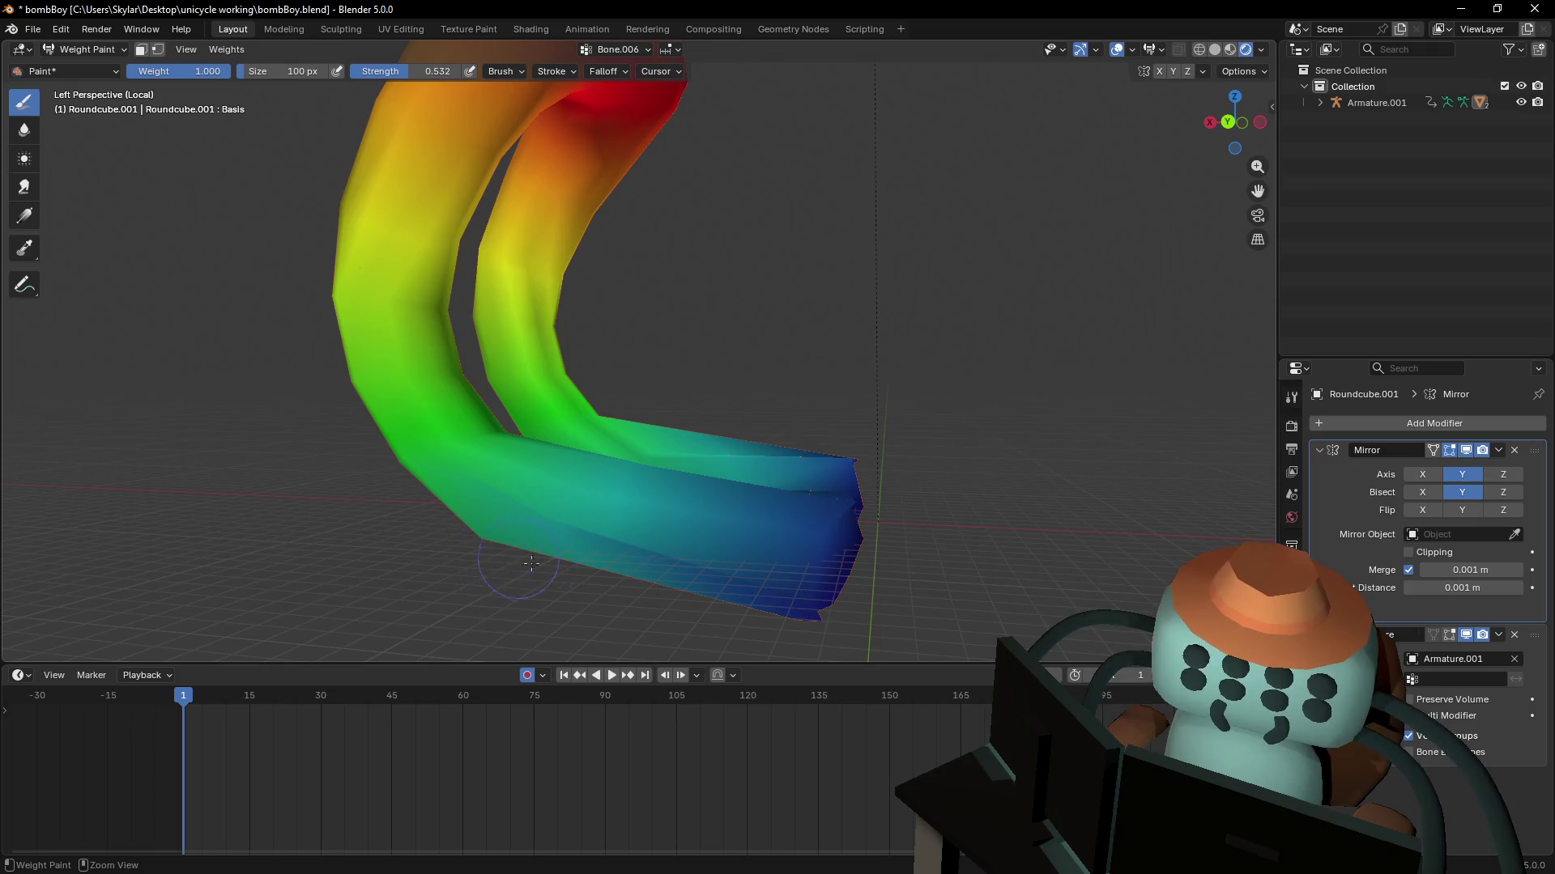
- Return to Weight Paint and paint Bone.006 weight along the tube's blue lower end
key("Tab")
key("Tab")
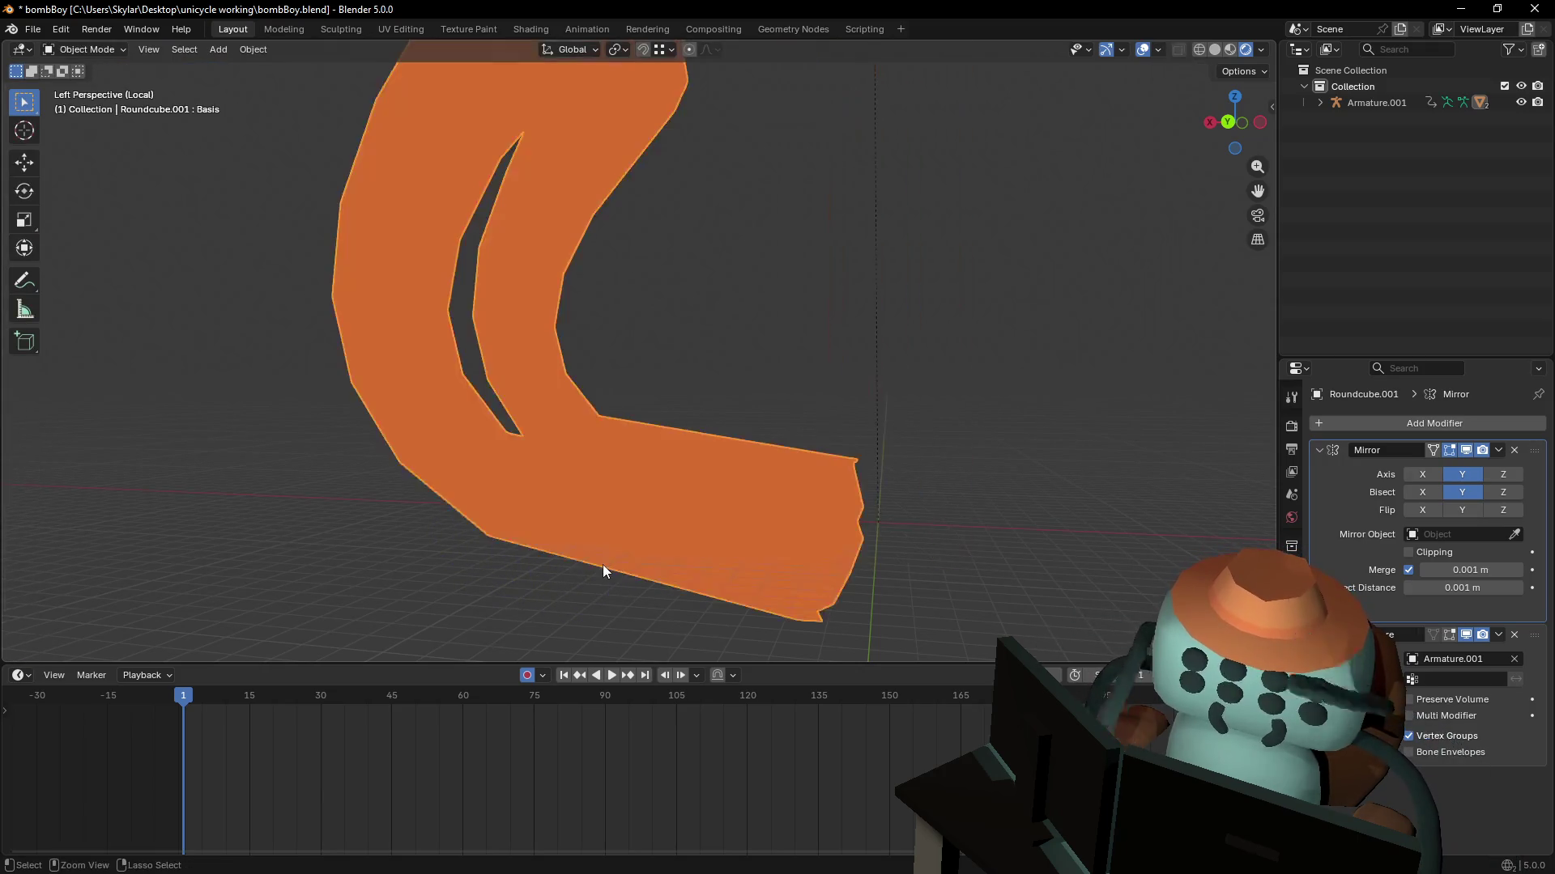
key("Tab")
key("Tab")
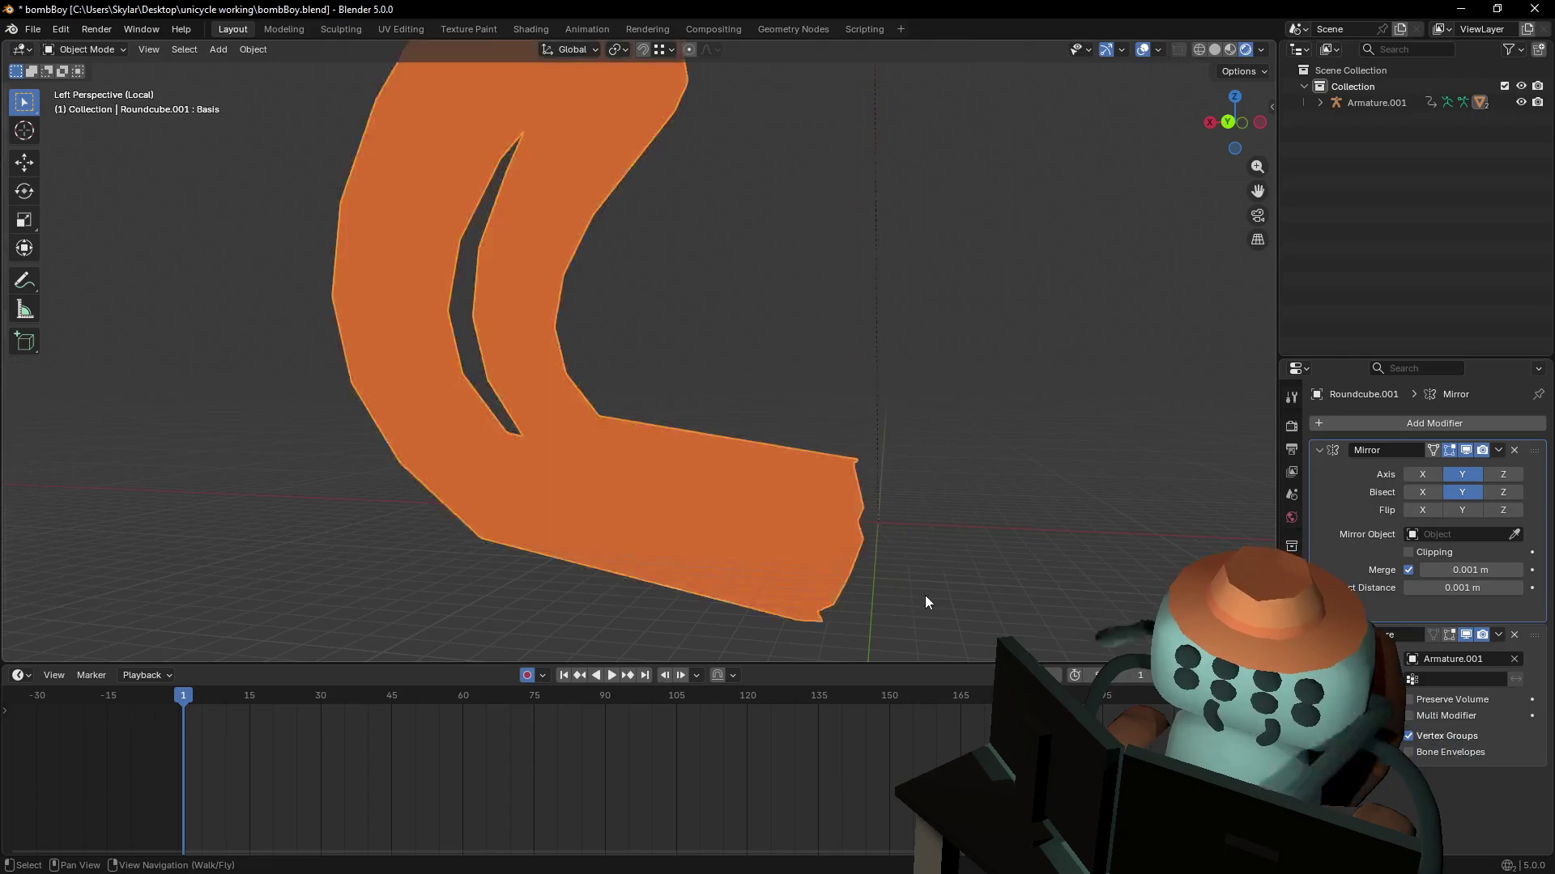
mouse_move(926, 601)
middle_mouse_down("shift")
mouse_move(850, 632)
mouse_move(795, 590)
middle_mouse_up("shift")
key("Tab")
key("Tab")
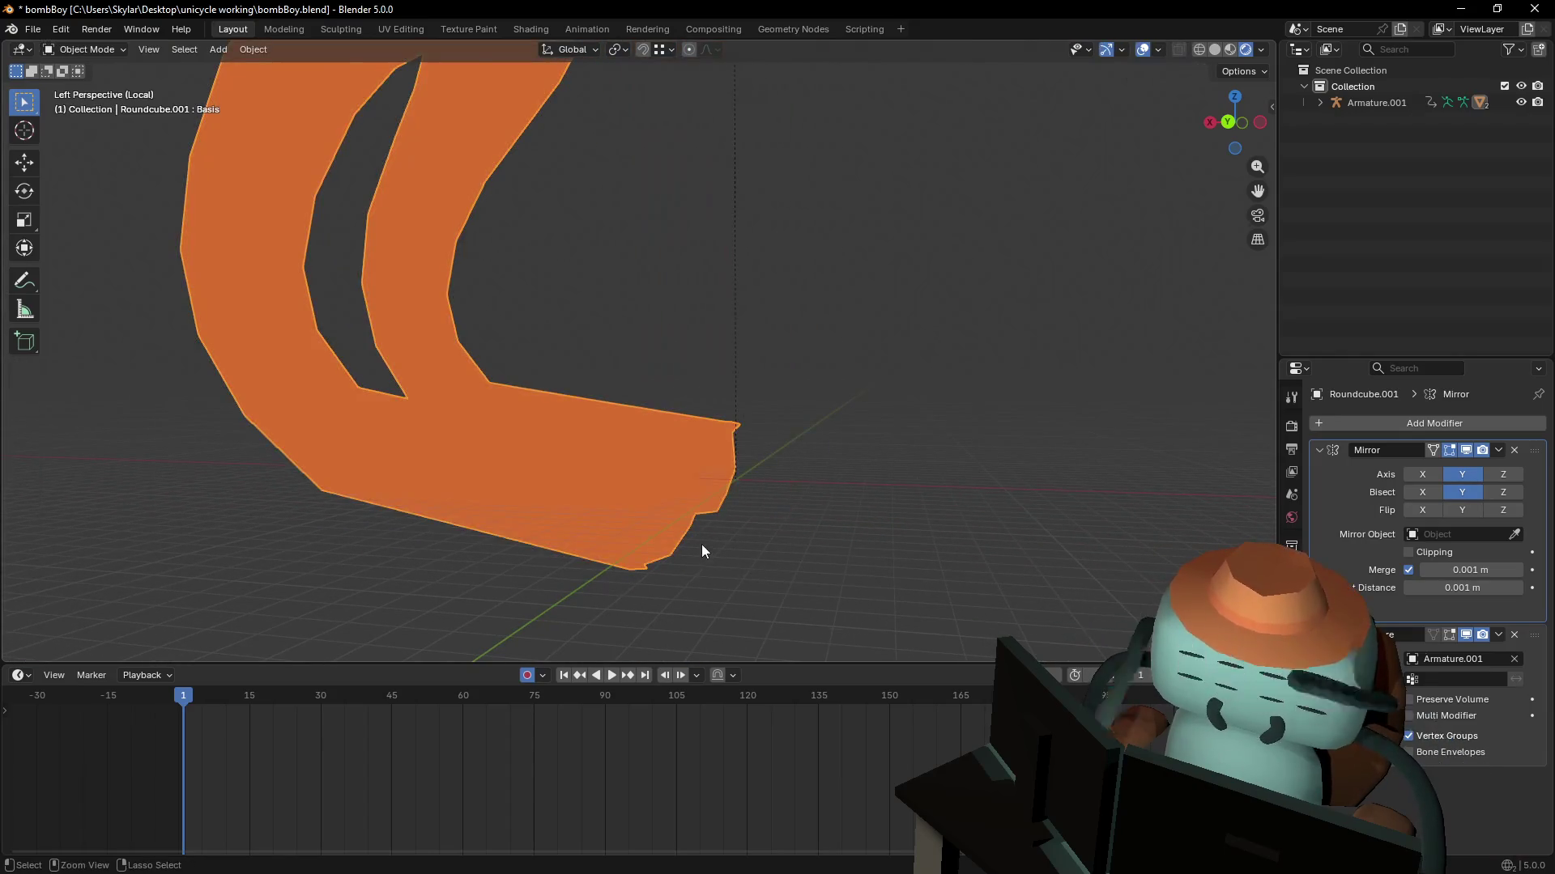
left_click(89, 49)
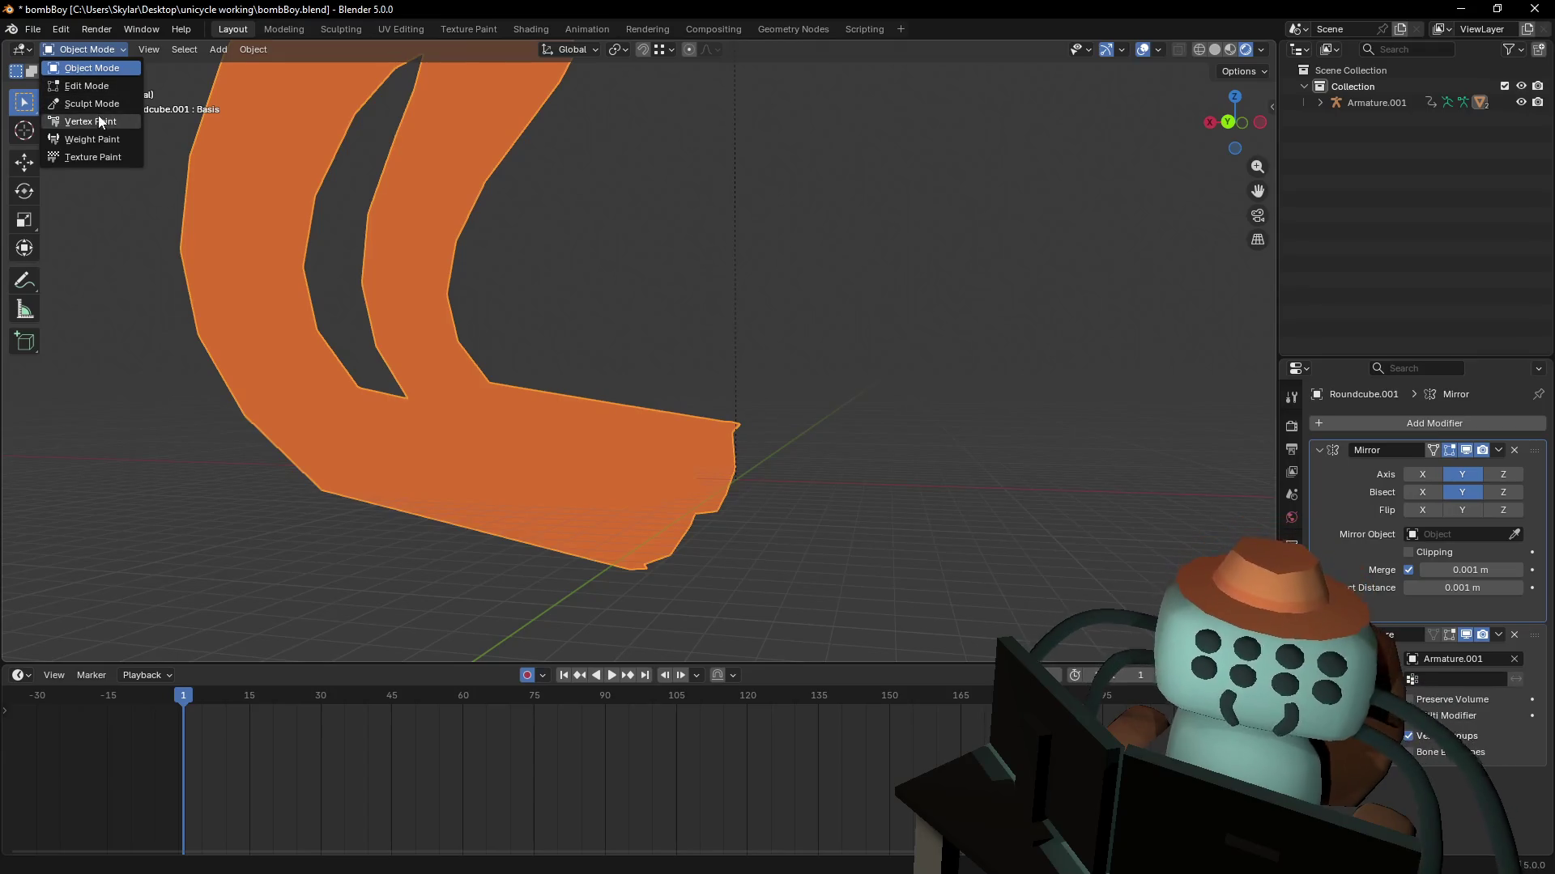
left_click(77, 139)
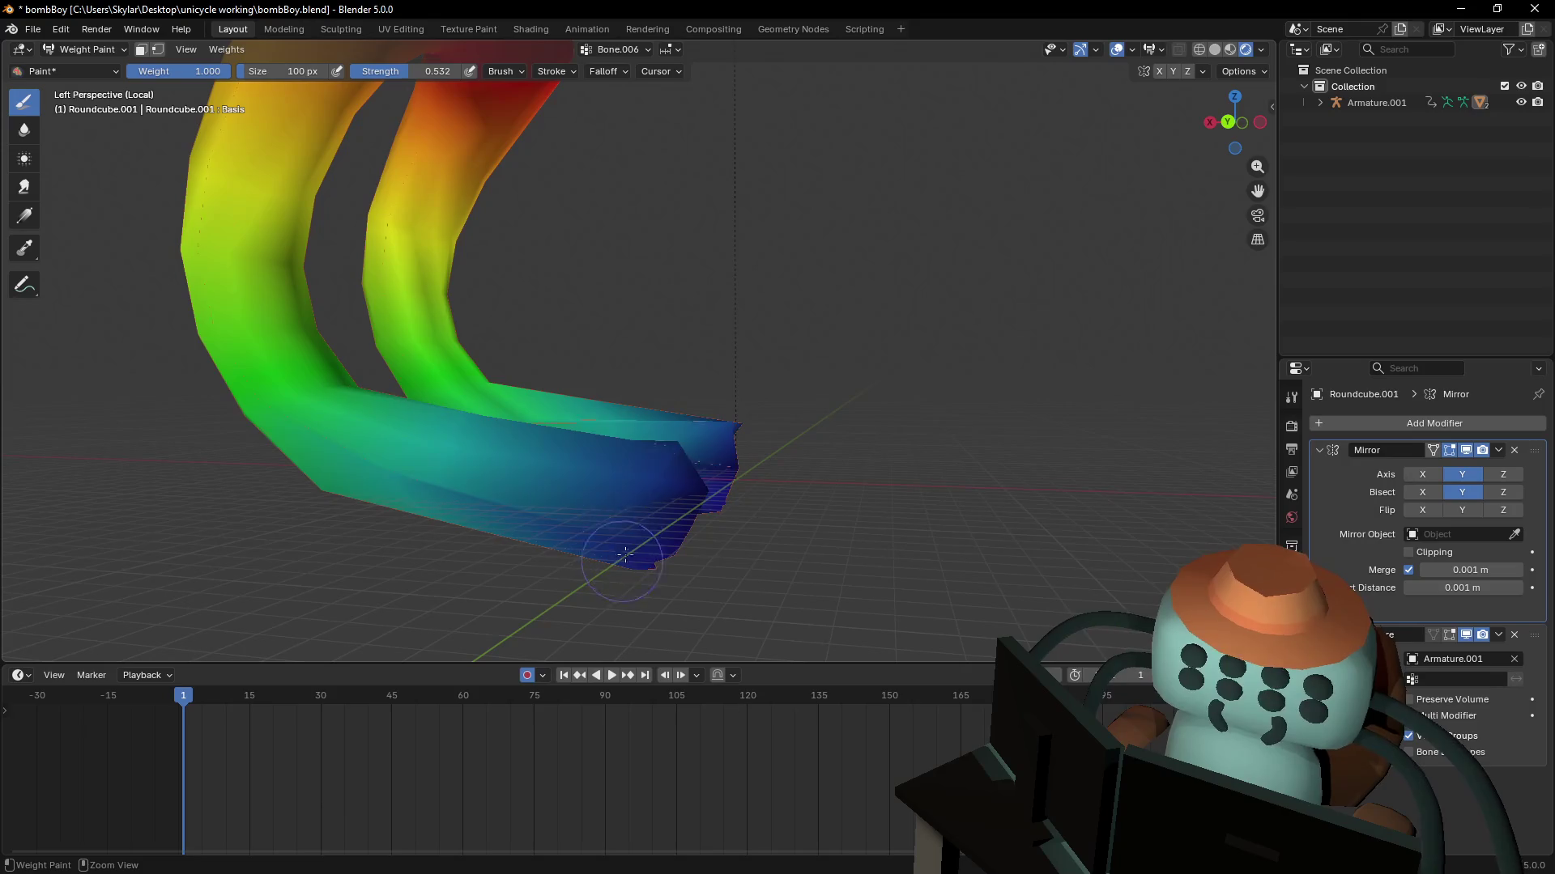
mouse_move(644, 488)
left_mouse_down()
mouse_move(635, 525)
mouse_move(700, 495)
mouse_move(651, 588)
mouse_move(678, 548)
mouse_move(628, 532)
left_mouse_up()
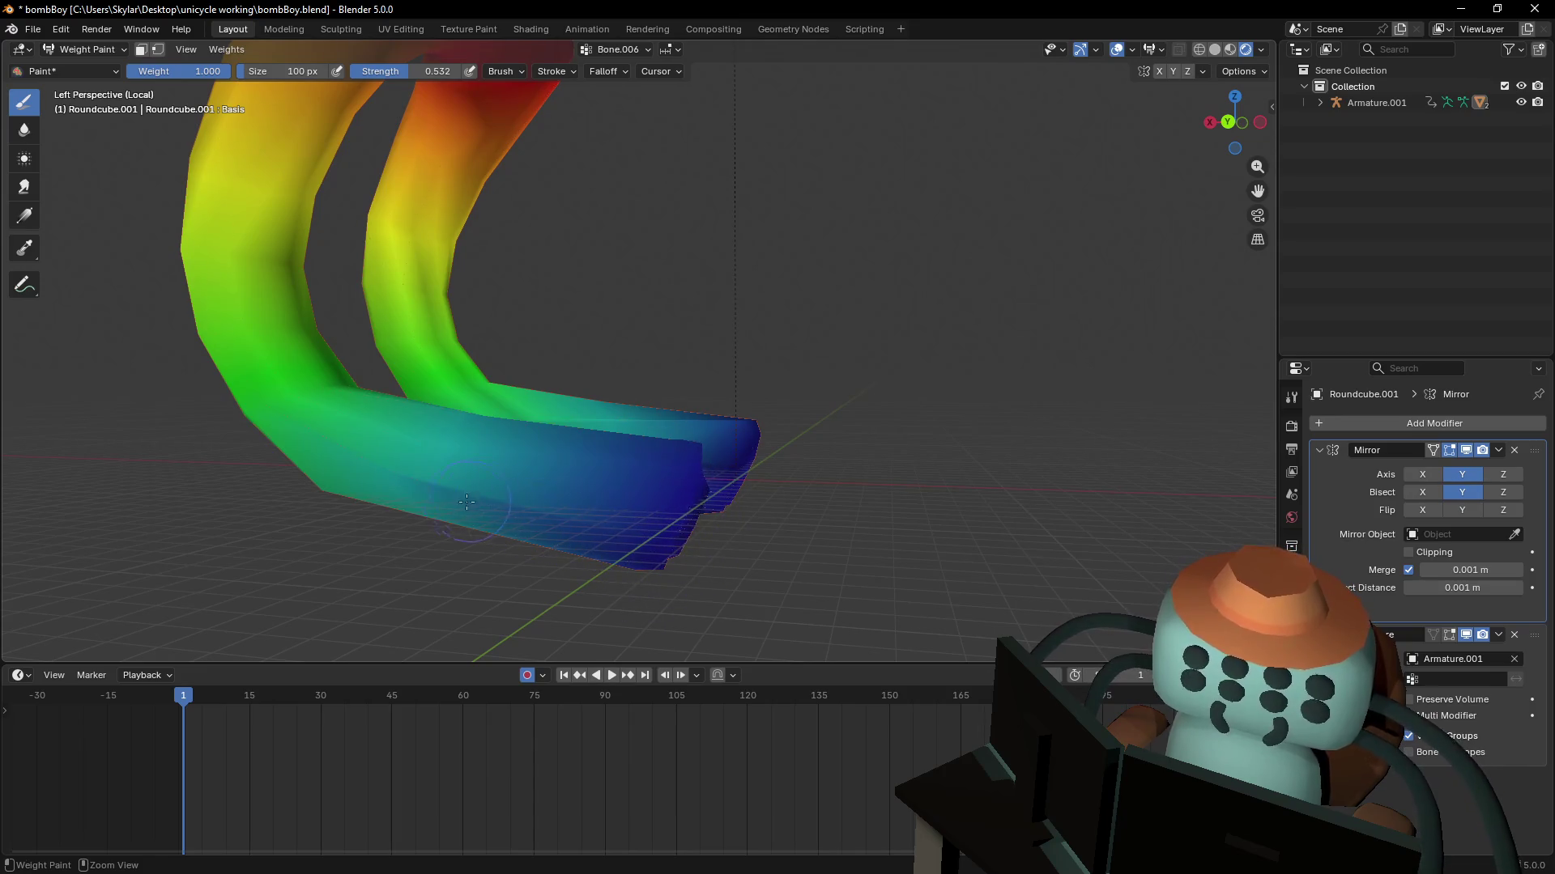
left_click_drag(467, 502, 362, 462)
mouse_move(500, 499)
left_mouse_down()
mouse_move(659, 513)
mouse_move(694, 493)
mouse_move(690, 445)
left_mouse_up()
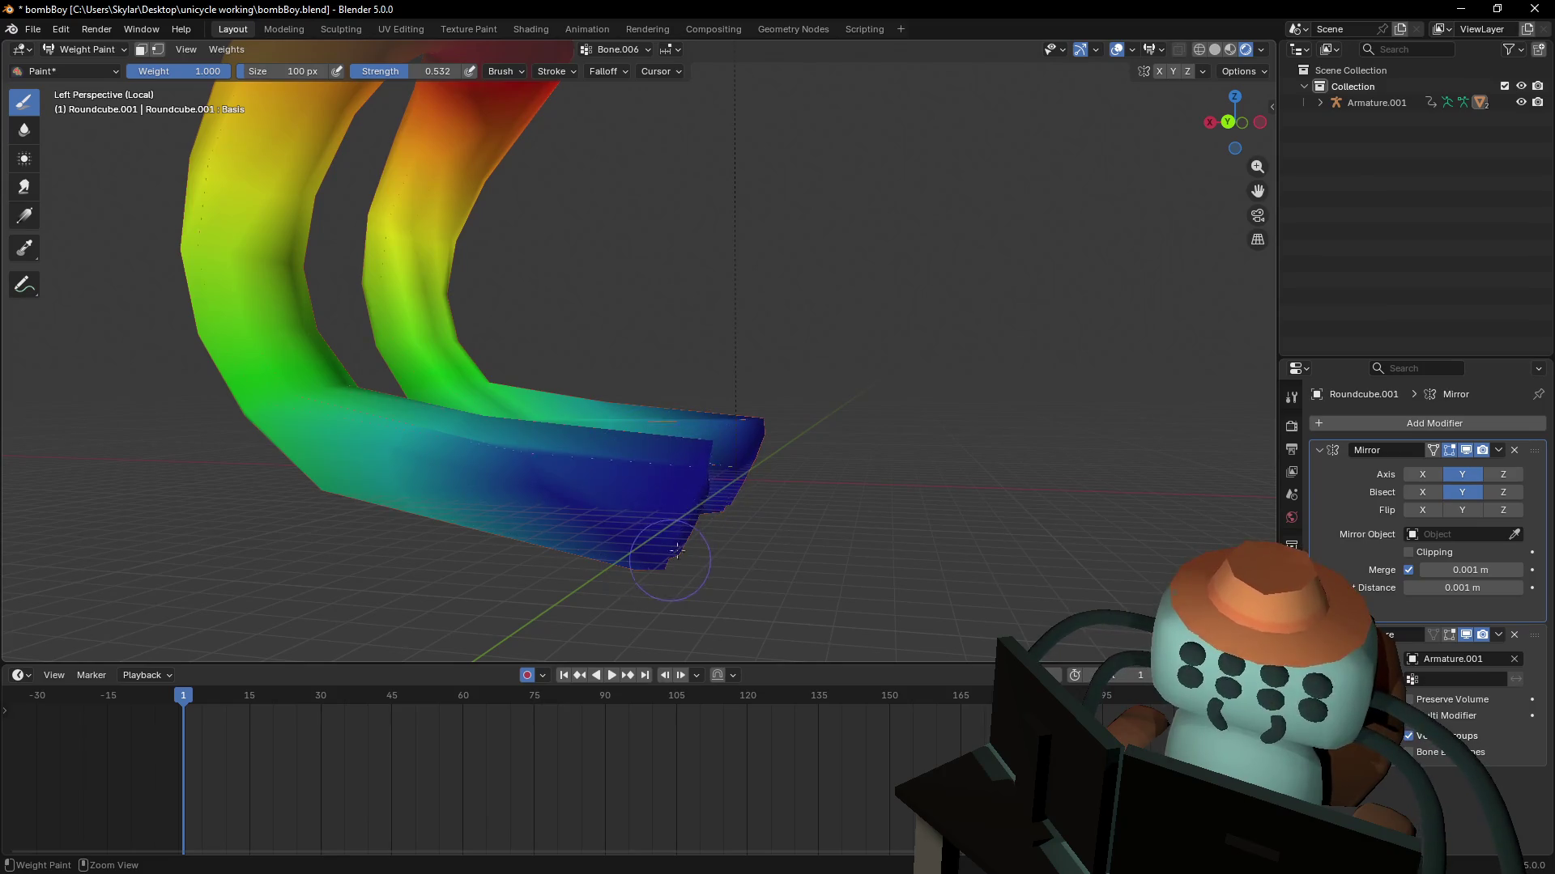
- Hide the mesh parts in Edit Mode with H and exit Local View to show the full rig
key("Tab")
key("shift+grave")
key("Escape")
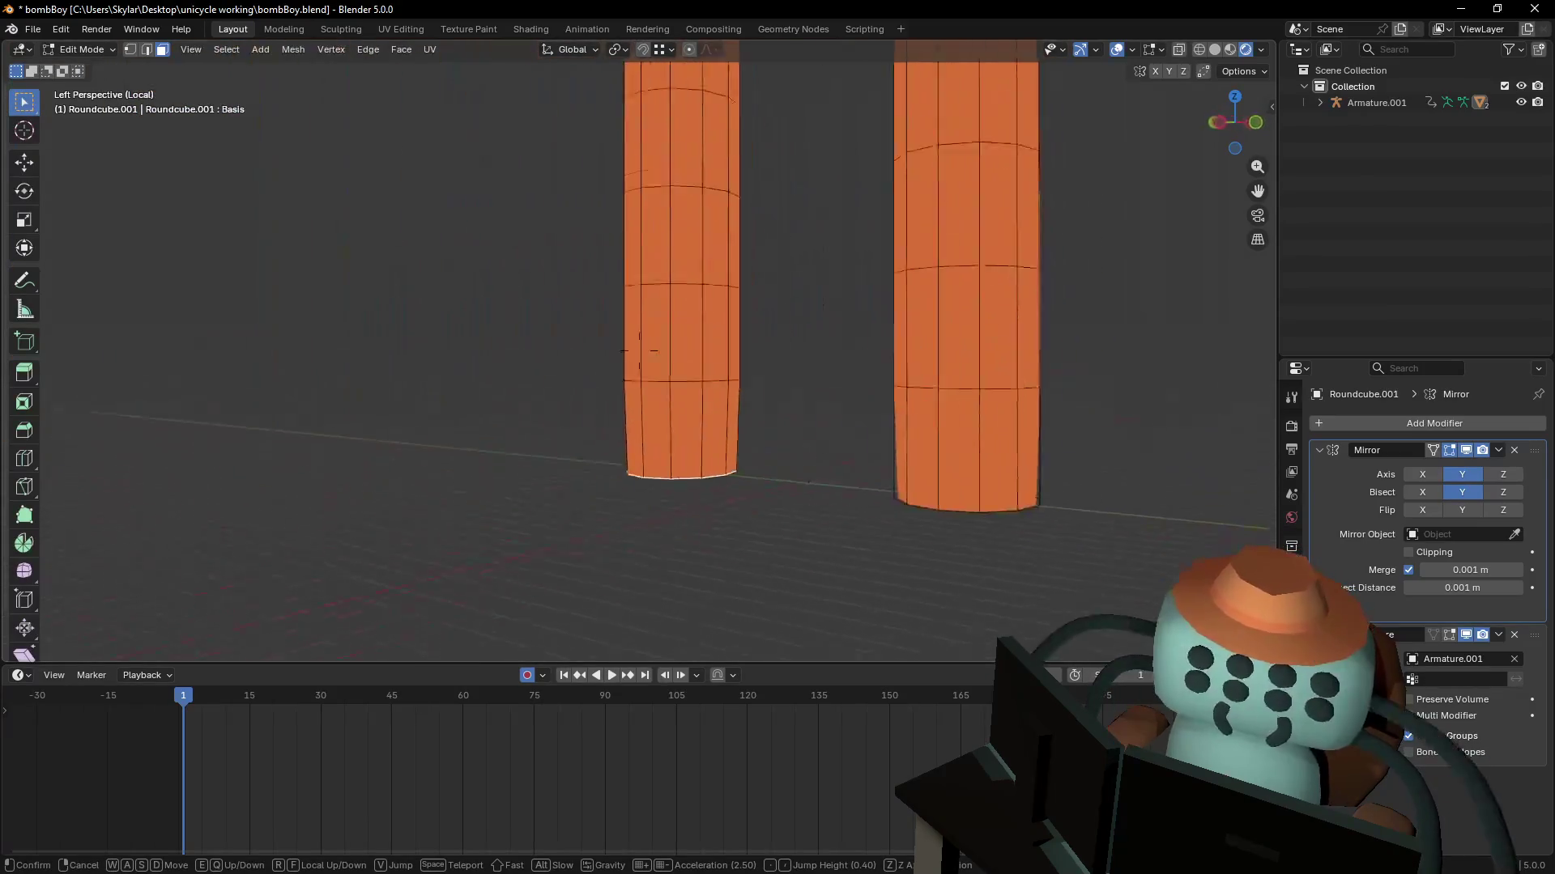
key("Tab")
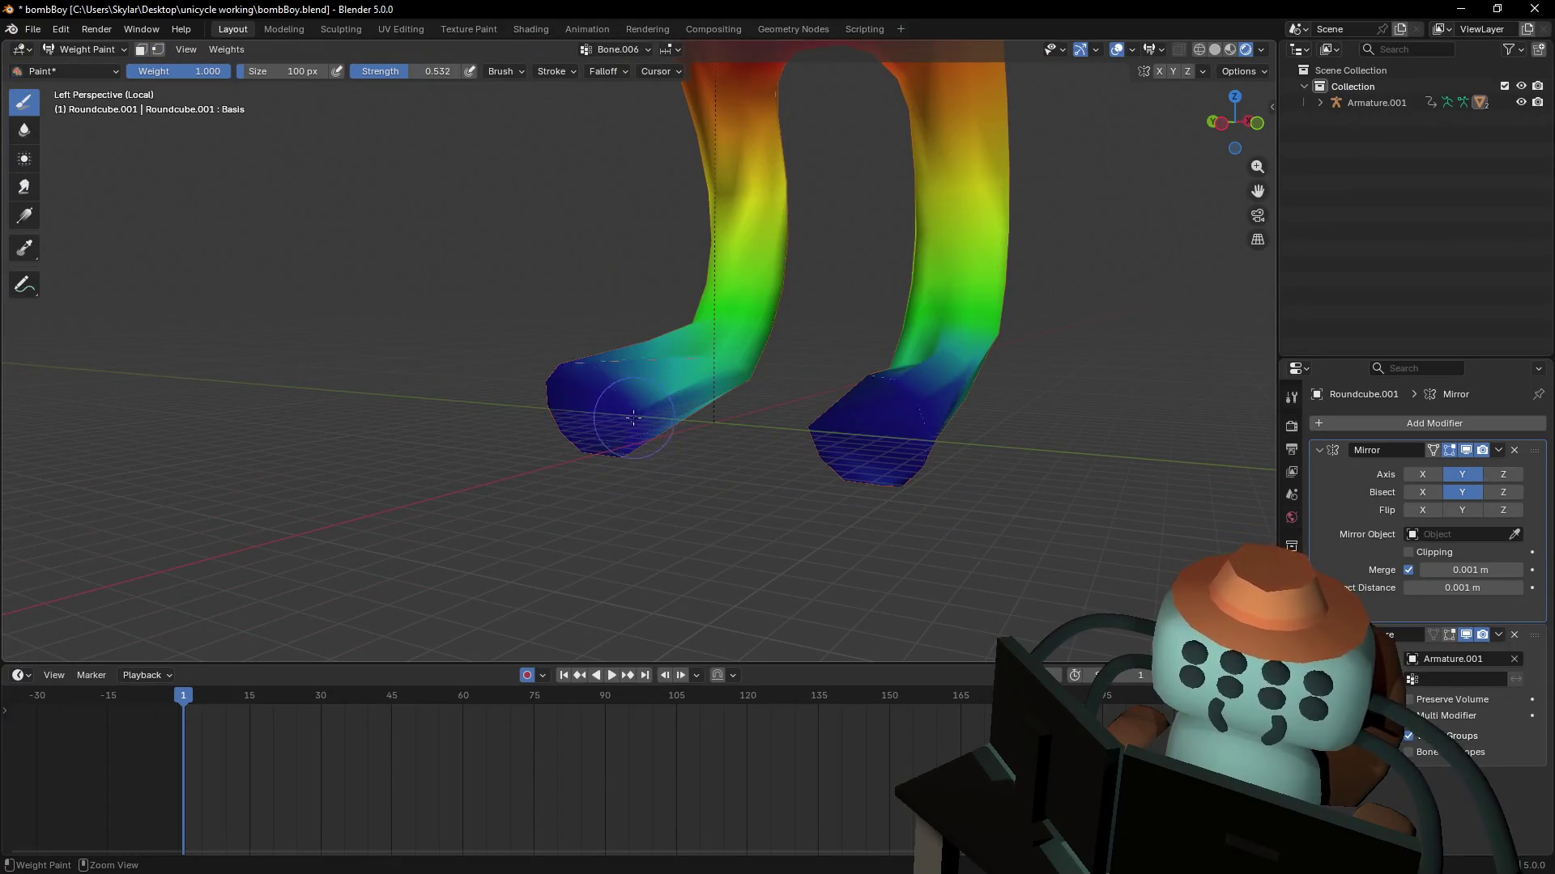
key("Tab")
mouse_move(626, 369)
middle_mouse_down()
mouse_move(648, 397)
mouse_move(617, 424)
middle_mouse_up()
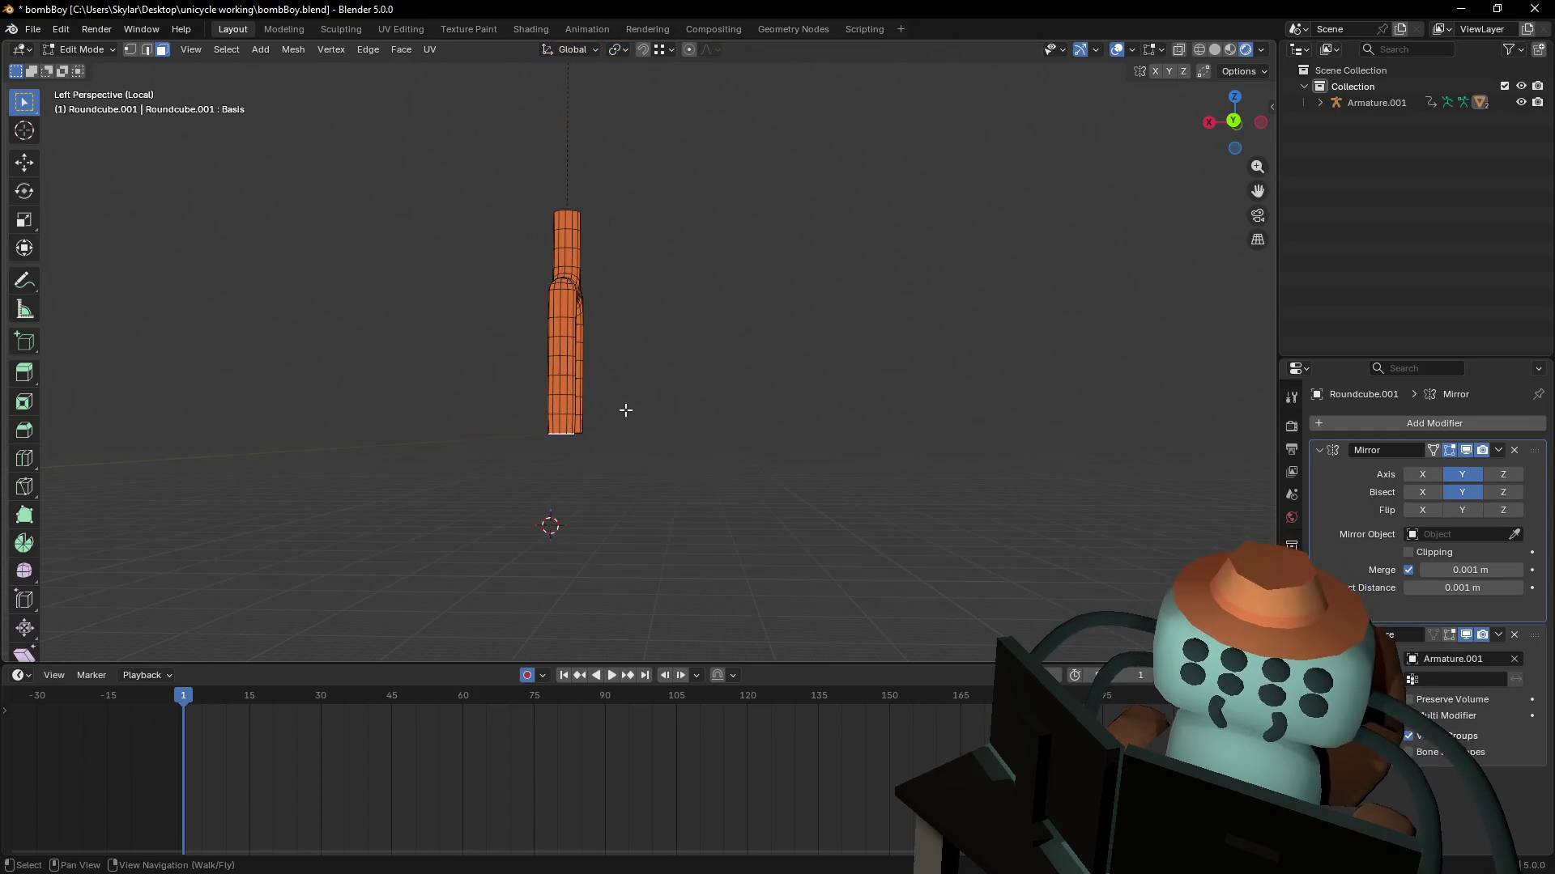
key("h")
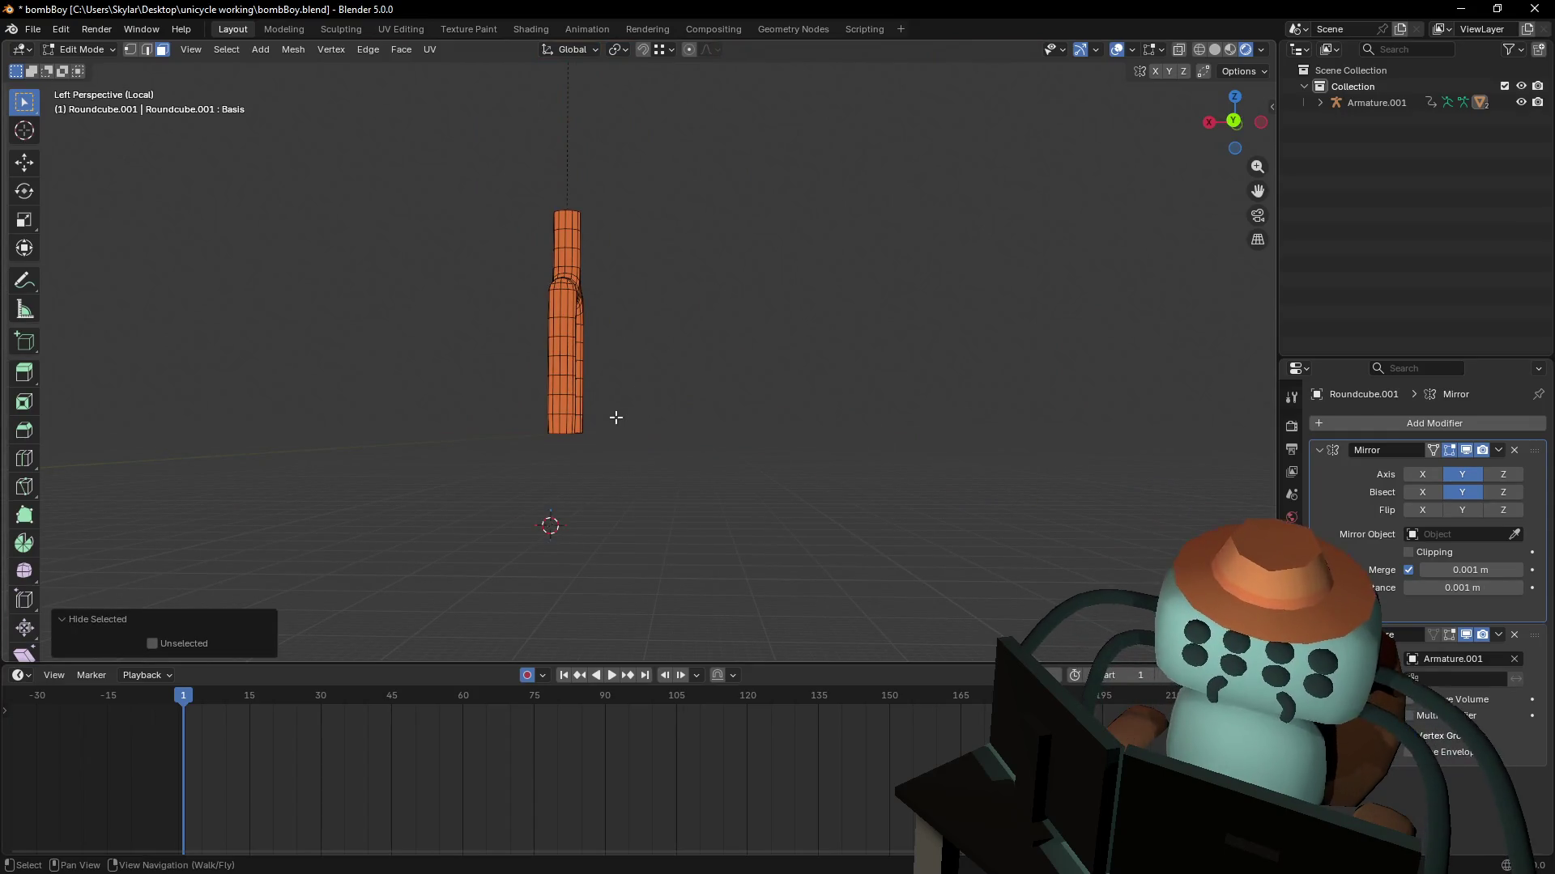
key("shift+h")
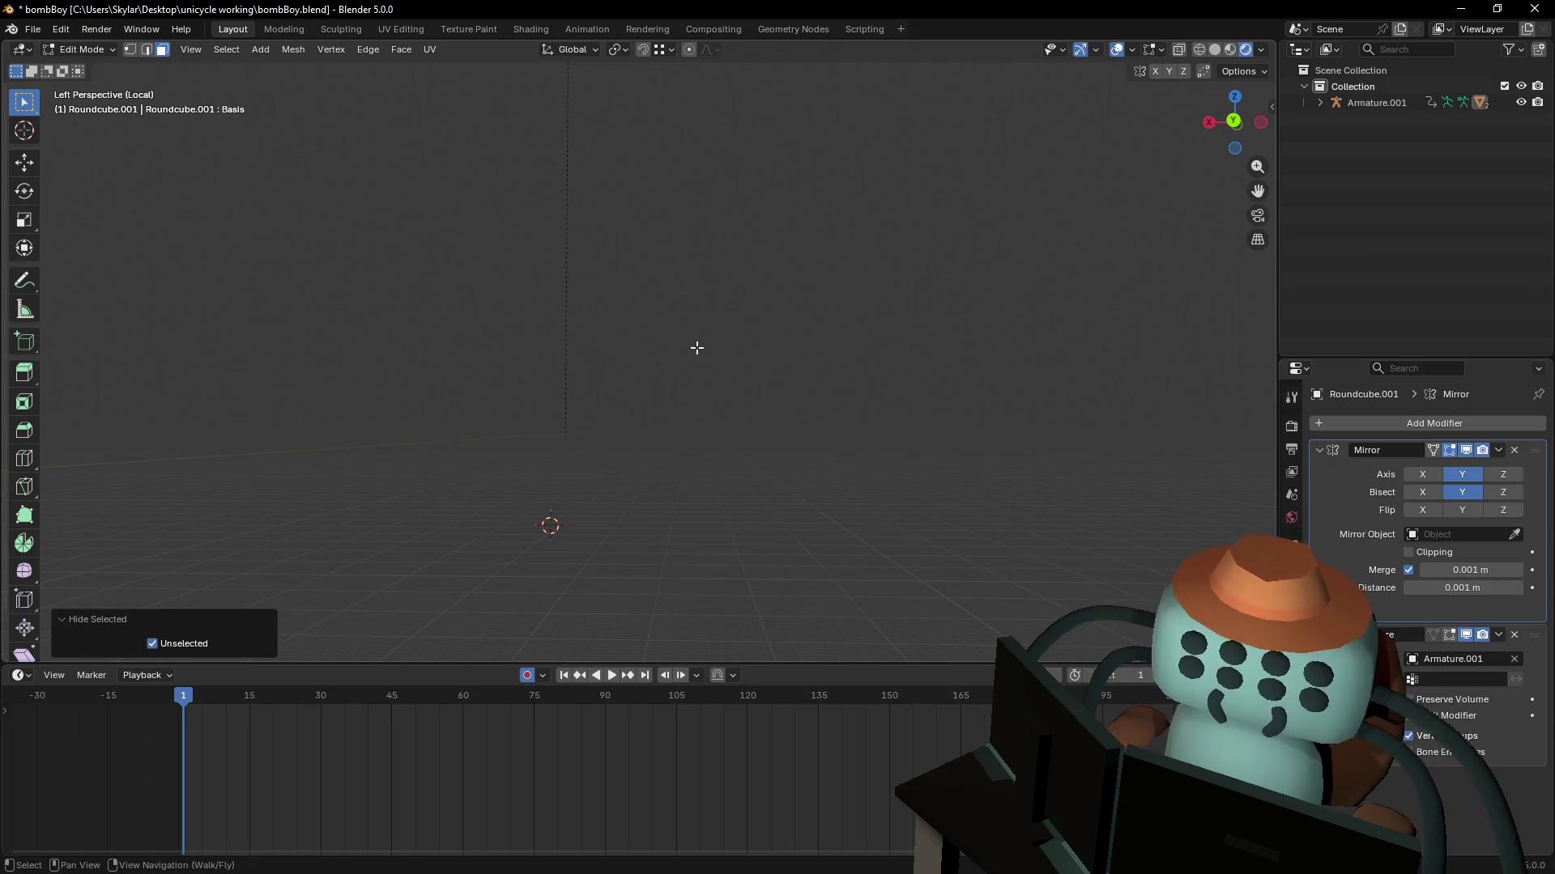
key("KP_Divide")
key("shift+grave")
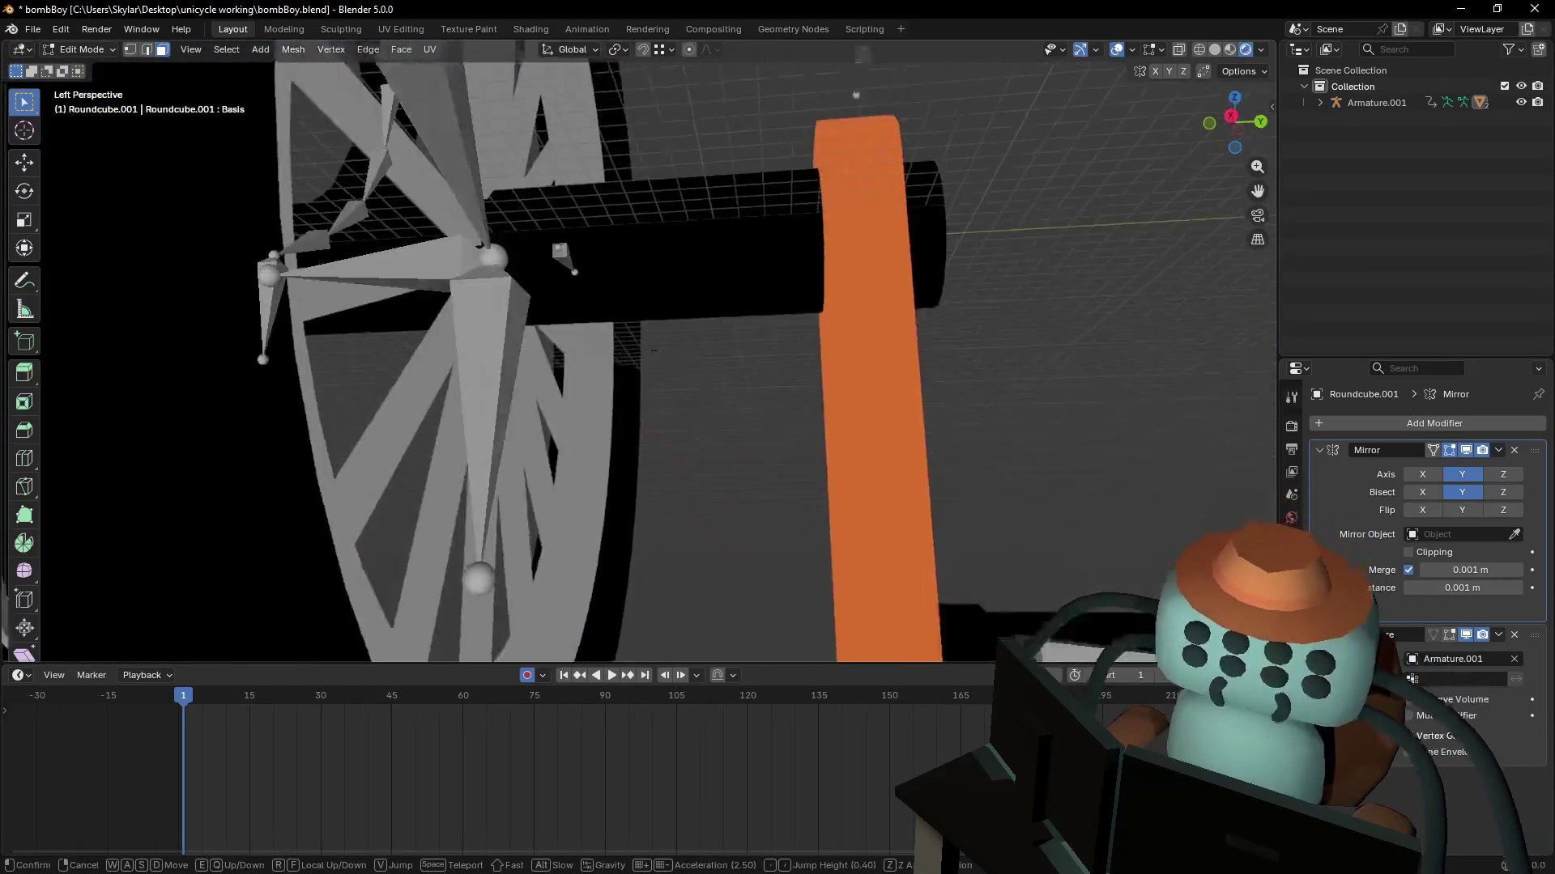
- Reveal all hidden parts of the fork mesh with Alt+H in Edit Mode
key("w")
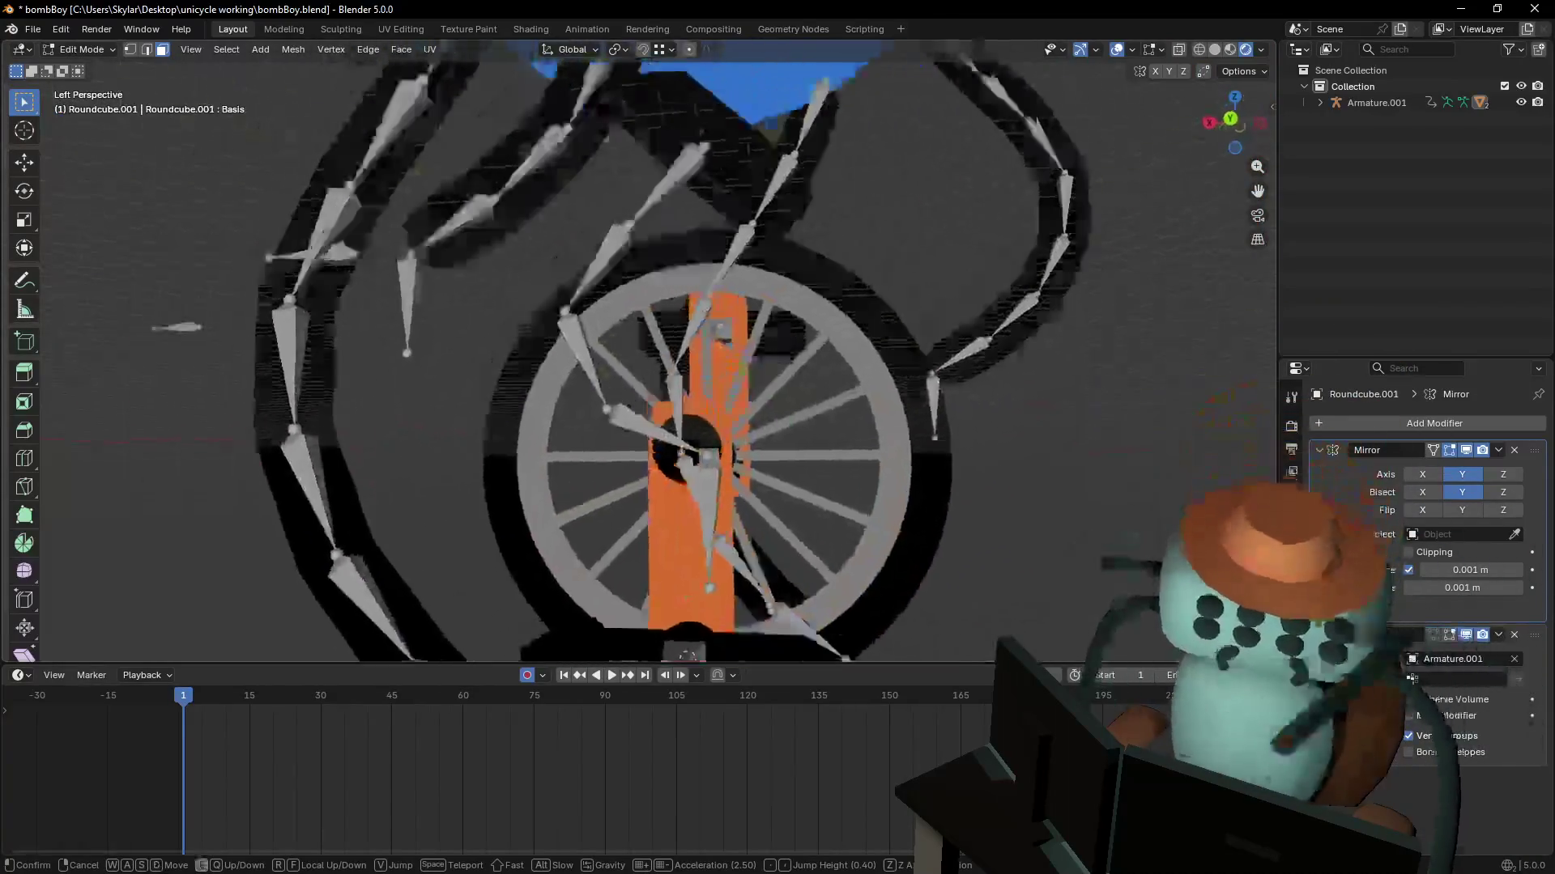
left_click(707, 372)
key("ctrl+Tab")
key("Tab")
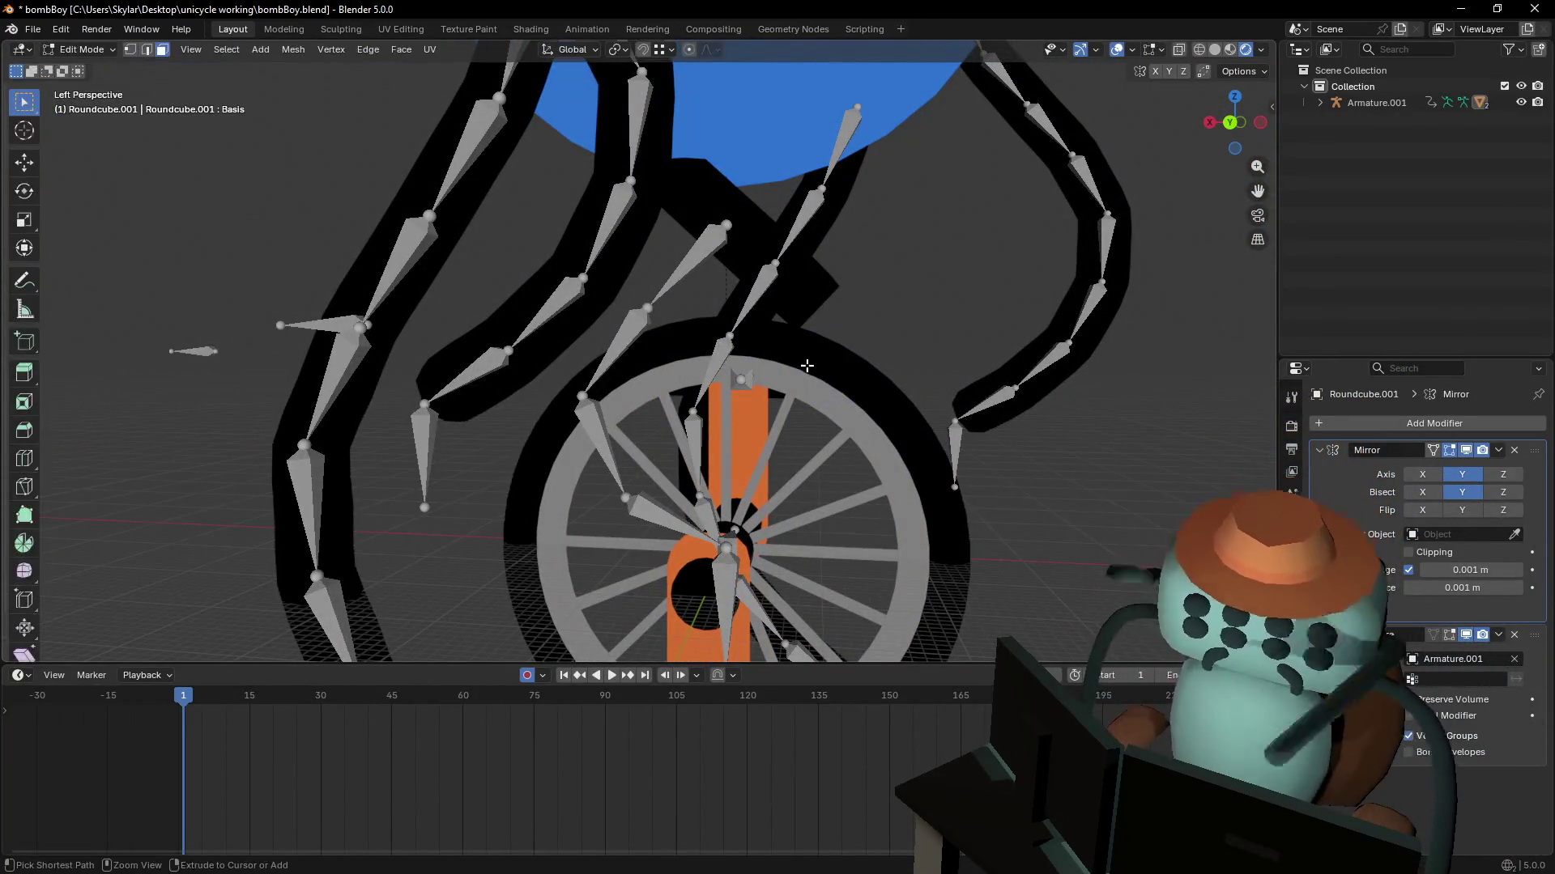
key("alt+h")
- Back away to see the whole rig and return Roundcube.001 to Object Mode
key("shift+grave")
key("s")
left_click(813, 362)
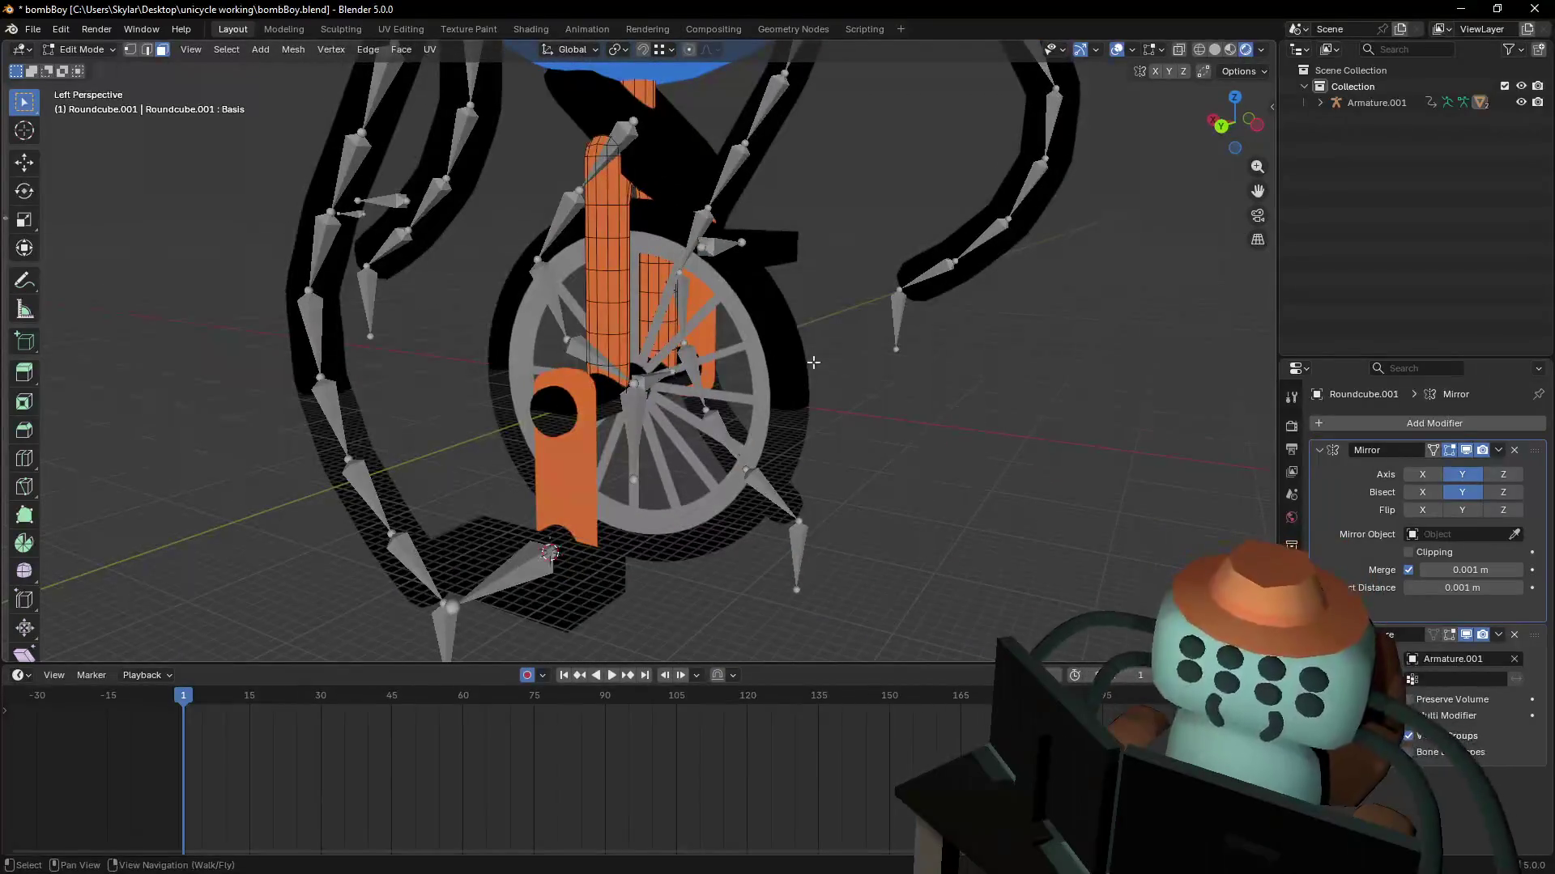
key("ctrl+Tab")
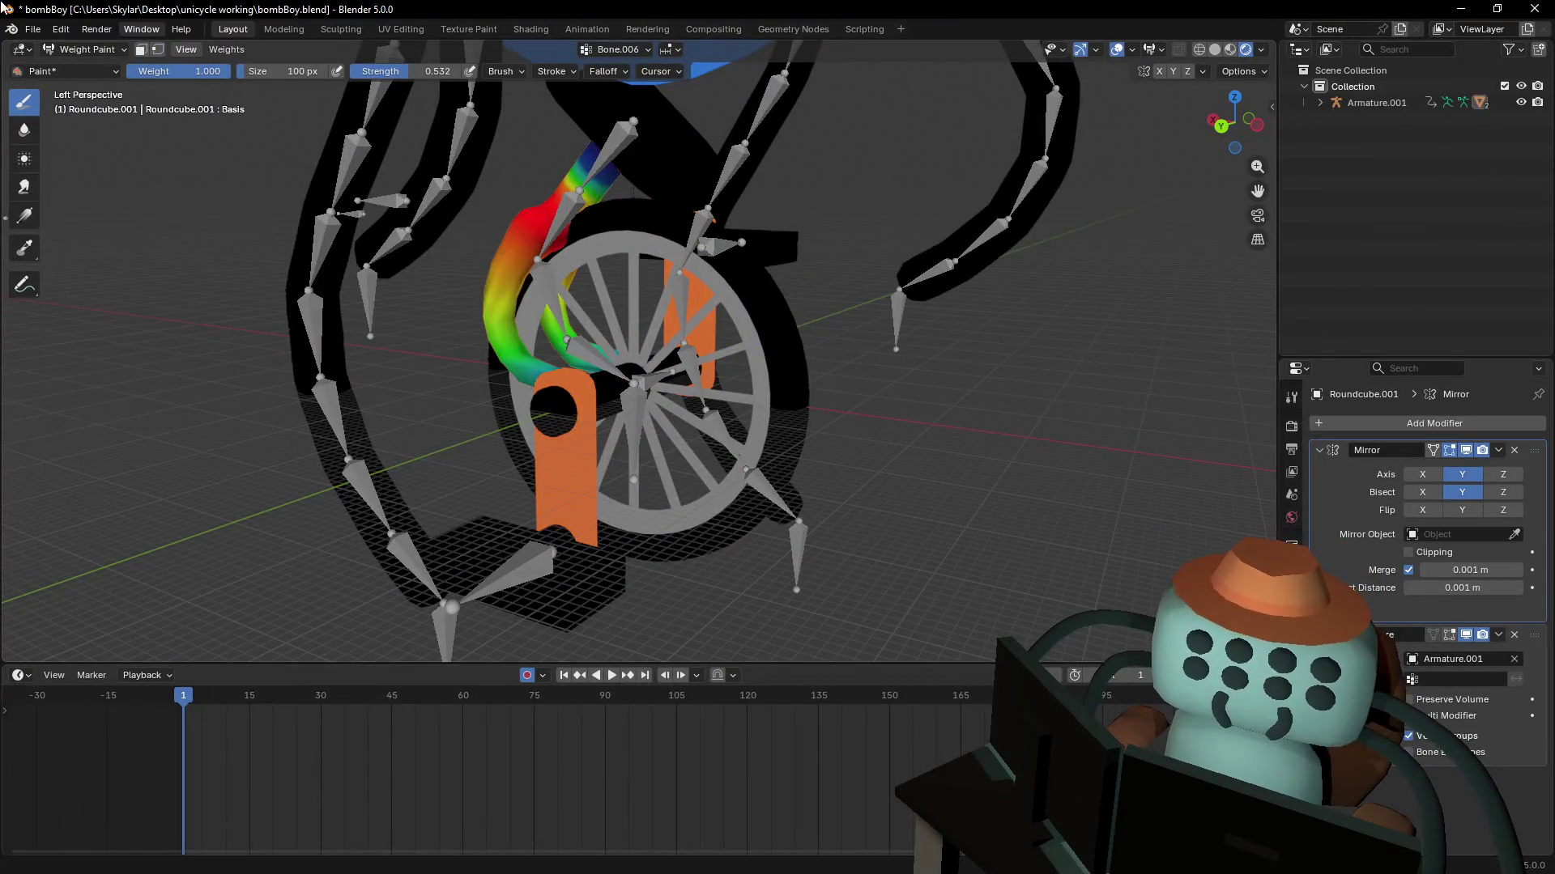
left_click(81, 50)
left_click(81, 64)
- Walk around the rig to inspect the deformed orange fork from several sides
key("shift+grave")
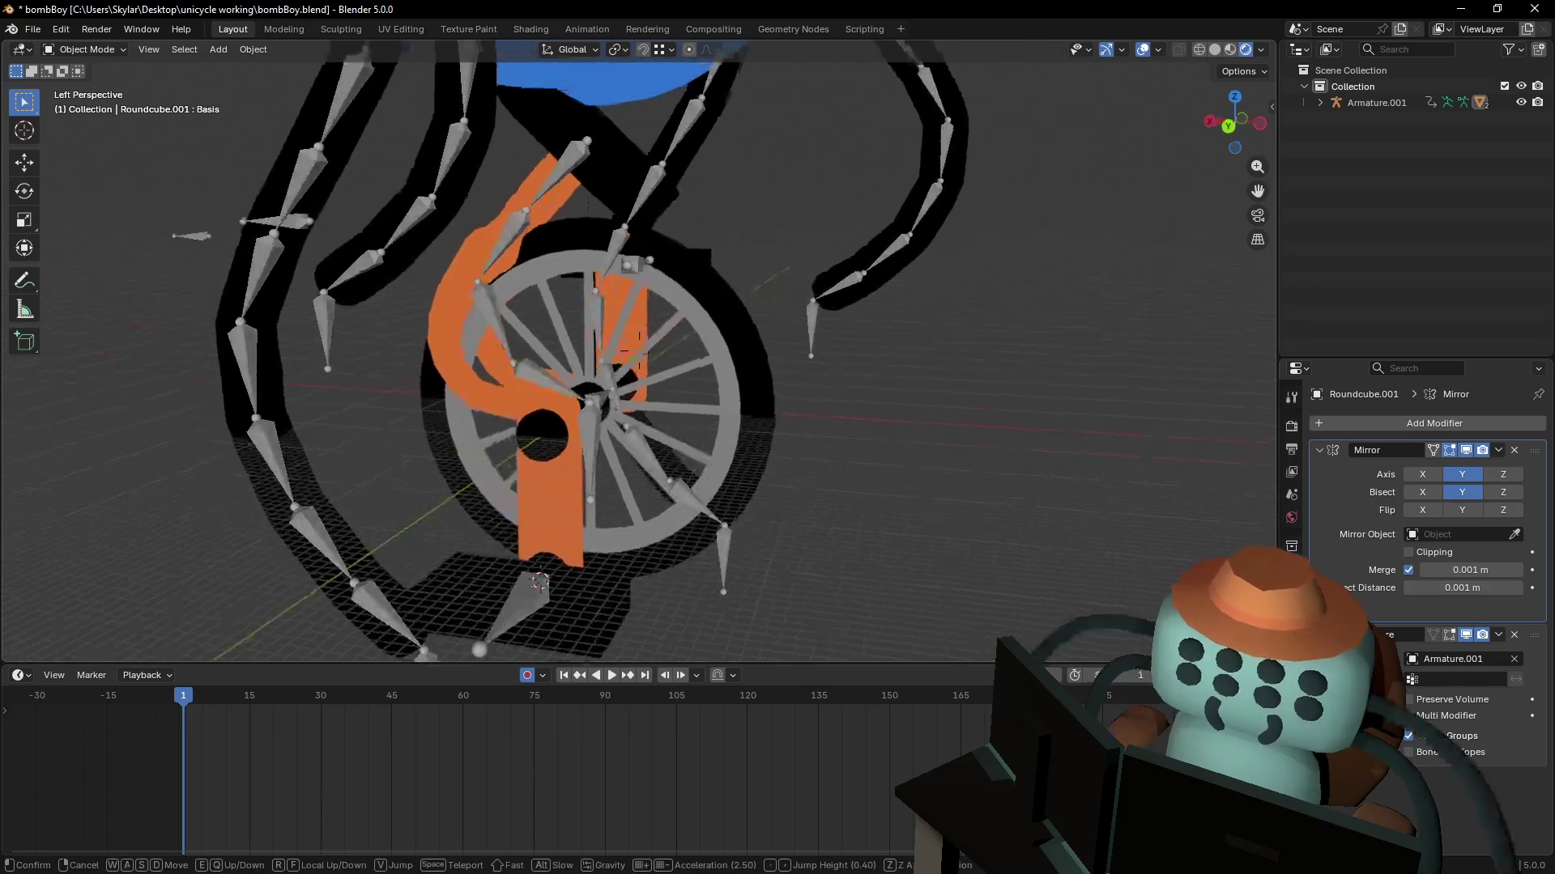
key("w")
key("d")
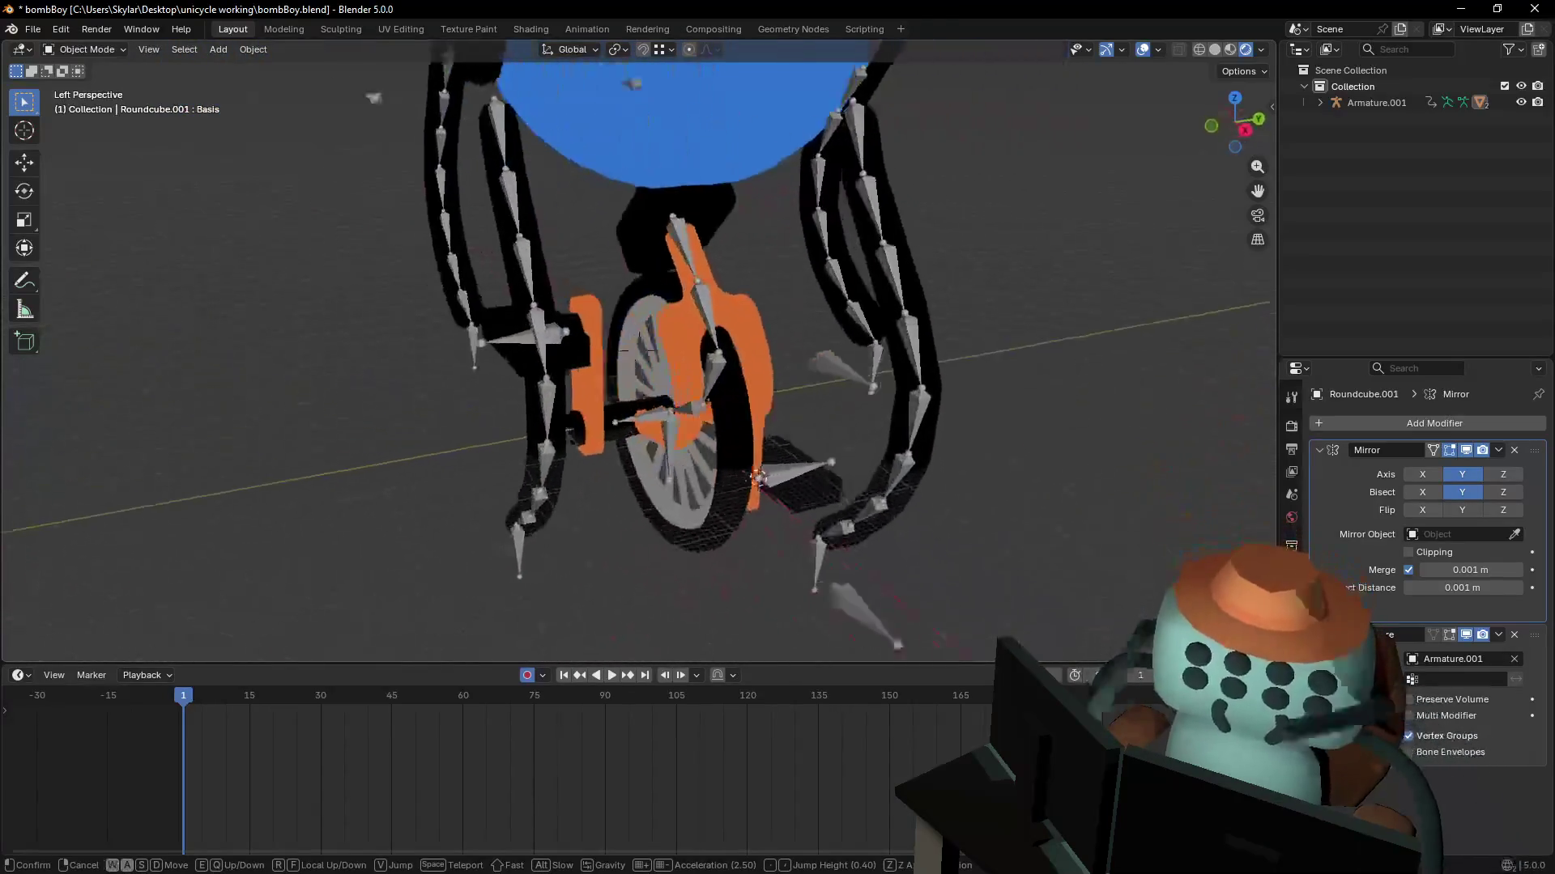
key("d")
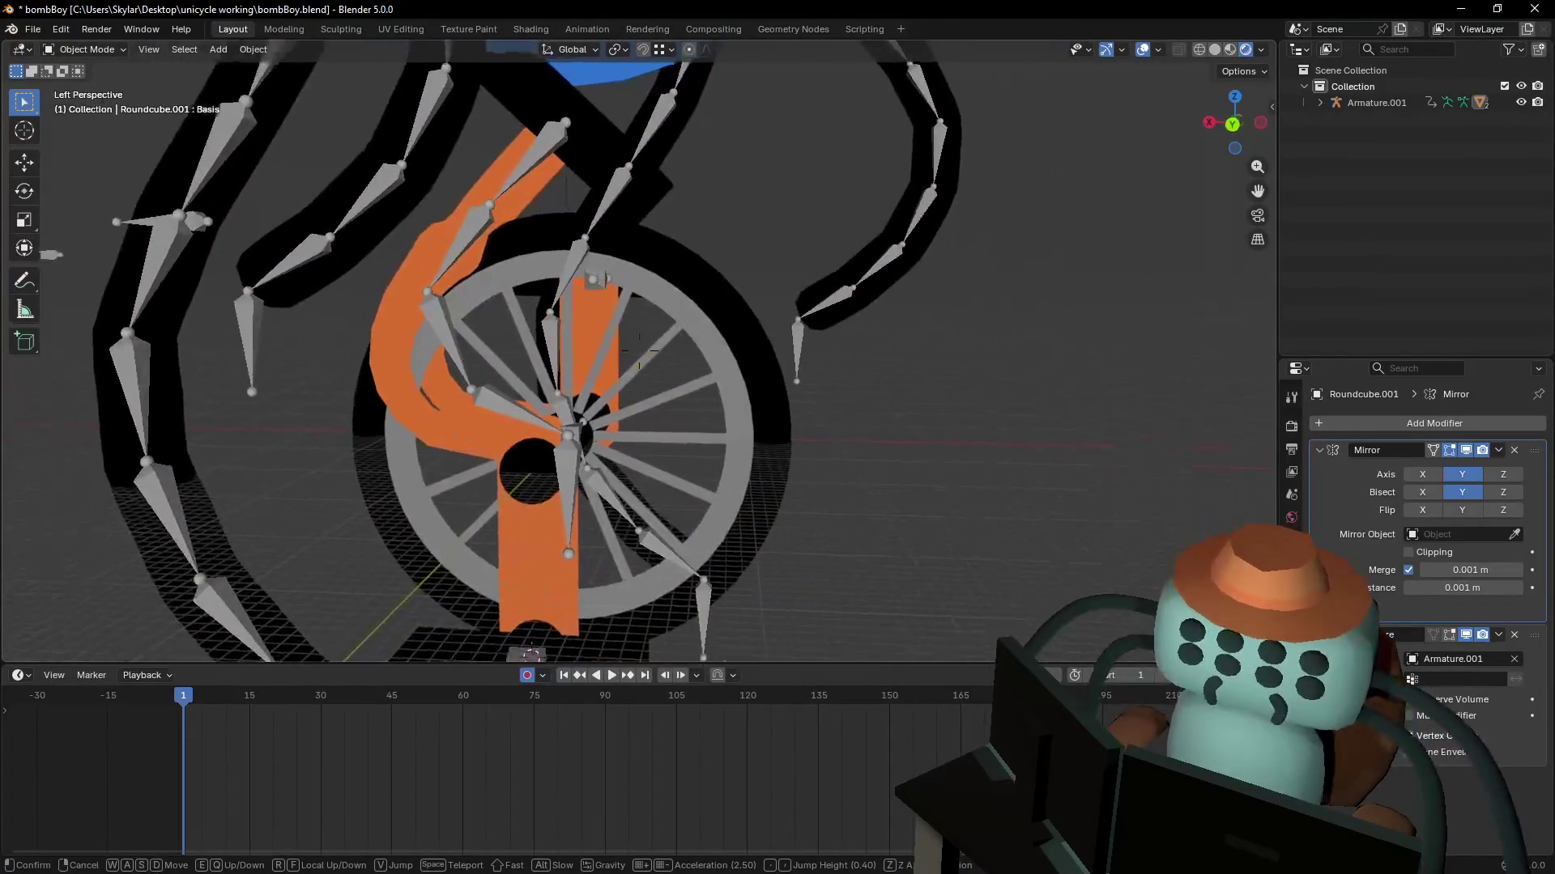
key("s")
key("w")
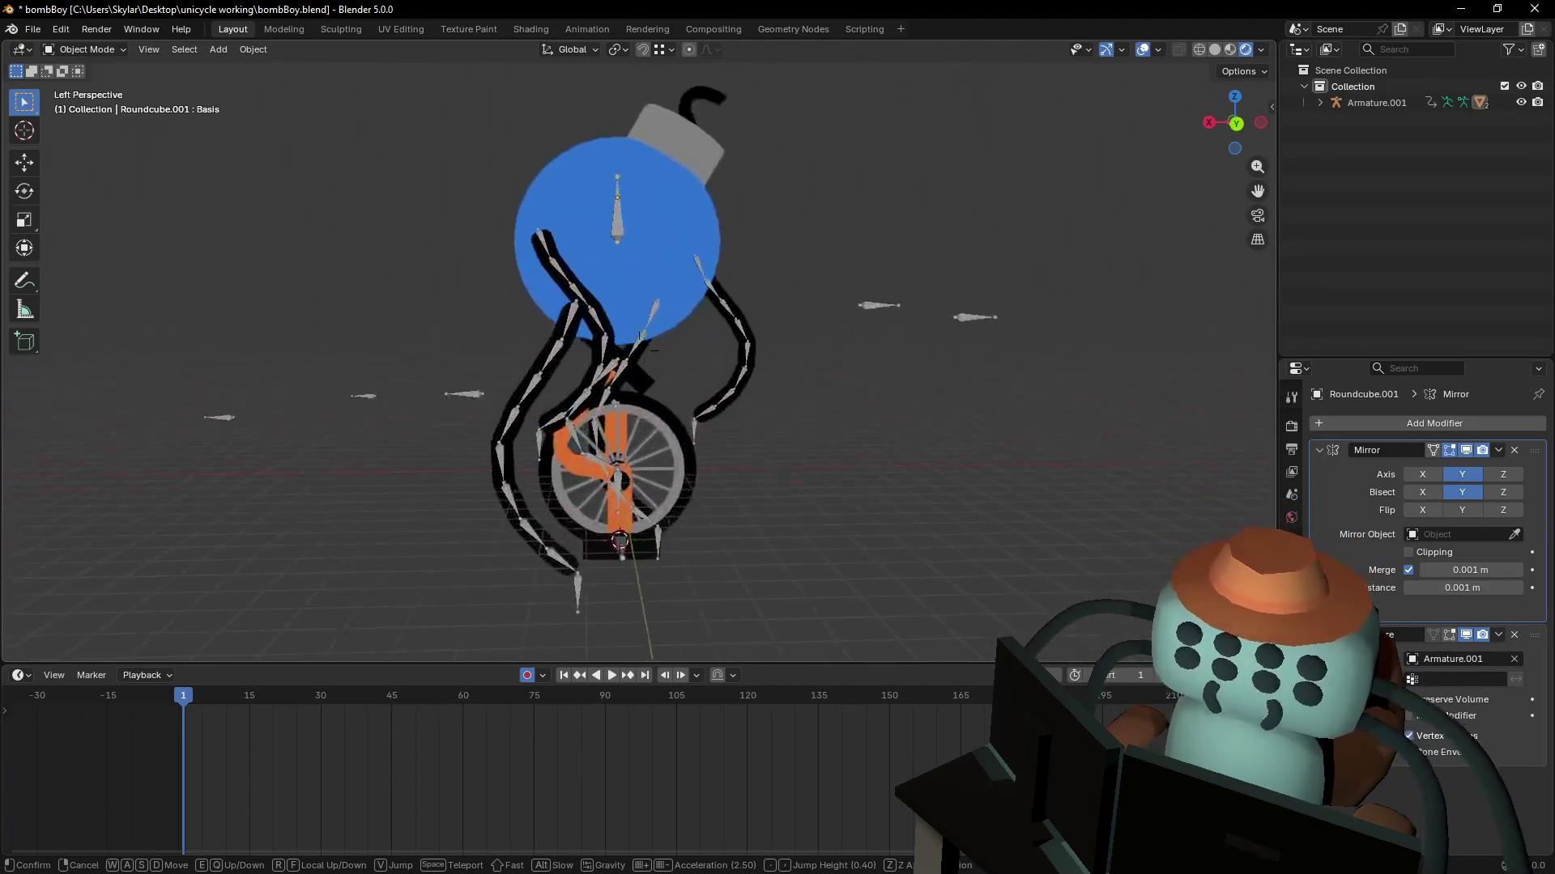
left_click(640, 466)
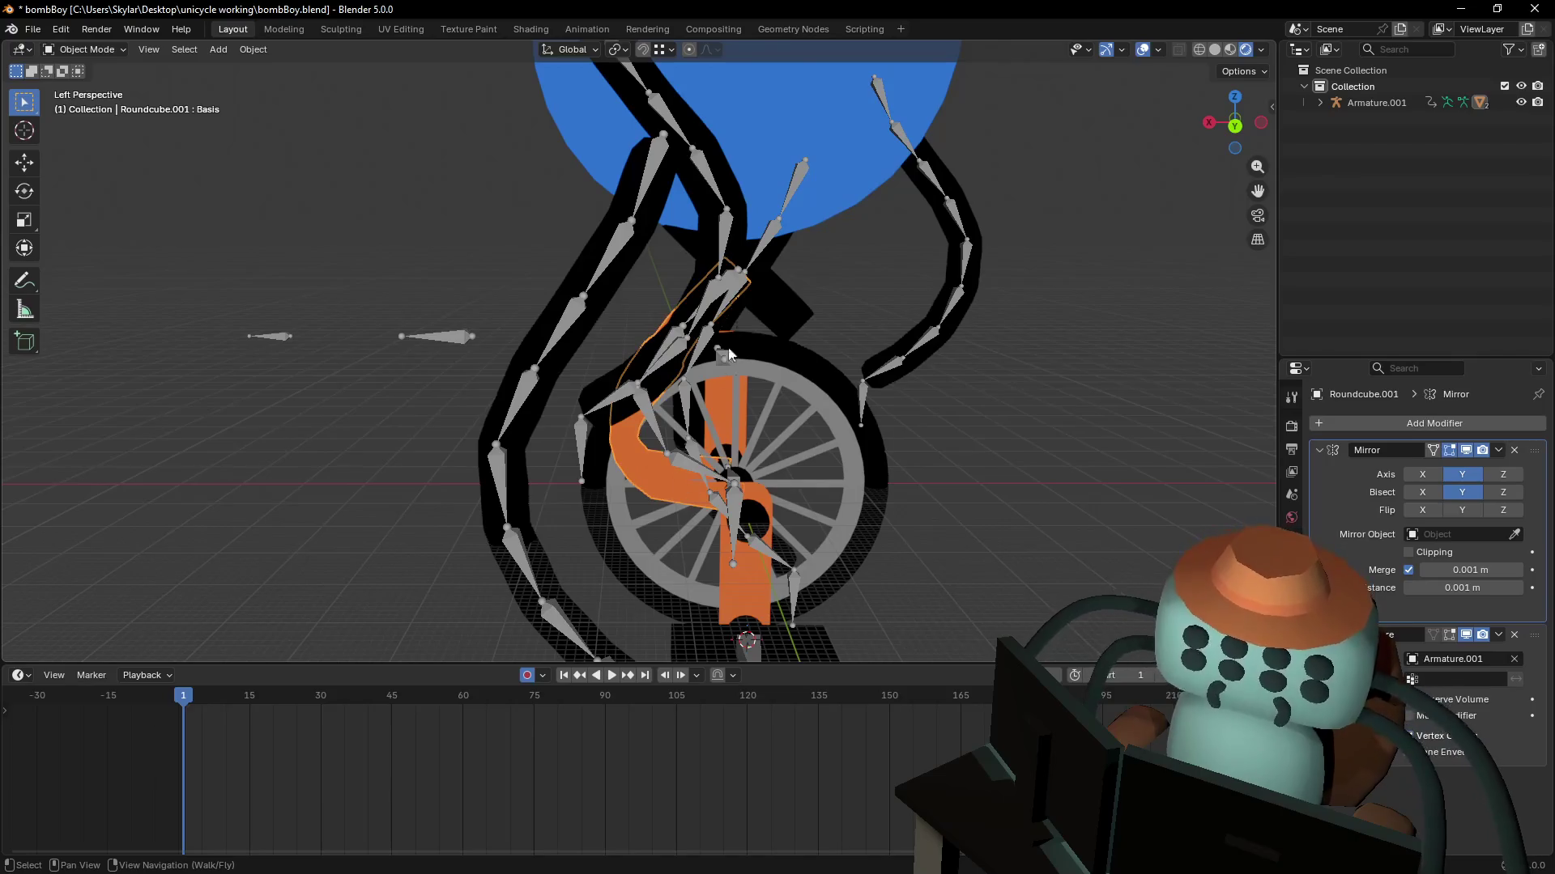
left_click(824, 158)
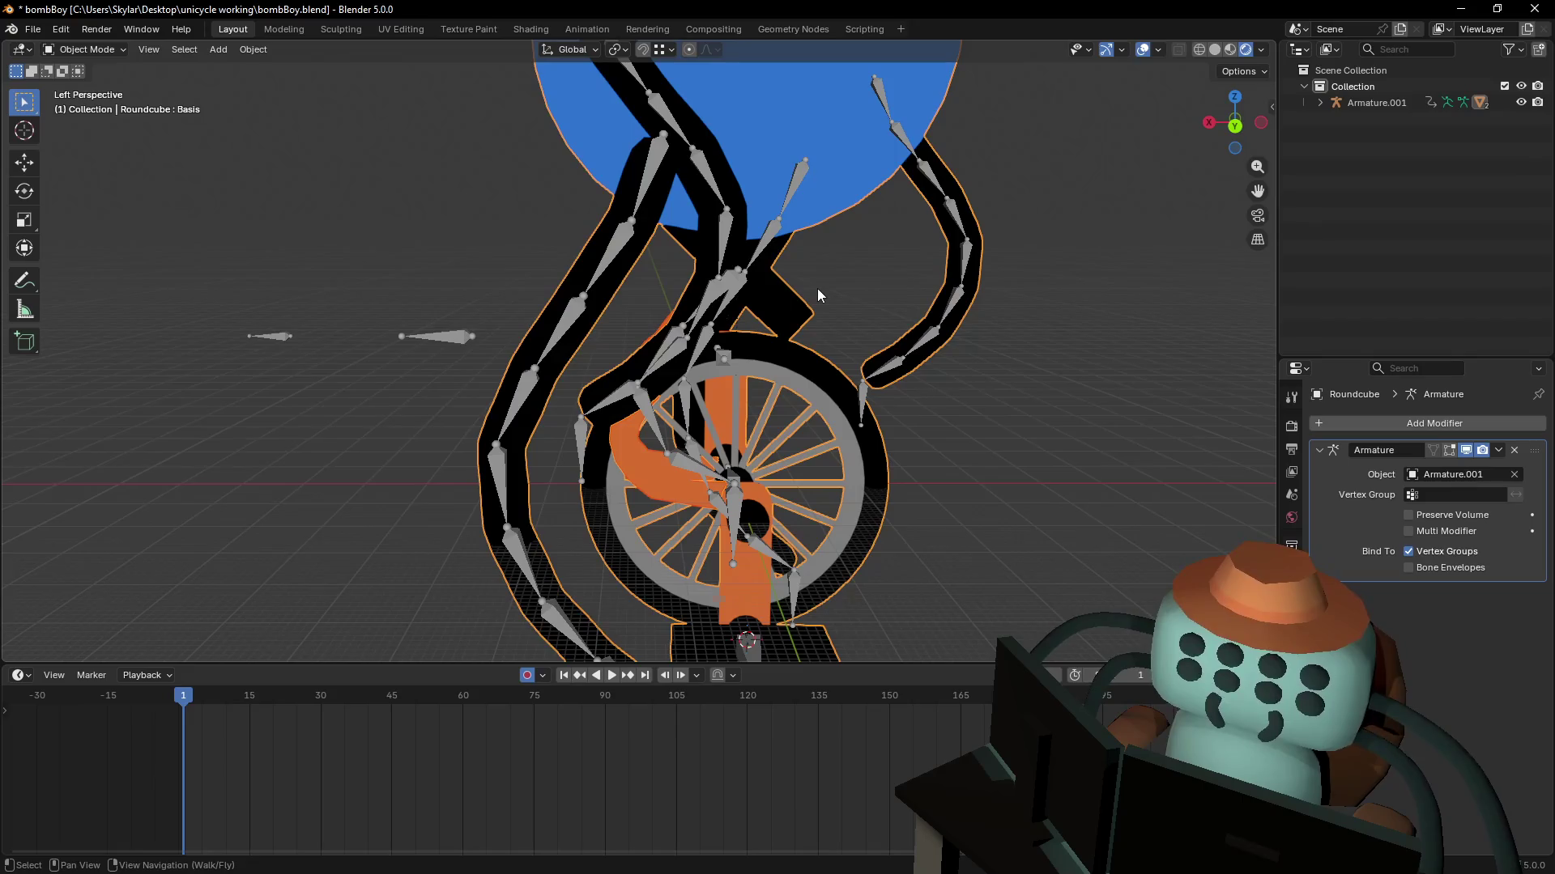
key("shift+grave")
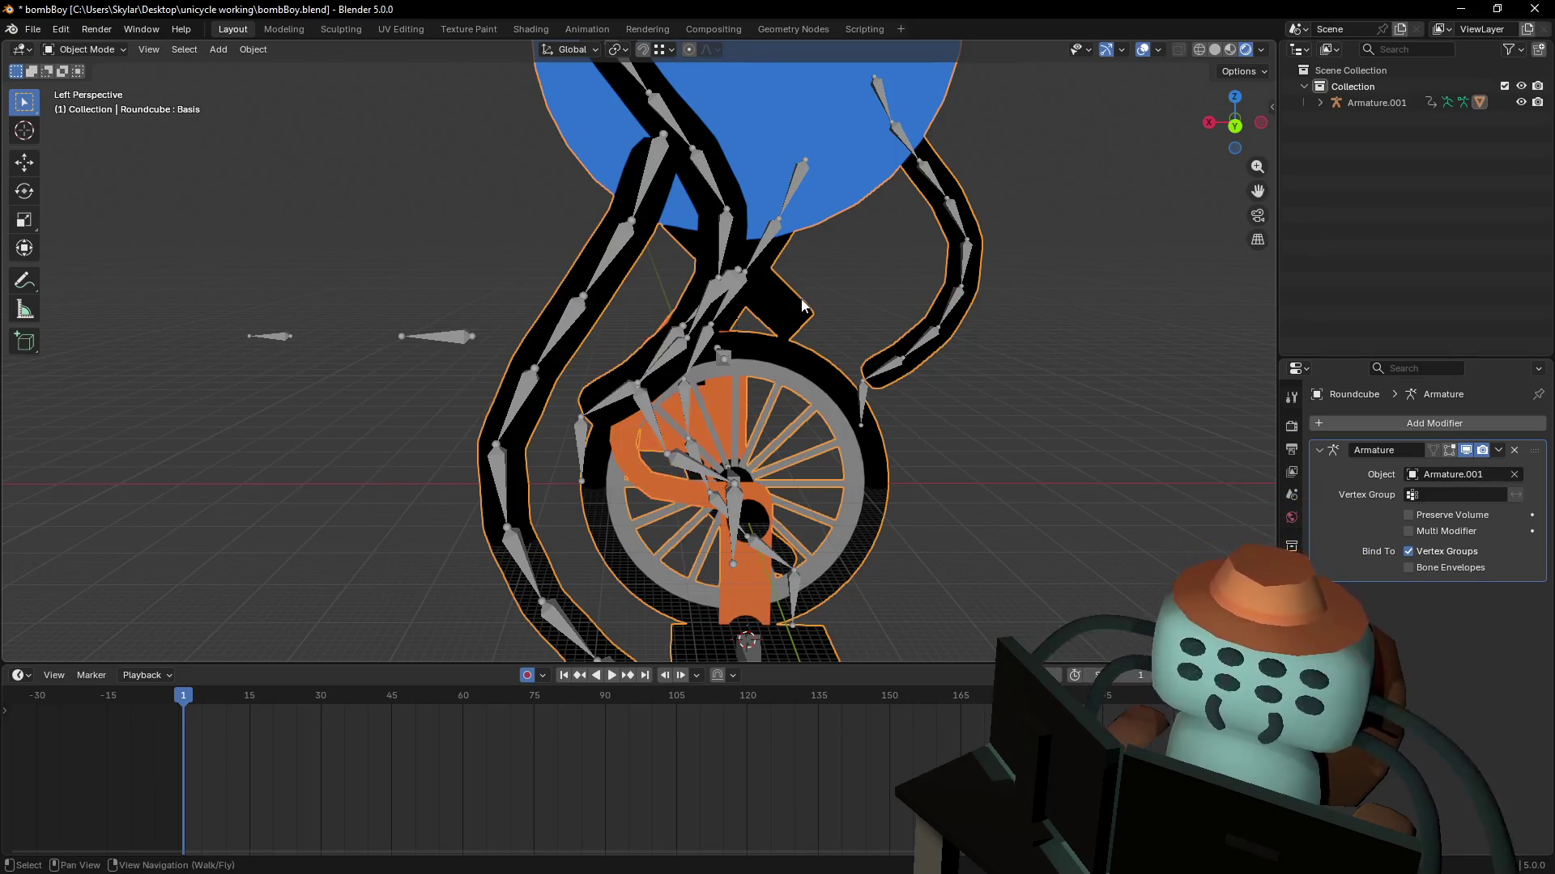
key("w")
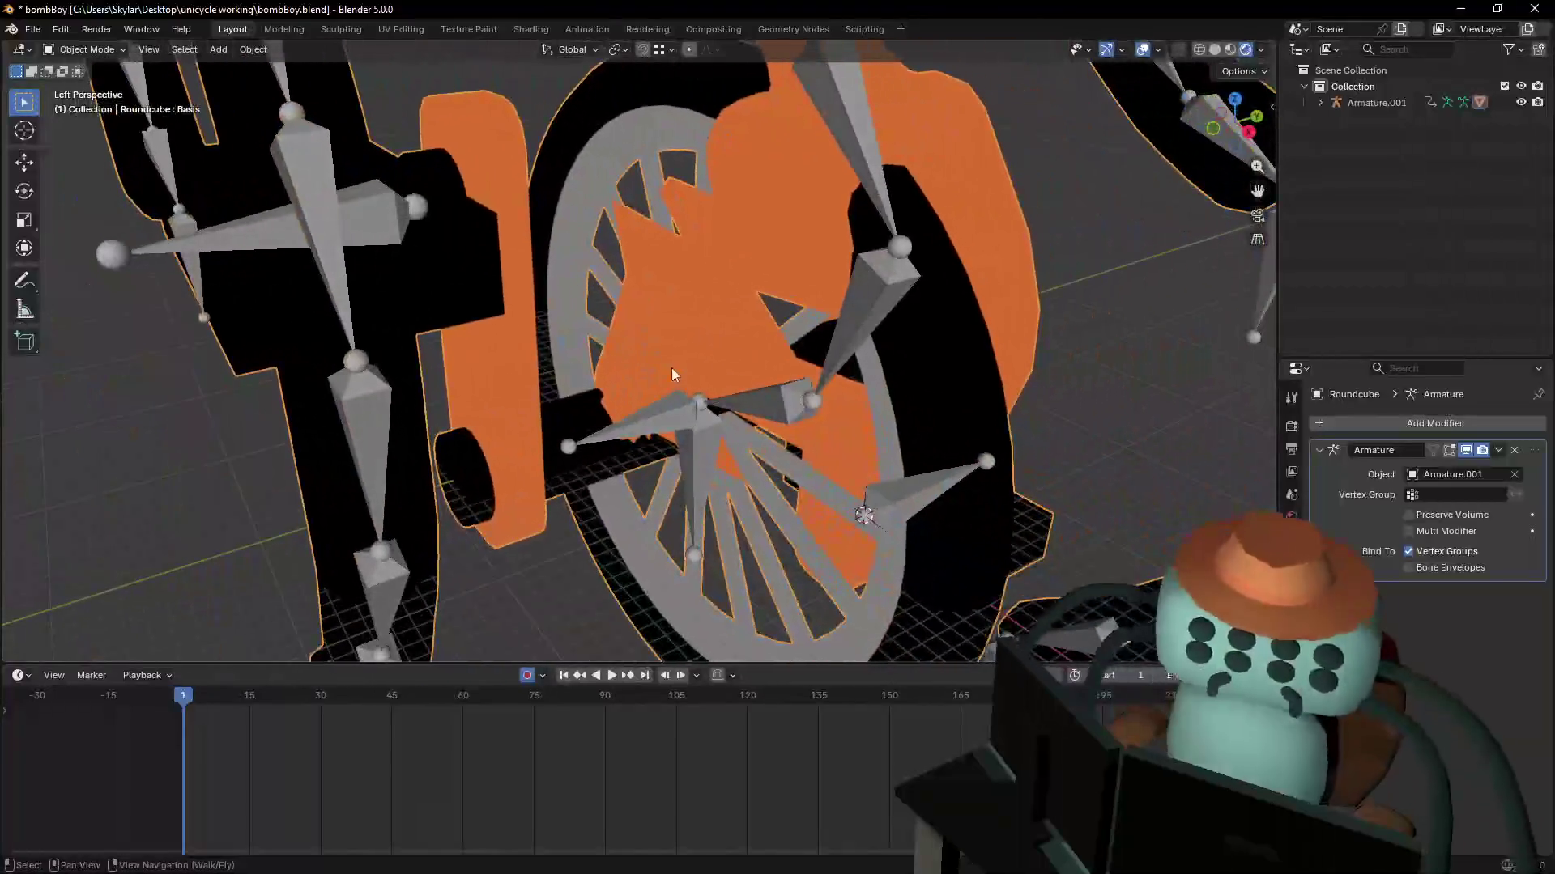
left_click(701, 387)
scroll(701, 387, "down", 4)
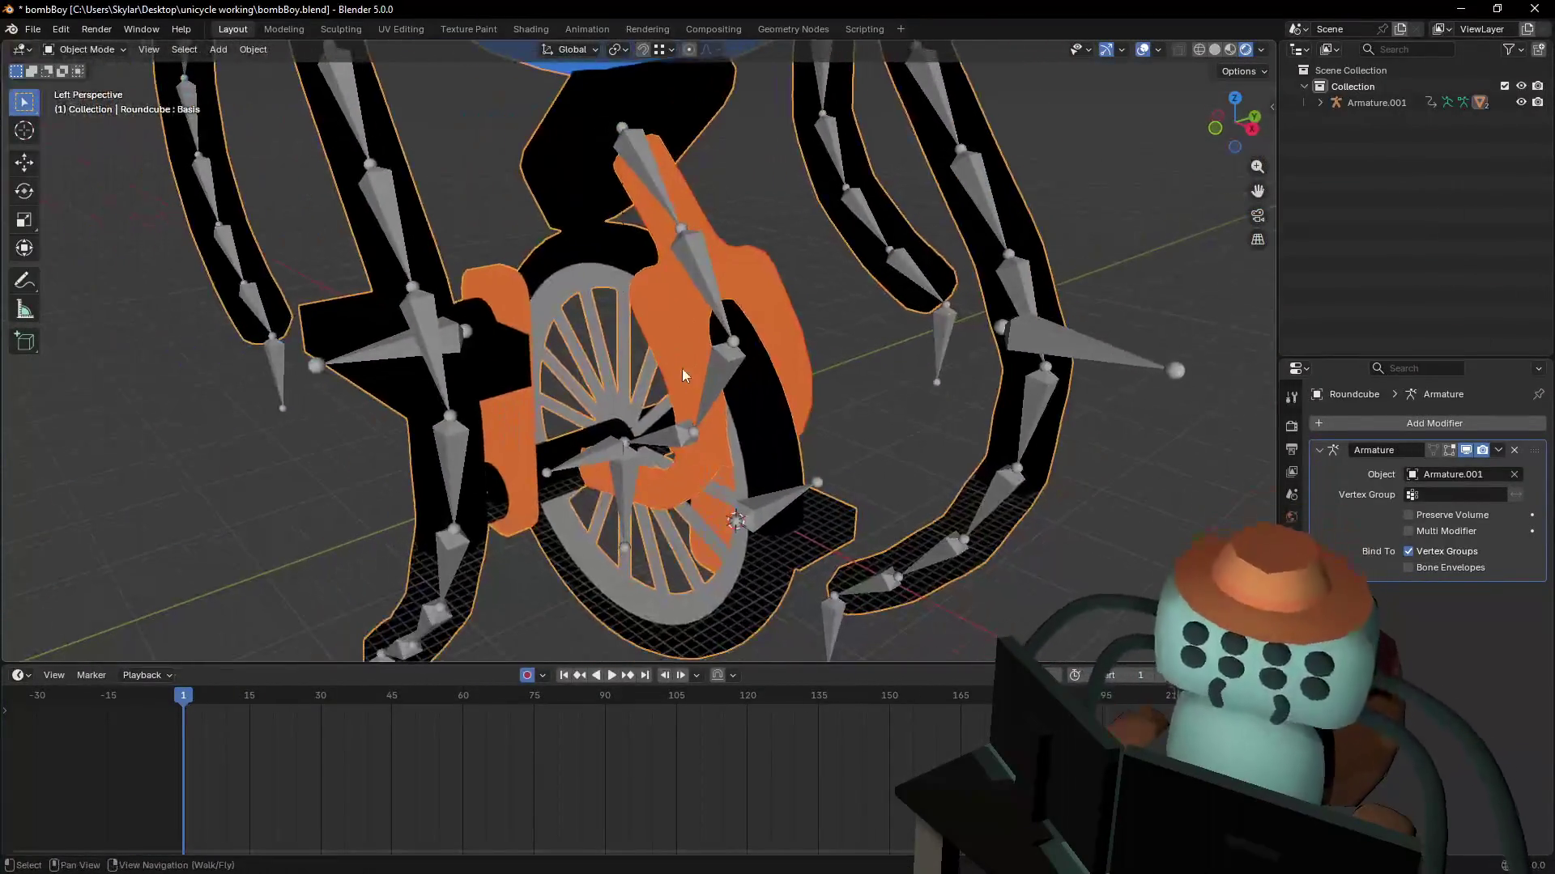
left_click(642, 293)
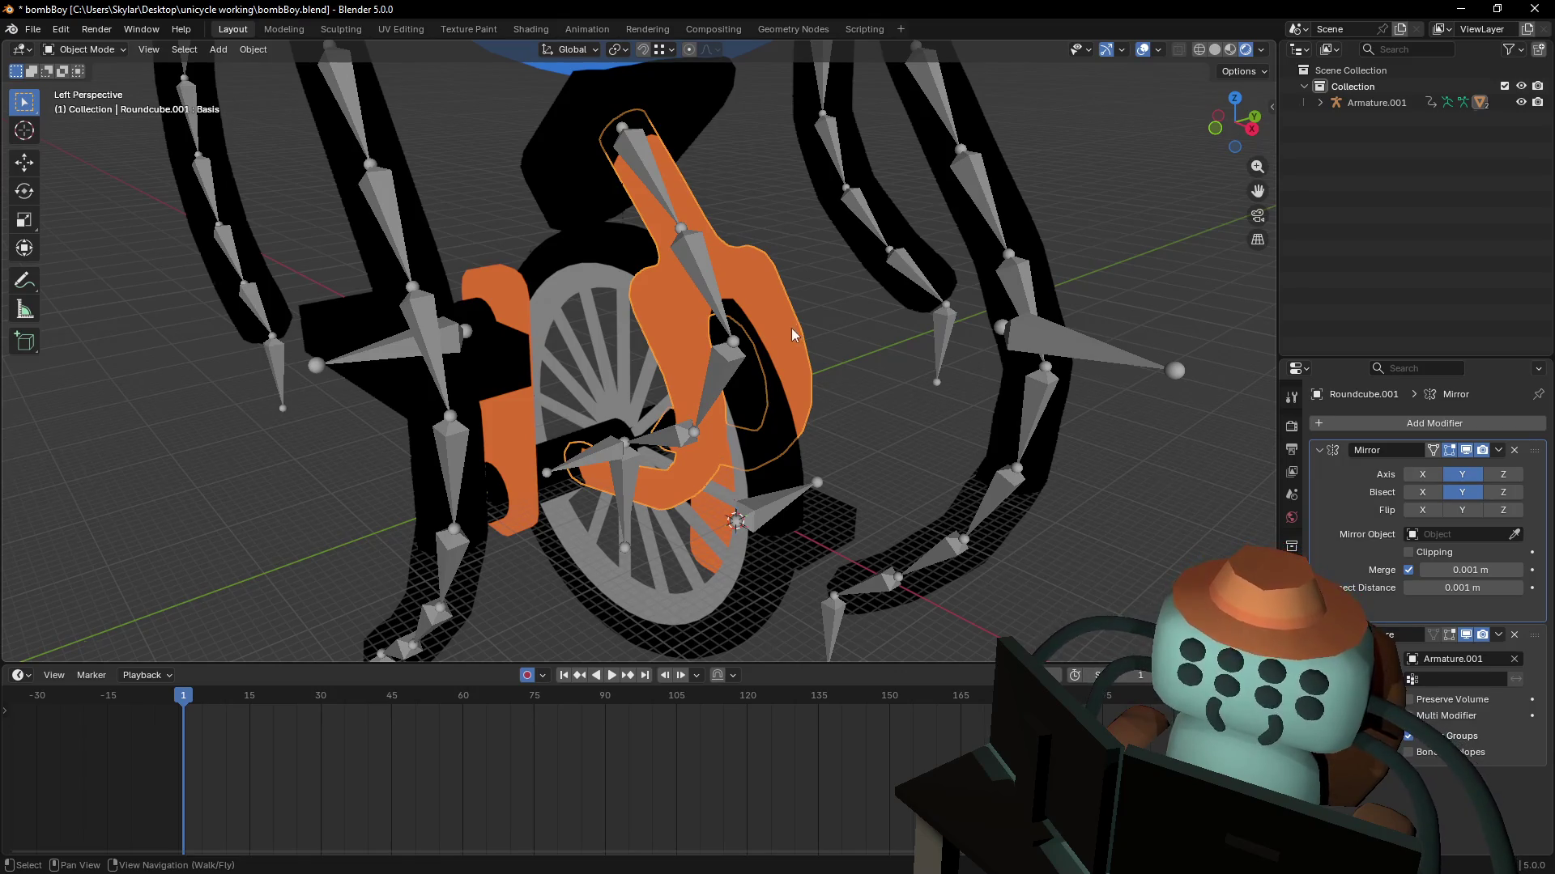
- Attempt to apply the Mirror modifier, then delete all of the mesh's shape keys, including Jump
mouse_move(792, 334)
middle_mouse_down()
mouse_move(842, 316)
mouse_move(792, 333)
middle_mouse_up()
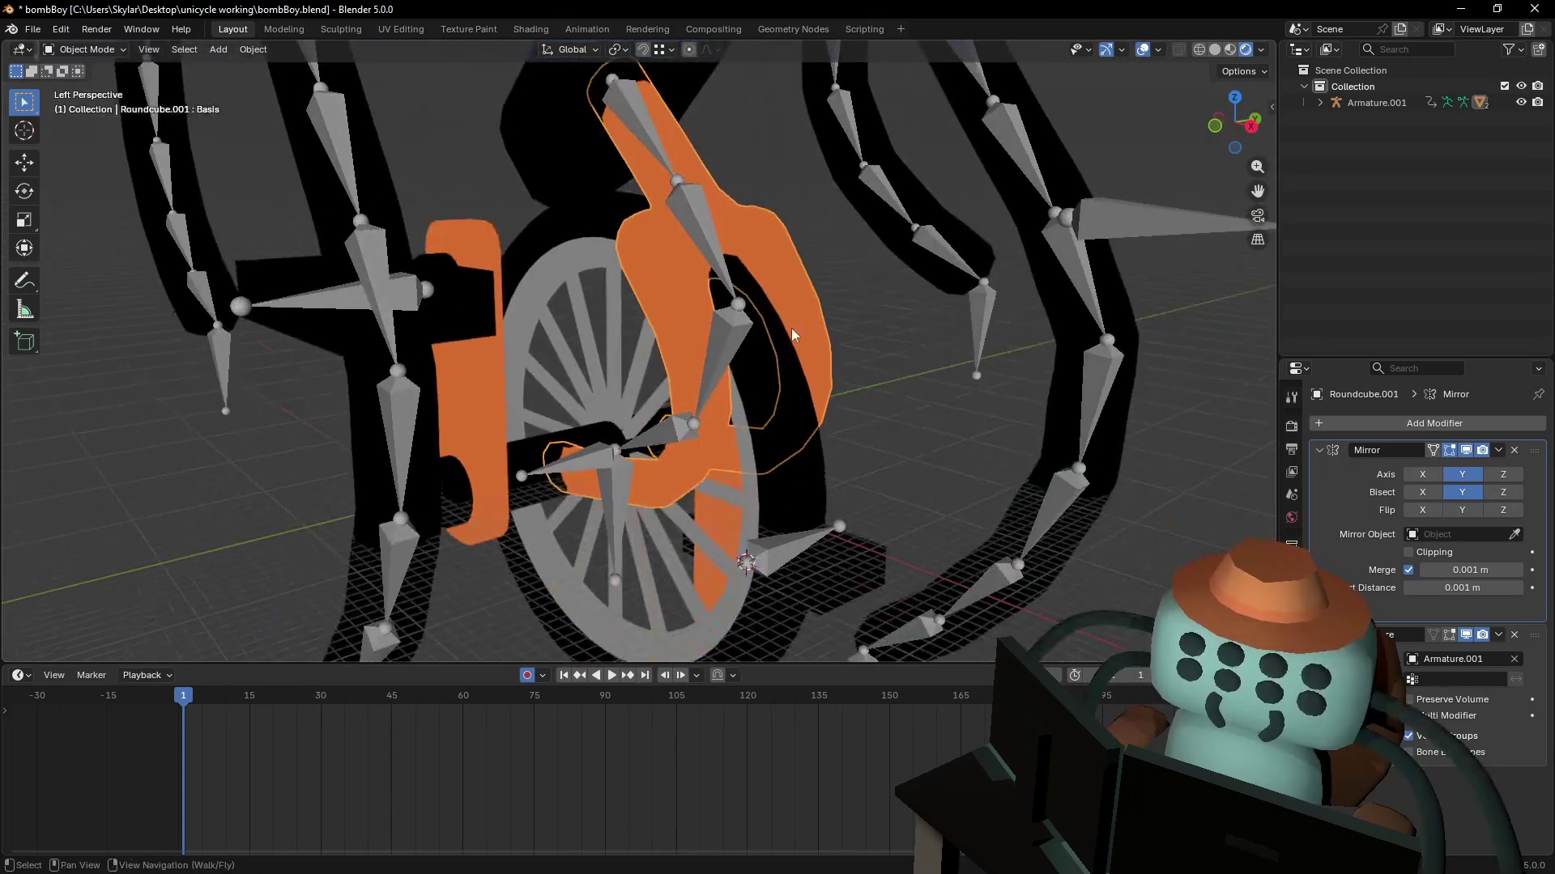
left_click(1499, 453)
left_click(1423, 477)
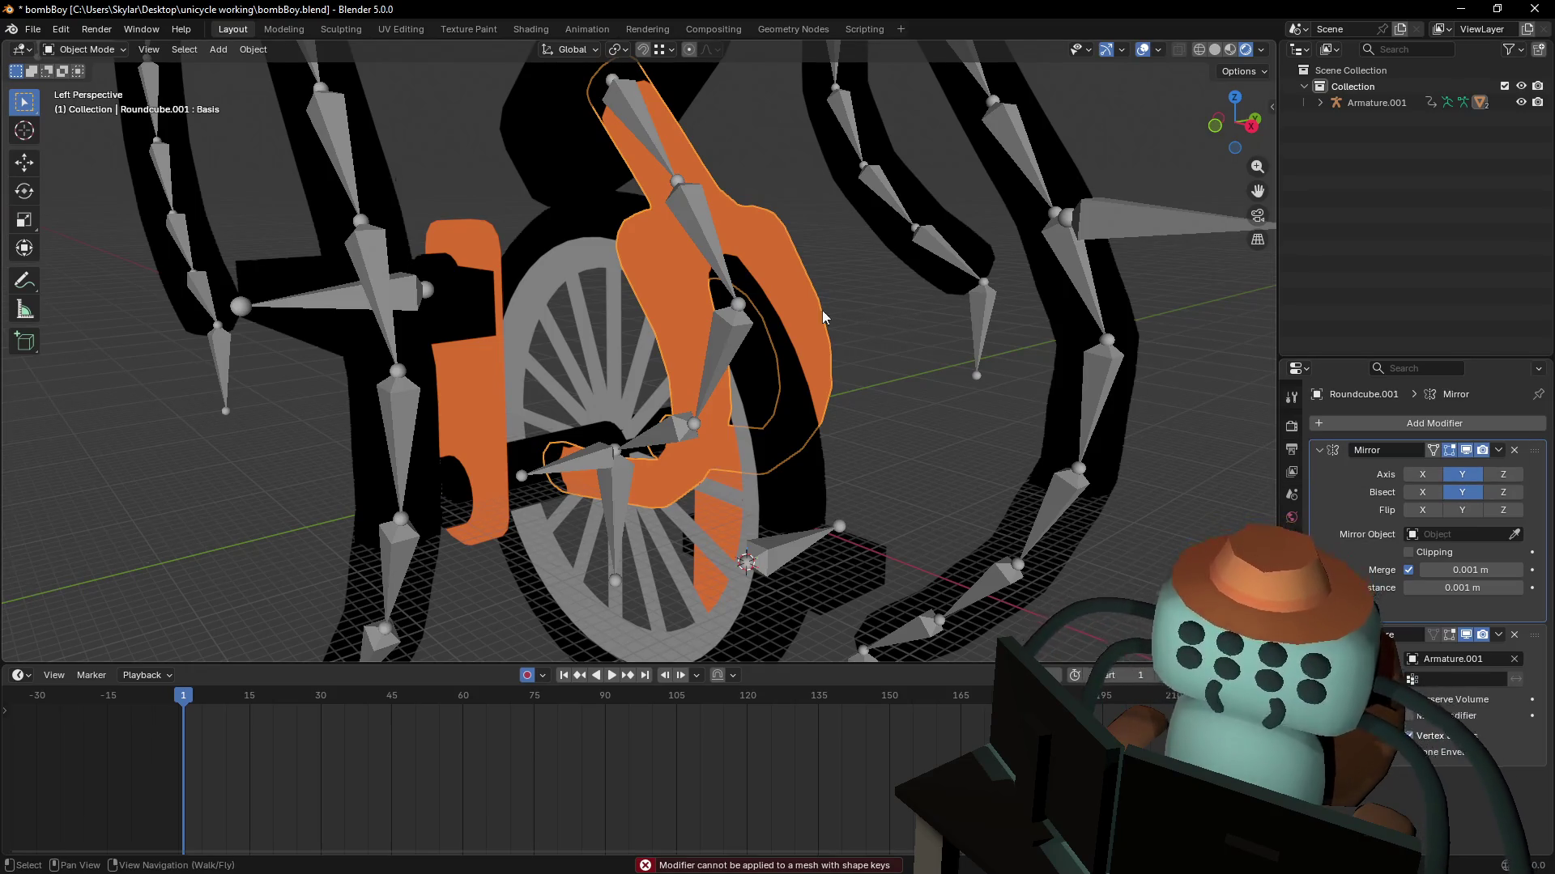
left_click(1291, 683)
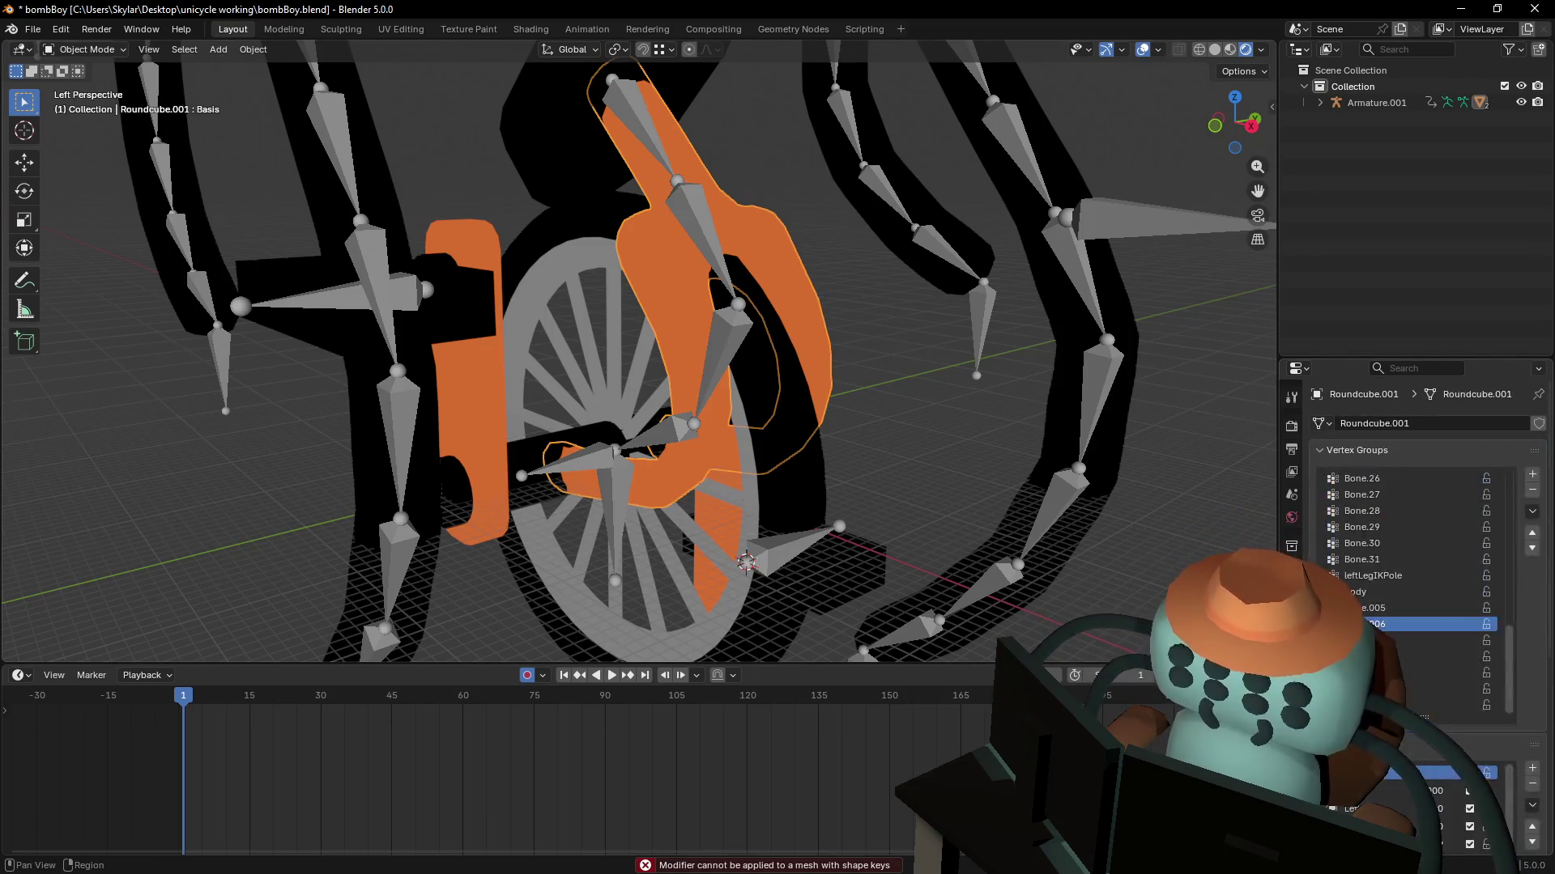
left_click_drag(1424, 719, 1424, 556)
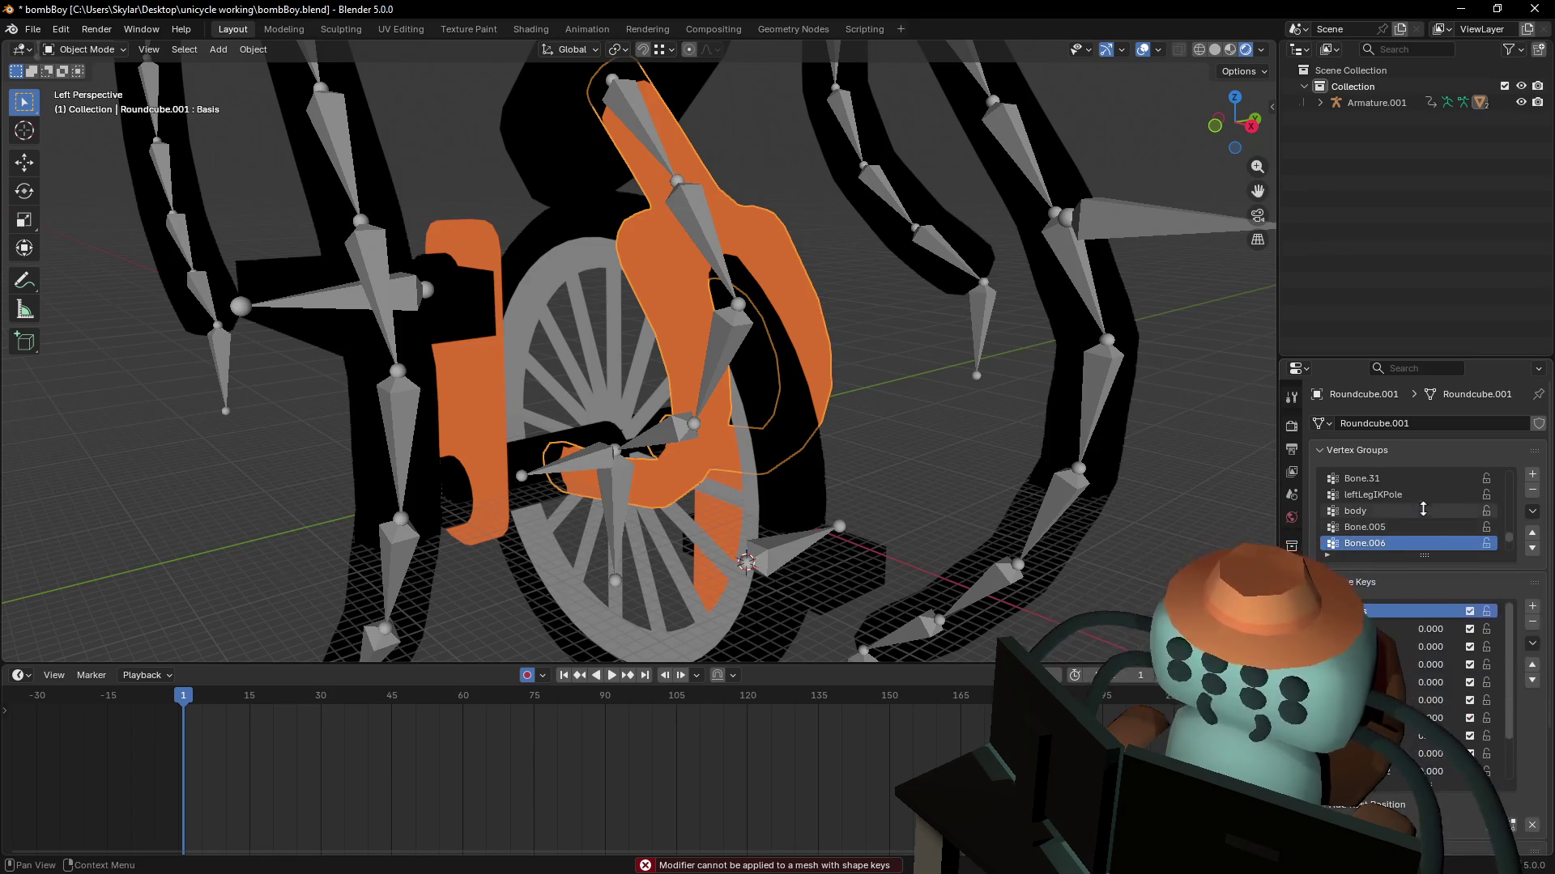
left_click(1412, 629)
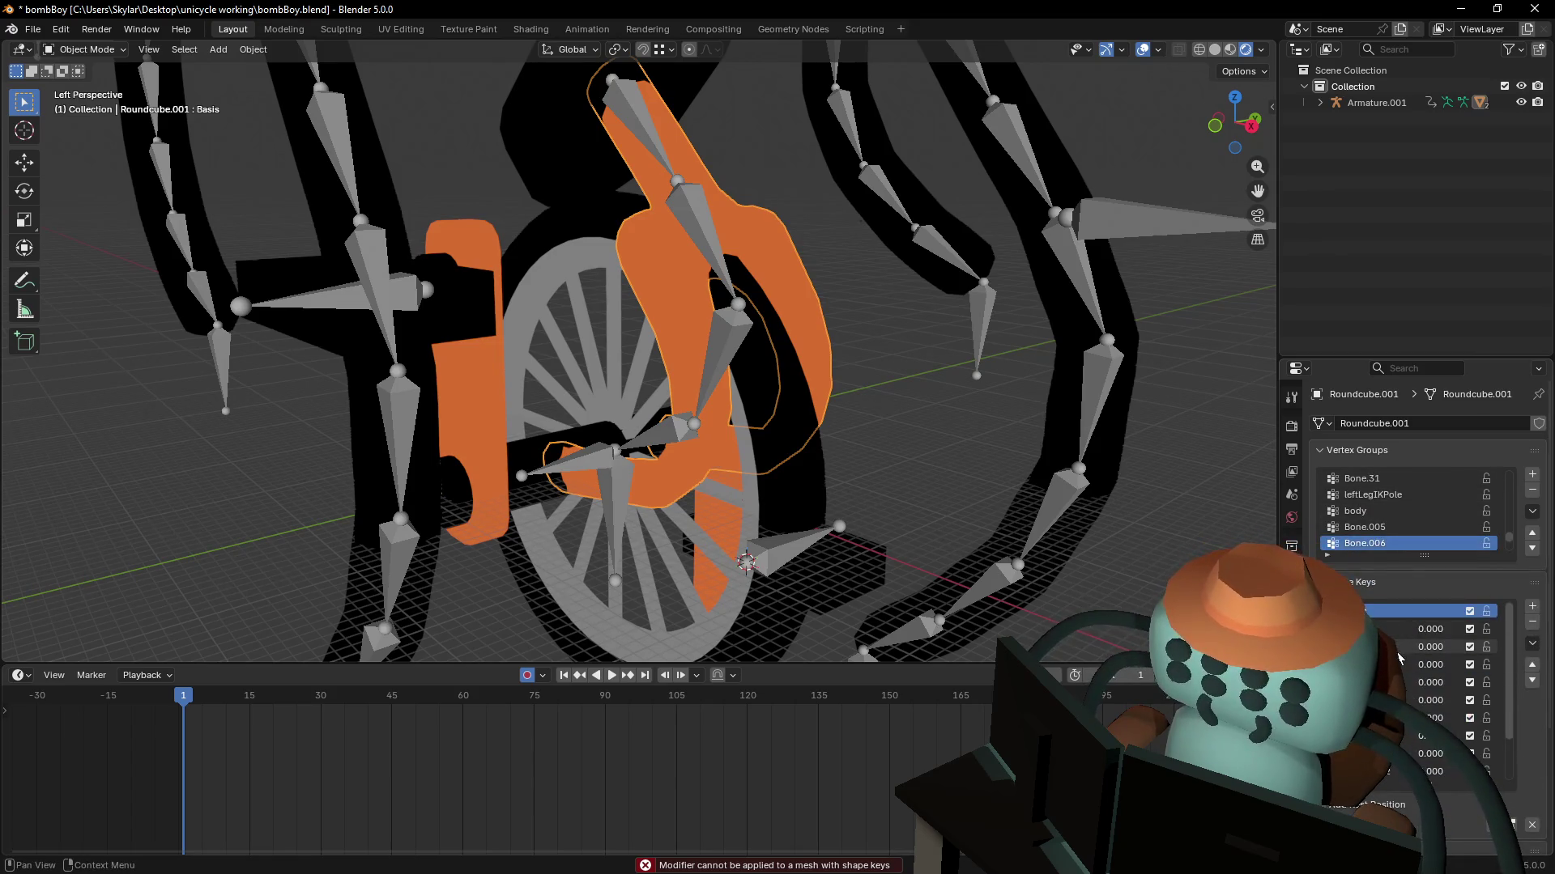
left_click(1532, 625)
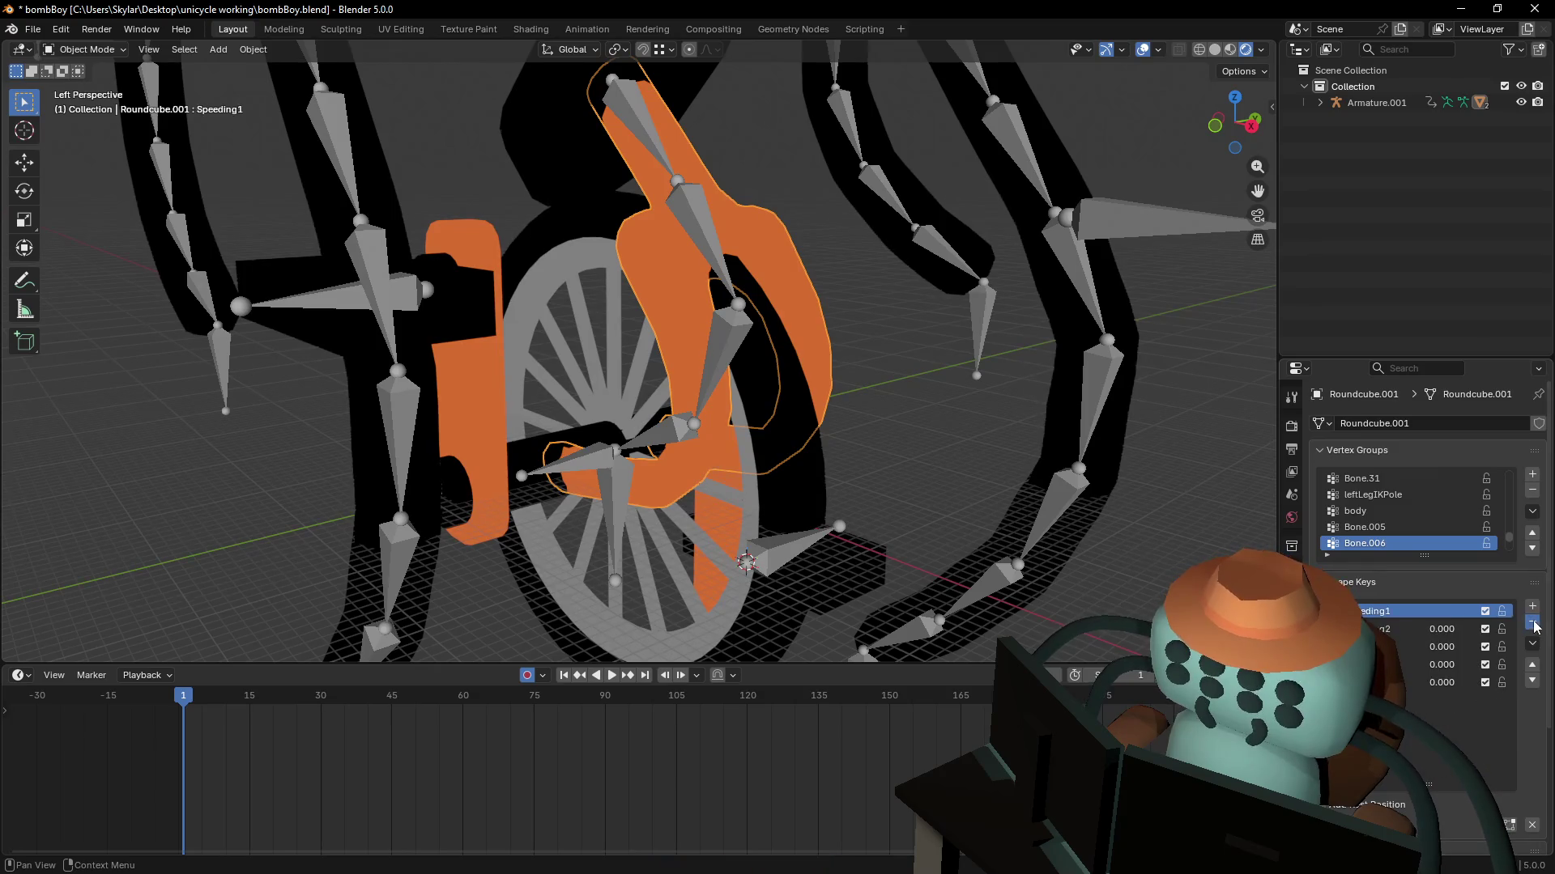
left_click(1531, 624)
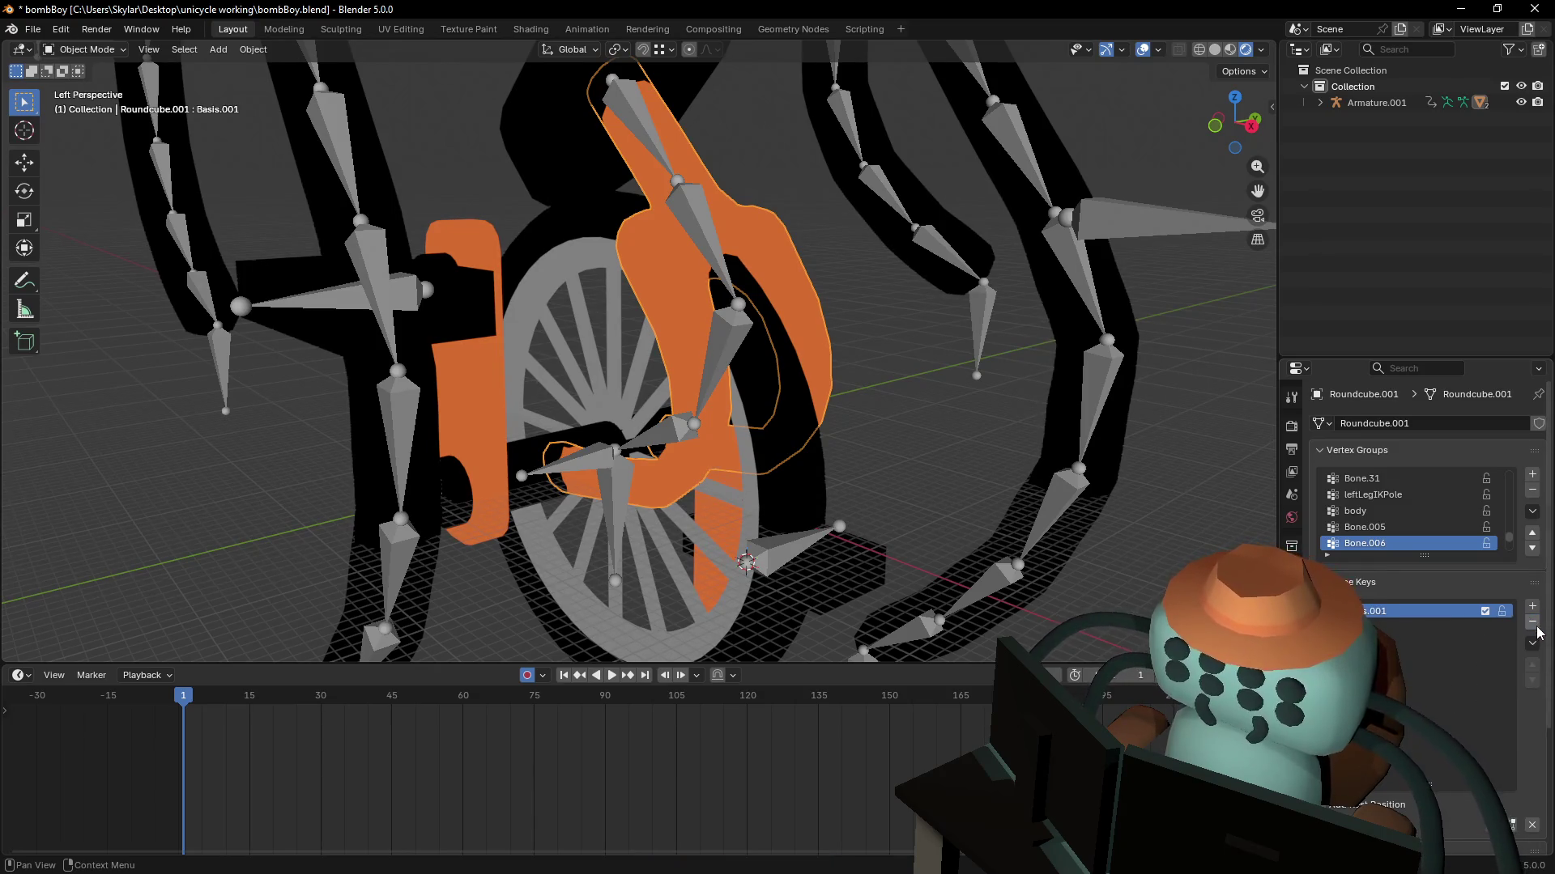
left_click(1535, 625)
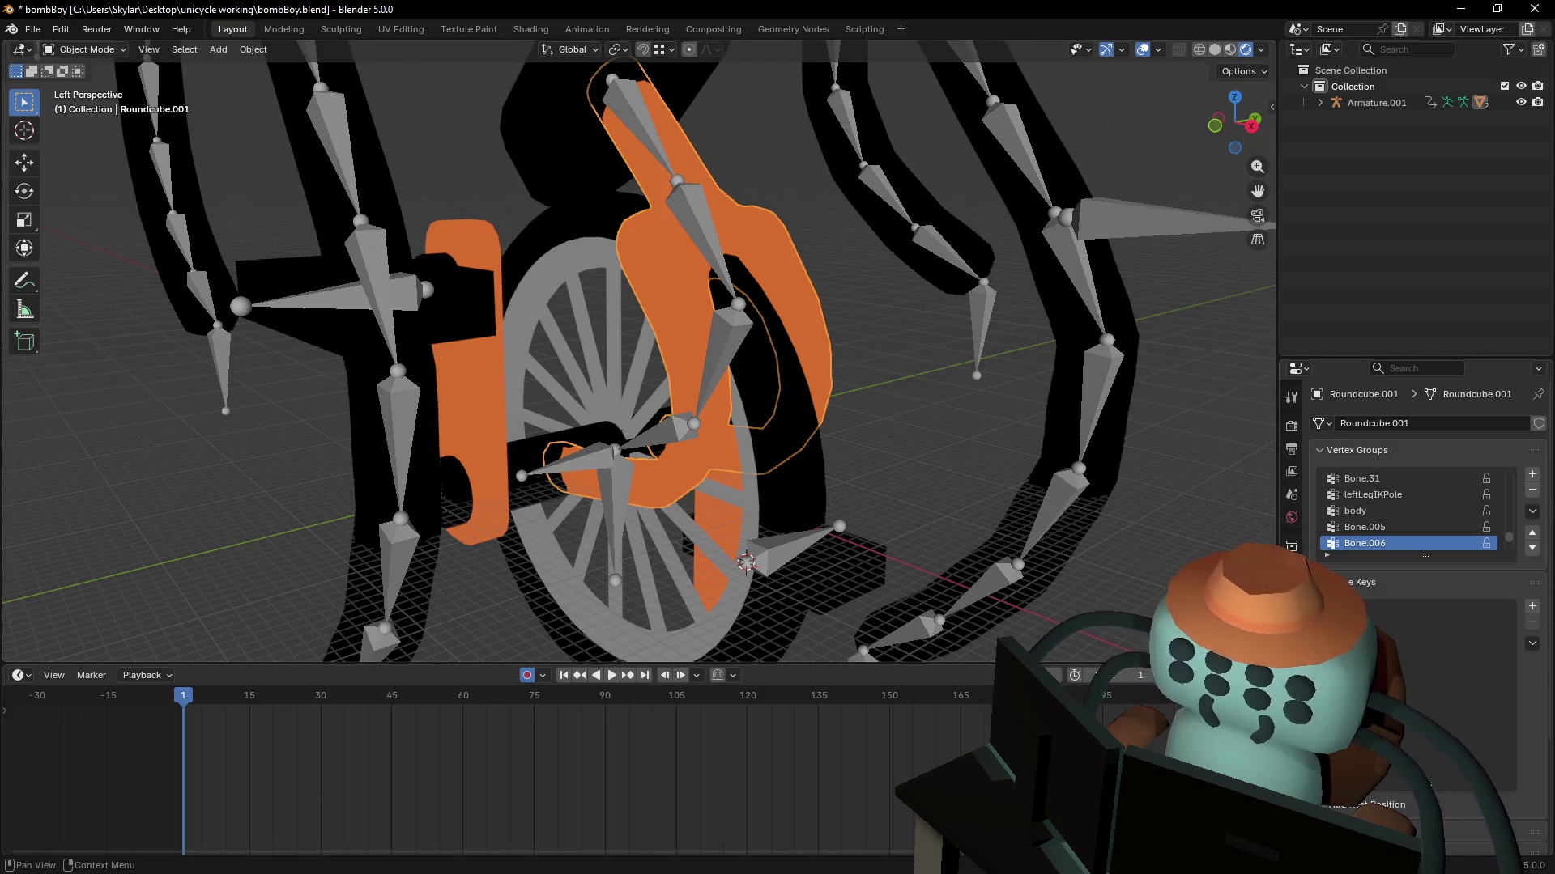
- Delete the Mirror modifier so only the Armature modifier remains, then reselect the fork
left_click(1291, 596)
left_click(1498, 450)
left_click(1445, 468)
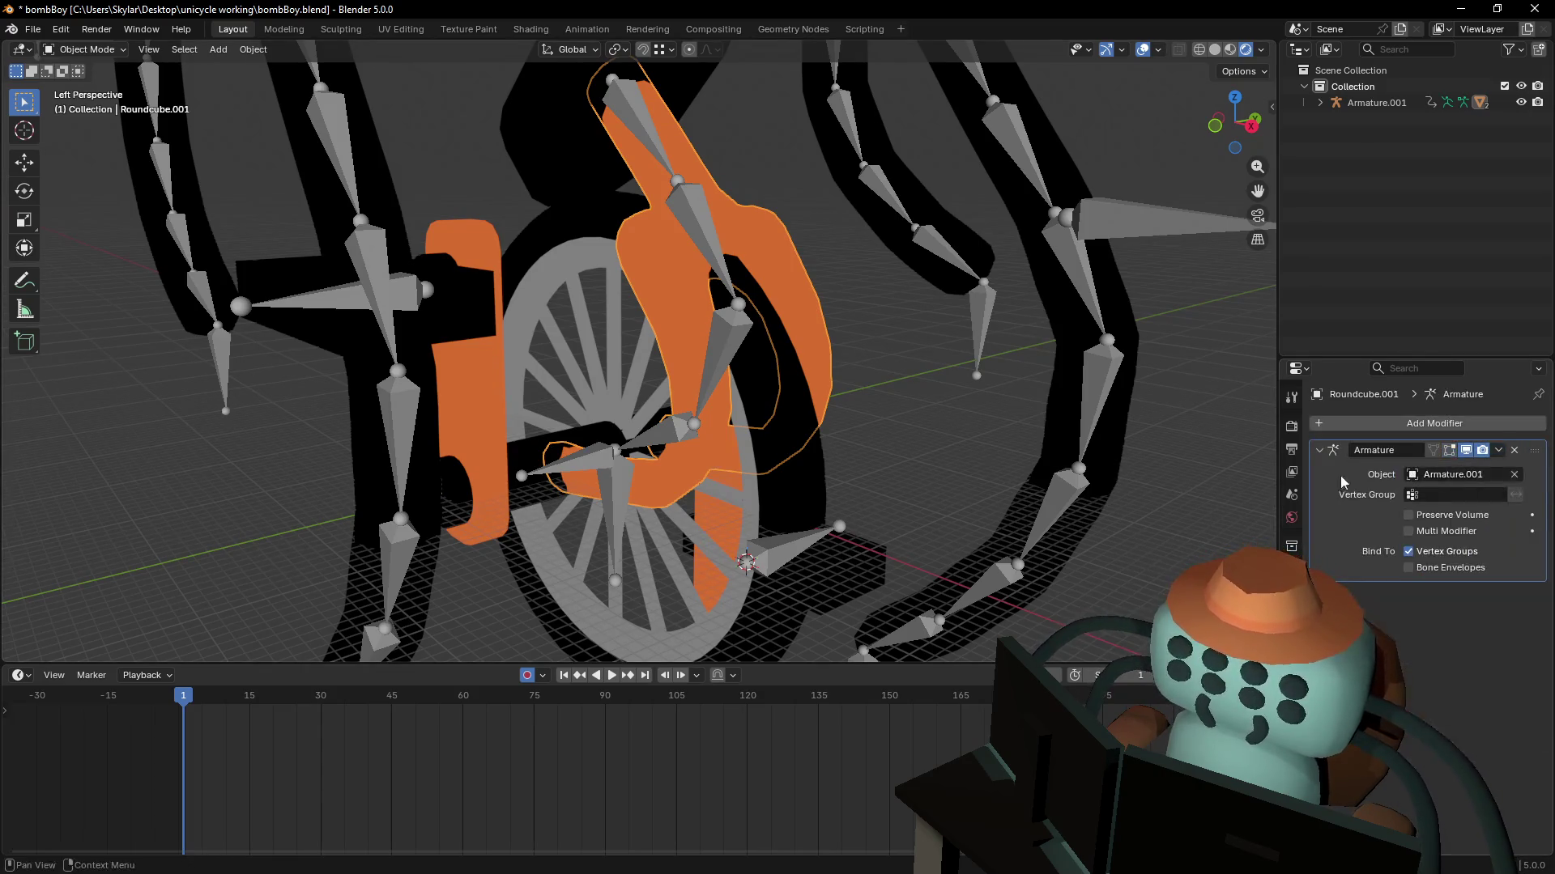
left_click(794, 492)
left_click(812, 459, "shift")
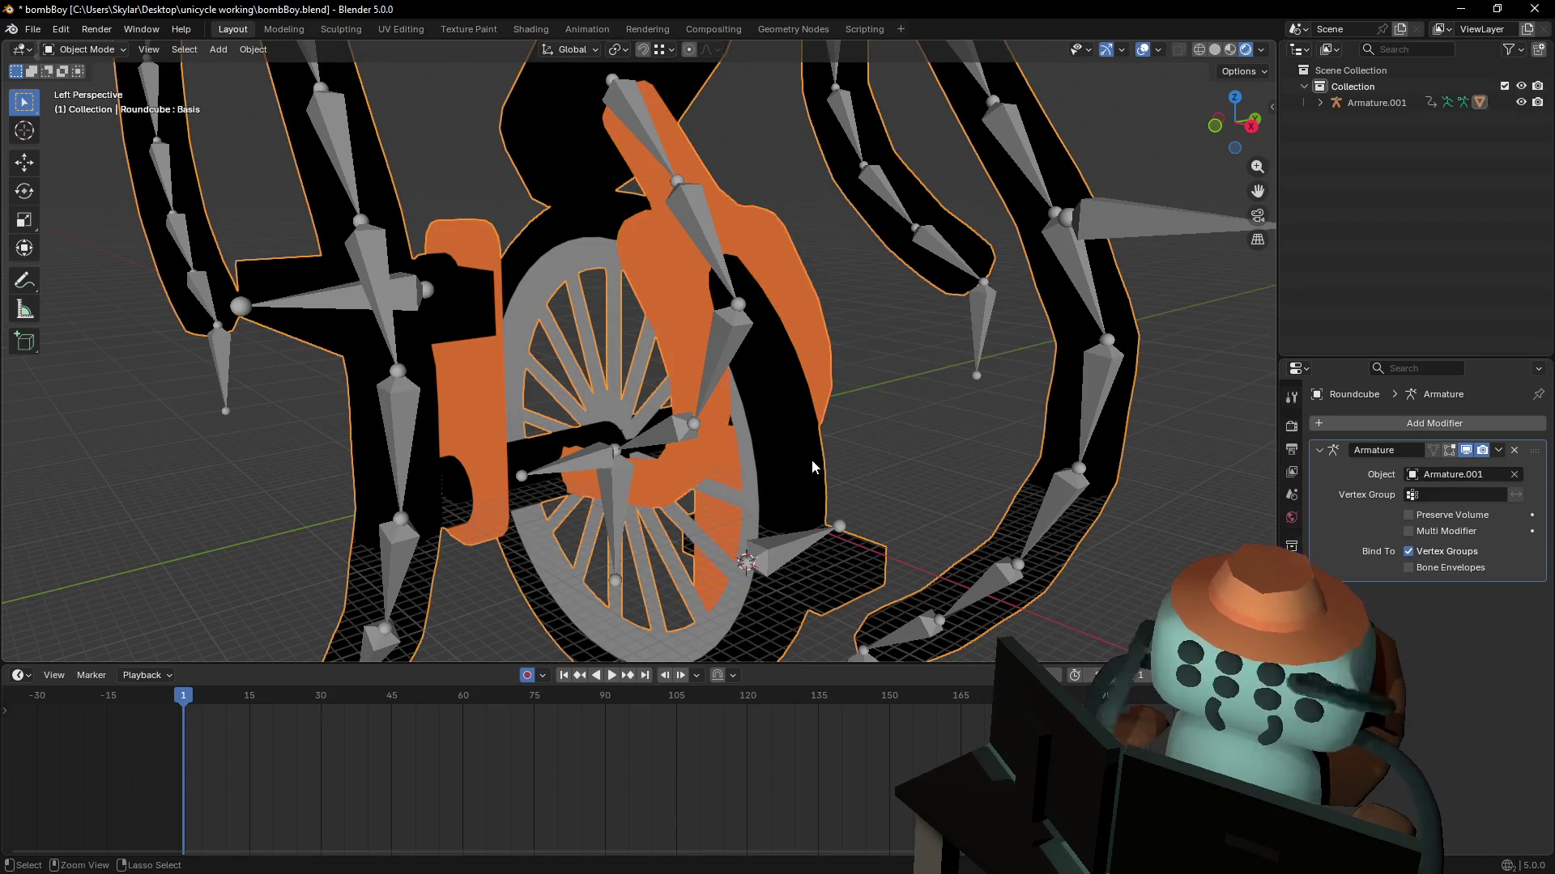
- Select Armature.001 and switch it into Pose Mode
key("r")
key("Escape")
key("shift+grave")
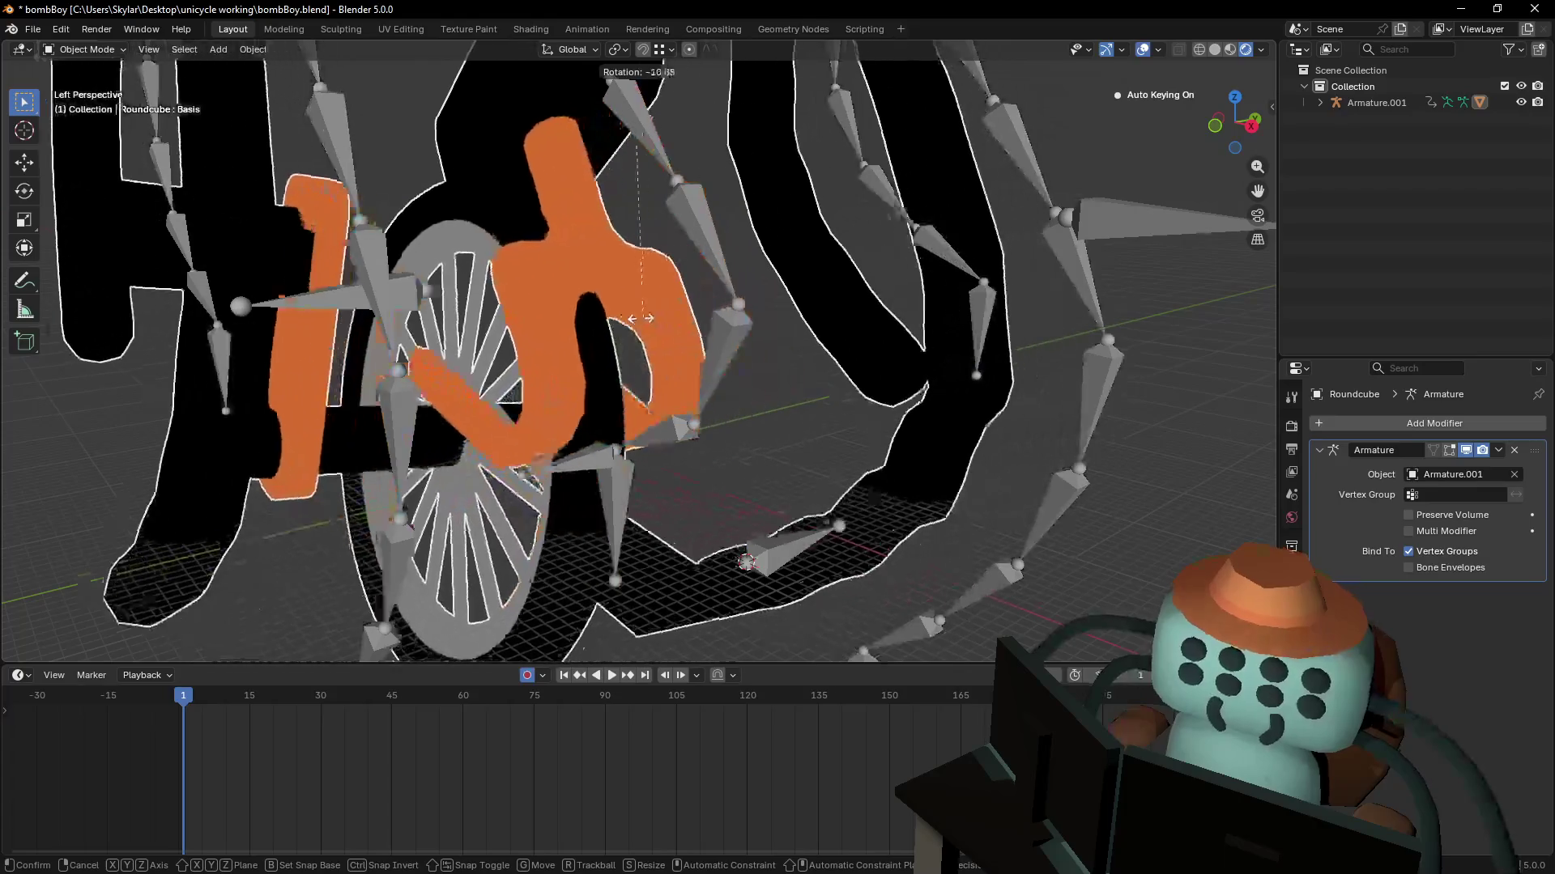
key("Escape")
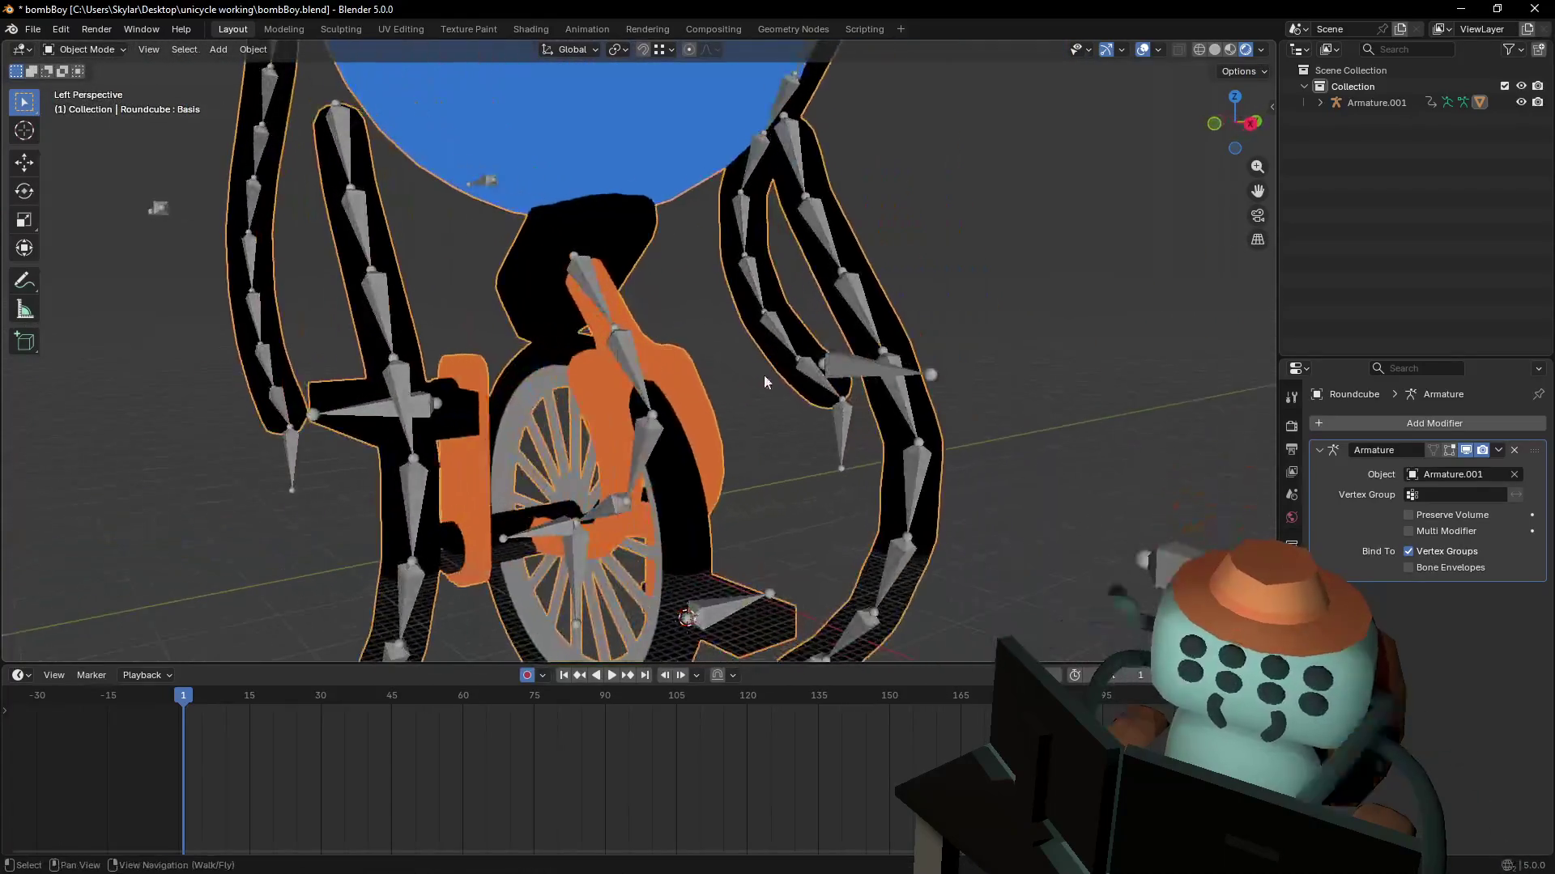
left_click(89, 49)
left_click(89, 70)
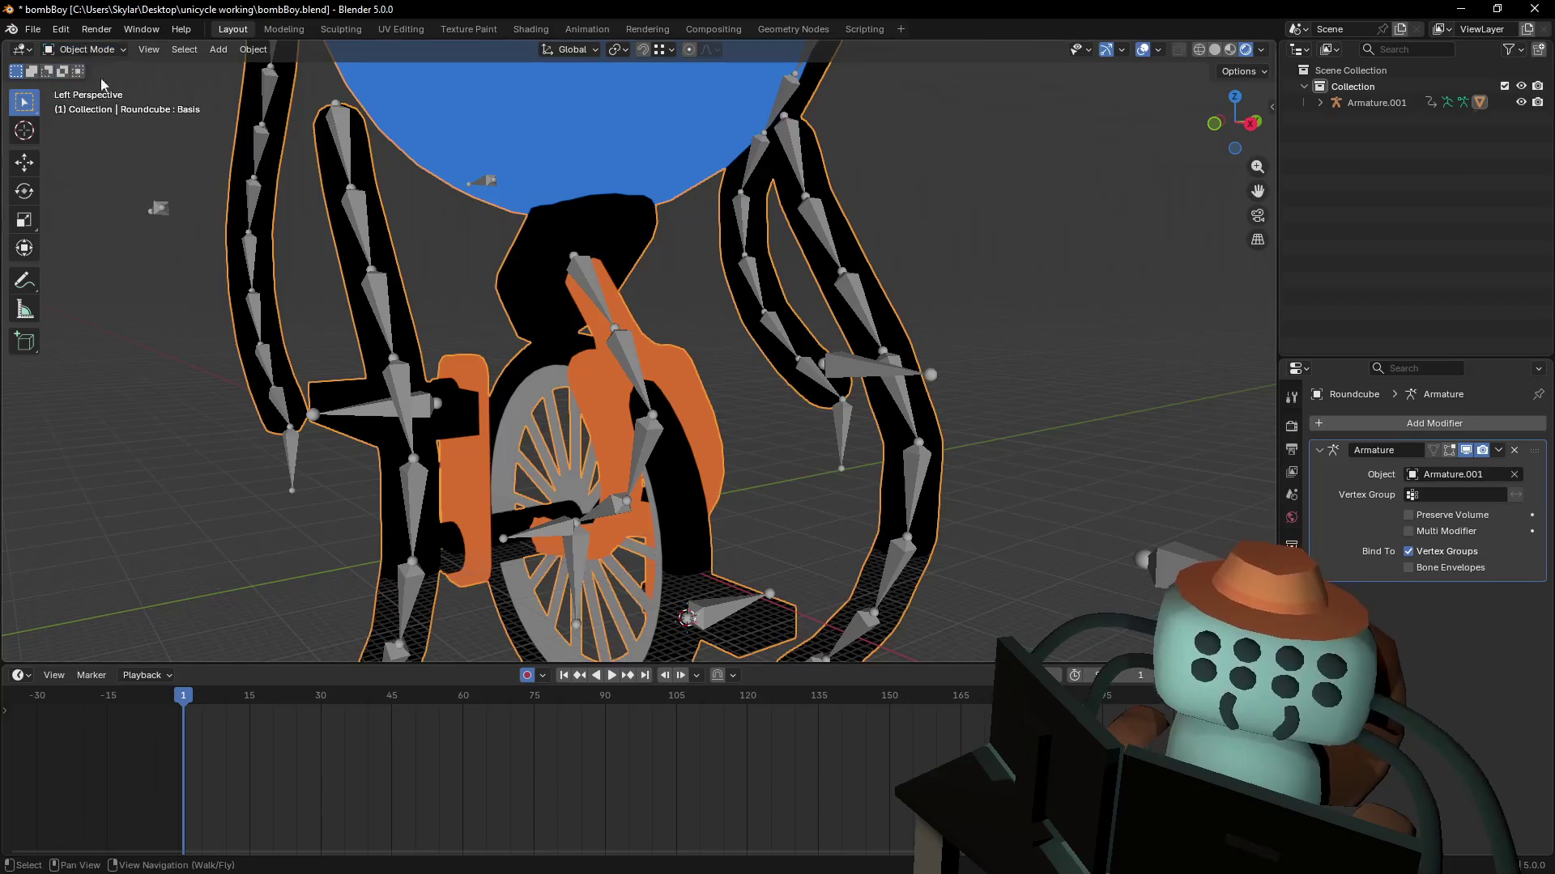
left_click(661, 413)
key("Tab")
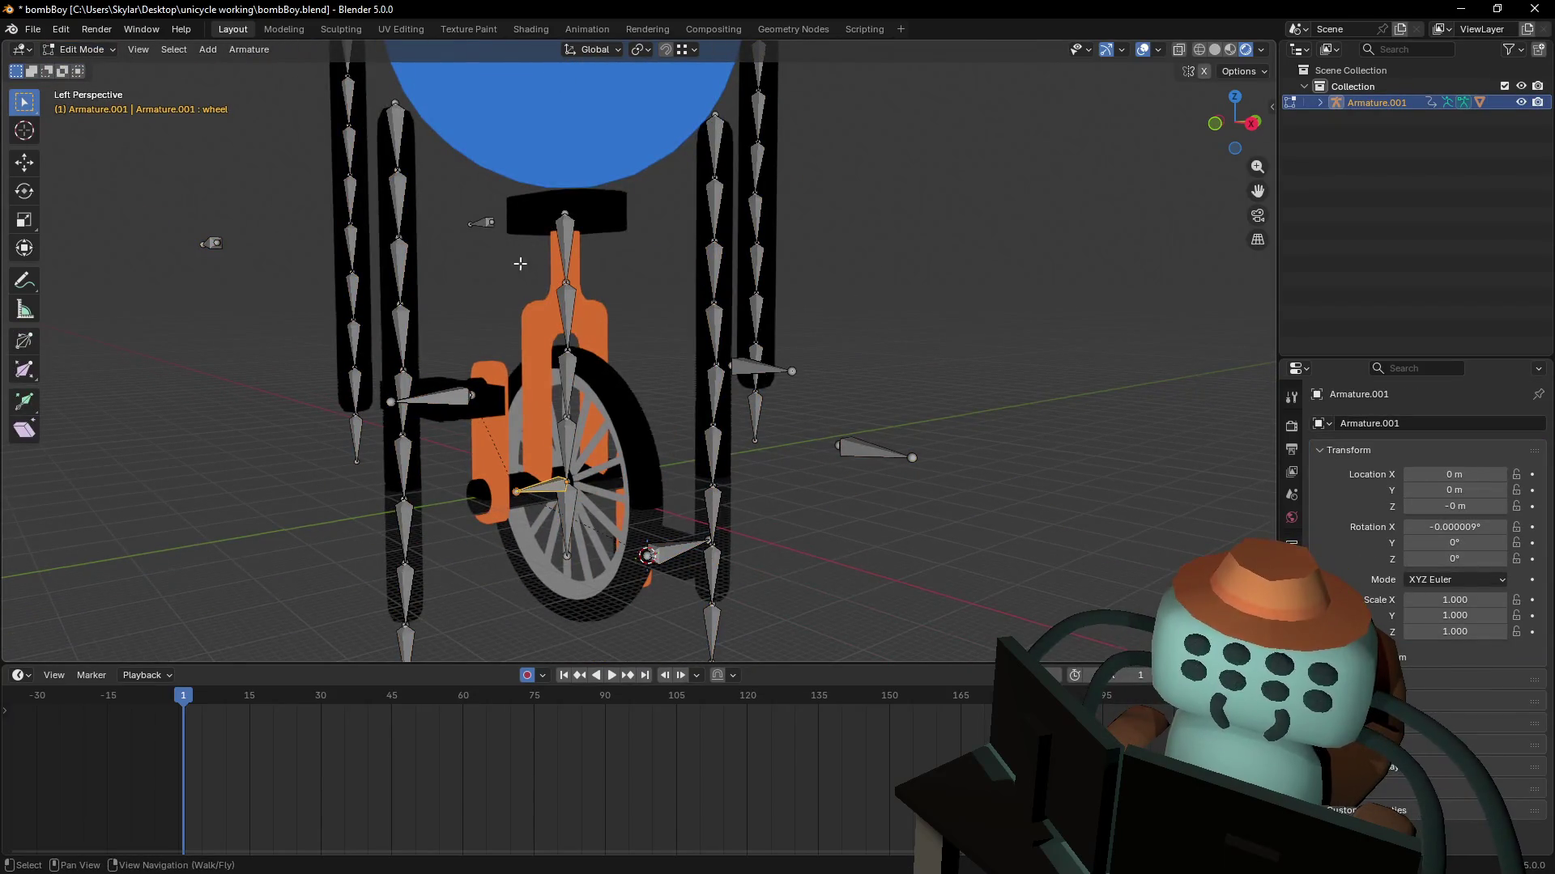
left_click(81, 49)
left_click(85, 103)
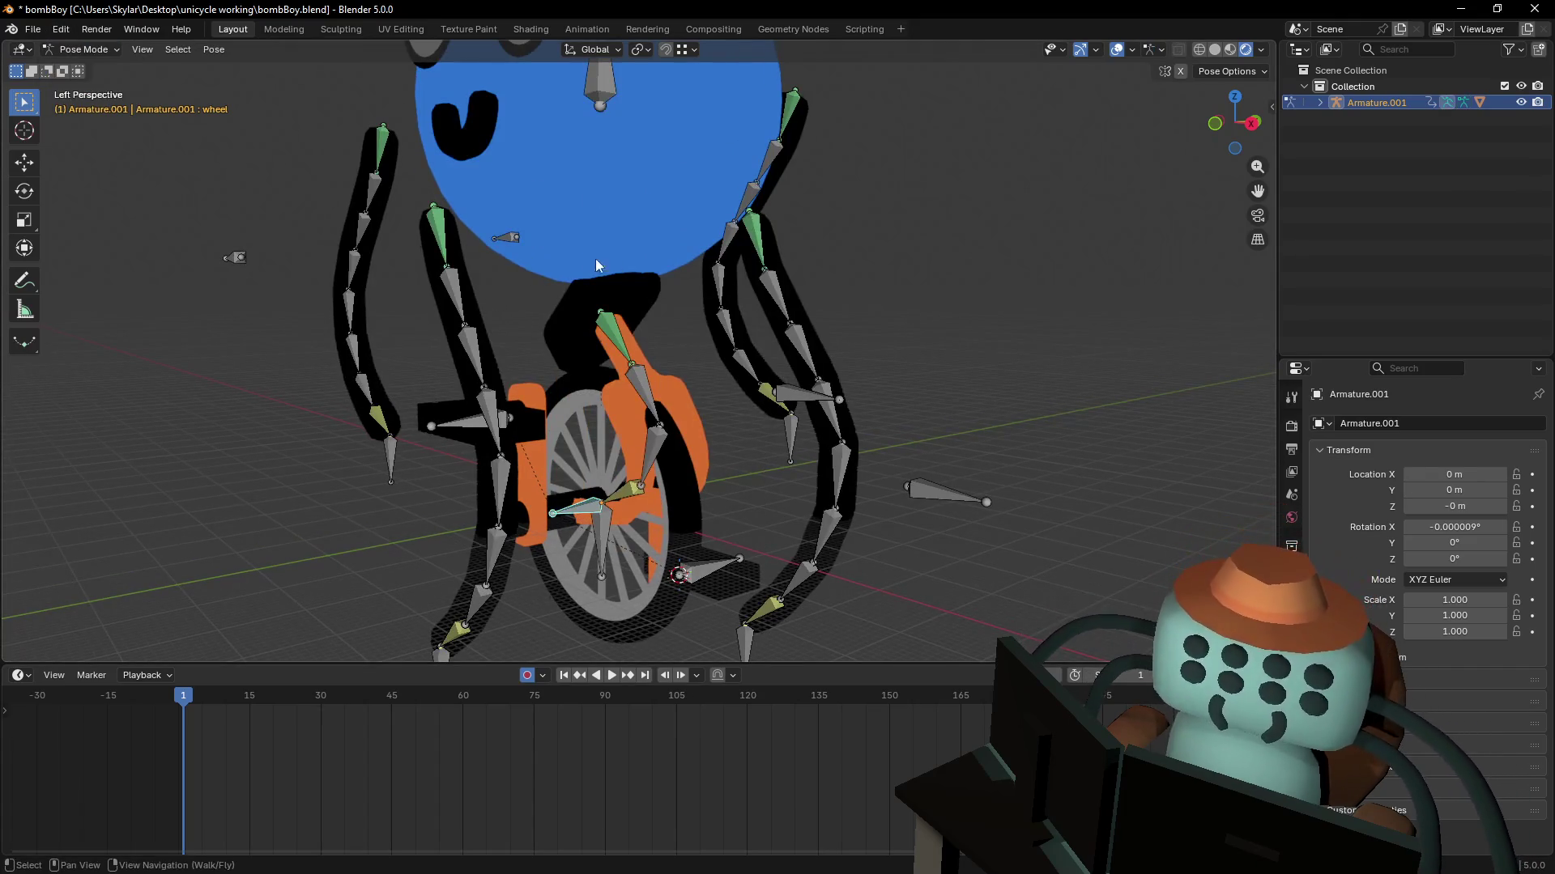
- Try moving the body bone vertically with G Z, then cancel the move
left_click(595, 96)
key("g")
key("z")
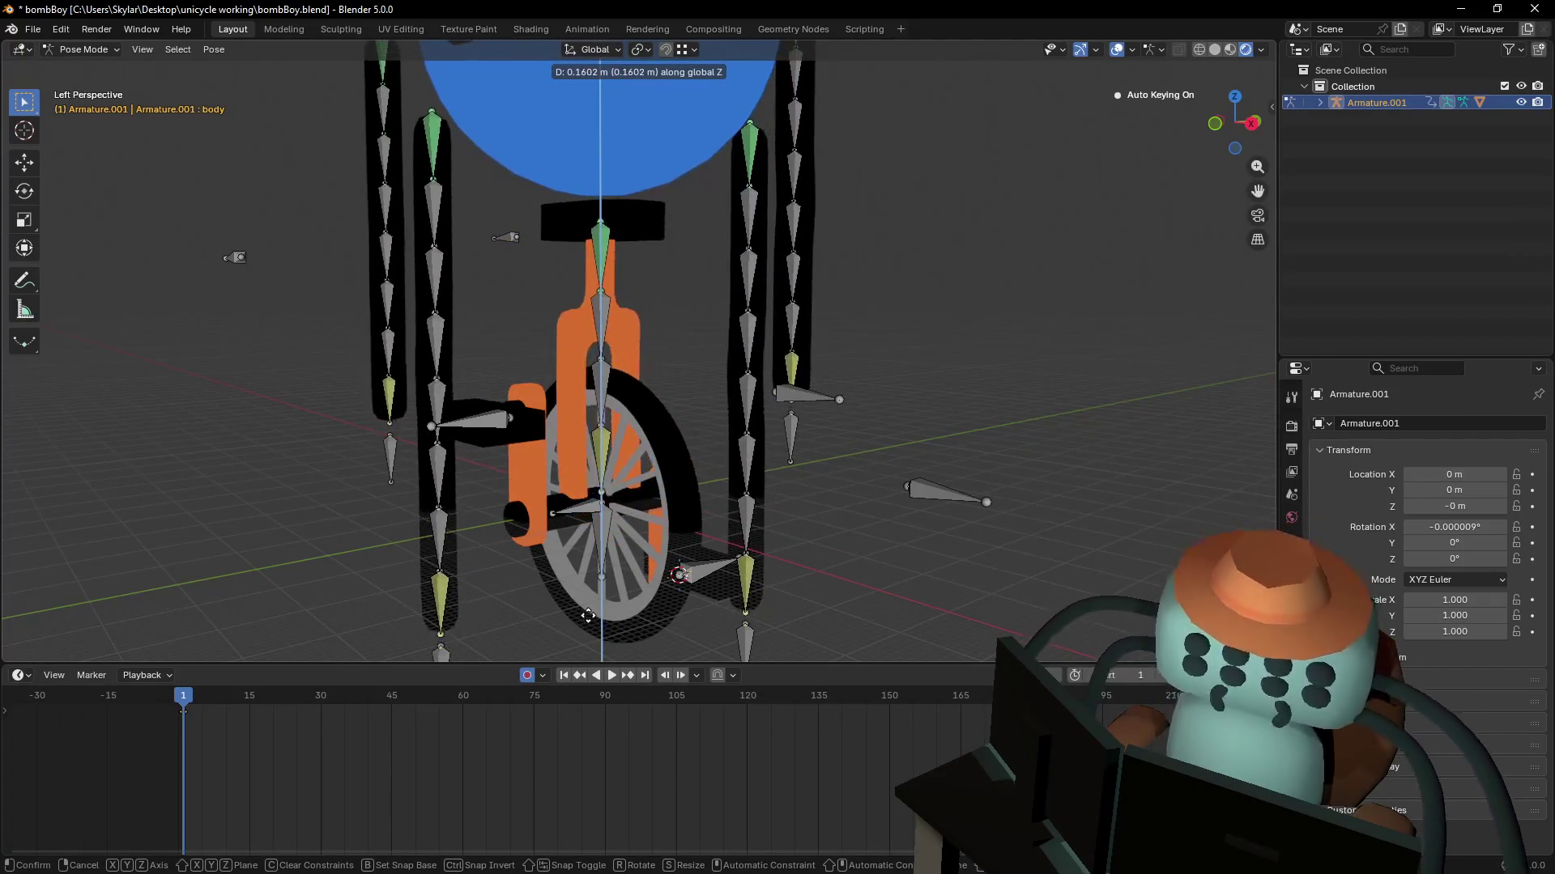
right_click(641, 798)
key("w")
right_click_drag(662, 497, 663, 462, "shift")
key("Escape")
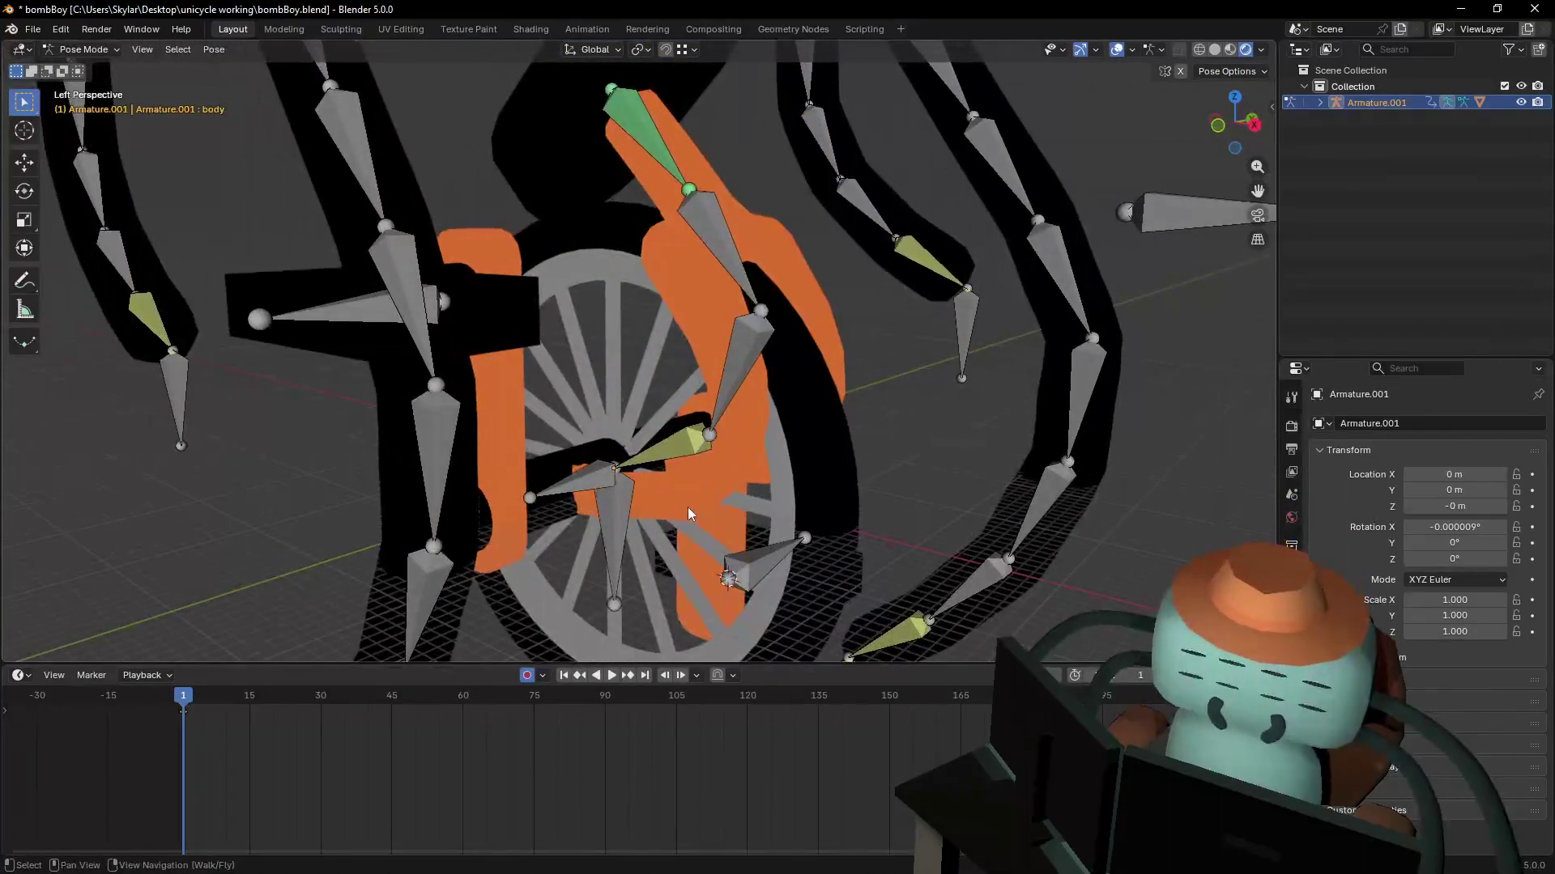
- Show the armature in Rest Position and return it to Object Mode
left_click(1291, 635)
left_click(1430, 477)
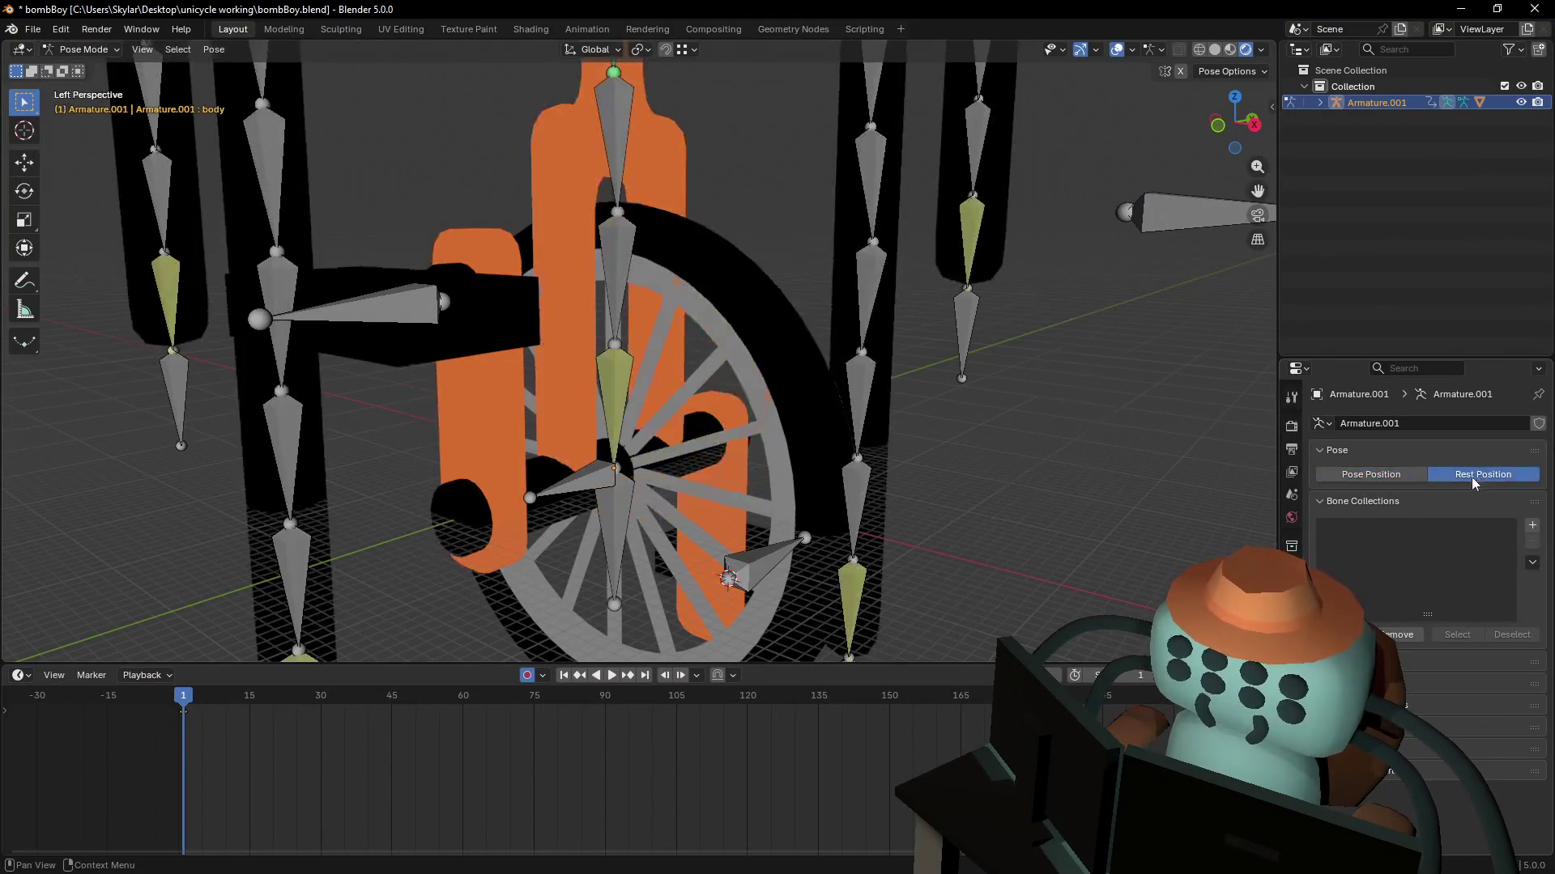
scroll(694, 346, "up", 3)
key("Tab")
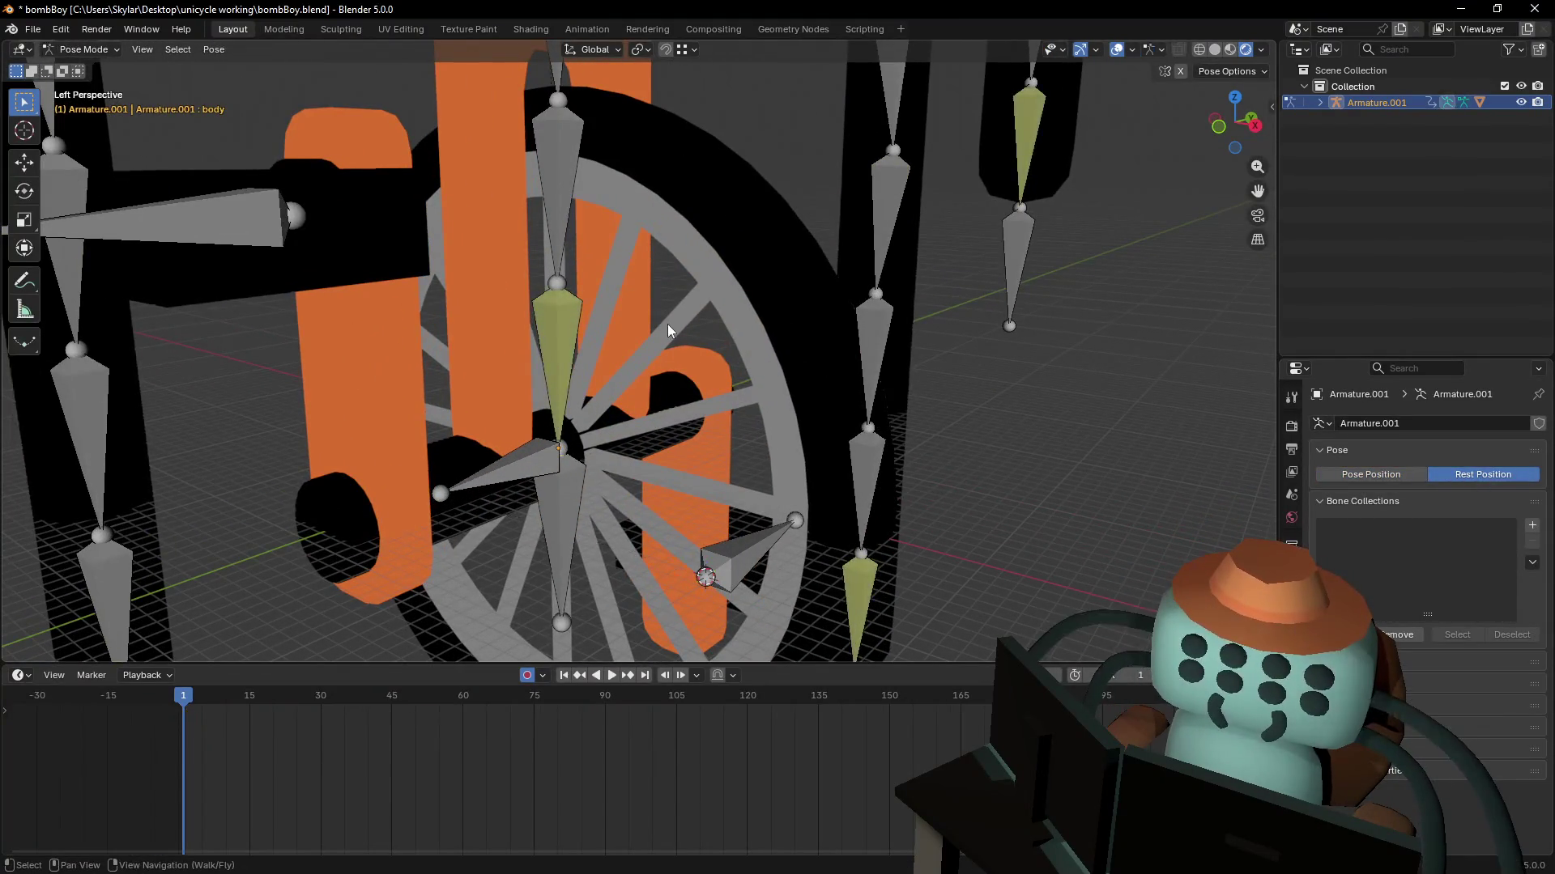
left_click(79, 49)
left_click(96, 74)
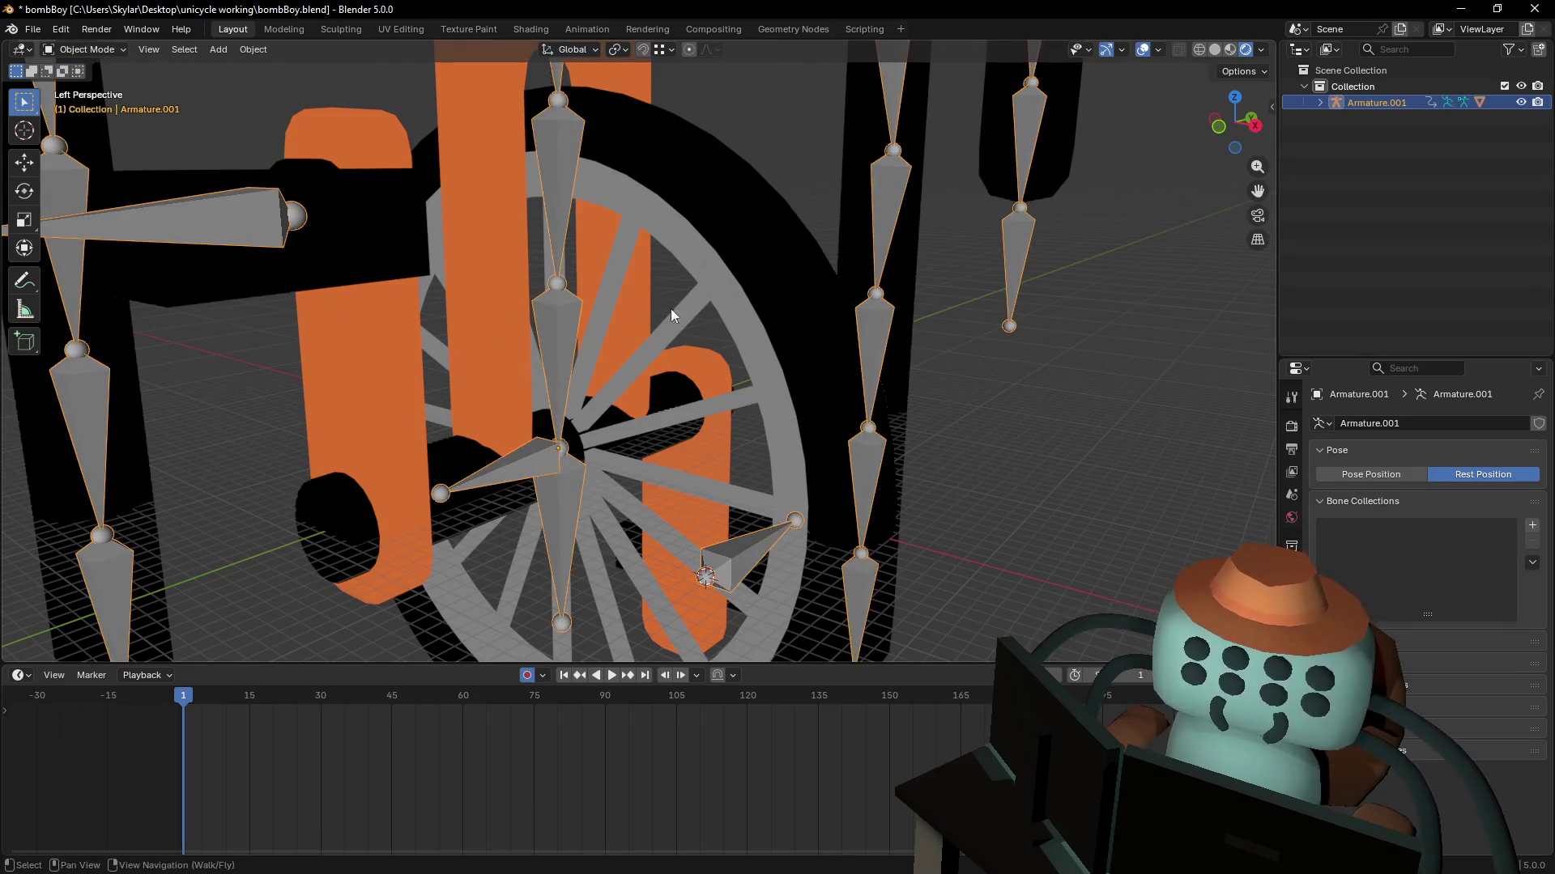
left_click(683, 348)
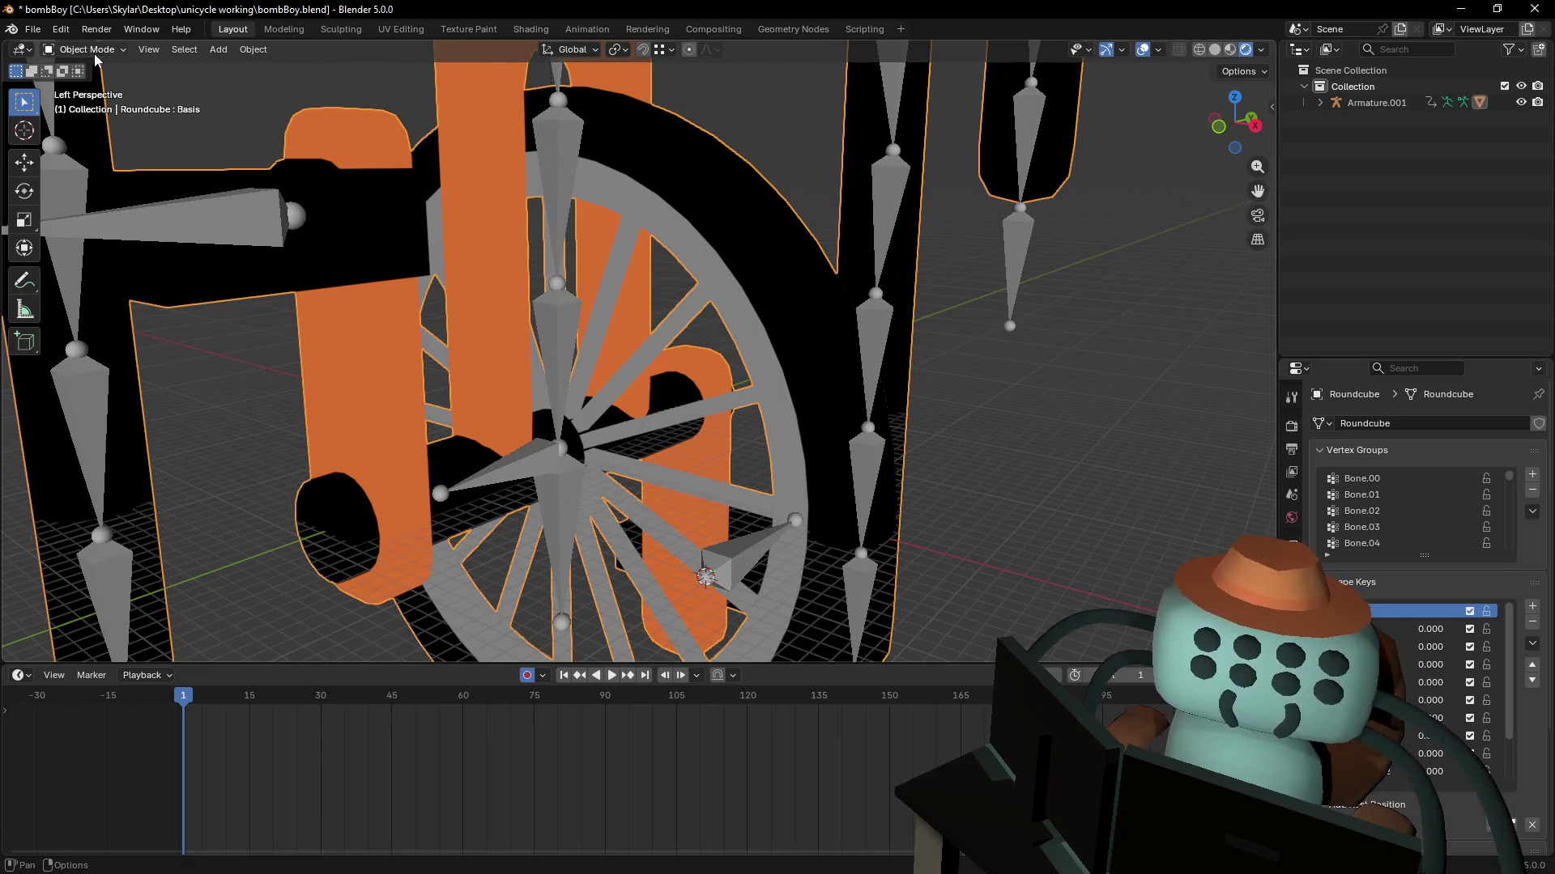
- Restore the armature's Pose Position, fly around the wheel, and re-enter Pose Mode
left_click(557, 252)
left_click(1371, 475)
key("shift+grave")
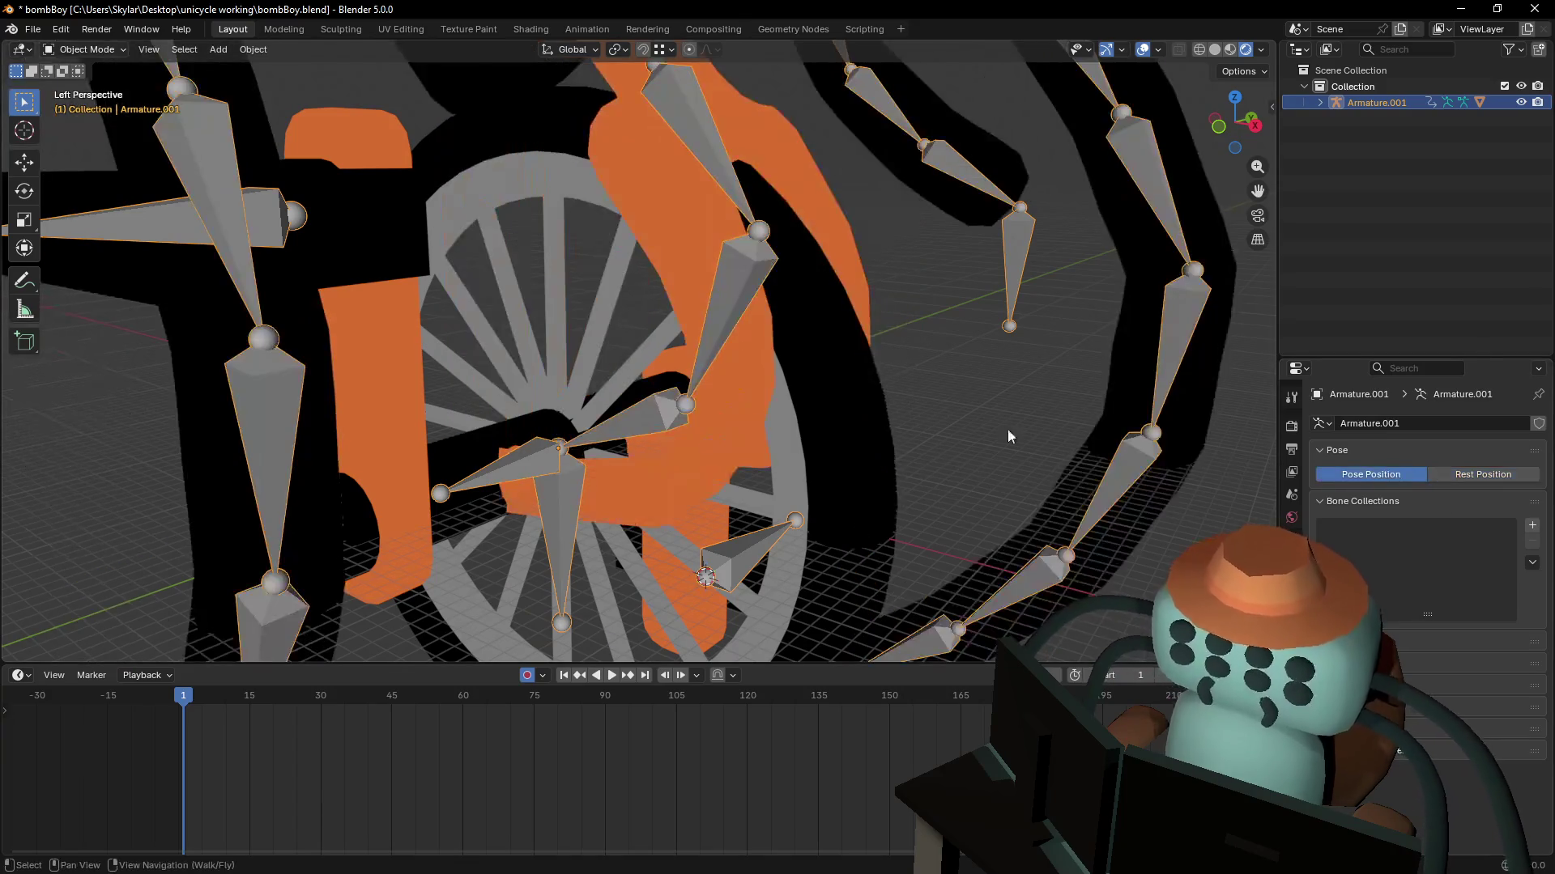
key("w")
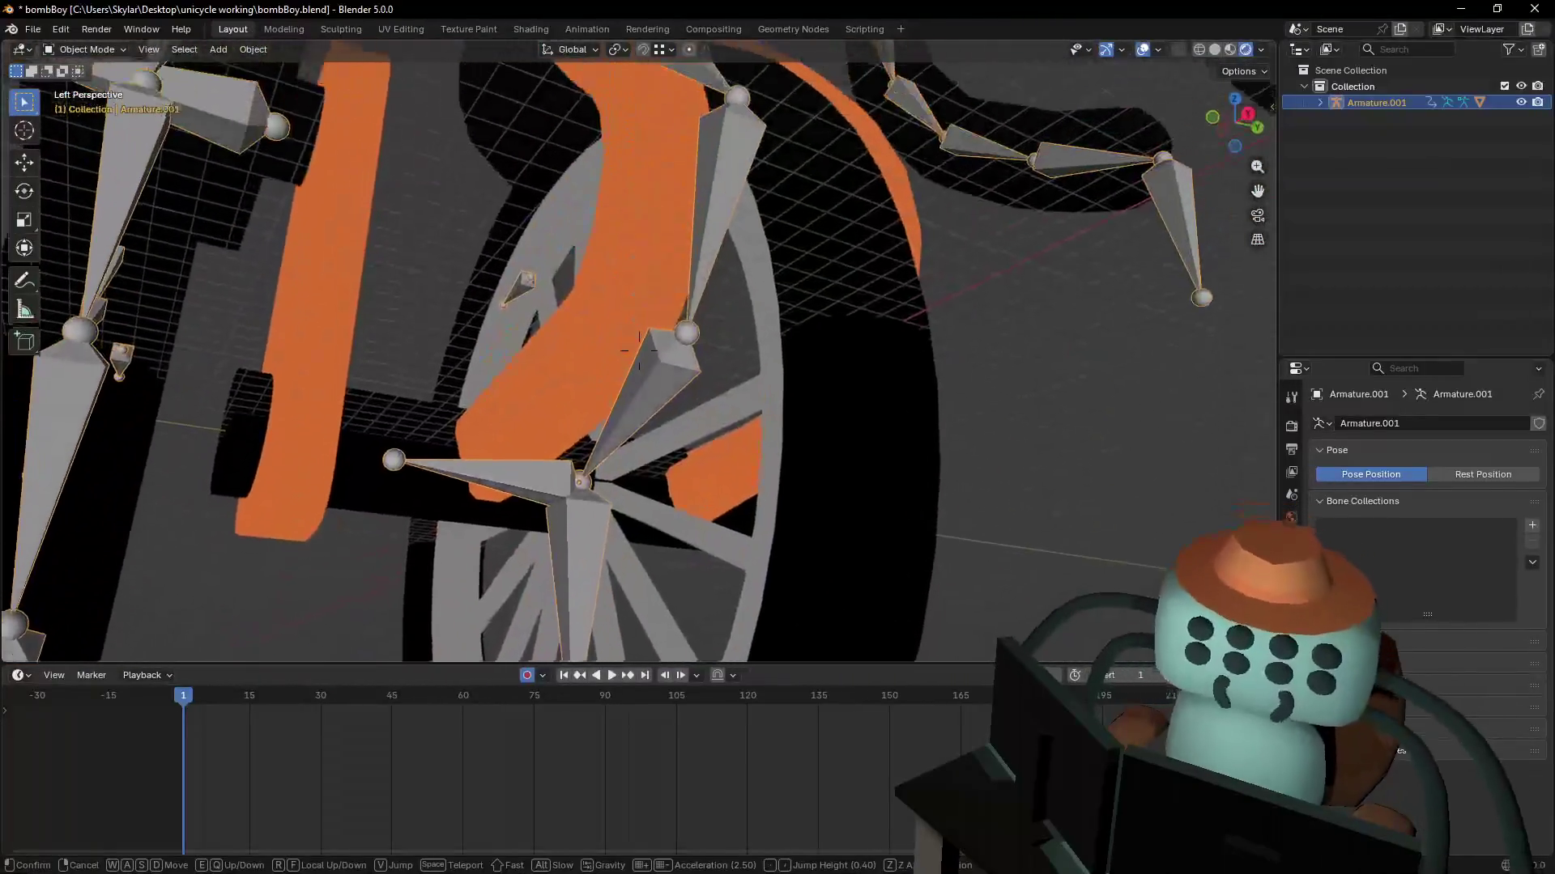
left_click(611, 378)
key("shift+grave")
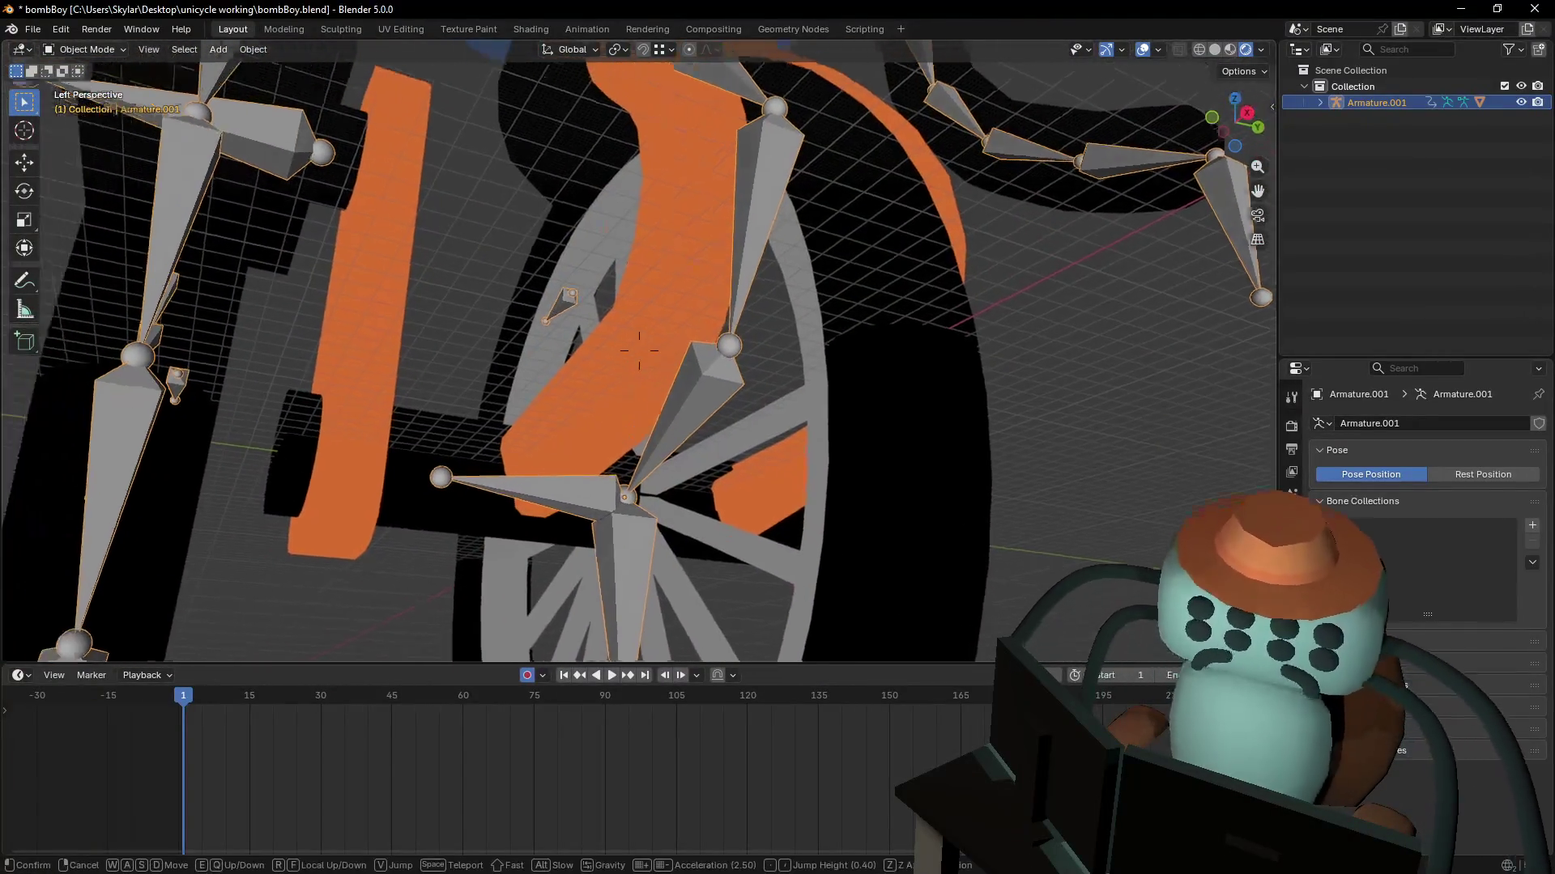
key("w")
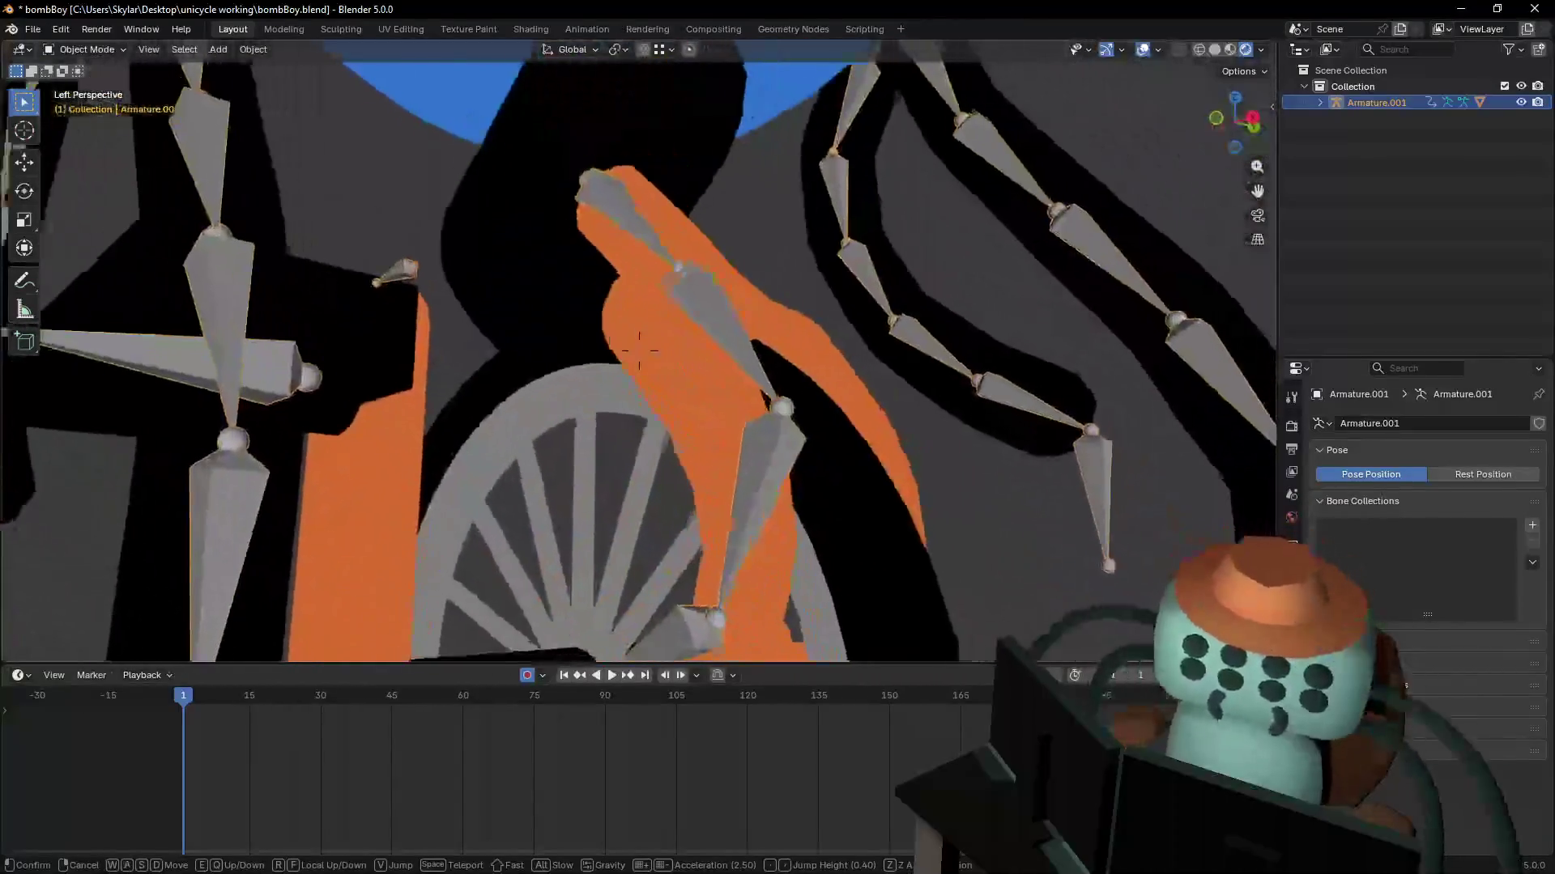
left_click(586, 193)
key("Home")
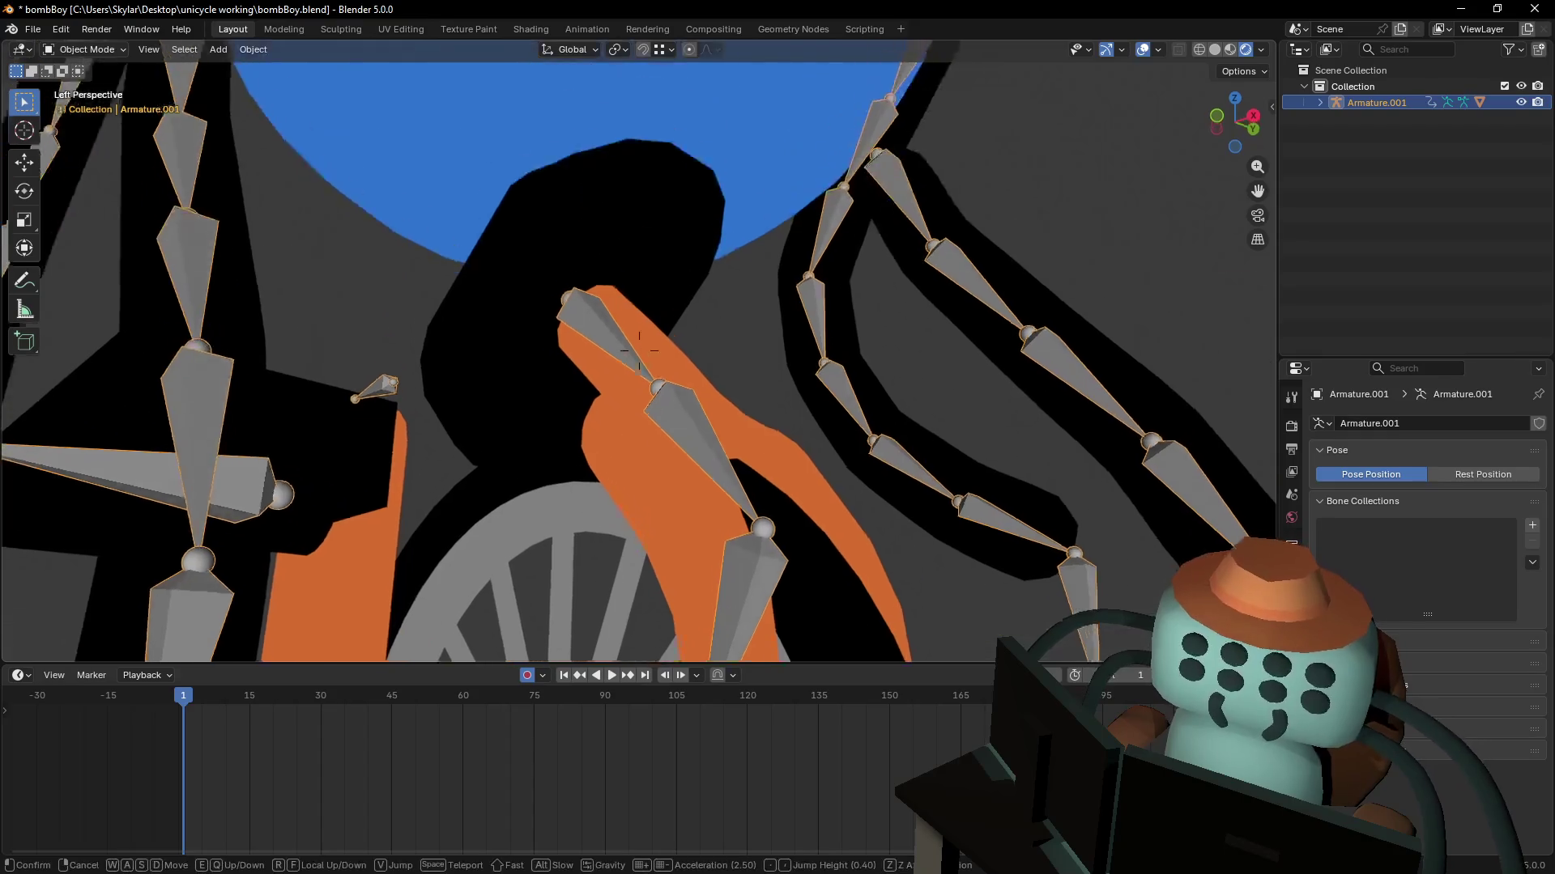
left_click(84, 49)
left_click(83, 102)
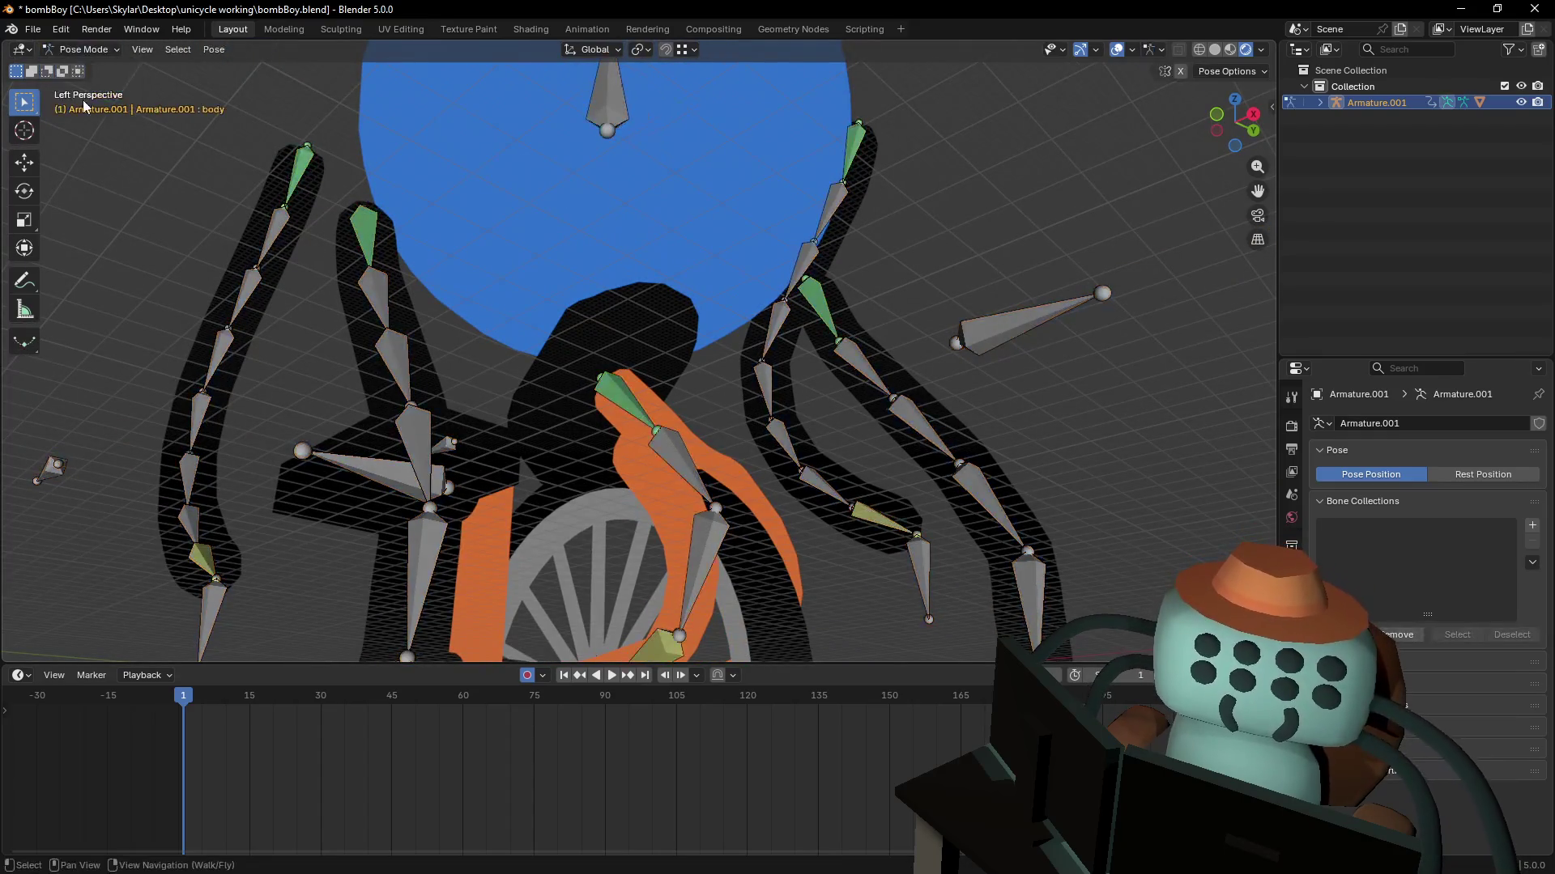
- Raise the body bone 0.117 m along Z and fly down to inspect the wheel
key("g")
key("z")
key("Return")
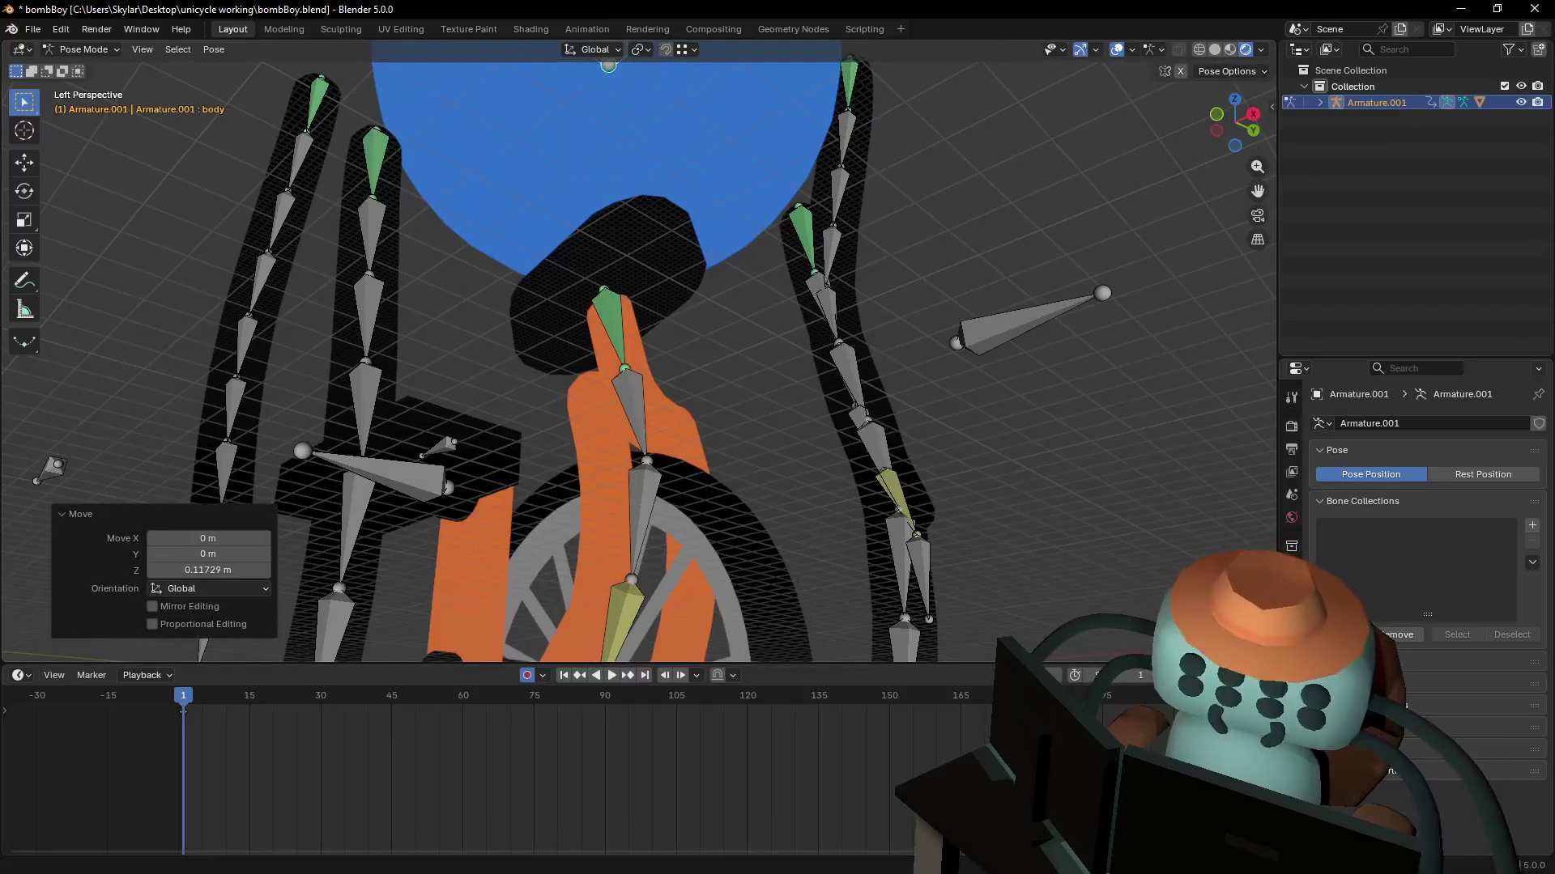
key("shift+grave")
key("w")
left_click(714, 402)
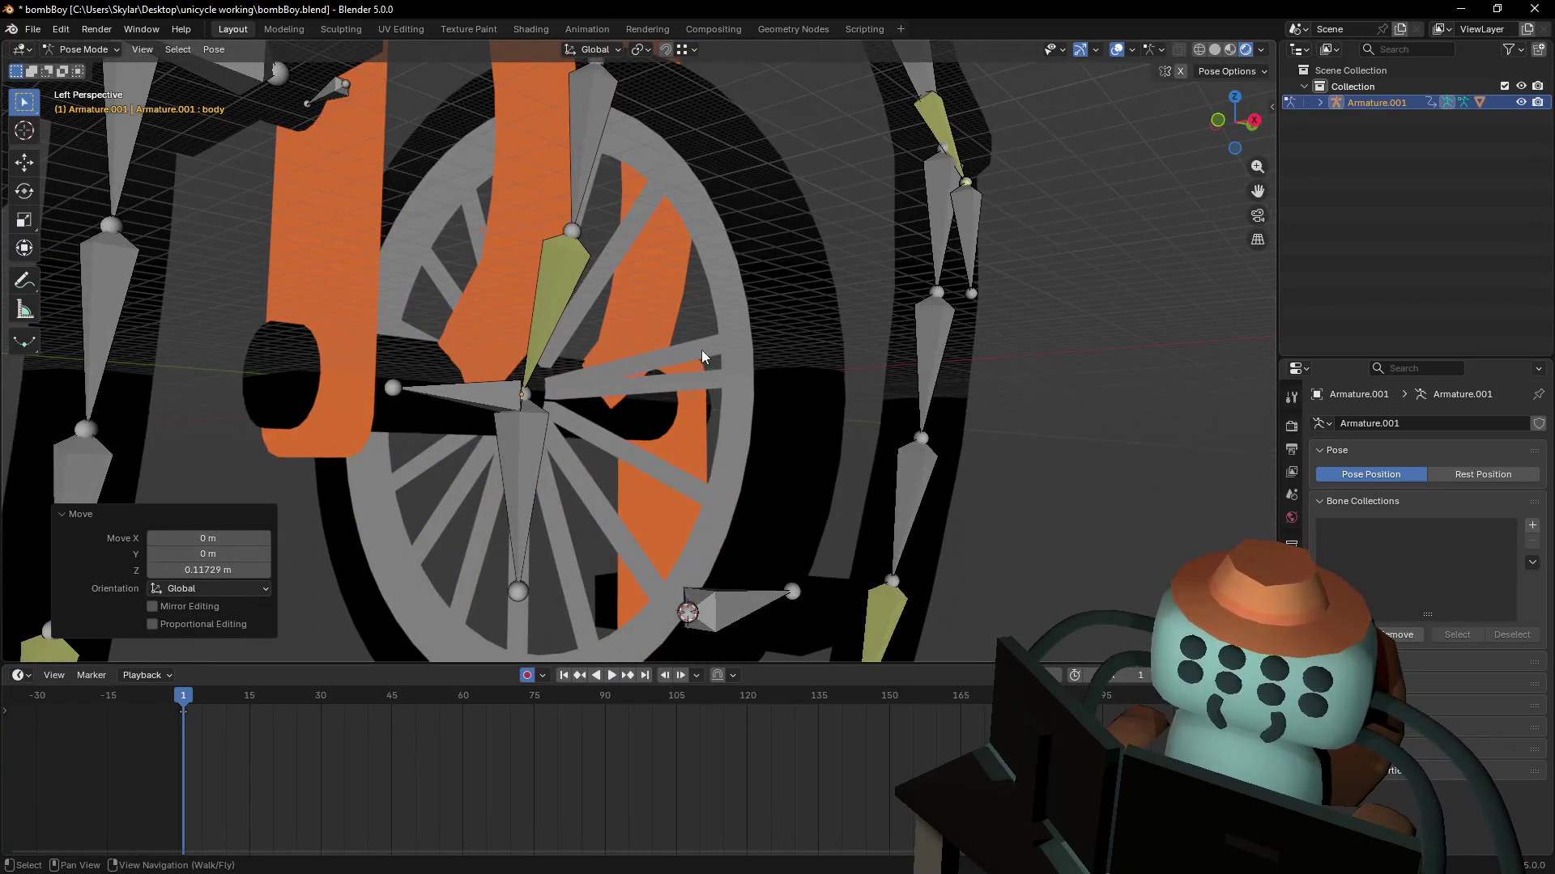
key("shift+grave")
key("Escape")
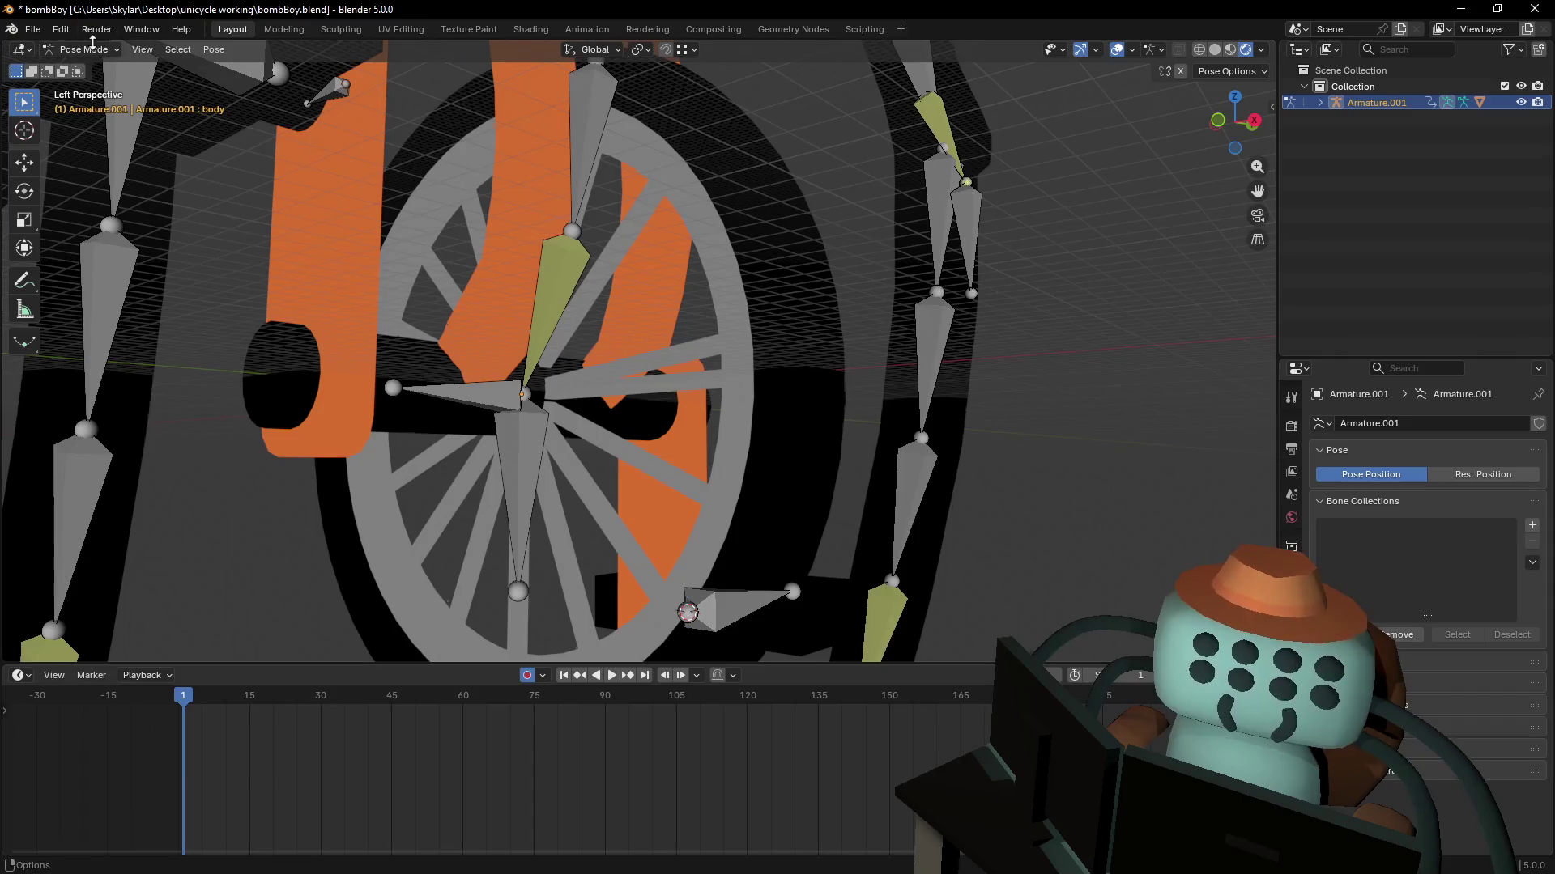
- Pass the armature through Edit Mode back to Object Mode and select the Roundcube body
left_click(90, 48)
left_click(89, 85)
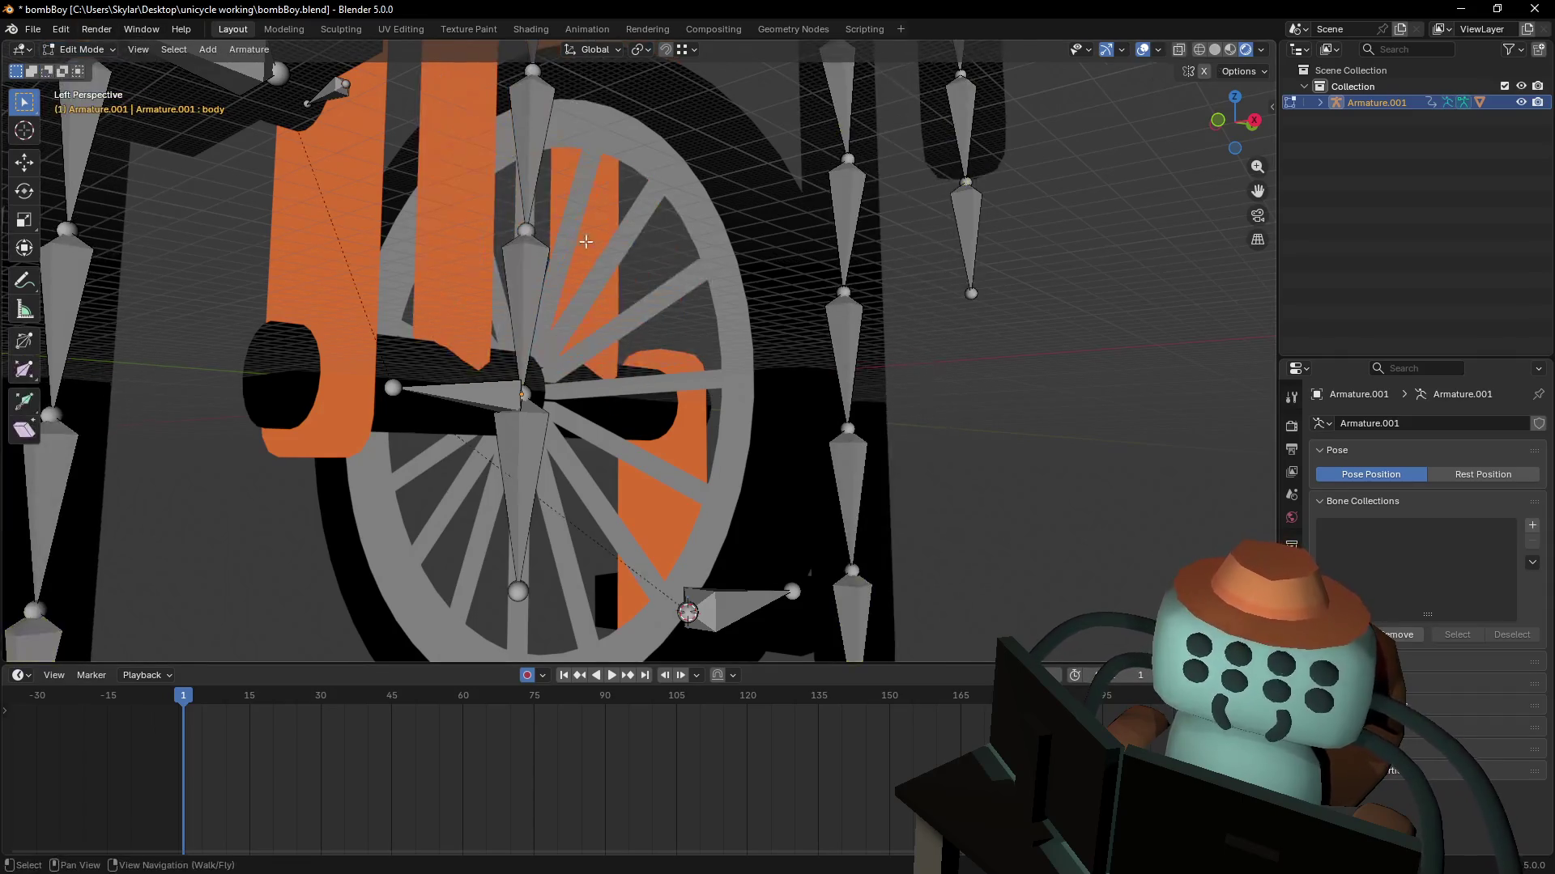
left_click(91, 49)
left_click(87, 69)
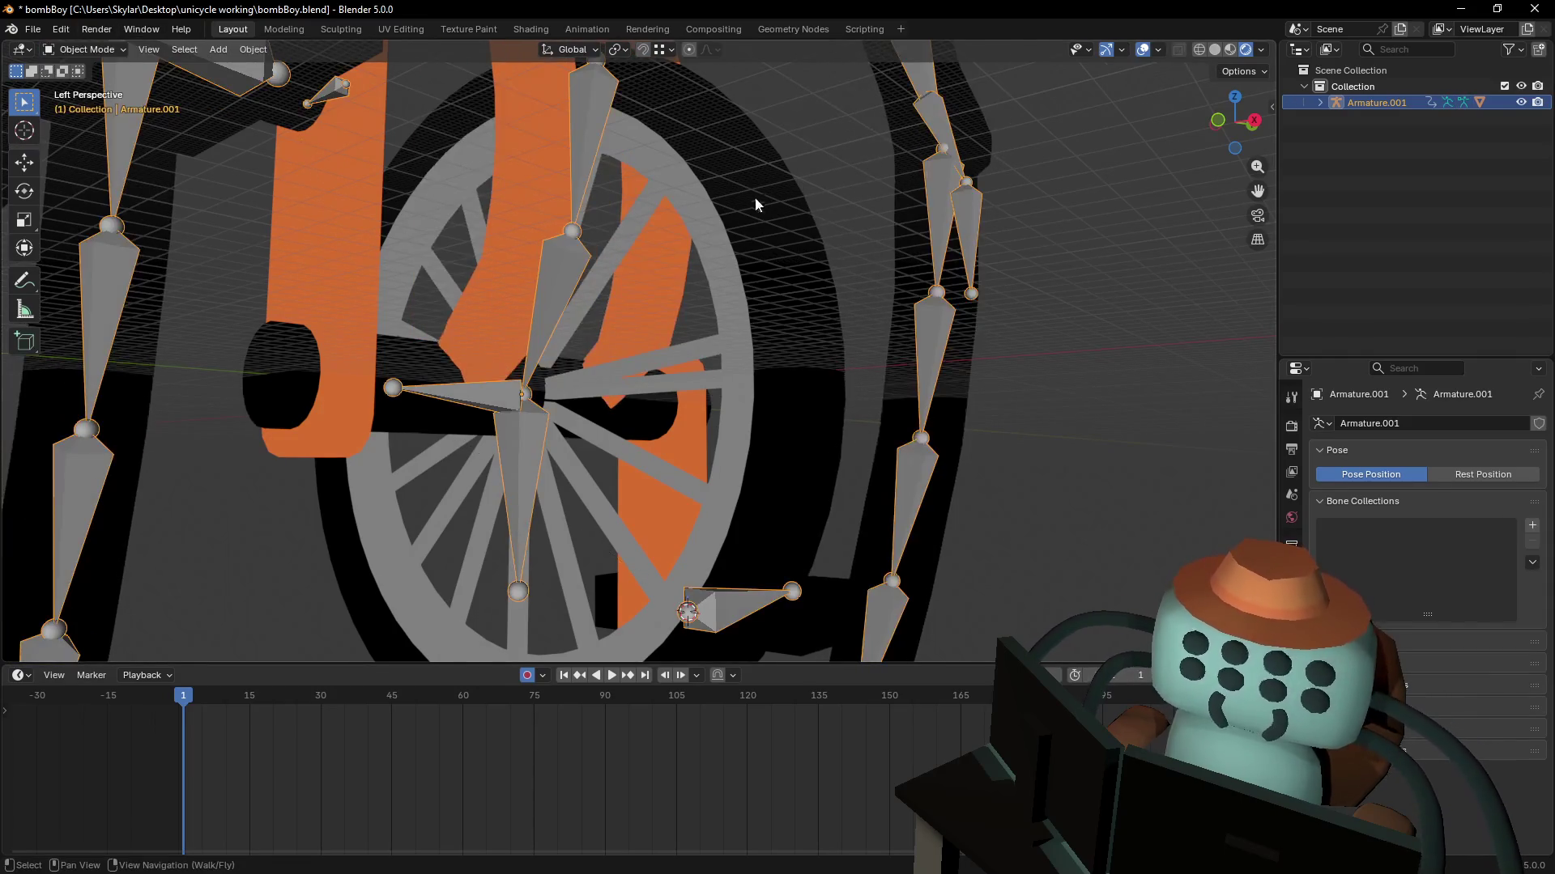
left_click(759, 344)
key("ctrl+z")
key("ctrl+shift+z")
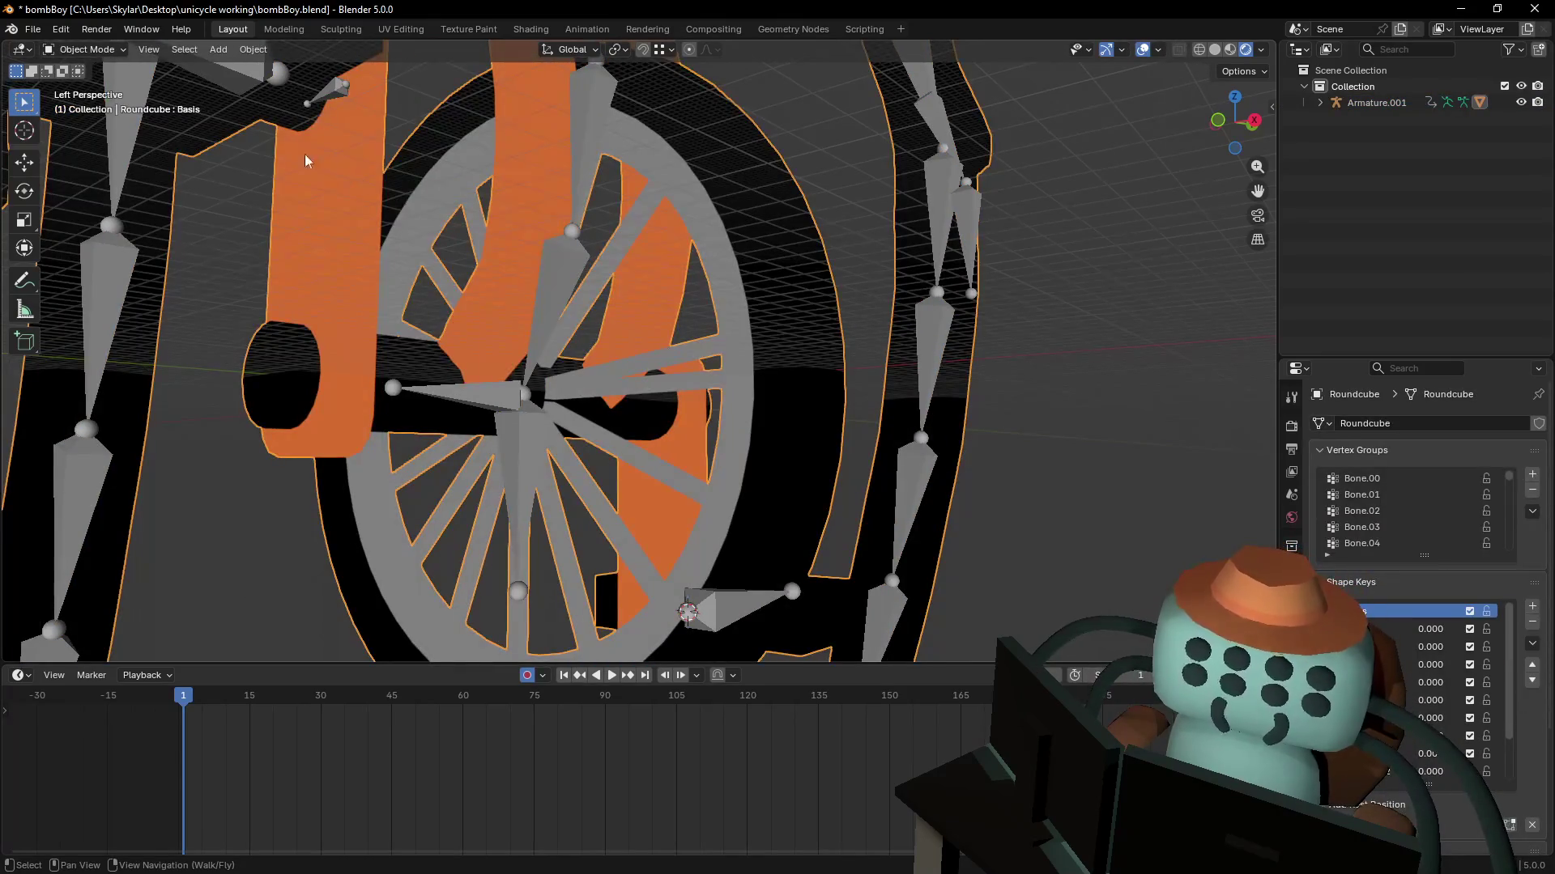
- Put the Roundcube in Edit Mode, reveal hidden wheel parts, and select a whole spoke
left_click(88, 49)
left_click(85, 86)
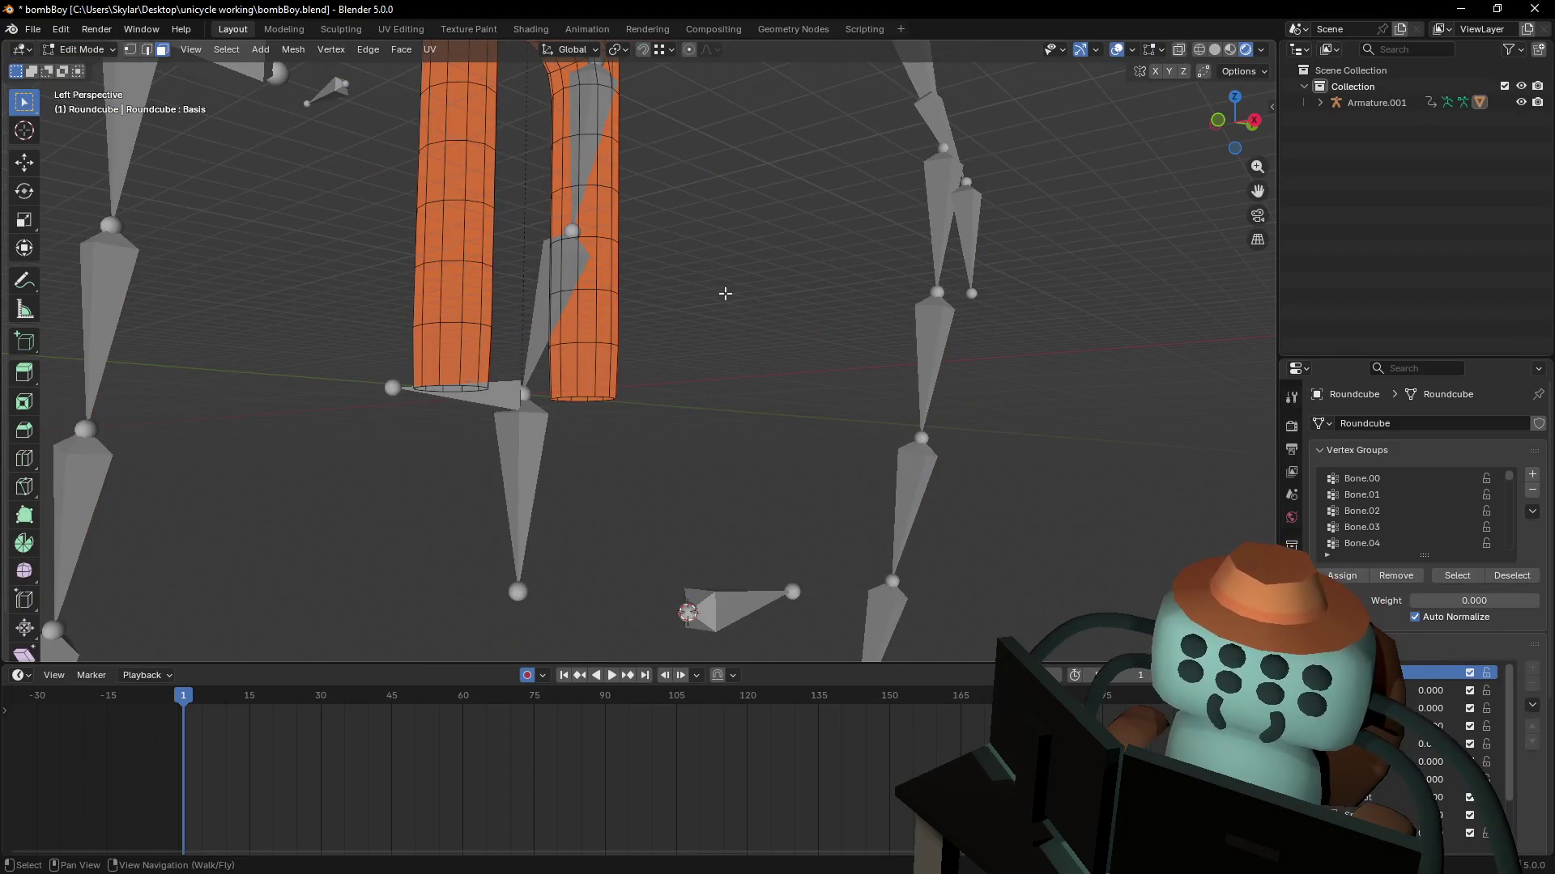
key("alt+h")
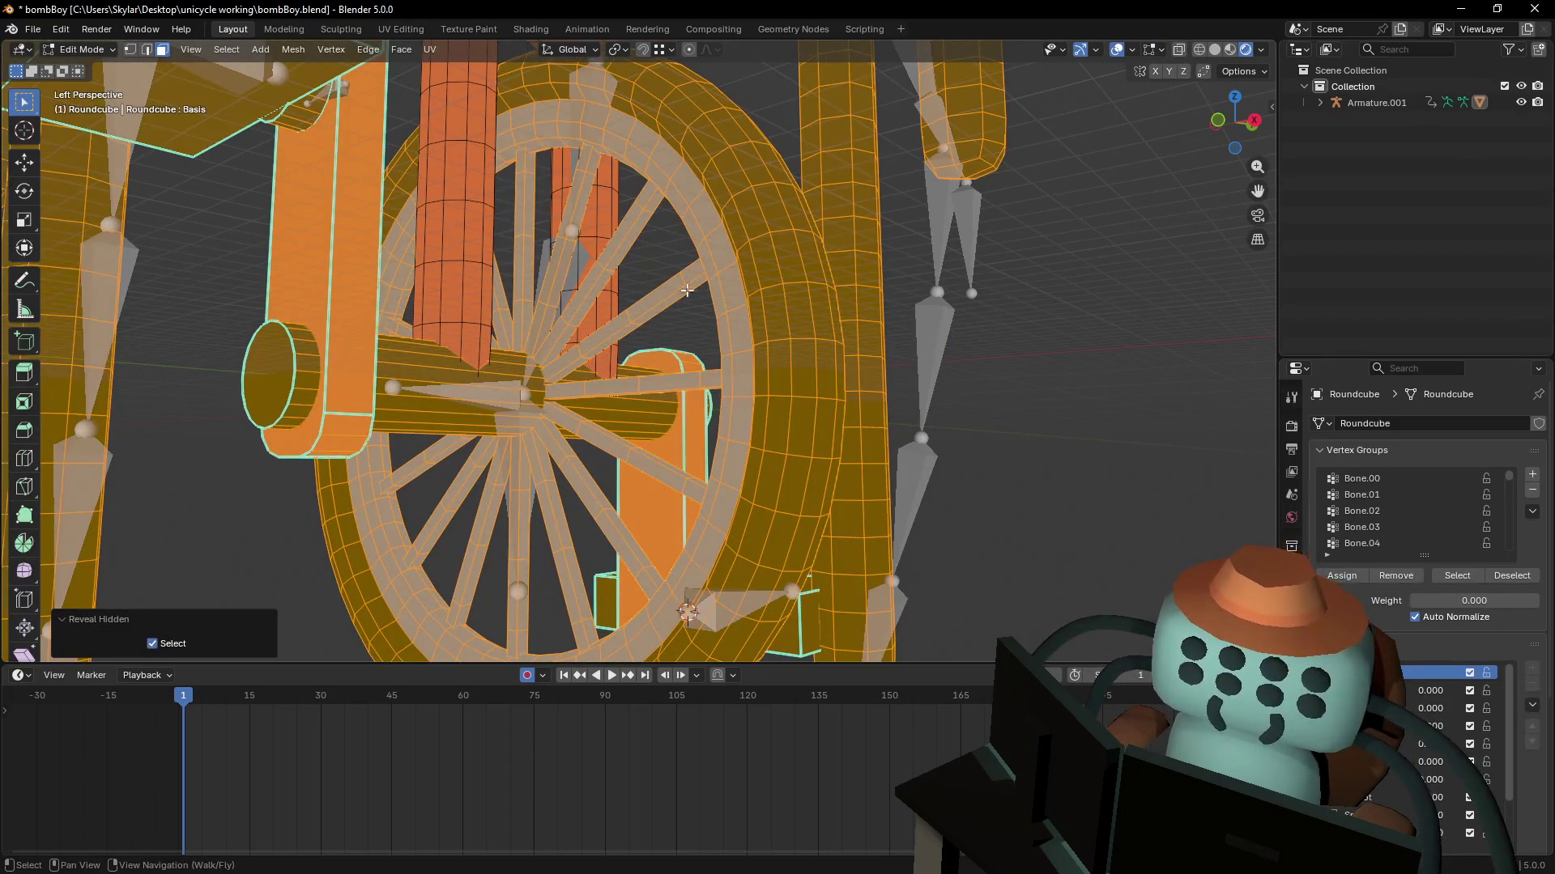
left_click(675, 292)
key("ctrl+l")
scroll(1490, 658, "down", 1)
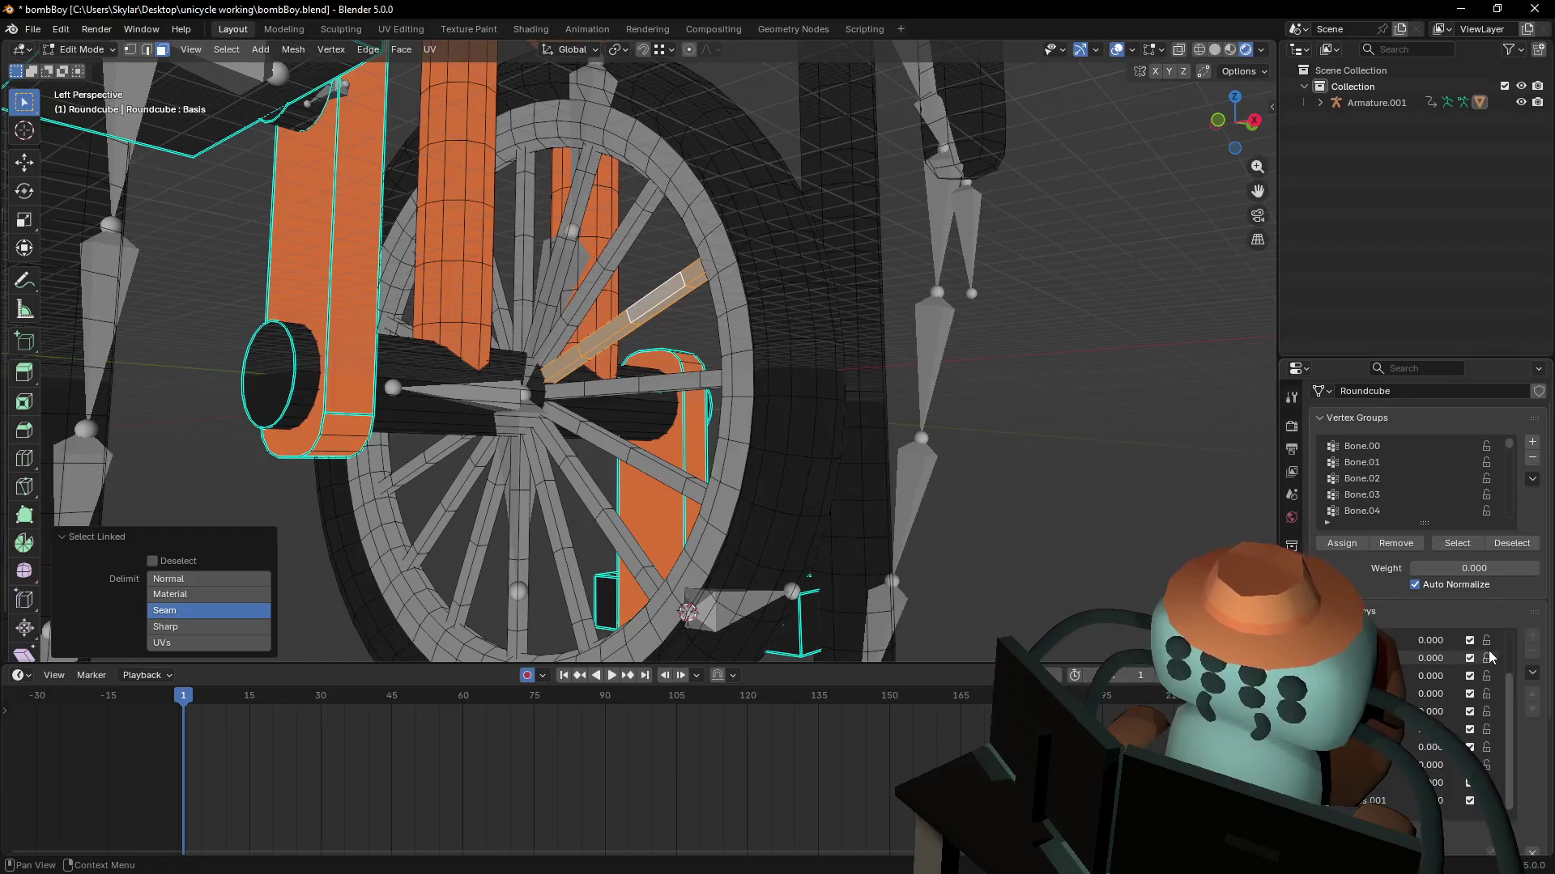
scroll(1425, 567, "down", 3)
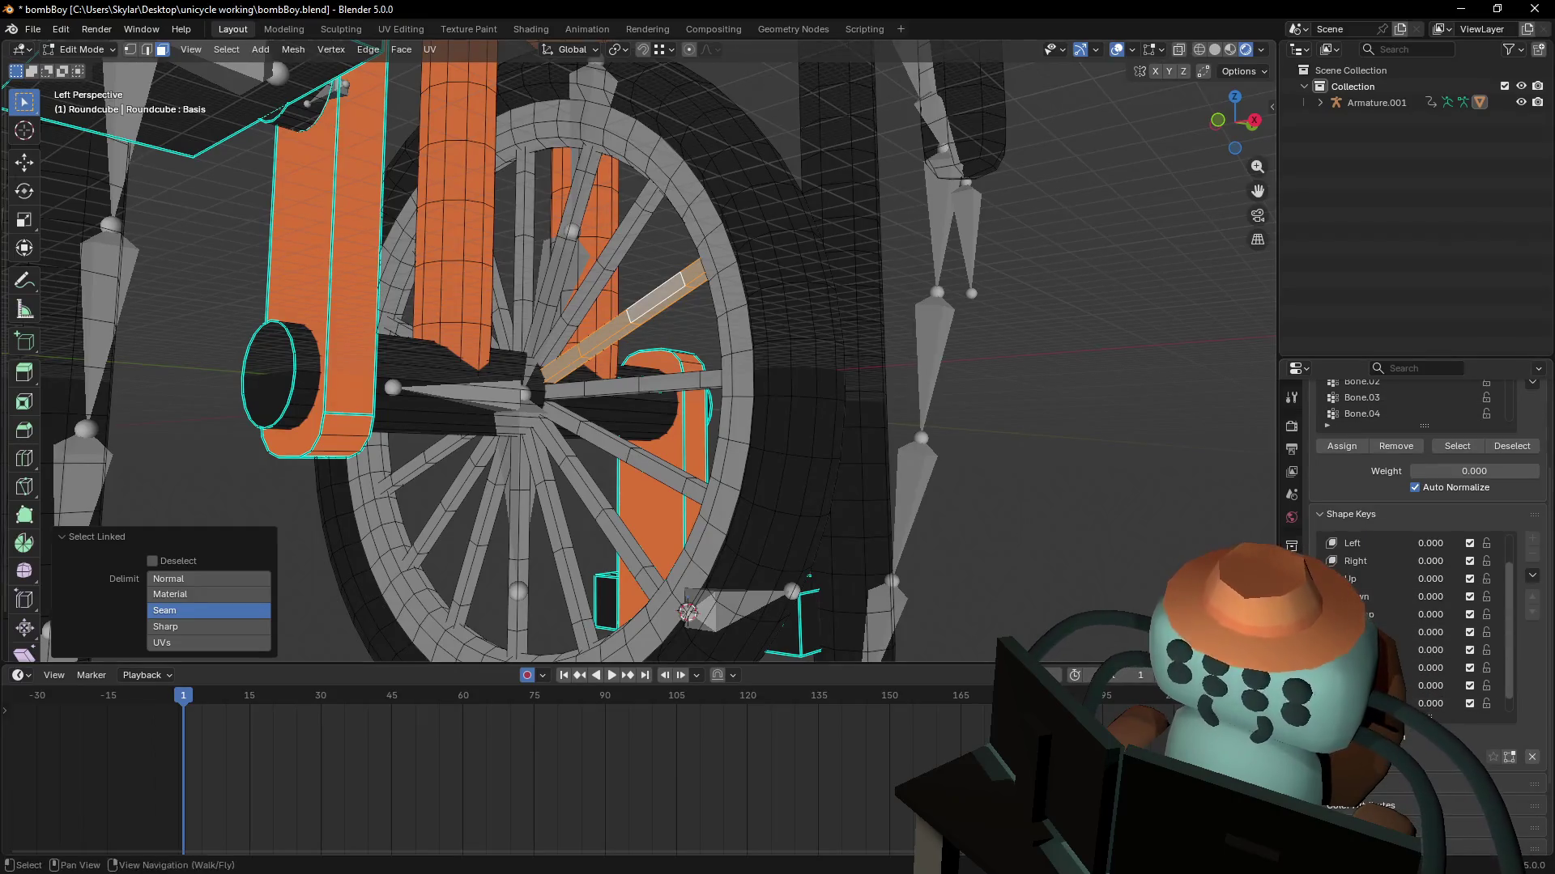
left_click(684, 281)
key("l")
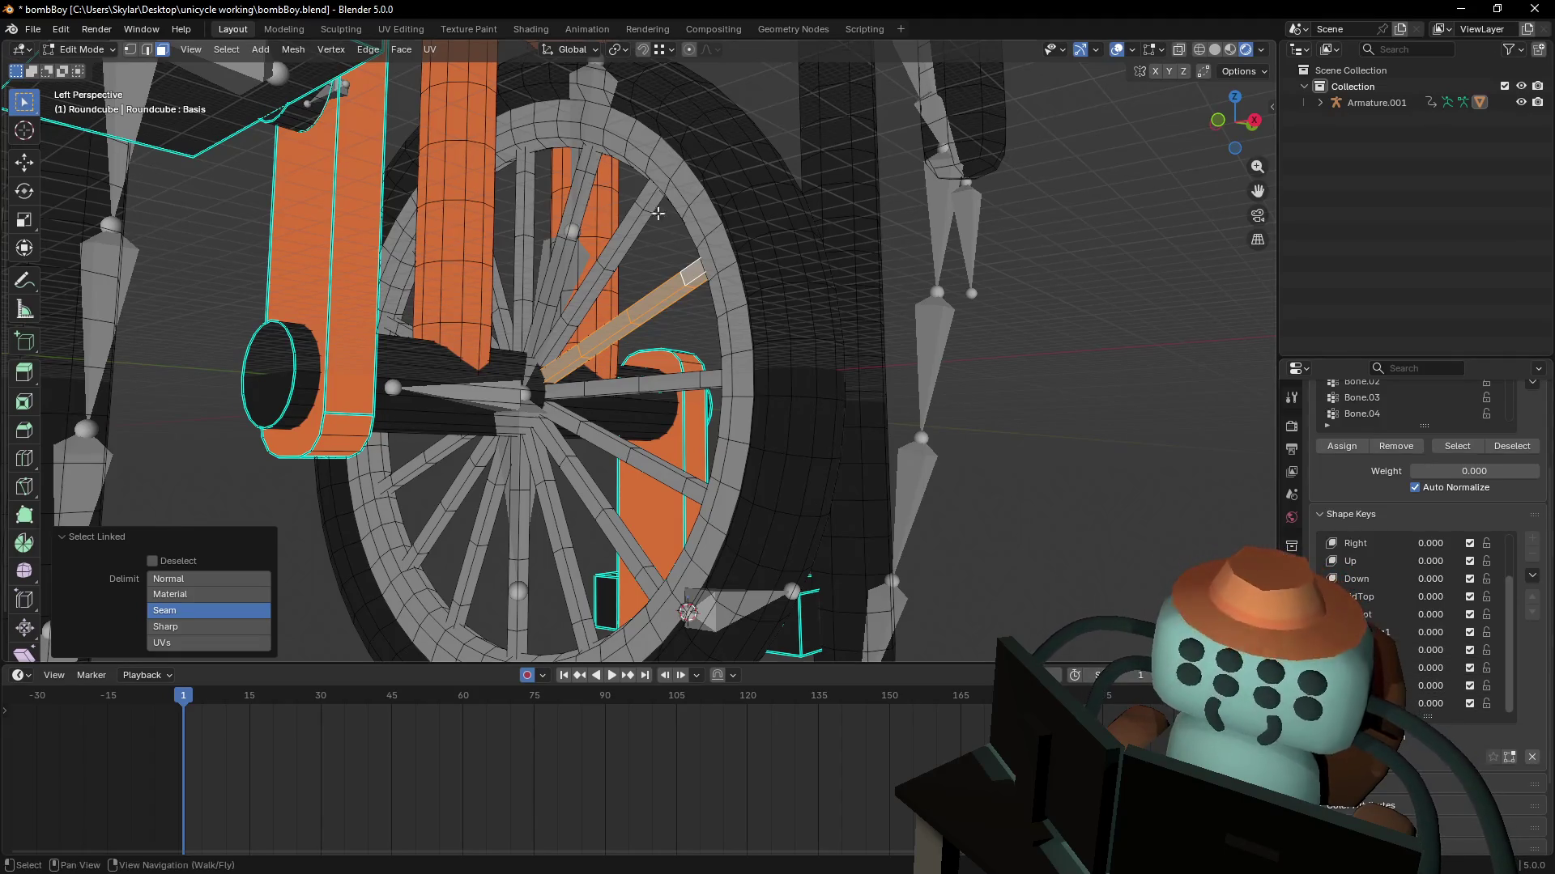
middle_click_drag(721, 266, 721, 278, "shift")
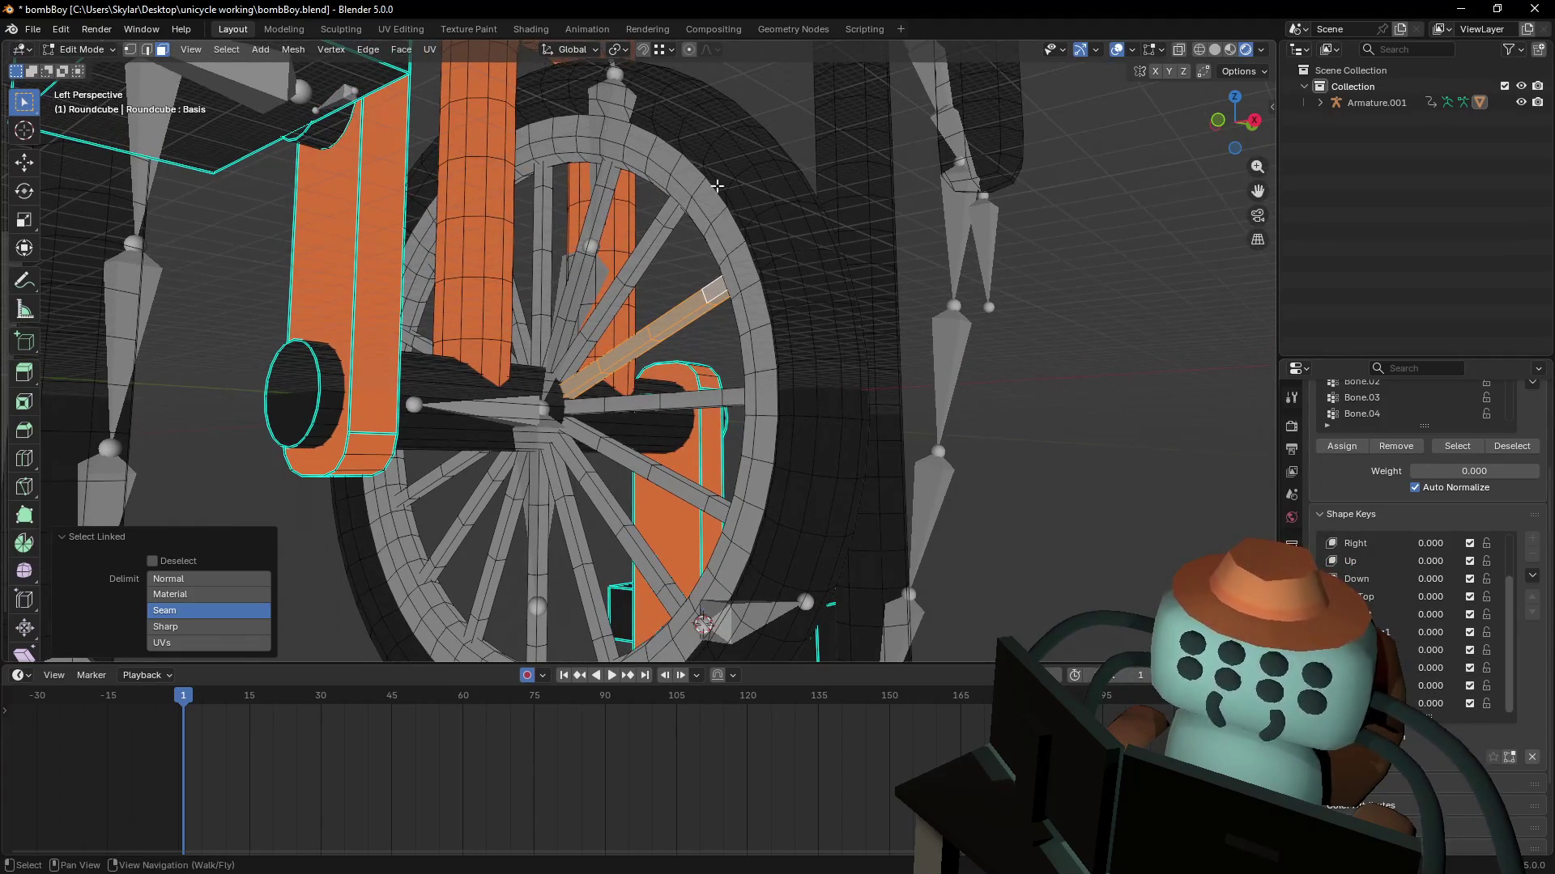
- Set the vertex group Weight value to 1.000
left_click(81, 49)
left_click(85, 147)
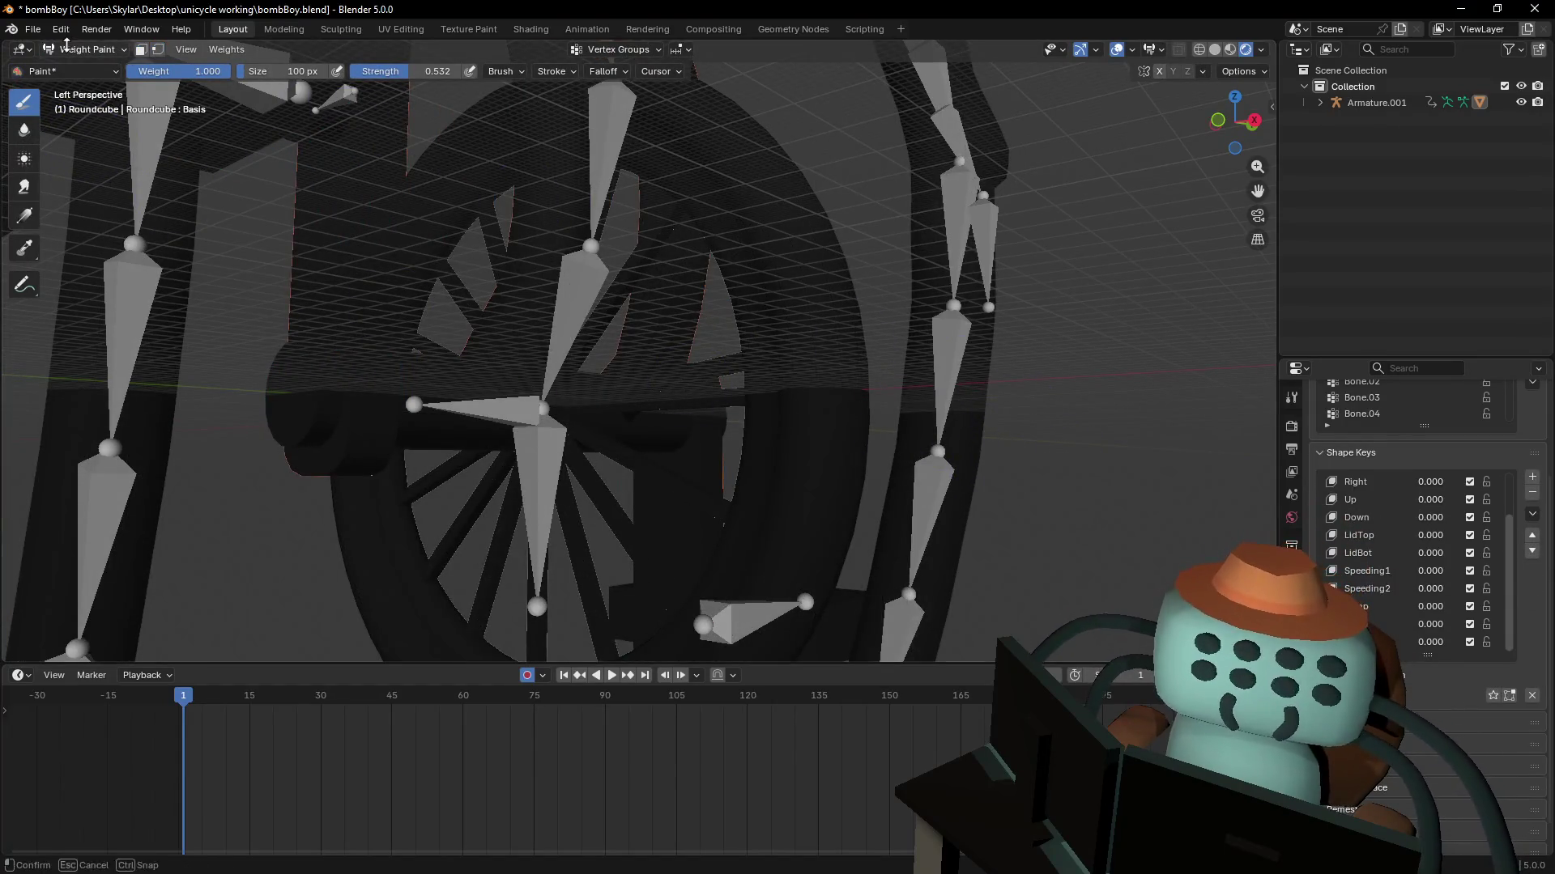
key("Tab")
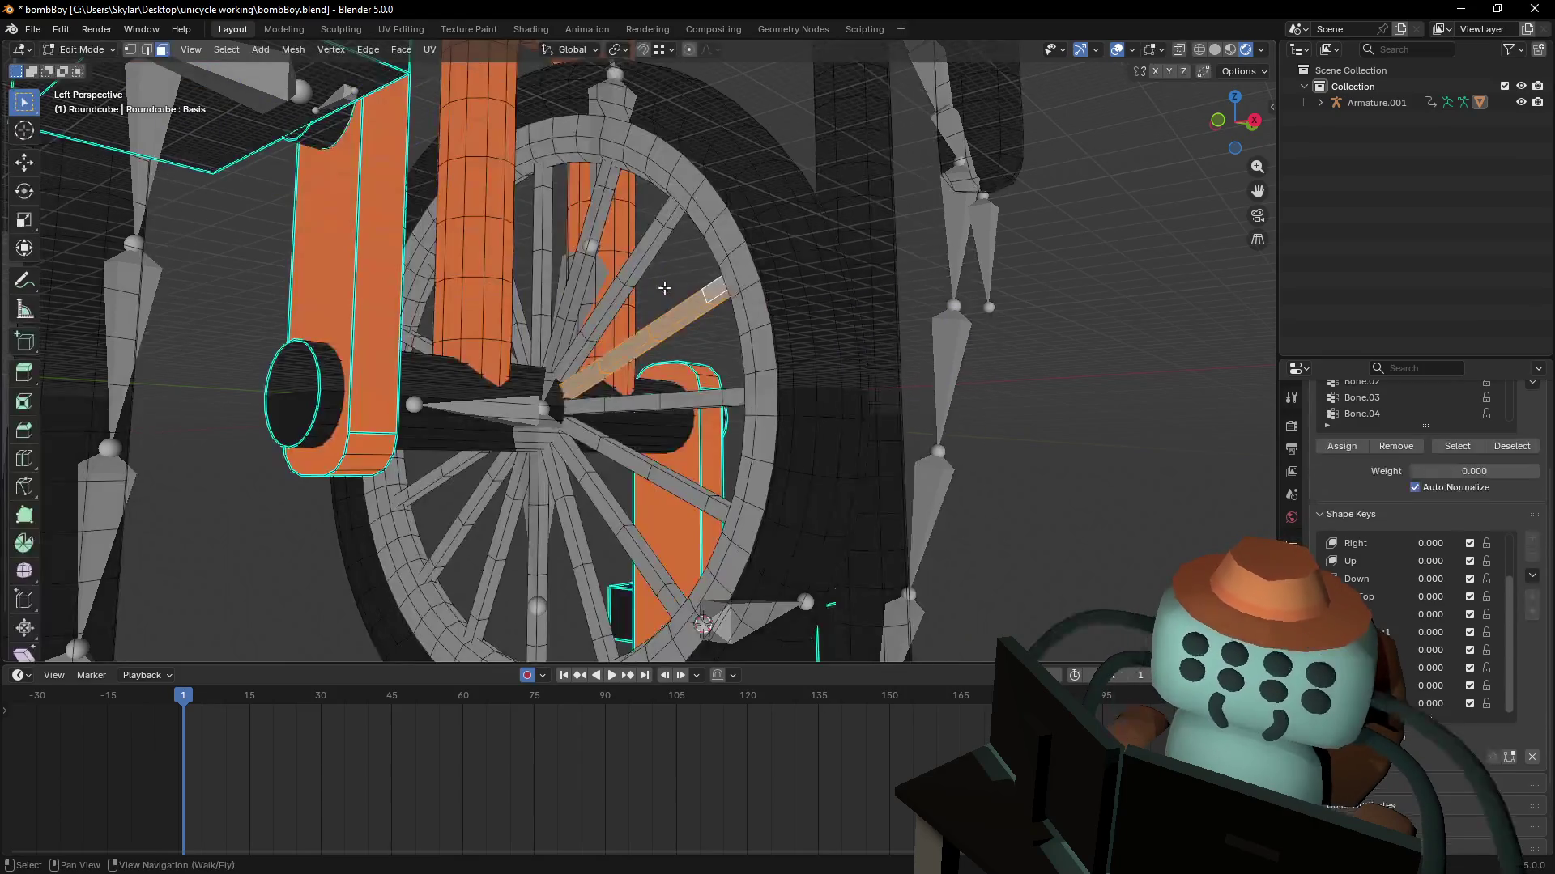
key("Tab")
key("Tab")
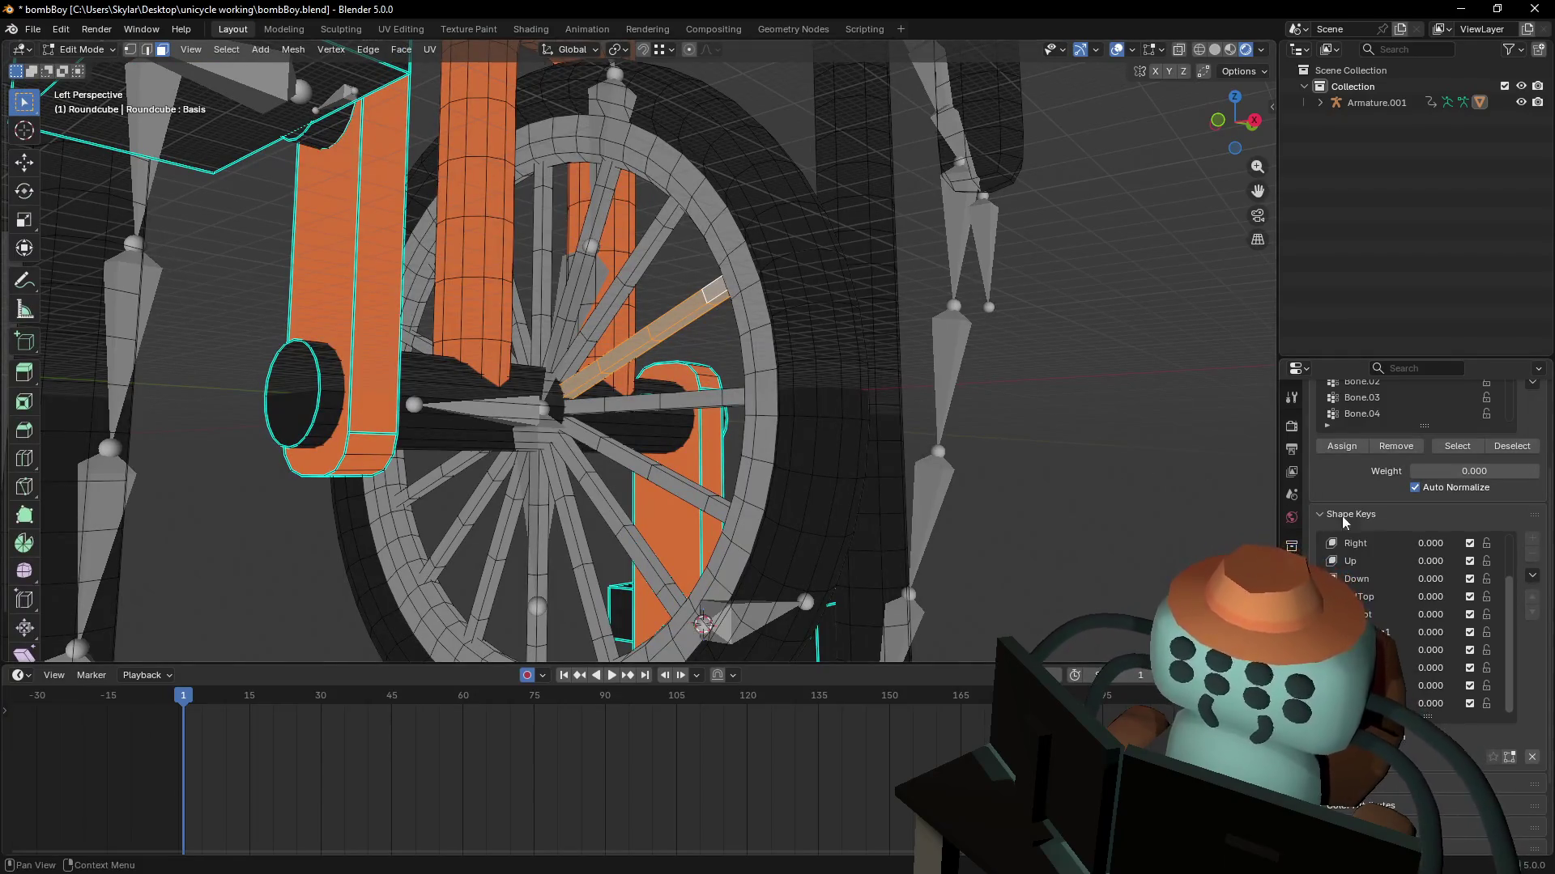
scroll(1393, 526, "up", 3)
left_click(1474, 567)
type("1")
key("Return")
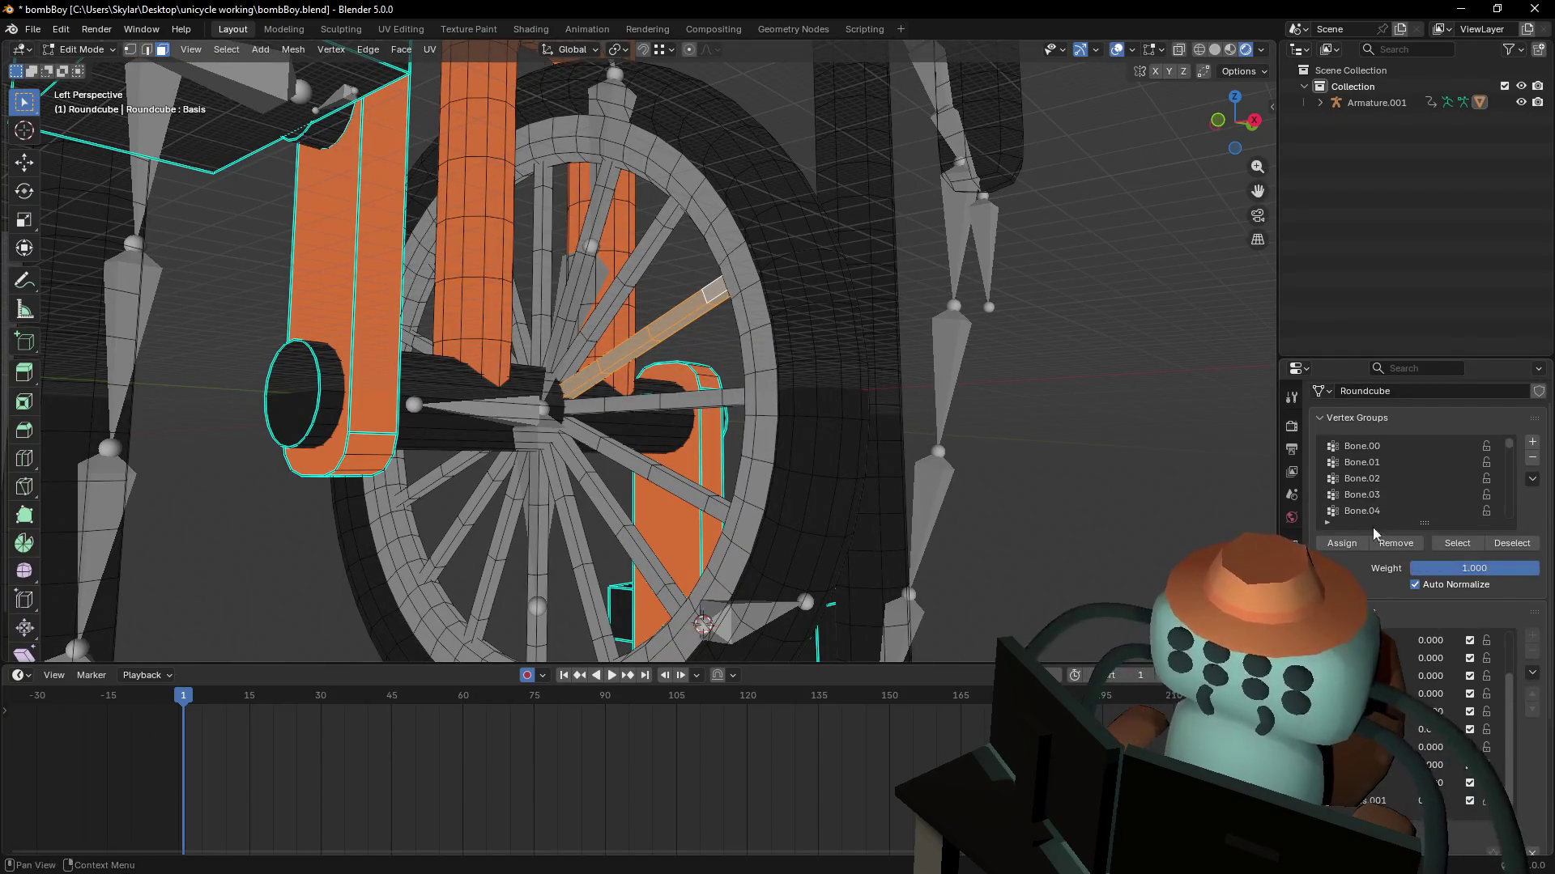
- Add a second spoke, choose a bone group near the list's end, and return to Object Mode
left_click_drag(1395, 526, 1396, 688)
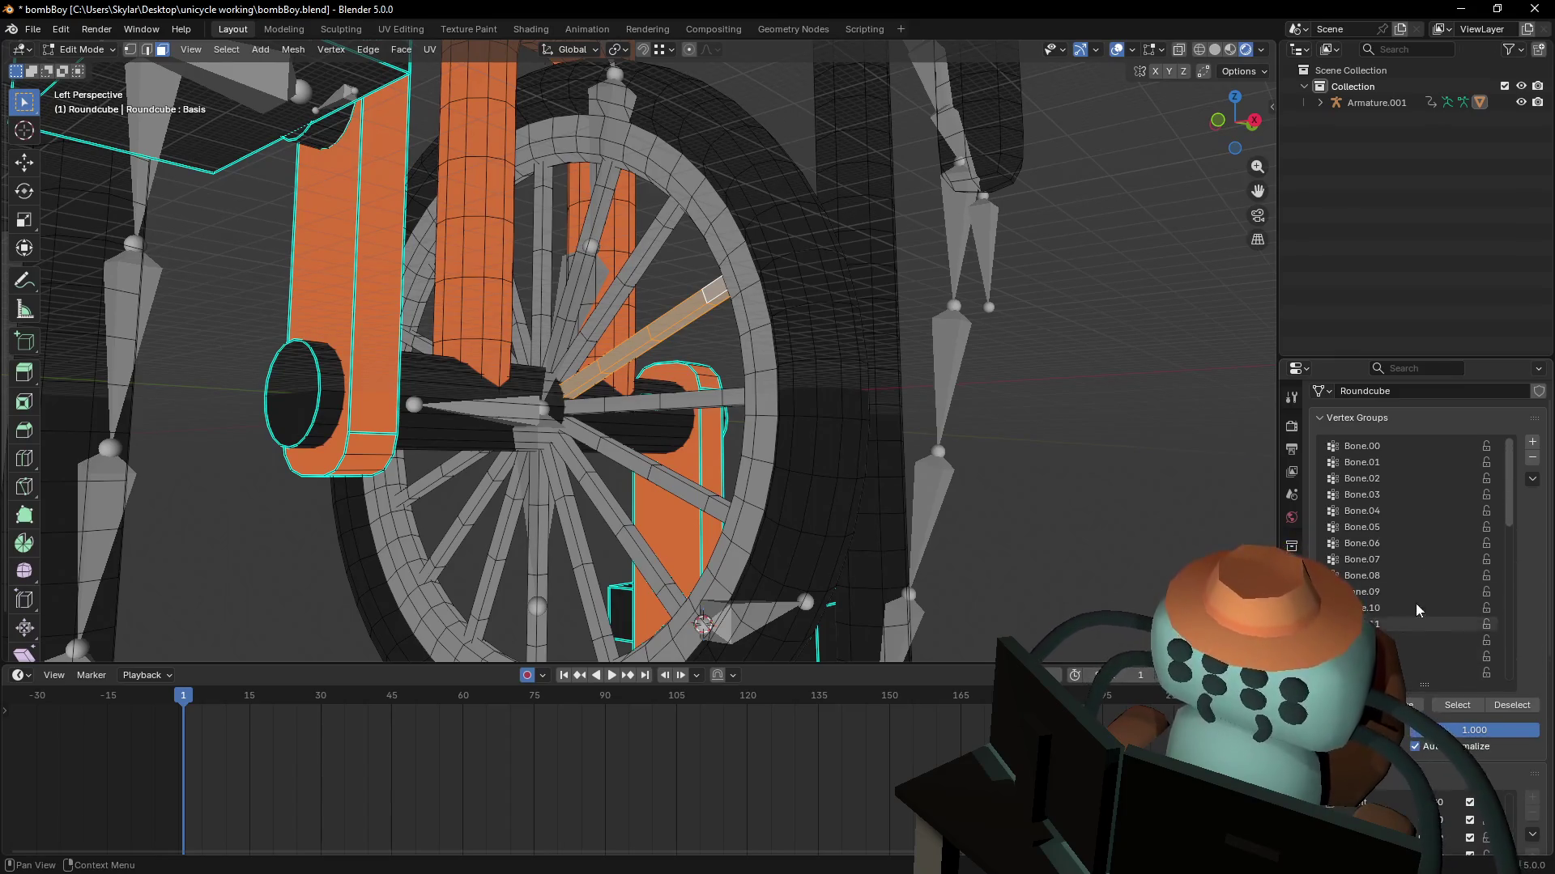
key("l")
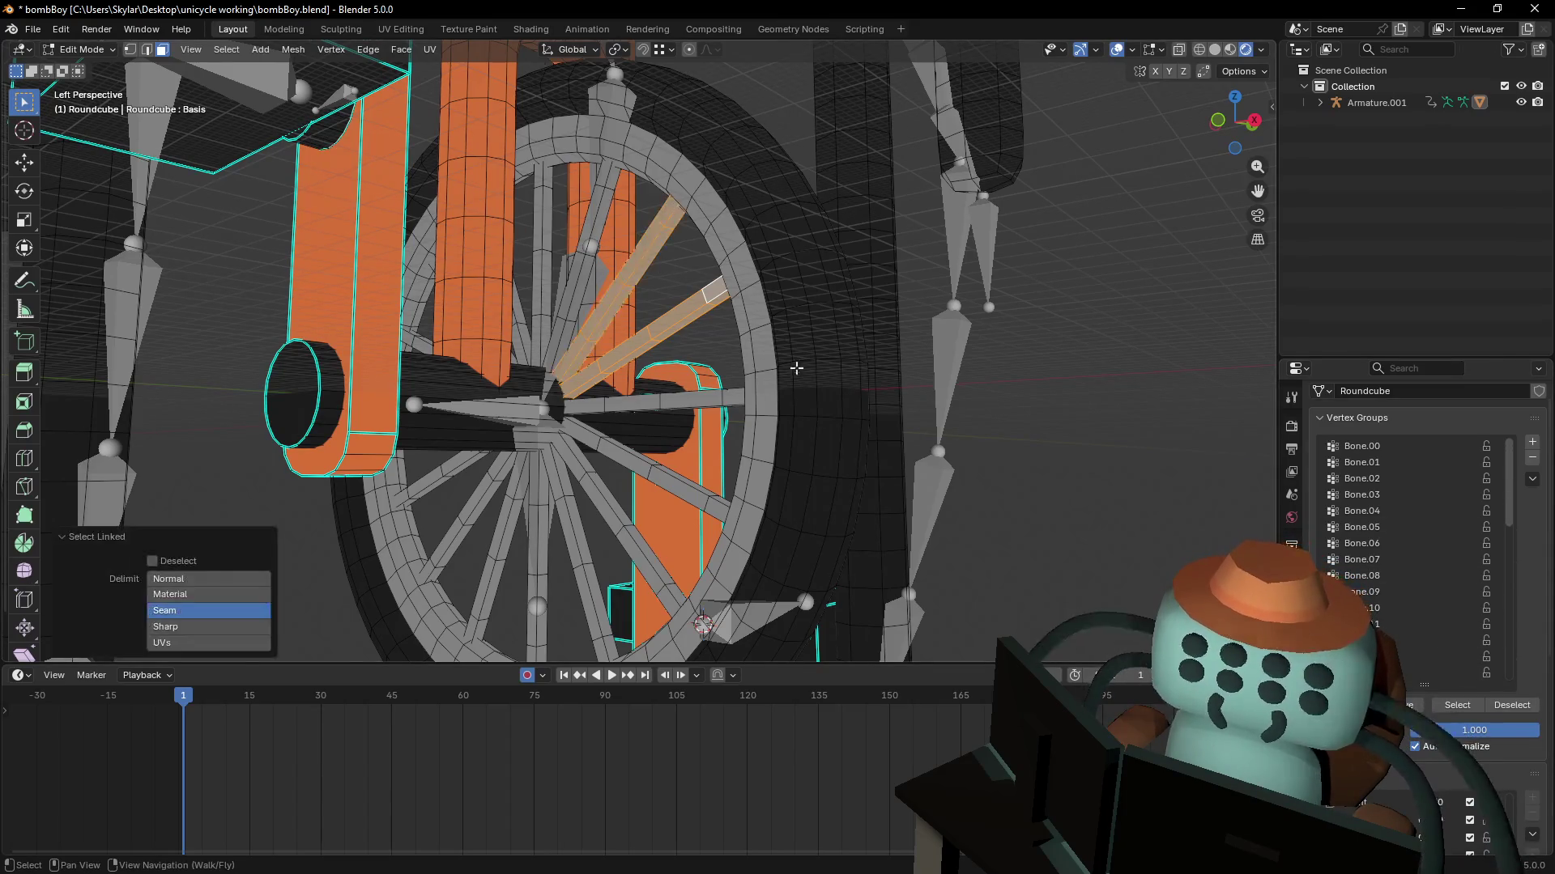
scroll(1461, 584, "down", 5)
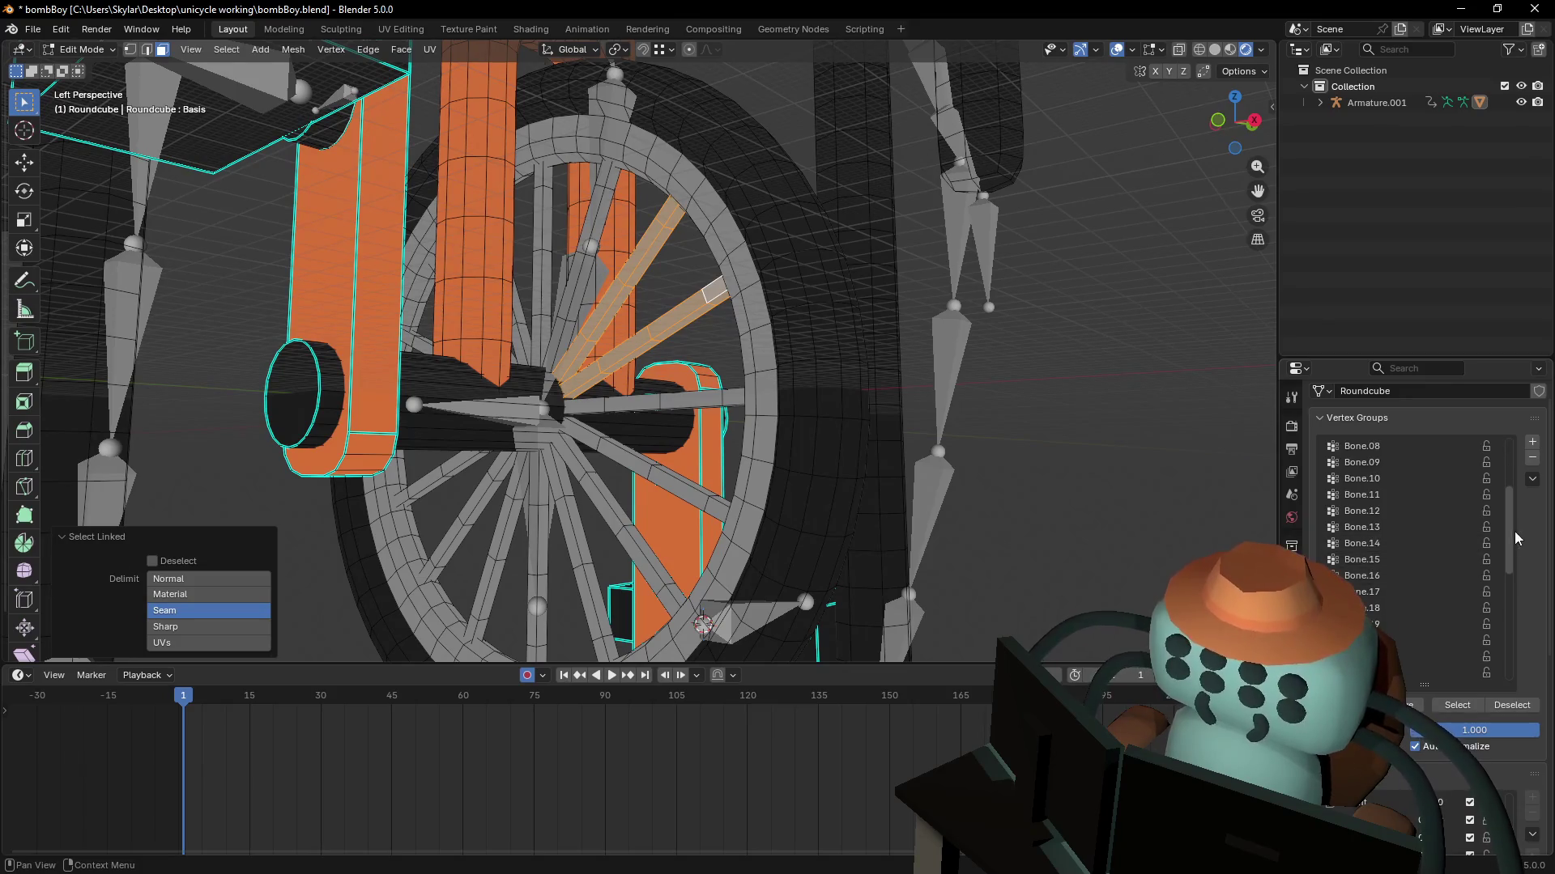
left_click_drag(1514, 539, 1514, 660)
left_click(1393, 640)
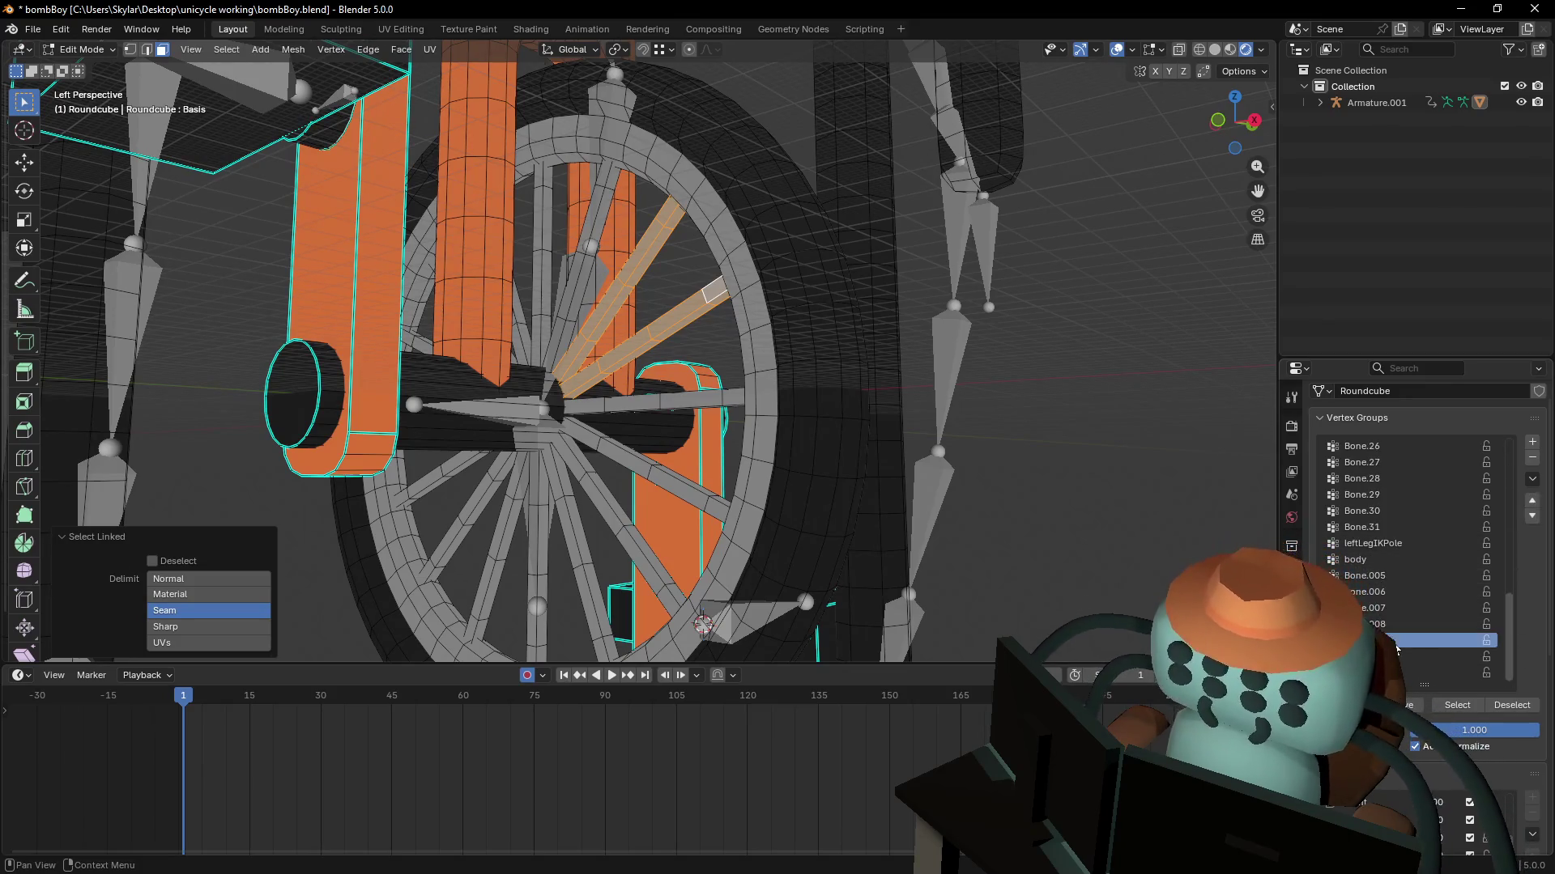
key("ctrl+Tab")
key("Tab")
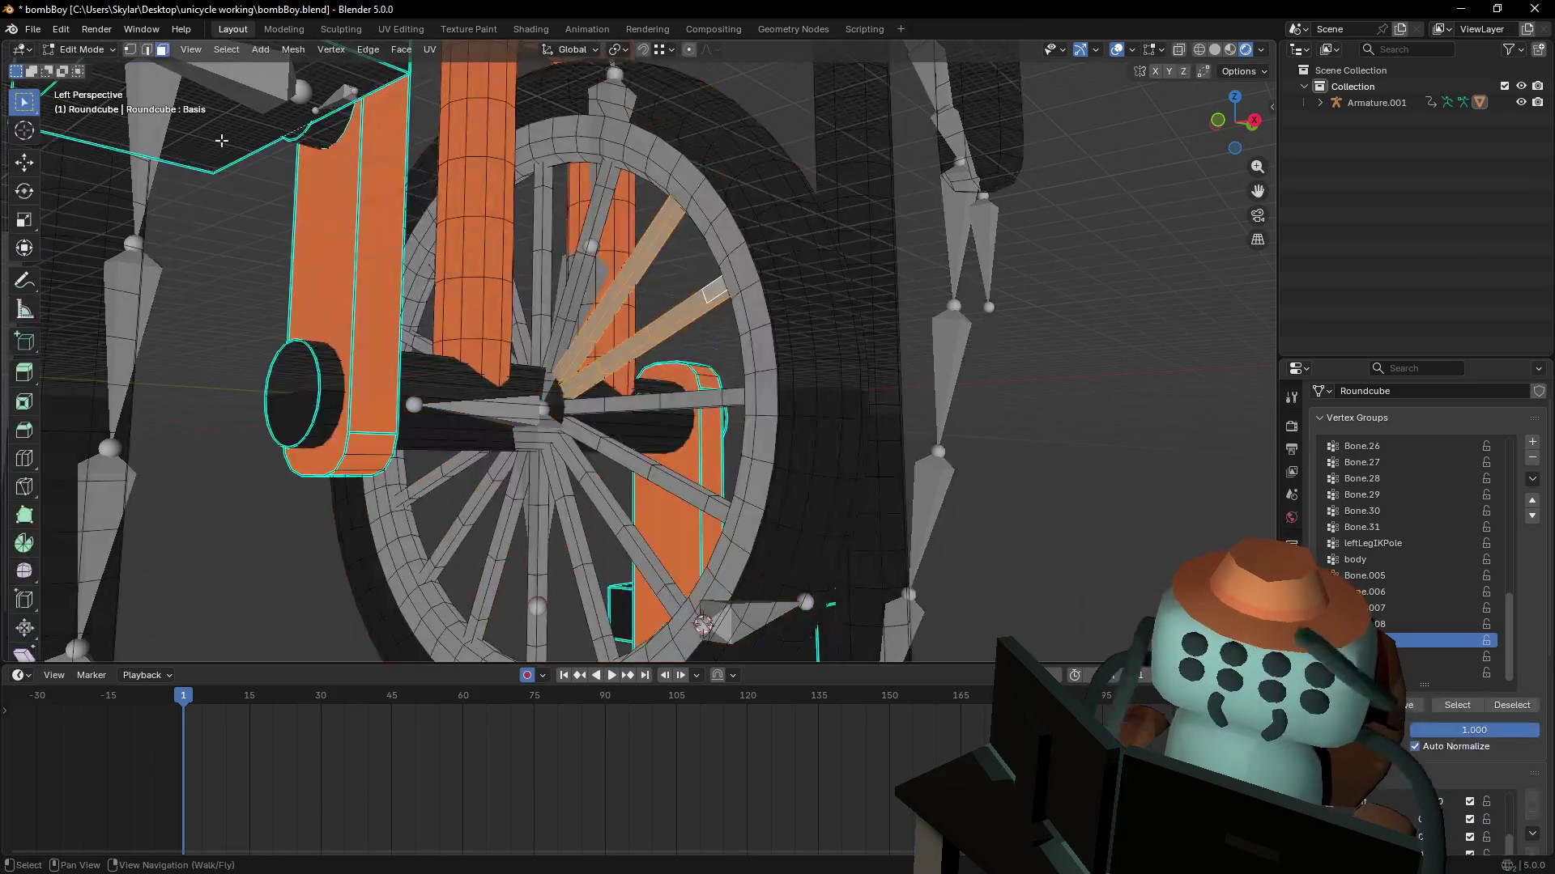
left_click(85, 49)
left_click(90, 71)
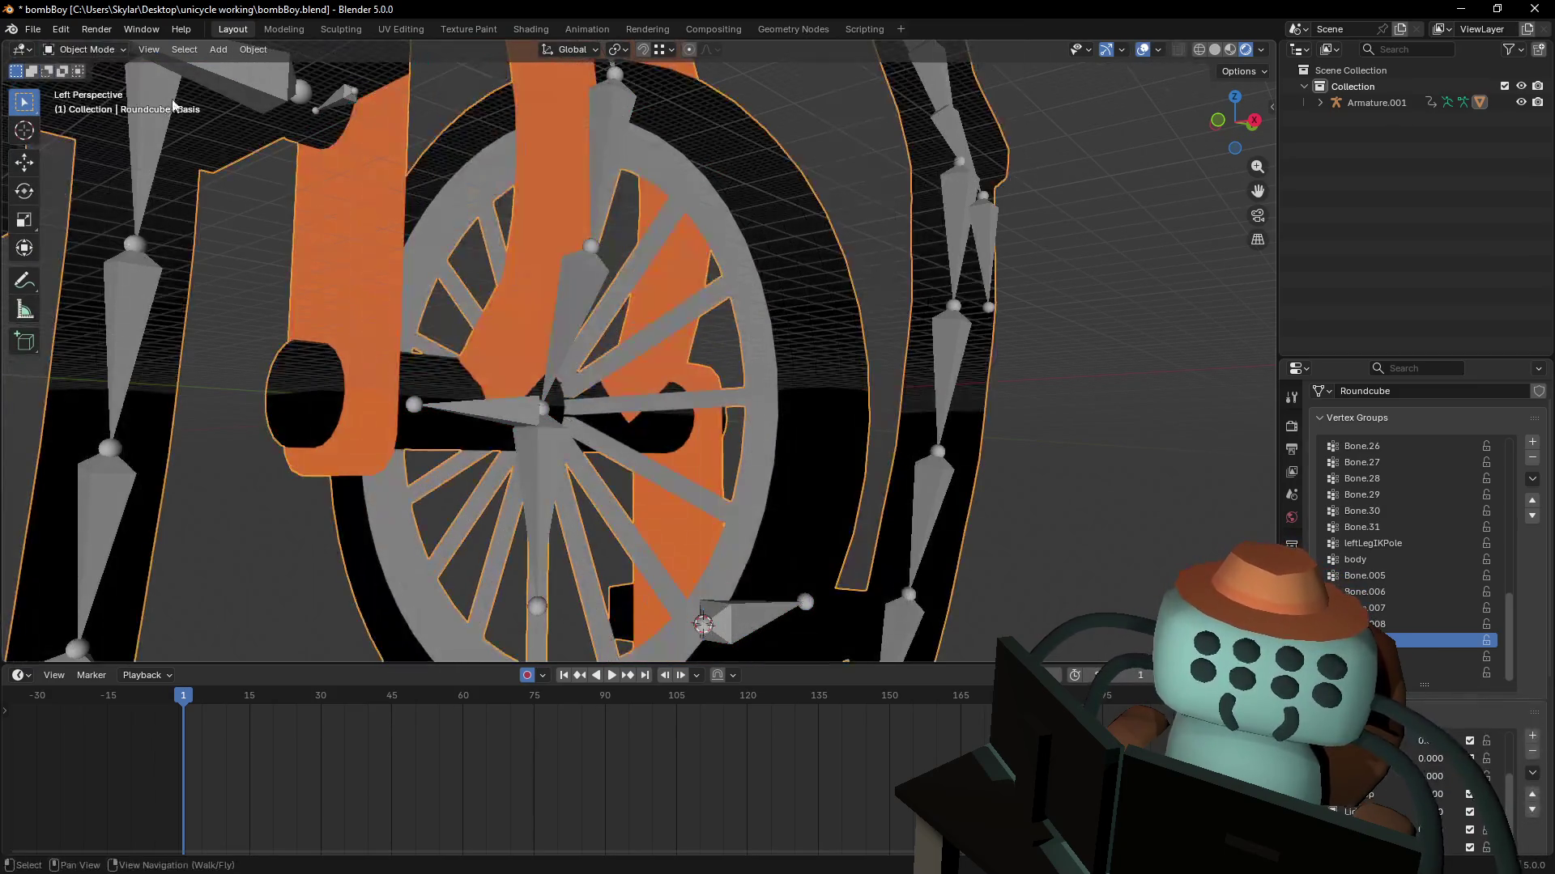
- Rewind the animation to frame 1 and select the armature
scroll(652, 283, "down", 3)
key("ctrl+KP_3")
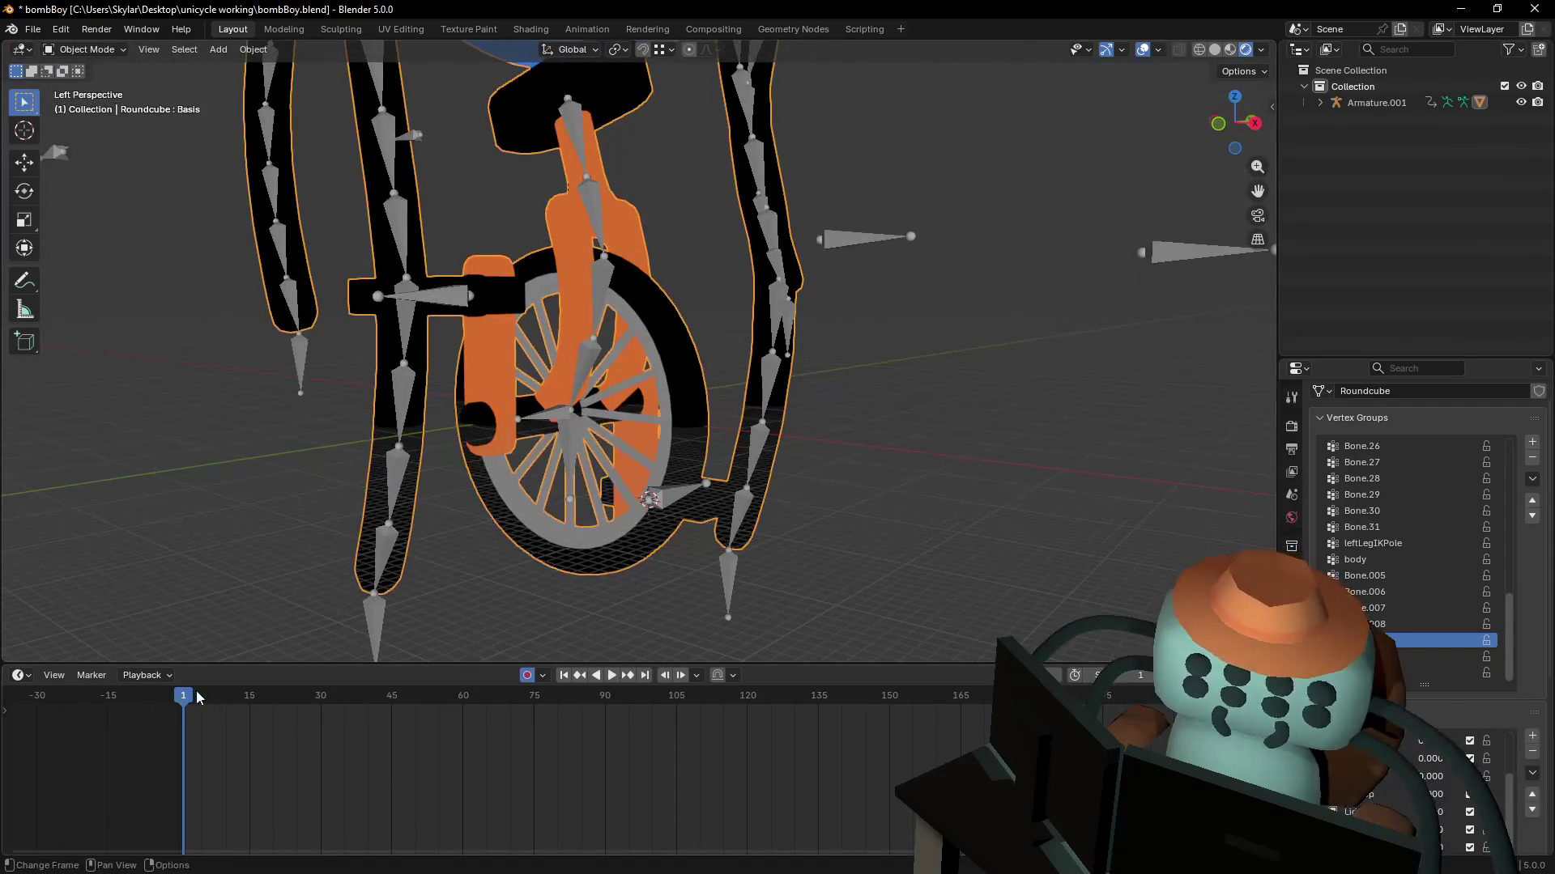
mouse_move(195, 703)
left_mouse_down()
mouse_move(247, 710)
mouse_move(173, 724)
left_mouse_up()
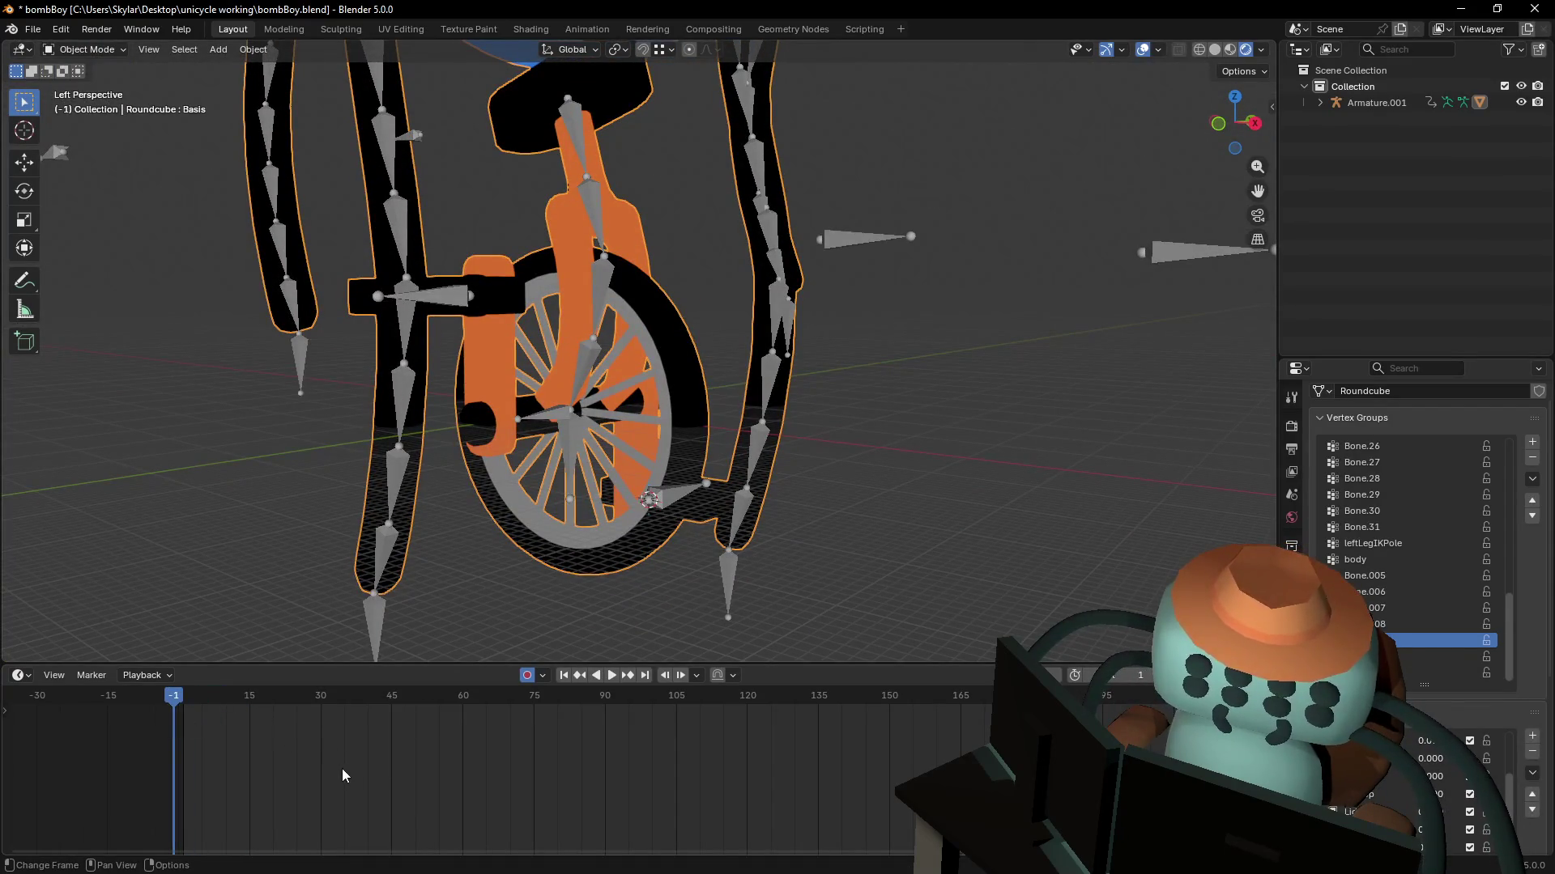
key("shift+Left")
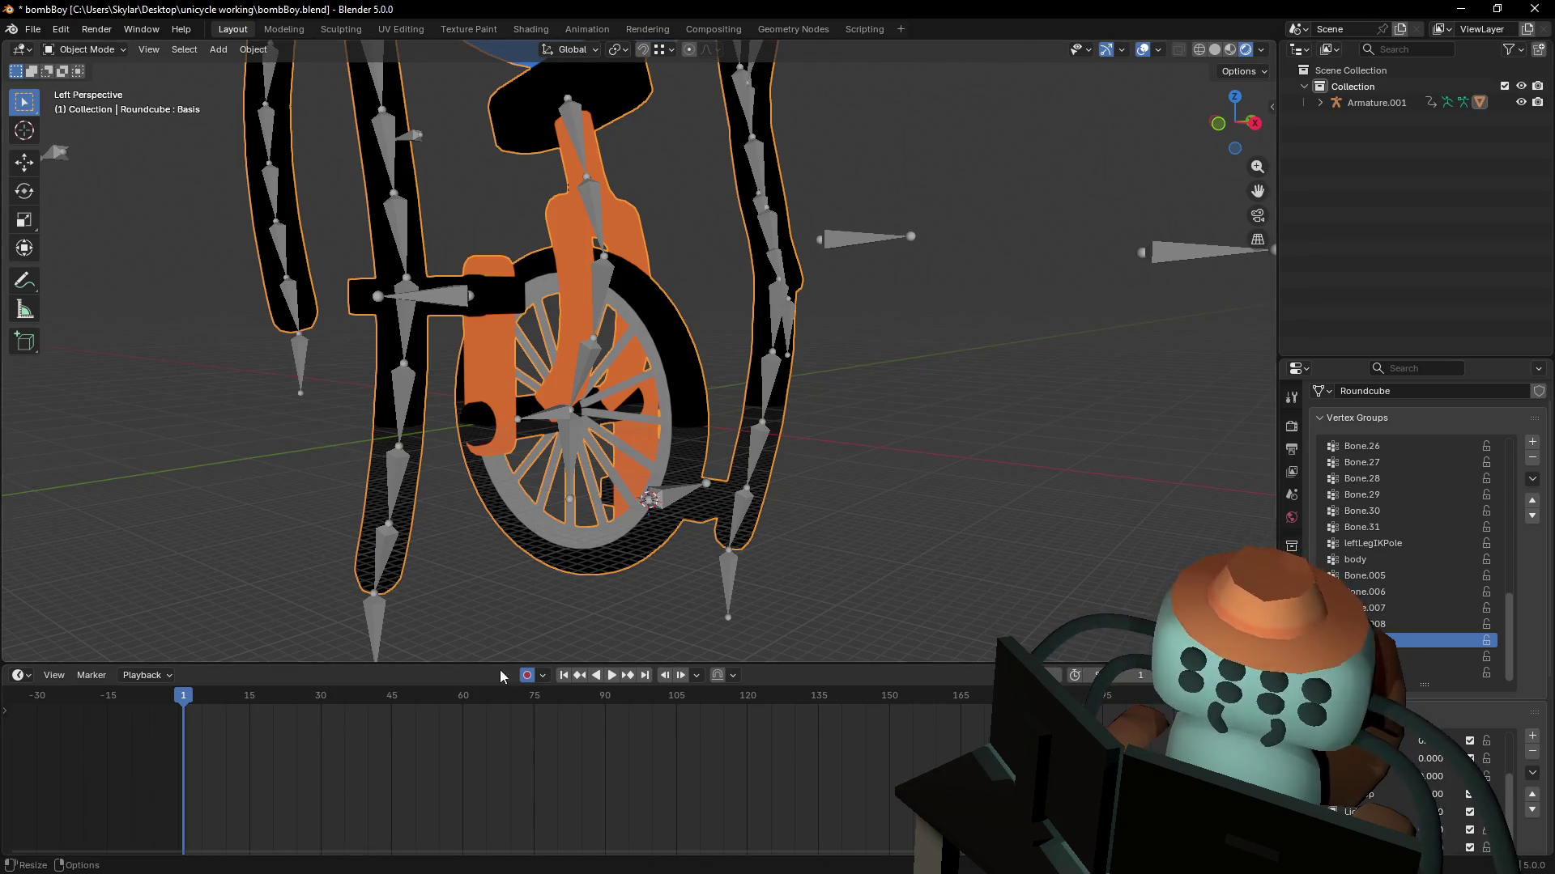
left_click(591, 165)
left_click(639, 350)
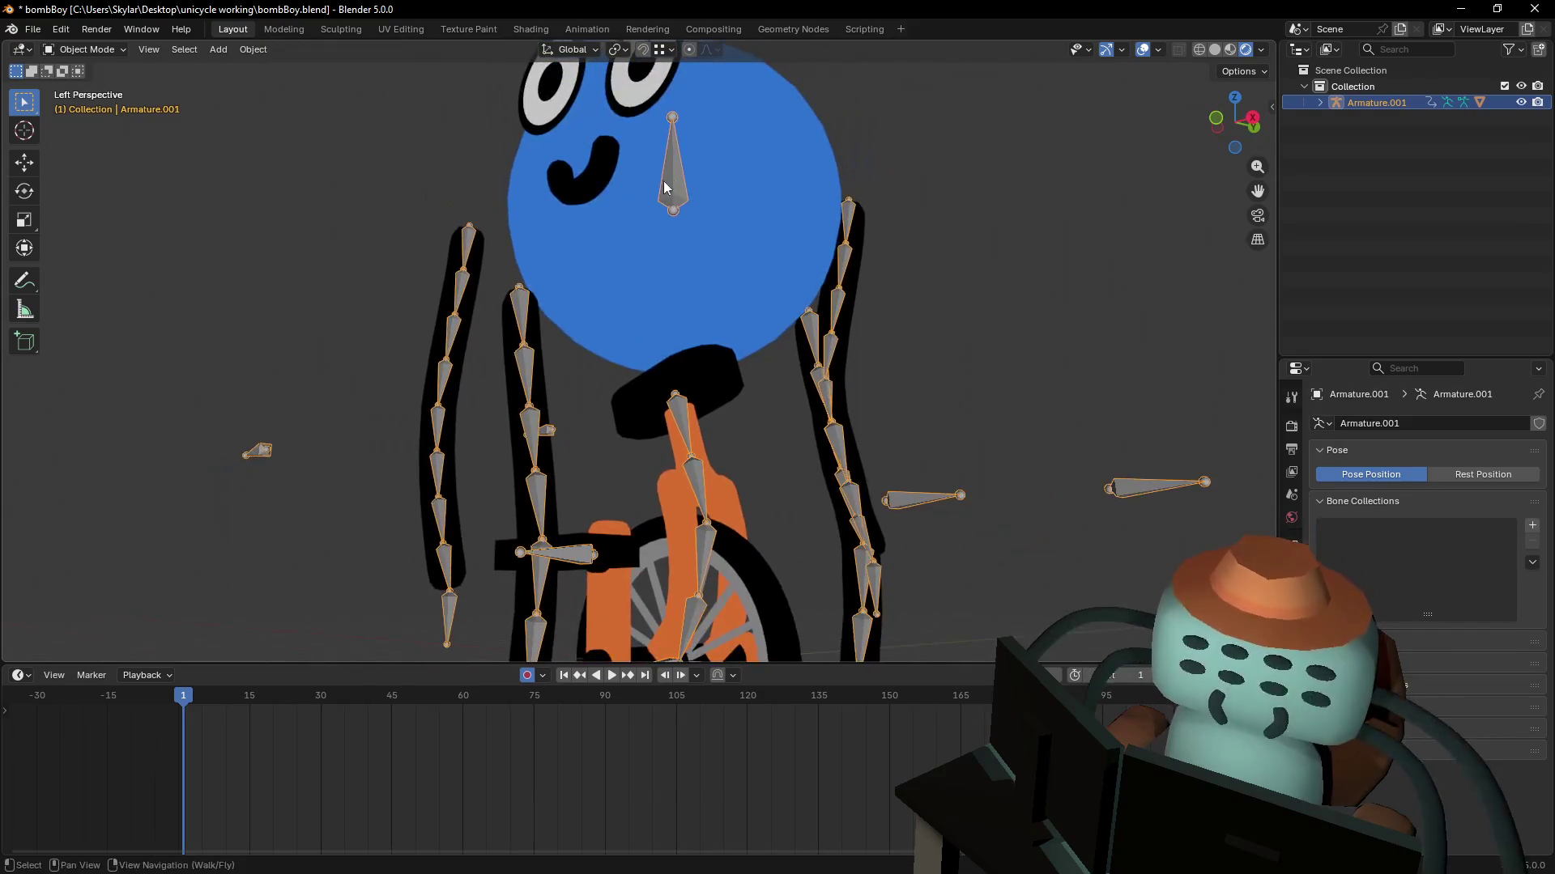
- In Pose Mode, move the body bone vertically along Z and confirm it
left_click(87, 103)
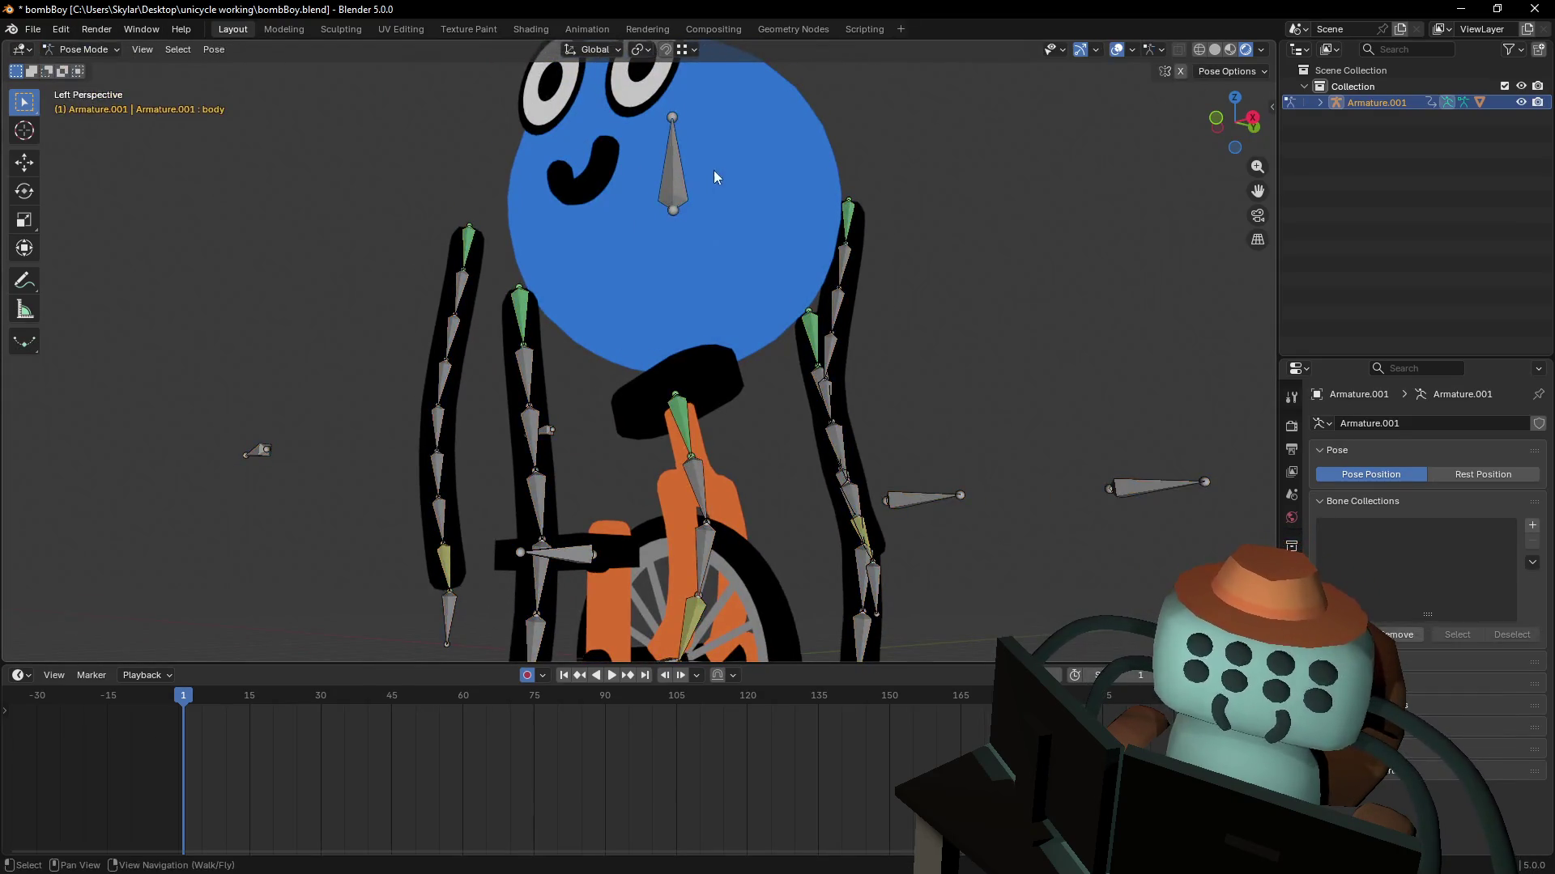
key("ctrl+KP_3")
key("g")
key("z")
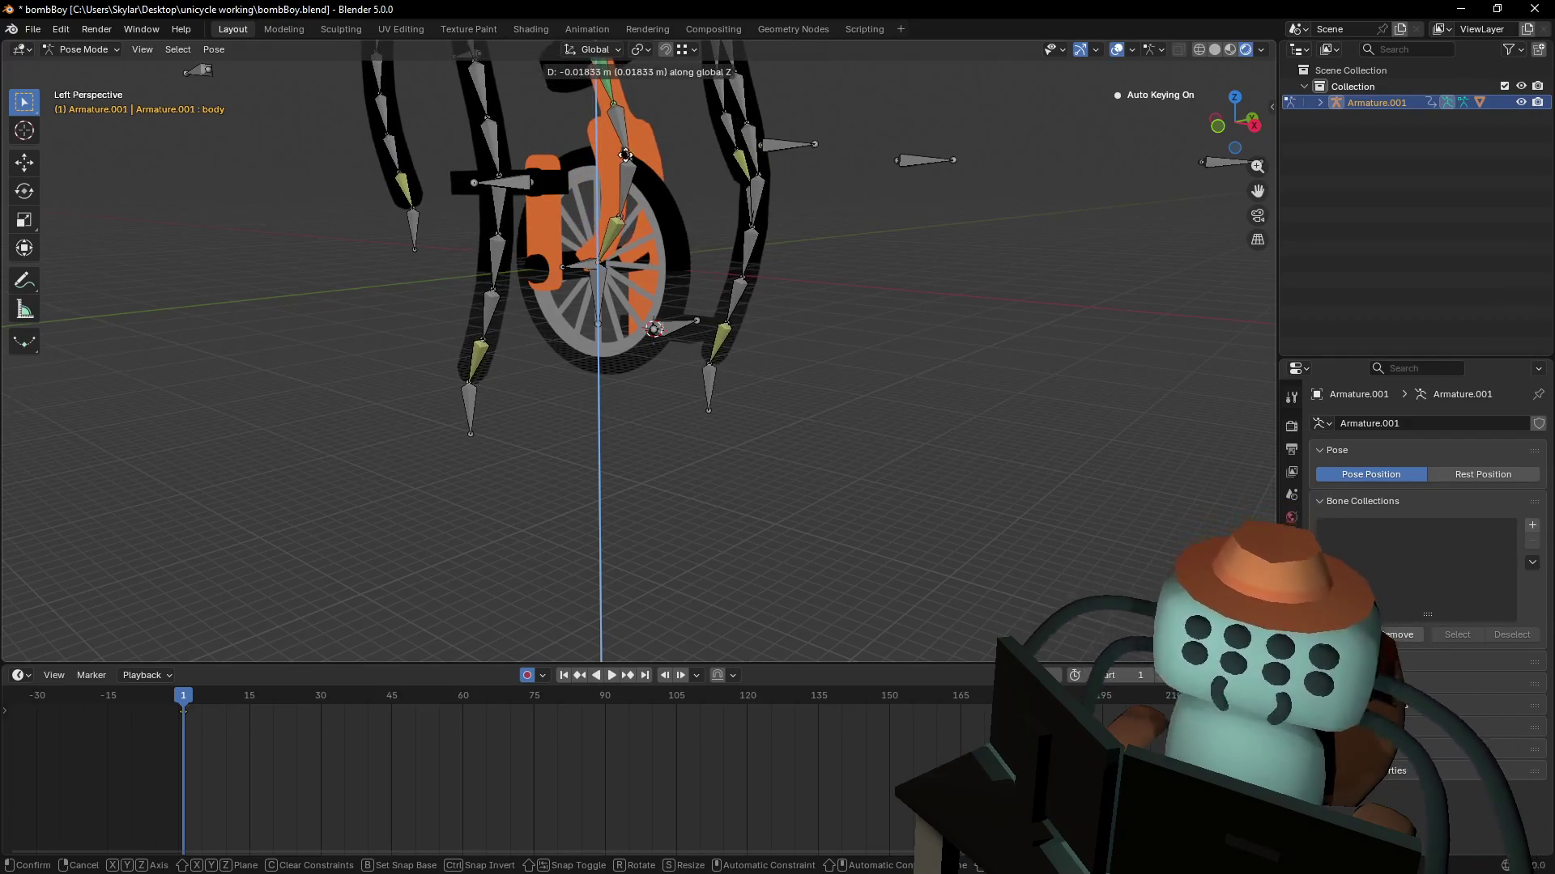
left_click(614, 176)
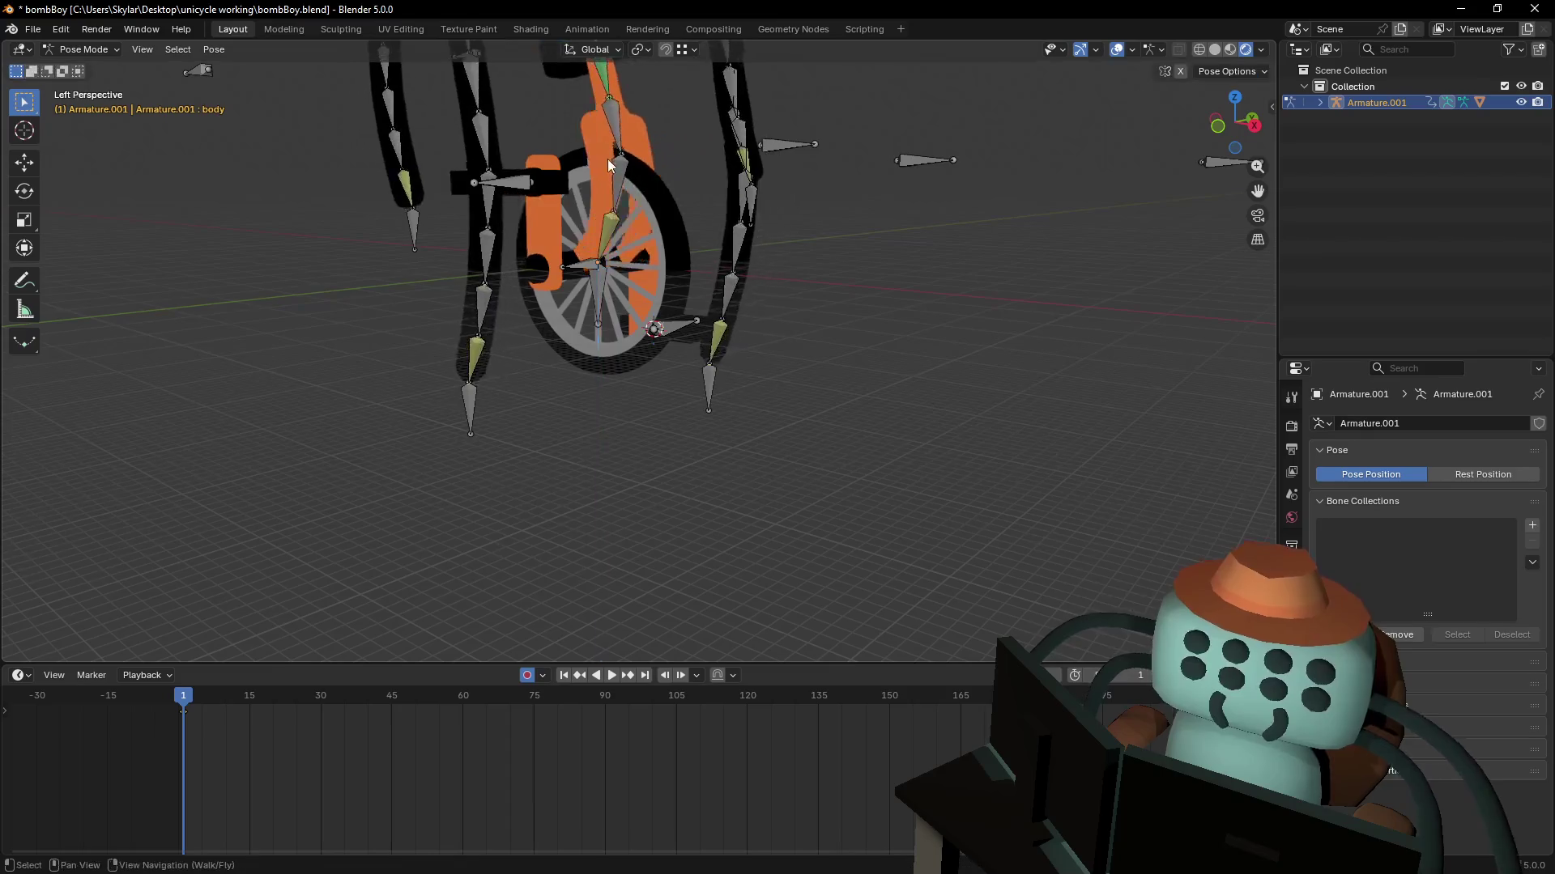
key("shift+grave")
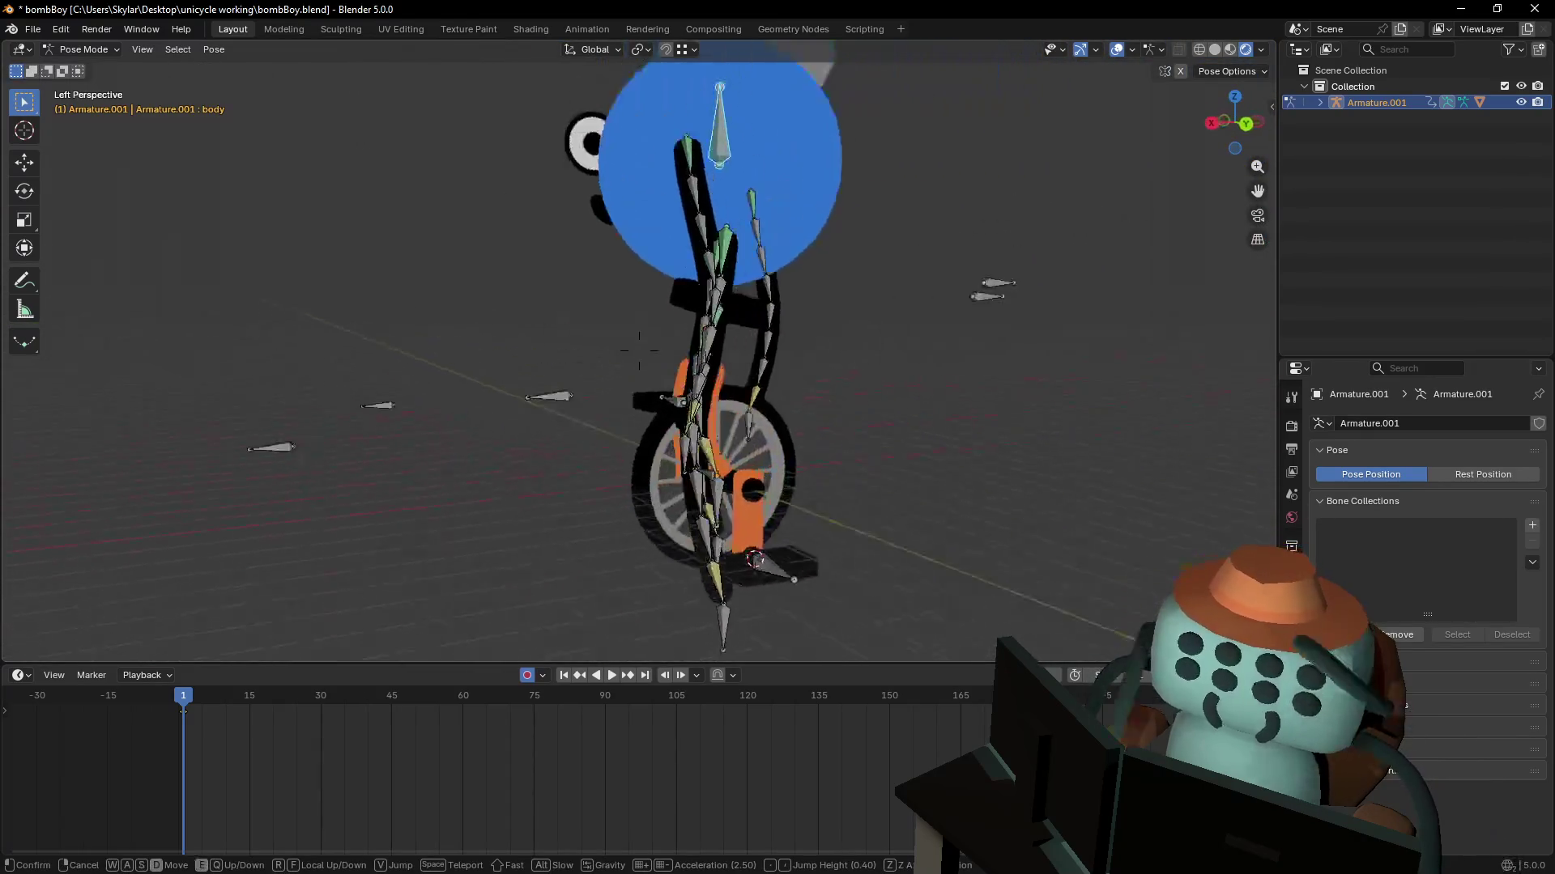
left_click(751, 316)
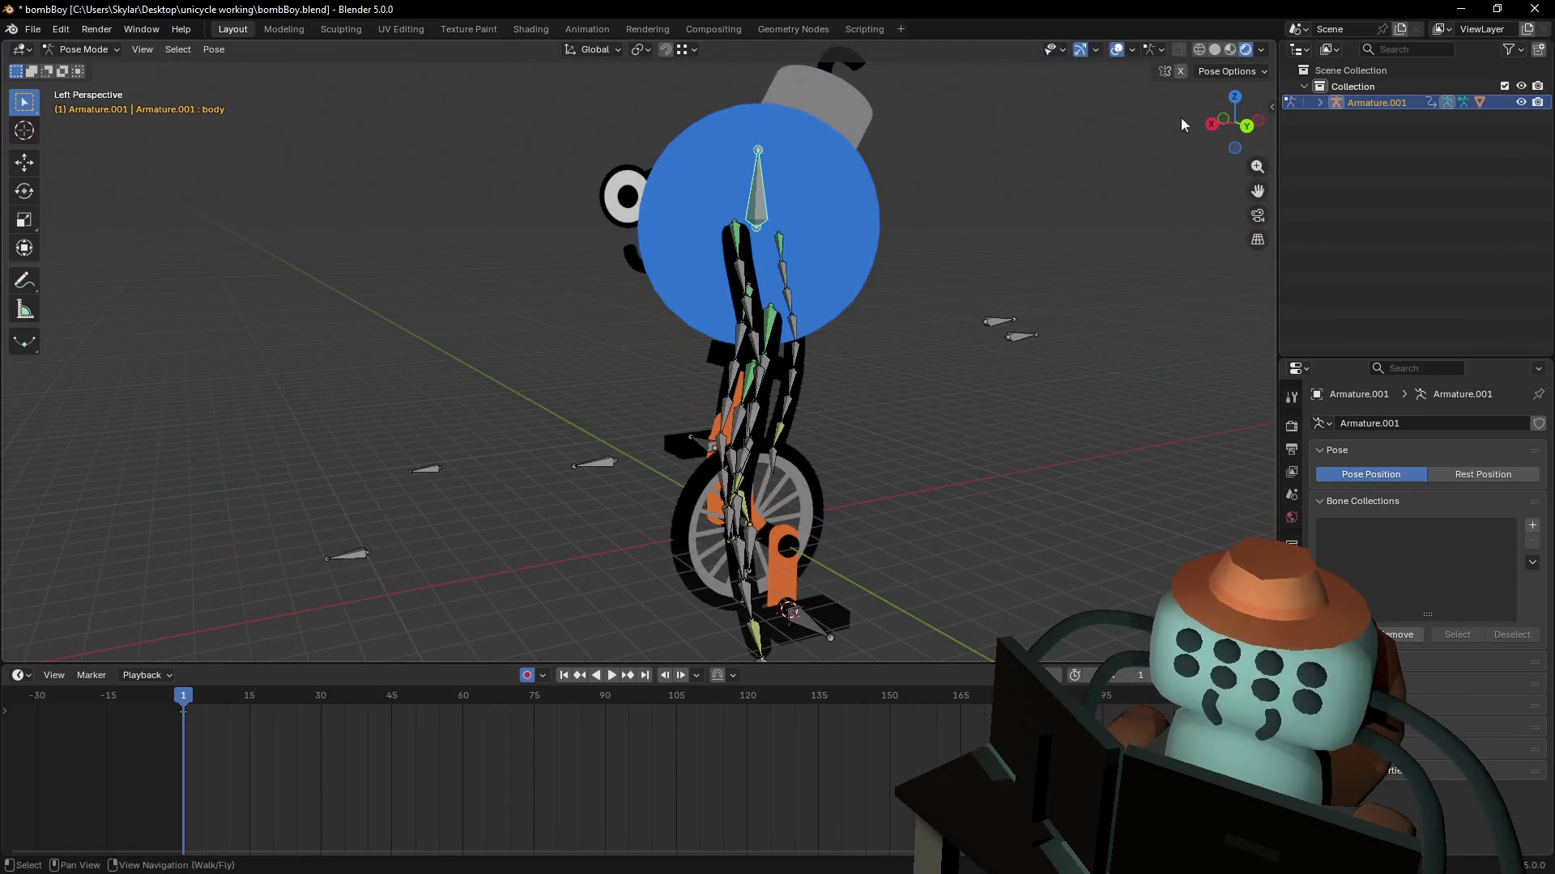
- From the front view, move the body bone again to test the wheel follows
left_click(1228, 121)
scroll(653, 294, "down", 5)
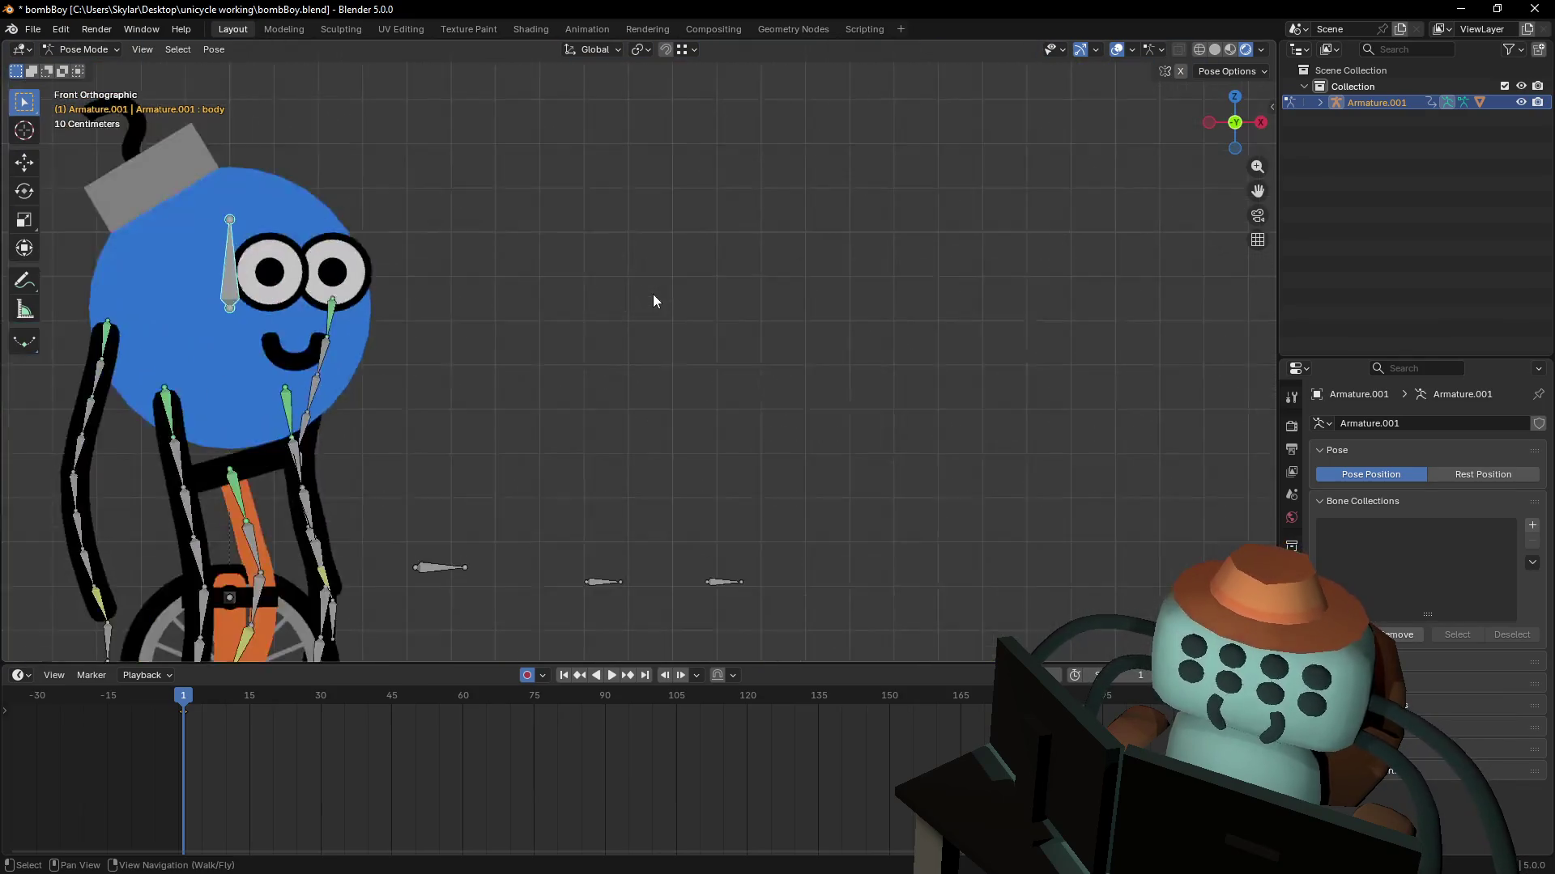
key("g")
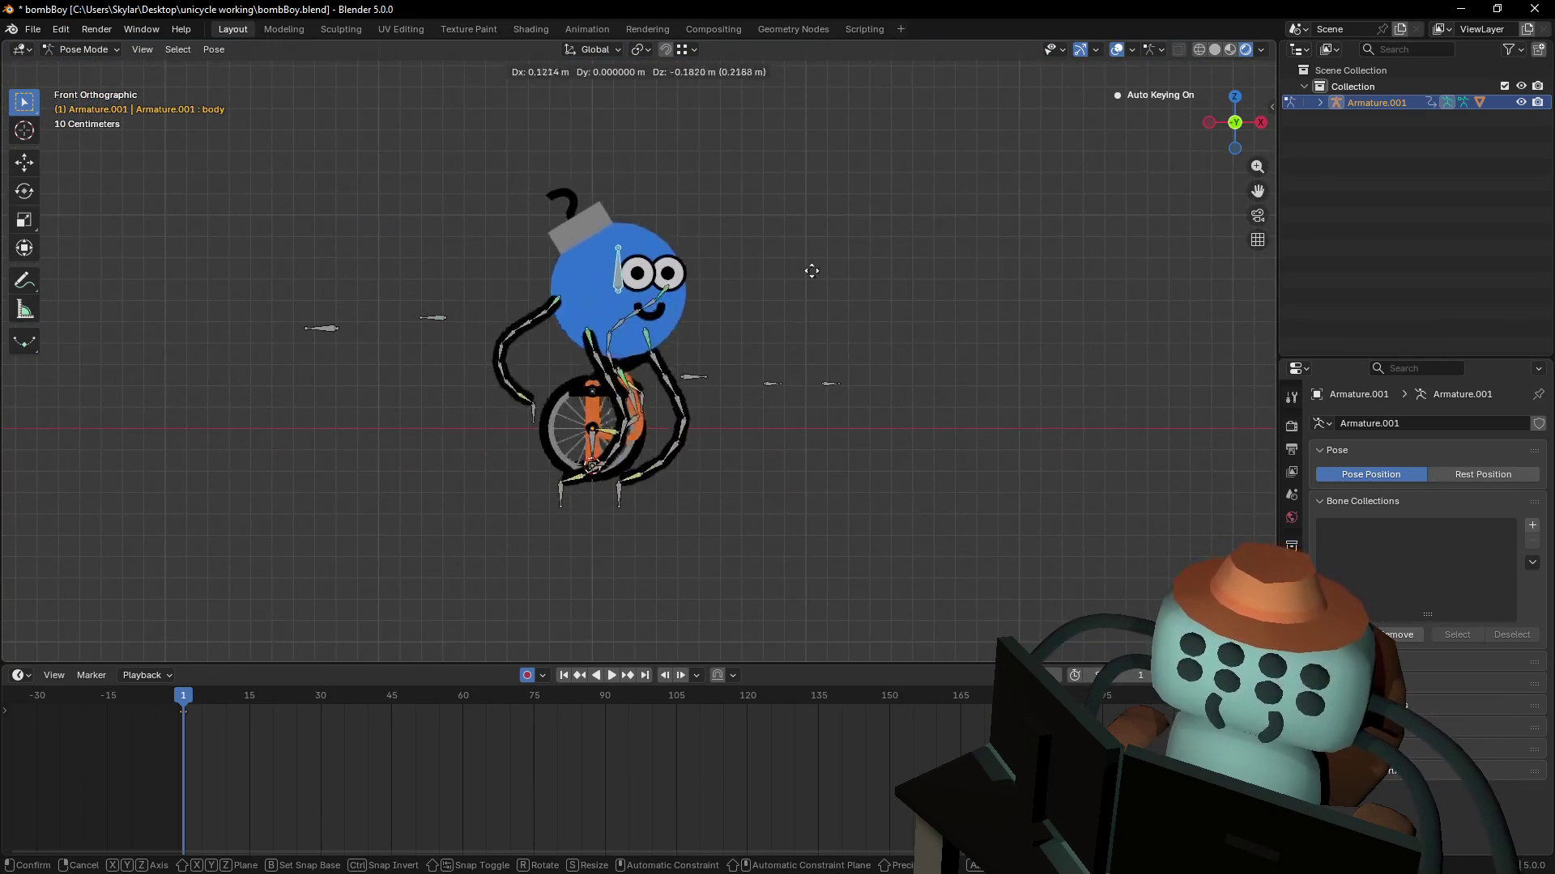
left_click(746, 299)
scroll(750, 299, "up", 3)
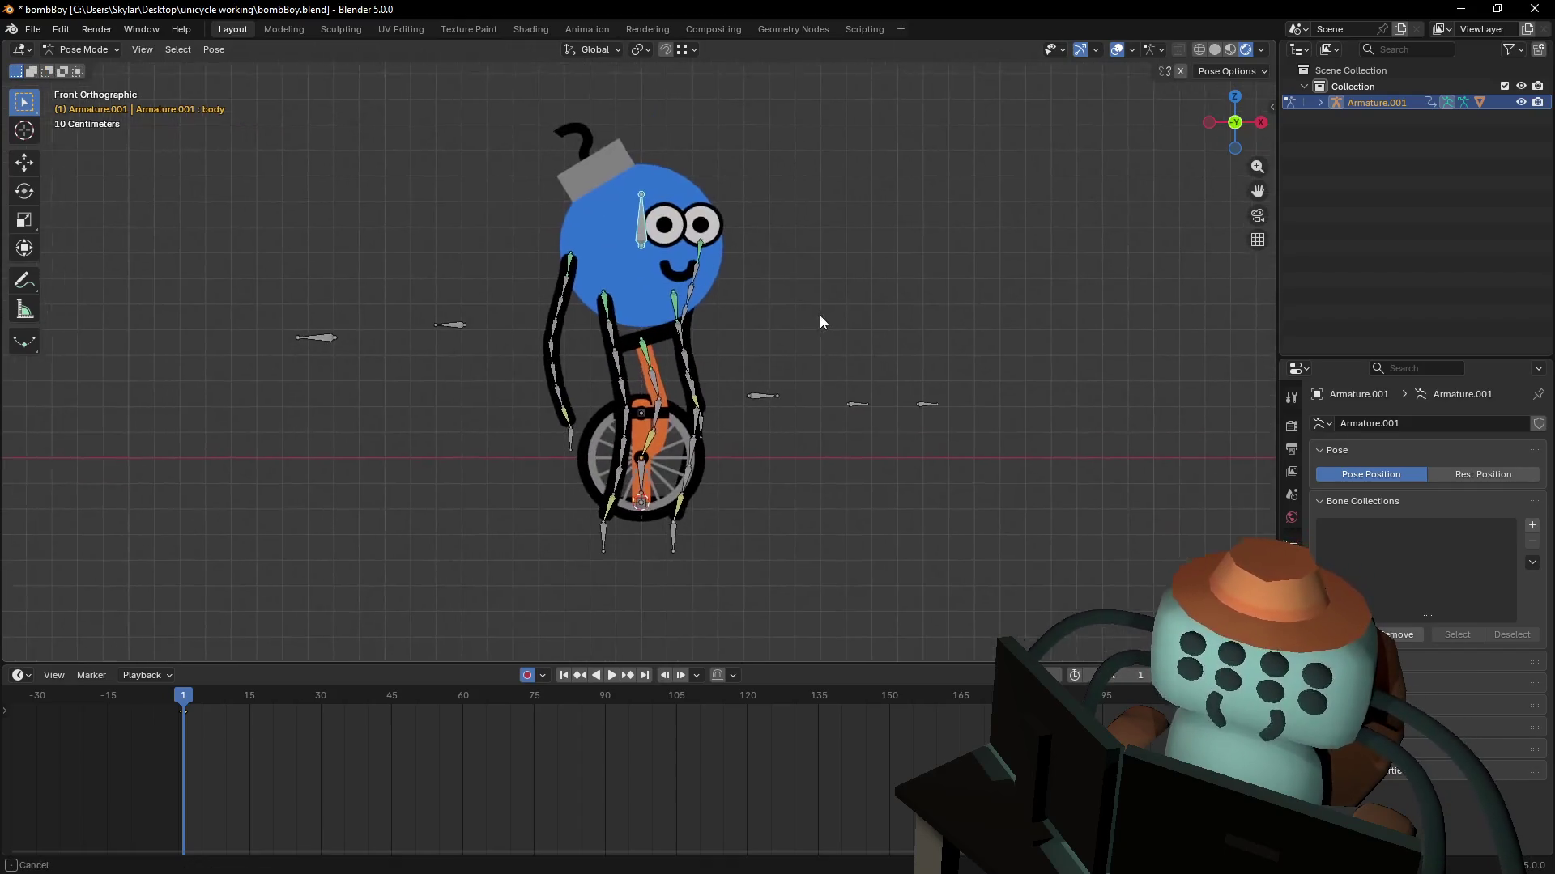
key("g")
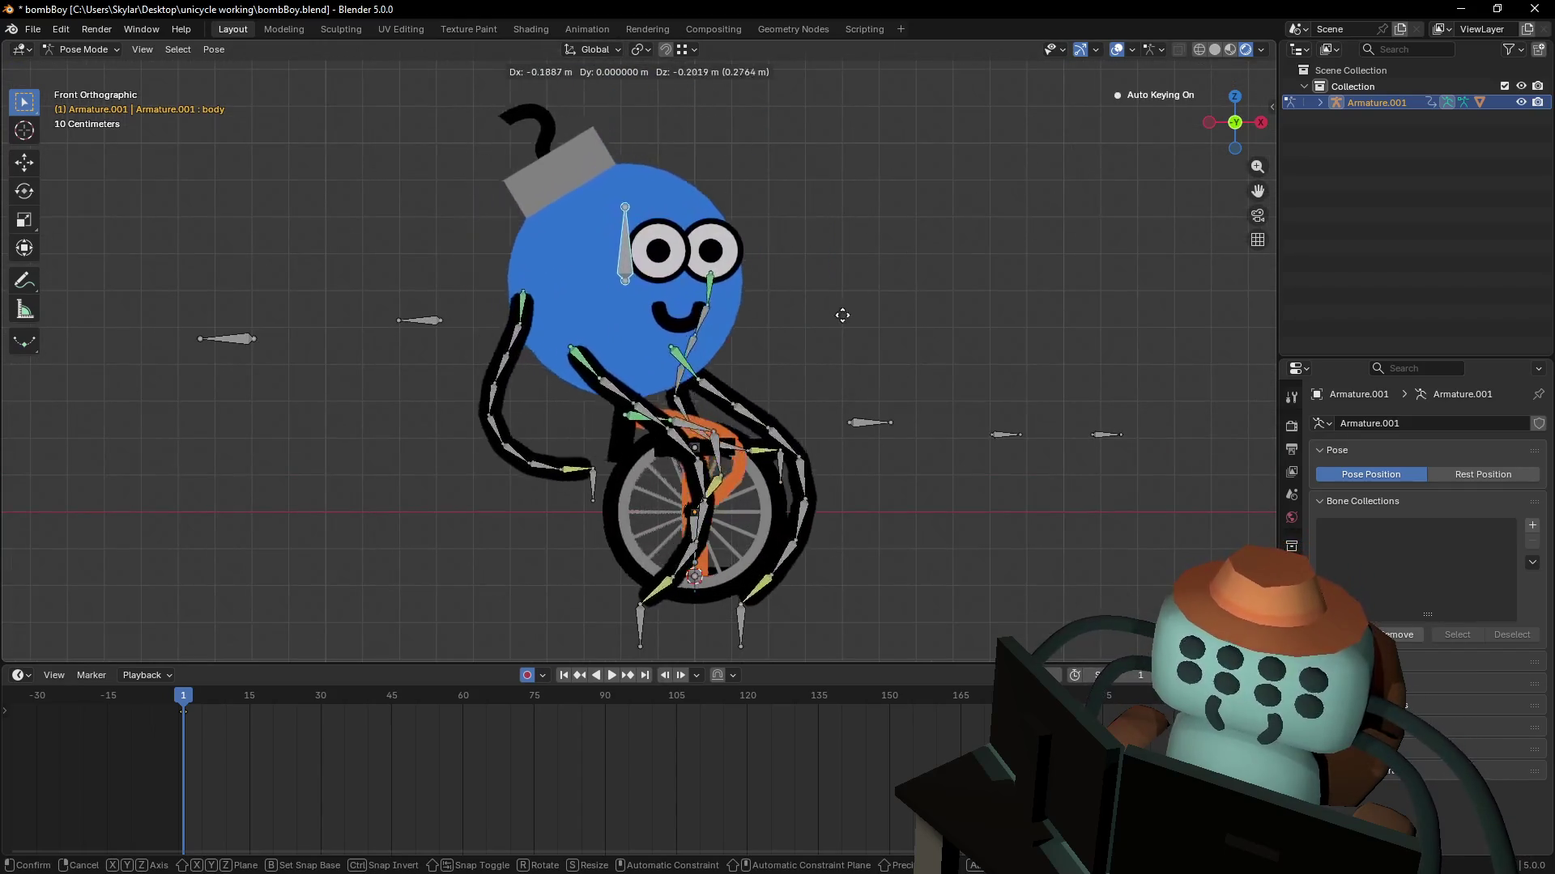
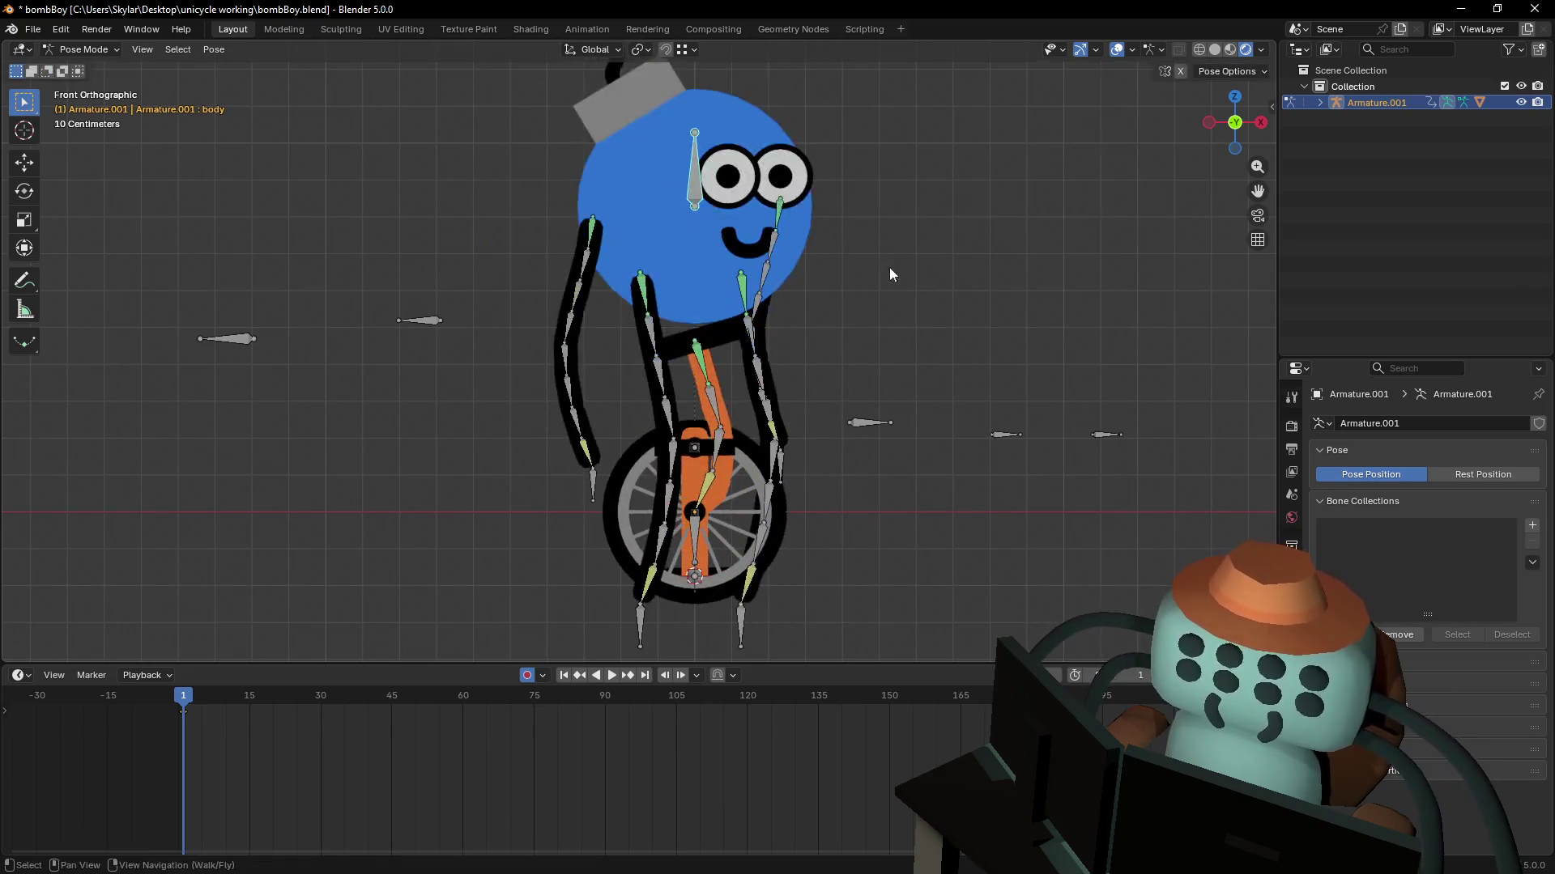
- Test-rotate the body bone, then undo the rotation
key("r")
left_click(769, 99)
key("g")
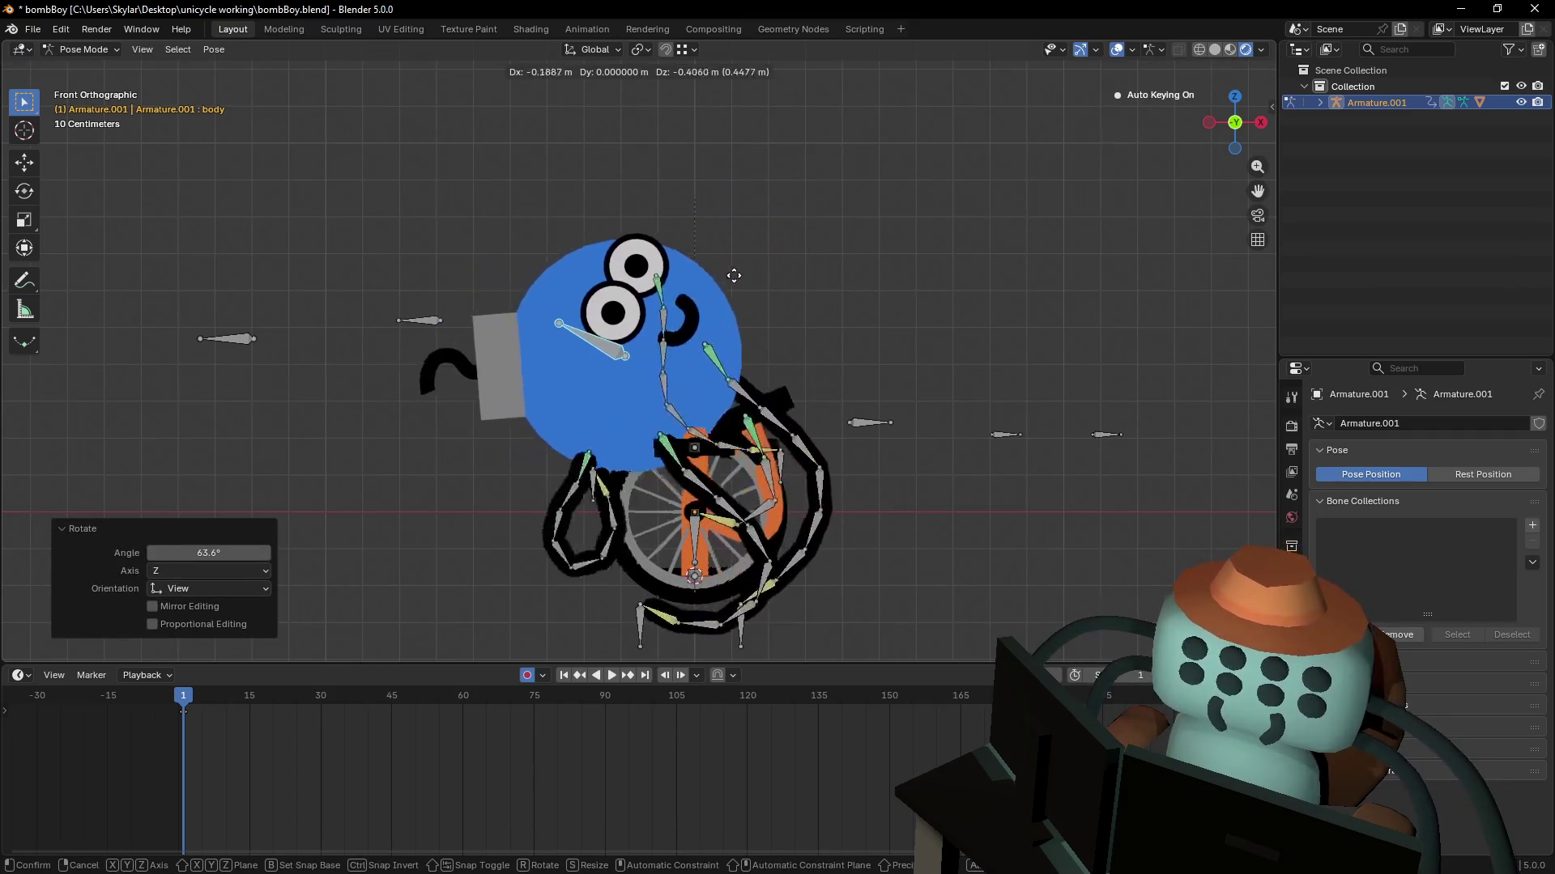
key("Escape")
key("ctrl+z")
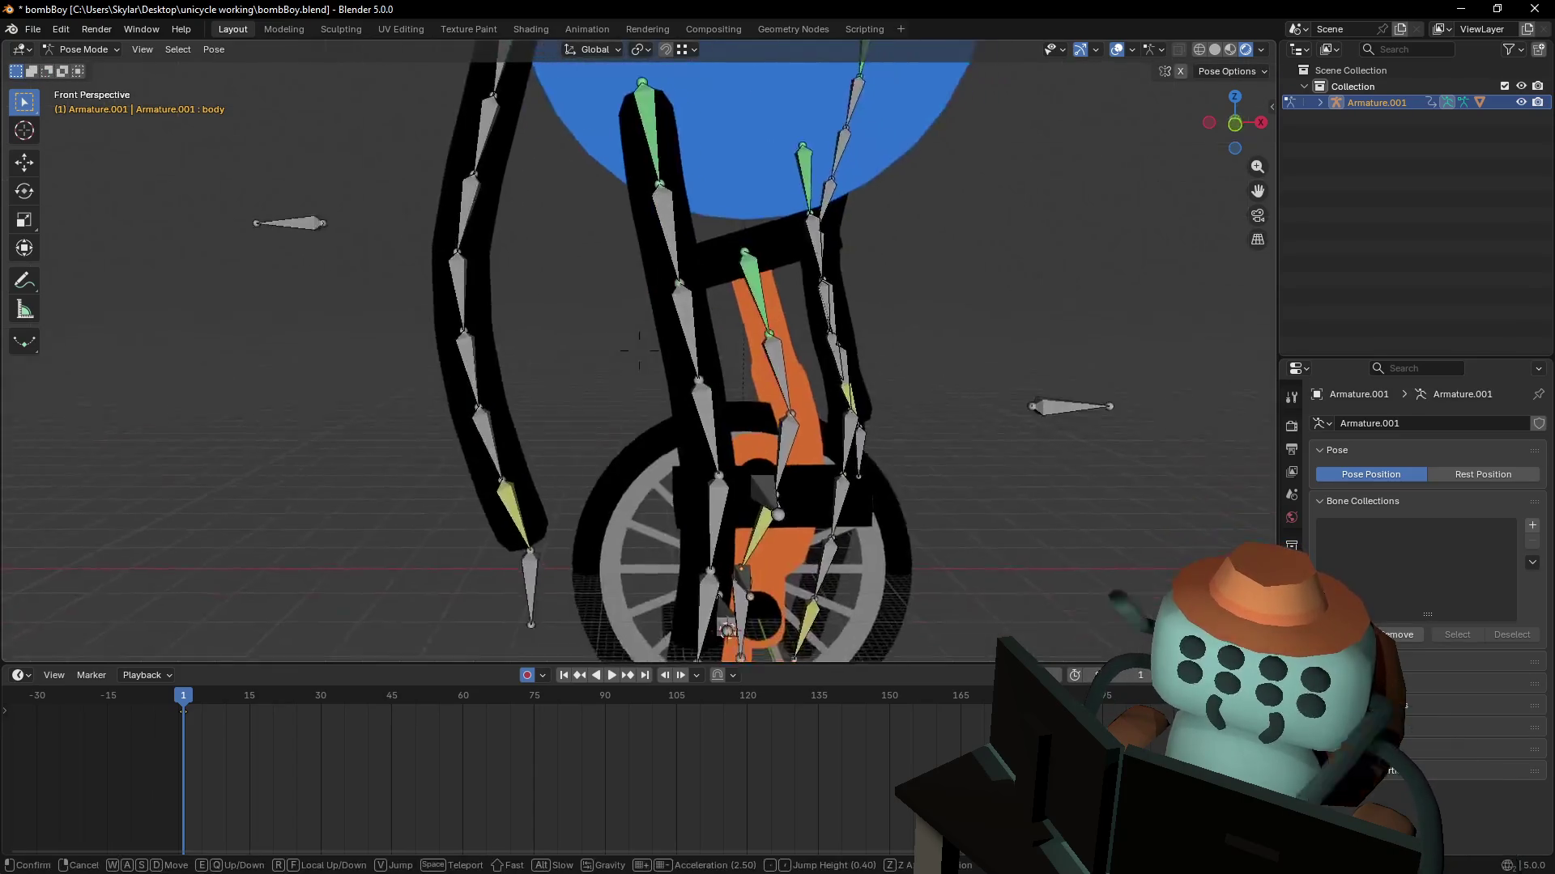
- Bring up Bone.005's bone constraints in the properties panel
scroll(714, 357, "up", 1)
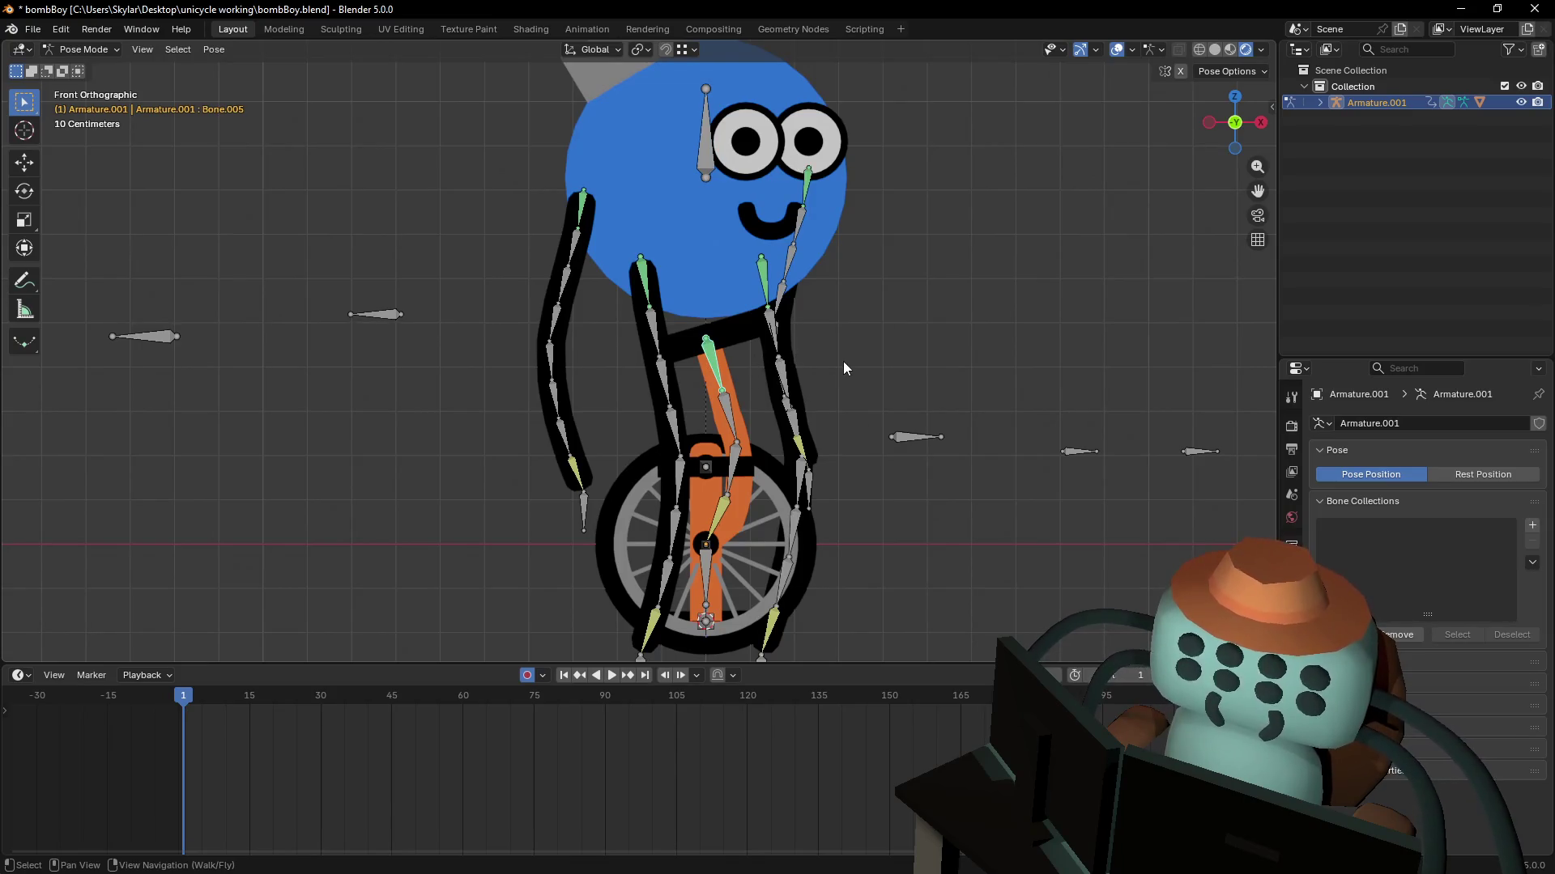
middle_click_drag(911, 361, 886, 370, "shift")
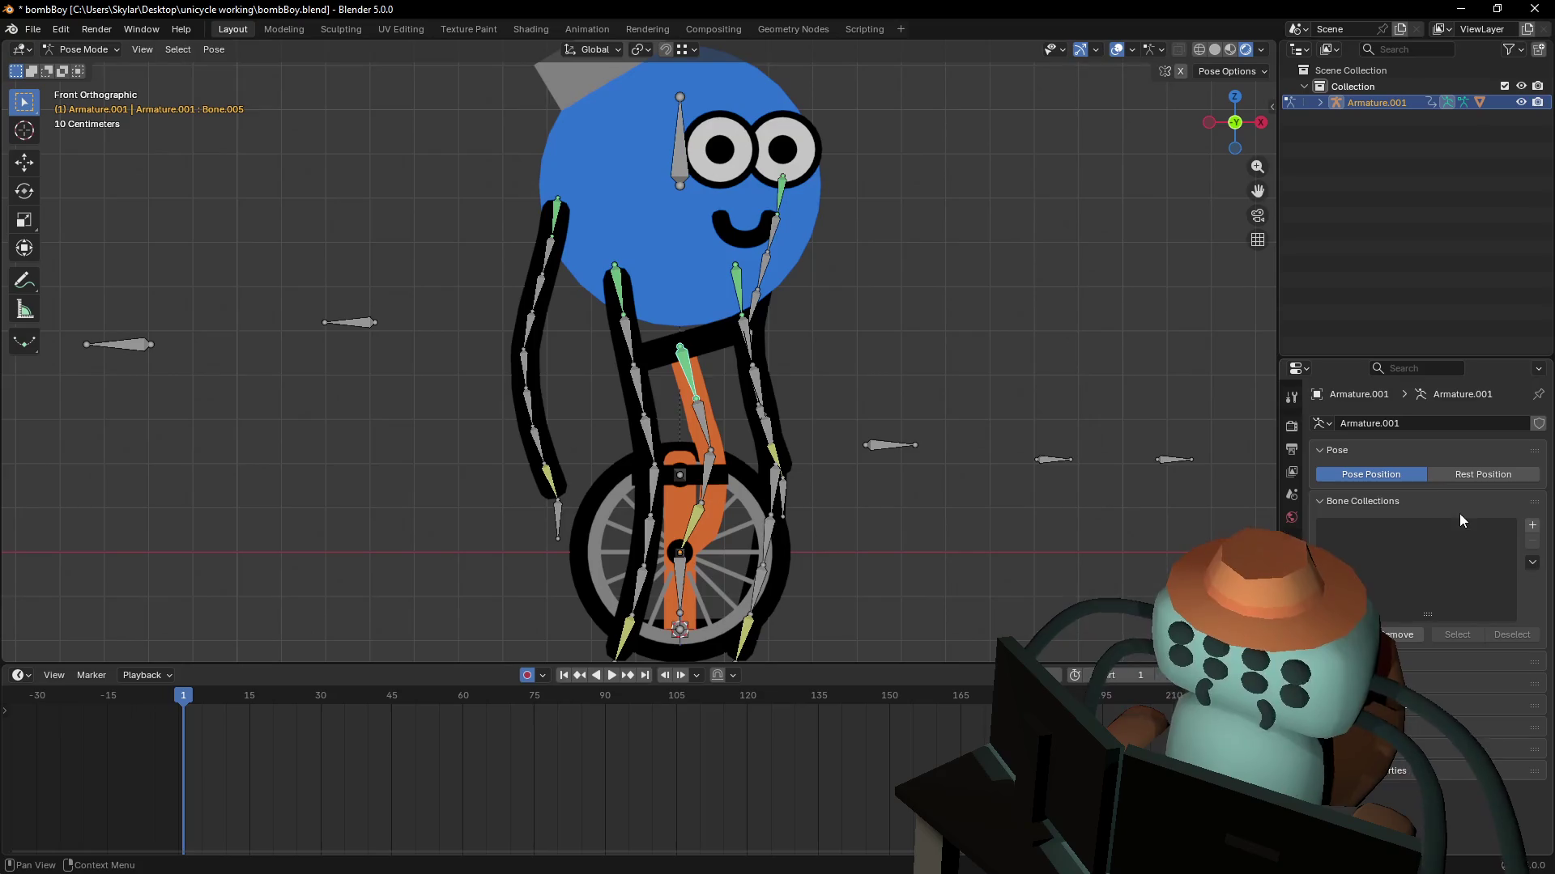
left_click(1292, 660)
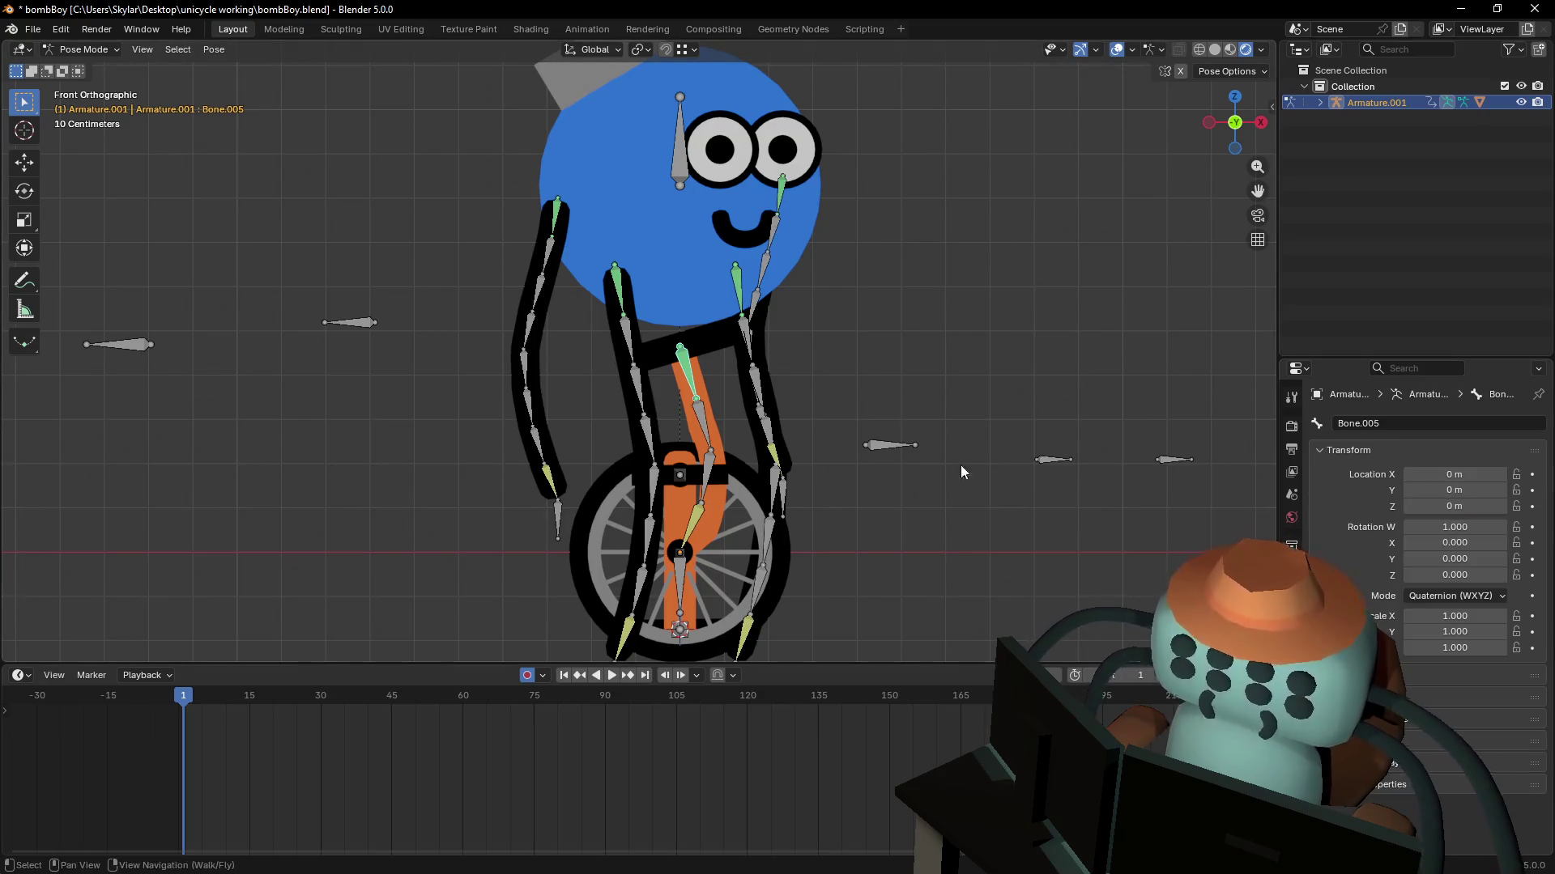
middle_click_drag(922, 348, 910, 358, "shift")
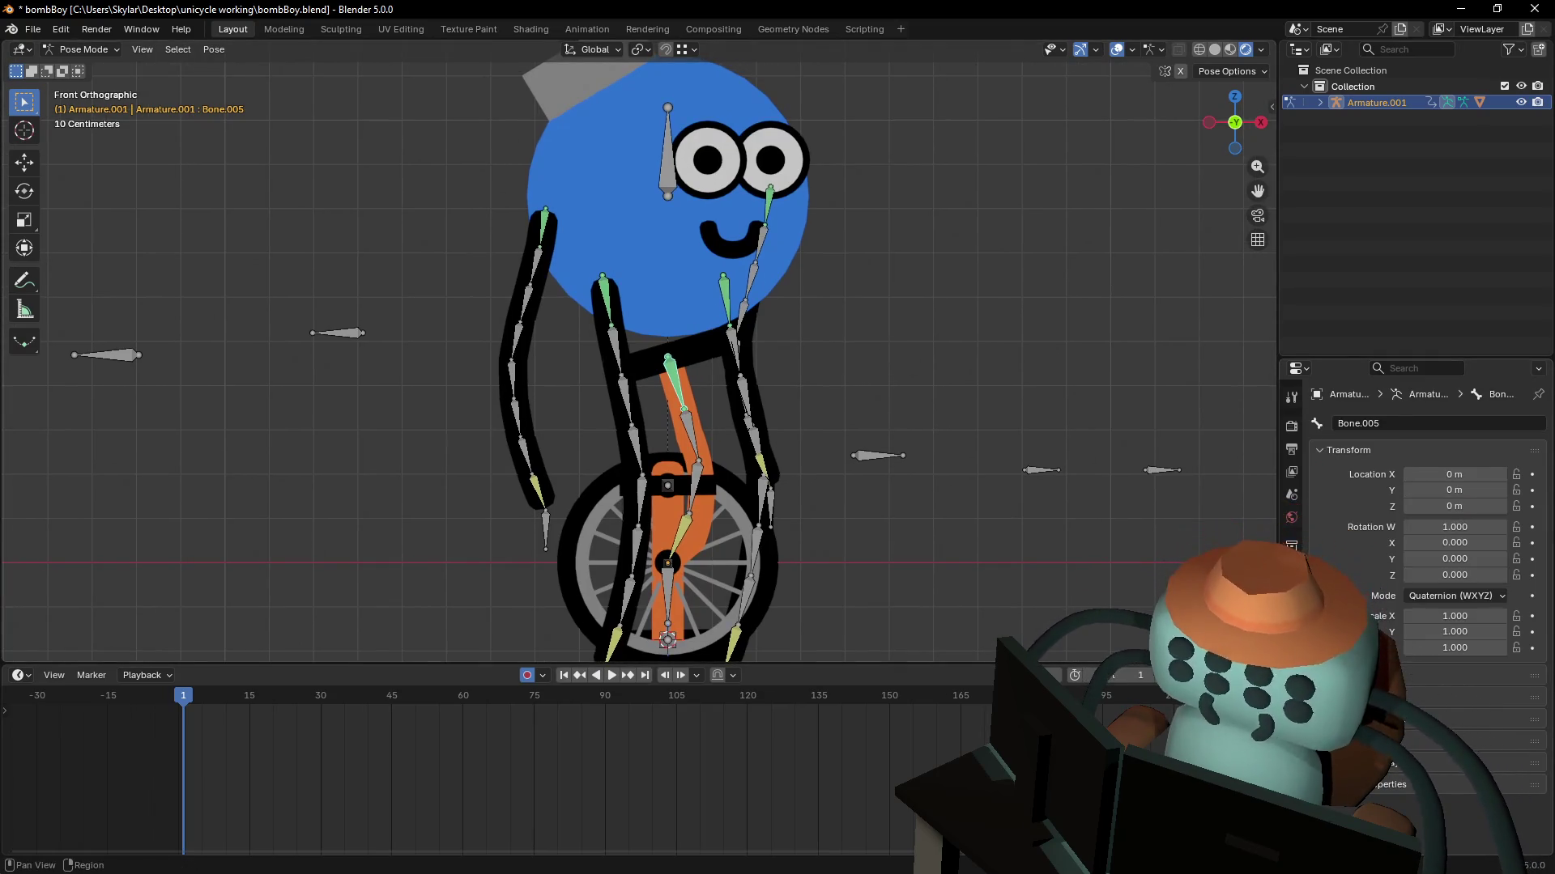
left_click(1291, 637)
left_click(1291, 683)
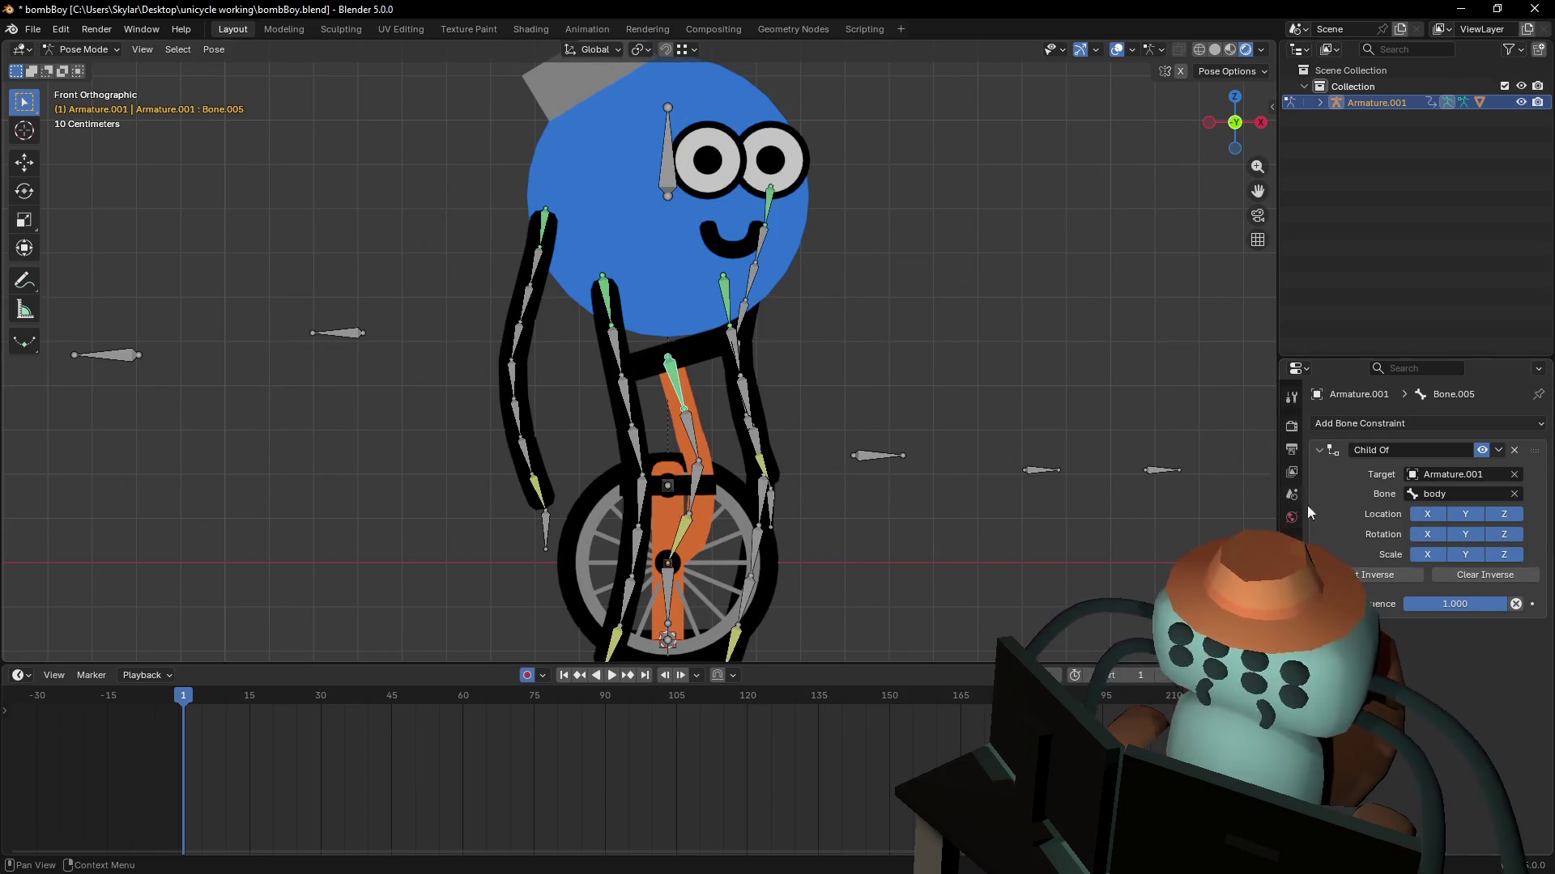
middle_click_drag(899, 338, 828, 321, "shift")
middle_click_drag(697, 383, 731, 396, "shift")
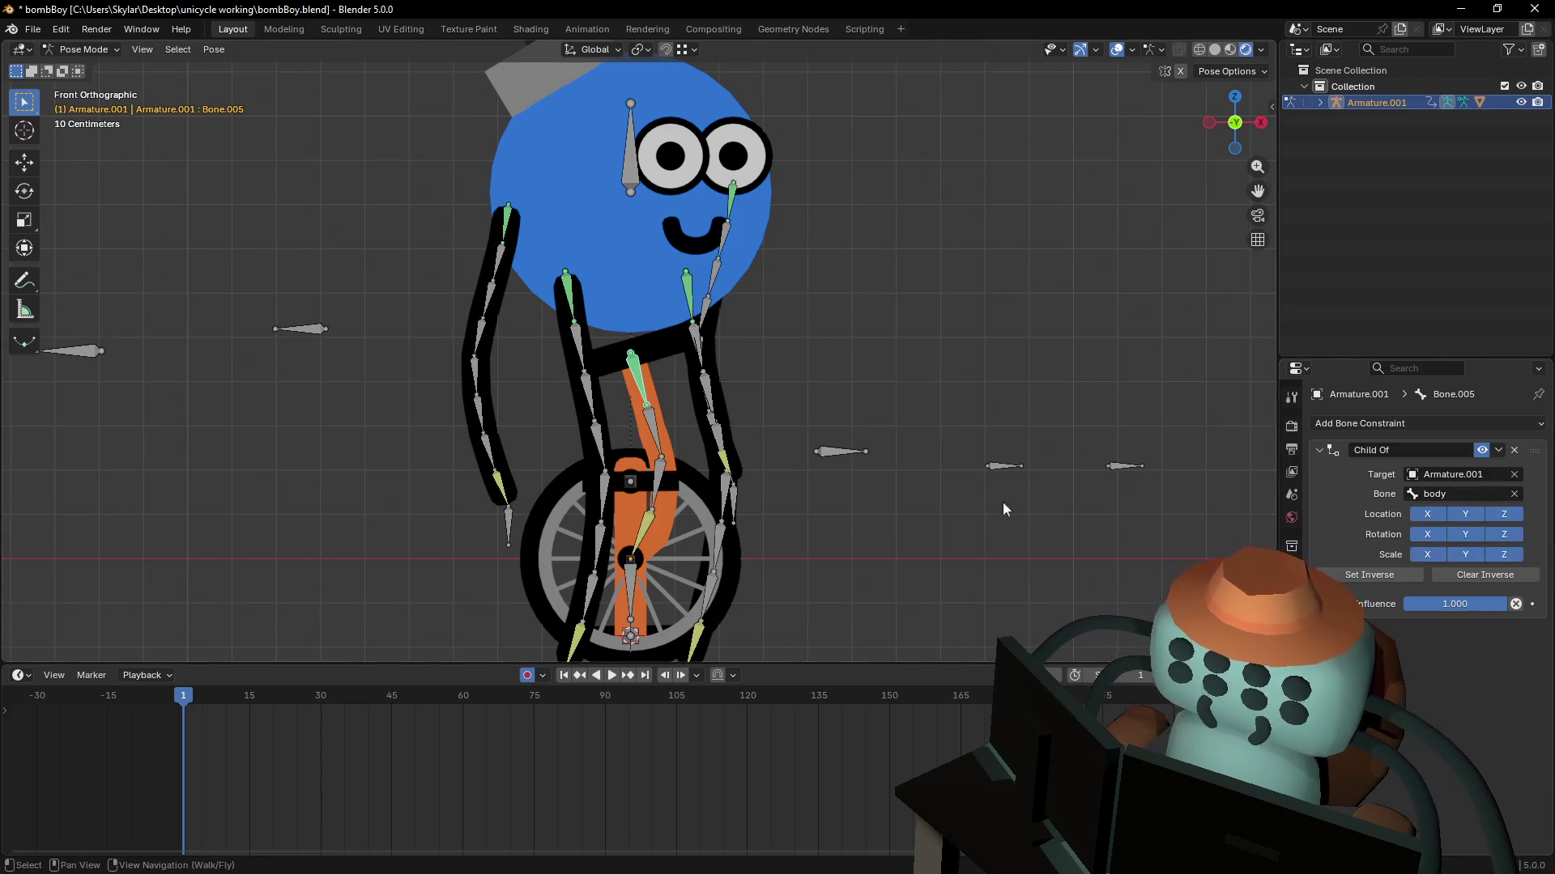
- Set Inverse on Bone.005's Child Of constraint, then test-rotate the body bone and cancel
left_click(1392, 573)
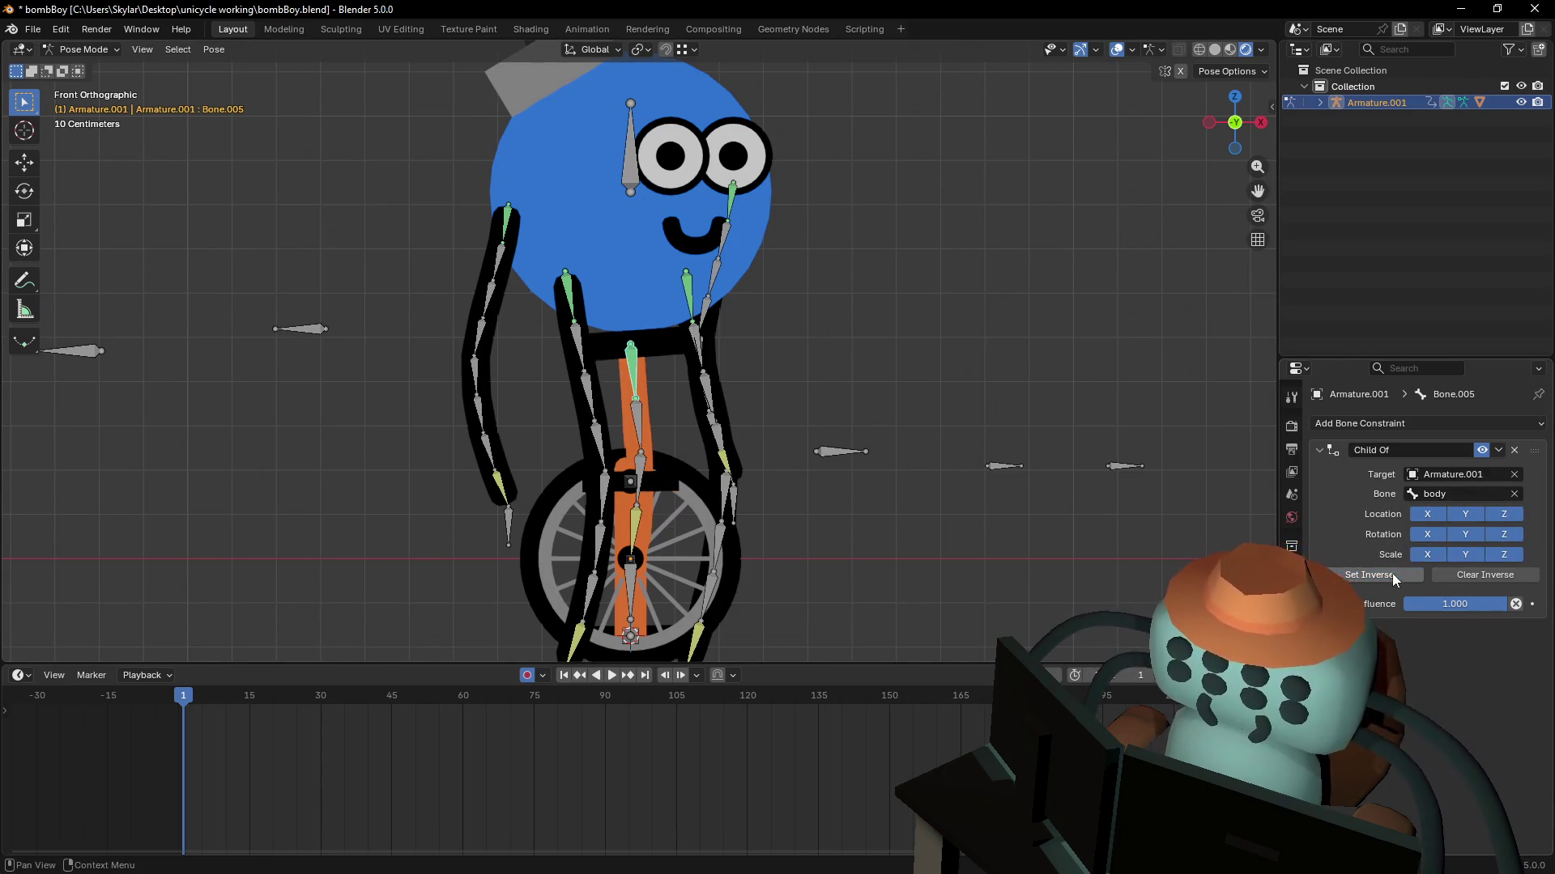
left_click(630, 174)
key("r")
key("Escape")
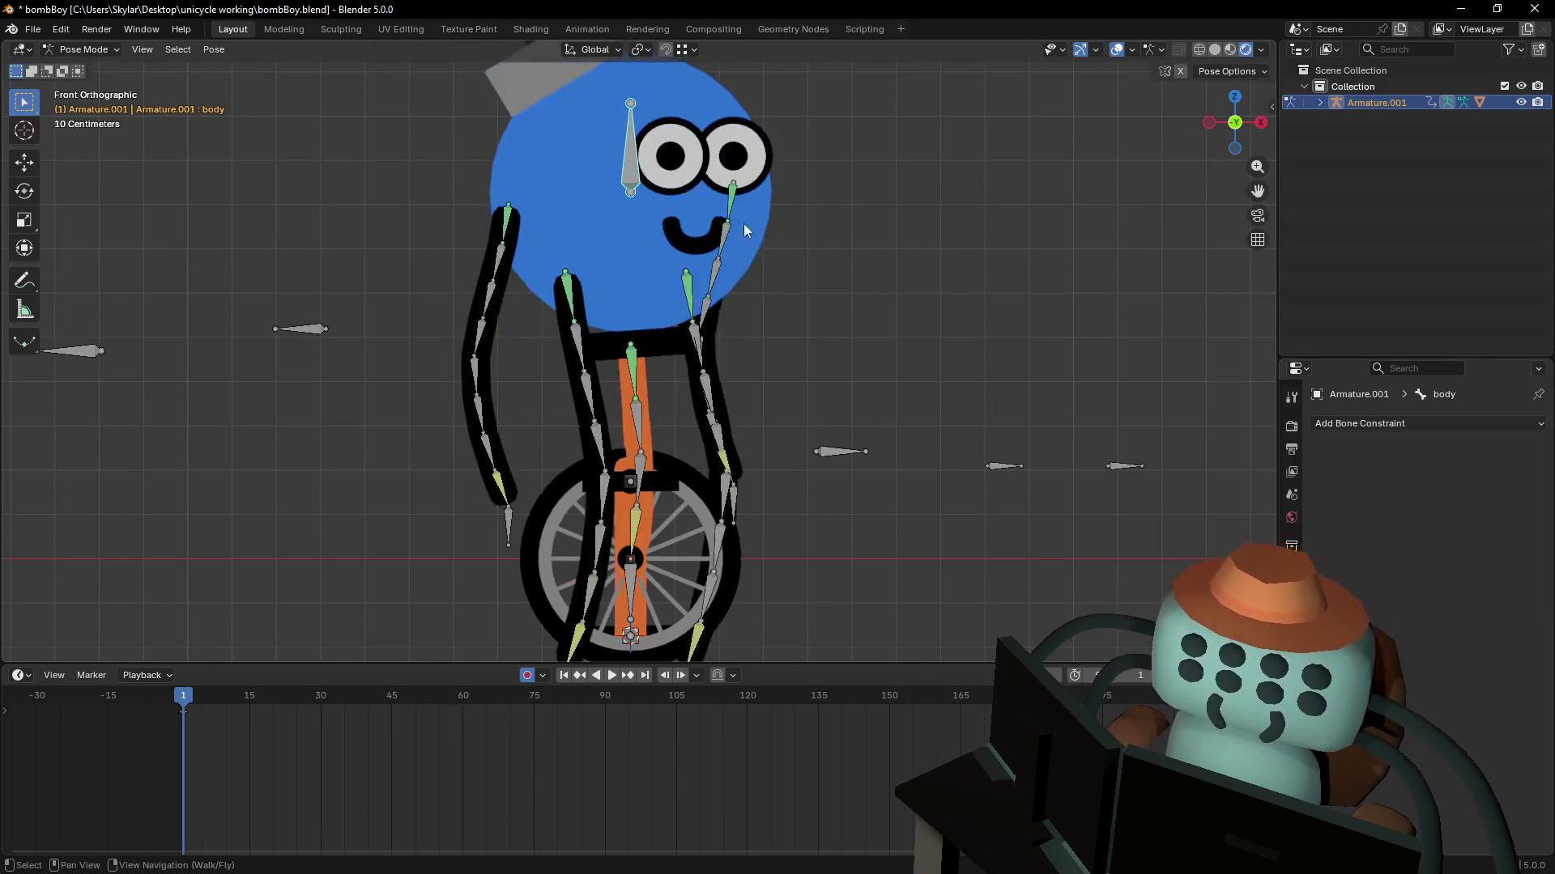
- Undo the body bone's test move and clear rotation on all bones back to rest pose
key("g")
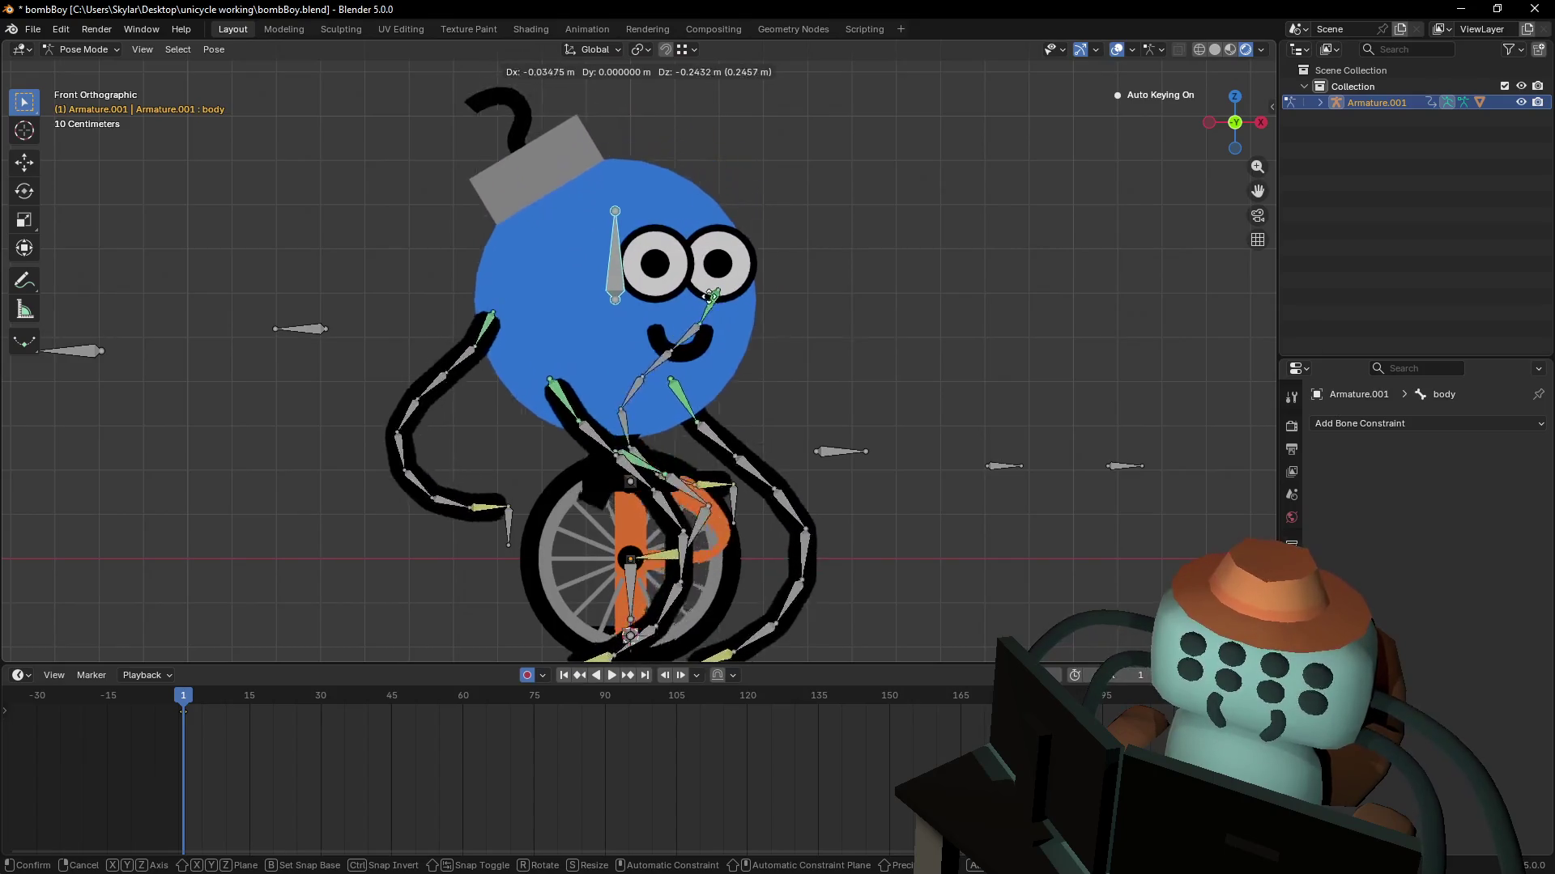
left_click(713, 299)
key("r")
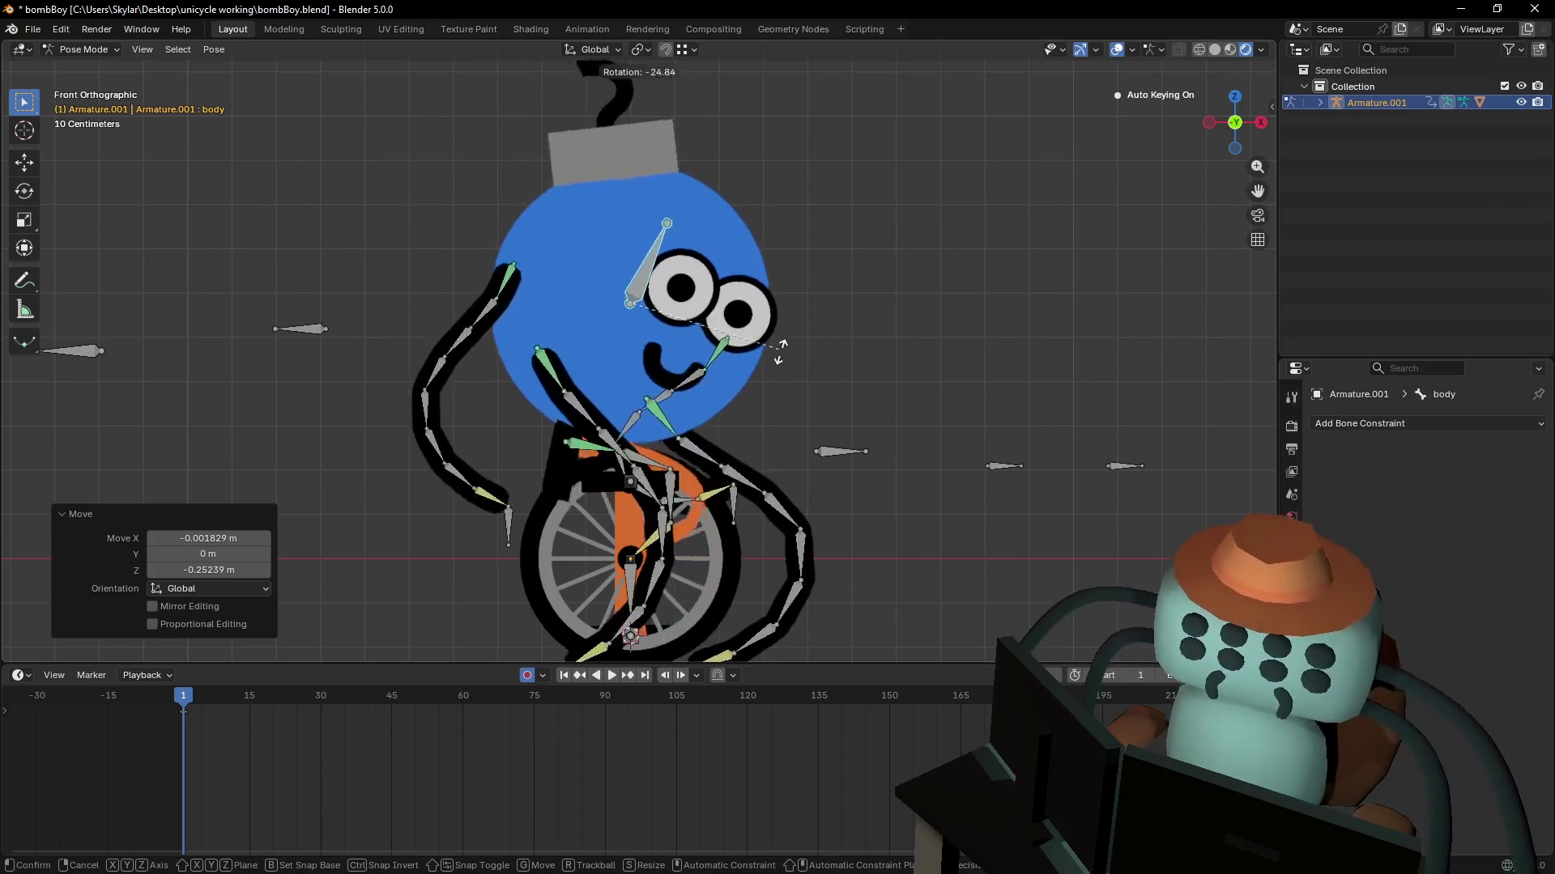
key("Escape")
key("ctrl+z")
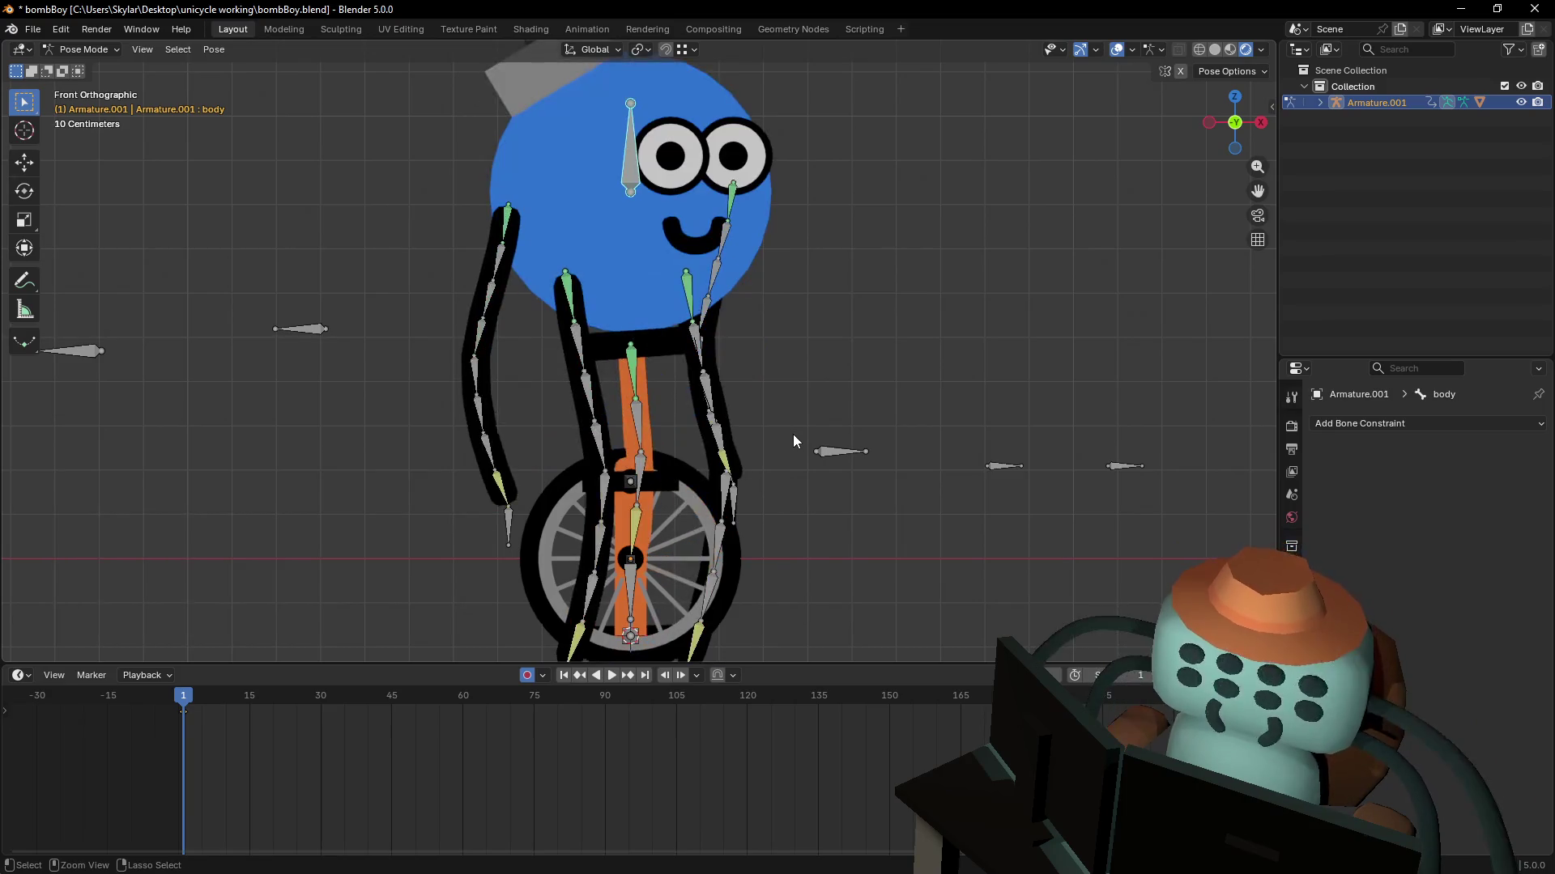
scroll(1178, 357, "down", 2, "shift")
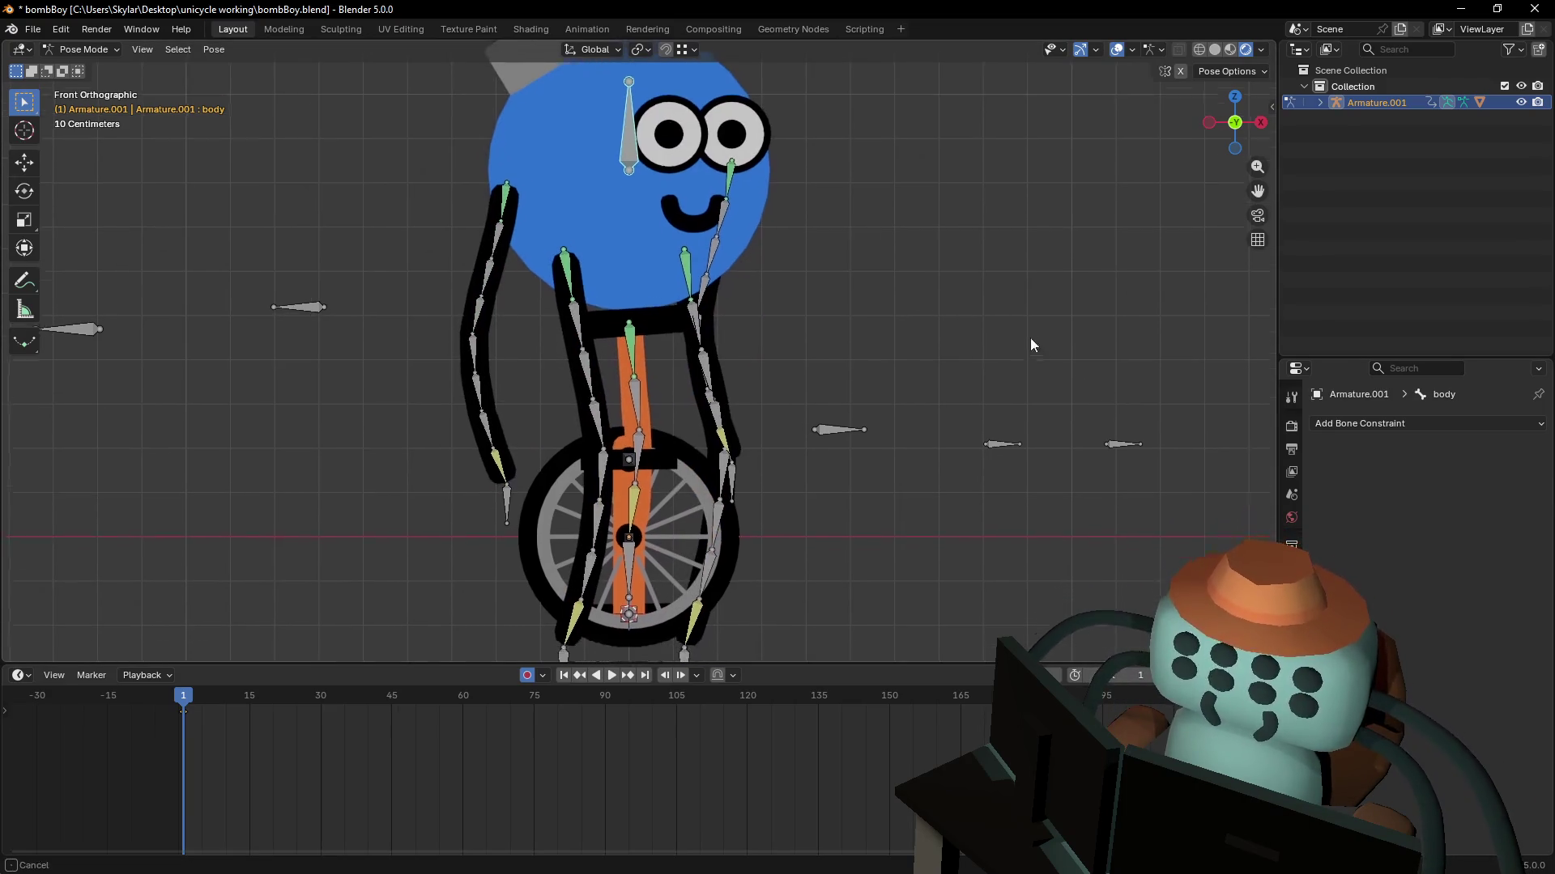
key("a")
key("alt+r")
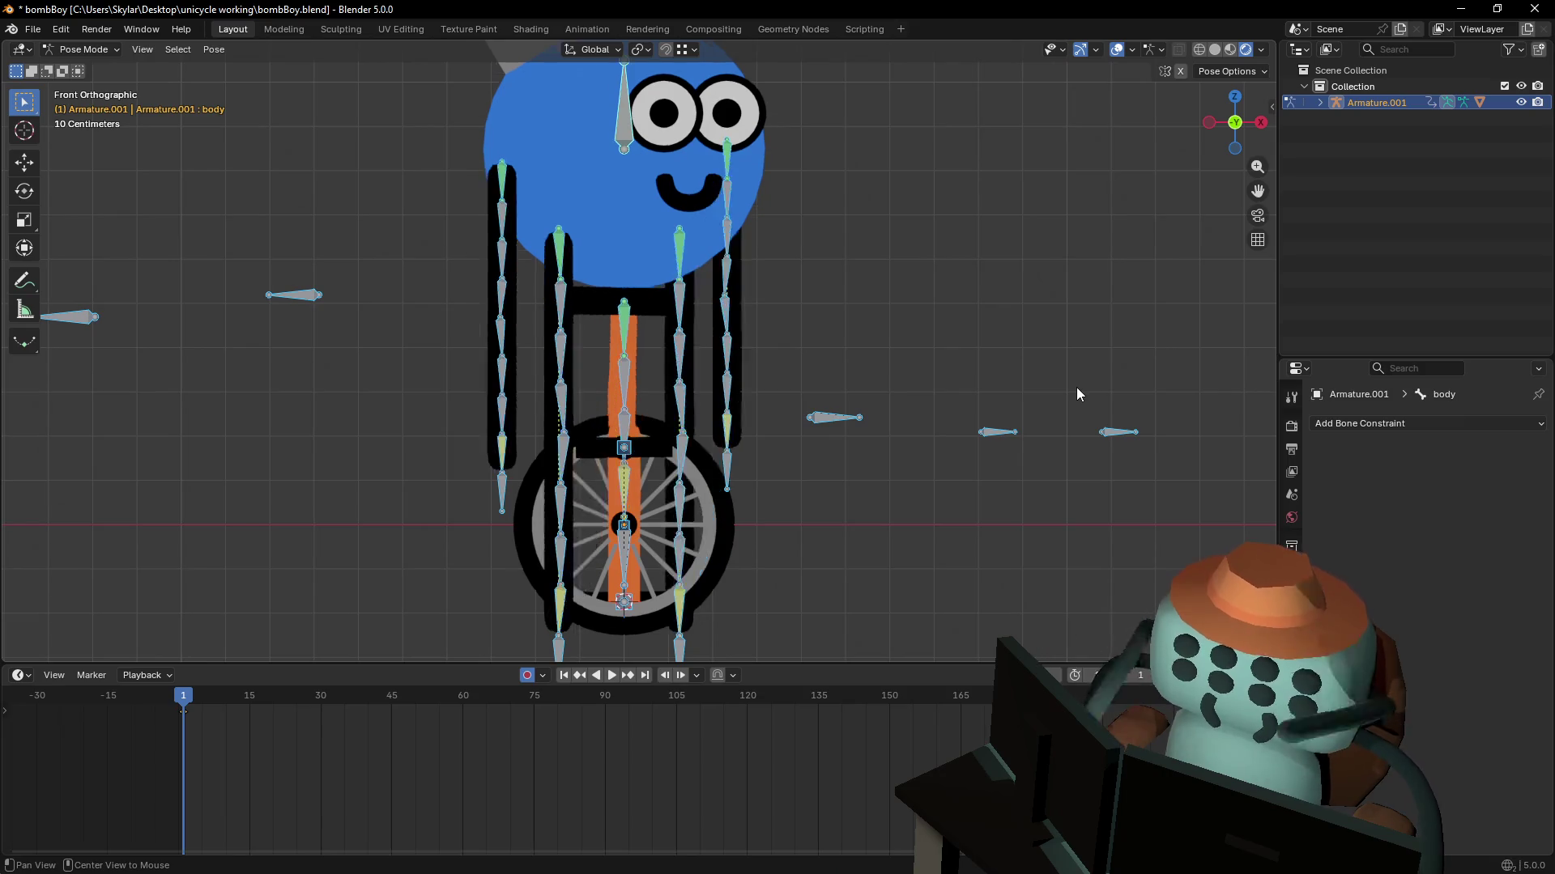
scroll(1007, 395, "up", 1, "shift")
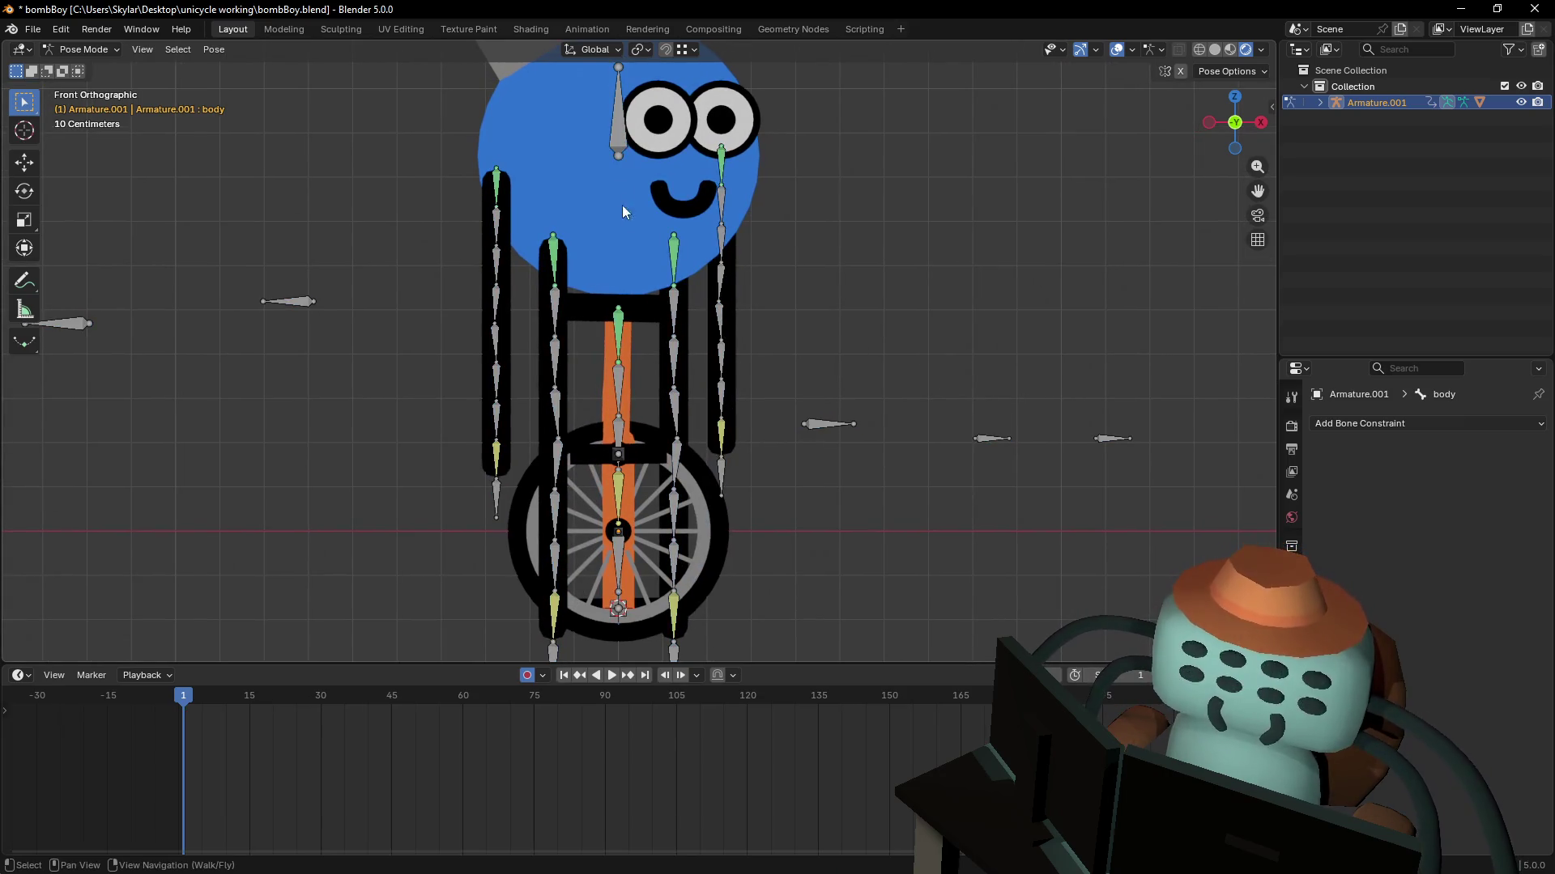
- Test-move the head and body bones, cancelling each move
left_click(625, 150)
key("g")
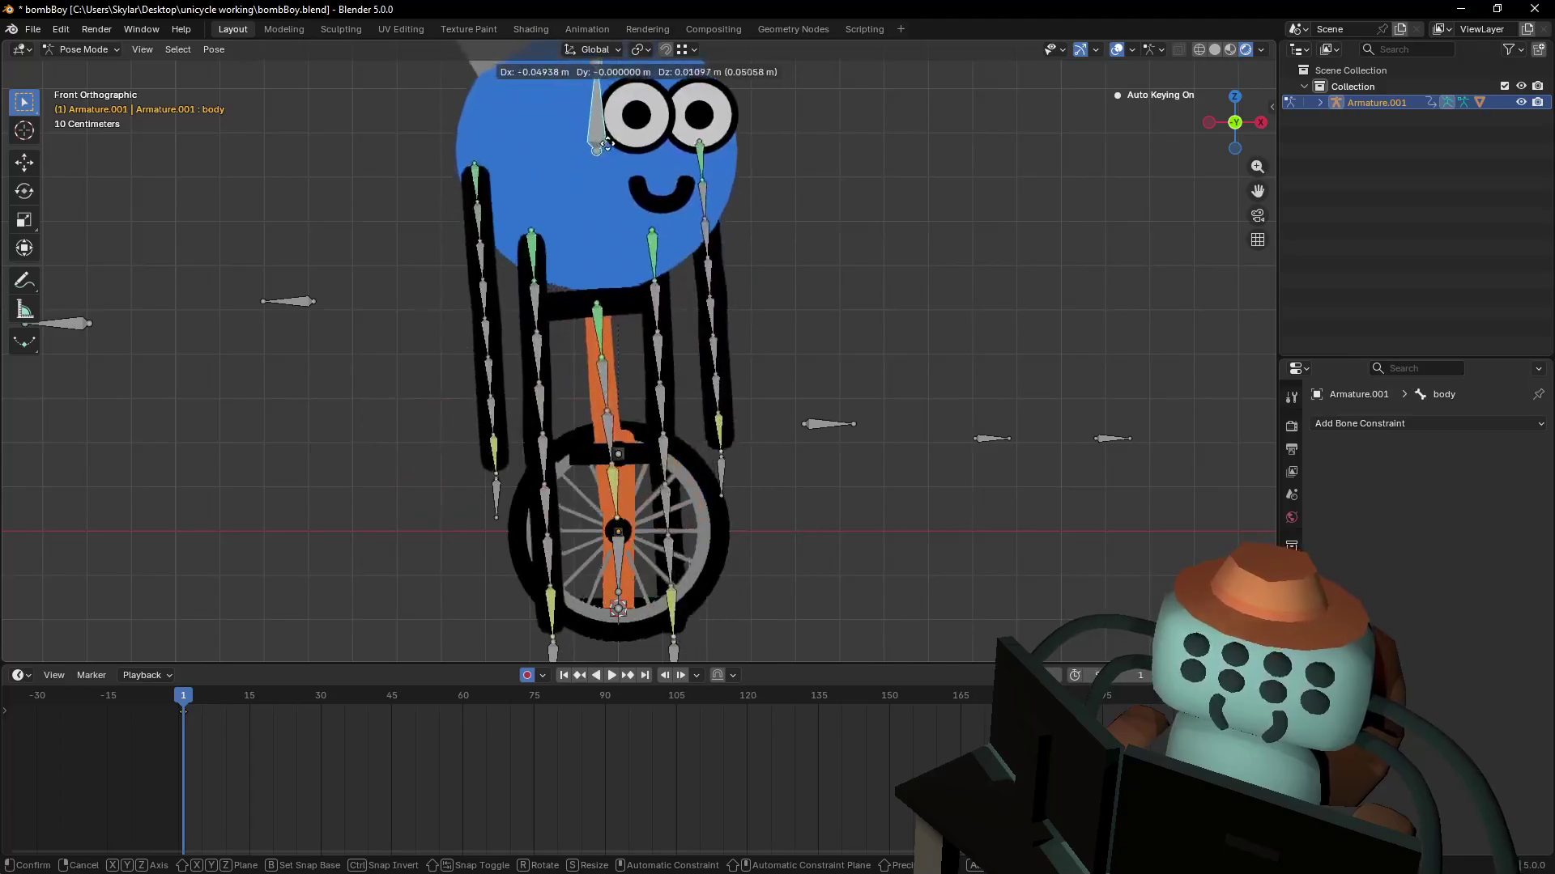
key("Escape")
mouse_move(670, 234)
middle_mouse_down("shift")
mouse_move(644, 269)
mouse_move(704, 289)
middle_mouse_up("shift")
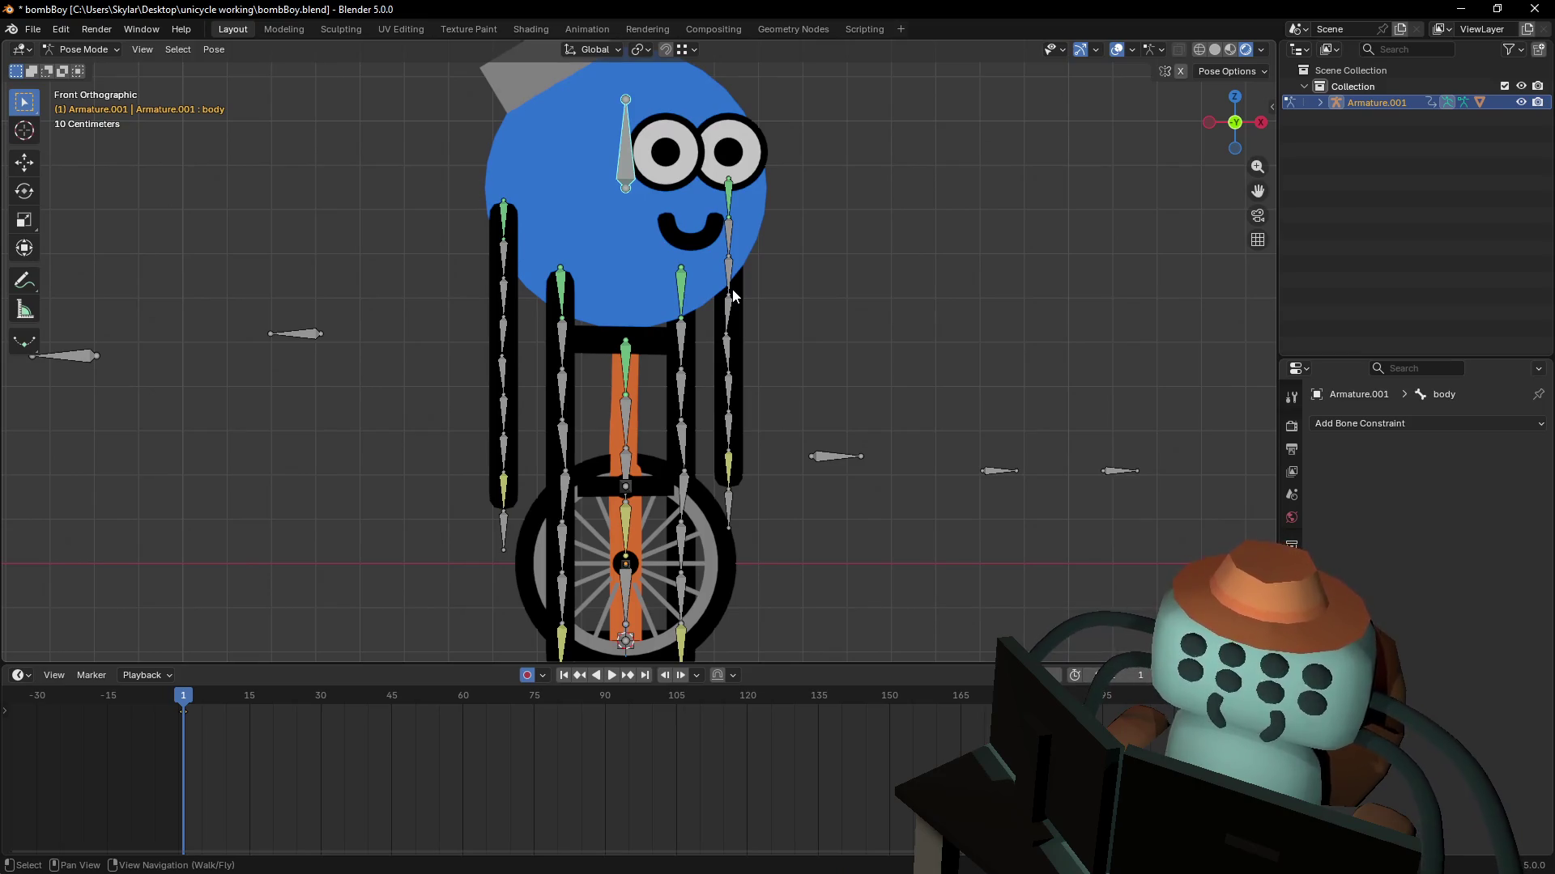
key("g")
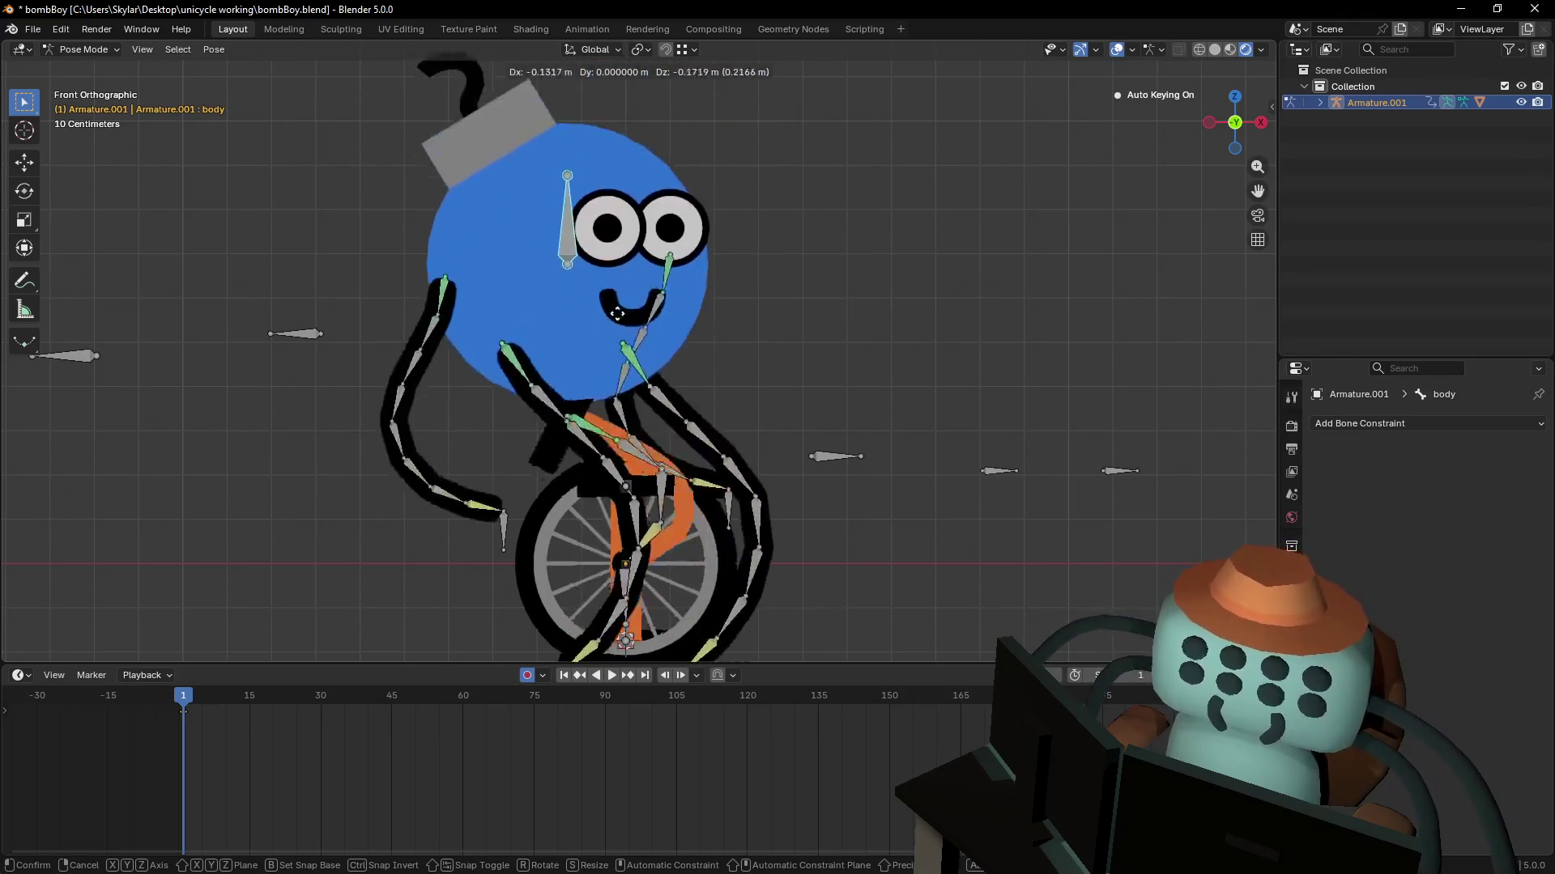
key("Escape")
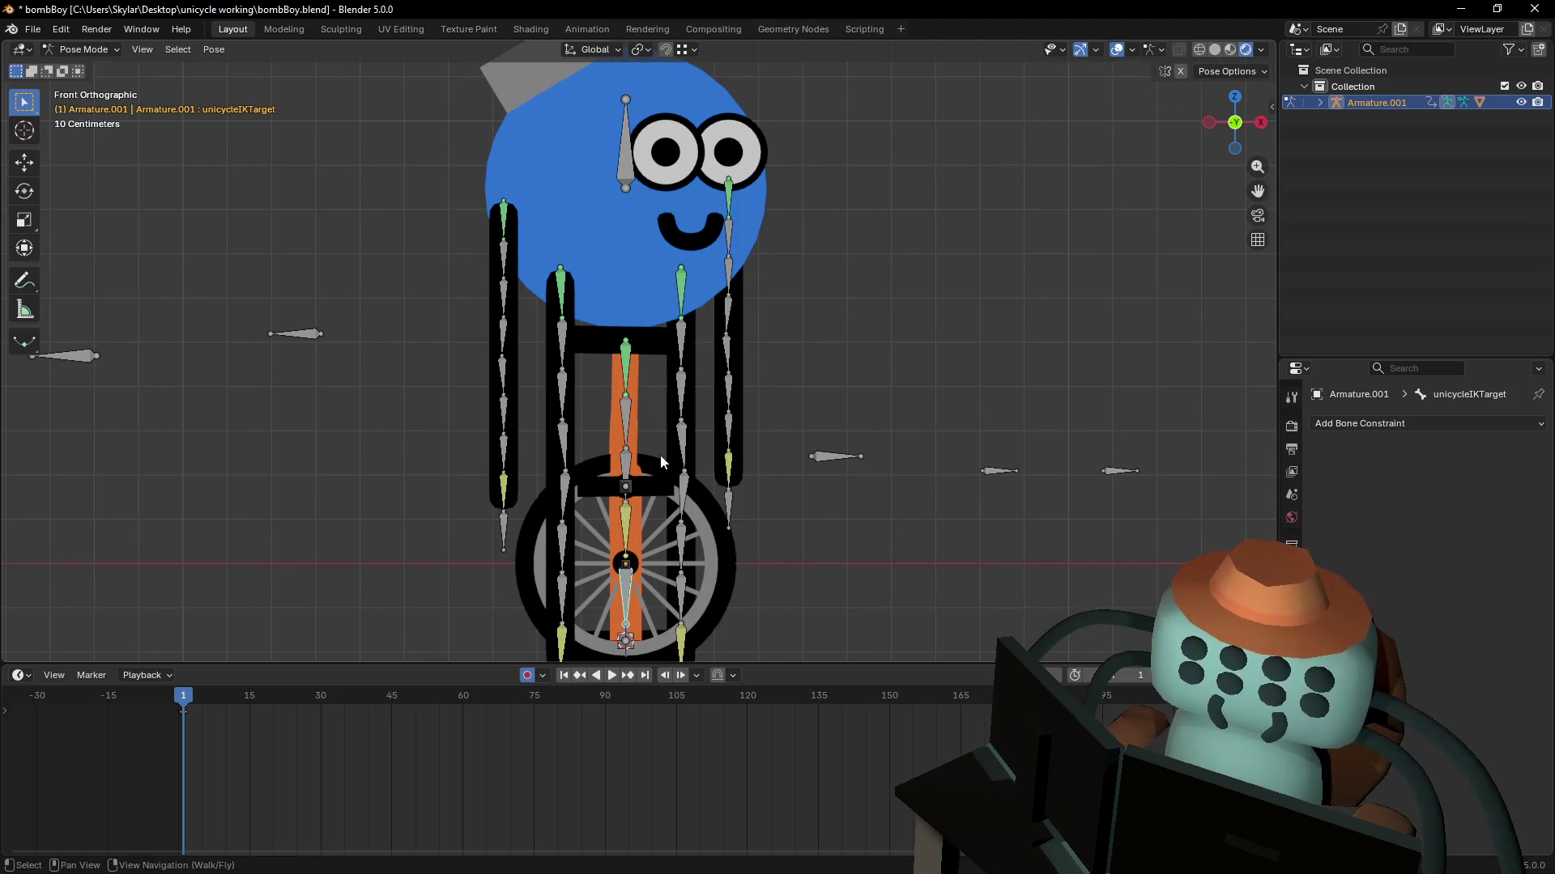
- Test-spin the wheel bone from front and side views, cancelling each rotation
left_click(625, 518)
key("r")
scroll(632, 476, "up", 3)
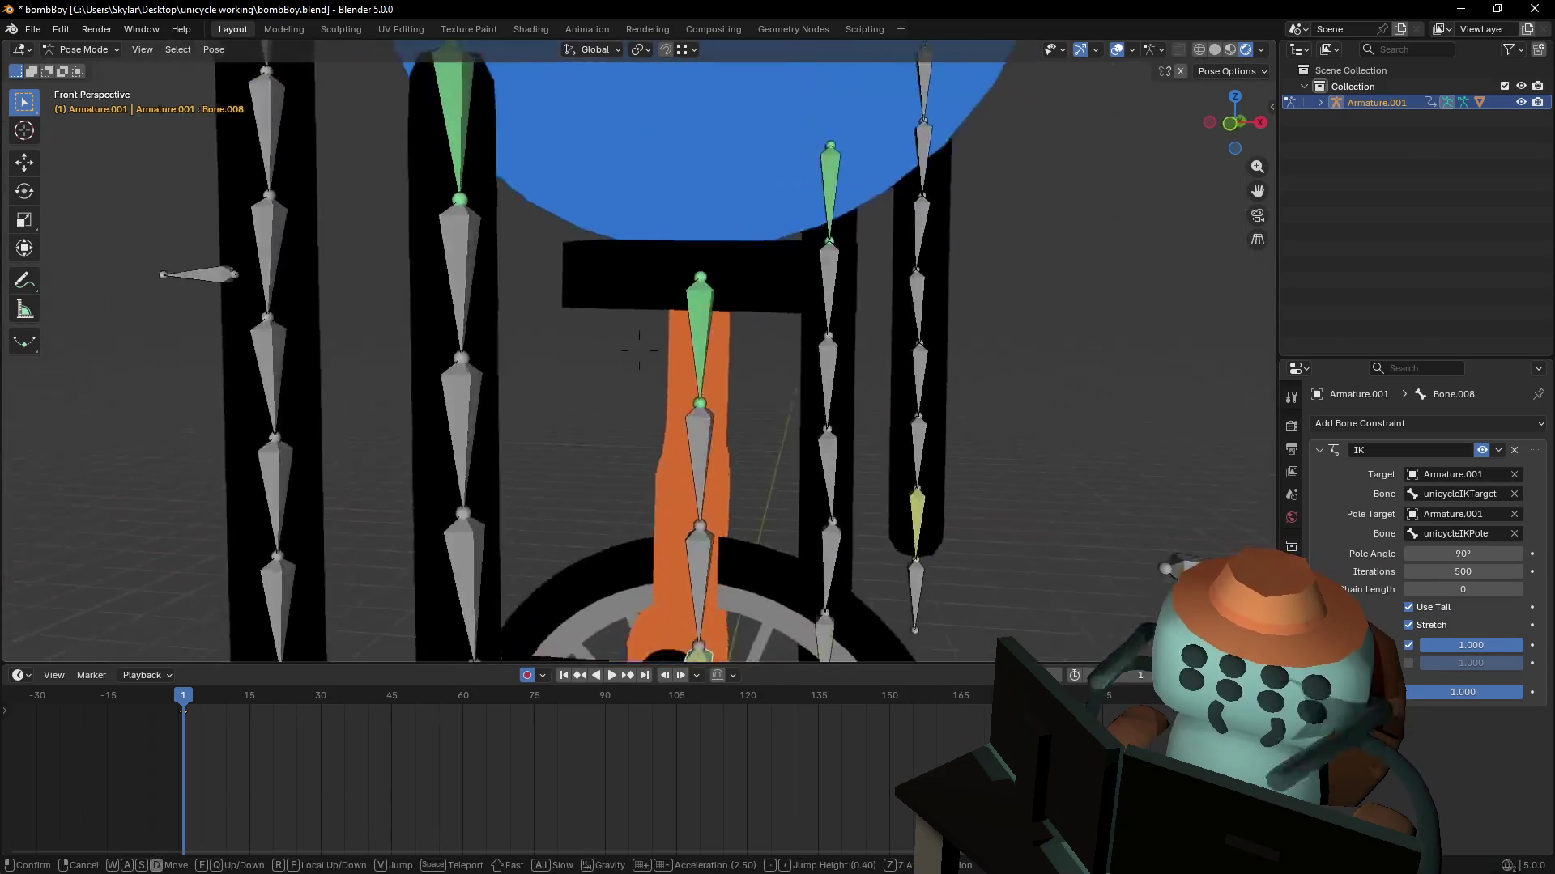
middle_click_drag(632, 476, 733, 492)
left_click(733, 492)
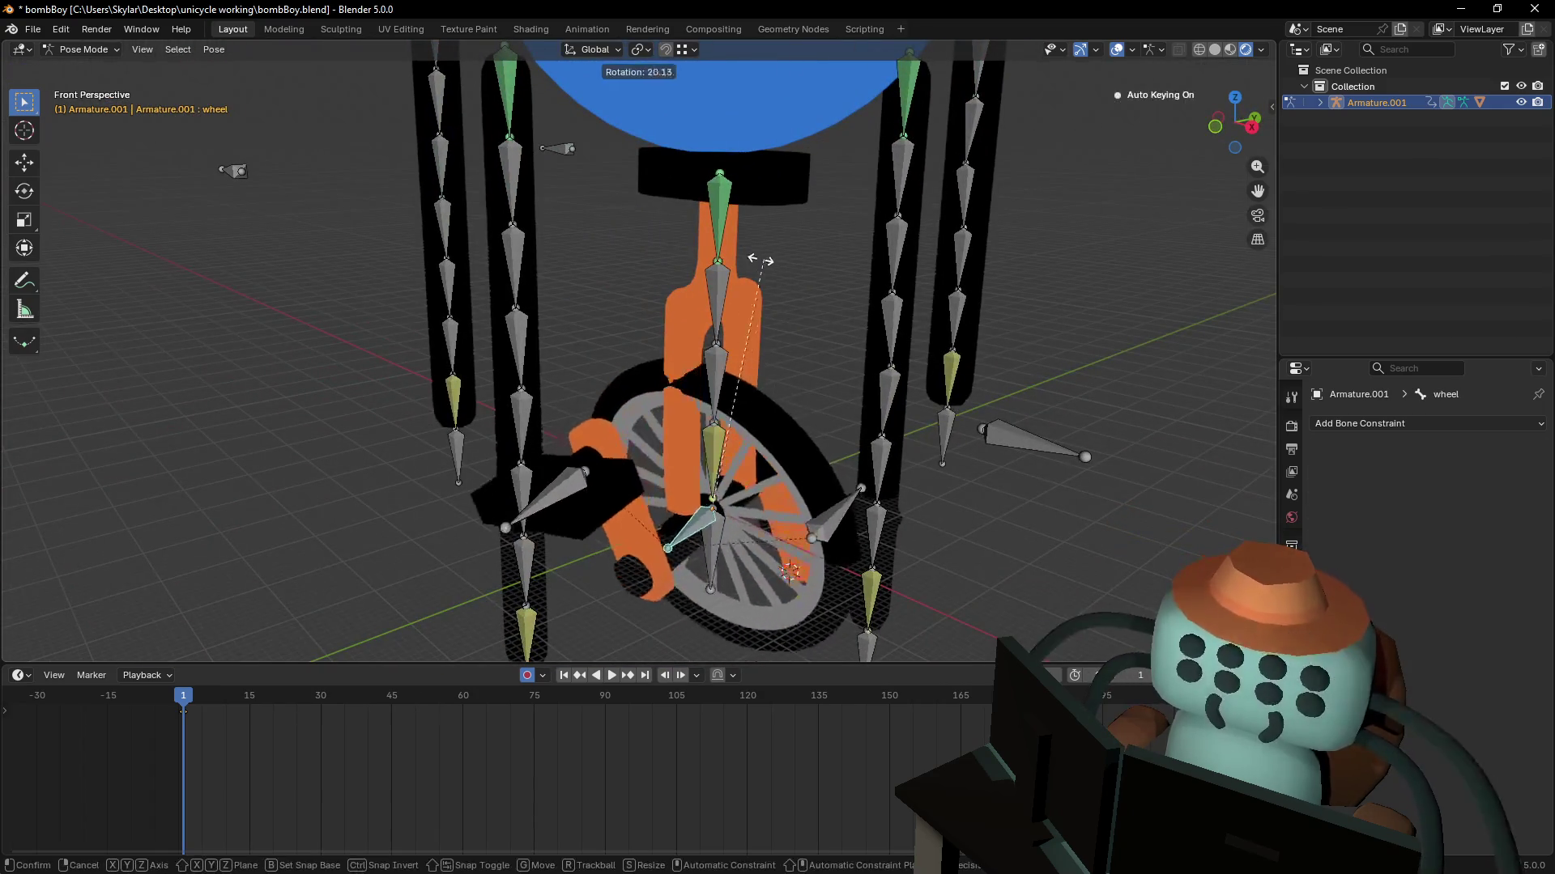
left_click(1253, 128)
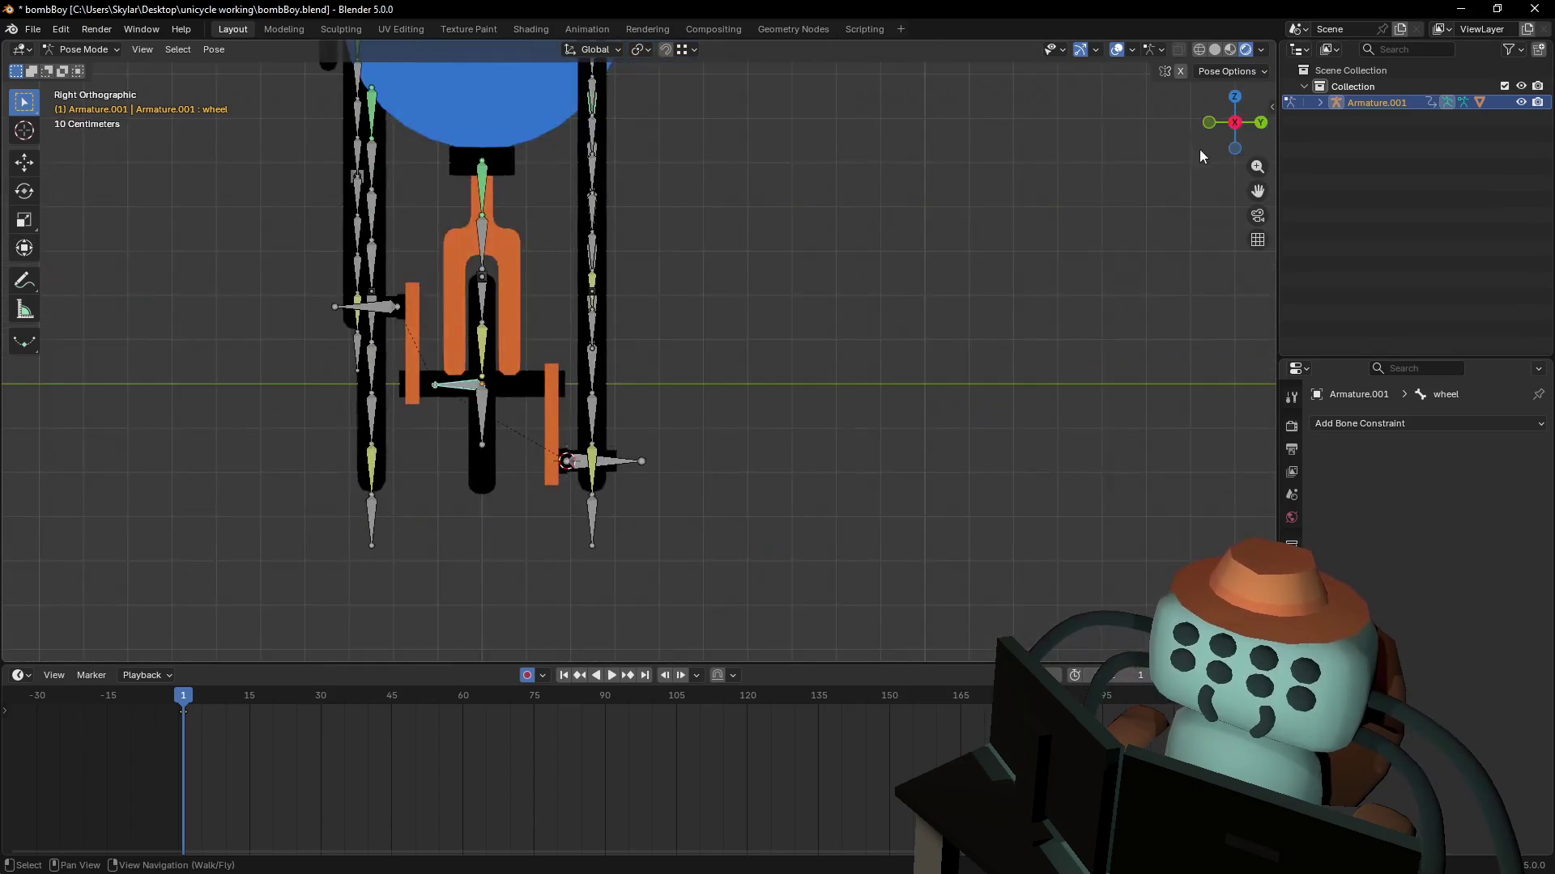
left_click(1208, 130)
key("r")
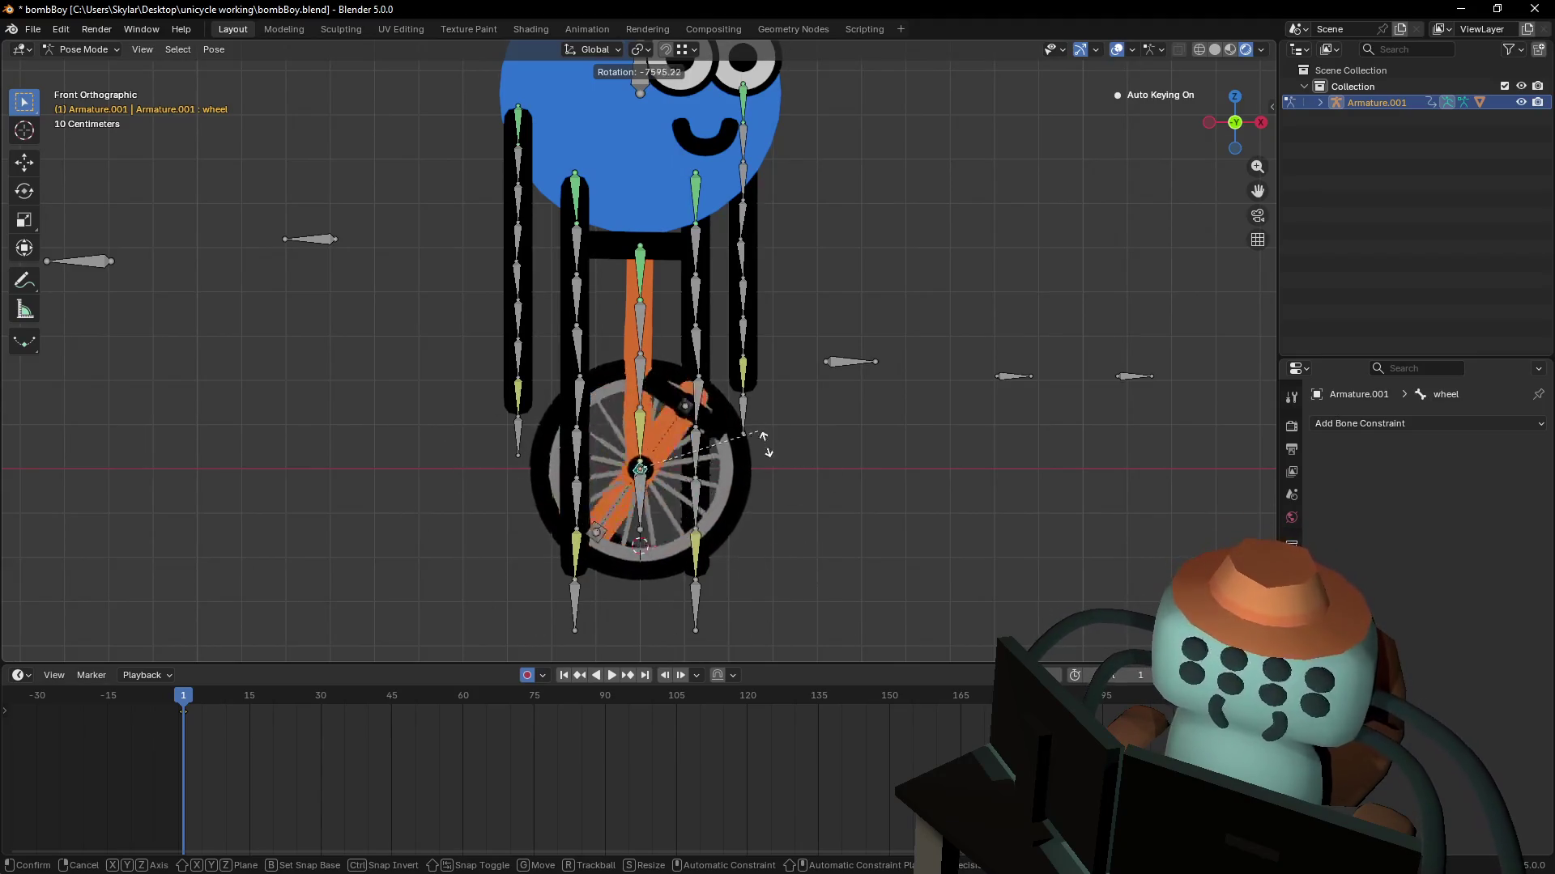
key("Escape")
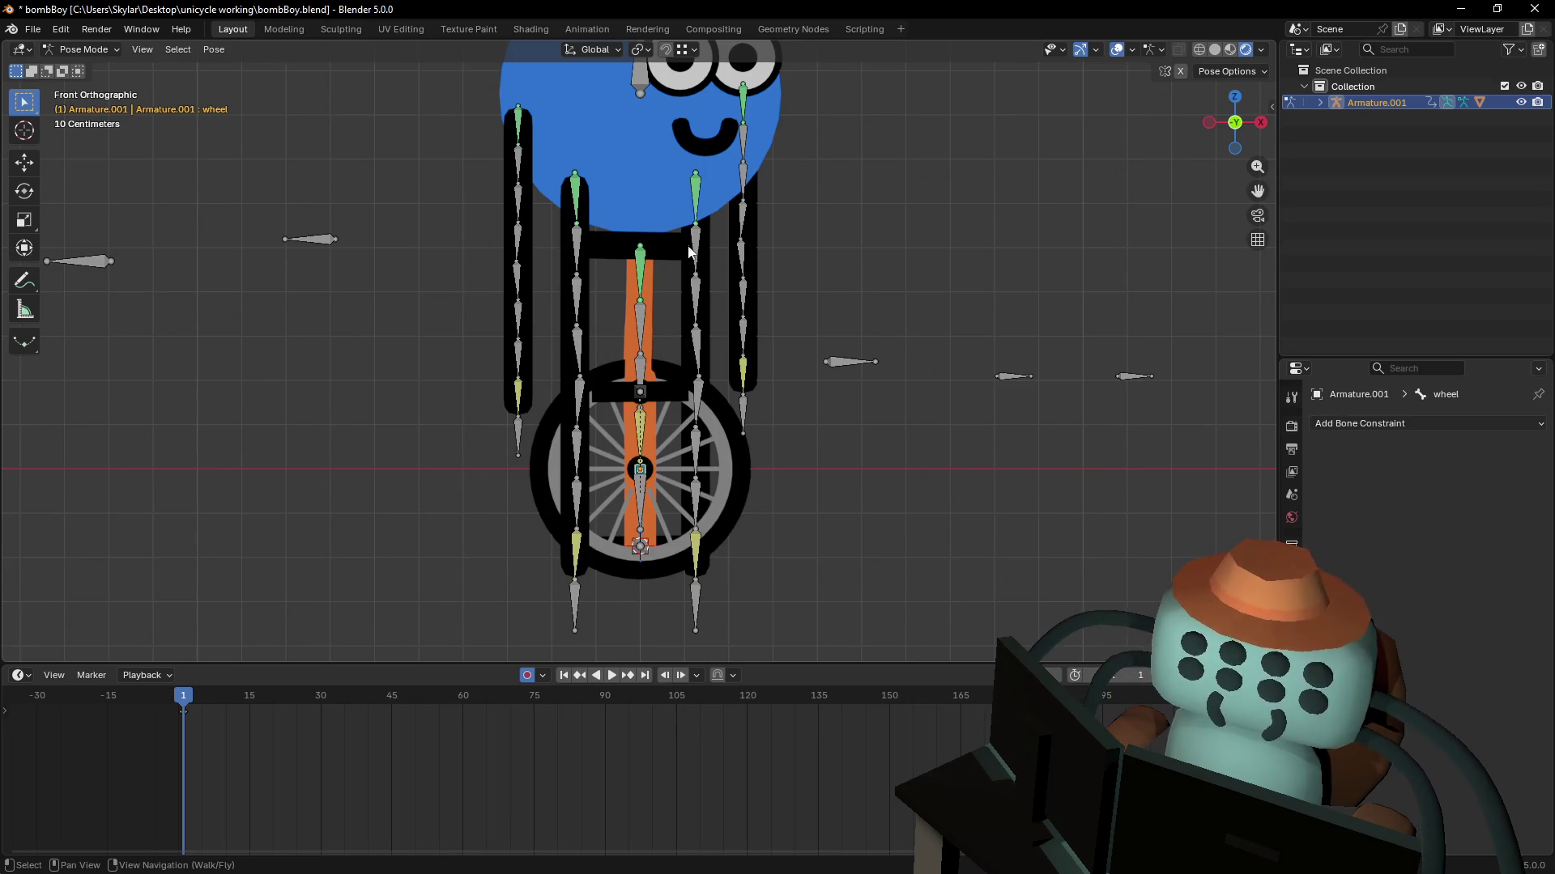
key("r")
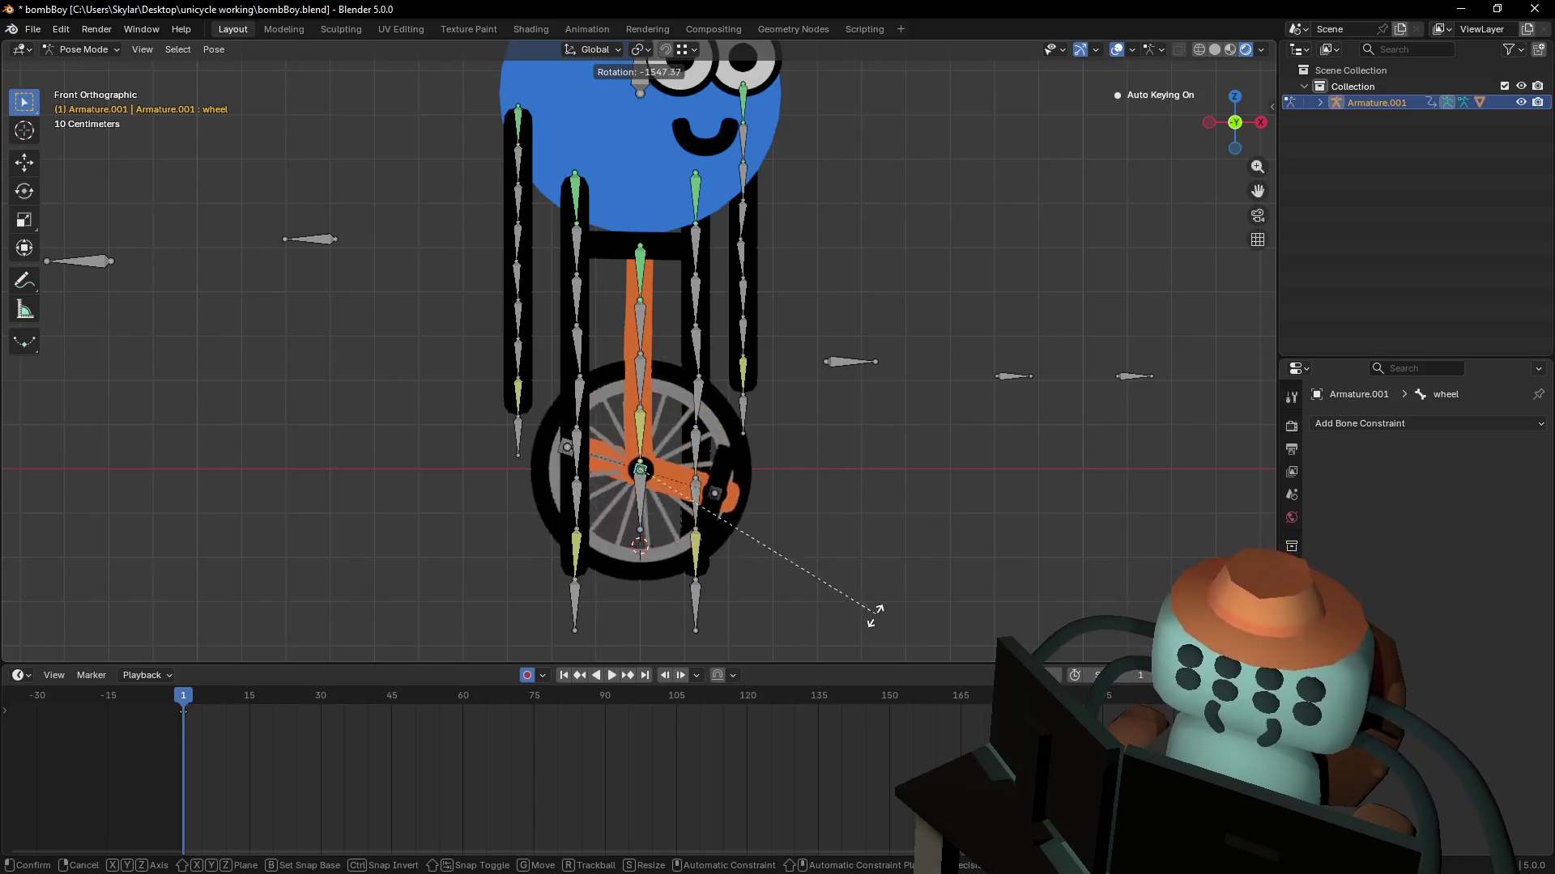
key("Escape")
scroll(763, 529, "down", 1, "shift")
- Test-lift the left foot IK target to check the leg, then cancel
left_click(694, 527)
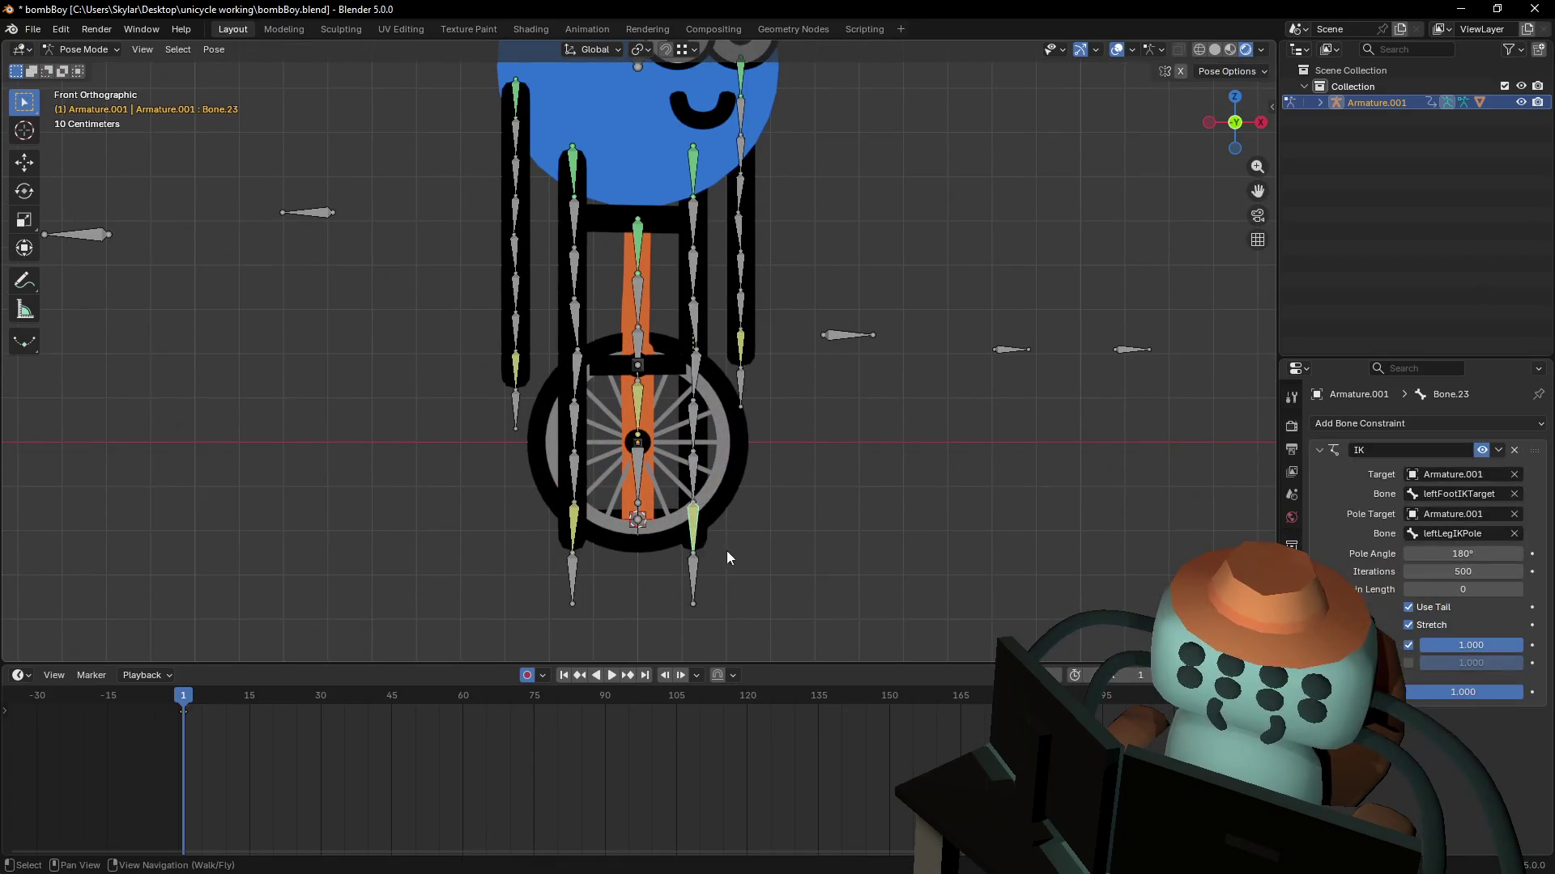
left_click(702, 582)
key("g")
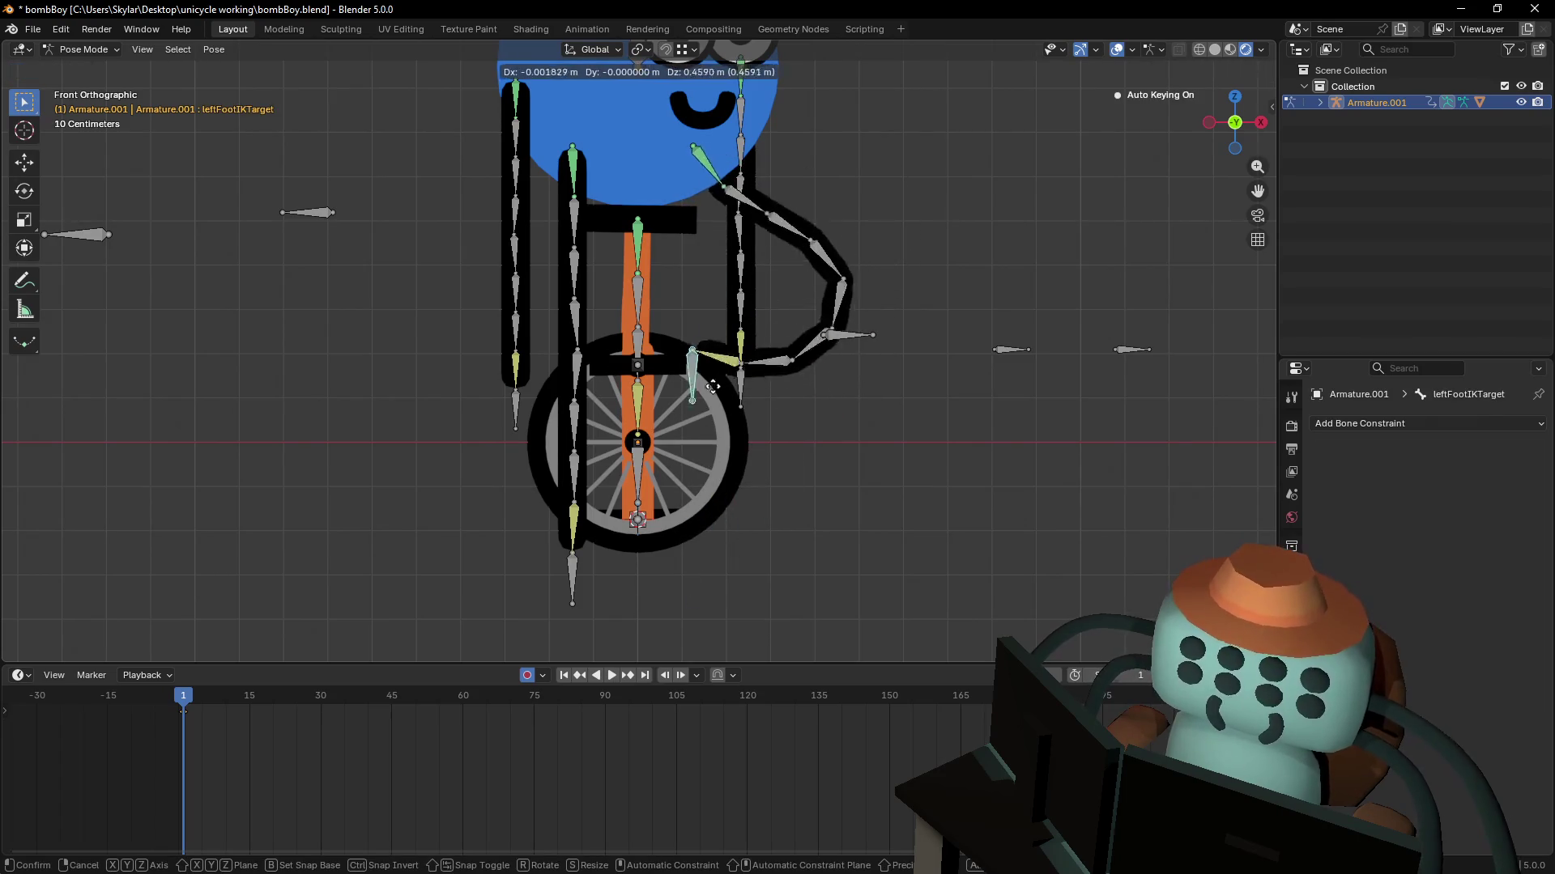
key("Escape")
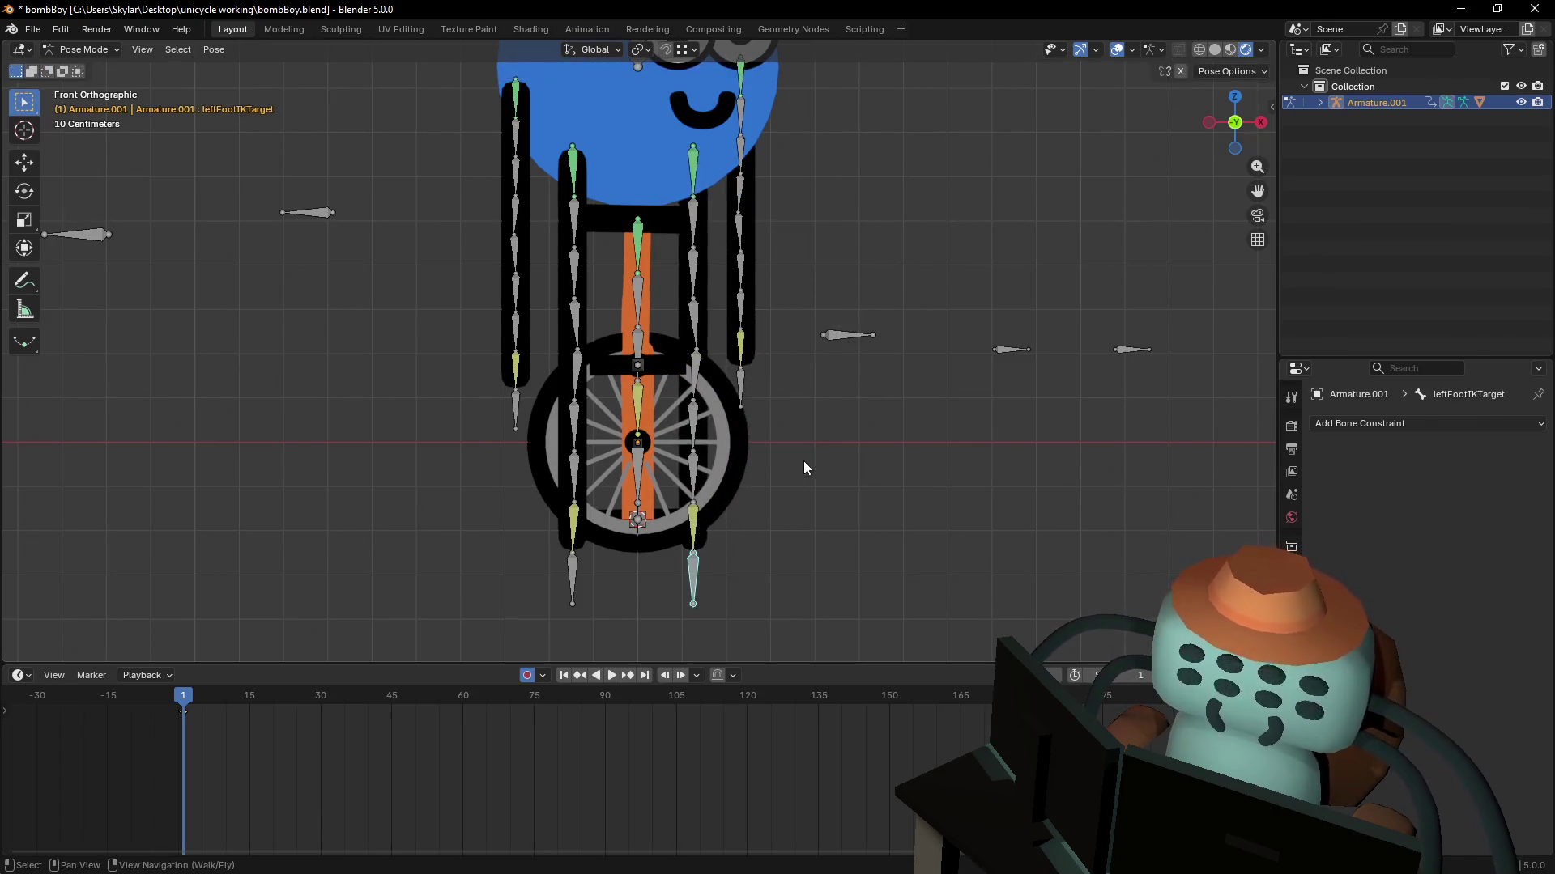
scroll(753, 427, "down", 1)
scroll(673, 377, "up", 1)
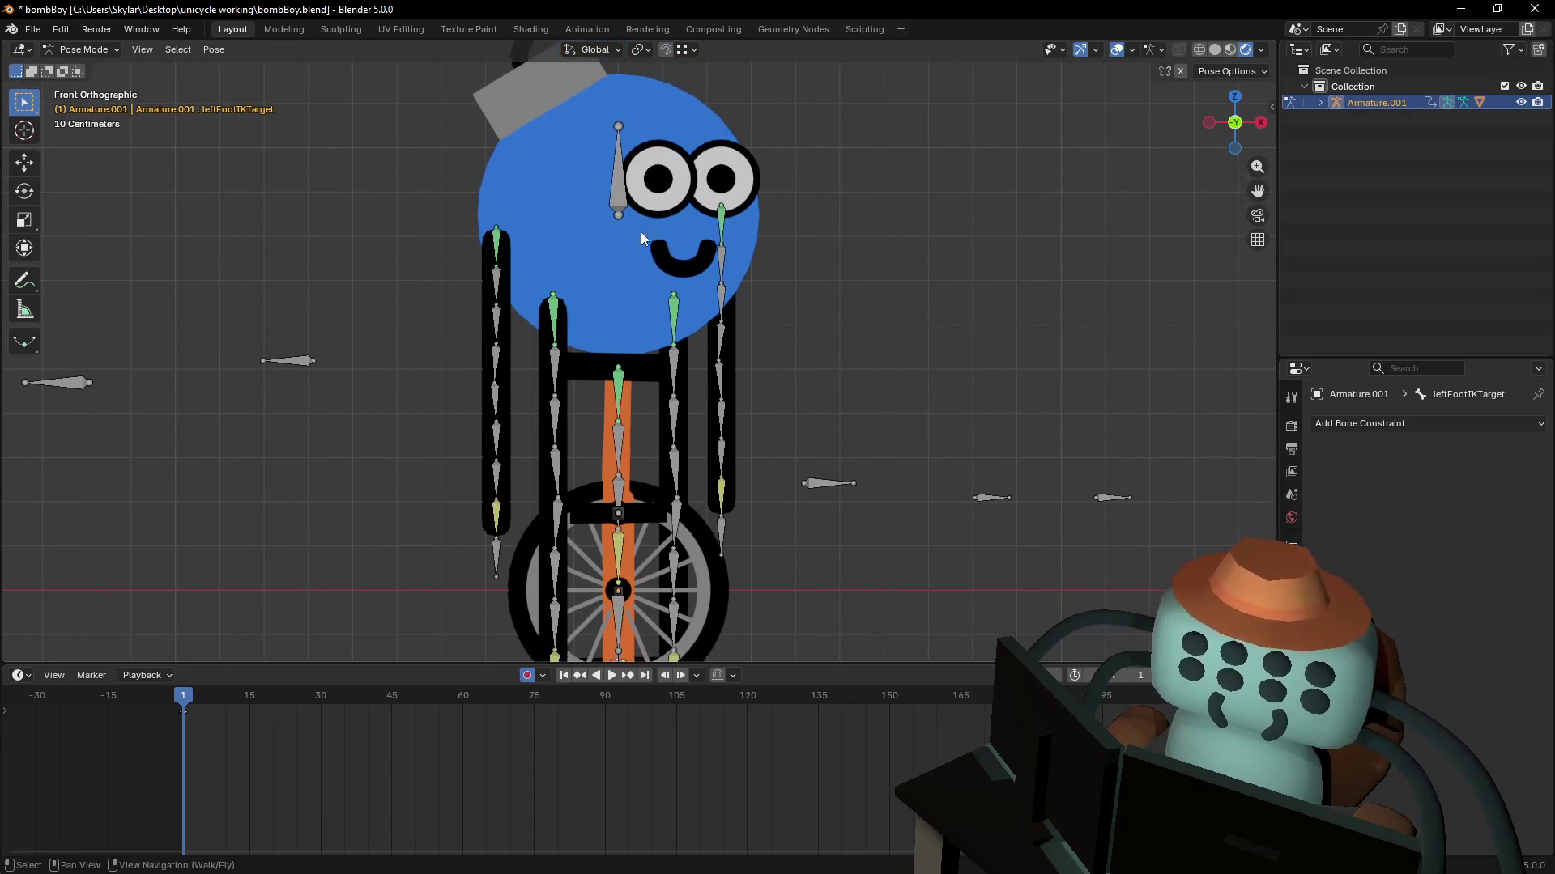
- Test-grab the body bone several times, cancelling each, then select Bone.005
key("g")
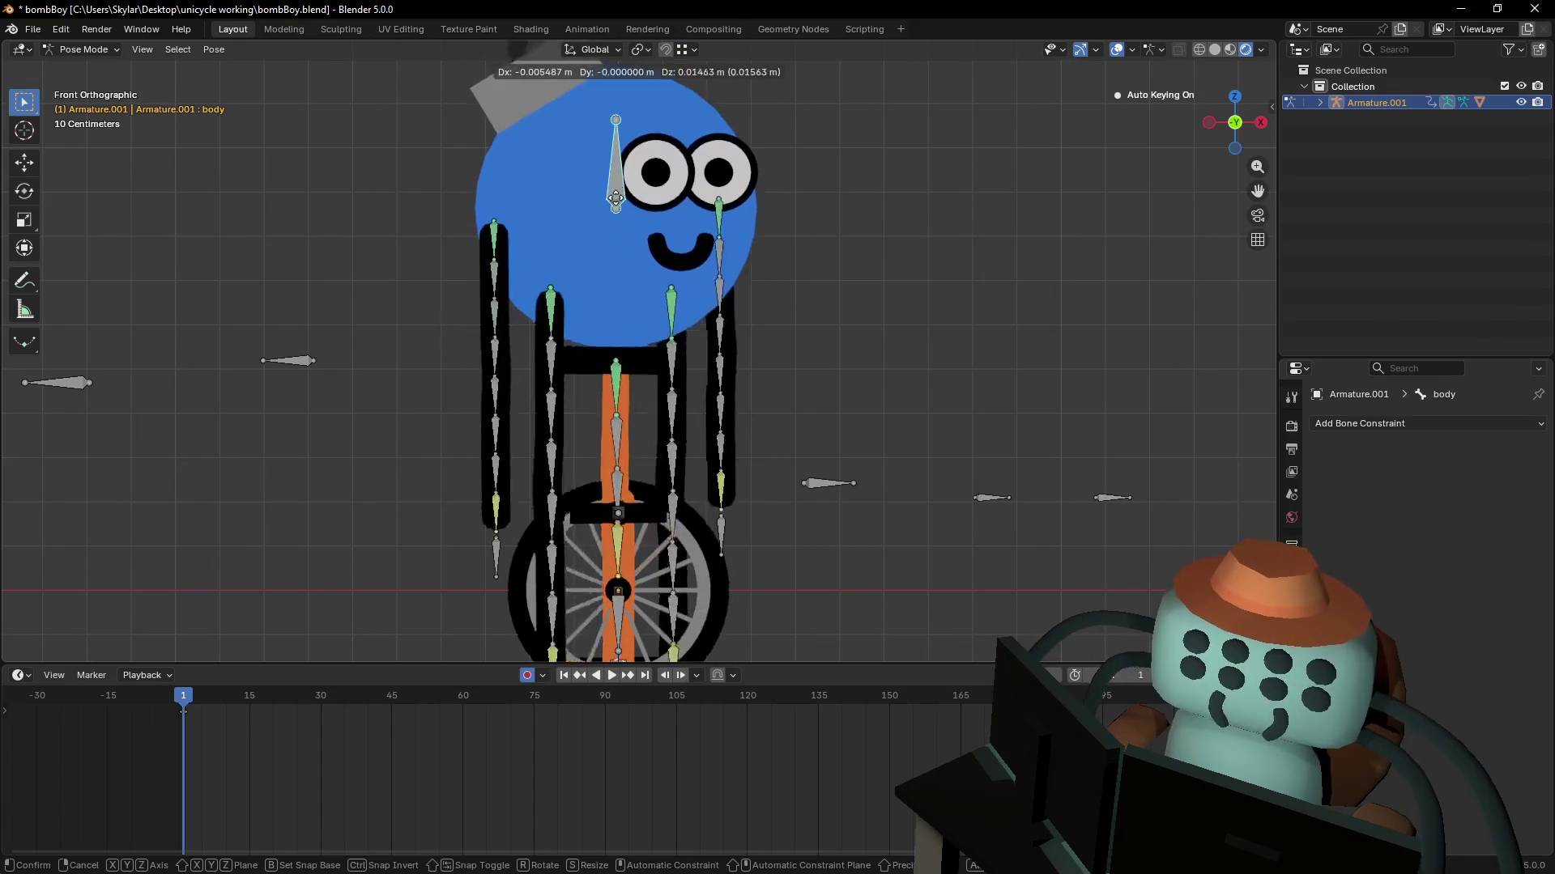
right_click(621, 213)
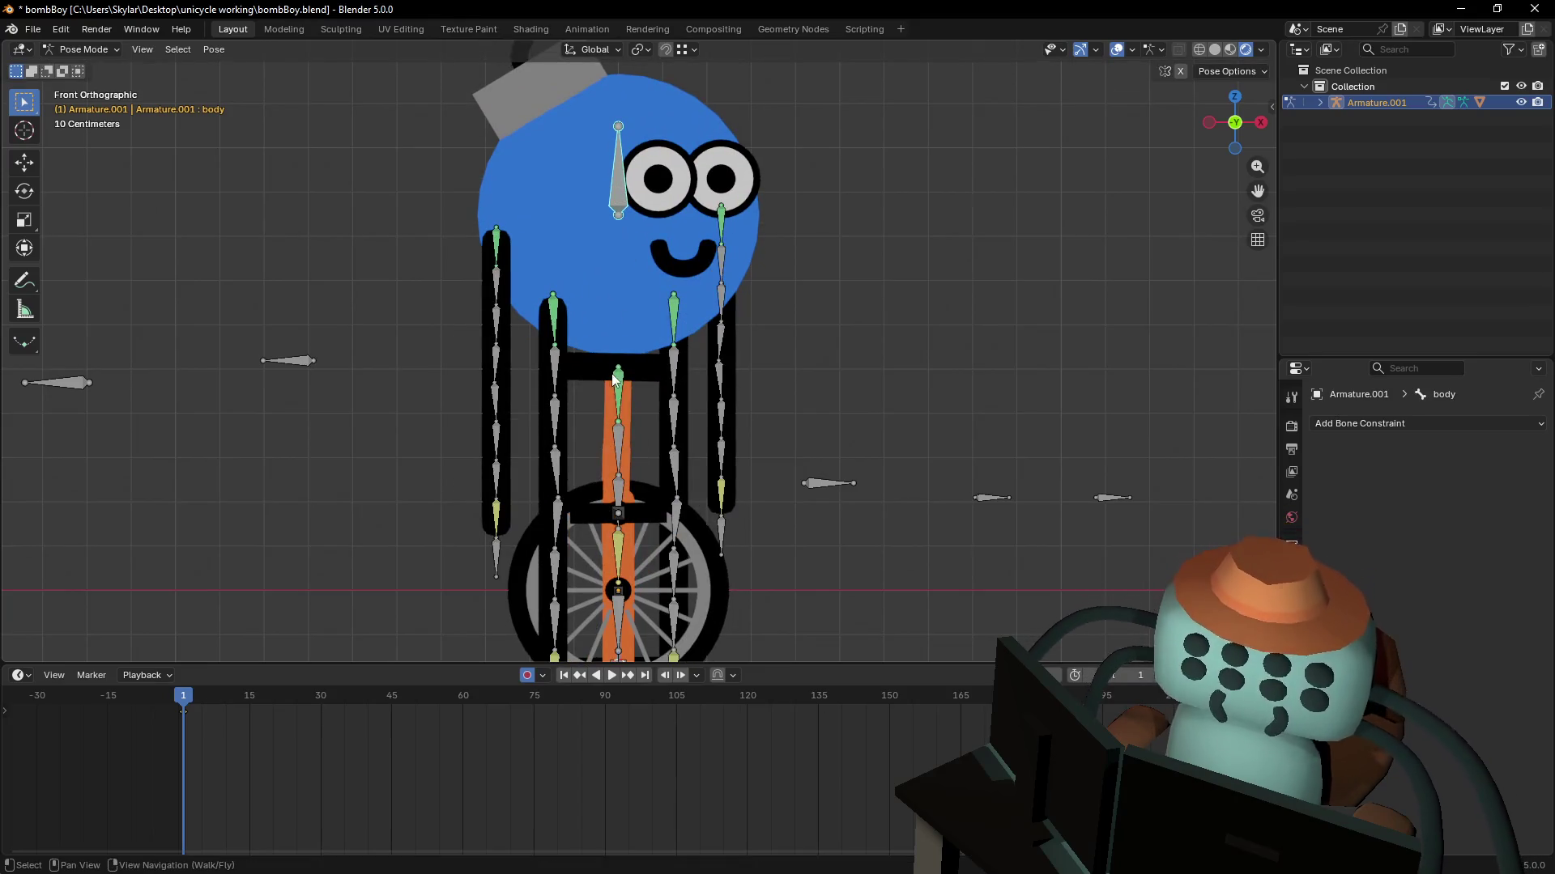
middle_click_drag(628, 327, 635, 282, "shift")
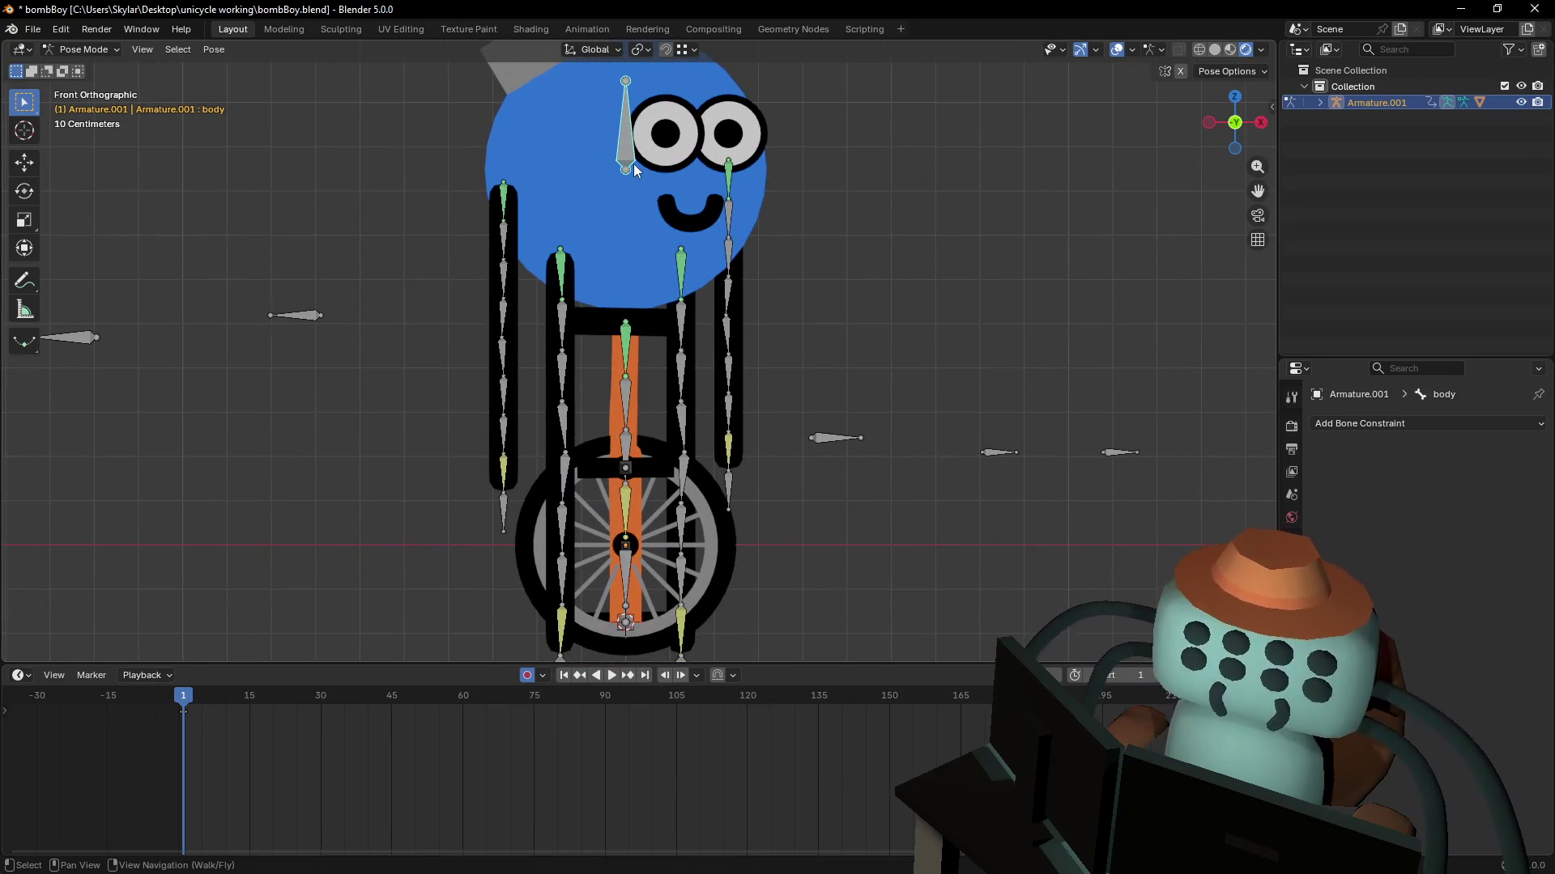
key("g")
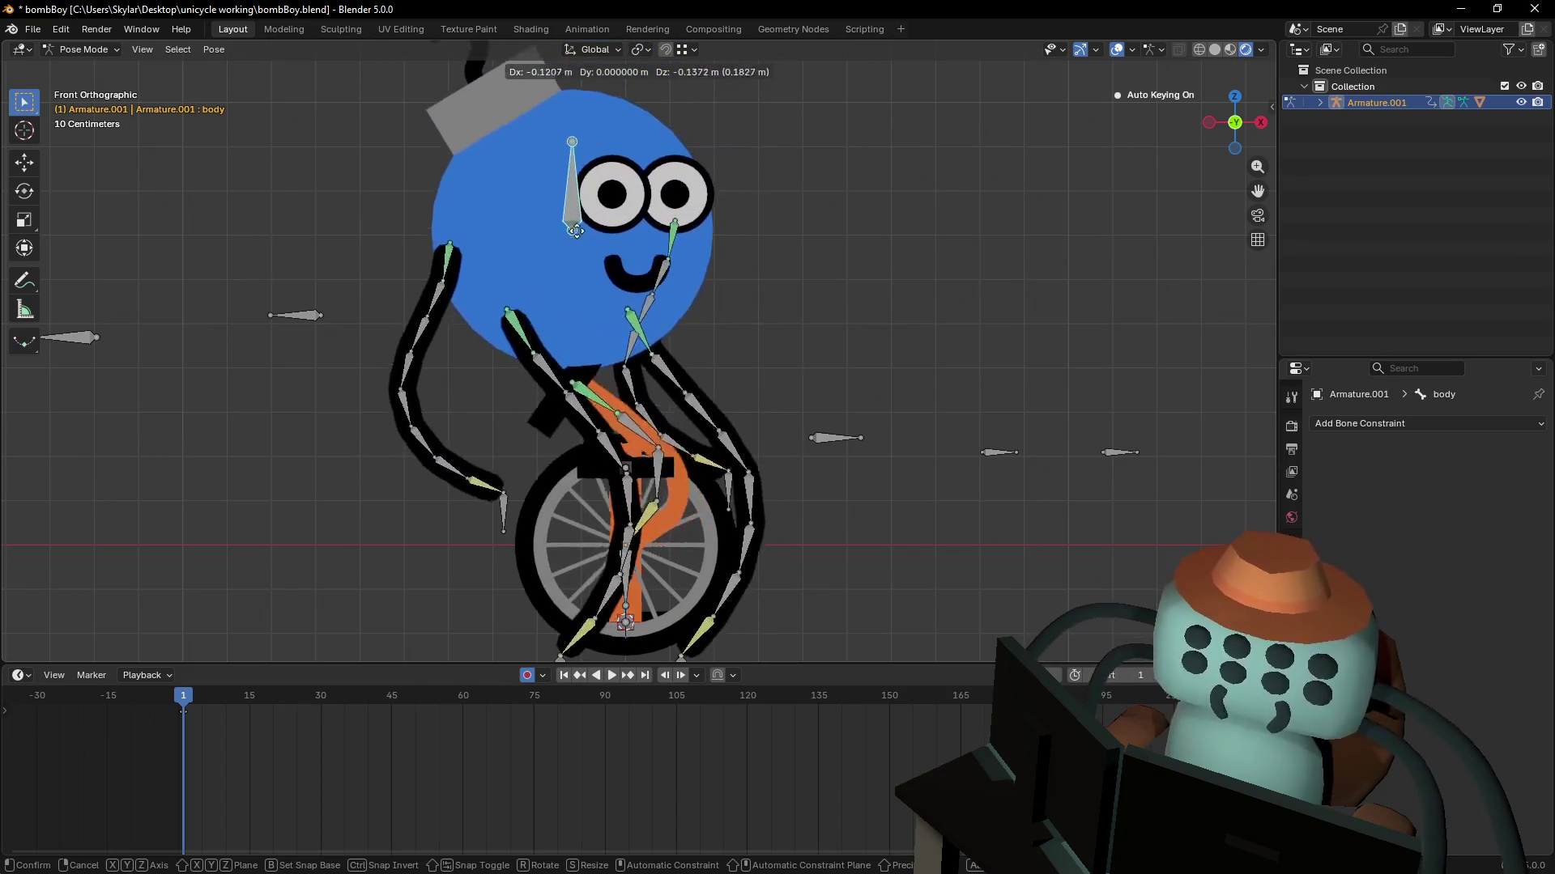
right_click(647, 536)
key("g")
right_click(648, 433)
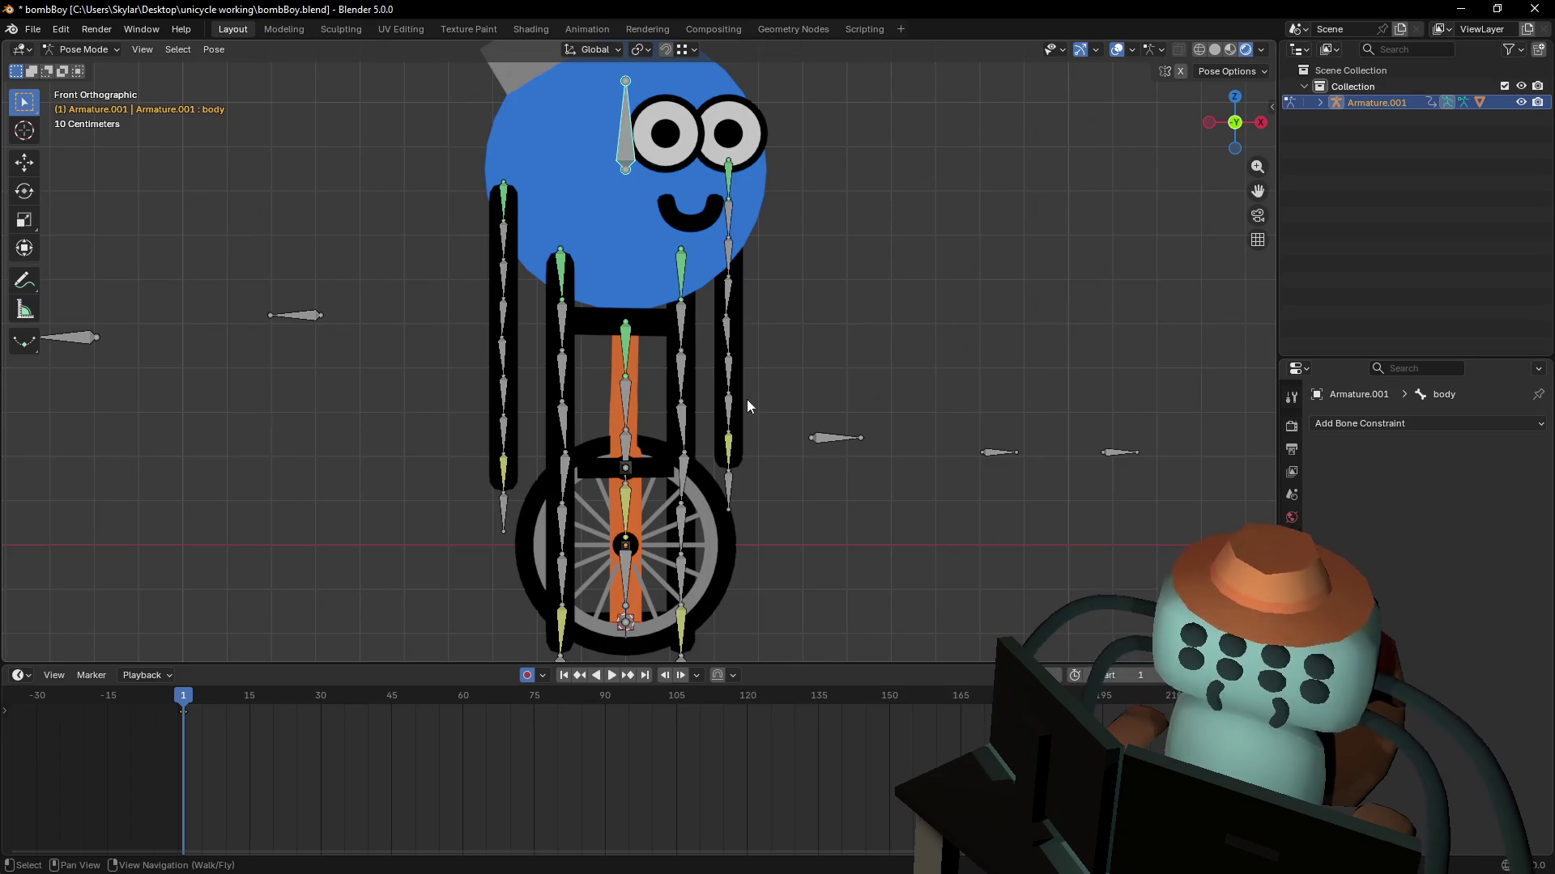
left_click(633, 347)
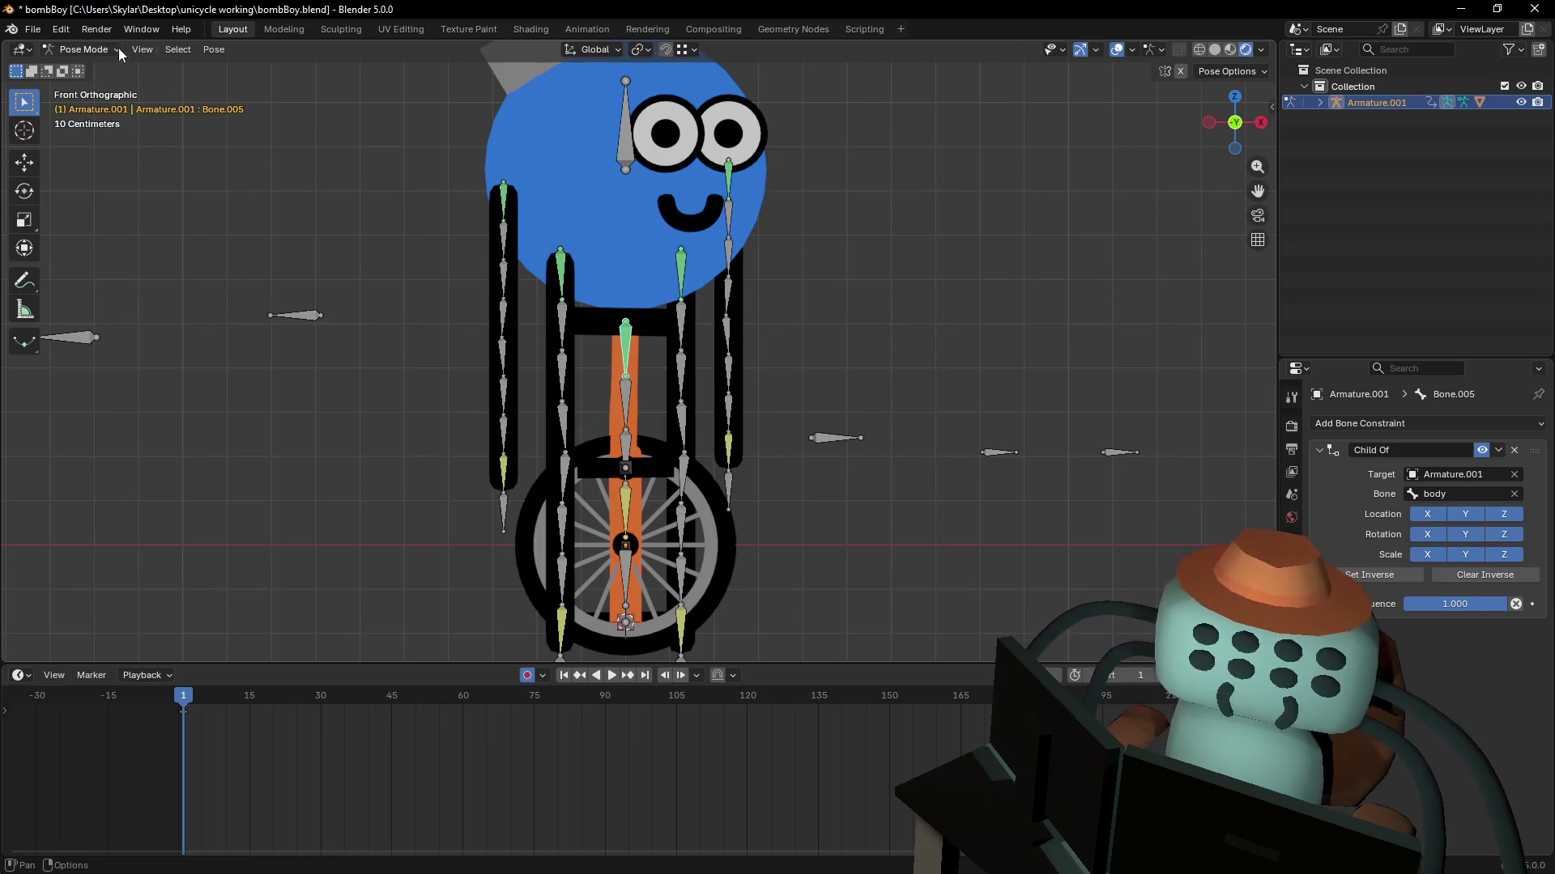
- Switch the armature to Edit Mode, fly toward the unicycle, and select along the bone chain
left_click(87, 86)
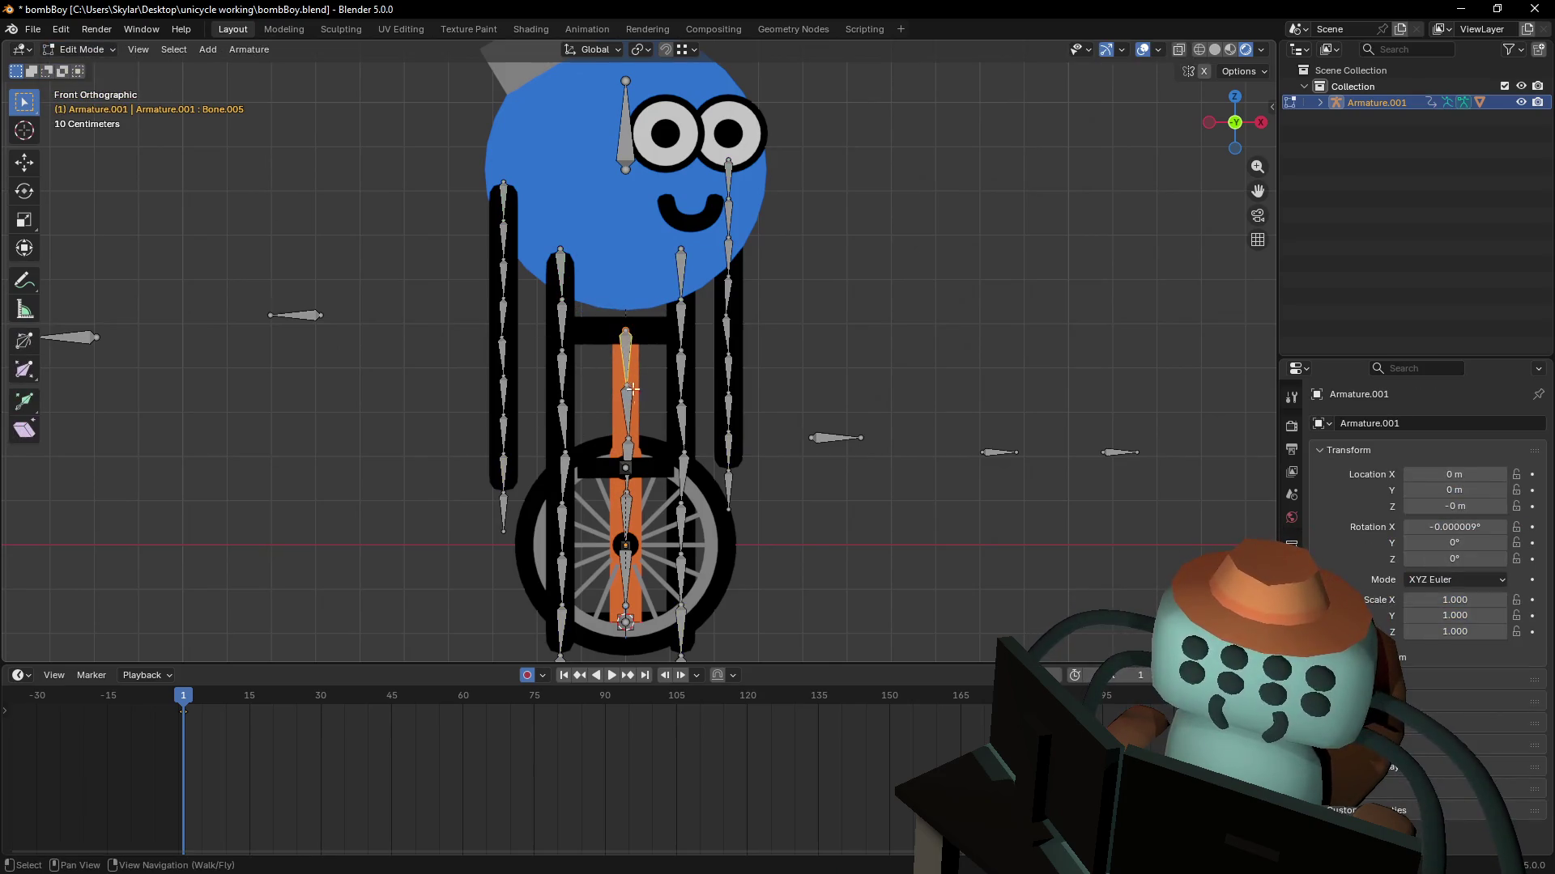
left_click(634, 450, "shift")
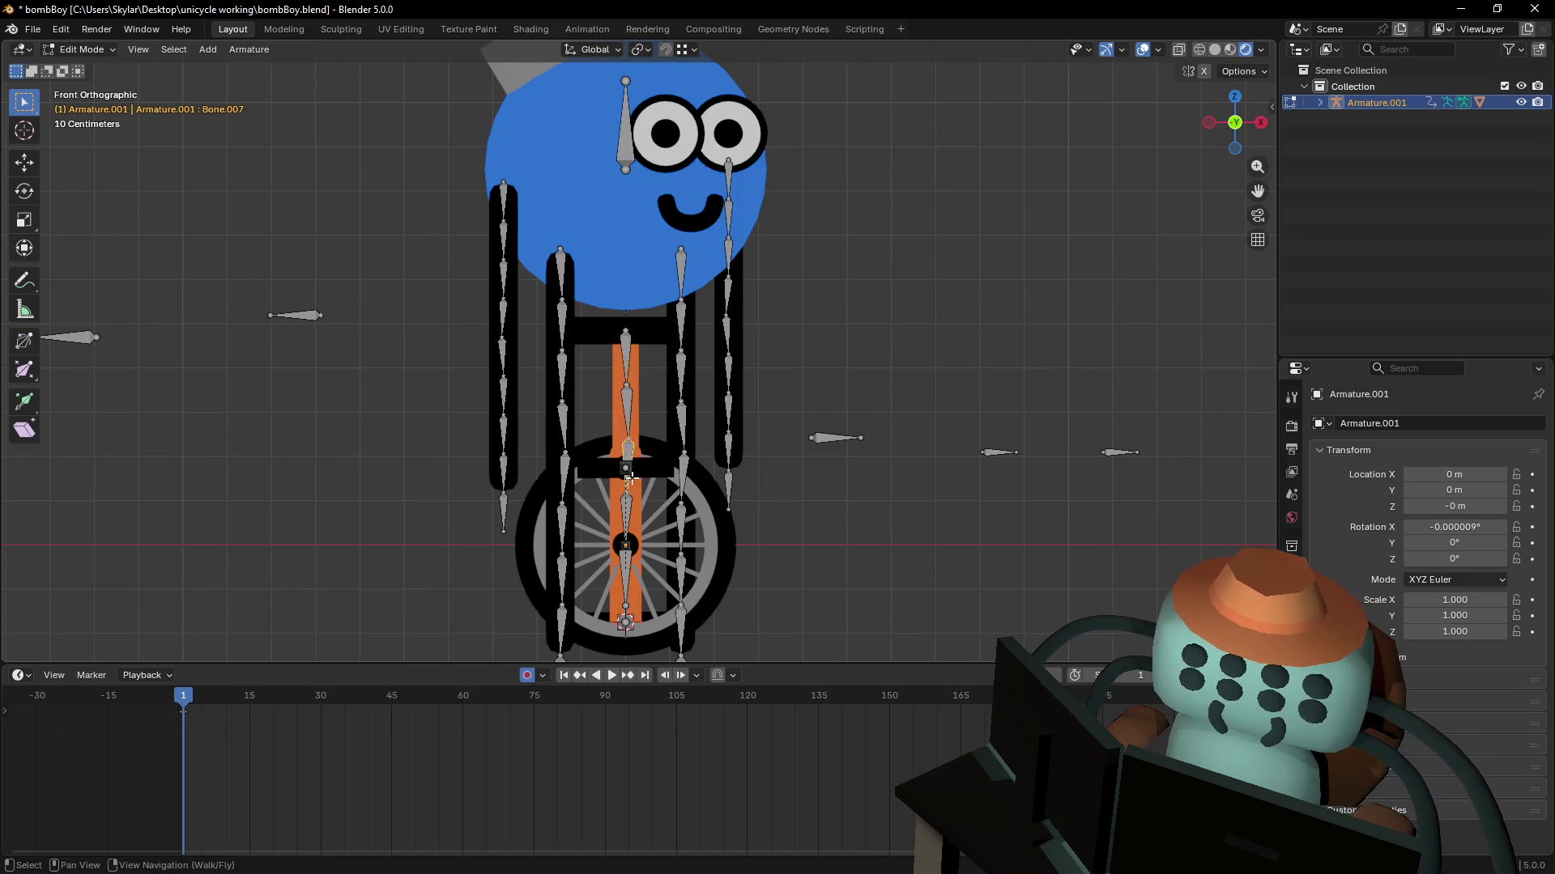
mouse_move(634, 450)
right_mouse_down("shift")
mouse_move(638, 350)
mouse_move(649, 423)
right_mouse_up("shift")
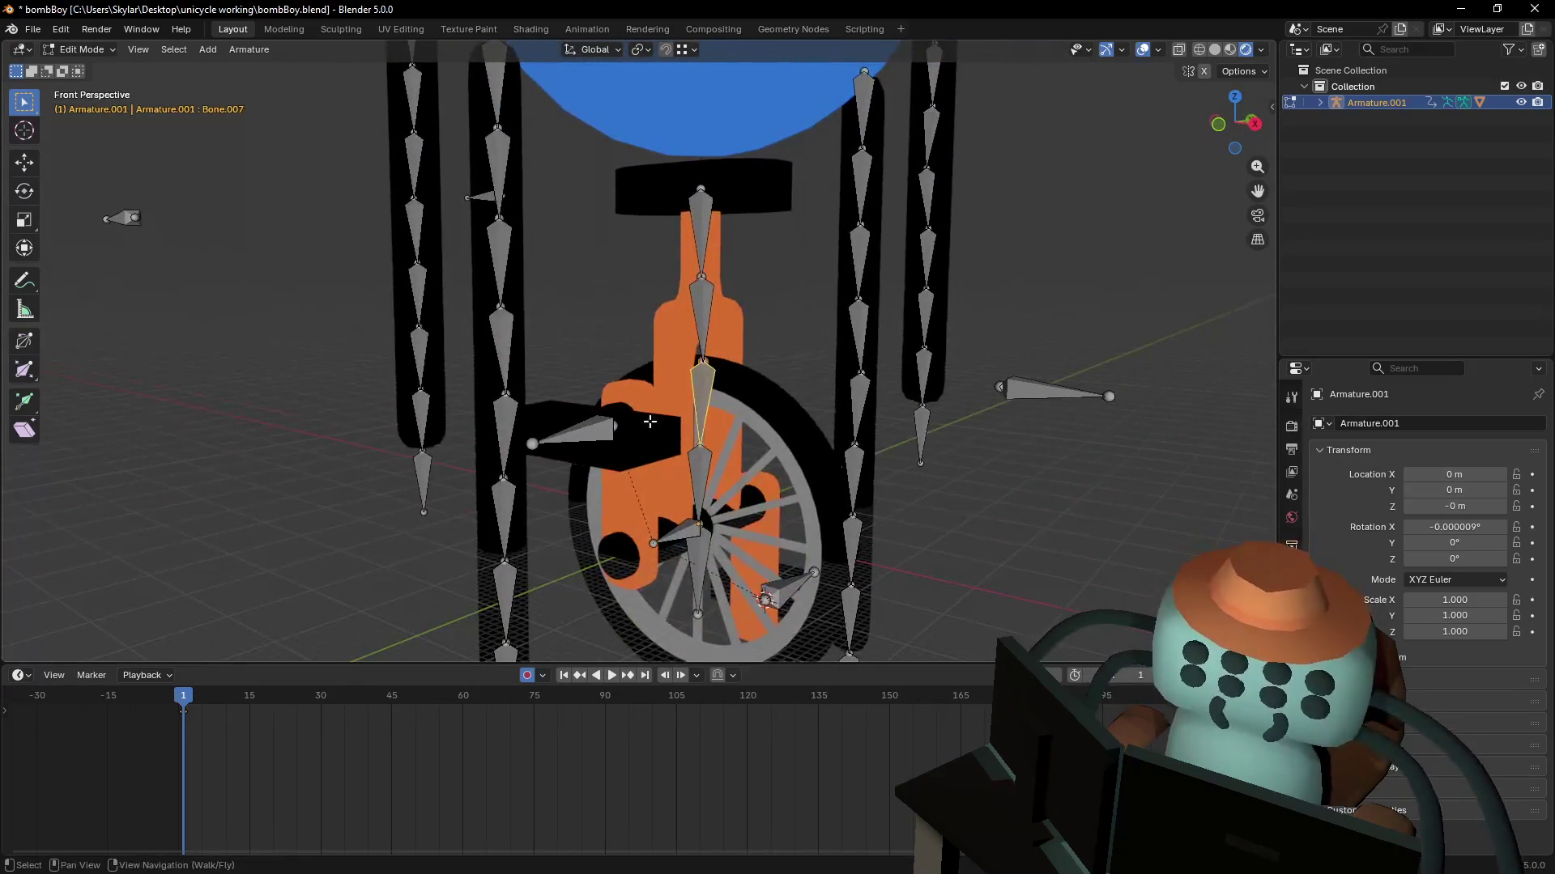
left_click(707, 303, "shift")
key("shift+bracketleft")
key("shift+bracketright")
key("shift+bracketright")
key("shift+bracketright")
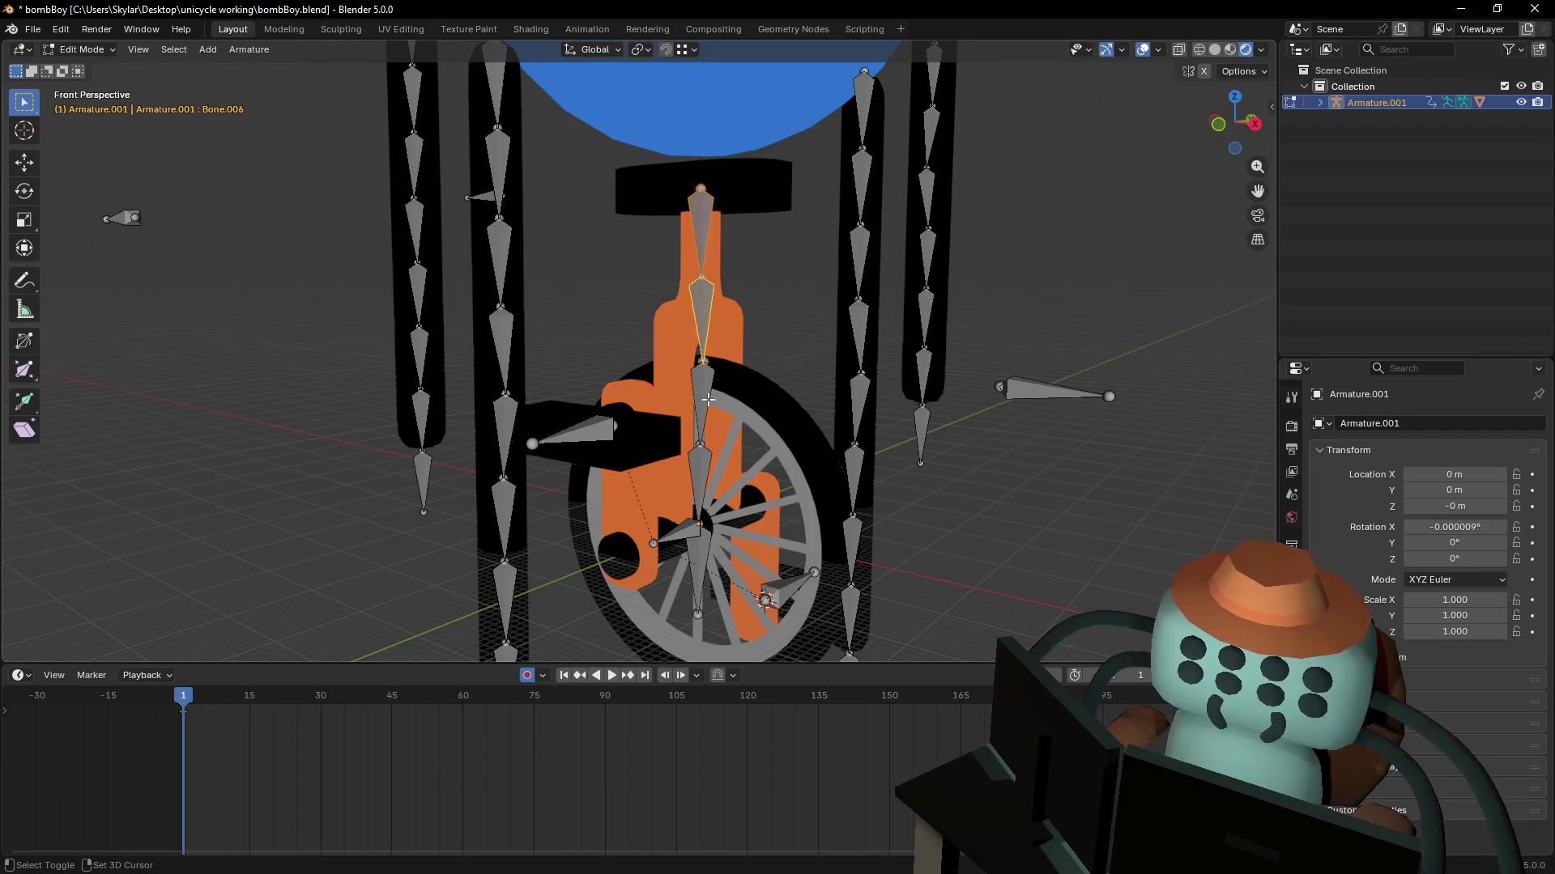
- Pick Bone.008 from the overlapping bones, then step the selection up to Bone.005
mouse_move(702, 345)
right_mouse_down("shift")
mouse_move(560, 317)
mouse_move(709, 422)
right_mouse_up("shift")
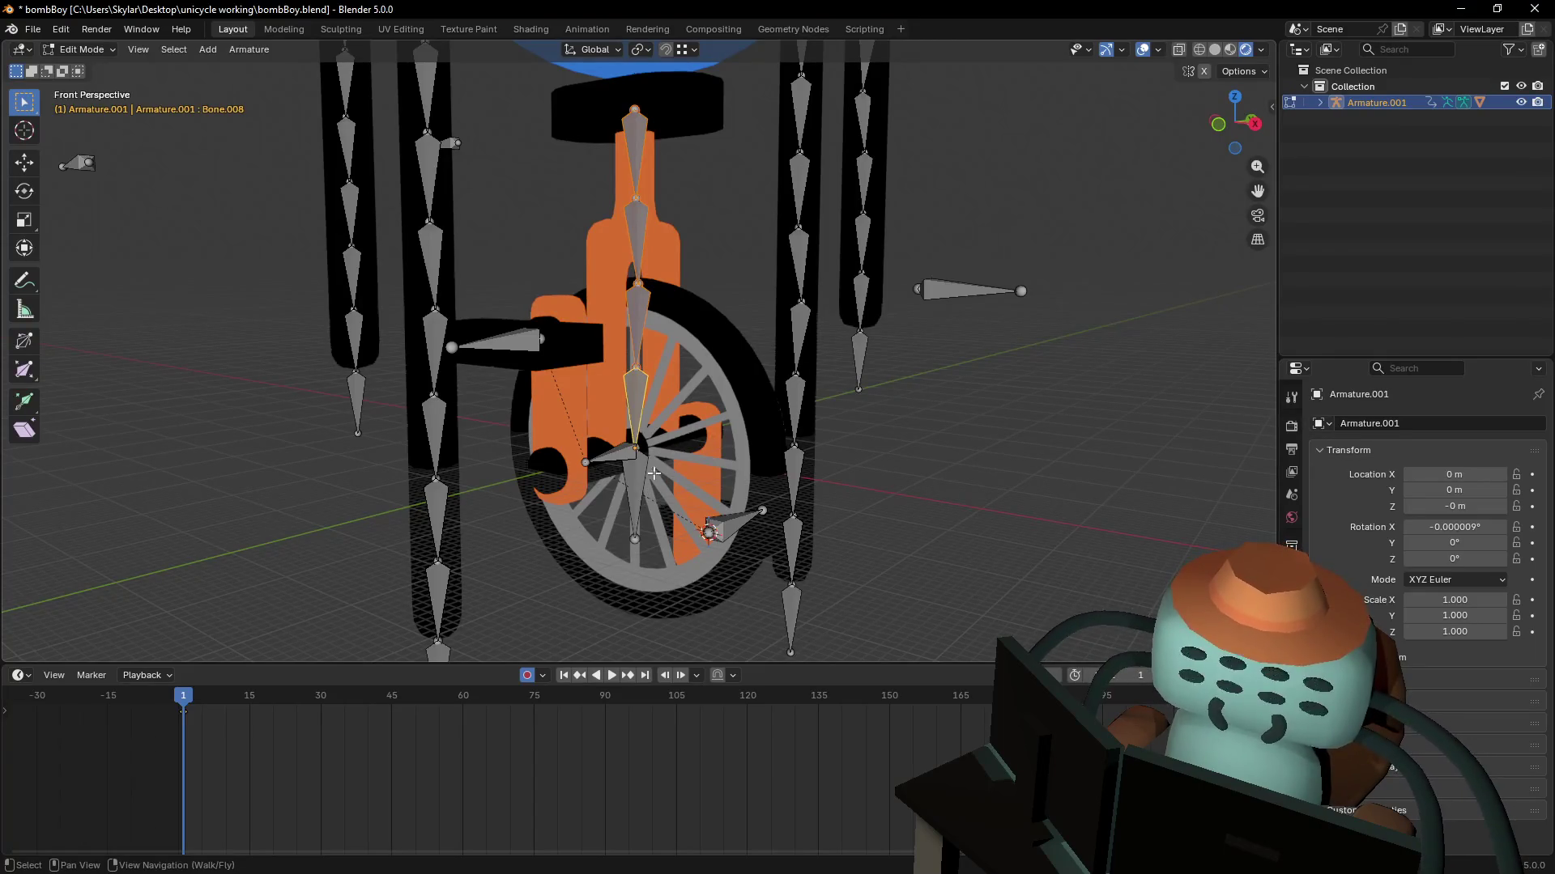
middle_click_drag(681, 443, 672, 477, "shift")
left_click(669, 489)
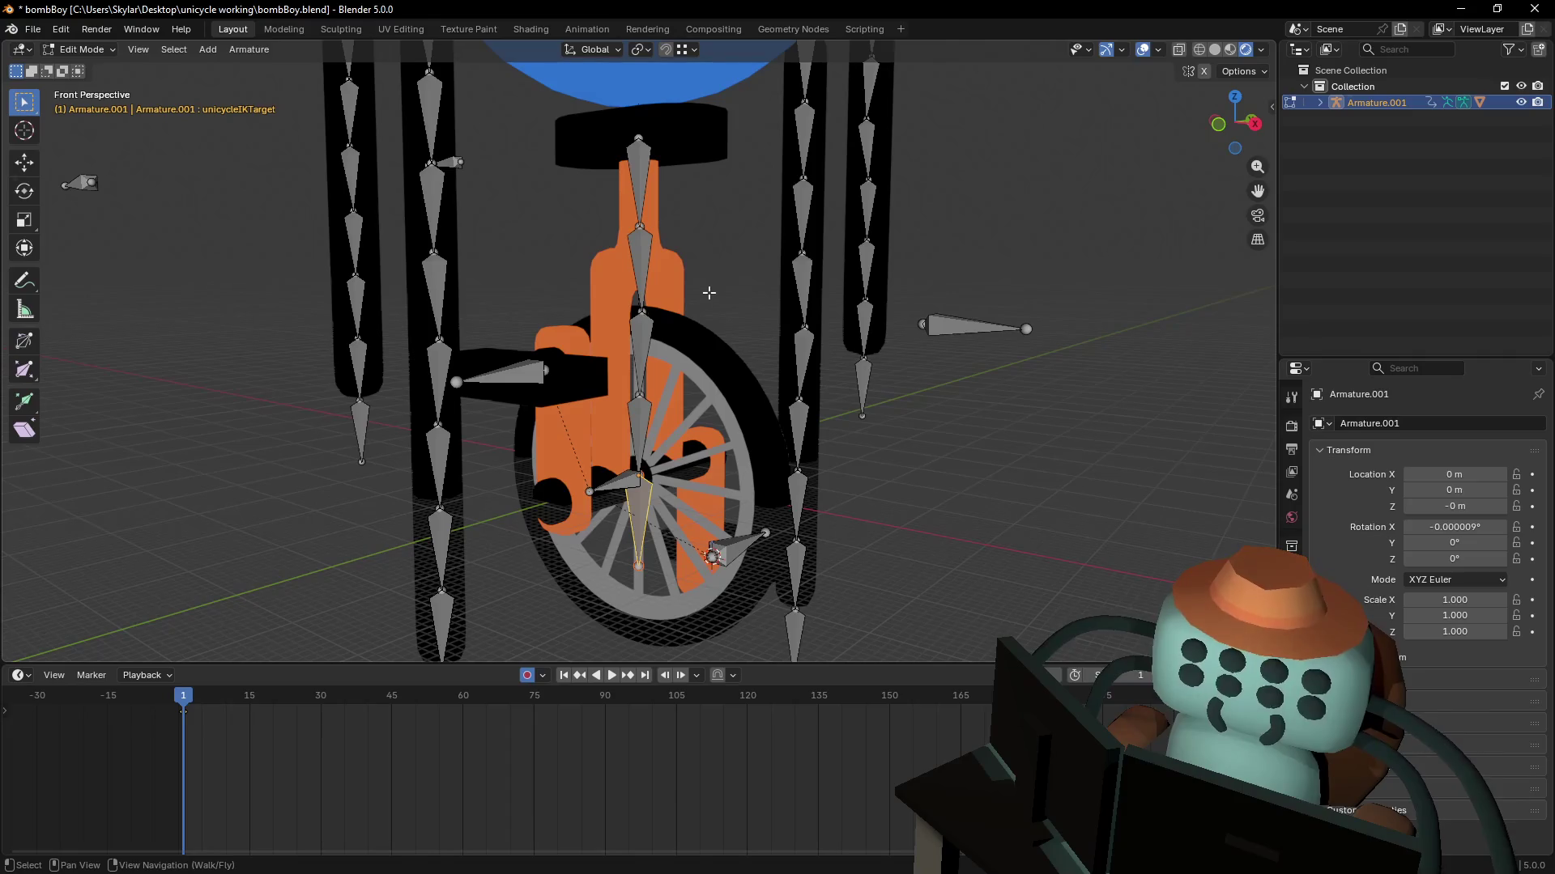
left_click(709, 292, "alt")
left_click(703, 301)
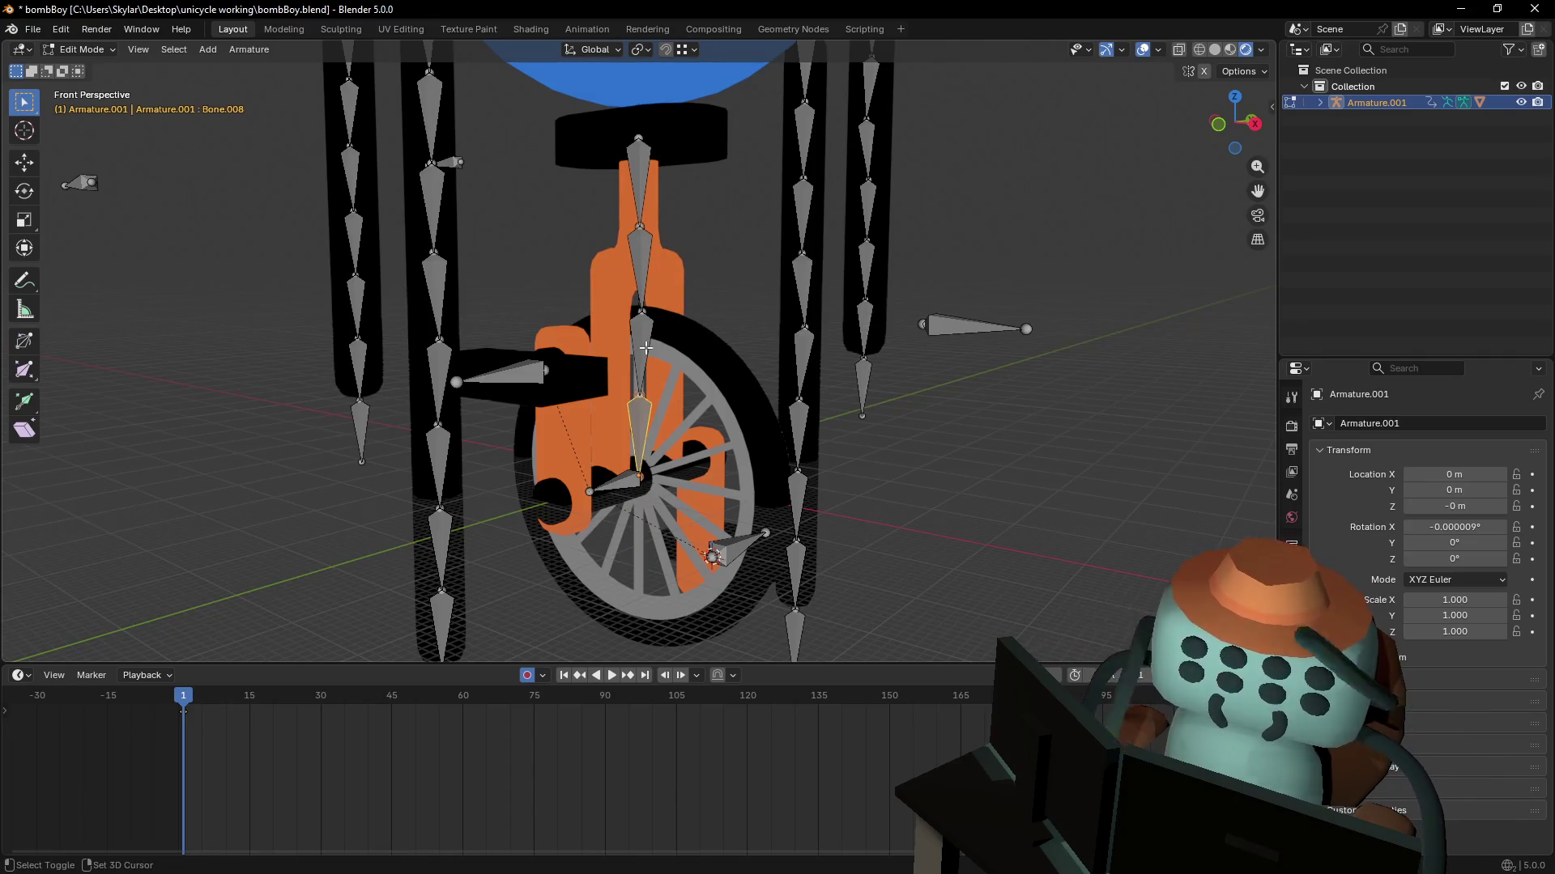
key("bracketleft")
key("bracketleft")
key("bracketleft")
middle_click_drag(646, 349, 645, 388, "shift")
- Invert the bone selection, select Bone.008, and bring up the Armature menu
left_click(202, 50)
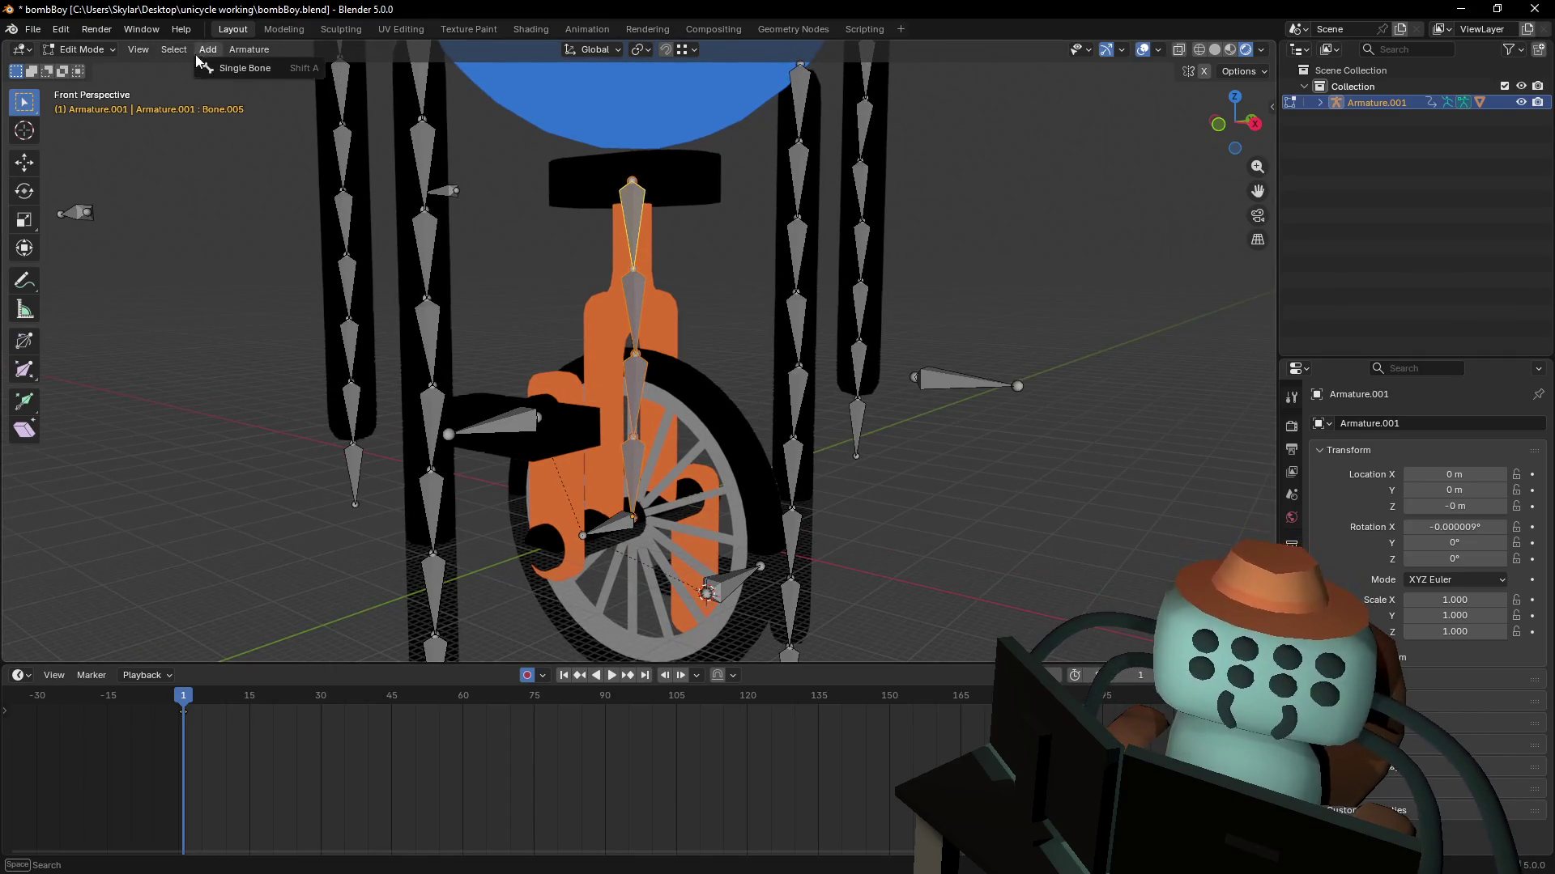
mouse_move(174, 55)
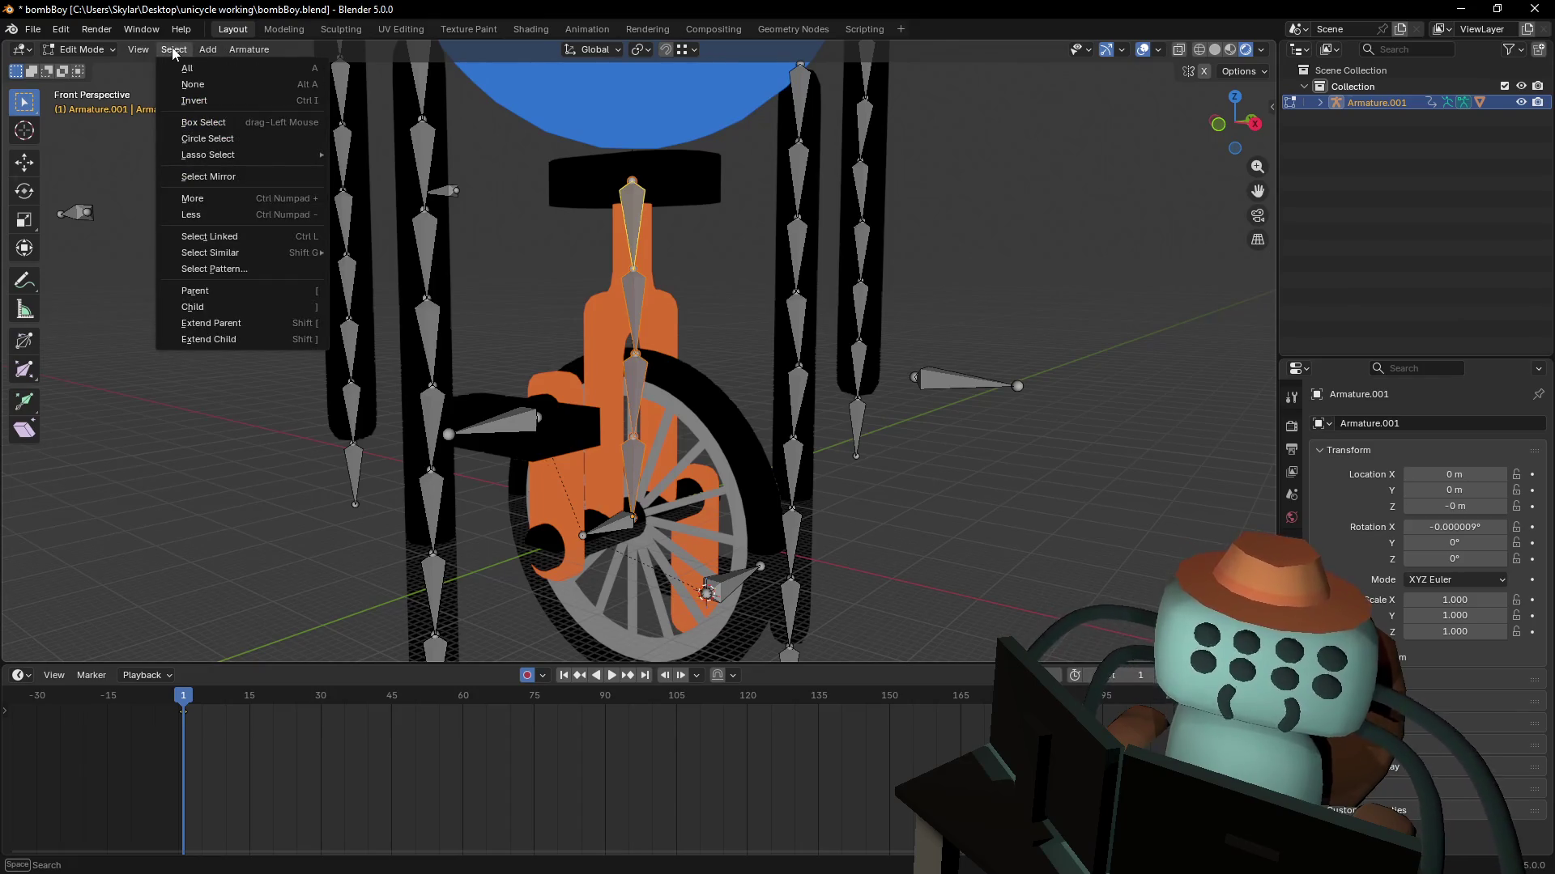
left_click(207, 103)
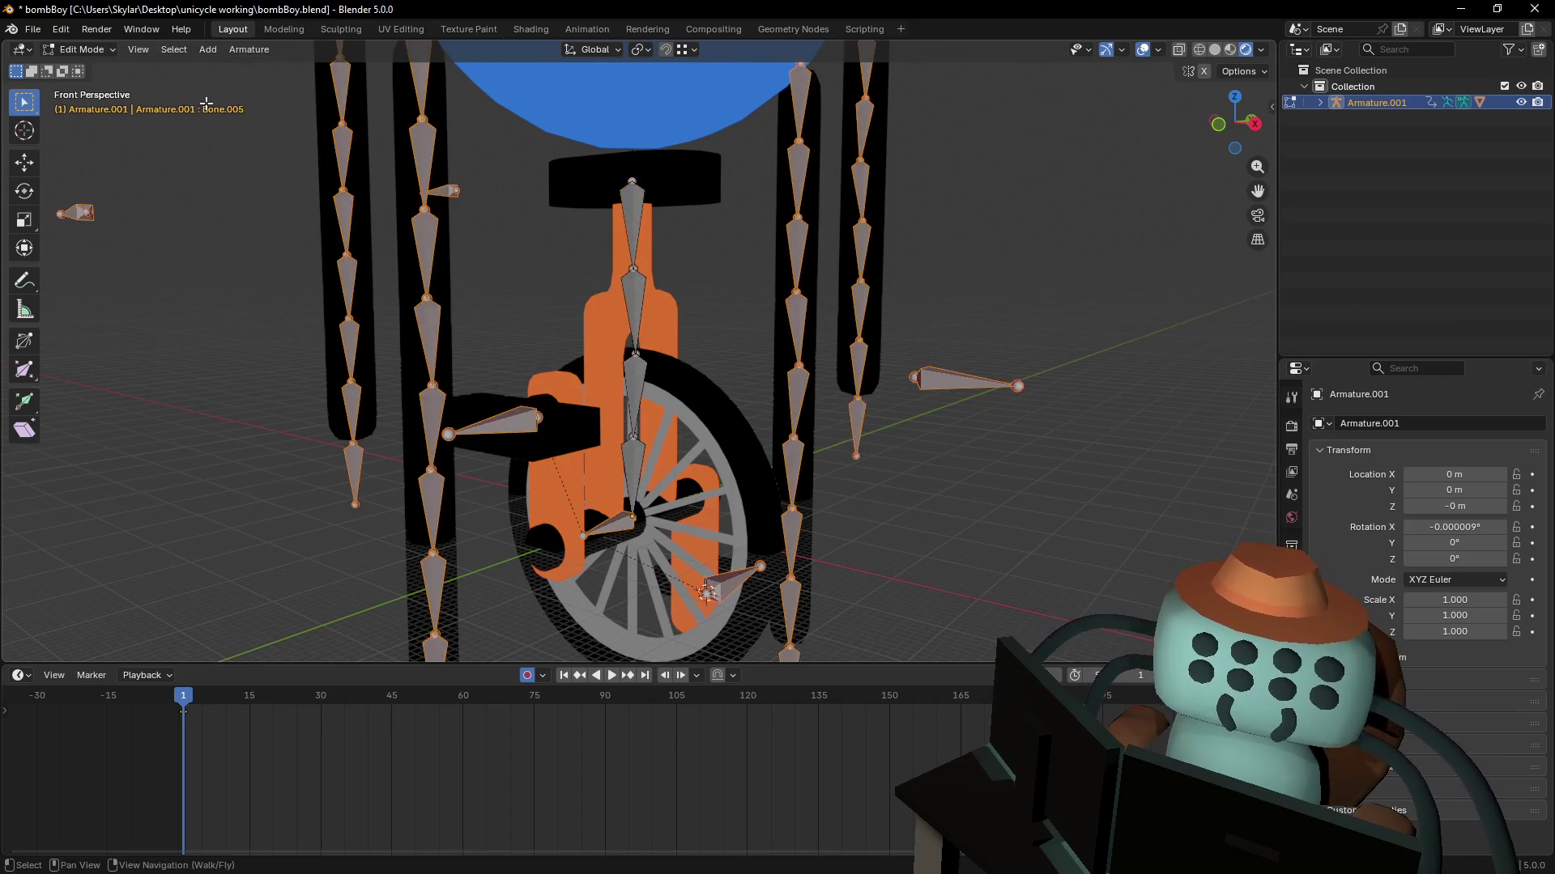
left_click(623, 209)
key("bracketright")
key("bracketright")
key("bracketright")
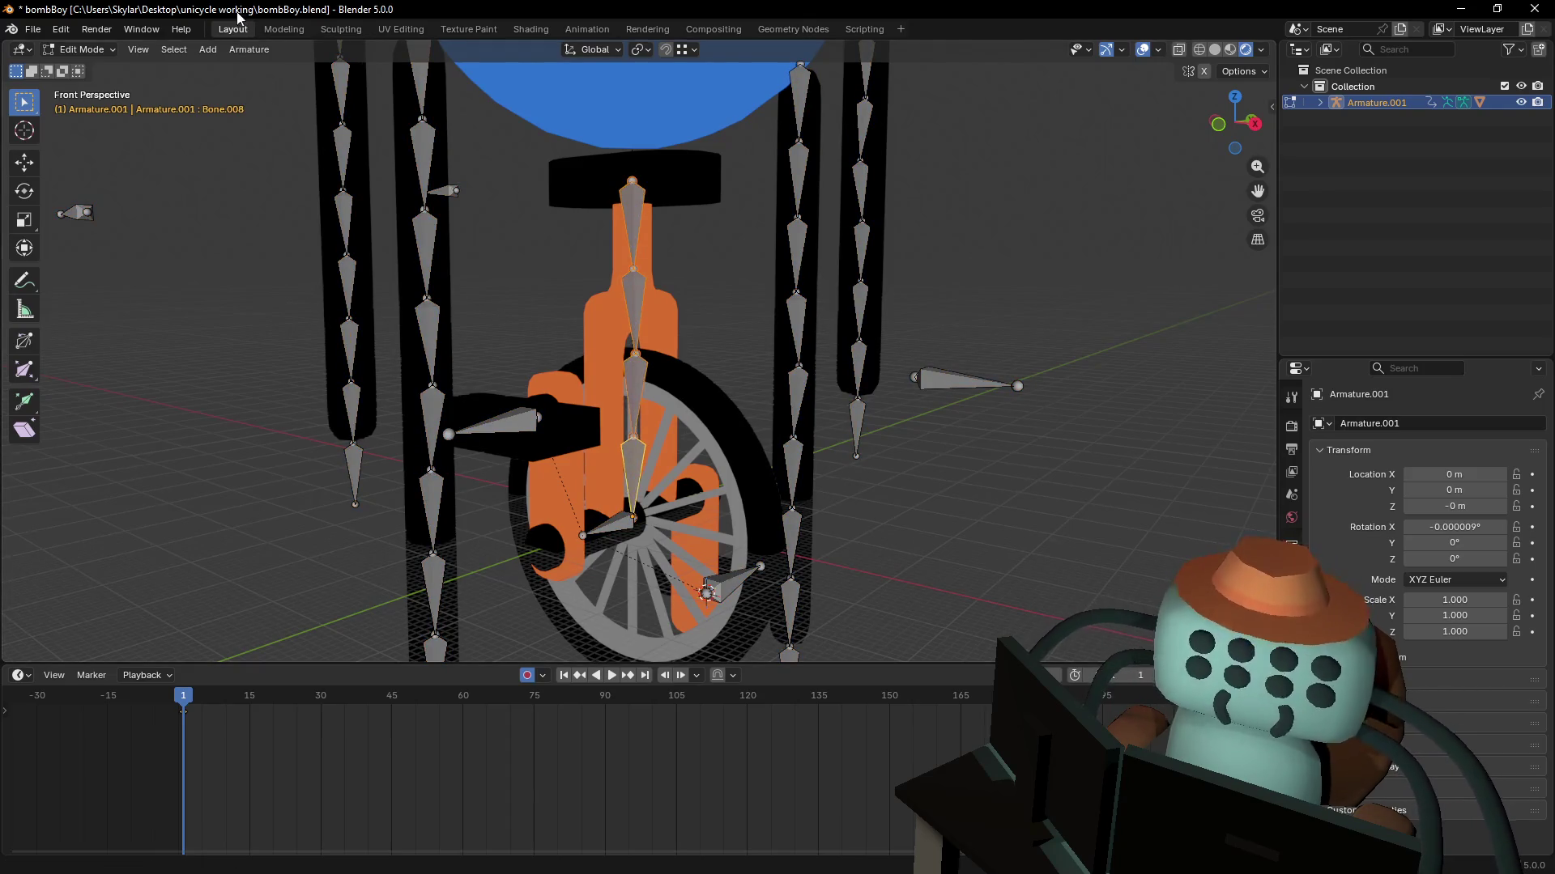
left_click(248, 49)
left_click(248, 50)
left_click(251, 51)
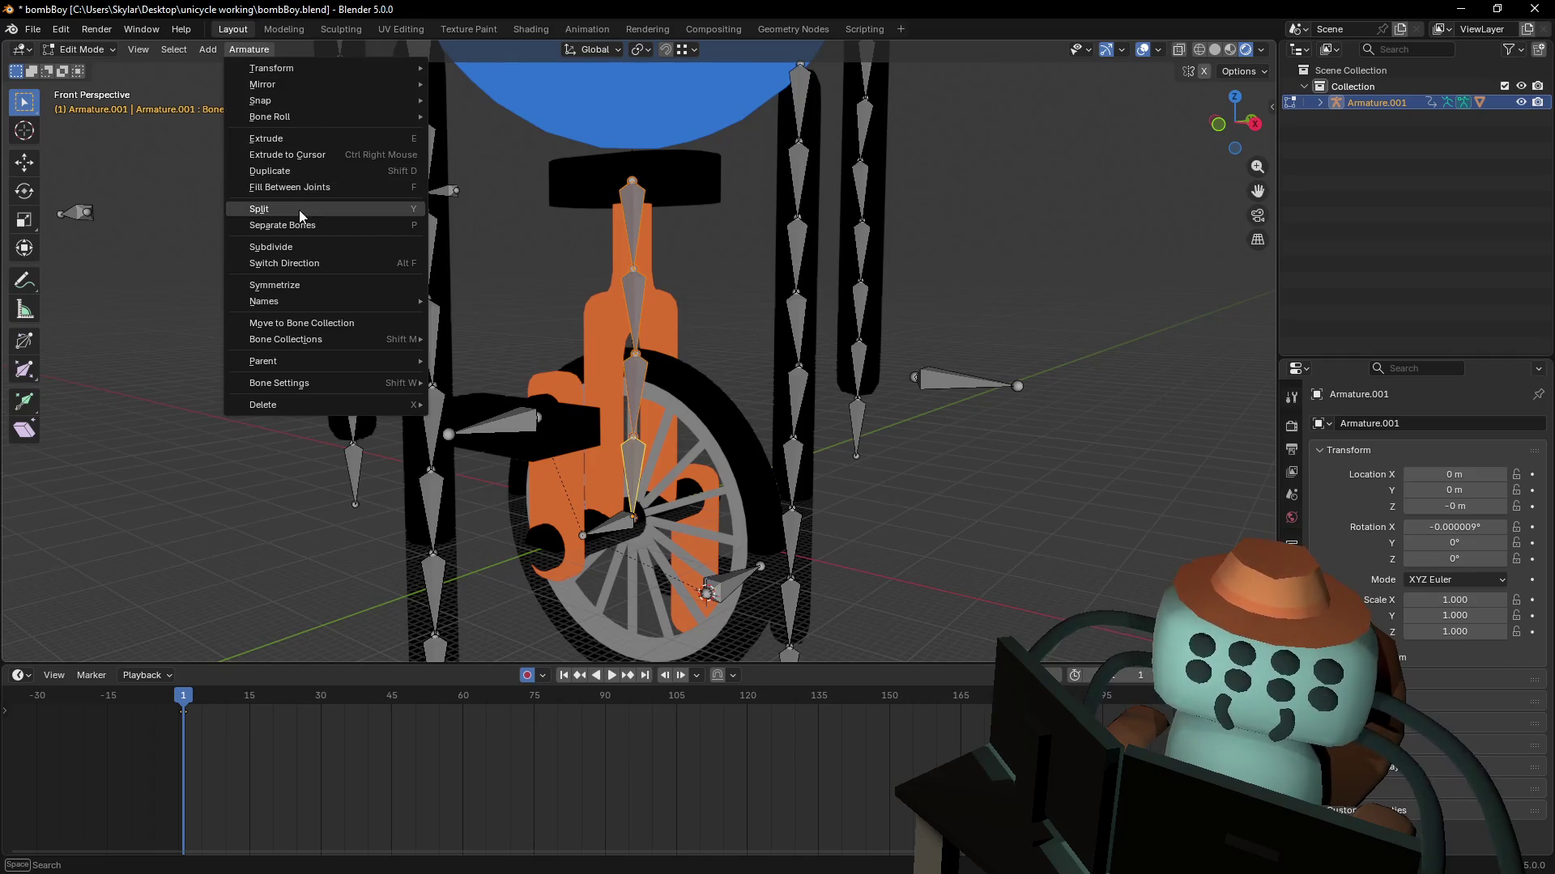
- Browse the Mirror, Bone Roll, Snap, Bone Settings and Bone Collections submenus, then close the menu
mouse_move(350, 86)
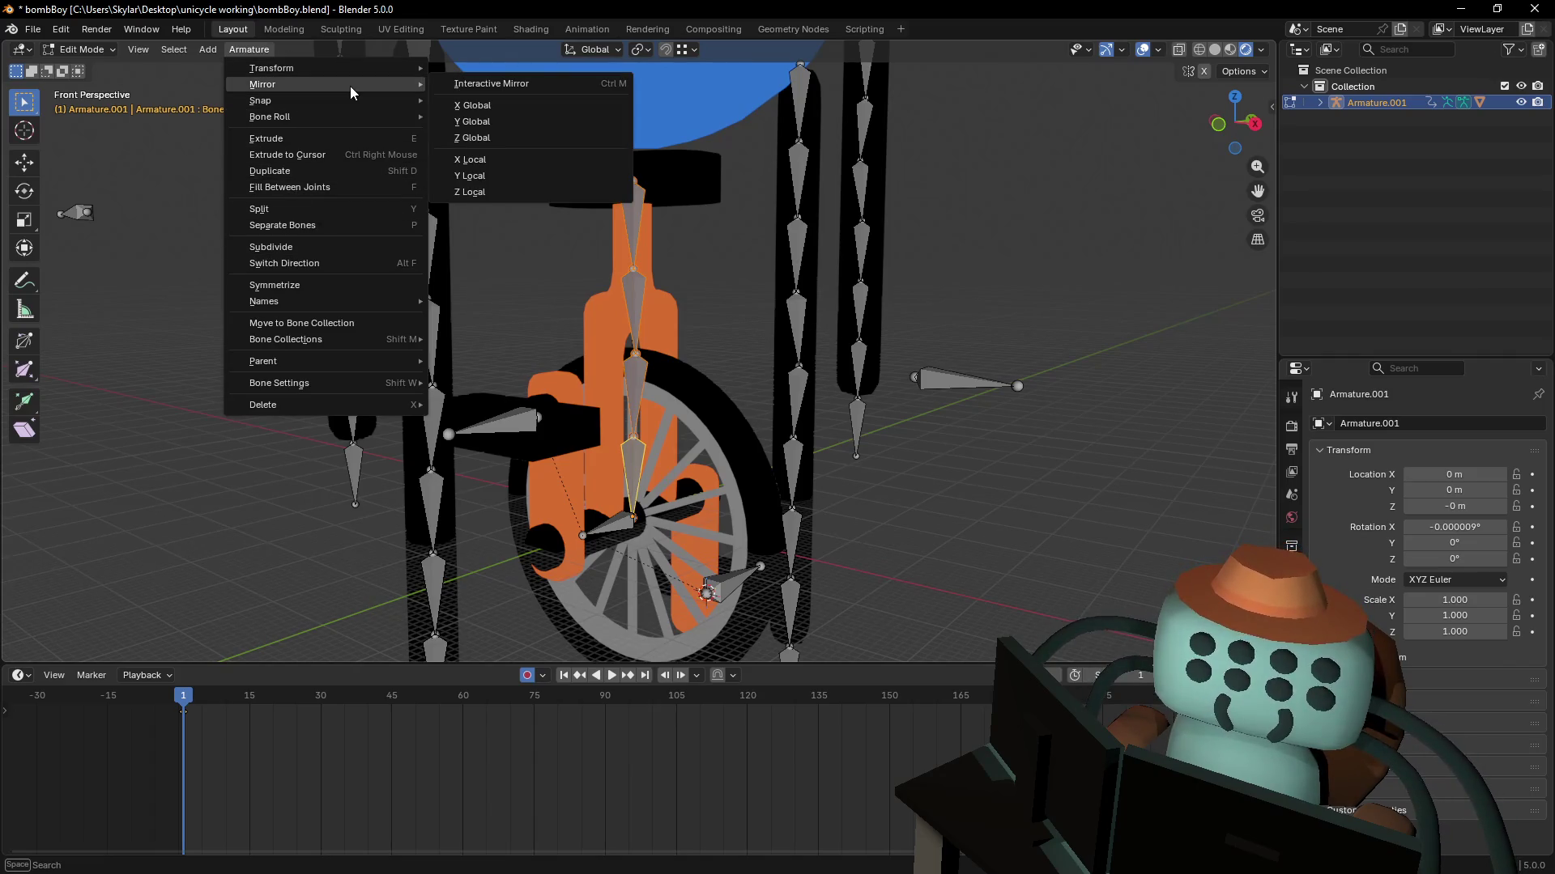
mouse_move(314, 115)
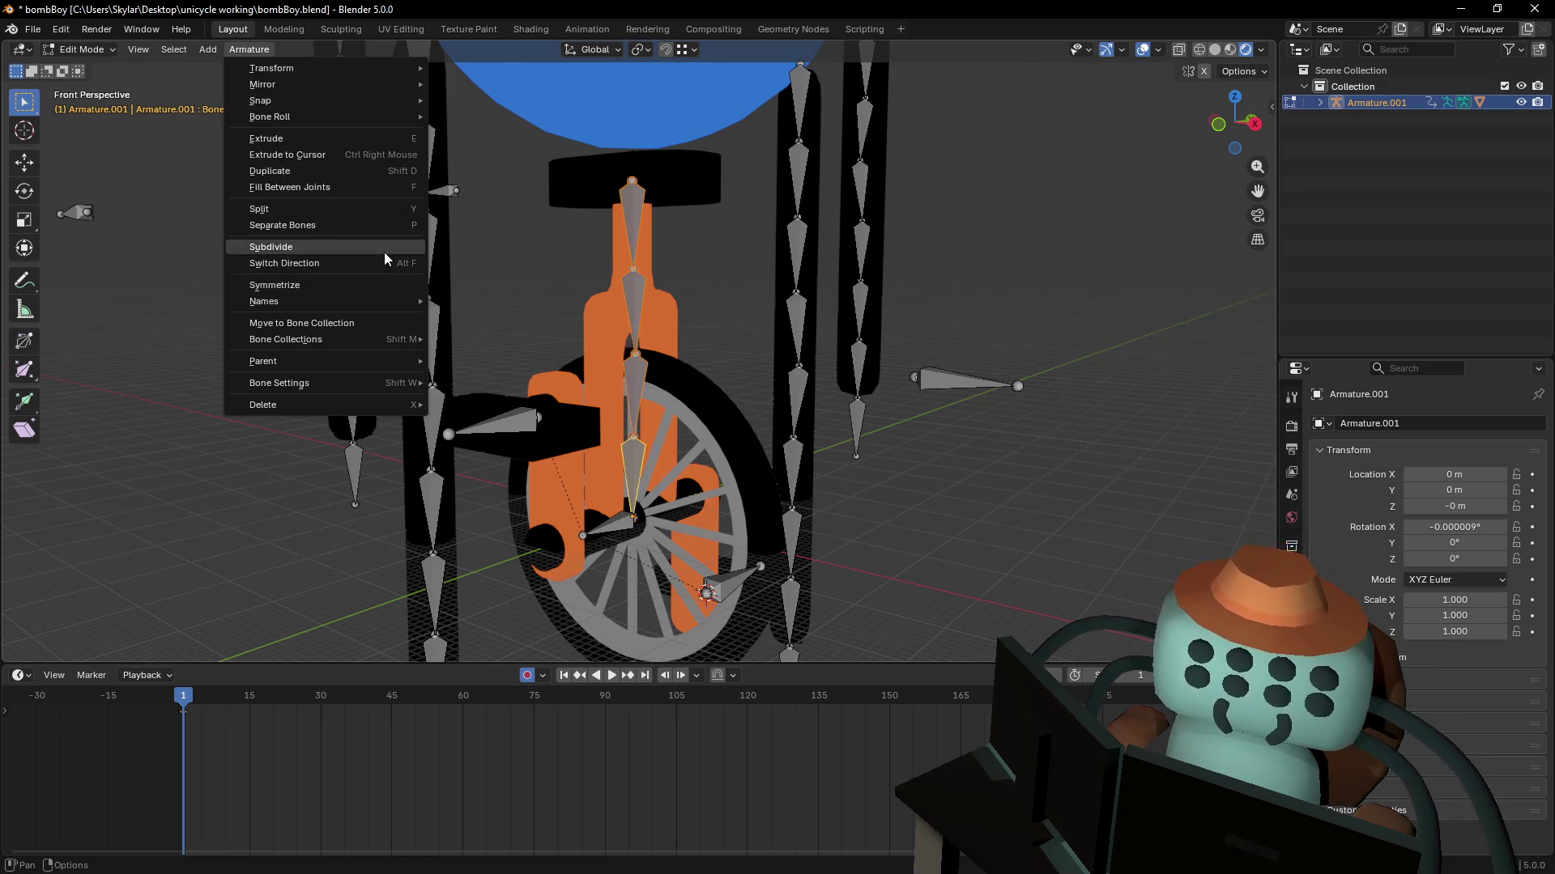
mouse_move(397, 383)
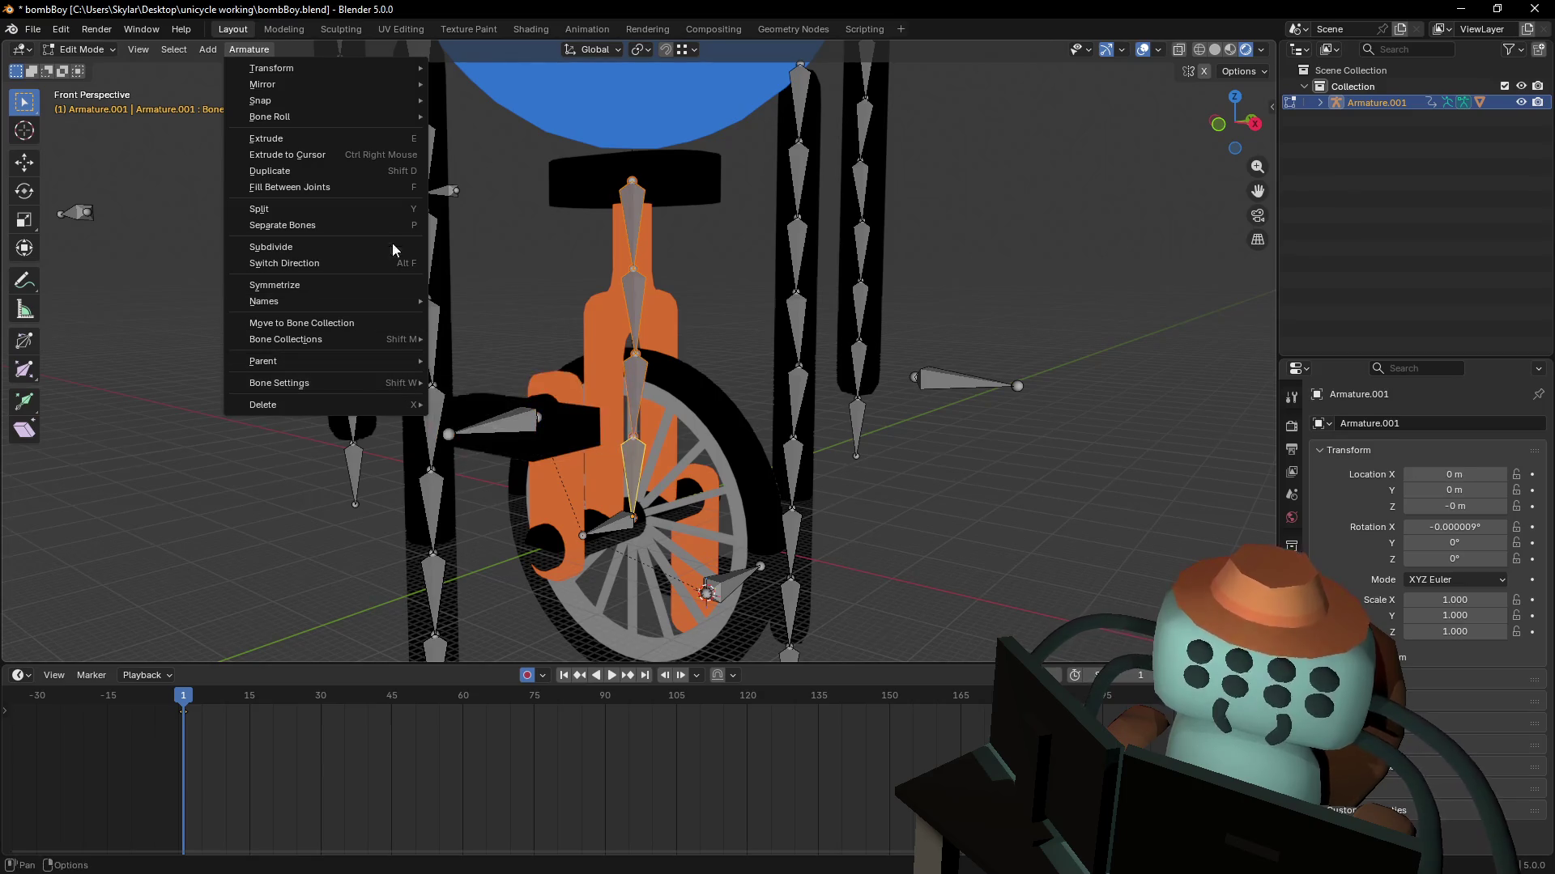
mouse_move(413, 97)
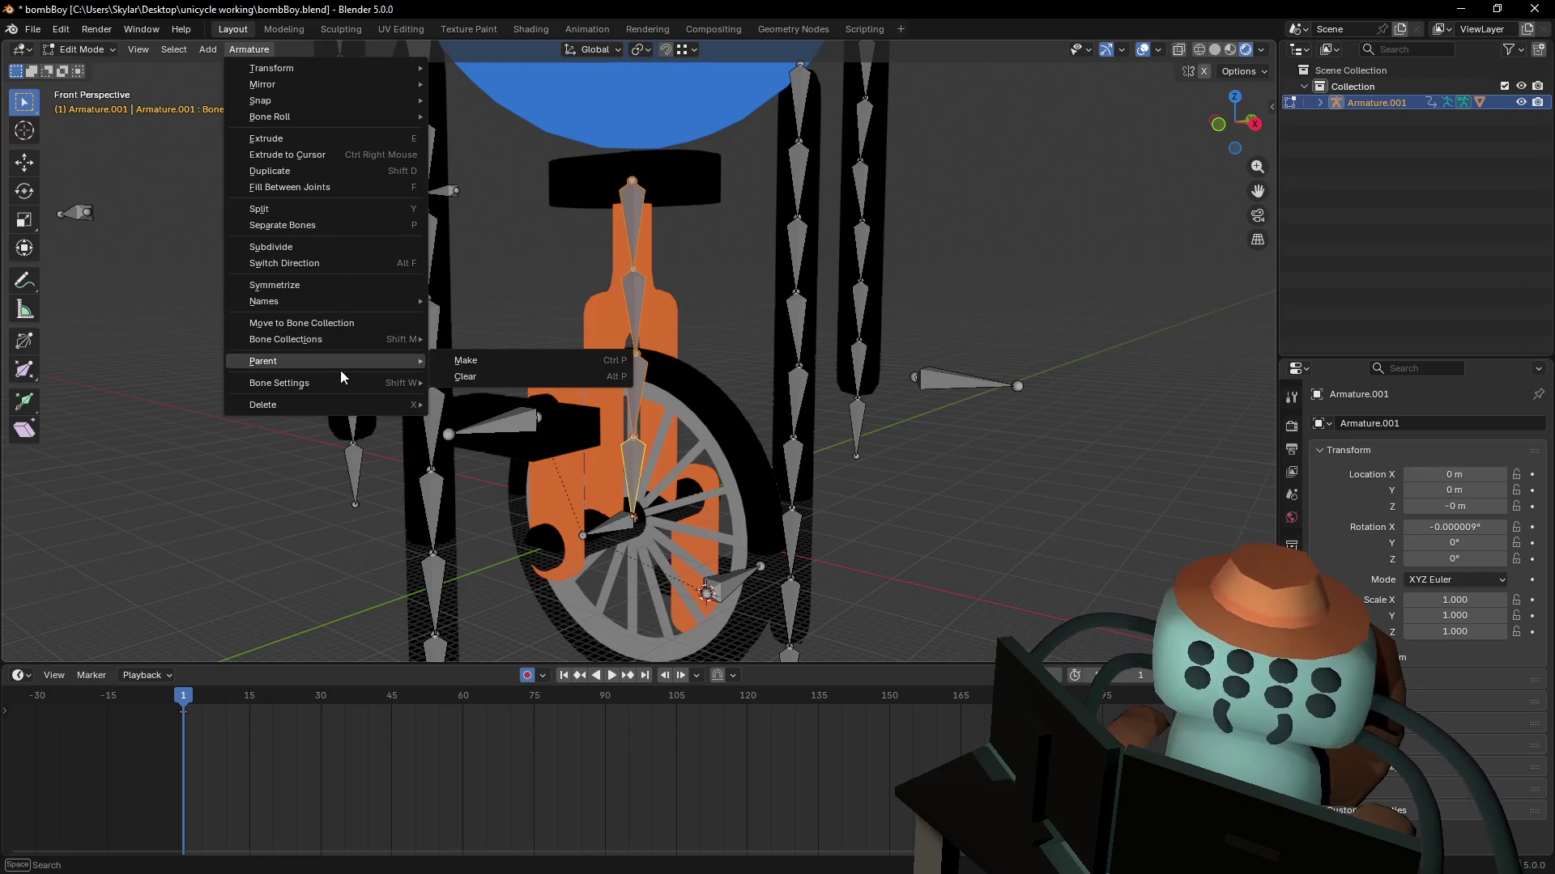
mouse_move(359, 342)
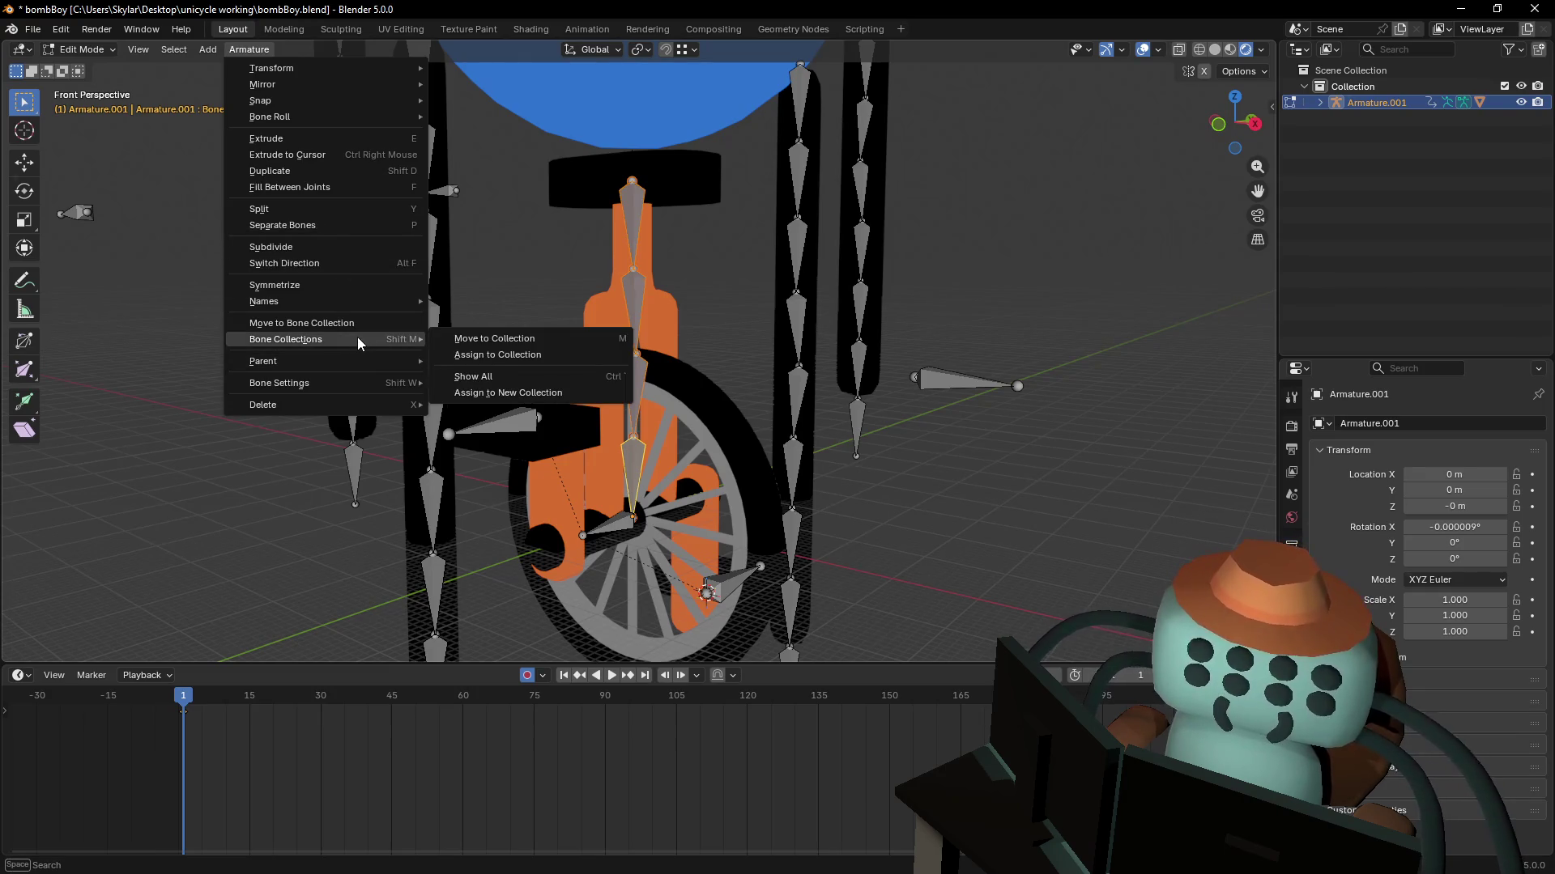
left_click(163, 51)
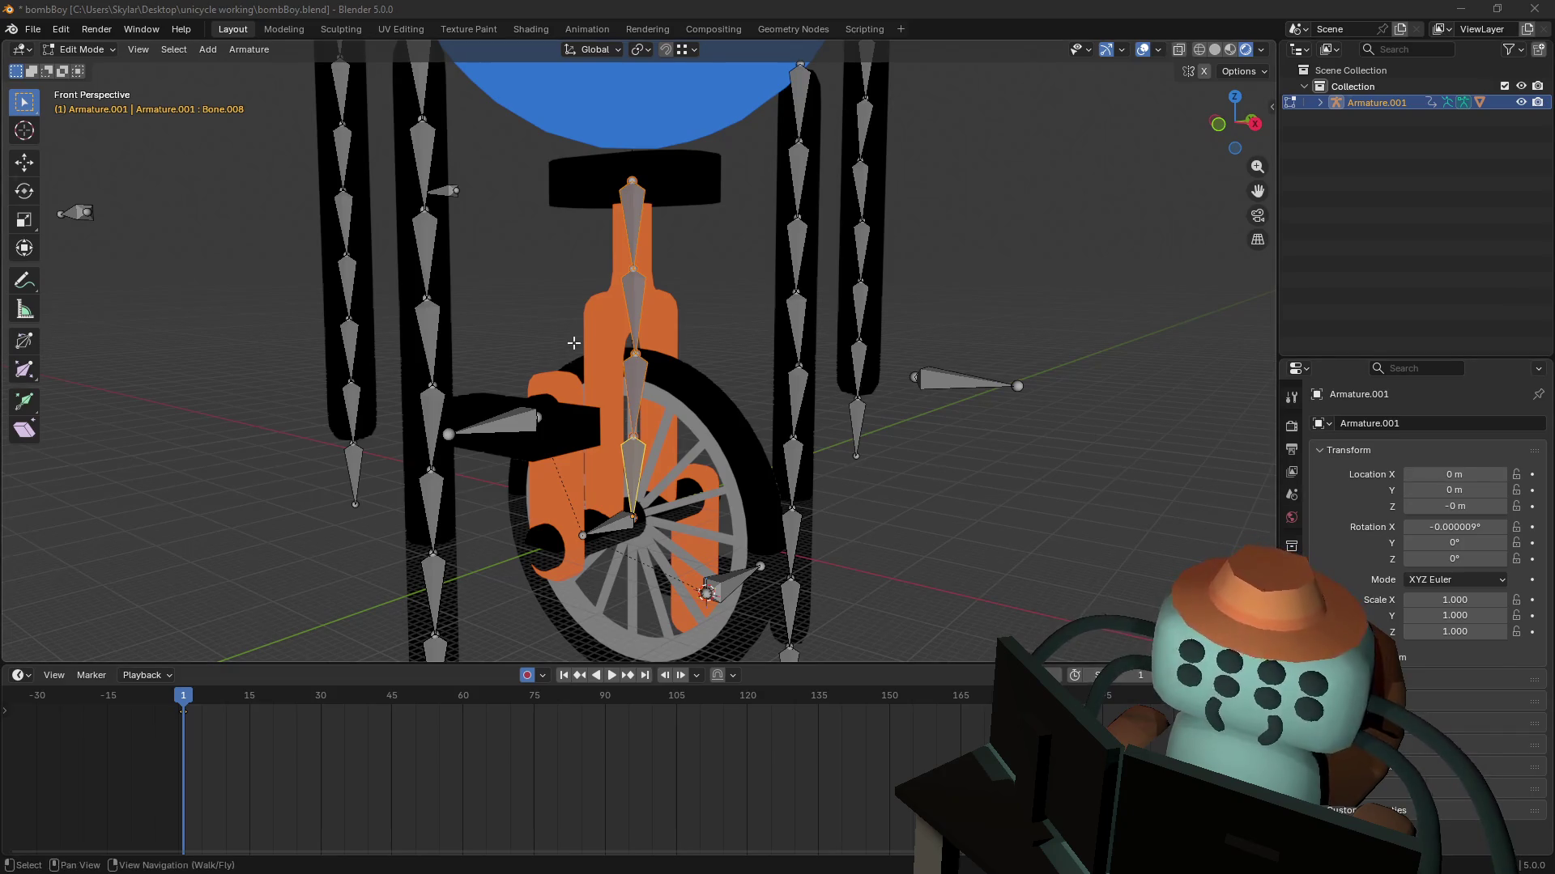
- Flip the direction of Bone.008 from the Armature menu
middle_click_drag(665, 316, 715, 335, "shift")
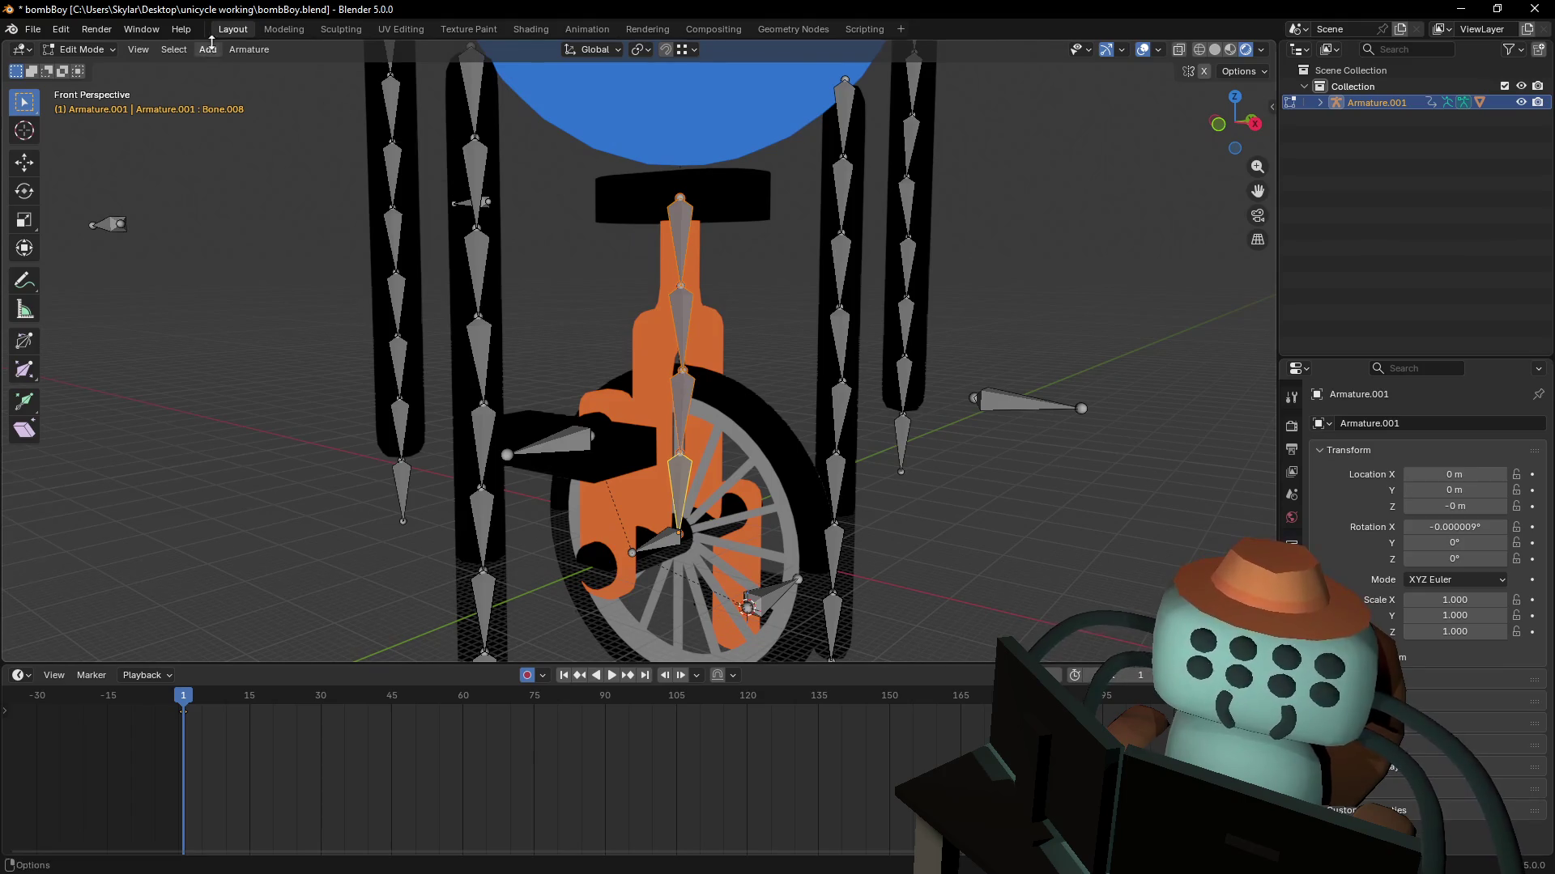
left_click(248, 49)
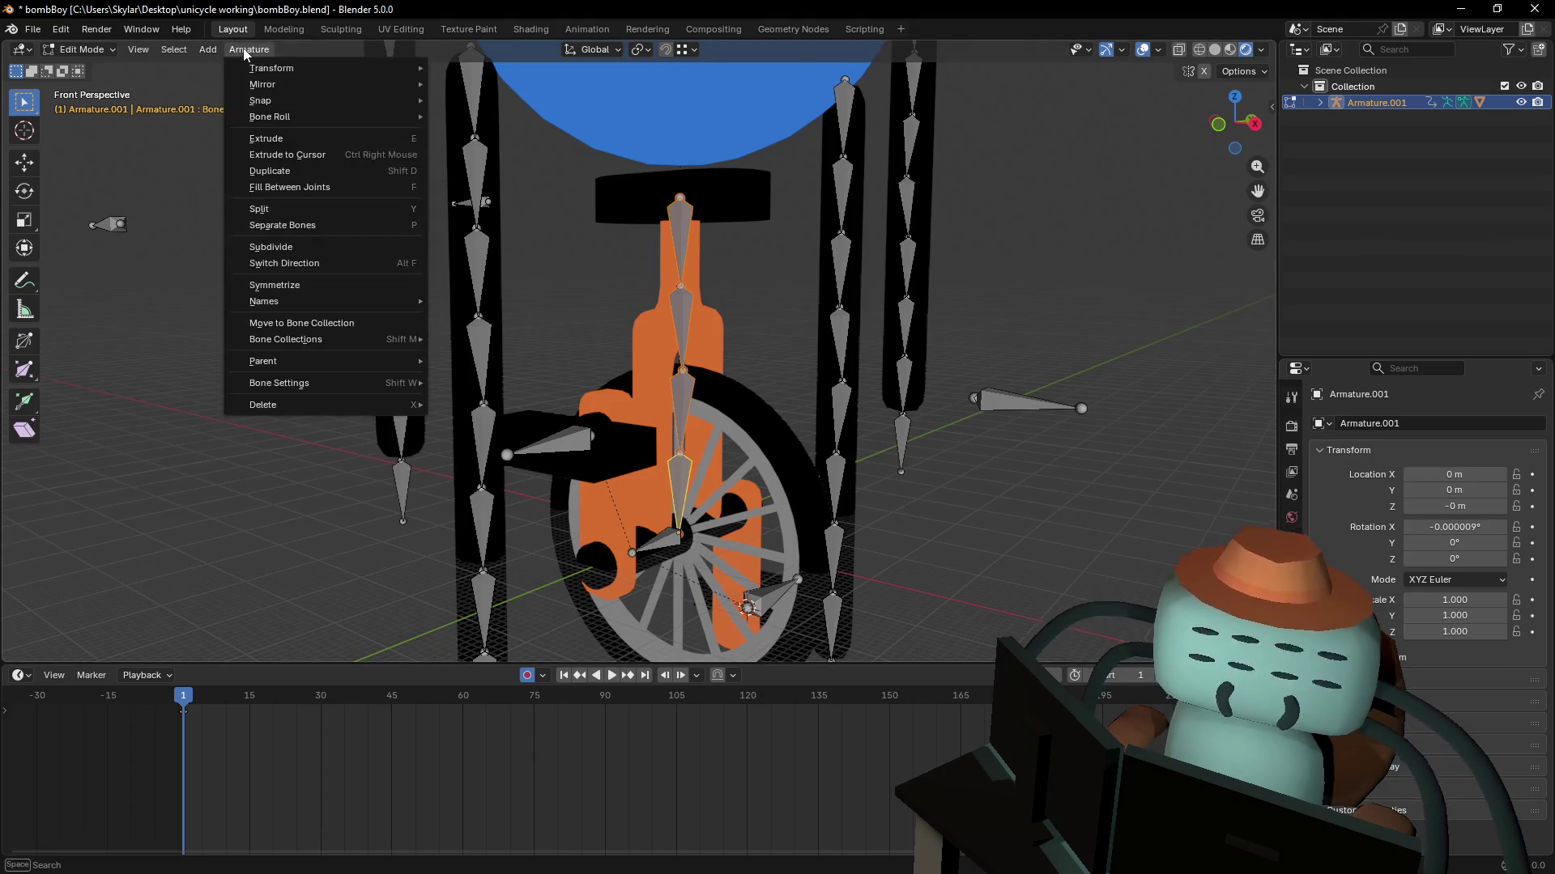
left_click(305, 268)
middle_click_drag(826, 343, 743, 296)
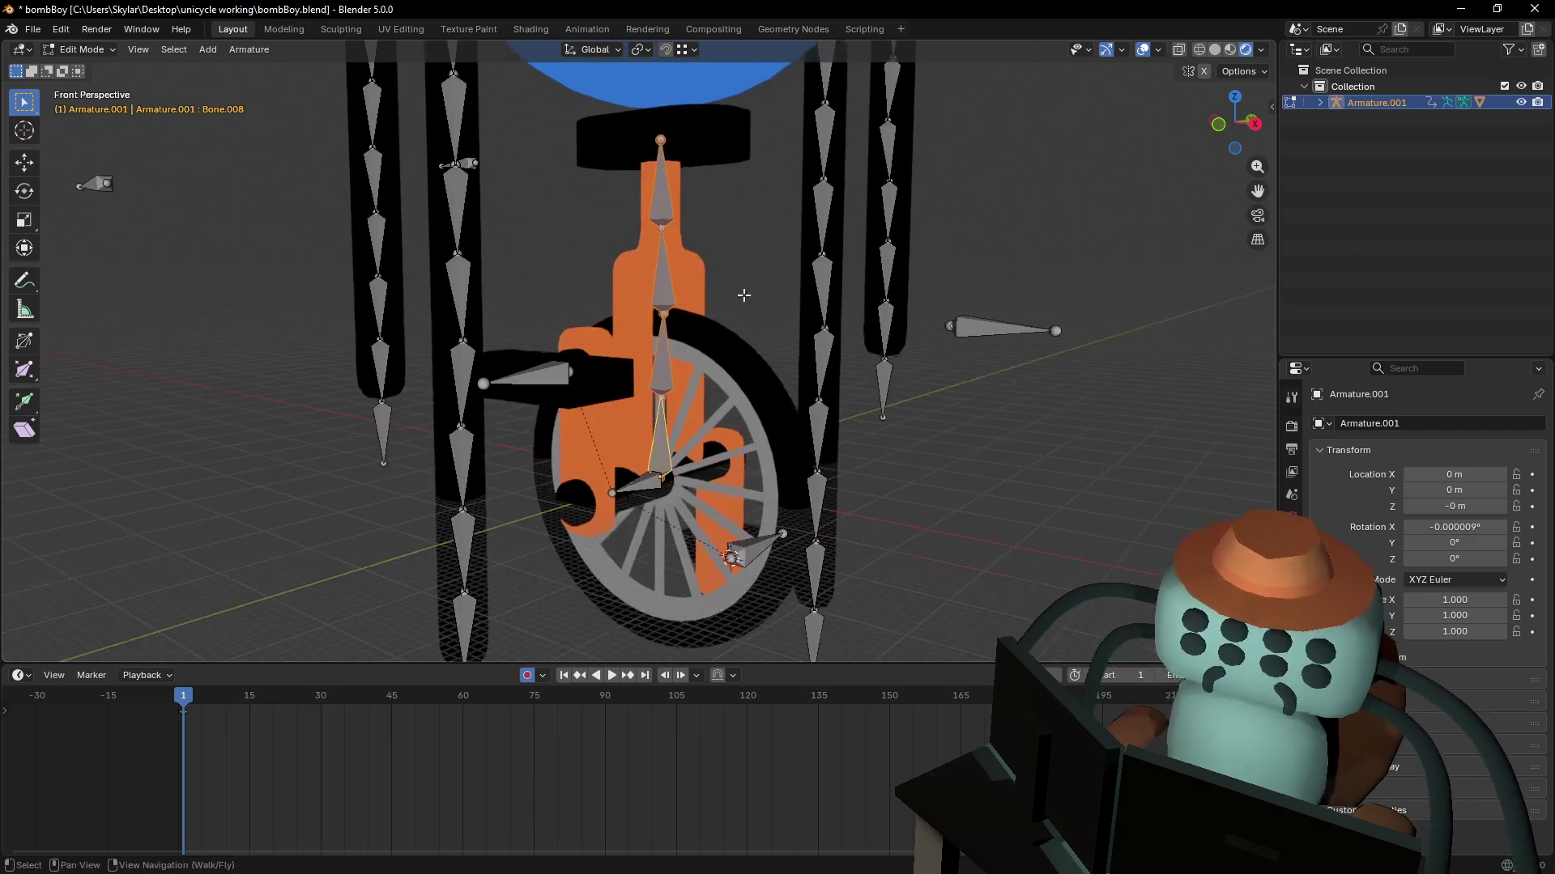
- Switch the armature through Object Mode into Pose Mode and test-move bones, cancelling each
left_click(81, 49)
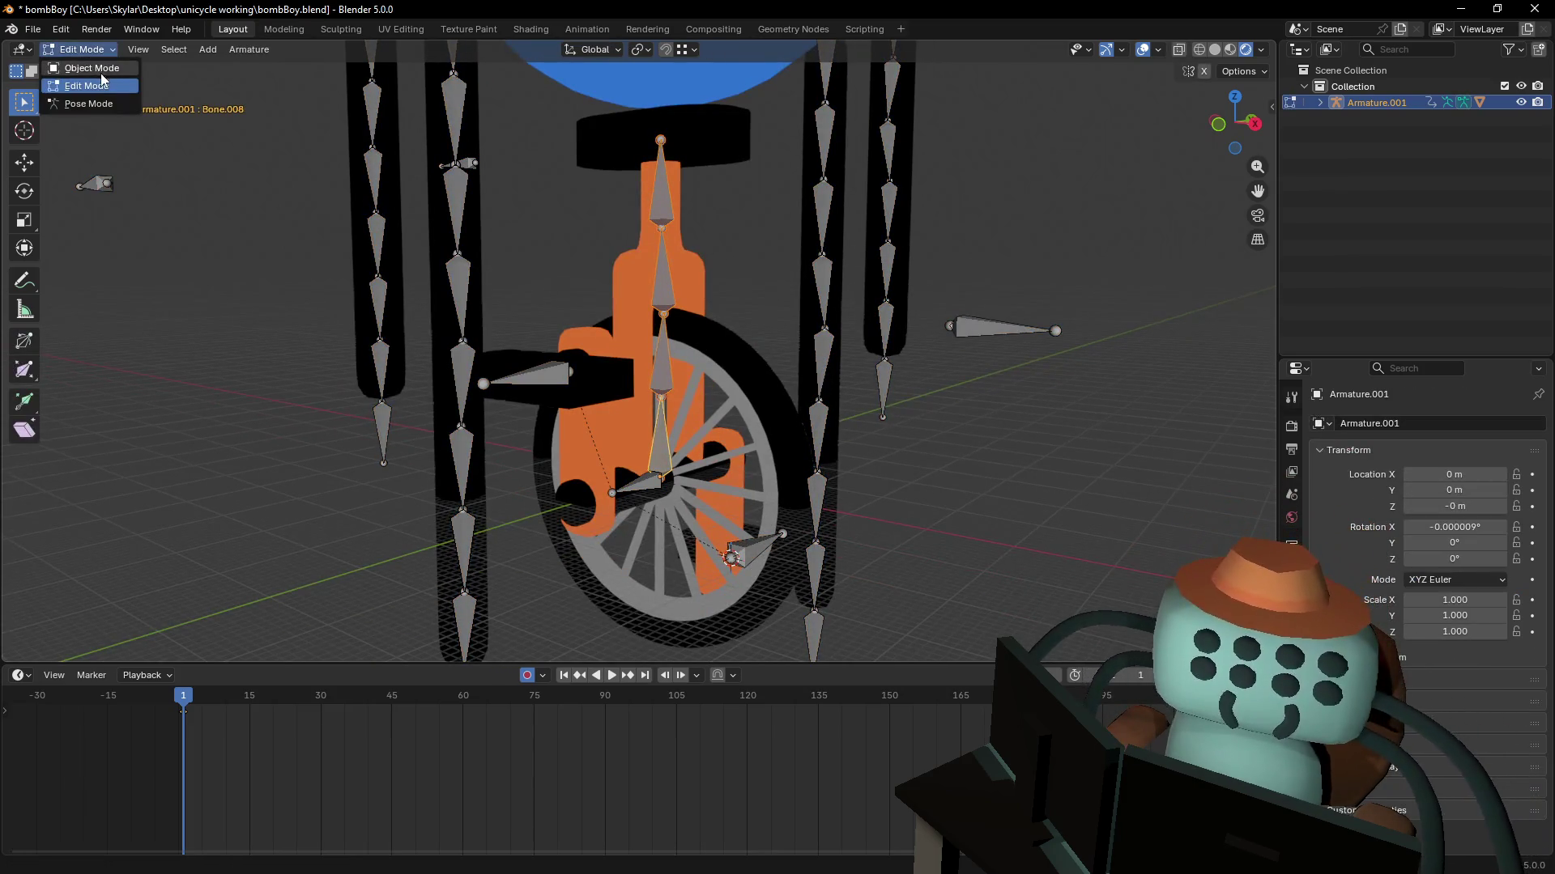
left_click(81, 63)
left_click(81, 50)
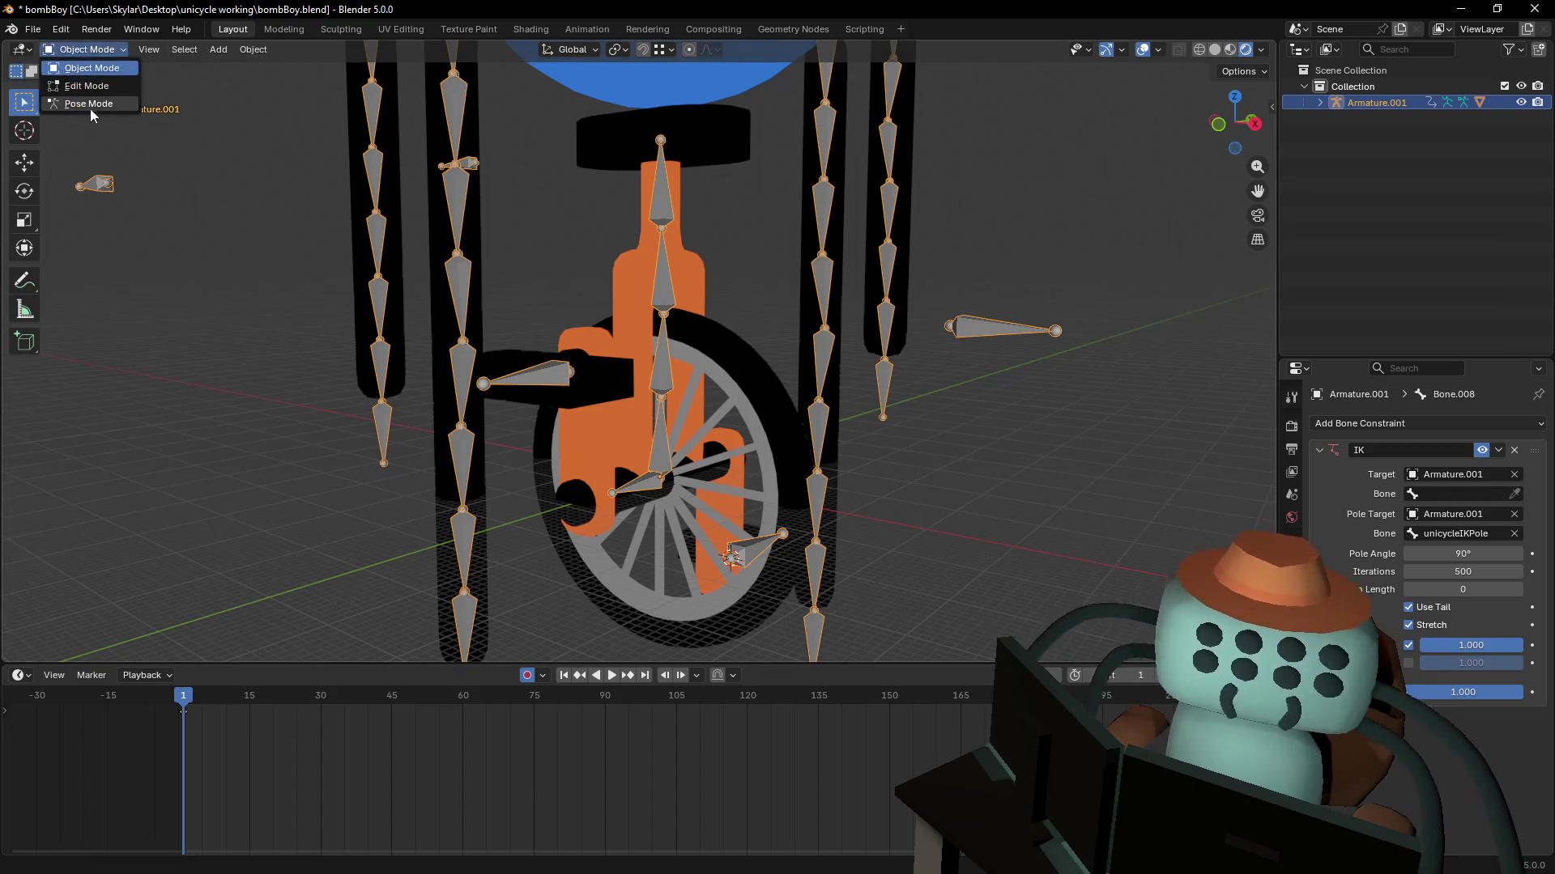
left_click(85, 101)
key("g")
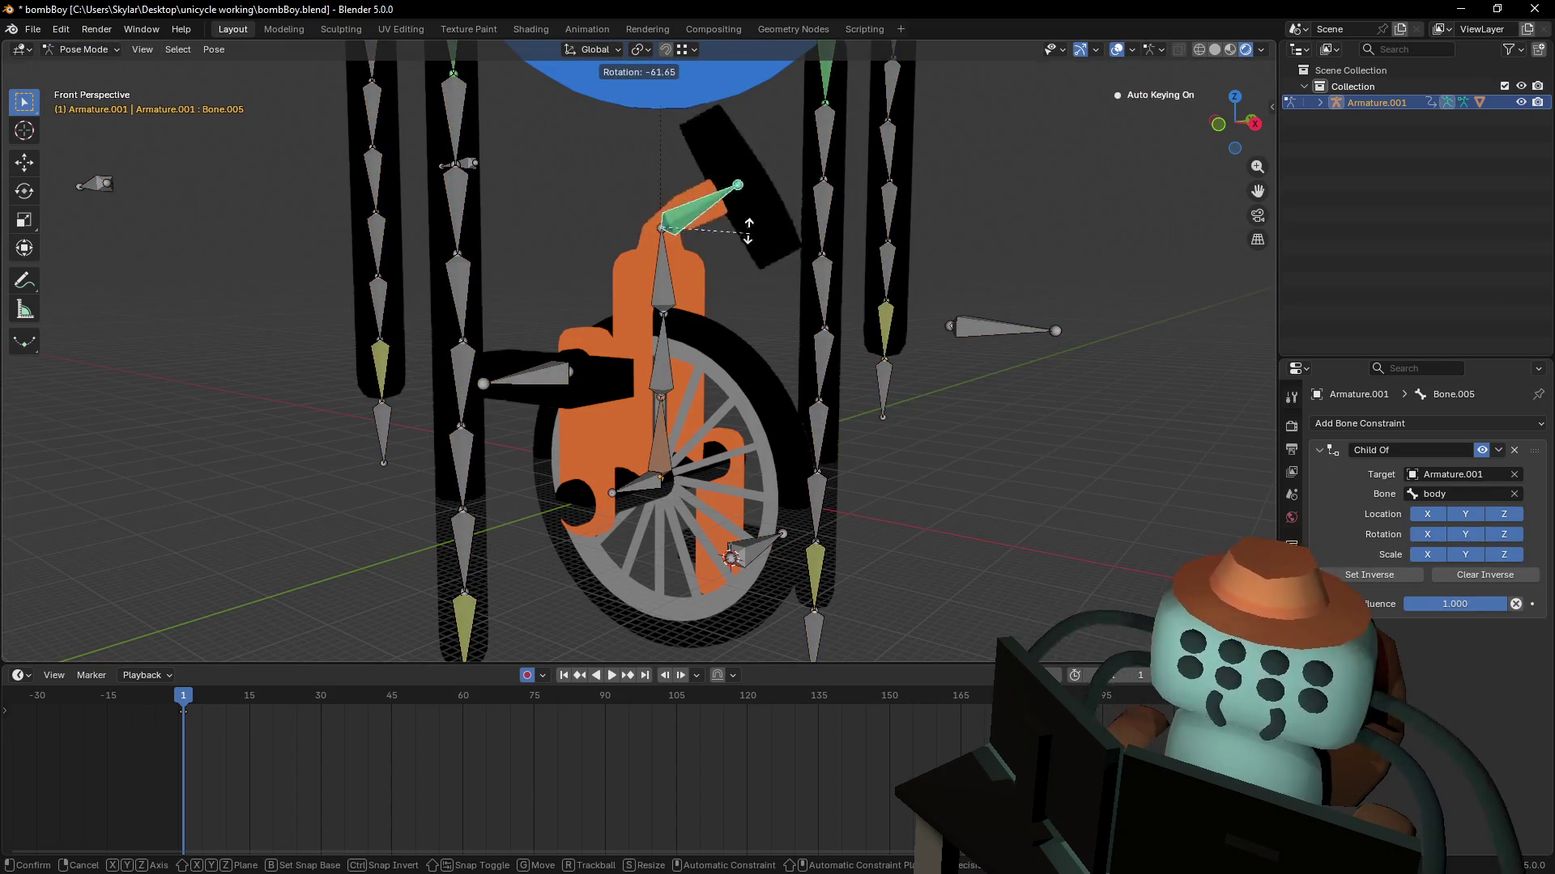
key("Escape")
key("g")
key("Escape")
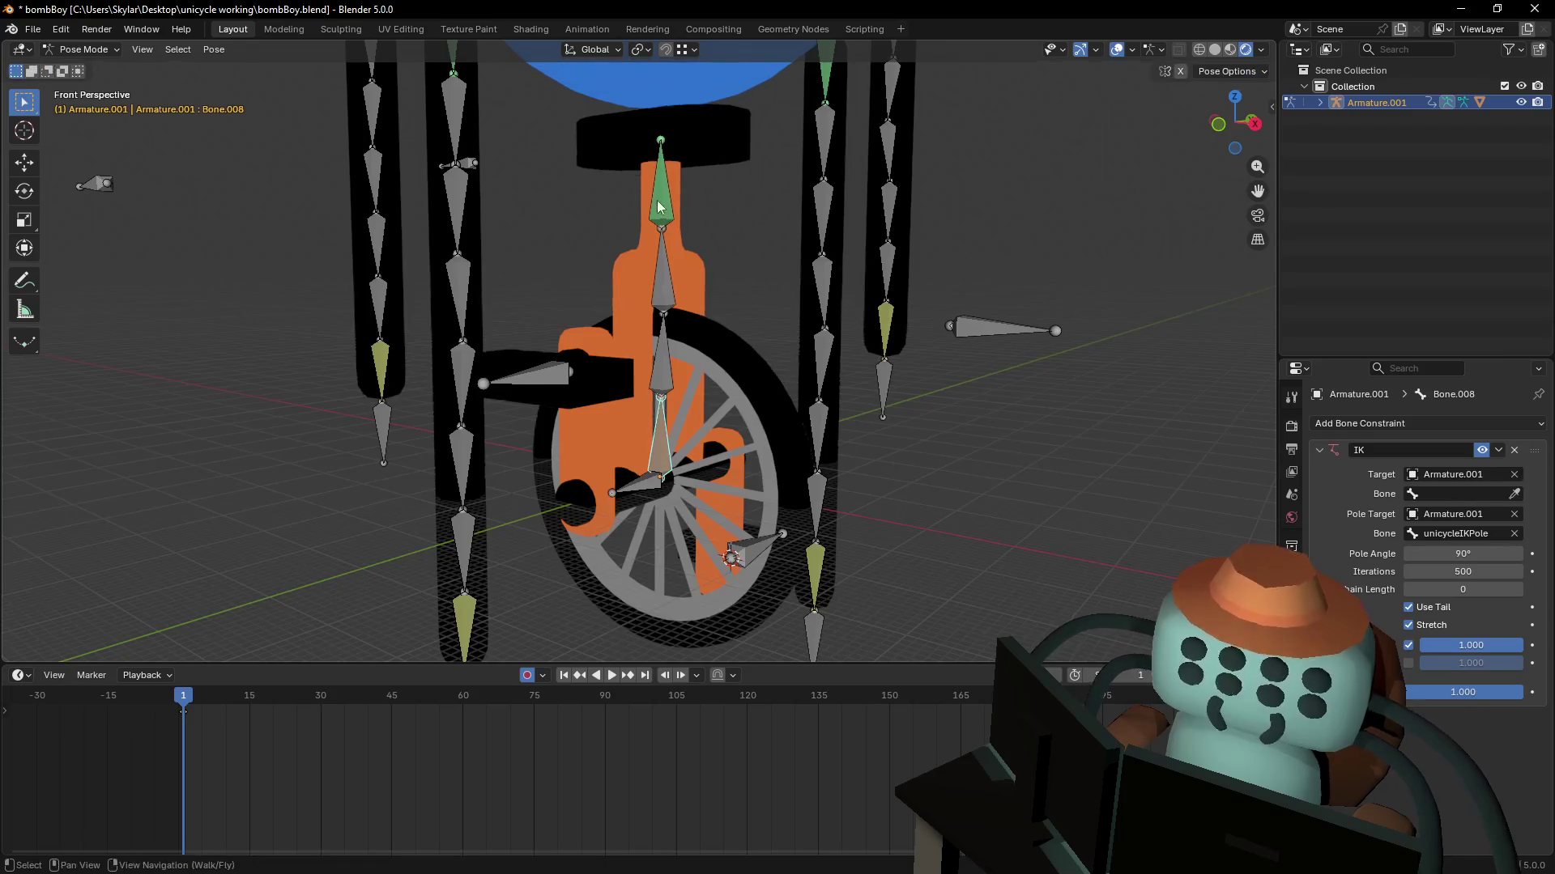
scroll(664, 404, "down", 2)
middle_click_drag(511, 174, 672, 222, "shift")
- Delete Bone.005's Child Of constraint and Bone.008's IK constraint
left_click(702, 344)
scroll(701, 344, "up", 2)
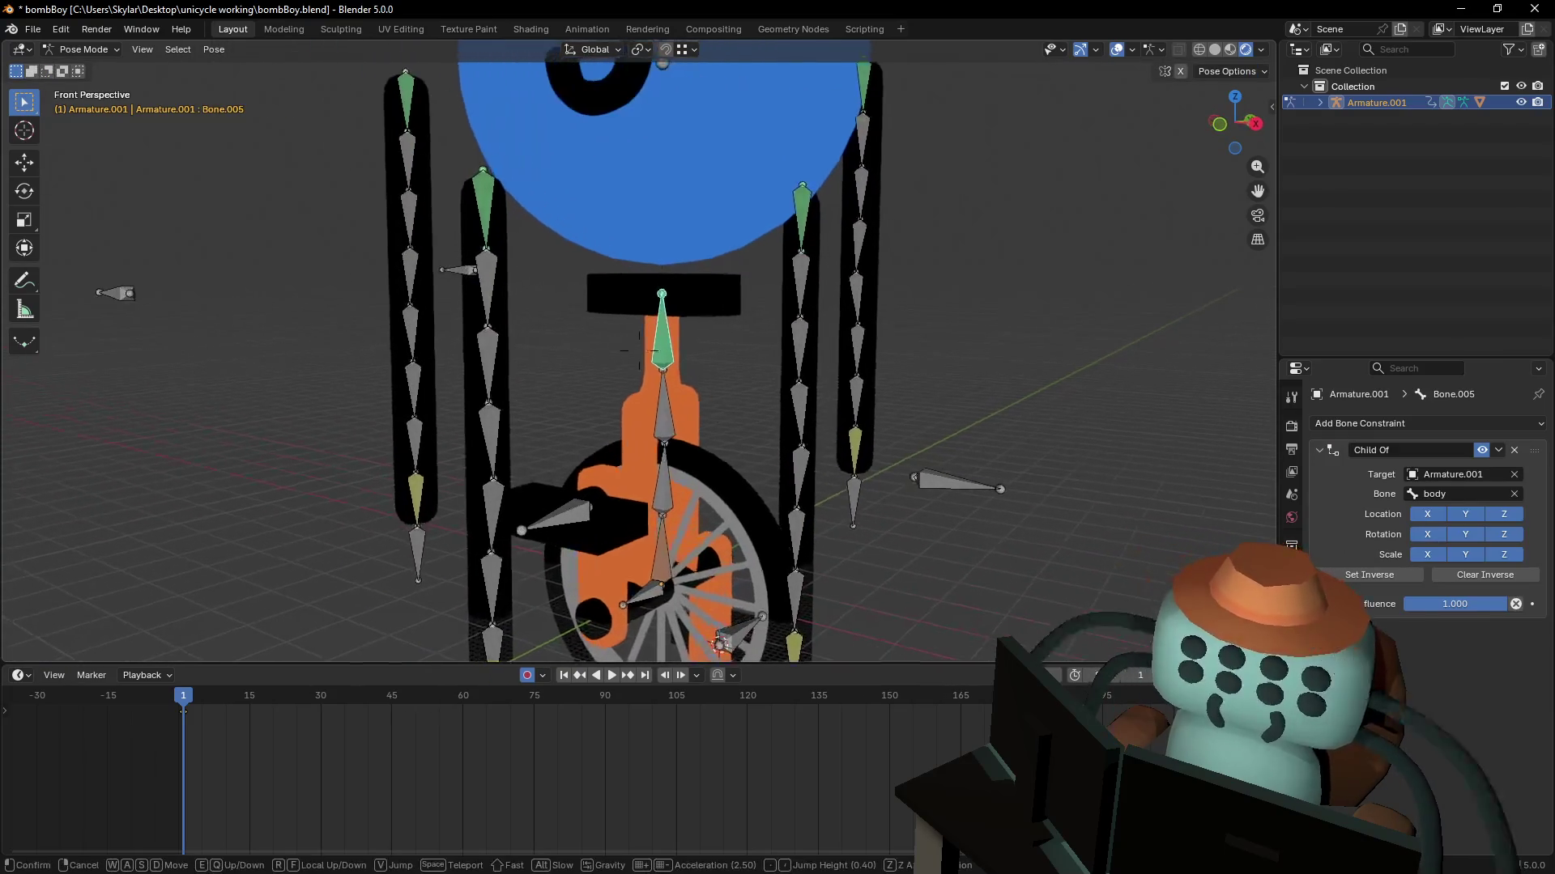
left_click(1514, 450)
left_click(663, 559)
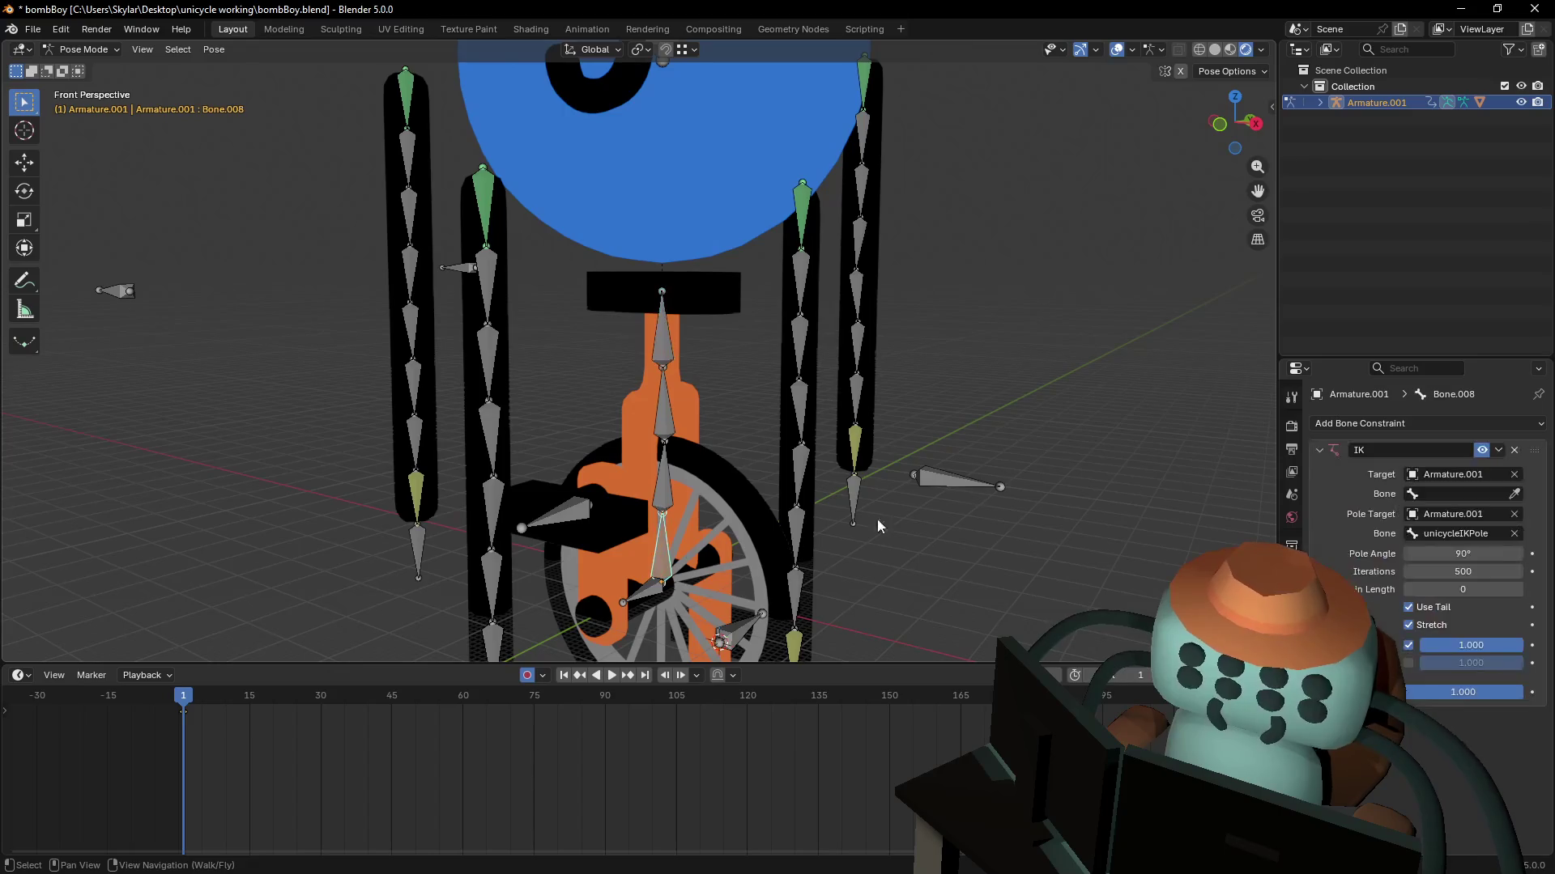
left_click(1513, 451)
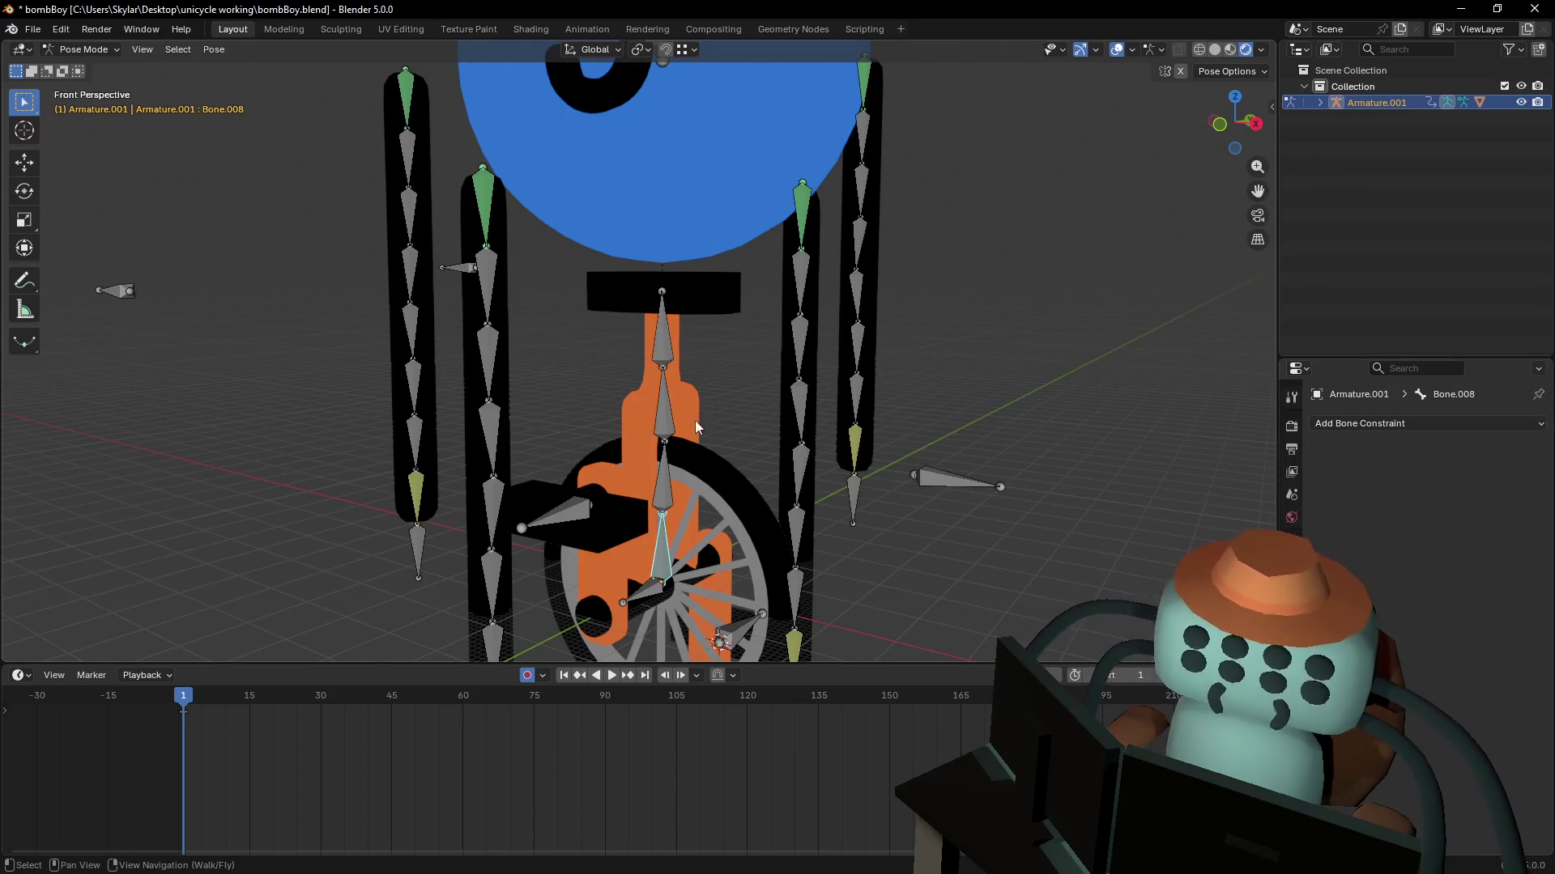
- Give seat-post bone Bone.005 a target-less IK constraint via Shift+I, then enter Edit Mode
left_click(663, 356)
middle_click_drag(664, 356, 620, 231, "shift")
left_click(1404, 424)
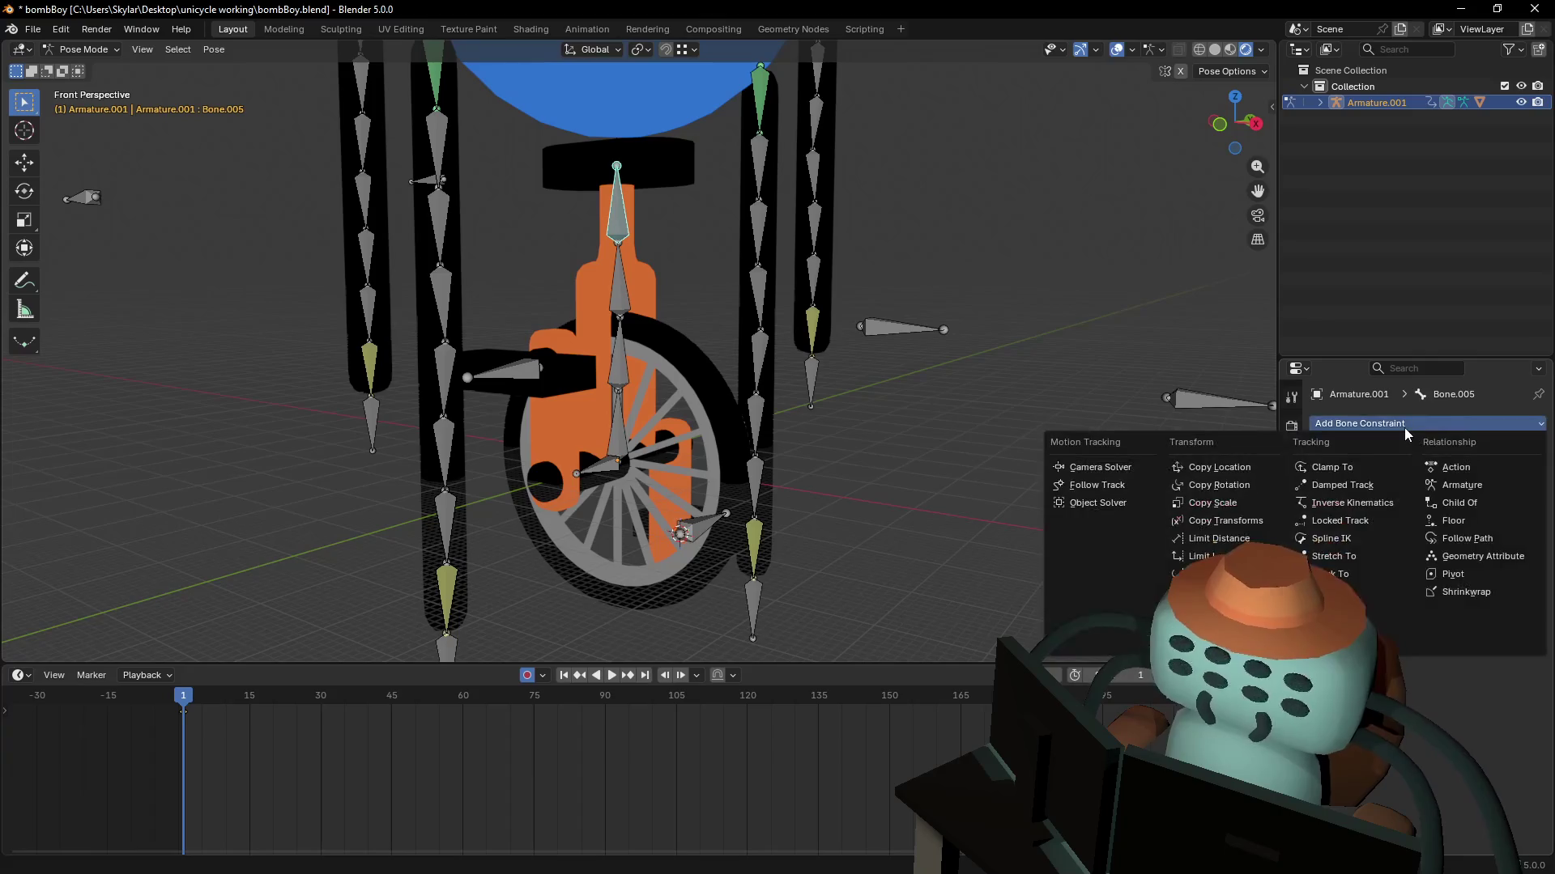
middle_click_drag(877, 266, 876, 273, "shift")
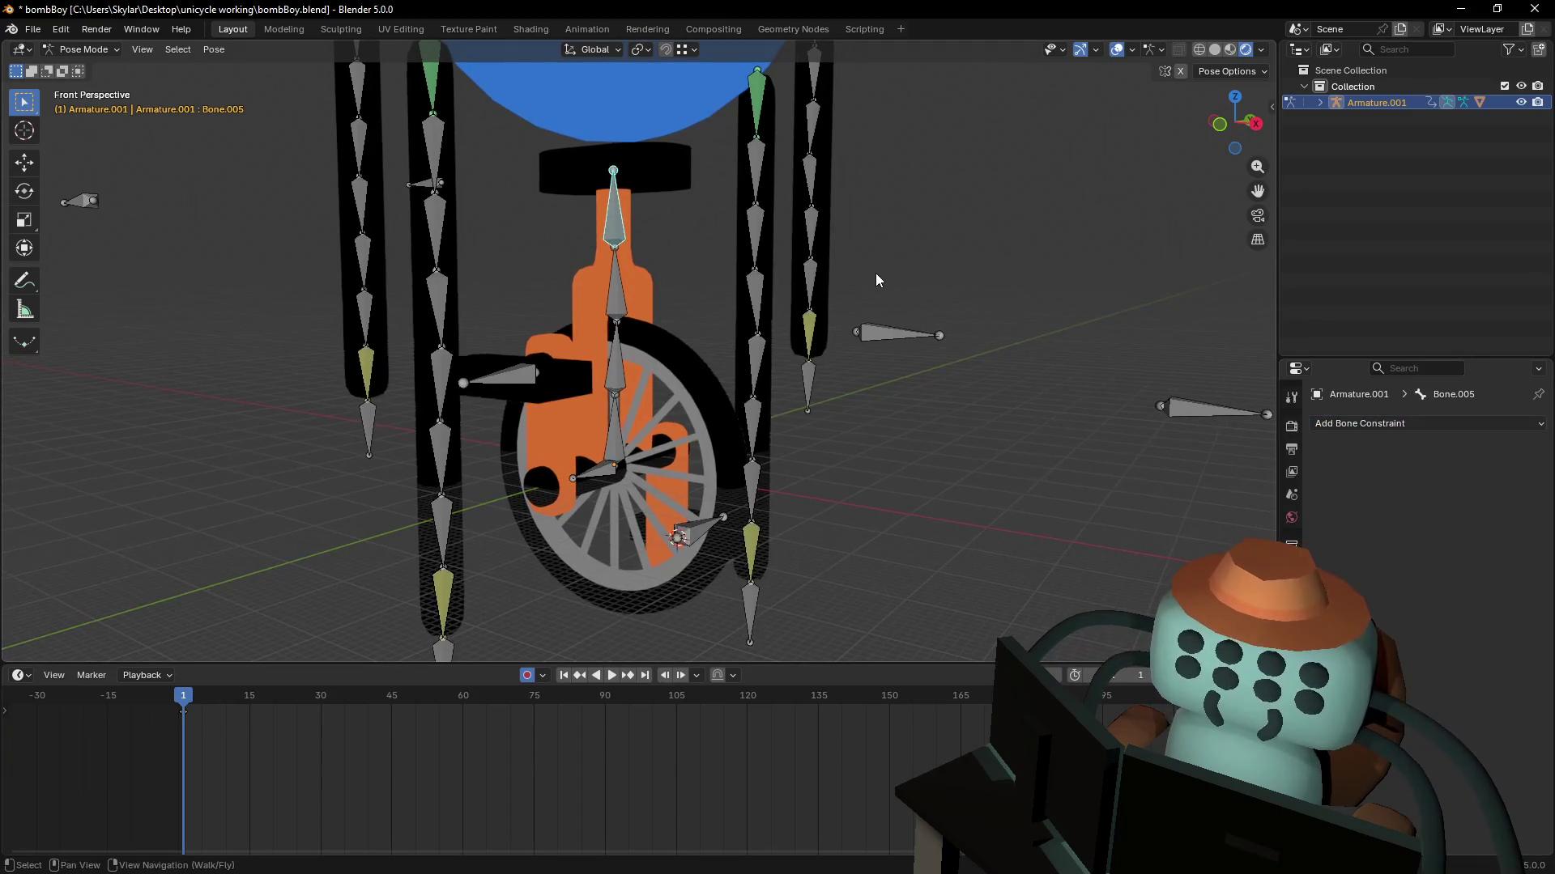
key("shift+i")
left_click(871, 274)
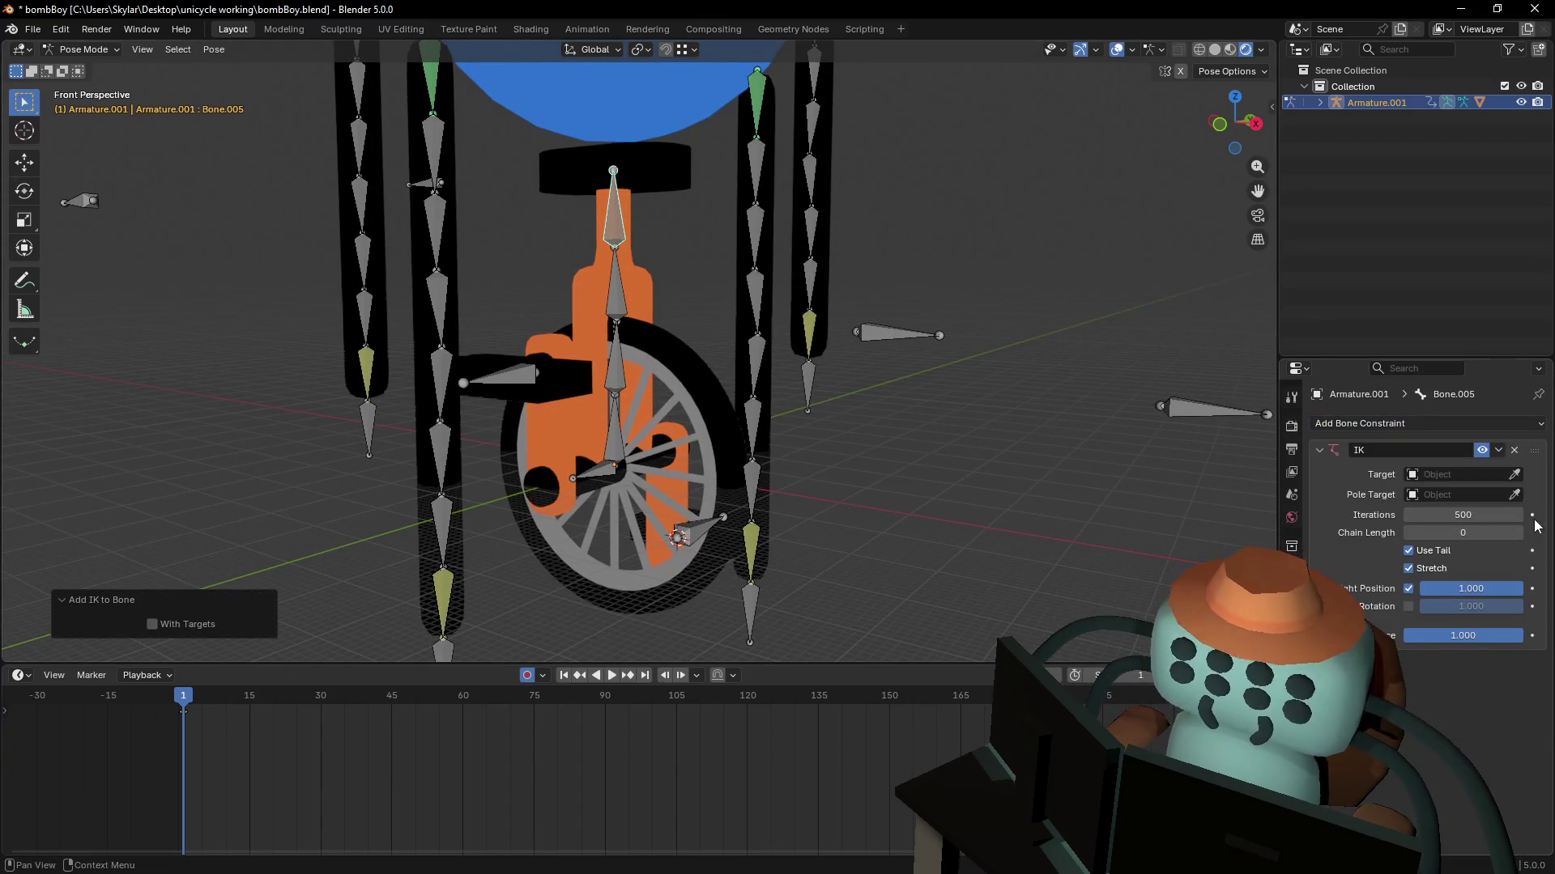
middle_click_drag(301, 89, 340, 209, "shift")
key("Tab")
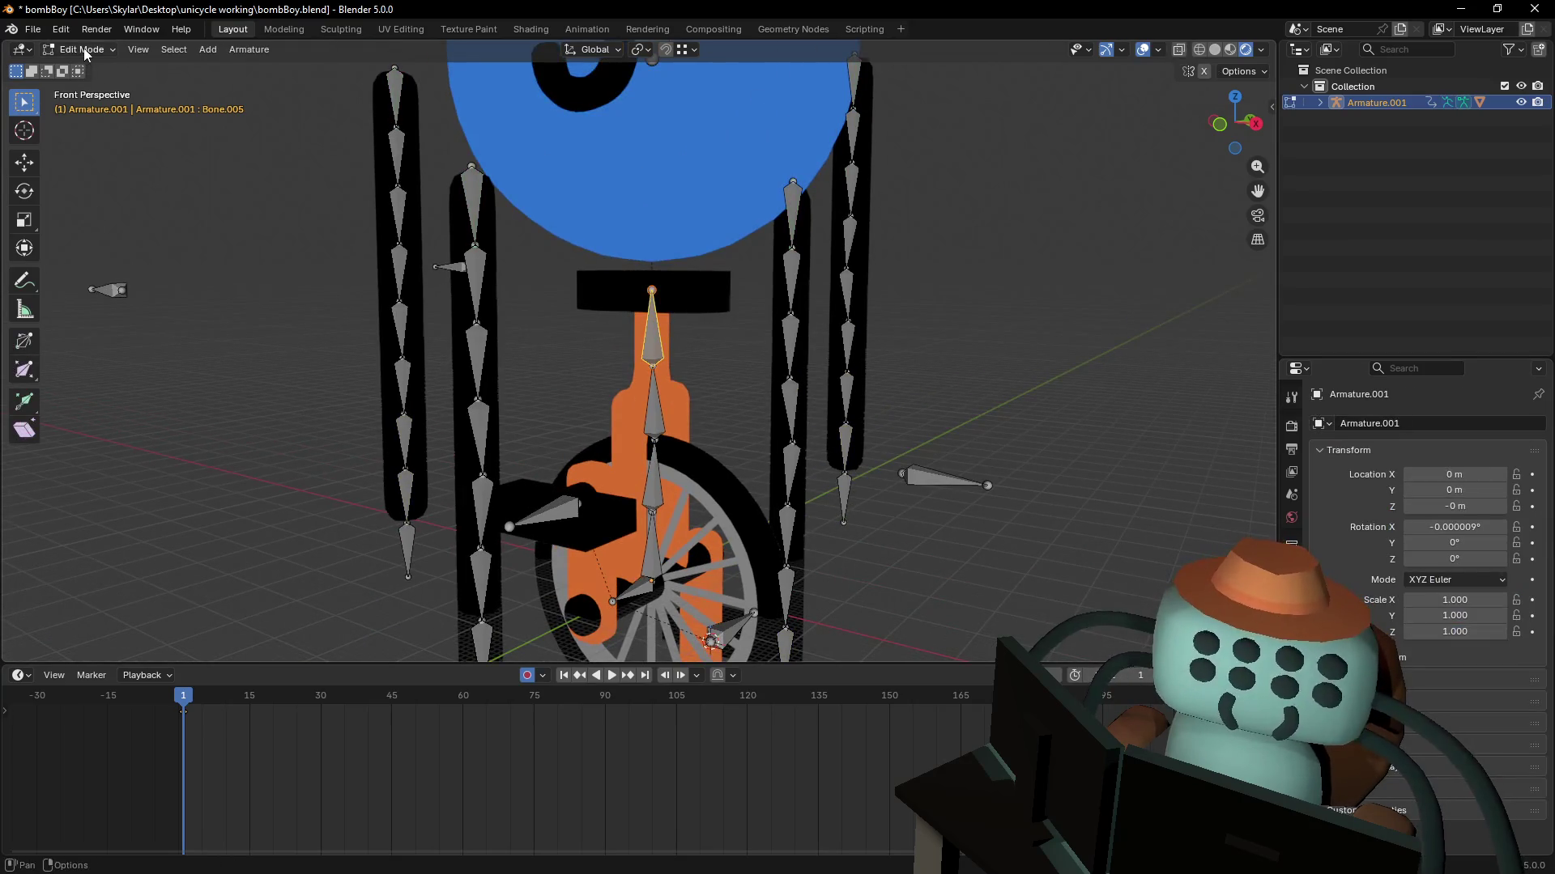
- Extrude a new bone from the seat-post tip and stretch it straight up along Z
left_click(81, 49)
left_click(90, 103)
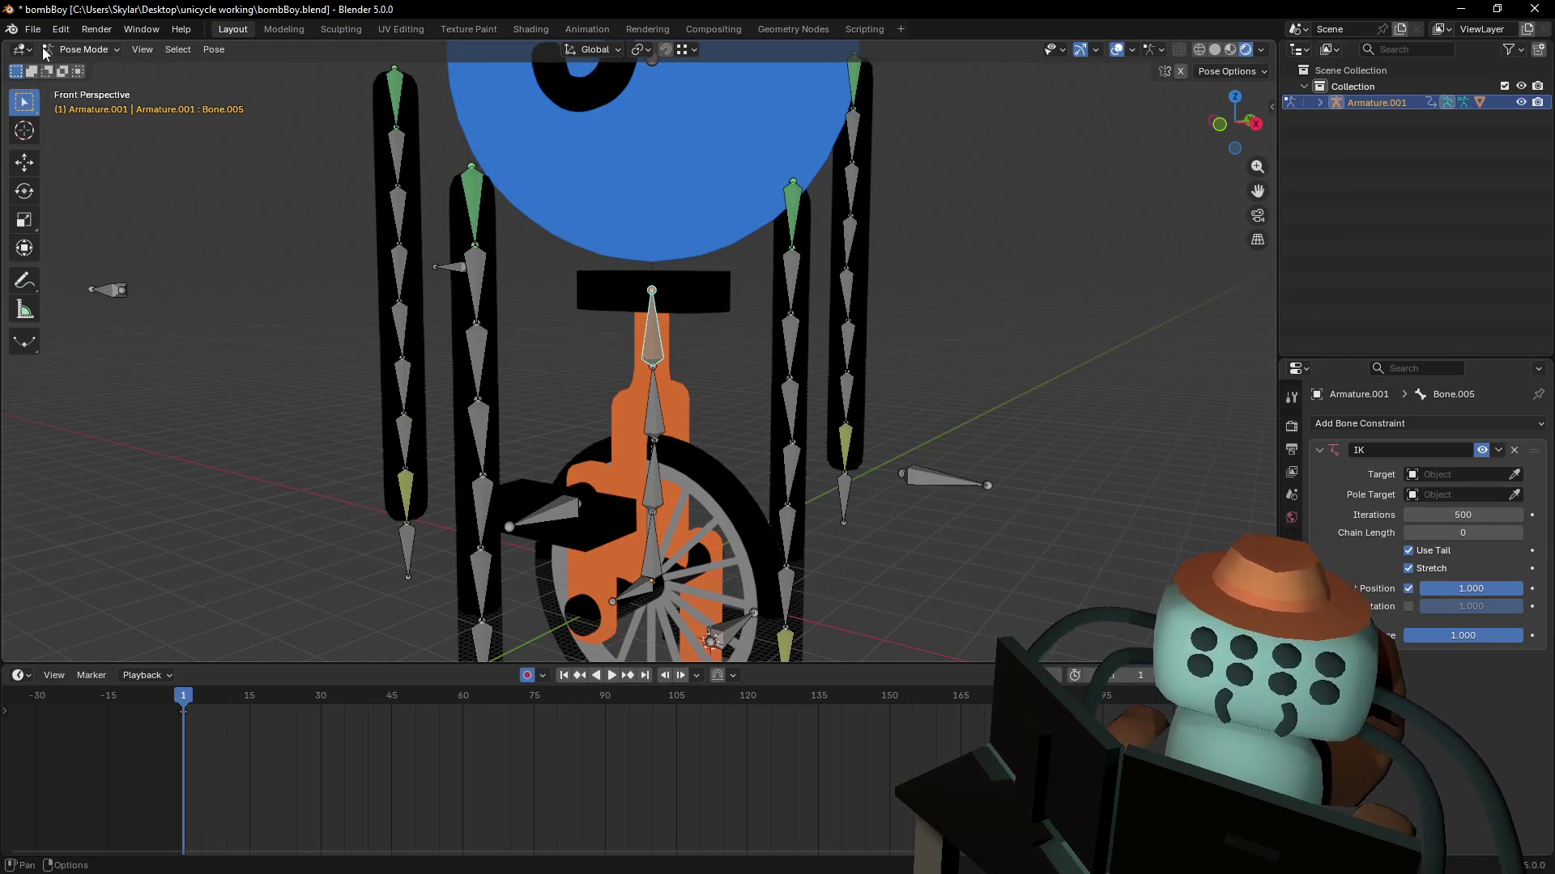
left_click(81, 50)
left_click(87, 85)
left_click(652, 290)
key("e")
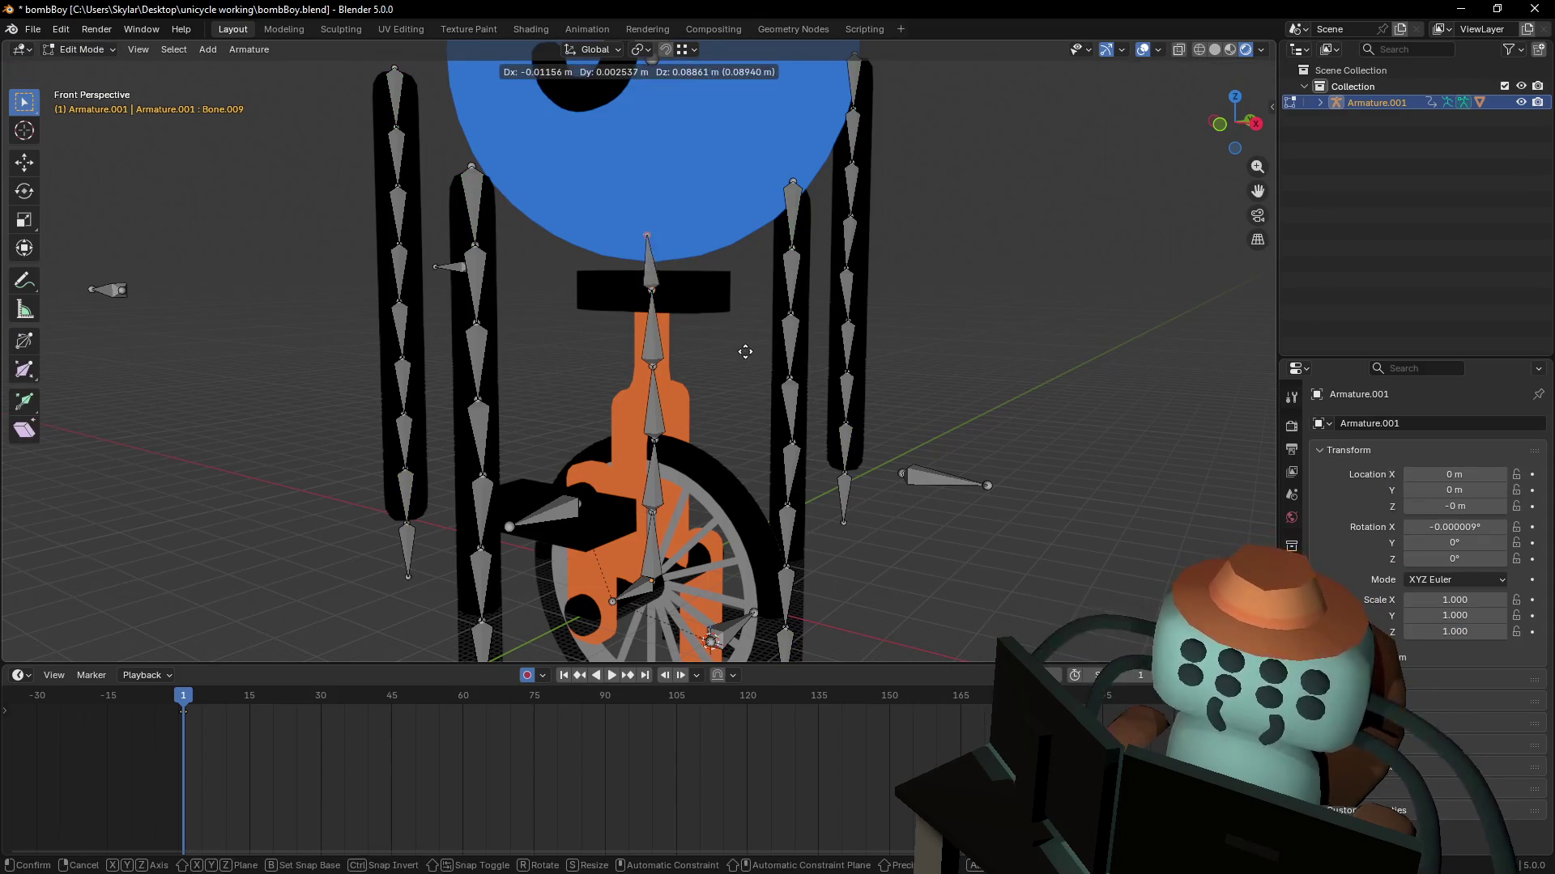
right_click(758, 343)
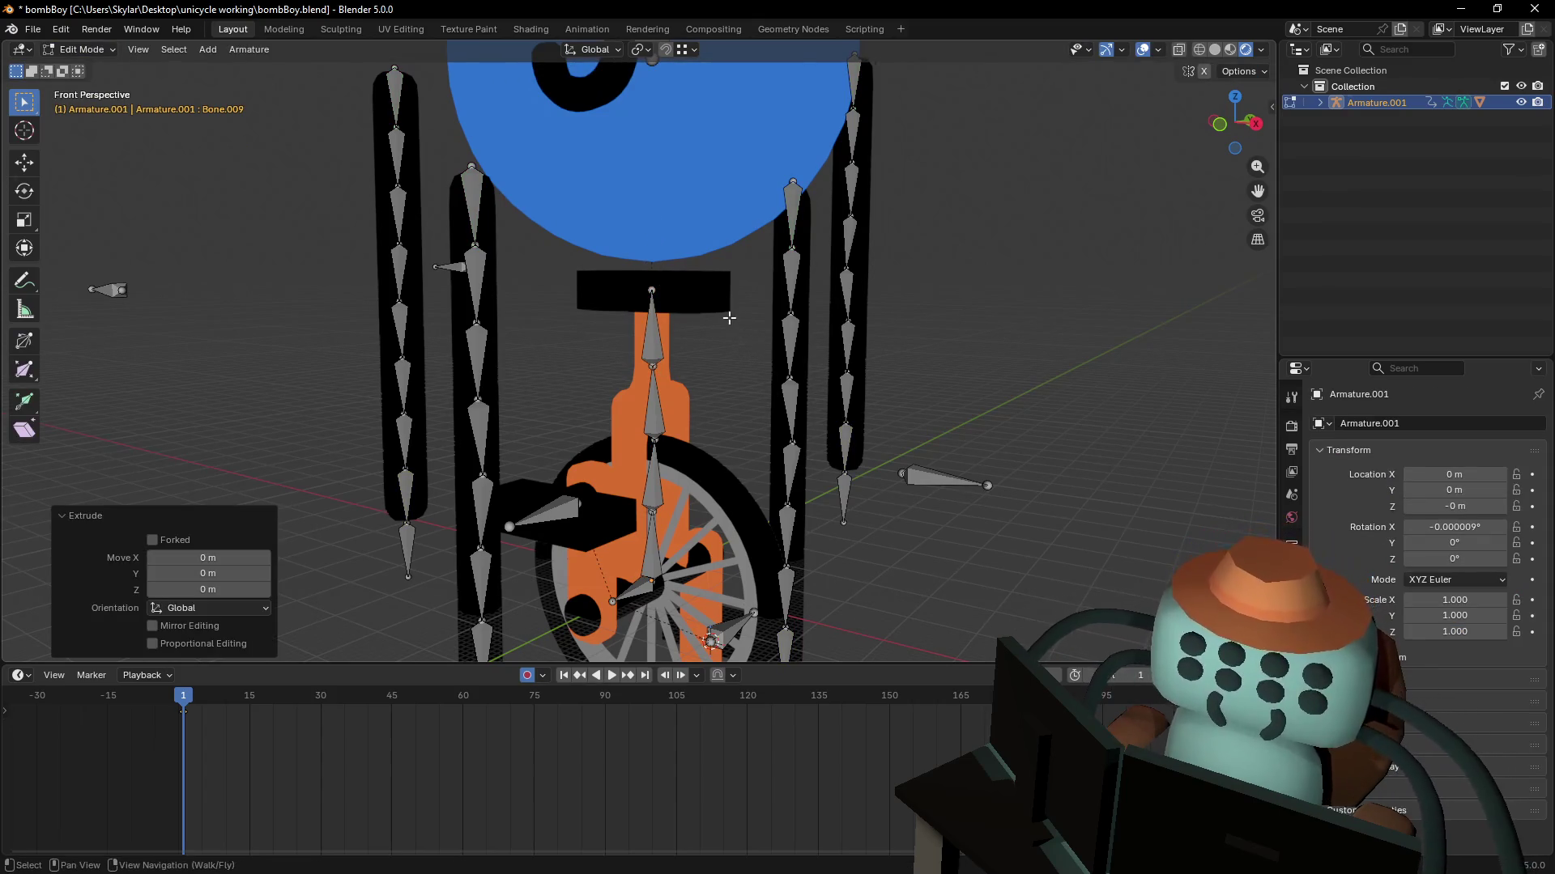
middle_click_drag(729, 320, 742, 354, "shift")
key("g")
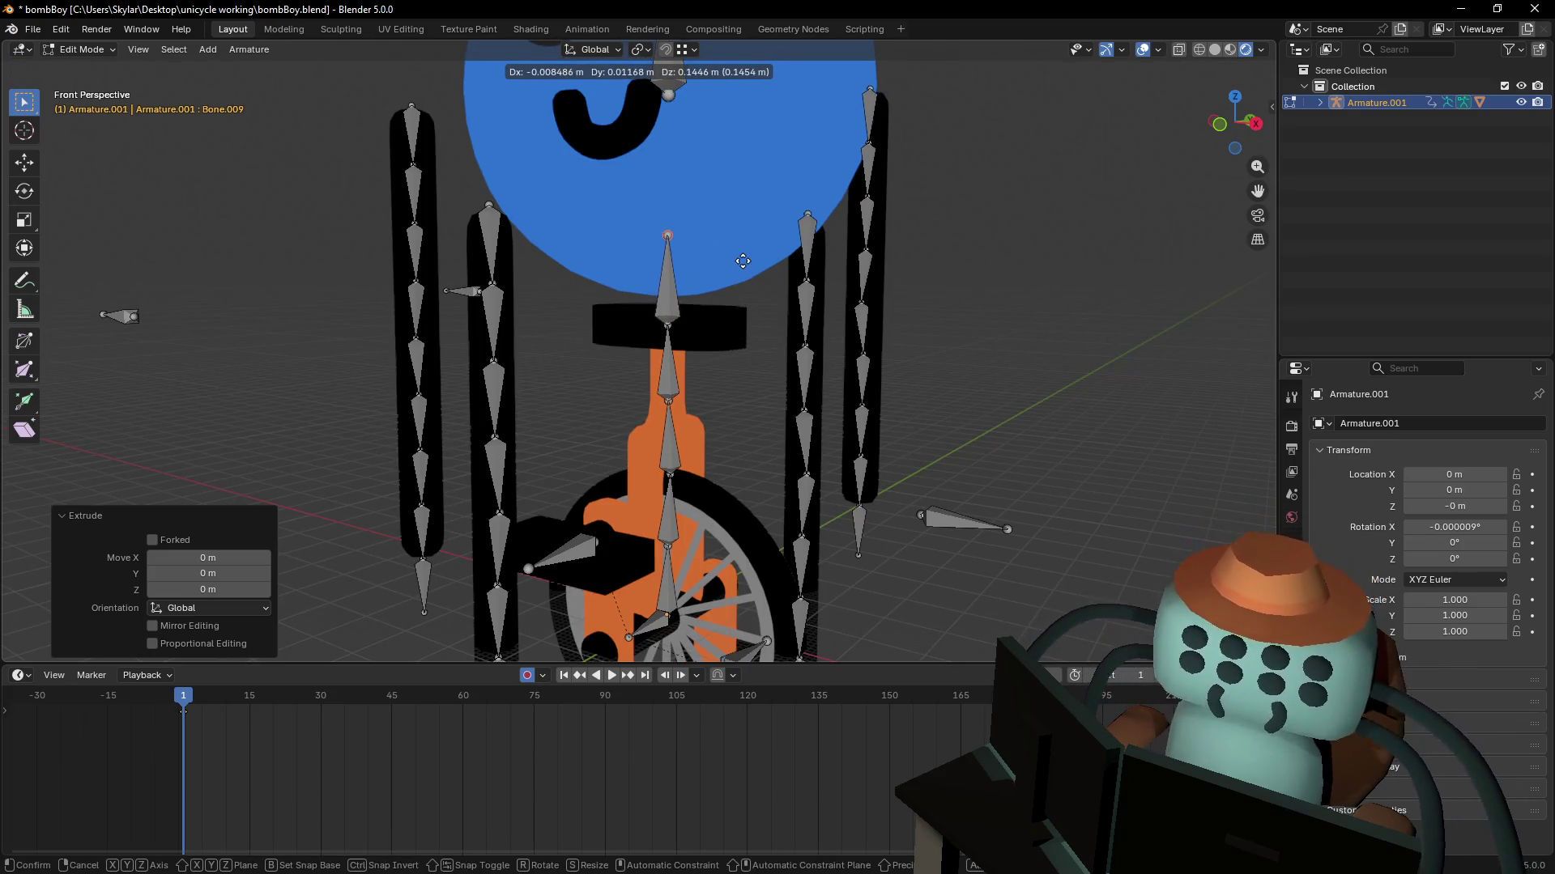
key("z")
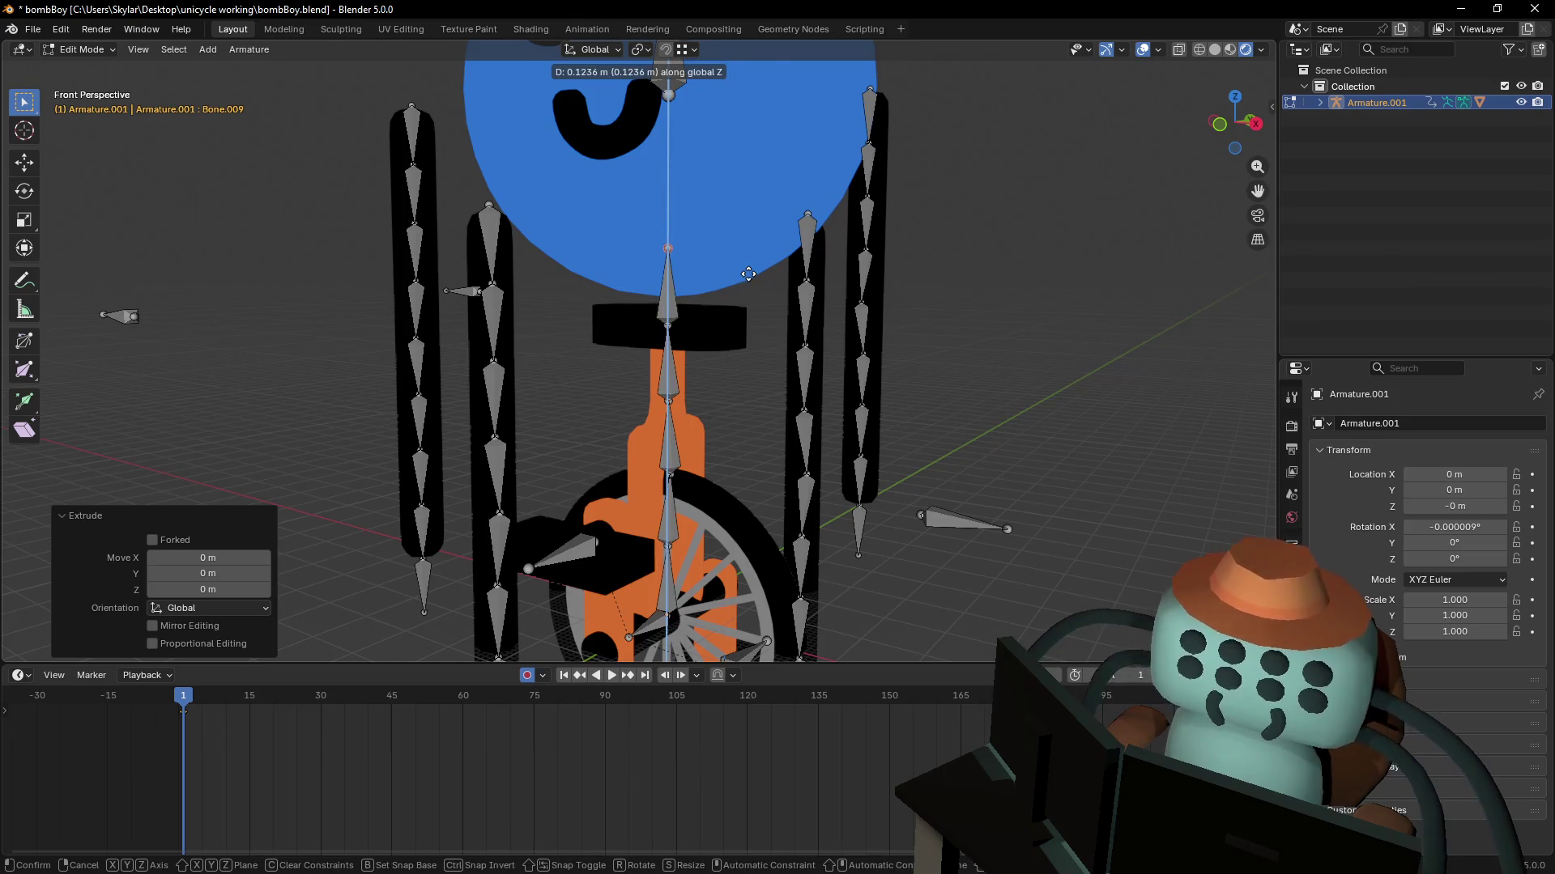
key("Escape")
key("ctrl+z")
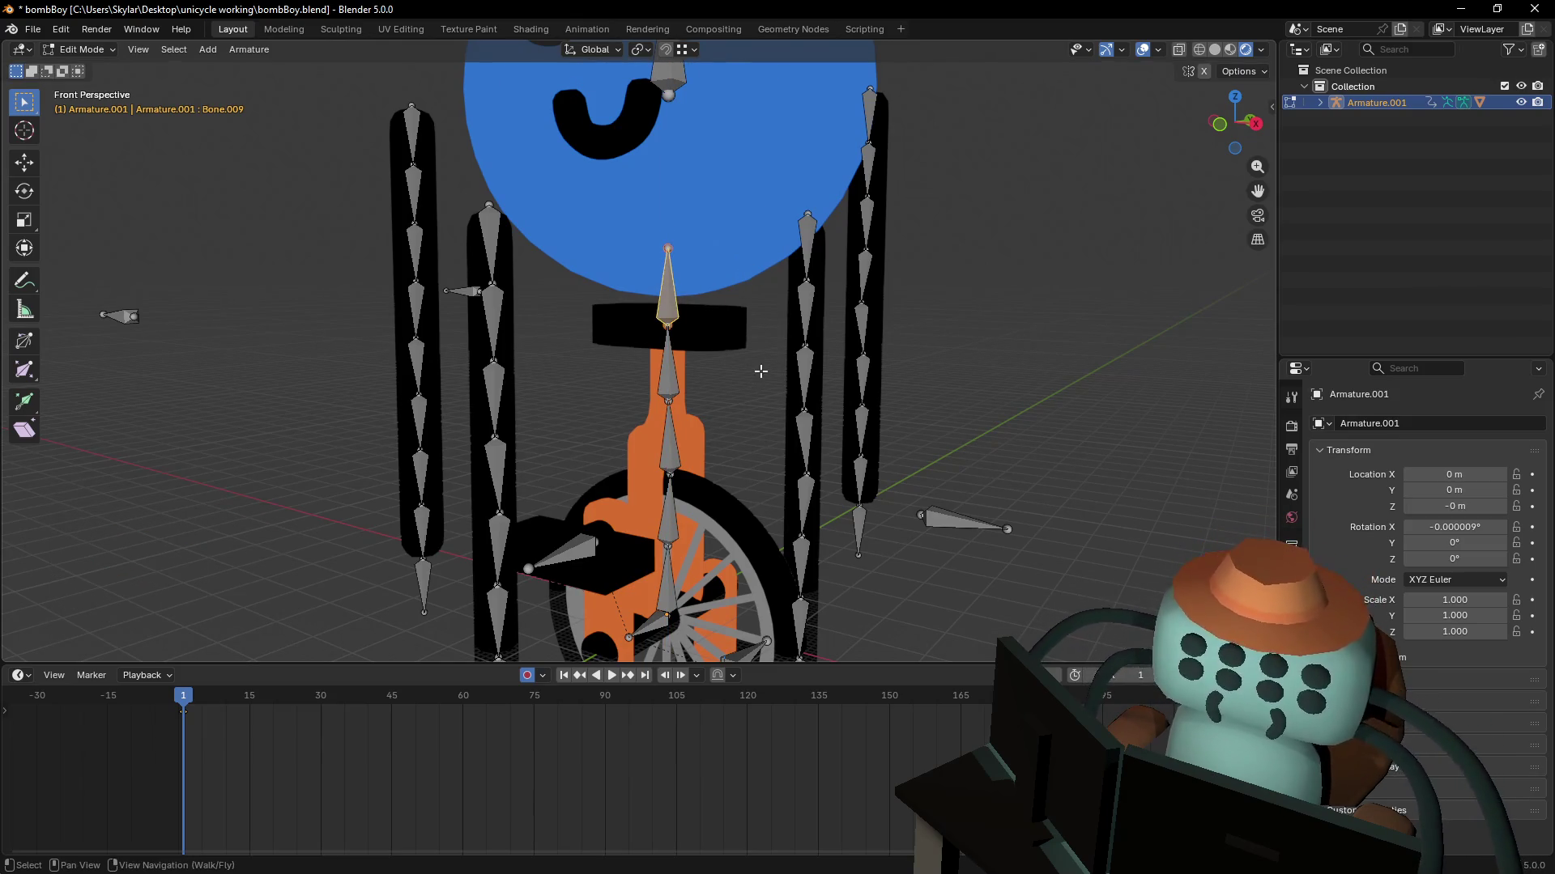
- Clear Bone.009's parent, leaving it in place, and reselect seat-post bone Bone.005
key("alt+p")
left_click(744, 350)
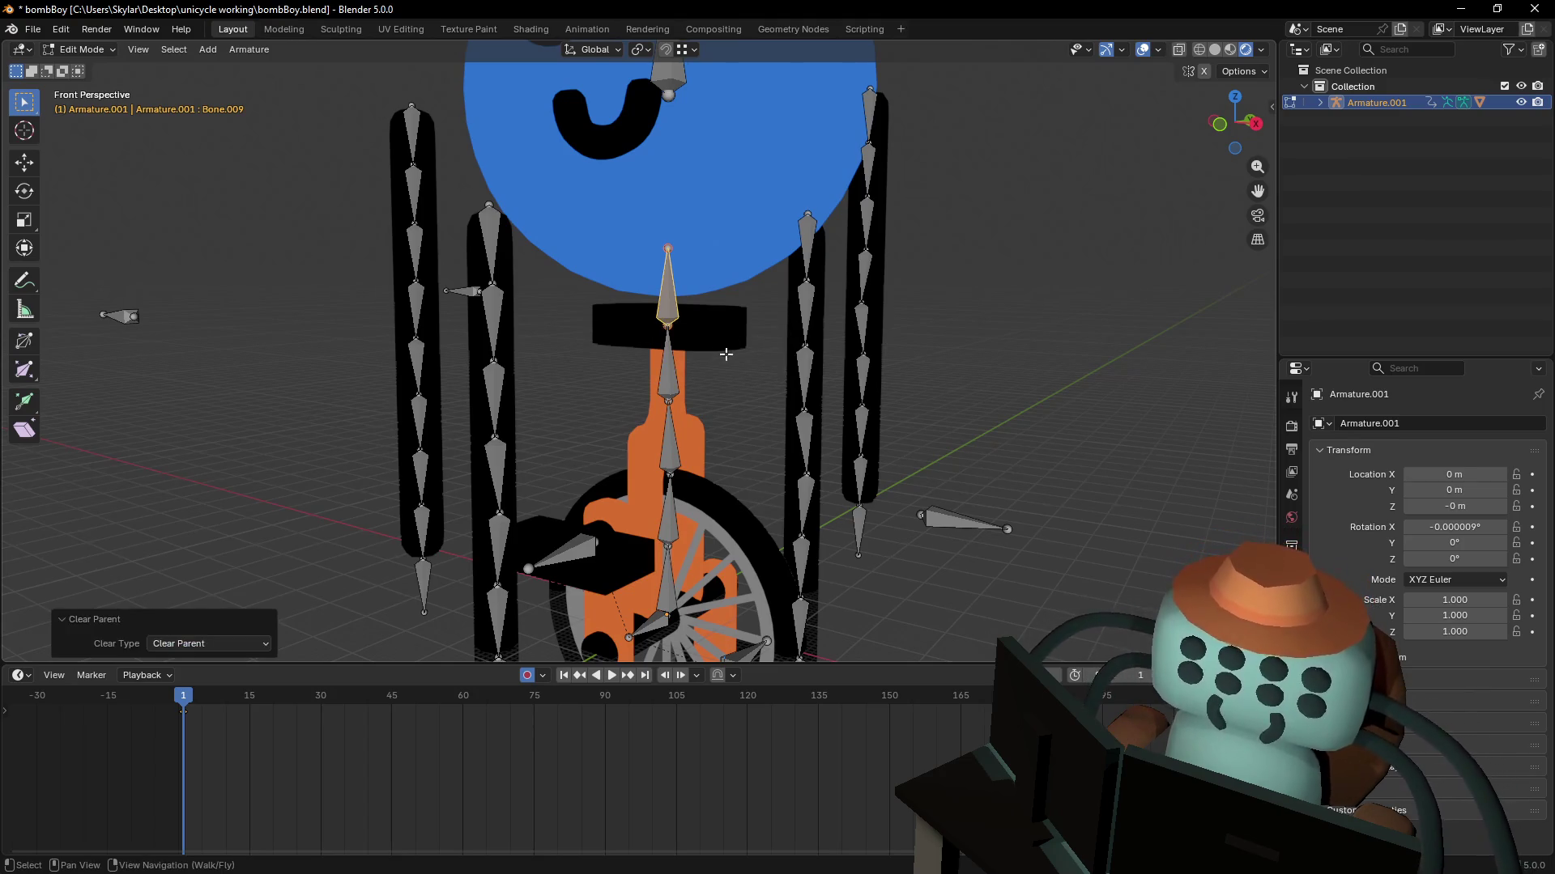
key("g")
key("Escape")
scroll(679, 313, "down", 5, "shift")
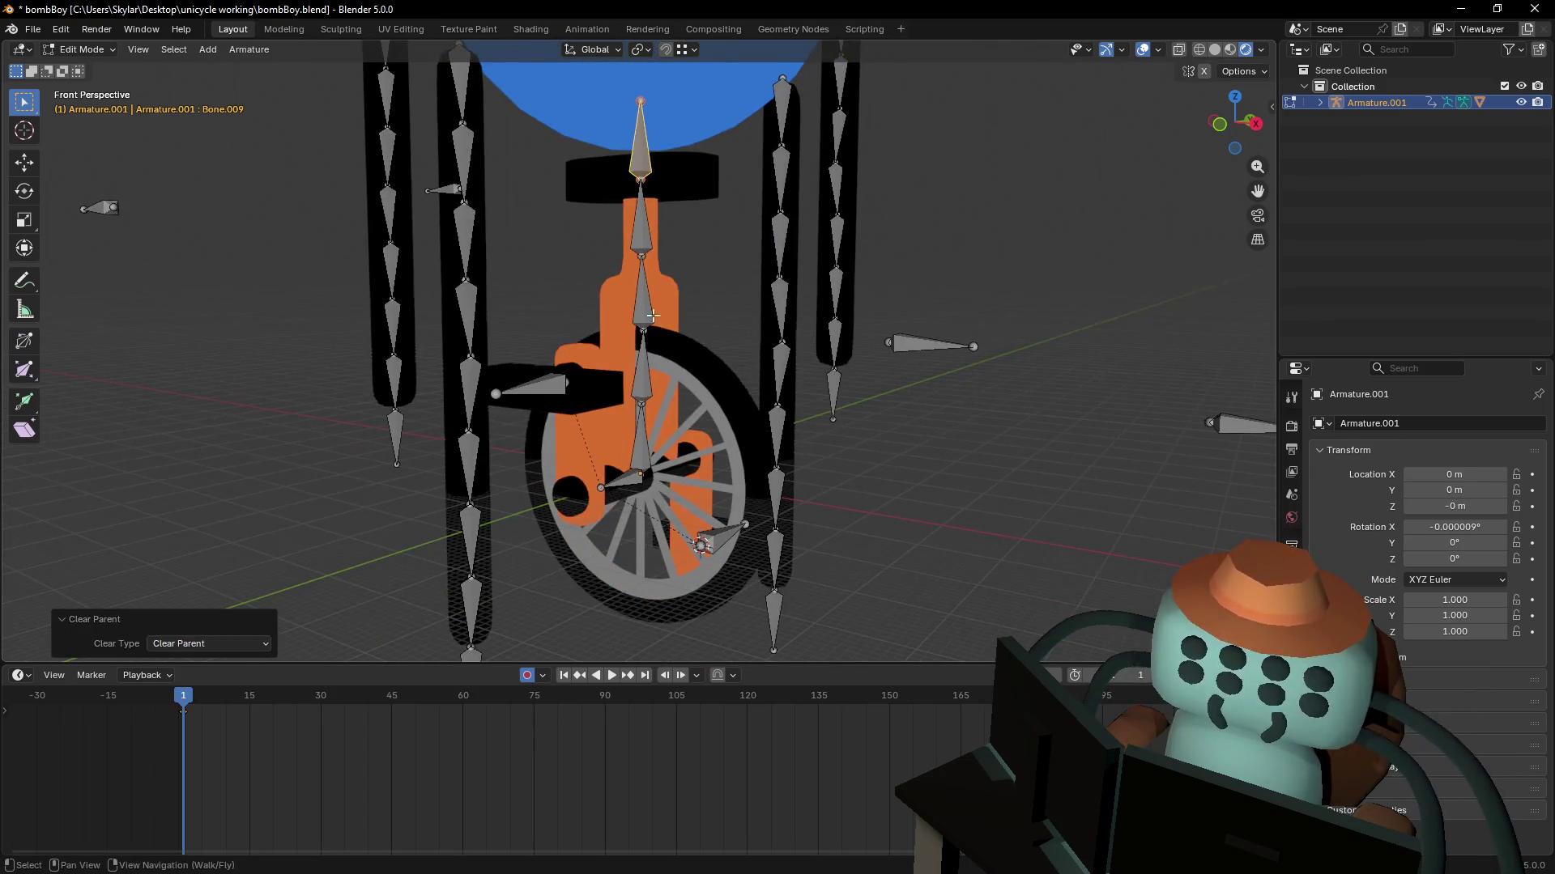
left_click(641, 239)
key("ctrl+Tab")
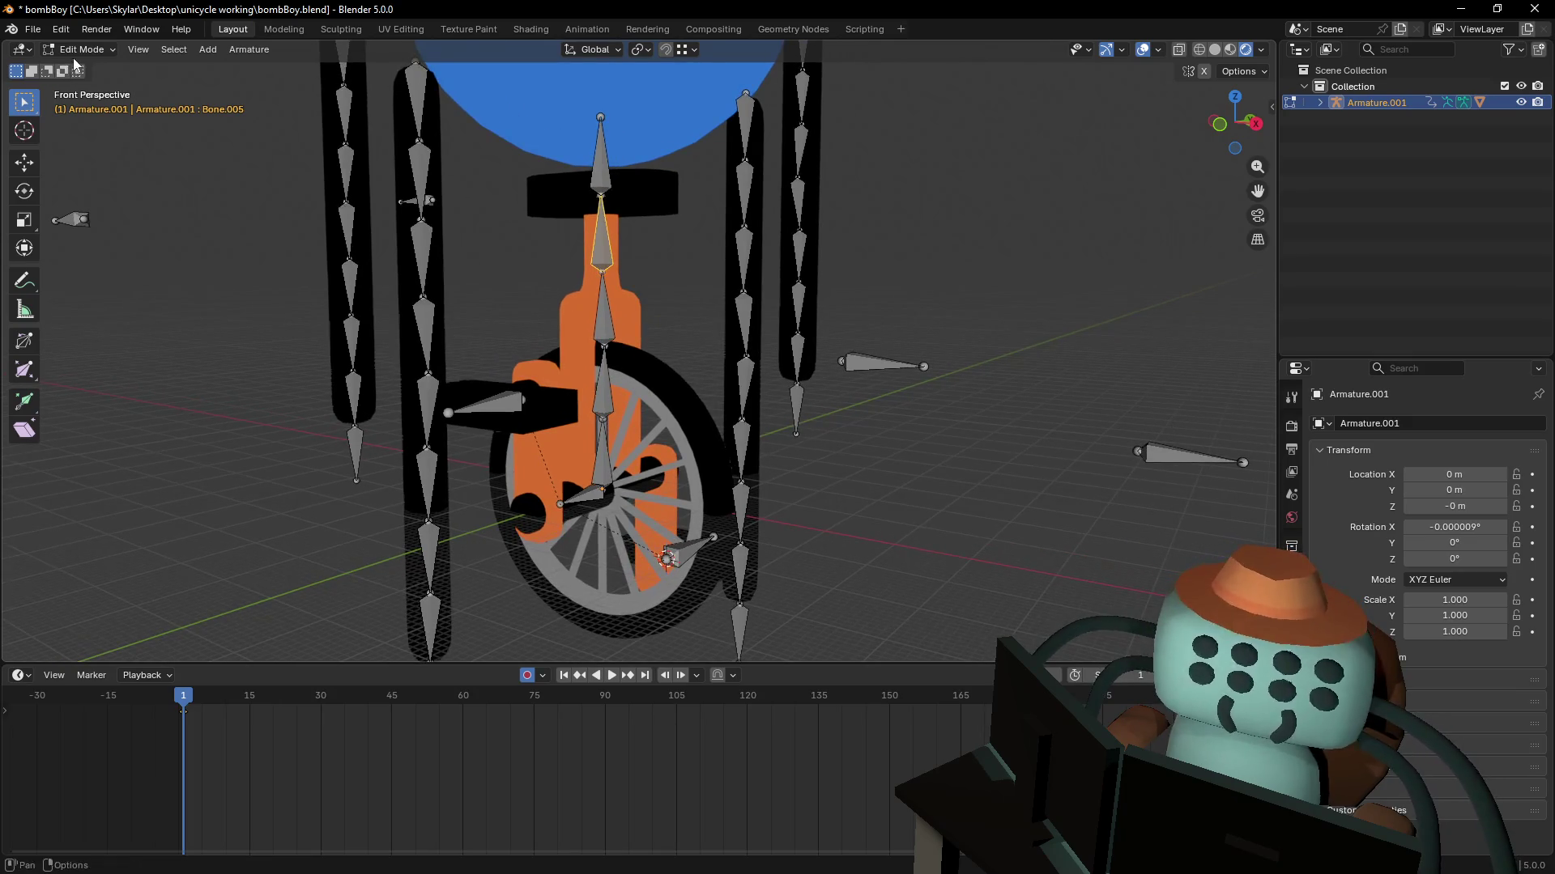
- In Pose Mode, aim Bone.005's IK constraint at Armature.001, bone Bone.009
key("shift+i")
left_click(89, 104)
middle_click_drag(508, 214, 672, 252, "shift")
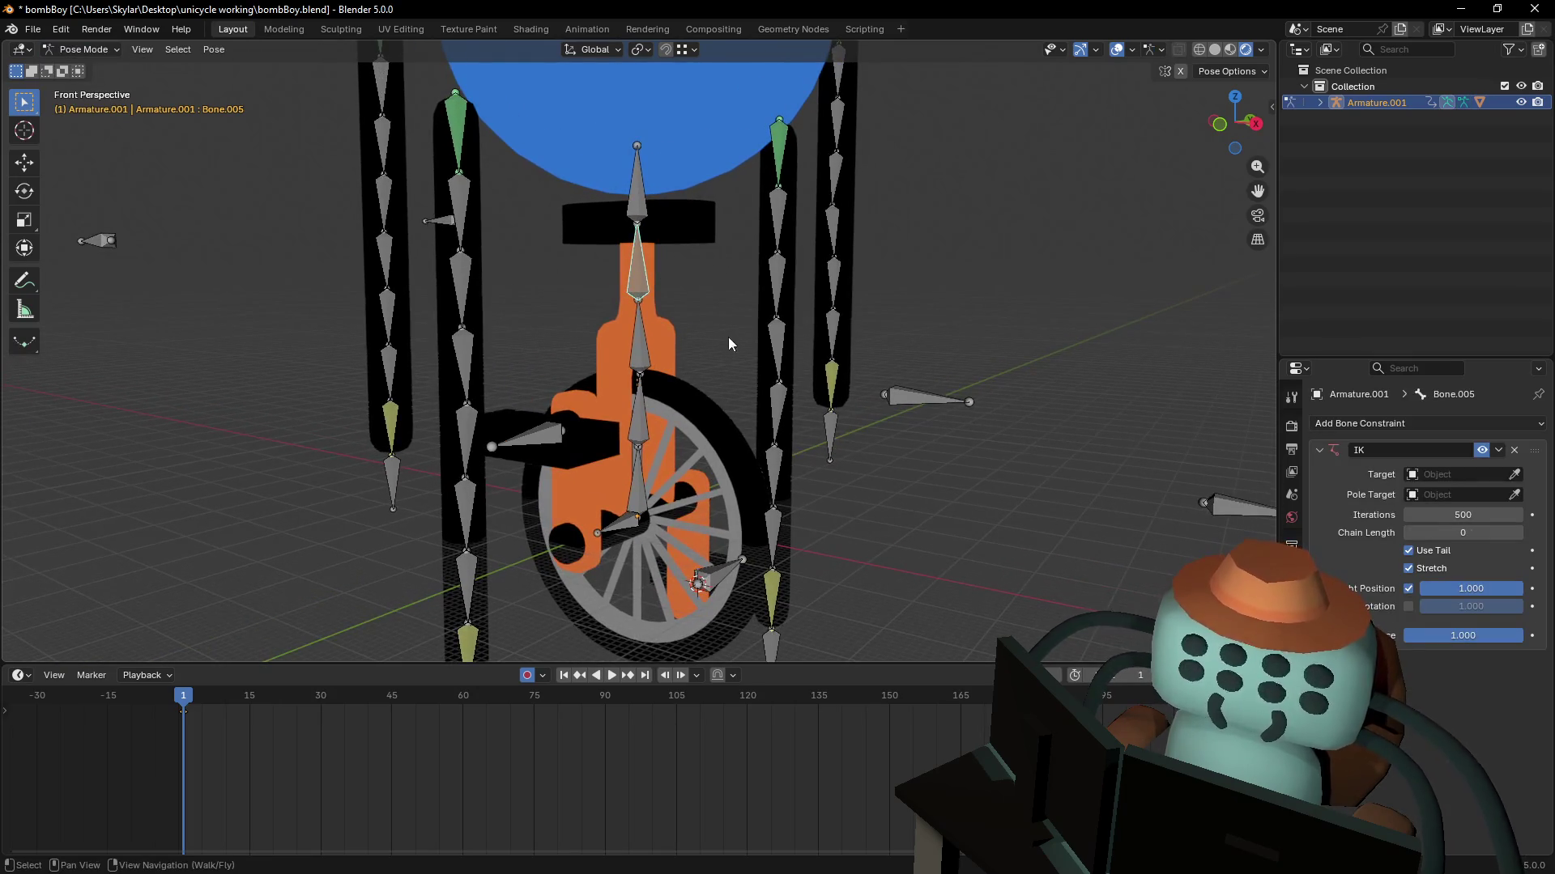
left_click(1461, 474)
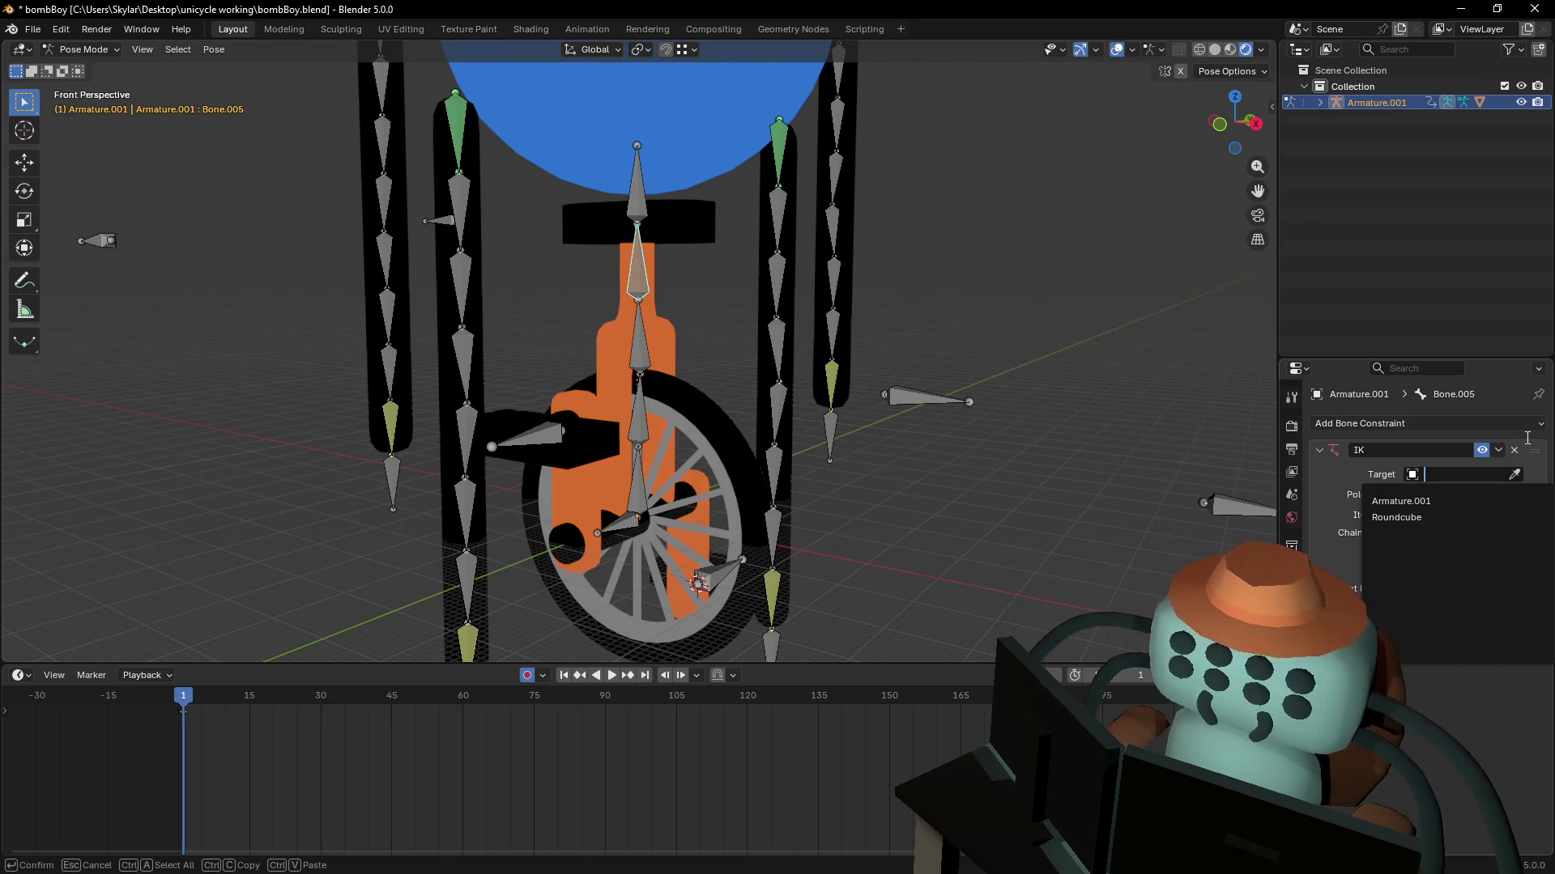
left_click(1514, 475)
left_click(640, 182)
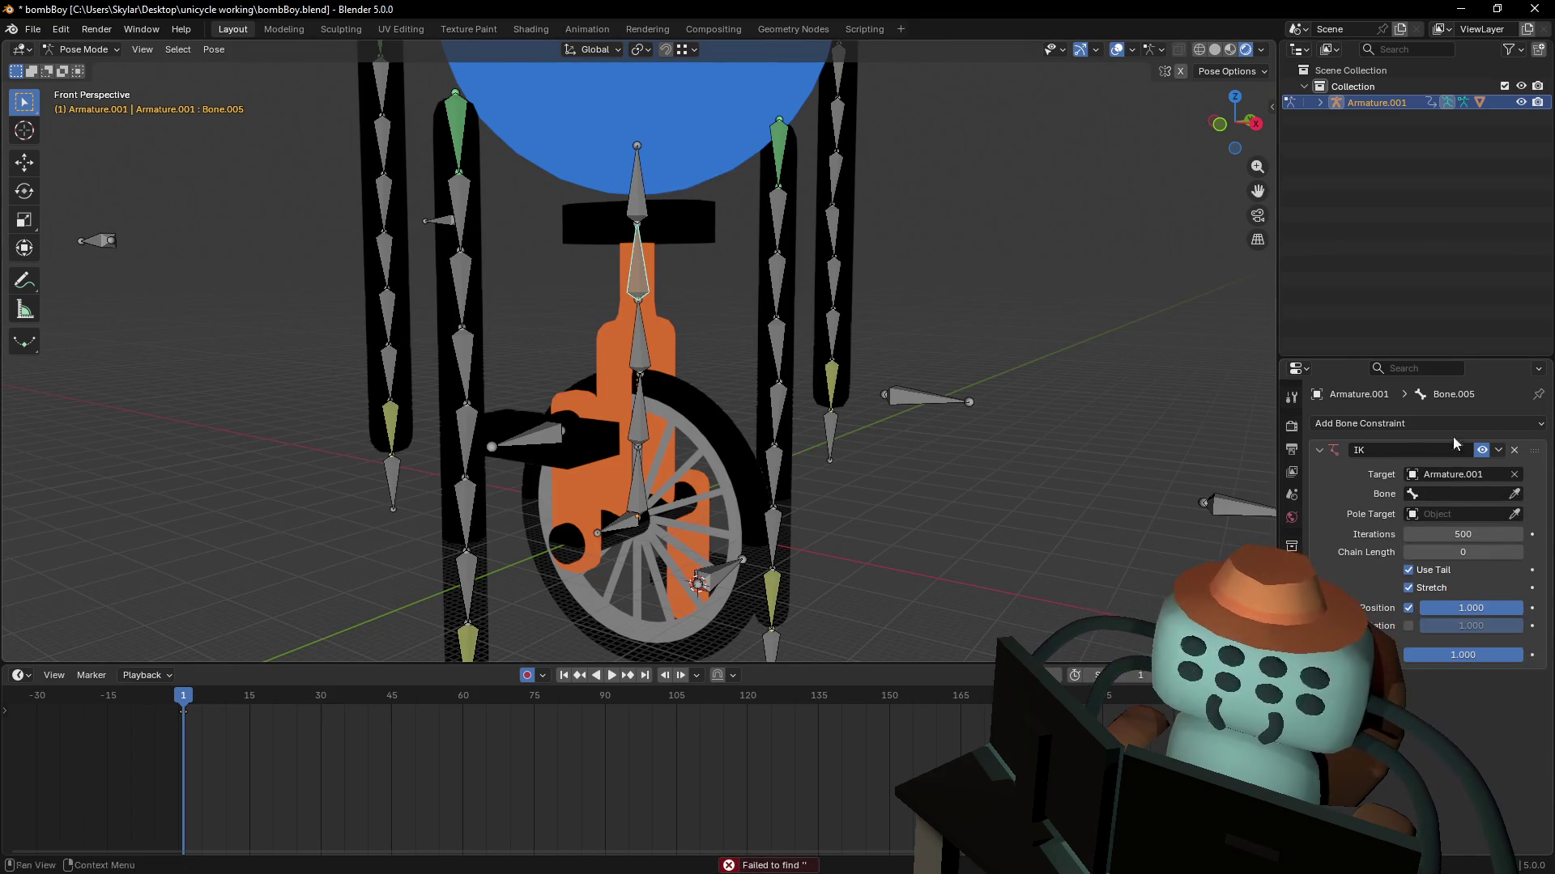
left_click(1514, 494)
left_click(659, 207)
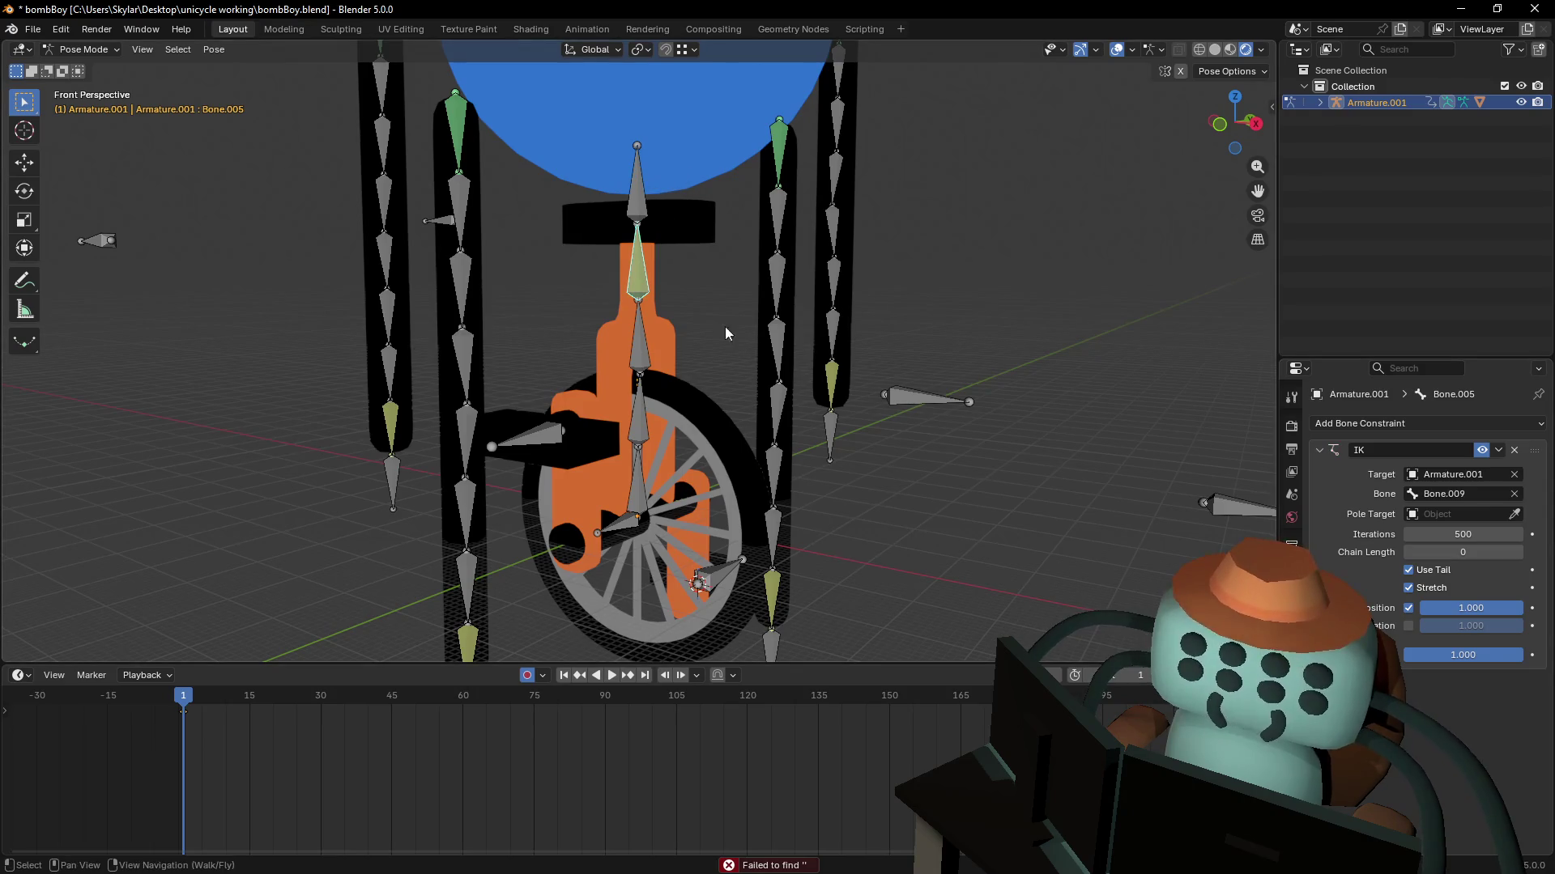
- Test the IK chain by moving Bone.008, then Bone.009
scroll(725, 332, "down", 5, "shift")
left_click(652, 400)
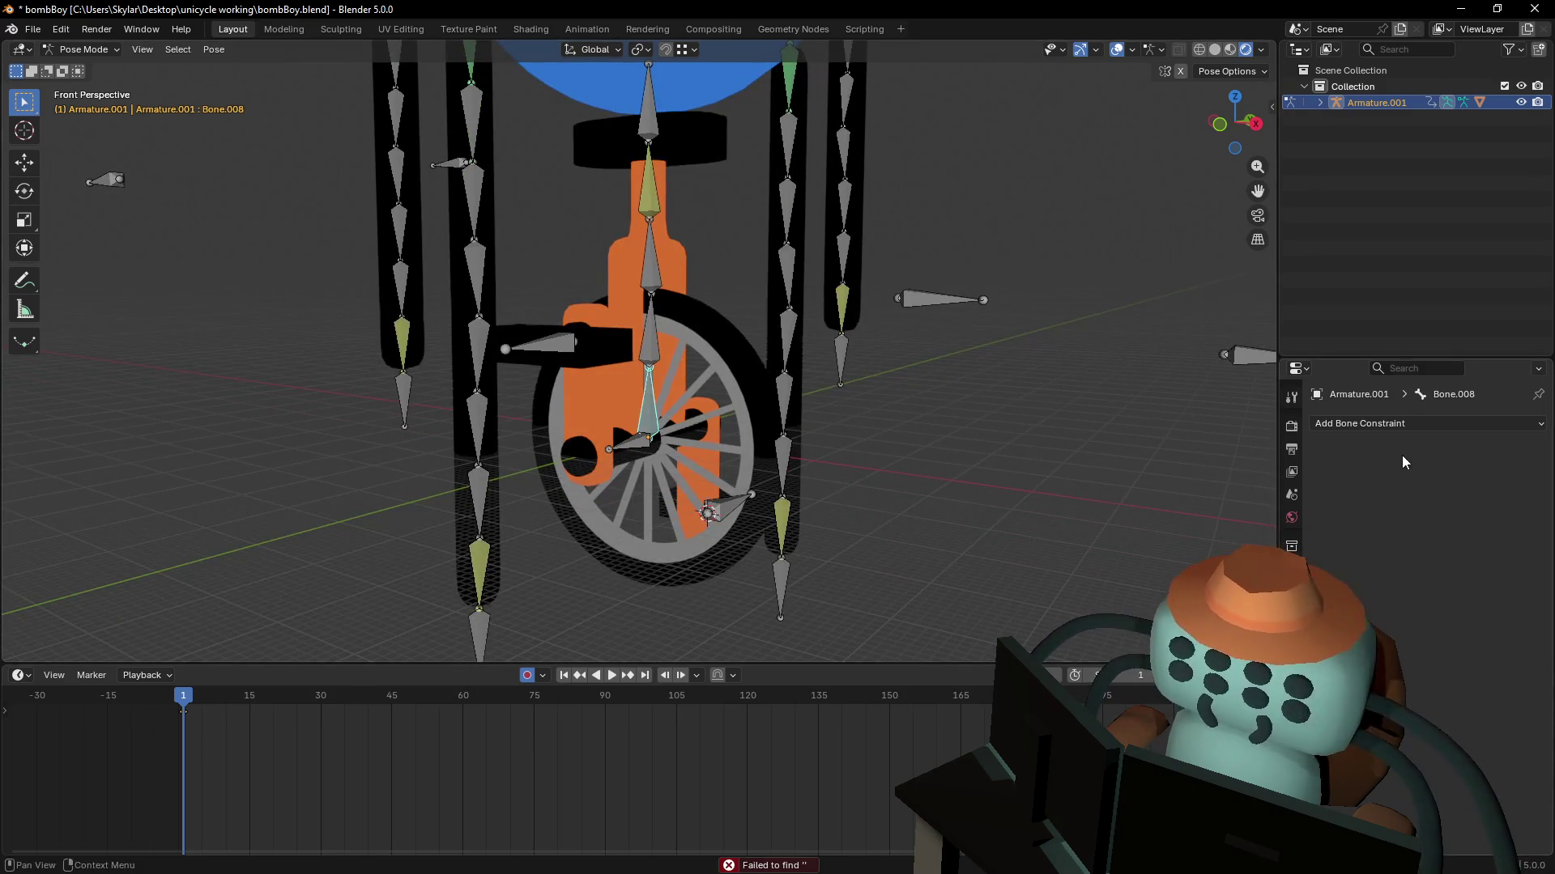
key("g")
key("Escape")
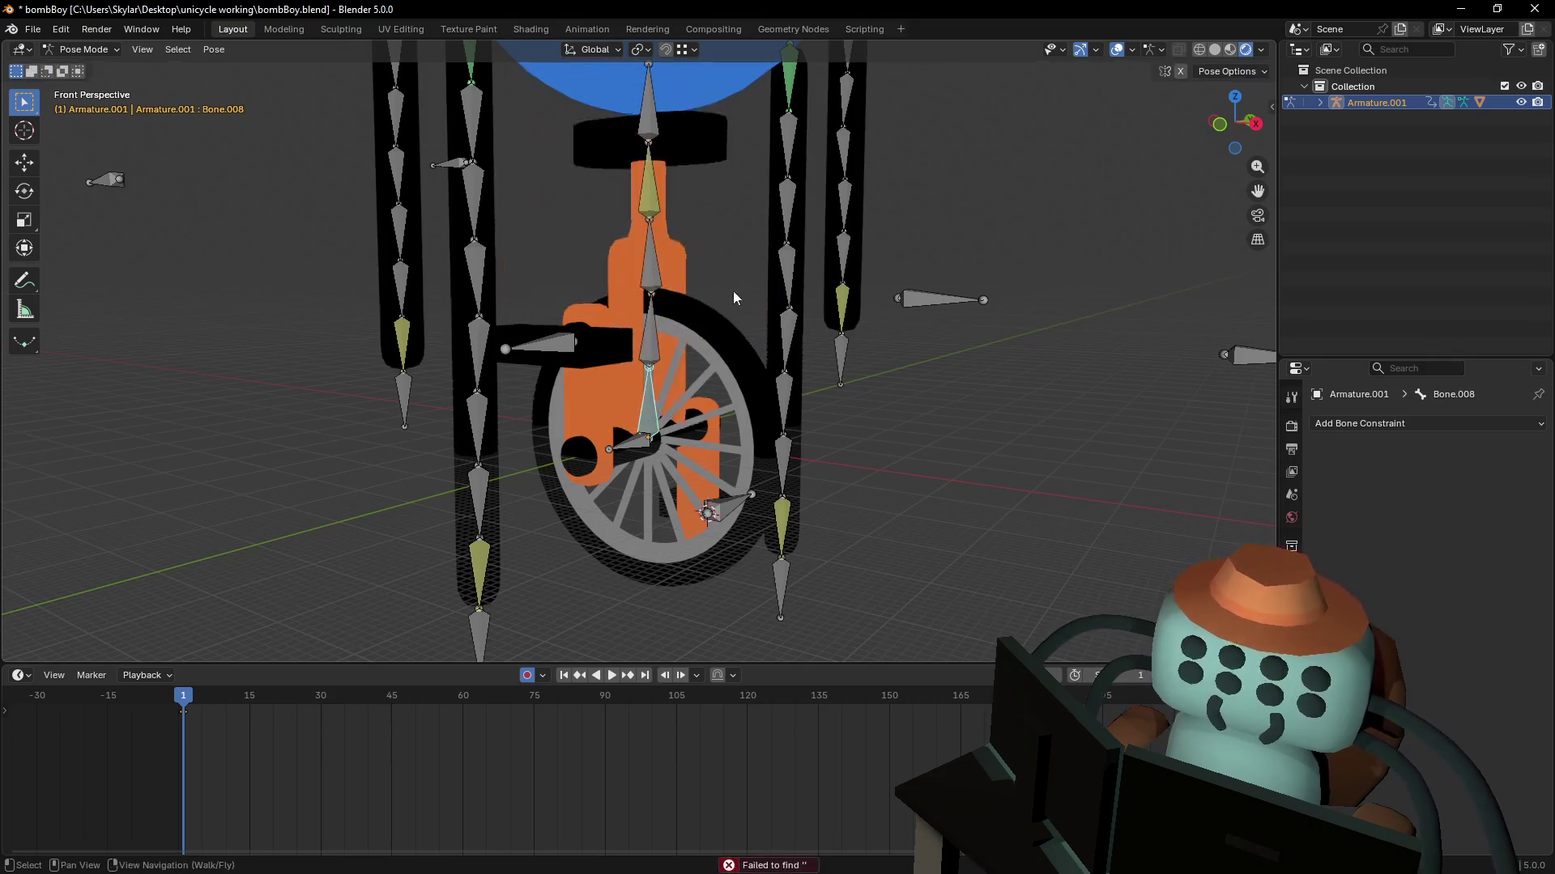
scroll(734, 298, "up", 5, "shift")
left_click(663, 265)
key("g")
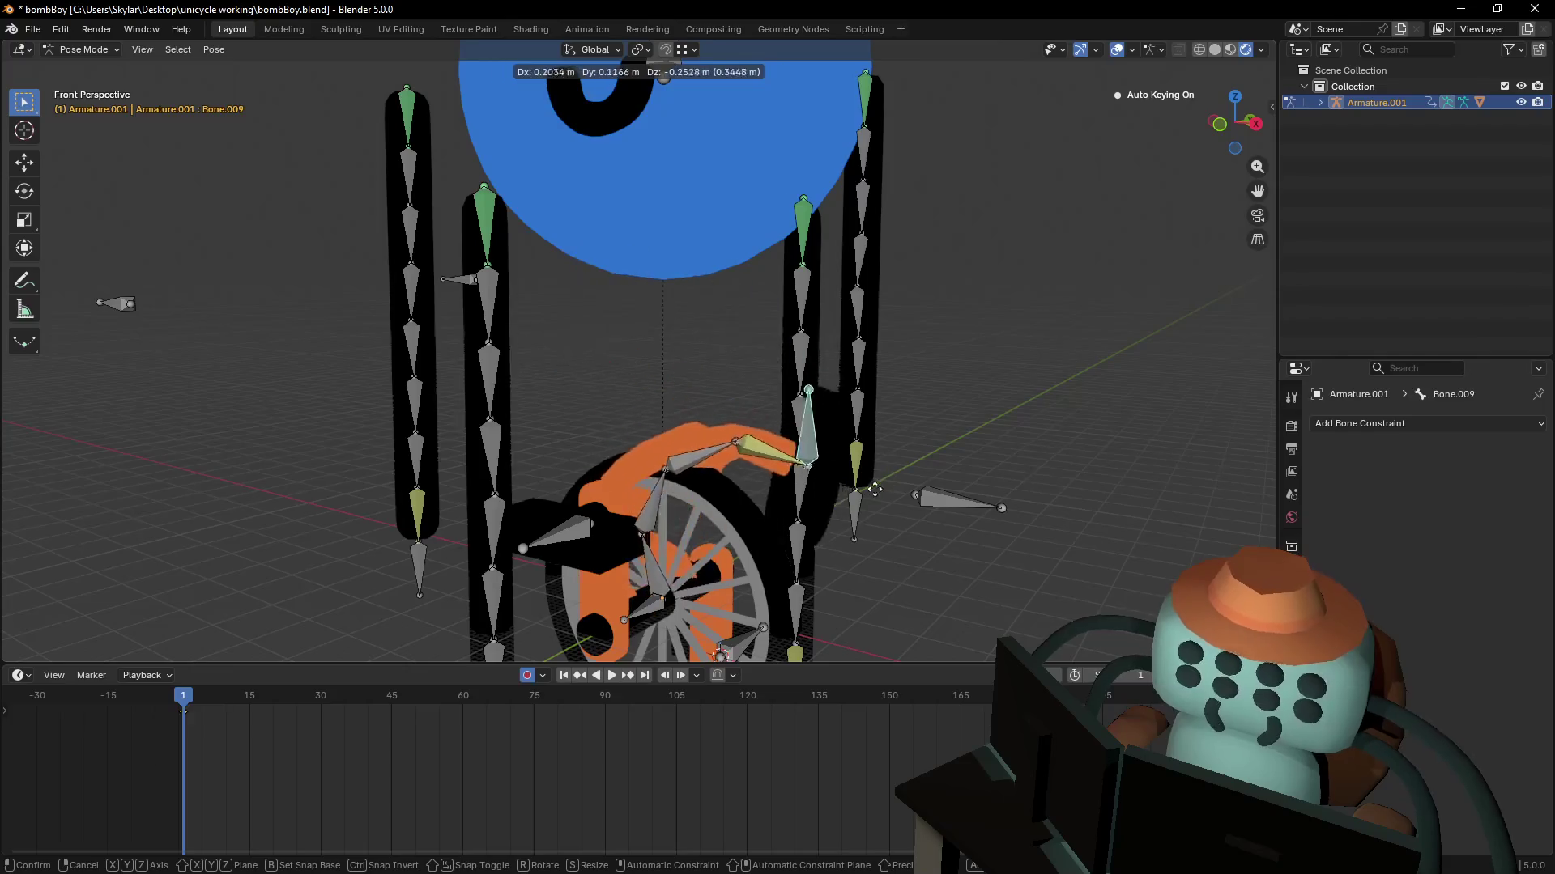
- Test-move Bone.009 again and walk the view closer to the seat
key("Escape")
key("shift+grave")
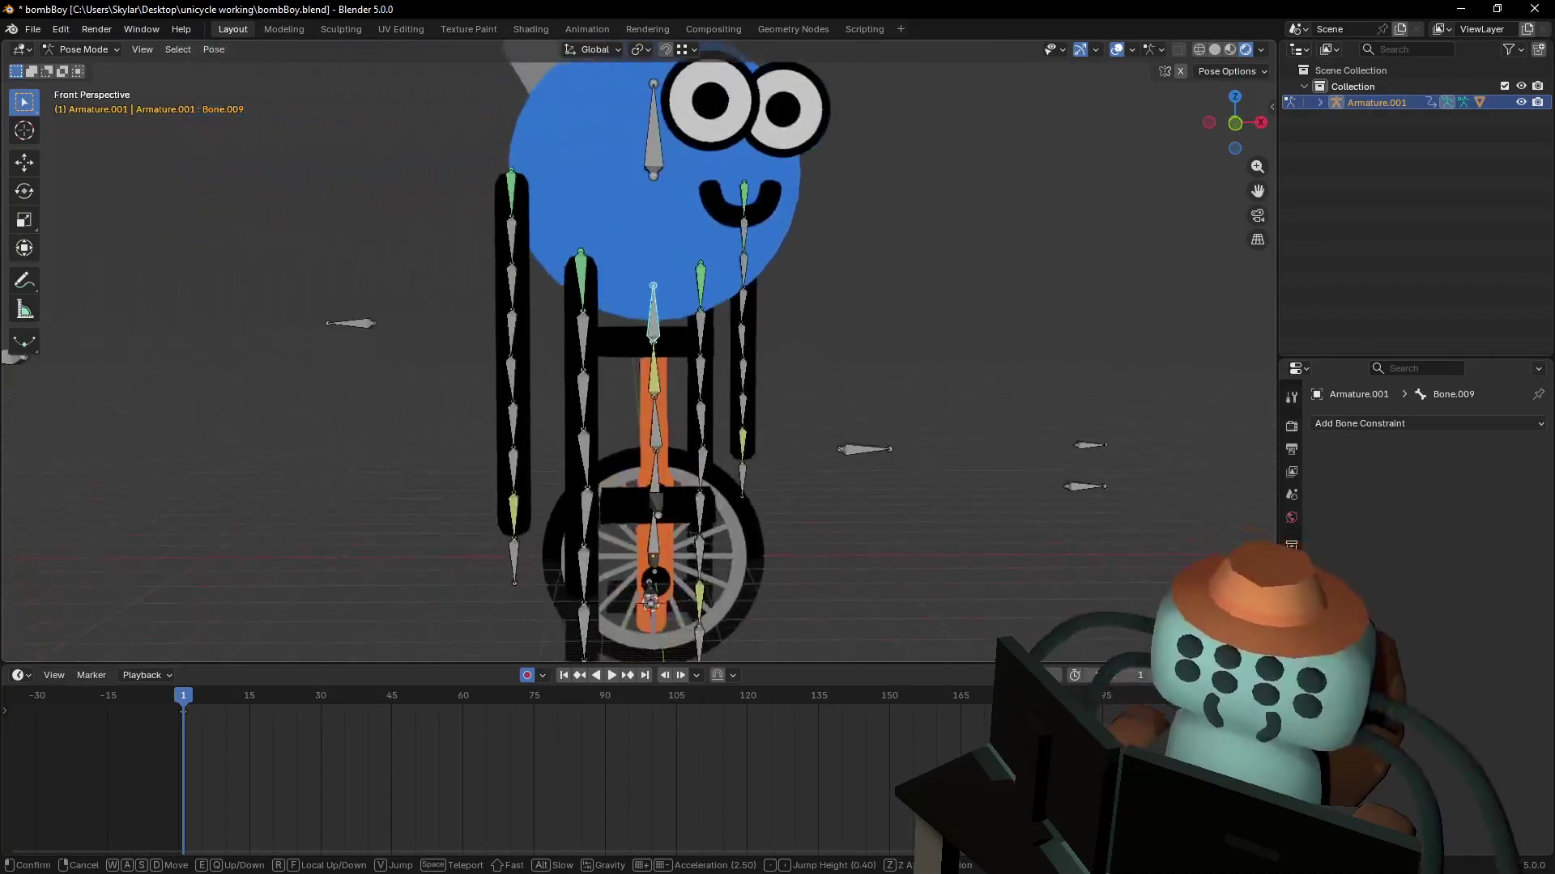
key("Escape")
key("g")
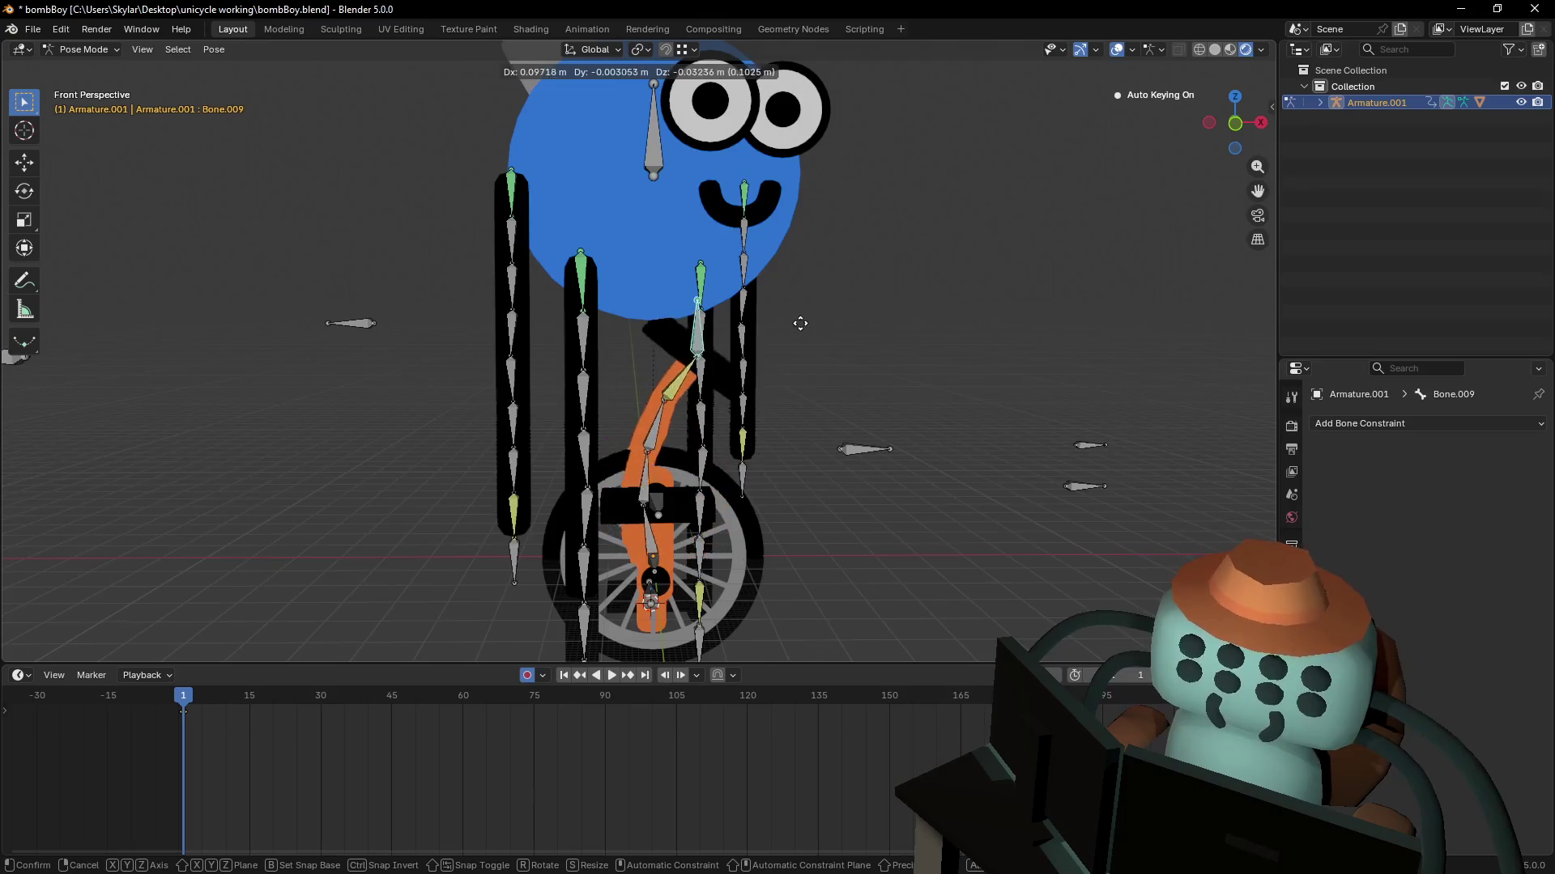
key("Escape")
key("shift+grave")
key("w")
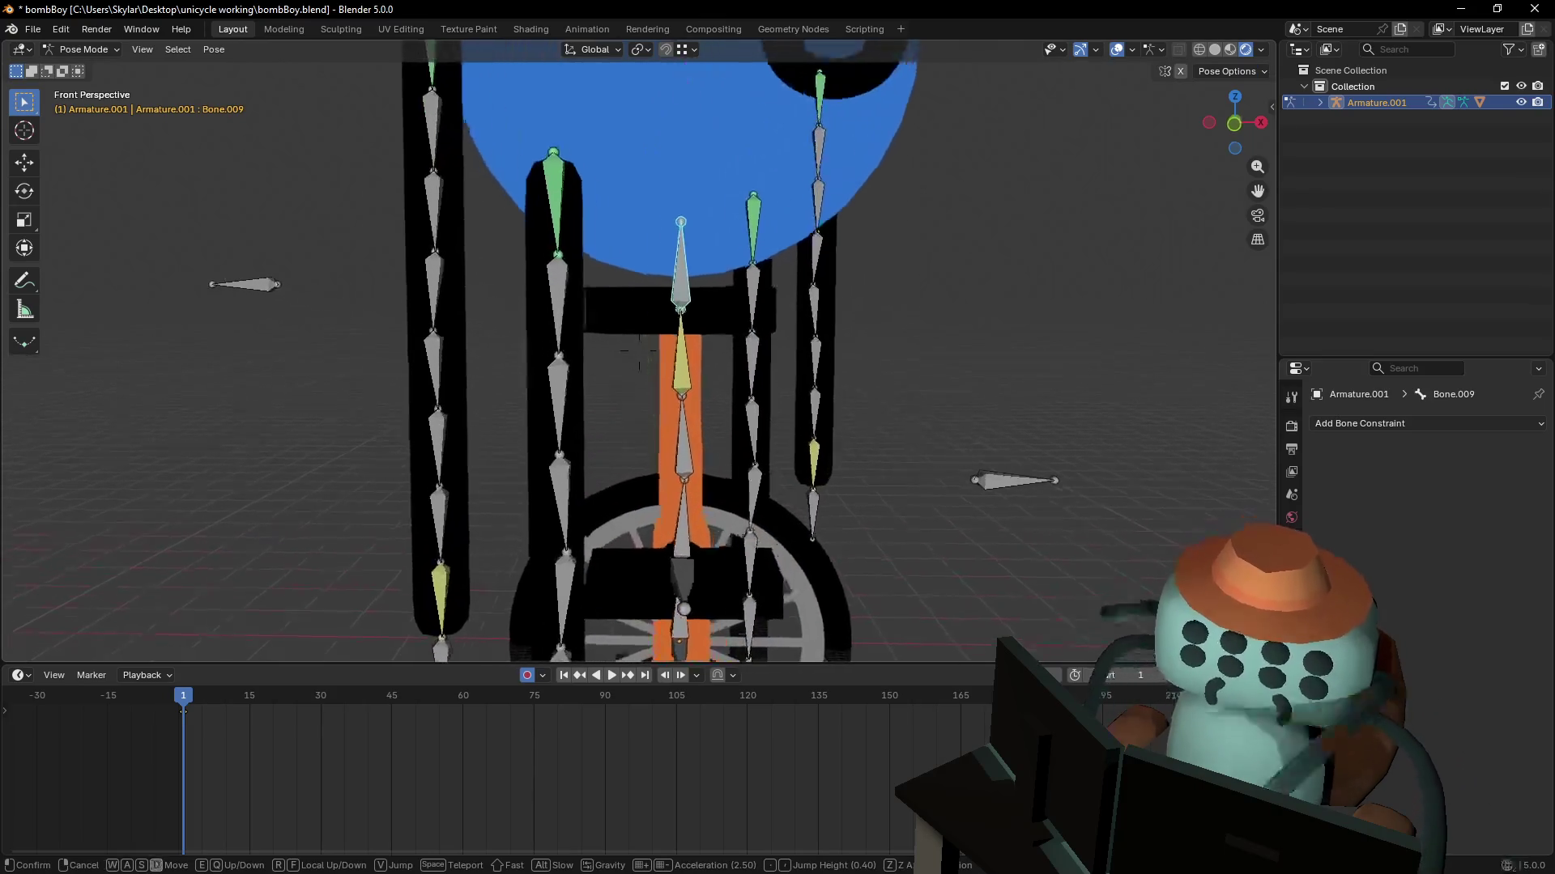
key("Escape")
- Make Bone.005's IK constraint follow the target's rotation, then test-move Bone.009
left_click(652, 361)
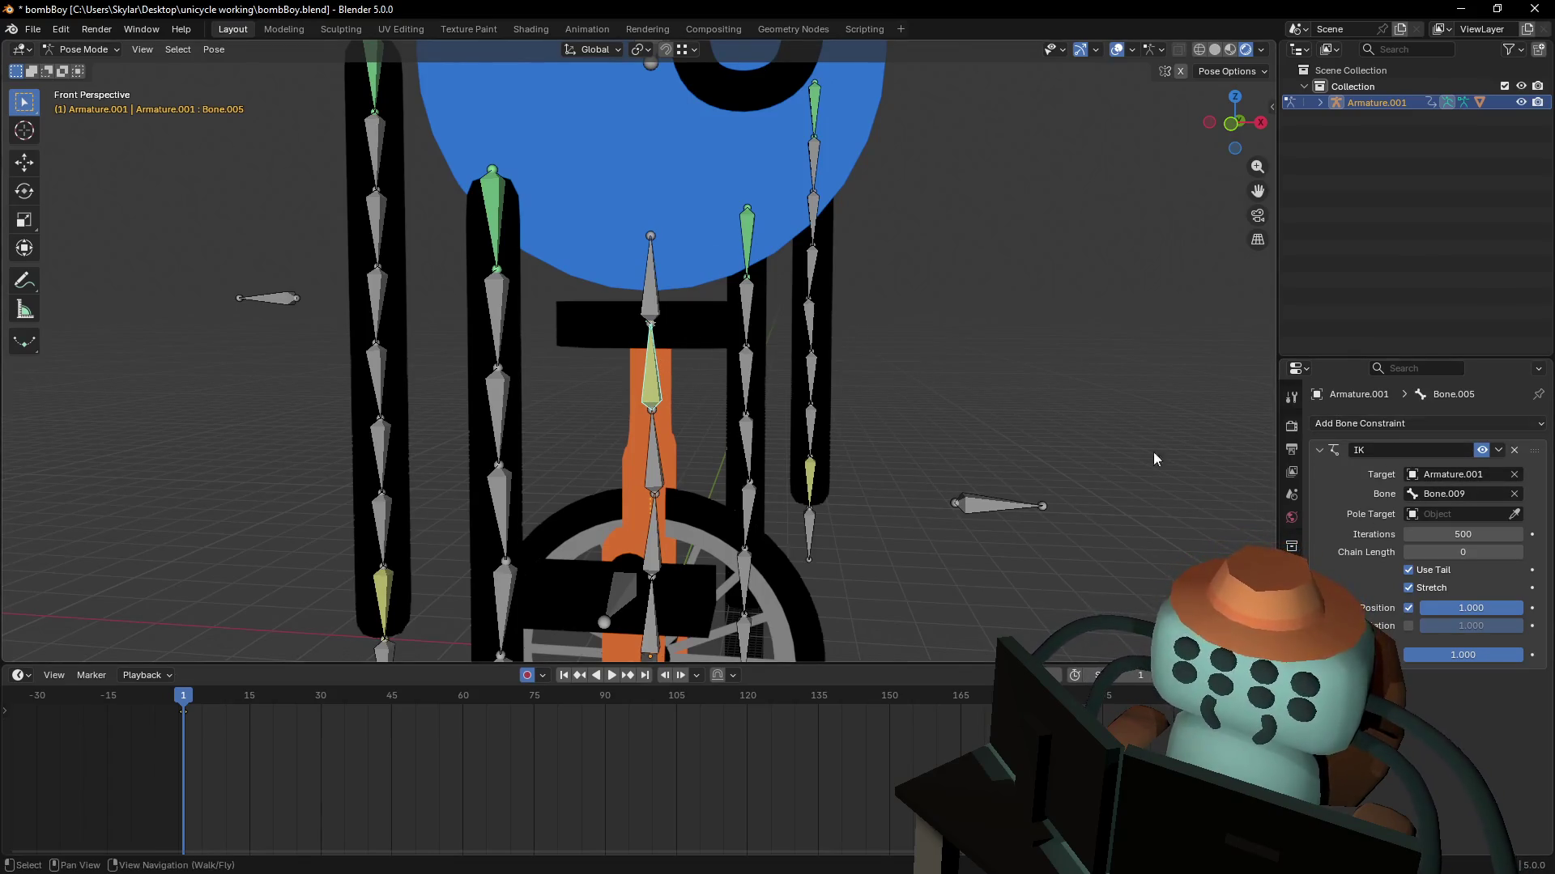
left_click(1408, 626)
left_click(651, 275)
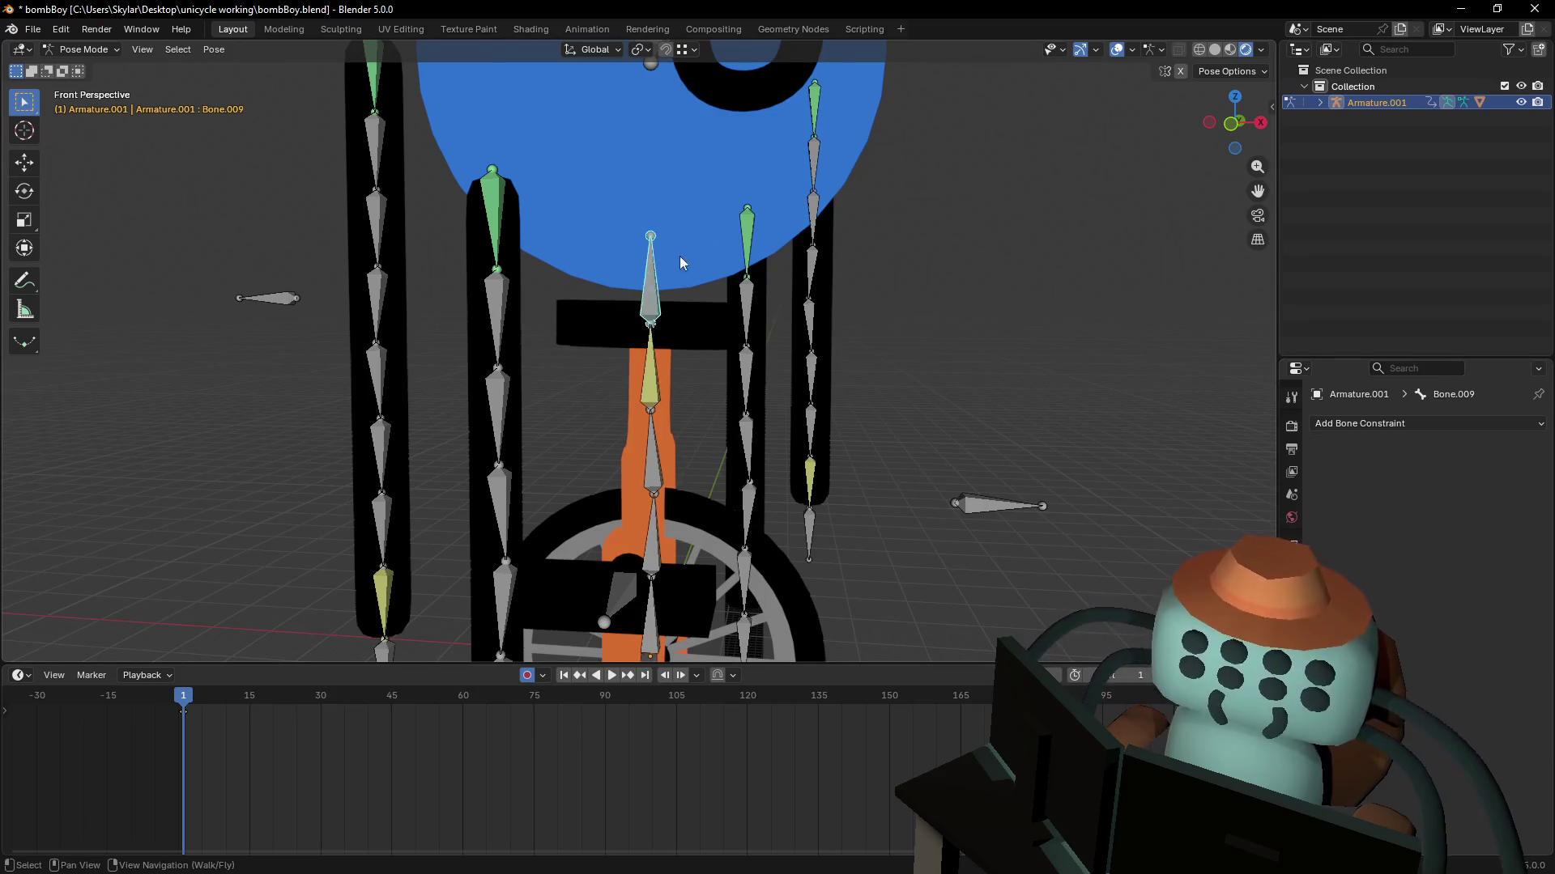
key("r")
key("g")
scroll(754, 259, "down", 3)
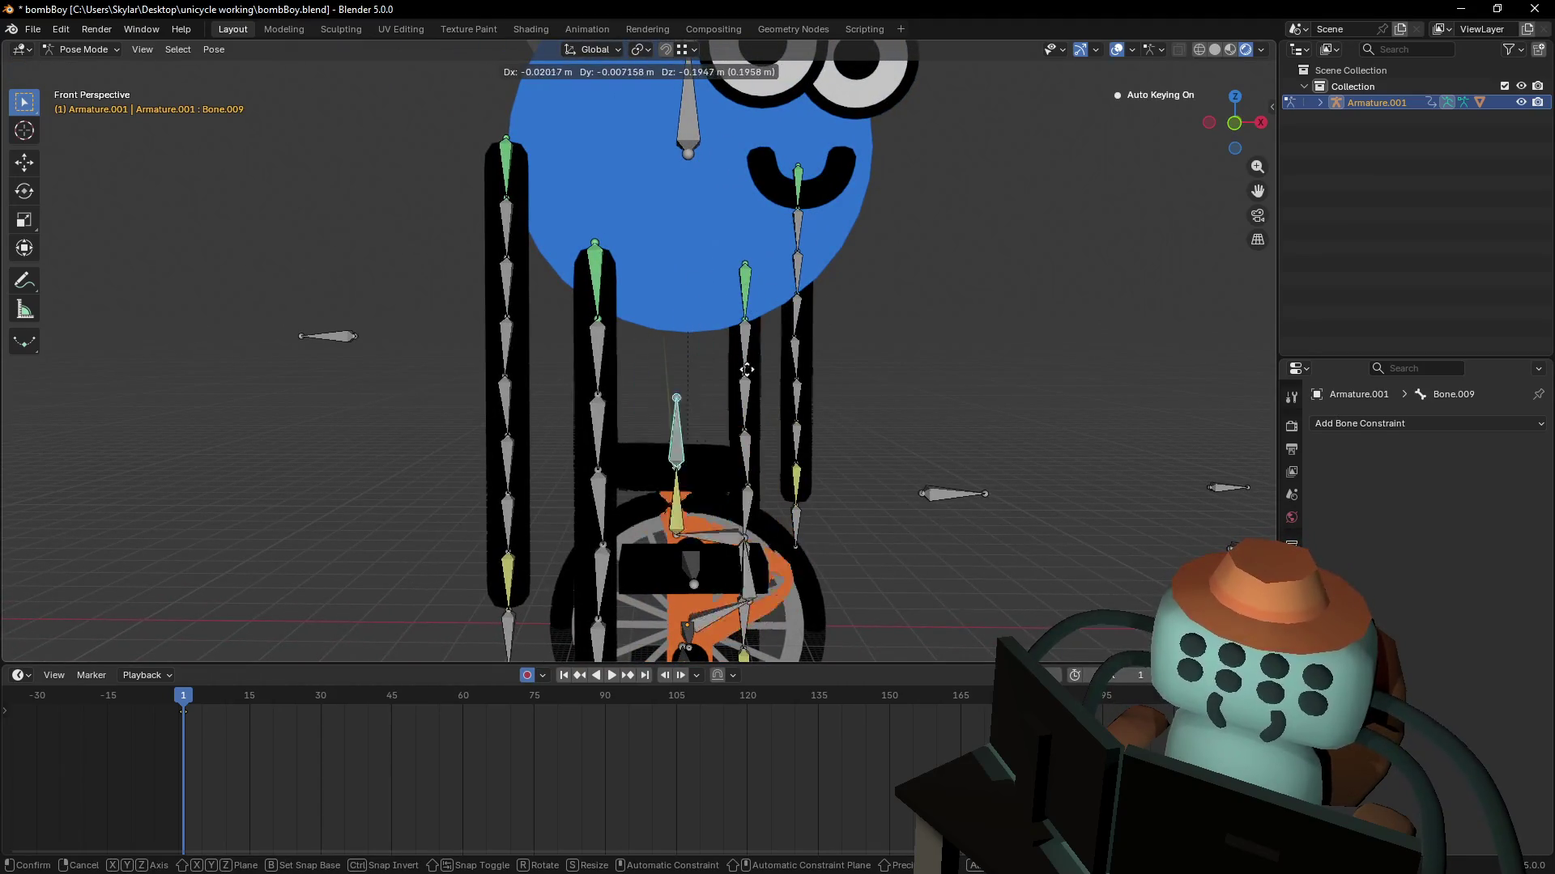
left_click(741, 344)
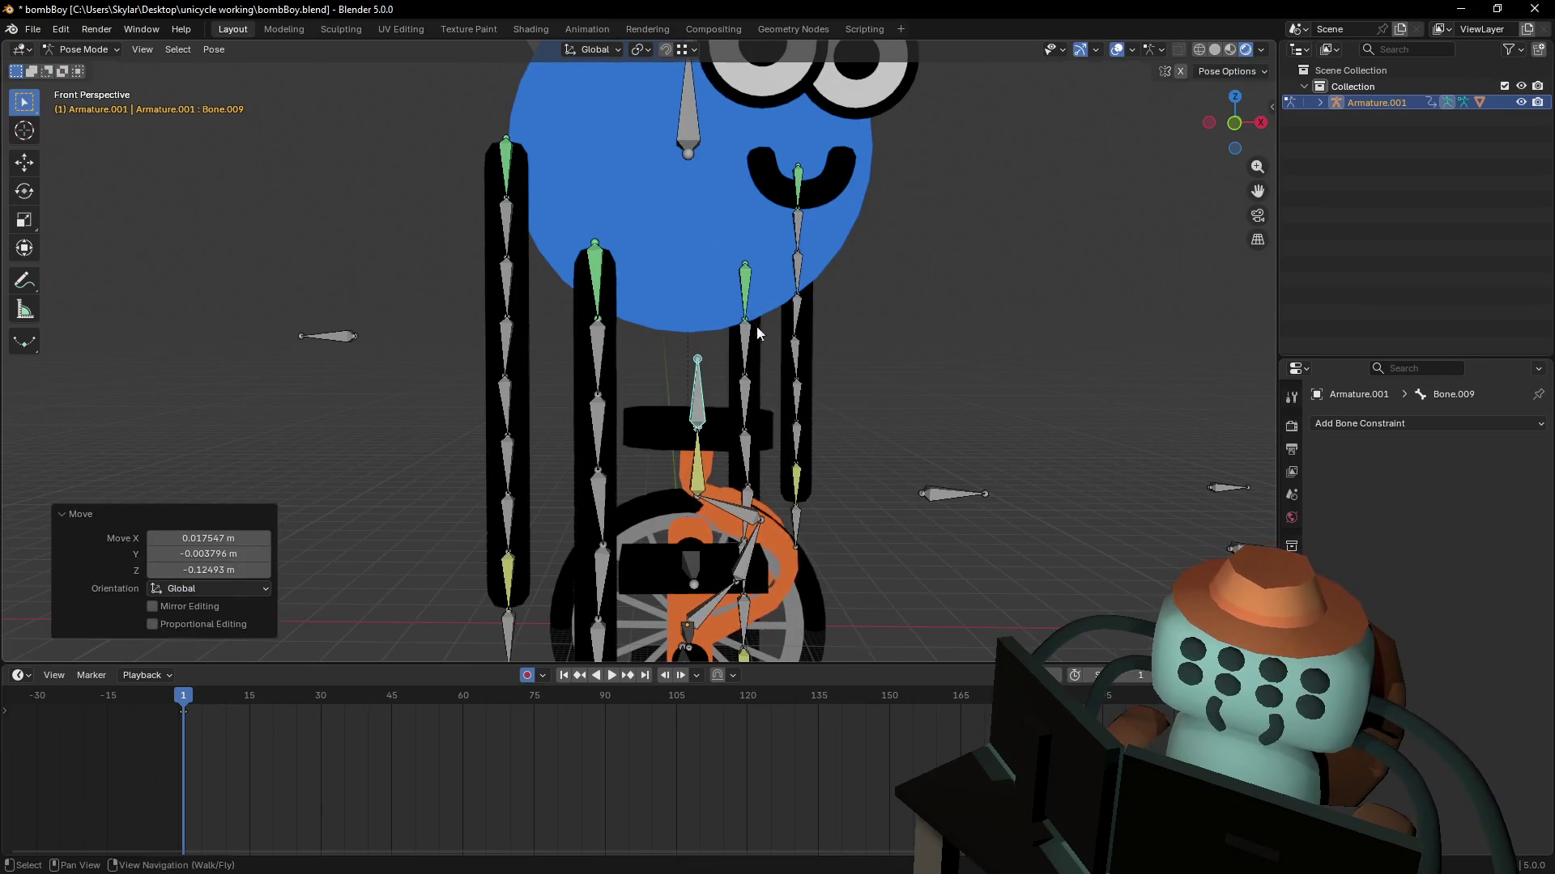
- Test rotating Bone.009, undo back to the straight chain, and show its bone properties
key("r")
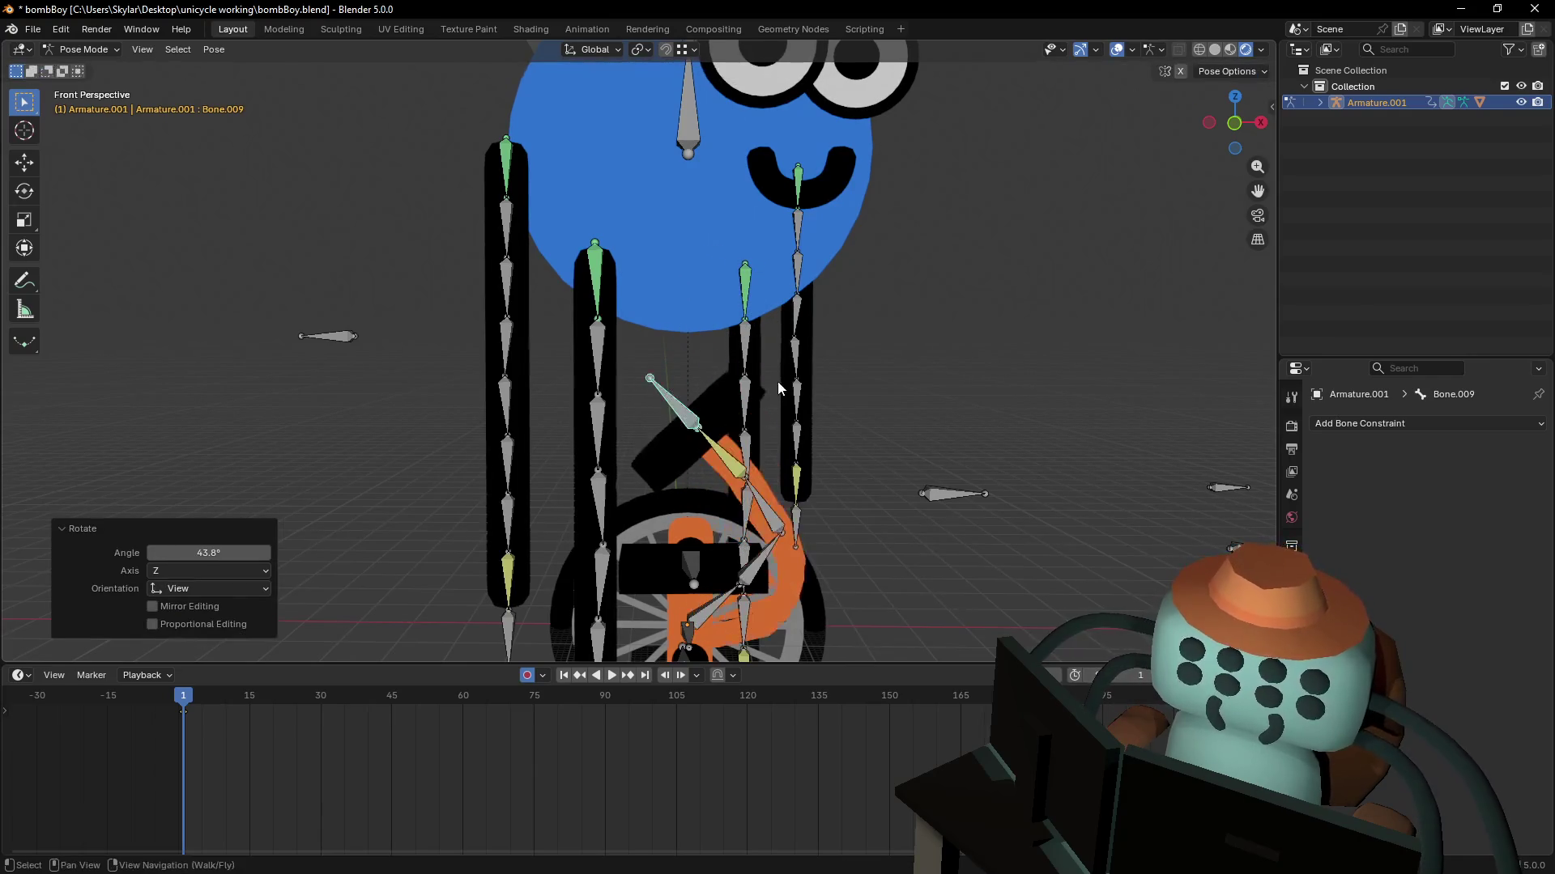
key("Escape")
key("ctrl+z")
scroll(868, 434, "down", 5)
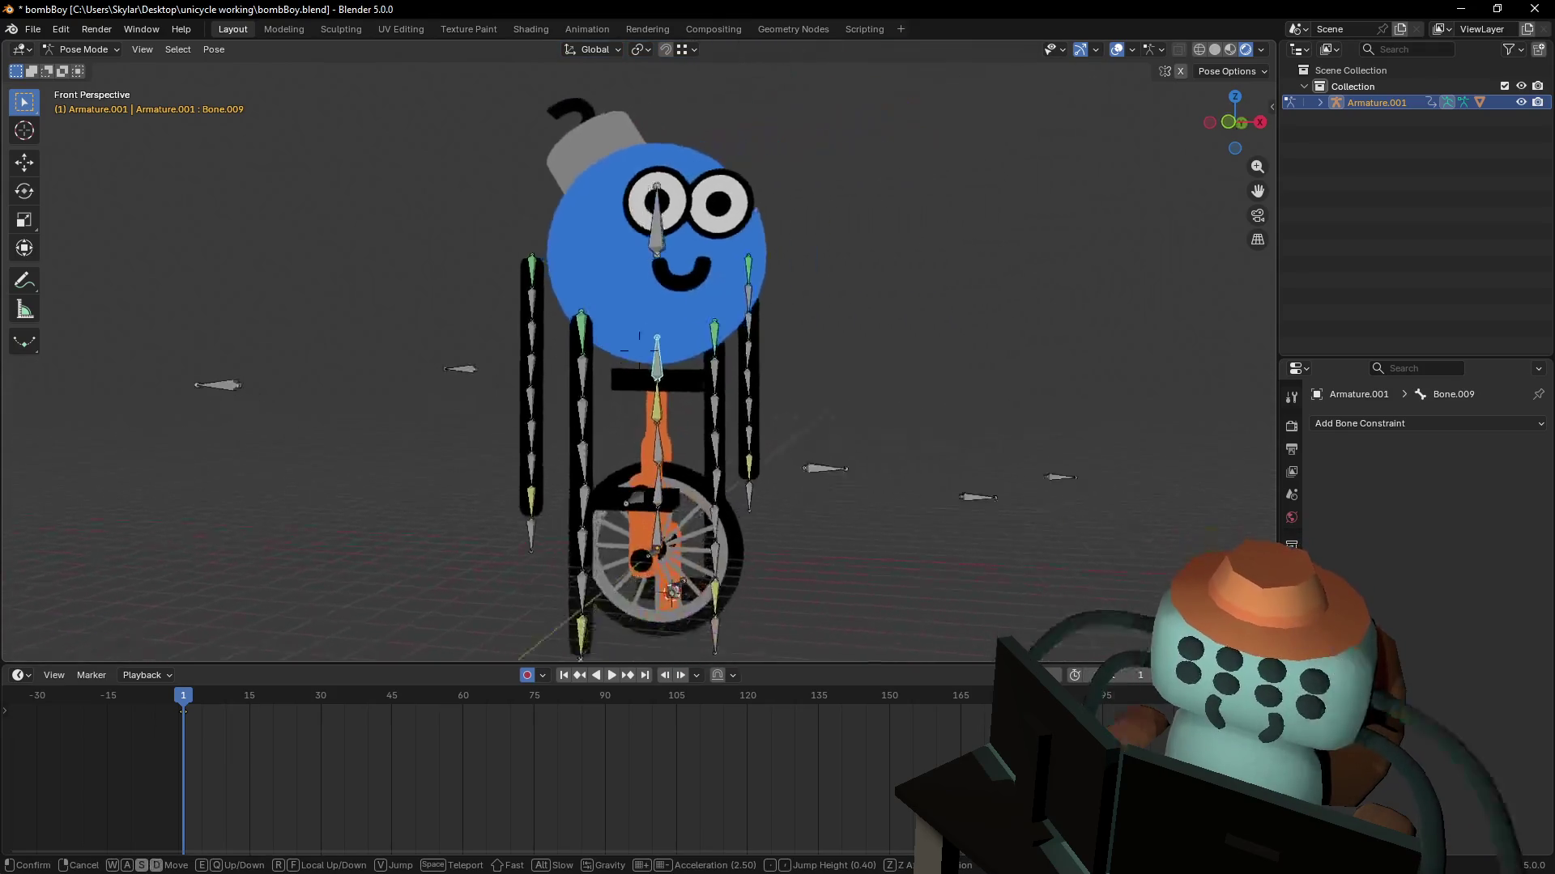
middle_click_drag(868, 434, 921, 452, "shift")
left_click(782, 371)
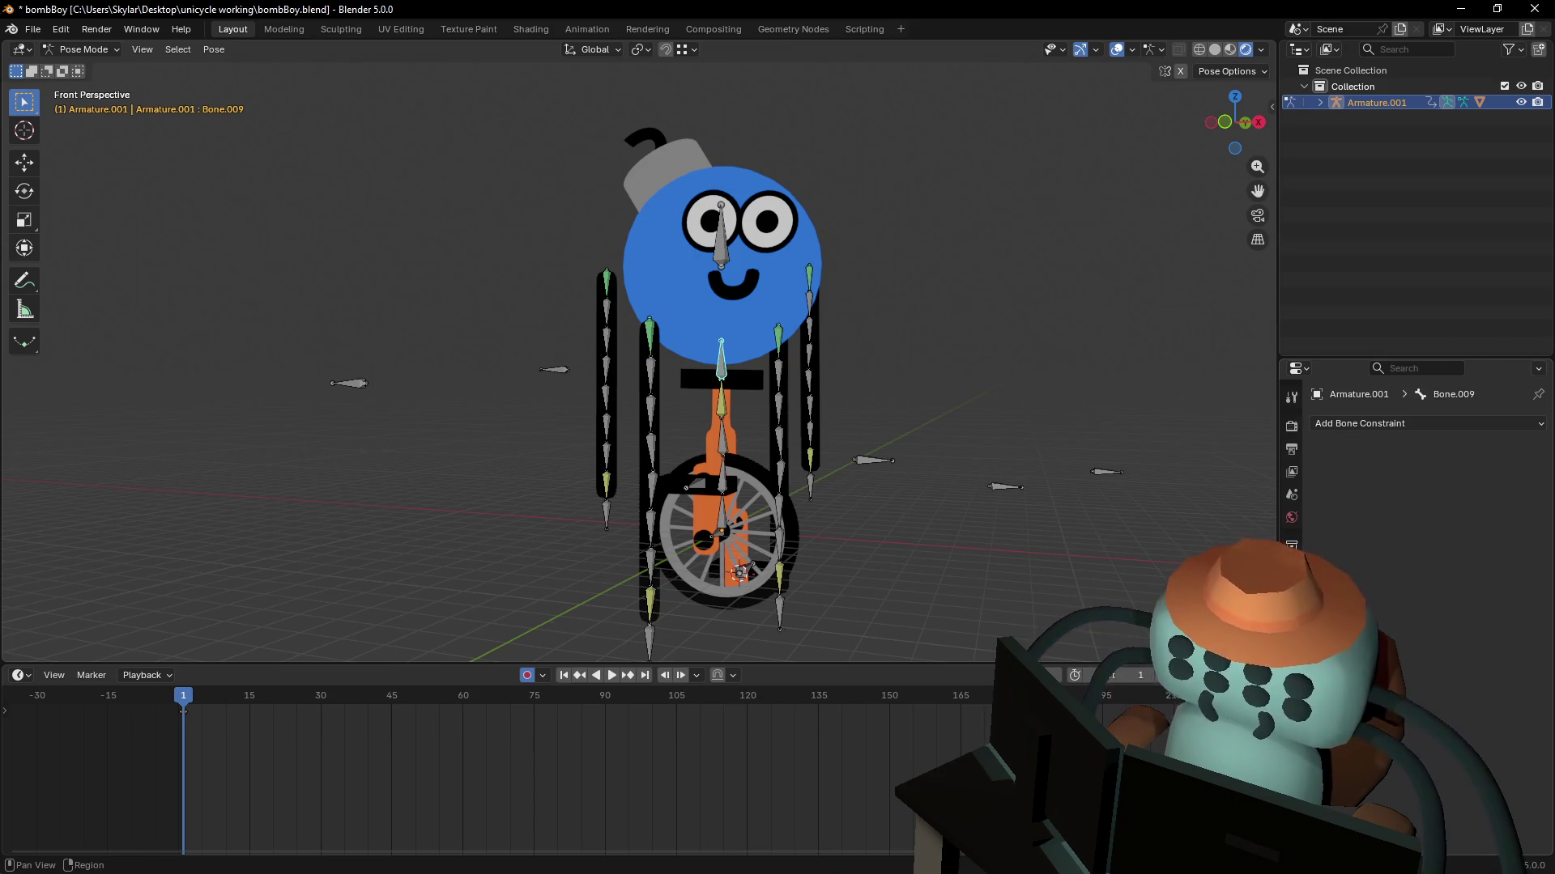
left_click(1291, 639)
left_click(81, 49)
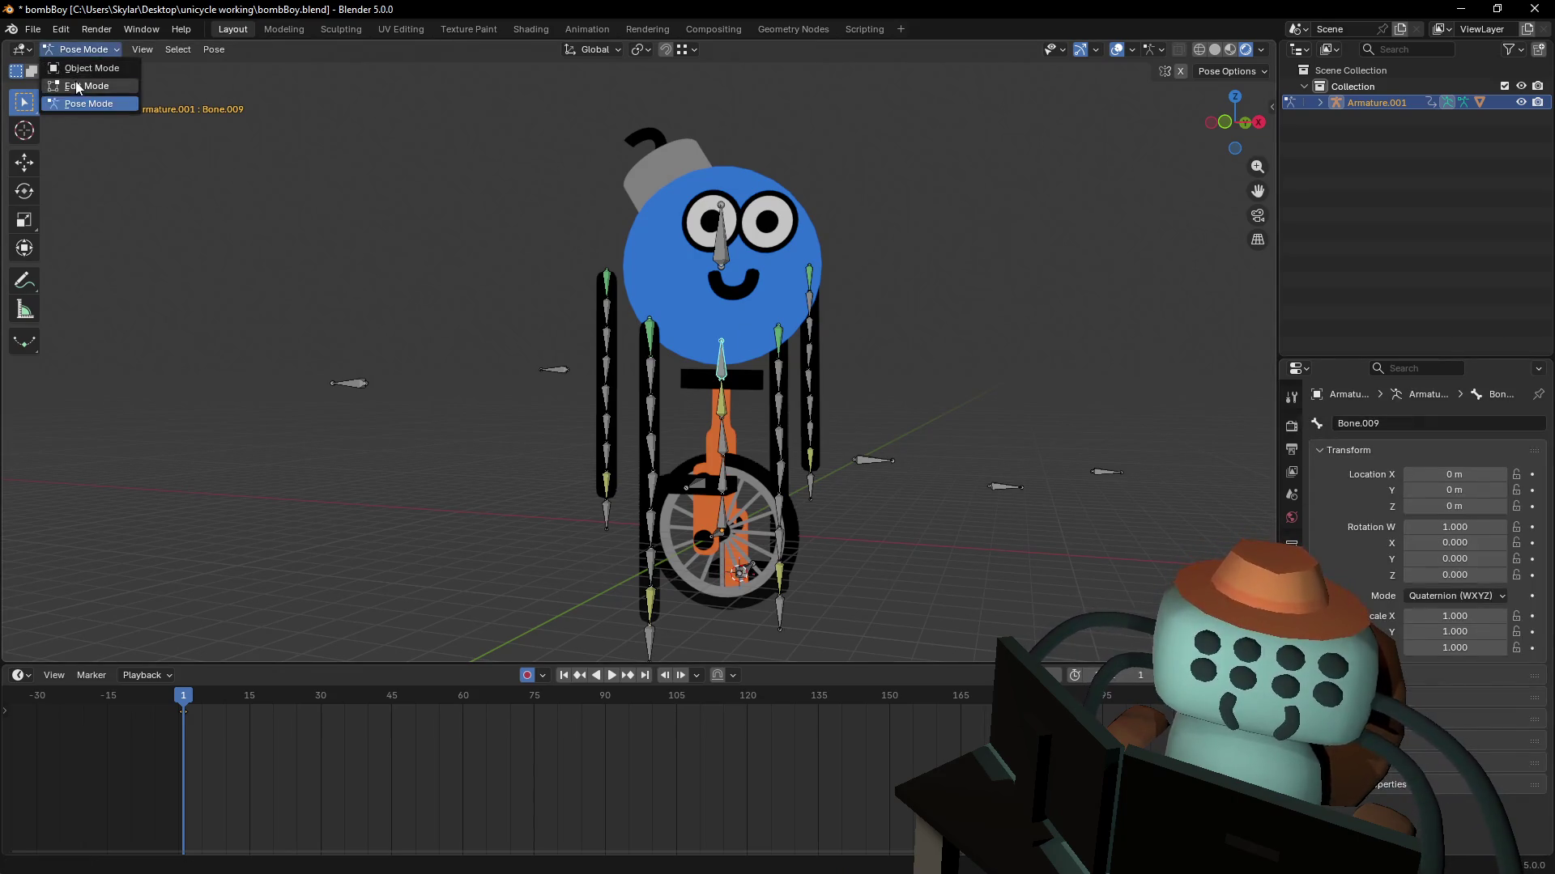
- Rename Bone.009 to 'seat' in Edit Mode, then return to Pose Mode
left_click(81, 87)
left_click(1399, 424)
type("seat")
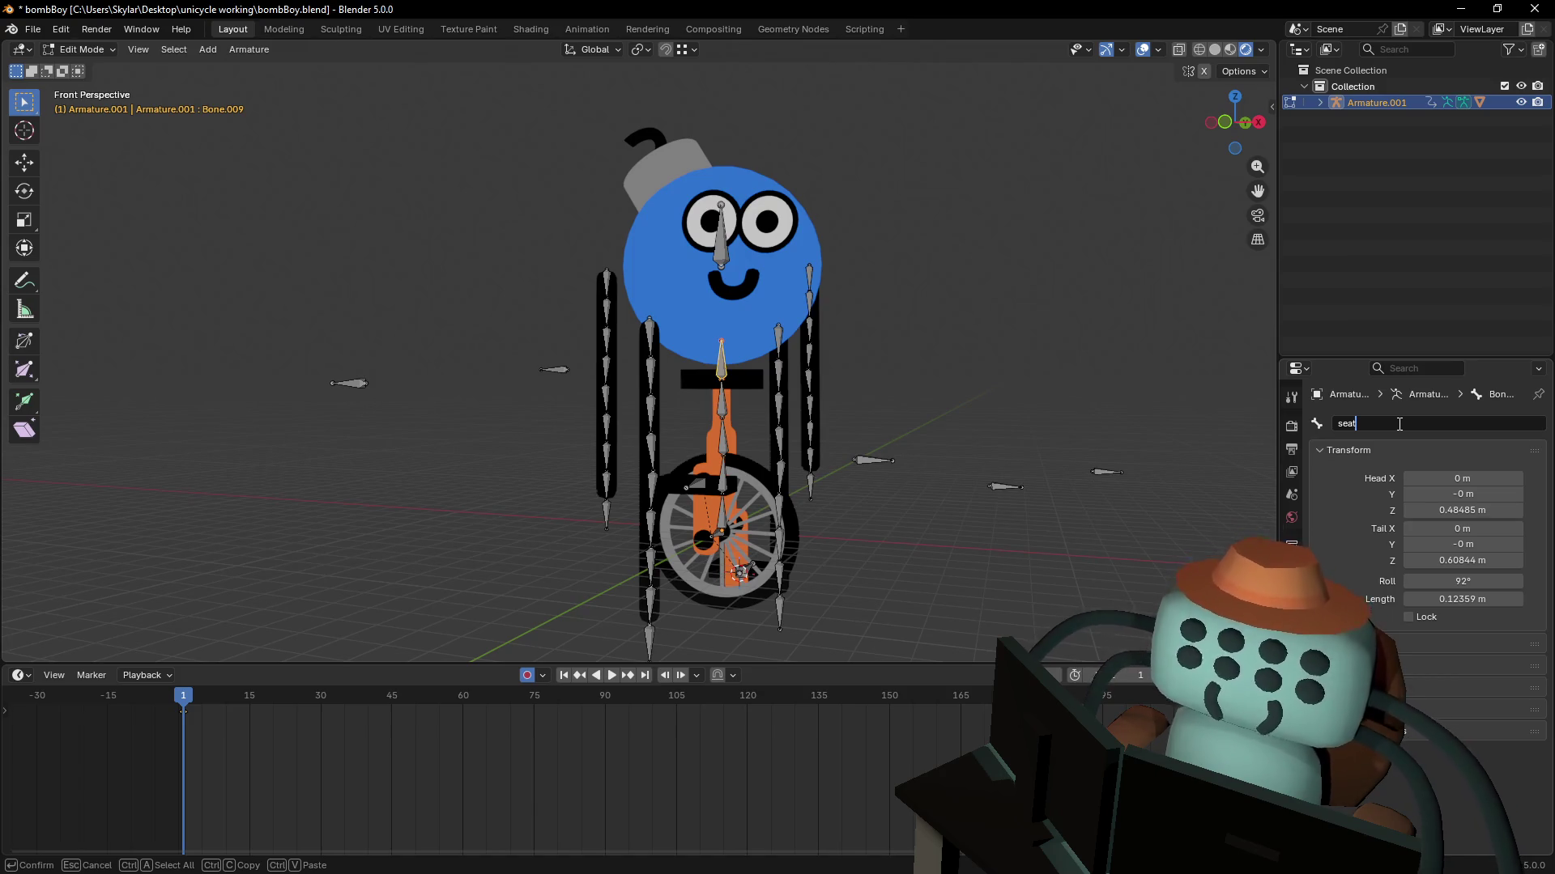
key("Return")
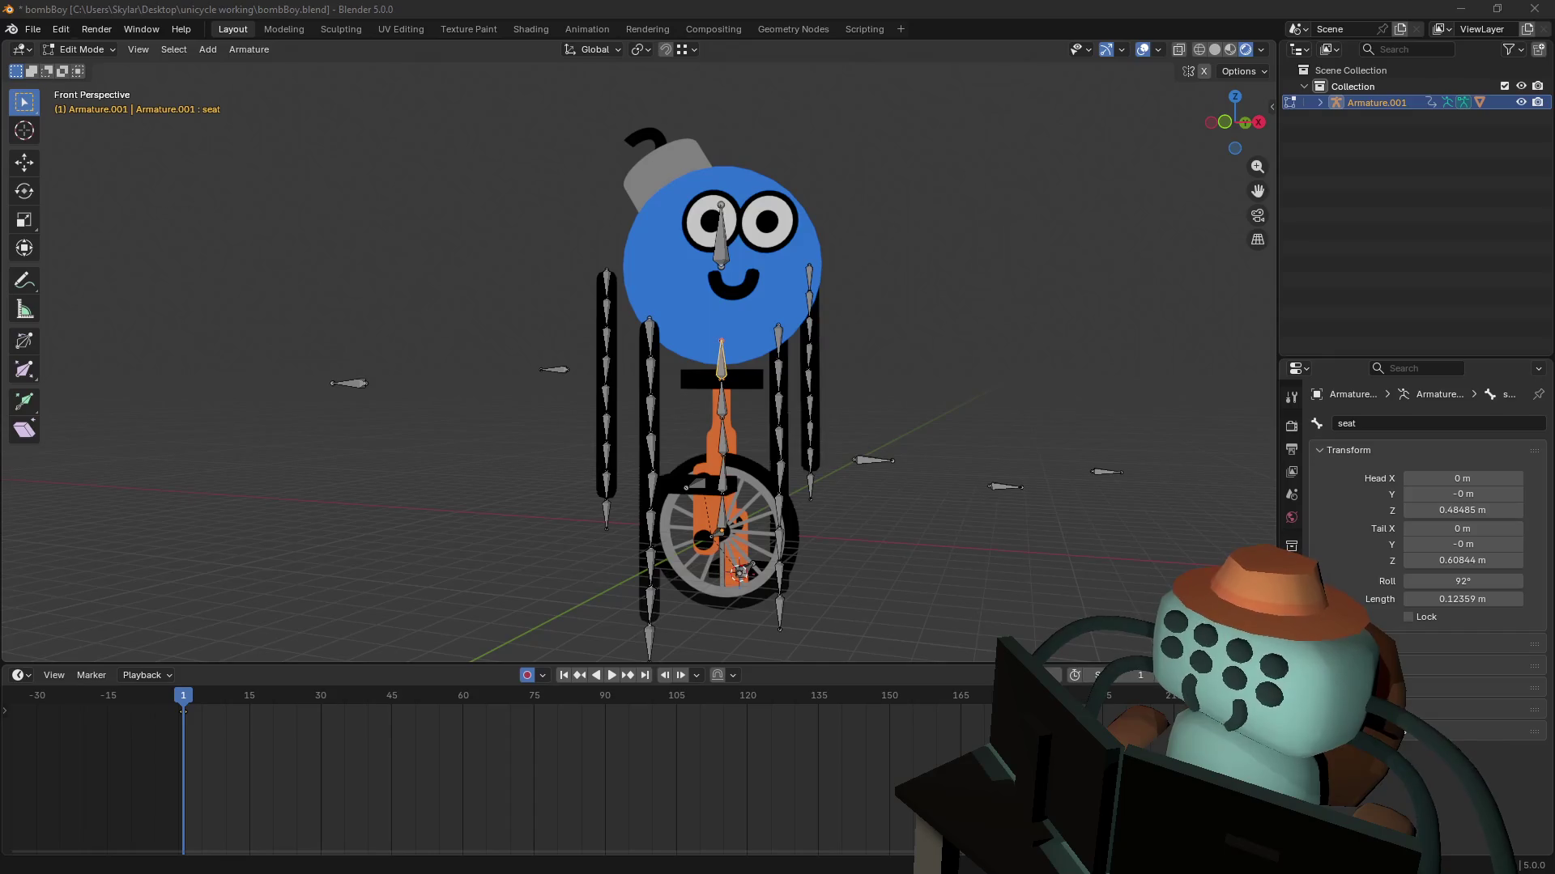
left_click(982, 395)
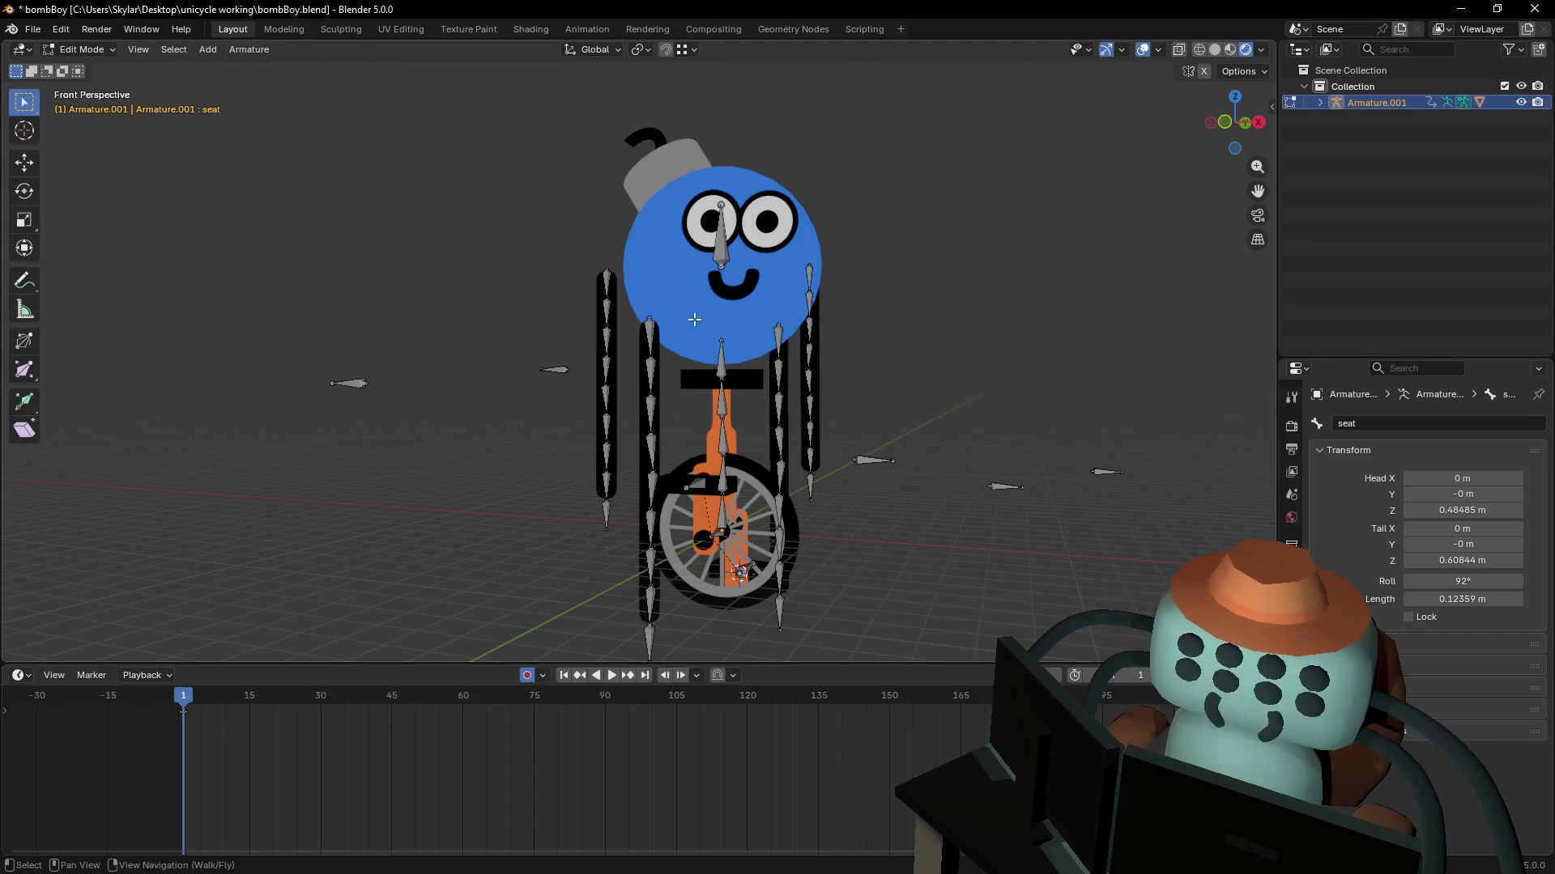
left_click(81, 50)
left_click(81, 106)
- Frame the seat bone from the front and test a 35.4° tilt and moves
key("KP_Decimal")
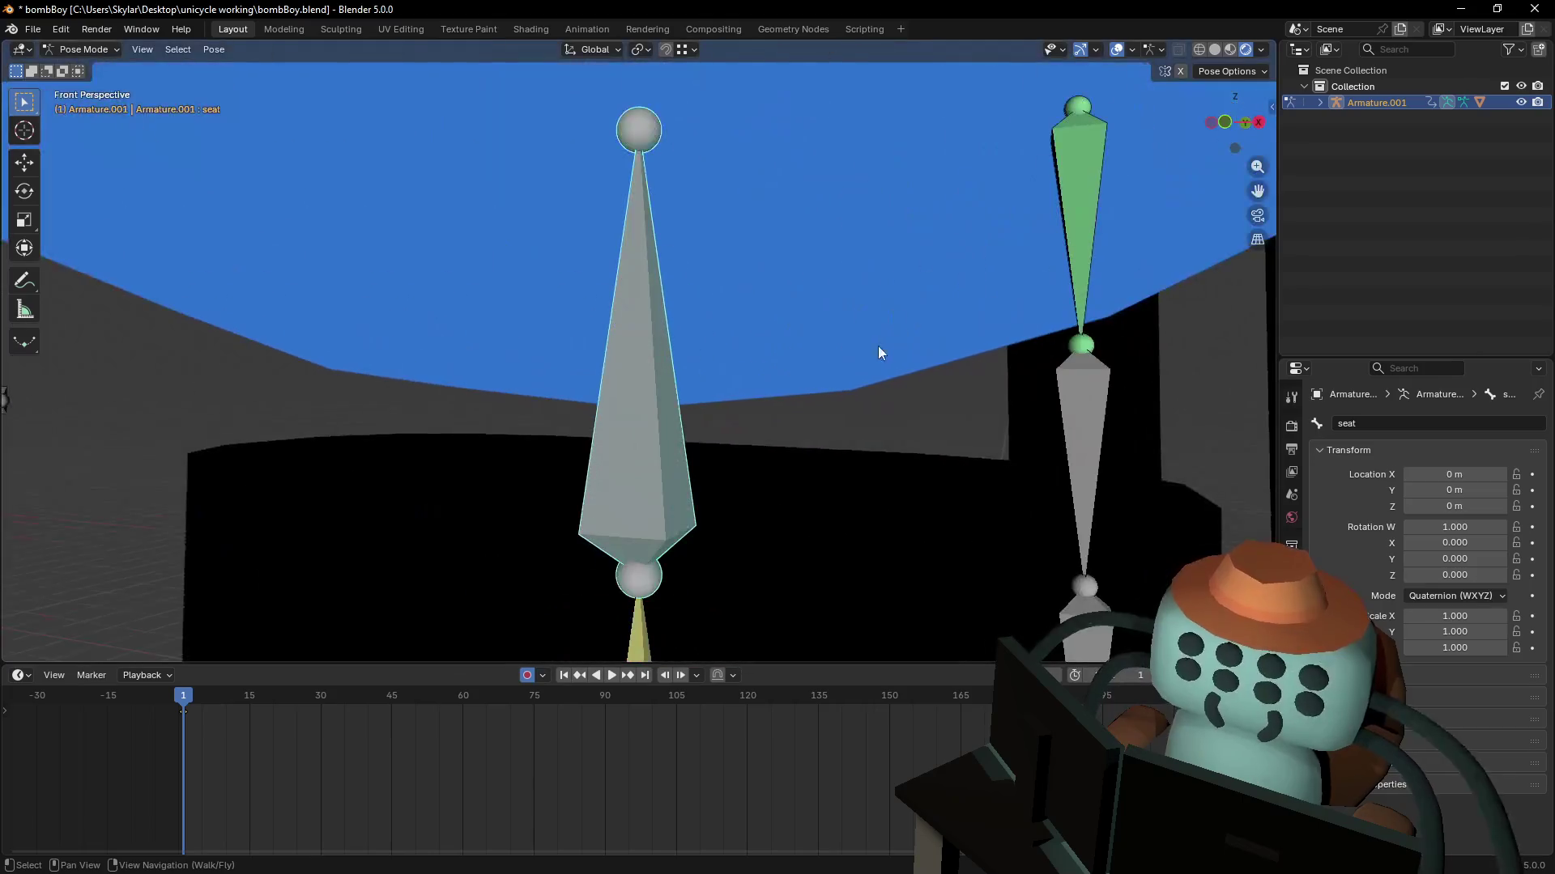
scroll(878, 347, "down", 10)
key("g")
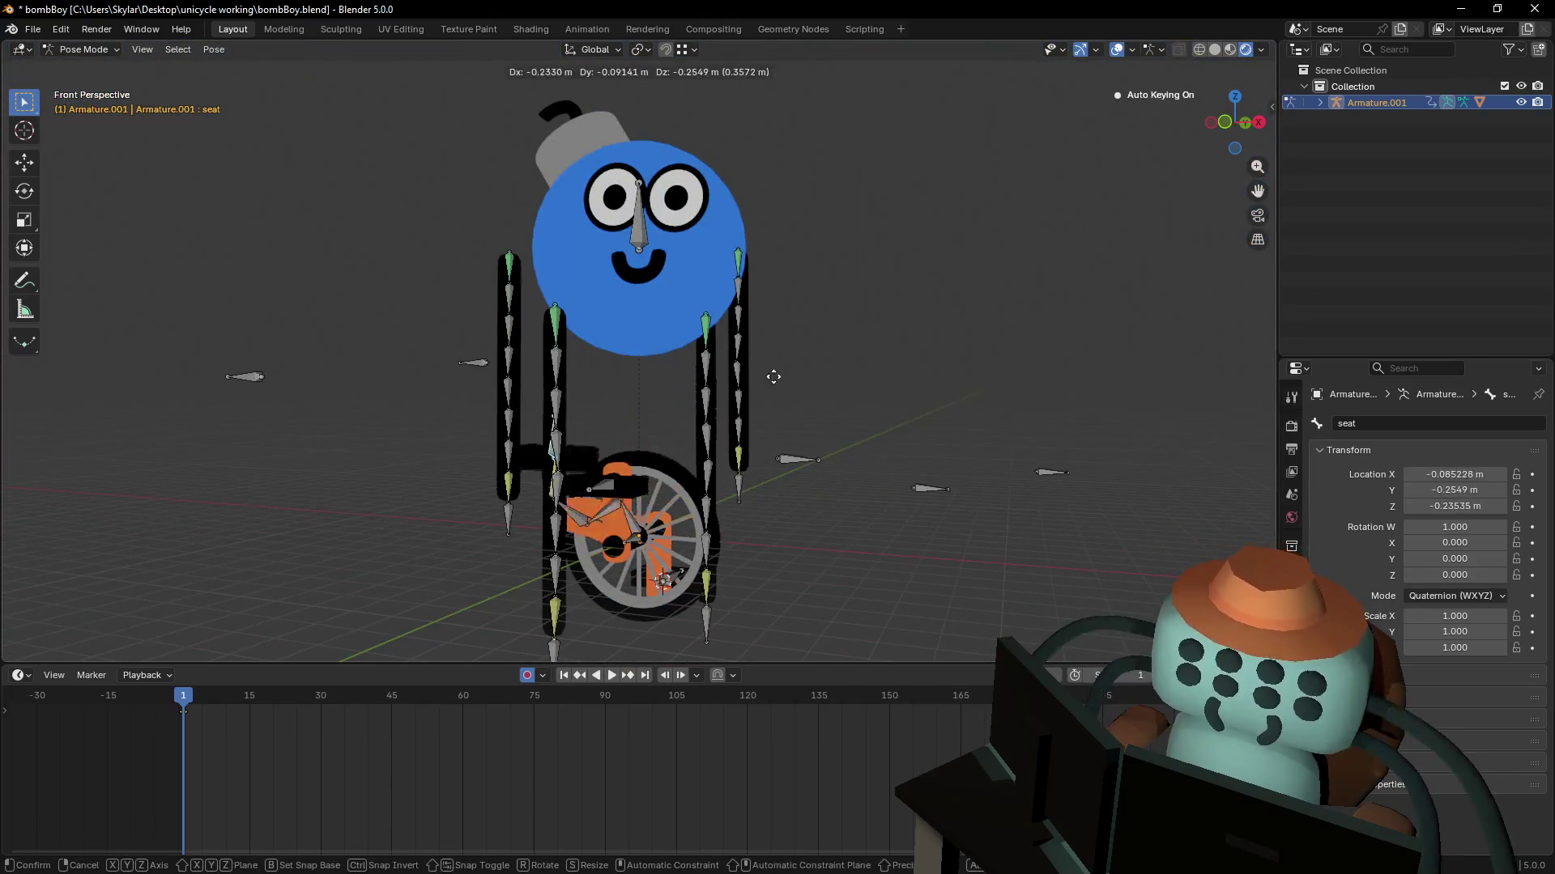
key("Escape")
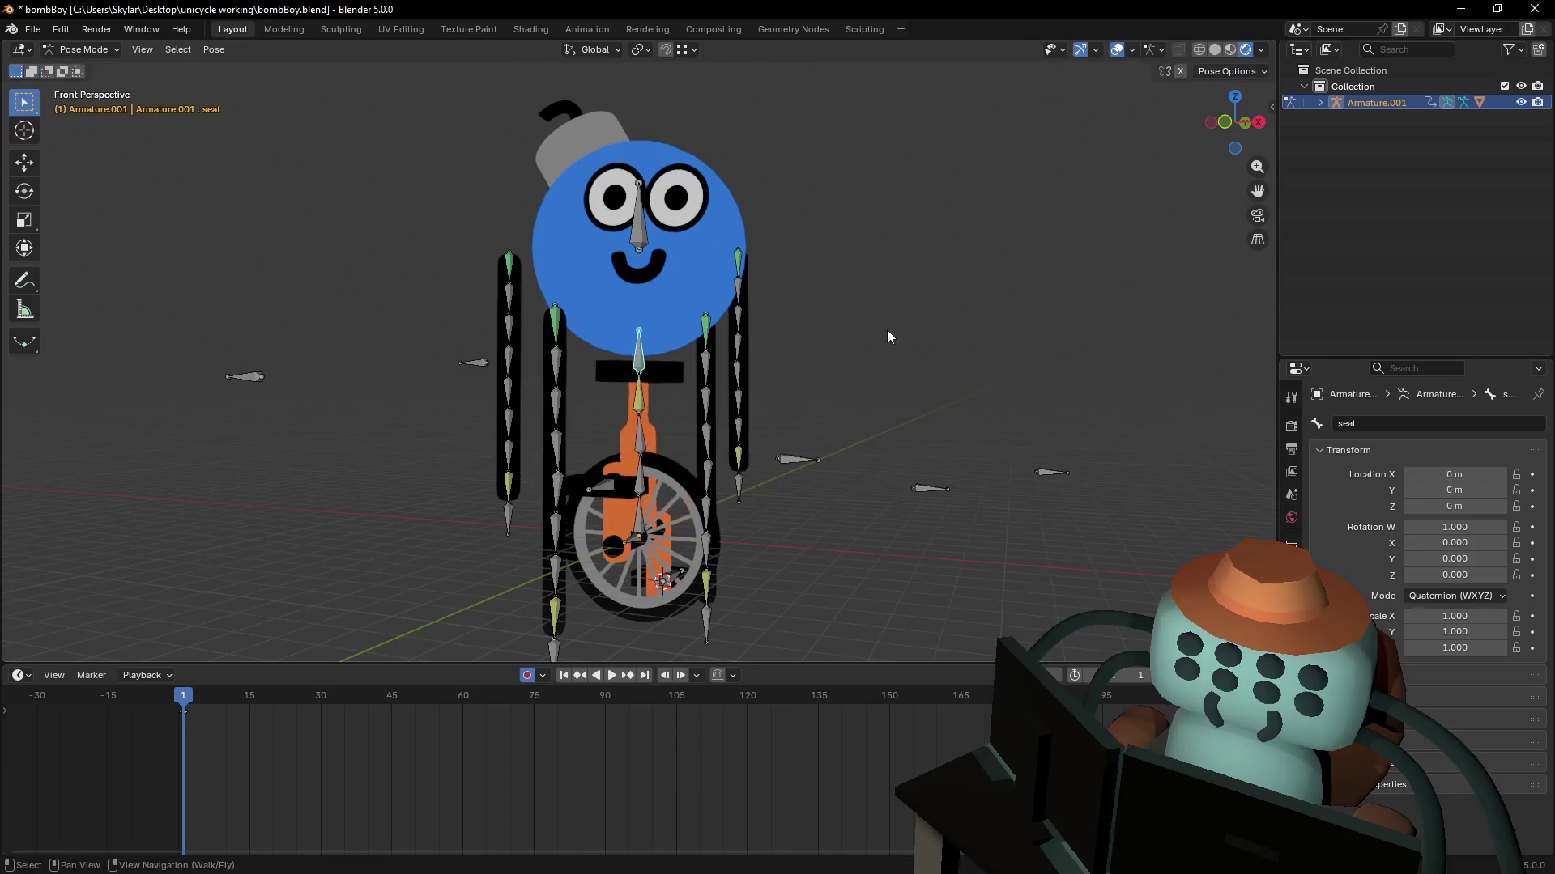
left_click(1224, 122)
key("r")
left_click(842, 202)
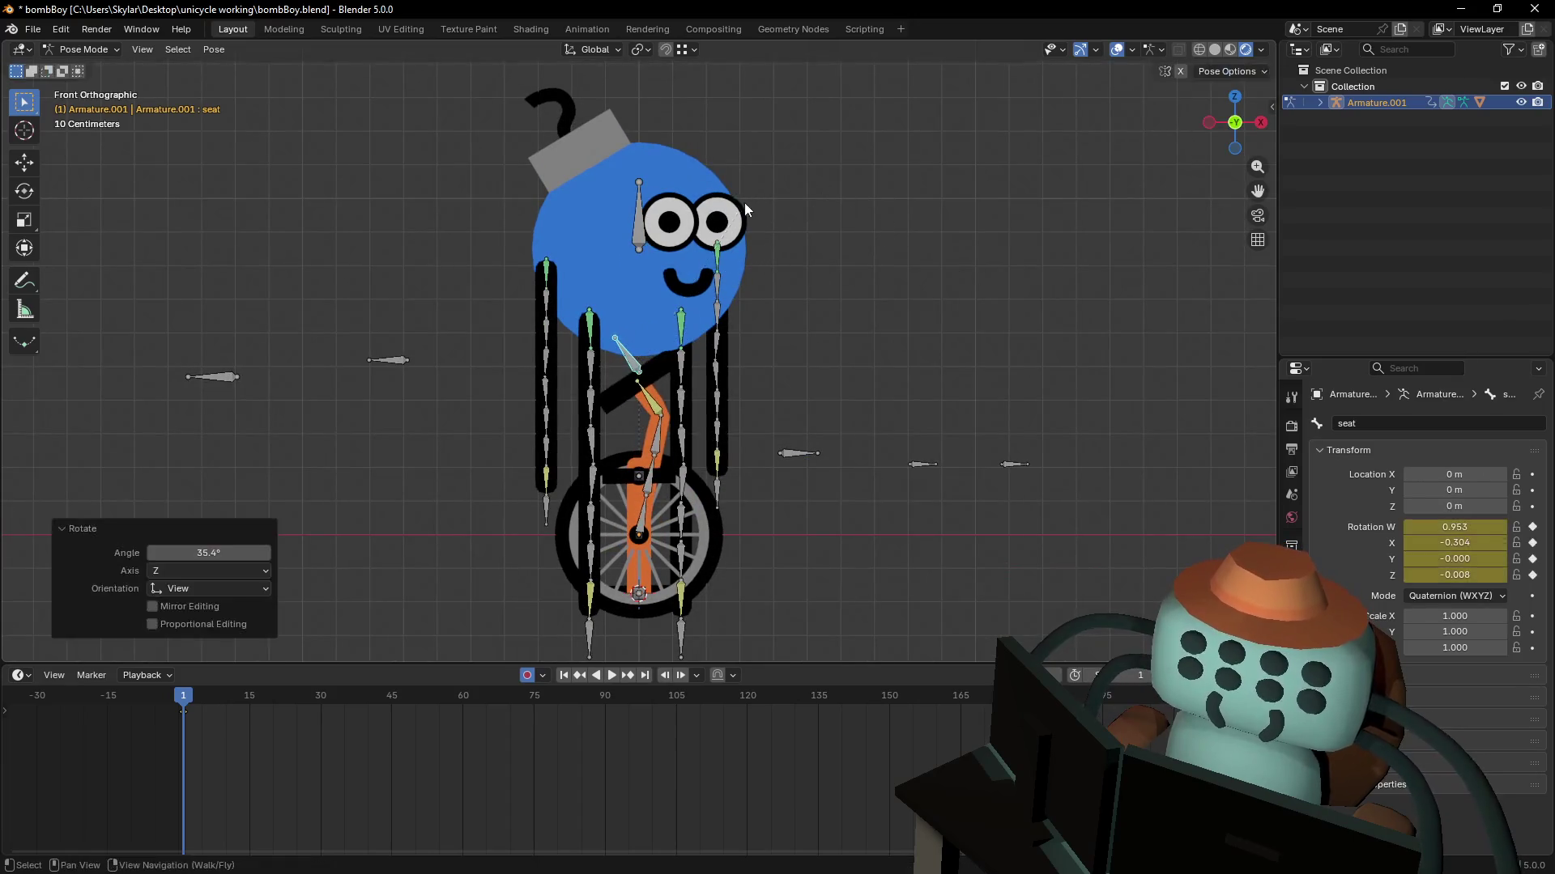
key("g")
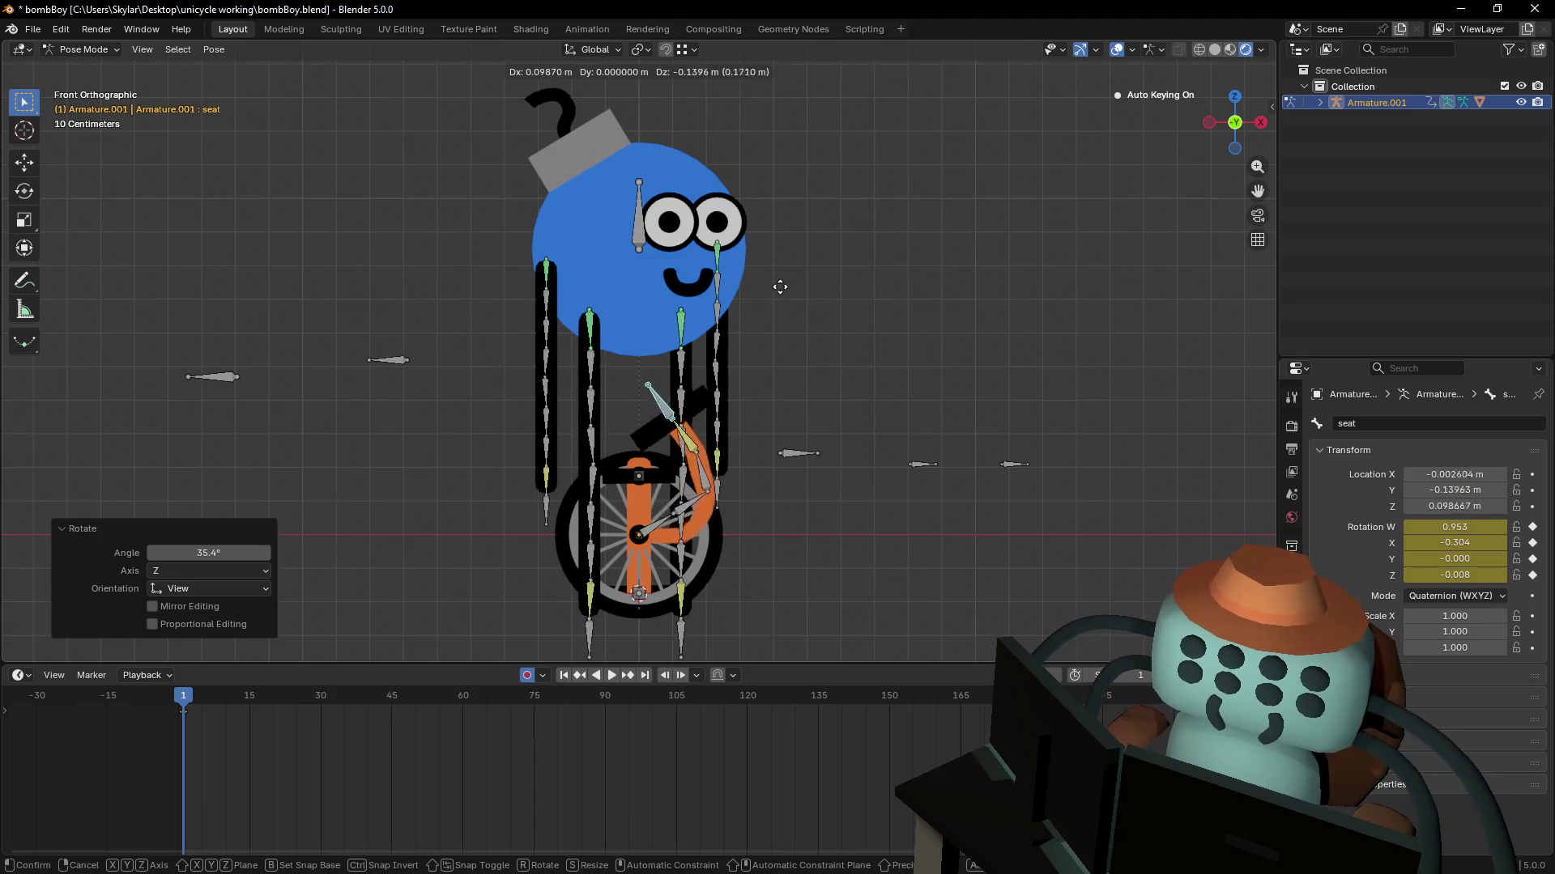
key("Escape")
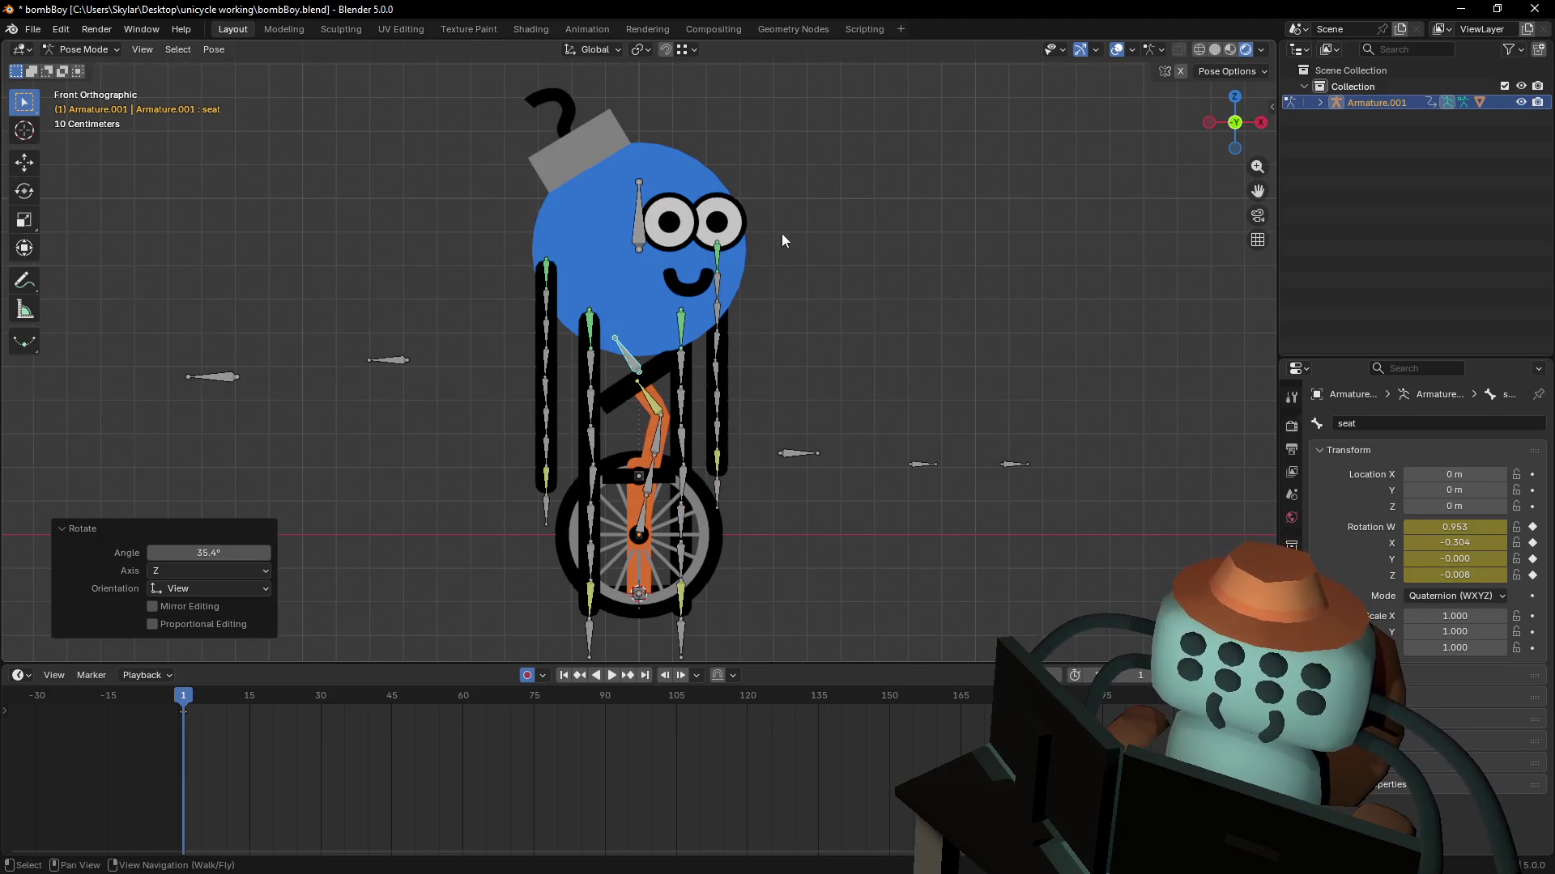
- Clear the seat rotation, try a -25.9° tilt, undo it, and test a vertical move
key("alt+r")
key("g")
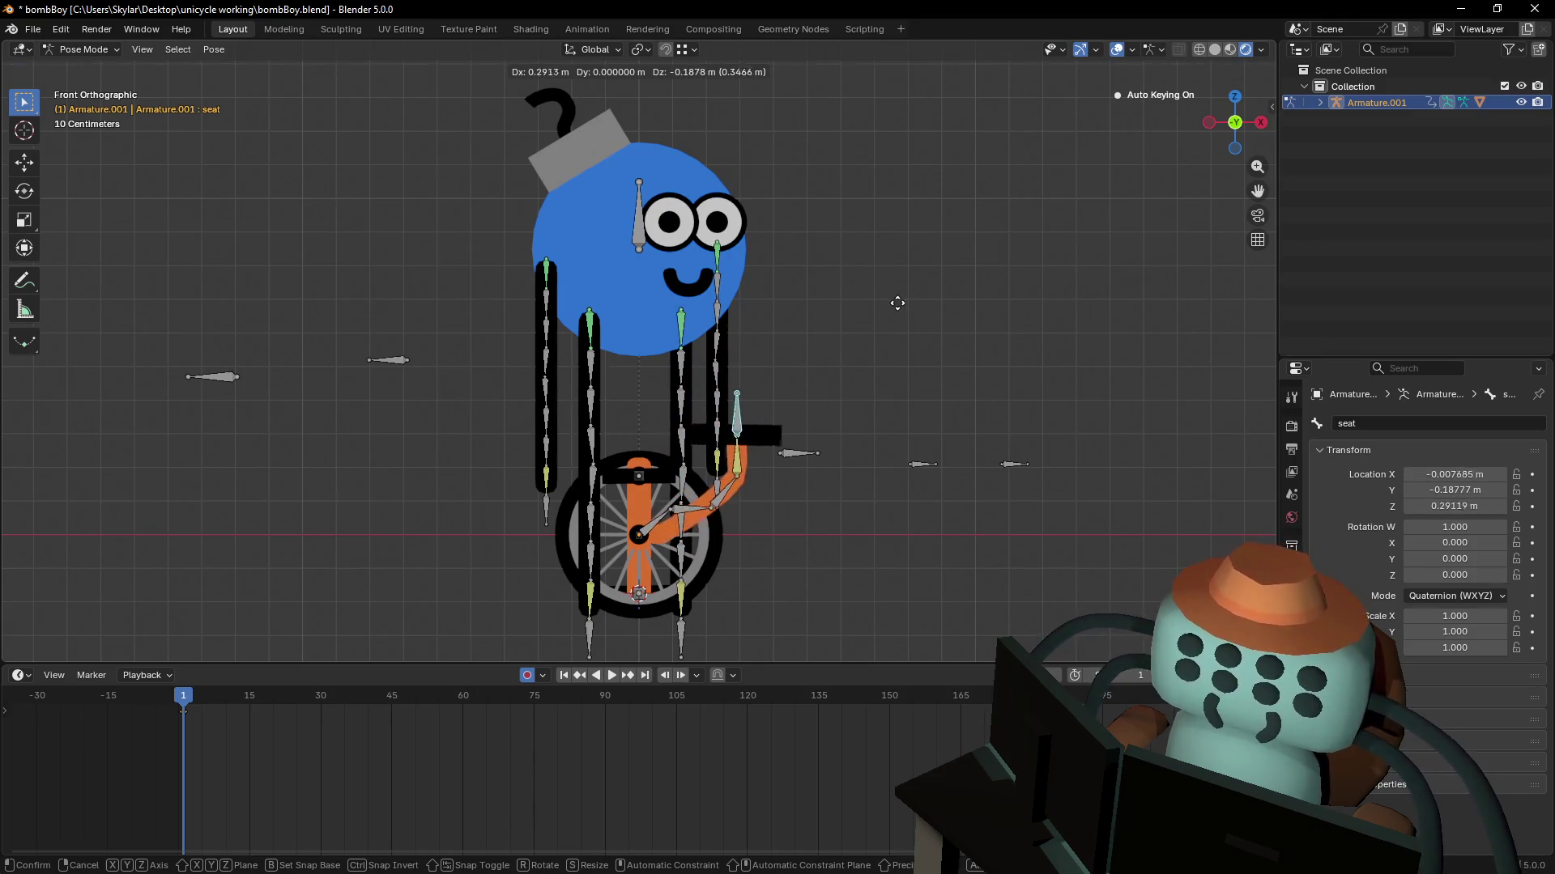
right_click(897, 302)
key("r")
left_click(881, 350)
key("g")
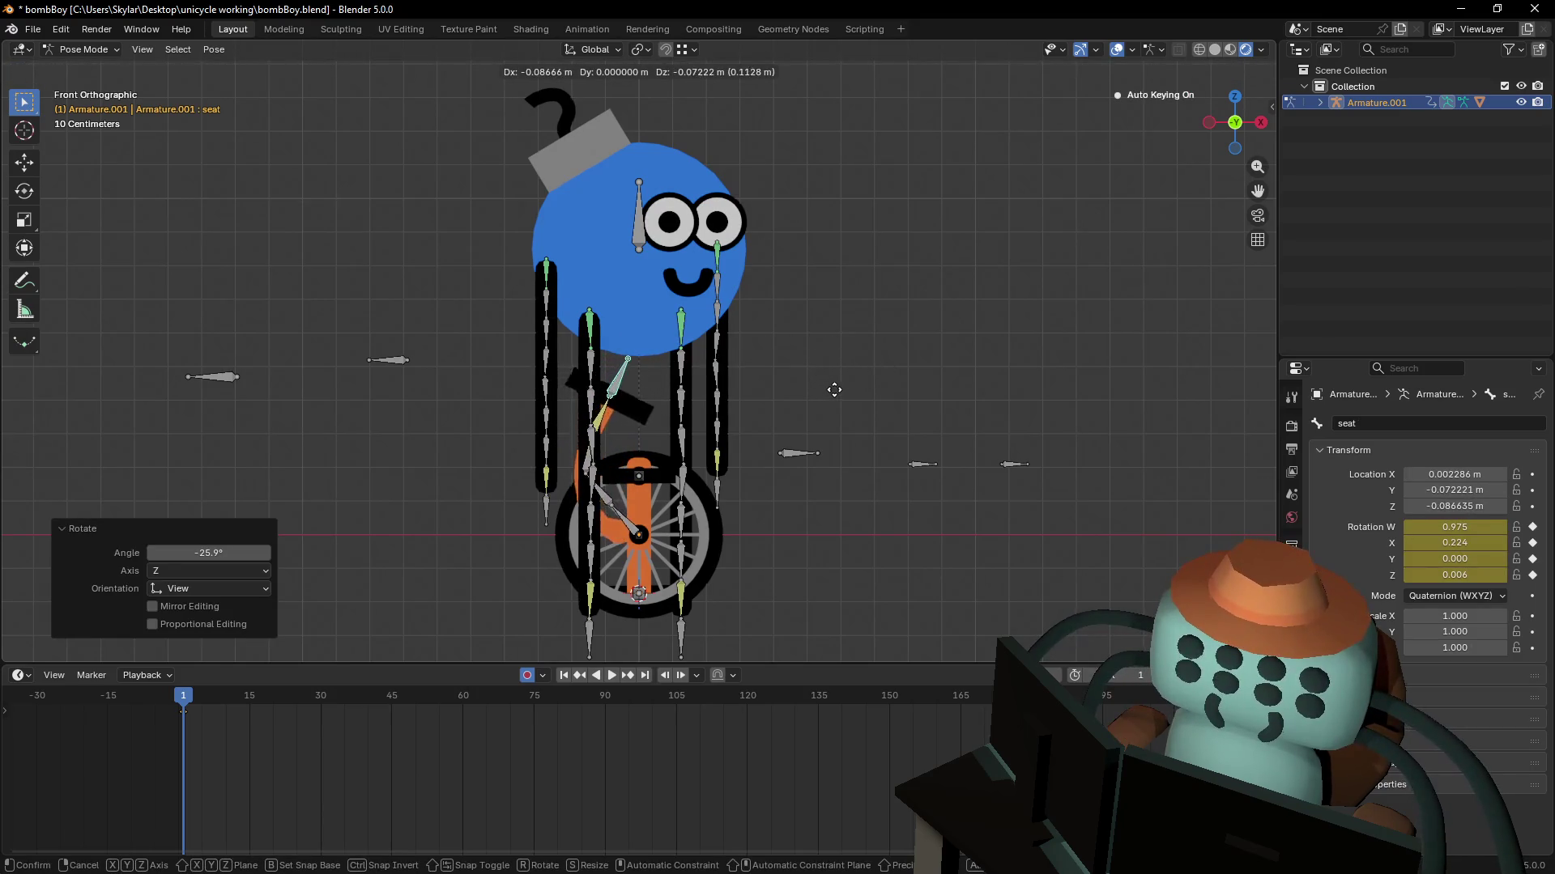
key("Escape")
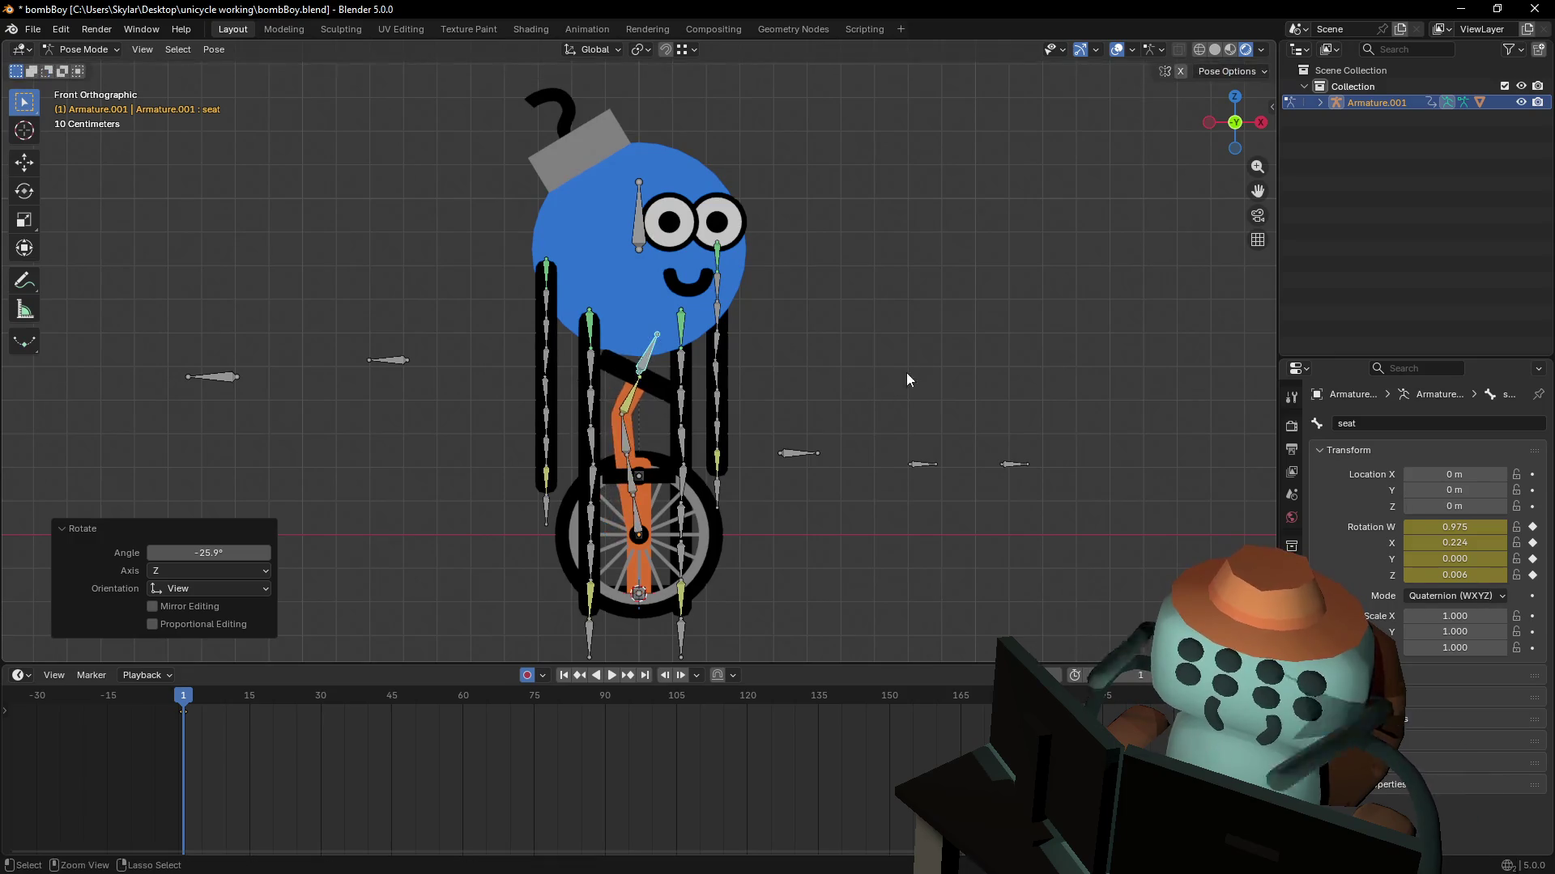
key("ctrl+z")
key("g")
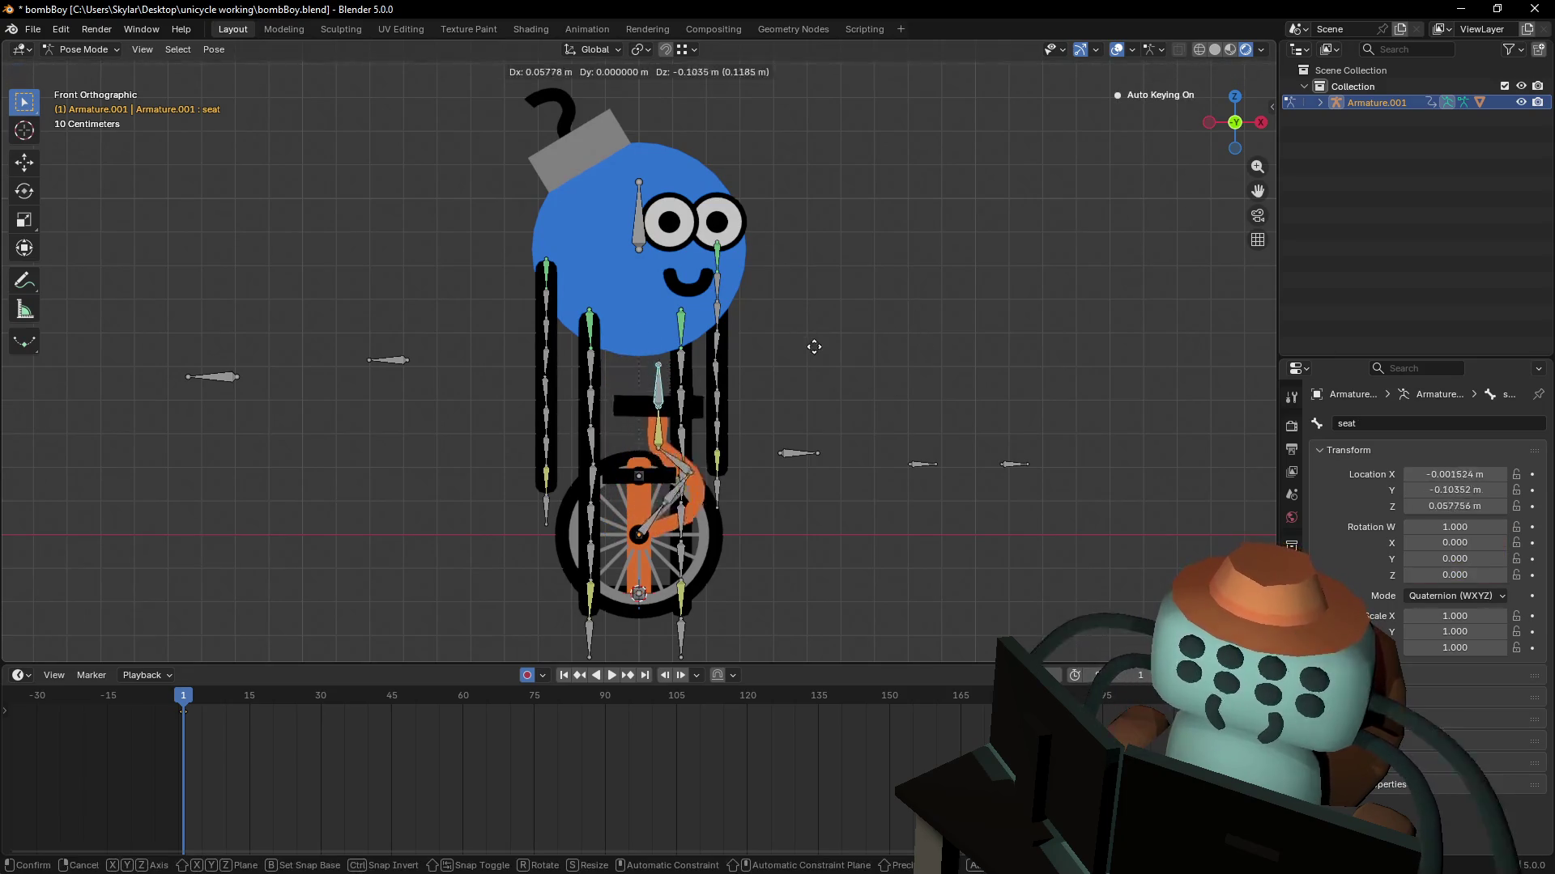
key("z")
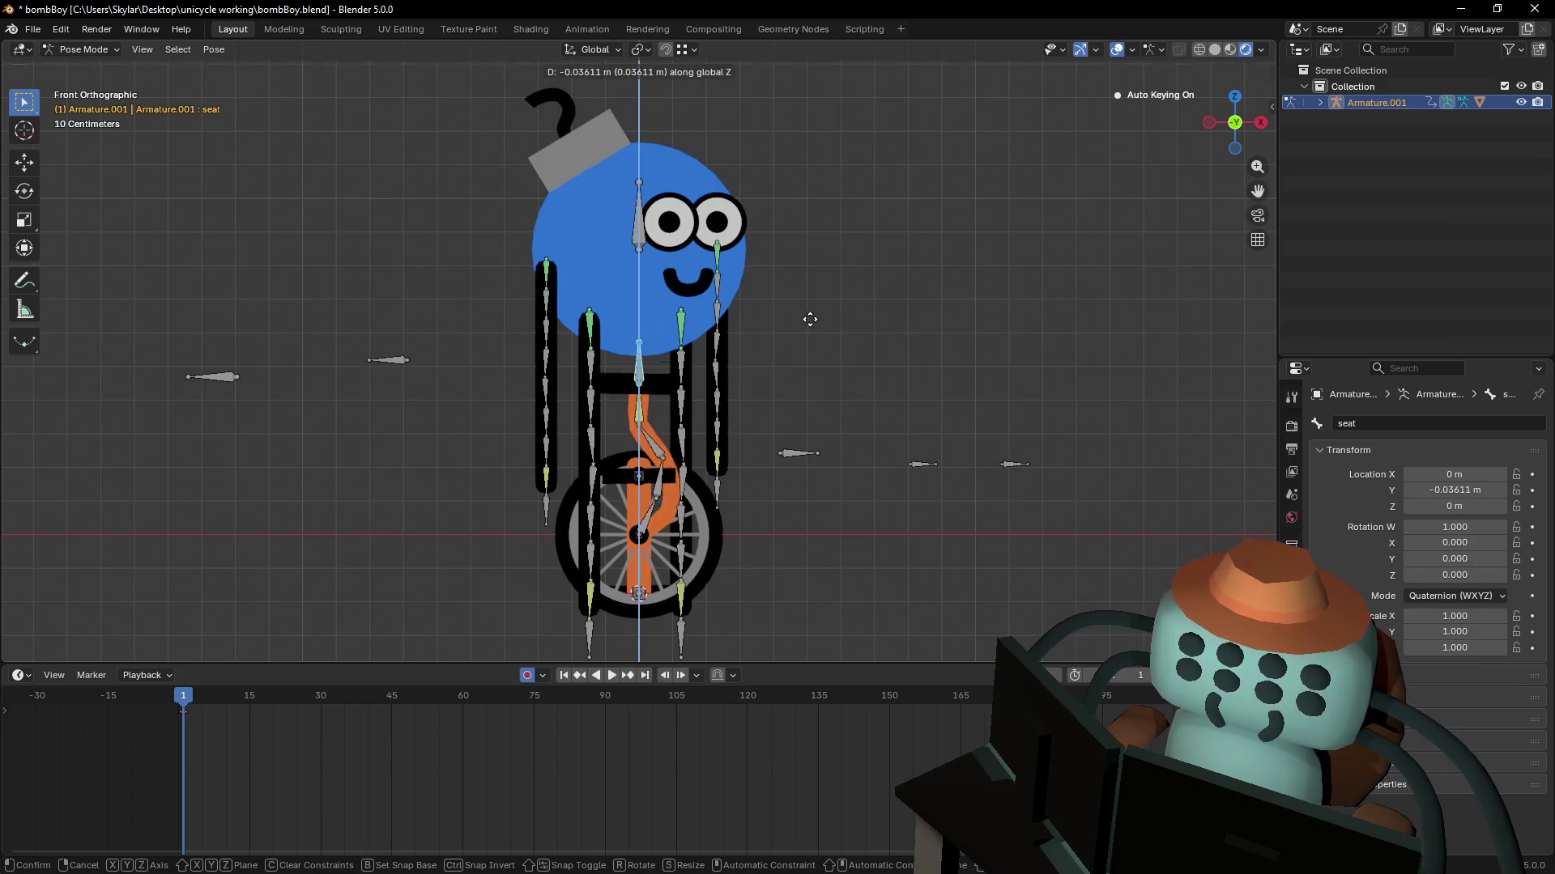
key("Escape")
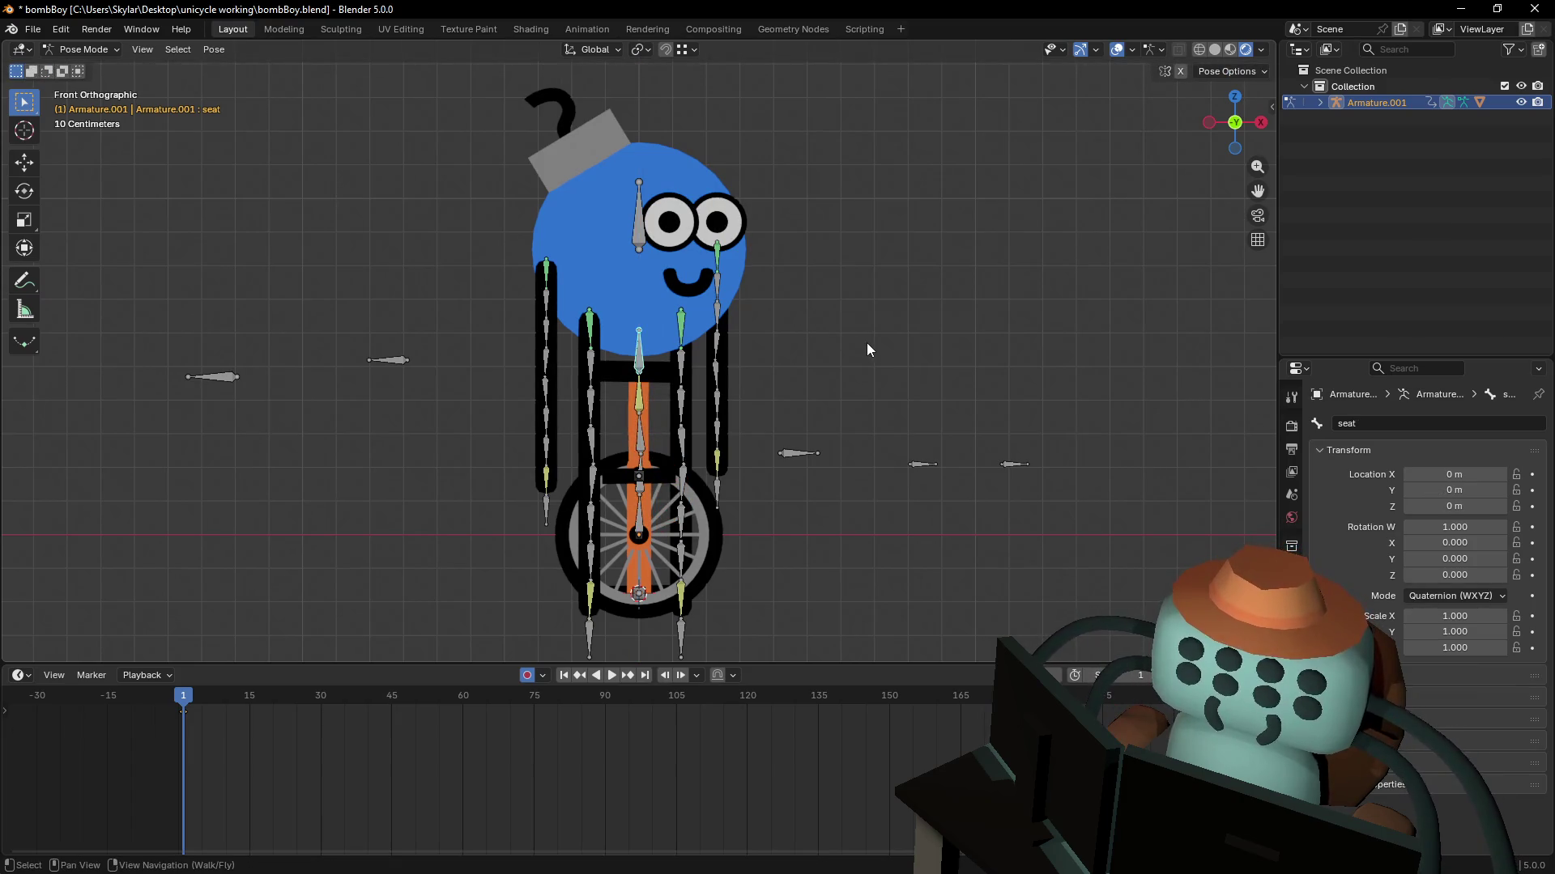
- Try a 12.1° seat tilt with a new position, then undo back to rest
key("r")
left_click(707, 311)
key("g")
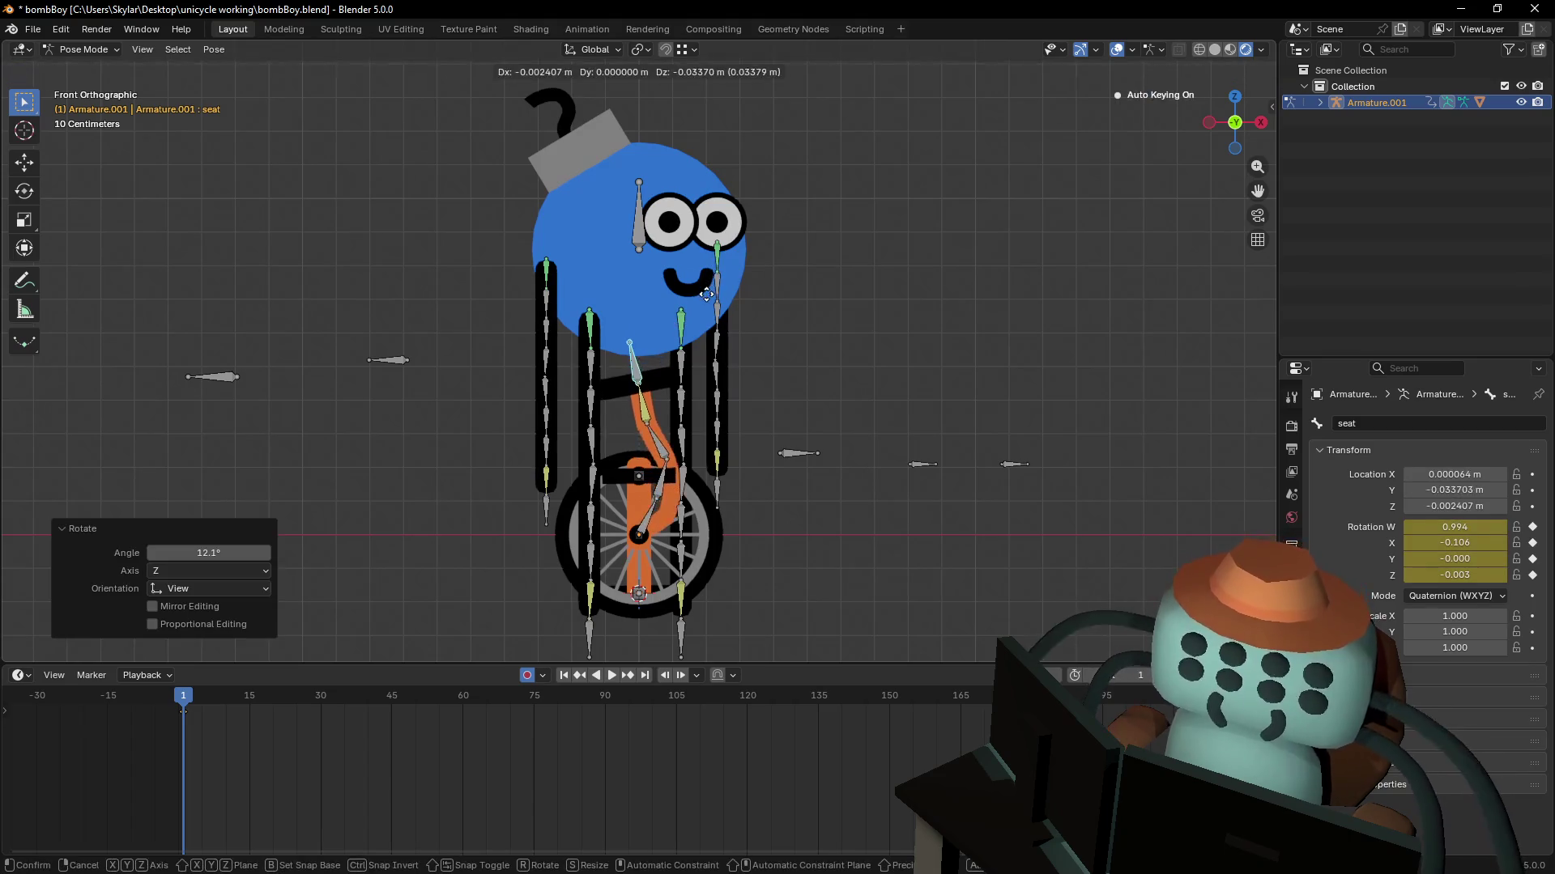
left_click(711, 296)
key("r")
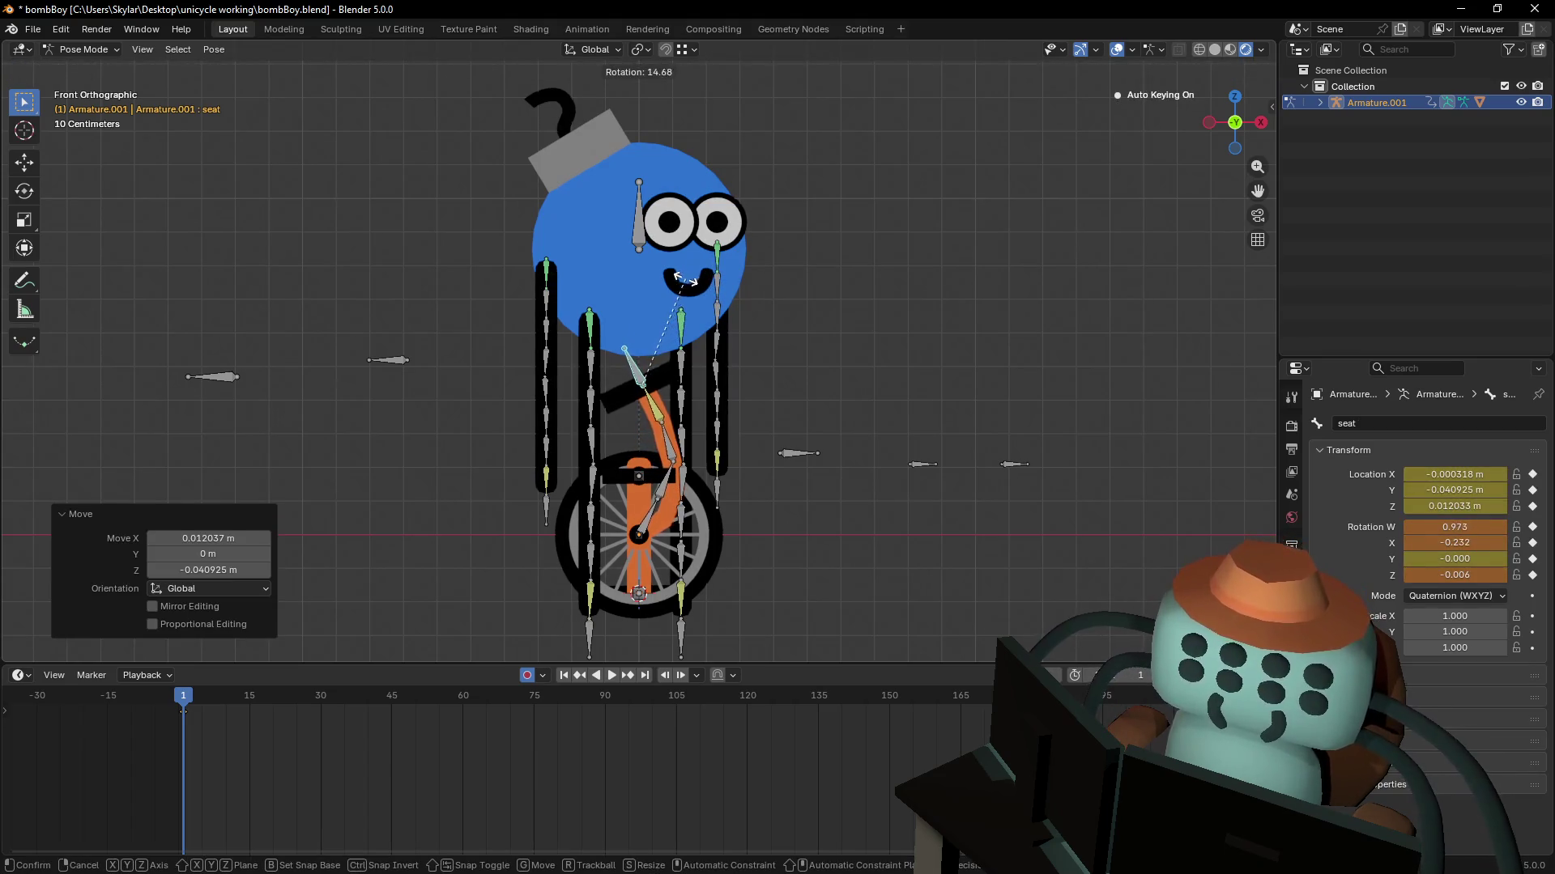
left_click(673, 293)
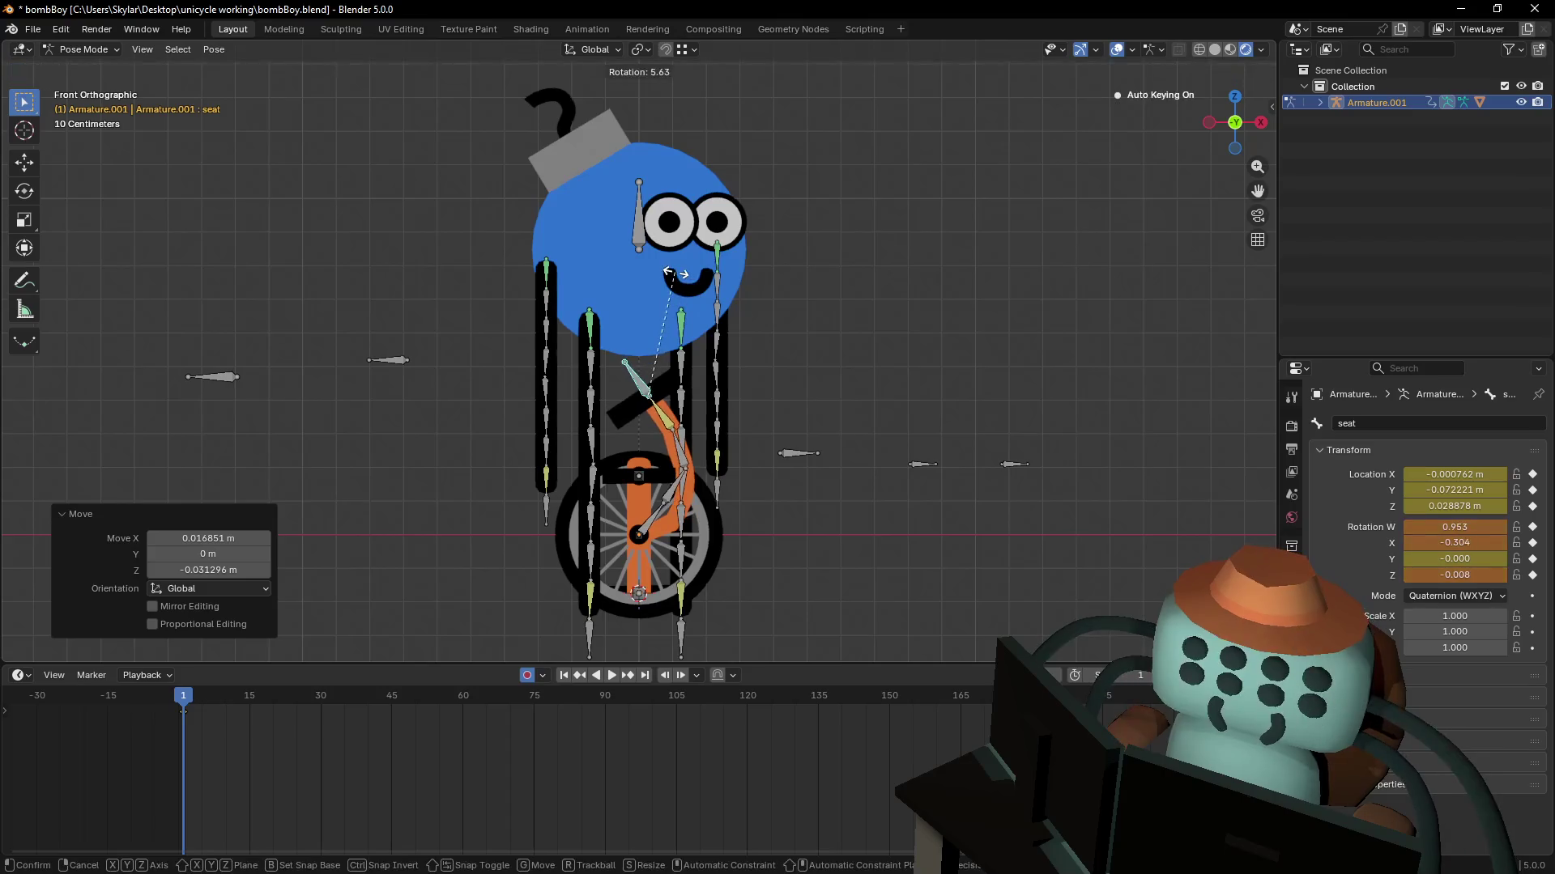
key("ctrl+z")
key("ctrl+z")
key("ctrl+z")
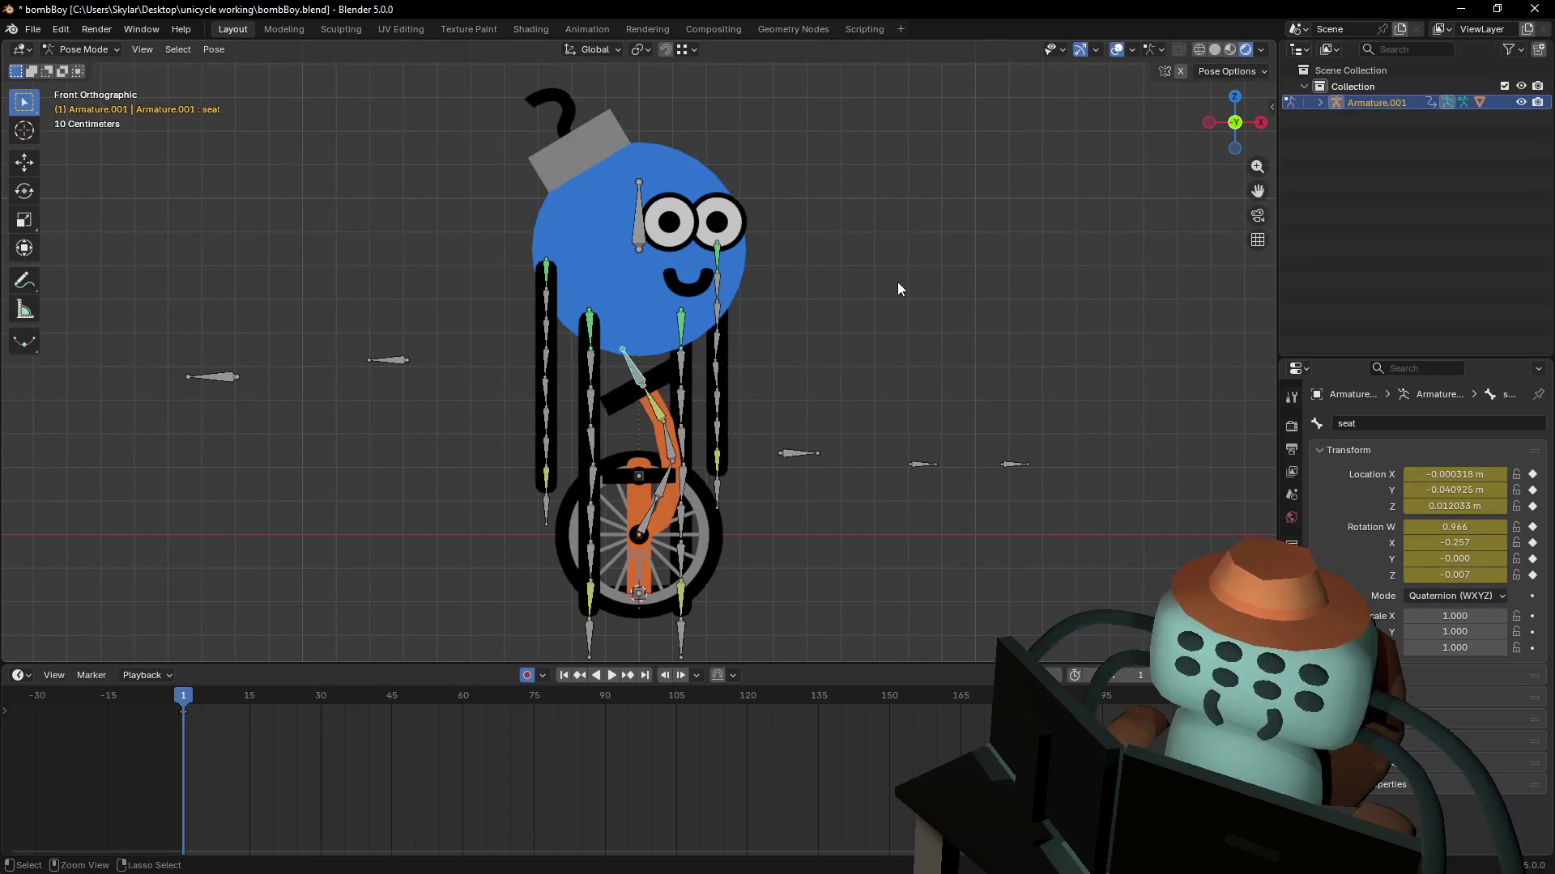
key("ctrl+z")
- Reset all bone rotations and keyframe the whole rig at rest on frame 1
key("a")
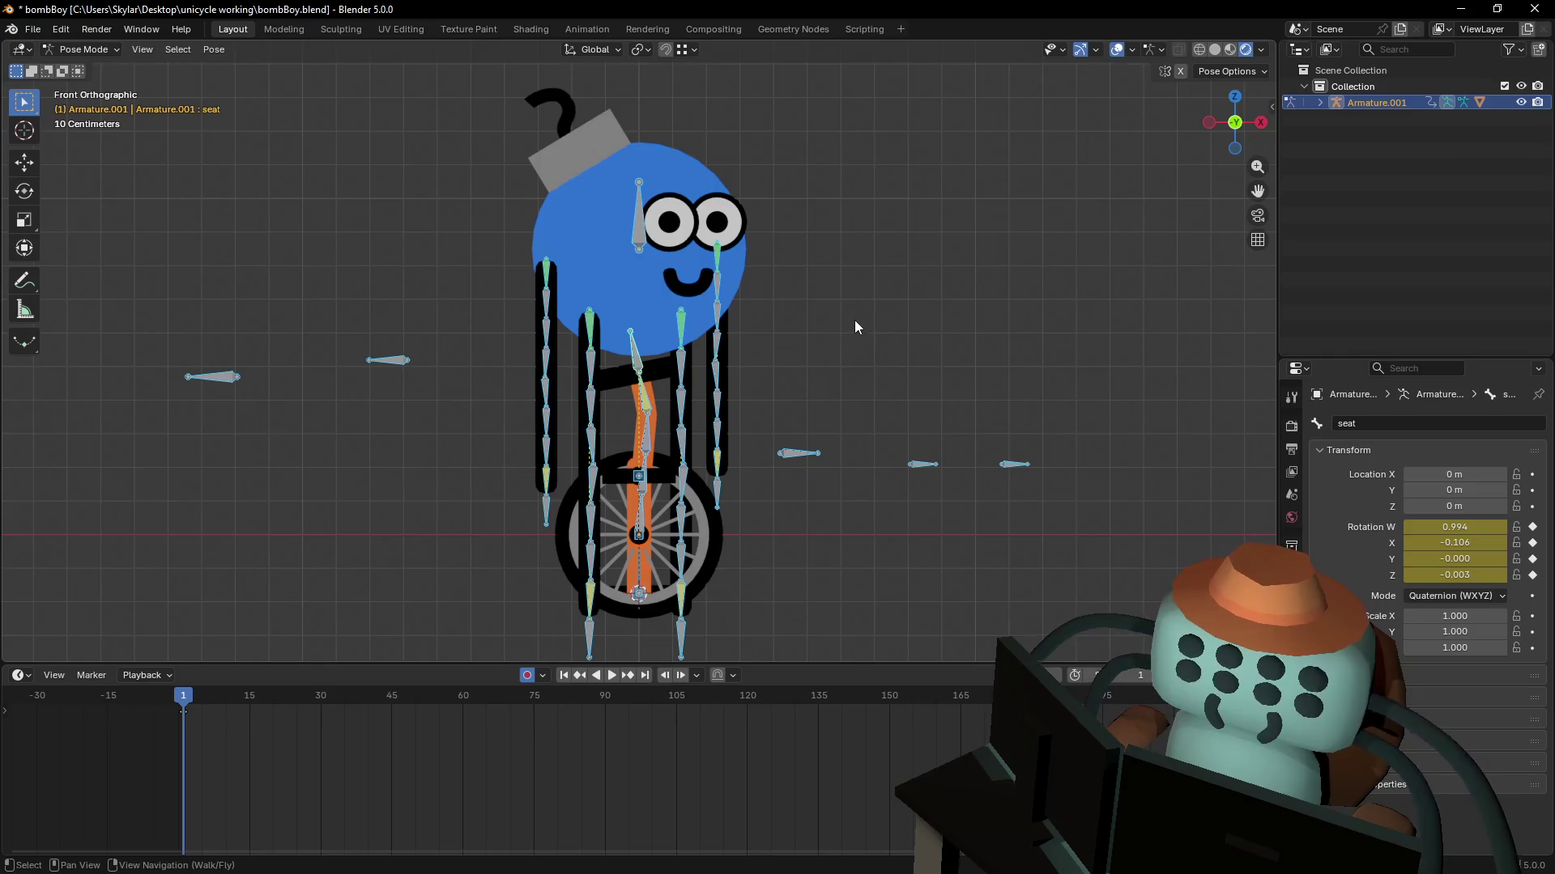
key("alt+r")
key("i")
key("alt+a")
middle_click_drag(847, 324, 791, 287, "shift")
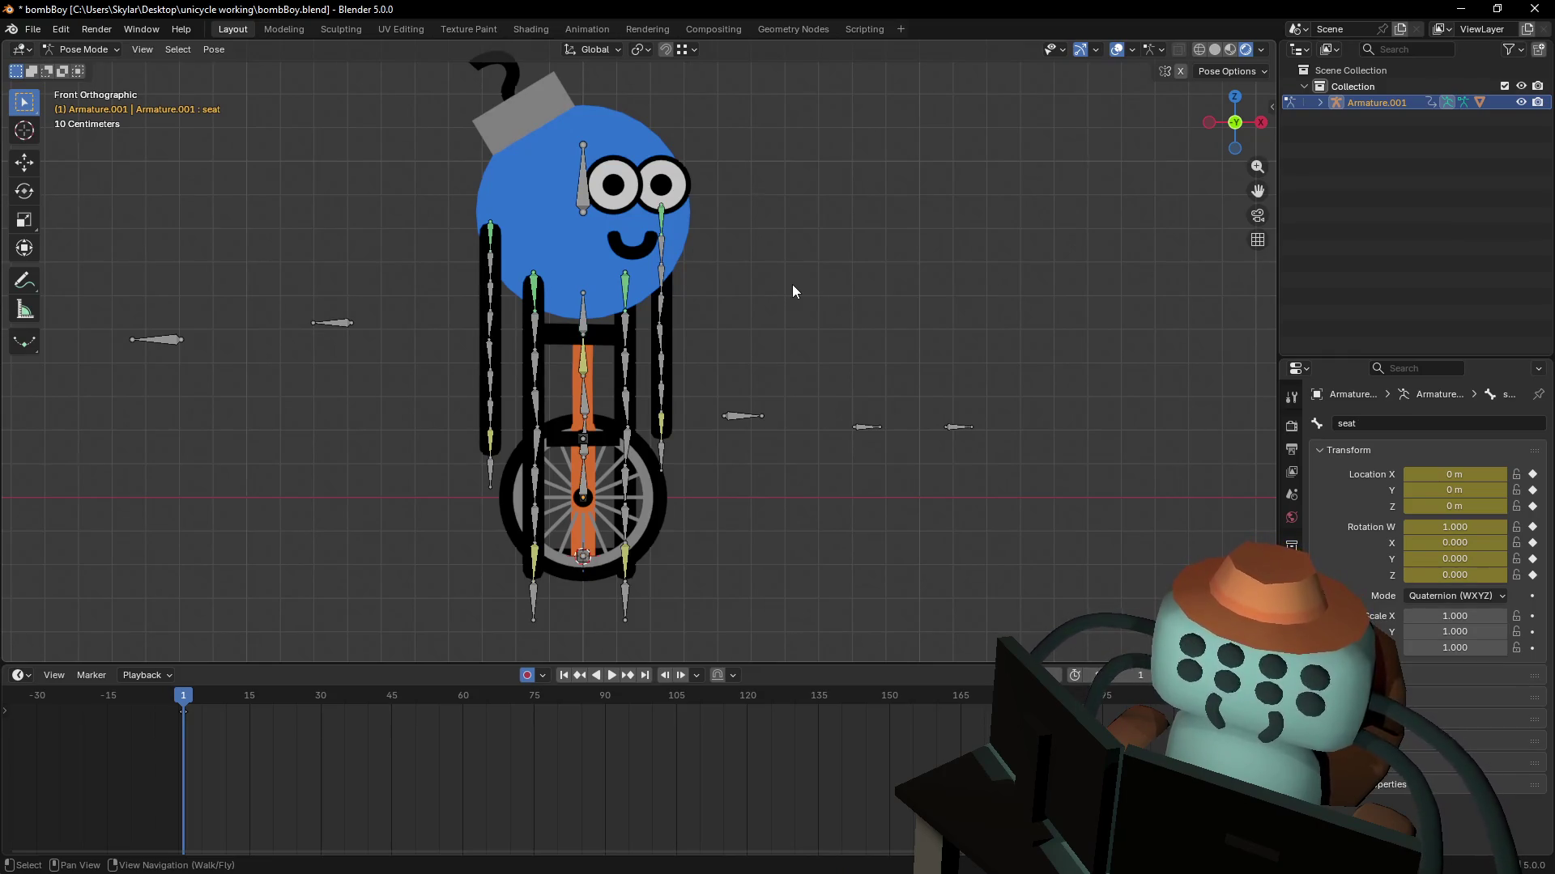
- Test the rig by moving the body bone and leftHandIKTarget, cancelling each move
left_click(580, 196)
key("g")
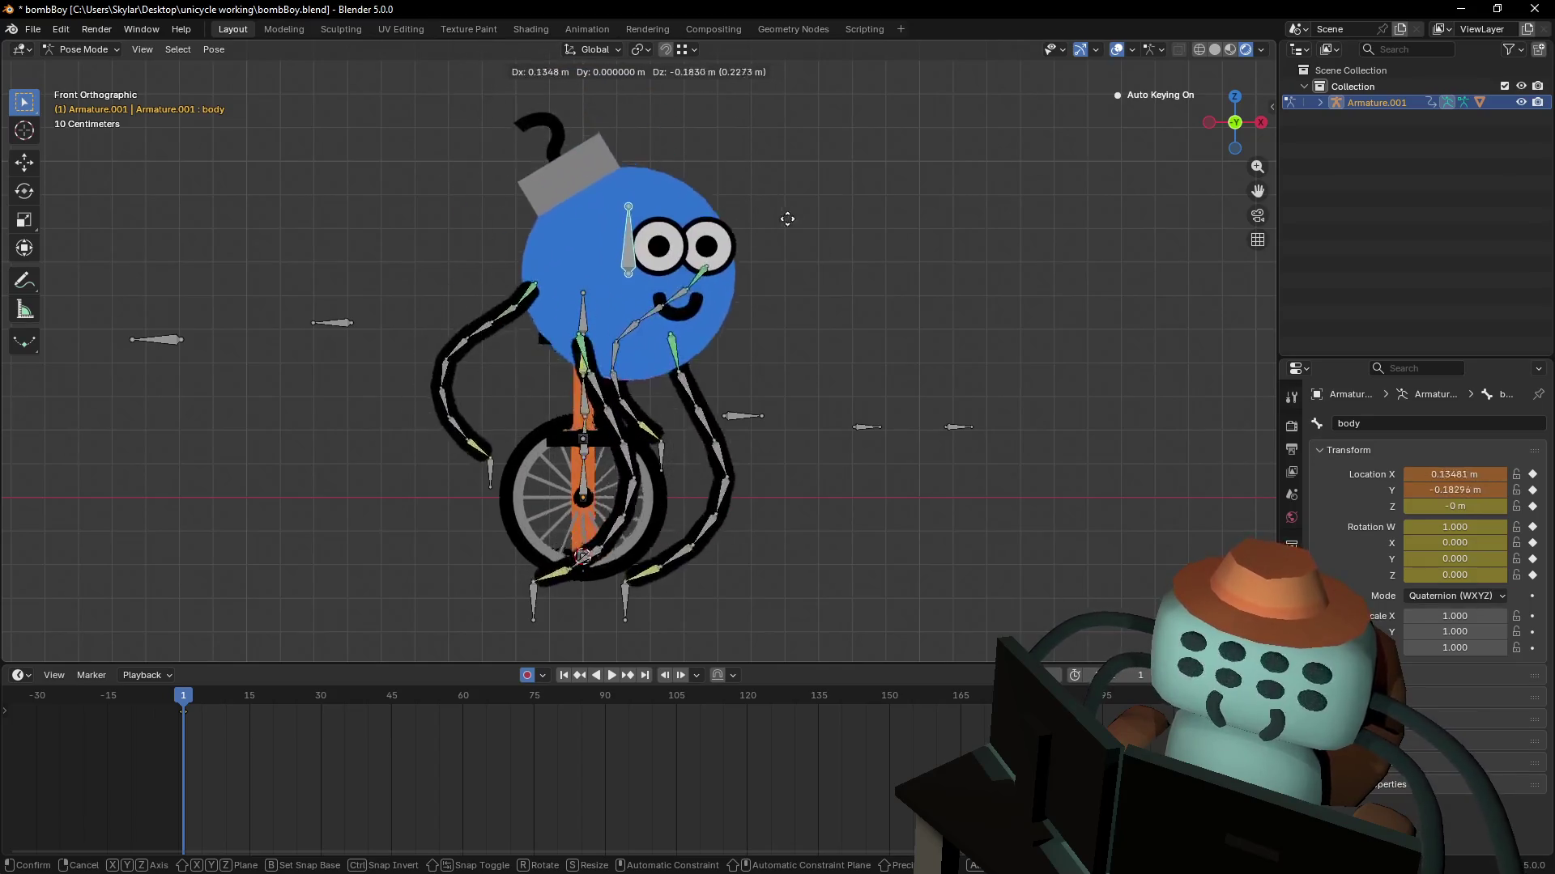
key("Escape")
left_click(664, 455)
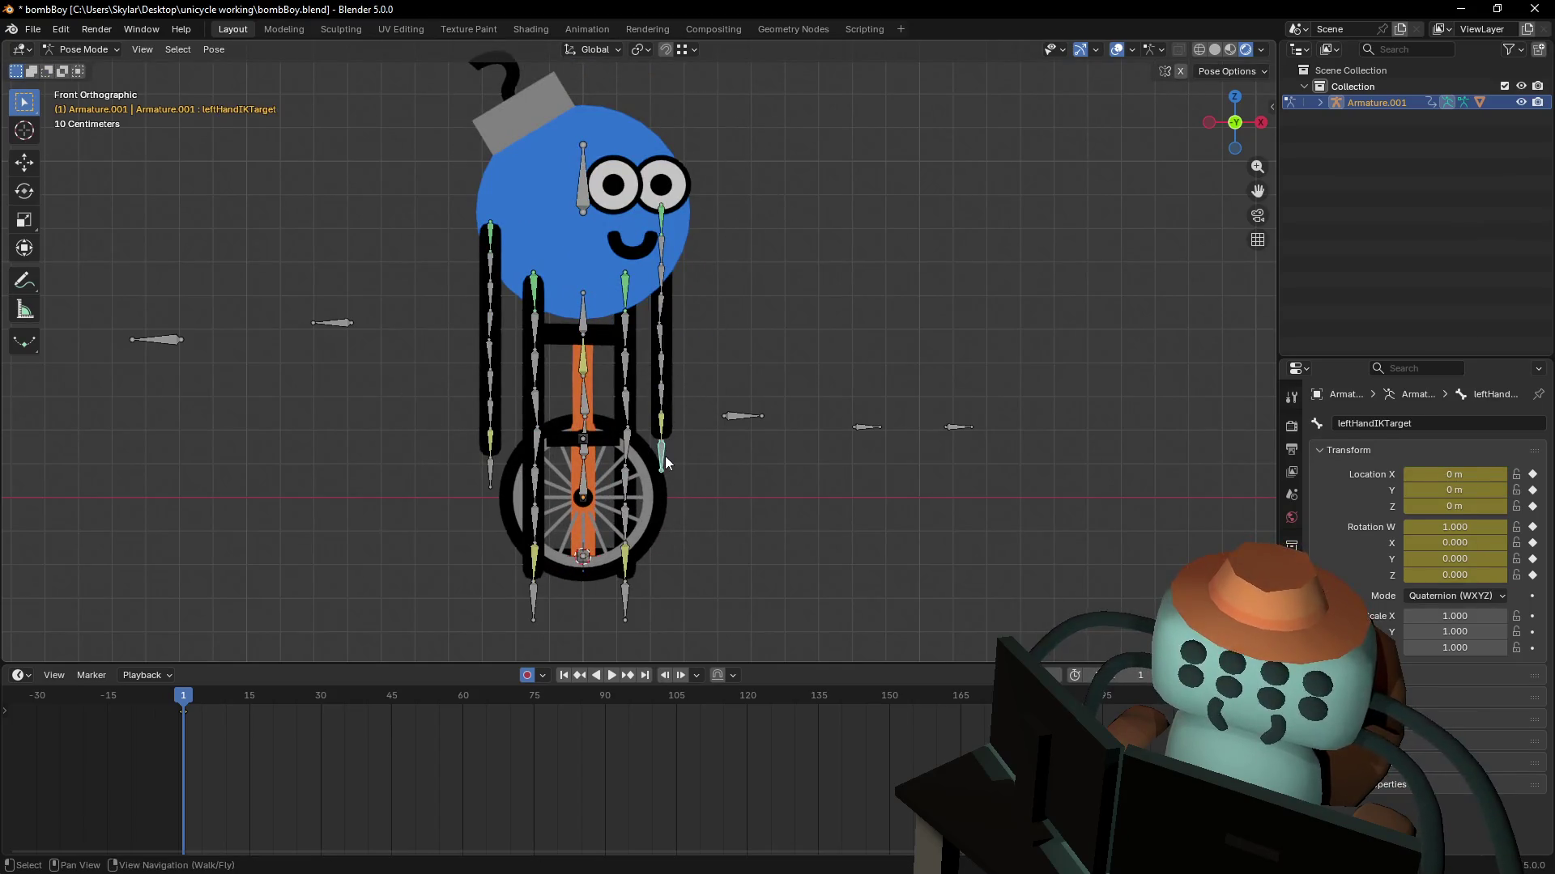
key("g")
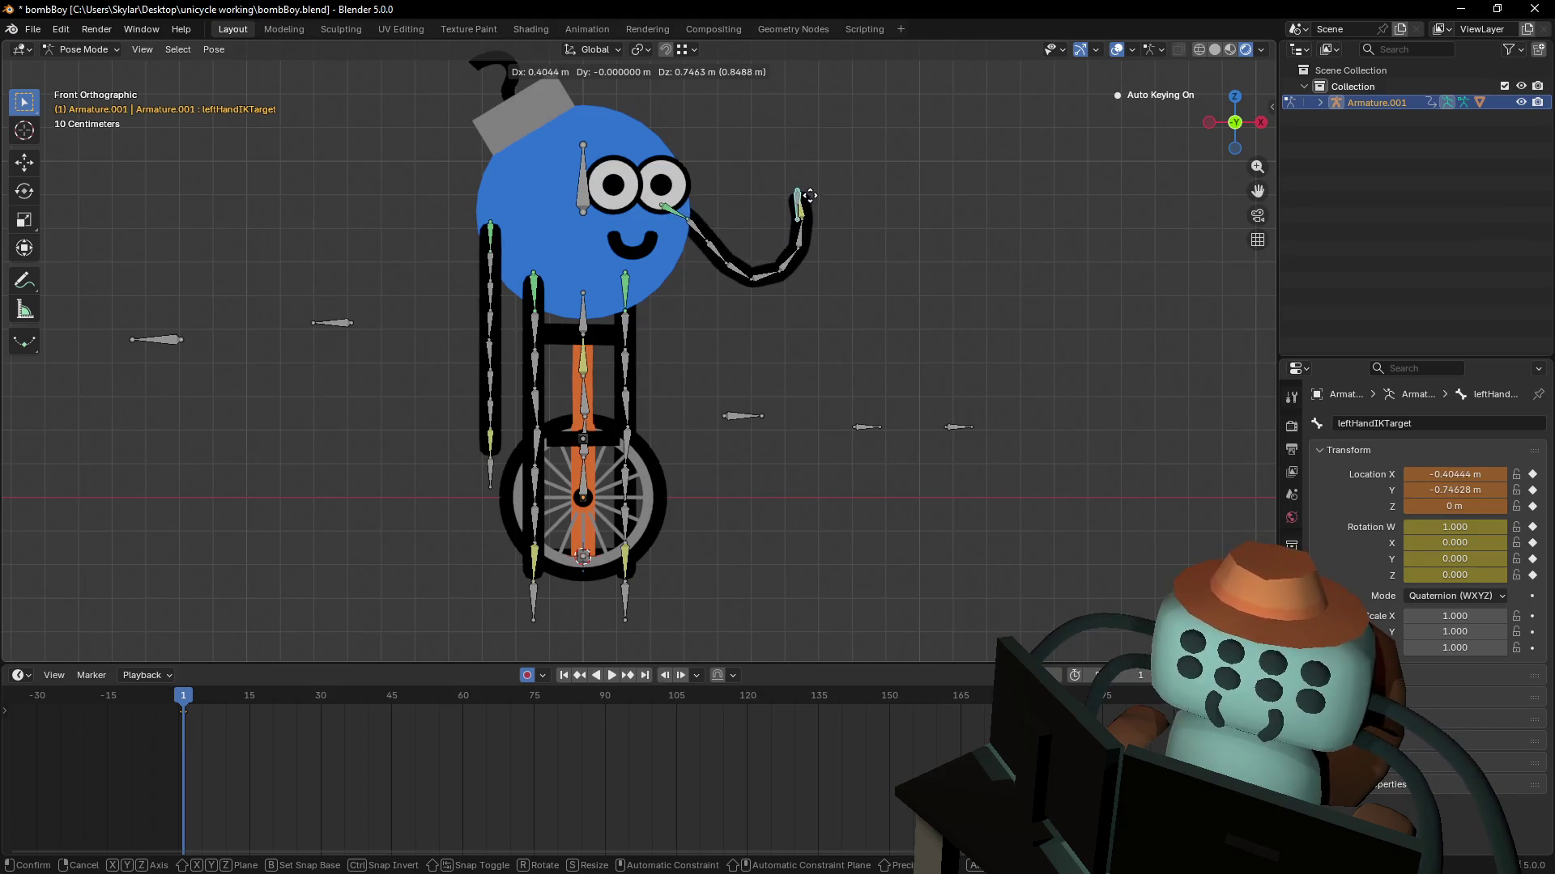
key("Escape")
- Raise rightHandIKTarget, inspect the nearby rightArmIKPole bone, and undo a small nudge
left_click(490, 473)
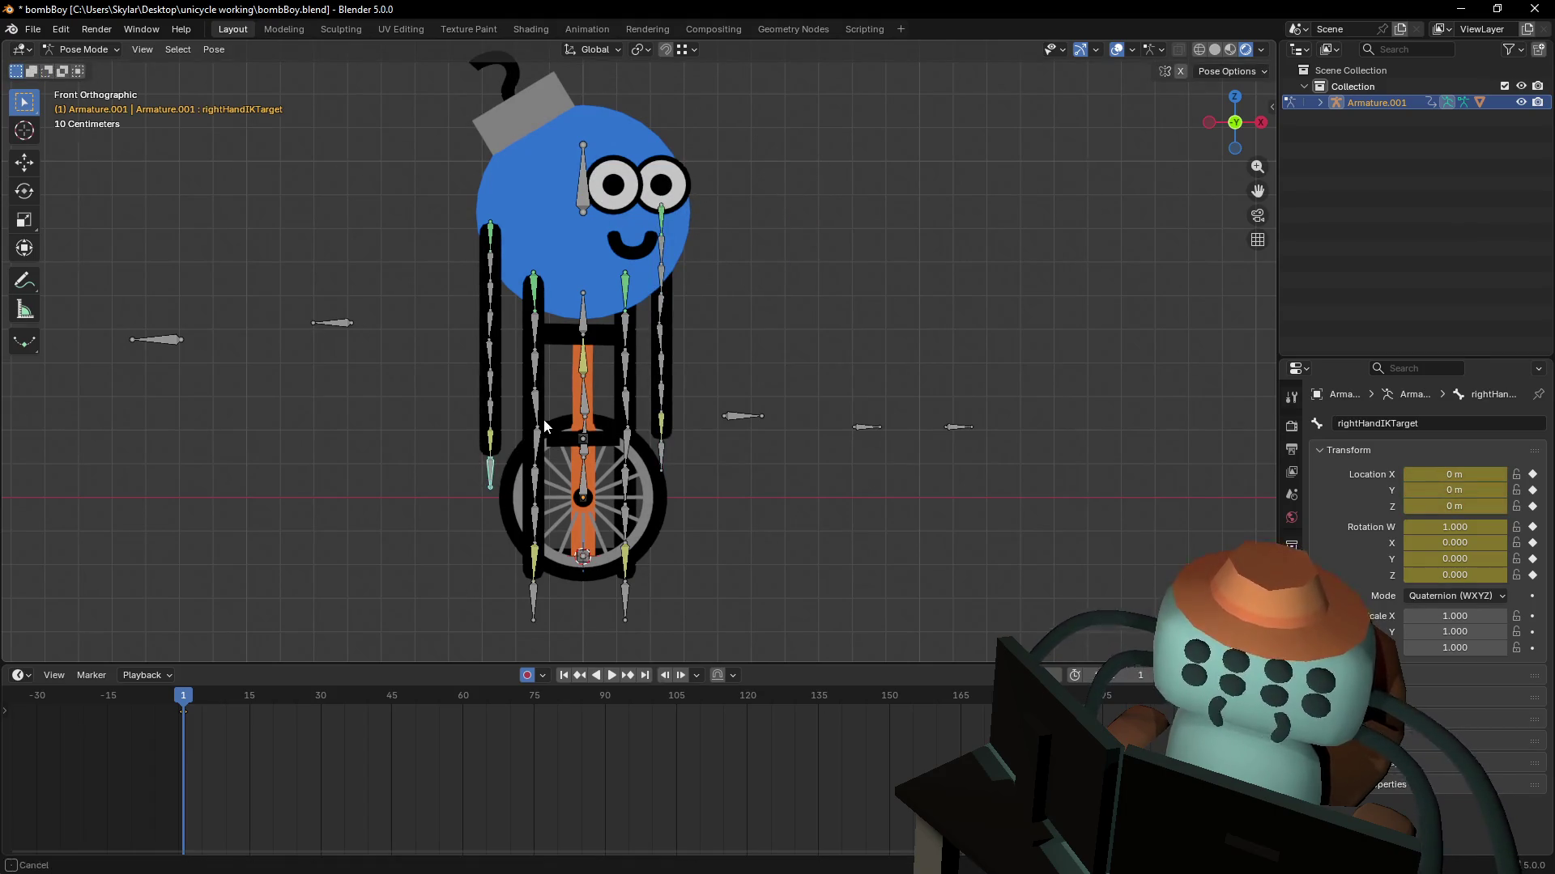
middle_click_drag(544, 427, 649, 504, "shift")
scroll(620, 510, "up", 10)
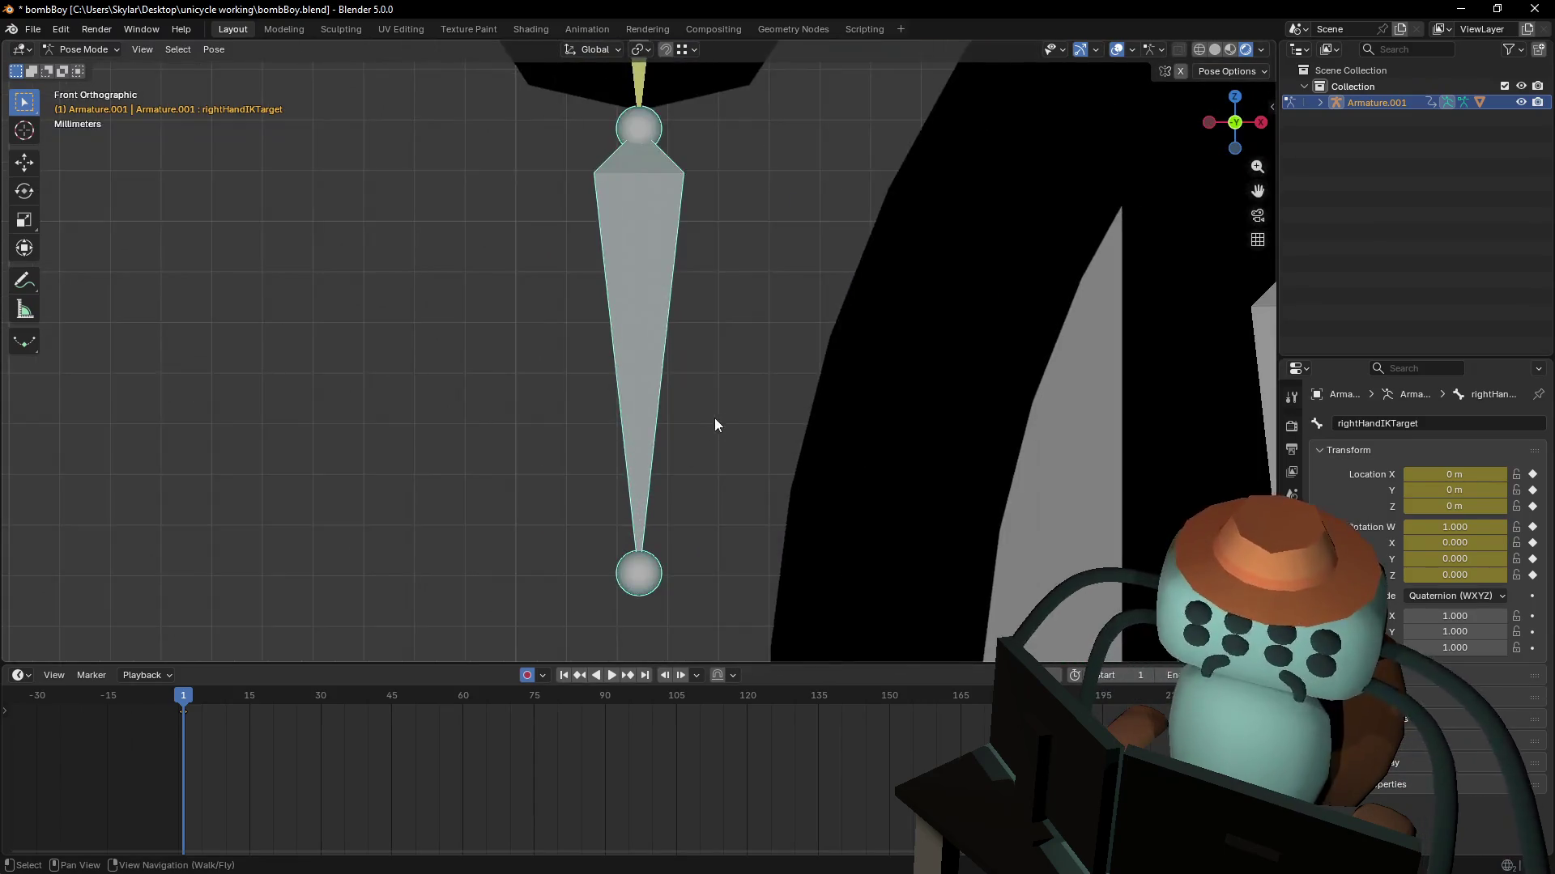
scroll(720, 421, "down", 6)
scroll(780, 405, "down", 4)
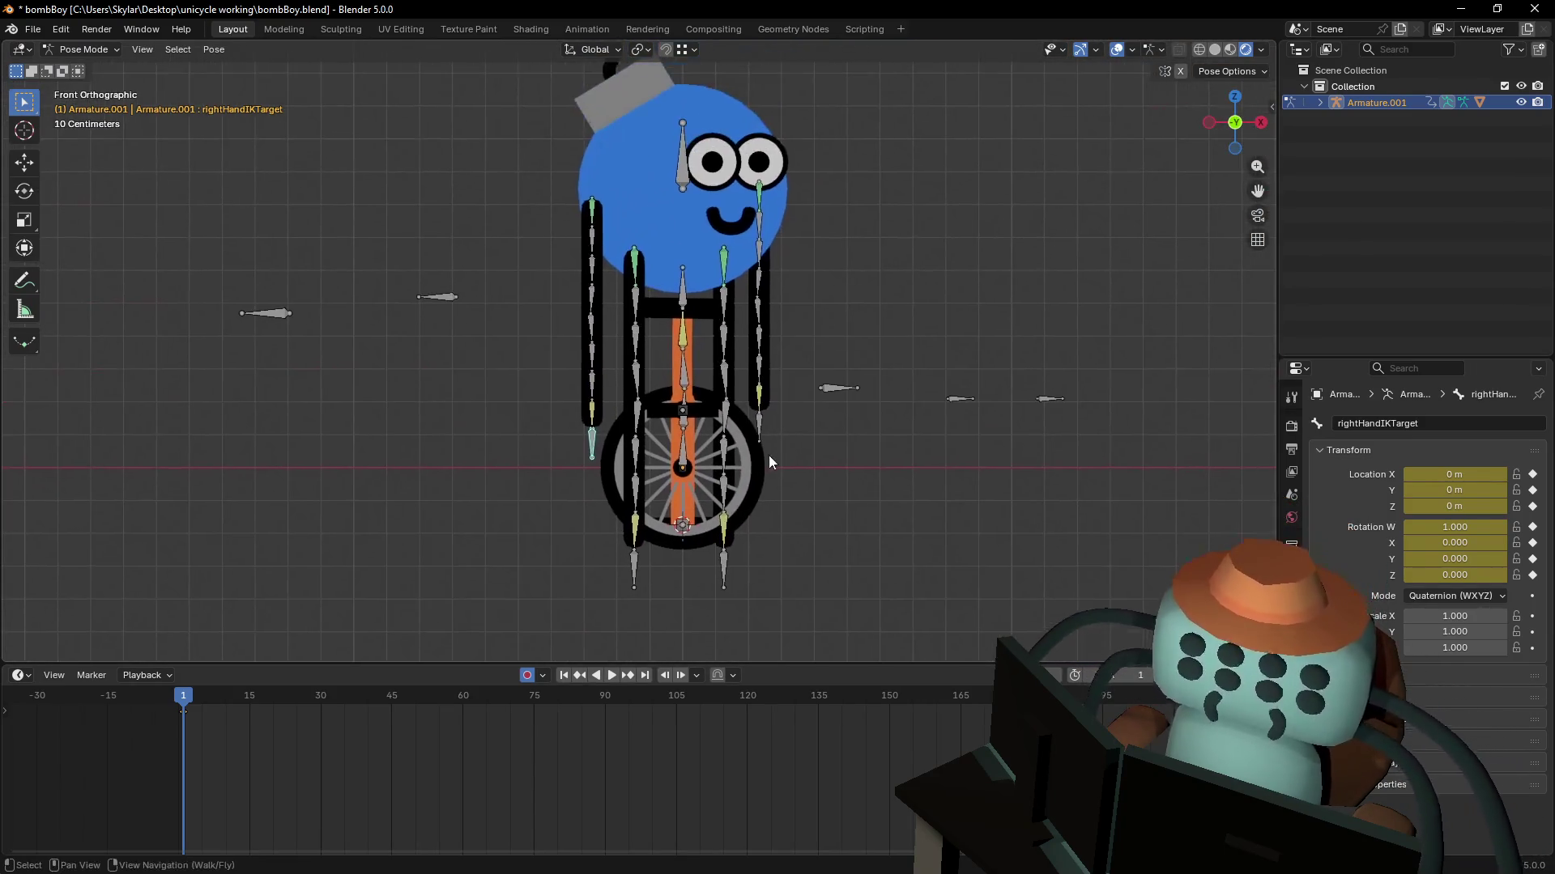
key("g")
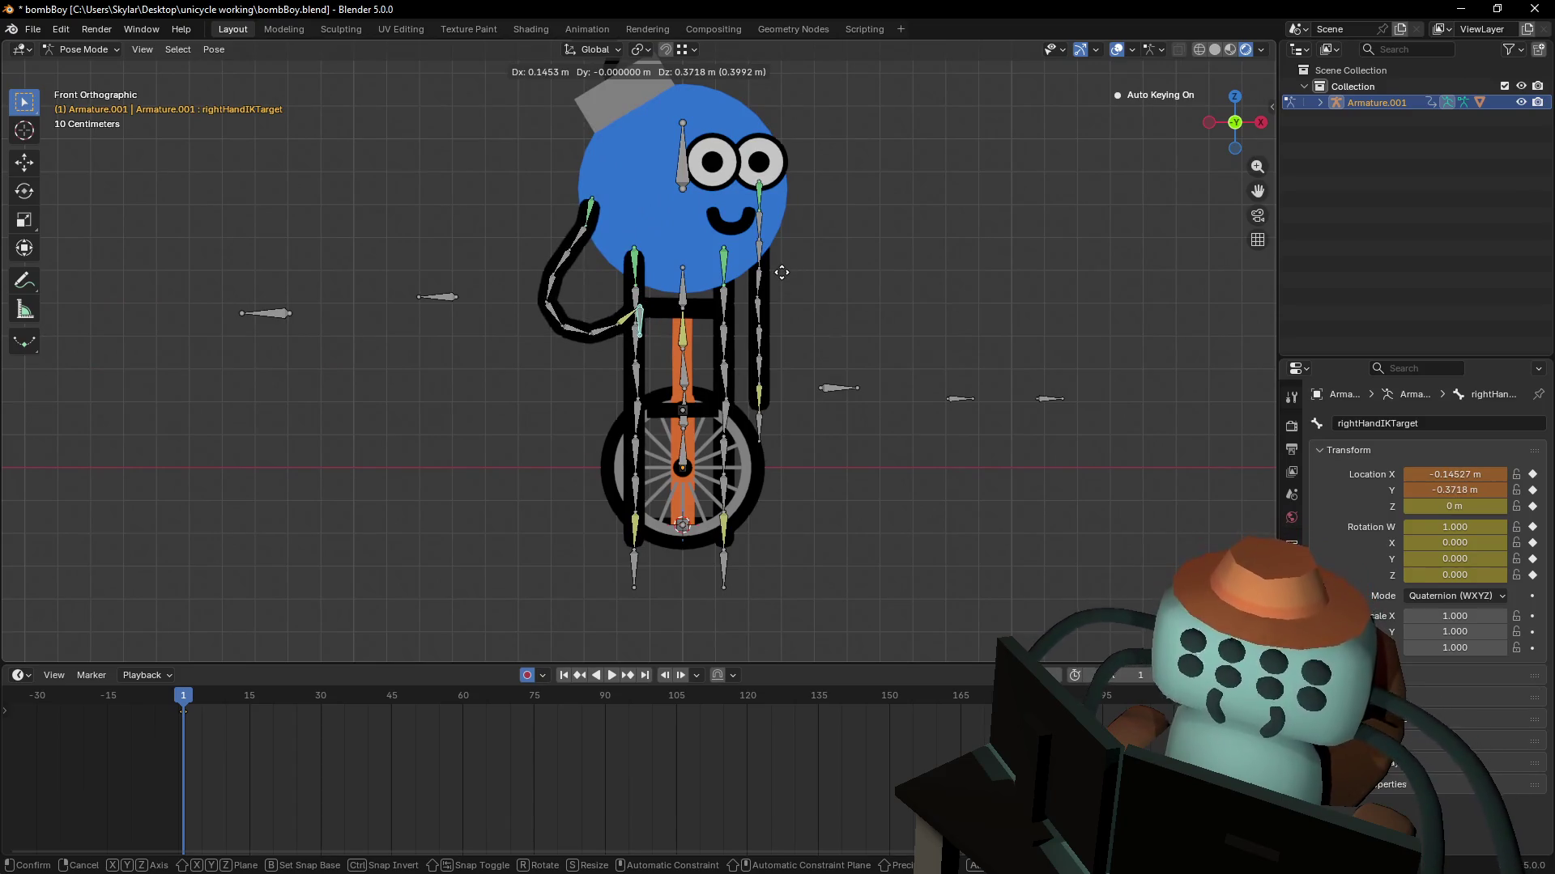
left_click(781, 273)
left_click(447, 297)
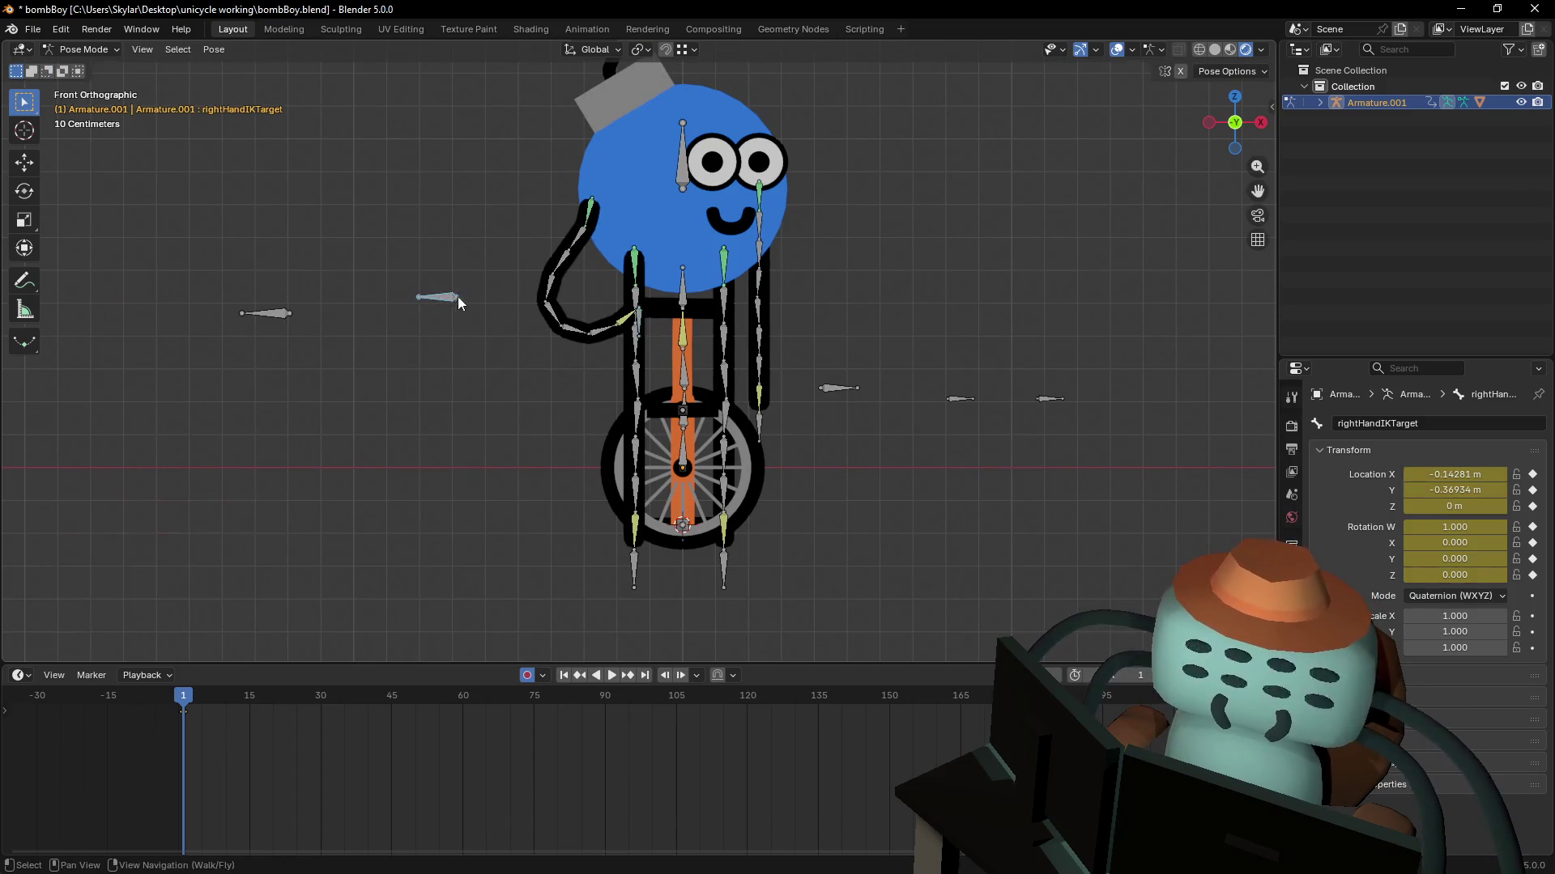
left_click(290, 314)
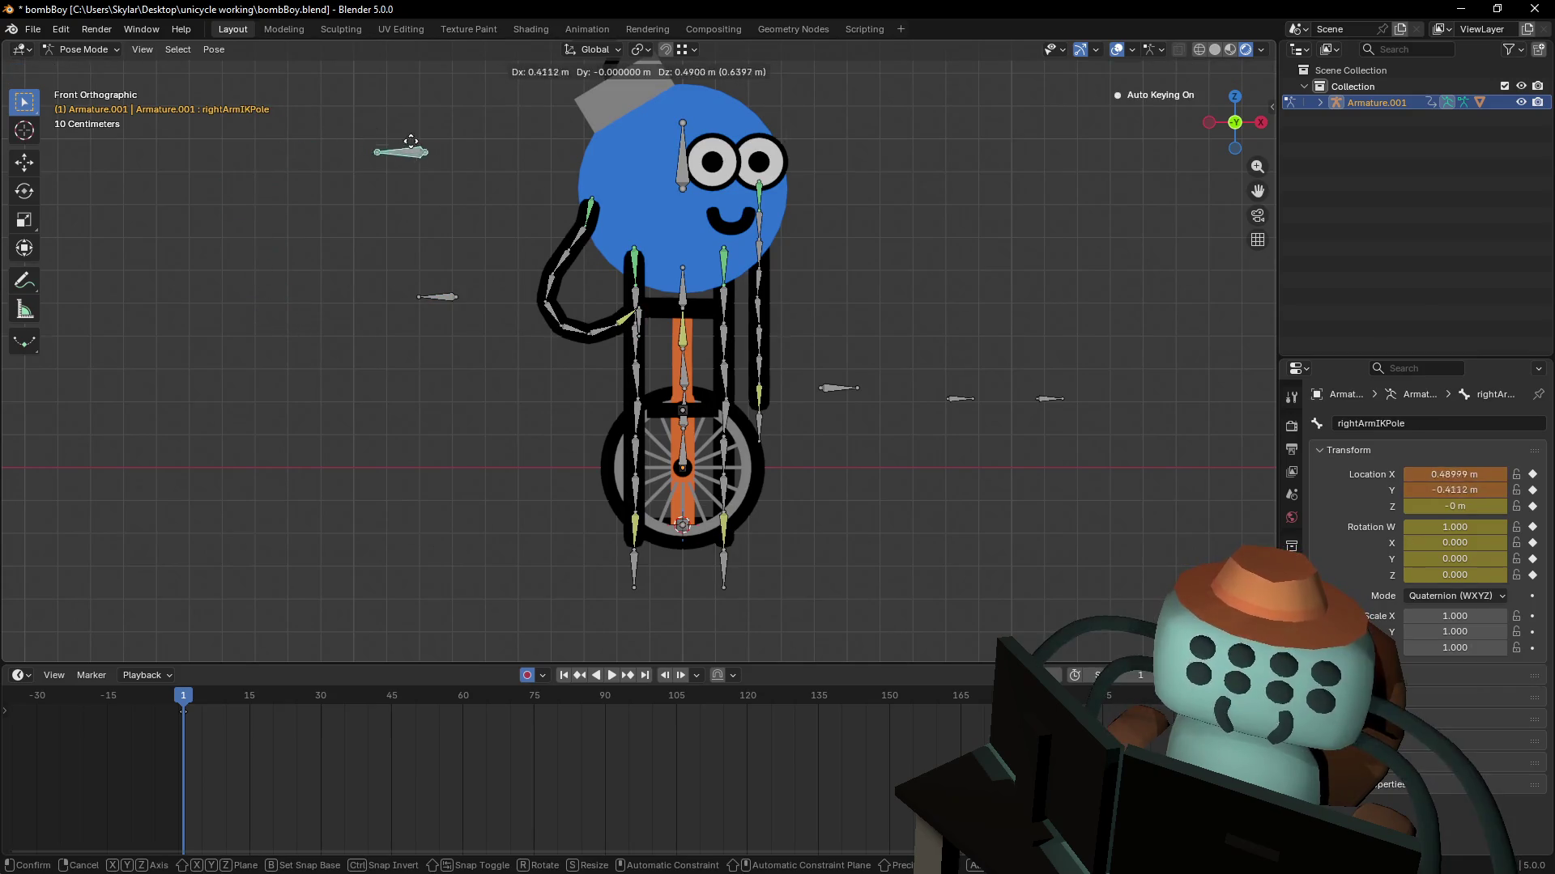
left_click(639, 327)
key("g")
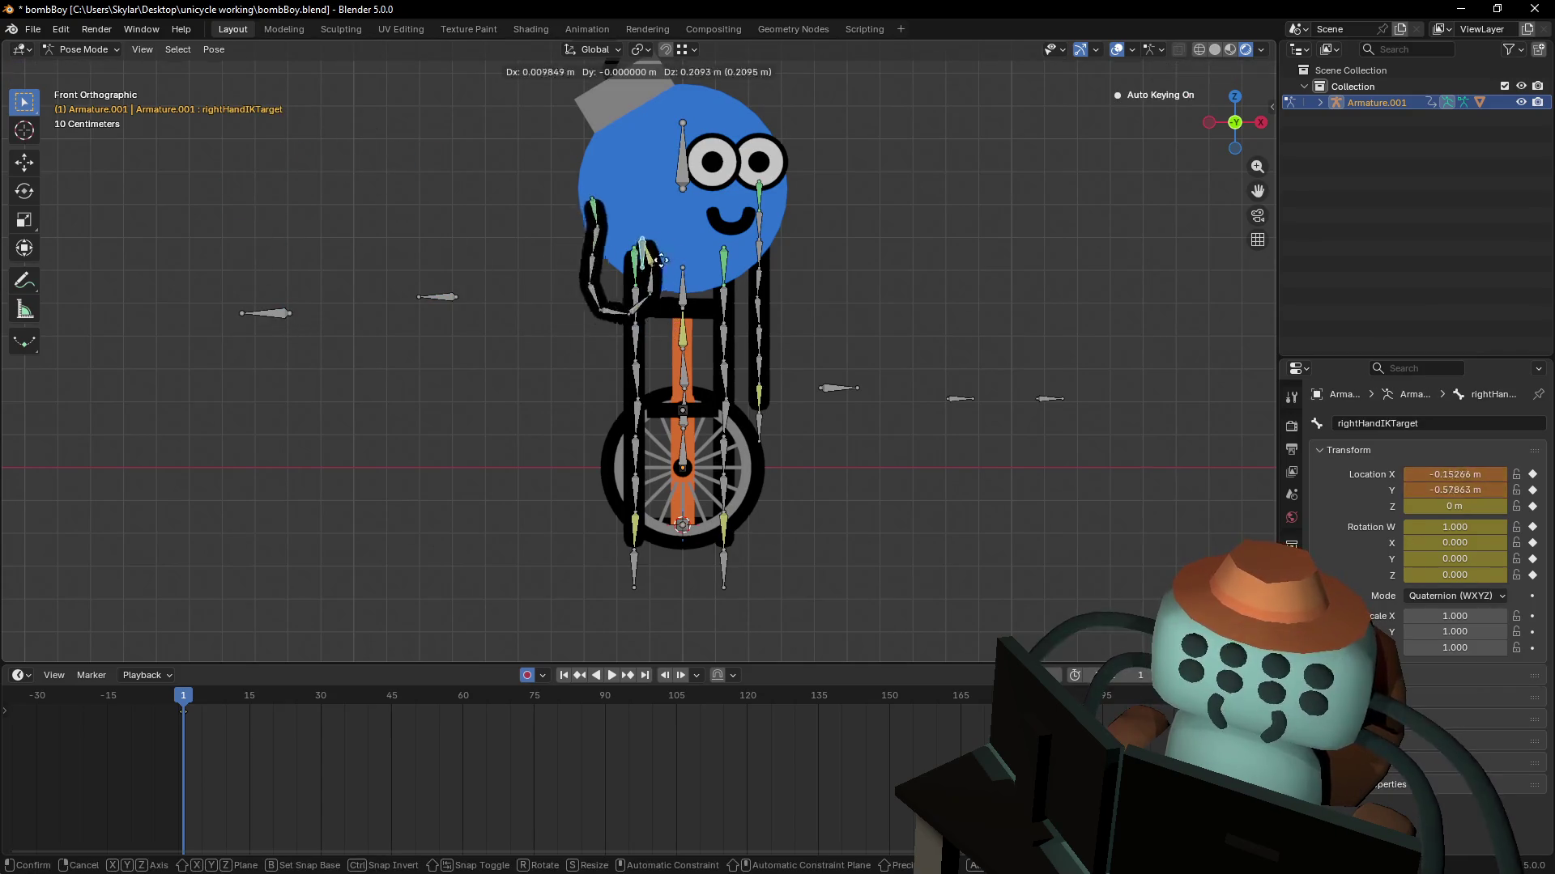
left_click(672, 326)
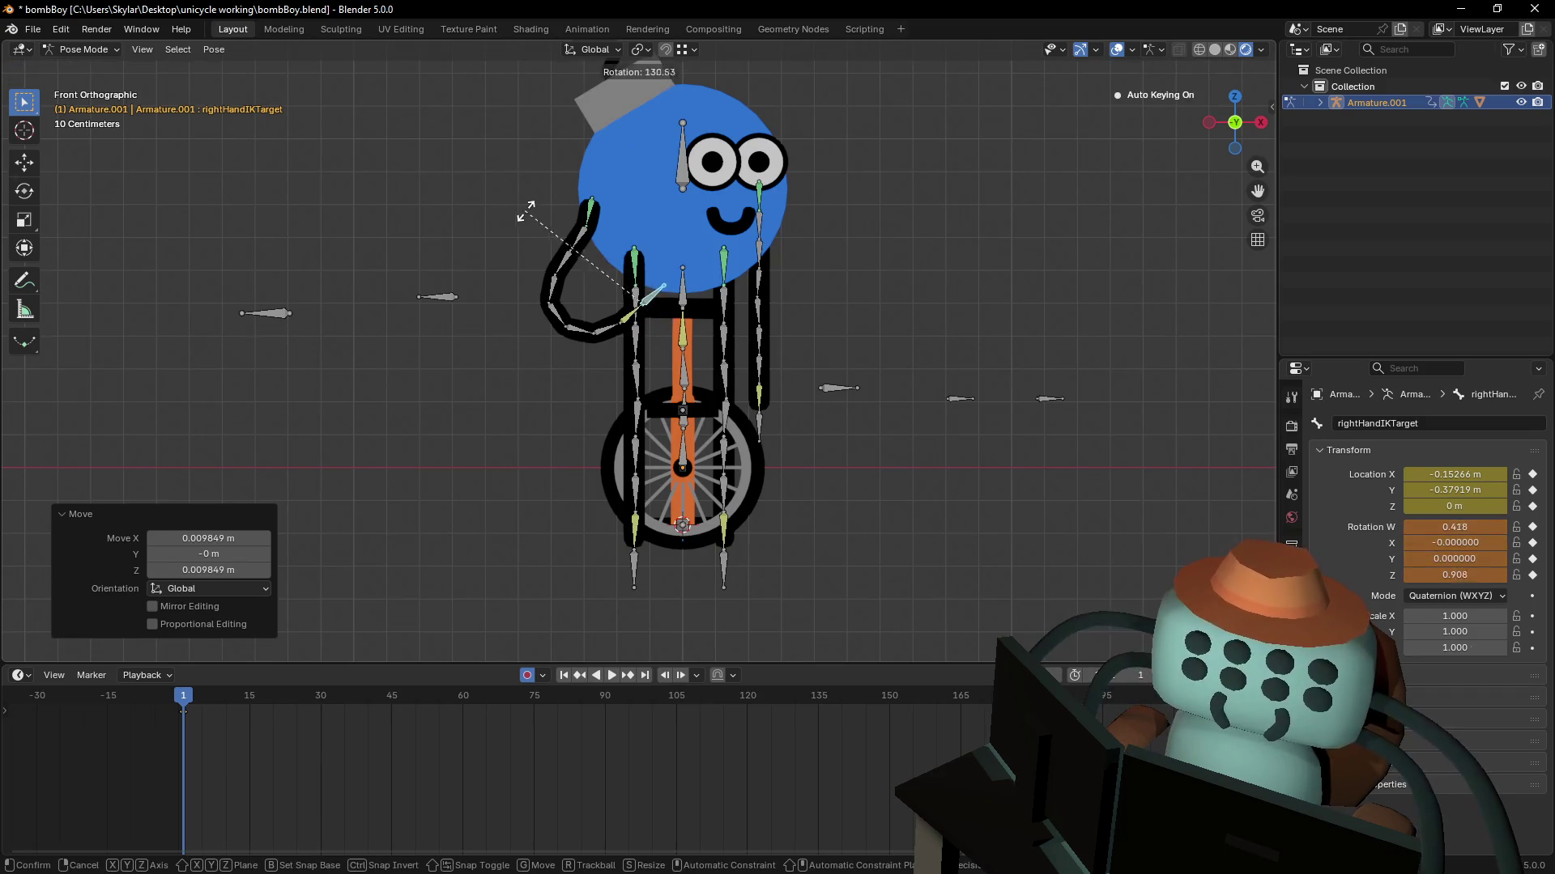
key("ctrl+z")
key("ctrl+z")
key("ctrl+z")
key("ctrl+z")
key("ctrl+z")
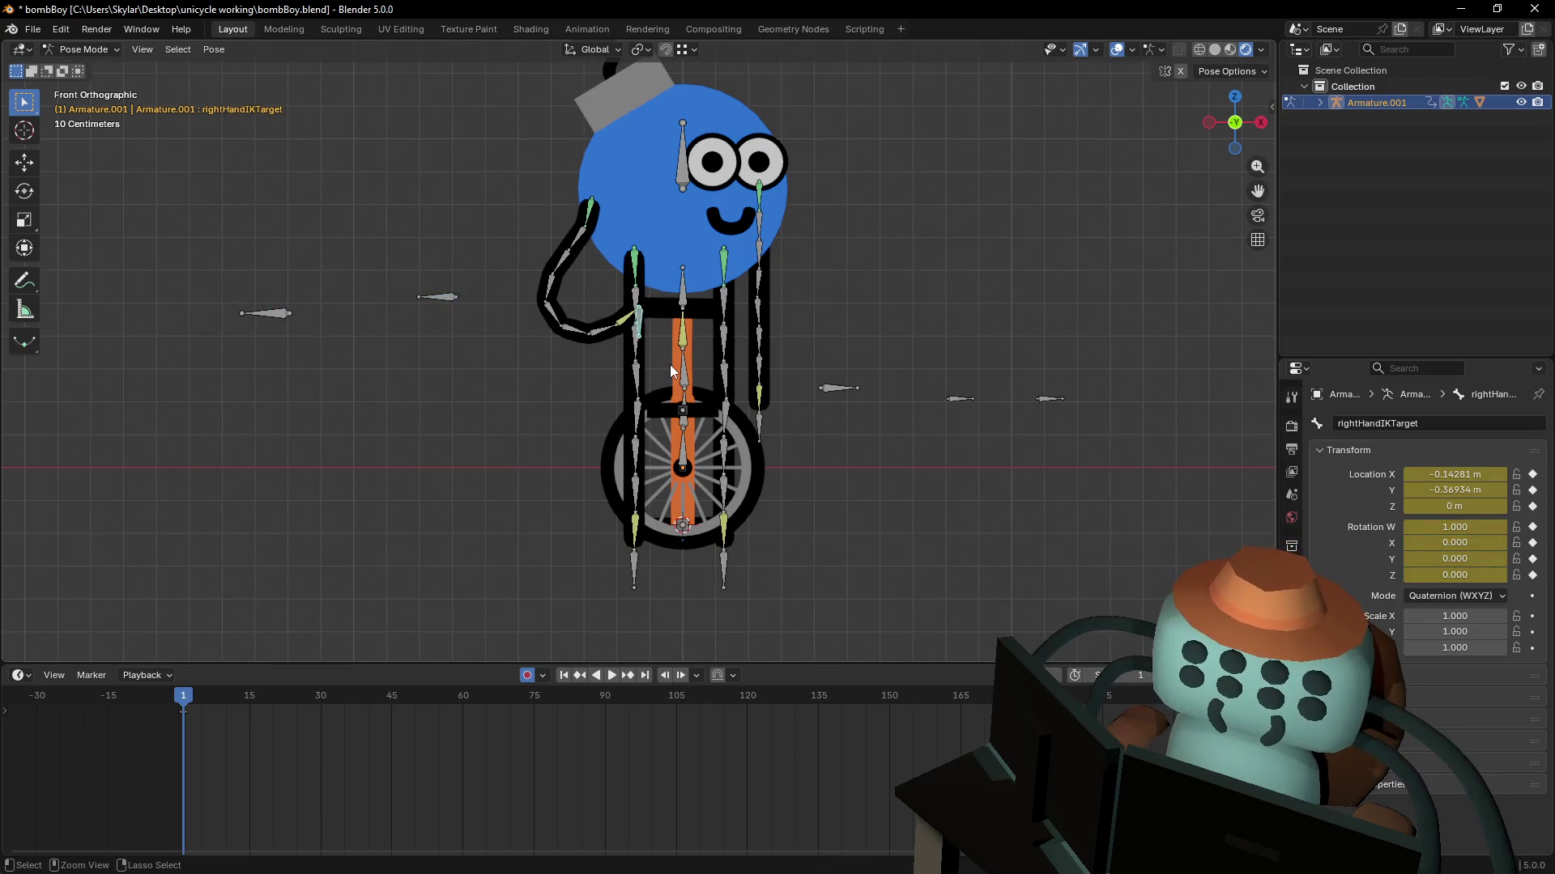
- Move the right hand IK target up beside the head, then select arm bones Bone.24 and Bone.31
left_click(628, 386)
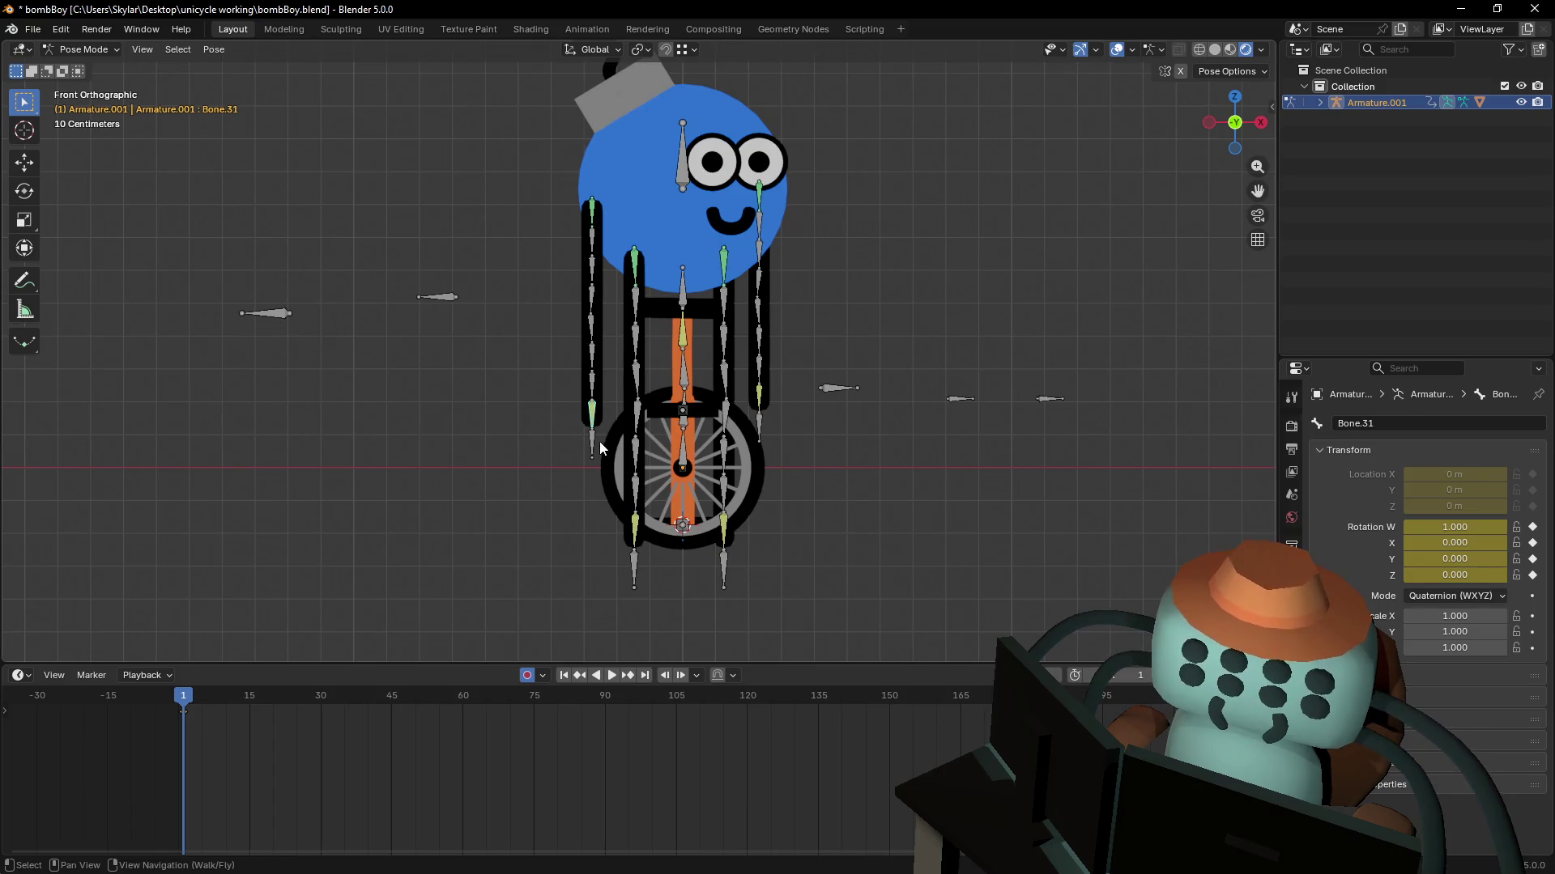
left_click(599, 448)
scroll(600, 421, "up", 3)
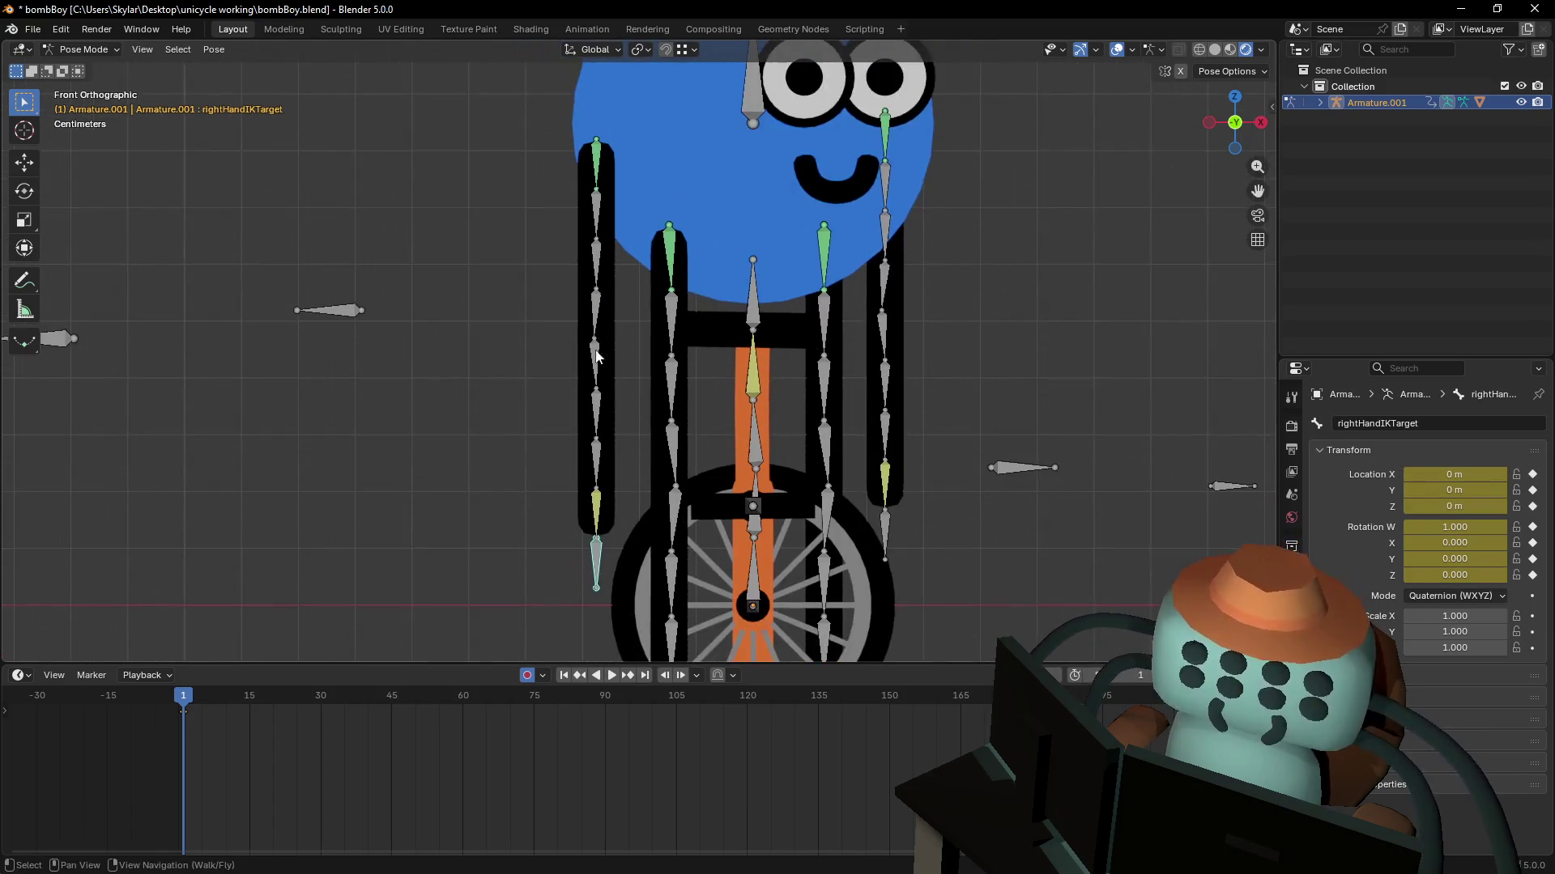
middle_click_drag(723, 339, 757, 341, "shift")
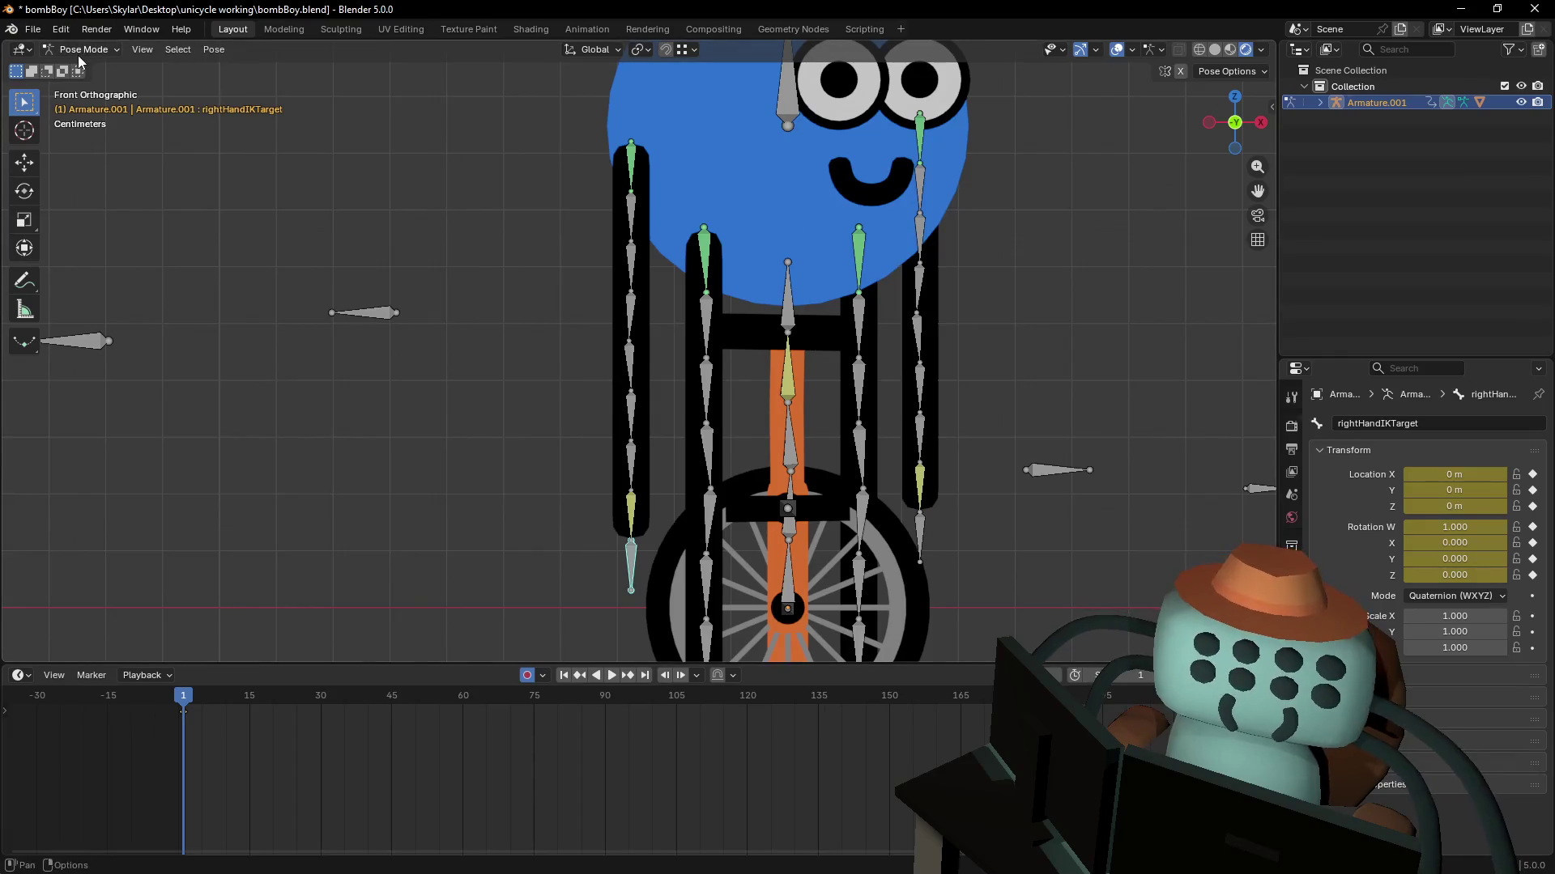
key("g")
left_click(813, 338)
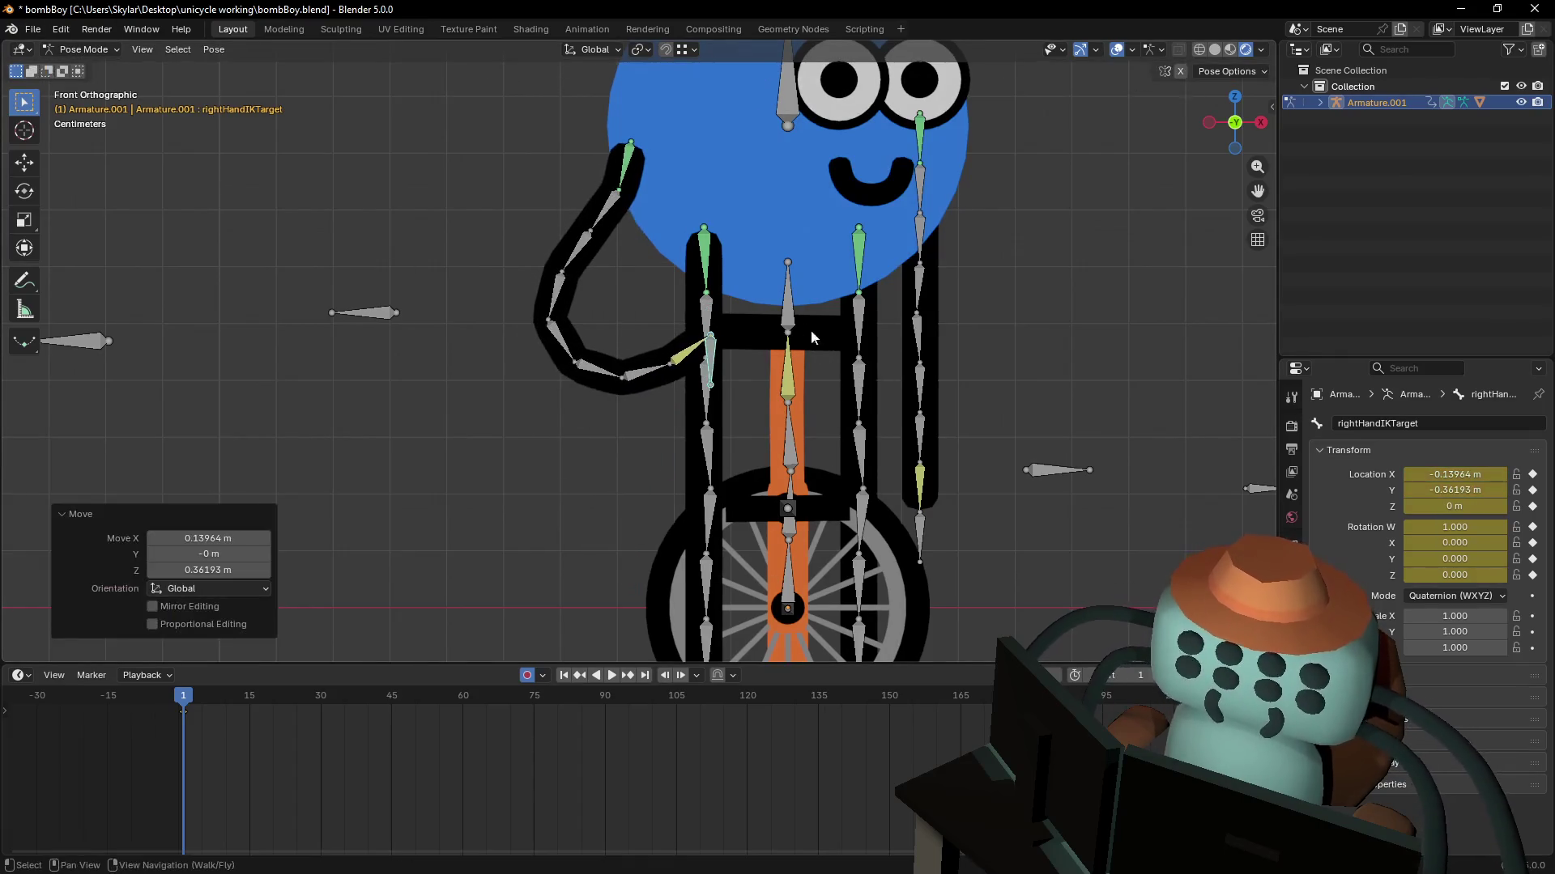
middle_click_drag(812, 337, 597, 324, "shift")
left_click(606, 272)
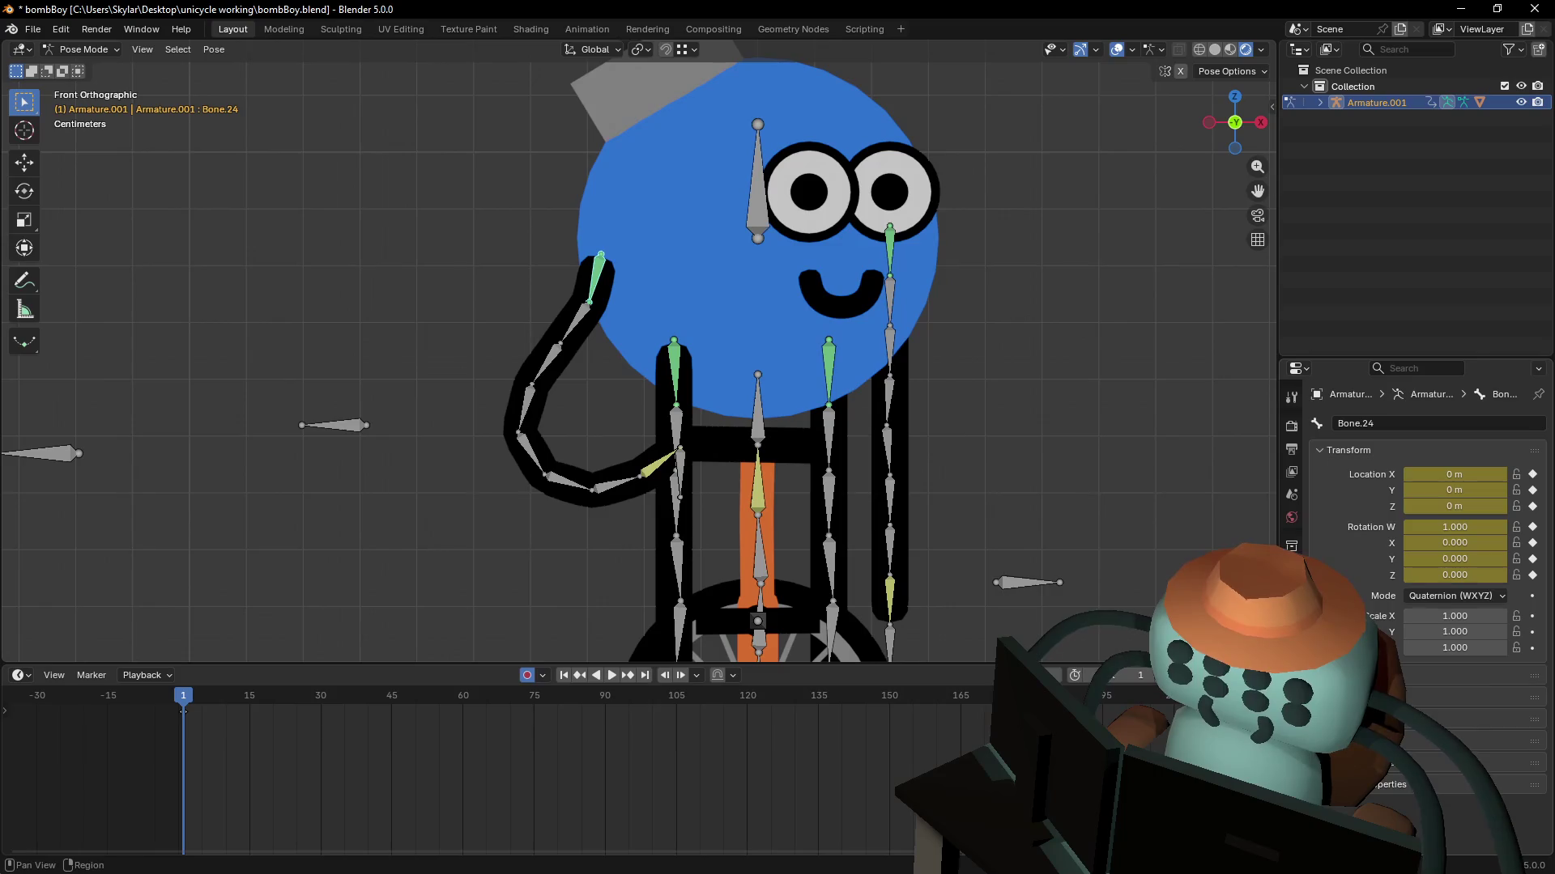
mouse_move(652, 341)
middle_mouse_down("shift")
mouse_move(589, 349)
mouse_move(627, 364)
middle_mouse_up("shift")
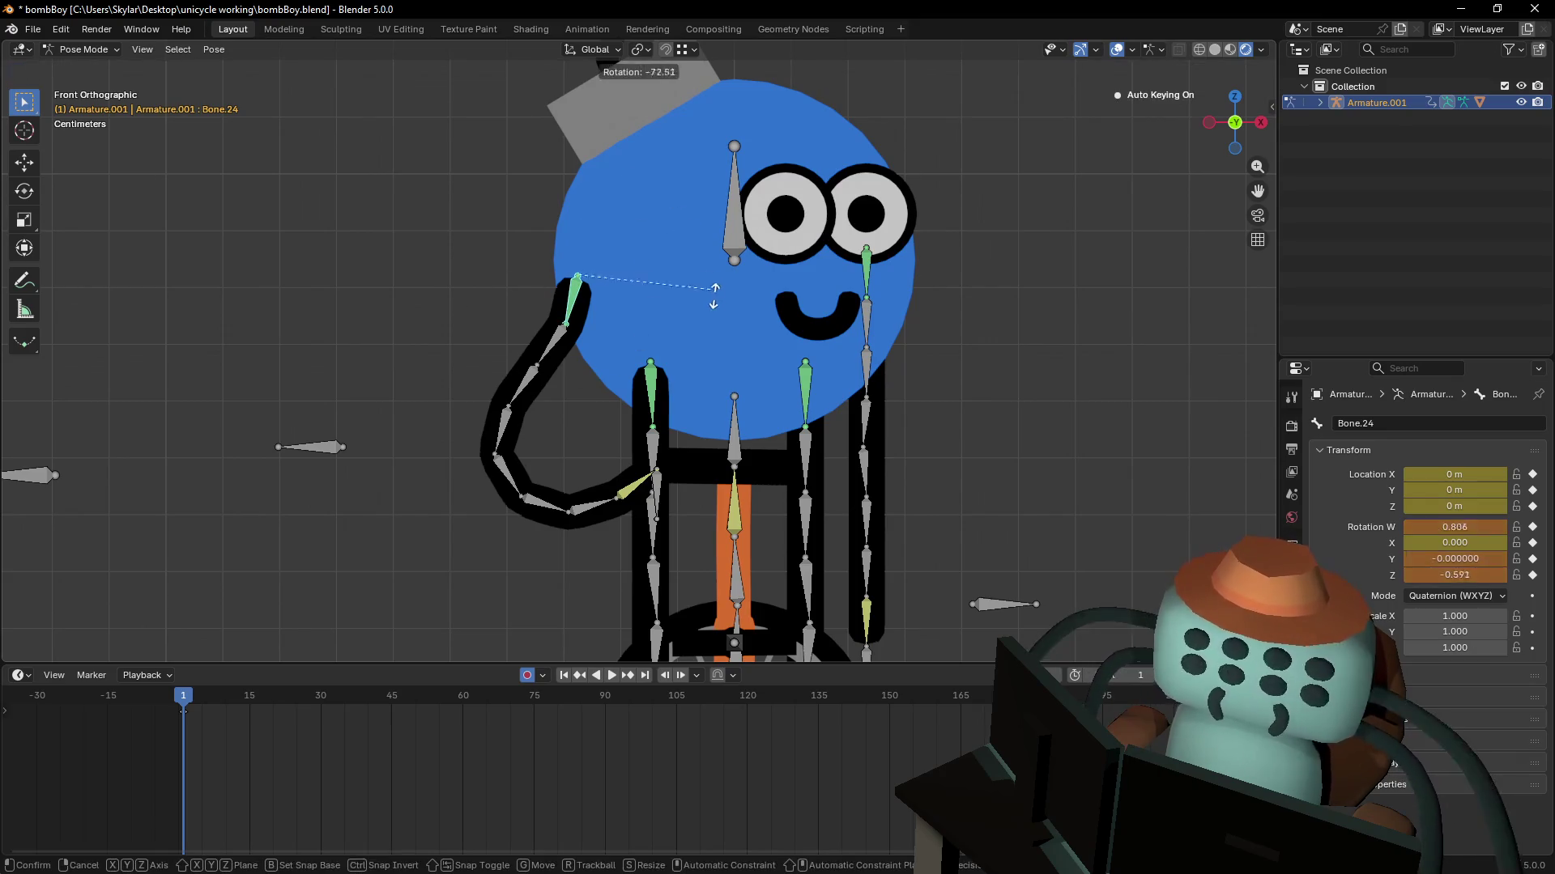
left_click(656, 494)
left_click(642, 498)
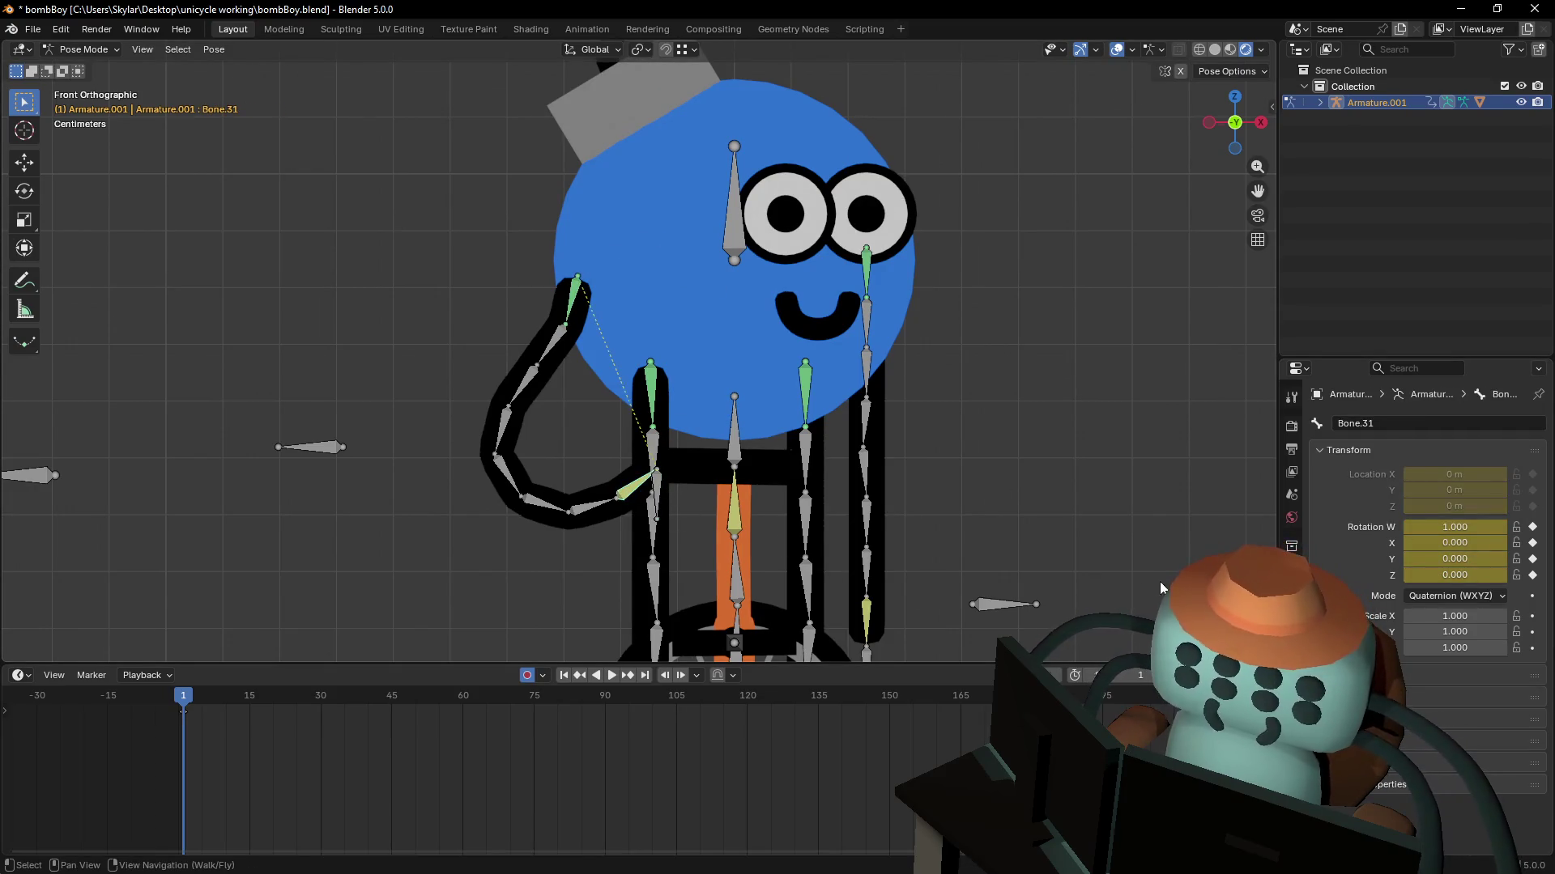
- Set Bone.31's IK constraint iterations to 110
left_click(1292, 636)
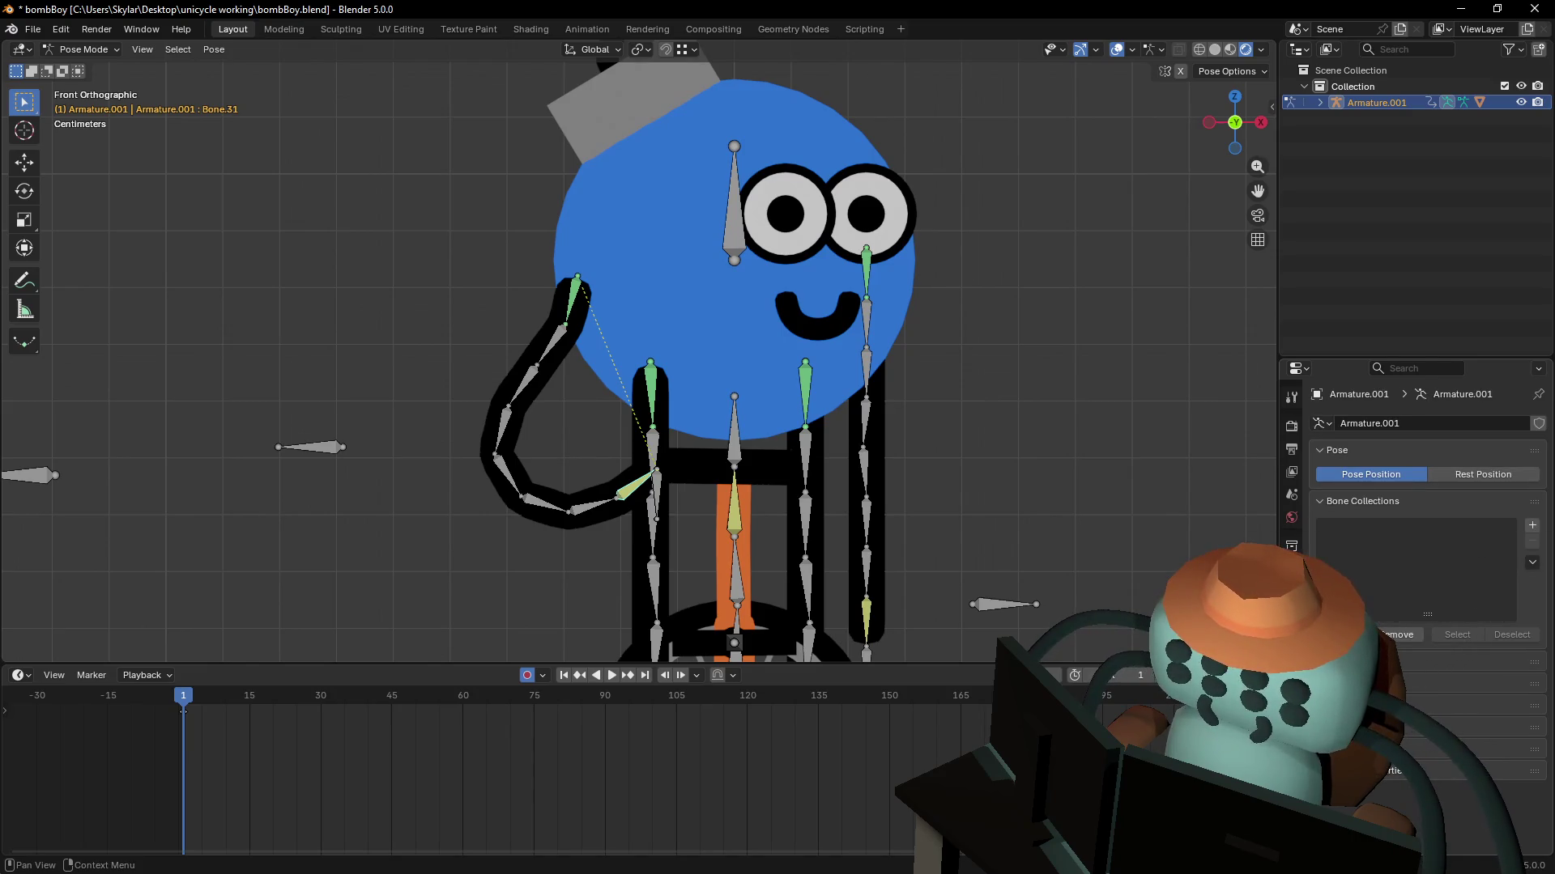
left_click(1292, 659)
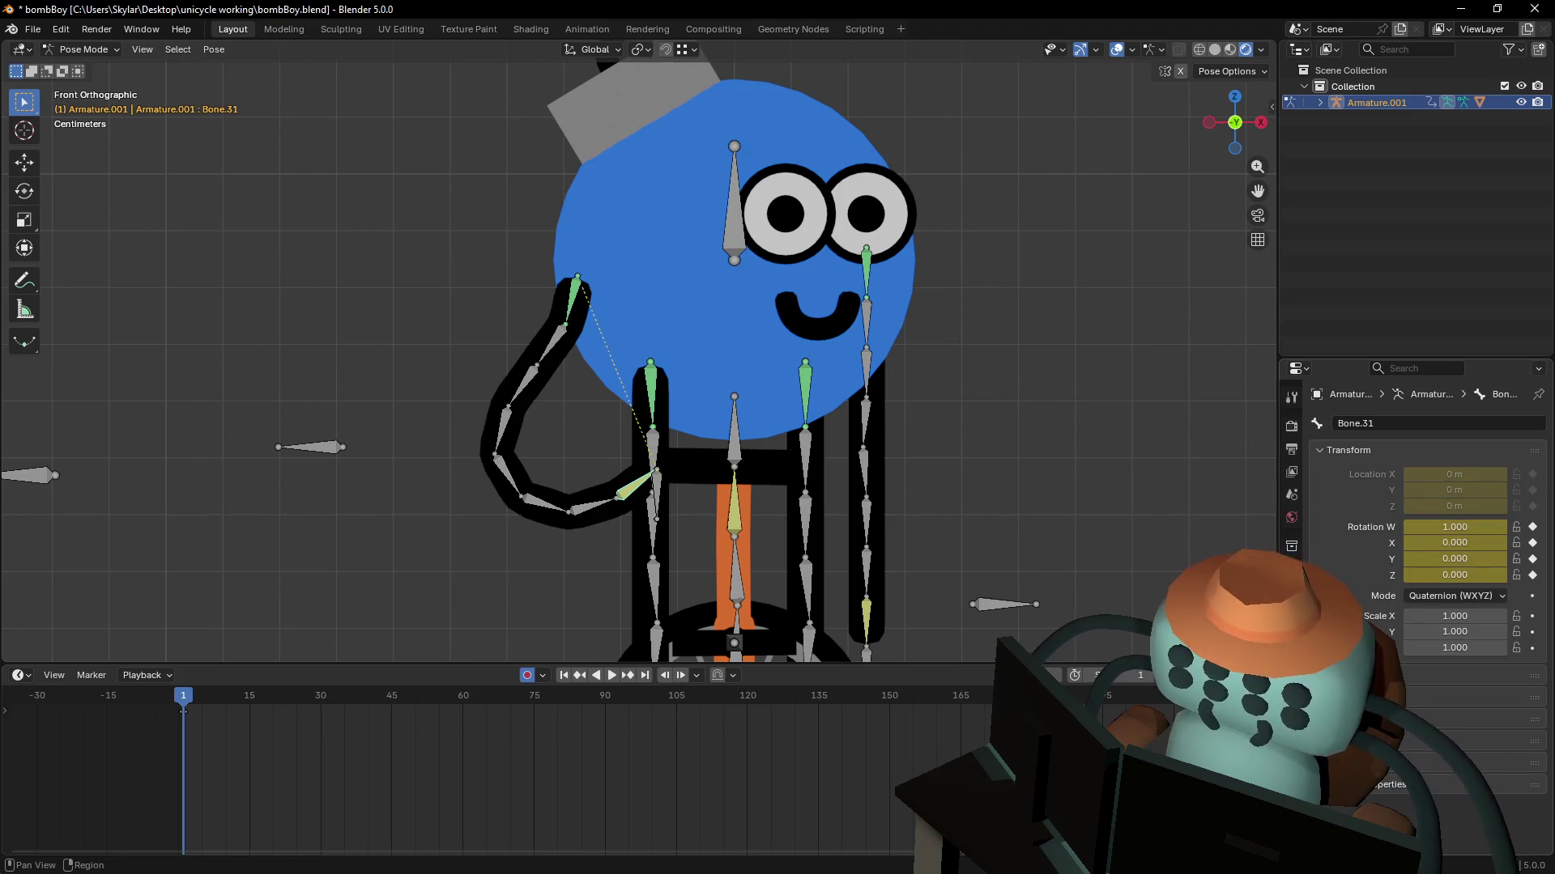
left_click(1292, 682)
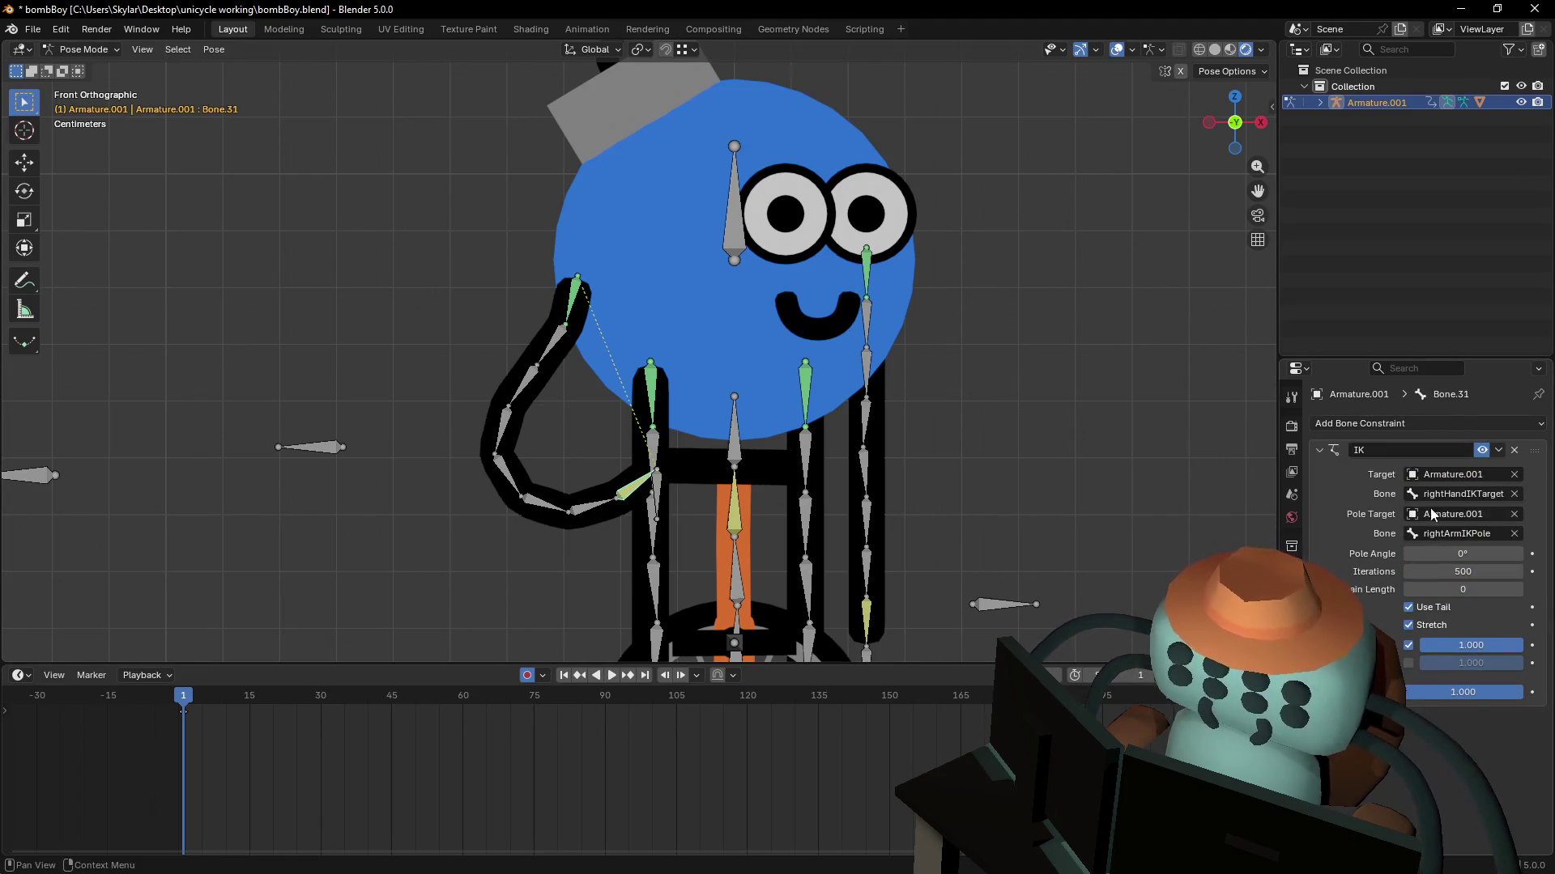
mouse_move(1463, 572)
left_mouse_down()
mouse_move(1296, 571)
mouse_move(1350, 571)
left_mouse_up()
- Toggle Use Tail and Stretch off and back on, and enable the Rotation option so the chain follows the target's rotation
left_click(1441, 606)
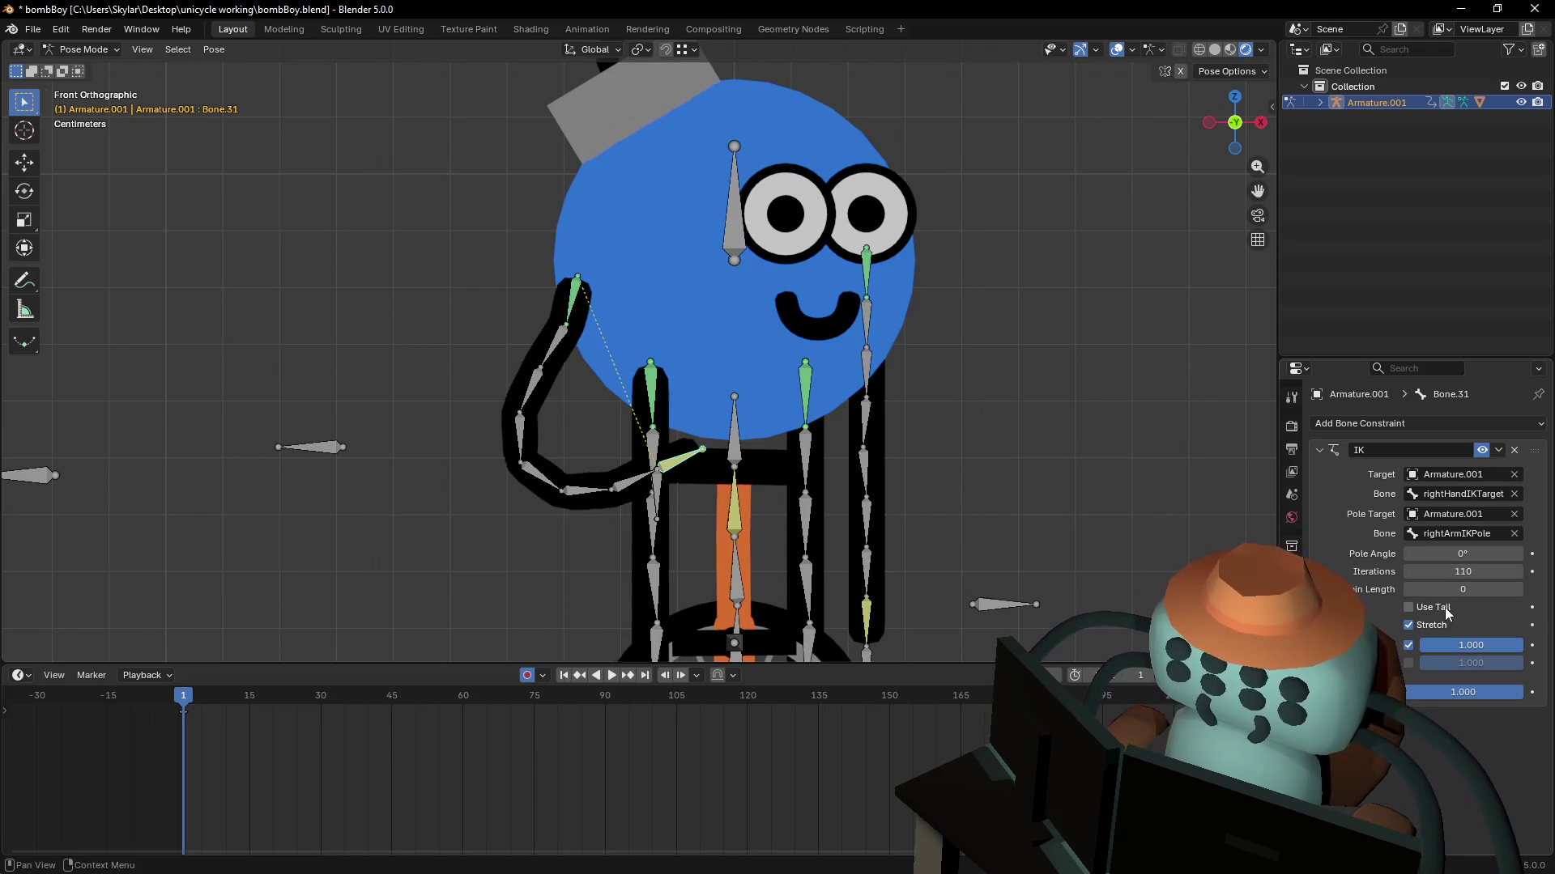
left_click(1445, 608)
left_click(1442, 626)
left_click(1441, 625)
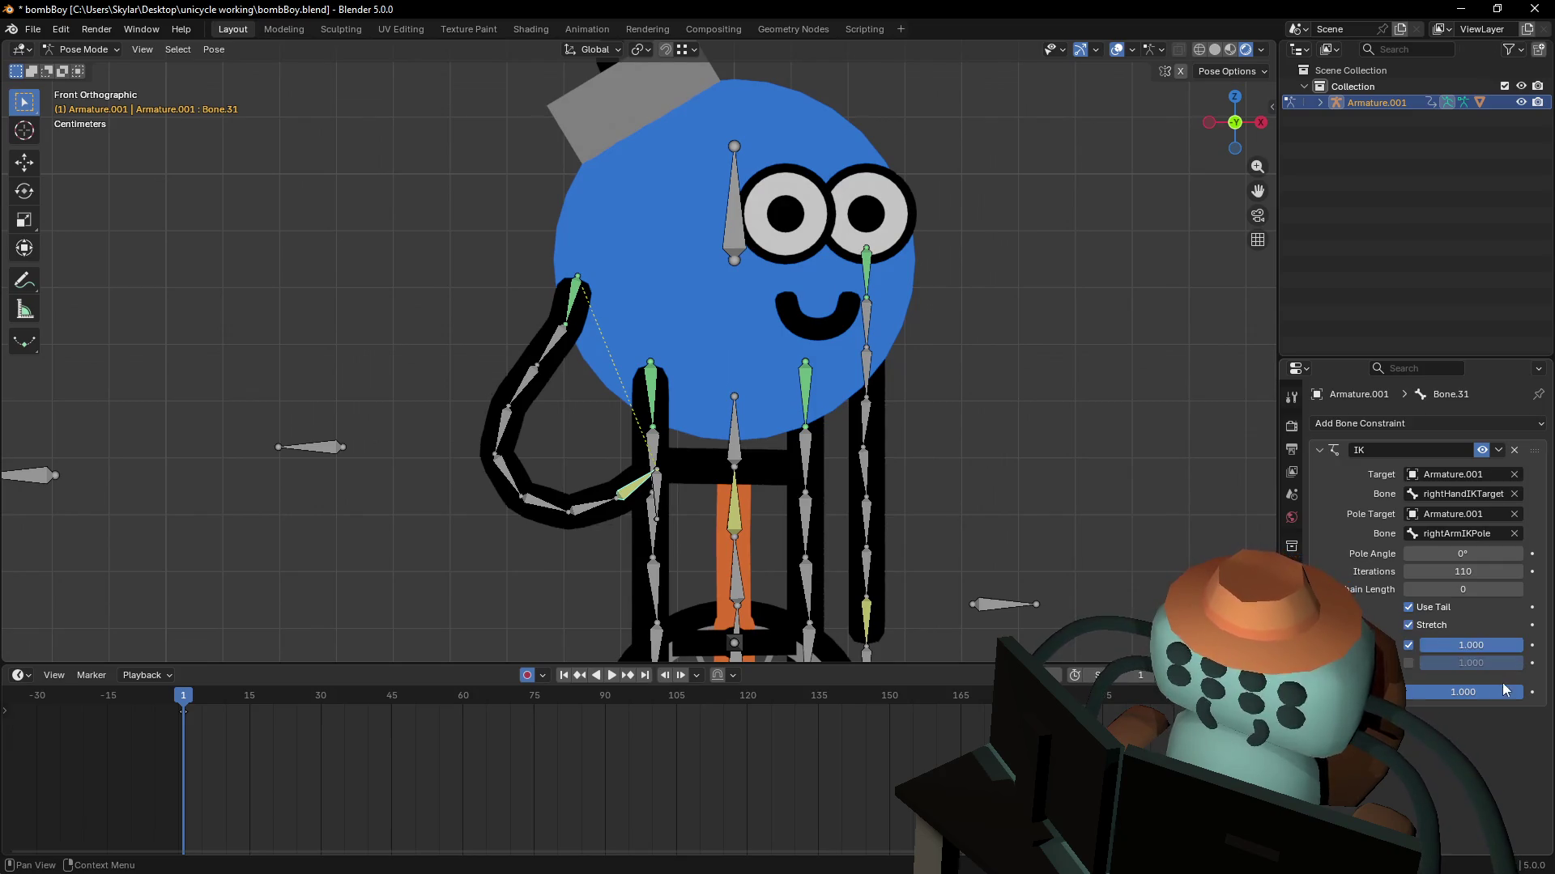
left_click(1407, 662)
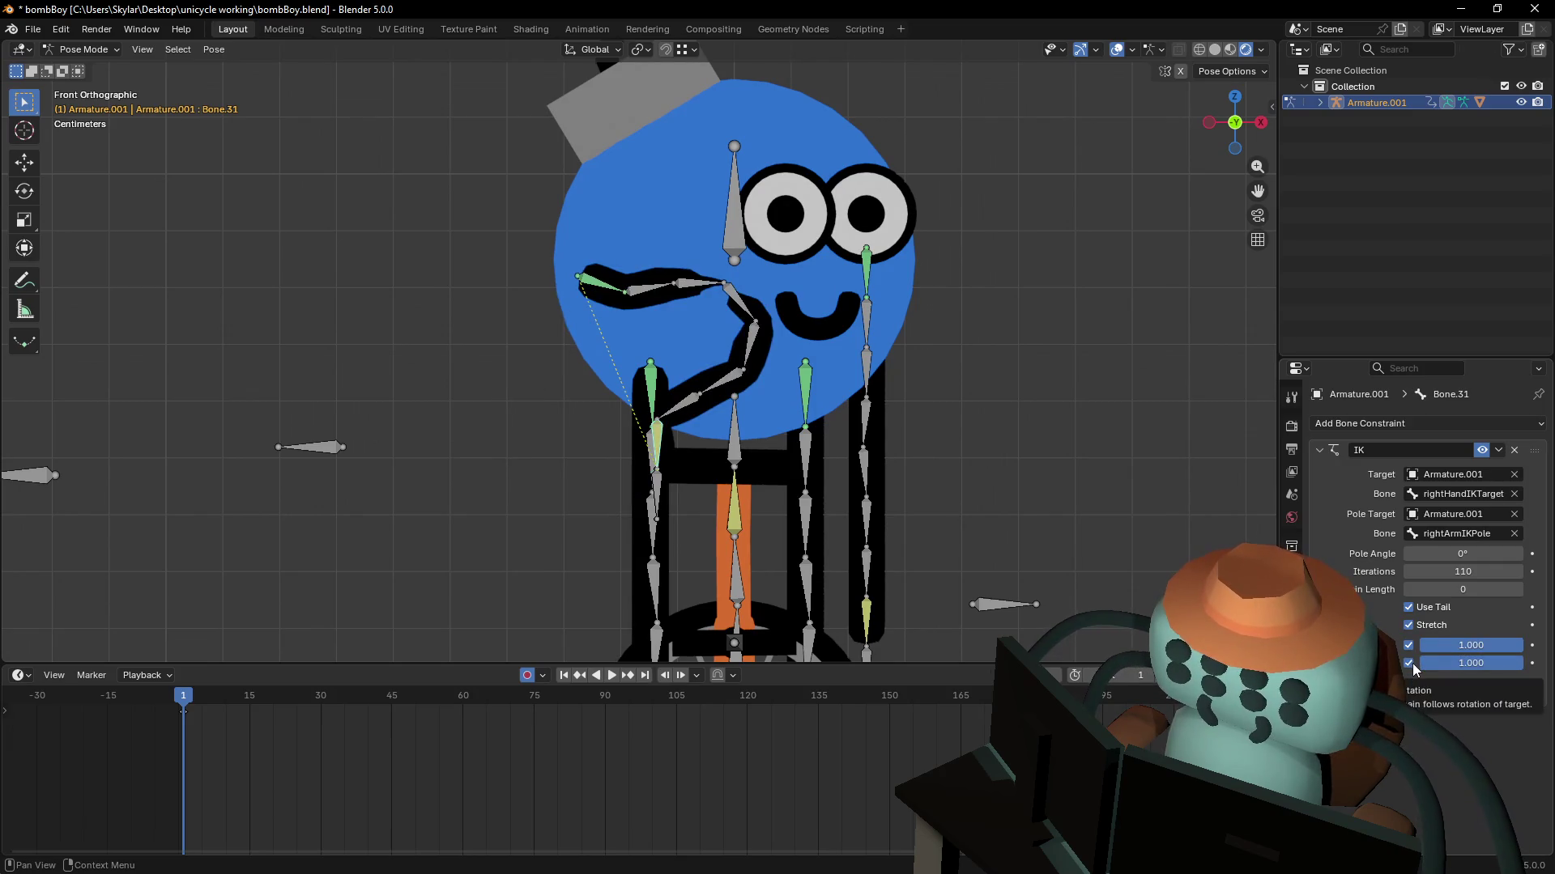
left_click(1413, 663)
left_click(1413, 663)
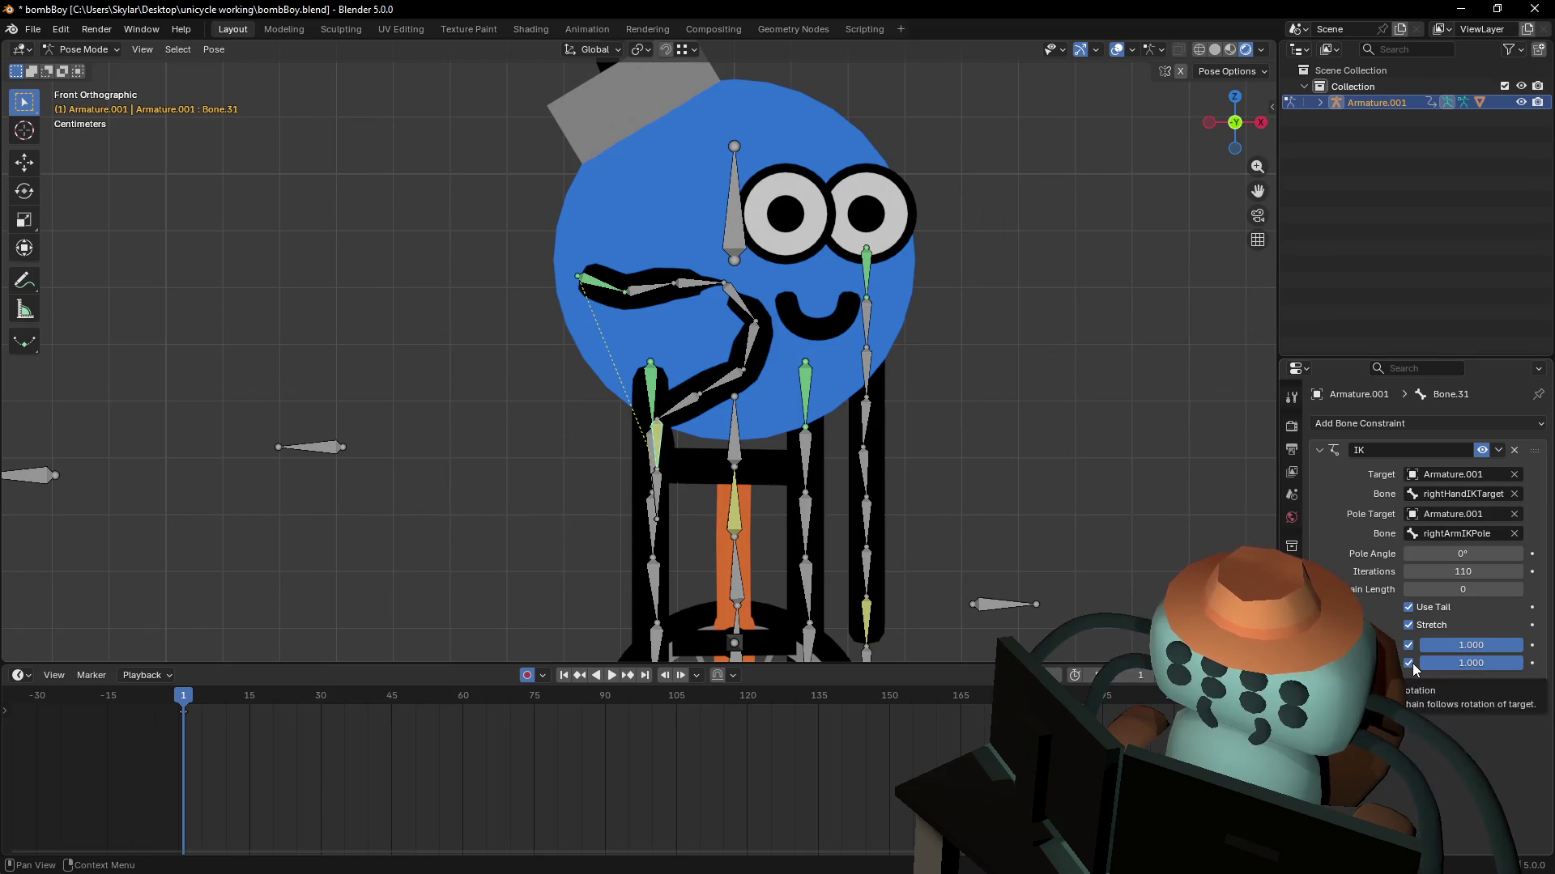
left_click(654, 502)
- Try arm poses by moving the right hand IK target and rotating it 89.2°
key("g")
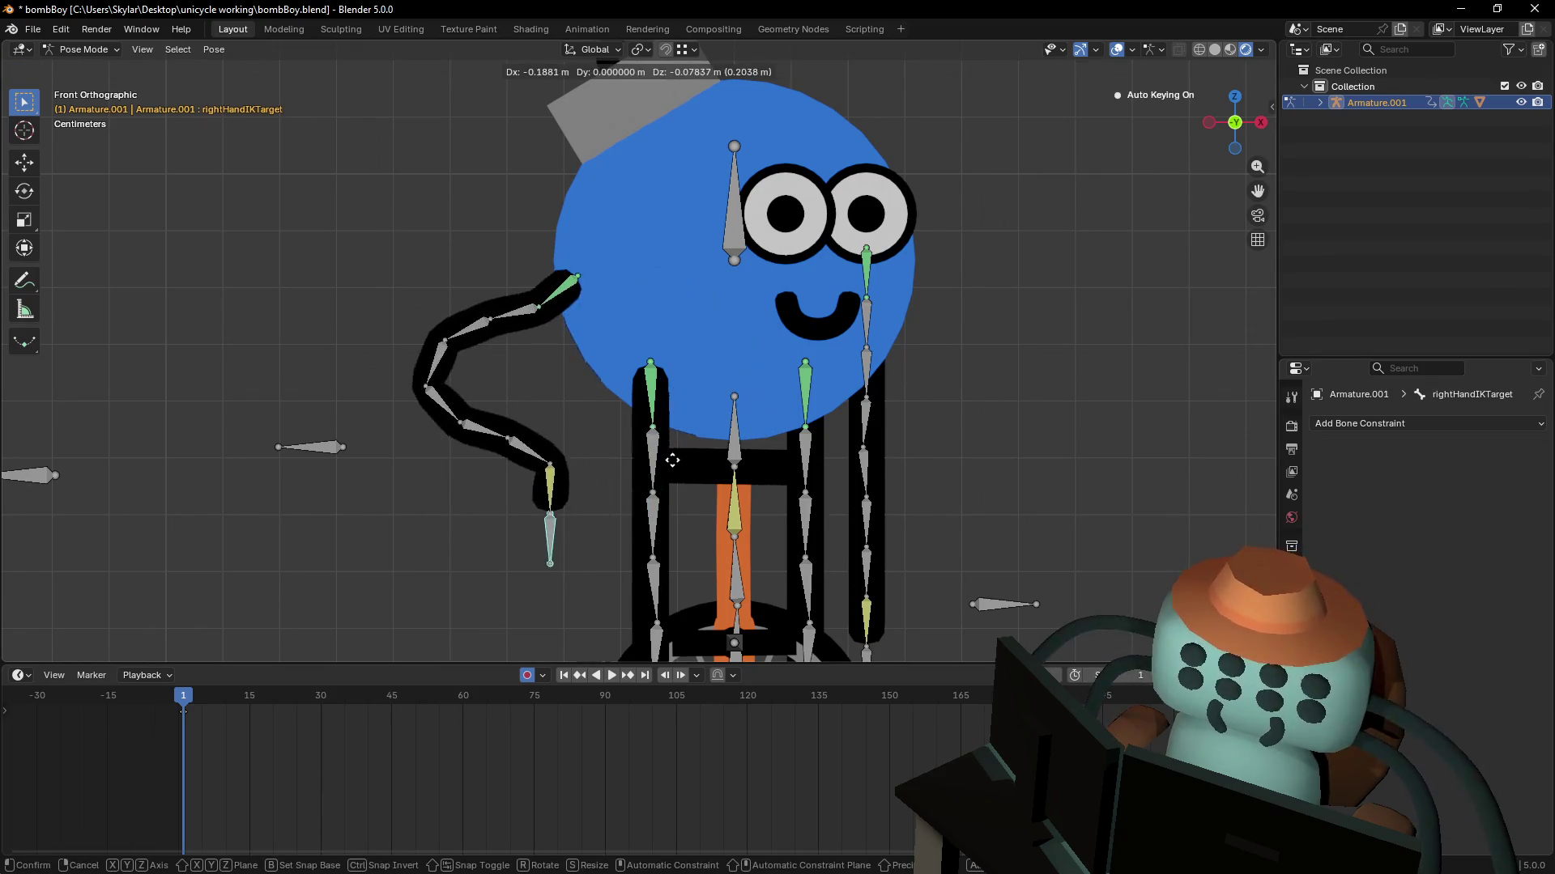
left_click(716, 560)
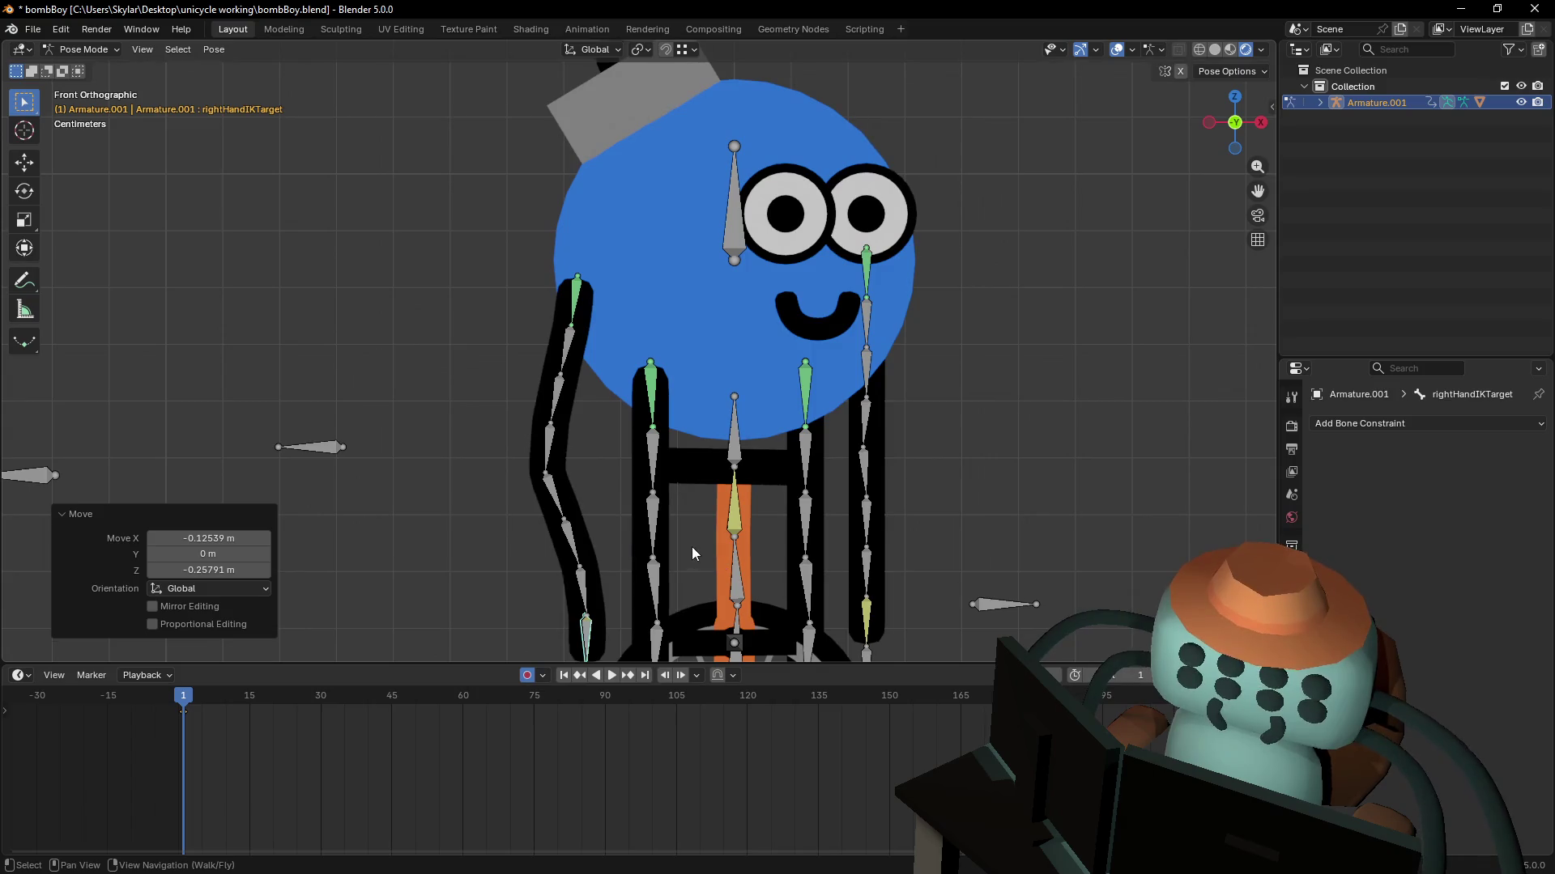
key("g")
left_click(863, 504)
key("r")
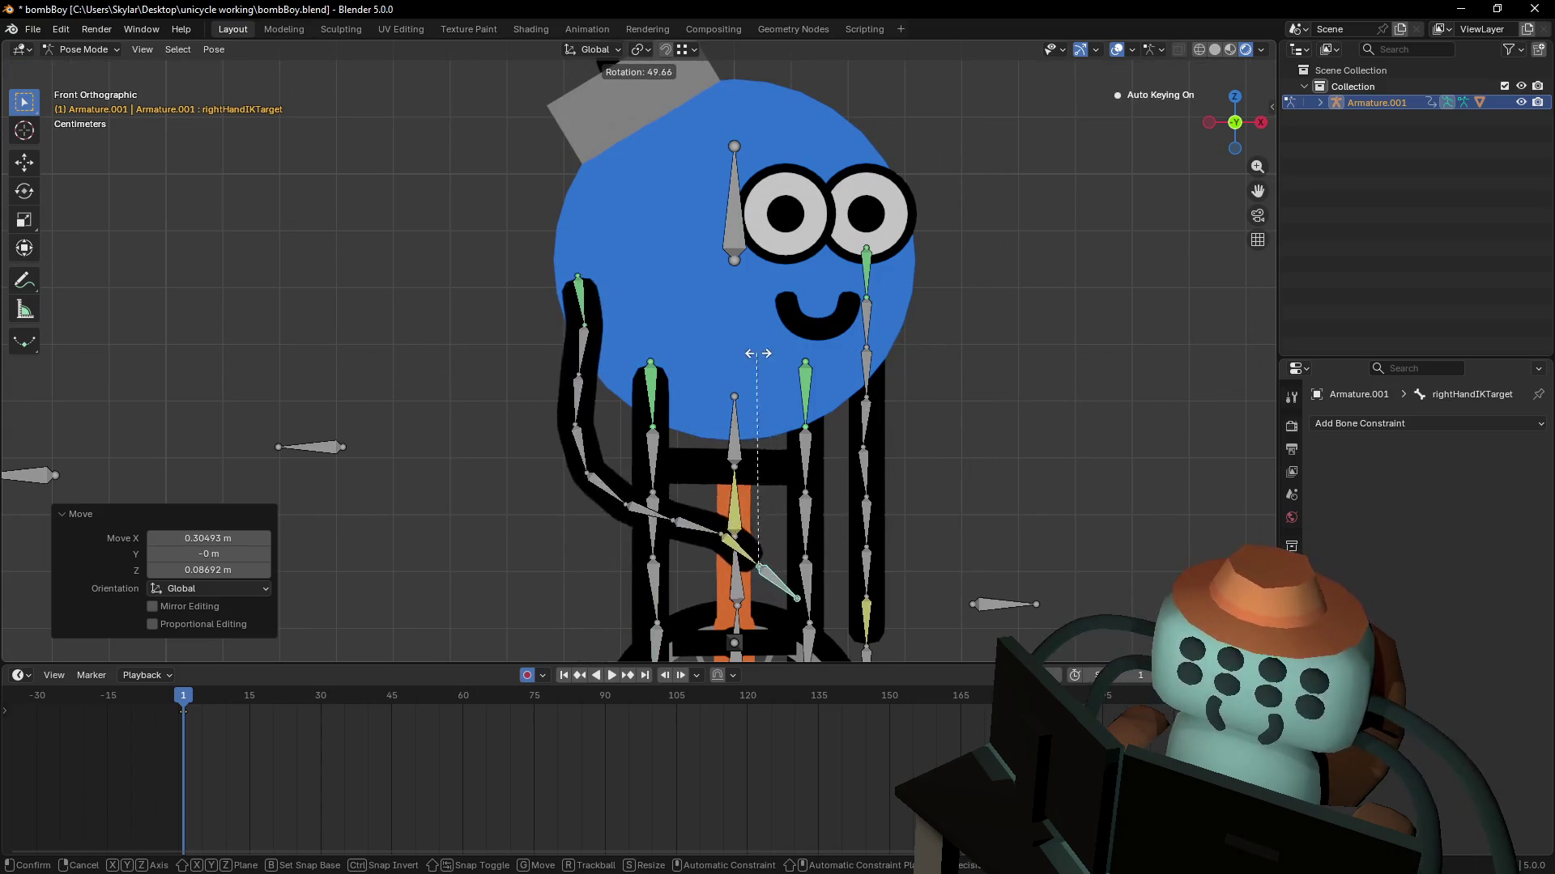
left_click(695, 510)
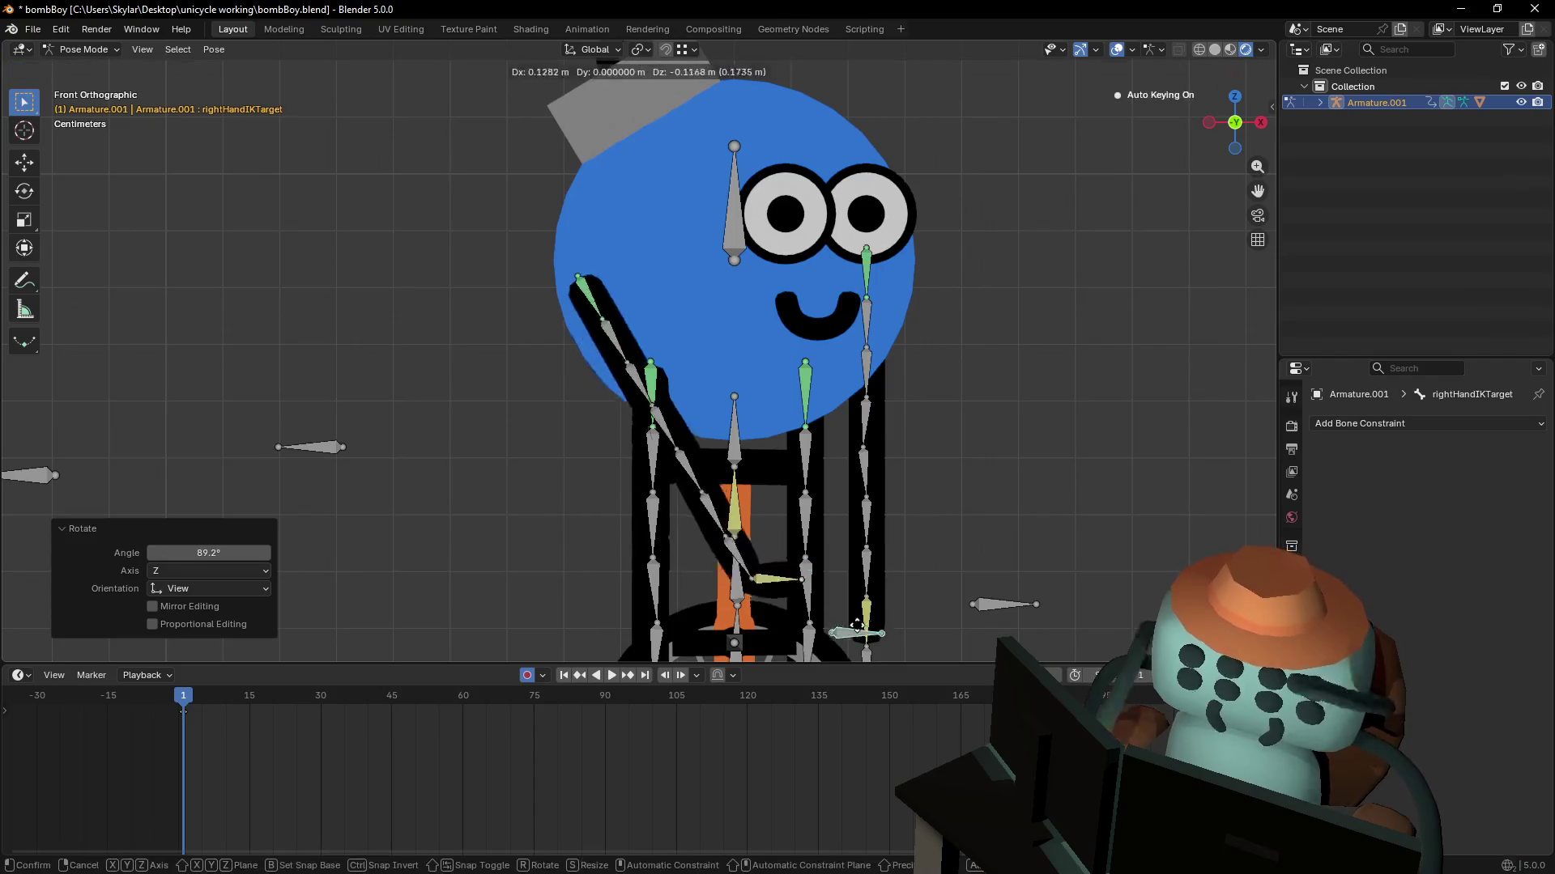
key("g")
left_click(682, 438)
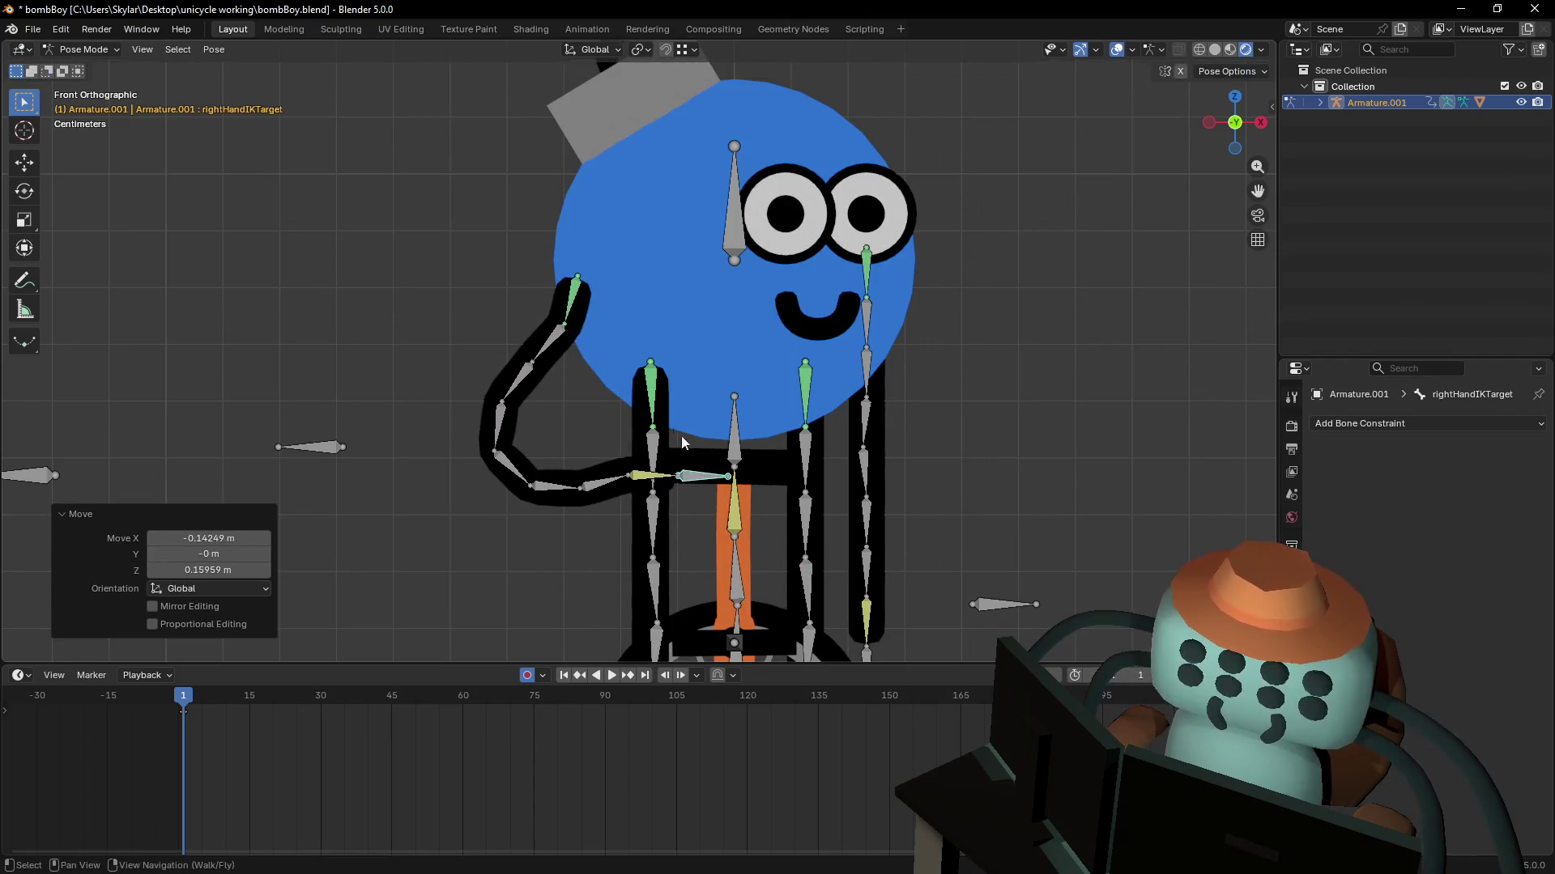
- Bend the upper arm bone Bone.25, trying 35.1° and then 20° rotations
left_click(571, 303)
key("r")
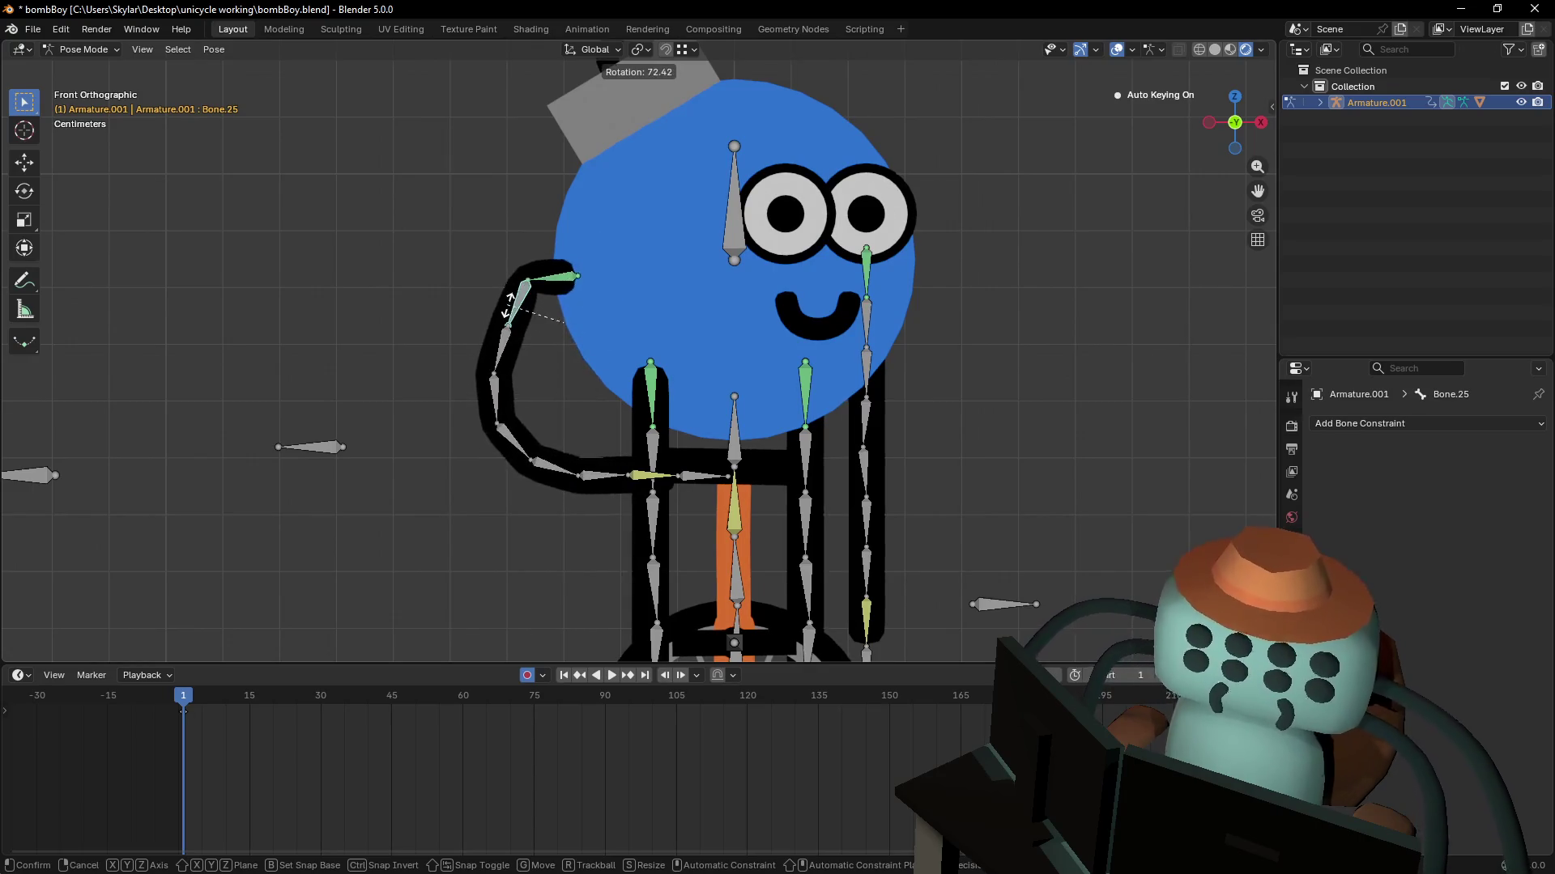
left_click(657, 240)
key("r")
left_click(676, 241)
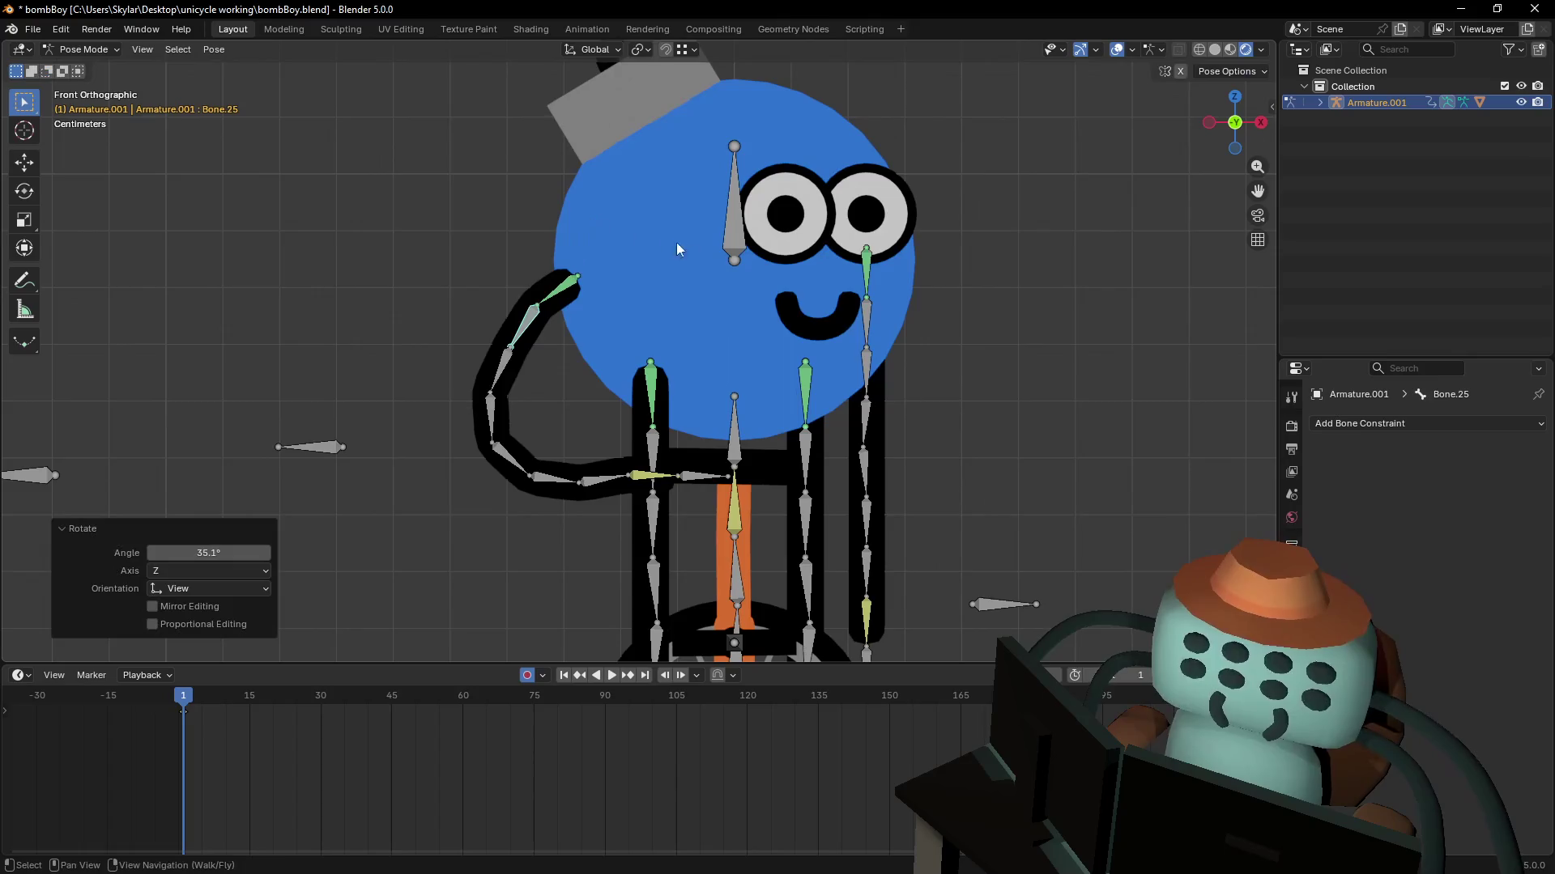
key("r")
left_click(610, 144)
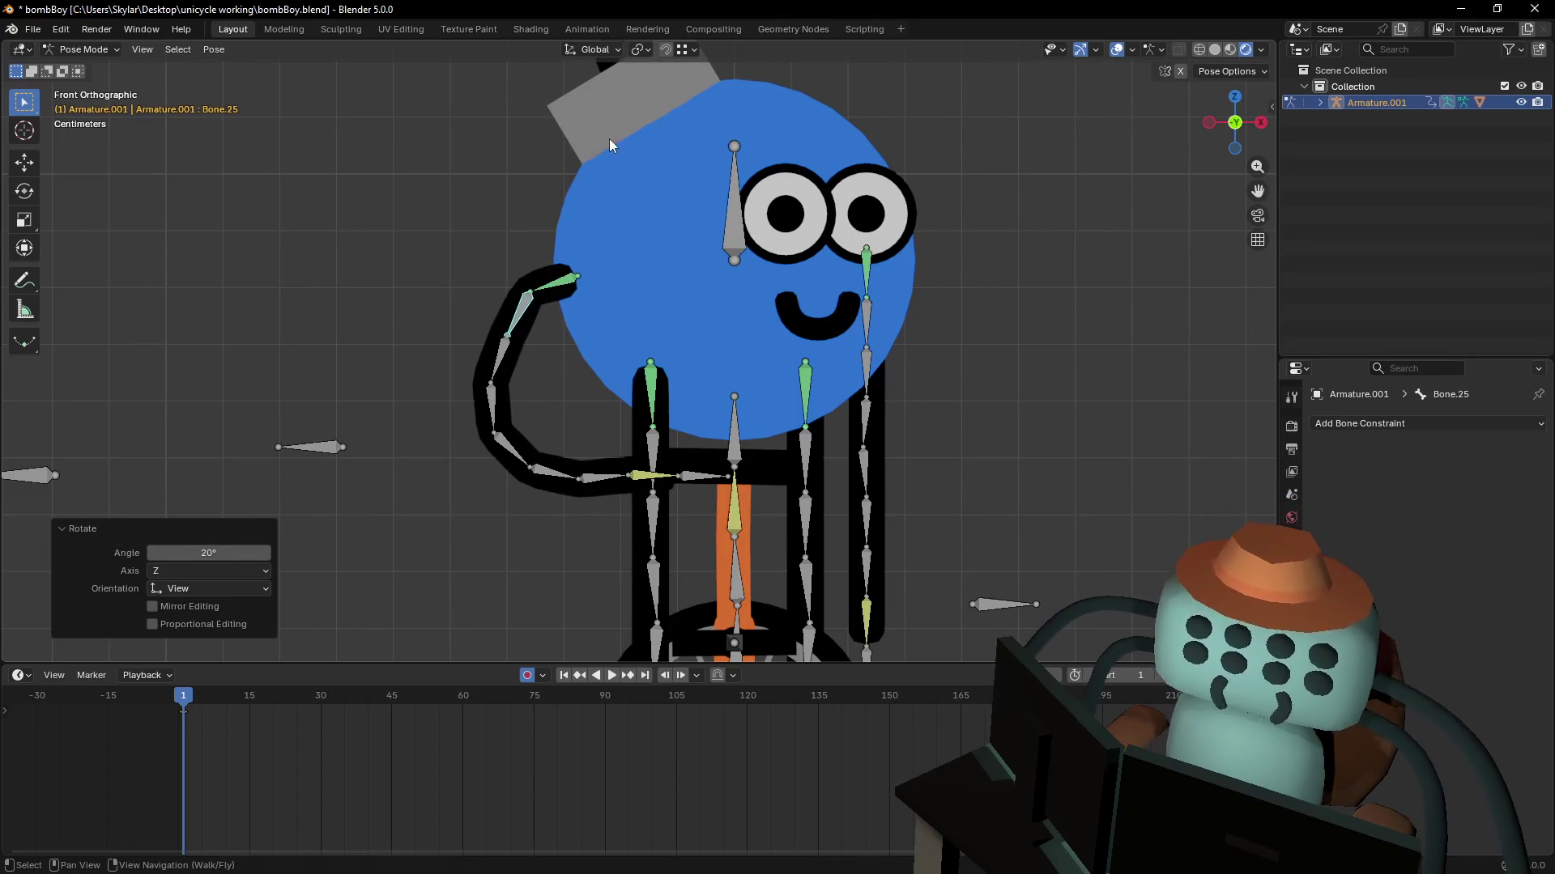
- Undo back to the straight rest pose, clear the bone selection and cancel a test move
left_click(505, 350)
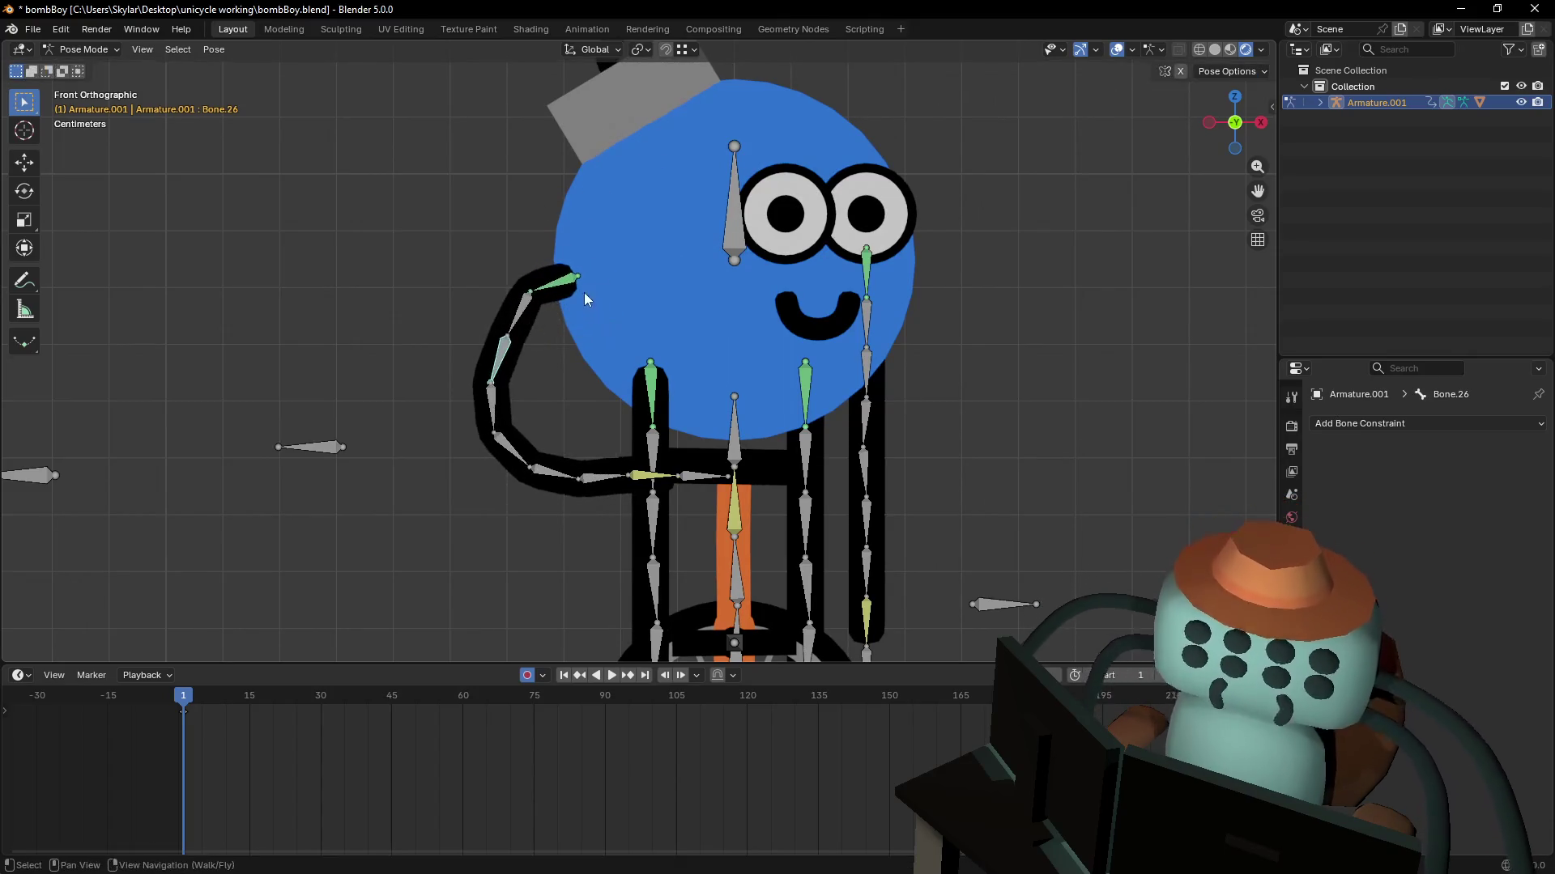
left_click(688, 475)
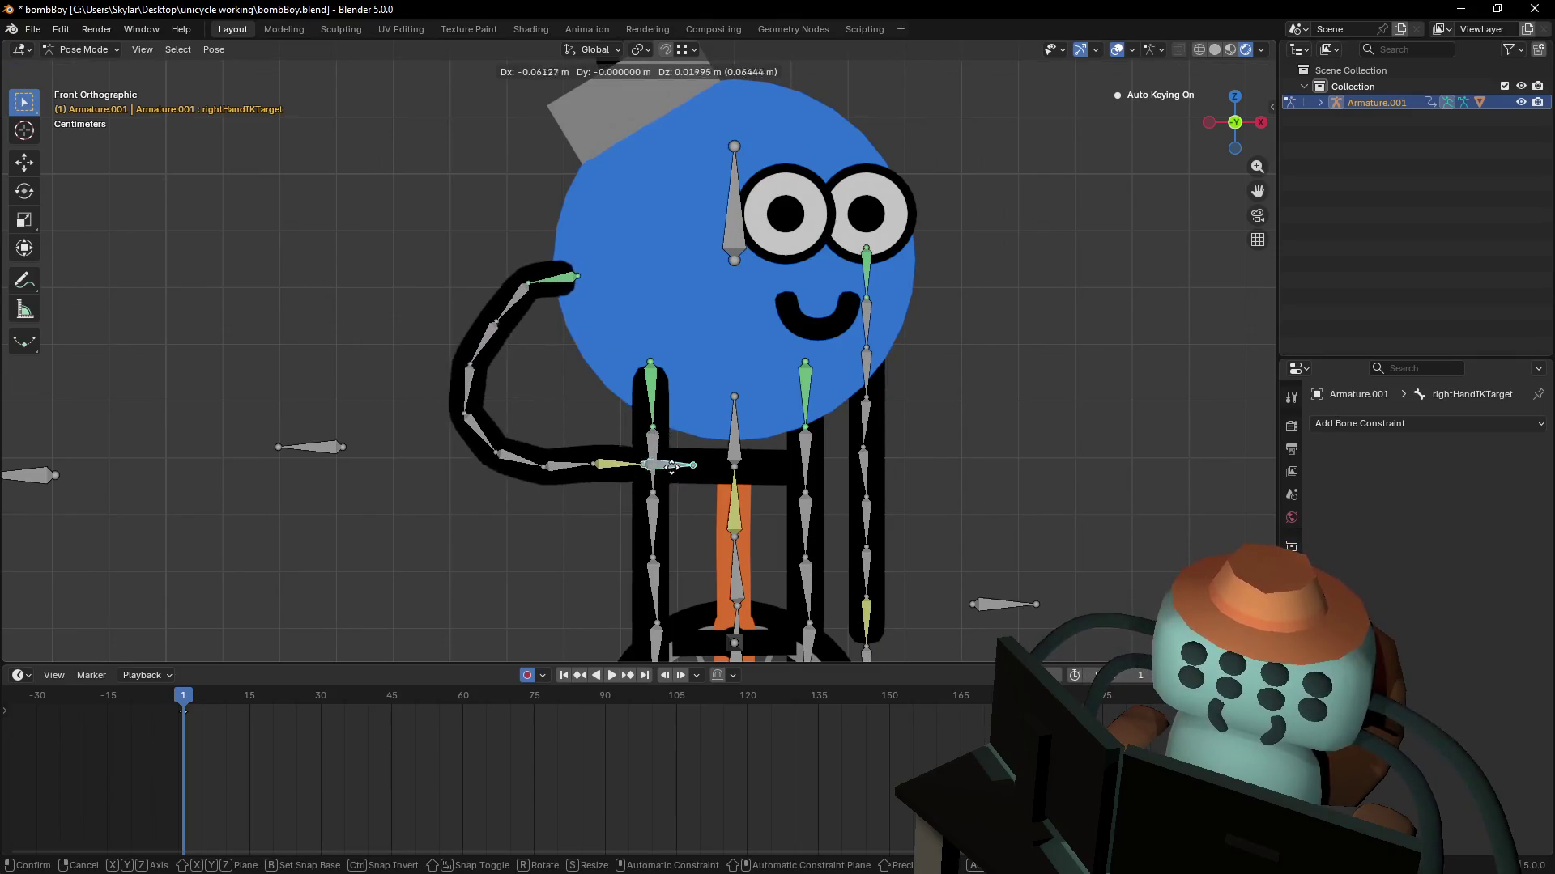
key("ctrl+z")
key("ctrl+z")
key("ctrl+z")
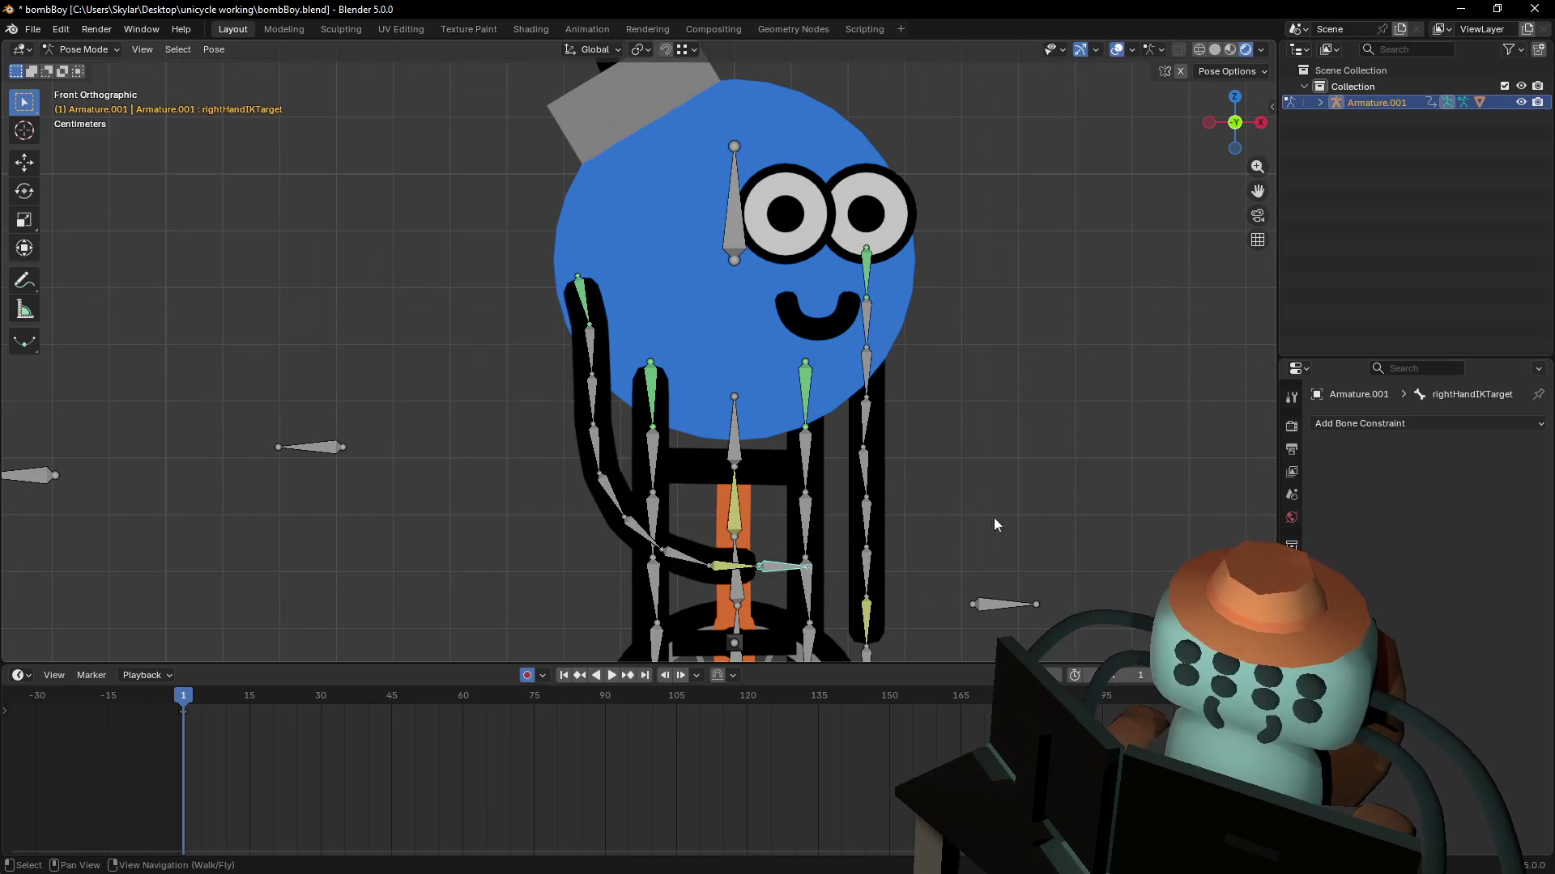
key("a")
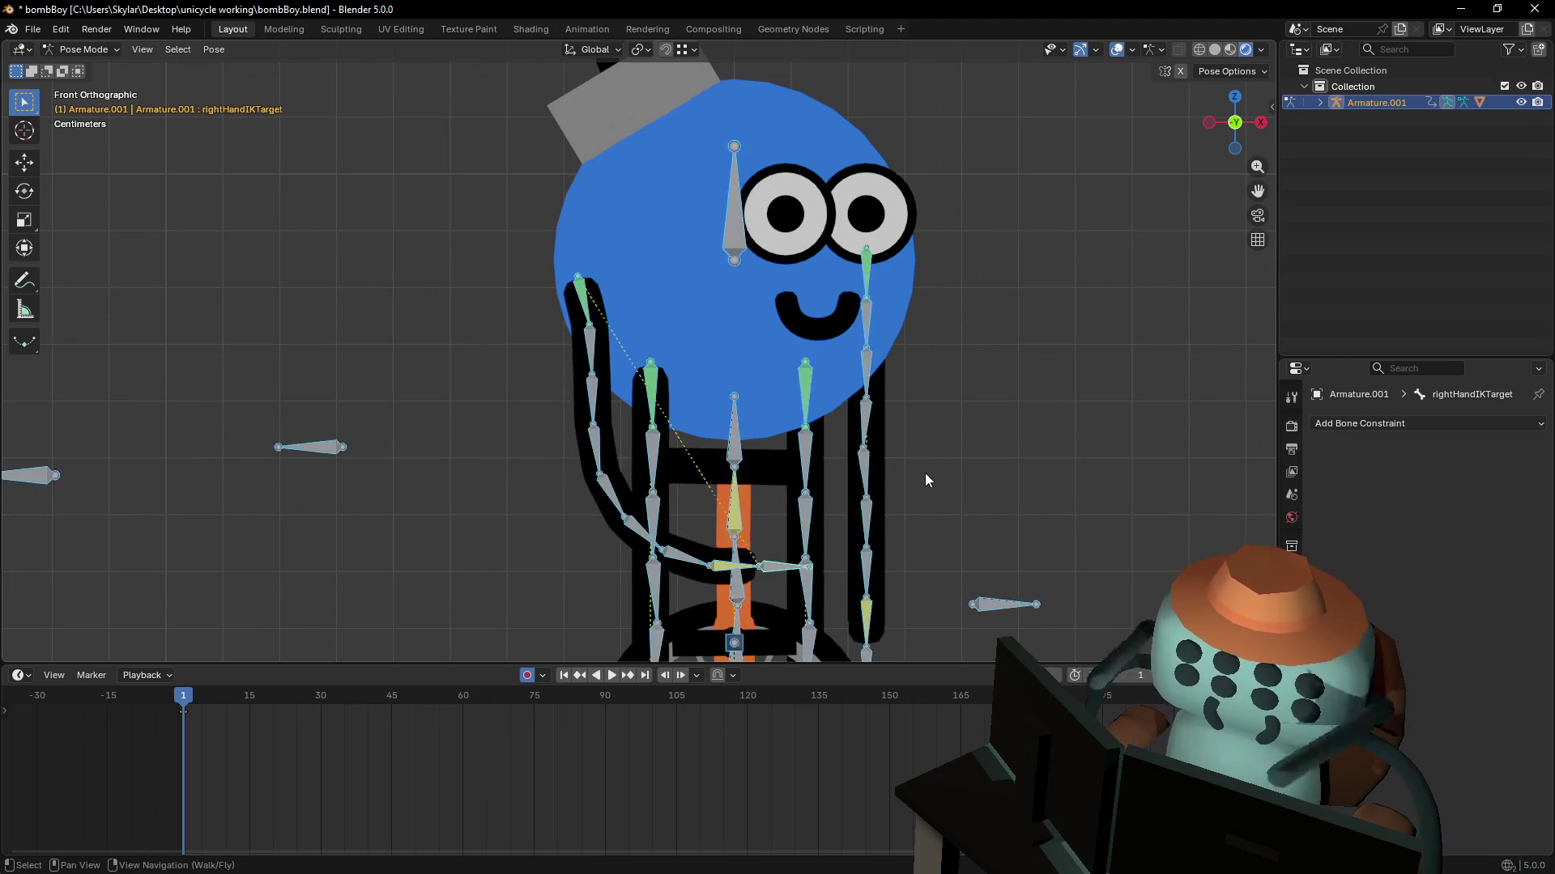
key("alt+g")
scroll(712, 573, "up", 2)
scroll(713, 574, "down", 3, "shift")
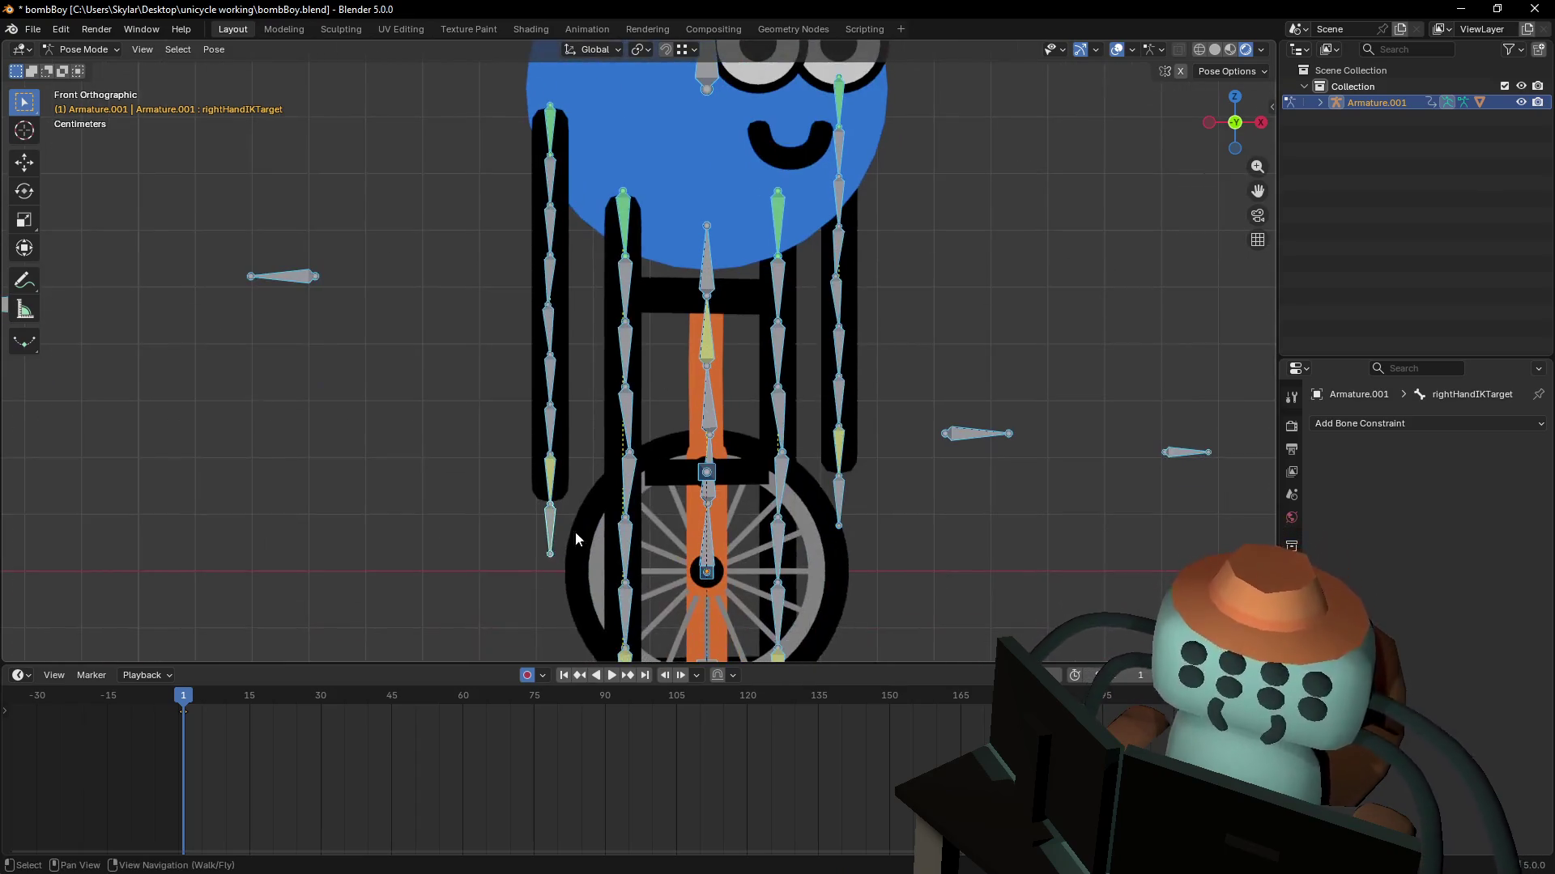
key("alt+a")
scroll(669, 358, "up", 1)
scroll(671, 364, "down", 3)
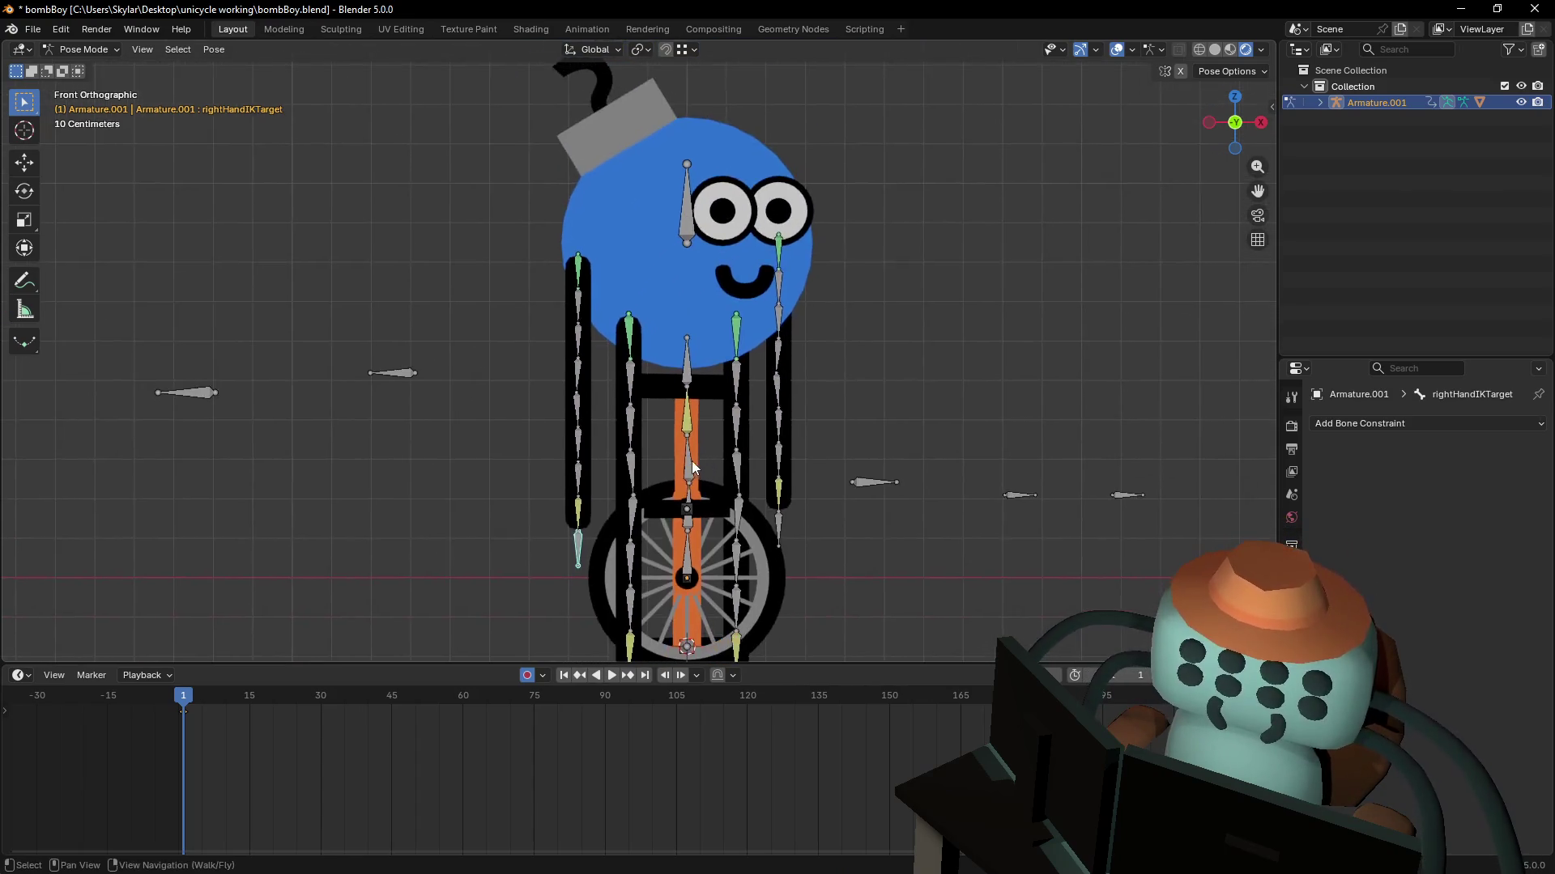
key("g")
right_click(727, 415)
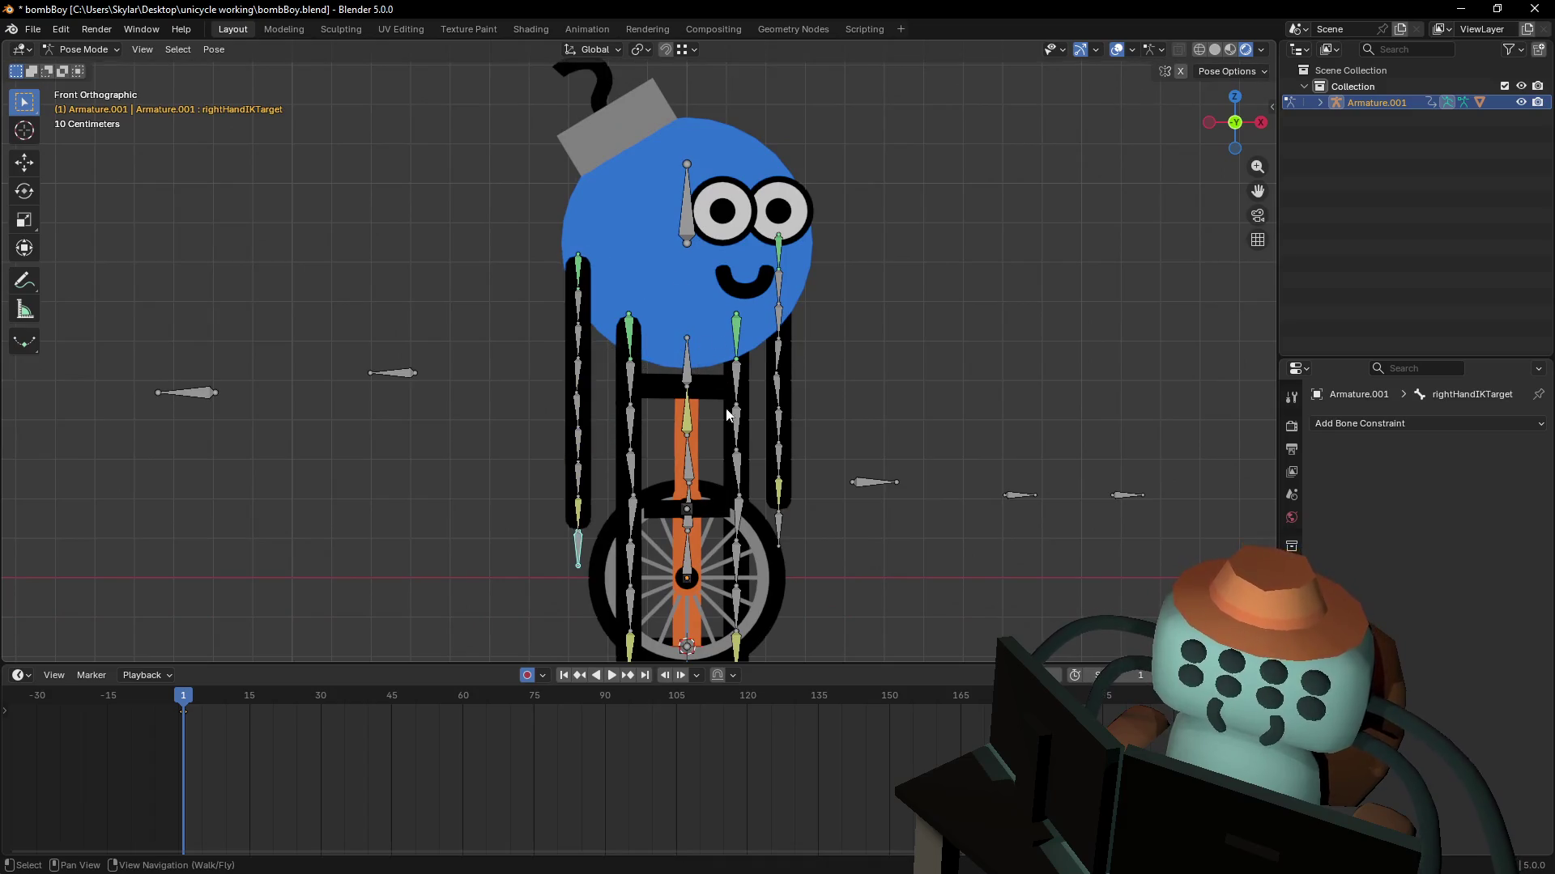
- Check Bone.31's IK constraint and reposition the right hand IK target
left_click(573, 519)
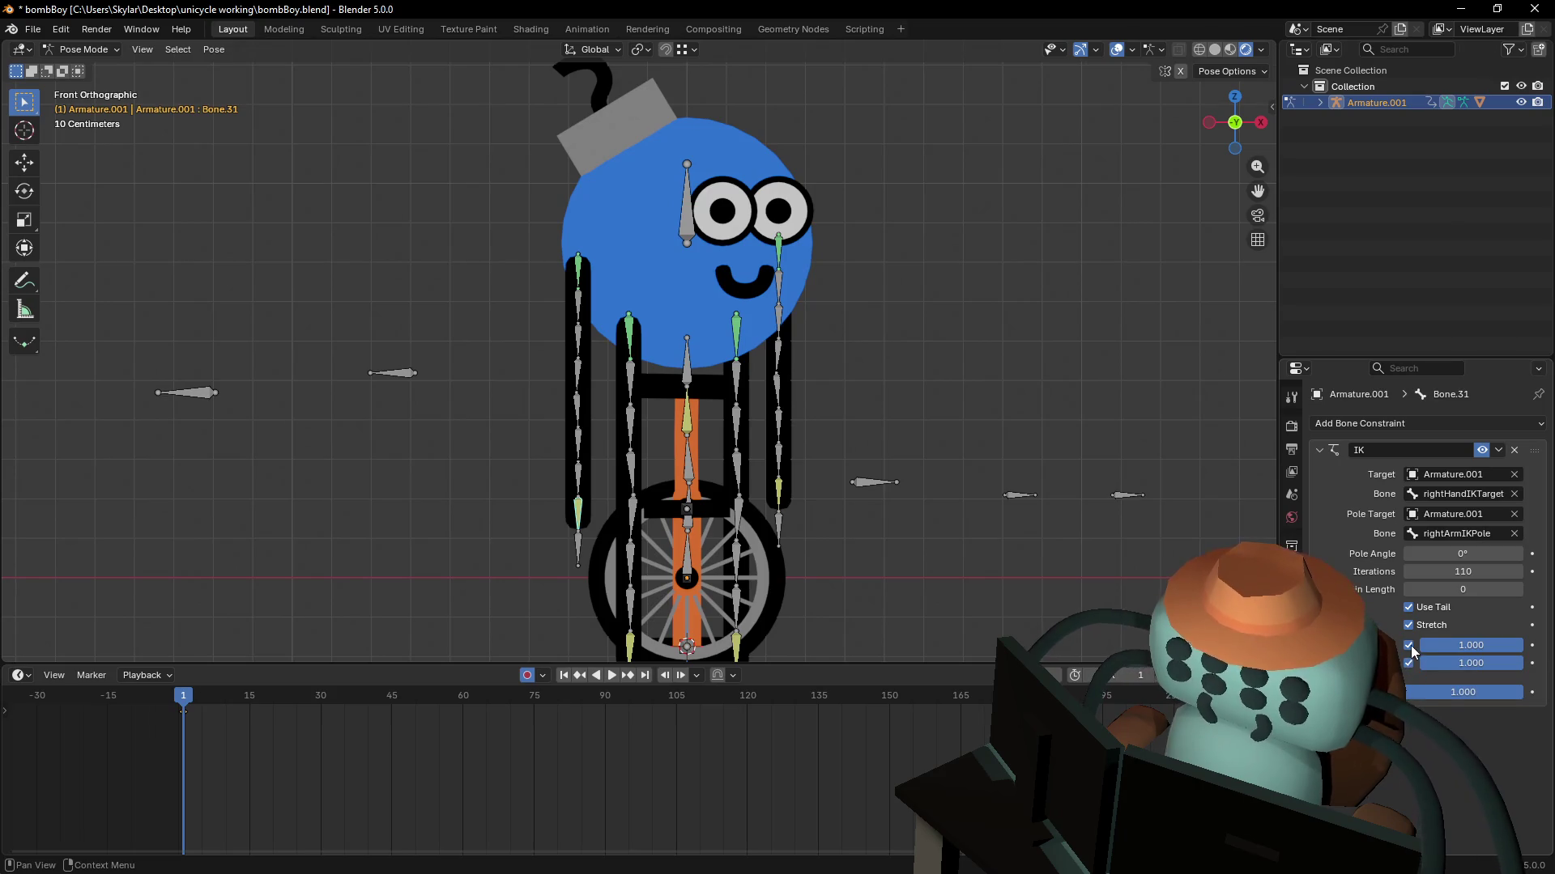
left_click(579, 558)
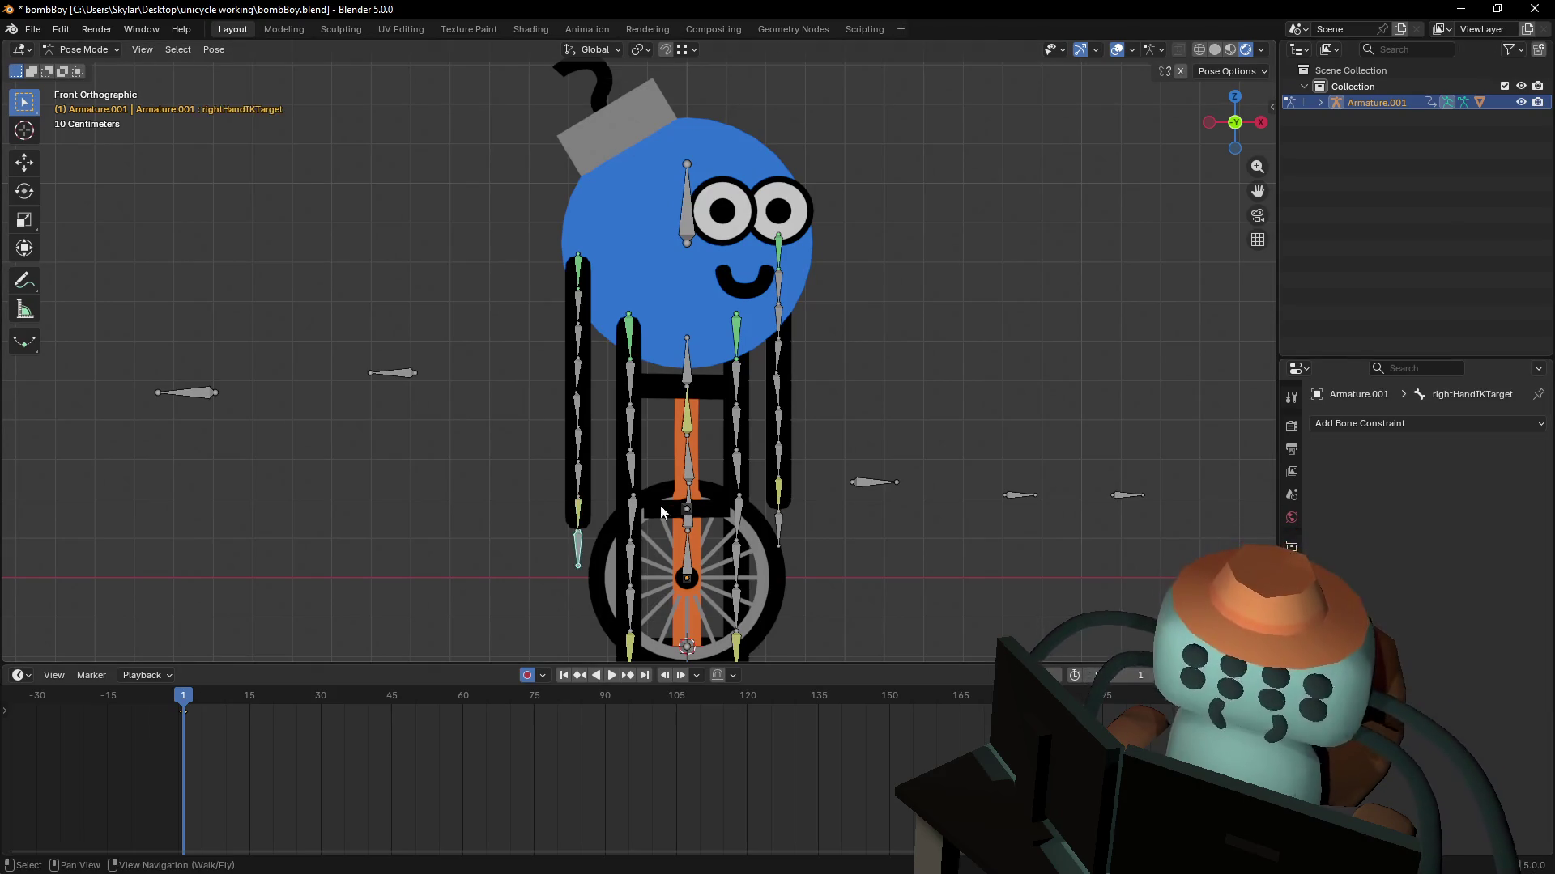
key("g")
left_click(711, 427)
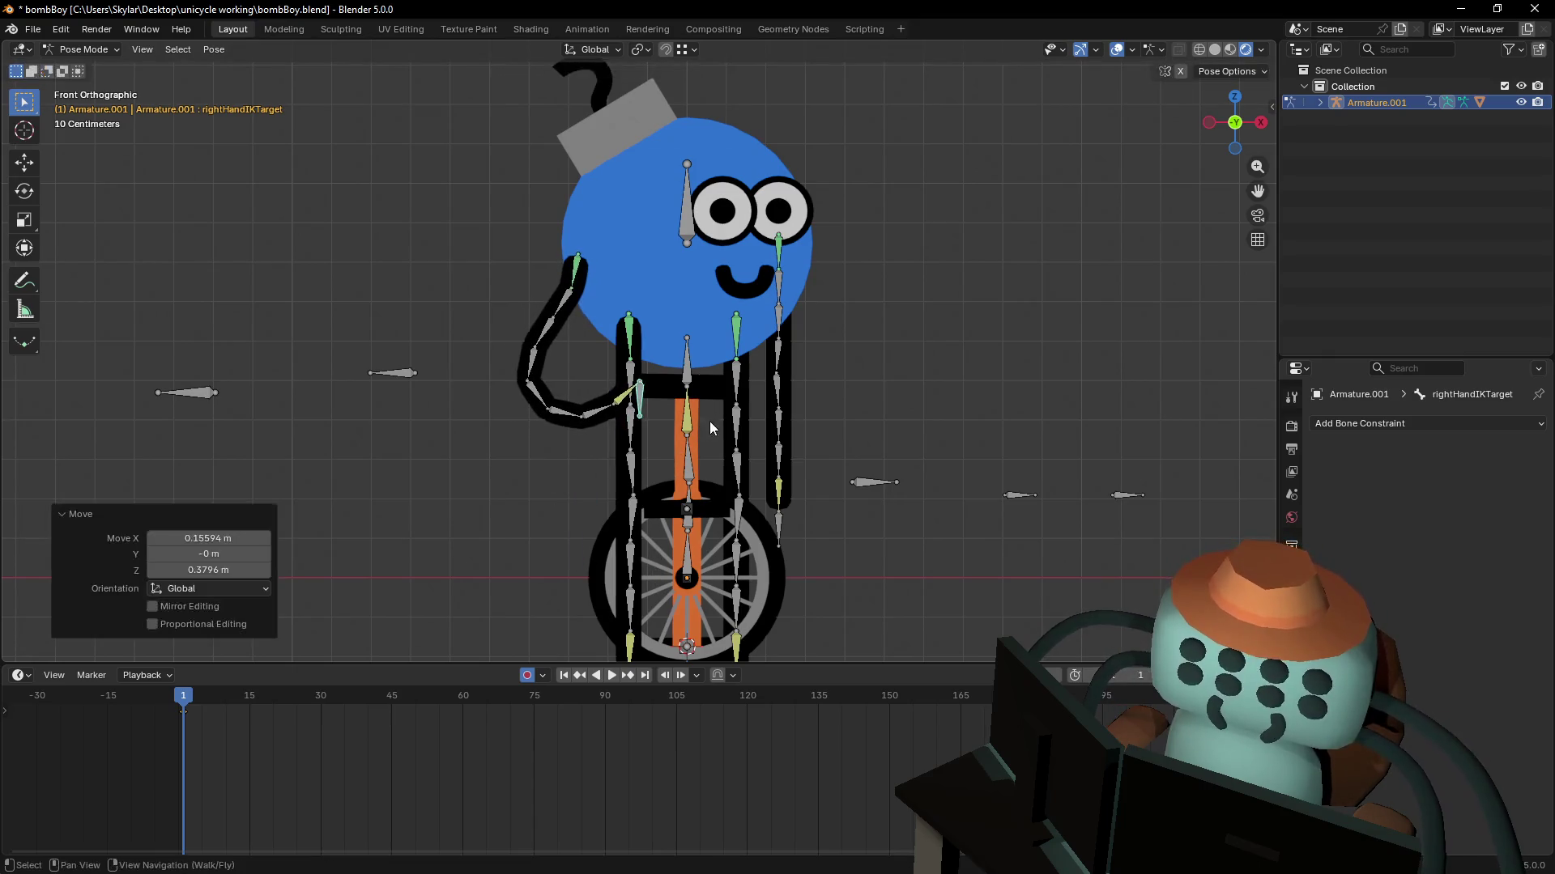
- Rotate the right arm bones, including Bone.27, to curl the arm beside the head
left_click(564, 308)
key("r")
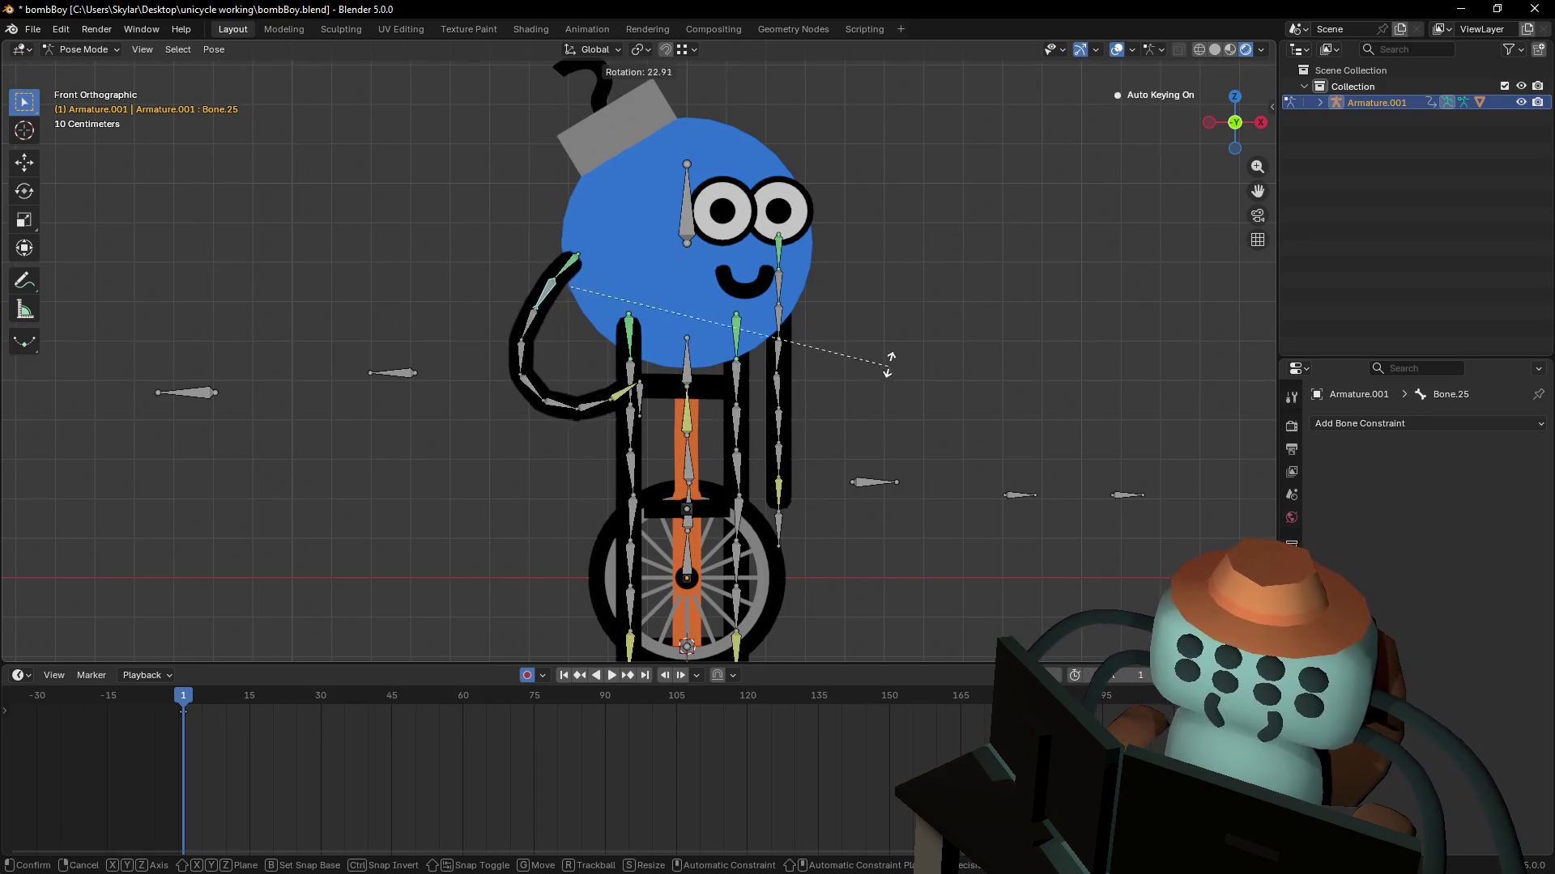
right_click(937, 304)
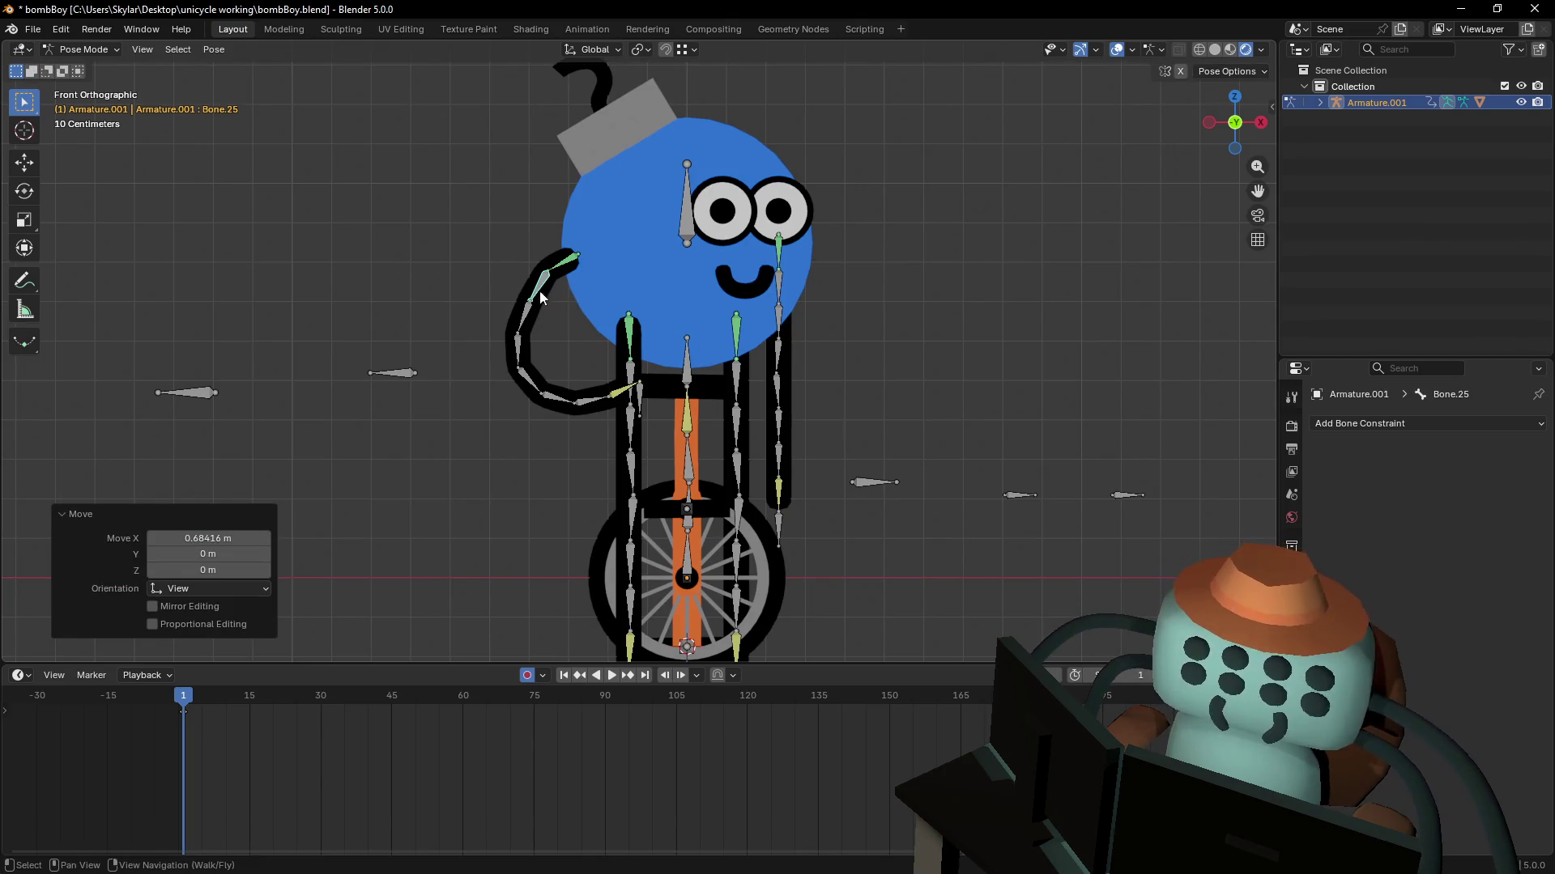
left_click(530, 320)
key("r")
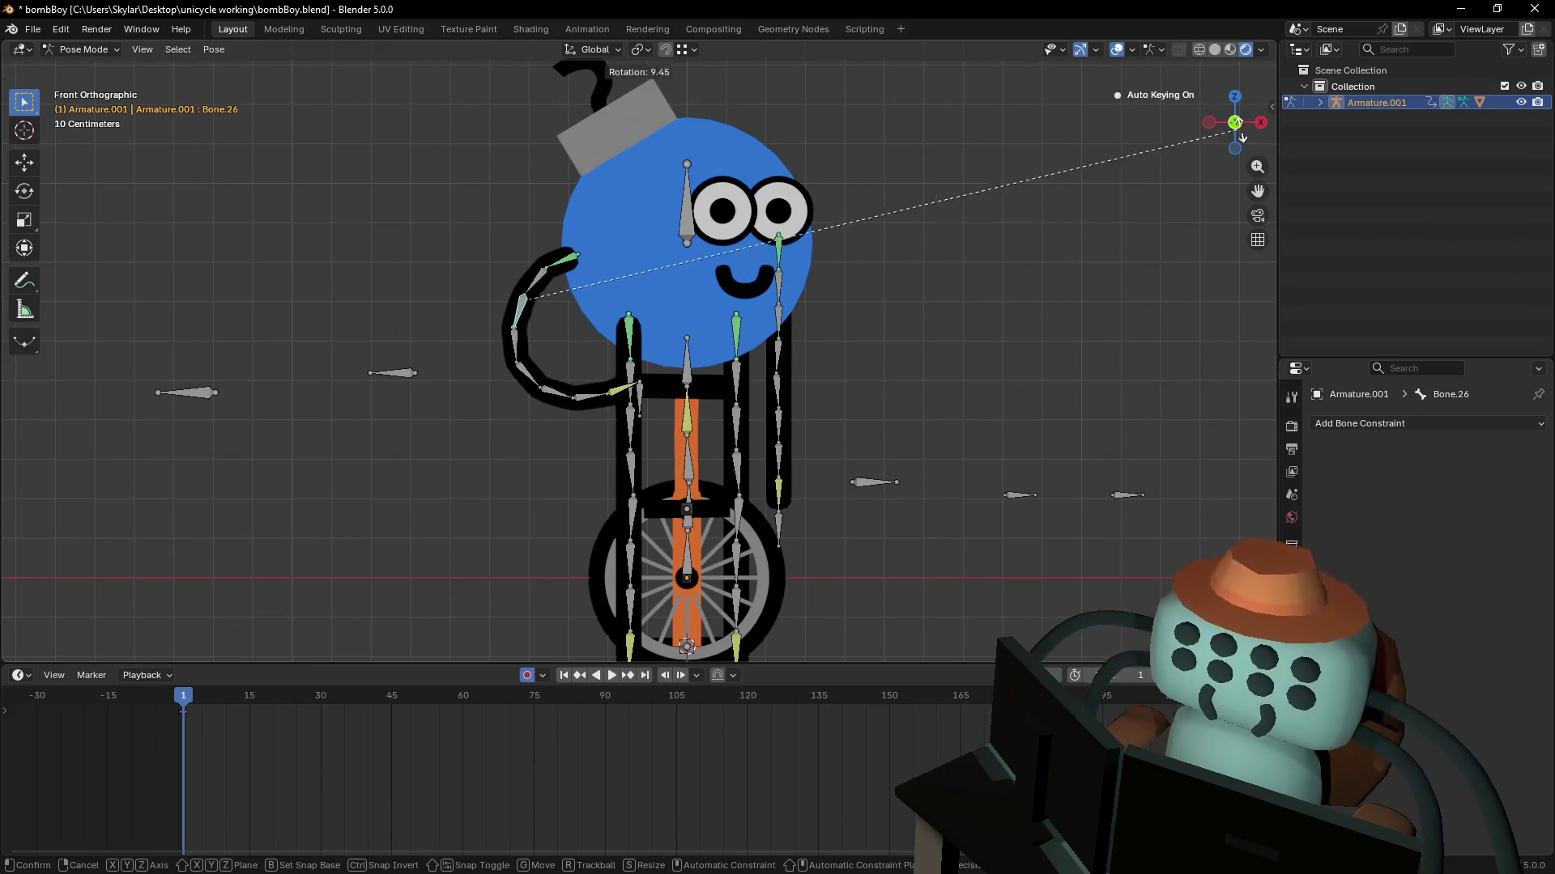
key("g")
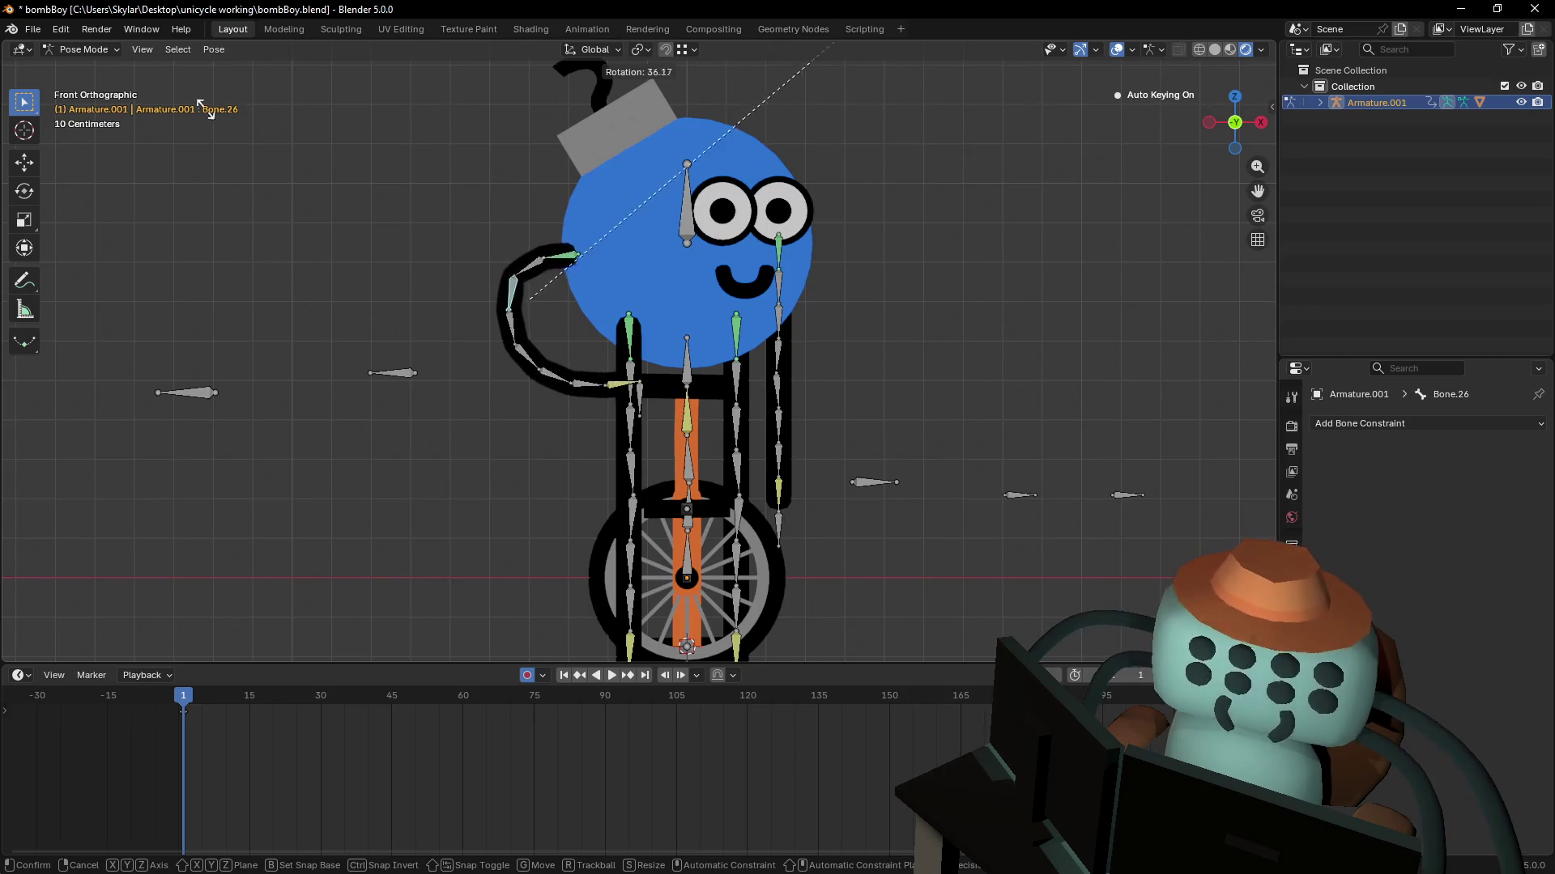
left_click(807, 315)
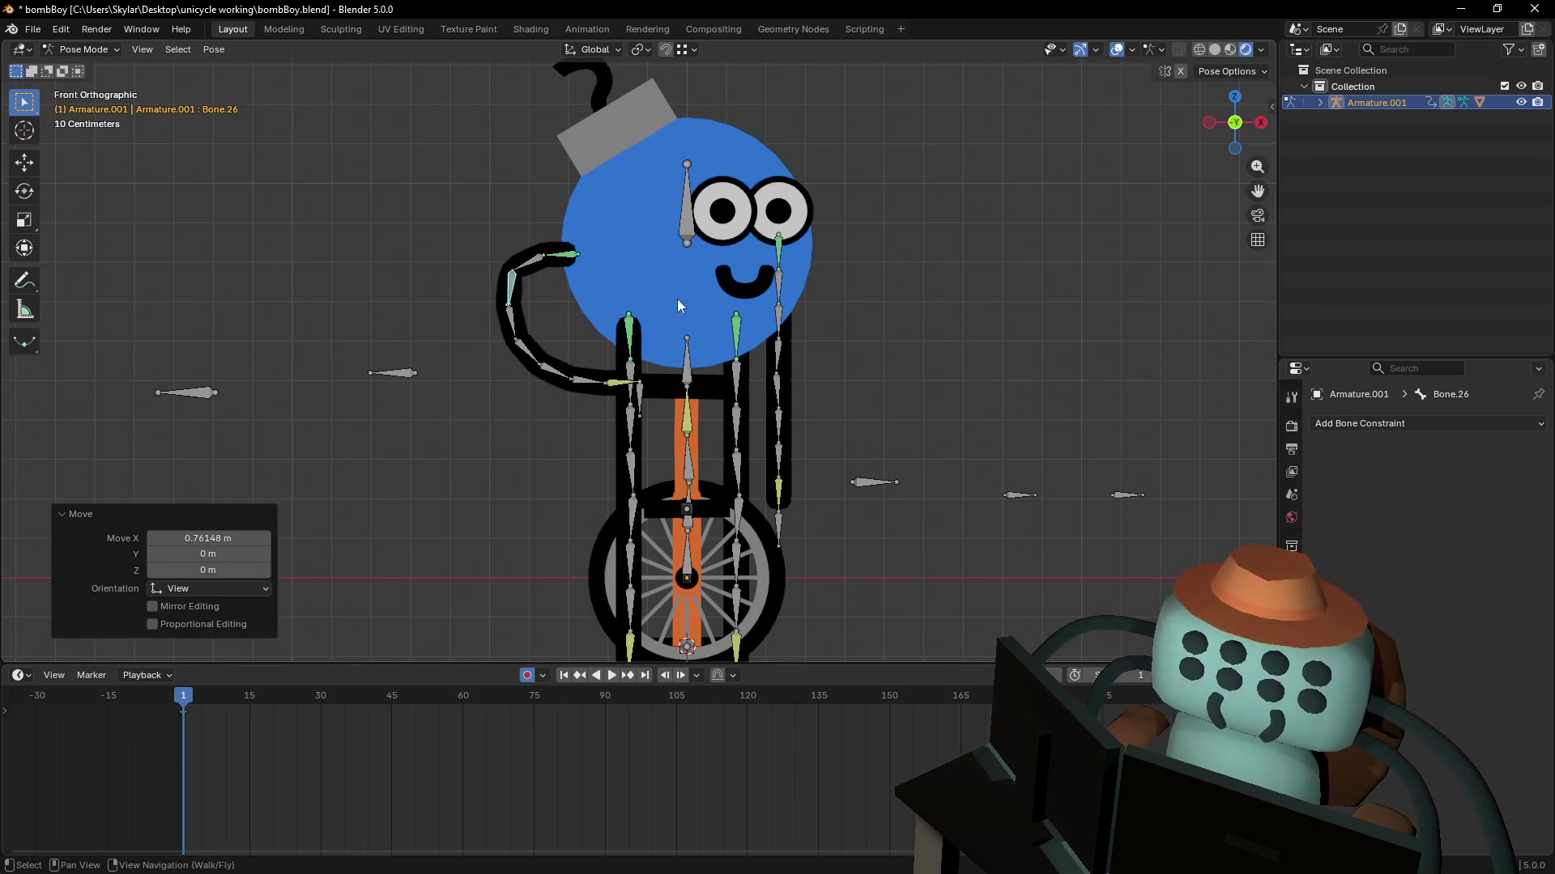
left_click(516, 315)
key("g")
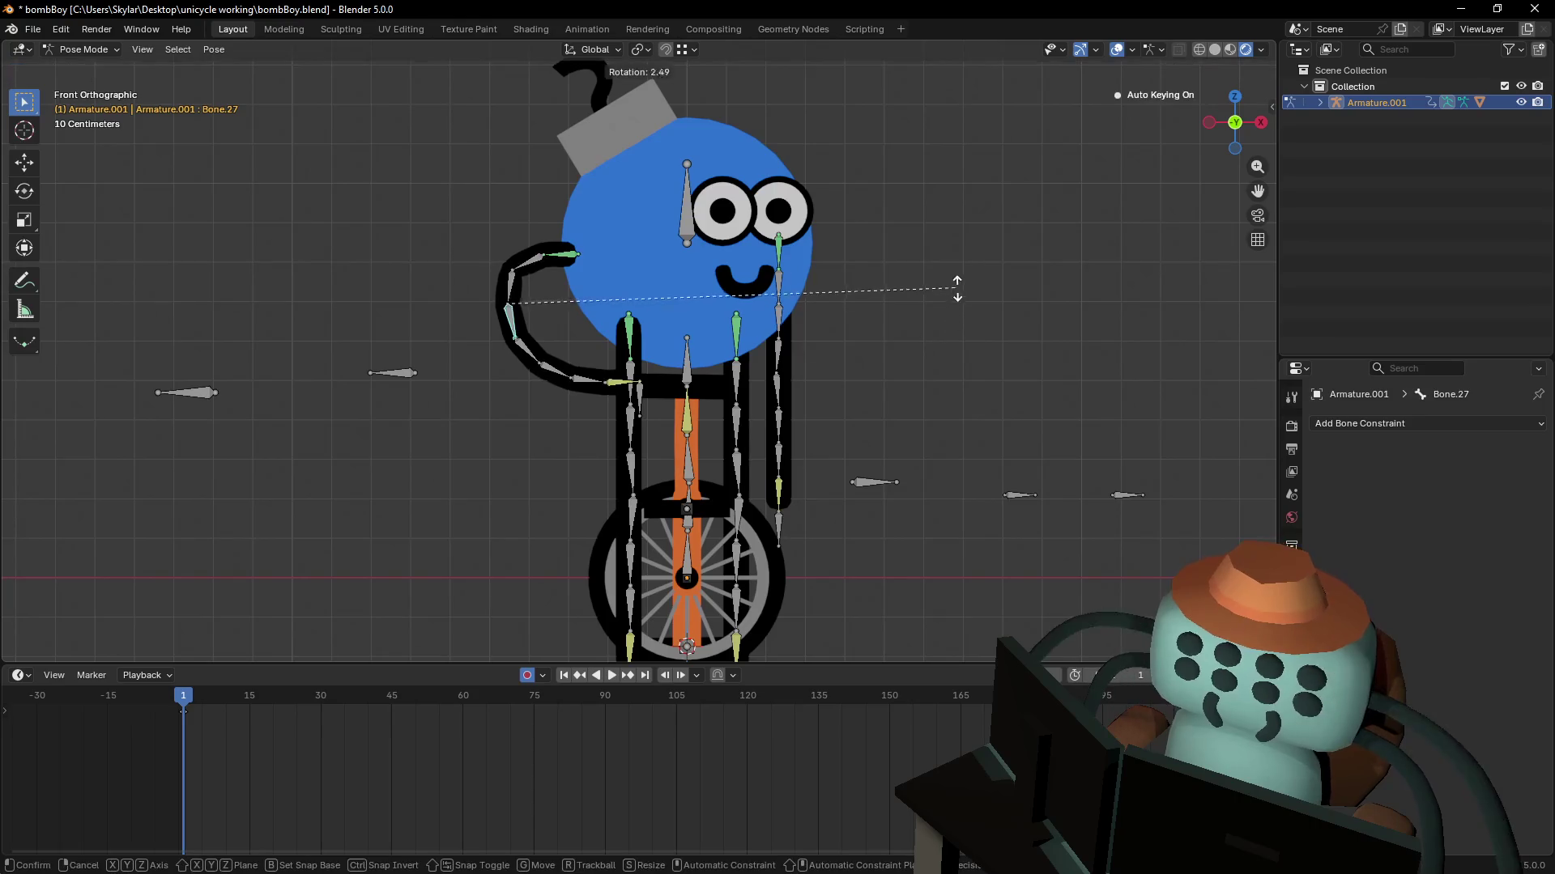
left_click(908, 390)
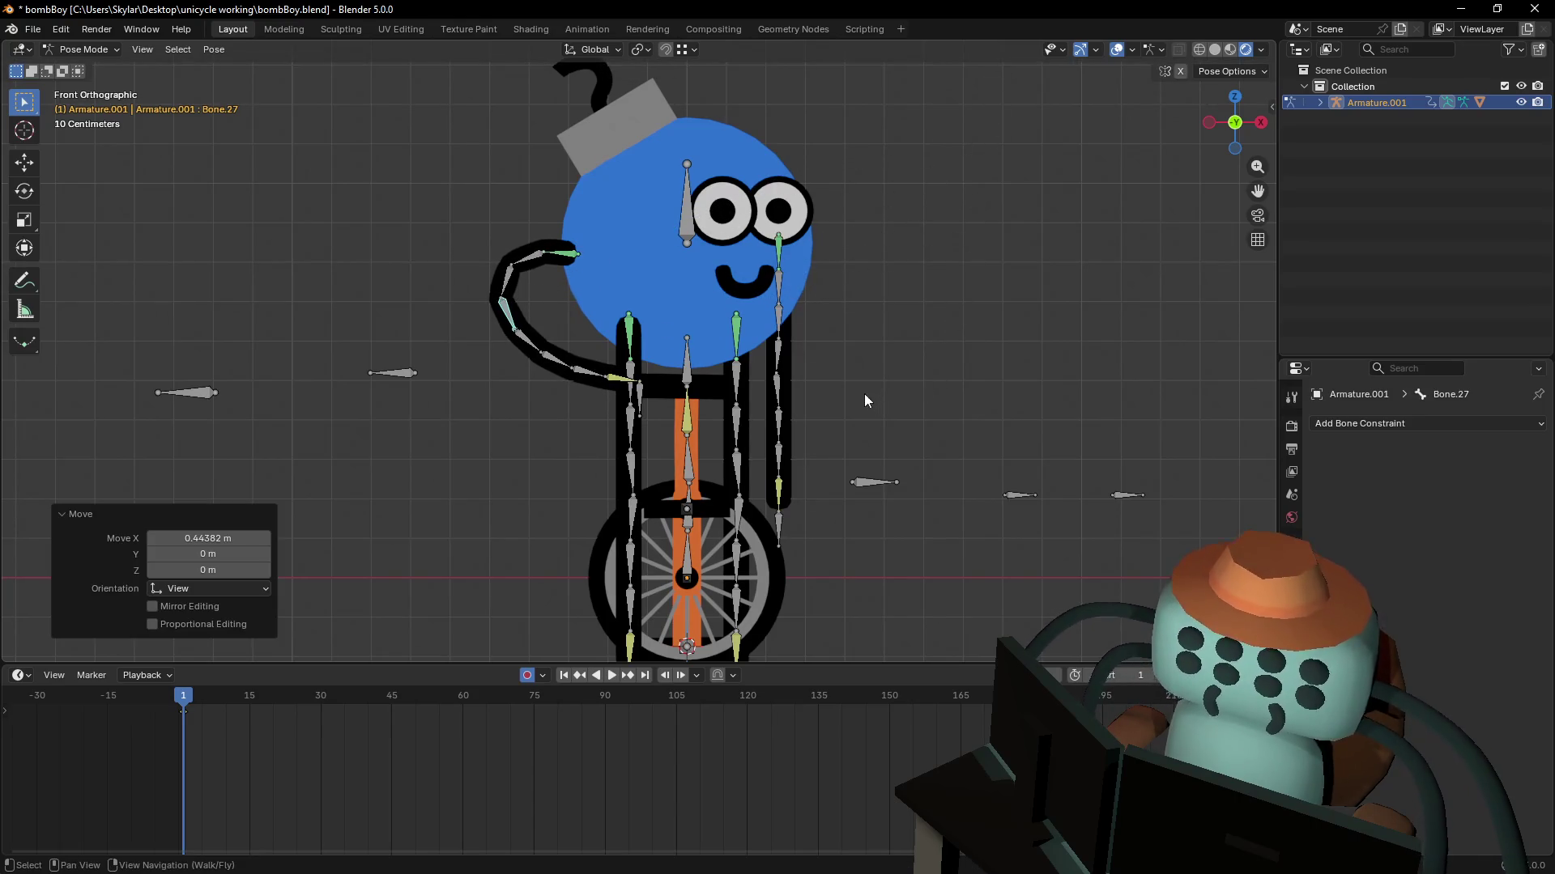
- Move the left hand IK target to raise the hand out to the side
mouse_move(847, 438)
middle_mouse_down("shift")
mouse_move(785, 531)
mouse_move(809, 416)
mouse_move(745, 494)
middle_mouse_up("shift")
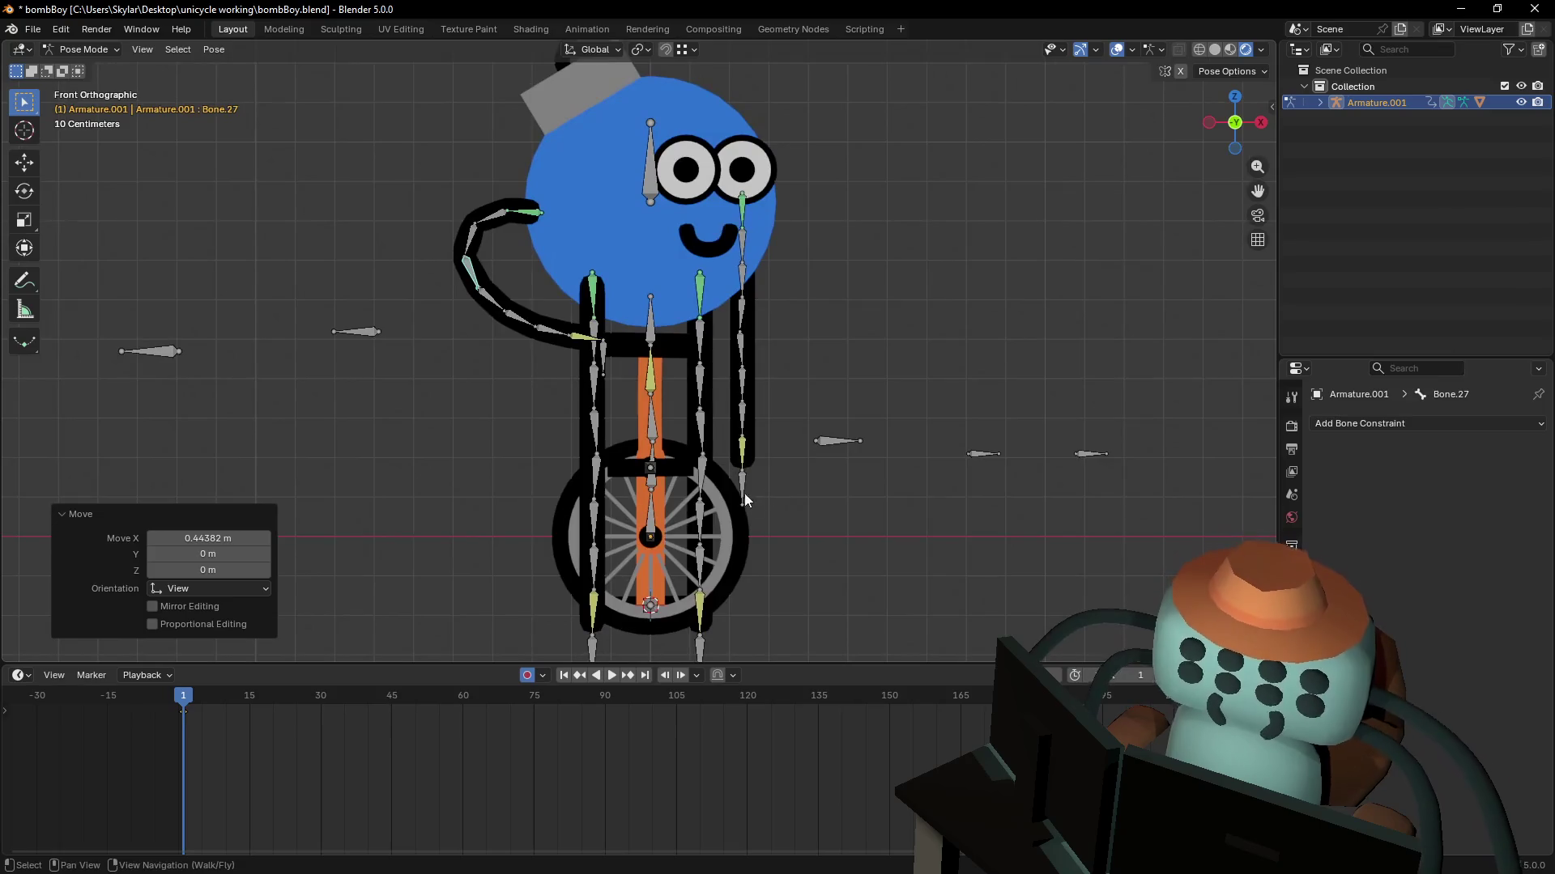
left_click(716, 557)
mouse_move(717, 557)
middle_mouse_down("shift")
mouse_move(749, 535)
mouse_move(741, 584)
middle_mouse_up("shift")
key("g")
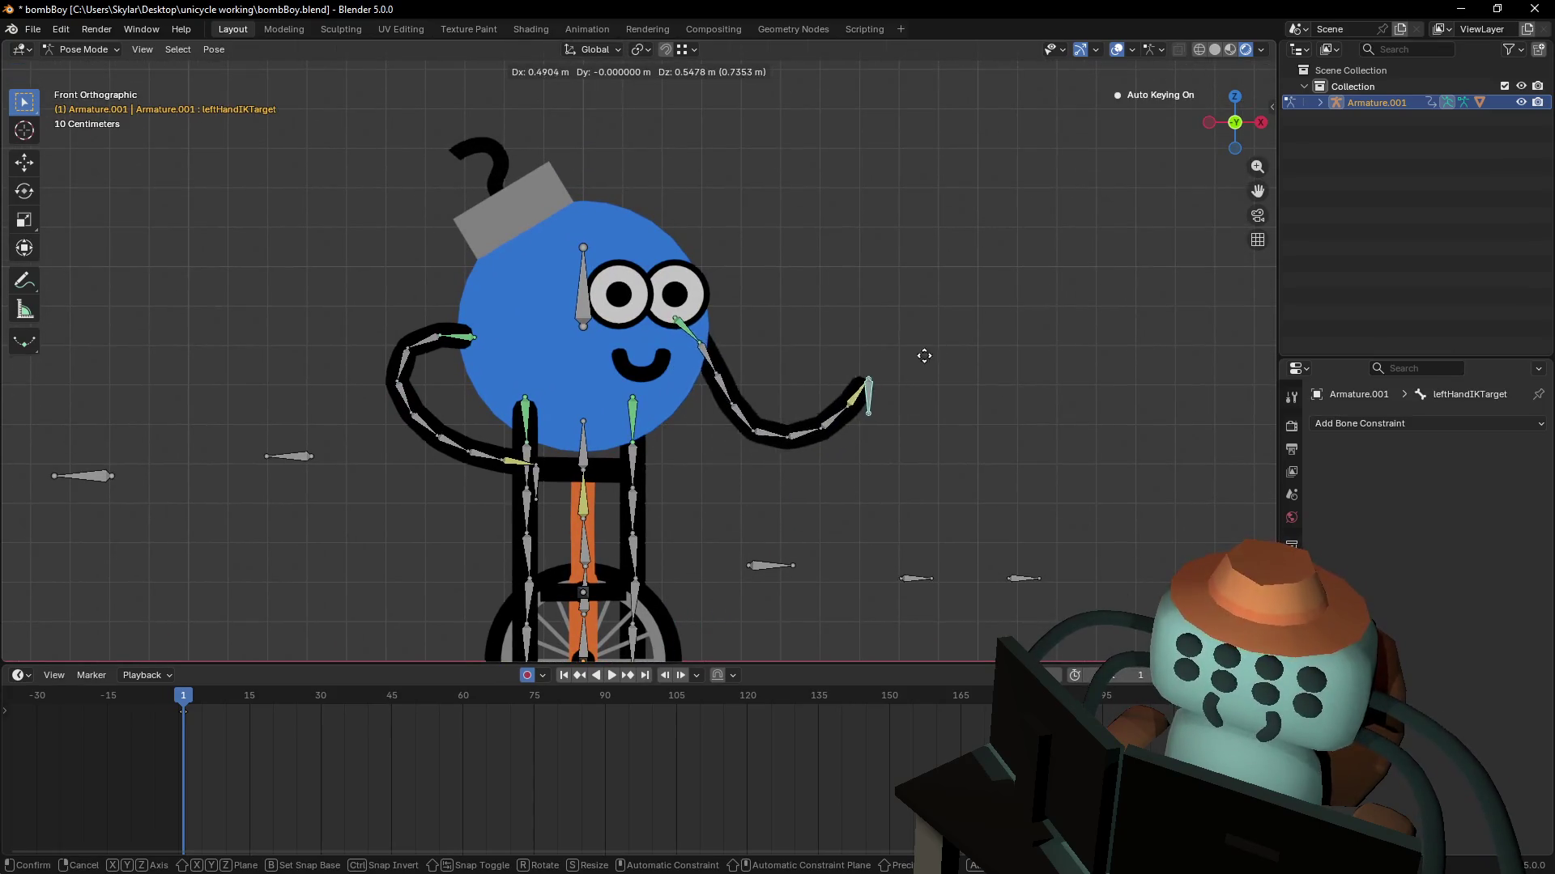
left_click(913, 356)
key("g")
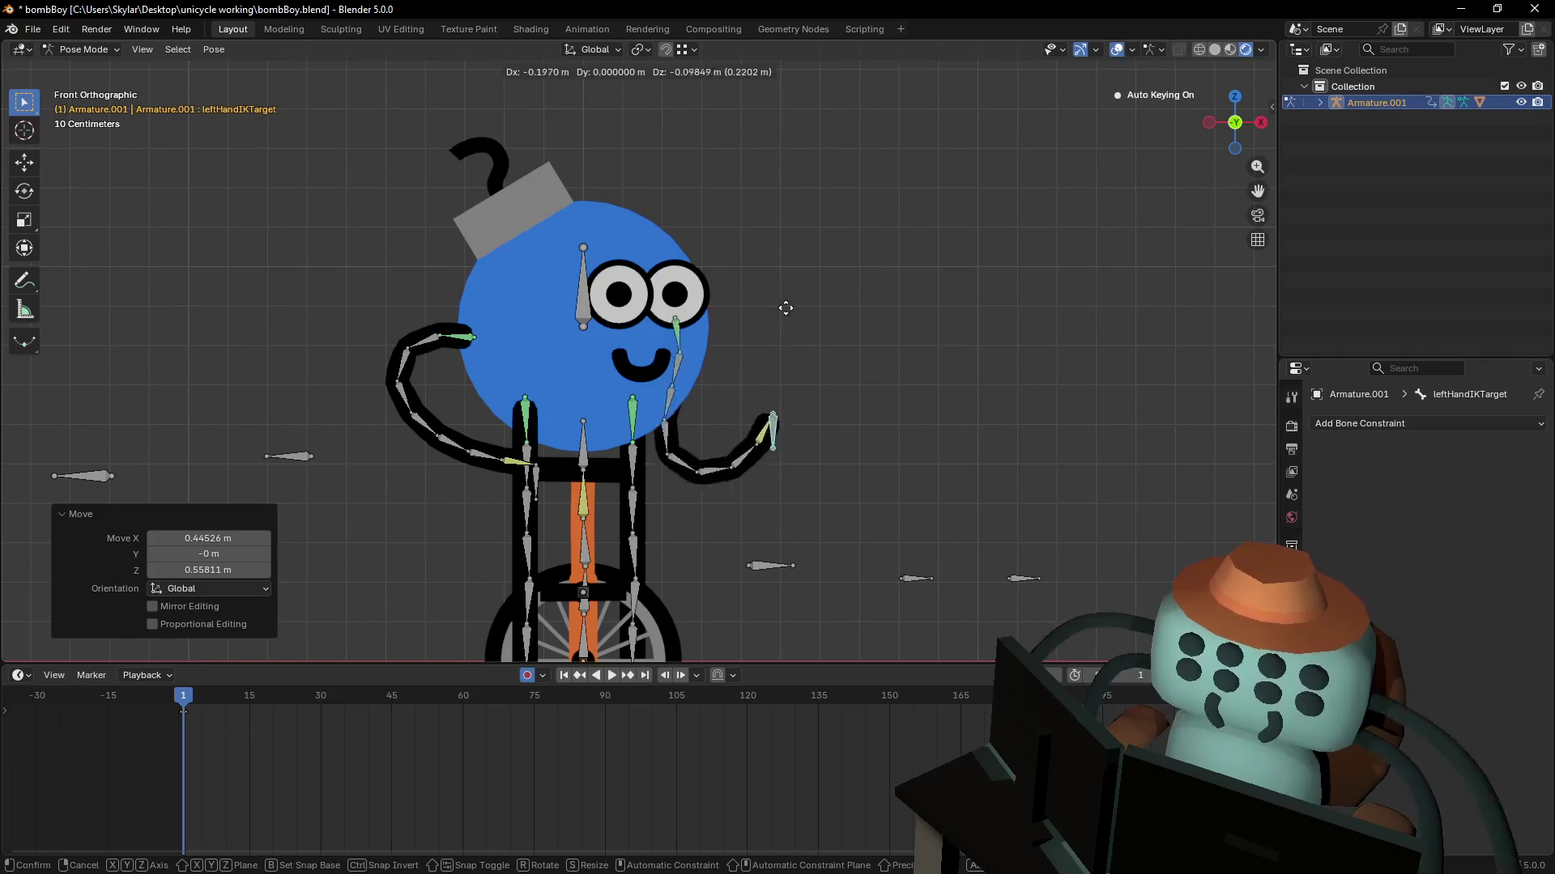
key("Escape")
- Bend the left arm by rotating Bone.01 and Bone.02 by 9.55°
left_click(700, 358)
key("r")
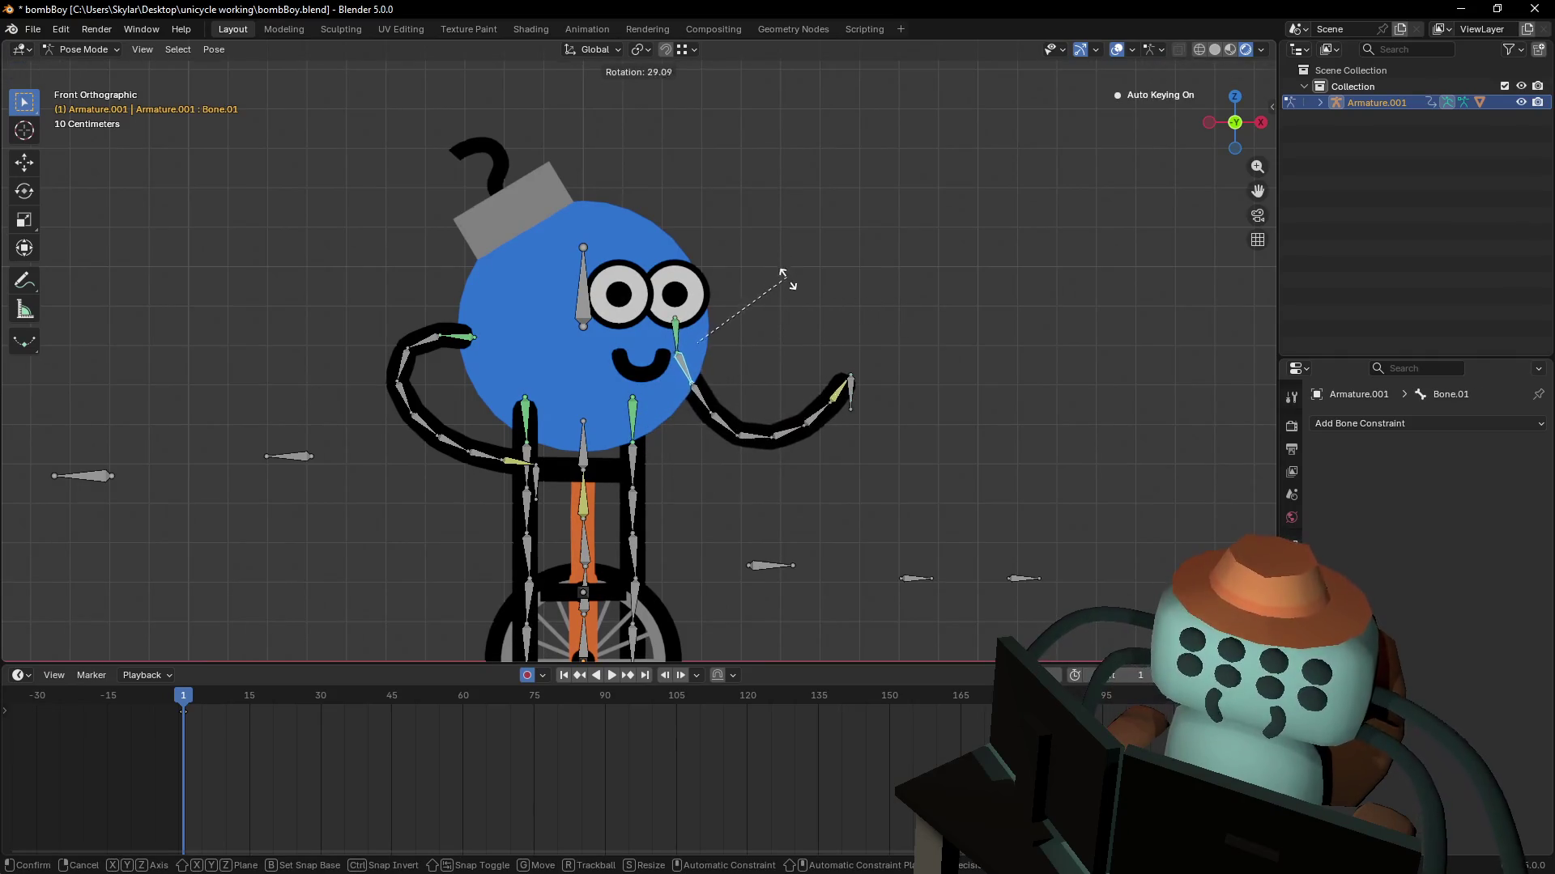
left_click(724, 393)
left_click(718, 375)
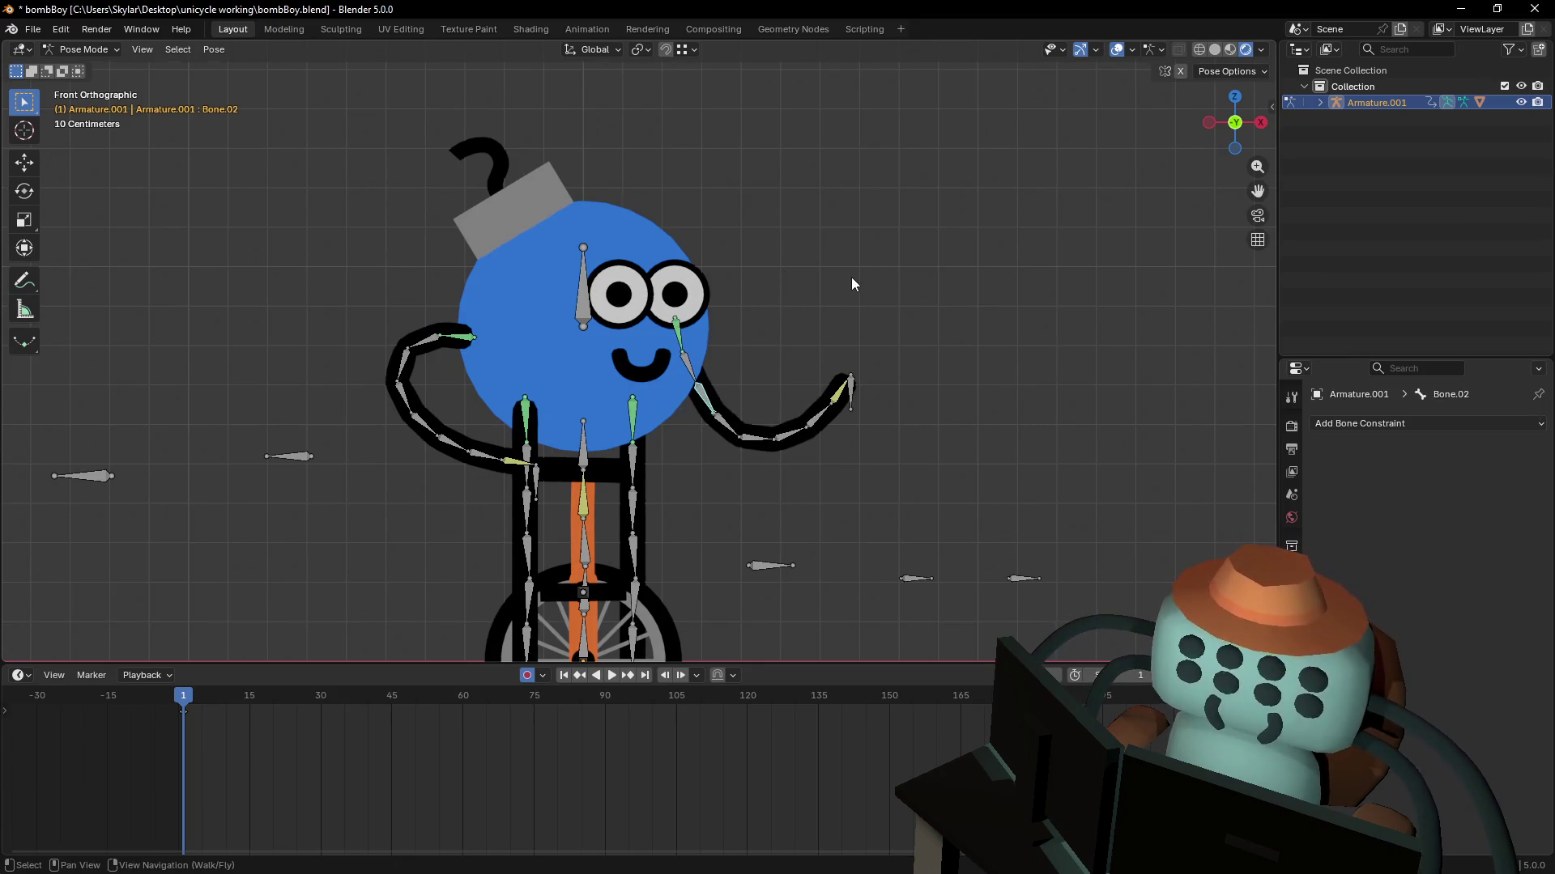
key("r")
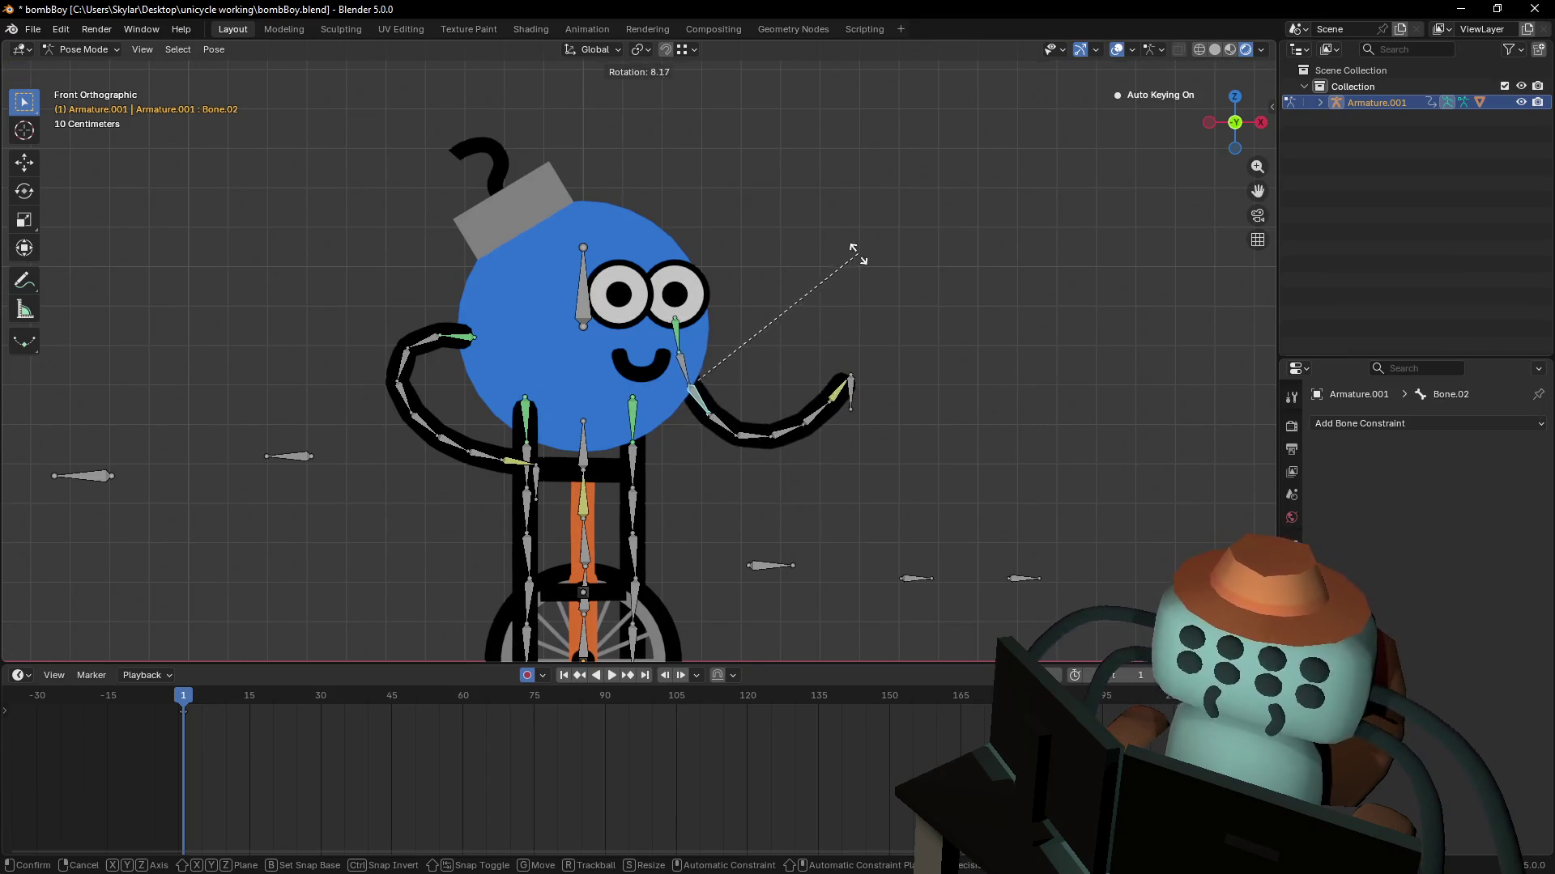
left_click(863, 302)
- Lower the left hand IK target and fine-tune it so the arm reaches outward
middle_click_drag(830, 400, 883, 405, "shift")
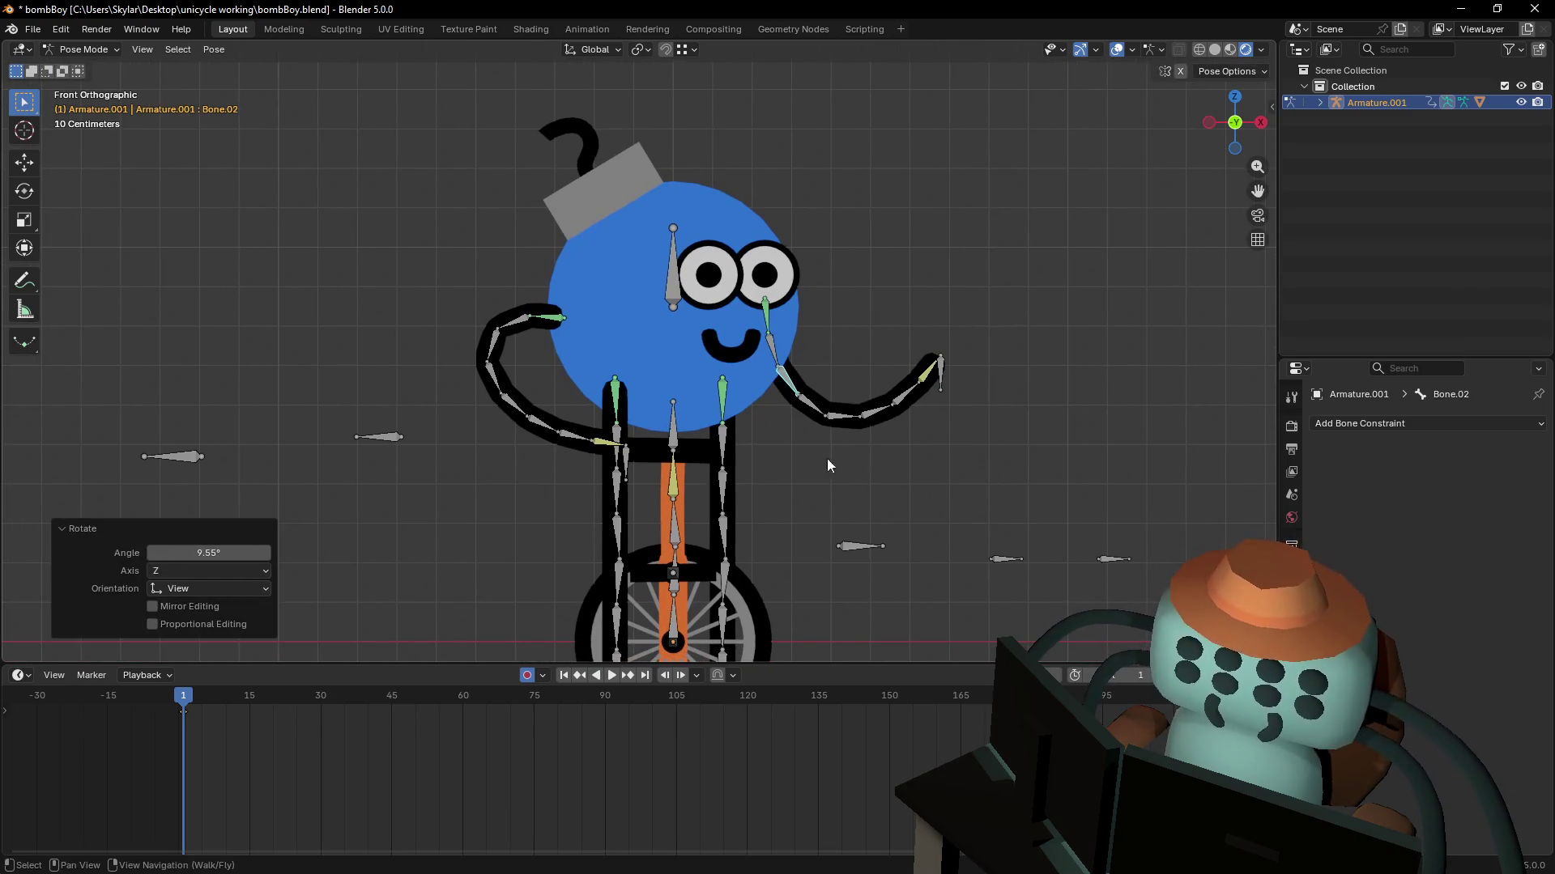
scroll(943, 413, "down", 3)
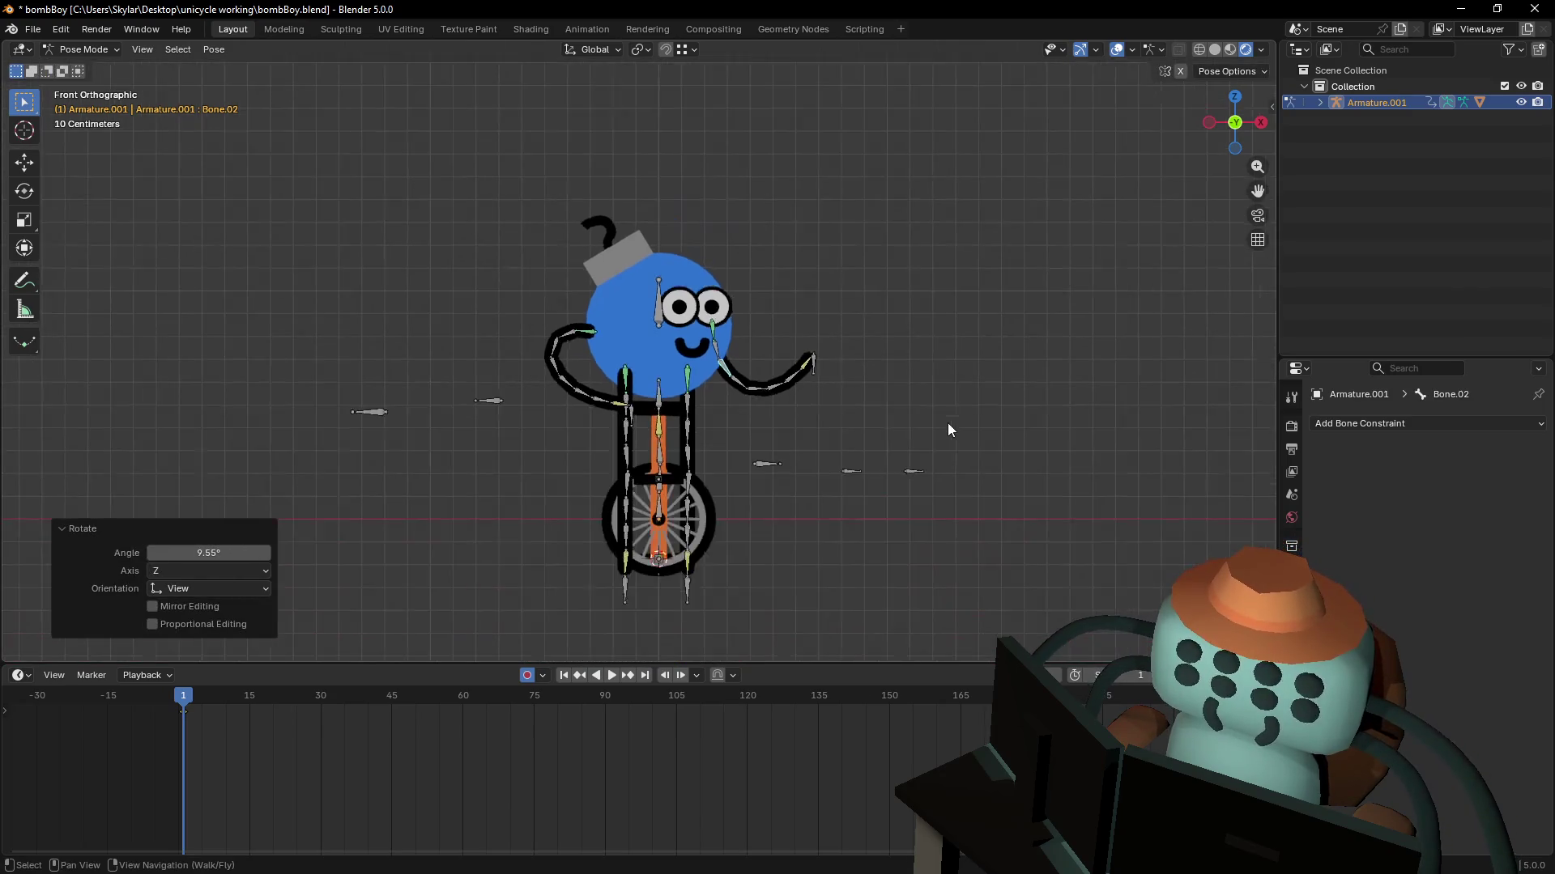
scroll(811, 390, "up", 4)
middle_click_drag(965, 389, 868, 385, "shift")
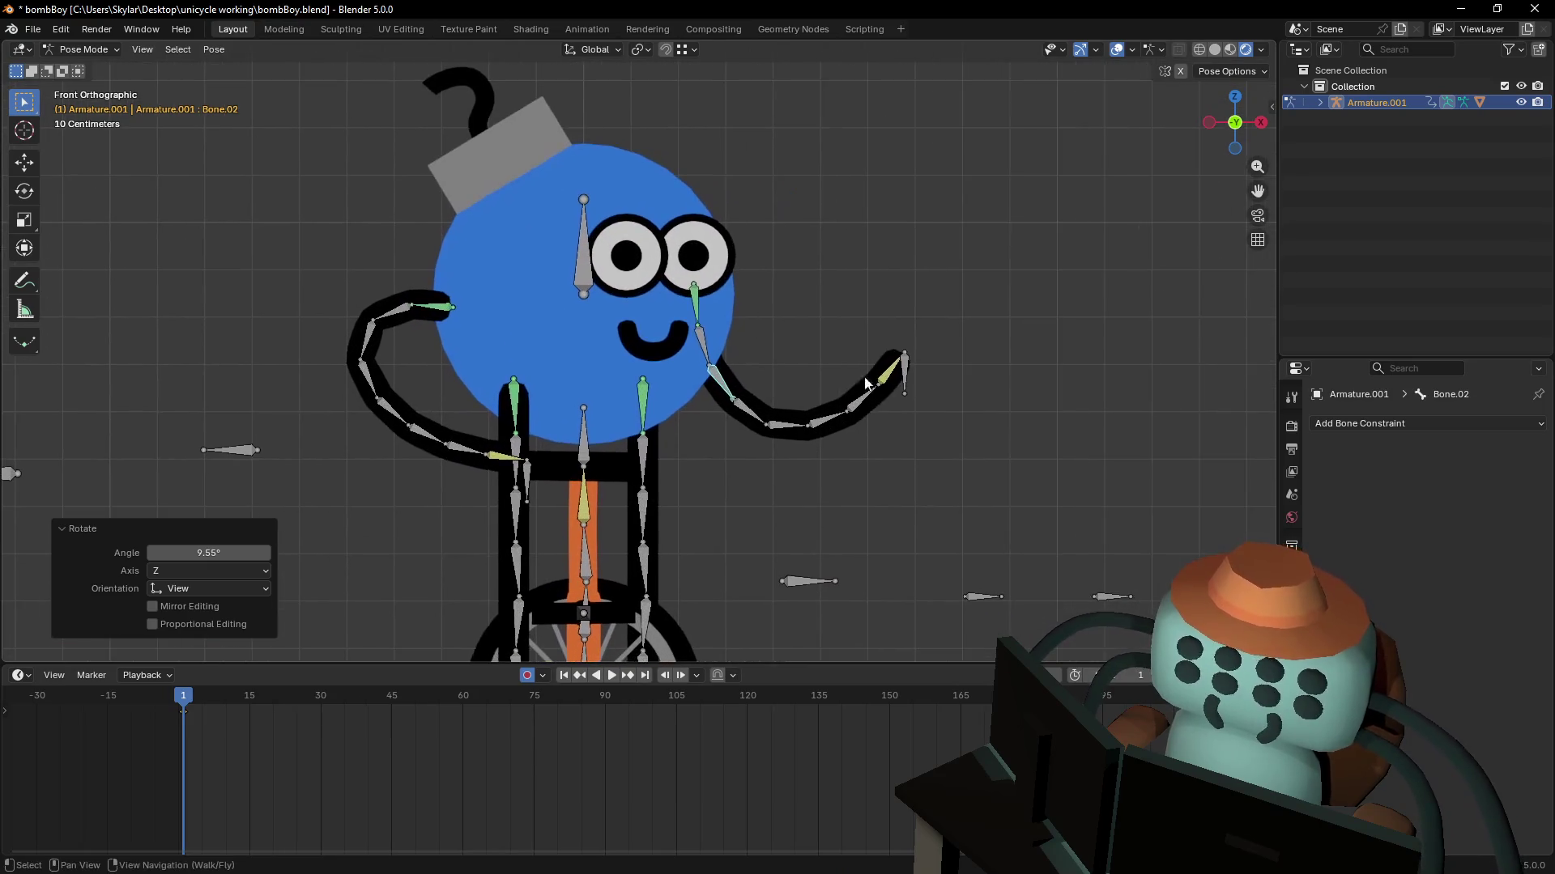
left_click(907, 374)
key("g")
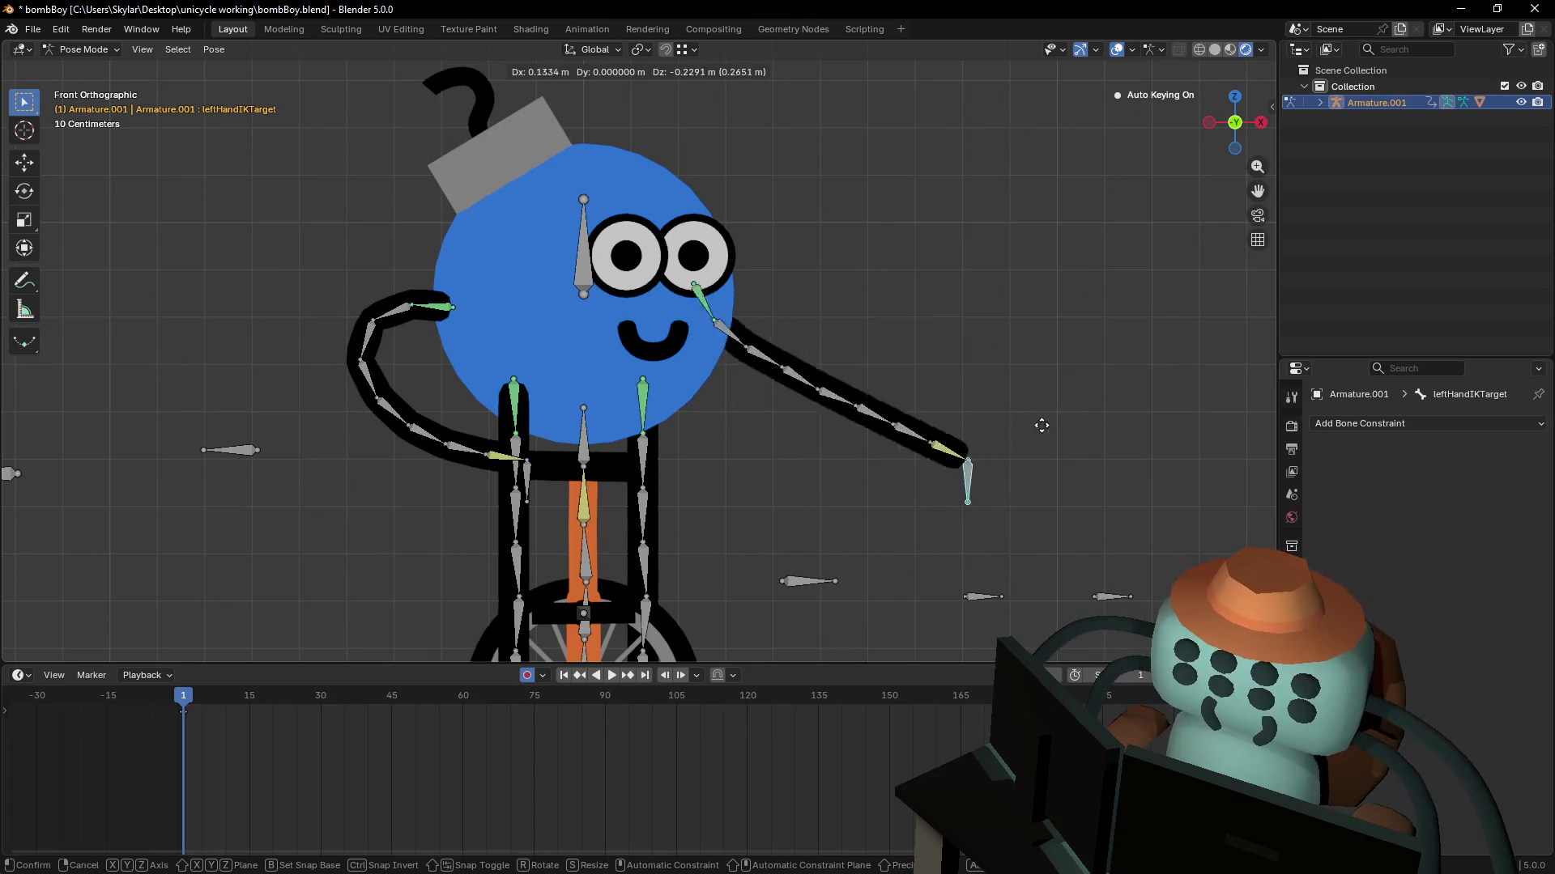
left_click(948, 396)
scroll(925, 421, "down", 2)
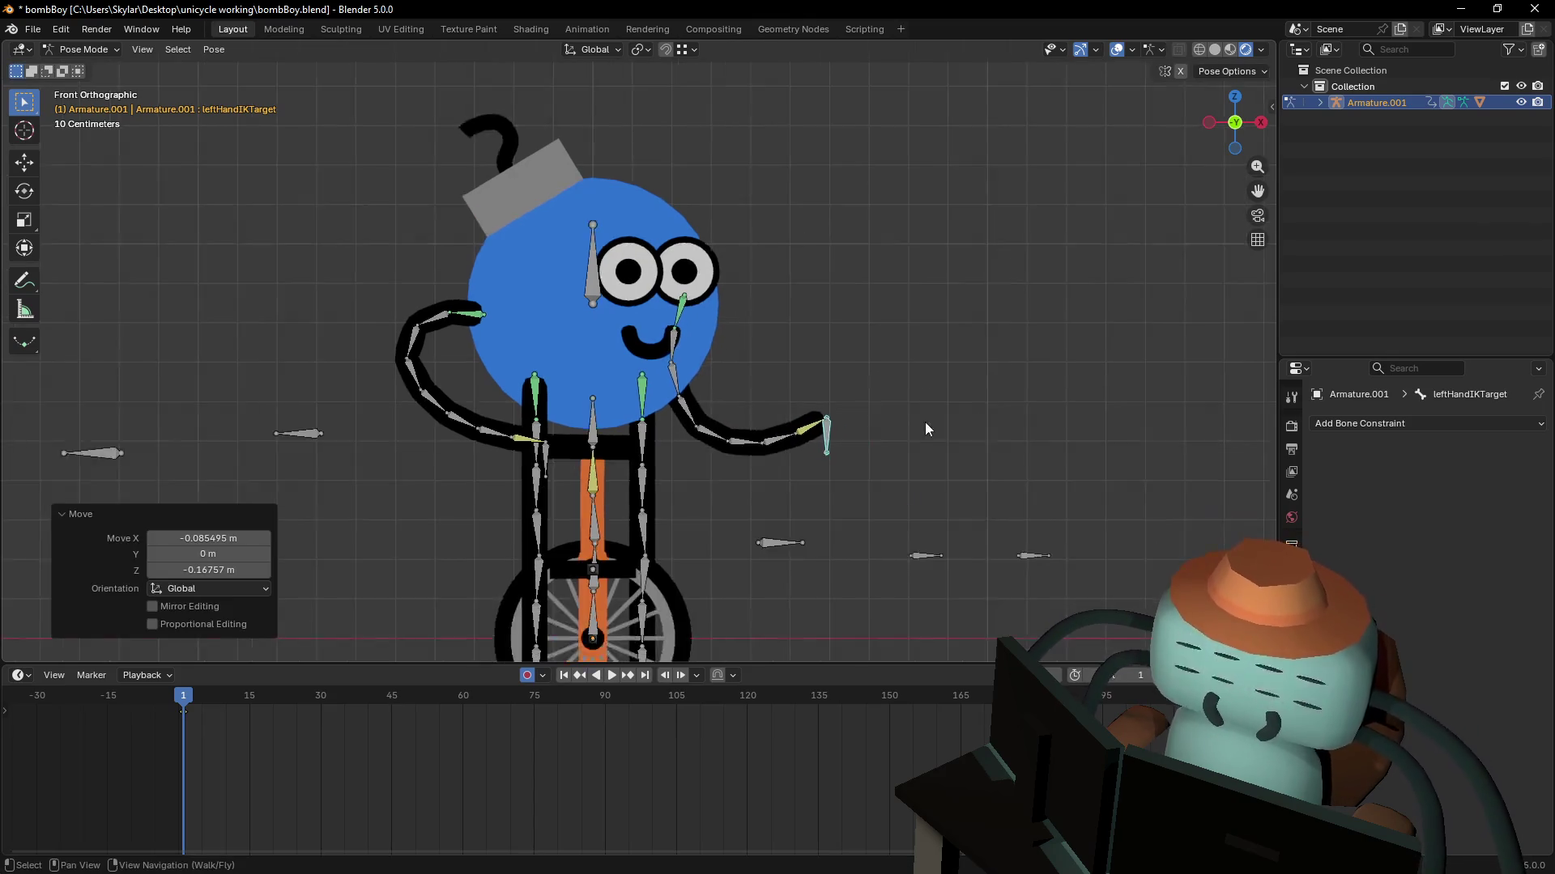
mouse_move(789, 457)
middle_mouse_down("shift")
mouse_move(872, 382)
mouse_move(863, 411)
middle_mouse_up("shift")
key("g")
left_click(881, 367)
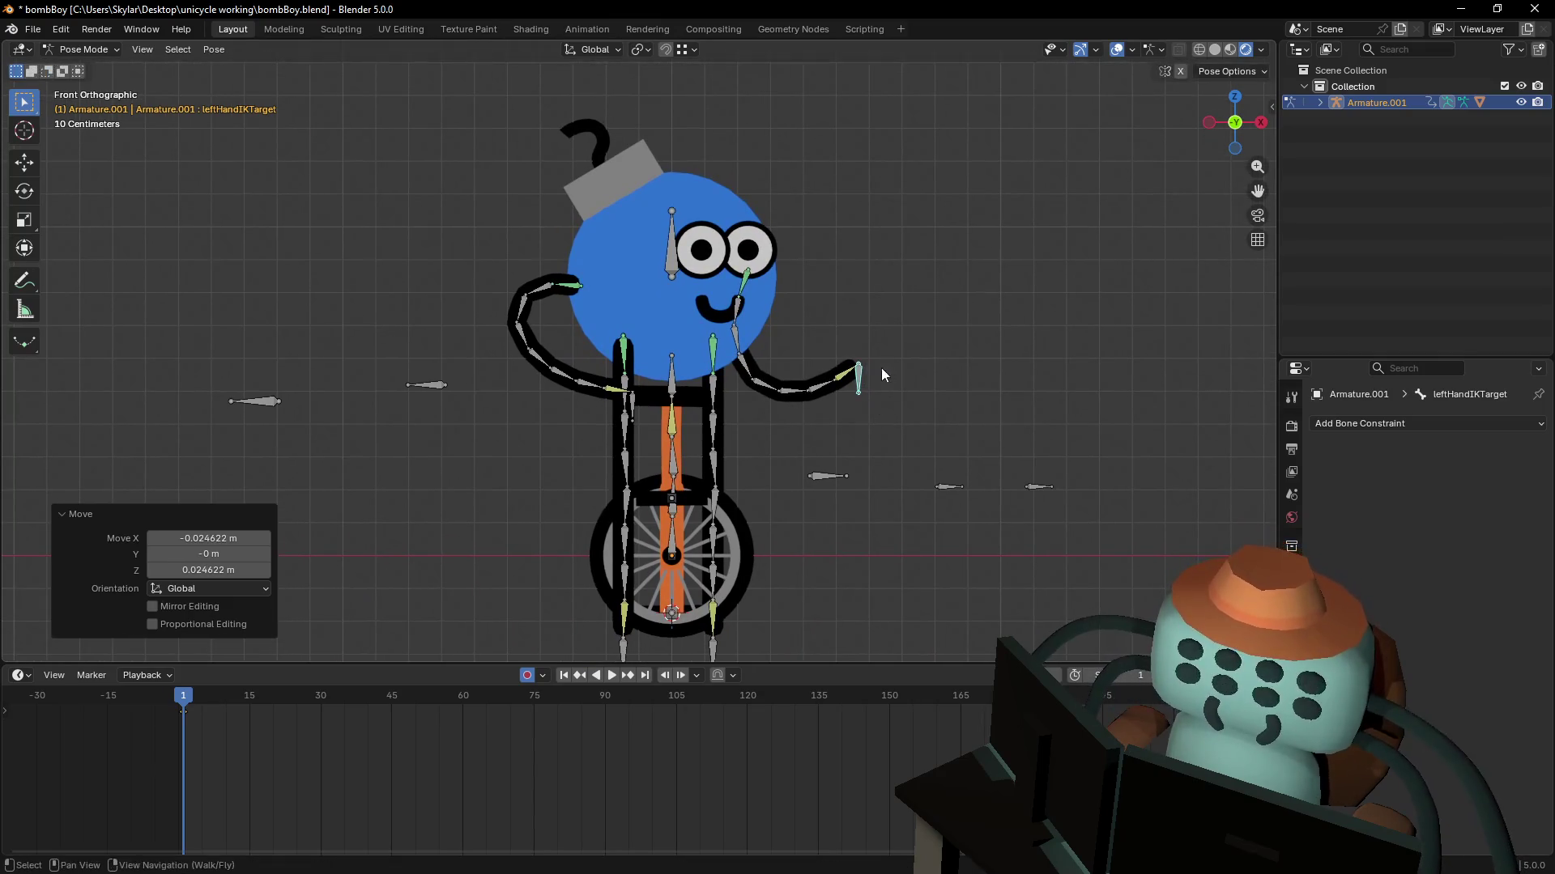
middle_click_drag(705, 322, 656, 309, "shift")
left_click(638, 192)
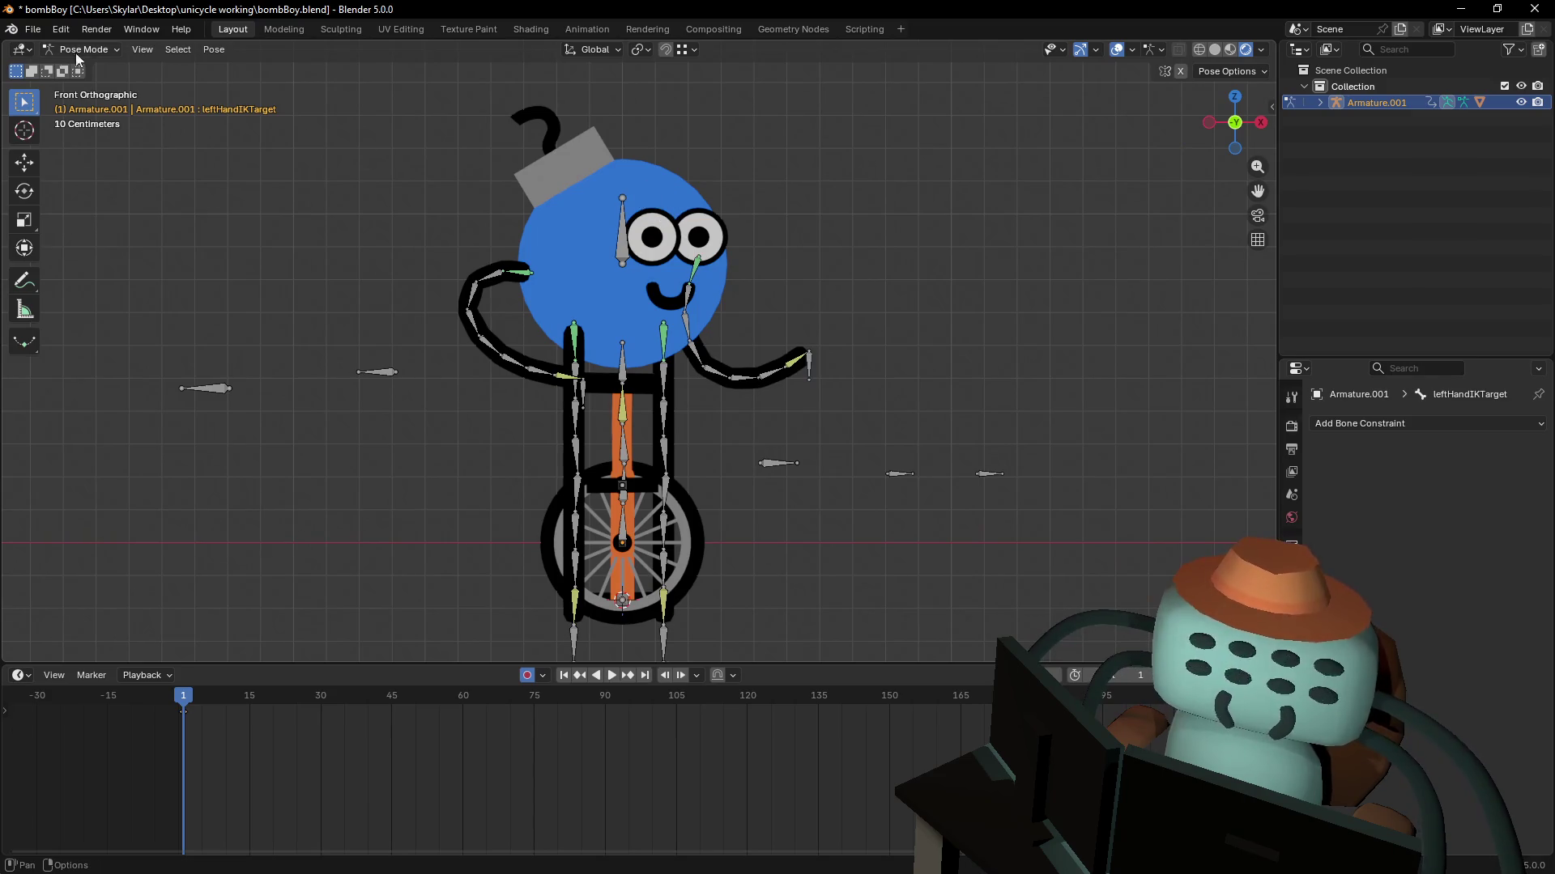
- Return to Object Mode, select the Roundcube mesh and reveal its shape keys list
left_click(89, 50)
left_click(96, 68)
left_click(668, 218)
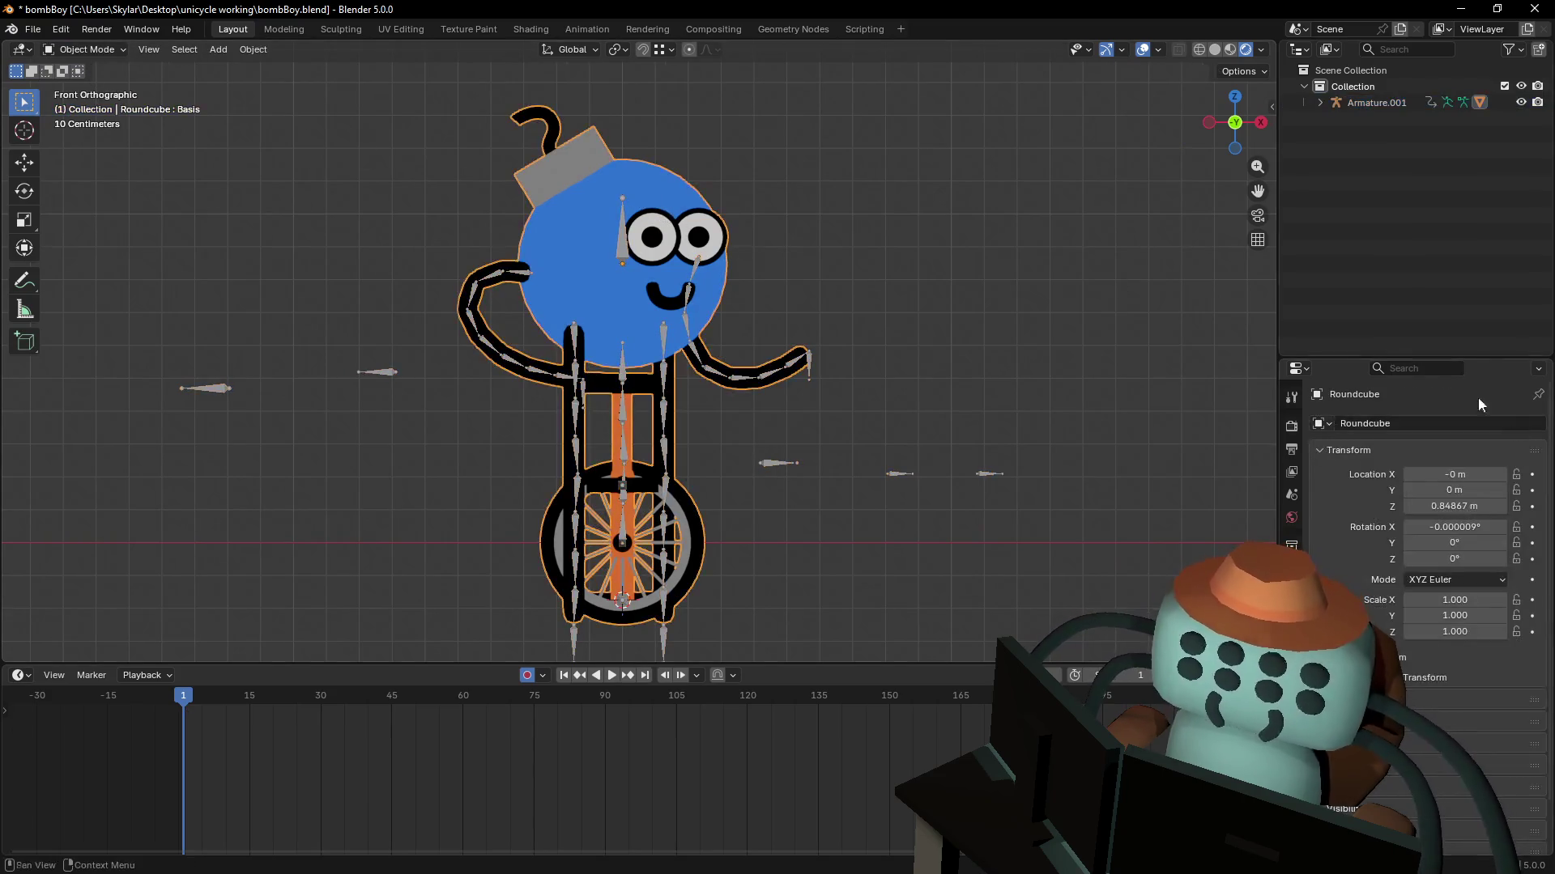
left_click(1291, 681)
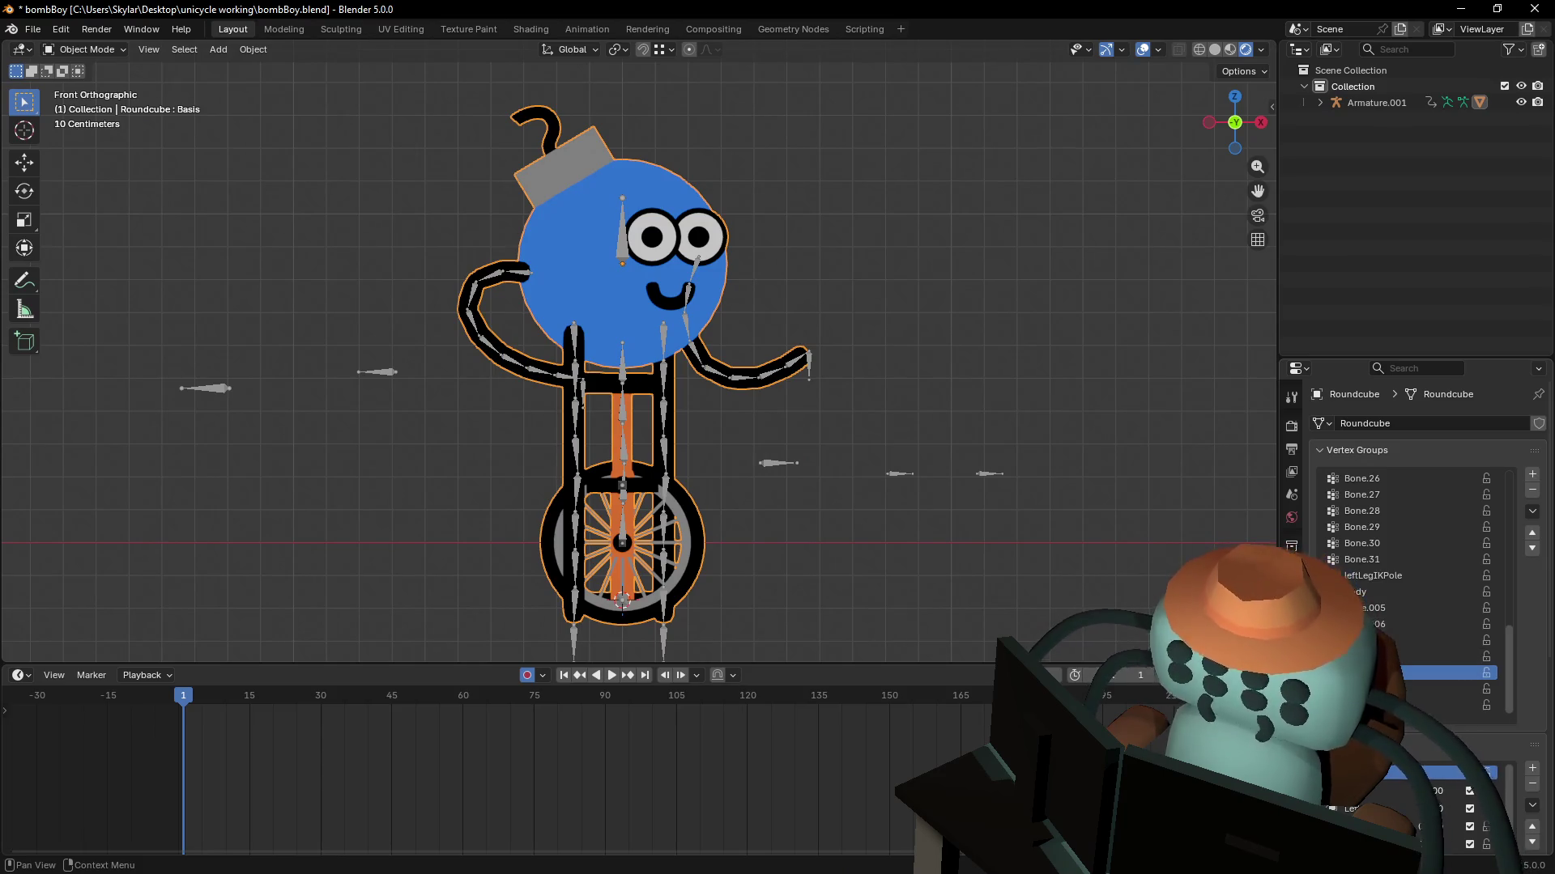
left_click_drag(1409, 721, 1409, 560)
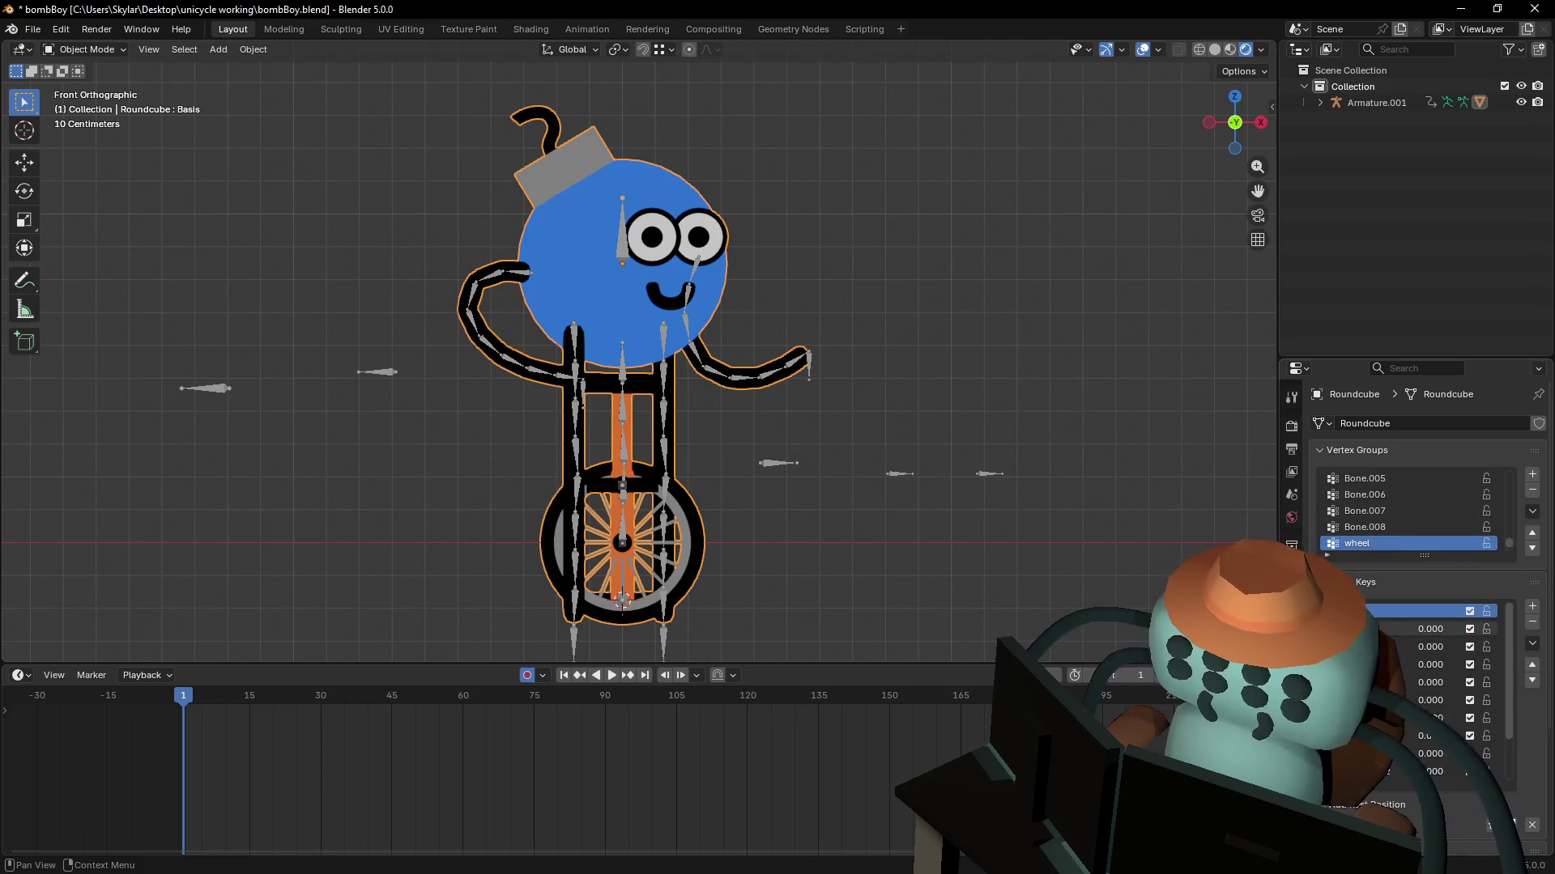
- Preview the Key 1 and Left shape keys, leaving both at 0.000
left_click(1389, 630)
left_click_drag(1390, 629, 1477, 630)
key("Escape")
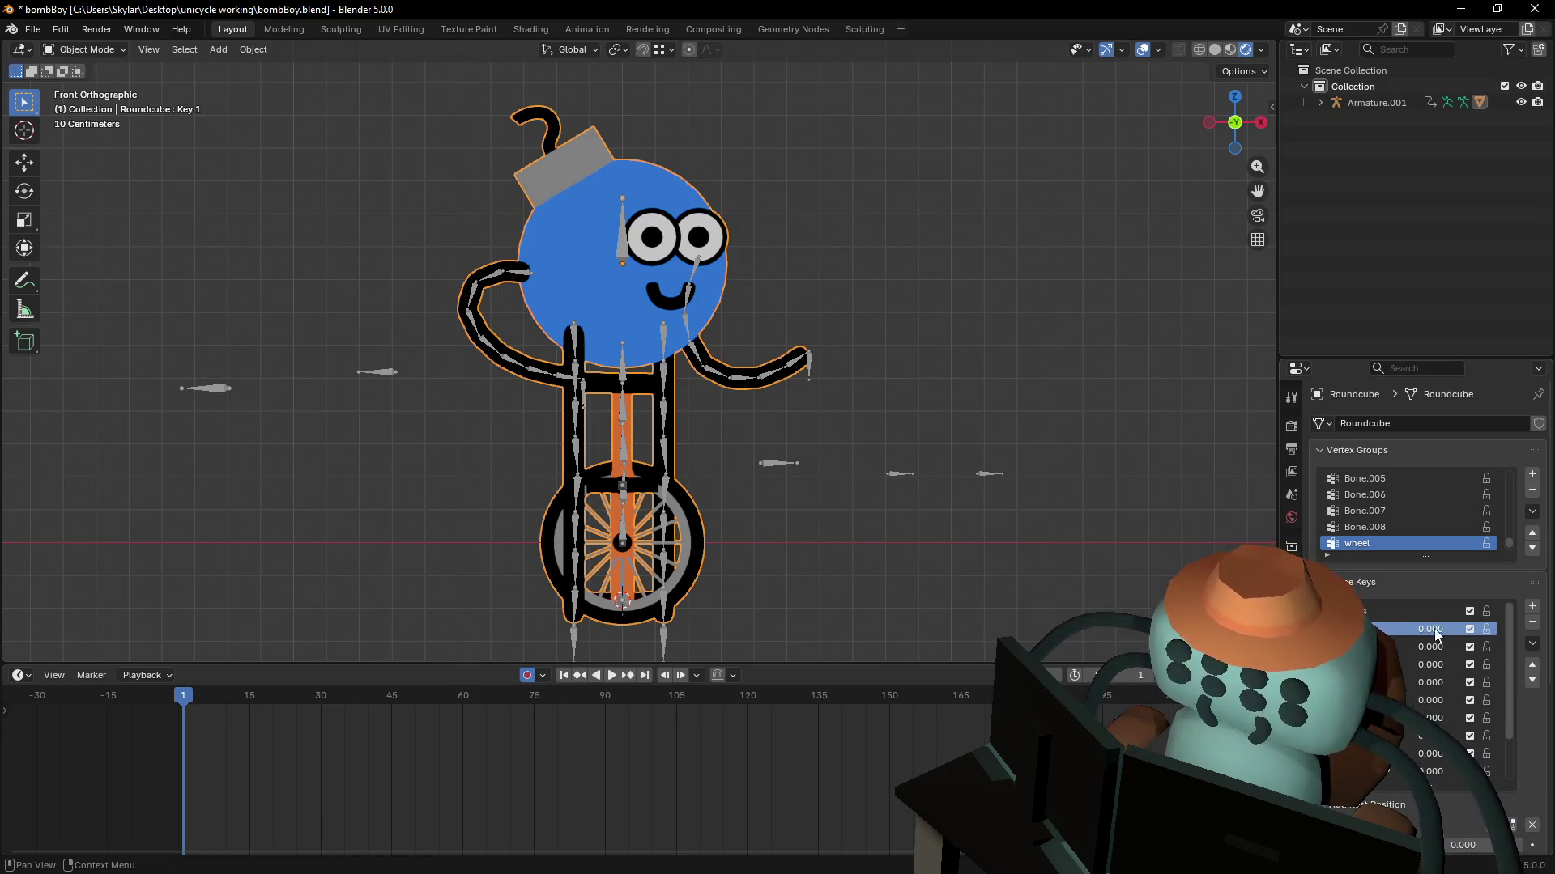
left_click(1436, 632)
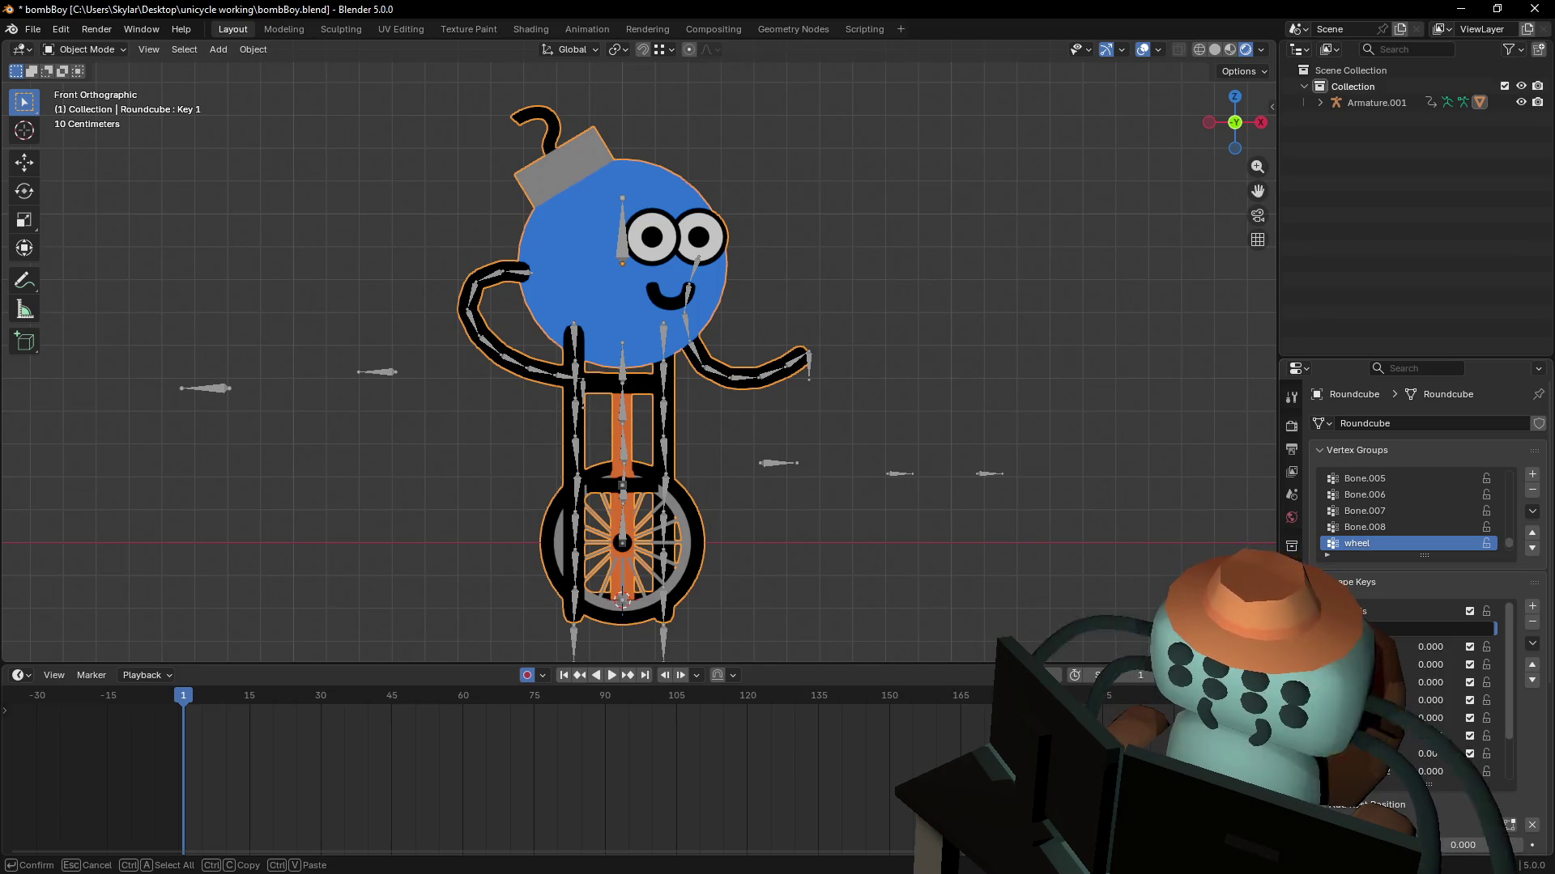
key("Escape")
left_click(1434, 648)
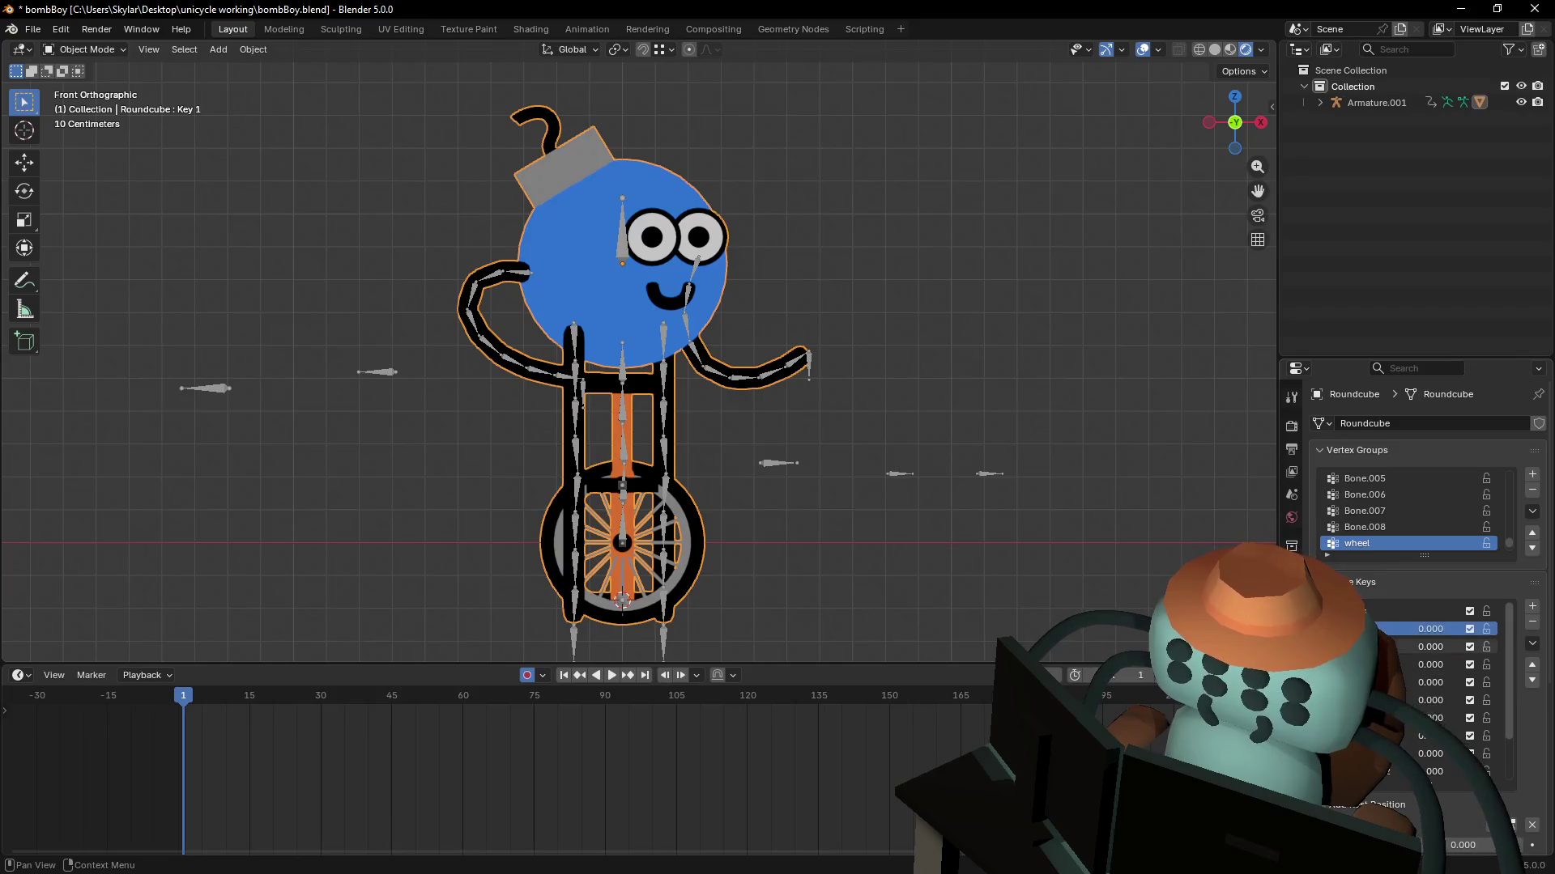
mouse_move(1430, 647)
left_mouse_down()
mouse_move(1494, 647)
mouse_move(1430, 647)
left_mouse_up()
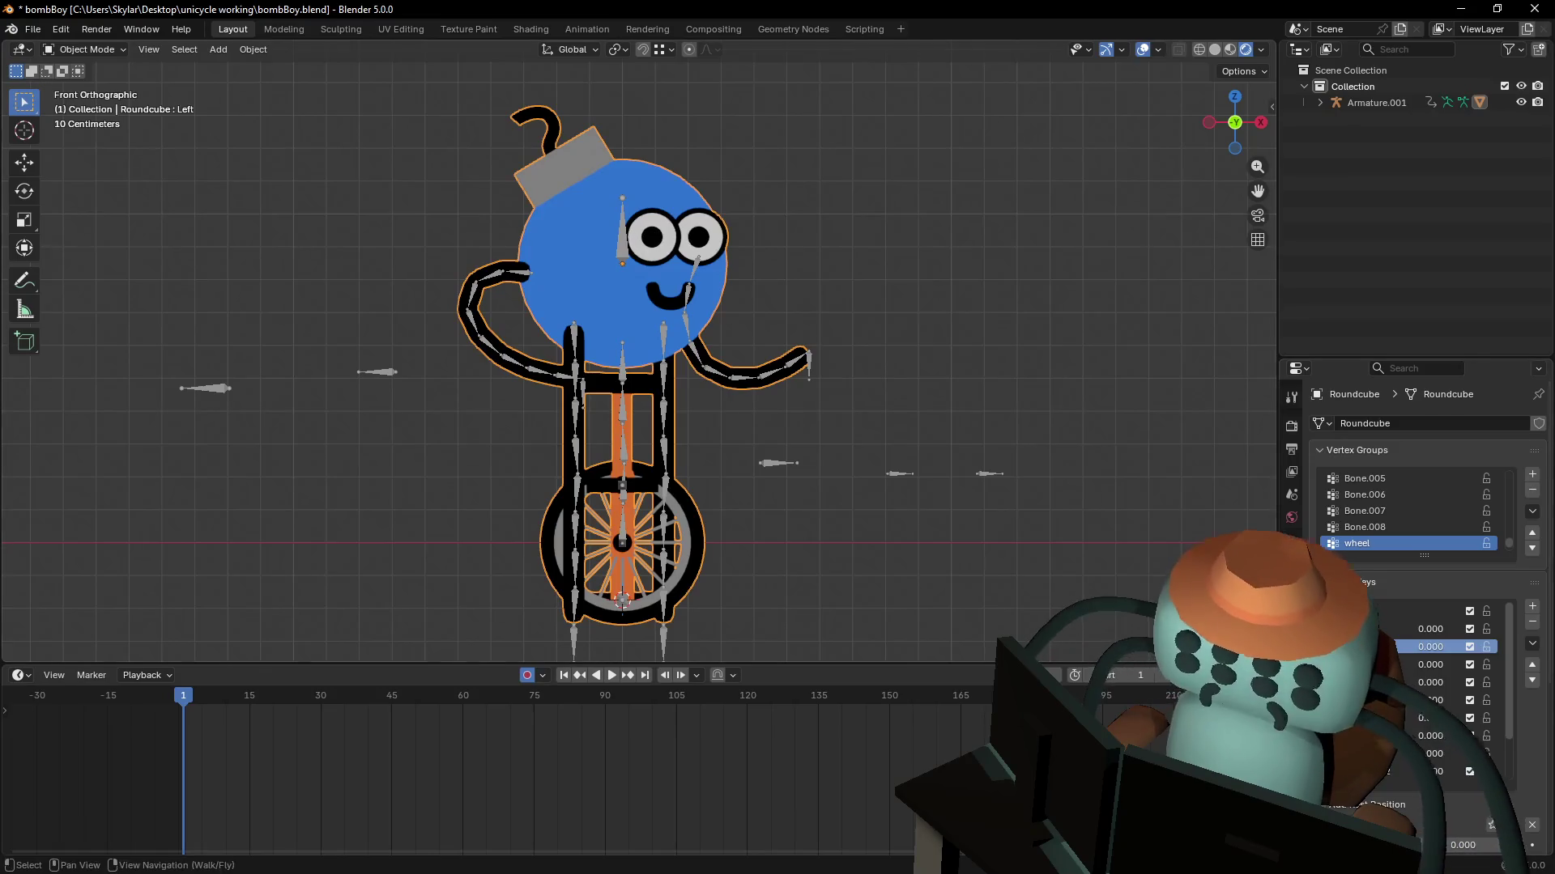
left_click(1450, 647)
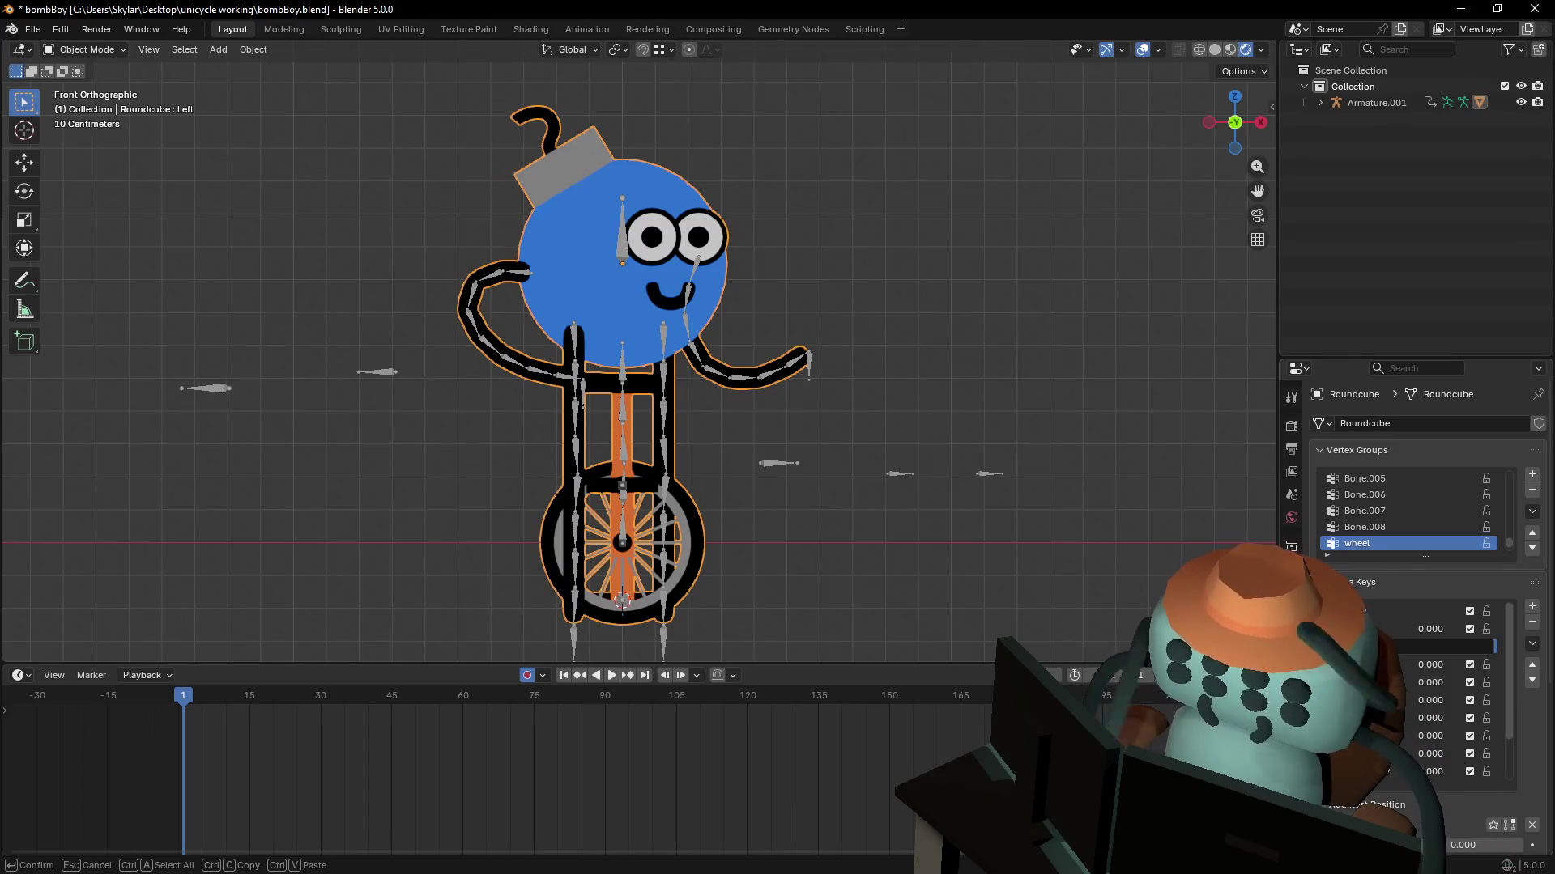
key("Return")
- Set the Right, Up and Down shape key values to 0.000
left_click(1377, 665)
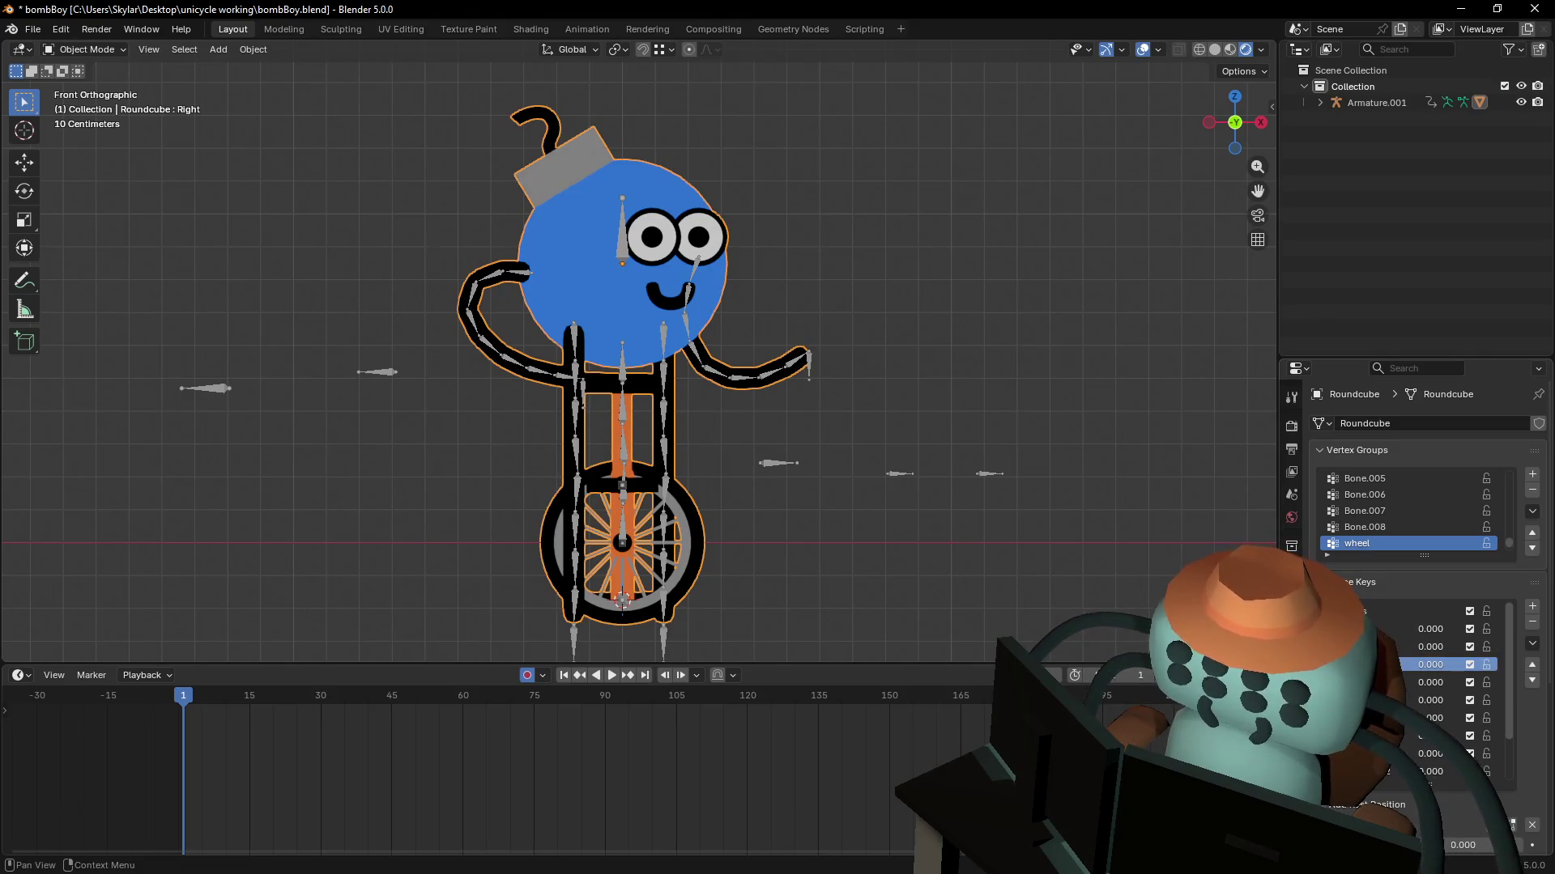
double_click(1430, 665)
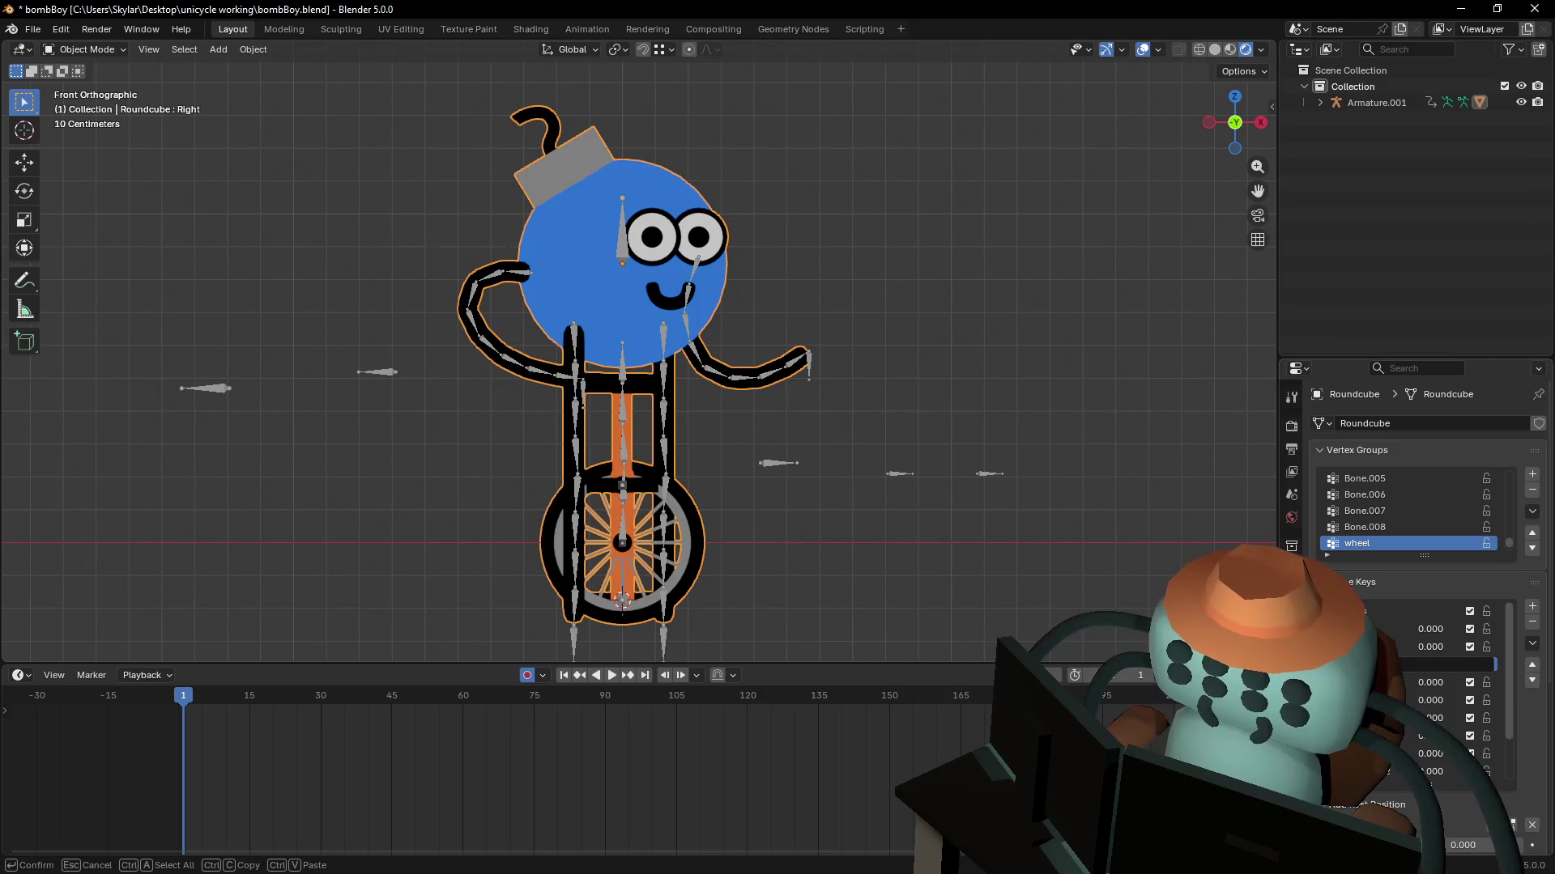
key("Return")
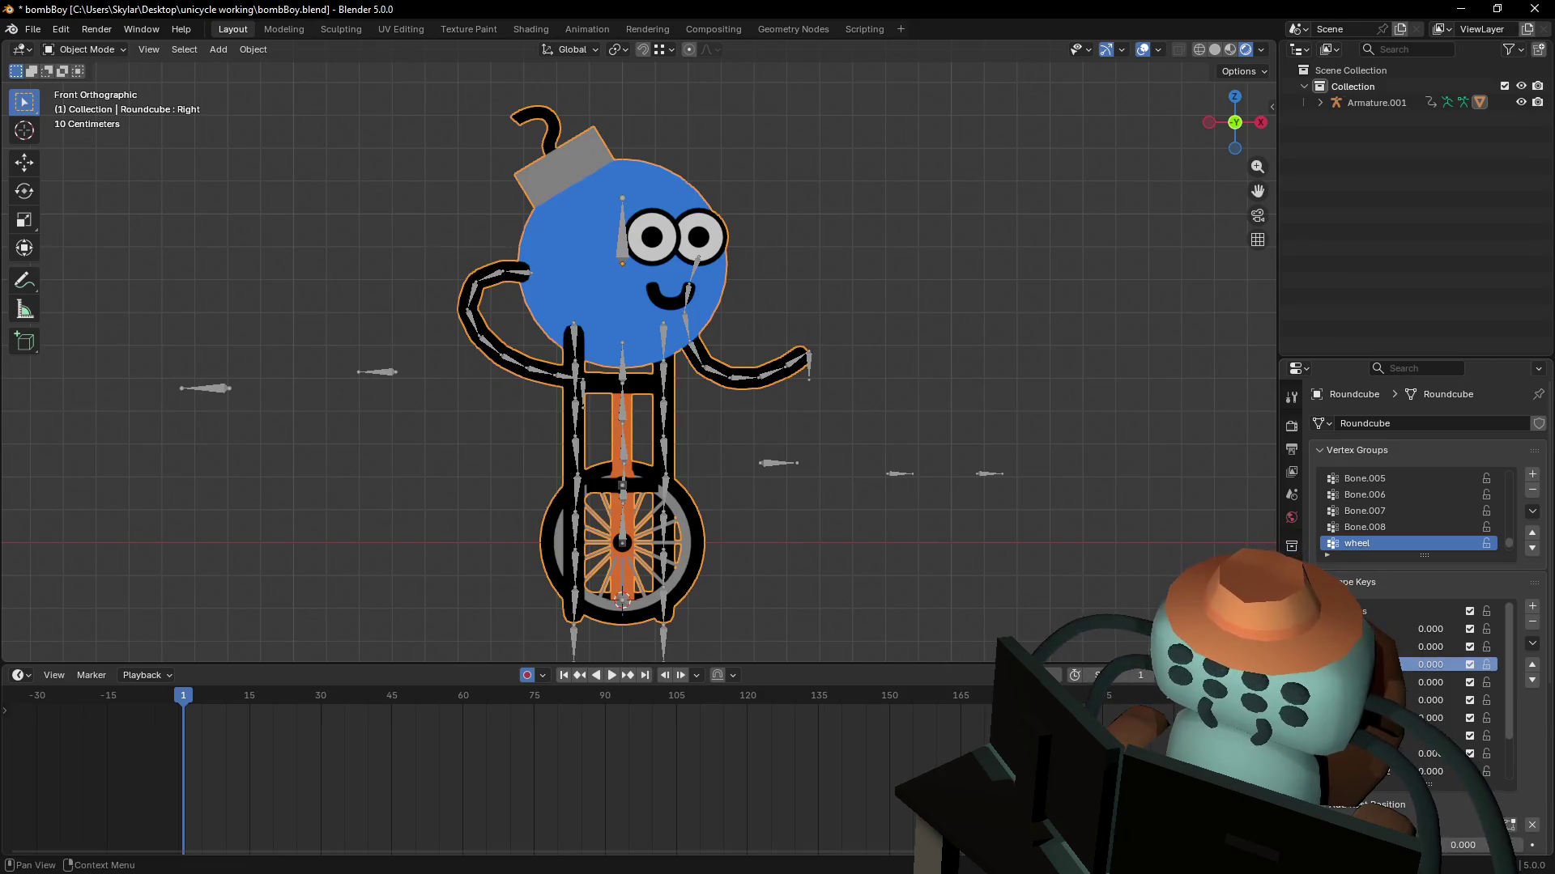
double_click(1430, 683)
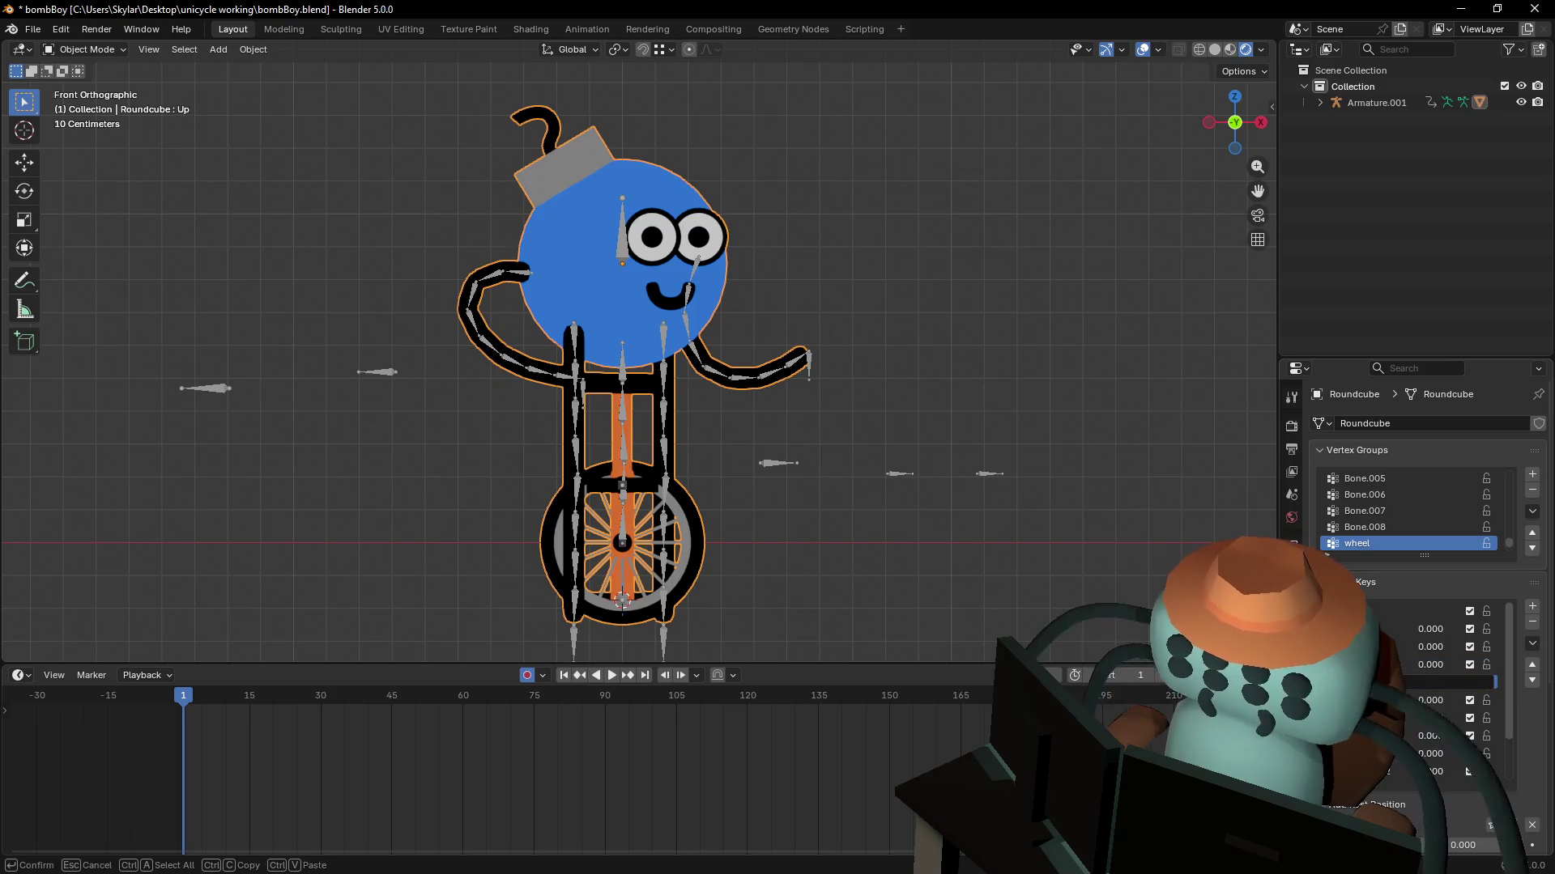
key("Return")
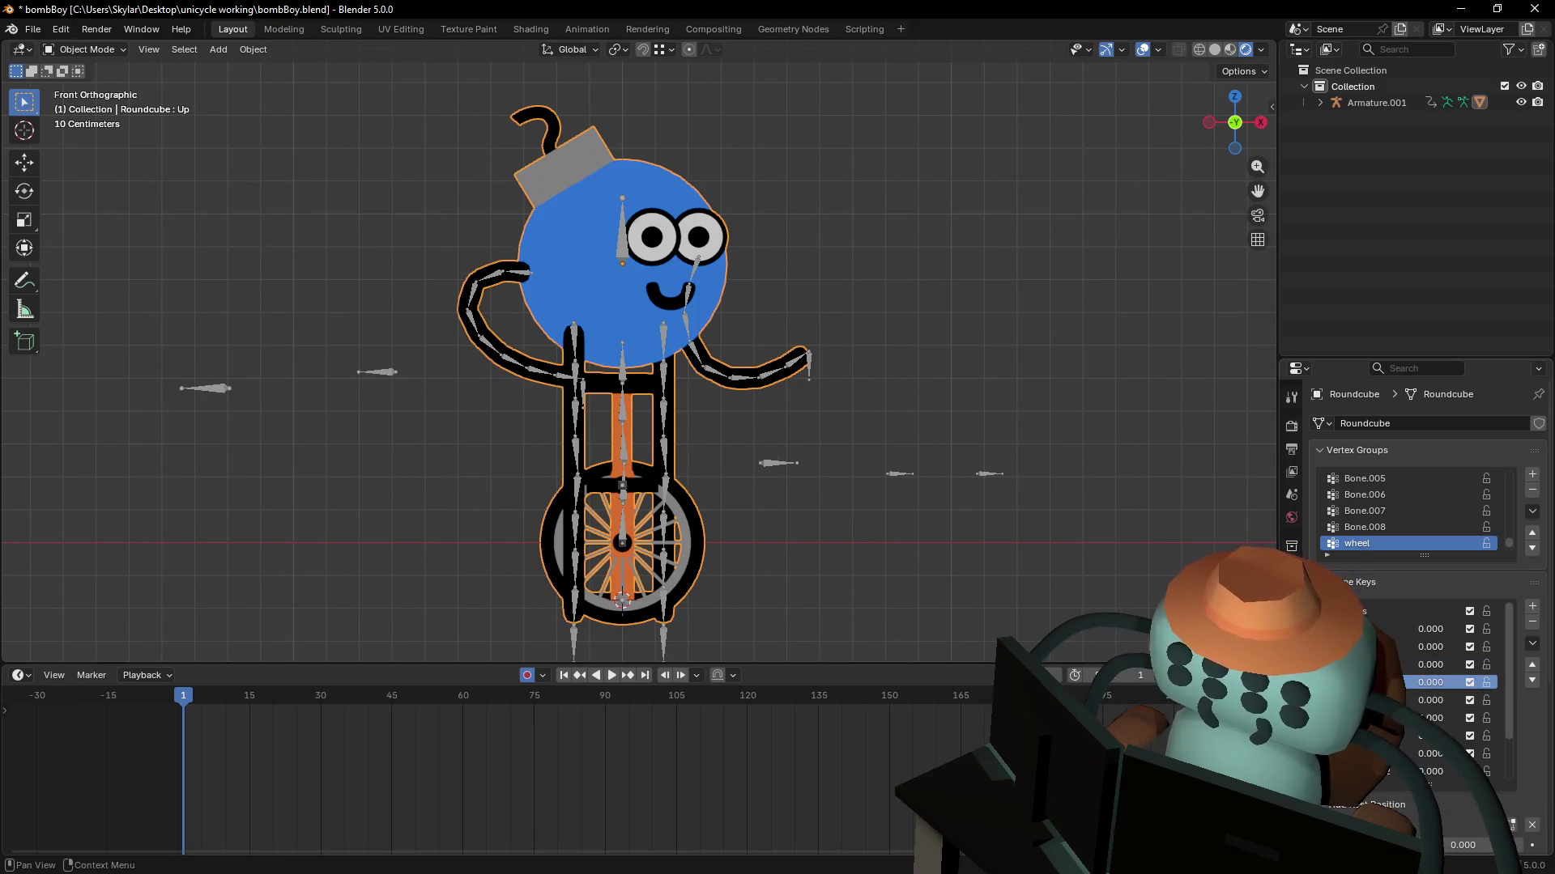
double_click(1430, 700)
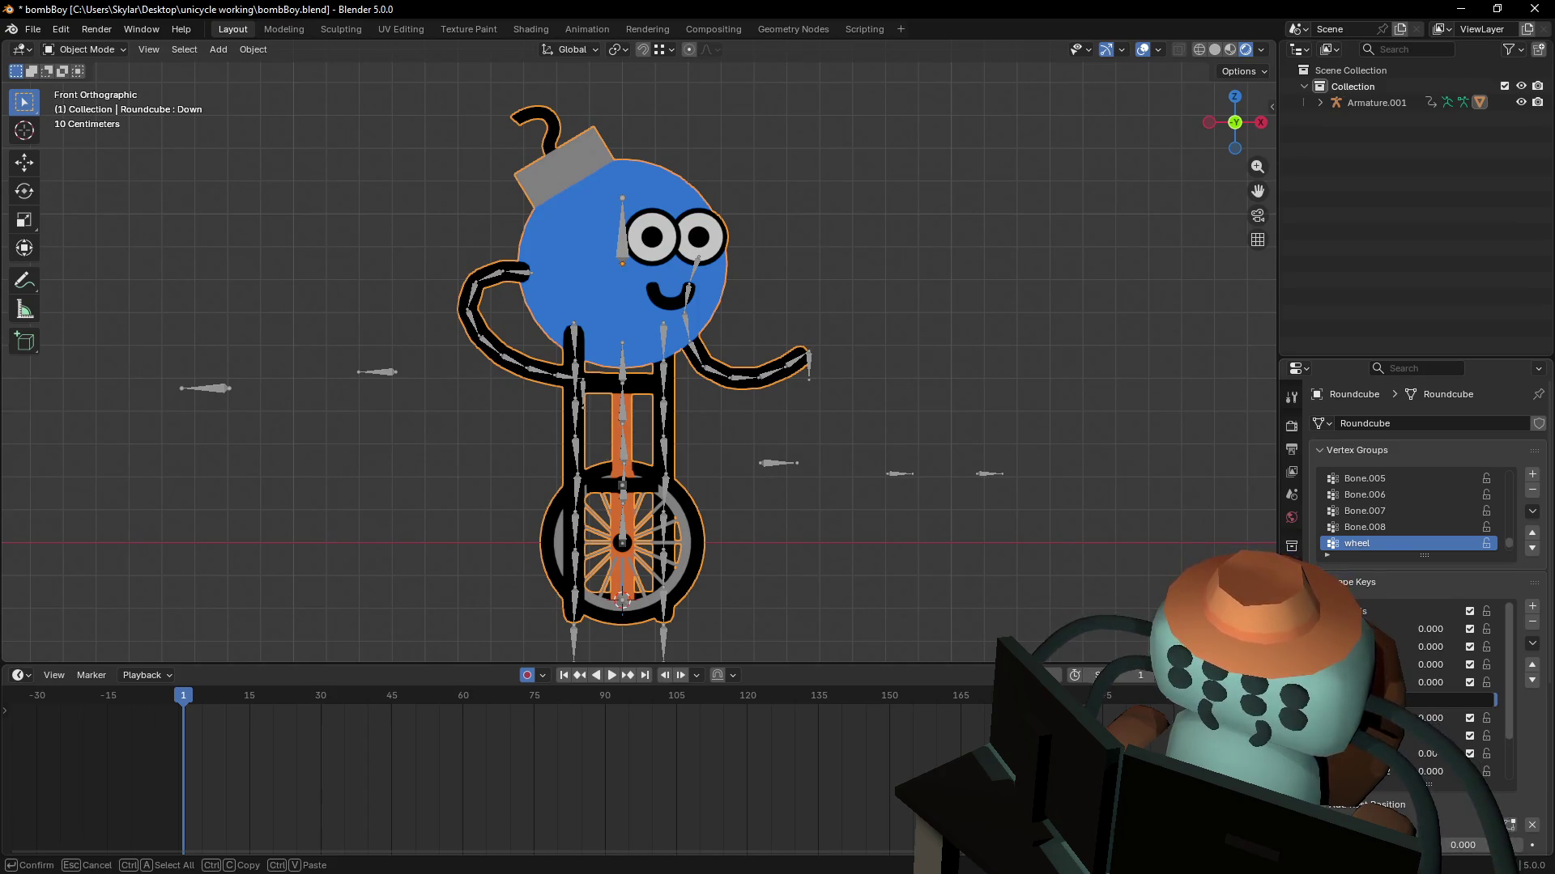
key("Return")
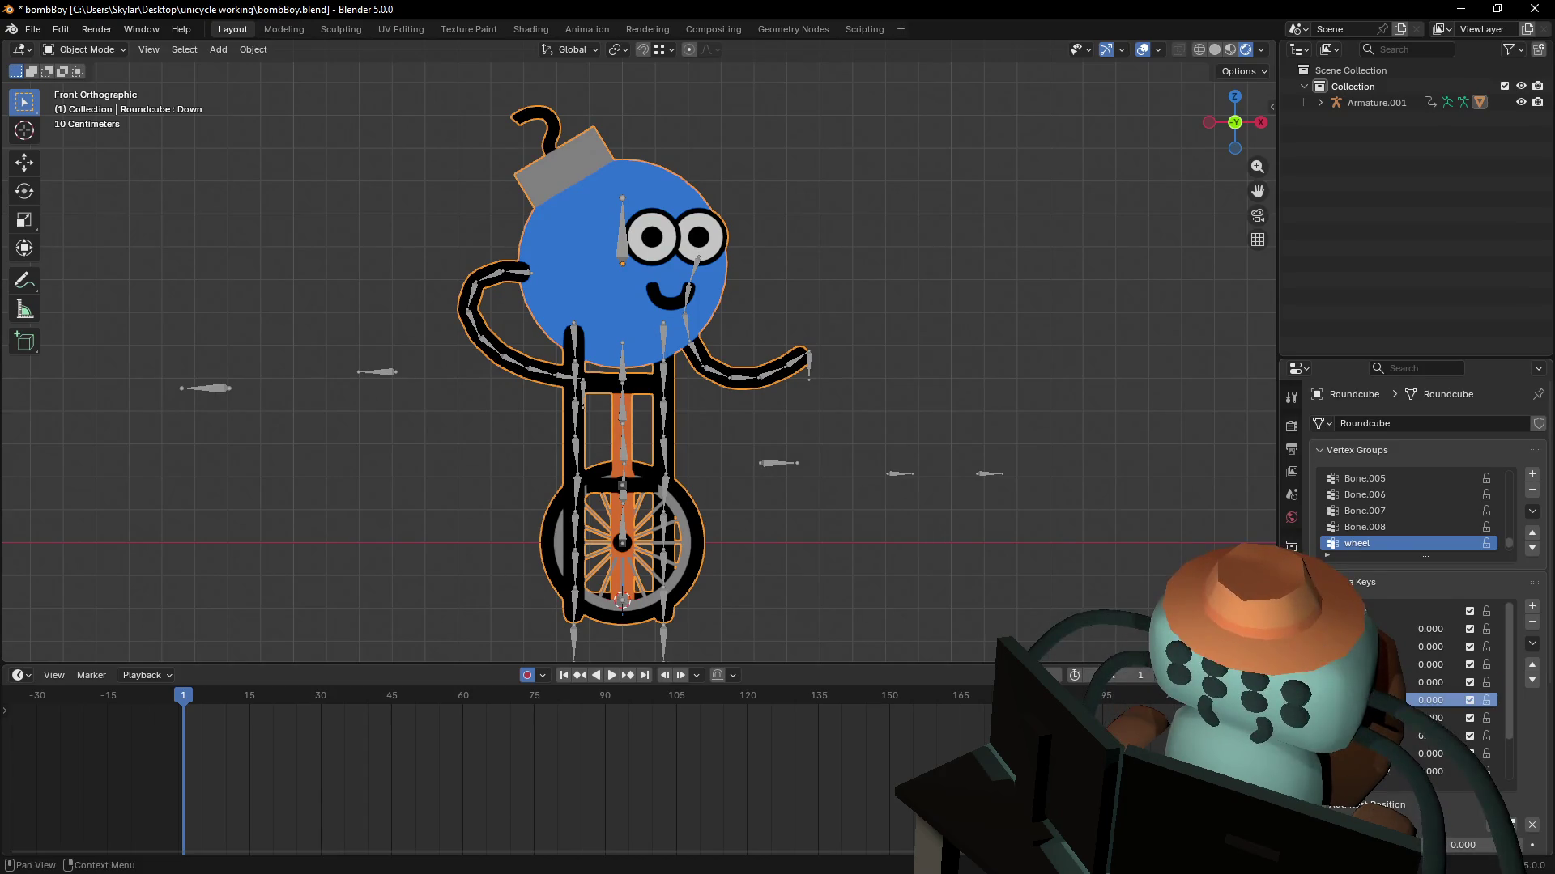
left_click(1445, 719)
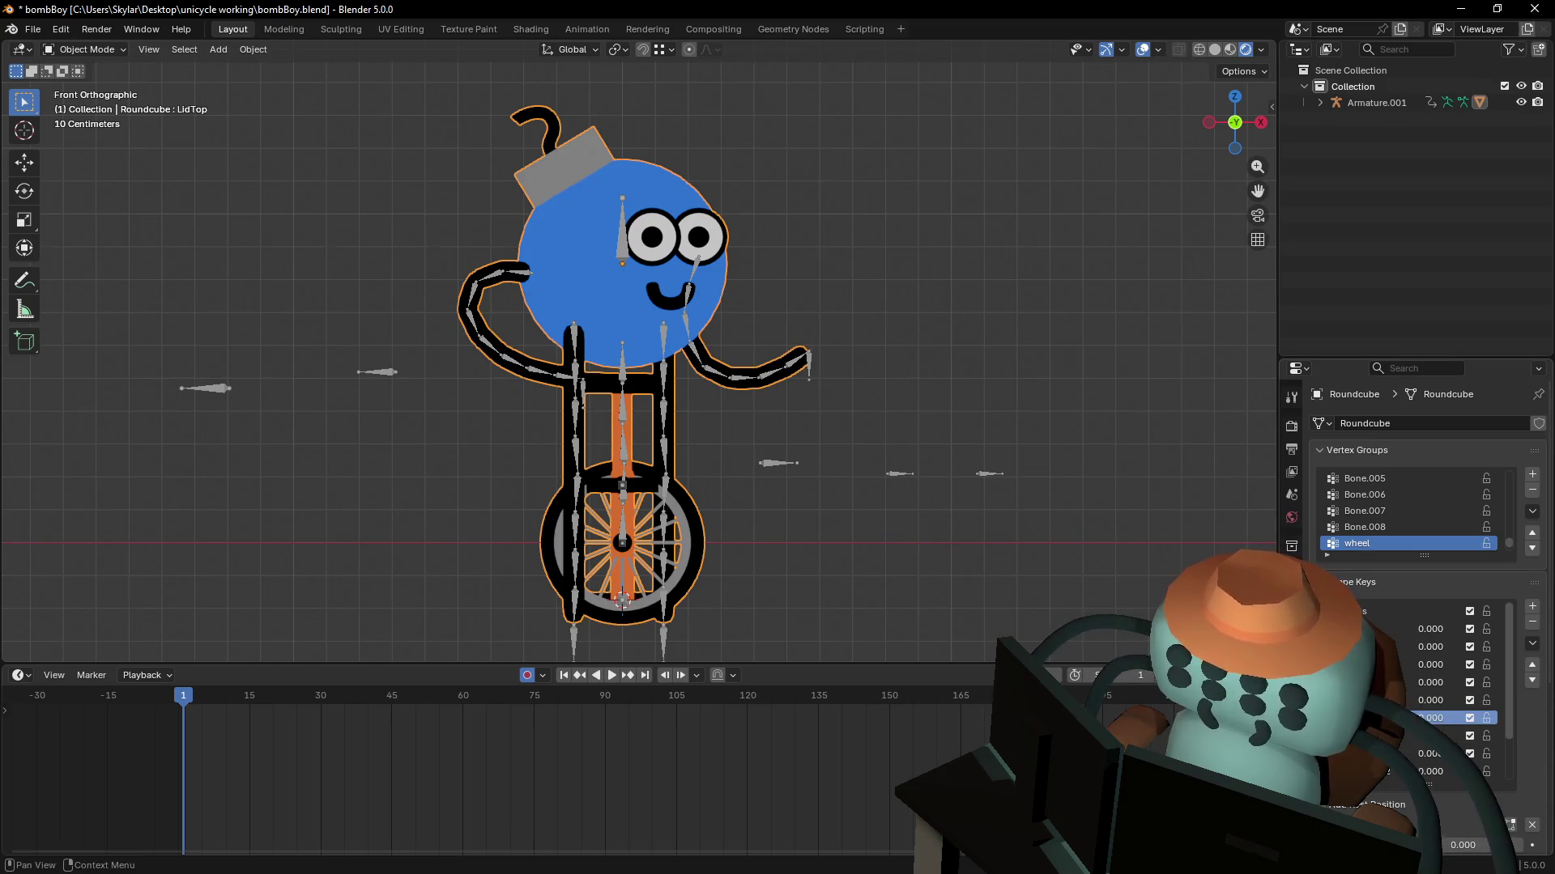
- Test the LidTop eyelid shape key up to 1, then preview the Speeding1 wheel key
mouse_move(1448, 728)
left_mouse_down()
mouse_move(1469, 721)
mouse_move(1467, 772)
left_mouse_up()
mouse_move(1462, 845)
left_mouse_down()
mouse_move(1522, 844)
mouse_move(1449, 845)
mouse_move(1498, 844)
mouse_move(1449, 845)
mouse_move(1498, 845)
mouse_move(1449, 845)
mouse_move(1463, 844)
left_mouse_up()
scroll(1432, 692, "down", 2)
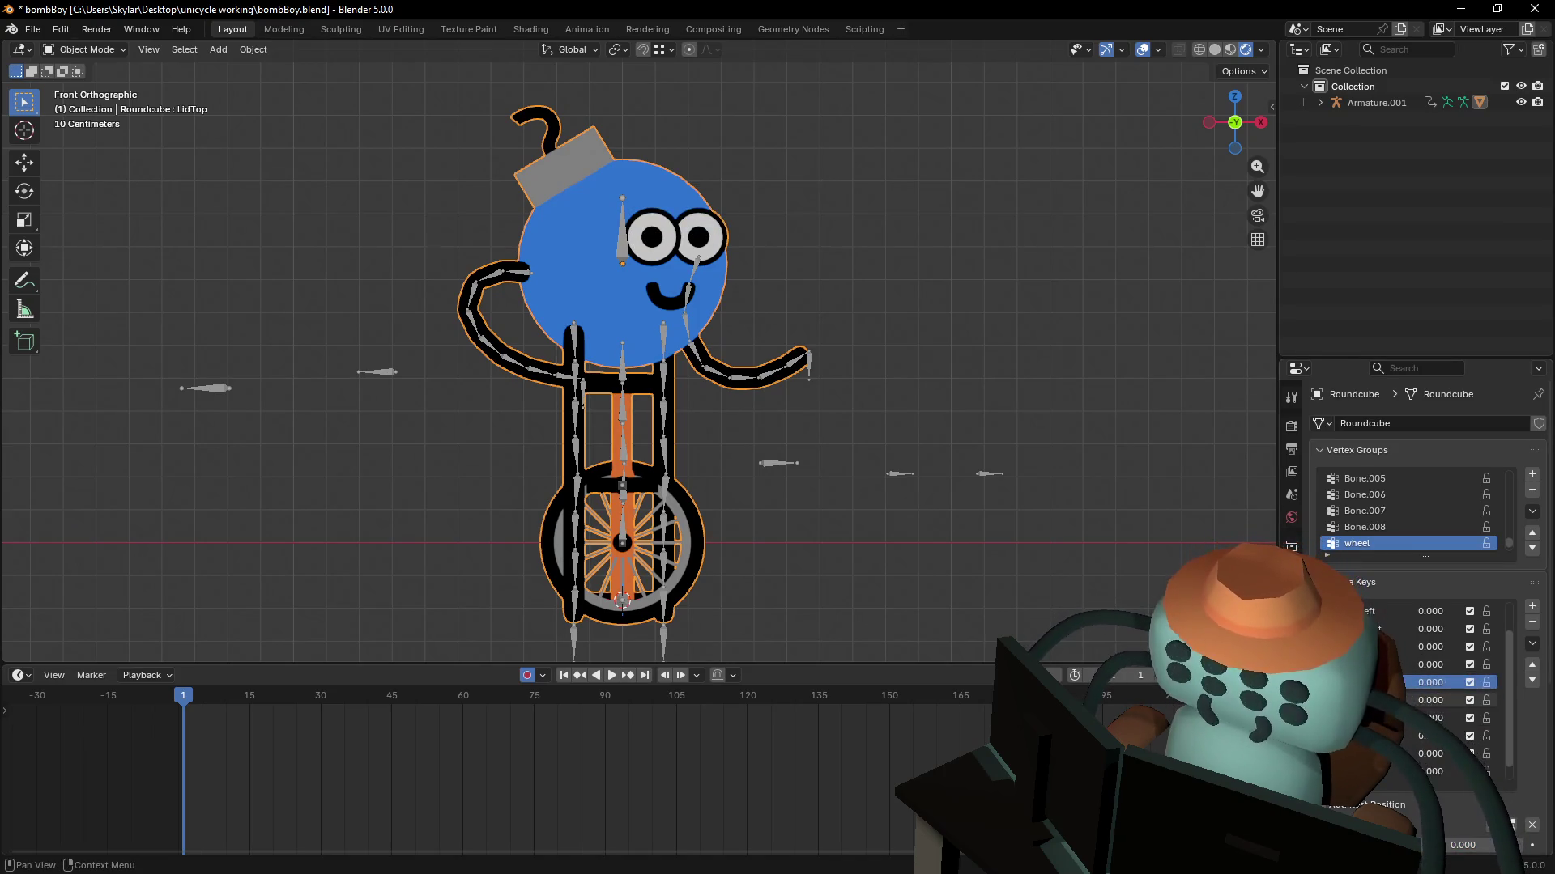
scroll(1432, 693, "up", 1)
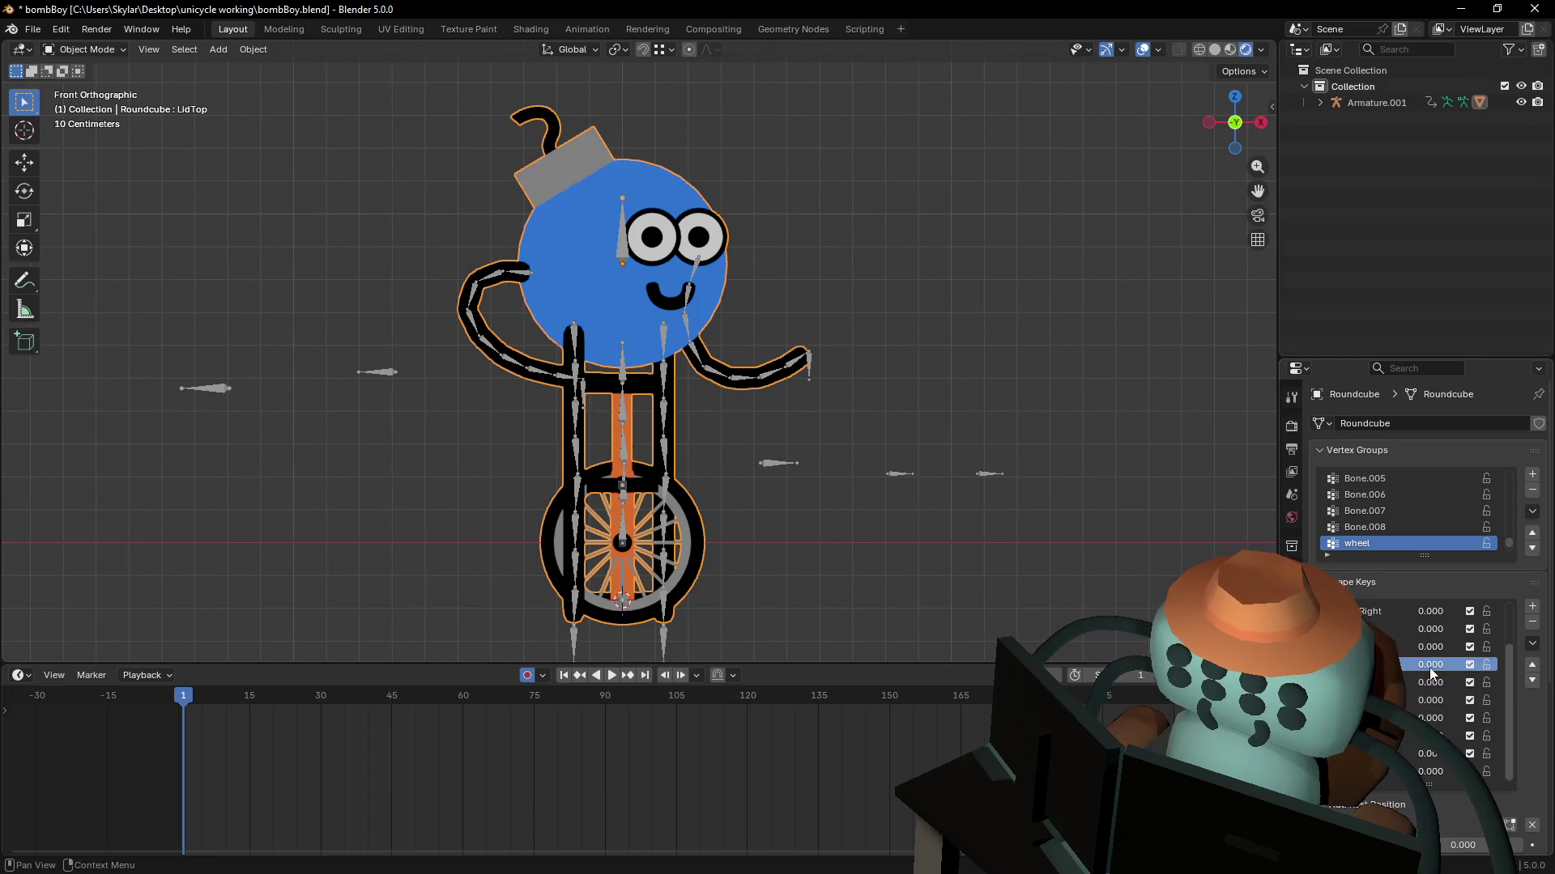
mouse_move(1431, 688)
left_mouse_down()
mouse_move(1482, 682)
mouse_move(1457, 662)
mouse_move(1433, 670)
mouse_move(1458, 679)
mouse_move(1425, 678)
mouse_move(1454, 674)
left_mouse_up()
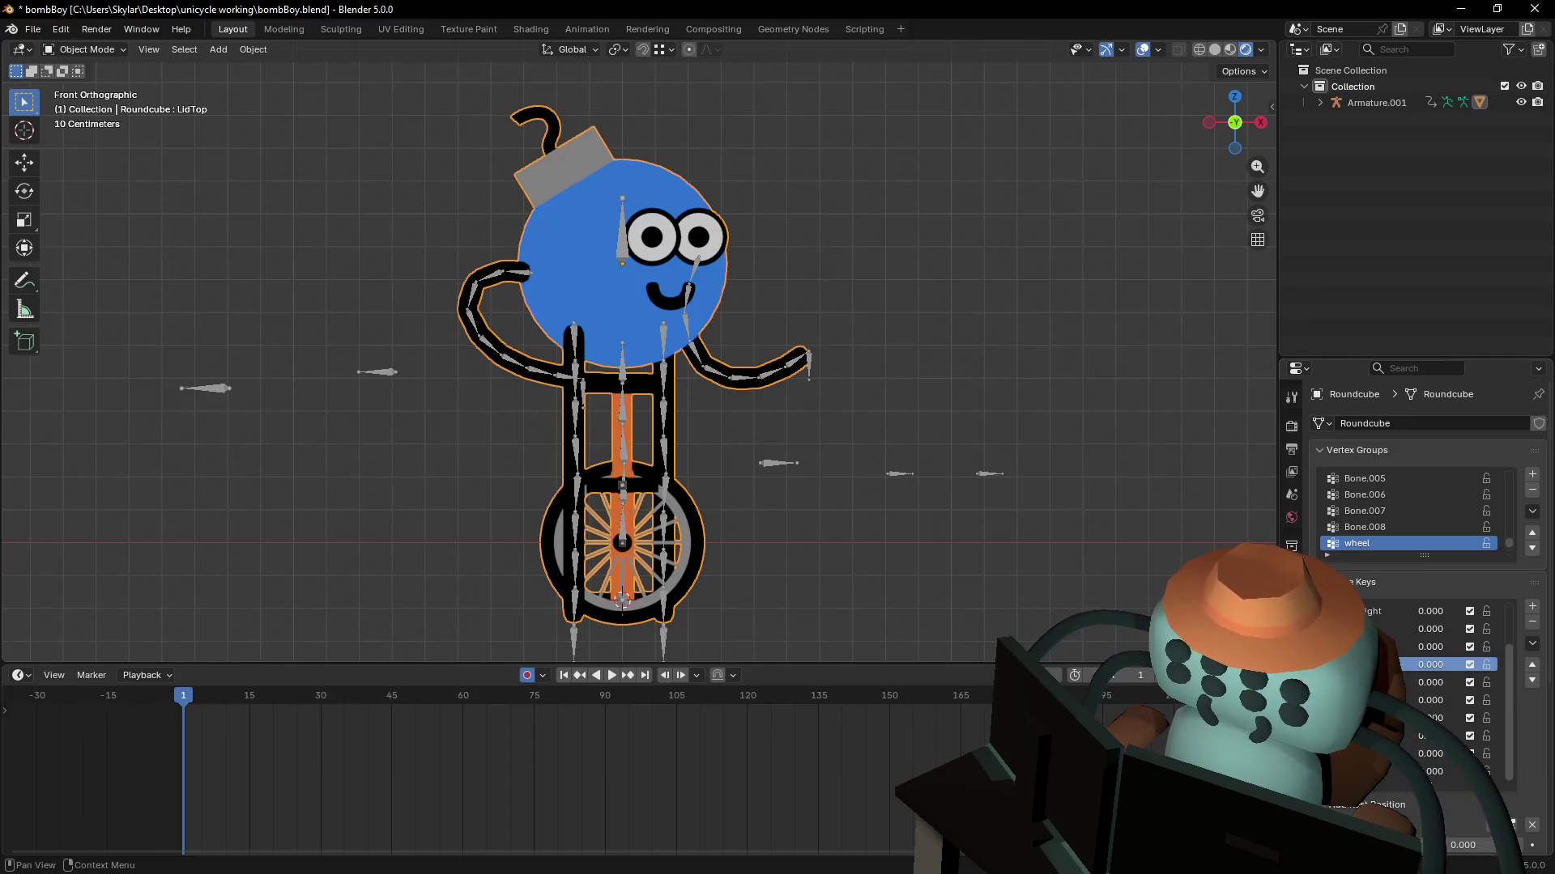
mouse_move(1429, 671)
left_mouse_down()
mouse_move(1466, 670)
mouse_move(1409, 670)
mouse_move(1467, 671)
mouse_move(1417, 671)
mouse_move(1467, 670)
mouse_move(1417, 671)
mouse_move(1449, 699)
mouse_move(1482, 700)
mouse_move(1425, 700)
mouse_move(1482, 699)
mouse_move(1425, 700)
mouse_move(1481, 700)
mouse_move(1425, 699)
mouse_move(1481, 699)
mouse_move(1425, 700)
mouse_move(1482, 700)
mouse_move(1425, 699)
mouse_move(1482, 699)
mouse_move(1425, 735)
mouse_move(1482, 735)
mouse_move(1425, 735)
left_mouse_up()
left_click(1377, 700)
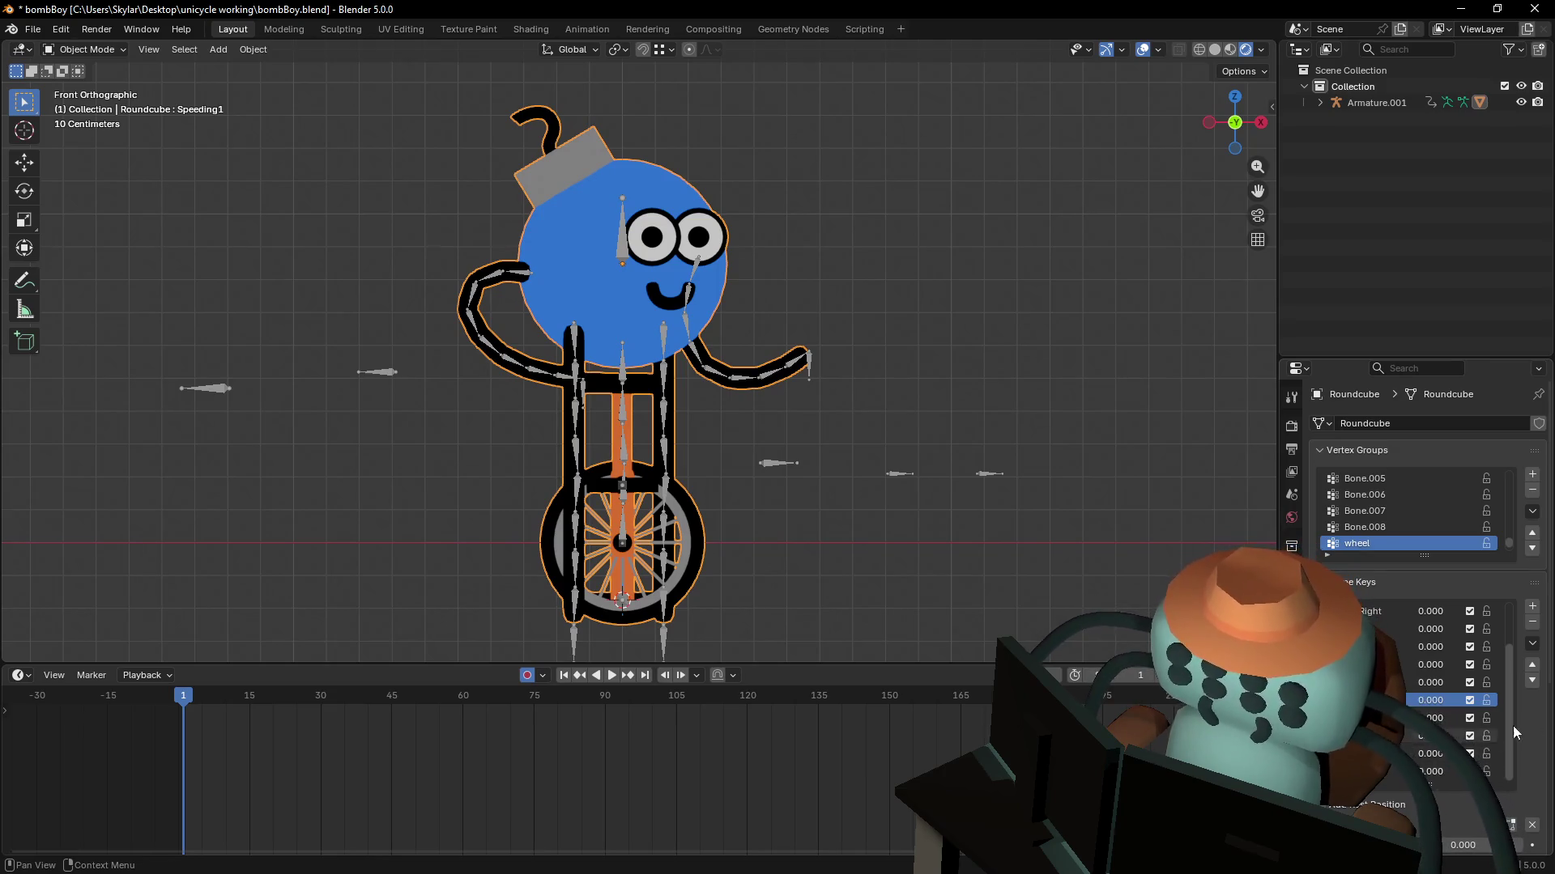
- Preview the lower shape keys down through the Land key
left_click_drag(1442, 773, 1453, 773)
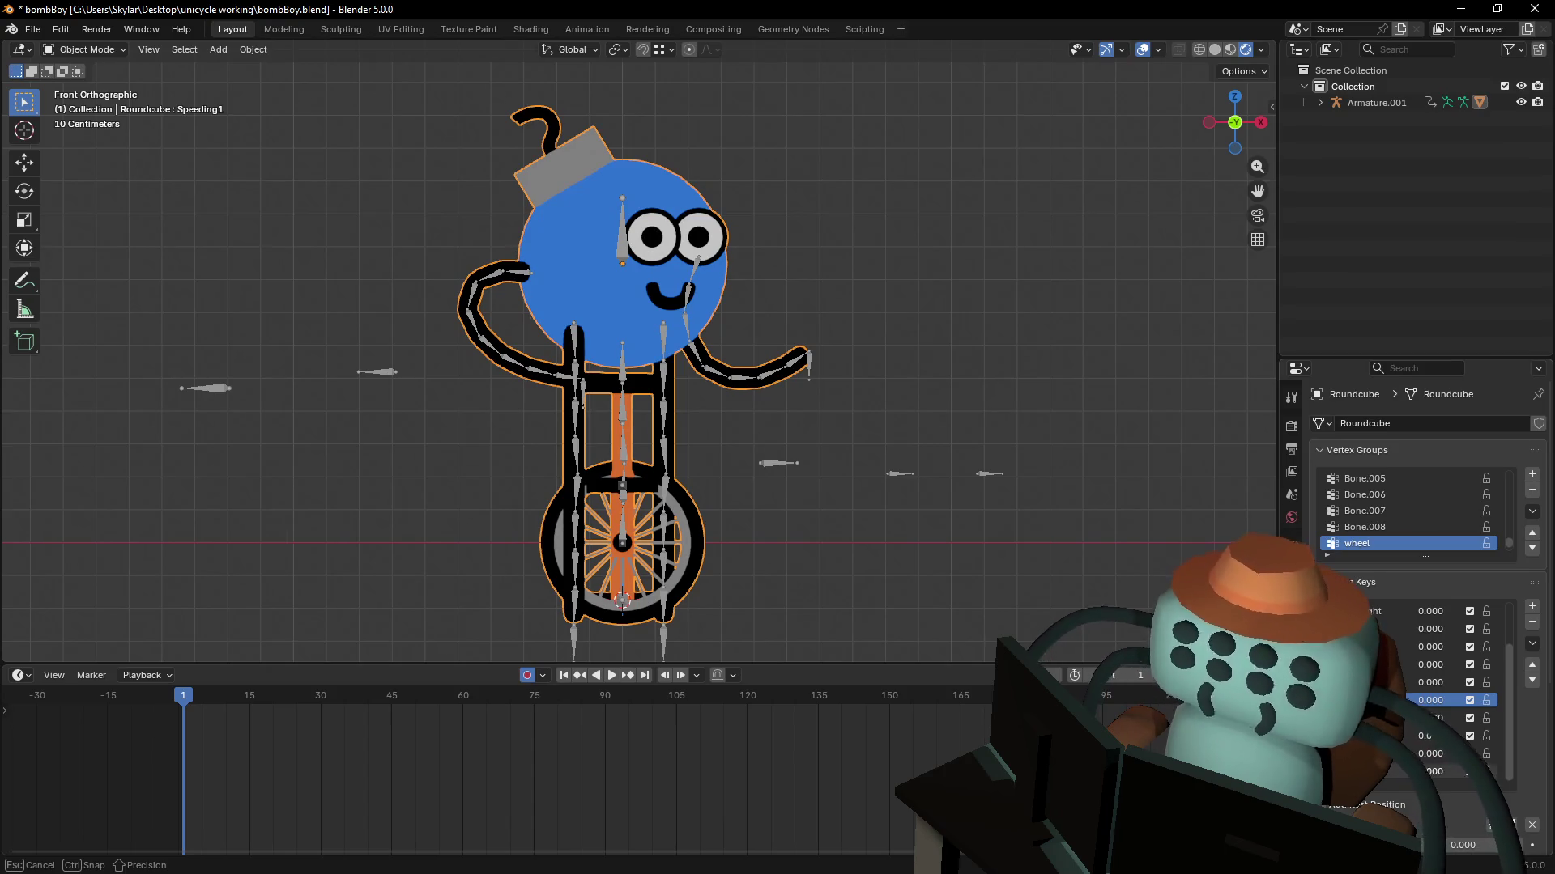
left_click(1398, 773)
left_click_drag(1399, 779, 1467, 770)
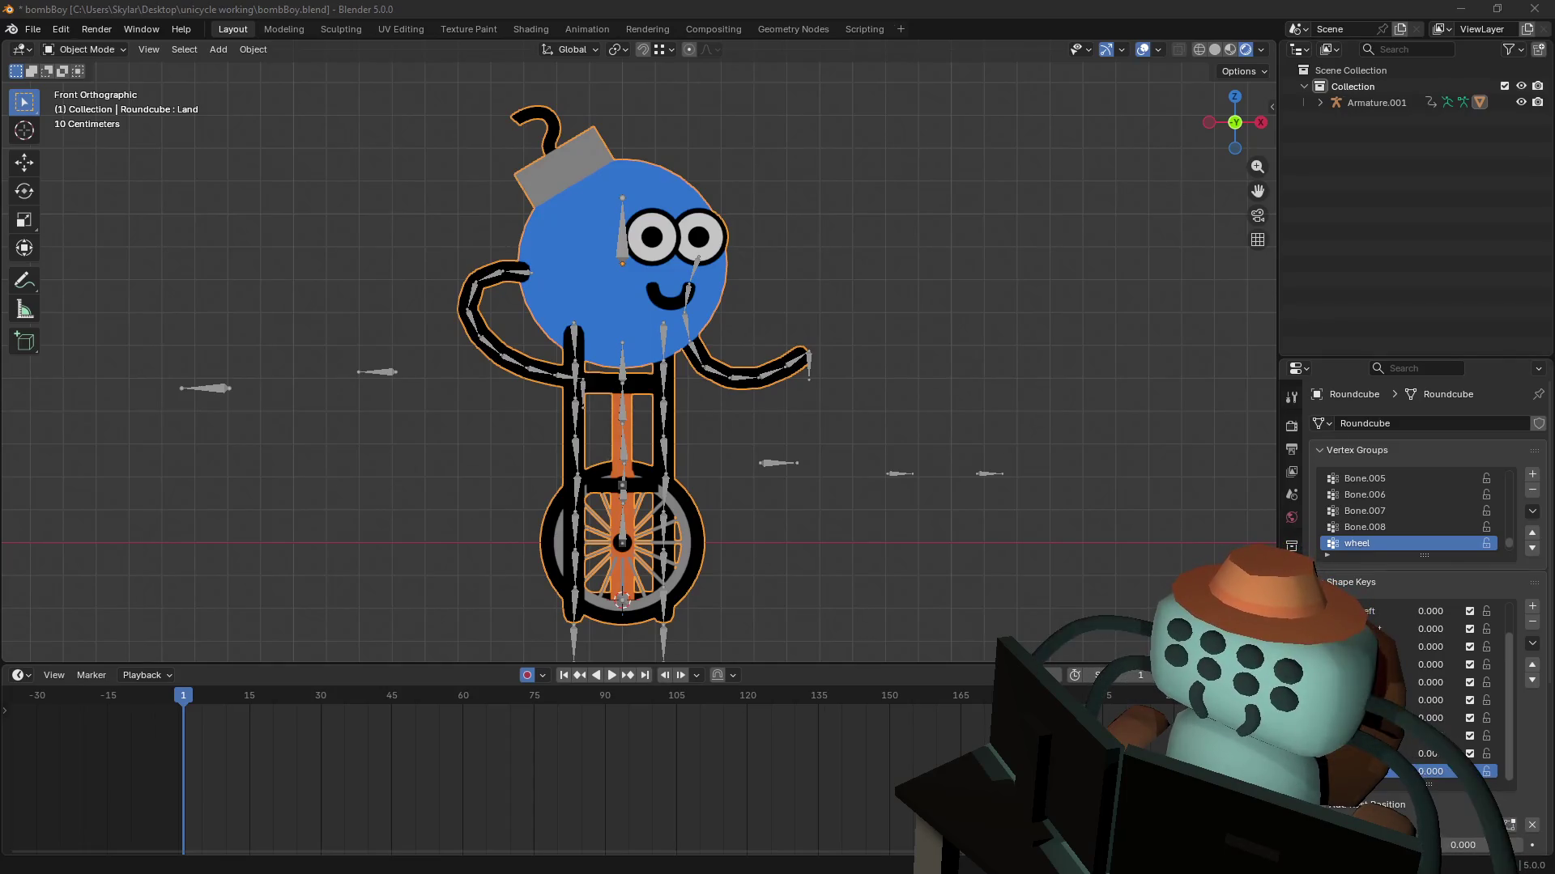
- Frame the character, clear the selection and save bombBoy.blend
middle_click_drag(837, 462, 844, 407, "shift")
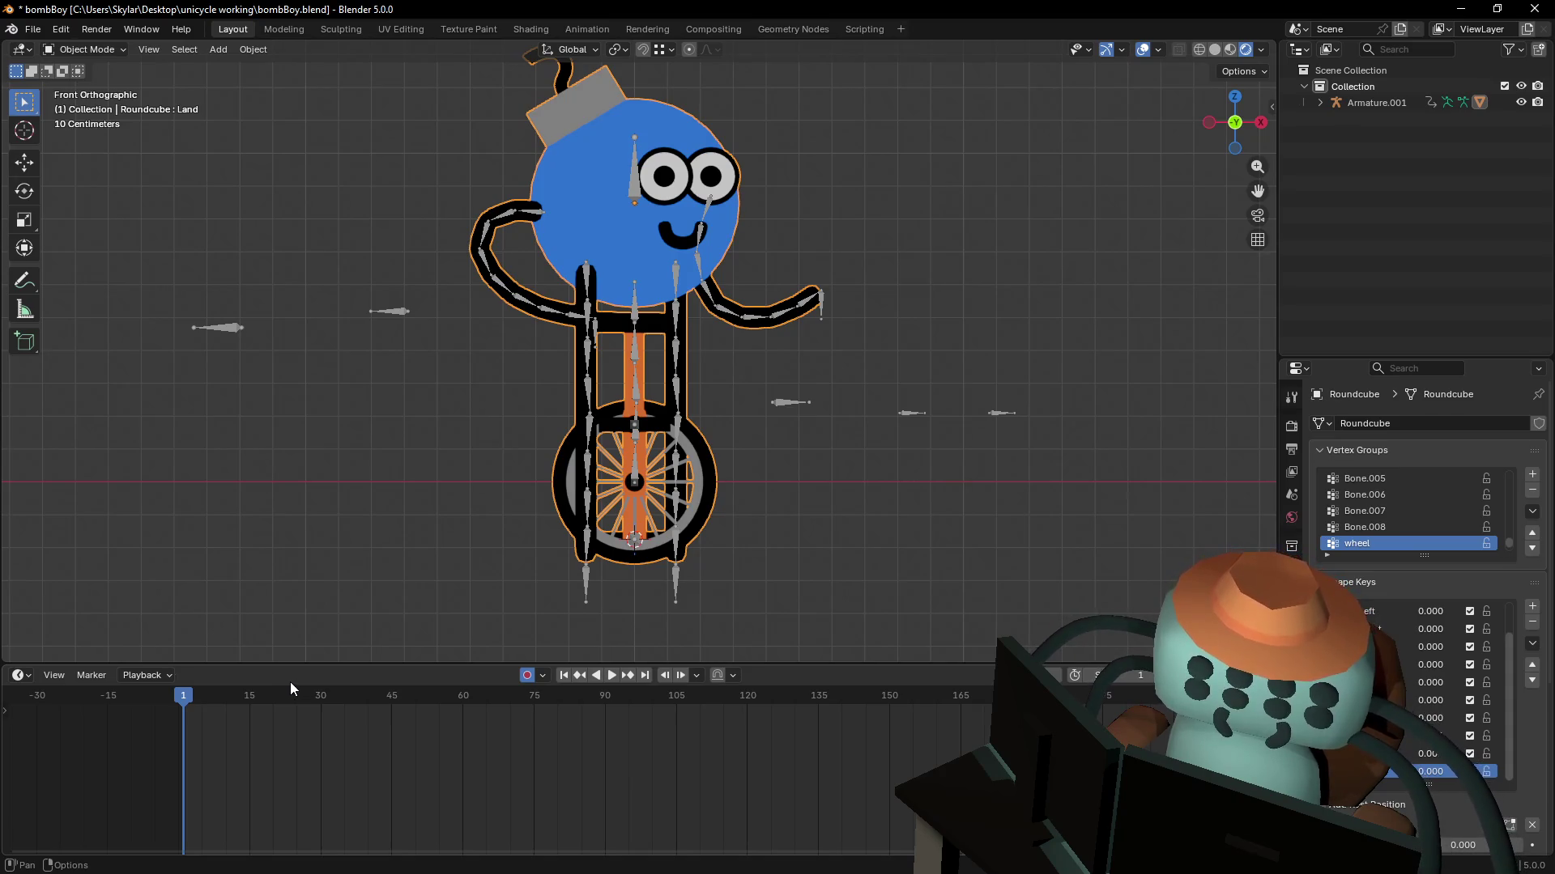
left_click(923, 269)
key("ctrl+s")
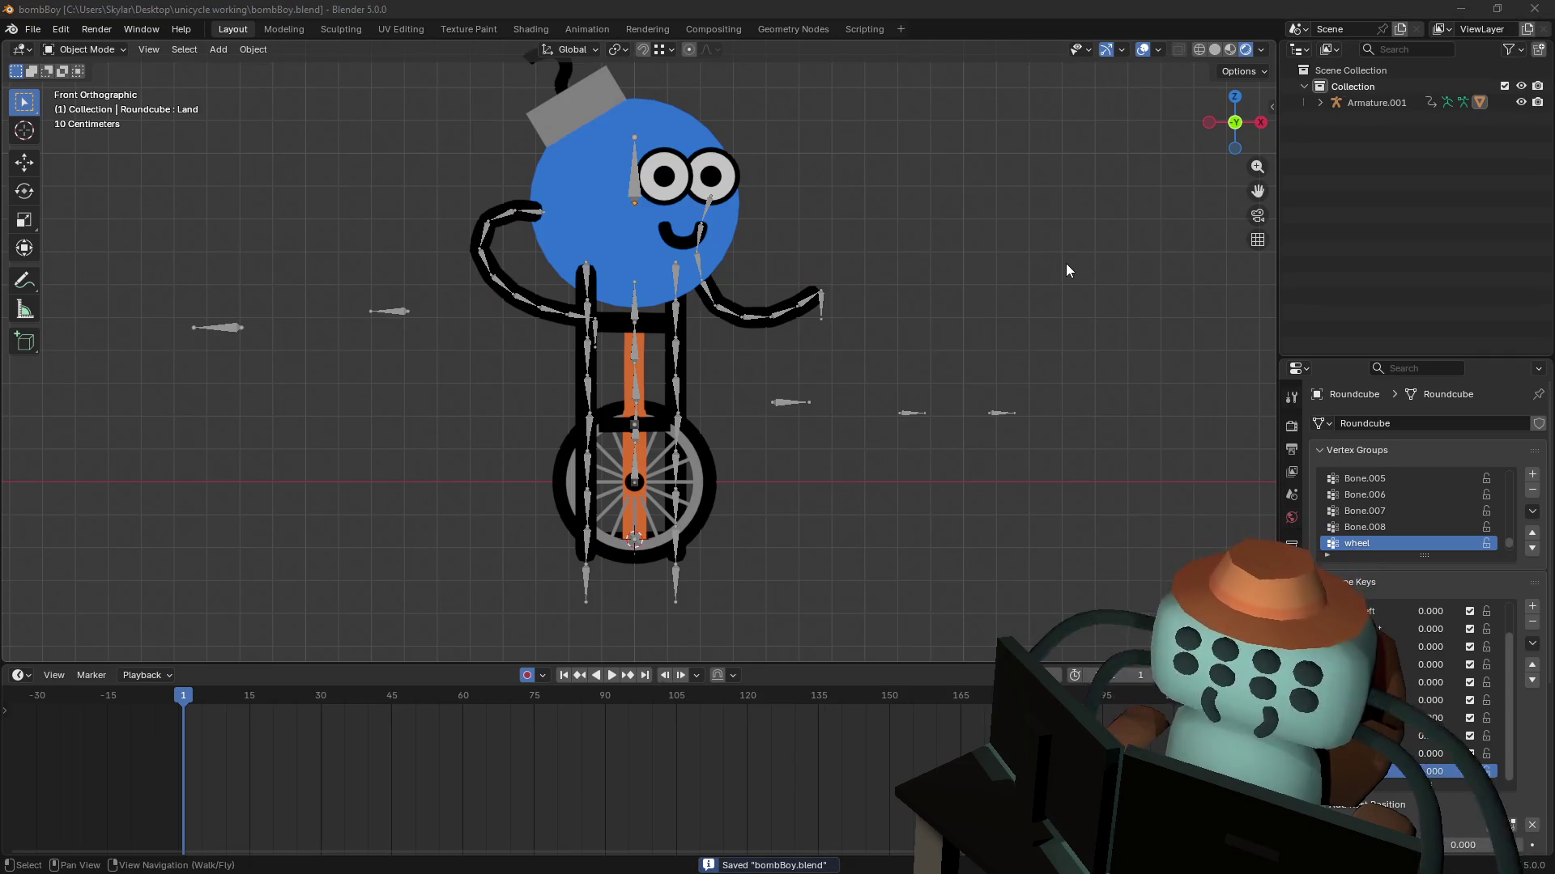
key("alt+Tab")
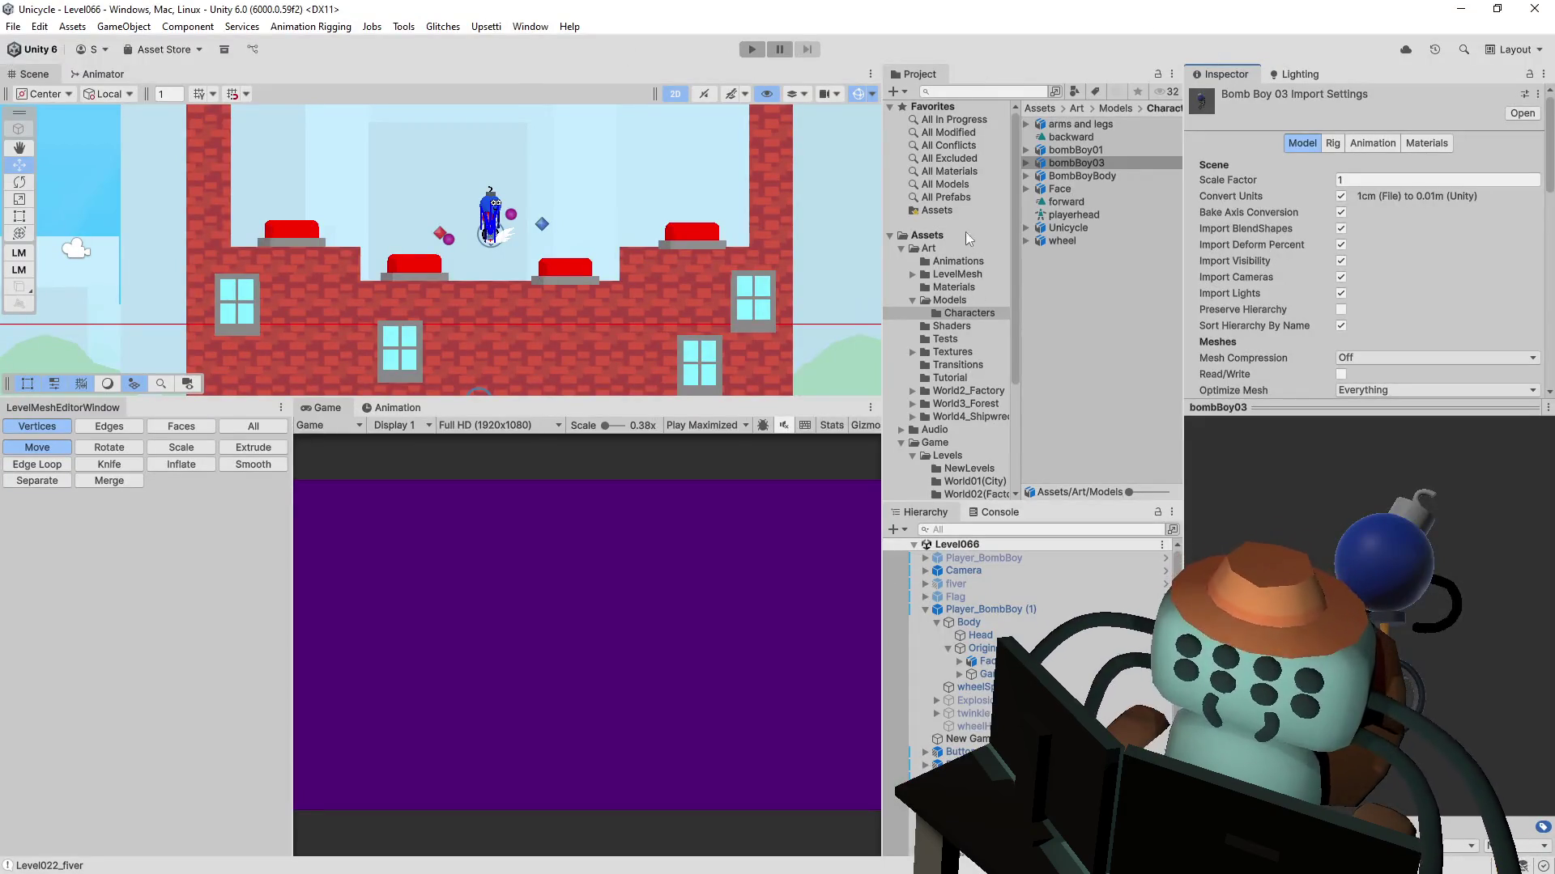
- Search the Project assets for 'menu' and open the MainMenu scene
left_click(987, 88)
type("mem")
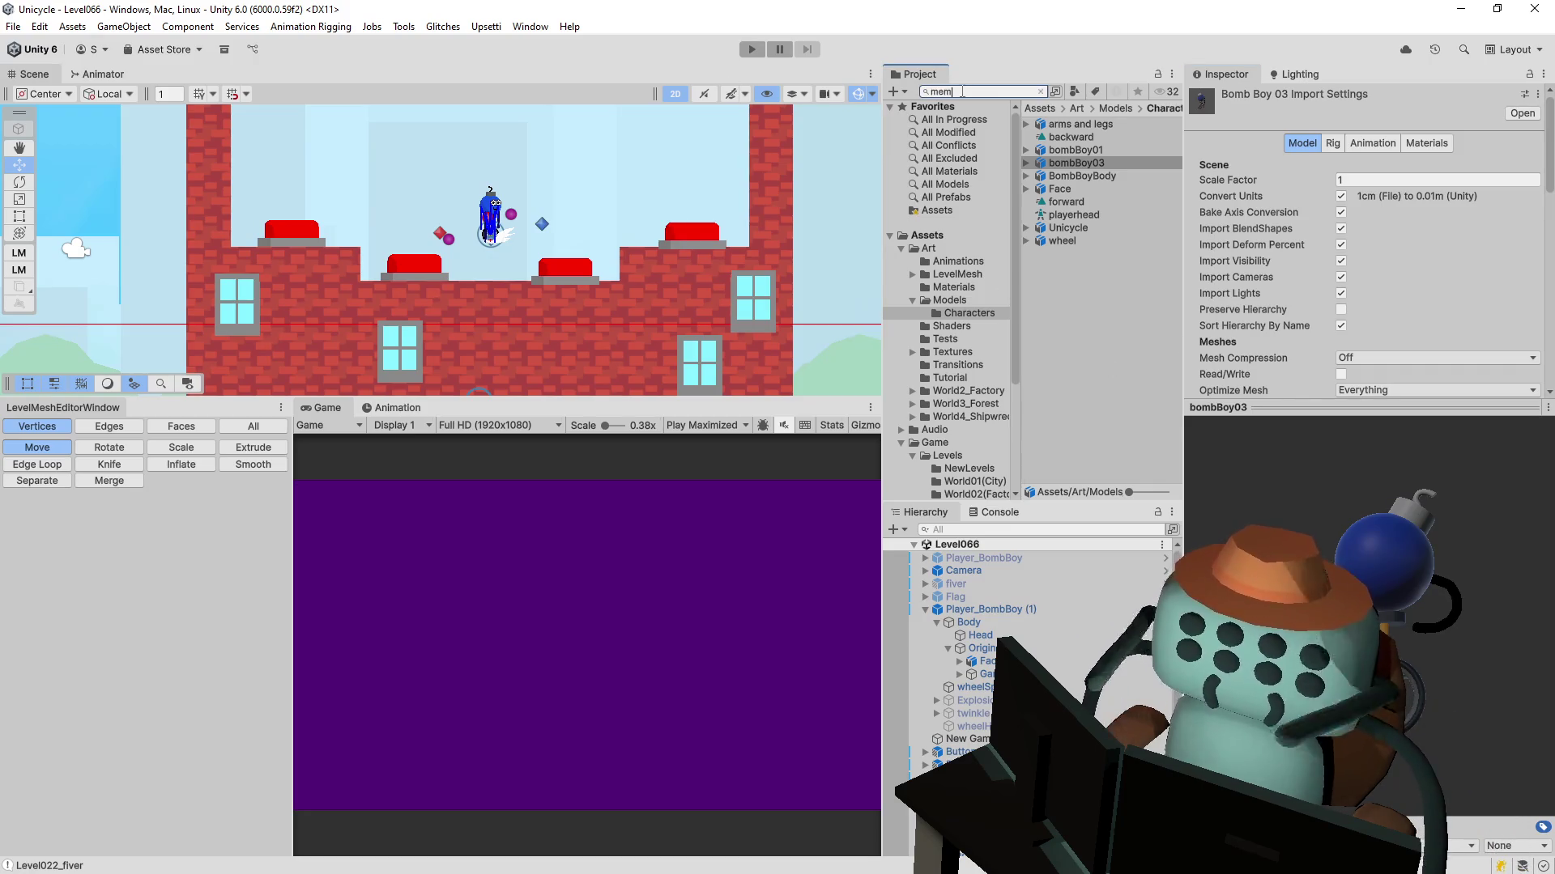
key("BackSpace")
type("u")
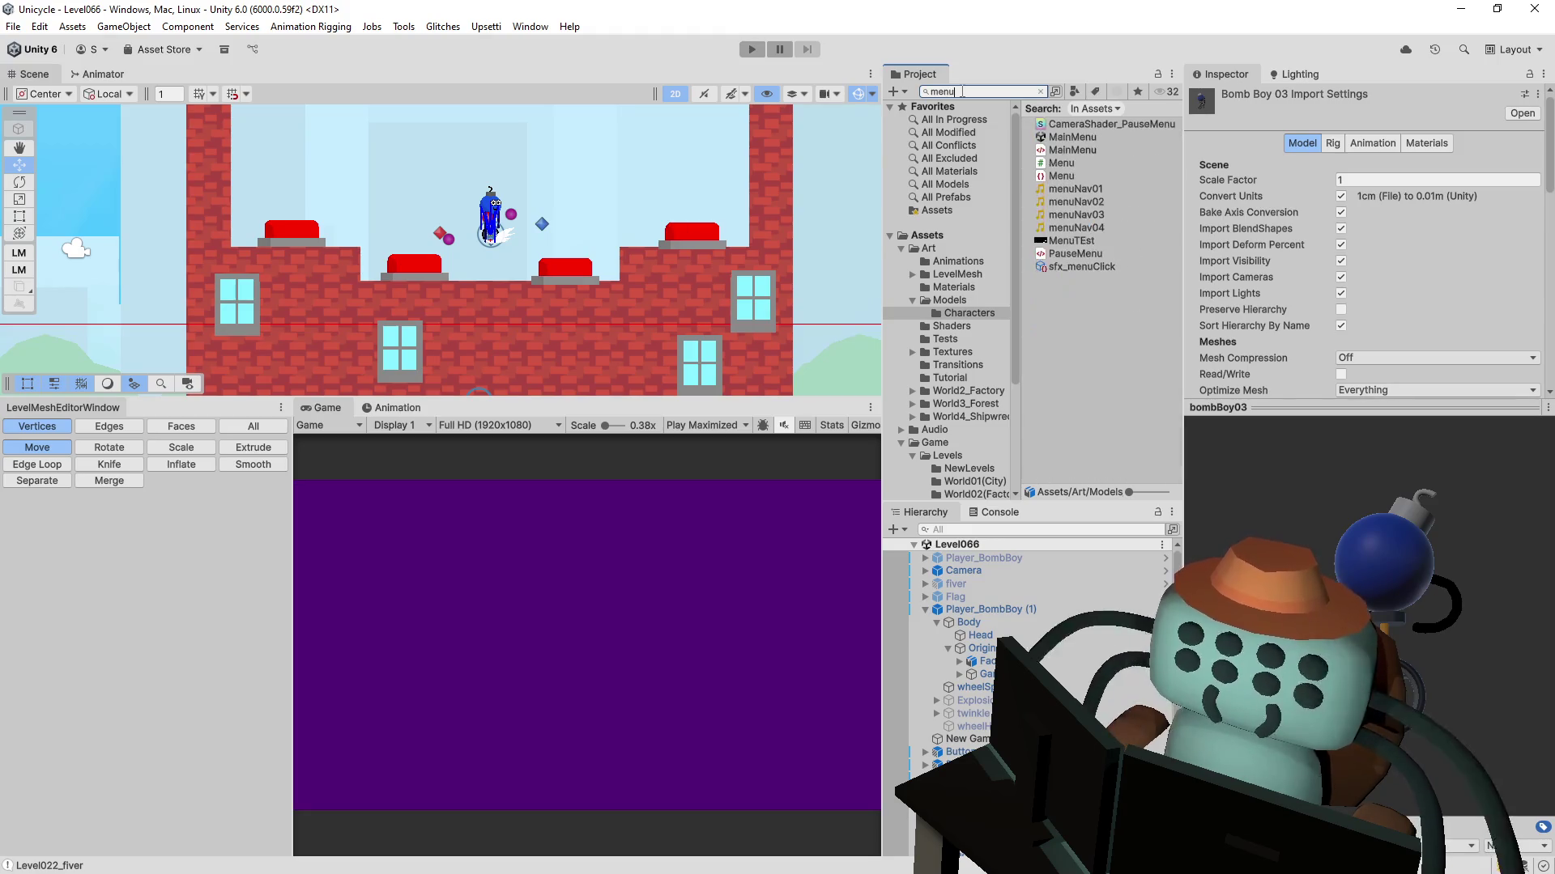
left_click(1077, 138)
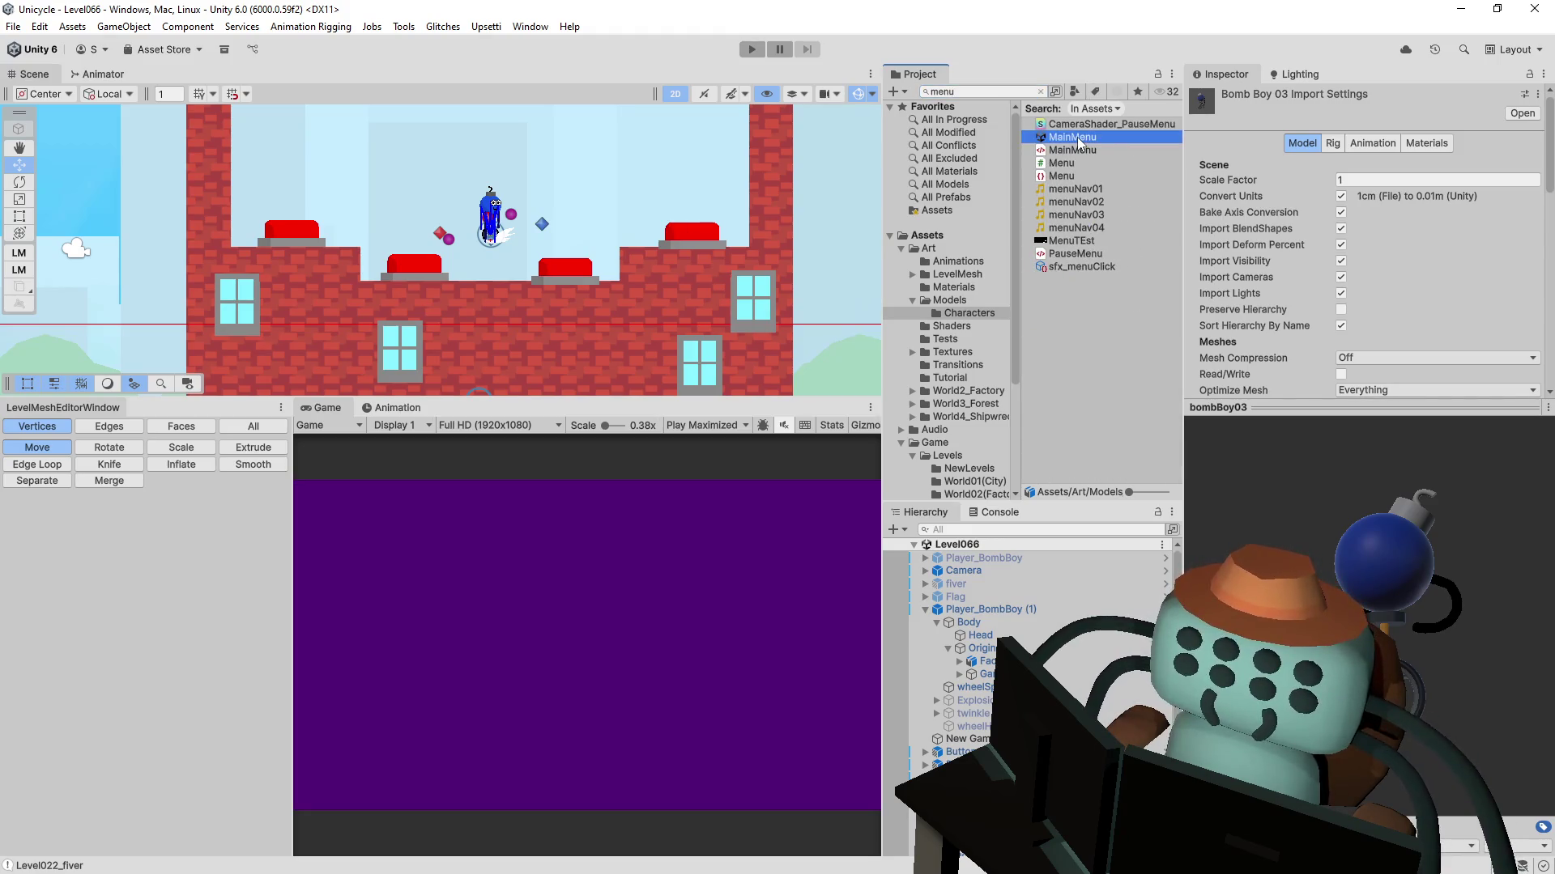
double_click(1077, 138)
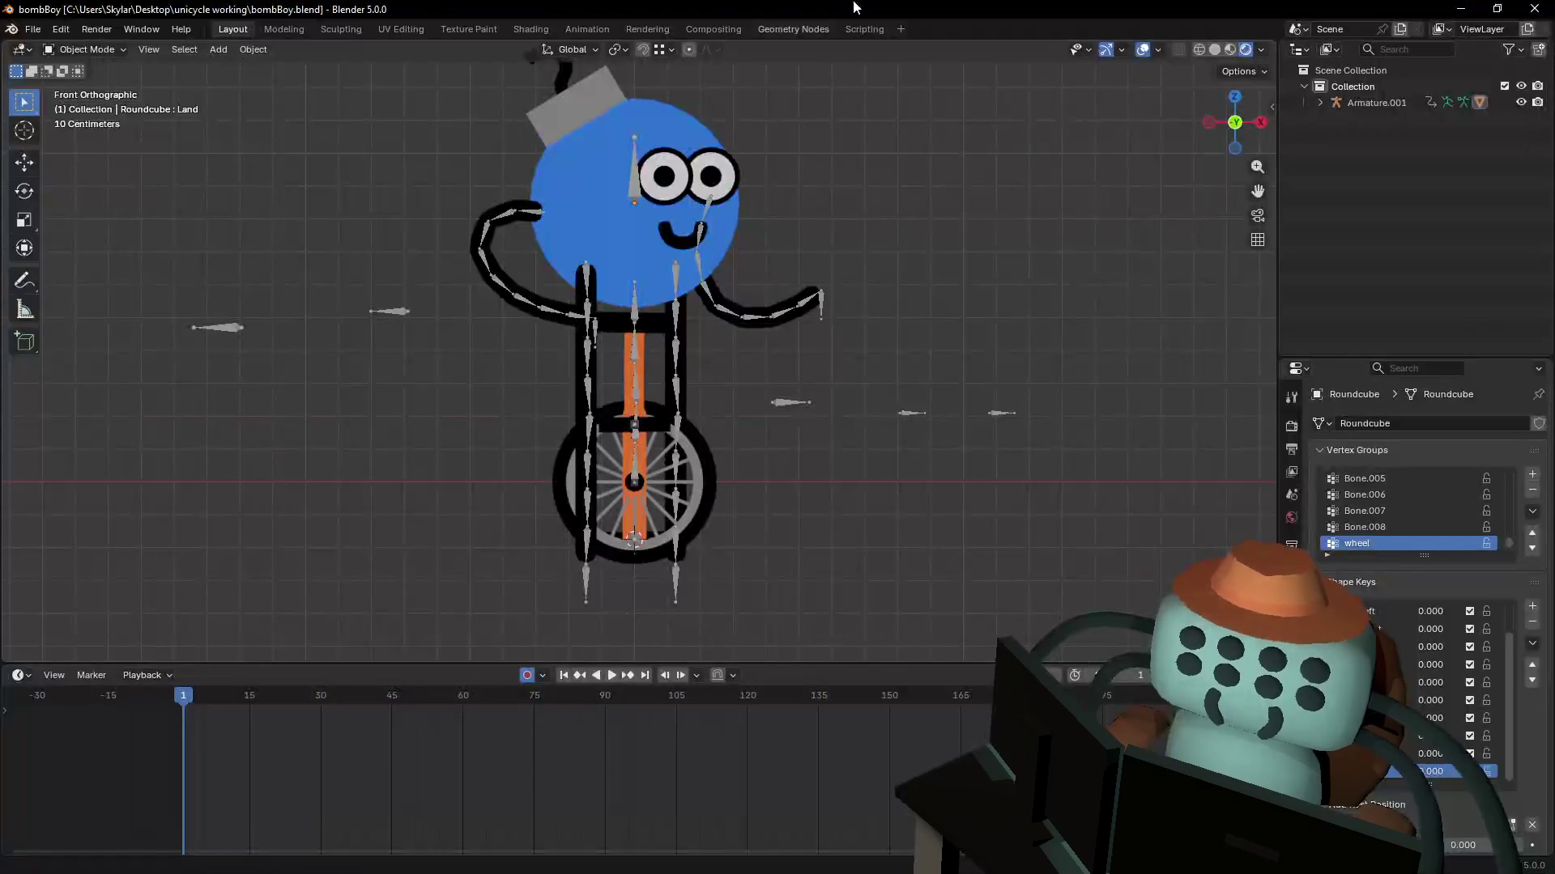
left_click(1461, 8)
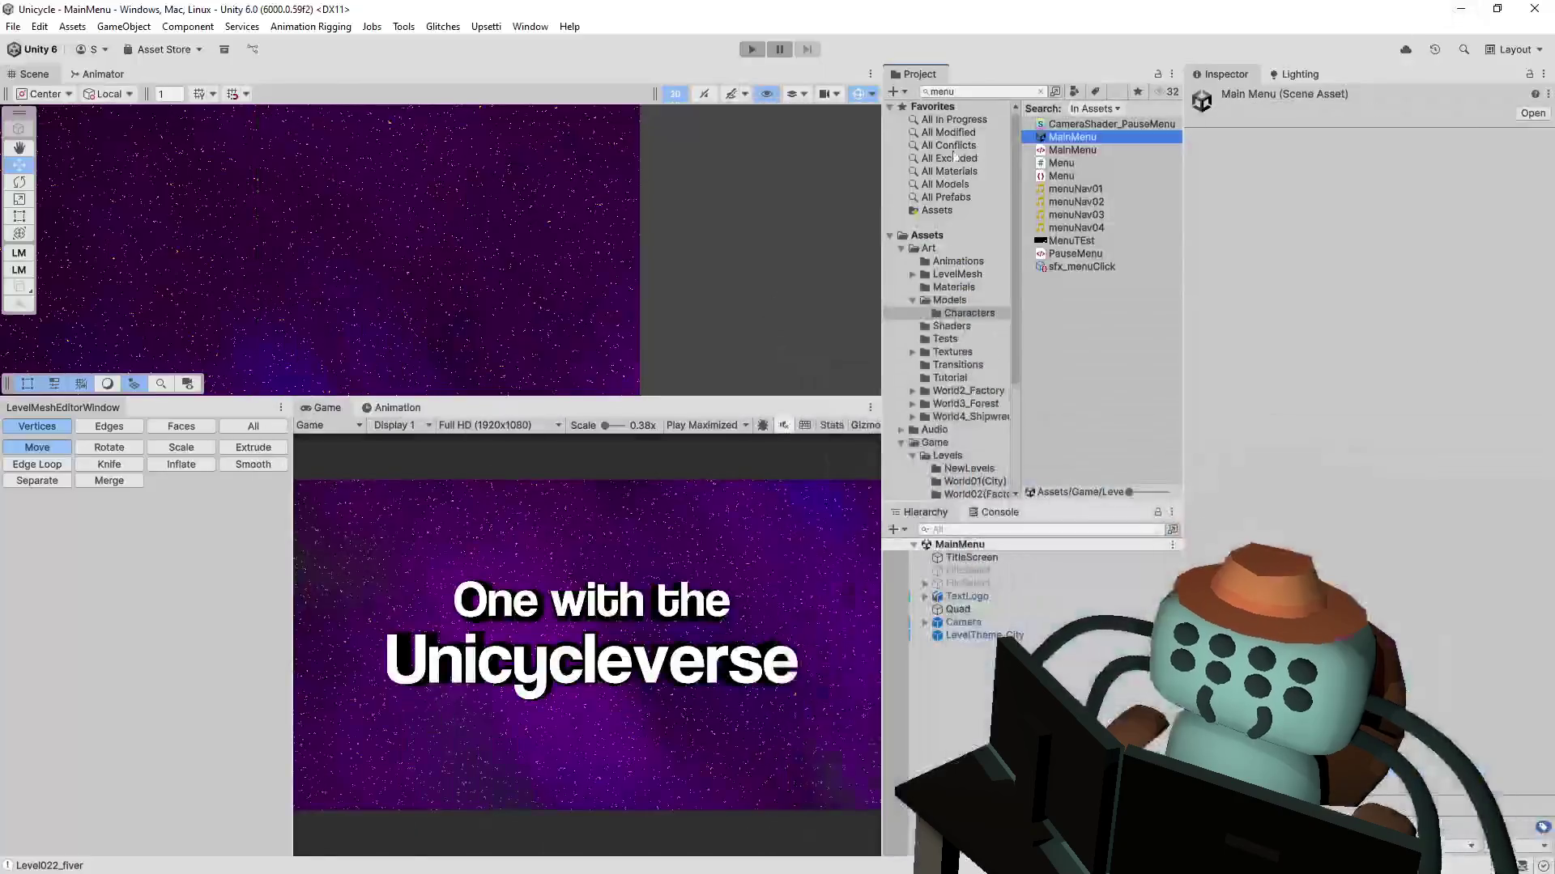
- Run the game in Play mode to bring up the Save_0 save-slot screen
left_click(751, 50)
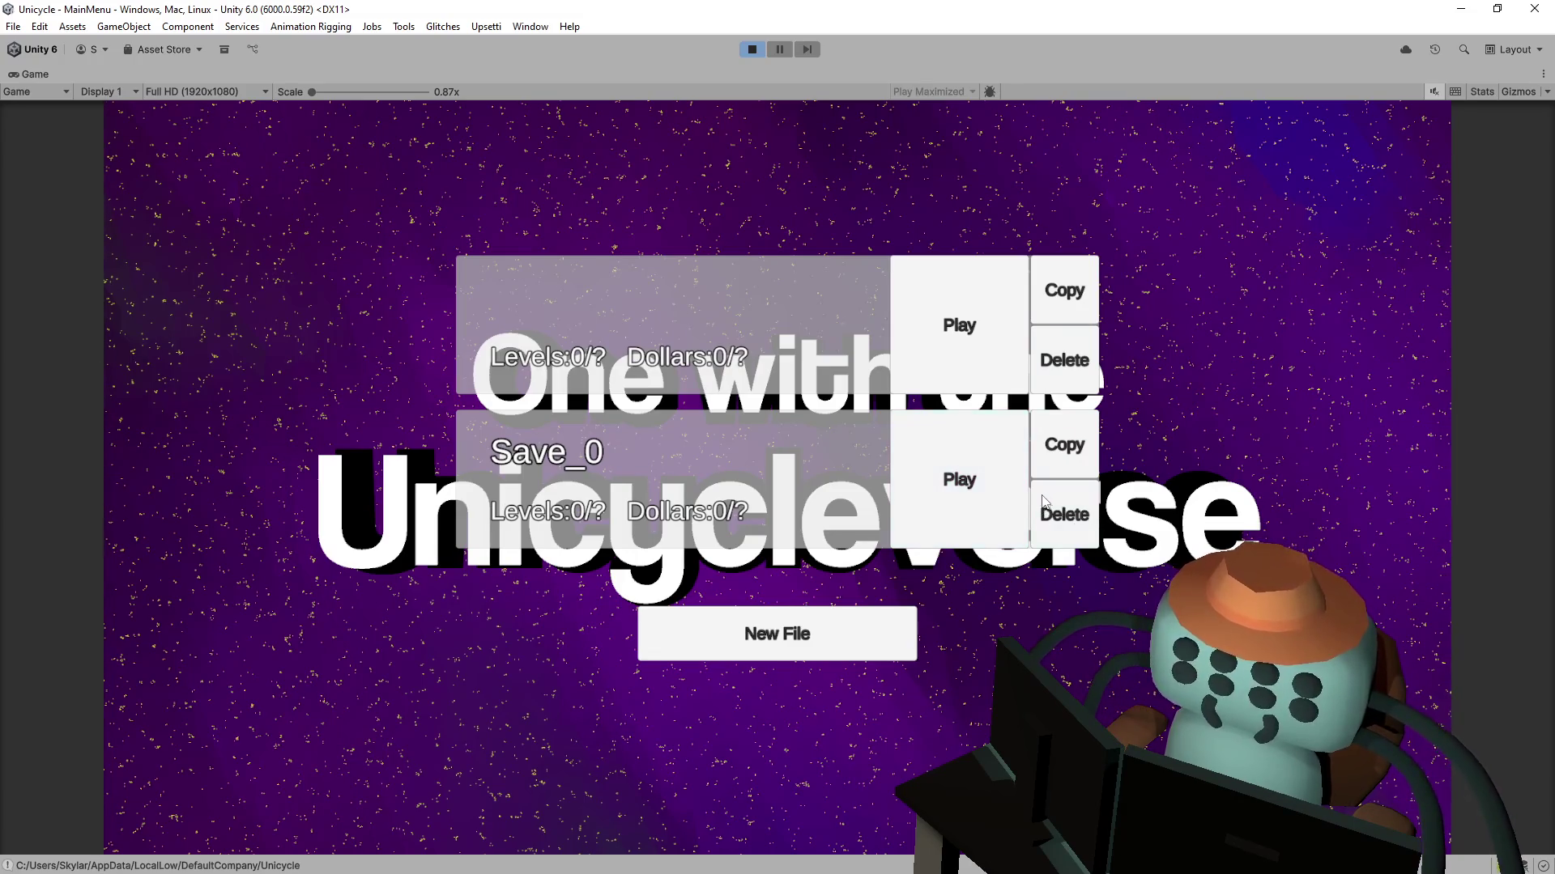
- Delete the second save, load Save_0 and finish Leveltut01, returning to the Overworld
left_click(1032, 497)
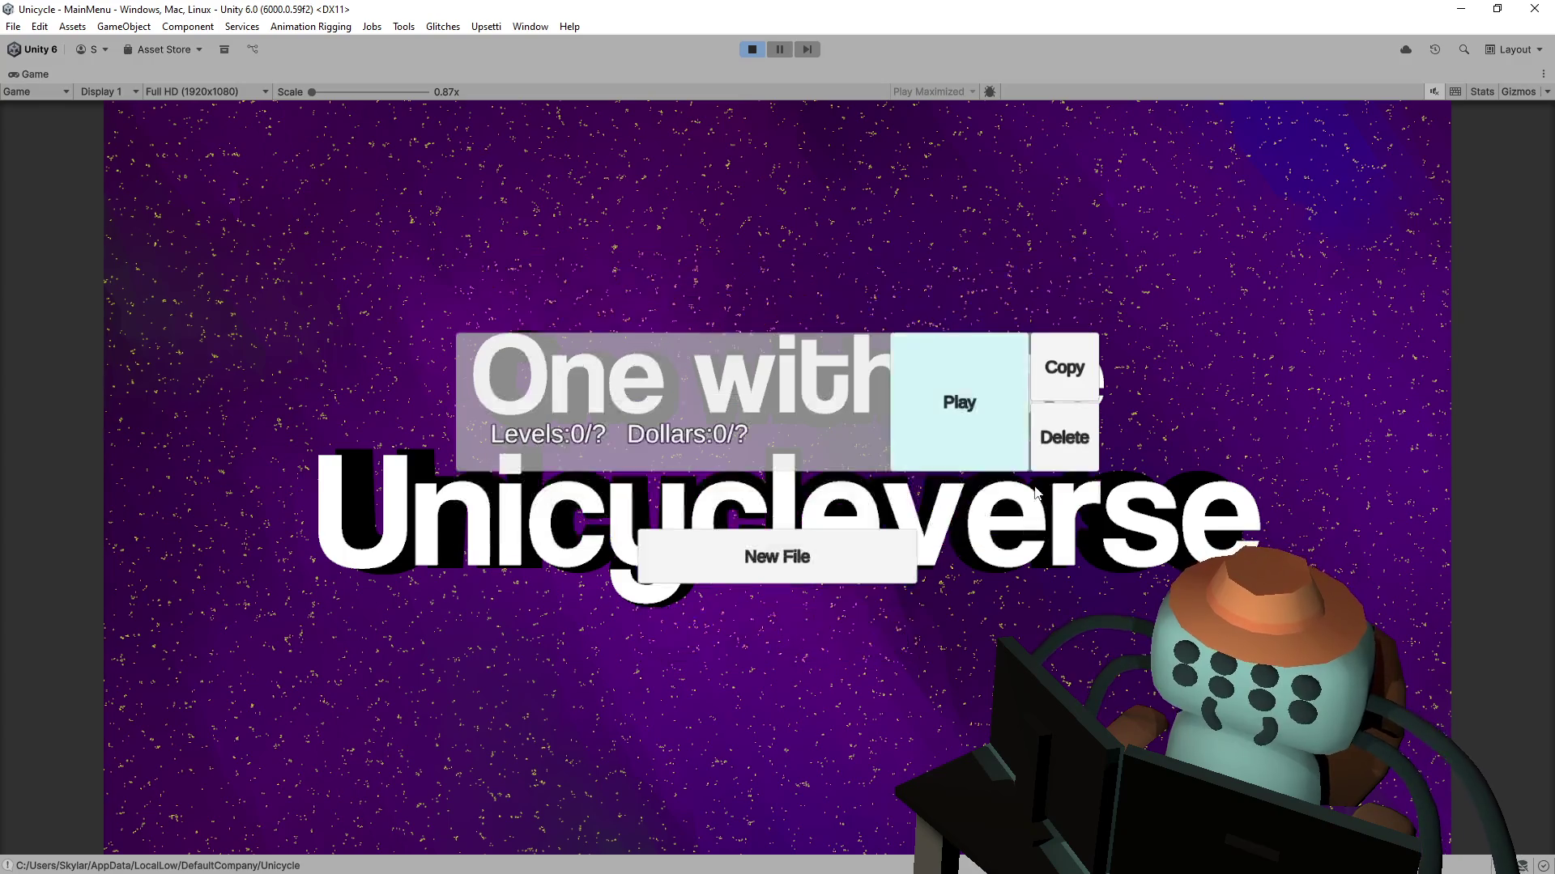
left_click(1036, 415)
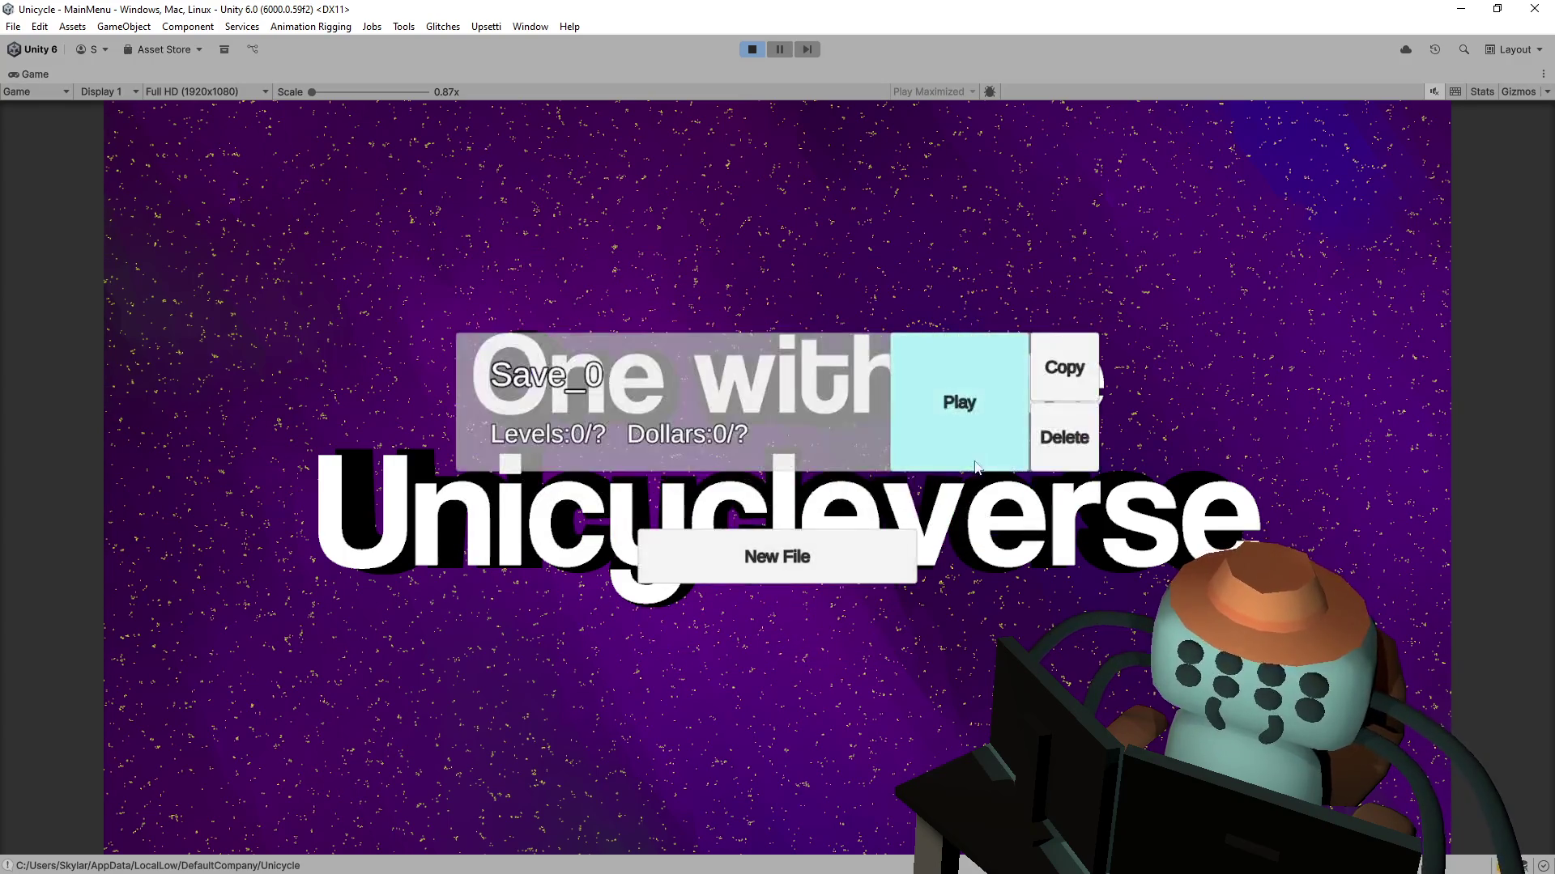
left_click(970, 399)
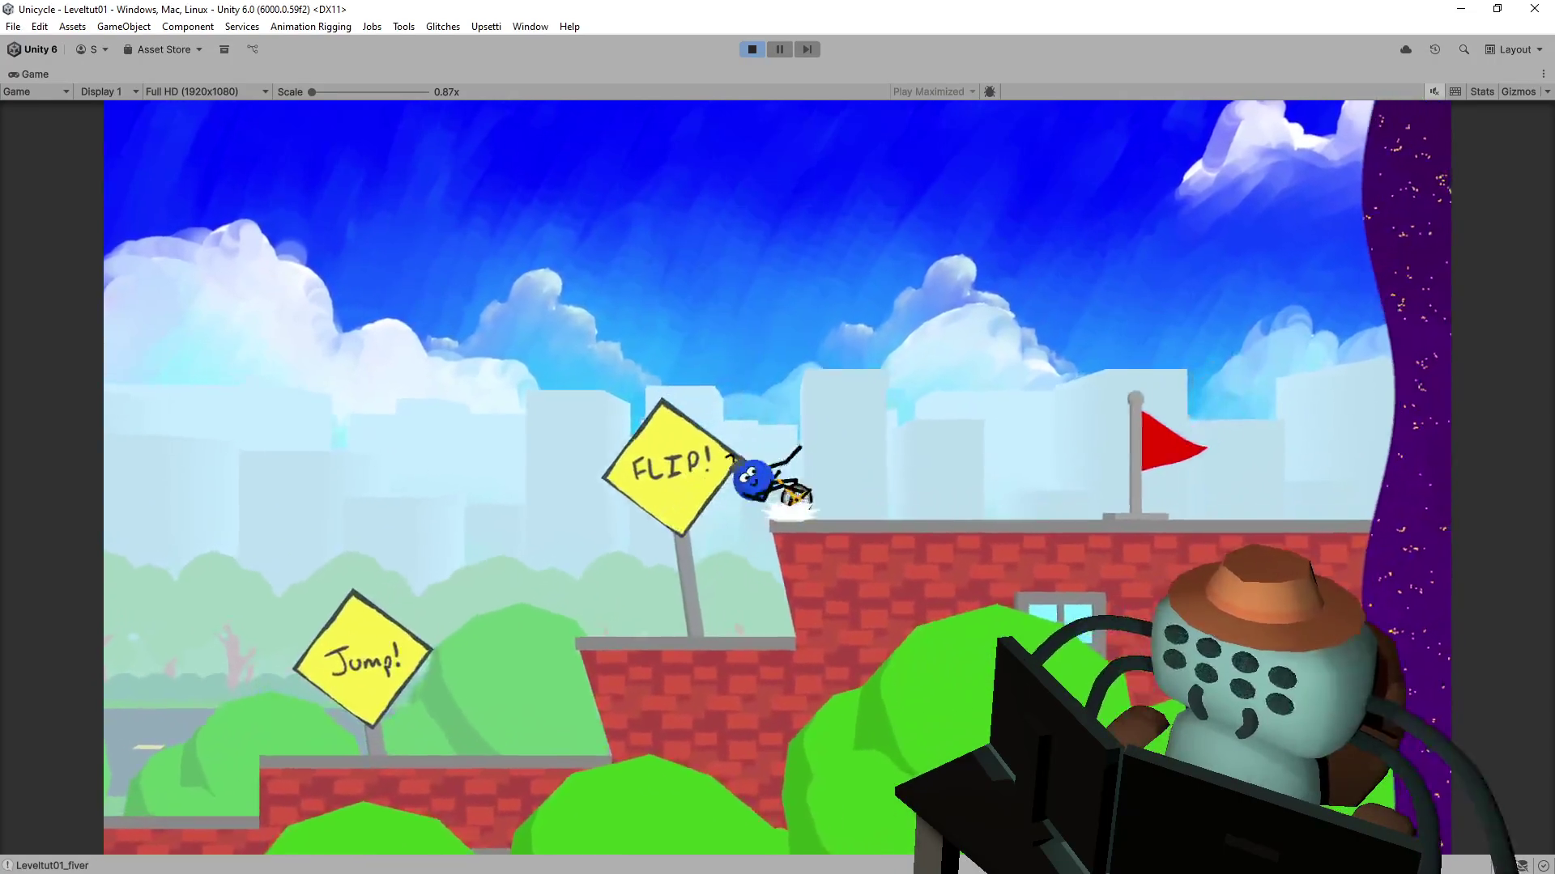
key("space")
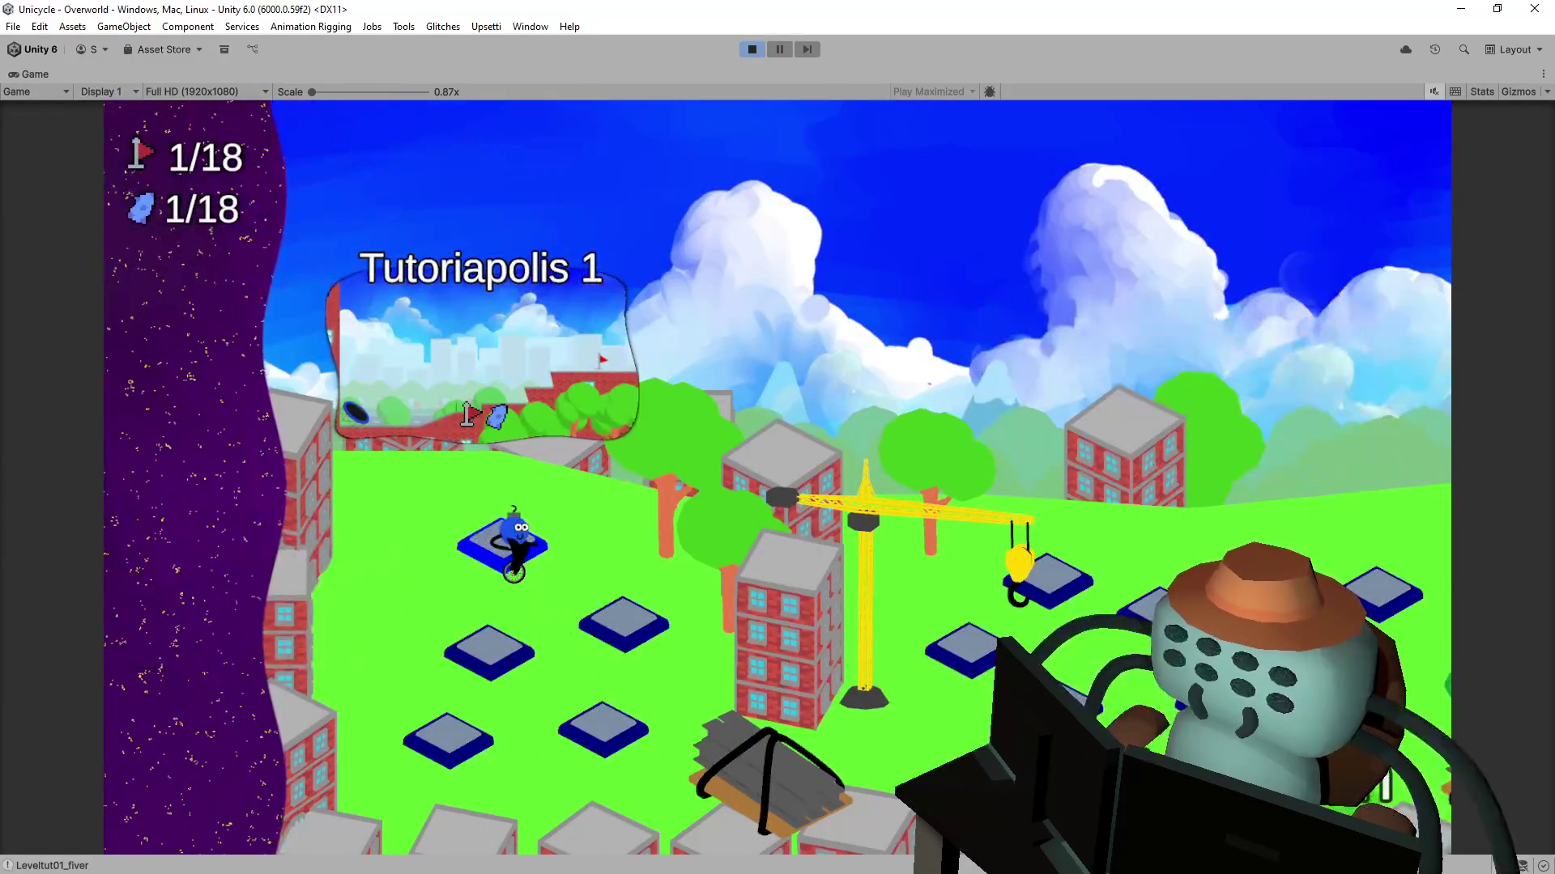
- Ride and flip through Tutoriapolis 2, then enter the To the point level
key("space")
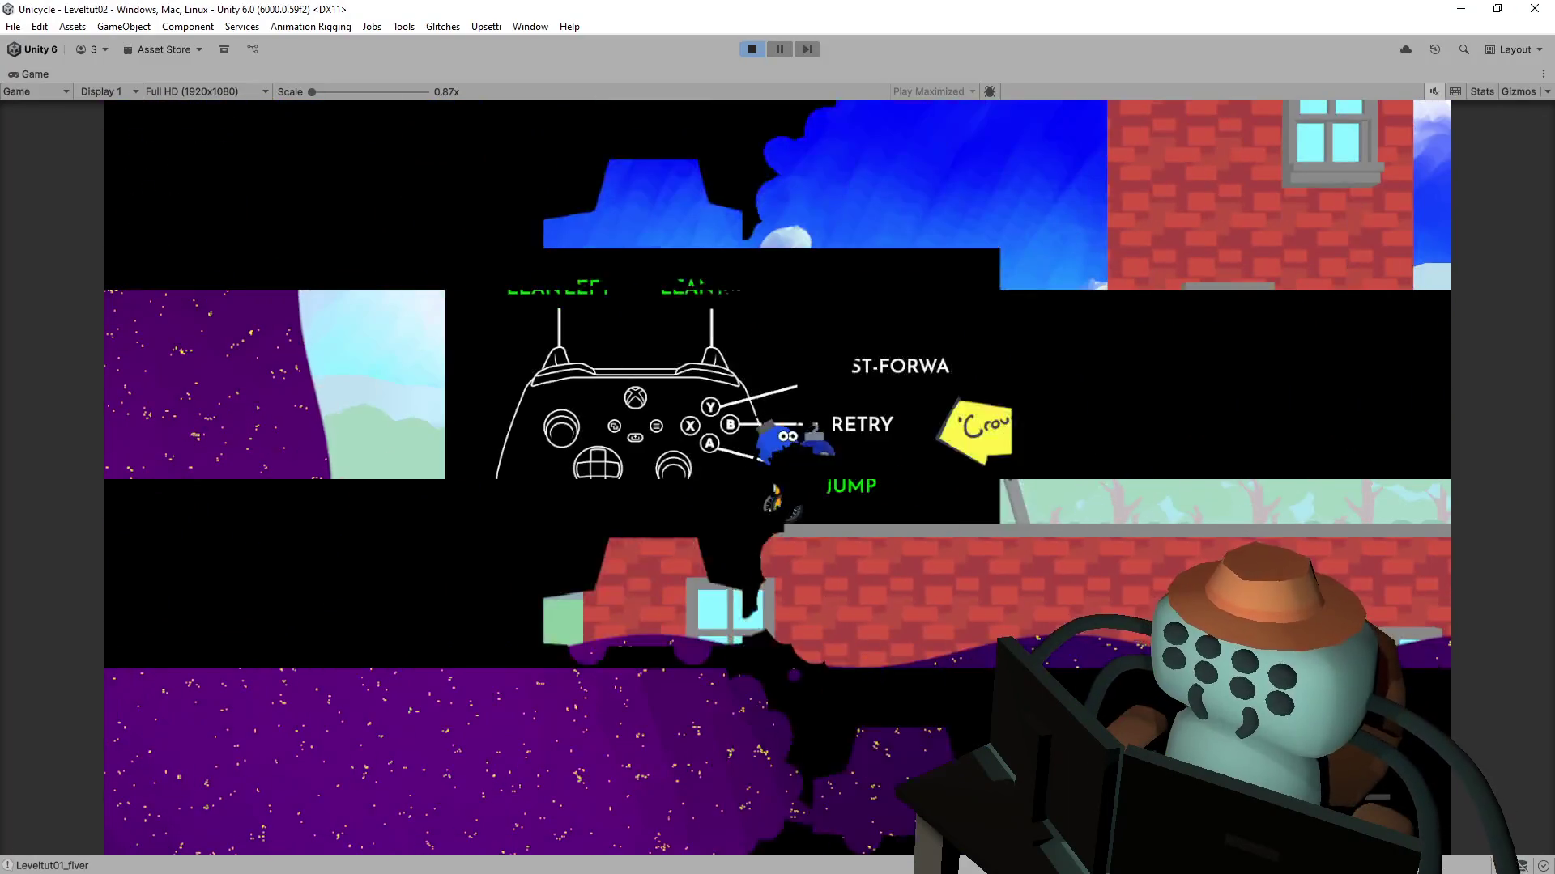
key("Right")
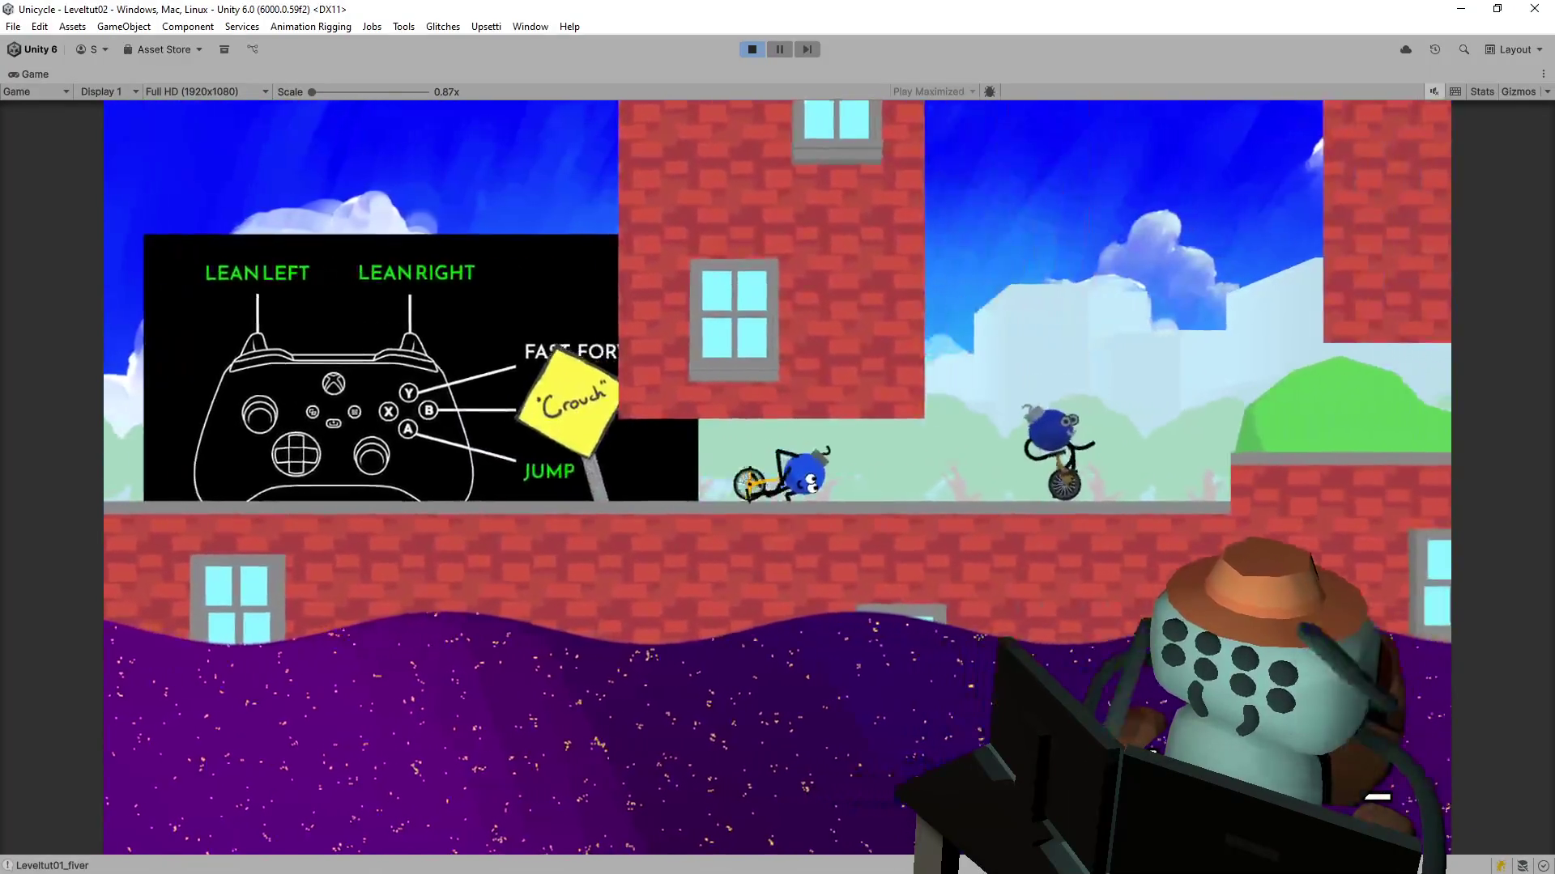
key("space")
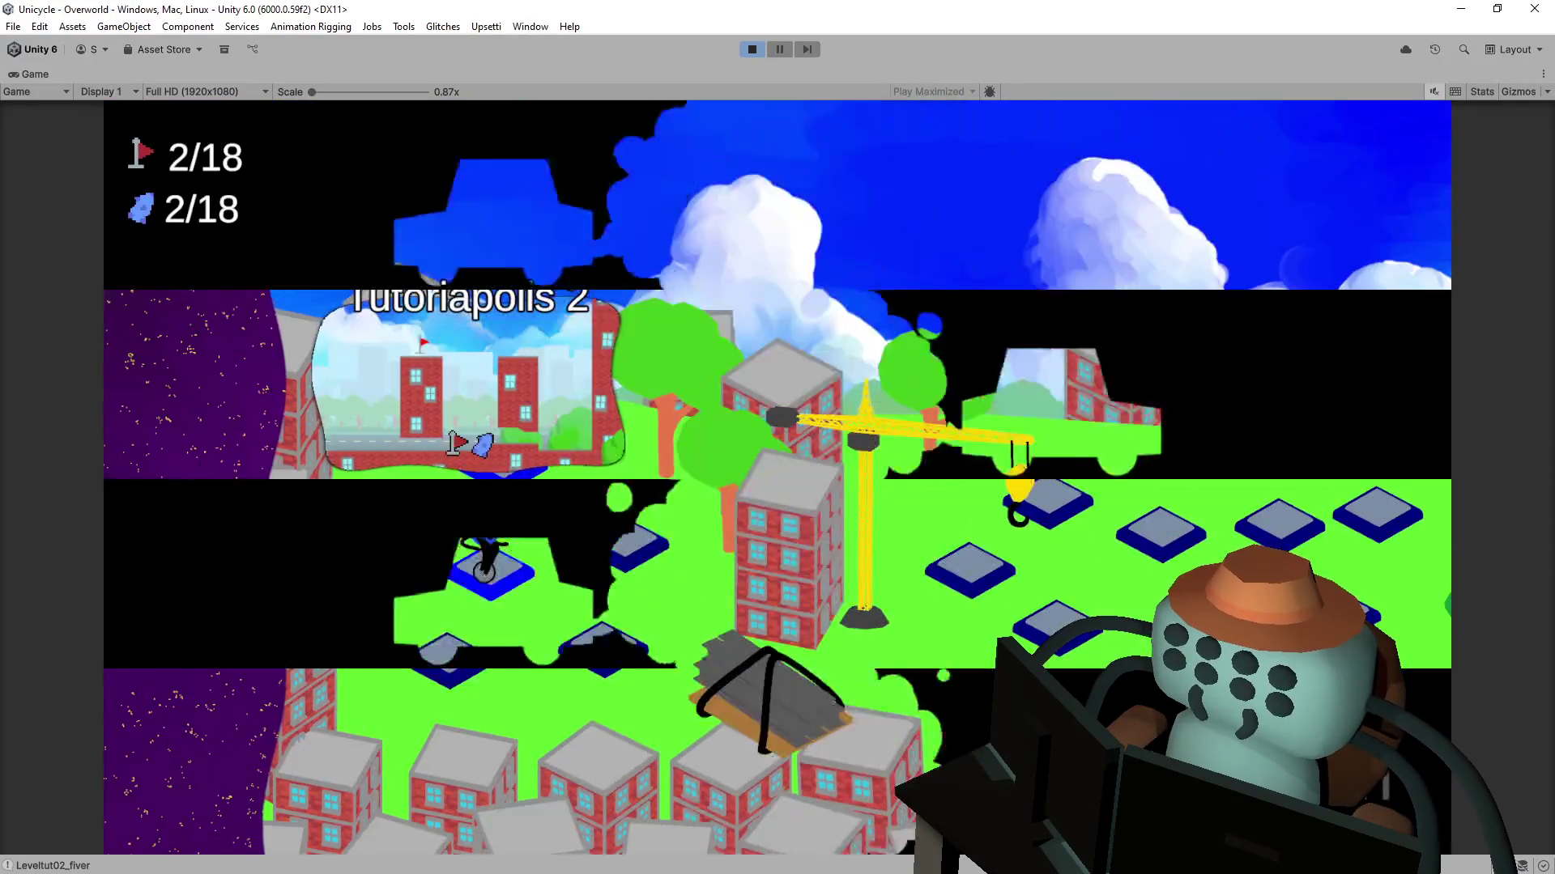
key("space")
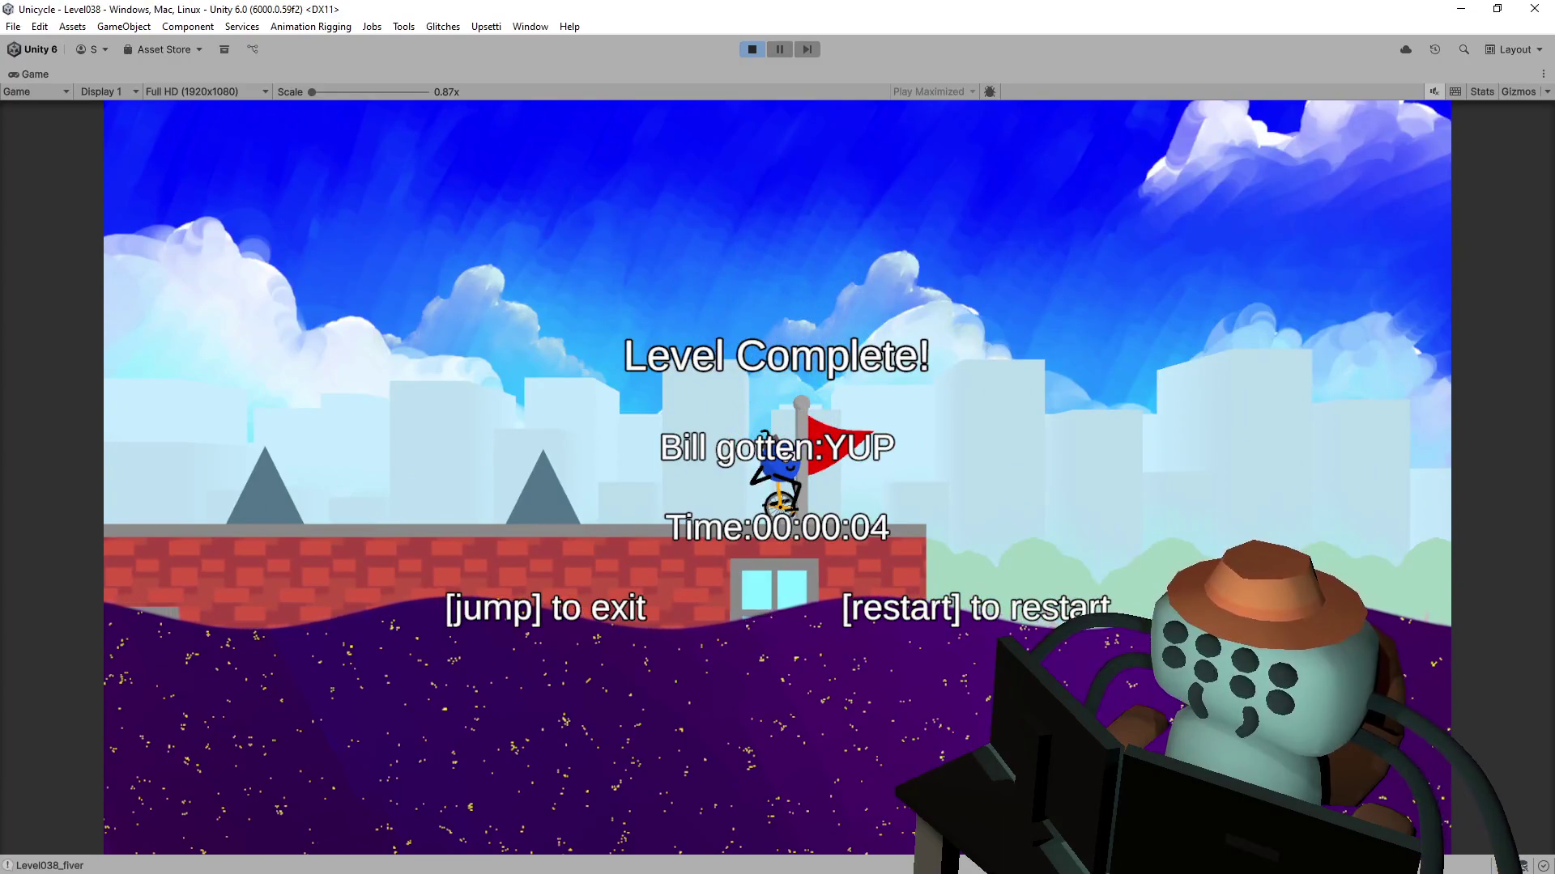
- Exit to the overworld and complete Pinball 1 via the red cannon tube
key("space")
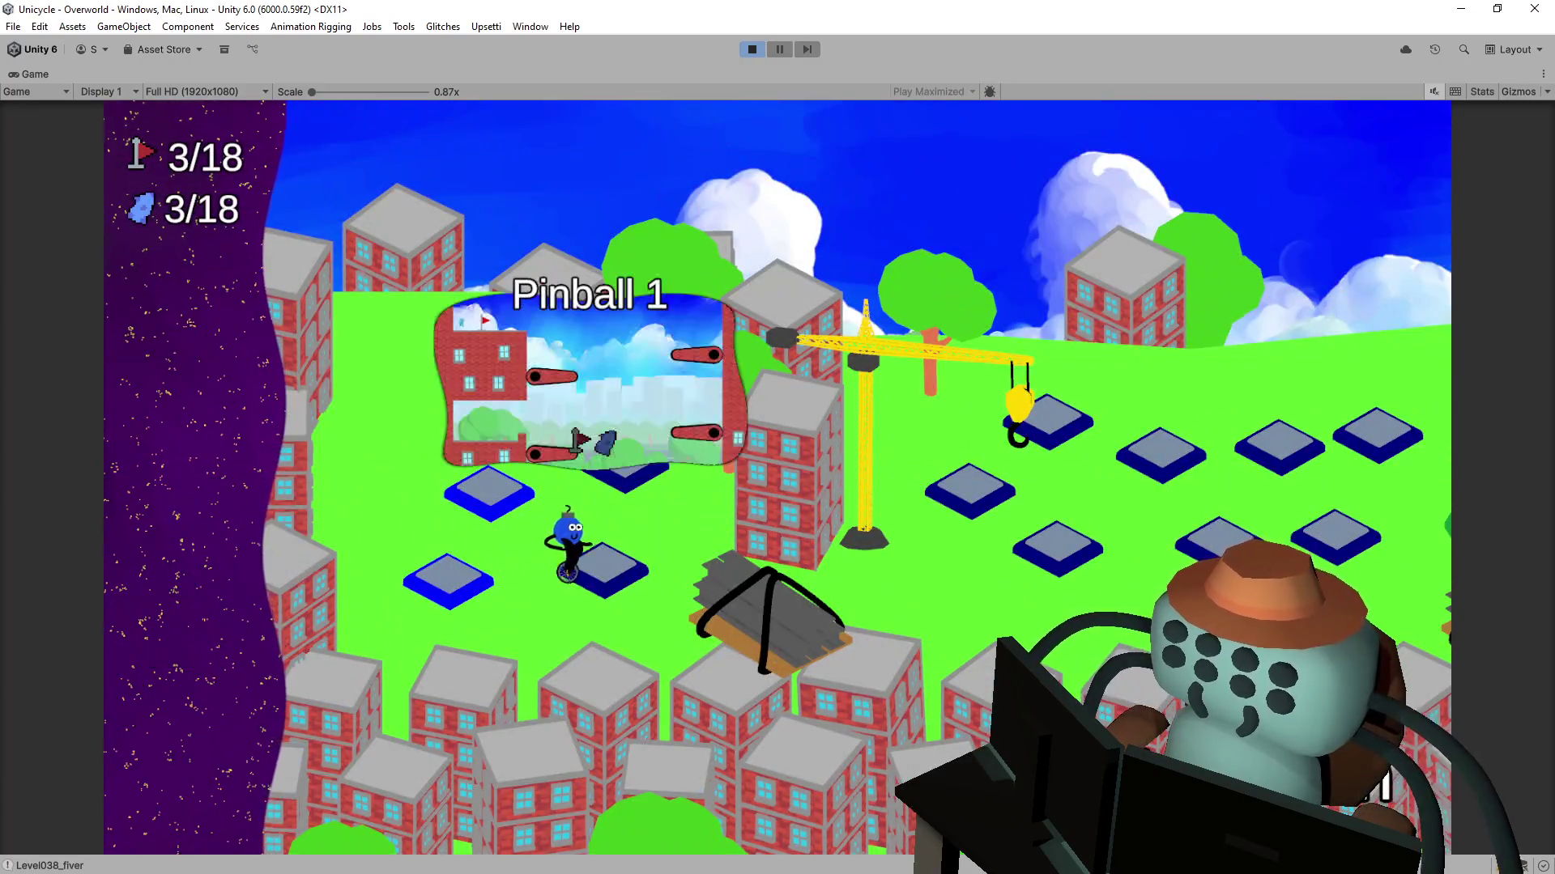
key("space")
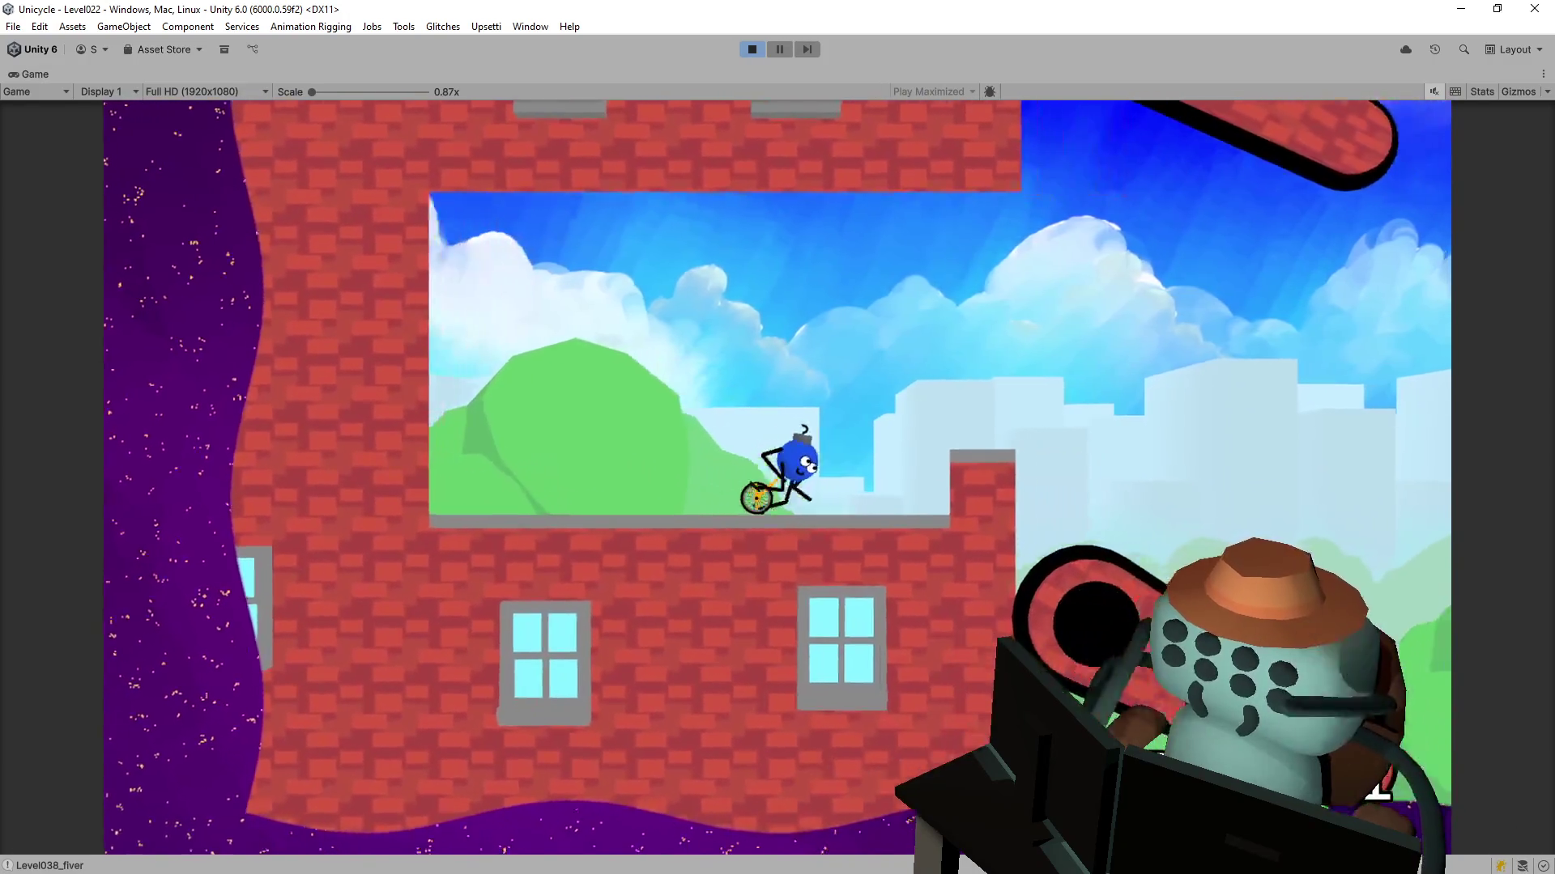
key("space")
key("space")
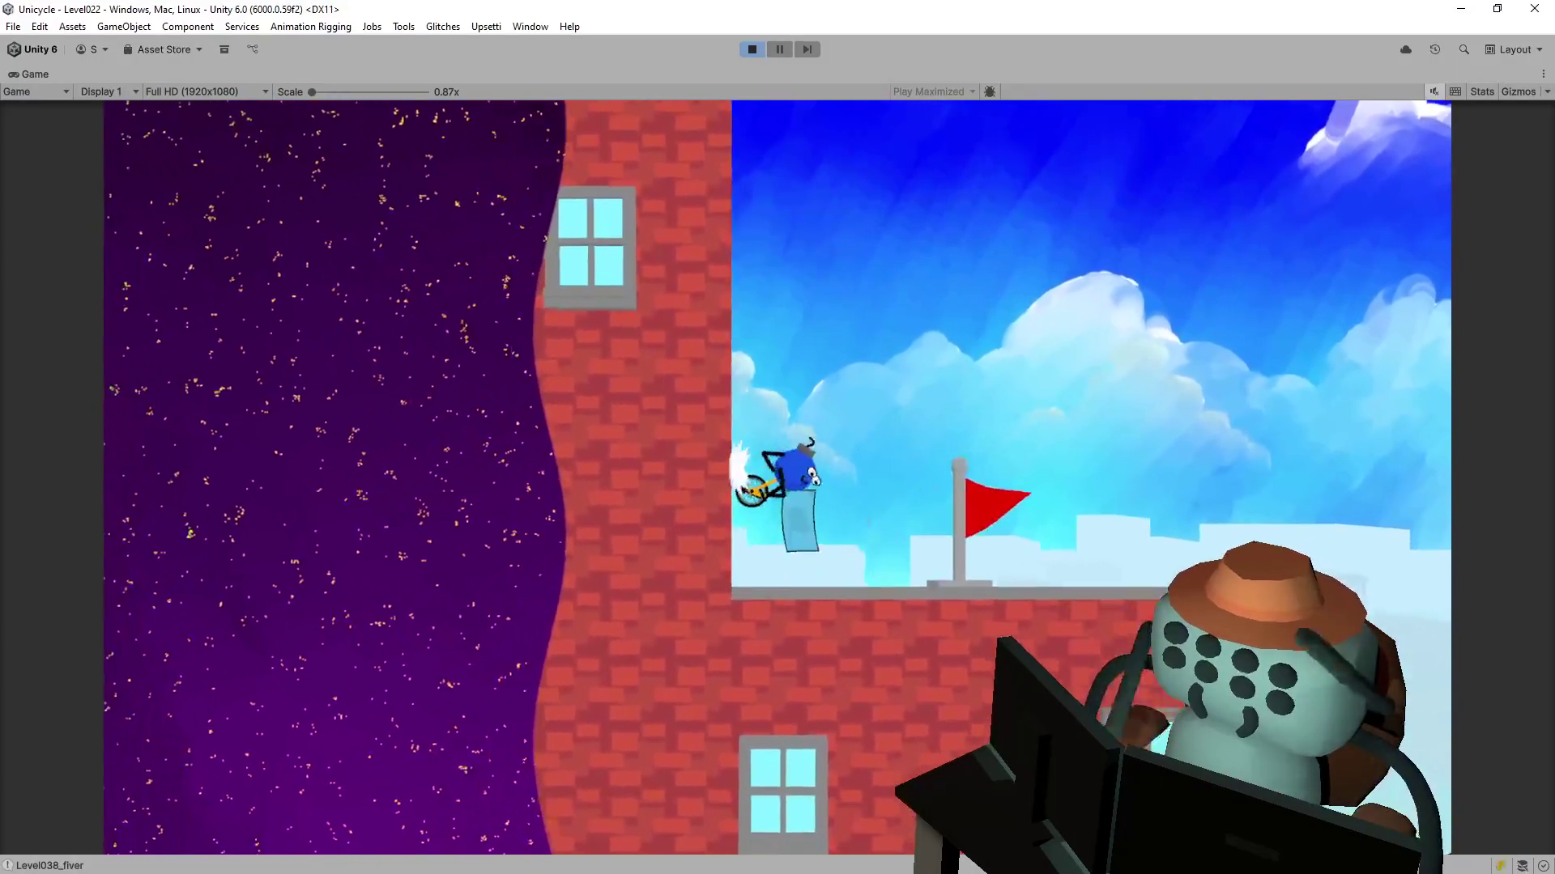
key("space")
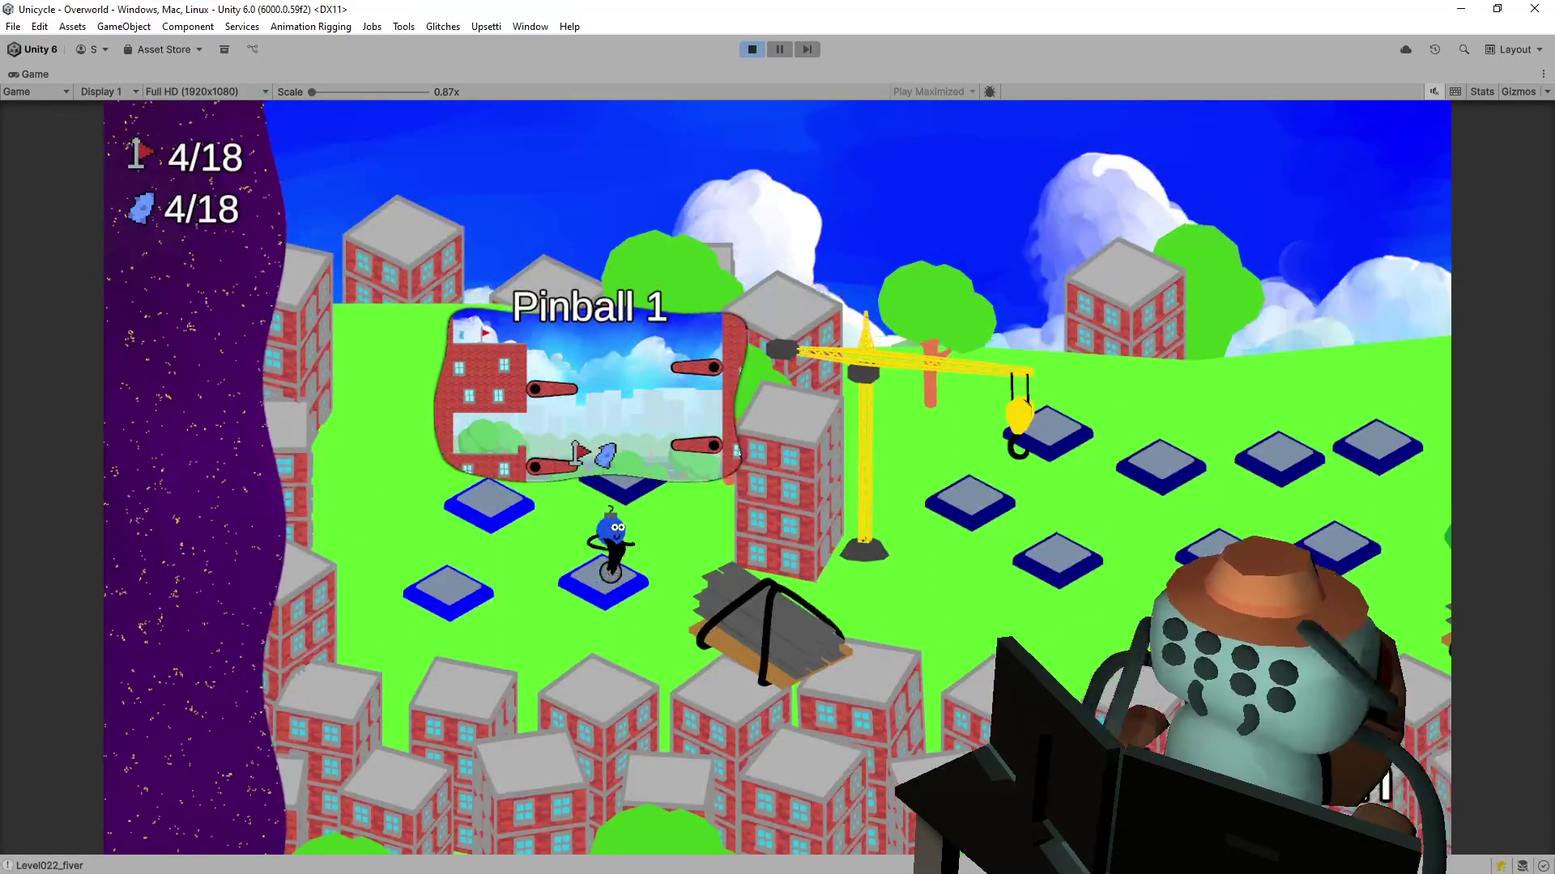
- Complete the 3/4 pipe level and return to the overworld with 5/18 flags
key("Up")
key("space")
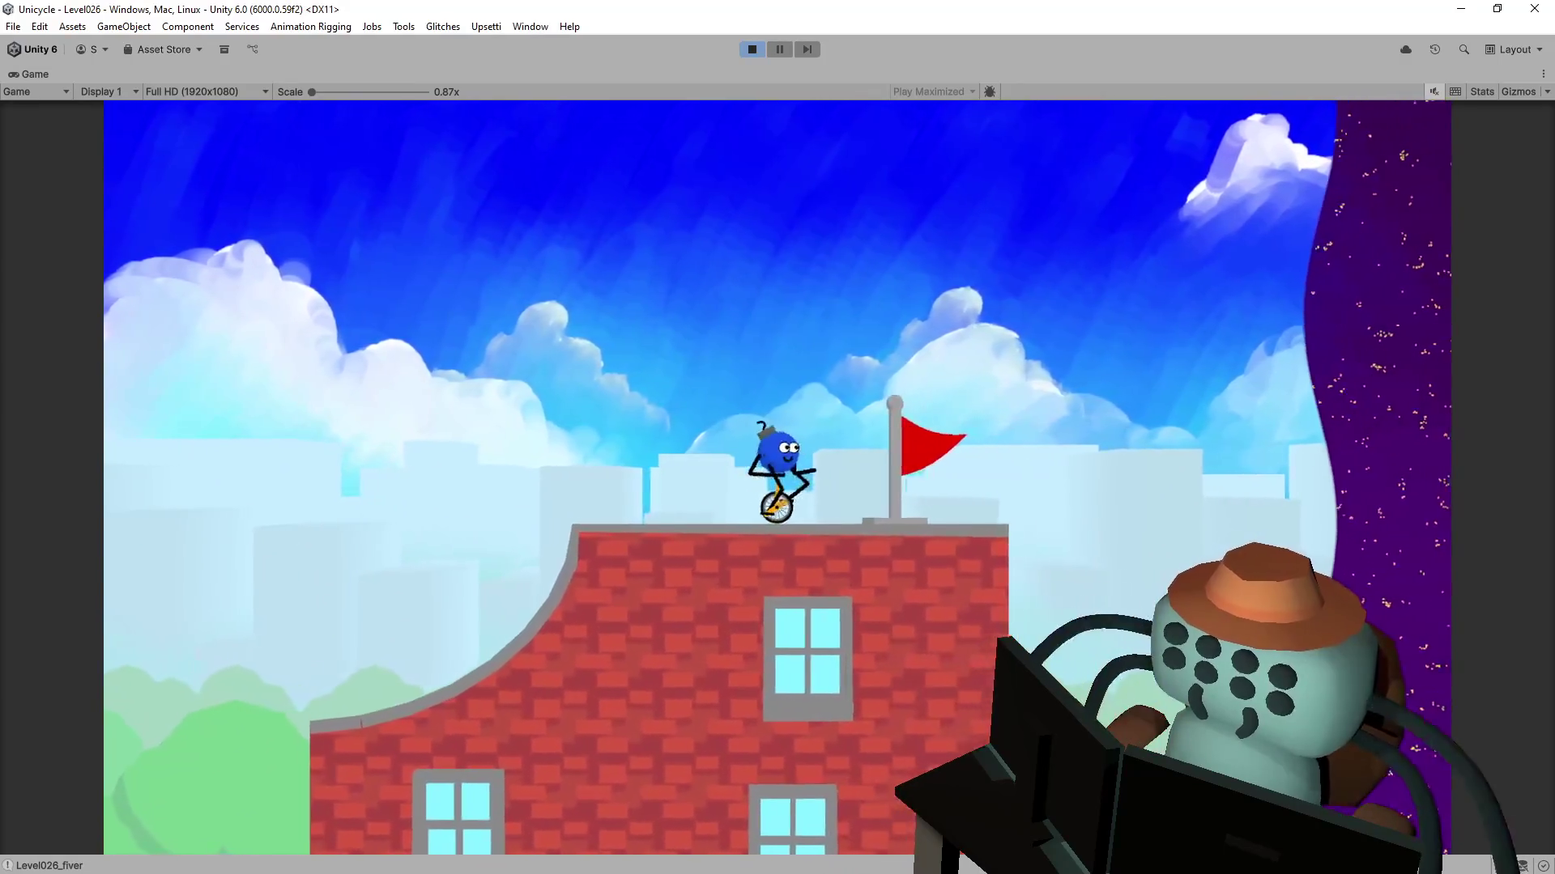
key("space")
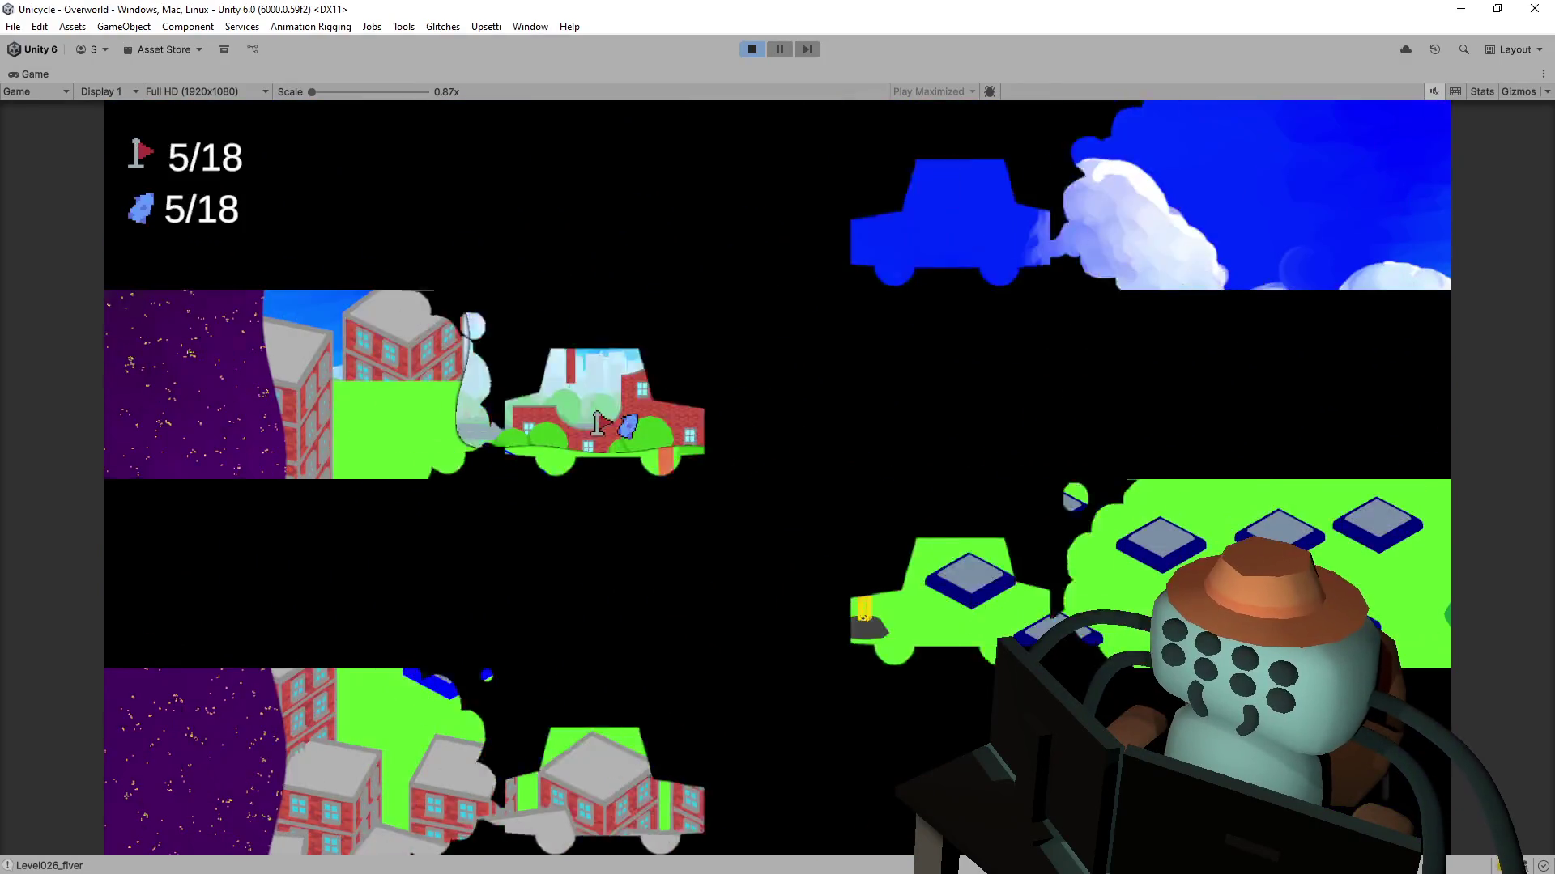
- Ride from the 3/4 pipe node, unlock the bridge, and enter the Wack-A-Mole level
key("Down")
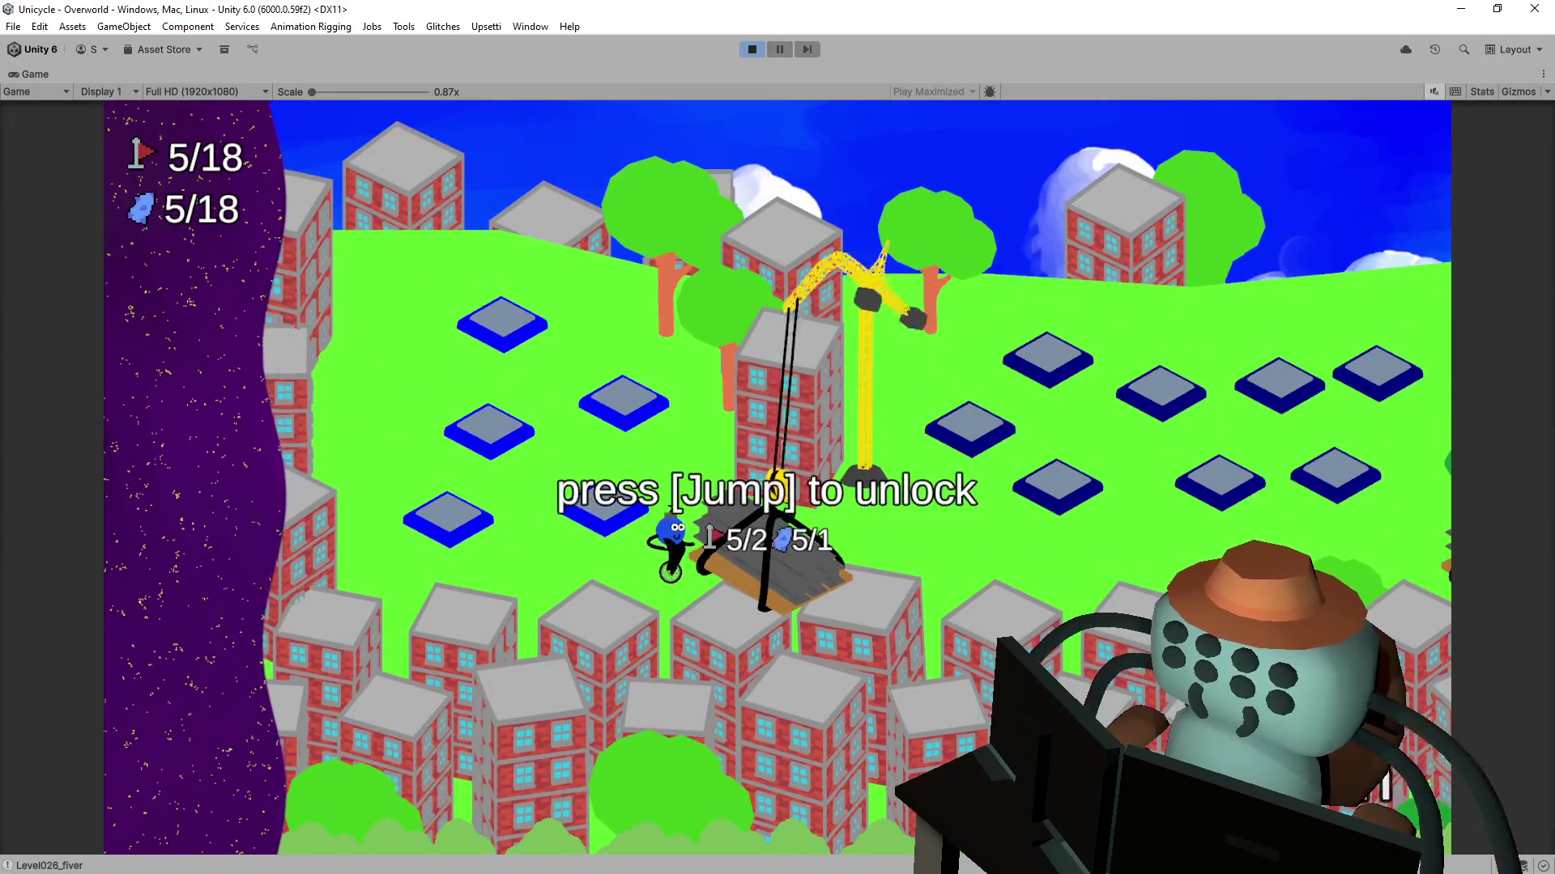
key("space")
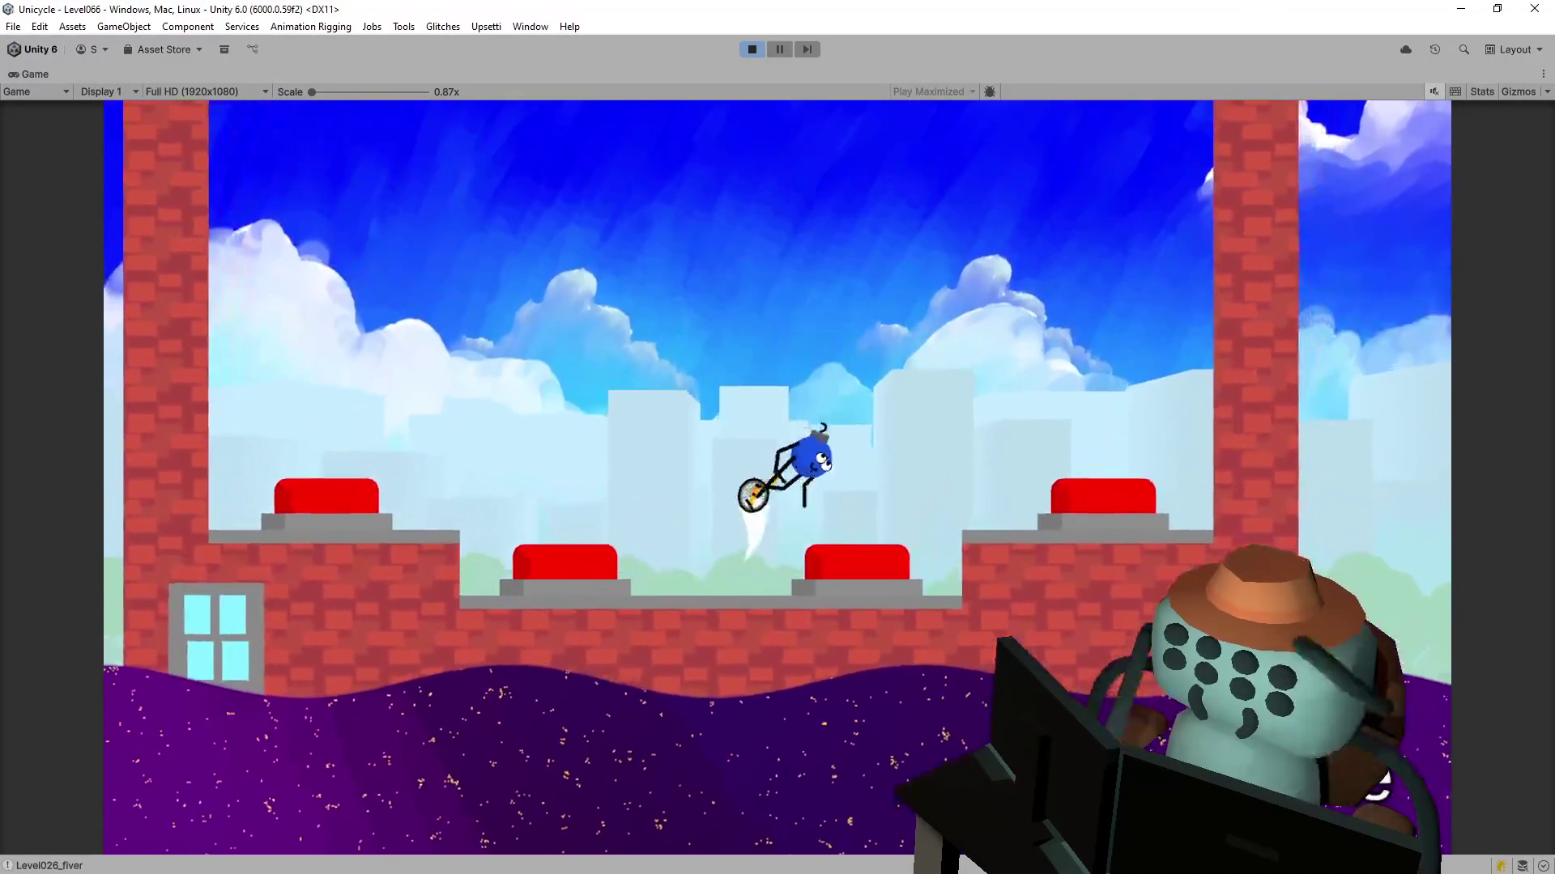
key("Right")
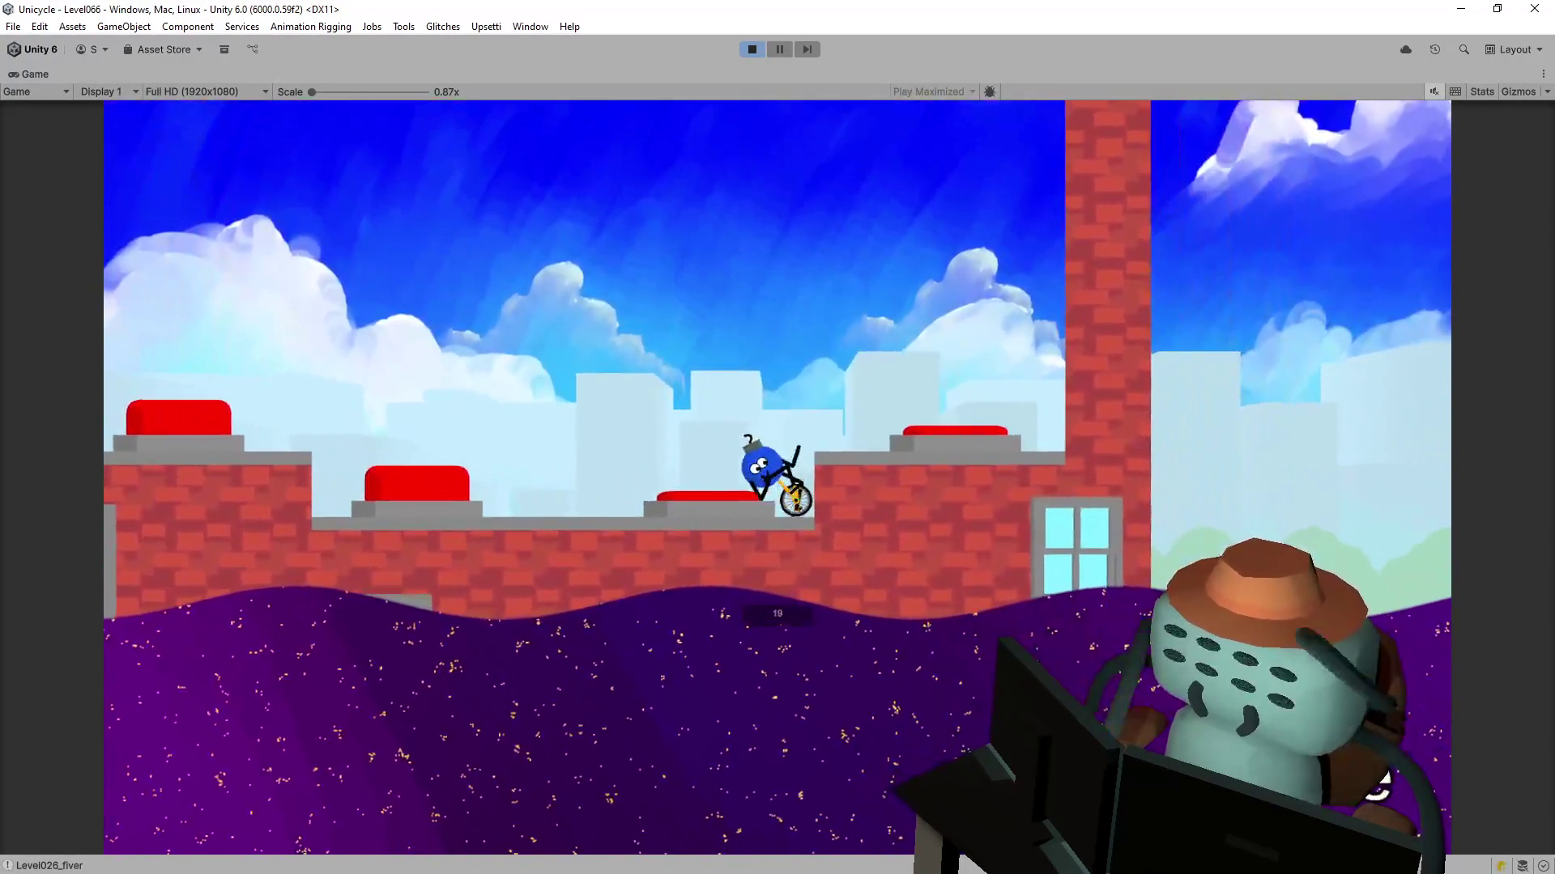
- Hop across the brick platforms, landing on the first red buttons
key("Right")
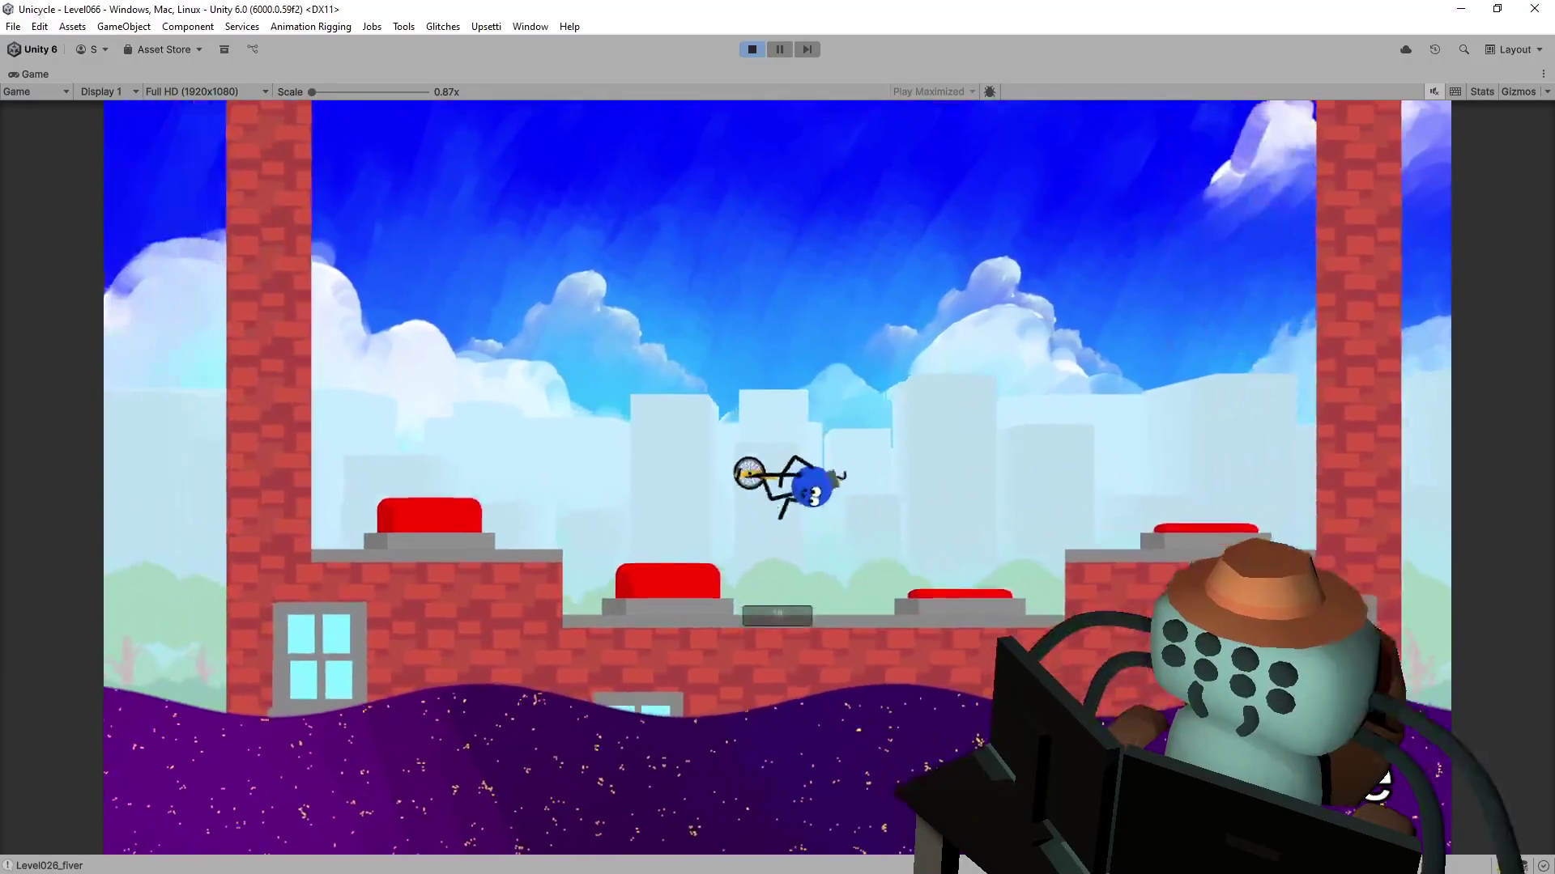
key("Right")
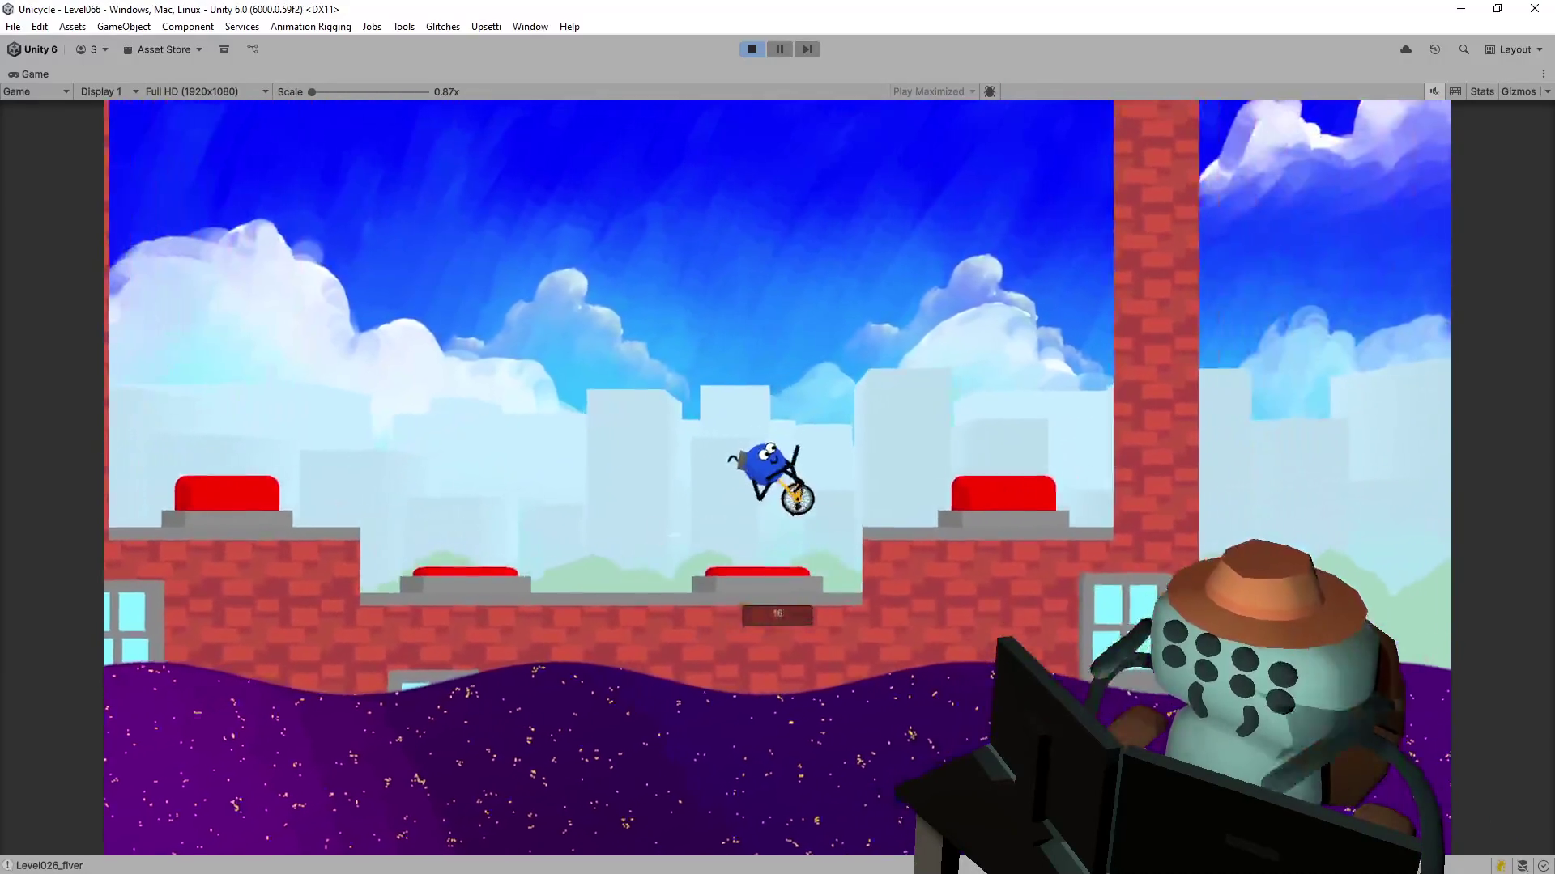
key("Left")
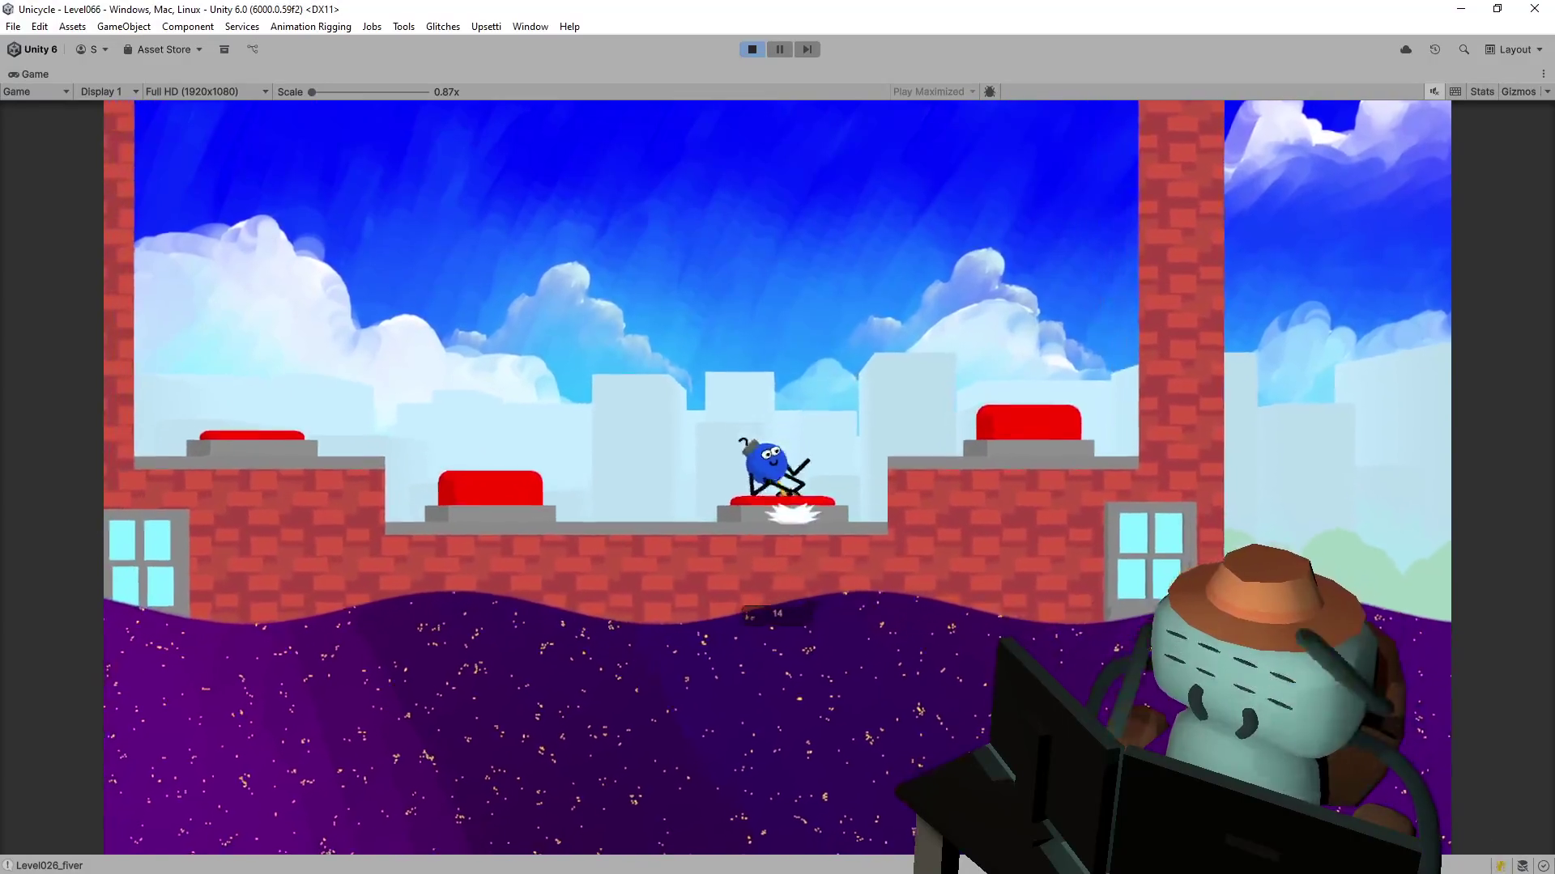
key("Right")
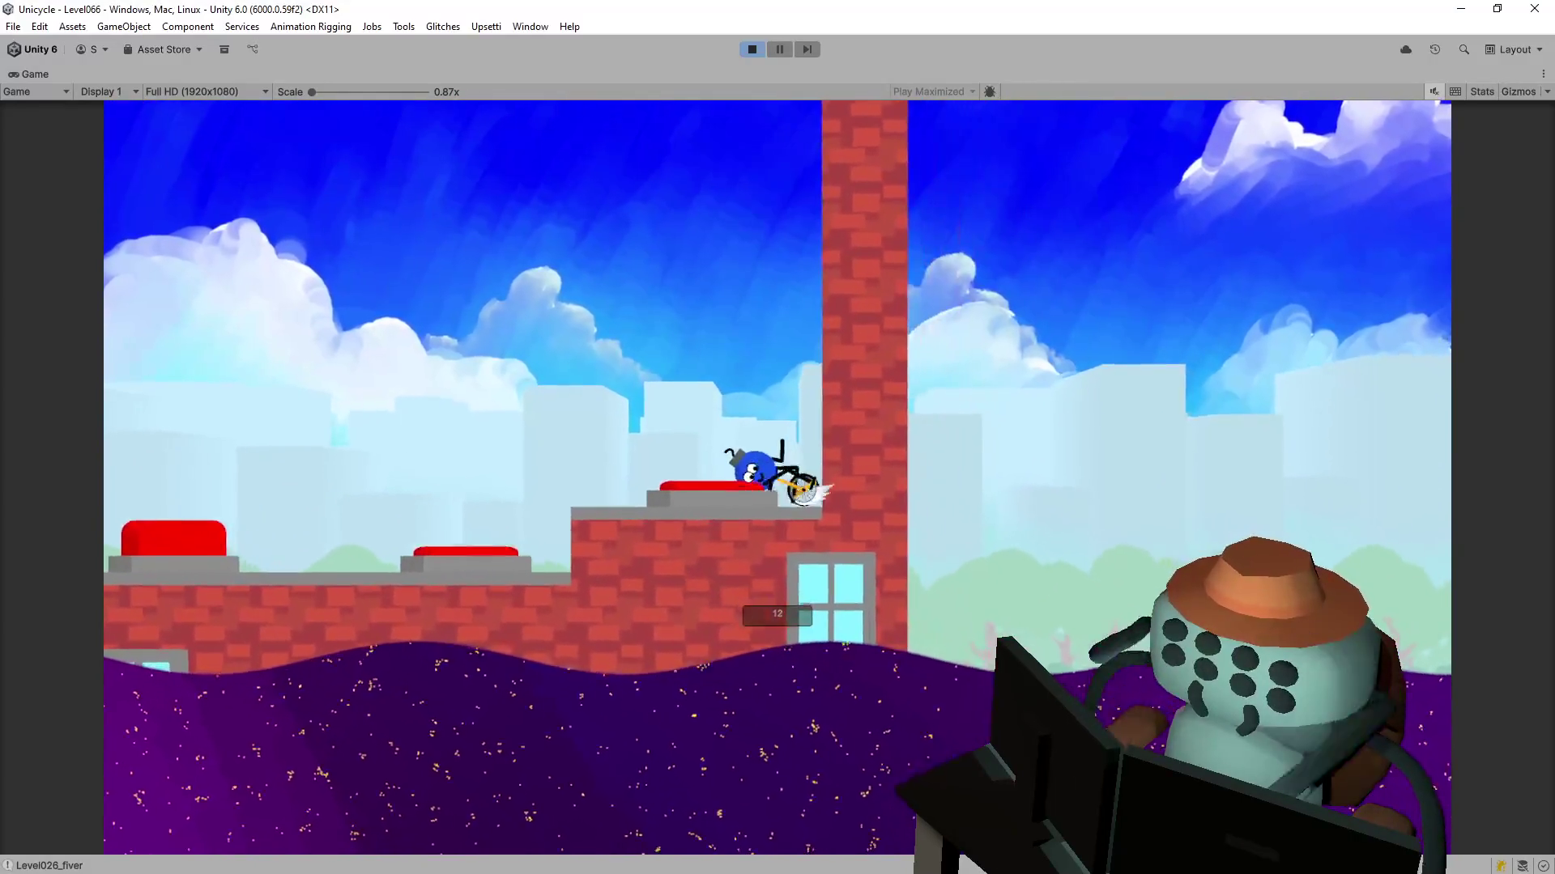
key("Left")
key("Right")
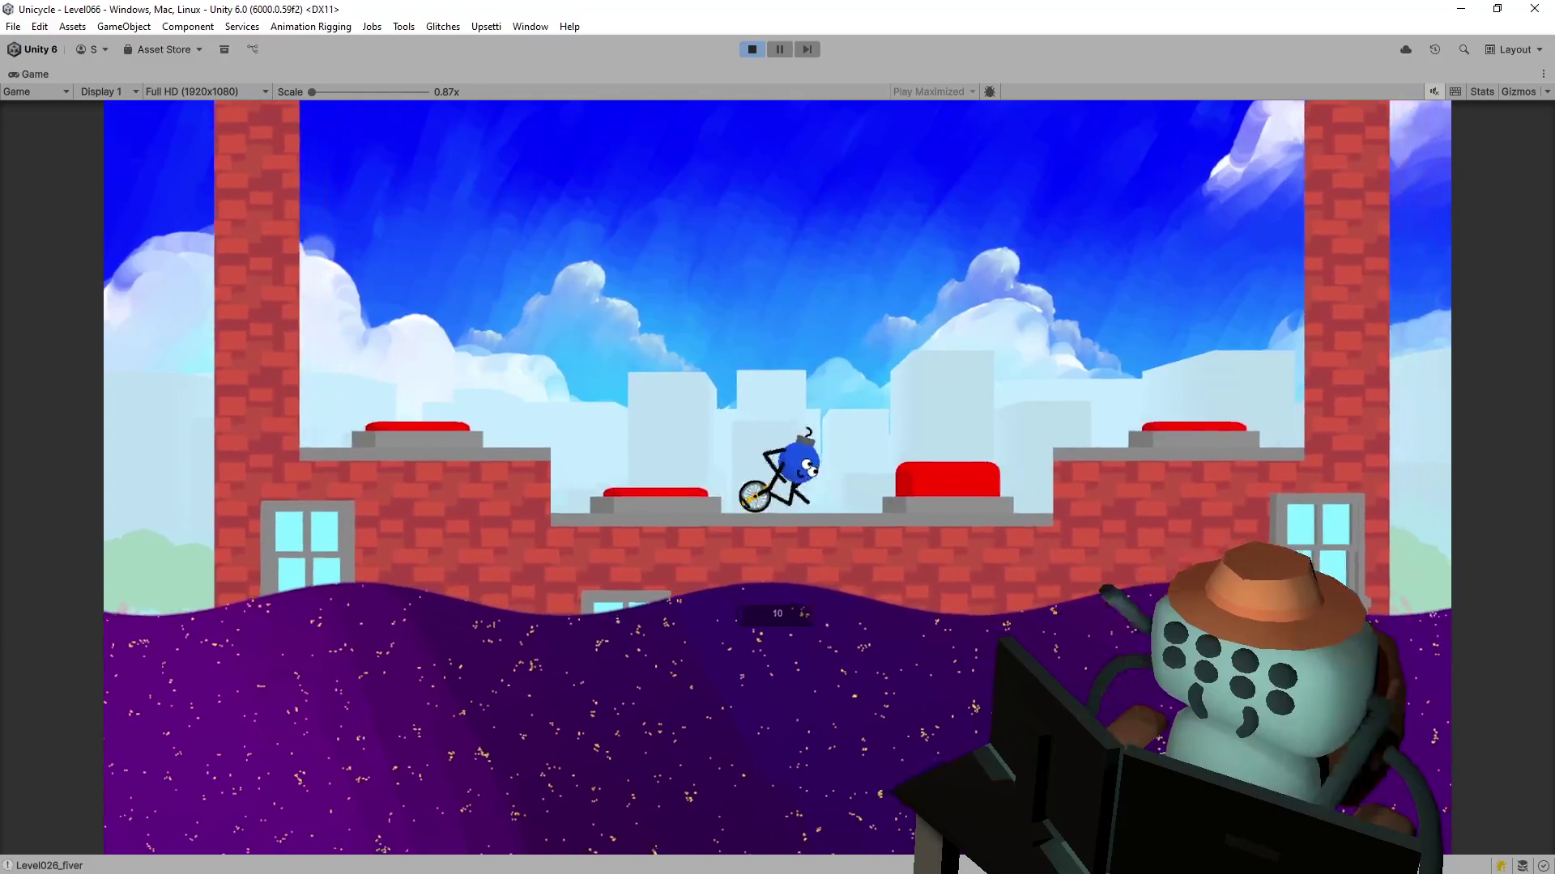
key("Left")
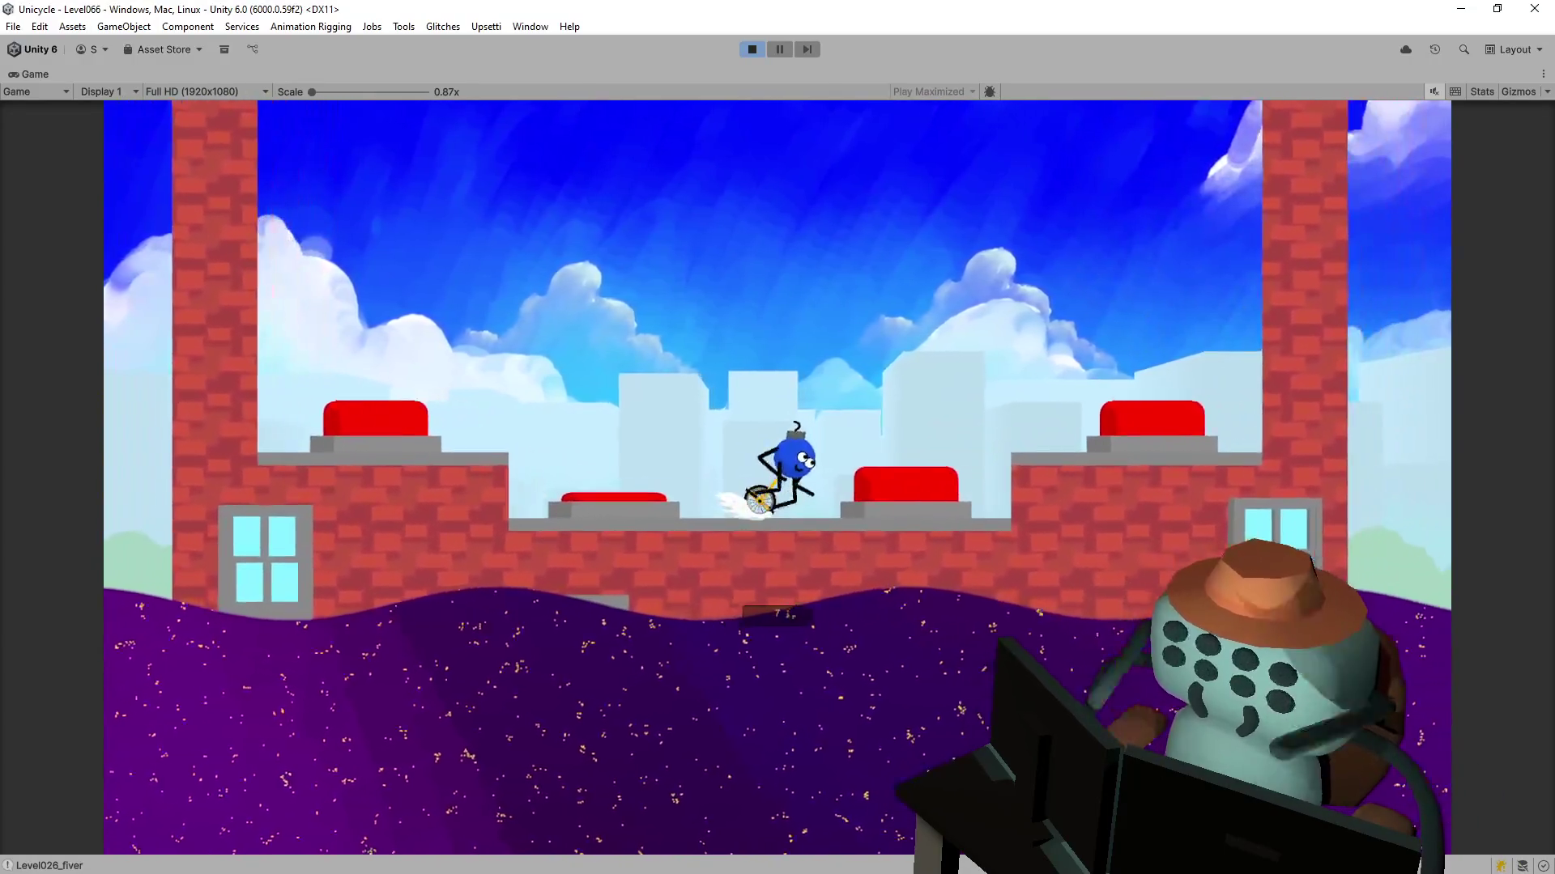
key("Left")
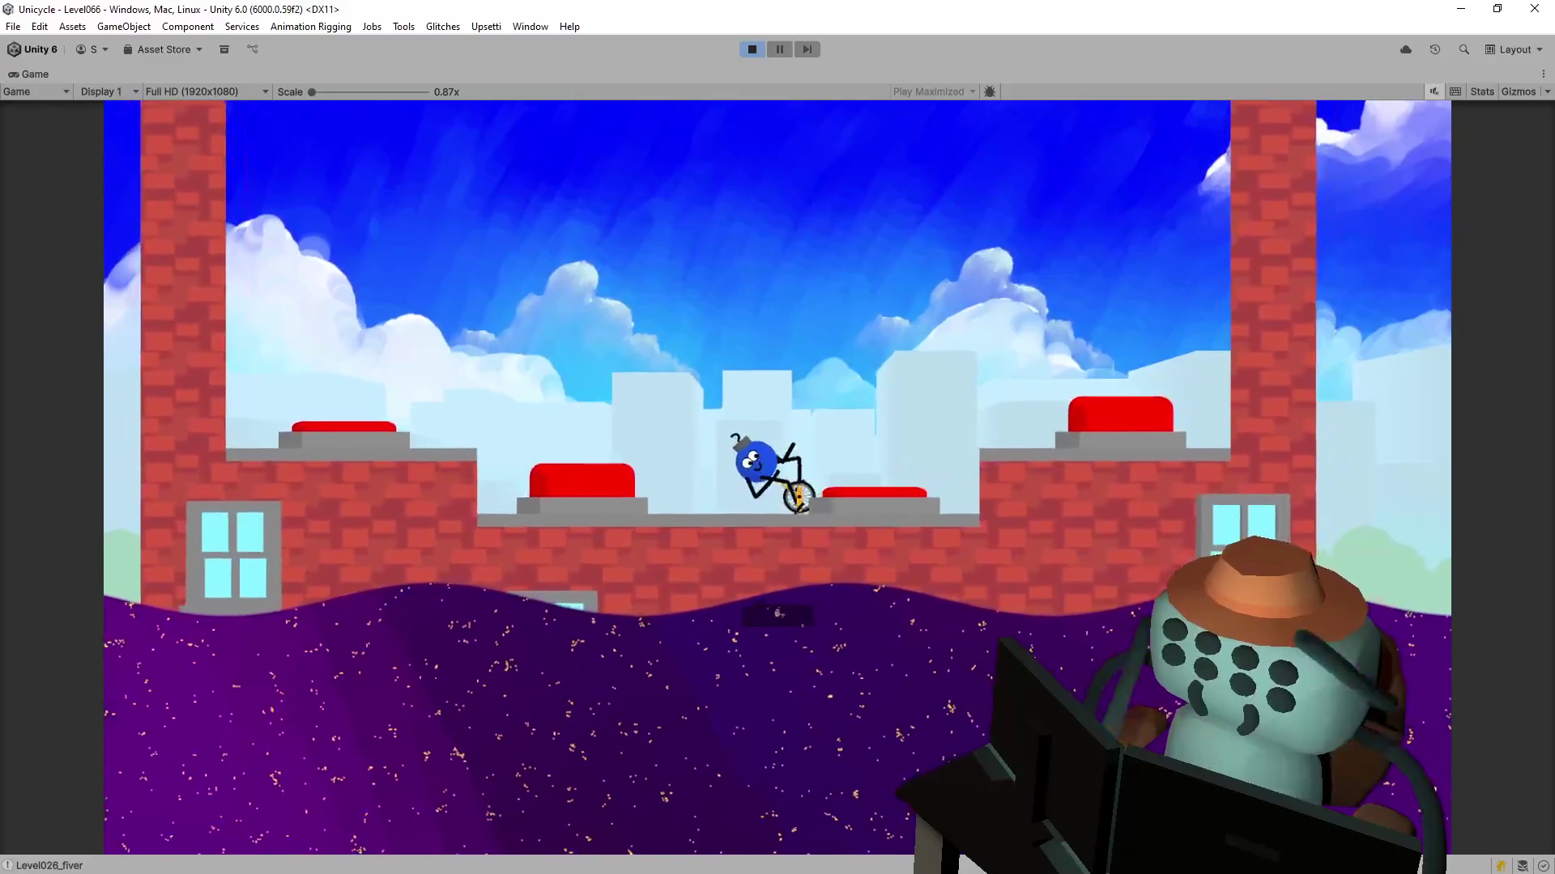
key("Right")
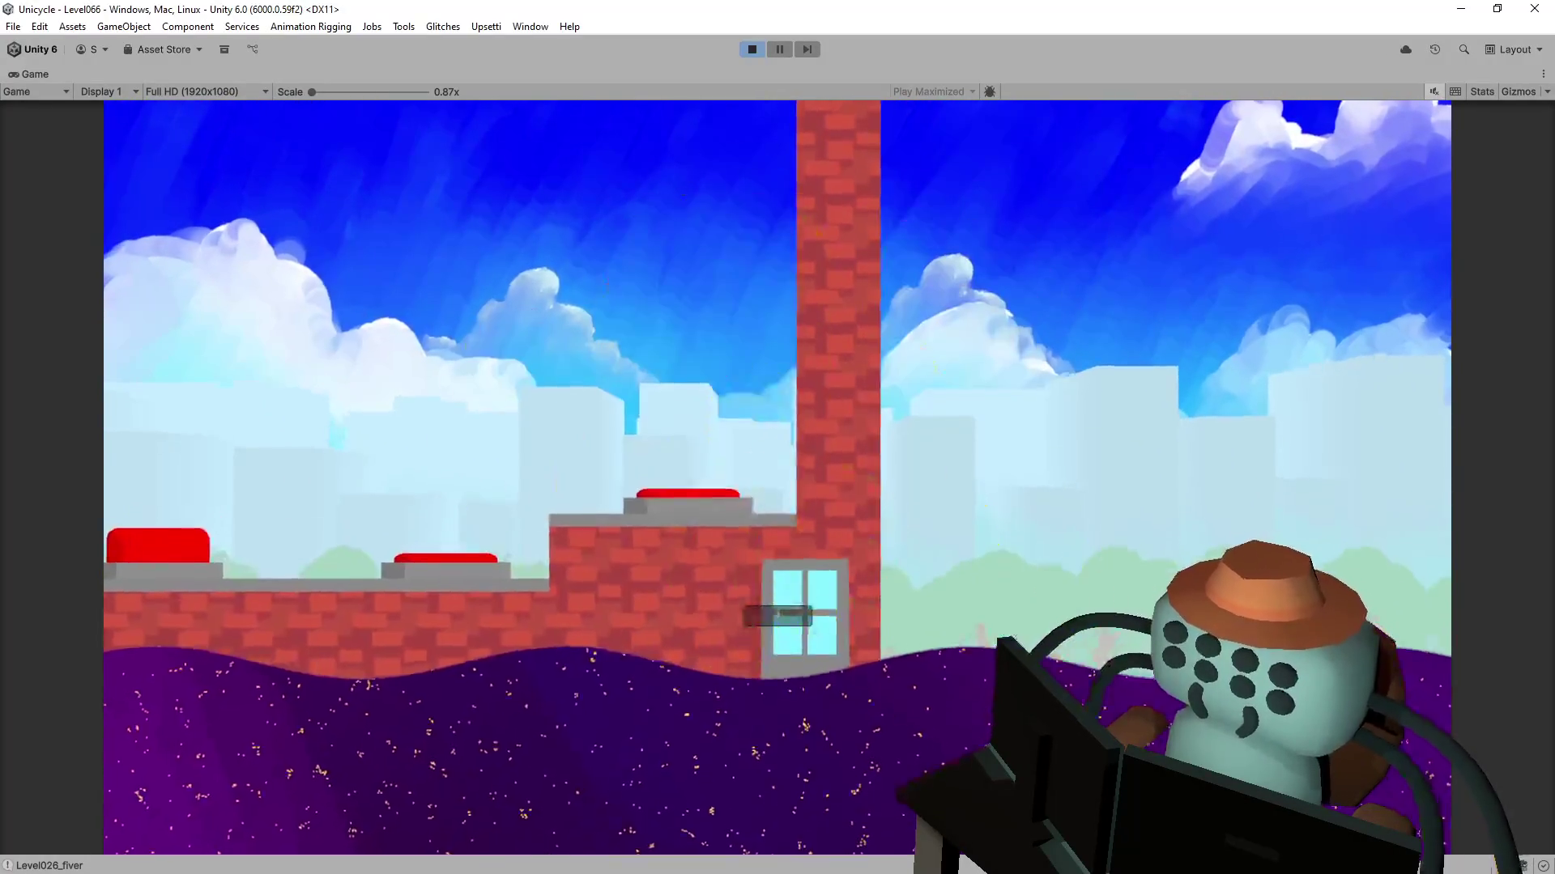
- Hit the remaining red buttons, bringing the counter from 6 down to 0
key("Left")
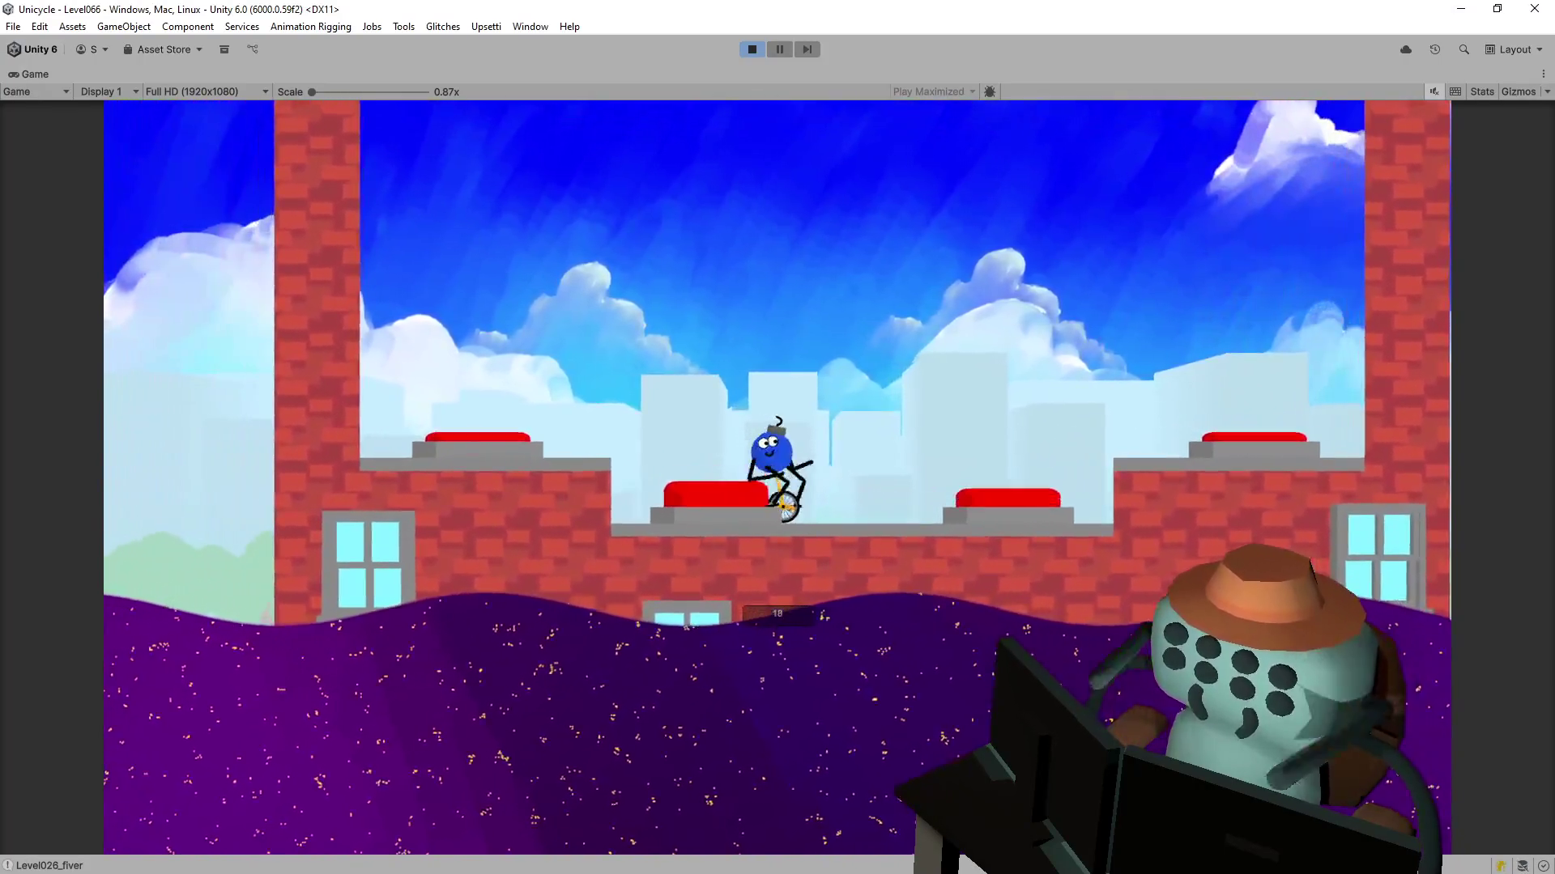
key("Right")
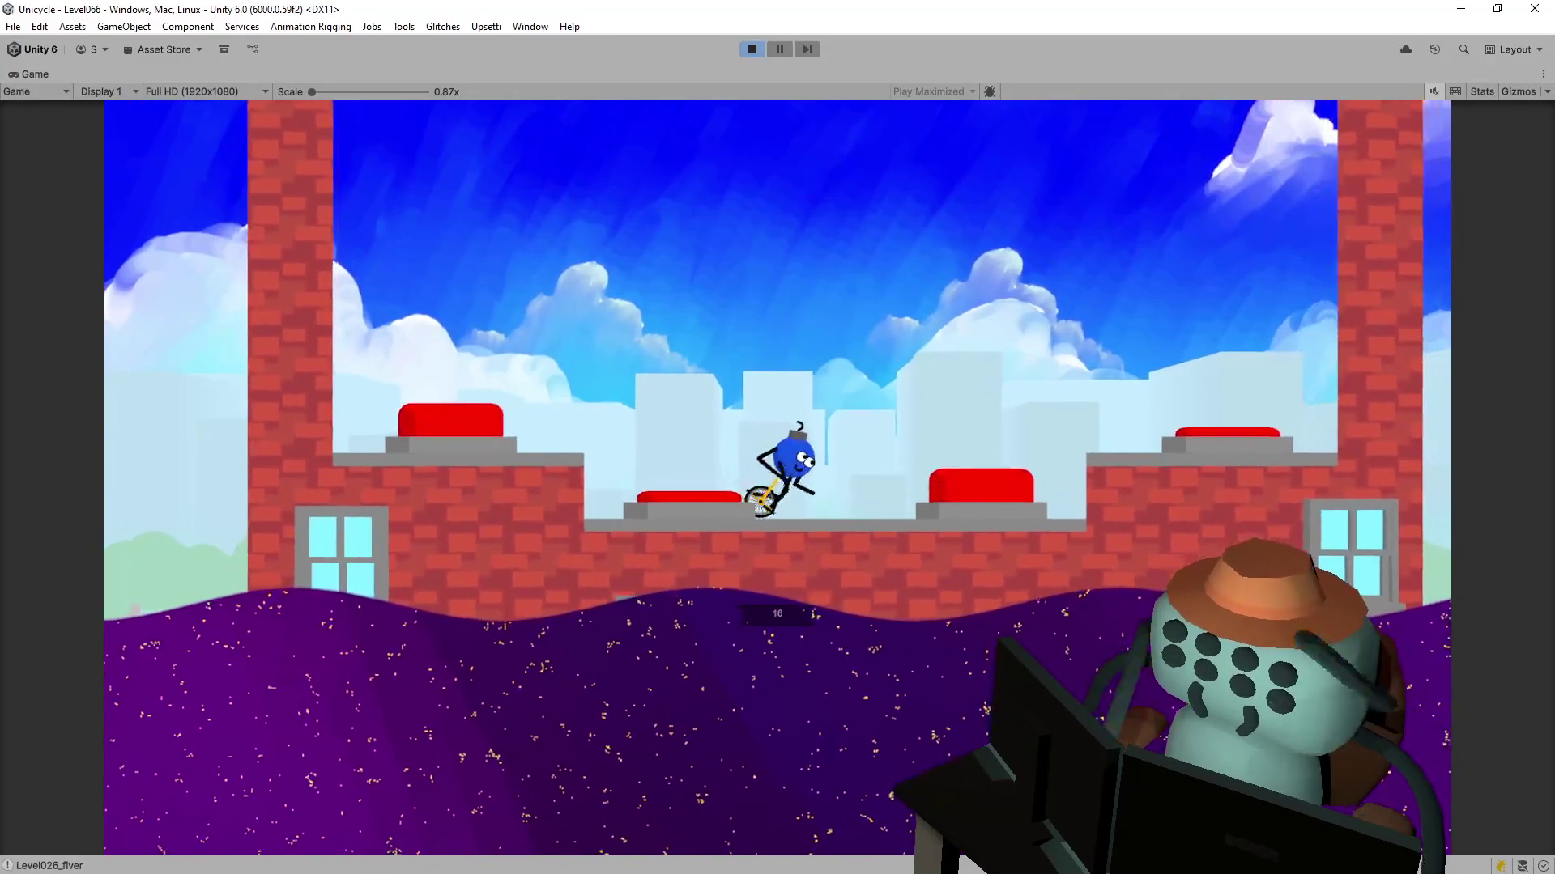
key("Left")
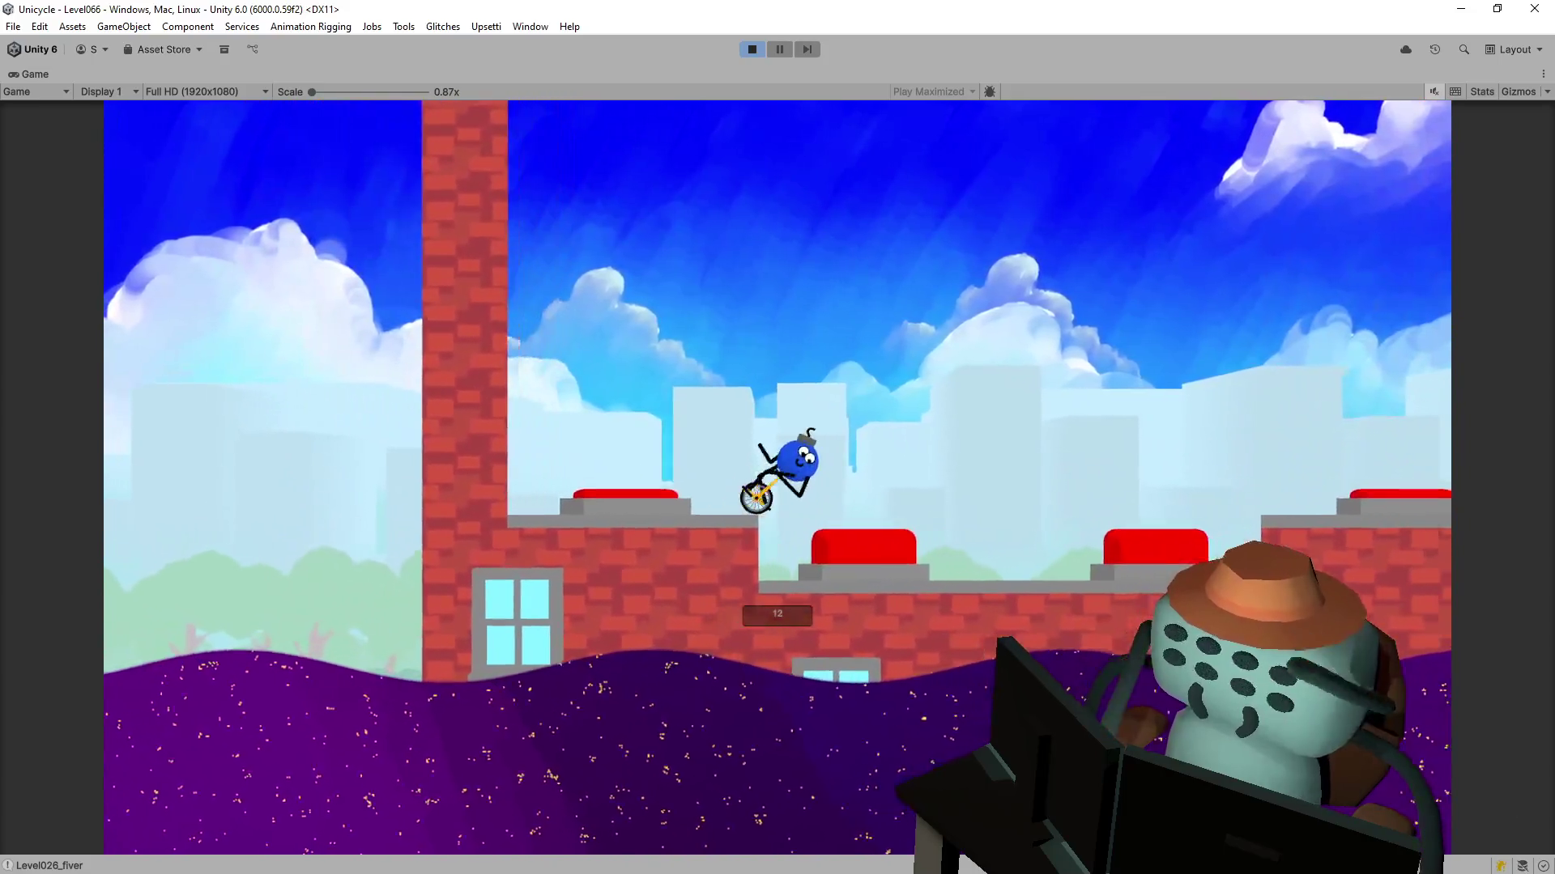
key("Left")
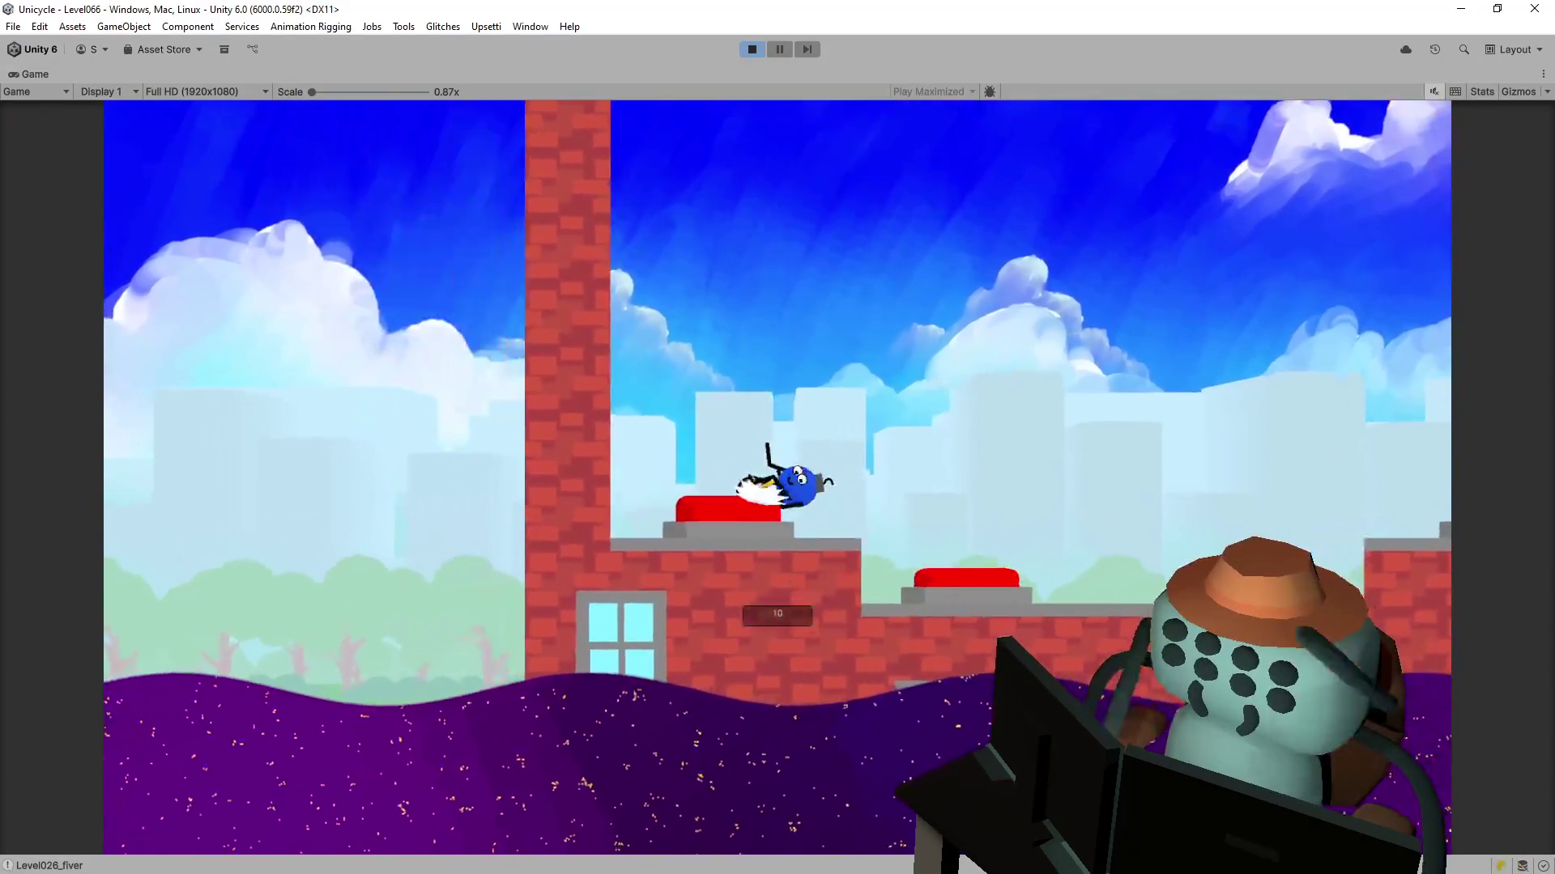
key("Left")
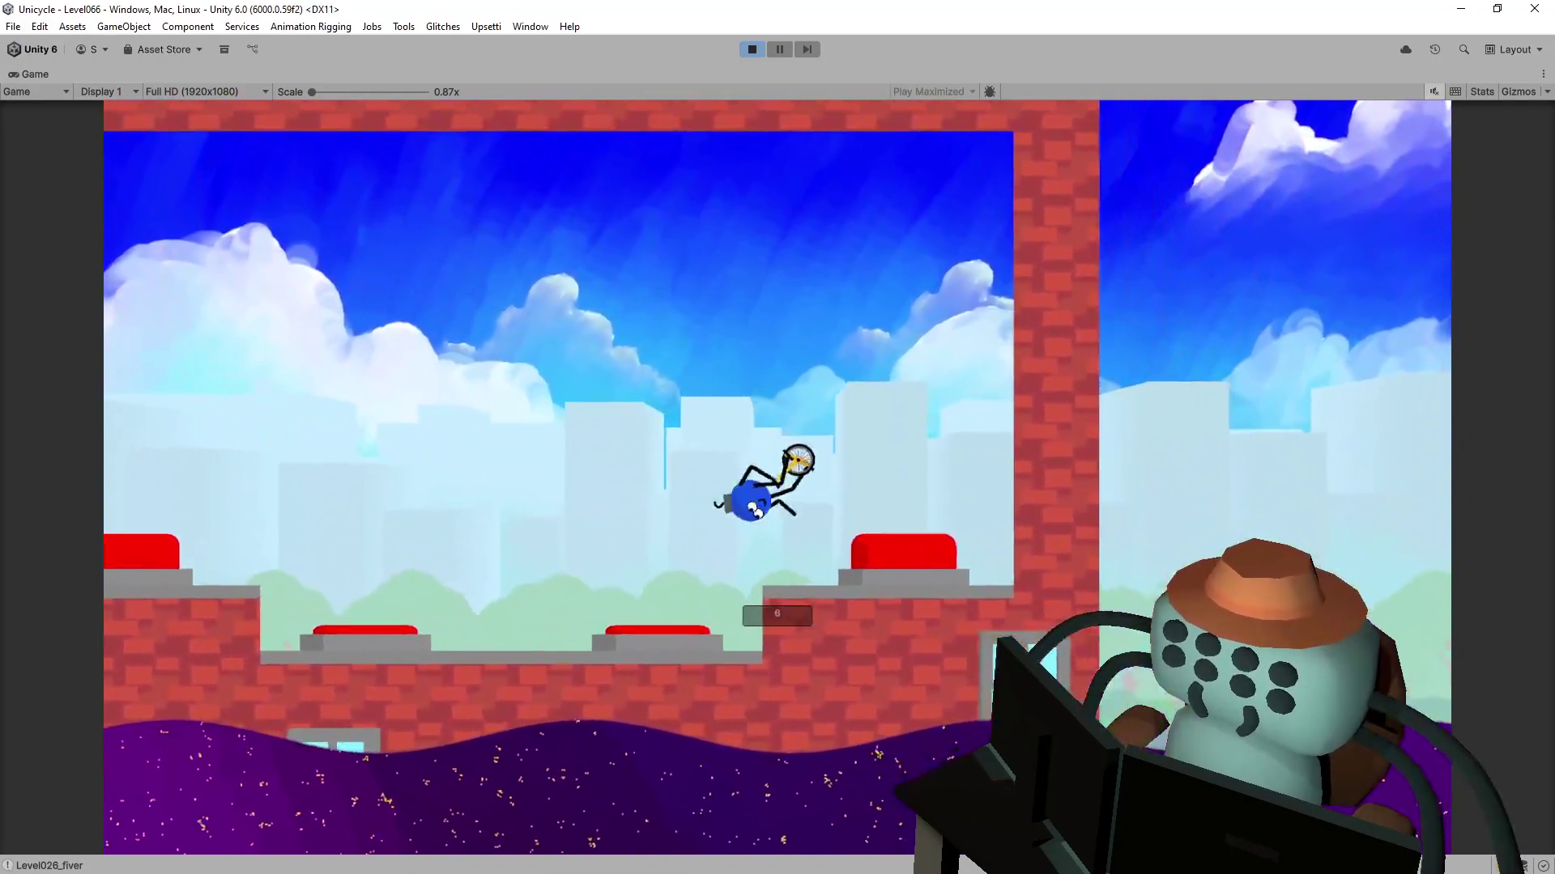
key("Left")
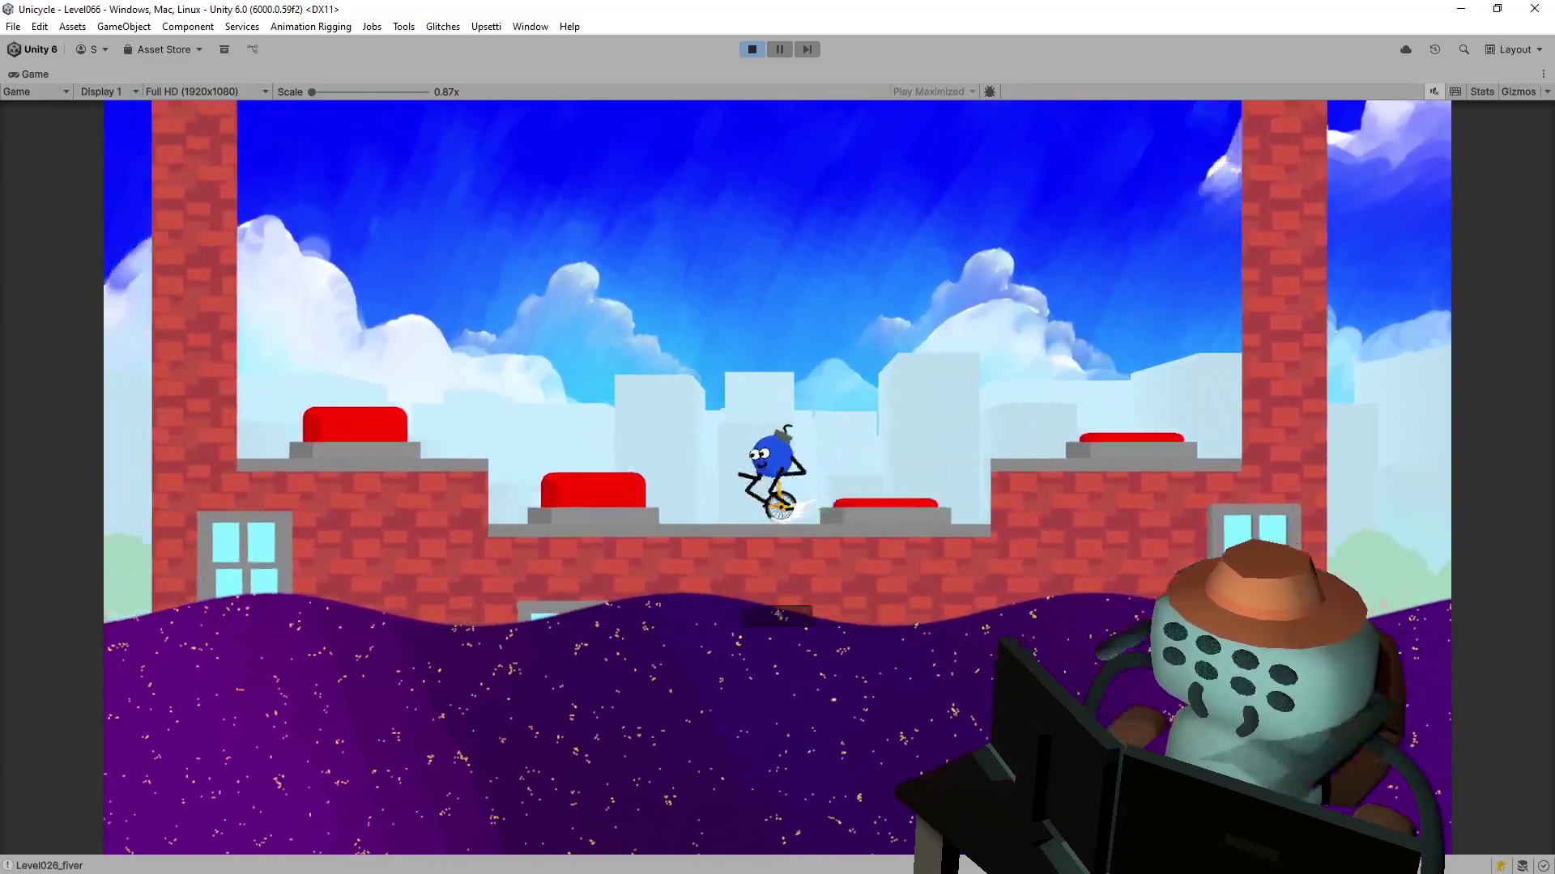
key("Left")
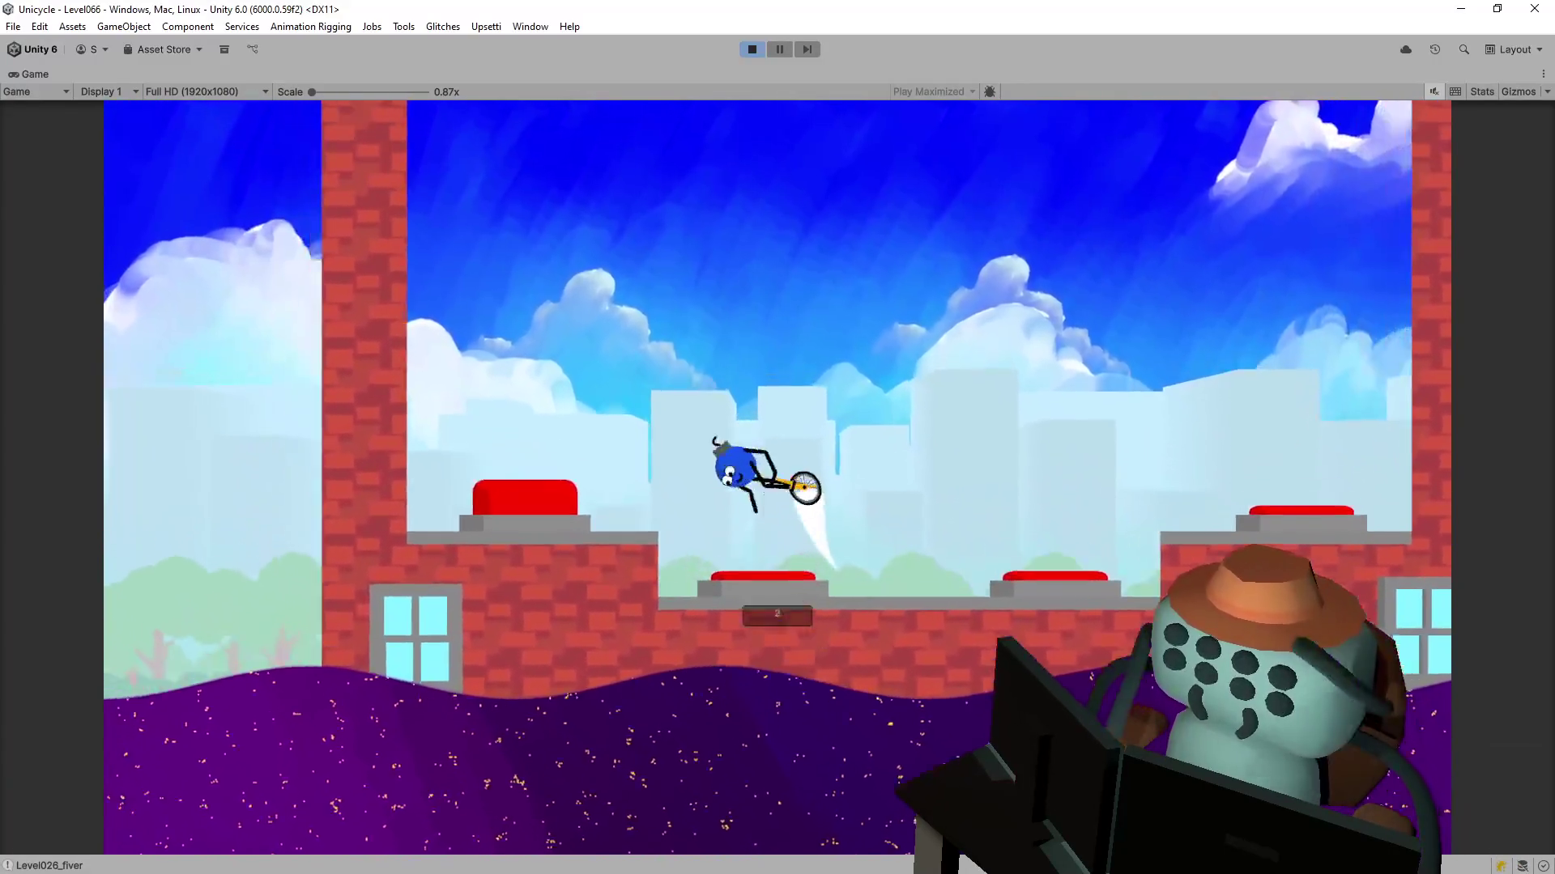
key("Left")
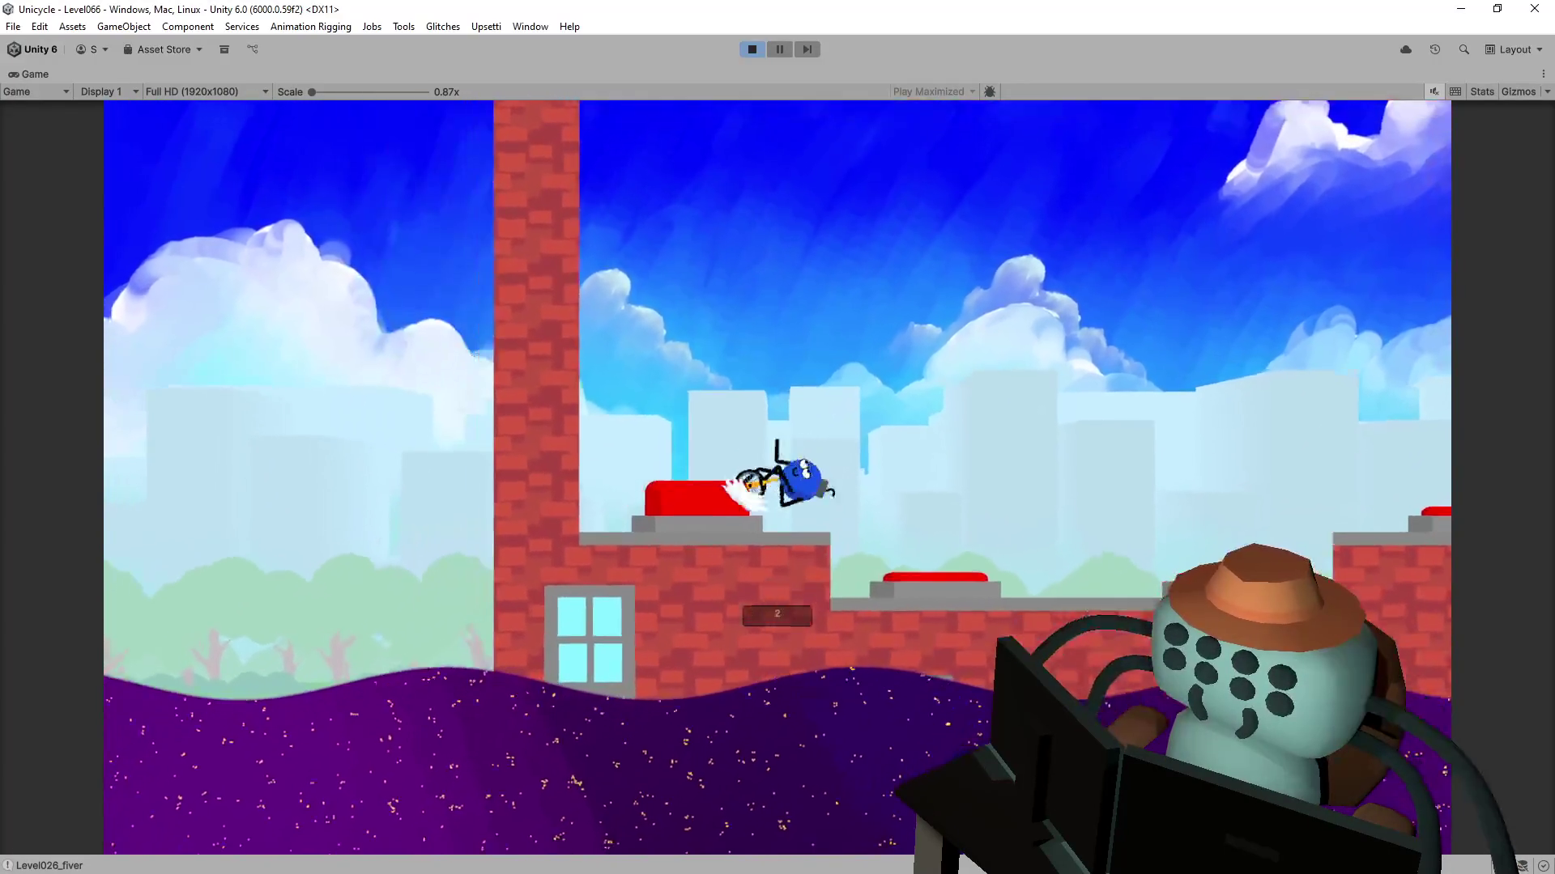
- Ride right and jump up toward the newly revealed finish flag
key("Right")
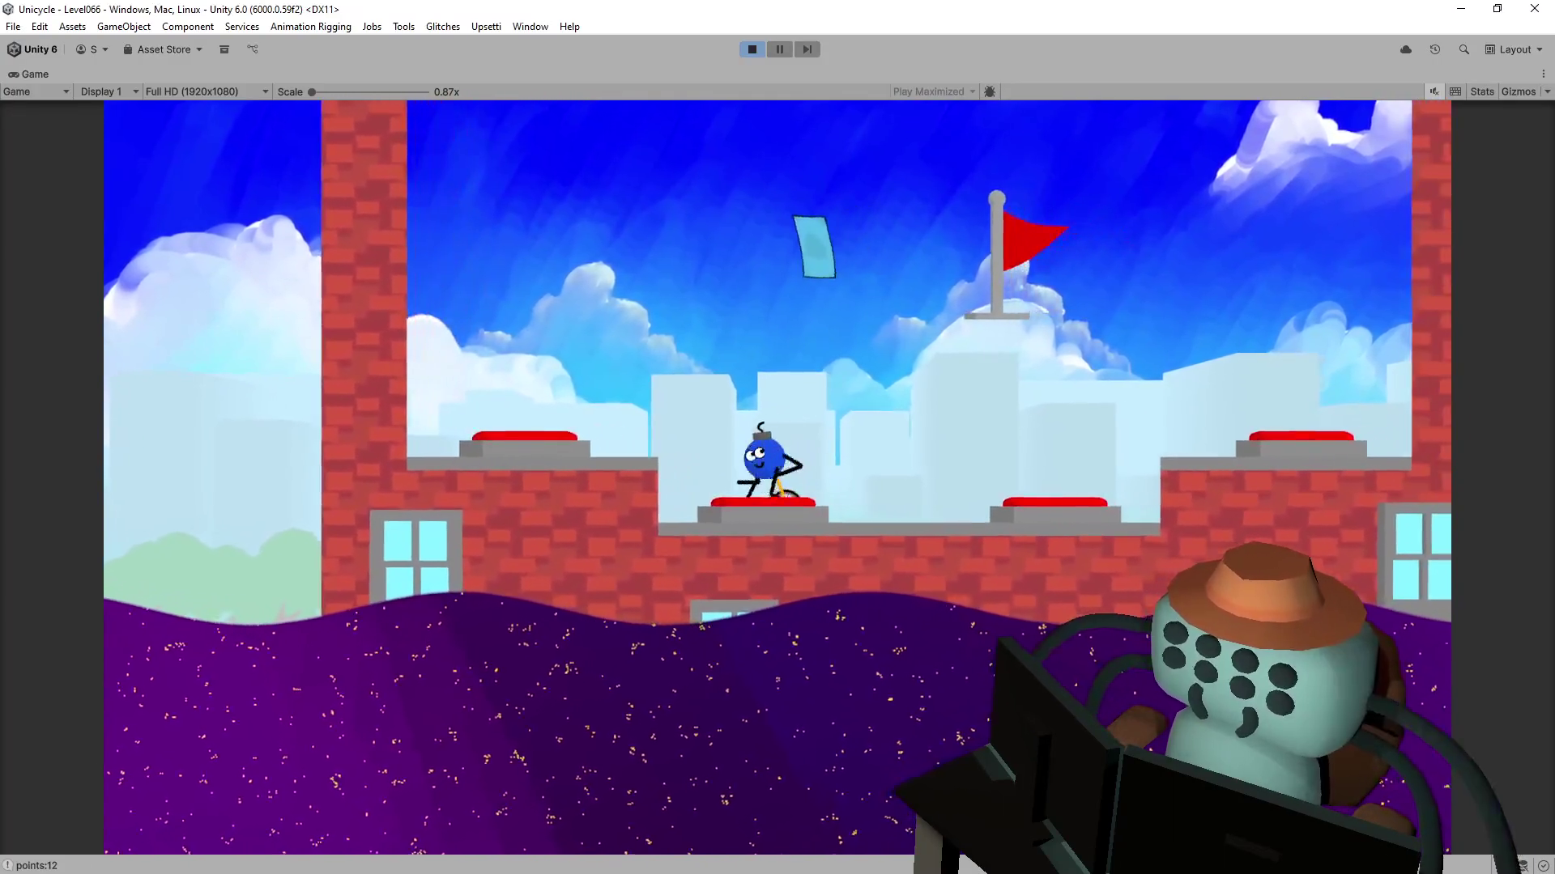
key("Right")
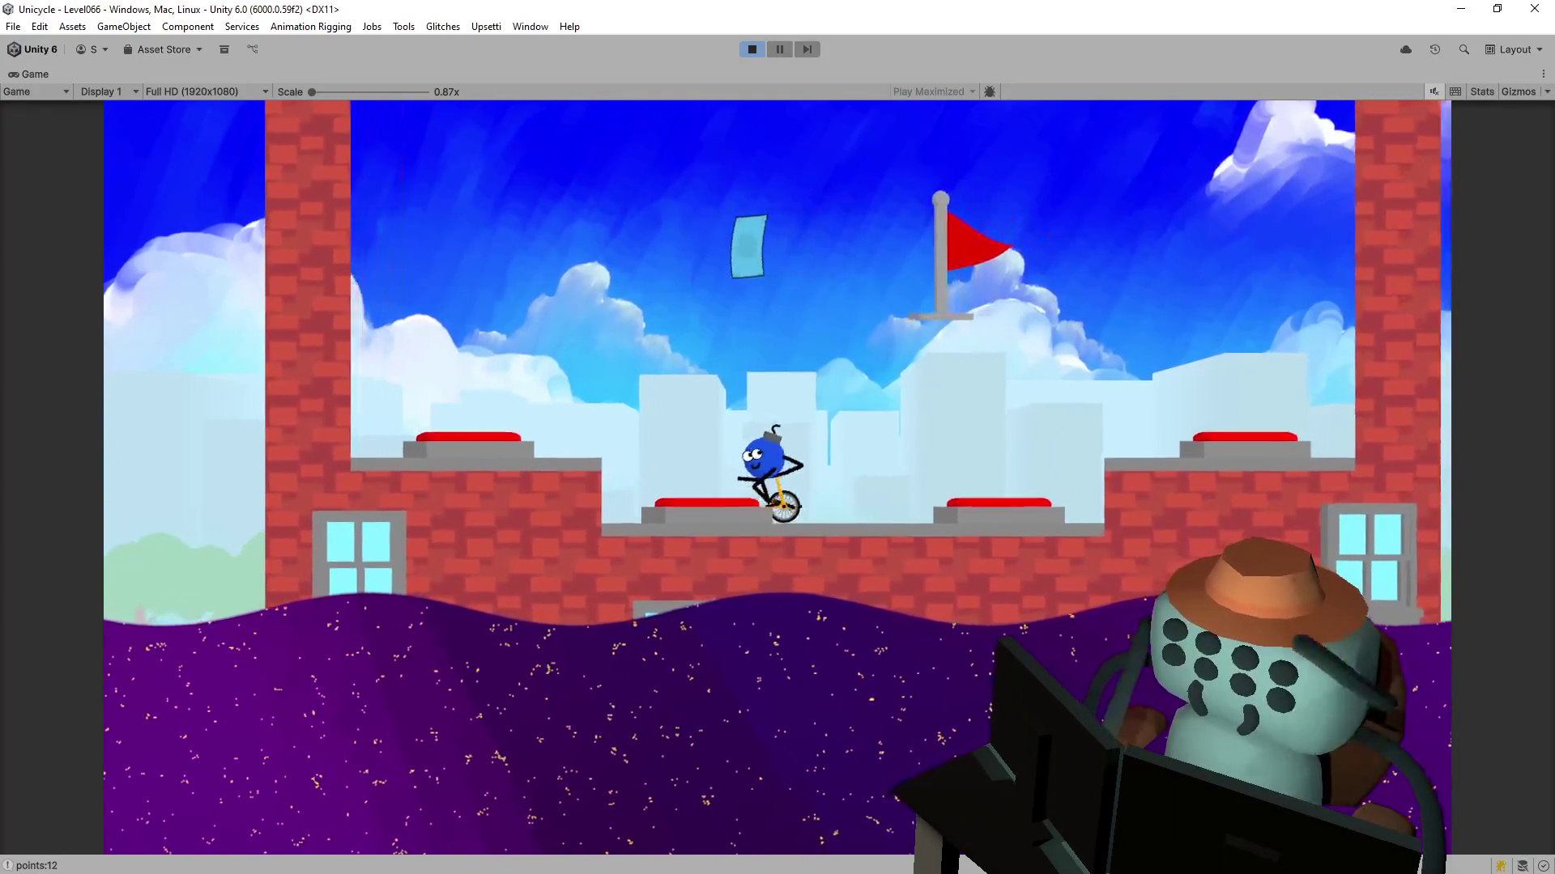
key("space")
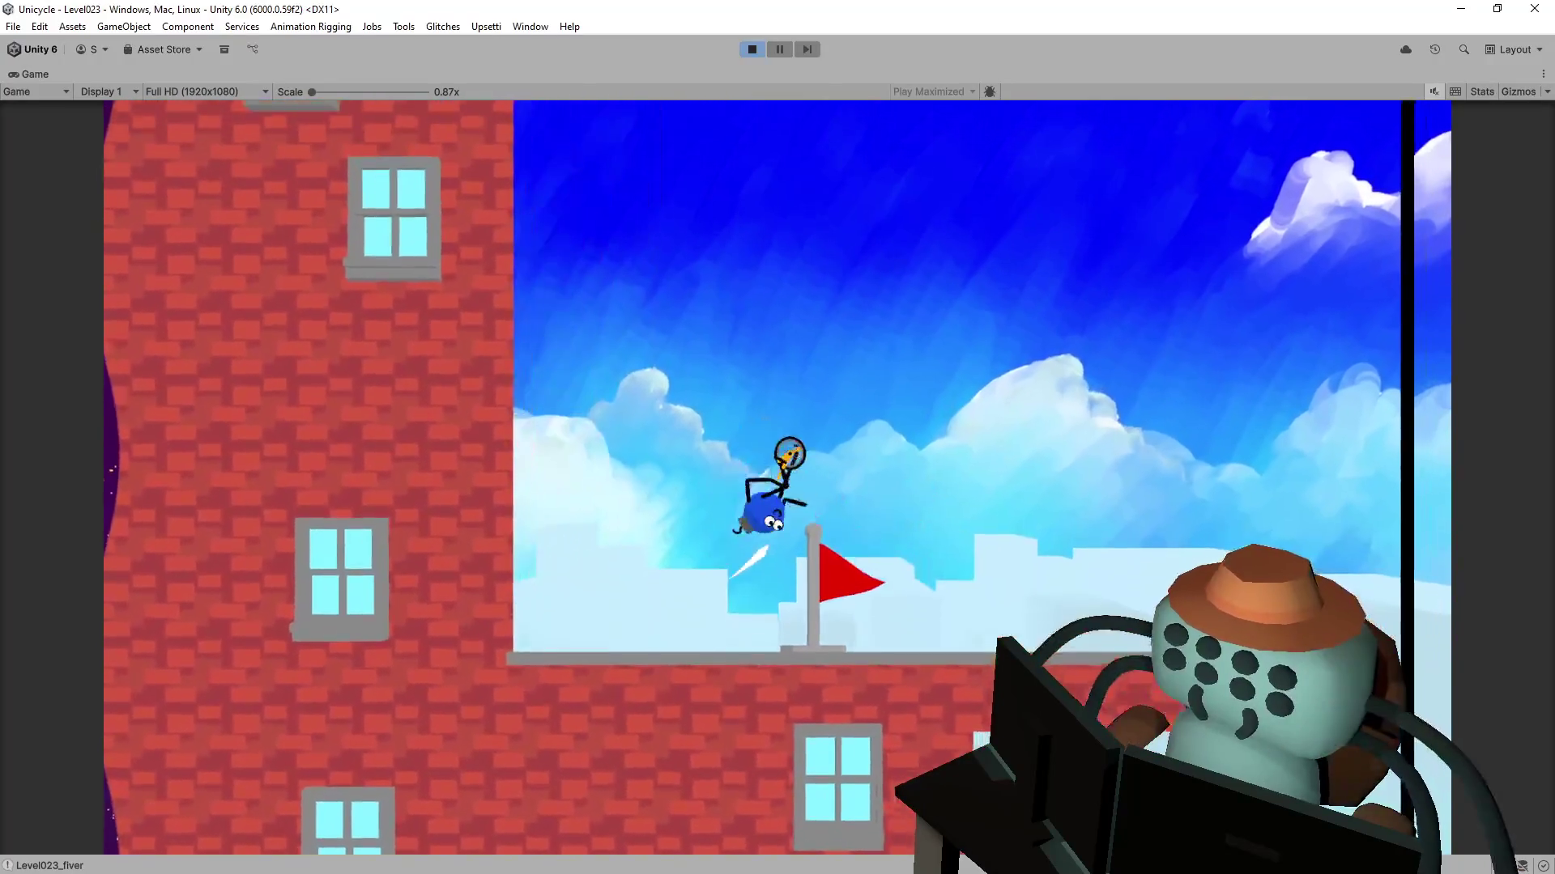
- Exit finished Level023 to the overworld at 7/18 flags and enter Trash Alley
key("space")
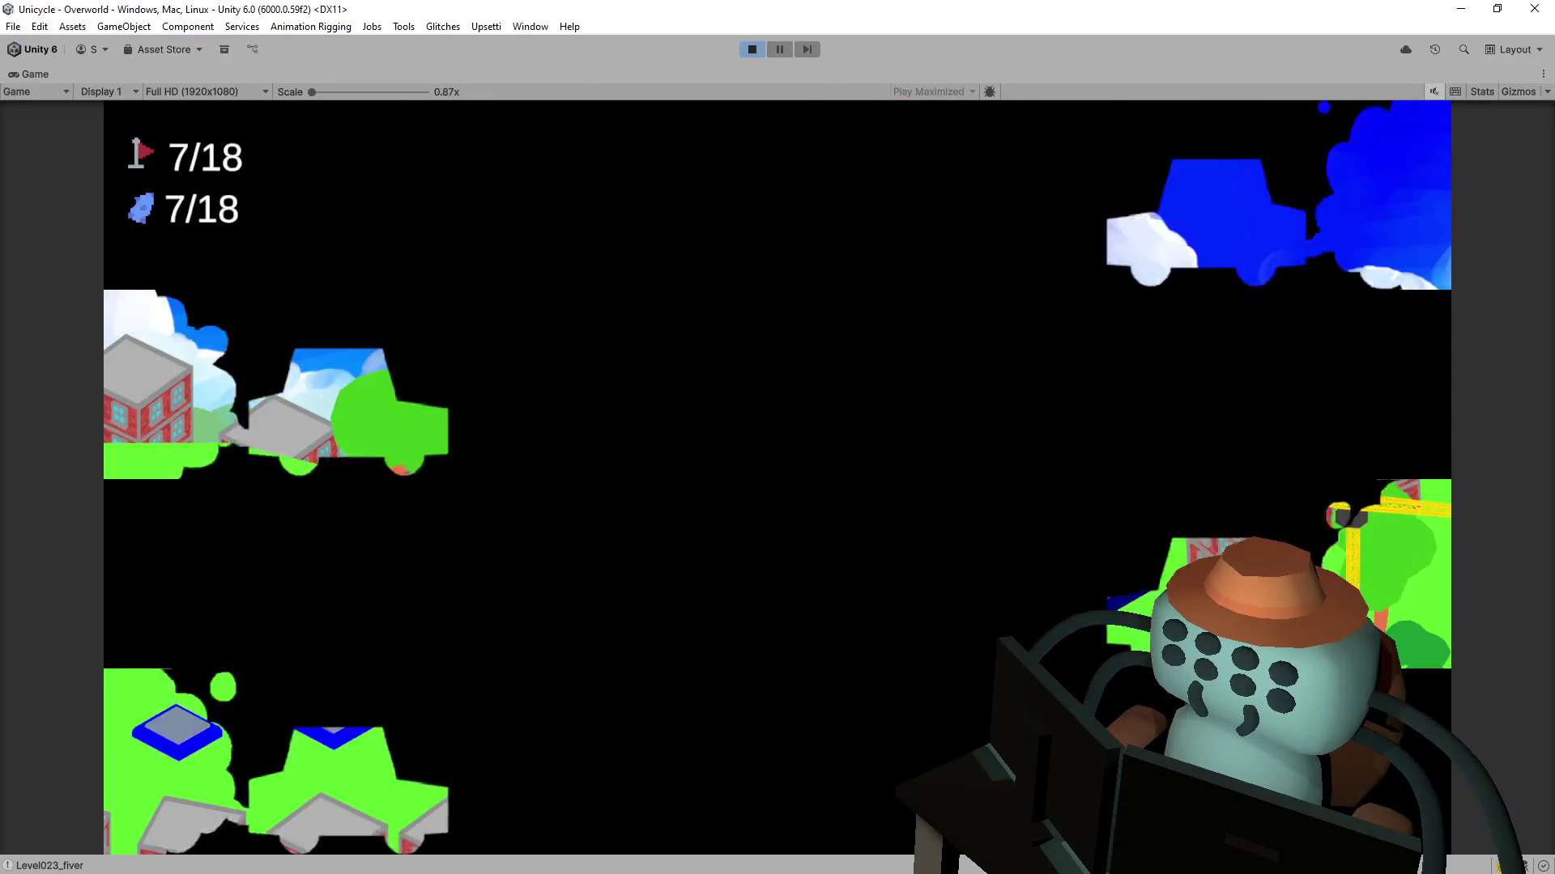
key("space")
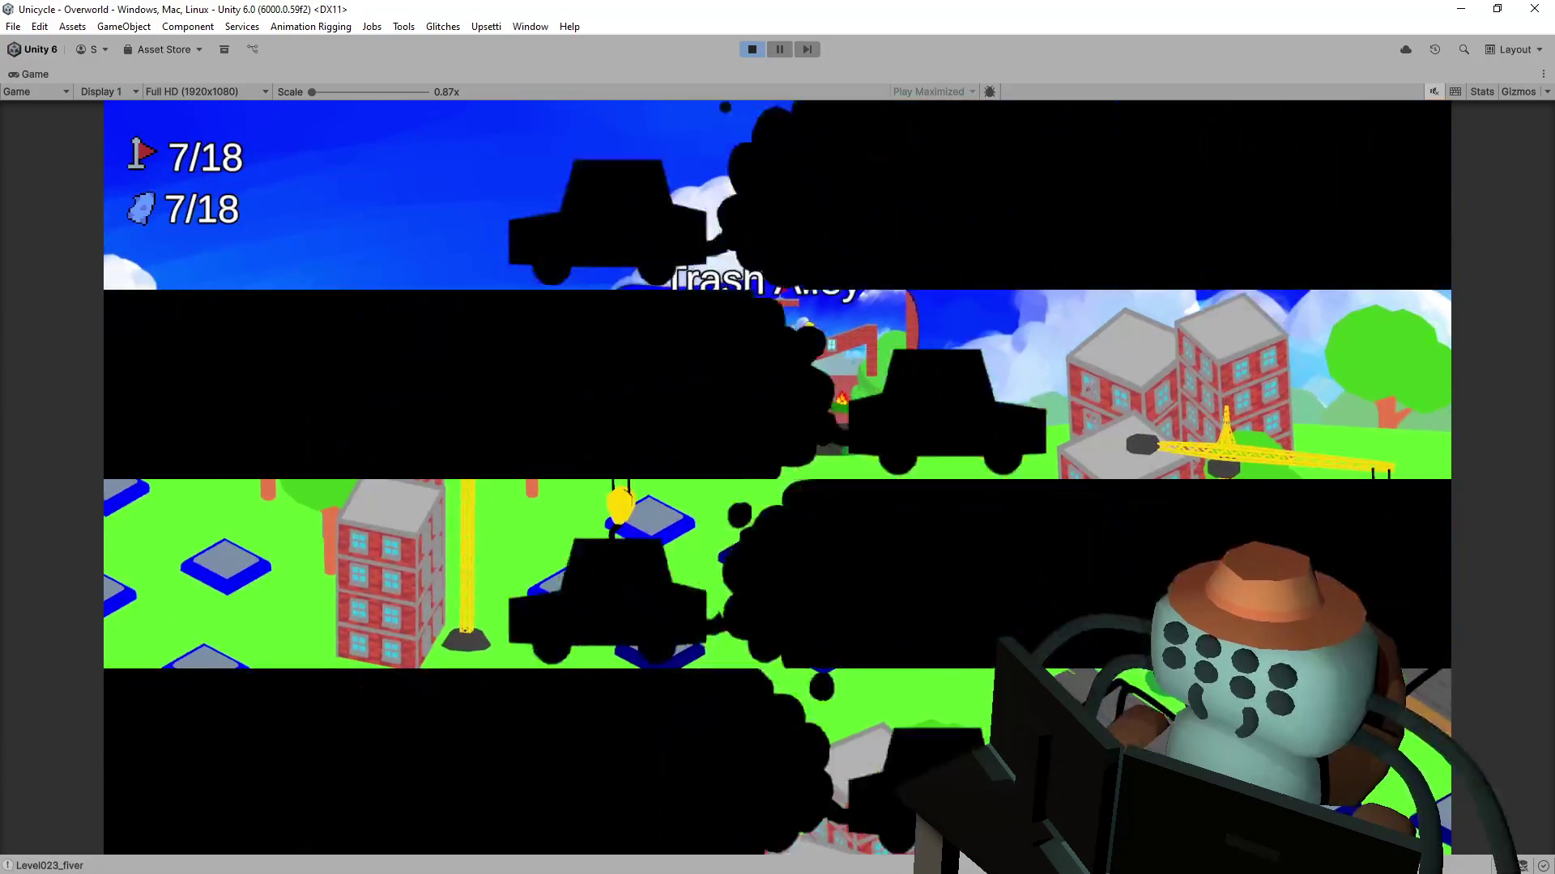